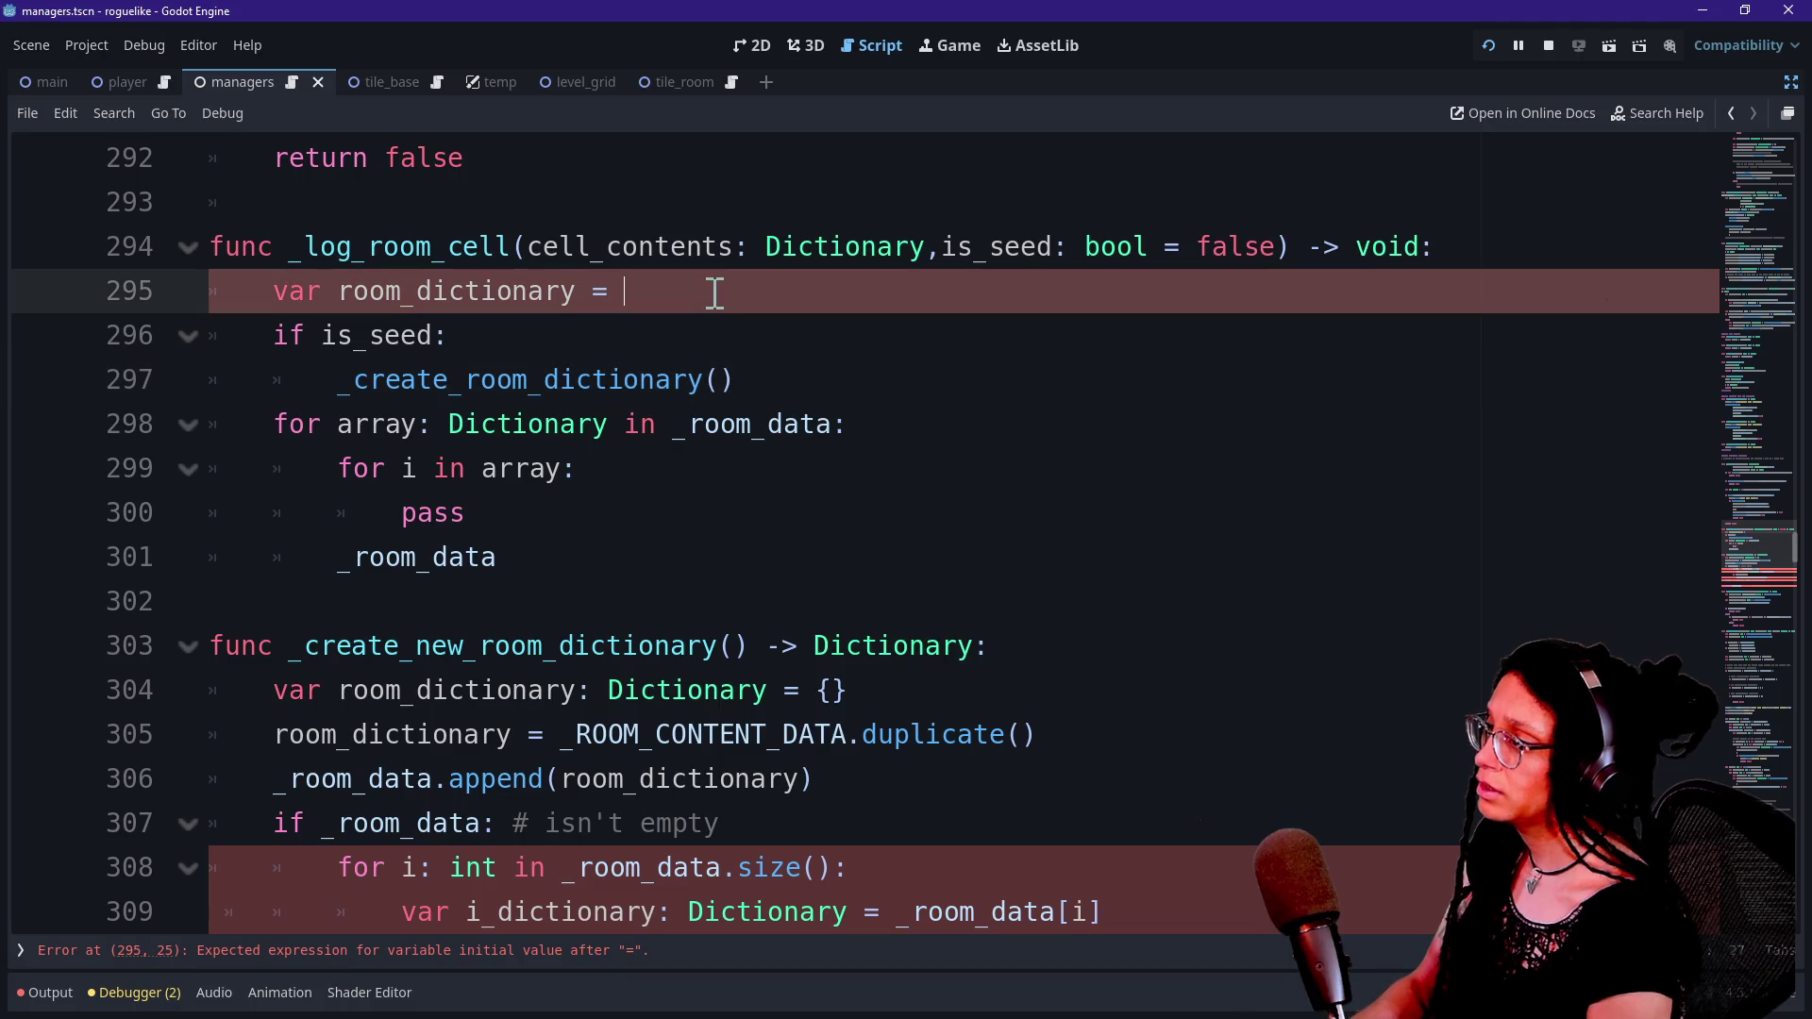
# Declare room_dictionary as a typed Dictionary initialised to an empty {}.
pyautogui.write('y')
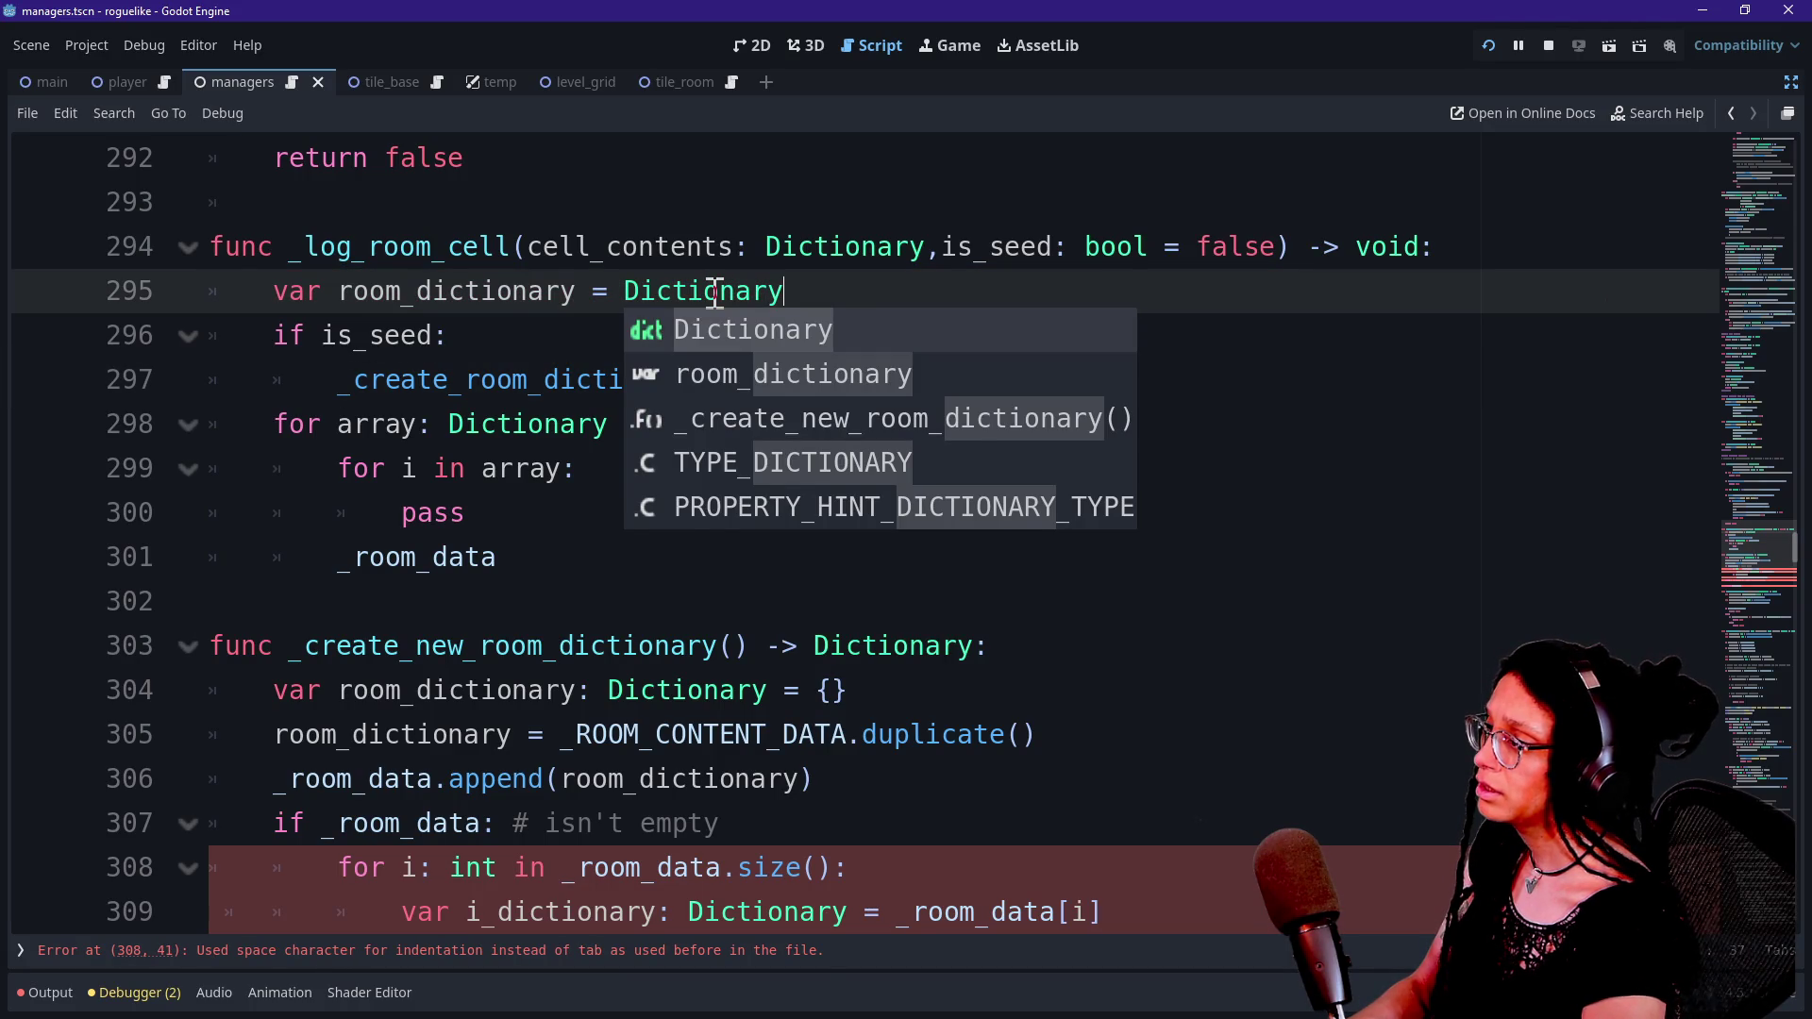
pyautogui.write('(')
pyautogui.press('BackSpace')
pyautogui.press('BackSpace')
pyautogui.hotkey('ctrl', 'BackSpace')
pyautogui.press('BackSpace')
pyautogui.press('BackSpace')
pyautogui.write('Dic')
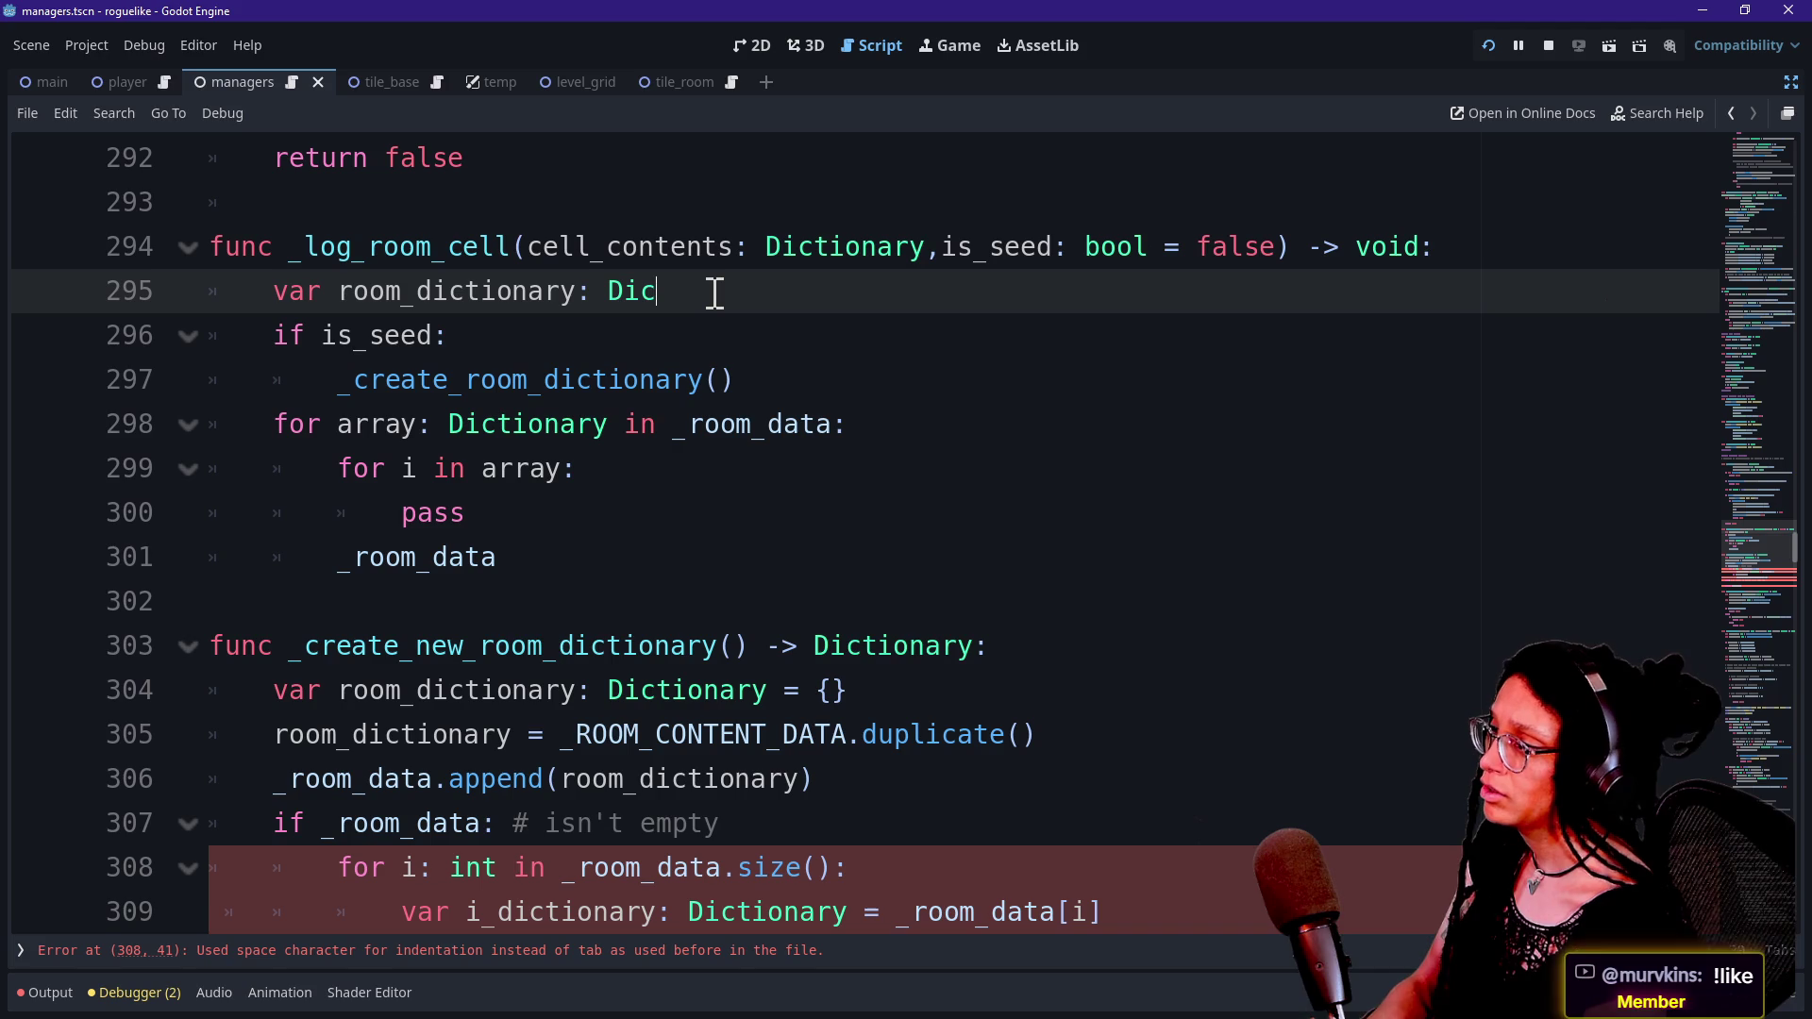
pyautogui.write('tionary ][')
pyautogui.press('BackSpace')
pyautogui.write('{')
# Step through the is_seed check and the nested _room_data loops to review them.
pyautogui.click(322, 335)
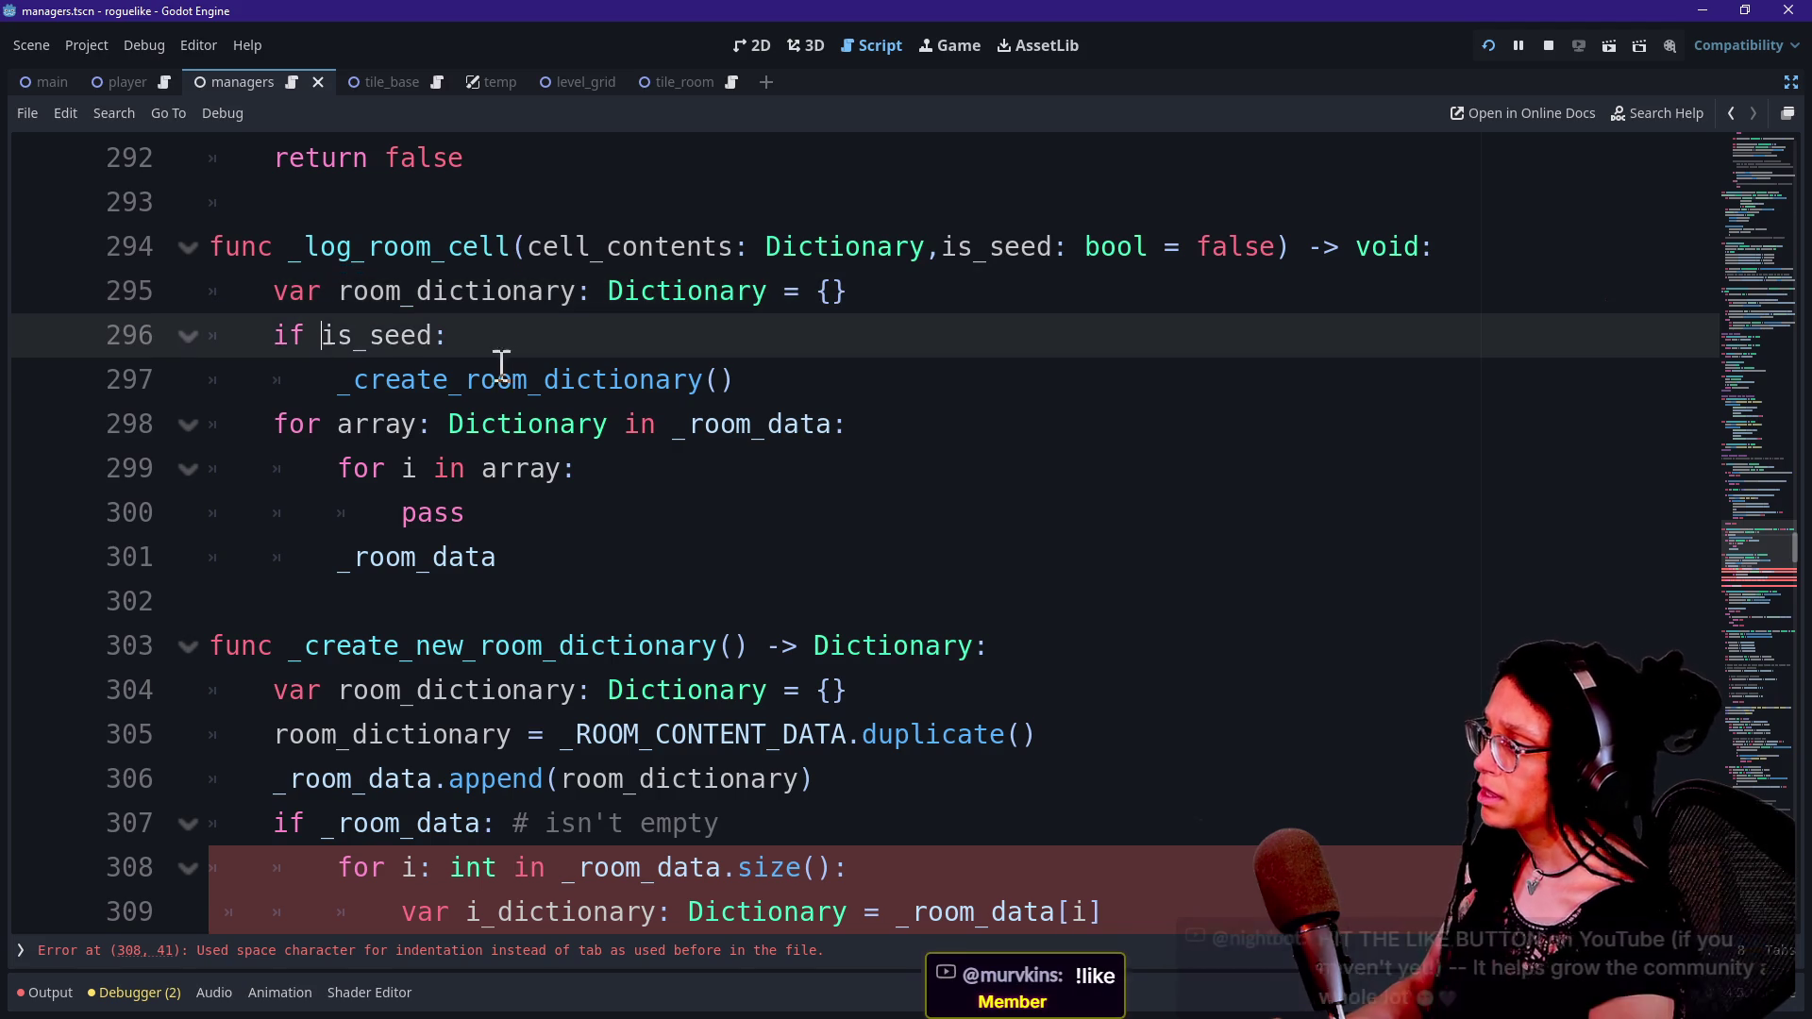
pyautogui.doubleClick(650, 363)
pyautogui.press('Down')
pyautogui.press('Down')
pyautogui.press('Down')
pyautogui.press('Up')
pyautogui.press('Up')
pyautogui.press('Up')
pyautogui.press('Down')
pyautogui.press('Up')
pyautogui.press('Down')
pyautogui.press('Up')
pyautogui.press('Up')
pyautogui.click(652, 359)
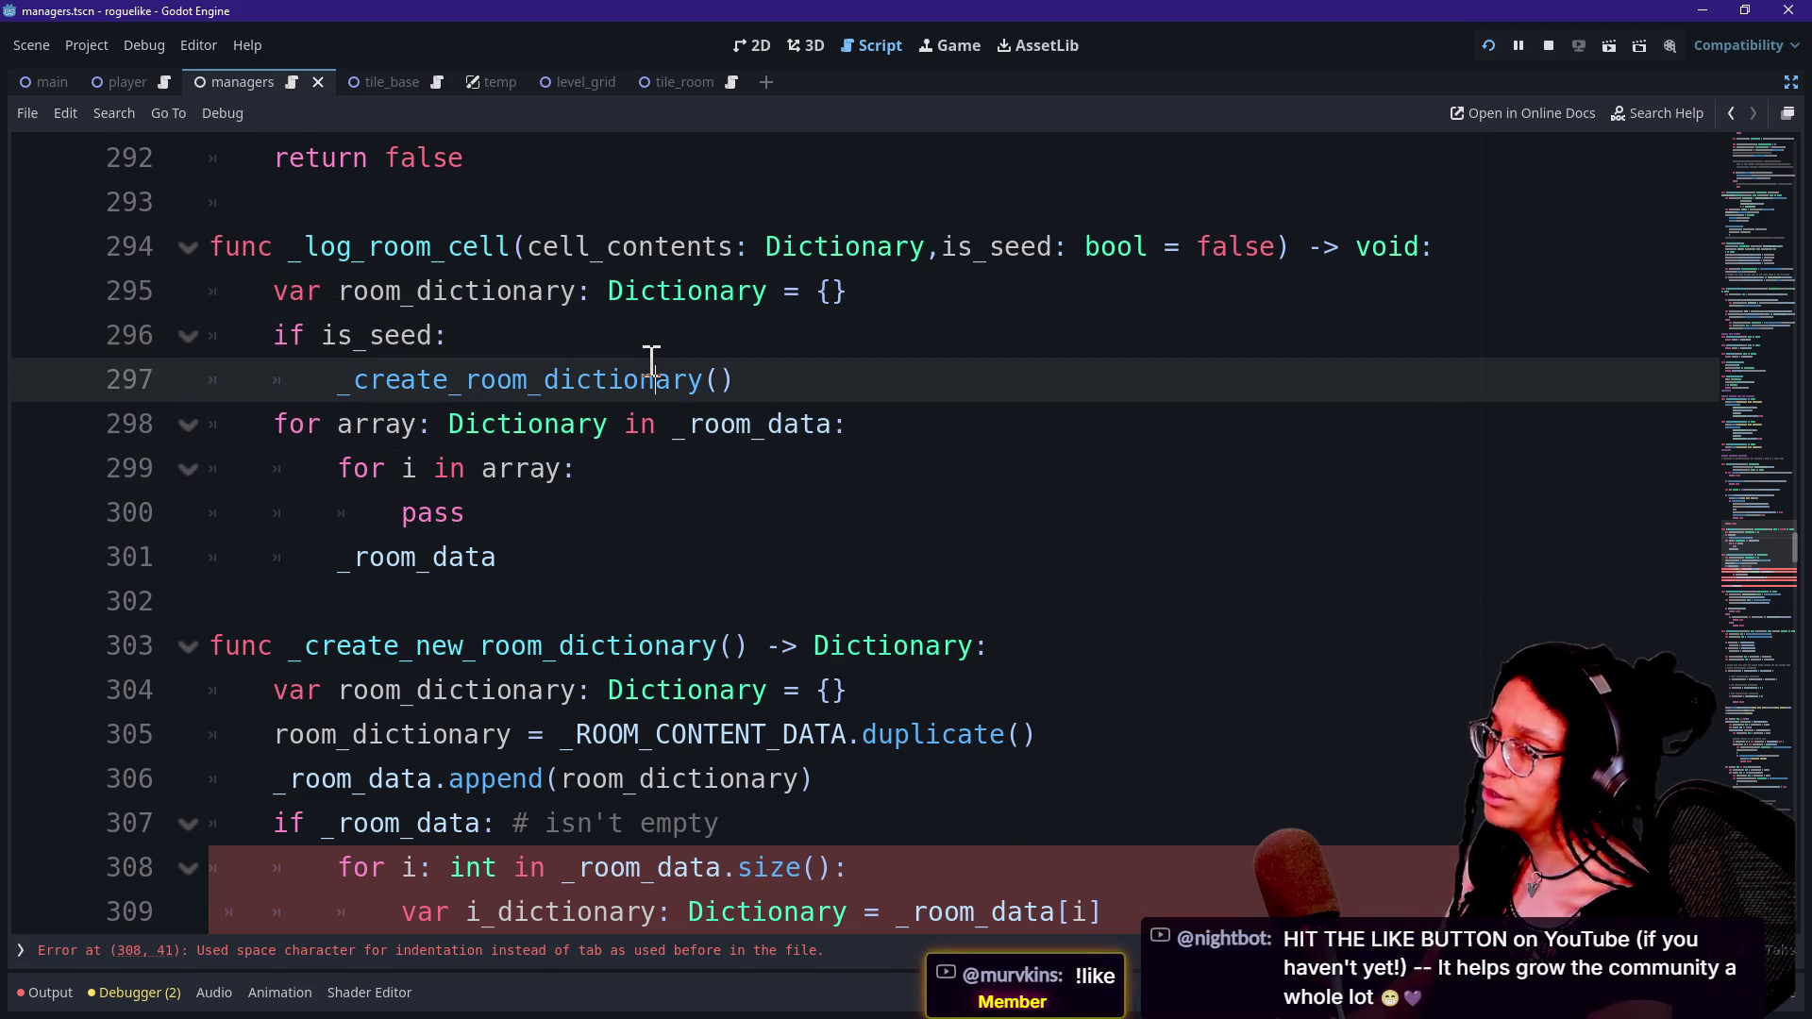
pyautogui.press('Down')
pyautogui.moveTo(623, 682)
pyautogui.click(726, 882)
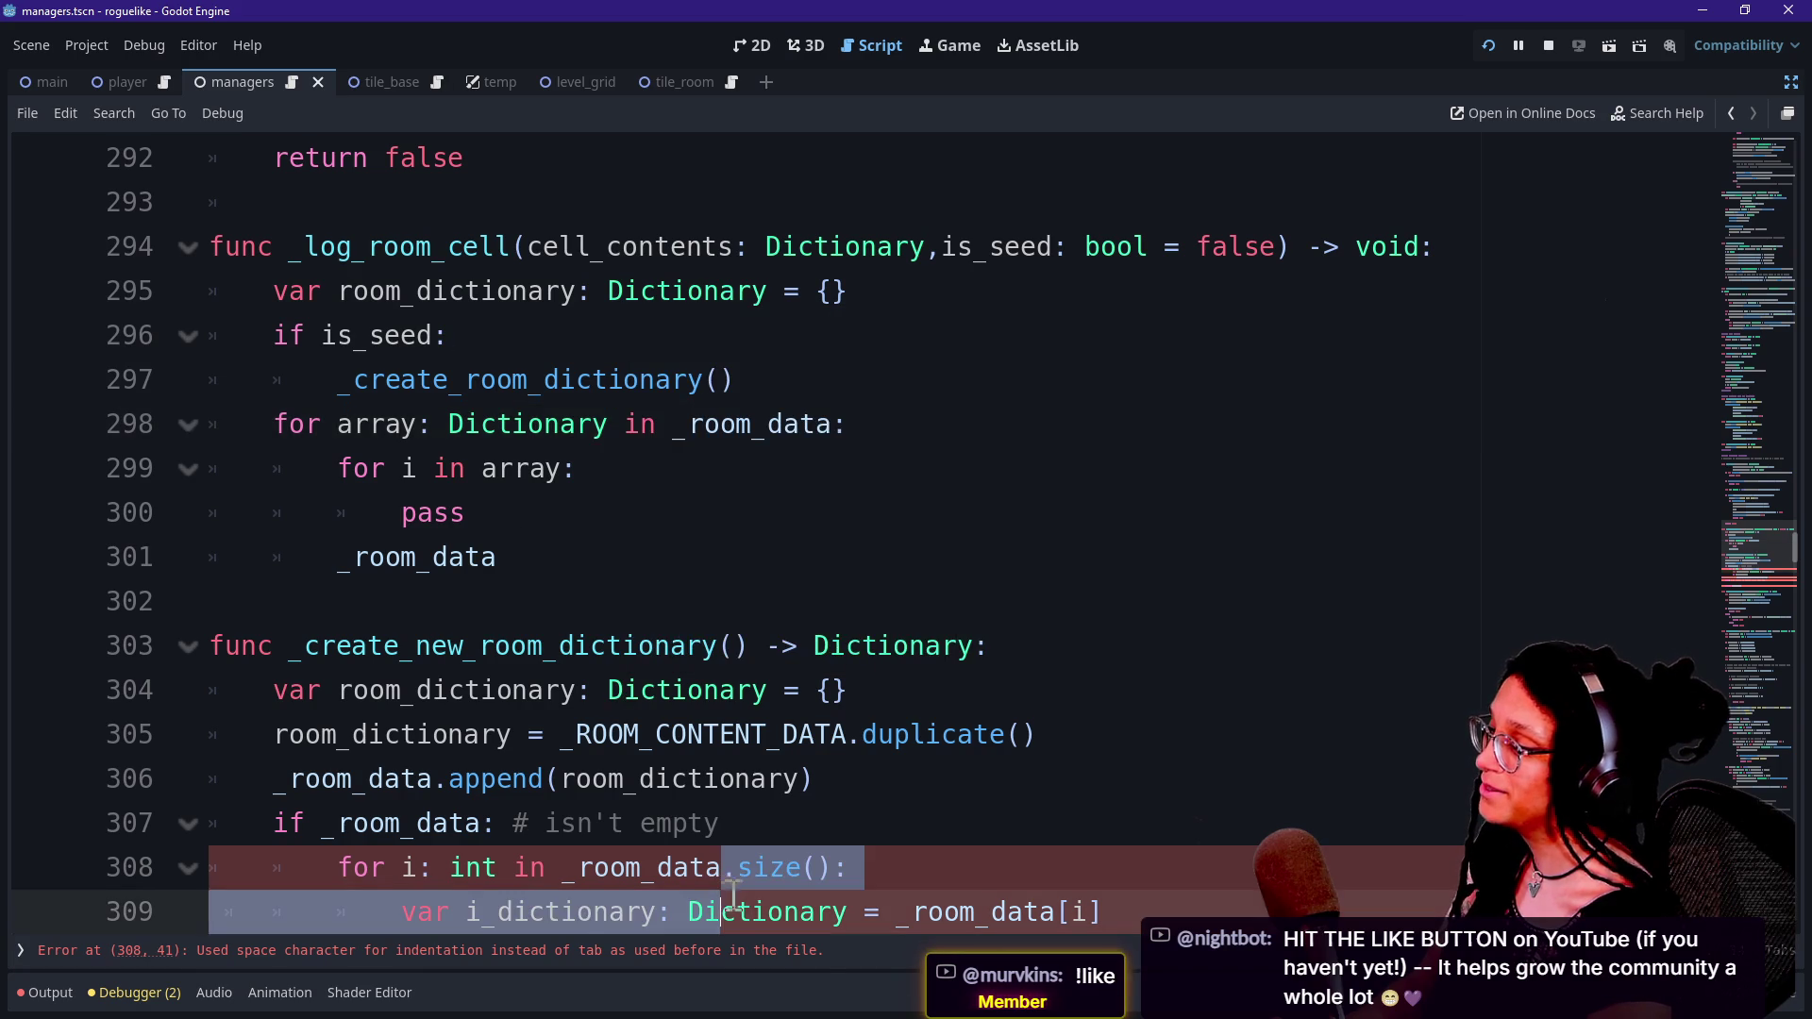
pyautogui.press('Up')
pyautogui.press('Up')
pyautogui.press('Up')
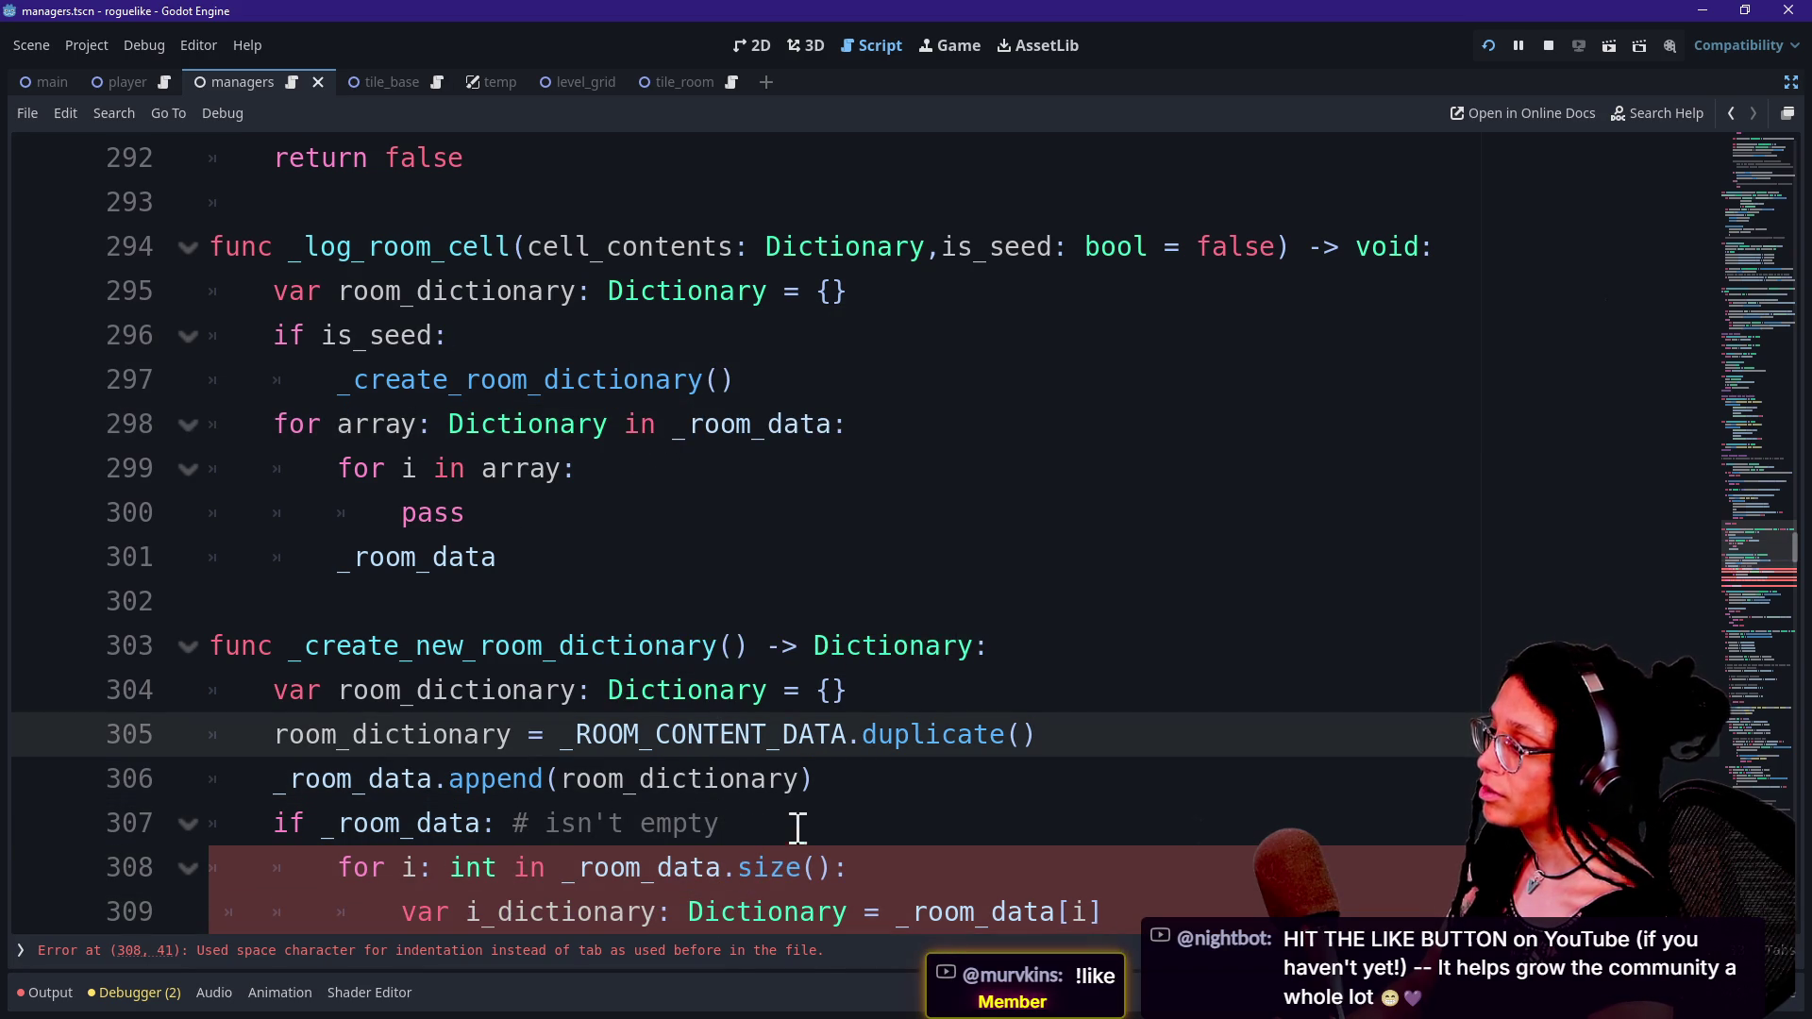
pyautogui.press('Down')
pyautogui.press('Down')
pyautogui.press('Down')
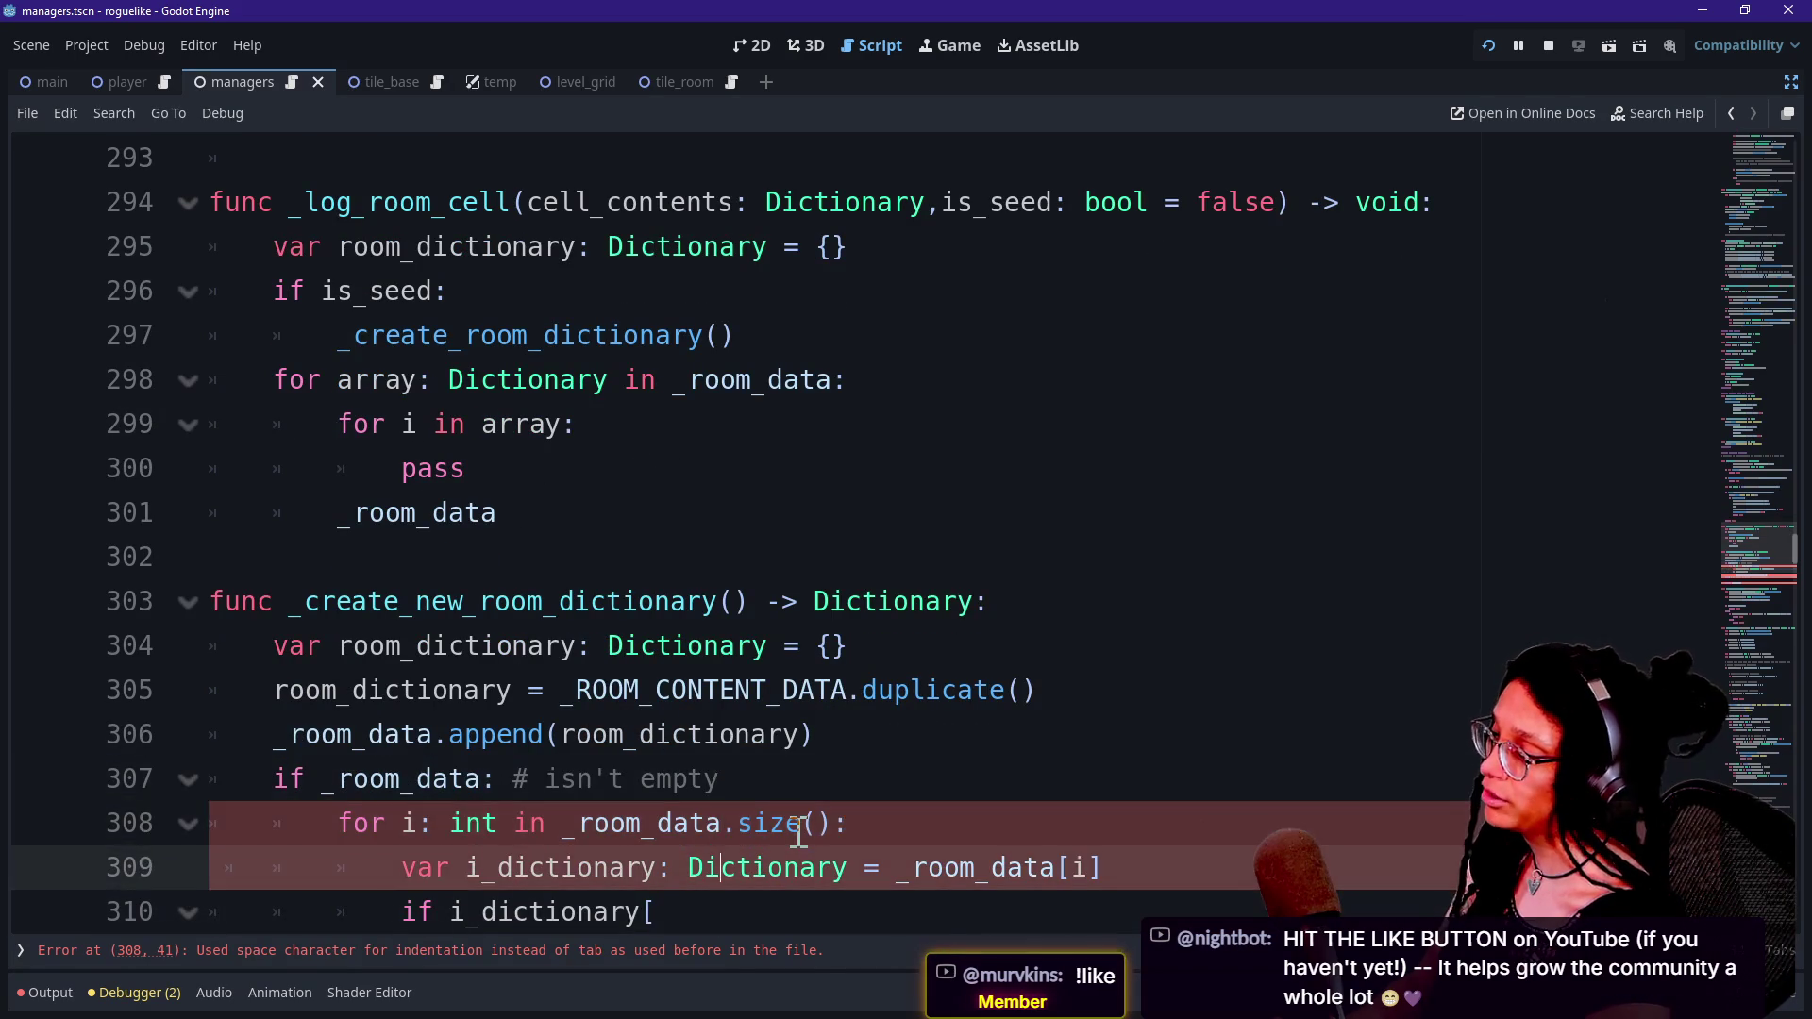
pyautogui.press('Up')
pyautogui.press('Up')
pyautogui.press('Down')
pyautogui.press('Down')
pyautogui.press('Down')
pyautogui.press('Up')
pyautogui.press('Up')
pyautogui.press('Up')
pyautogui.press('Down')
pyautogui.press('Up')
pyautogui.press('Up')
pyautogui.press('Down')
pyautogui.press('Down')
pyautogui.press('Down')
pyautogui.press('Up')
pyautogui.press('Up')
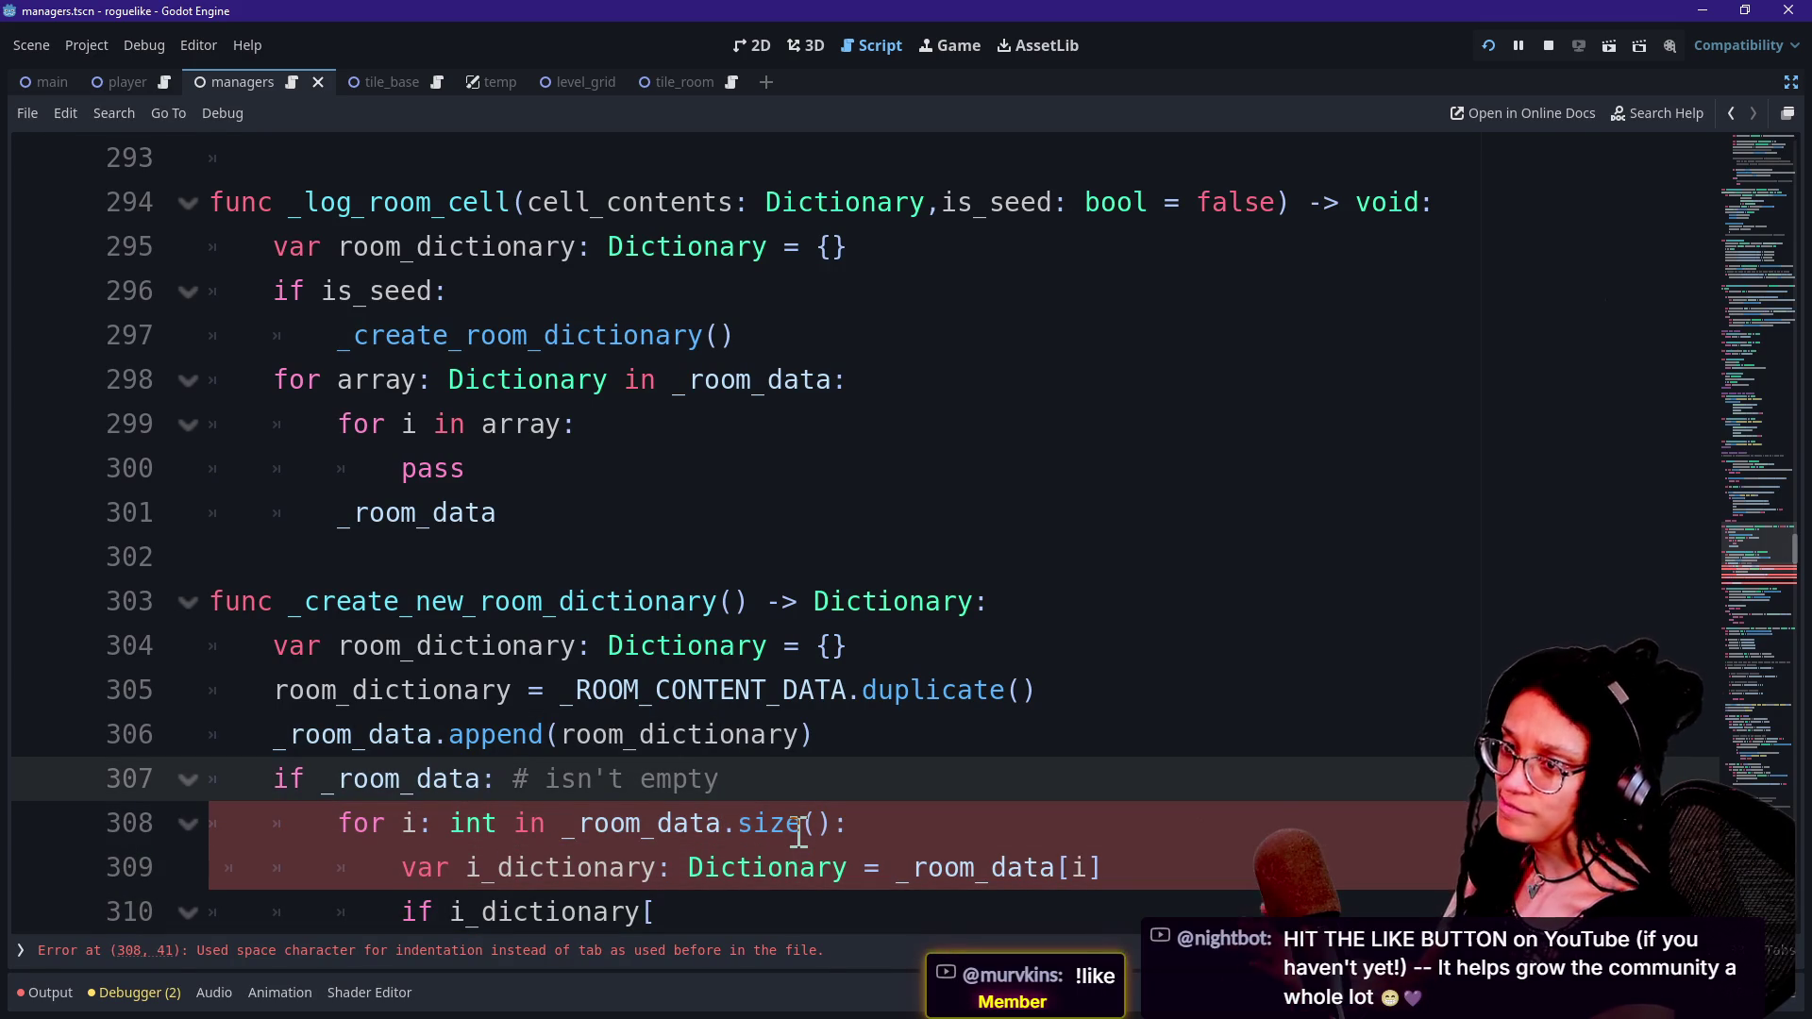
pyautogui.press('Down')
pyautogui.press('Up')
pyautogui.press('Down')
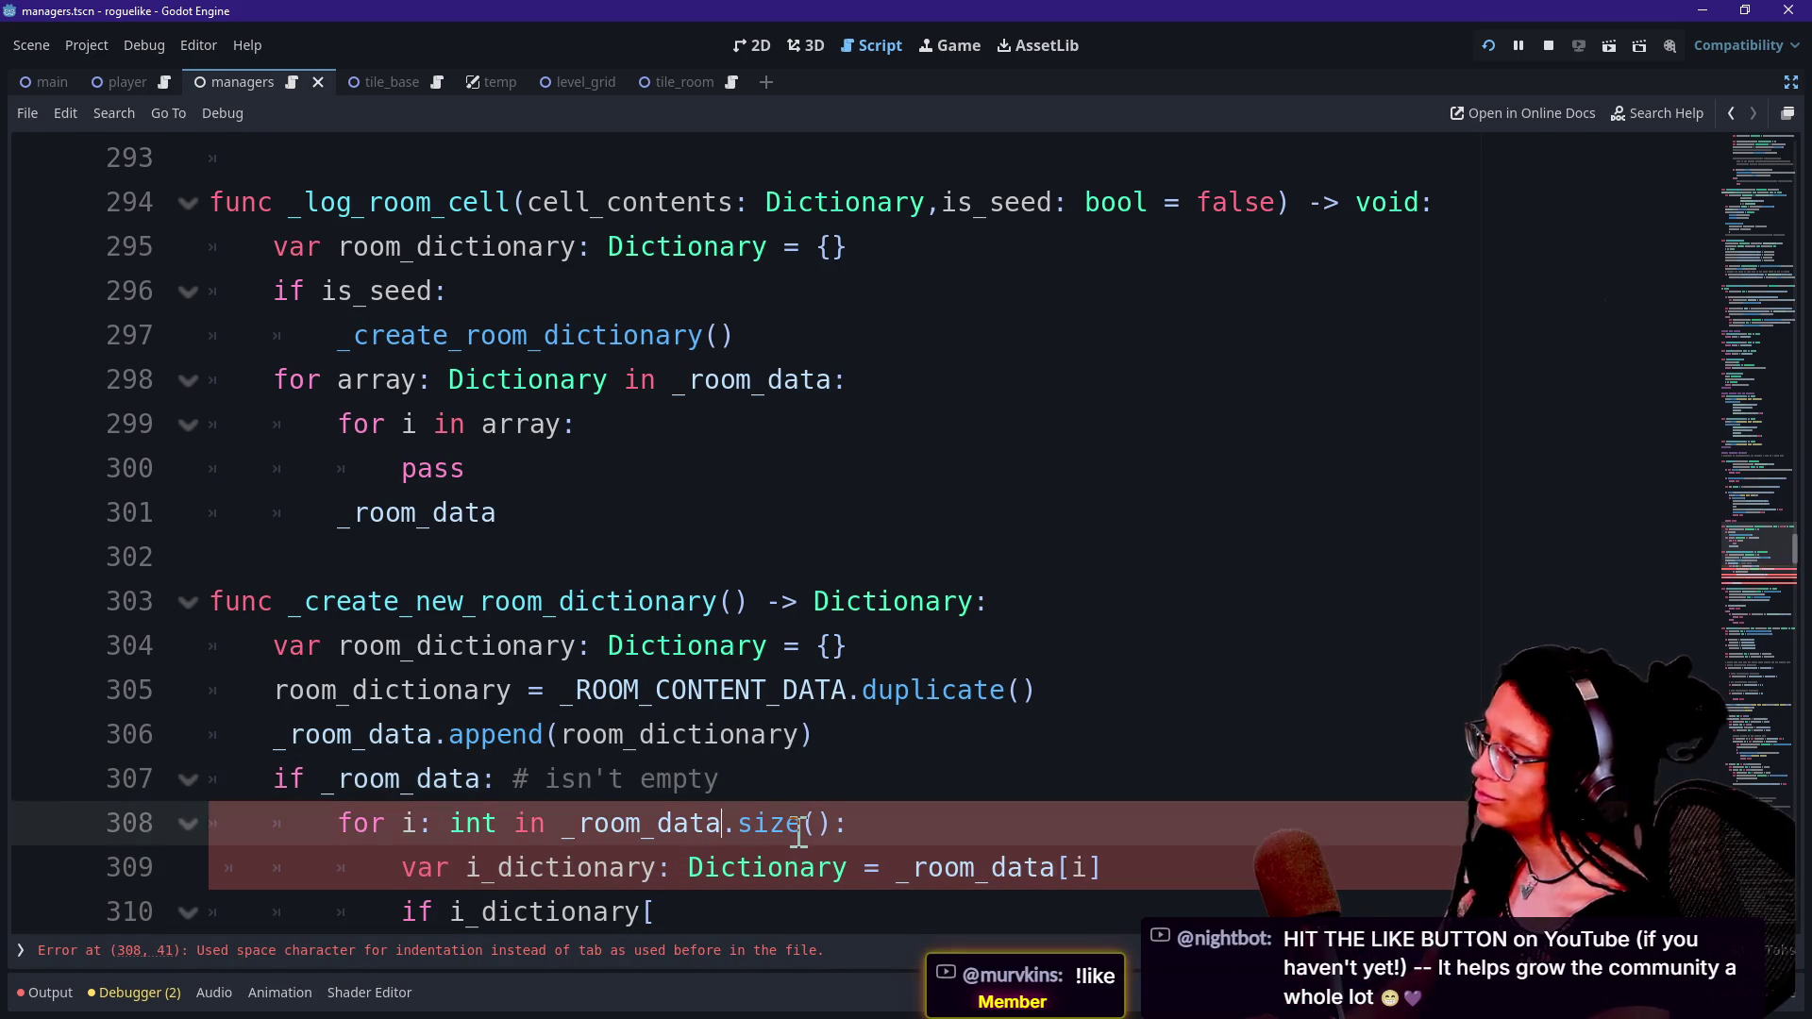
pyautogui.press('Down')
pyautogui.press('Down')
pyautogui.press('Down')
pyautogui.press('Up')
pyautogui.press('Down')
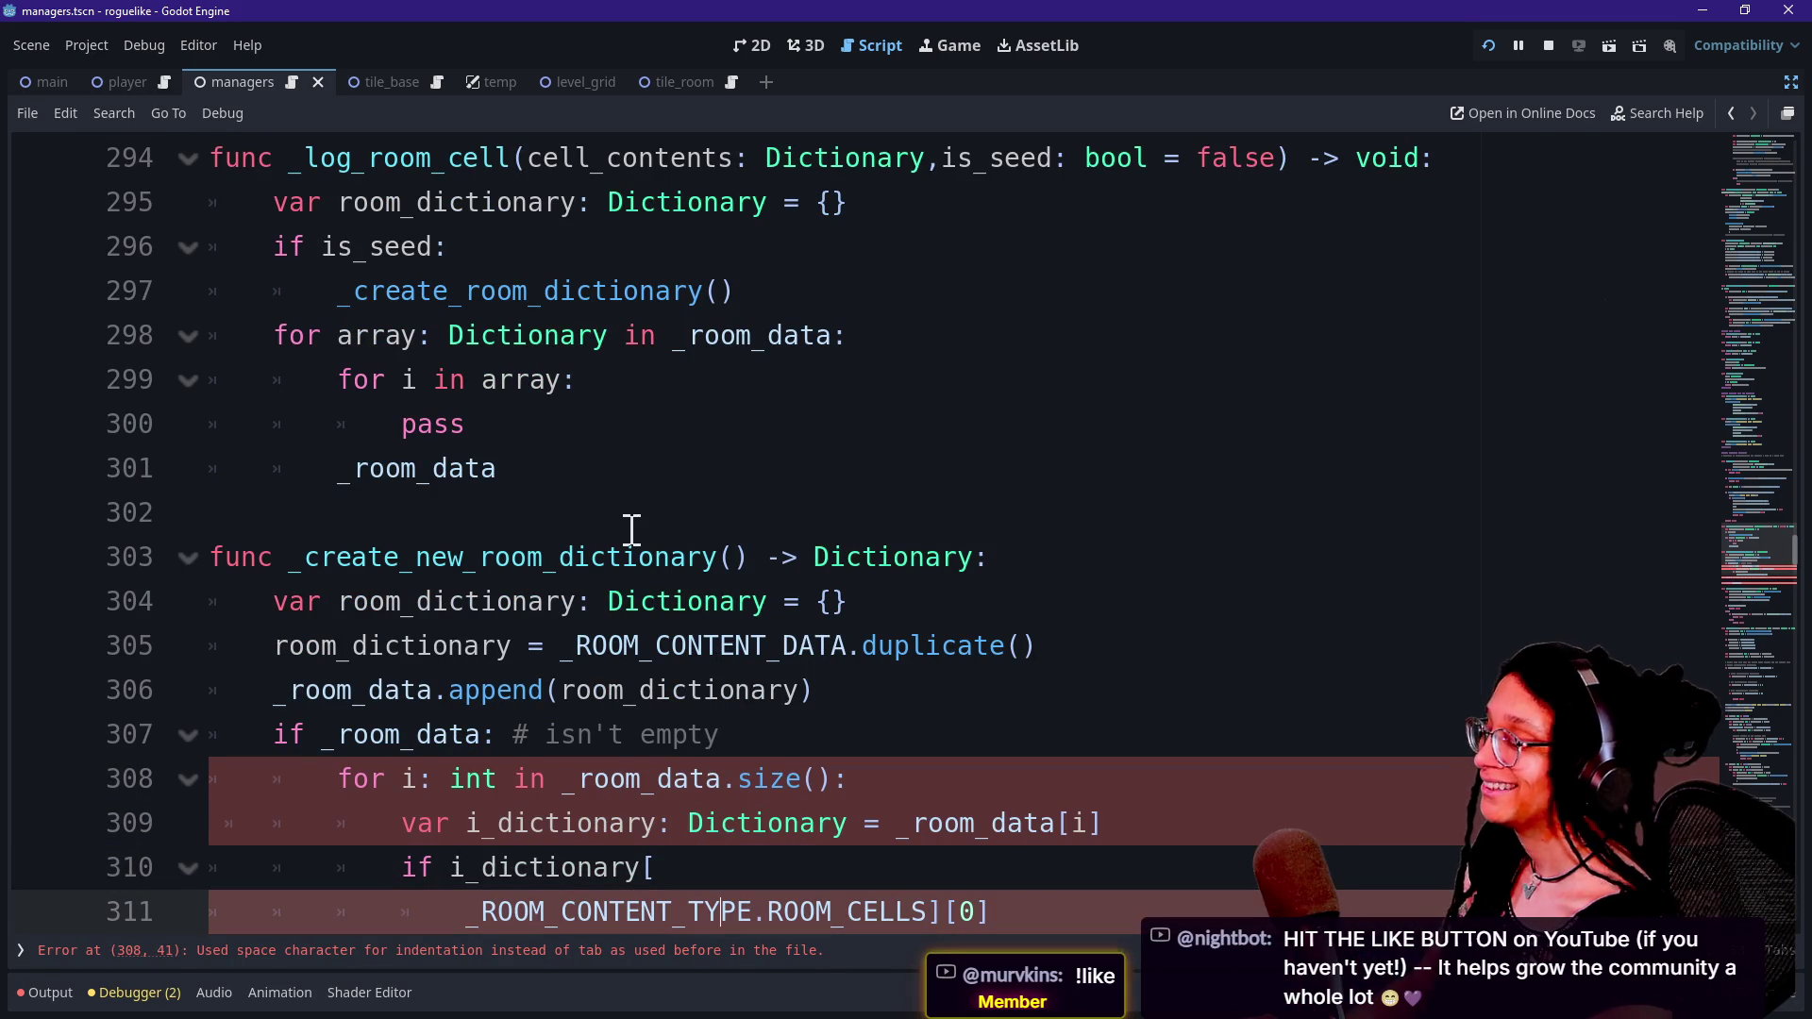
# Return to the pass line and the room_dictionary declaration on line 304.
pyautogui.click(607, 468)
pyautogui.press('Up')
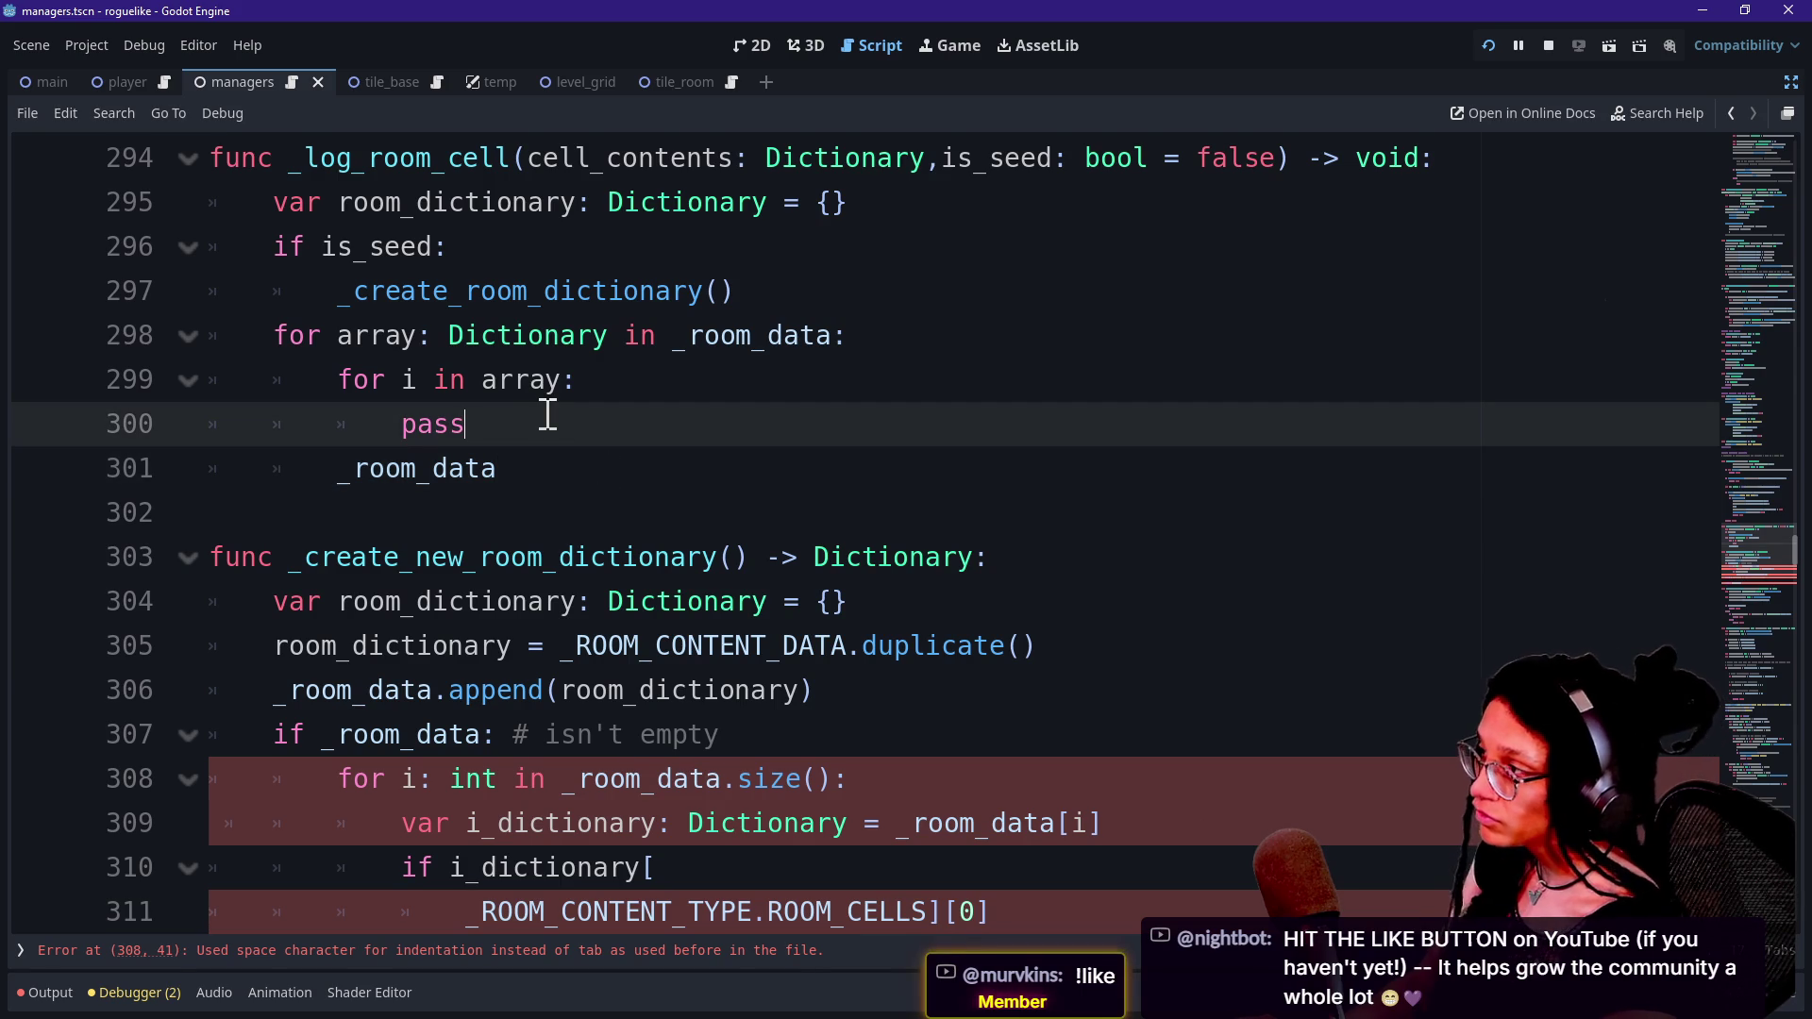
pyautogui.moveTo(527, 405)
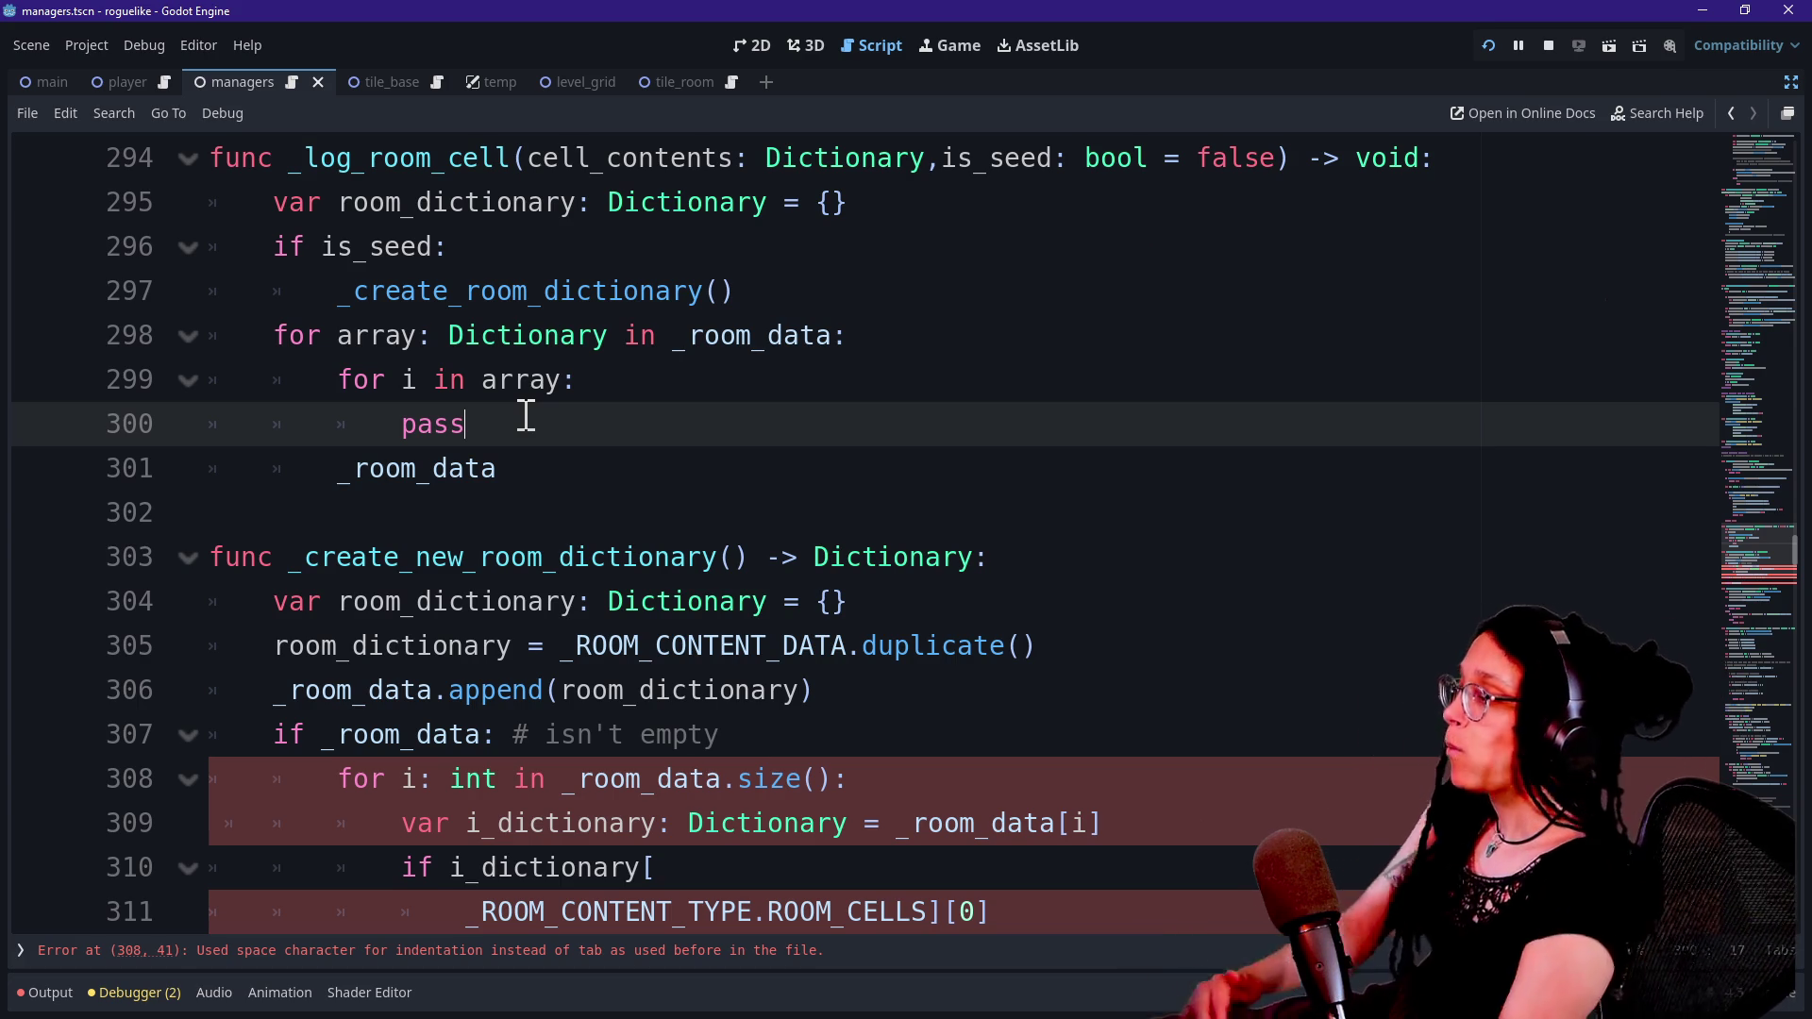
pyautogui.moveTo(394, 202); pyautogui.dragTo(583, 259)
pyautogui.click(740, 505)
pyautogui.press('Up')
pyautogui.press('Up')
pyautogui.press('Up')
pyautogui.click(532, 423)
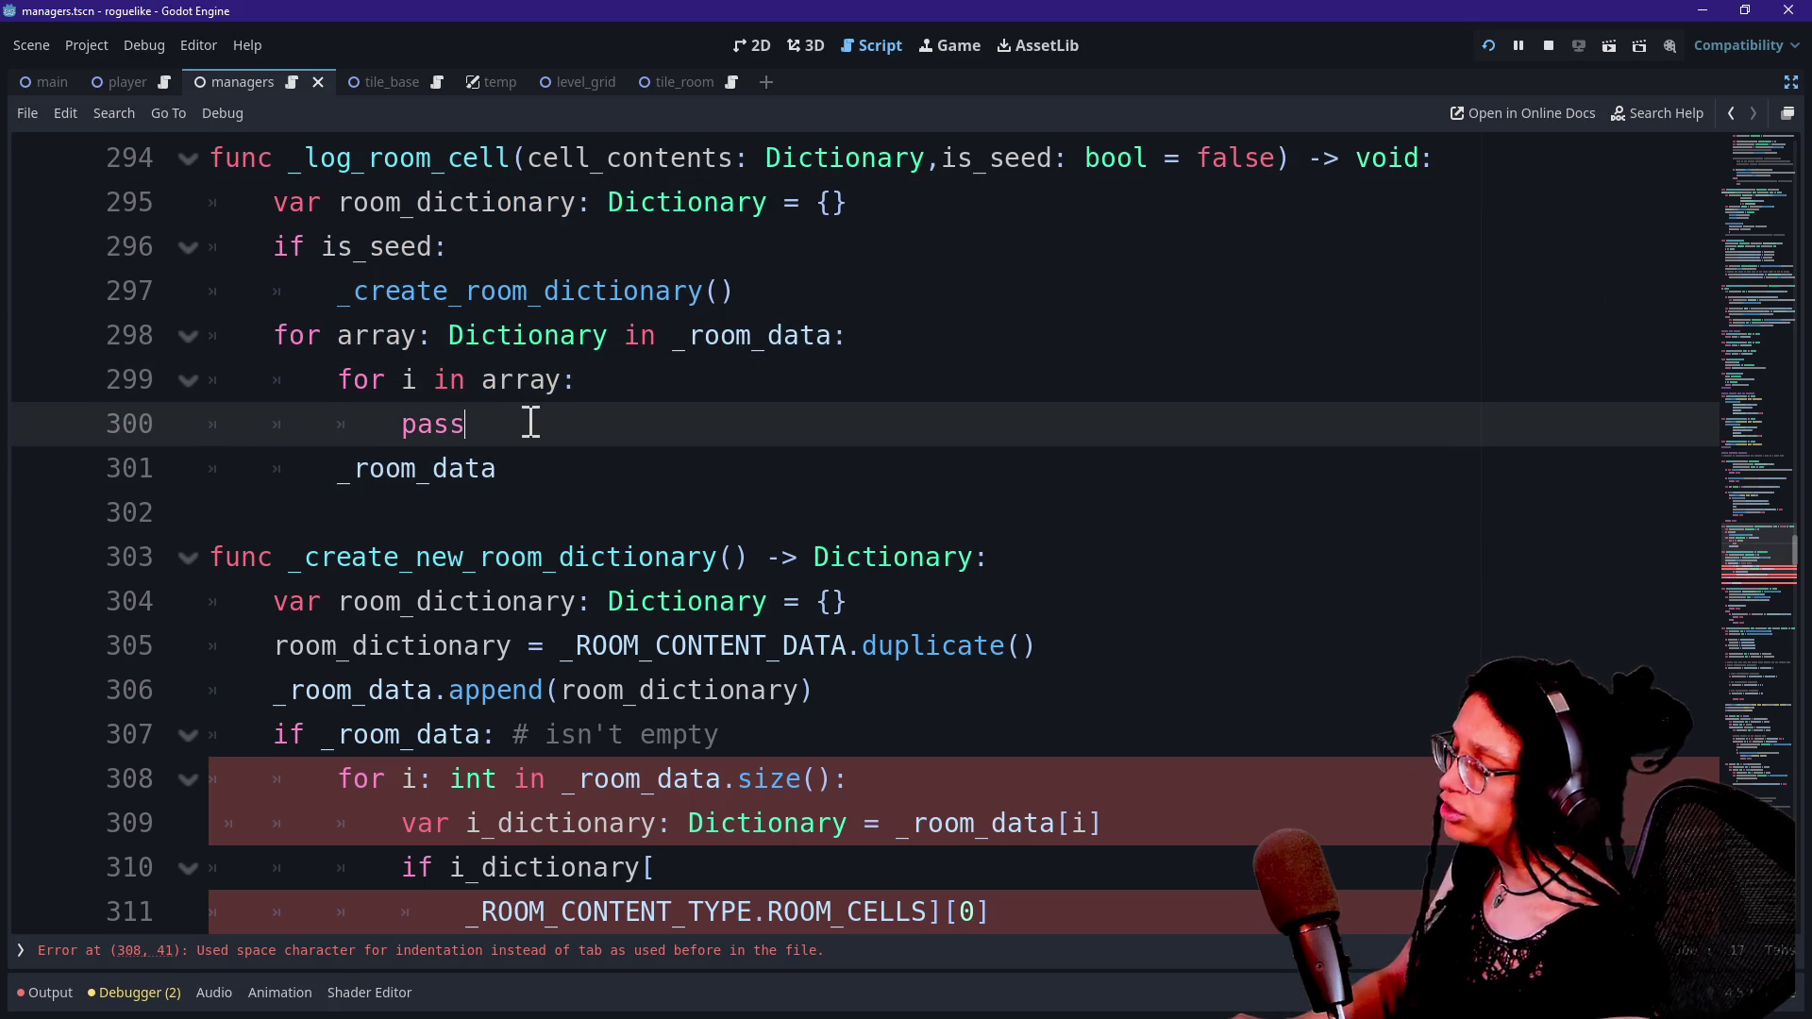
pyautogui.press('Down')
pyautogui.press('Home')
pyautogui.press('Down')
pyautogui.press('Down')
pyautogui.press('Down')
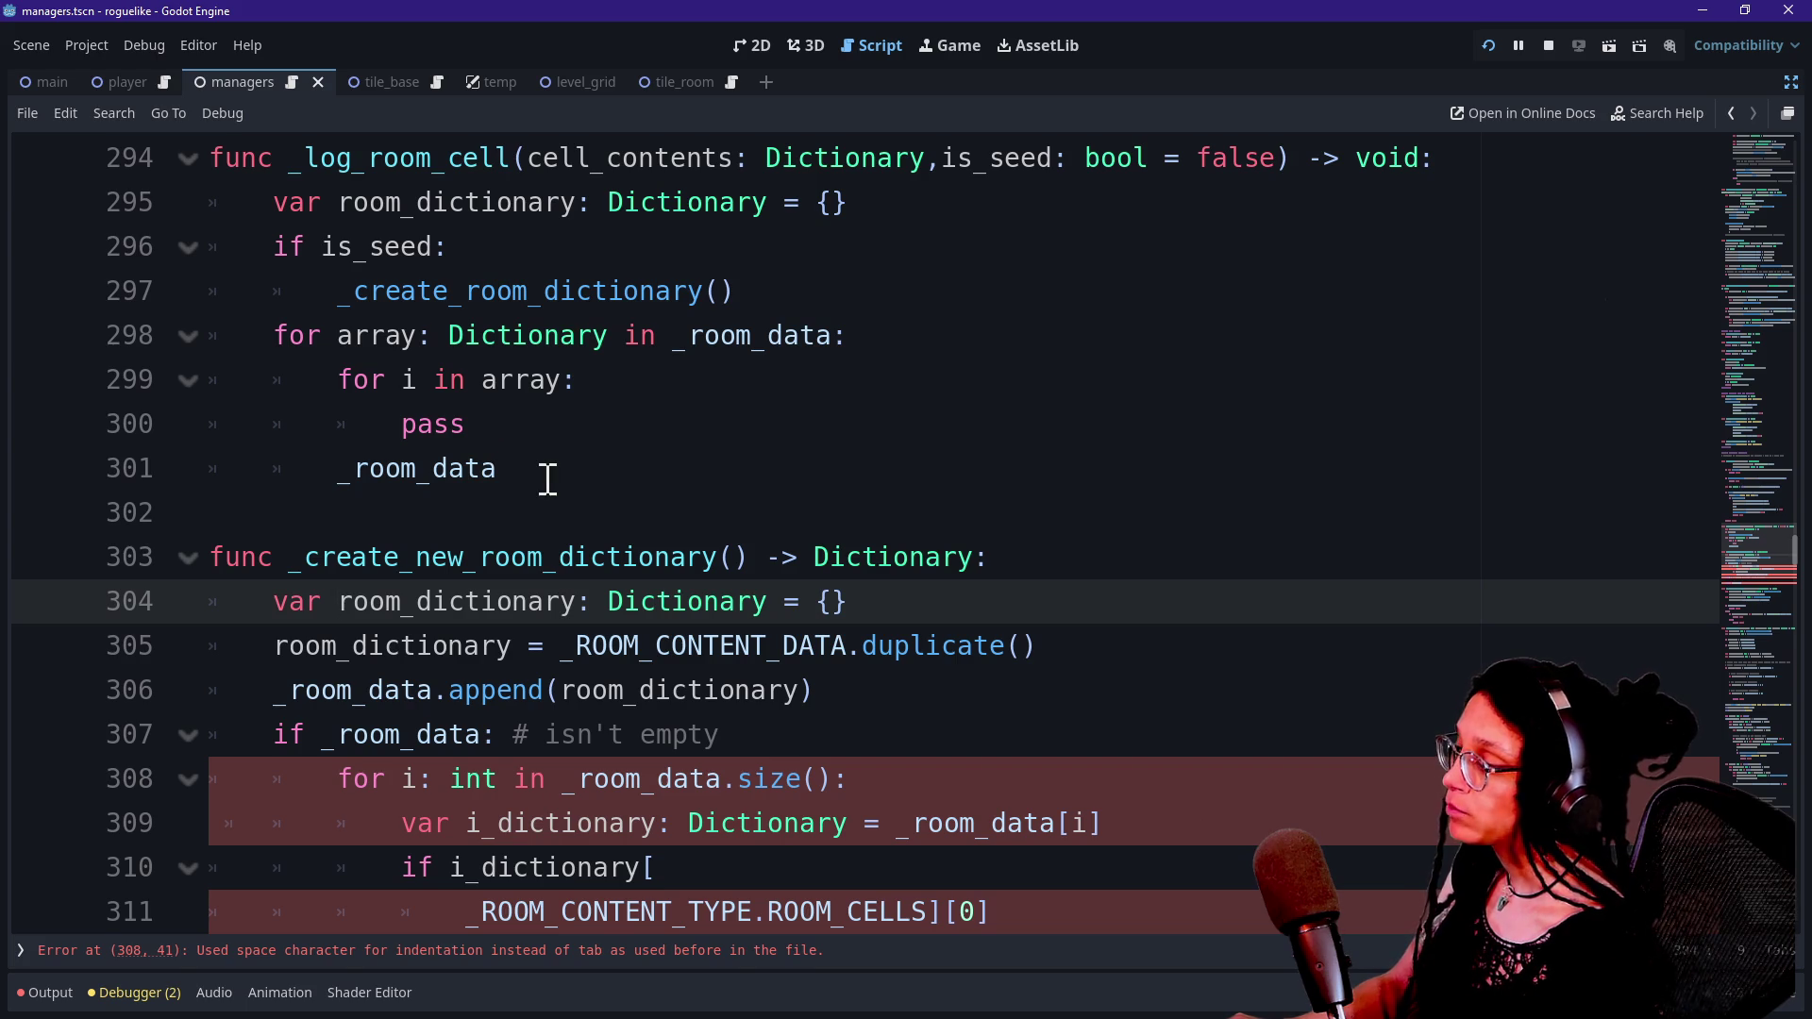
pyautogui.scroll(-1, 548, 478)
pyautogui.click(577, 510)
pyautogui.press('Down')
pyautogui.press('Down')
pyautogui.press('Down')
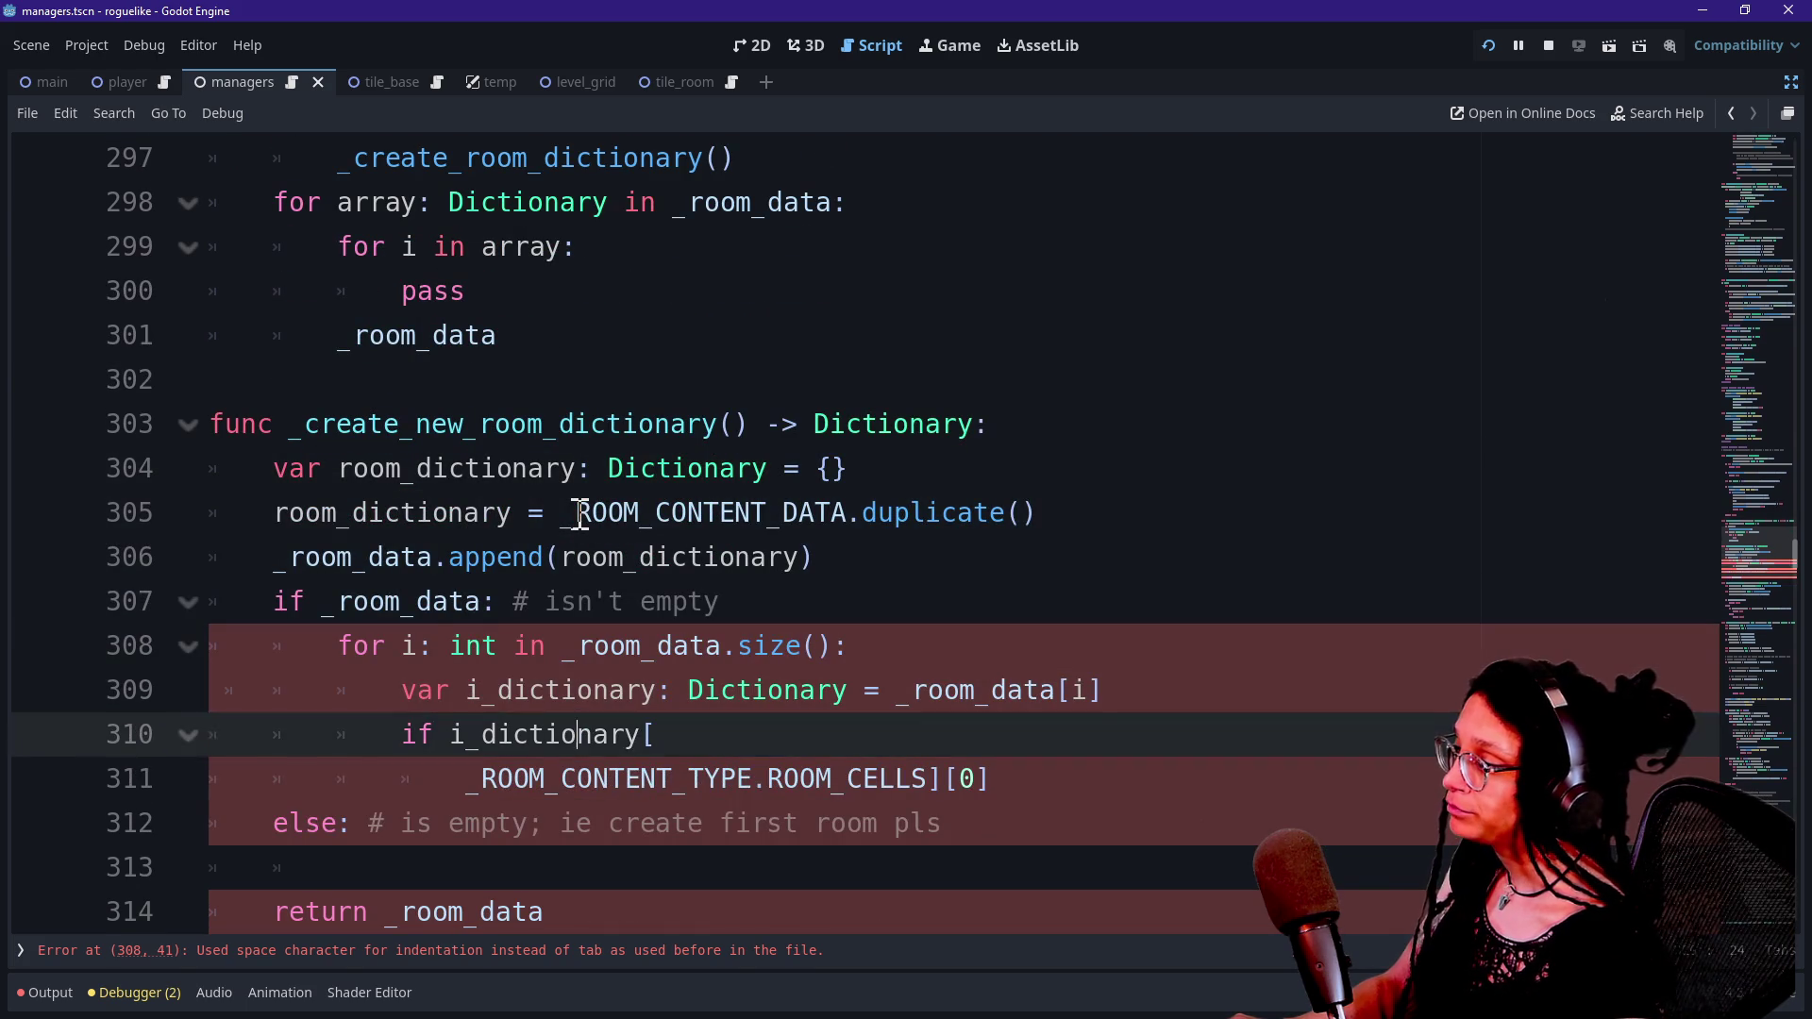
pyautogui.press('Down')
pyautogui.press('Down')
pyautogui.press('Down')
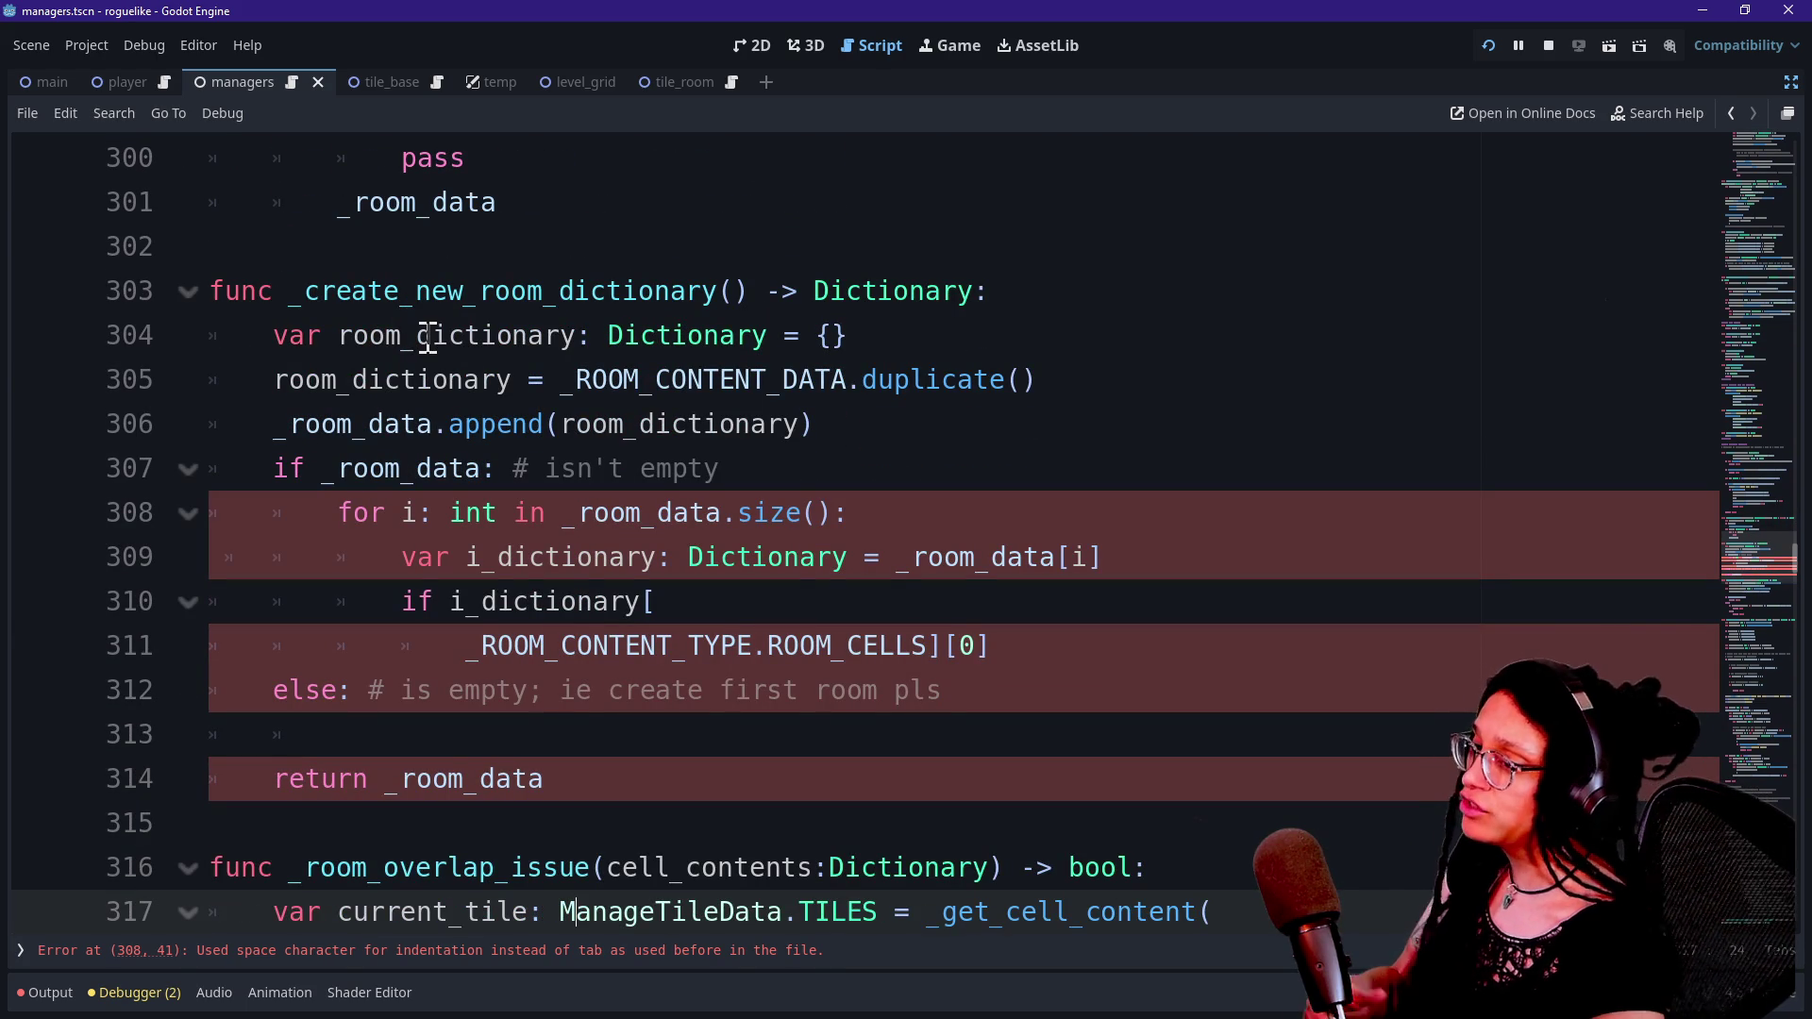
pyautogui.click(428, 338)
pyautogui.click(465, 303)
pyautogui.click(459, 324)
pyautogui.press('Down')
pyautogui.click(471, 324)
pyautogui.press('Down')
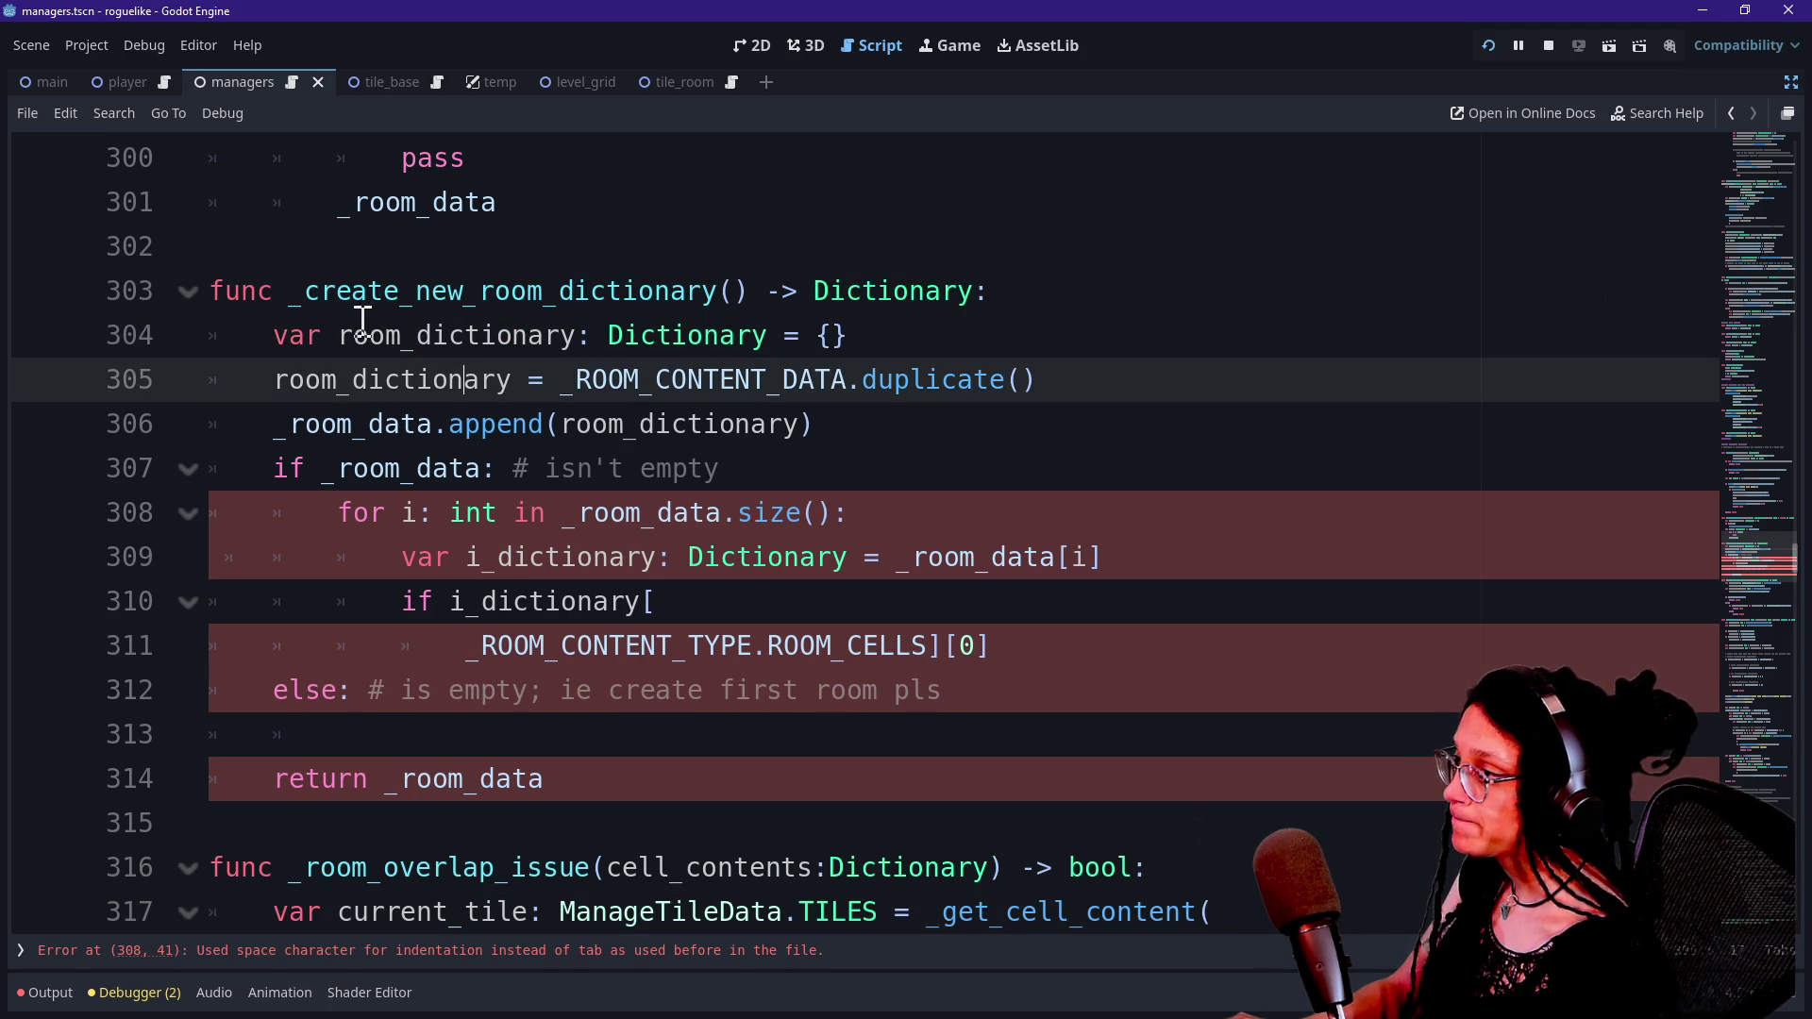
pyautogui.moveTo(277, 333); pyautogui.dragTo(628, 326)
pyautogui.click(425, 325)
pyautogui.moveTo(377, 340); pyautogui.dragTo(983, 340)
pyautogui.click(982, 340)
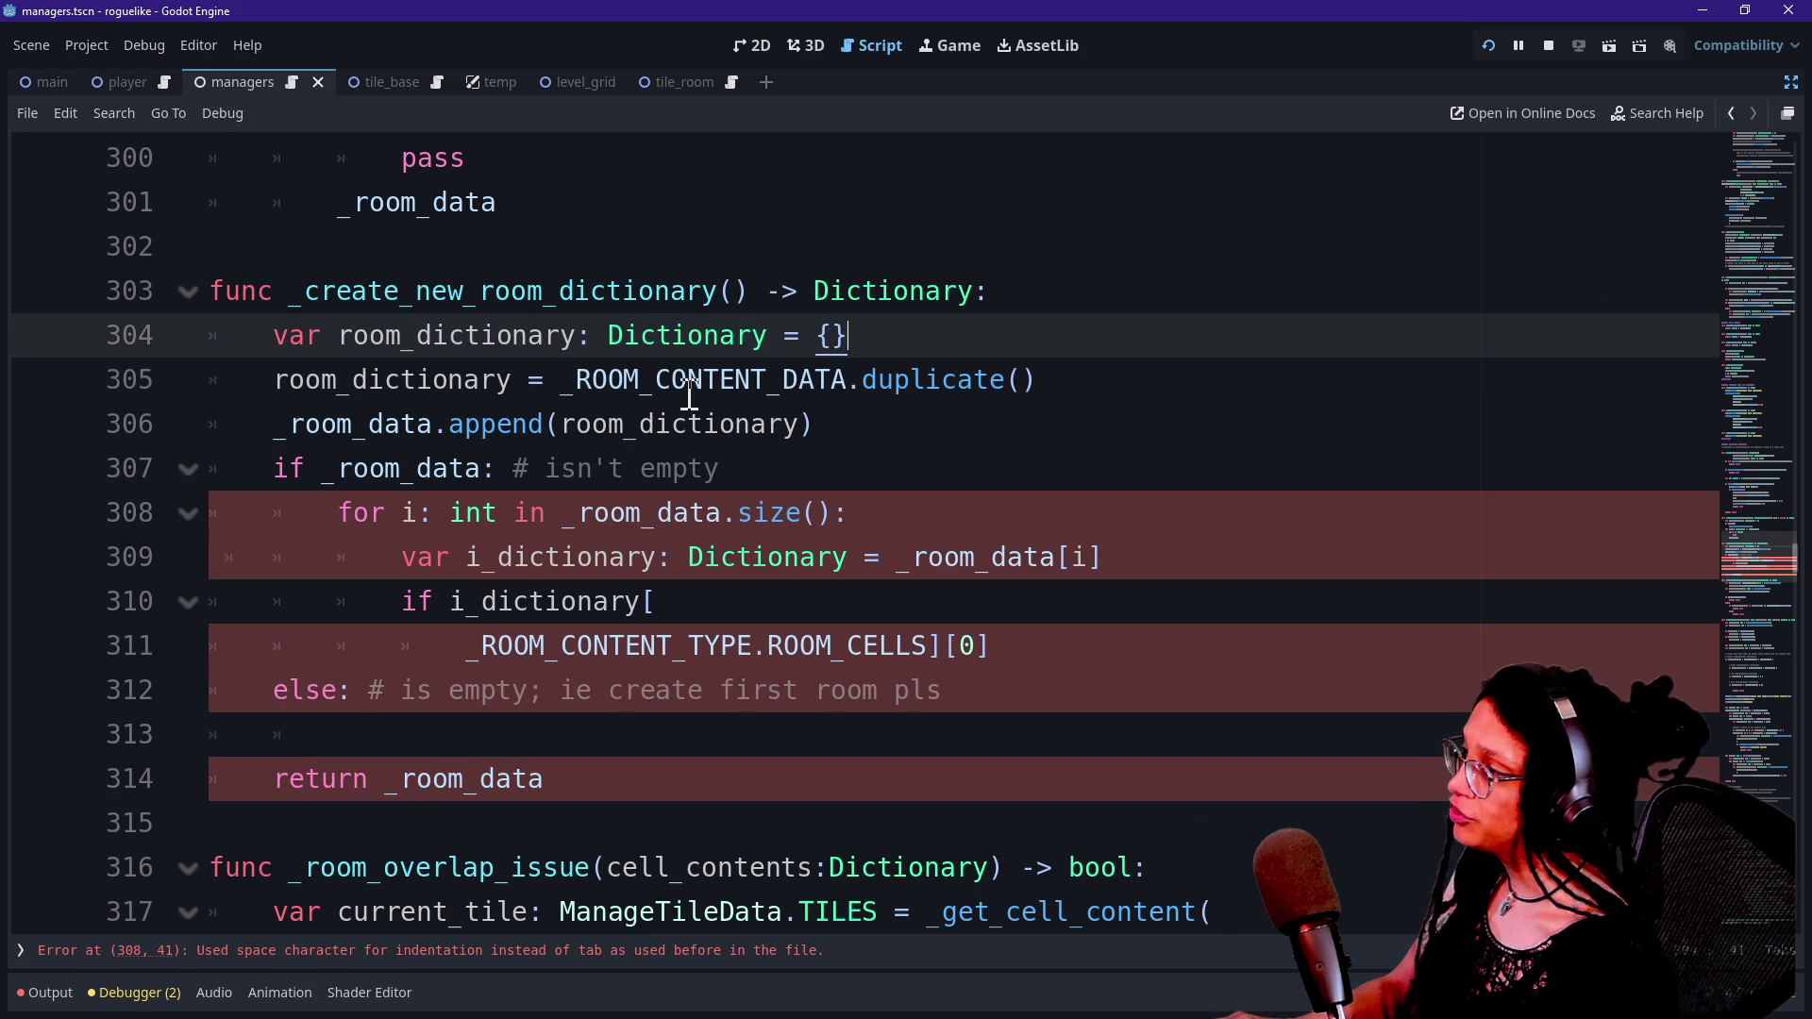
pyautogui.moveTo(304, 387); pyautogui.dragTo(876, 401)
pyautogui.click(307, 392)
pyautogui.moveTo(307, 392); pyautogui.dragTo(859, 384)
pyautogui.click(639, 383)
pyautogui.moveTo(615, 336); pyautogui.dragTo(867, 384)
pyautogui.click(944, 384)
pyautogui.moveTo(958, 387)
pyautogui.scroll(2, 958, 389)
pyautogui.scroll(1, 958, 388)
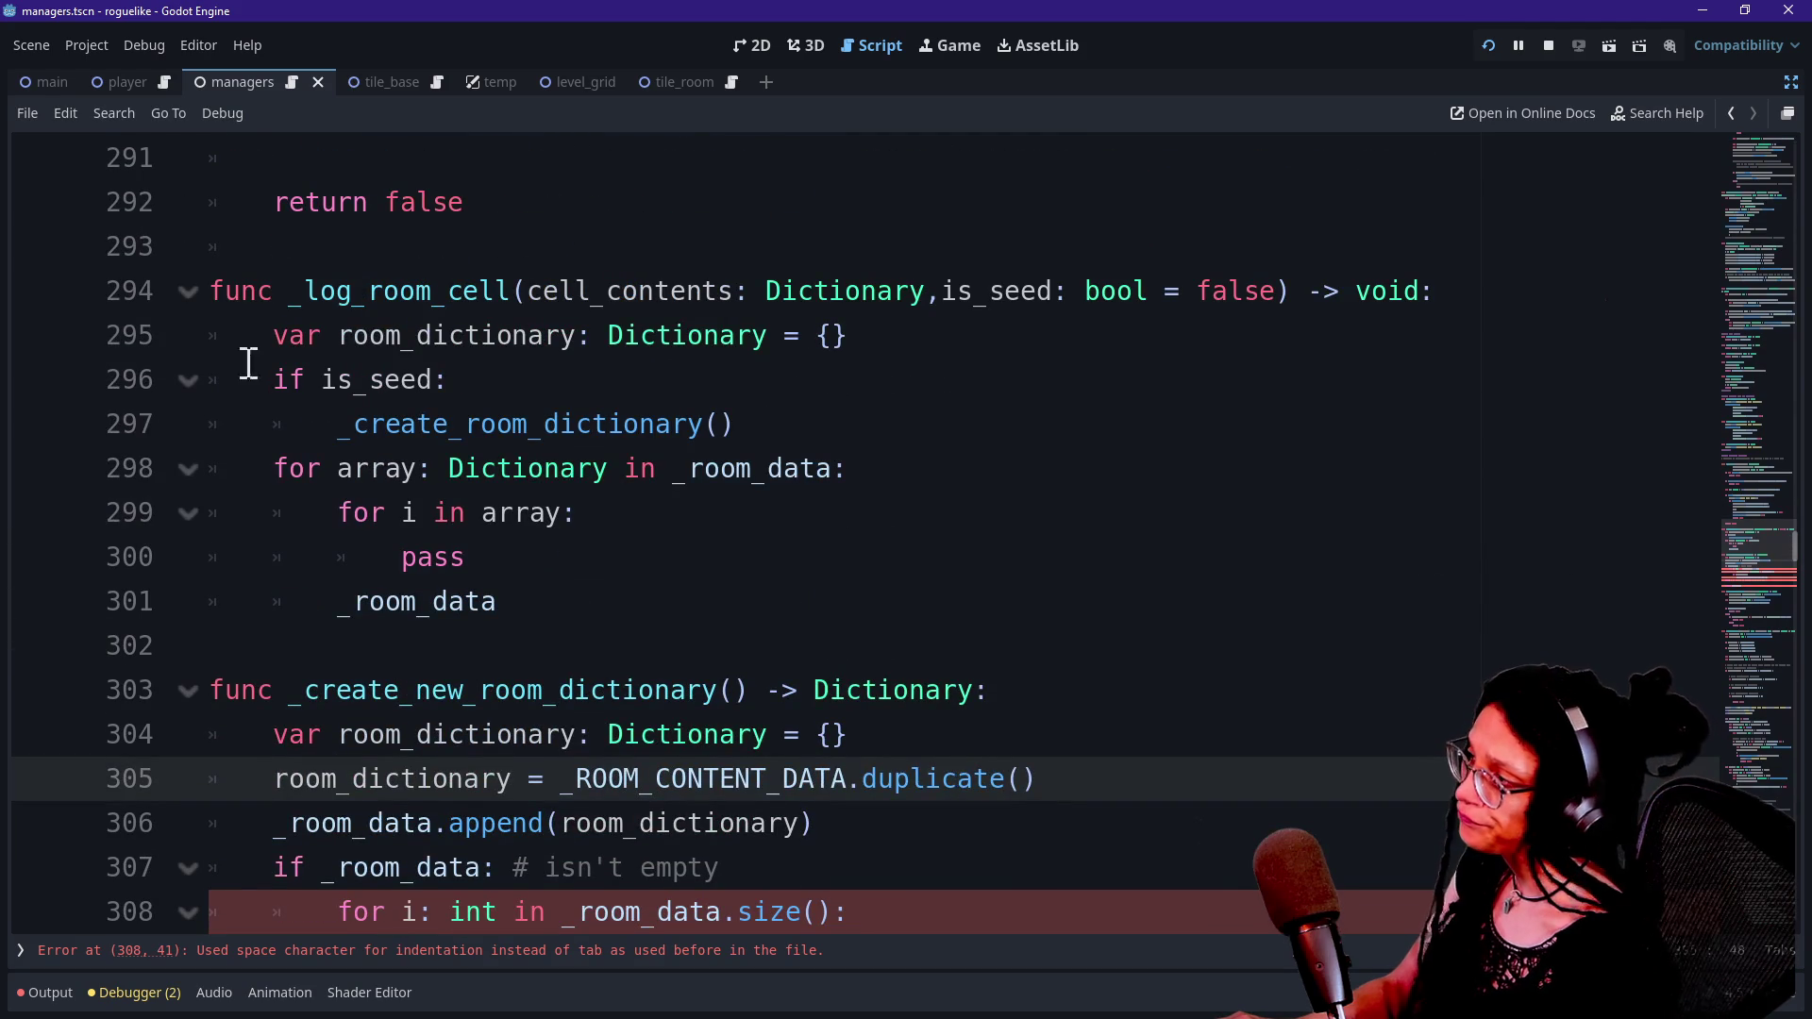
pyautogui.click(343, 291)
pyautogui.moveTo(265, 337); pyautogui.dragTo(804, 335)
pyautogui.click(803, 335)
pyautogui.moveTo(271, 377); pyautogui.dragTo(579, 373)
pyautogui.click(578, 372)
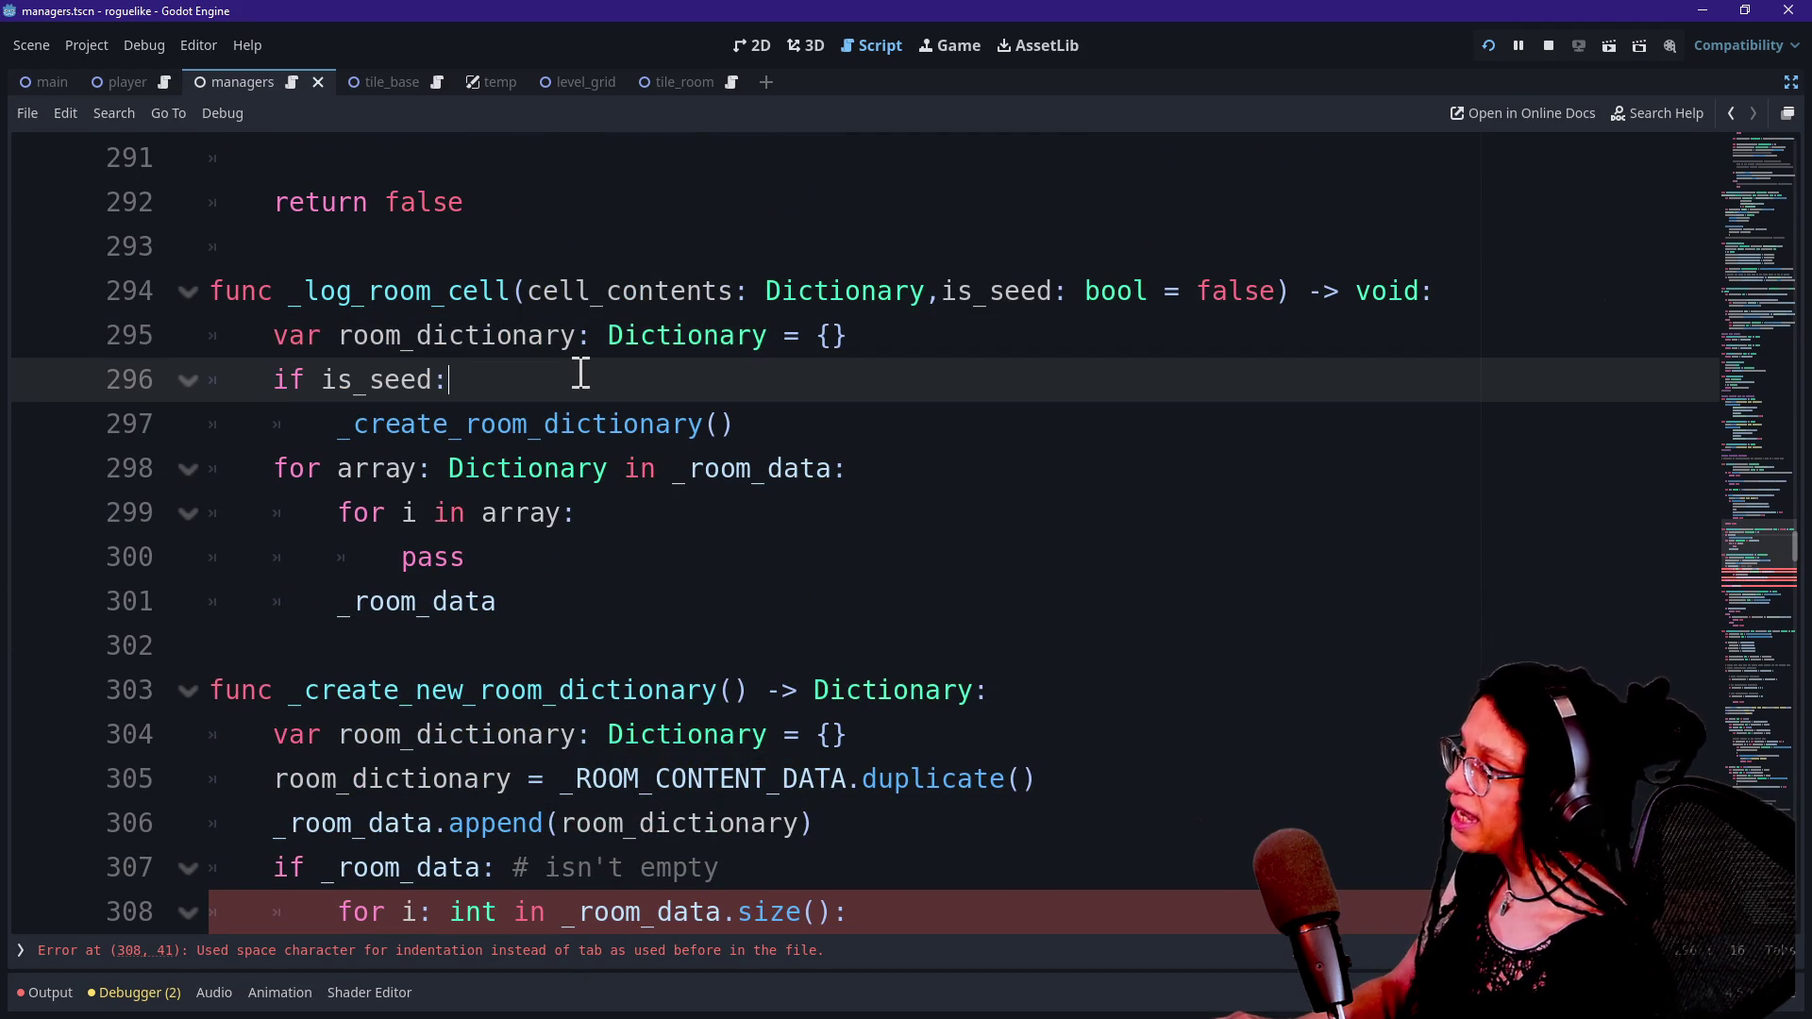
pyautogui.moveTo(369, 380); pyautogui.dragTo(492, 382)
pyautogui.click(492, 382)
pyautogui.moveTo(324, 421); pyautogui.dragTo(784, 421)
pyautogui.click(338, 422)
pyautogui.write('room_ ')
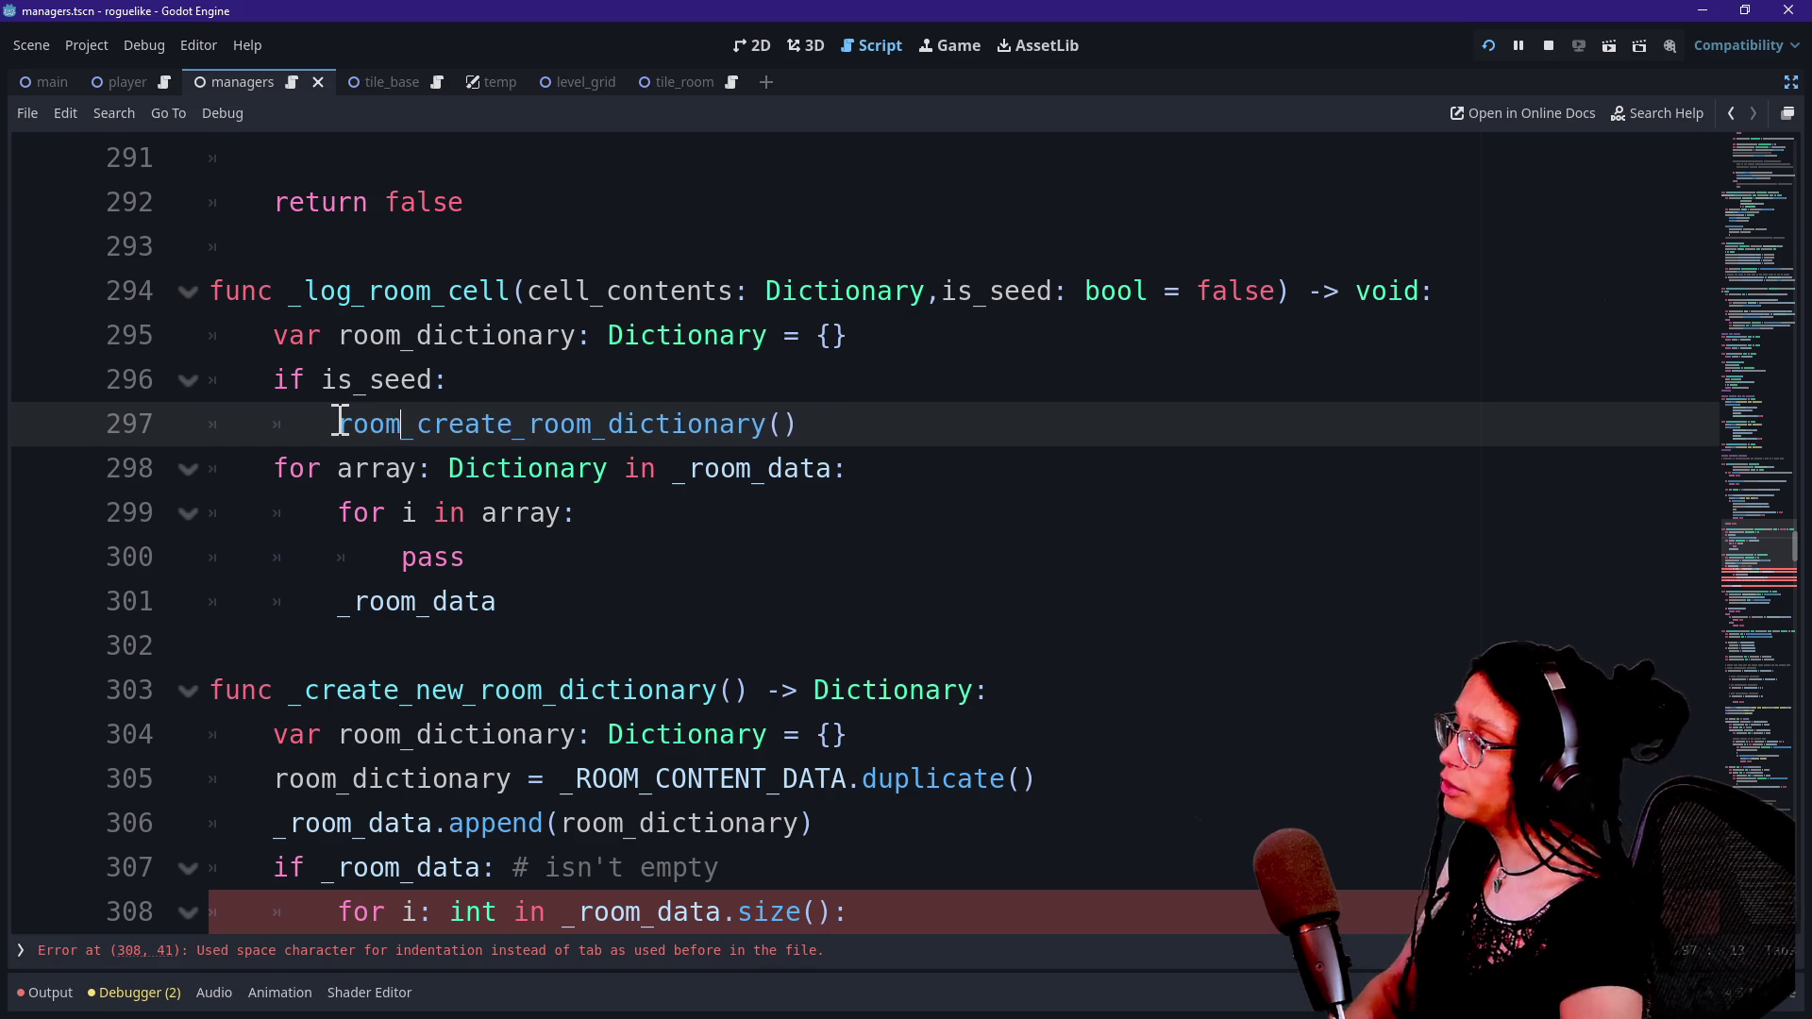
pyautogui.write('dictionary =')
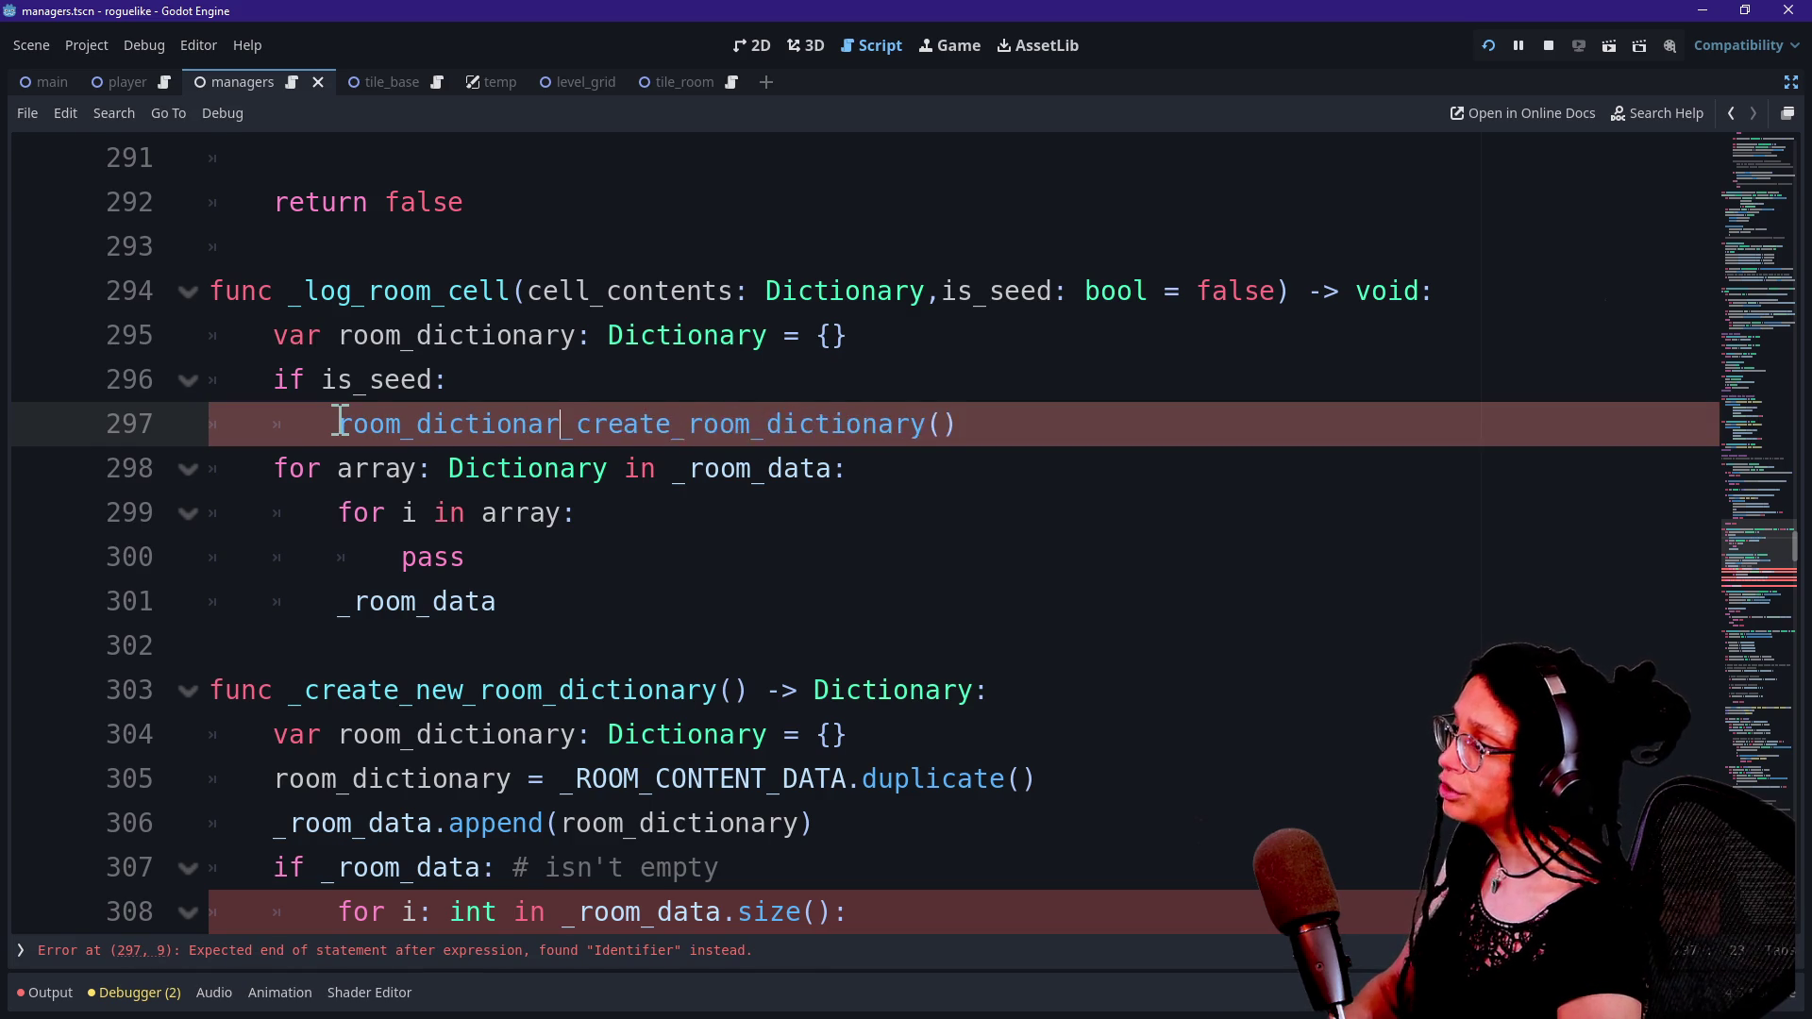
pyautogui.click(315, 494)
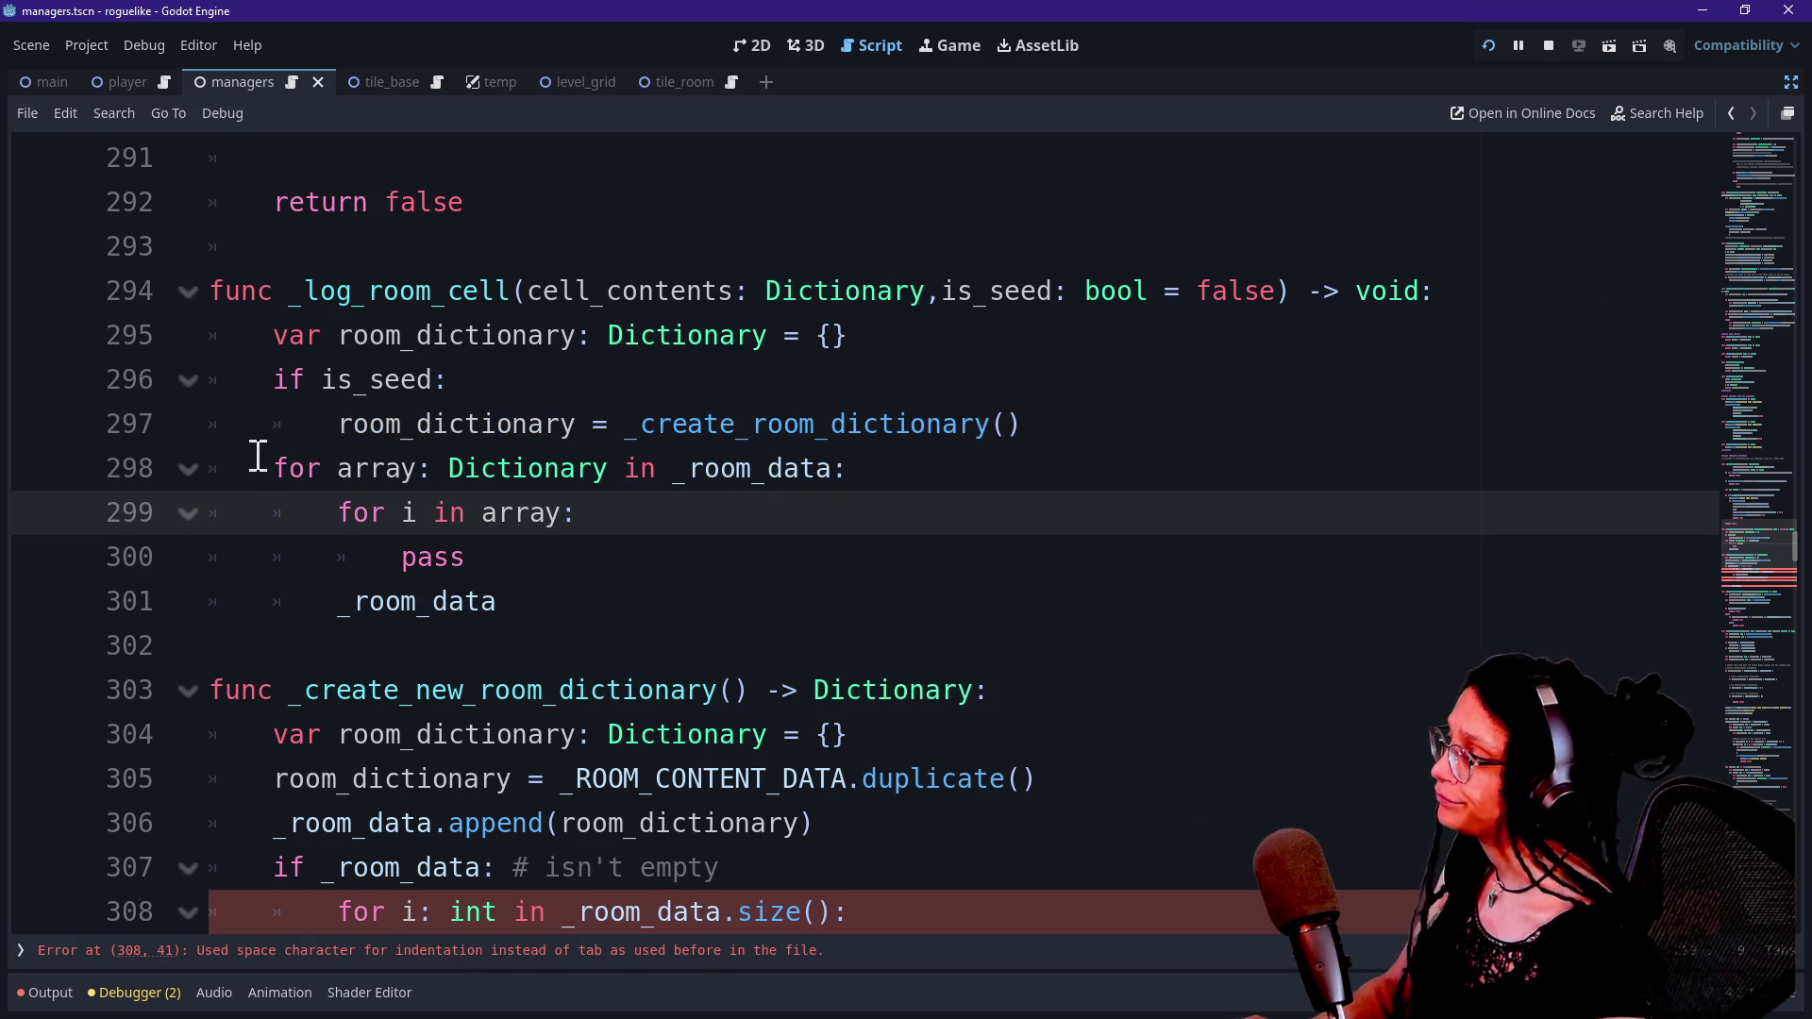
pyautogui.click(260, 389)
pyautogui.click(526, 407)
pyautogui.moveTo(341, 470); pyautogui.dragTo(478, 601)
pyautogui.click(478, 600)
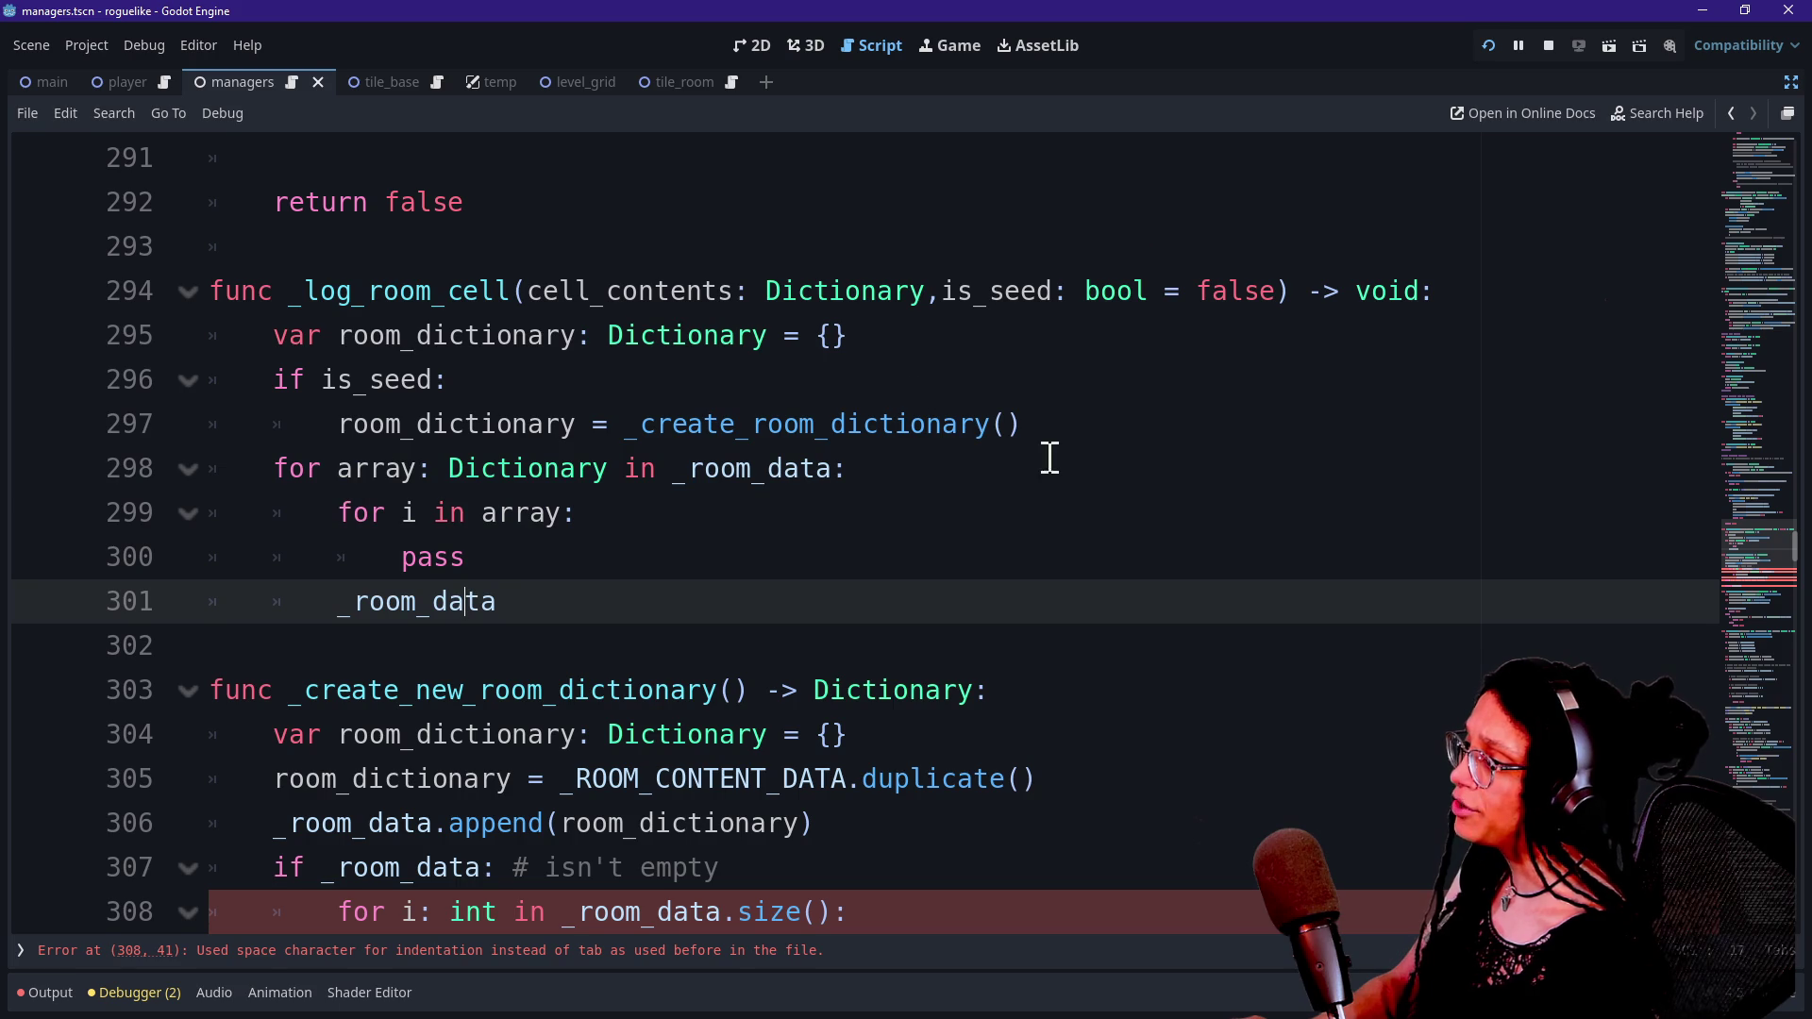
pyautogui.click(1080, 433)
pyautogui.press('Return')
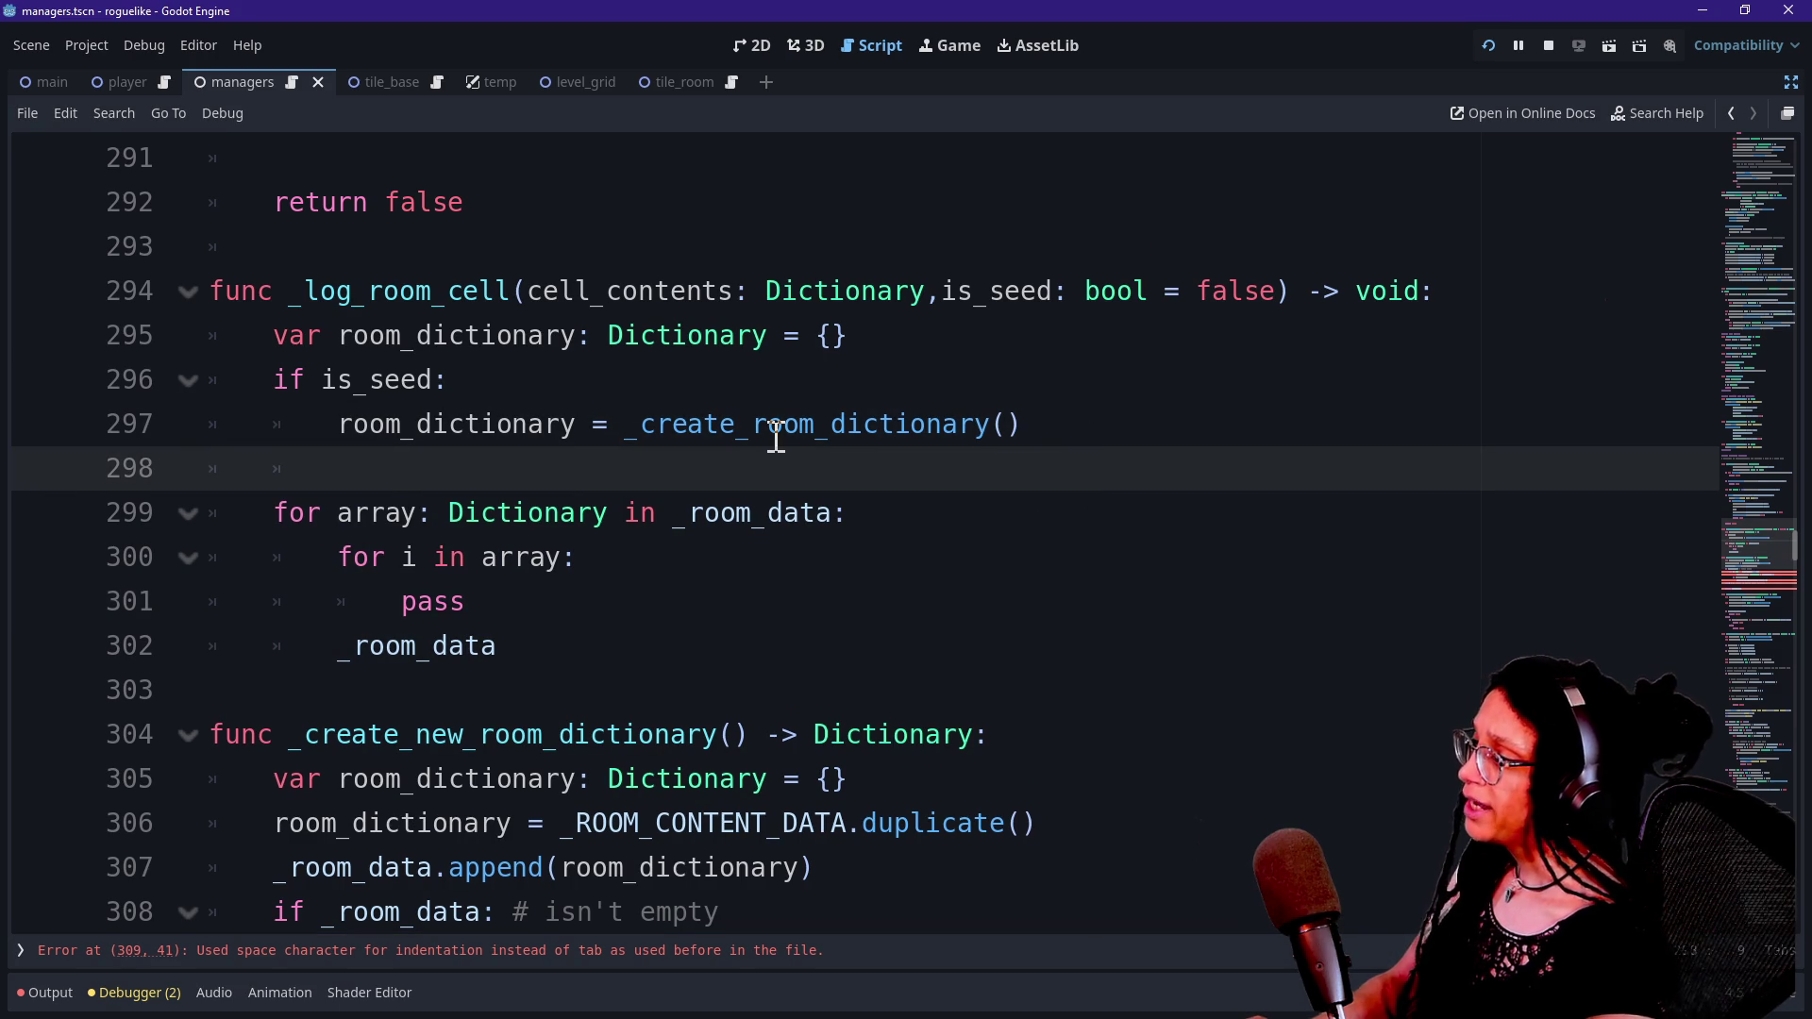
pyautogui.moveTo(264, 515); pyautogui.dragTo(598, 510)
pyautogui.click(598, 510)
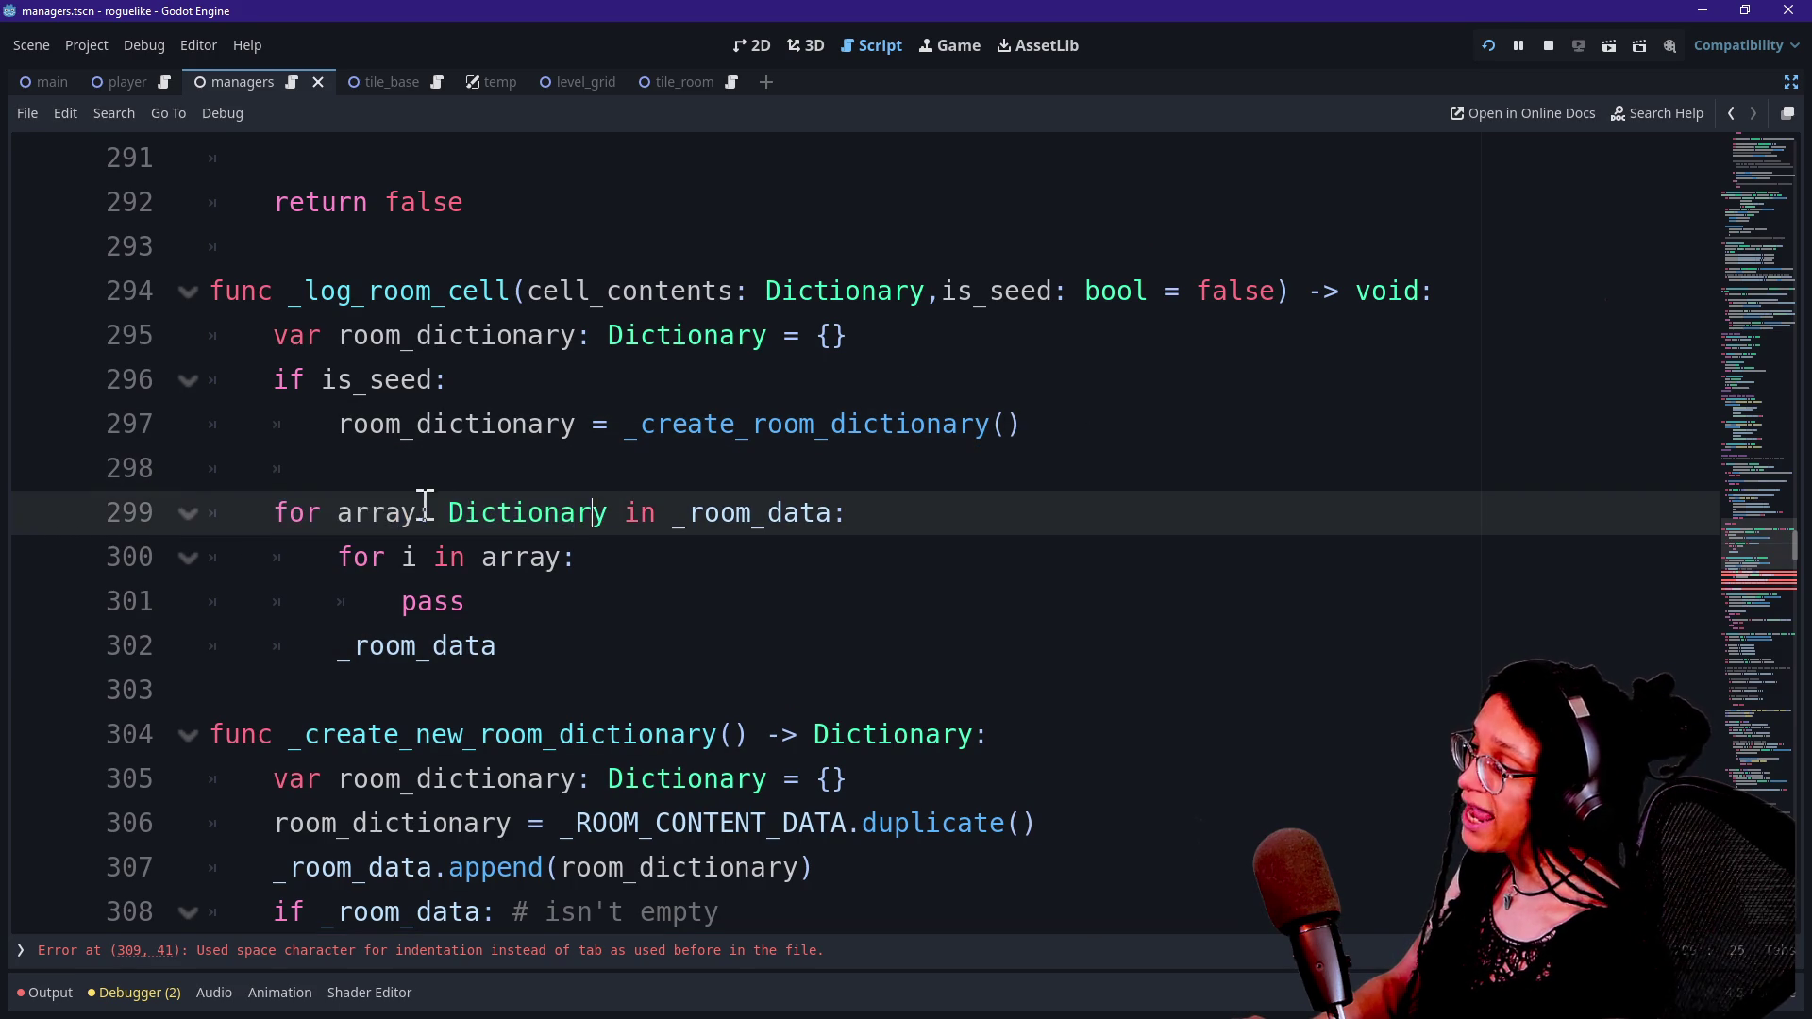
pyautogui.moveTo(433, 512); pyautogui.dragTo(802, 512)
pyautogui.click(801, 512)
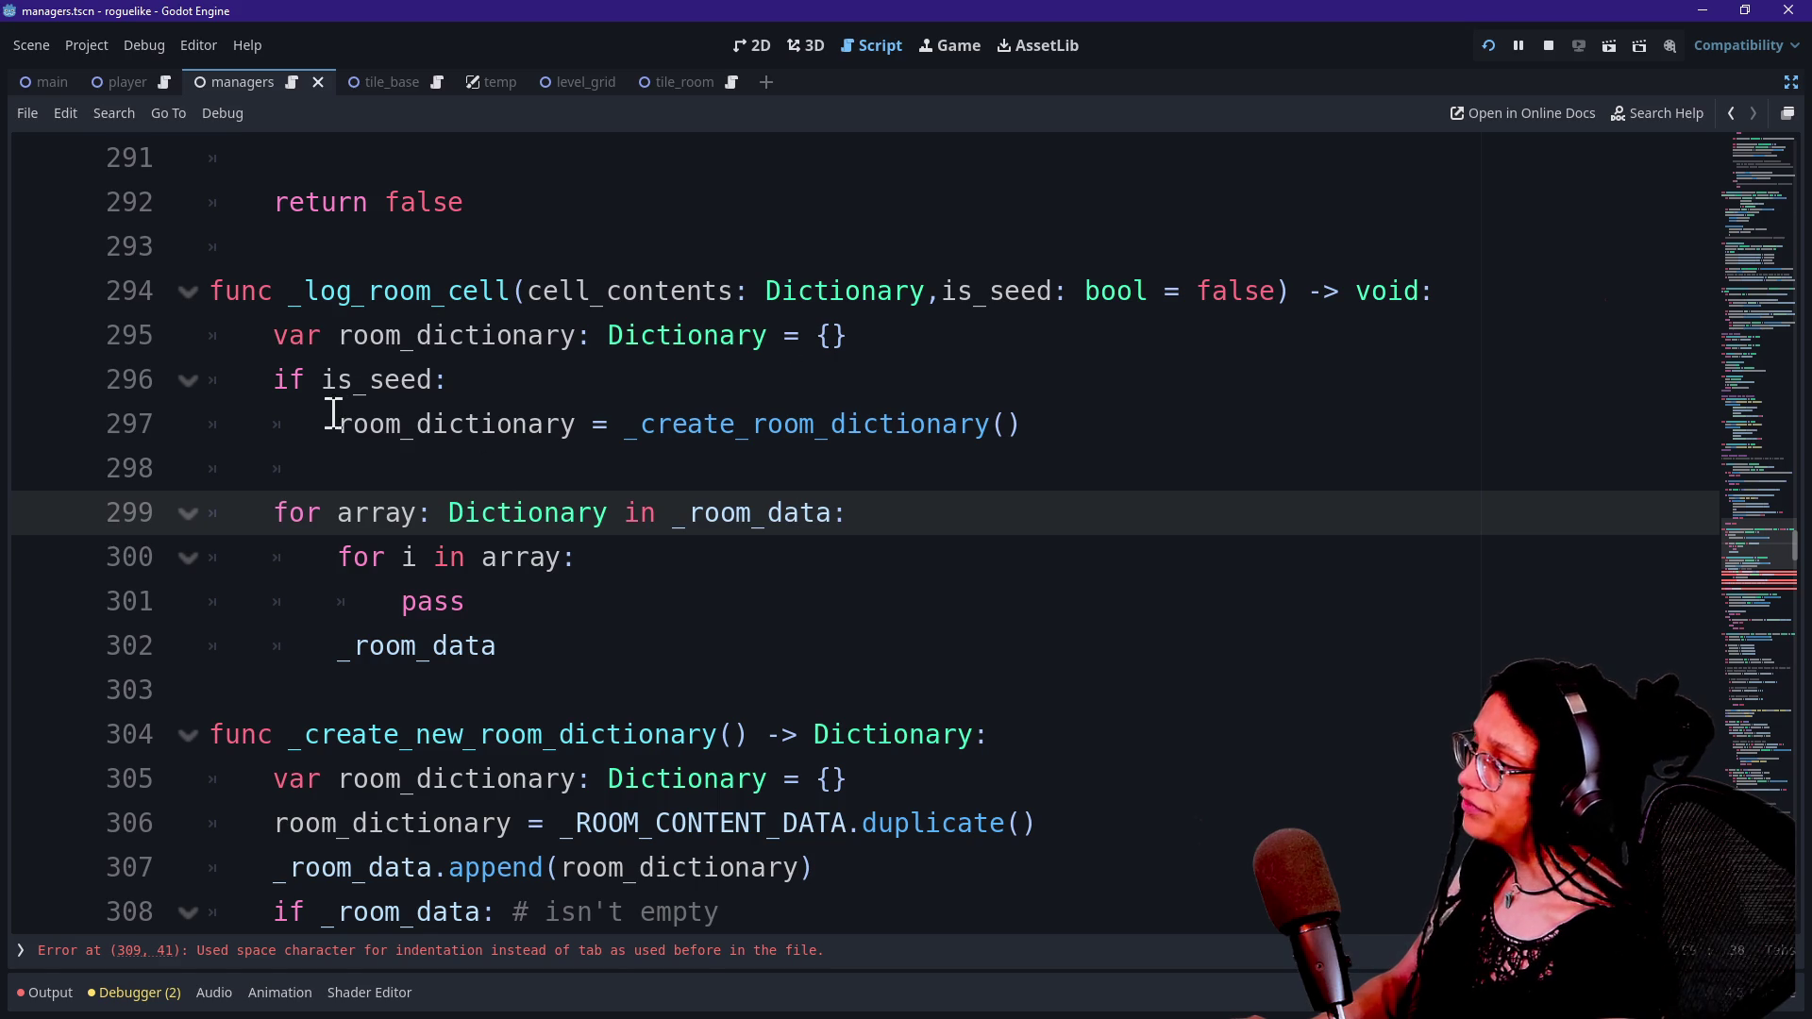
pyautogui.click(451, 461)
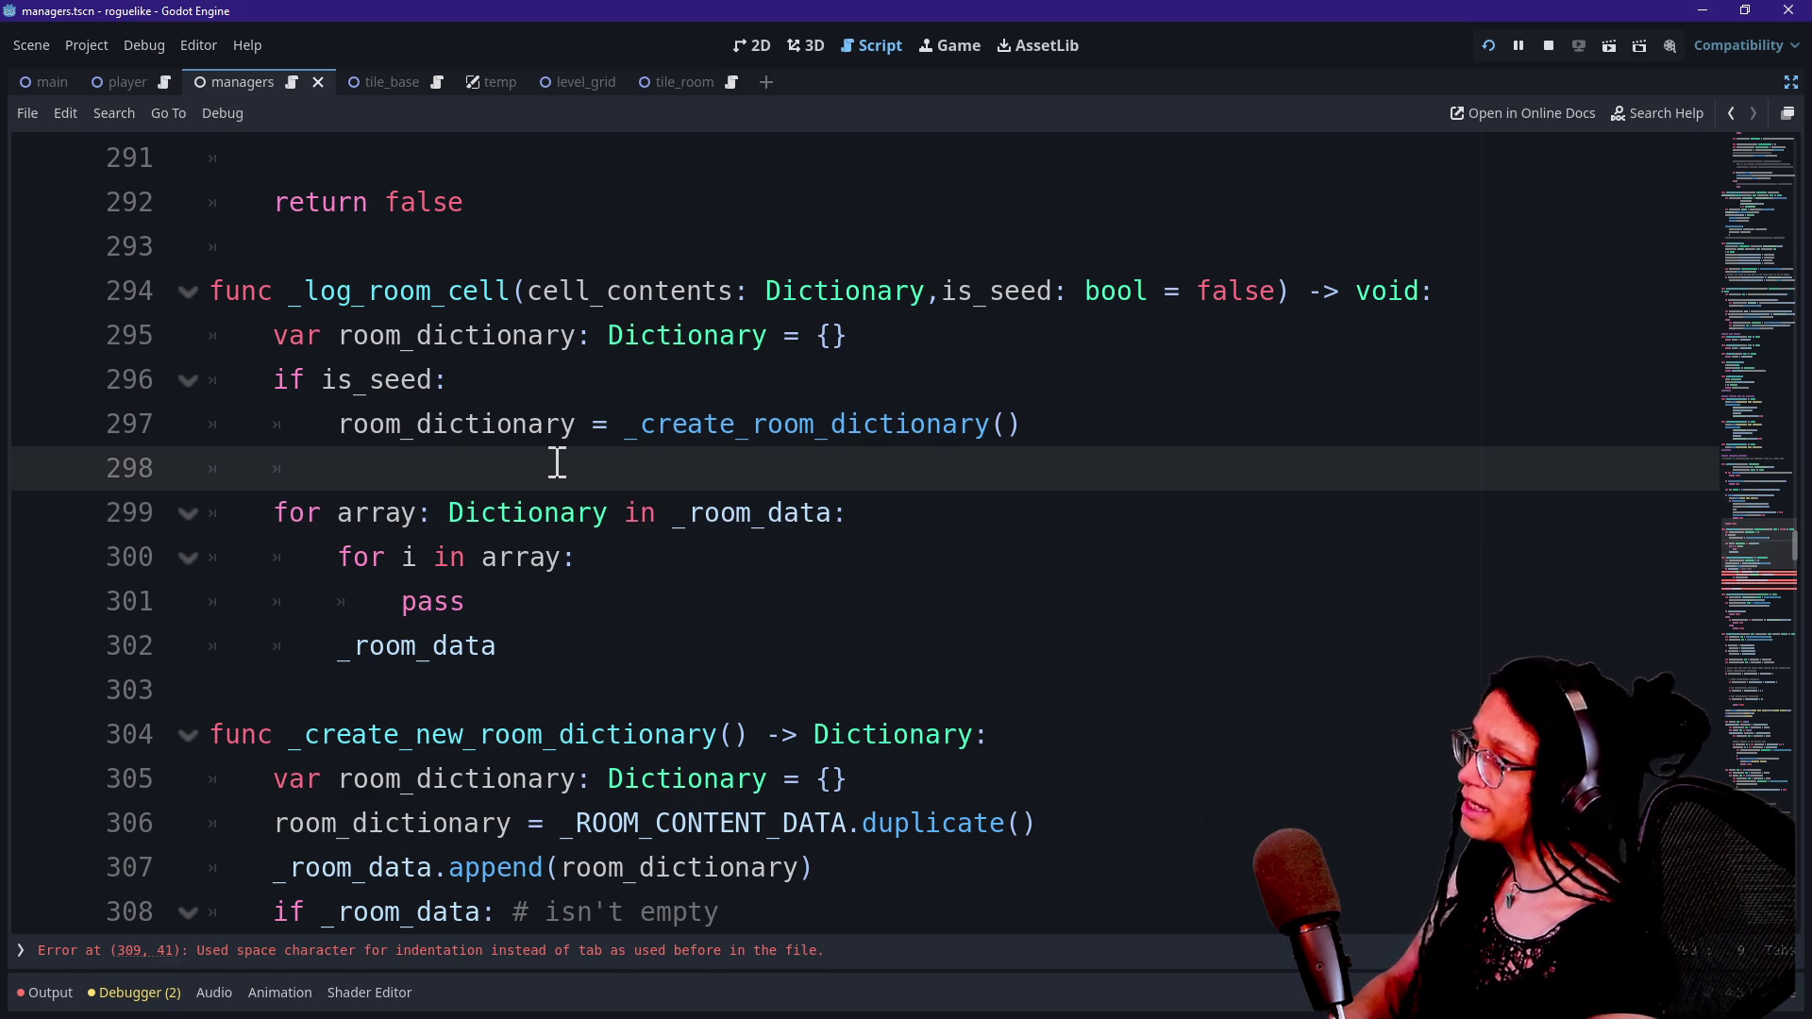
pyautogui.write('return')
pyautogui.click(385, 645)
pyautogui.click(497, 468)
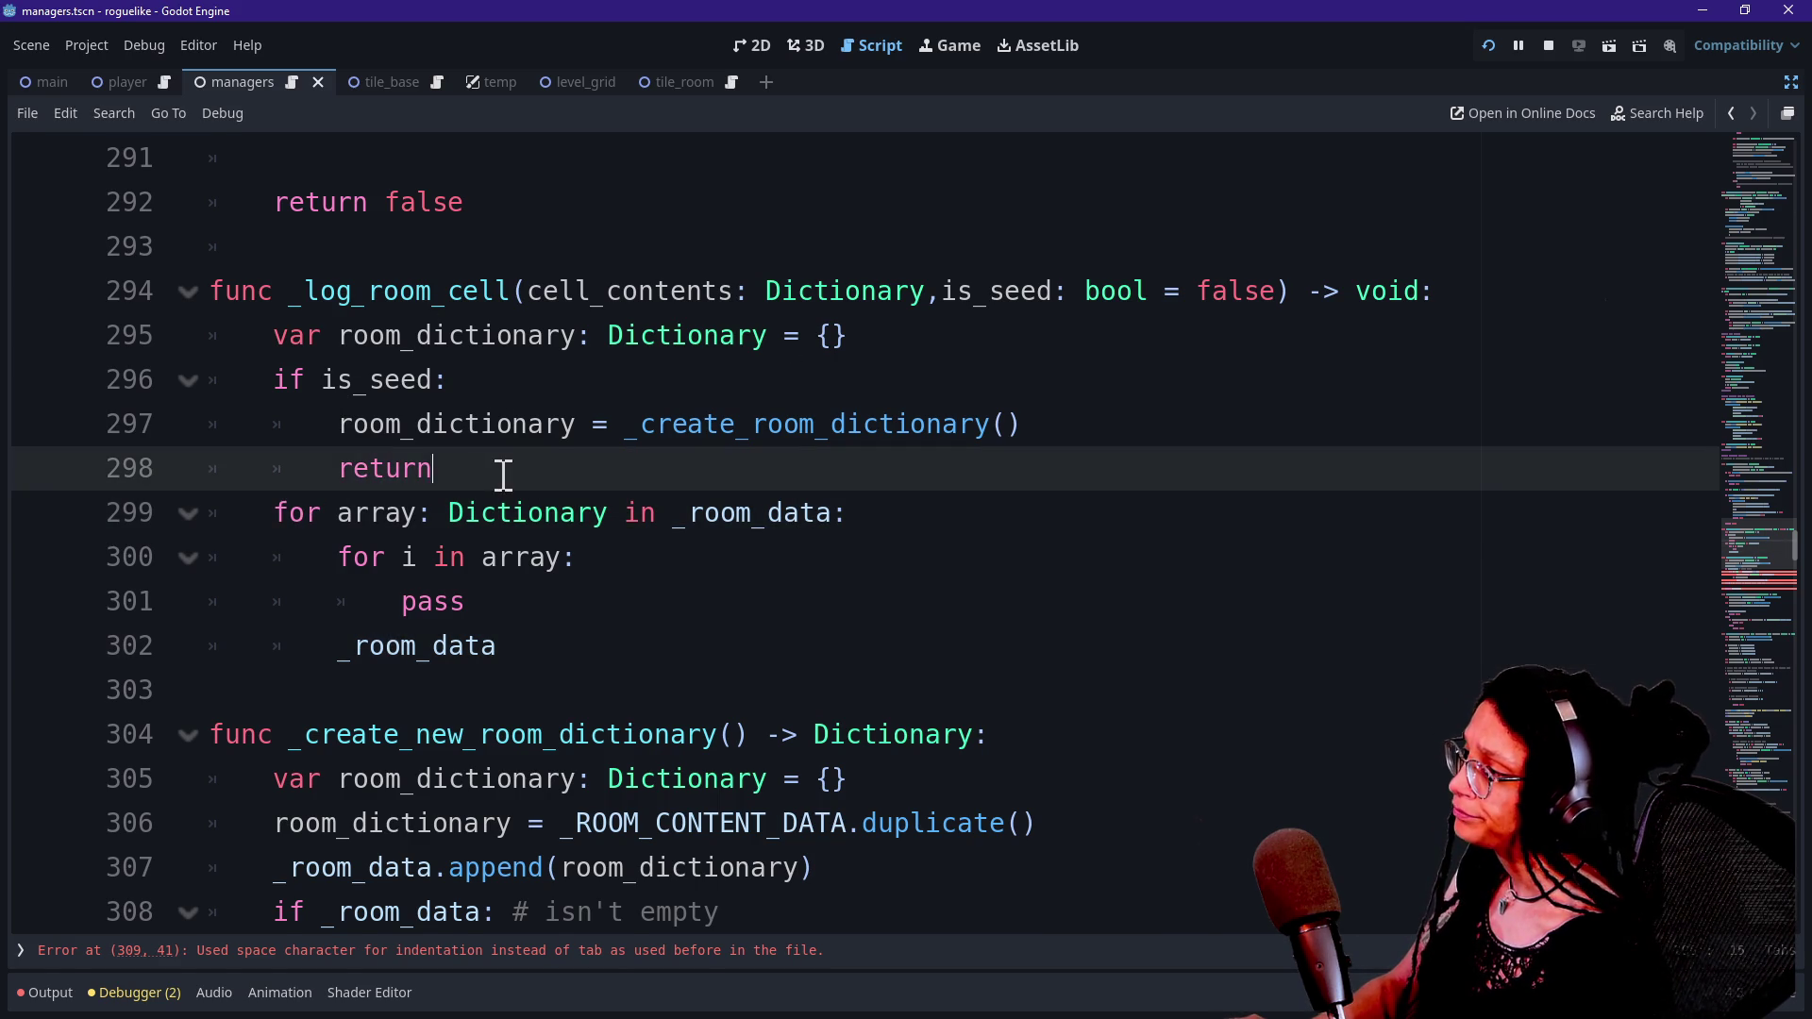
pyautogui.press('Return')
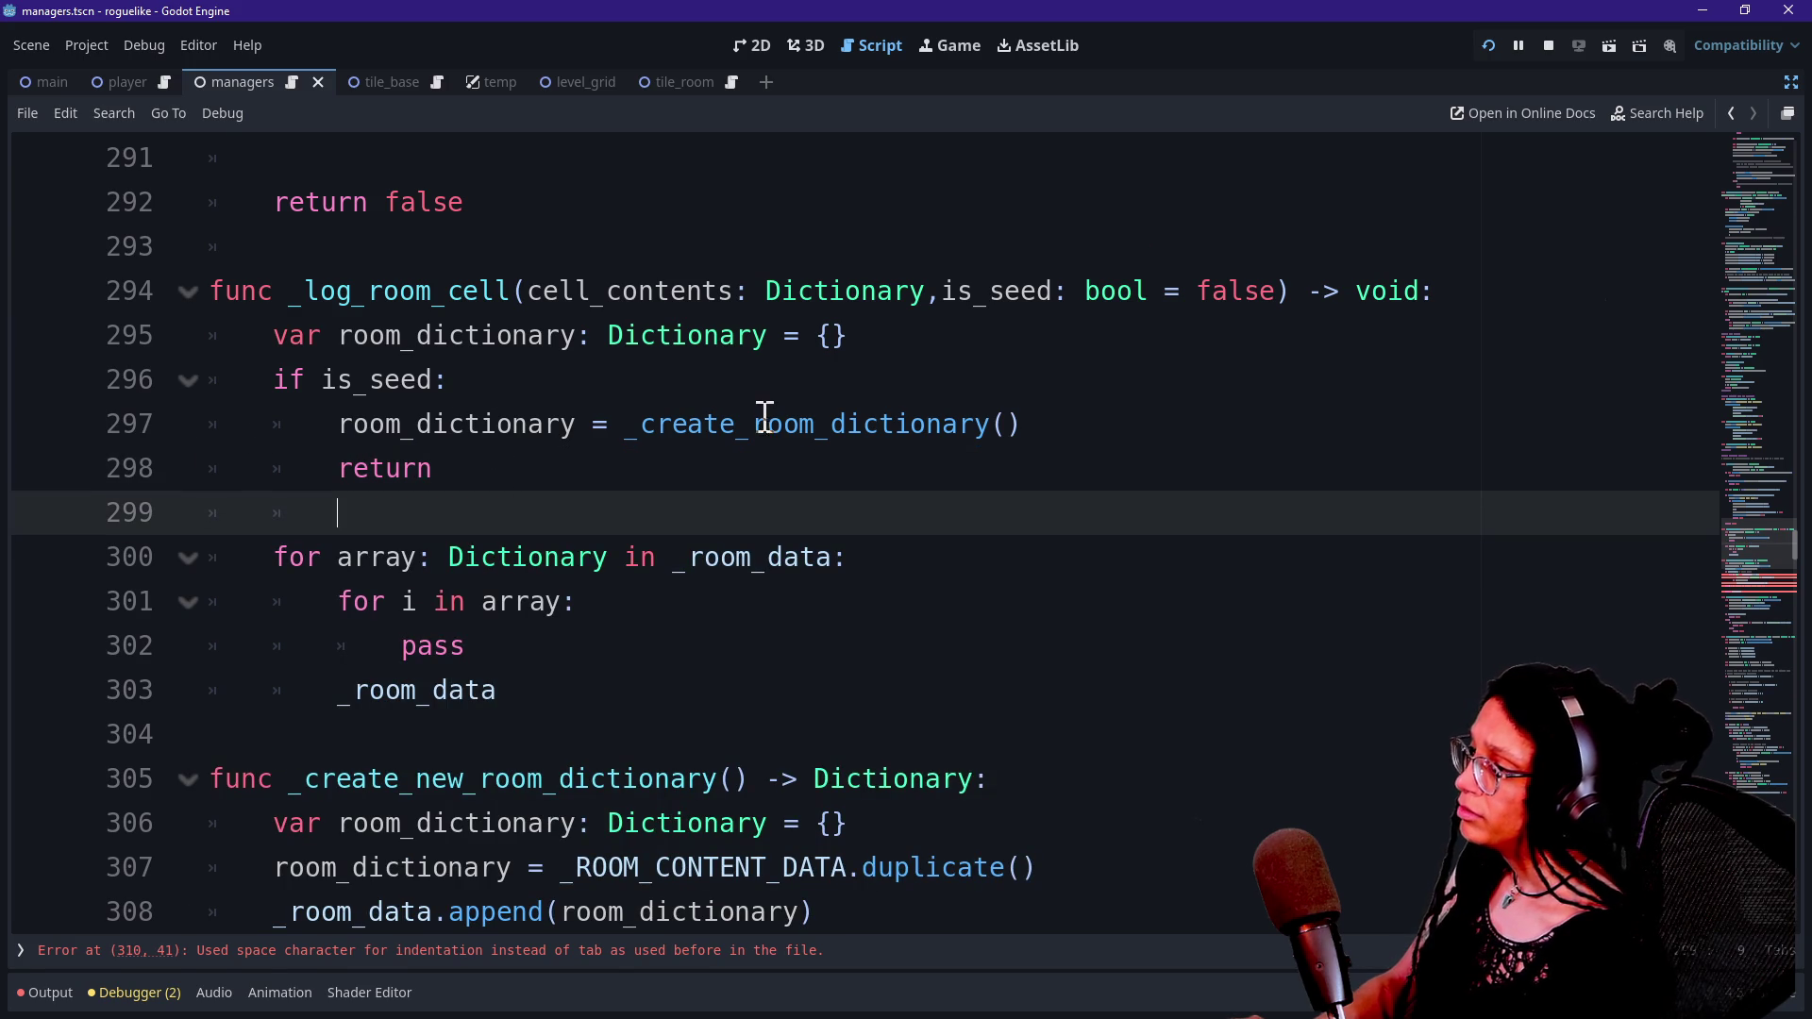
pyautogui.click(760, 422)
pyautogui.click(1014, 424)
pyautogui.scroll(-2, 1019, 435)
pyautogui.scroll(2, 677, 482)
pyautogui.scroll(-3, 678, 482)
pyautogui.scroll(2, 677, 482)
pyautogui.scroll(1, 678, 481)
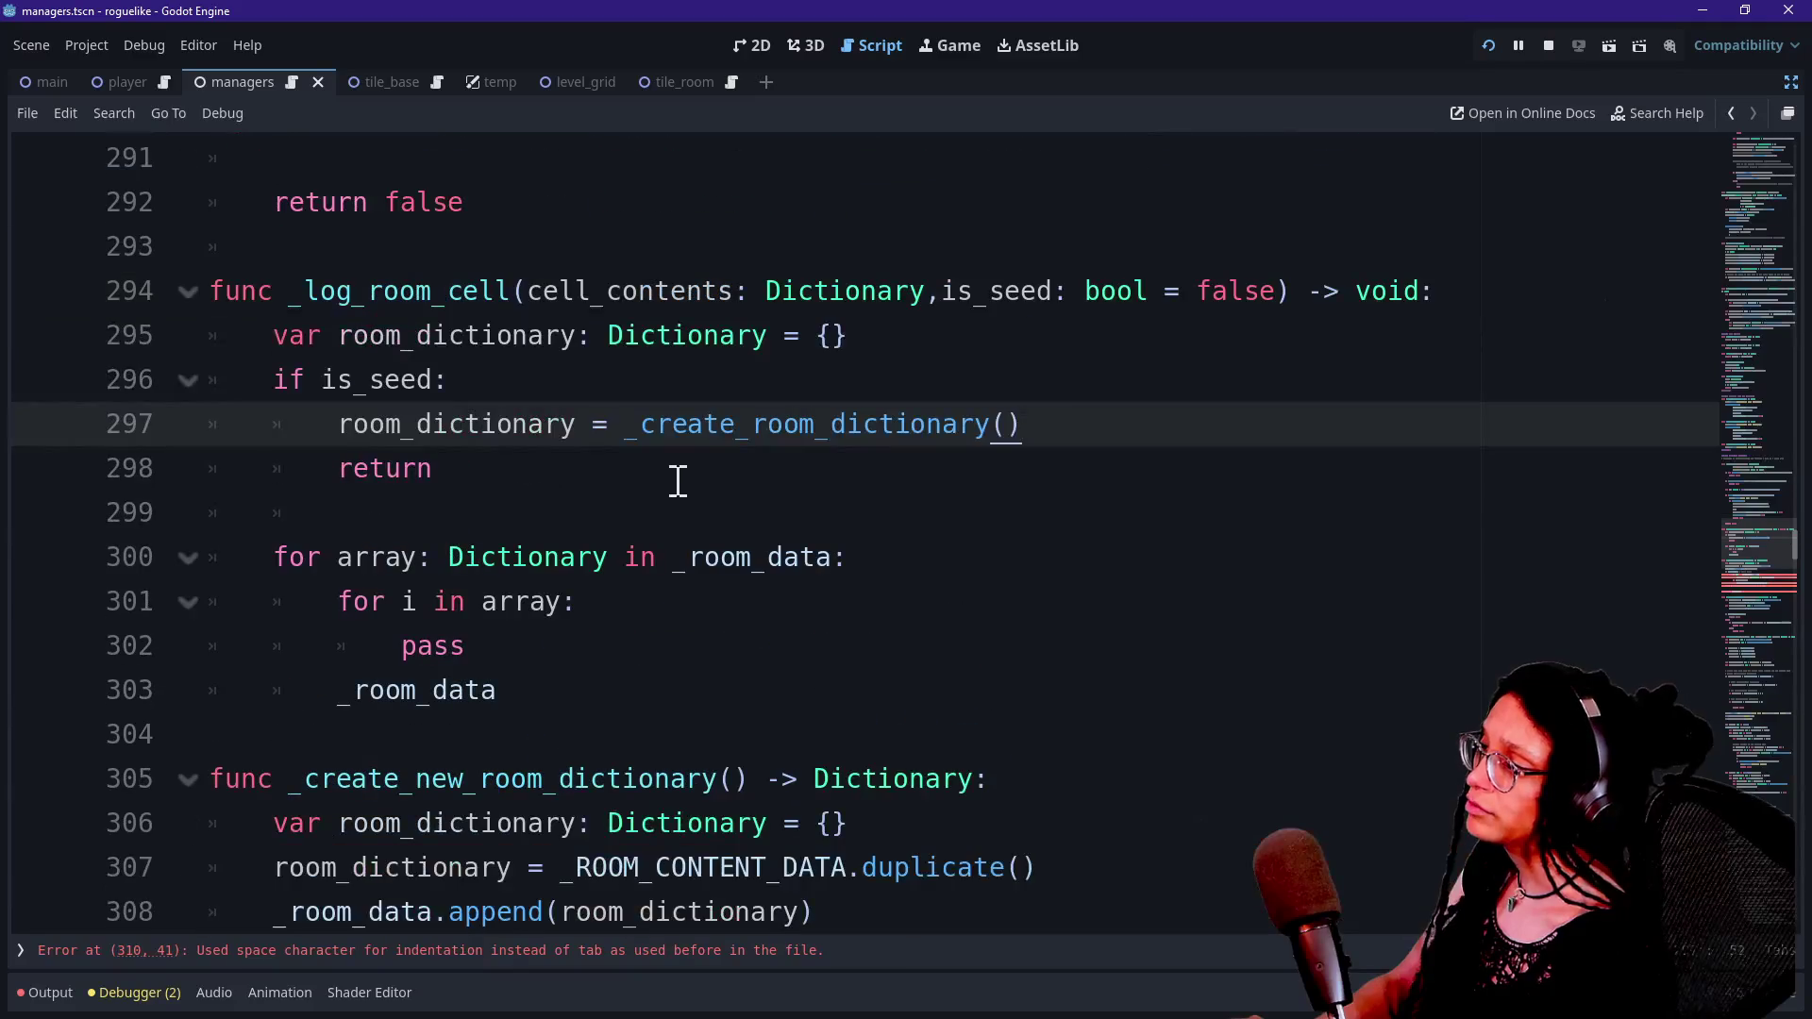
pyautogui.click(817, 423)
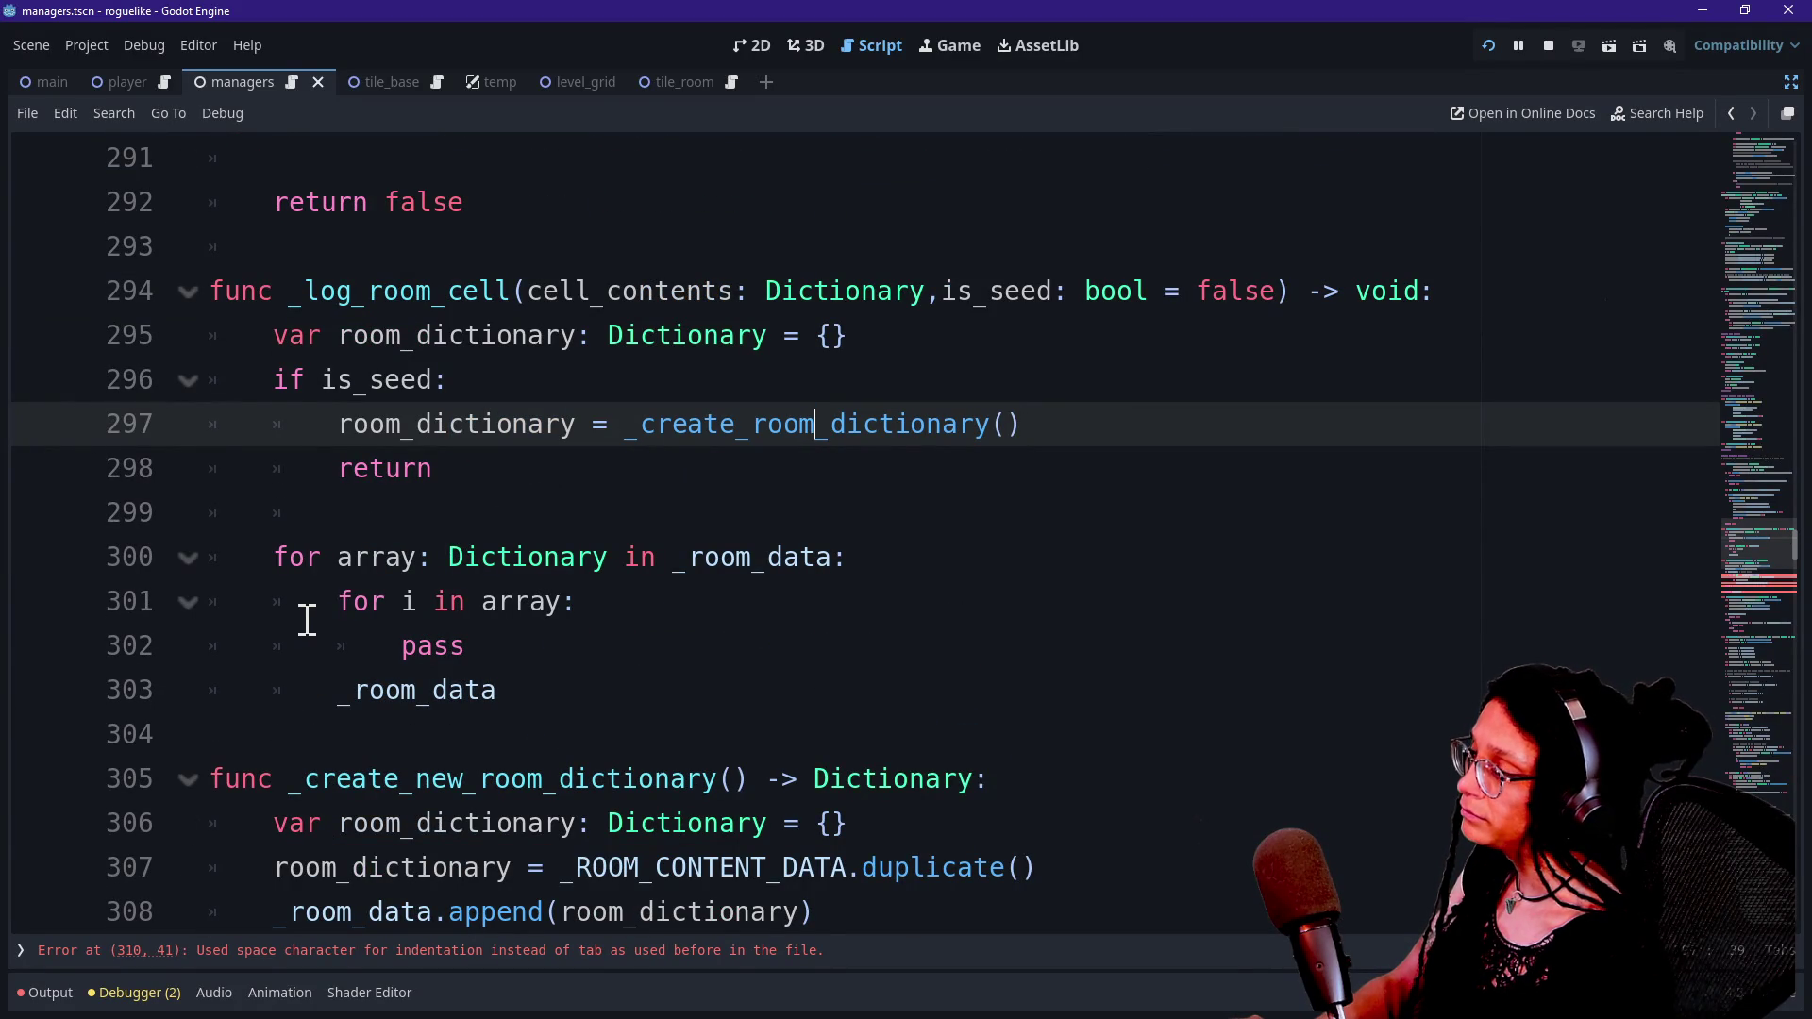
pyautogui.click(574, 642)
pyautogui.scroll(-1, 542, 648)
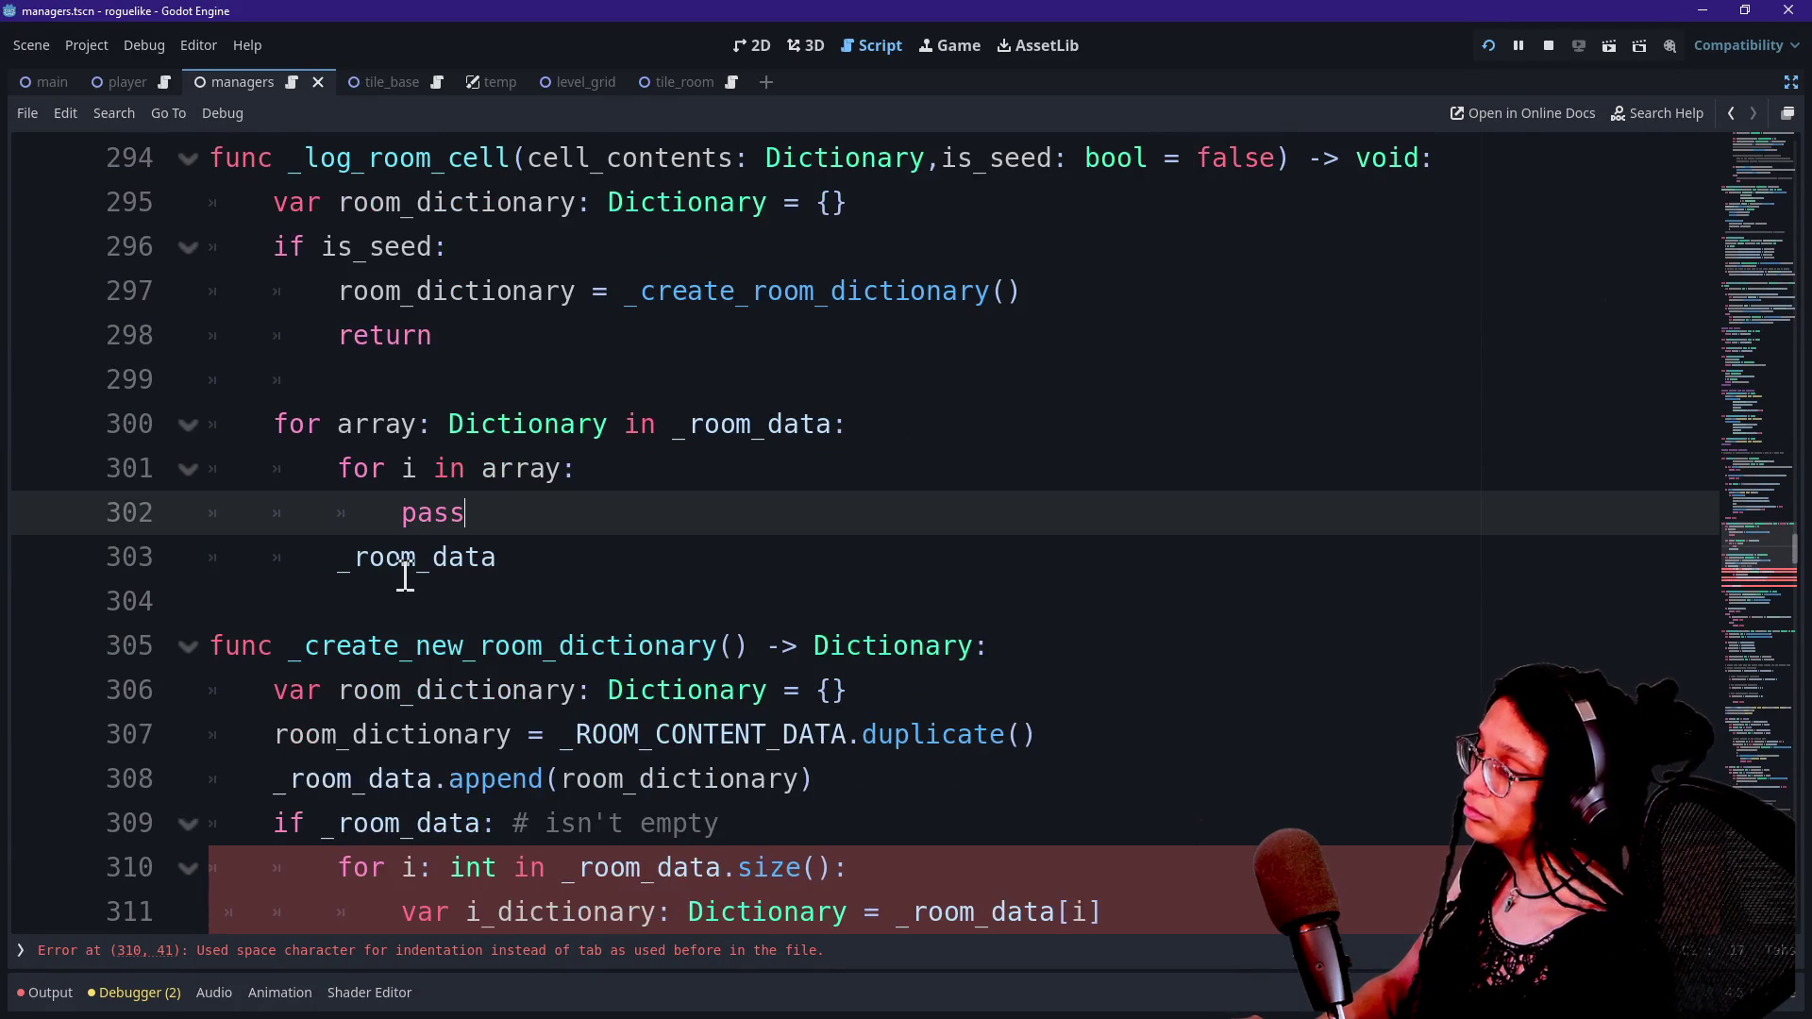
pyautogui.moveTo(283, 424); pyautogui.dragTo(906, 421)
pyautogui.click(526, 428)
pyautogui.moveTo(416, 423); pyautogui.dragTo(831, 460)
pyautogui.click(831, 459)
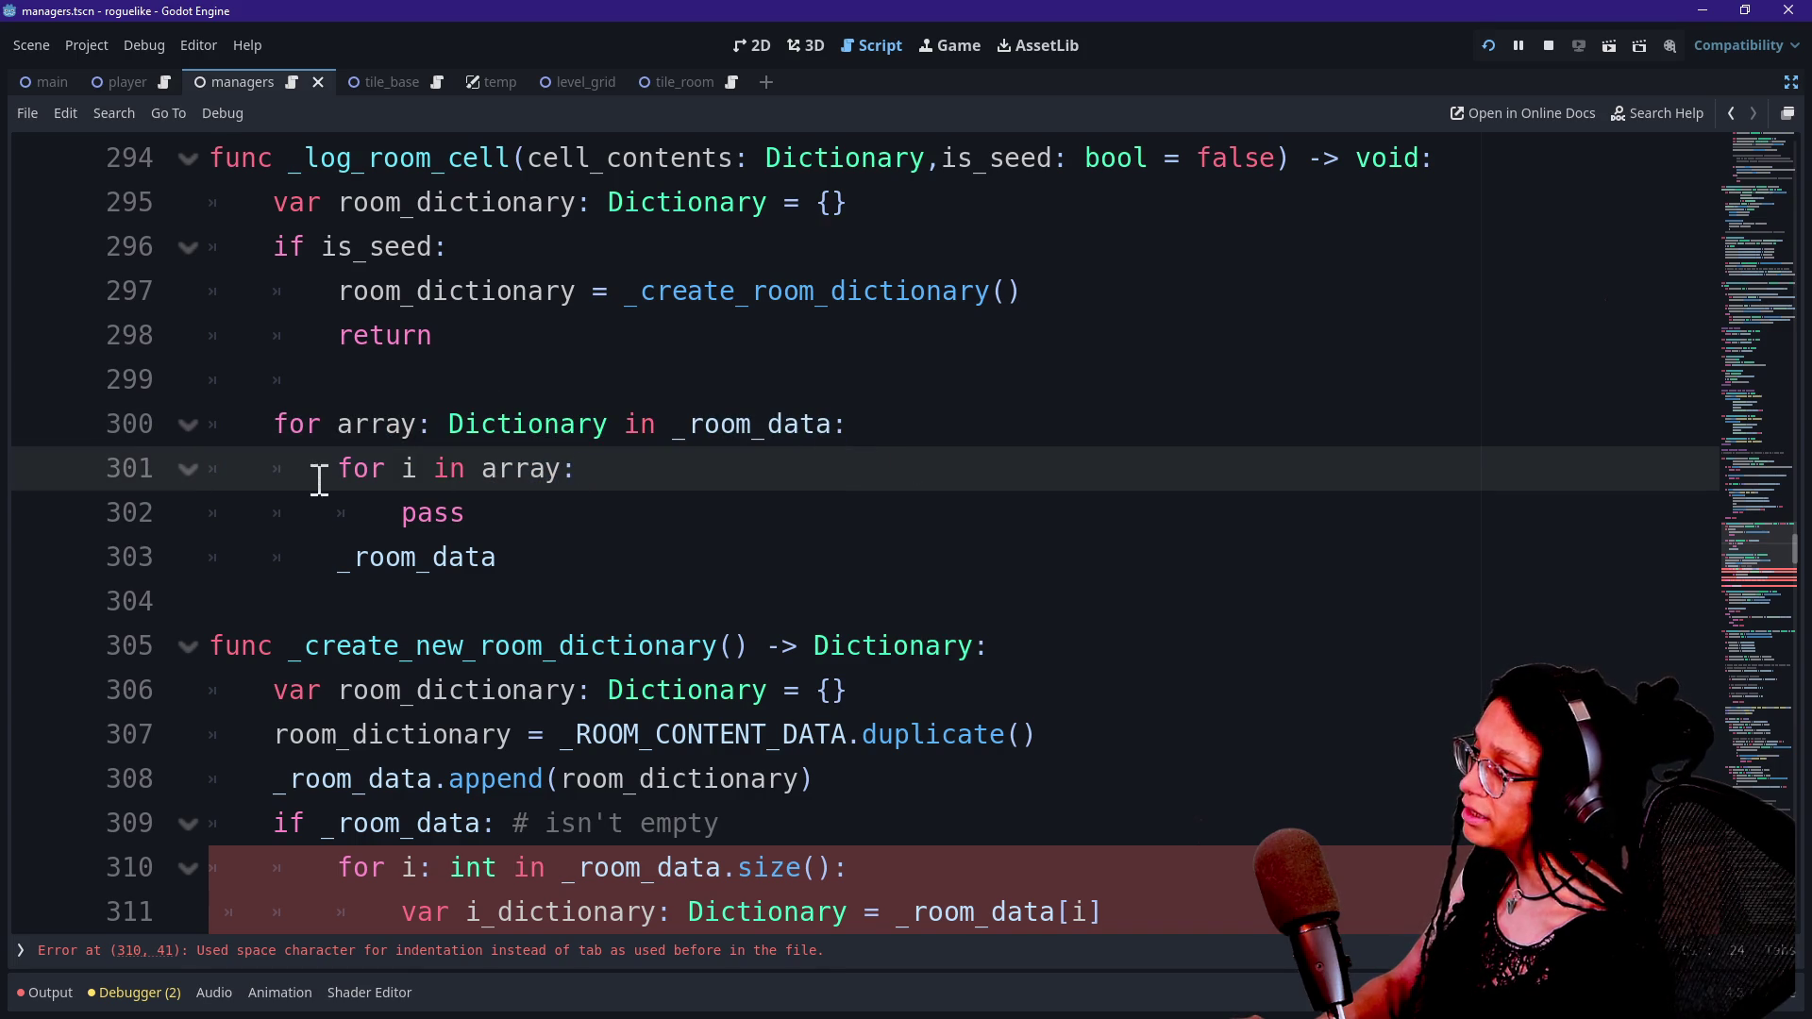
pyautogui.moveTo(319, 480); pyautogui.dragTo(648, 449)
pyautogui.click(695, 469)
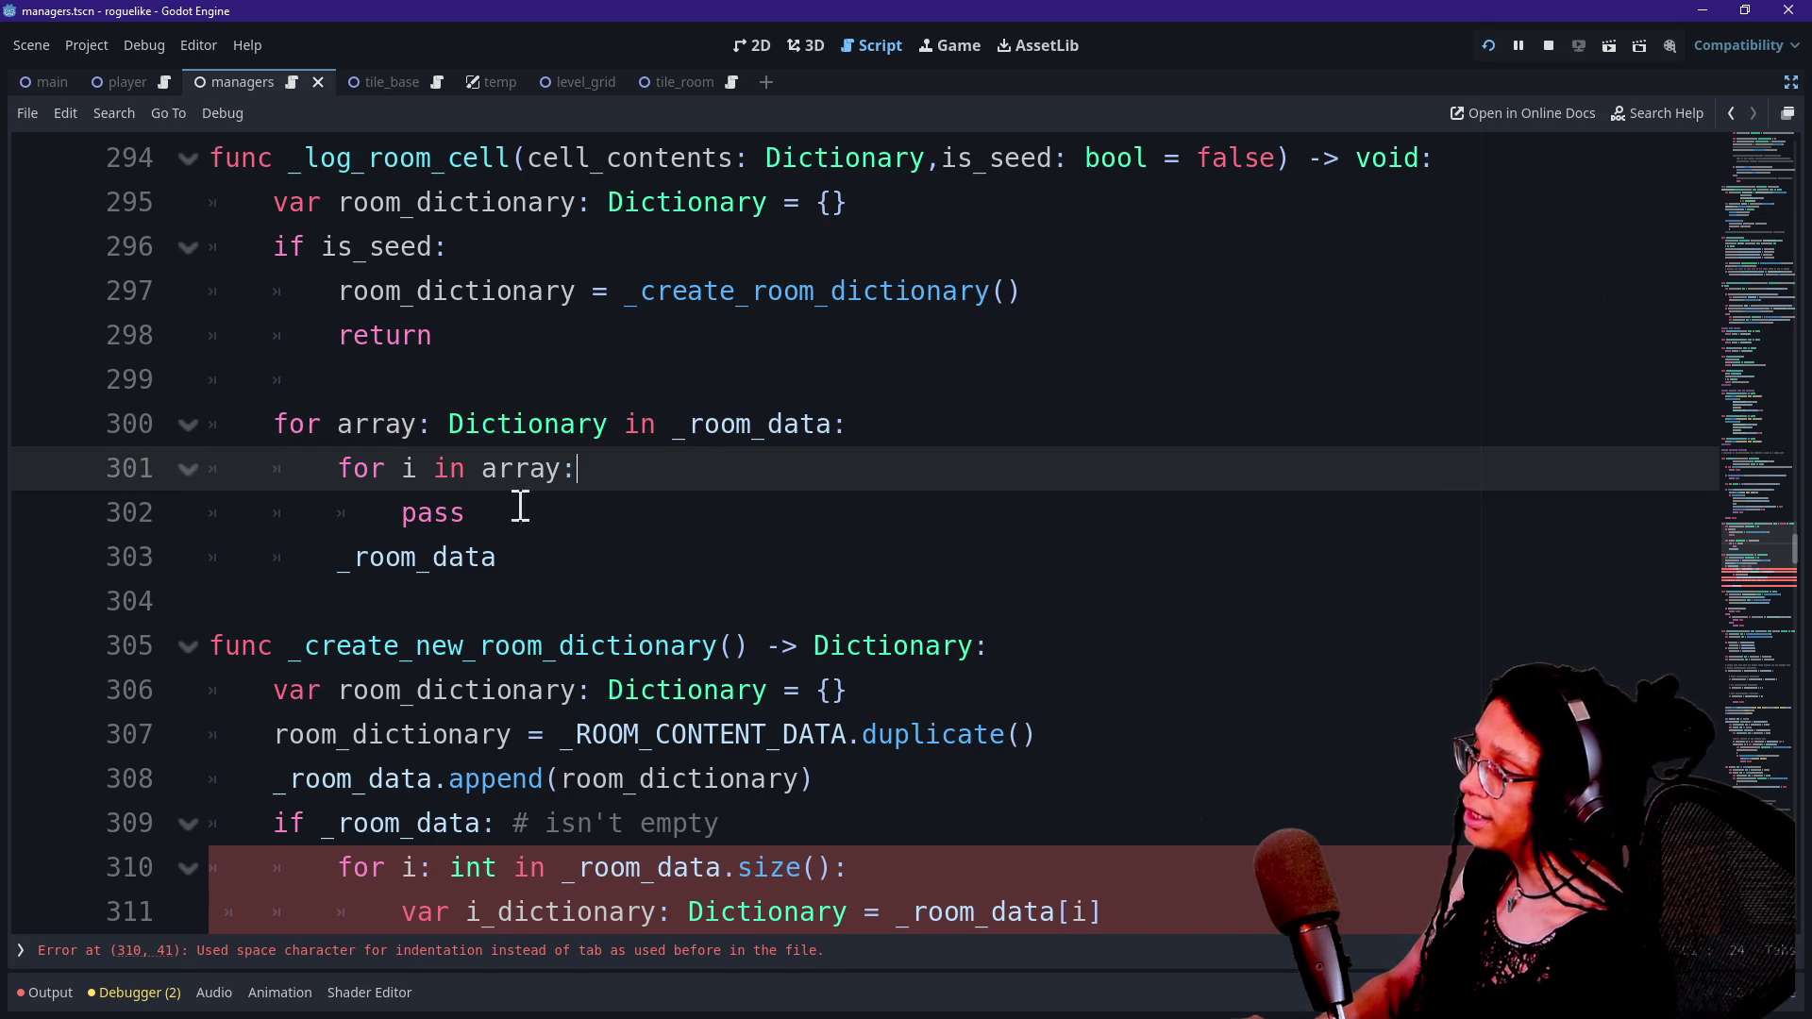
pyautogui.tripleClick(433, 517)
# Replace pass with an if on _room_data[i][_ROOM_CONTENT_TYPE.ROOM_CELLS].
pyautogui.press('BackSpace')
pyautogui.press('Tab')
pyautogui.press('Tab')
pyautogui.press('Tab')
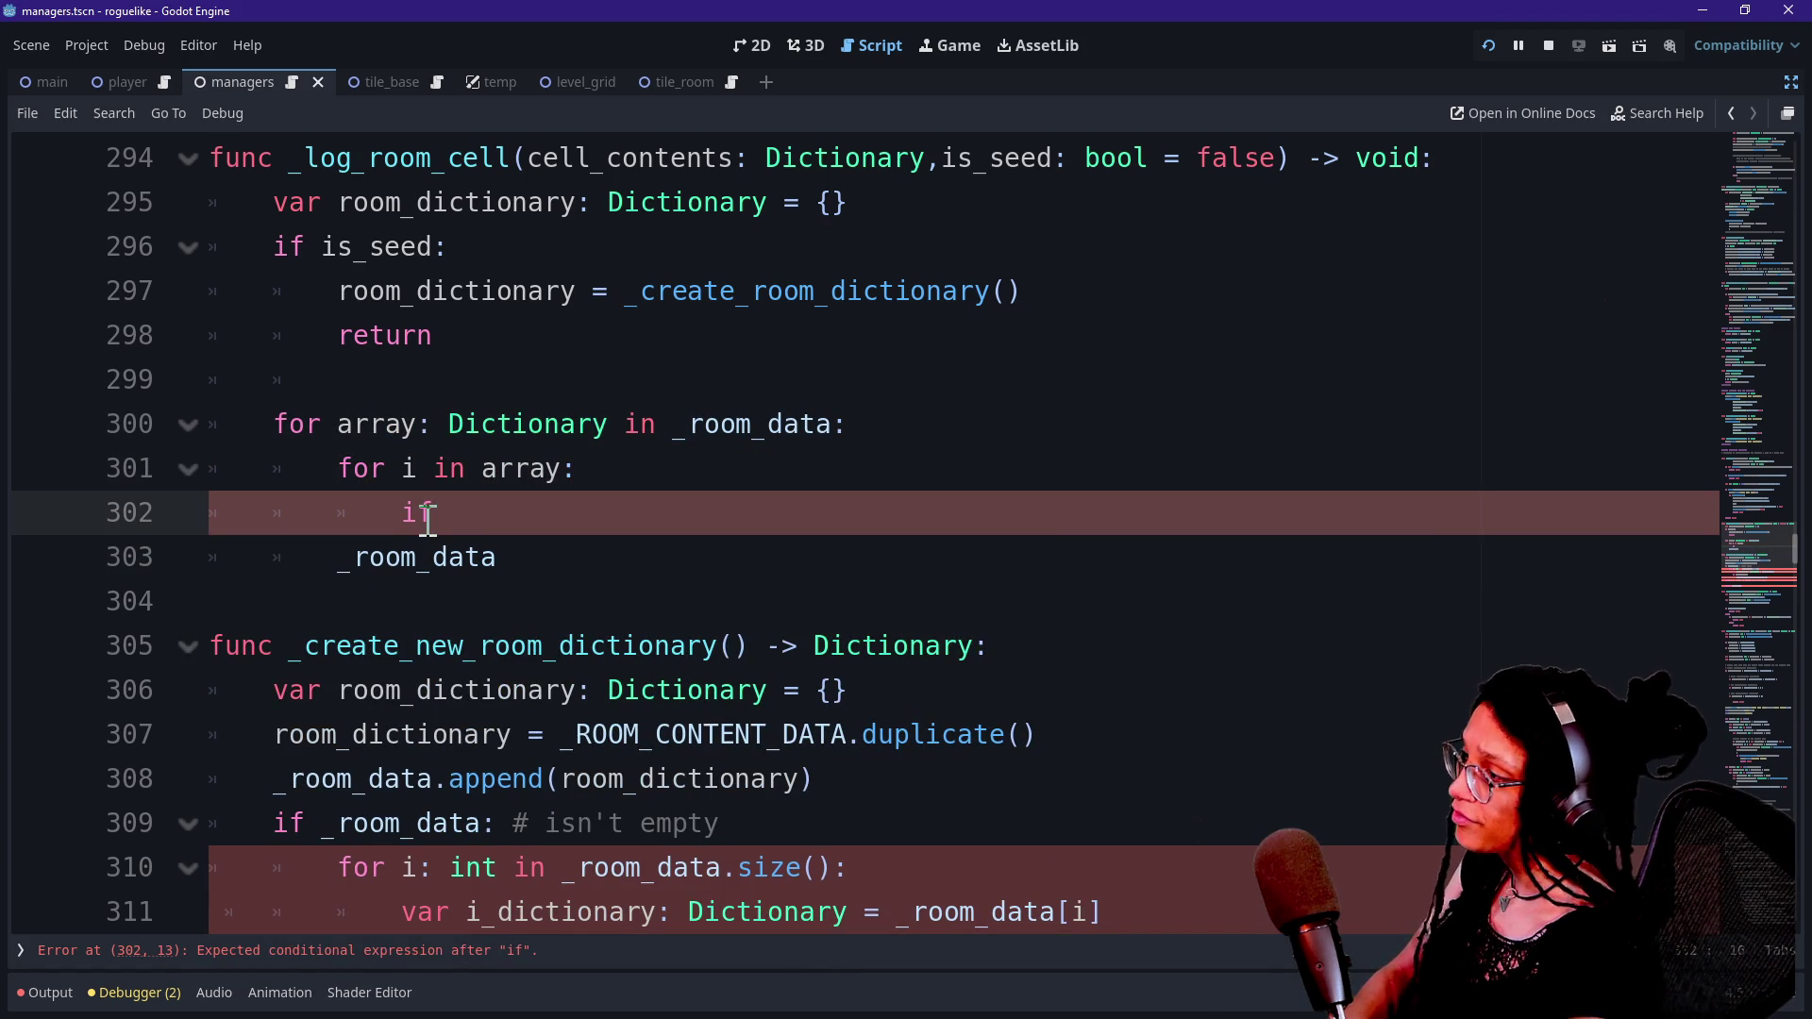
pyautogui.write('_room')
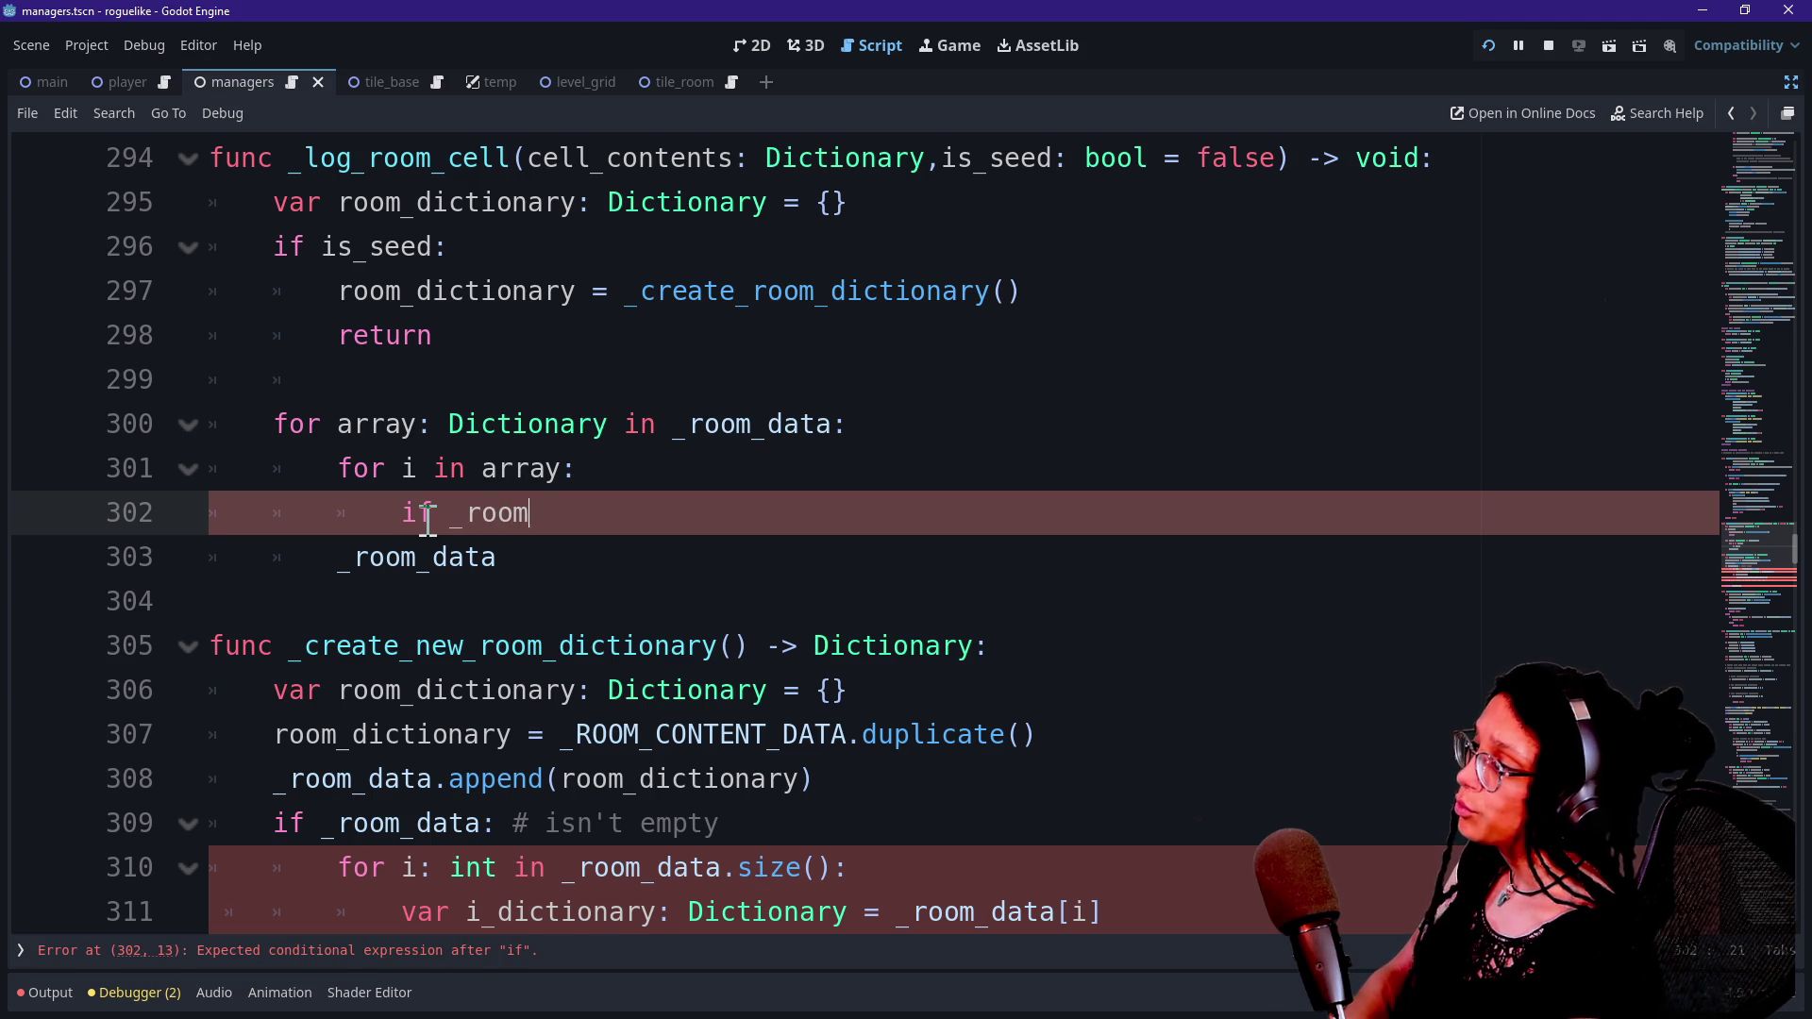
pyautogui.write('_adadata')
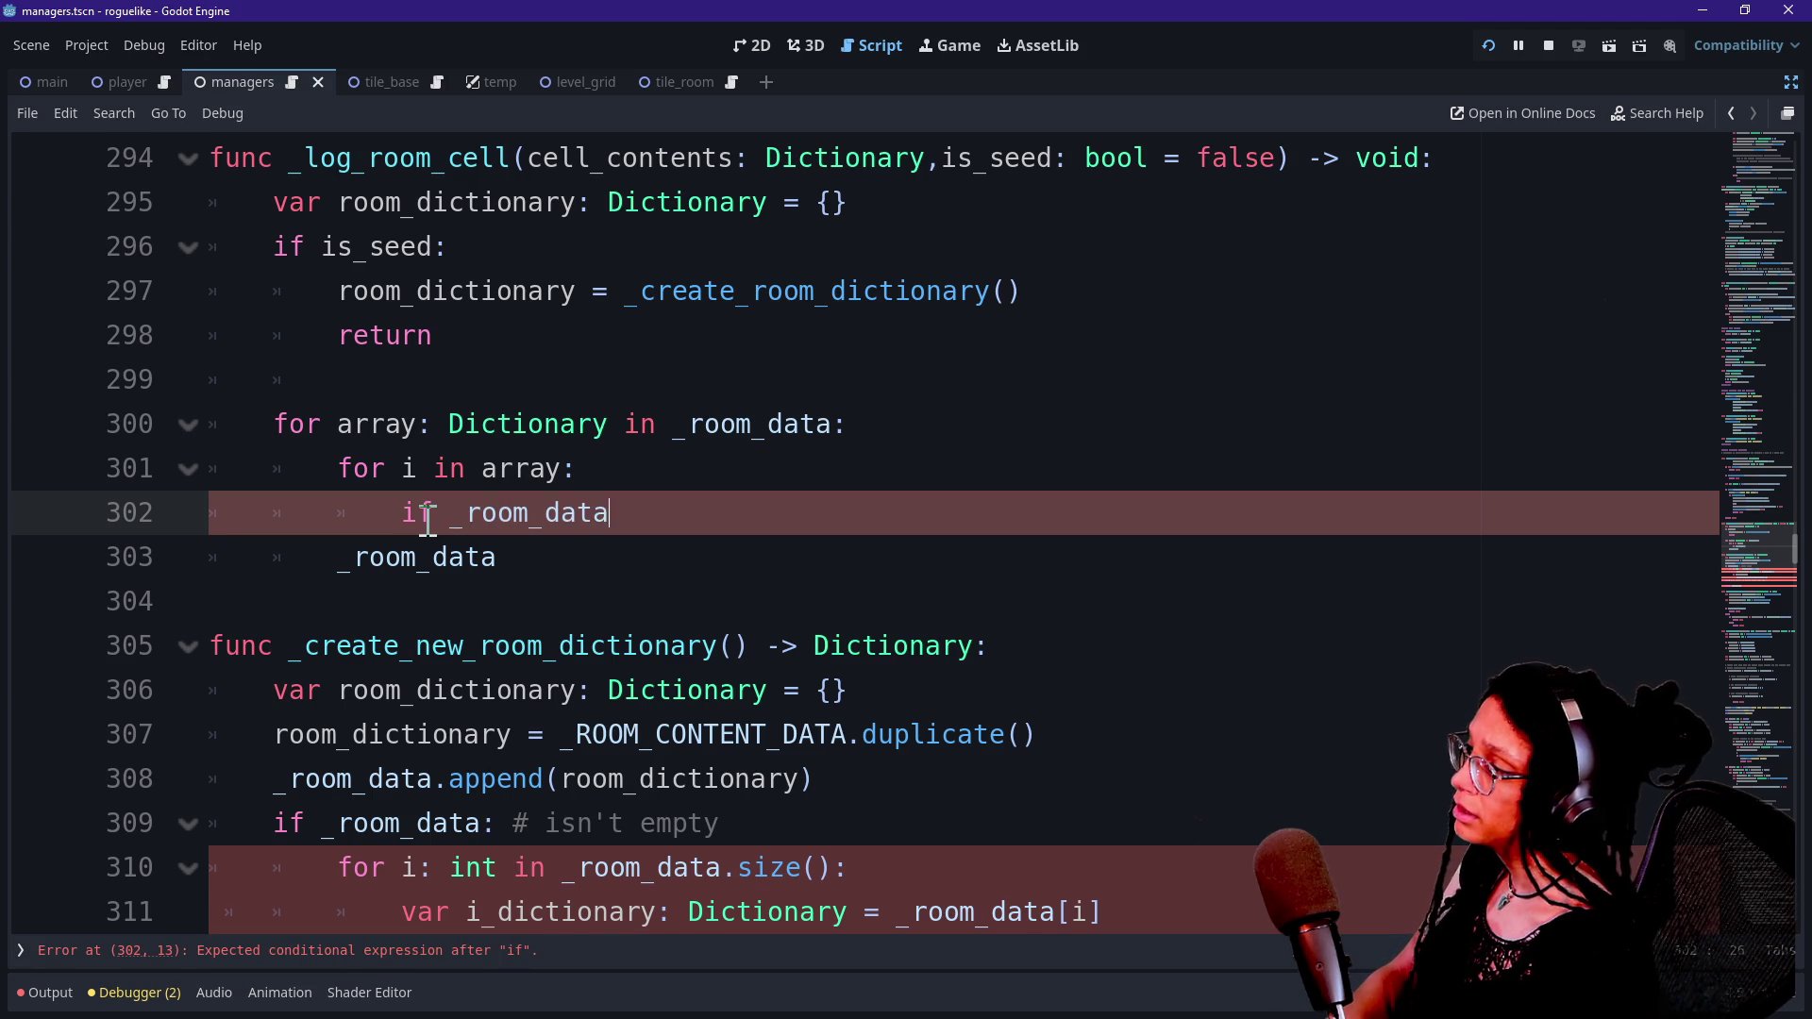
pyautogui.write('.')
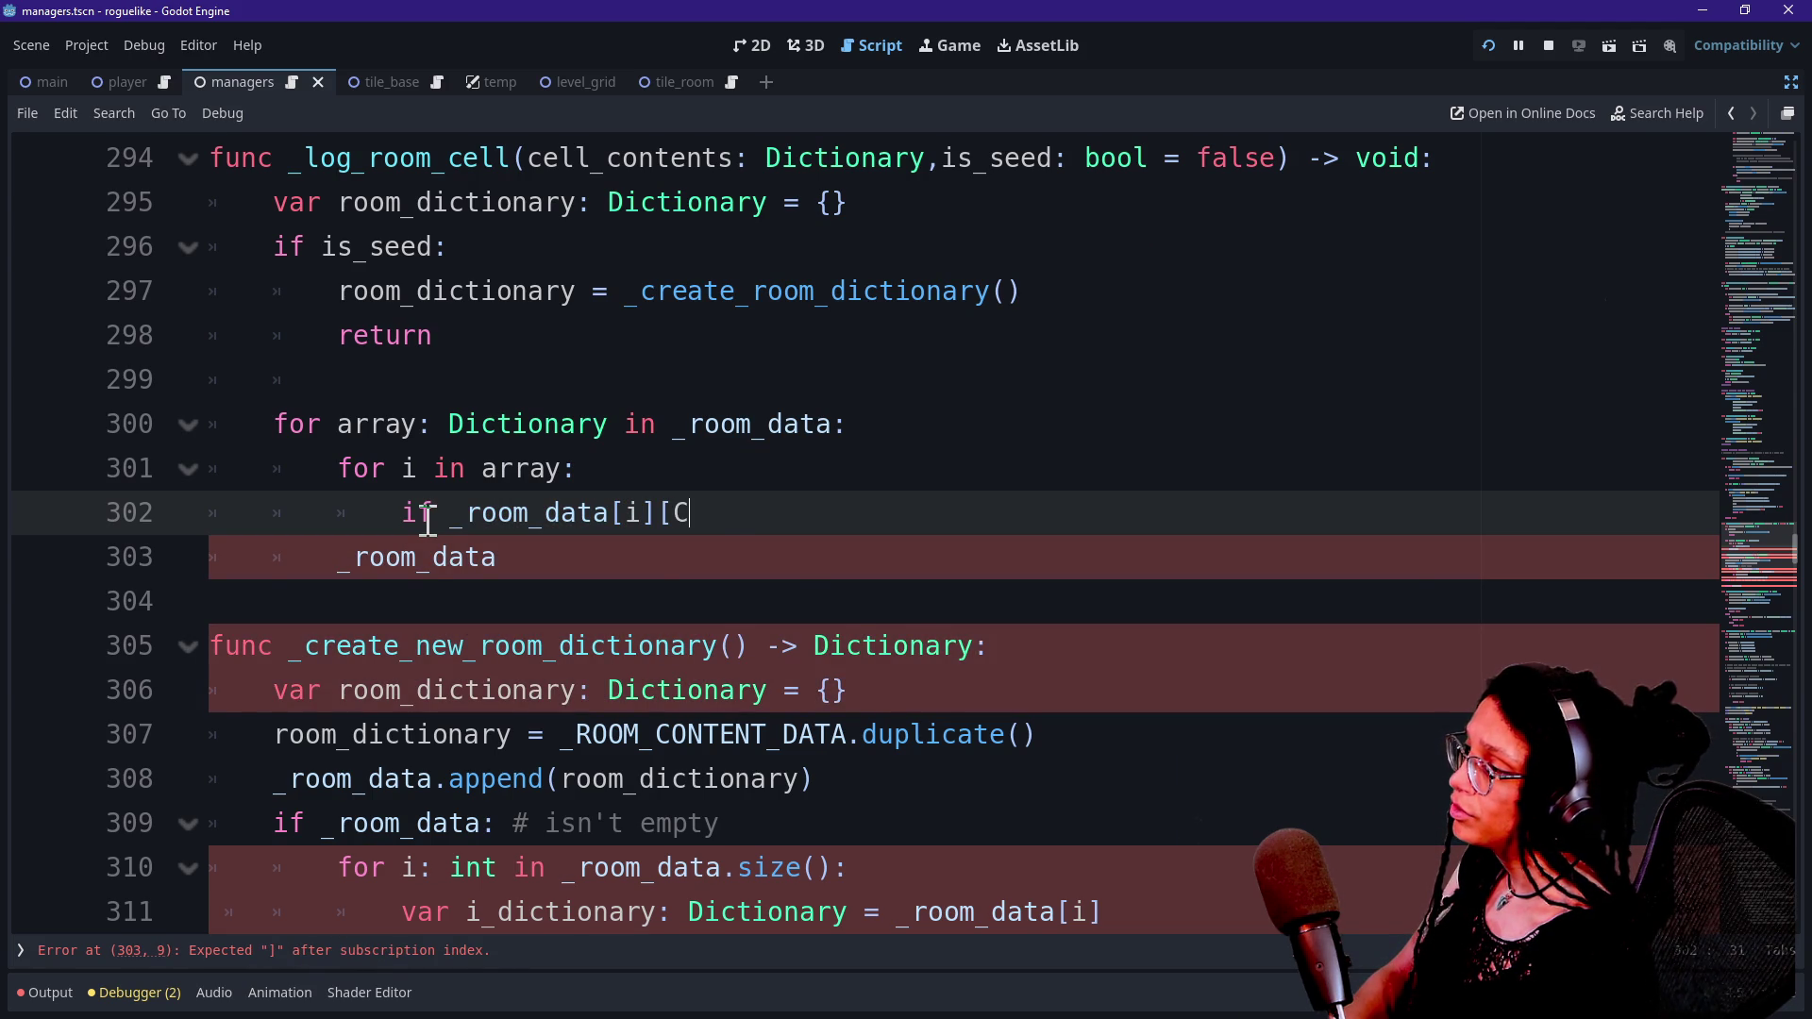
pyautogui.press('BackSpace')
pyautogui.write('_C')
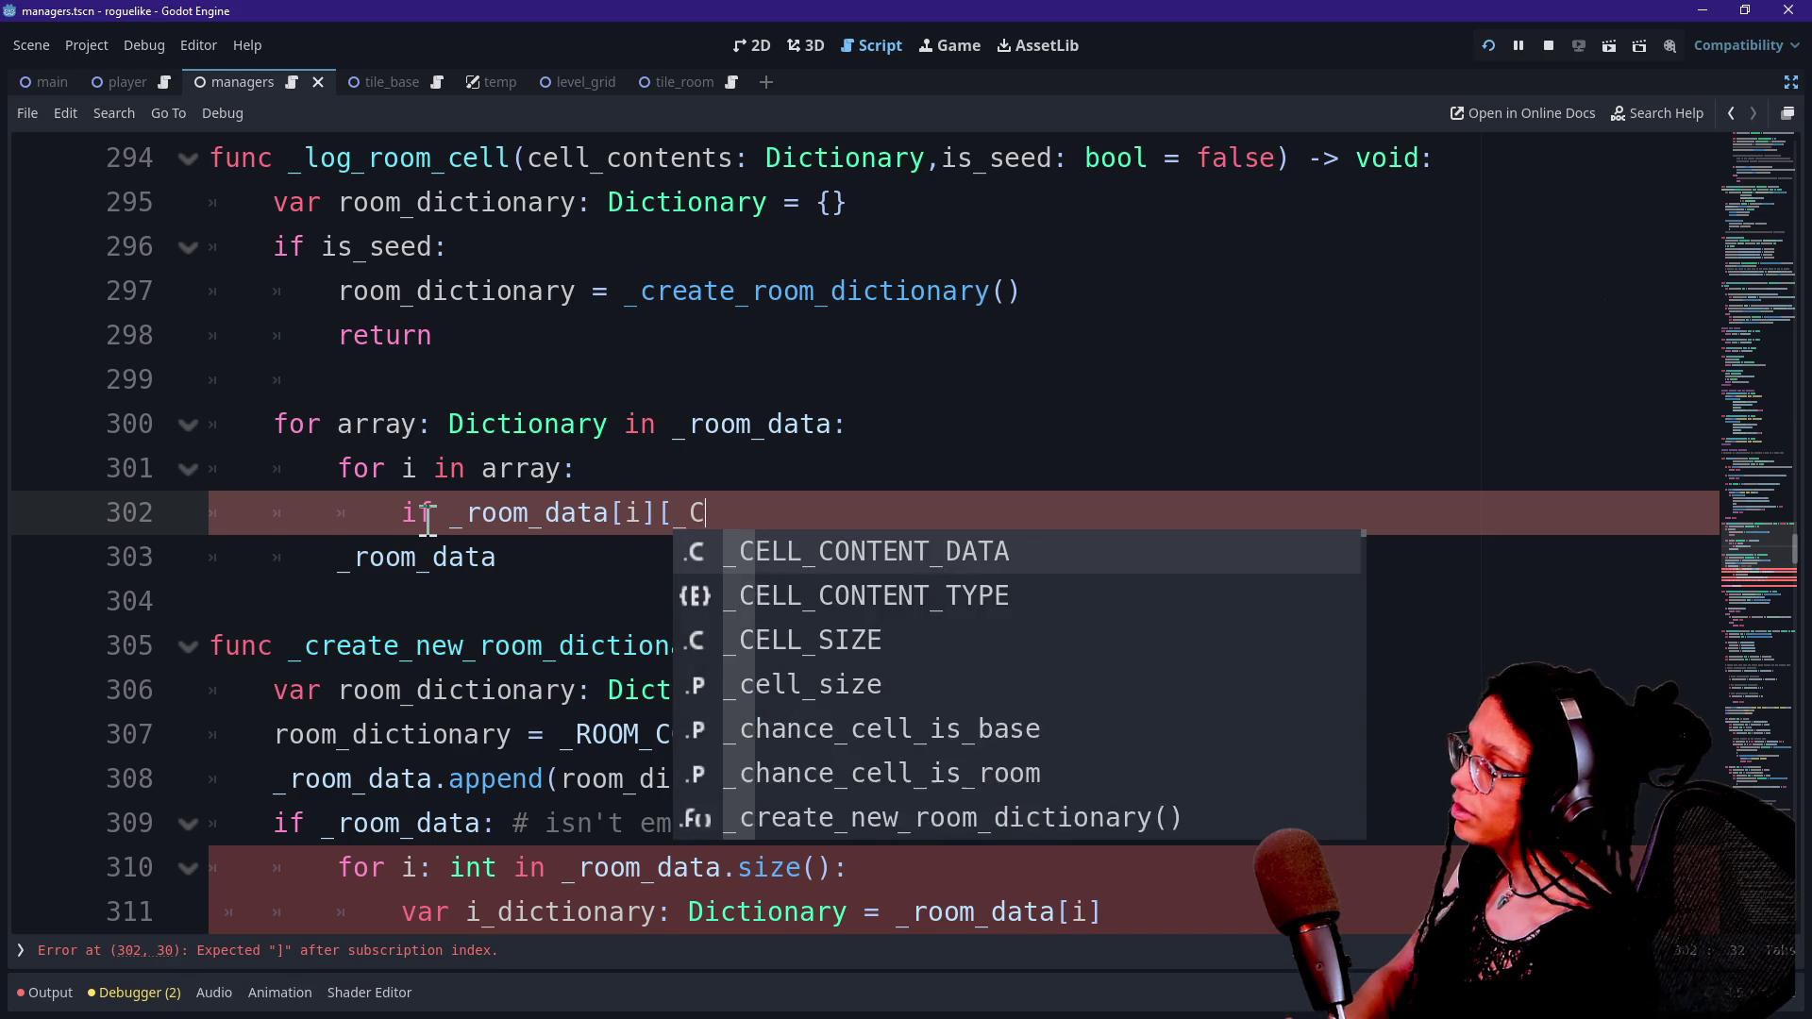
pyautogui.press('BackSpace')
pyautogui.write('ROOM')
pyautogui.press('Down')
pyautogui.press('Return')
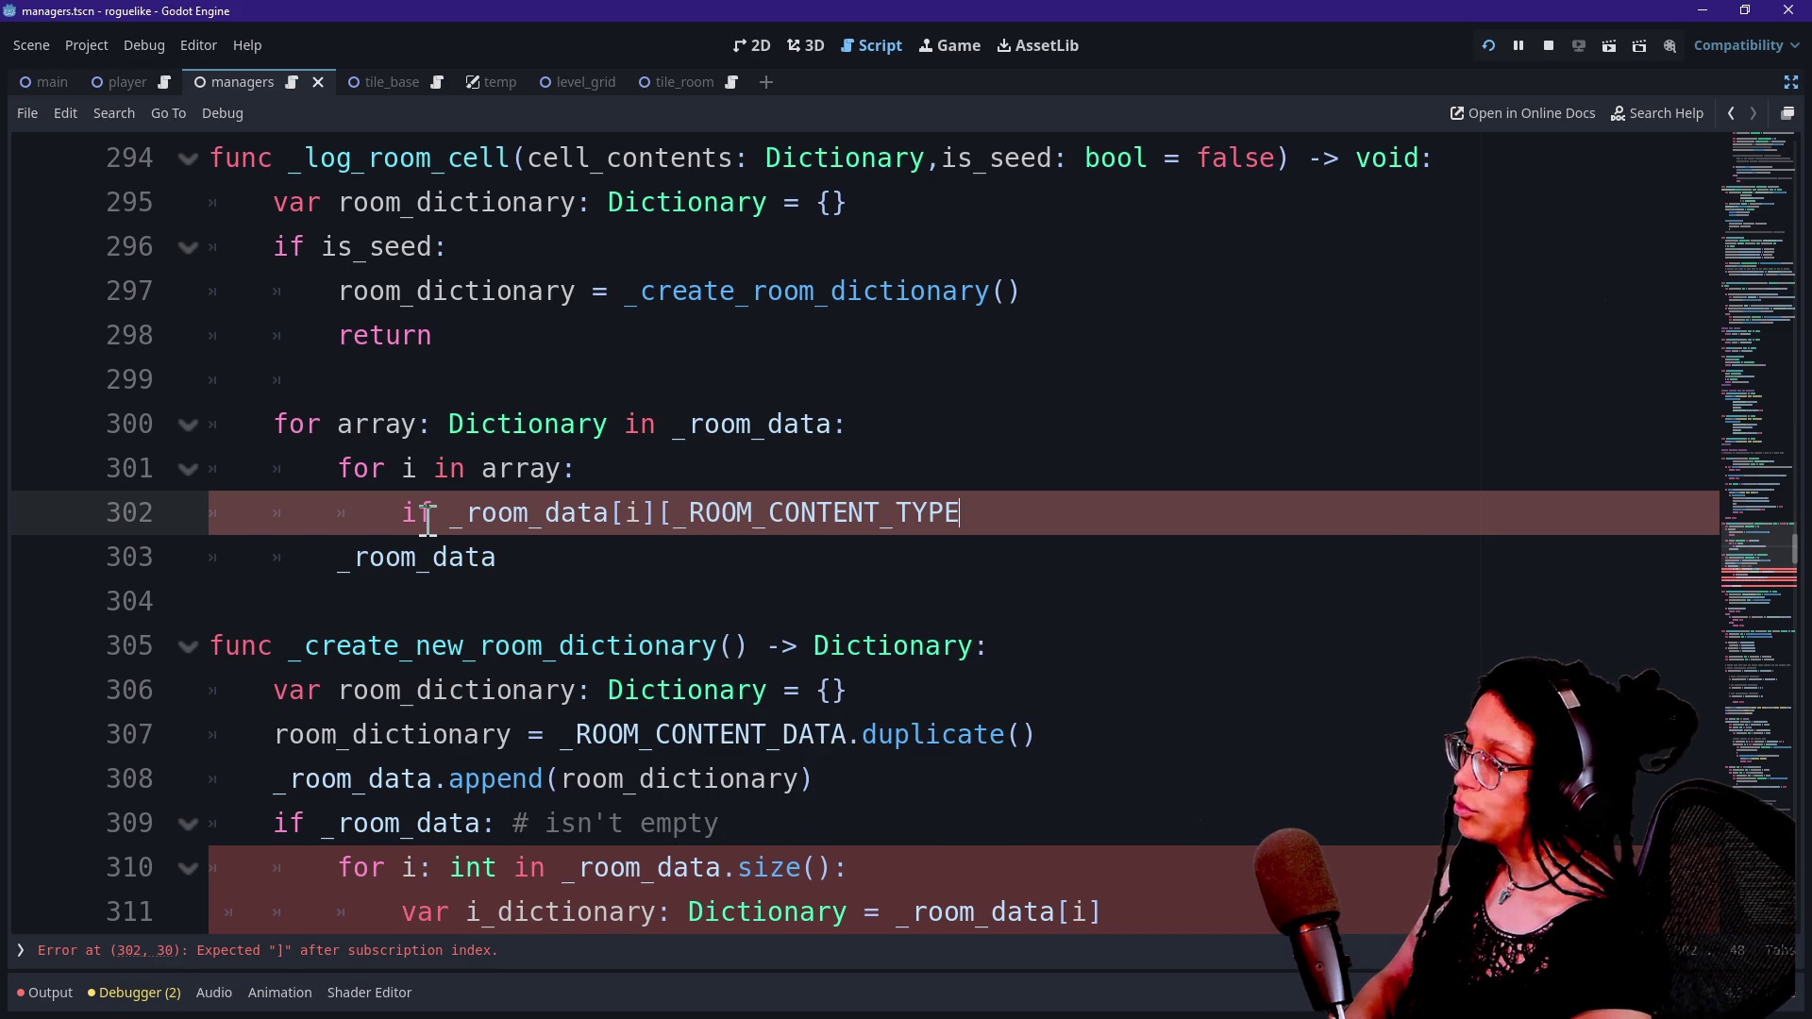
pyautogui.press('Down')
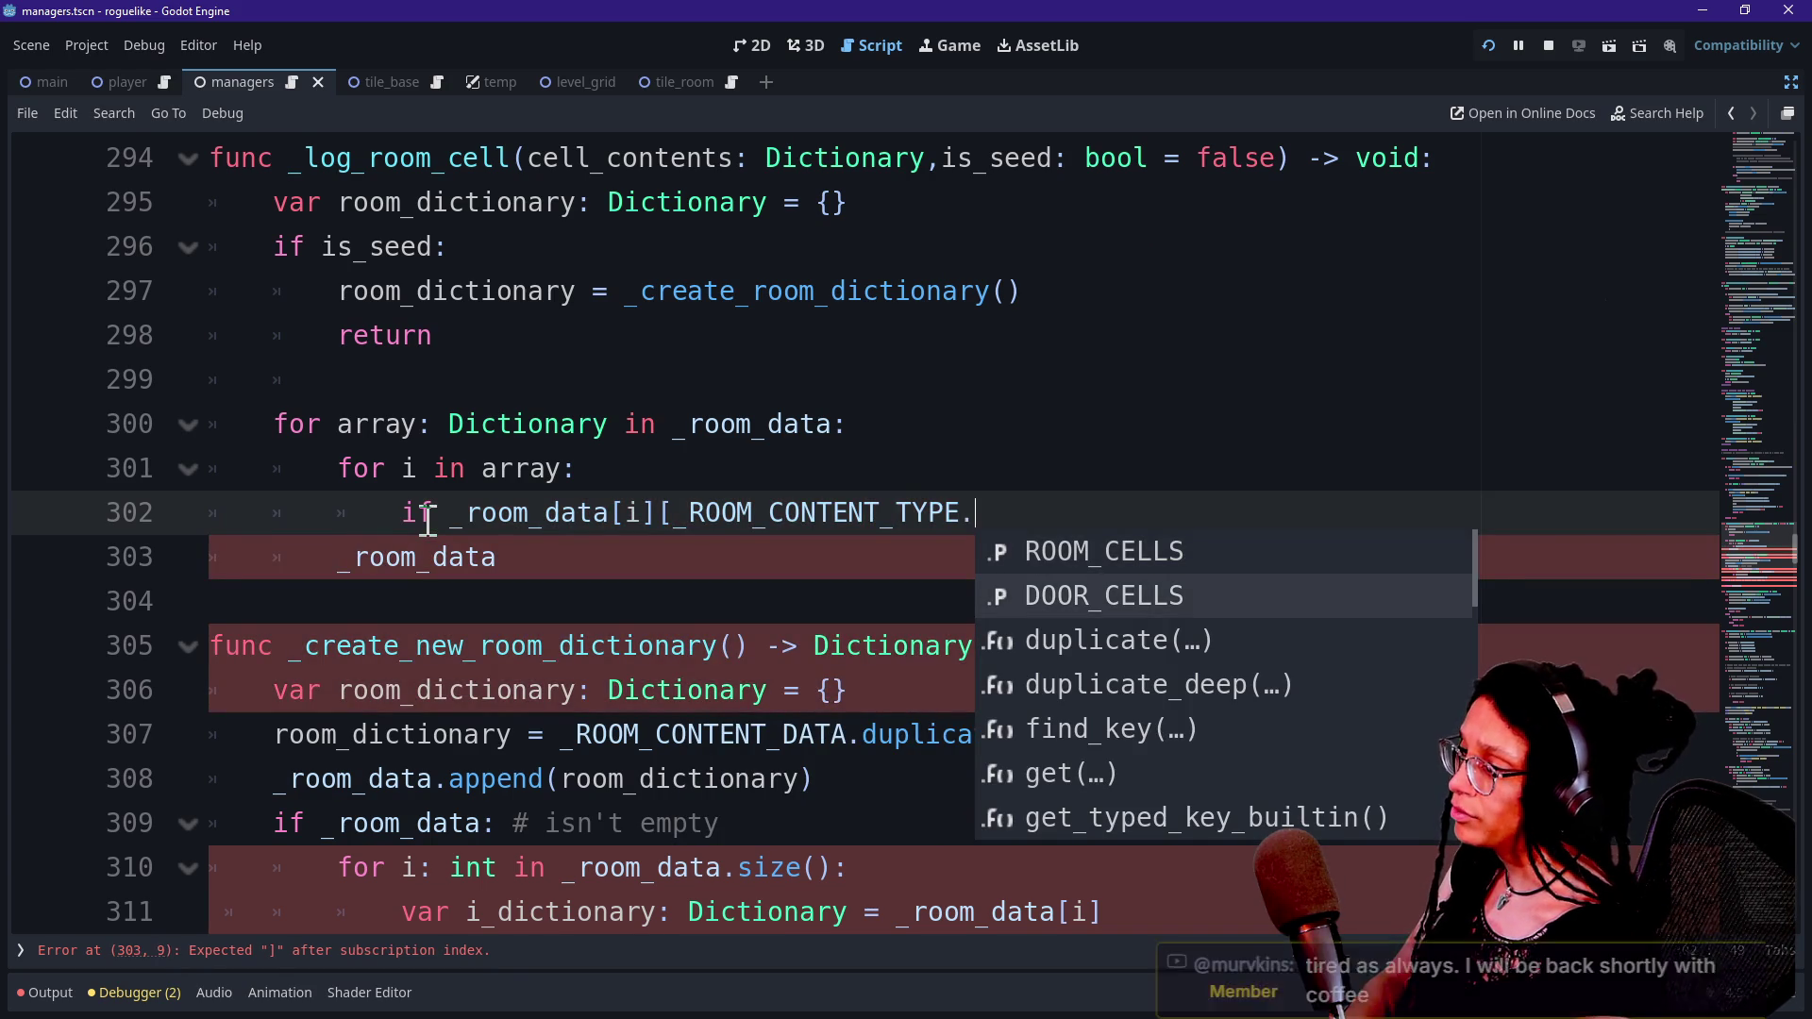
pyautogui.press('Up')
pyautogui.press('Return')
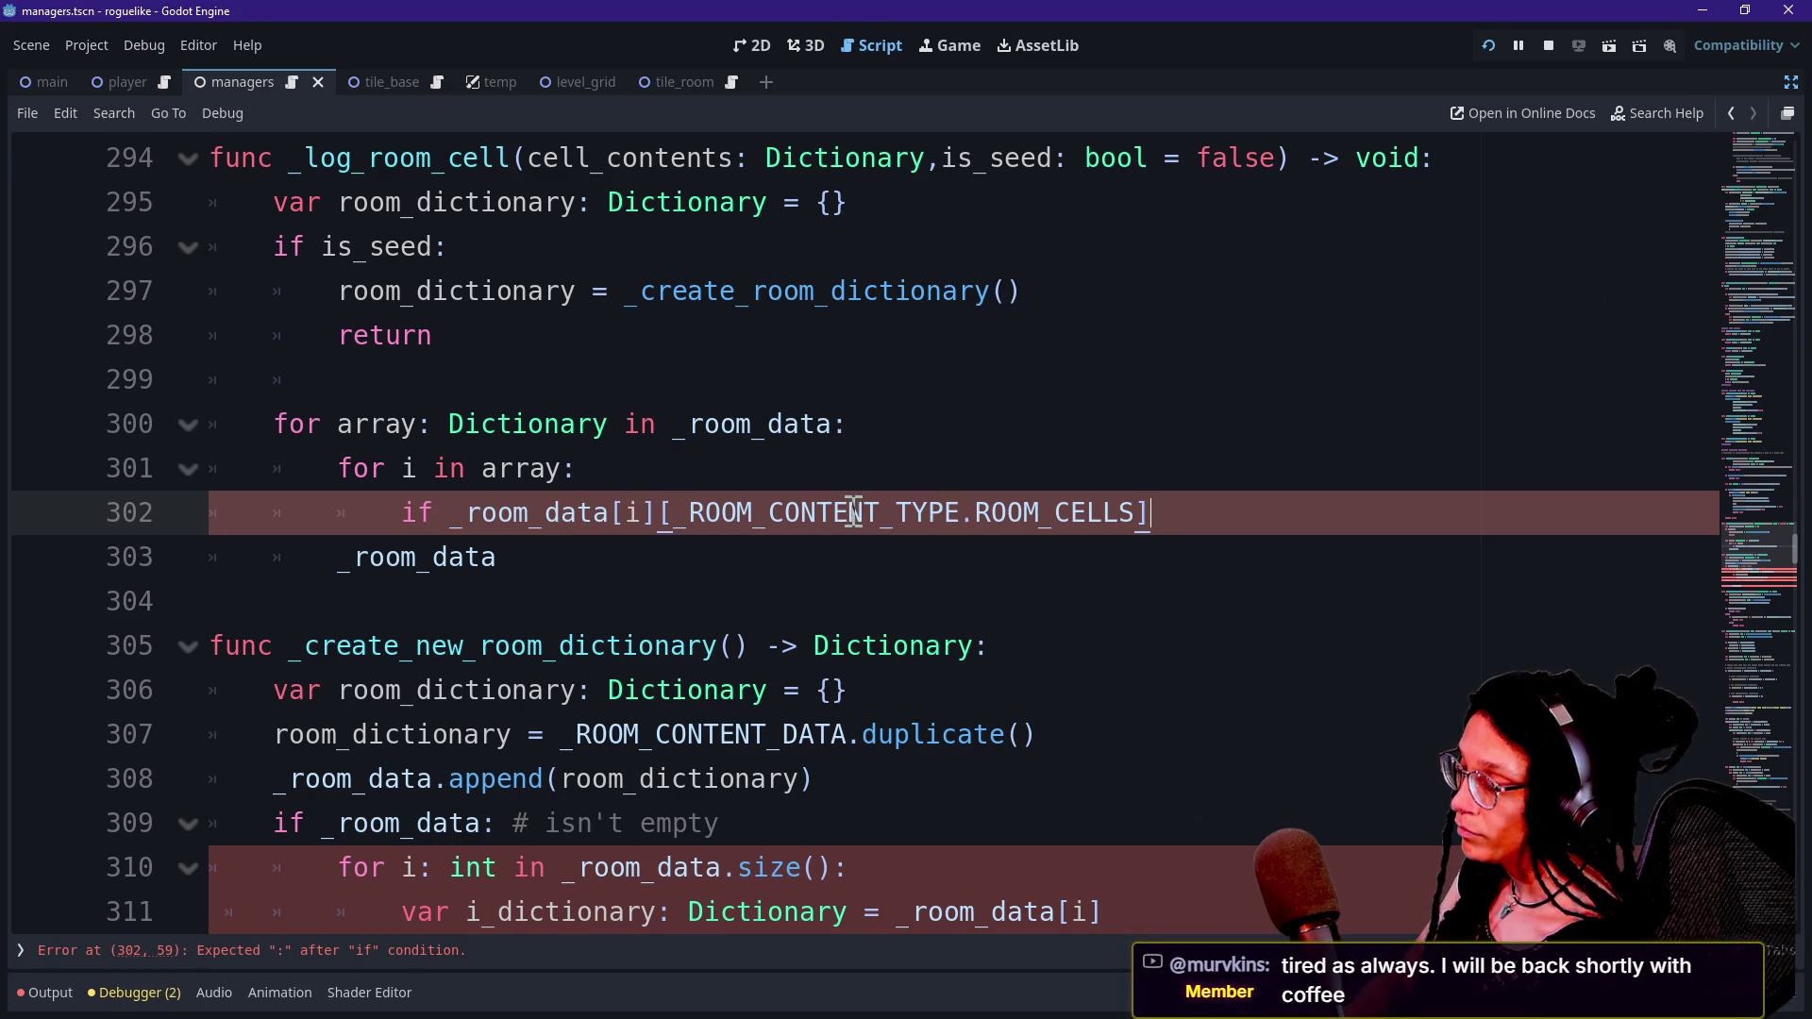
# Add a 'var cell_contents_array:' line below the inner loop header.
pyautogui.moveTo(401, 469); pyautogui.dragTo(599, 469)
pyautogui.click(598, 469)
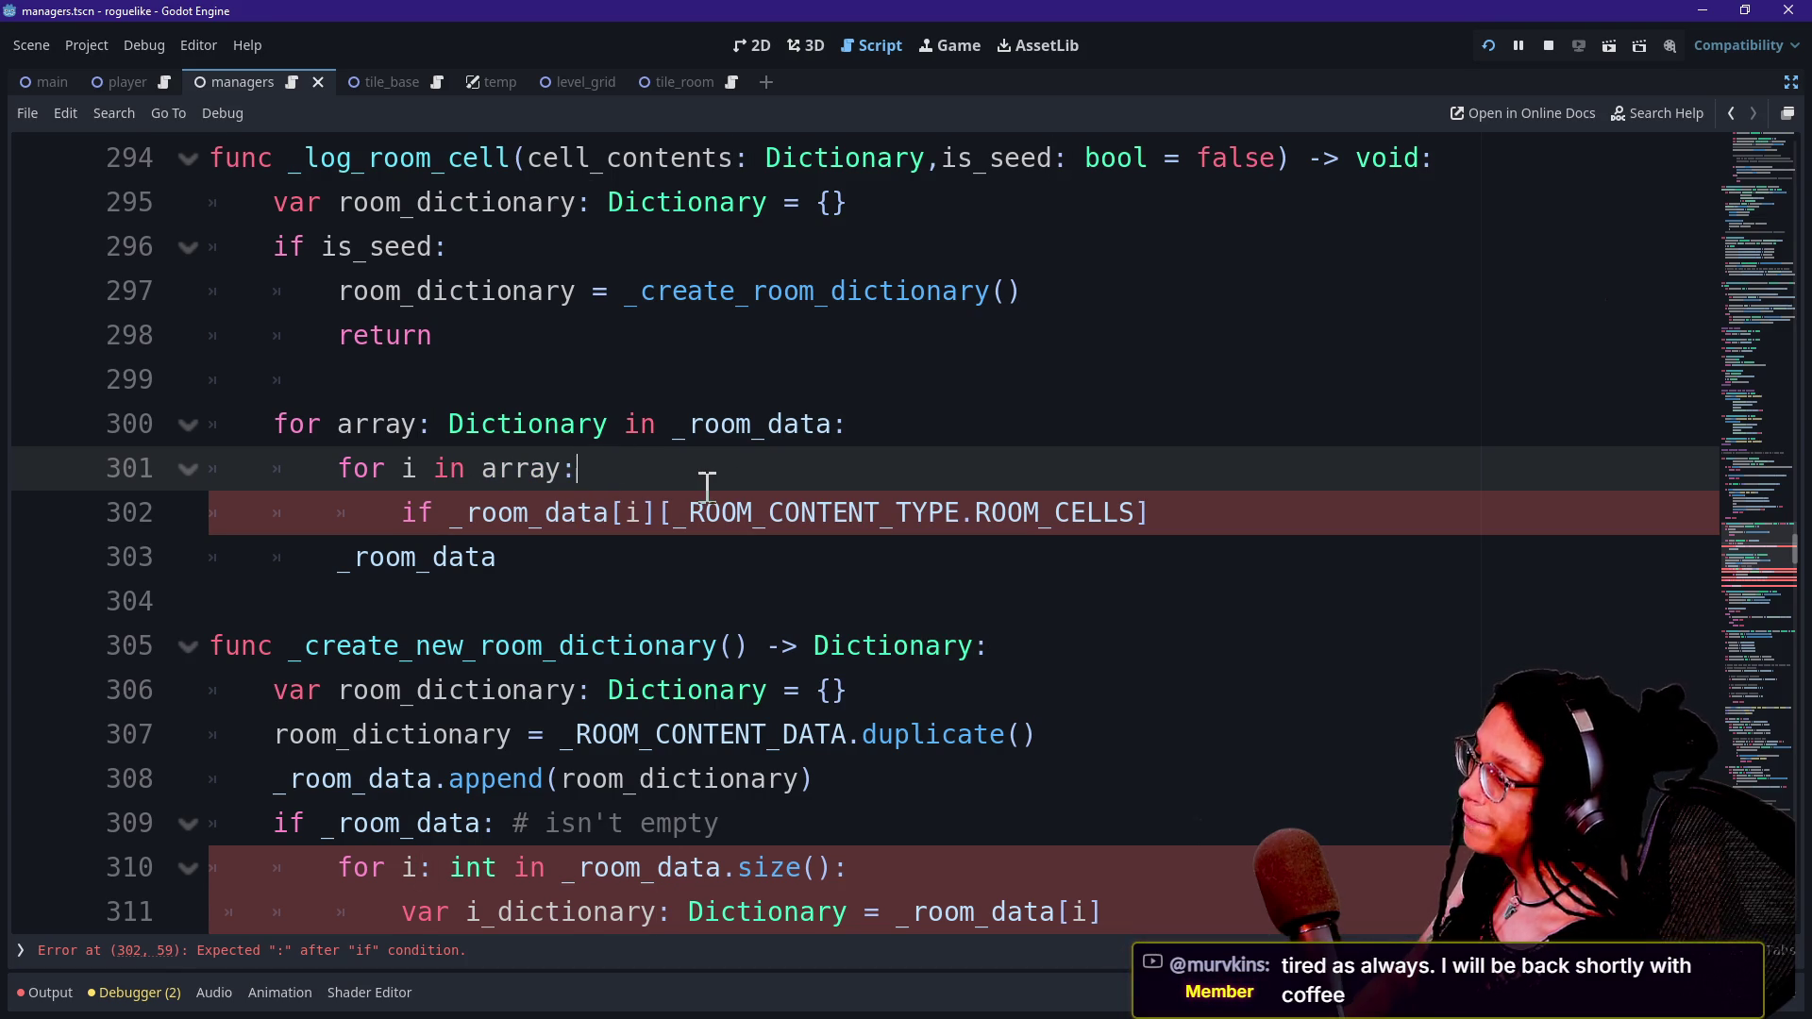
pyautogui.press('Return')
pyautogui.write('var')
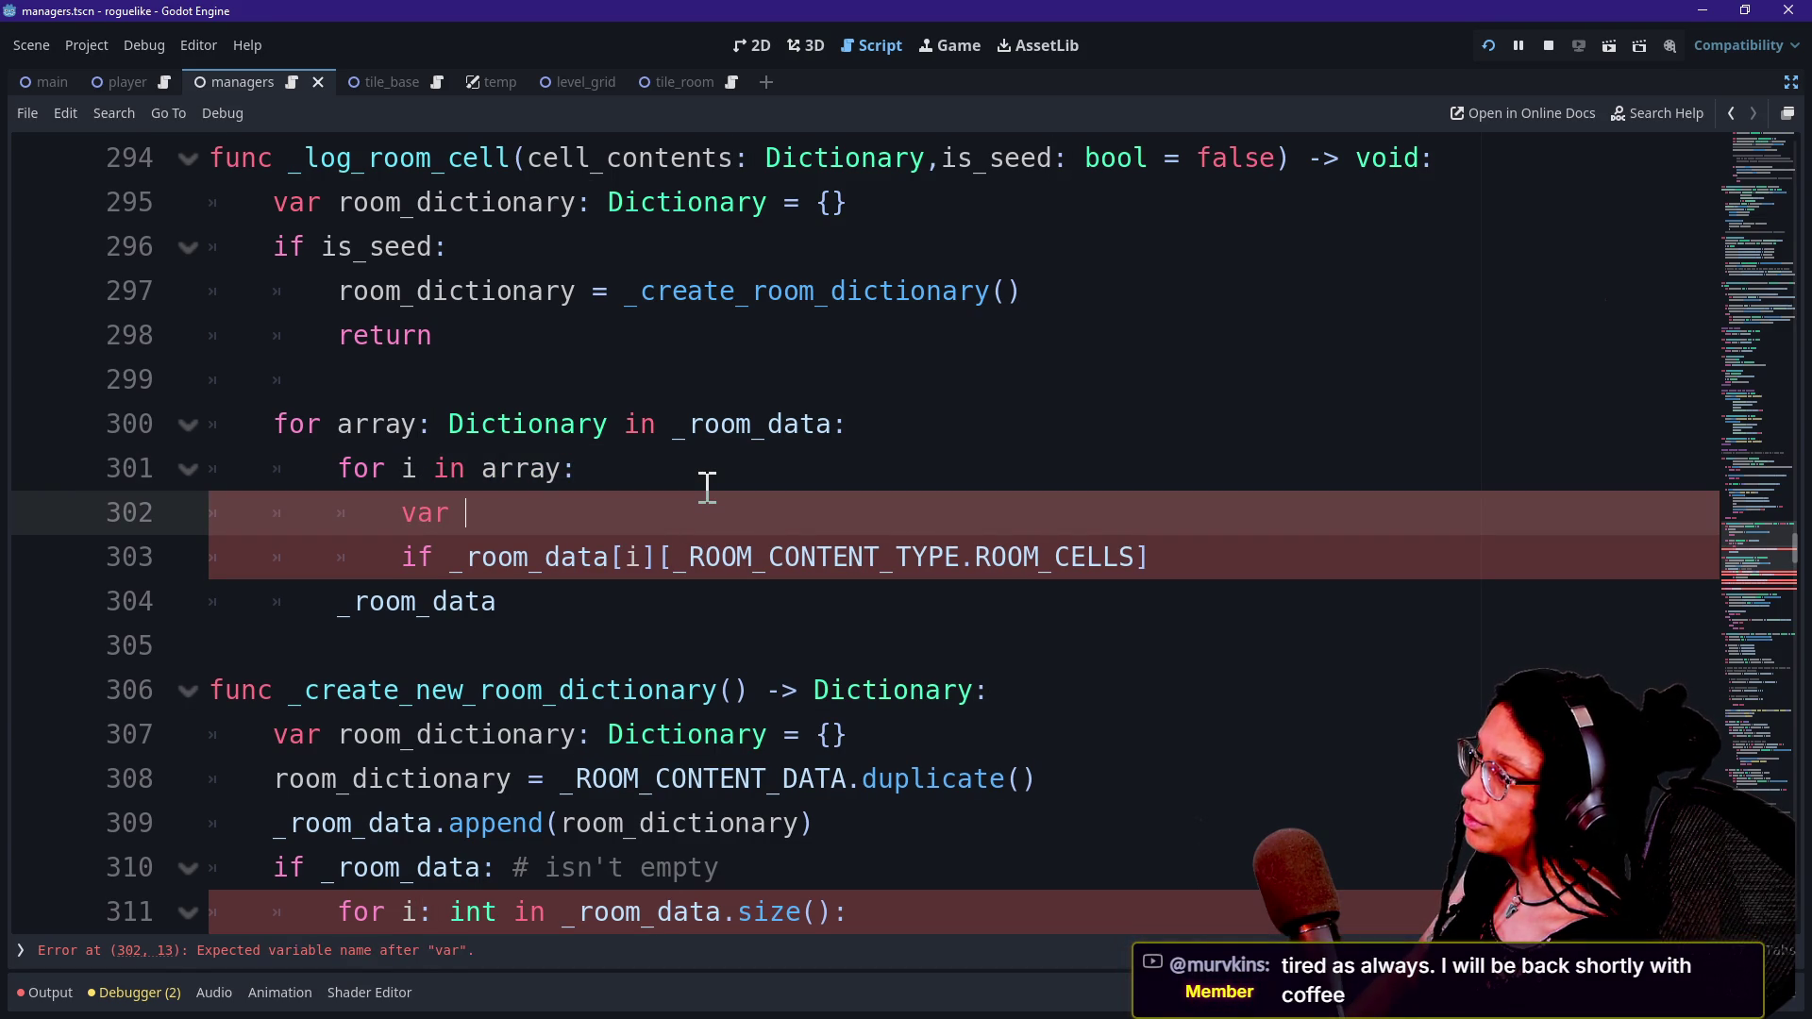
pyautogui.write('cell_c')
pyautogui.press('BackSpace')
pyautogui.press('BackSpace')
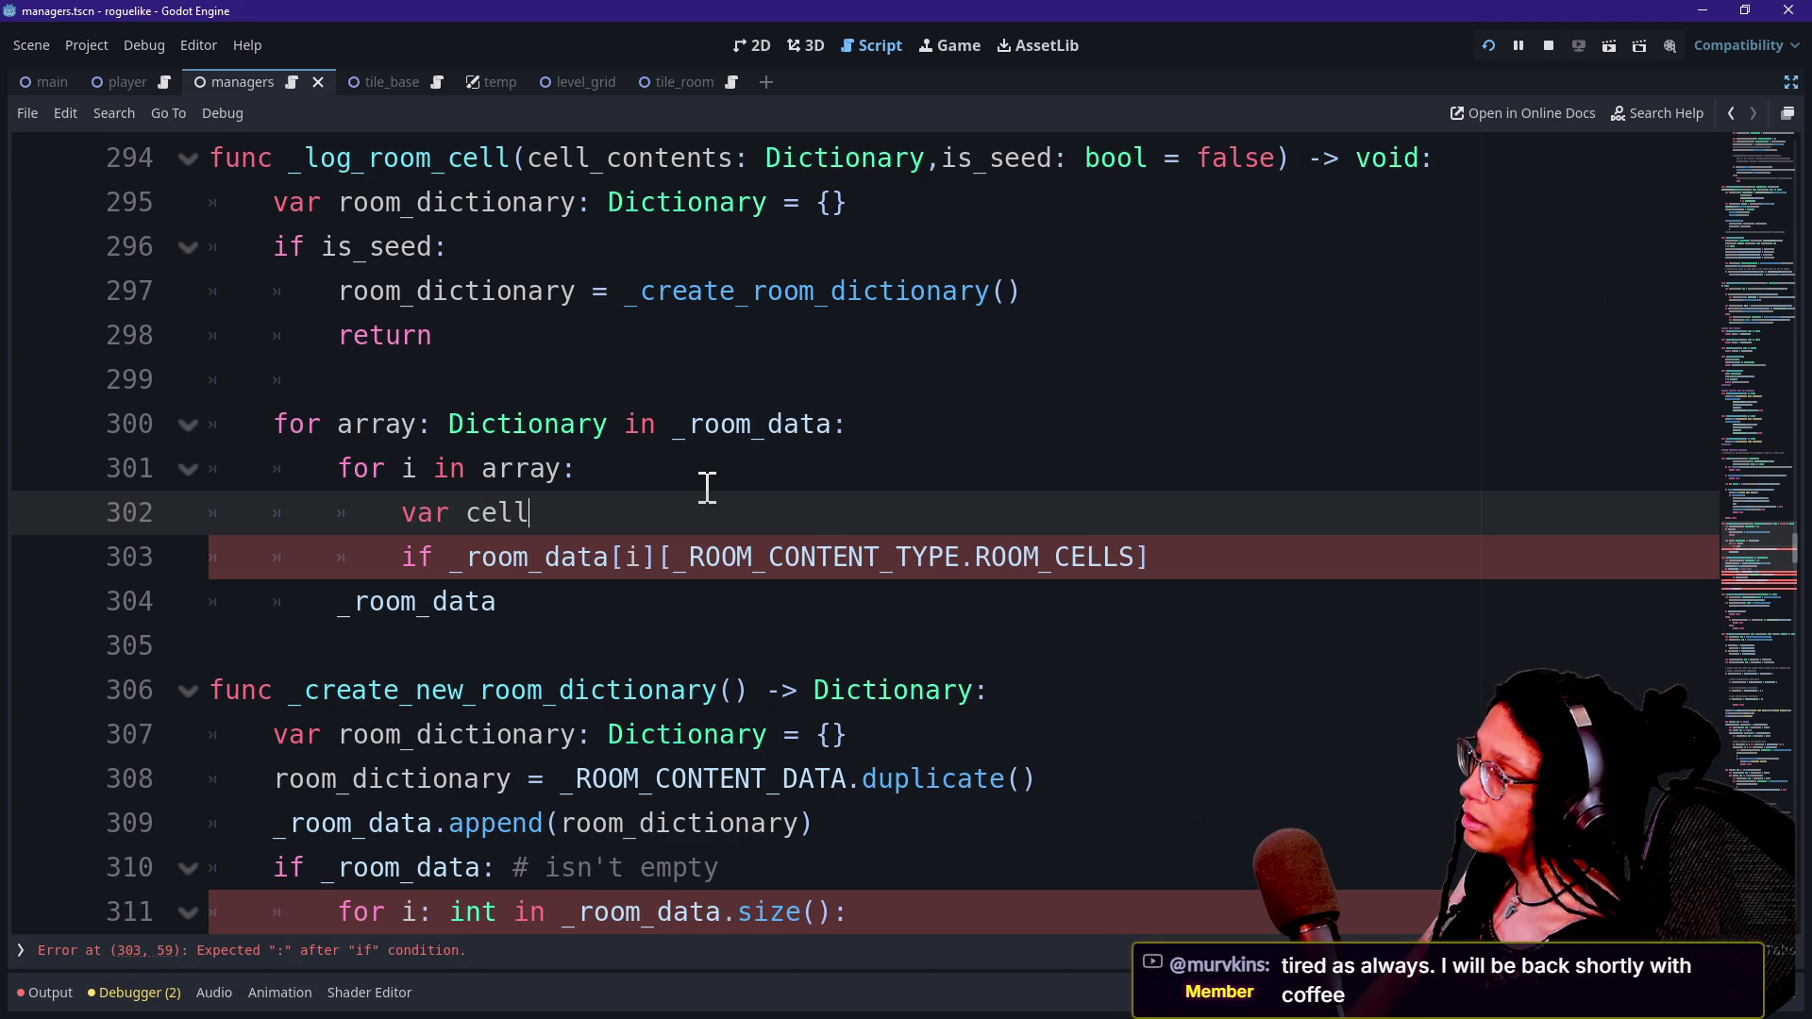
pyautogui.write('_contents')
pyautogui.write(':ar')
pyautogui.press('BackSpace')
pyautogui.press('BackSpace')
pyautogui.press('BackSpace')
pyautogui.write('_array:')
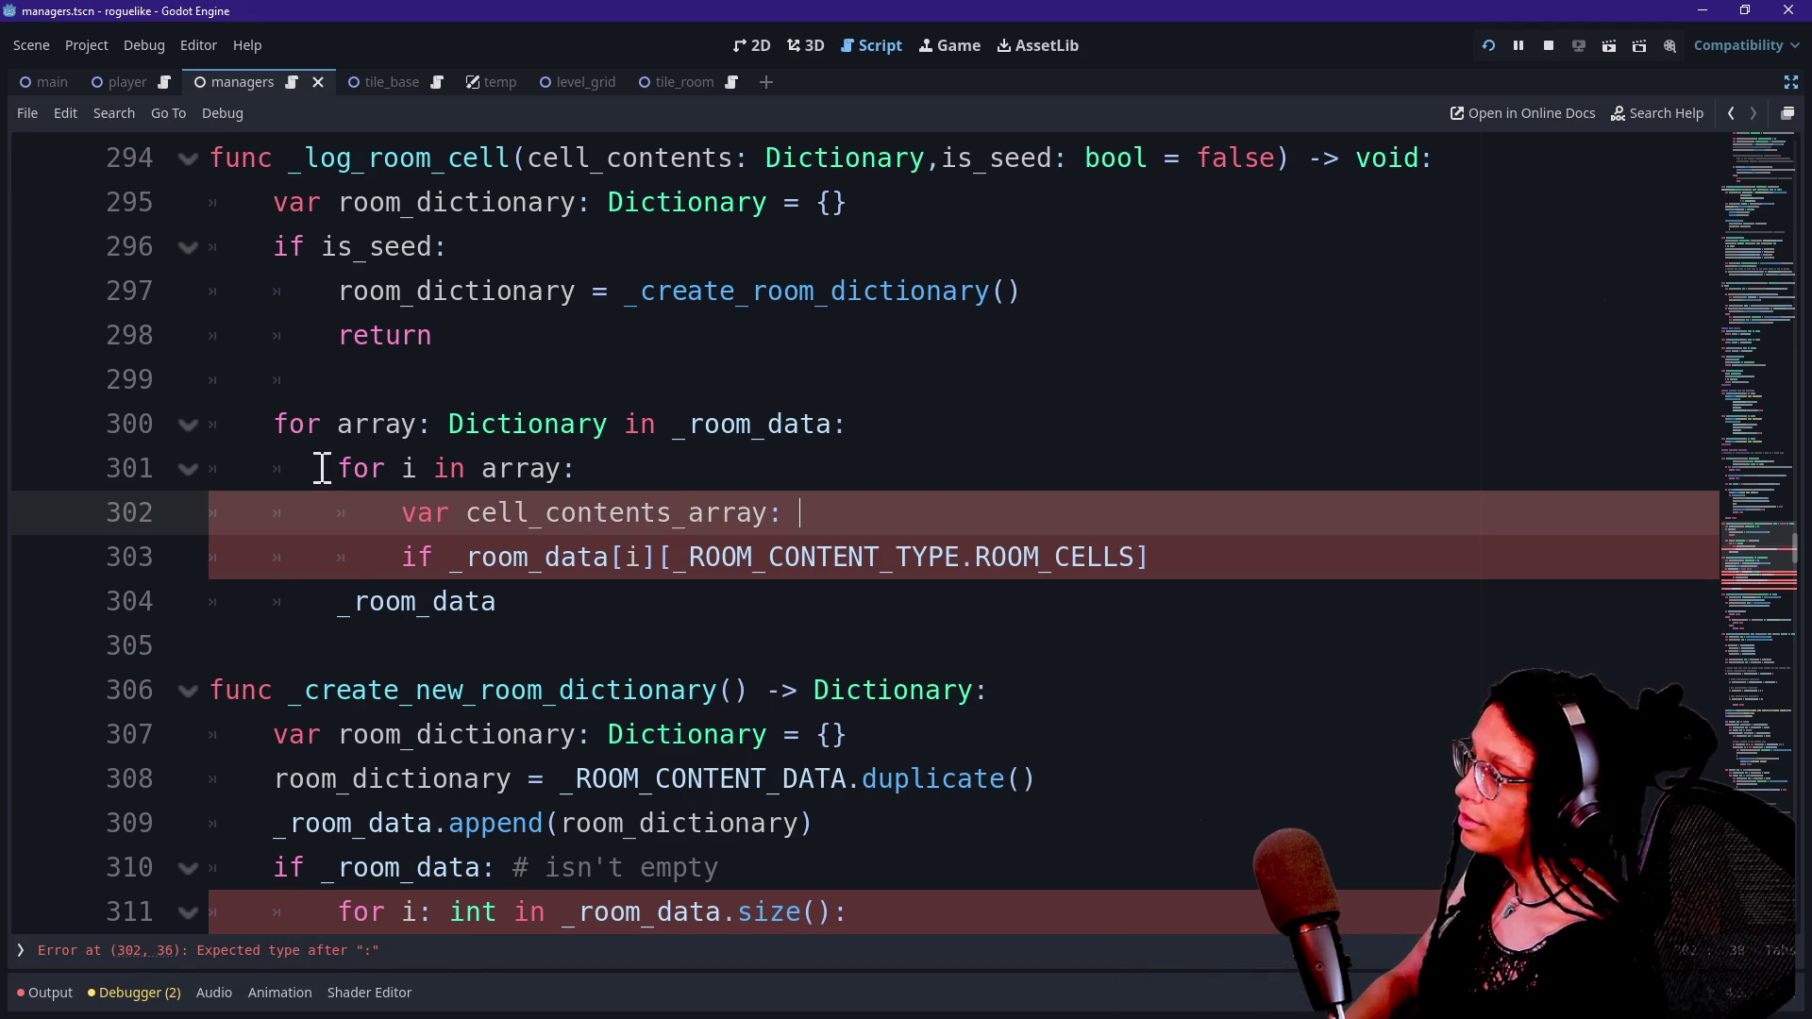
# Rename the loops' array to room_dictionary_array on lines 300 and 301.
pyautogui.click(342, 423)
pyautogui.write('room')
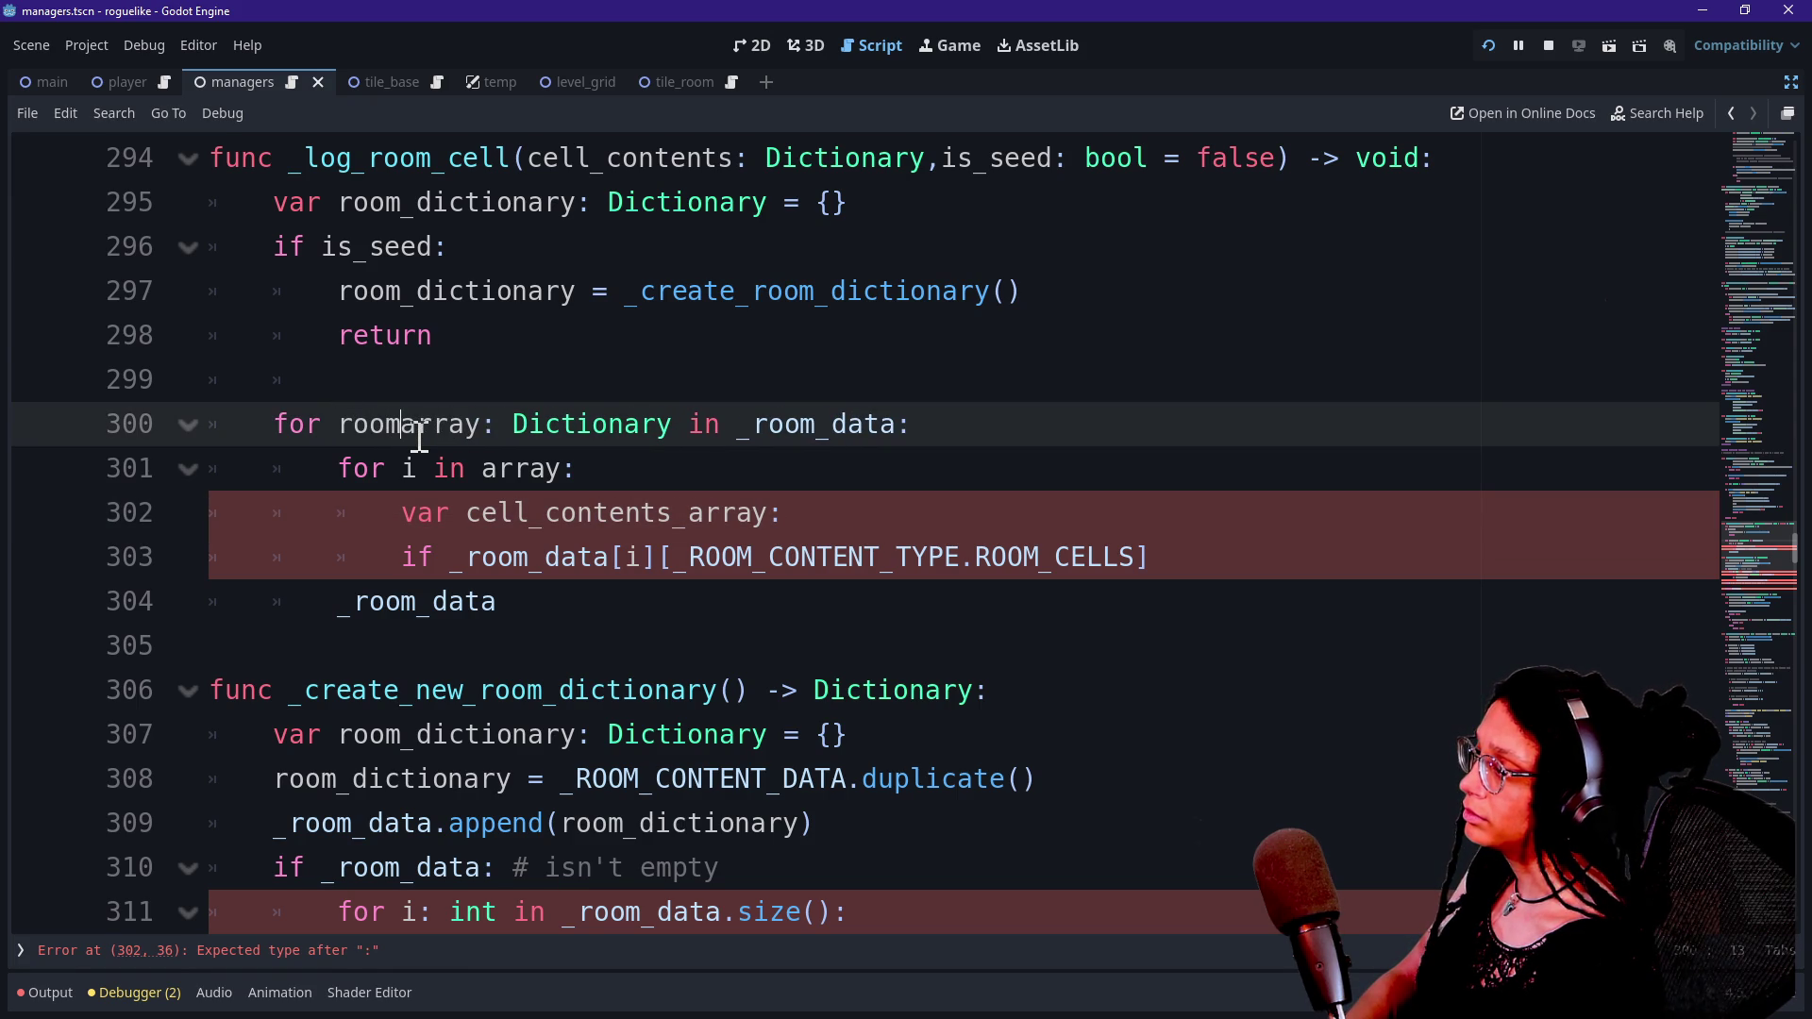
pyautogui.write('_dictionary')
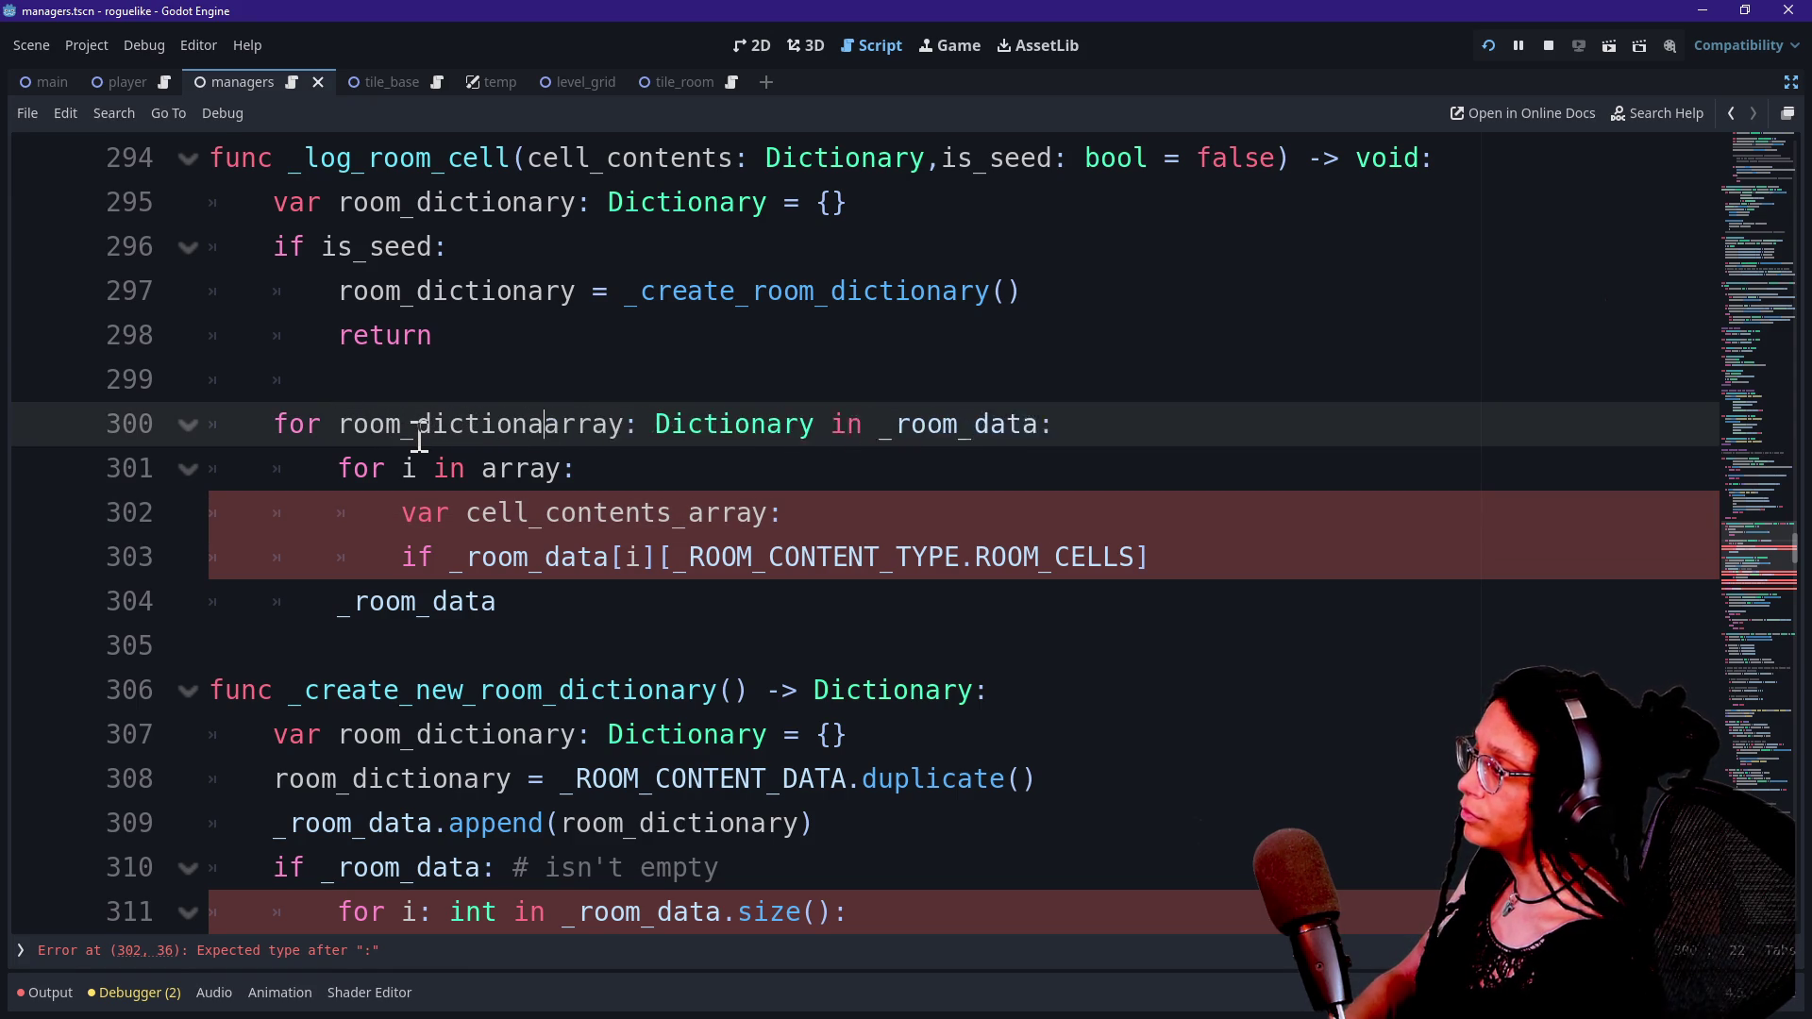
pyautogui.write('_')
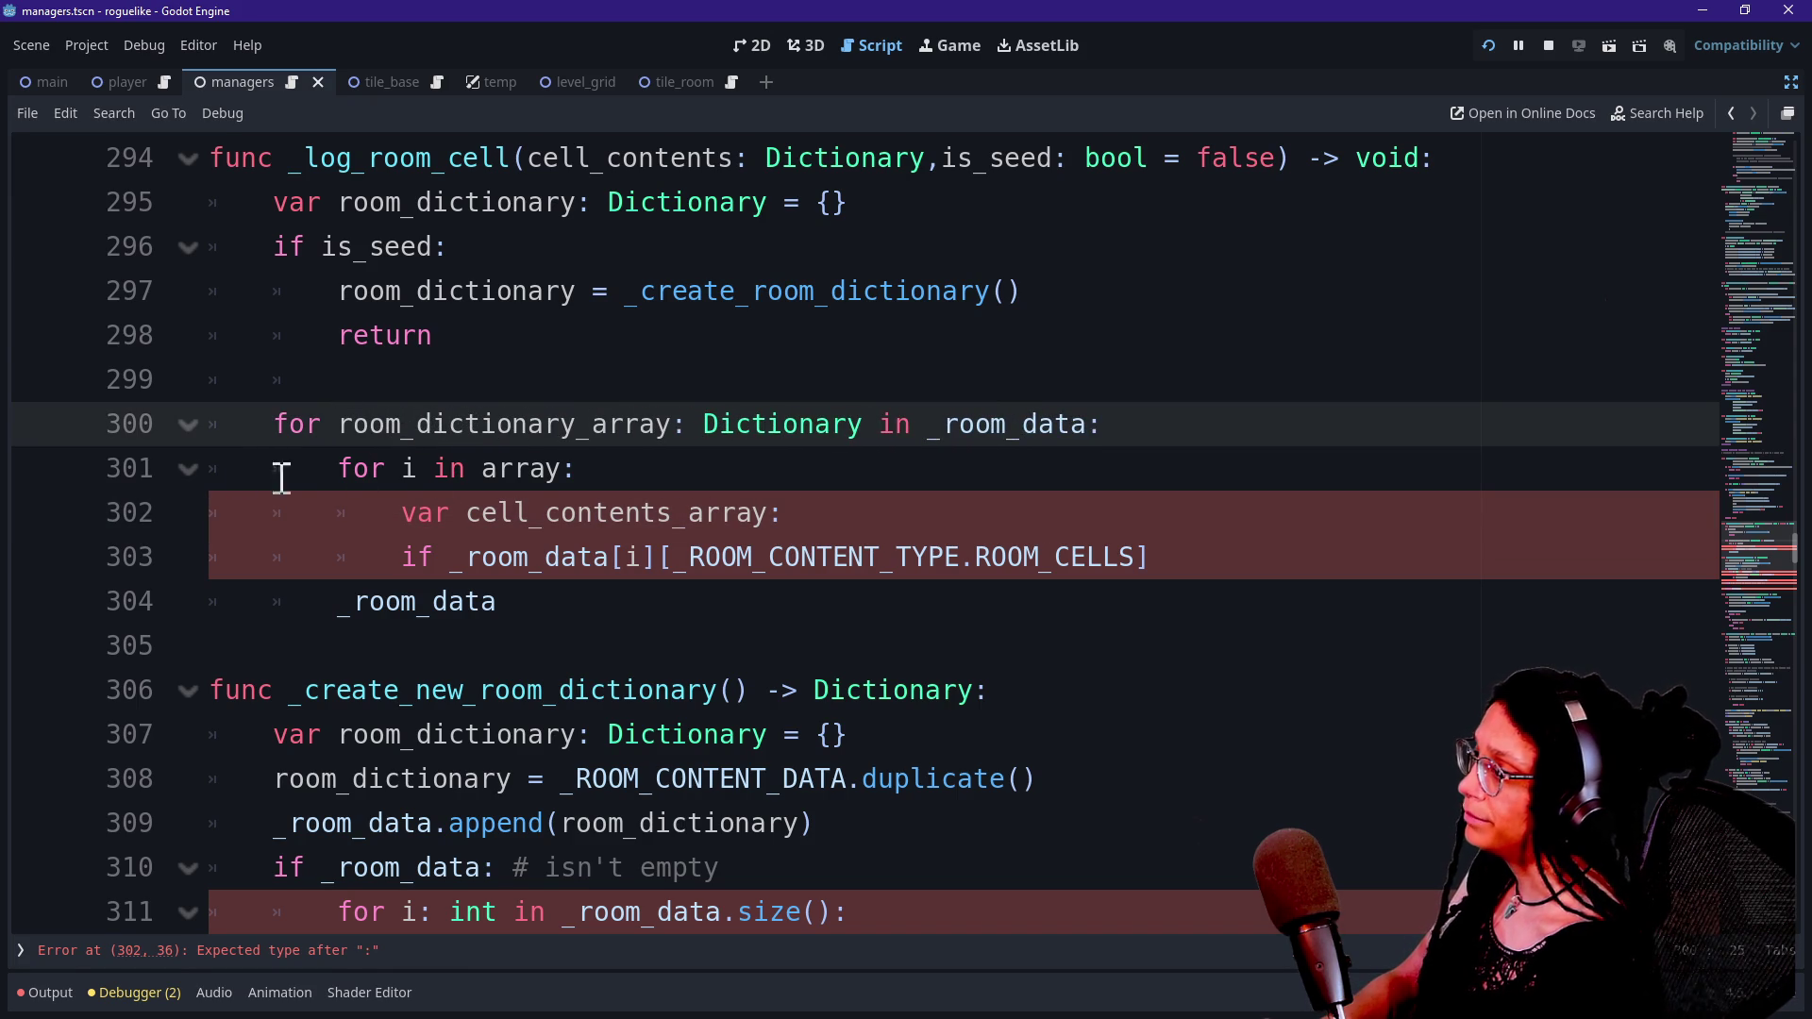
pyautogui.moveTo(361, 456); pyautogui.dragTo(590, 469)
pyautogui.click(480, 469)
pyautogui.write('room_dictiona')
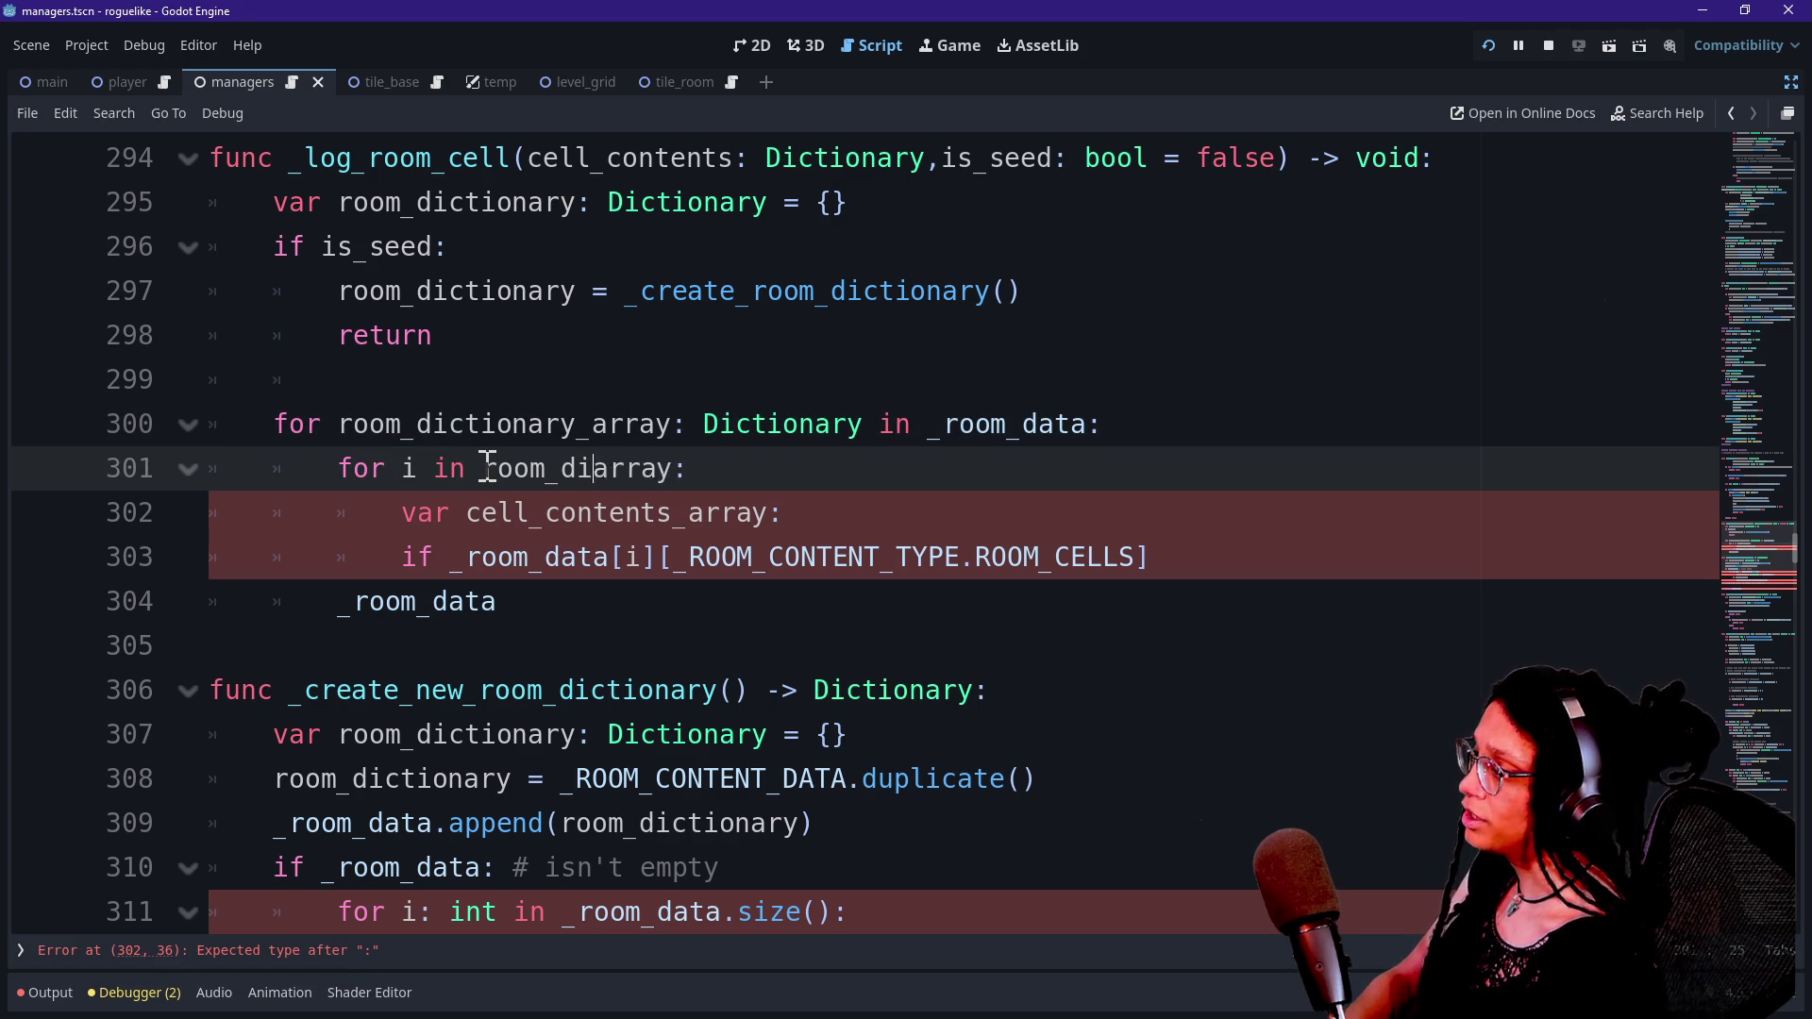
pyautogui.write('ry_')
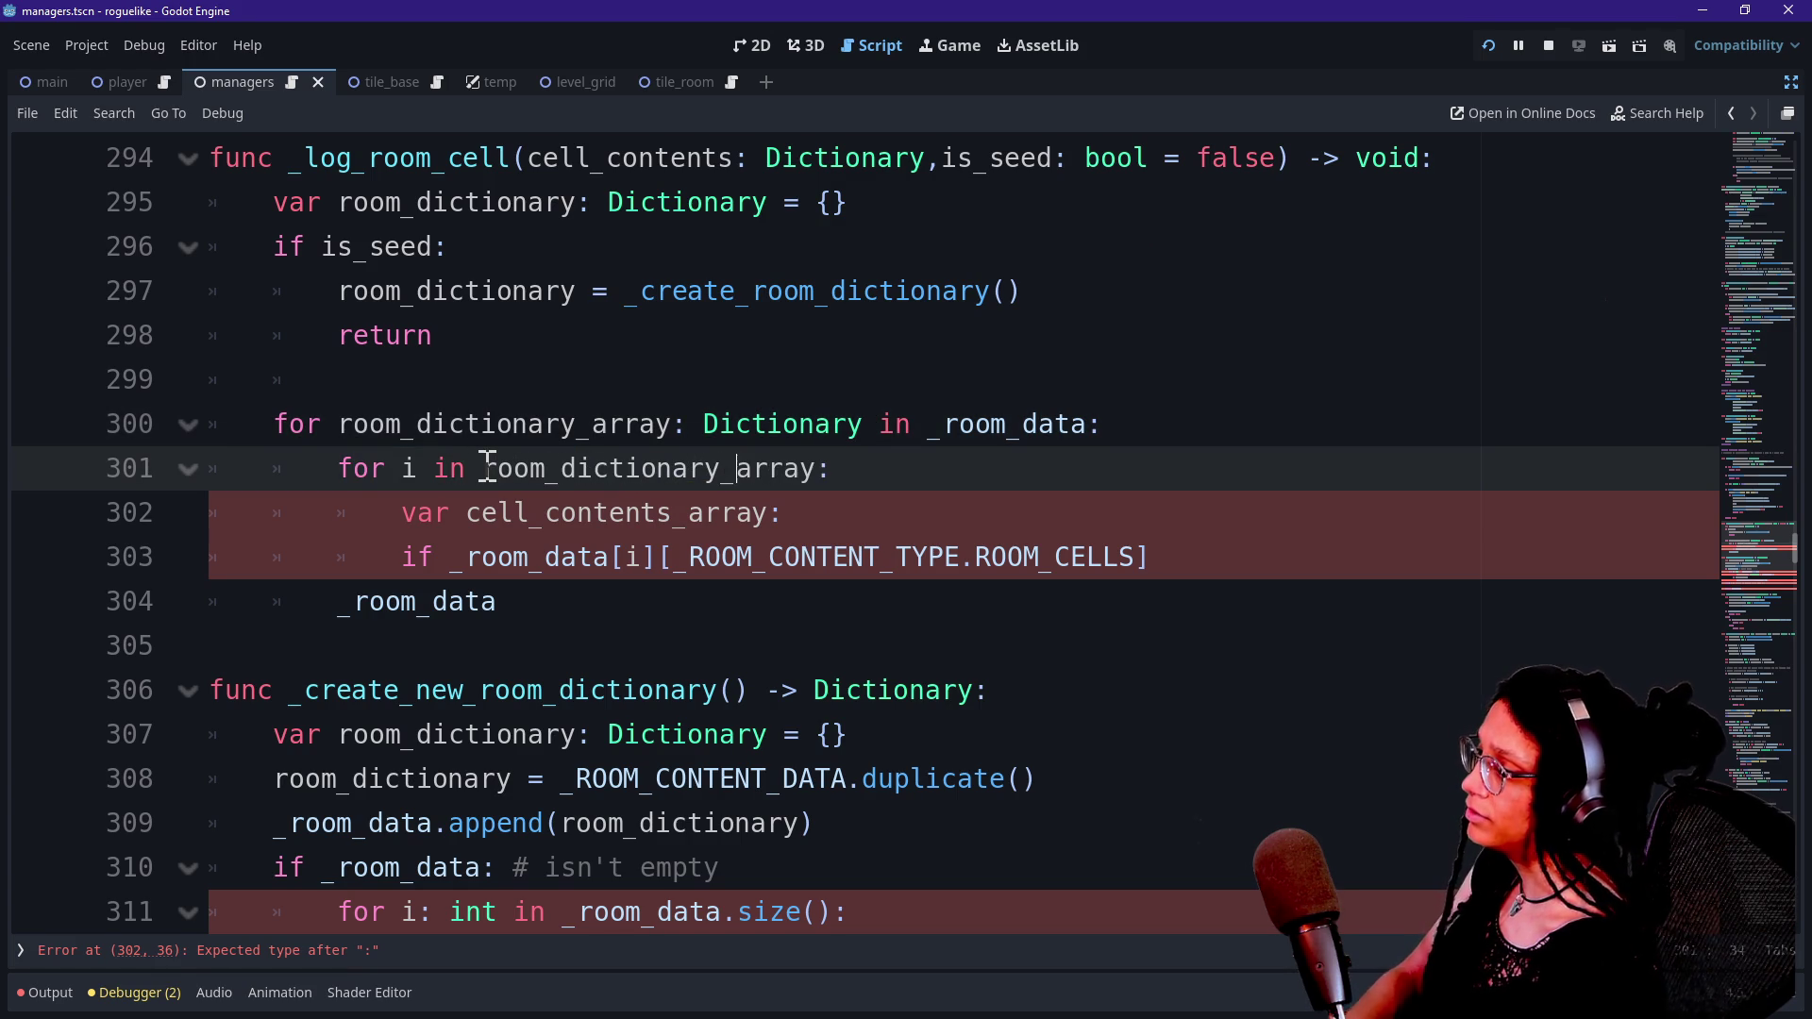
pyautogui.click(312, 561)
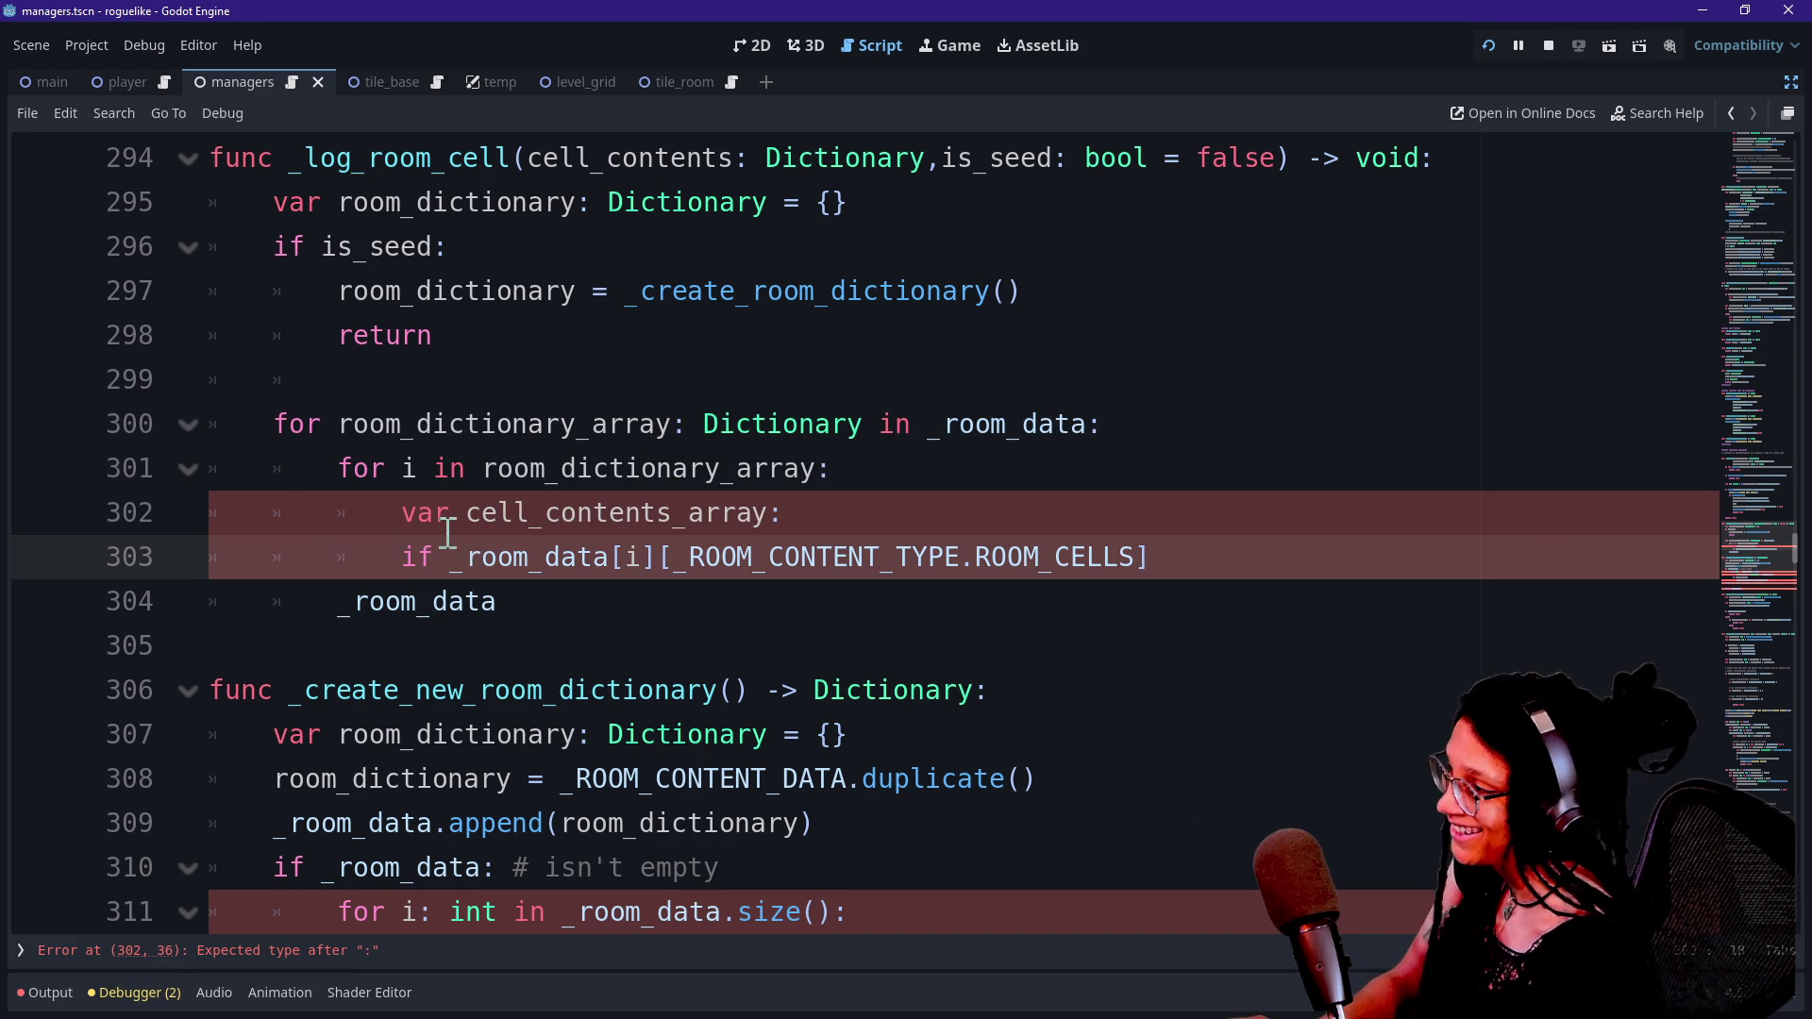
# Type cell_contents_array as Array[Dictionary] = and select the ROOM_CELLS lookup expression.
pyautogui.doubleClick(397, 517)
pyautogui.click(527, 514)
pyautogui.moveTo(482, 469); pyautogui.dragTo(714, 468)
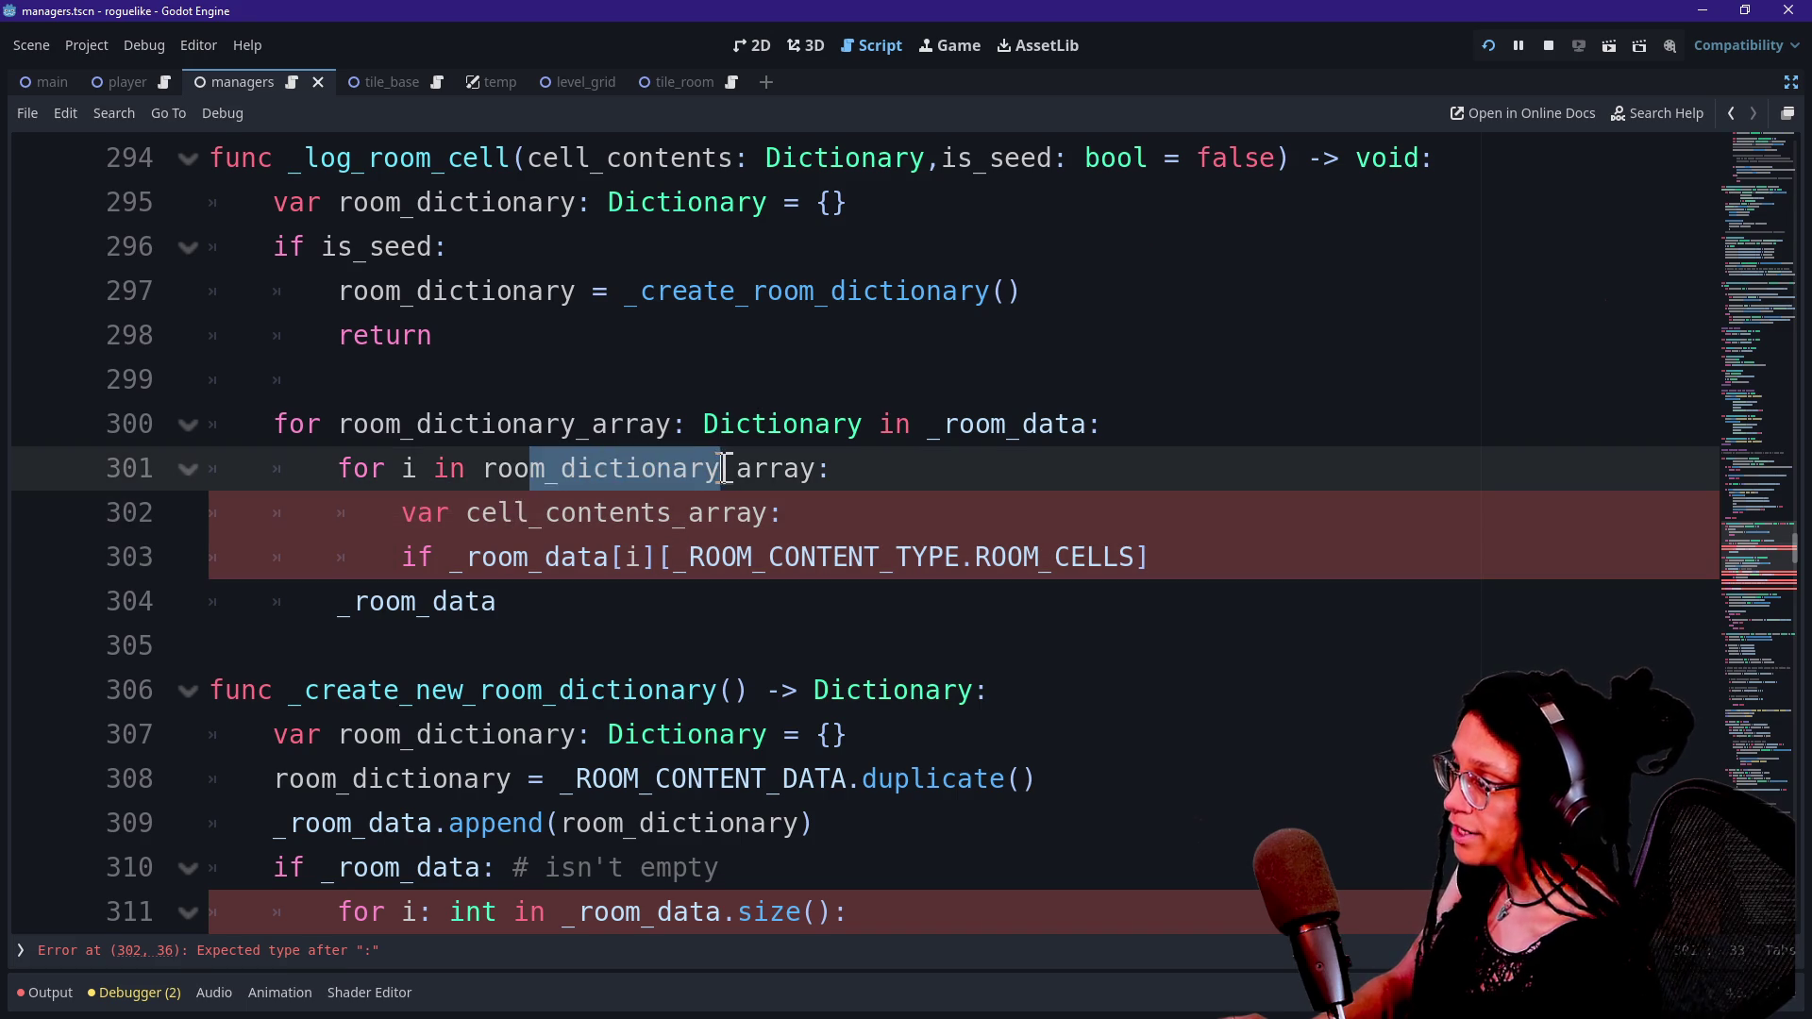
pyautogui.click(407, 517)
pyautogui.click(690, 512)
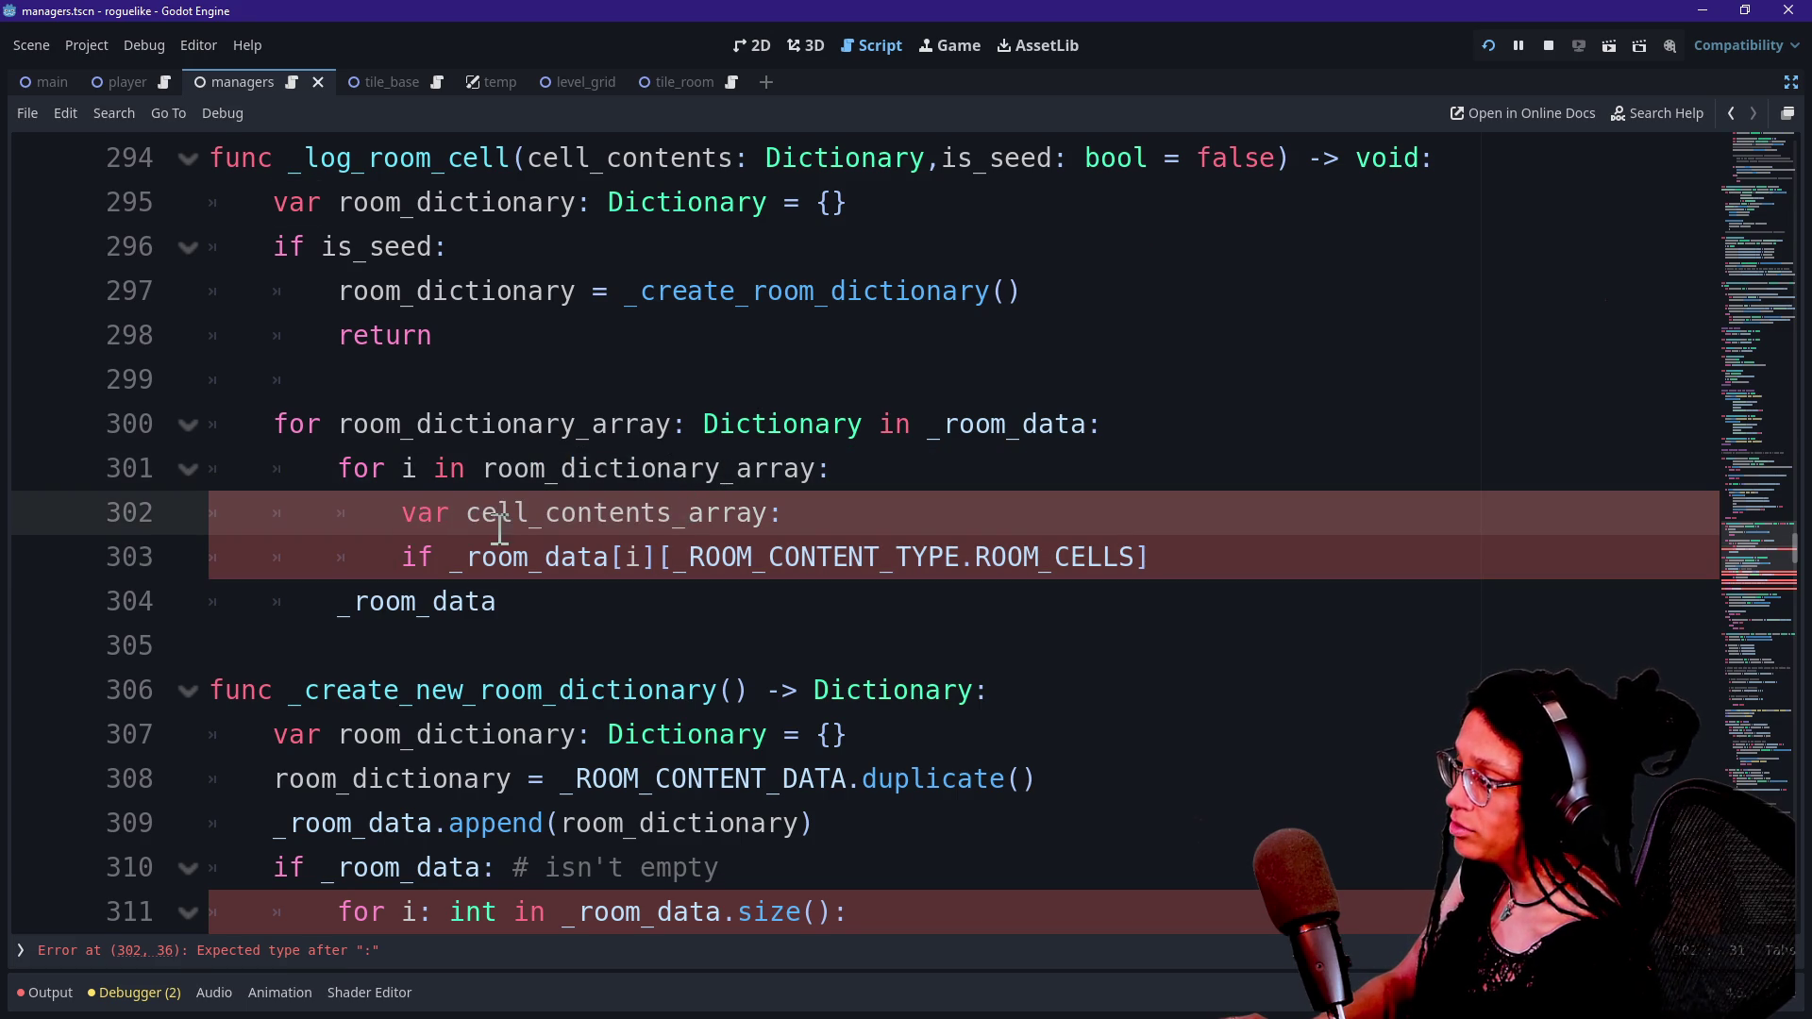
pyautogui.moveTo(464, 514); pyautogui.dragTo(572, 515)
pyautogui.click(674, 517)
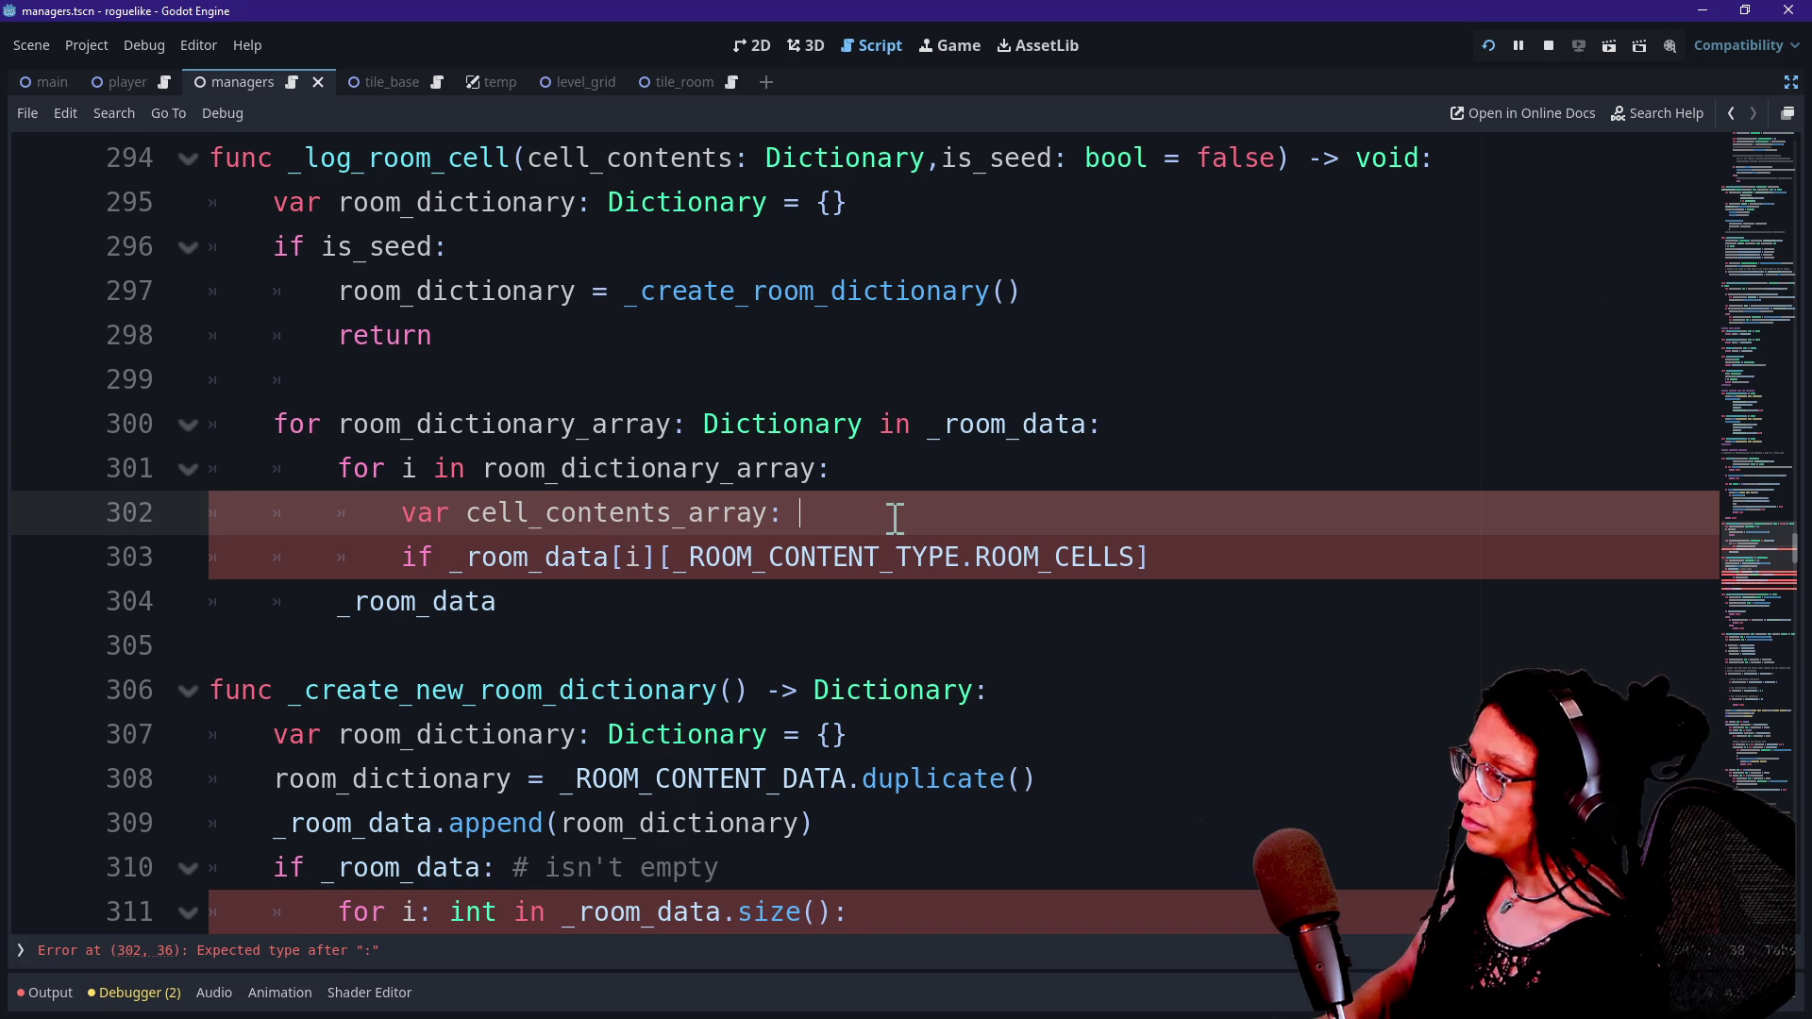
pyautogui.write('Array[')
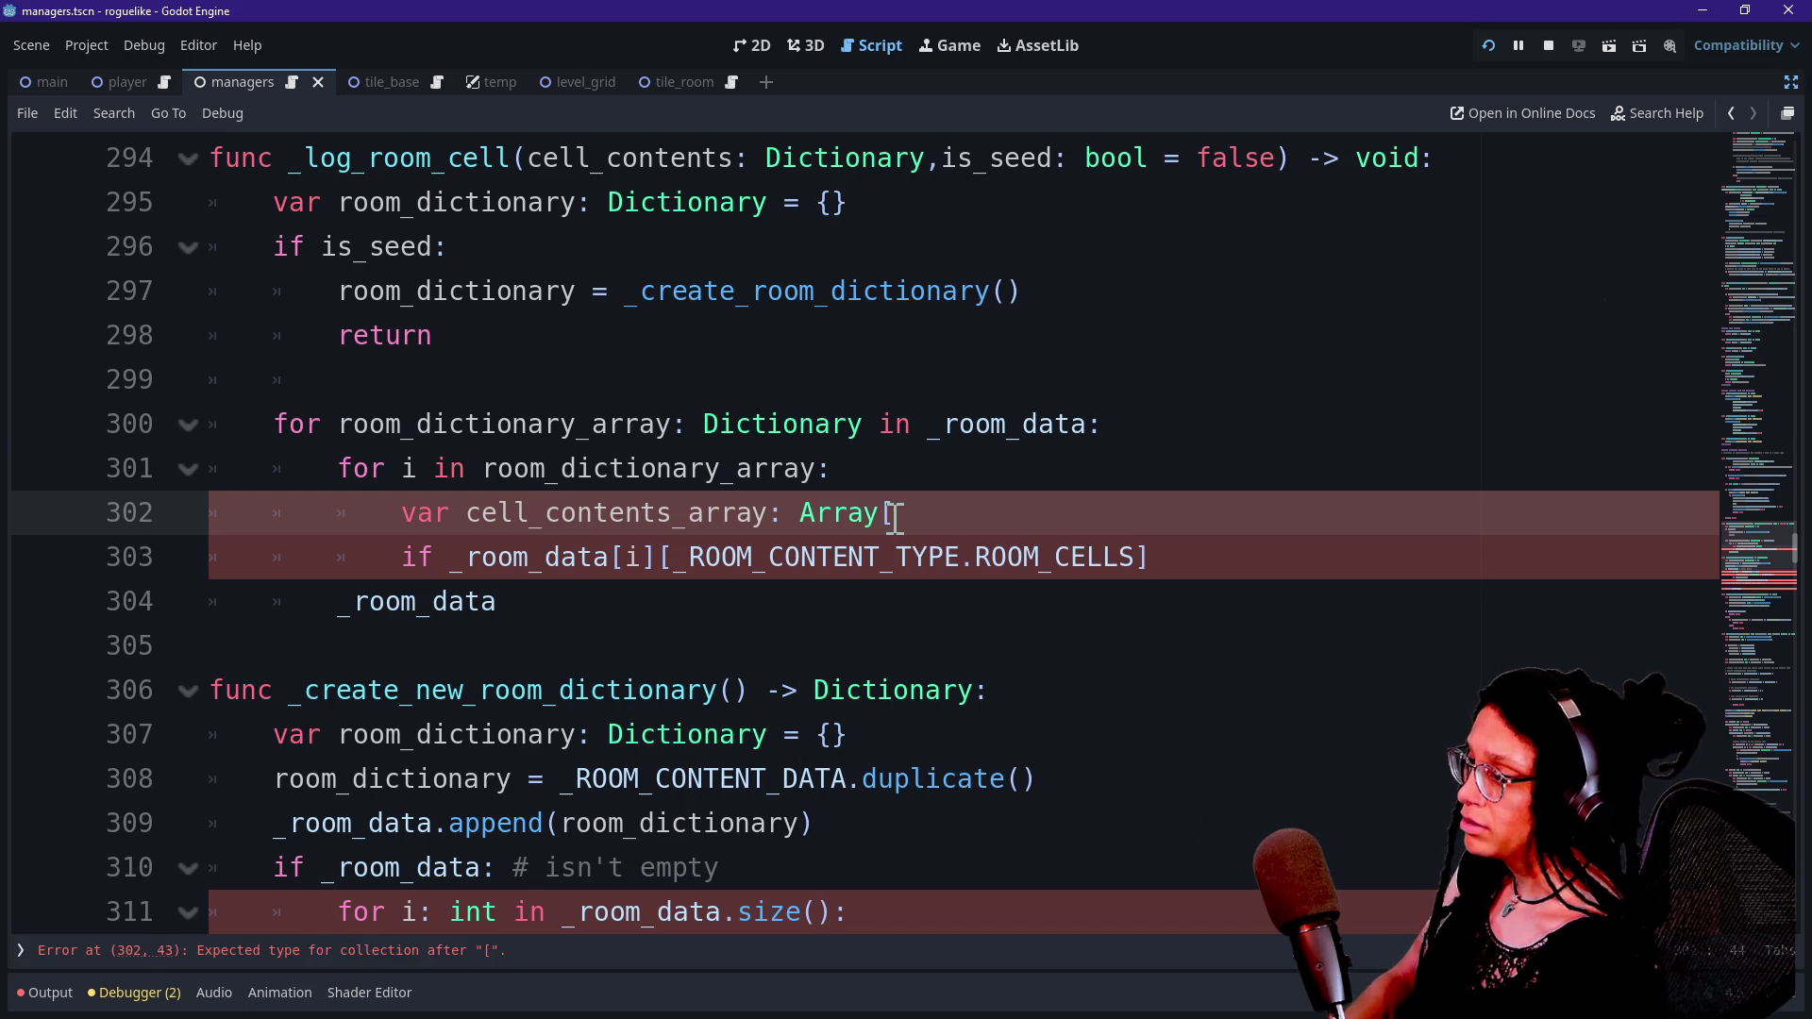
pyautogui.write('Dictionary] =')
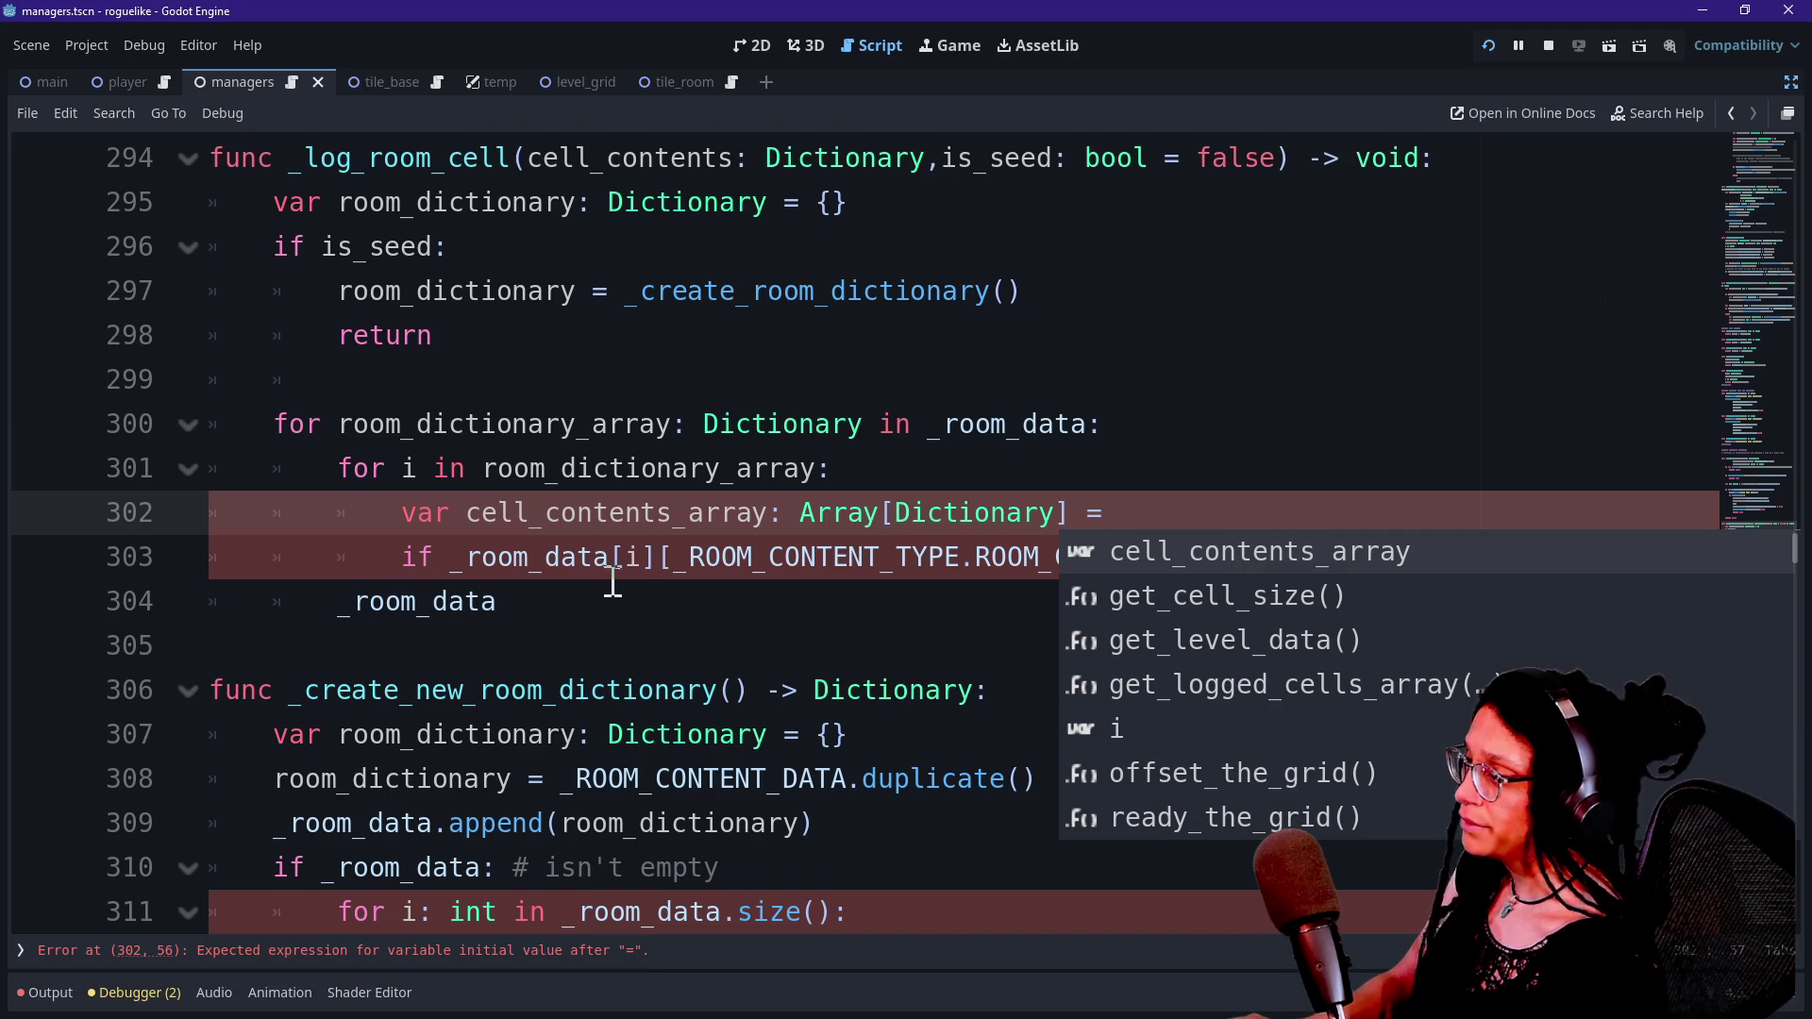
pyautogui.moveTo(451, 559); pyautogui.dragTo(1247, 575)
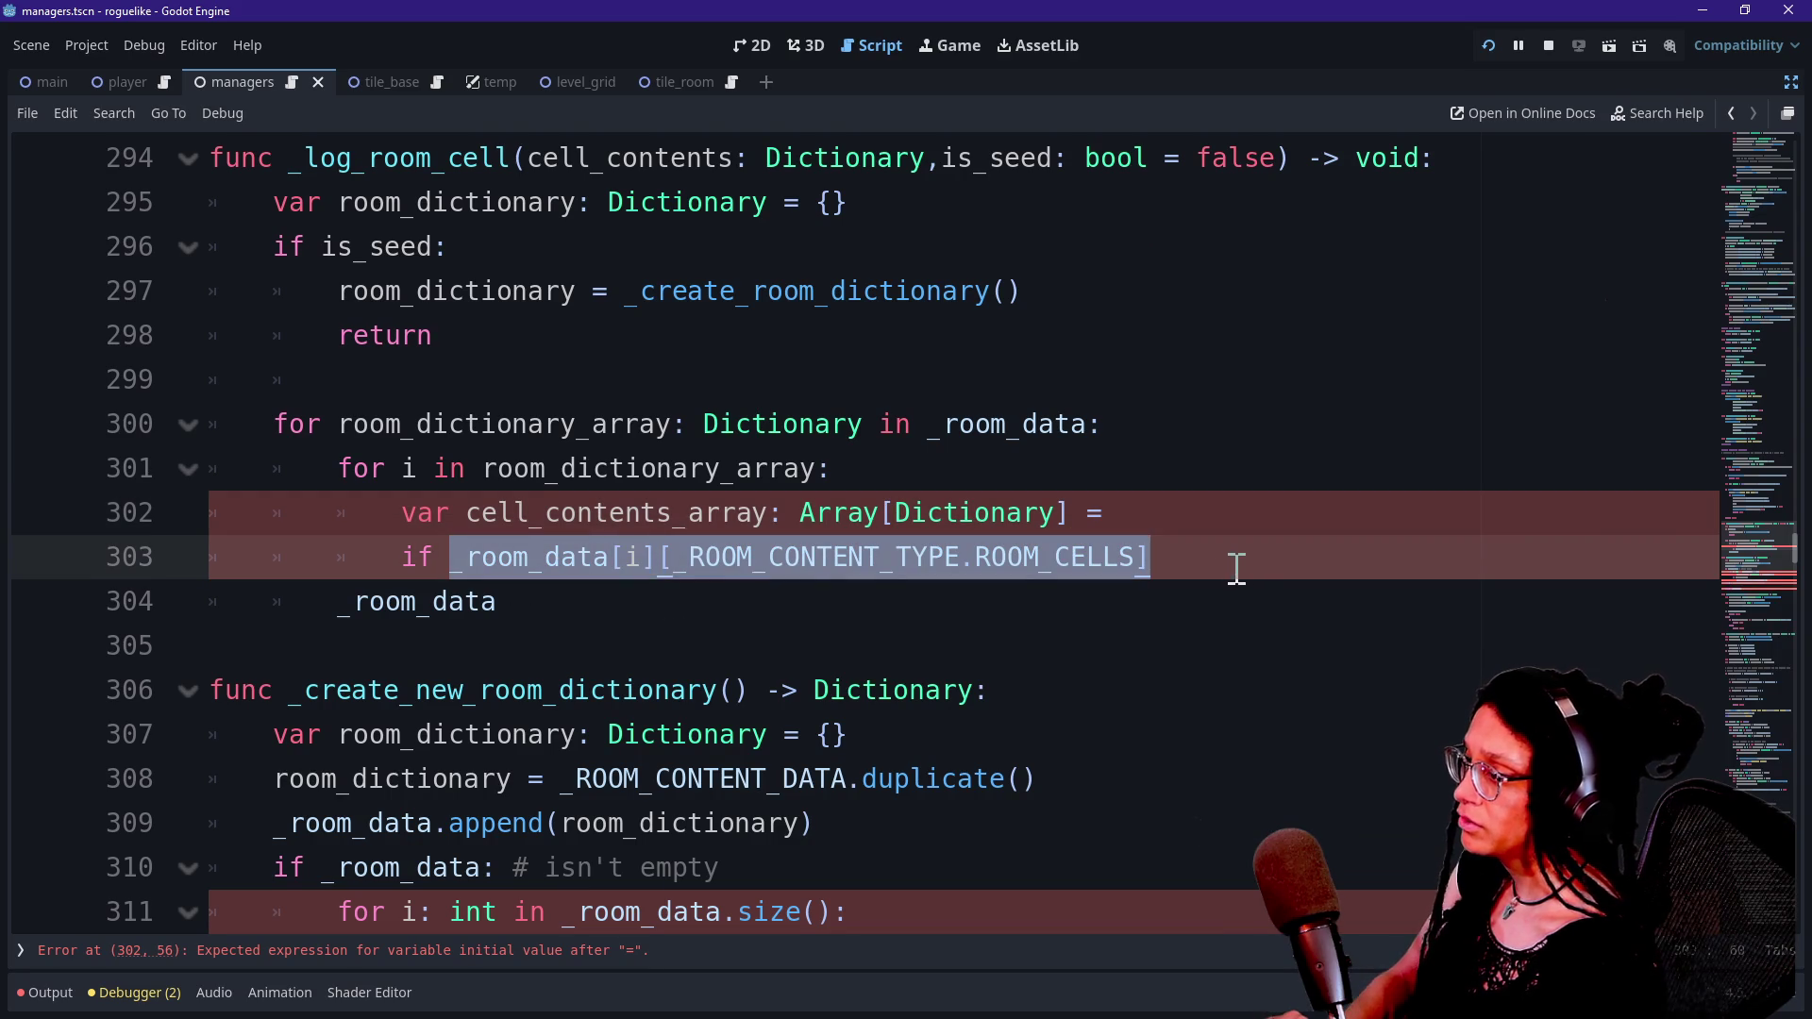
# Move the ROOM_CELLS lookup into cell_contents_array's value and break the line after the bracket.
pyautogui.hotkey('ctrl', 'x')
pyautogui.click(1175, 519)
pyautogui.hotkey('ctrl', 'v')
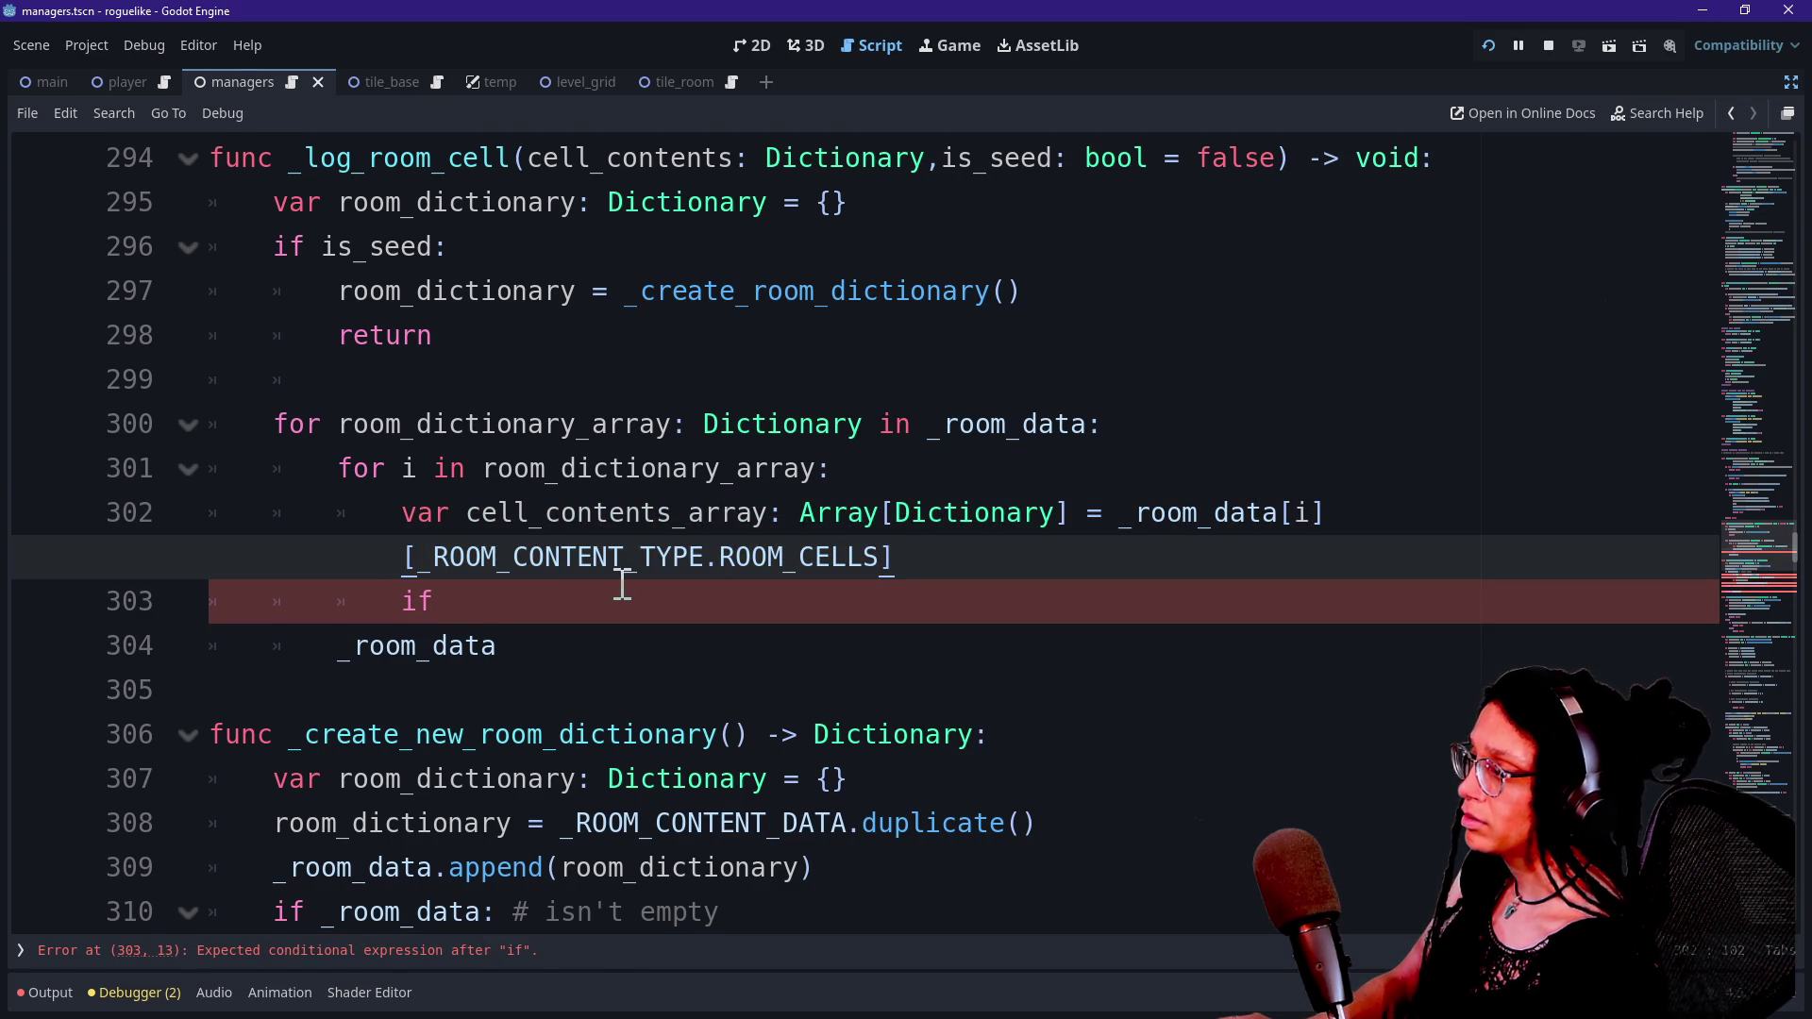
pyautogui.click(421, 557)
pyautogui.press('Return')
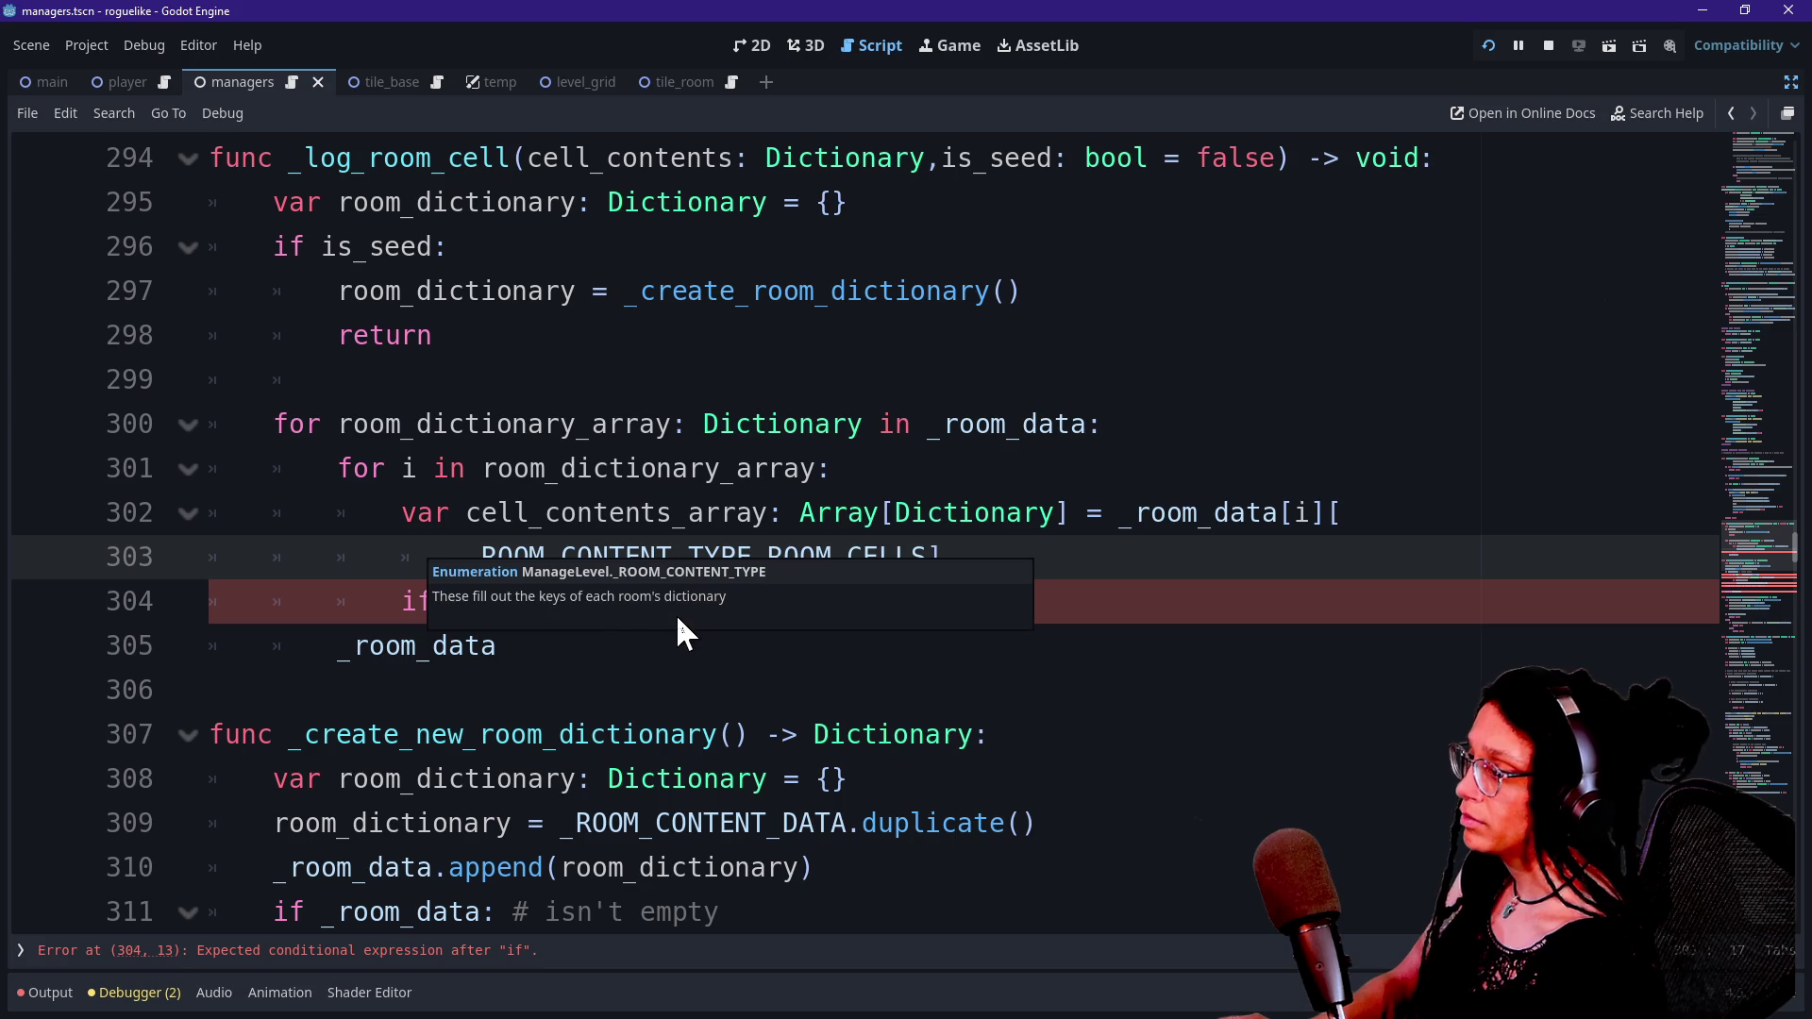
pyautogui.click(696, 515)
pyautogui.click(635, 642)
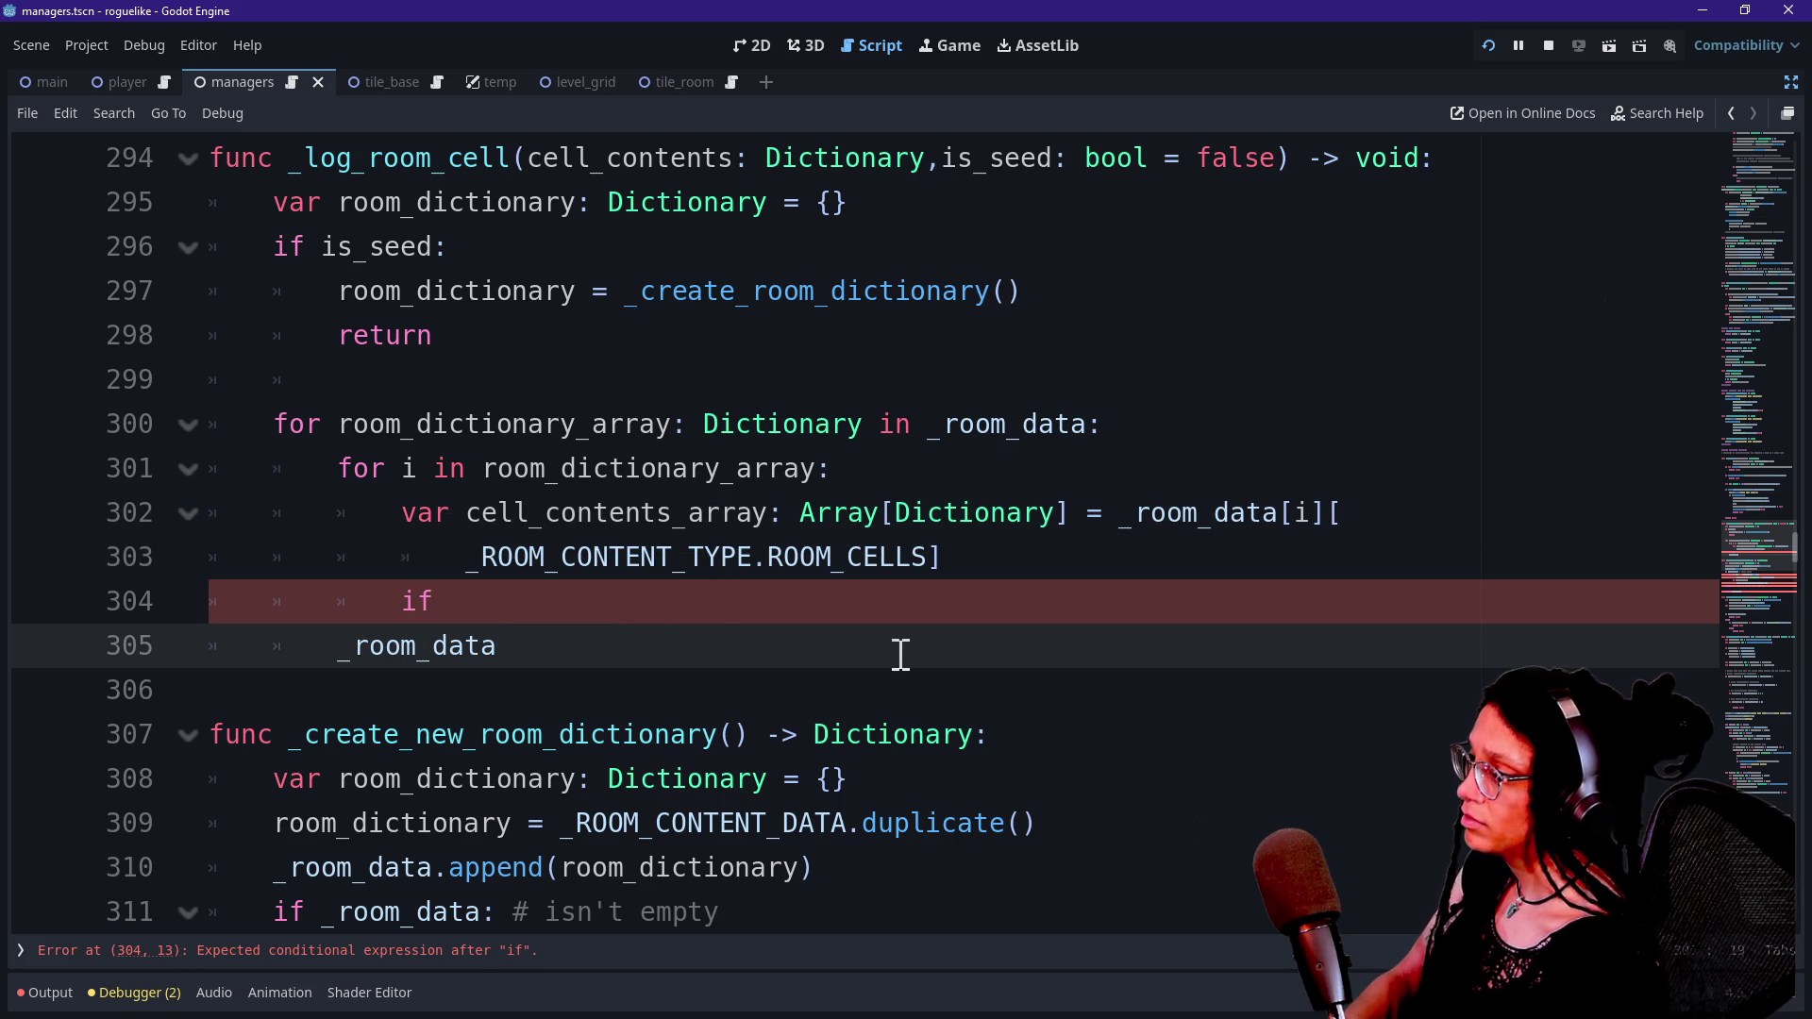
# Replace the unfinished if with 'for cell_contents: Dictionary in cell_contents_array:'.
pyautogui.click(872, 615)
pyautogui.press('BackSpace')
pyautogui.press('BackSpace')
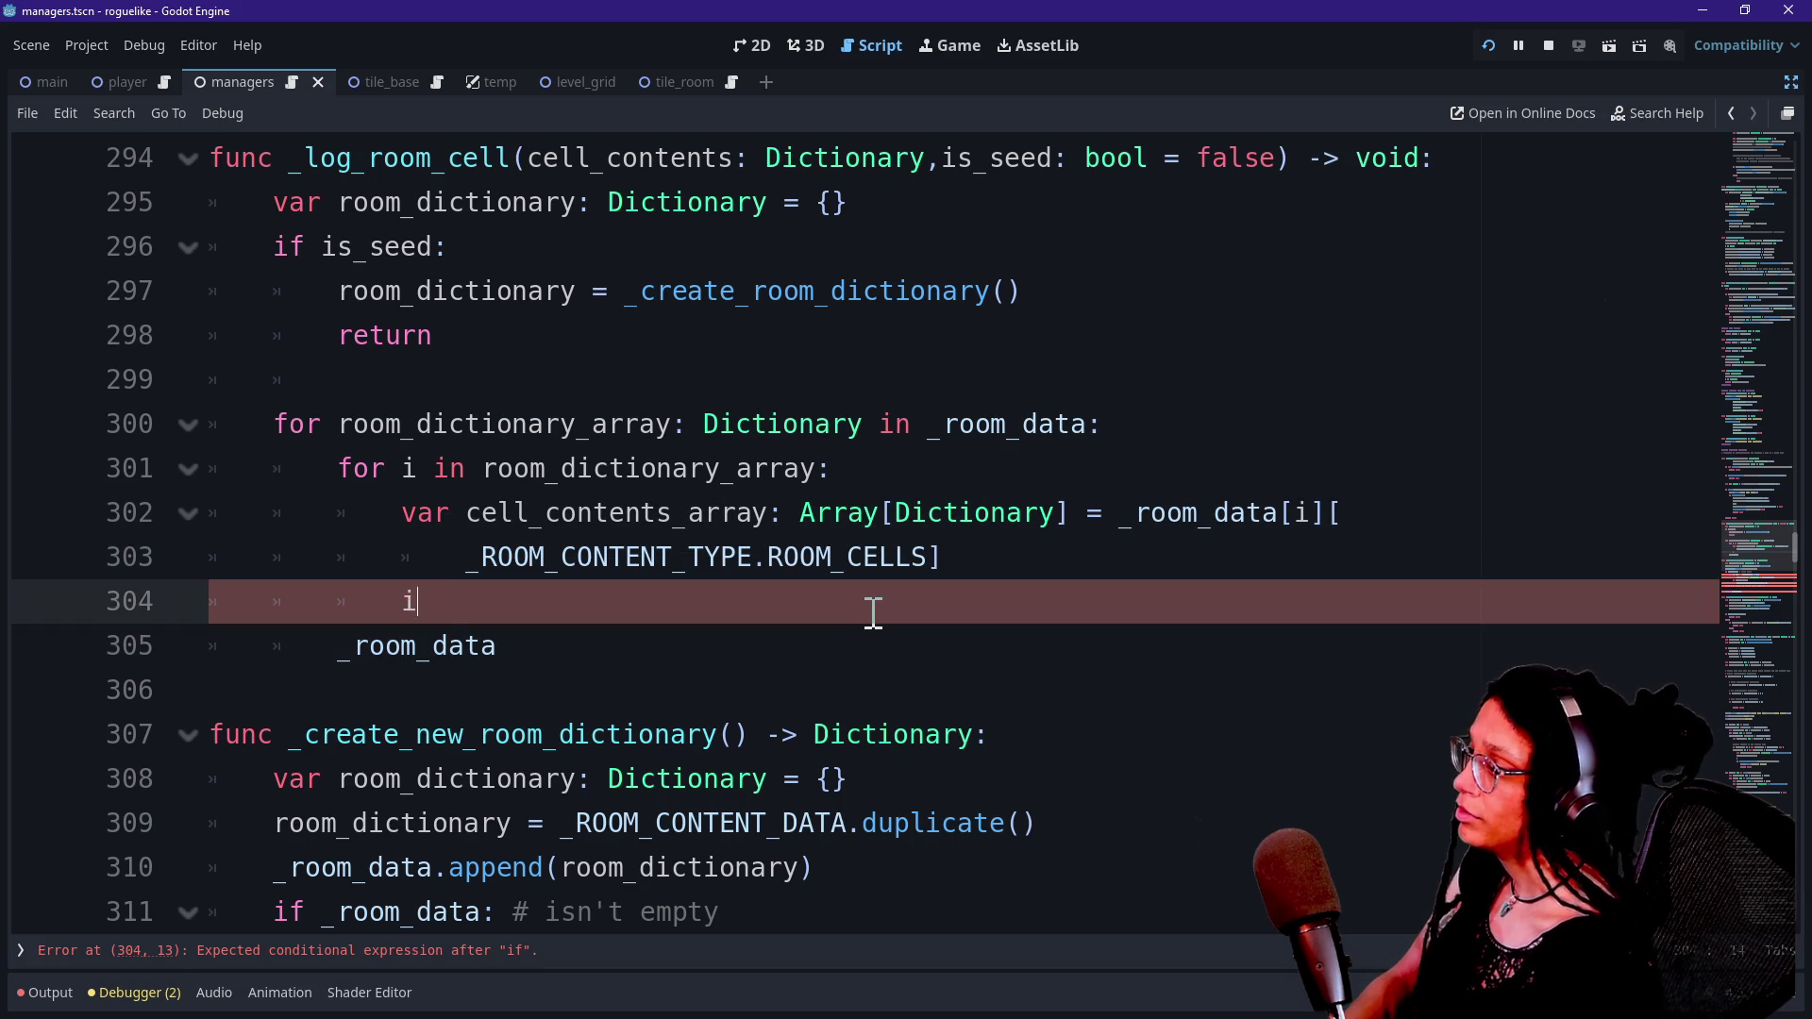
pyautogui.write('for c')
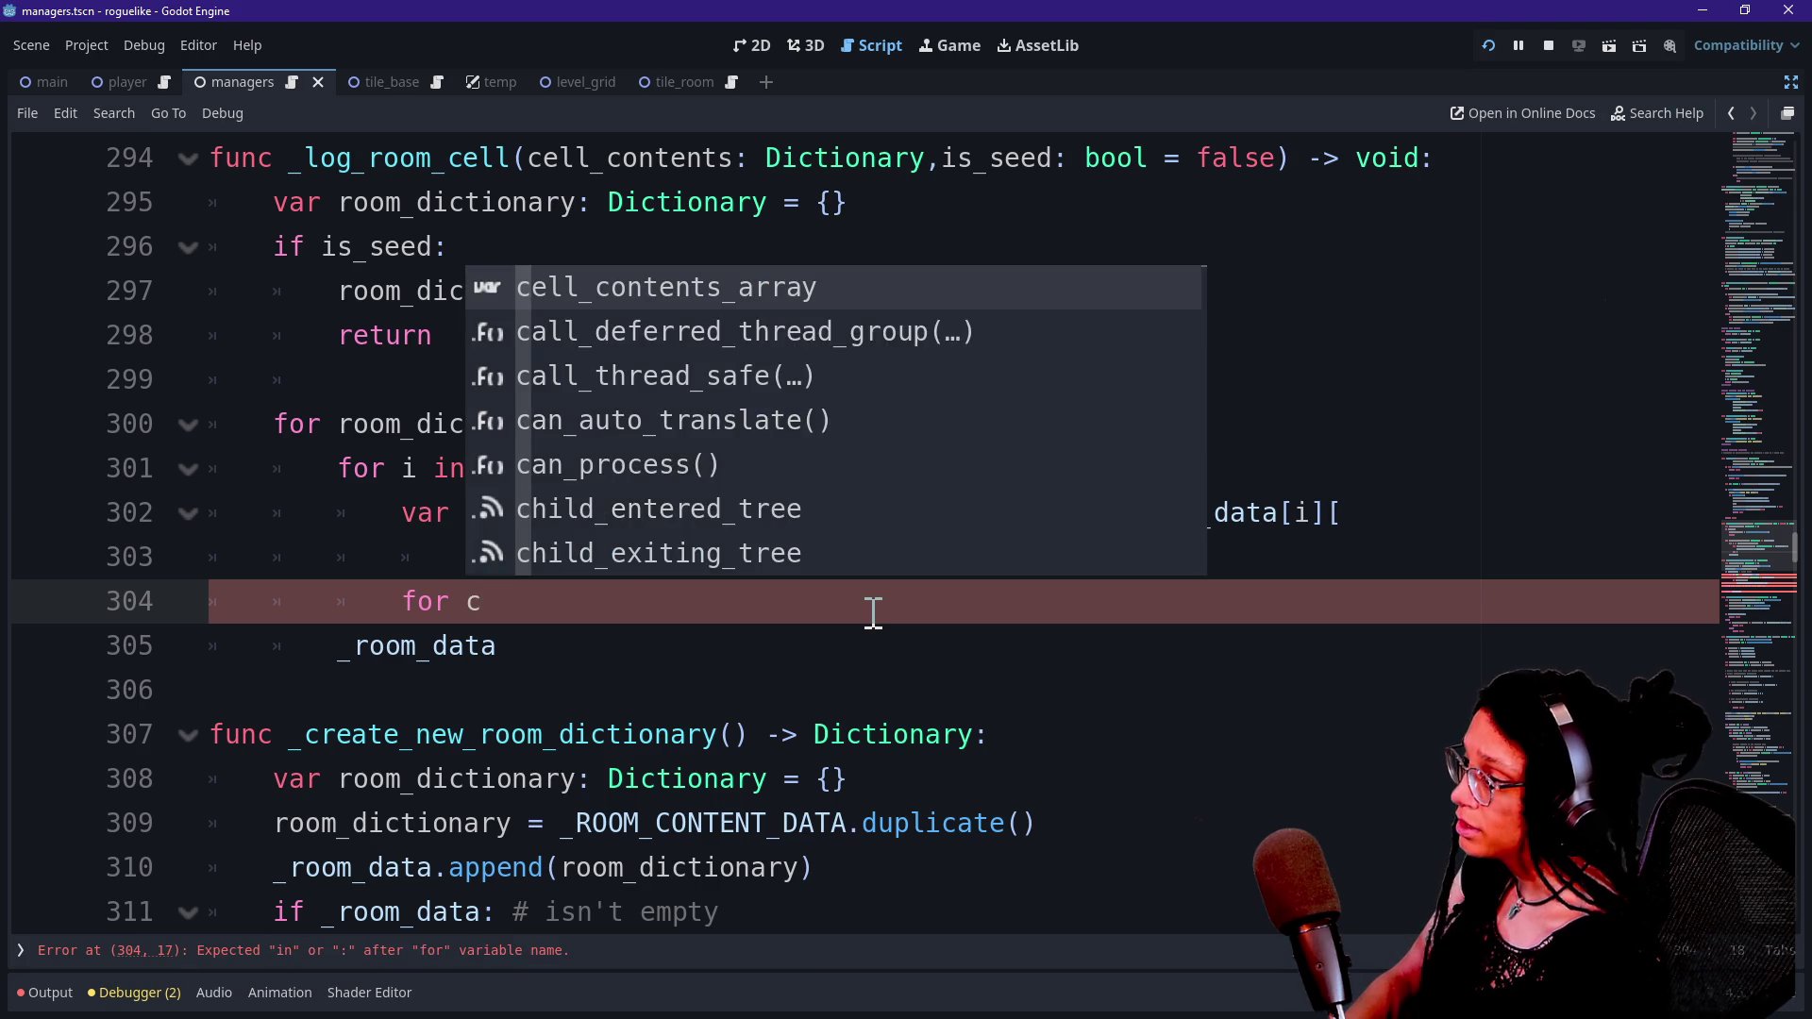
pyautogui.press('BackSpace')
pyautogui.write('cell_contents: Dictionar')
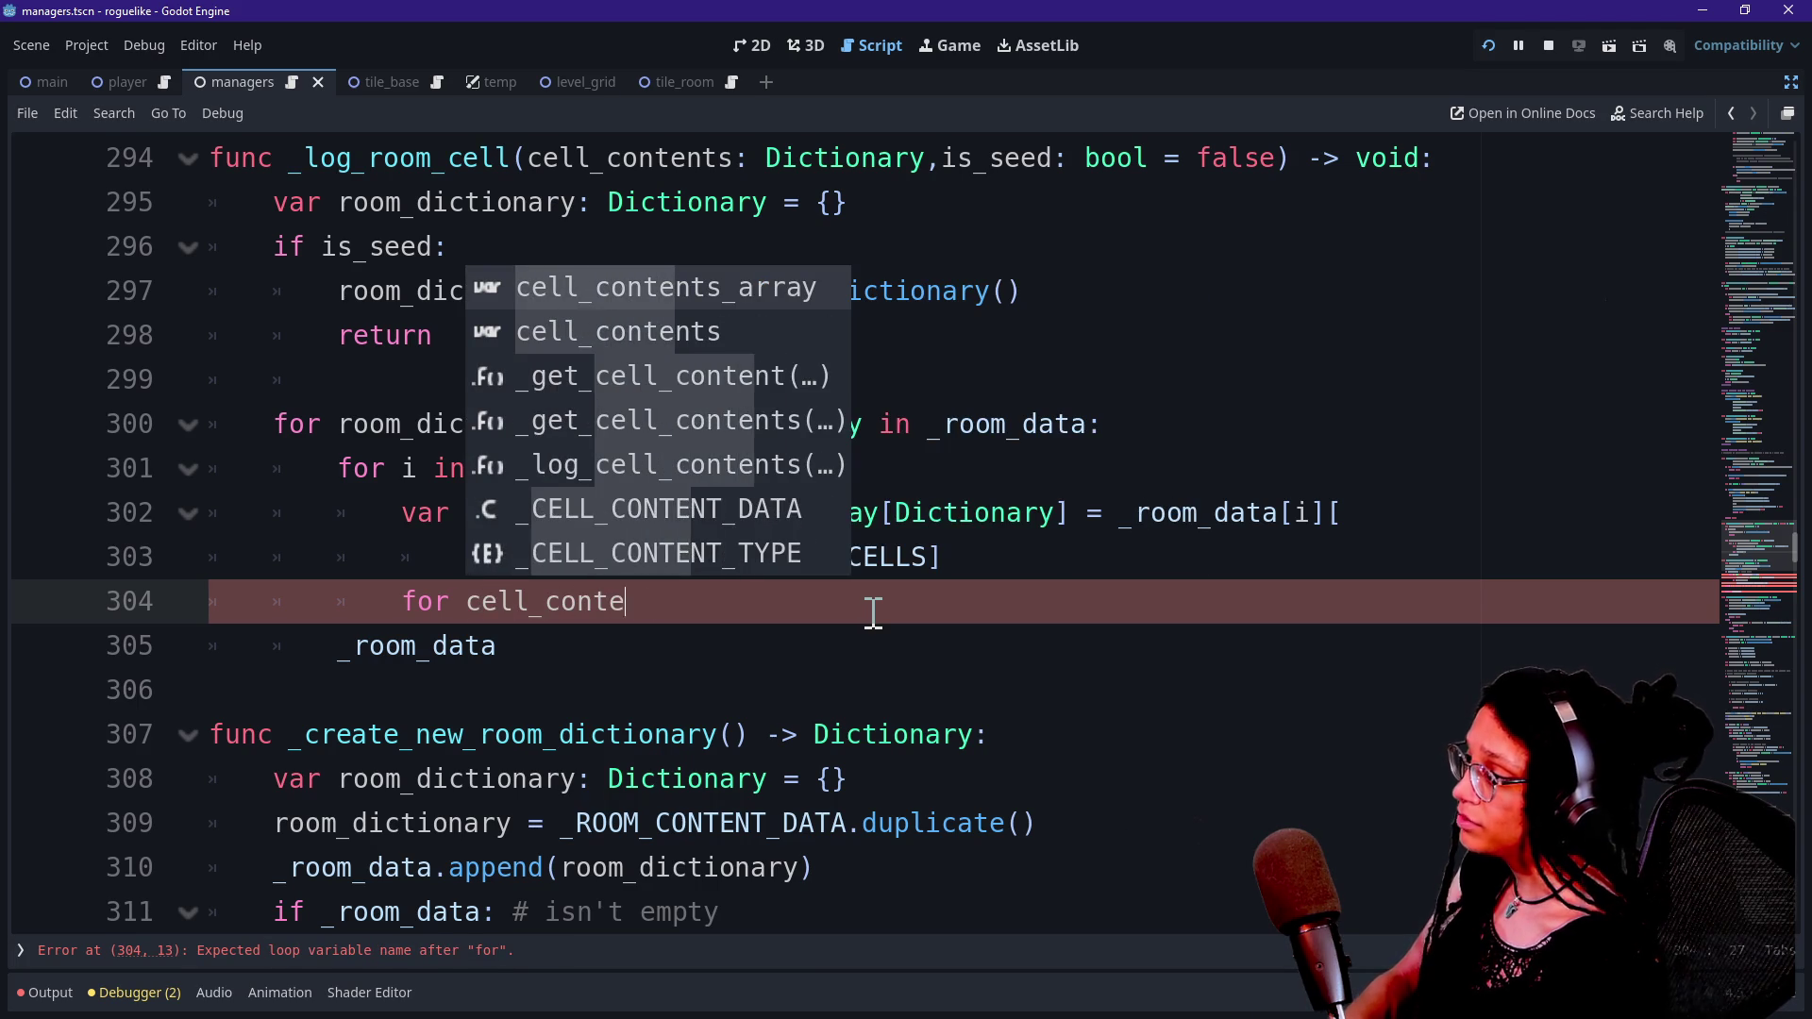
pyautogui.write('y i')
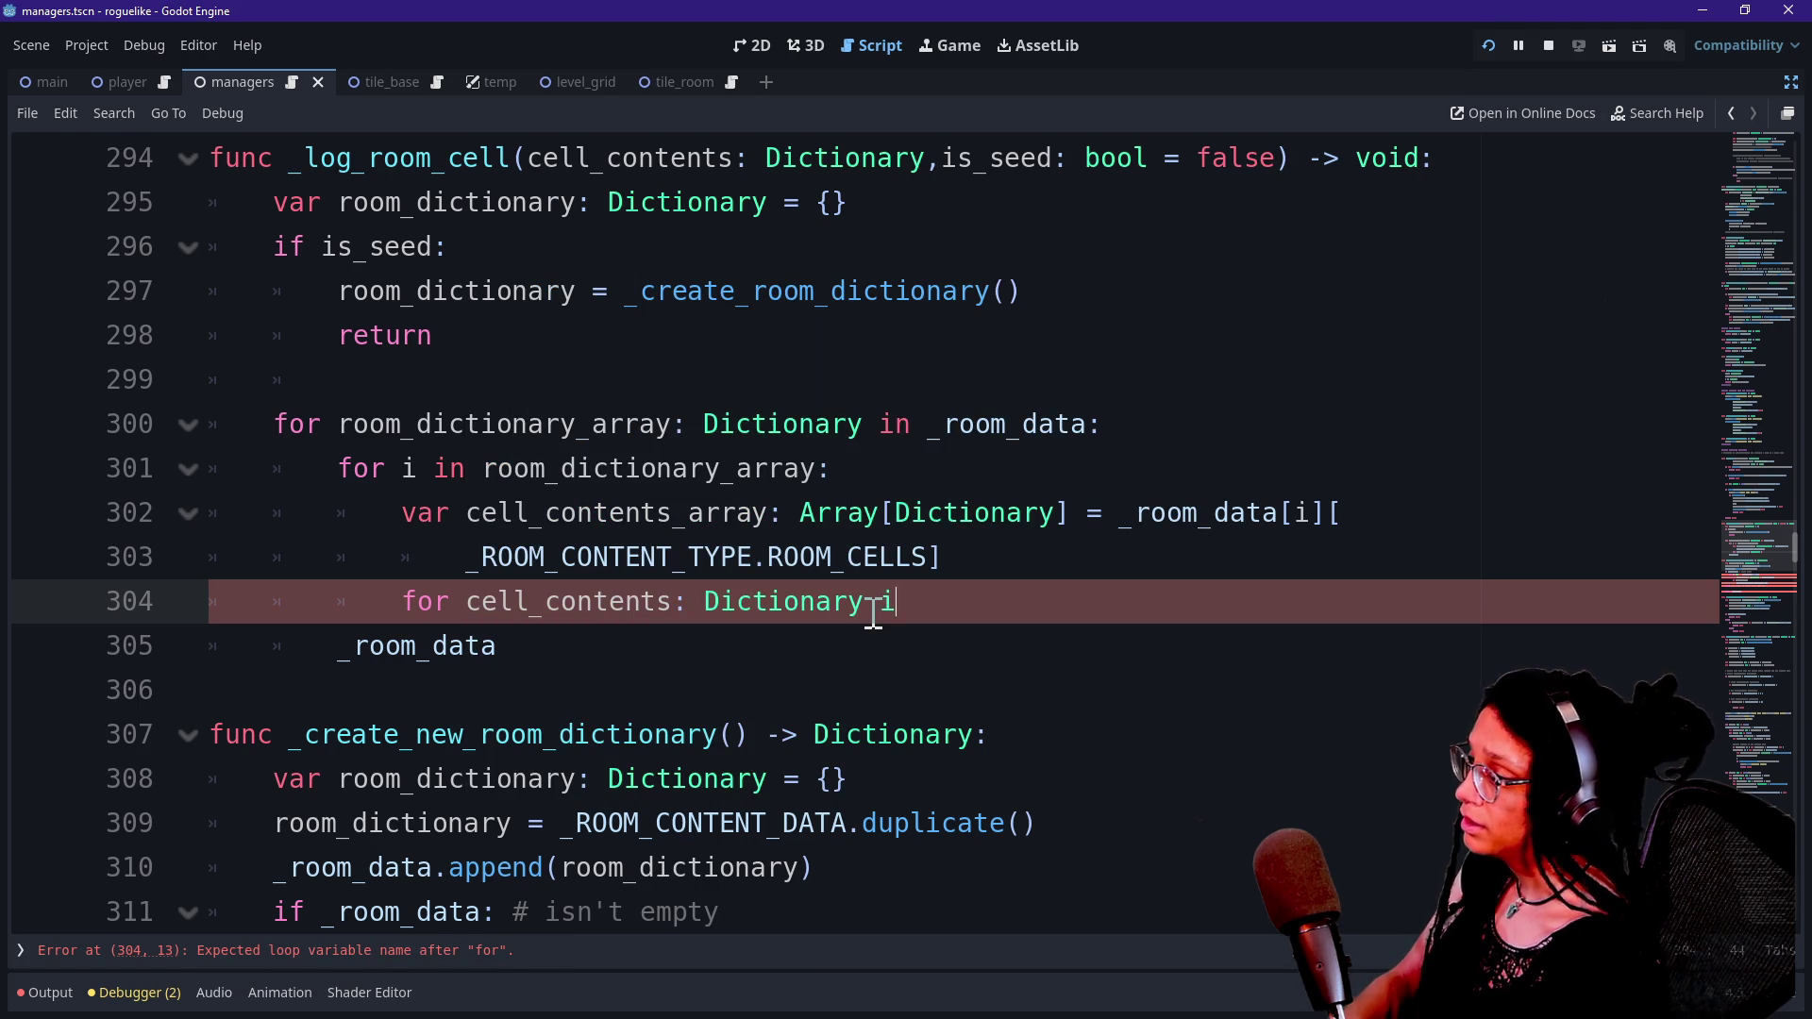
pyautogui.write('n cell')
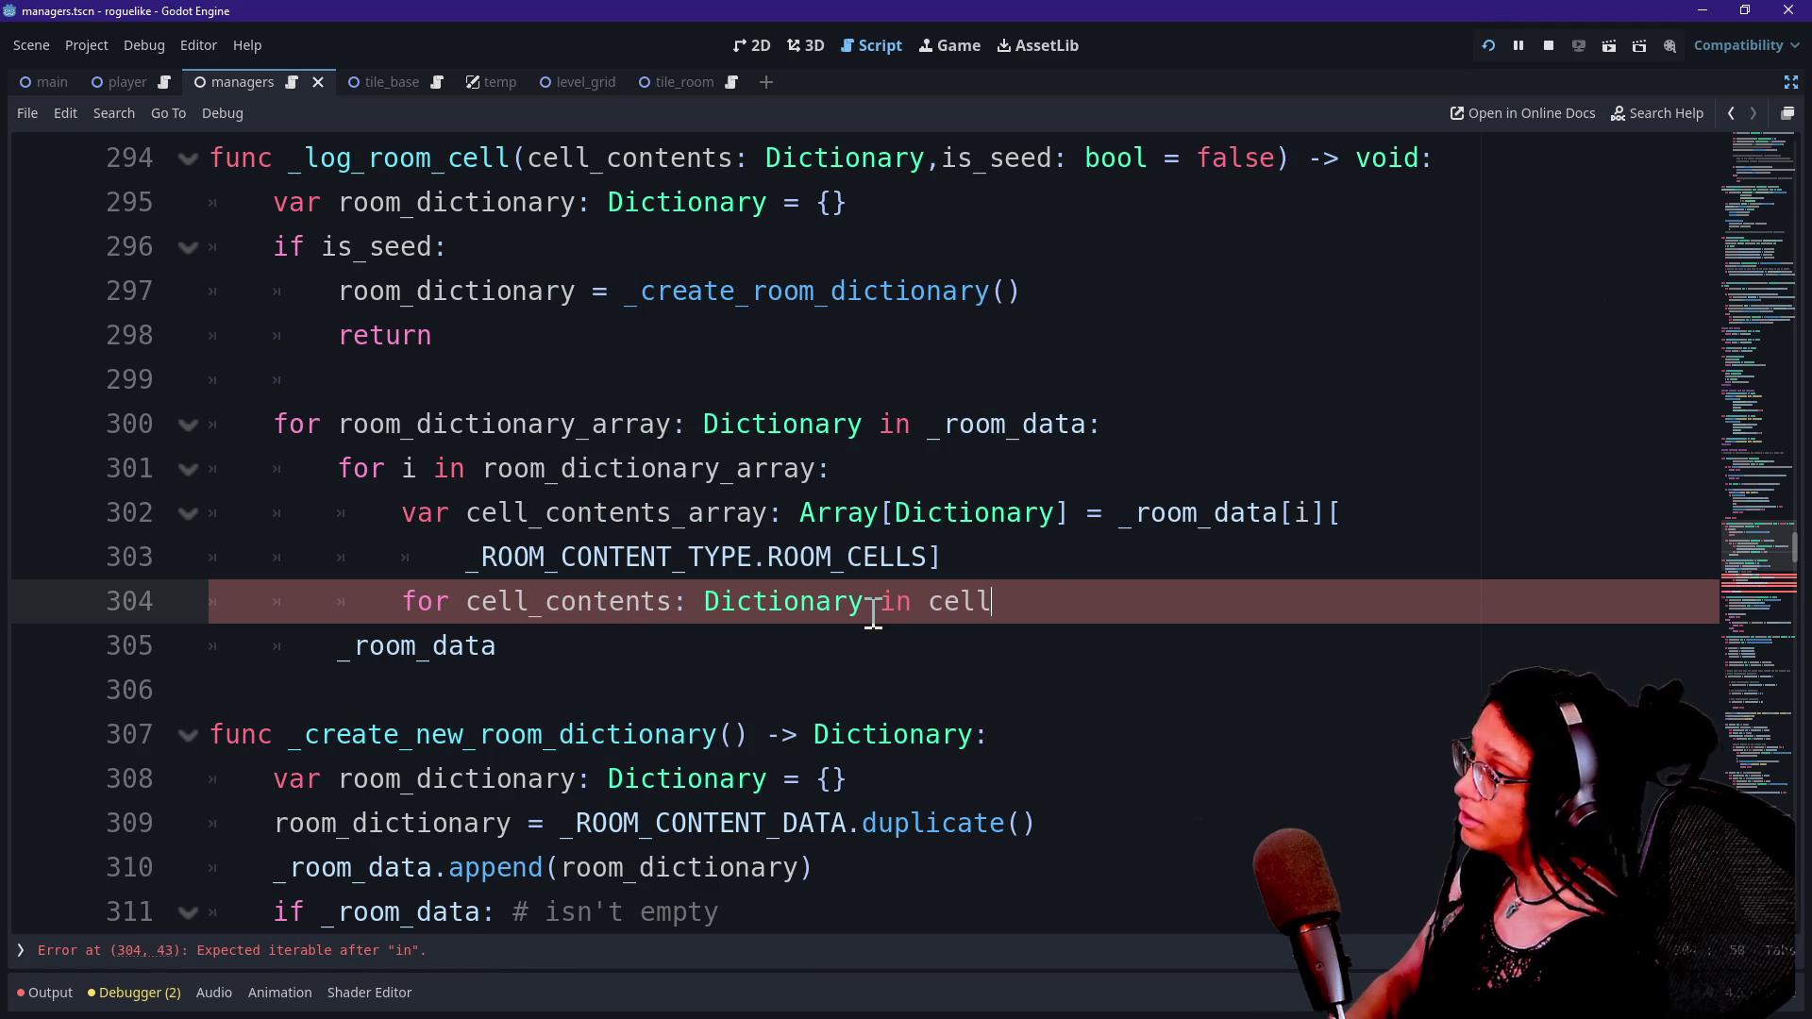
pyautogui.write('_contents_array:')
pyautogui.press('Return')
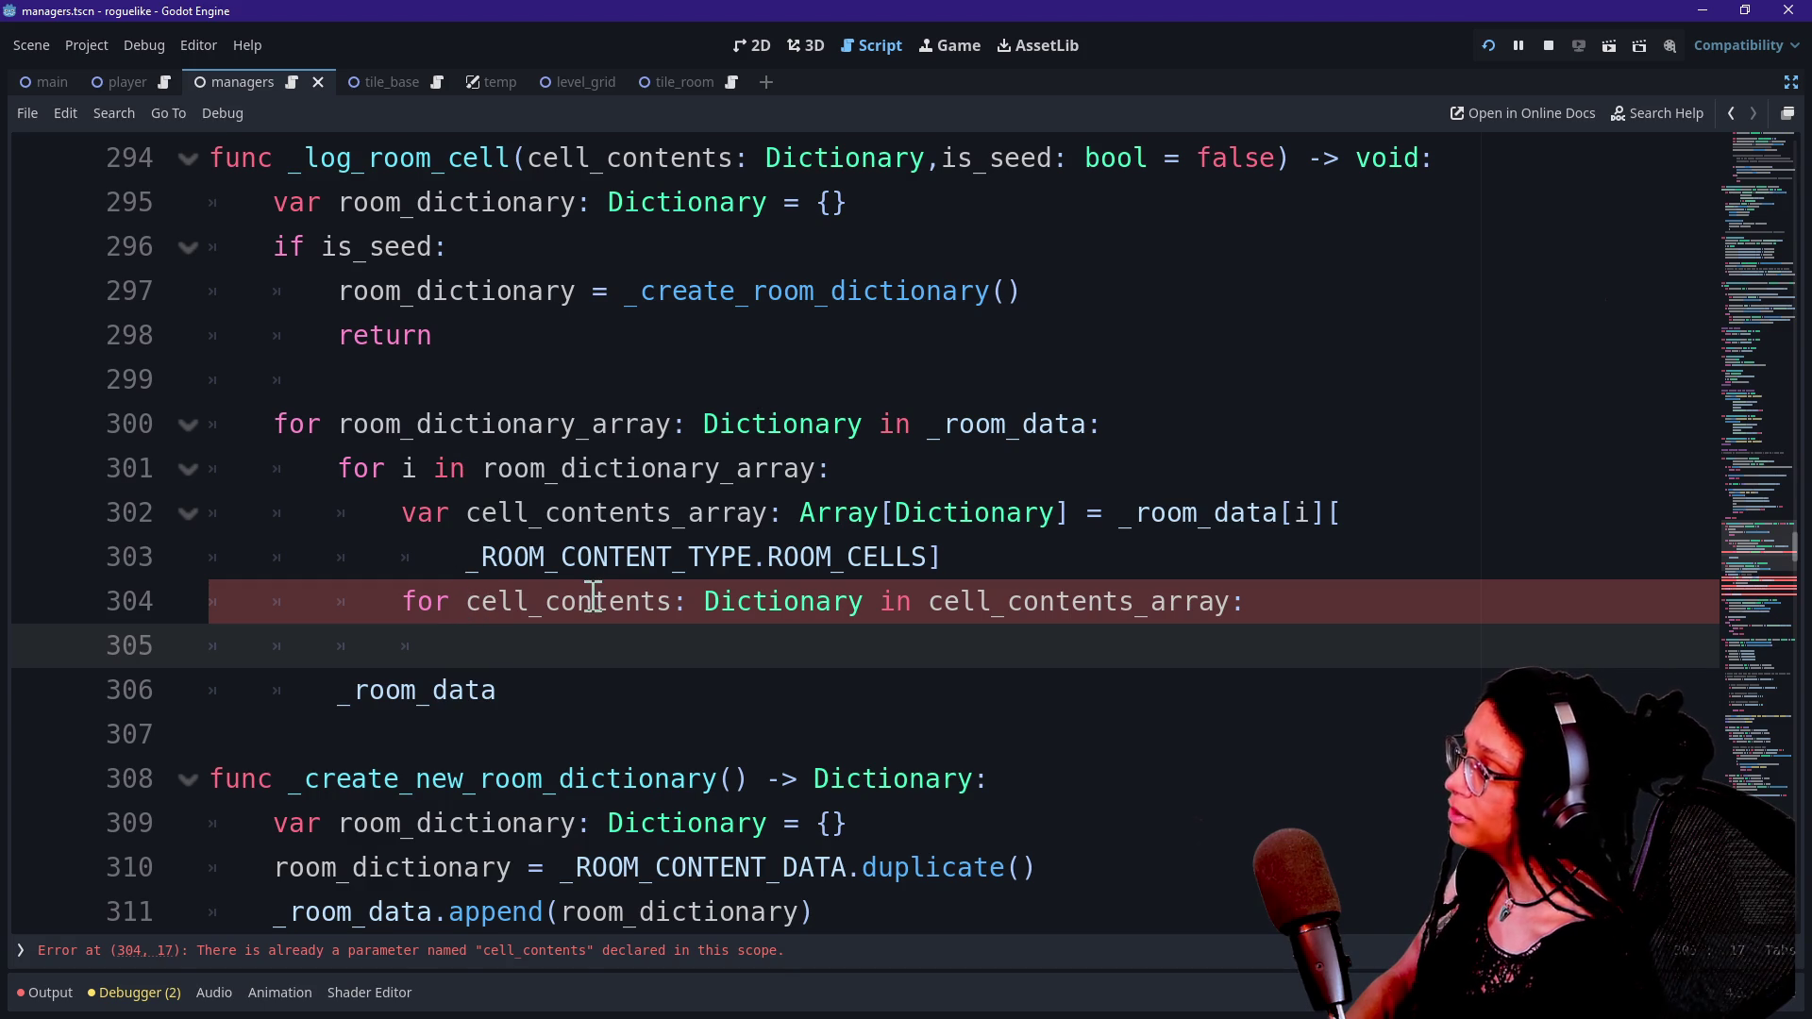
# Prefix the loop variable with room_, making it room_cell_contents.
pyautogui.click(703, 160)
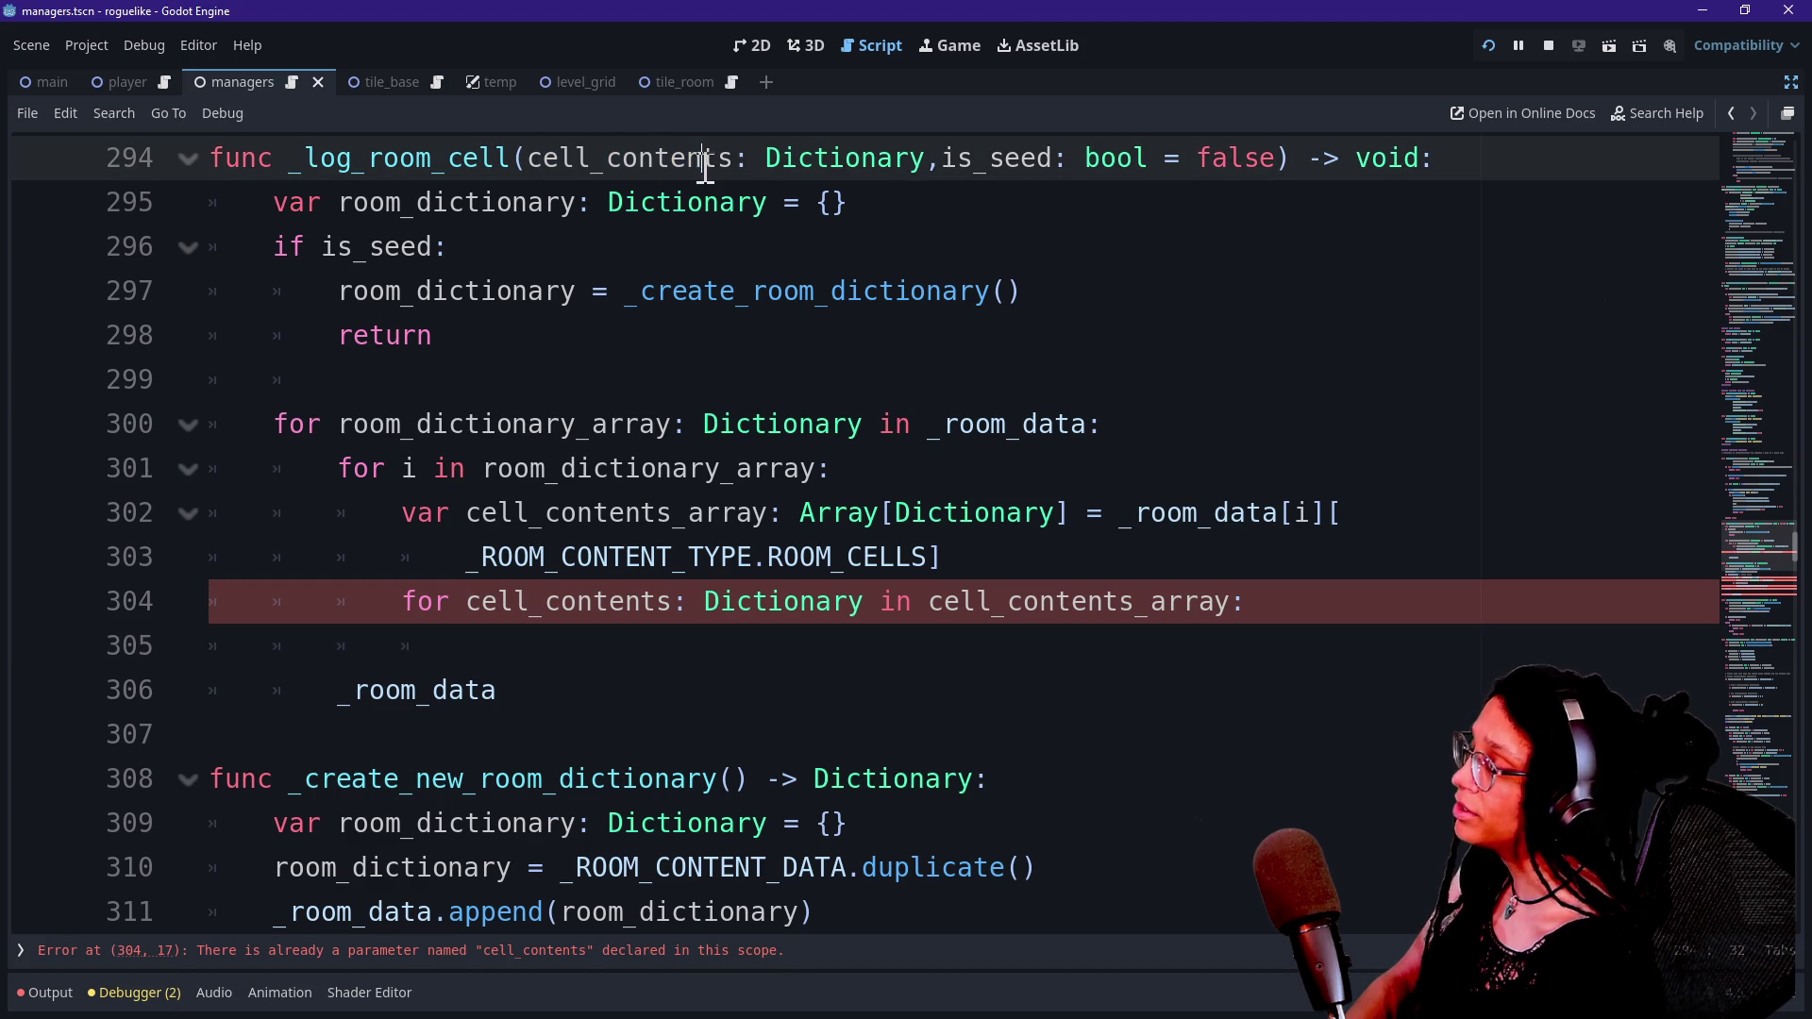
pyautogui.click(525, 162)
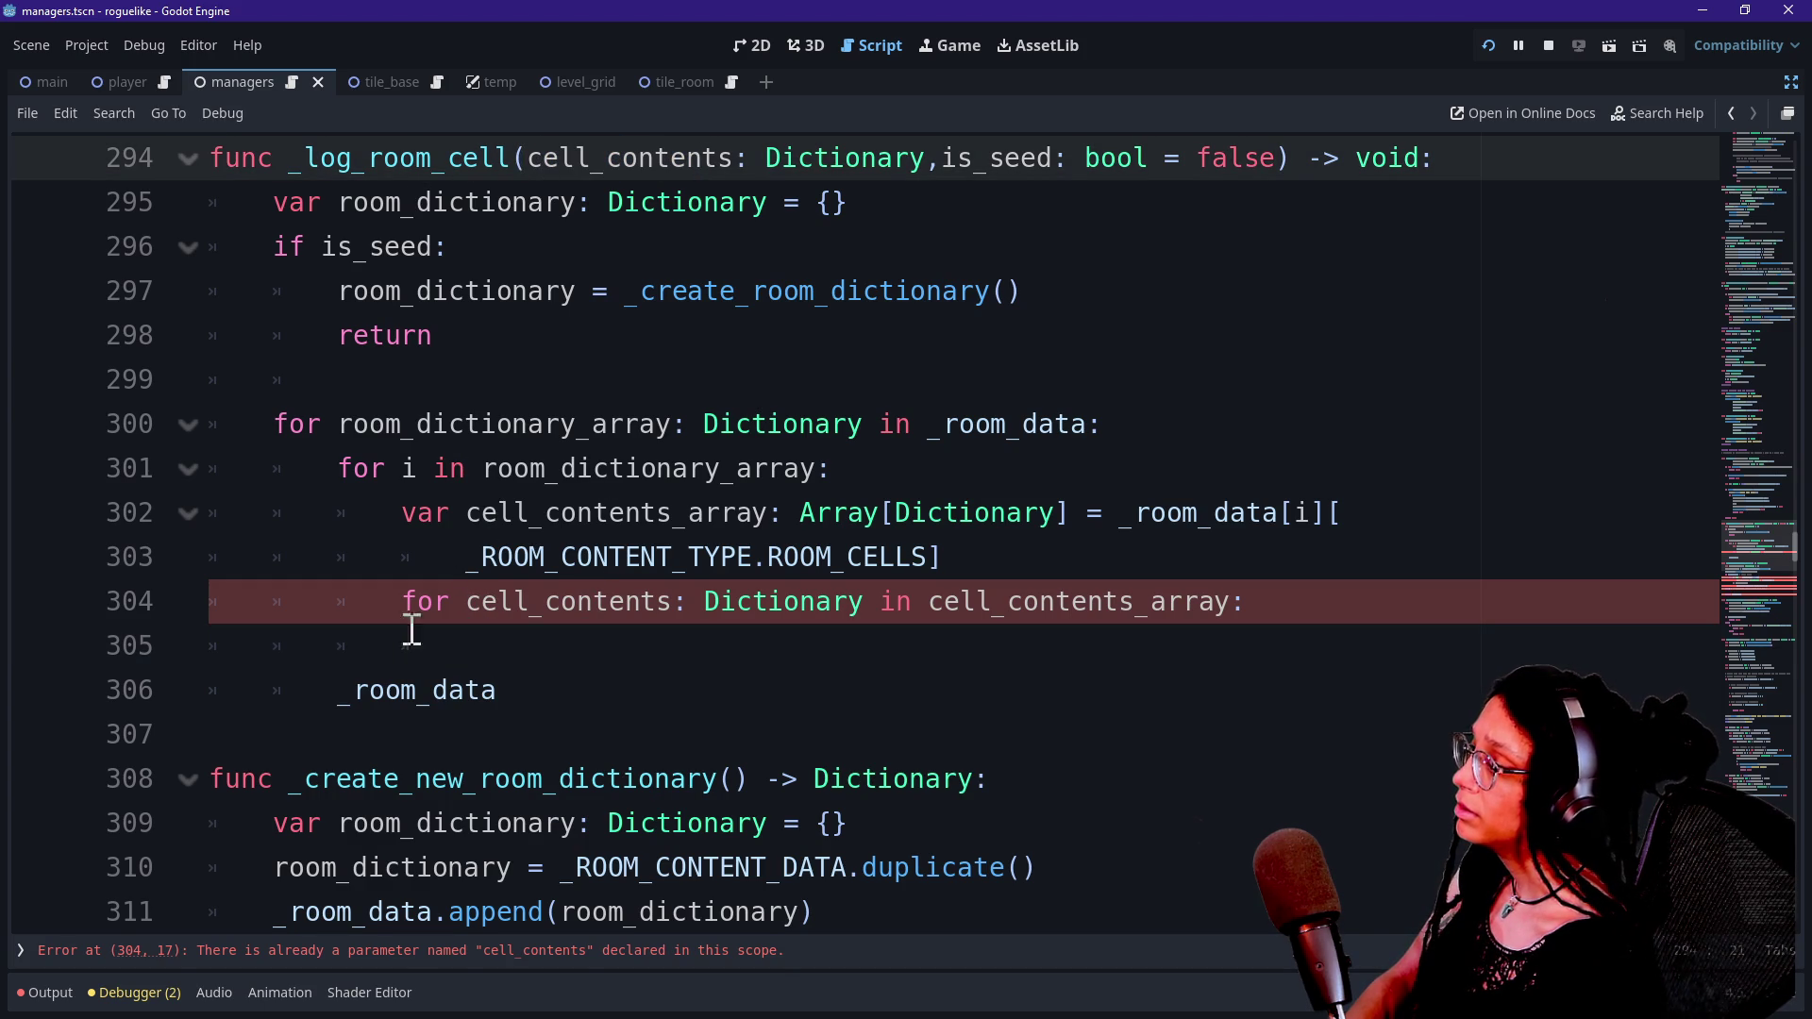
pyautogui.click(468, 602)
pyautogui.write('room_')
pyautogui.click(585, 664)
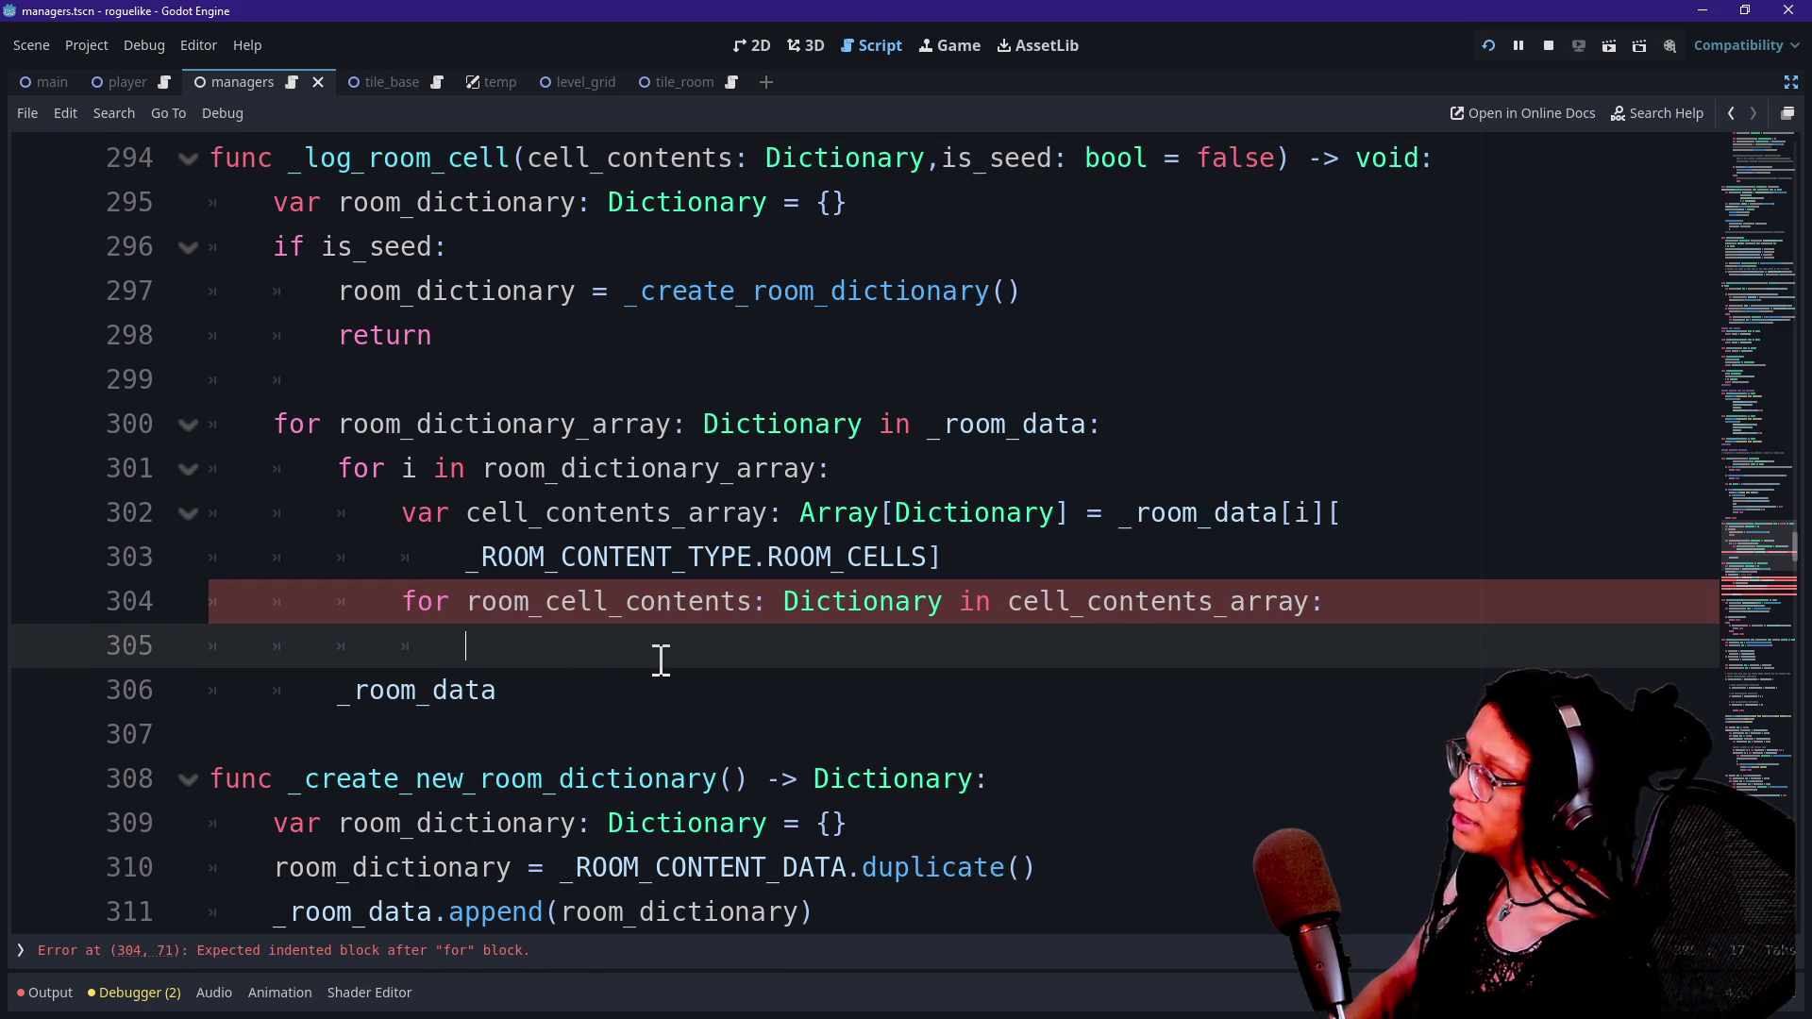
# Rename both cell_contents_array occurrences to room_cell_contents_array and begin an if in the loop body.
pyautogui.click(468, 514)
pyautogui.keyDown('alt'); pyautogui.click(1009, 601); pyautogui.keyUp('alt')
pyautogui.write('room_')
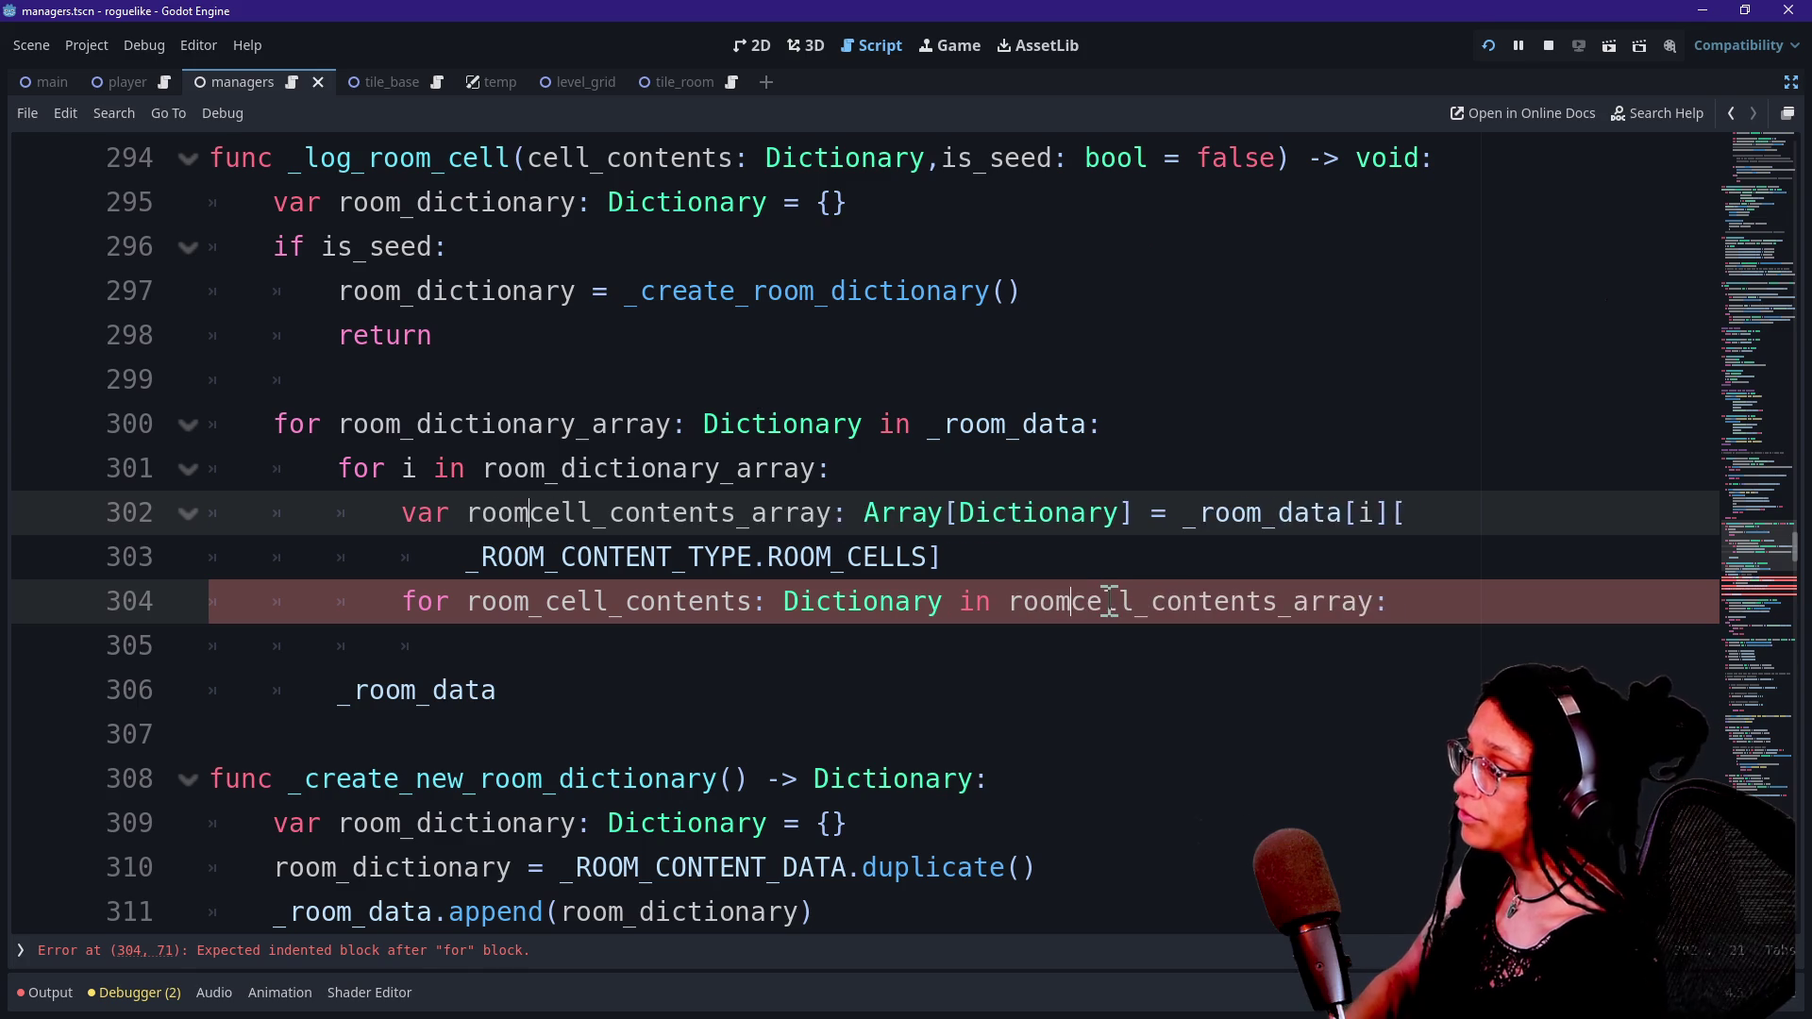
pyautogui.click(888, 632)
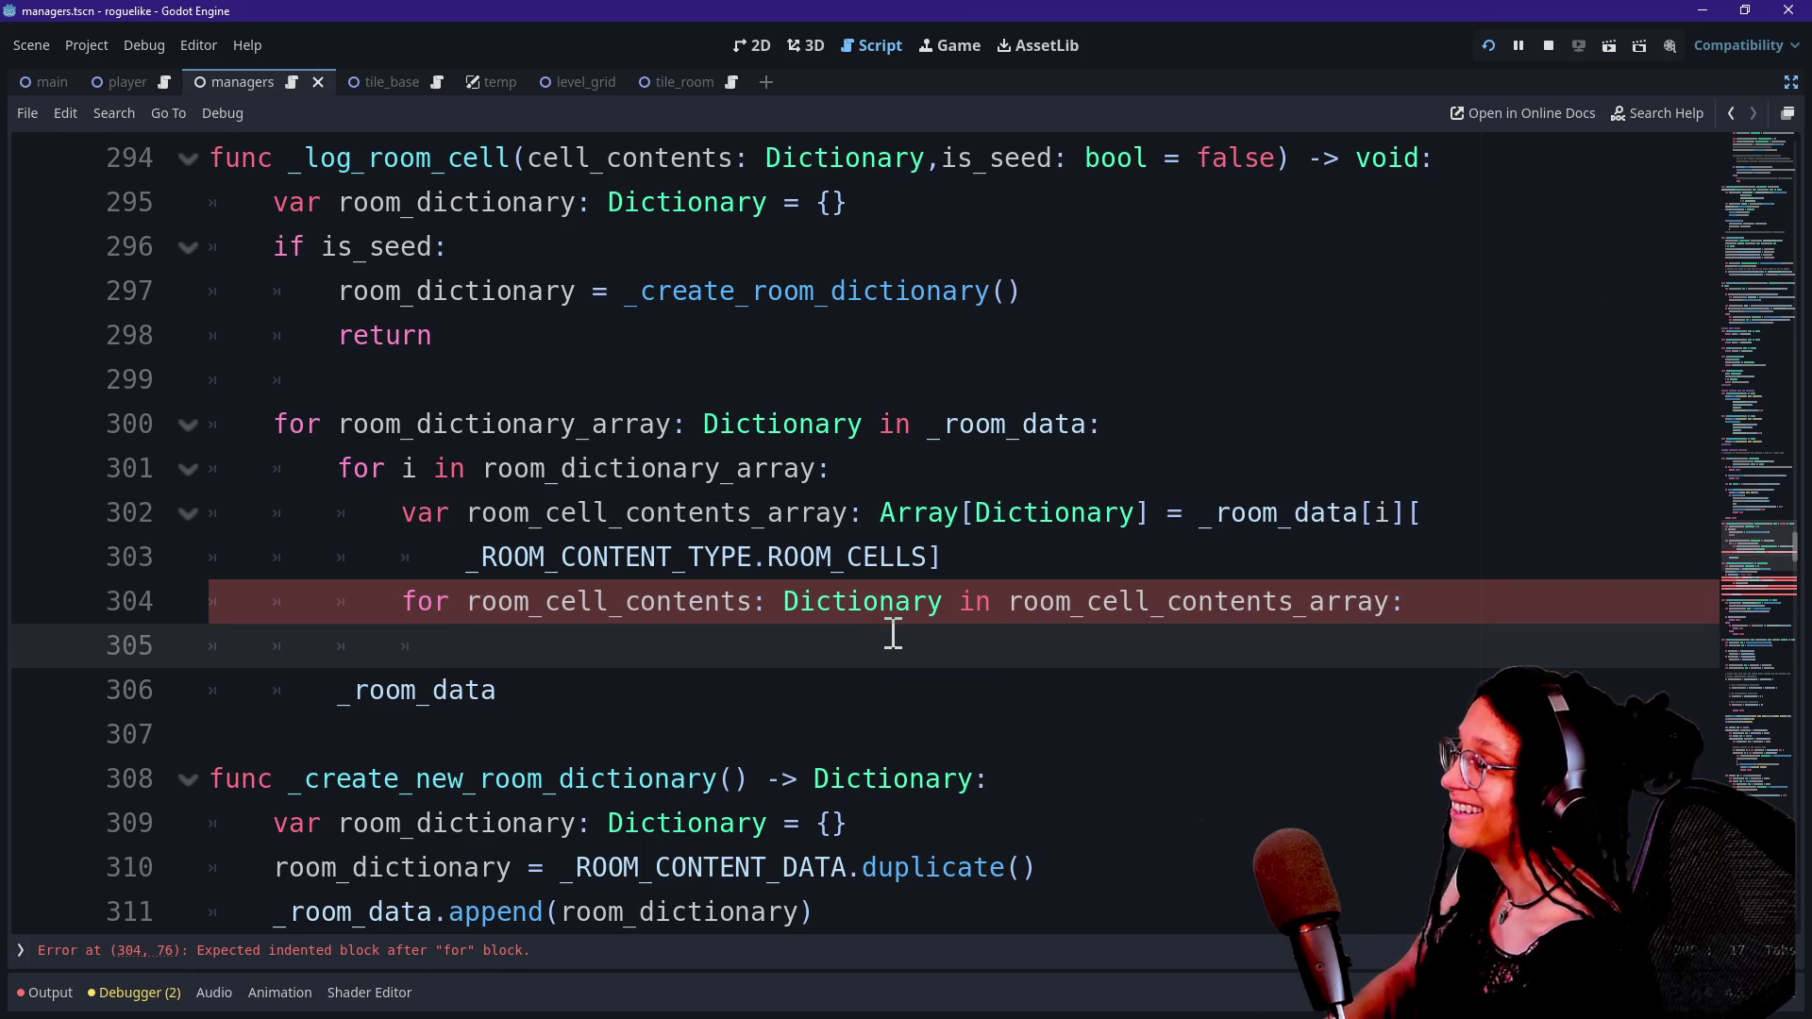
pyautogui.write('if')
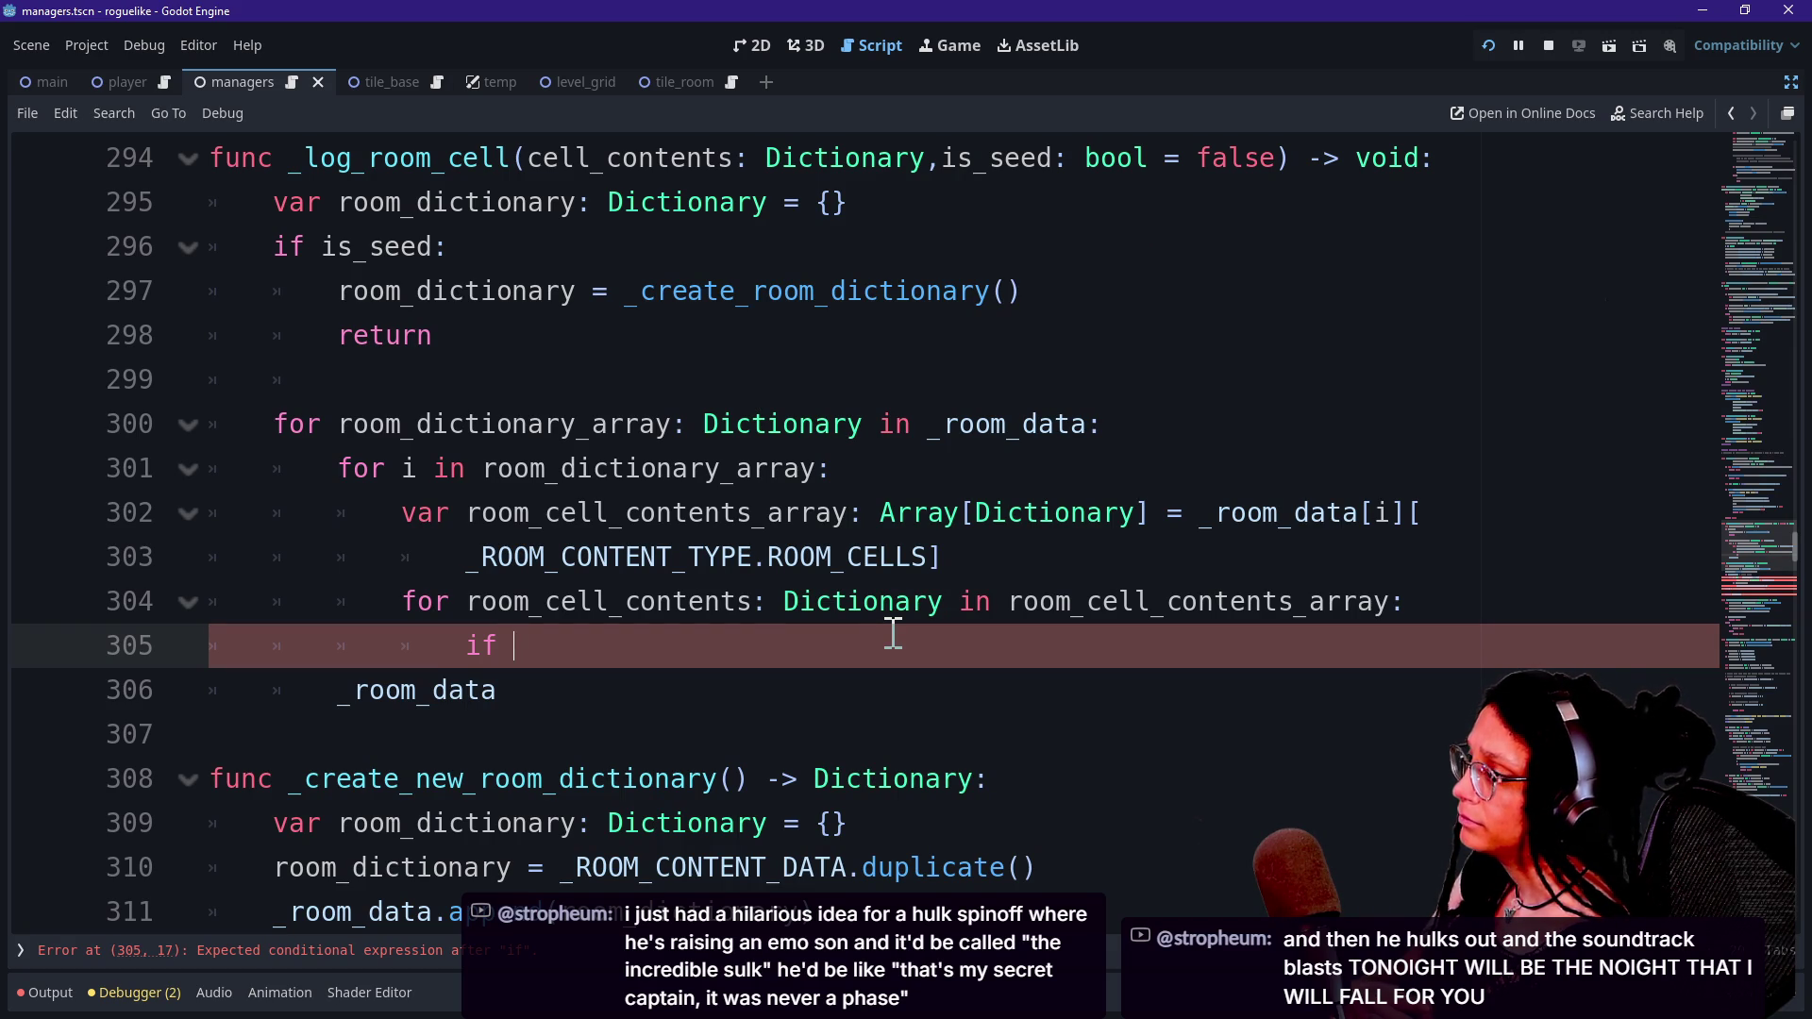
pyautogui.click(821, 387)
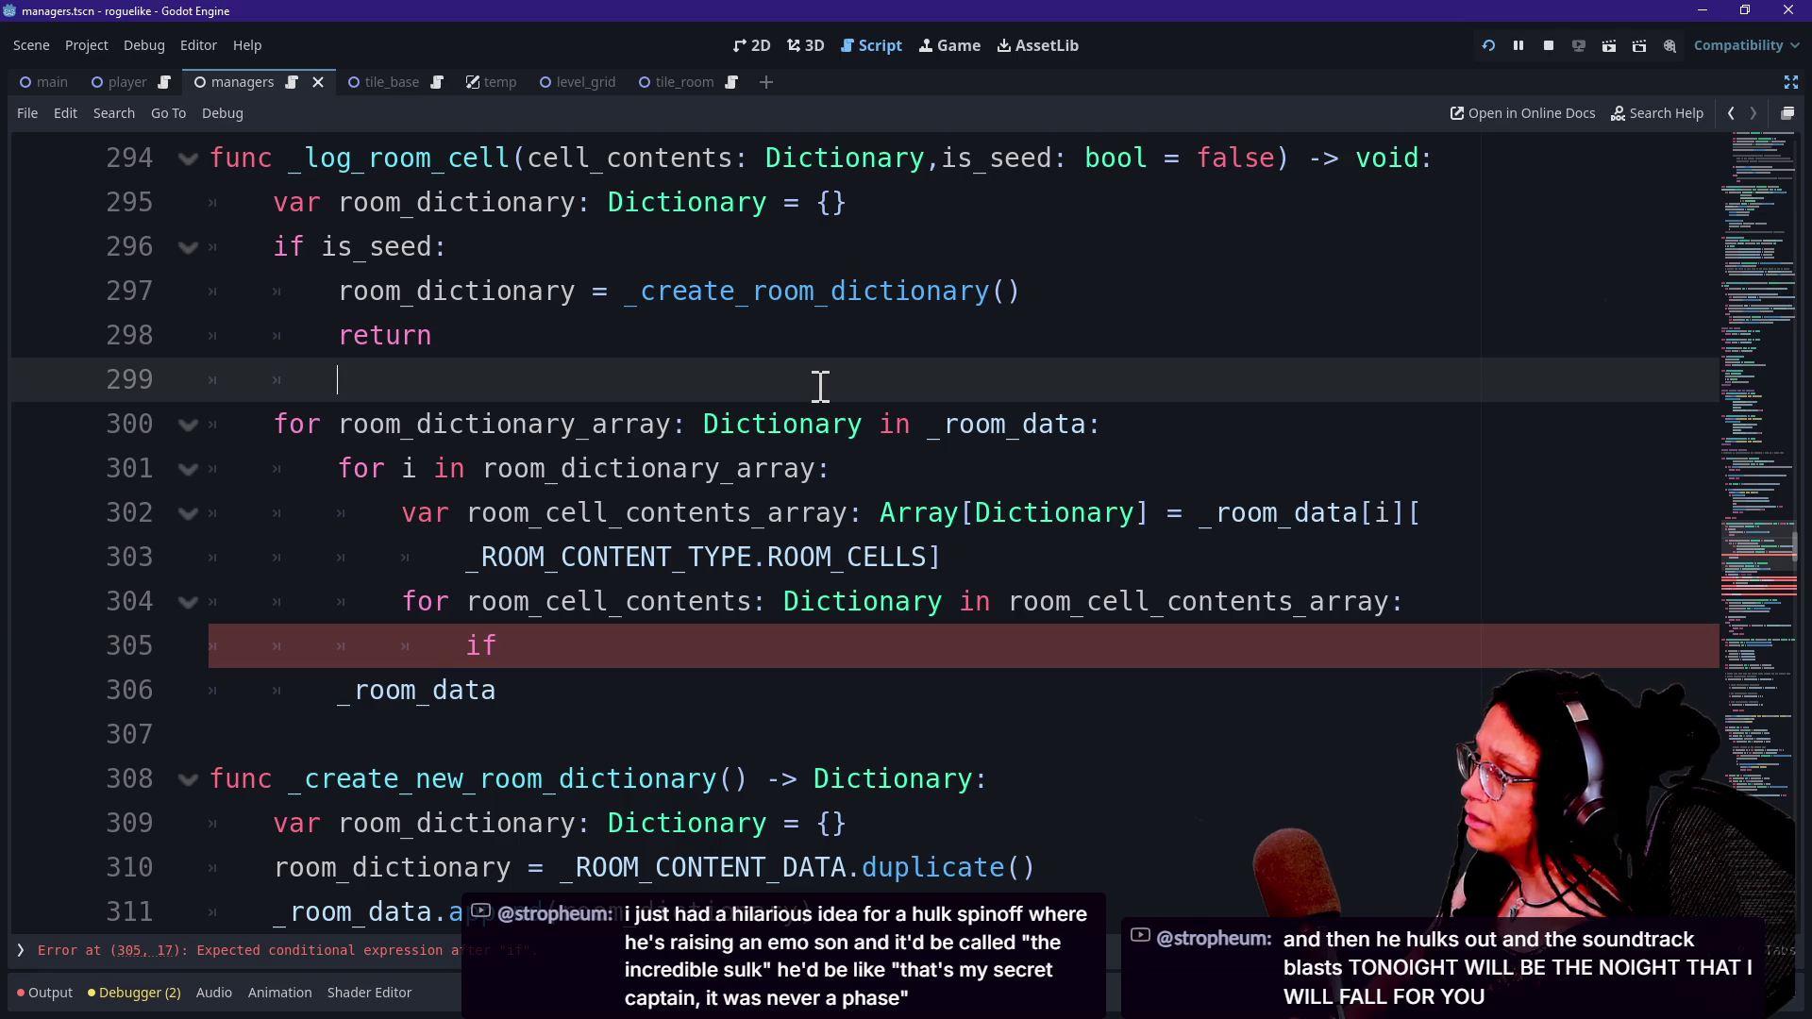
pyautogui.click(928, 641)
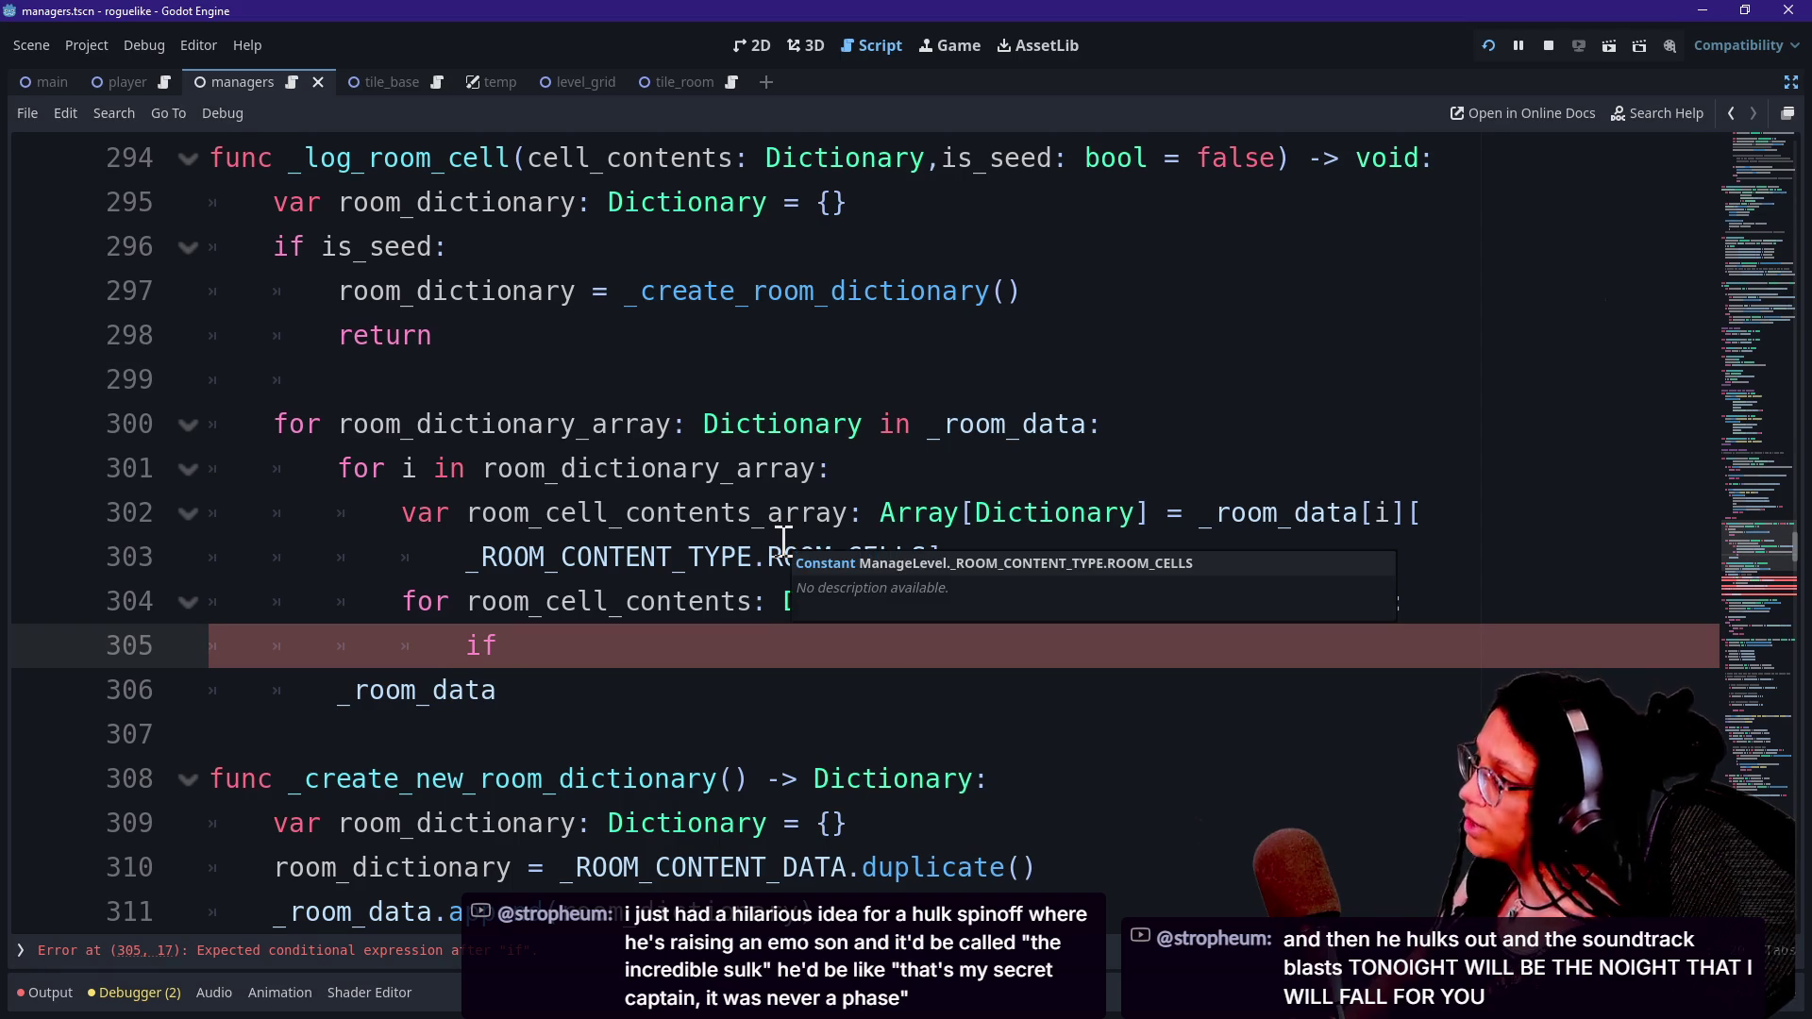
pyautogui.moveTo(511, 157)
pyautogui.mouseDown()
pyautogui.moveTo(623, 158)
pyautogui.moveTo(688, 202)
pyautogui.mouseUp()
pyautogui.click(650, 632)
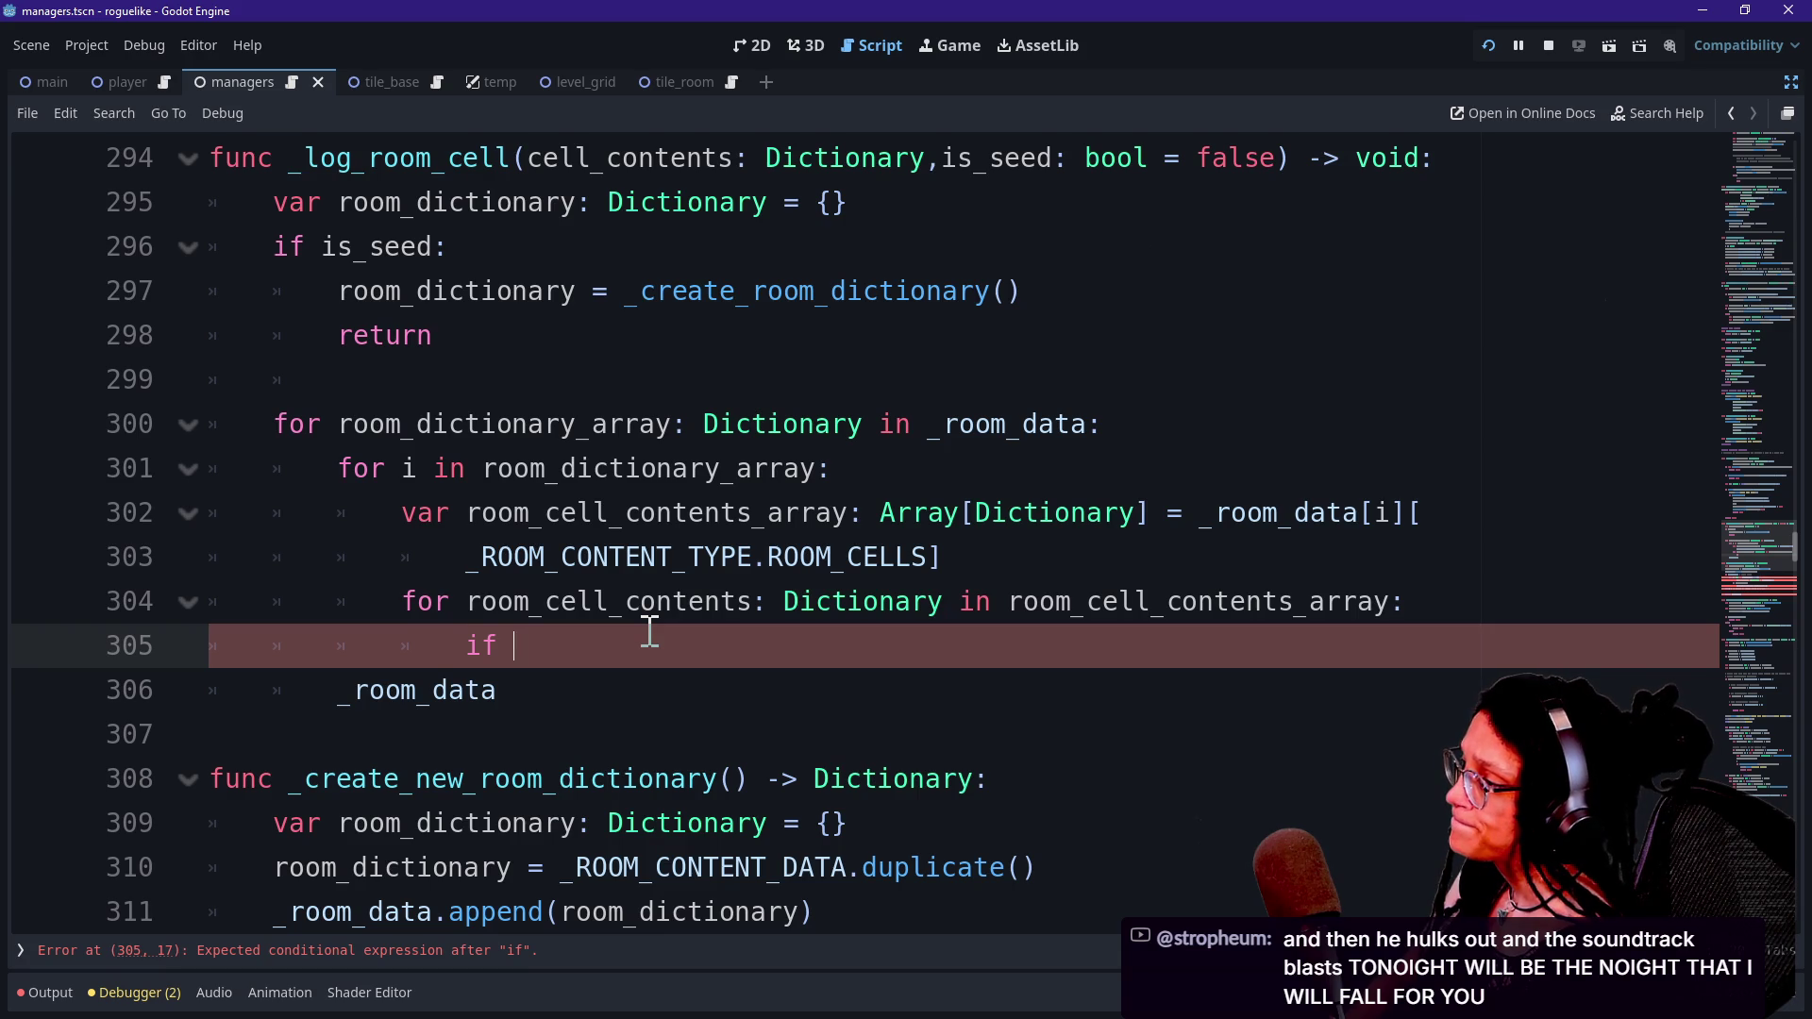
pyautogui.write('f')
pyautogui.press('BackSpace')
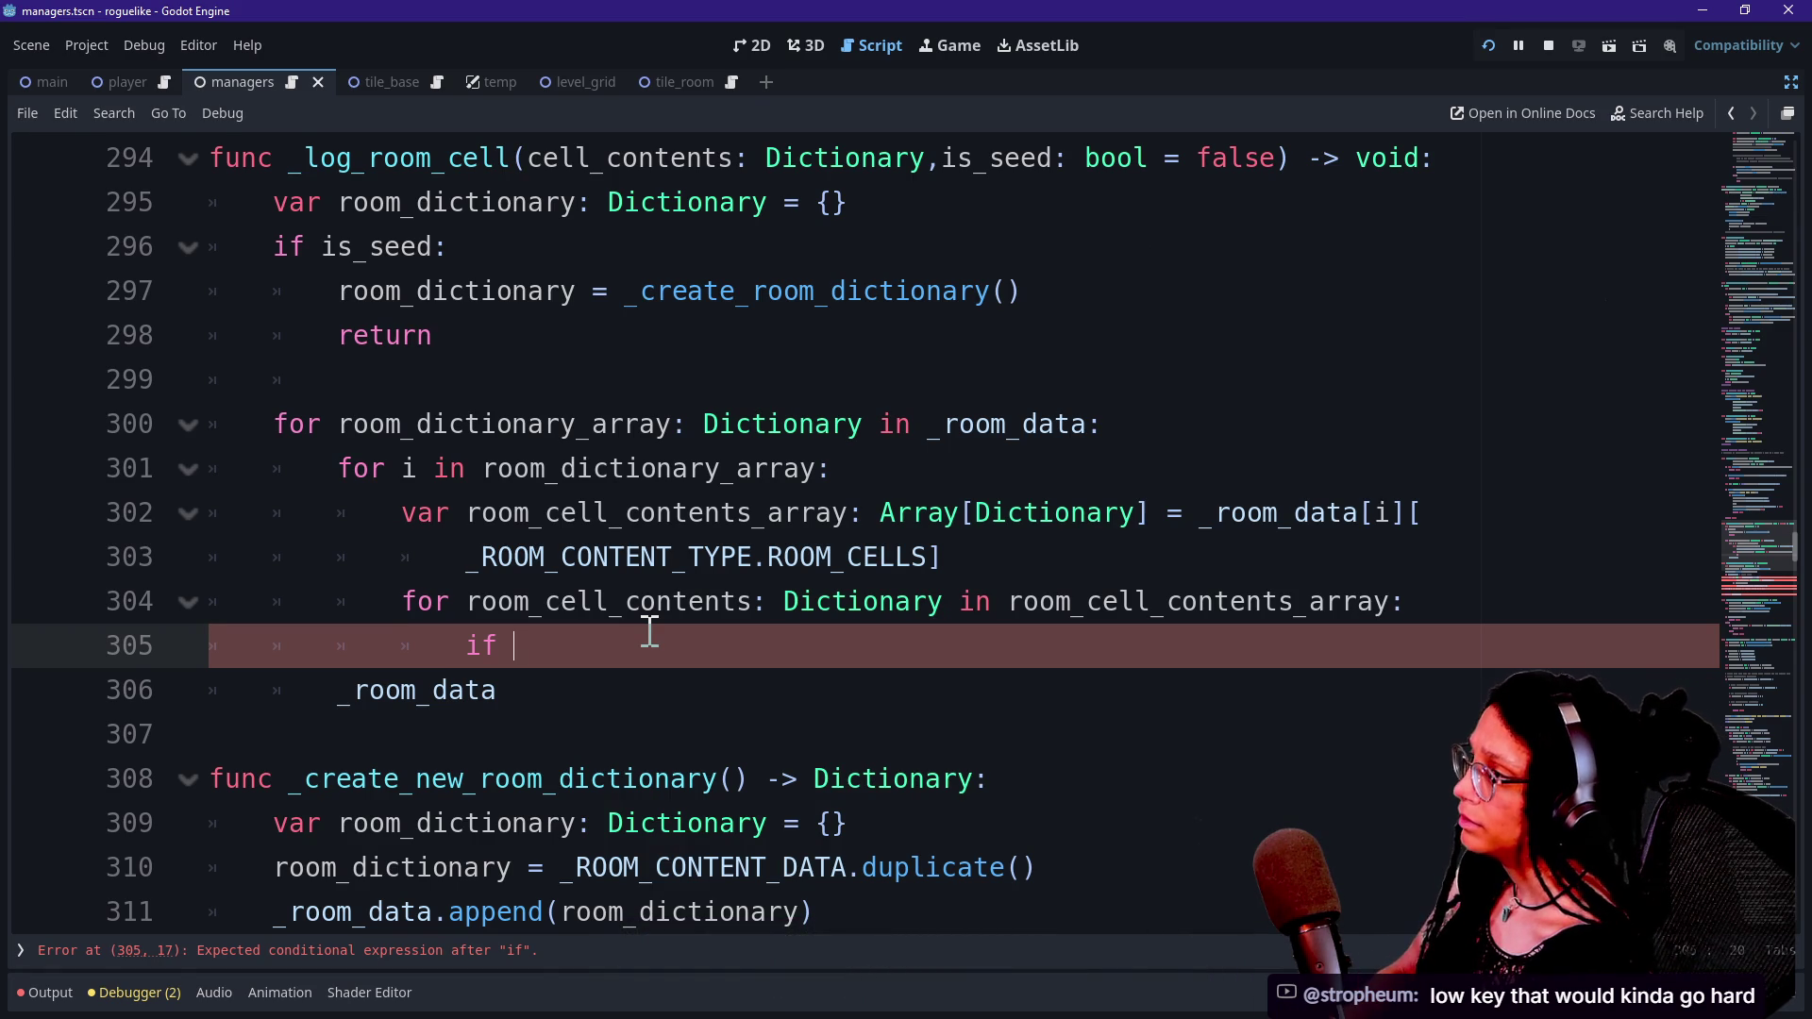
pyautogui.write('room')
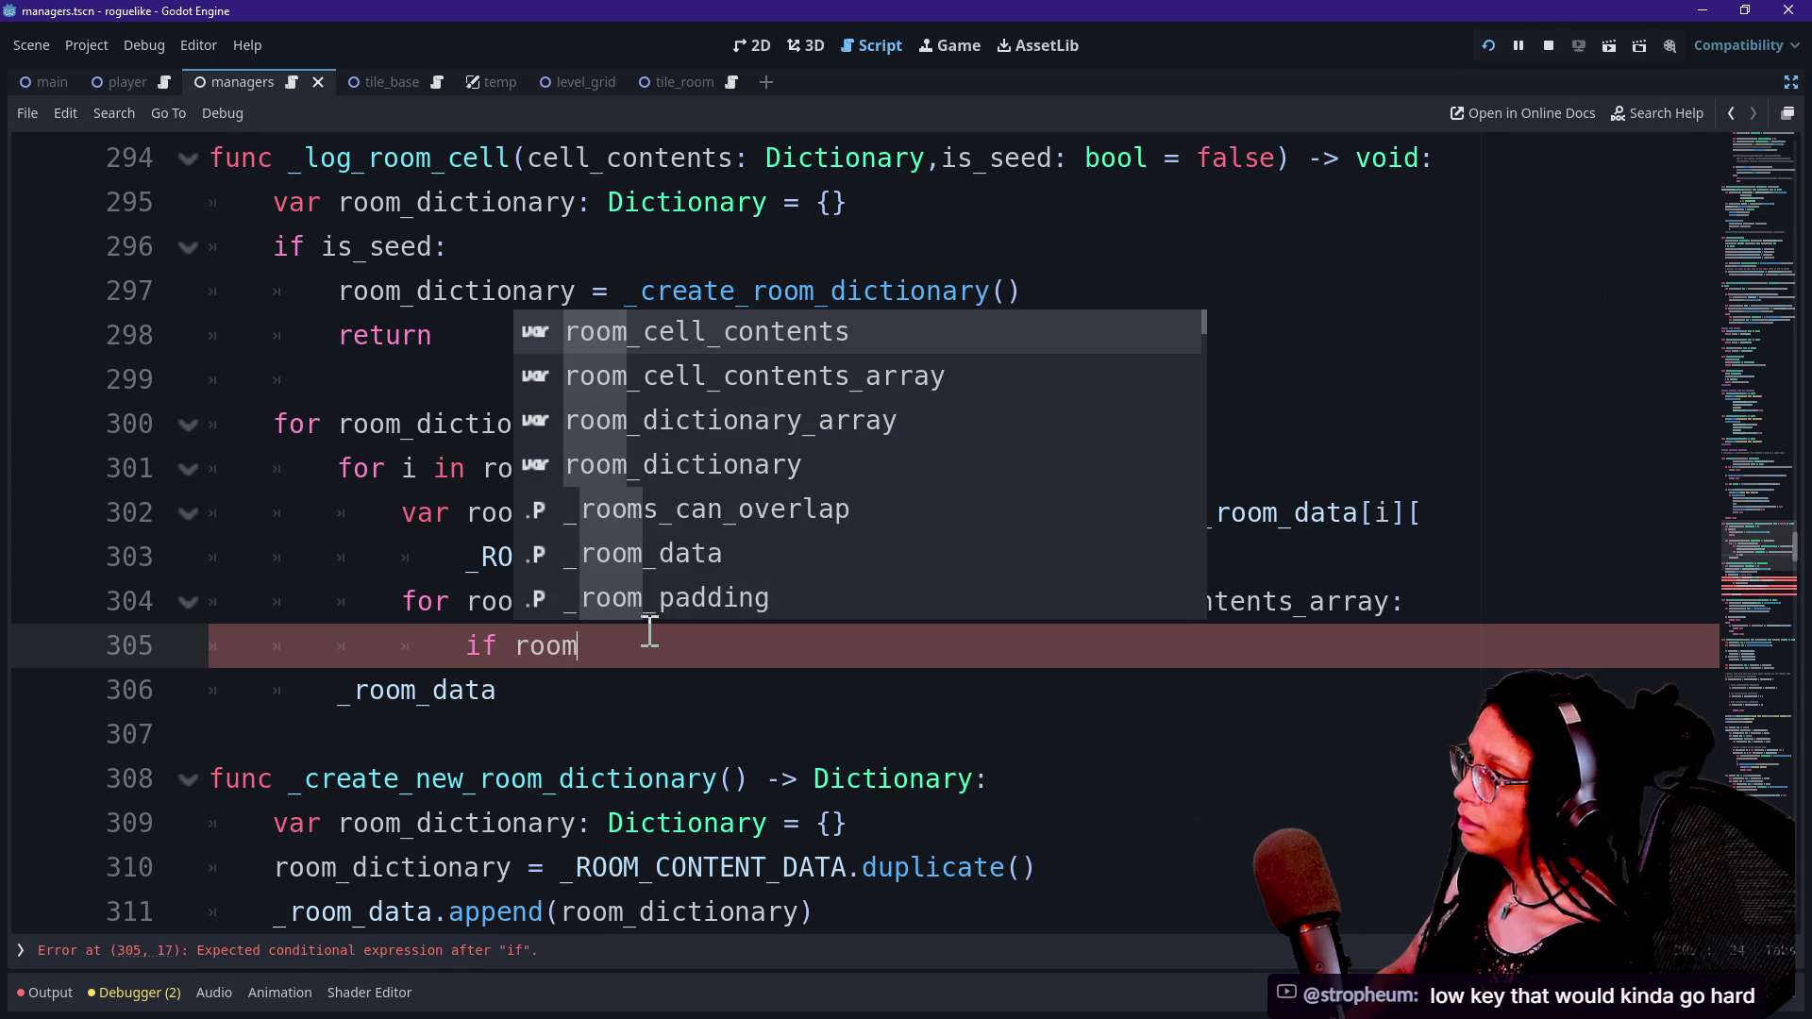
pyautogui.press('BackSpace')
pyautogui.press('BackSpace')
pyautogui.press('BackSpace')
pyautogui.press('BackSpace')
pyautogui.write('c')
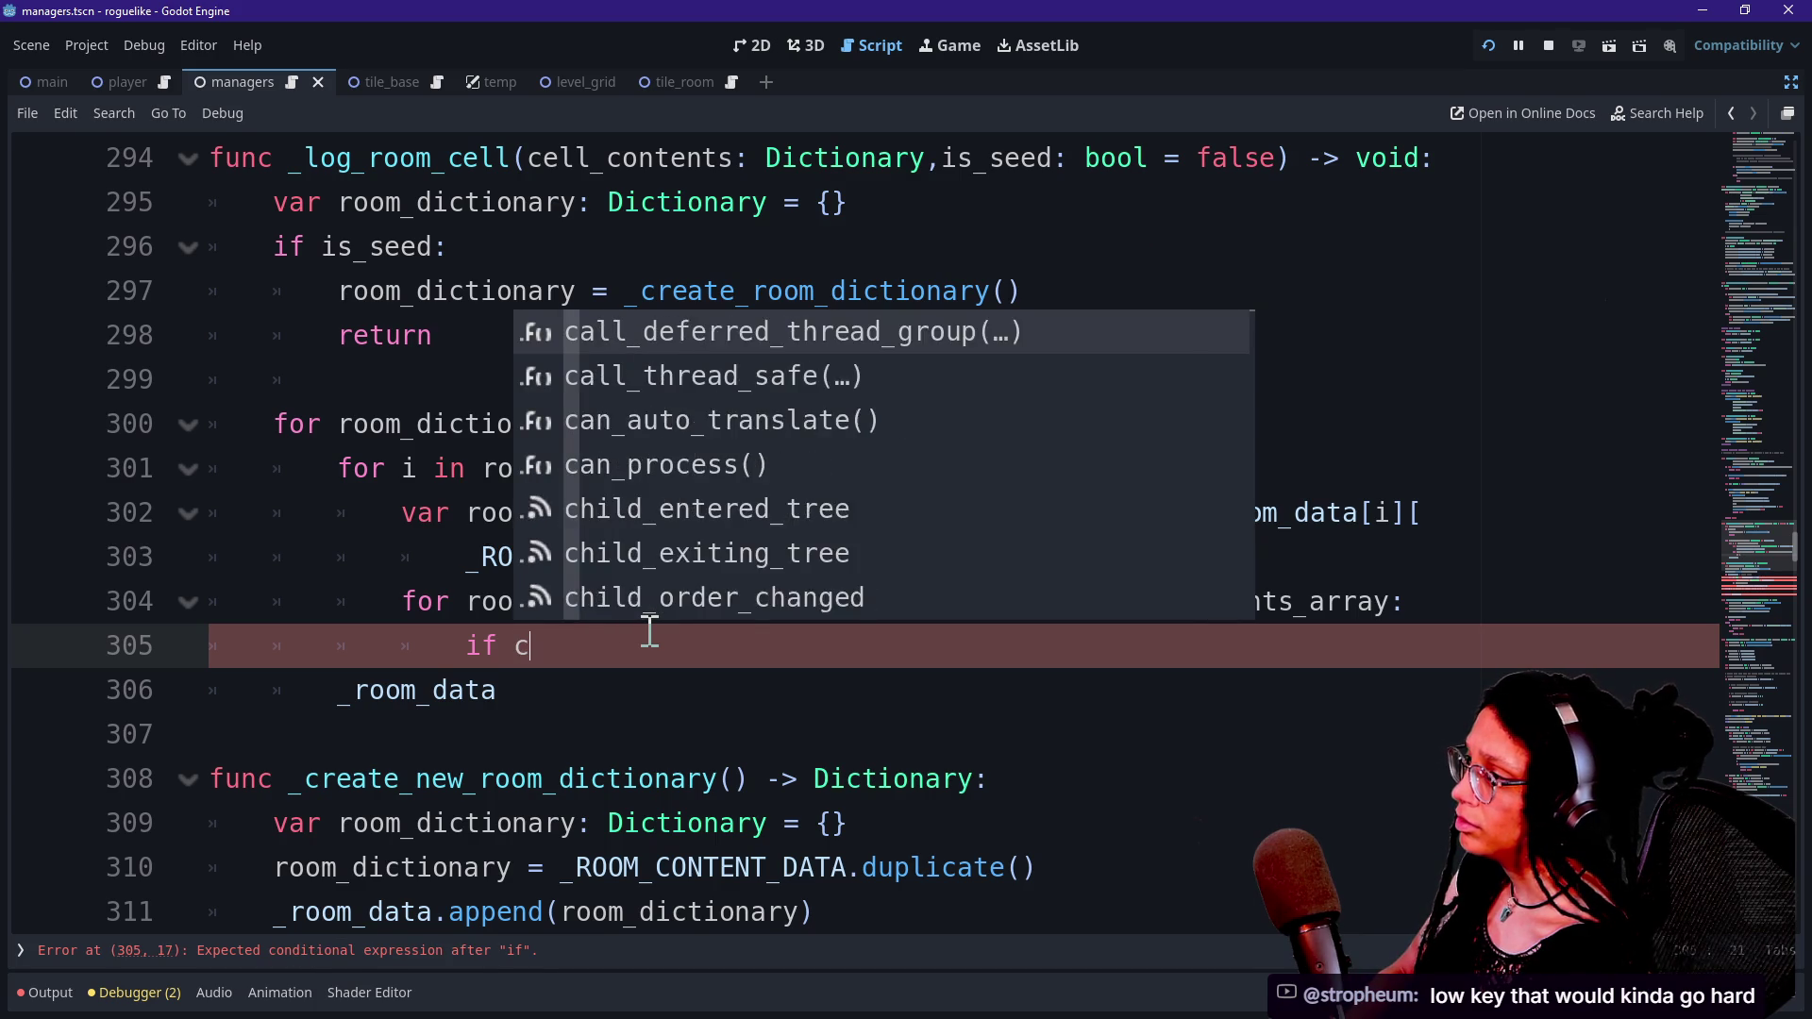
pyautogui.press('BackSpace')
pyautogui.press('BackSpace')
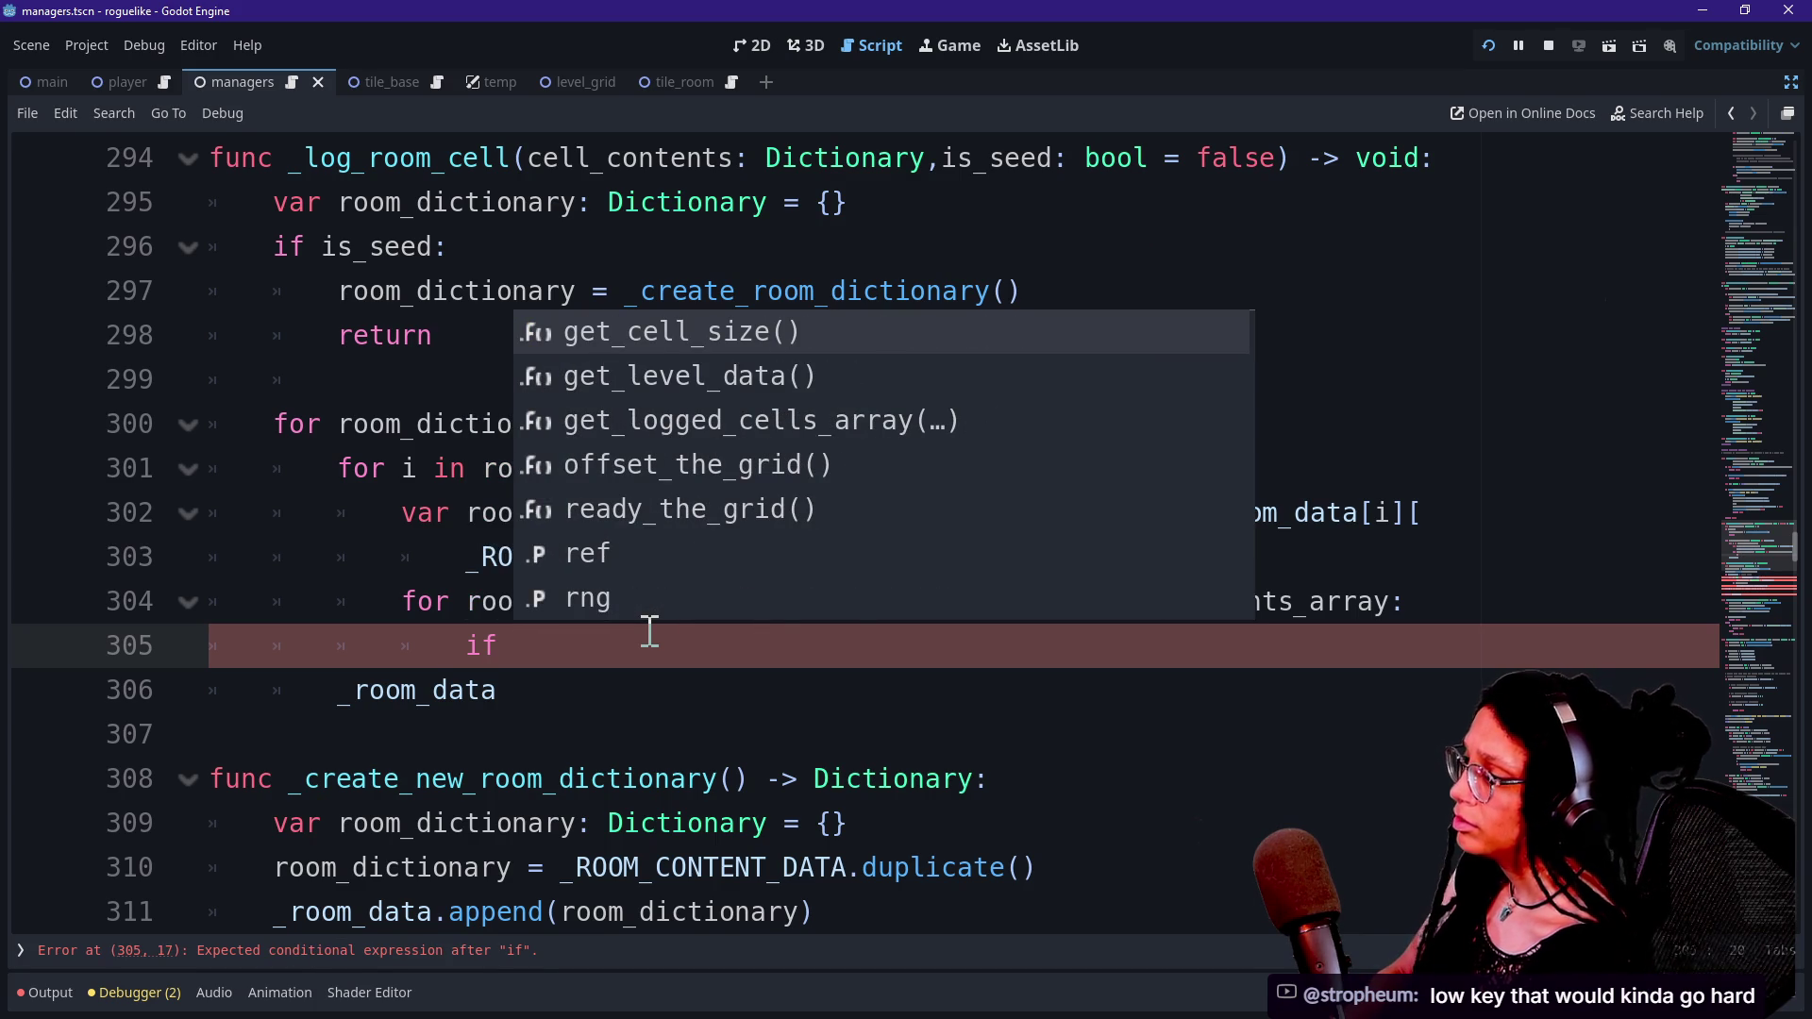
pyautogui.press('Escape')
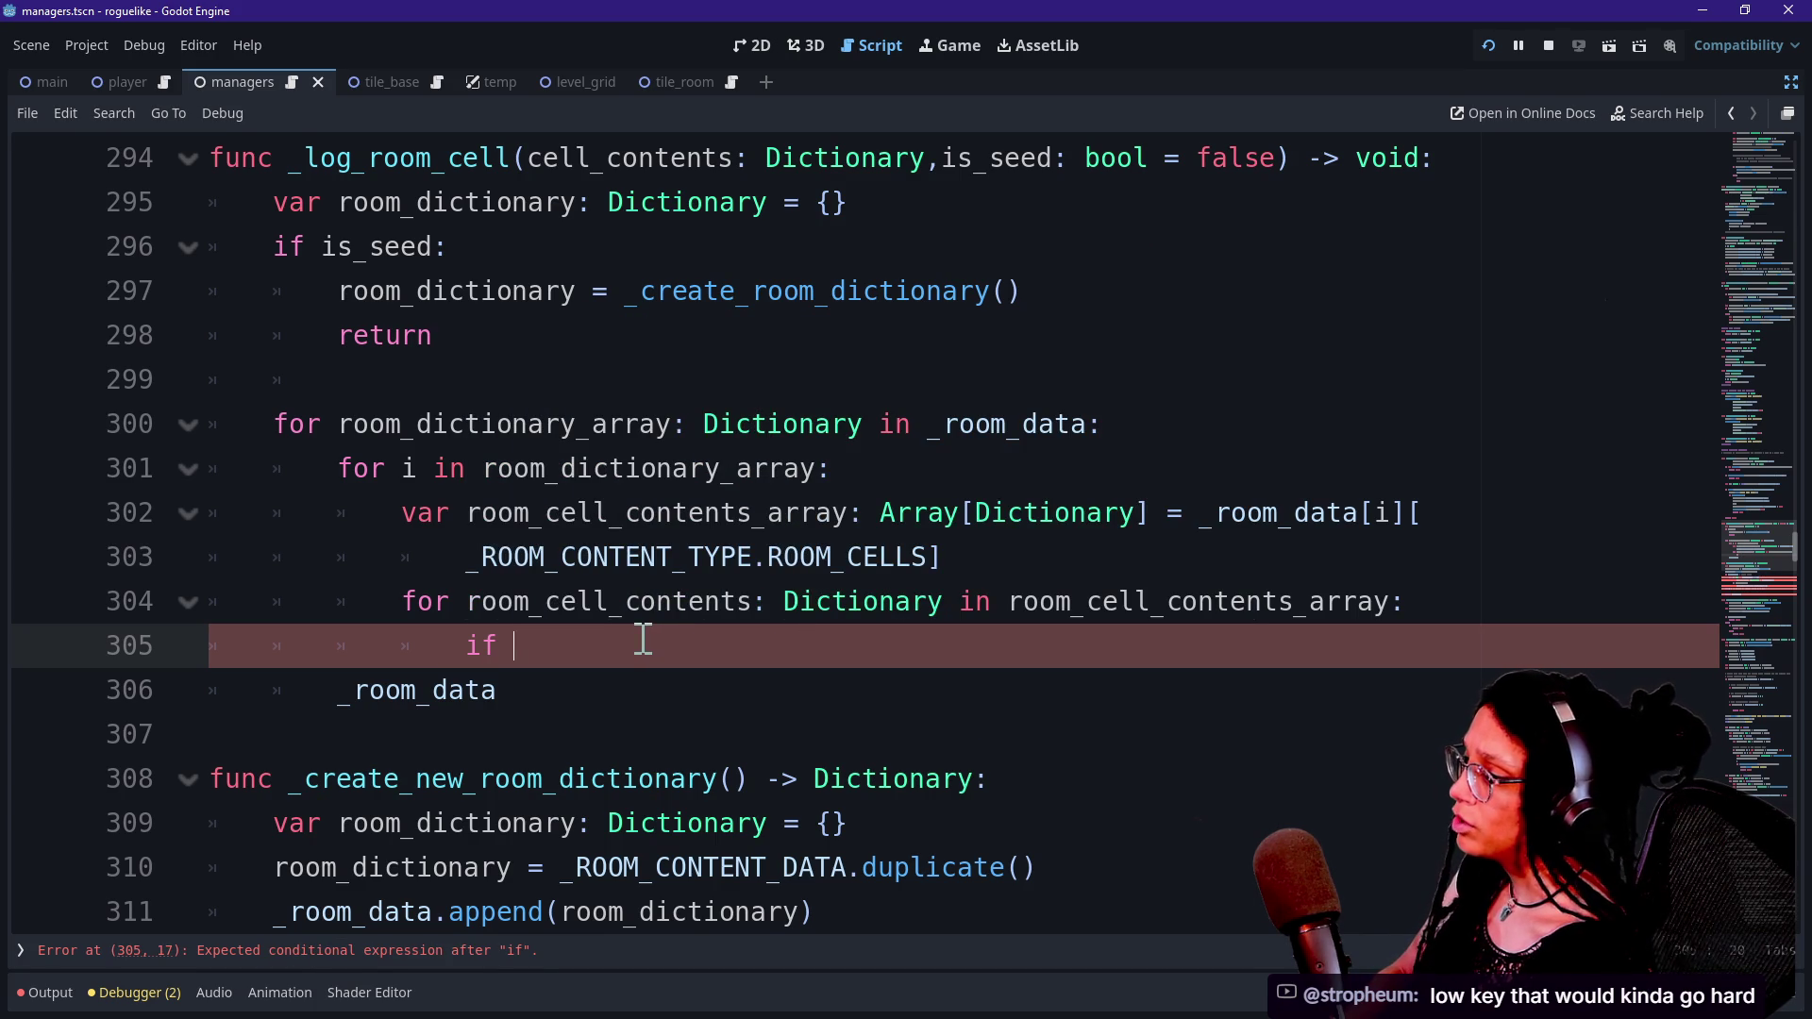
pyautogui.moveTo(469, 604); pyautogui.dragTo(594, 609)
pyautogui.click(615, 650)
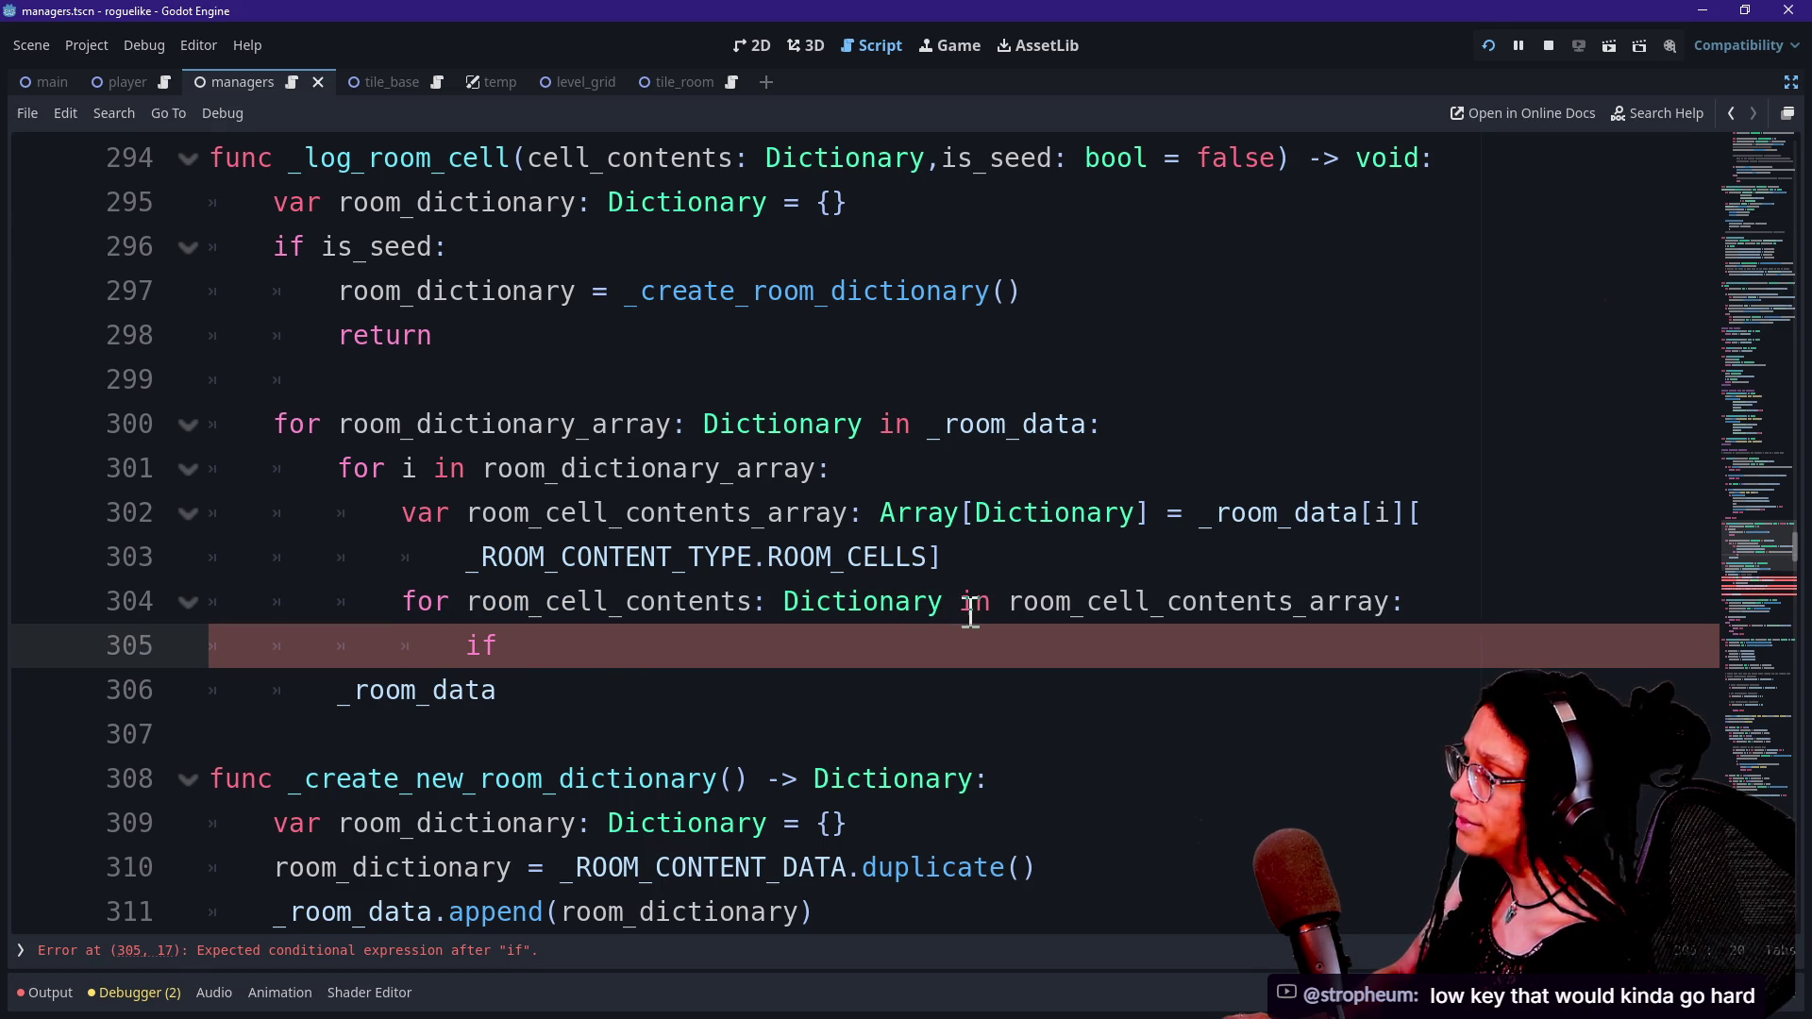
pyautogui.moveTo(990, 606); pyautogui.dragTo(406, 609)
# Write the room_cell_contents_array.has(cell_contents) check.
pyautogui.write('if')
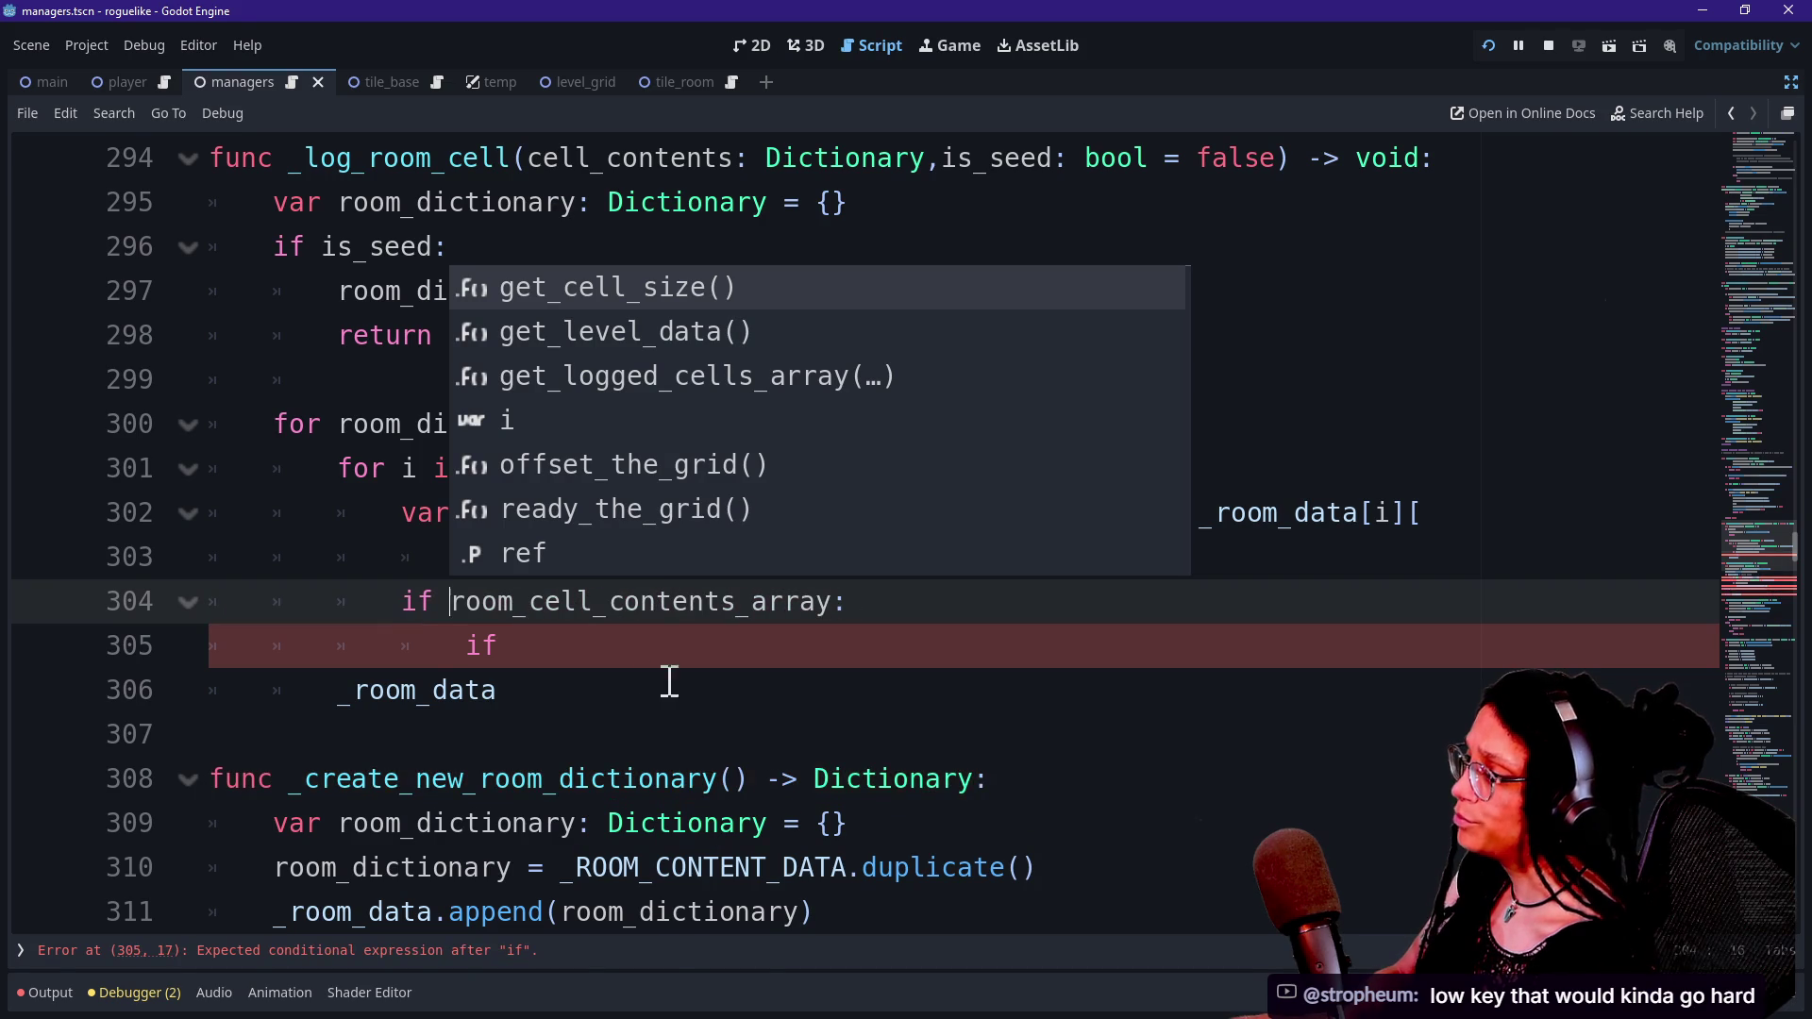
pyautogui.click(946, 605)
pyautogui.press('BackSpace')
pyautogui.write('.has')
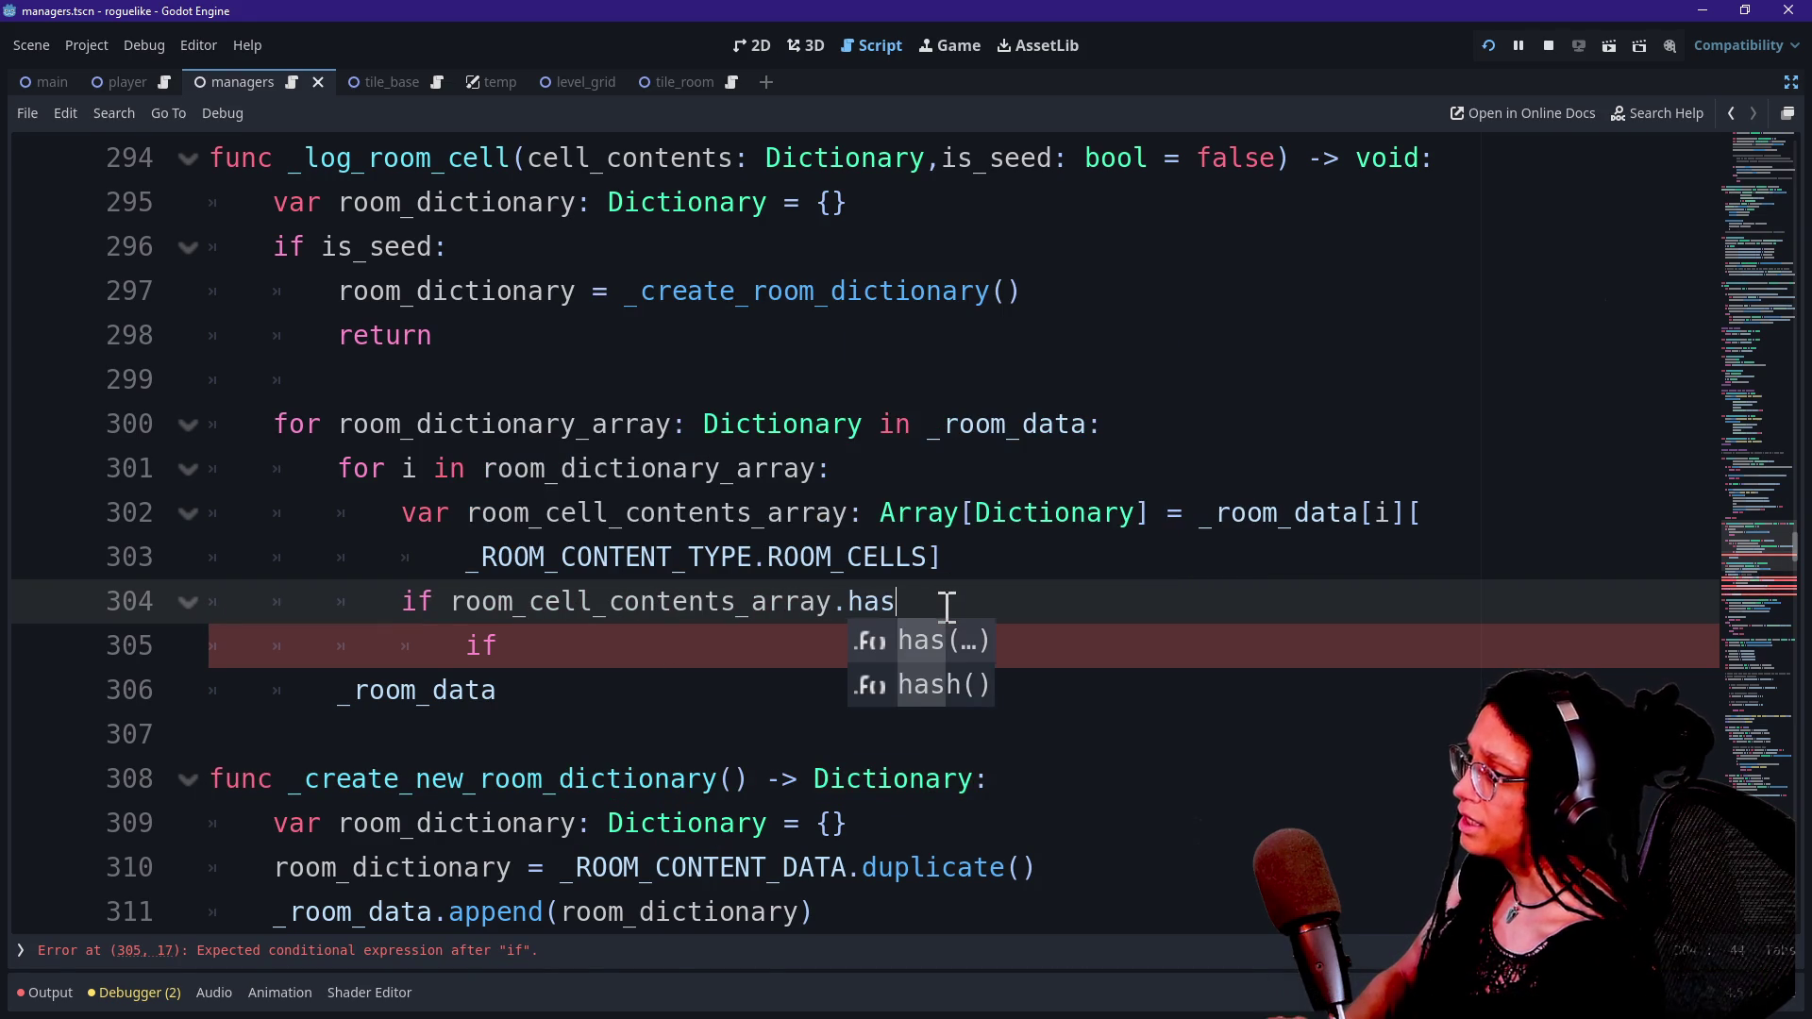
pyautogui.write('(')
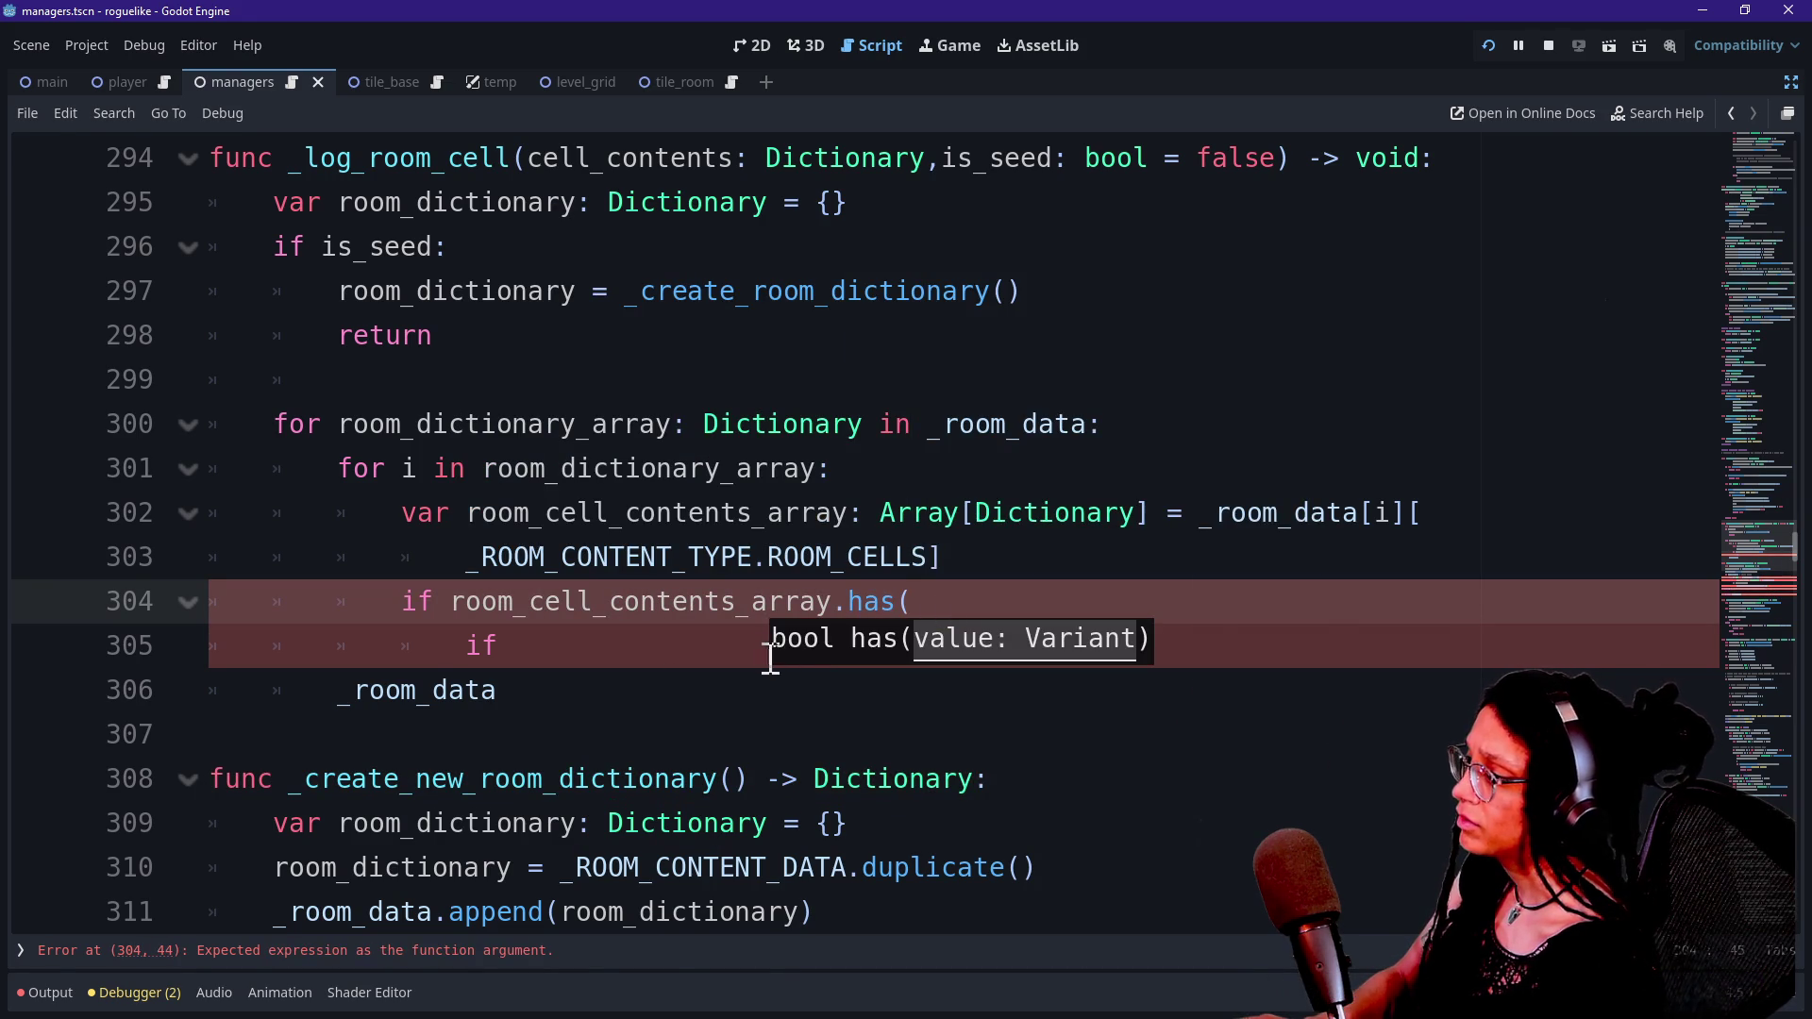
pyautogui.moveTo(769, 655); pyautogui.dragTo(1000, 594)
pyautogui.write('cell_cont')
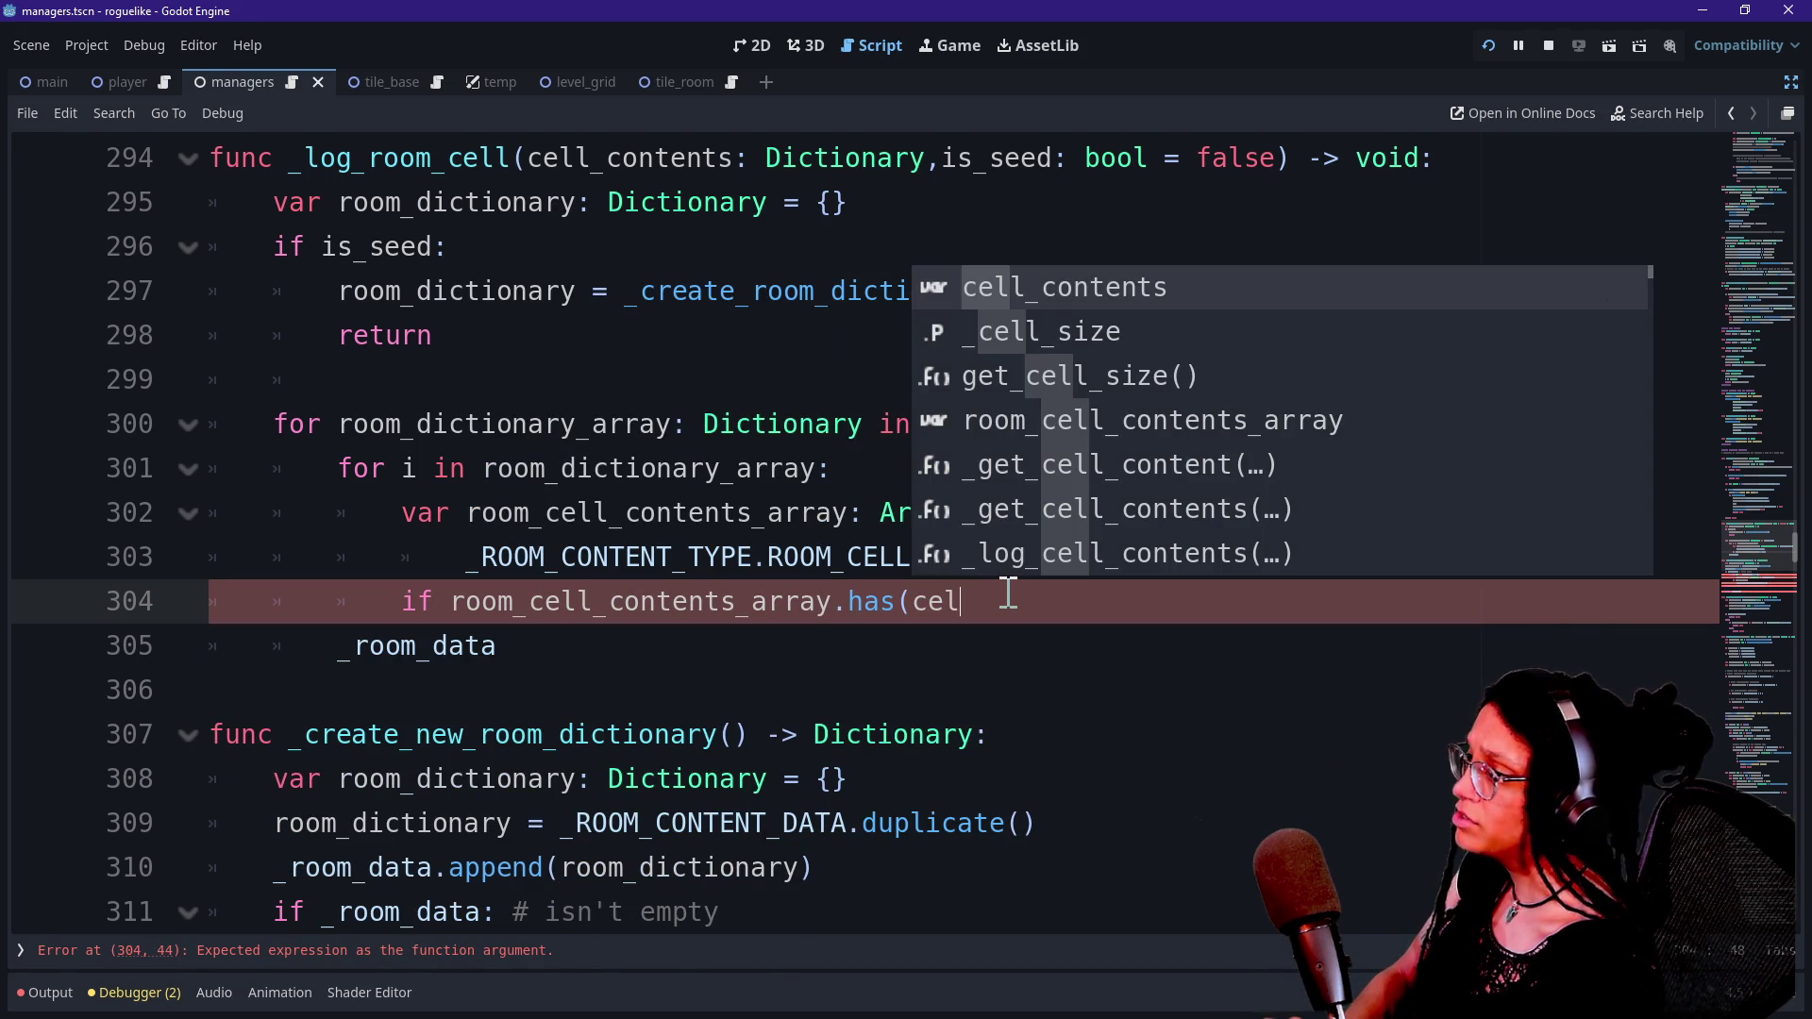
pyautogui.press('Return')
pyautogui.write(')')
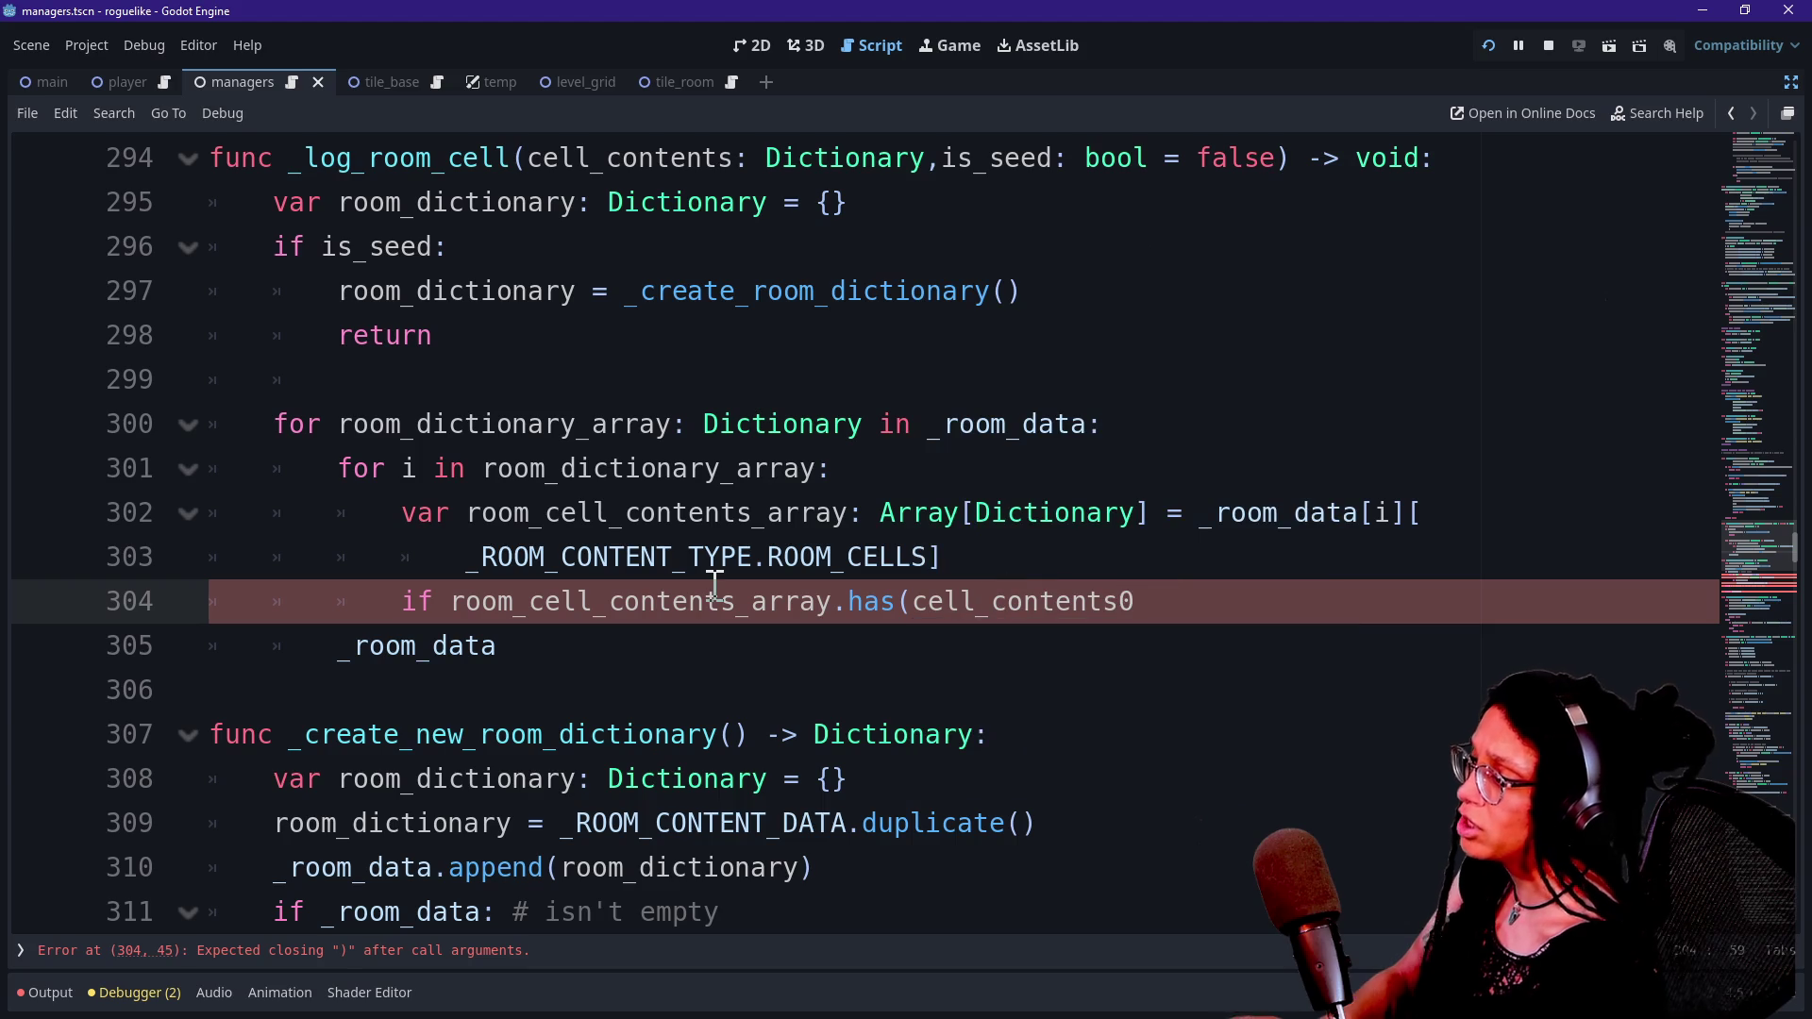
pyautogui.click(1149, 575)
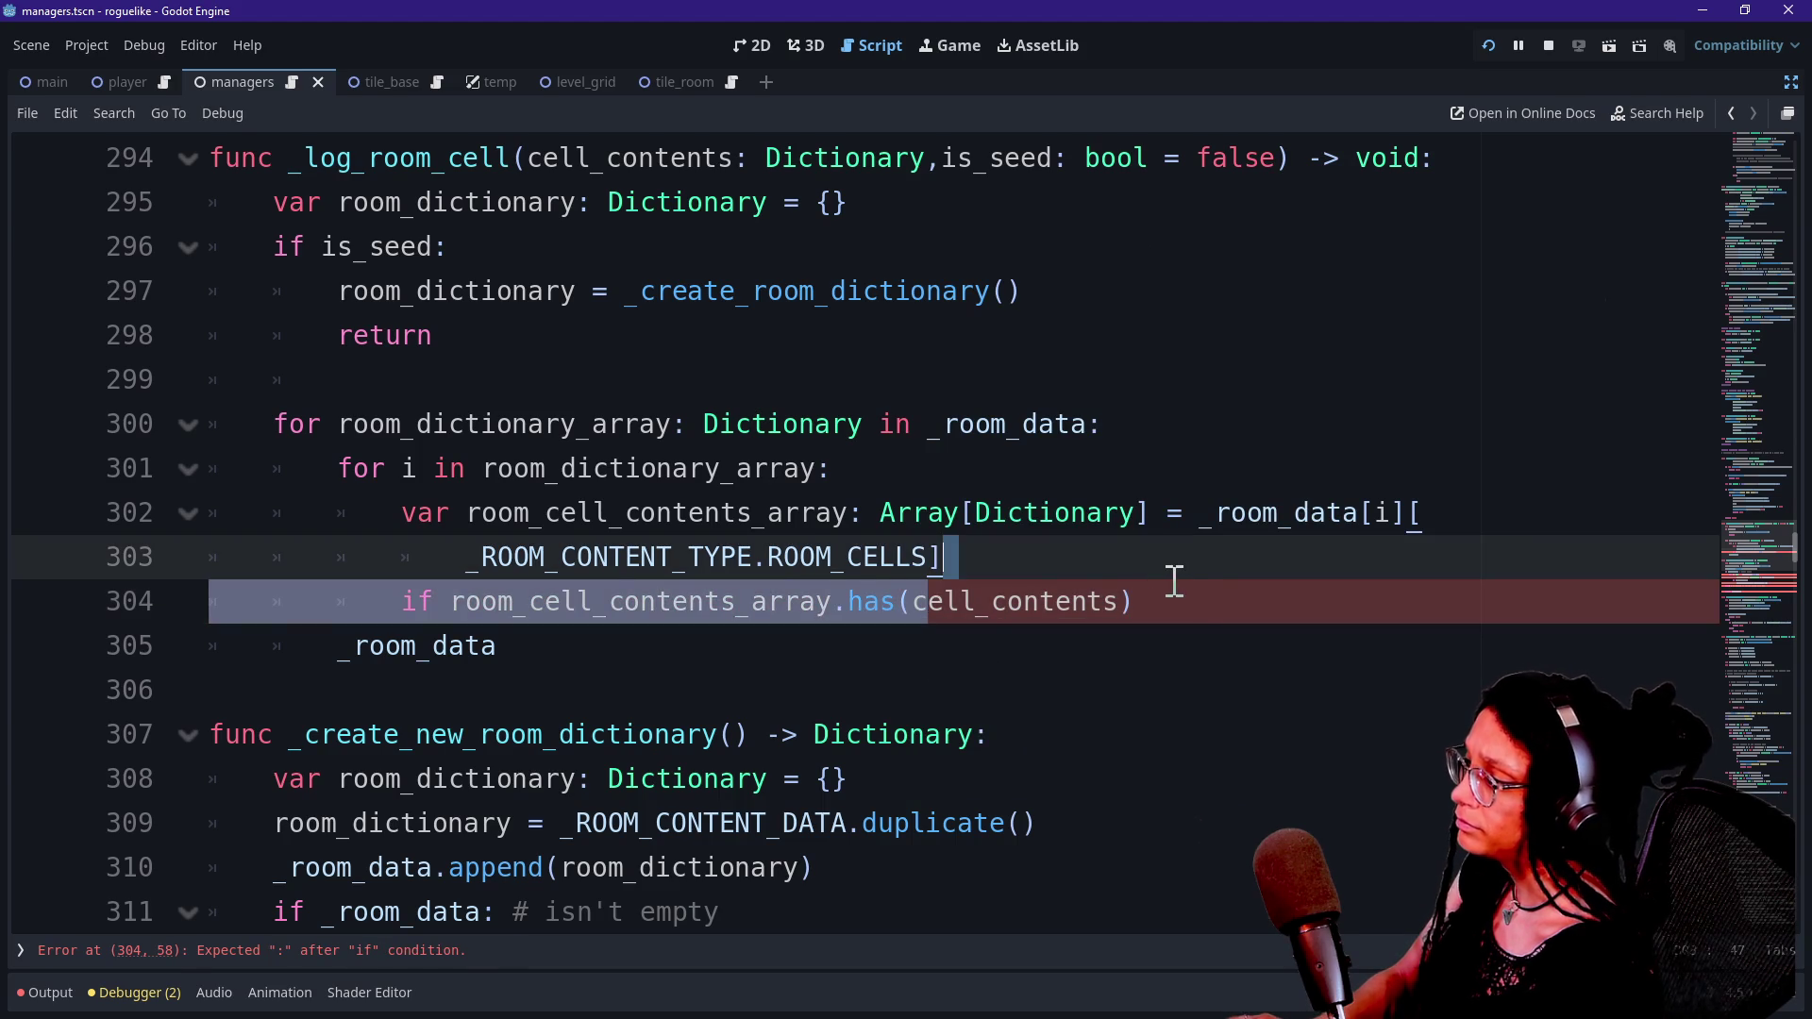
pyautogui.click(1206, 608)
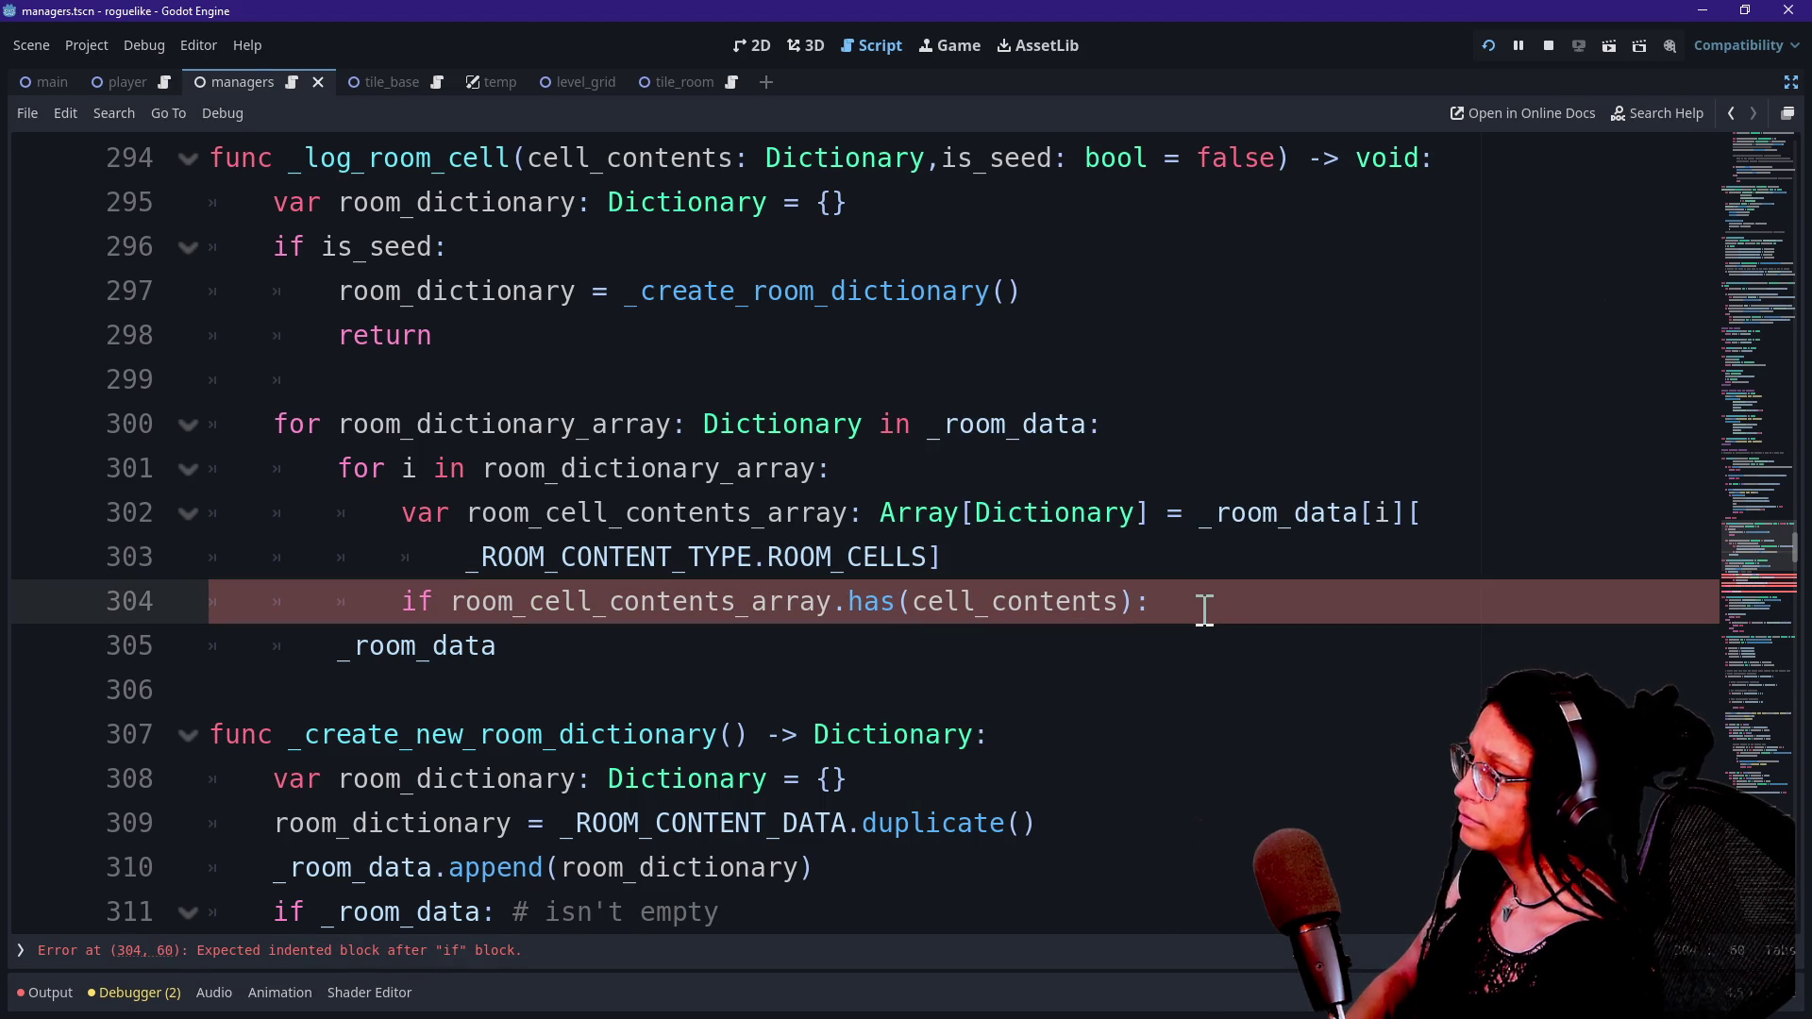
# Add a return under the has() check.
pyautogui.press('Return')
pyautogui.write('return')
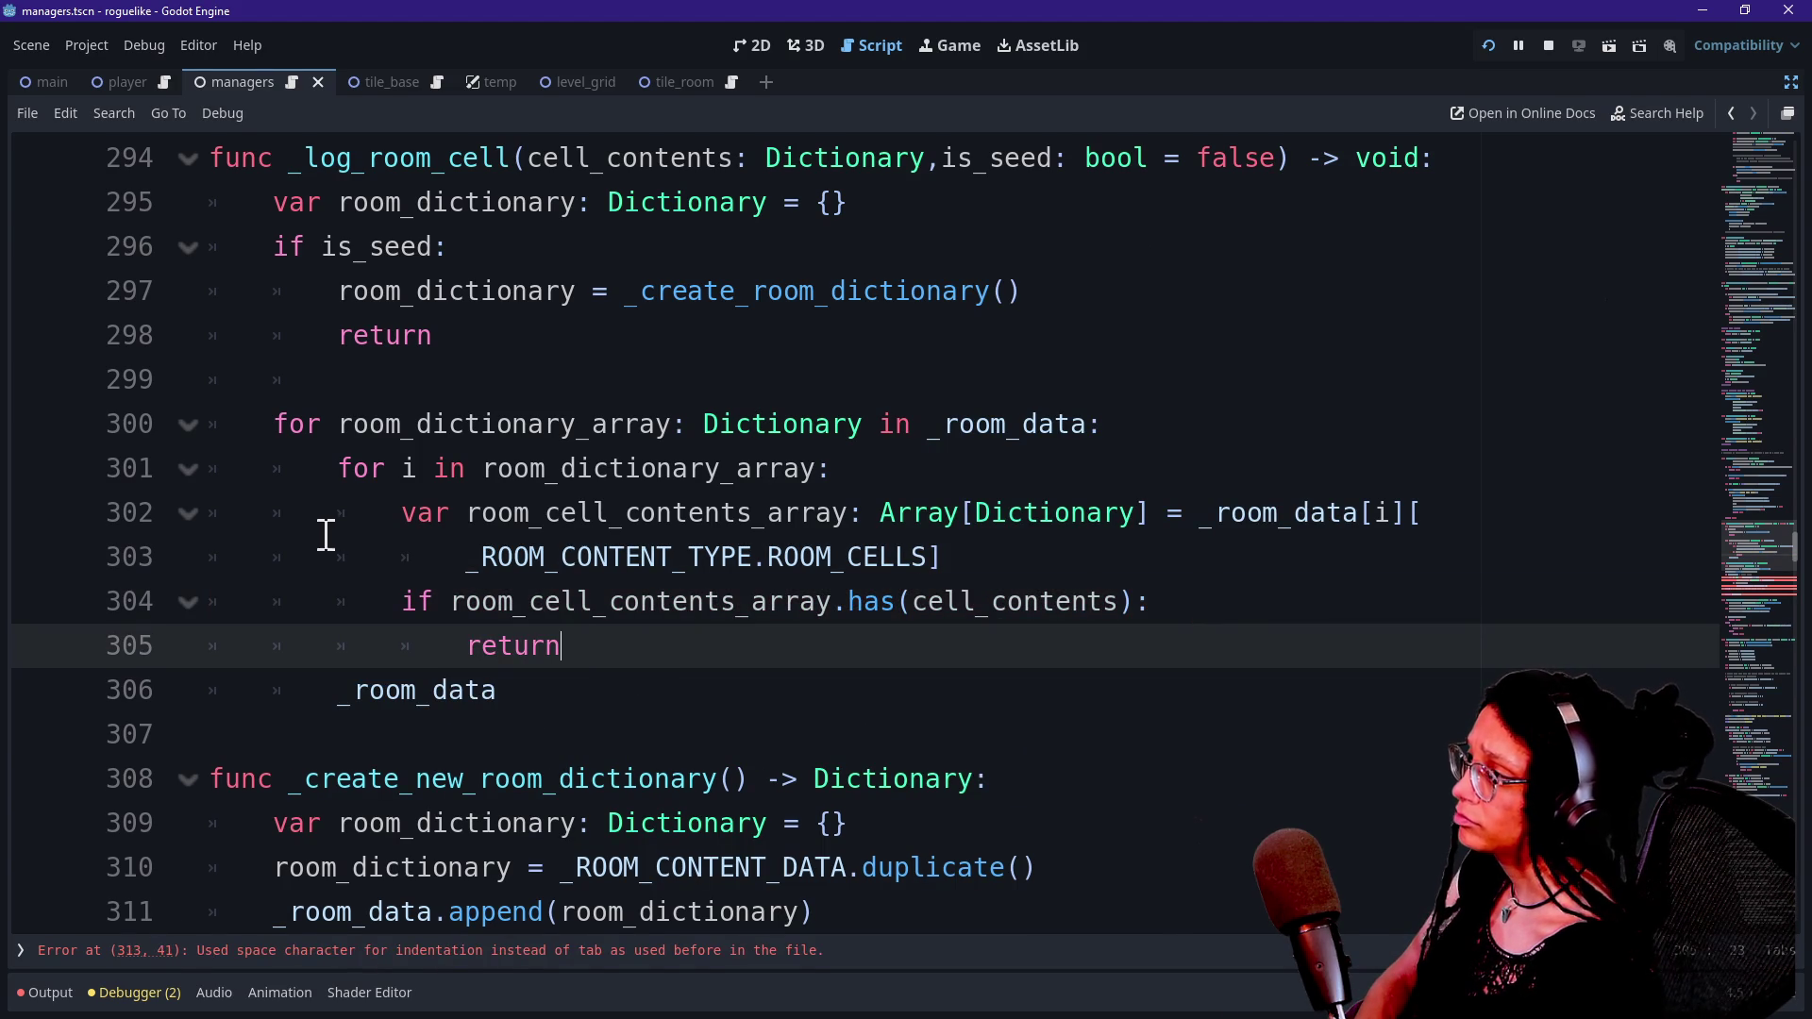
pyautogui.click(721, 706)
pyautogui.click(679, 644)
pyautogui.press('Return')
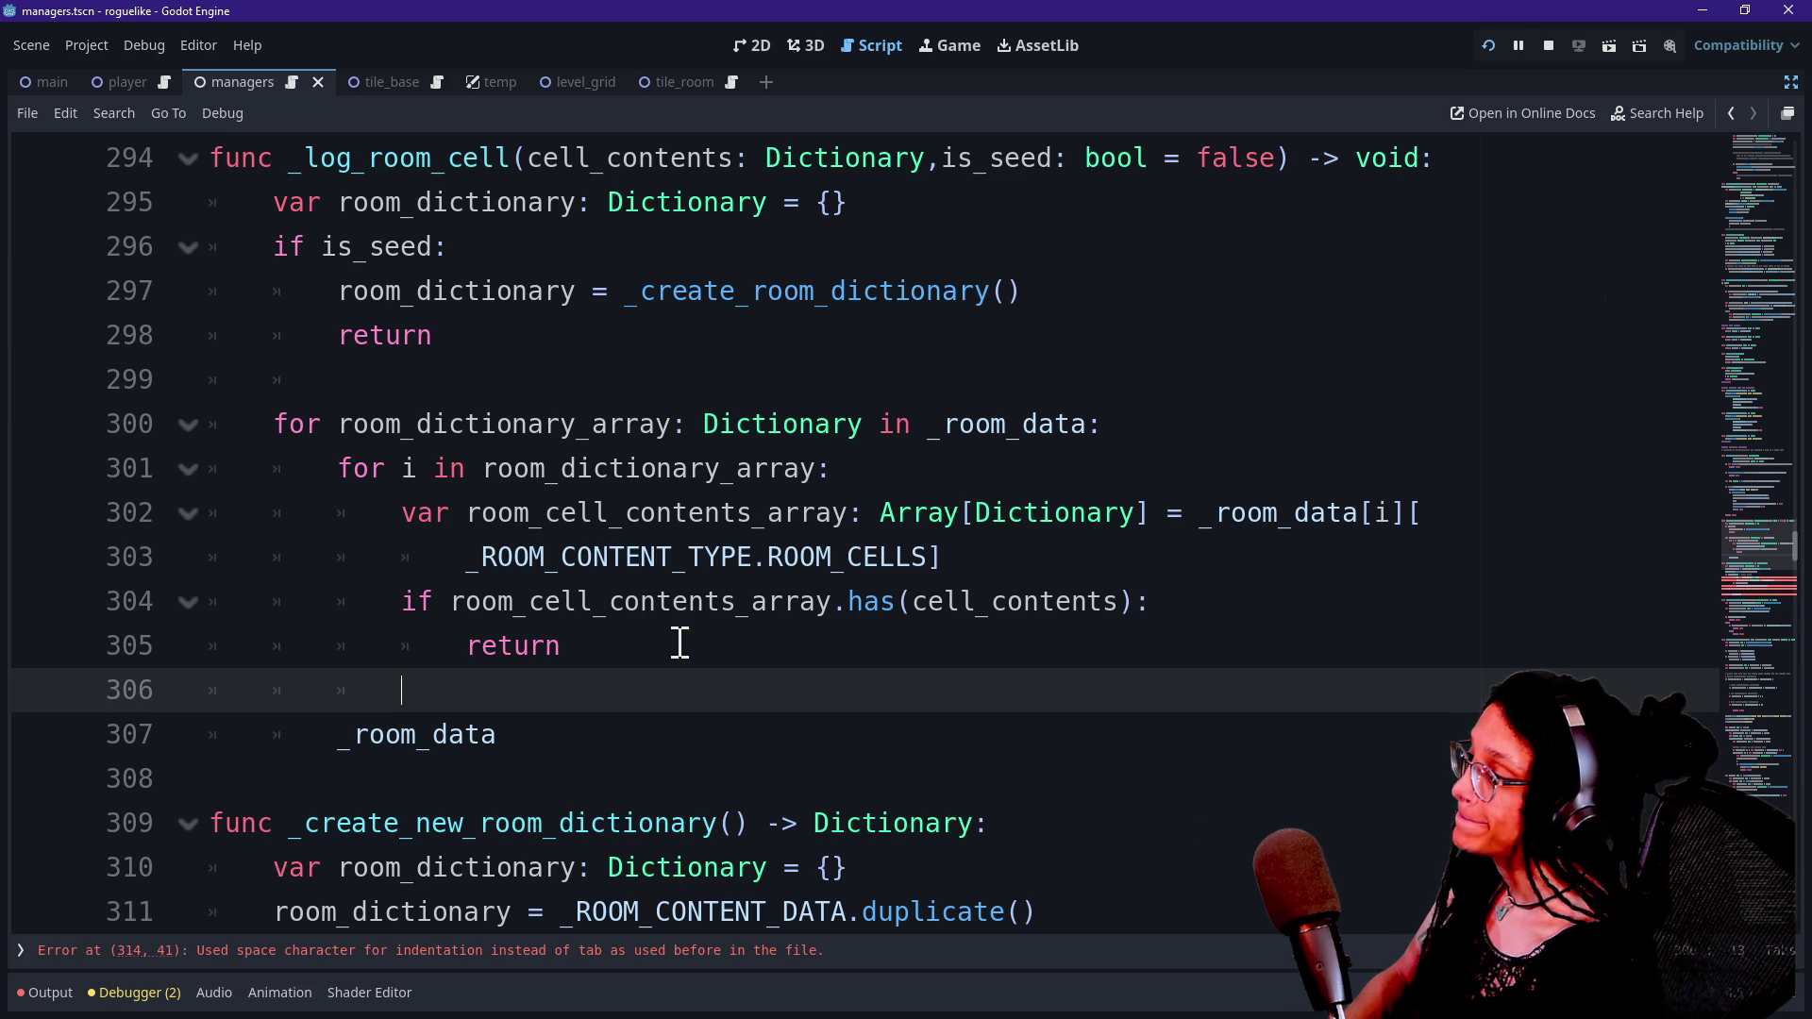
# Append cell_contents to room_cell_contents_array and delete the leftover _room_data line.
pyautogui.write('room')
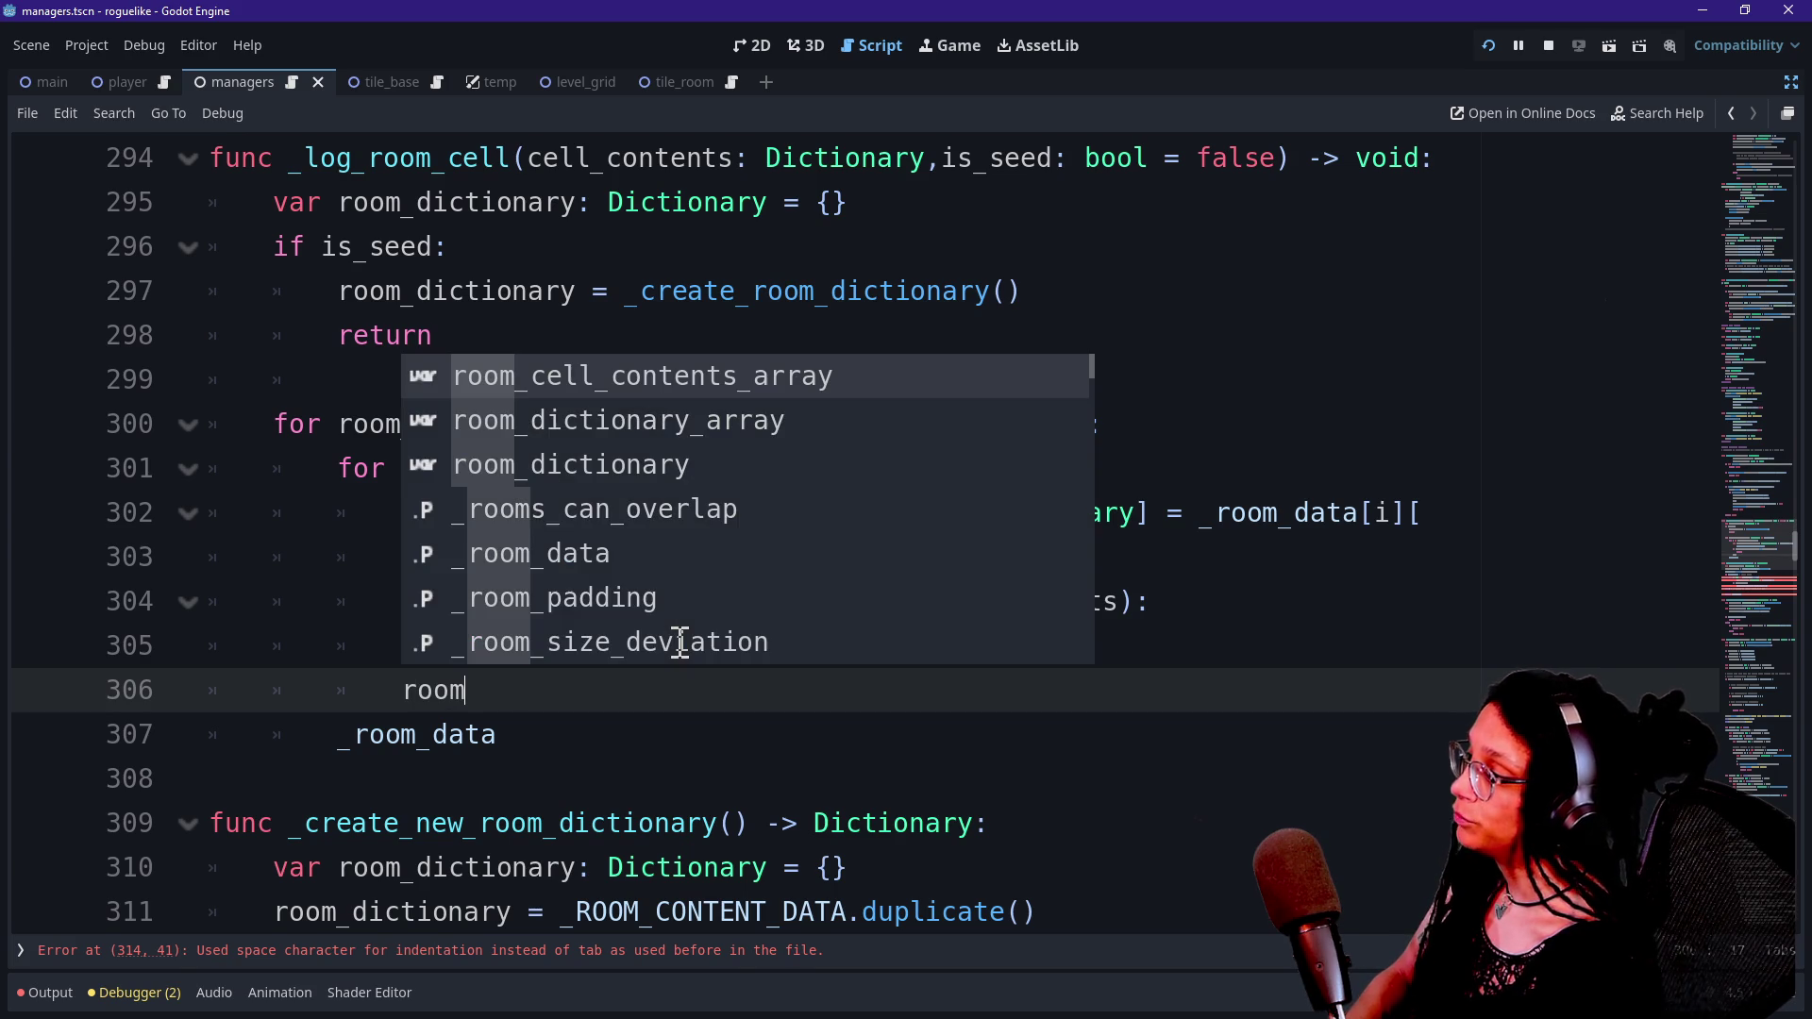
pyautogui.write('_cell')
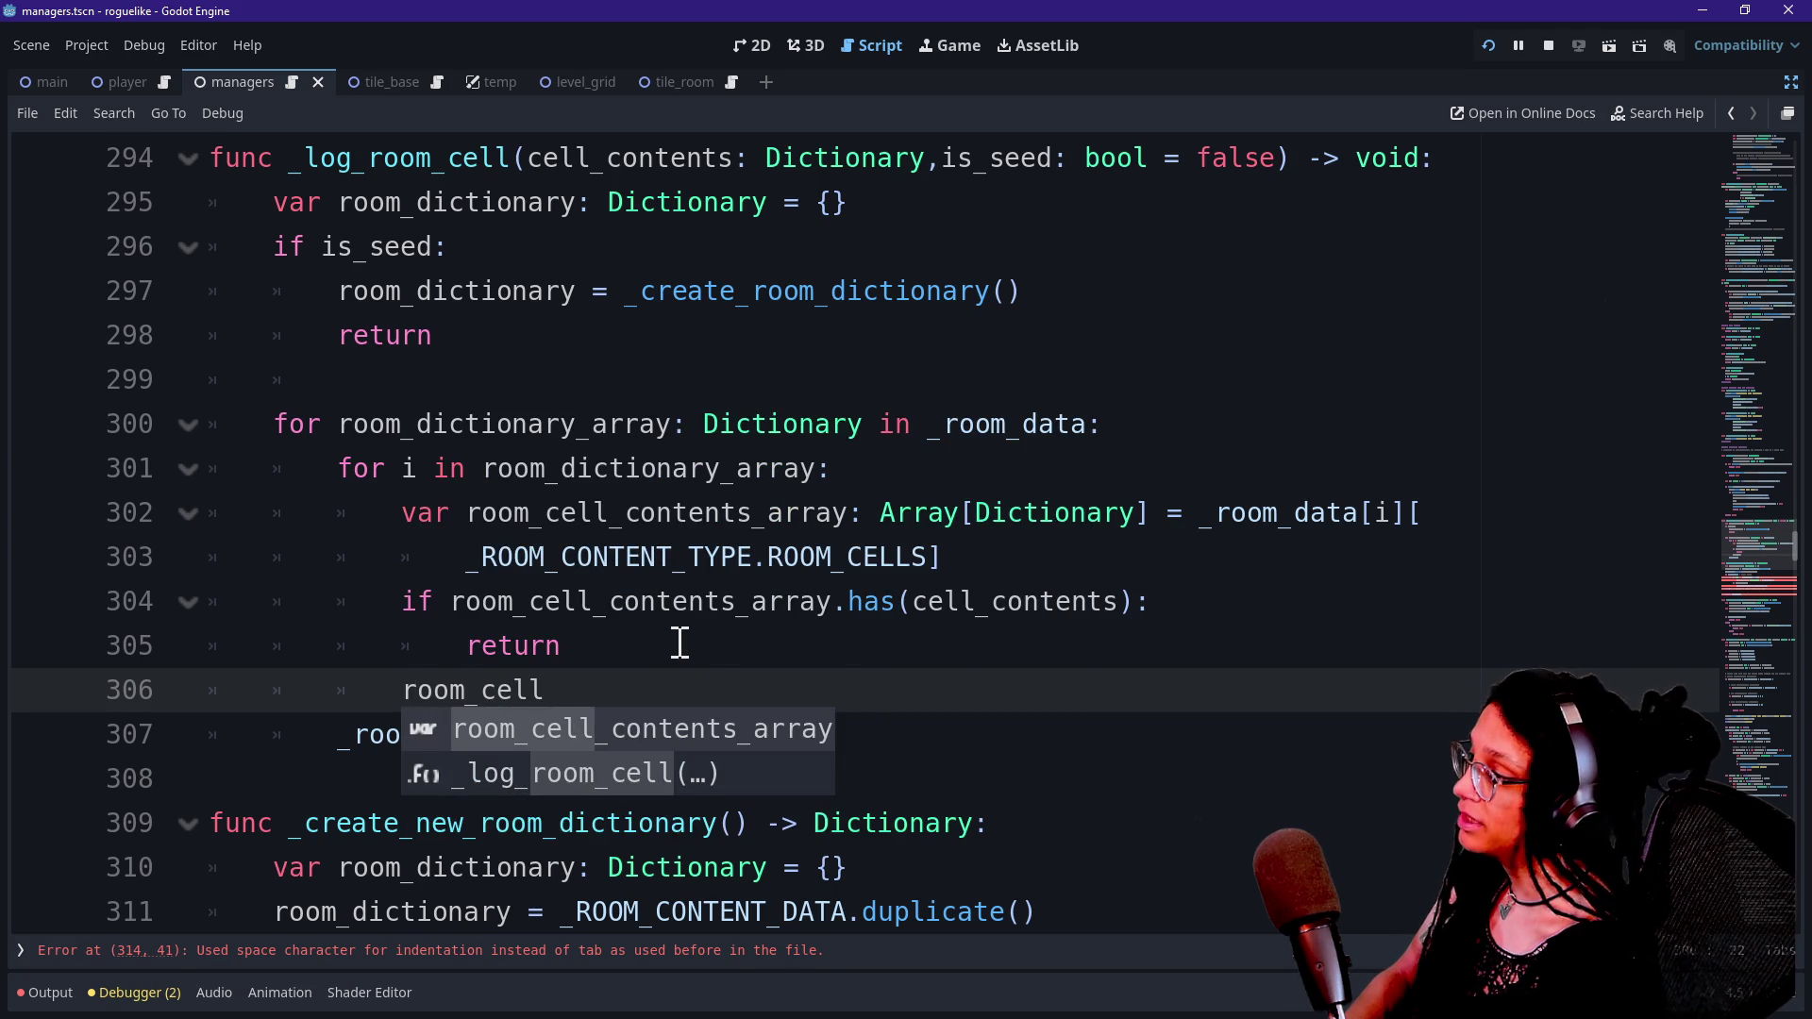
pyautogui.press('Return')
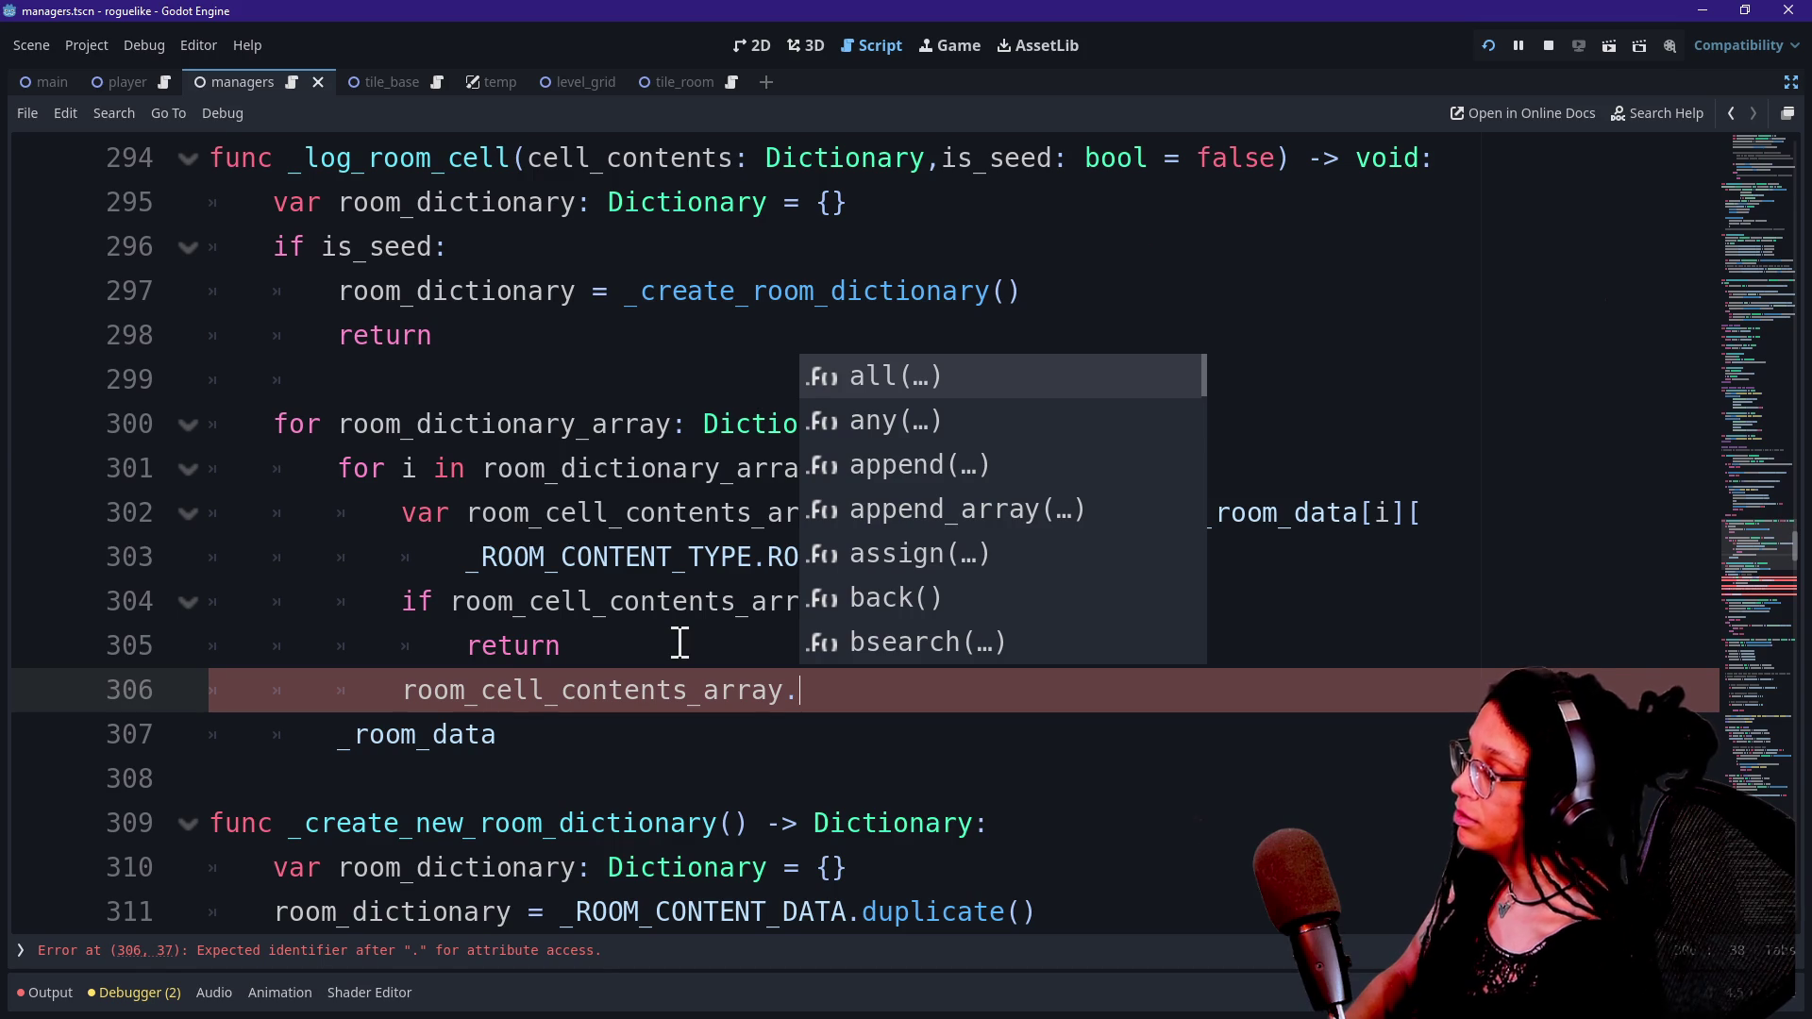
pyautogui.press('Down')
pyautogui.press('Down')
pyautogui.press('Return')
pyautogui.write('cell')
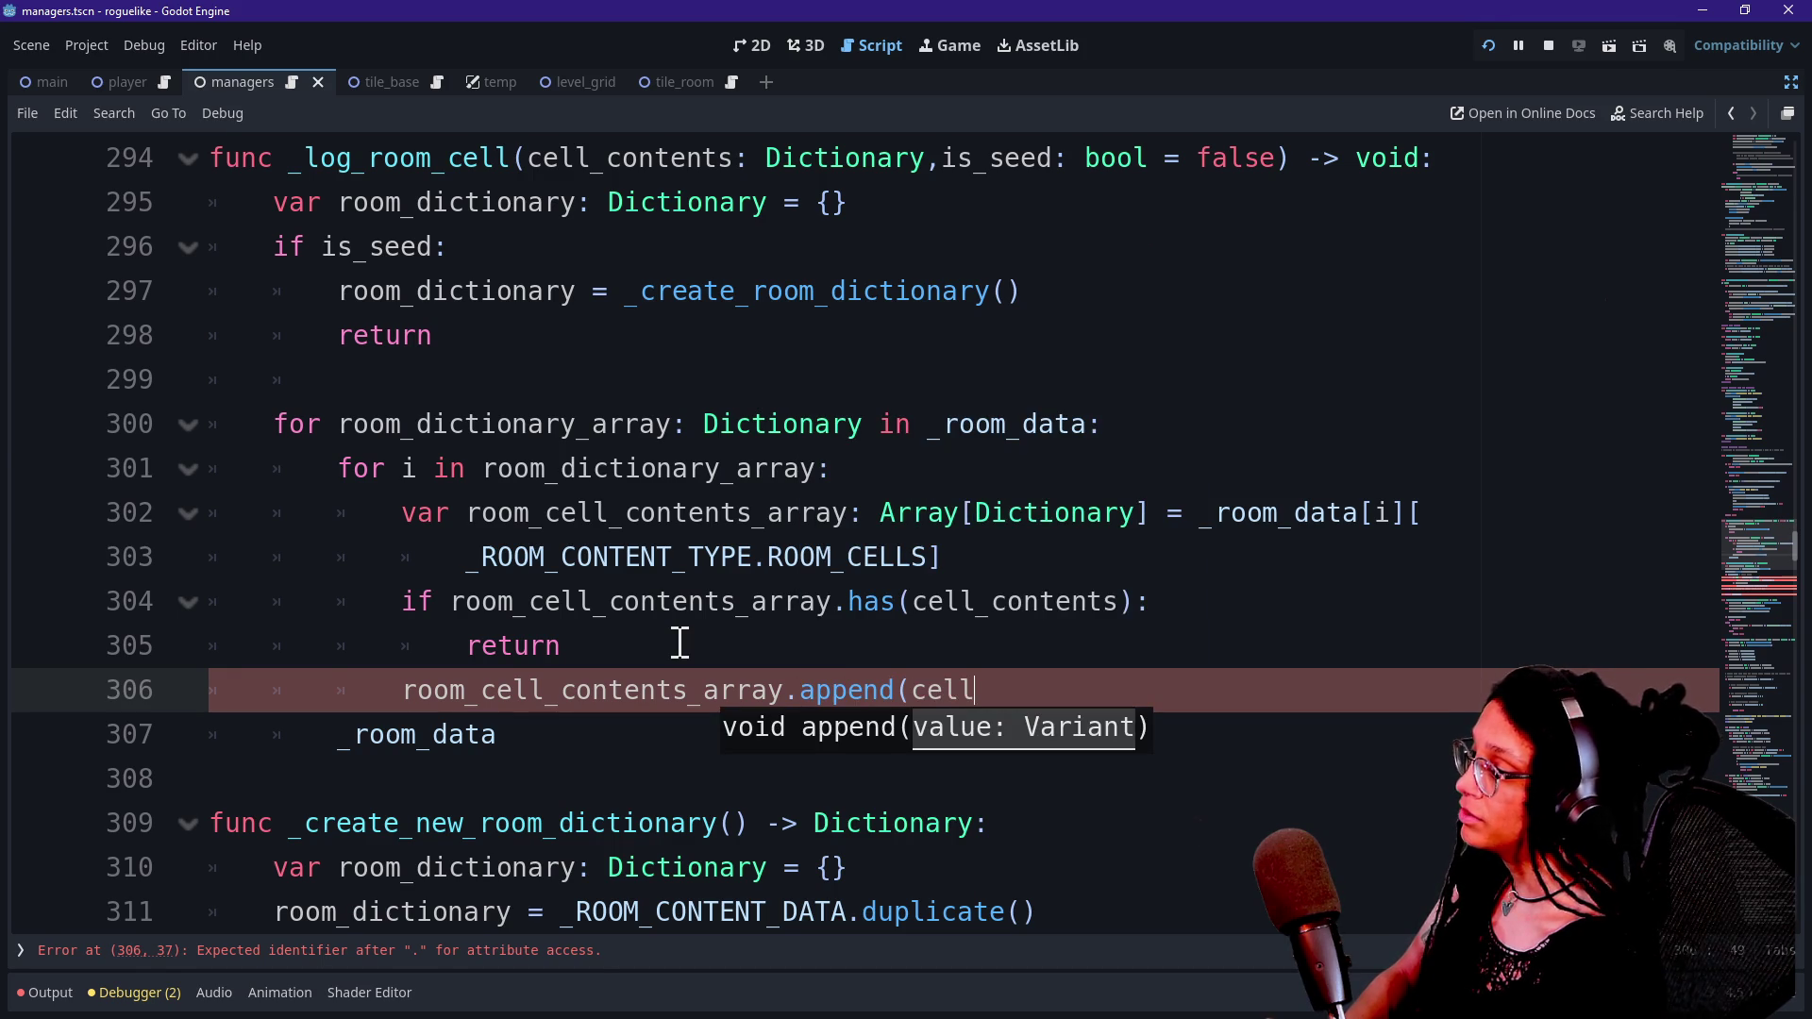
pyautogui.write('_contents)')
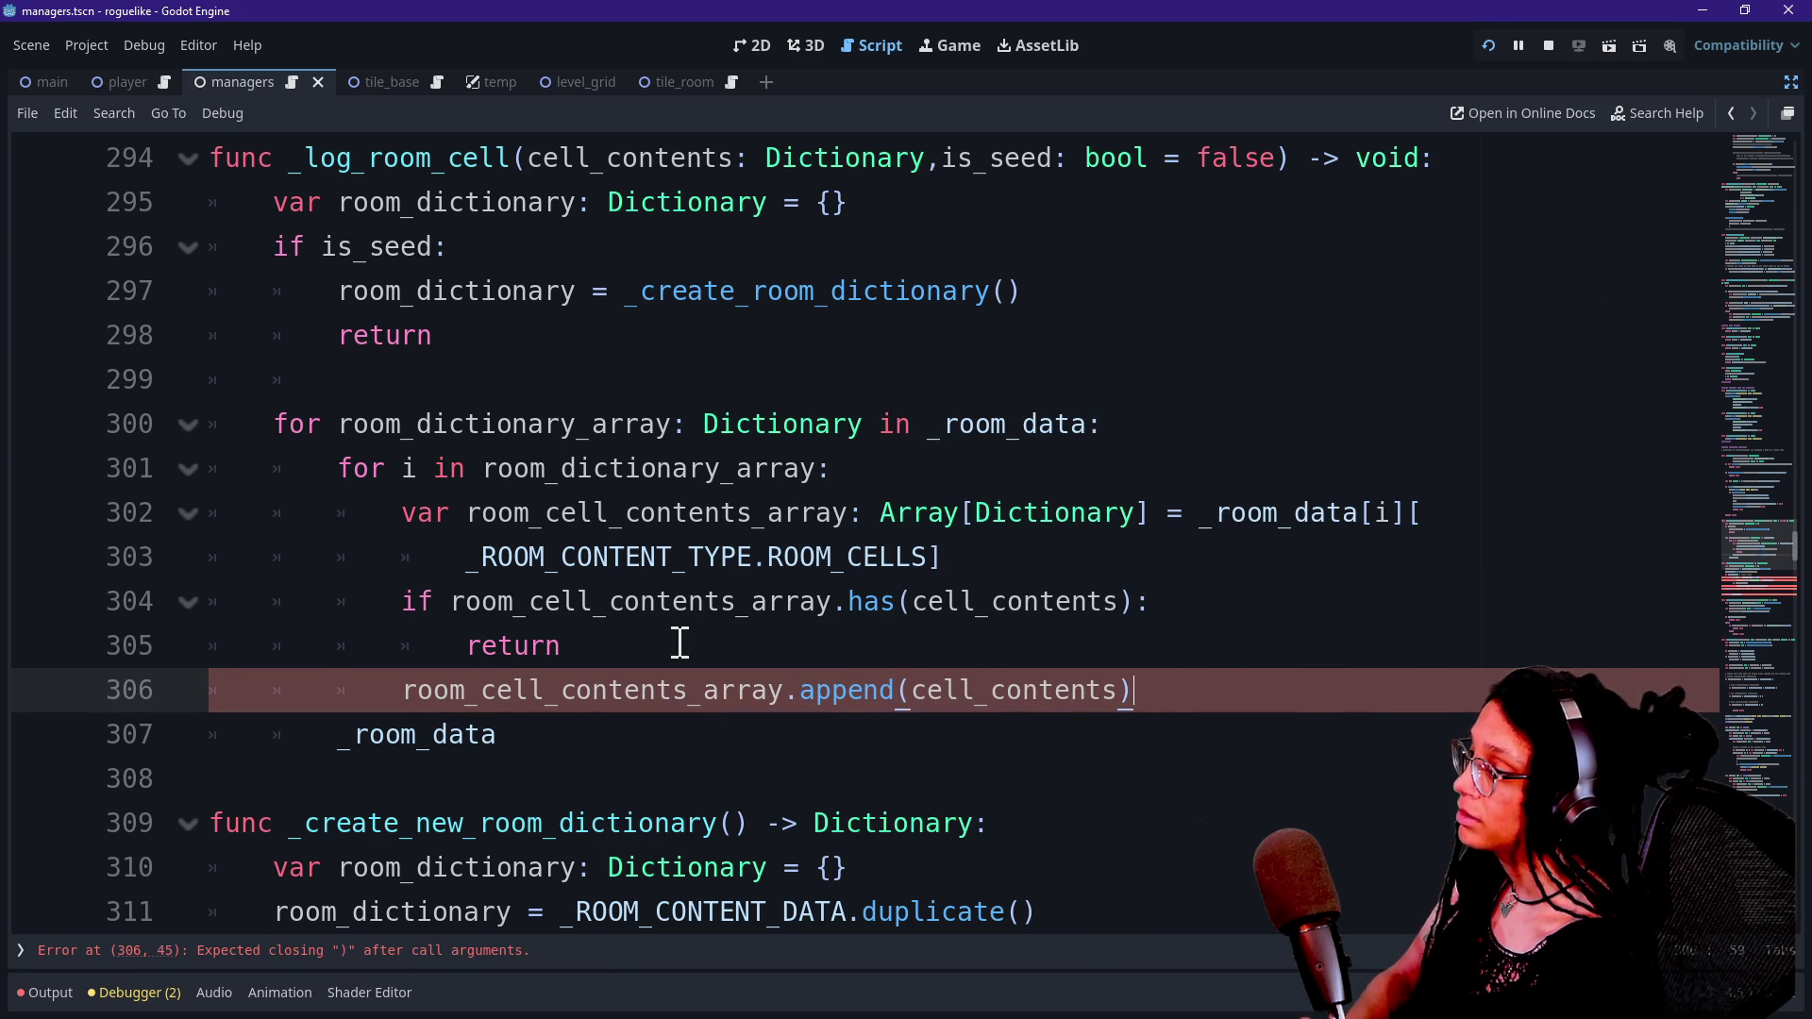
pyautogui.click(713, 708)
pyautogui.moveTo(495, 732)
pyautogui.mouseDown()
pyautogui.moveTo(1221, 732)
pyautogui.moveTo(1297, 713)
pyautogui.mouseUp()
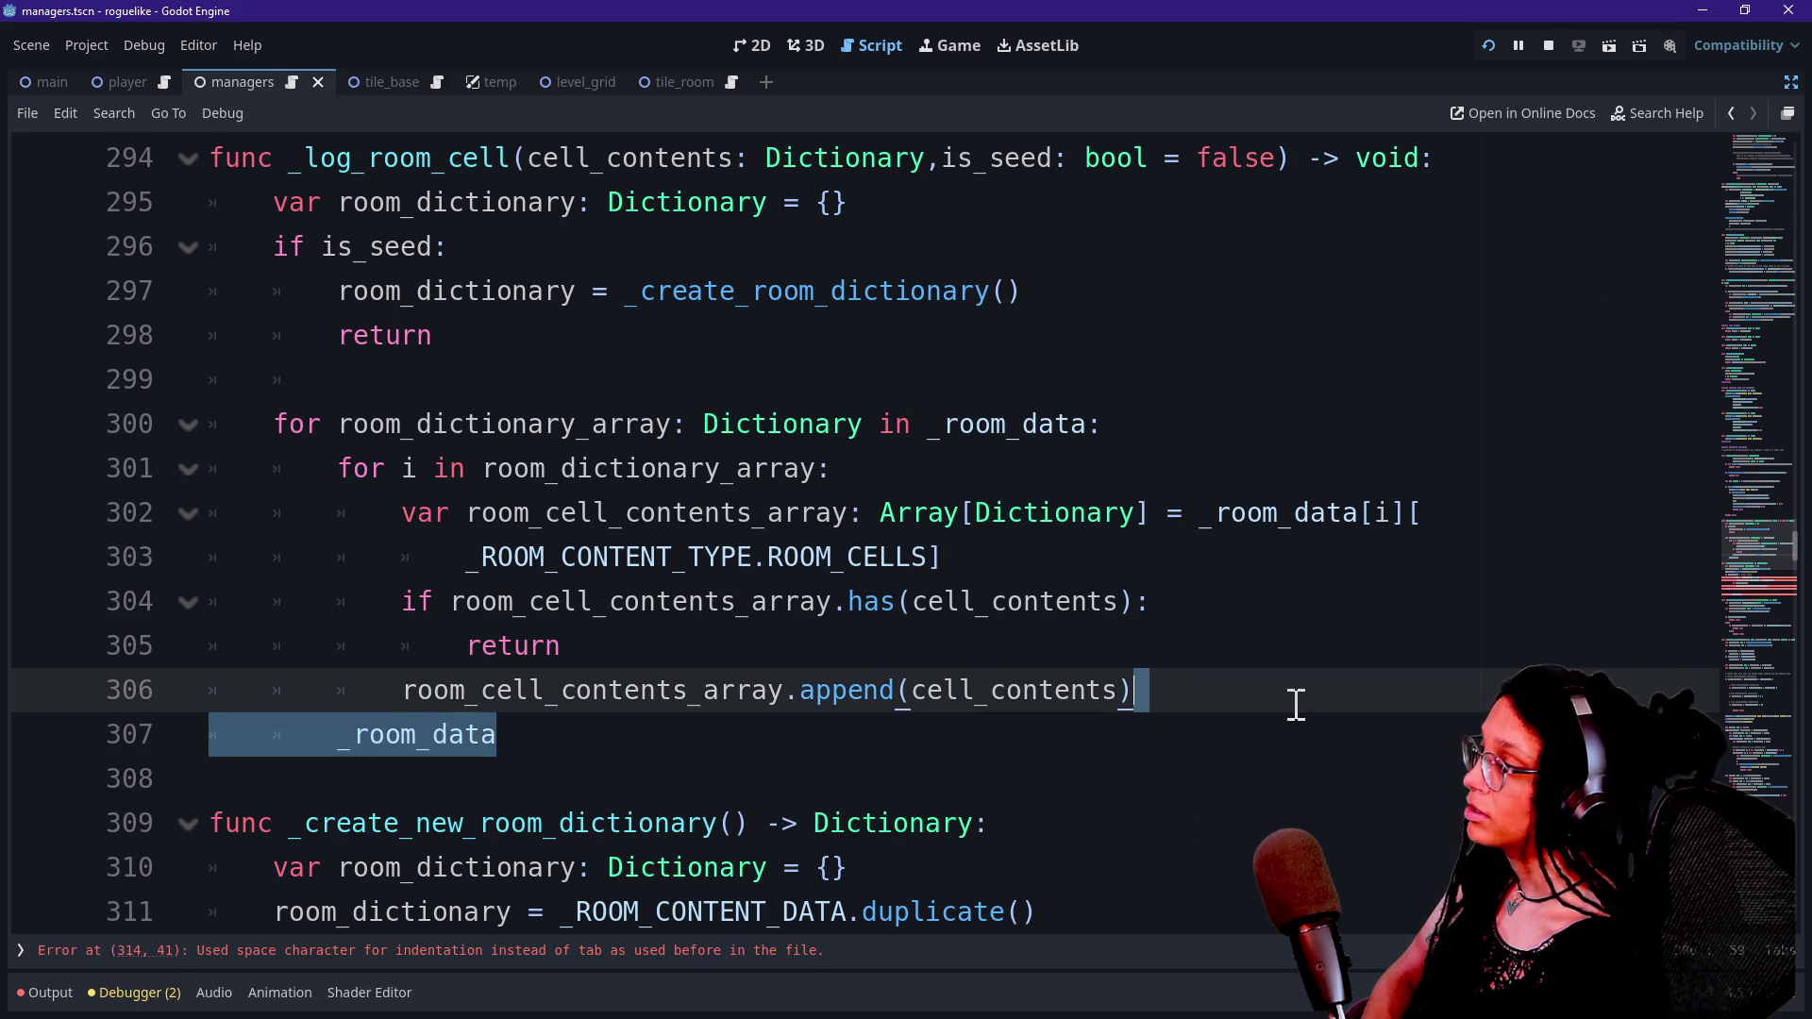
pyautogui.press('BackSpace')
# Begin a 'logs the seed too' comment at the end of the seed creation line.
pyautogui.click(372, 355)
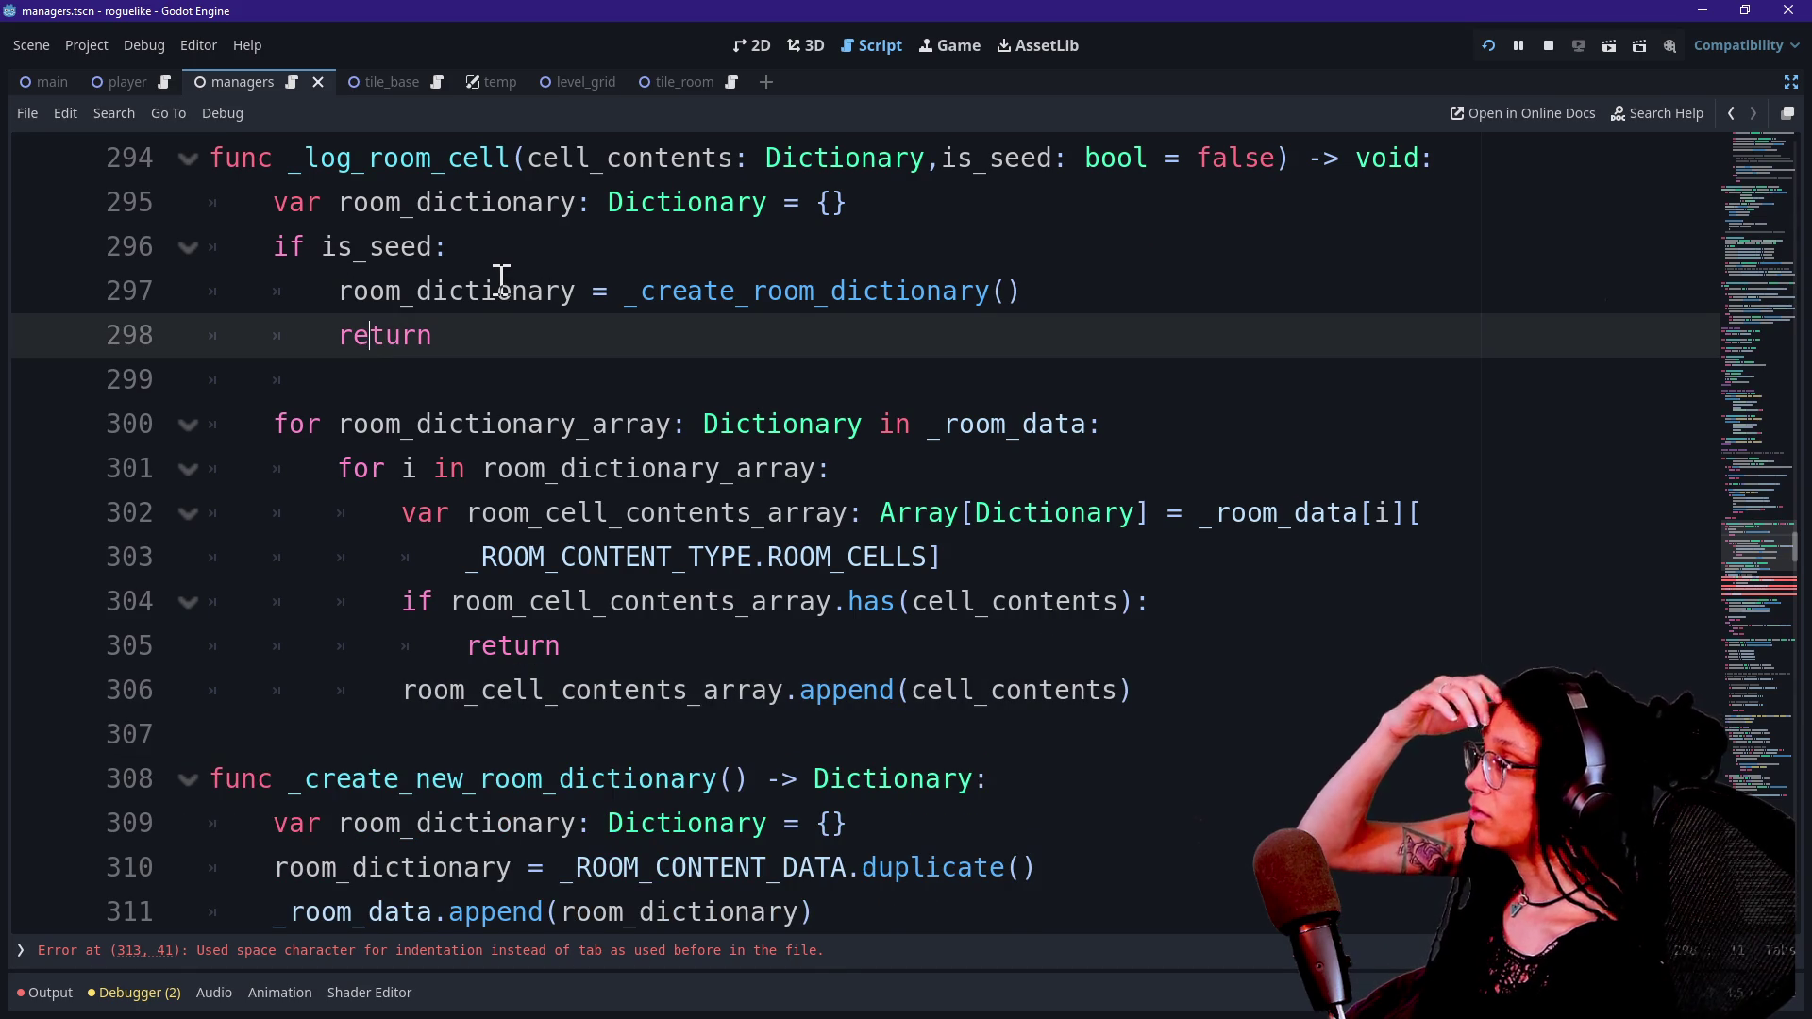
pyautogui.moveTo(265, 250); pyautogui.dragTo(508, 359)
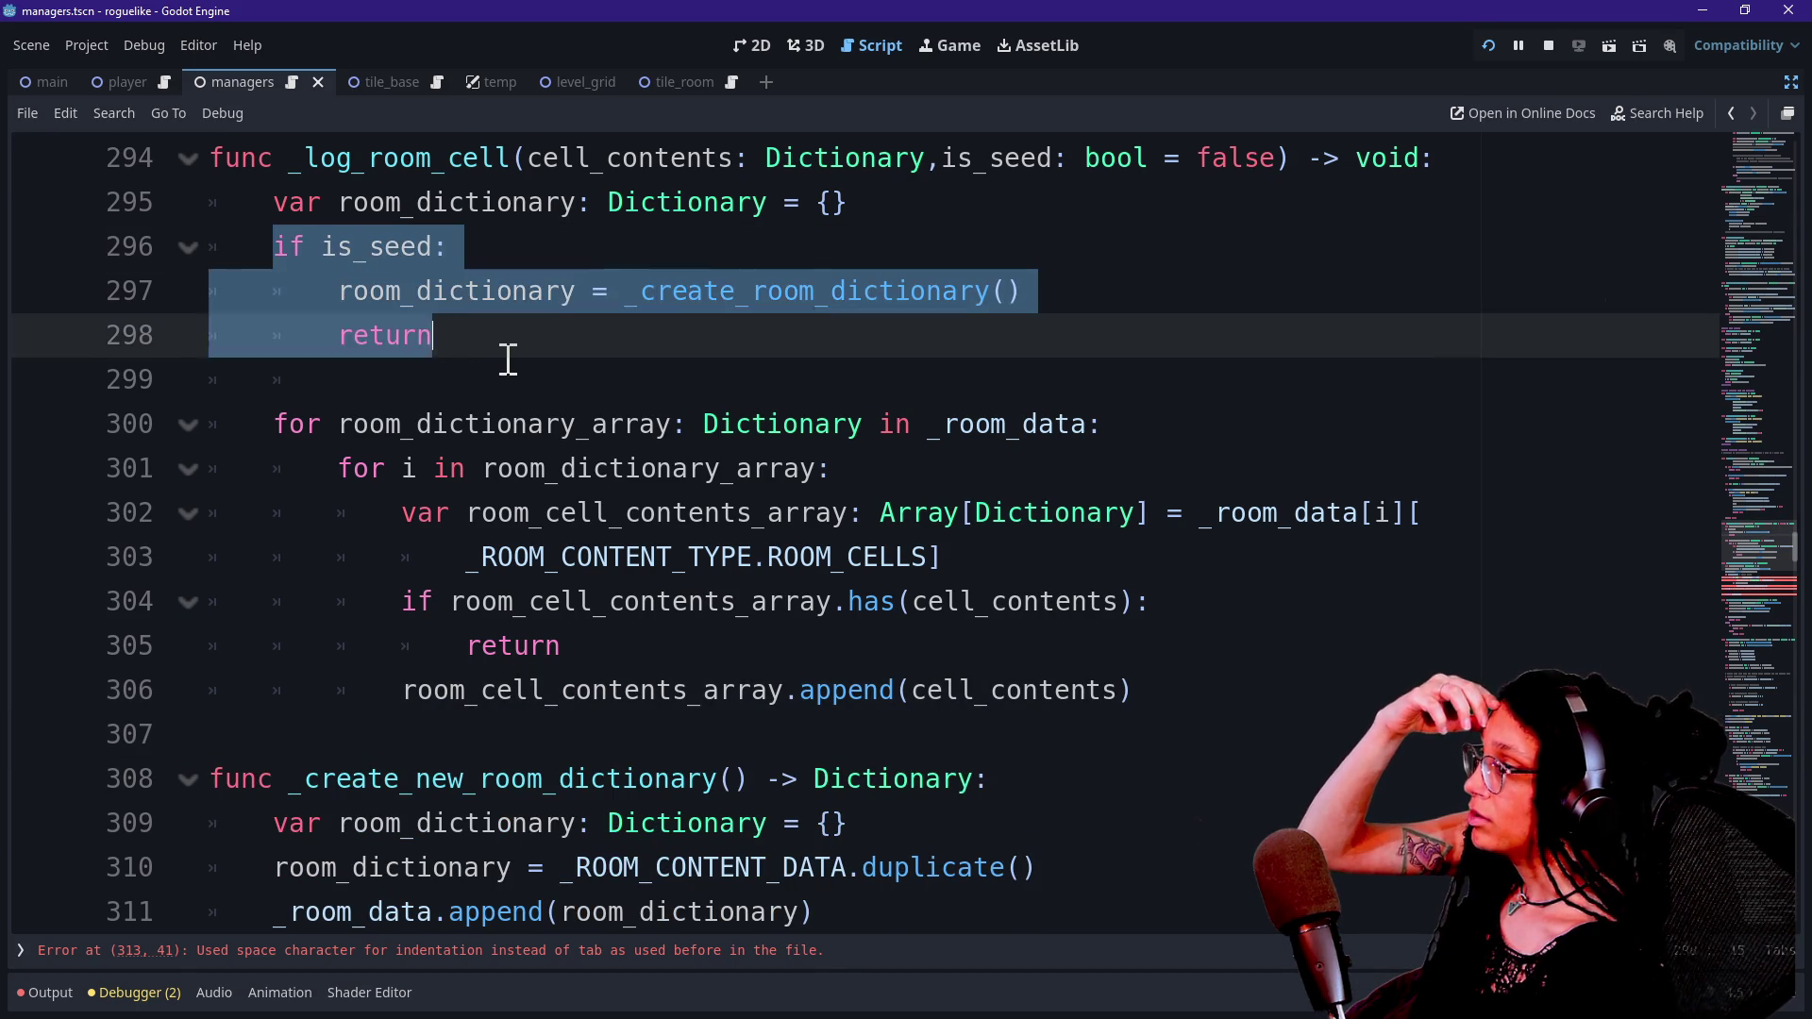
pyautogui.click(508, 358)
pyautogui.click(424, 295)
pyautogui.click(818, 344)
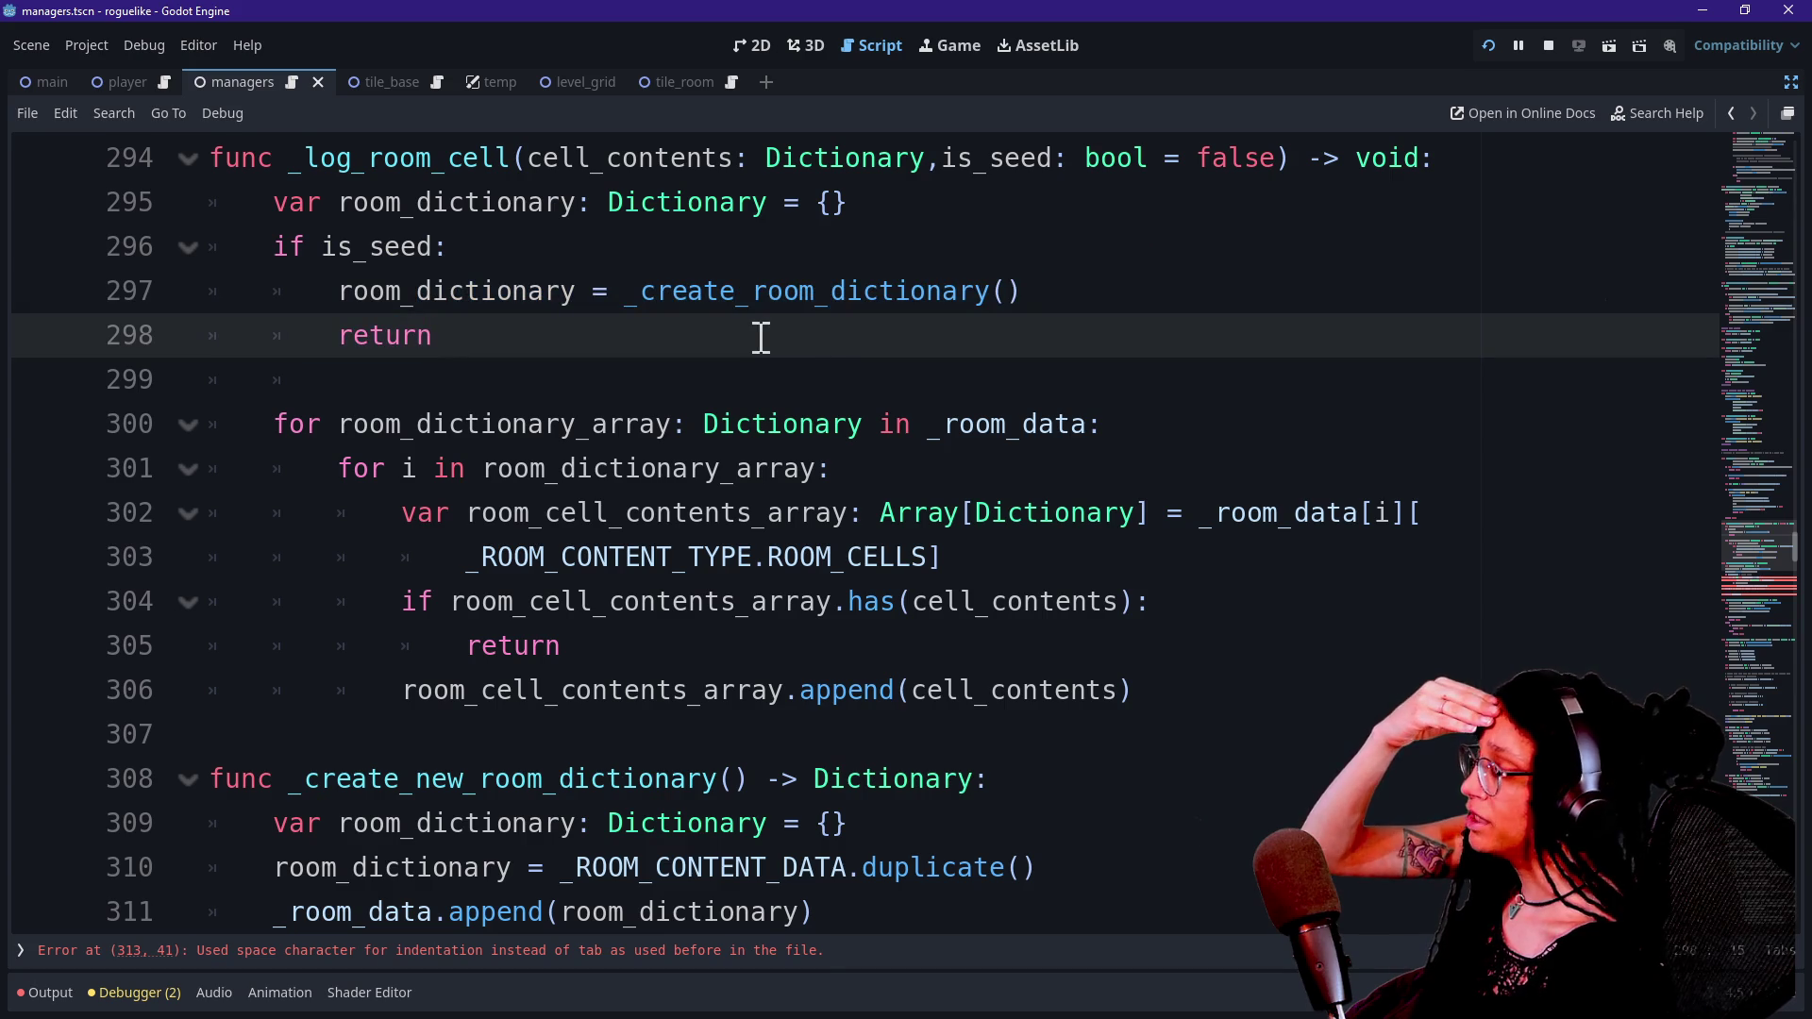
pyautogui.click(1044, 292)
pyautogui.write('#logs the seed too')
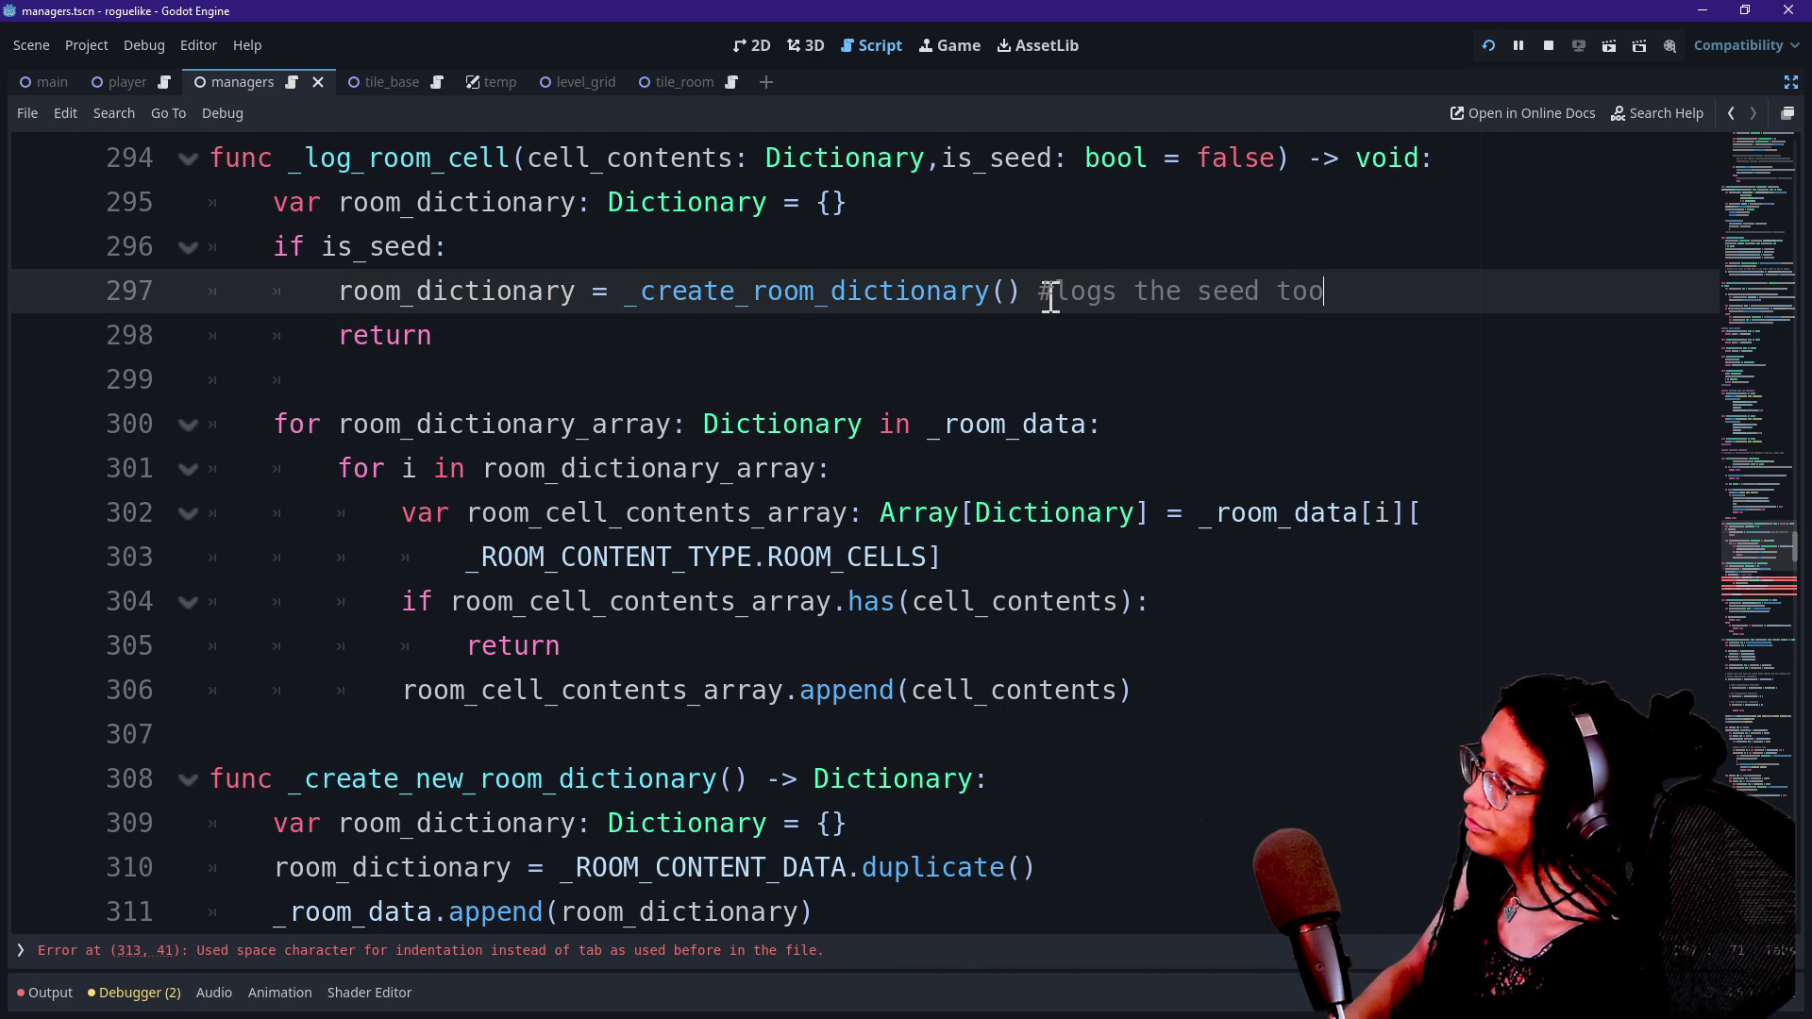
# Look over the is_seed block and its return after adding the '#logs the seed too' comment.
pyautogui.click(749, 423)
pyautogui.doubleClick(378, 335)
pyautogui.click(591, 339)
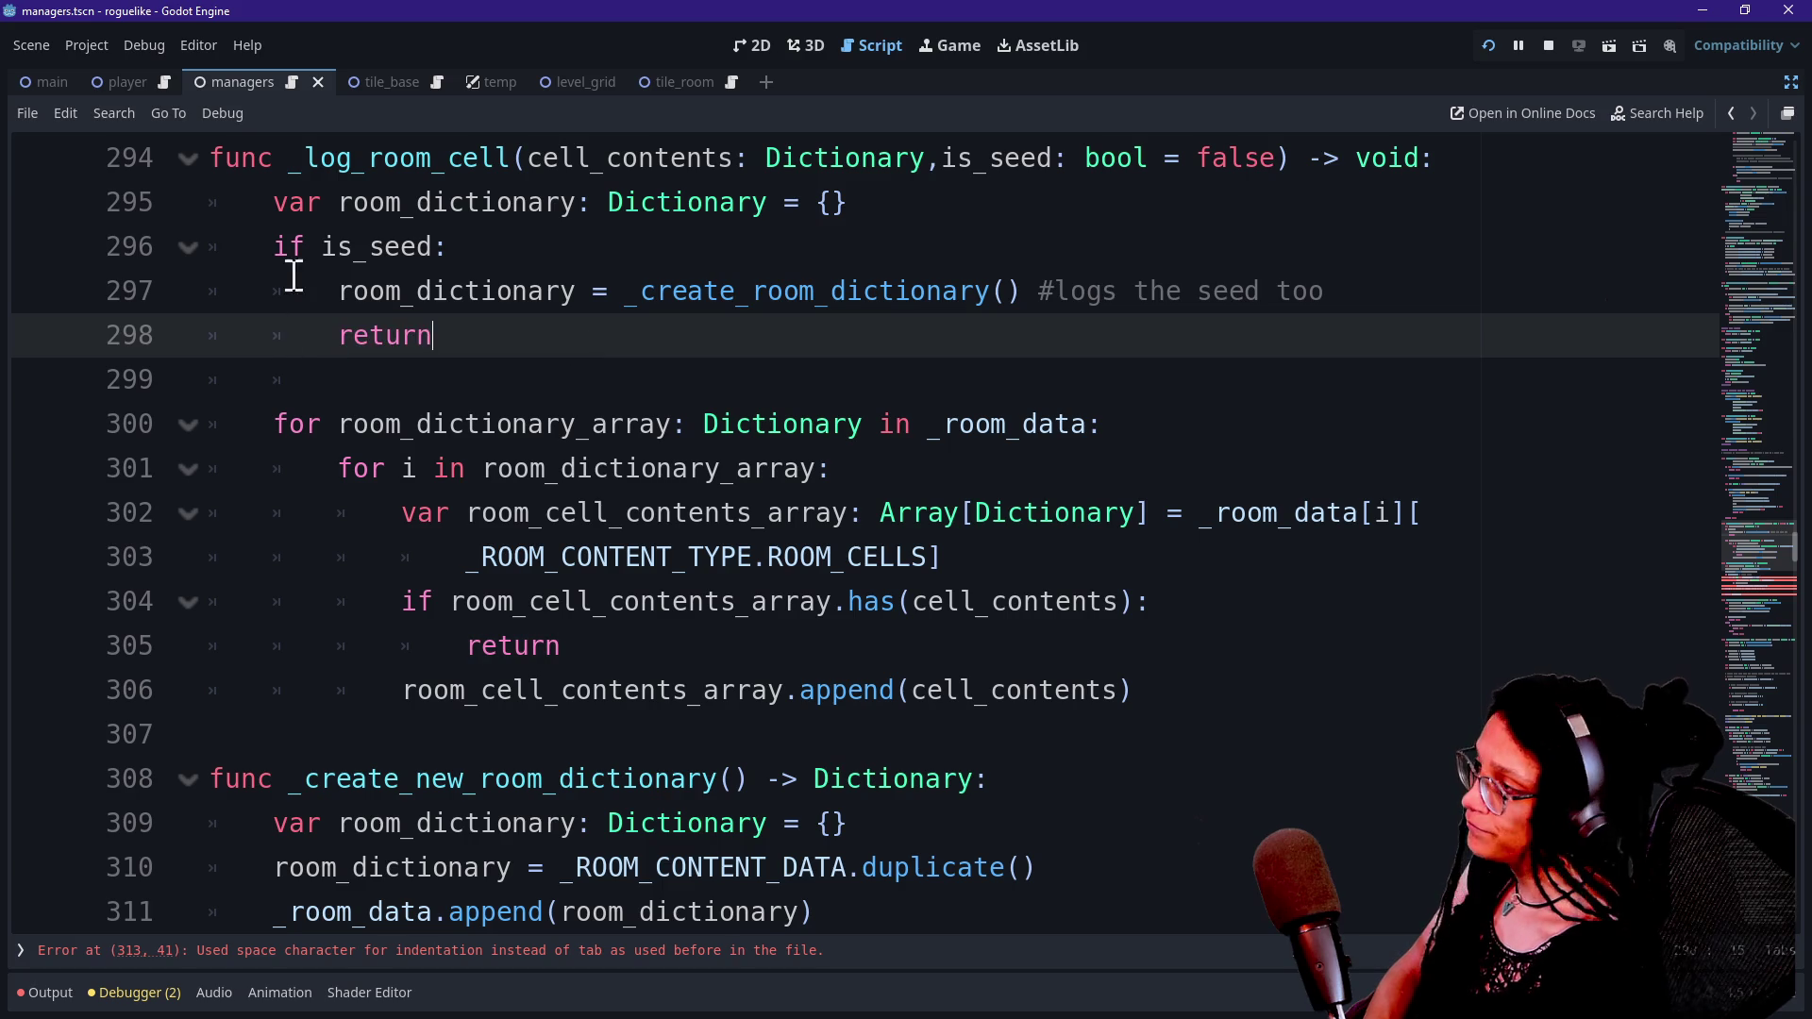
pyautogui.moveTo(319, 247); pyautogui.dragTo(522, 375)
pyautogui.click(522, 376)
pyautogui.click(327, 267)
pyautogui.click(558, 372)
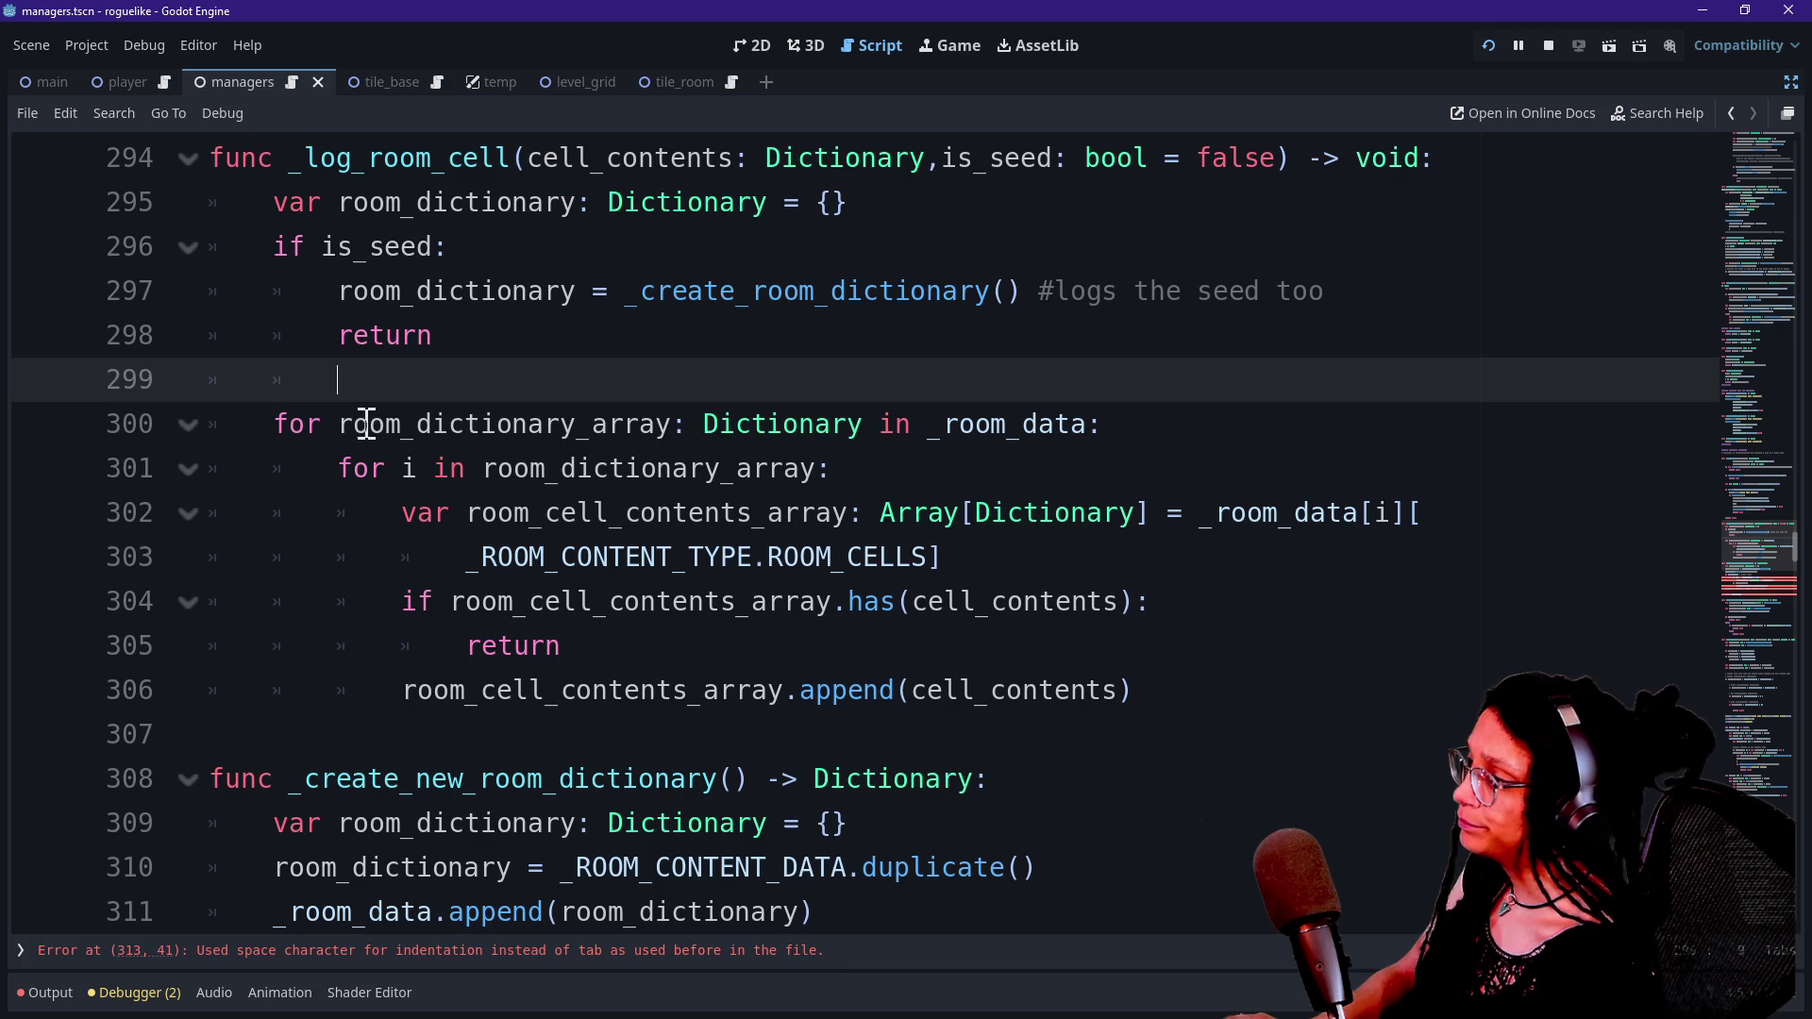
# Rename the outer loop variable over _room_data to room_dictionary by deleting its '_array' suffix.
pyautogui.moveTo(361, 423); pyautogui.dragTo(655, 423)
pyautogui.click(657, 424)
pyautogui.moveTo(935, 424); pyautogui.dragTo(1088, 424)
pyautogui.click(1090, 423)
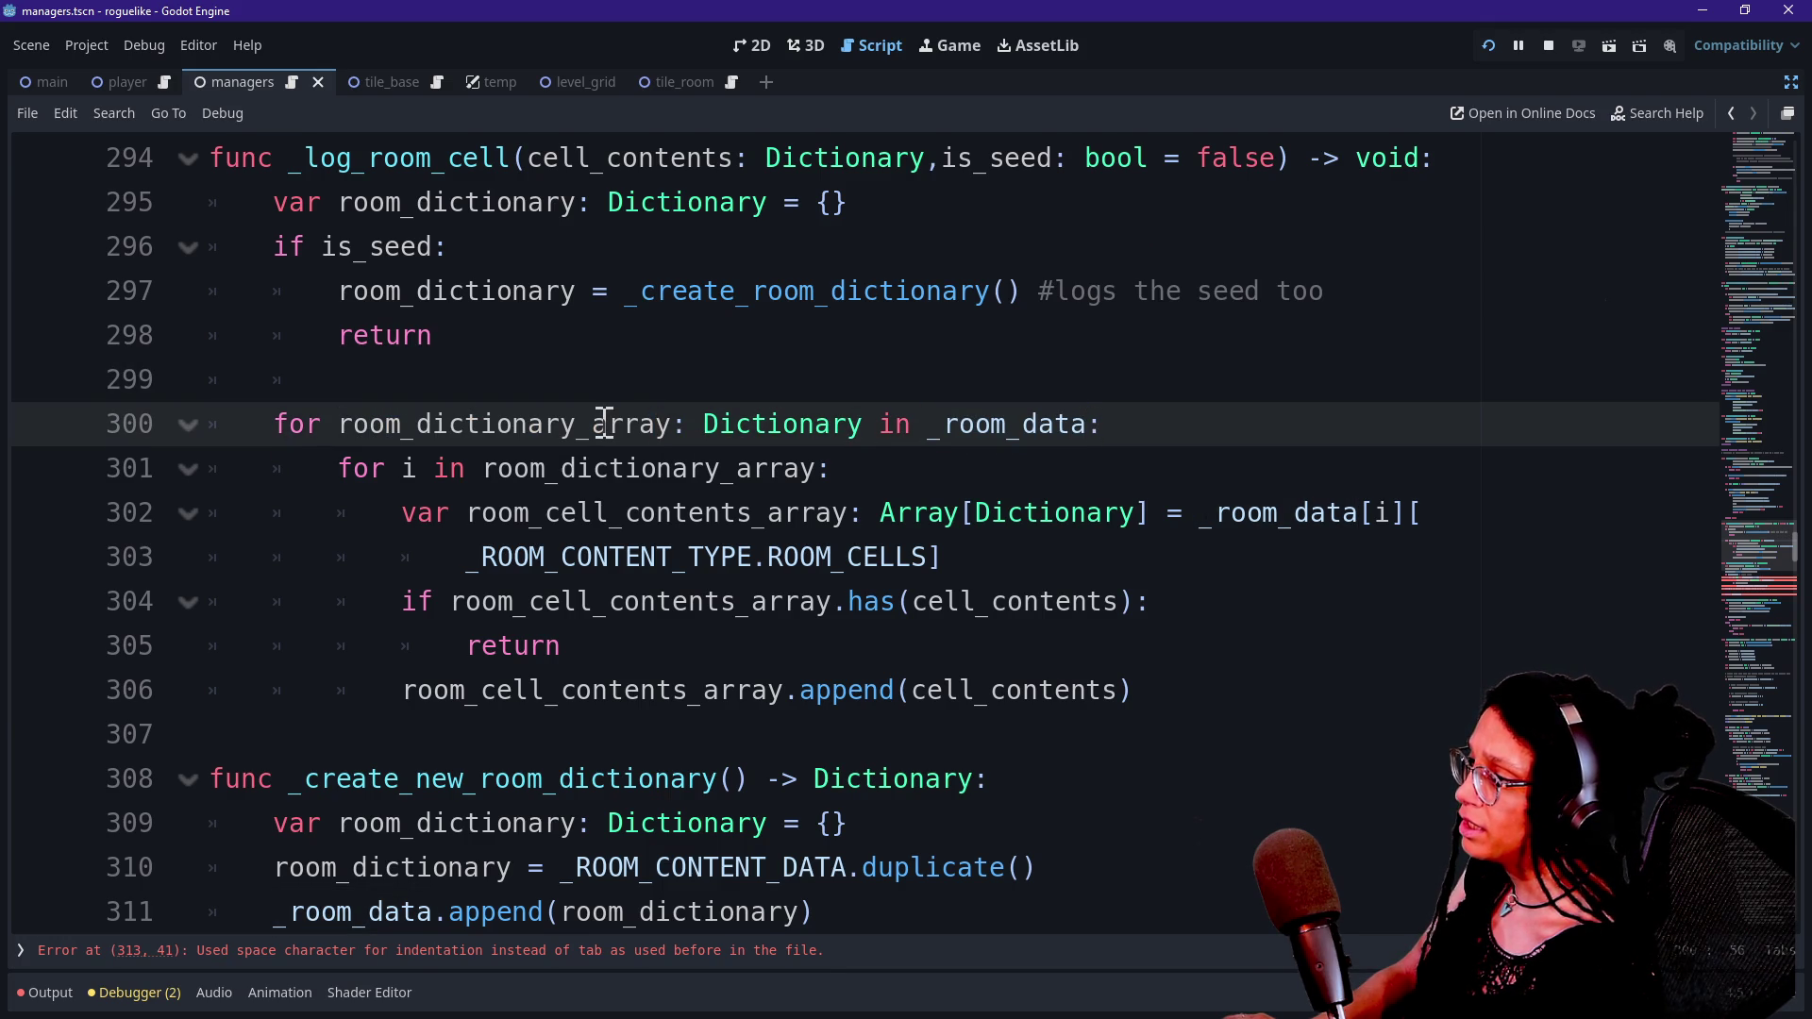
pyautogui.moveTo(585, 424); pyautogui.dragTo(688, 423)
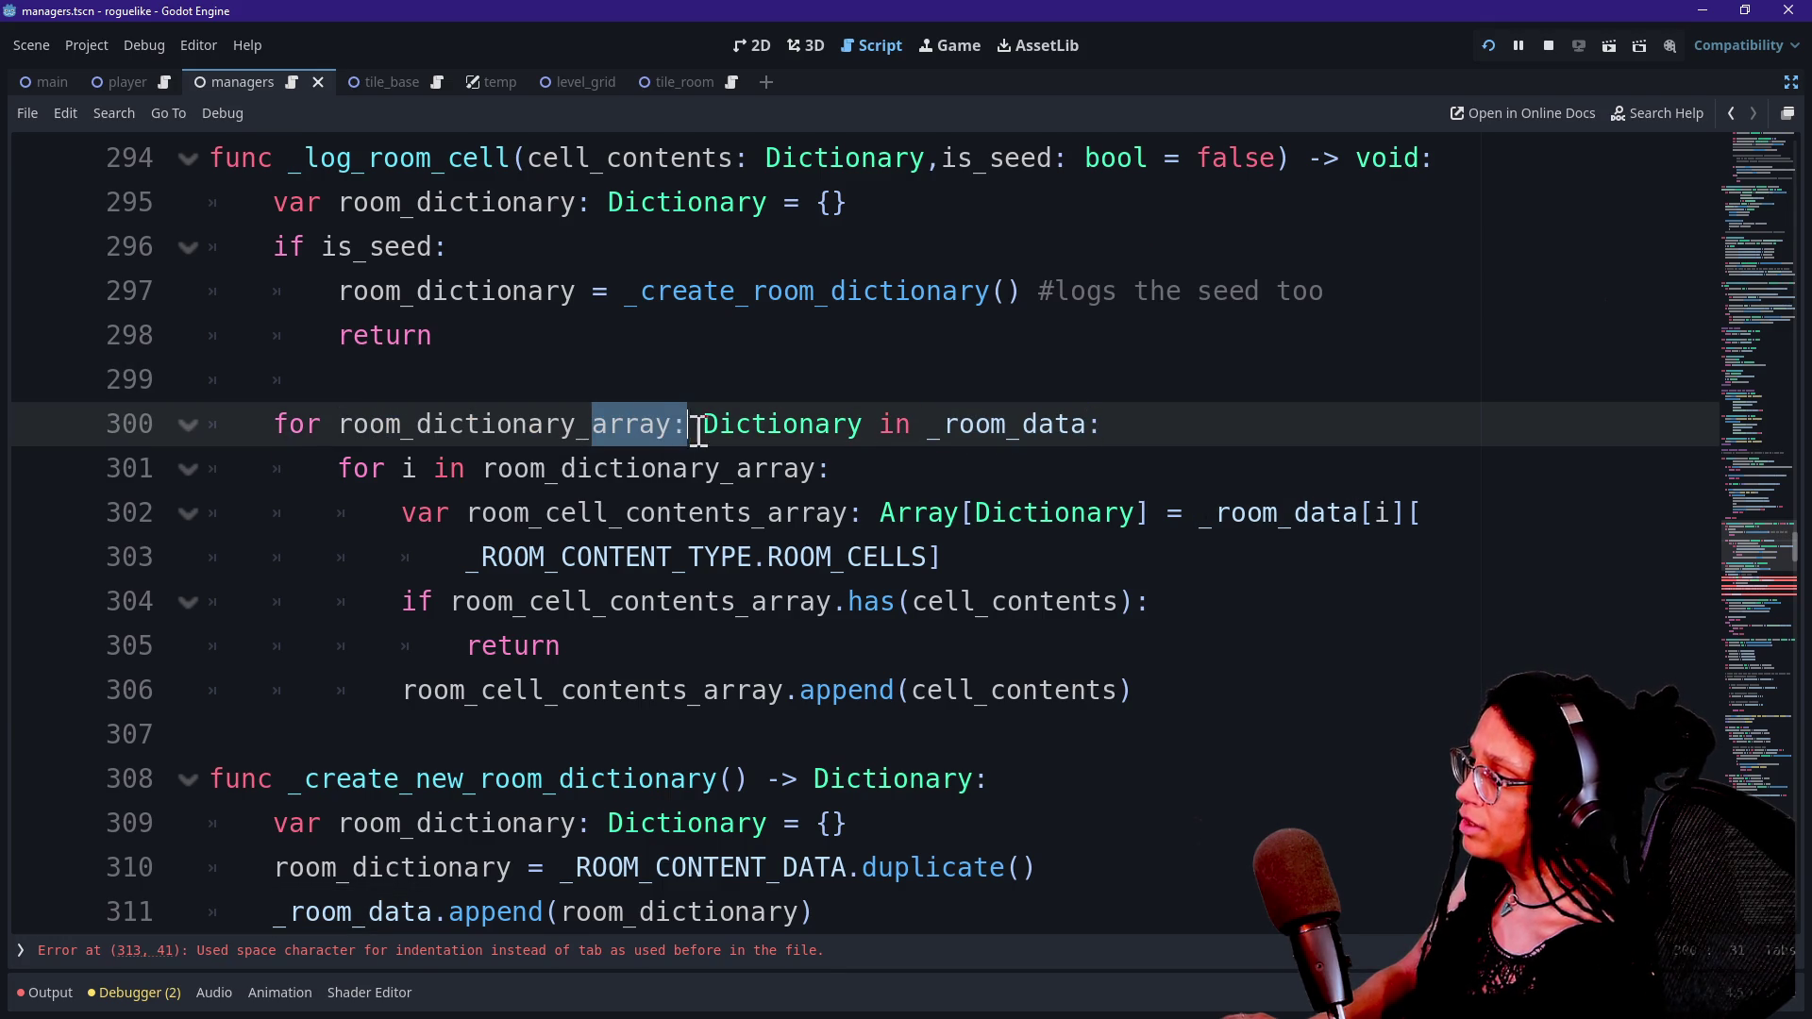
pyautogui.press('BackSpace')
# Rename the outer loop variable to logged_room_dictionary and iterate the inner loop over it.
pyautogui.click(551, 420)
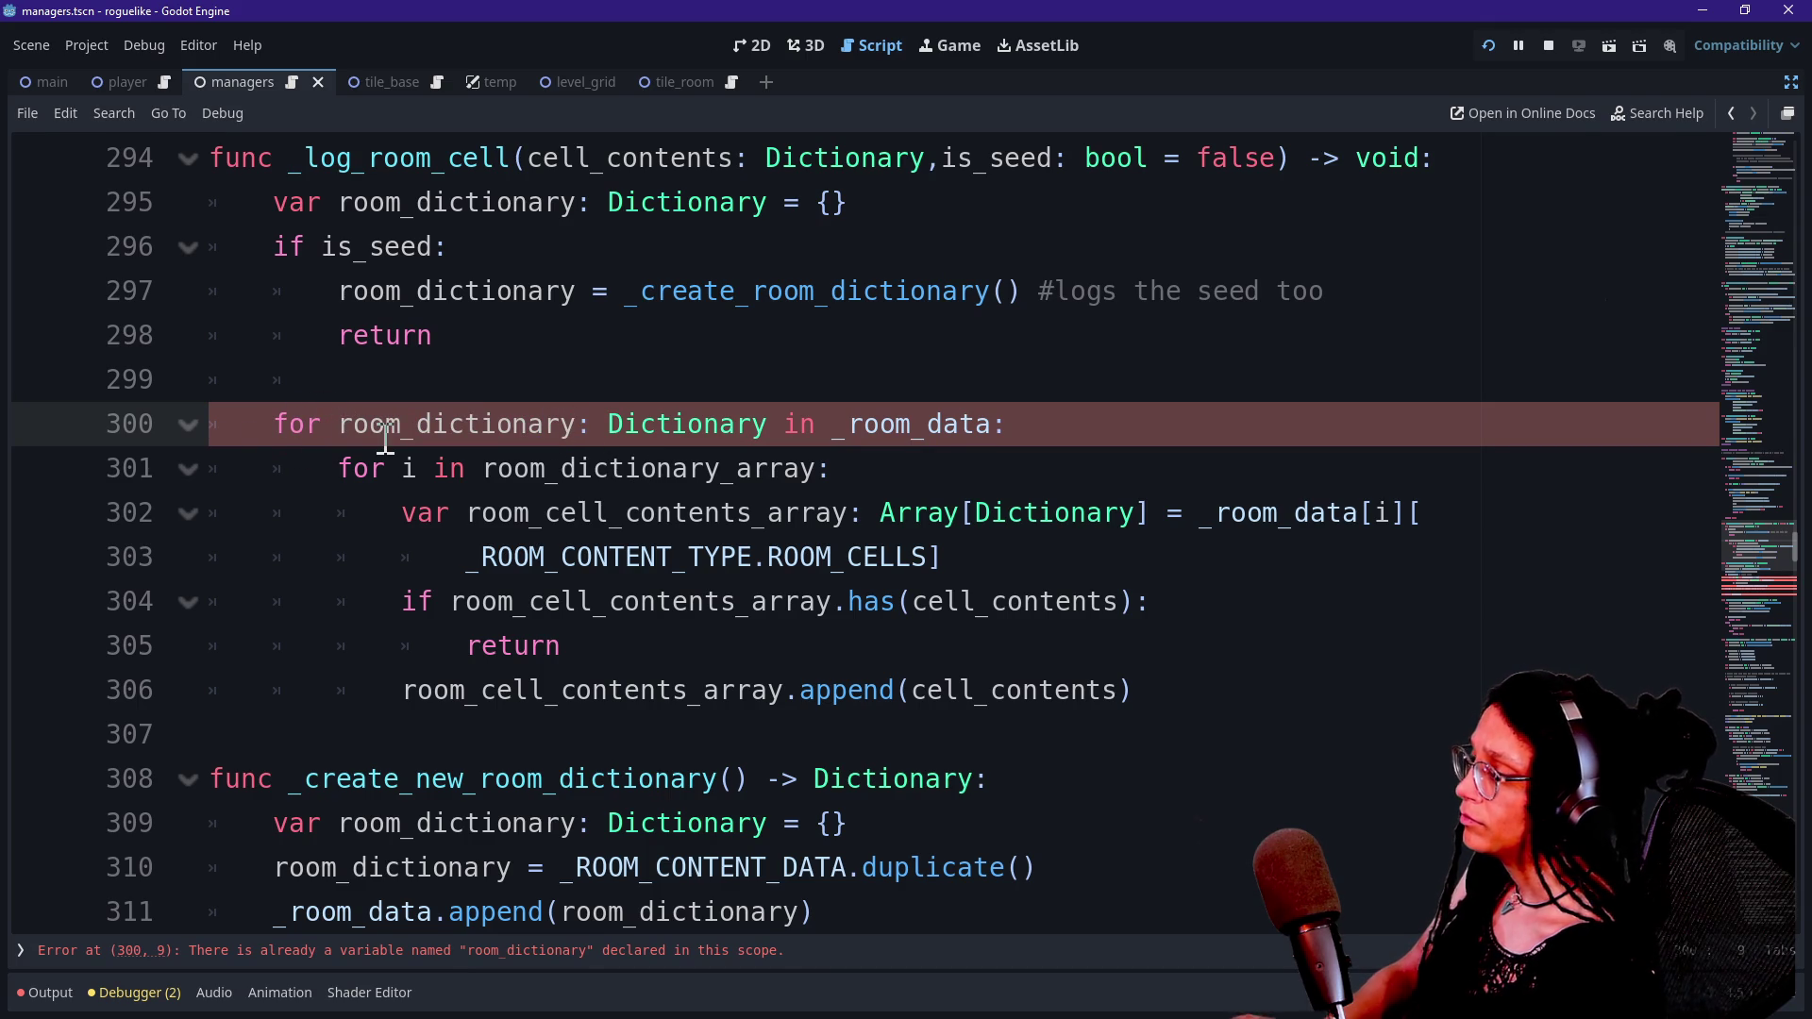
pyautogui.write('logged_')
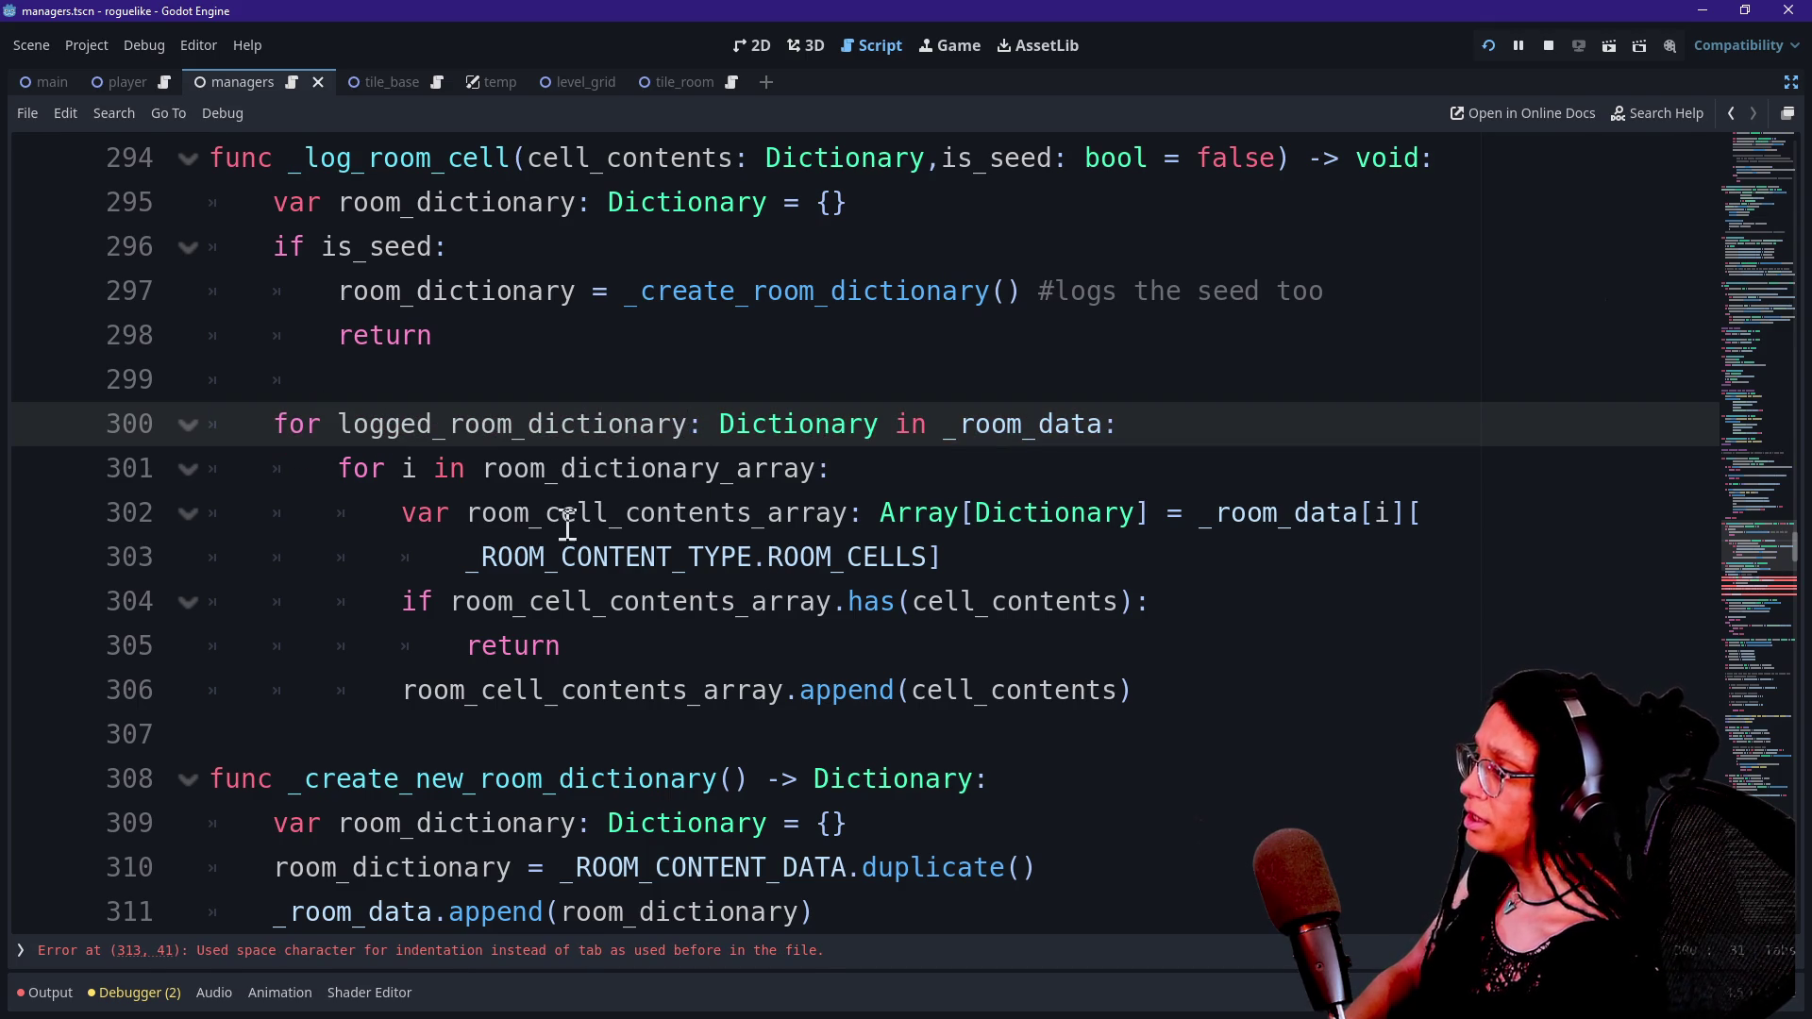
pyautogui.click(482, 469)
pyautogui.write('logged_')
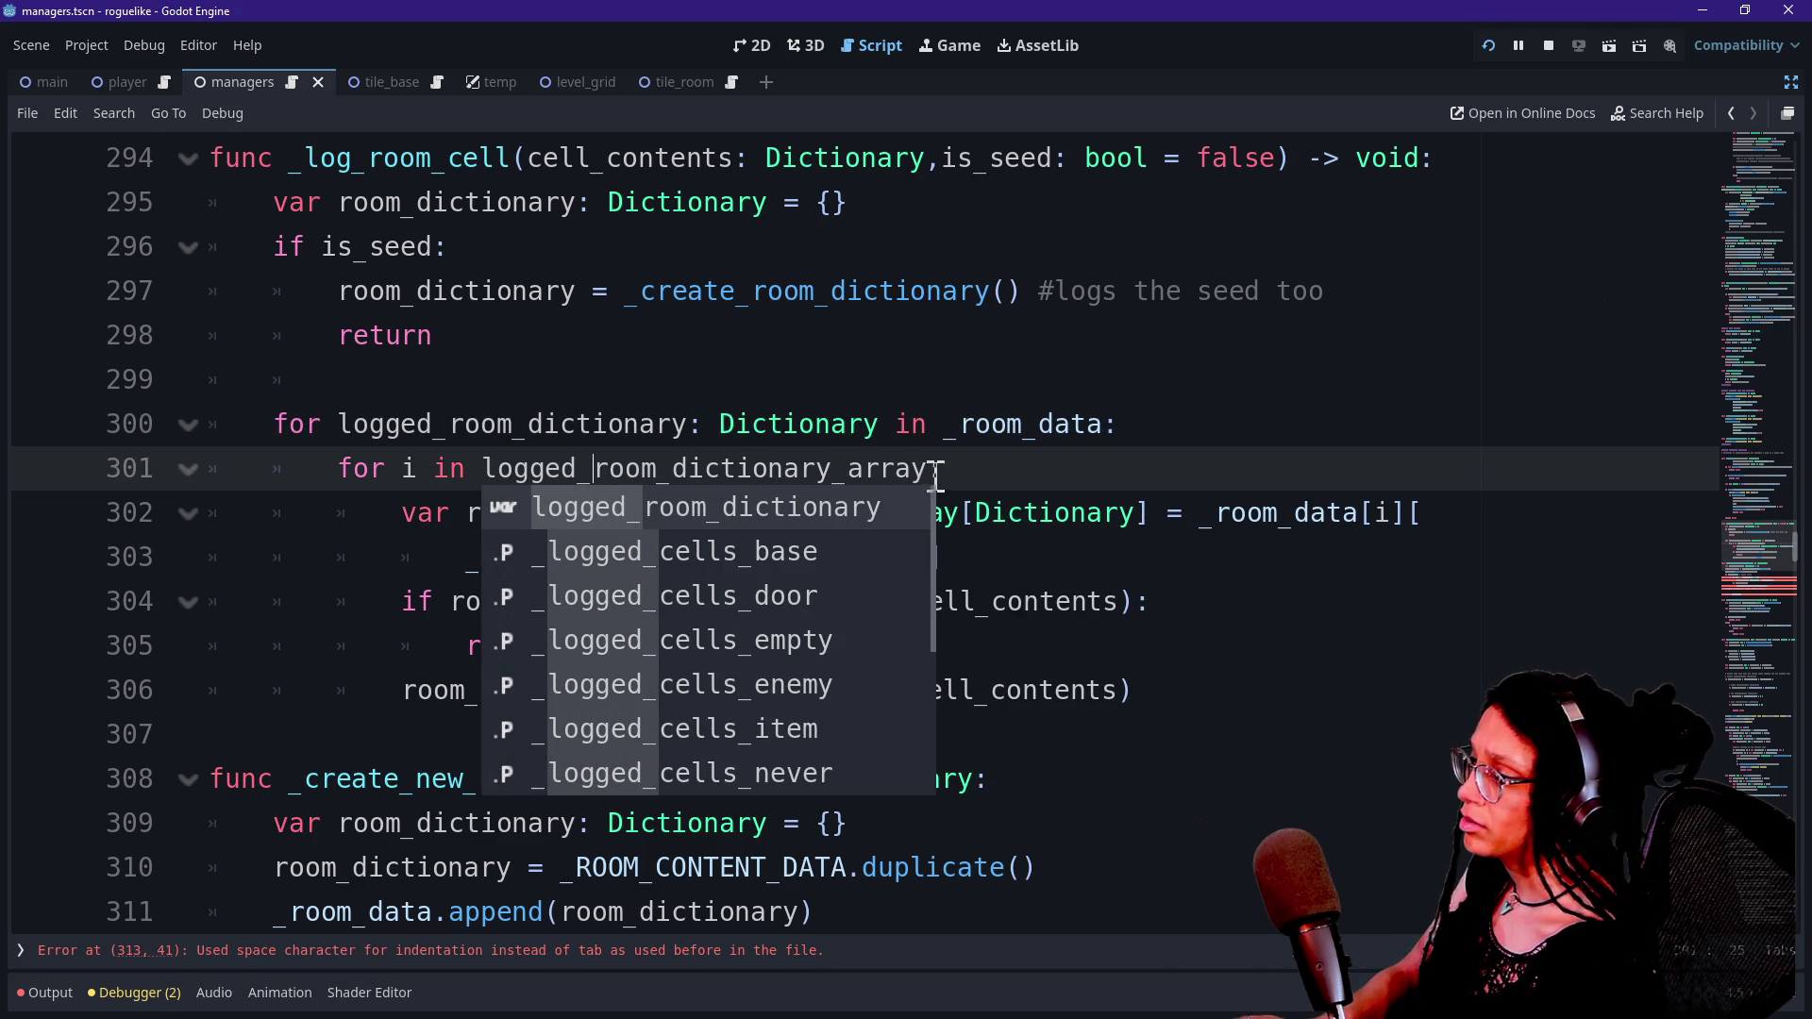
pyautogui.click(934, 468)
pyautogui.press('BackSpace')
pyautogui.press('BackSpace')
pyautogui.press('BackSpace')
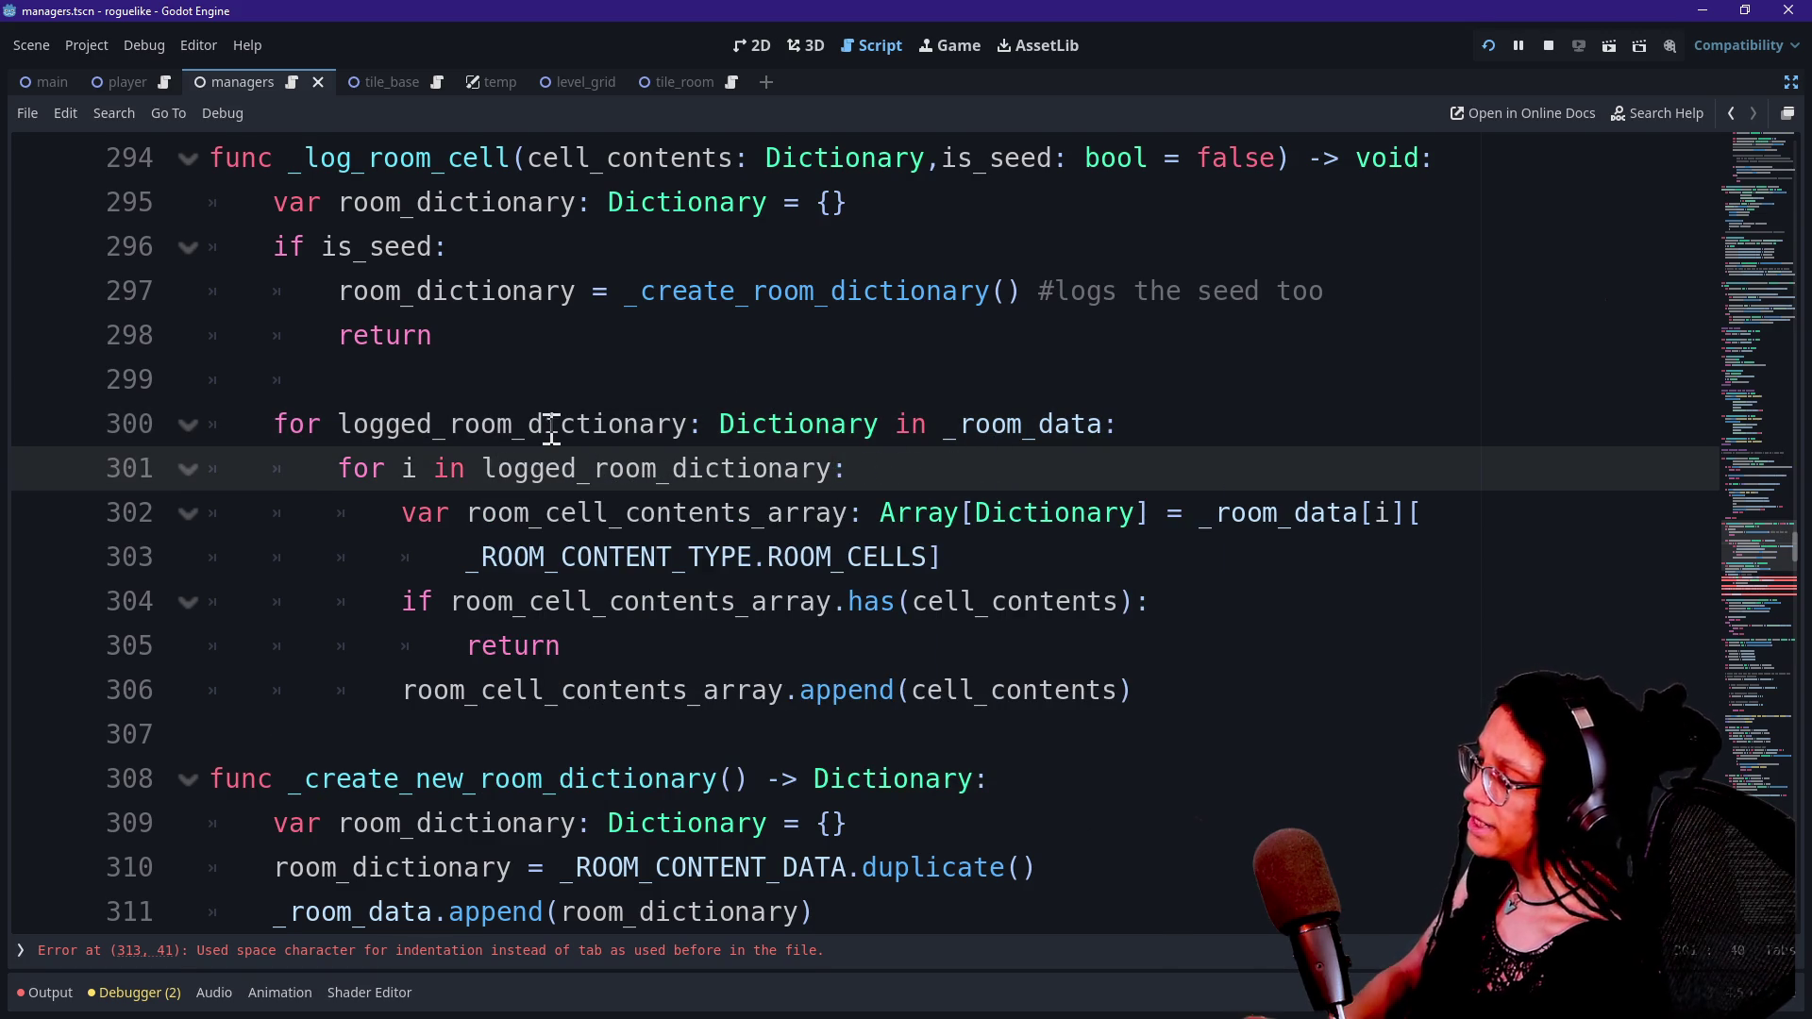
# Review the outer loop header over _room_data and the inner loop's iterable.
pyautogui.moveTo(440, 439); pyautogui.dragTo(732, 425)
pyautogui.click(732, 425)
pyautogui.moveTo(910, 425); pyautogui.dragTo(1090, 442)
pyautogui.click(416, 415)
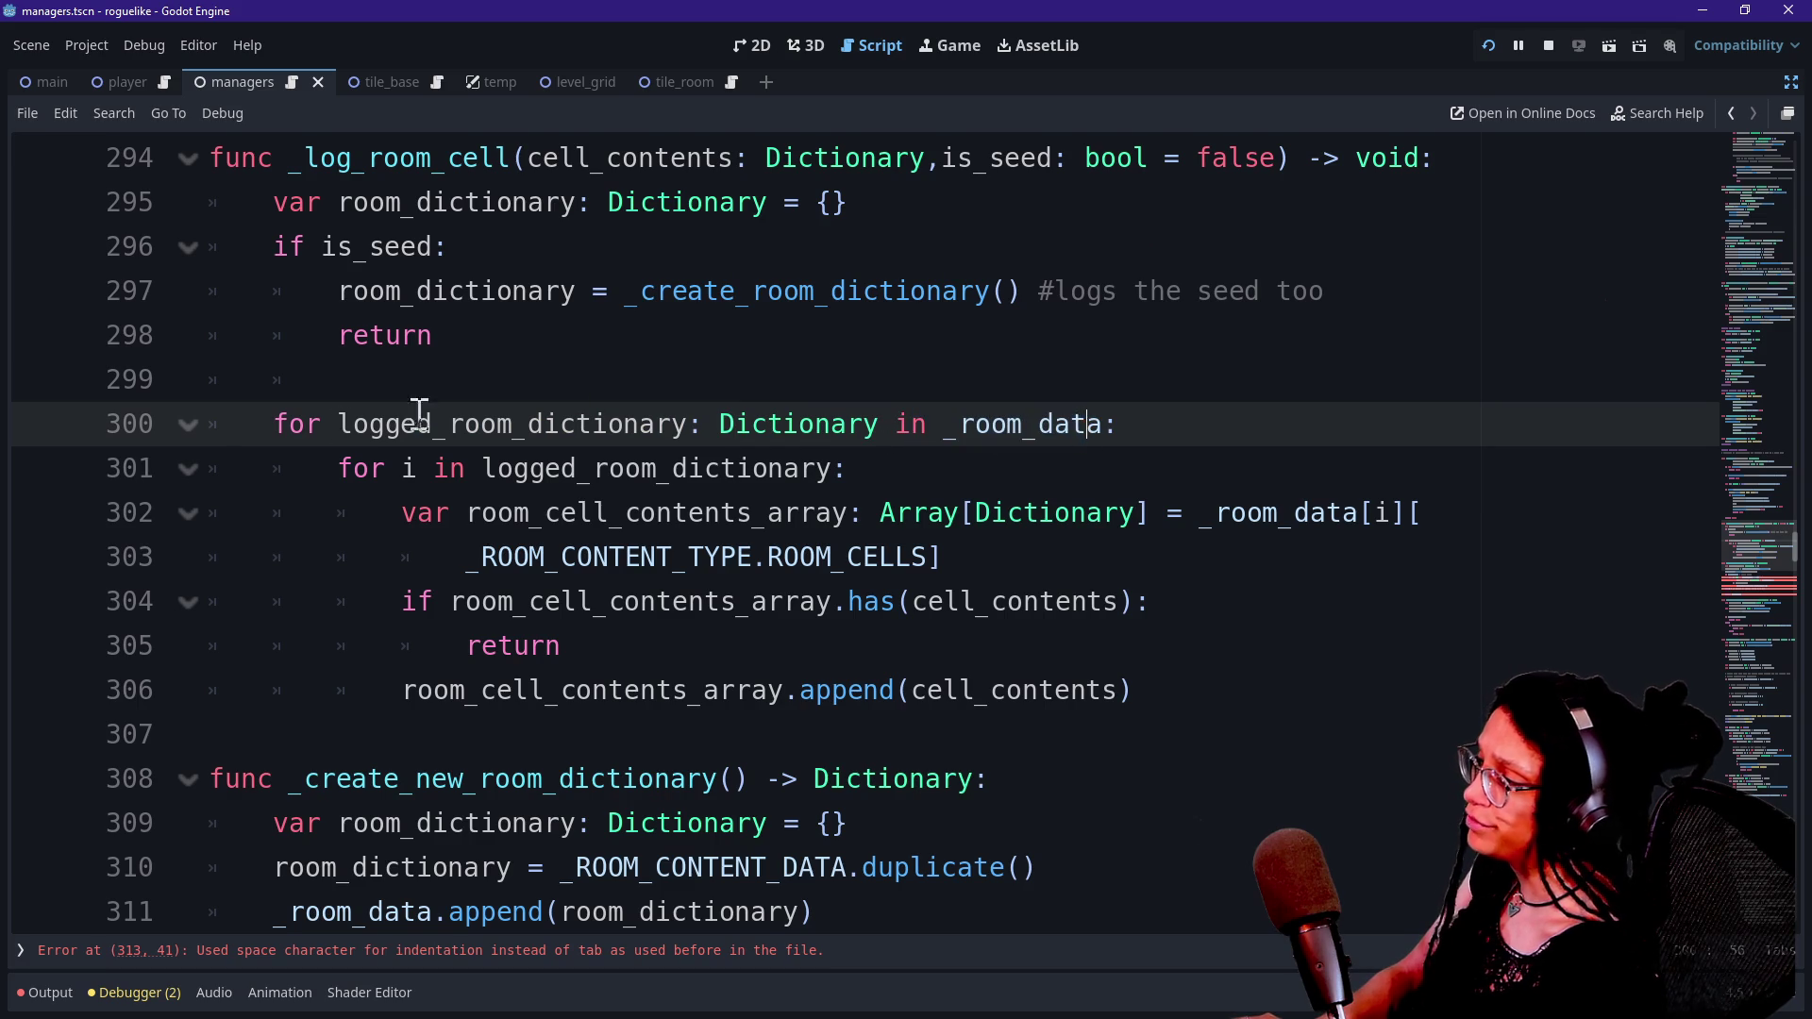
pyautogui.click(510, 509)
pyautogui.moveTo(562, 472); pyautogui.dragTo(791, 478)
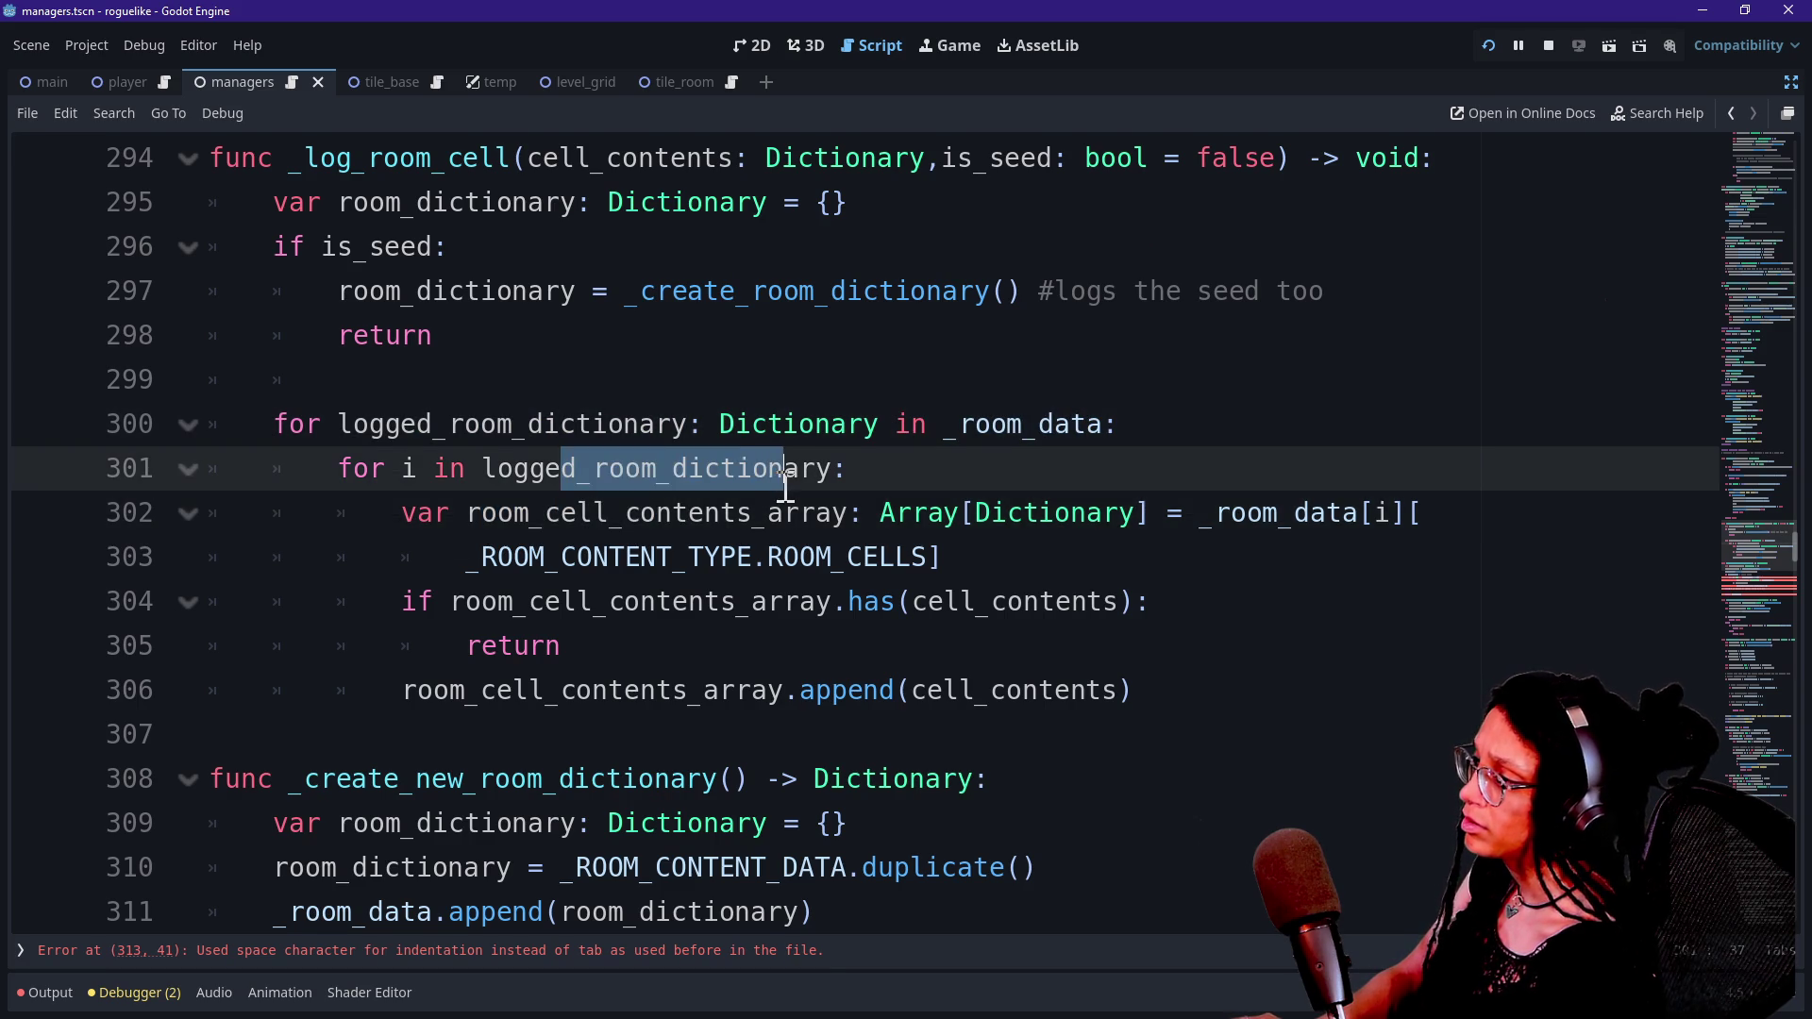
pyautogui.click(791, 478)
pyautogui.scroll(-1, 802, 478)
# Type the inner loop index as 'i: int'.
pyautogui.click(417, 335)
pyautogui.write(': int')
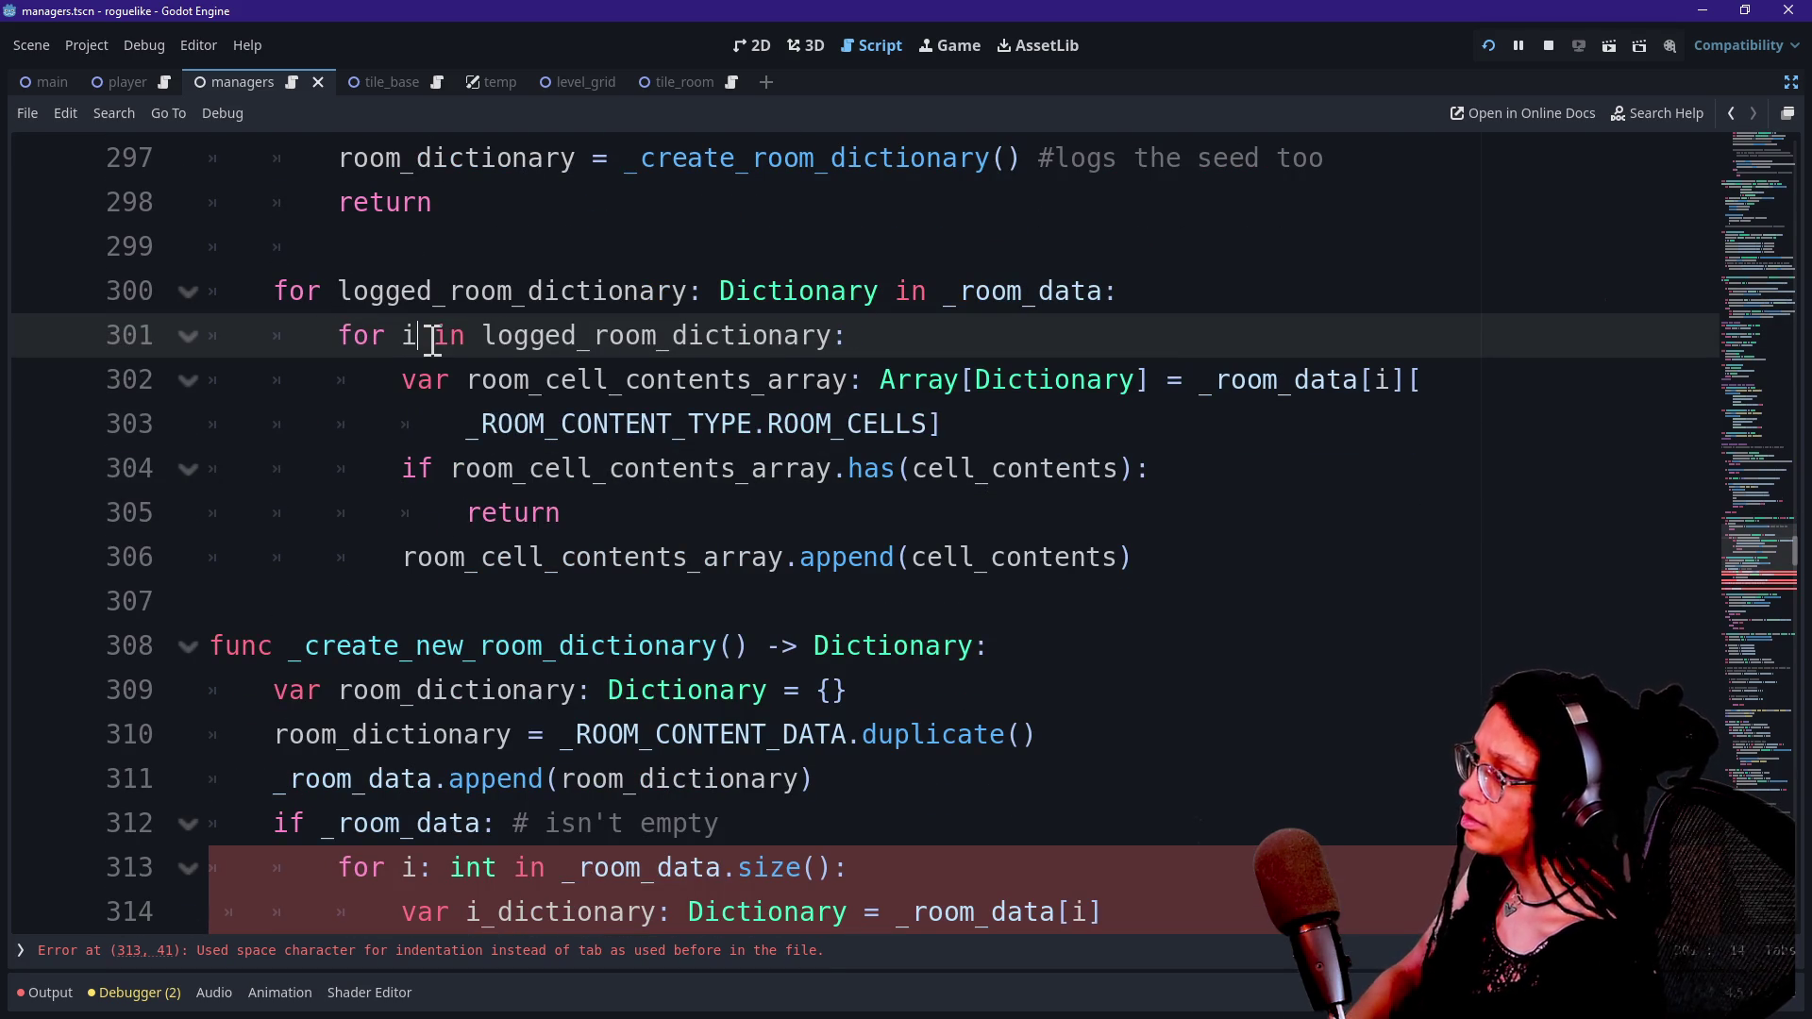
pyautogui.moveTo(386, 335); pyautogui.dragTo(393, 361)
pyautogui.click(646, 426)
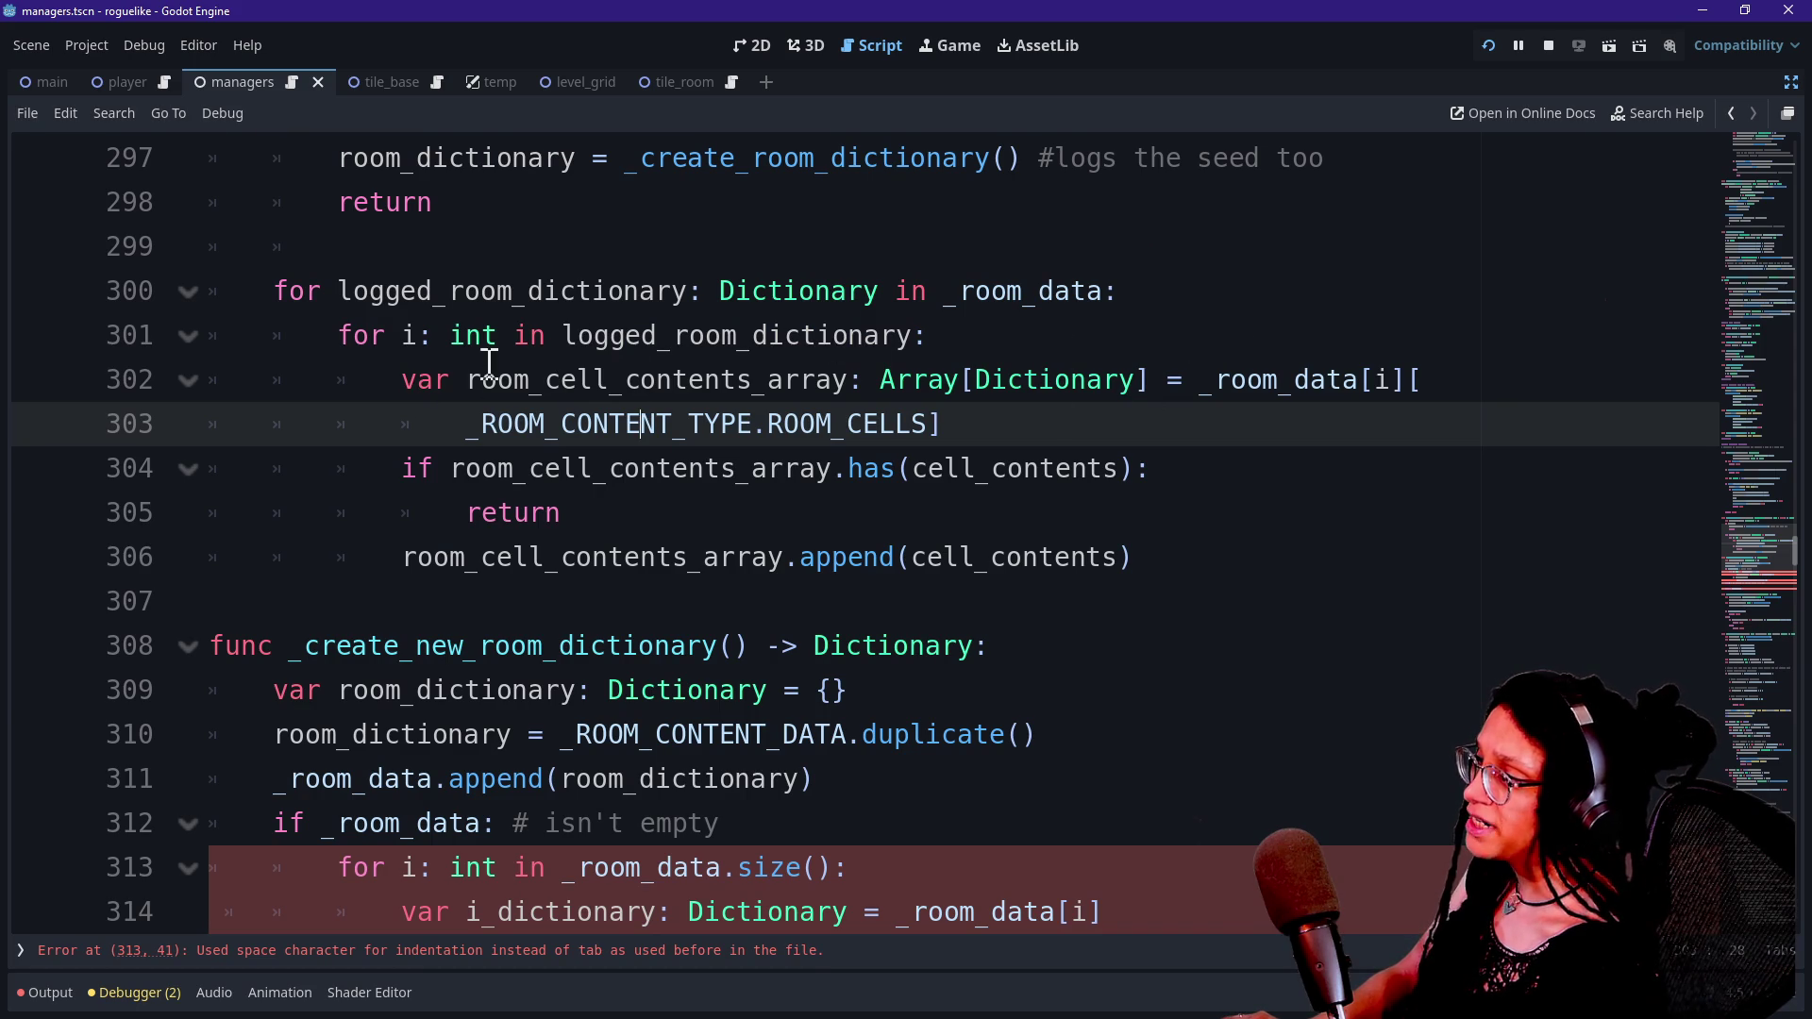
# Check the room_cell_contents_array declaration, ROOM_CELLS reference and cell_contents has-check.
pyautogui.moveTo(473, 376); pyautogui.dragTo(831, 382)
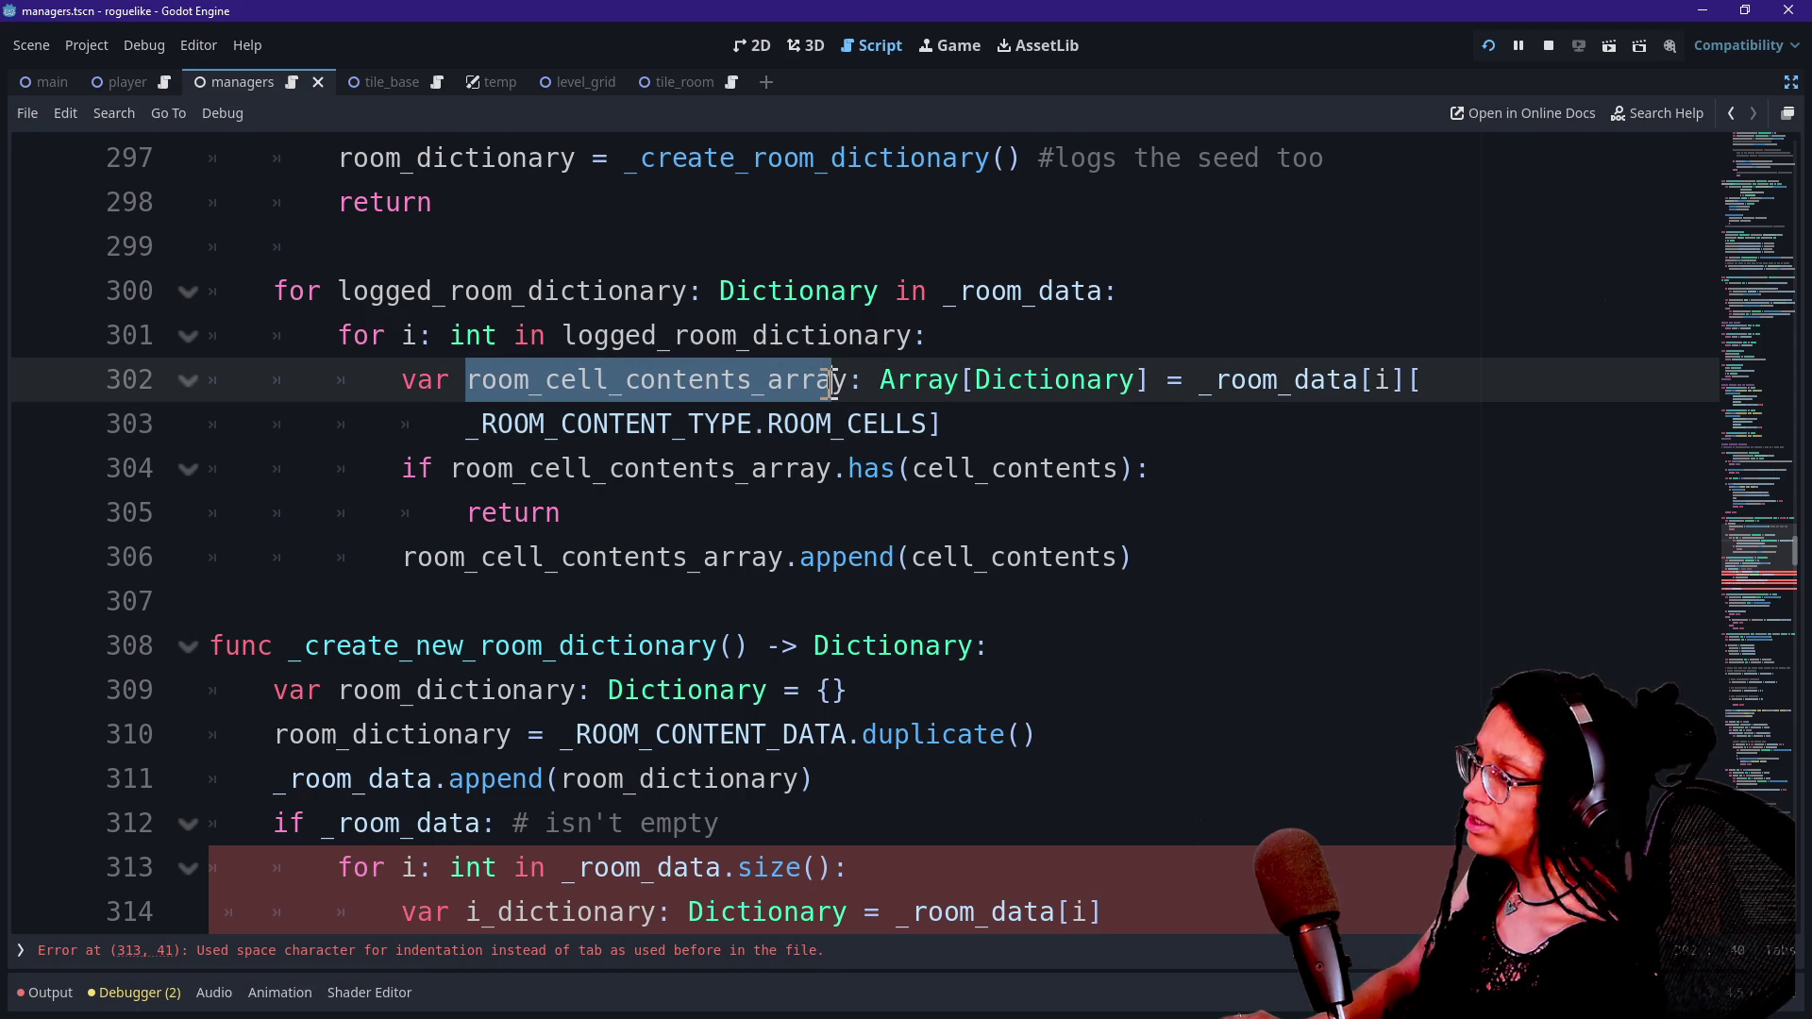
pyautogui.moveTo(674, 425)
pyautogui.mouseDown()
pyautogui.moveTo(991, 437)
pyautogui.moveTo(831, 378)
pyautogui.moveTo(882, 425)
pyautogui.moveTo(916, 426)
pyautogui.mouseUp()
pyautogui.moveTo(563, 335); pyautogui.dragTo(941, 340)
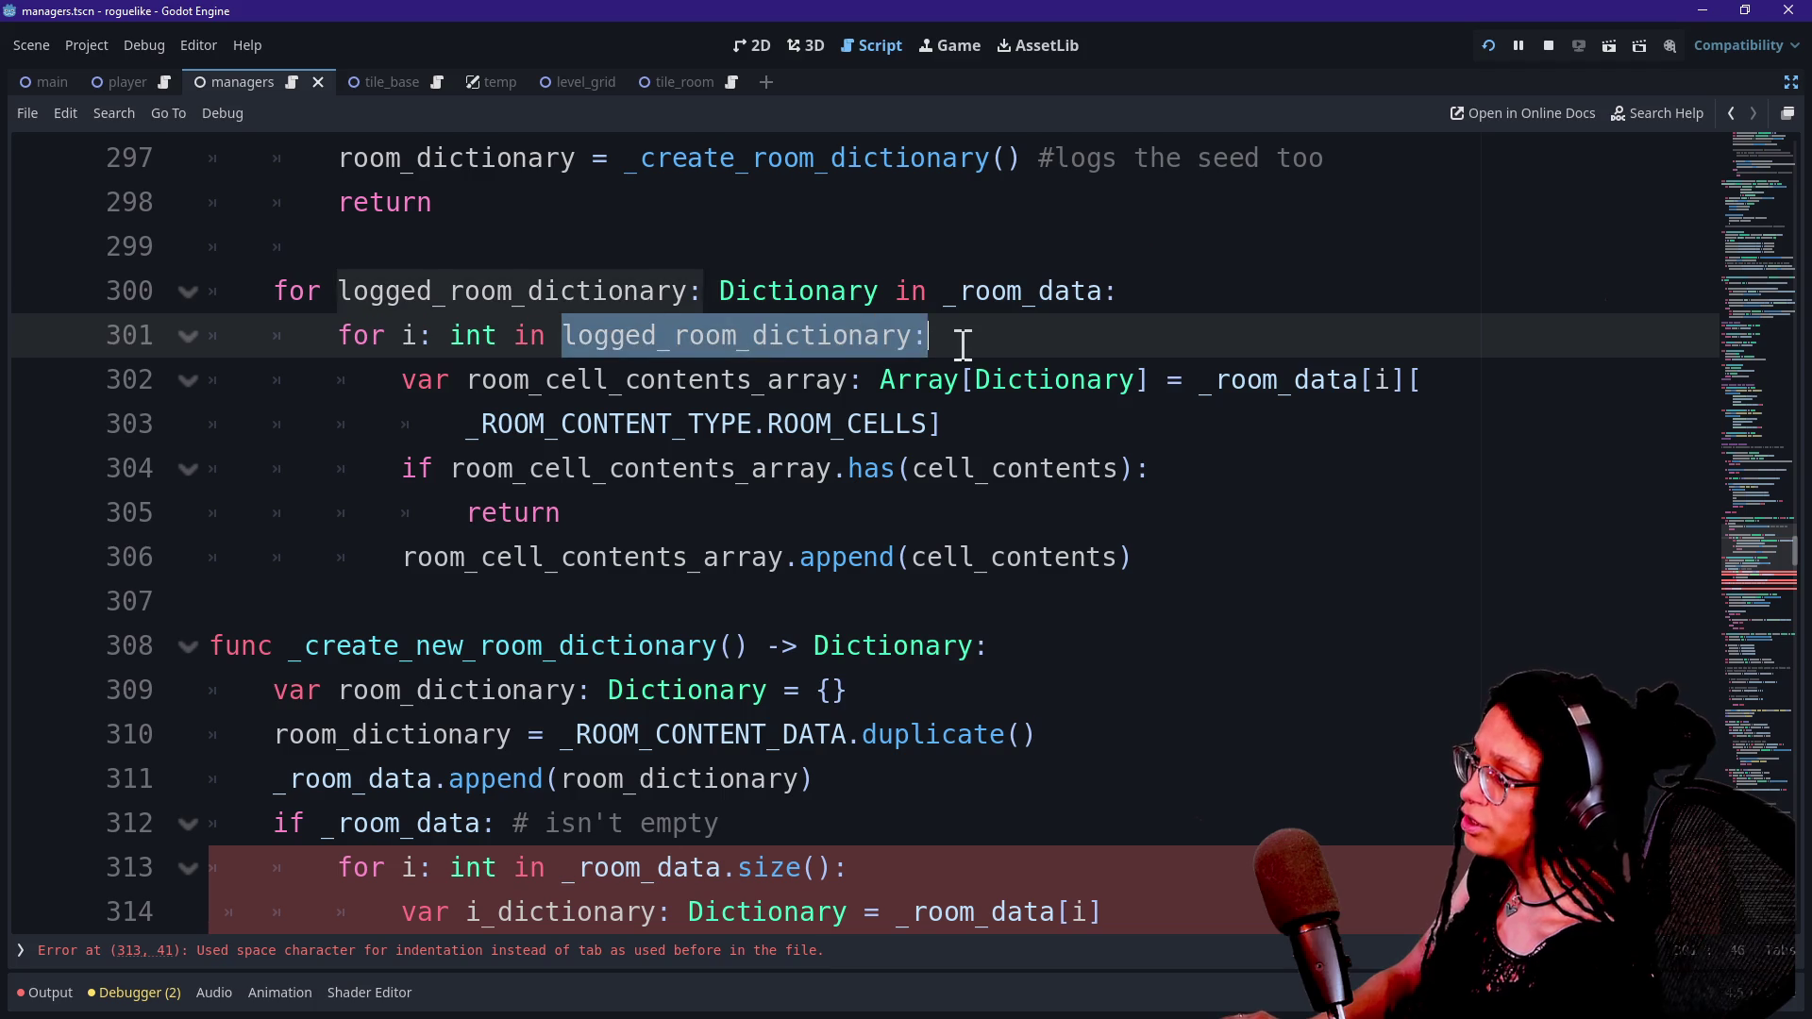
pyautogui.click(963, 344)
pyautogui.moveTo(453, 472)
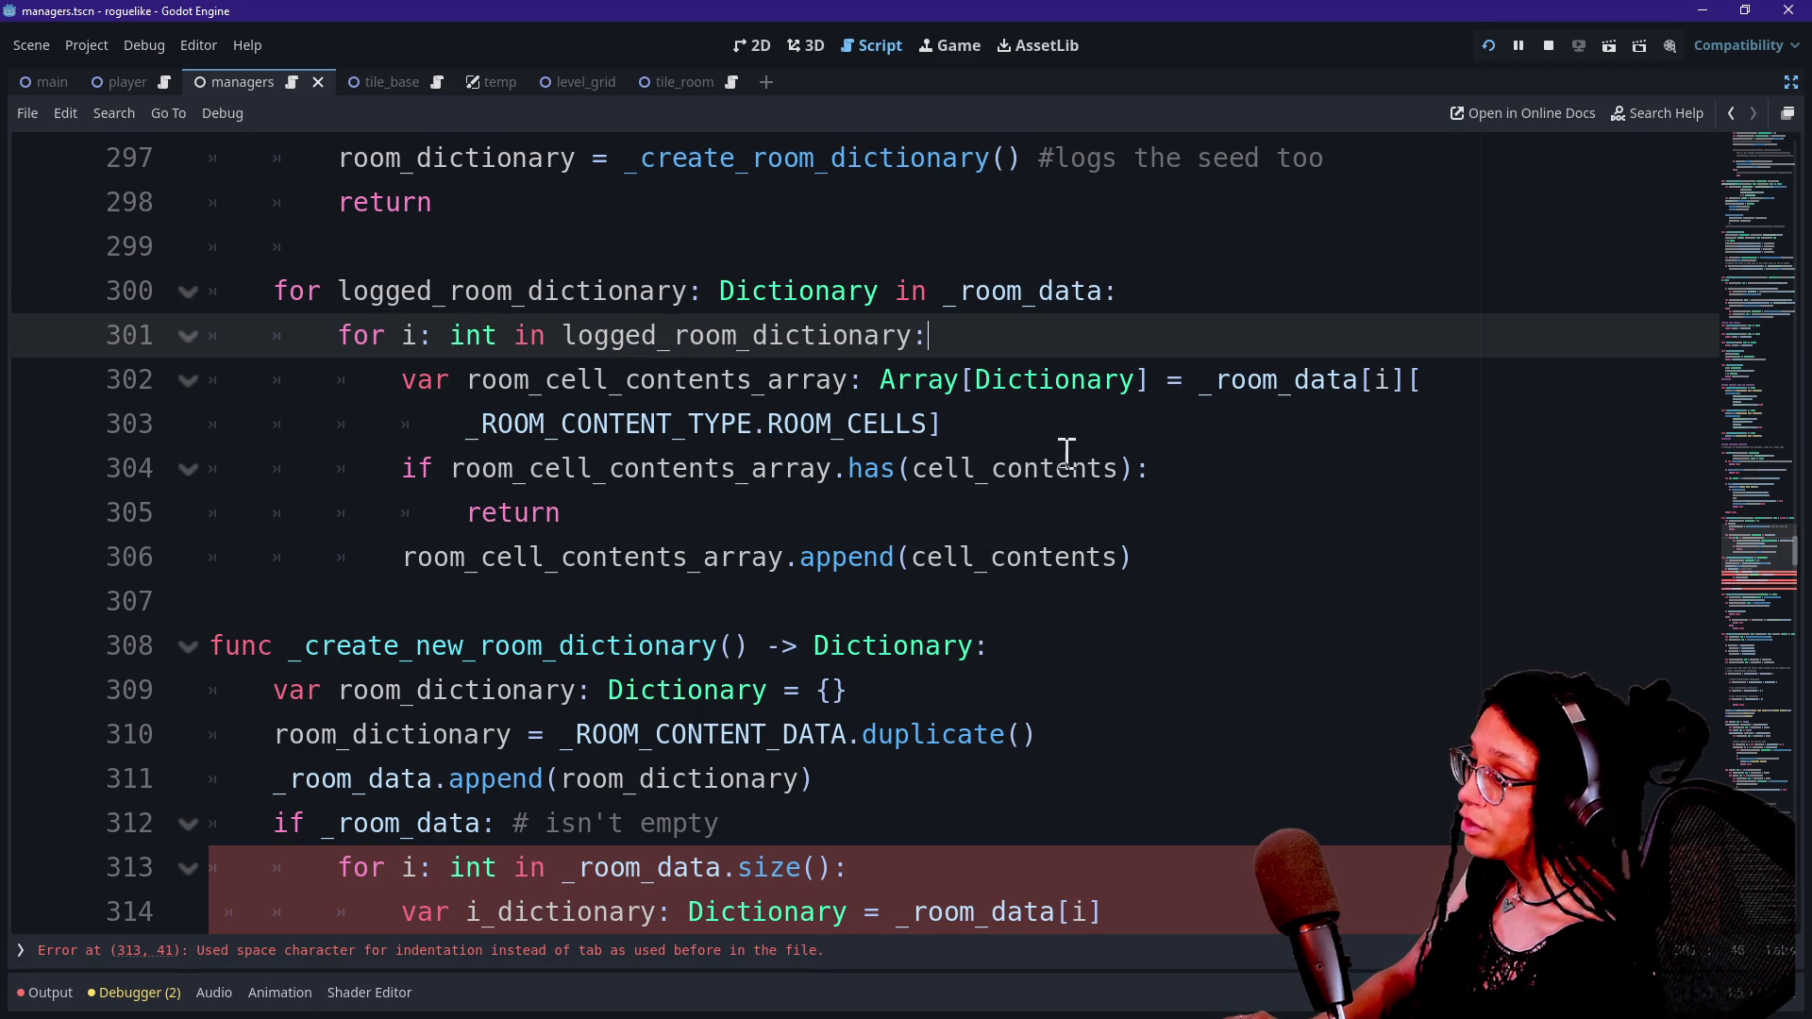
pyautogui.moveTo(910, 472); pyautogui.dragTo(1119, 477)
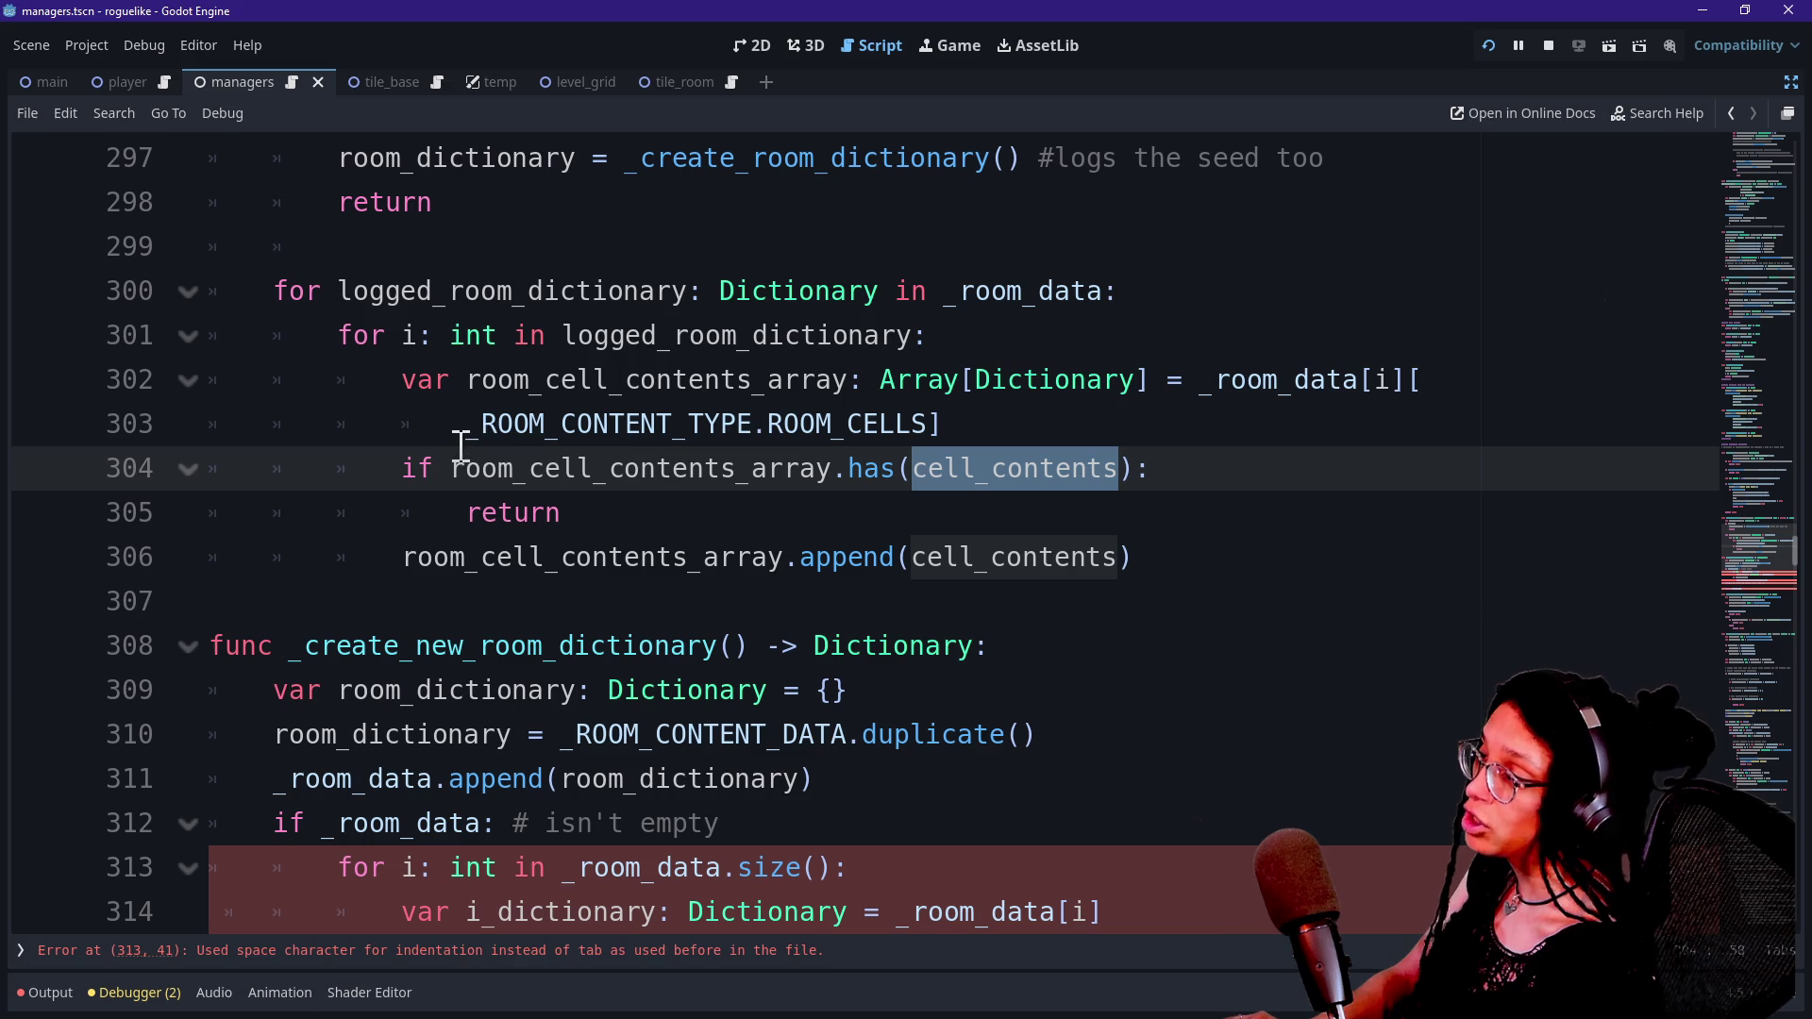
pyautogui.moveTo(463, 472); pyautogui.dragTo(836, 472)
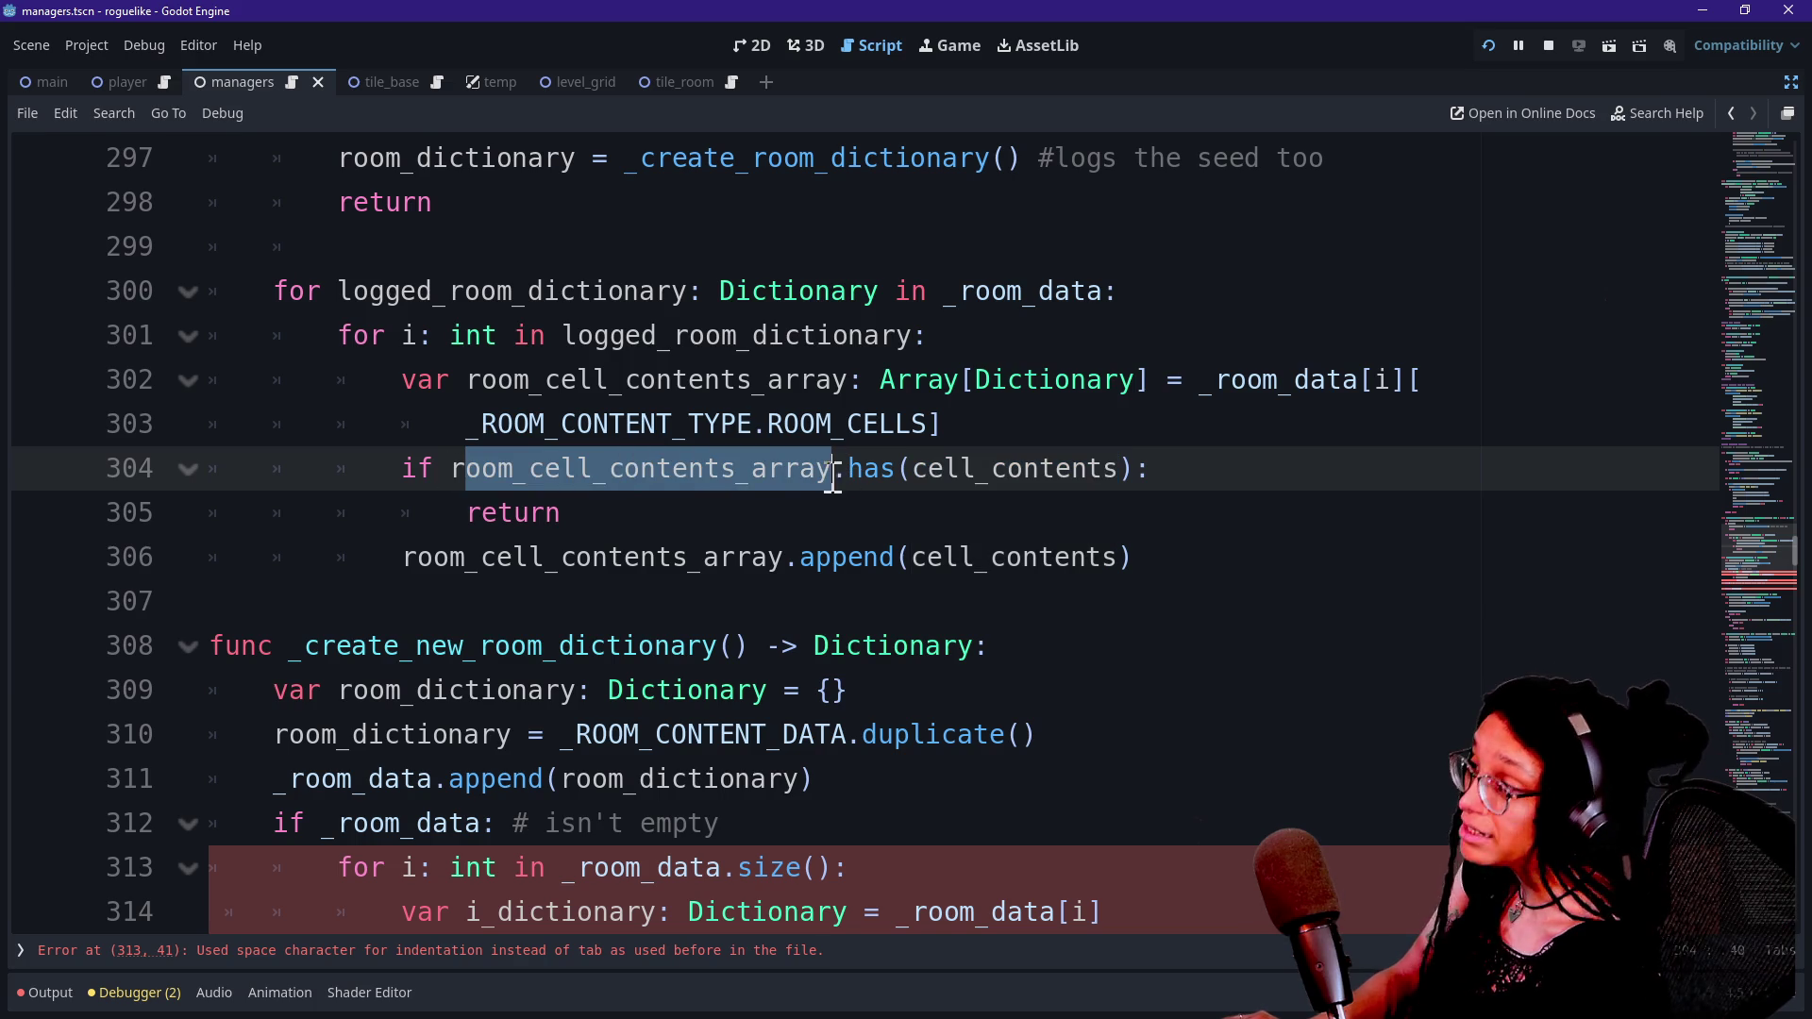
pyautogui.click(832, 473)
# Review the early return and the room_cell_contents_array append line below it.
pyautogui.moveTo(472, 514); pyautogui.dragTo(565, 513)
pyautogui.click(589, 521)
pyautogui.moveTo(404, 555); pyautogui.dragTo(1060, 554)
pyautogui.click(1058, 547)
pyautogui.moveTo(815, 566); pyautogui.dragTo(1027, 557)
pyautogui.click(1027, 557)
pyautogui.moveTo(529, 557); pyautogui.dragTo(764, 557)
pyautogui.click(761, 555)
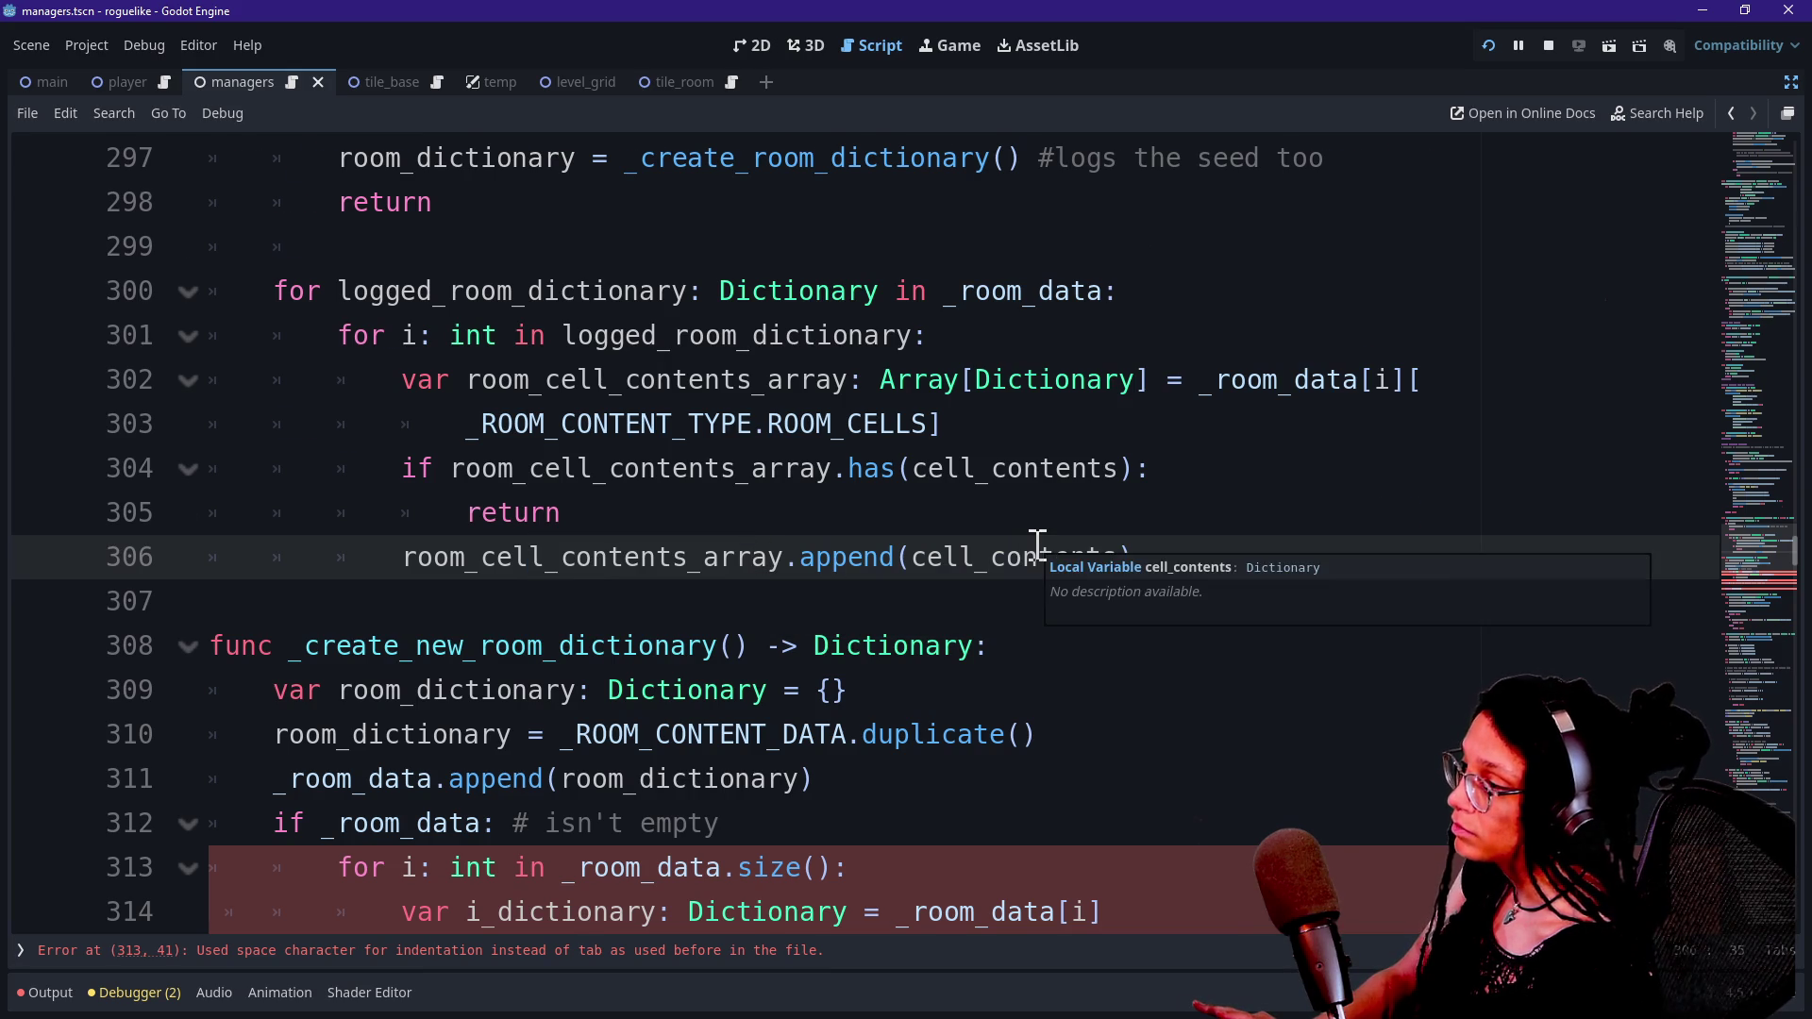
pyautogui.scroll(1, 1038, 545)
pyautogui.scroll(-1, 1143, 625)
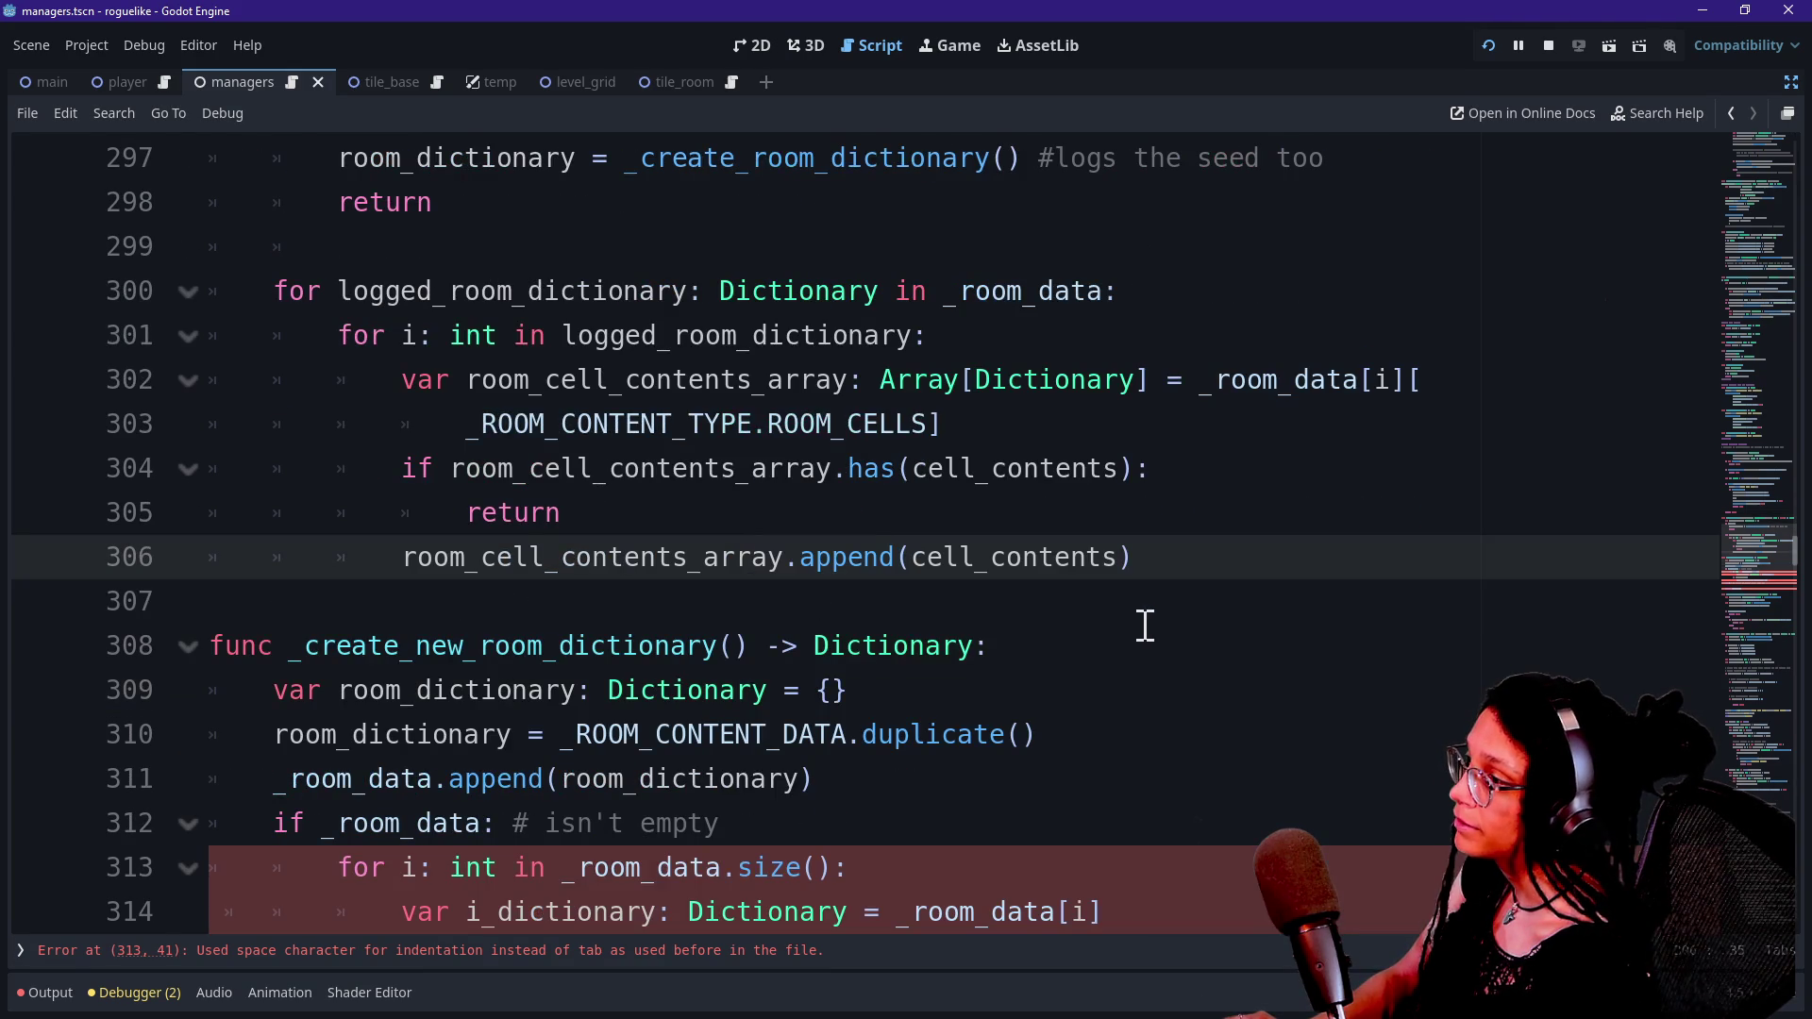
pyautogui.scroll(-2, 1154, 602)
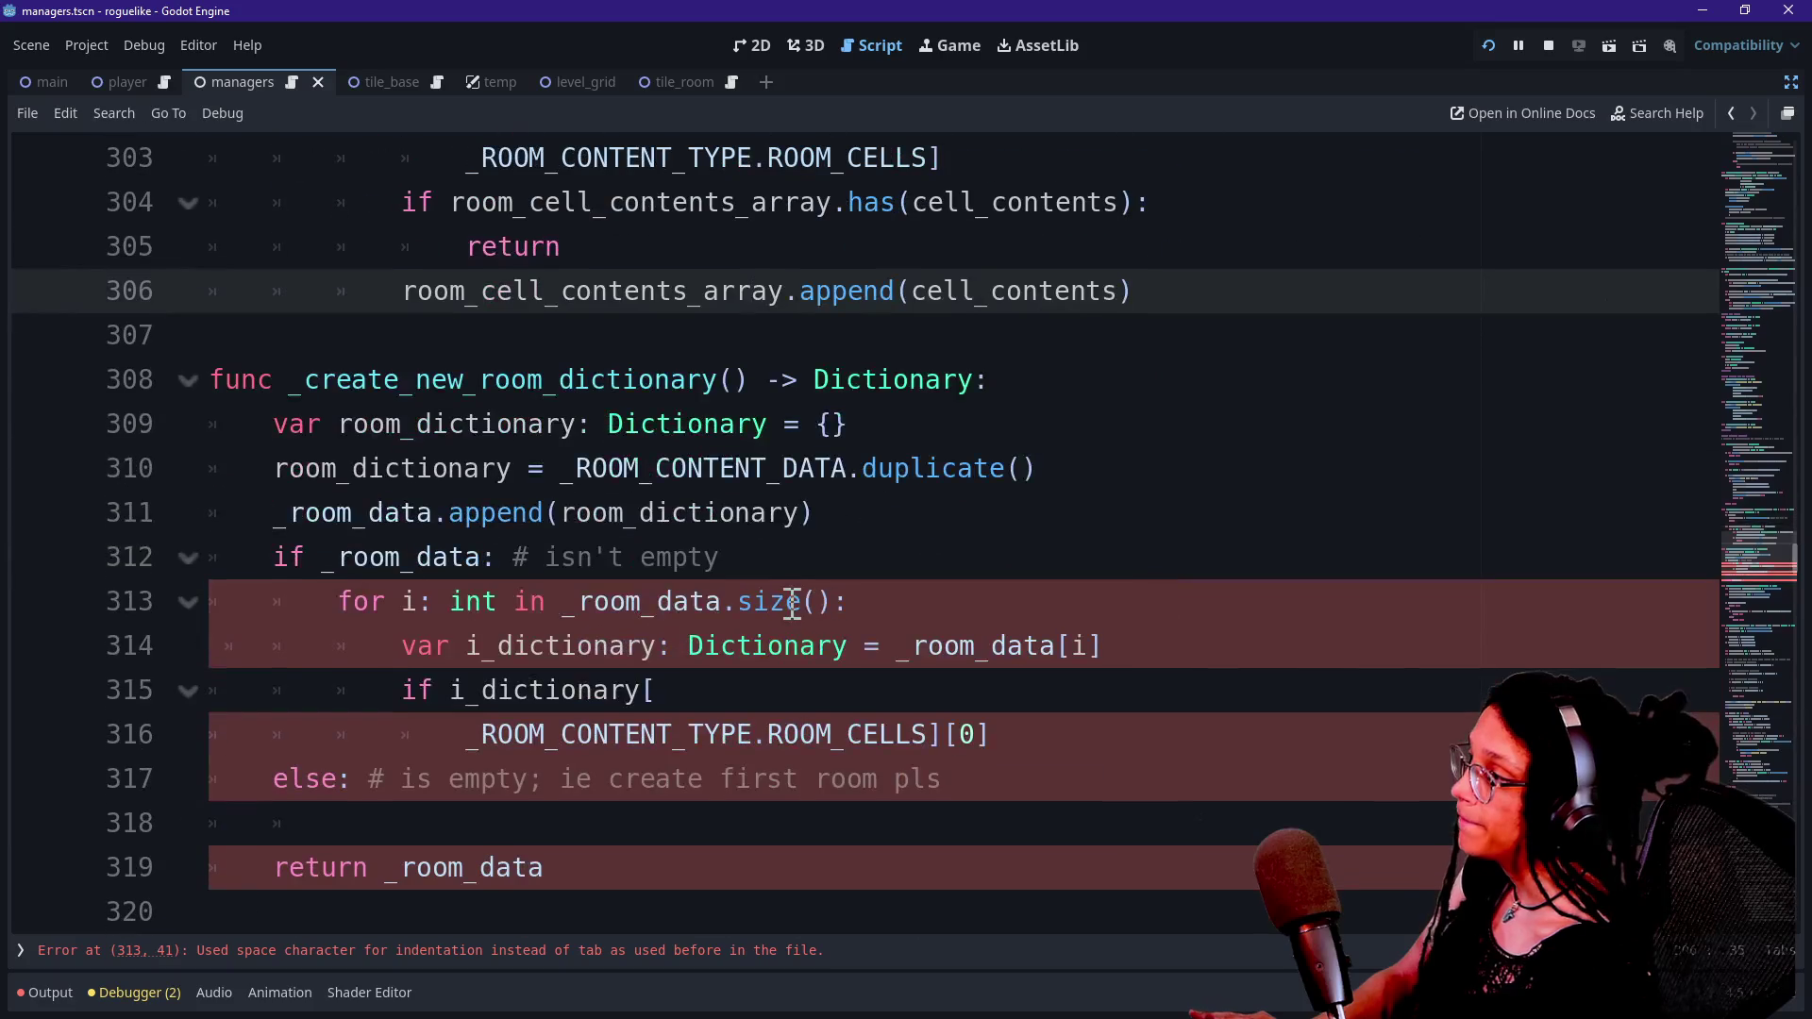
pyautogui.click(305, 427)
pyautogui.moveTo(323, 426); pyautogui.dragTo(789, 427)
pyautogui.click(789, 427)
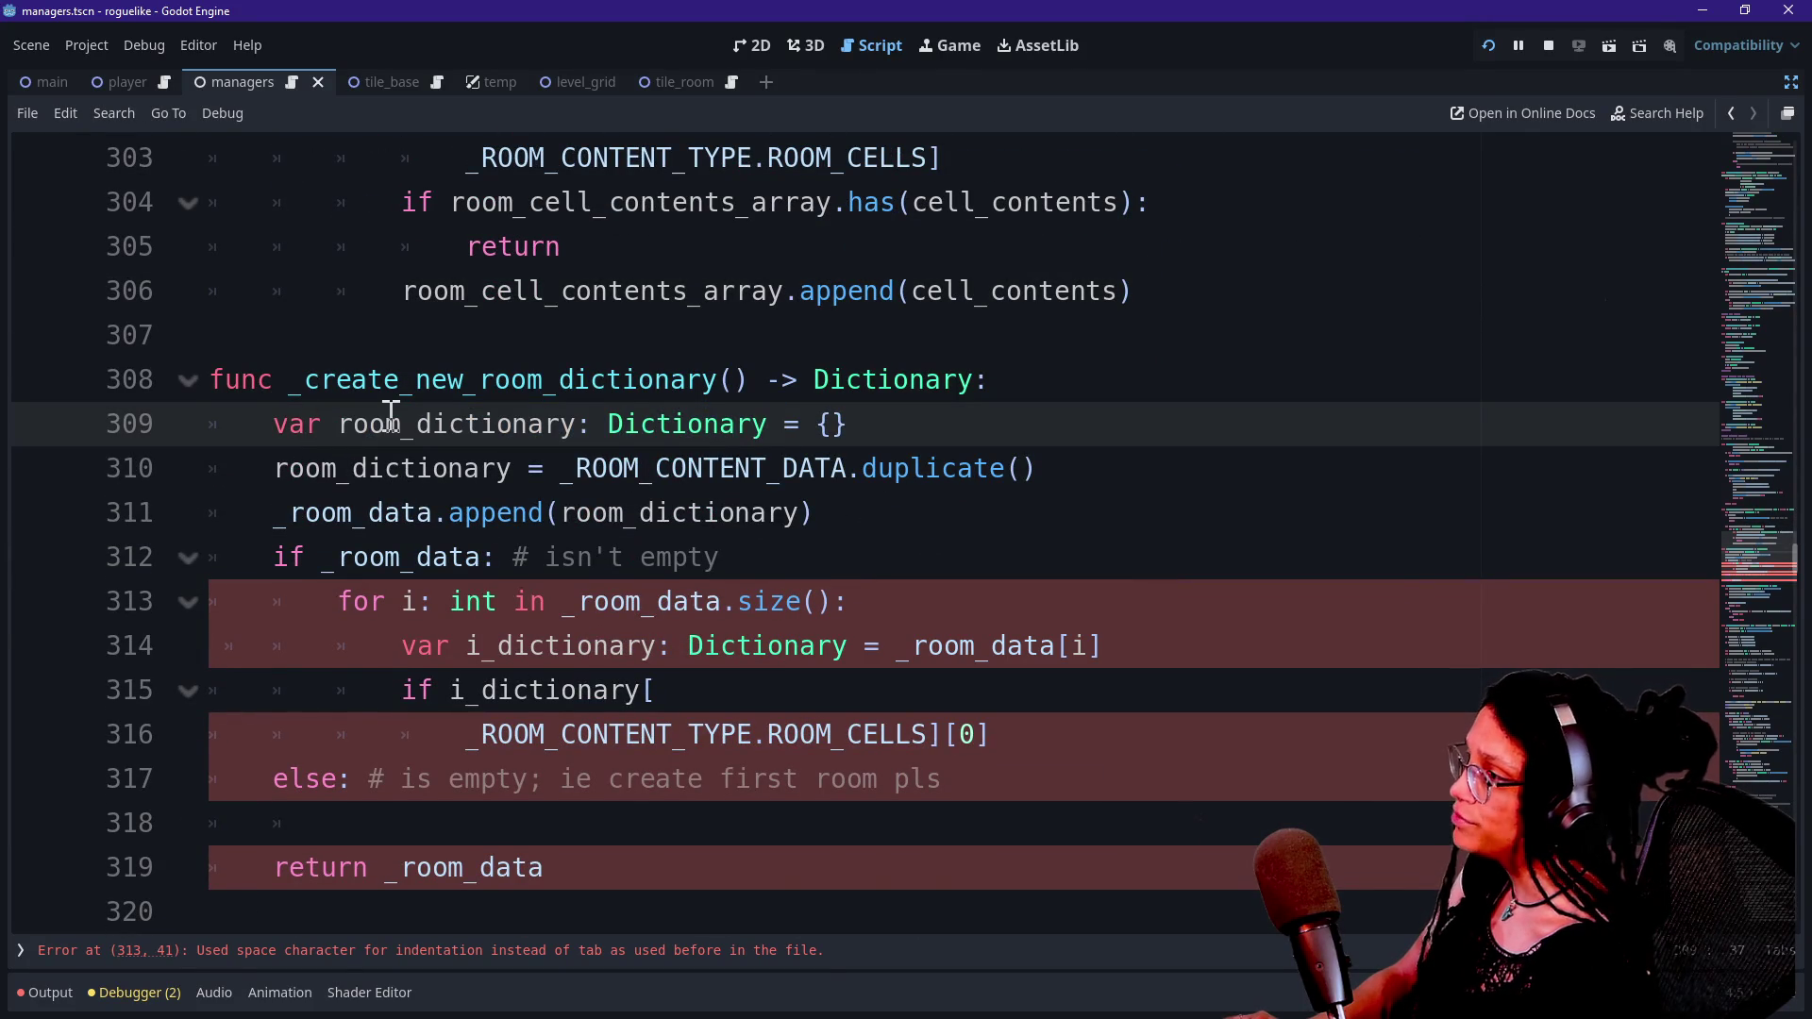
pyautogui.scroll(3, 391, 415)
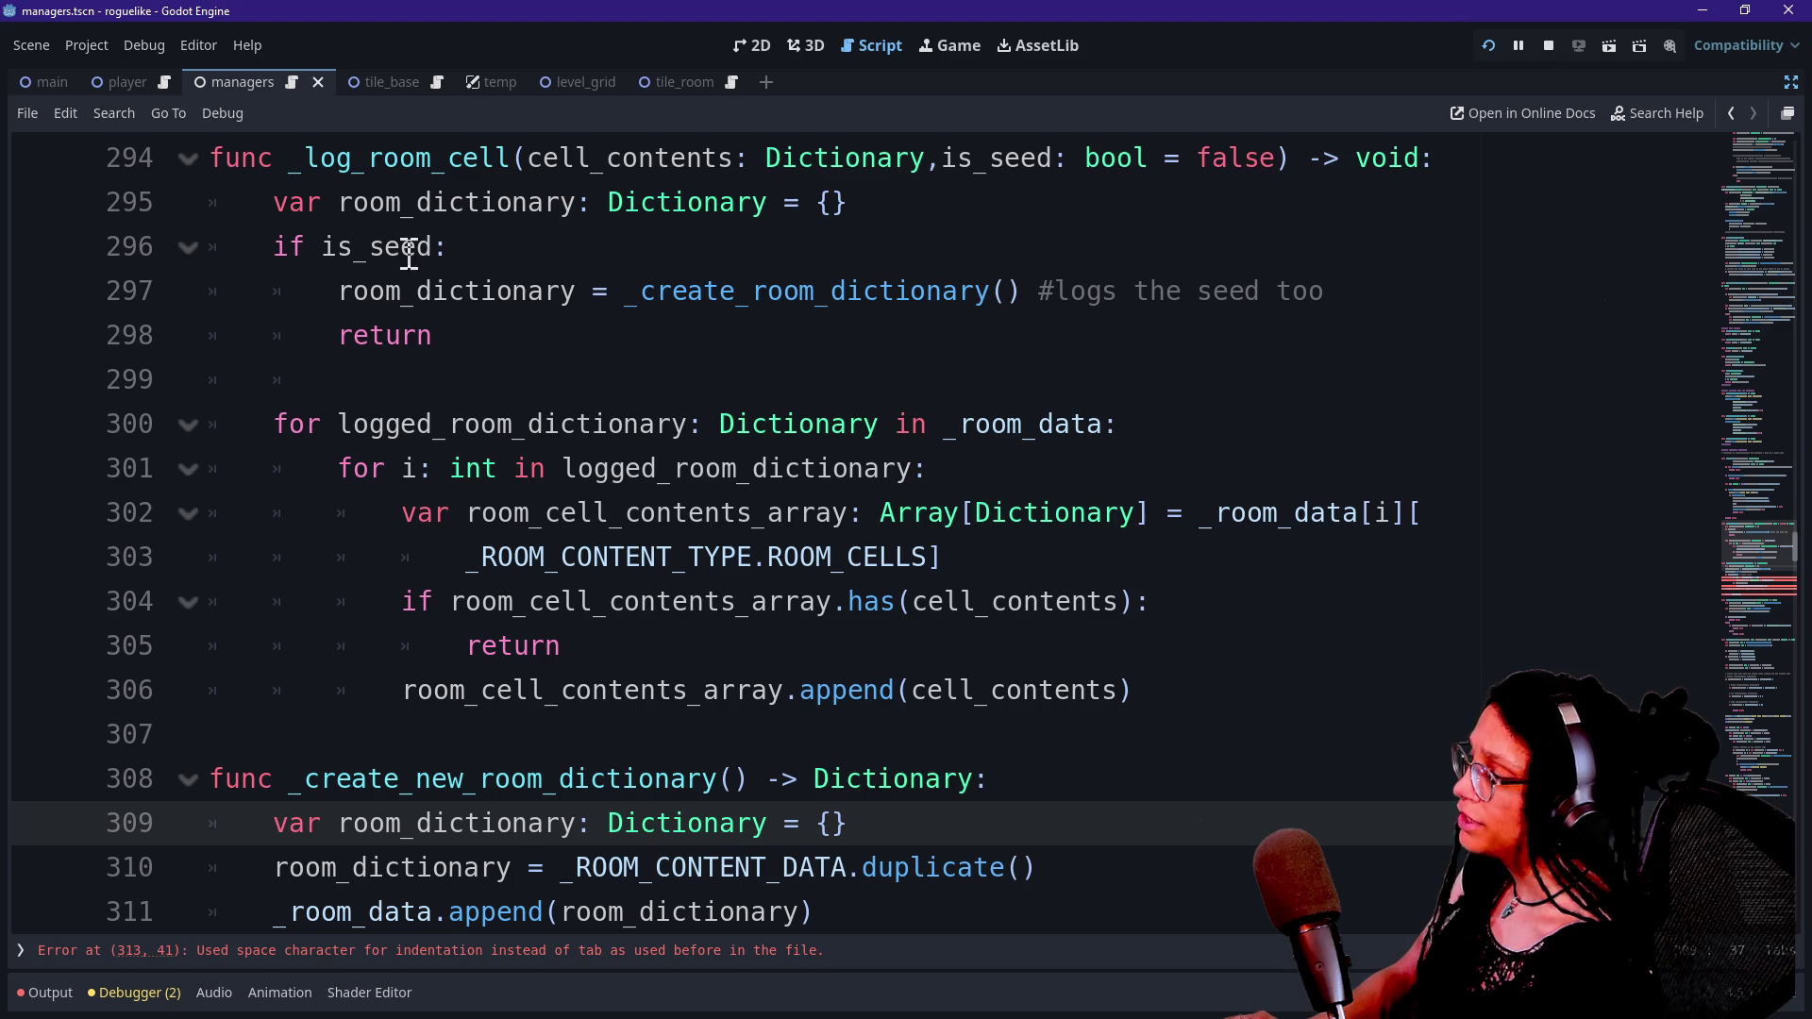
pyautogui.moveTo(295, 215)
pyautogui.mouseDown()
pyautogui.moveTo(391, 200)
pyautogui.moveTo(364, 163)
pyautogui.moveTo(433, 195)
pyautogui.moveTo(856, 224)
pyautogui.mouseUp()
pyautogui.moveTo(560, 378); pyautogui.dragTo(627, 689)
pyautogui.click(627, 689)
pyautogui.moveTo(293, 302)
pyautogui.mouseDown()
pyautogui.moveTo(569, 269)
pyautogui.moveTo(793, 291)
pyautogui.mouseUp()
pyautogui.click(619, 267)
pyautogui.moveTo(354, 247); pyautogui.dragTo(755, 548)
pyautogui.click(755, 548)
pyautogui.moveTo(506, 648); pyautogui.dragTo(821, 703)
pyautogui.click(812, 692)
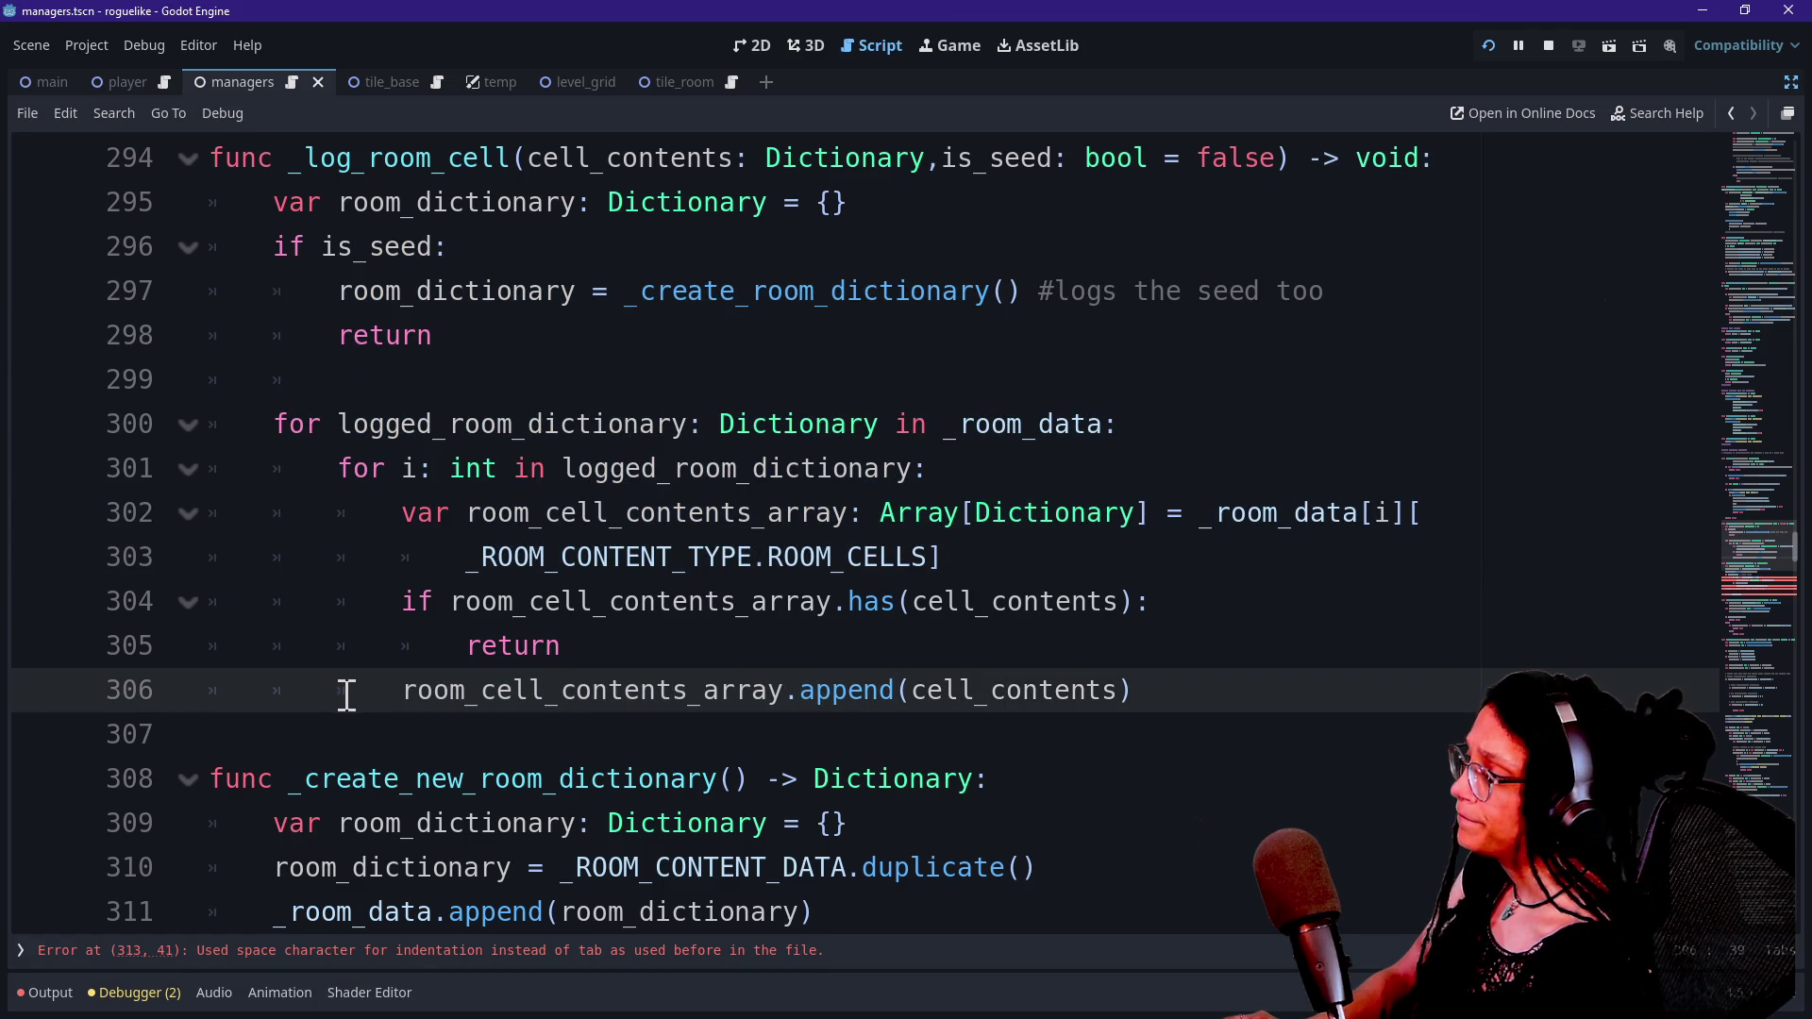
pyautogui.moveTo(1029, 303); pyautogui.dragTo(1326, 293)
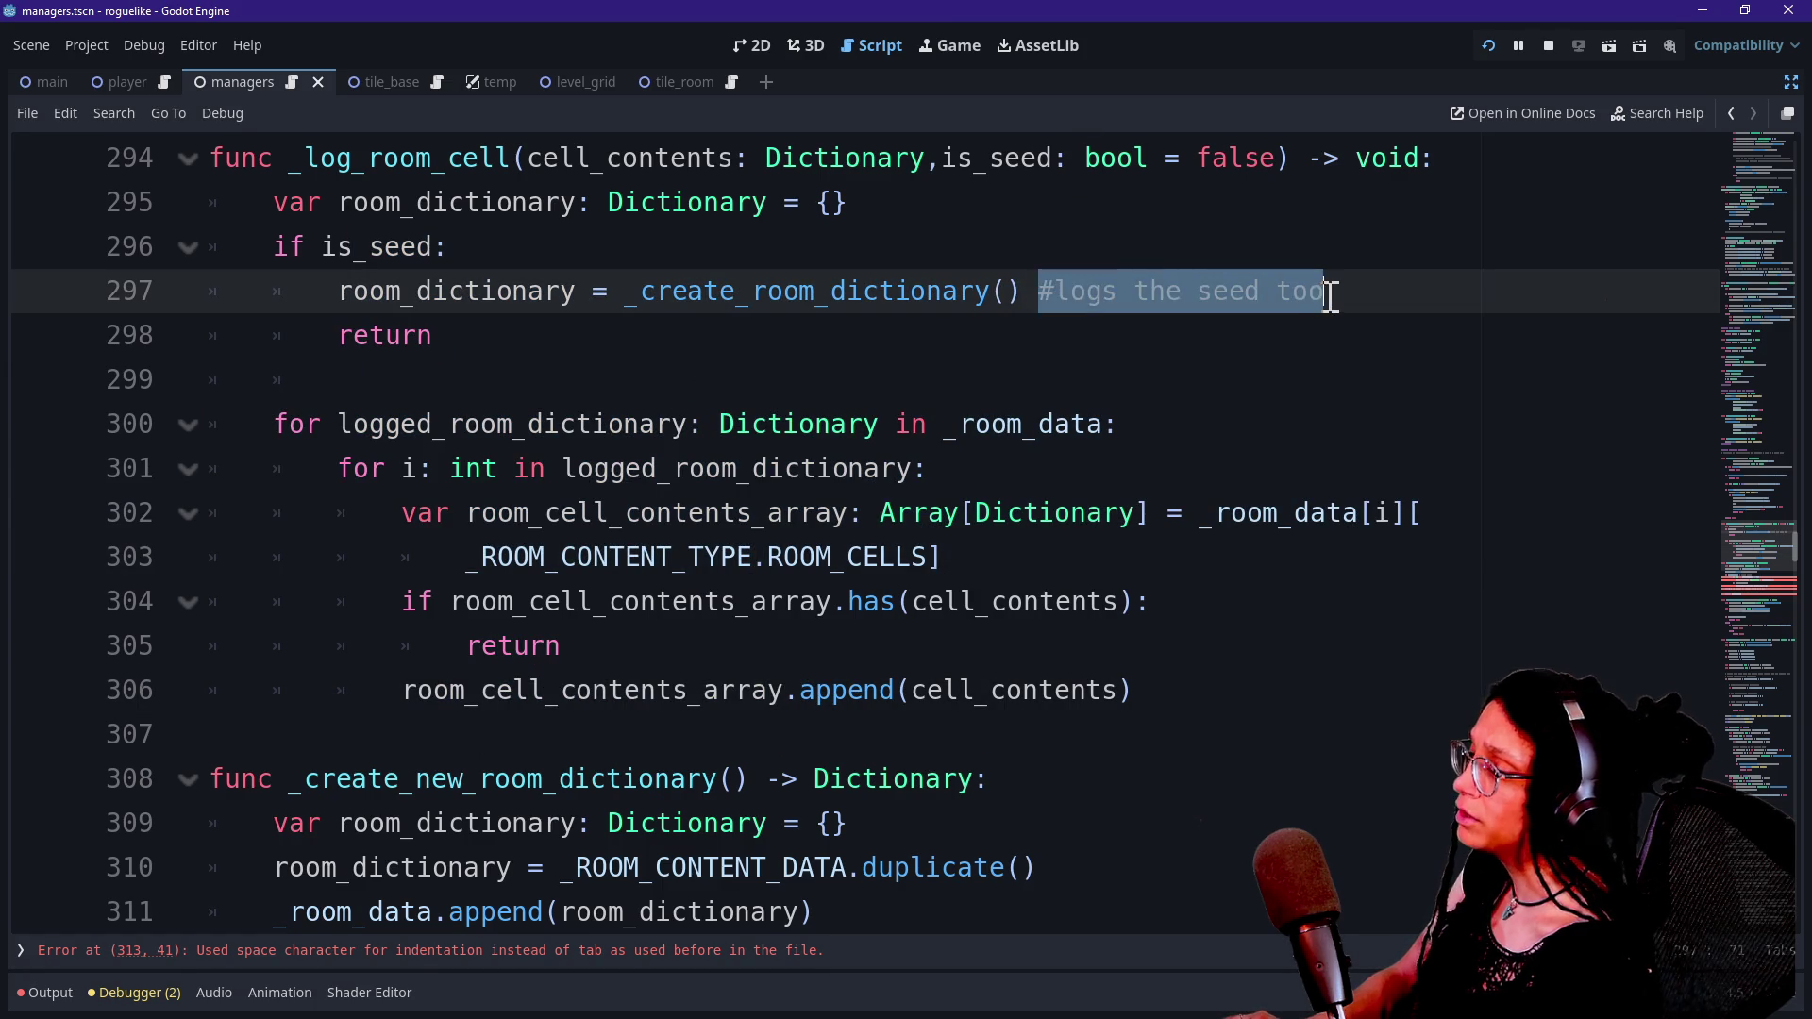
# Delete the '#logs the seed too' comment and unindent the cell_contents append out of the loops.
pyautogui.press('BackSpace')
pyautogui.click(384, 699)
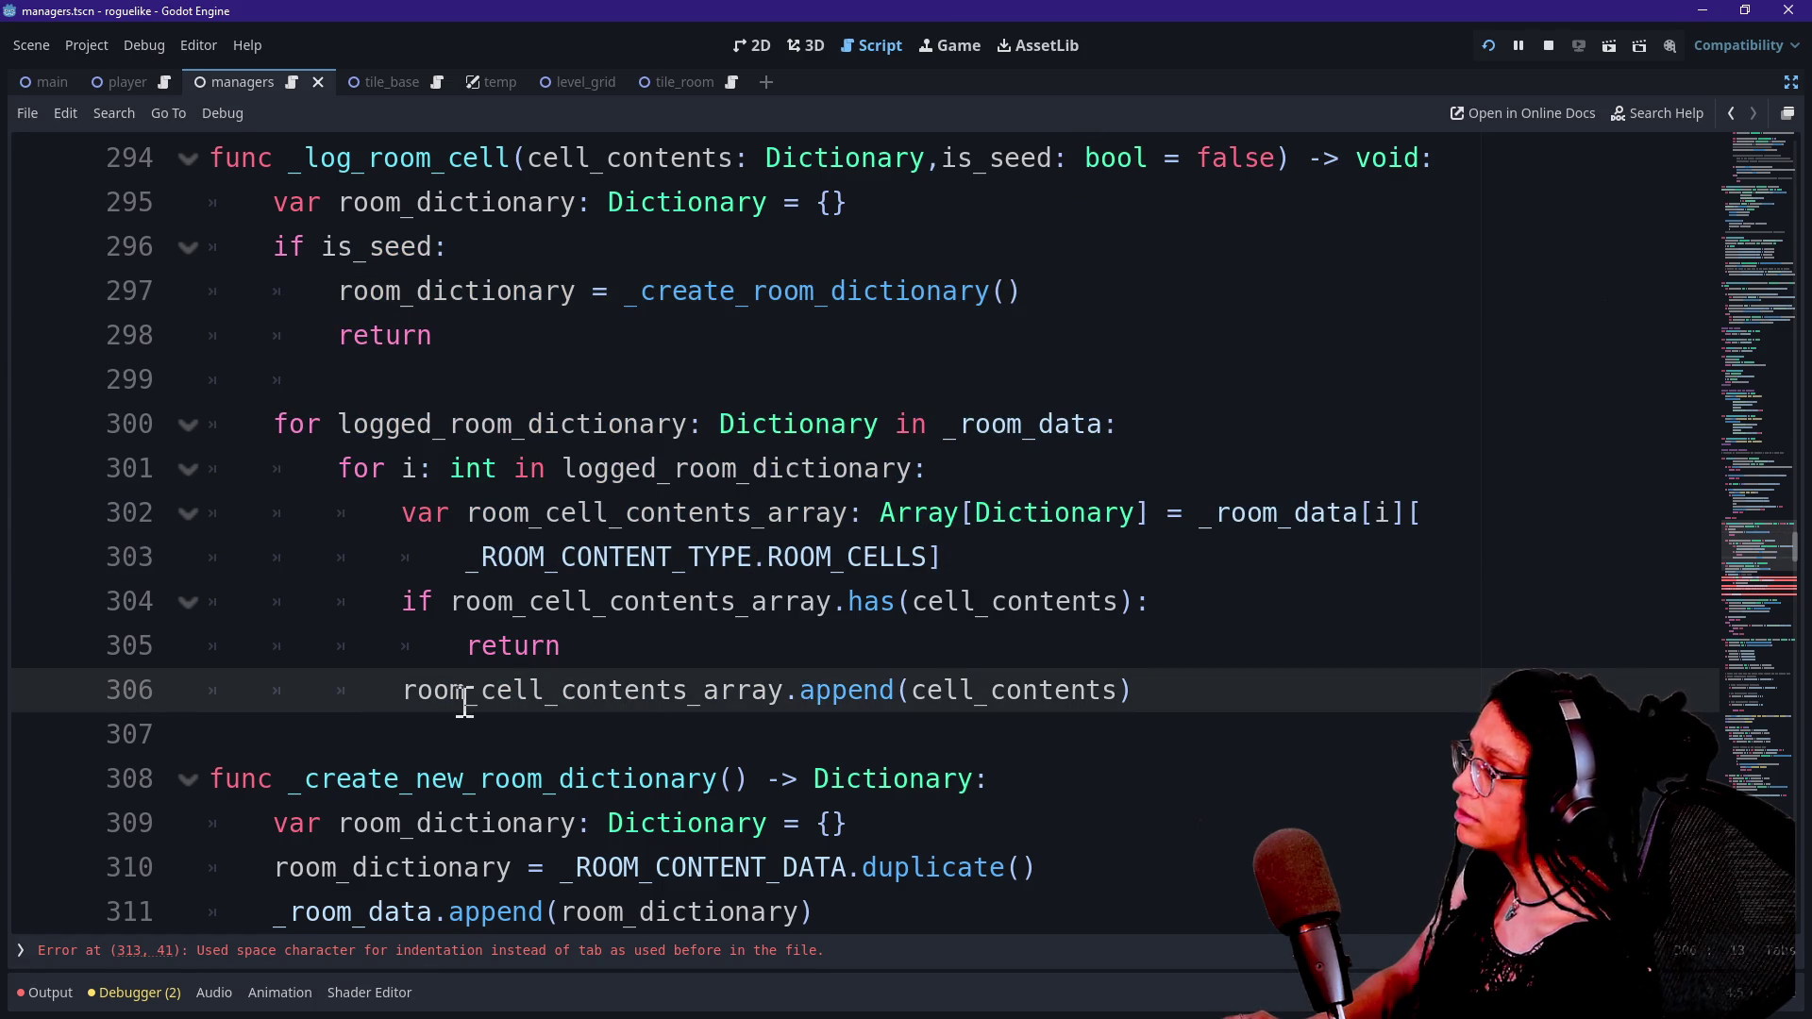
pyautogui.press('Return')
pyautogui.press('BackSpace')
pyautogui.press('BackSpace')
pyautogui.moveTo(338, 710)
pyautogui.mouseDown()
pyautogui.moveTo(802, 733)
pyautogui.moveTo(943, 711)
pyautogui.mouseUp()
pyautogui.moveTo(546, 688); pyautogui.dragTo(873, 725)
pyautogui.click(885, 732)
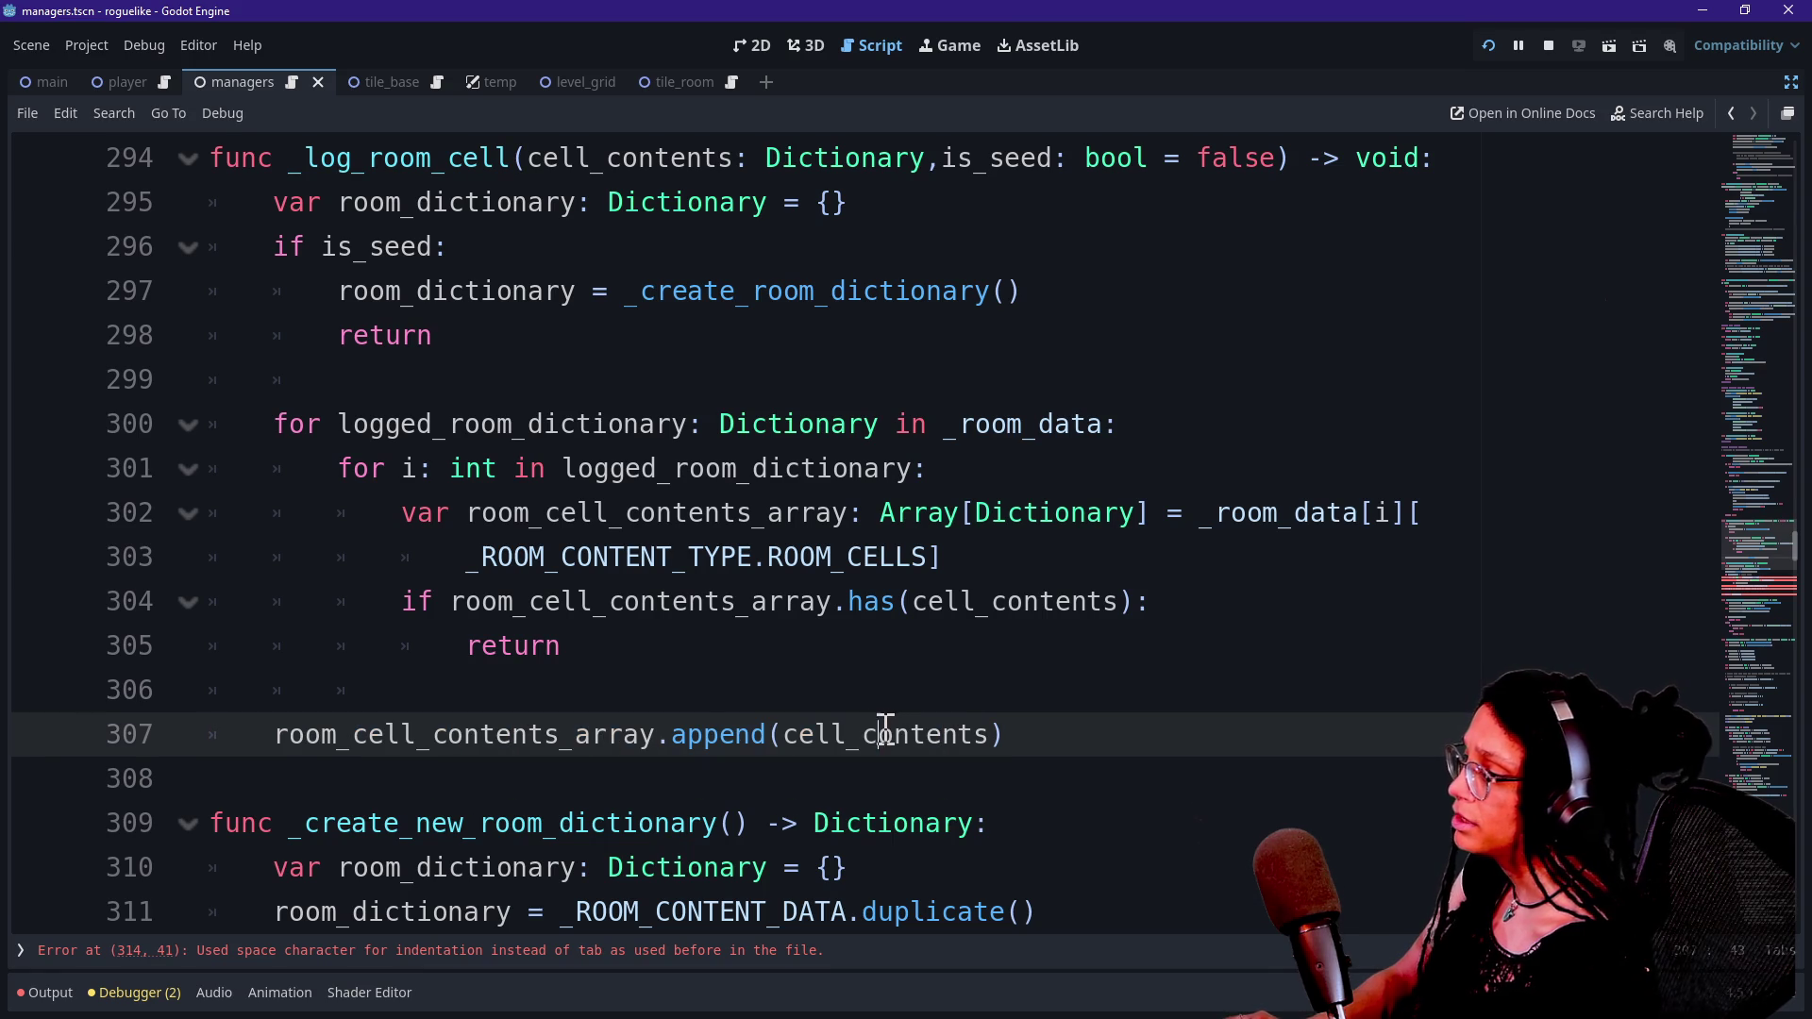
pyautogui.moveTo(776, 735); pyautogui.dragTo(991, 735)
pyautogui.click(992, 735)
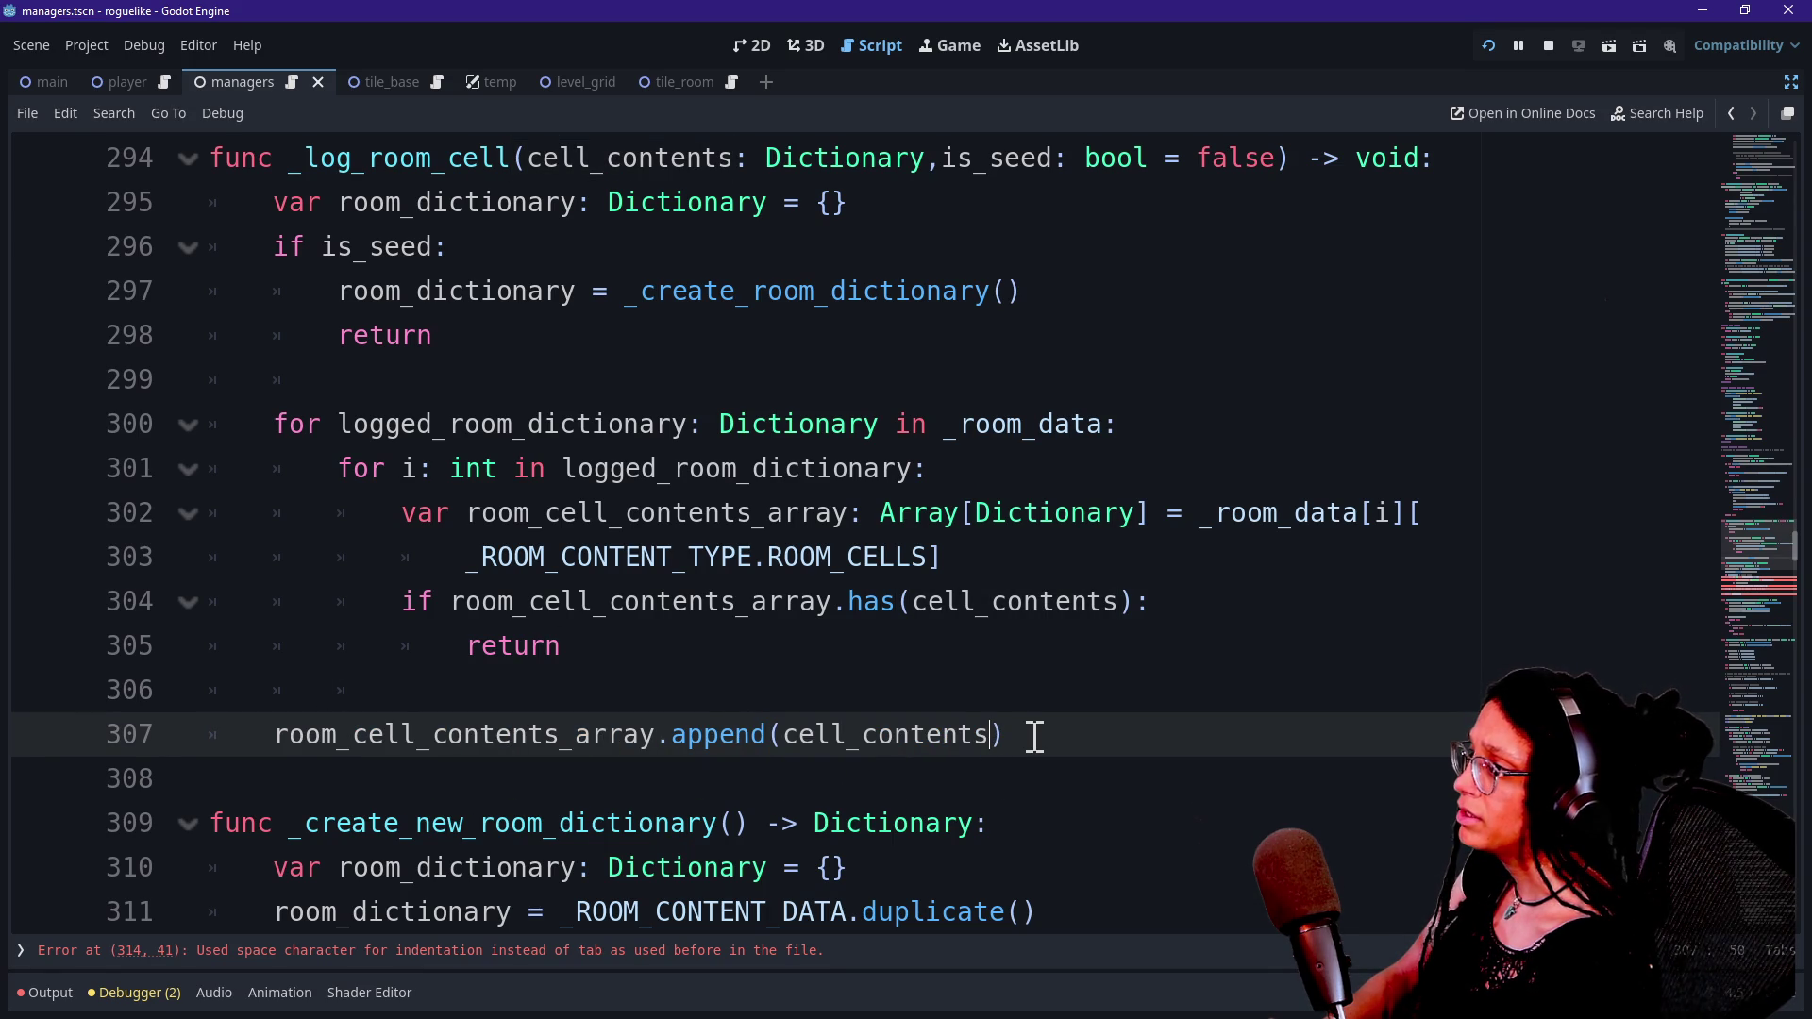
# Review the is_seed block, leaving the caret after its early return.
pyautogui.scroll(-1, 757, 536)
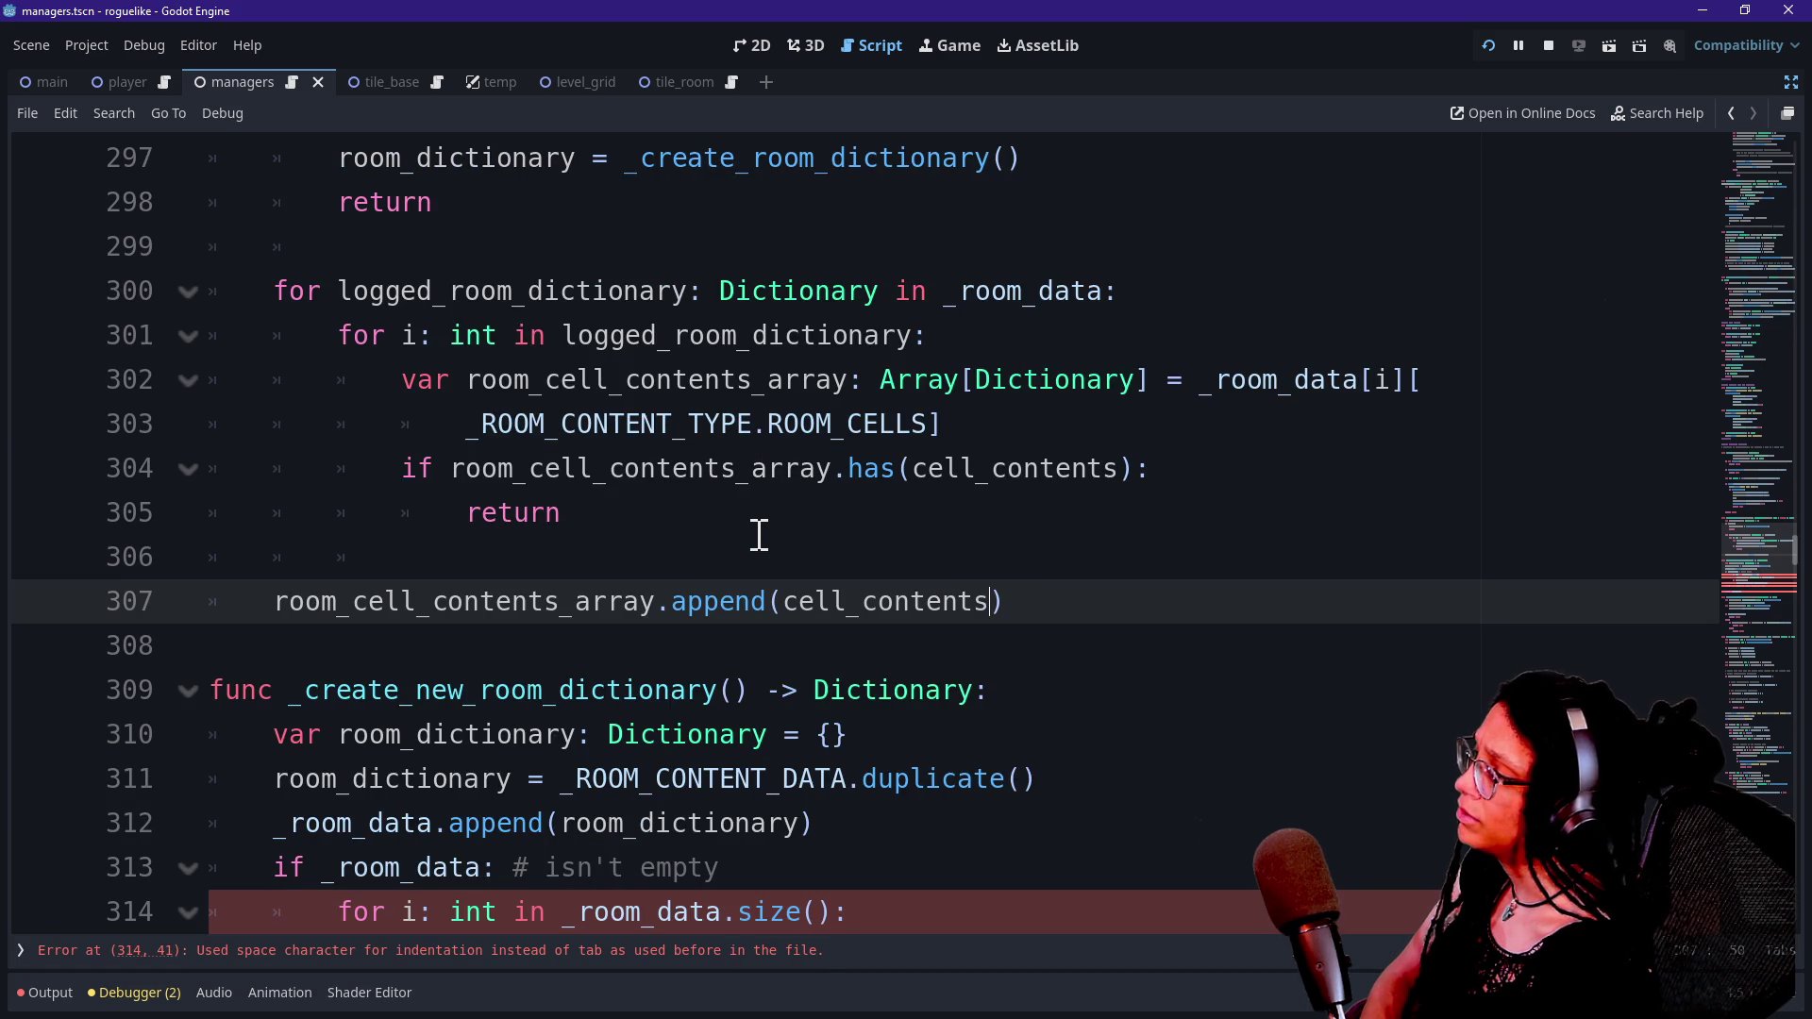
pyautogui.scroll(1, 759, 535)
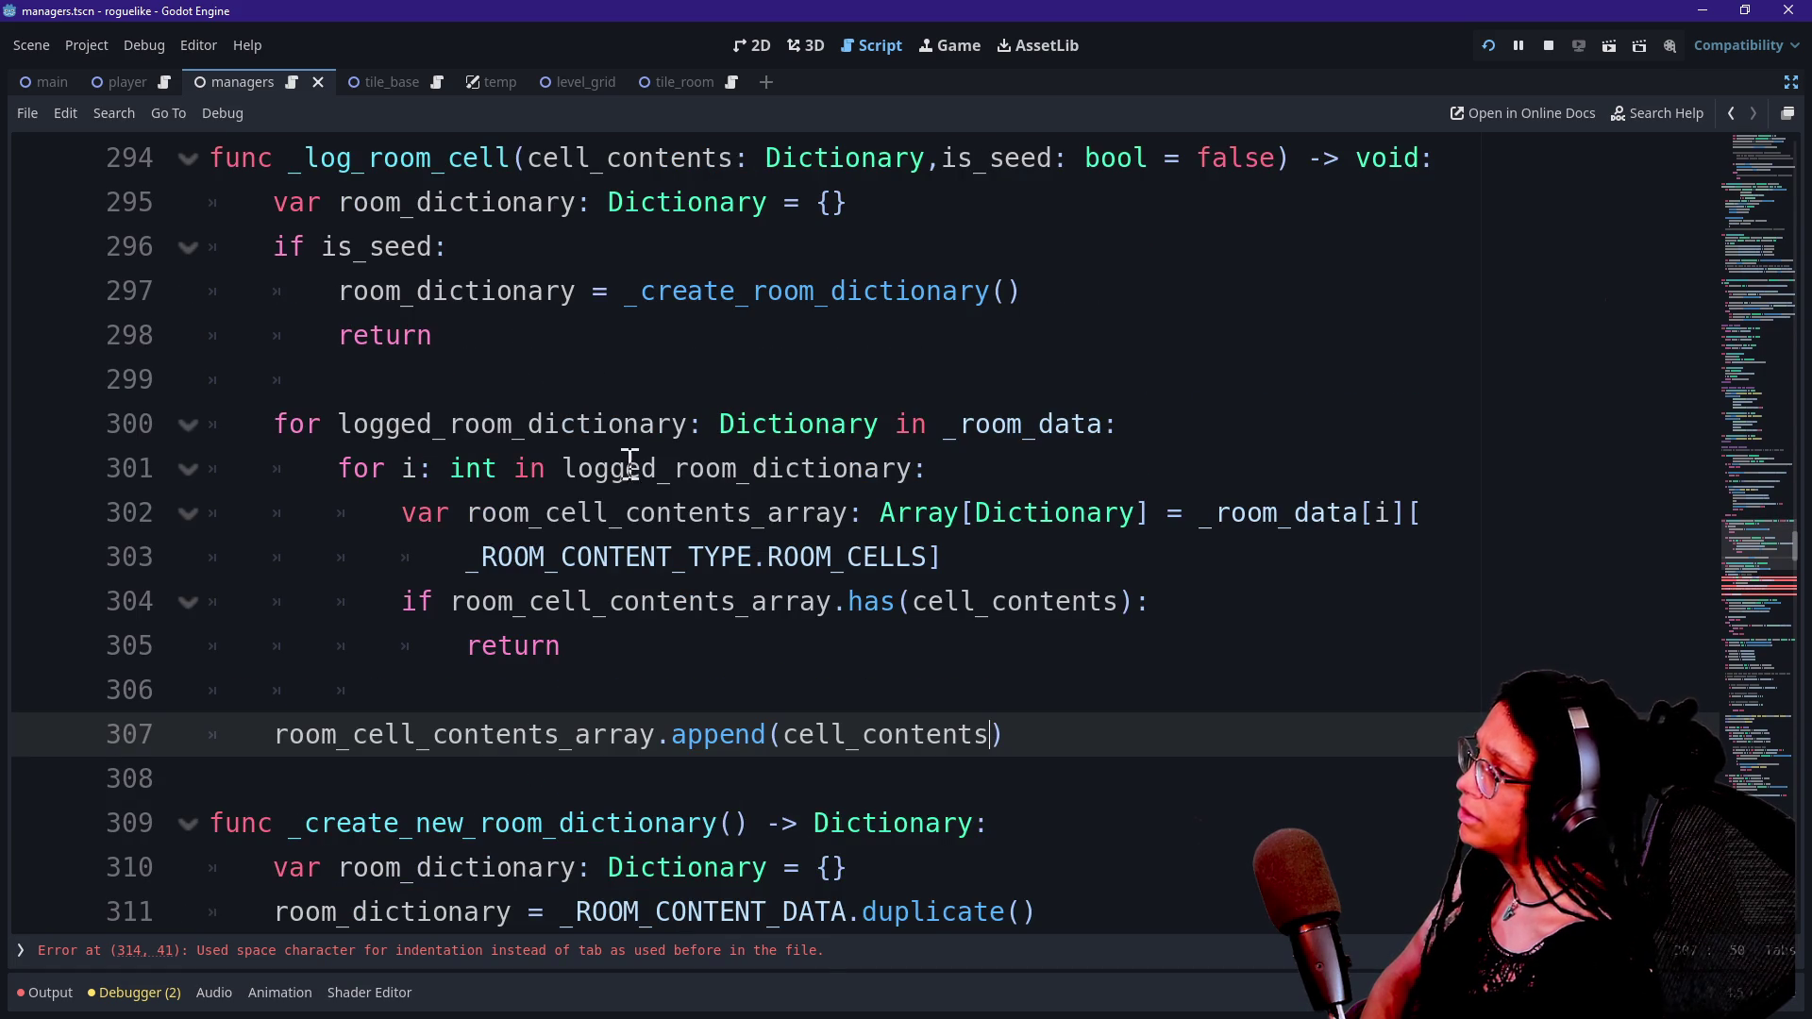
pyautogui.moveTo(708, 329)
pyautogui.mouseDown()
pyautogui.moveTo(736, 290)
pyautogui.moveTo(944, 202)
pyautogui.moveTo(998, 336)
pyautogui.moveTo(974, 206)
pyautogui.mouseUp()
pyautogui.click(1004, 170)
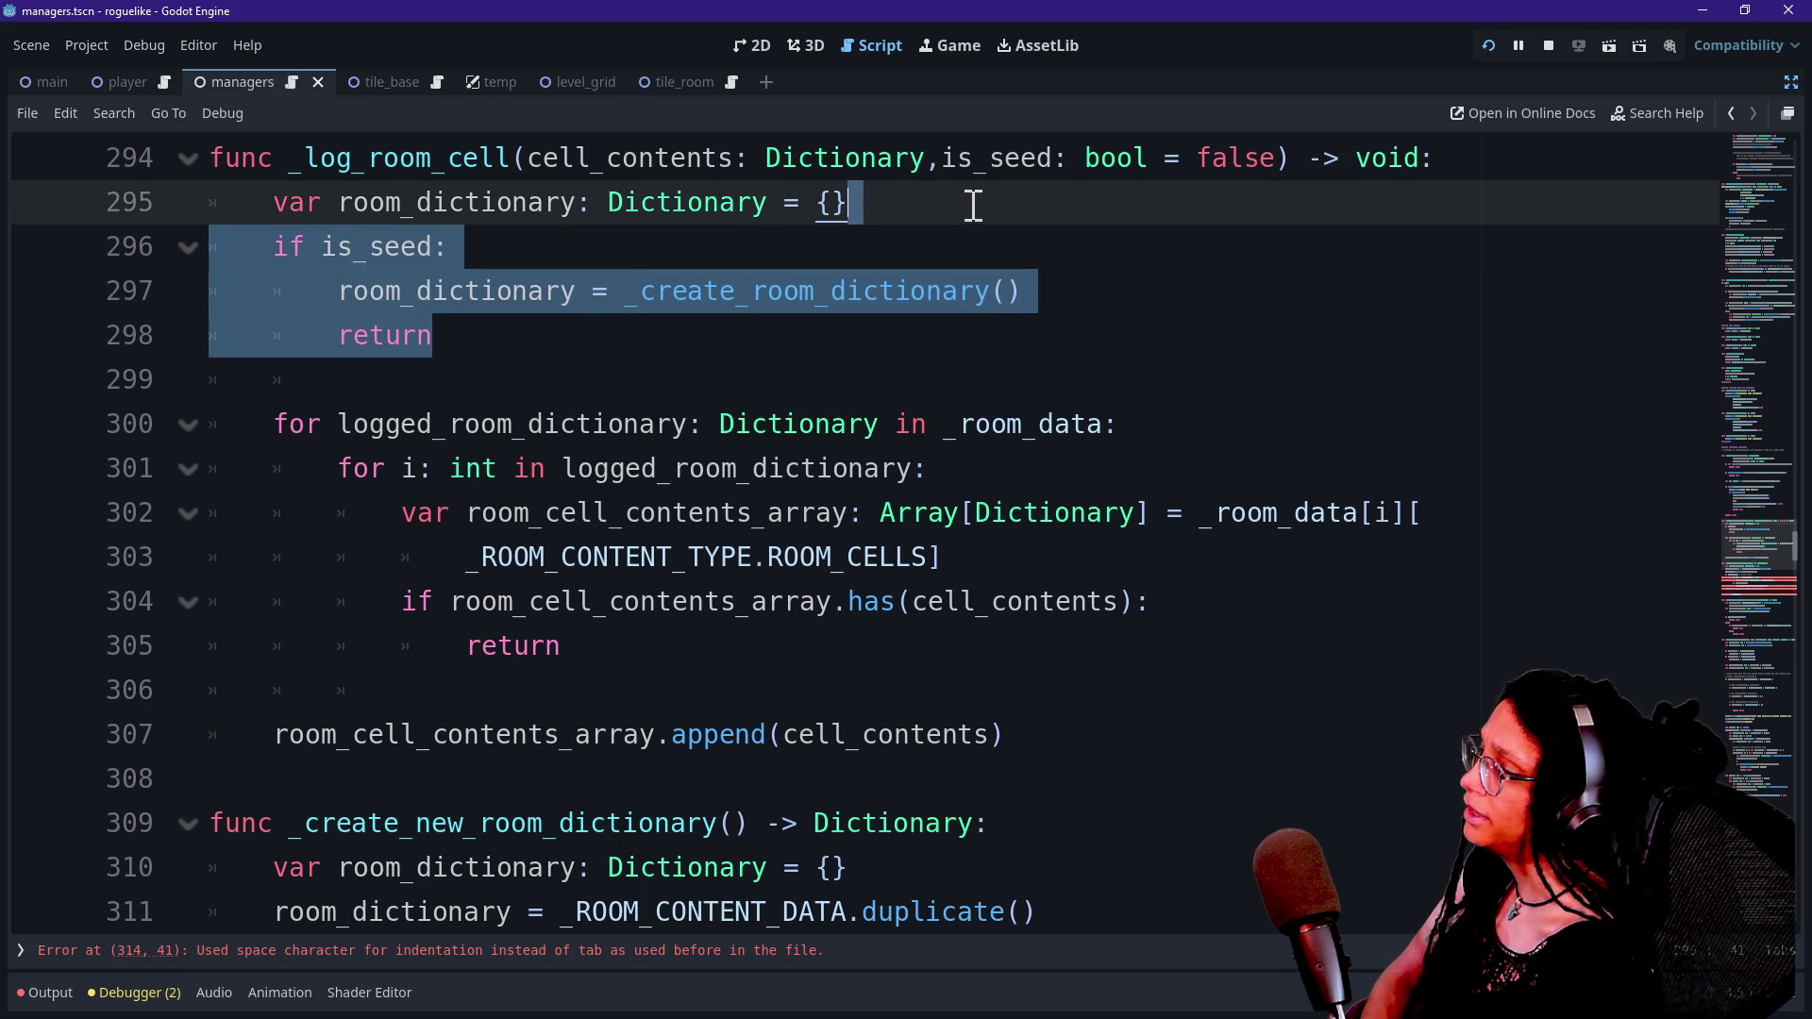
pyautogui.moveTo(750, 320); pyautogui.dragTo(908, 202)
pyautogui.click(903, 200)
pyautogui.click(635, 304)
pyautogui.click(724, 316)
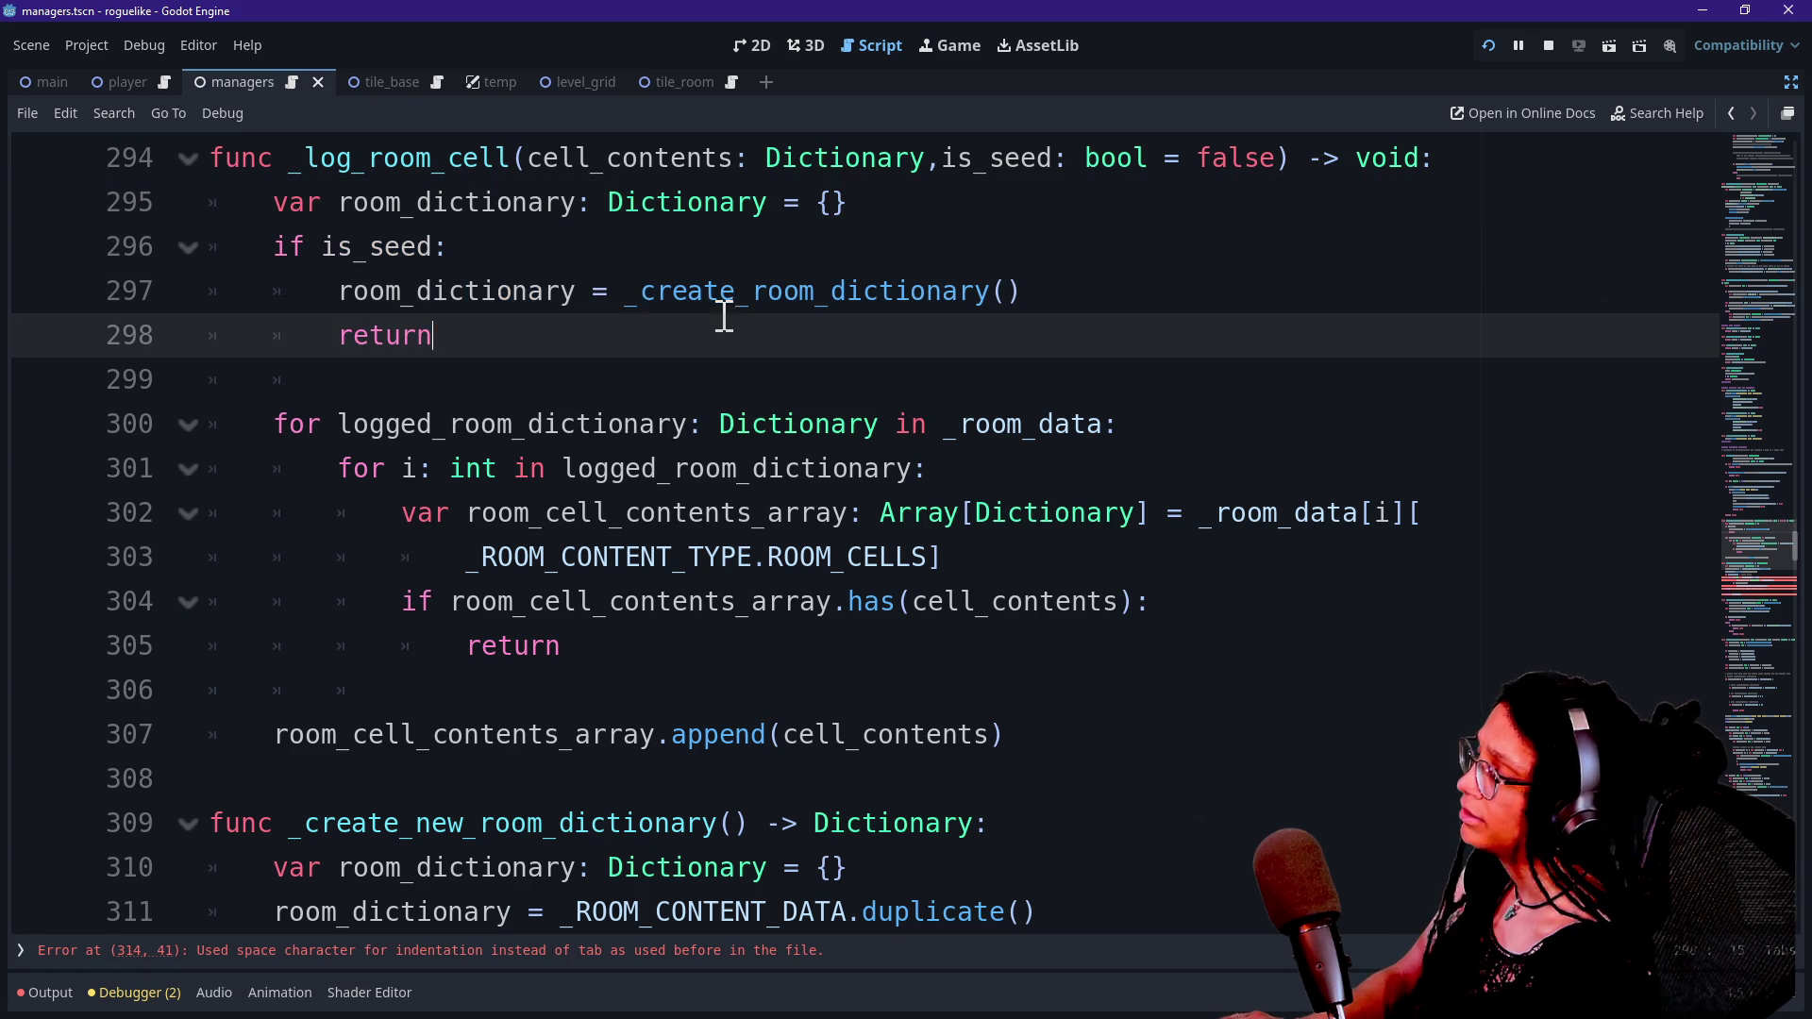
# Switch through the open windows to the Excalidraw ROOM DATA diagram.
pyautogui.hotkey('alt', 'Tab')
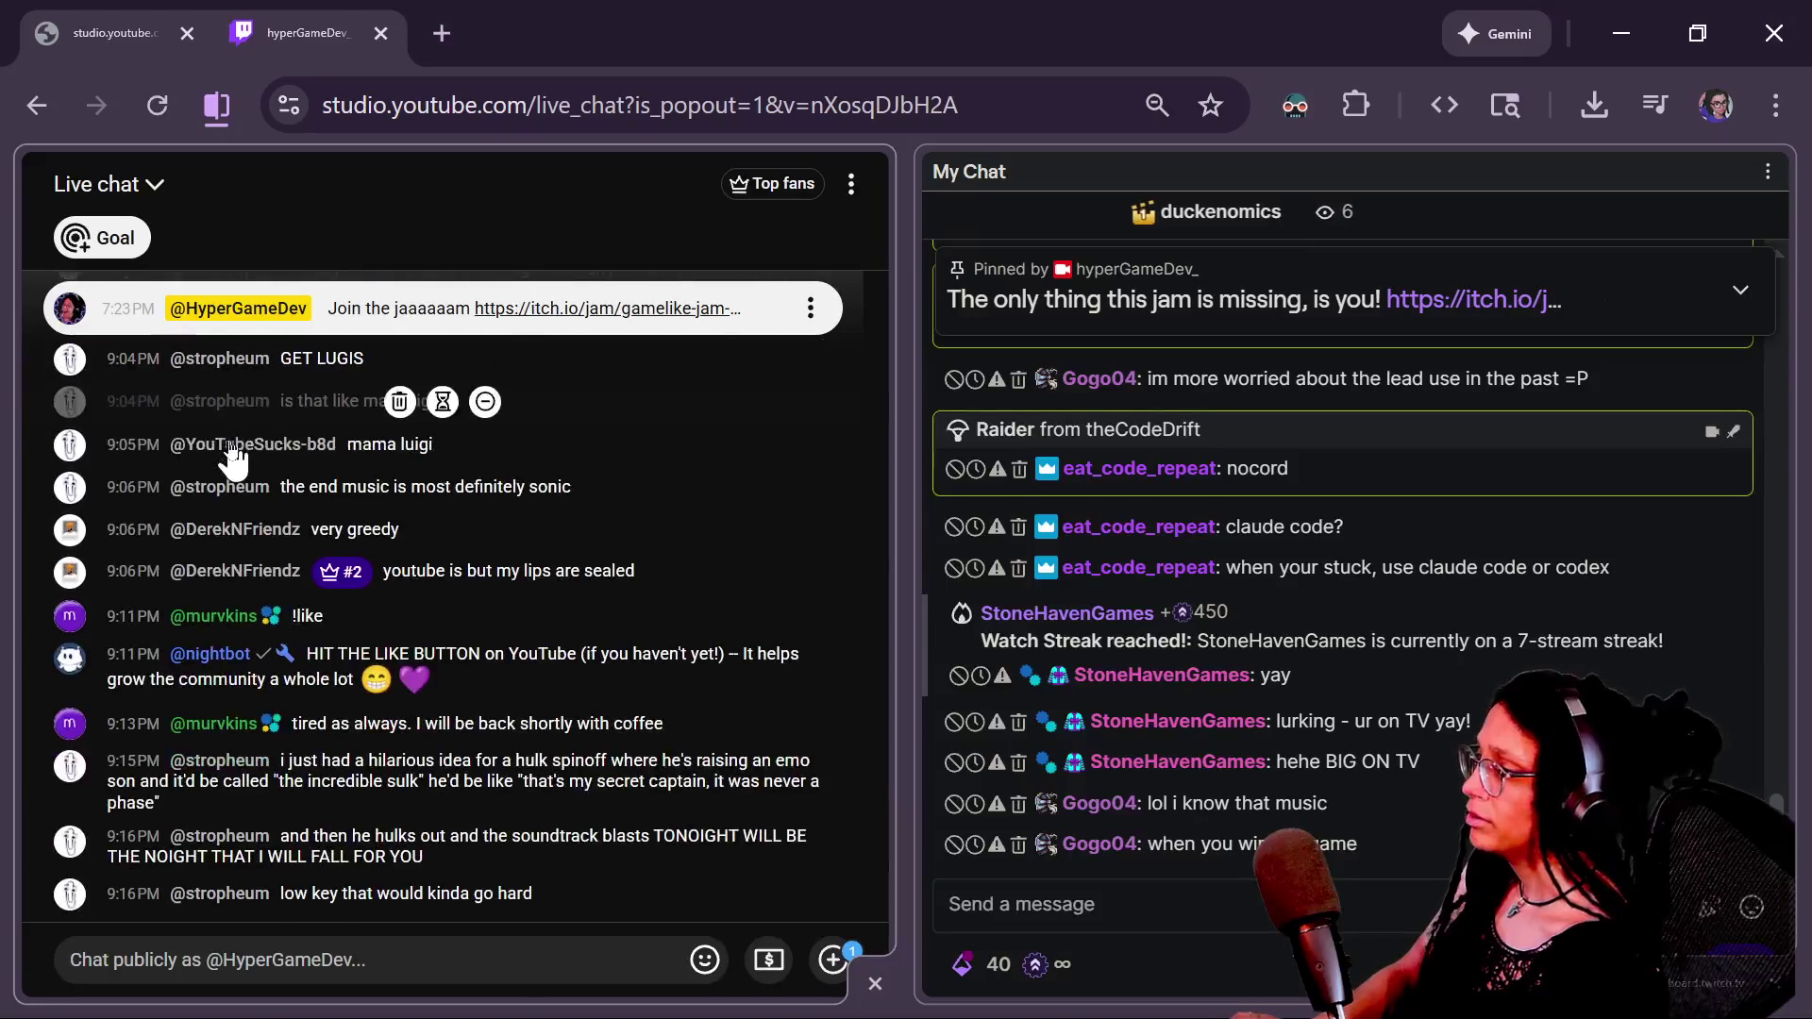
pyautogui.hotkey('alt', 'Tab')
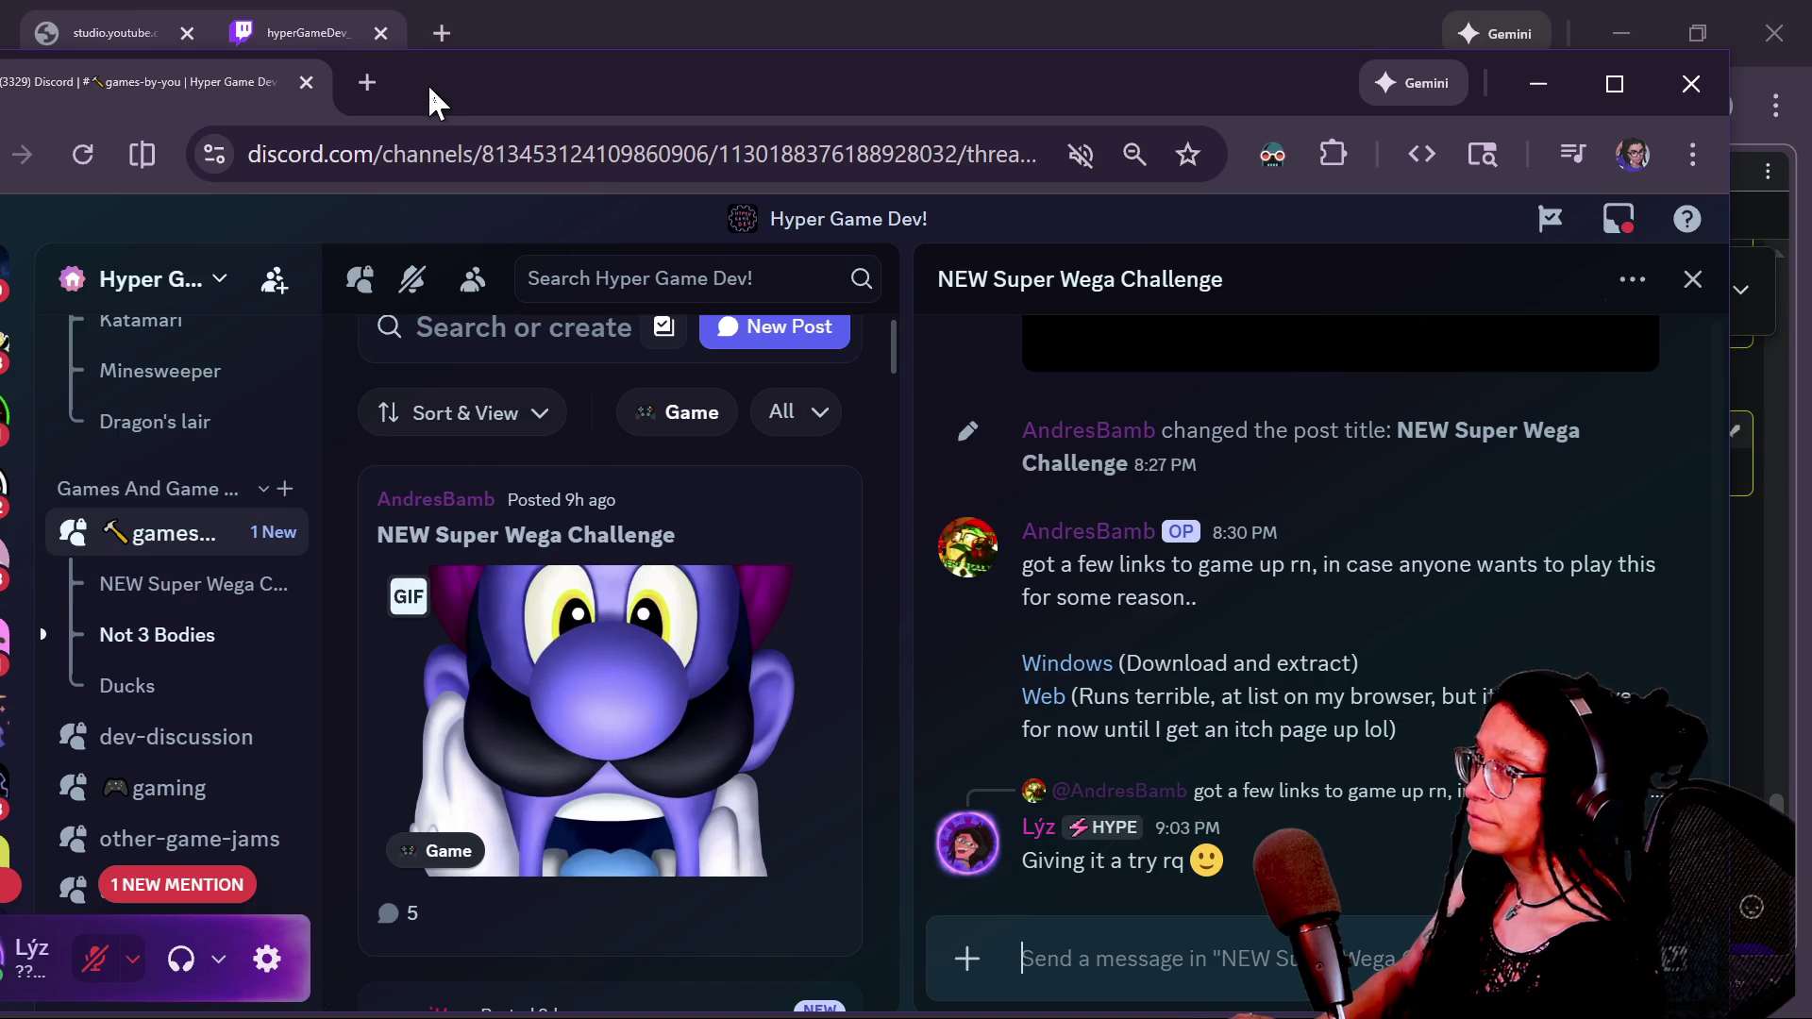
pyautogui.hotkey('alt', 'Tab')
pyautogui.click(552, 670)
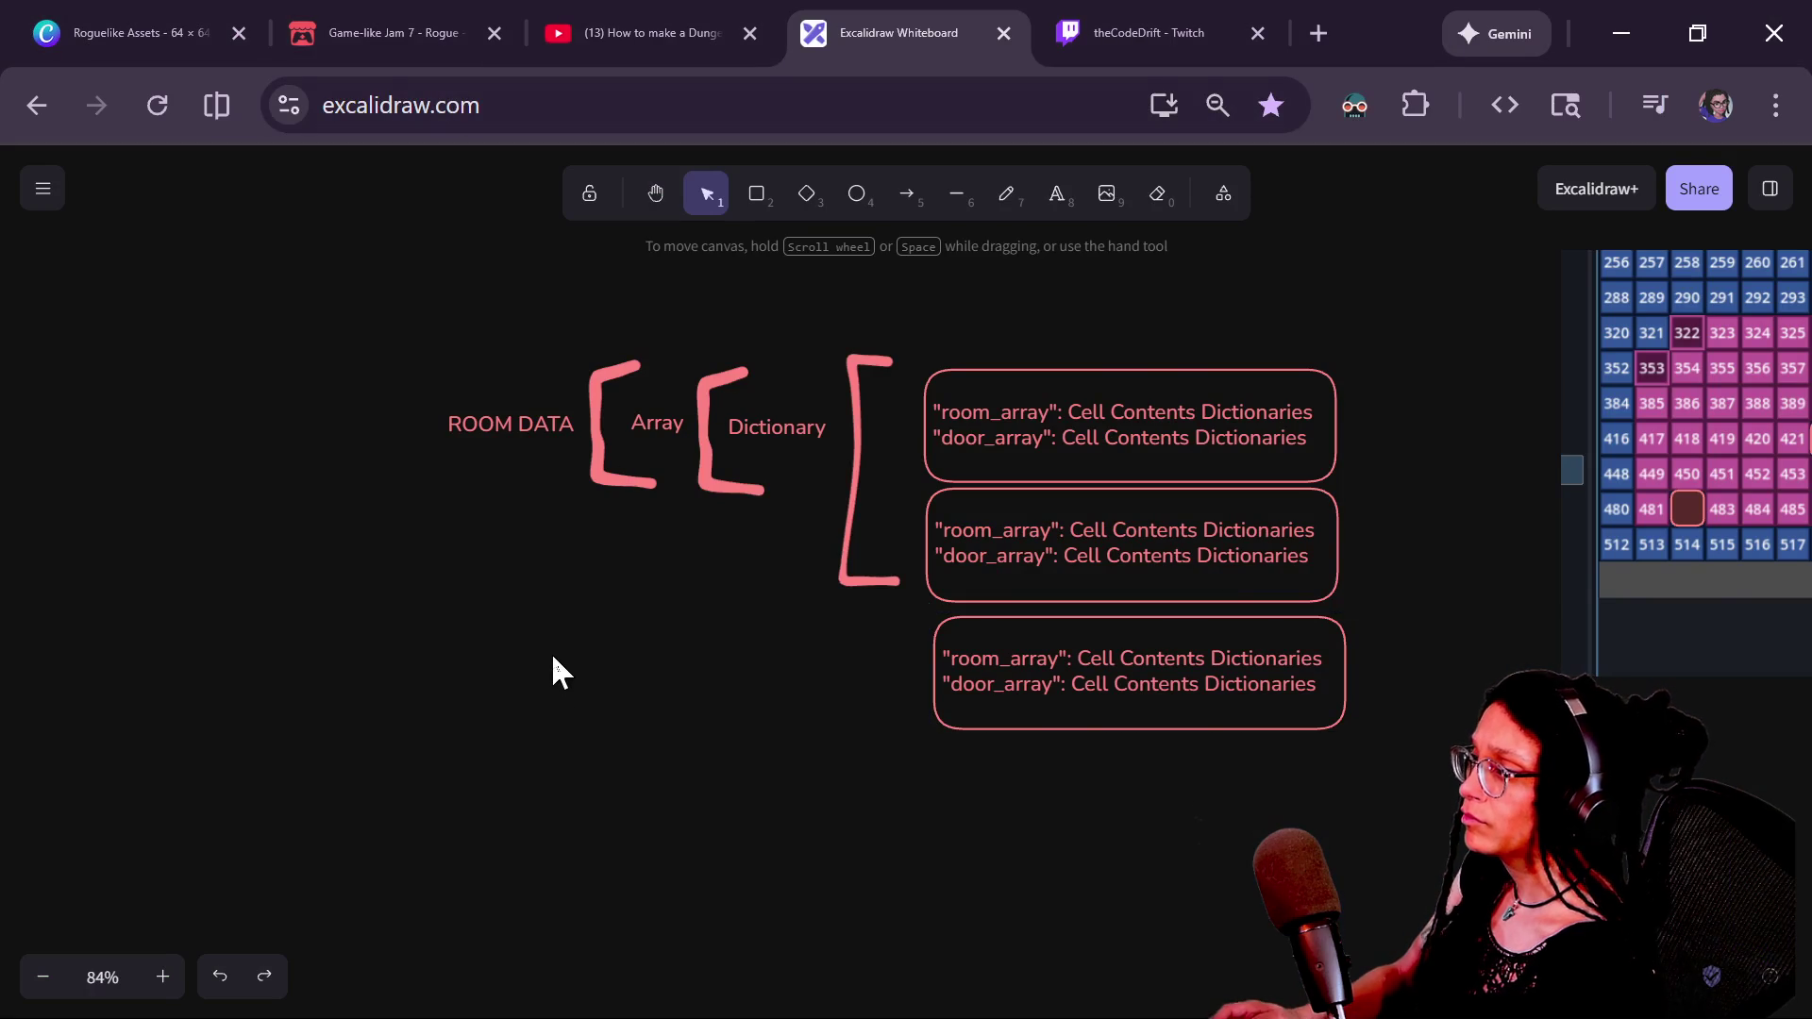
# Reposition the ROOM DATA and Array labels, undoing the Dictionary label move.
pyautogui.scroll(3, 405, 896)
pyautogui.click(370, 597)
pyautogui.moveTo(368, 604); pyautogui.dragTo(380, 624)
pyautogui.moveTo(579, 578); pyautogui.dragTo(563, 597)
pyautogui.moveTo(728, 607); pyautogui.dragTo(741, 569)
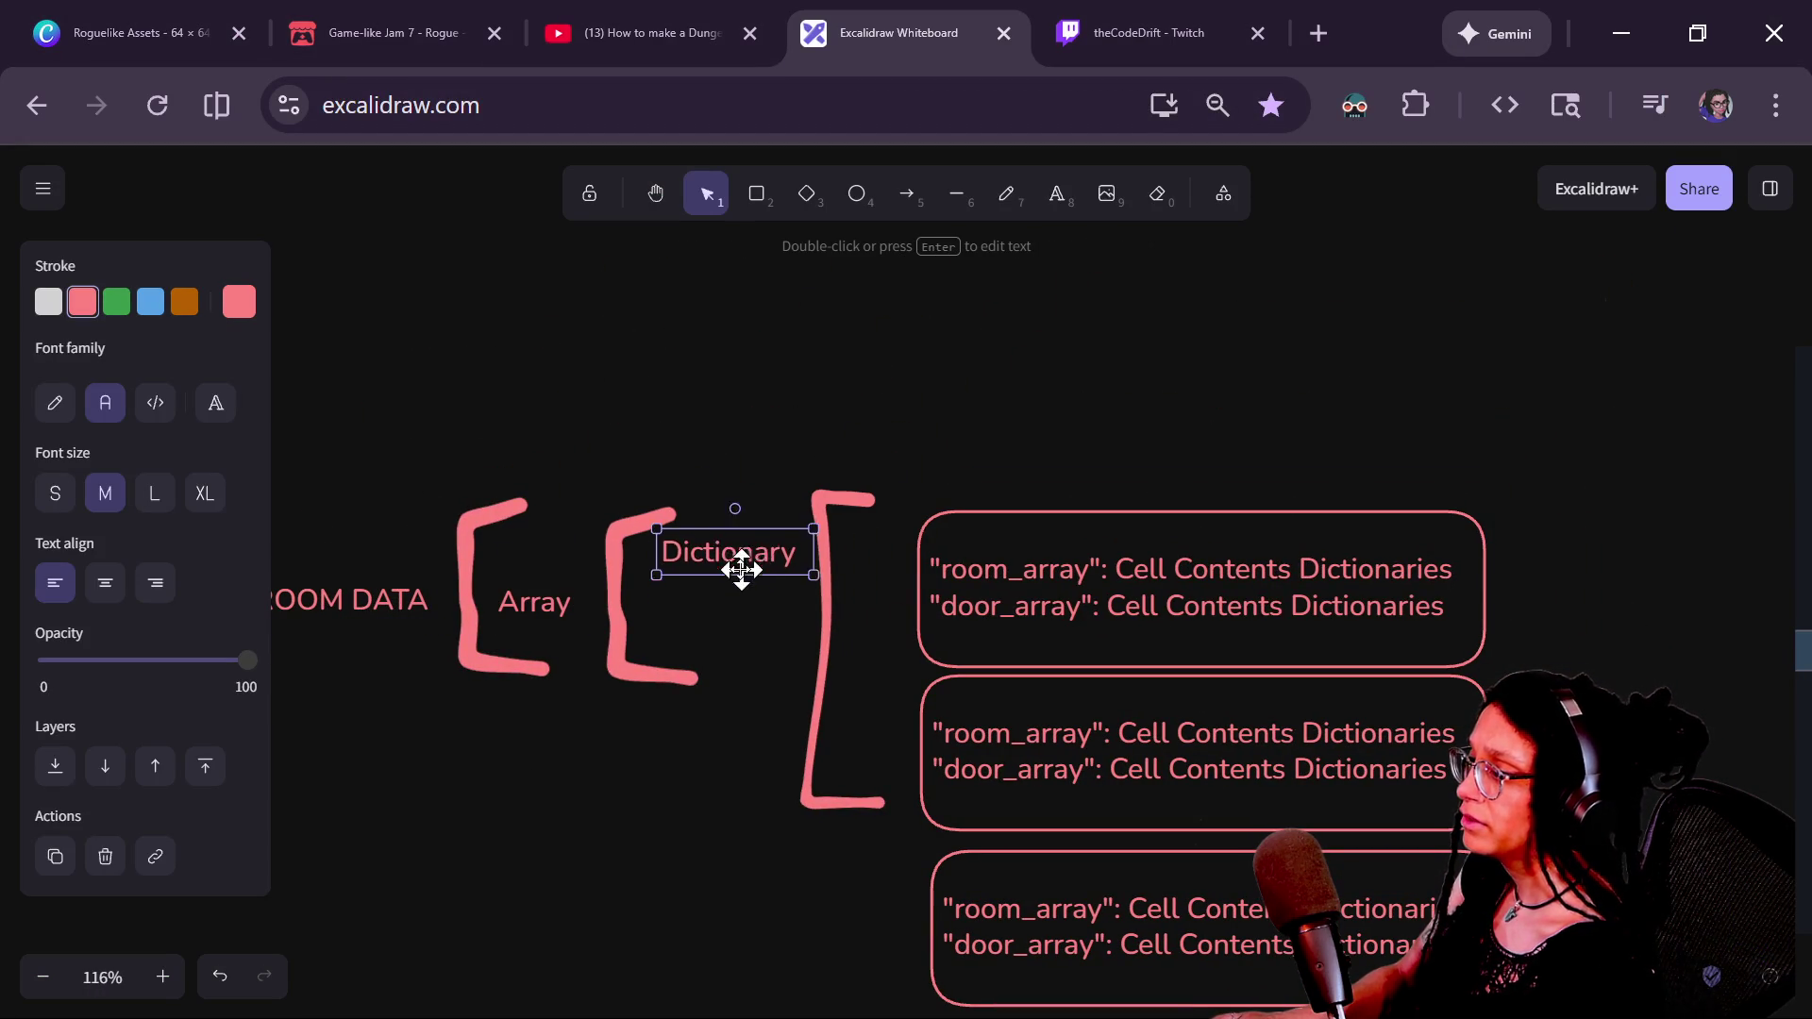
pyautogui.hotkey('ctrl', 'z')
# Delete two of the three room_array/door_array boxes.
pyautogui.moveTo(931, 486)
pyautogui.mouseDown()
pyautogui.moveTo(709, 365)
pyautogui.moveTo(1113, 979)
pyautogui.moveTo(1350, 1018)
pyautogui.mouseUp()
pyautogui.press('Delete')
pyautogui.click(897, 689)
pyautogui.press('Delete')
# Settle the remaining room_array/door_array box beside the bracket, then return to Godot.
pyautogui.moveTo(769, 708); pyautogui.dragTo(811, 714)
pyautogui.moveTo(889, 486)
pyautogui.mouseDown()
pyautogui.moveTo(898, 817)
pyautogui.moveTo(856, 1004)
pyautogui.mouseUp()
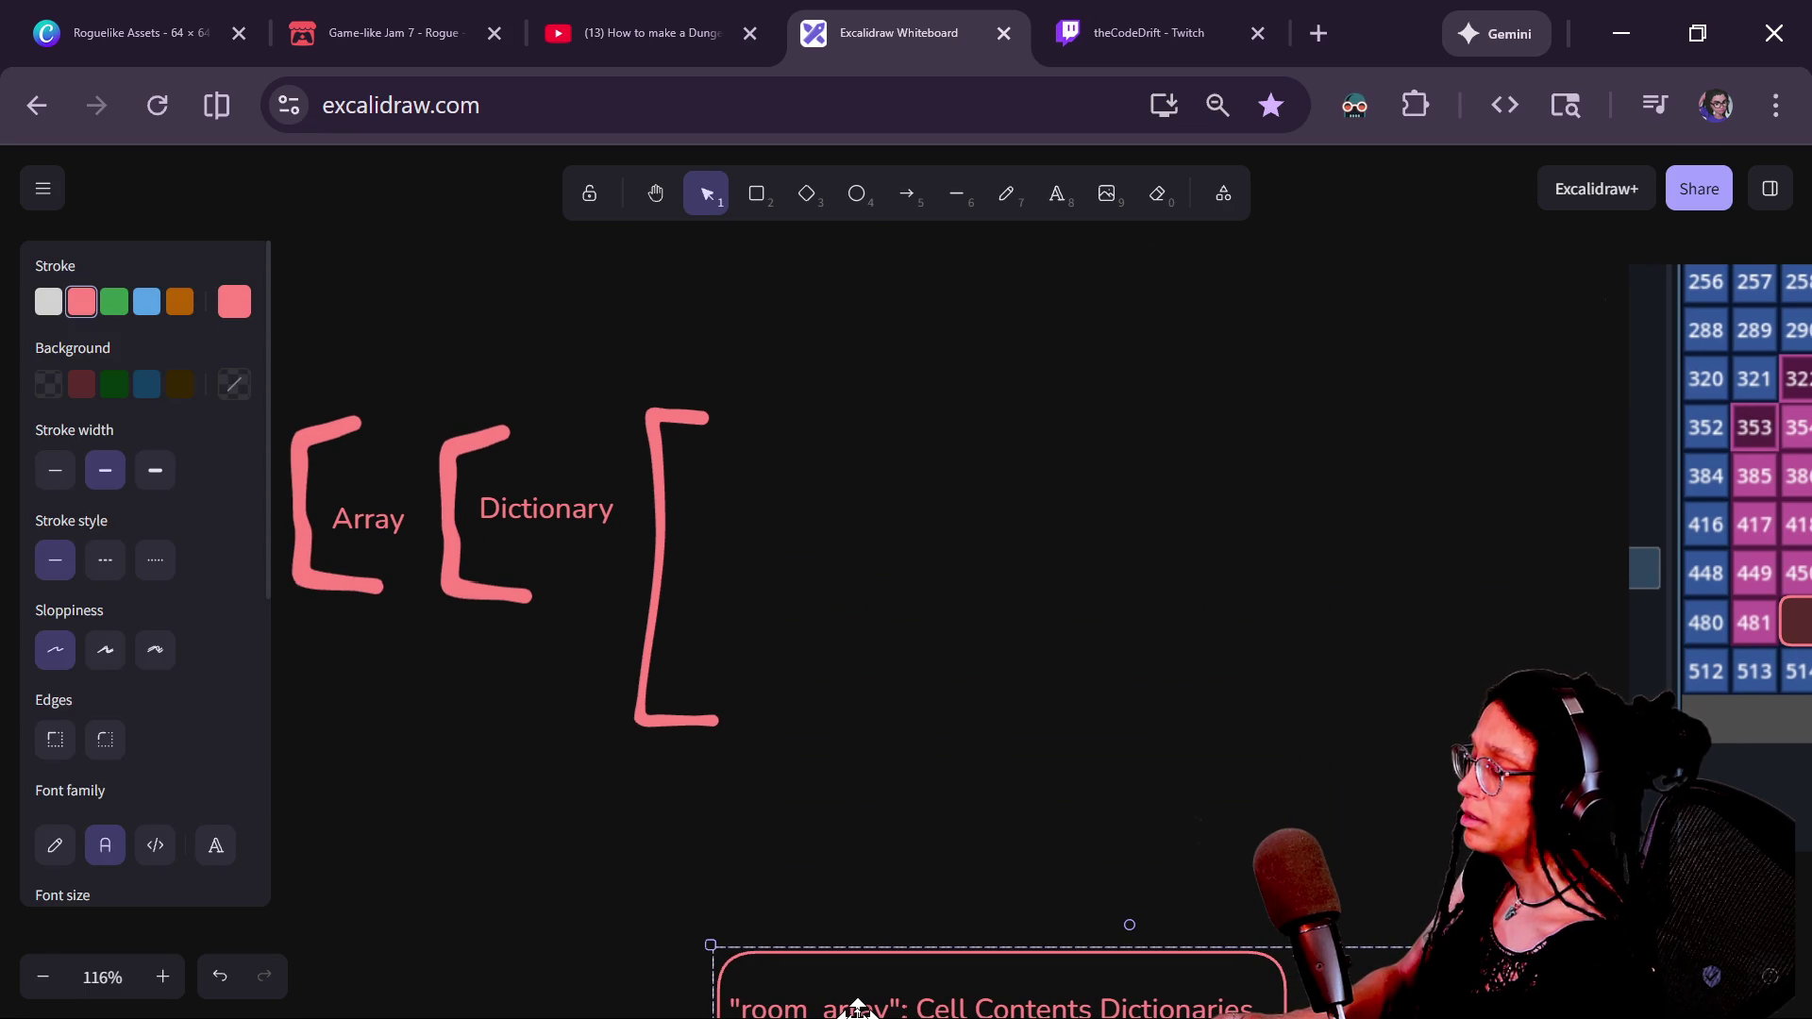
pyautogui.hscroll(-3, 966, 821)
pyautogui.hscroll(2, 696, 760)
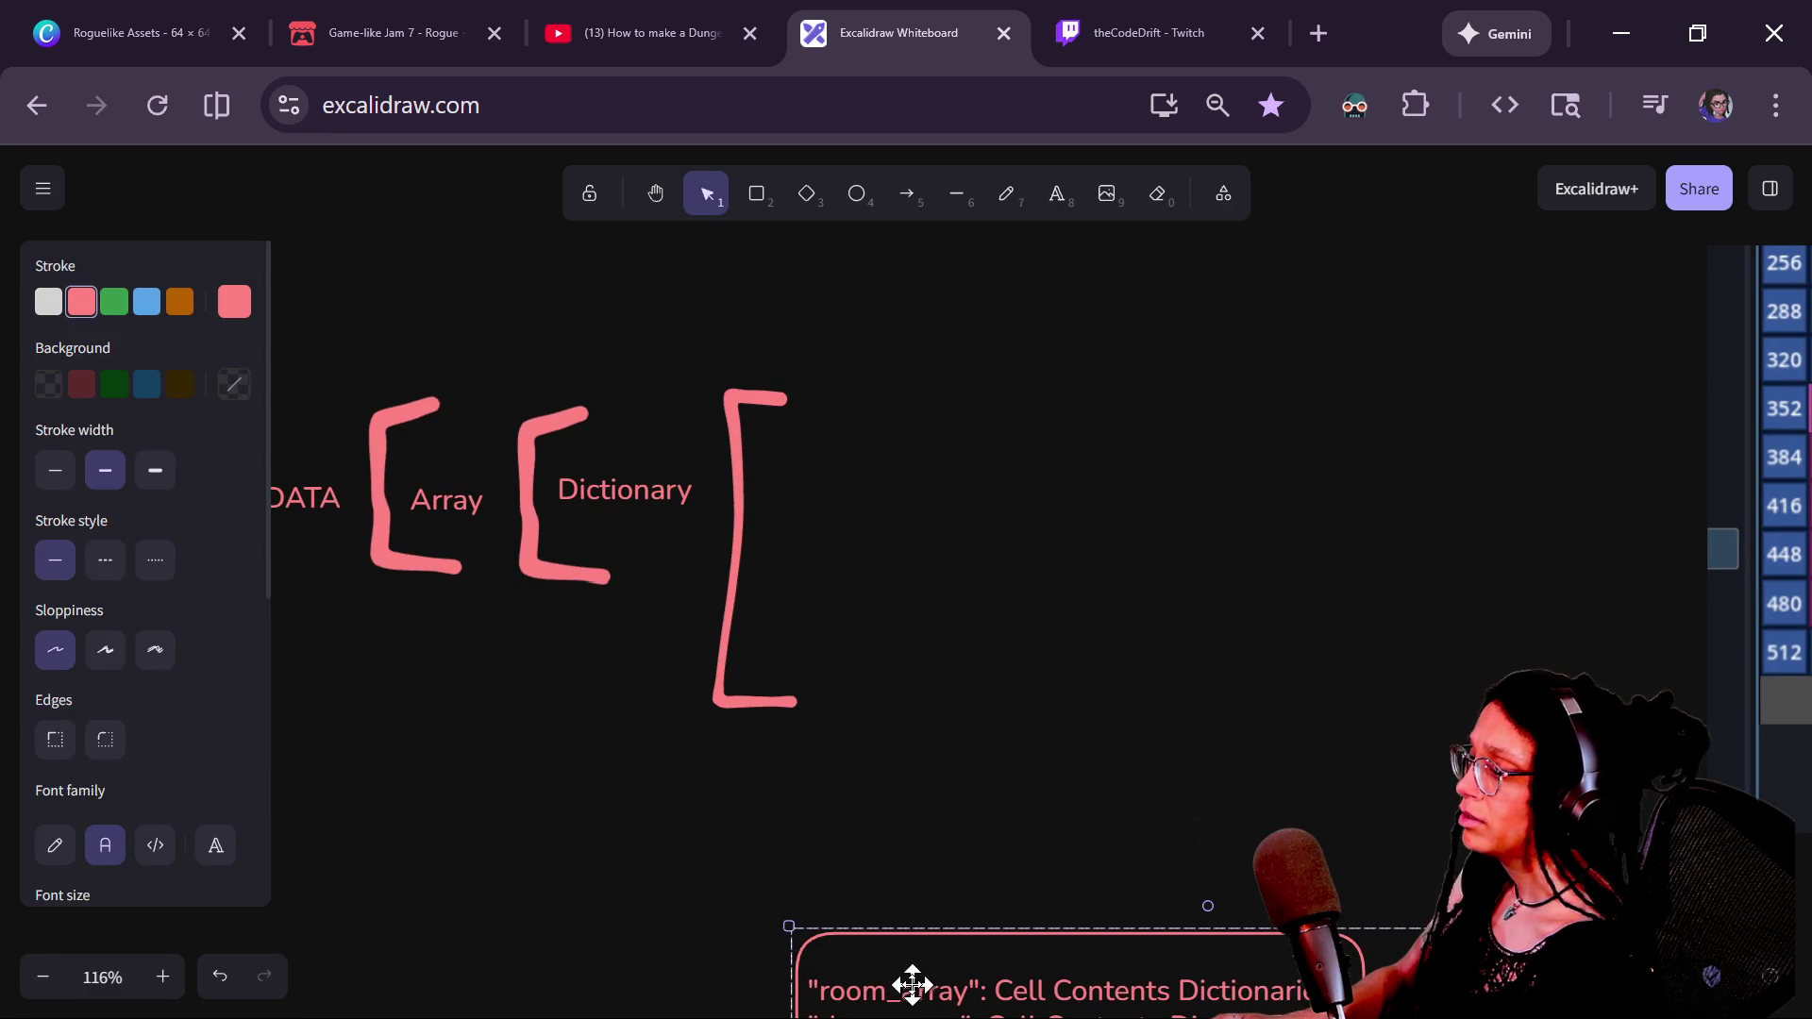
pyautogui.moveTo(914, 982); pyautogui.dragTo(949, 486)
pyautogui.scroll(1, 768, 857)
pyautogui.hscroll(1, 768, 857)
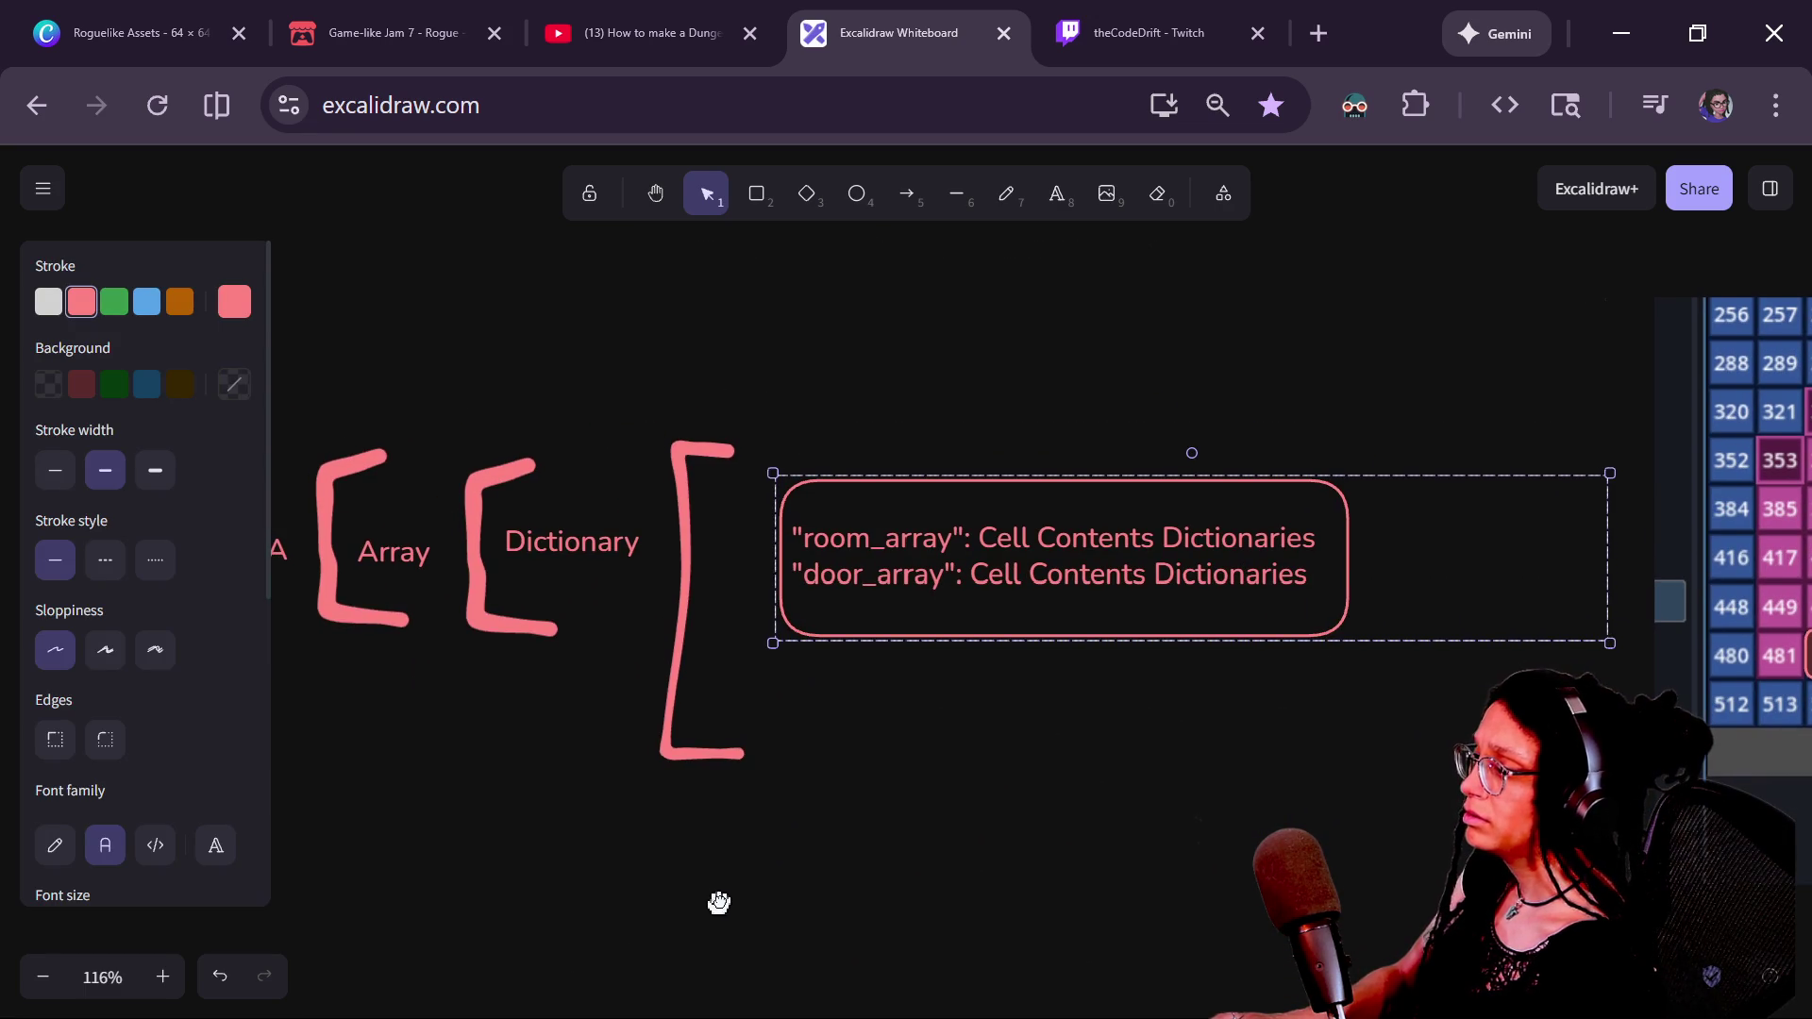
pyautogui.moveTo(904, 570)
pyautogui.mouseDown()
pyautogui.moveTo(782, 1018)
pyautogui.moveTo(923, 574)
pyautogui.mouseUp()
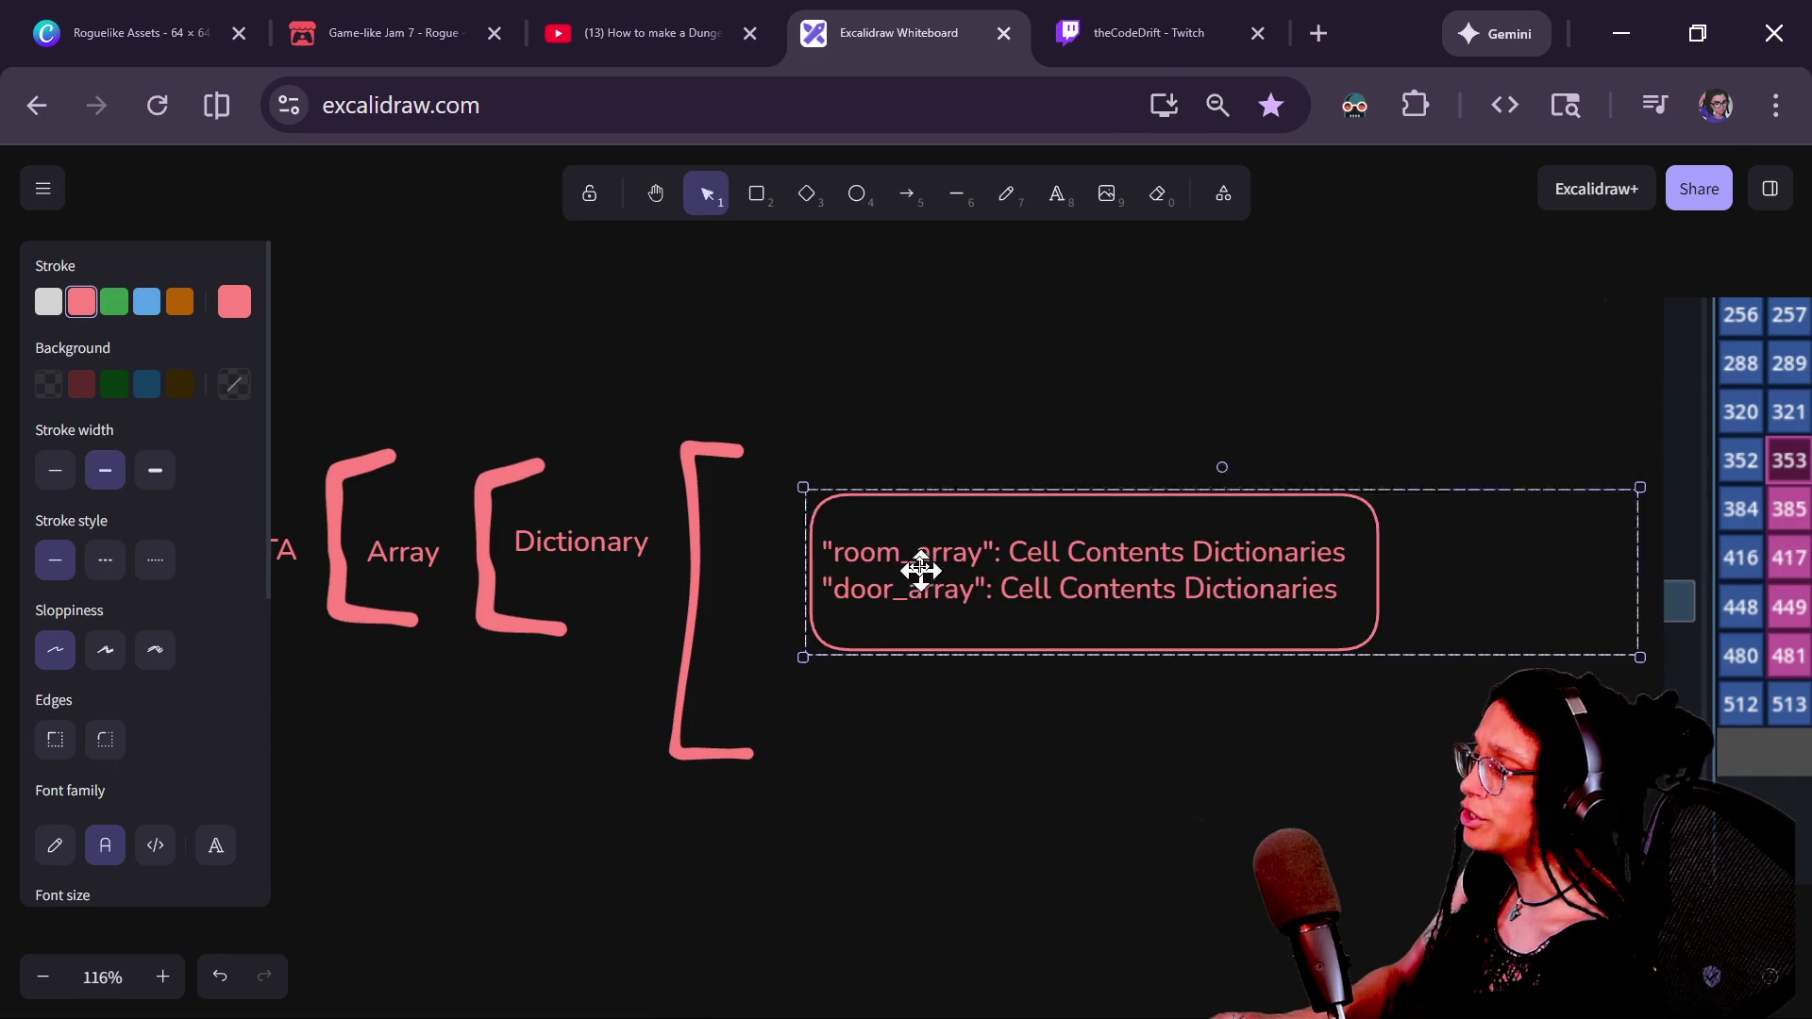
pyautogui.hotkey('alt', 'Tab')
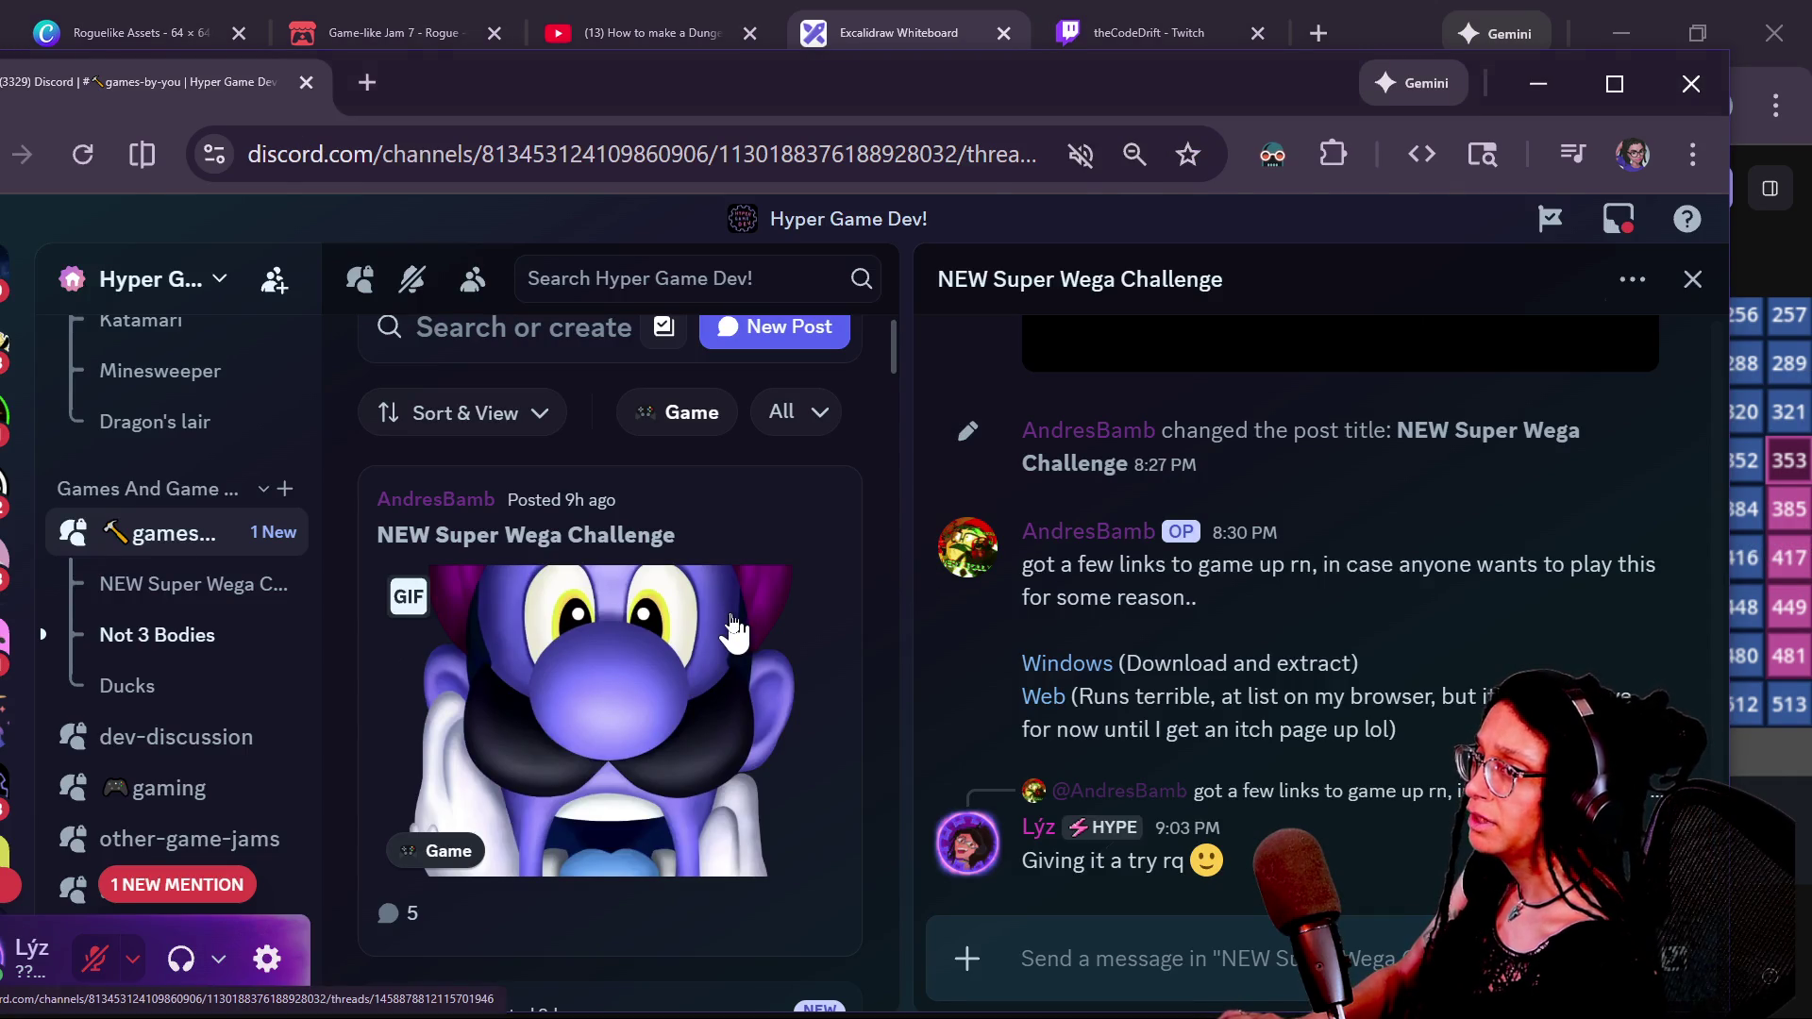
pyautogui.hotkey('alt', 'Tab')
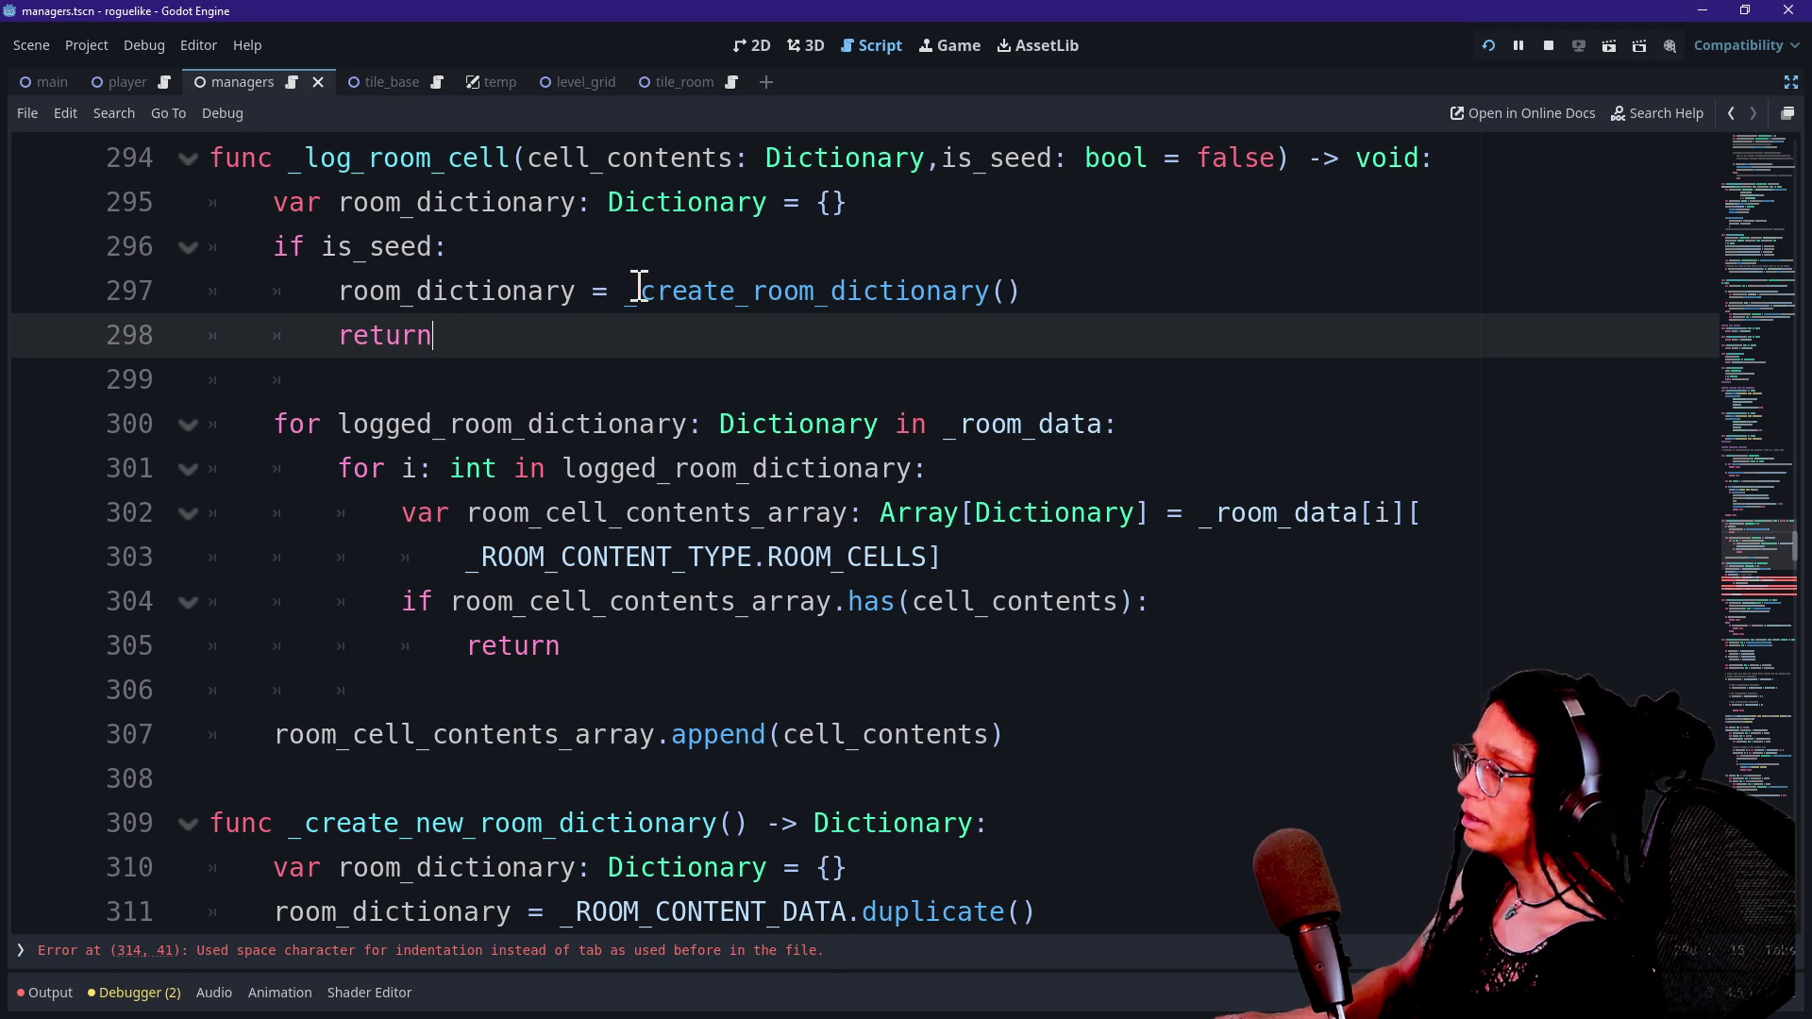
# Review room_dictionary's uses, the append line and the seed assignment with its early return.
pyautogui.moveTo(307, 294); pyautogui.dragTo(575, 297)
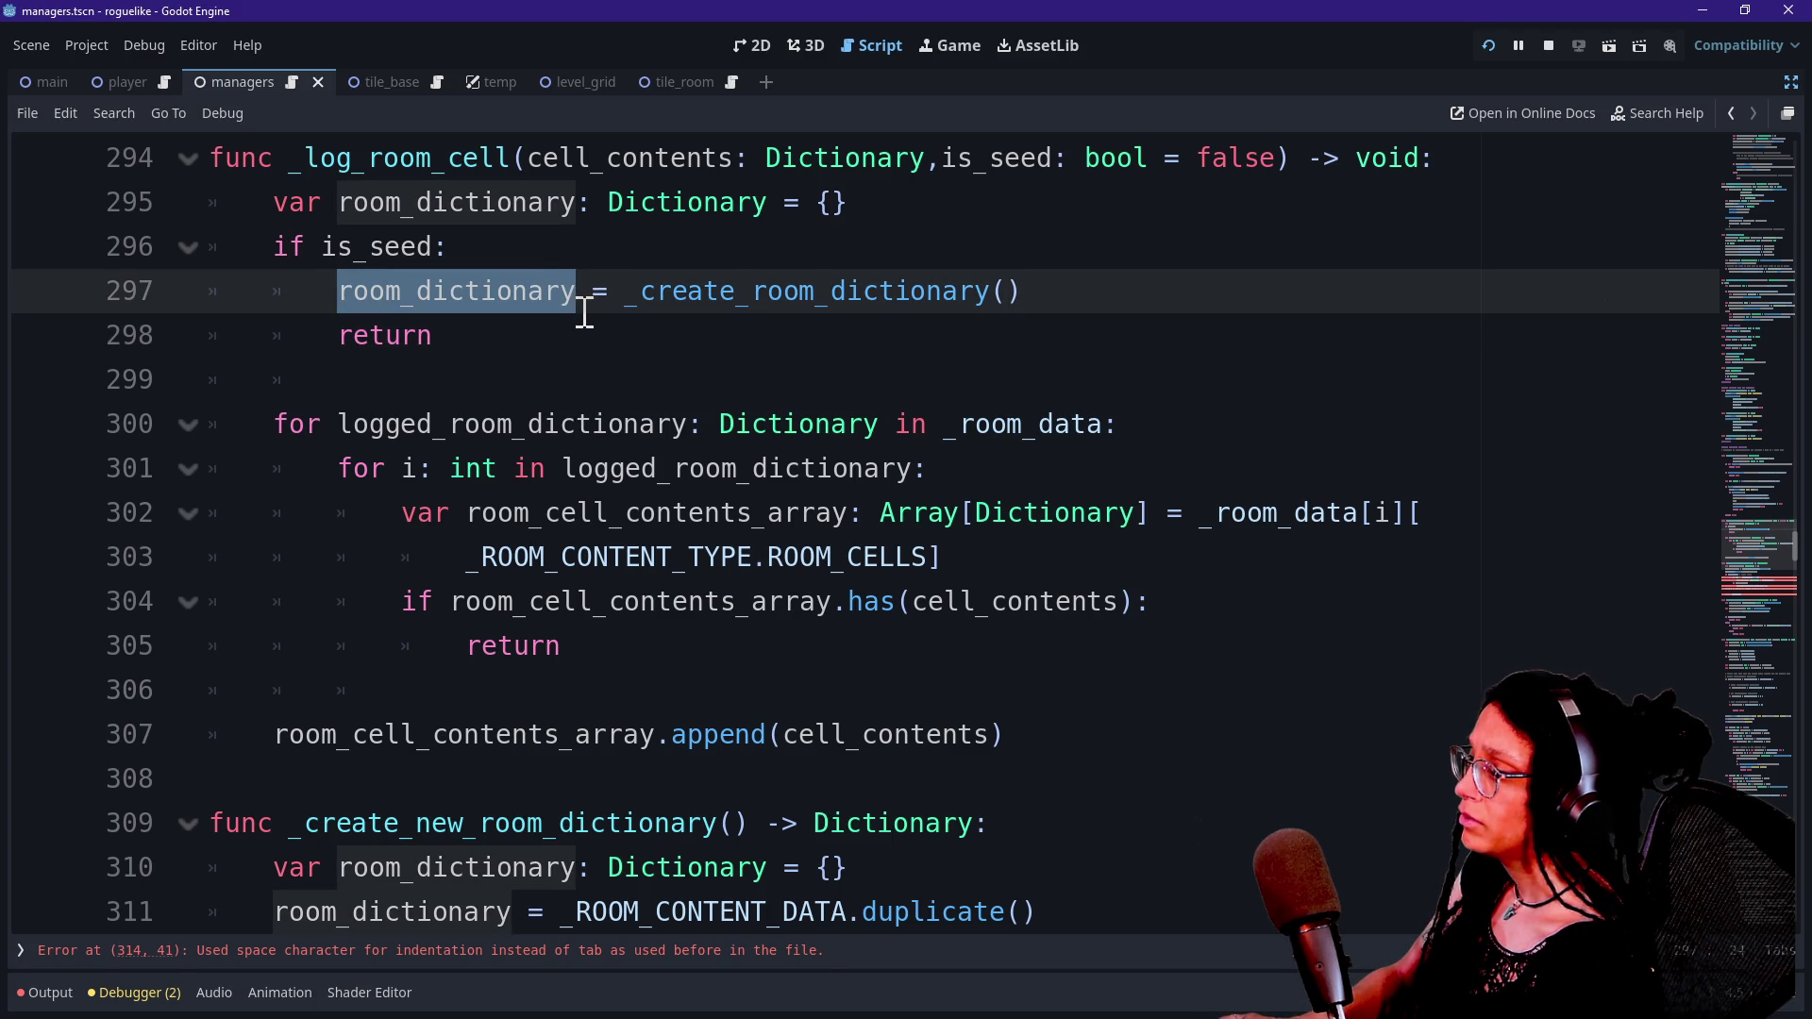
pyautogui.moveTo(284, 741); pyautogui.dragTo(561, 737)
pyautogui.click(561, 734)
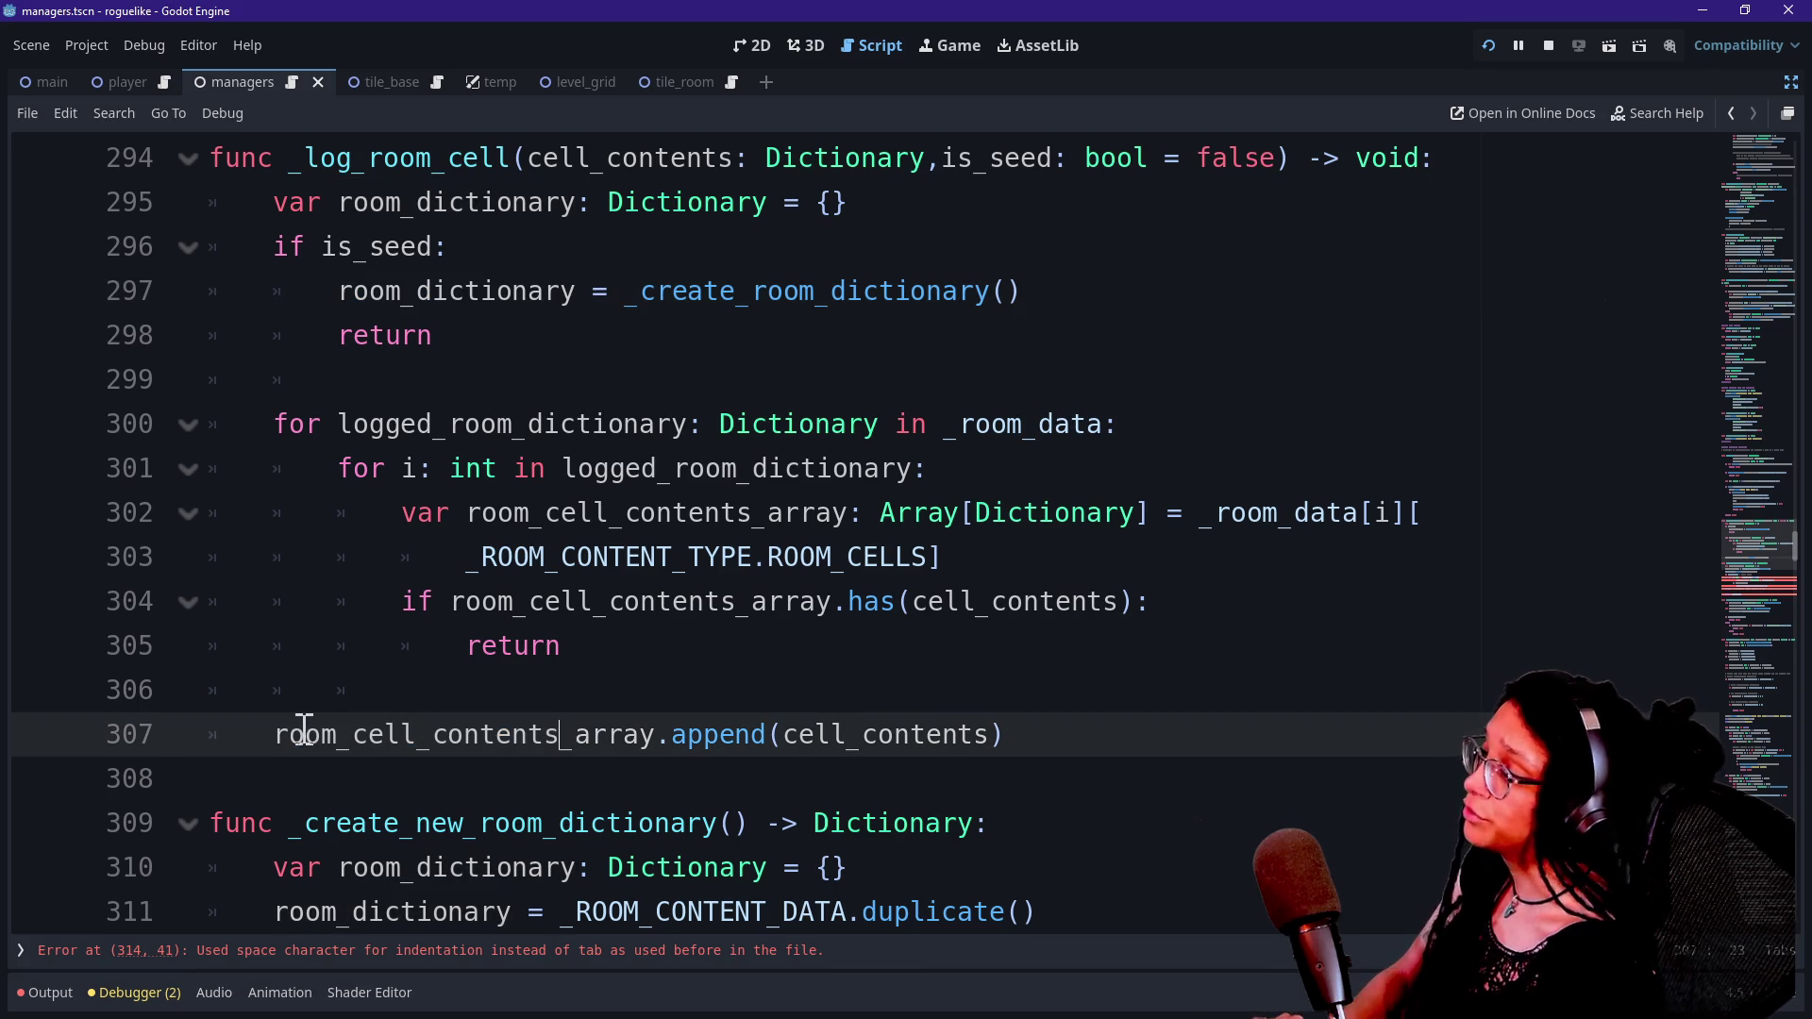
pyautogui.tripleClick(304, 734)
pyautogui.click(661, 795)
pyautogui.click(774, 733)
pyautogui.click(502, 708)
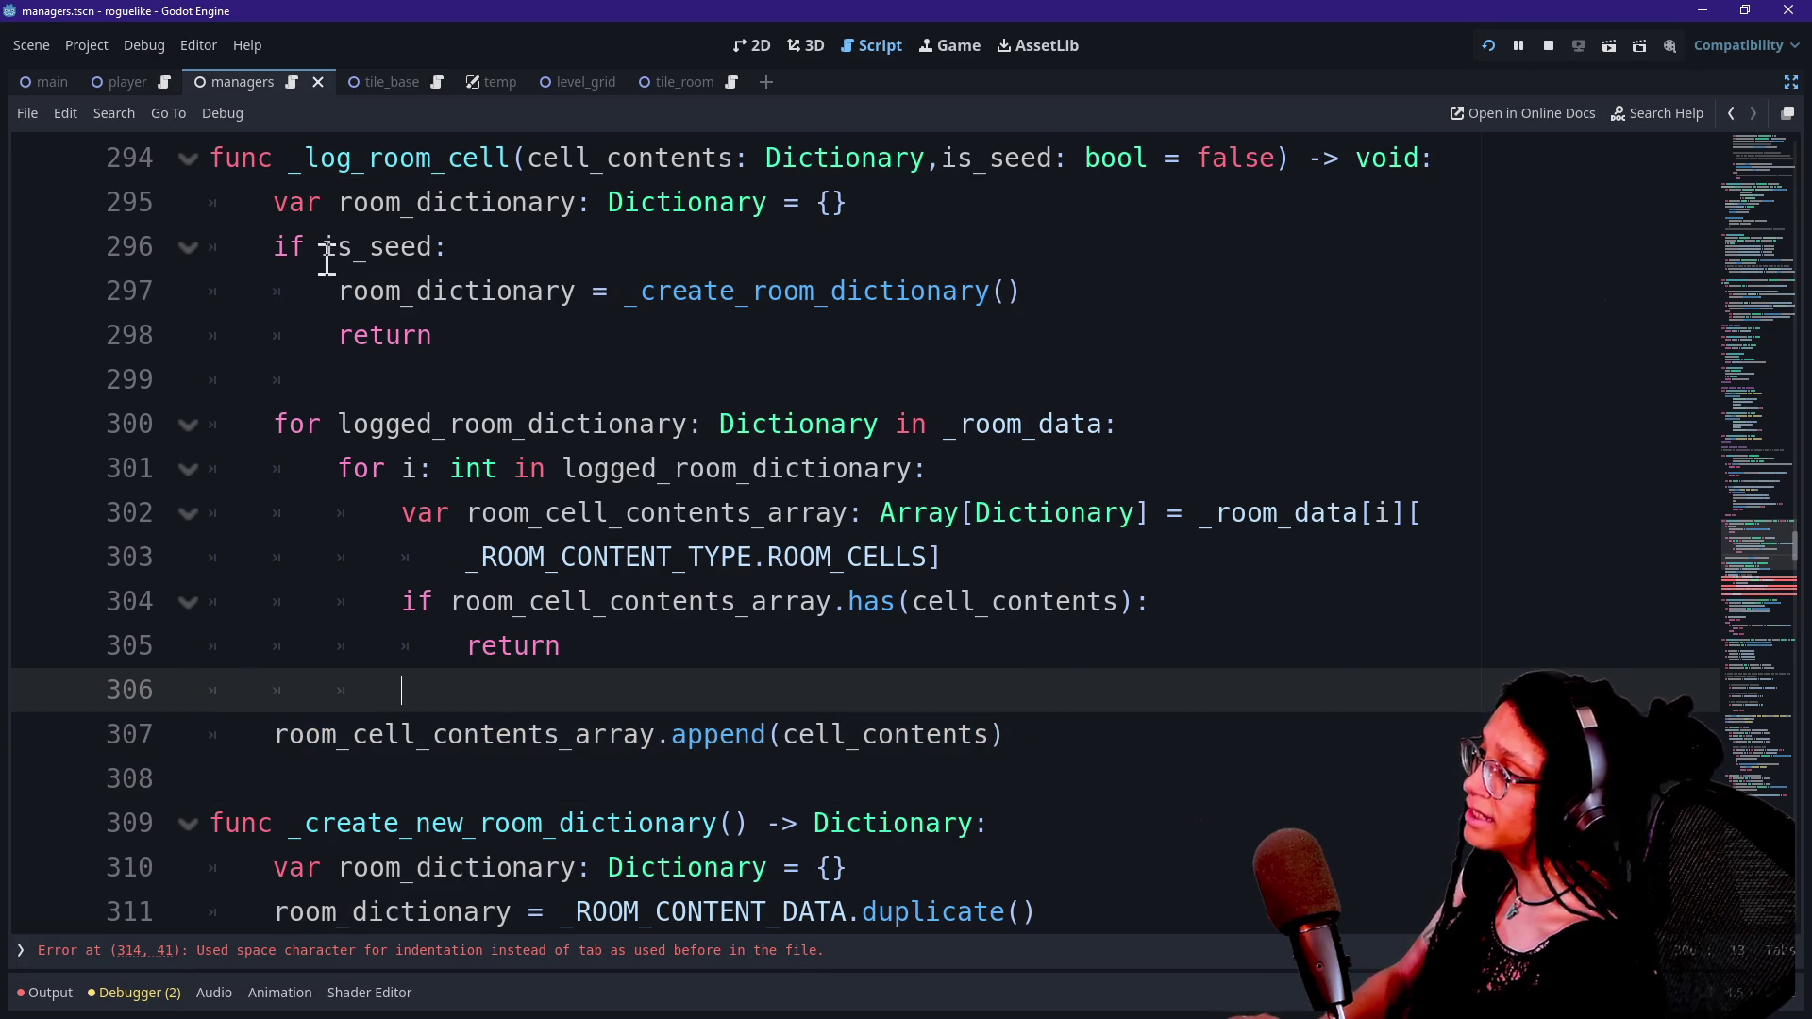
pyautogui.moveTo(370, 291); pyautogui.dragTo(460, 324)
# Indent the append line, then return it to function level.
pyautogui.click(227, 751)
pyautogui.press('Tab')
pyautogui.press('Tab')
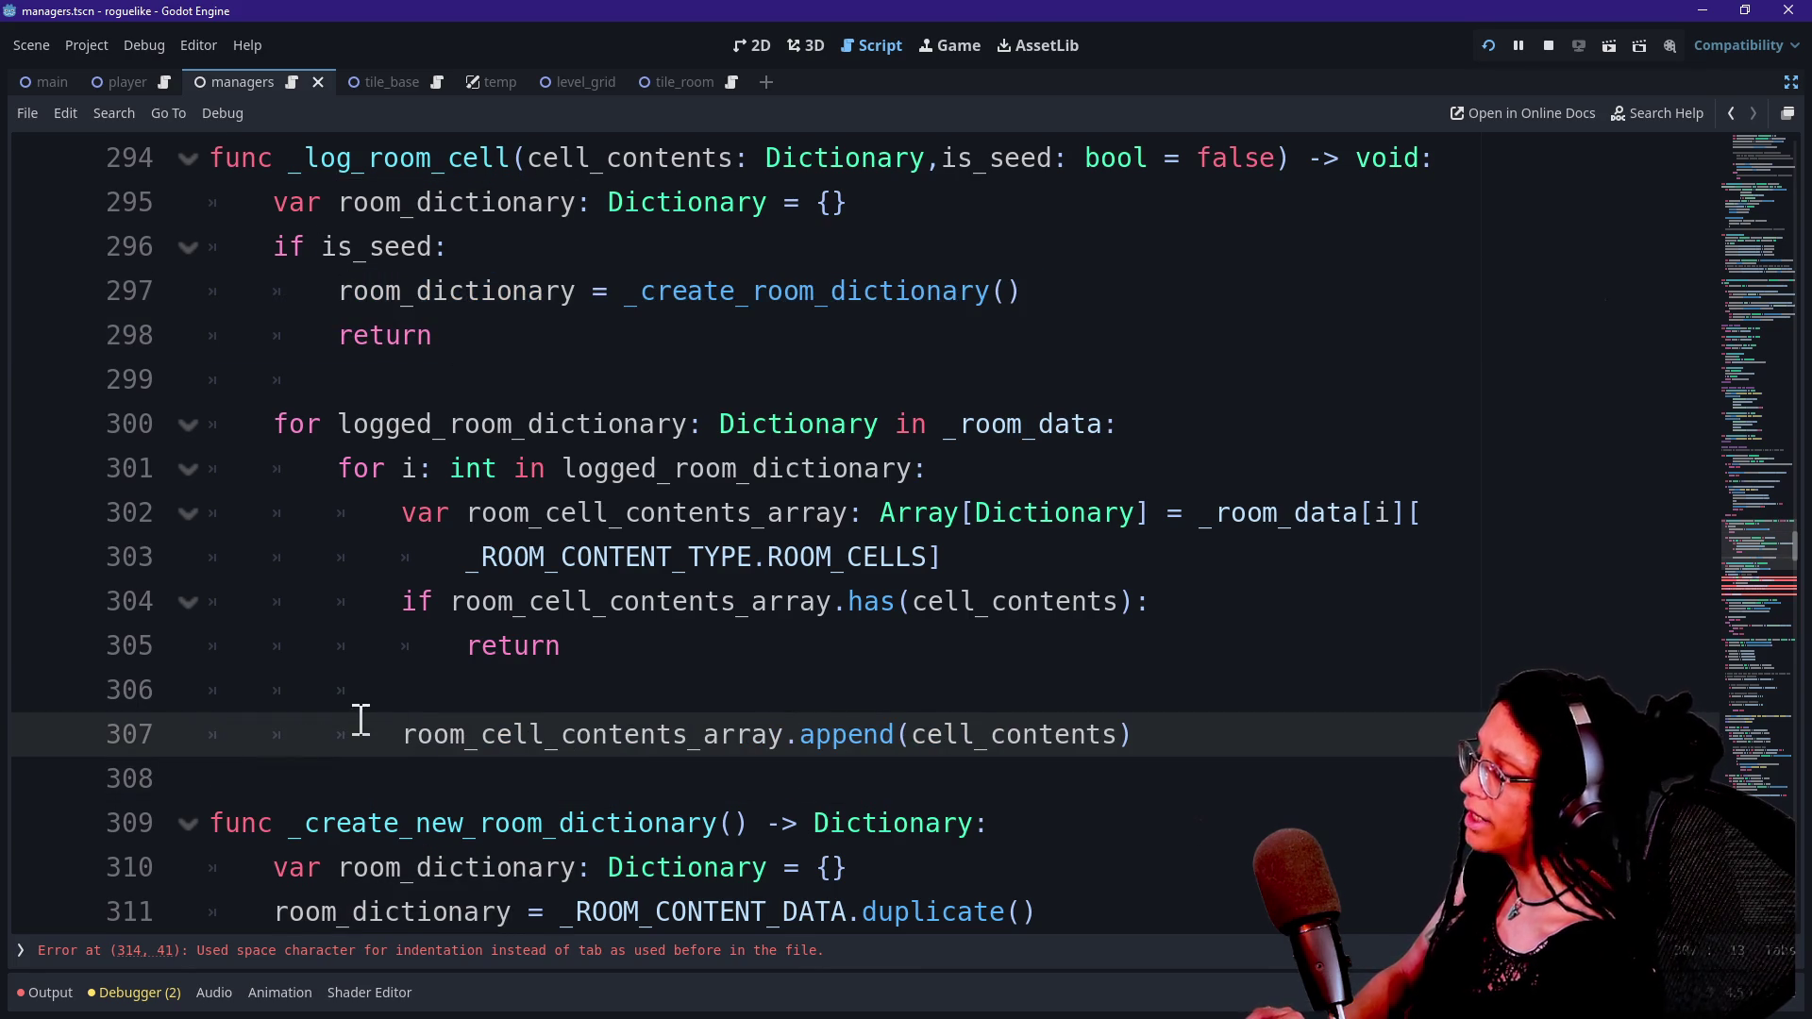
pyautogui.press('BackSpace')
pyautogui.press('BackSpace')
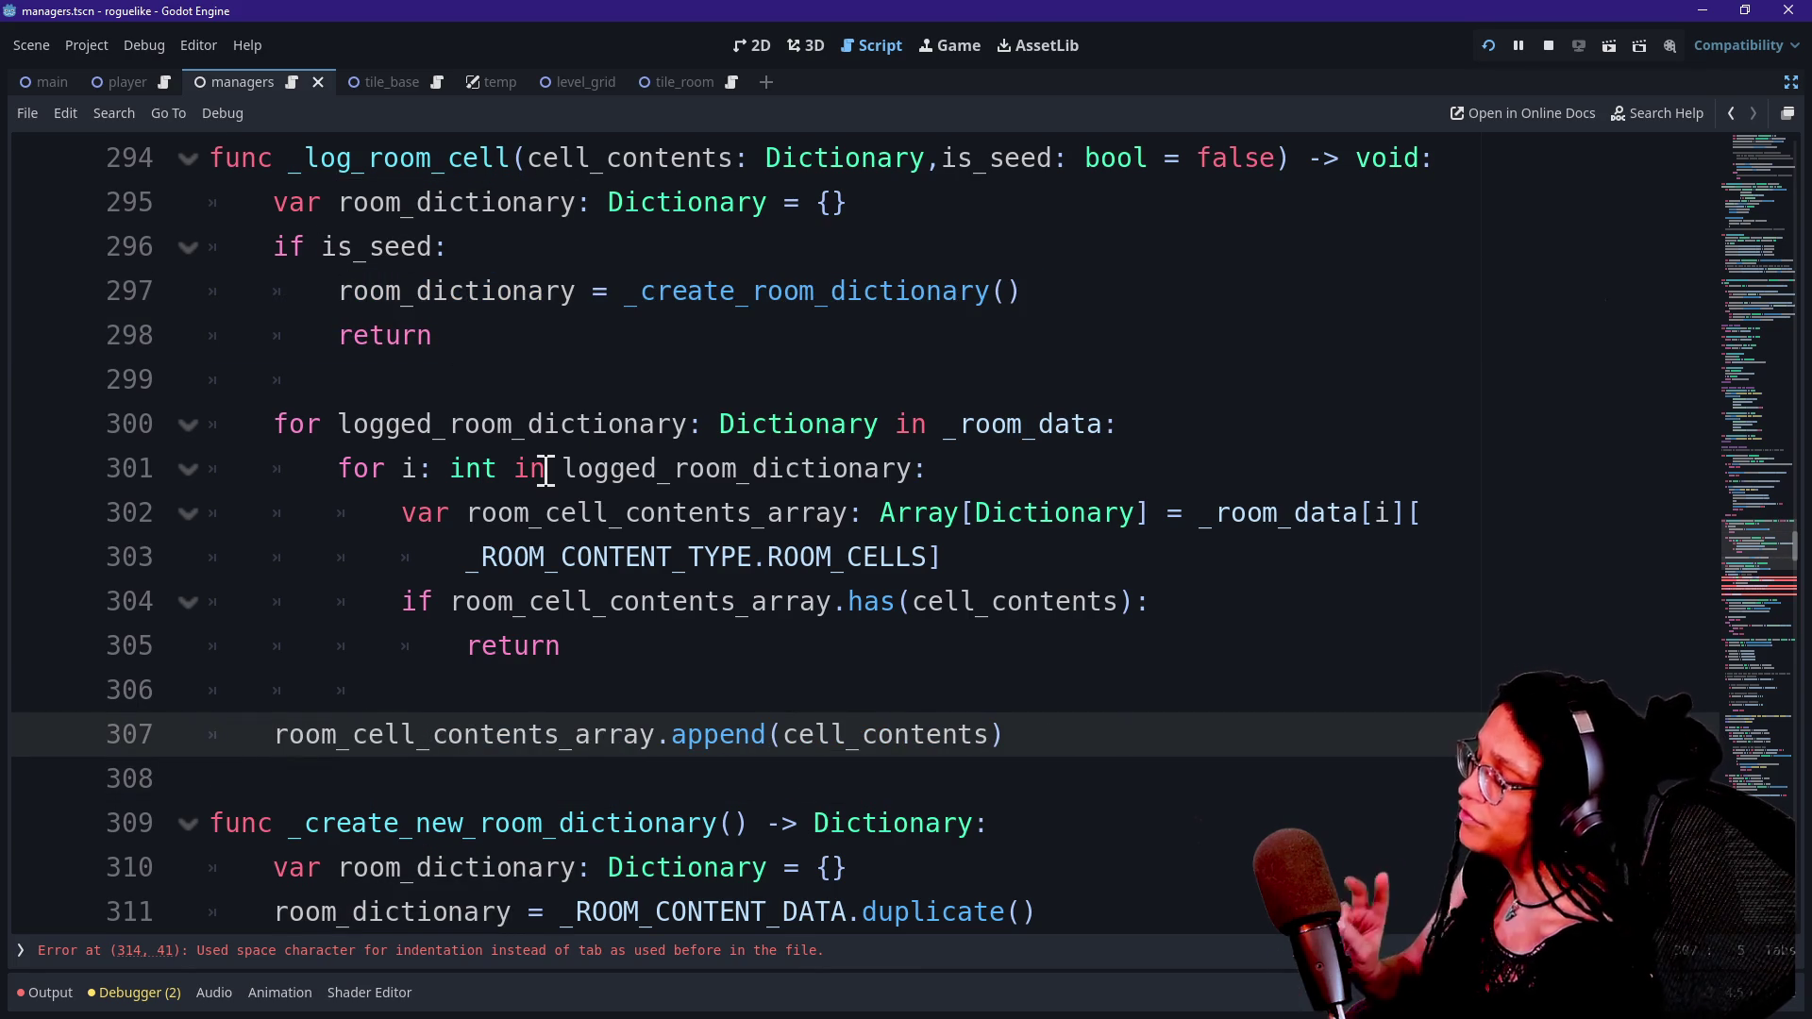
# Switch over to the Excalidraw diagram and pan it slightly up-left.
pyautogui.hotkey('alt', 'Tab')
pyautogui.press('Tab')
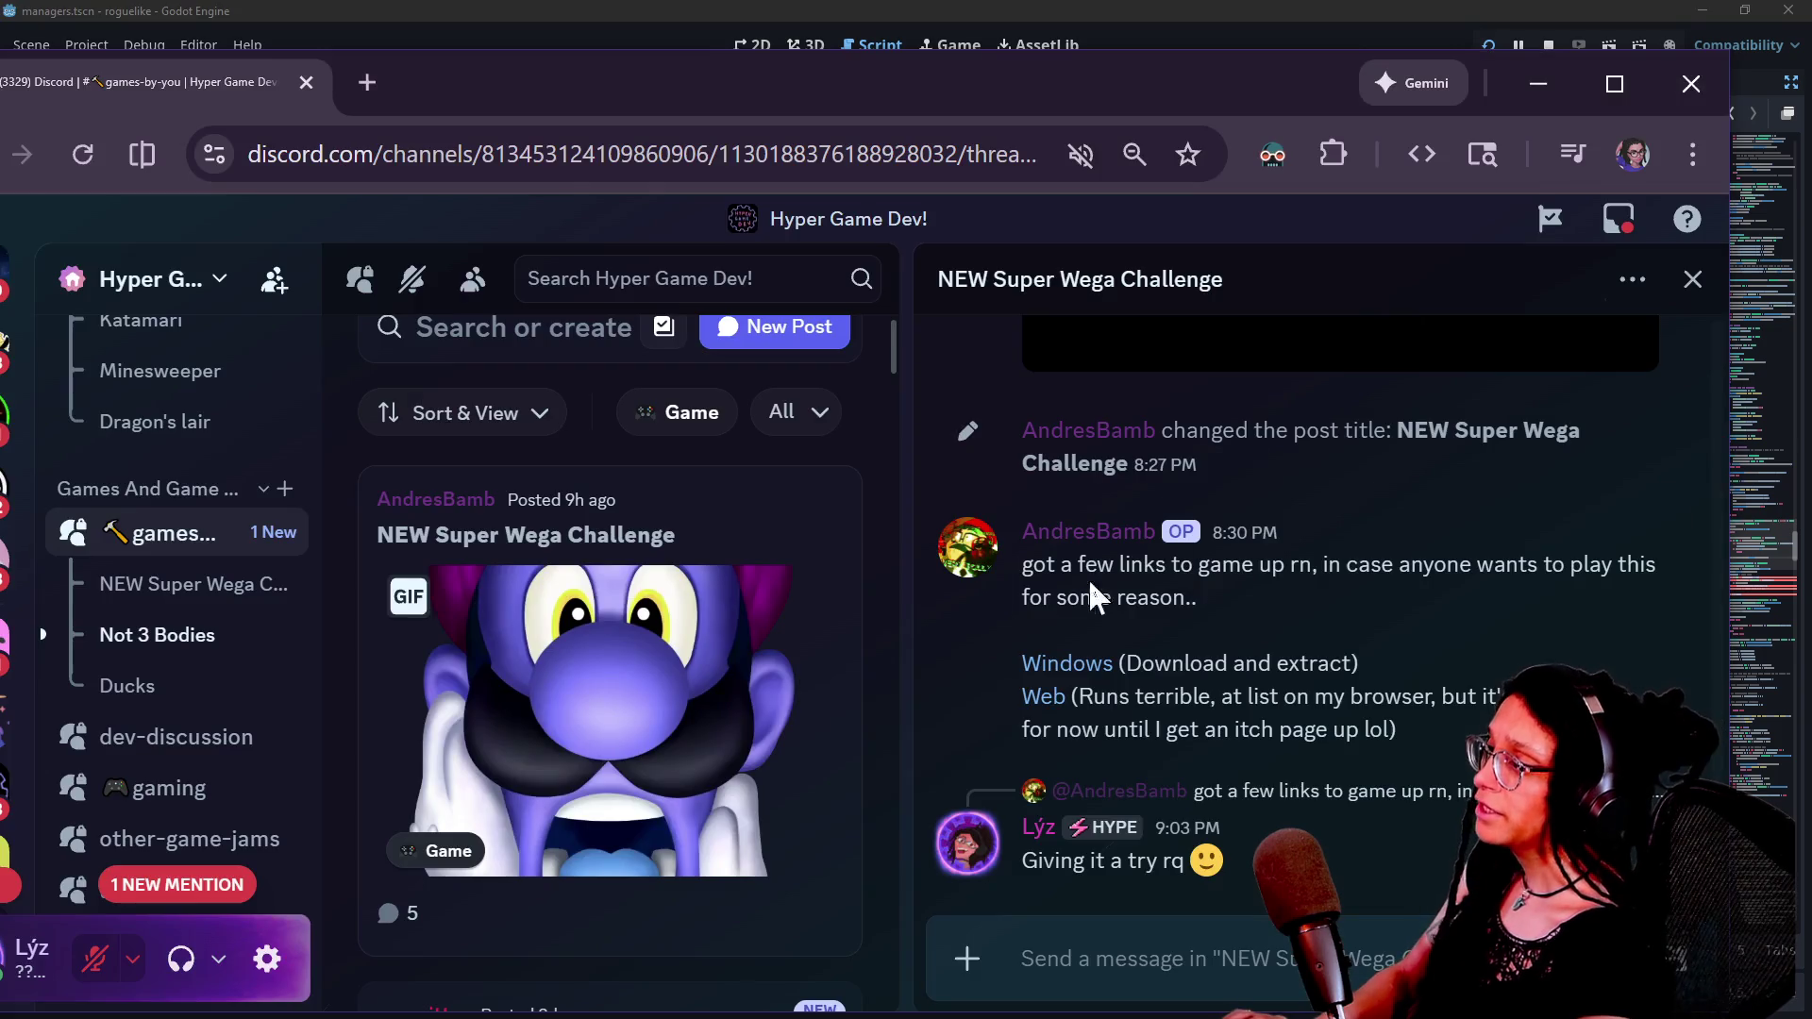
pyautogui.press('Escape')
pyautogui.moveTo(1155, 632); pyautogui.dragTo(1042, 591)
# Zoom the whiteboard and shift the room_array/door_array box up-left beside the large bracket.
pyautogui.scroll(5, 1023, 531)
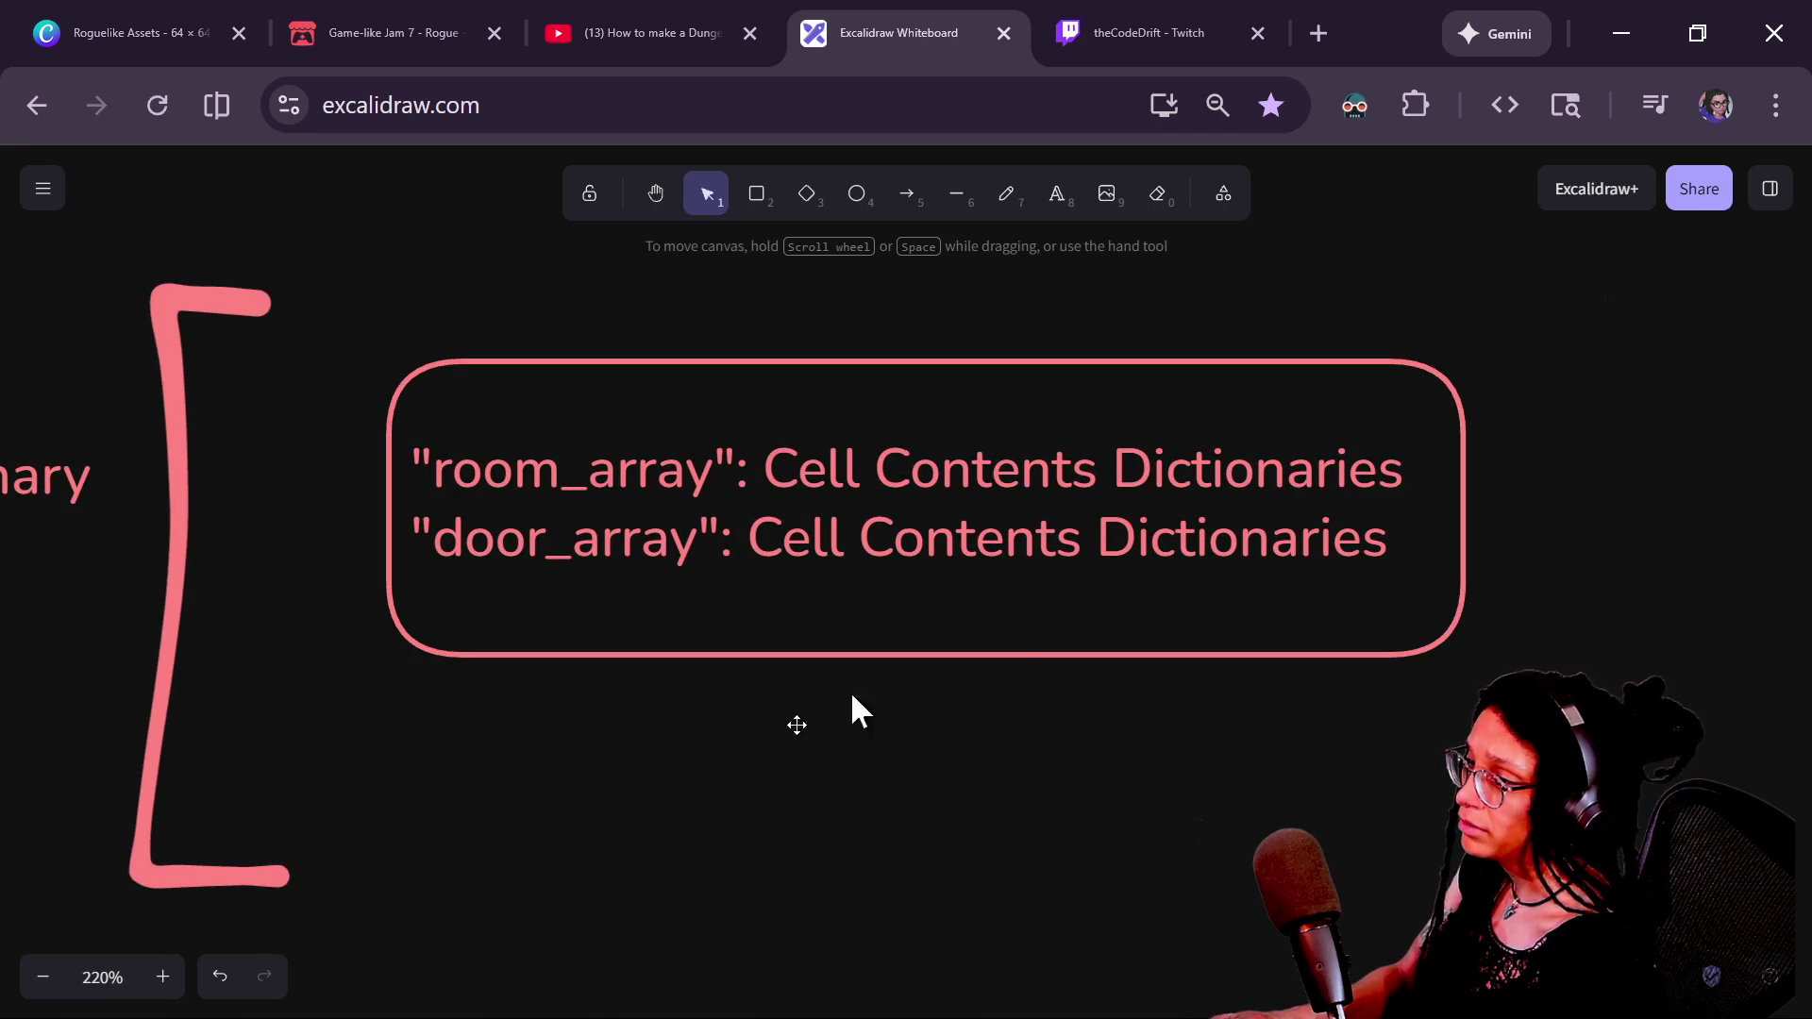
pyautogui.scroll(-2, 716, 796)
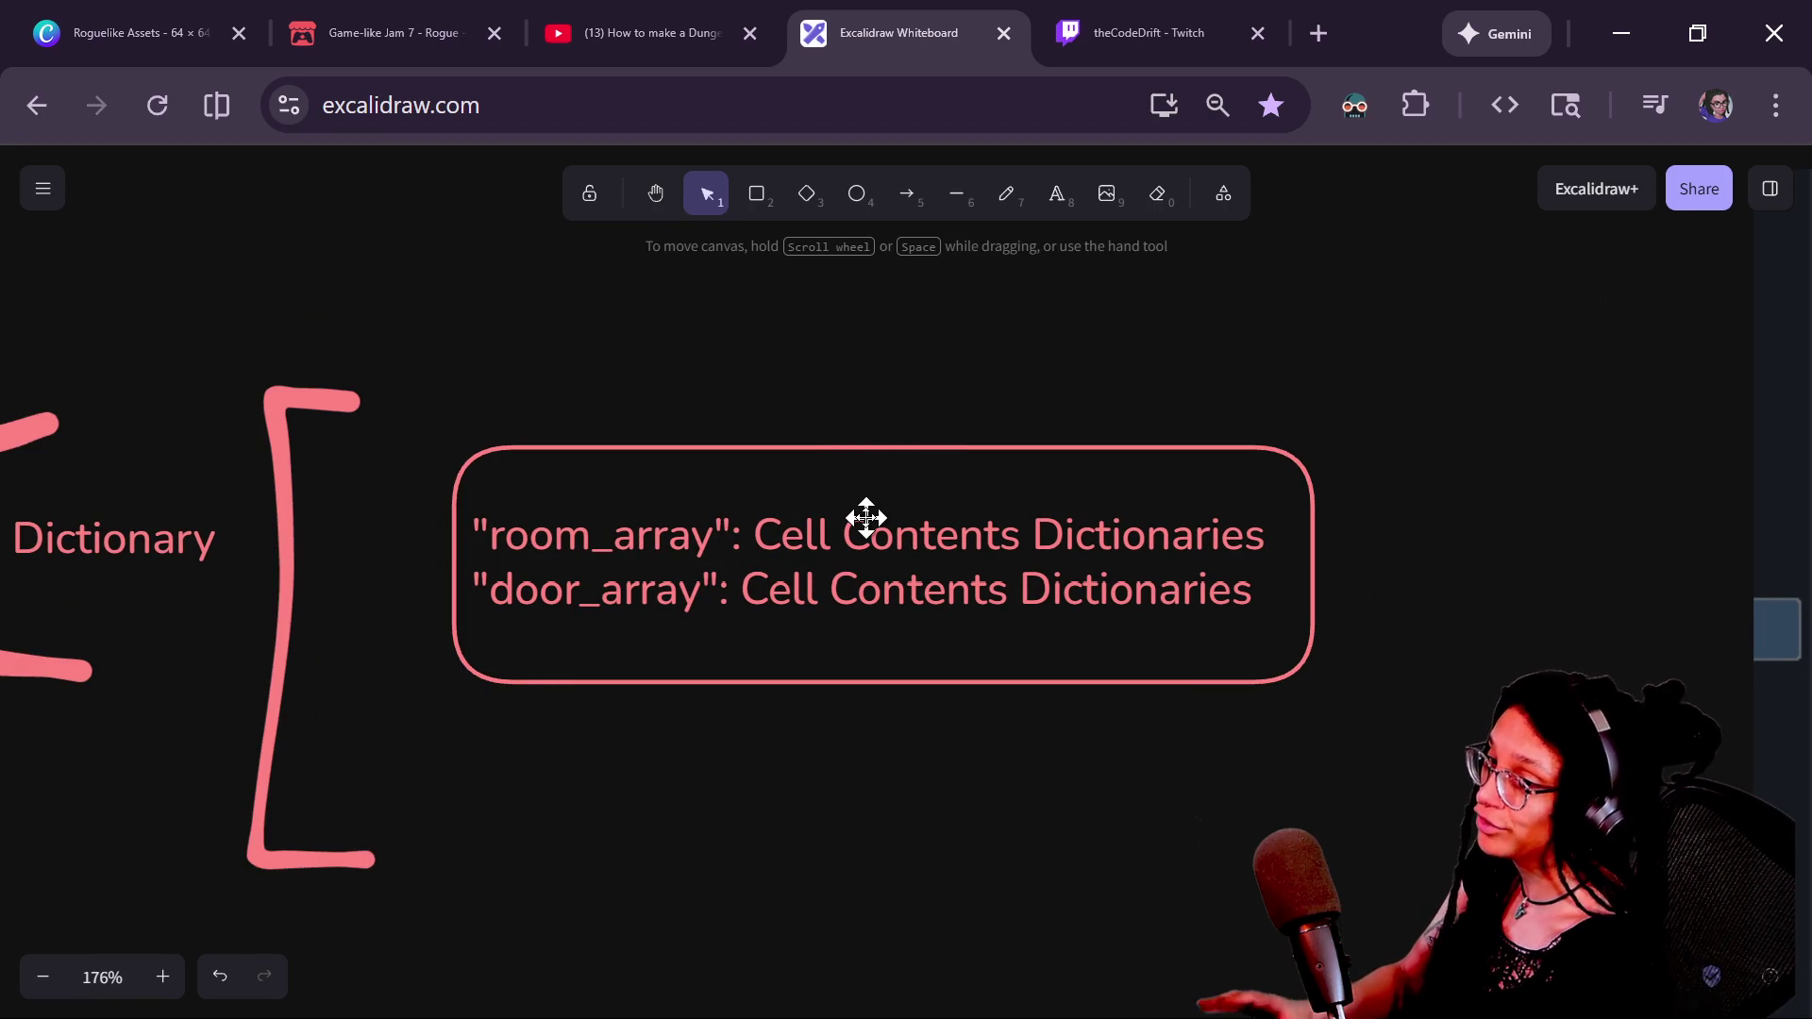
pyautogui.scroll(3, 839, 604)
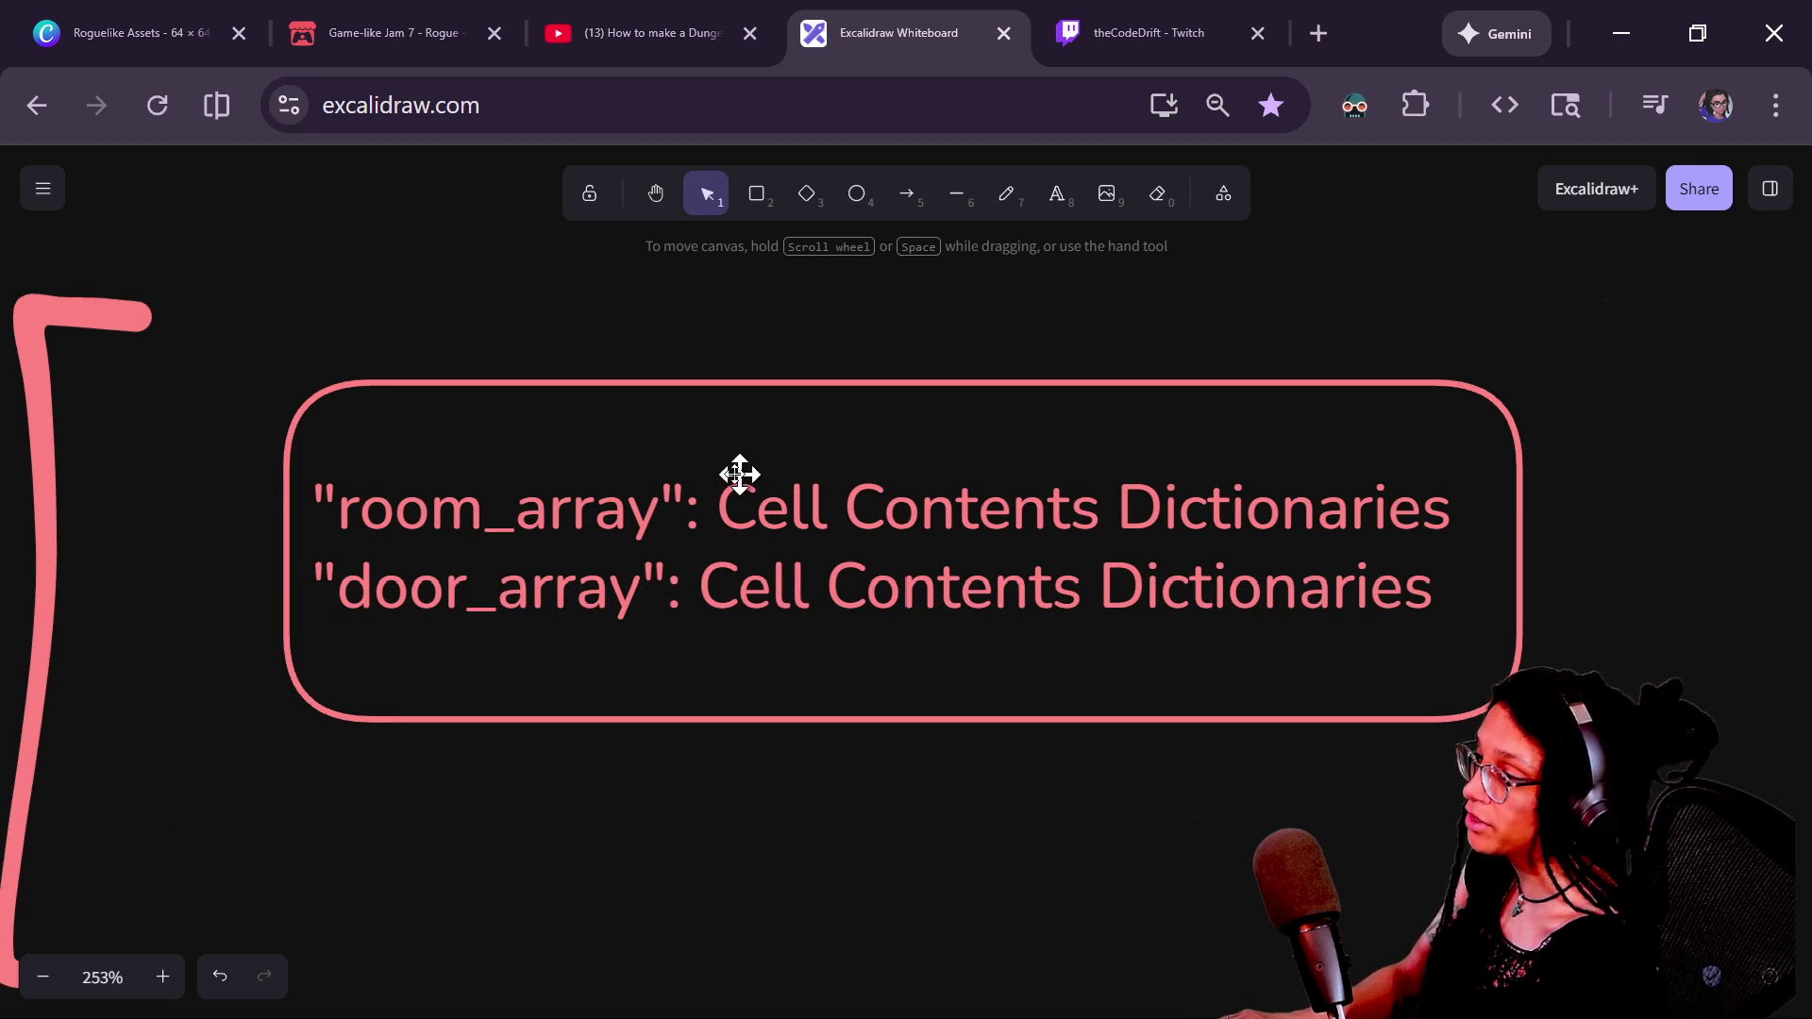
pyautogui.click(1470, 533)
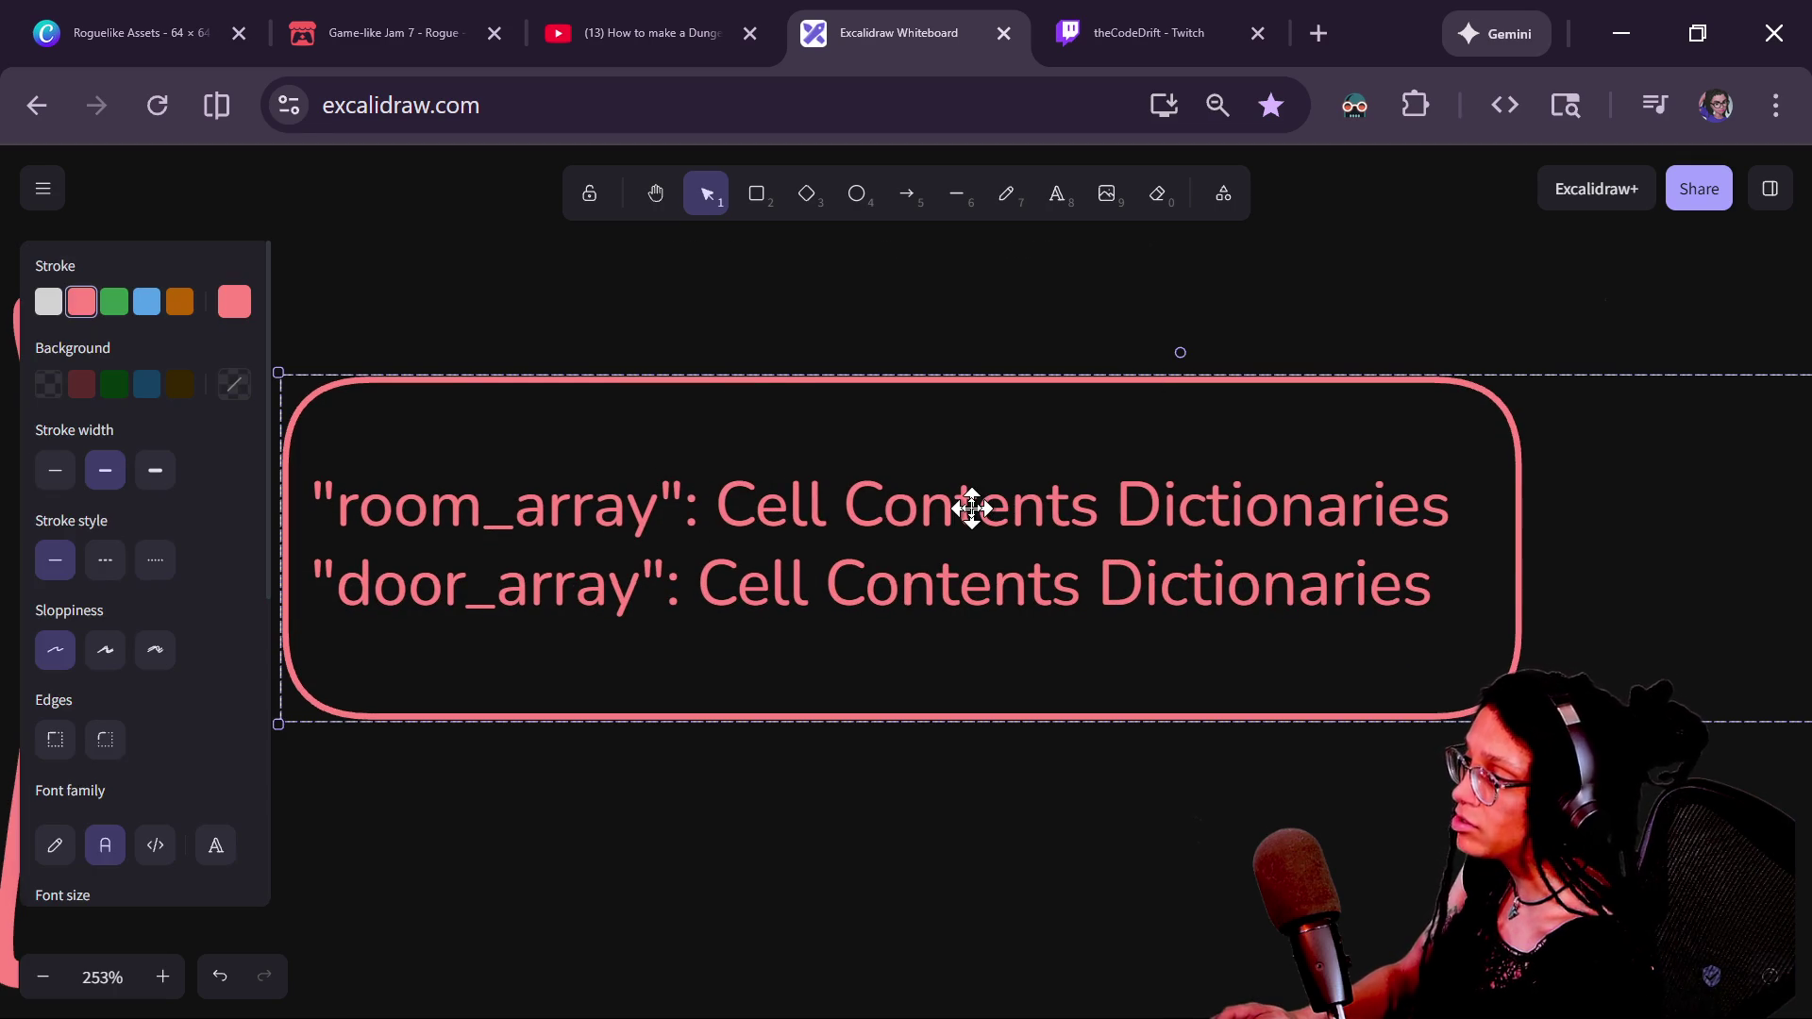
pyautogui.scroll(-3, 973, 508)
pyautogui.moveTo(867, 493)
pyautogui.mouseDown()
pyautogui.moveTo(830, 526)
pyautogui.moveTo(926, 316)
pyautogui.moveTo(680, 469)
pyautogui.moveTo(734, 372)
pyautogui.moveTo(959, 482)
pyautogui.moveTo(805, 522)
pyautogui.moveTo(939, 535)
pyautogui.moveTo(897, 474)
pyautogui.mouseUp()
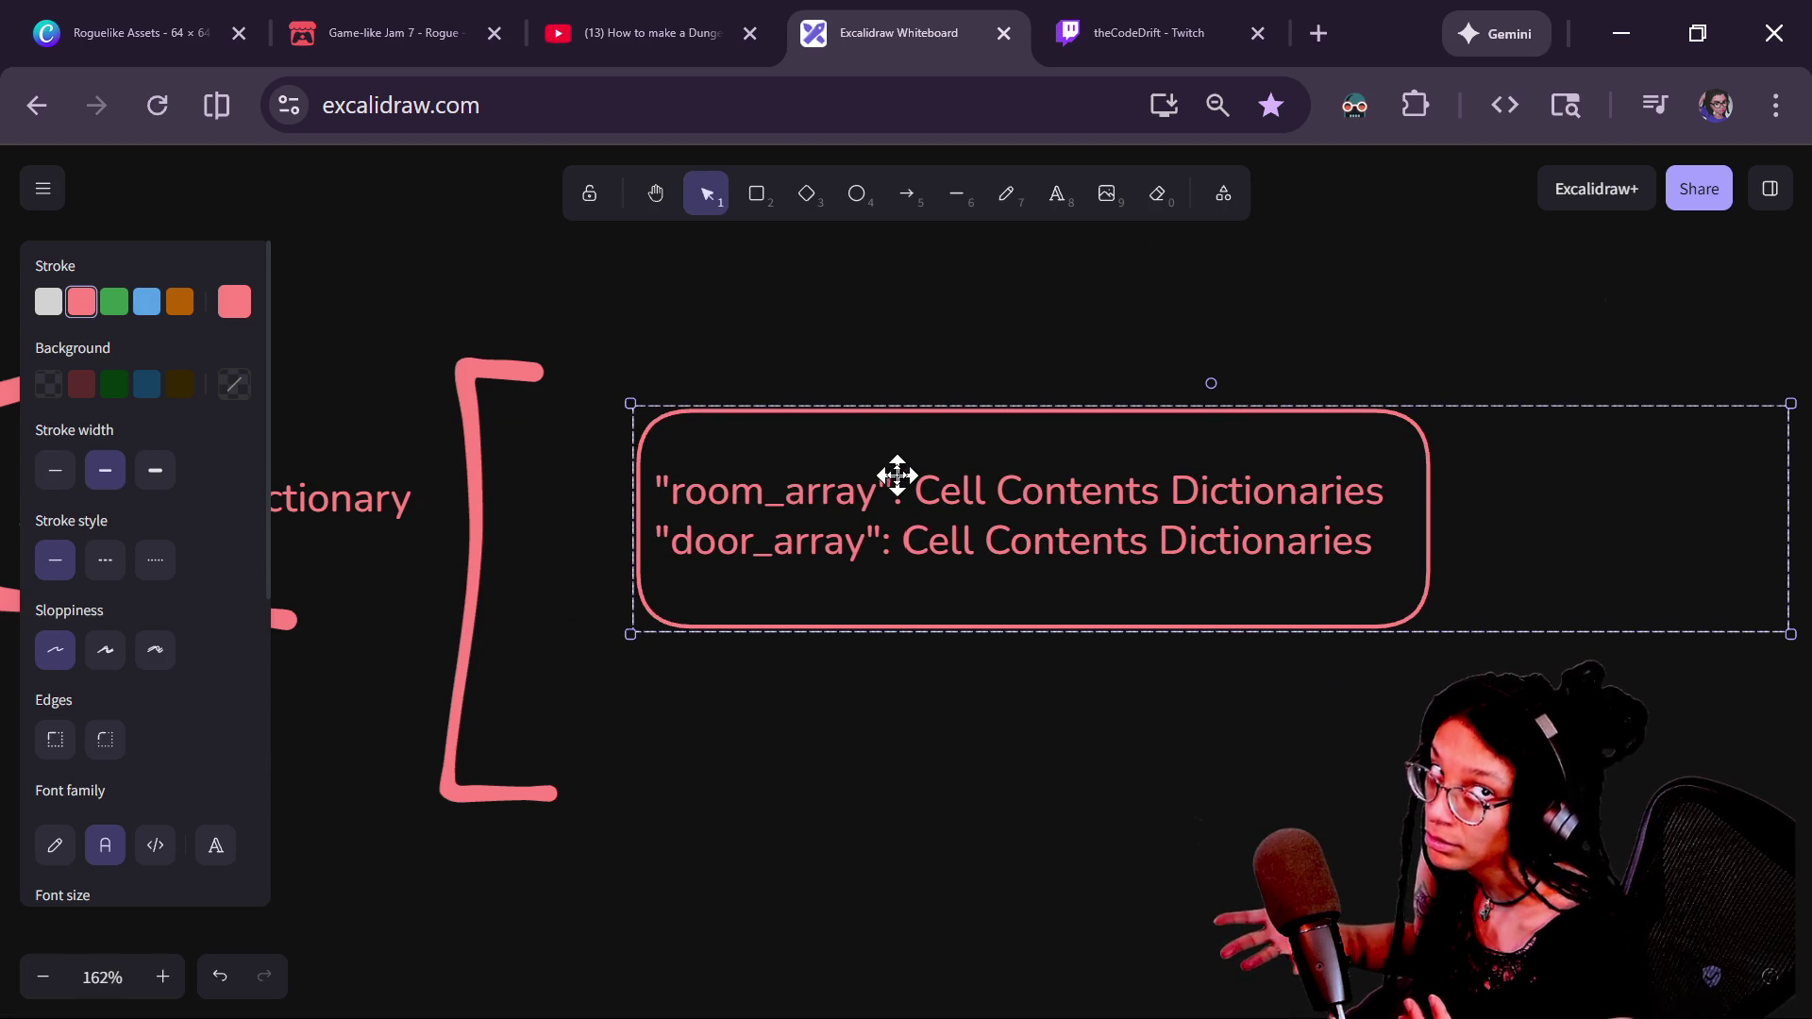
pyautogui.hotkey('alt', 'Tab')
pyautogui.hotkey('alt', 'Tab')
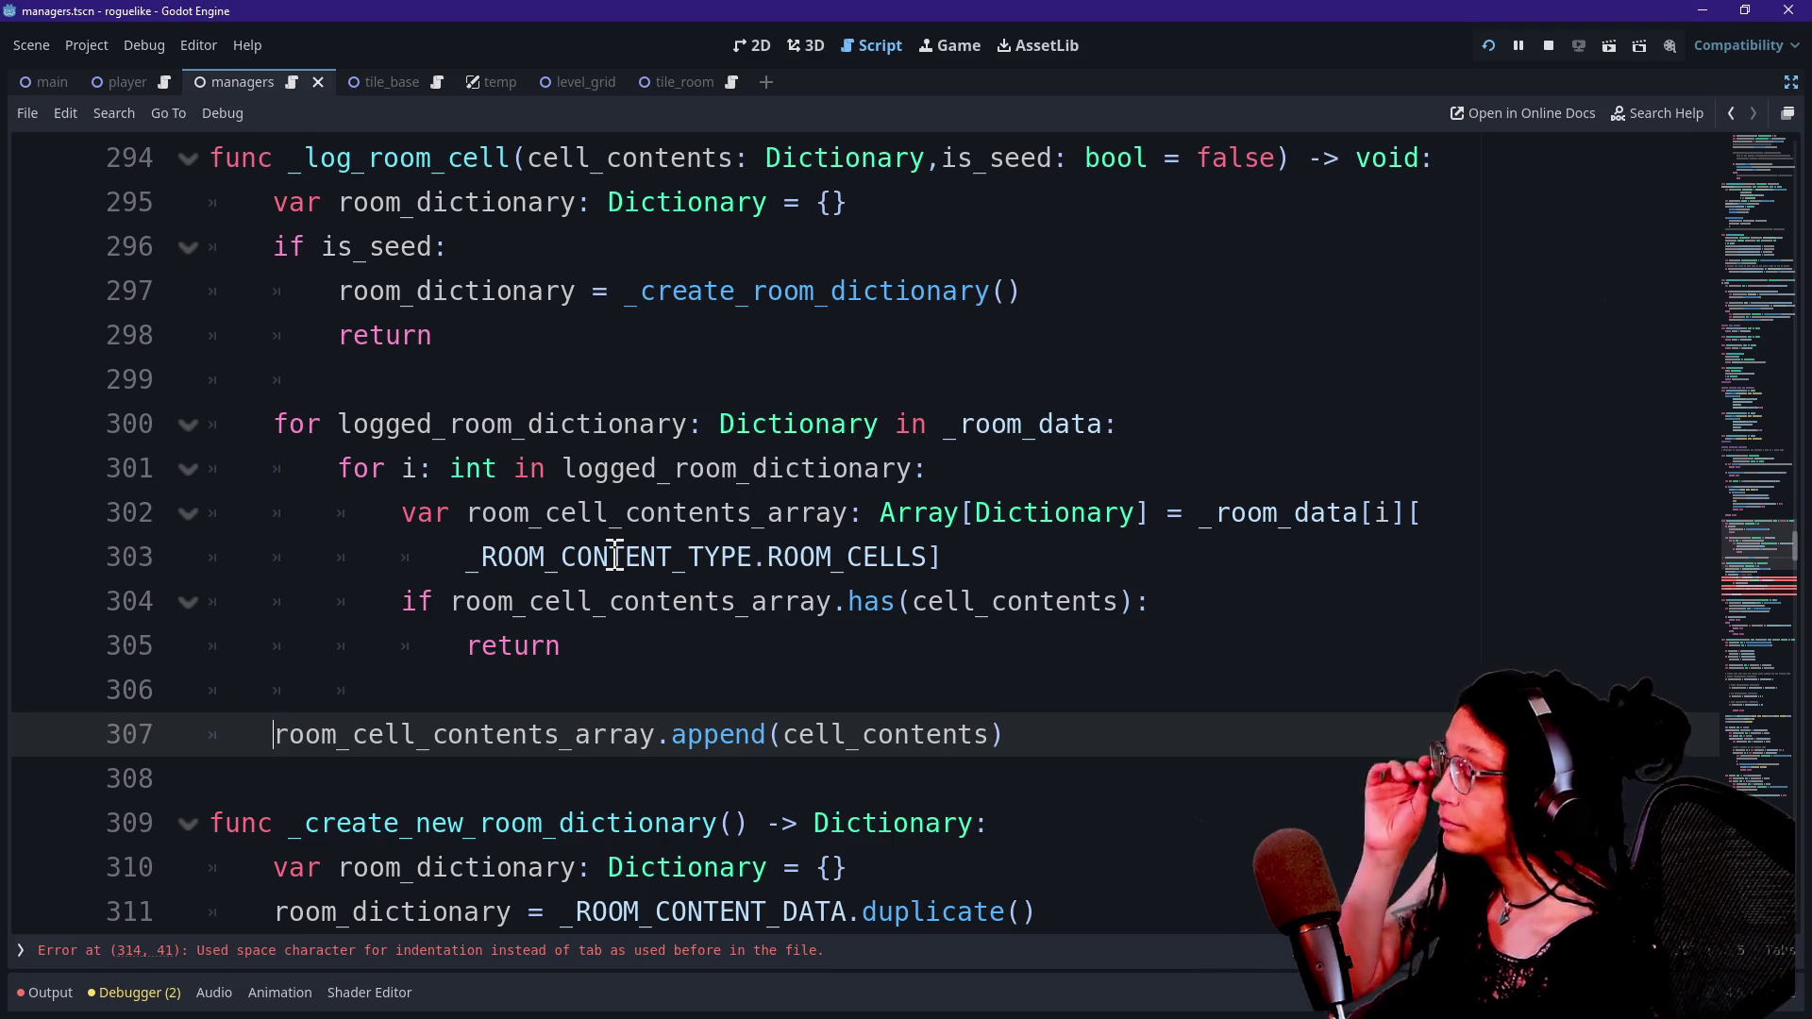
pyautogui.moveTo(615, 557)
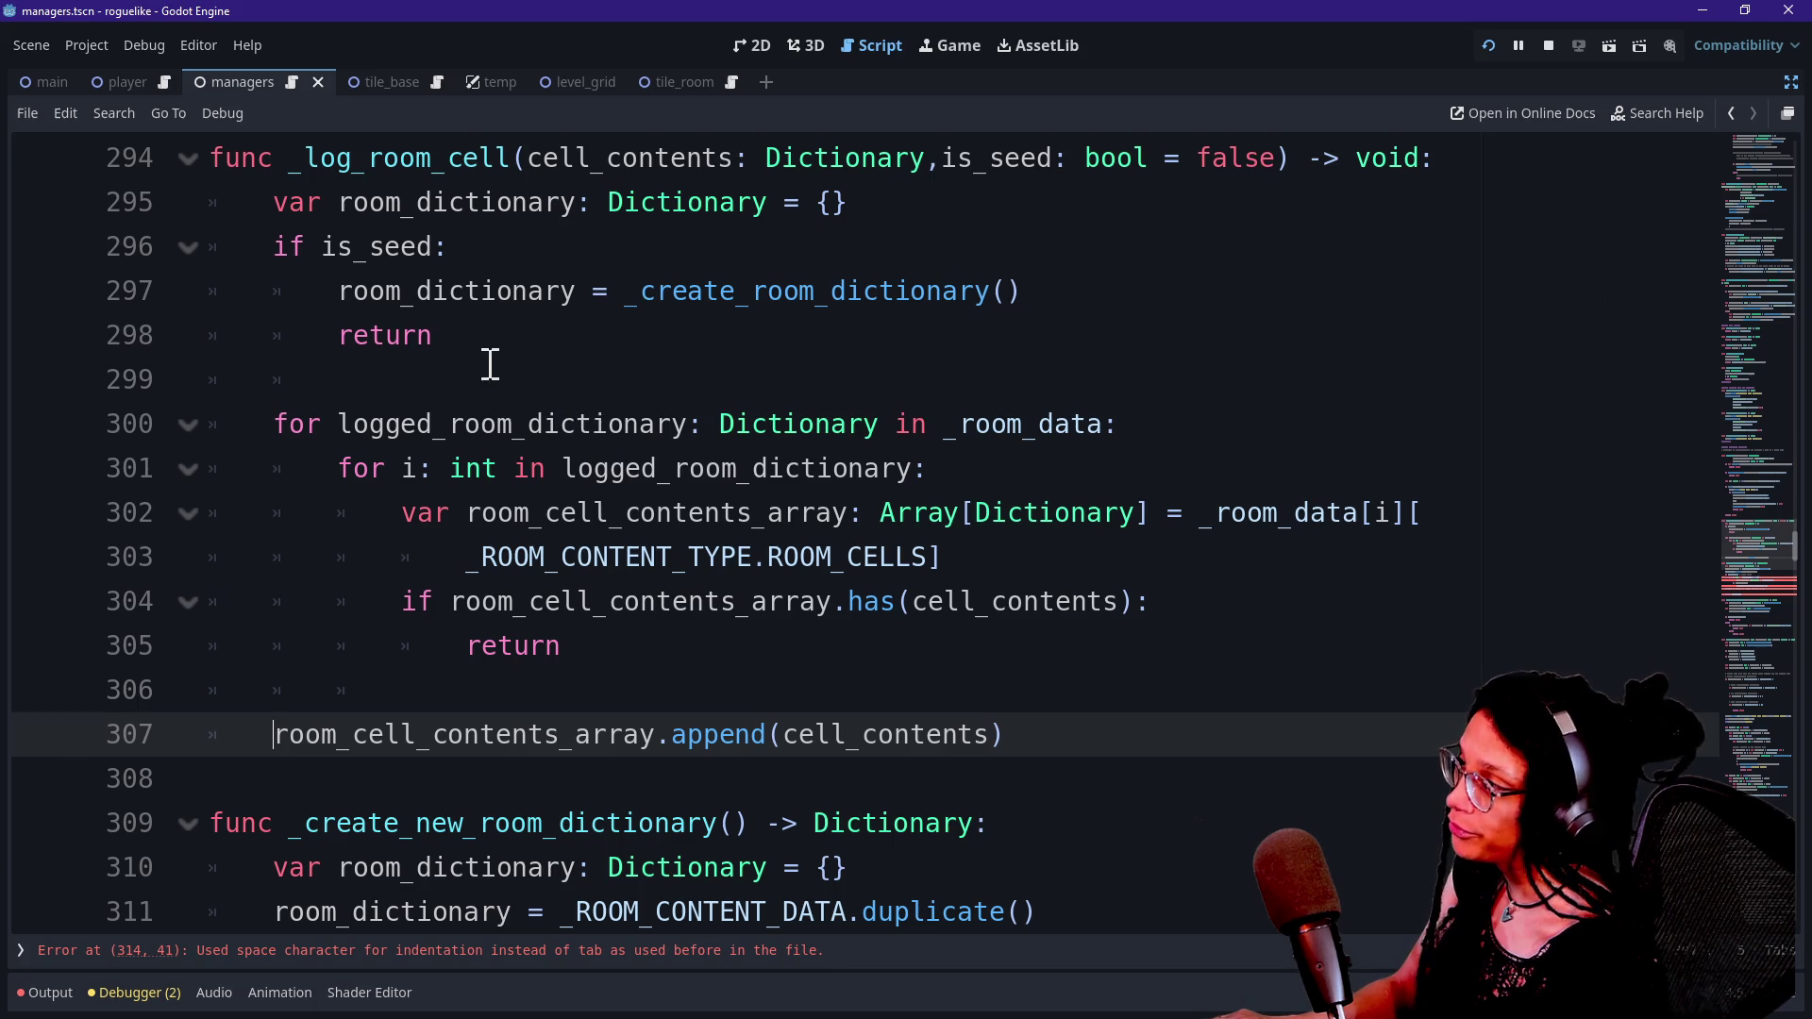
pyautogui.moveTo(351, 293)
pyautogui.mouseDown()
pyautogui.moveTo(724, 283)
pyautogui.moveTo(1136, 303)
pyautogui.mouseUp()
pyautogui.click(1134, 303)
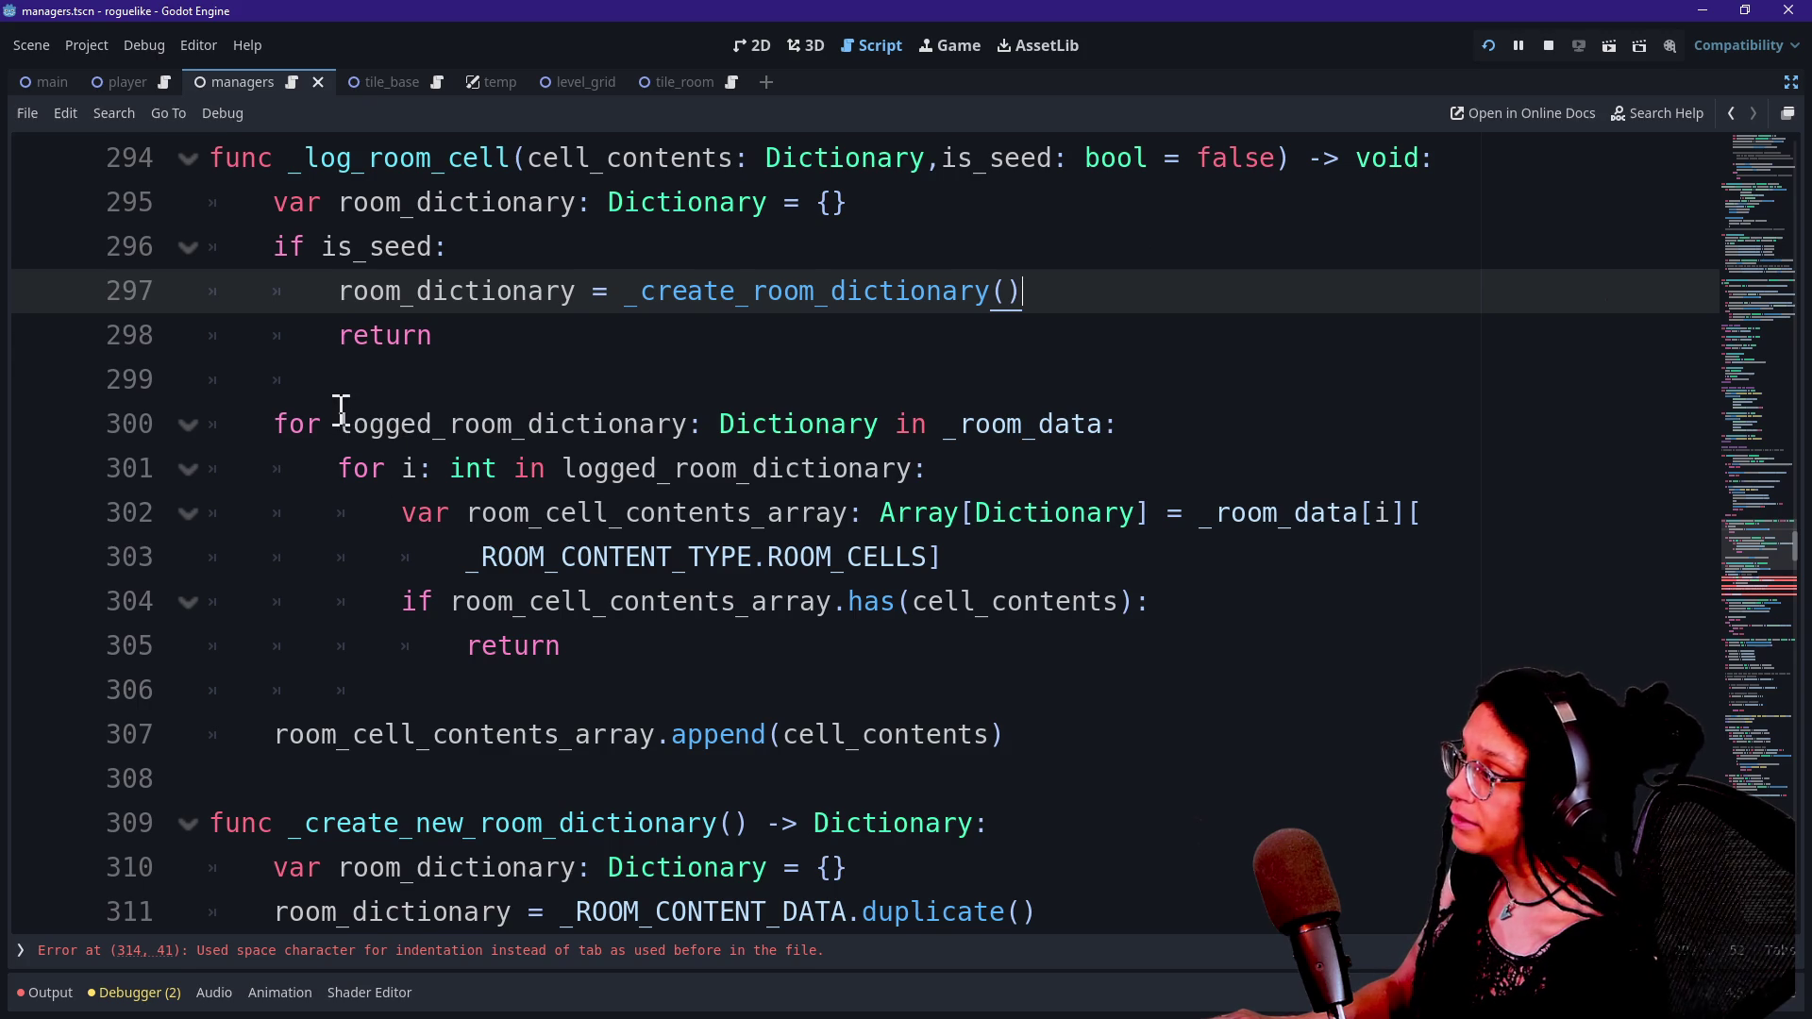
pyautogui.moveTo(342, 424); pyautogui.dragTo(660, 425)
pyautogui.click(367, 159)
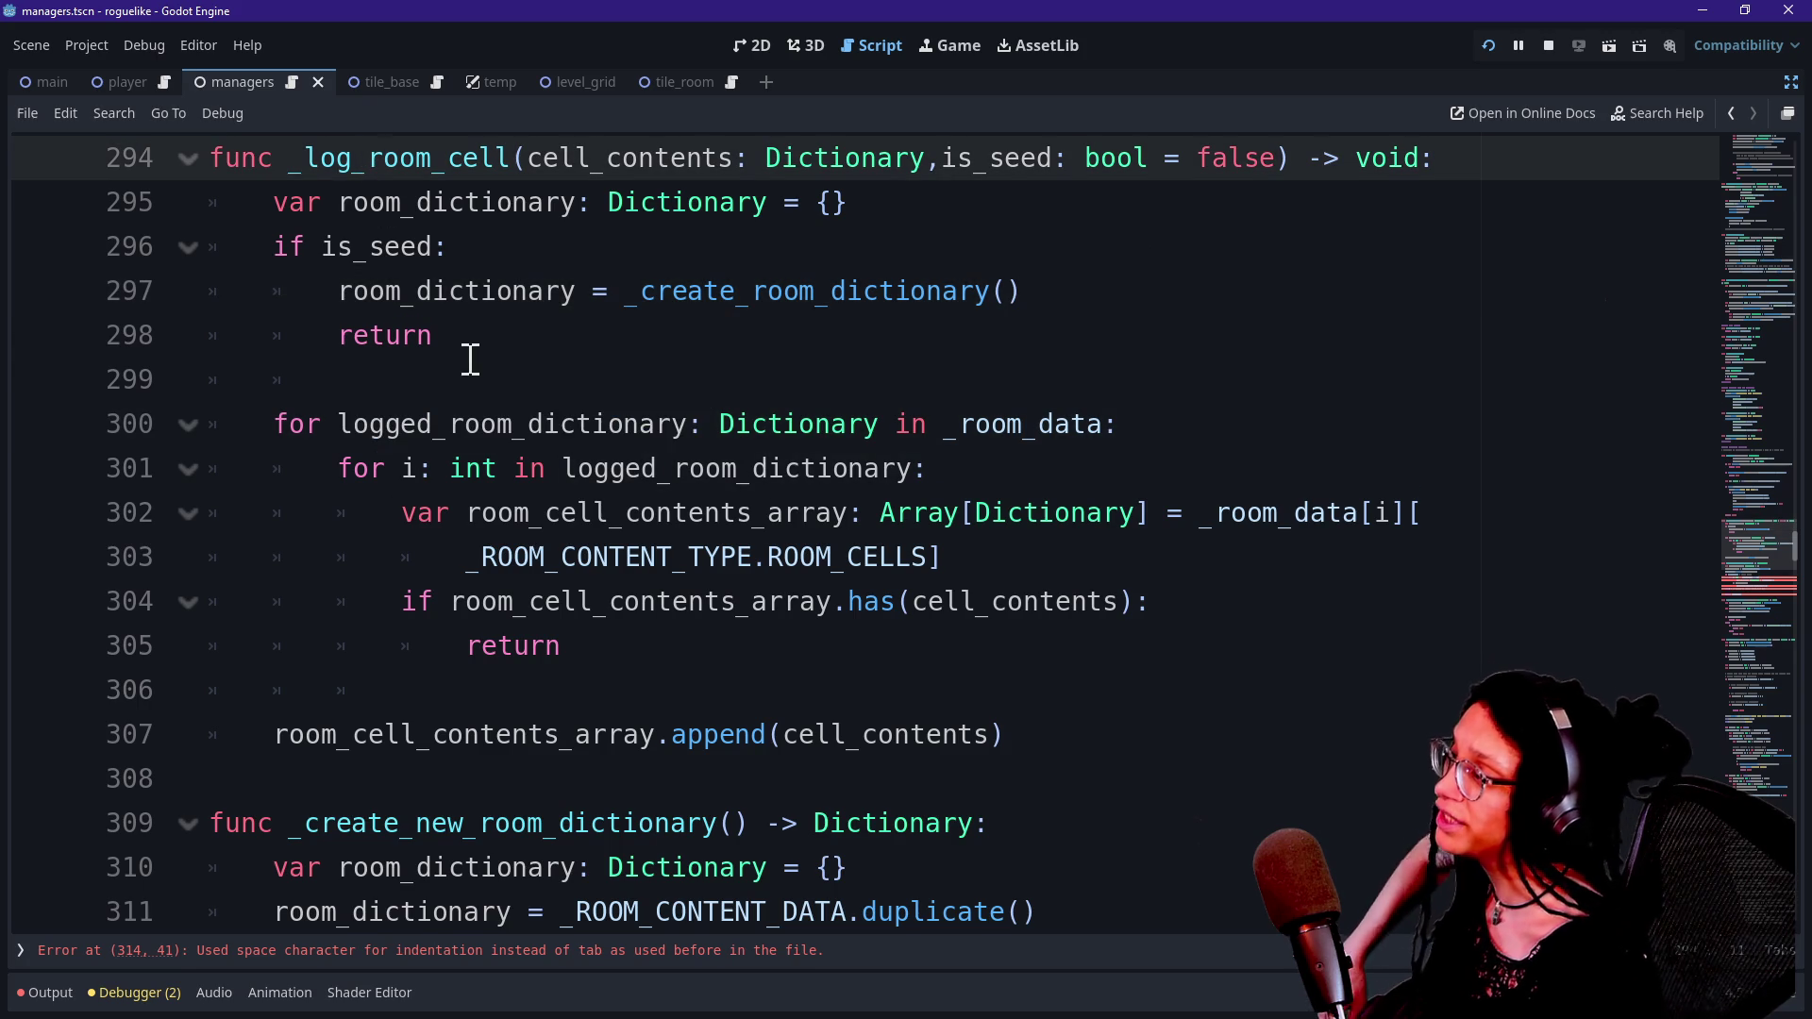
pyautogui.click(342, 201)
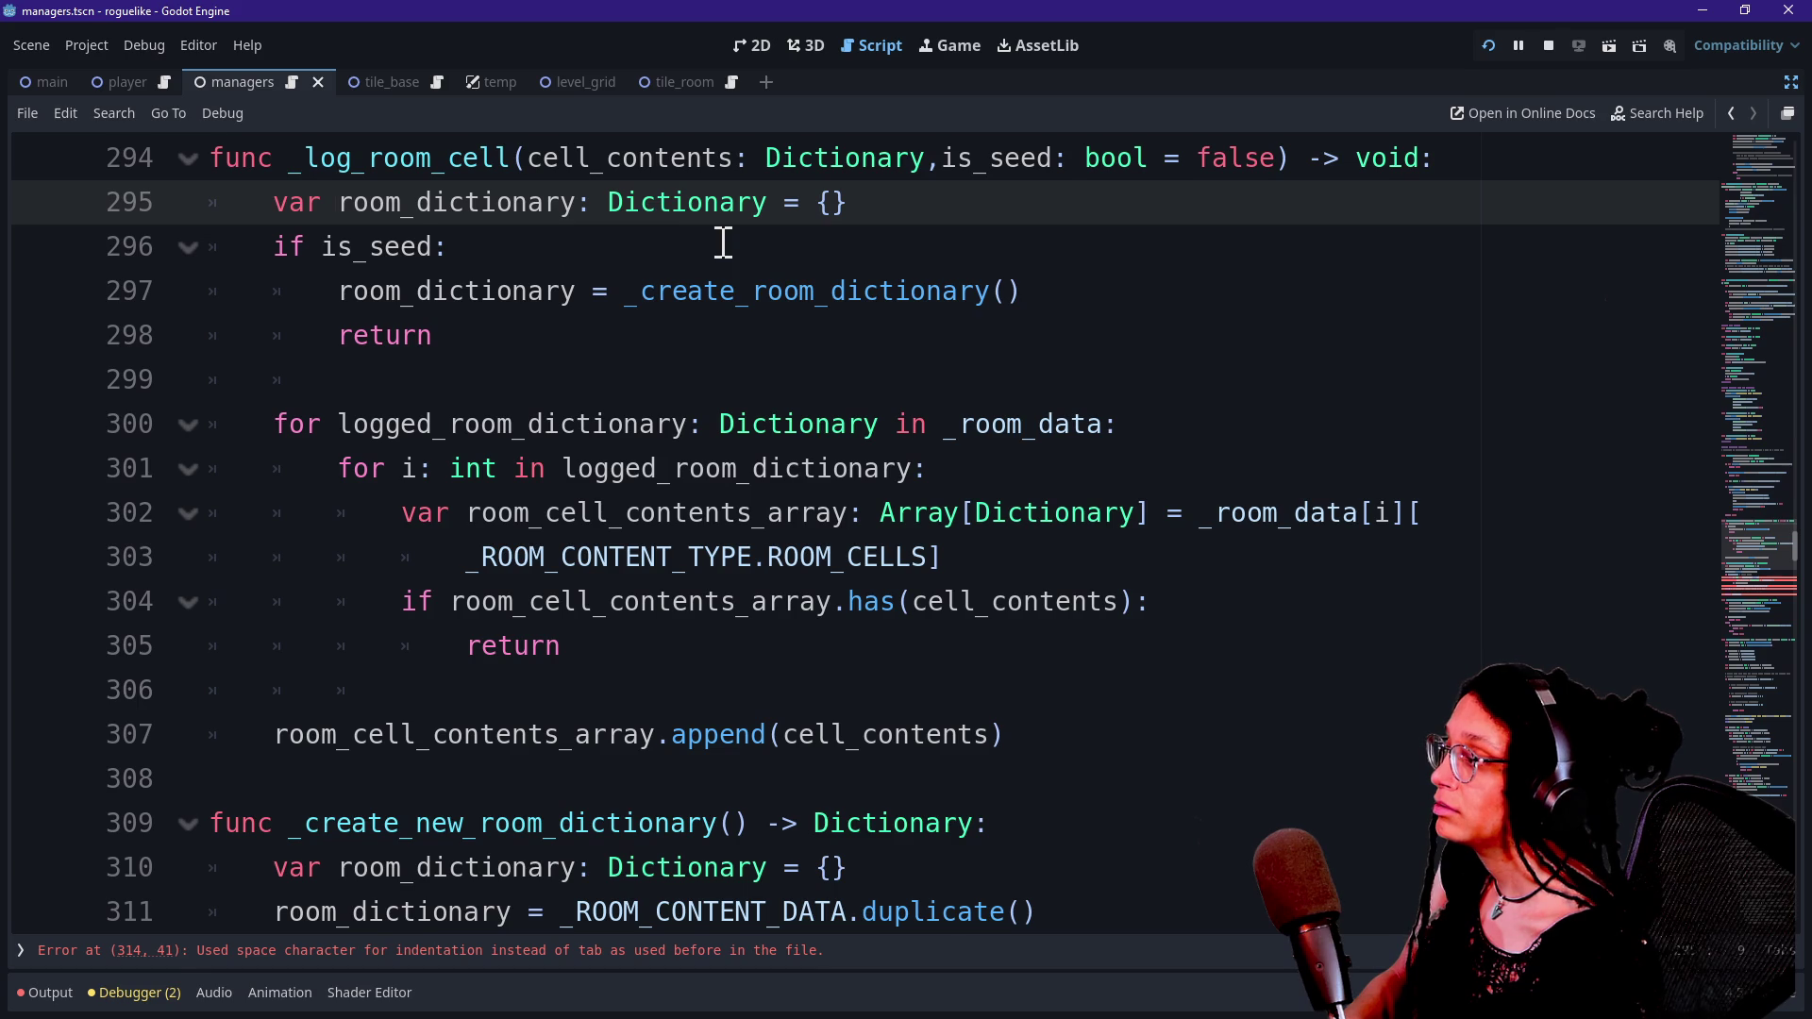
pyautogui.write('log')
pyautogui.press('BackSpace')
pyautogui.press('BackSpace')
pyautogui.press('BackSpace')
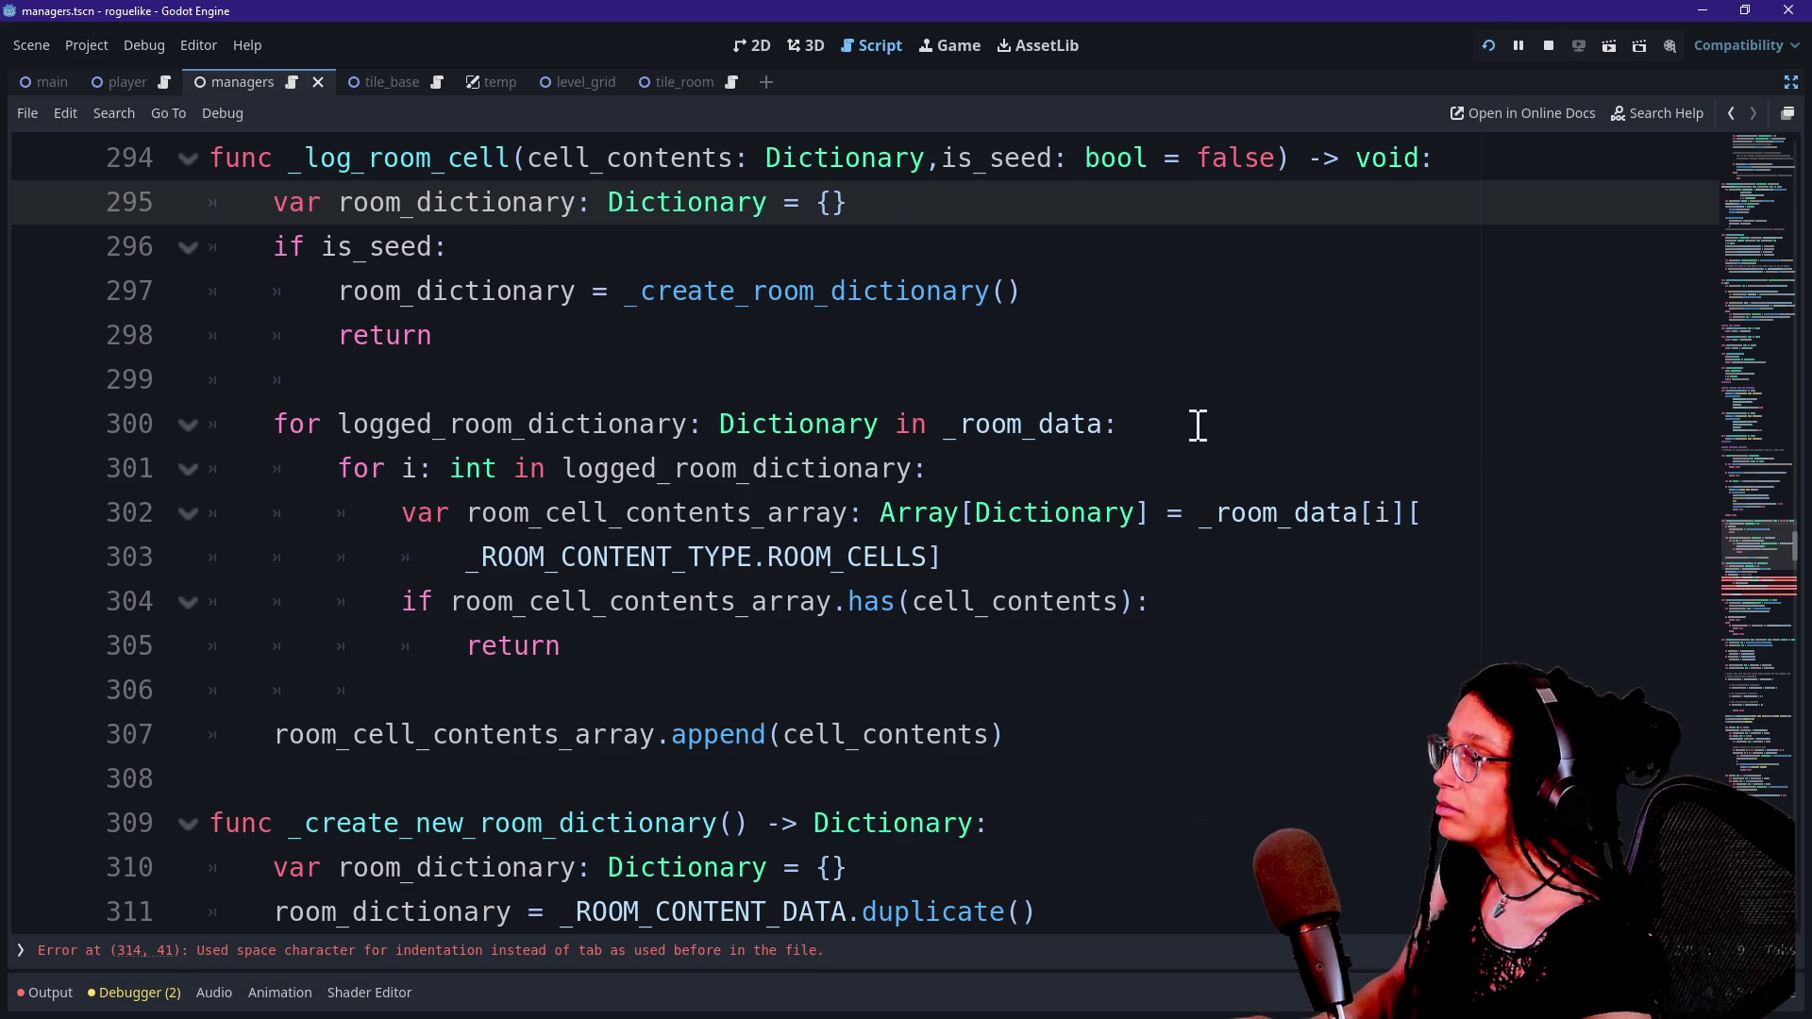
pyautogui.click(1197, 423)
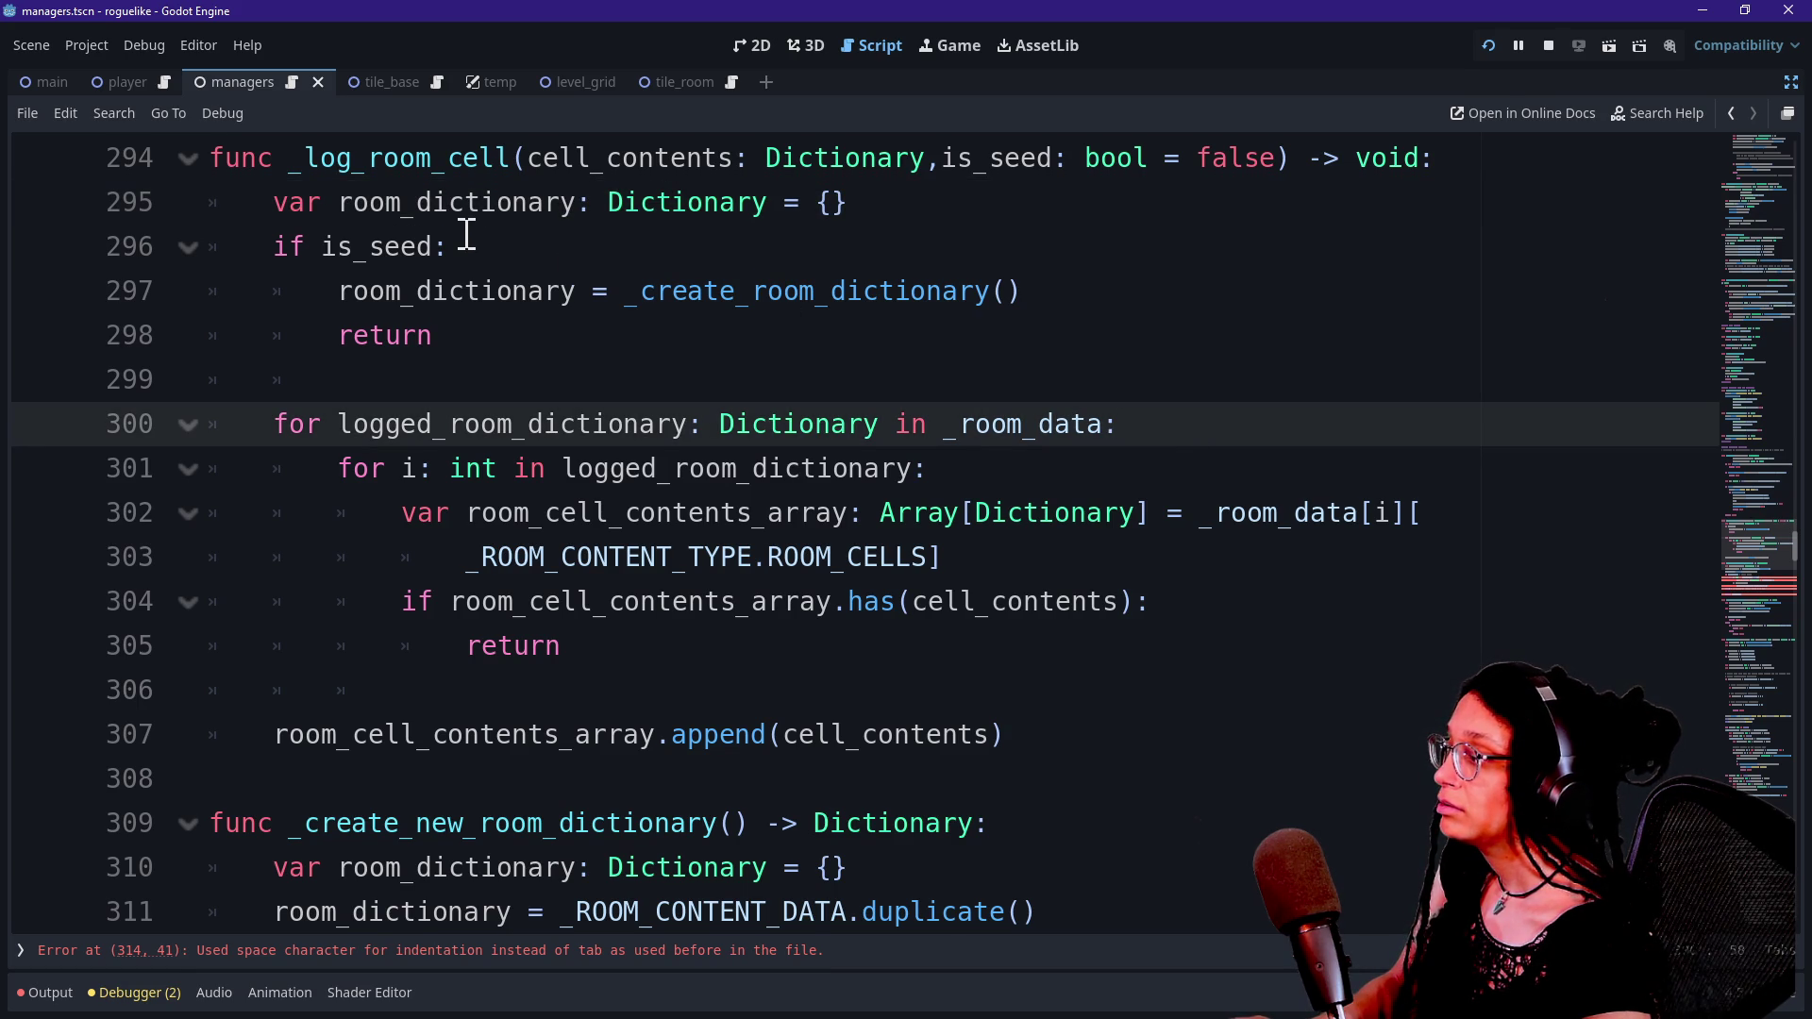
# Add 'room_dictionary = logged_room_dictionary' in the outer loop and iterate the inner loop over room_dictionary.
pyautogui.press('Return')
pyautogui.write('room_')
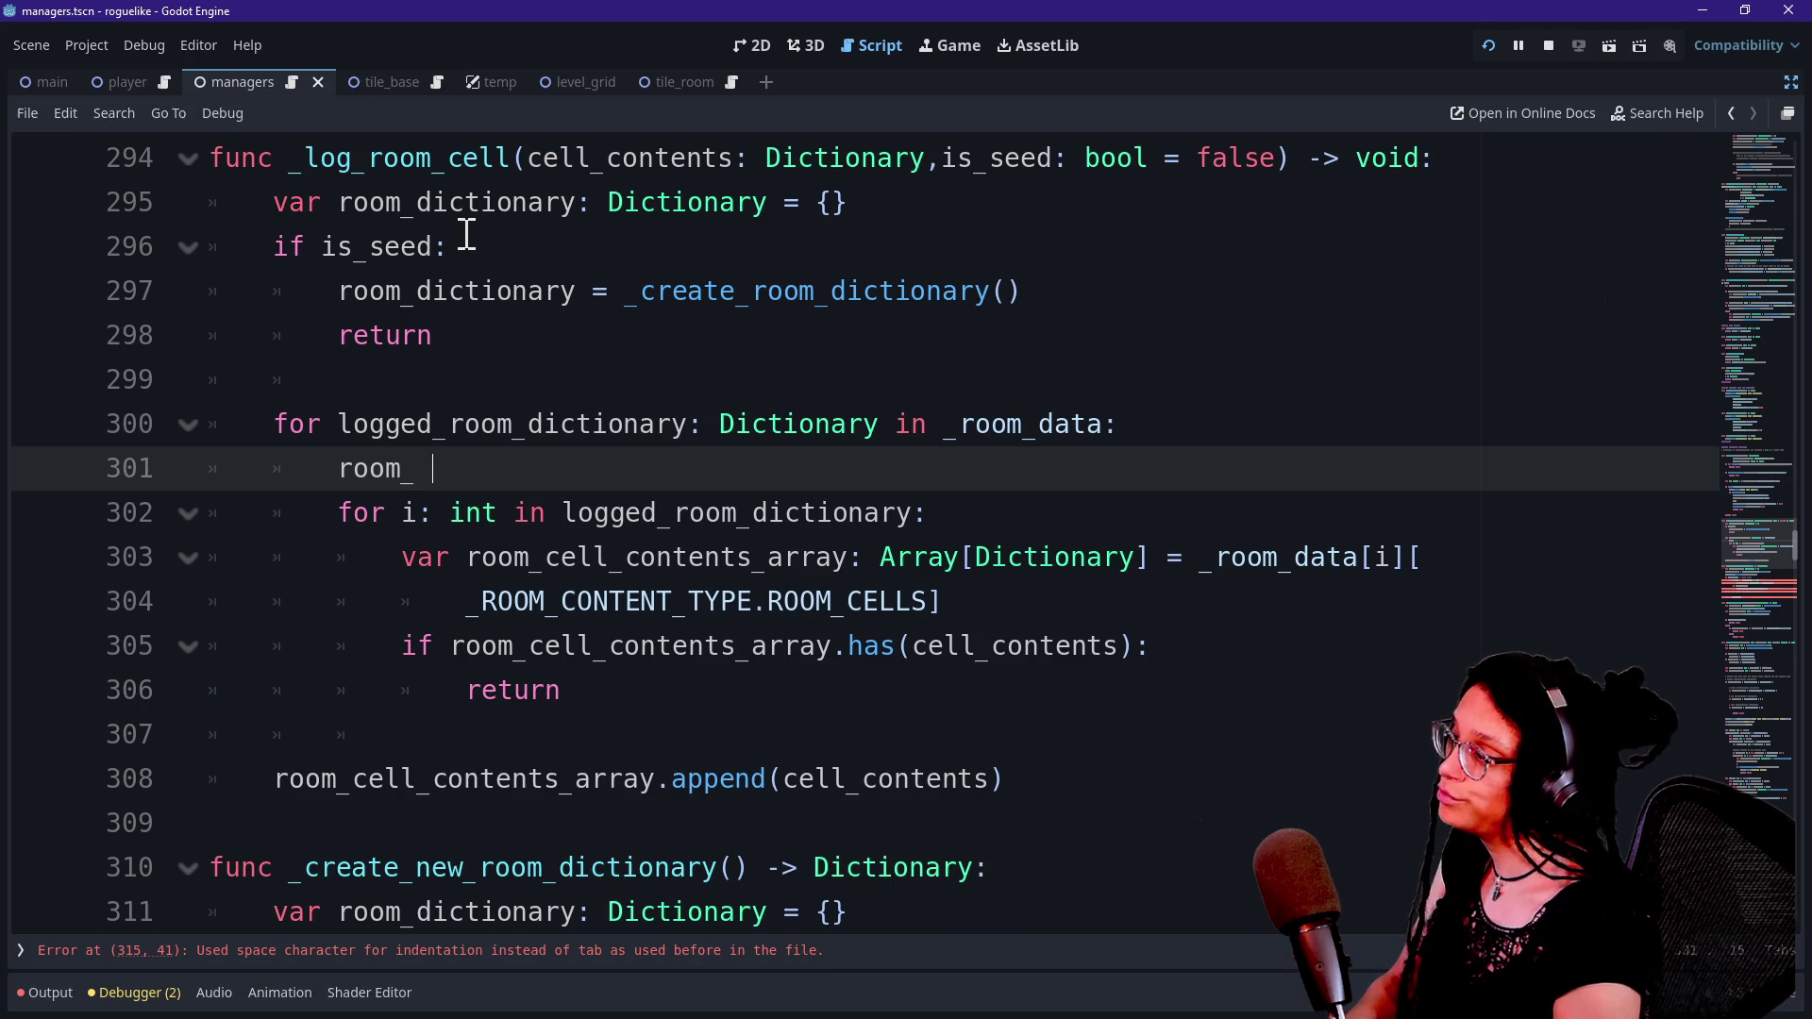
pyautogui.write('dictionary = ')
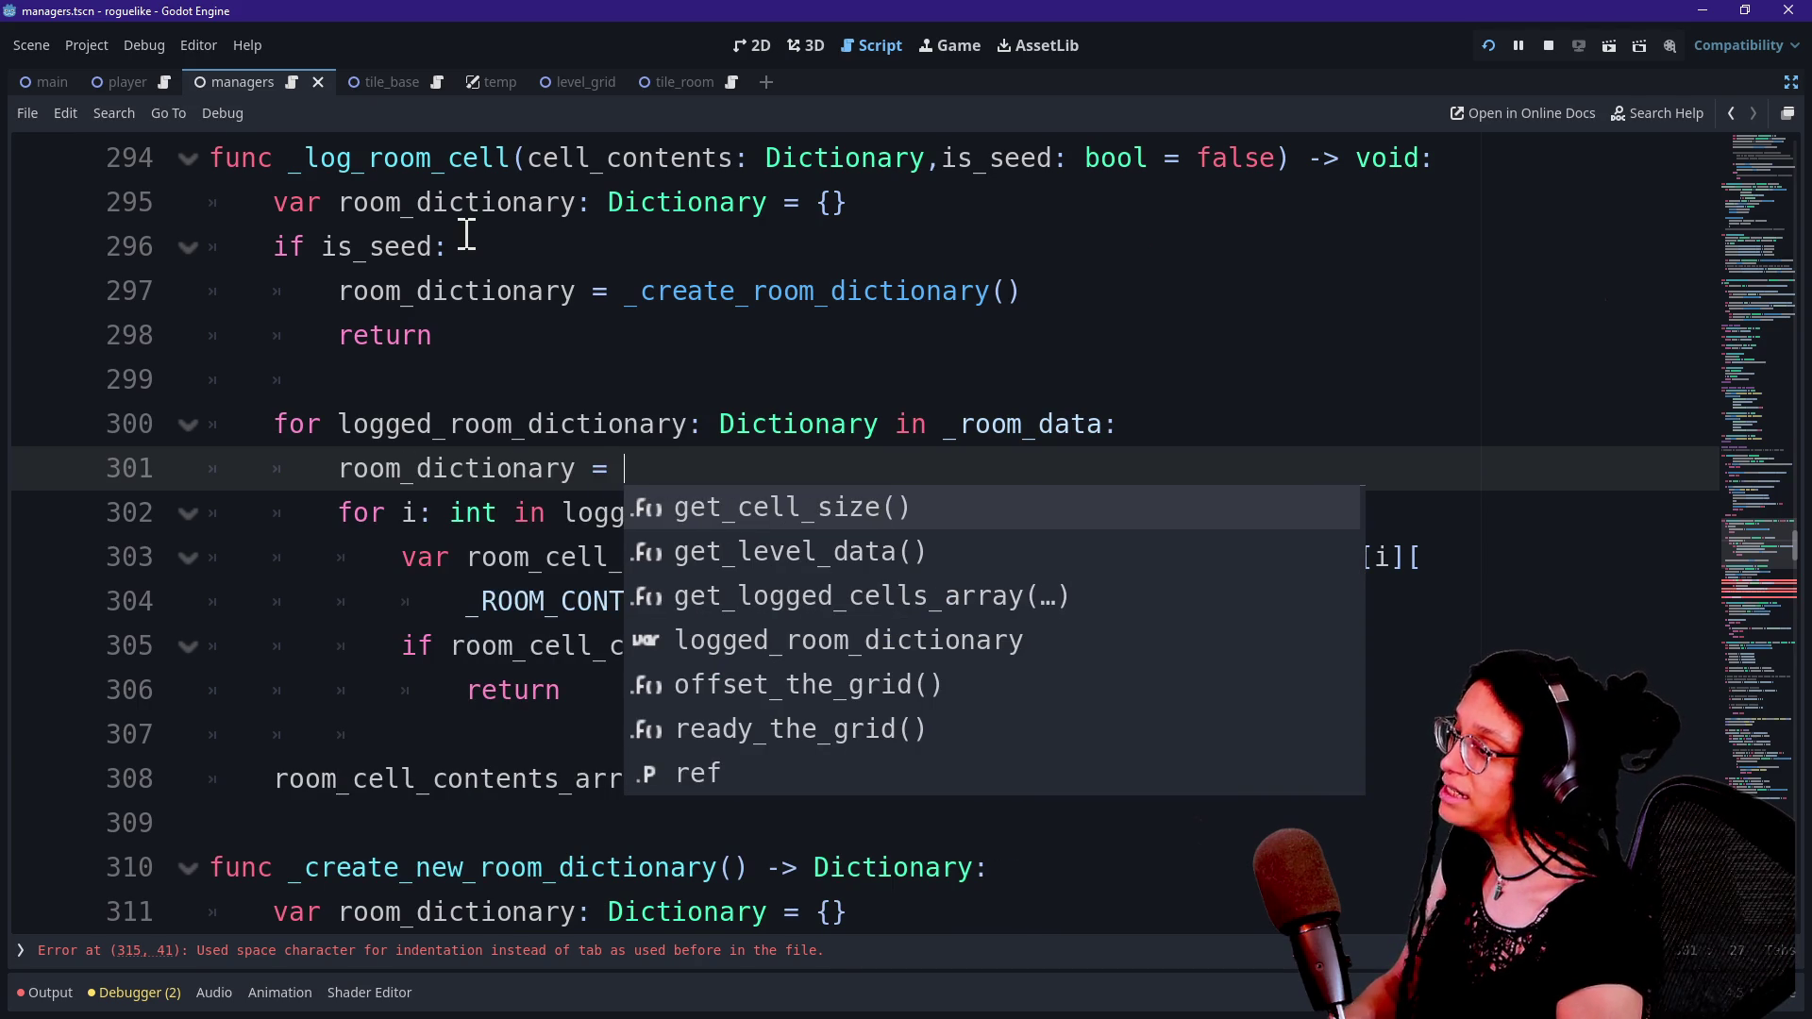
pyautogui.write('logge')
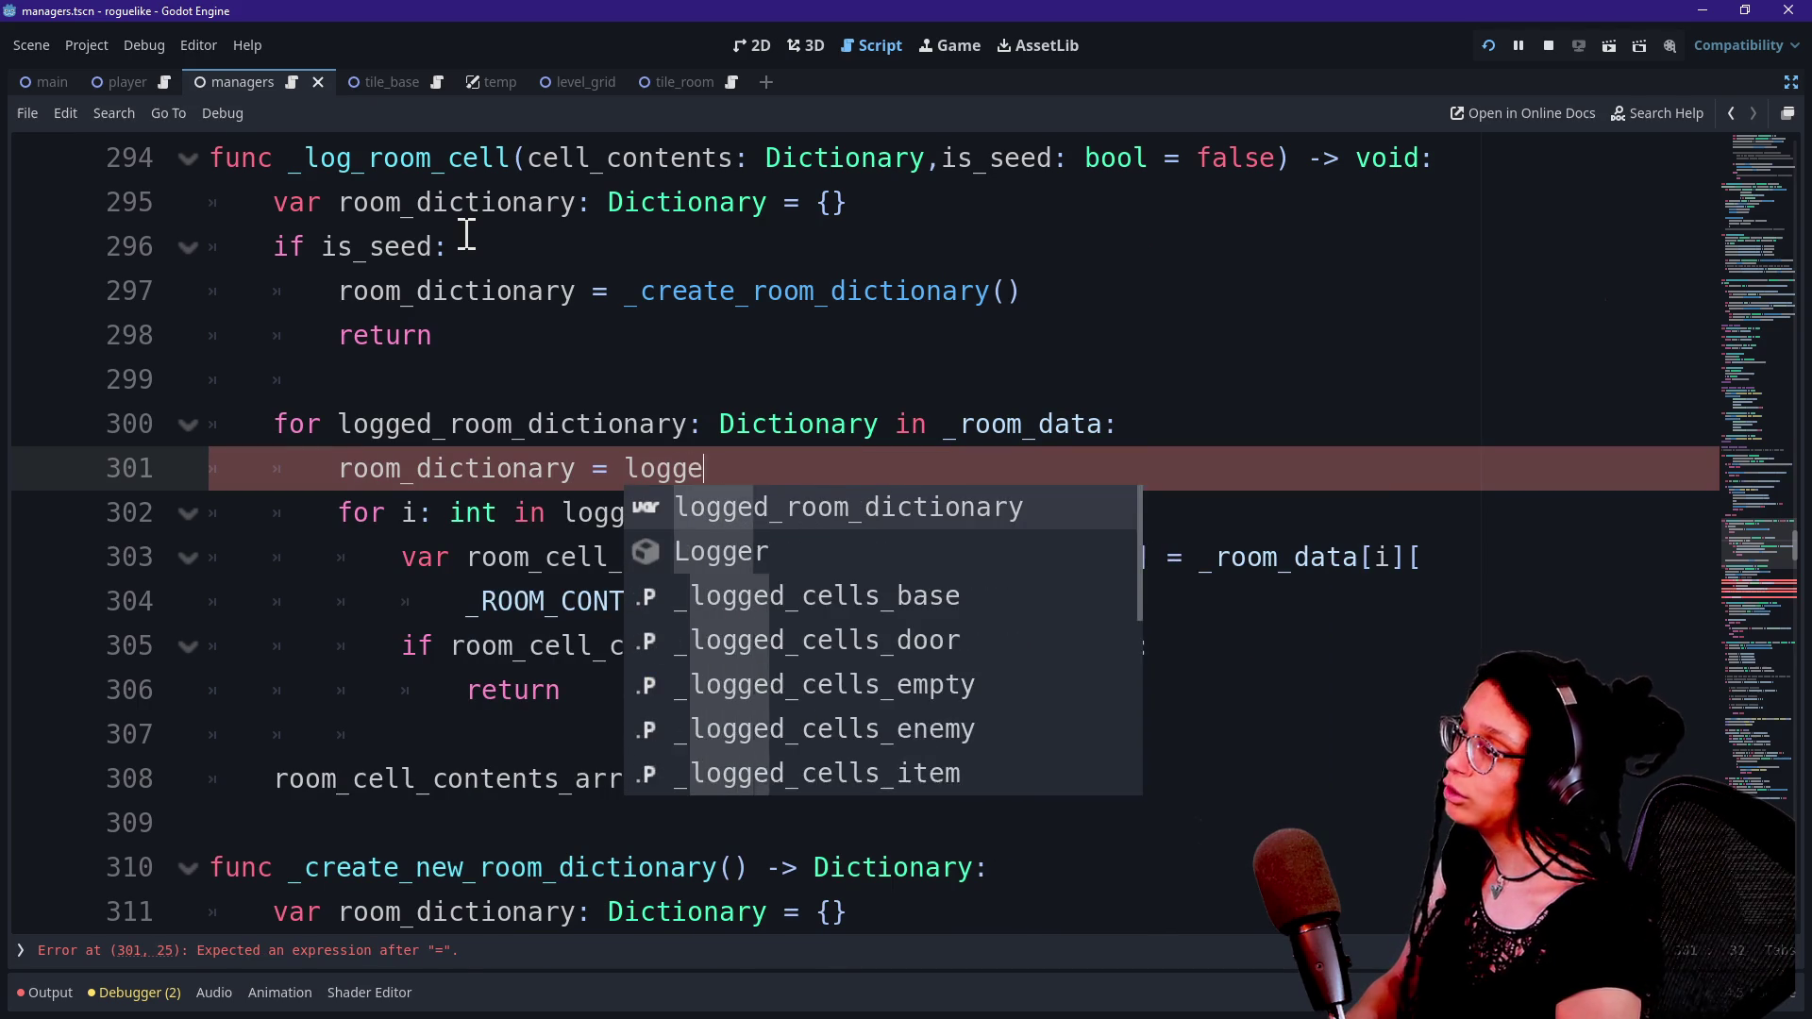
pyautogui.press('Return')
pyautogui.moveTo(352, 424)
pyautogui.mouseDown()
pyautogui.moveTo(597, 469)
pyautogui.moveTo(676, 513)
pyautogui.mouseUp()
pyautogui.click(939, 513)
pyautogui.click(566, 512)
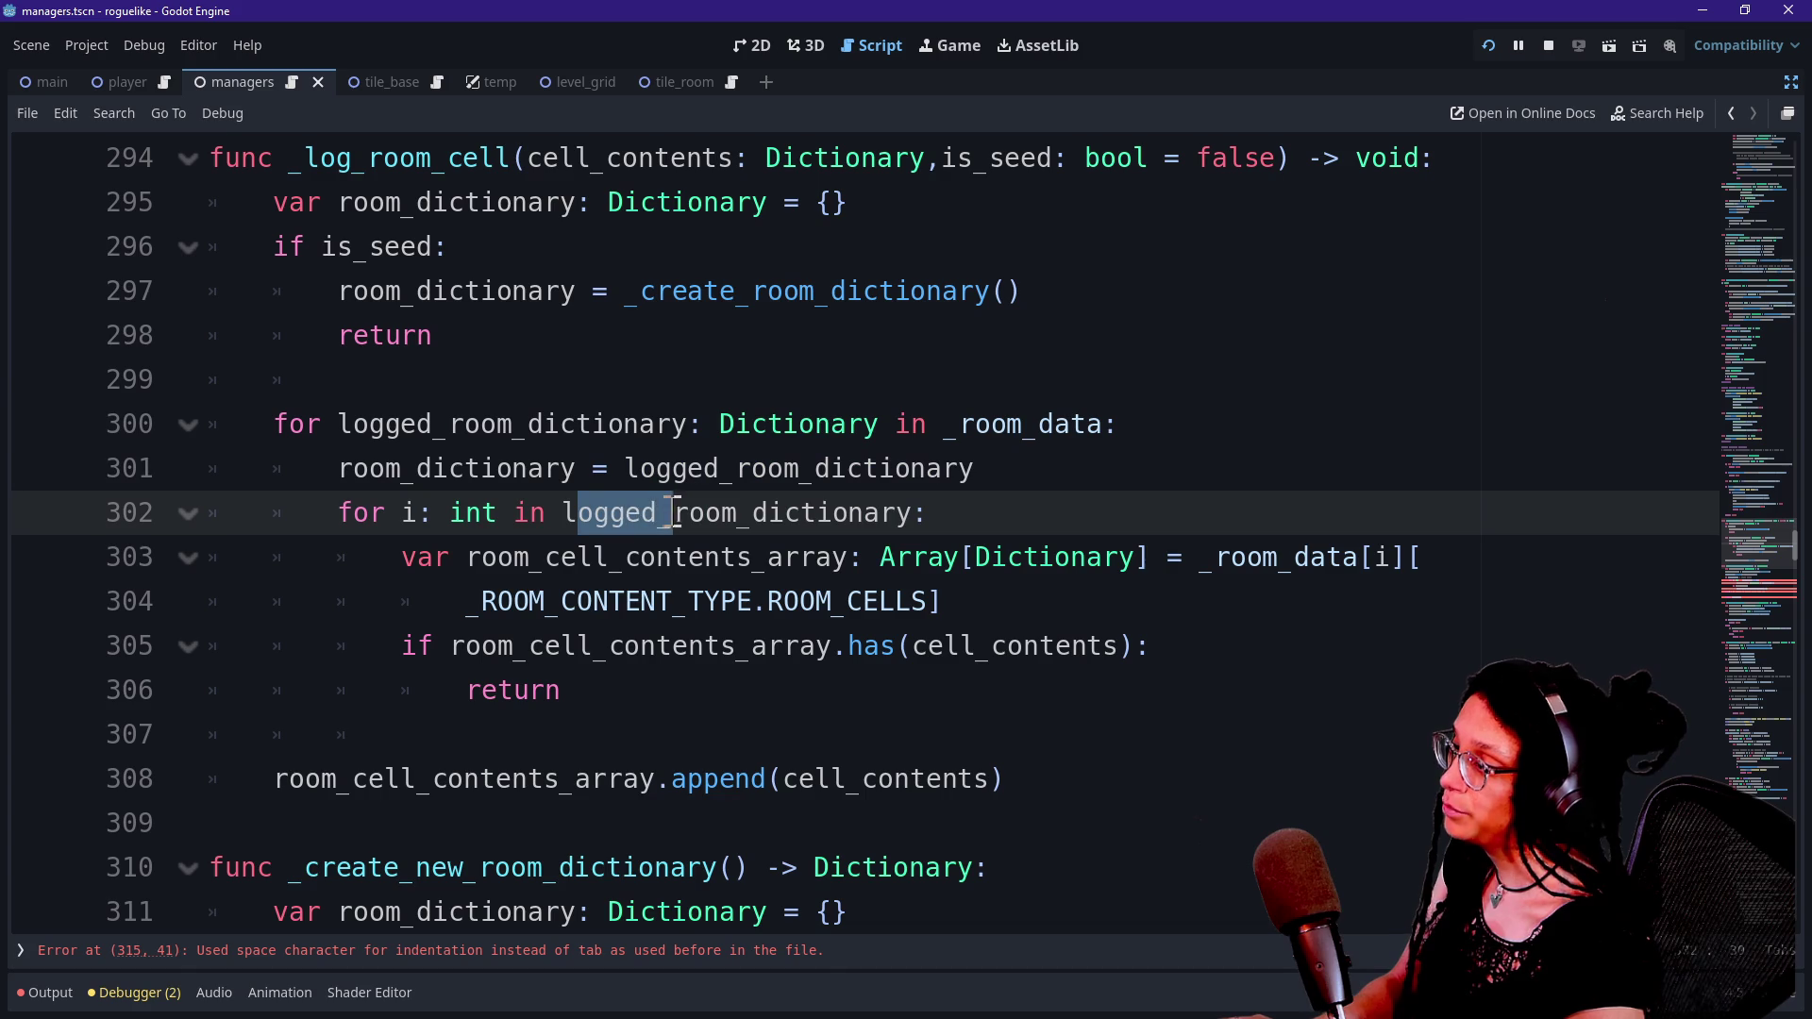
pyautogui.press('BackSpace')
pyautogui.click(926, 527)
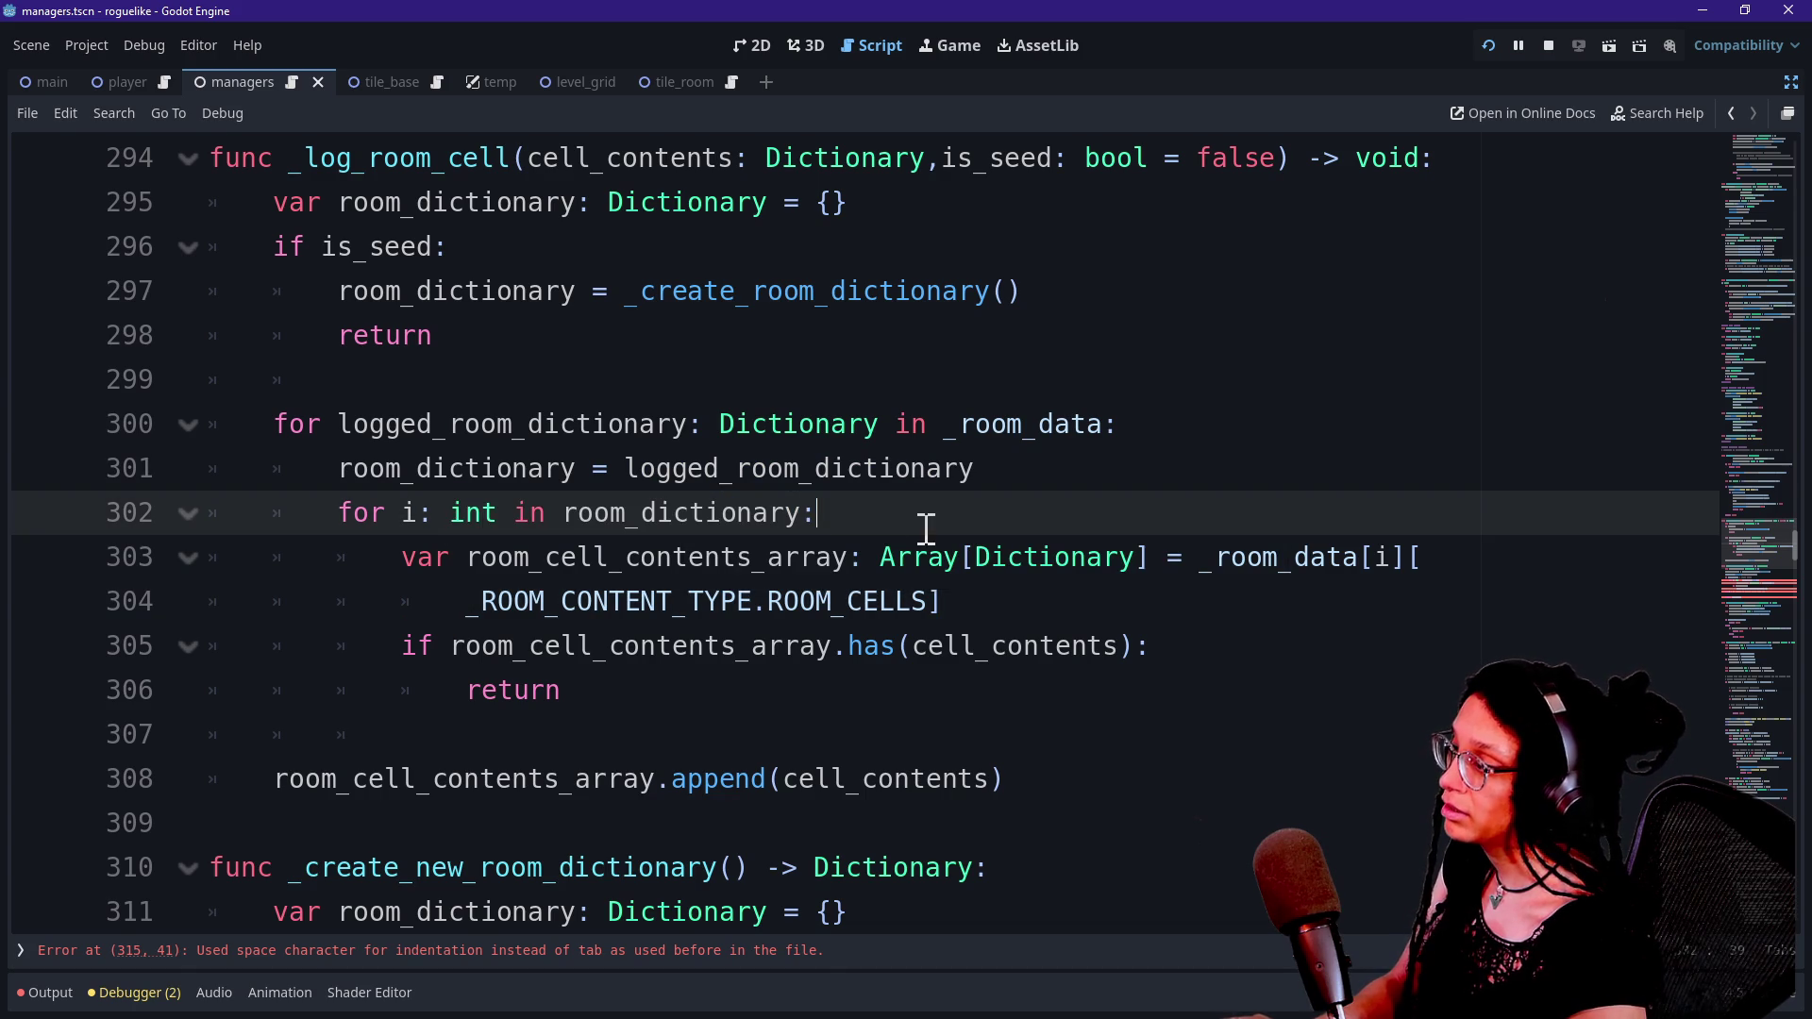
# Pull the cell_contents append call back up into the inner loop.
pyautogui.click(379, 802)
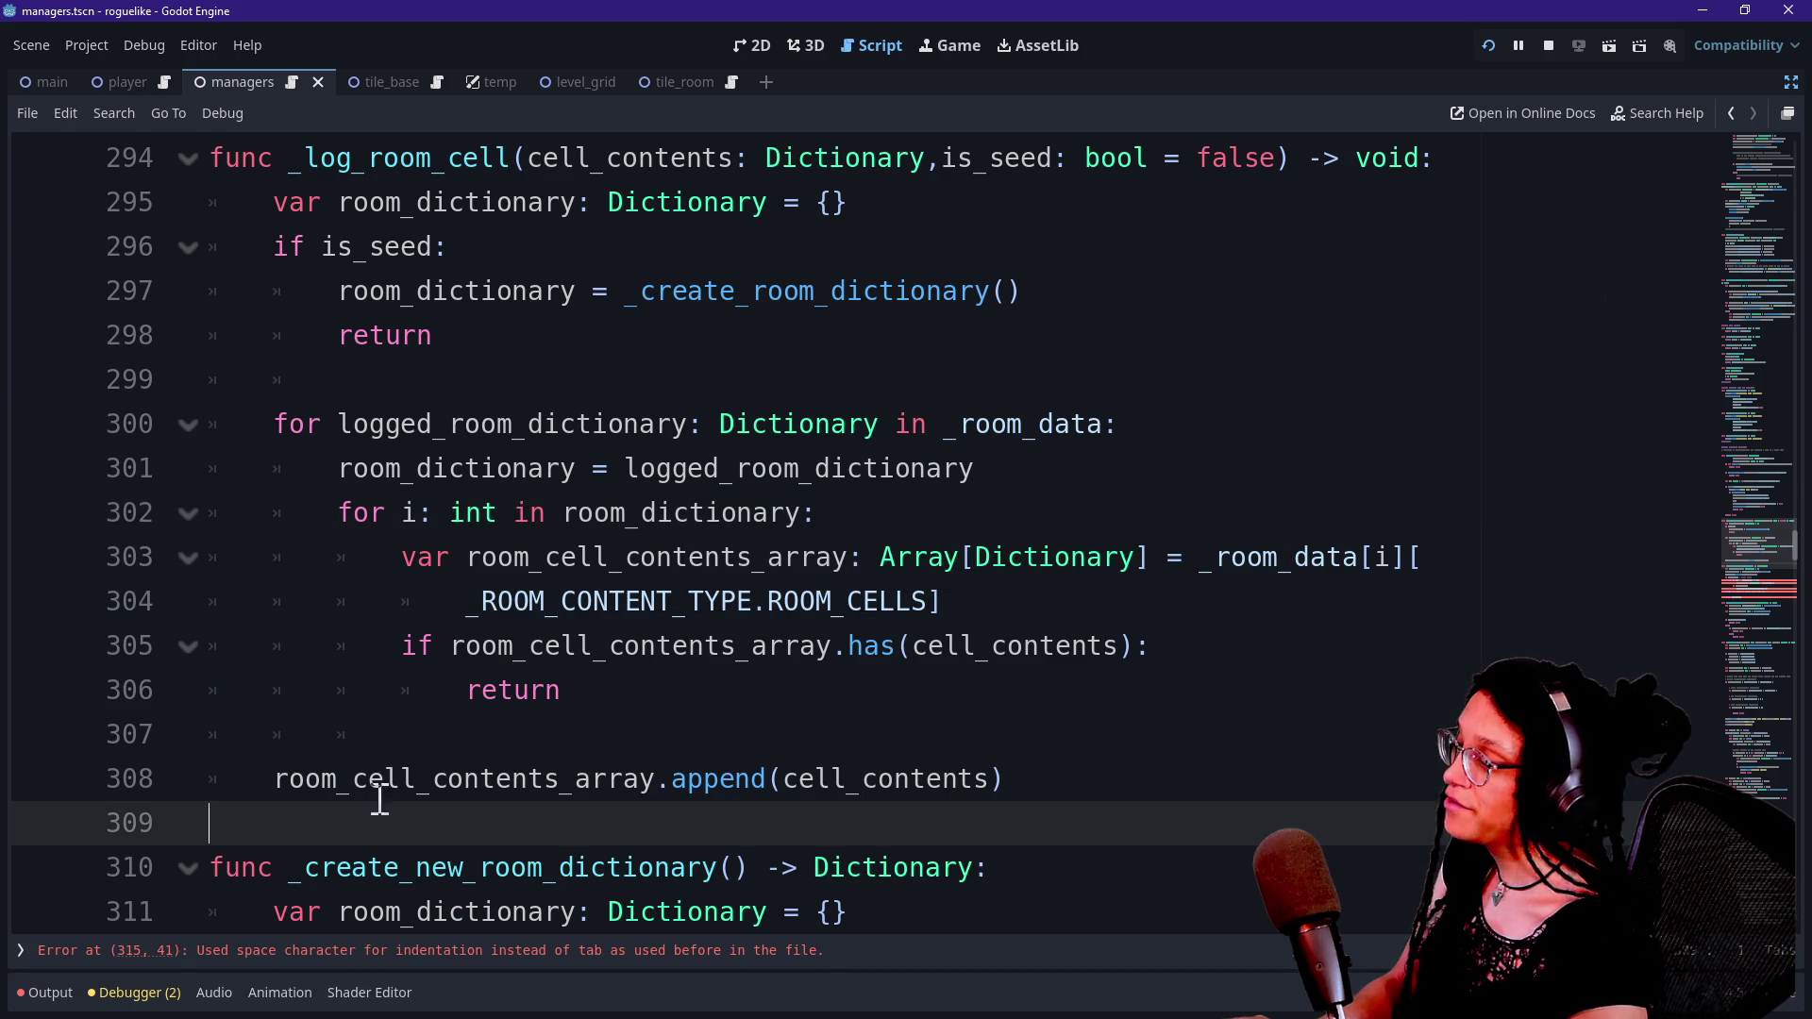
pyautogui.click(274, 786)
pyautogui.press('BackSpace')
pyautogui.press('BackSpace')
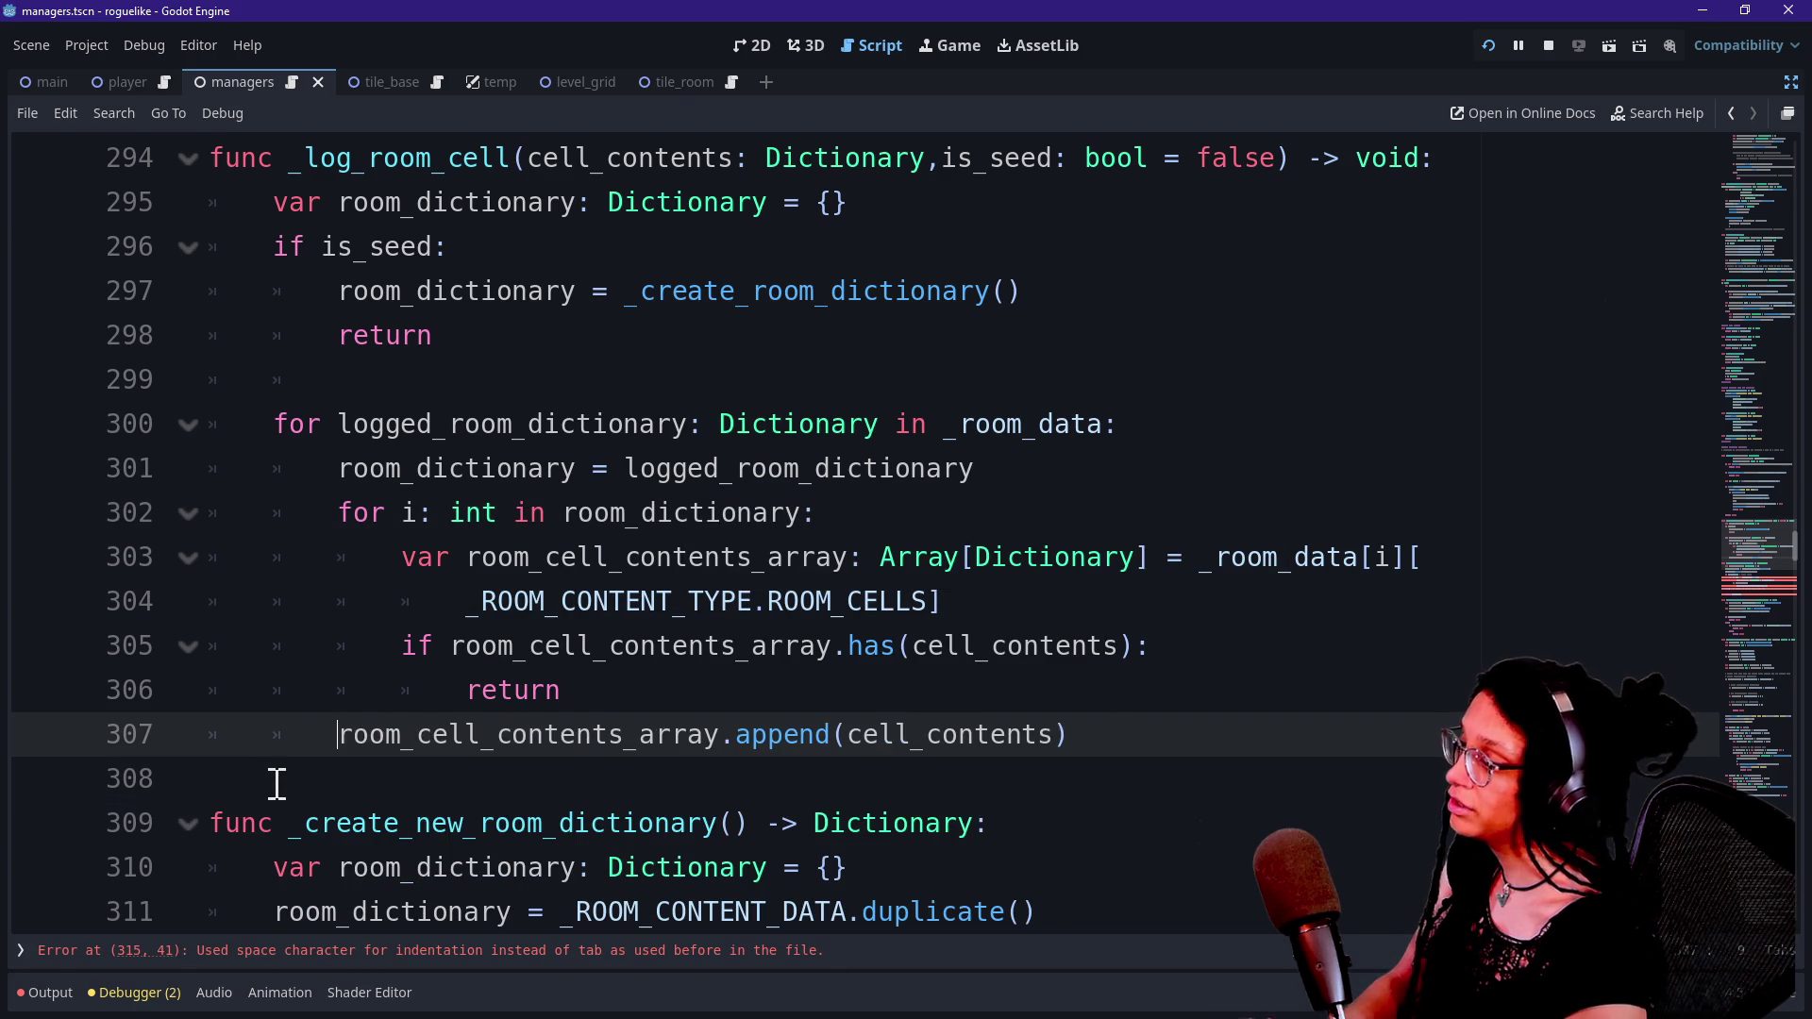
pyautogui.click(713, 810)
# Add '_room_data.append(room_dictionary)' after the cell_contents append, separated by a blank line.
pyautogui.click(1149, 723)
pyautogui.press('Return')
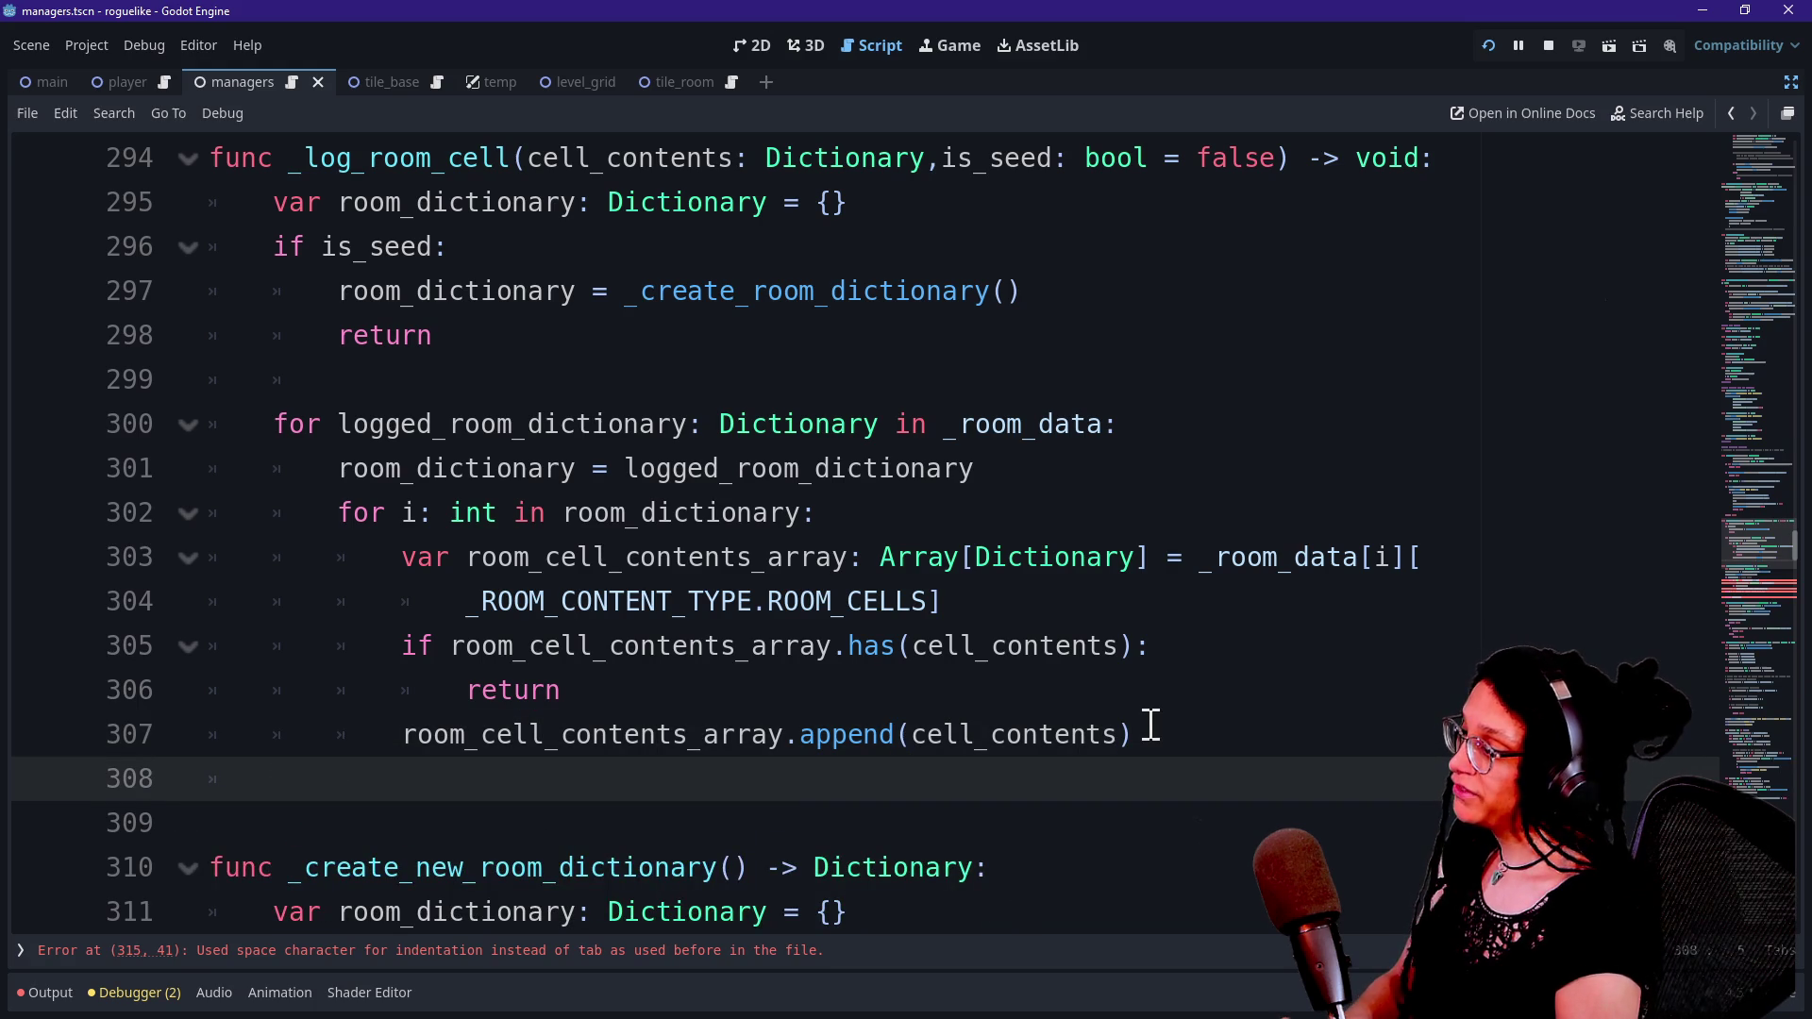
pyautogui.write('ro')
pyautogui.press('BackSpace')
pyautogui.press('BackSpace')
pyautogui.write('_ro')
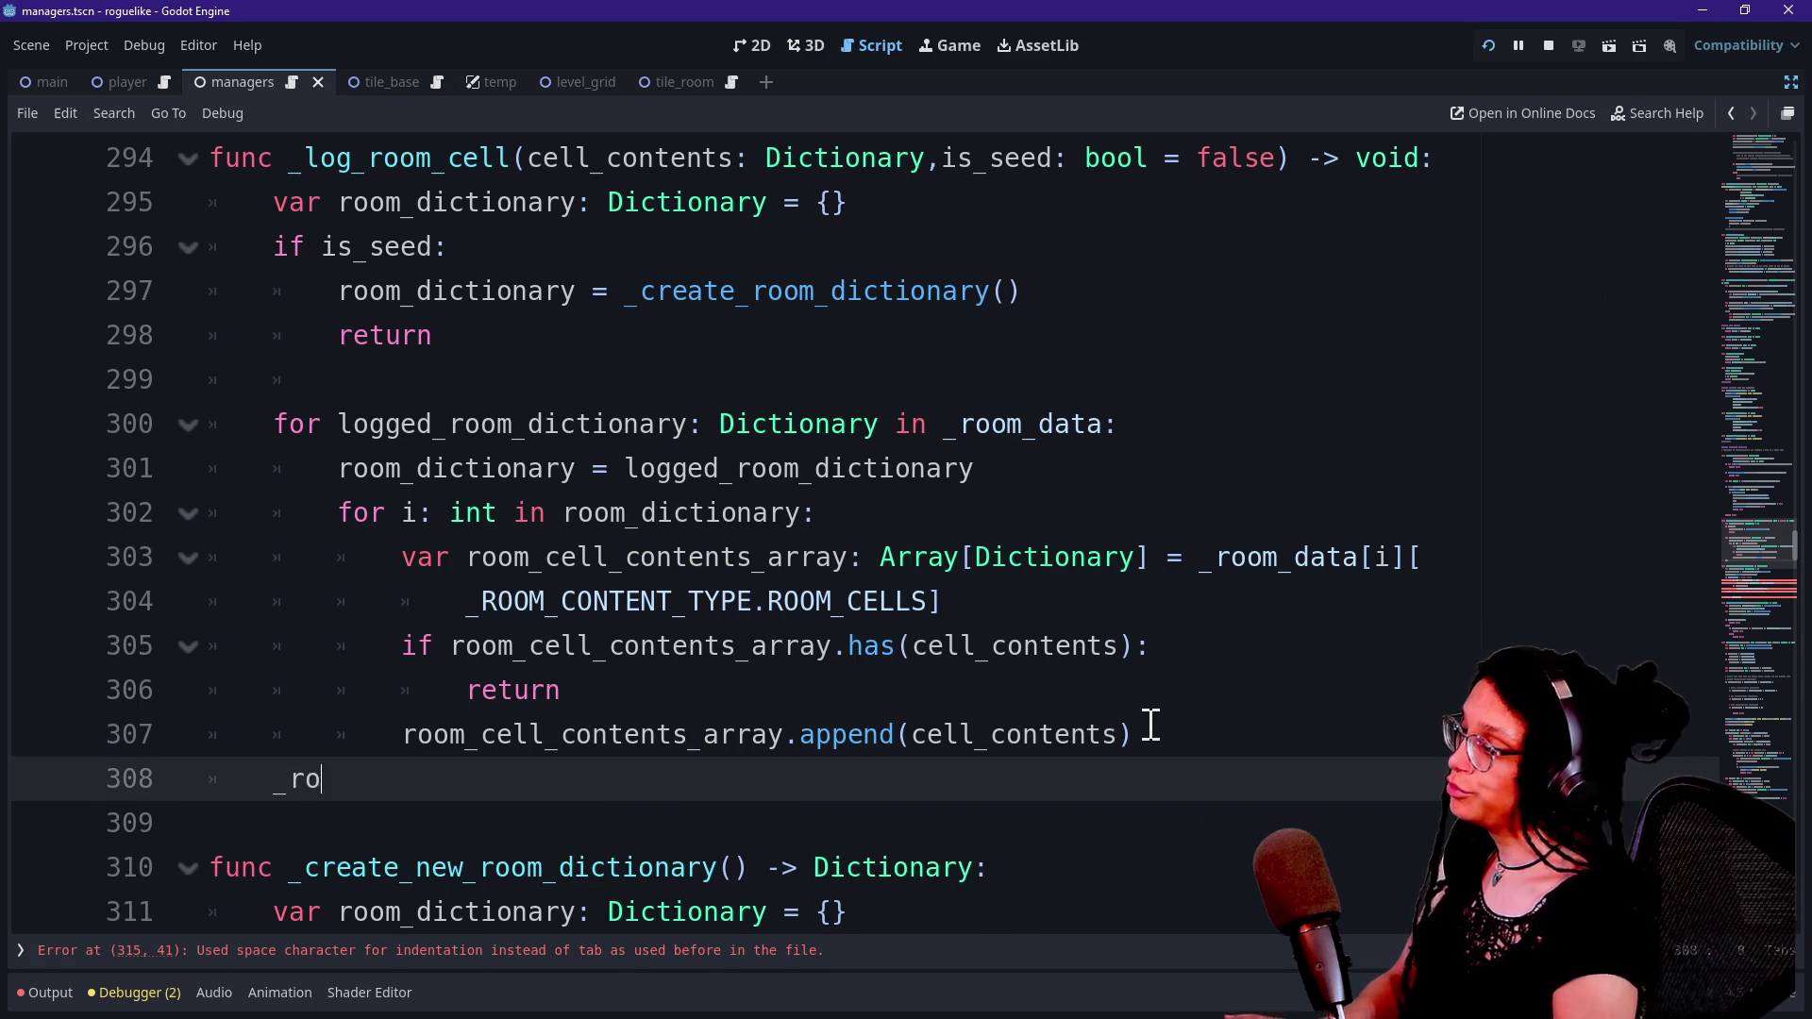
pyautogui.write('om_data')
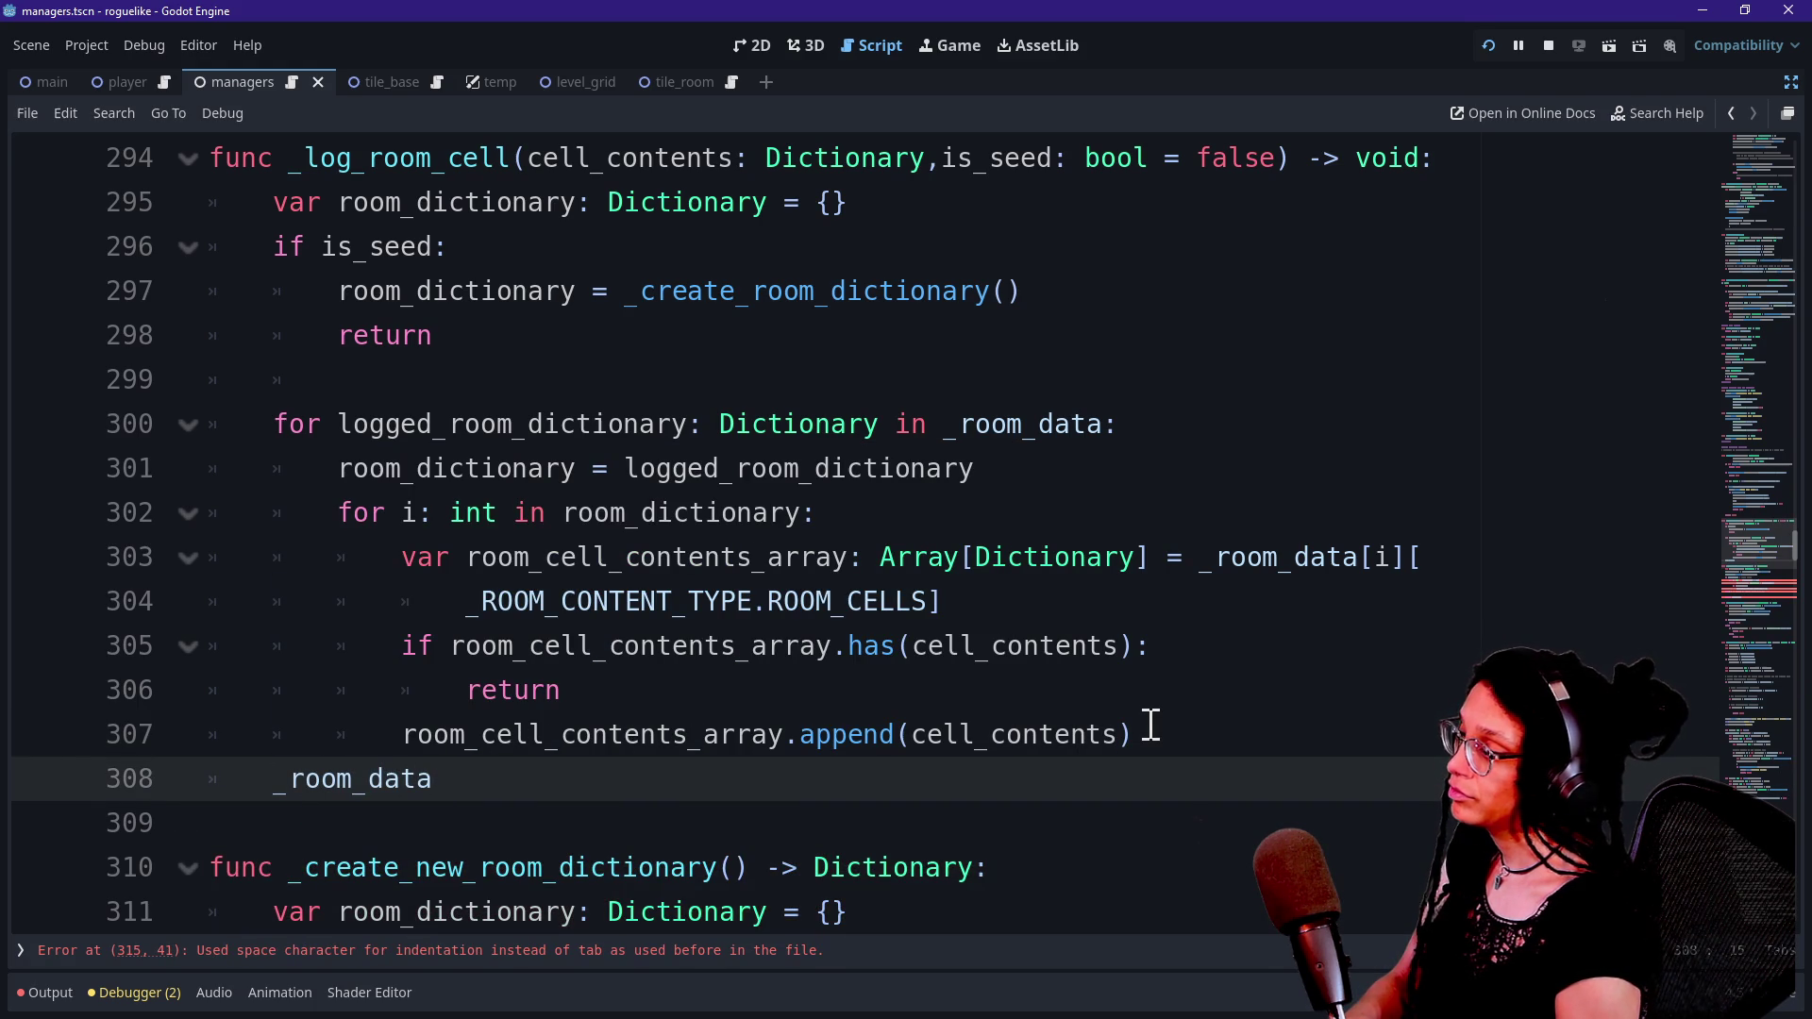
pyautogui.write('.append')
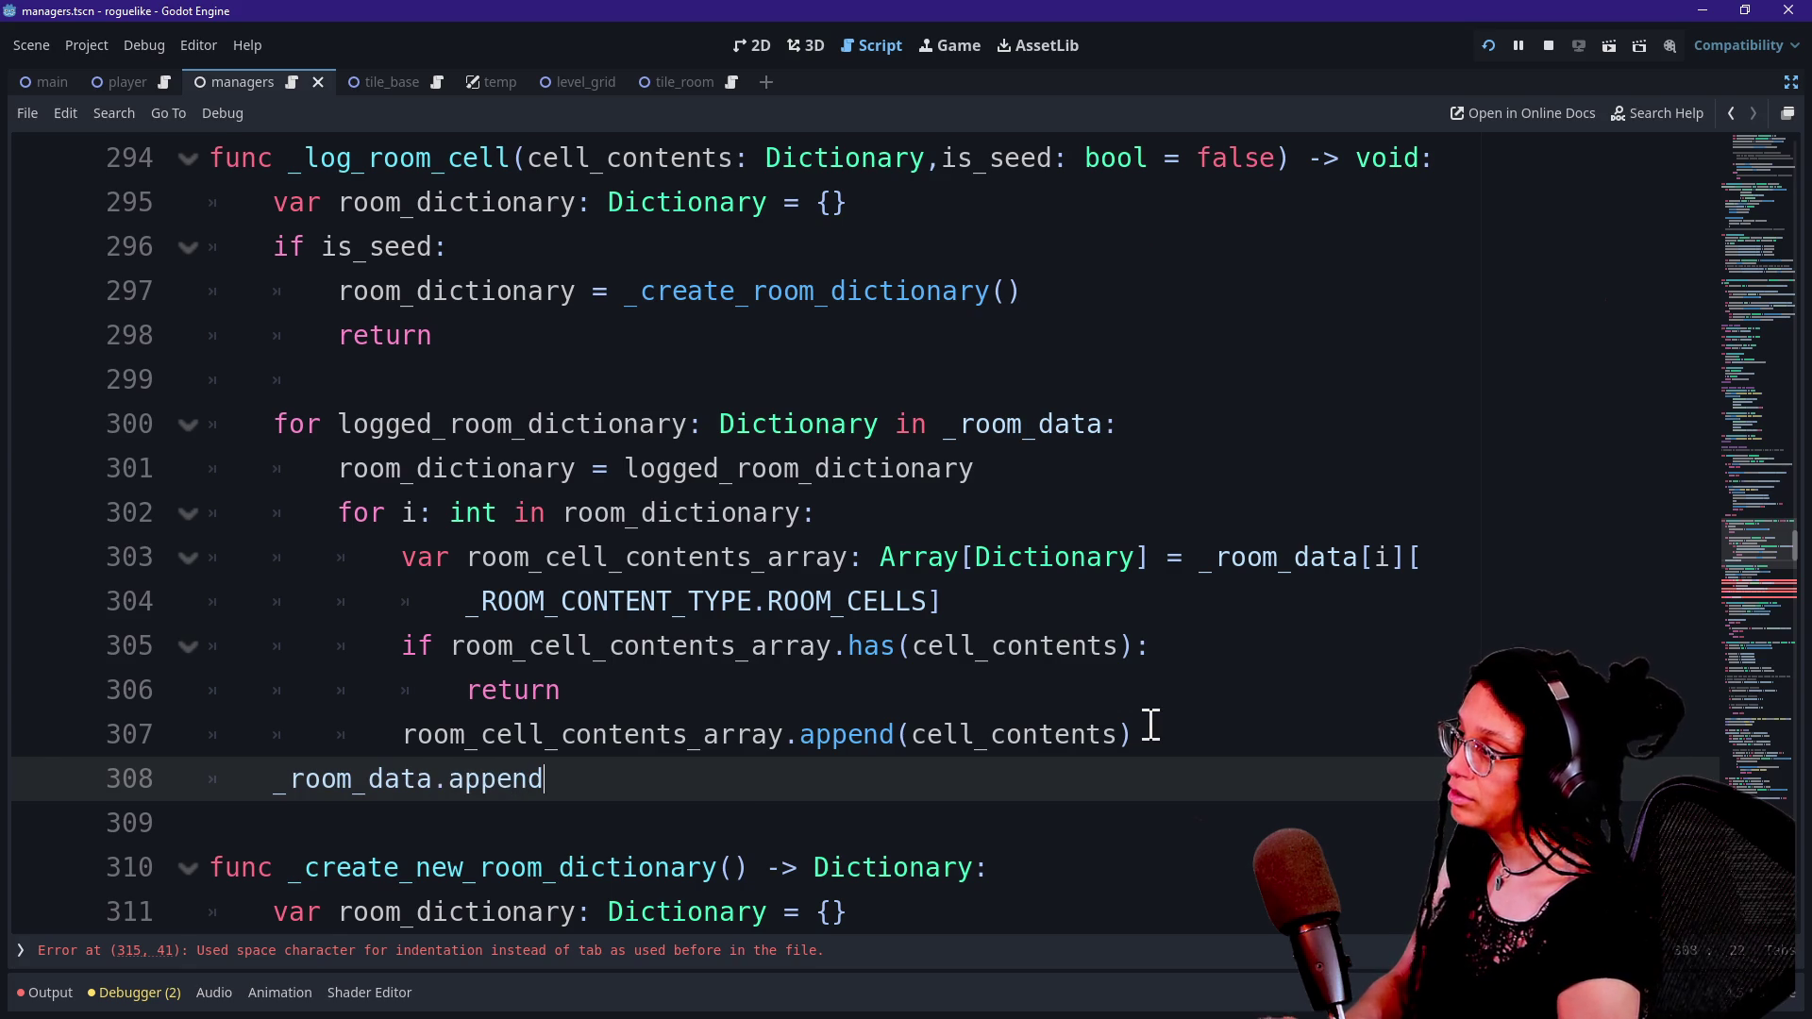
pyautogui.write('(room_dictionaryP')
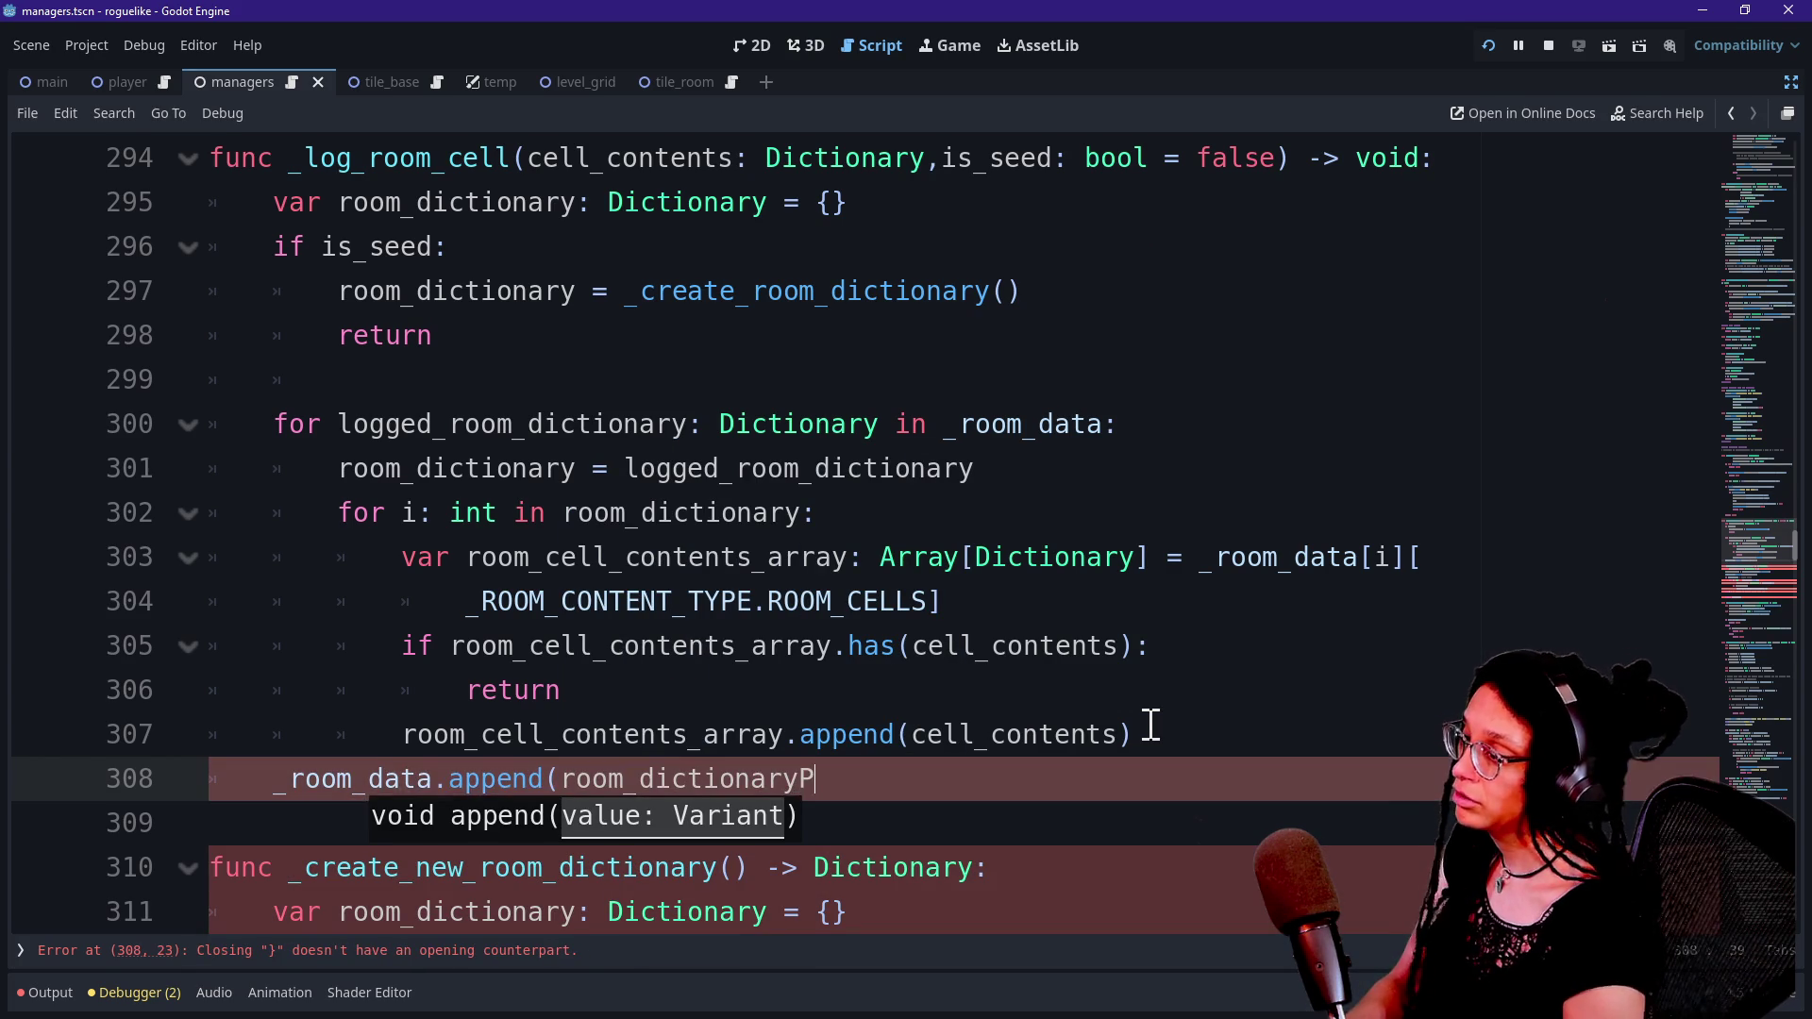
pyautogui.press('BackSpace')
pyautogui.write(')')
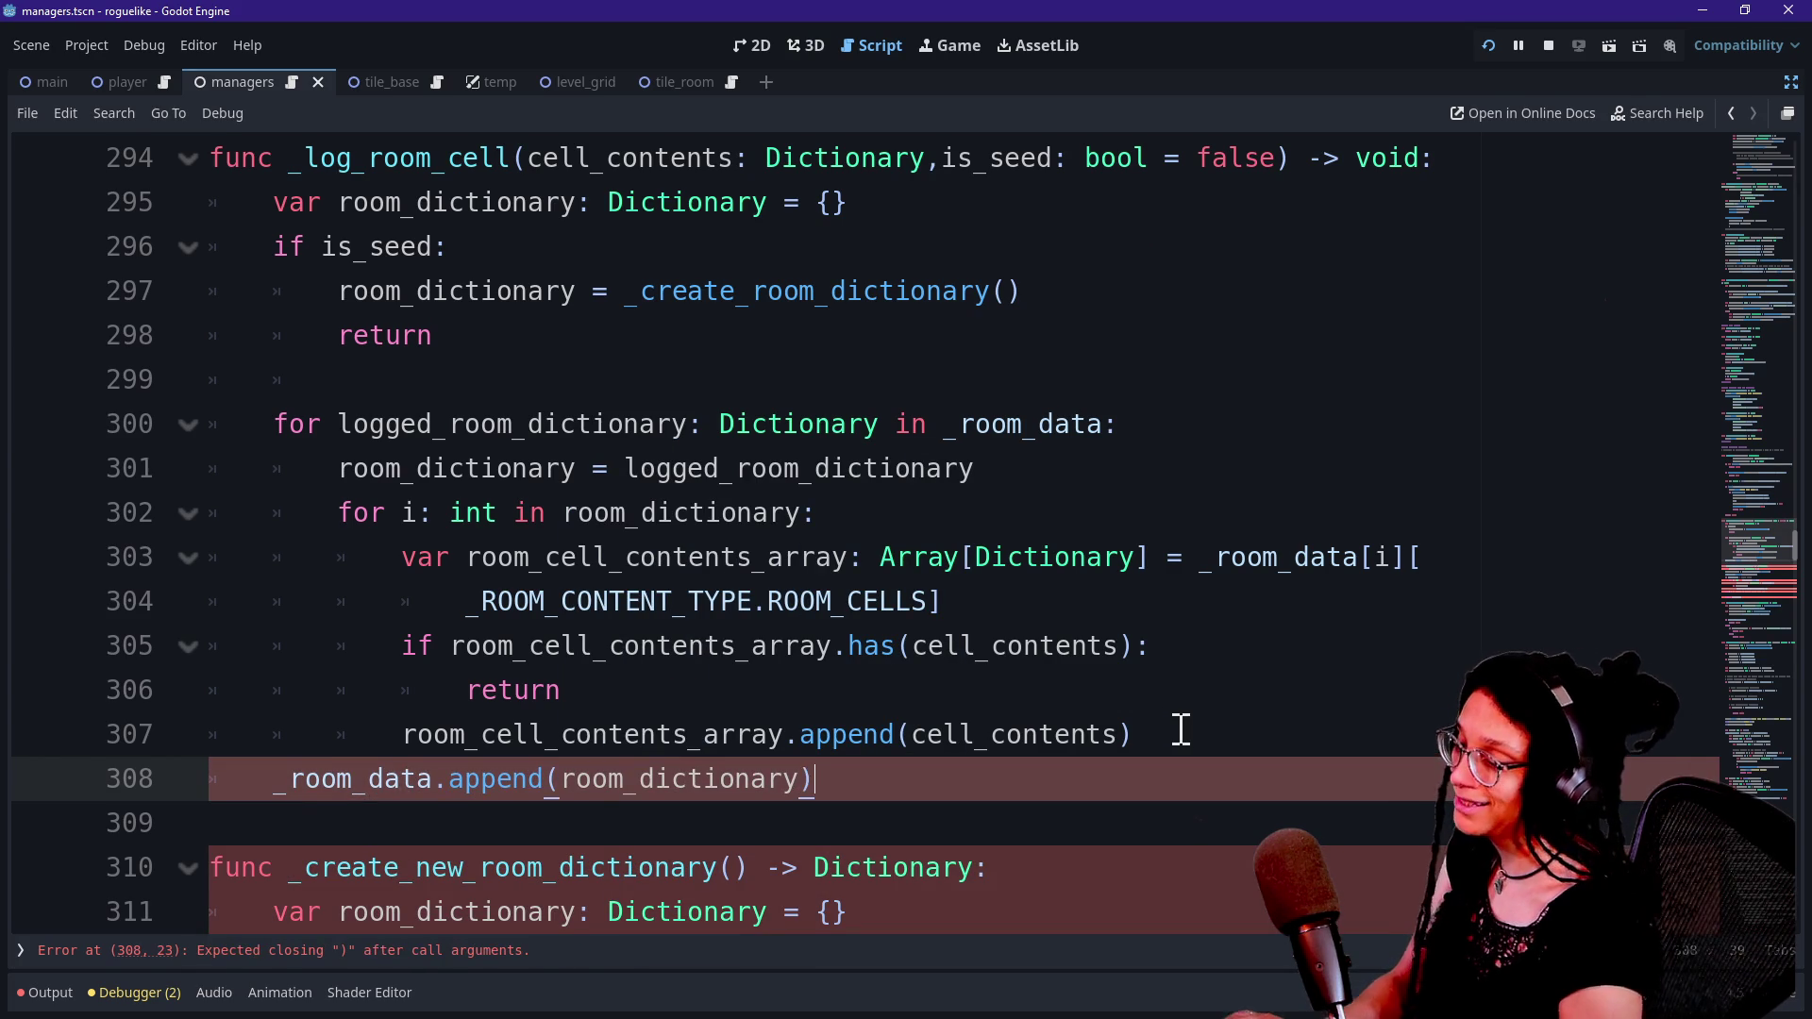
pyautogui.click(1181, 734)
pyautogui.press('Return')
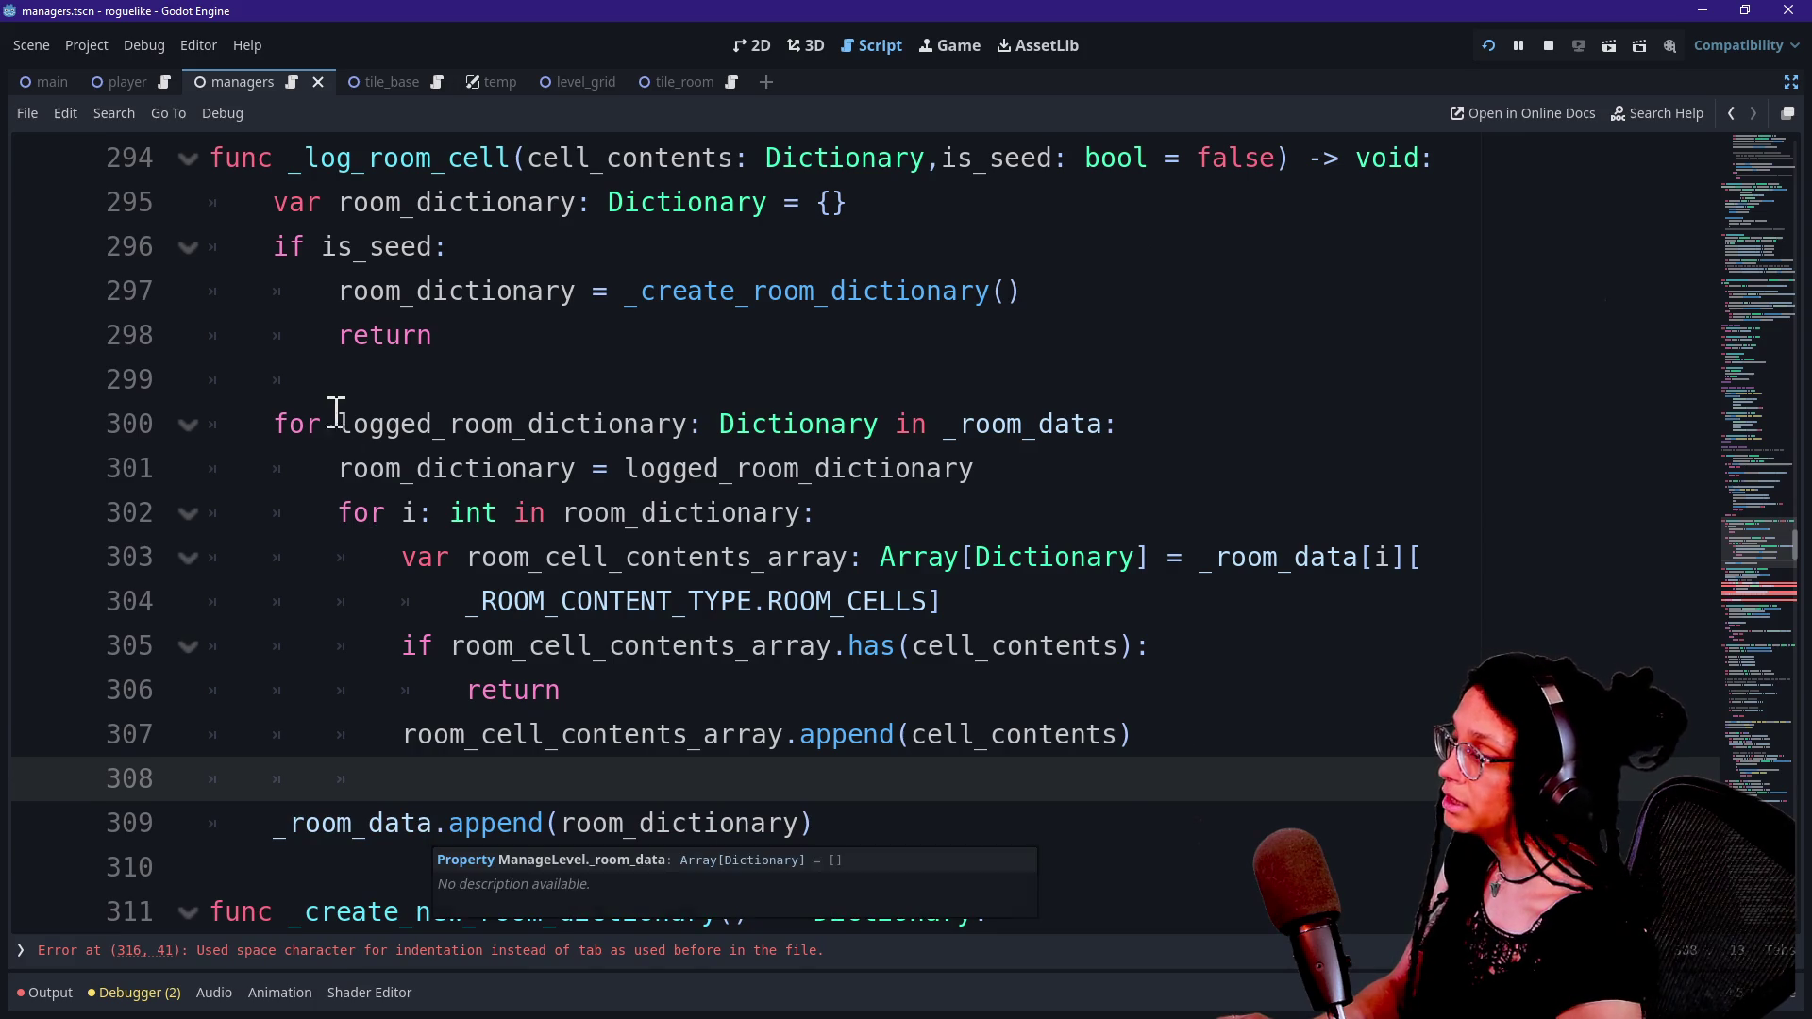
pyautogui.doubleClick(393, 336)
# Delete the early return statement and the empty line left after the room_dictionary assignment.
pyautogui.press('BackSpace')
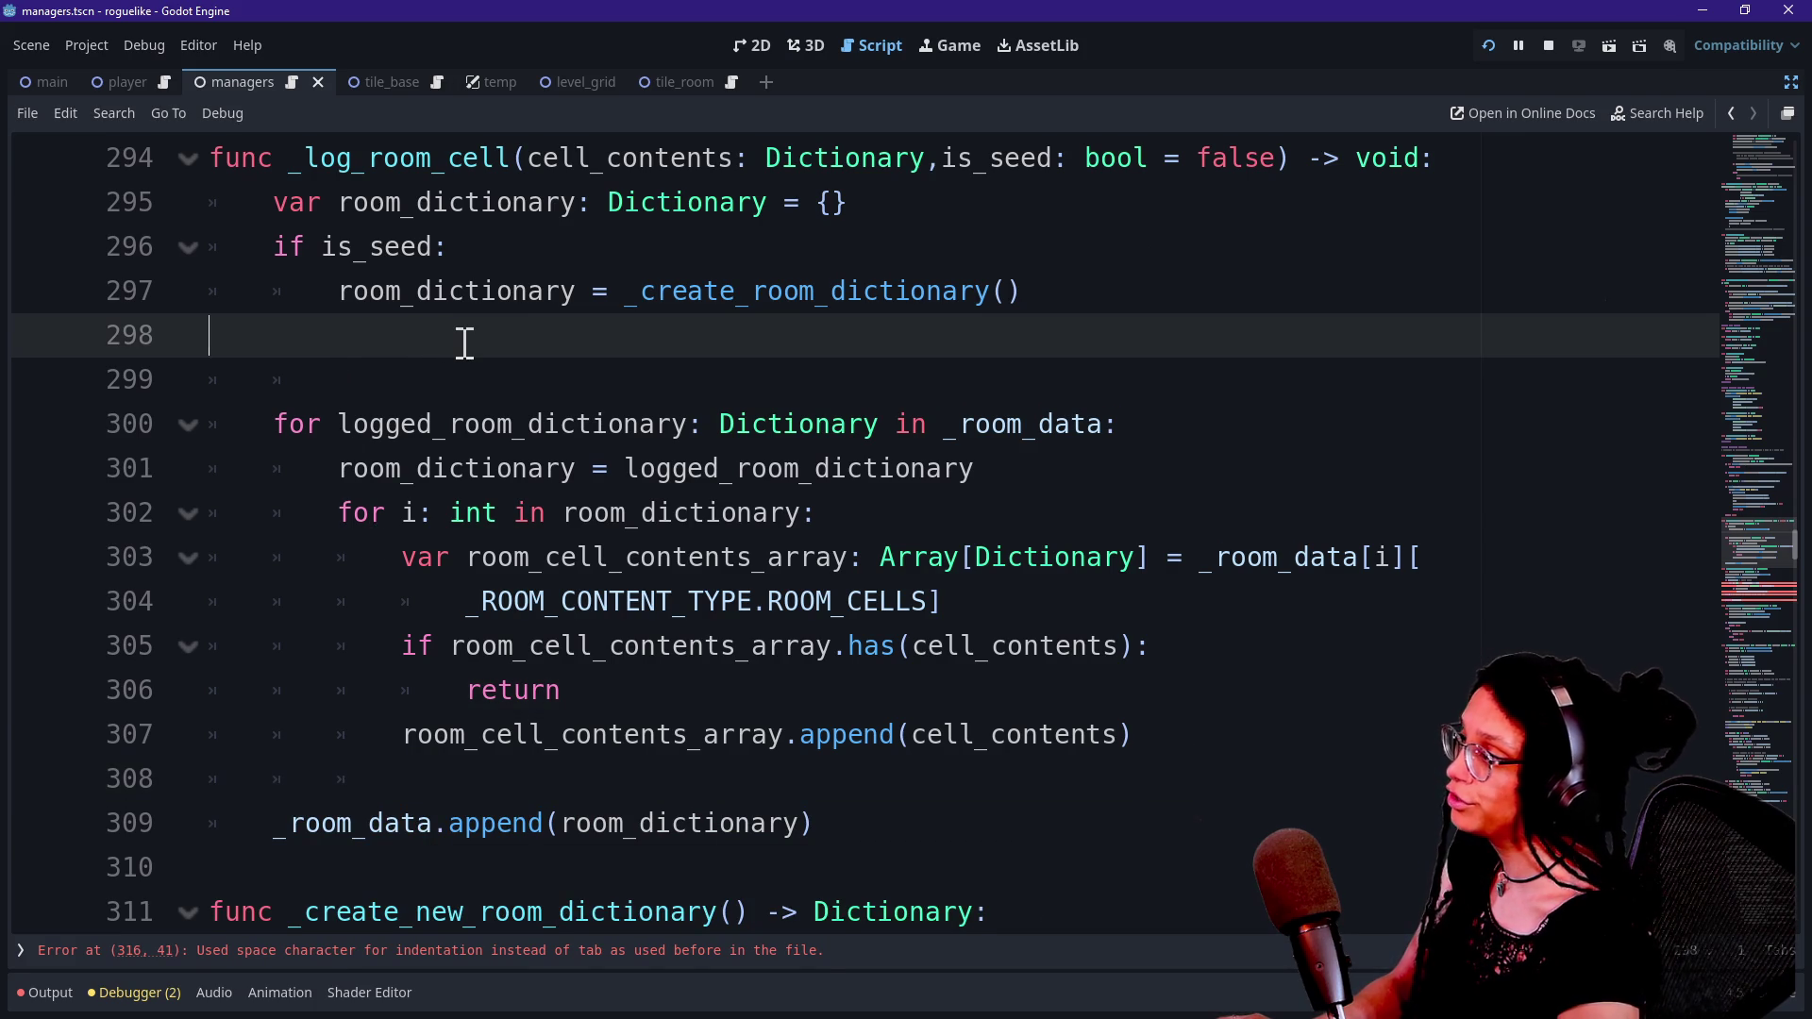
pyautogui.press('BackSpace')
pyautogui.click(253, 345)
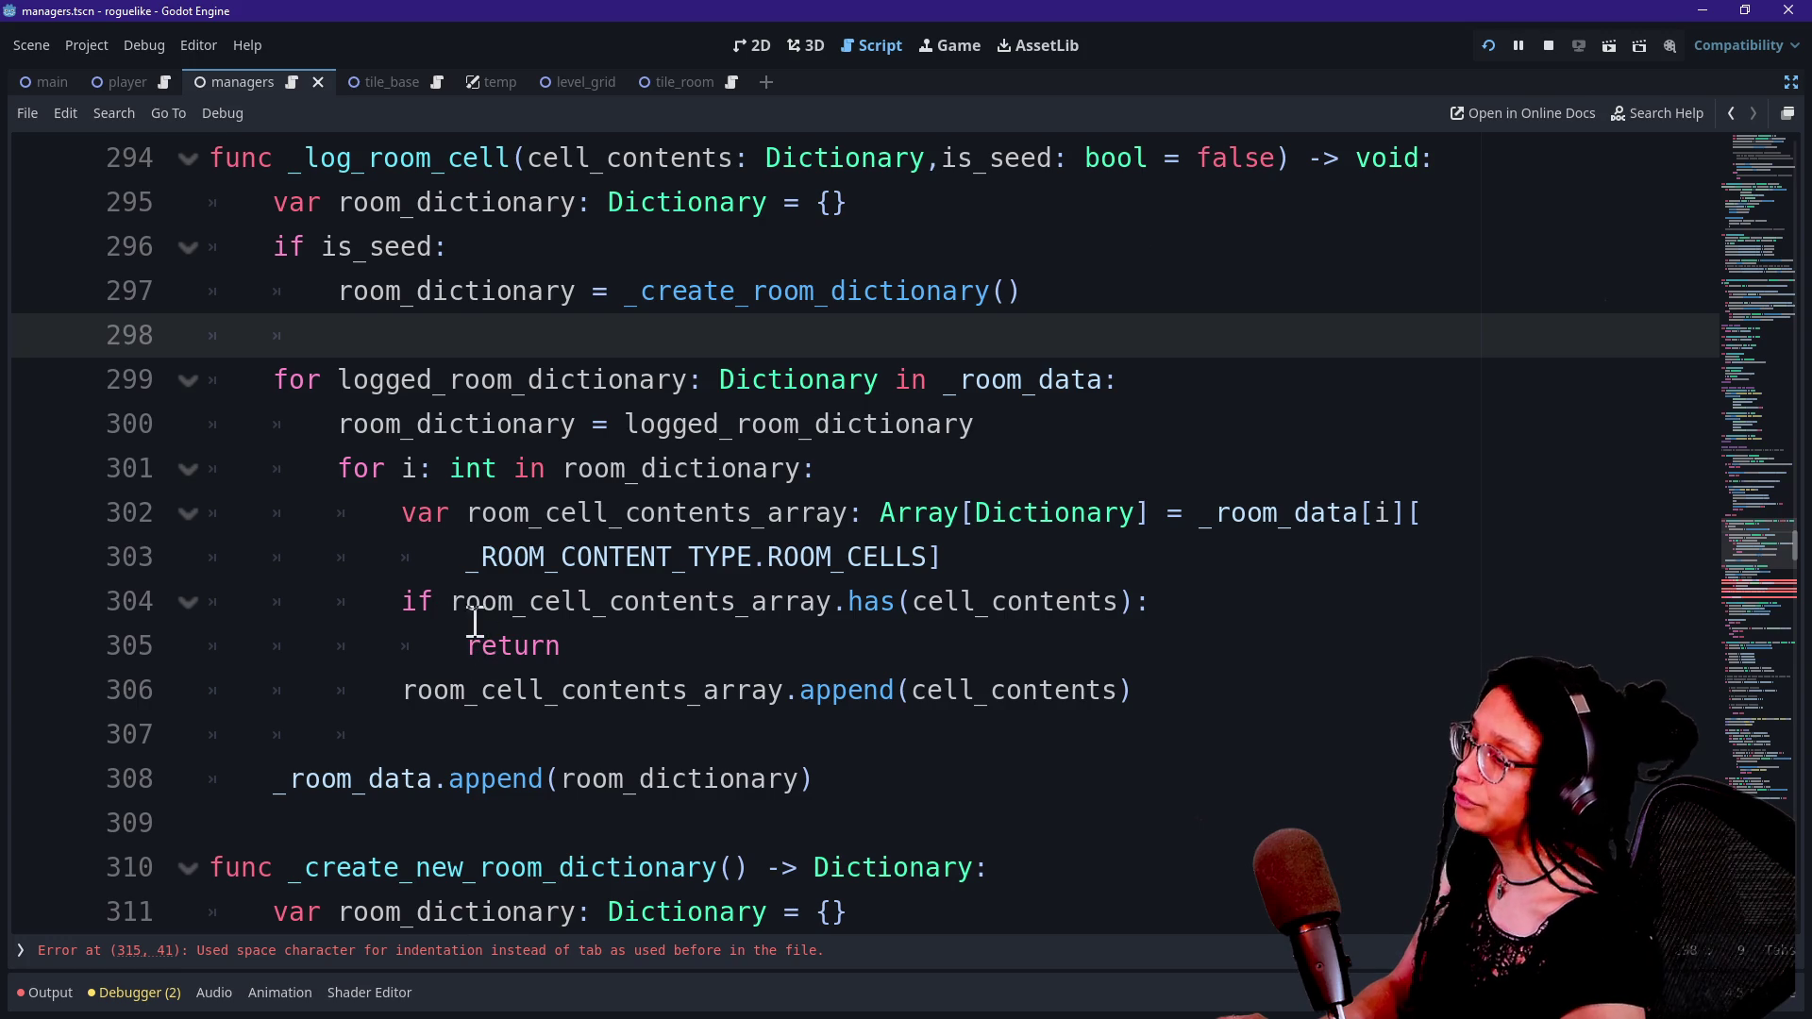
pyautogui.moveTo(454, 603); pyautogui.dragTo(634, 630)
pyautogui.click(676, 642)
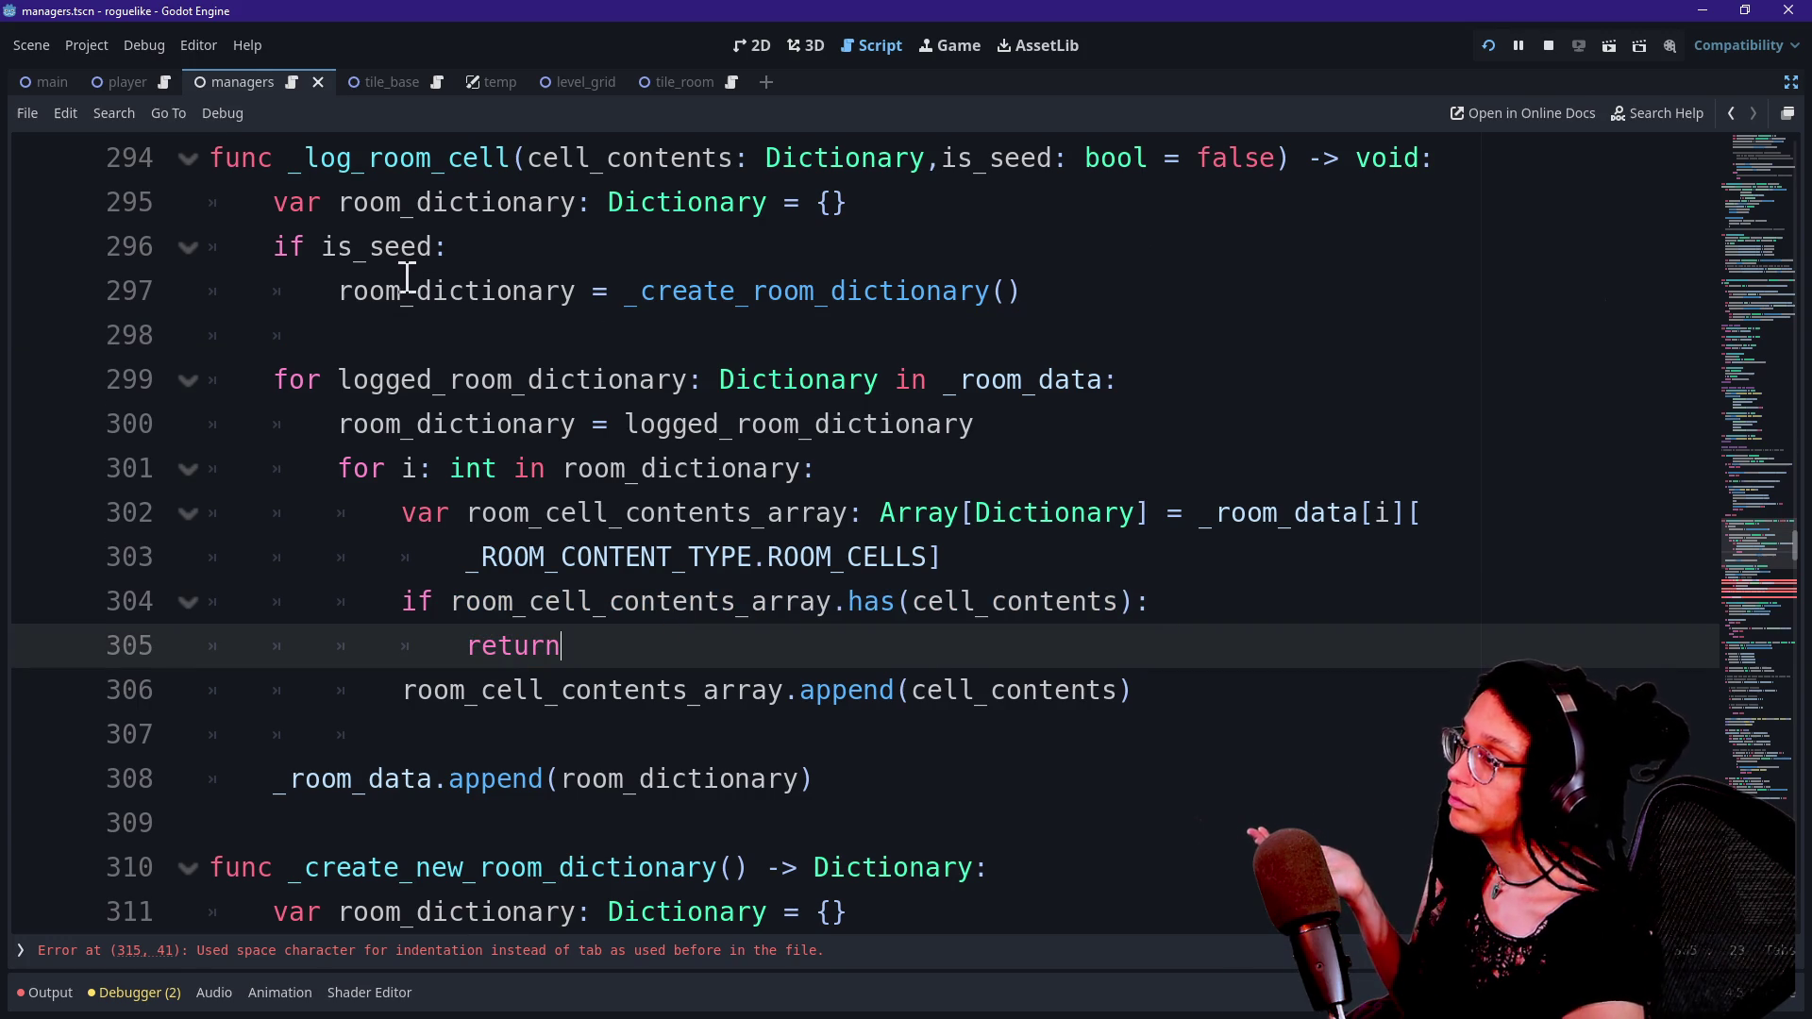
# Open a new indented line under 'if is_seed:', above the room_dictionary assignment.
pyautogui.click(365, 249)
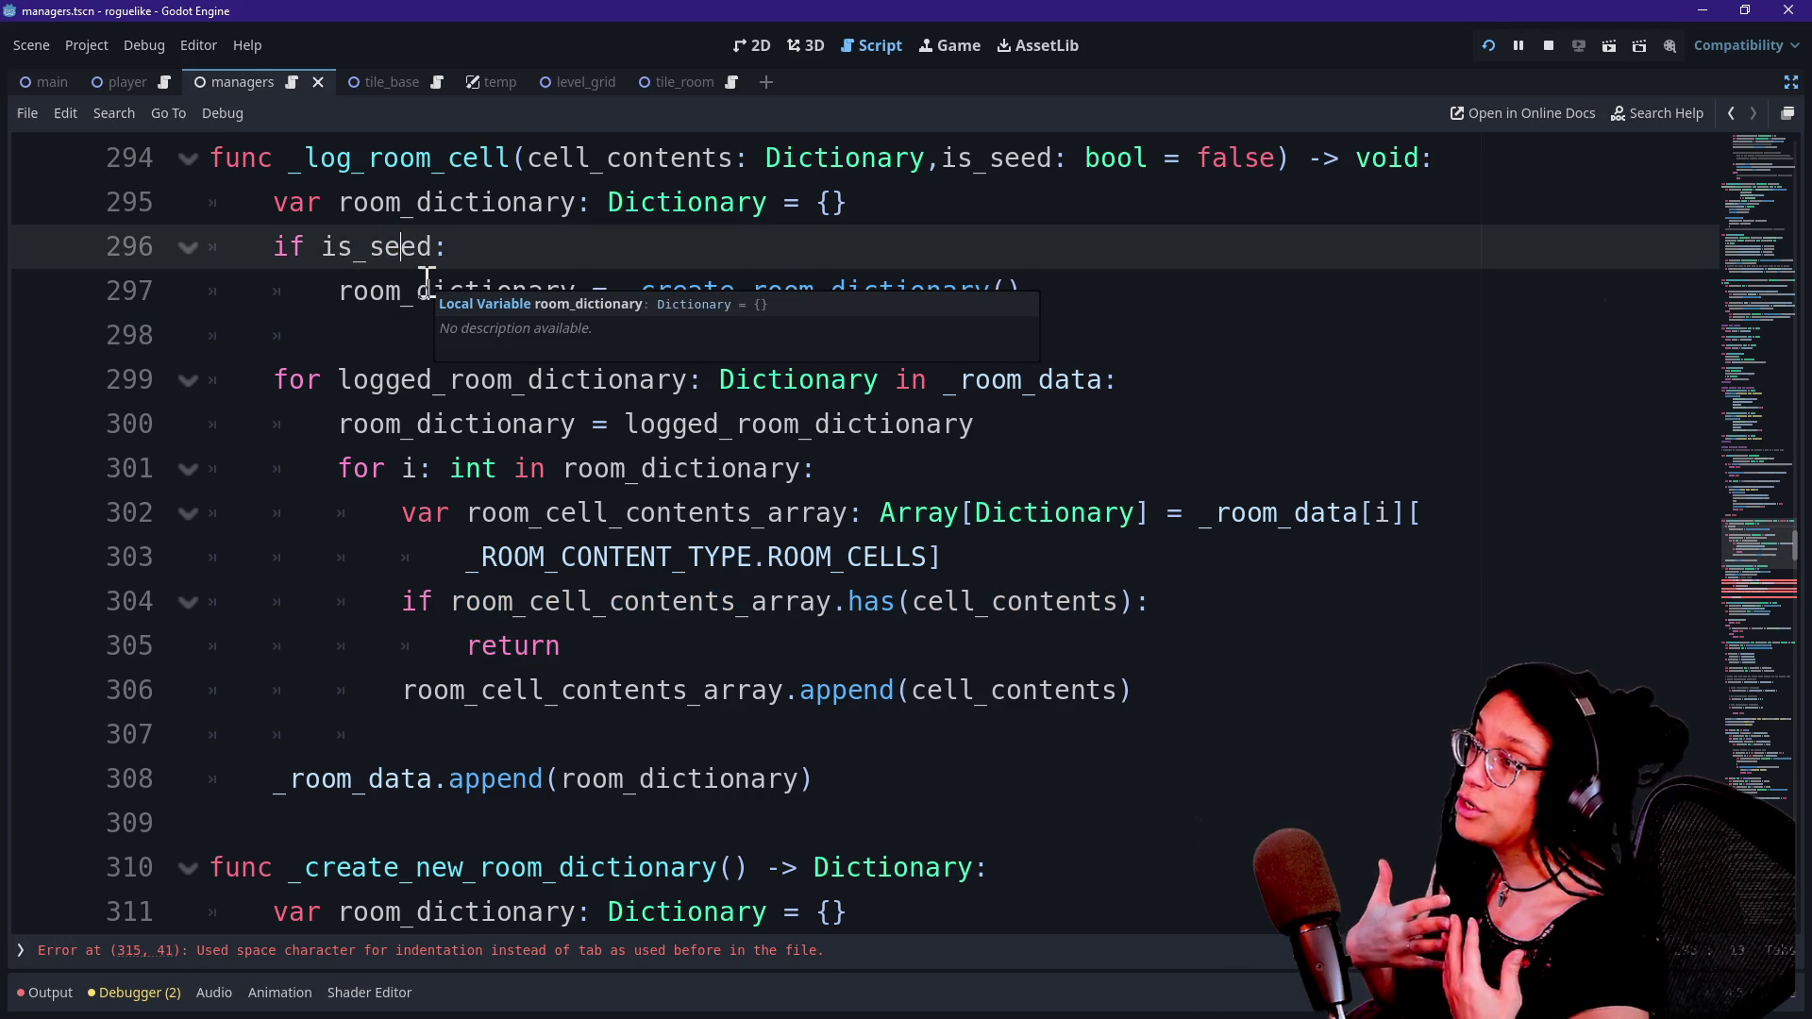
pyautogui.click(413, 335)
pyautogui.scroll(-1, 461, 345)
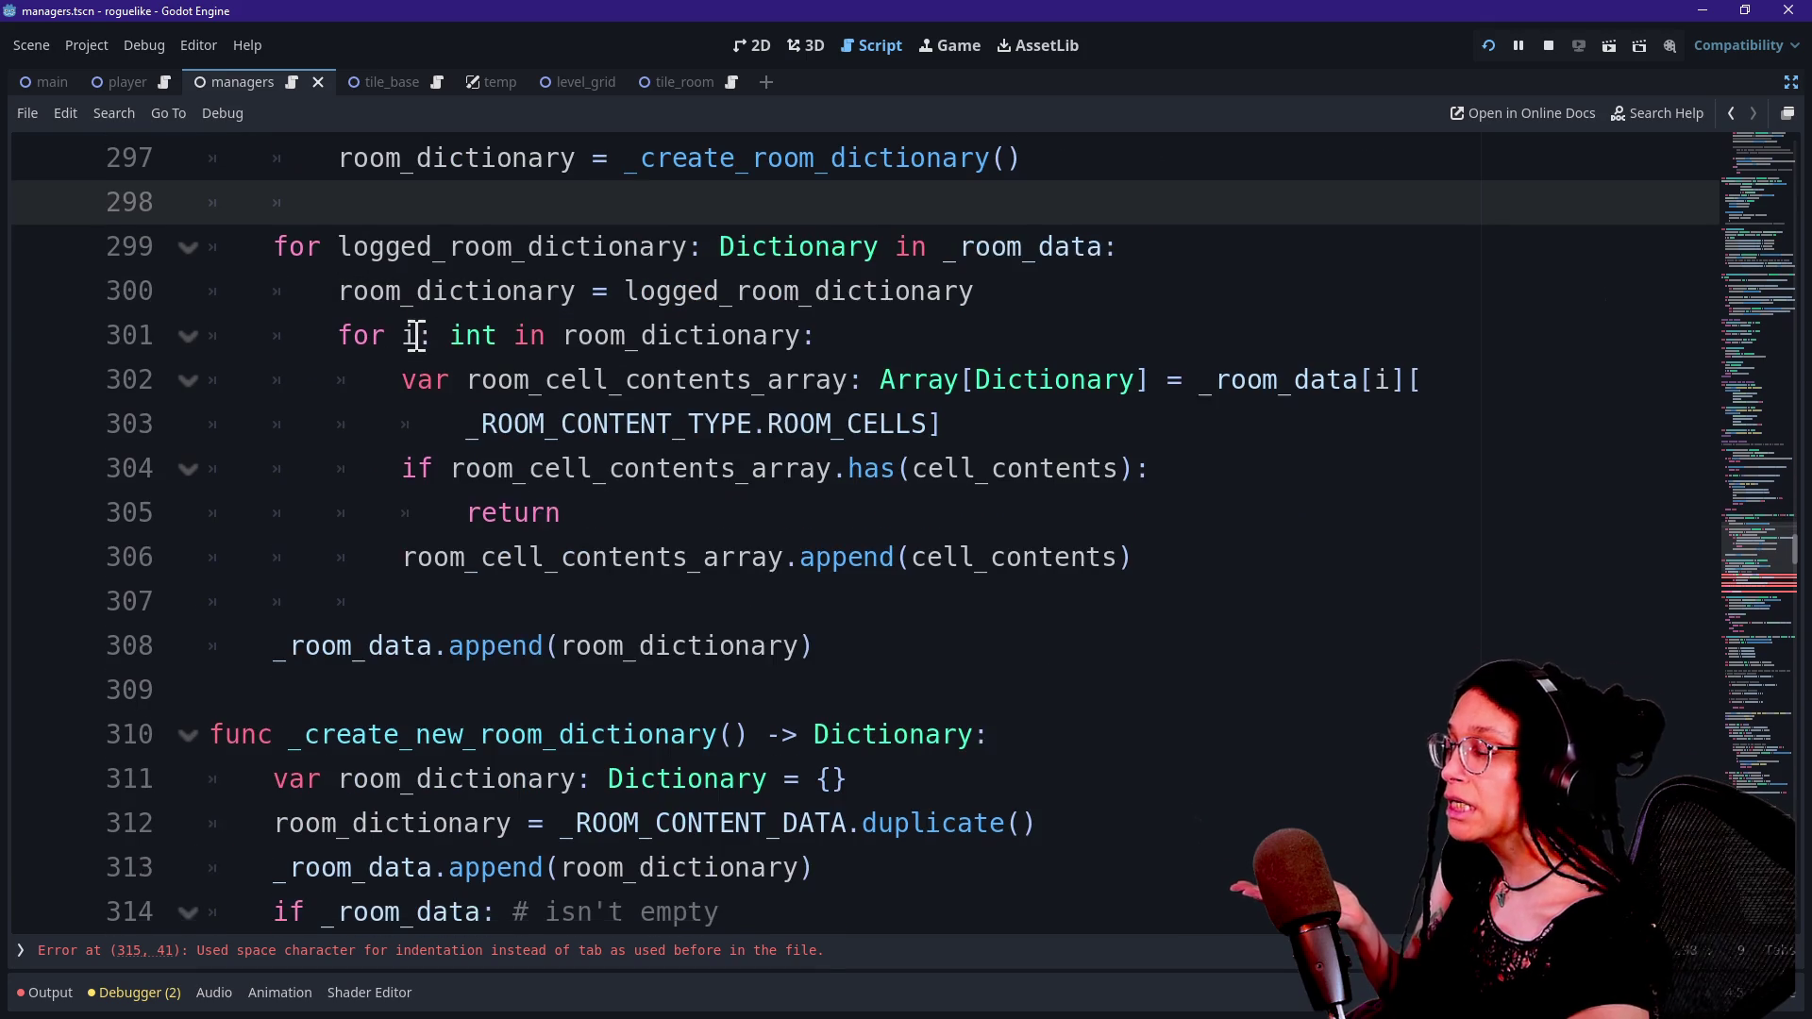
pyautogui.scroll(1, 459, 349)
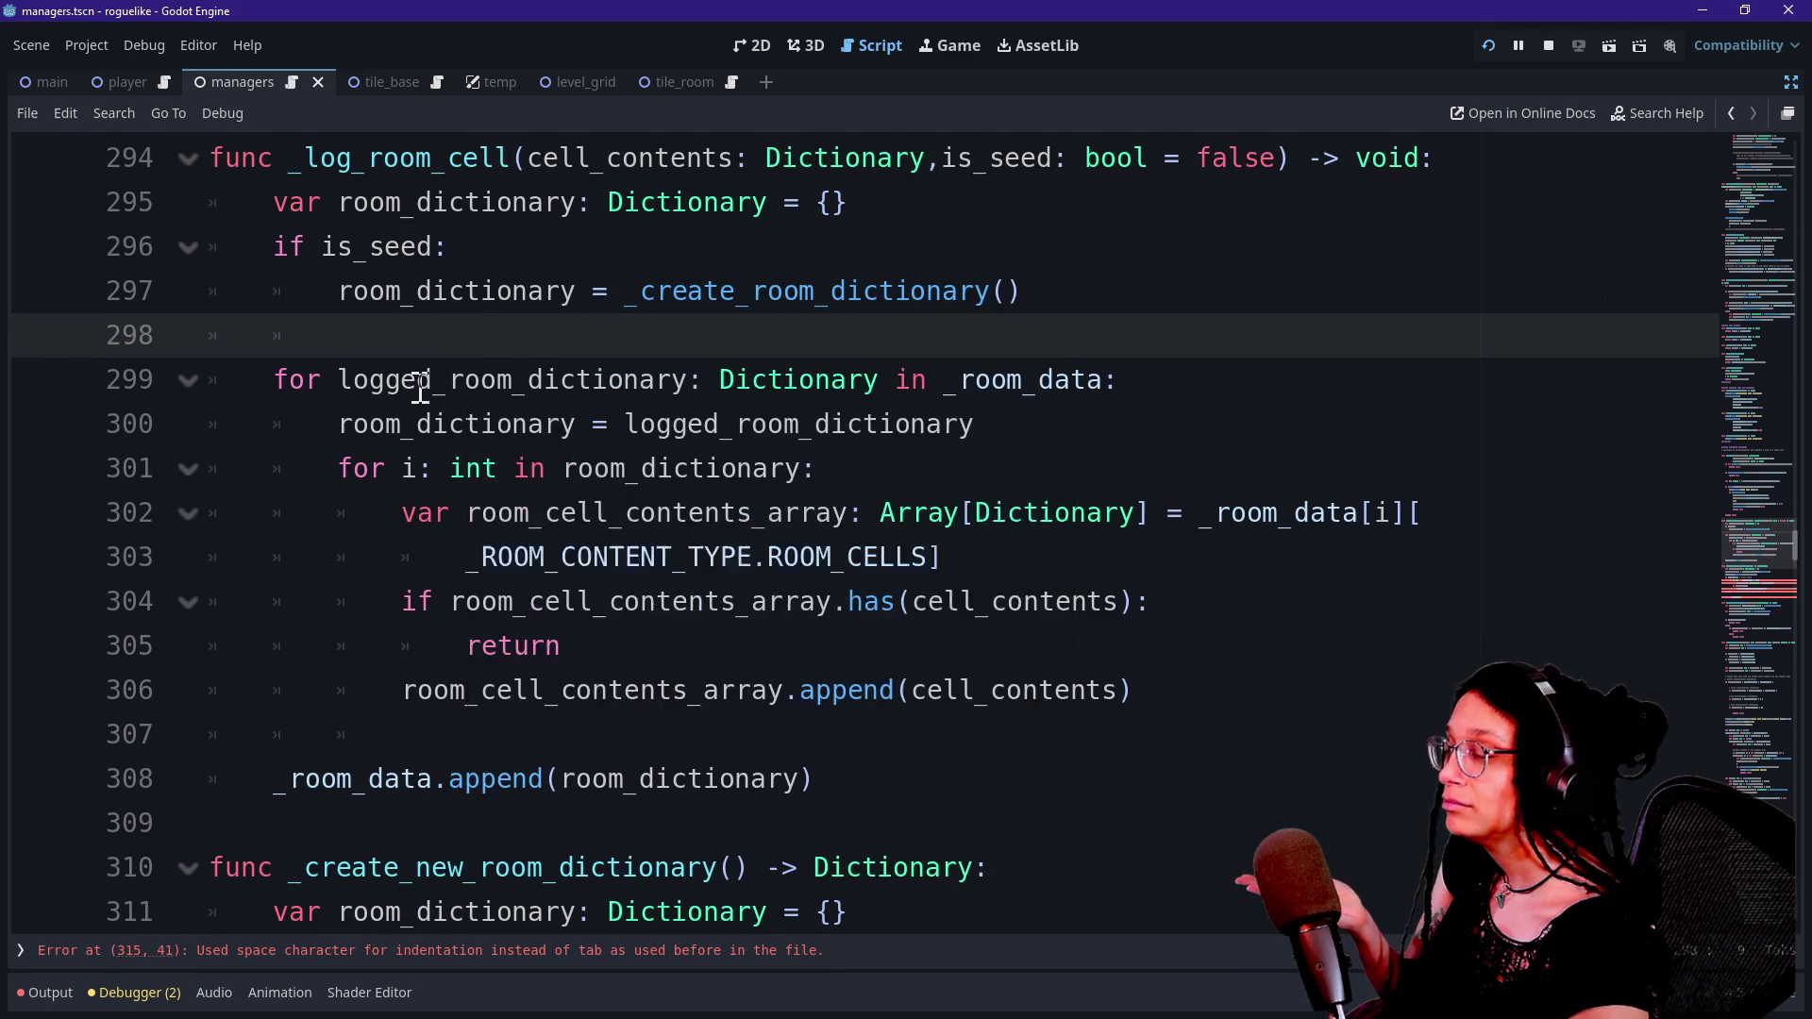
pyautogui.click(453, 308)
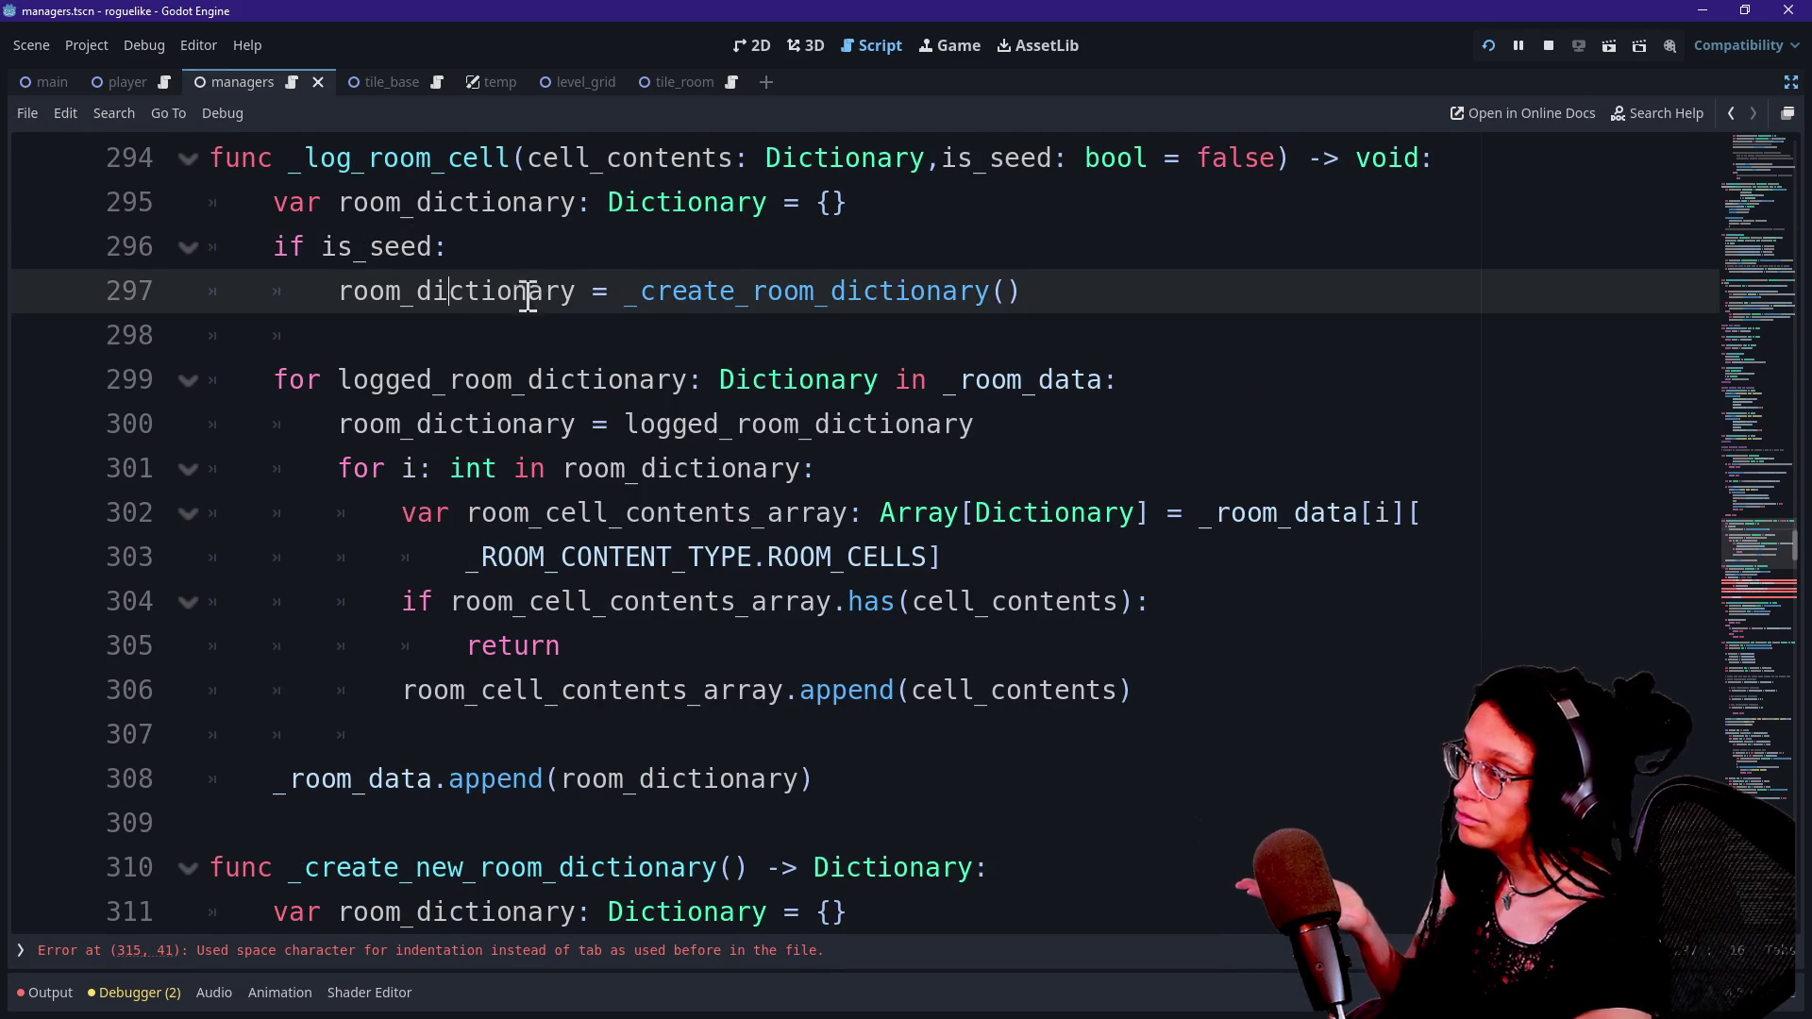
pyautogui.click(528, 265)
pyautogui.press('Return')
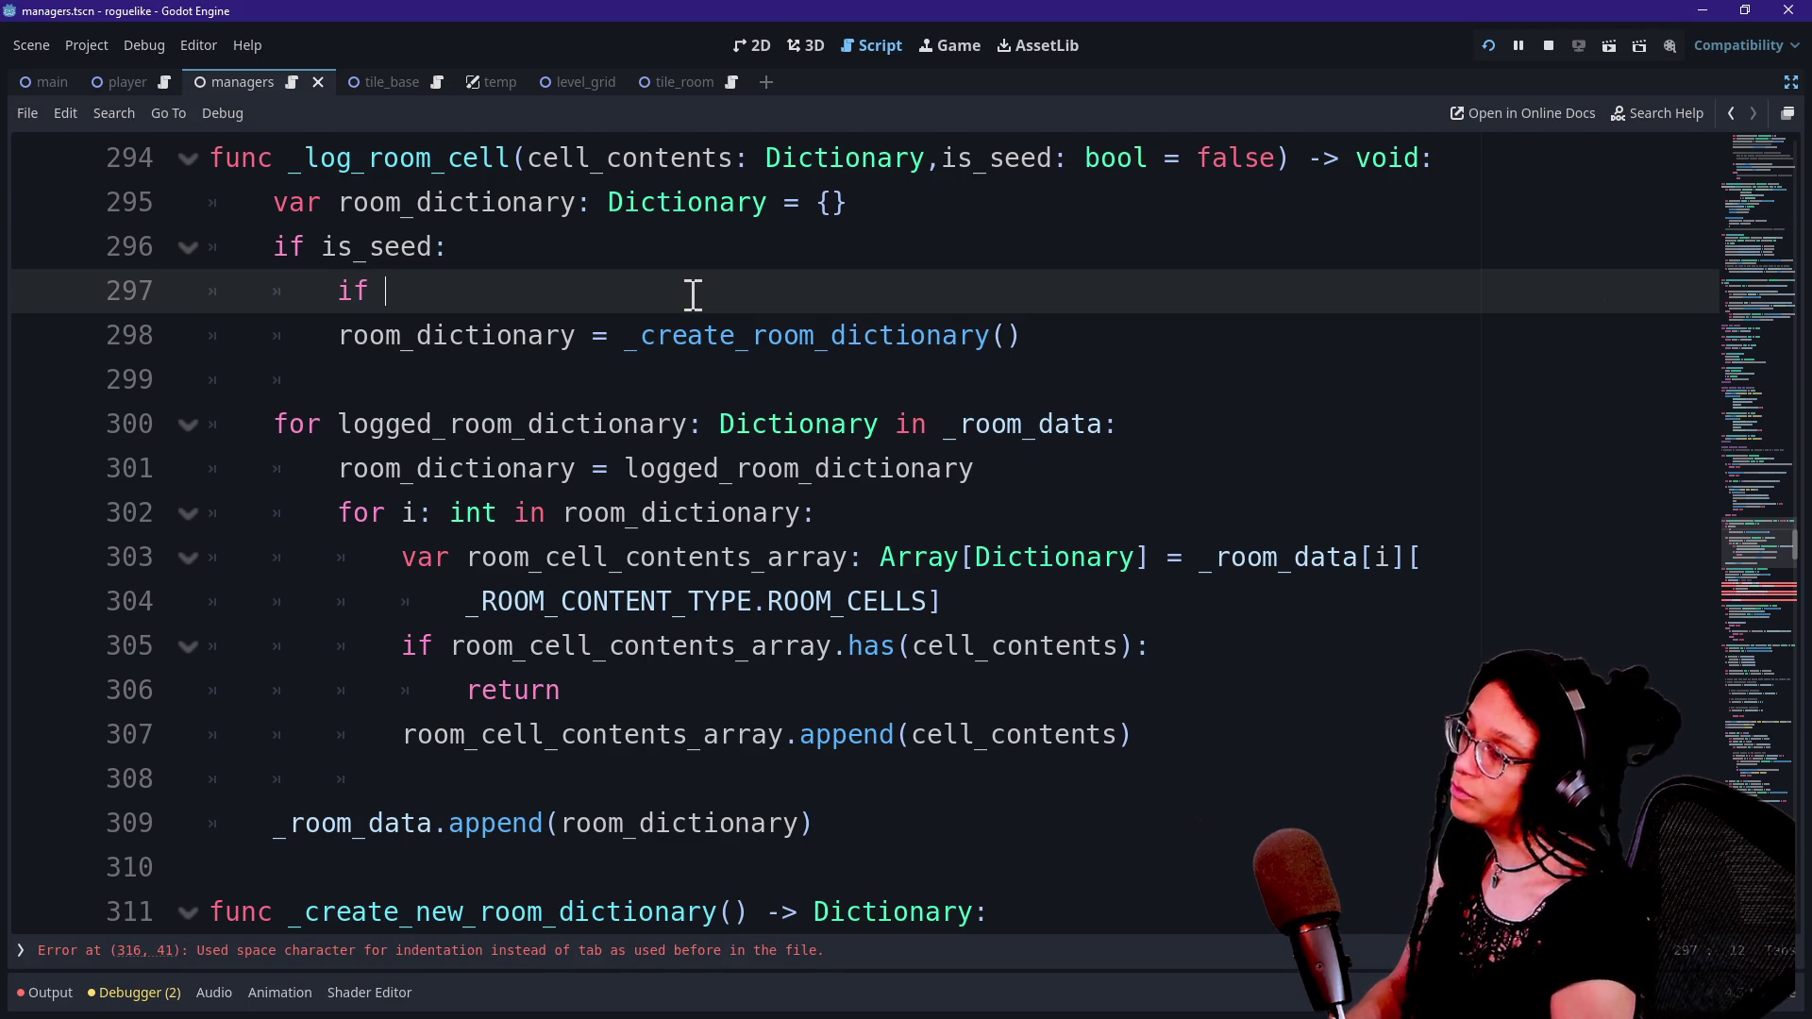
# Complete the nested check as _create_new_room_dictionary() and indent the room_dictionary assignment under it.
pyautogui.write('_create')
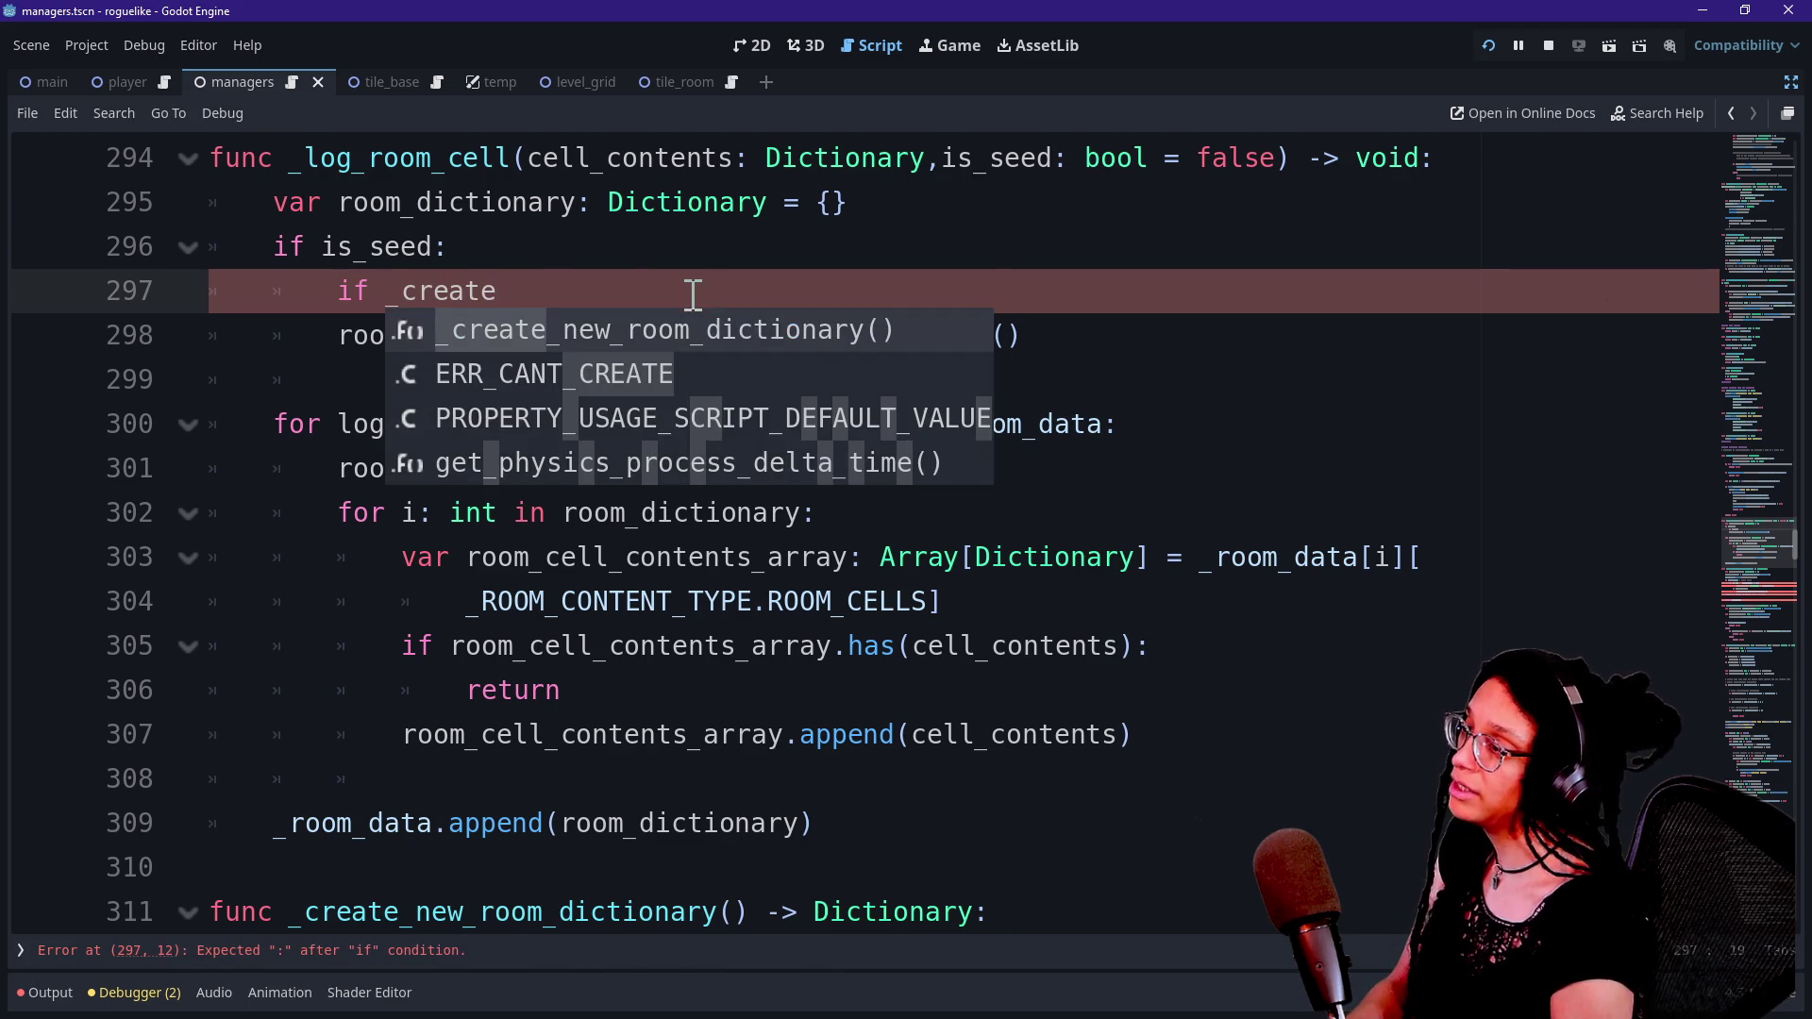
pyautogui.press('Return')
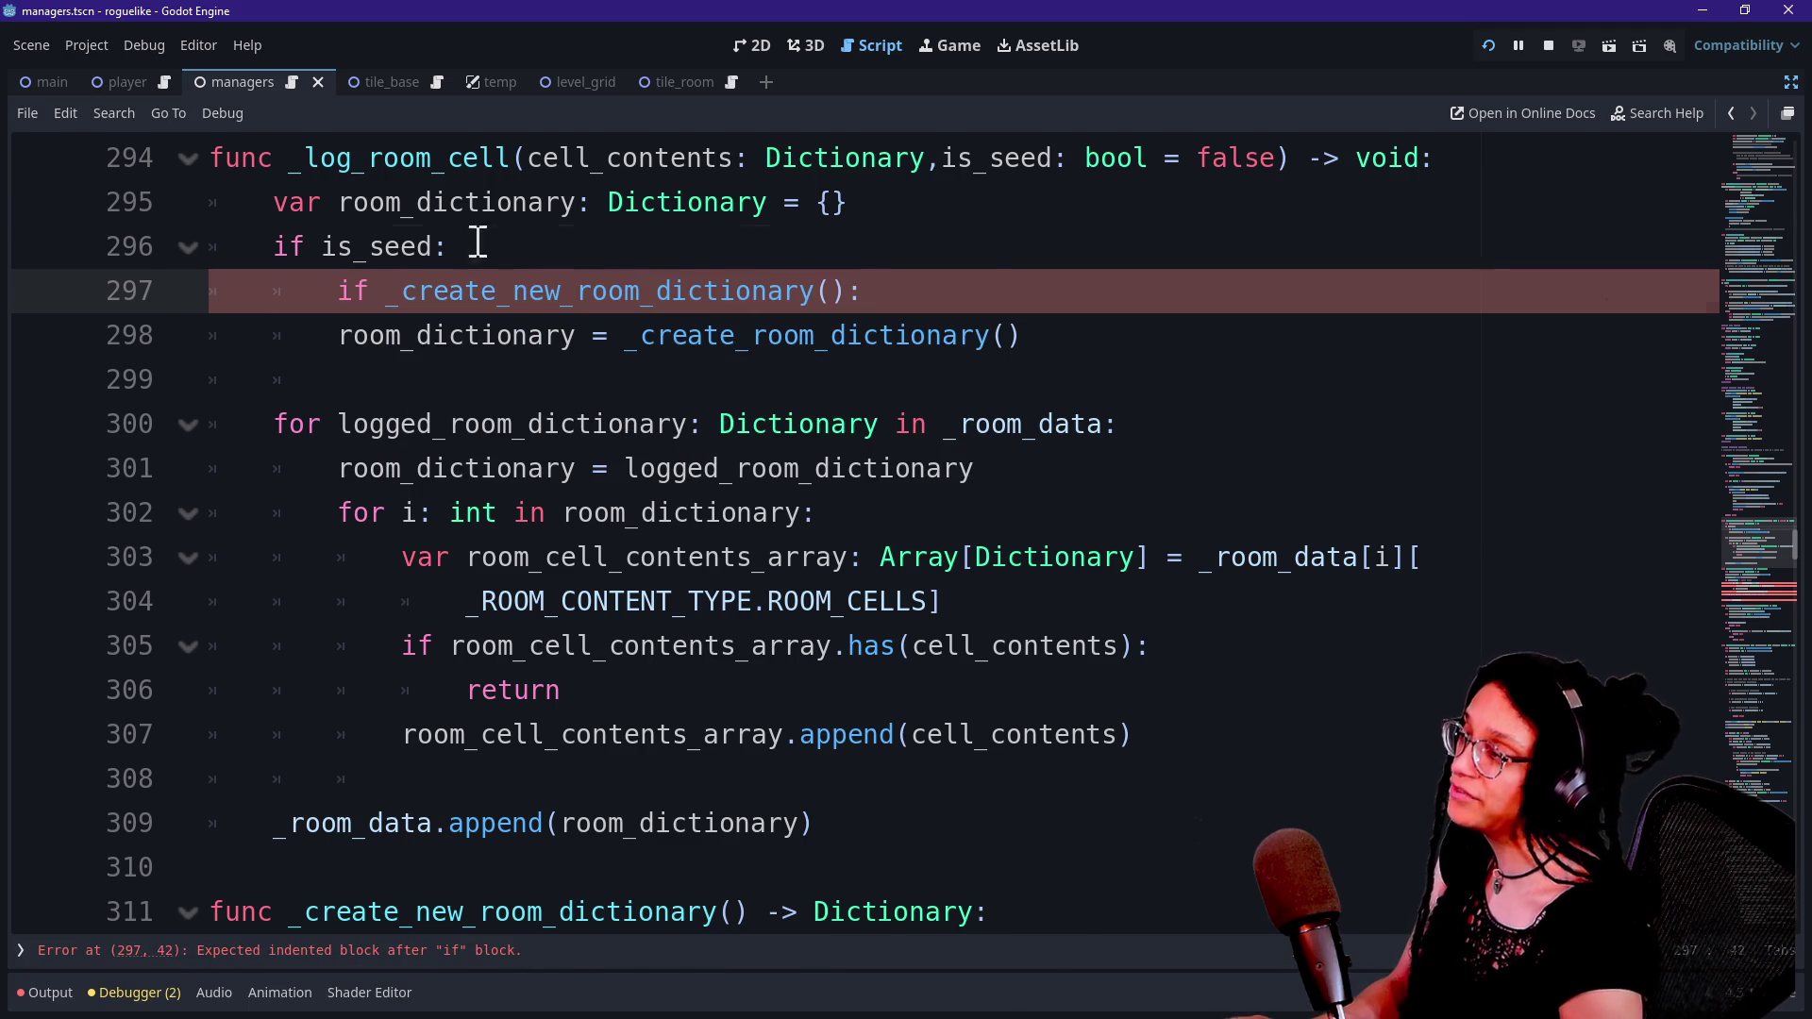
pyautogui.click(472, 244)
pyautogui.click(345, 366)
pyautogui.click(347, 344)
pyautogui.press('Tab')
# Review the logged room loop and the _create_new_room_dictionary header, then switch to the stream's live chat.
pyautogui.click(567, 202)
pyautogui.click(769, 469)
pyautogui.click(635, 296)
pyautogui.click(752, 478)
pyautogui.press('Down')
pyautogui.press('Down')
pyautogui.press('Down')
pyautogui.press('Down')
pyautogui.press('Down')
pyautogui.press('Down')
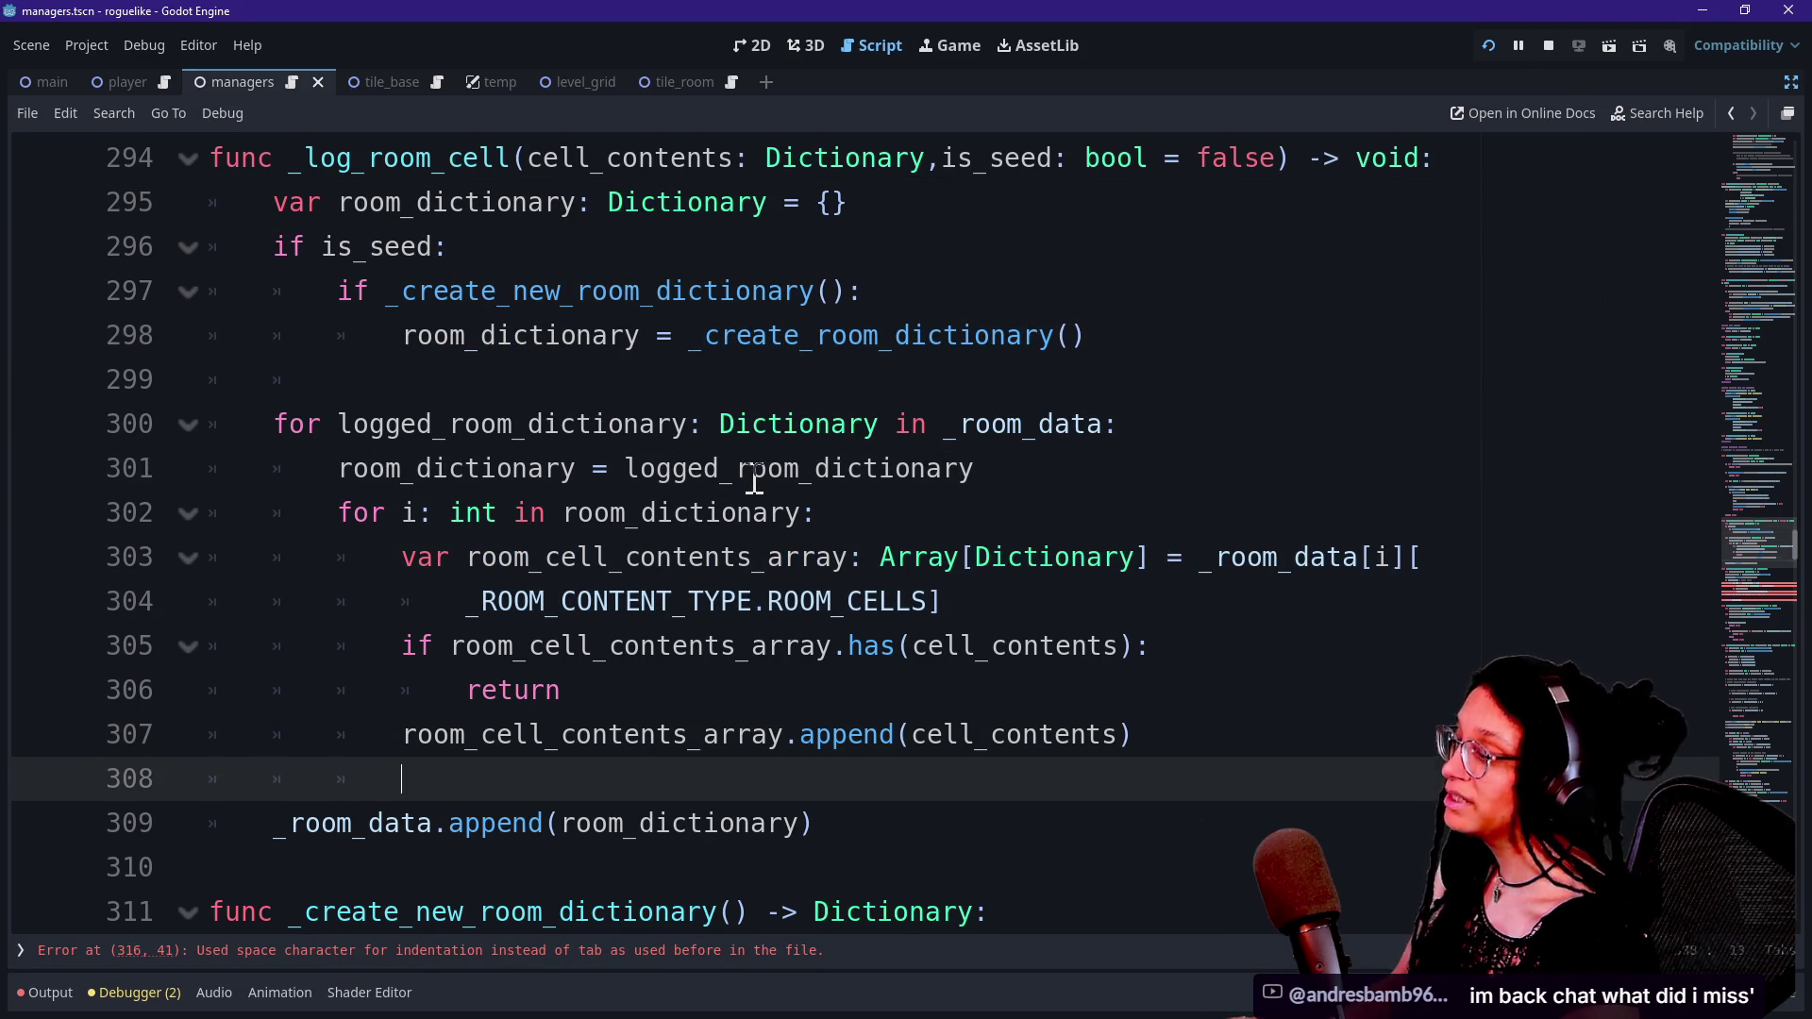
pyautogui.press('Up')
pyautogui.press('Up')
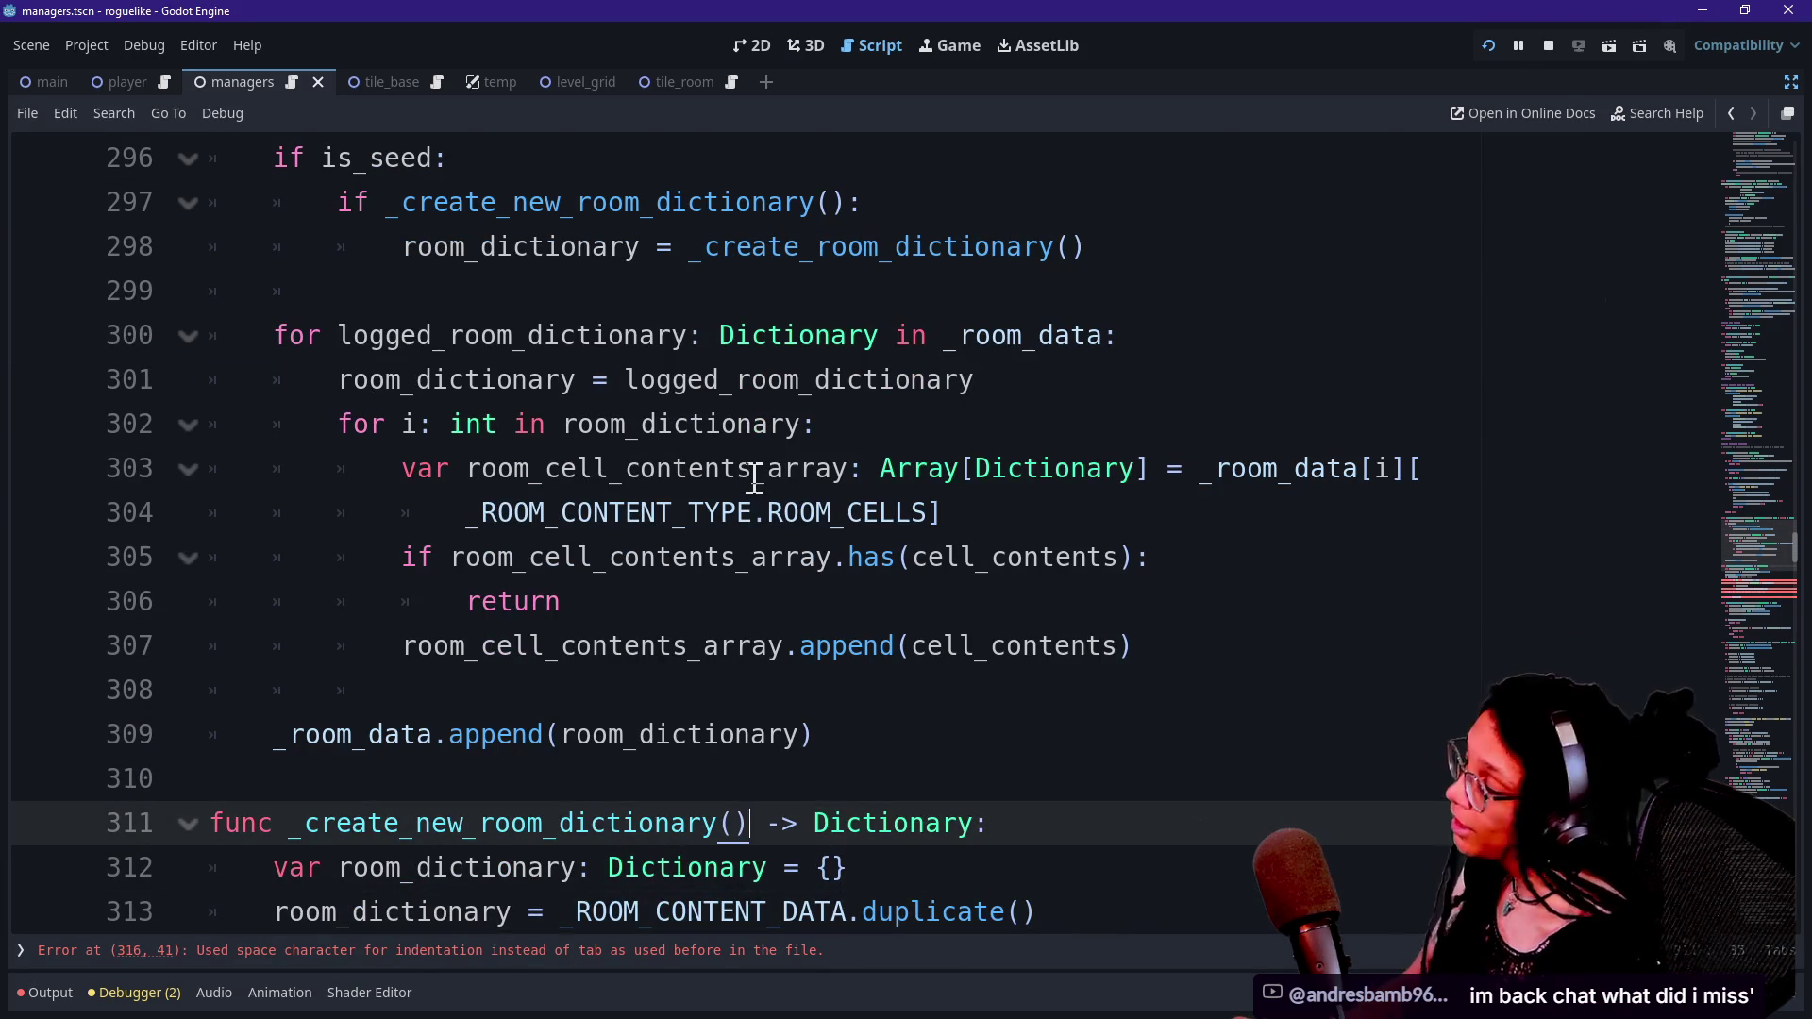
pyautogui.press('Down')
pyautogui.press('Up')
pyautogui.press('Down')
pyautogui.press('Up')
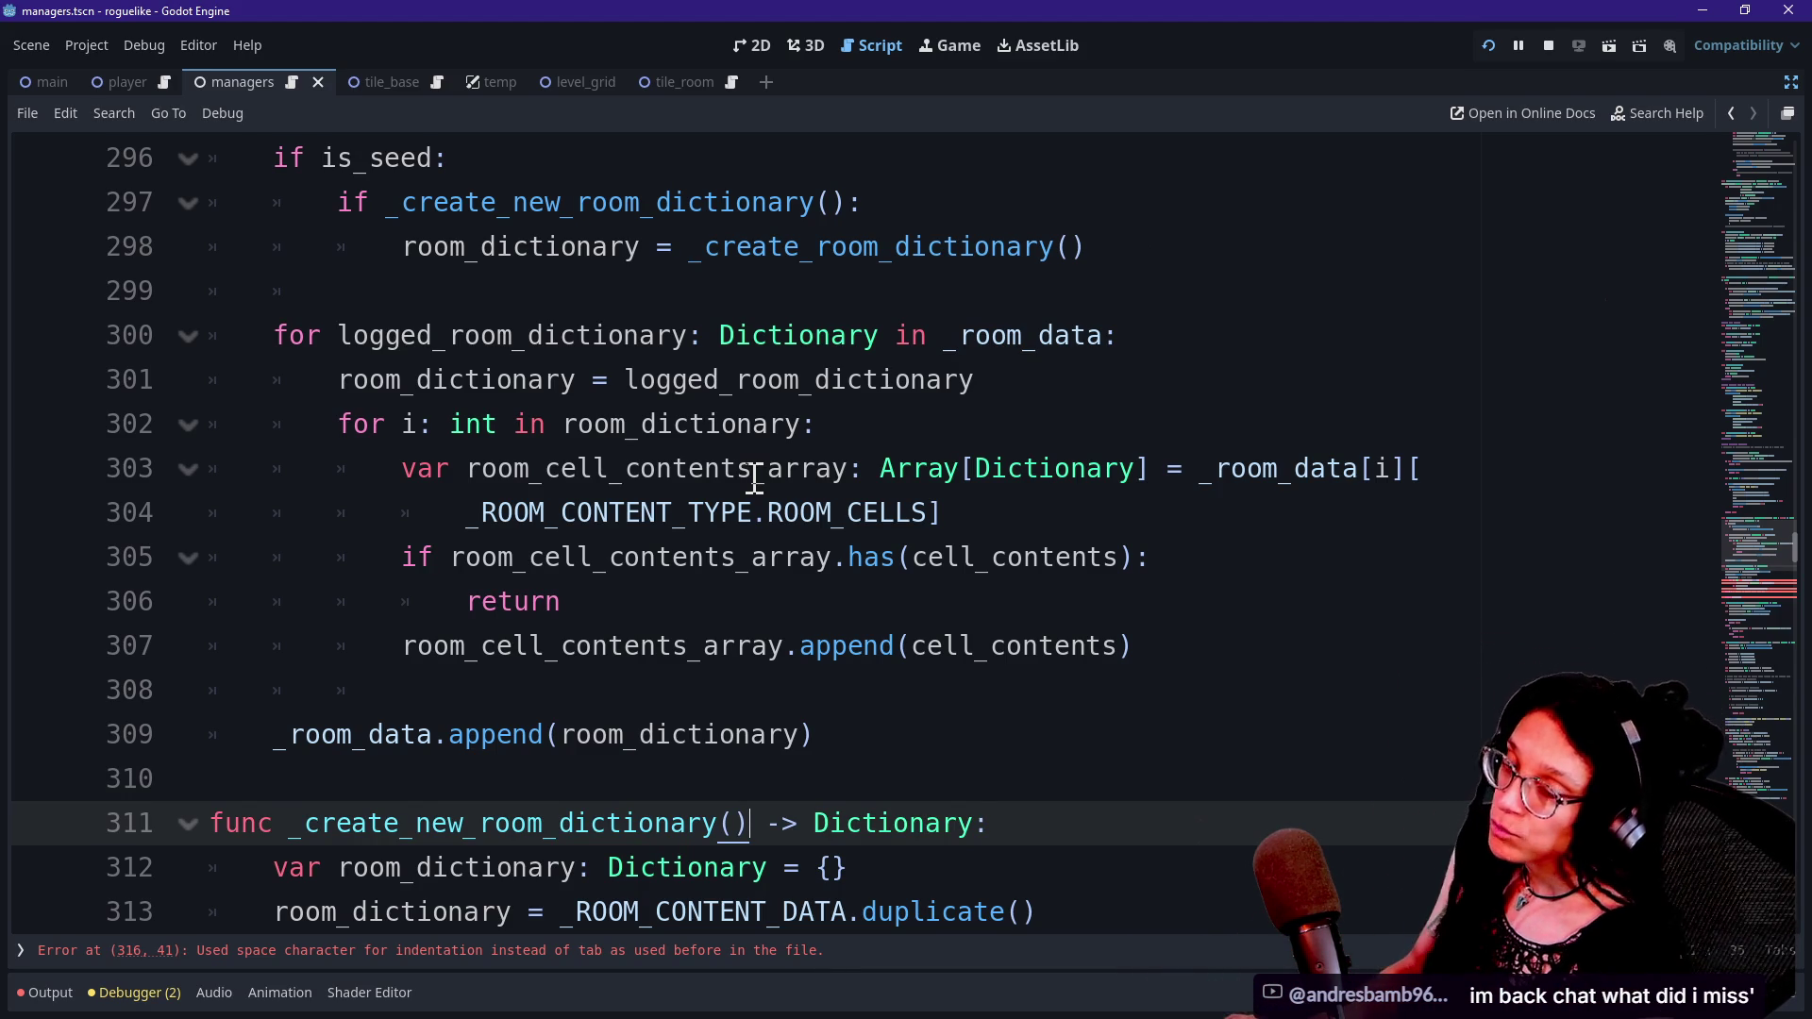
pyautogui.hotkey('alt', 'Tab')
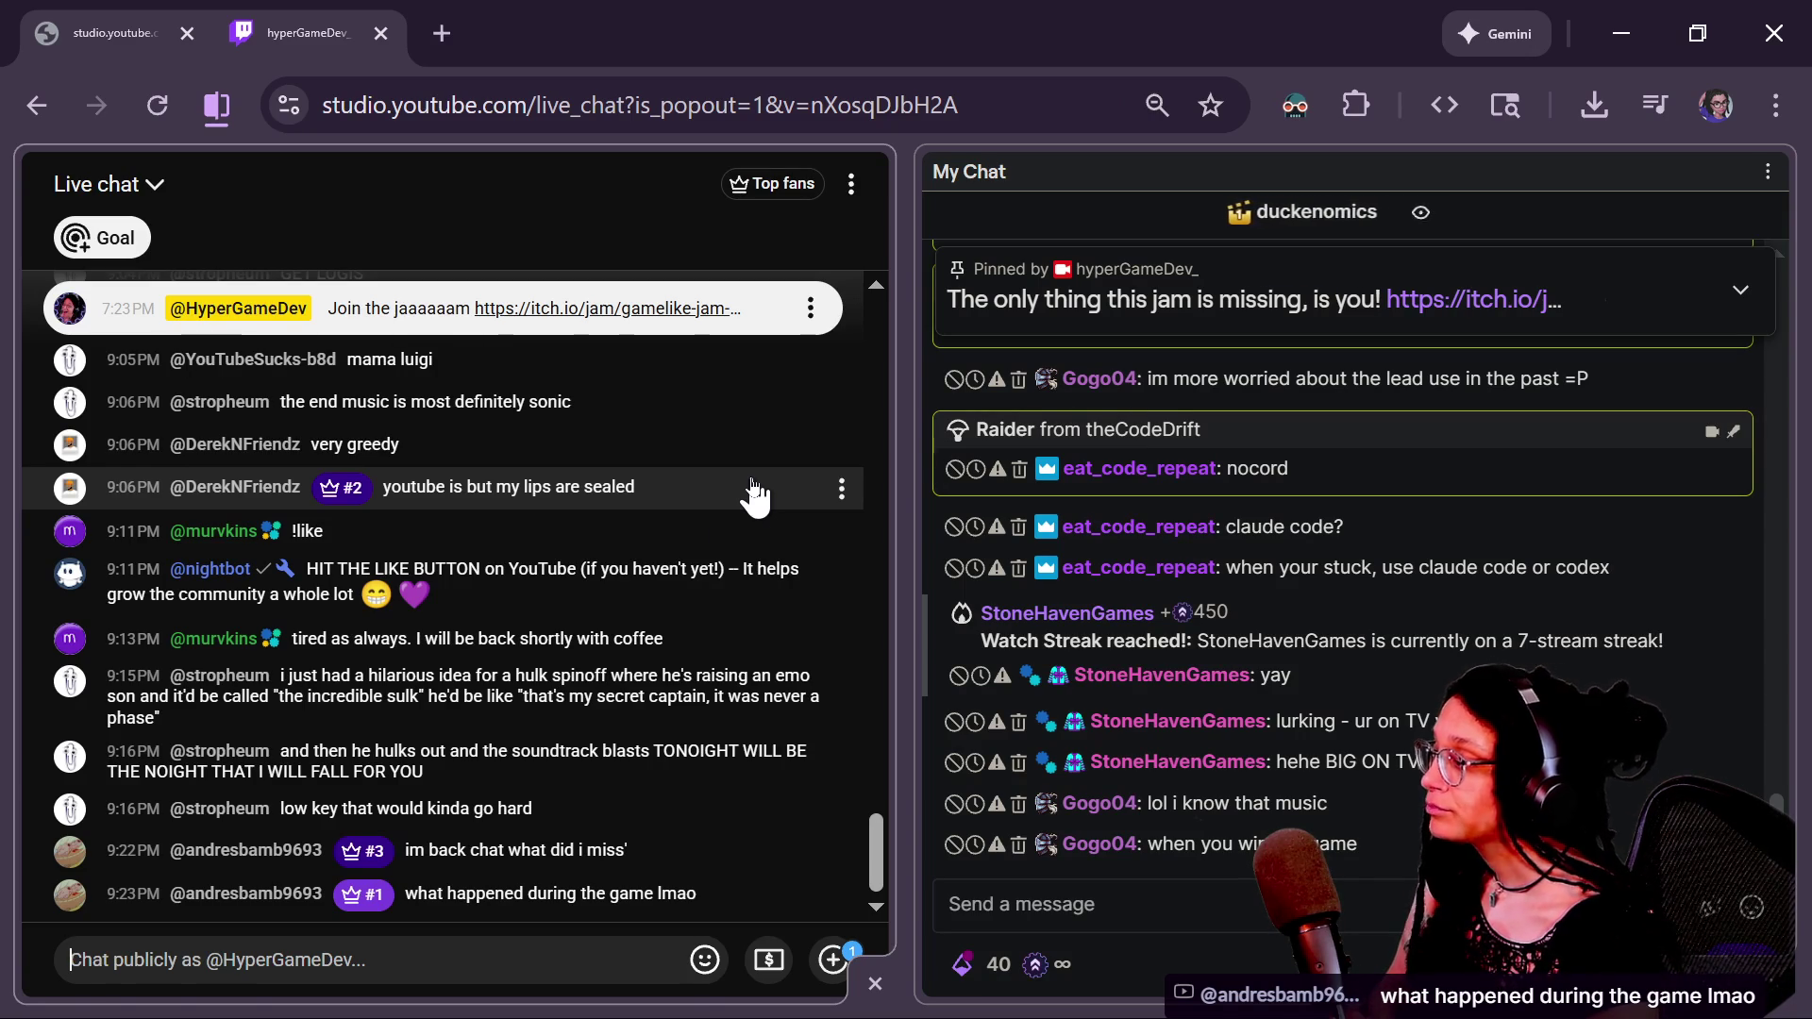
# Highlight and read a YouTube Studio live chat message, then return to the Godot script editor.
pyautogui.moveTo(425, 771); pyautogui.dragTo(316, 750)
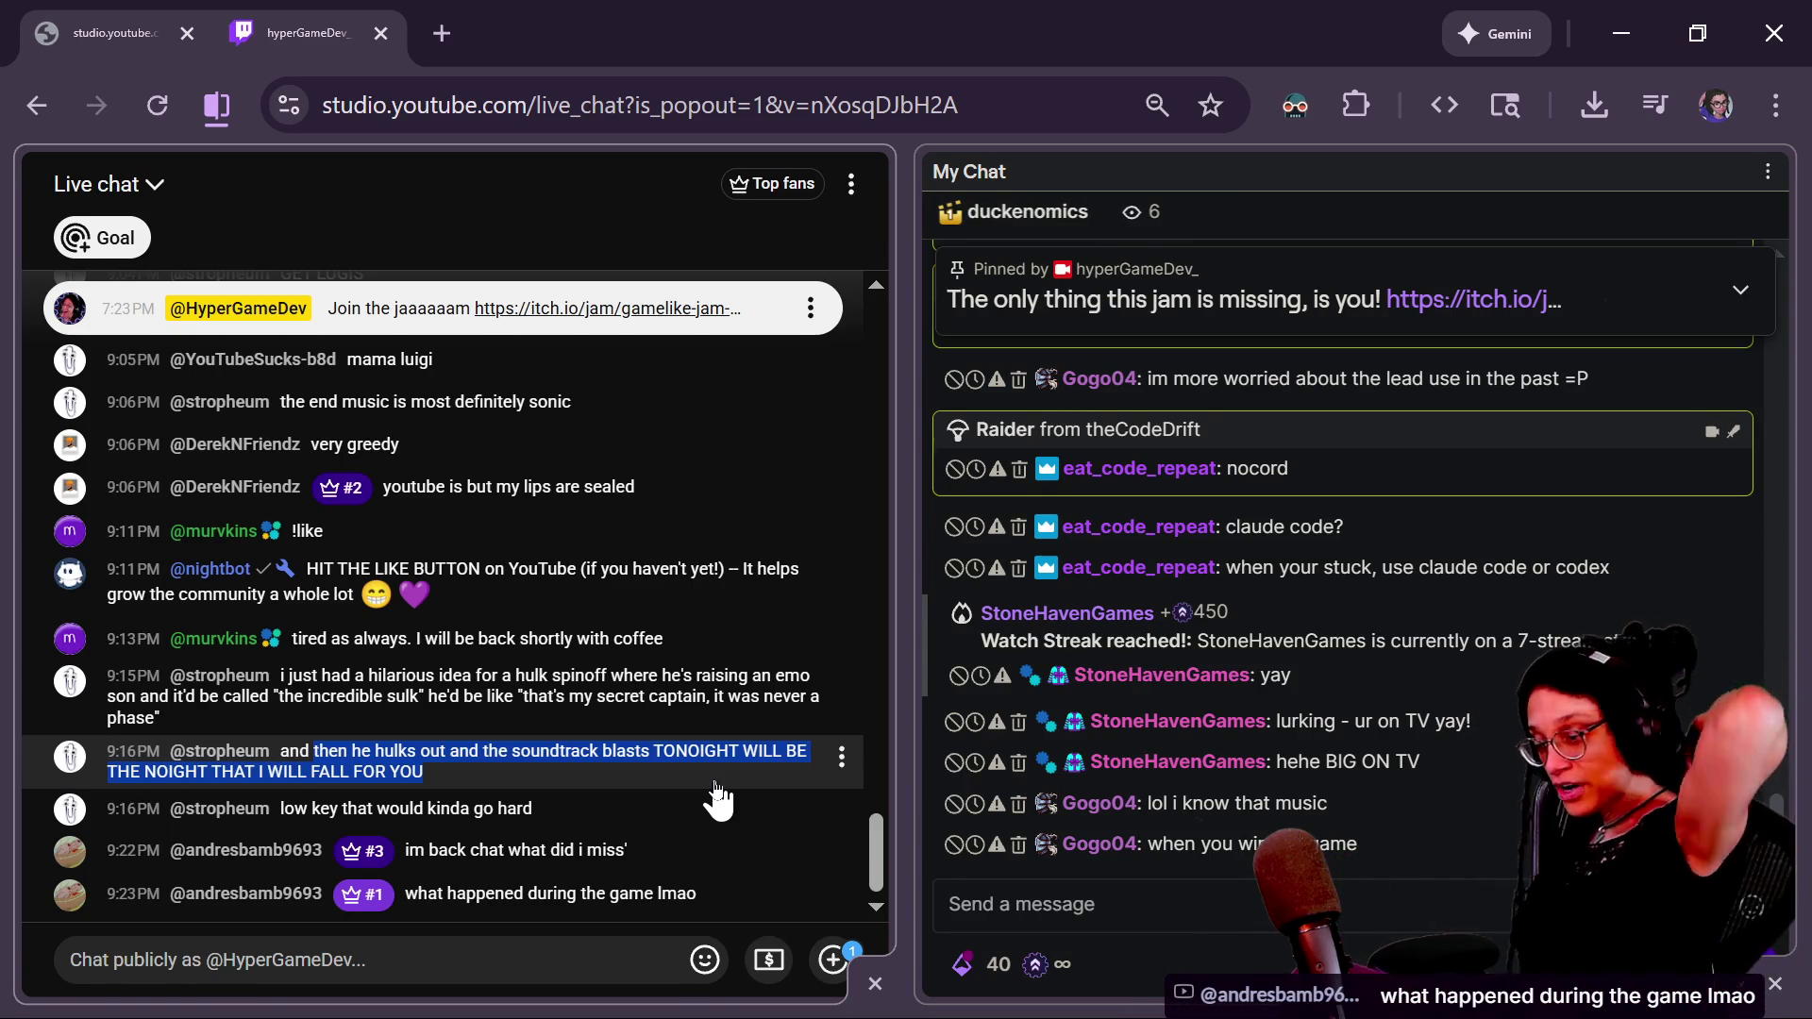
pyautogui.hotkey('alt', 'Tab')
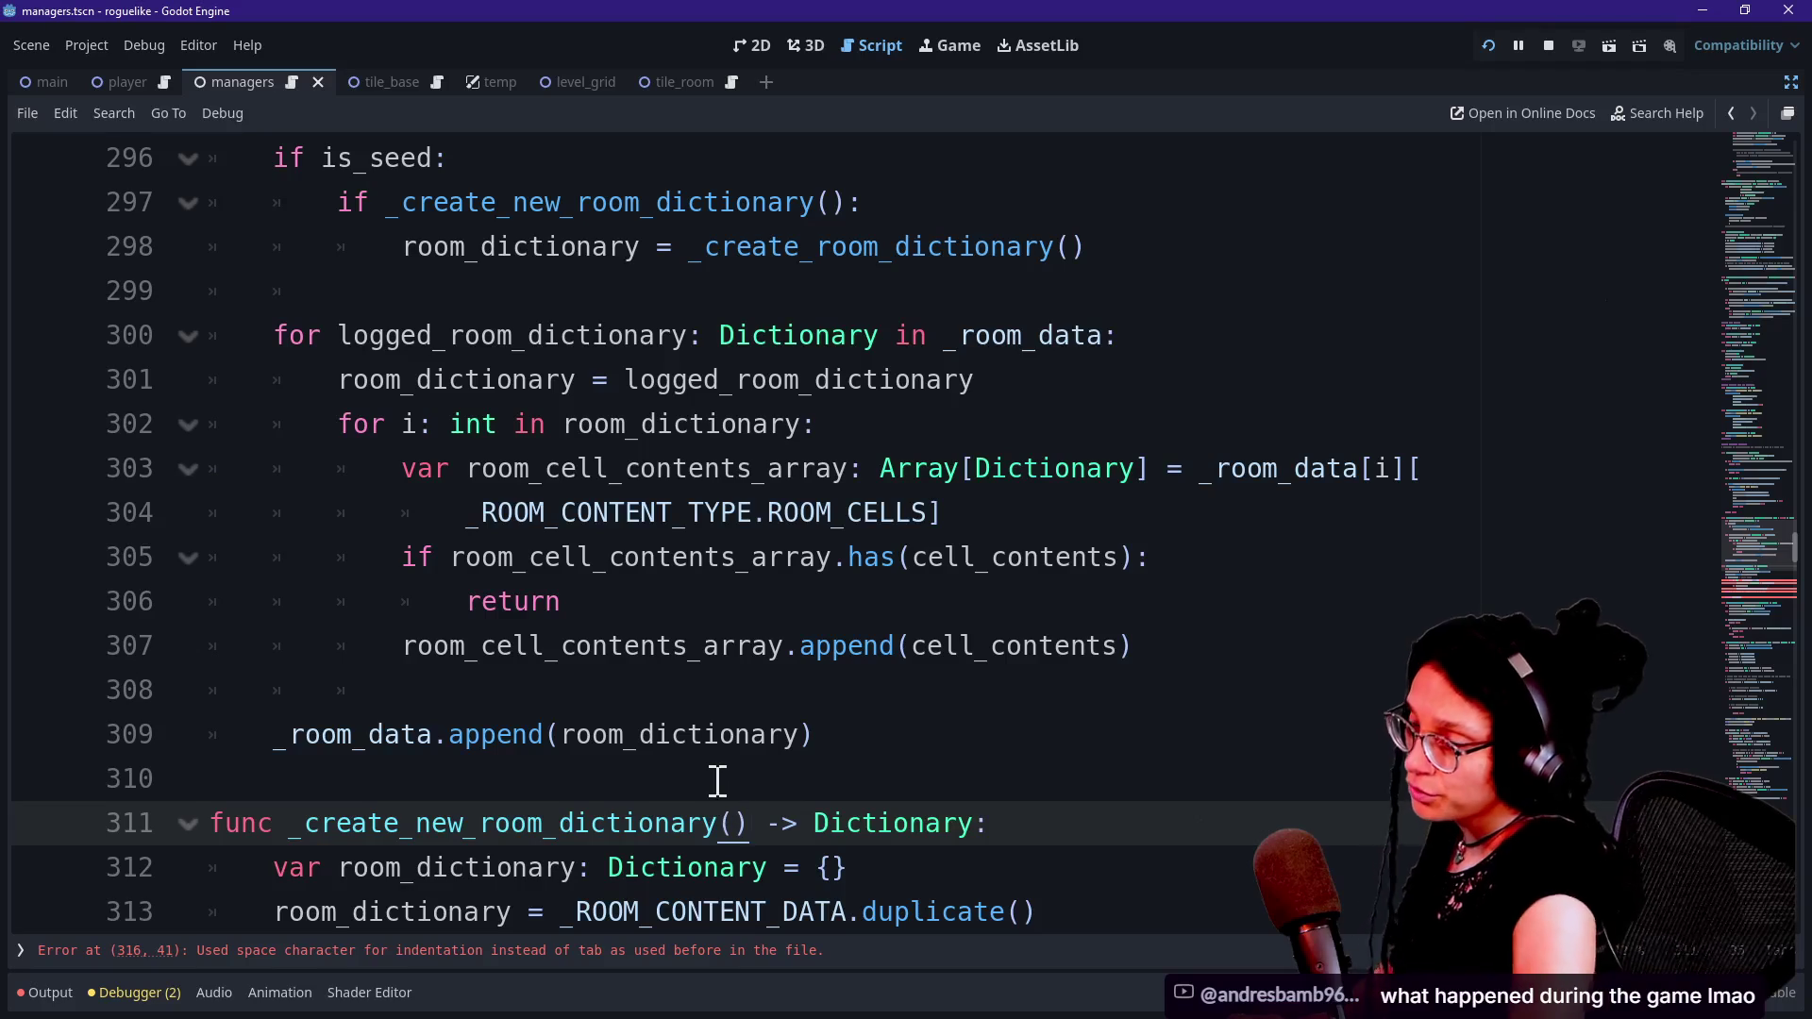
# Review the loop and _room_data check, then undo the _create_new_room_dictionary() condition on line 297.
pyautogui.click(718, 779)
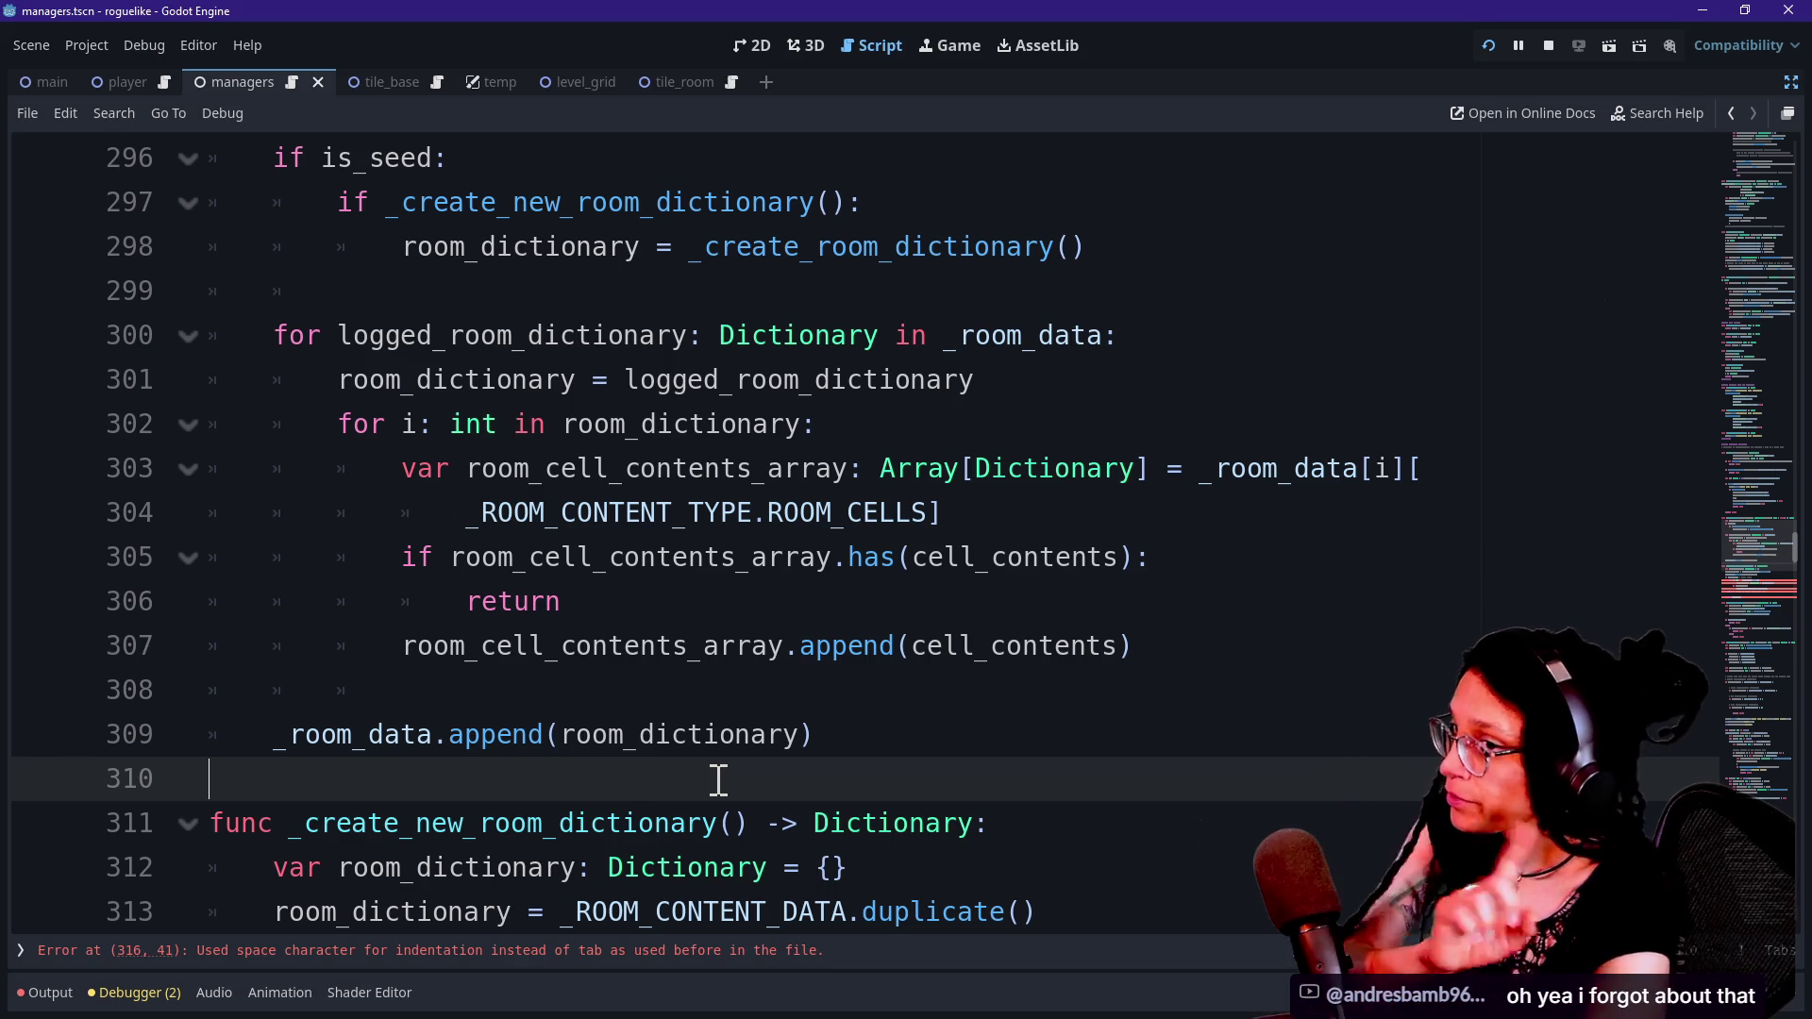
pyautogui.click(962, 668)
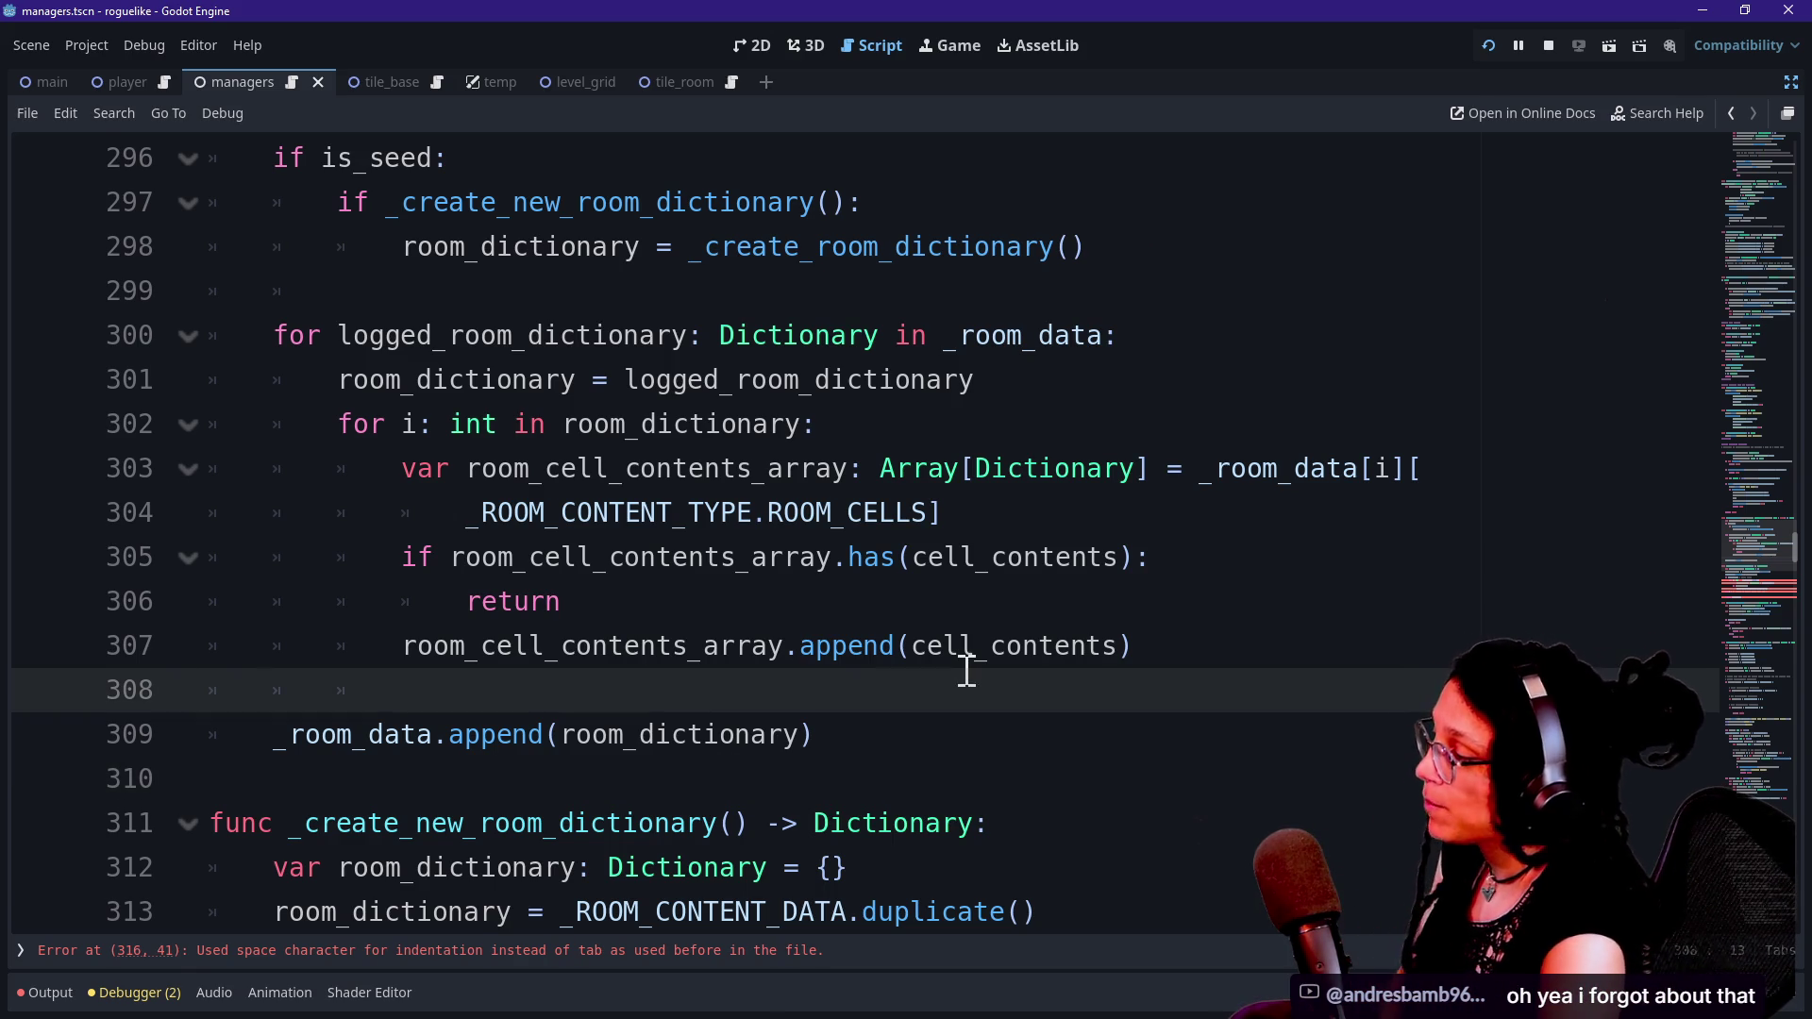
pyautogui.press('Down')
pyautogui.press('Down')
pyautogui.press('Down')
pyautogui.press('Down')
pyautogui.press('Down')
pyautogui.press('Down')
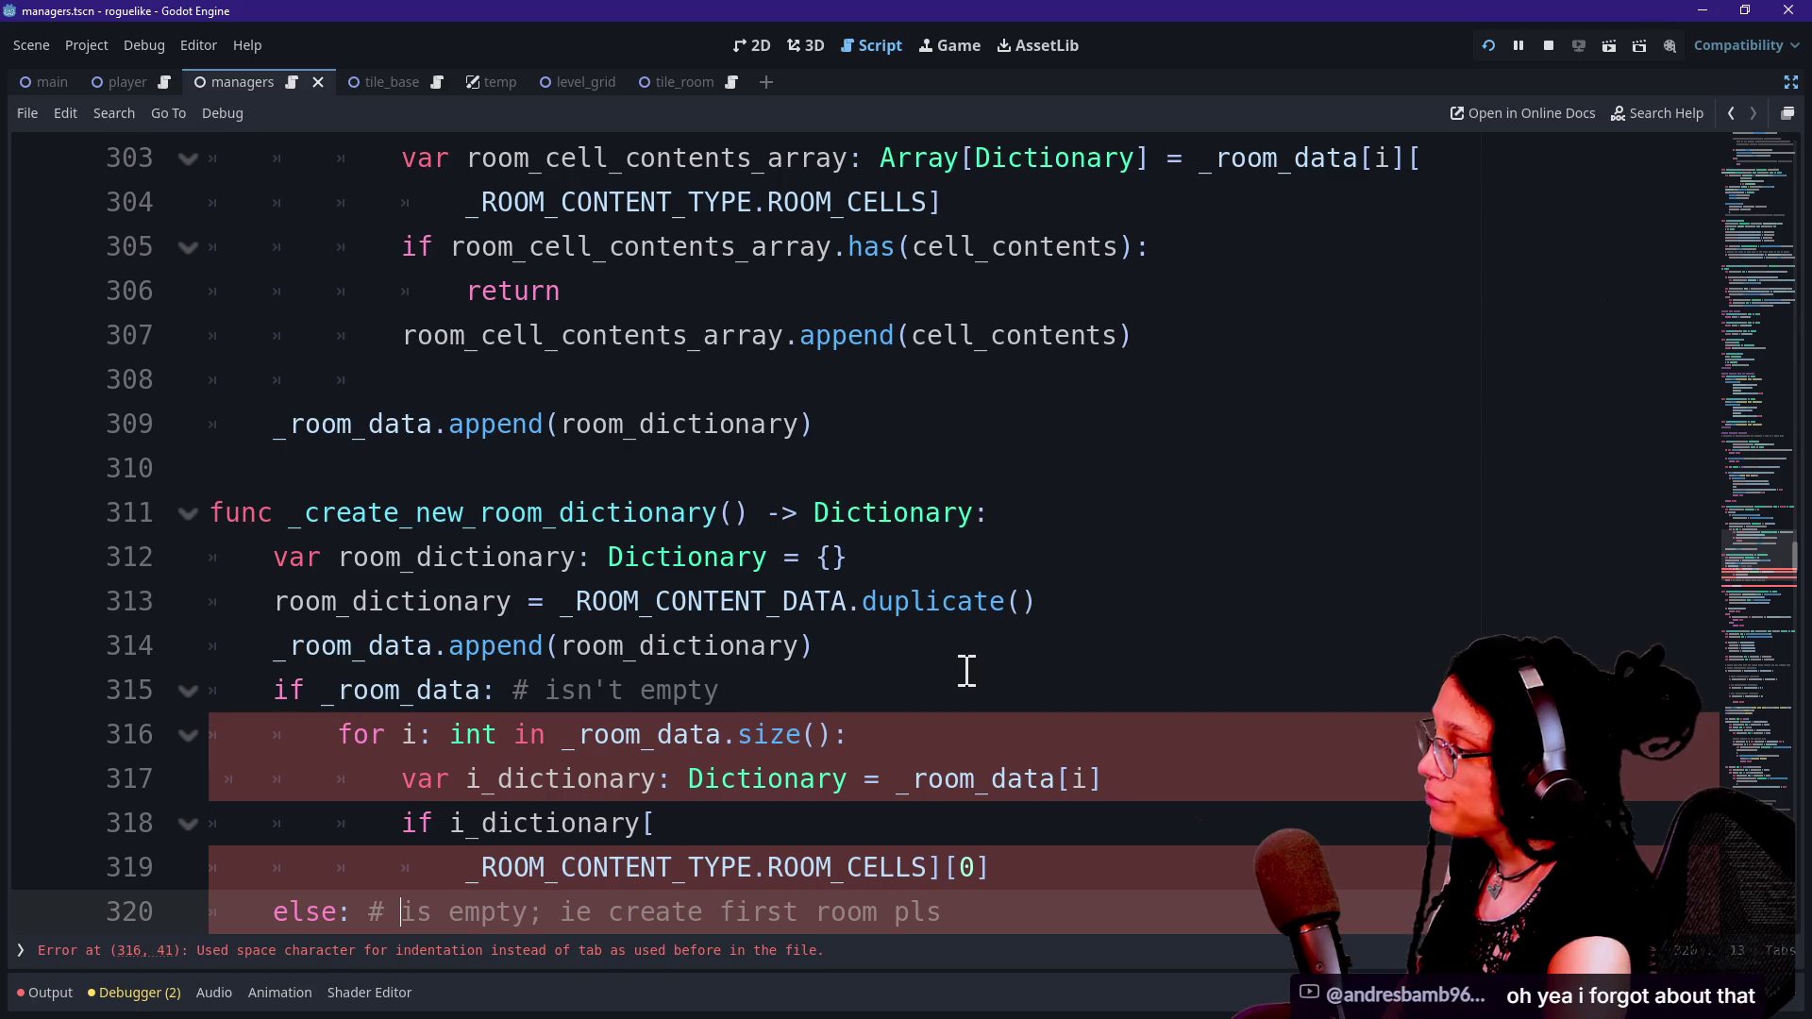
pyautogui.press('Up')
pyautogui.press('Up')
pyautogui.press('Up')
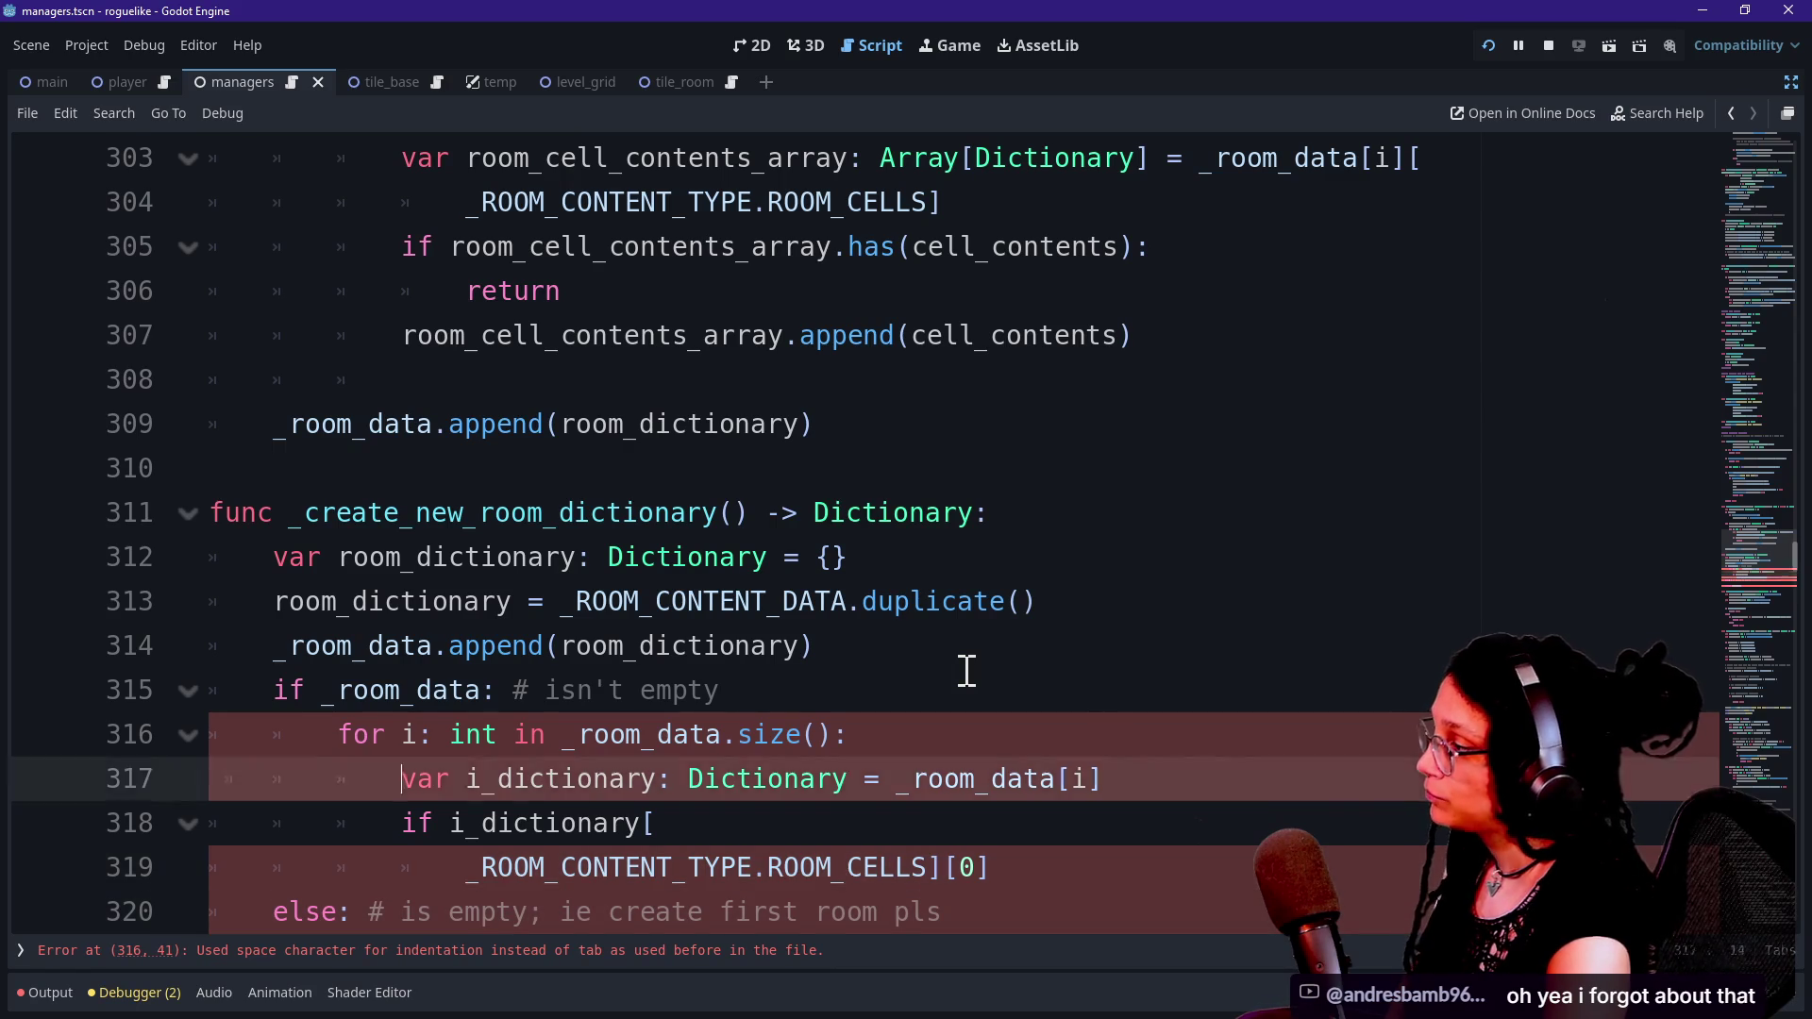
pyautogui.press('Down')
pyautogui.press('Down')
pyautogui.press('Down')
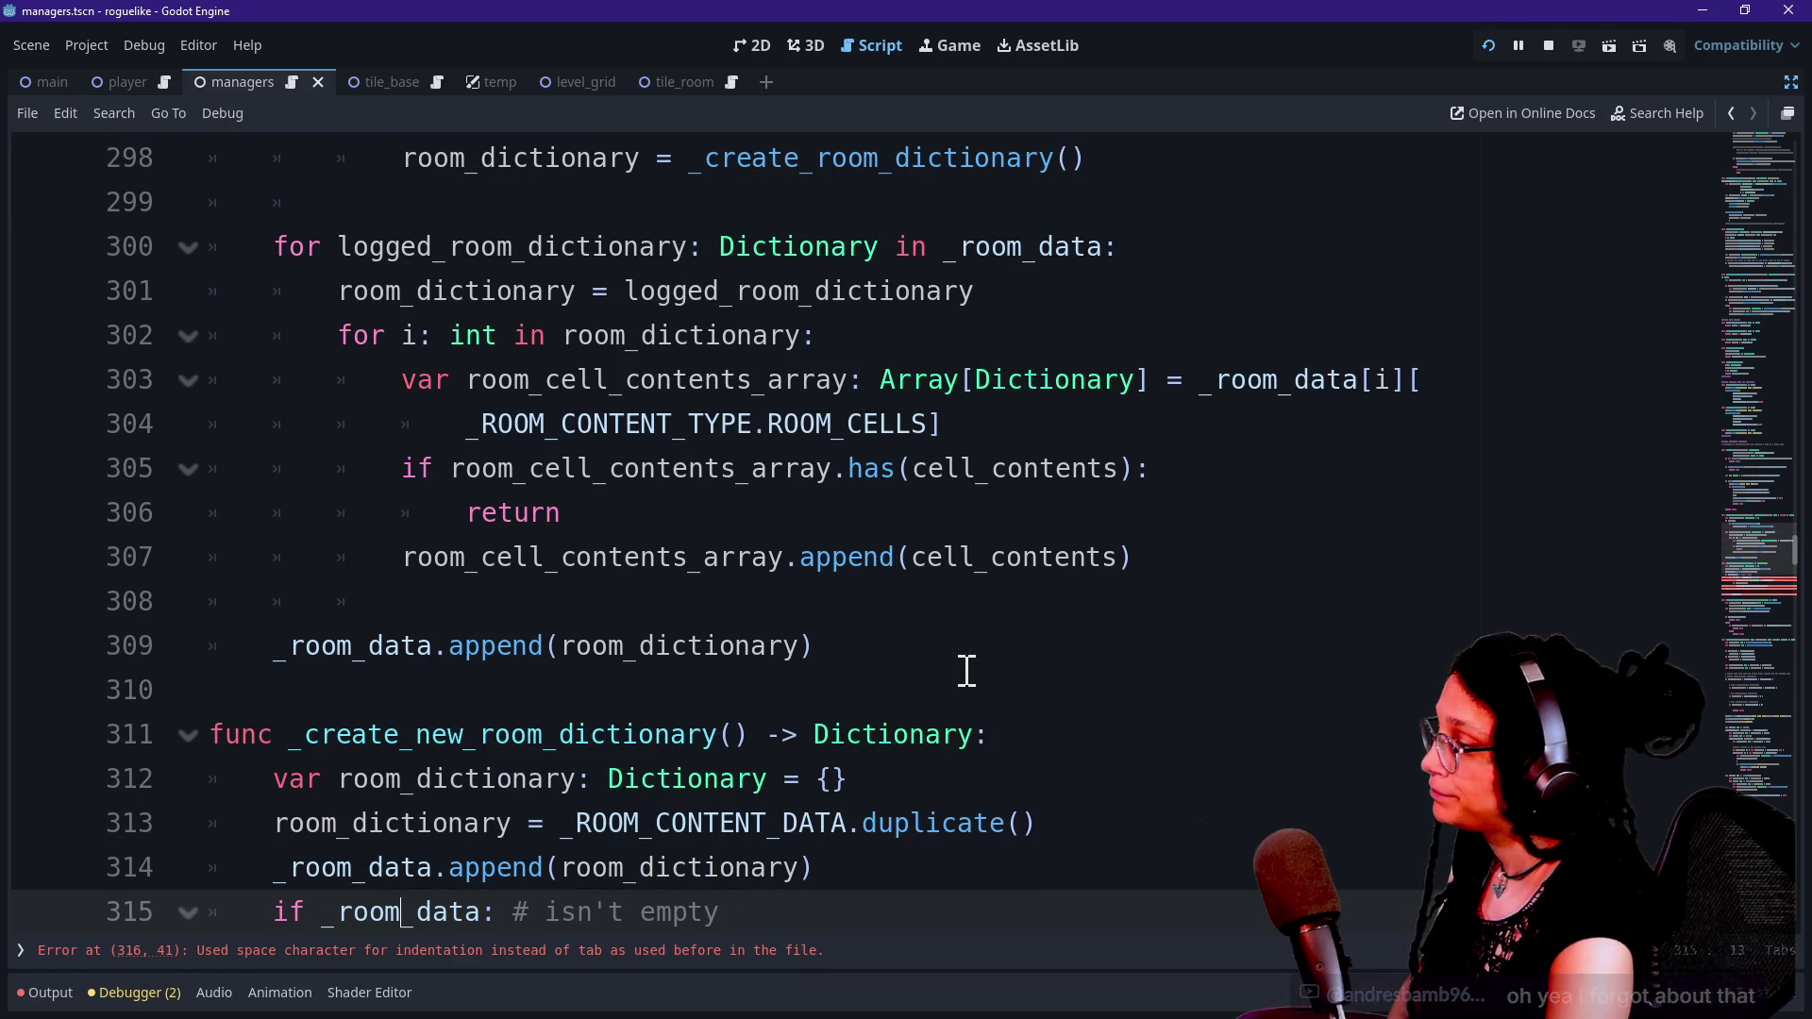
pyautogui.hotkey('ctrl', 'z')
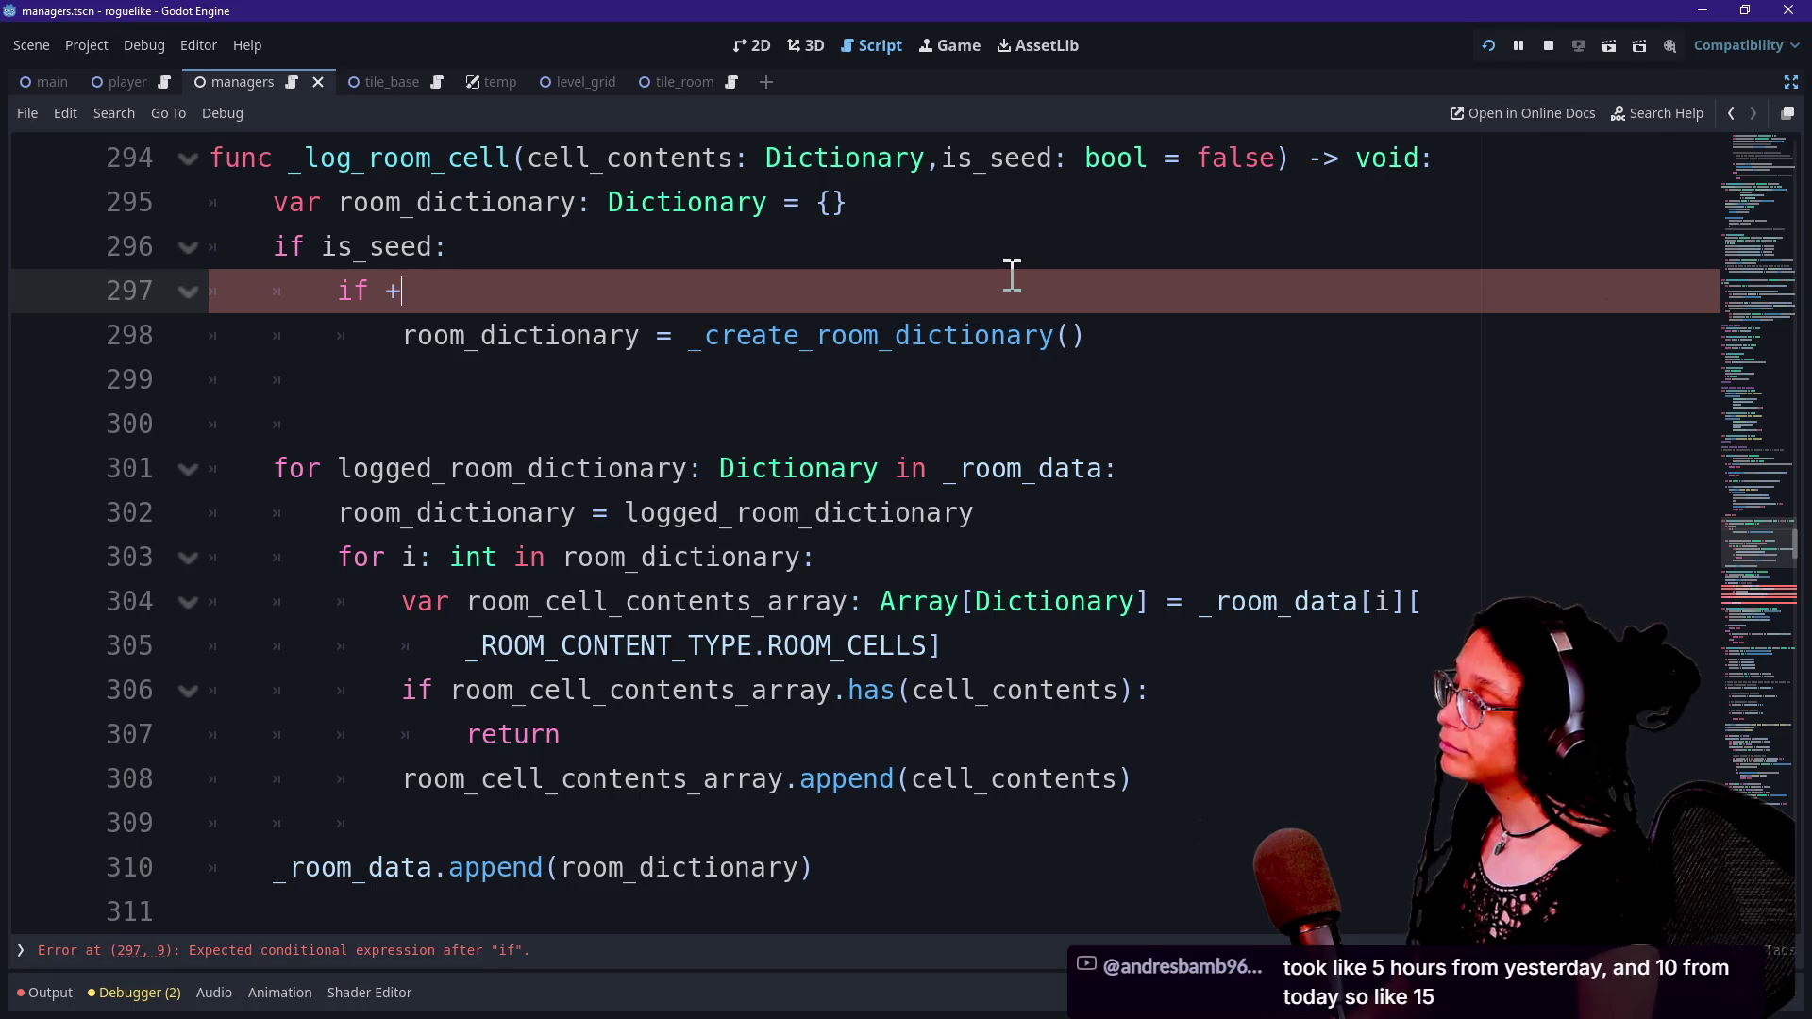
# Write 'if not _create_new_room_dictionary(): return' and outdent the room_dictionary assignment one level.
pyautogui.press('BackSpace')
pyautogui.write('not _create_r')
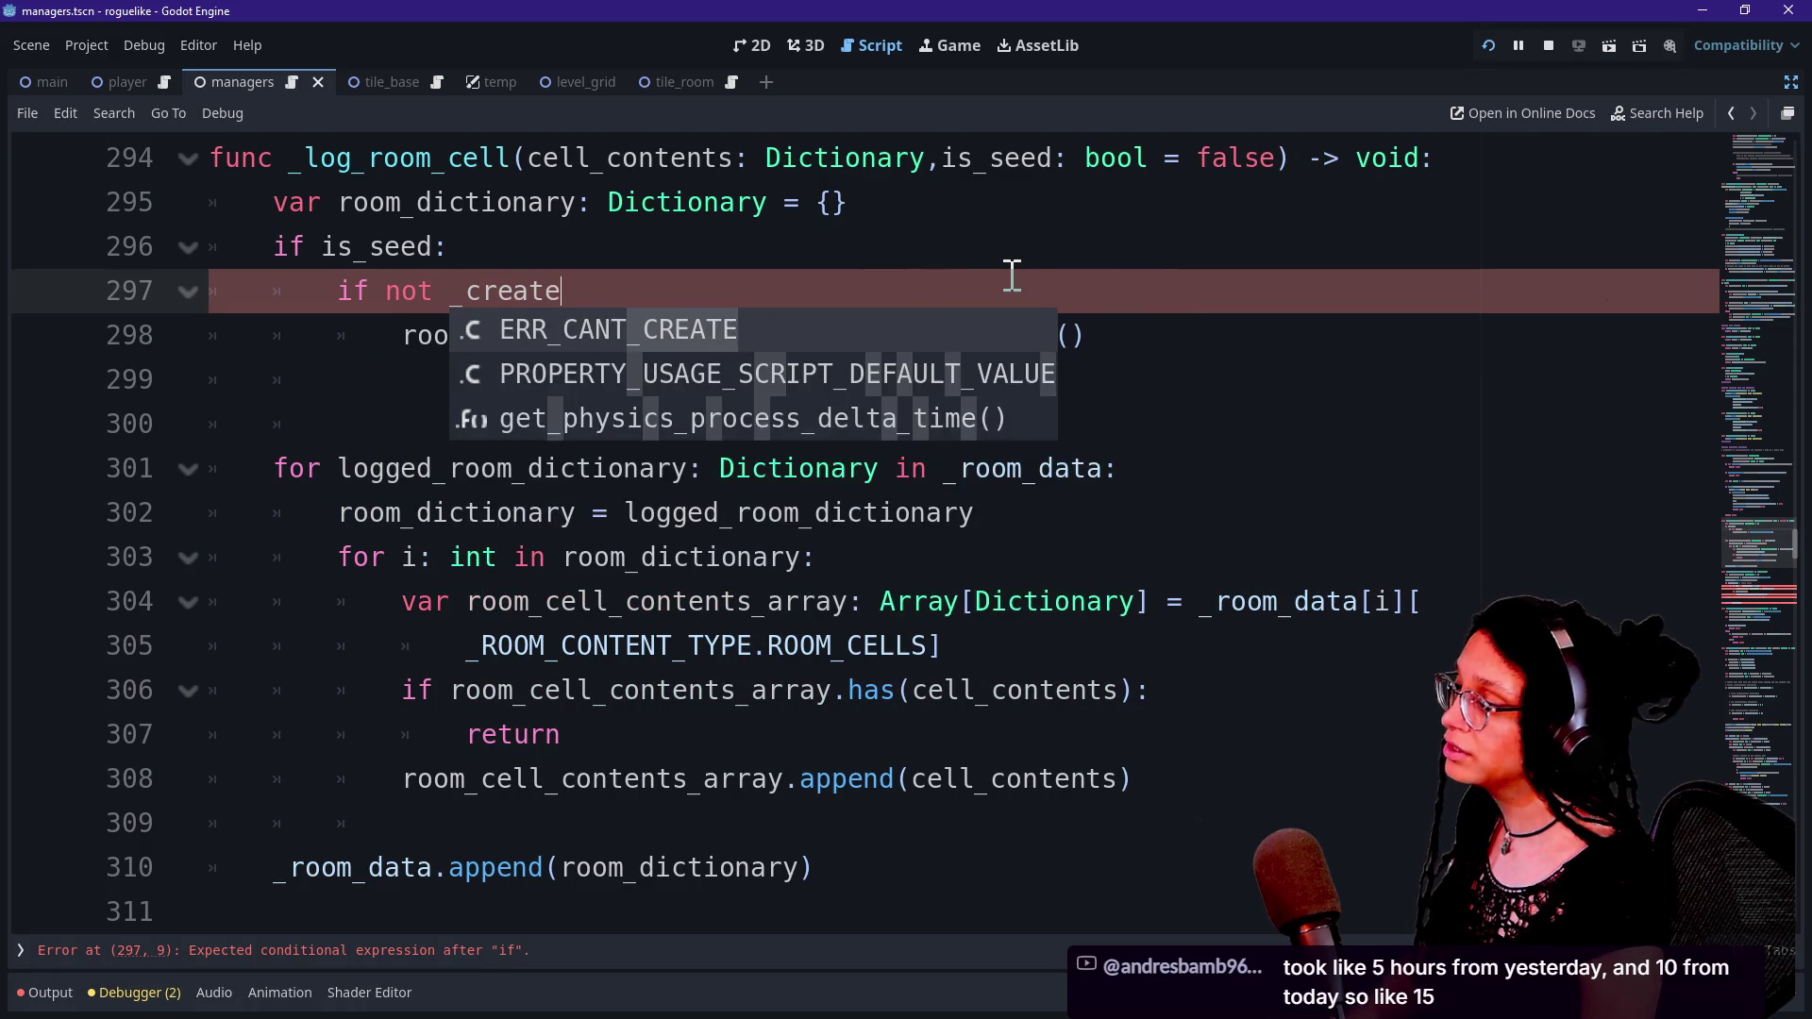
pyautogui.press('Return')
pyautogui.write(':')
pyautogui.press('Return')
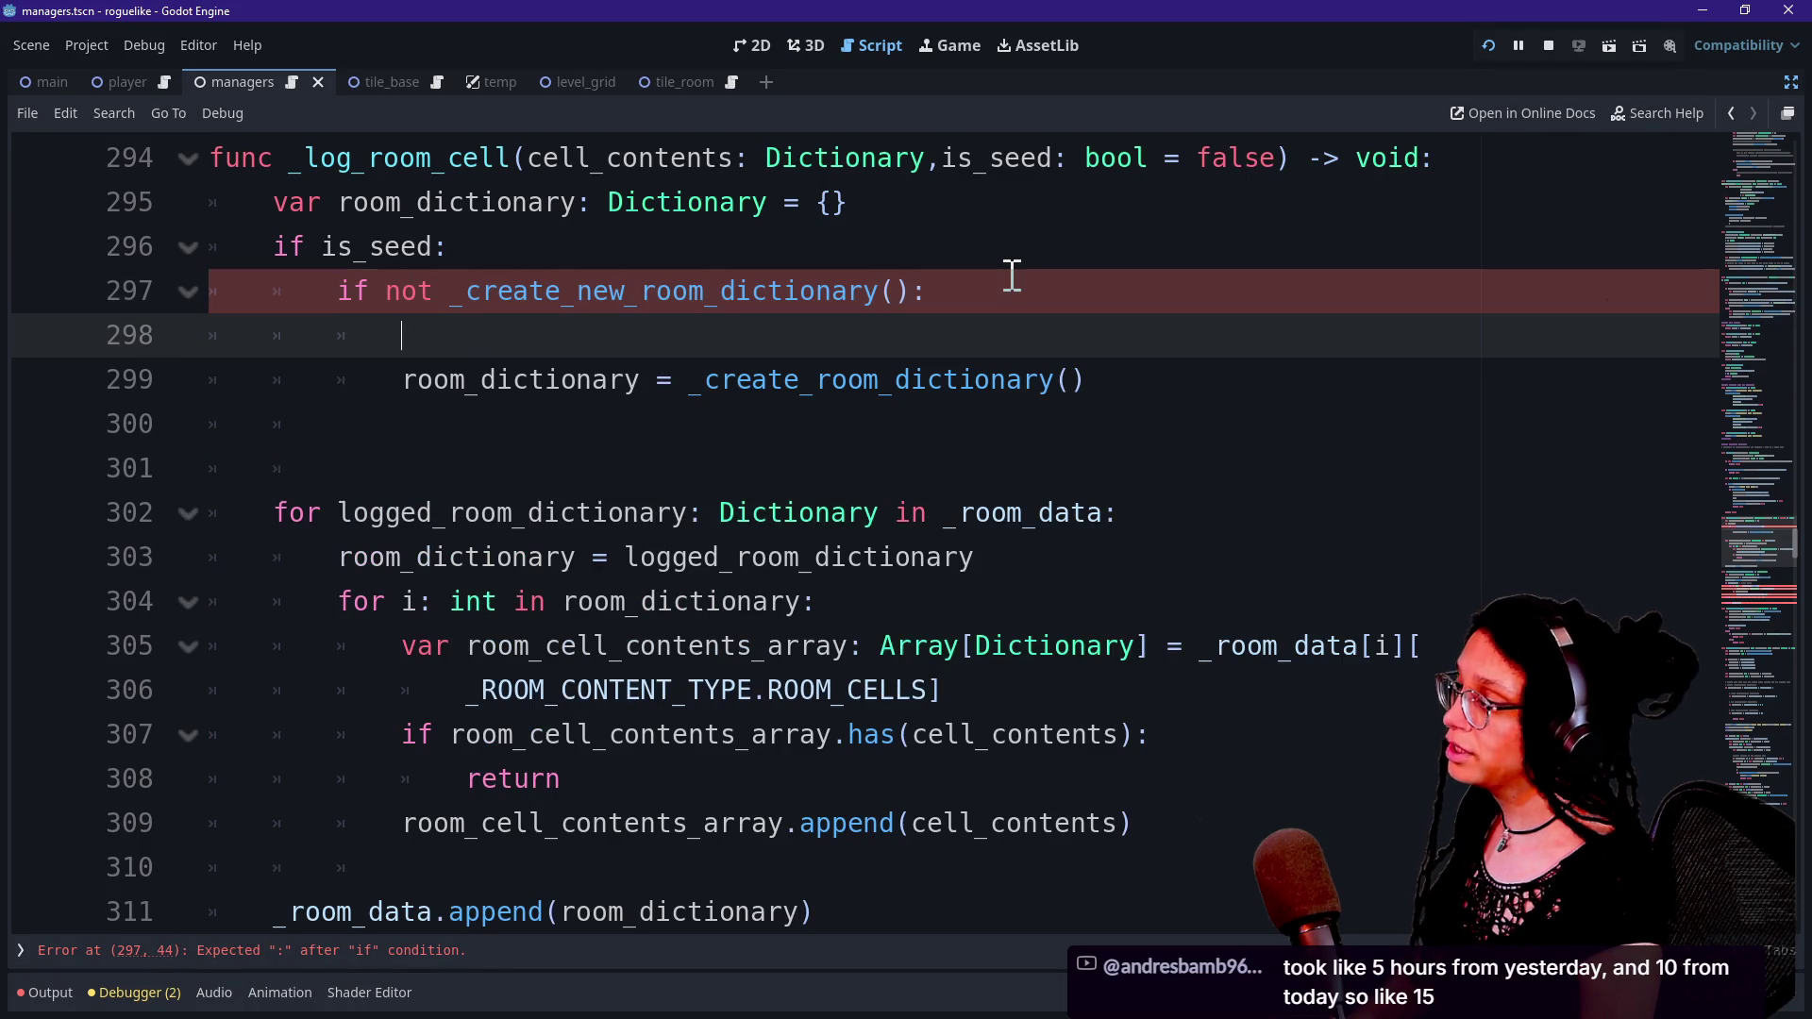
pyautogui.write('return')
pyautogui.press('Down')
pyautogui.hotkey('shift', 'Tab')
# Check the edited room_dictionary assignment line and the 'if is_seed:' branch.
pyautogui.click(392, 332)
pyautogui.click(342, 381)
pyautogui.moveTo(341, 389); pyautogui.dragTo(971, 344)
pyautogui.click(971, 343)
pyautogui.click(1152, 389)
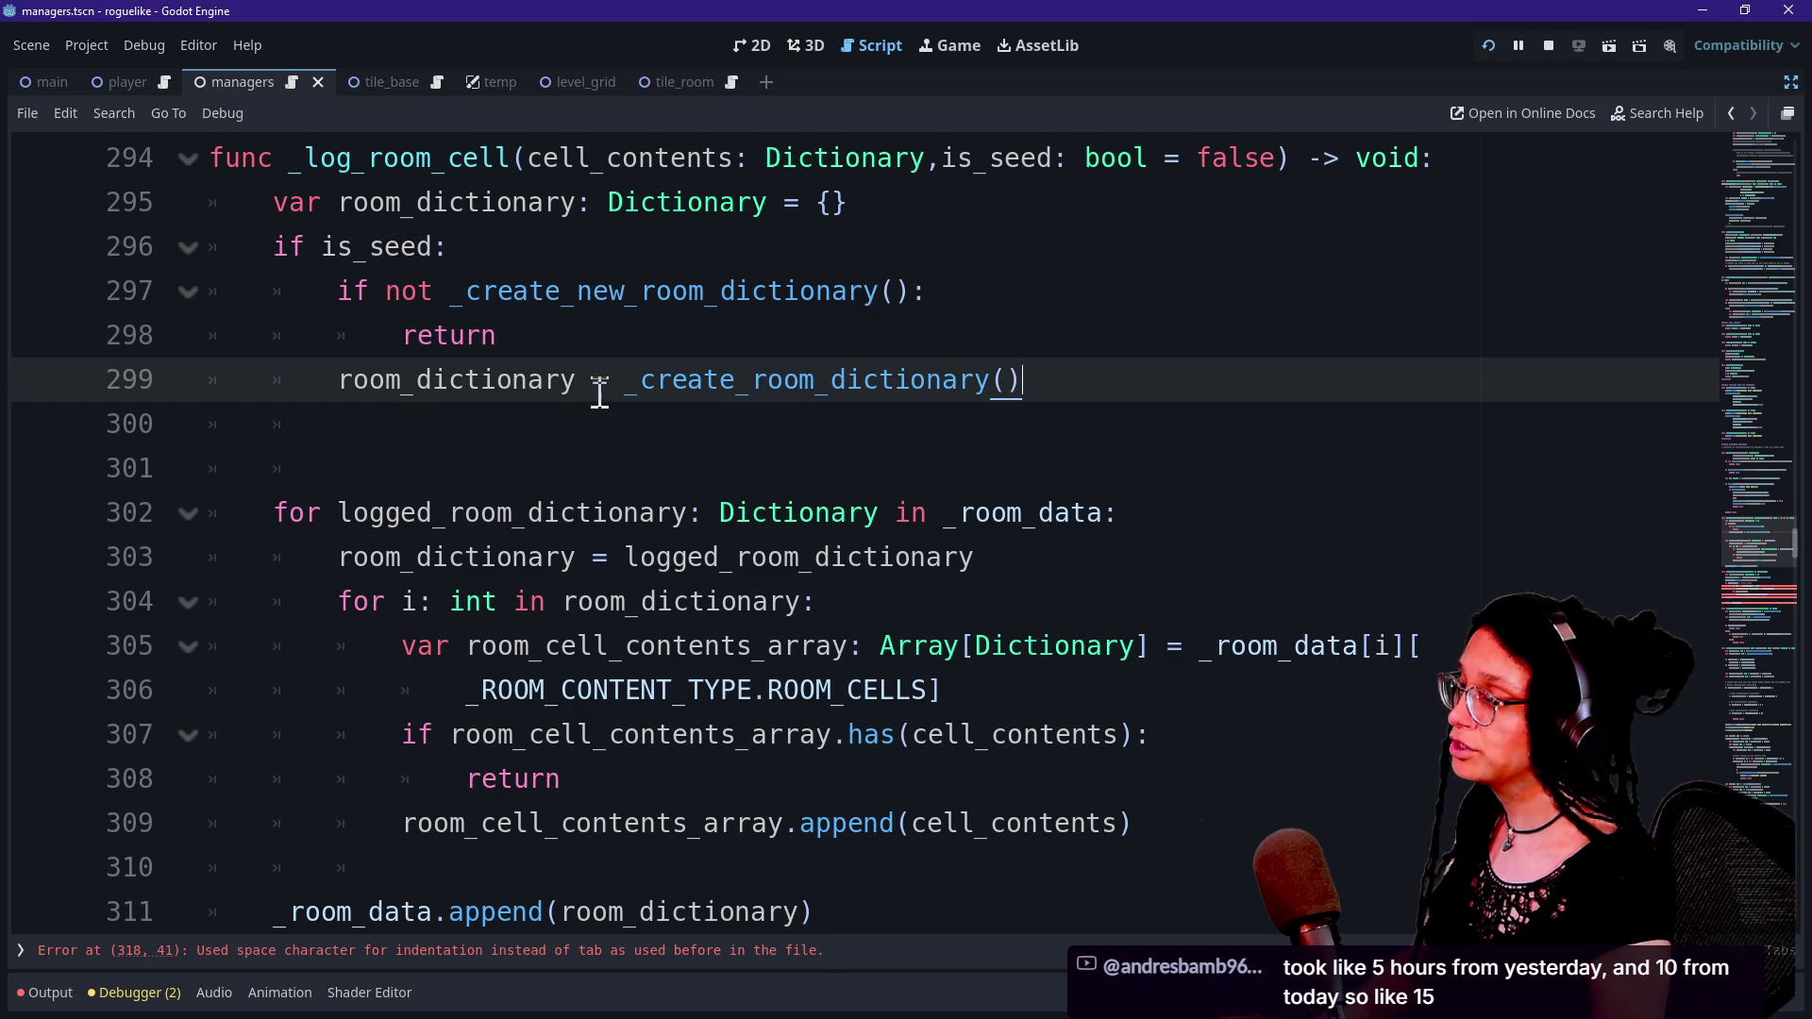
pyautogui.click(565, 232)
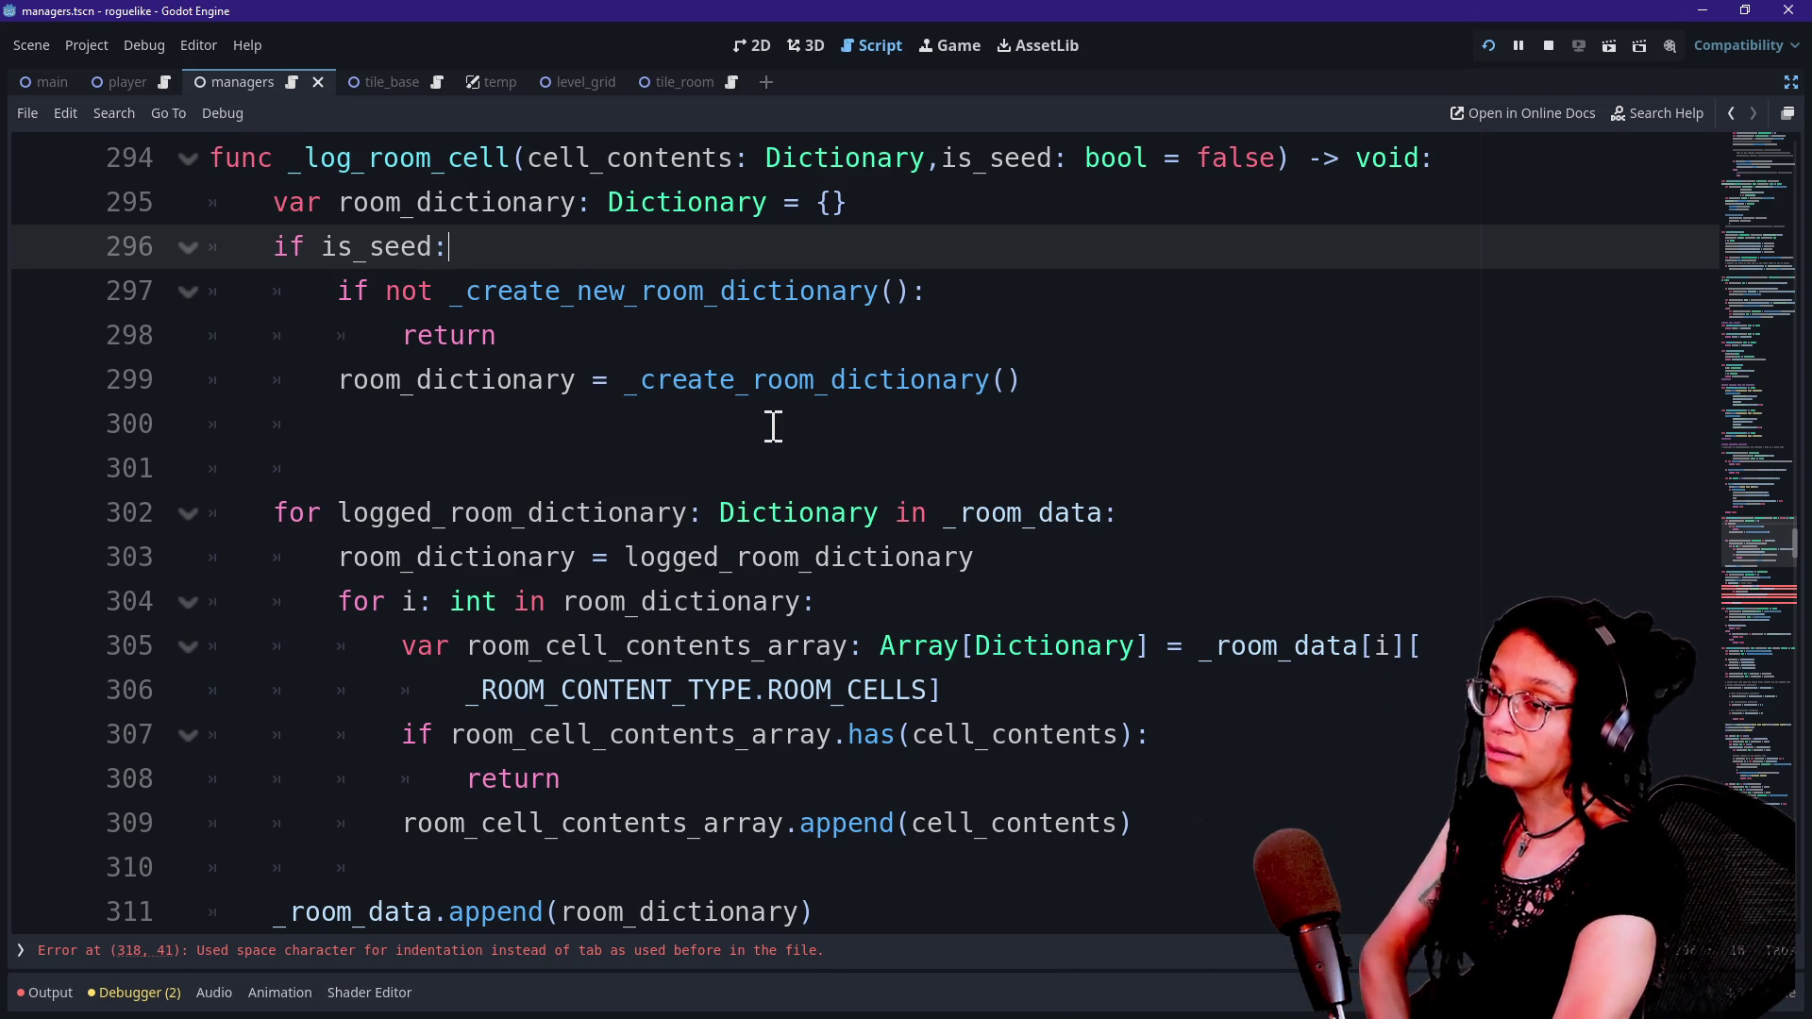
# Move through the logged room loop to the blank line before _create_new_room_dictionary.
pyautogui.click(849, 557)
pyautogui.click(1132, 339)
pyautogui.click(1171, 646)
pyautogui.click(1196, 469)
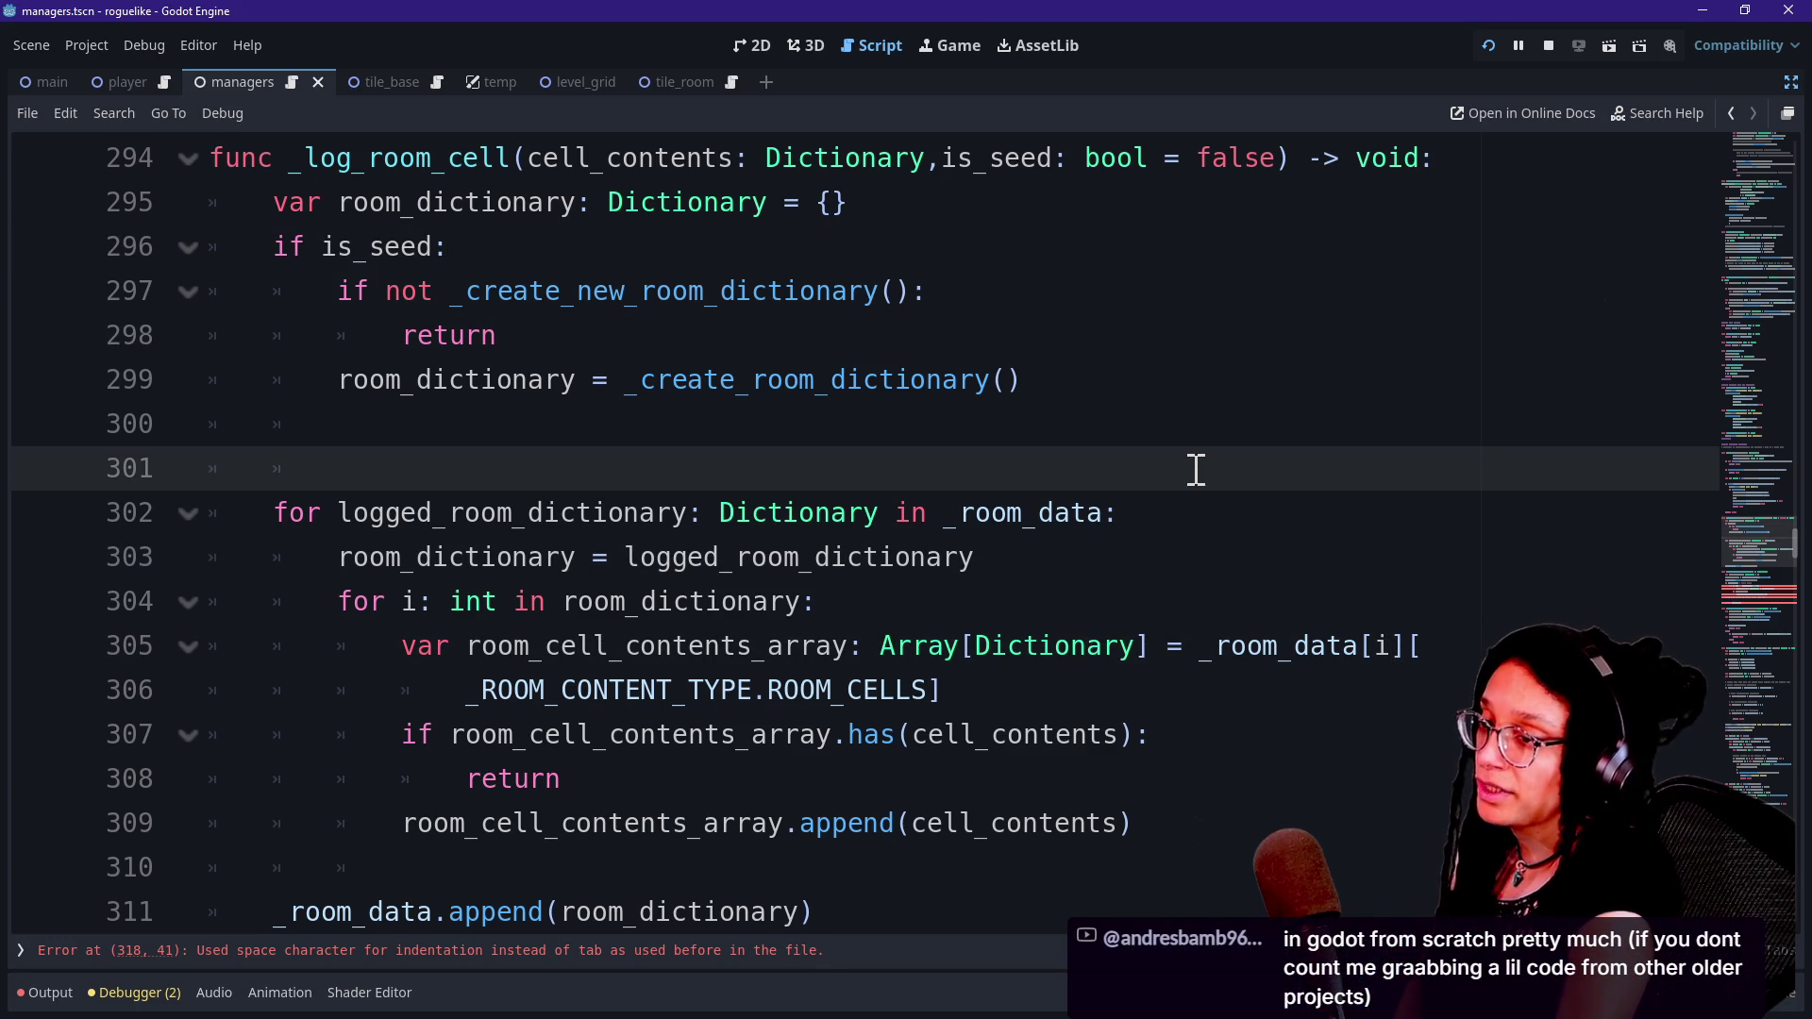
pyautogui.press('Down')
pyautogui.press('Down')
pyautogui.press('Down')
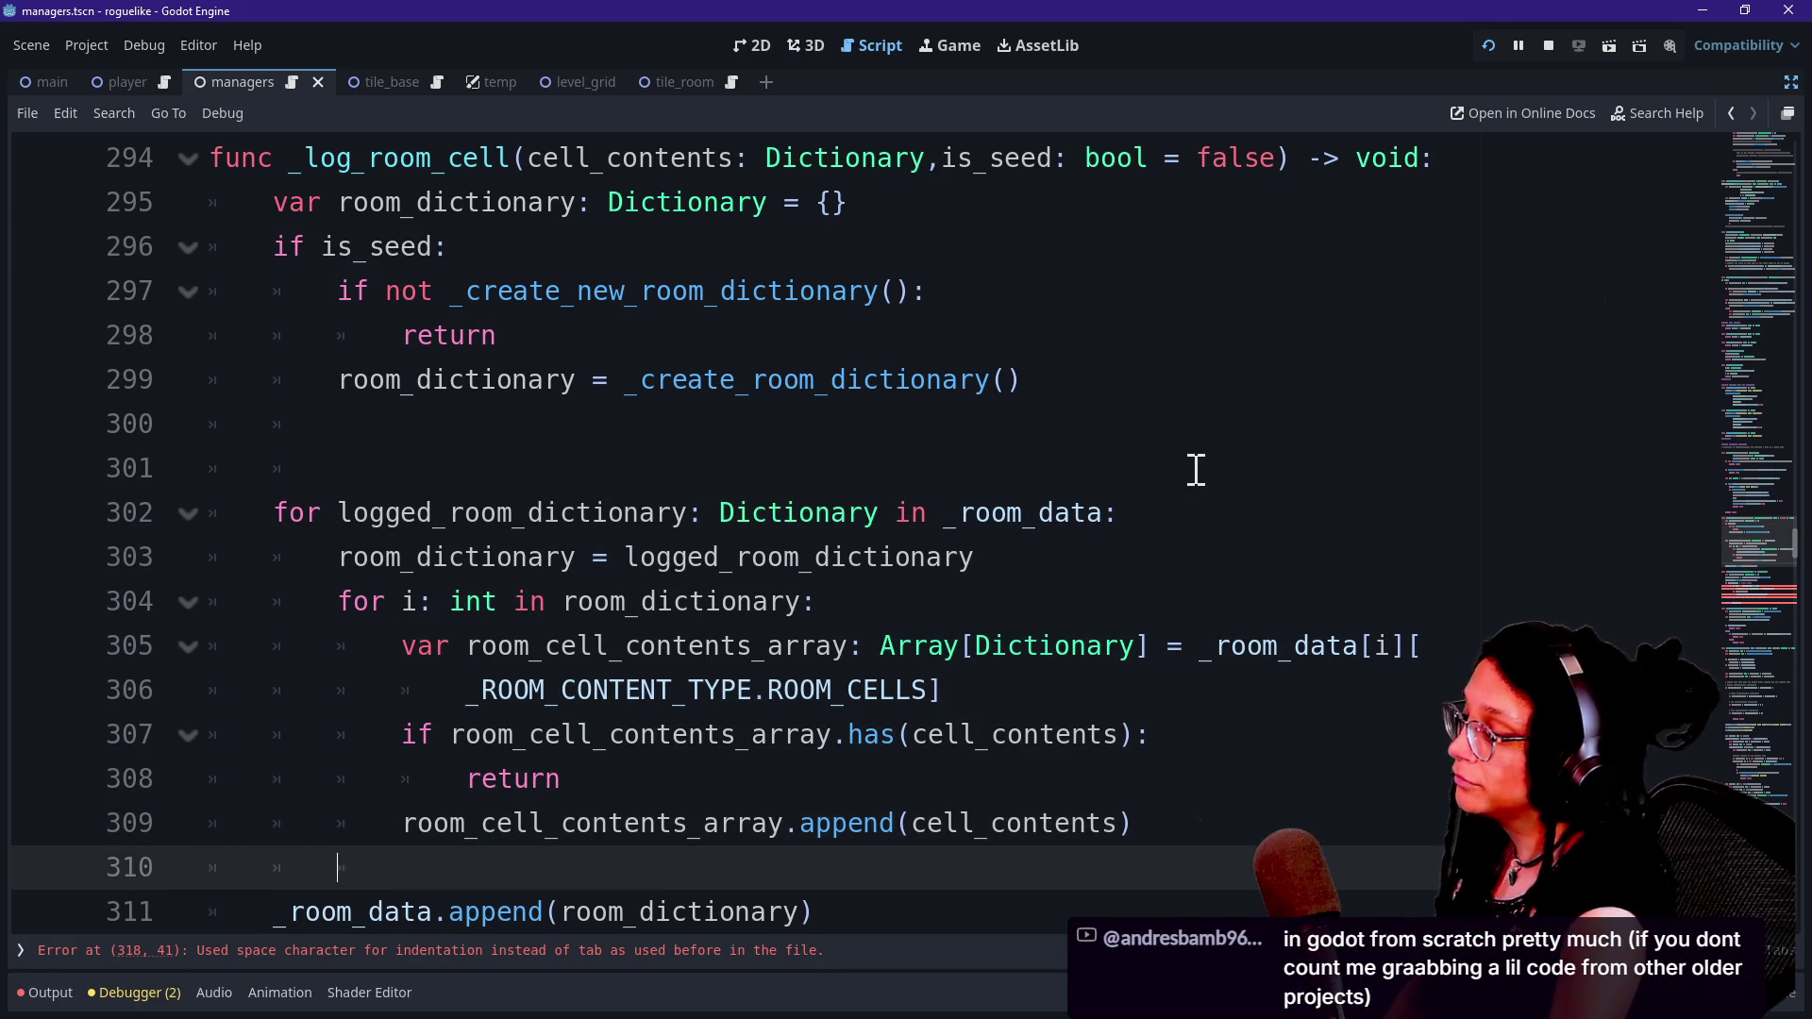
pyautogui.press('Down')
pyautogui.press('Down')
pyautogui.press('Down')
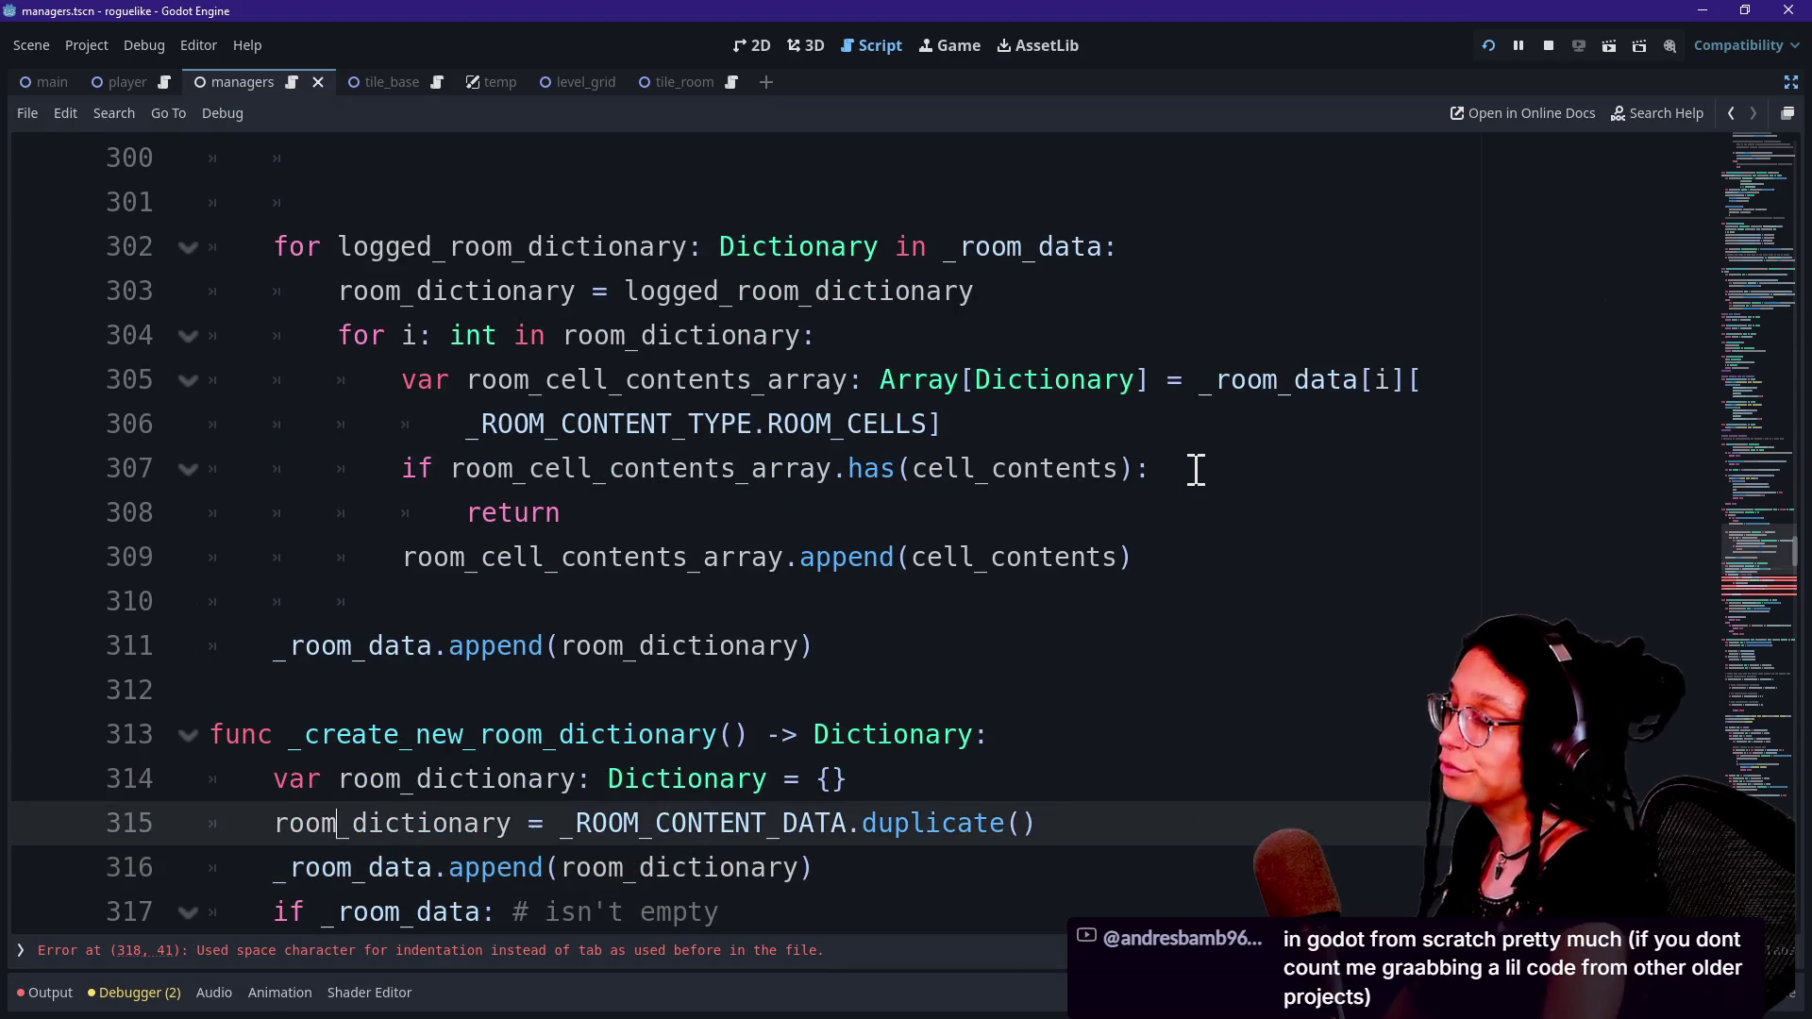
pyautogui.press('Up')
pyautogui.press('Up')
pyautogui.press('Up')
pyautogui.press('Down')
pyautogui.press('Down')
pyautogui.press('Down')
pyautogui.press('Up')
pyautogui.press('Down')
pyautogui.press('Up')
pyautogui.press('Up')
pyautogui.press('Up')
pyautogui.press('Down')
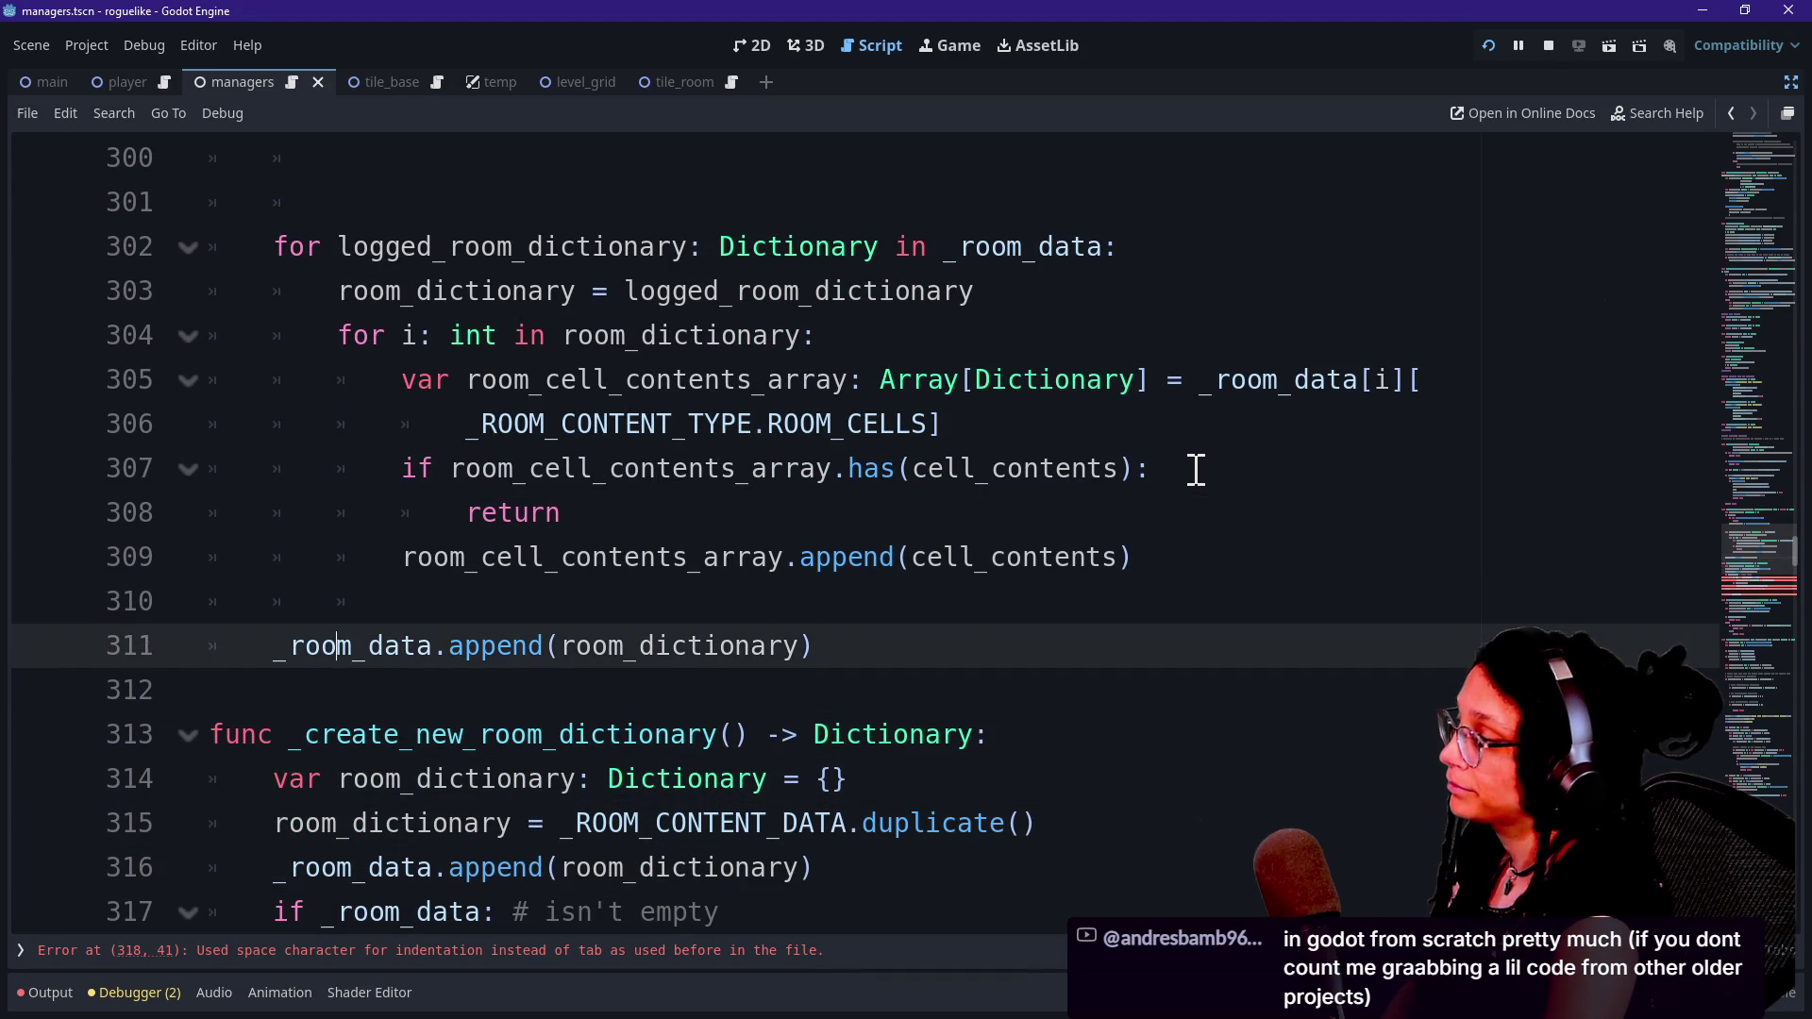
pyautogui.press('Down')
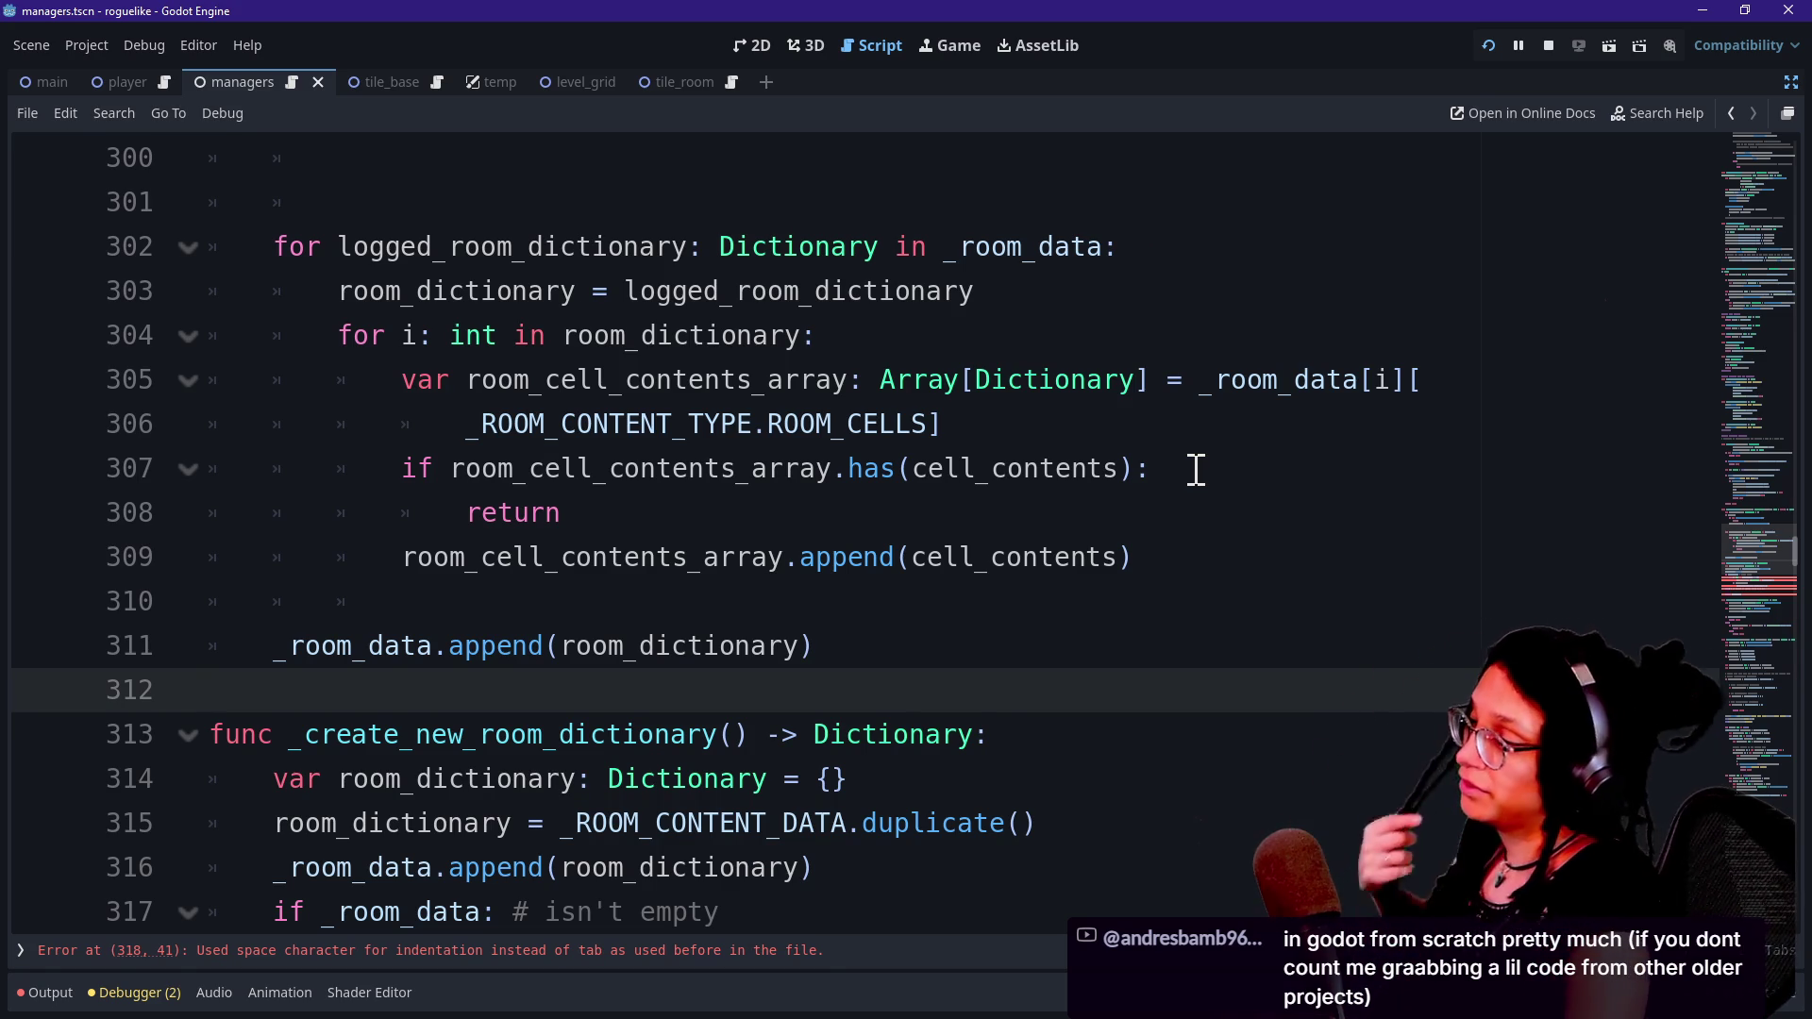
# Step into _create_new_room_dictionary, past its loop, to the end of the function.
pyautogui.press('Down')
pyautogui.press('Up')
pyautogui.press('Up')
pyautogui.press('Down')
pyautogui.press('Down')
pyautogui.press('Up')
pyautogui.press('Down')
pyautogui.press('Down')
pyautogui.press('Up')
pyautogui.press('Up')
pyautogui.press('Down')
pyautogui.press('Down')
pyautogui.press('Down')
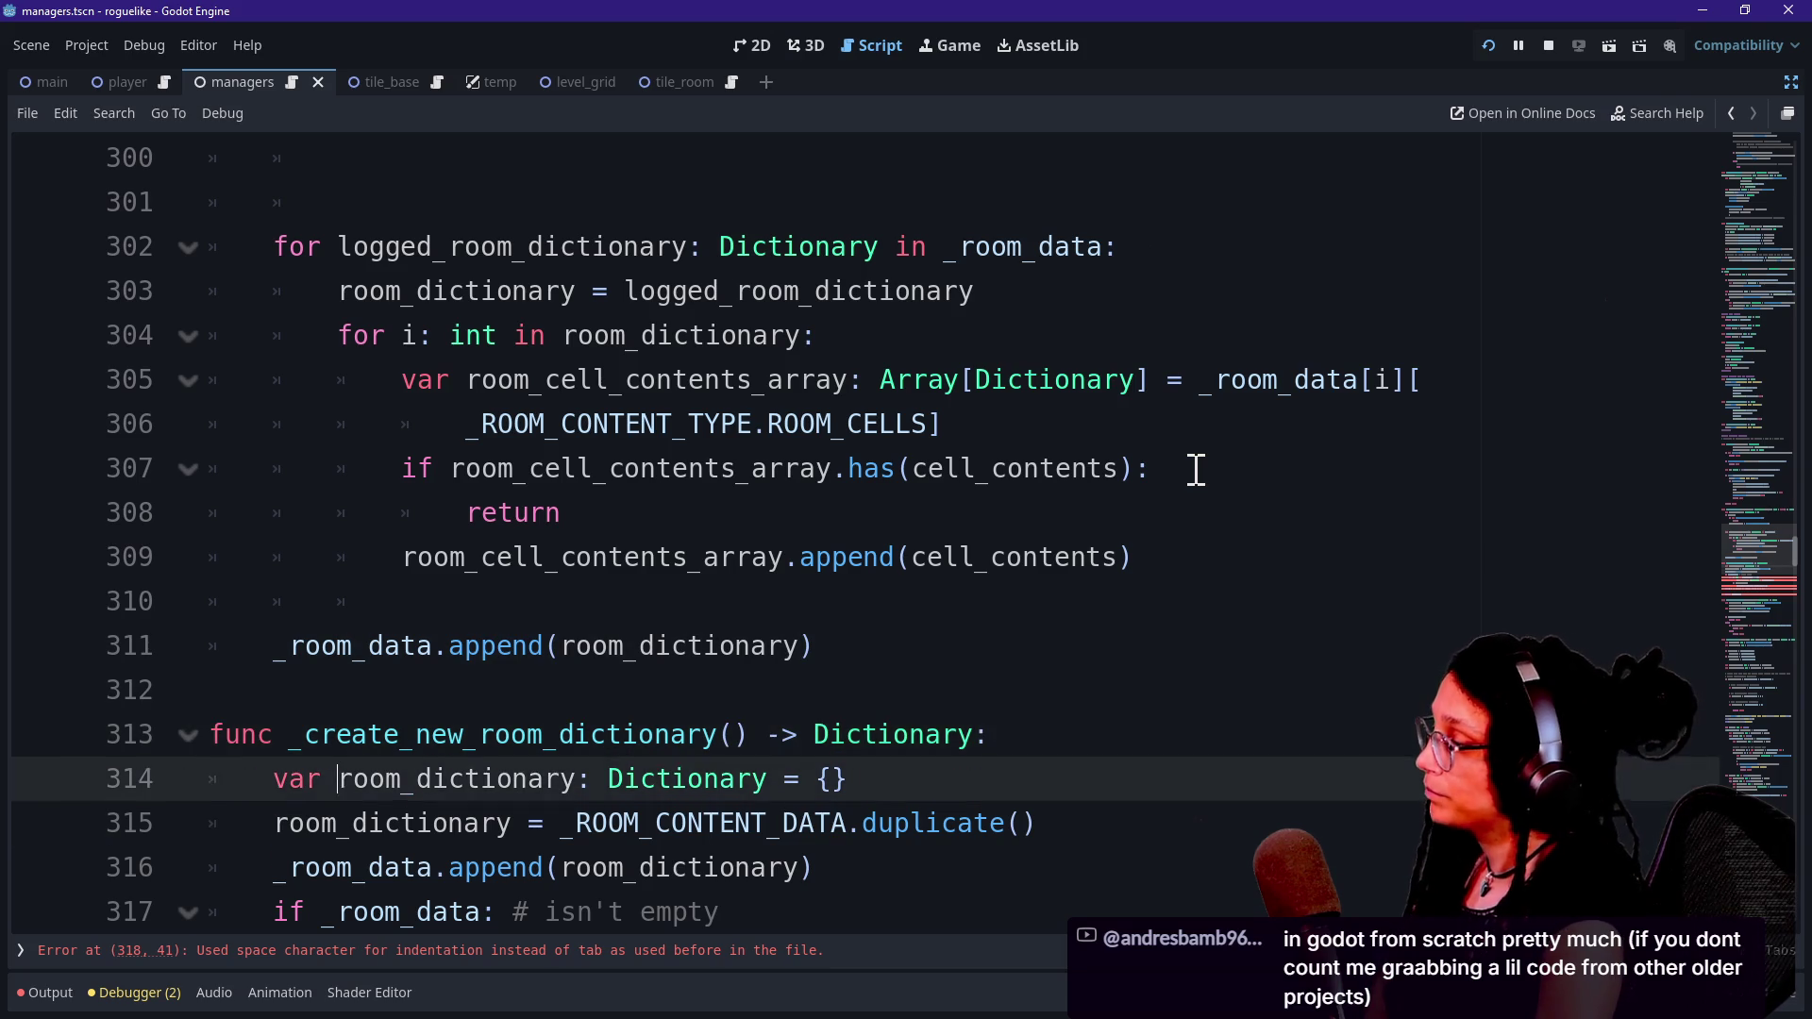
pyautogui.press('Down')
pyautogui.press('Down')
pyautogui.press('Down')
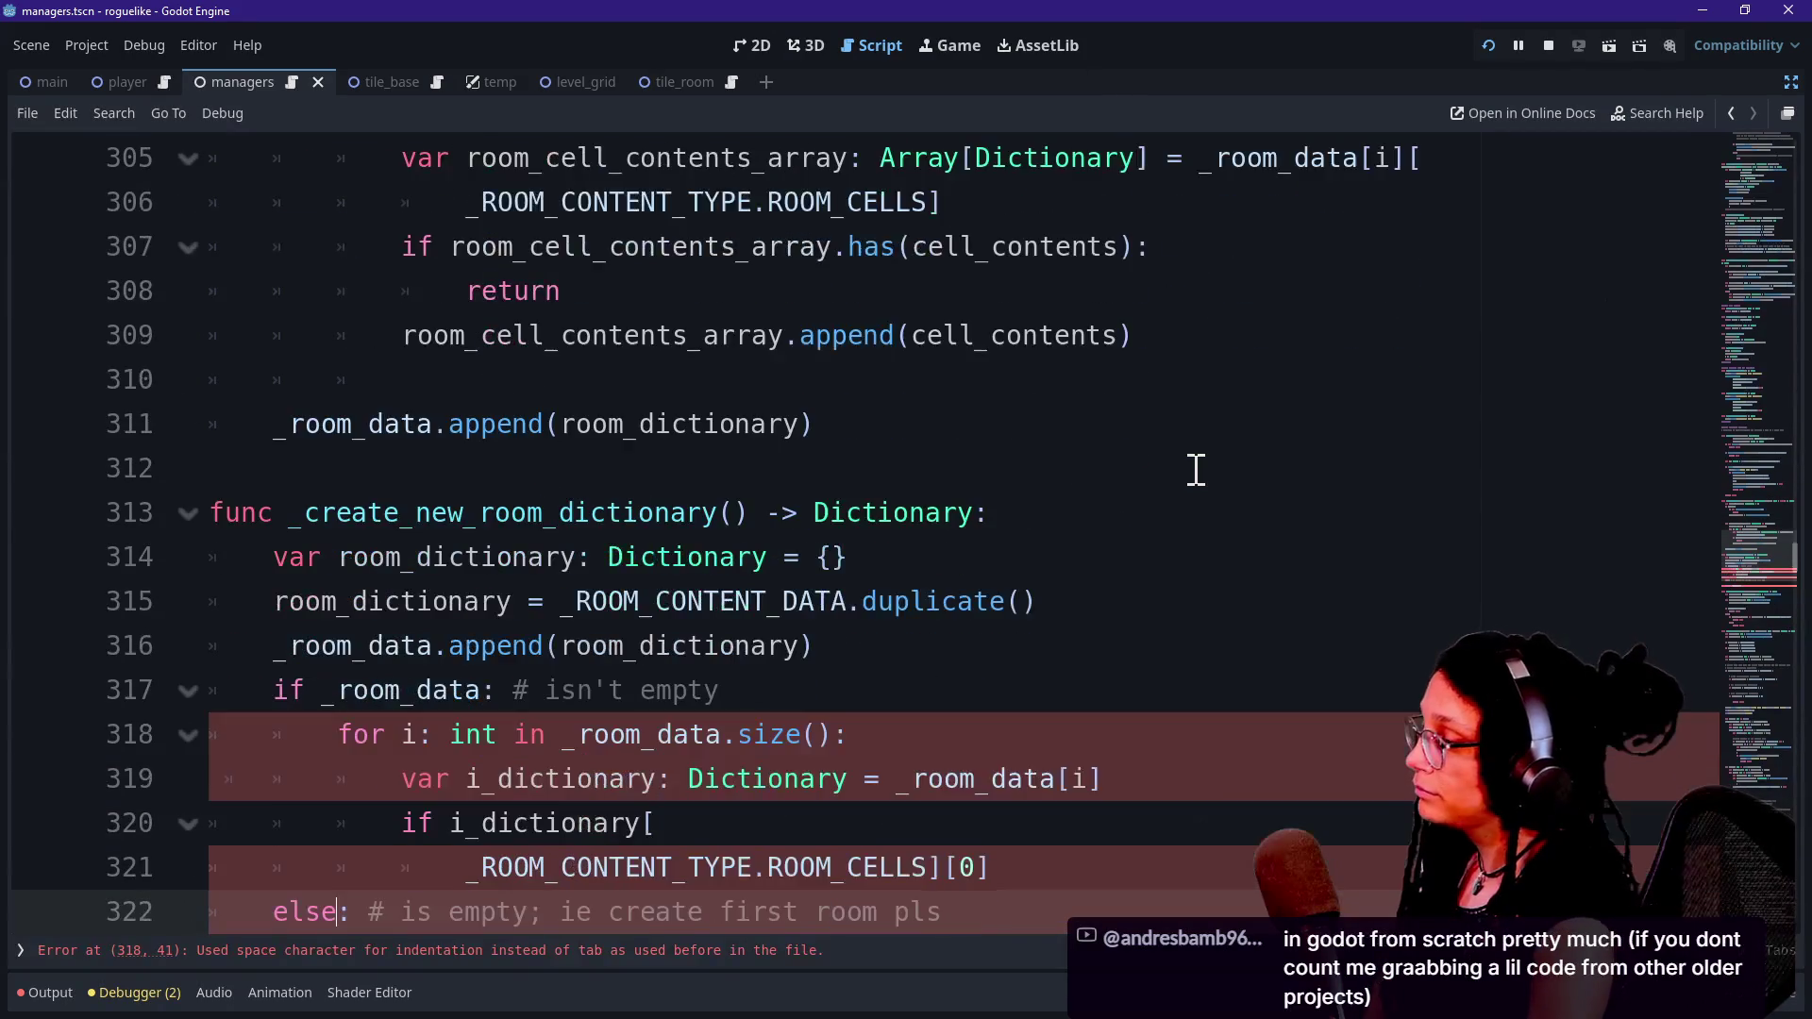
pyautogui.press('Down')
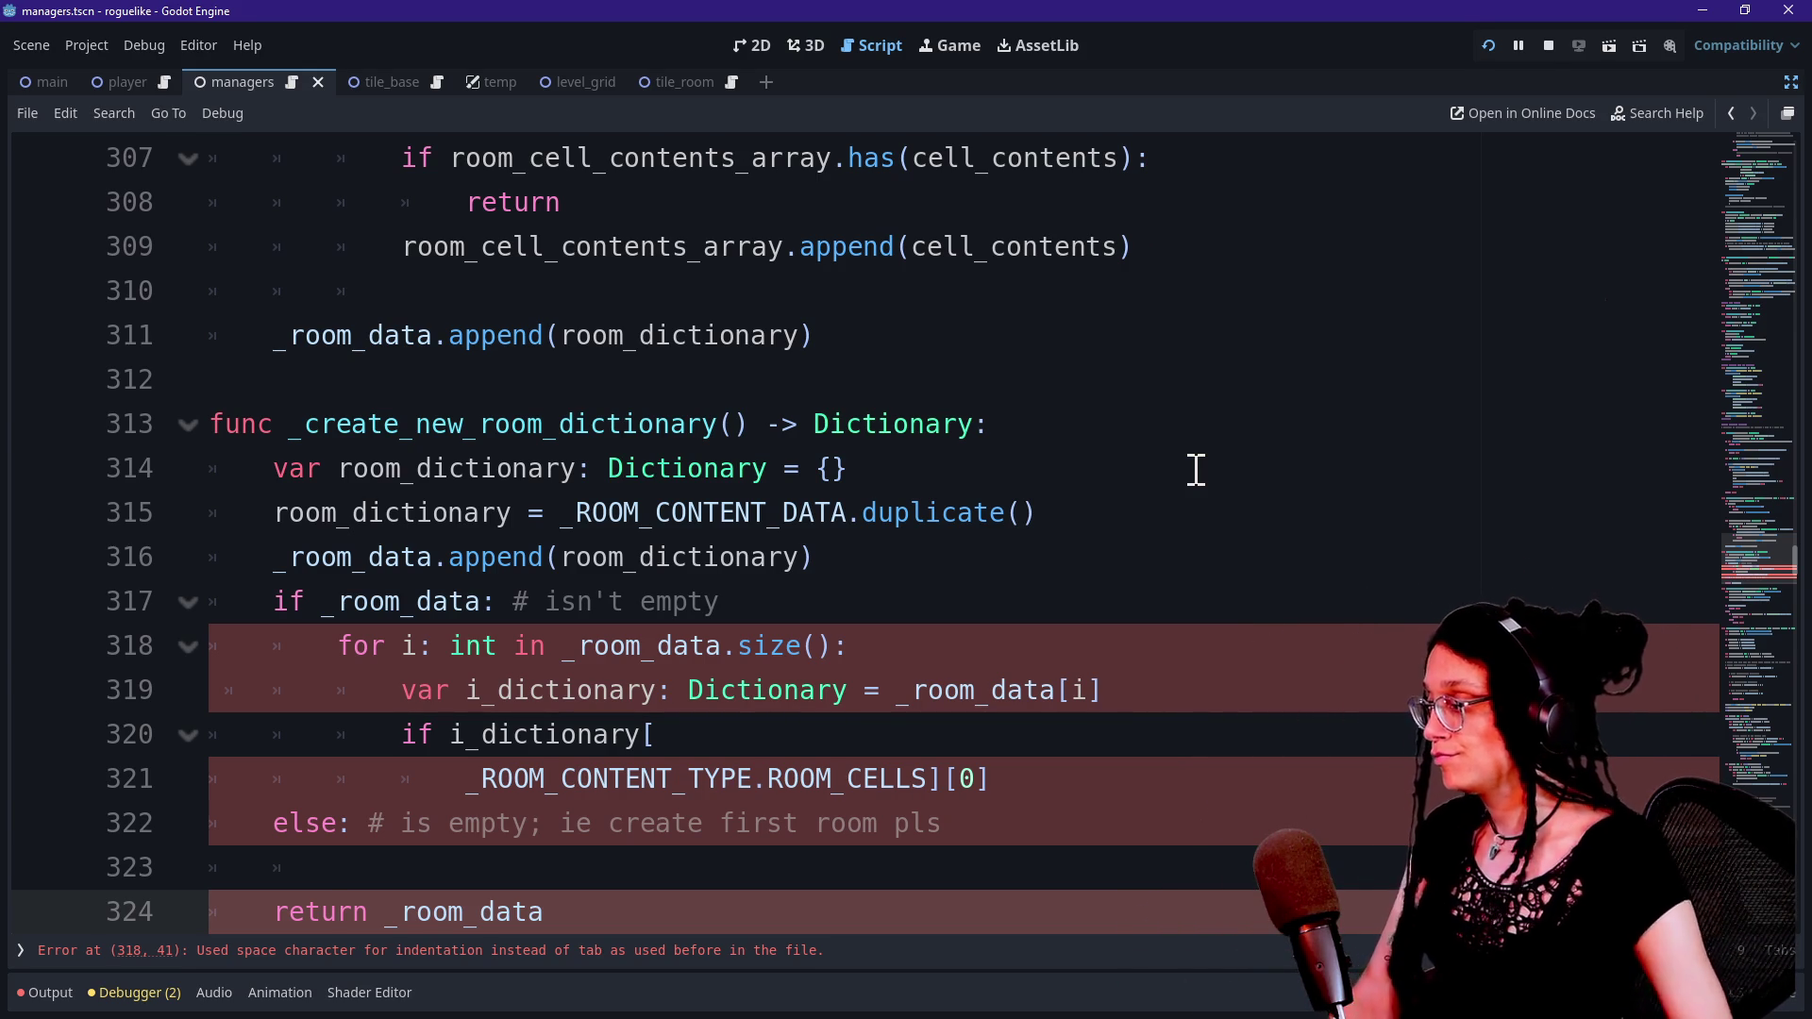
# Inspect the room_dictionary: Dictionary declaration and its _ROOM_CONTENT_DATA duplicate() line.
pyautogui.doubleClick(368, 515)
pyautogui.click(624, 513)
pyautogui.moveTo(334, 430); pyautogui.dragTo(1038, 514)
pyautogui.click(381, 514)
pyautogui.moveTo(341, 469); pyautogui.dragTo(768, 469)
pyautogui.click(769, 469)
pyautogui.click(855, 468)
pyautogui.moveTo(357, 514); pyautogui.dragTo(1052, 494)
pyautogui.click(1052, 494)
pyautogui.moveTo(571, 513); pyautogui.dragTo(1092, 506)
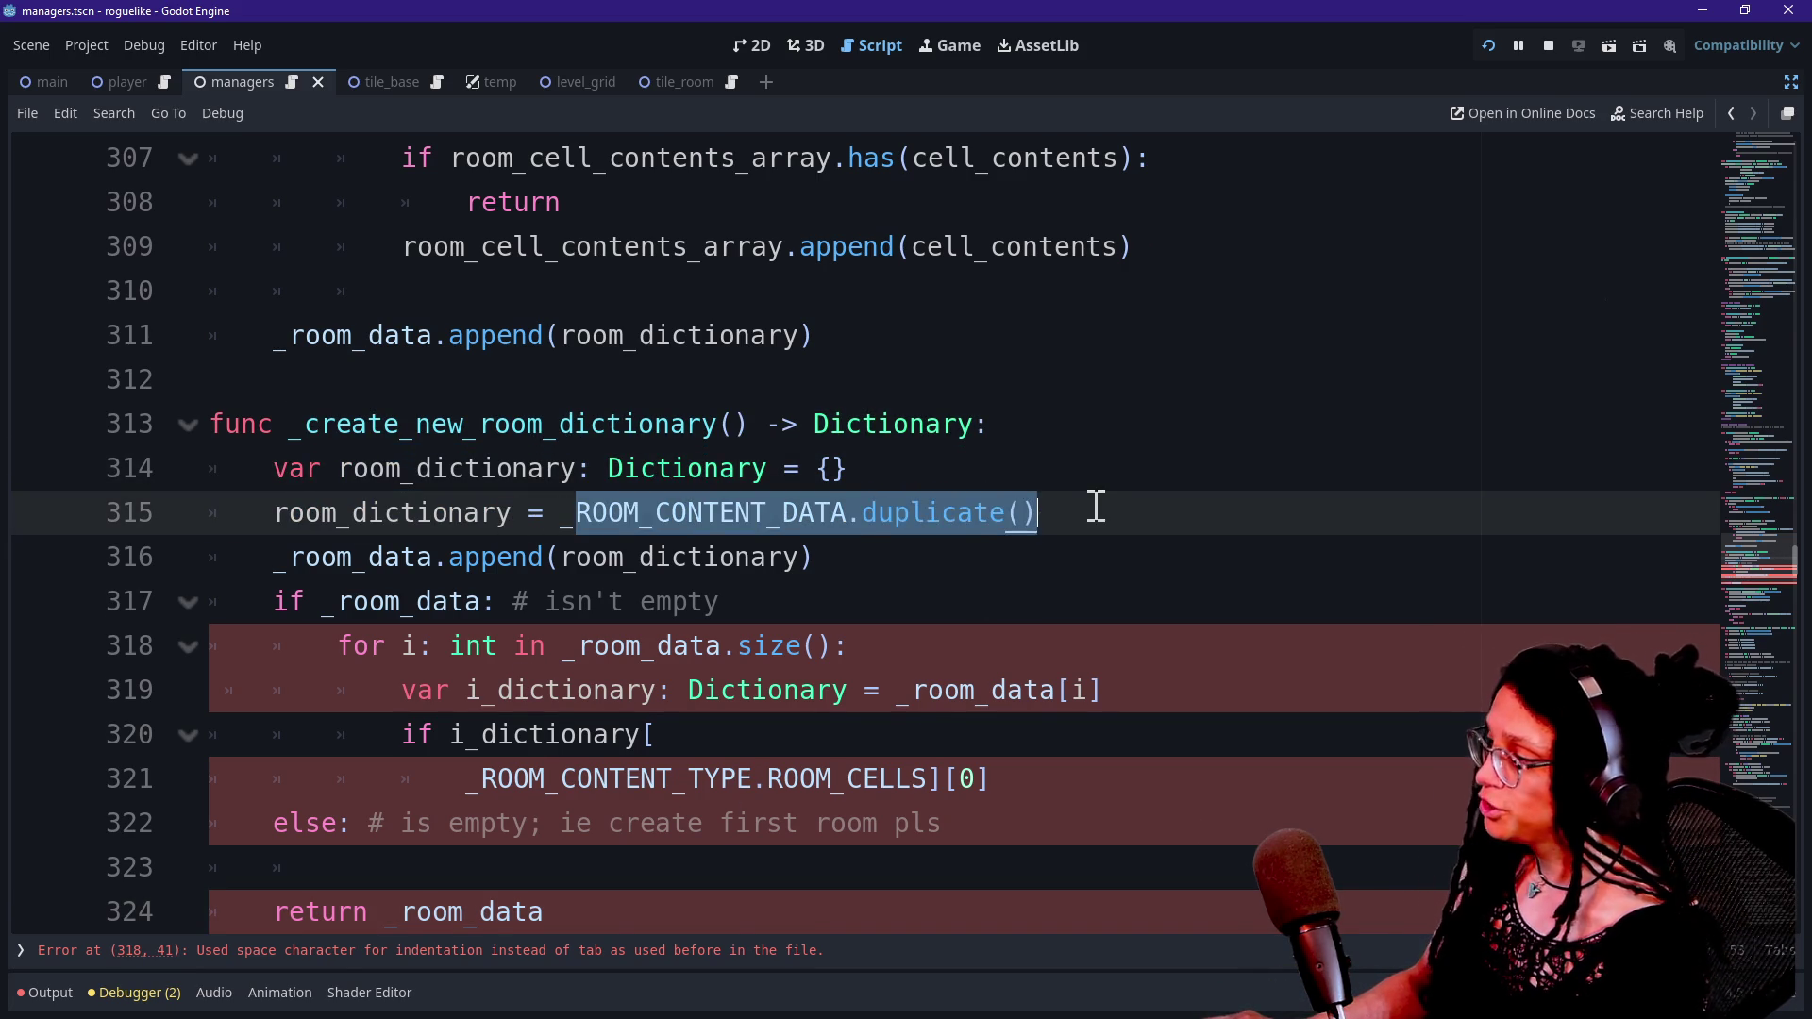
pyautogui.click(609, 528)
pyautogui.moveTo(545, 513); pyautogui.dragTo(945, 510)
pyautogui.click(945, 511)
# Inspect the _room_data append call on line 316 and highlight other _room_data uses.
pyautogui.scroll(-1, 465, 566)
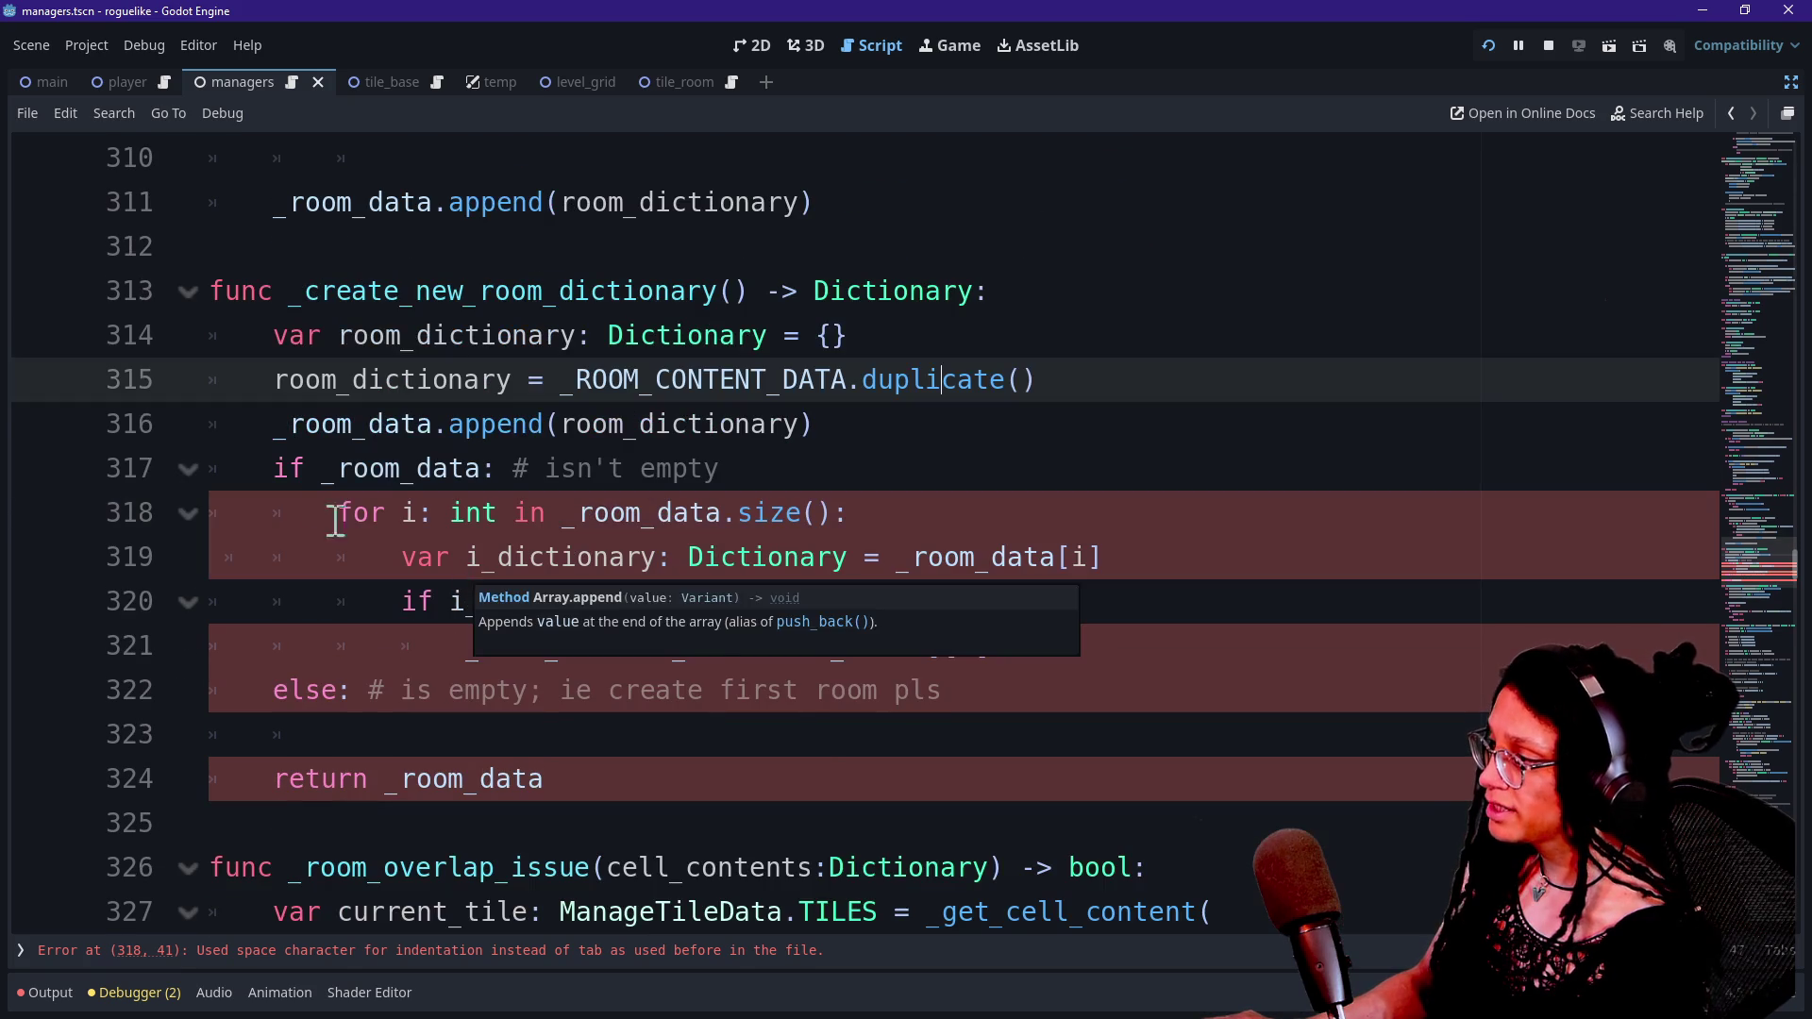
pyautogui.moveTo(439, 424); pyautogui.dragTo(785, 432)
pyautogui.click(785, 433)
pyautogui.moveTo(254, 408); pyautogui.dragTo(441, 426)
pyautogui.moveTo(321, 204); pyautogui.dragTo(814, 200)
pyautogui.scroll(1, 815, 206)
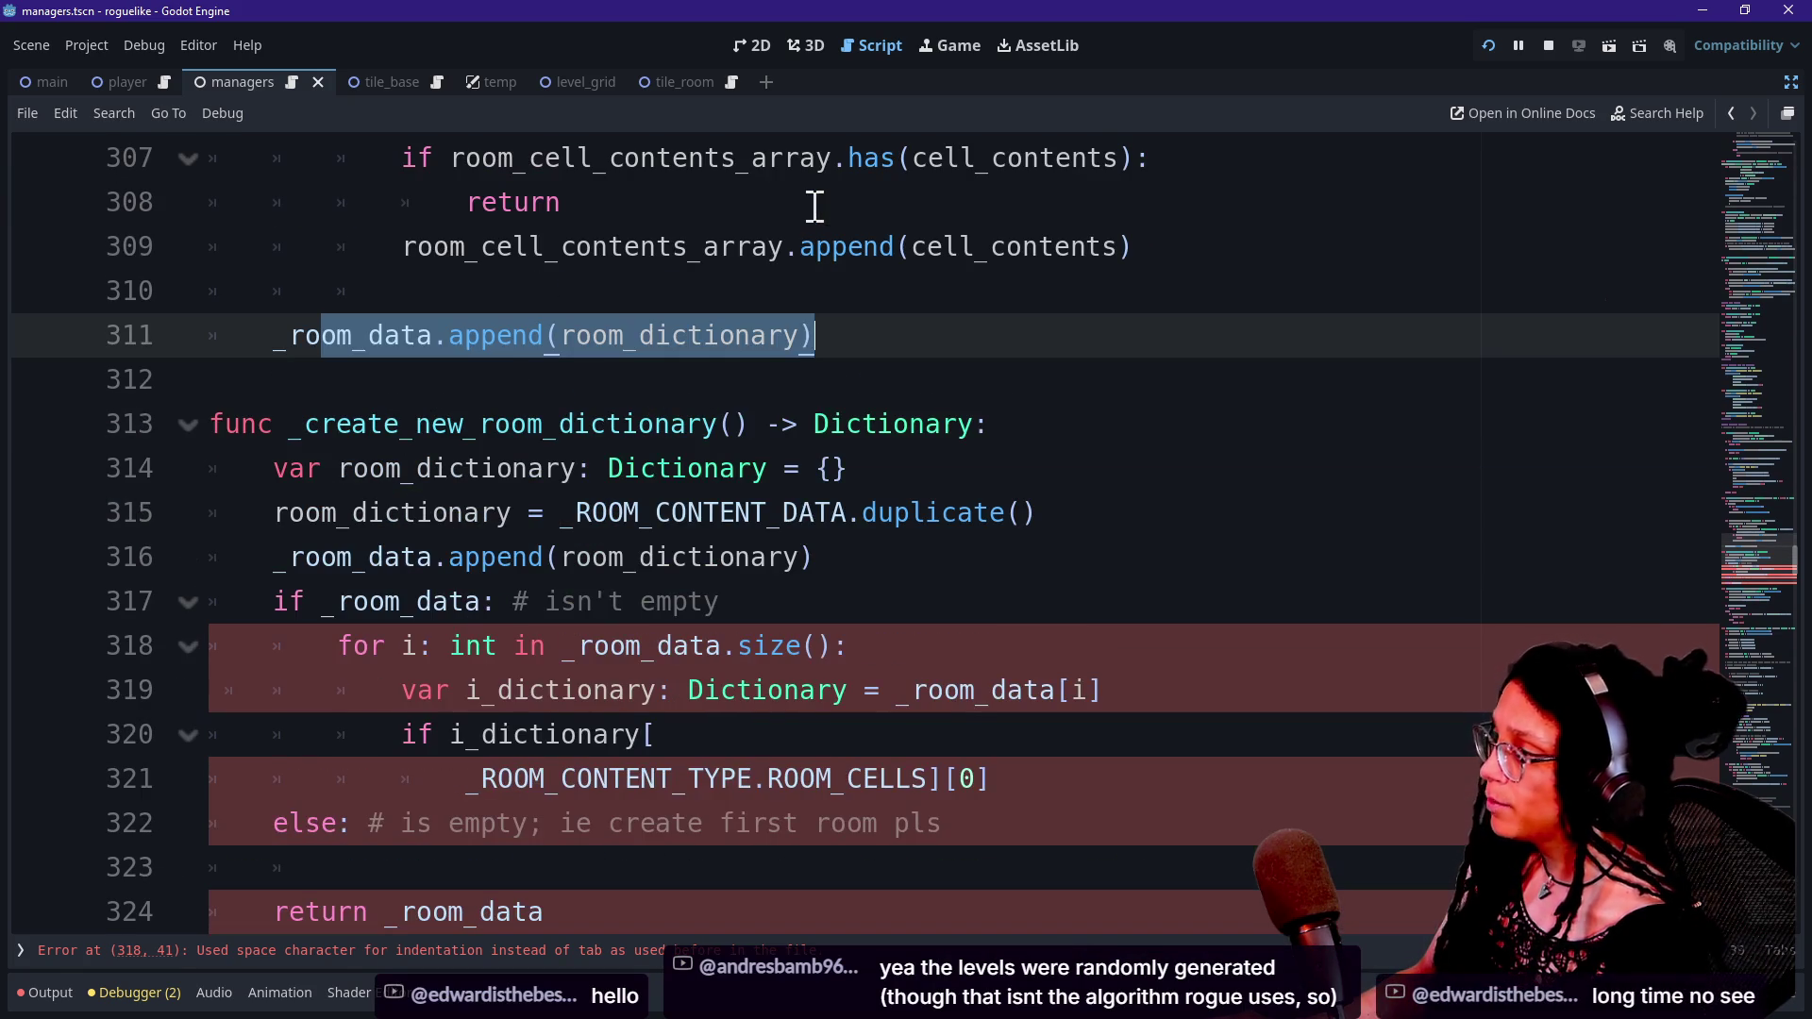
# Delete the redundant _room_data.append(room_dictionary) line.
pyautogui.moveTo(879, 546); pyautogui.dragTo(1150, 507)
pyautogui.press('BackSpace')
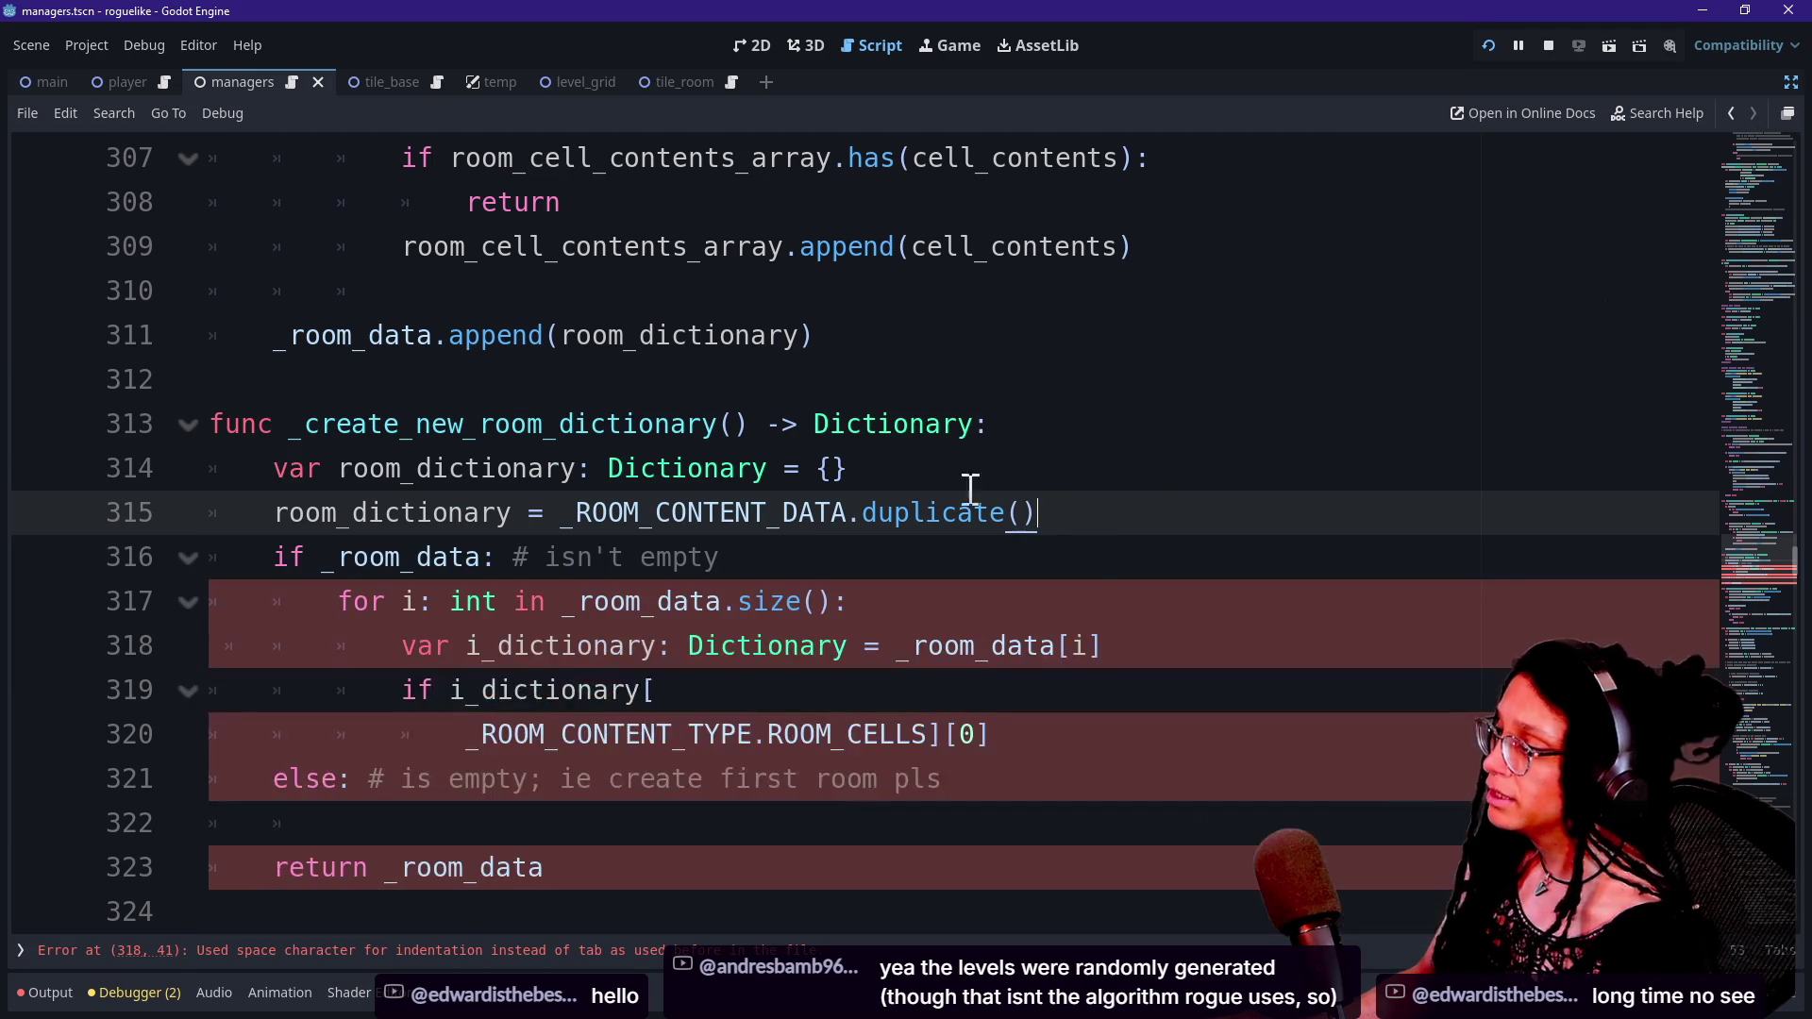
pyautogui.moveTo(259, 338); pyautogui.dragTo(705, 335)
pyautogui.click(992, 553)
pyautogui.click(1137, 487)
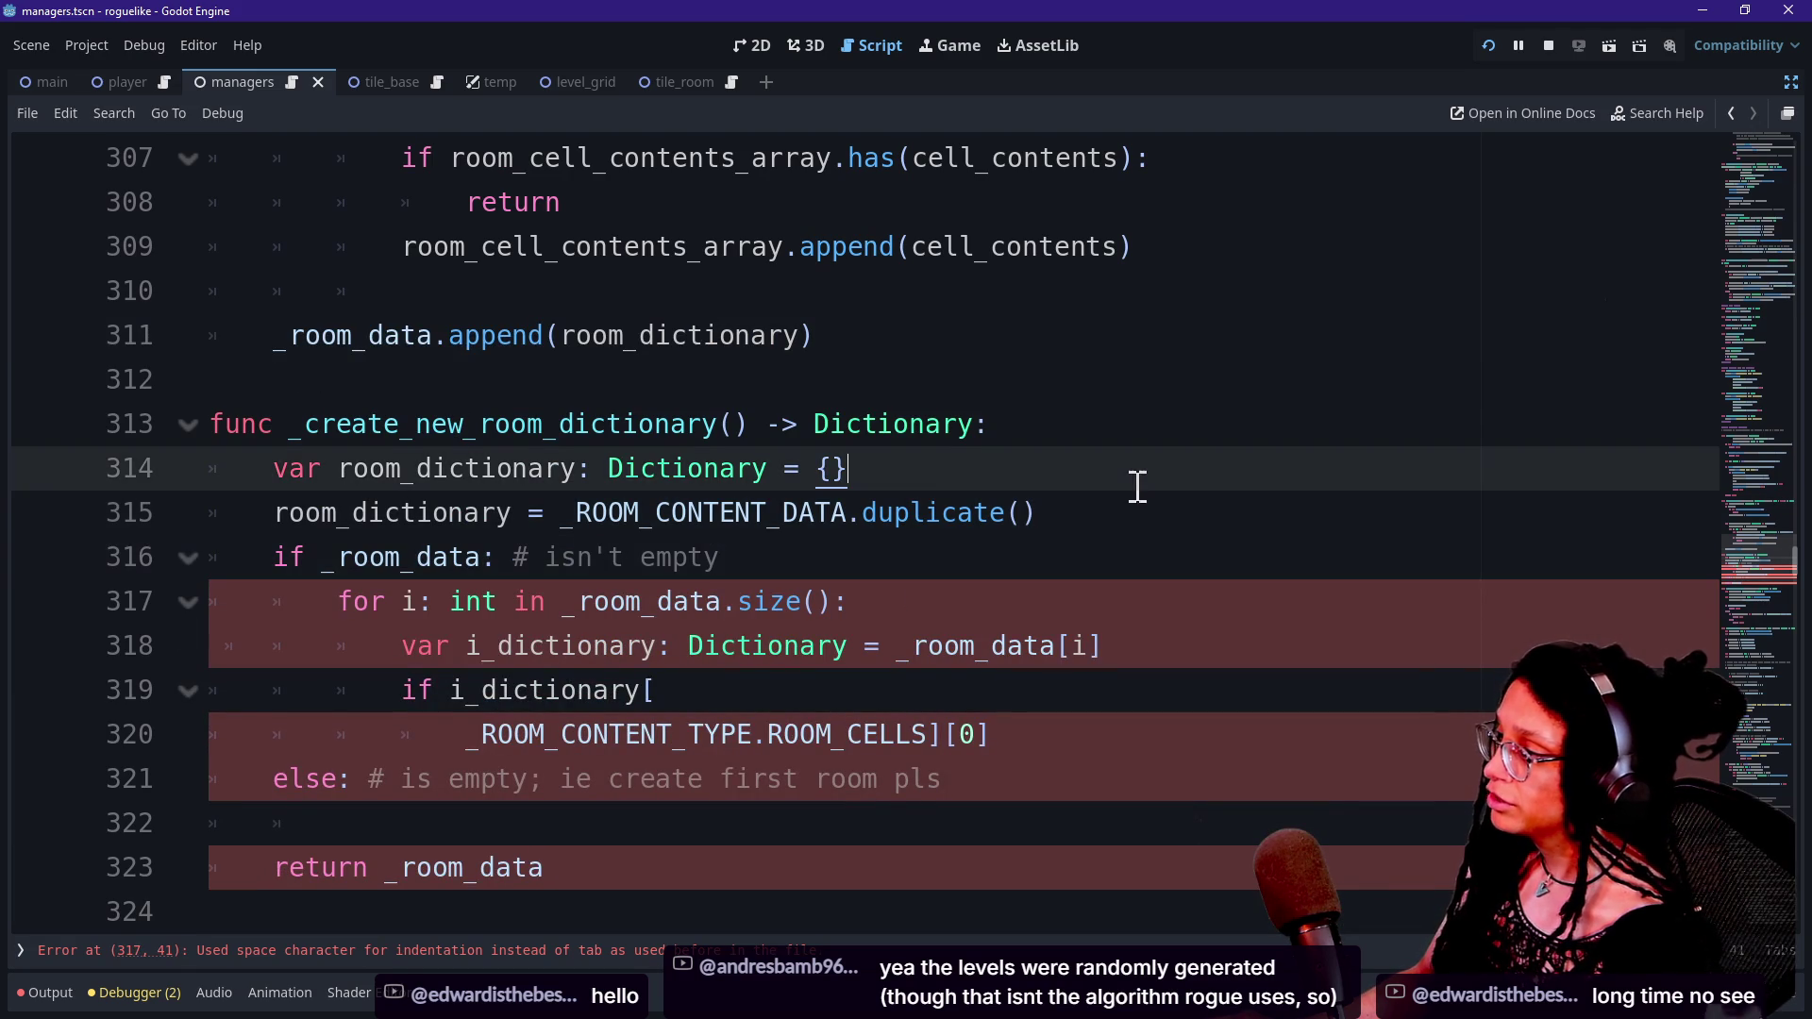
# Remove _room_data from the function's return statement so it can return room_dictionary.
pyautogui.moveTo(635, 870)
pyautogui.mouseDown()
pyautogui.moveTo(398, 845)
pyautogui.moveTo(382, 865)
pyautogui.mouseUp()
pyautogui.press('BackSpace')
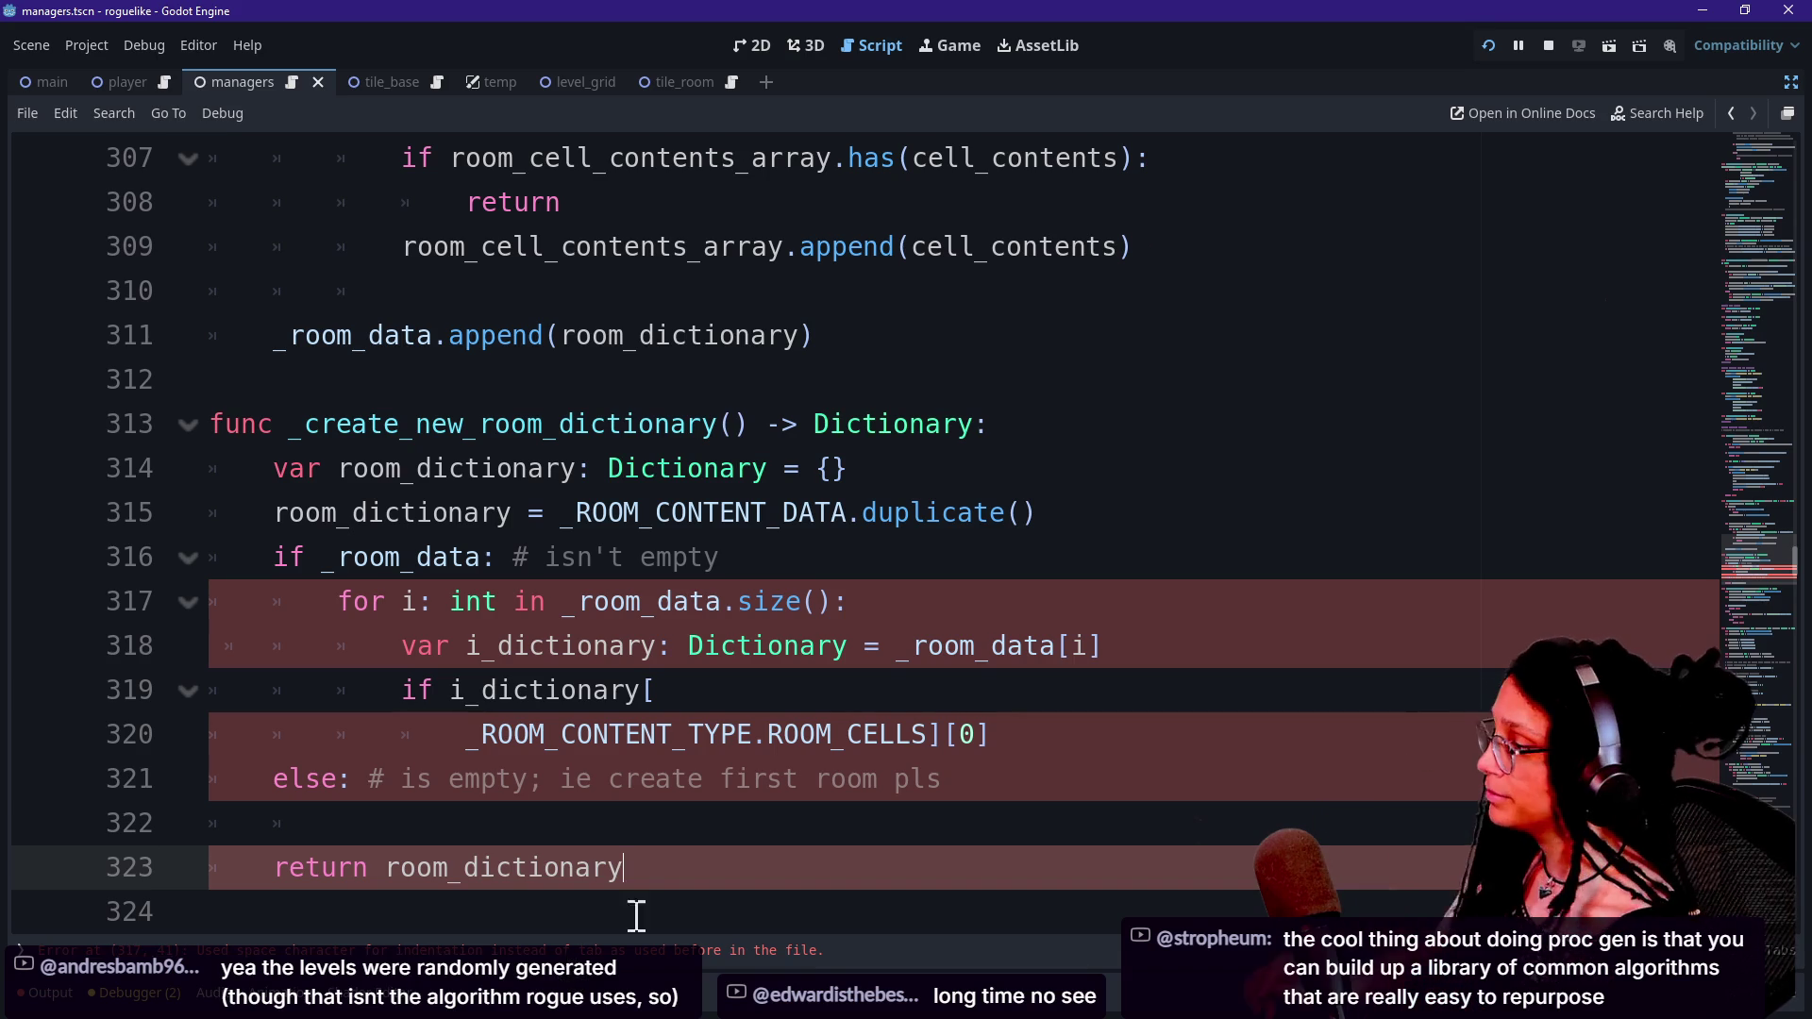
pyautogui.click(789, 821)
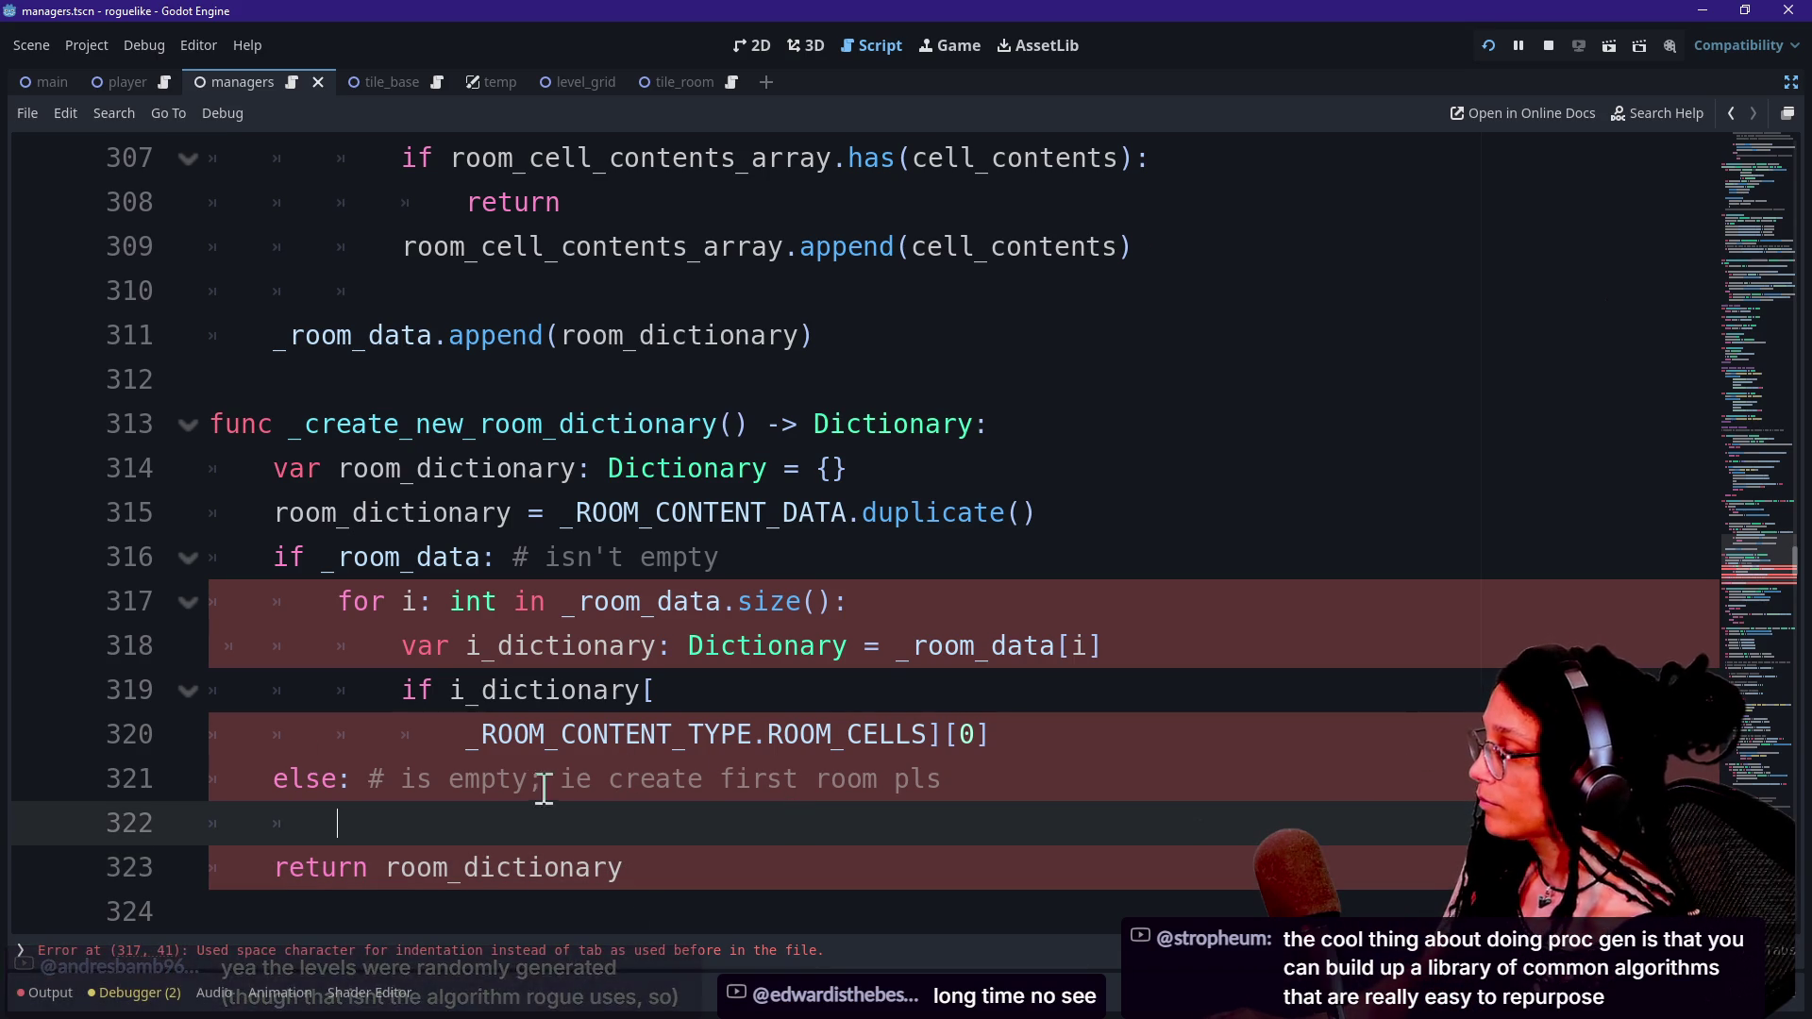
pyautogui.press('Down')
pyautogui.press('Down')
pyautogui.press('Down')
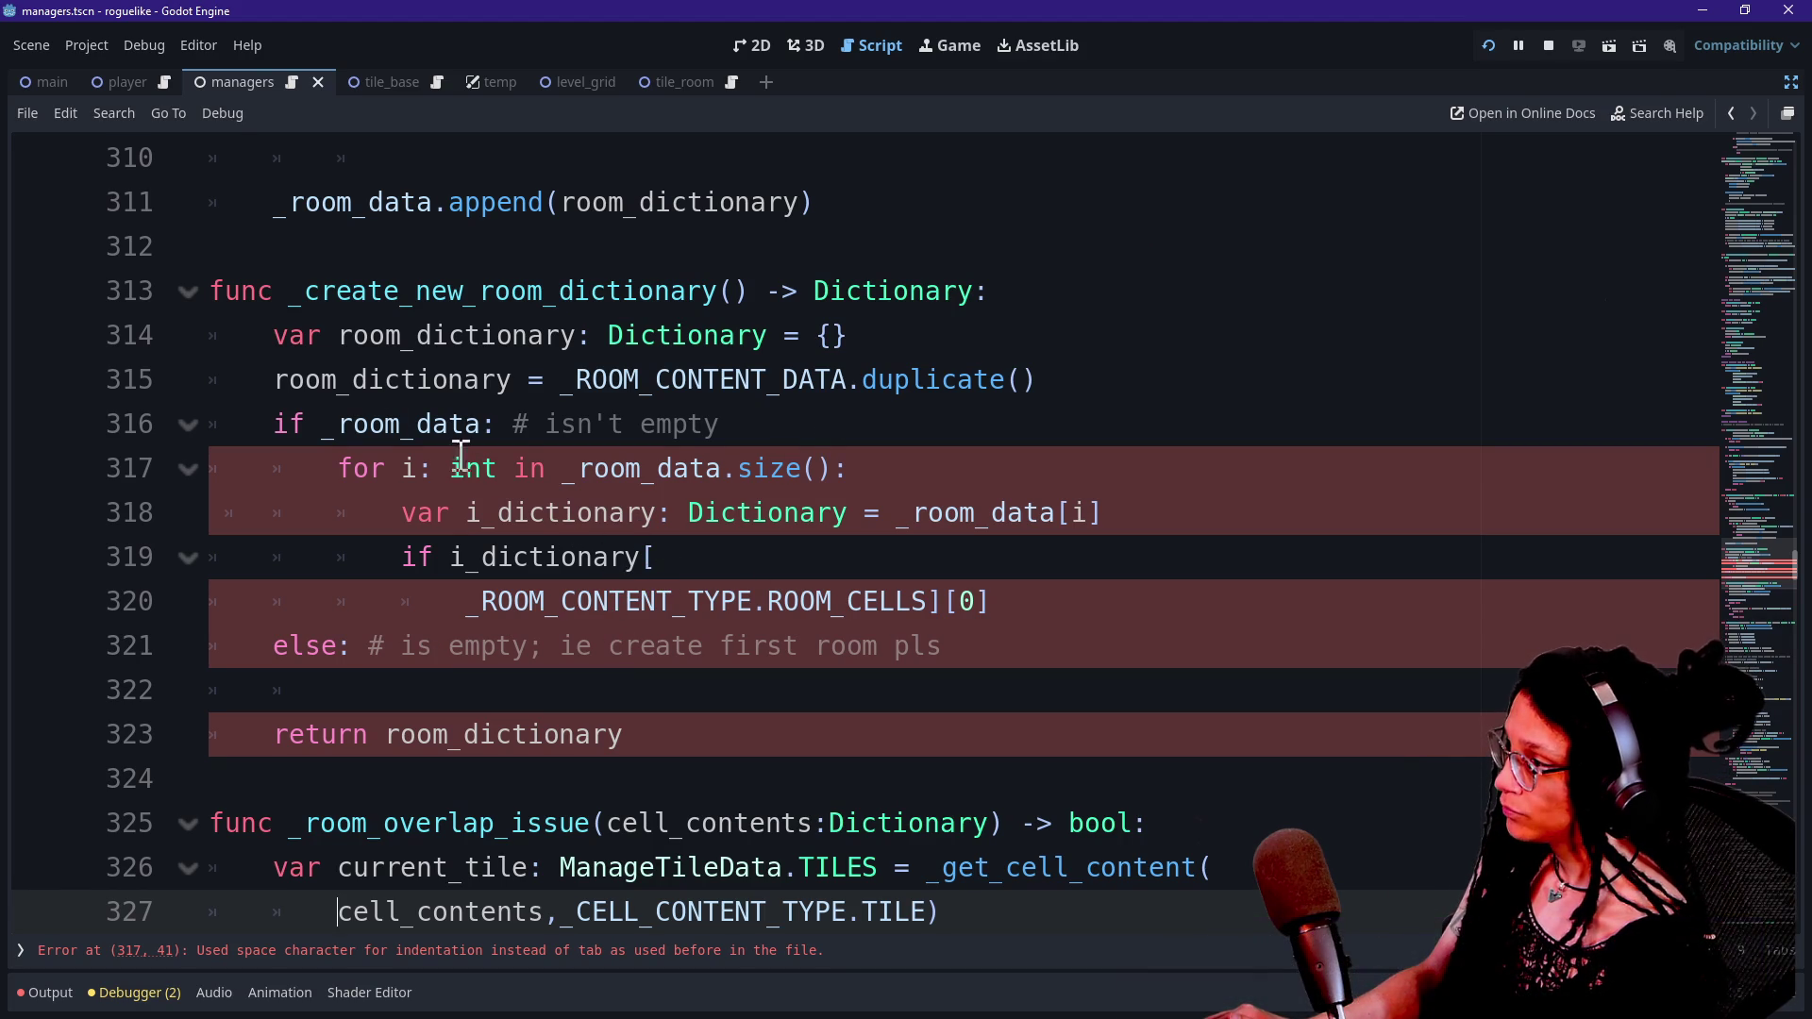
pyautogui.moveTo(316, 423); pyautogui.dragTo(531, 424)
pyautogui.click(531, 424)
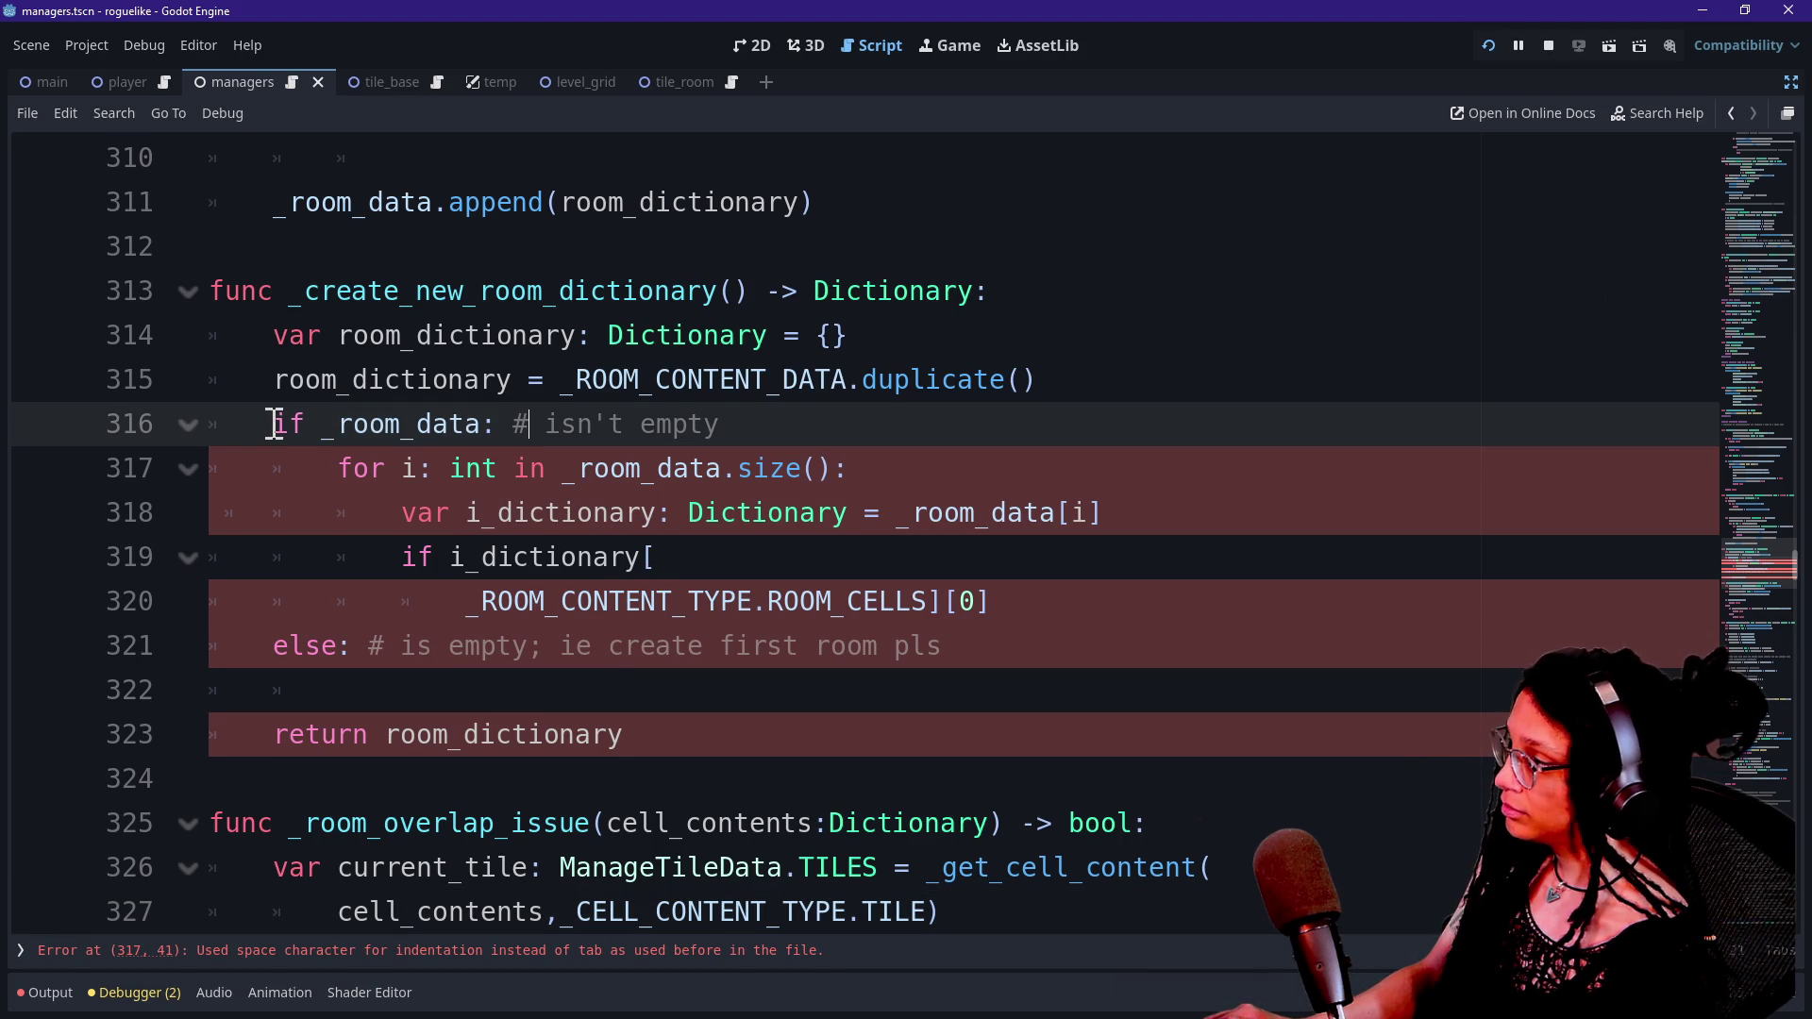
pyautogui.moveTo(277, 379)
pyautogui.mouseDown()
pyautogui.moveTo(1076, 417)
pyautogui.moveTo(1078, 393)
pyautogui.mouseUp()
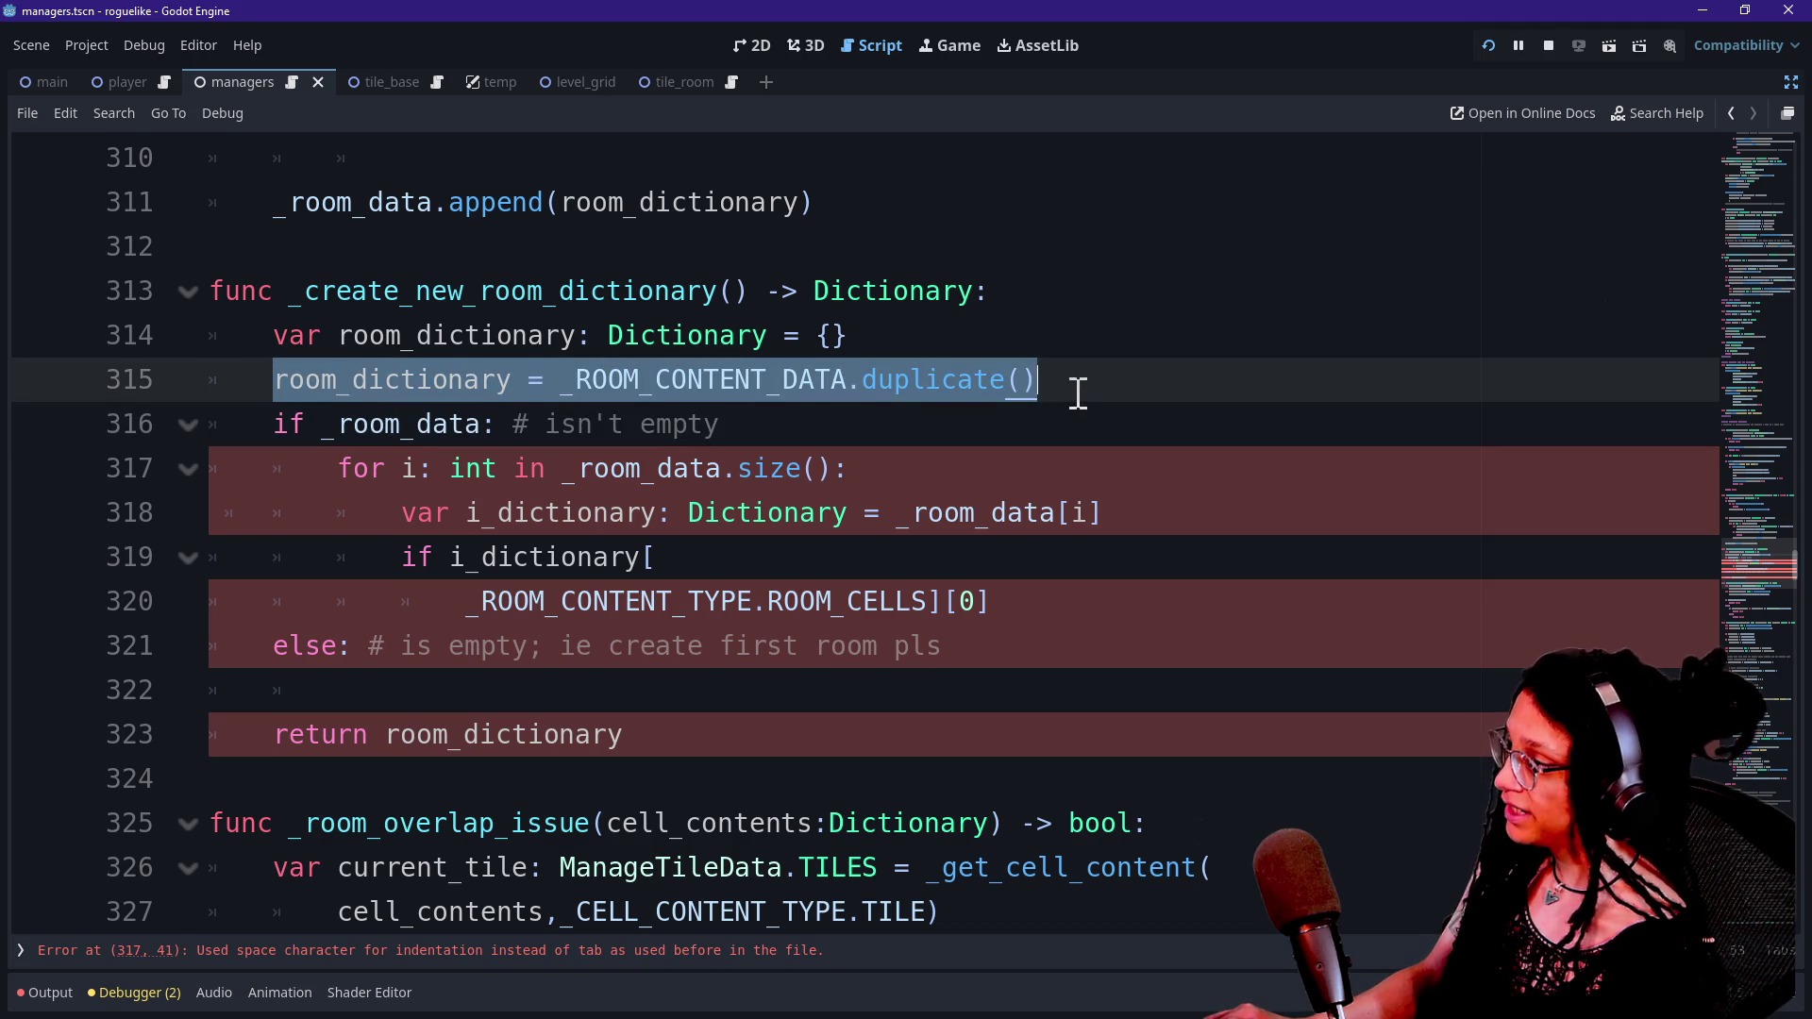
pyautogui.moveTo(283, 421); pyautogui.dragTo(732, 421)
pyautogui.click(302, 434)
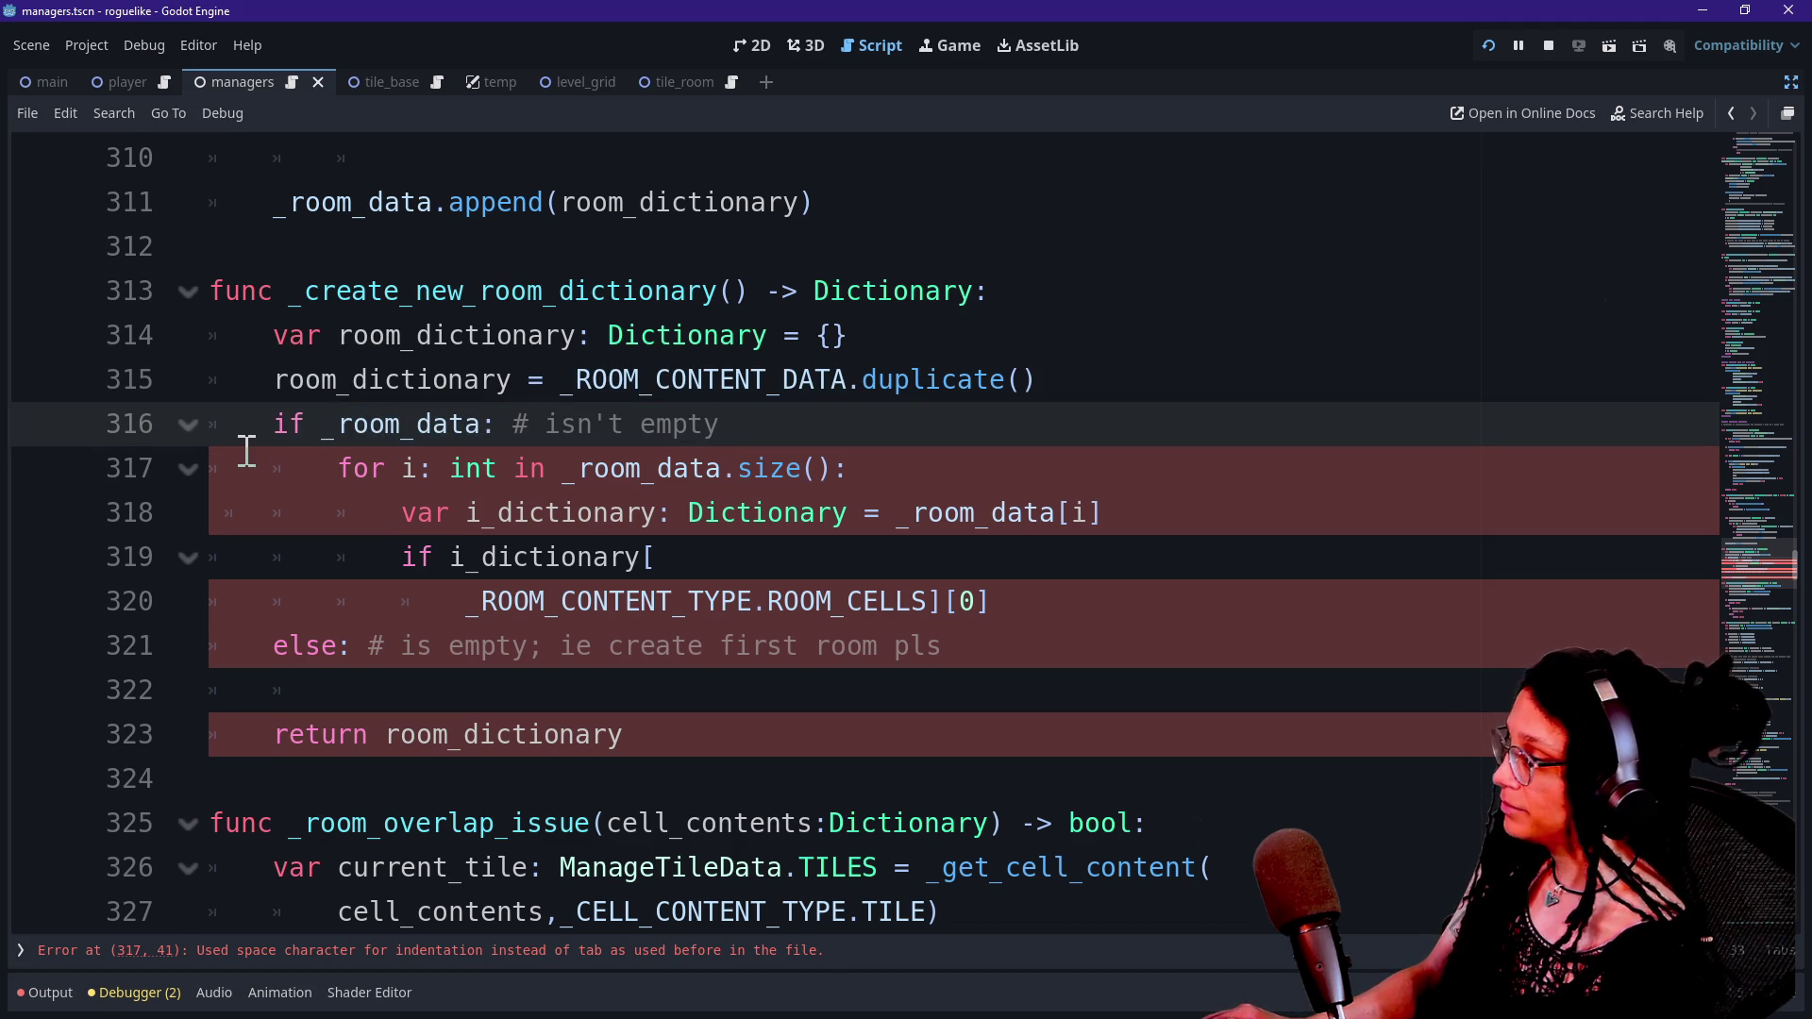
pyautogui.moveTo(282, 436); pyautogui.dragTo(514, 427)
pyautogui.click(514, 427)
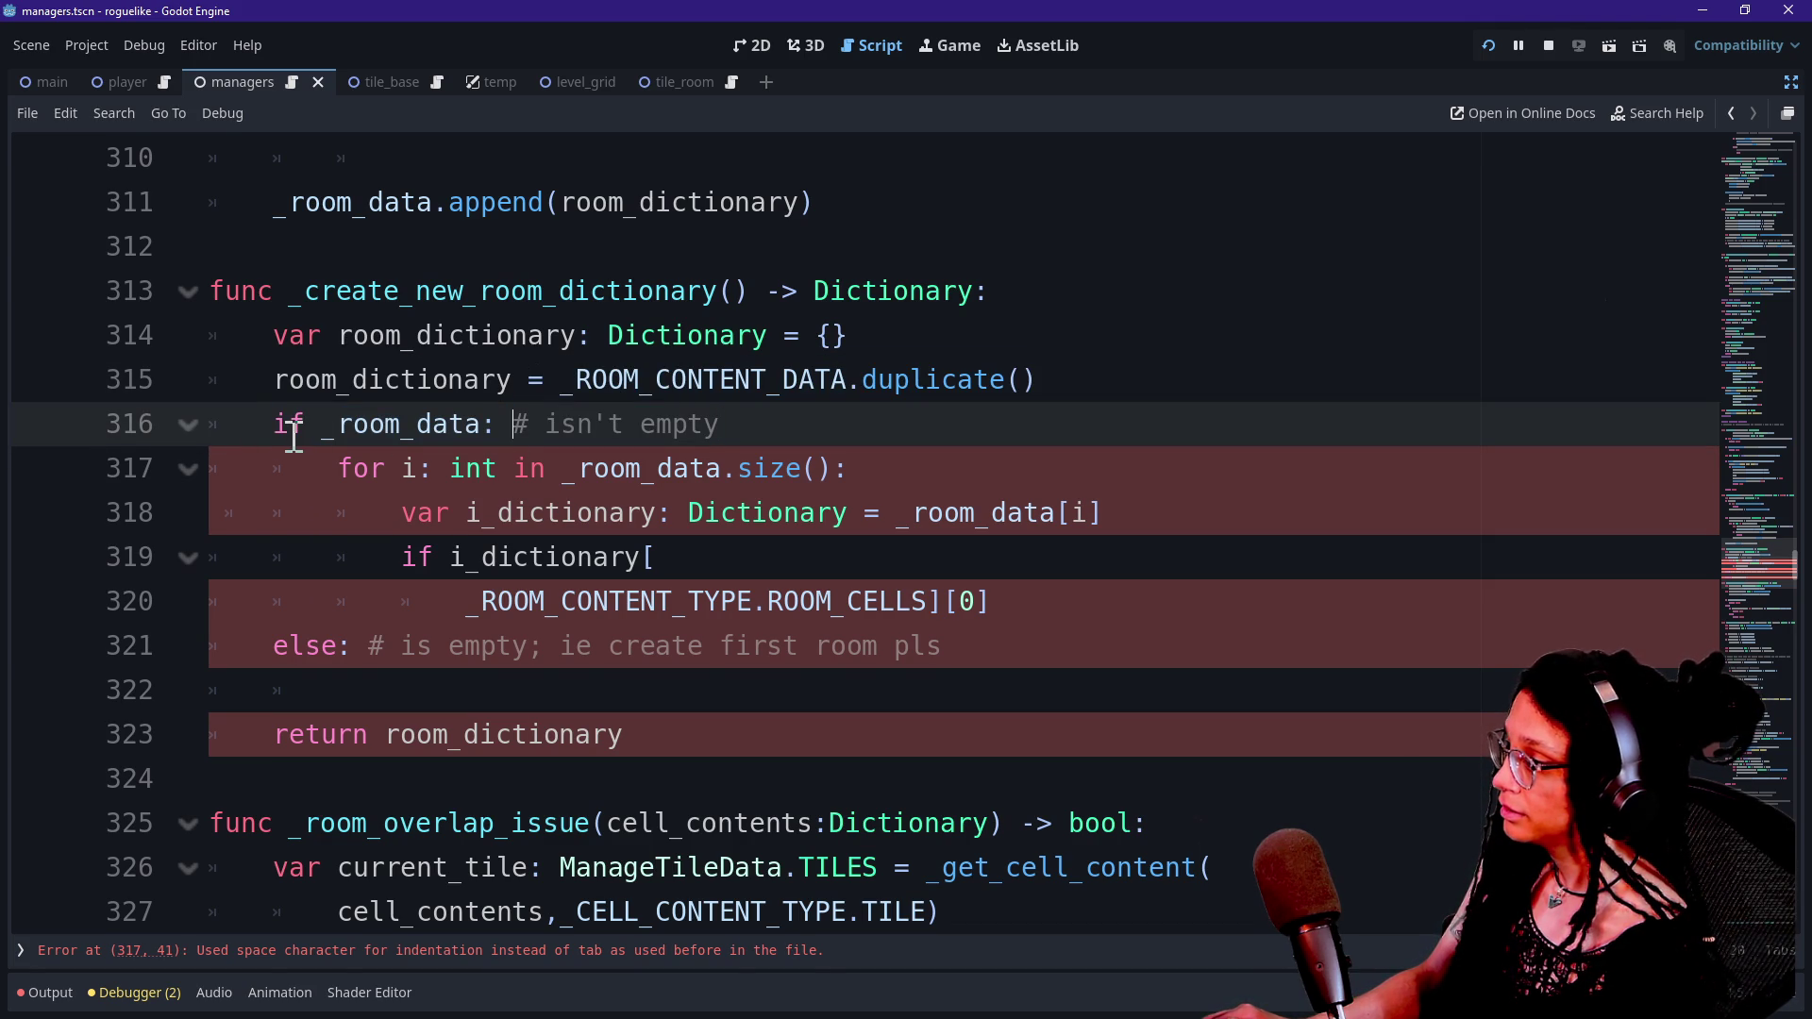
pyautogui.click(678, 692)
pyautogui.moveTo(323, 424)
pyautogui.mouseDown()
pyautogui.moveTo(841, 444)
pyautogui.moveTo(828, 425)
pyautogui.mouseUp()
pyautogui.click(828, 433)
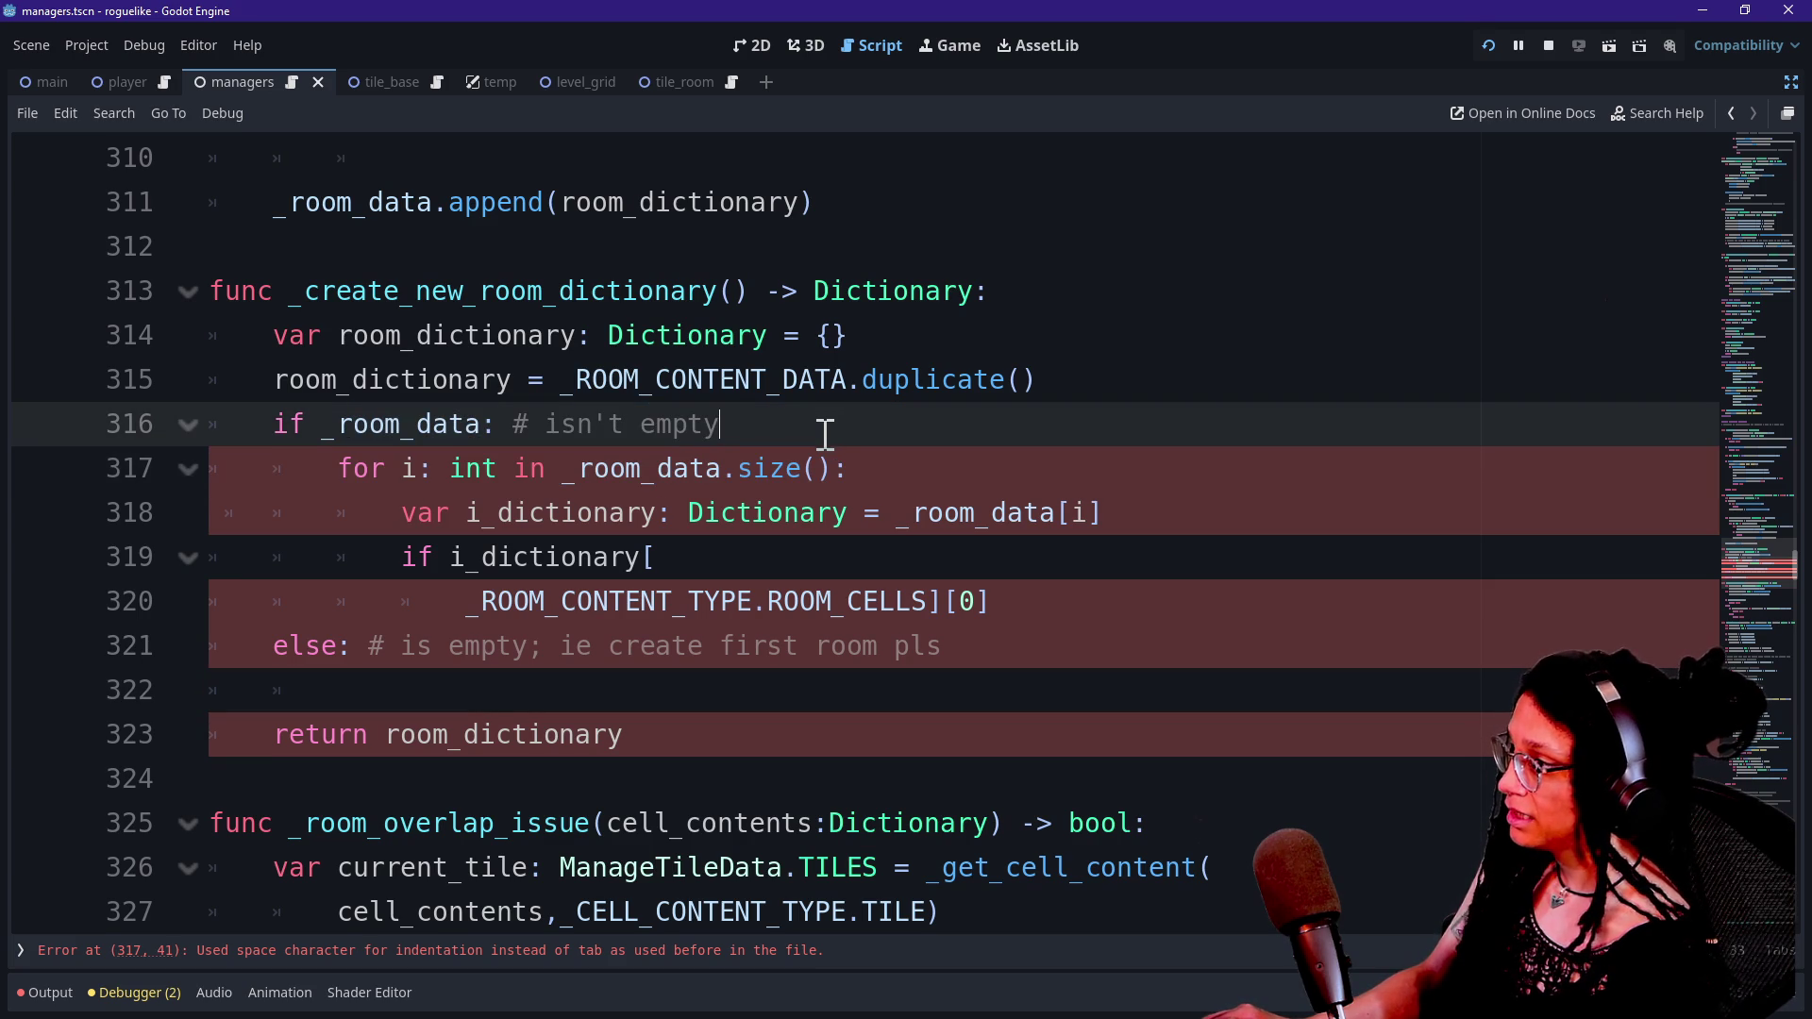
pyautogui.moveTo(364, 424); pyautogui.dragTo(648, 425)
pyautogui.click(661, 425)
pyautogui.scroll(1, 776, 453)
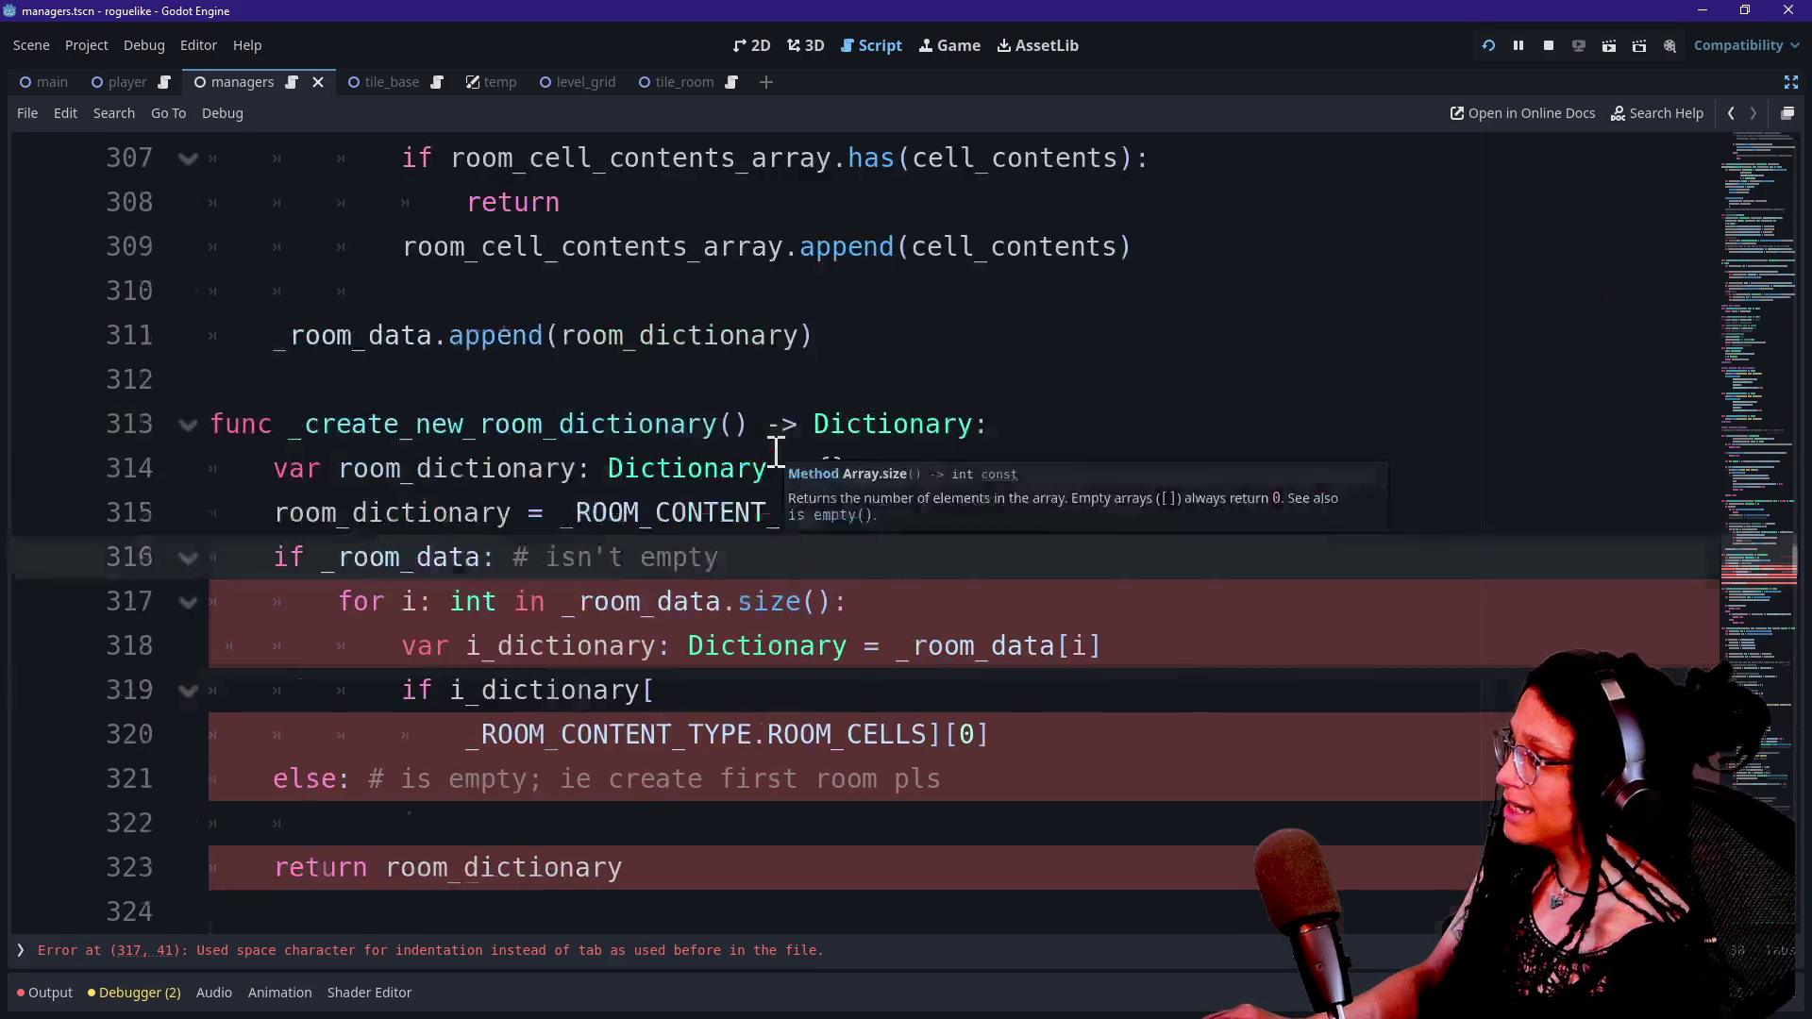
pyautogui.scroll(4, 776, 453)
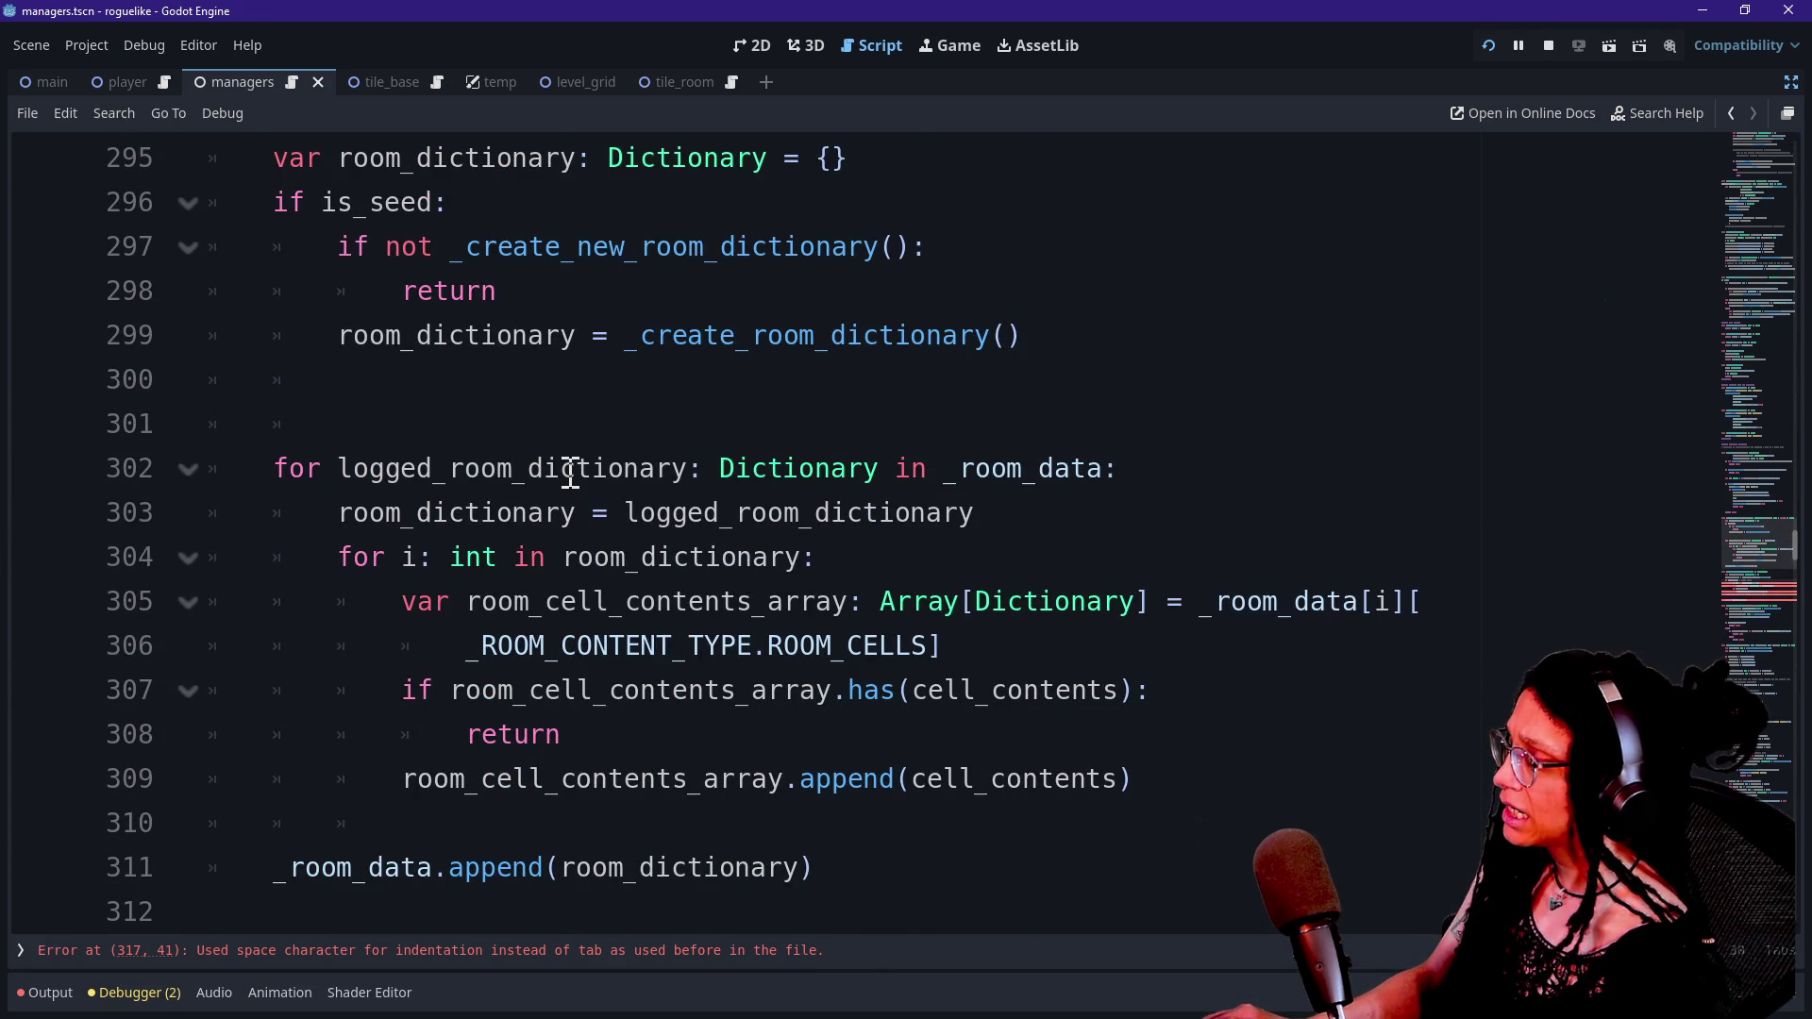
pyautogui.scroll(2, 570, 472)
pyautogui.scroll(-5, 570, 472)
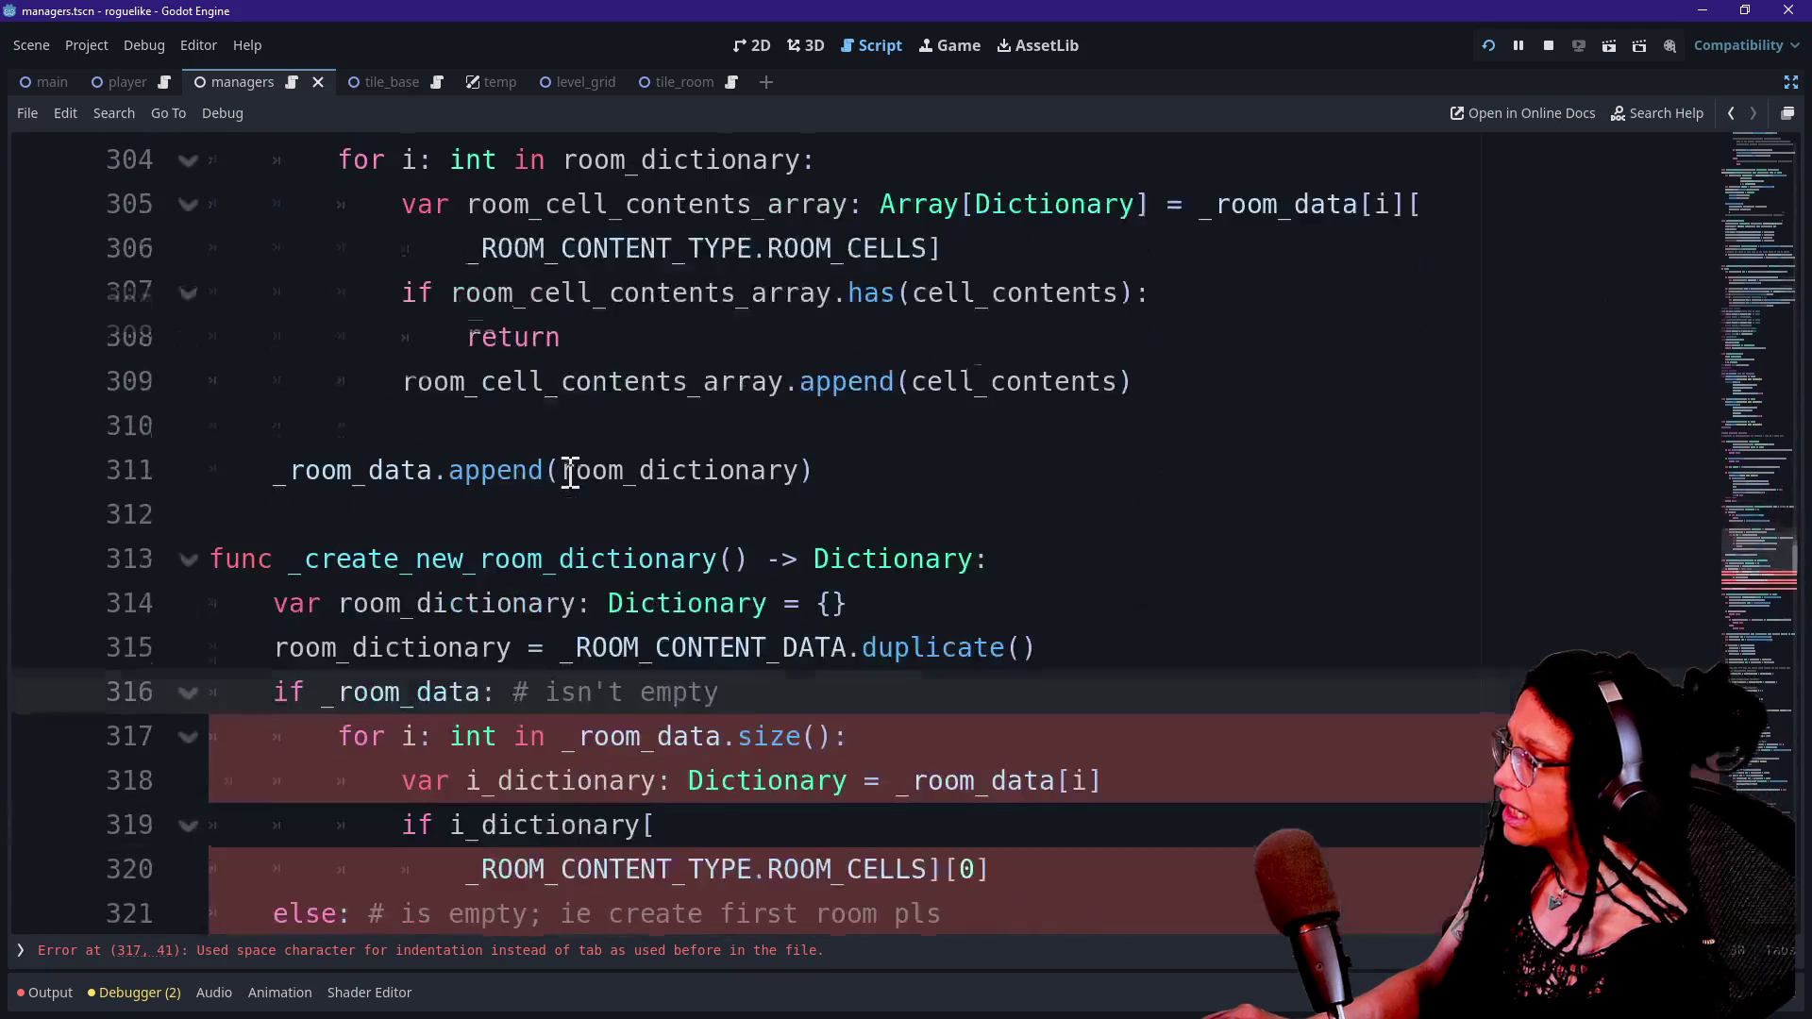
pyautogui.scroll(-1, 570, 472)
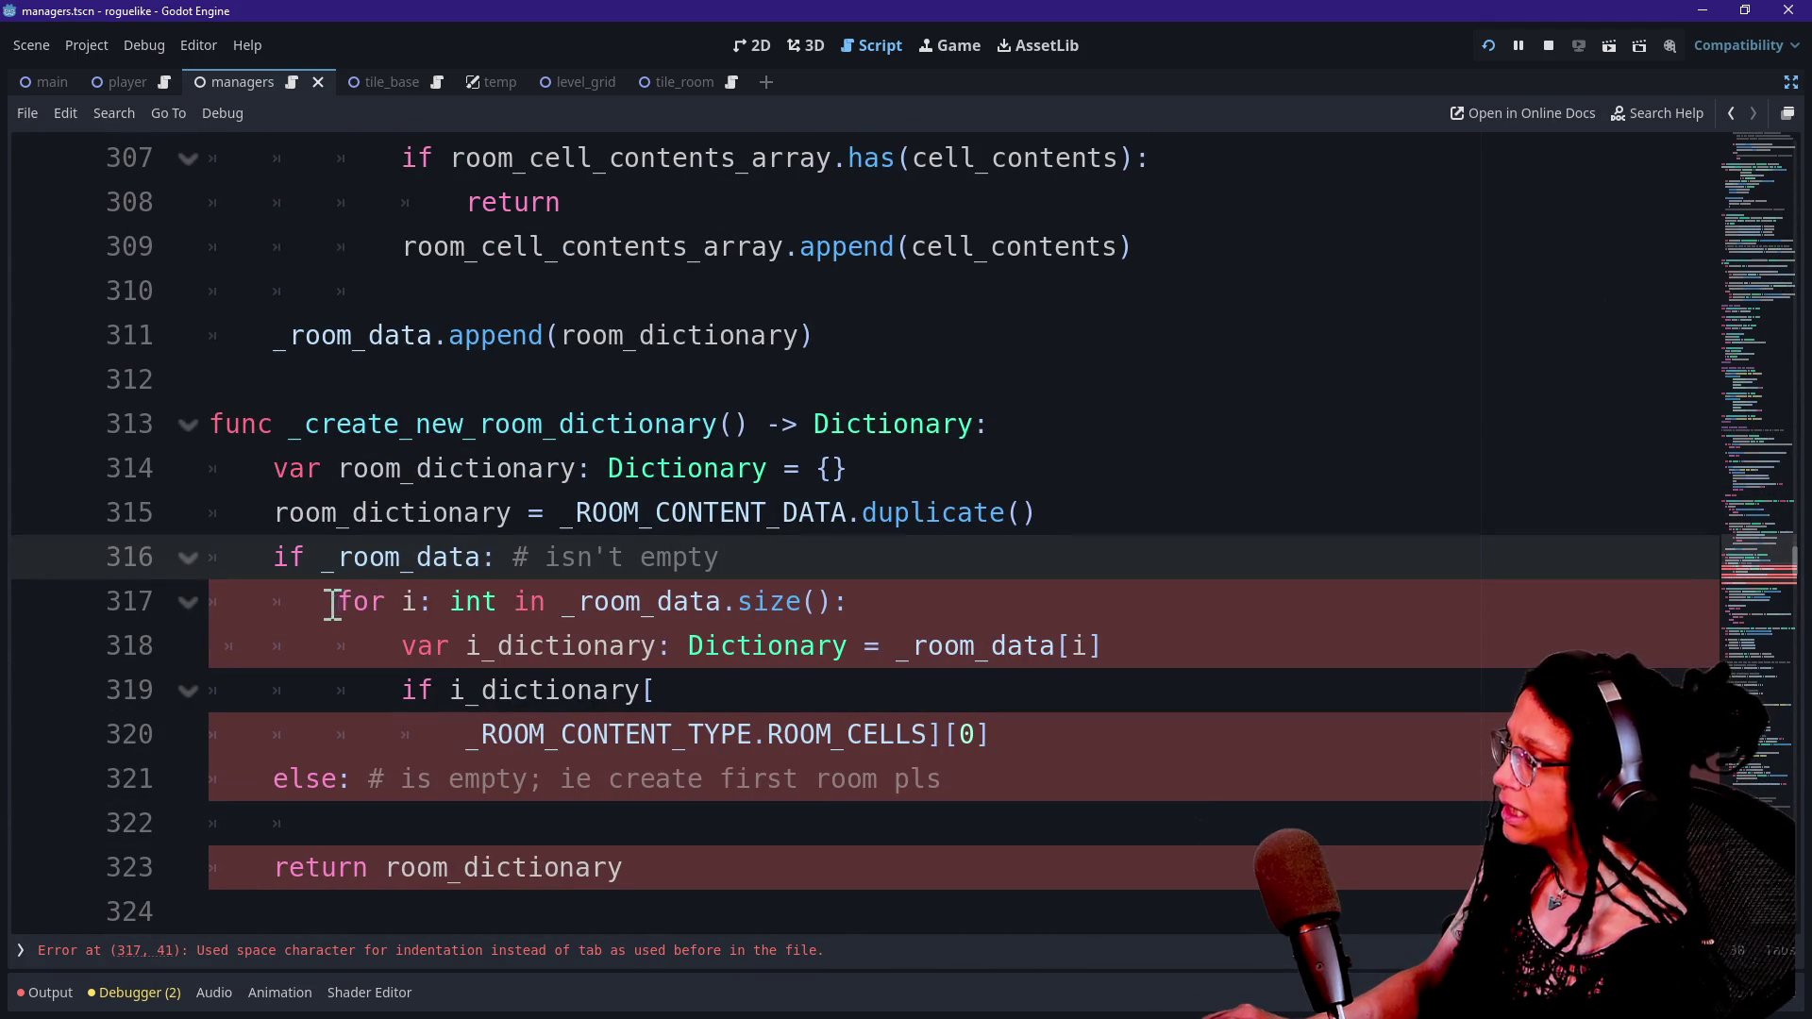
pyautogui.moveTo(332, 604); pyautogui.dragTo(511, 601)
pyautogui.click(511, 601)
pyautogui.press('Down')
pyautogui.press('Down')
pyautogui.press('Down')
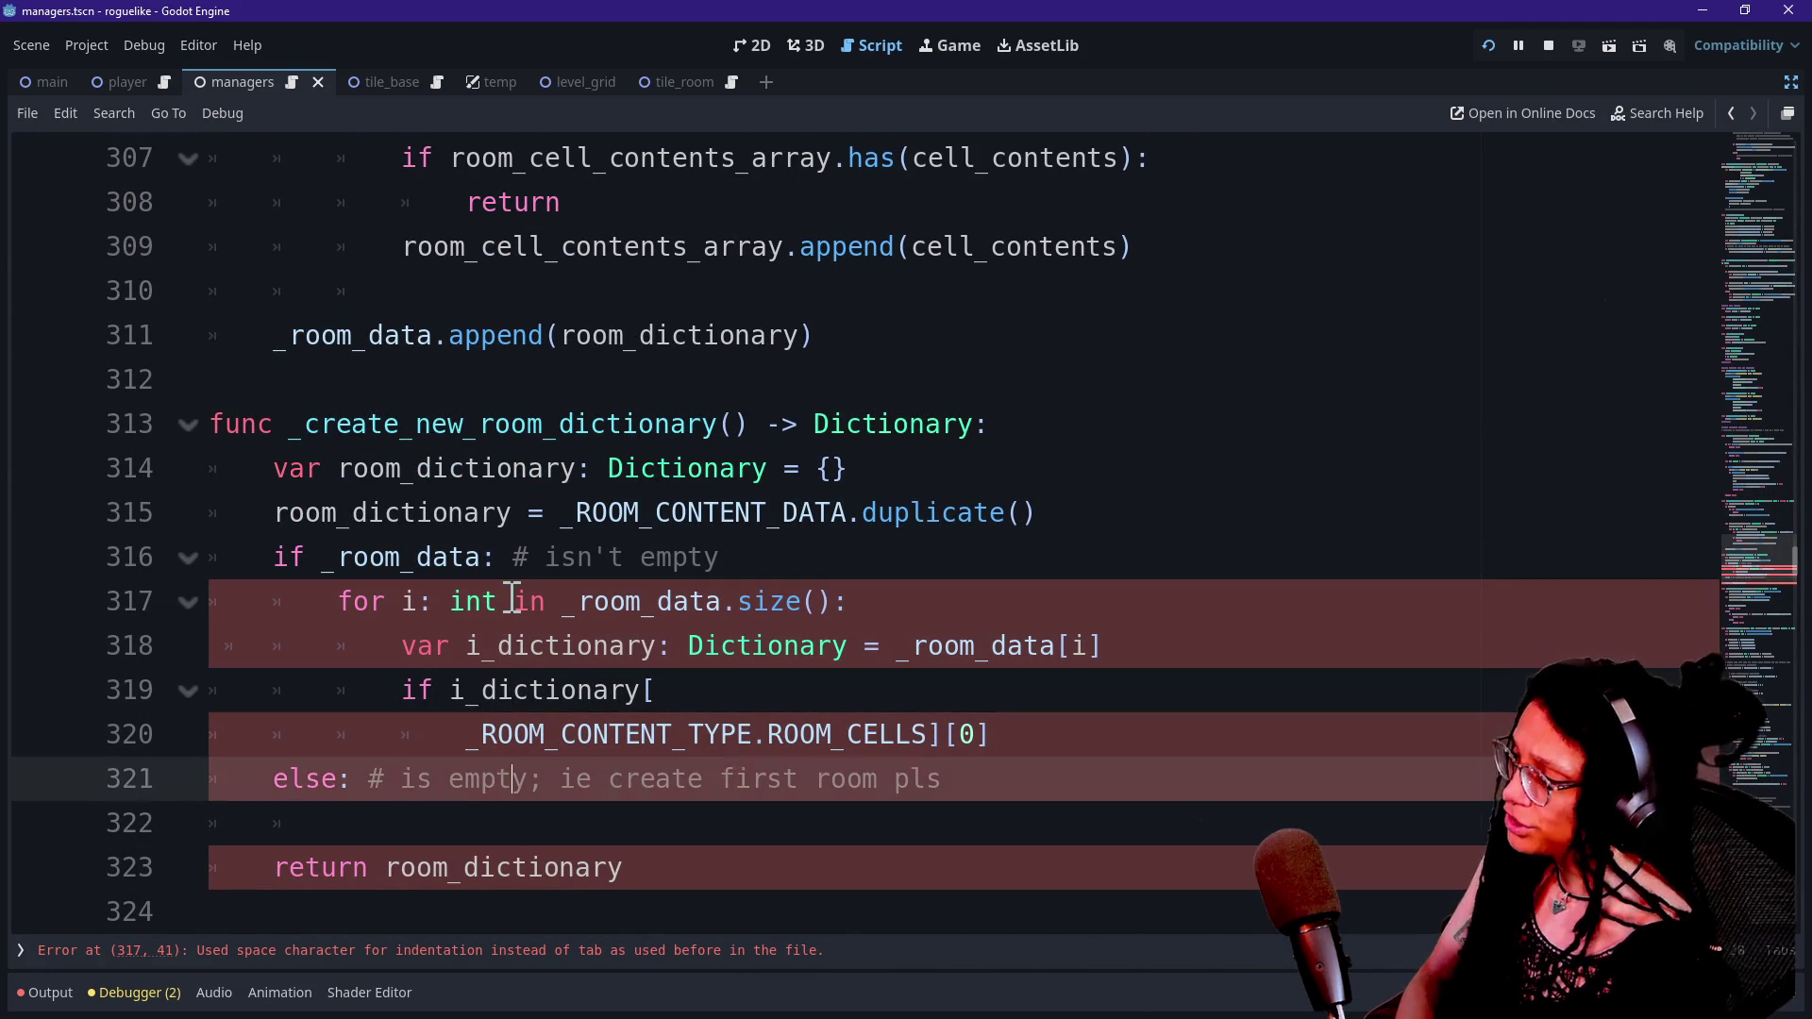
pyautogui.press('Down')
pyautogui.press('Down')
pyautogui.press('Down')
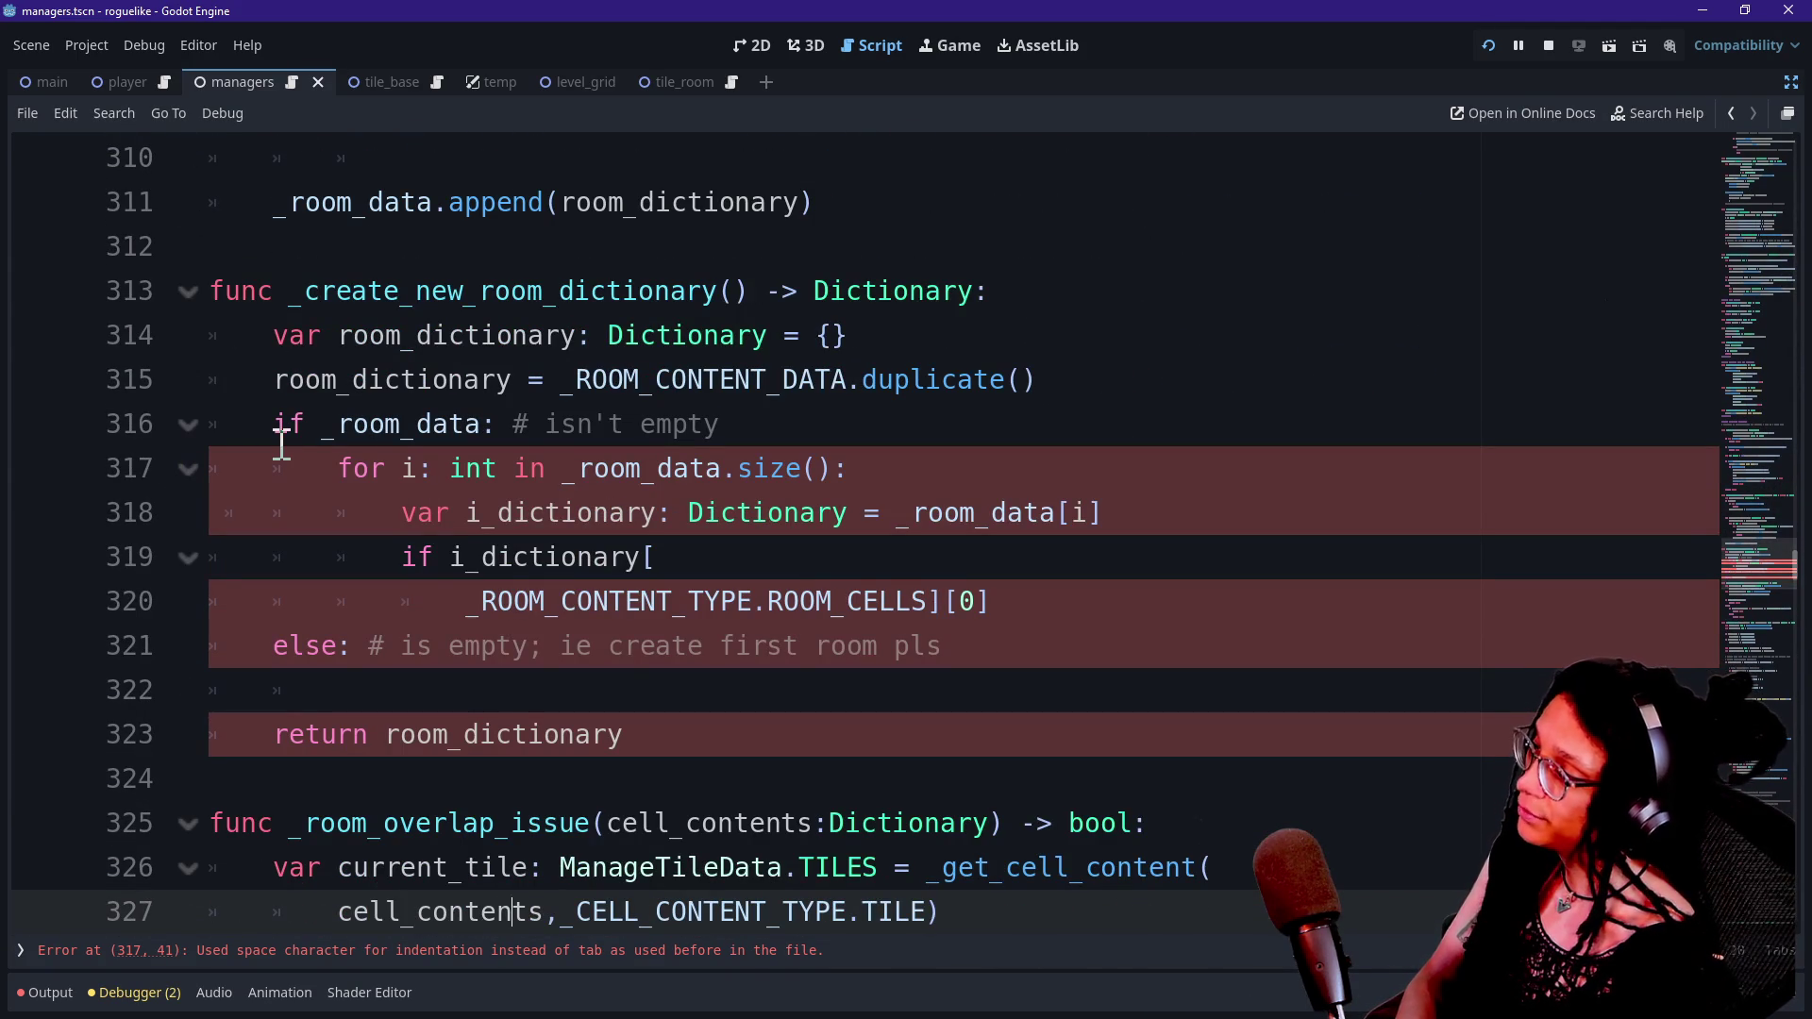
pyautogui.click(340, 468)
# Re-indent the for loop on line 317 with a tab and save the script.
pyautogui.press('BackSpace')
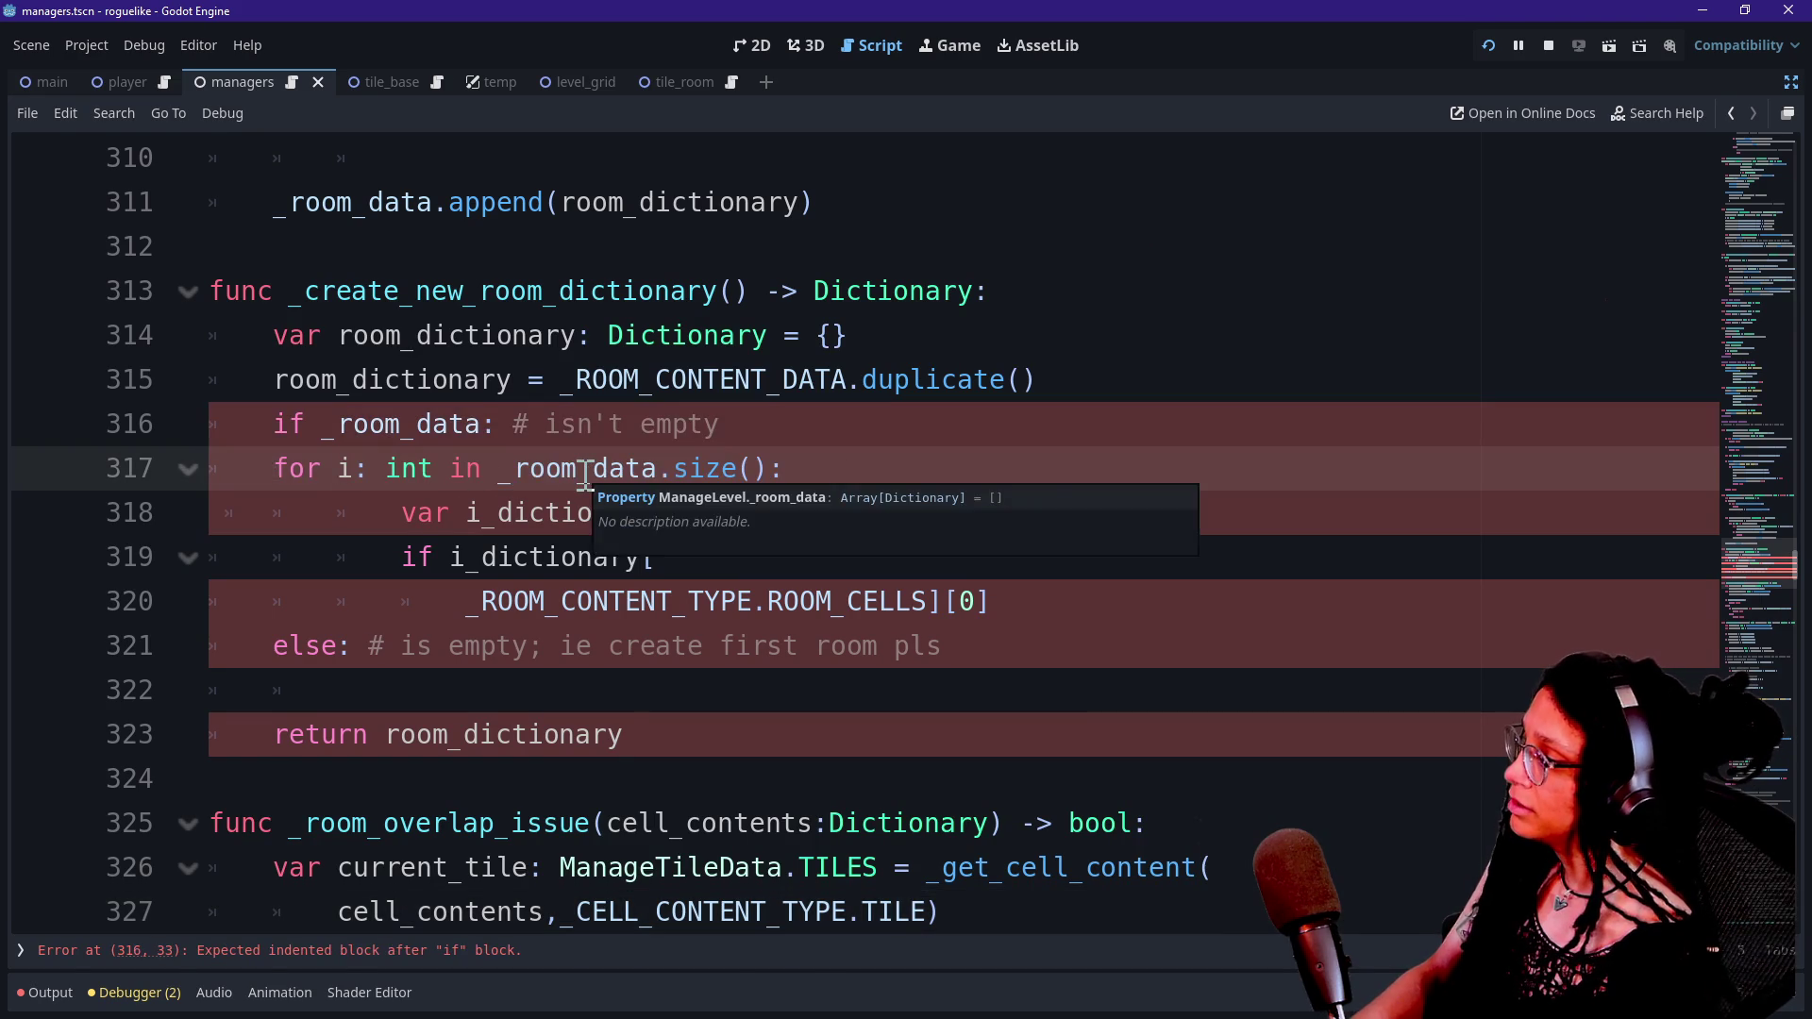
pyautogui.press('Tab')
pyautogui.click(560, 468)
pyautogui.click(341, 468)
pyautogui.press('BackSpace')
pyautogui.press('BackSpace')
pyautogui.press('BackSpace')
pyautogui.hotkey('ctrl', 'z')
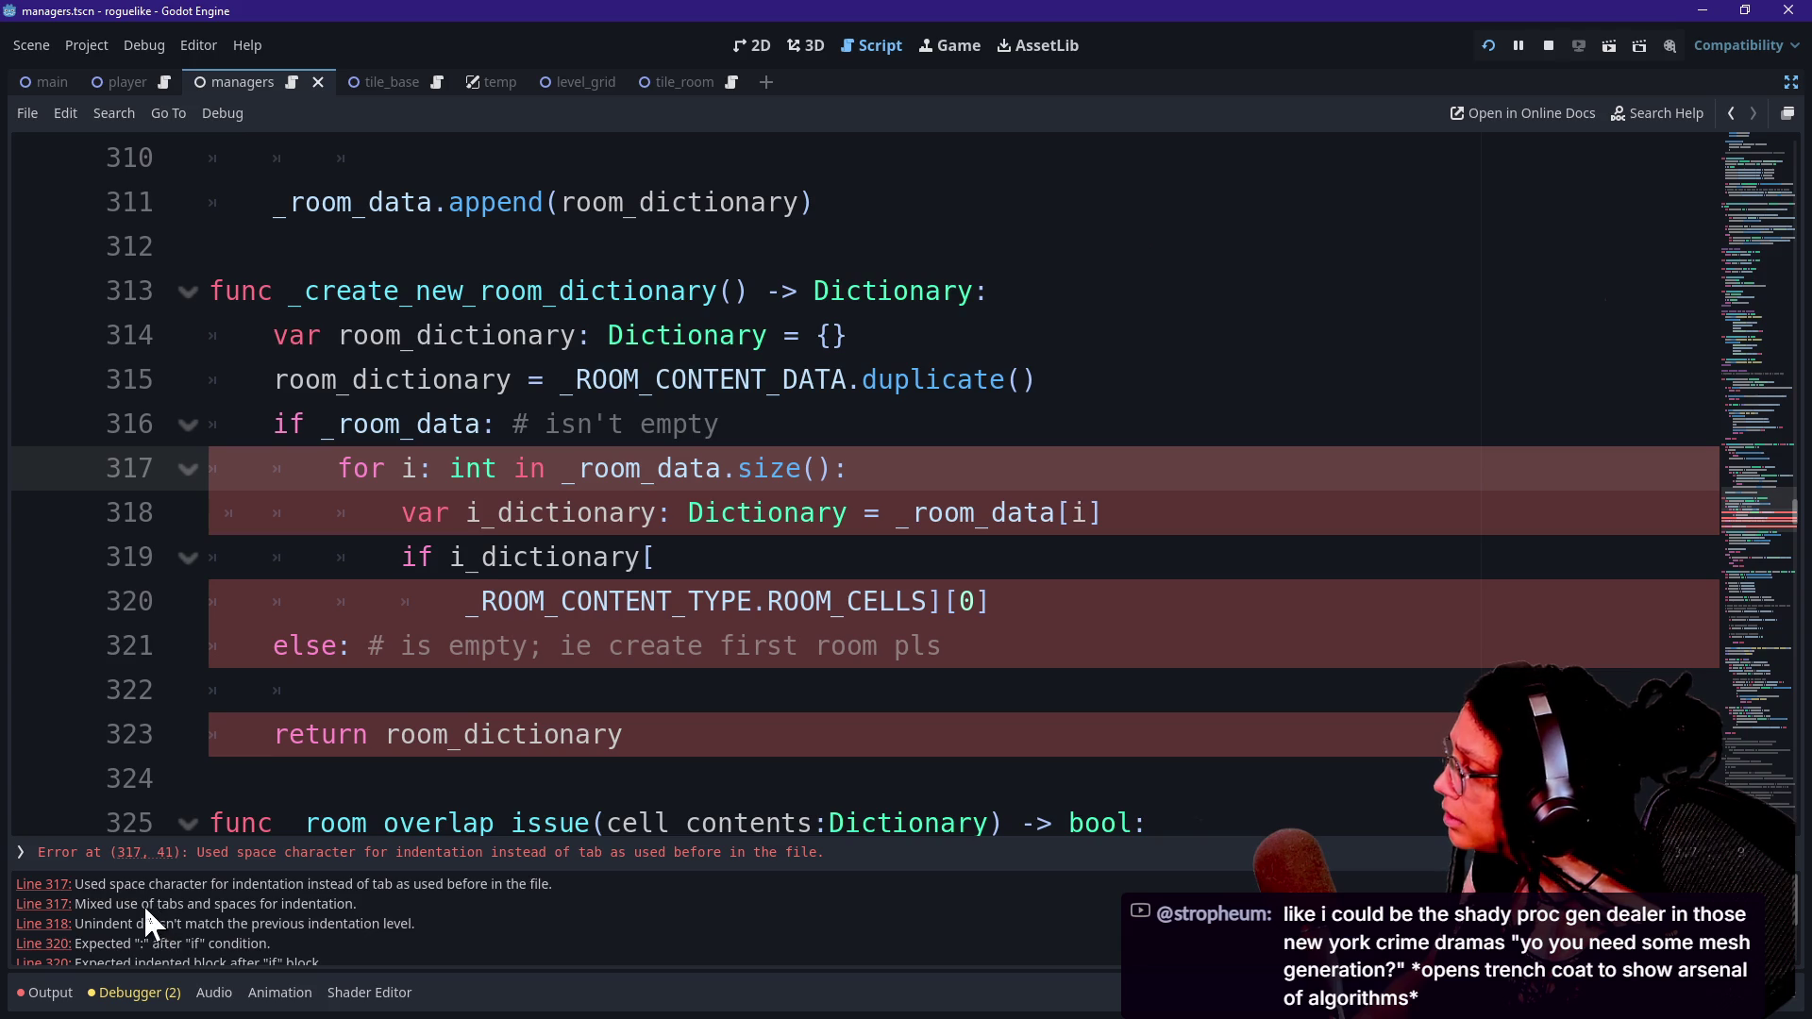
pyautogui.click(459, 521)
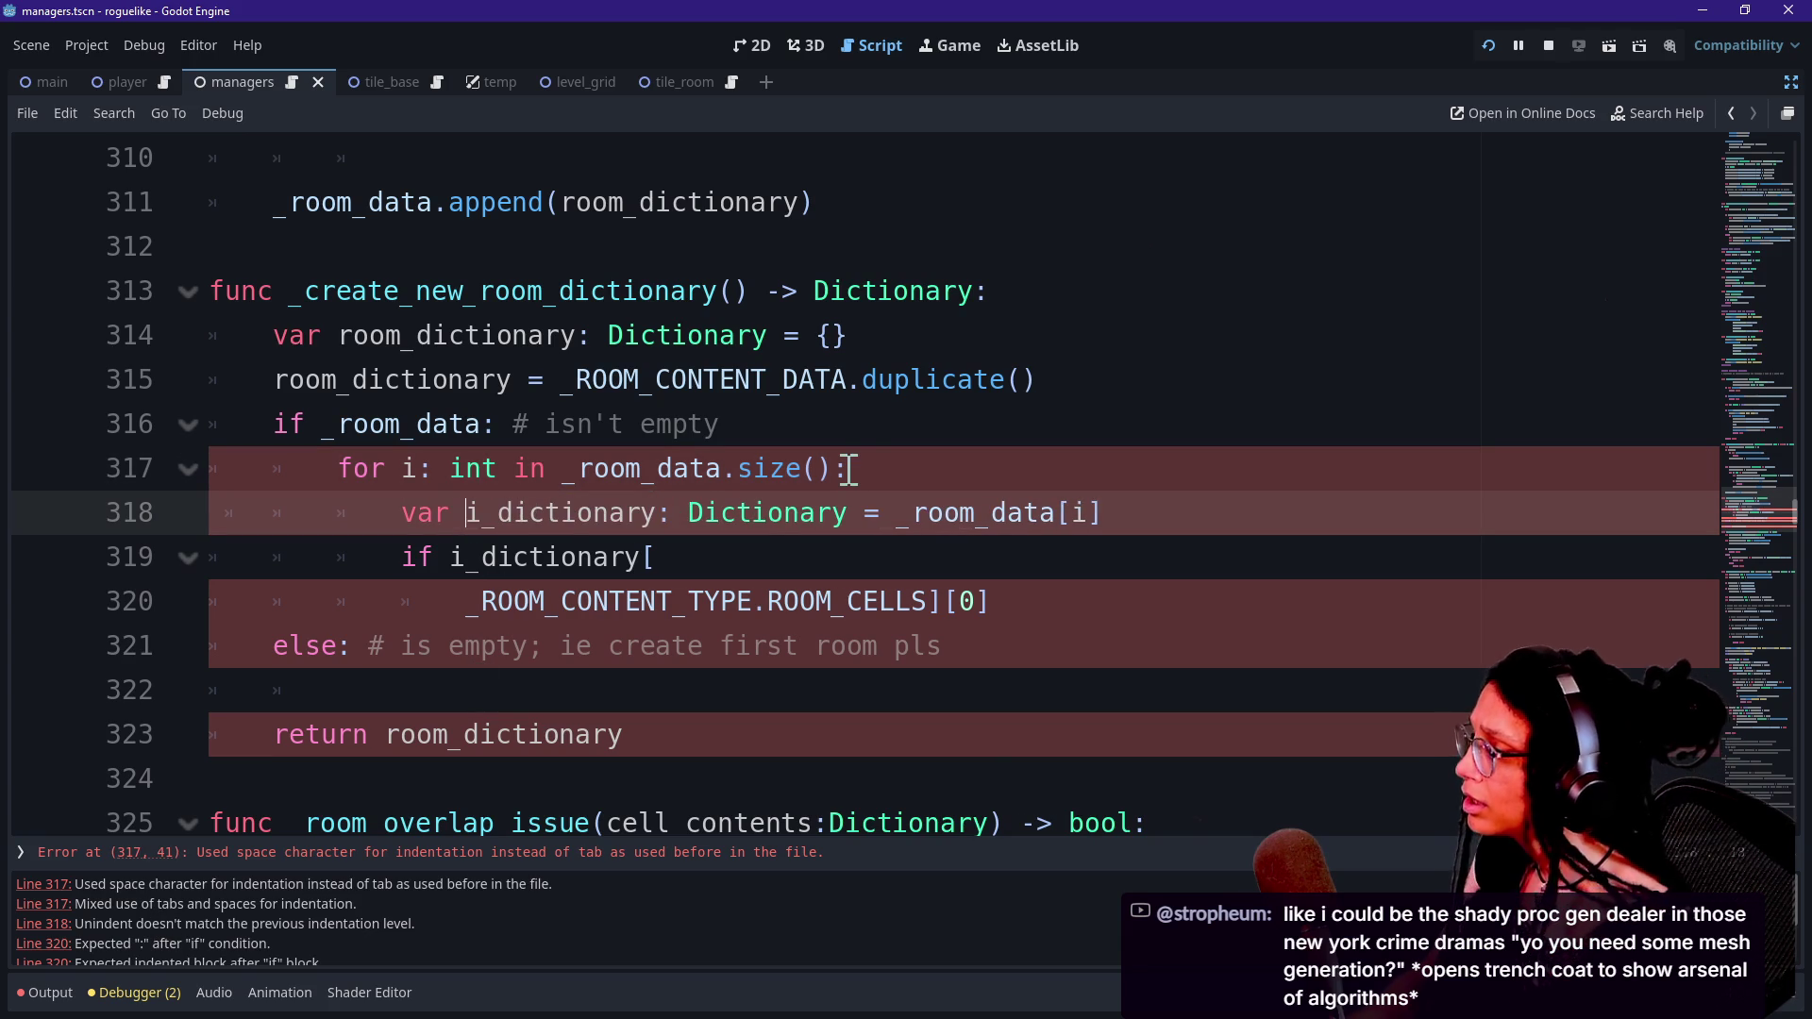
pyautogui.hotkey('ctrl', 's')
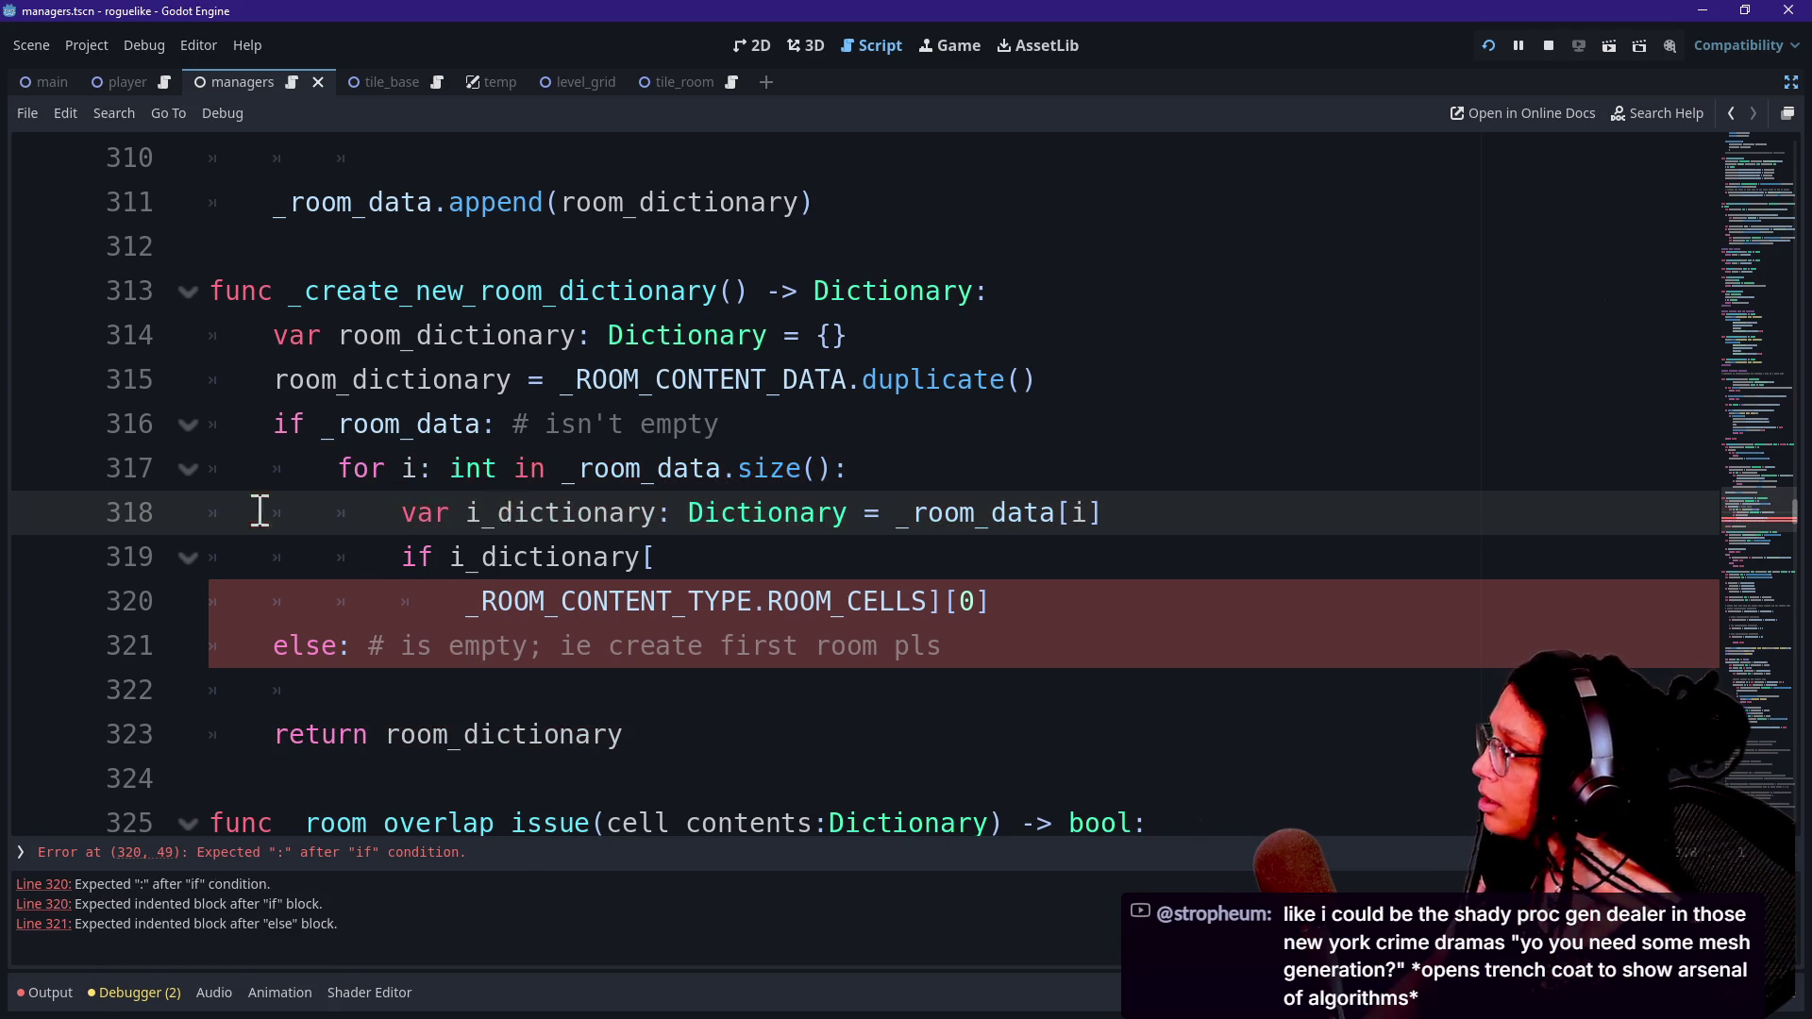
pyautogui.click(1063, 469)
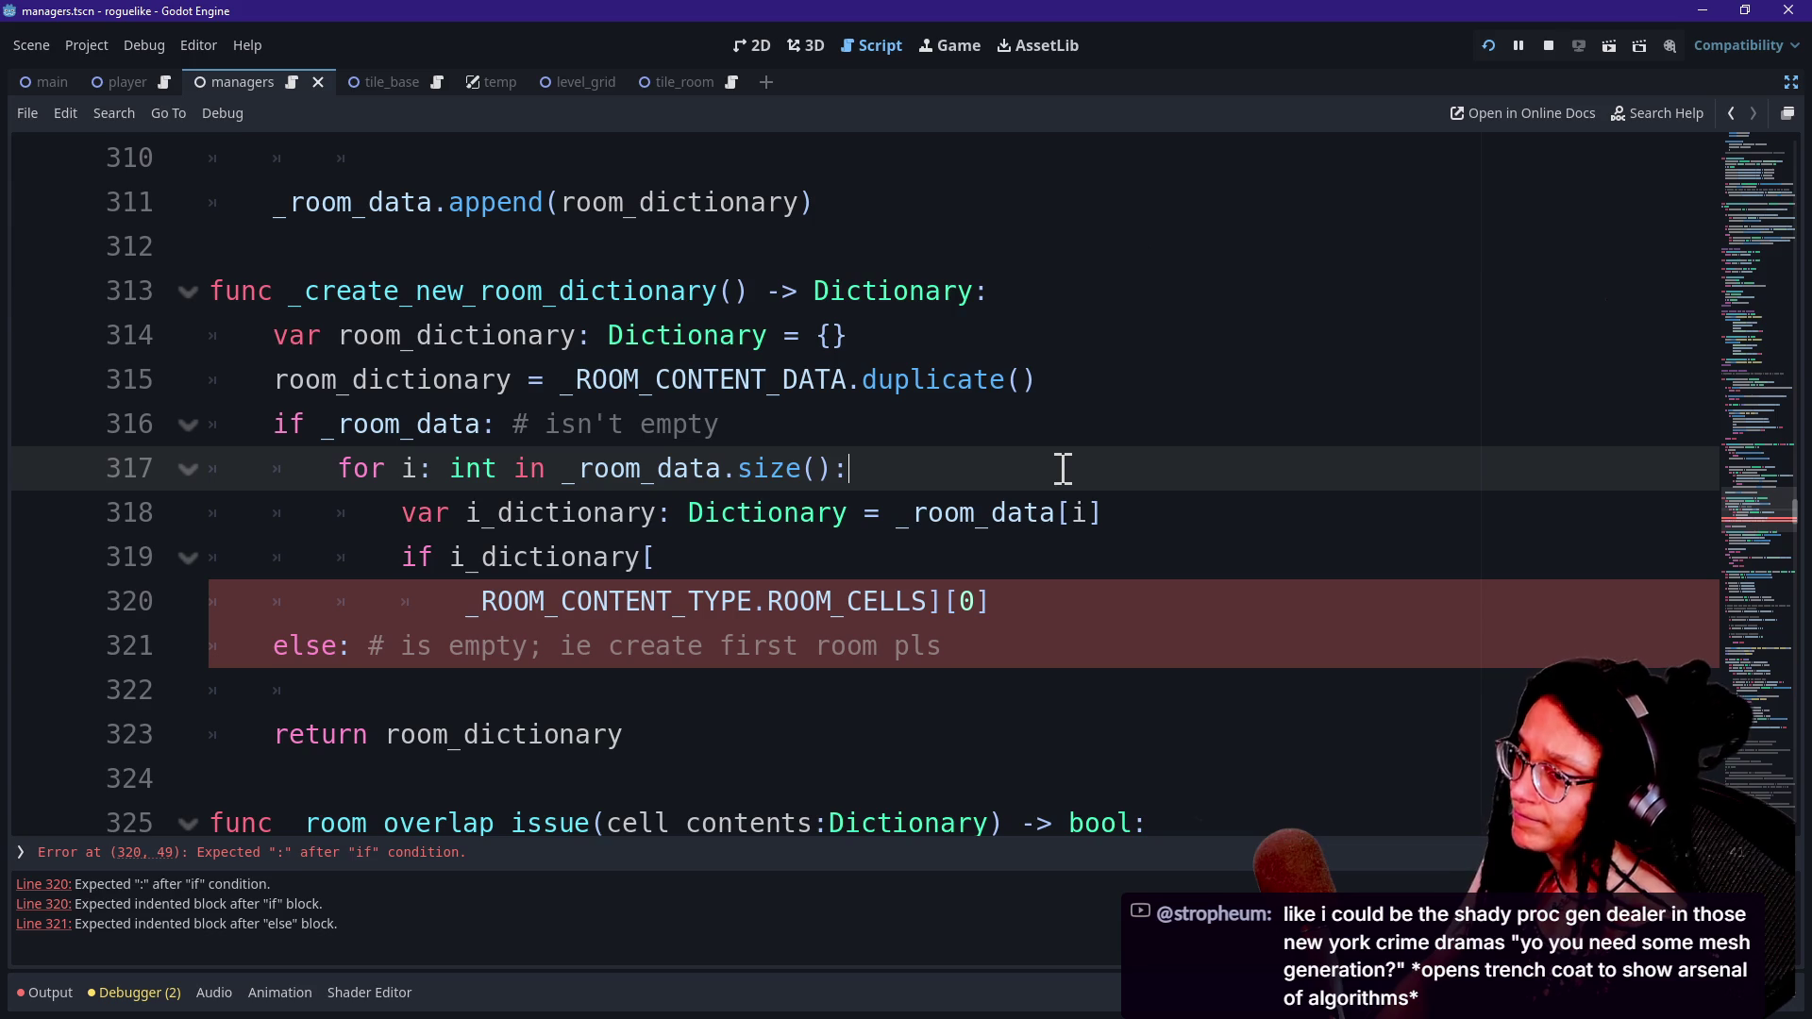
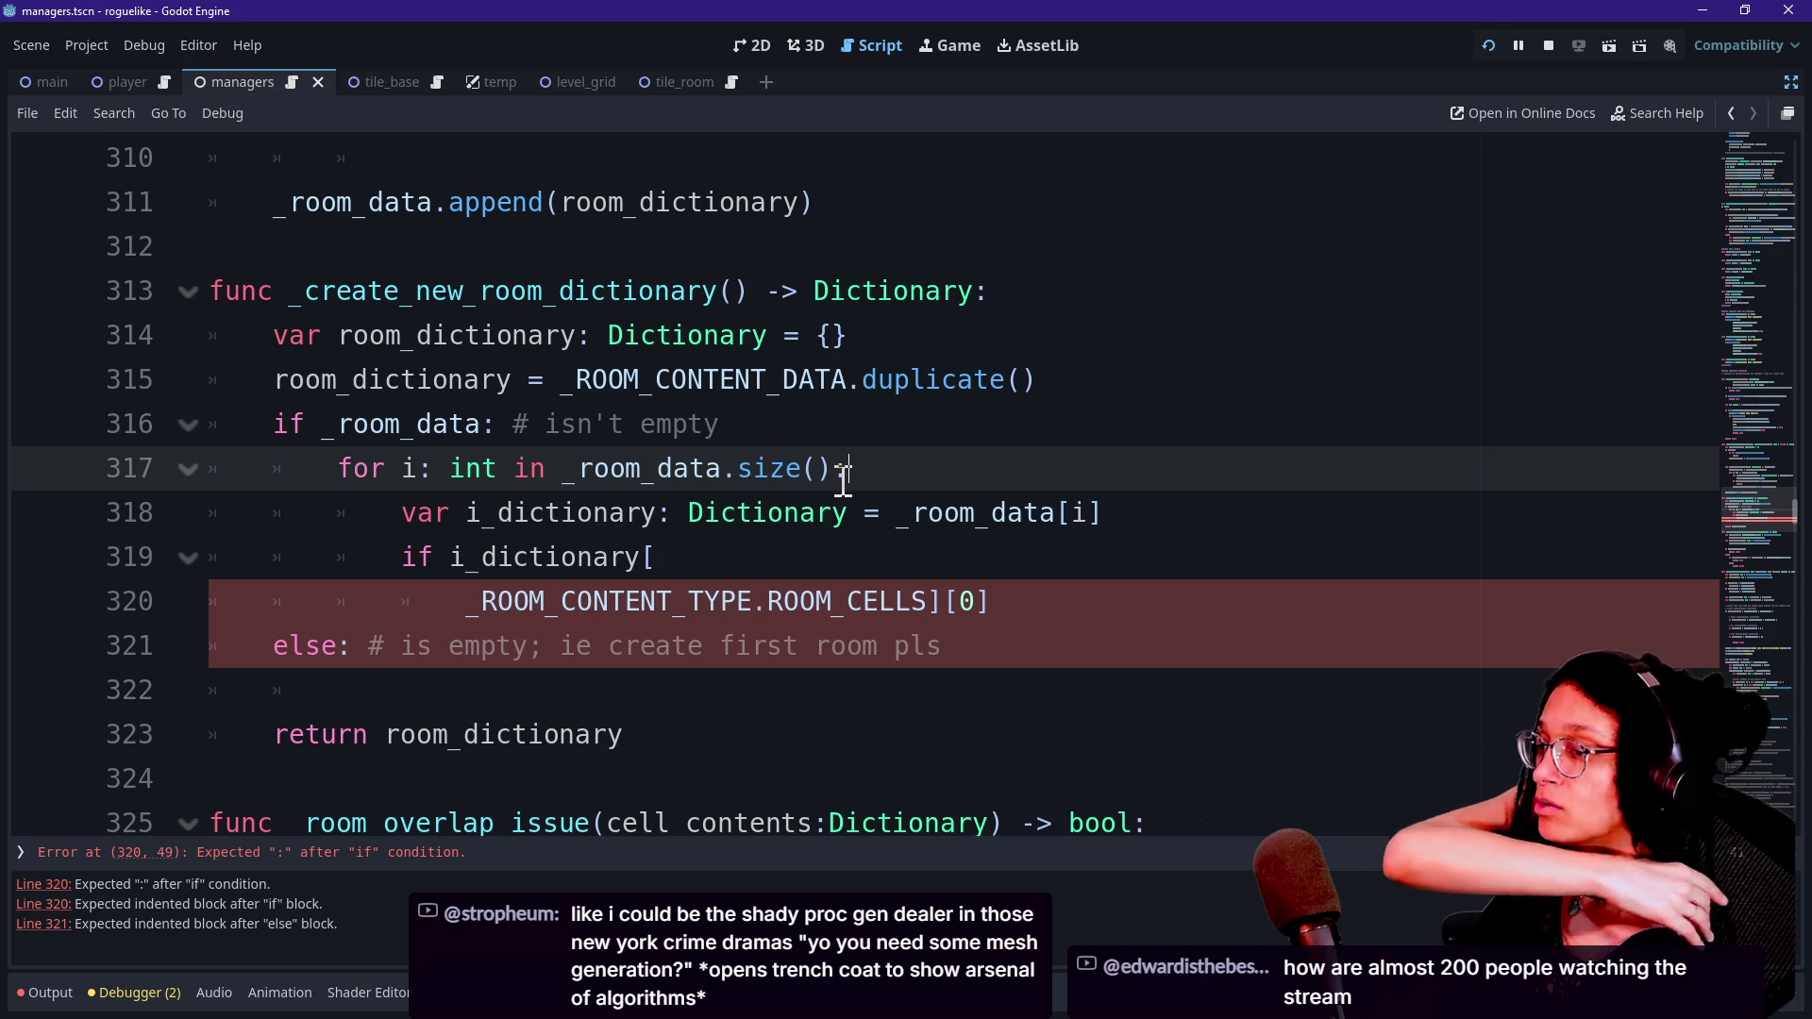
# Review the empty else block and unfinished if condition in _create_new_room_dictionary.
pyautogui.click(958, 375)
pyautogui.click(829, 593)
pyautogui.press('Down')
pyautogui.press('Down')
pyautogui.press('Down')
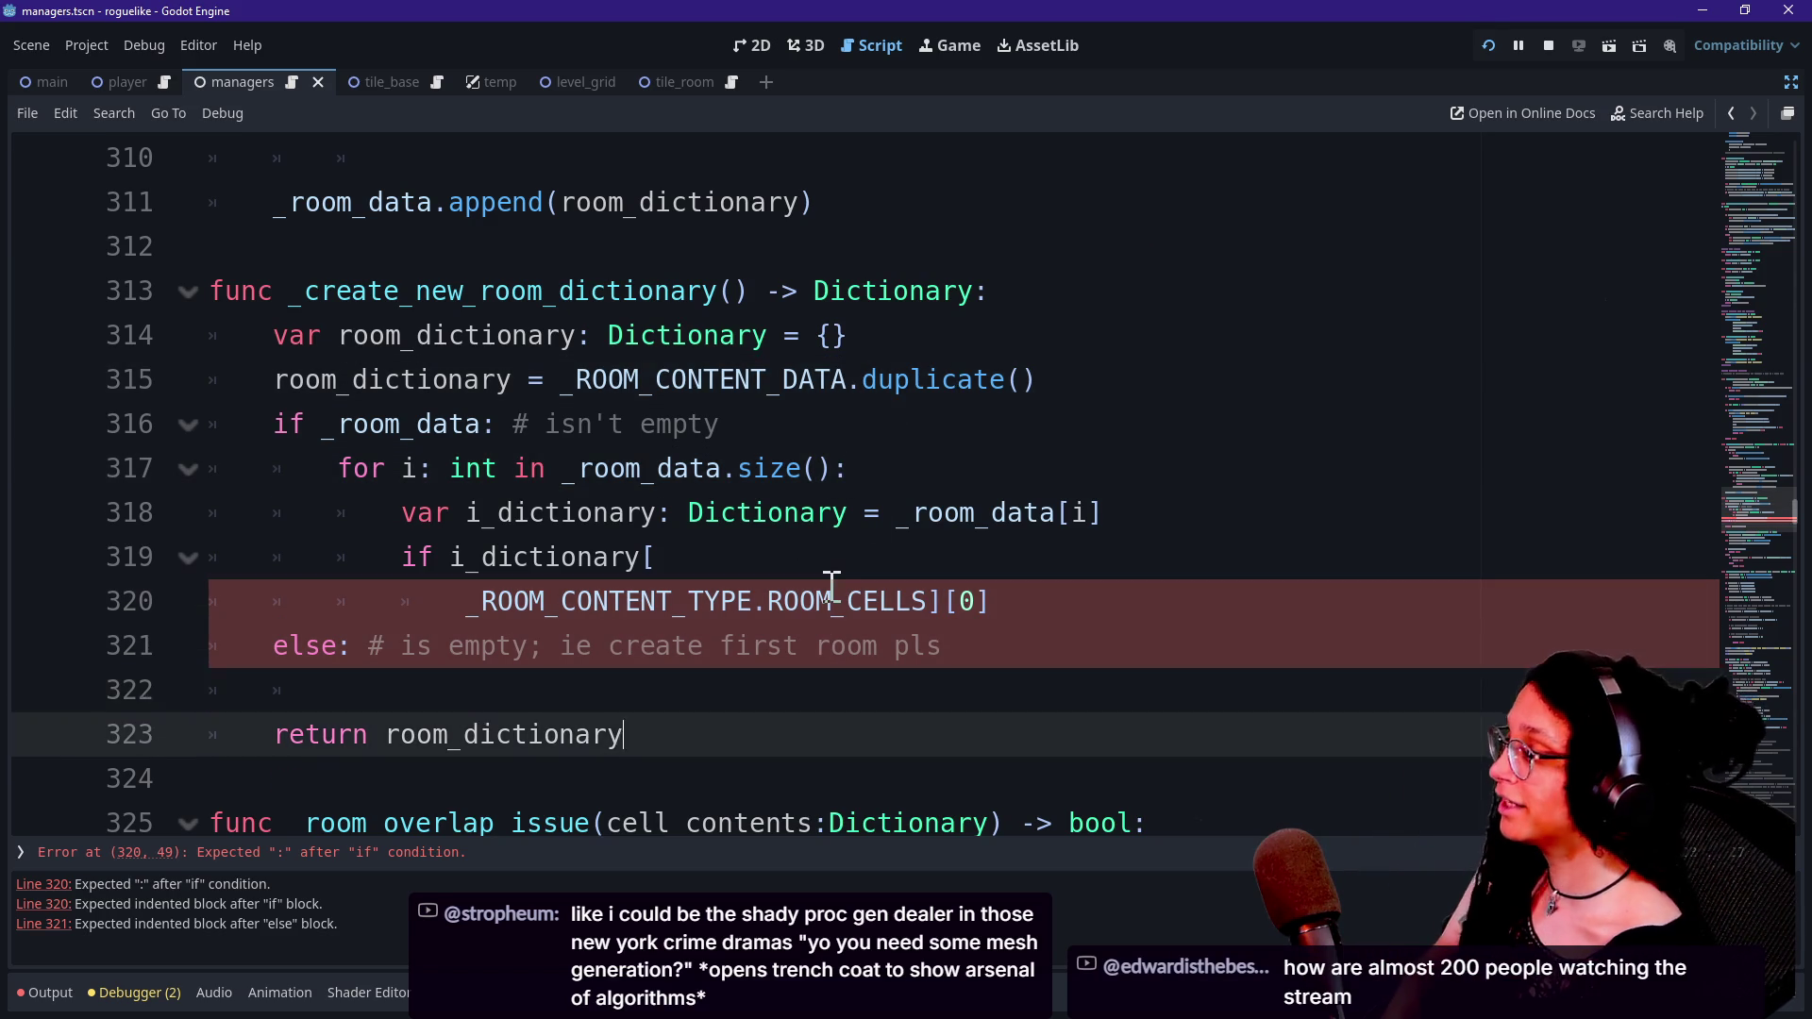
pyautogui.press('Up')
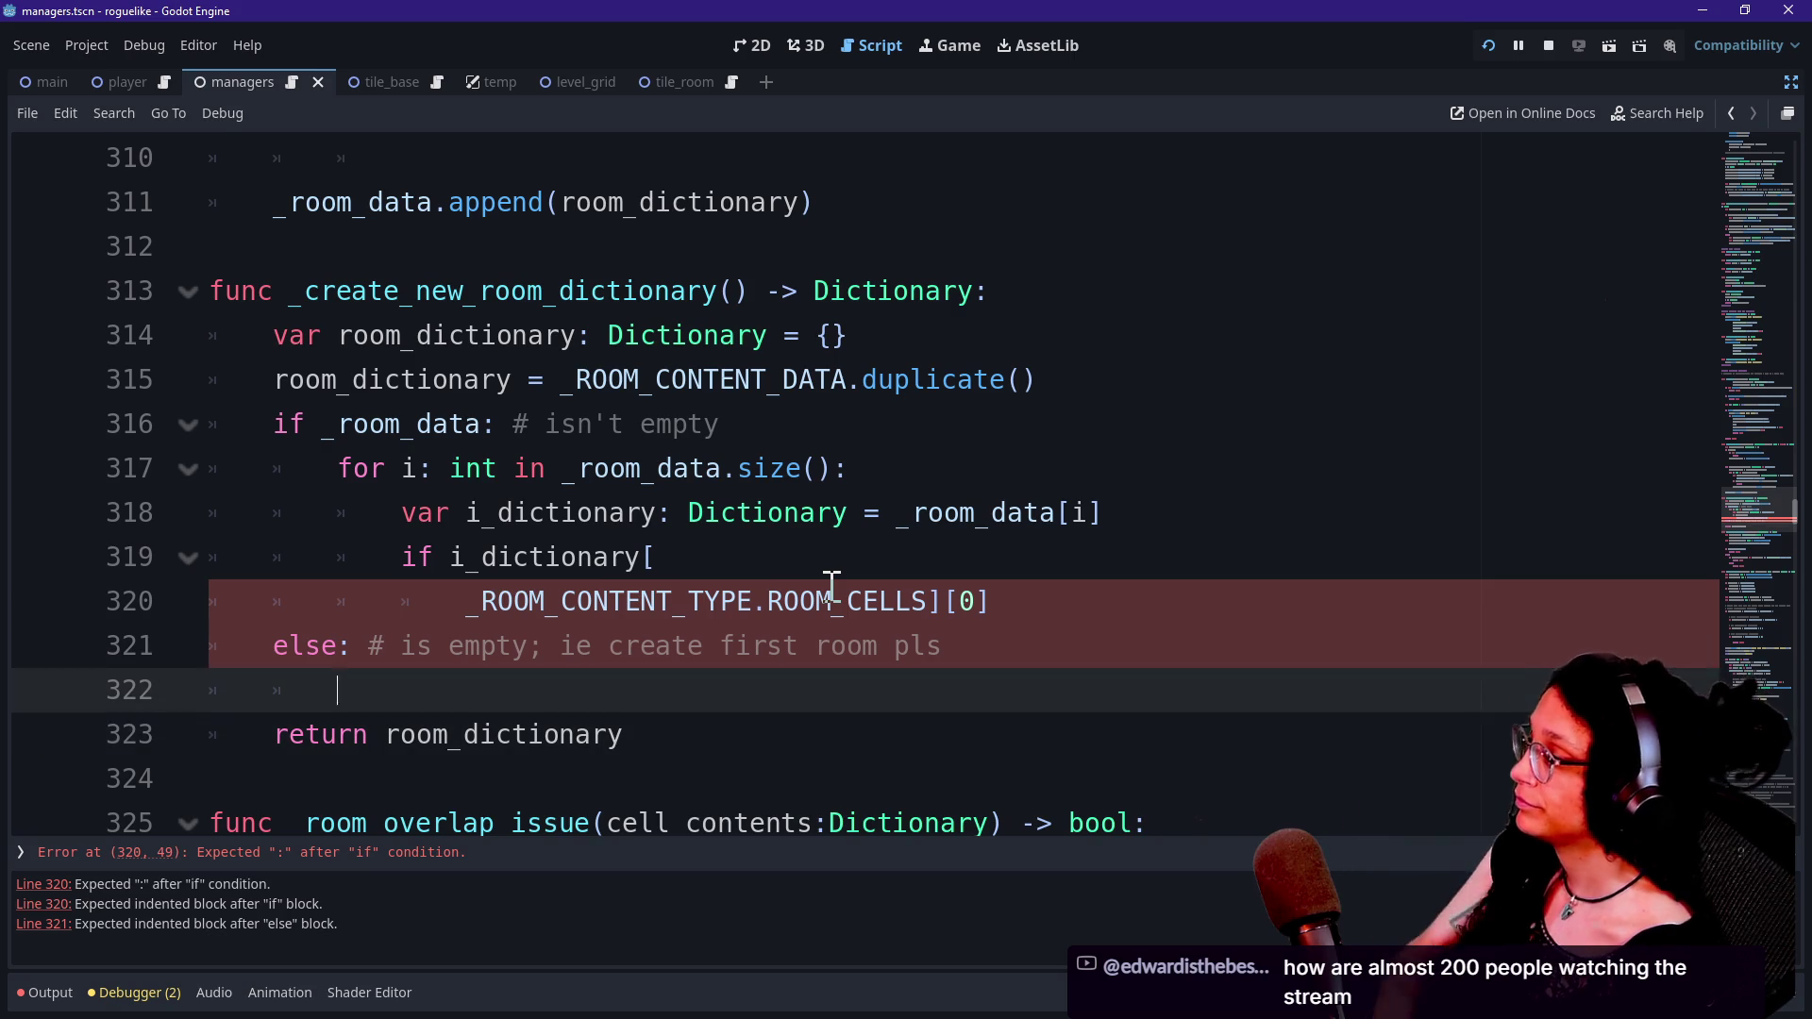
pyautogui.press('Down')
pyautogui.press('Down')
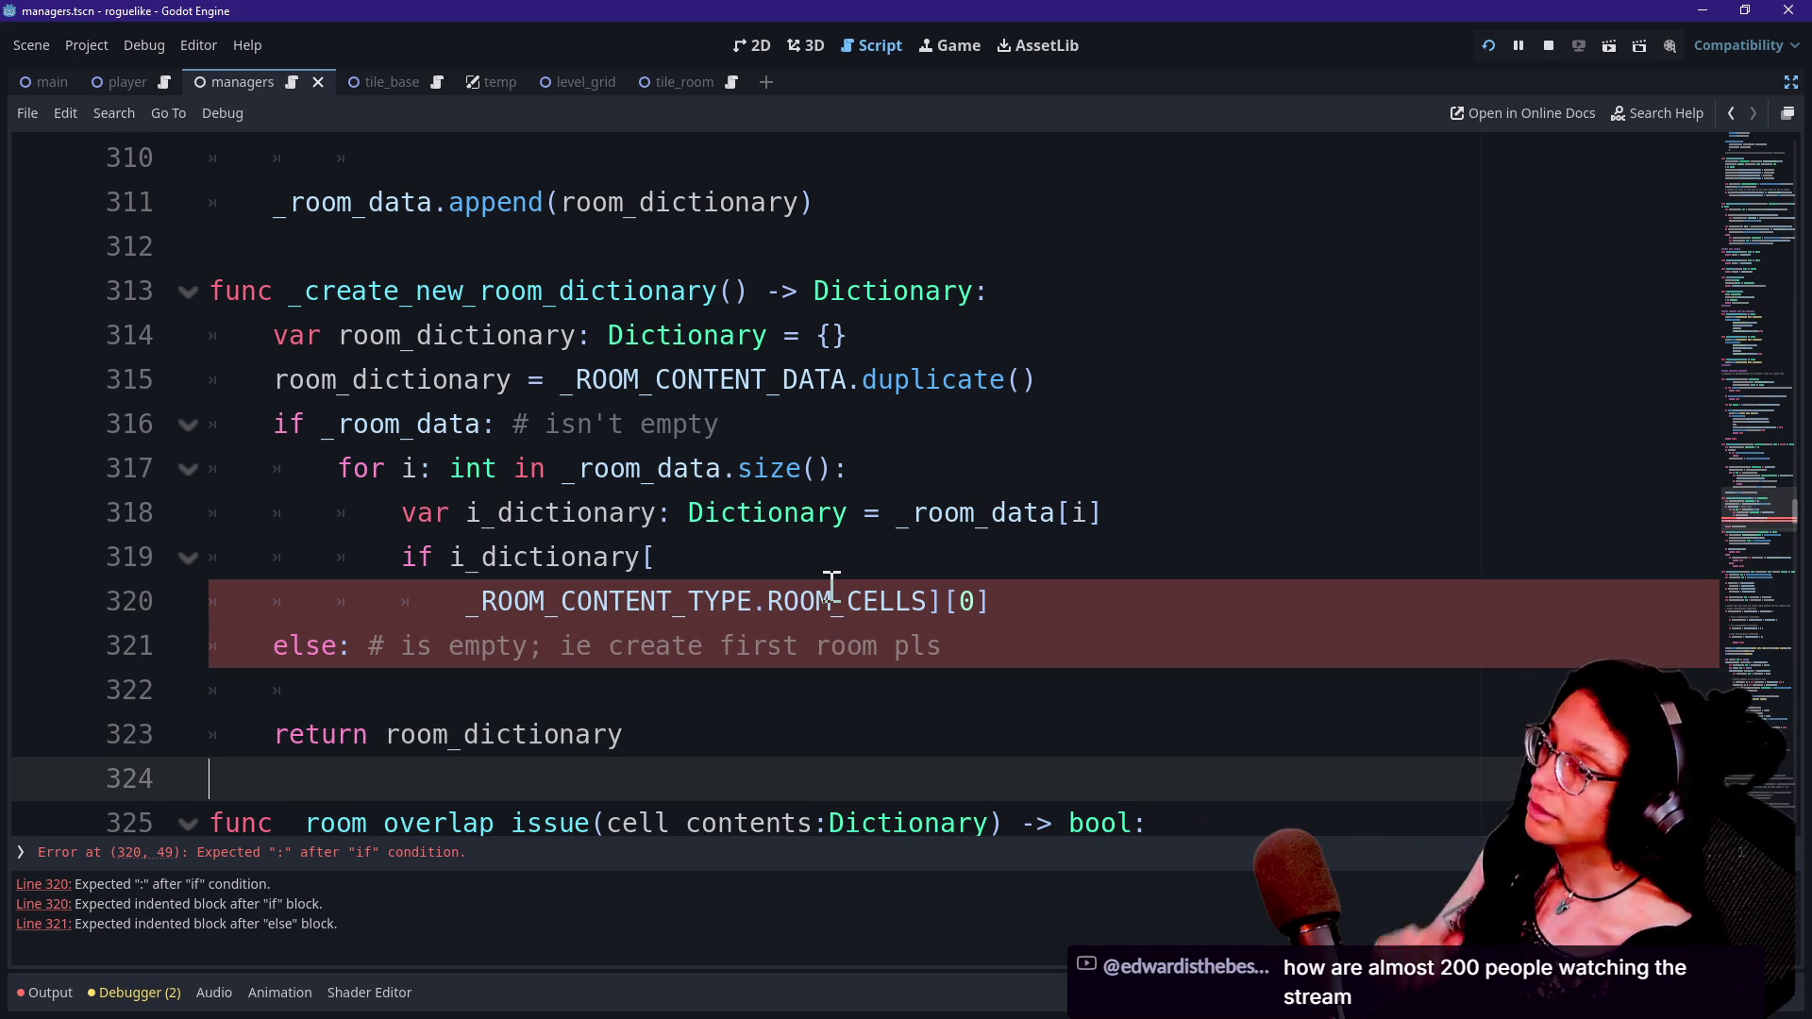
pyautogui.moveTo(831, 585)
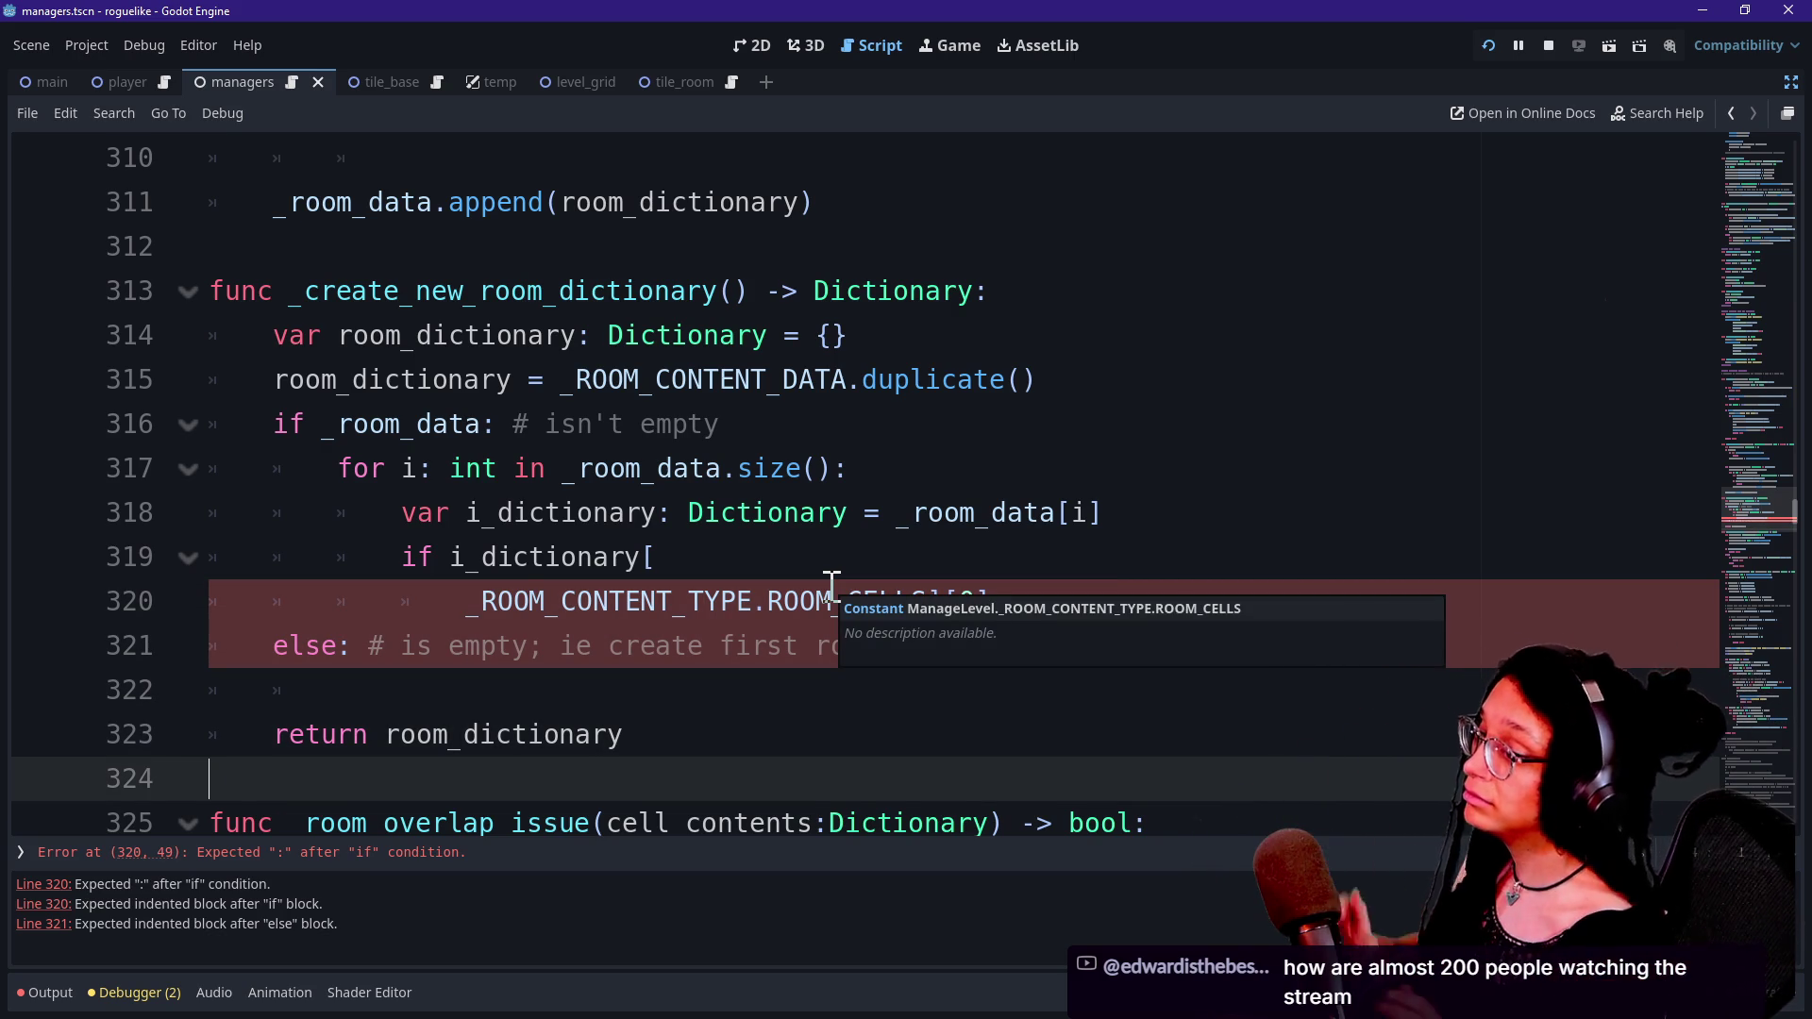
pyautogui.press('Up')
pyautogui.press('Up')
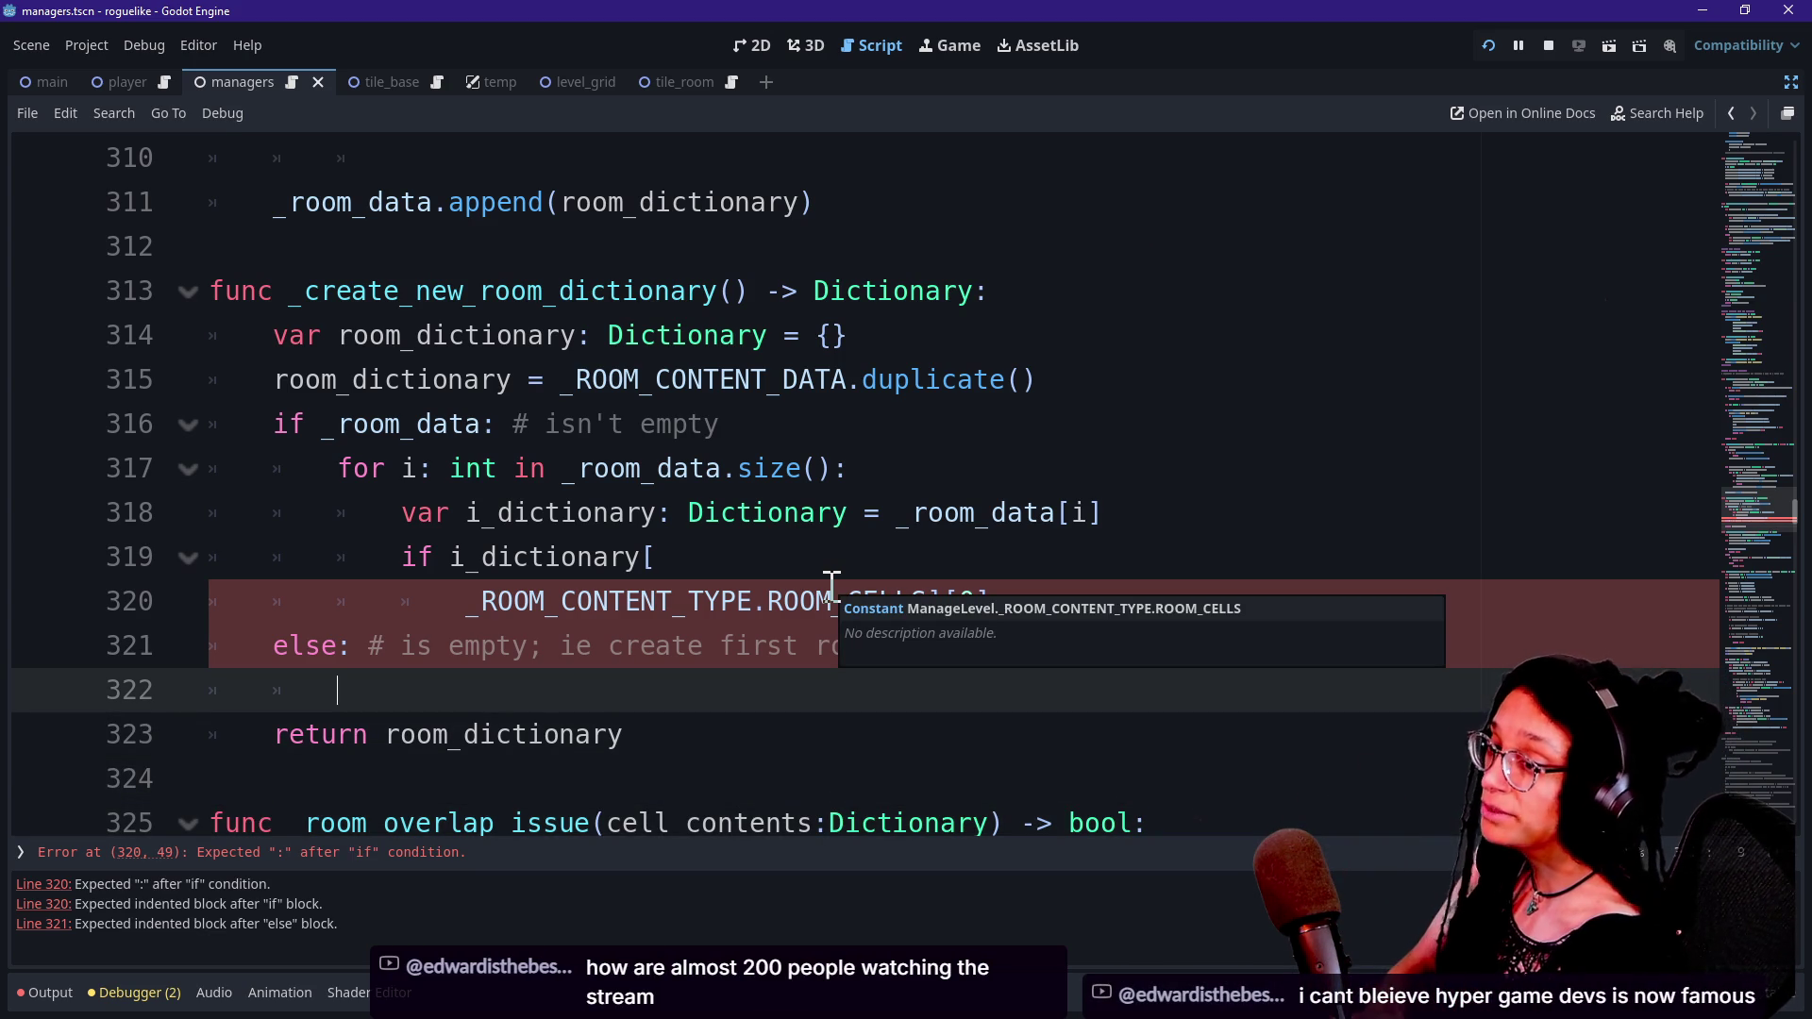
pyautogui.press('Down')
pyautogui.press('Down')
pyautogui.press('Up')
pyautogui.press('Up')
pyautogui.press('Up')
pyautogui.press('Down')
pyautogui.press('Down')
pyautogui.press('Down')
pyautogui.press('Up')
pyautogui.press('Up')
pyautogui.press('Down')
pyautogui.press('Down')
pyautogui.press('Down')
pyautogui.press('Up')
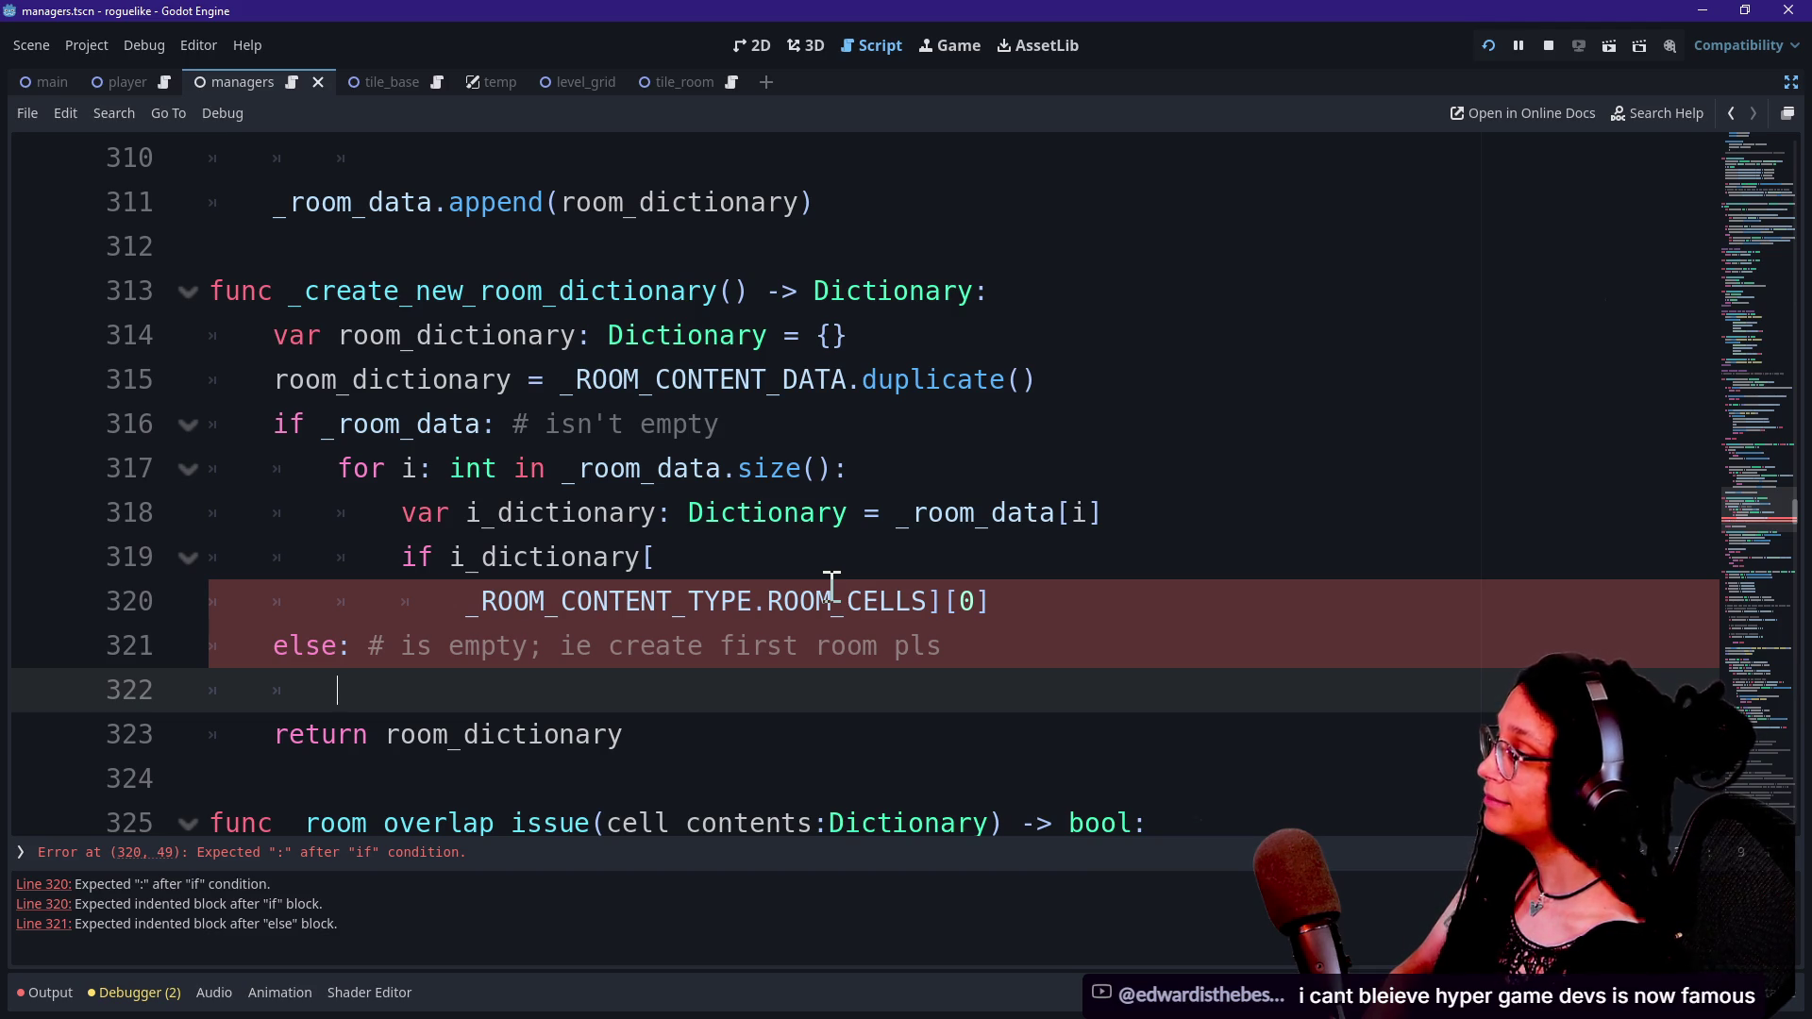
# Highlight the _room_data check, the for loop header and the i_dictionary variable.
pyautogui.click(483, 427)
pyautogui.click(547, 427)
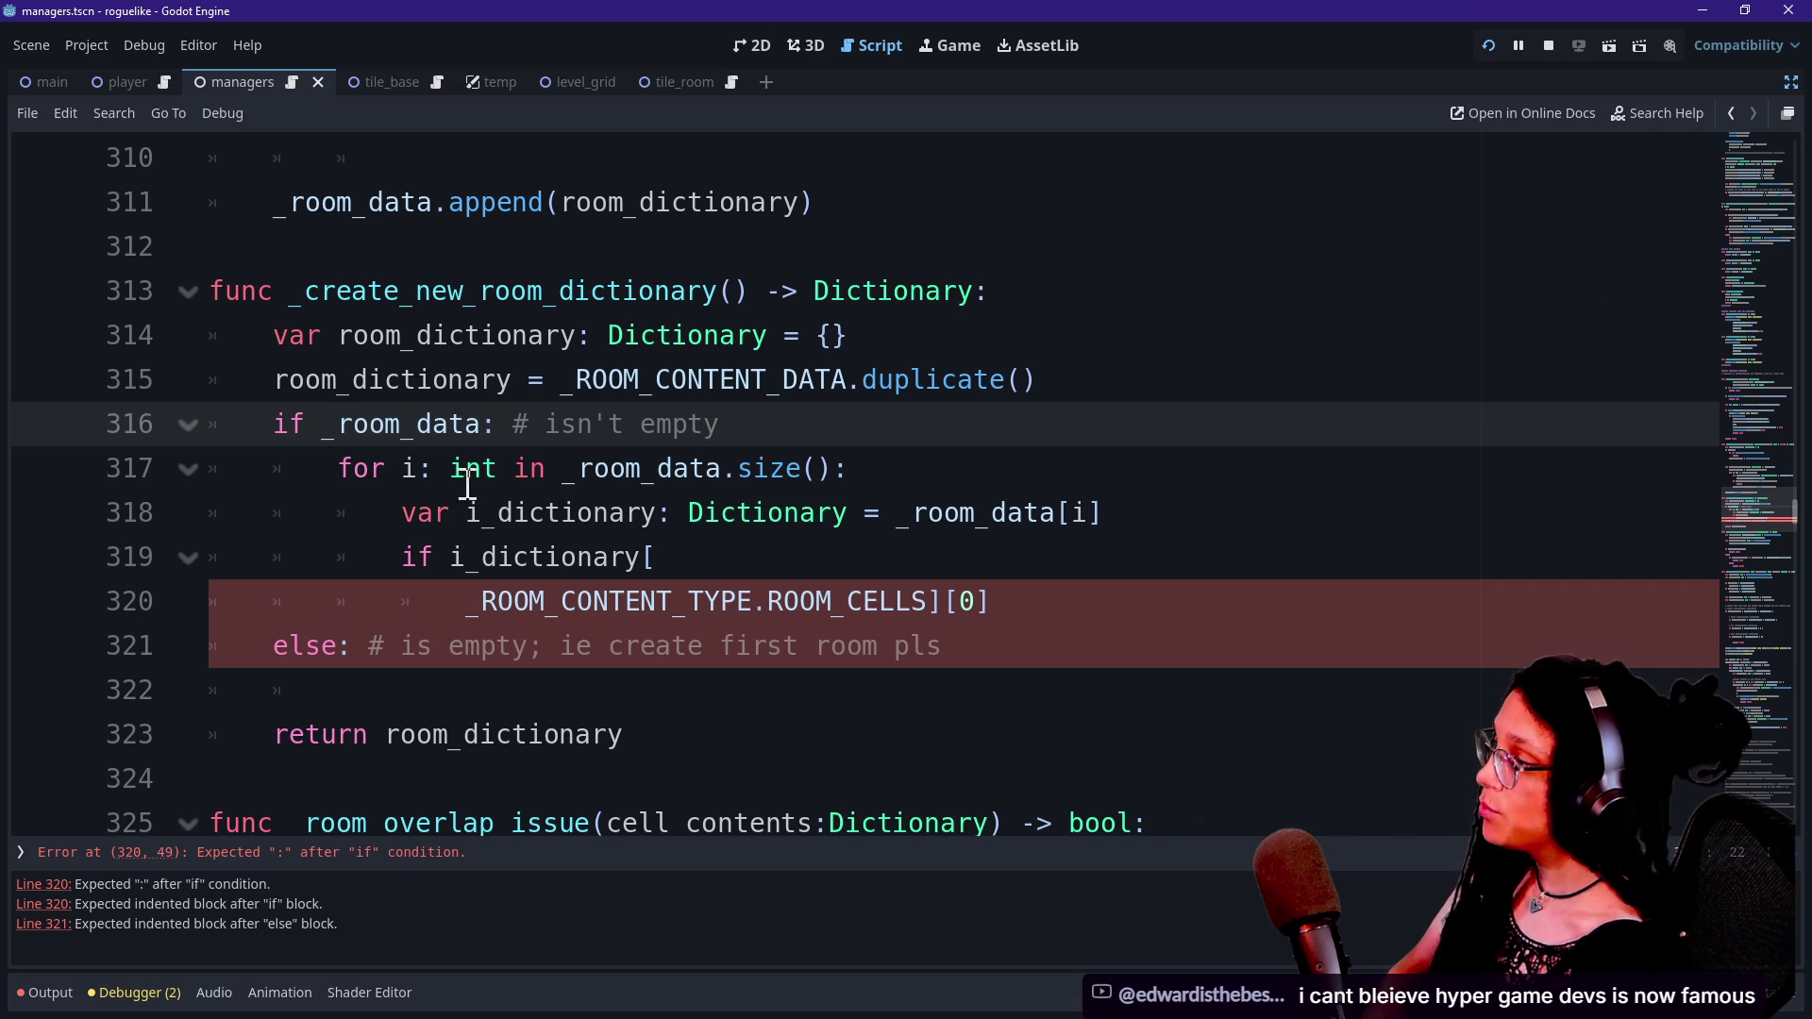
pyautogui.moveTo(514, 469); pyautogui.dragTo(690, 469)
pyautogui.click(690, 469)
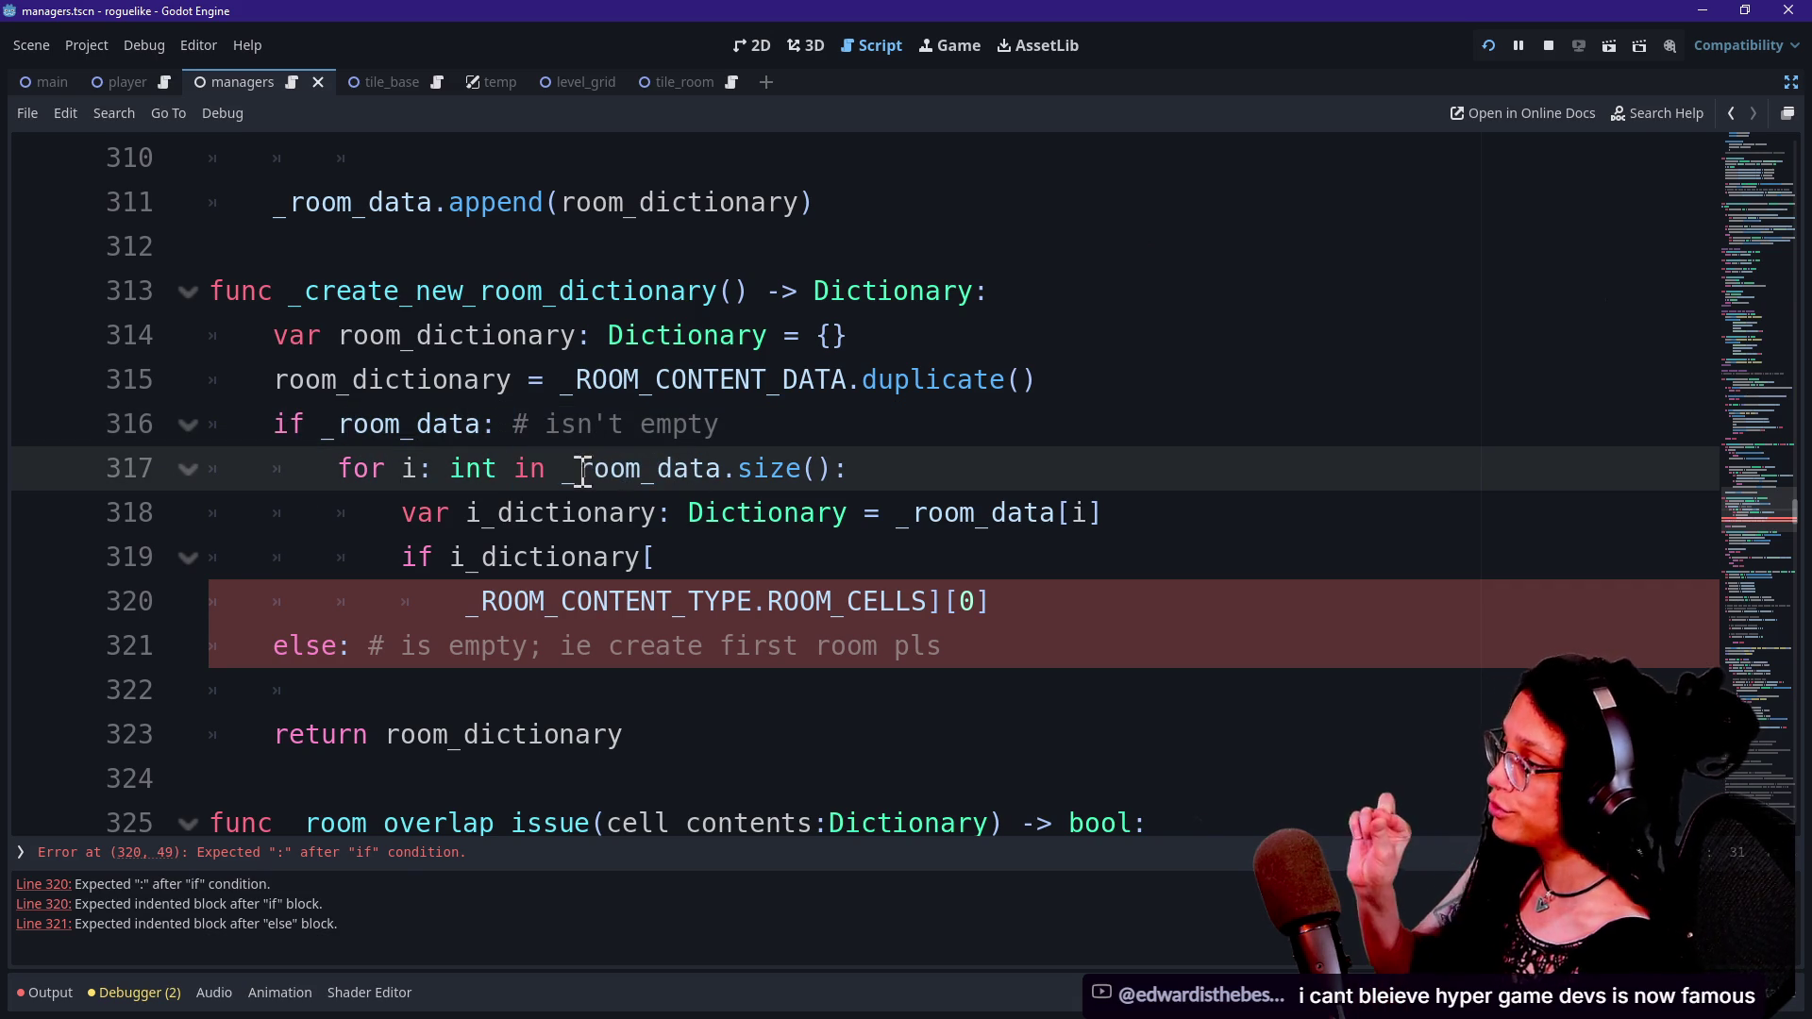
pyautogui.moveTo(472, 469); pyautogui.dragTo(770, 469)
pyautogui.click(804, 470)
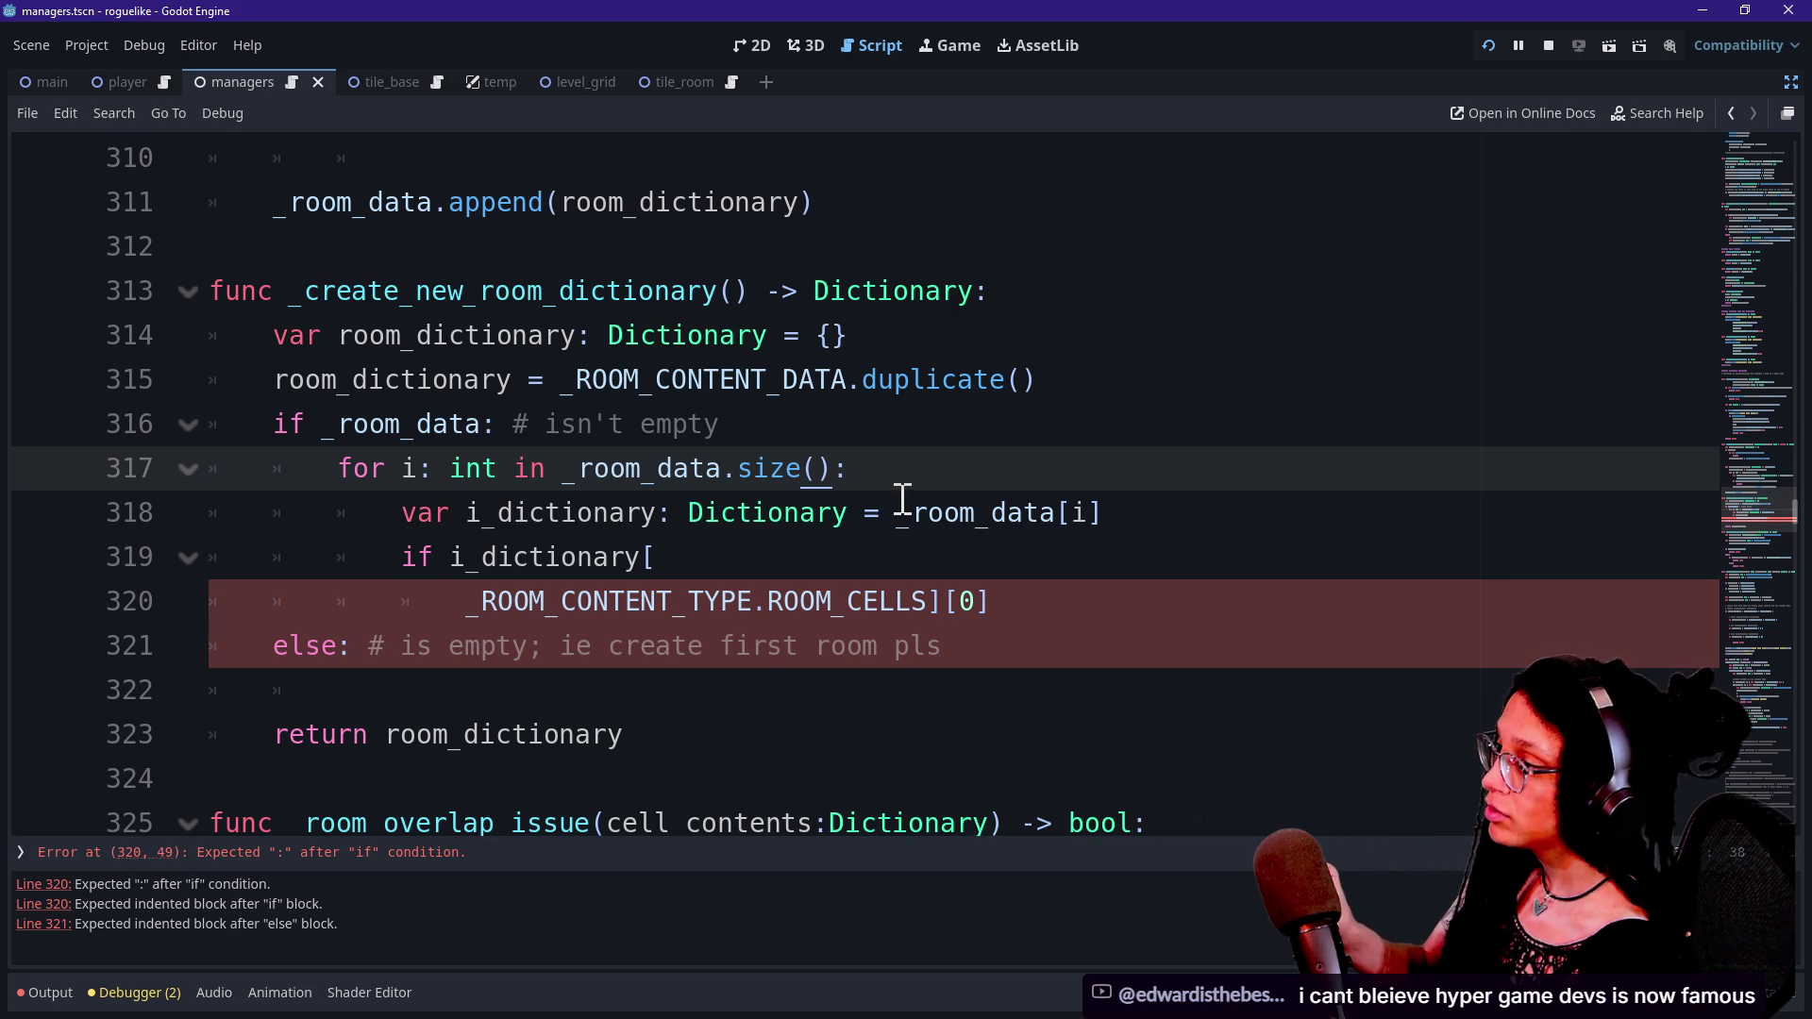
pyautogui.moveTo(462, 515); pyautogui.dragTo(648, 514)
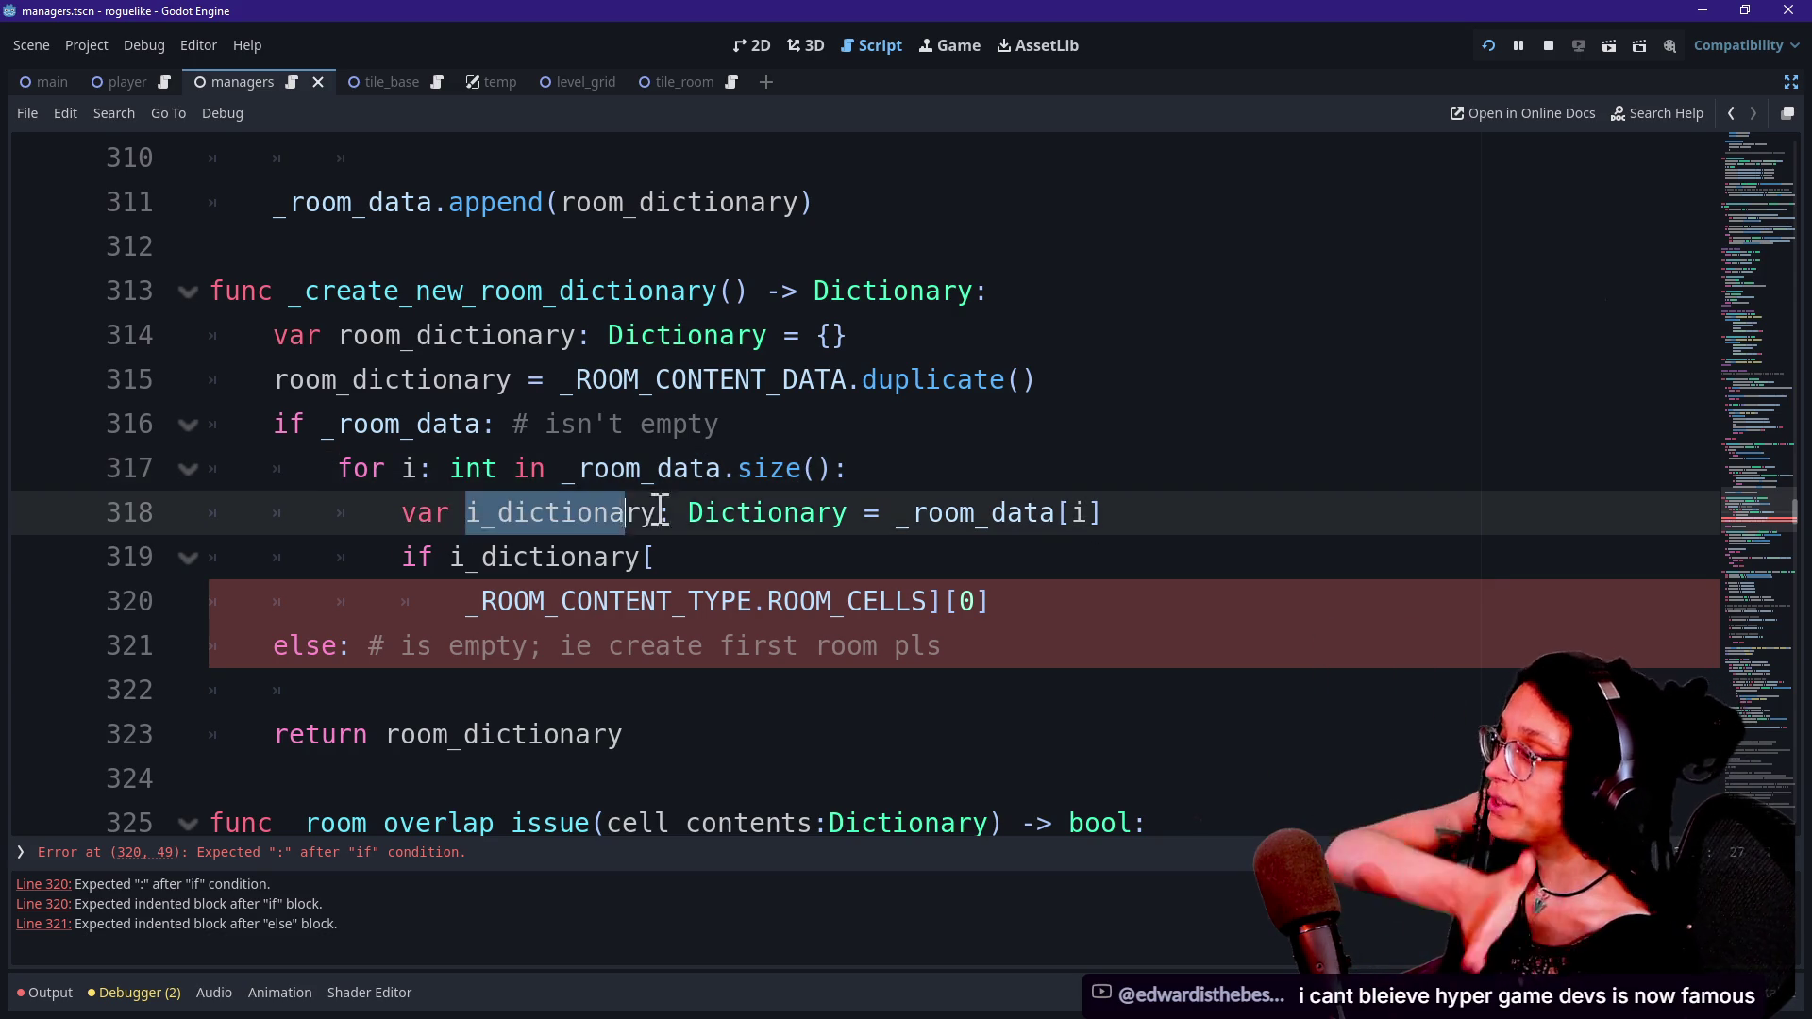
pyautogui.click(977, 515)
# Highlight the ROOM_CELLS [0] key expression and the if/else lines below it.
pyautogui.click(720, 561)
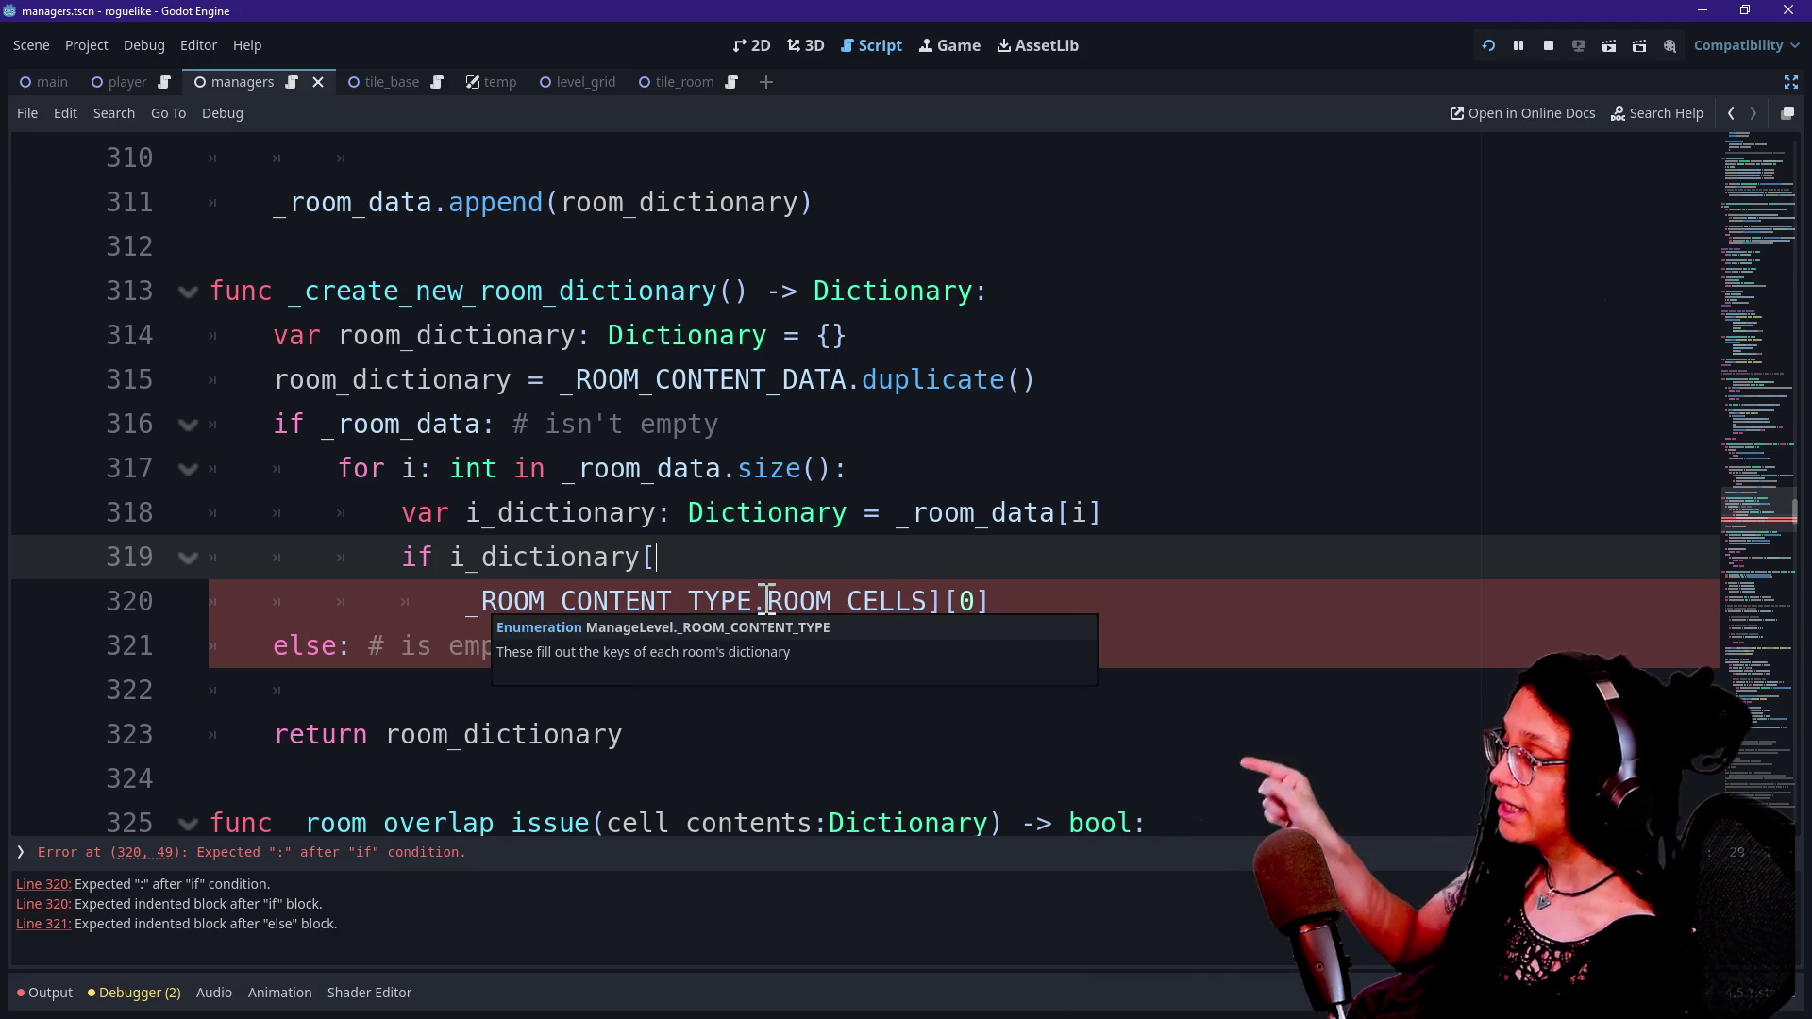
pyautogui.moveTo(467, 604); pyautogui.dragTo(910, 601)
pyautogui.click(912, 602)
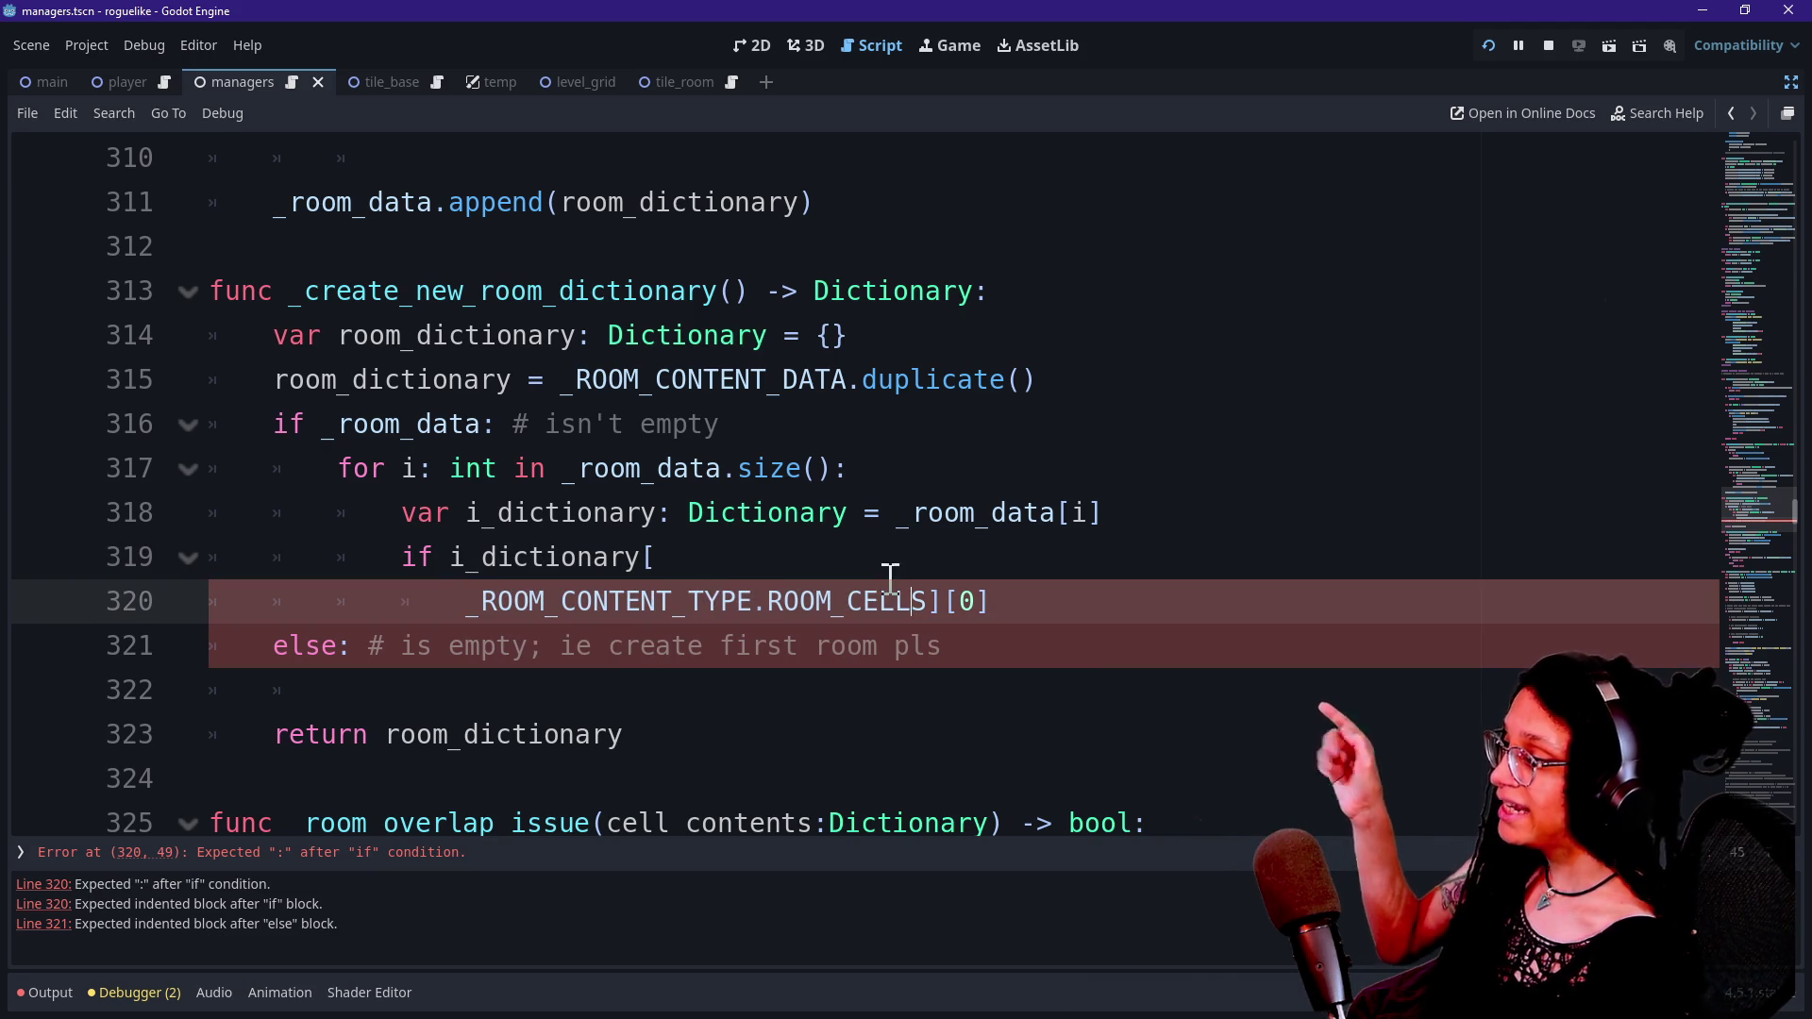
pyautogui.moveTo(391, 614); pyautogui.dragTo(925, 642)
pyautogui.click(930, 627)
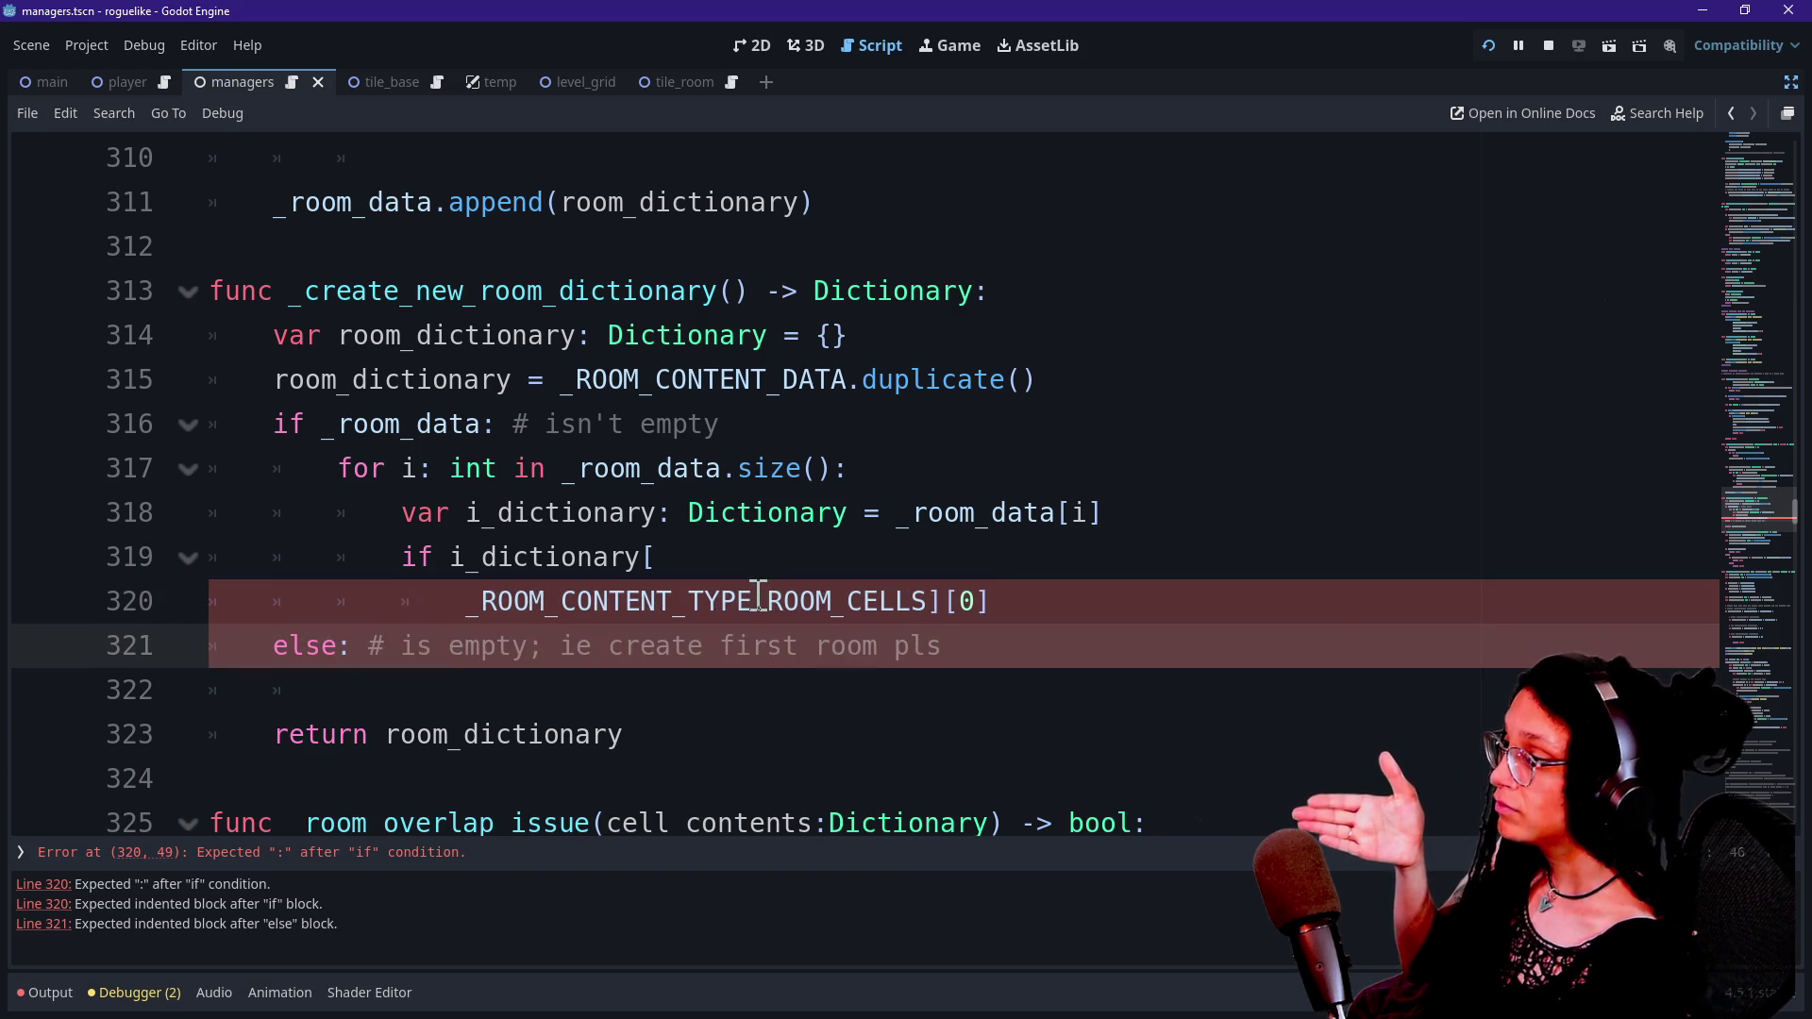
pyautogui.click(998, 604)
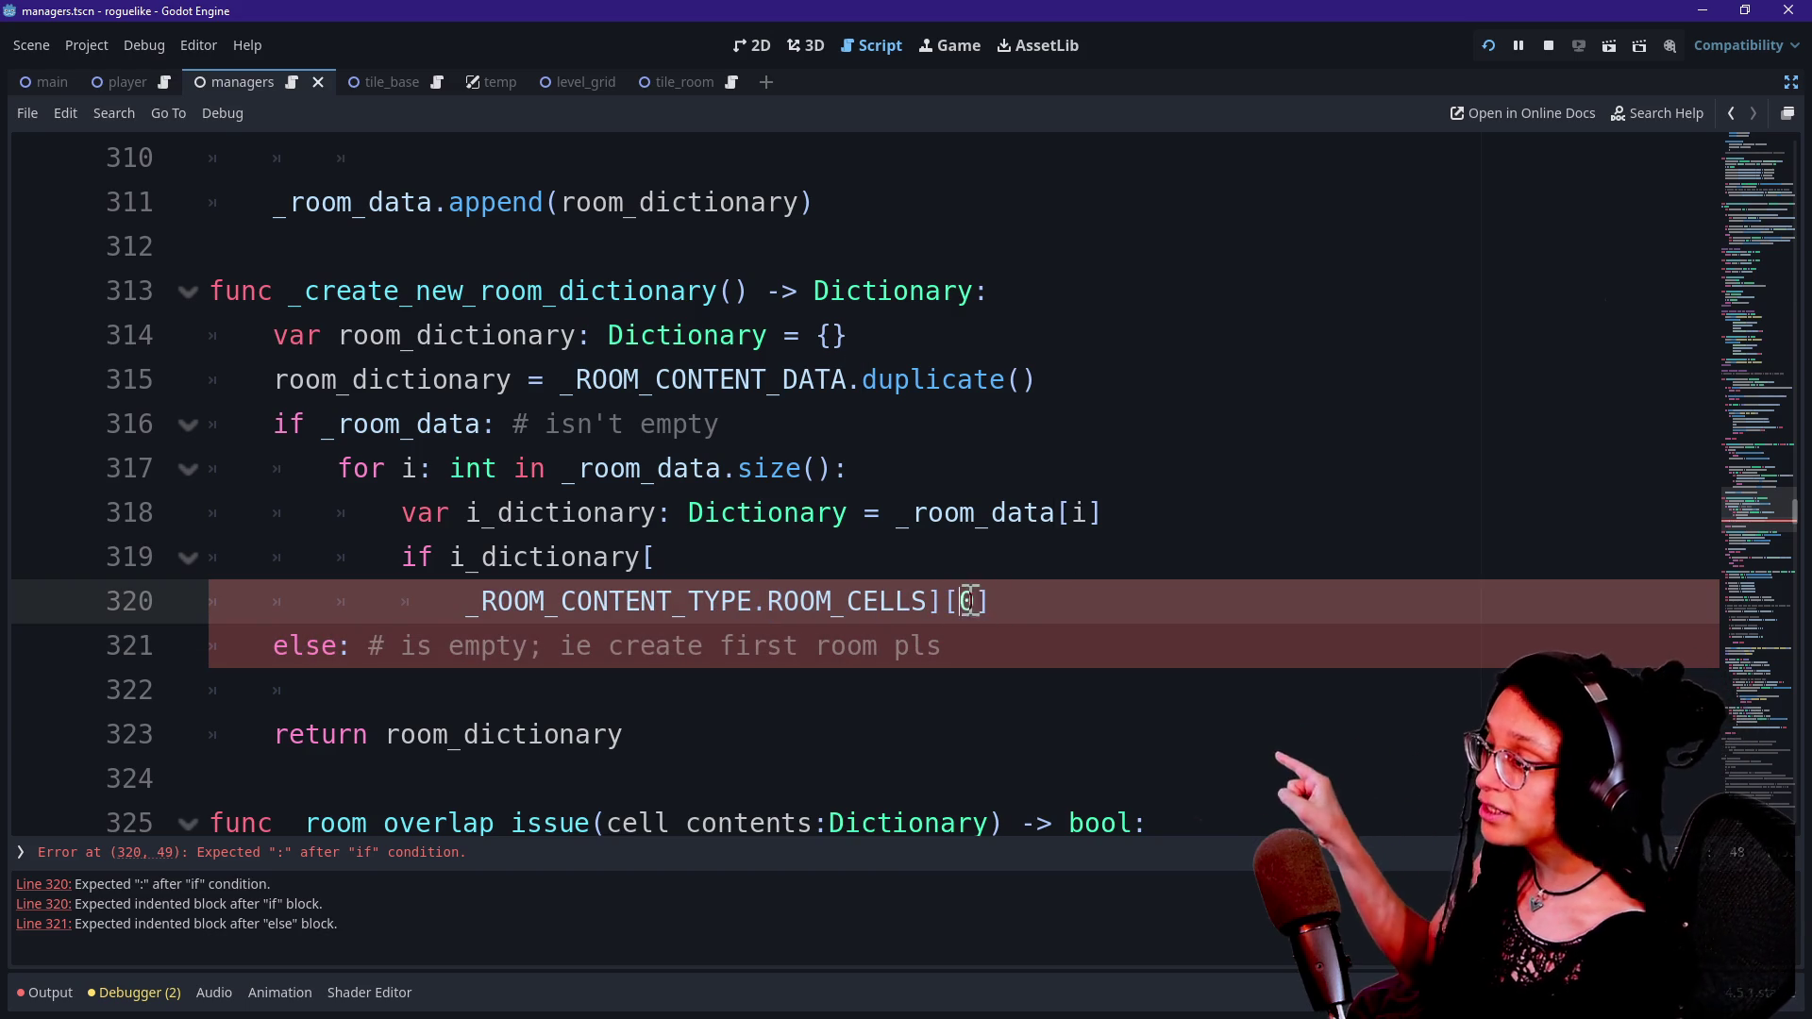
pyautogui.click(986, 601)
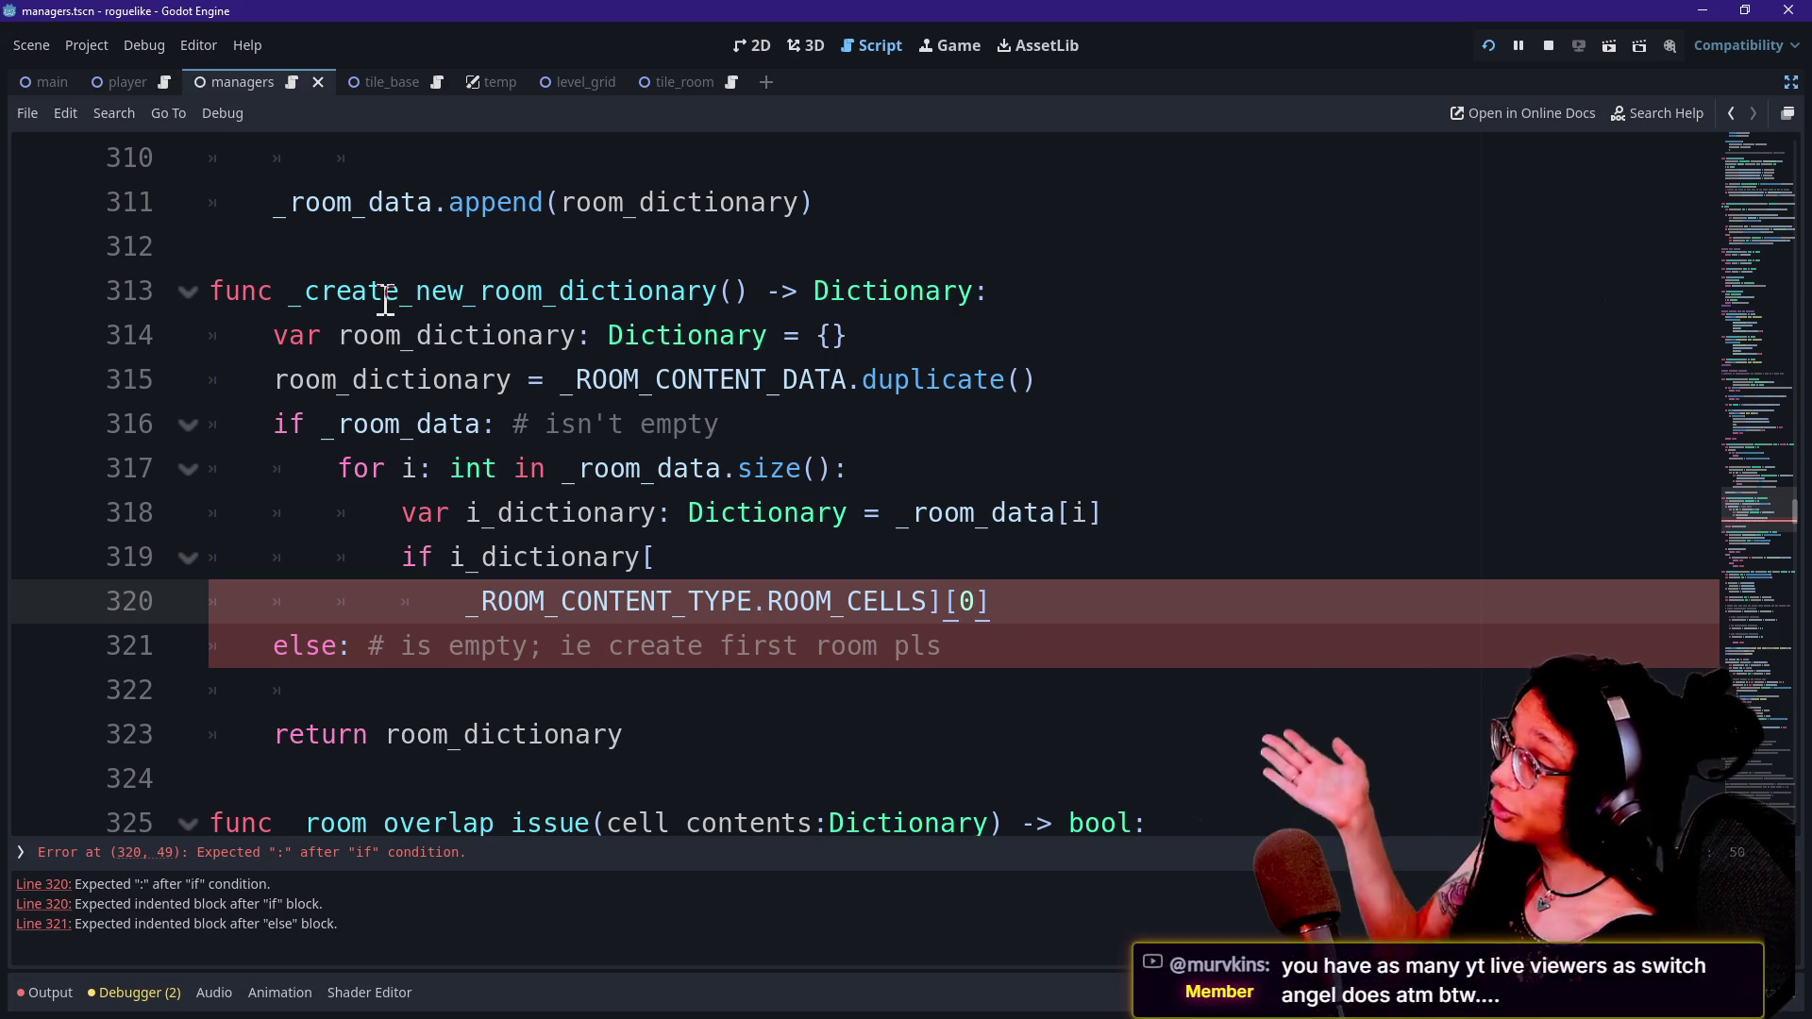
# Delete the extra blank line above the _room_data loop in _log_room_cell.
pyautogui.moveTo(383, 292); pyautogui.dragTo(708, 330)
pyautogui.click(720, 303)
pyautogui.scroll(5, 722, 308)
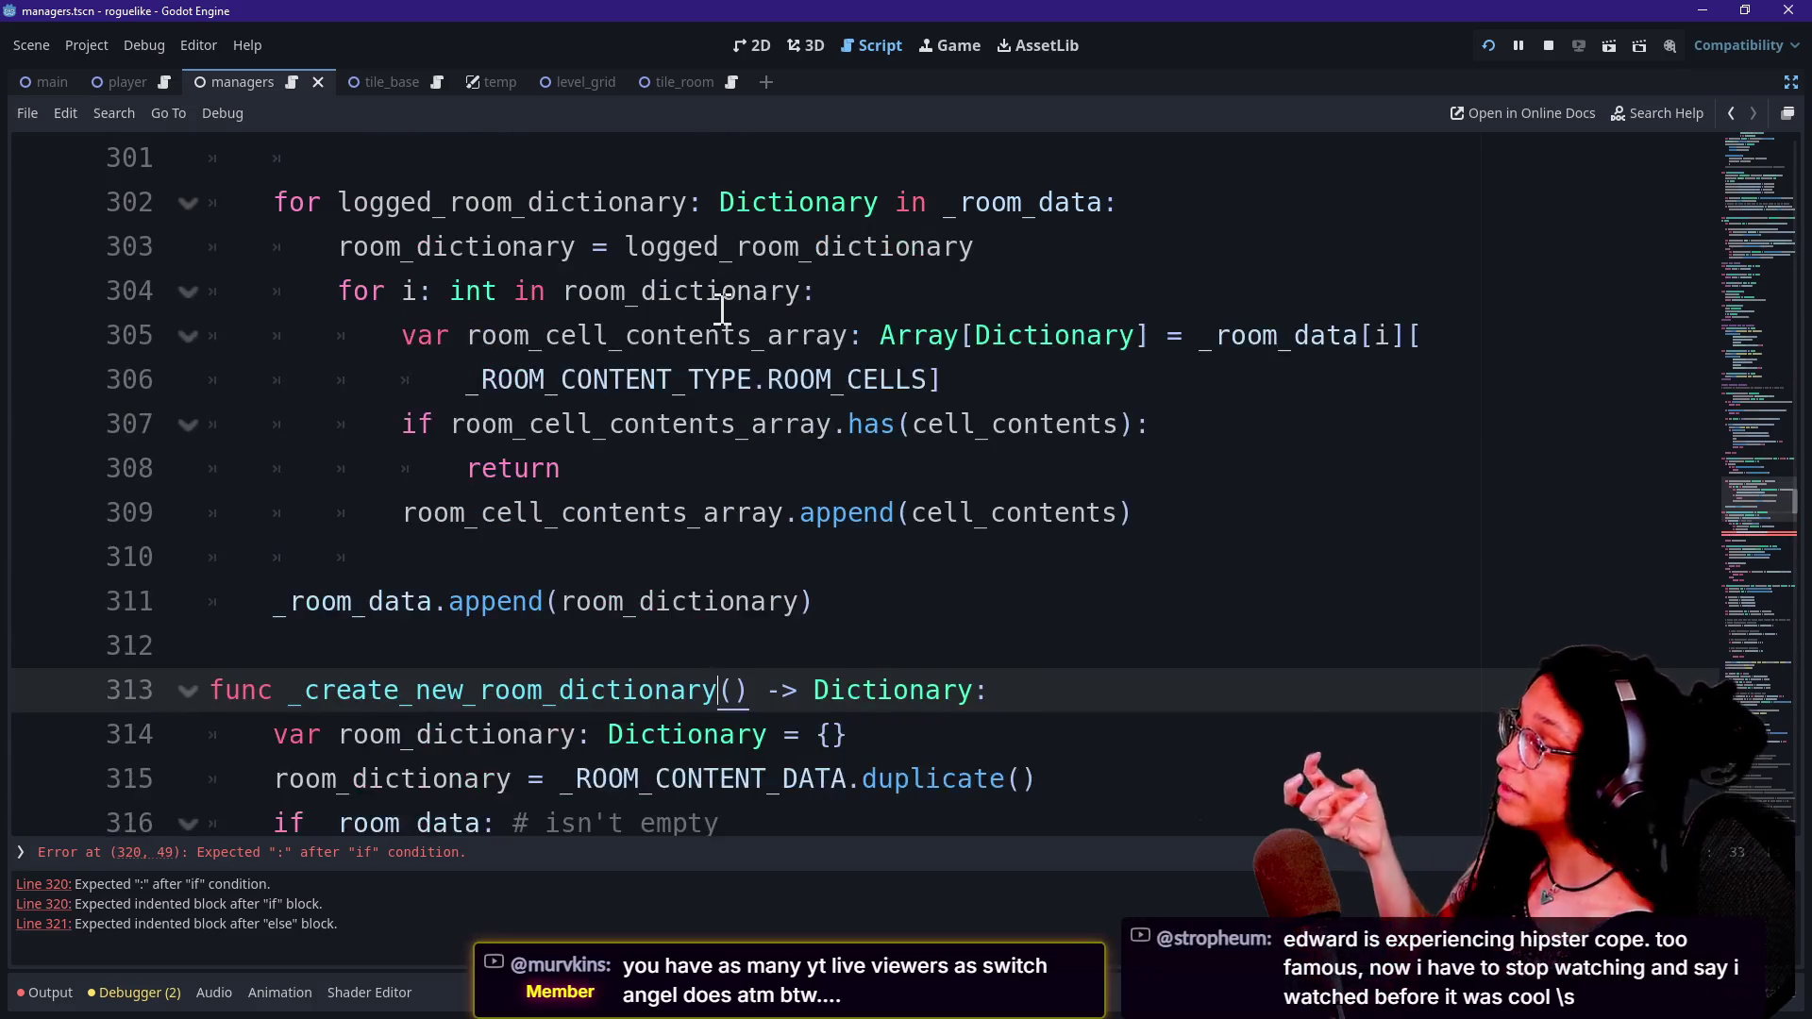
pyautogui.scroll(1, 722, 309)
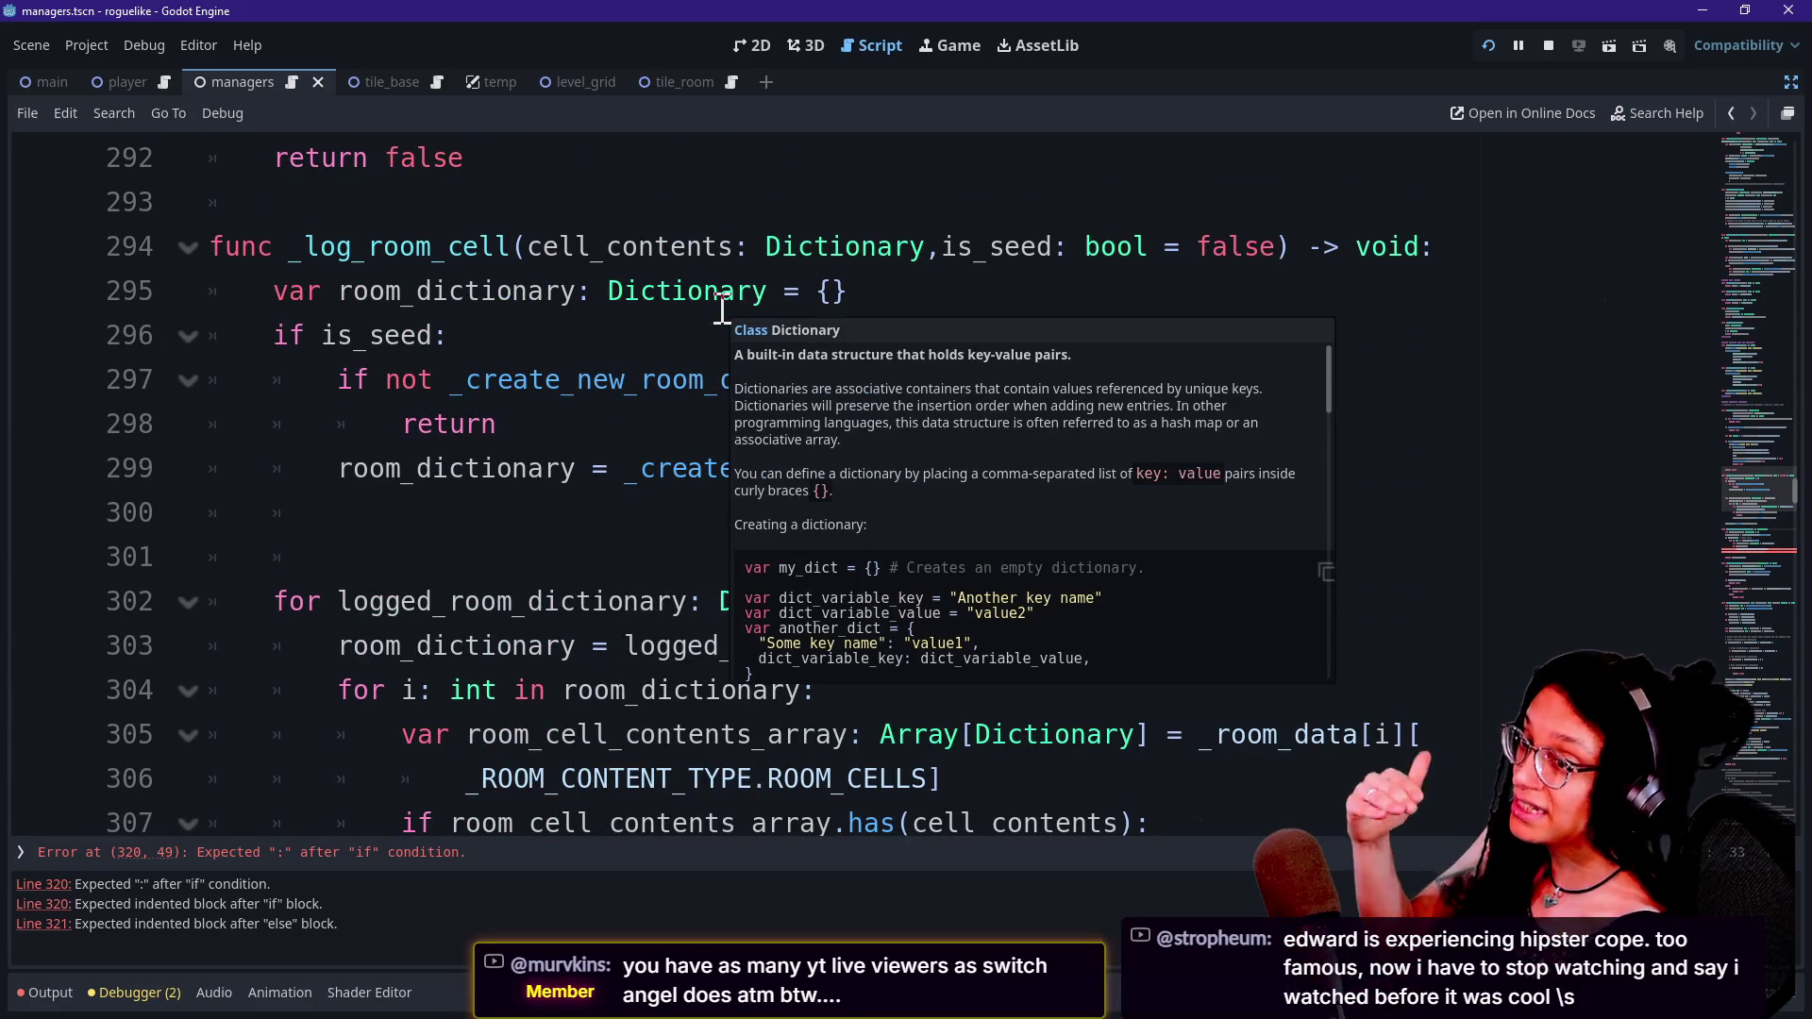
pyautogui.click(527, 555)
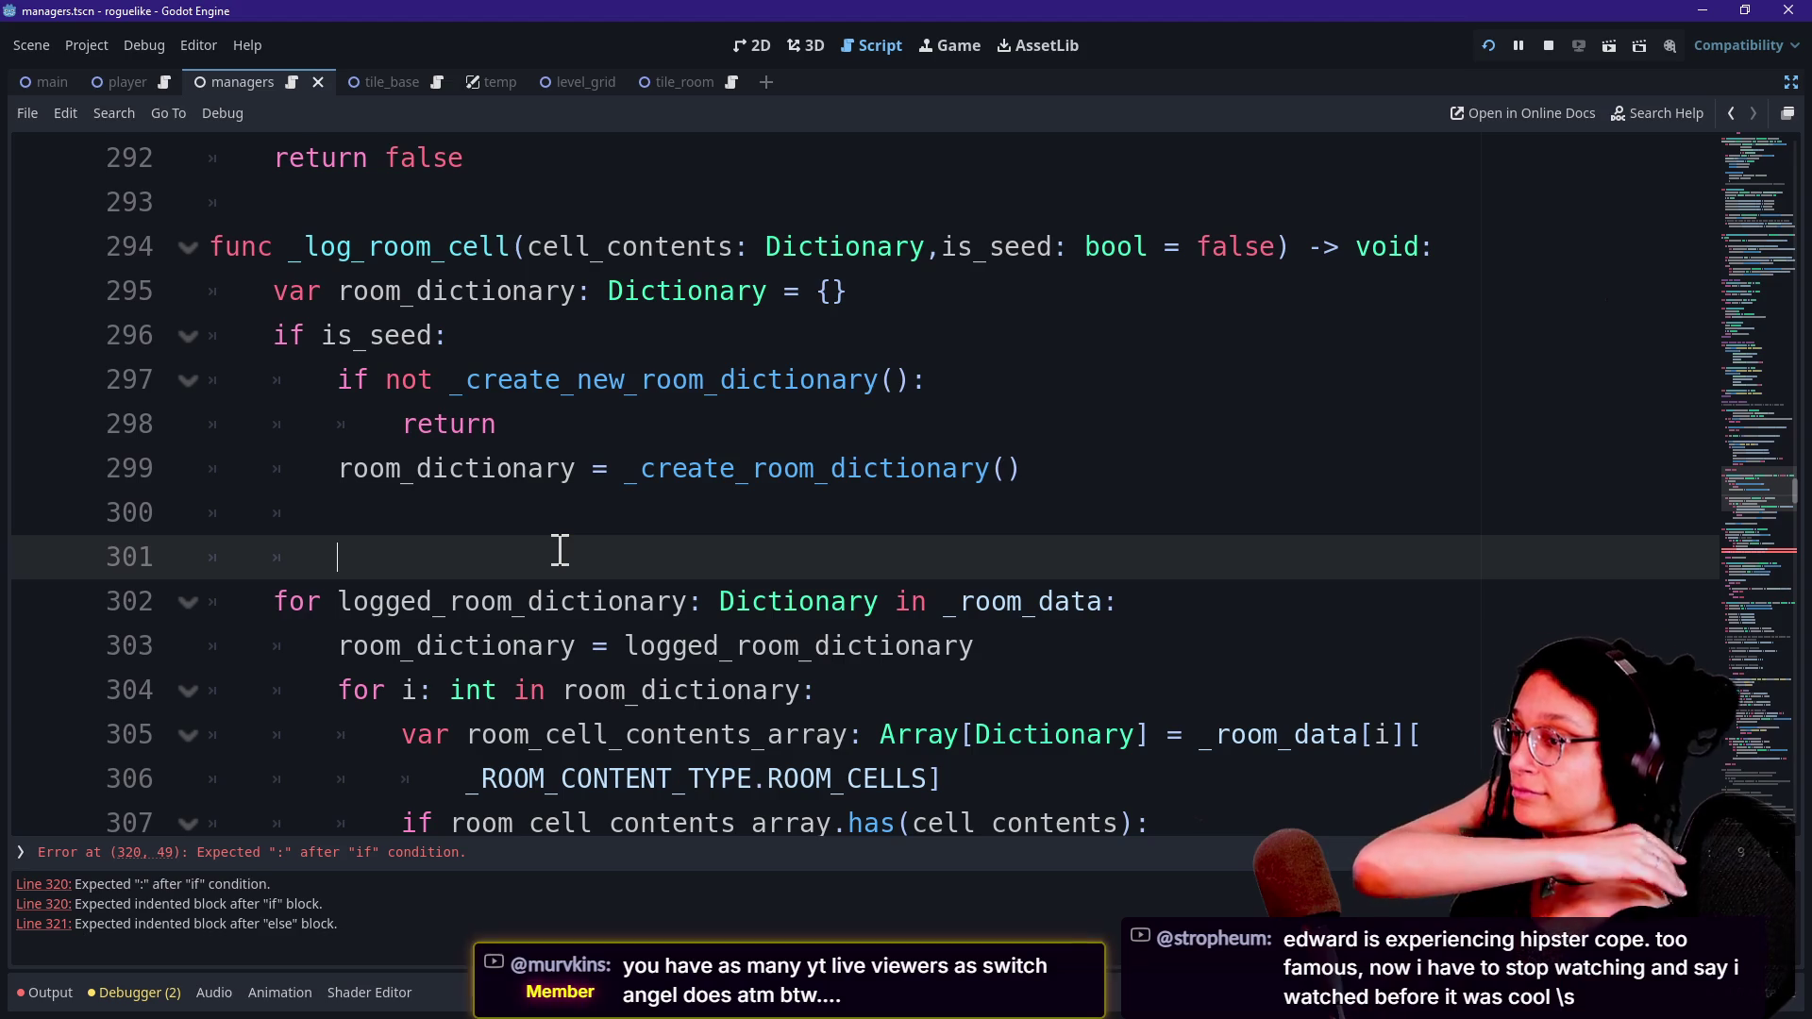
pyautogui.click(500, 647)
pyautogui.press('Down')
pyautogui.press('Up')
pyautogui.press('Up')
pyautogui.press('Up')
pyautogui.press('BackSpace')
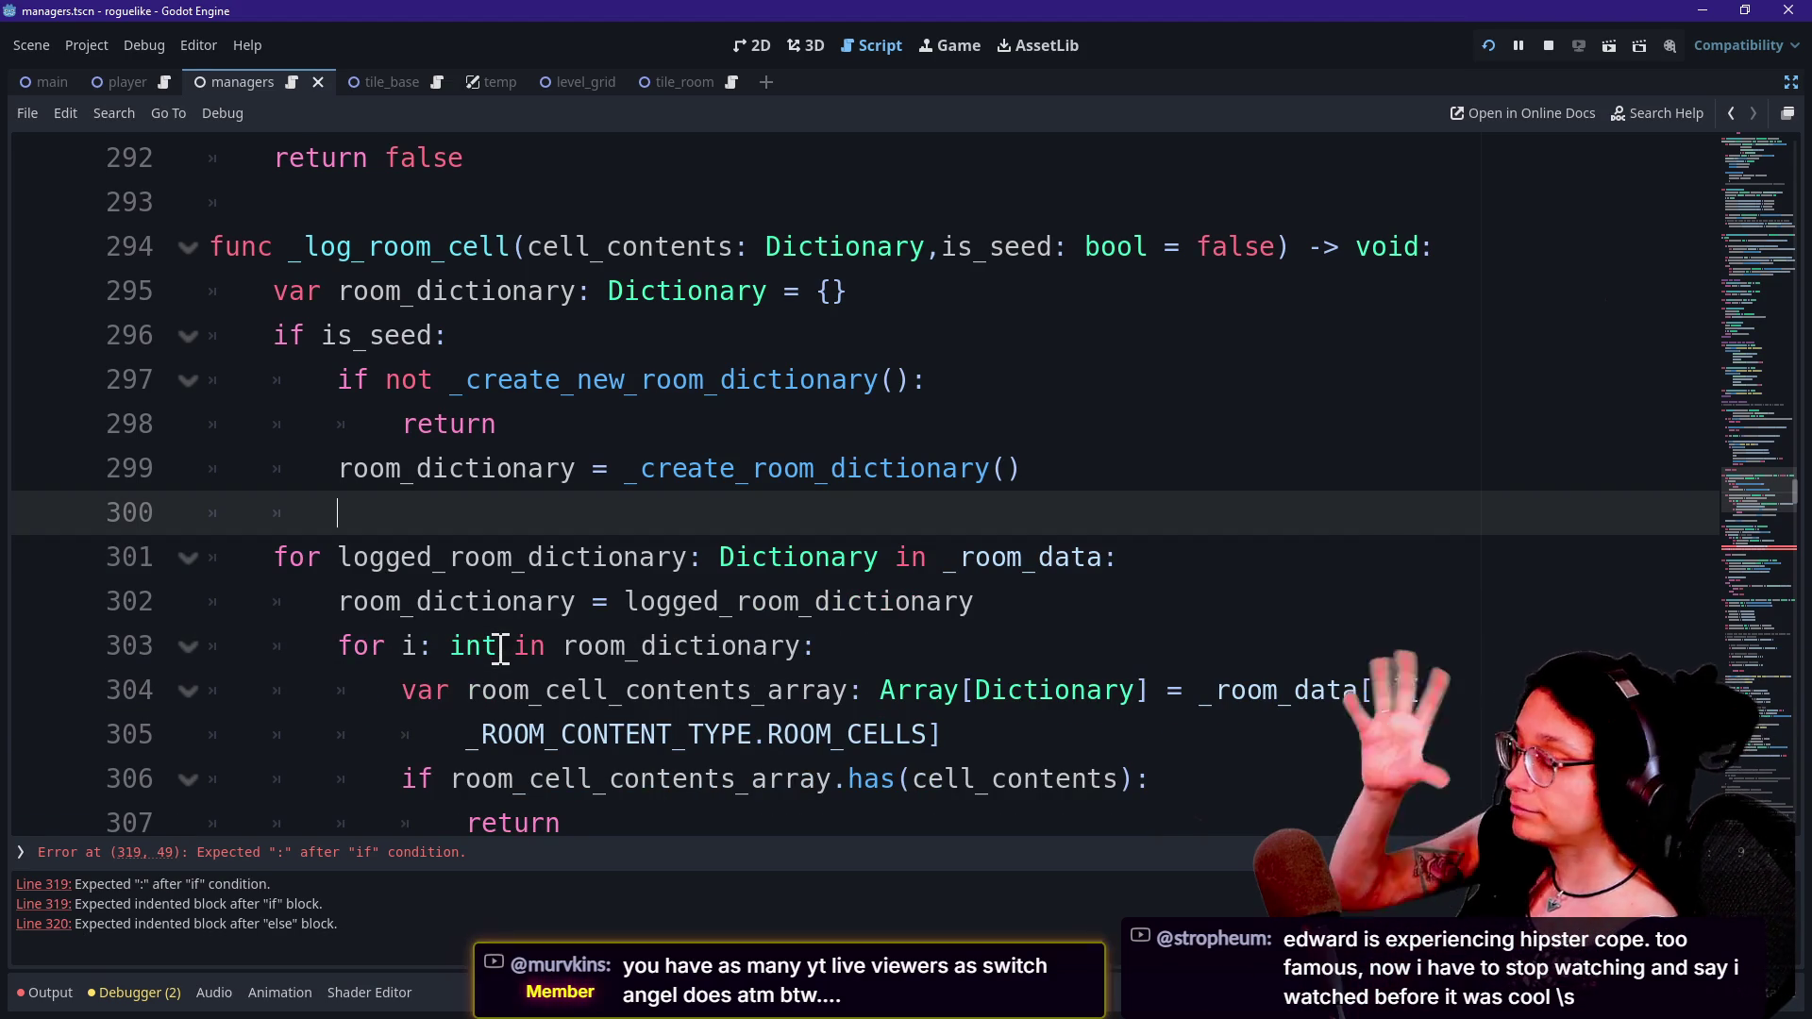
# Scroll back down and review the lines around the _room_data append.
pyautogui.click(349, 772)
pyautogui.scroll(-1, 354, 764)
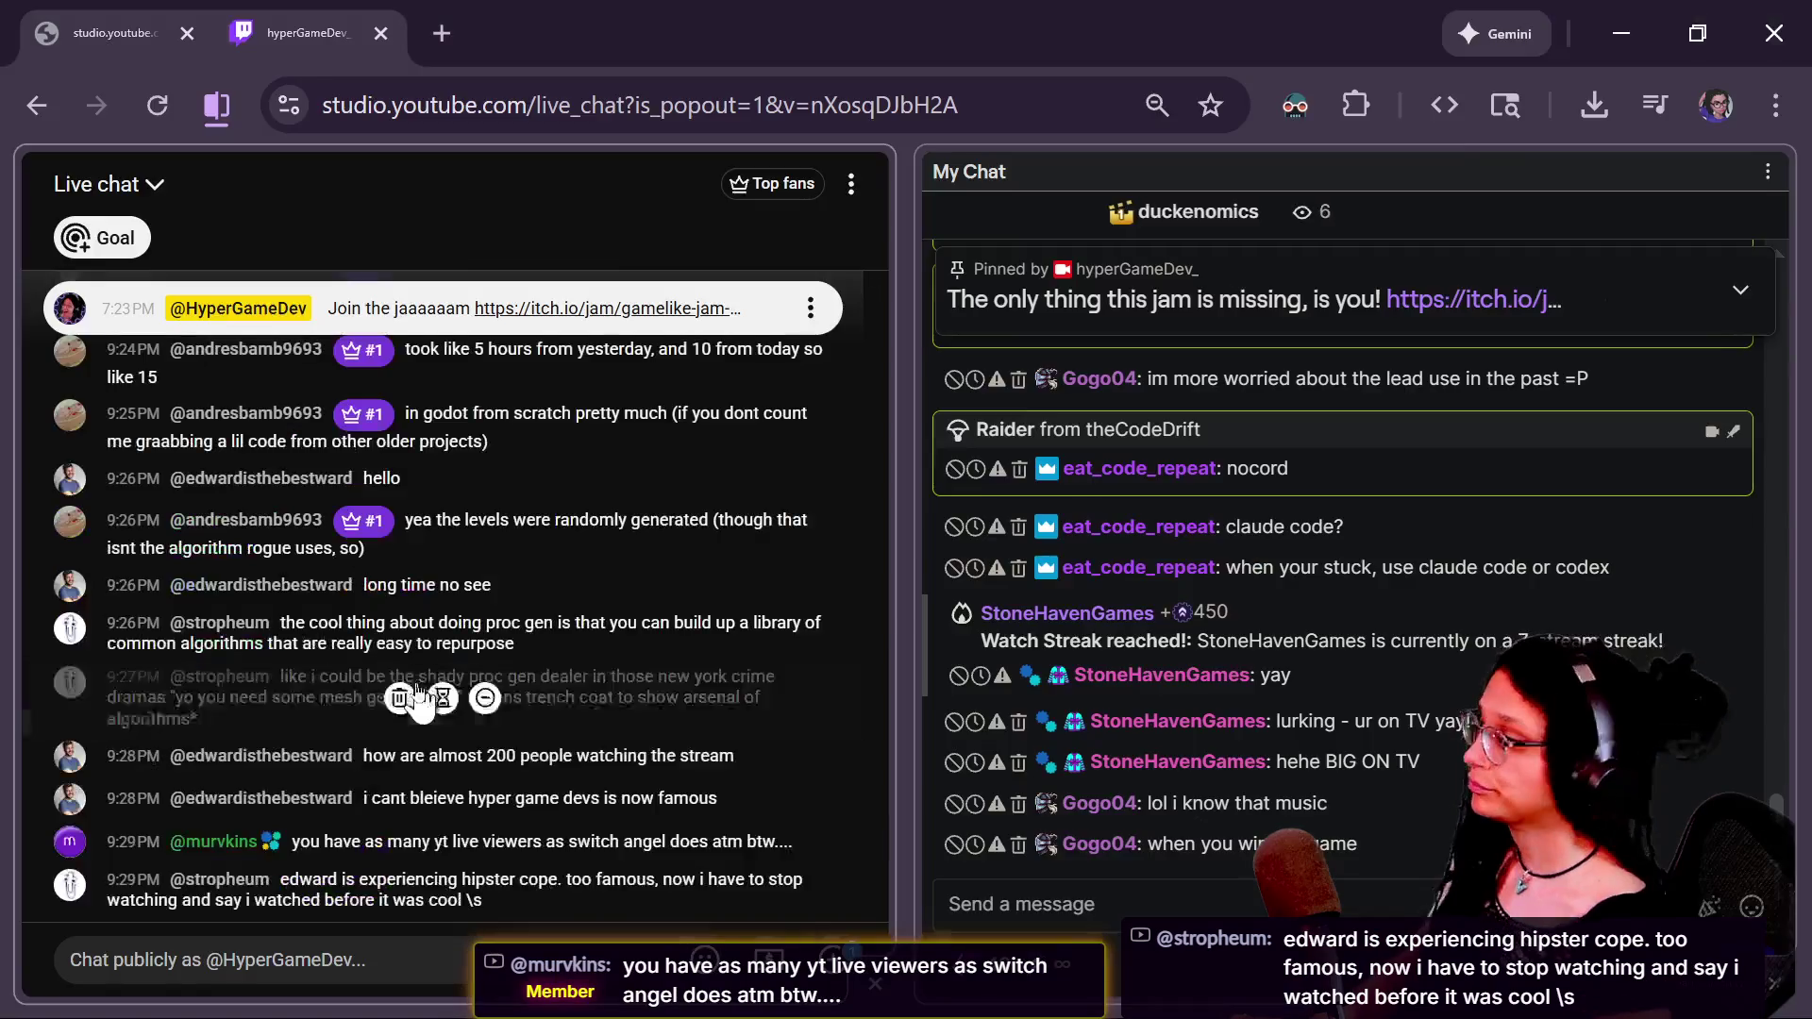
pyautogui.scroll(-2, 412, 679)
pyautogui.click(777, 615)
pyautogui.press('Down')
pyautogui.press('Down')
pyautogui.press('Up')
pyautogui.press('Up')
pyautogui.press('Up')
pyautogui.press('Down')
pyautogui.click(1144, 504)
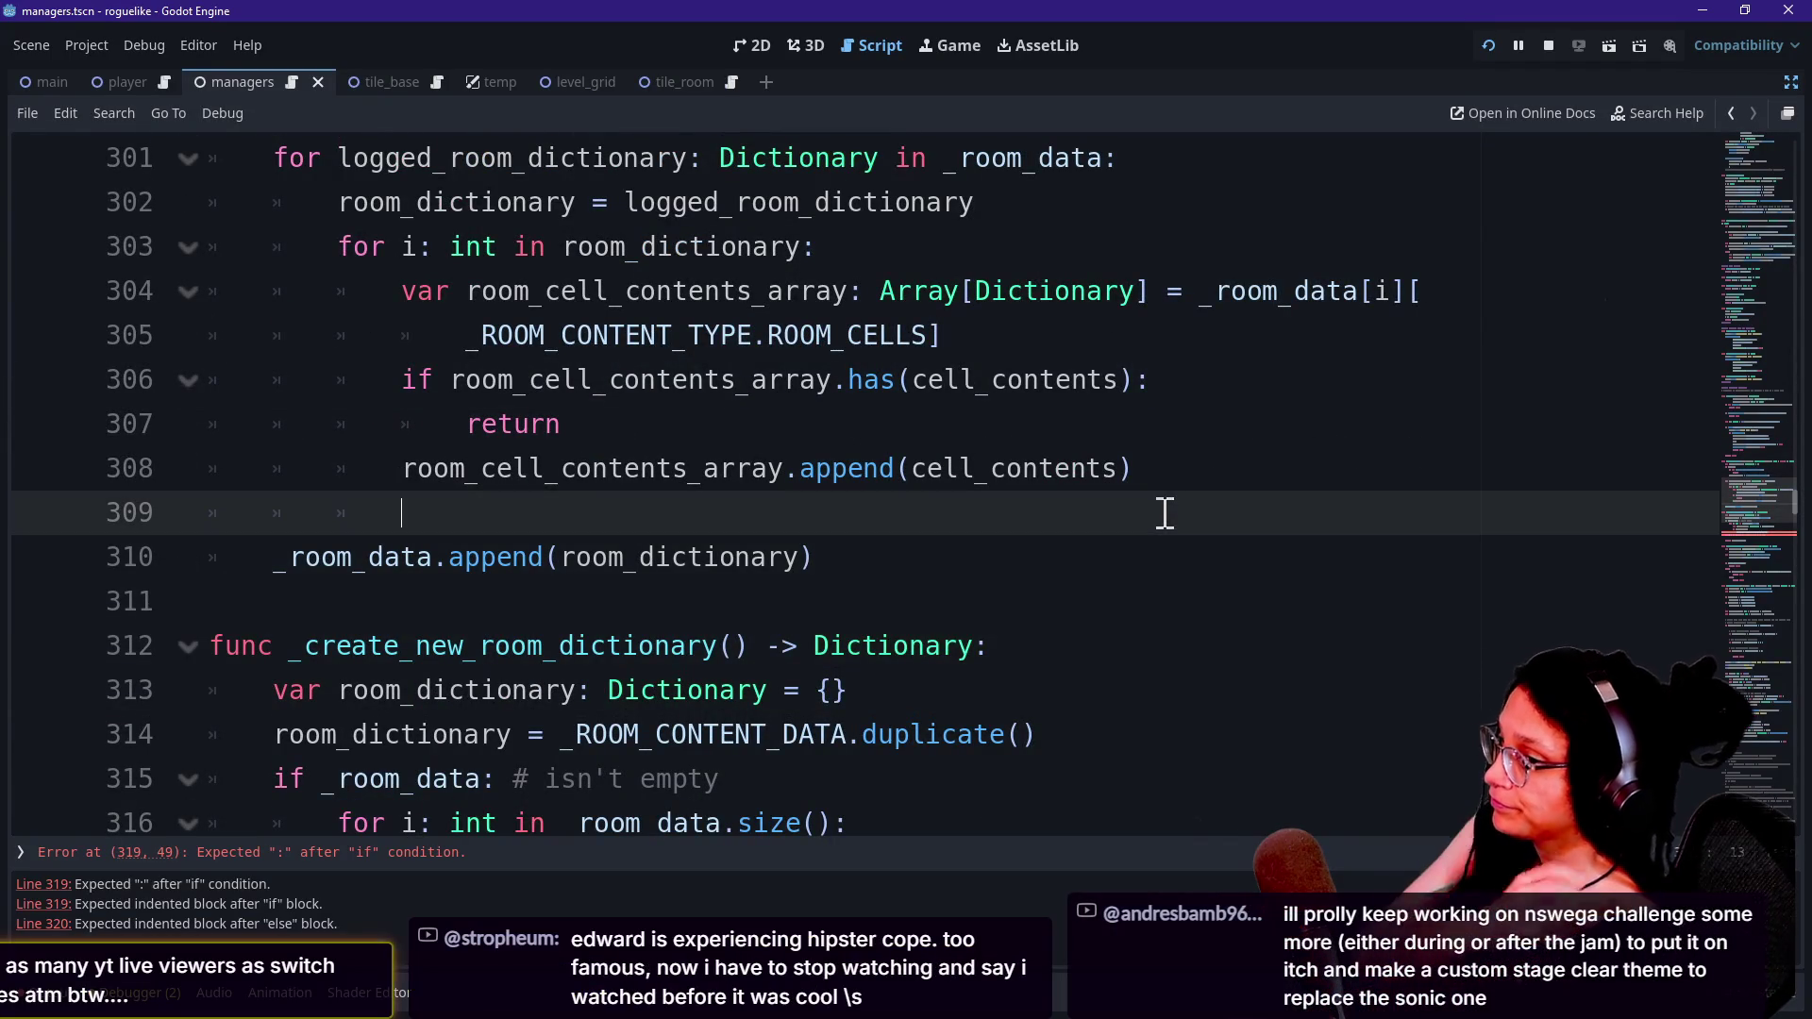
pyautogui.click(1192, 562)
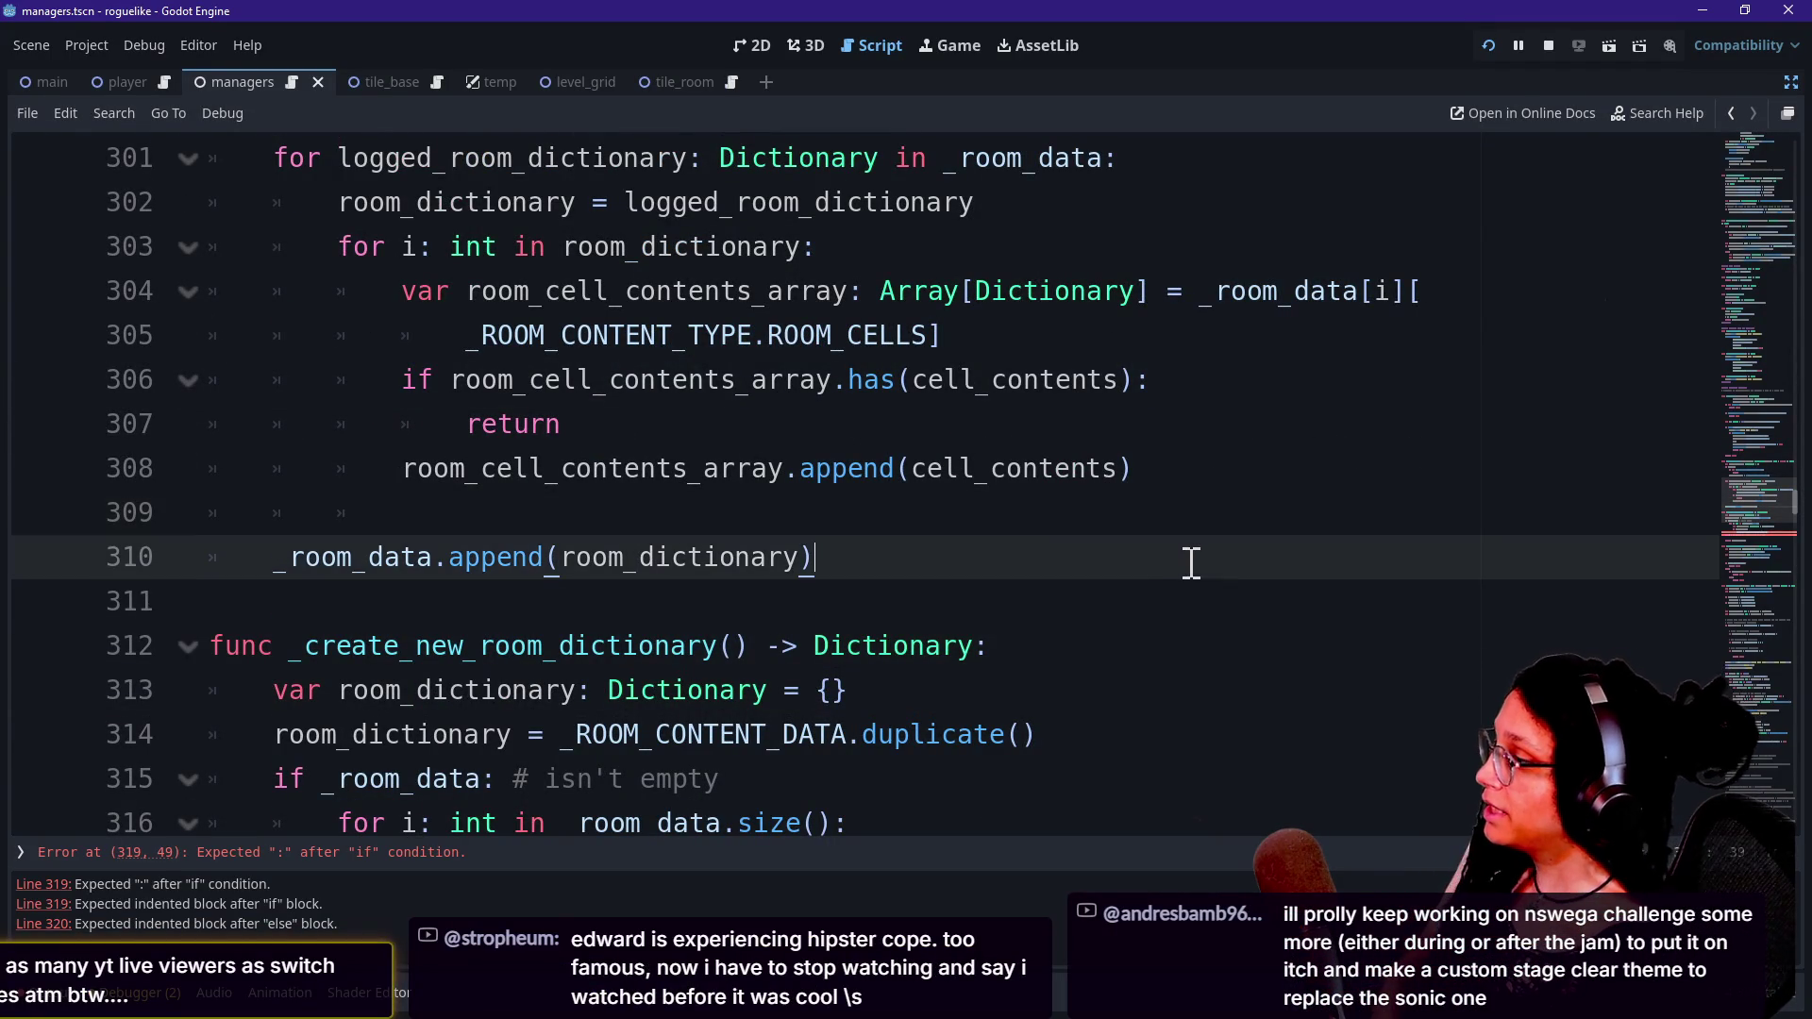
# Open a new line beneath the ROOM_CELLS [0] index line in _create_new_room_dictionary.
pyautogui.scroll(-2, 1192, 562)
pyautogui.moveTo(1025, 623); pyautogui.dragTo(753, 660)
pyautogui.click(753, 660)
pyautogui.click(1028, 675)
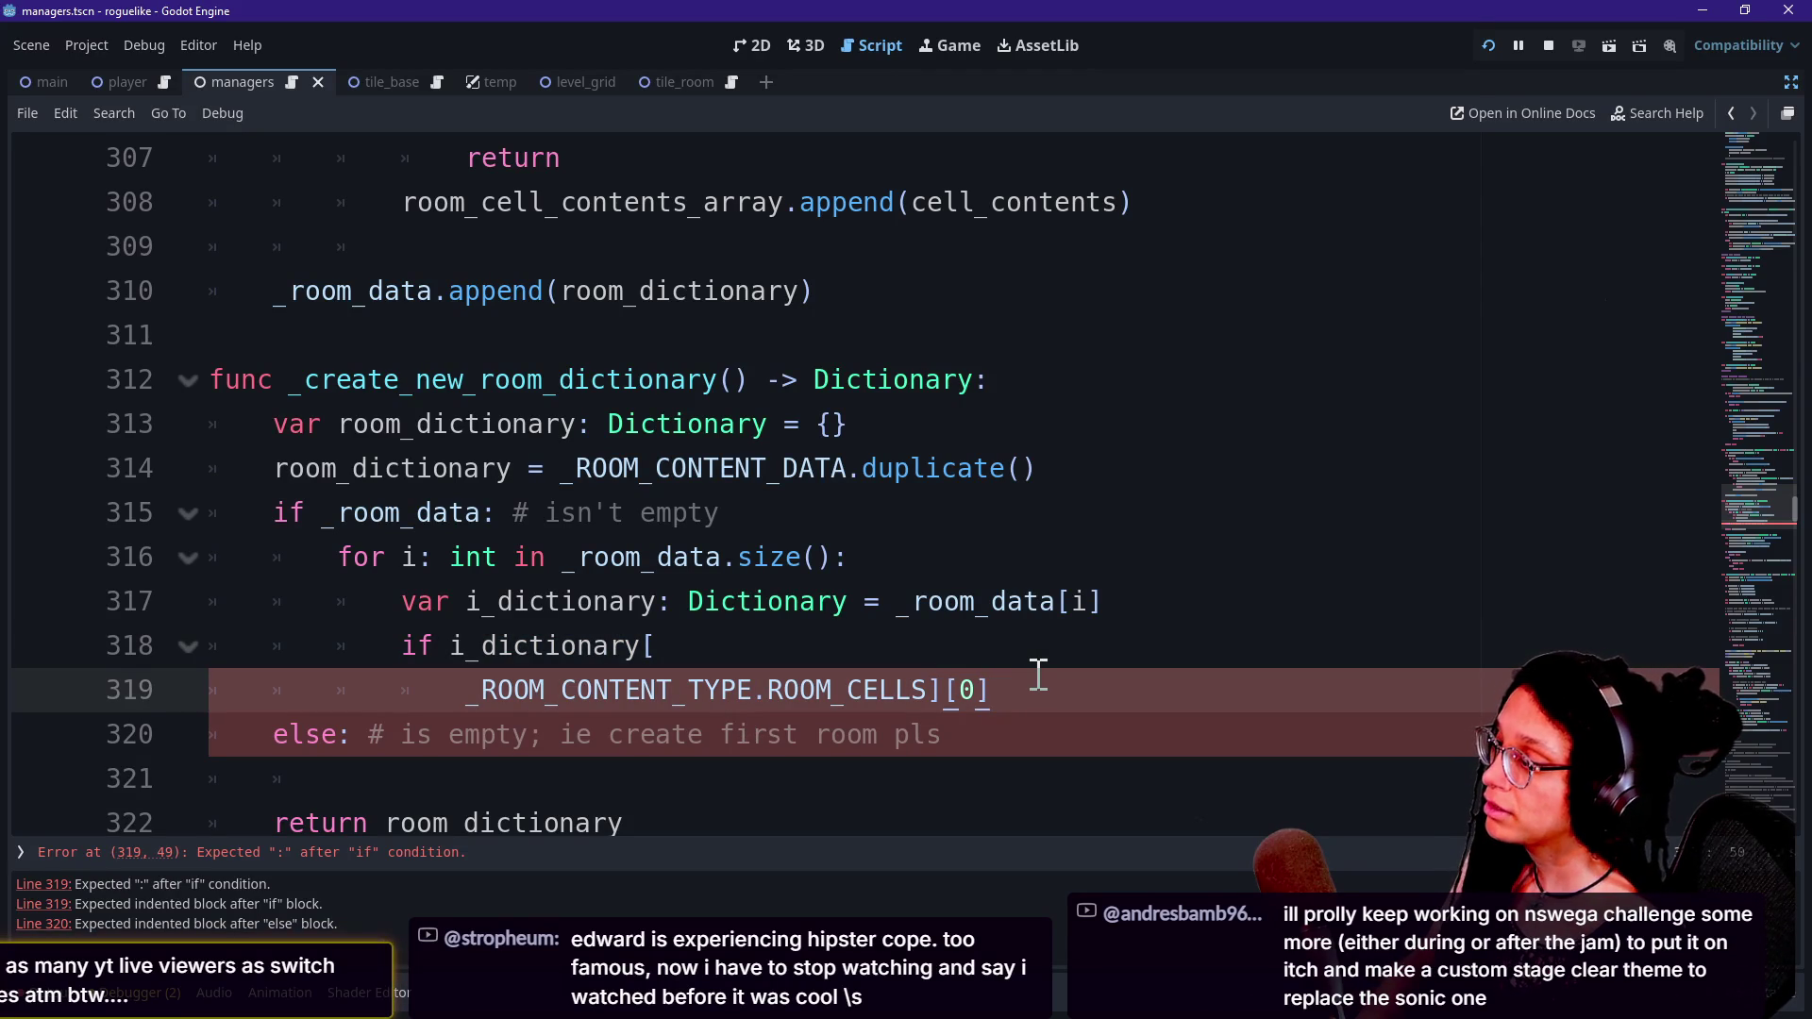
pyautogui.press('Return')
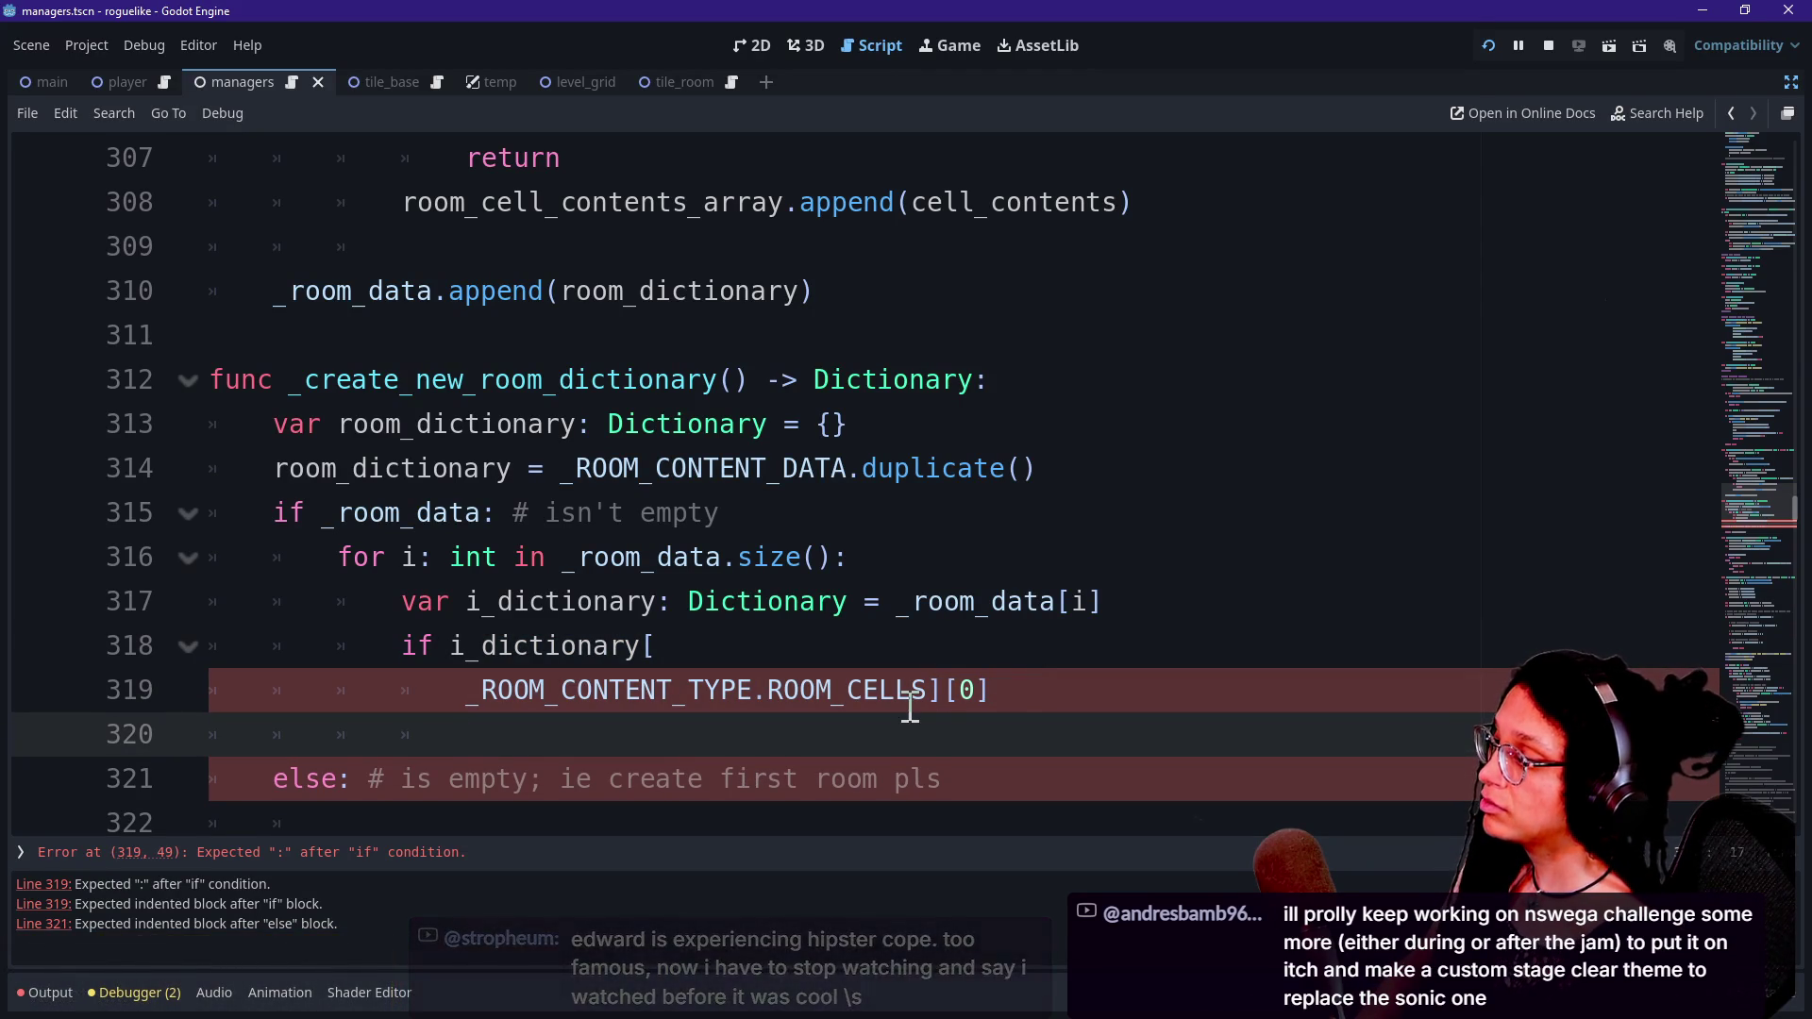
# Remove the stray 'ret' and trailing equals, wrapping ][0] onto its own line.
pyautogui.scroll(-1, 909, 705)
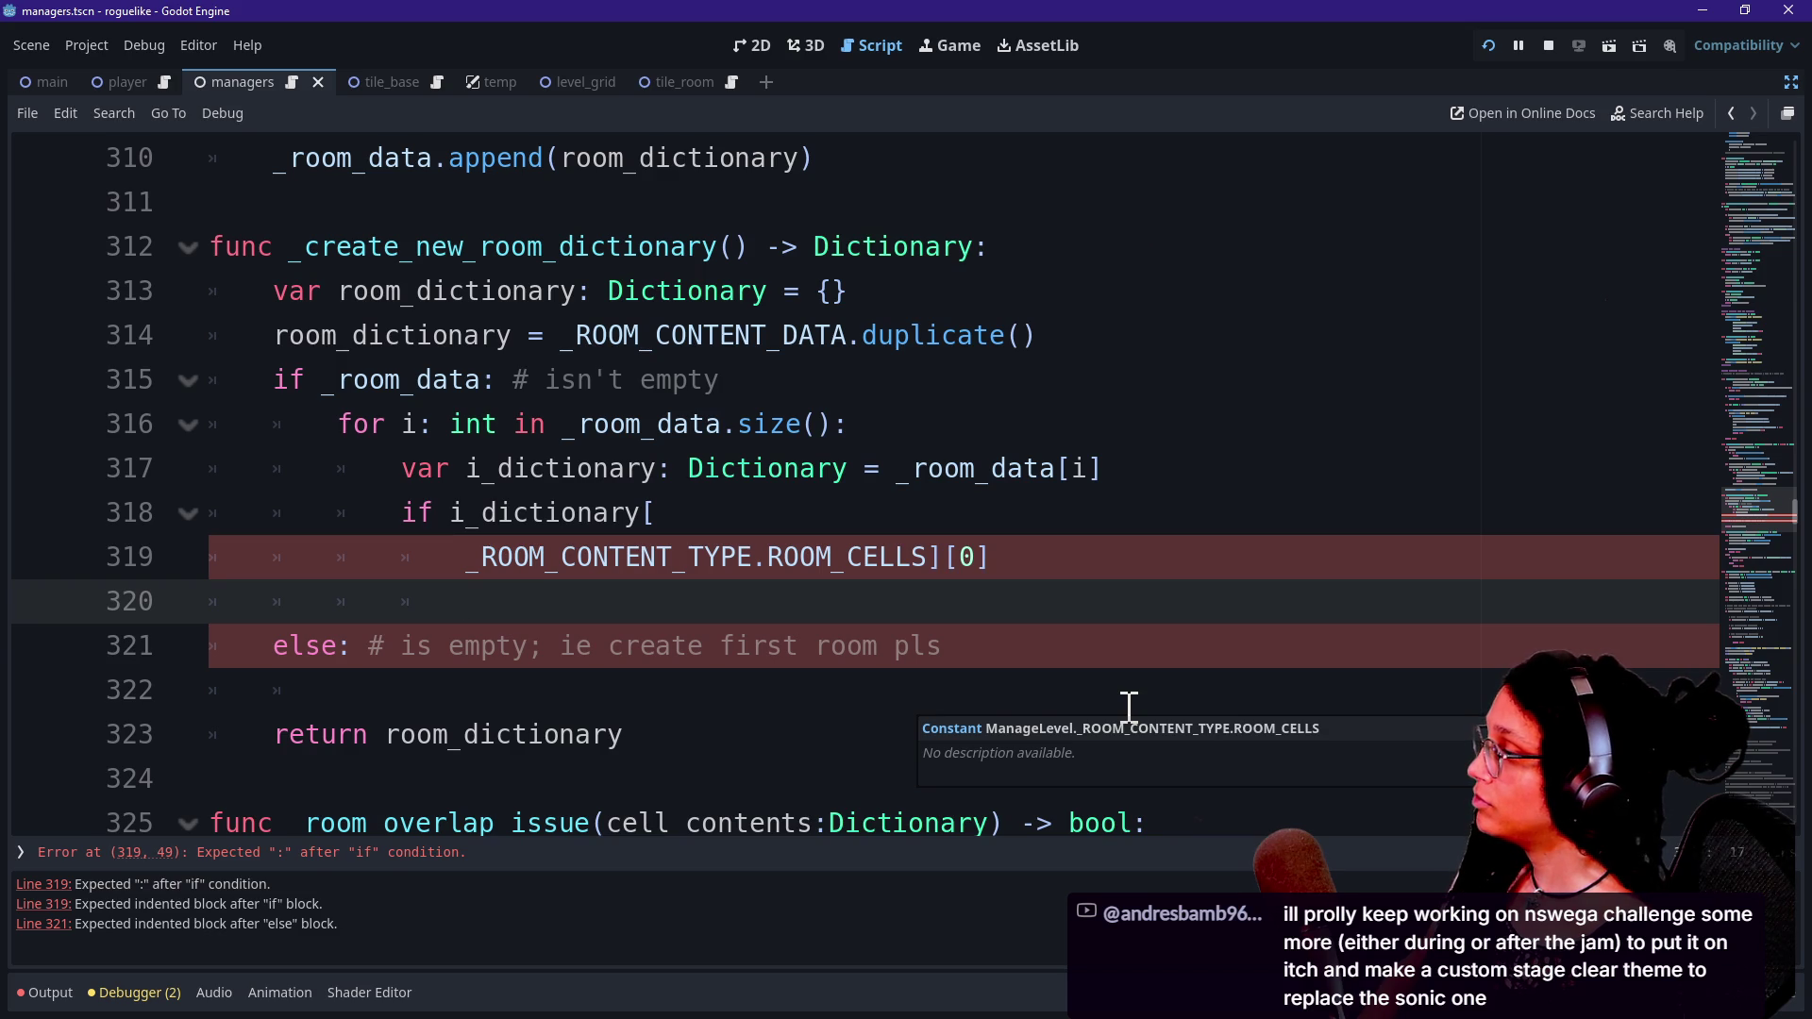
pyautogui.write('ret')
pyautogui.press('BackSpace')
pyautogui.press('BackSpace')
pyautogui.press('BackSpace')
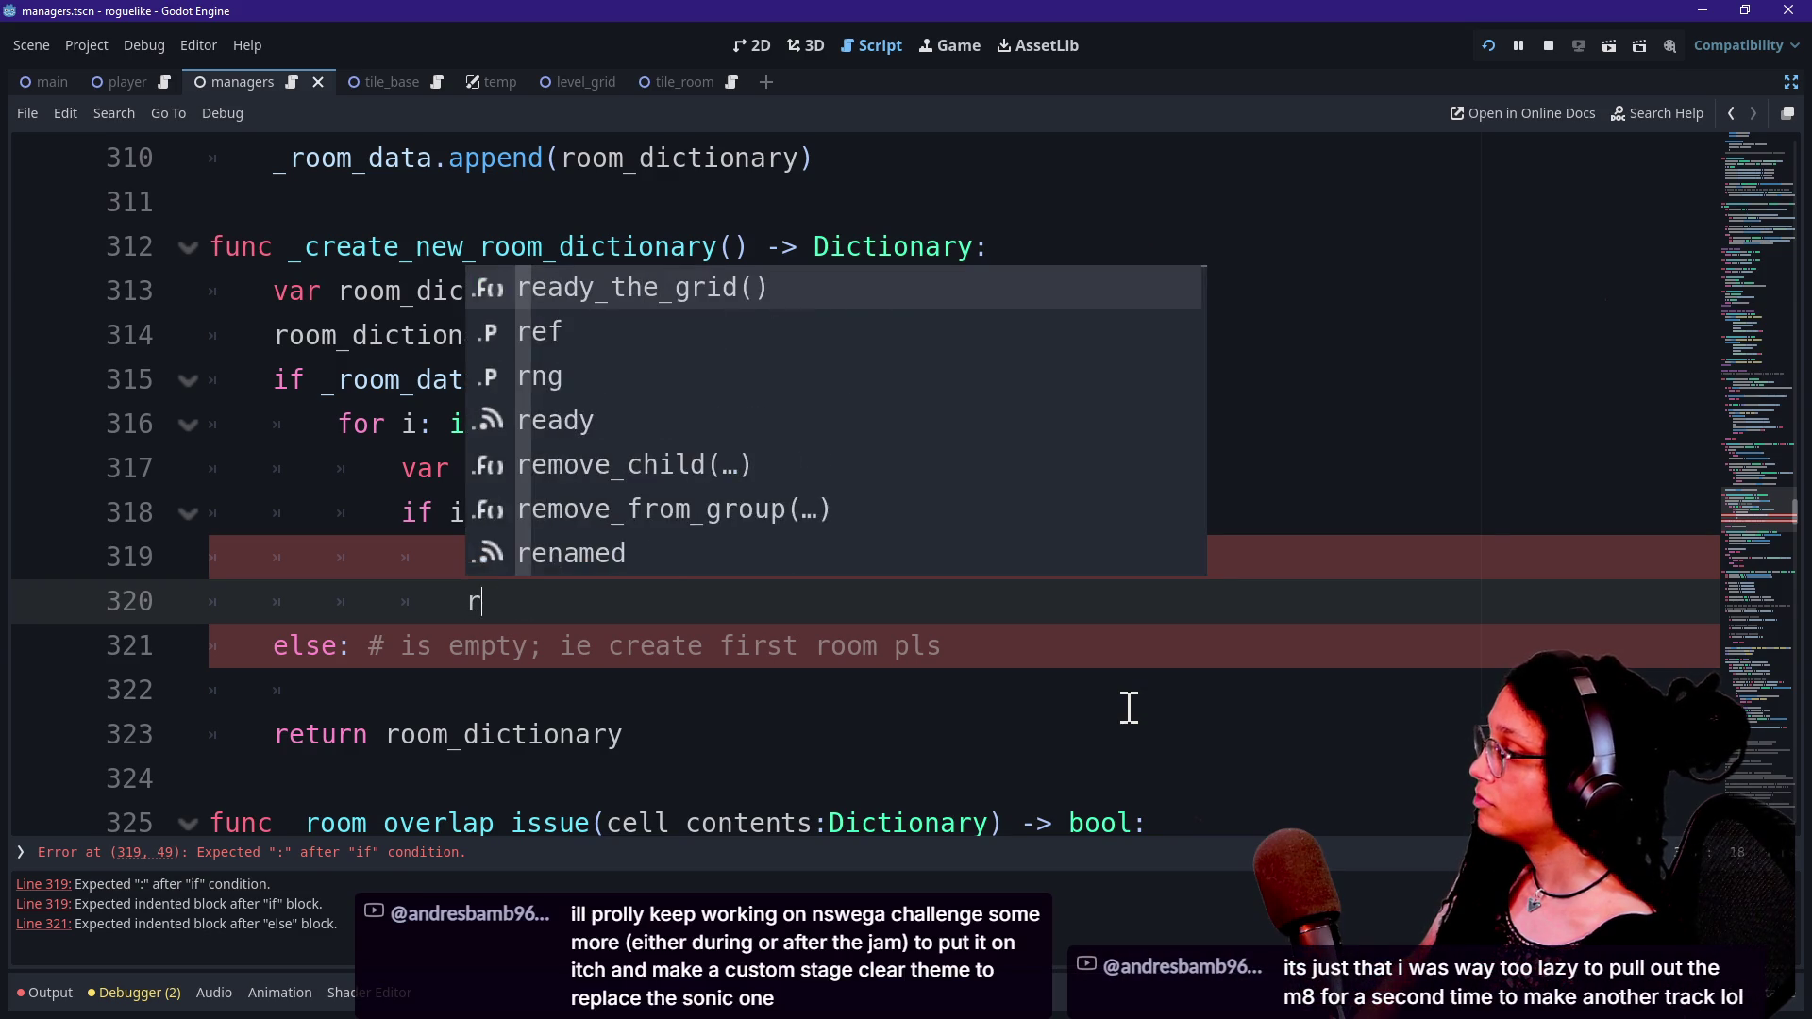
pyautogui.press('BackSpace')
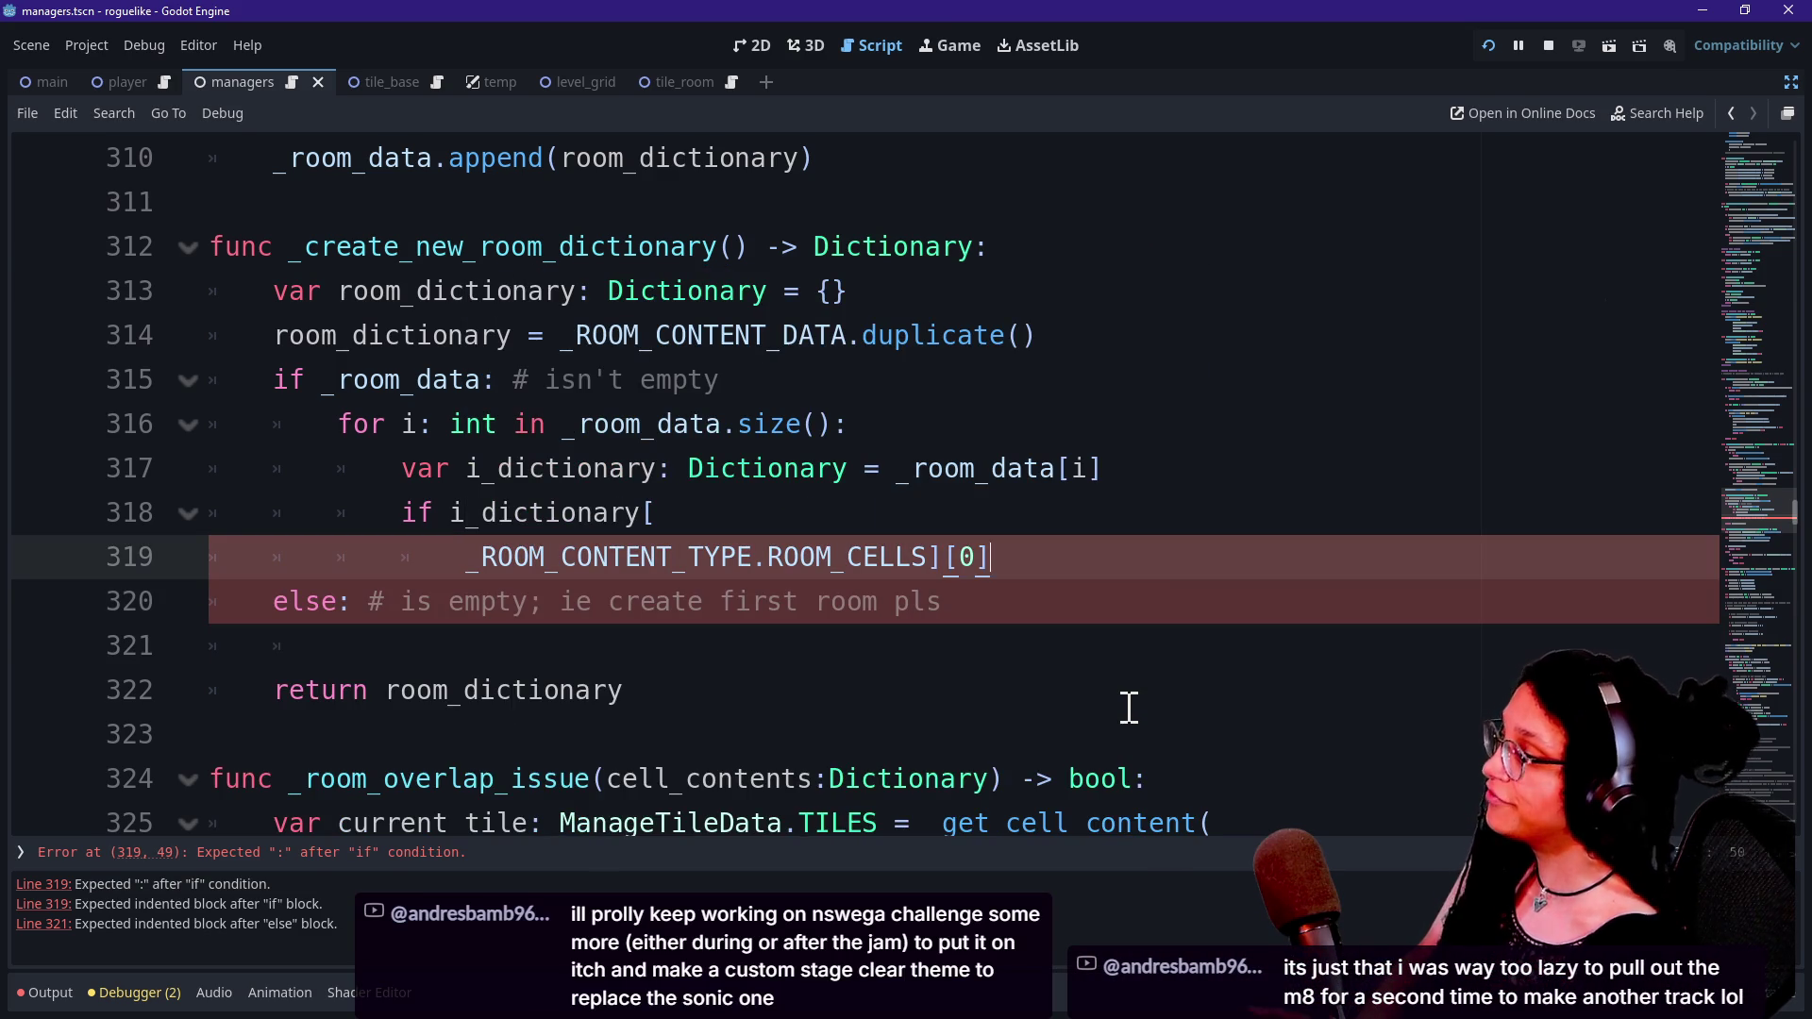
pyautogui.press('BackSpace')
pyautogui.press('BackSpace')
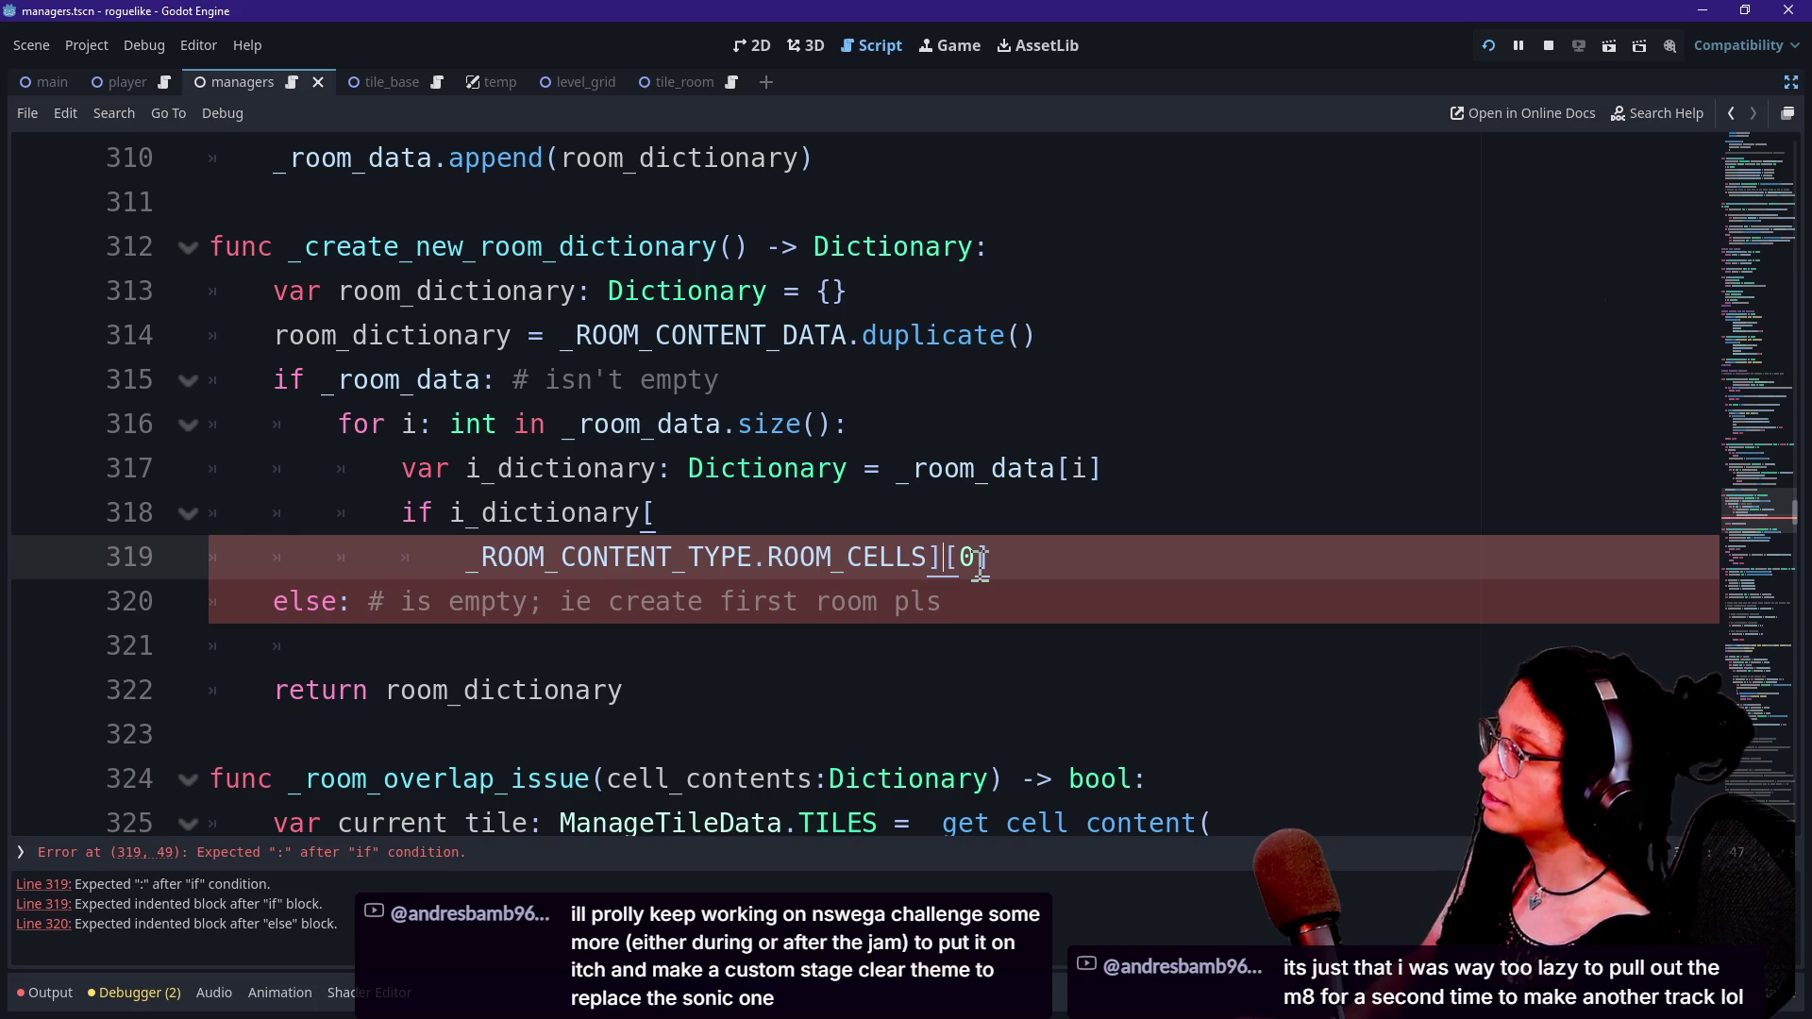
pyautogui.press('Return')
# Delete a stray R after == so the comparison has no right-hand value yet.
pyautogui.click(926, 601)
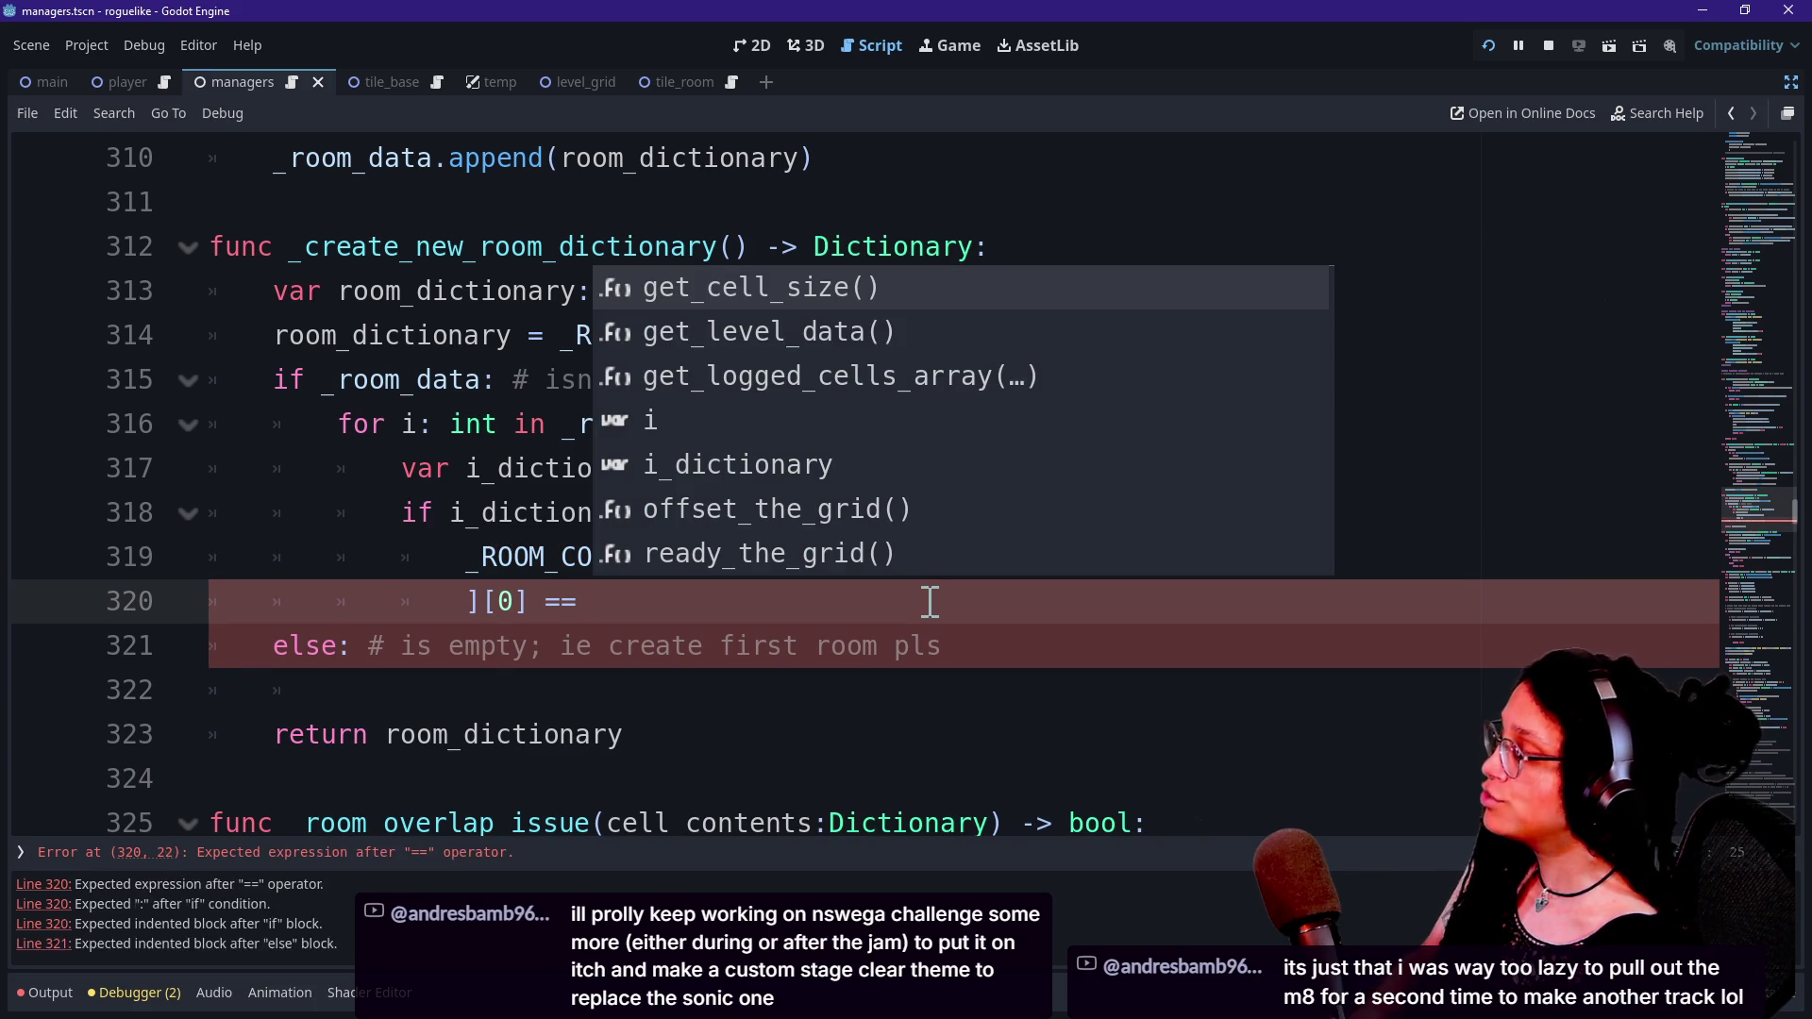
pyautogui.write('R')
pyautogui.press('BackSpace')
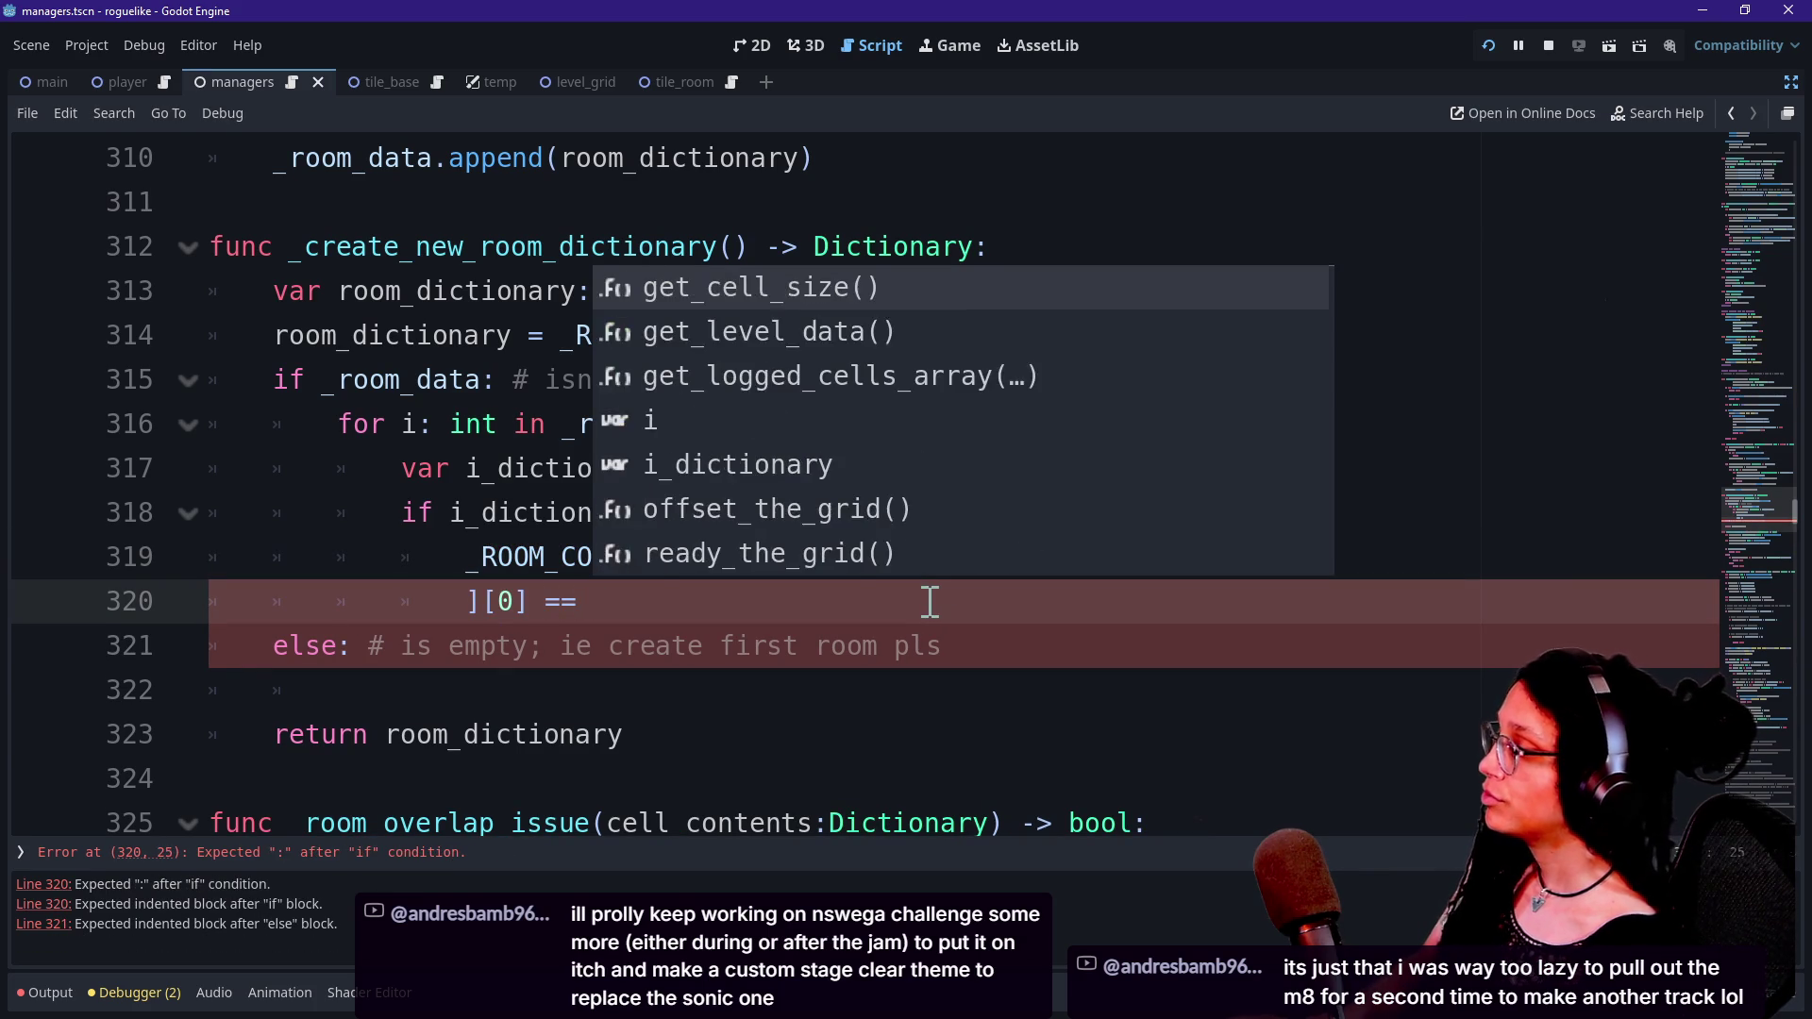
pyautogui.click(895, 601)
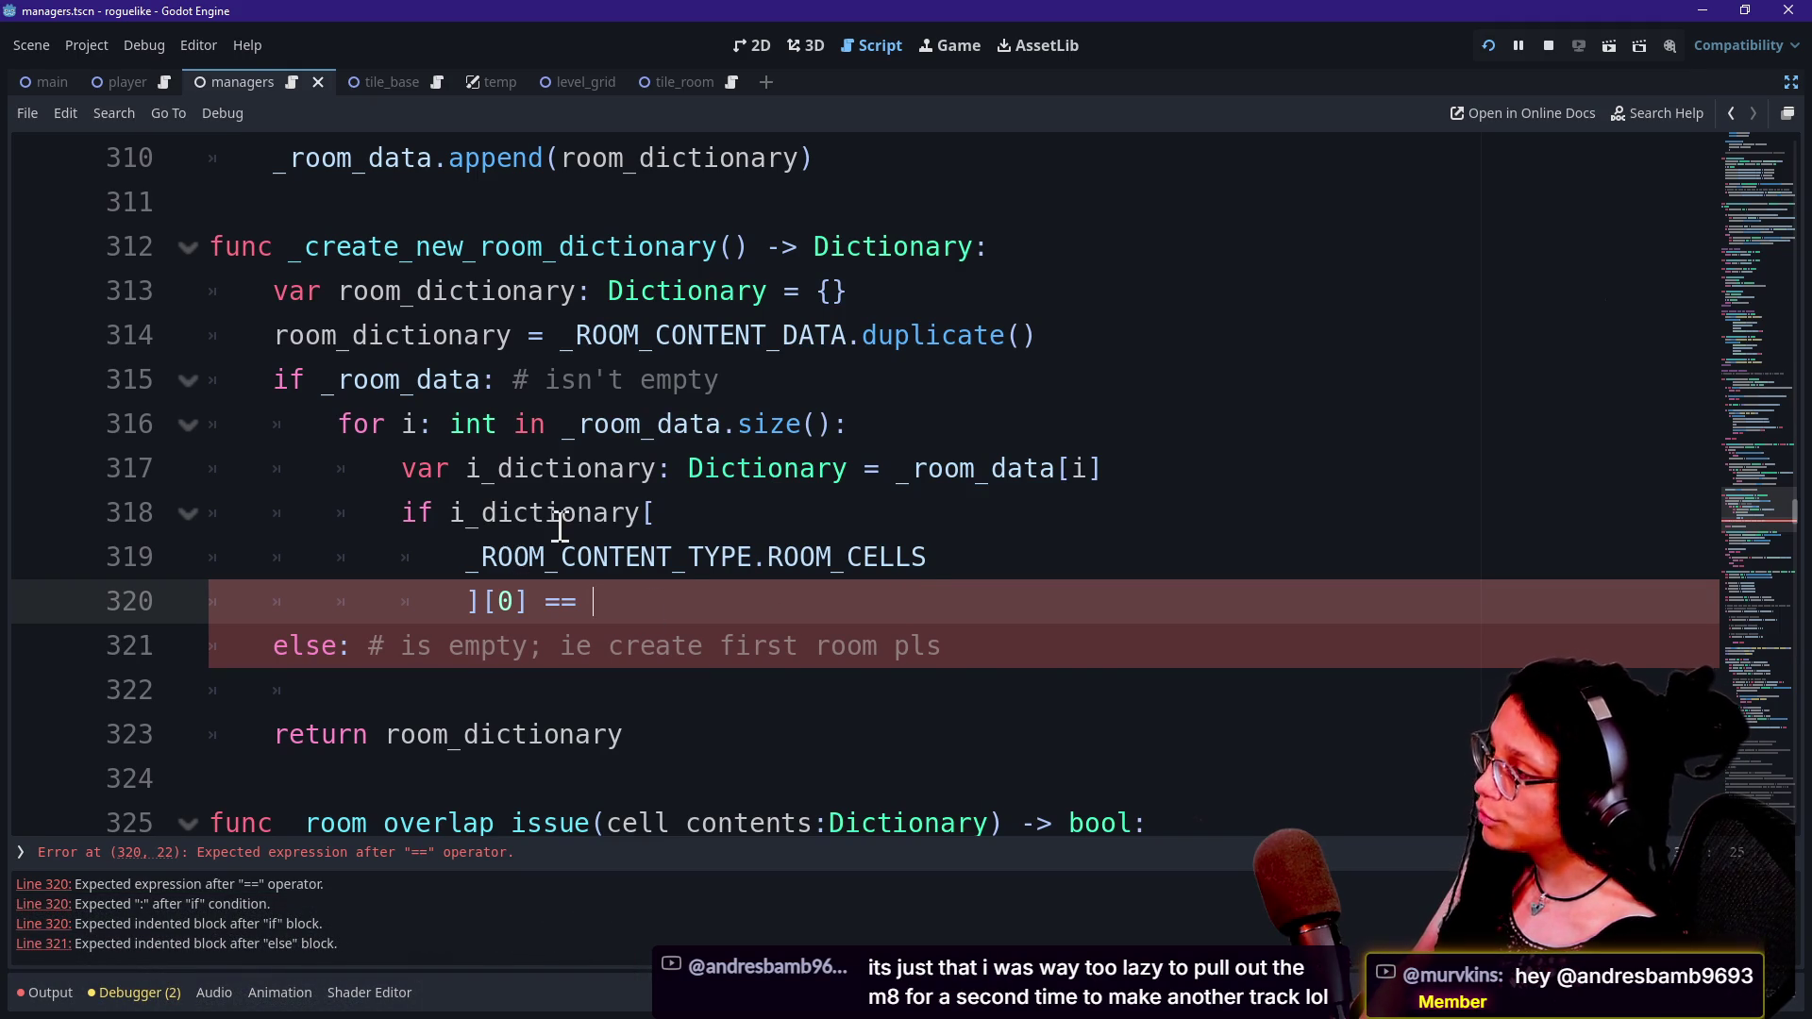
pyautogui.scroll(2, 559, 526)
pyautogui.click(737, 513)
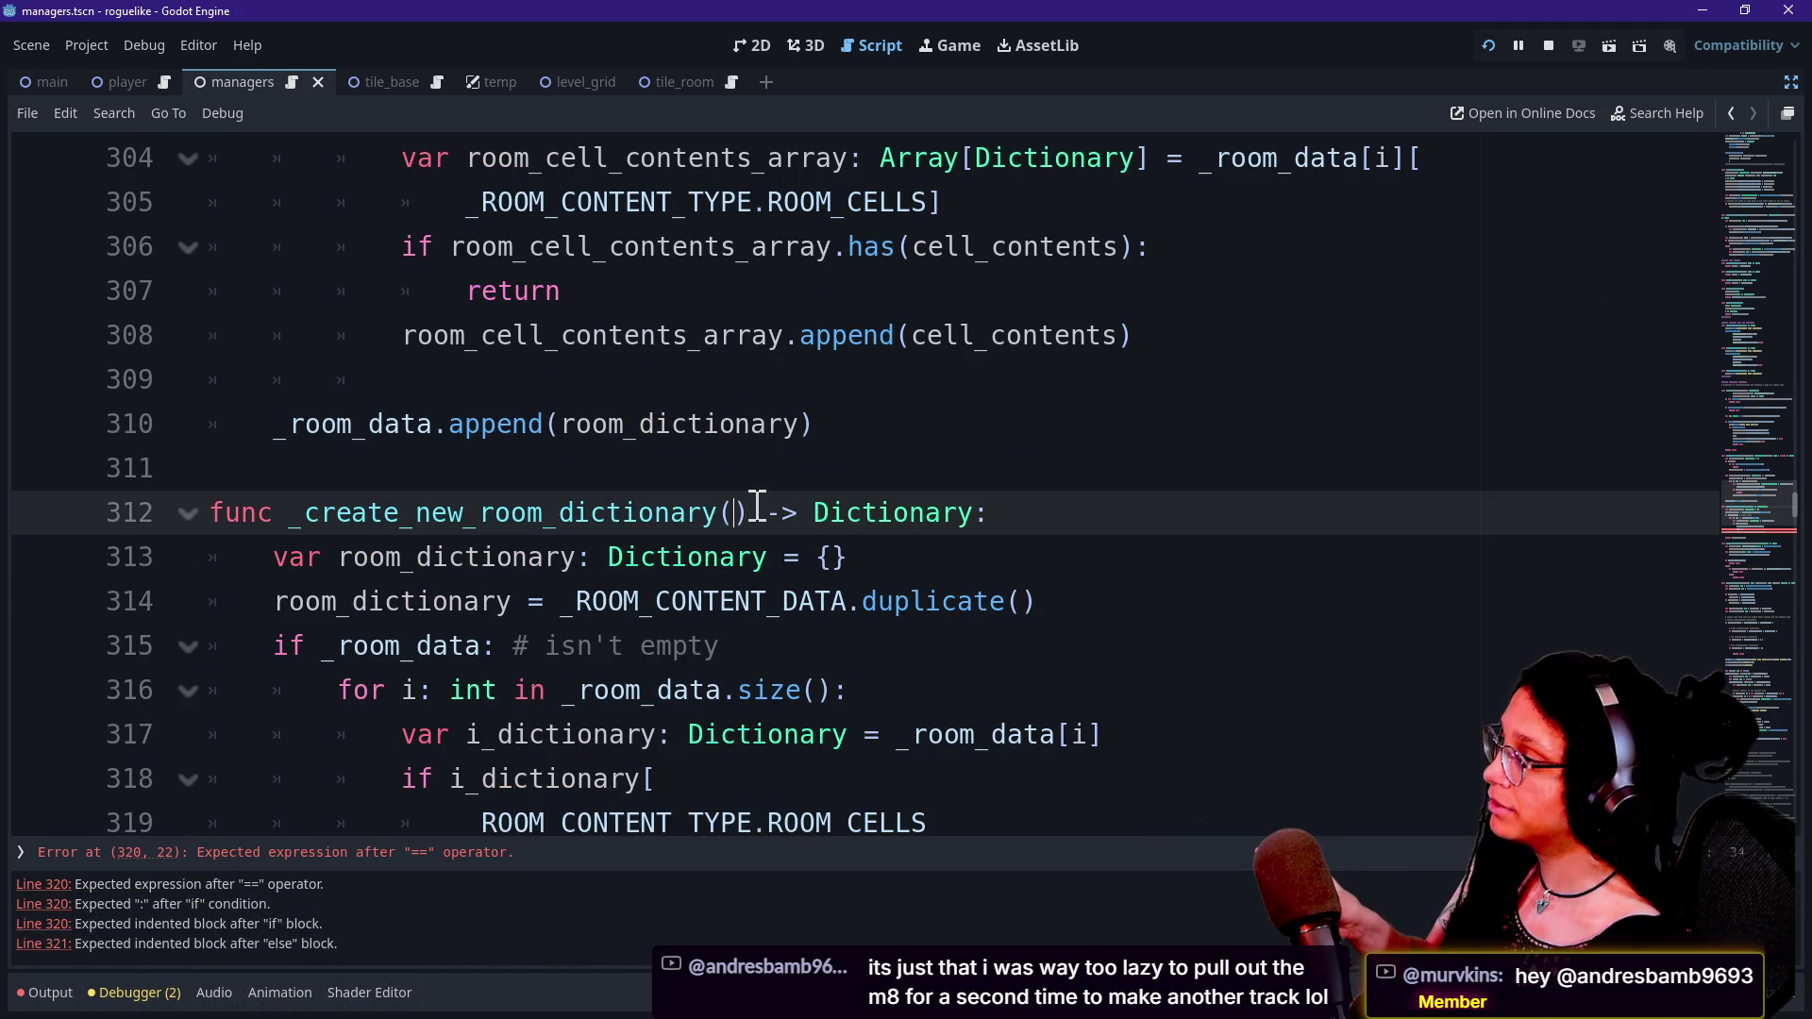
# Scroll through _log_room_cell to review the room cells lookup line.
pyautogui.scroll(2, 756, 506)
pyautogui.scroll(2, 519, 300)
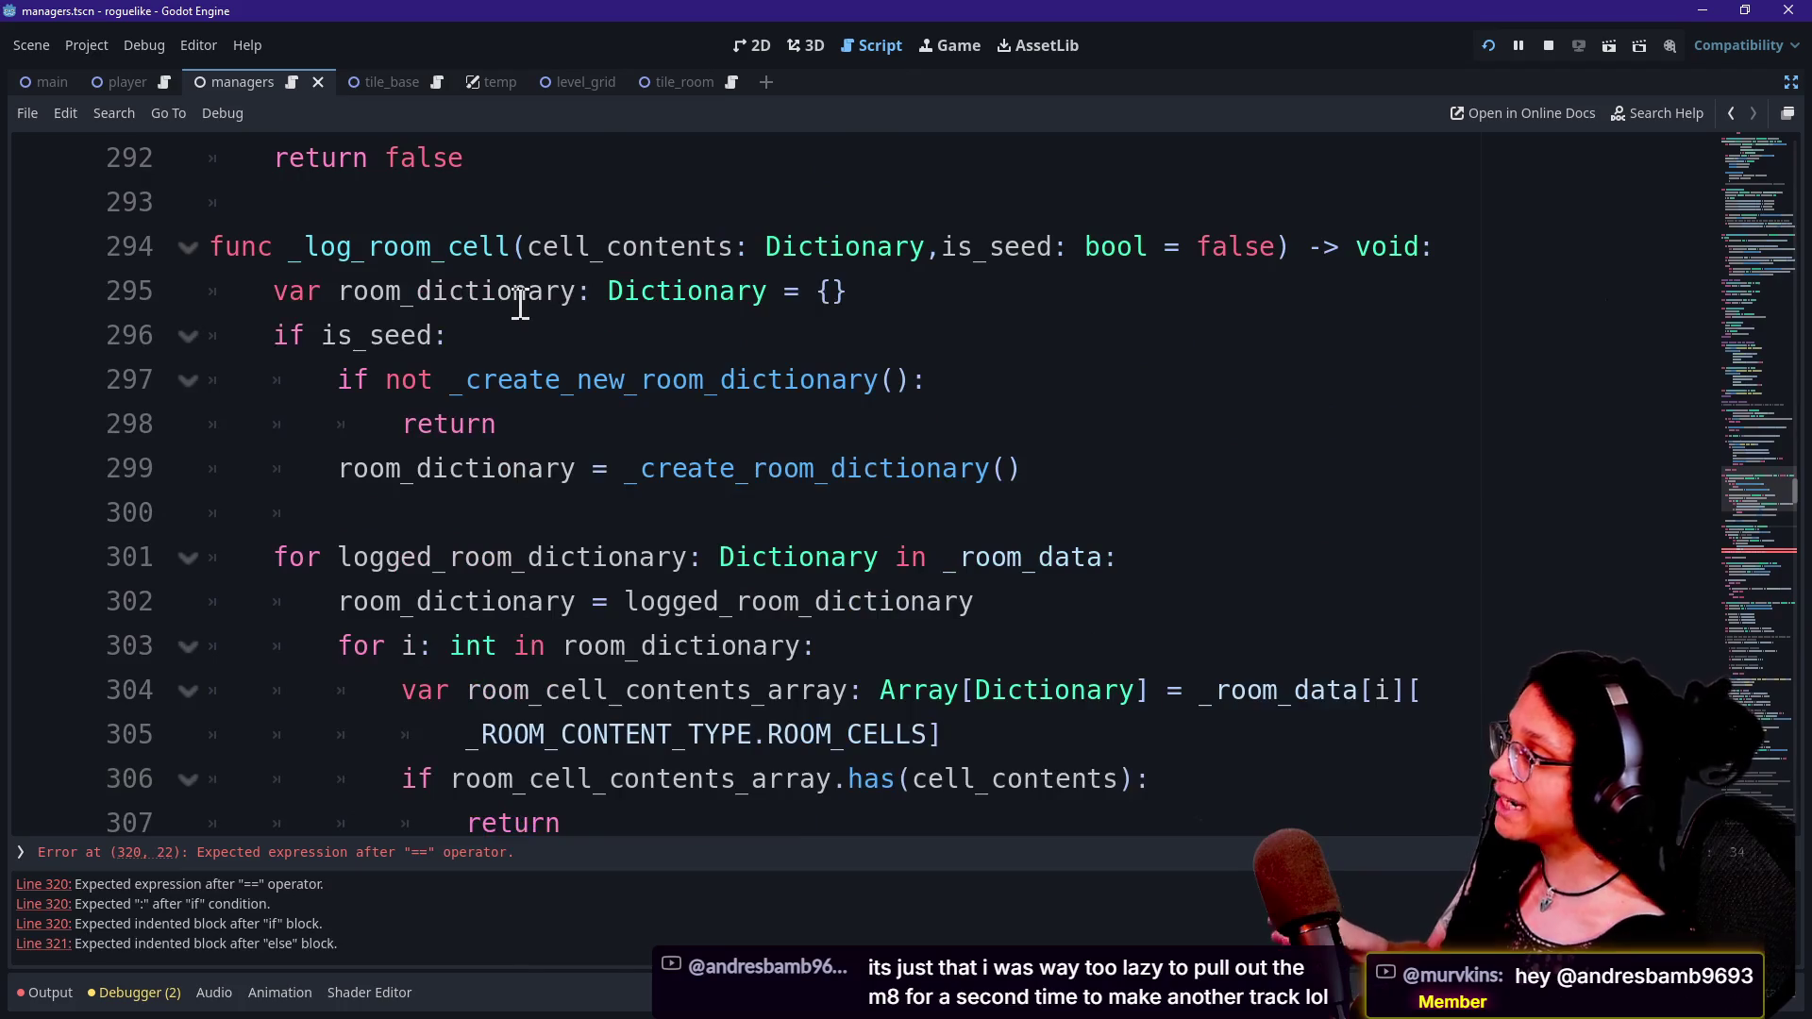
pyautogui.scroll(-1, 518, 295)
pyautogui.scroll(1, 531, 251)
pyautogui.moveTo(528, 248); pyautogui.dragTo(674, 268)
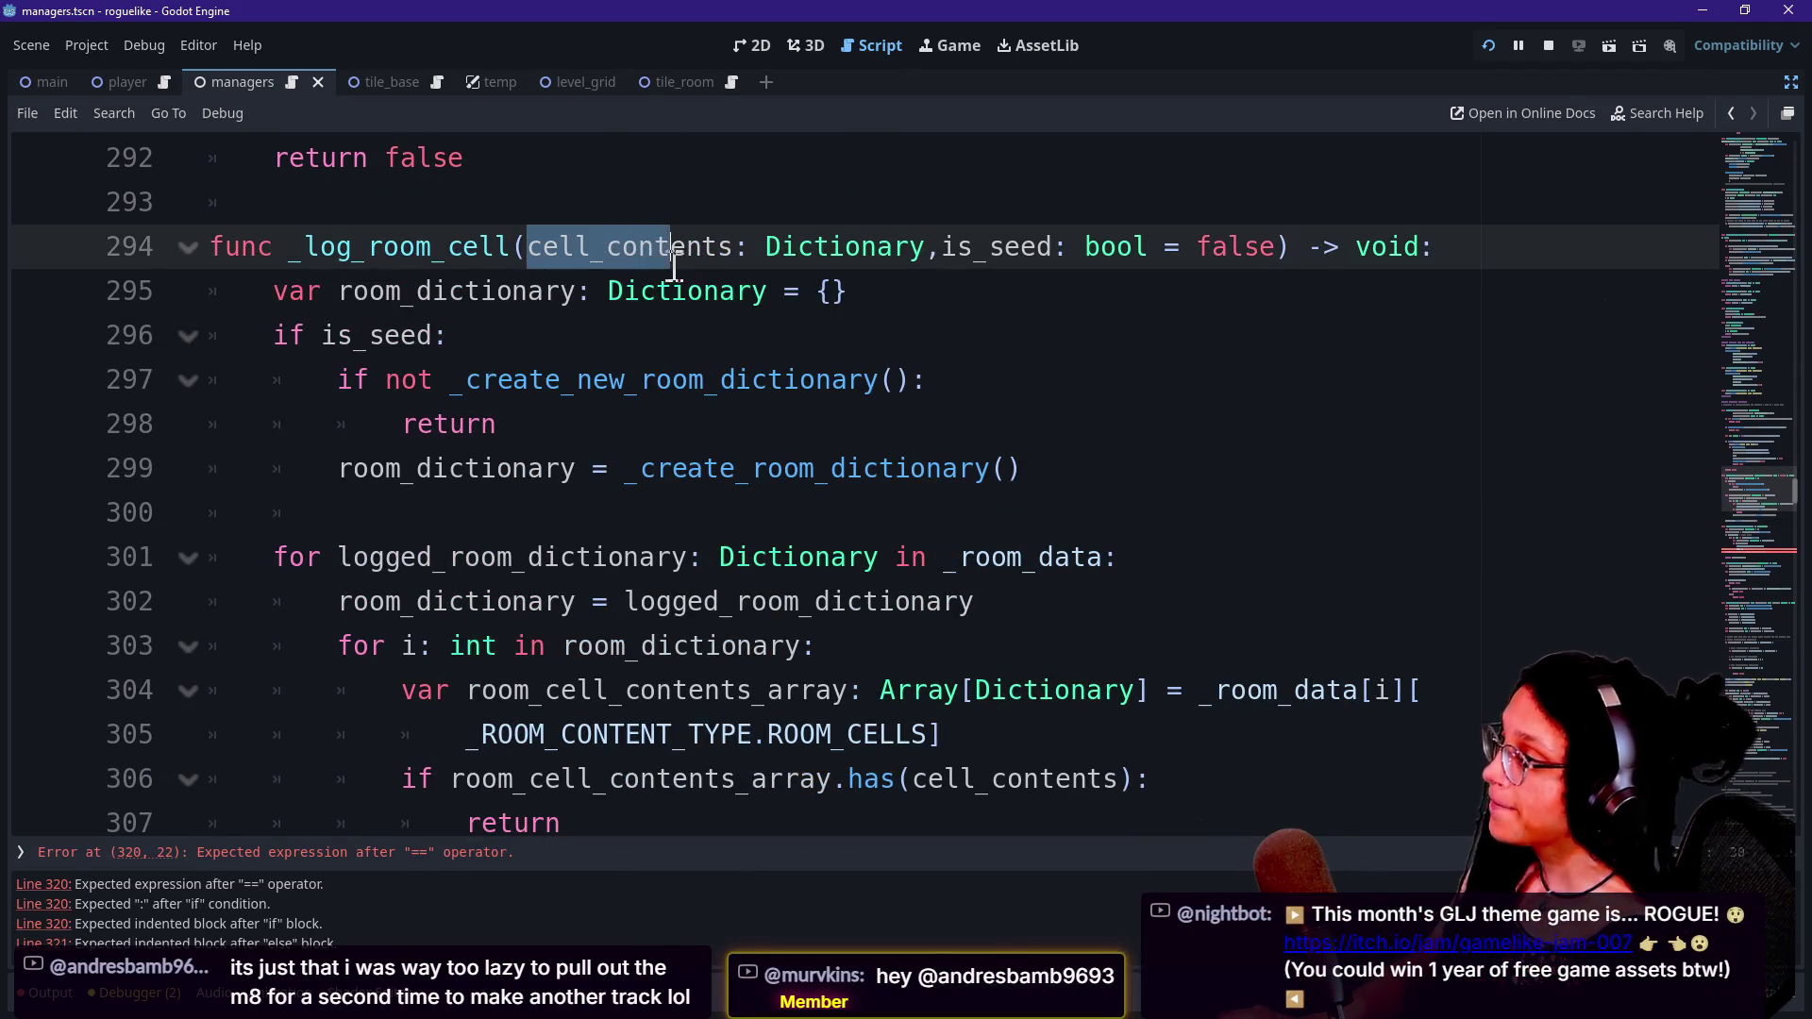
pyautogui.scroll(-1, 720, 434)
pyautogui.click(838, 564)
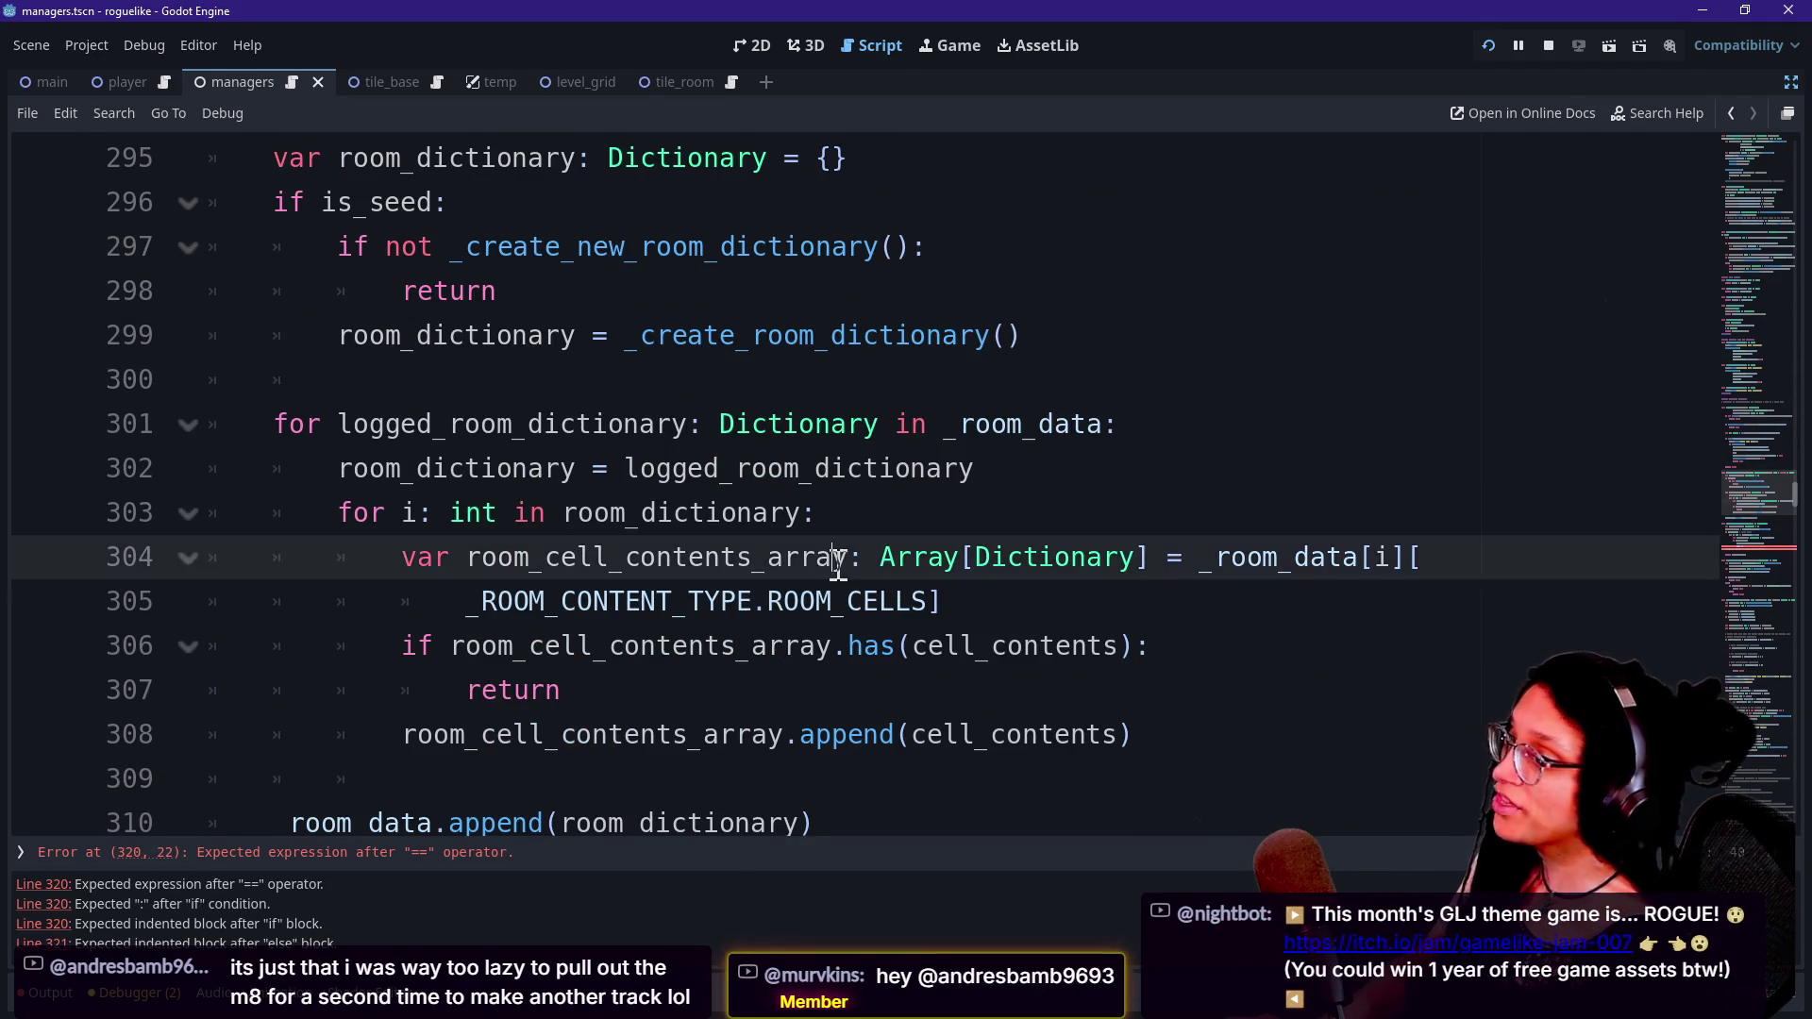
pyautogui.scroll(-1, 867, 687)
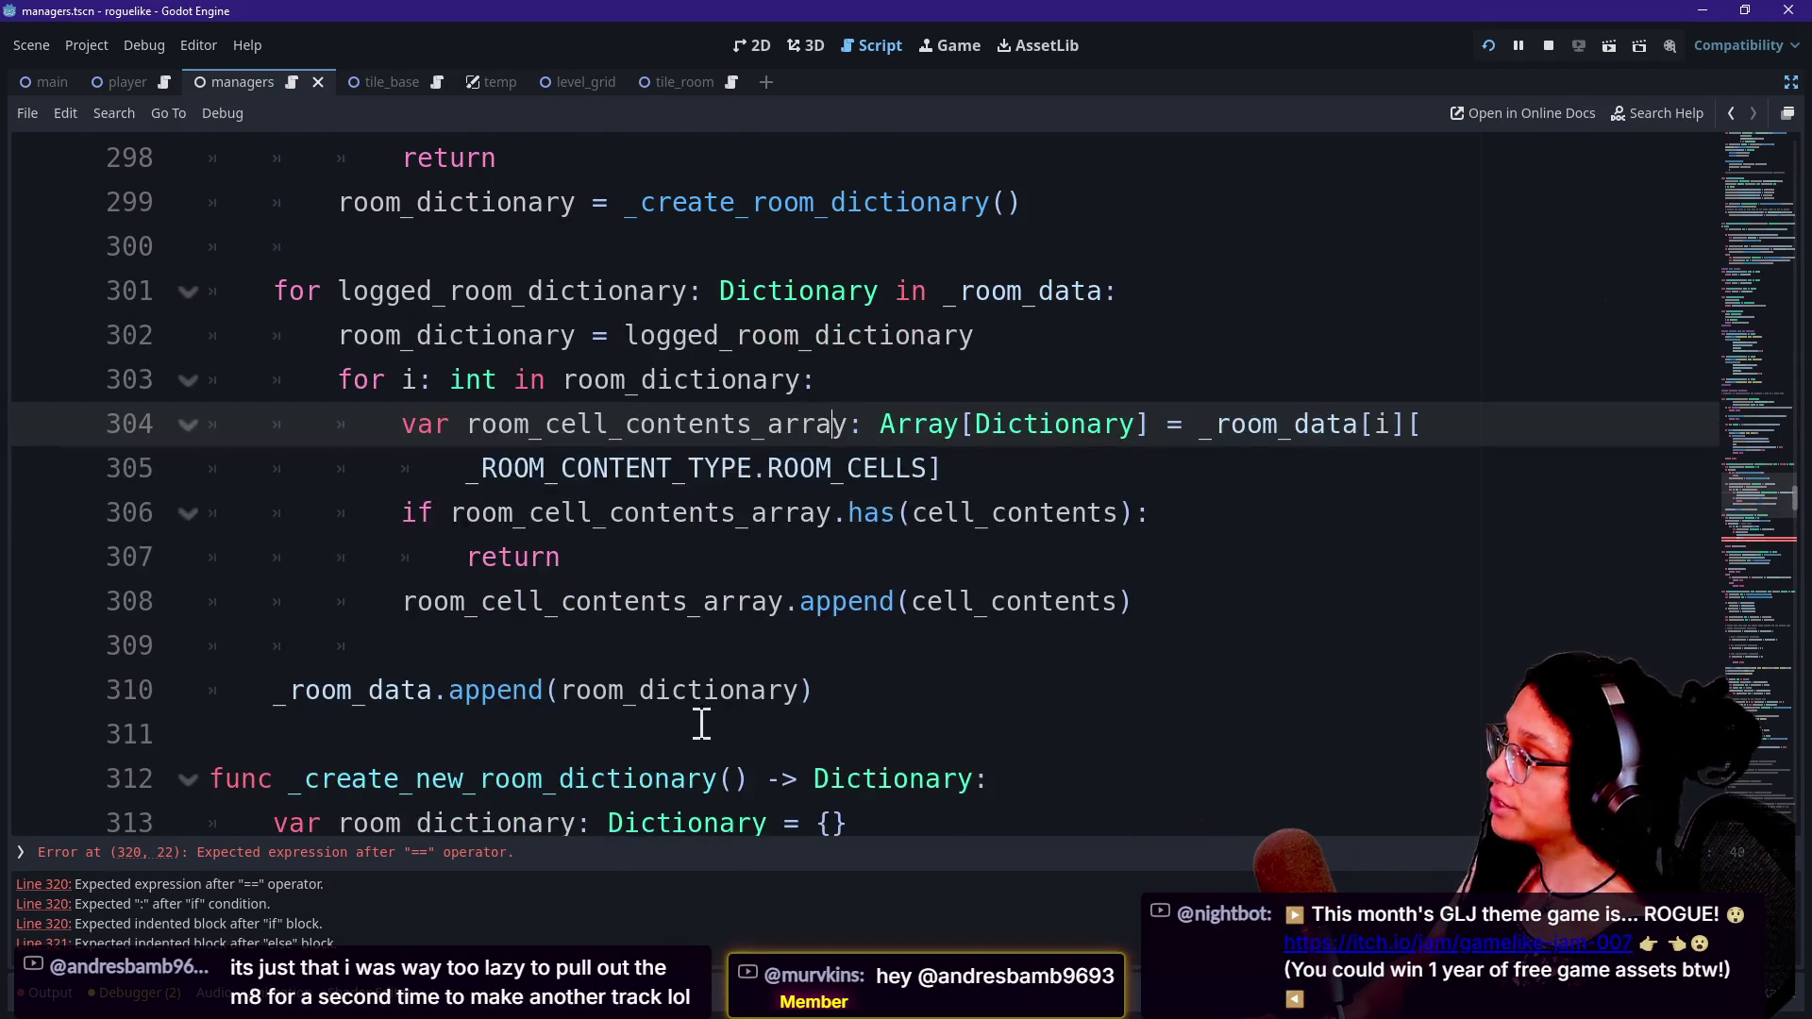
pyautogui.scroll(-1, 991, 679)
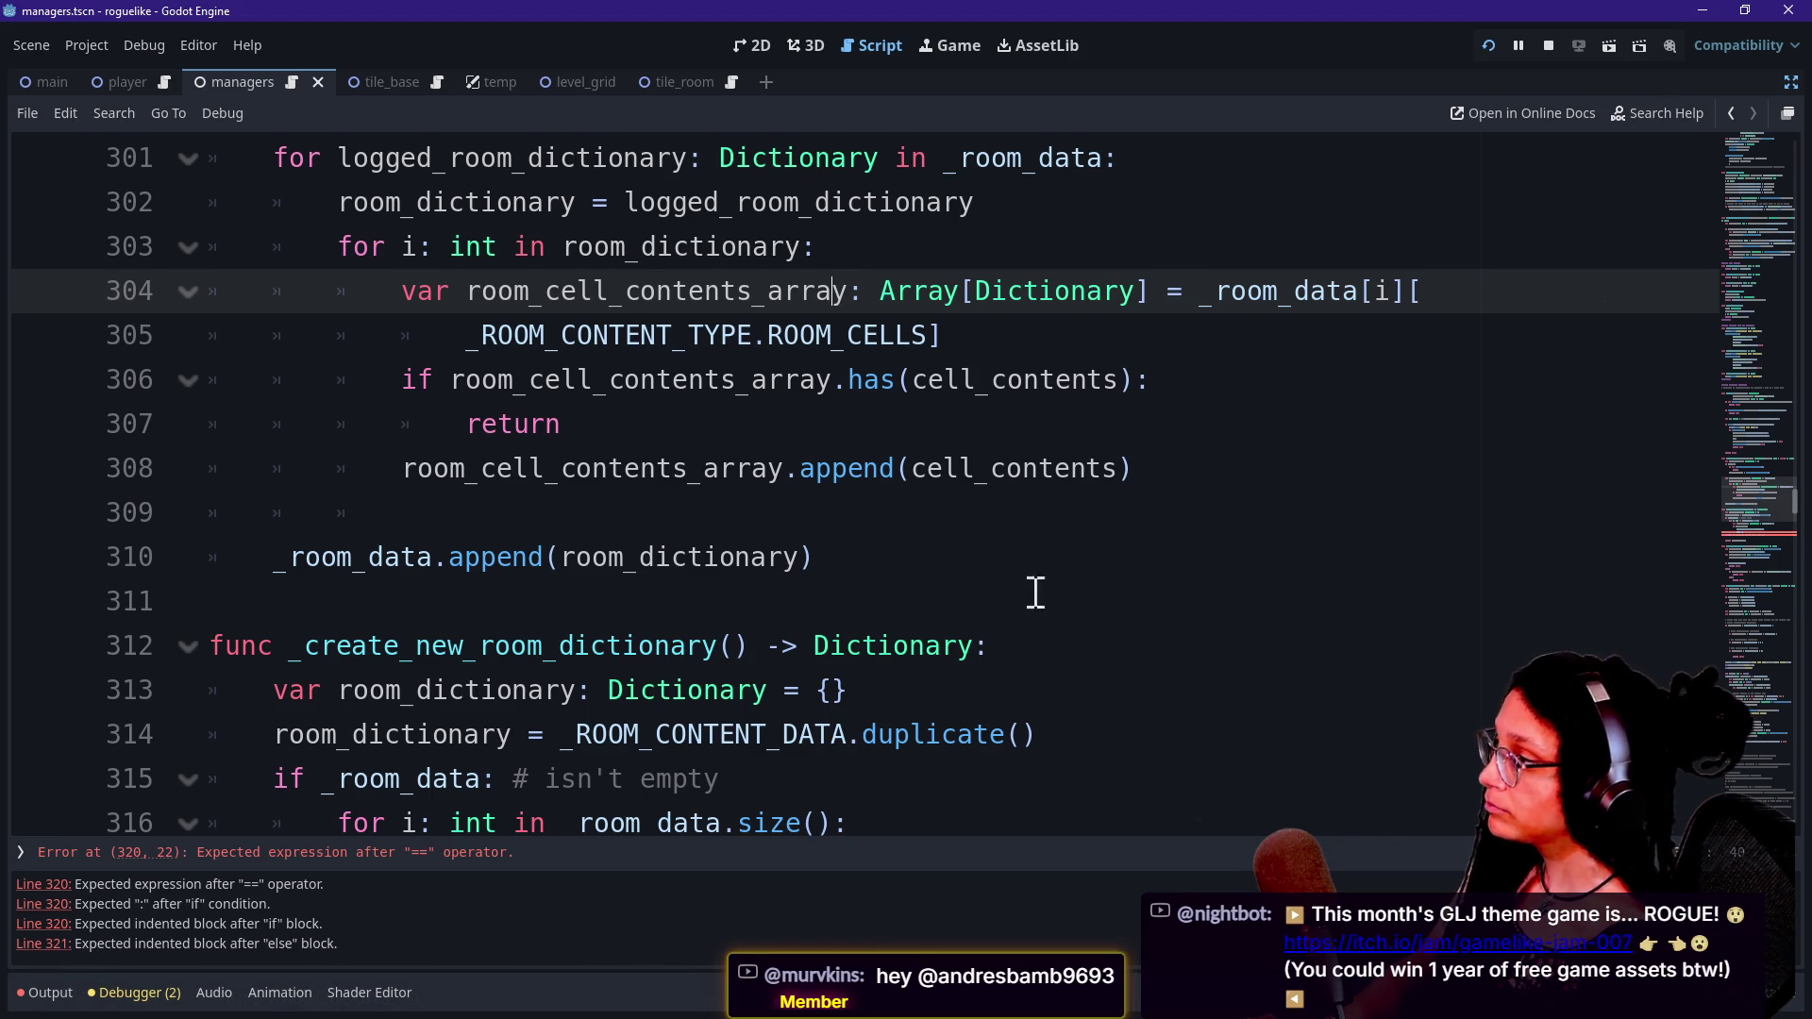
pyautogui.scroll(2, 692, 492)
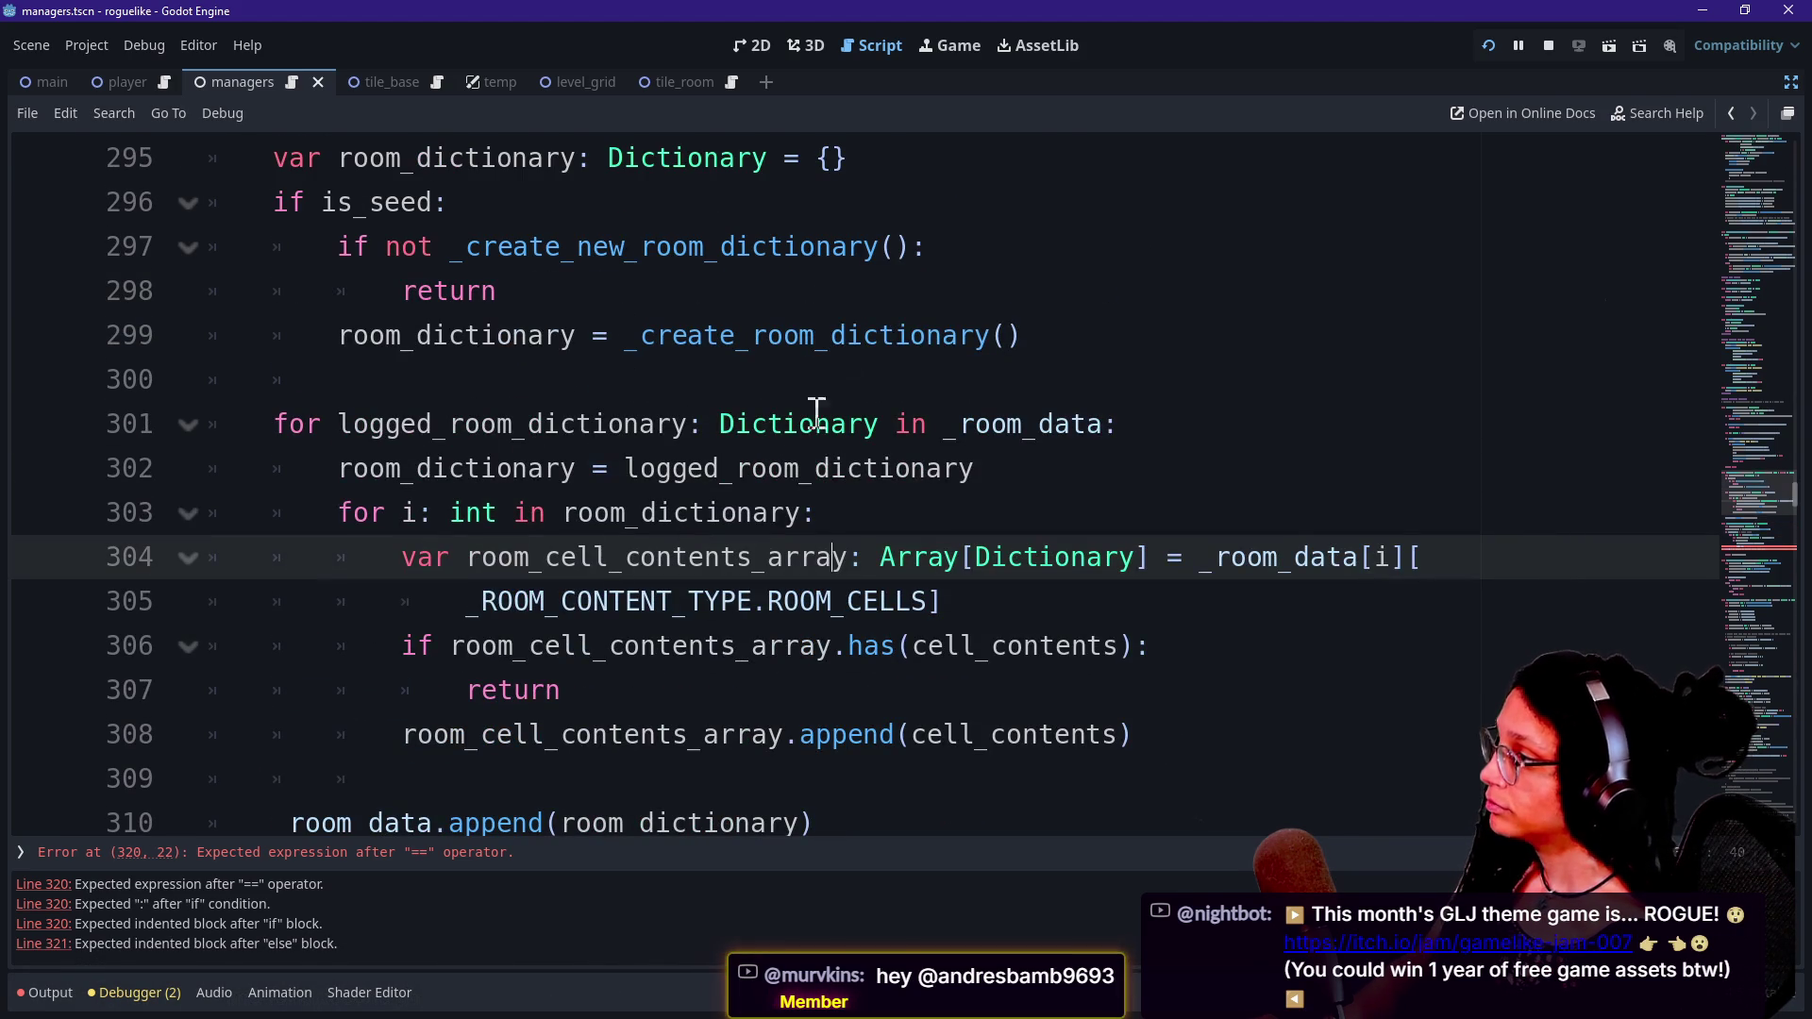
# Pass cells as the argument to _create_new_room_dictionary().
pyautogui.click(895, 247)
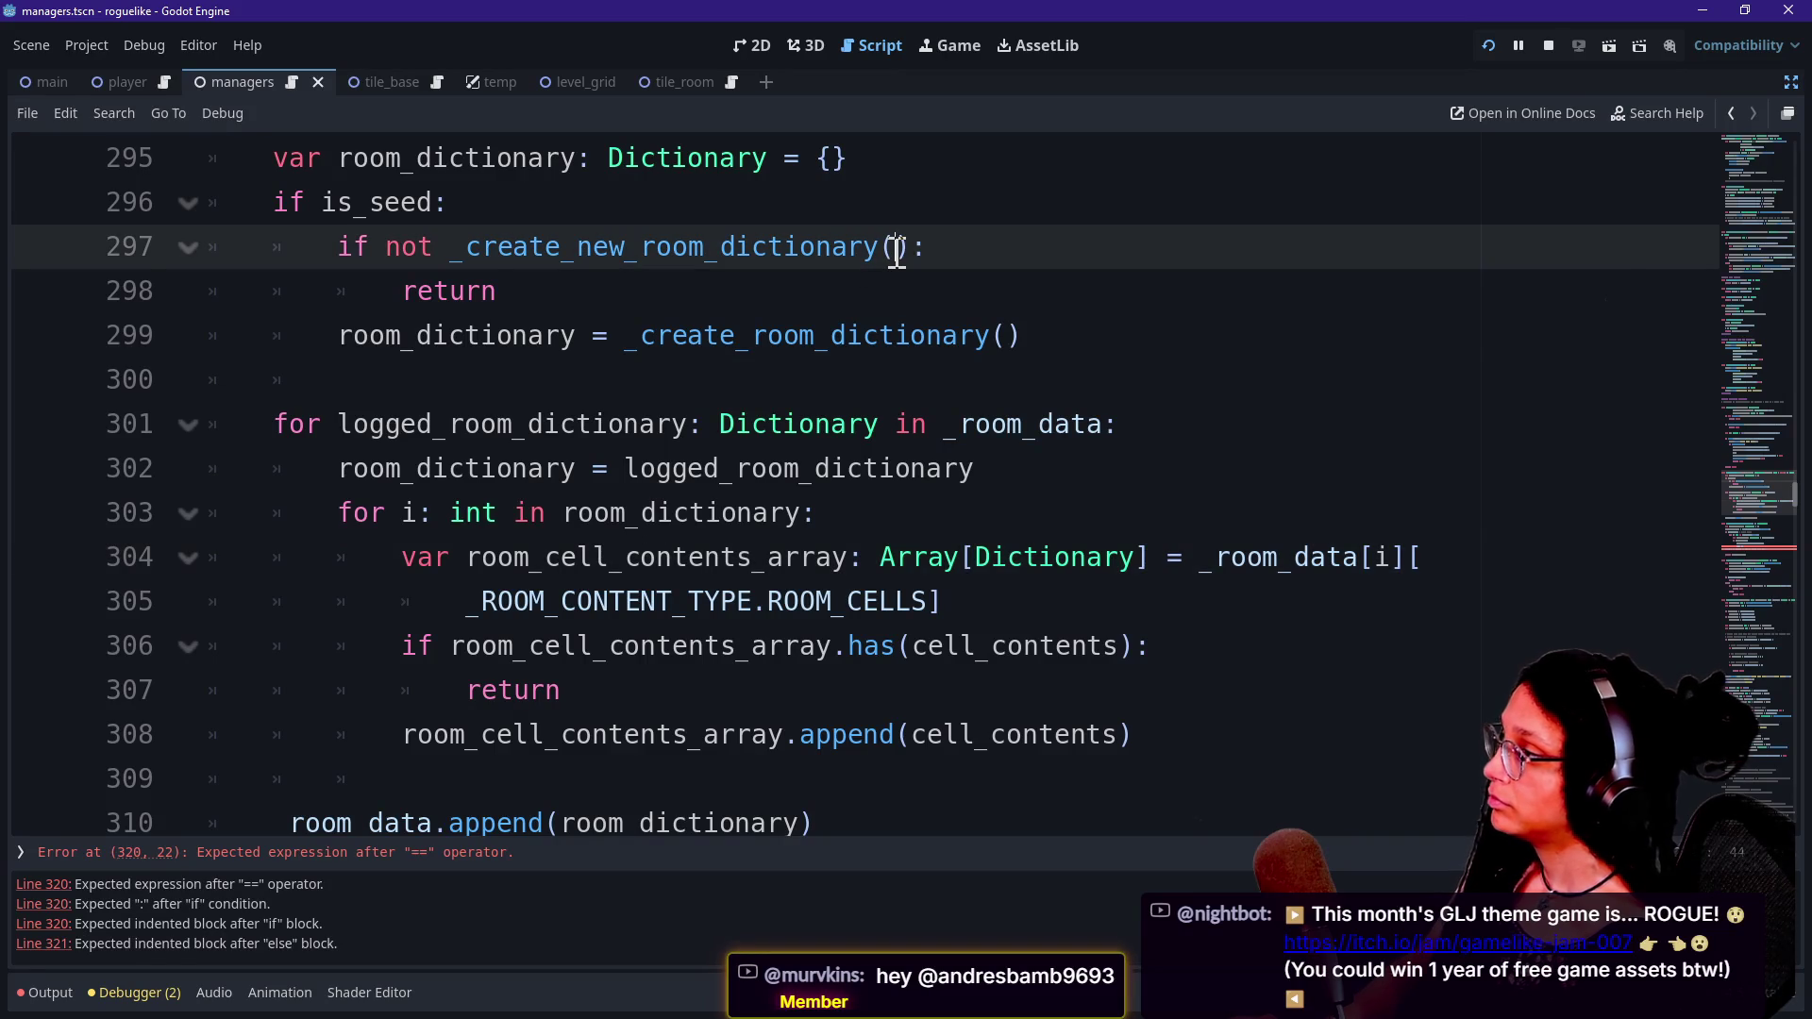
pyautogui.hotkey('ctrl', 'space')
pyautogui.press('Escape')
pyautogui.write('cells')
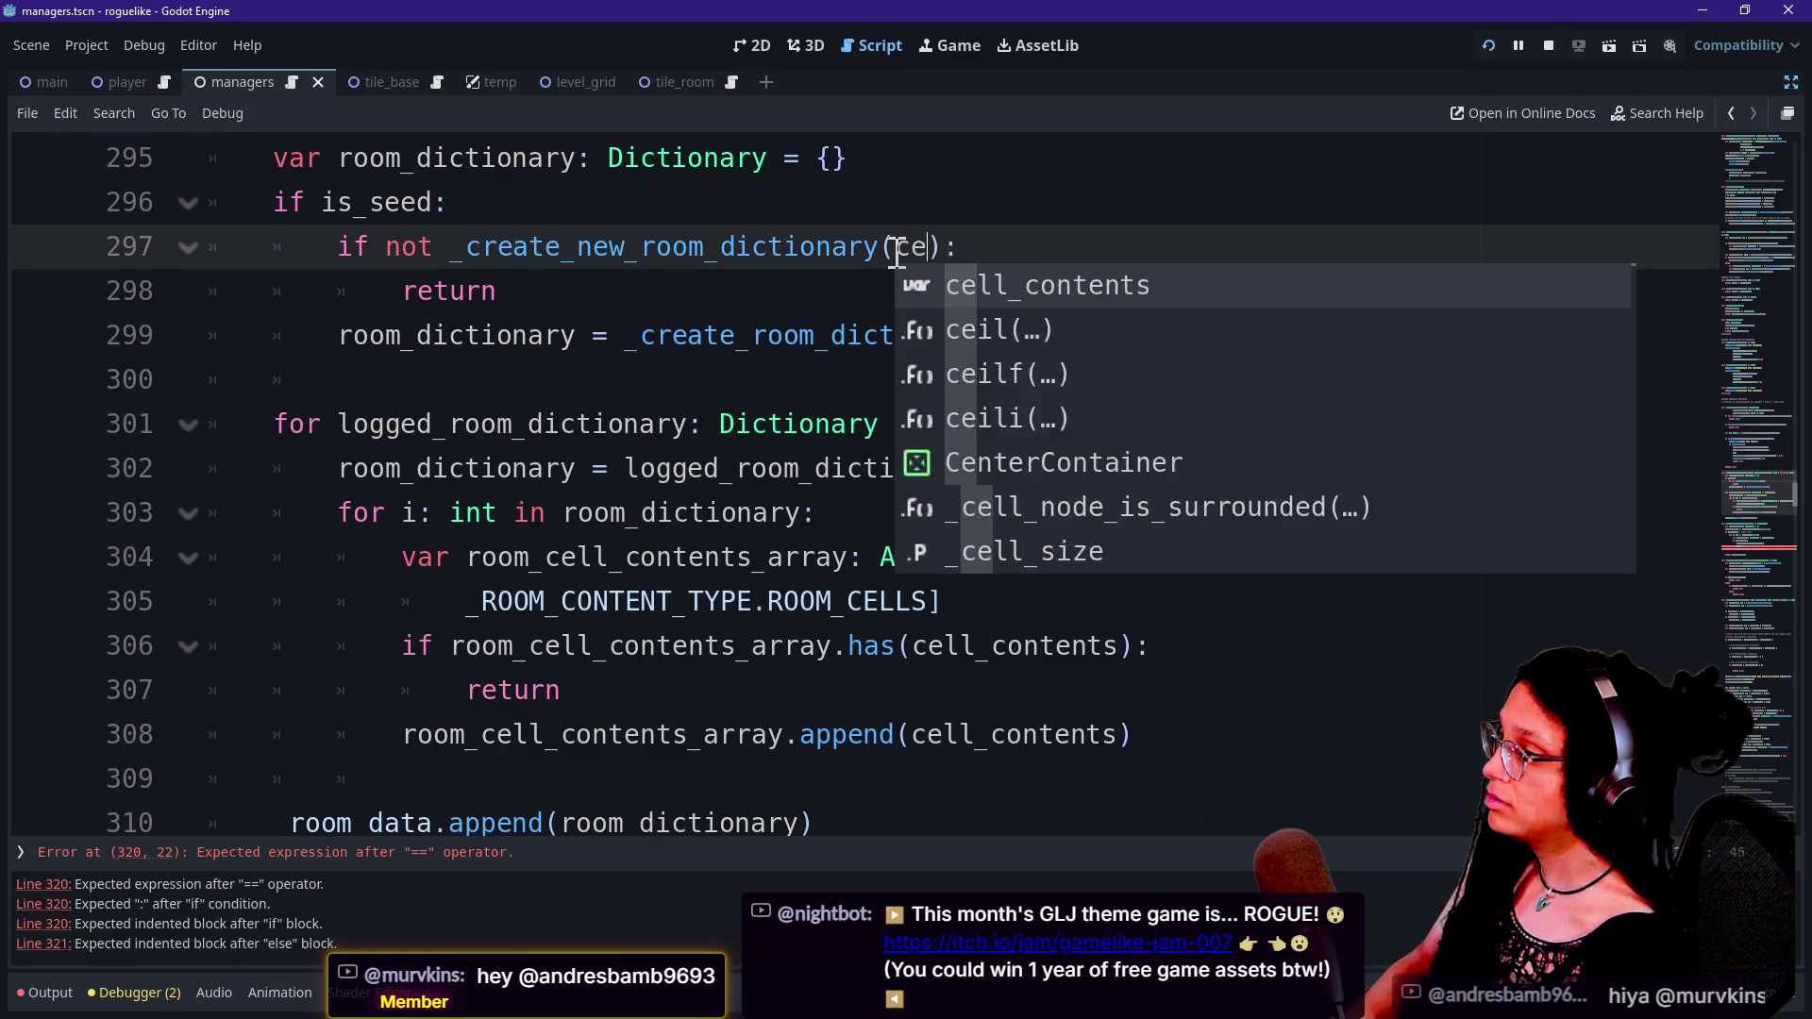
# Move the room_dictionary = _create_room_dictionary() line up under 'if is_seed:'.
pyautogui.press('Escape')
pyautogui.click(597, 203)
pyautogui.press('Return')
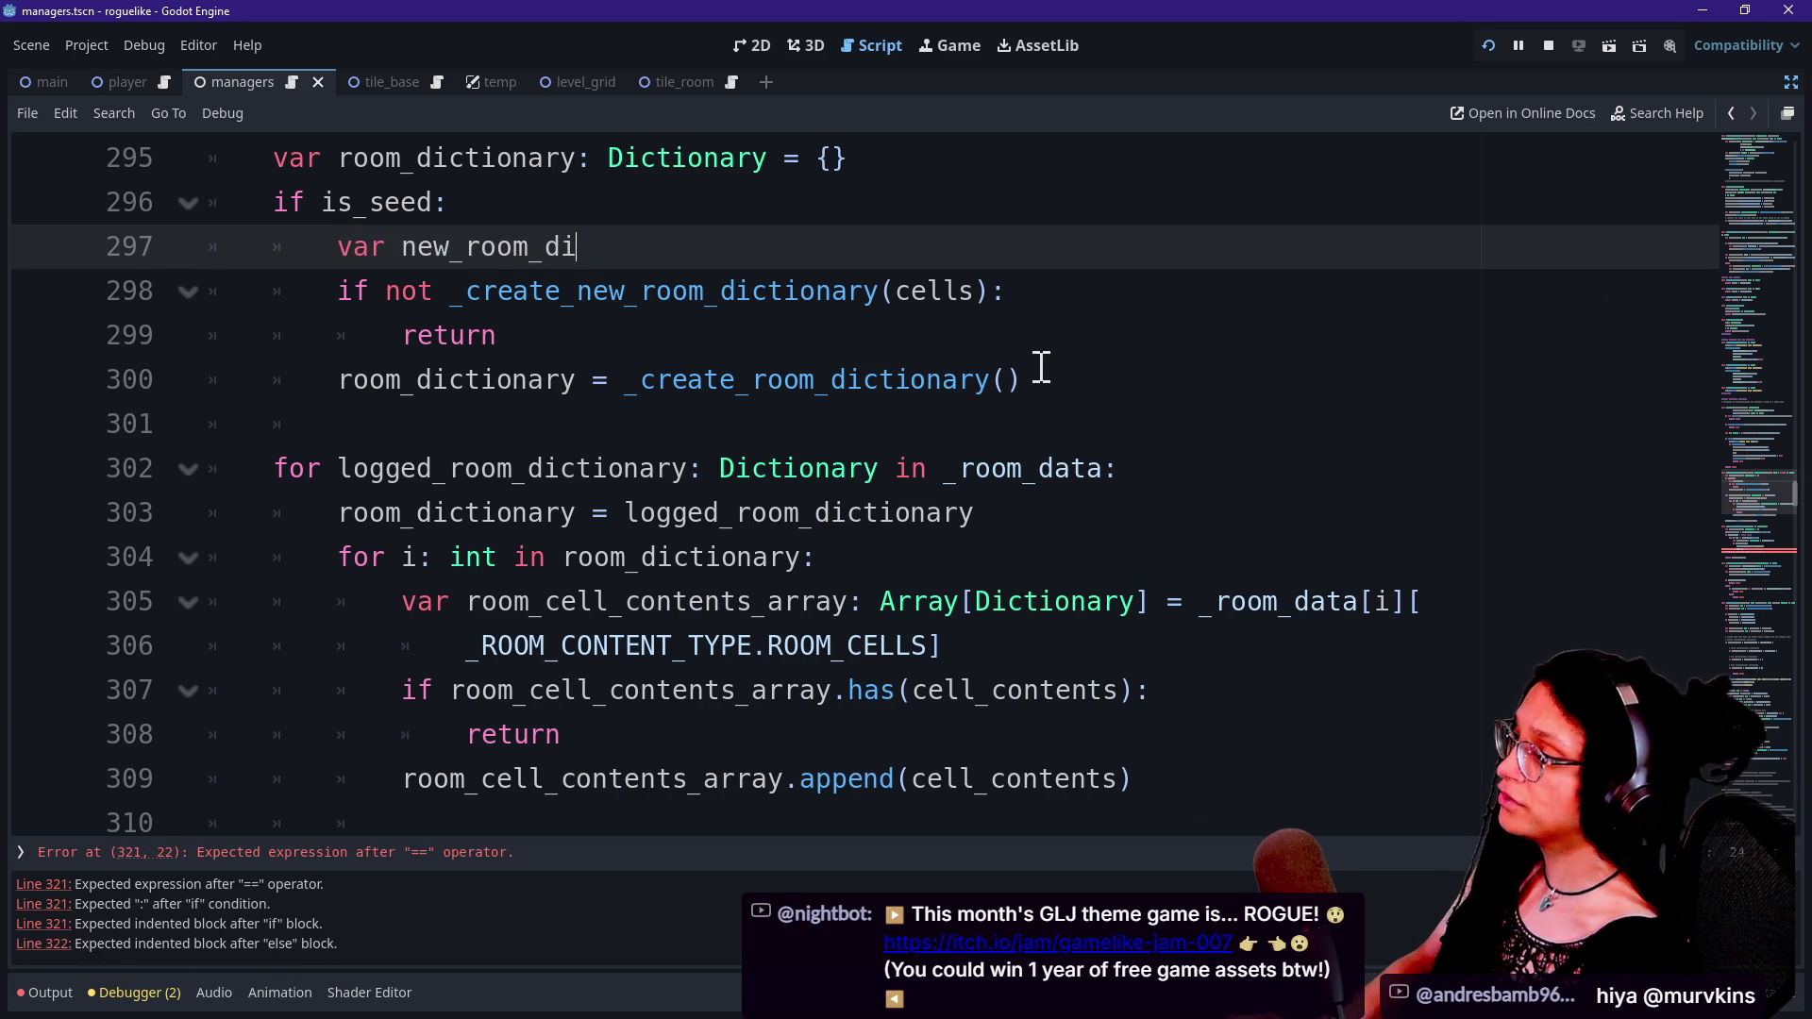
pyautogui.moveTo(1042, 368); pyautogui.dragTo(1039, 352)
pyautogui.hotkey('ctrl', 'c')
pyautogui.press('BackSpace')
pyautogui.moveTo(922, 251); pyautogui.dragTo(926, 215)
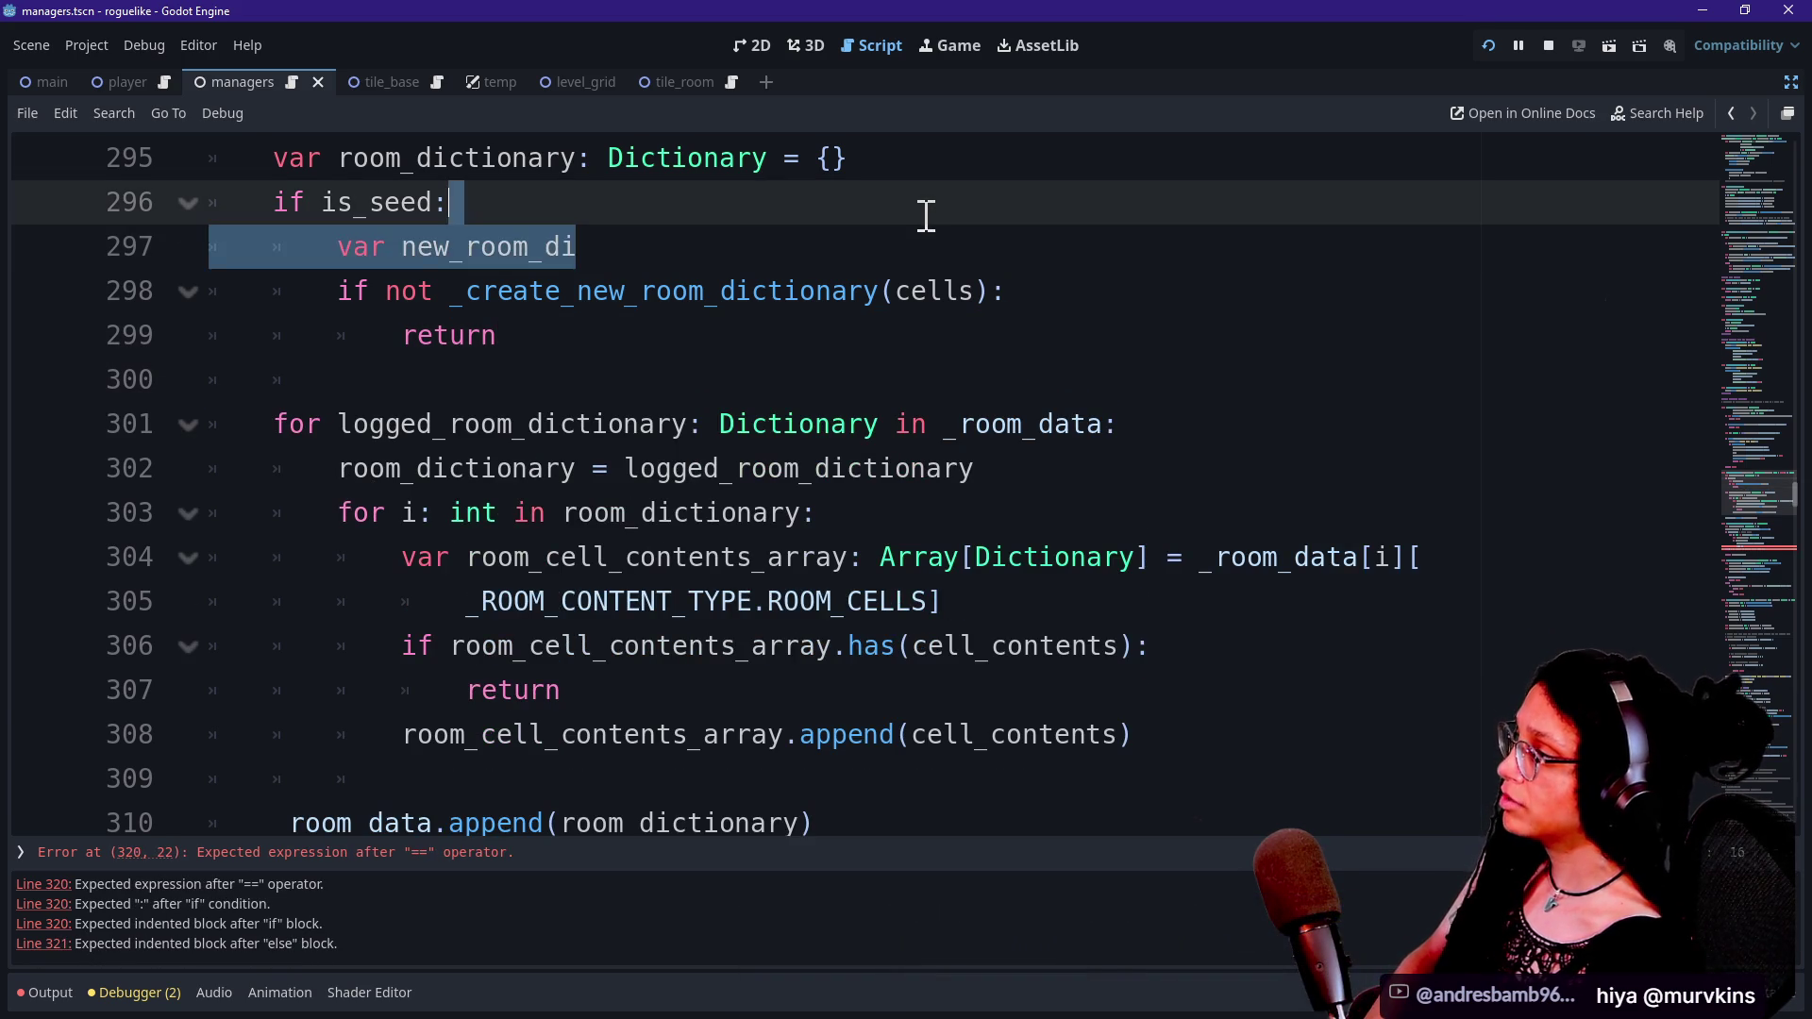
pyautogui.hotkey('ctrl', 'v')
pyautogui.click(599, 255)
pyautogui.press('BackSpace')
pyautogui.press('BackSpace')
pyautogui.press('BackSpace')
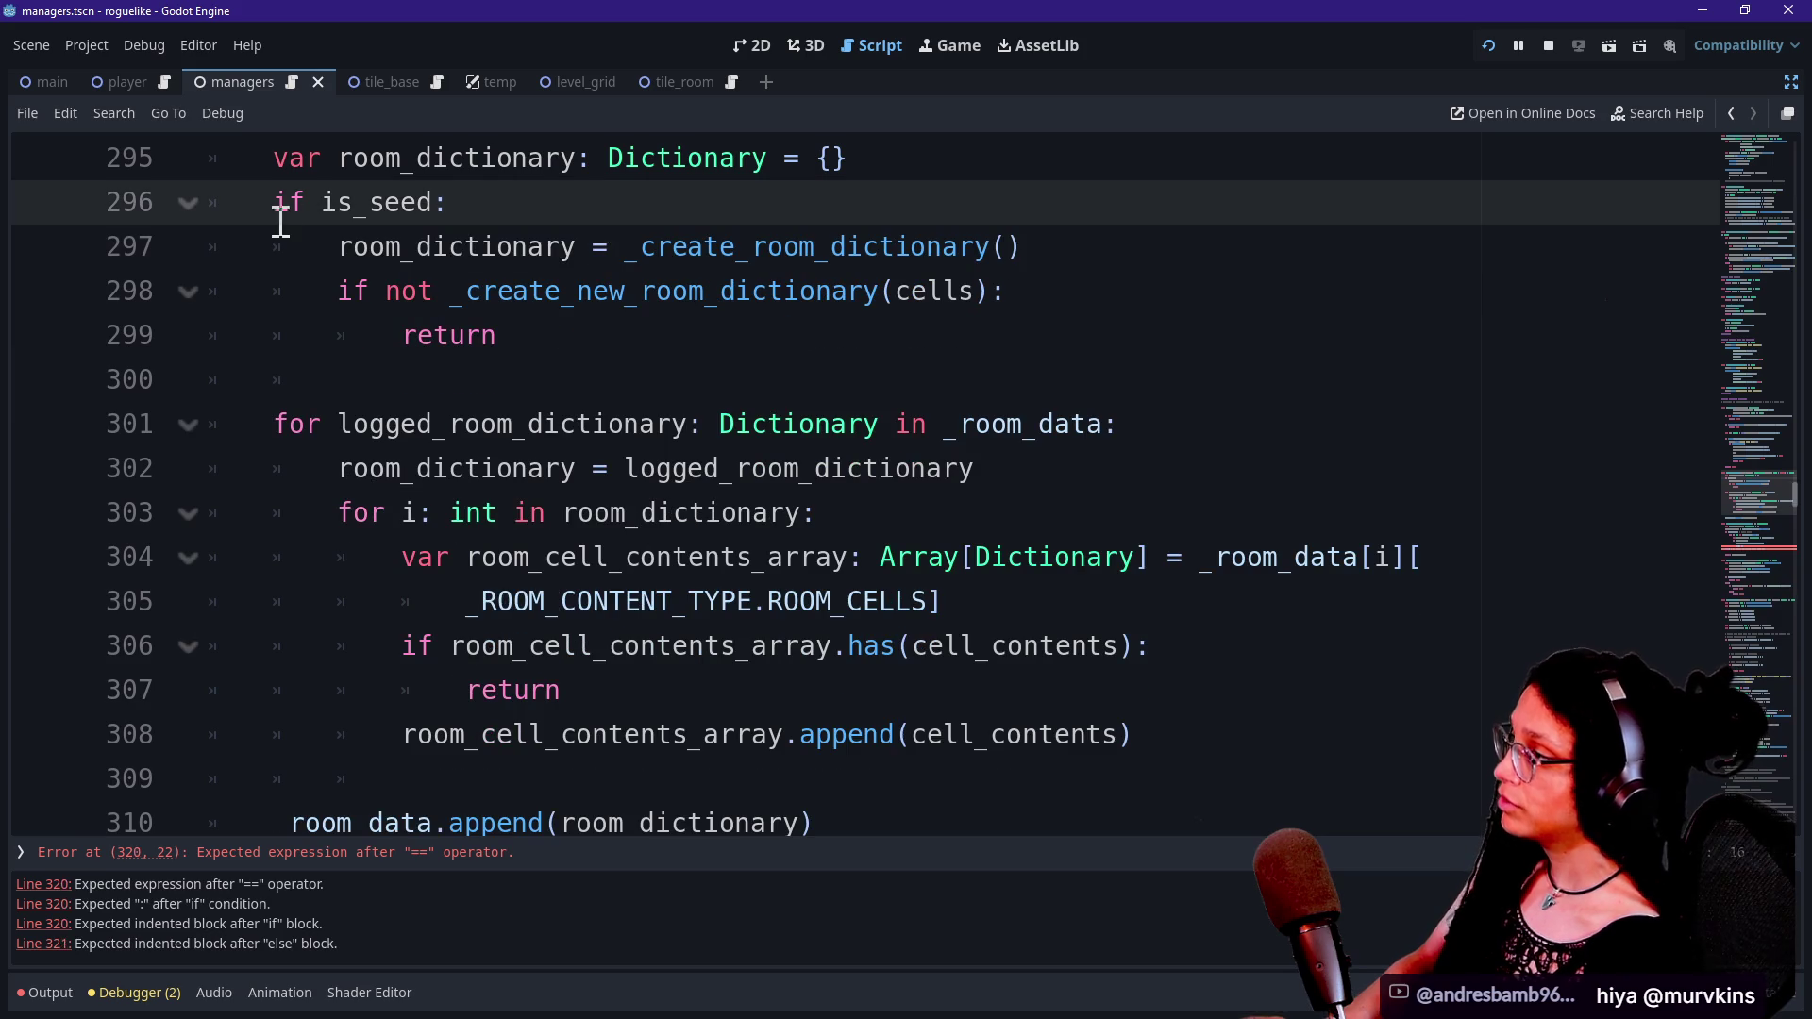
# Check the reordered is_seed branch line by line.
pyautogui.moveTo(280, 224); pyautogui.dragTo(830, 246)
pyautogui.click(457, 247)
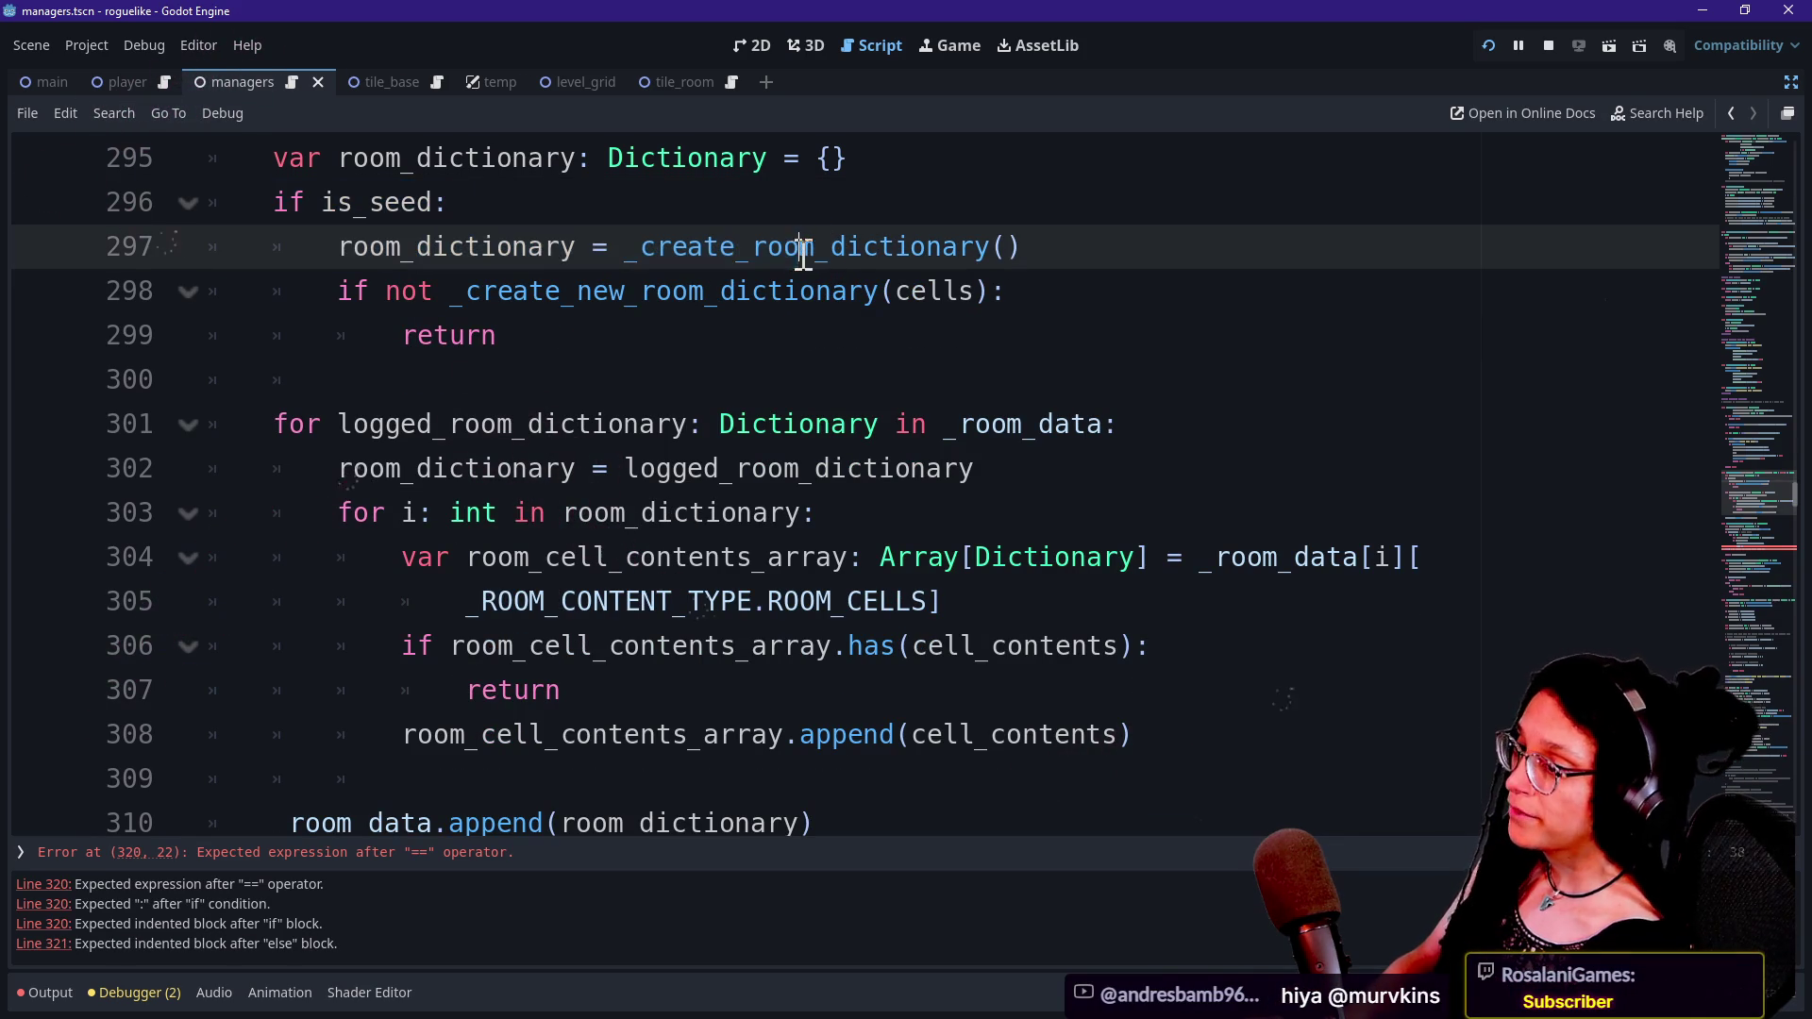
pyautogui.moveTo(337, 248); pyautogui.dragTo(600, 255)
pyautogui.click(600, 257)
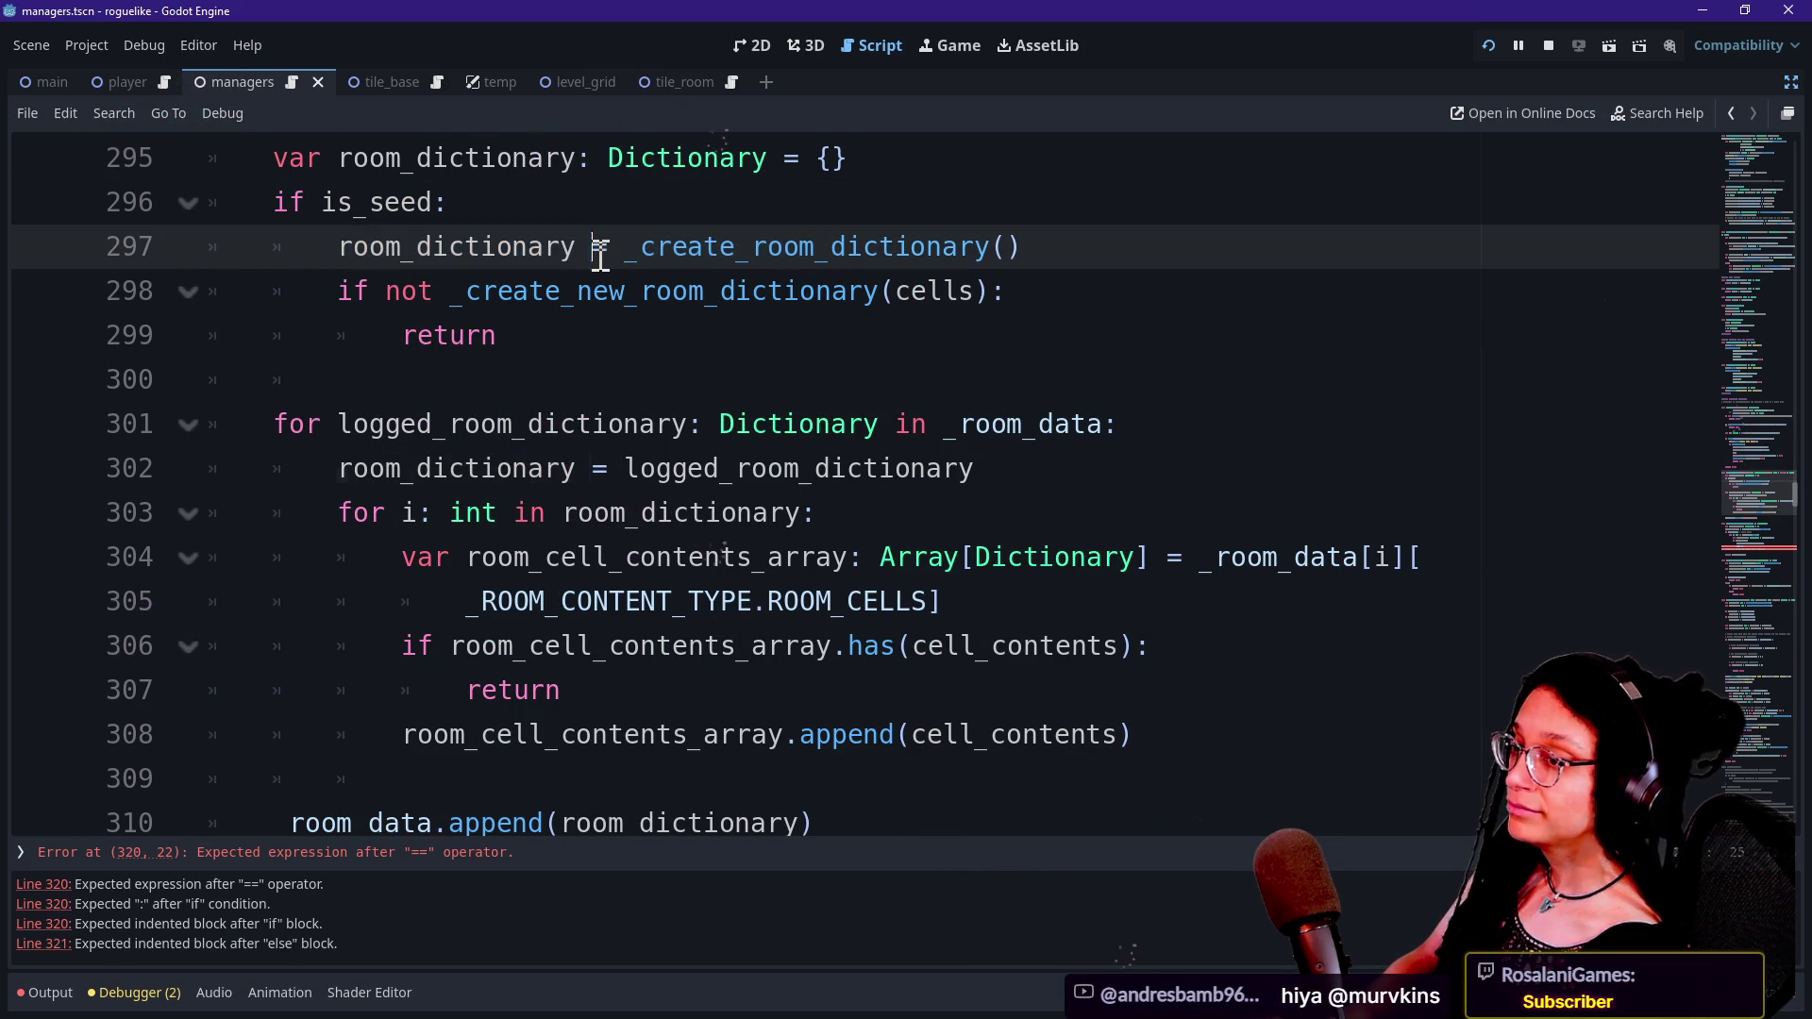
pyautogui.press('Down')
pyautogui.press('Up')
pyautogui.press('Up')
pyautogui.press('Up')
pyautogui.press('Down')
pyautogui.press('Up')
pyautogui.press('Down')
pyautogui.press('Up')
pyautogui.press('Down')
pyautogui.press('Down')
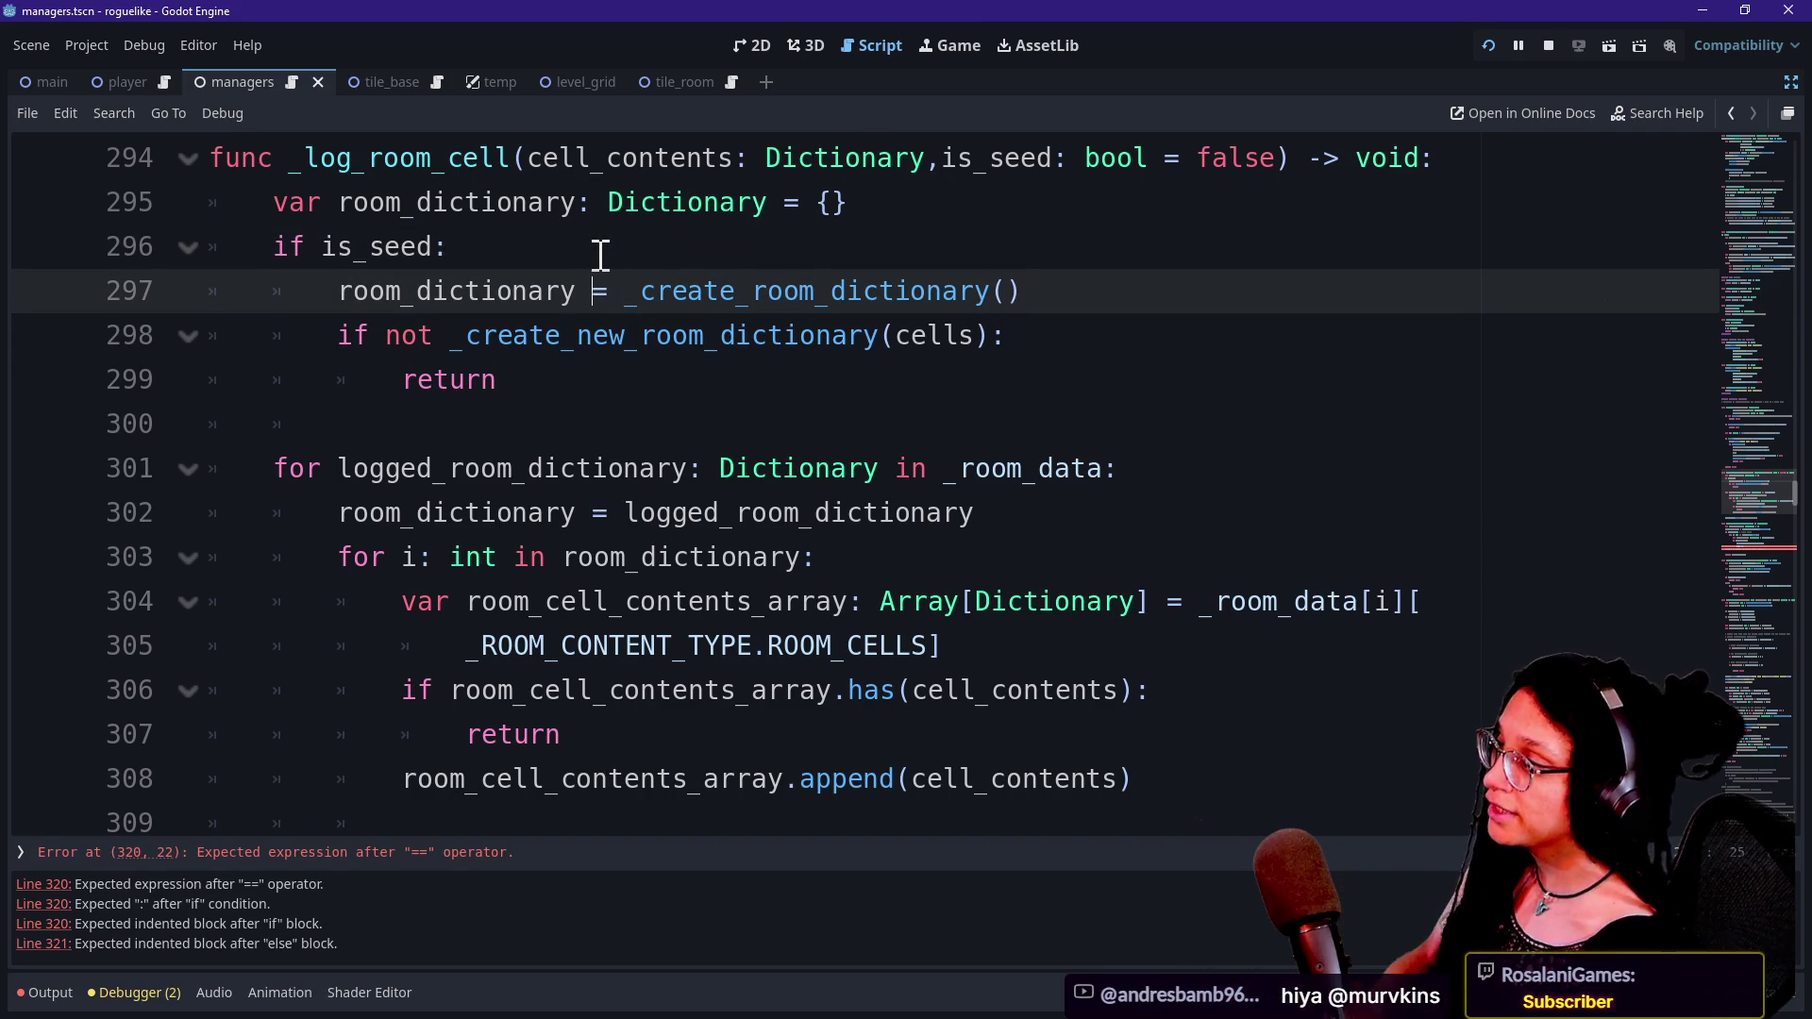
pyautogui.press('Down')
pyautogui.press('Up')
pyautogui.press('Down')
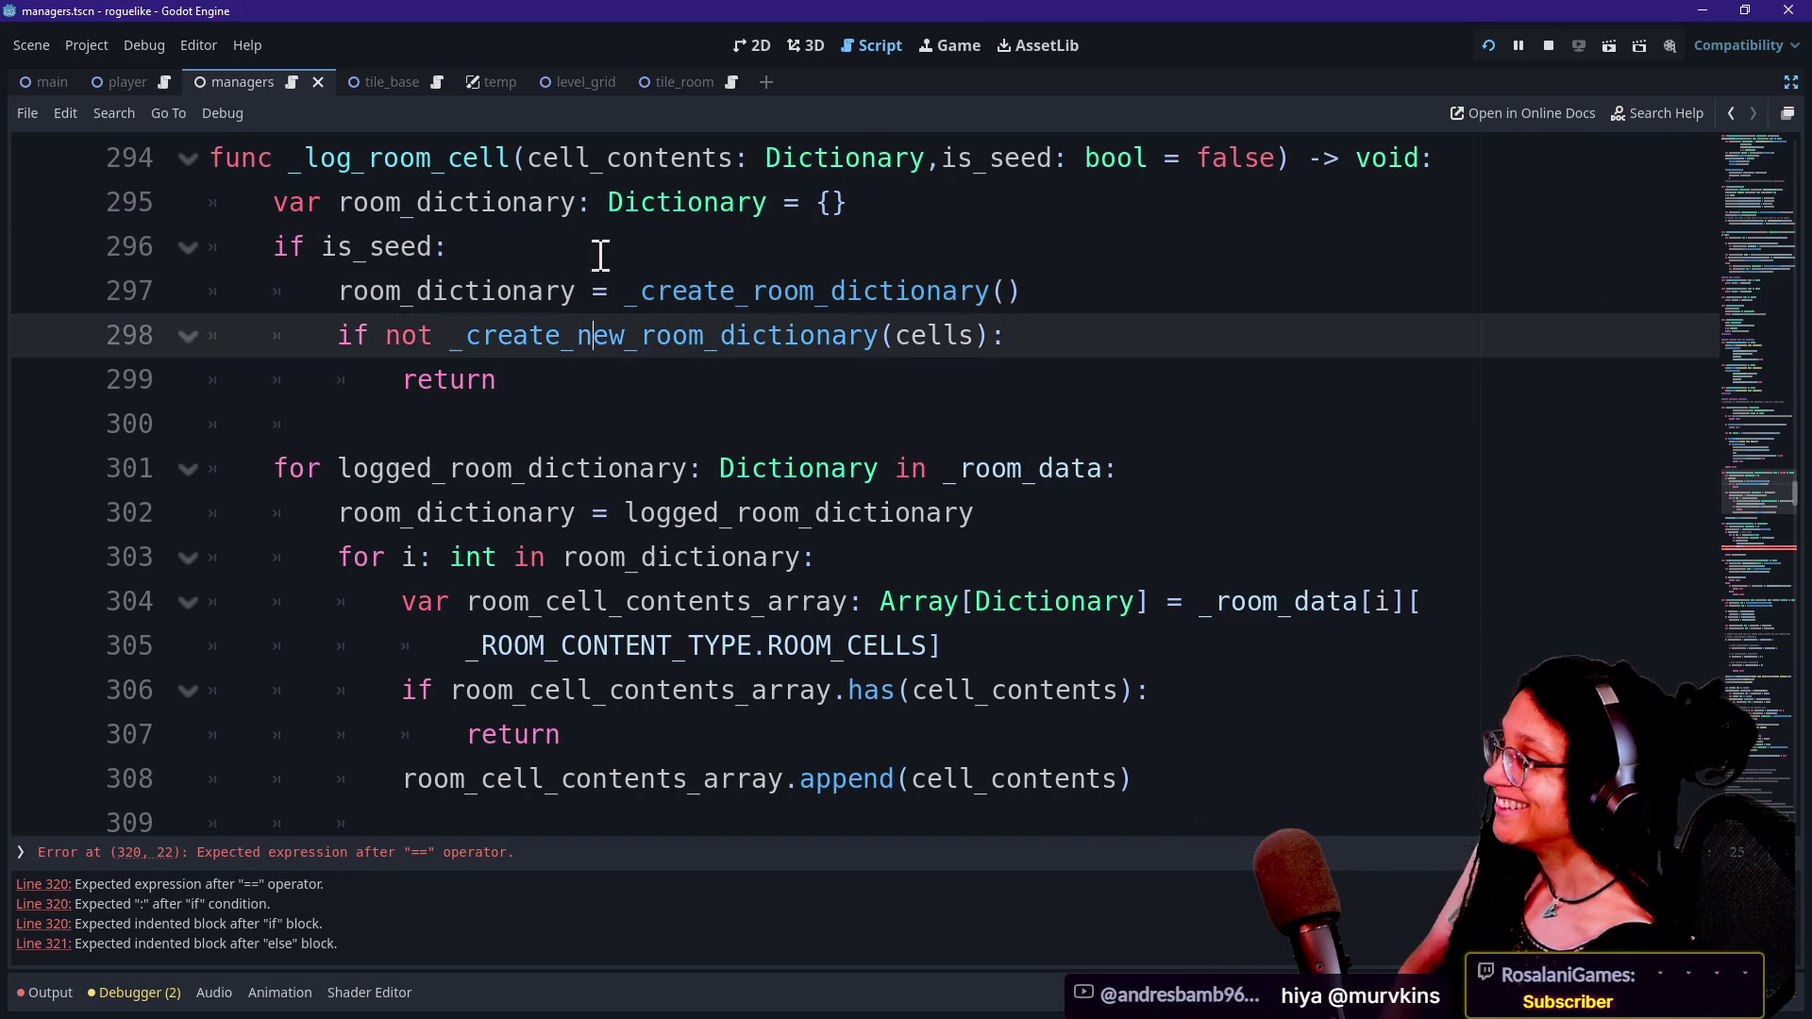
pyautogui.press('Down')
pyautogui.press('Down')
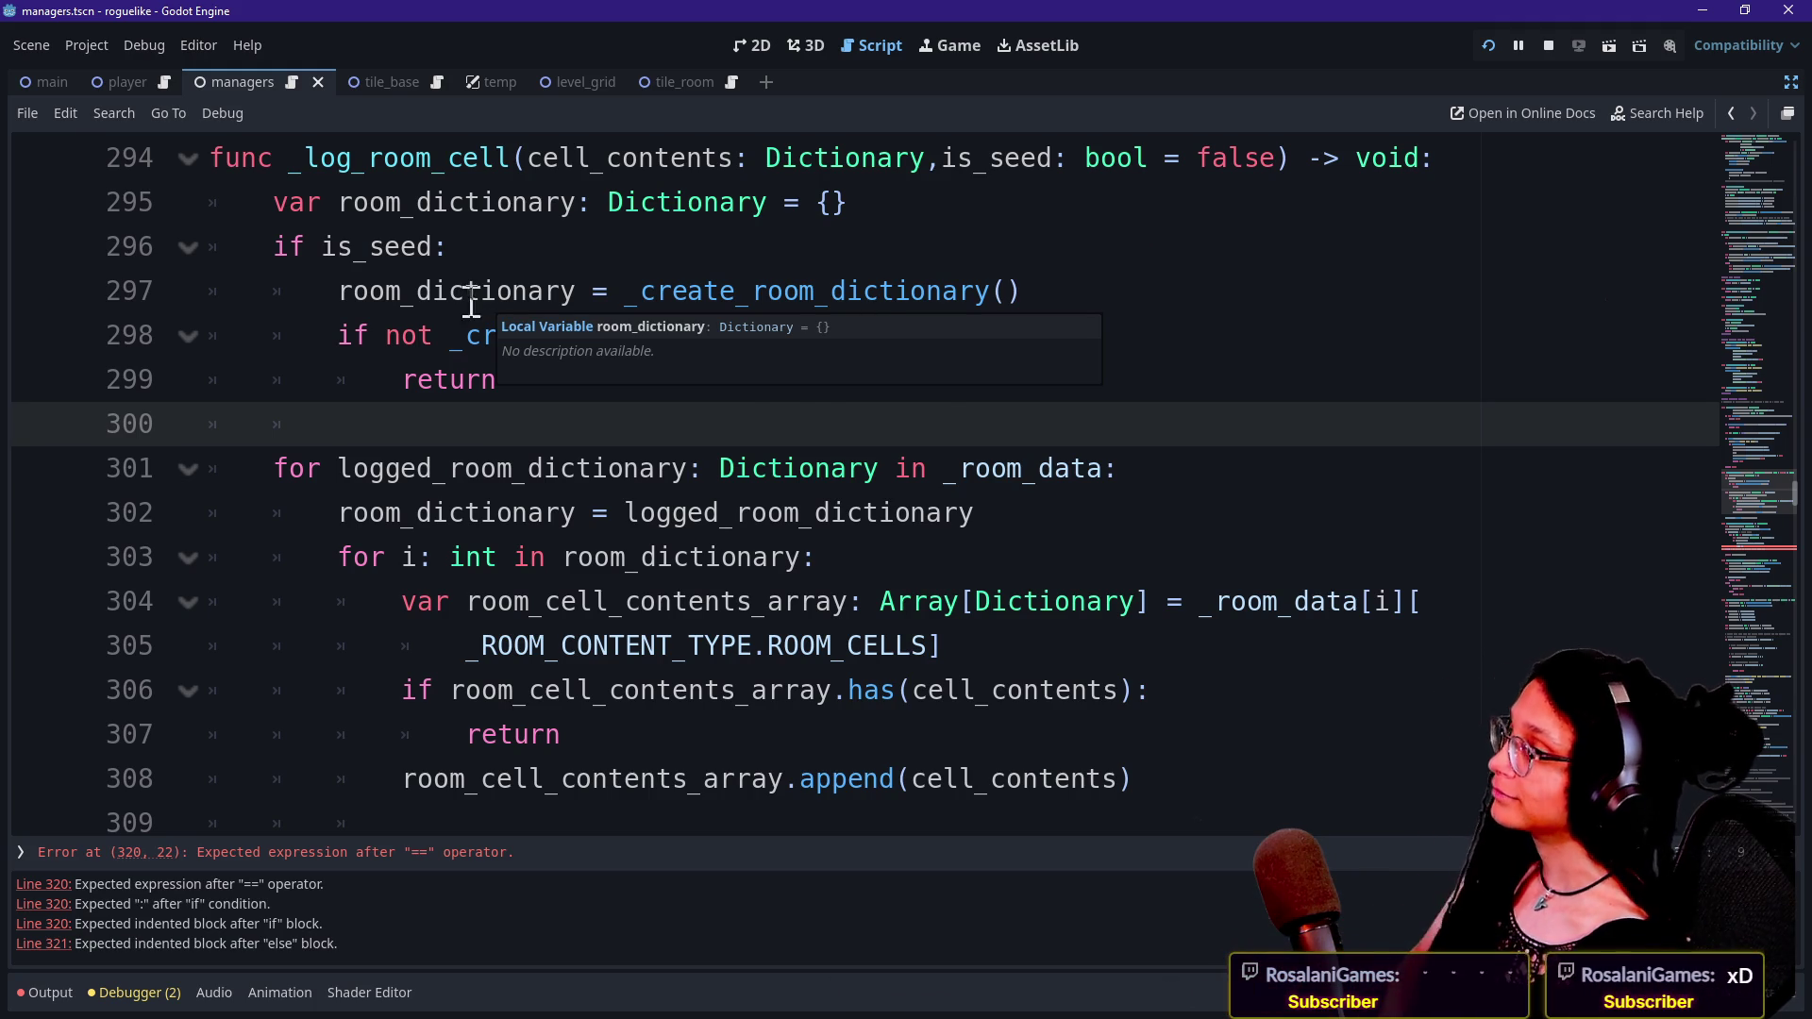
# Review the room dictionary assignment, new-room check and return line in the seed branch.
pyautogui.click(437, 292)
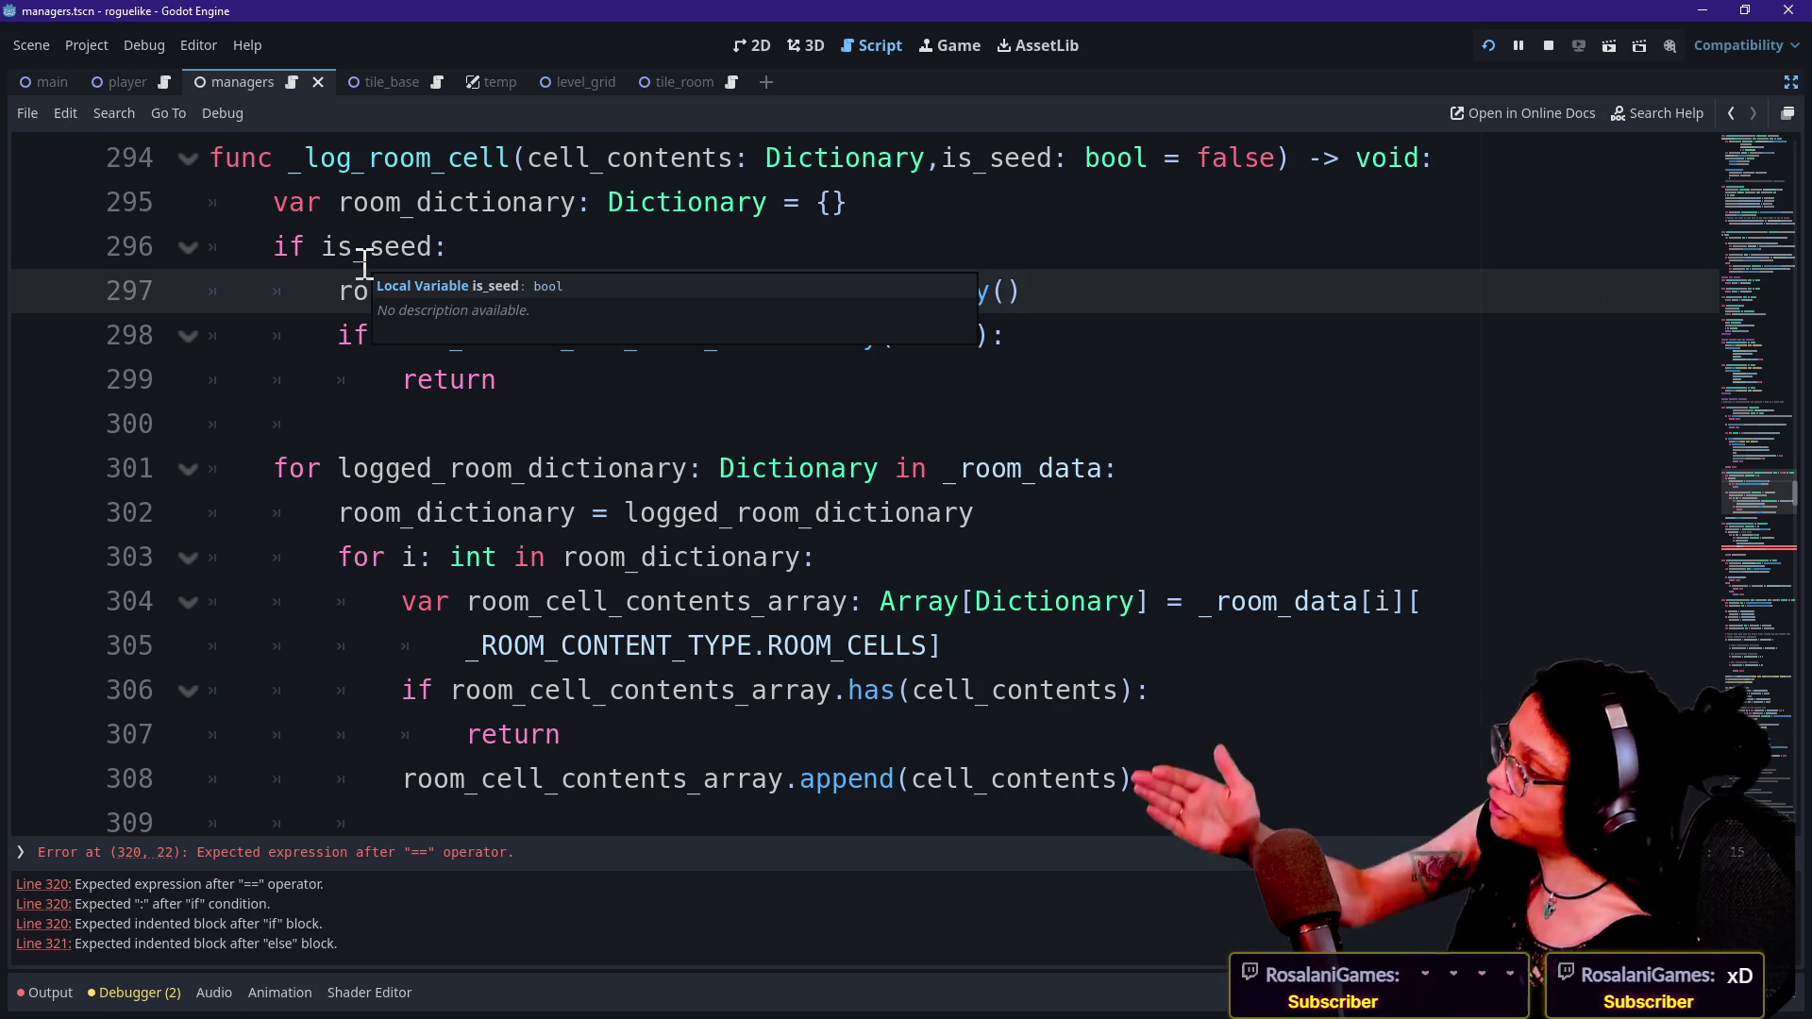
pyautogui.click(337, 335)
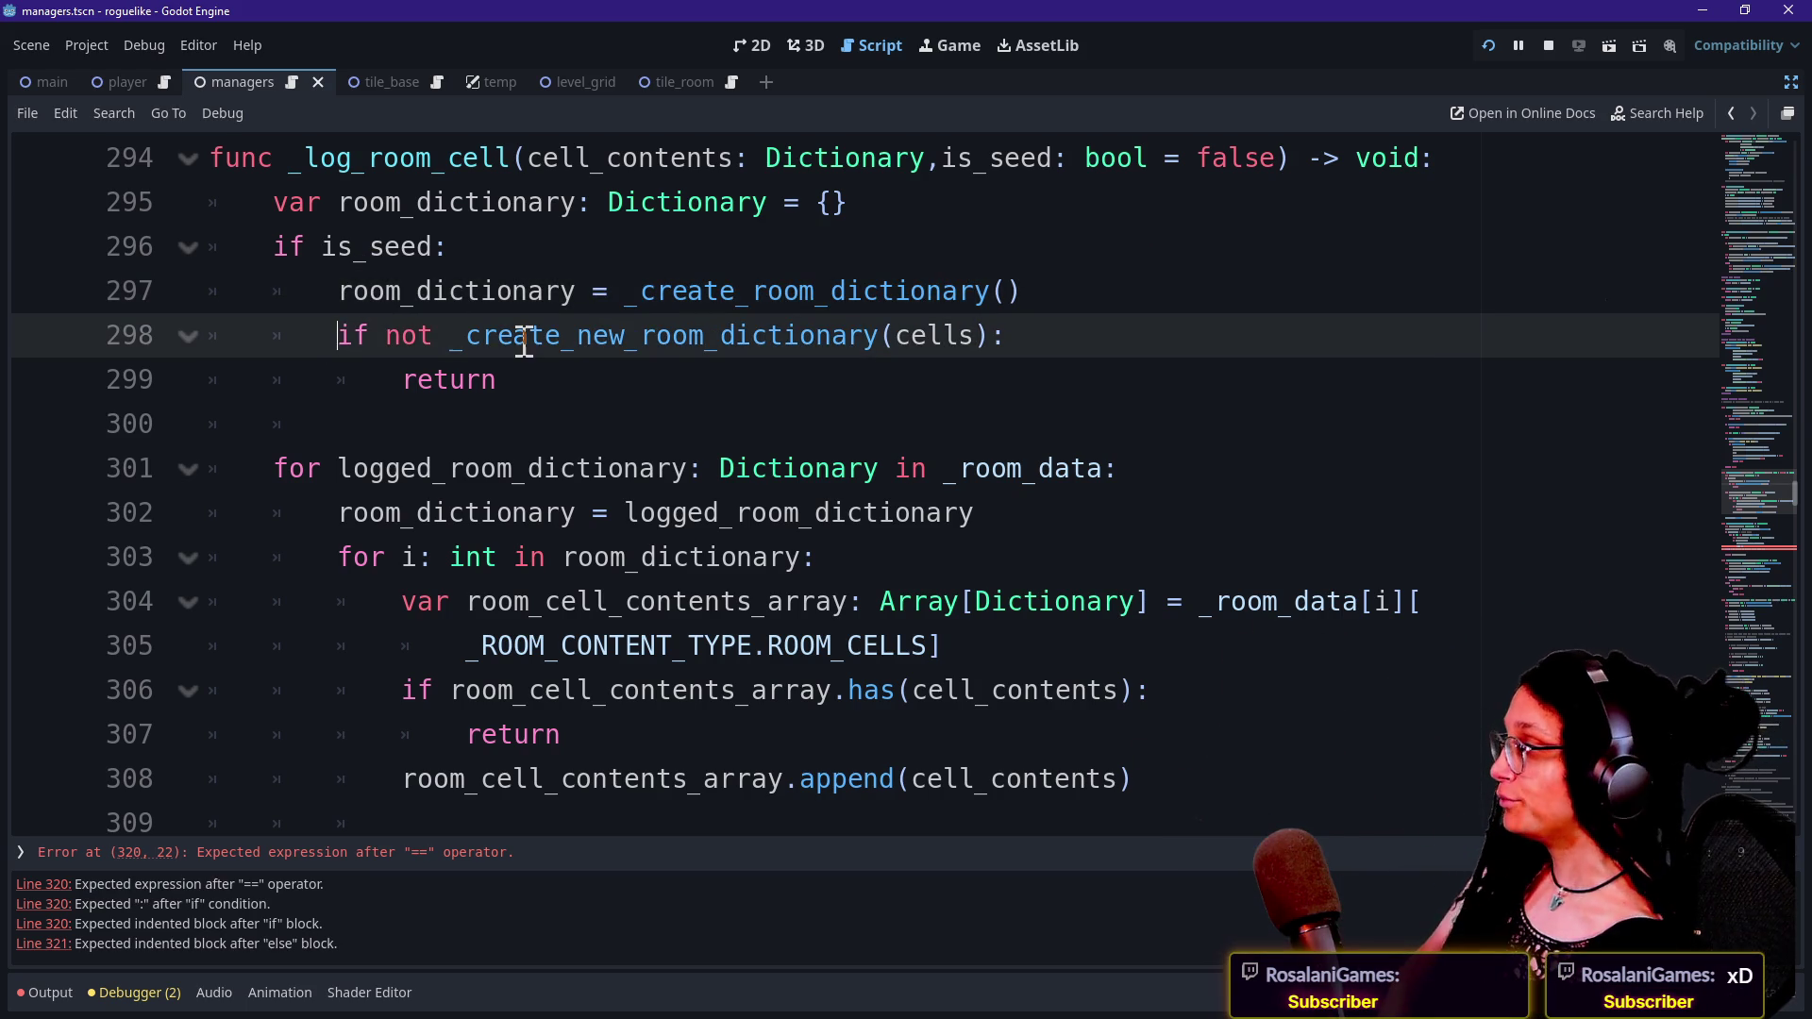
pyautogui.click(598, 382)
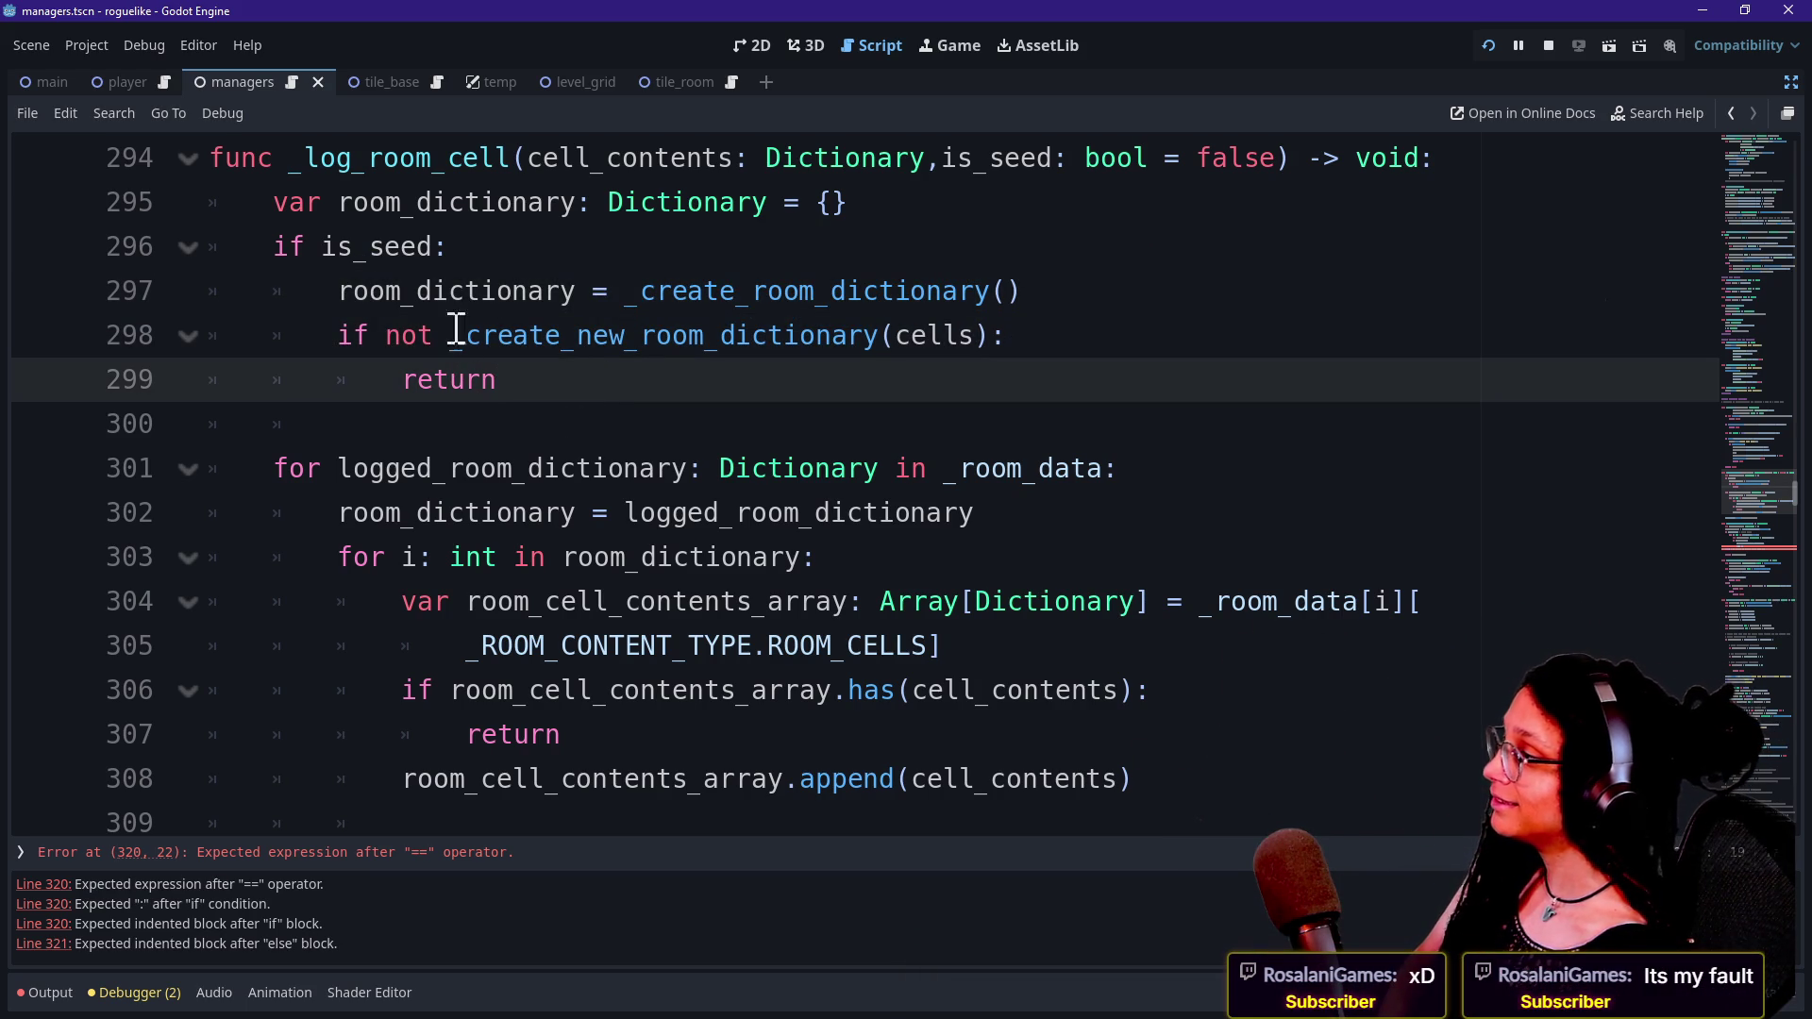
pyautogui.moveTo(509, 291); pyautogui.dragTo(666, 335)
pyautogui.click(666, 335)
pyautogui.click(615, 298)
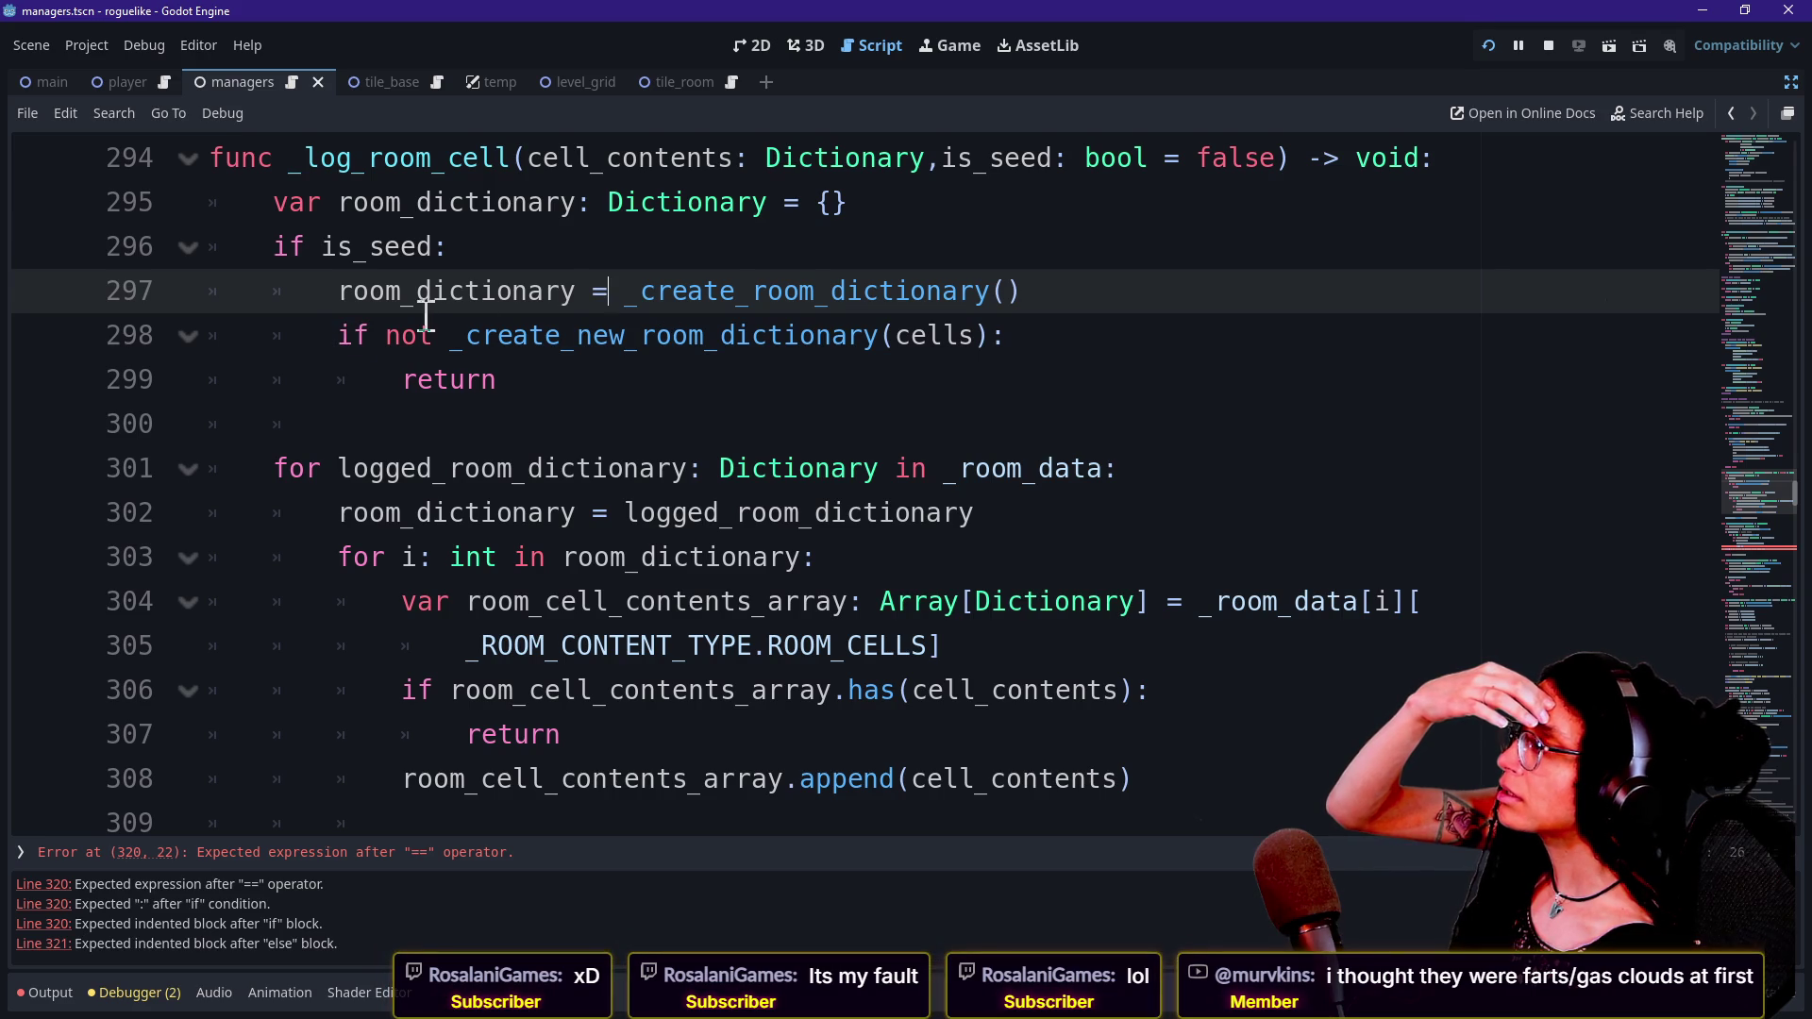
# Move the cells argument into the _create_room_dictionary call and make it singular 'cell'.
pyautogui.click(947, 332)
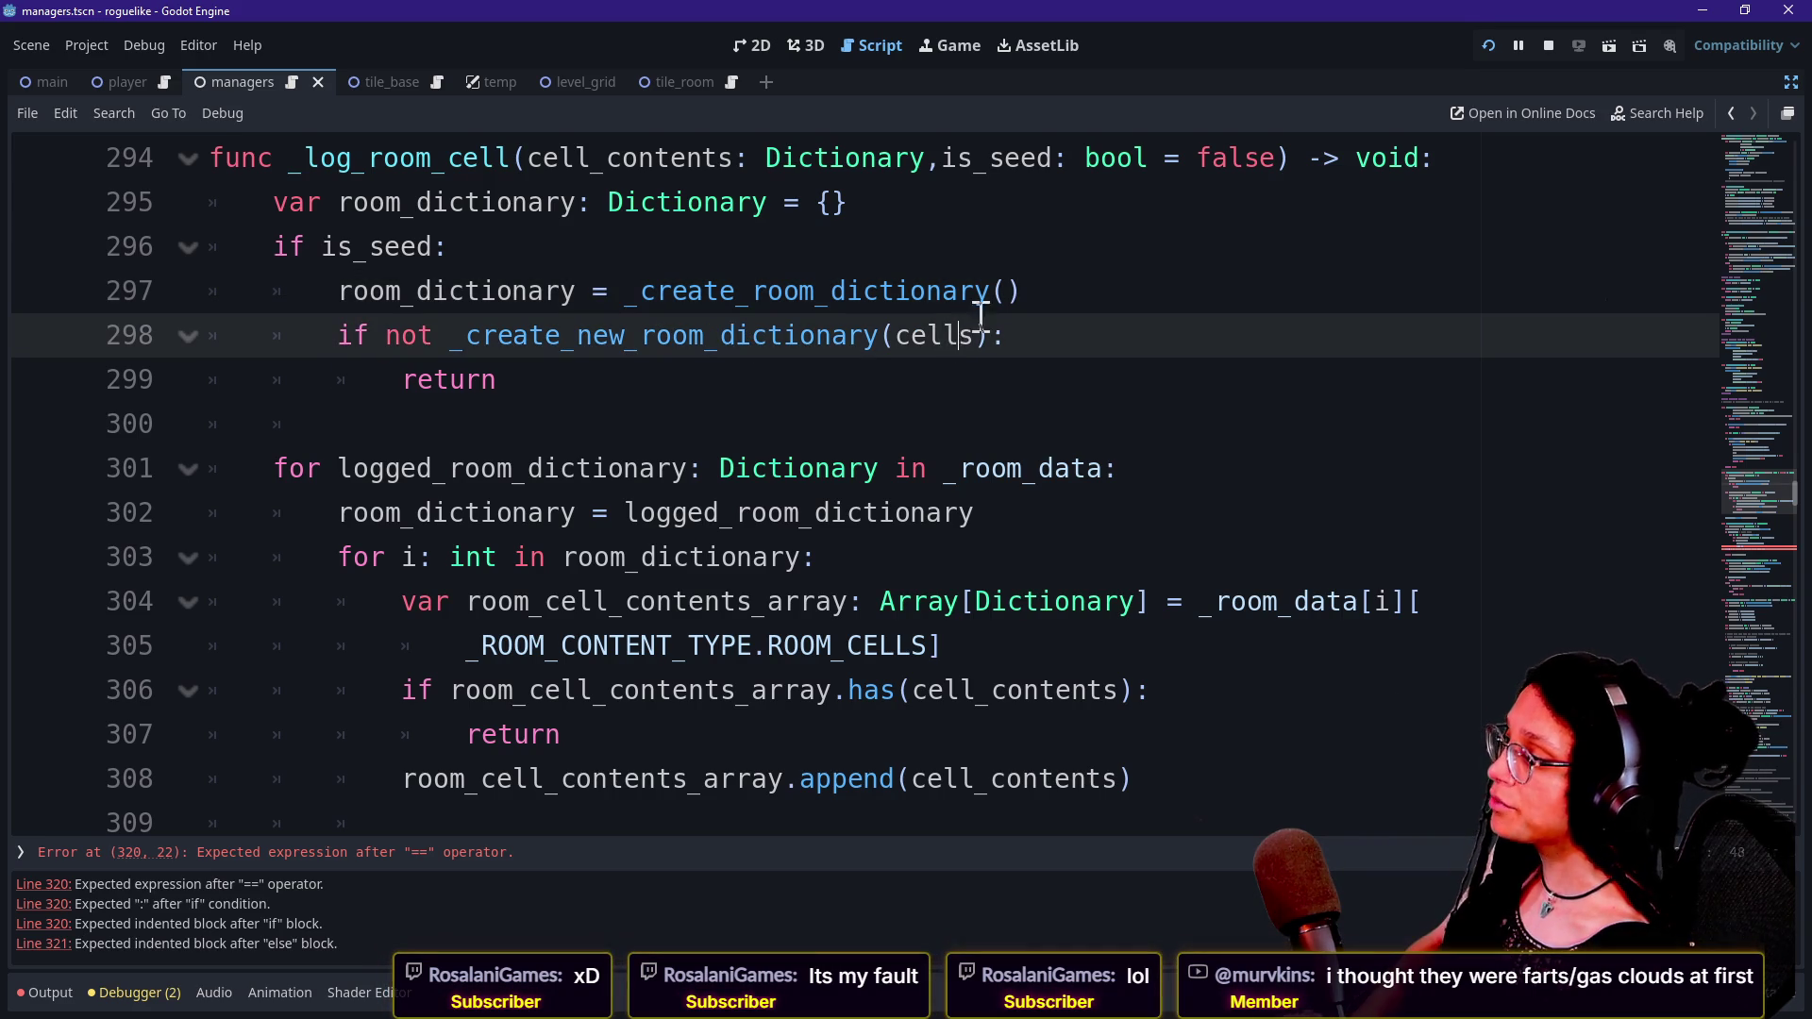
pyautogui.doubleClick(954, 335)
pyautogui.moveTo(981, 335); pyautogui.dragTo(1007, 290)
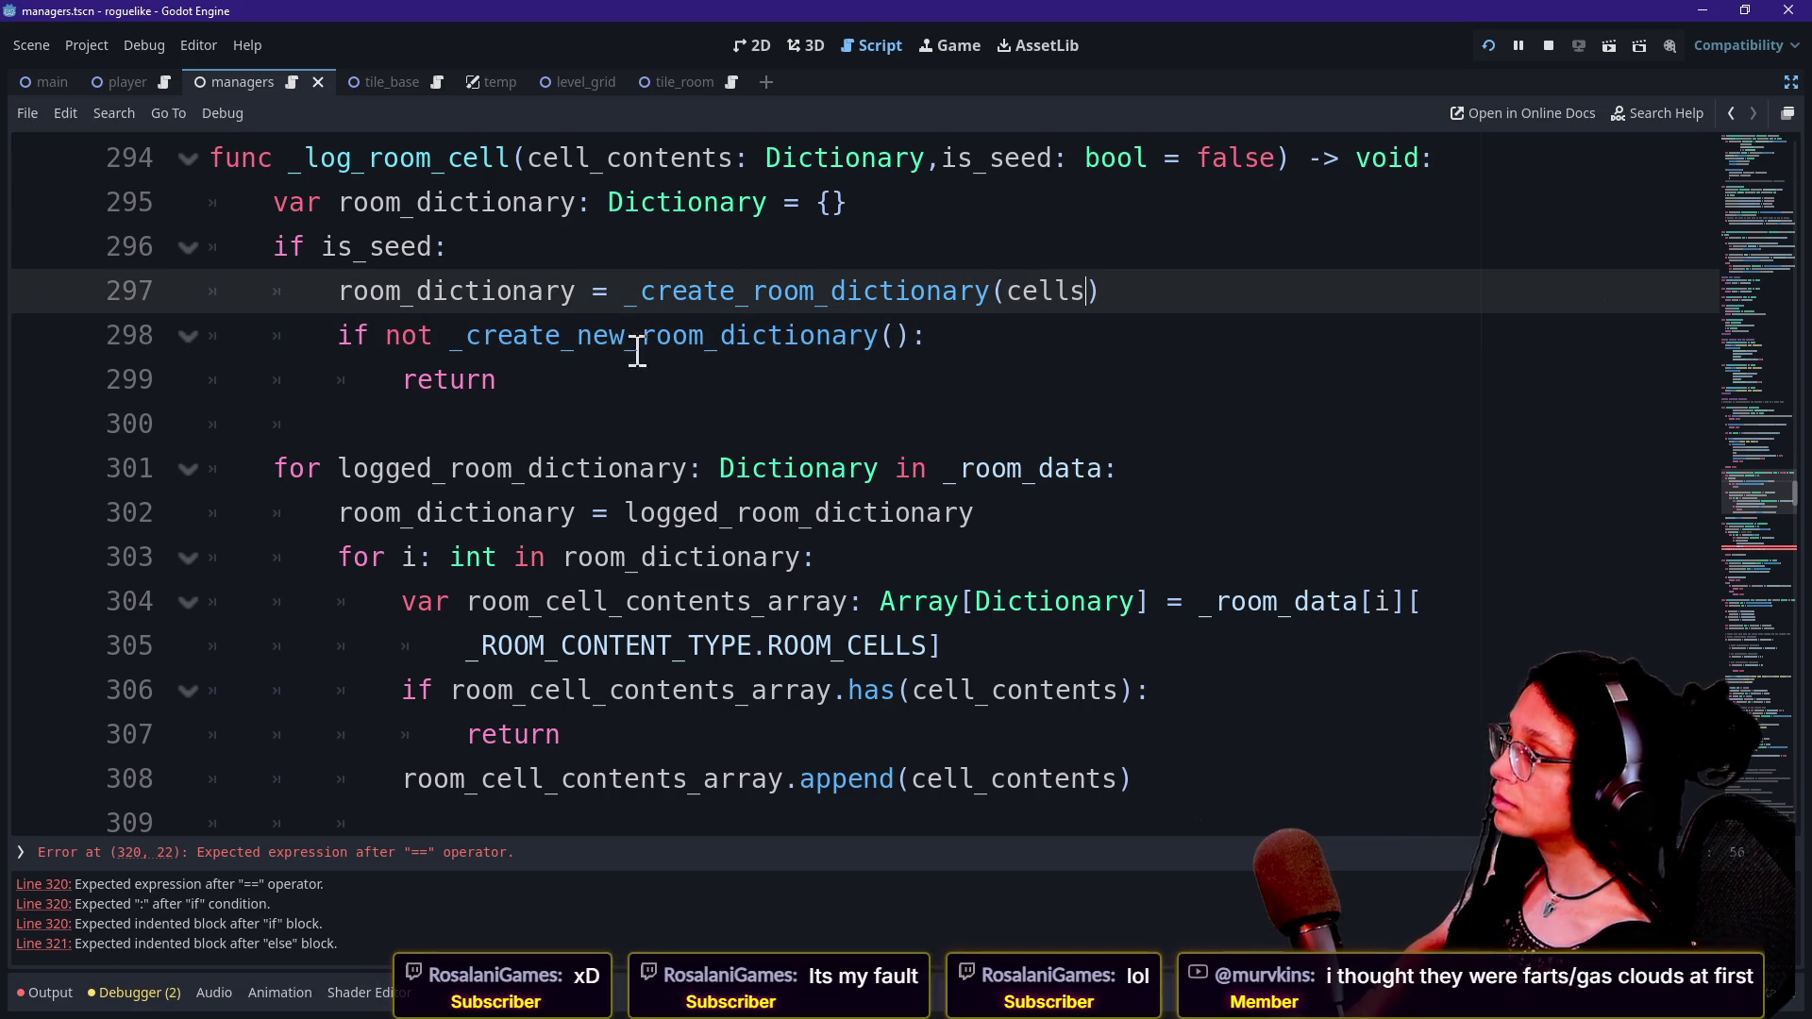
pyautogui.press('BackSpace')
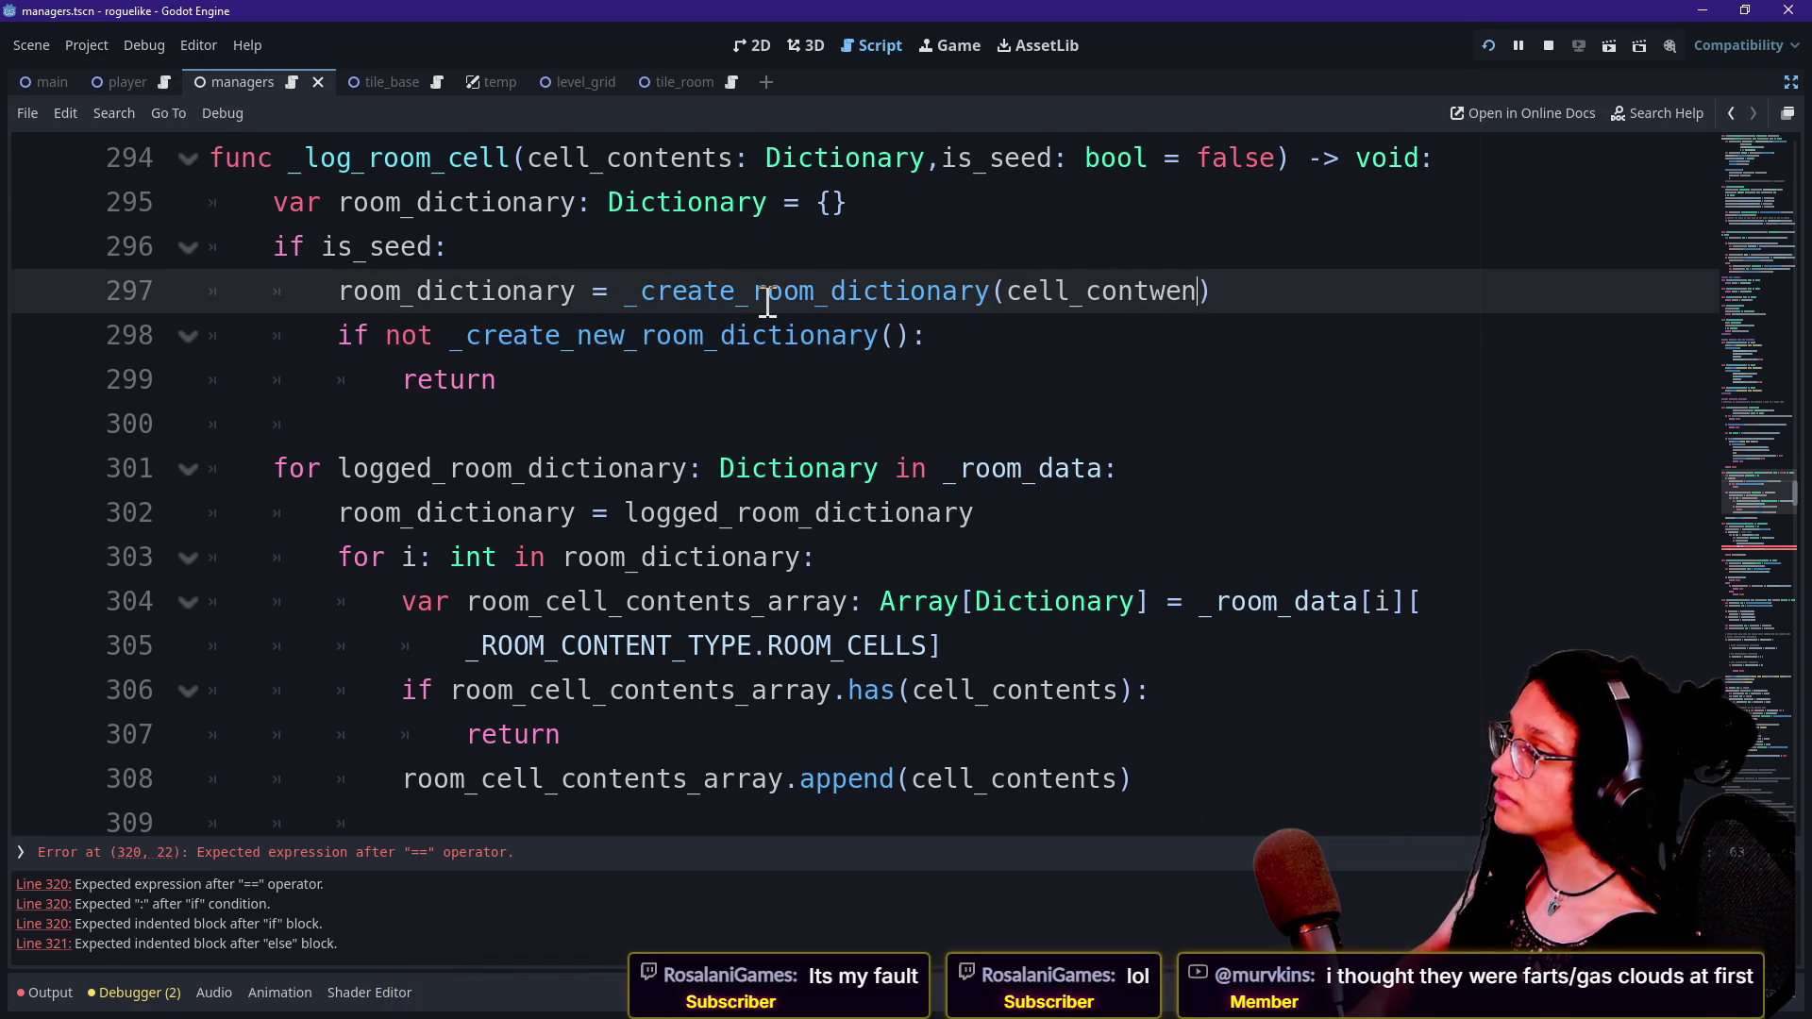
# Review the lines of the seed branch in _log_room_cell.
pyautogui.click(1127, 354)
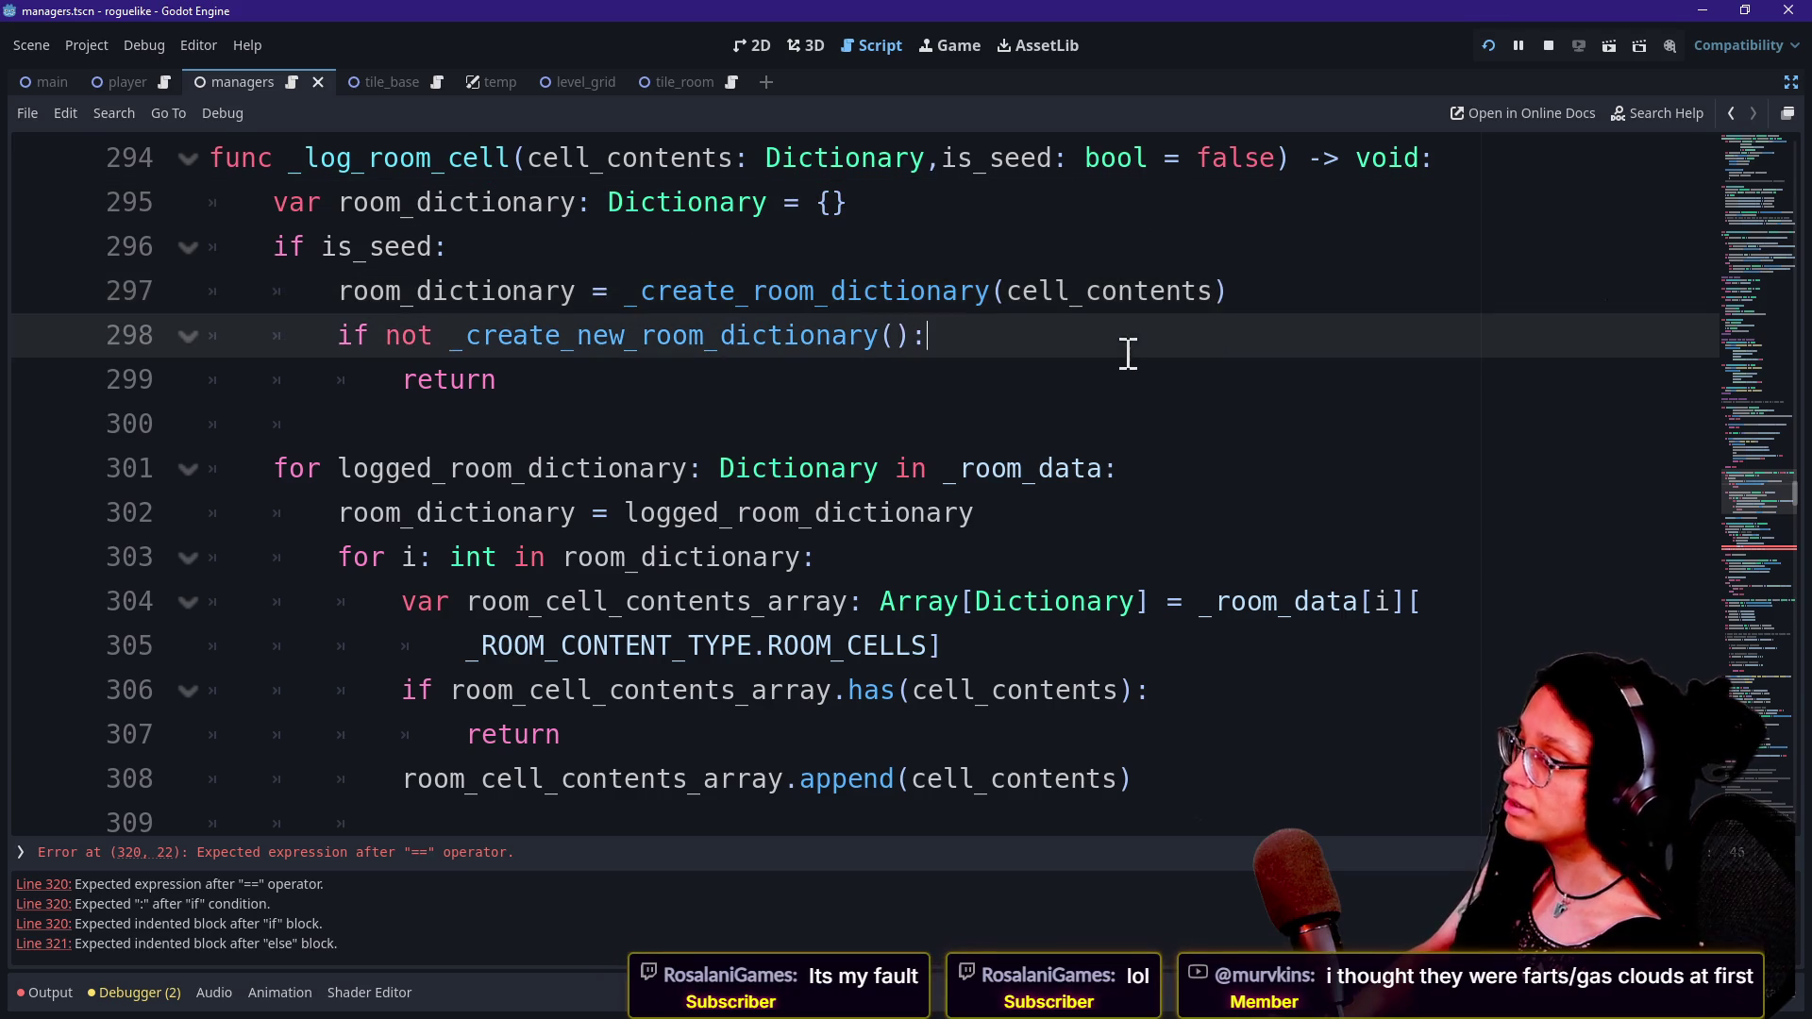
pyautogui.press('Up')
pyautogui.press('Down')
pyautogui.press('Down')
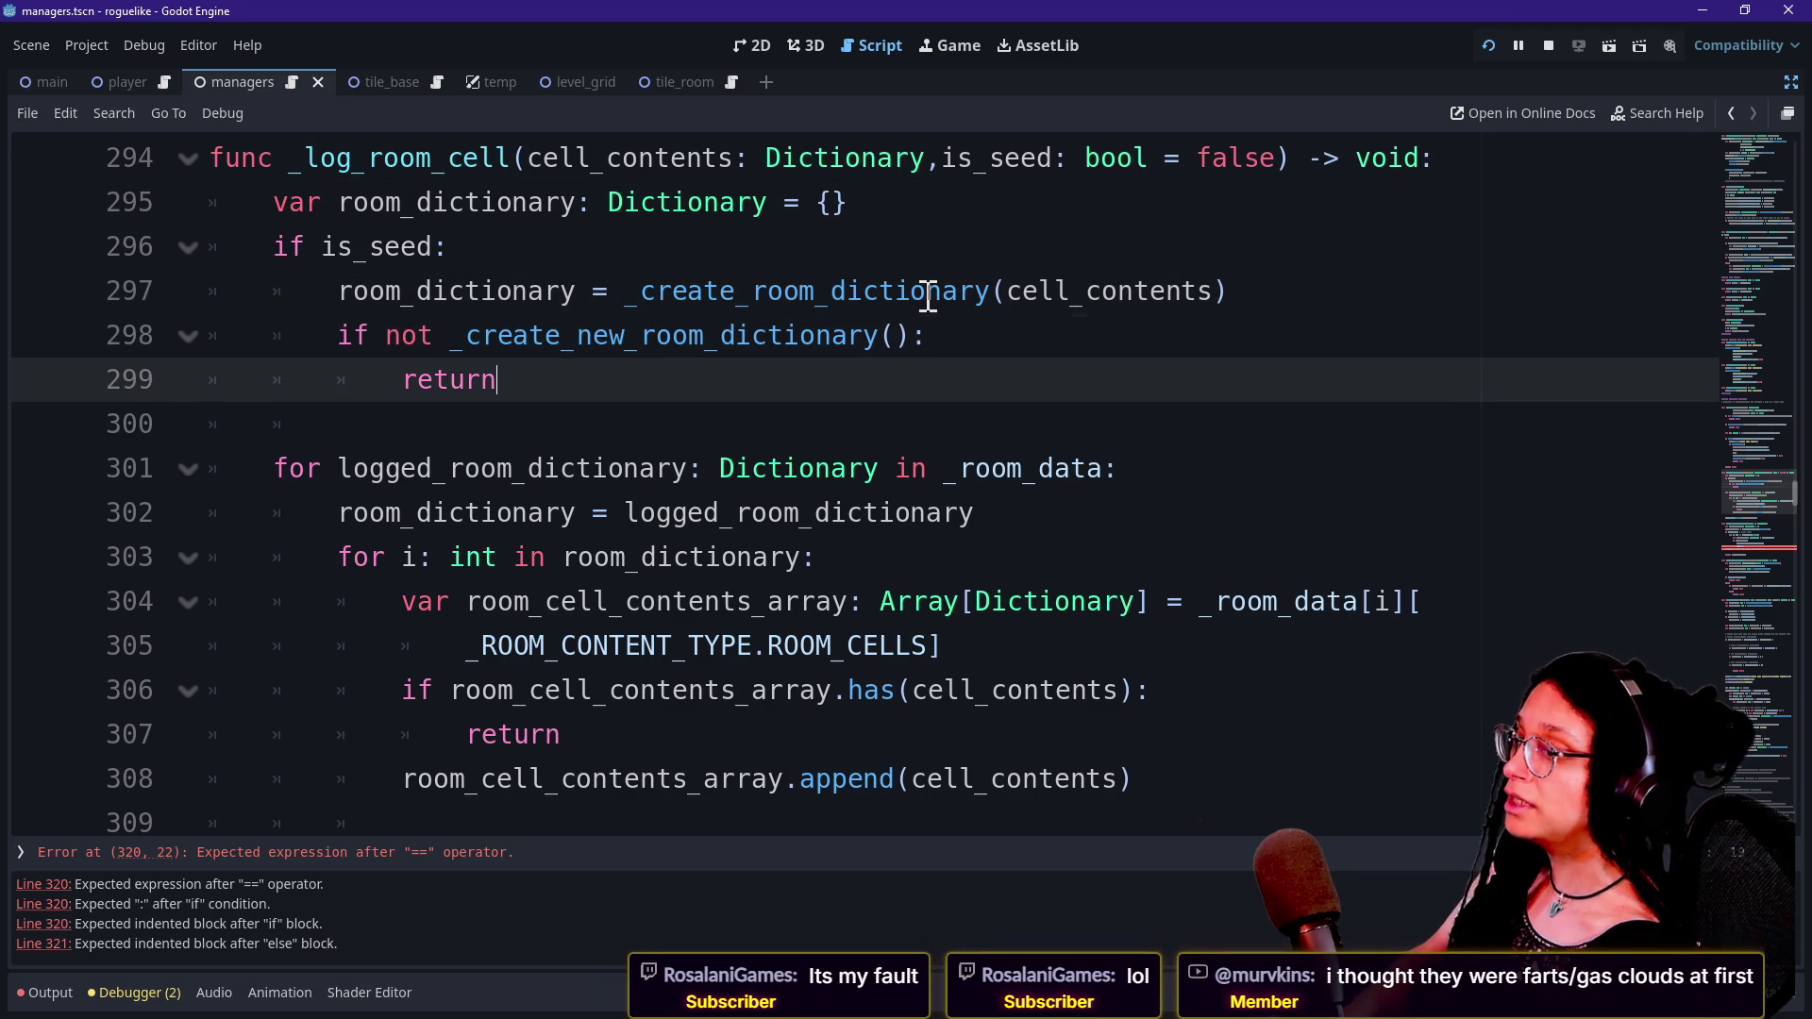
pyautogui.press('Up')
pyautogui.press('Up')
pyautogui.press('Down')
pyautogui.press('Up')
pyautogui.press('Up')
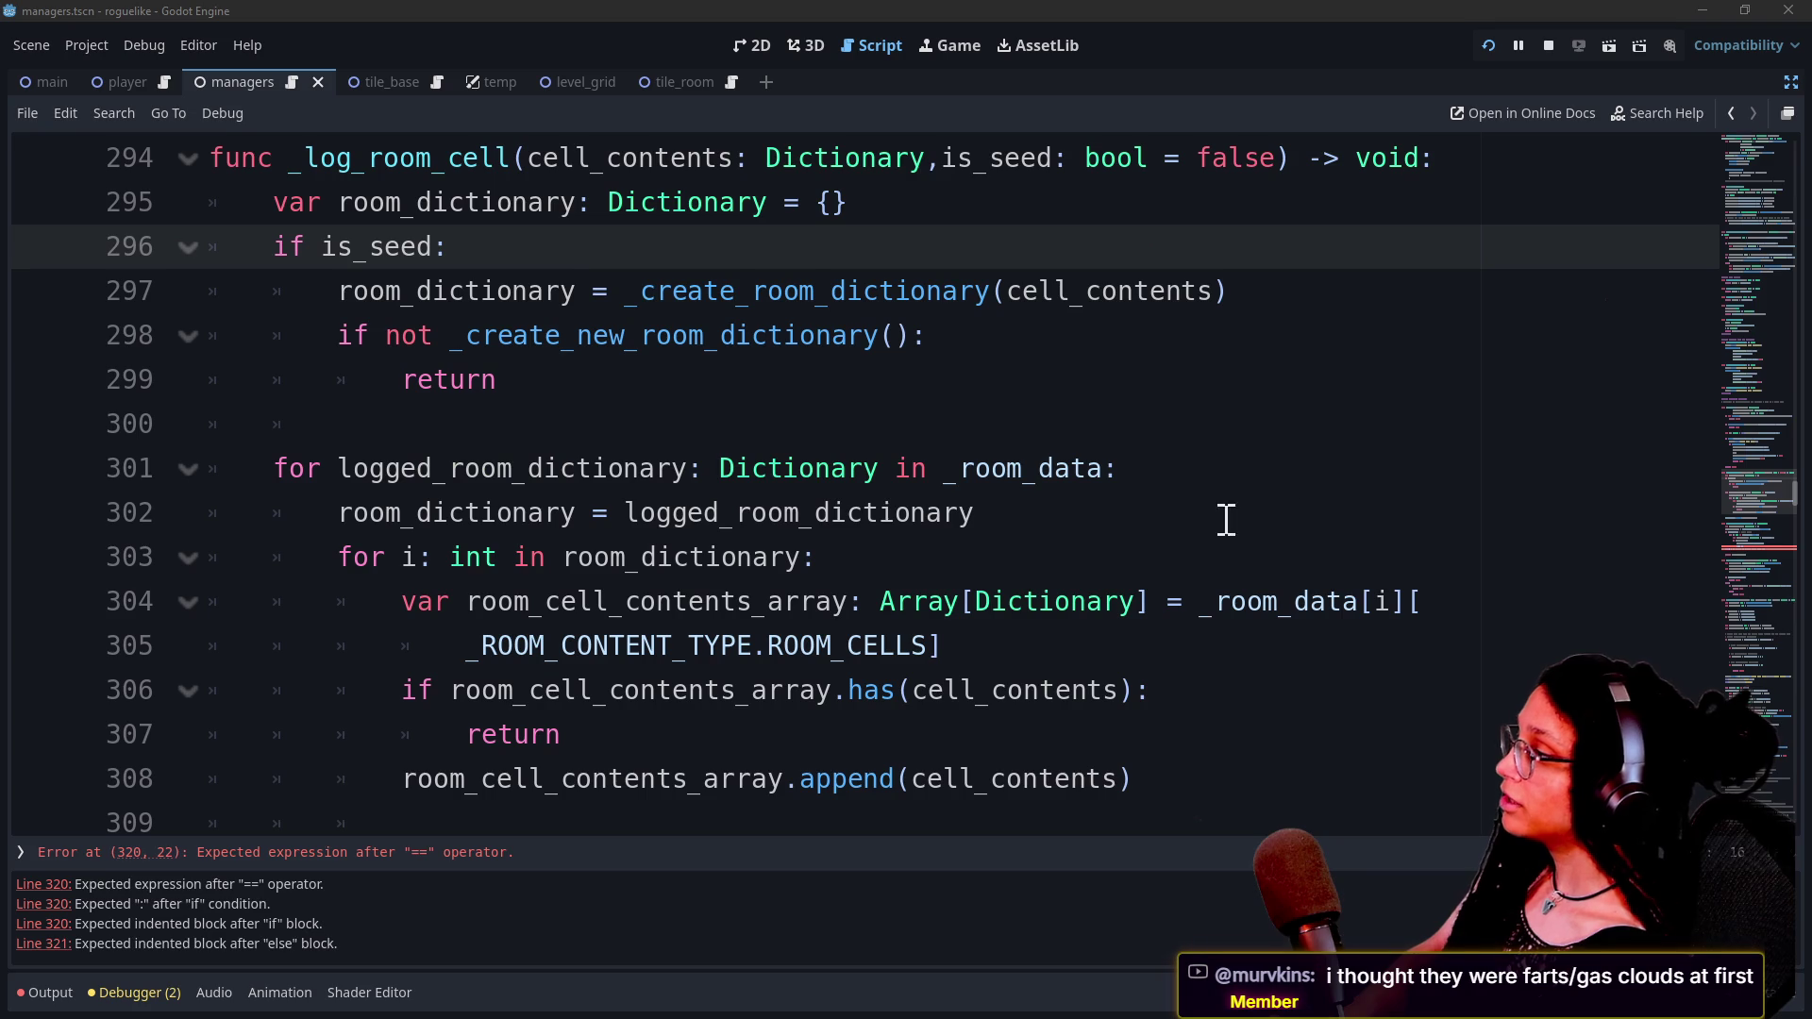
# Review the room loop and its inner lookup over room_dictionary cells.
pyautogui.click(724, 429)
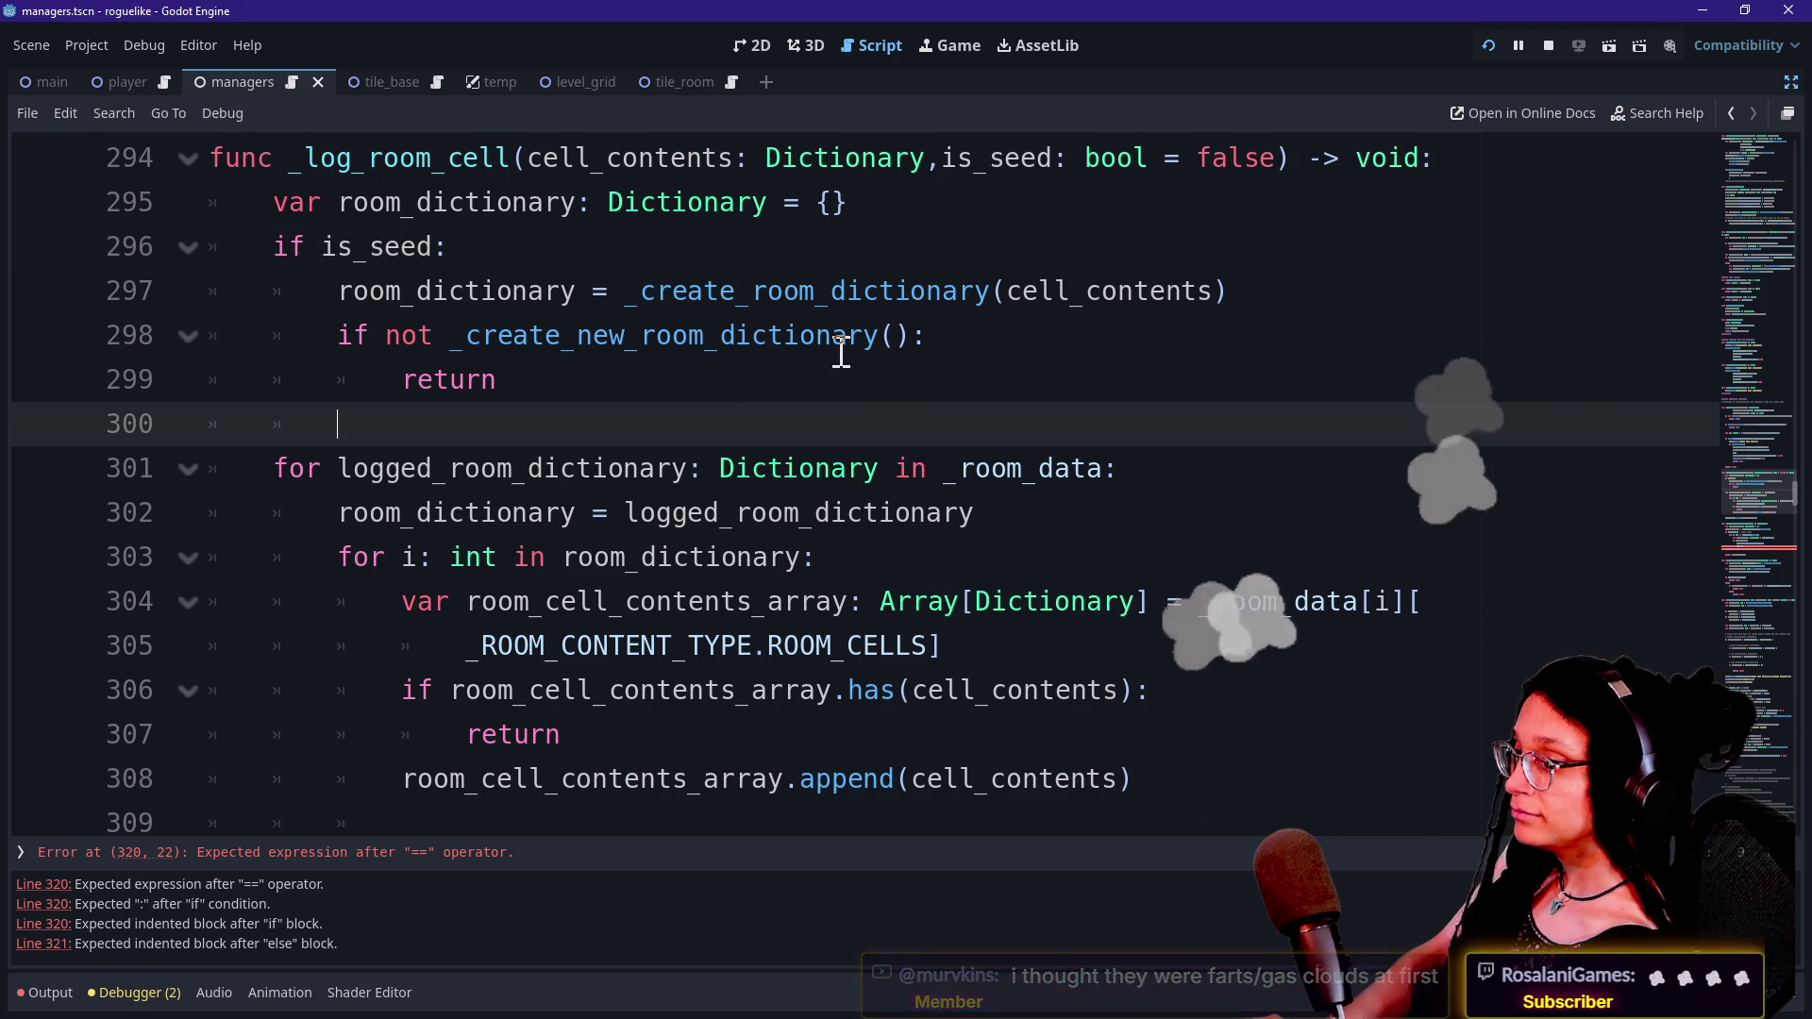
pyautogui.press('Down')
pyautogui.press('Up')
pyautogui.press('Up')
pyautogui.press('Down')
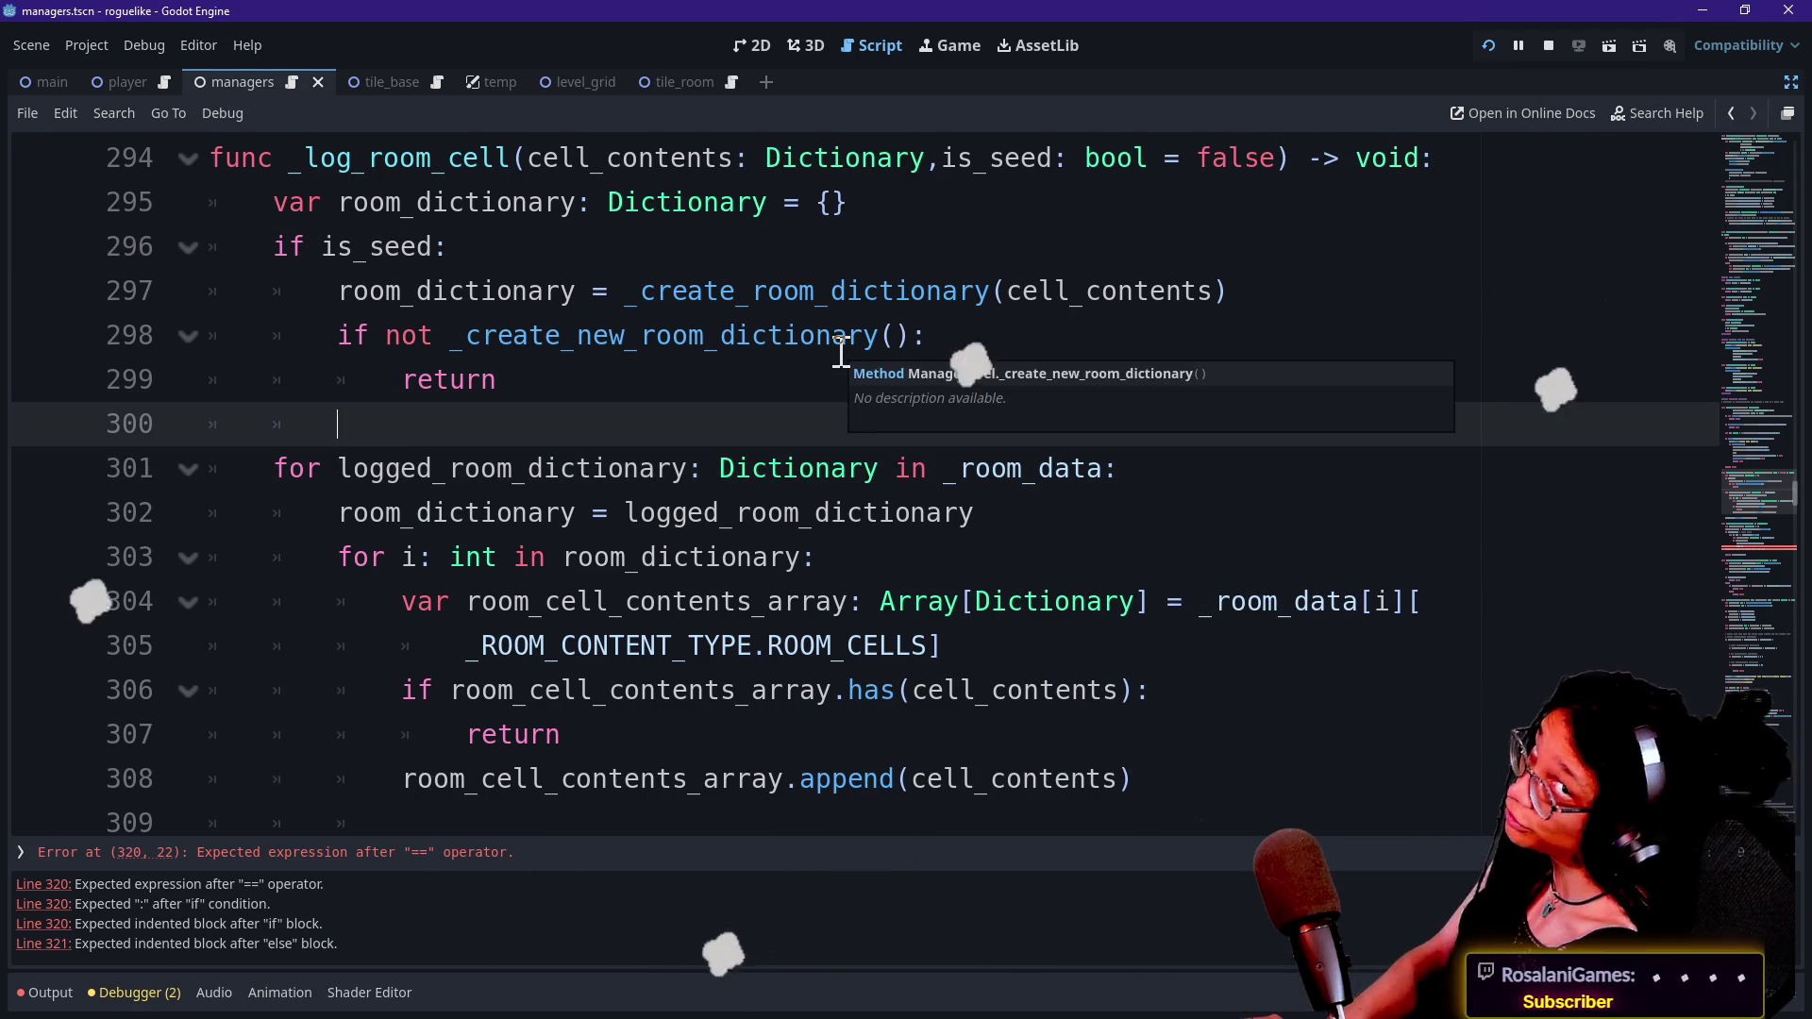
pyautogui.press('Up')
pyautogui.press('Down')
pyautogui.click(849, 556)
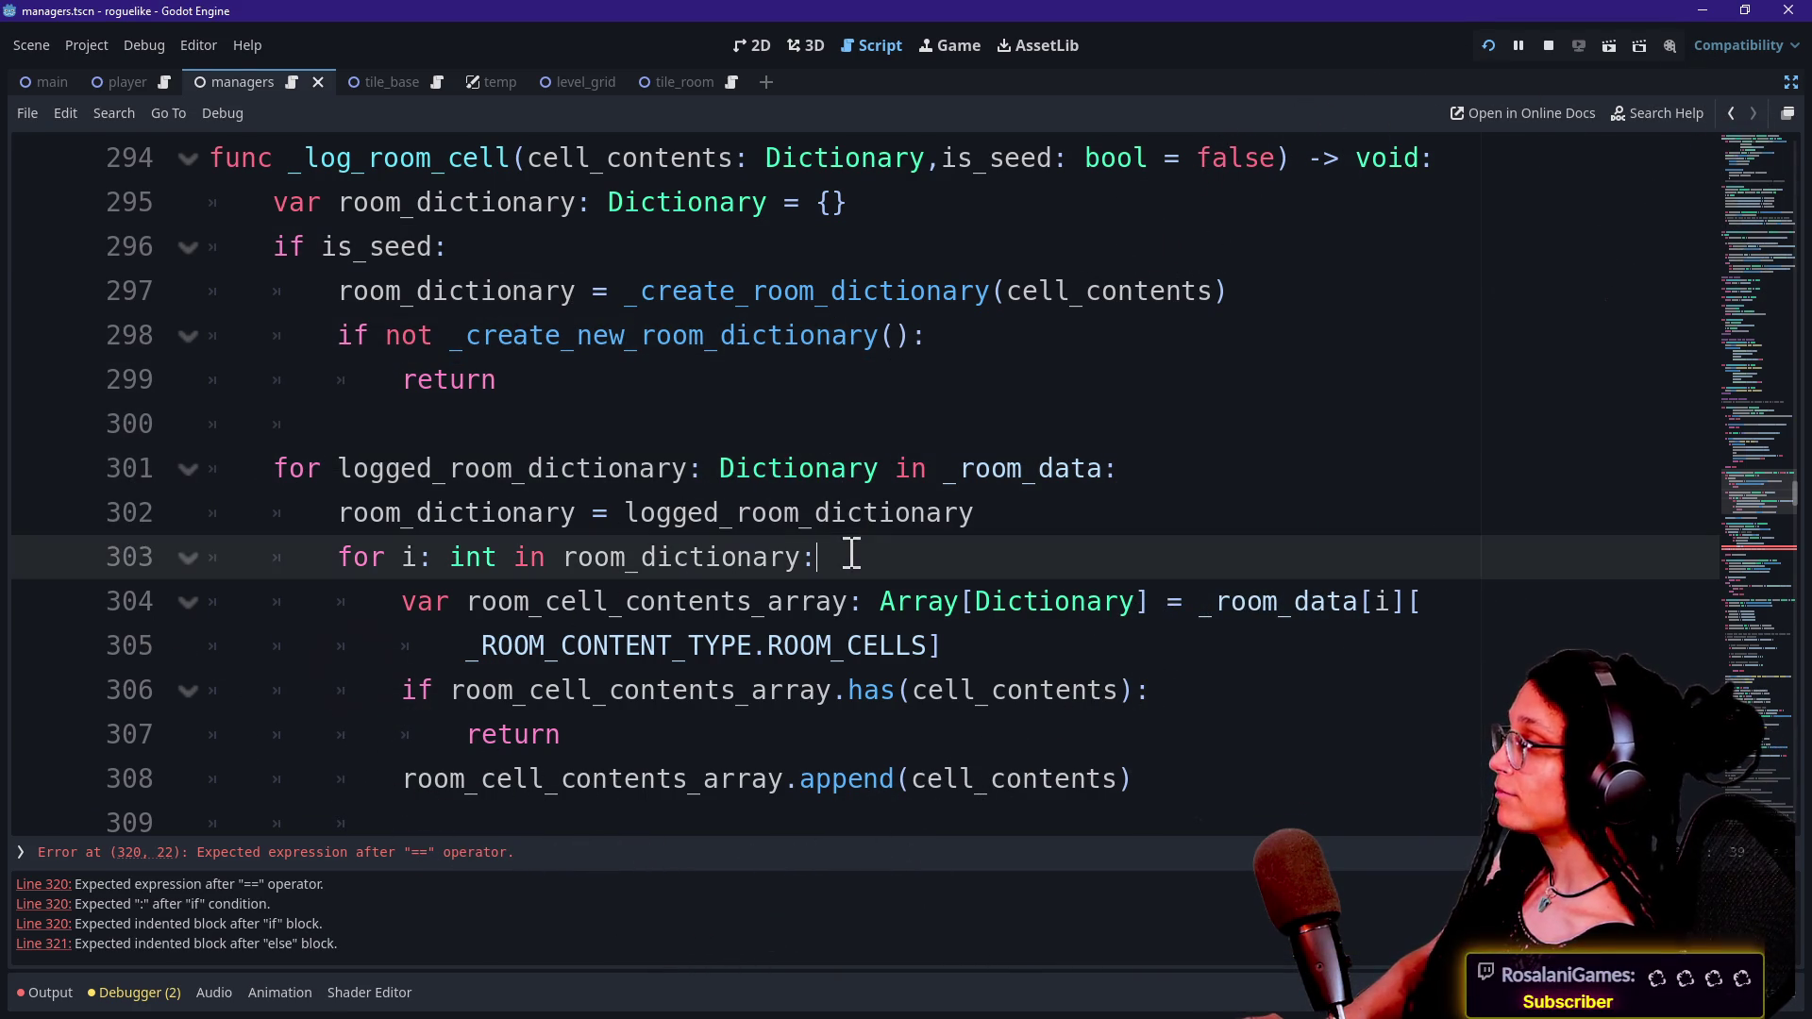
pyautogui.click(831, 459)
pyautogui.click(963, 559)
pyautogui.press('Down')
pyautogui.press('Down')
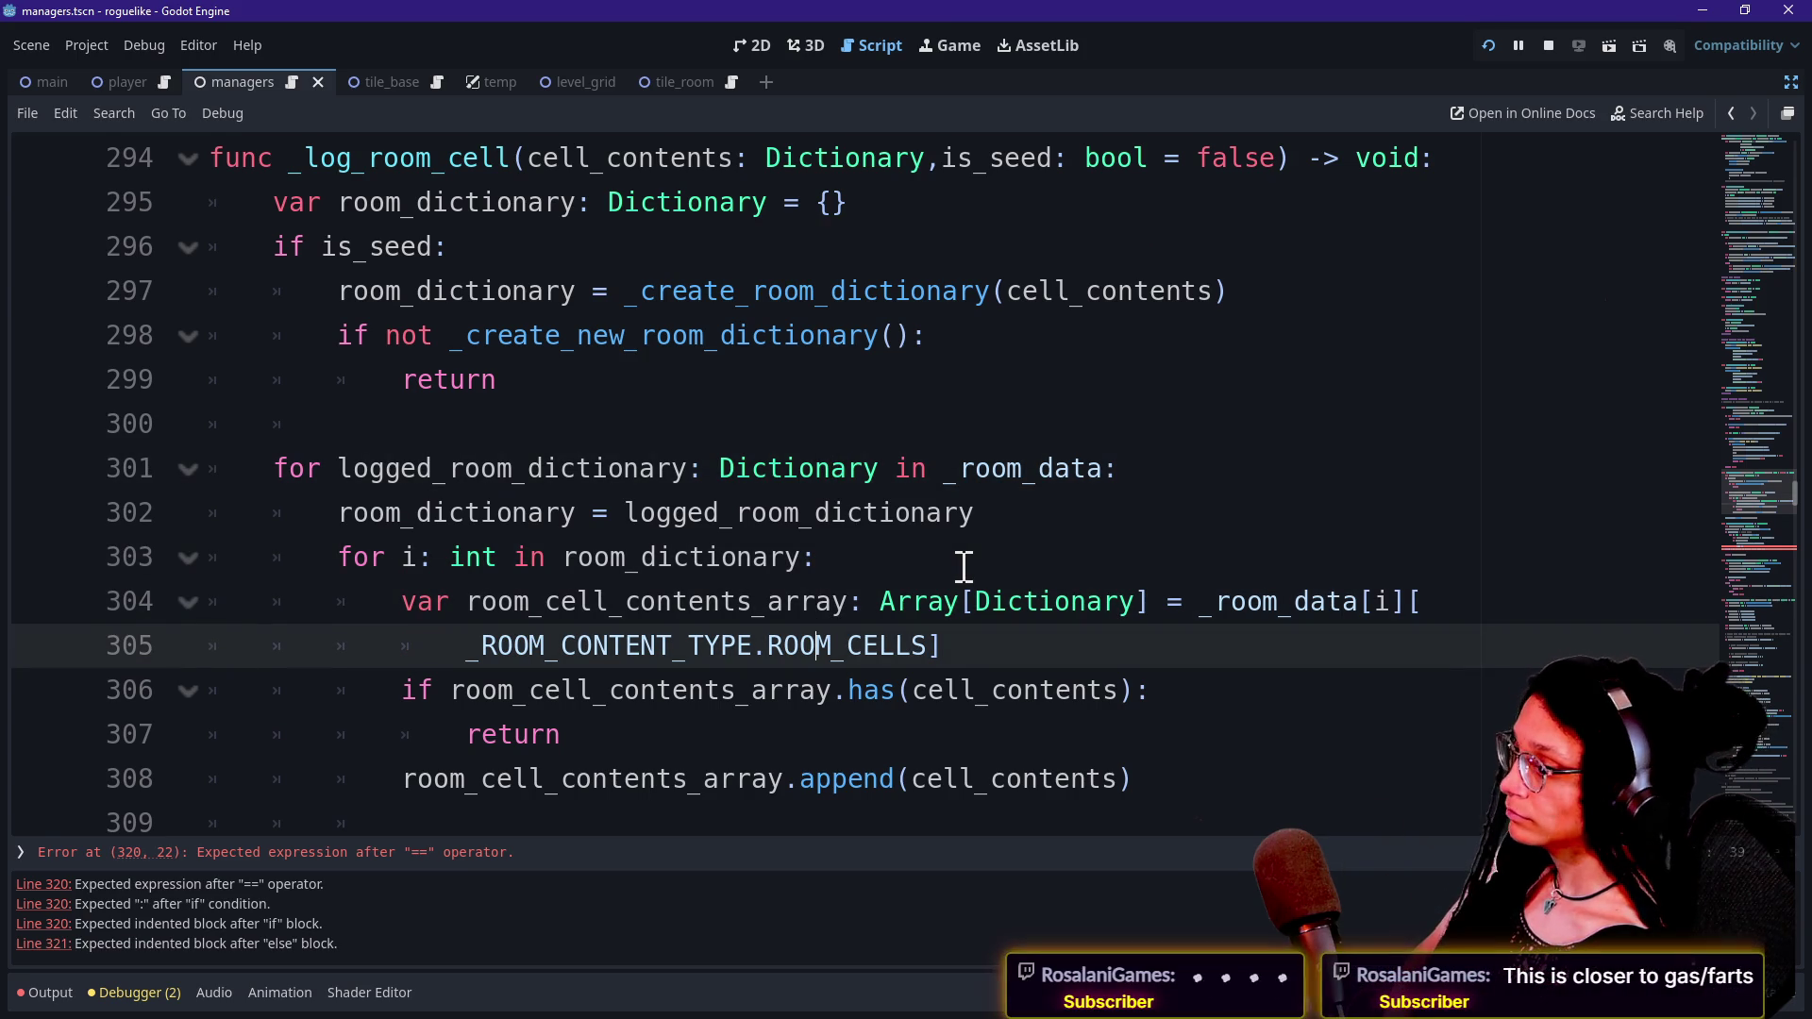
pyautogui.press('Up')
pyautogui.press('Down')
pyautogui.press('Up')
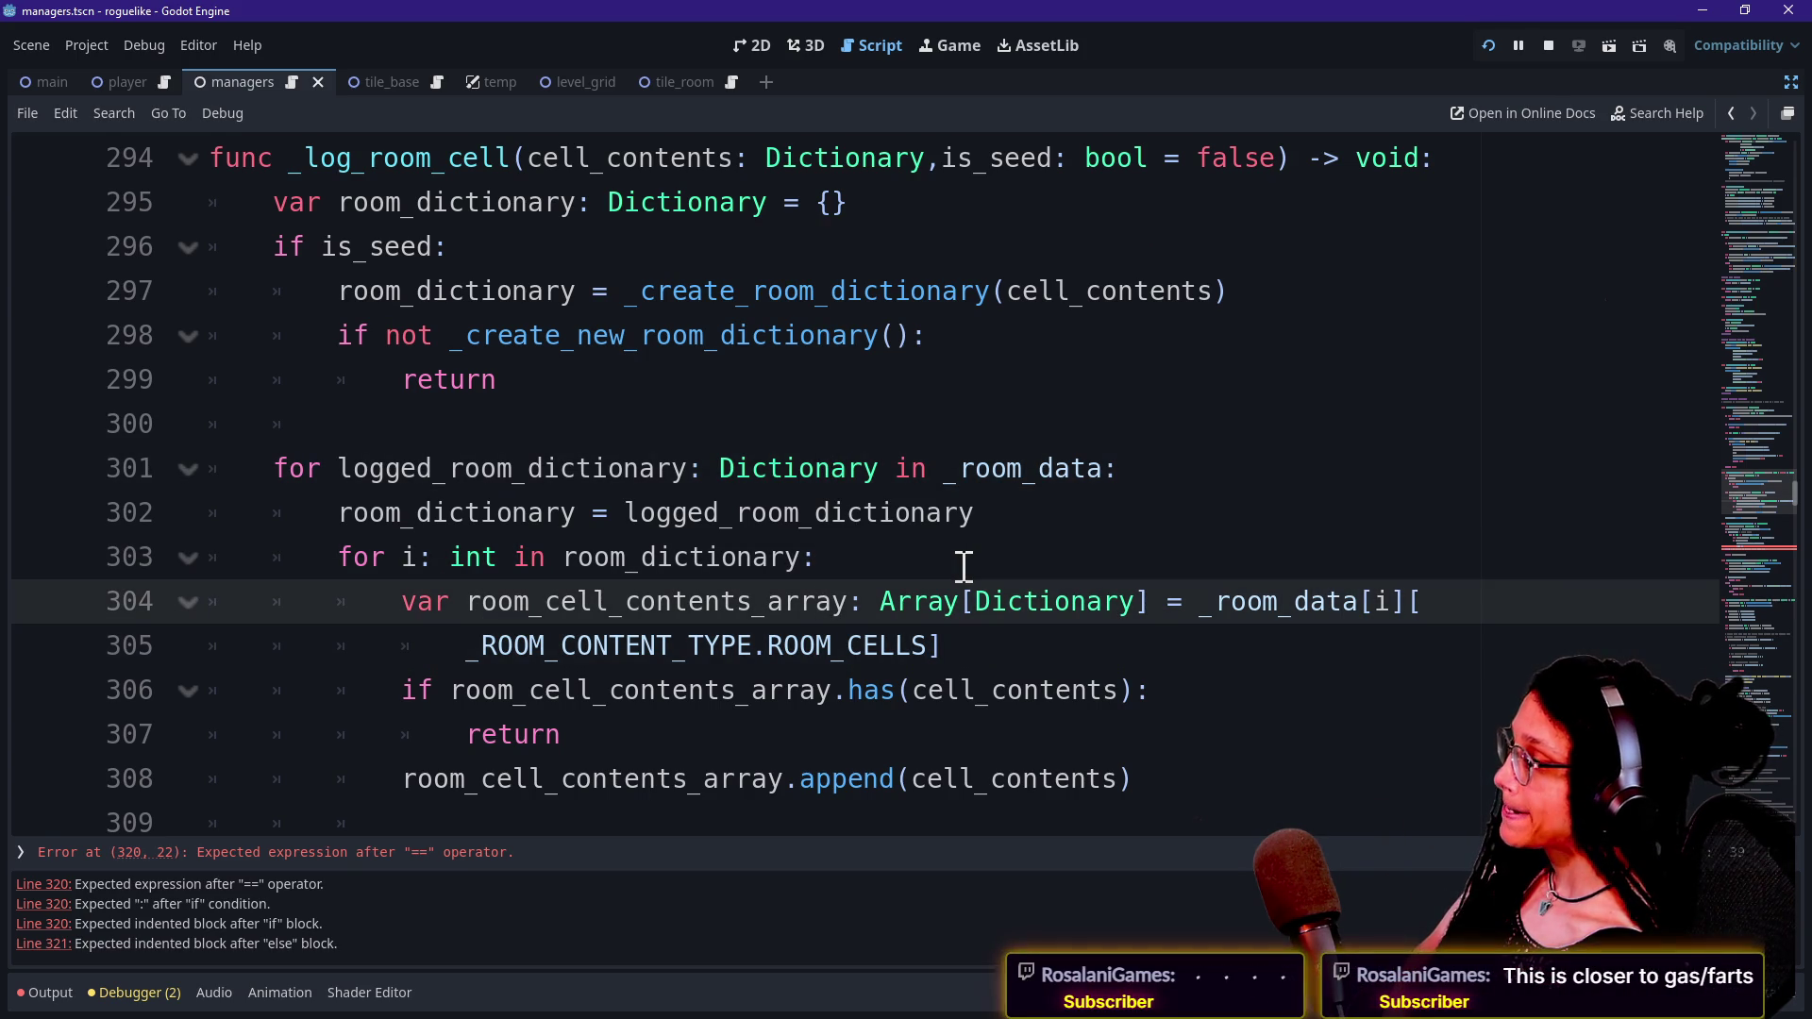
# Replace _create_new_room_dictionary() on line 298 so it reads 'if not room_dictionary:'.
pyautogui.click(729, 335)
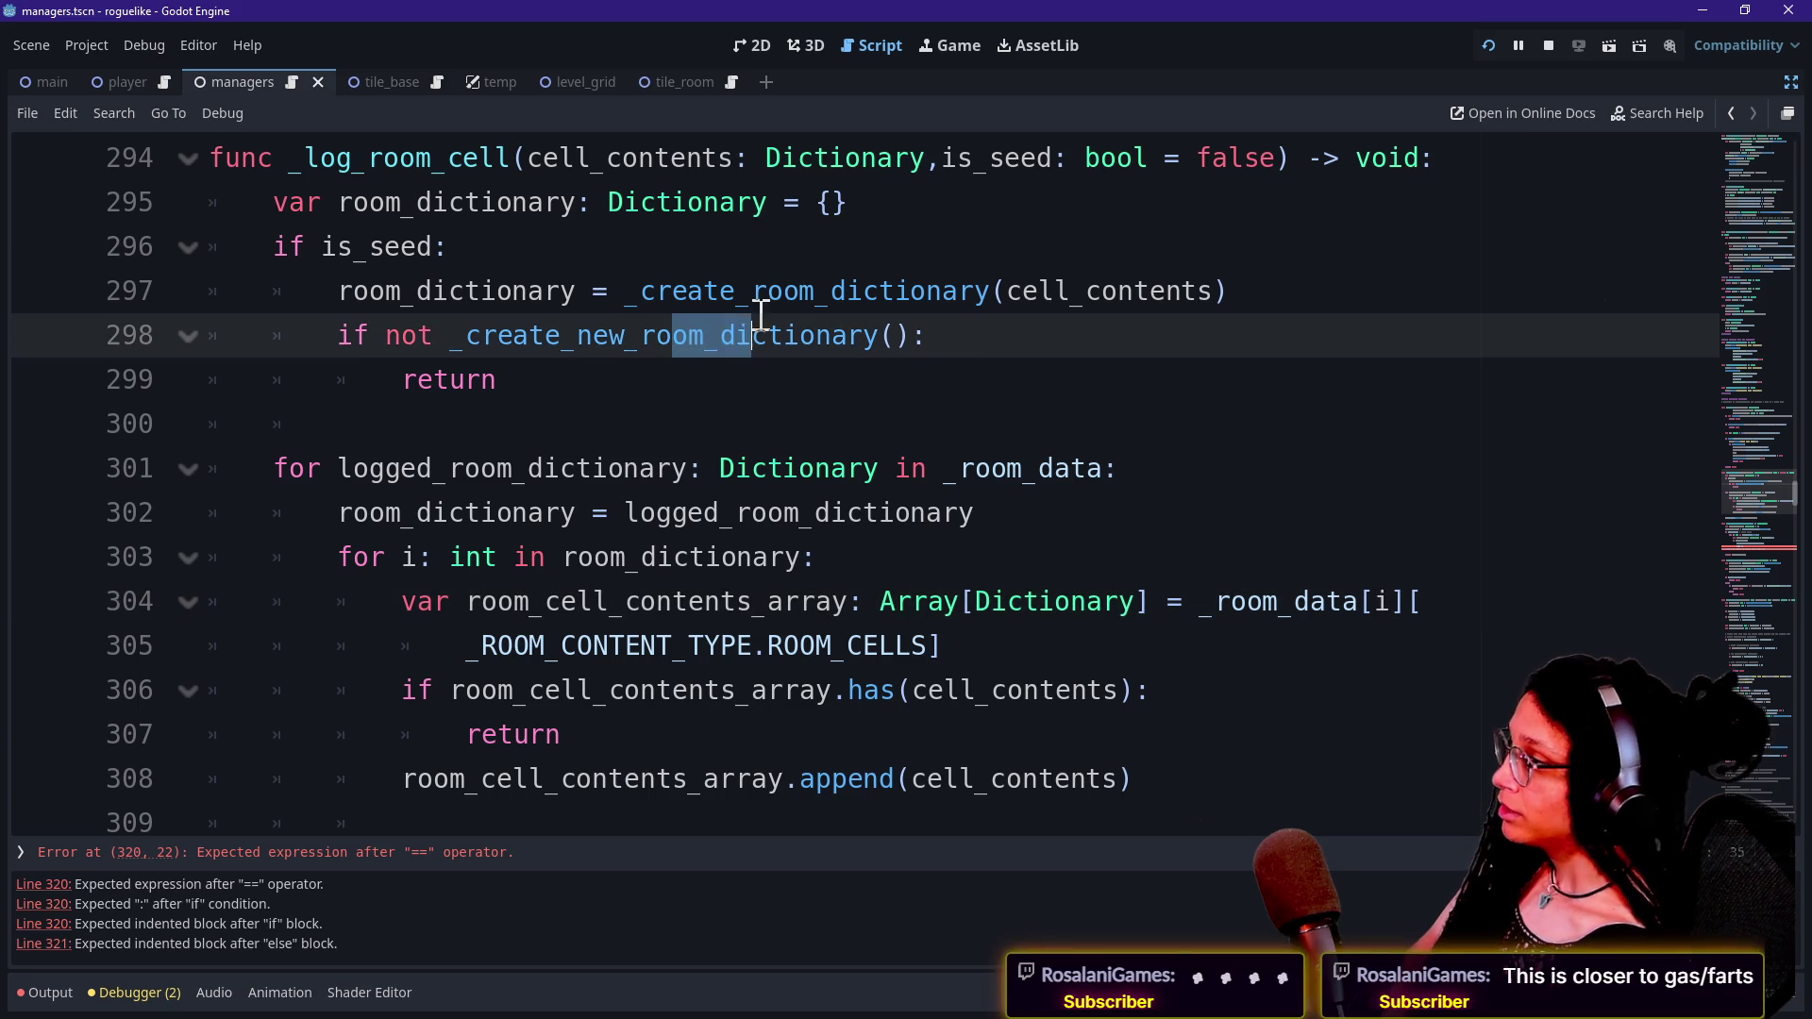
pyautogui.click(713, 291)
pyautogui.moveTo(594, 291); pyautogui.dragTo(1181, 291)
pyautogui.click(611, 260)
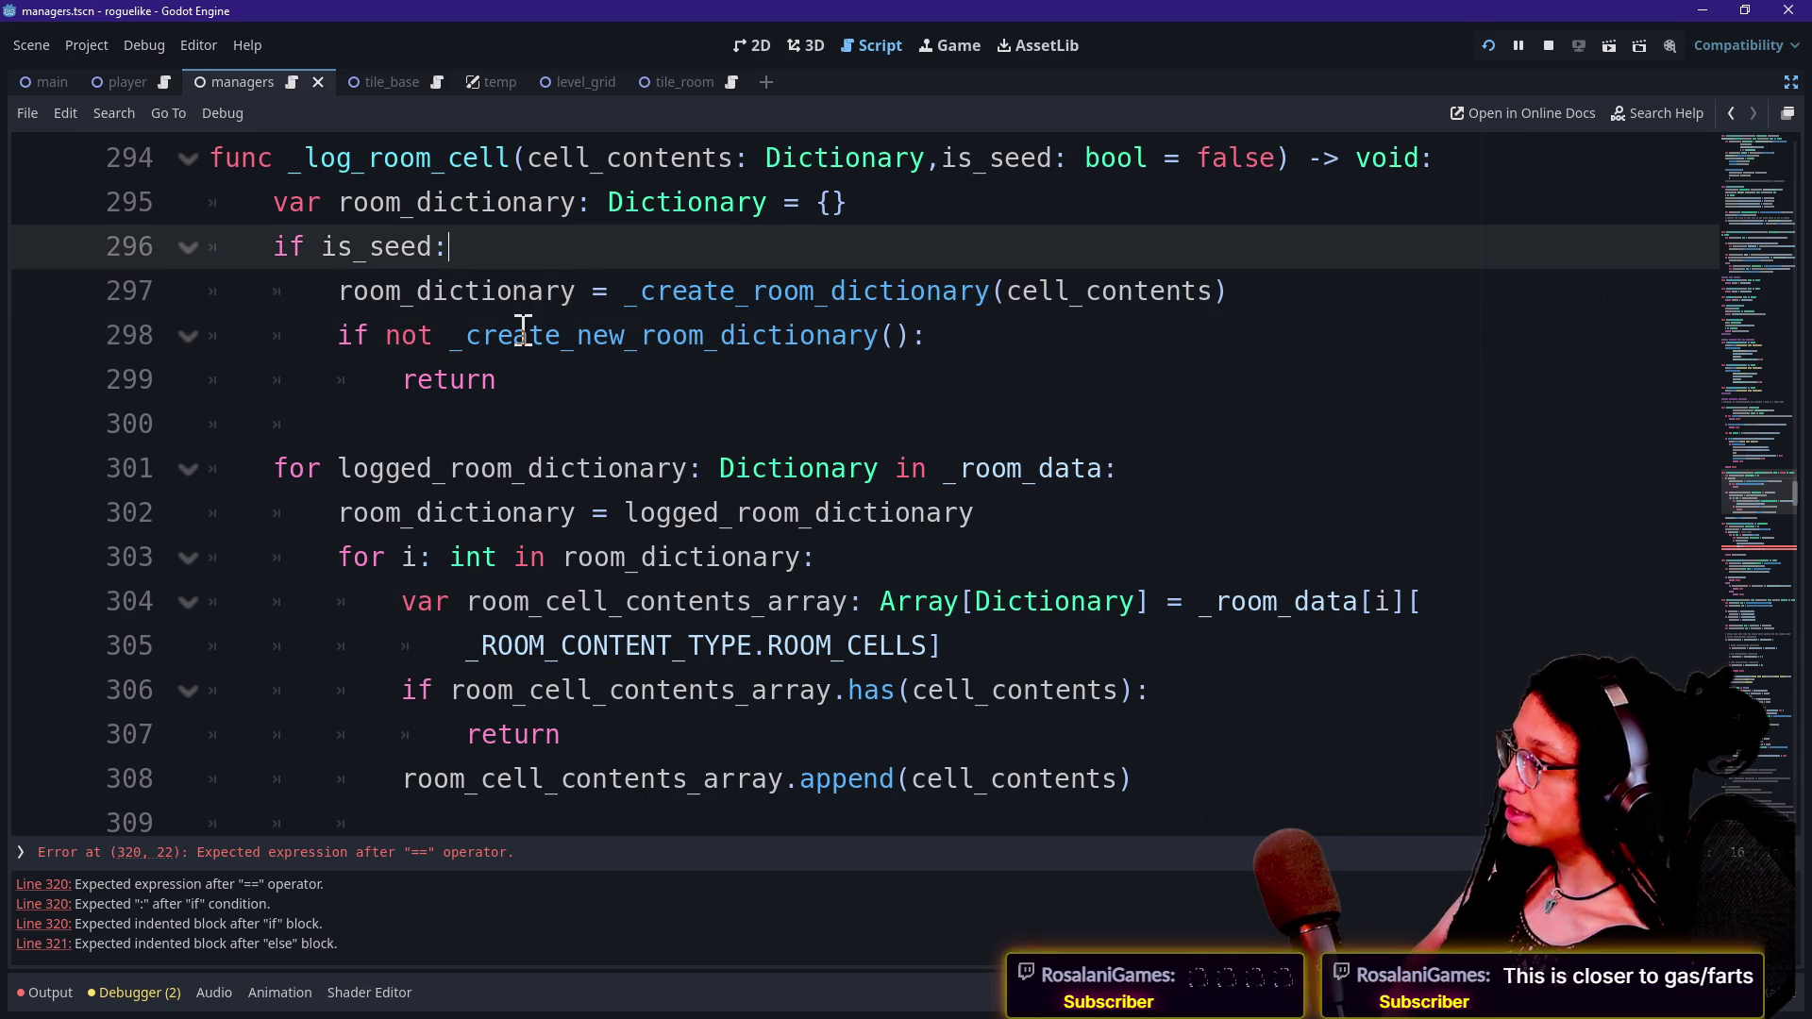
pyautogui.moveTo(434, 340)
pyautogui.mouseDown()
pyautogui.moveTo(922, 292)
pyautogui.moveTo(951, 332)
pyautogui.mouseUp()
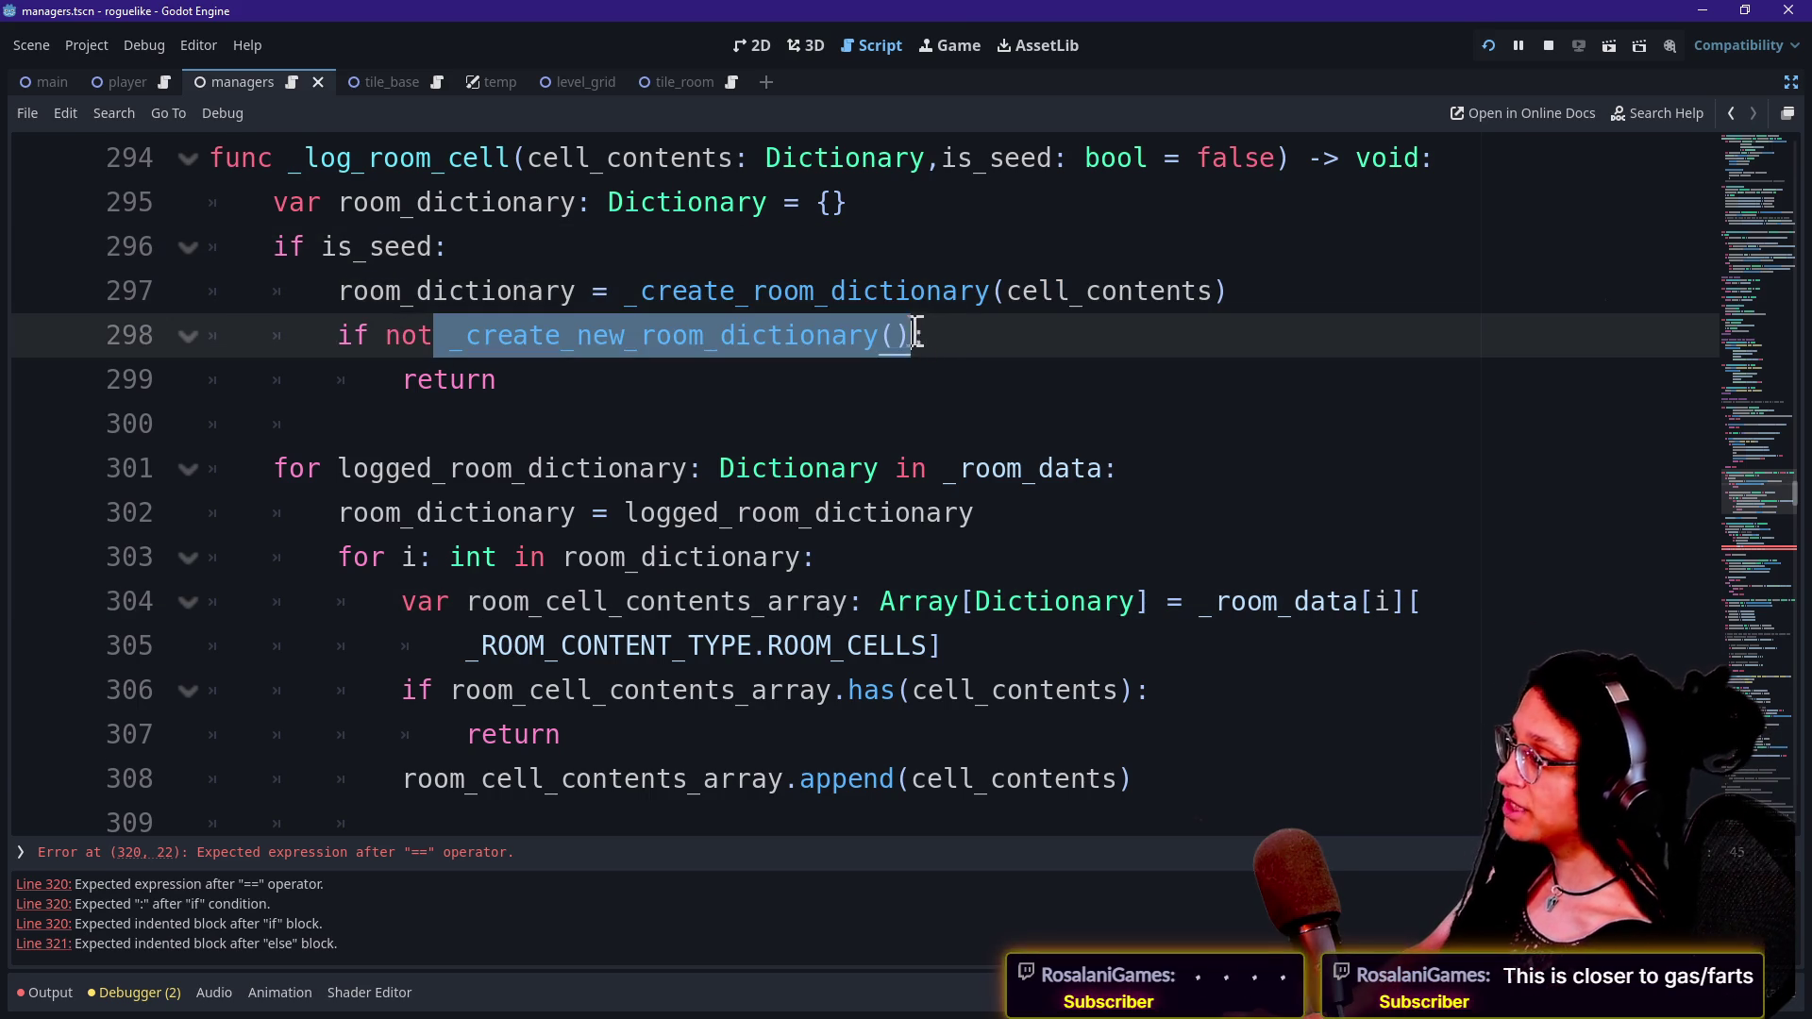
pyautogui.press('BackSpace')
pyautogui.write('dictionar')
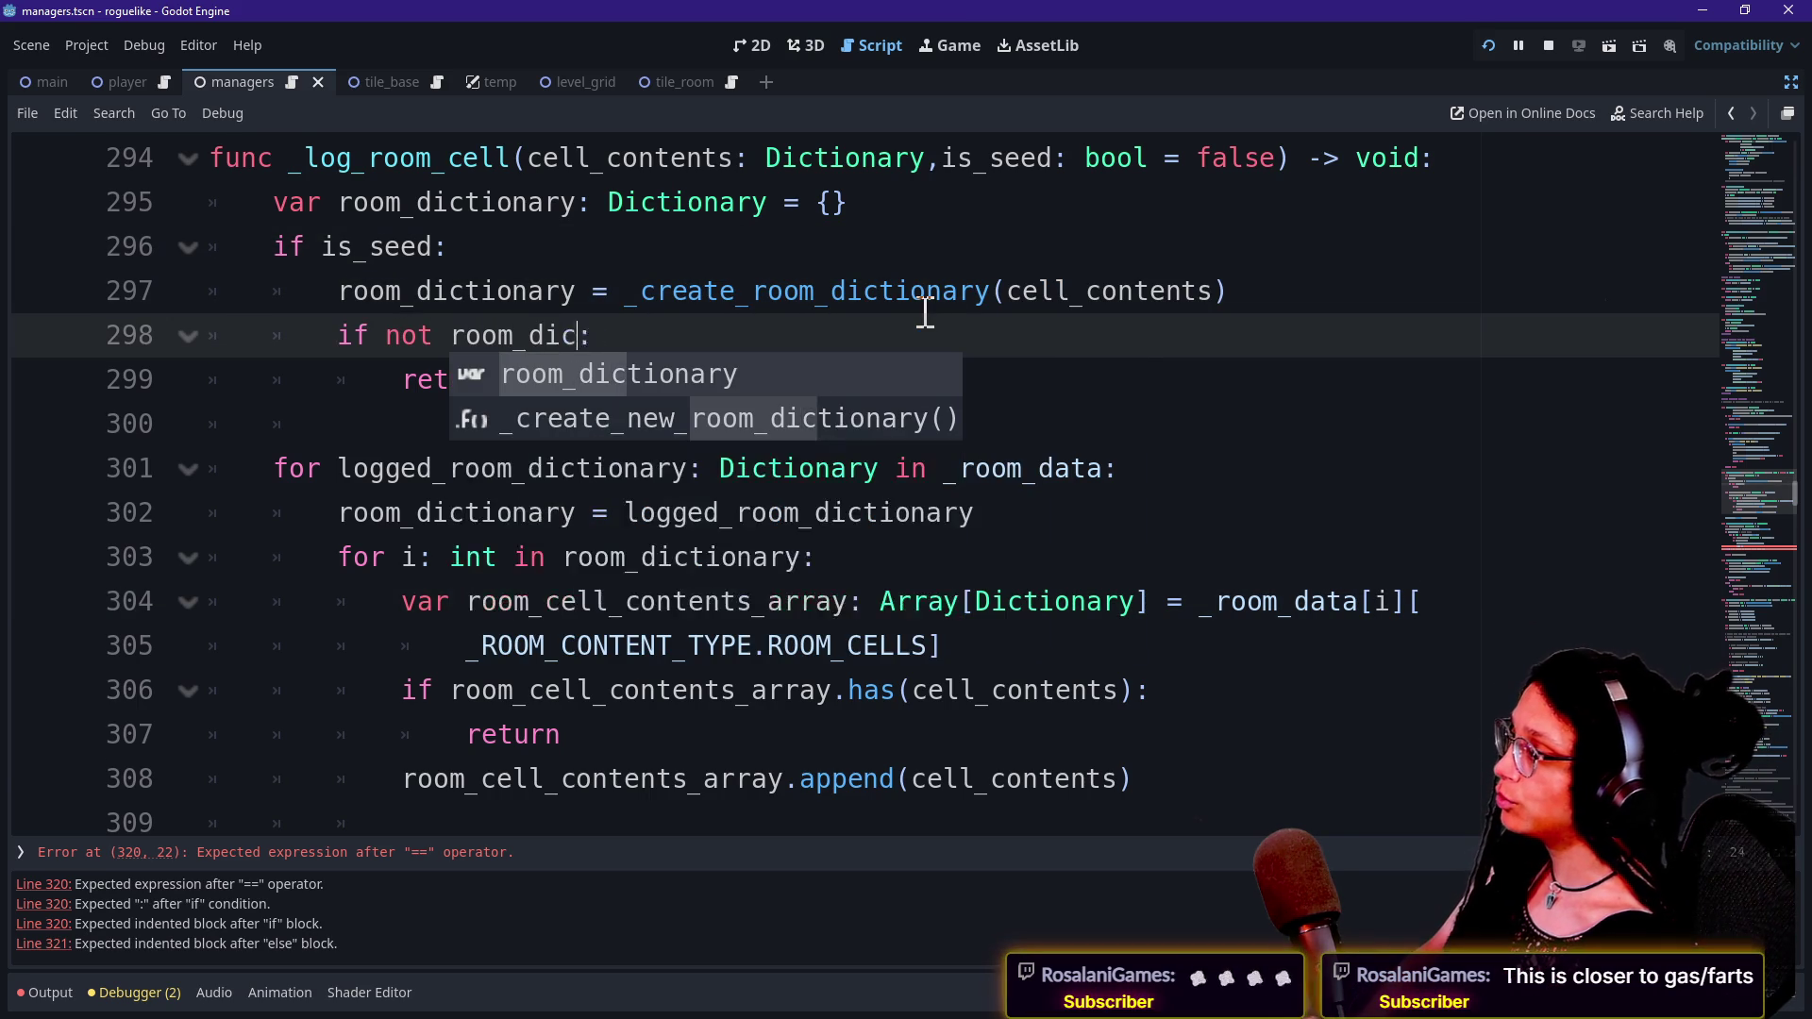
pyautogui.moveTo(360, 335); pyautogui.dragTo(615, 332)
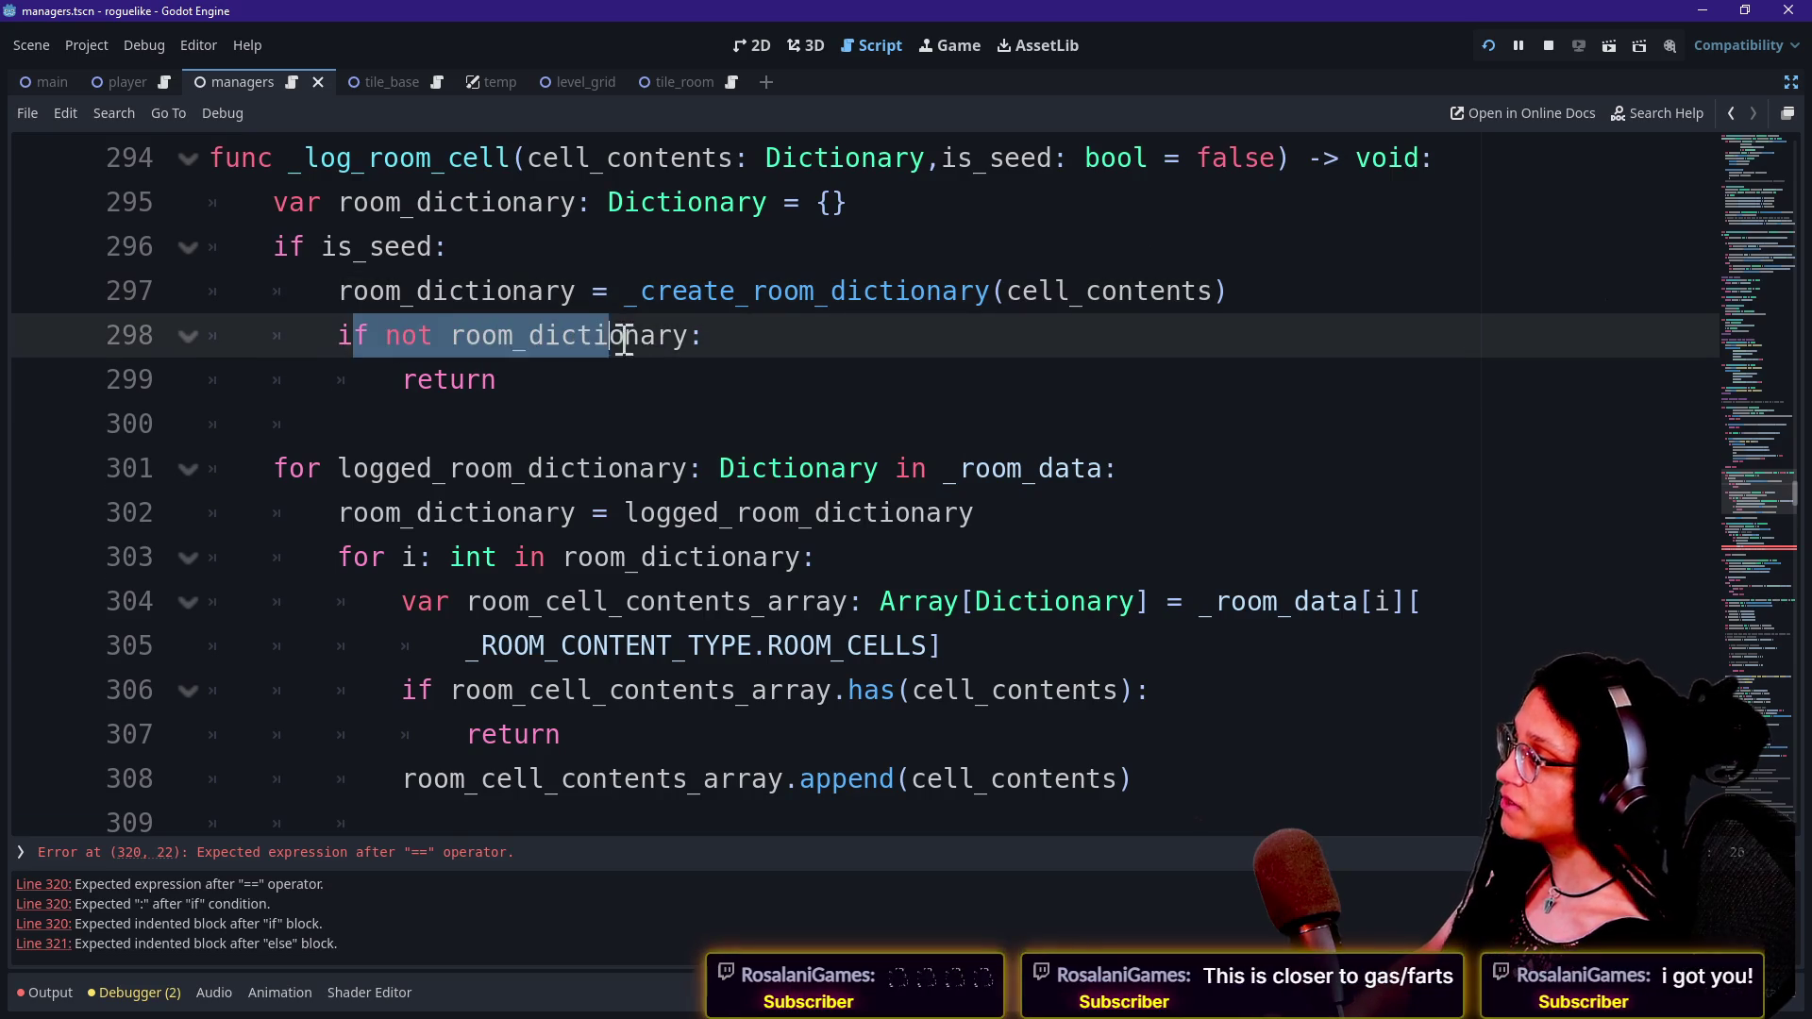
pyautogui.moveTo(417, 378); pyautogui.dragTo(651, 375)
pyautogui.click(651, 376)
pyautogui.press('Down')
pyautogui.press('Down')
pyautogui.press('Down')
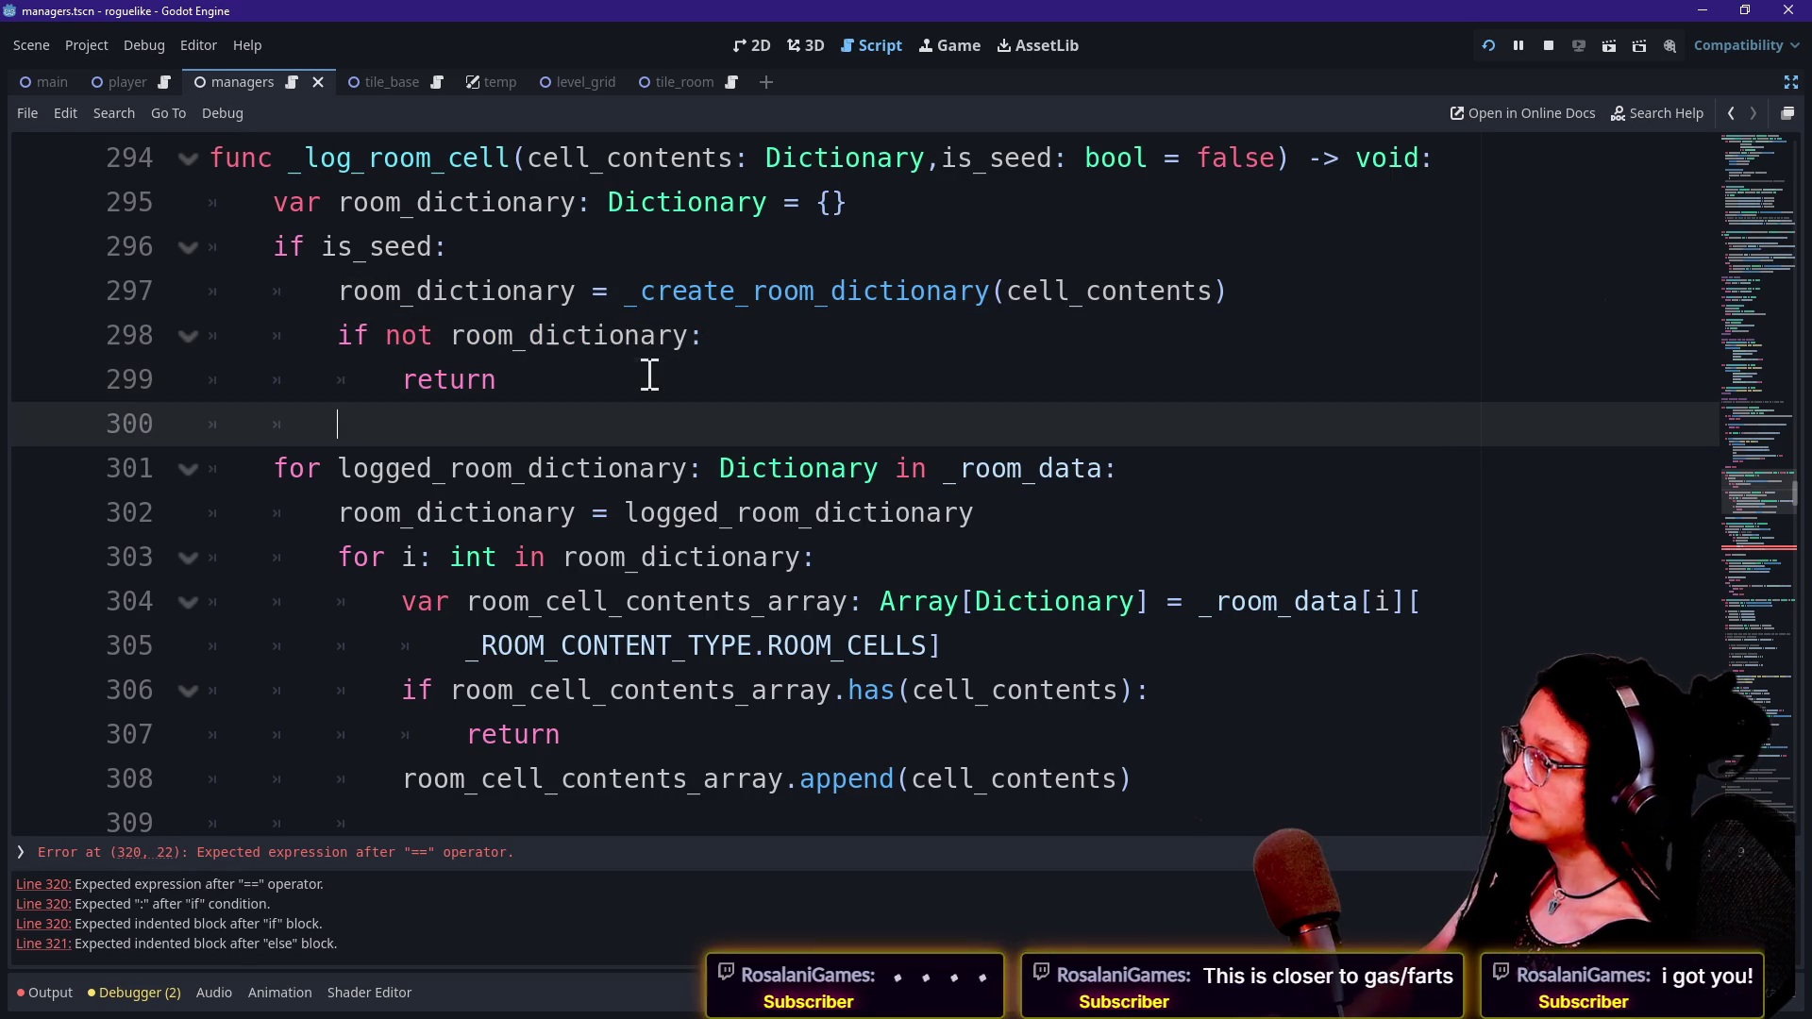
pyautogui.press('Down')
pyautogui.press('Down')
pyautogui.press('Down')
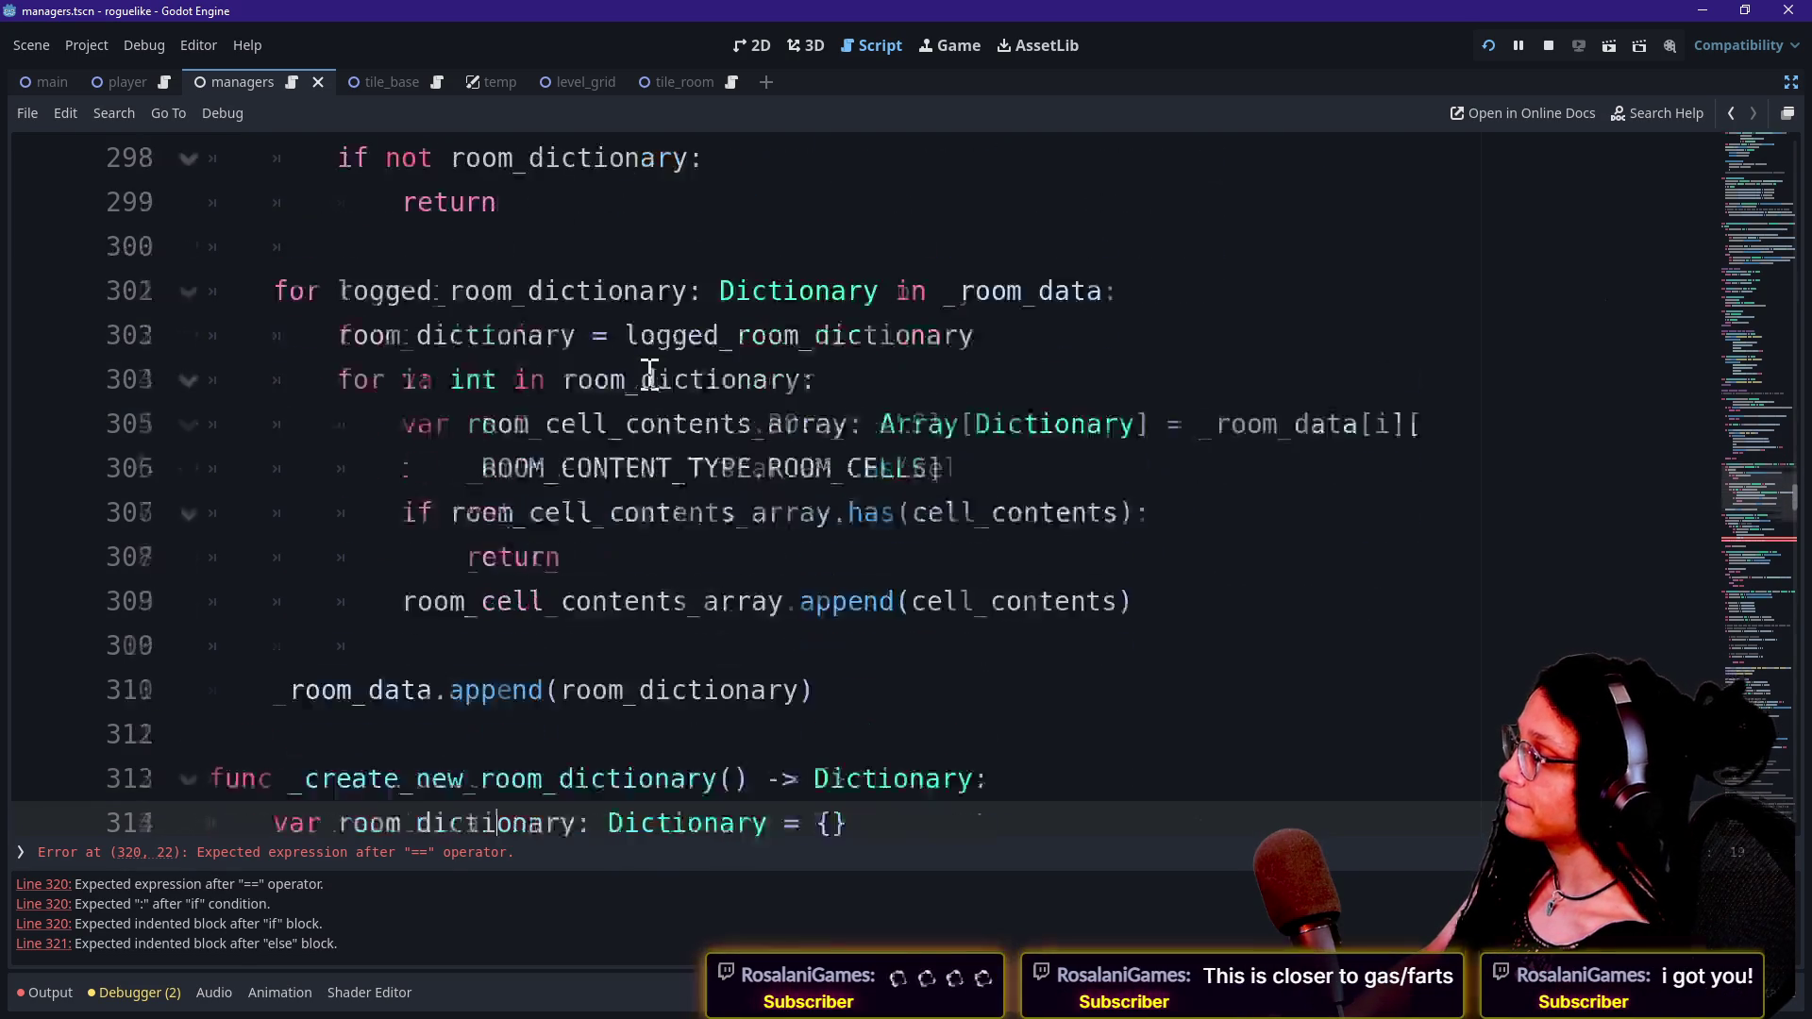
# Add the parameter 'cell_contents: Dictionary' to _create_new_room_dictionary on line 312.
pyautogui.press('Down')
pyautogui.press('Down')
pyautogui.press('Down')
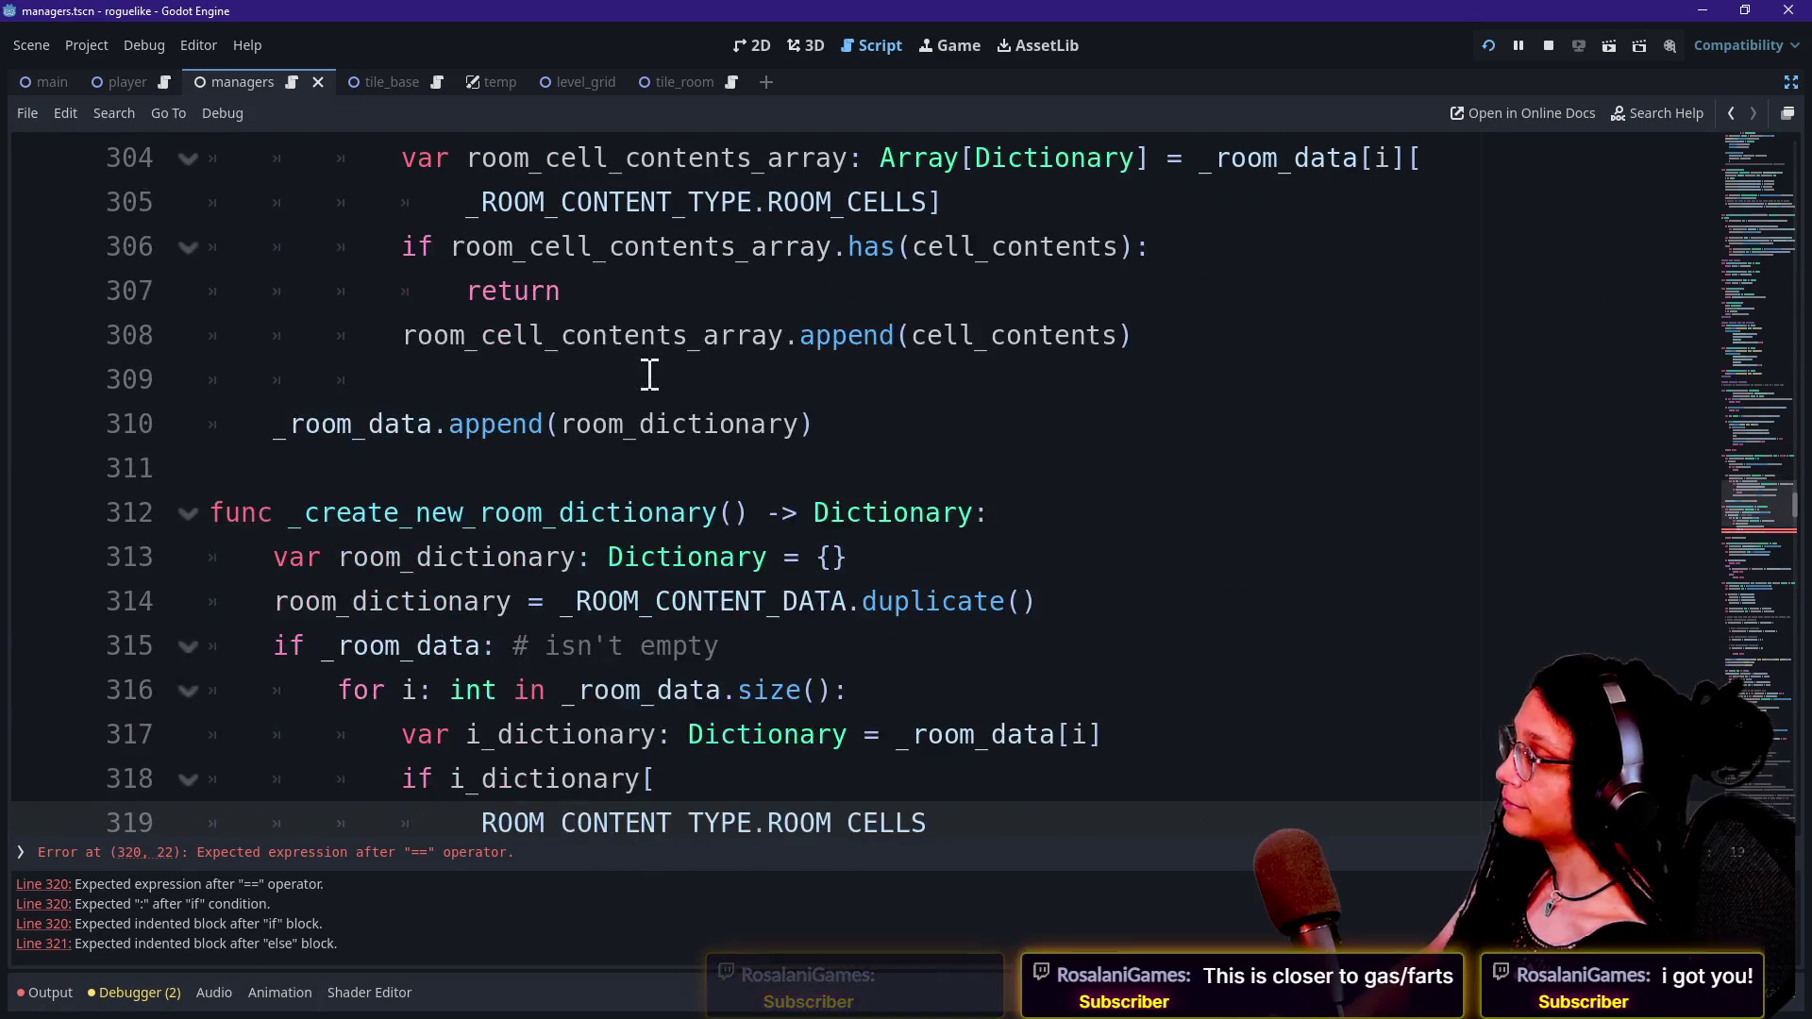
pyautogui.click(730, 424)
pyautogui.write('cell_contents: ')
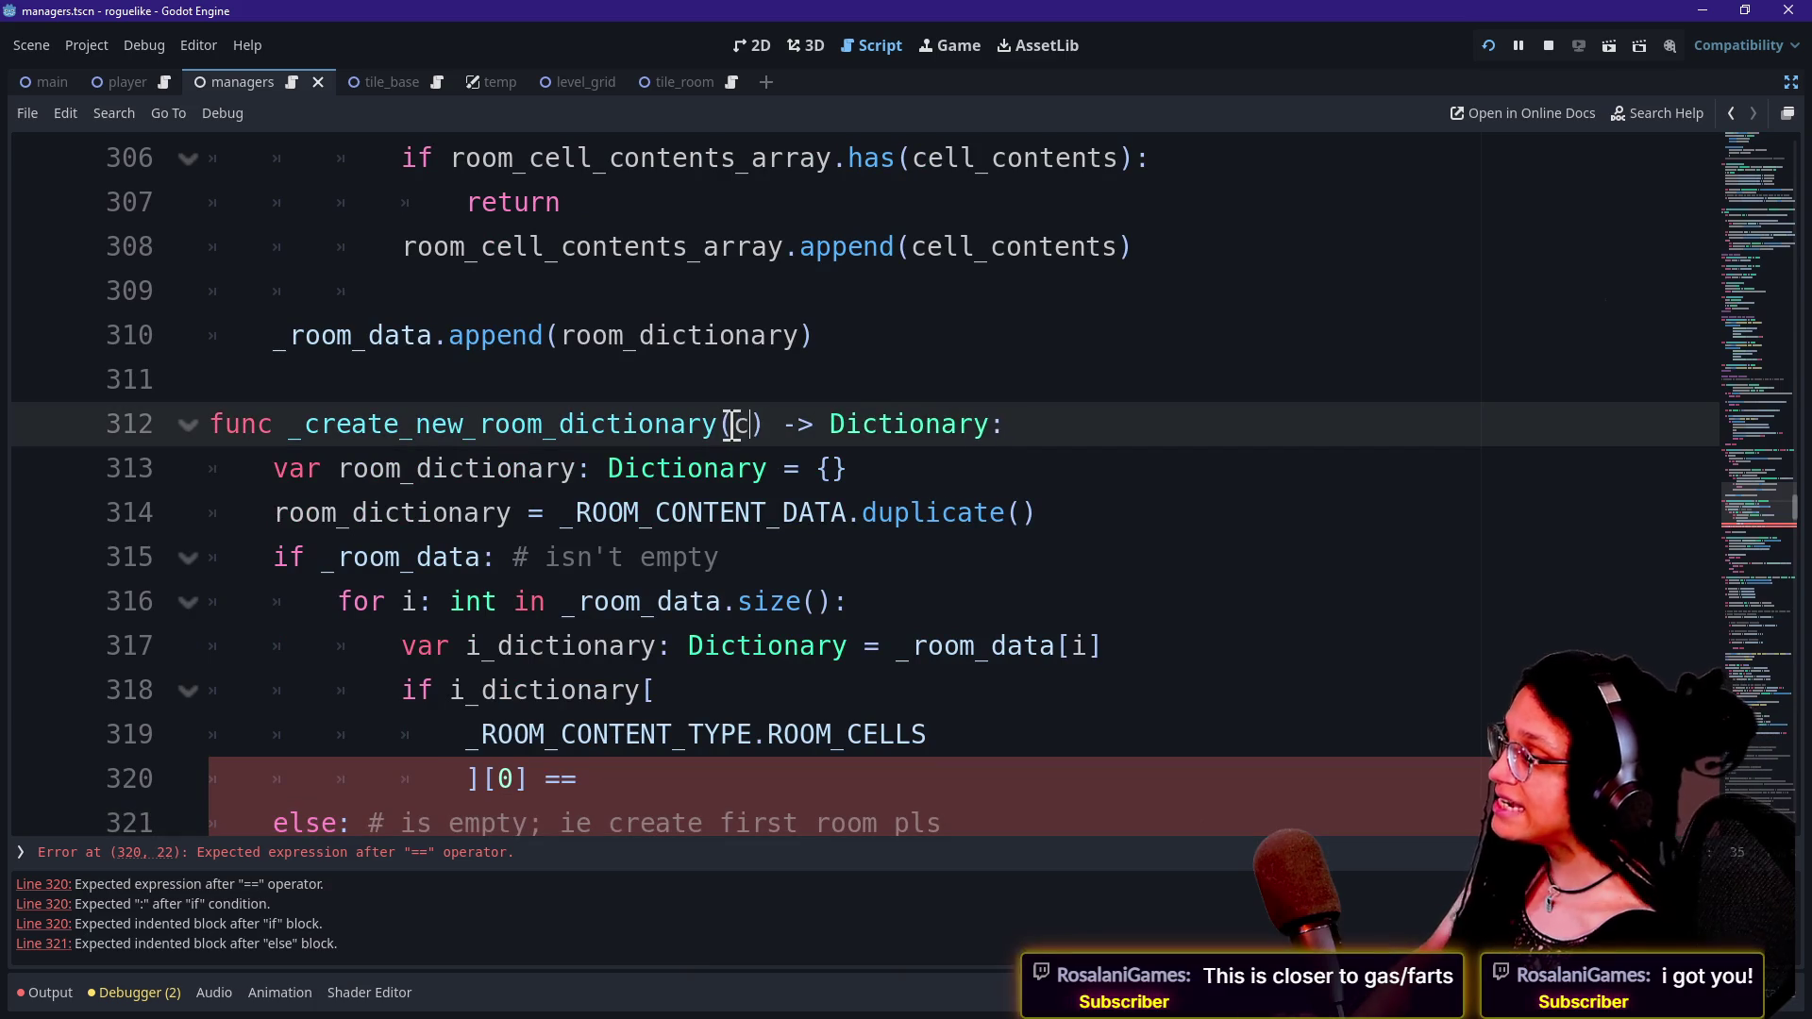
pyautogui.write('Diction')
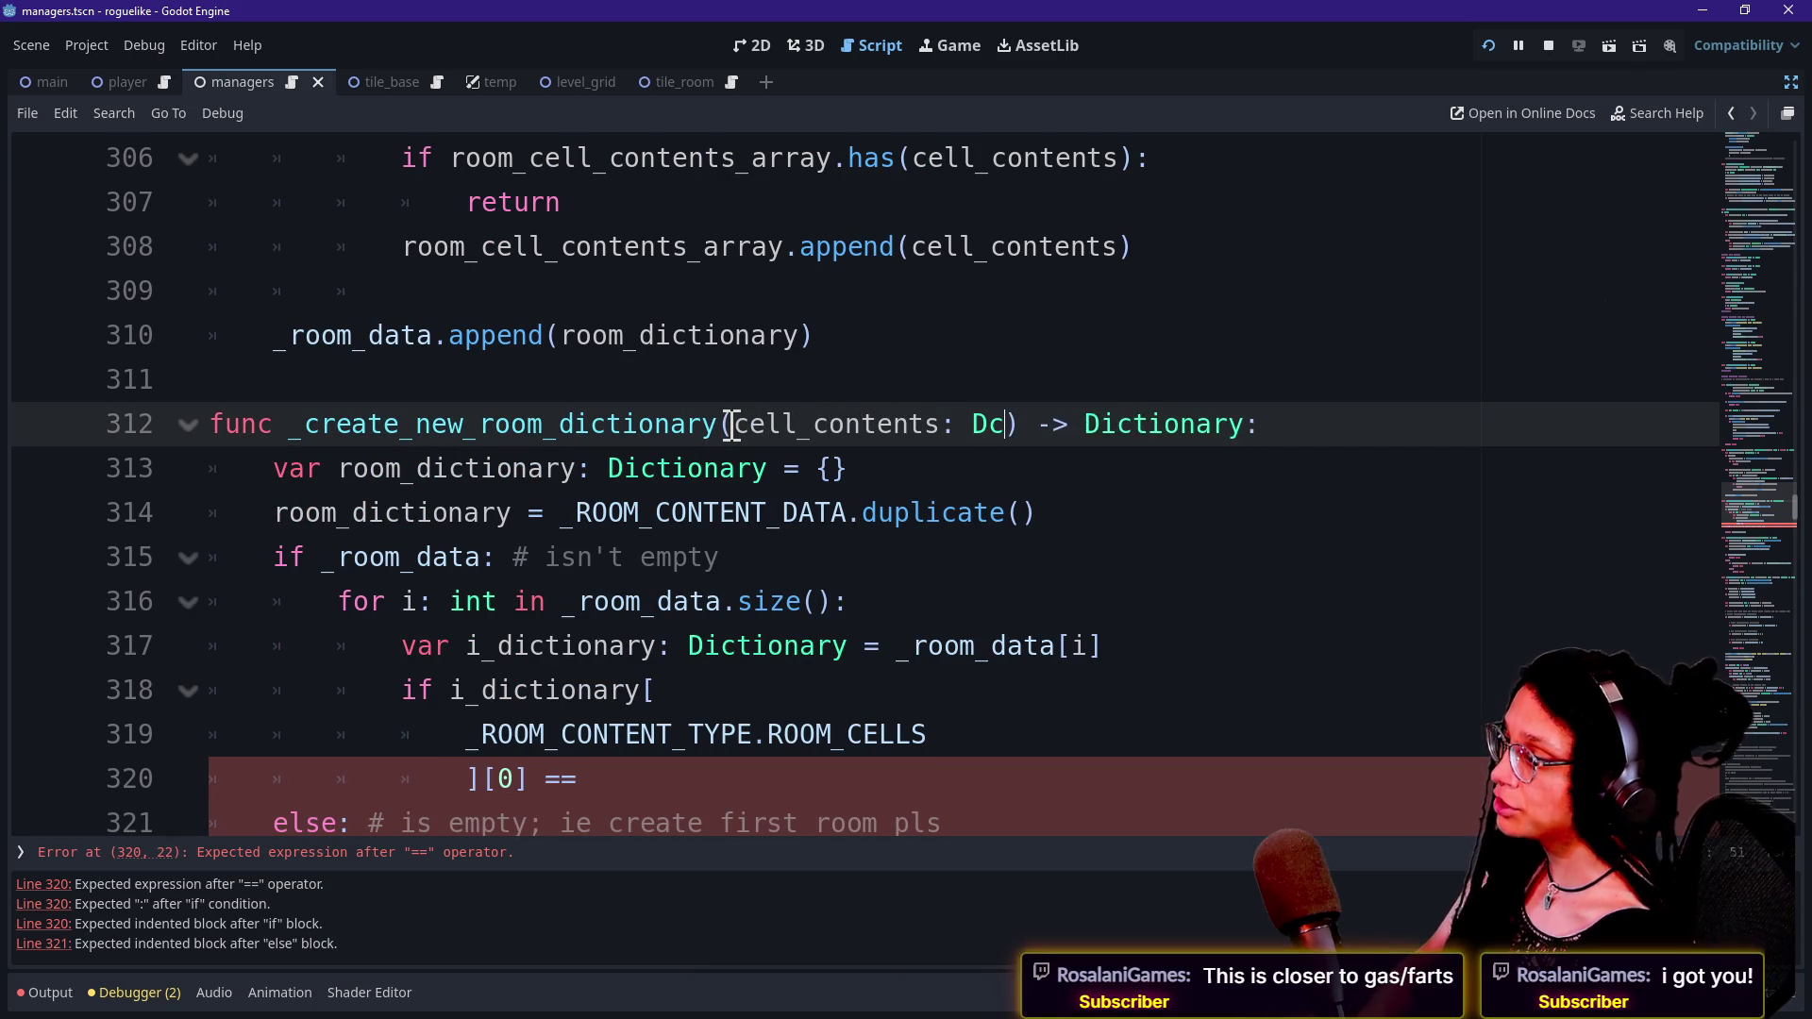
pyautogui.press('Return')
pyautogui.click(564, 468)
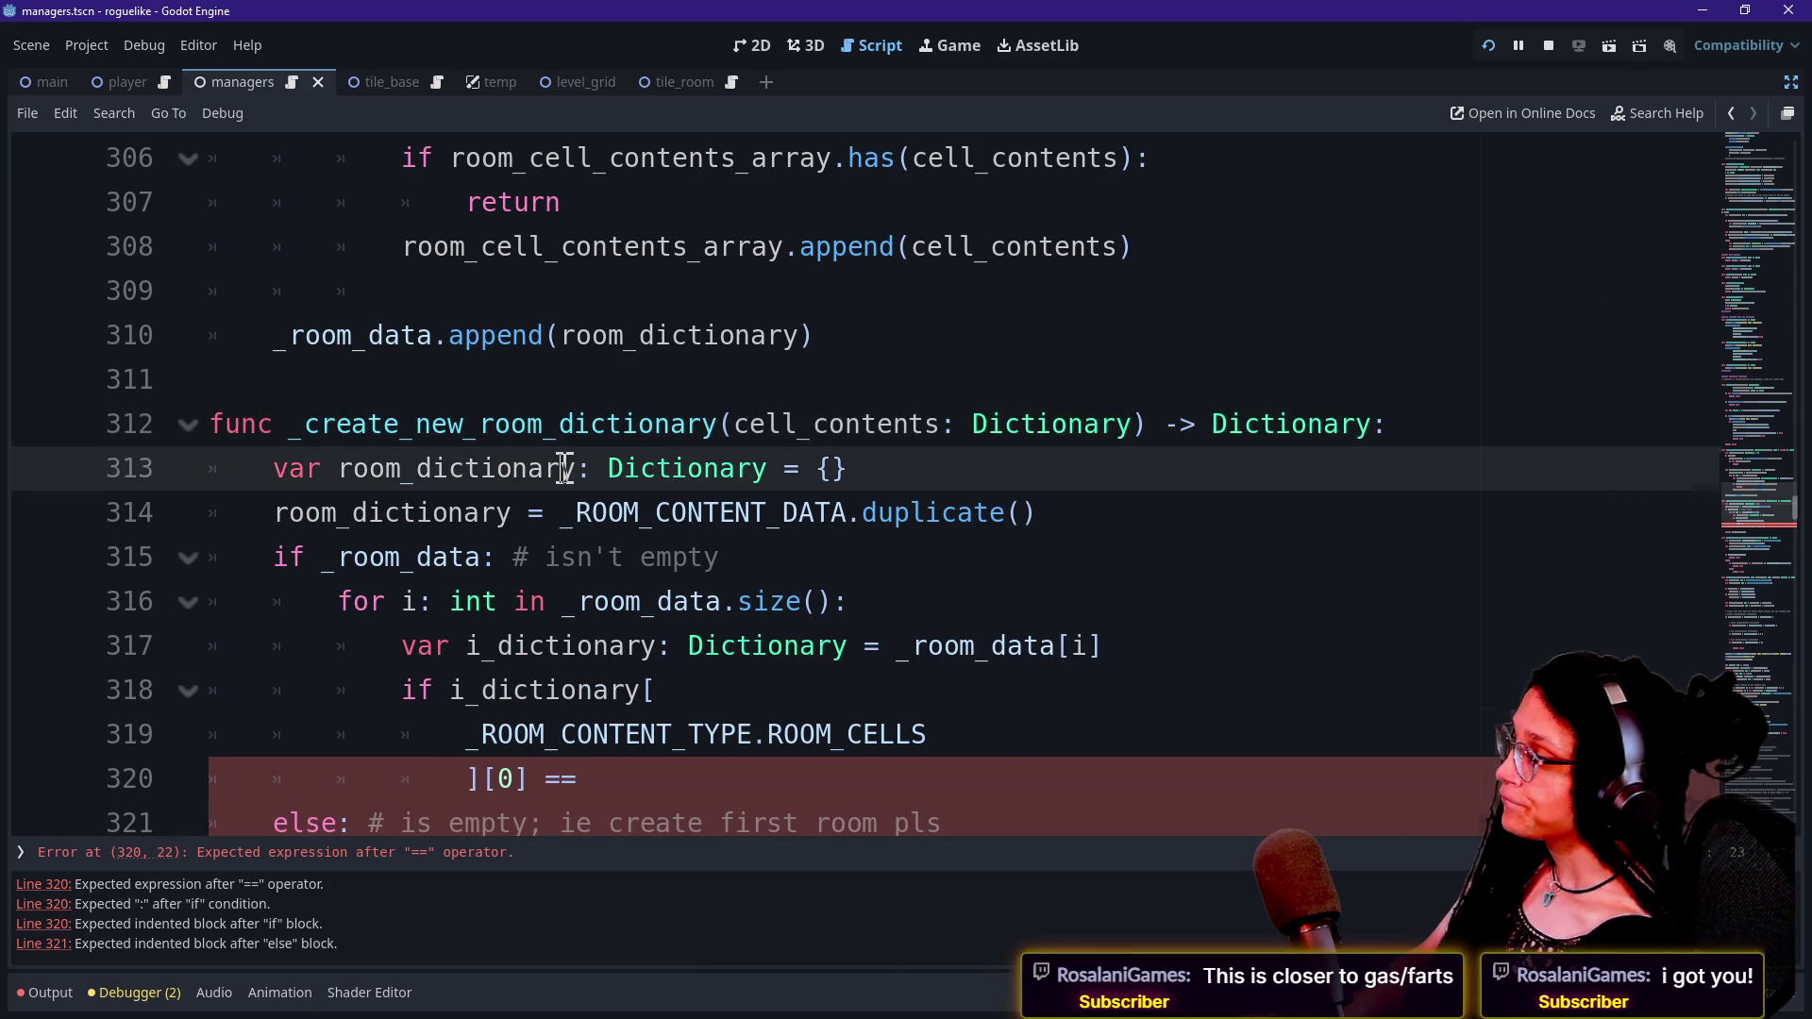
pyautogui.scroll(-2, 565, 468)
pyautogui.click(701, 557)
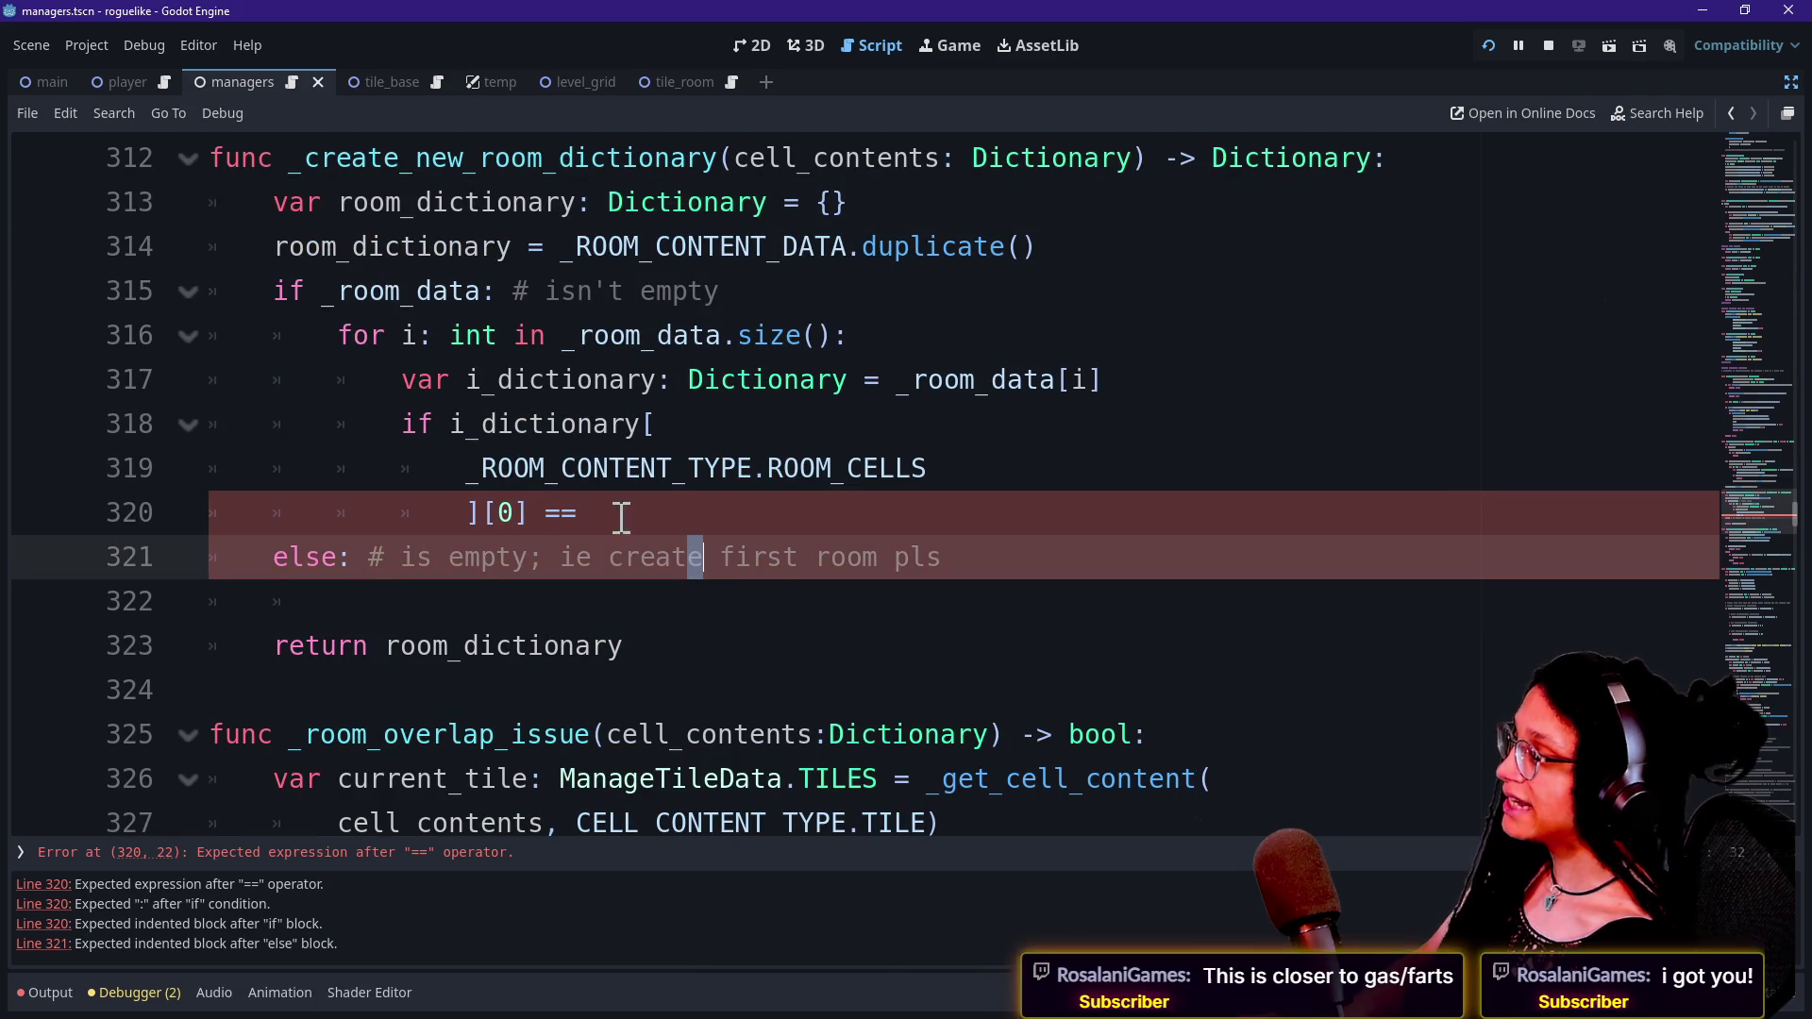
pyautogui.click(744, 525)
pyautogui.moveTo(512, 424)
pyautogui.mouseDown()
pyautogui.moveTo(655, 490)
pyautogui.moveTo(567, 457)
pyautogui.moveTo(708, 462)
pyautogui.moveTo(483, 468)
pyautogui.mouseUp()
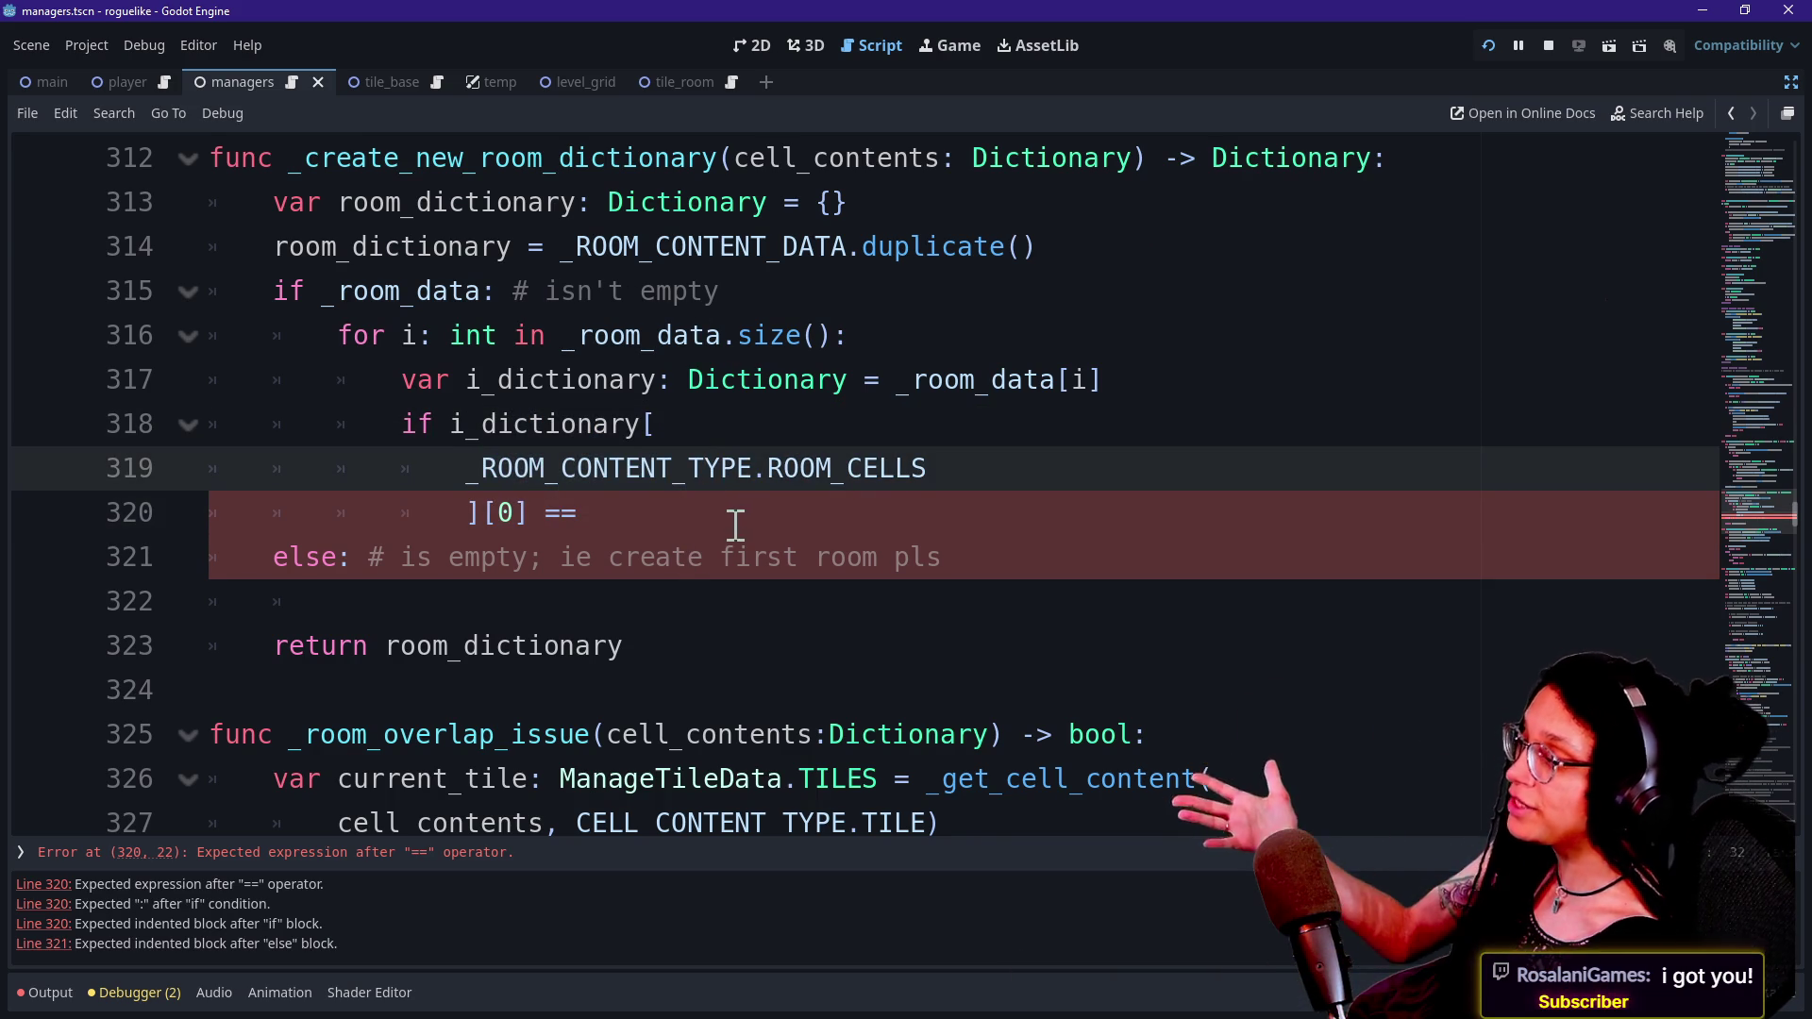
pyautogui.click(736, 509)
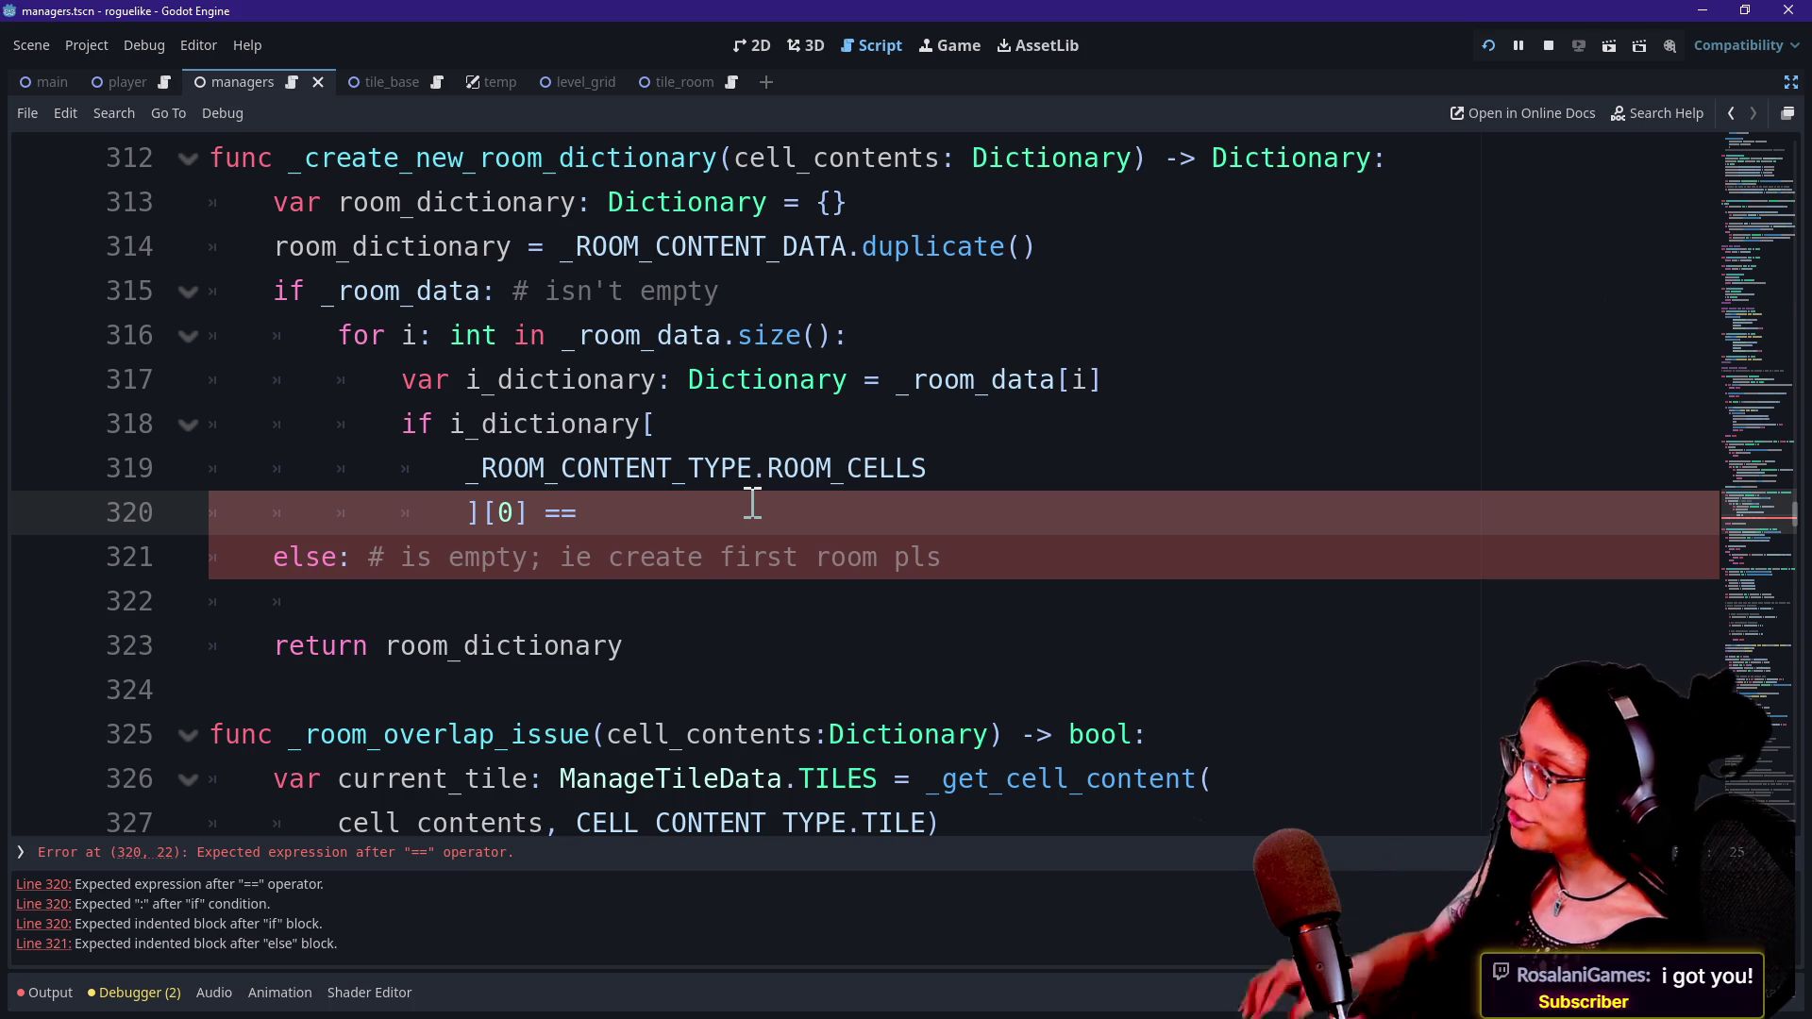
# Complete the ROOM_CELLS [0] comparison on line 320 with '== cell_contents:'.
pyautogui.hotkey('ctrl', 'space')
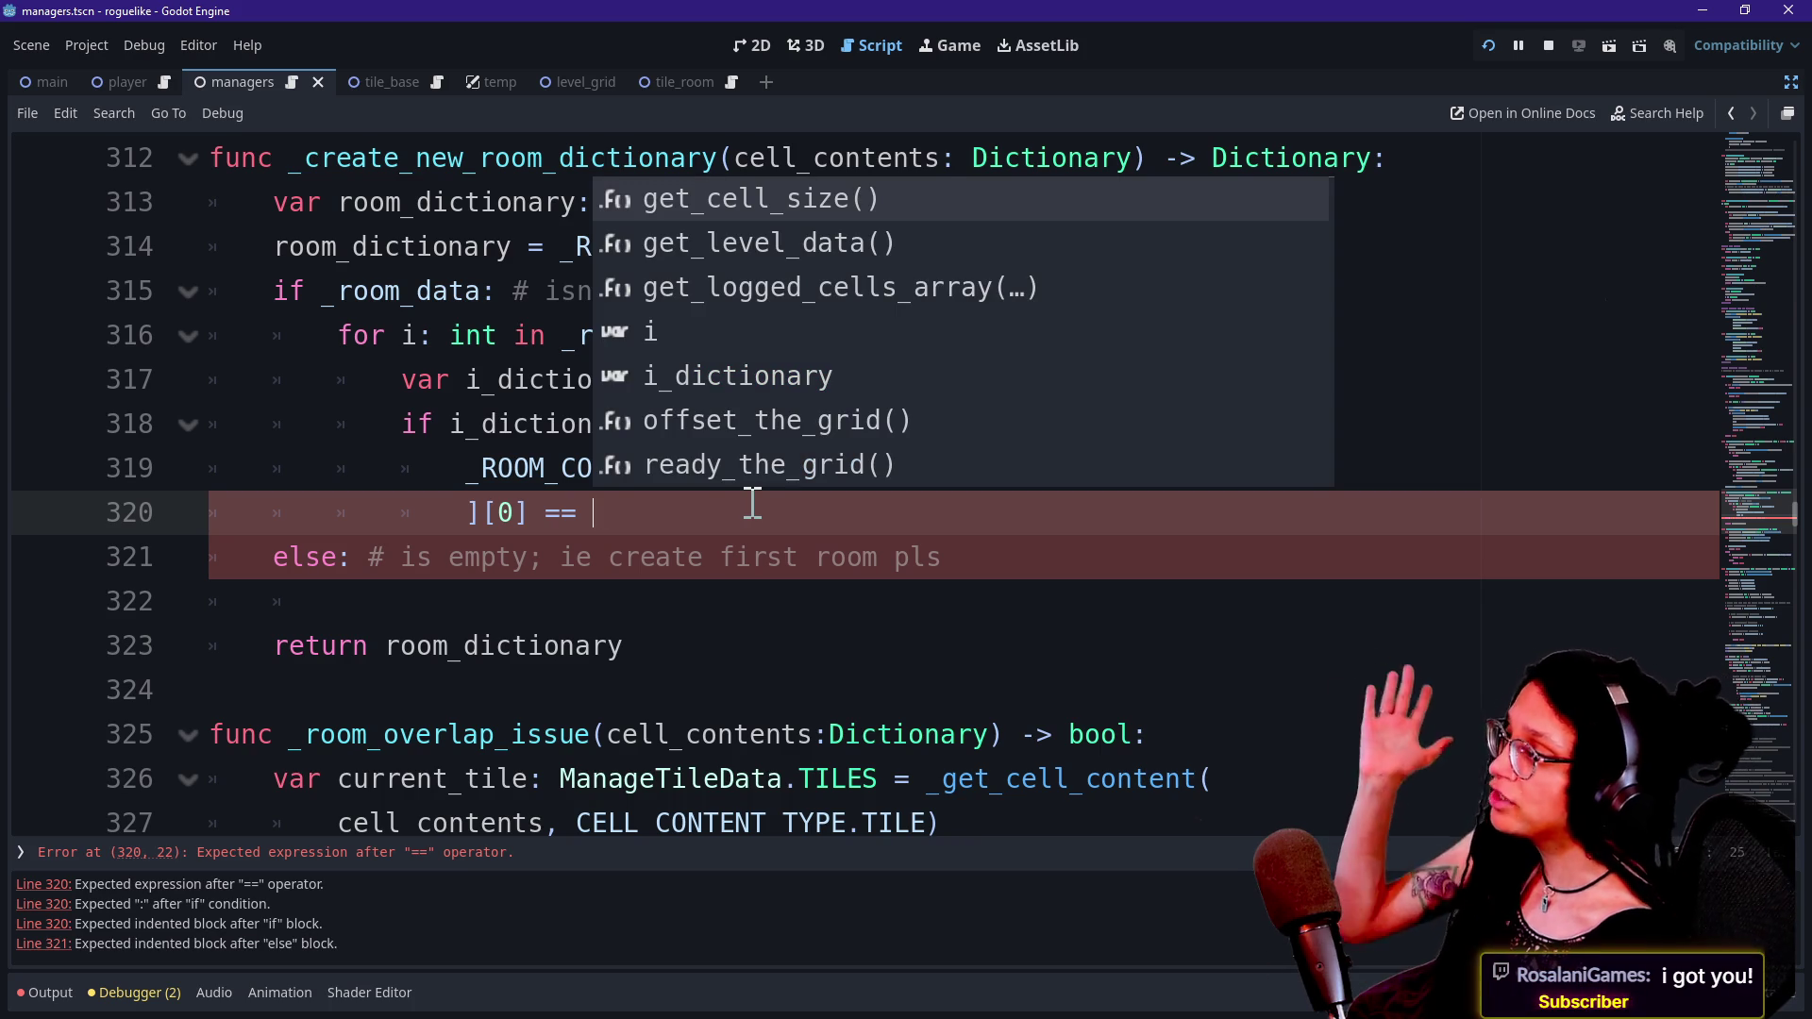
pyautogui.write('r')
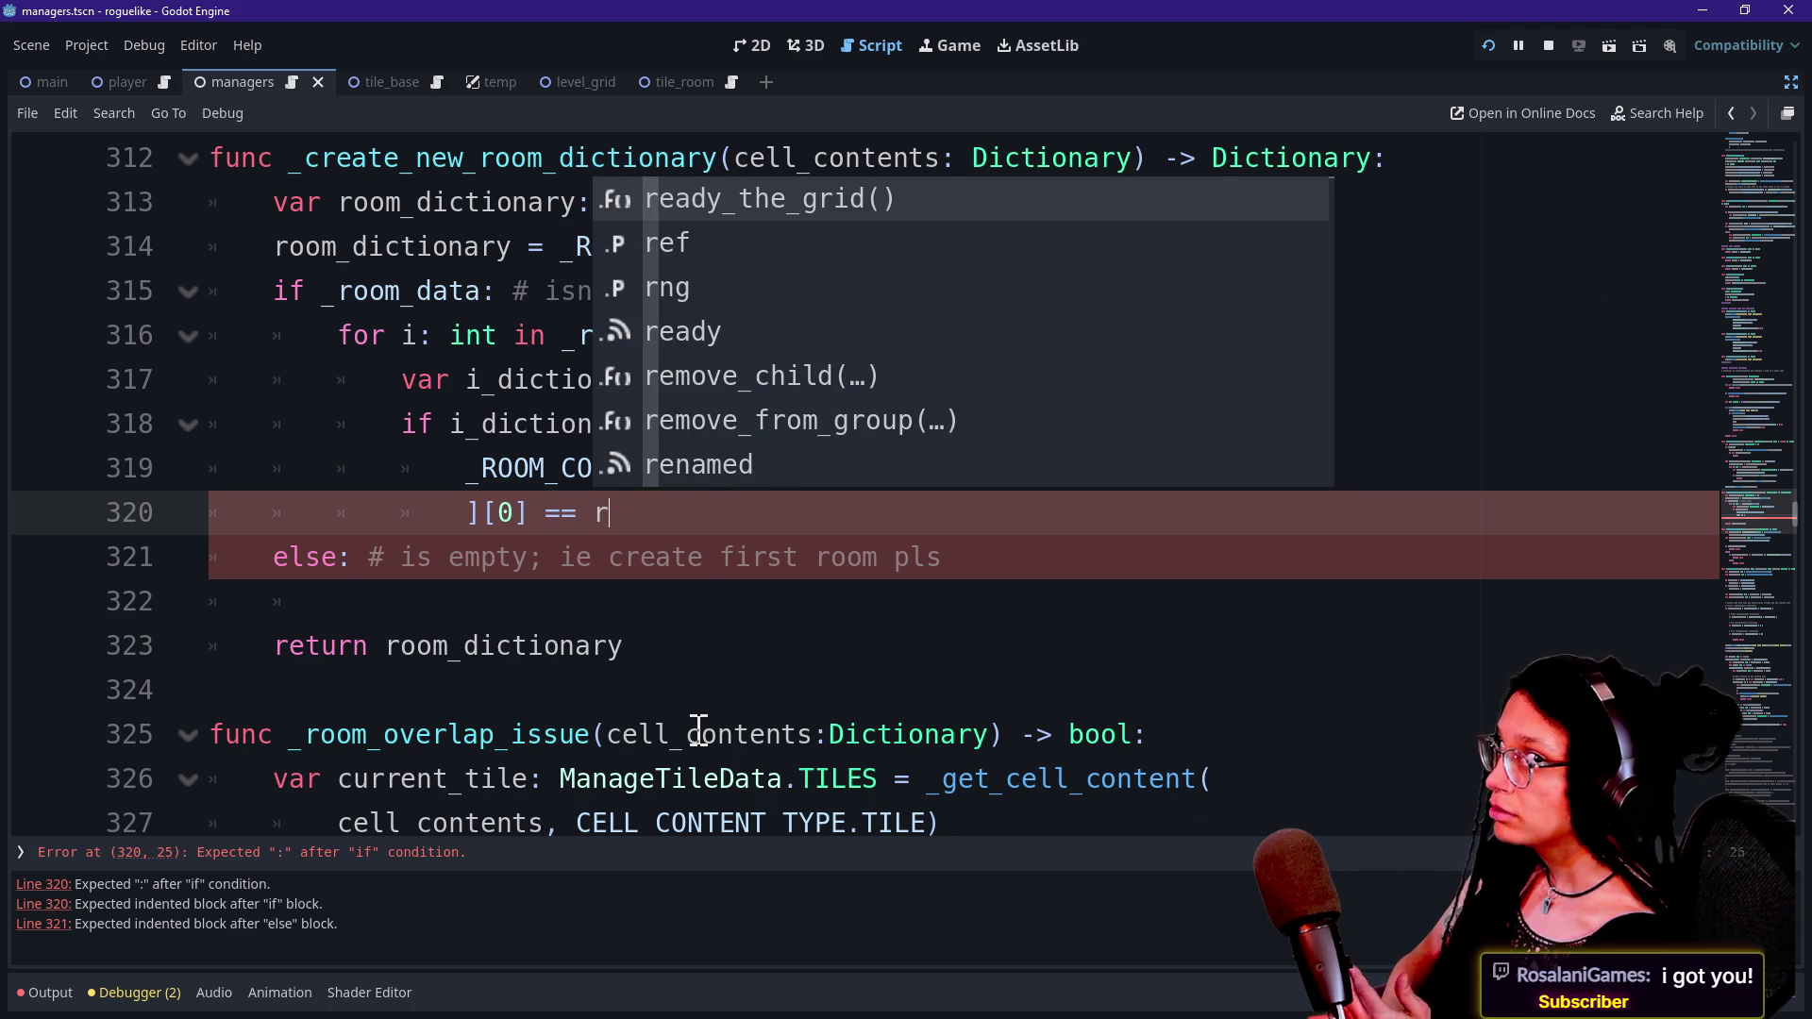
pyautogui.press('BackSpace')
pyautogui.write('r')
pyautogui.press('BackSpace')
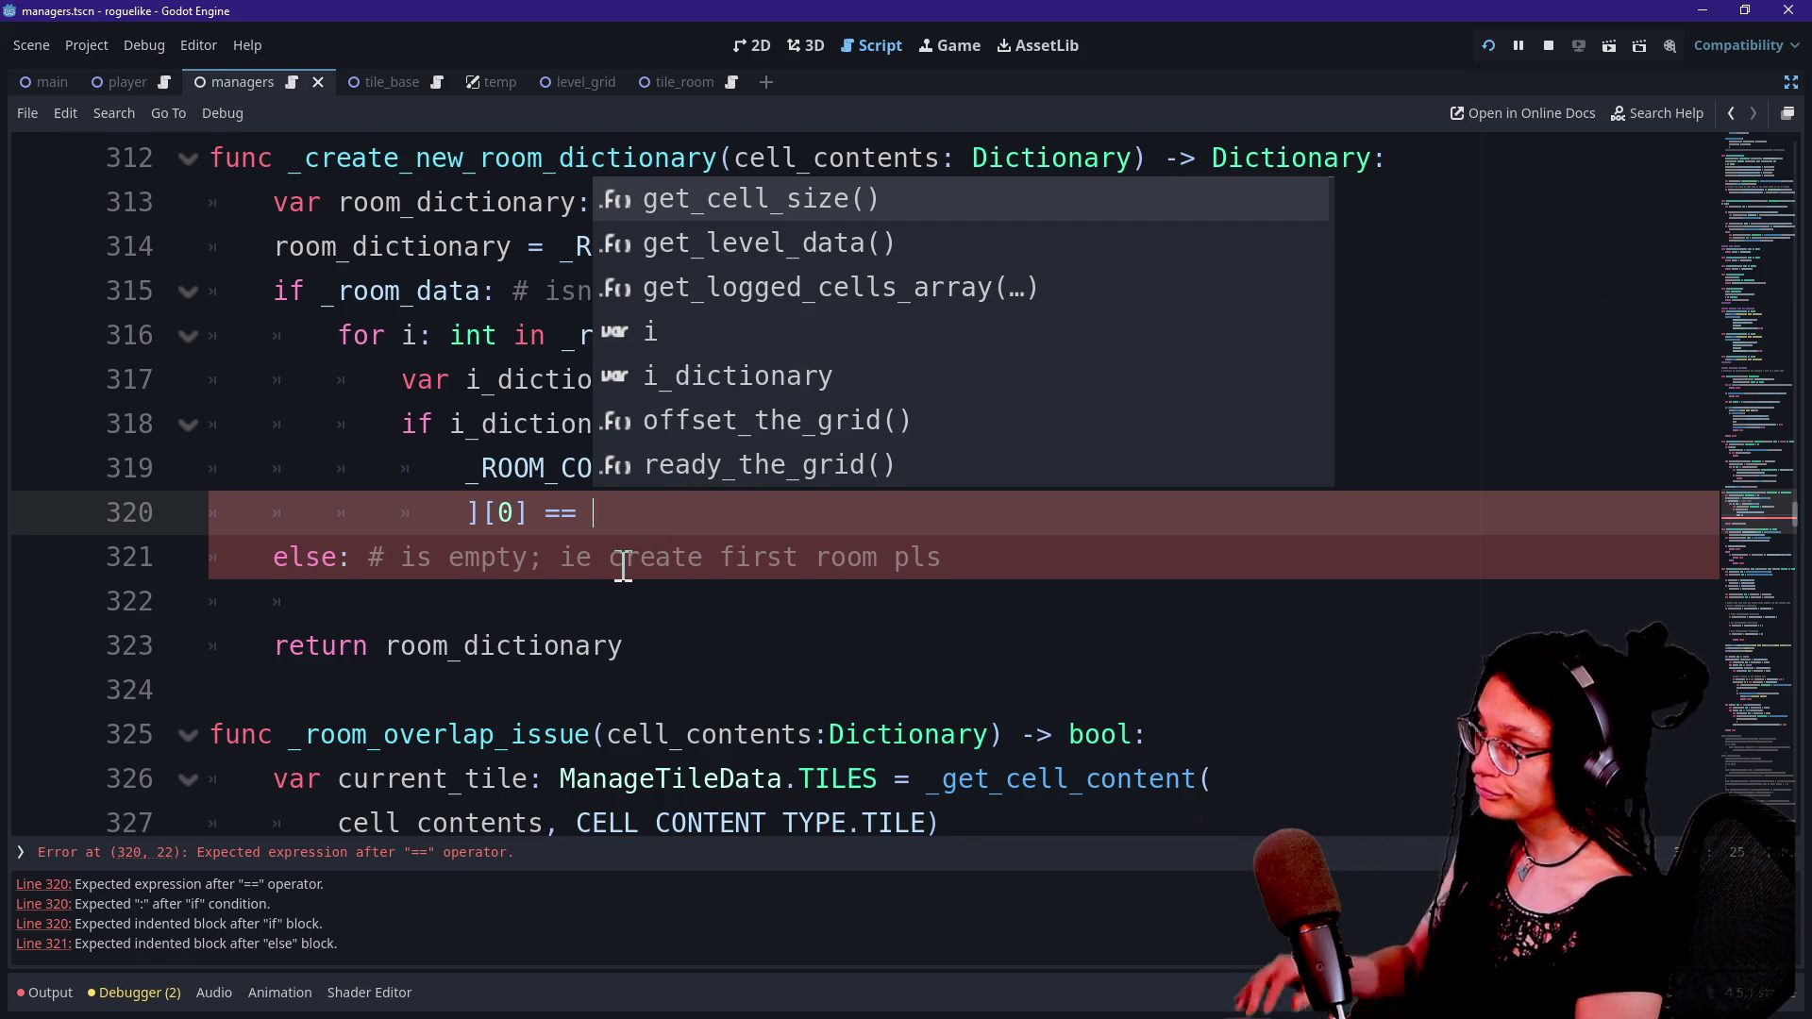
pyautogui.click(613, 529)
pyautogui.write('r')
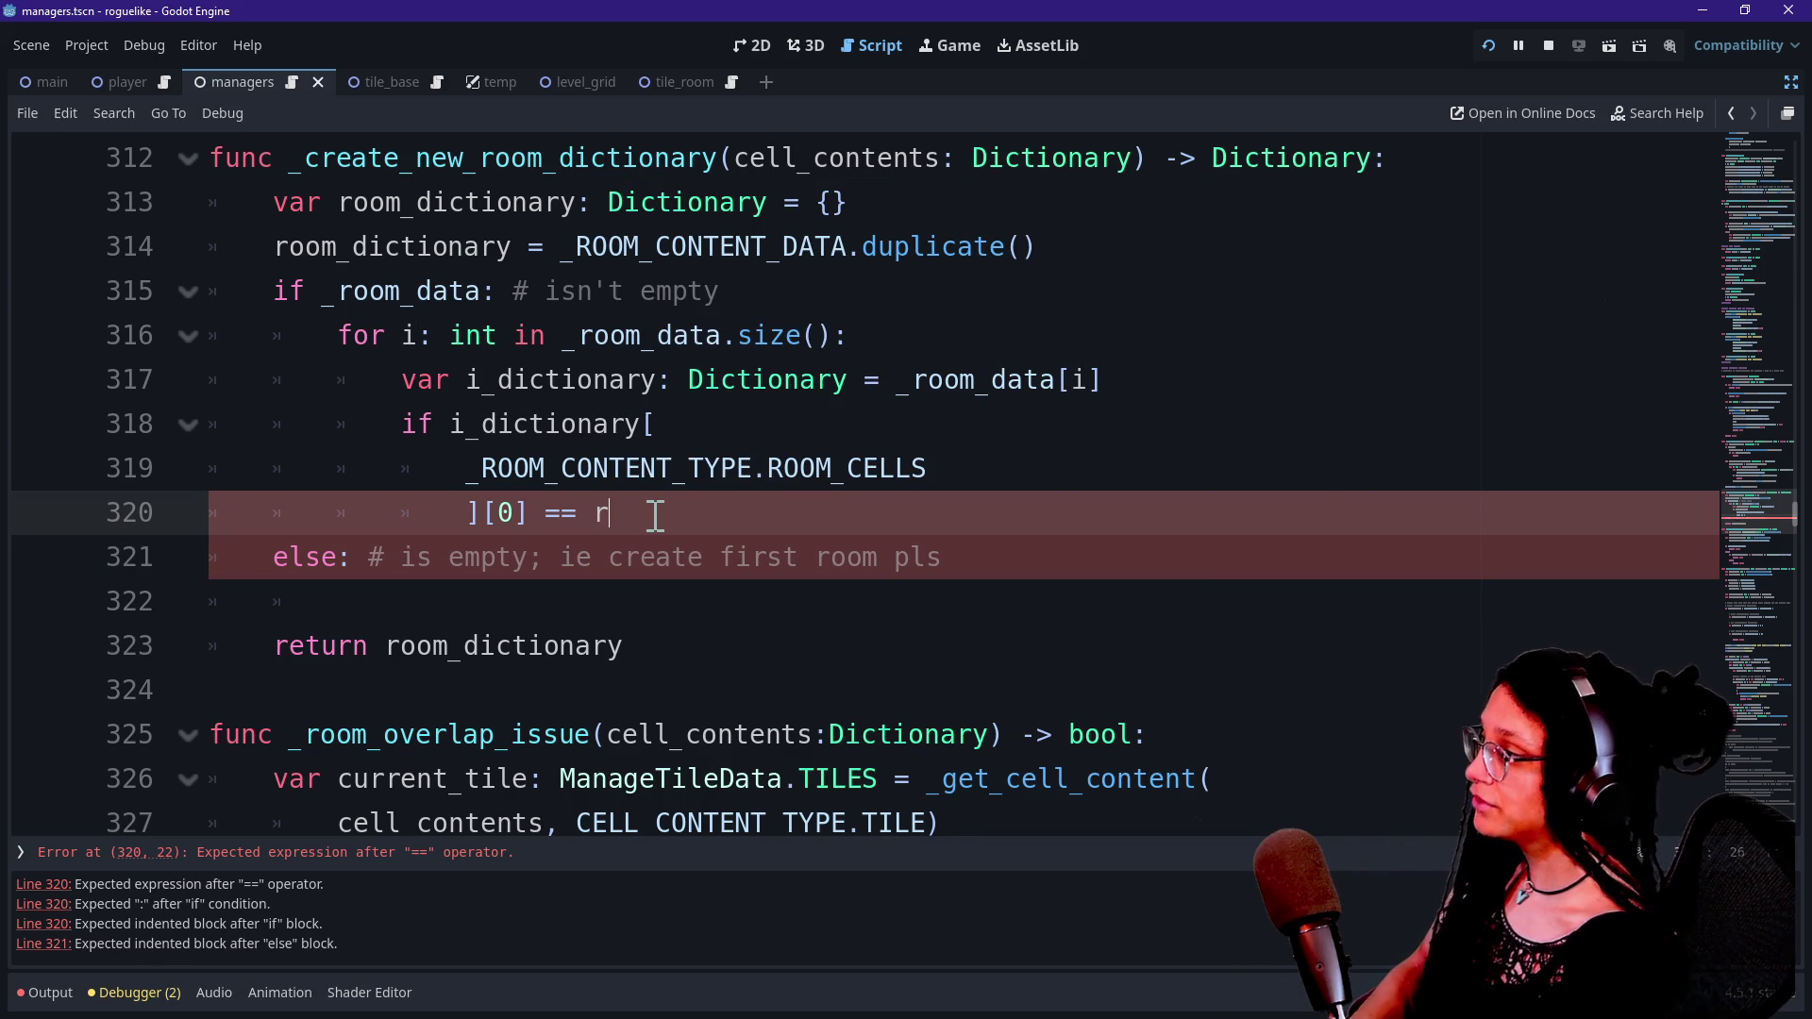
pyautogui.press('BackSpace')
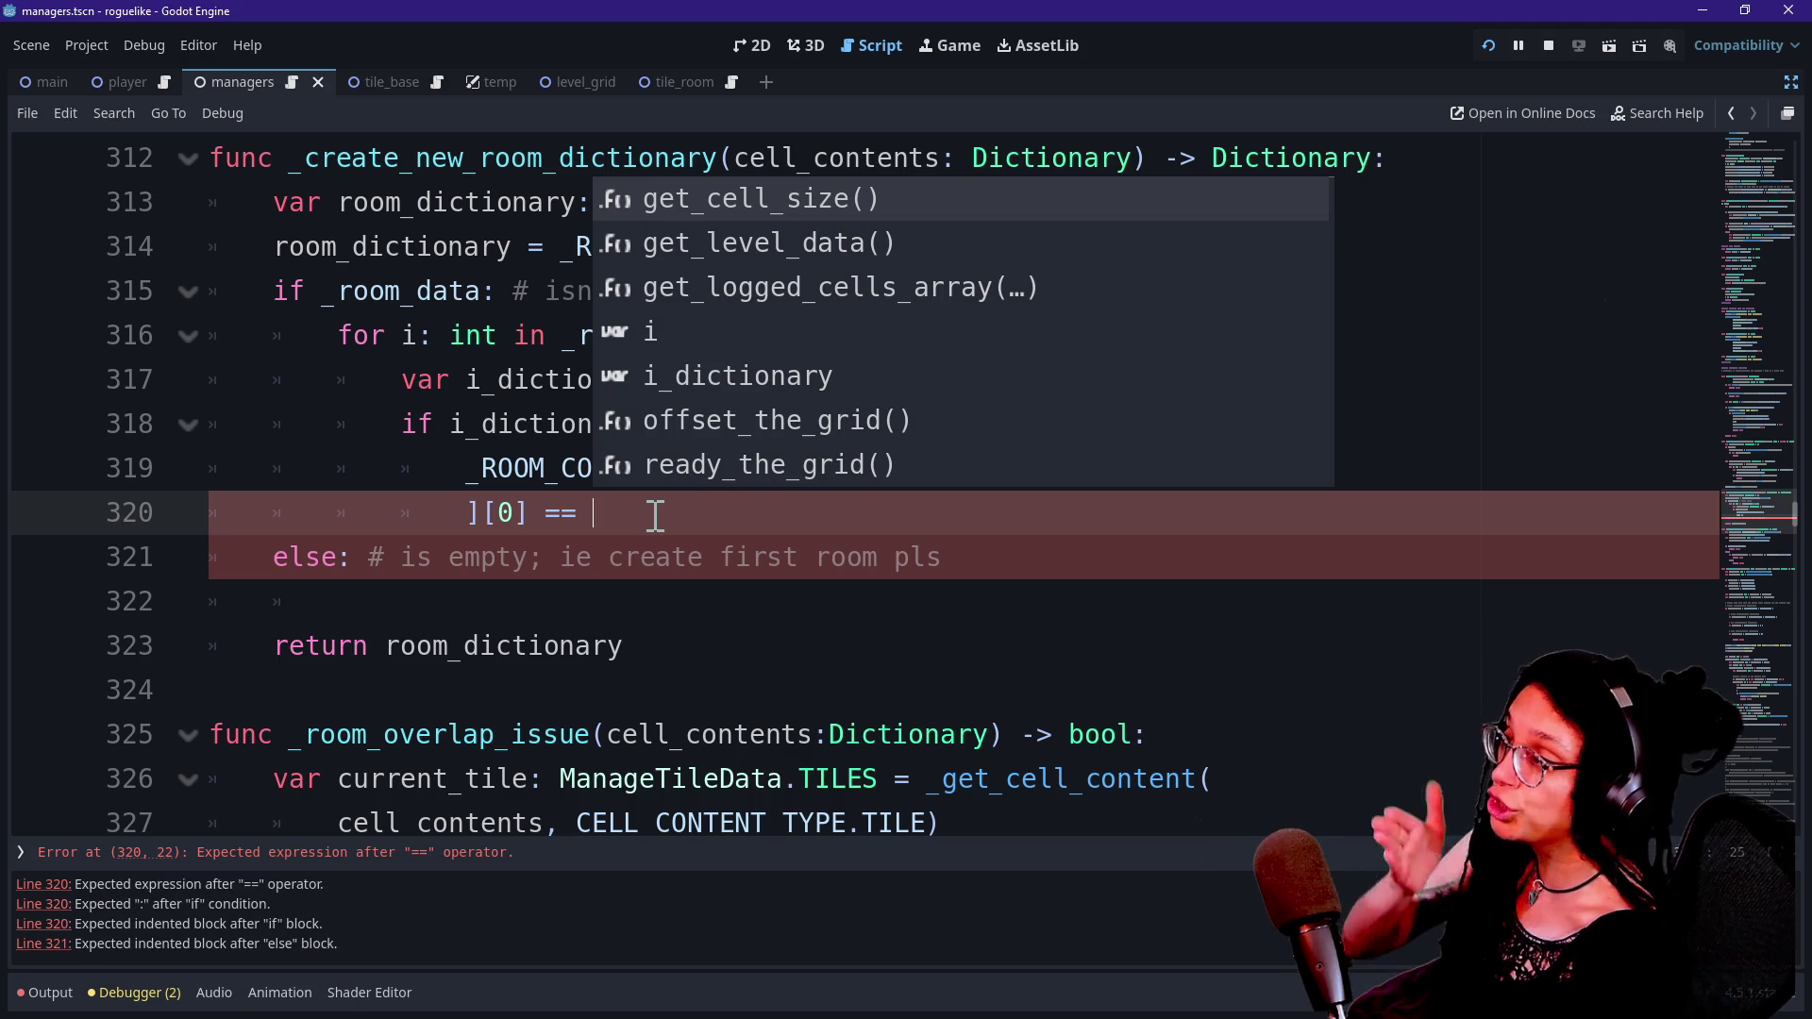
pyautogui.write('cell_contents')
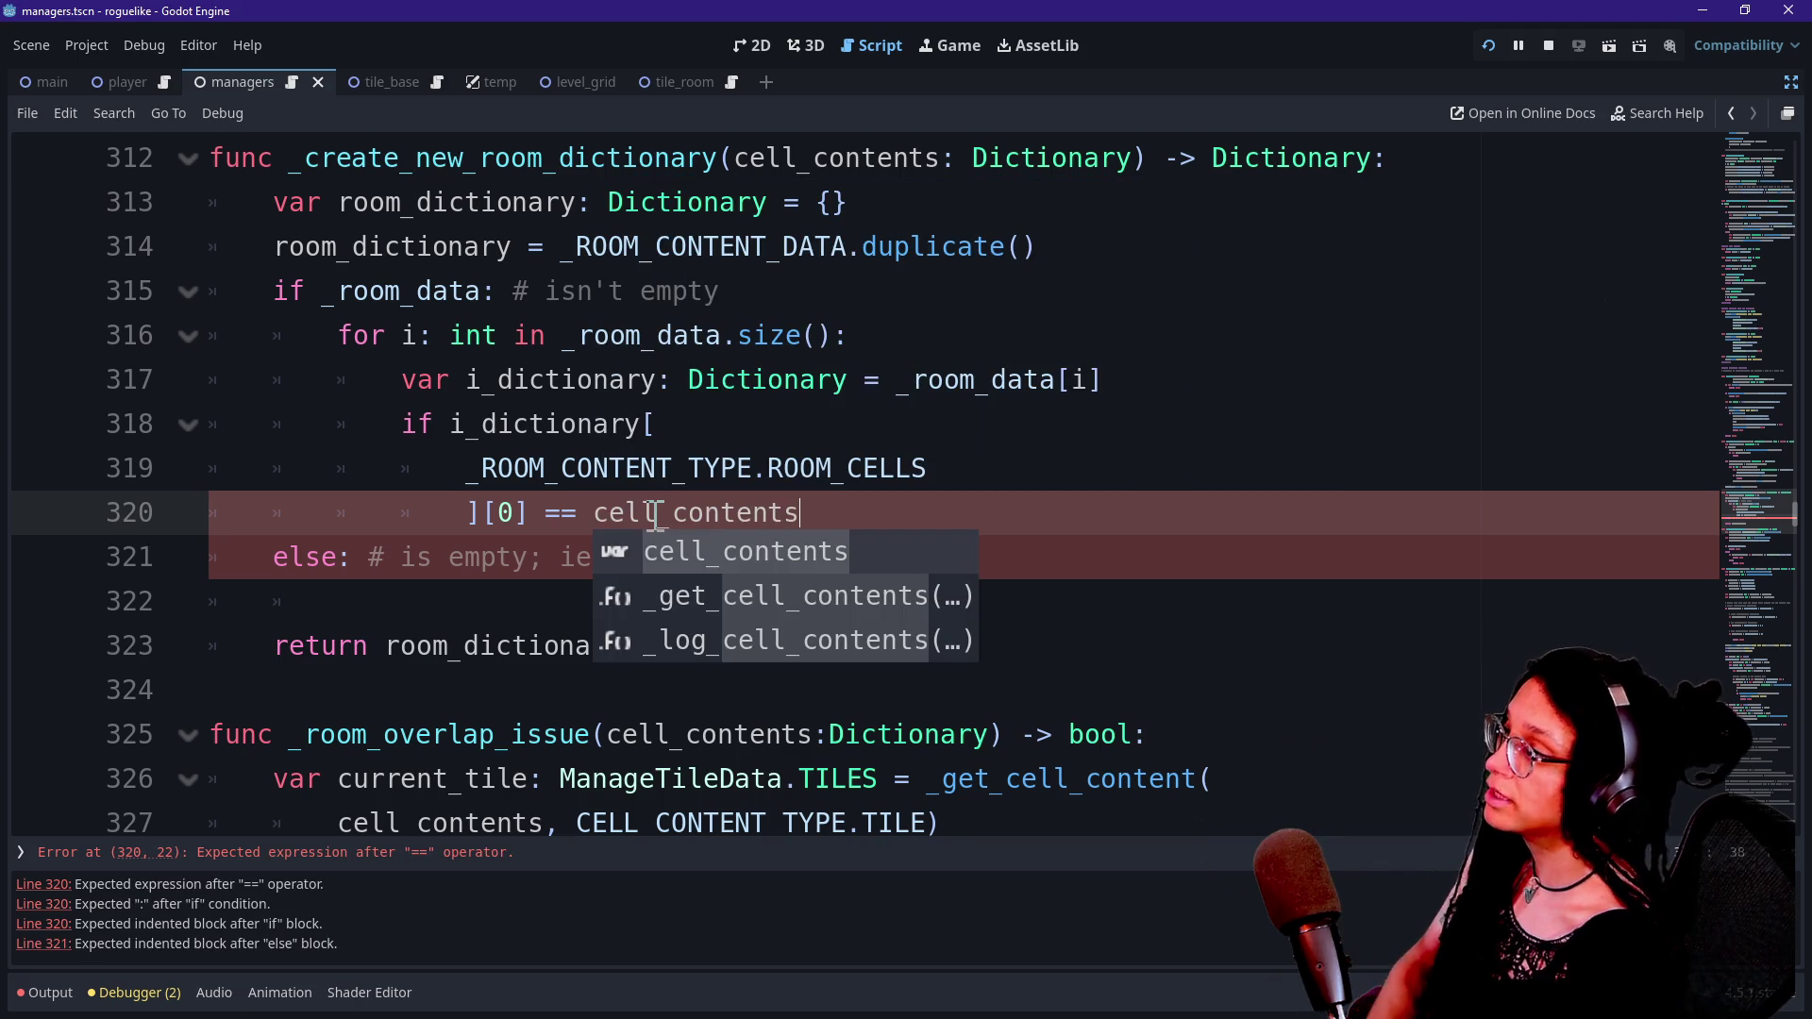
pyautogui.click(368, 557)
# Add an indented 'return null' under the cell_contents comparison.
pyautogui.click(963, 514)
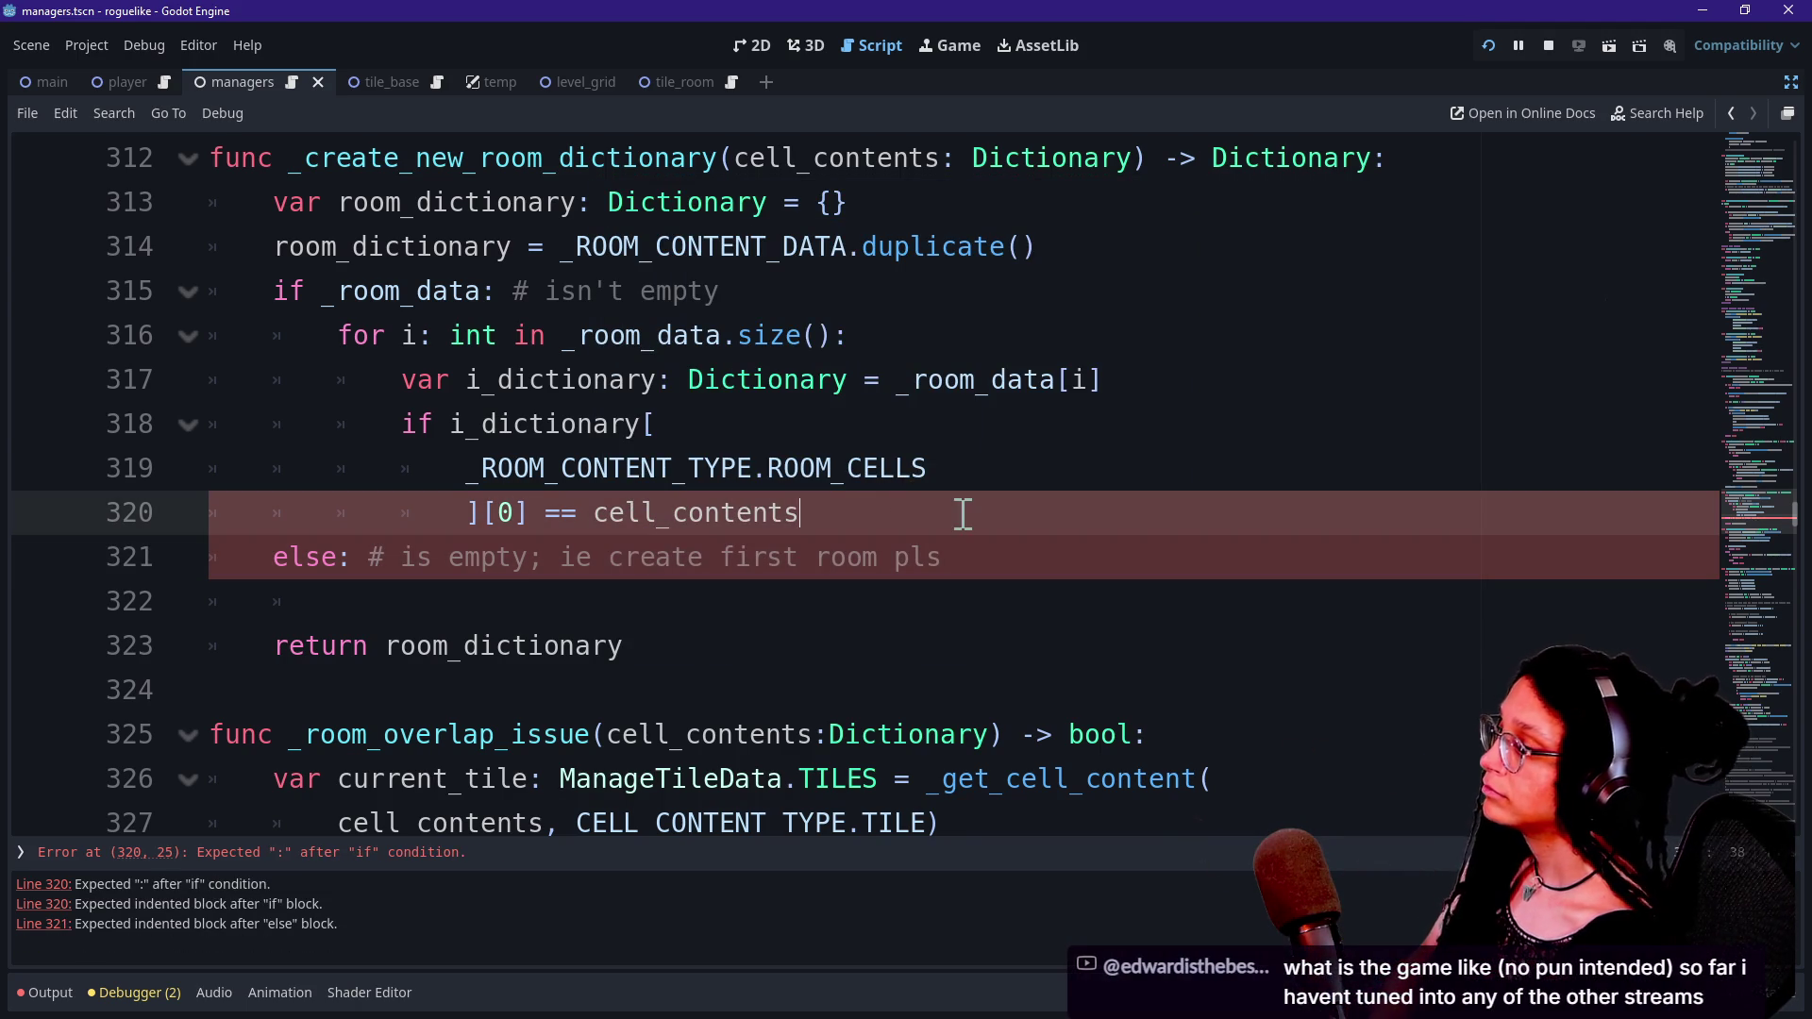
pyautogui.press('Return')
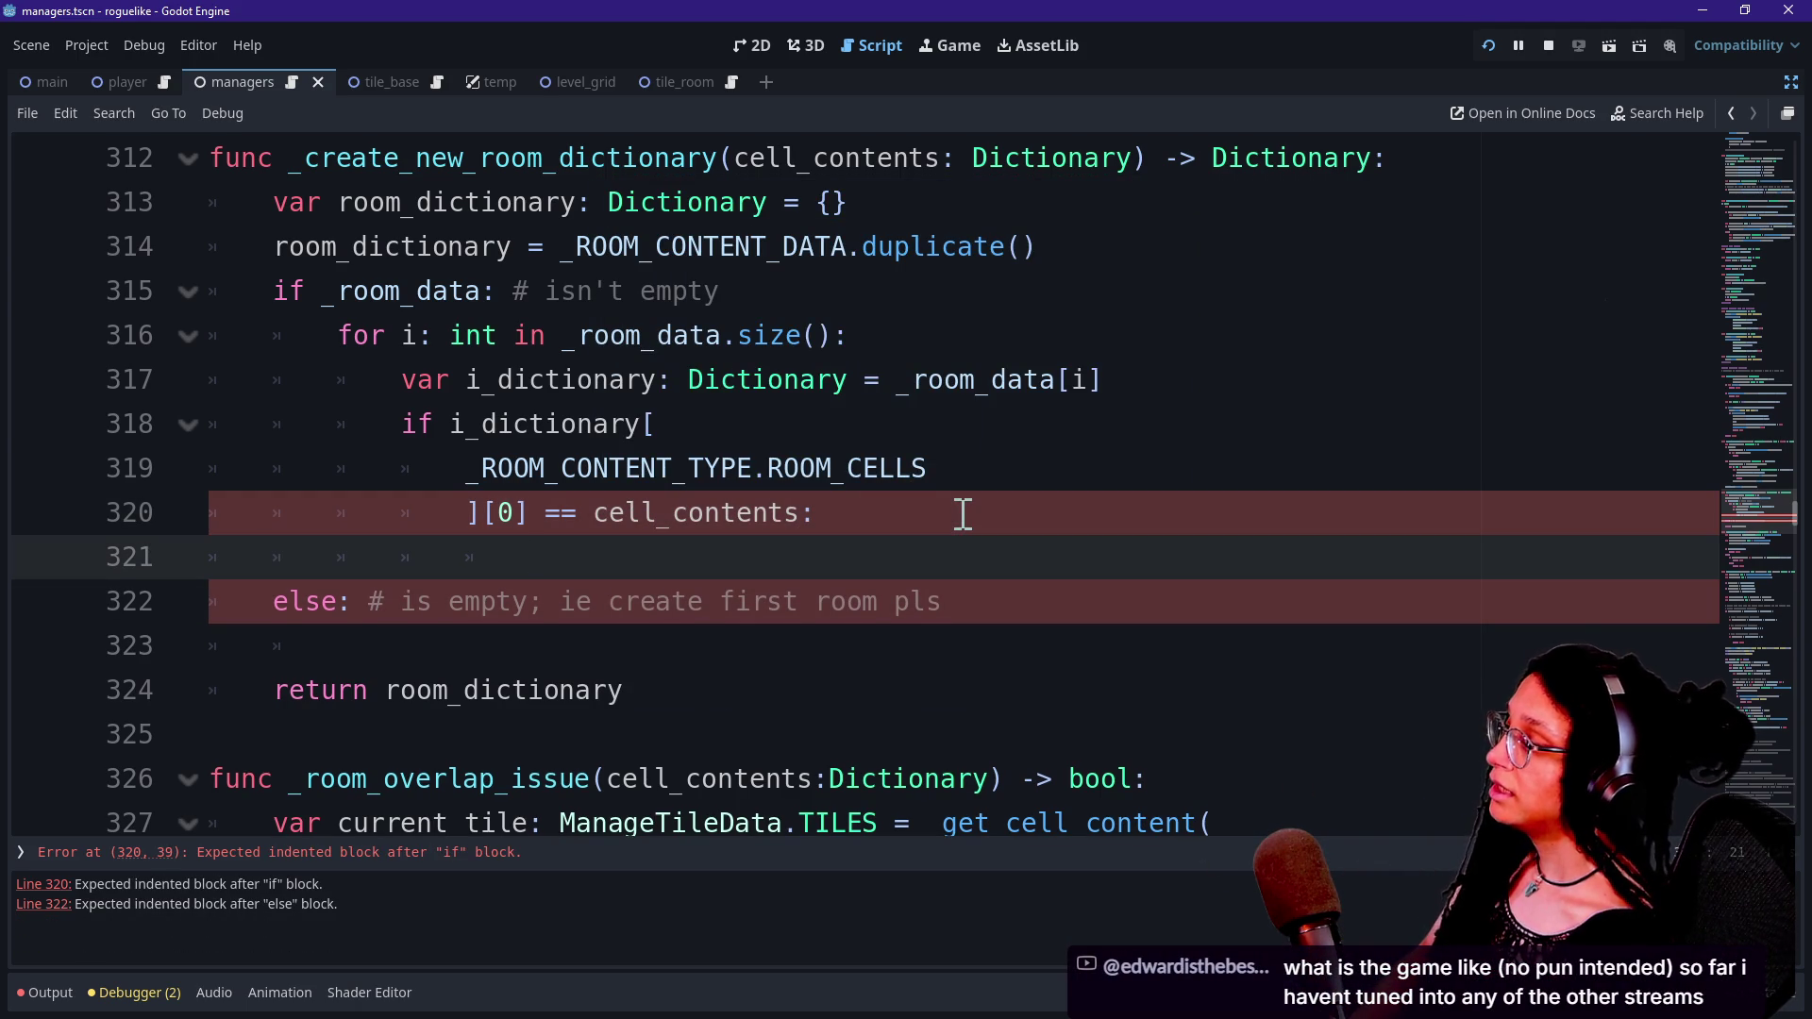
pyautogui.write('return null')
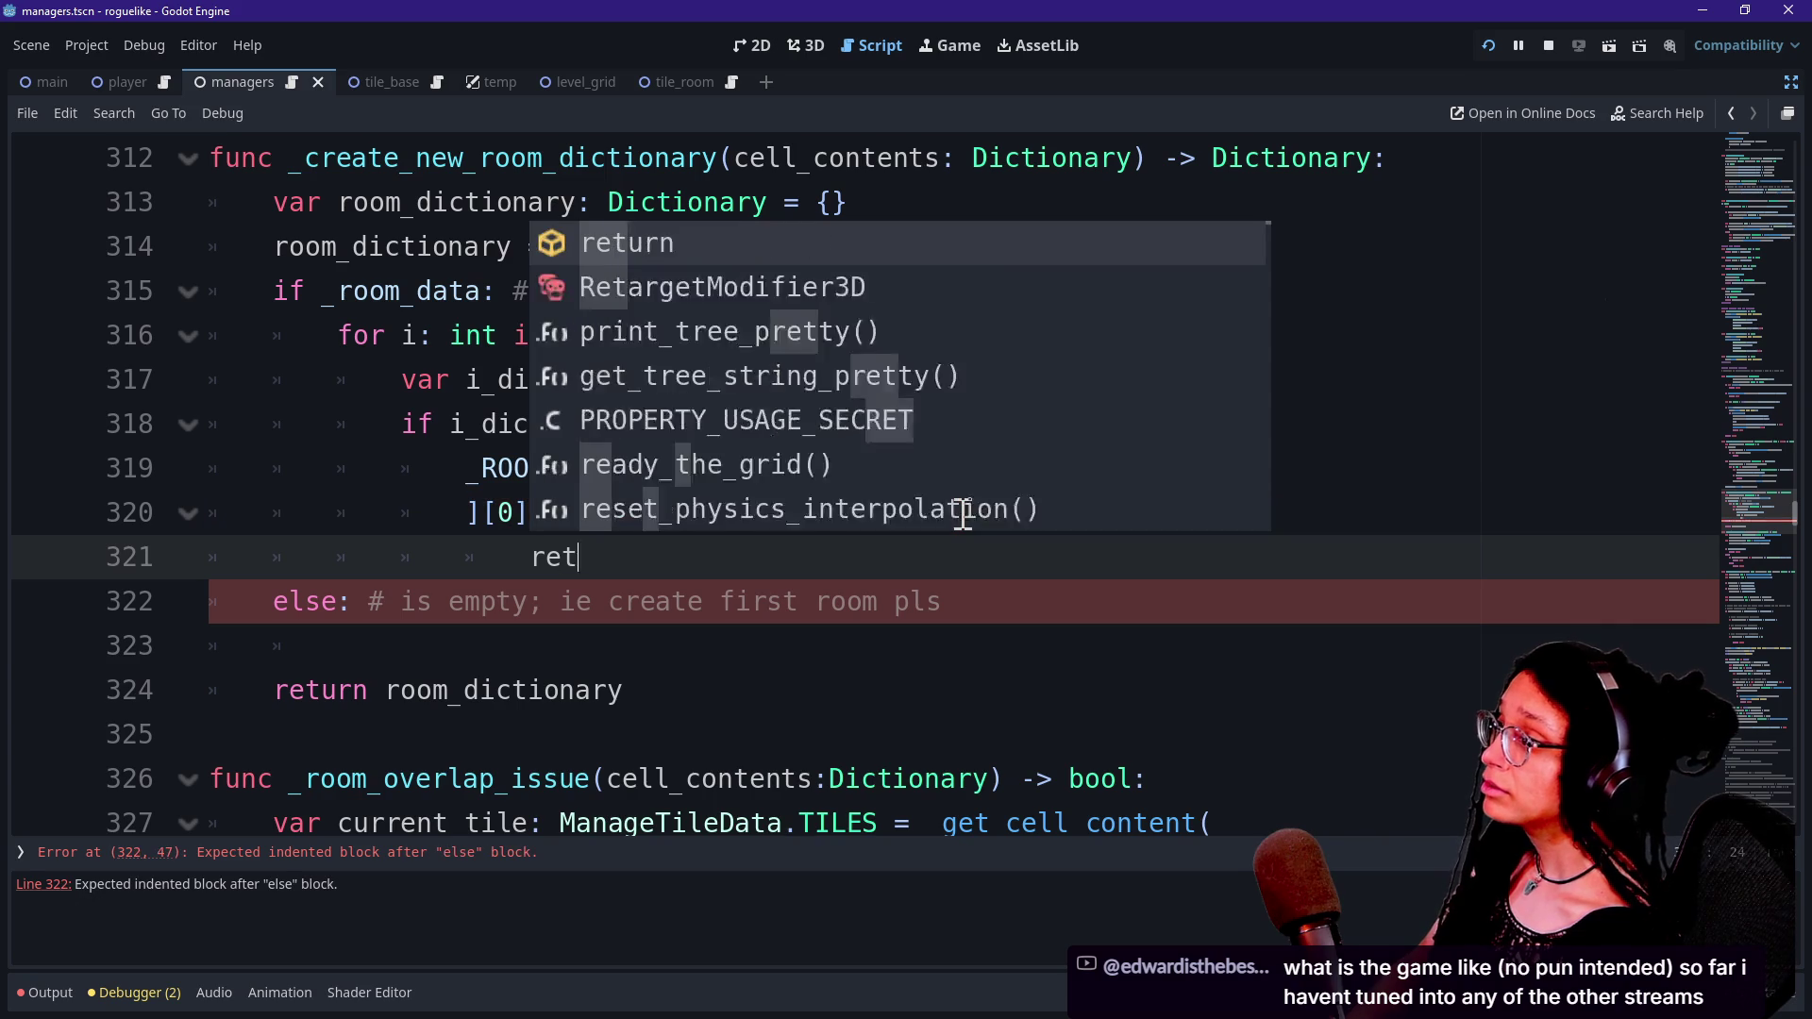
pyautogui.click(532, 609)
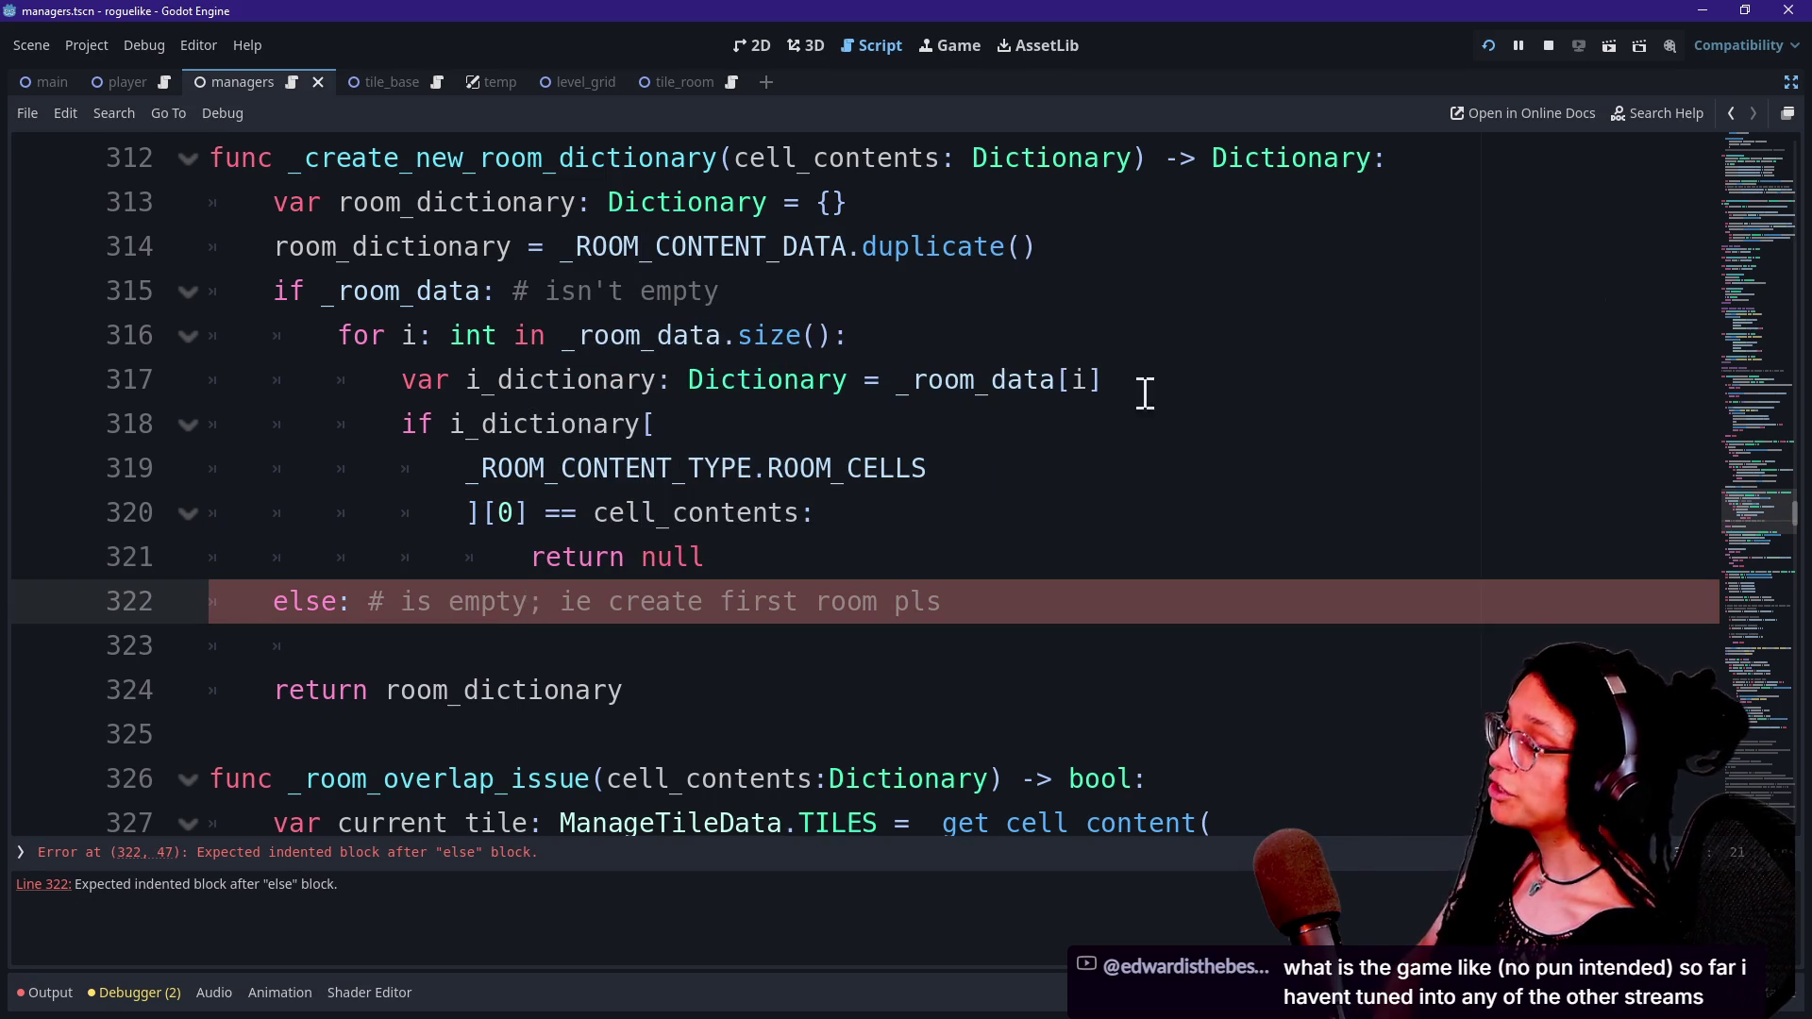
# Recheck the 'if not room_dictionary' condition on line 298 and return to the return null line.
pyautogui.scroll(5, 814, 369)
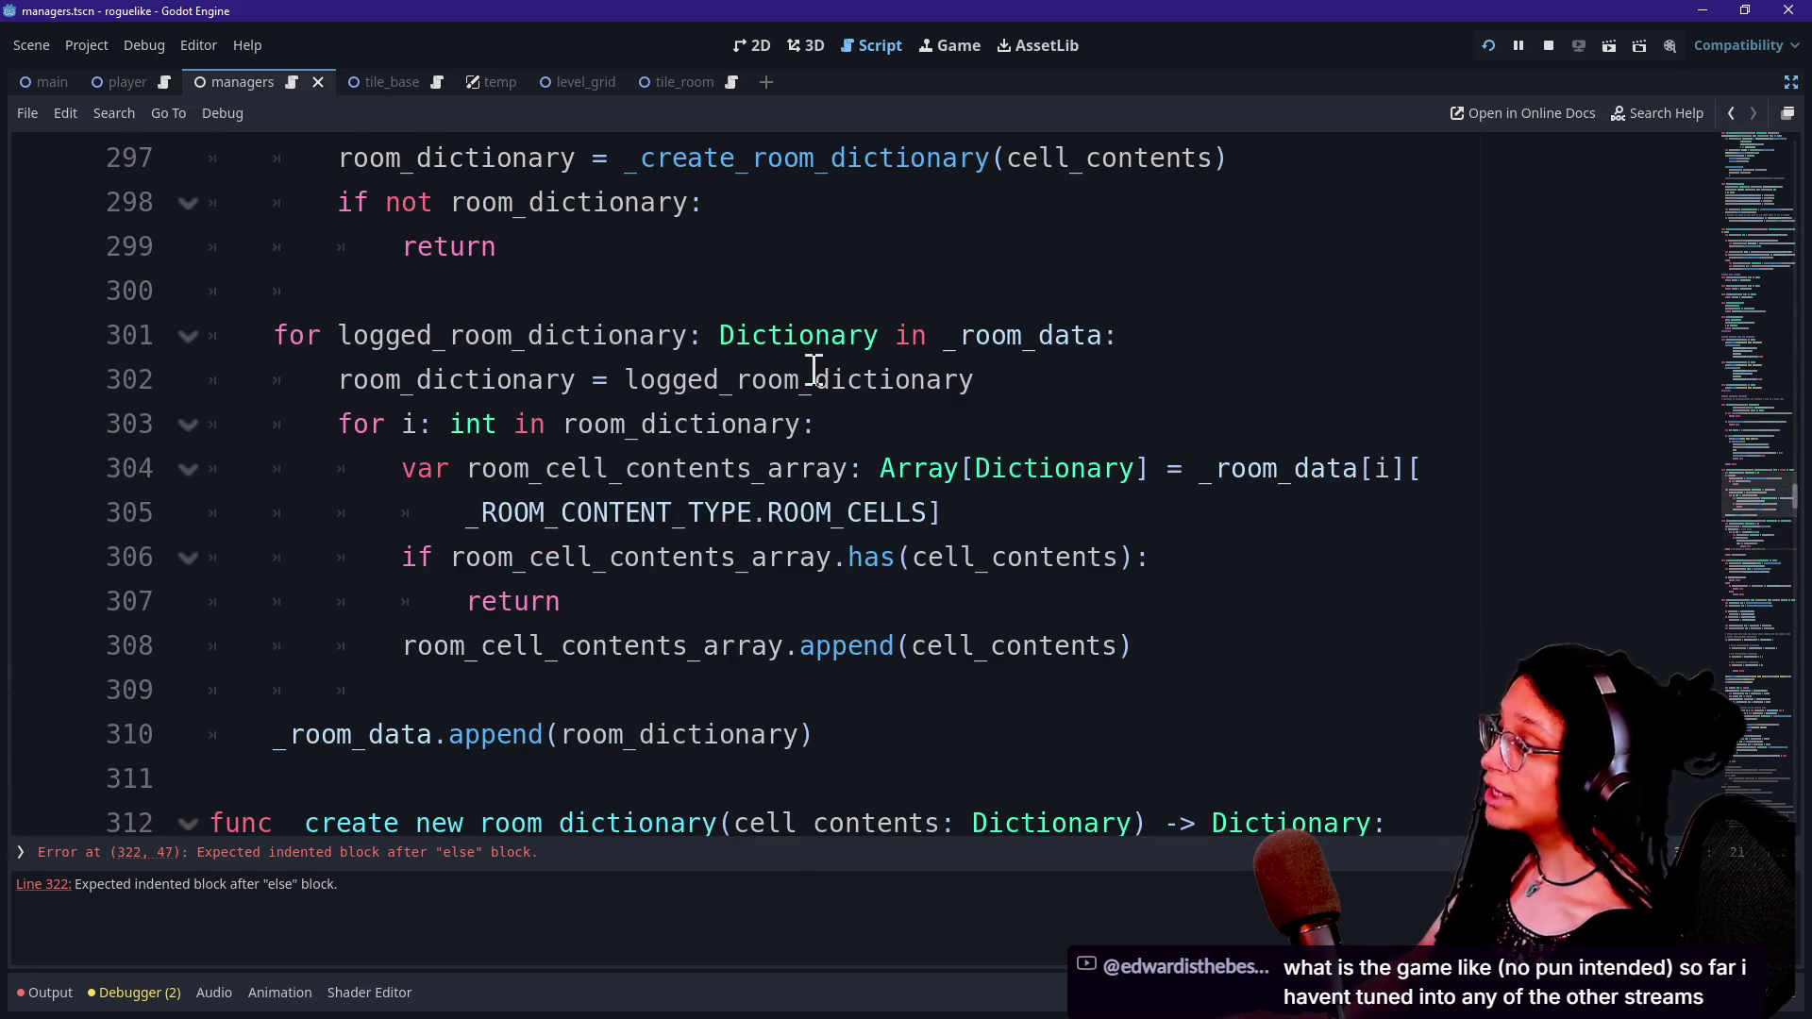
pyautogui.scroll(1, 478, 383)
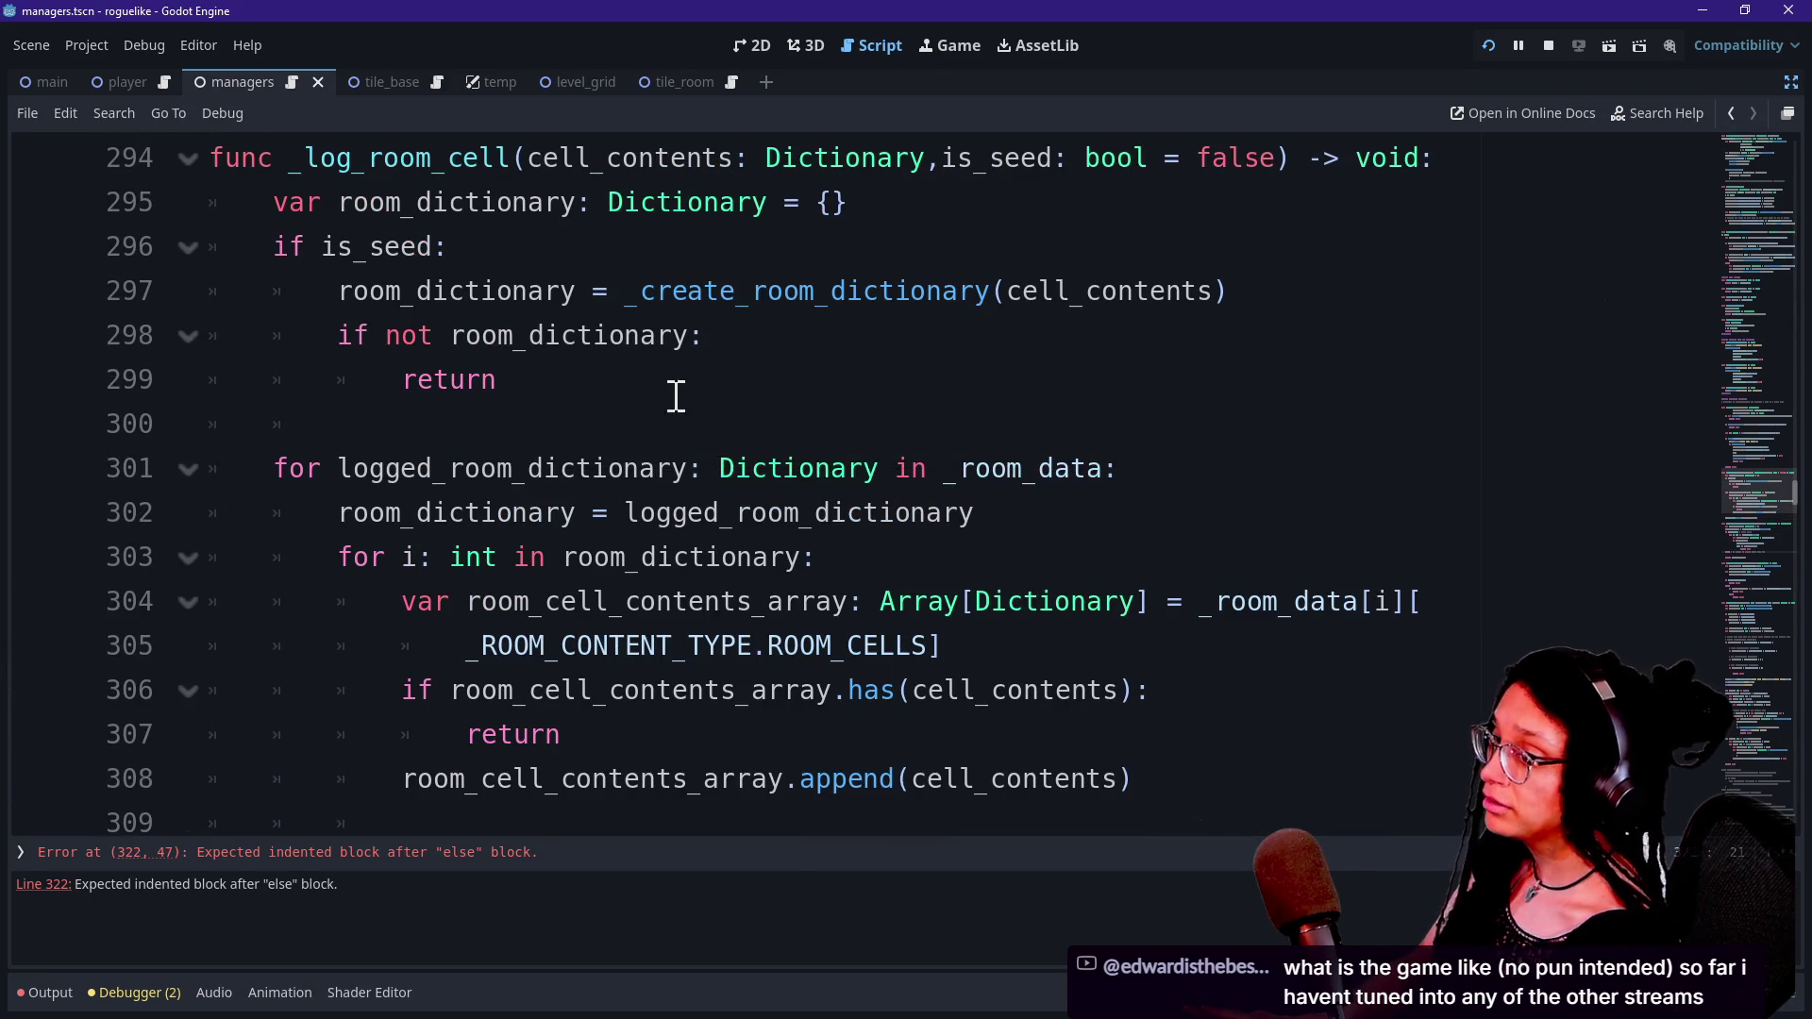
pyautogui.click(629, 370)
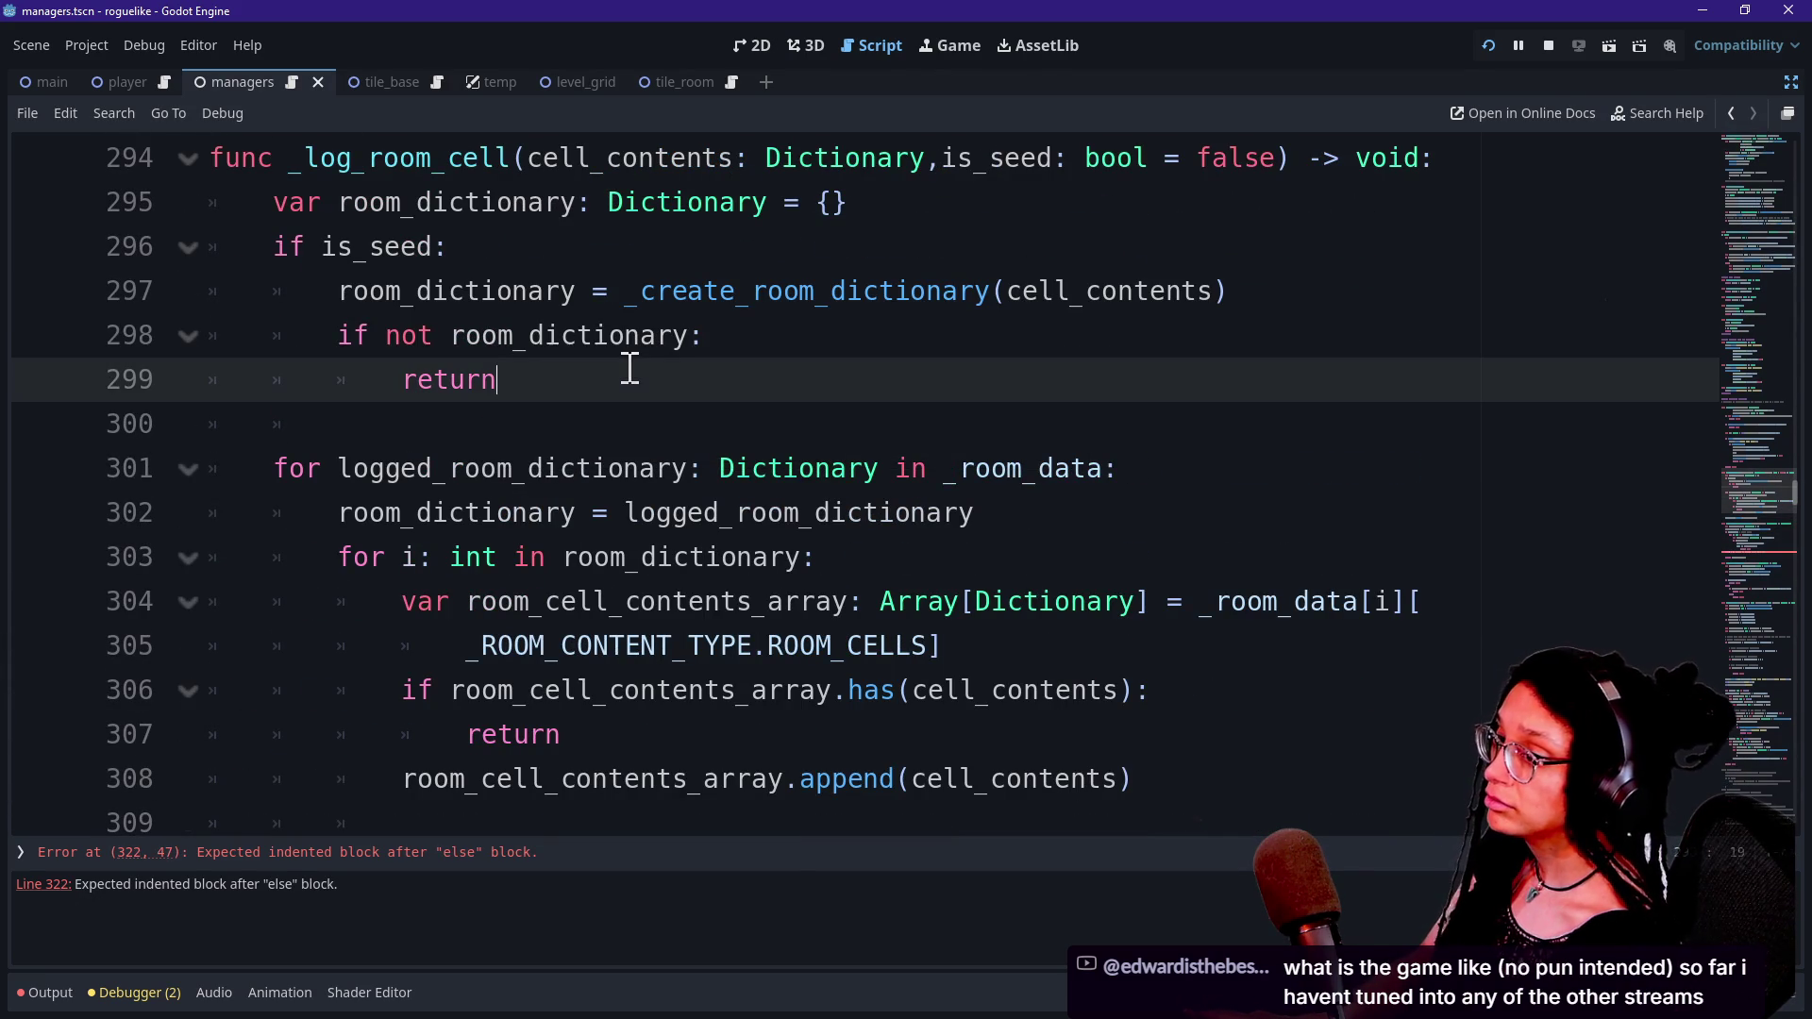
pyautogui.click(363, 342)
pyautogui.moveTo(706, 337)
pyautogui.mouseDown()
pyautogui.moveTo(359, 292)
pyautogui.moveTo(482, 342)
pyautogui.mouseUp()
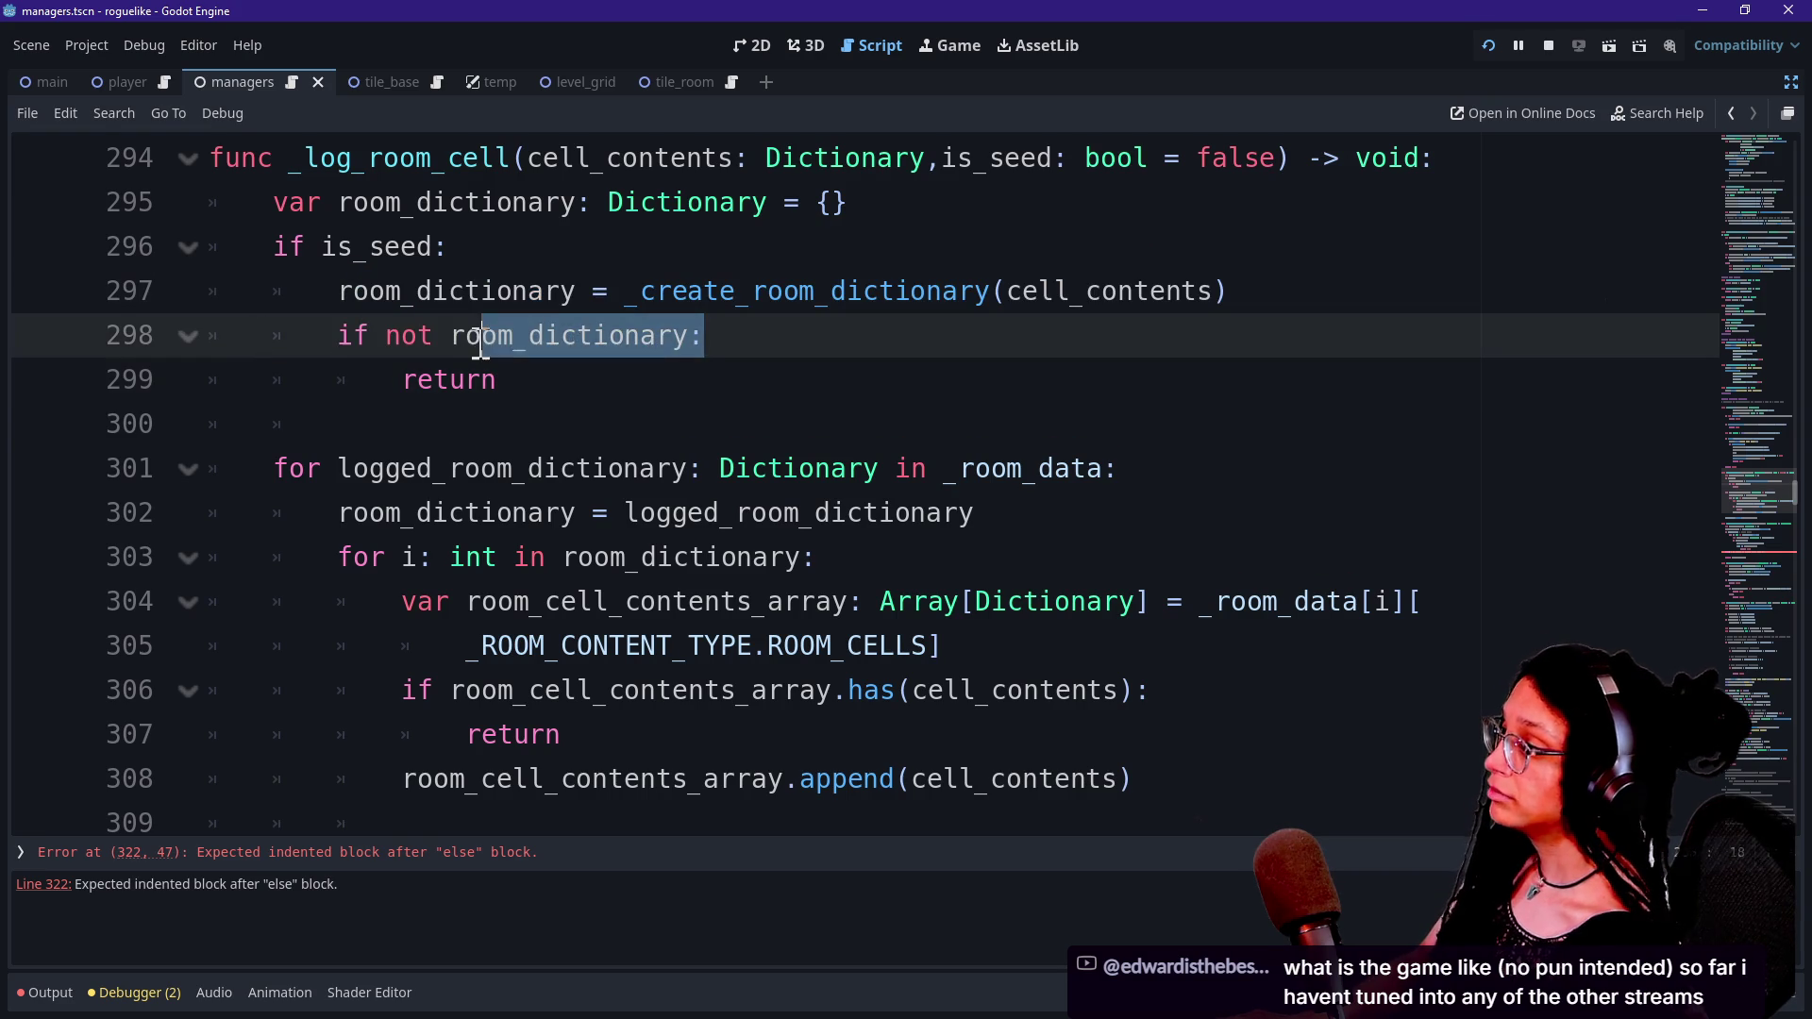
pyautogui.moveTo(498, 157); pyautogui.dragTo(667, 472)
pyautogui.scroll(-5, 672, 482)
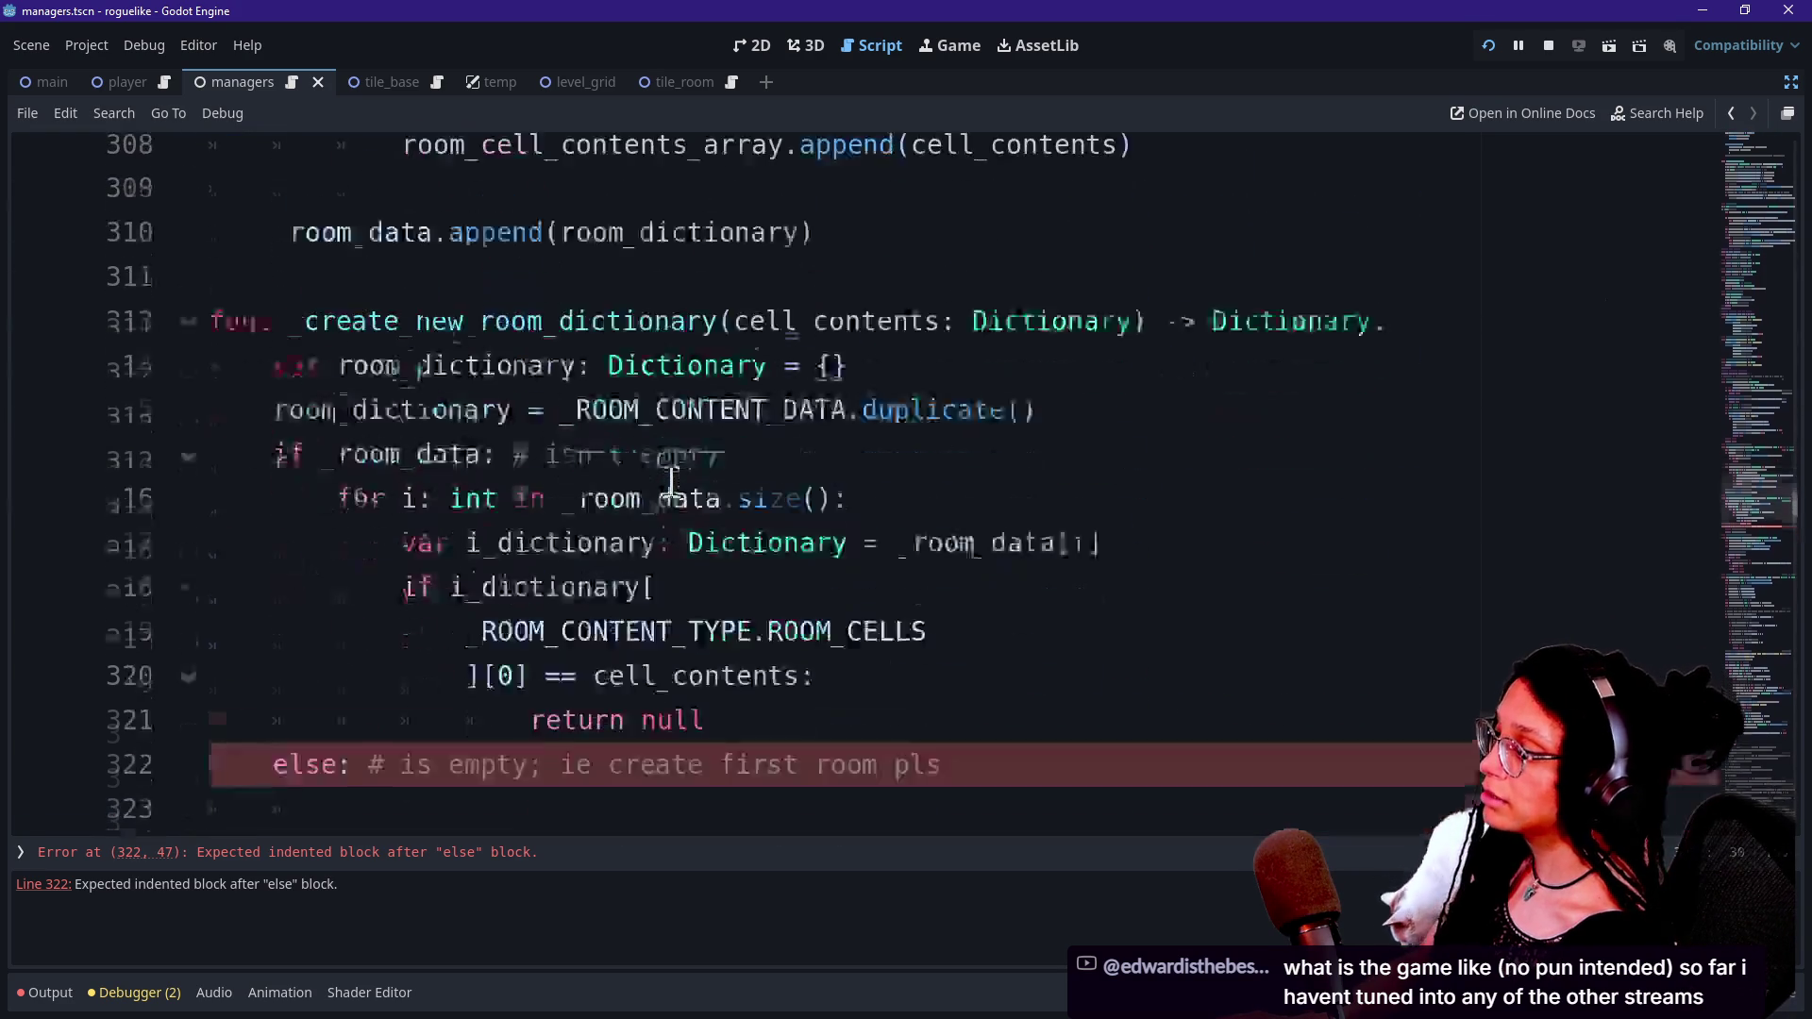
pyautogui.click(572, 564)
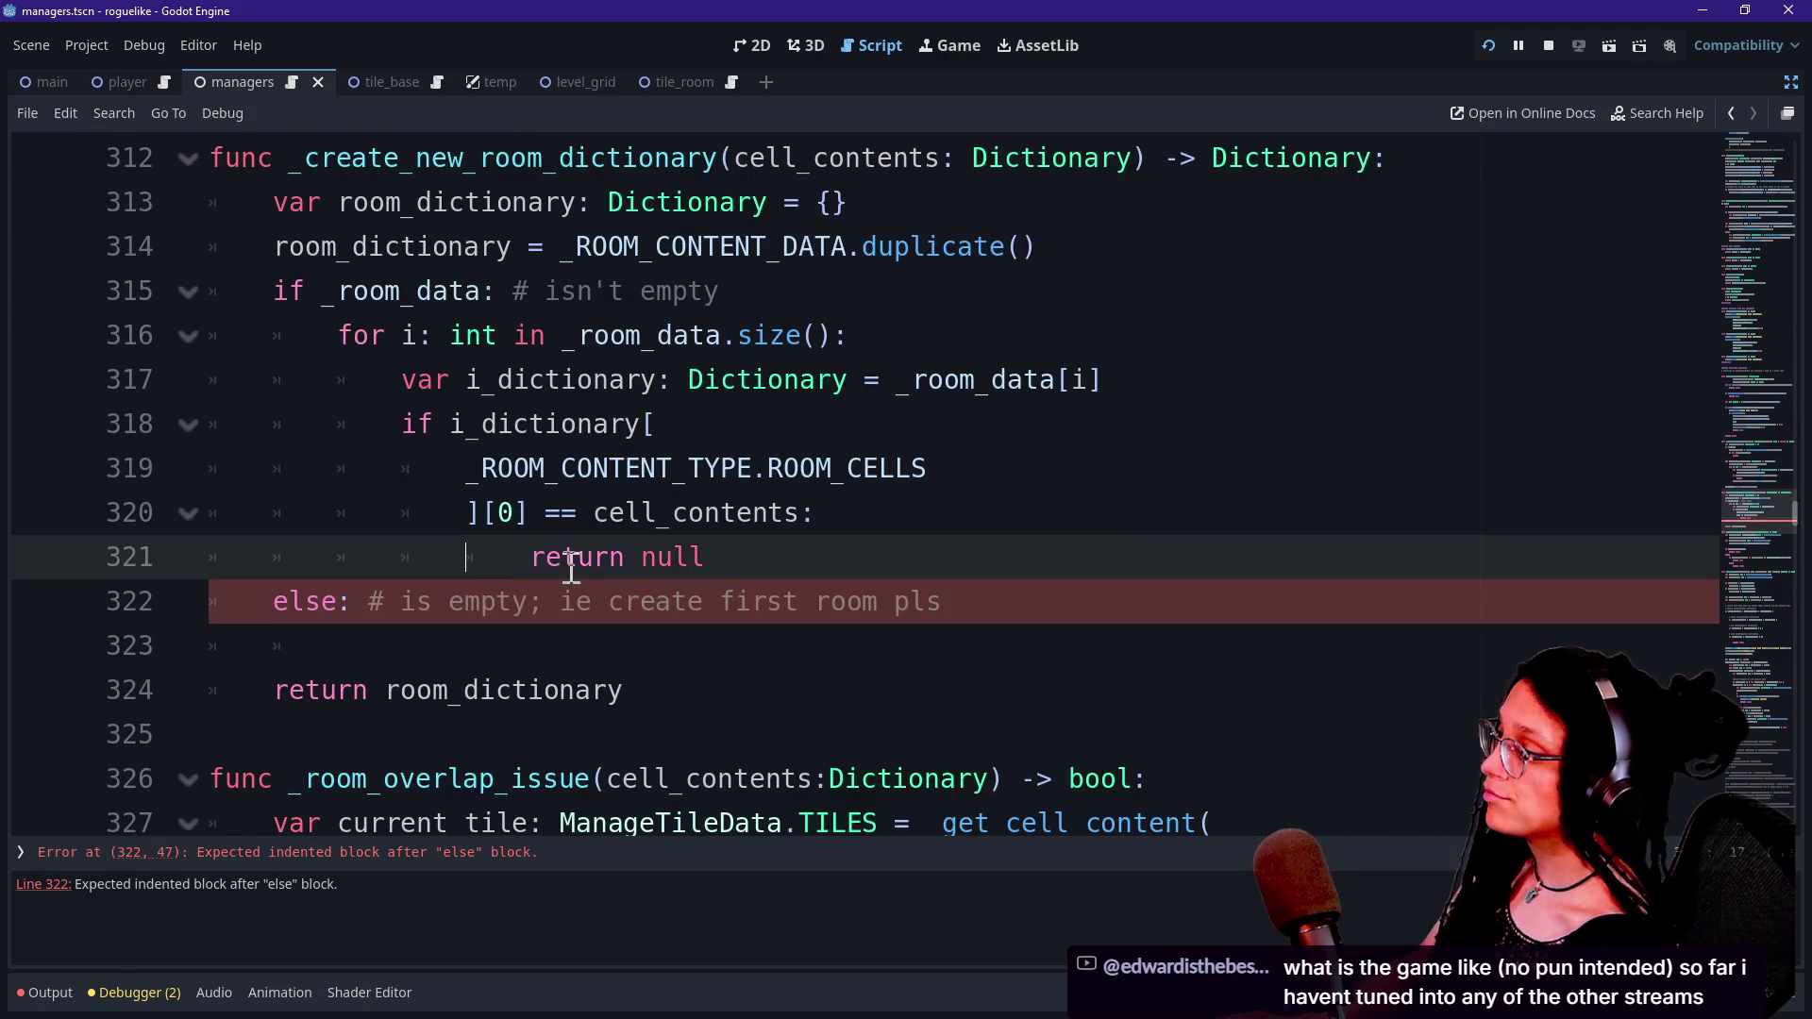
# Put the cursor at the end of the else line and step into its empty body.
pyautogui.click(922, 524)
pyautogui.click(939, 563)
pyautogui.click(914, 506)
pyautogui.click(944, 571)
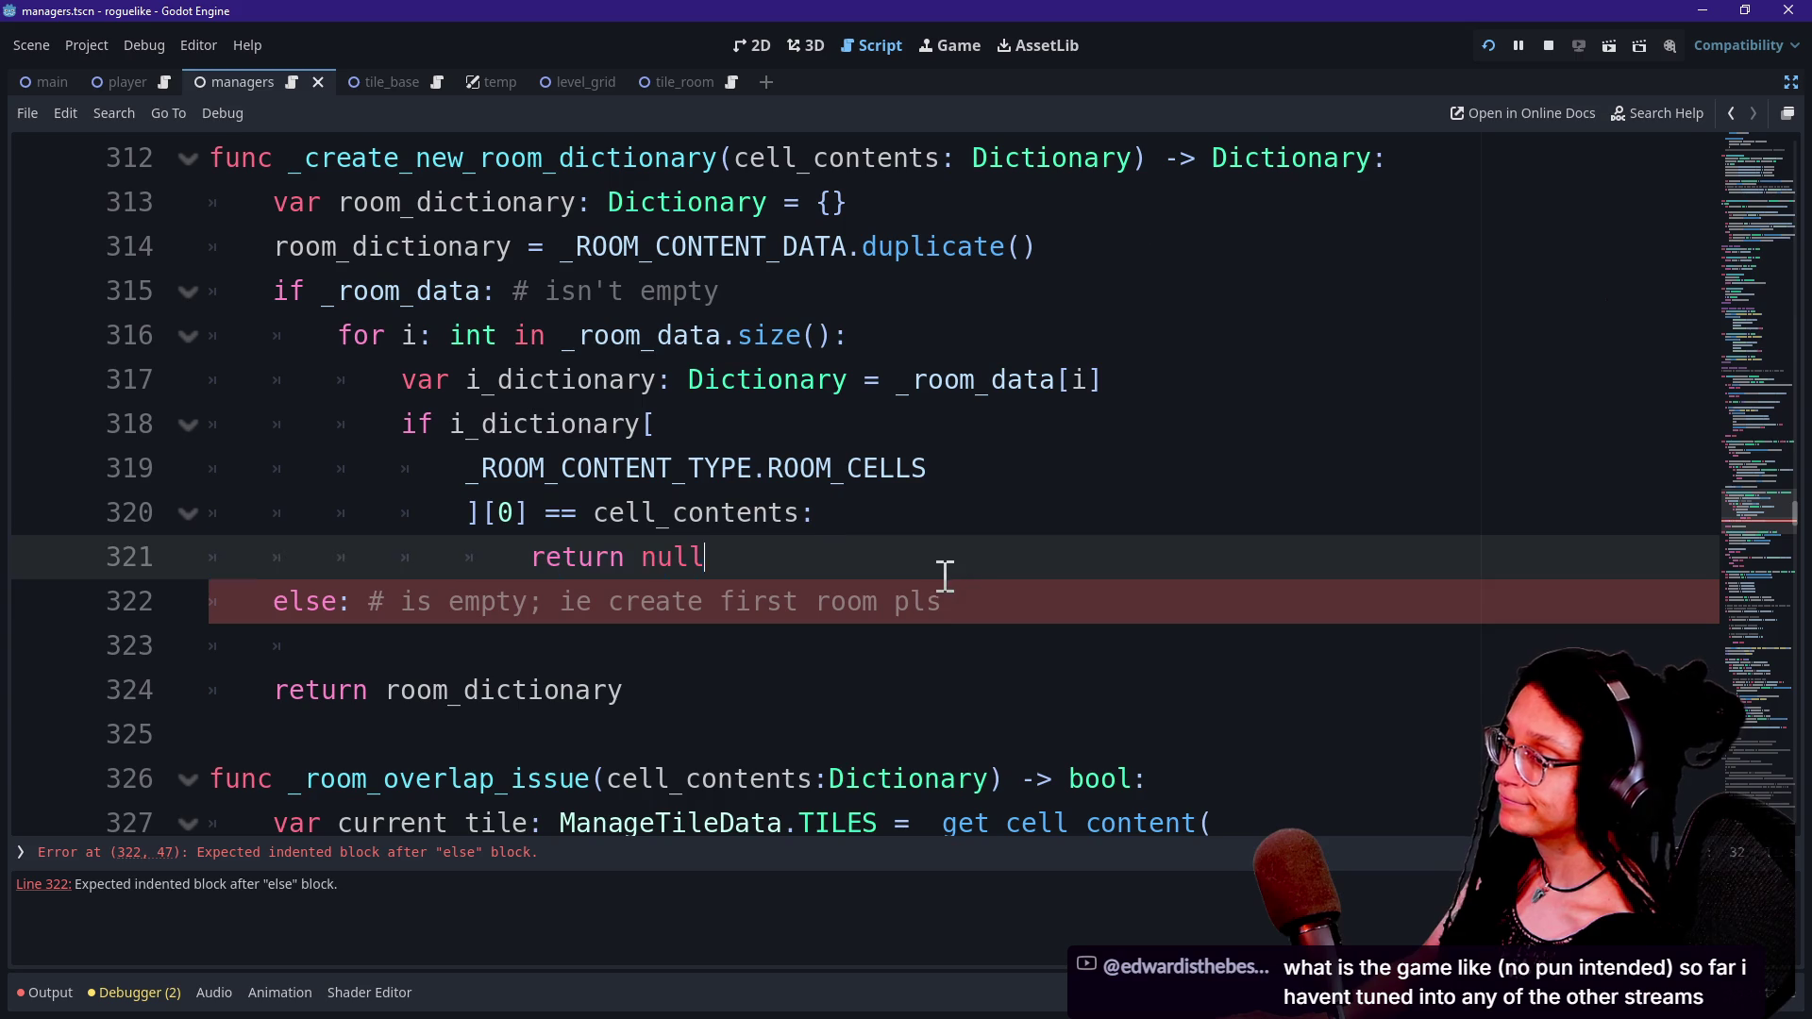
pyautogui.click(975, 598)
pyautogui.press('Down')
pyautogui.press('Up')
pyautogui.press('Up')
pyautogui.press('Down')
pyautogui.press('Up')
pyautogui.press('Down')
pyautogui.press('Down')
# Settle on the else line, then bring up the Game-like Jam 7 page in the browser.
pyautogui.press('Up')
pyautogui.press('Up')
pyautogui.press('Up')
pyautogui.press('Down')
pyautogui.press('Down')
pyautogui.press('Up')
pyautogui.press('Down')
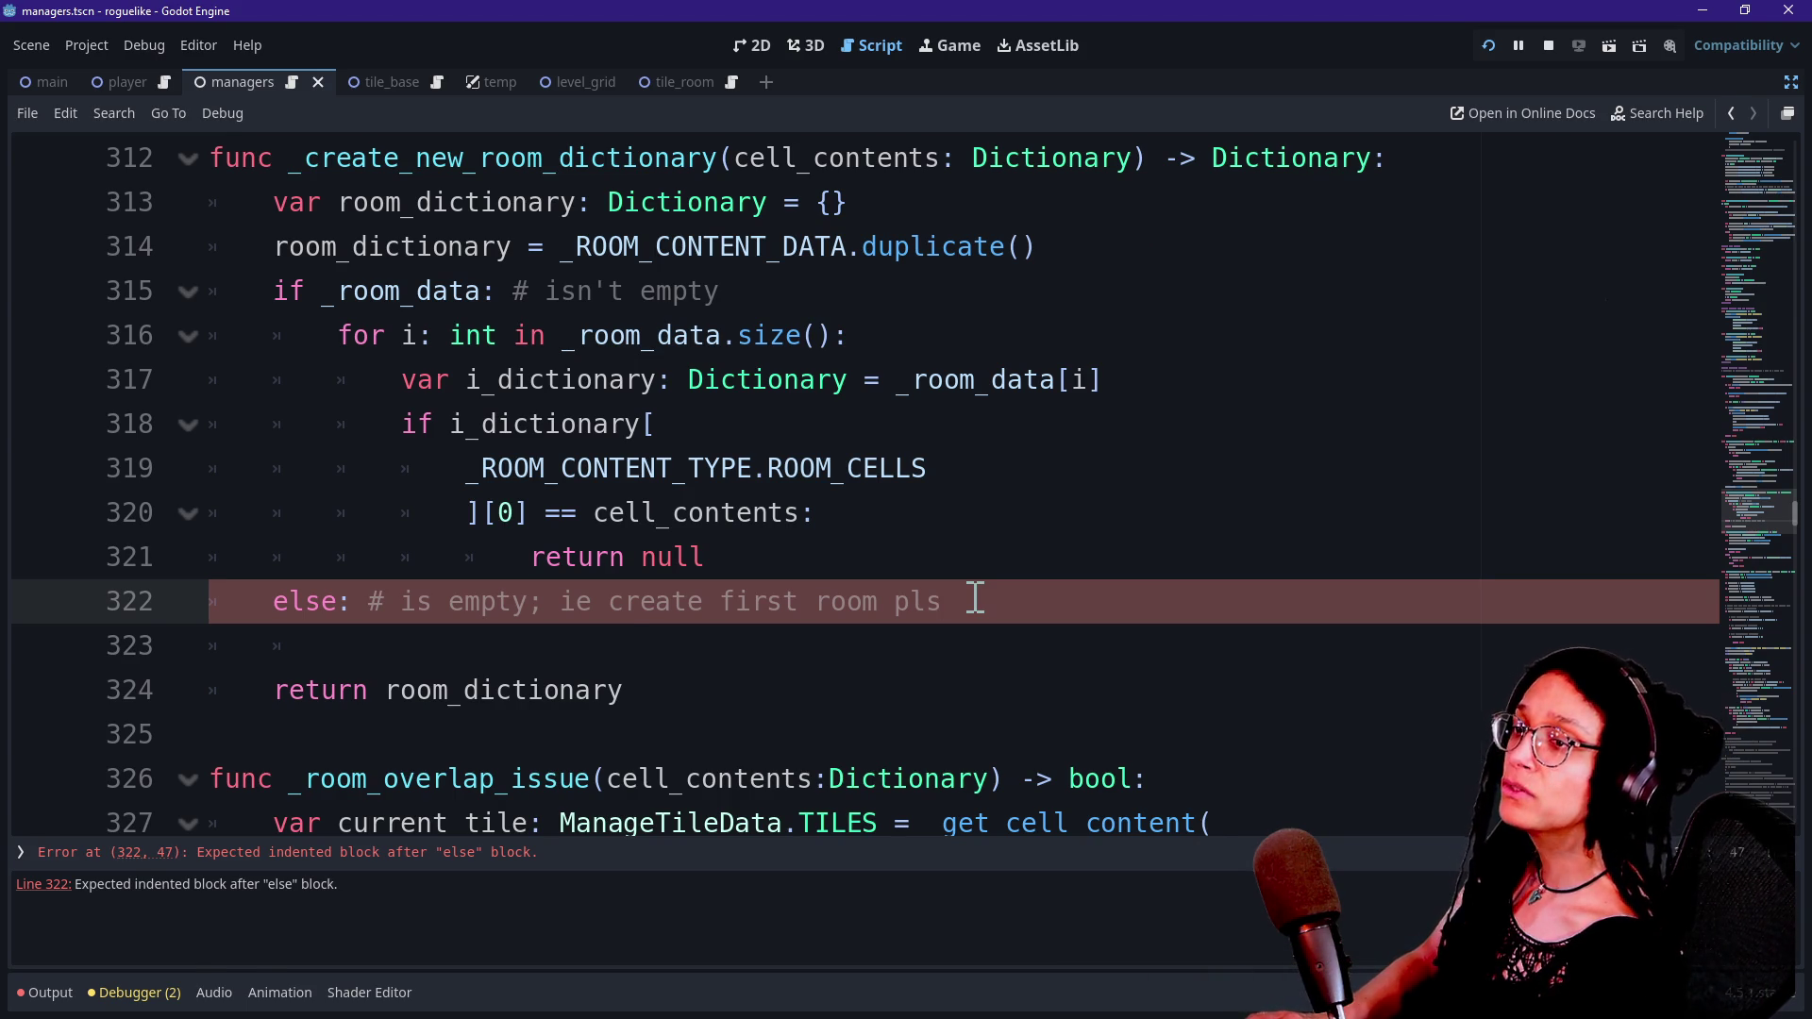
pyautogui.hotkey('alt', 'Tab')
pyautogui.click(391, 33)
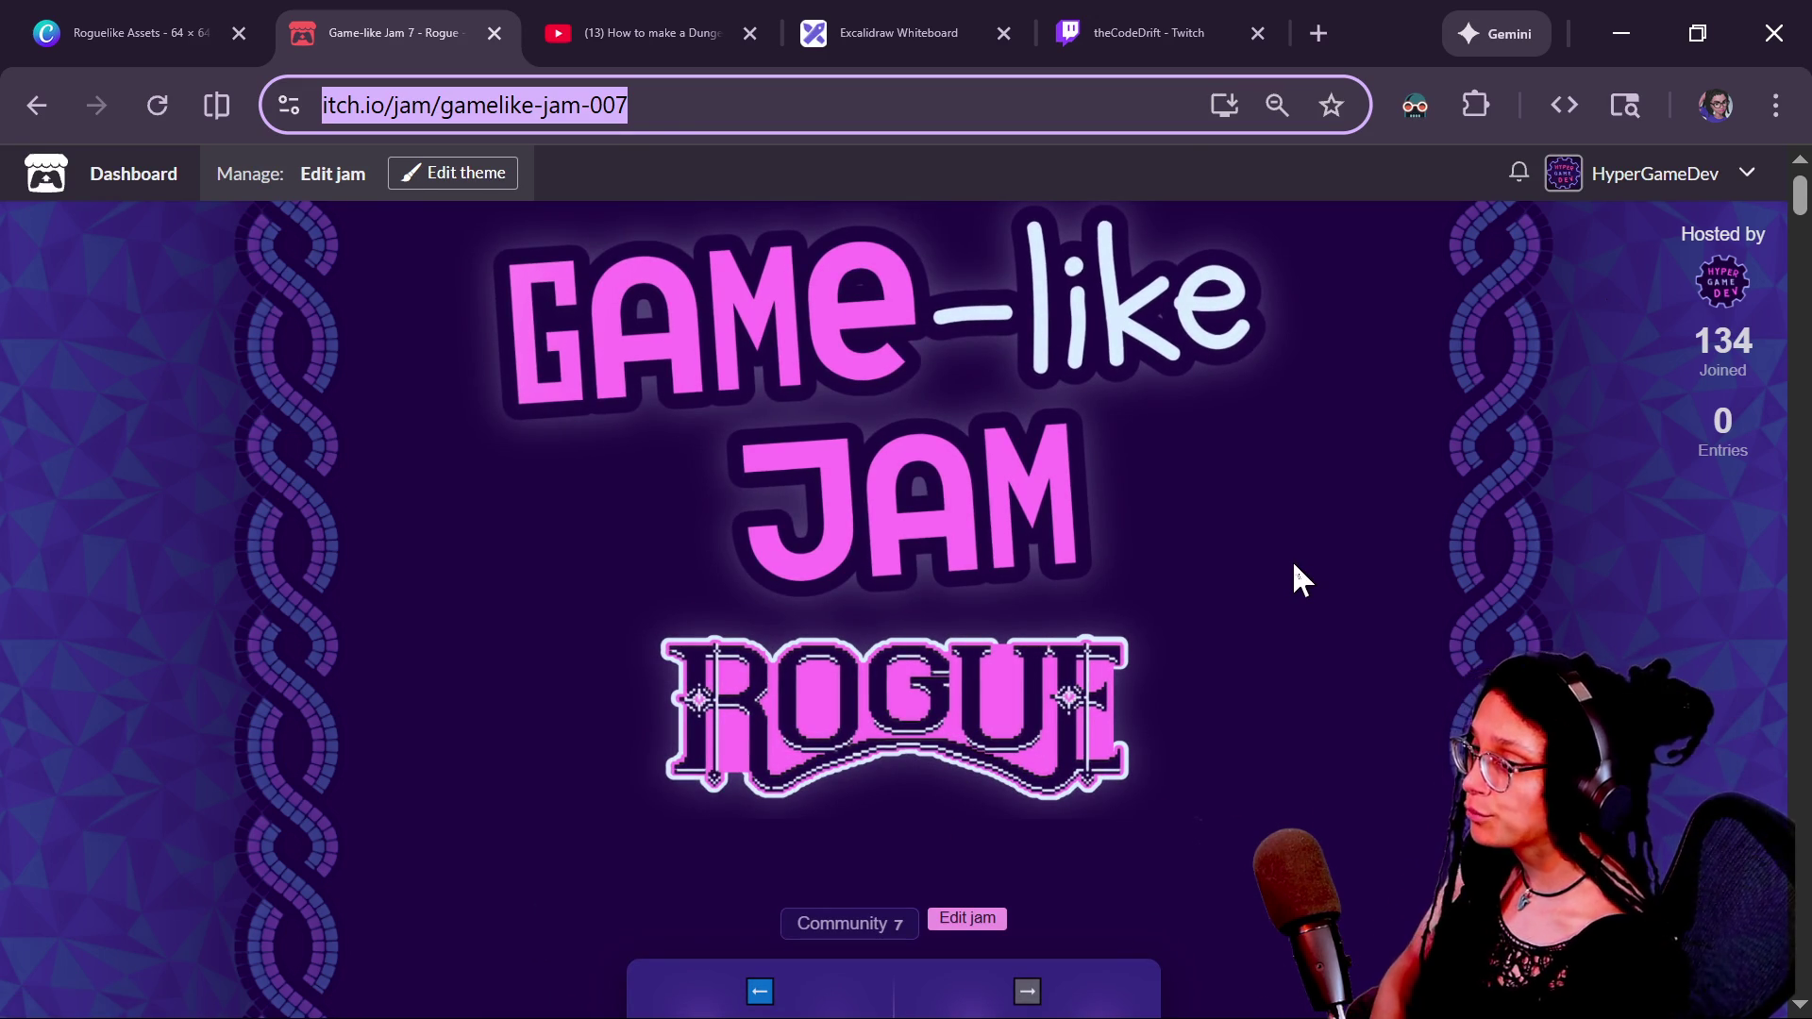
# Walk the @ in the embedded Rogue game along the corridor into the right-hand room.
pyautogui.scroll(-5, 1294, 565)
pyautogui.scroll(-5, 1187, 623)
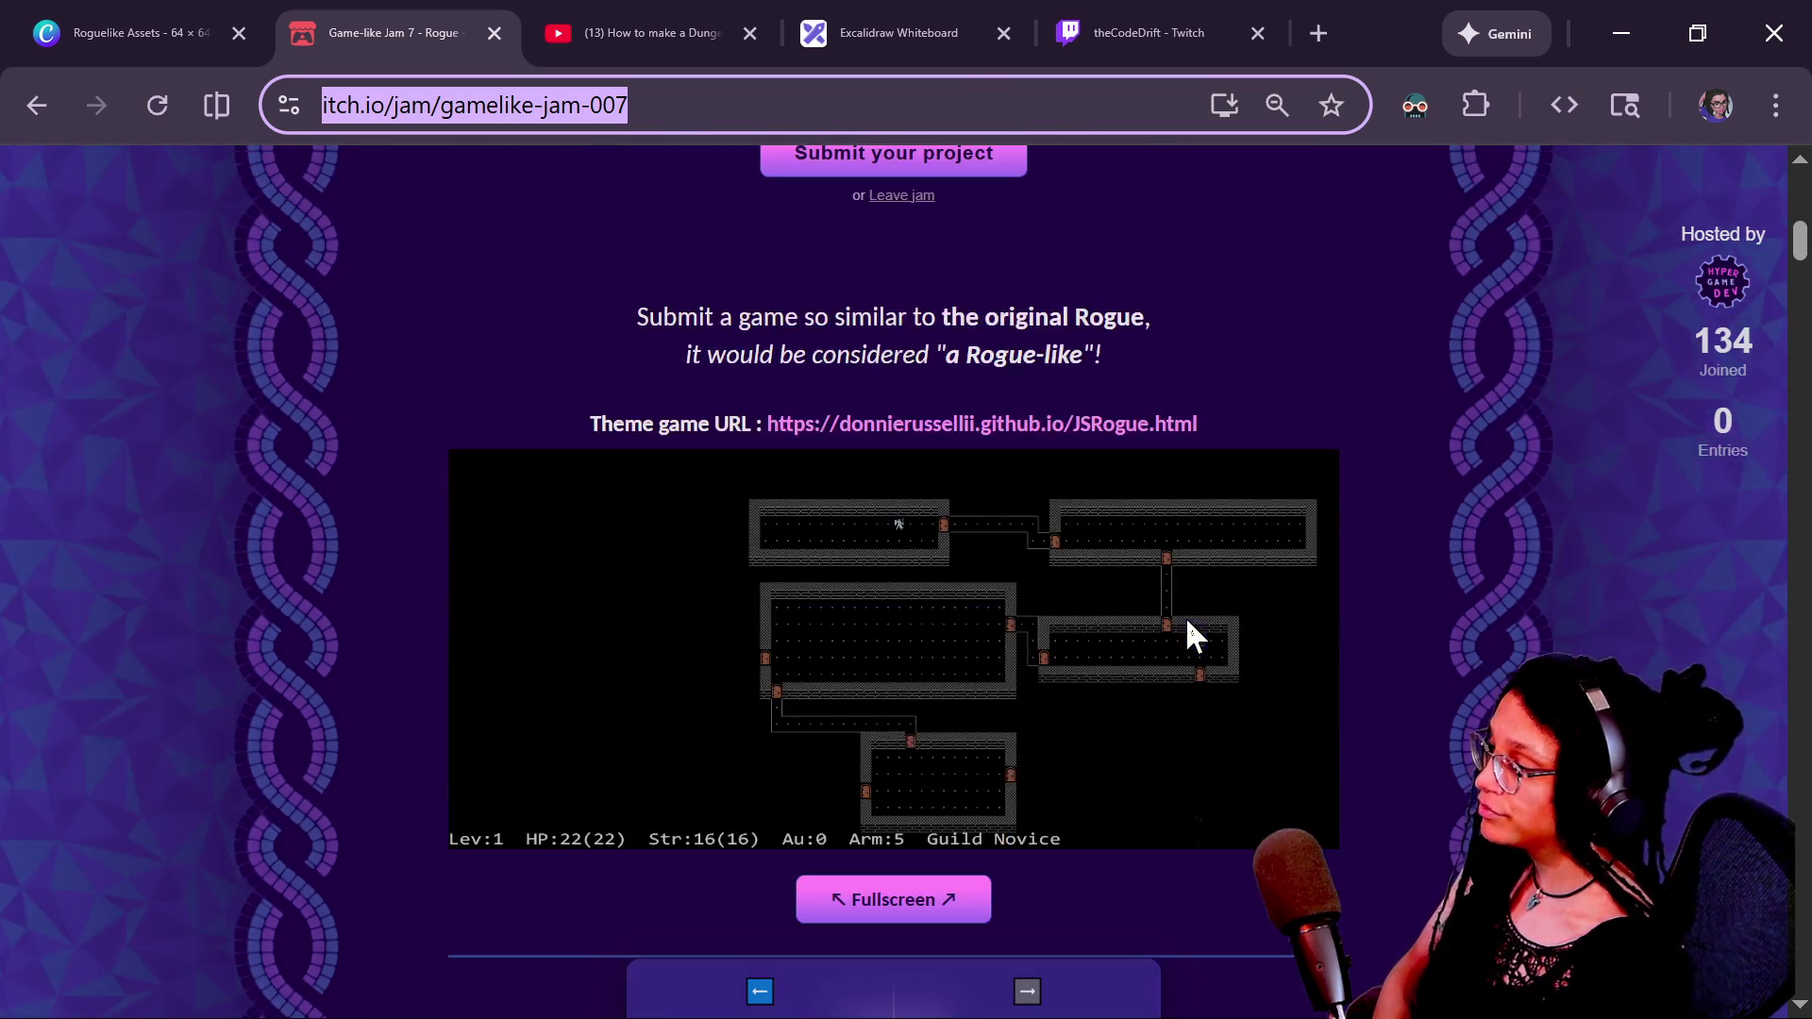
pyautogui.click(789, 803)
pyautogui.hotkey('shift', 'Right')
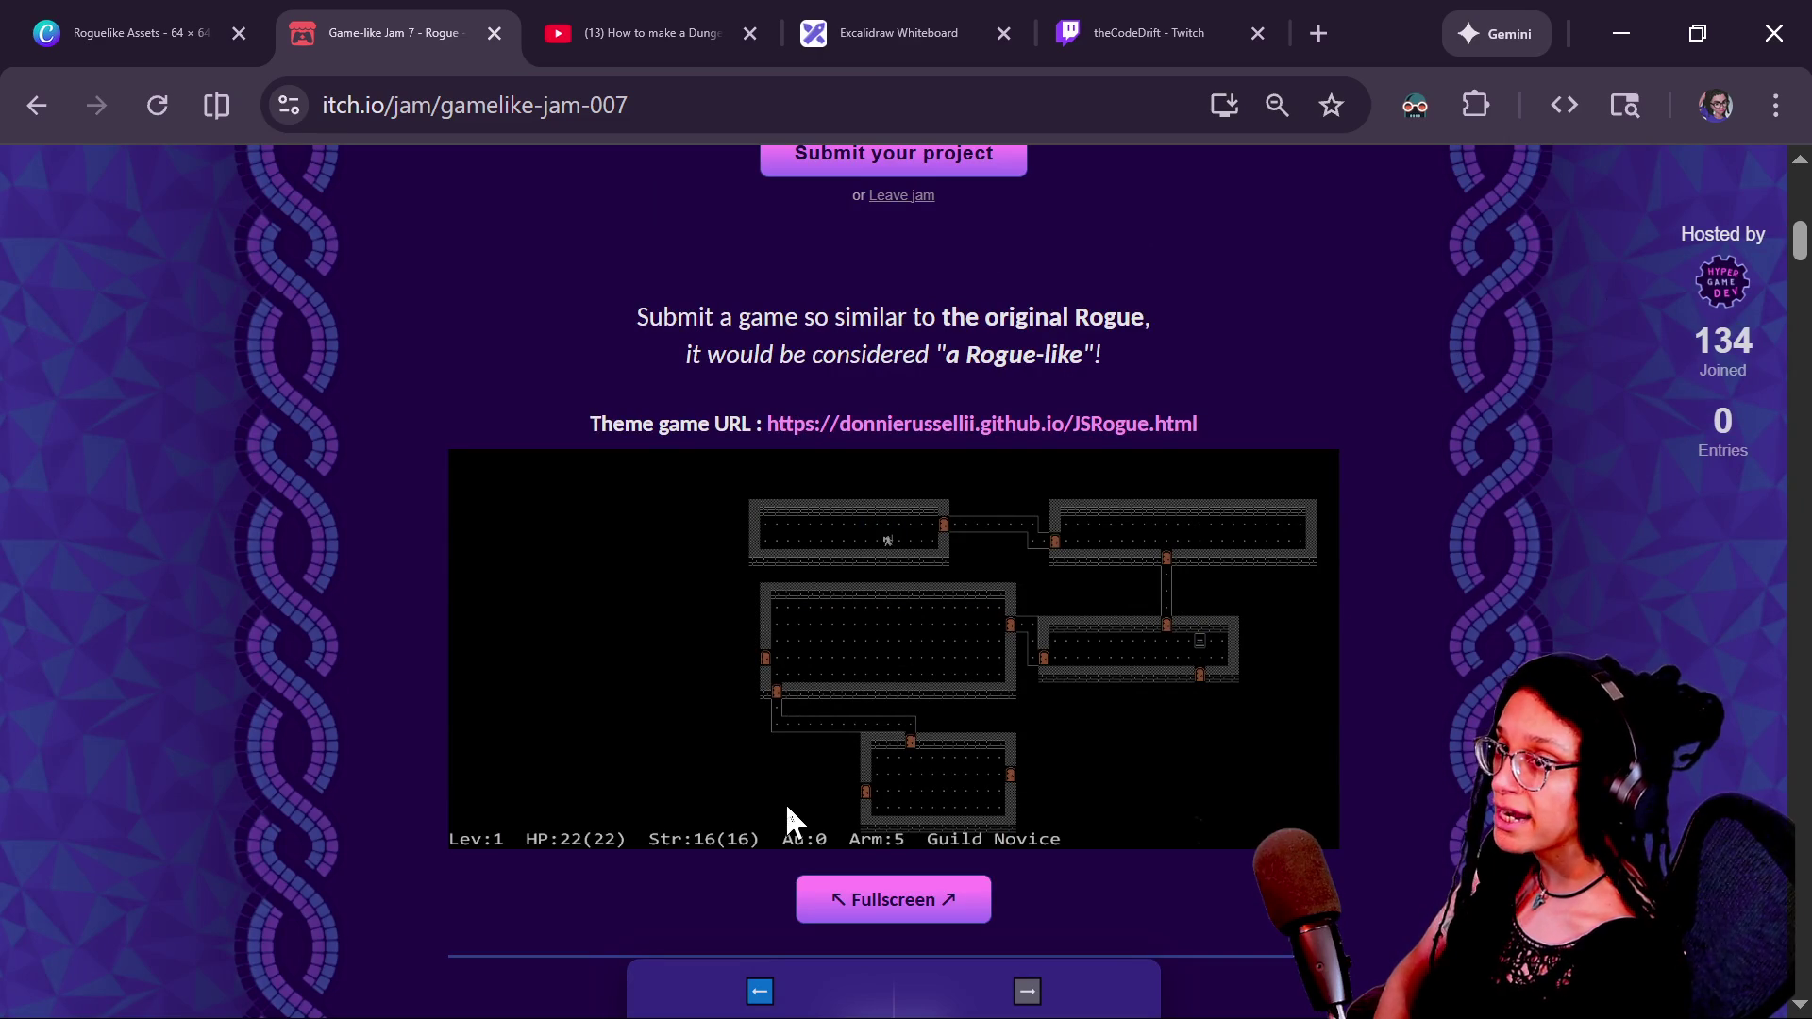
pyautogui.hotkey('shift', 'Right')
pyautogui.press('Right')
pyautogui.press('Up')
pyautogui.press('Right')
pyautogui.press('Right')
pyautogui.press('Right')
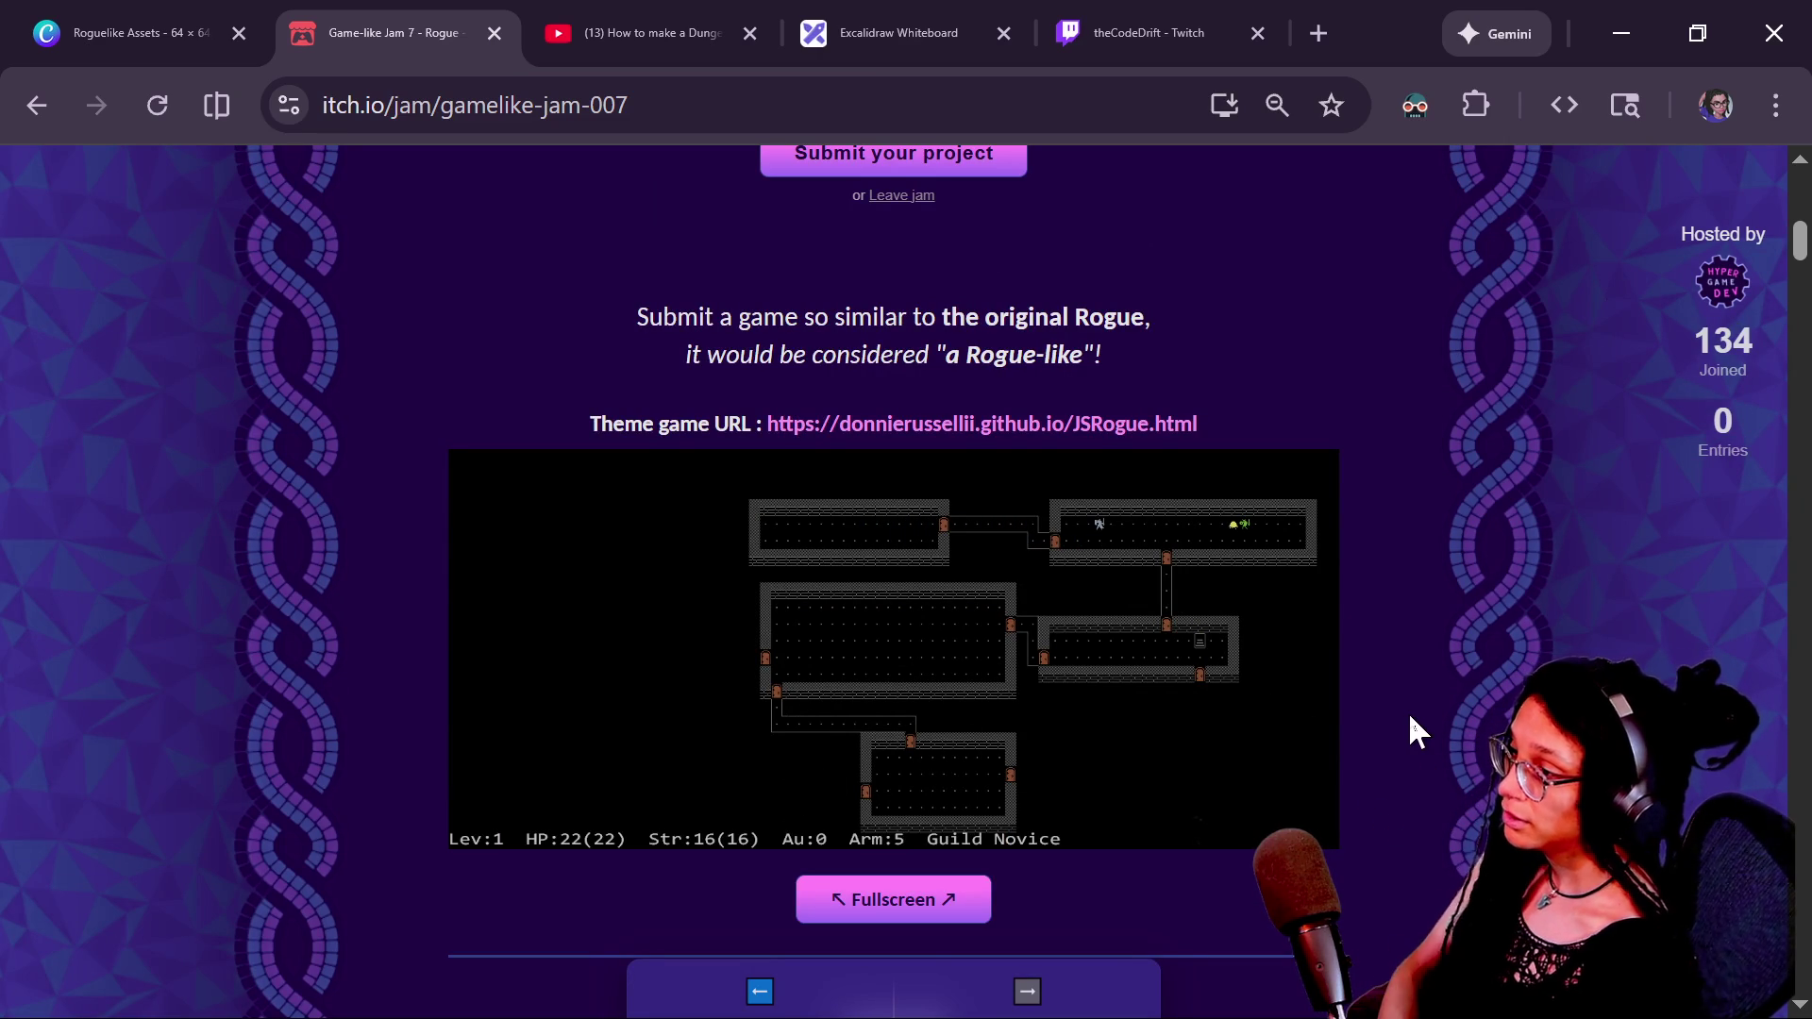
# Scroll back to the top of the jam page and select its address.
pyautogui.scroll(3, 1408, 712)
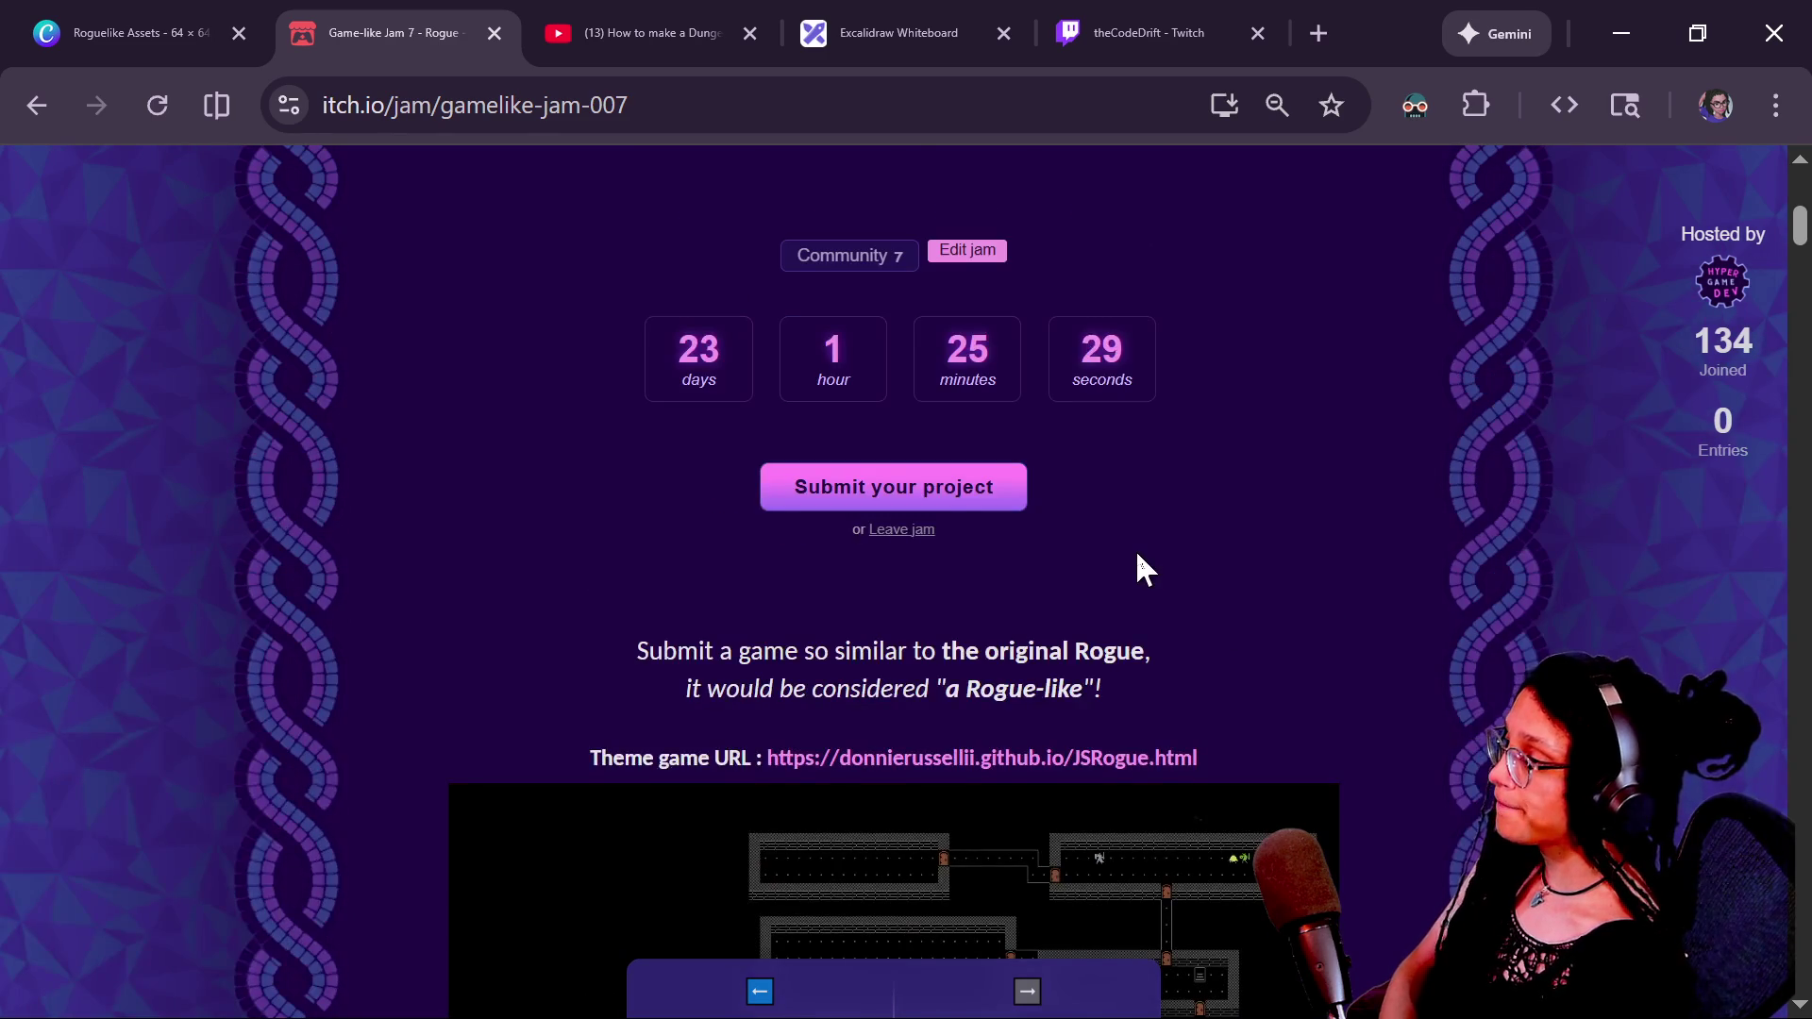
pyautogui.scroll(3, 1135, 549)
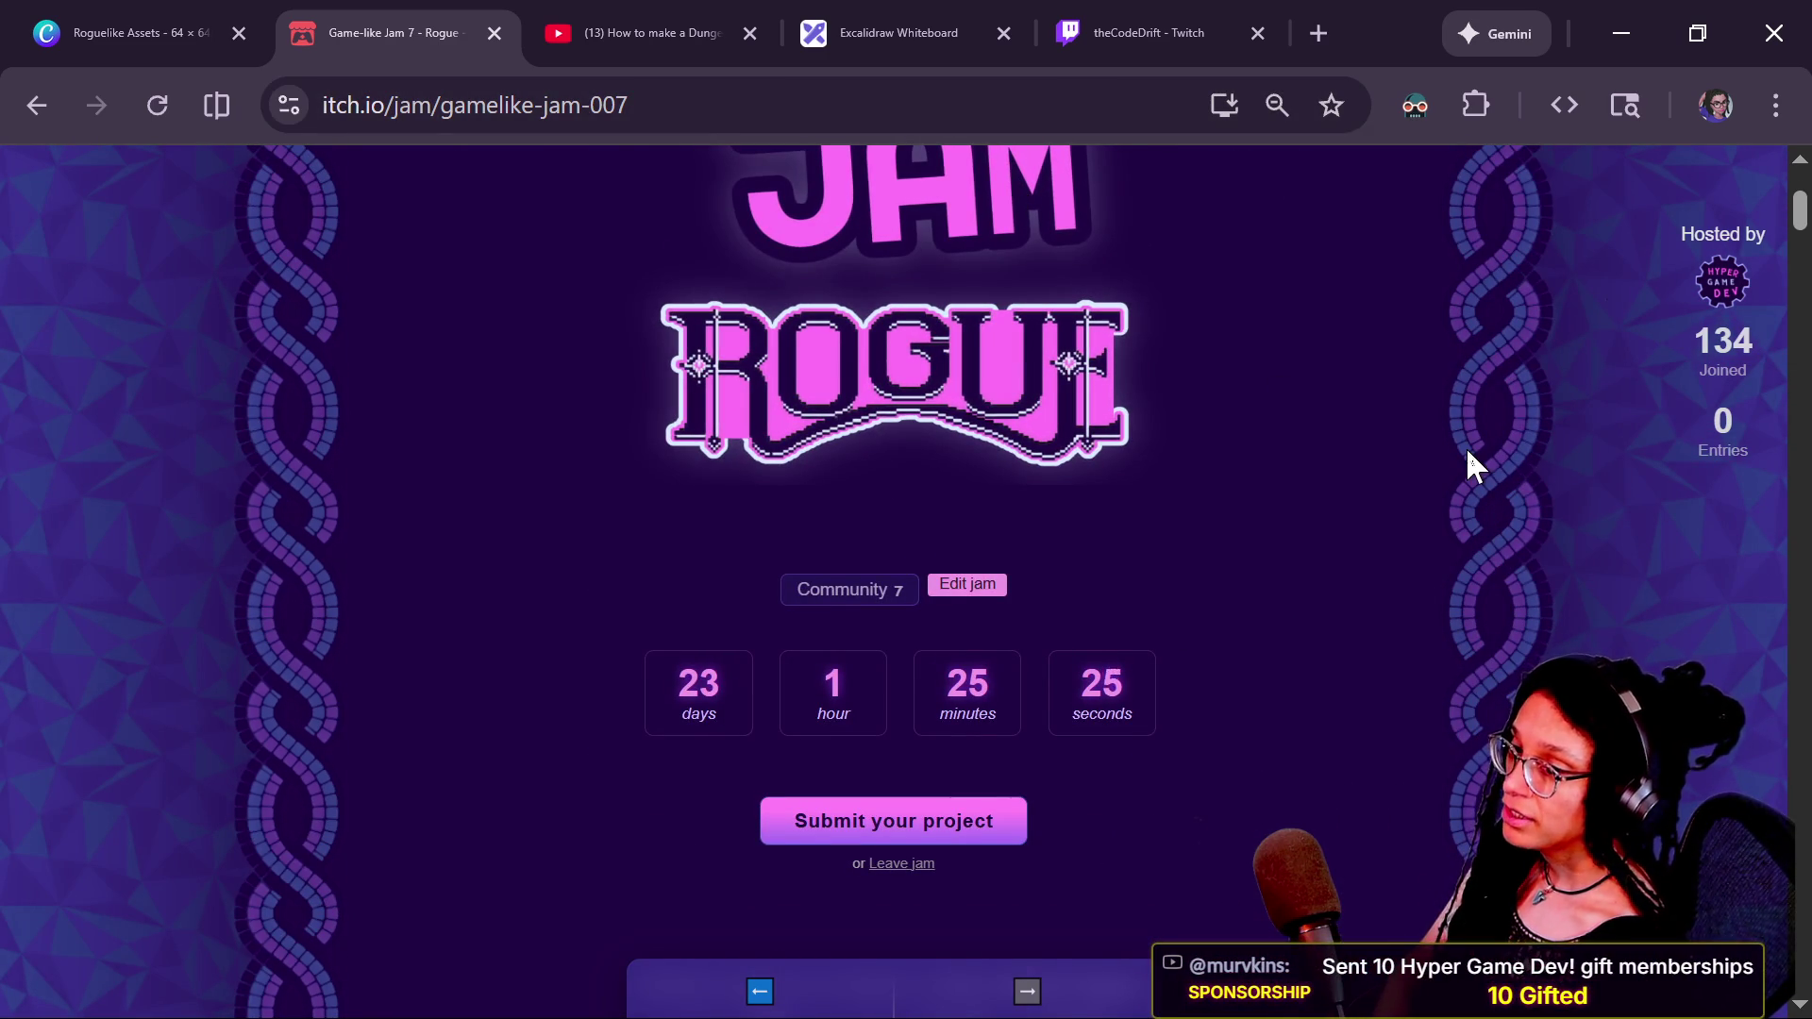
pyautogui.scroll(2, 1467, 449)
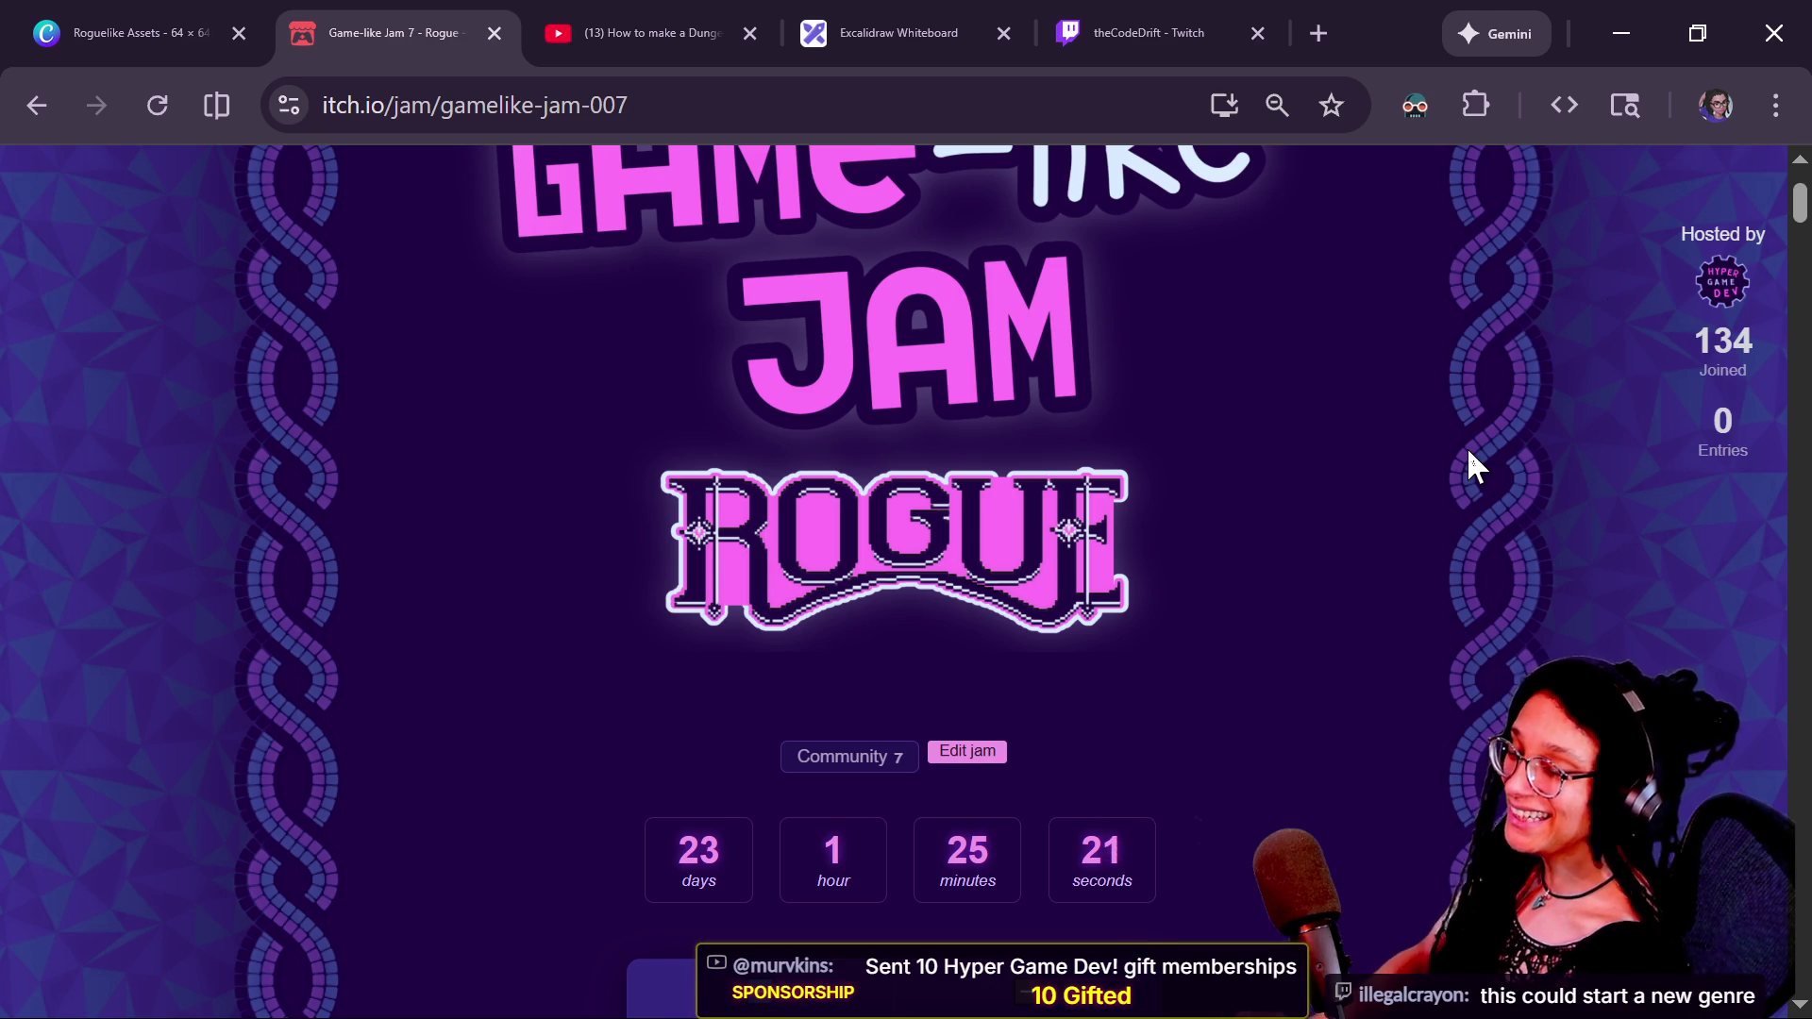
pyautogui.click(1273, 710)
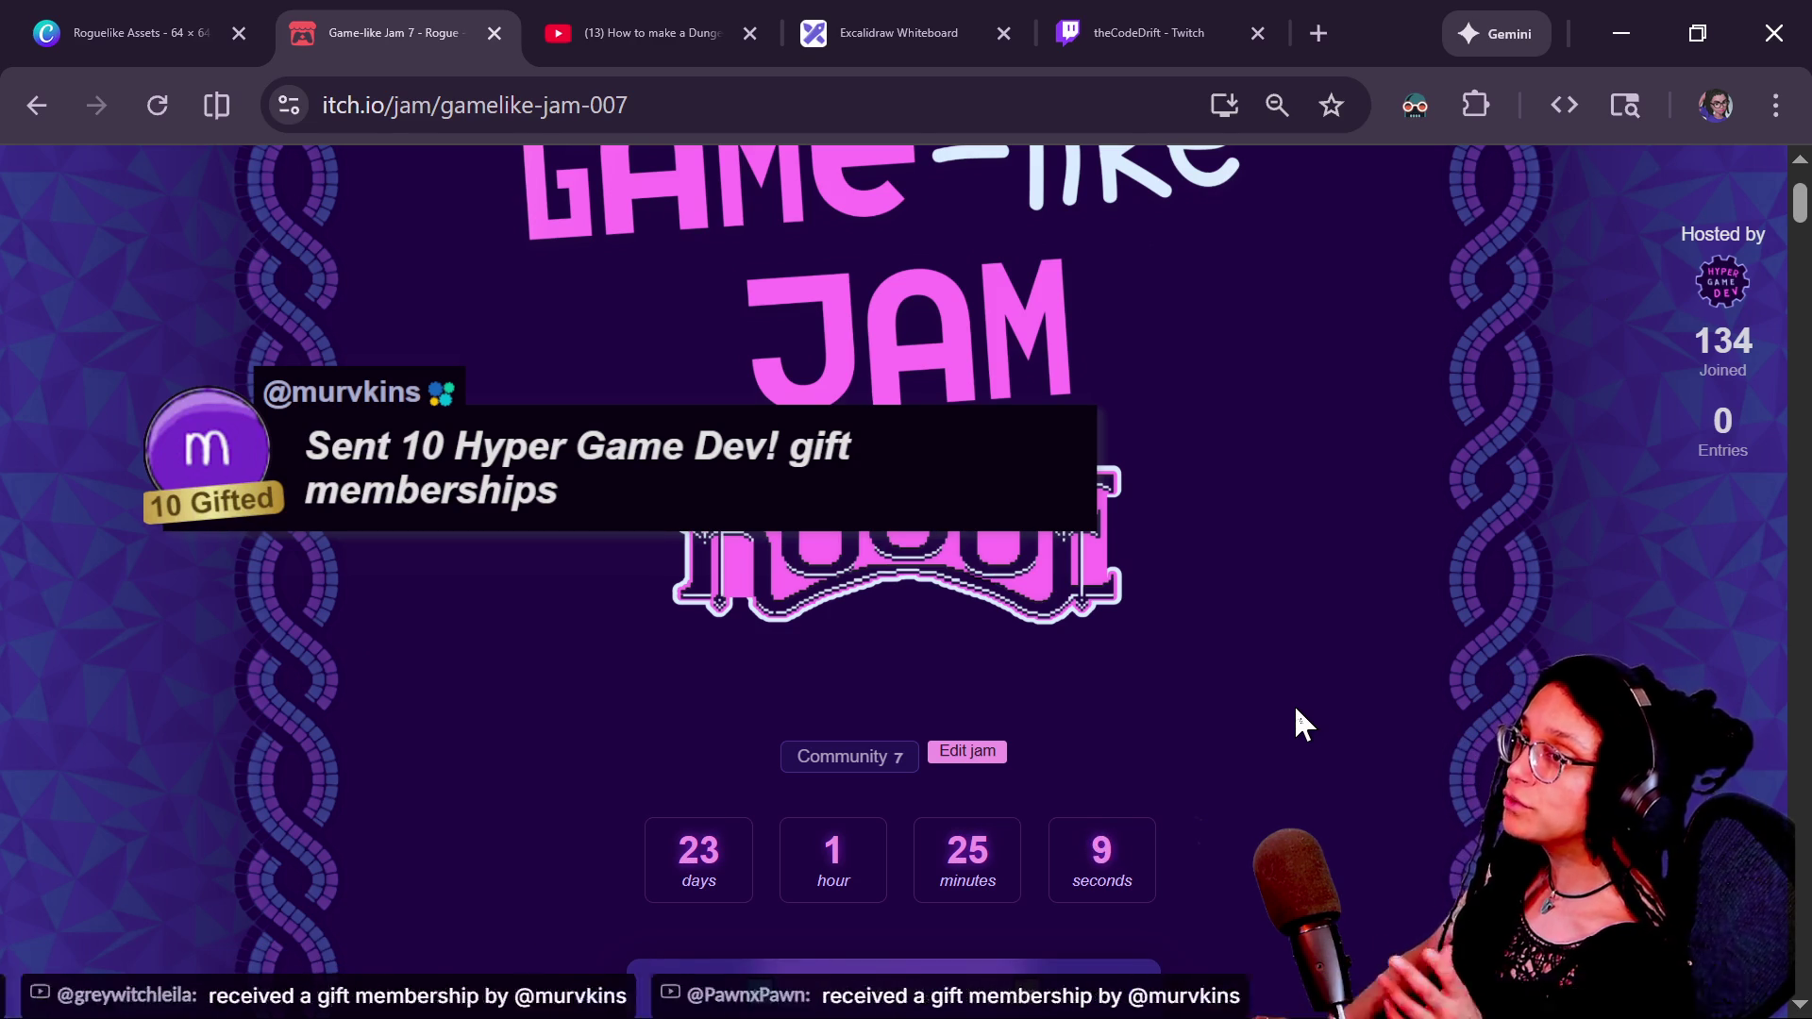
pyautogui.click(759, 105)
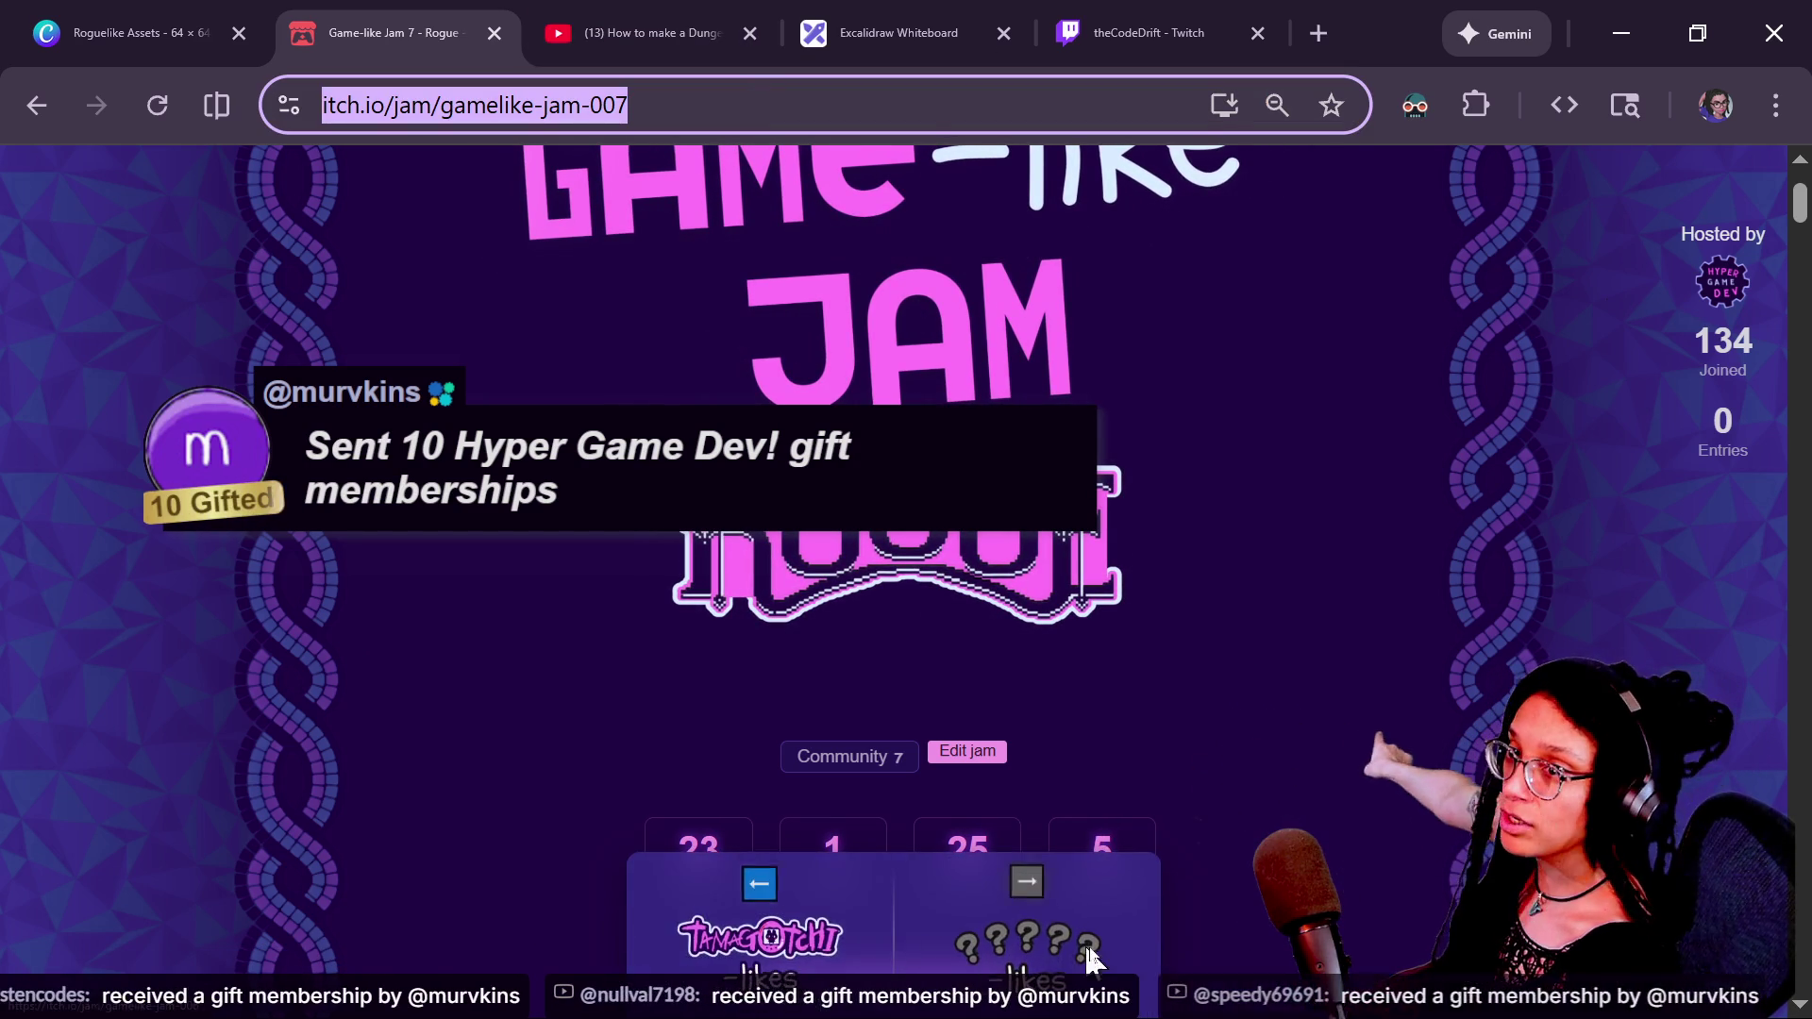
# Step back through the earlier Tamagotchi, Granny and SkiFree jam pages.
pyautogui.click(834, 934)
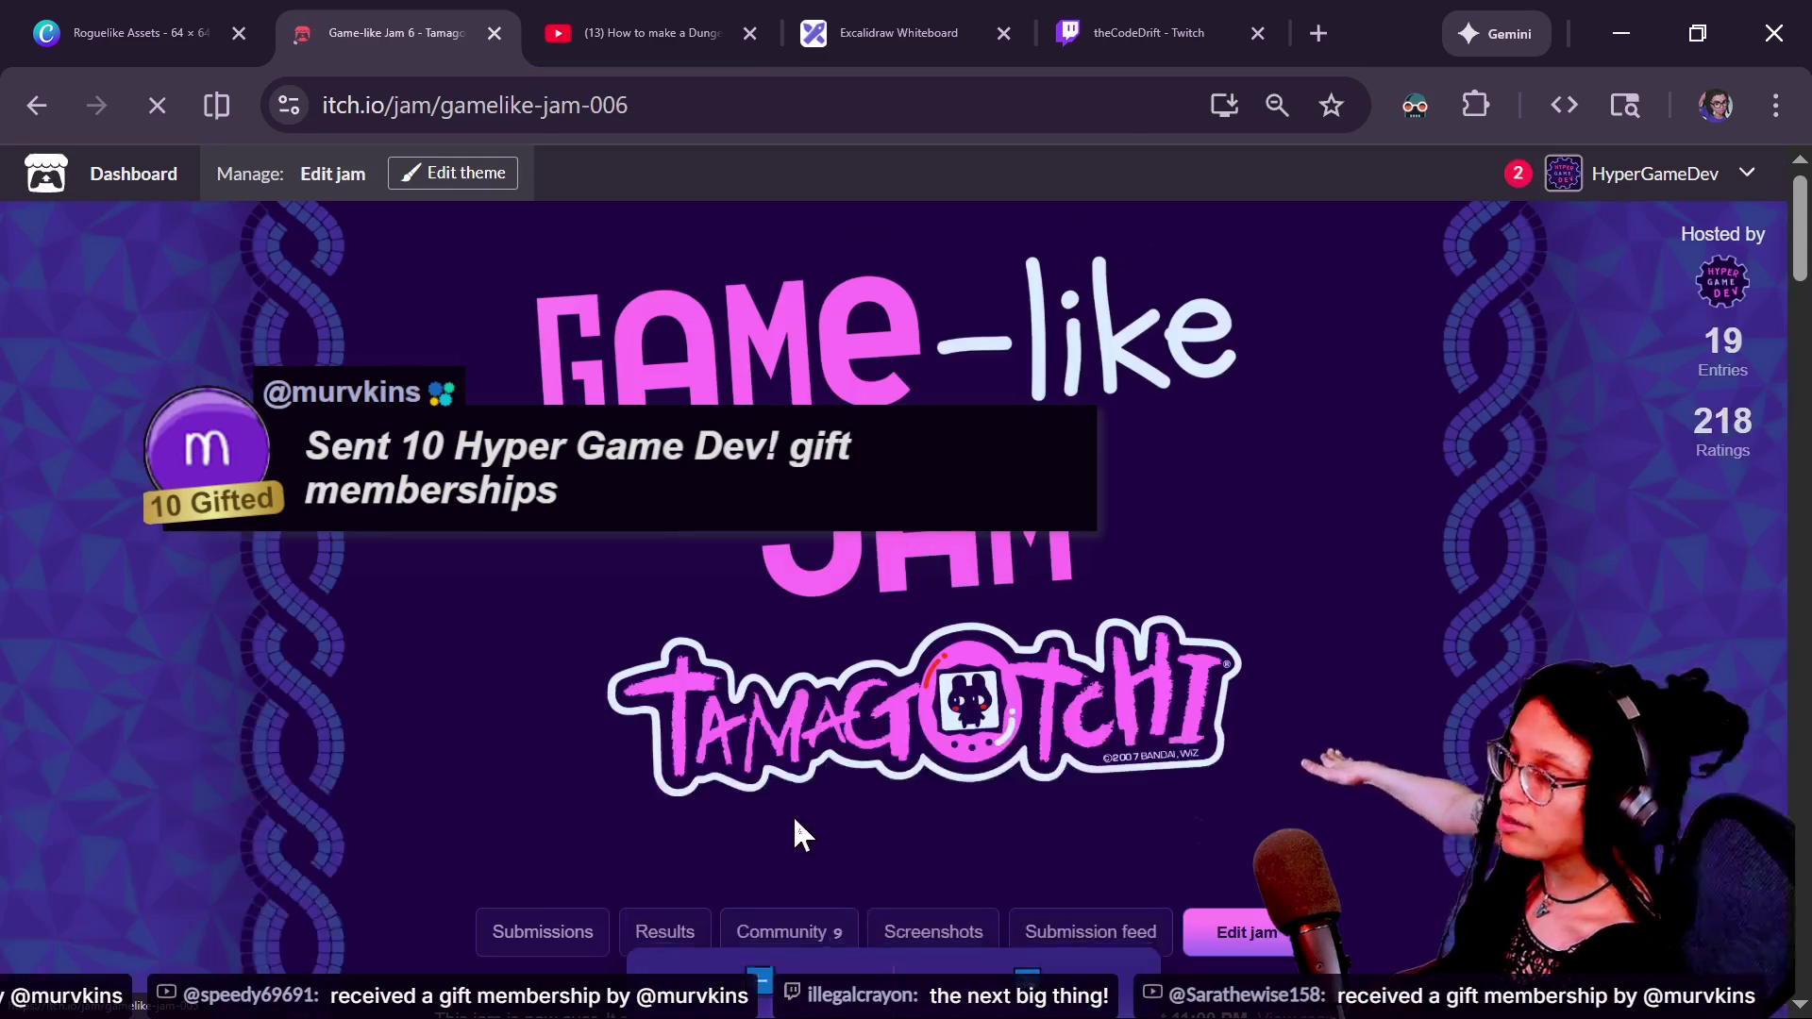
pyautogui.click(772, 955)
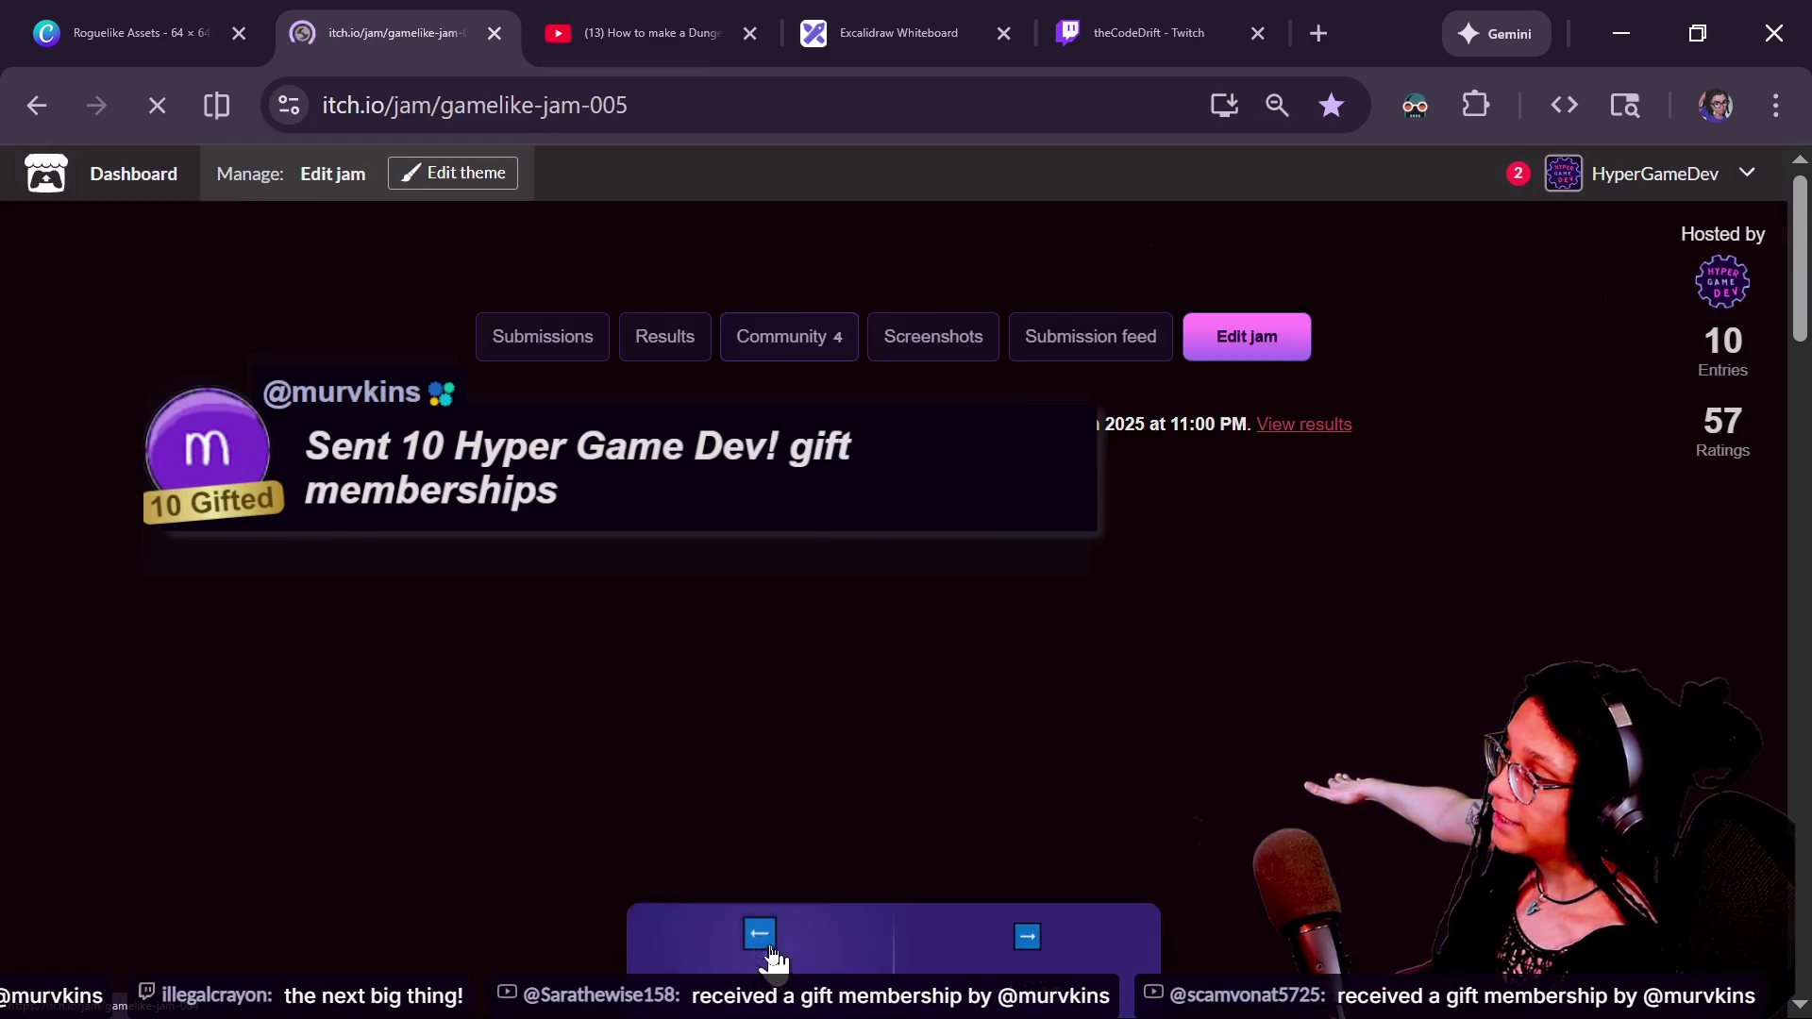
pyautogui.click(734, 939)
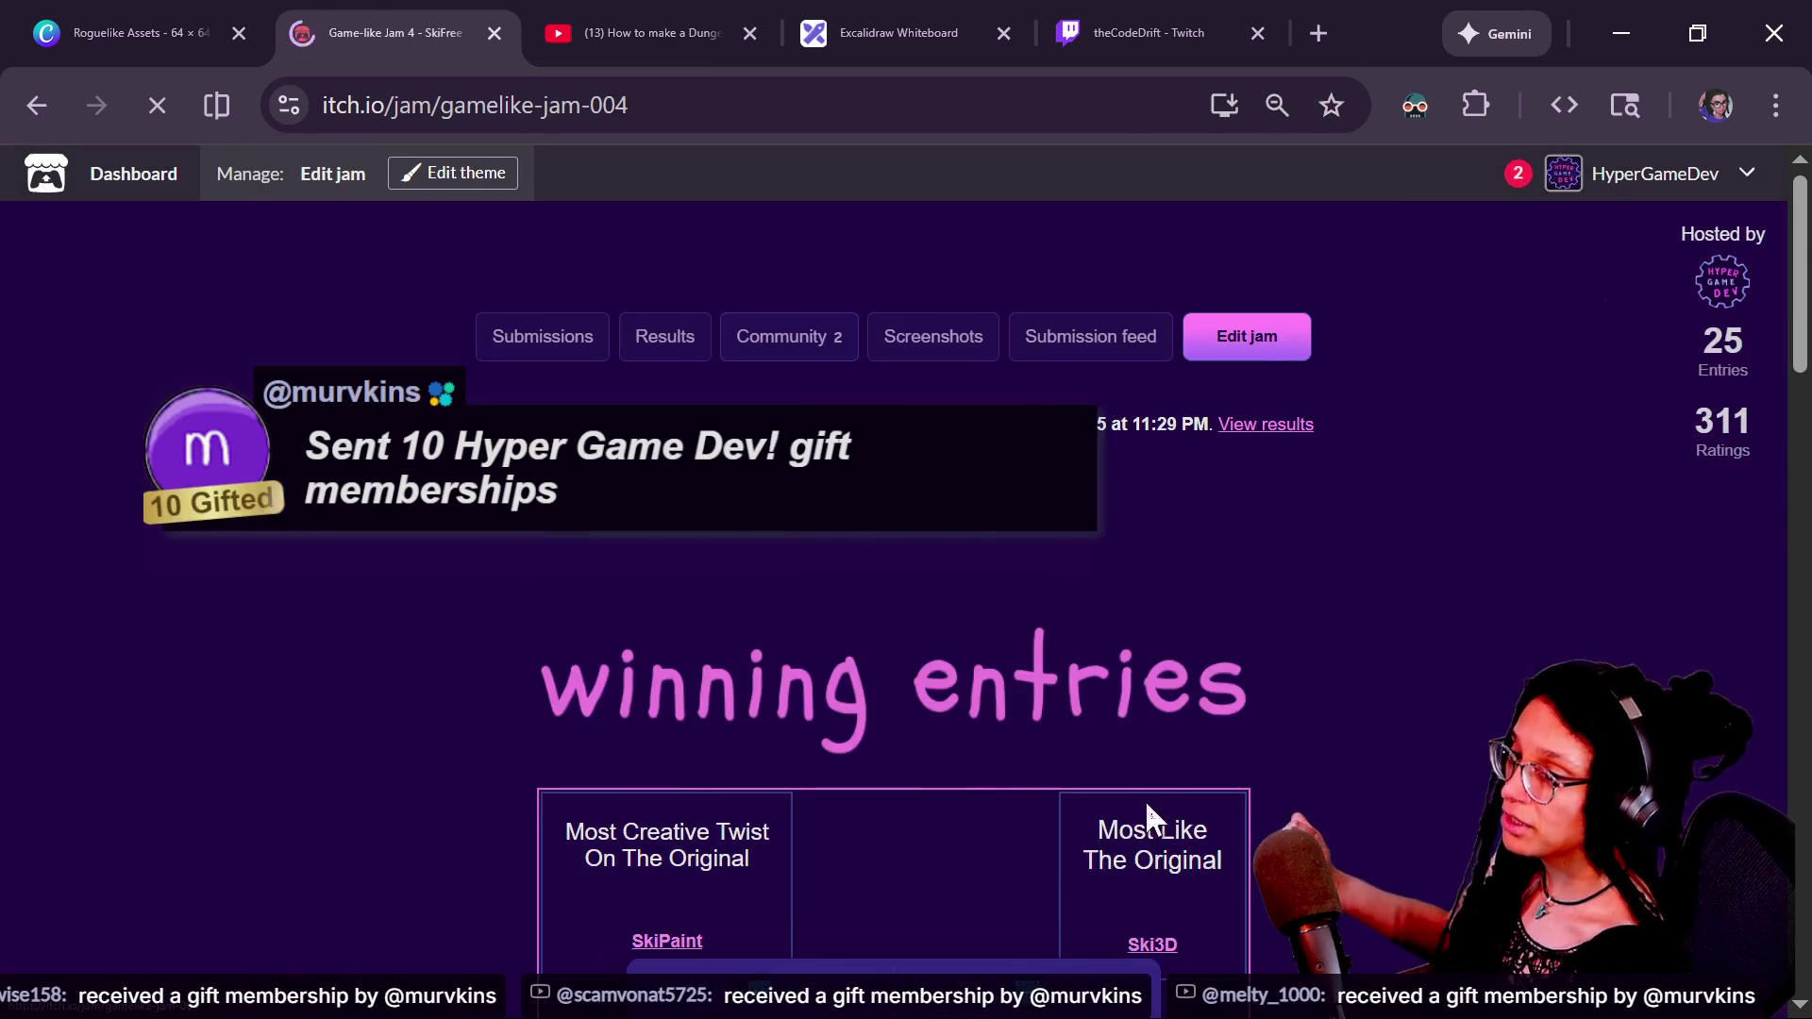
pyautogui.scroll(-6, 1263, 708)
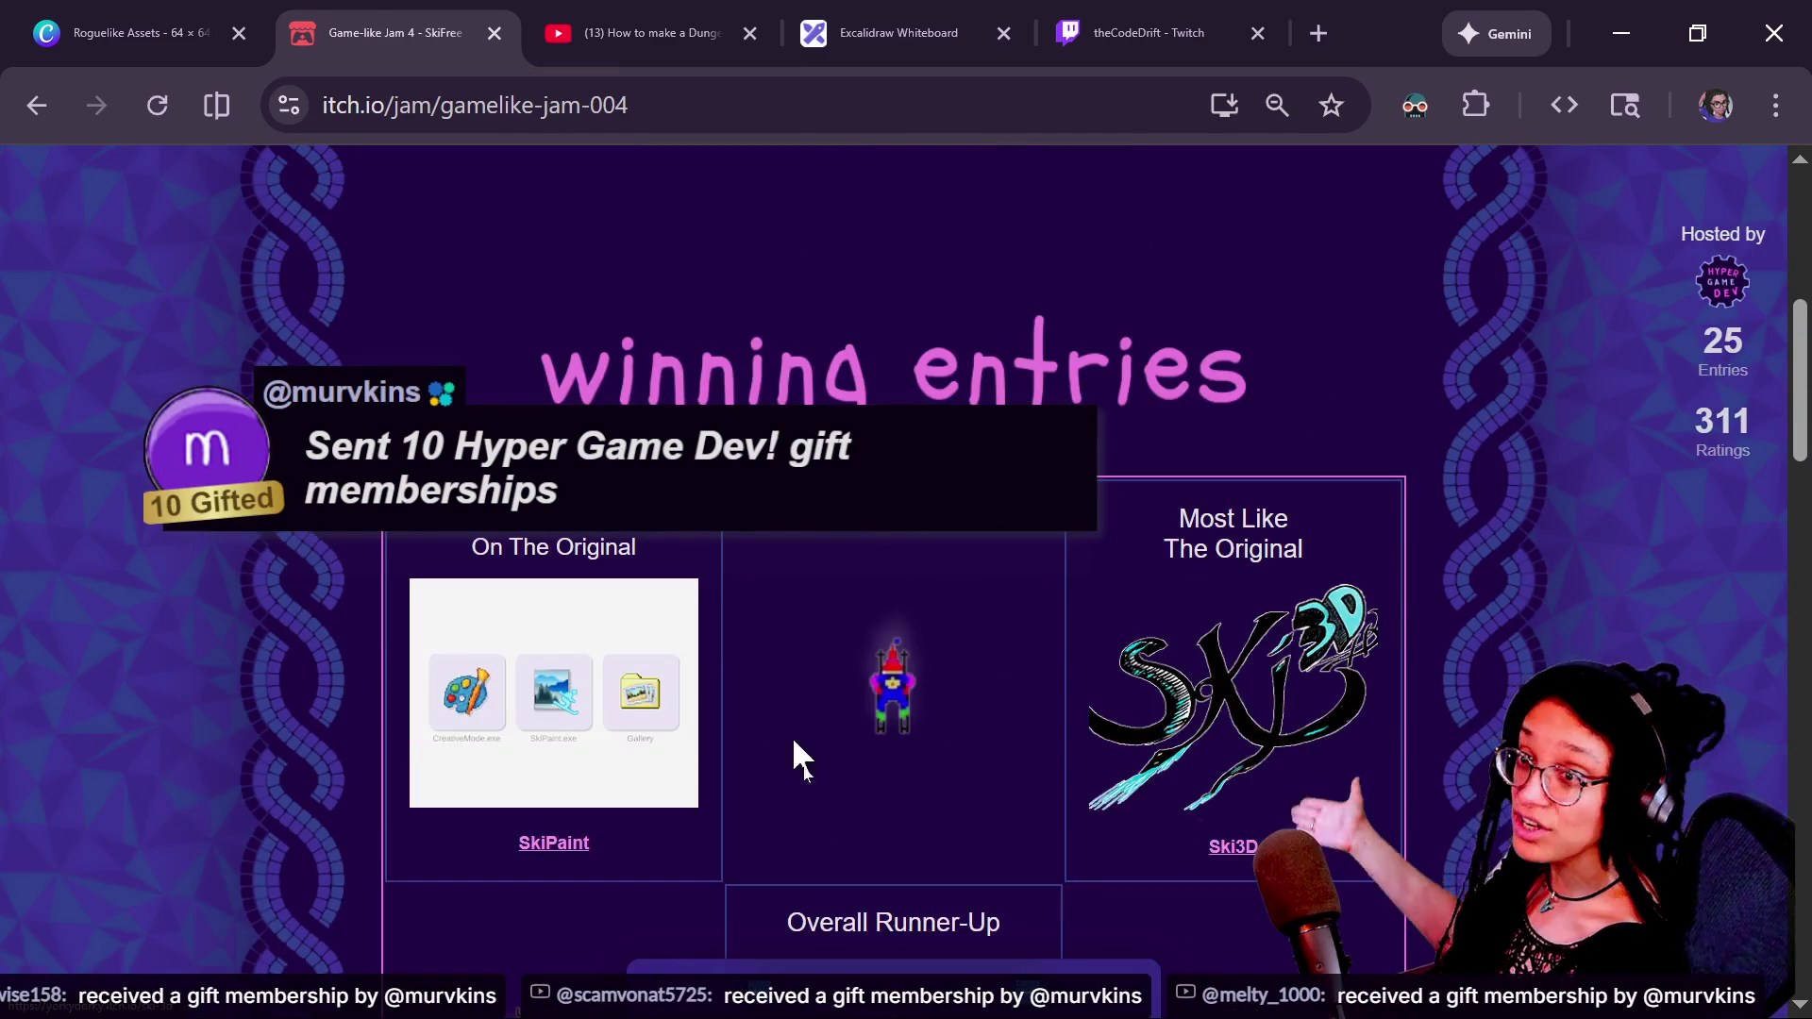
pyautogui.scroll(6, 983, 660)
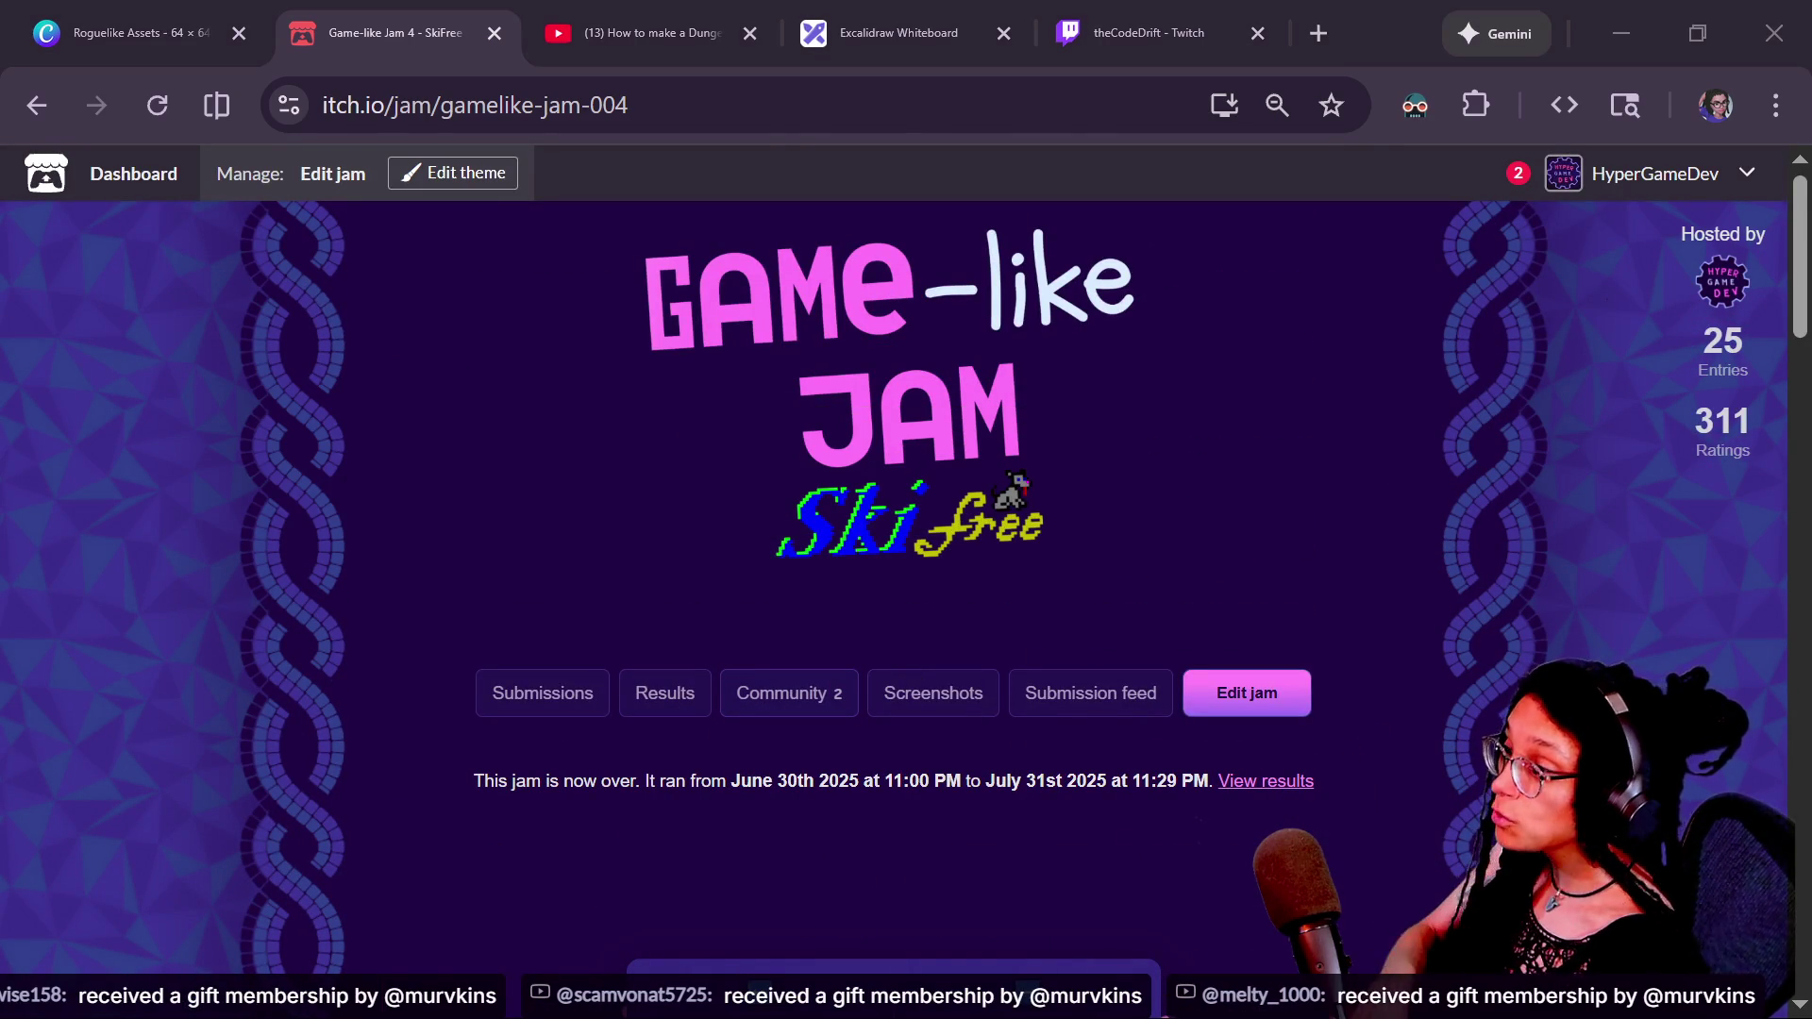
pyautogui.scroll(-8, 1212, 775)
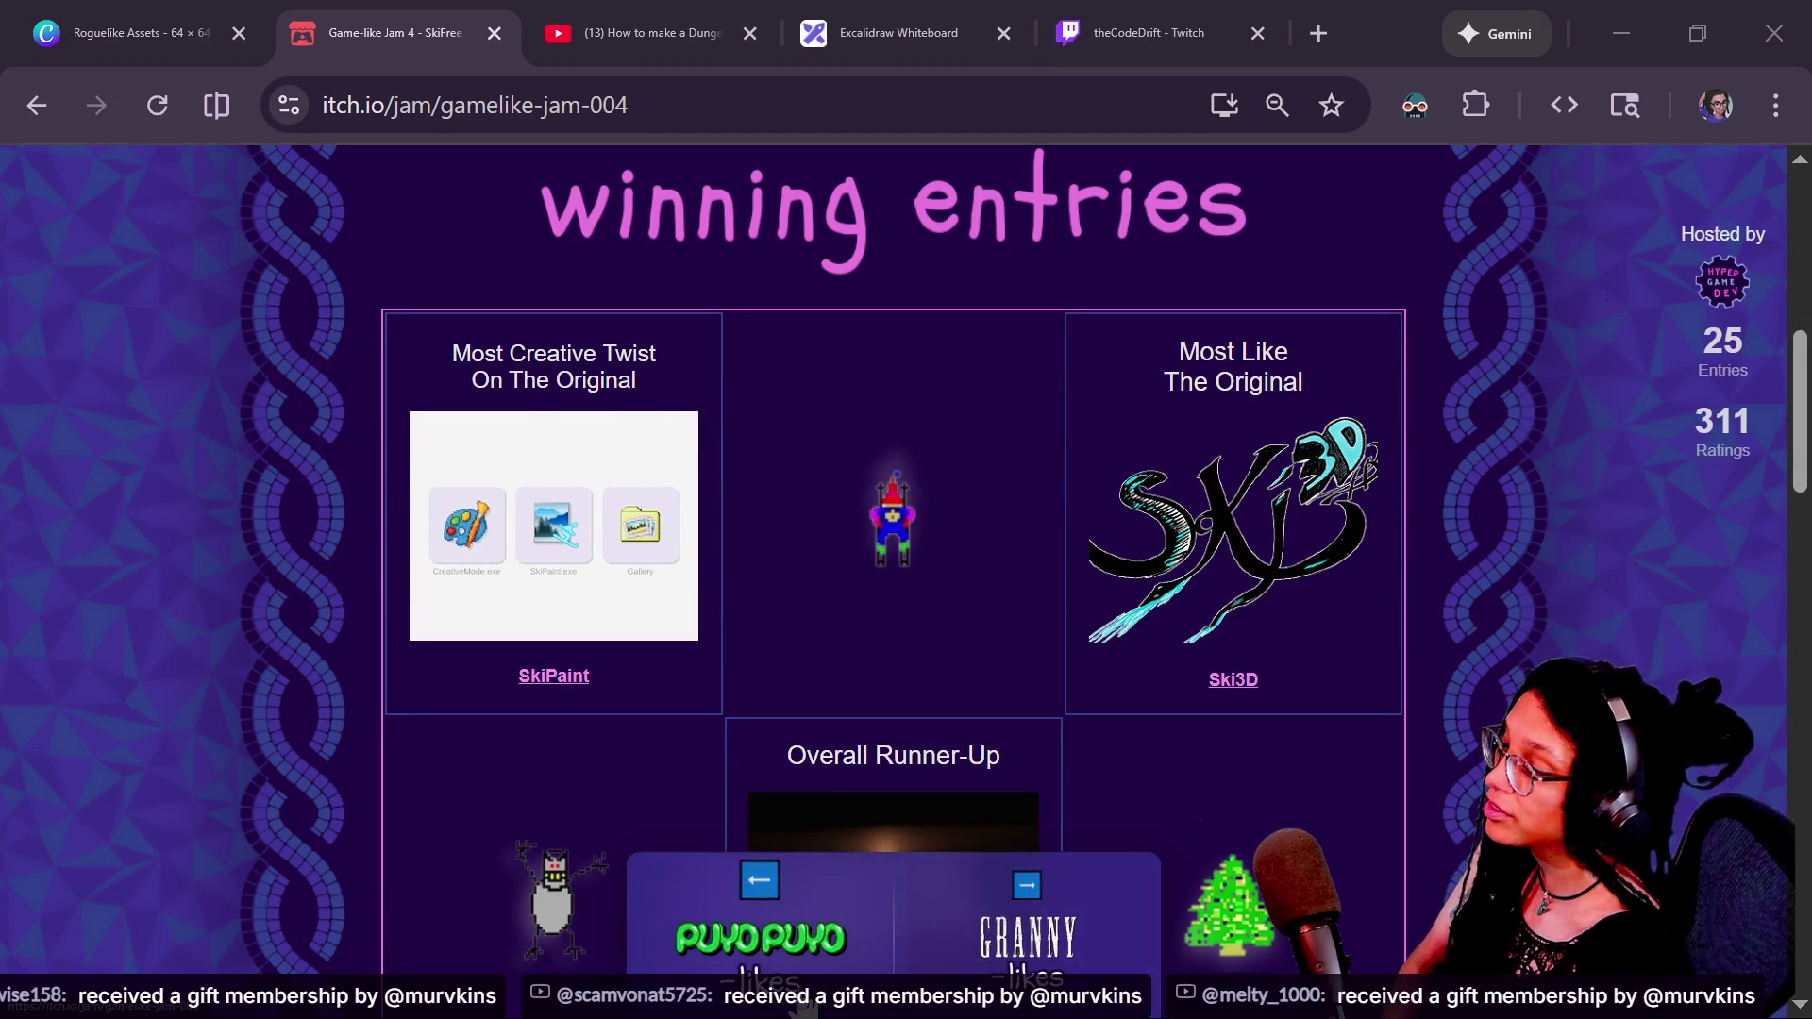
# Return to the jam 3 page and highlight its Rainbow Totem winning entry.
pyautogui.hotkey('alt', 'Left')
pyautogui.scroll(-8, 1238, 626)
pyautogui.scroll(-2, 1239, 630)
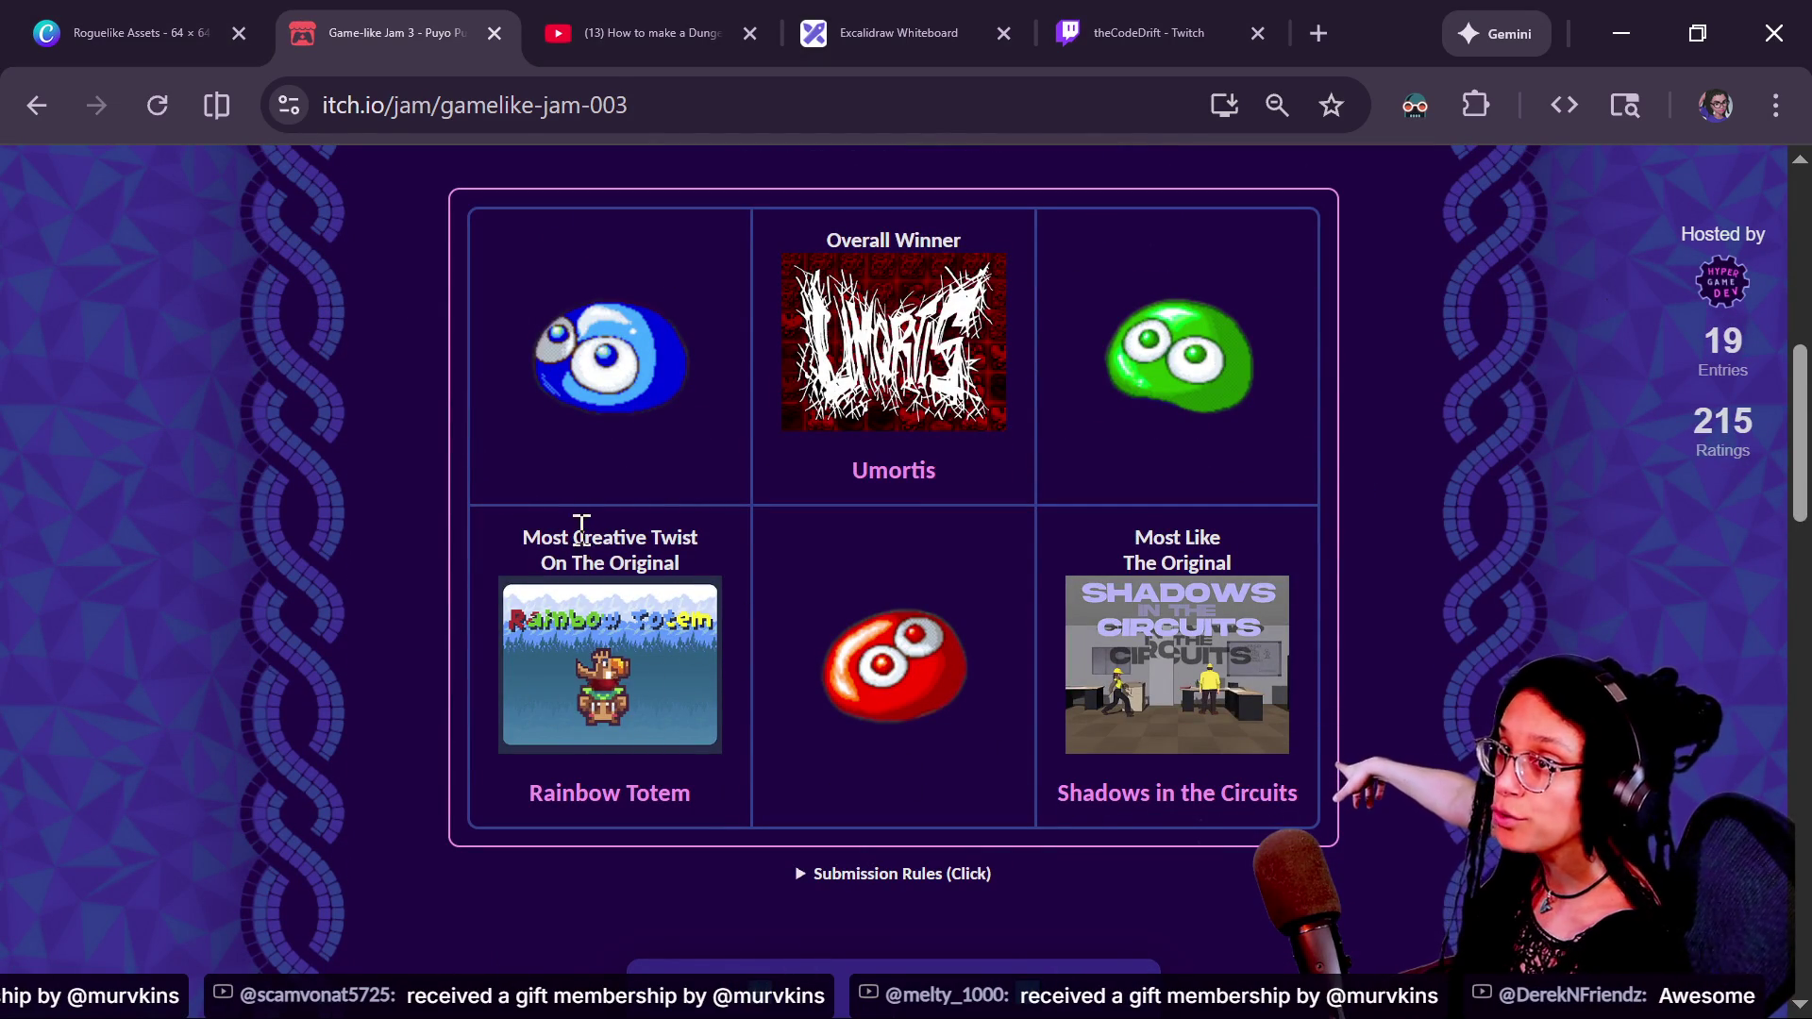
pyautogui.moveTo(559, 751); pyautogui.dragTo(776, 812)
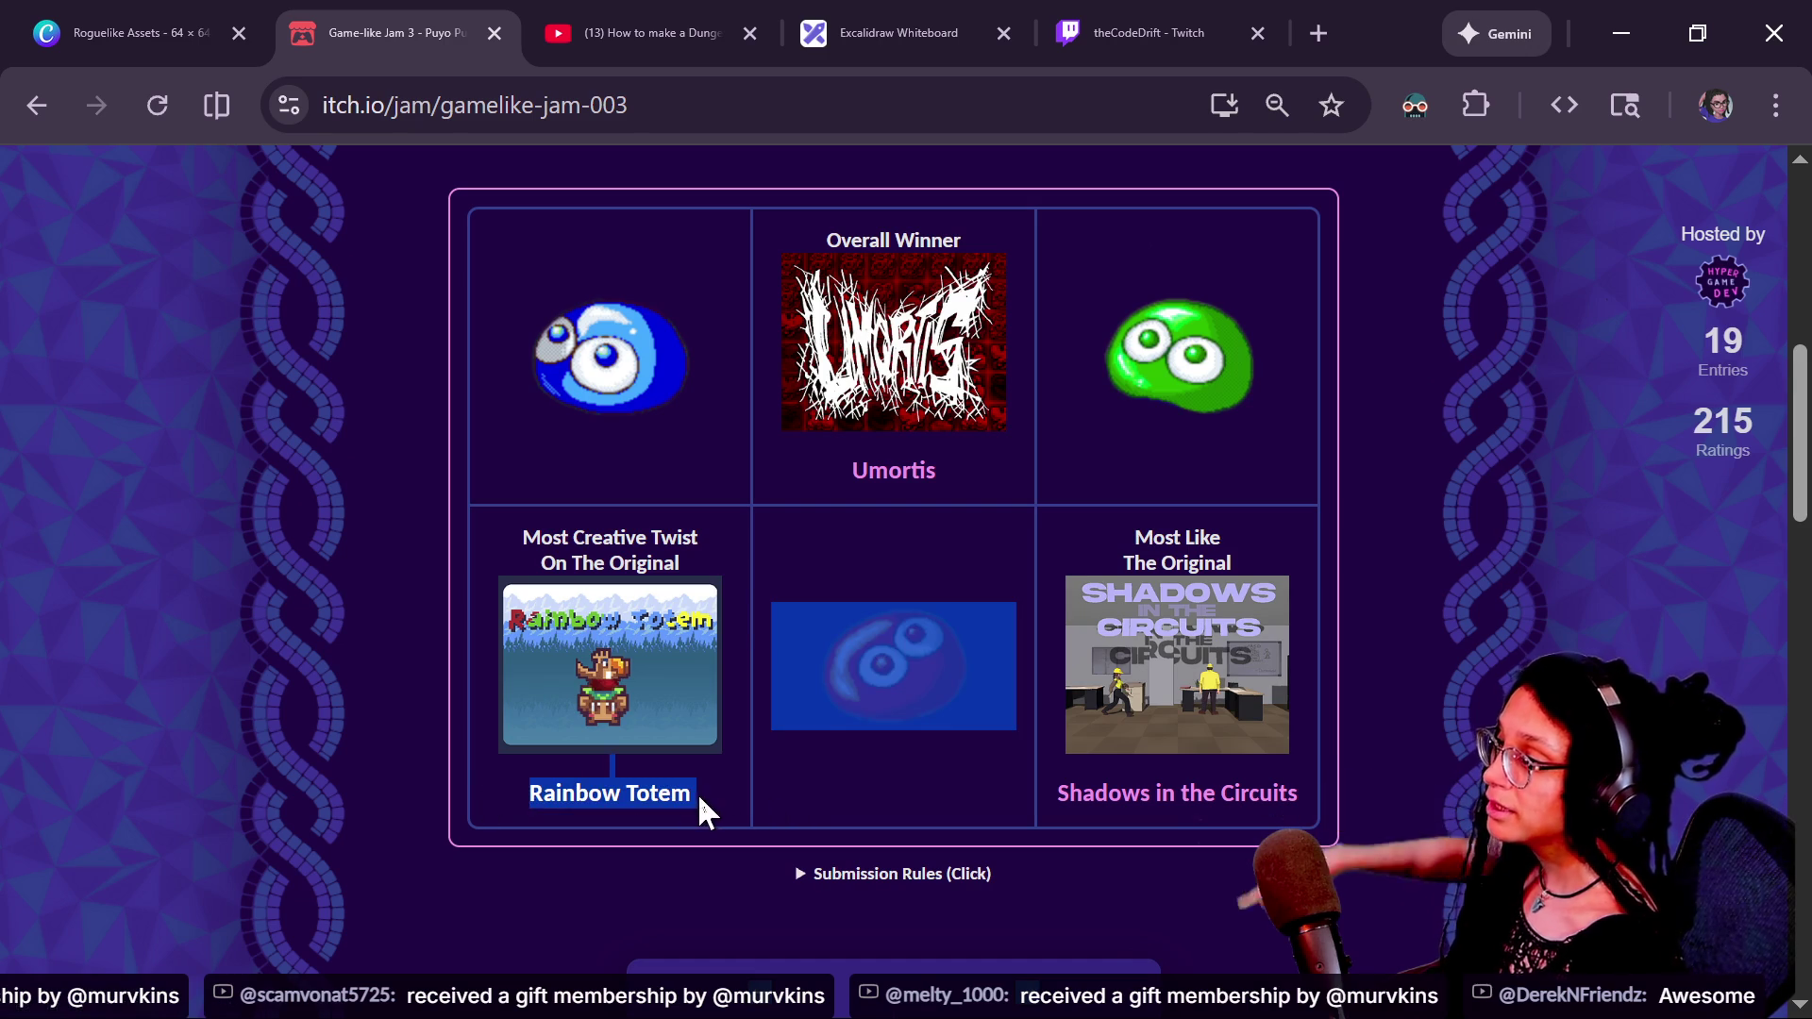
# Move forward through SkiFree, Granny and Tamagotchi jams back to the current Rogue jam.
pyautogui.click(1160, 939)
pyautogui.click(1159, 936)
pyautogui.click(1086, 939)
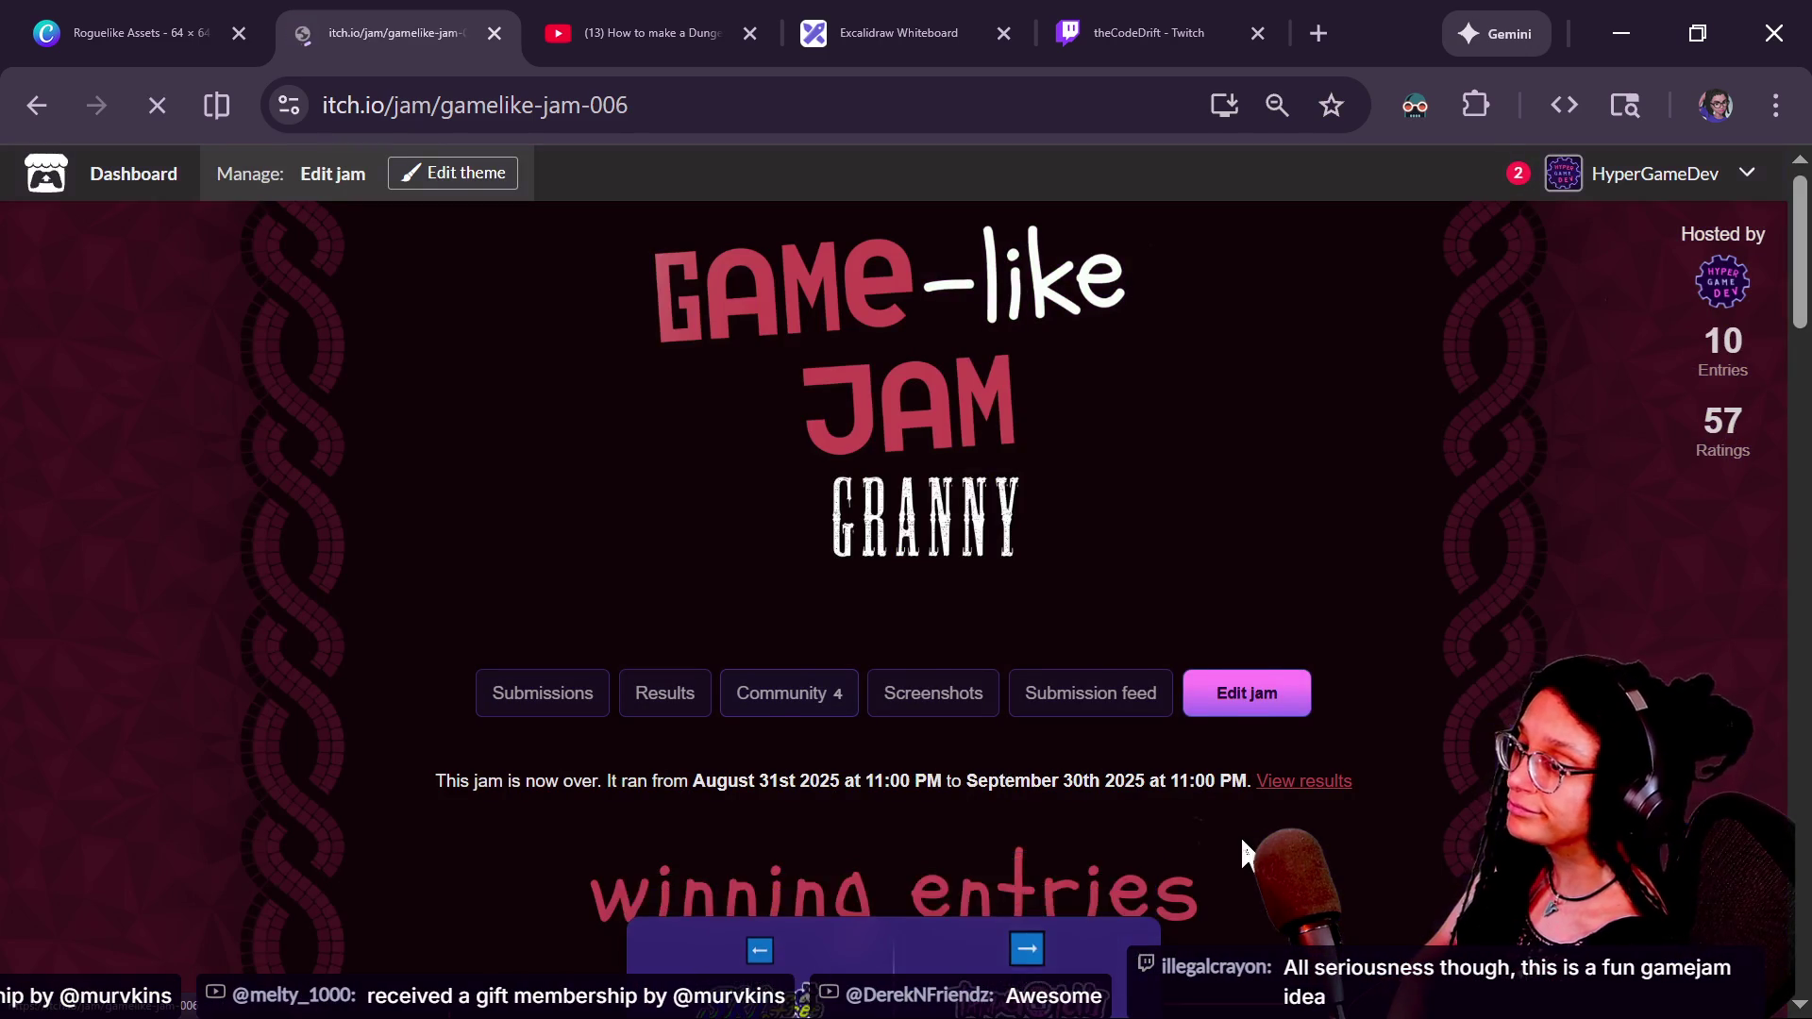
pyautogui.scroll(-1, 1173, 808)
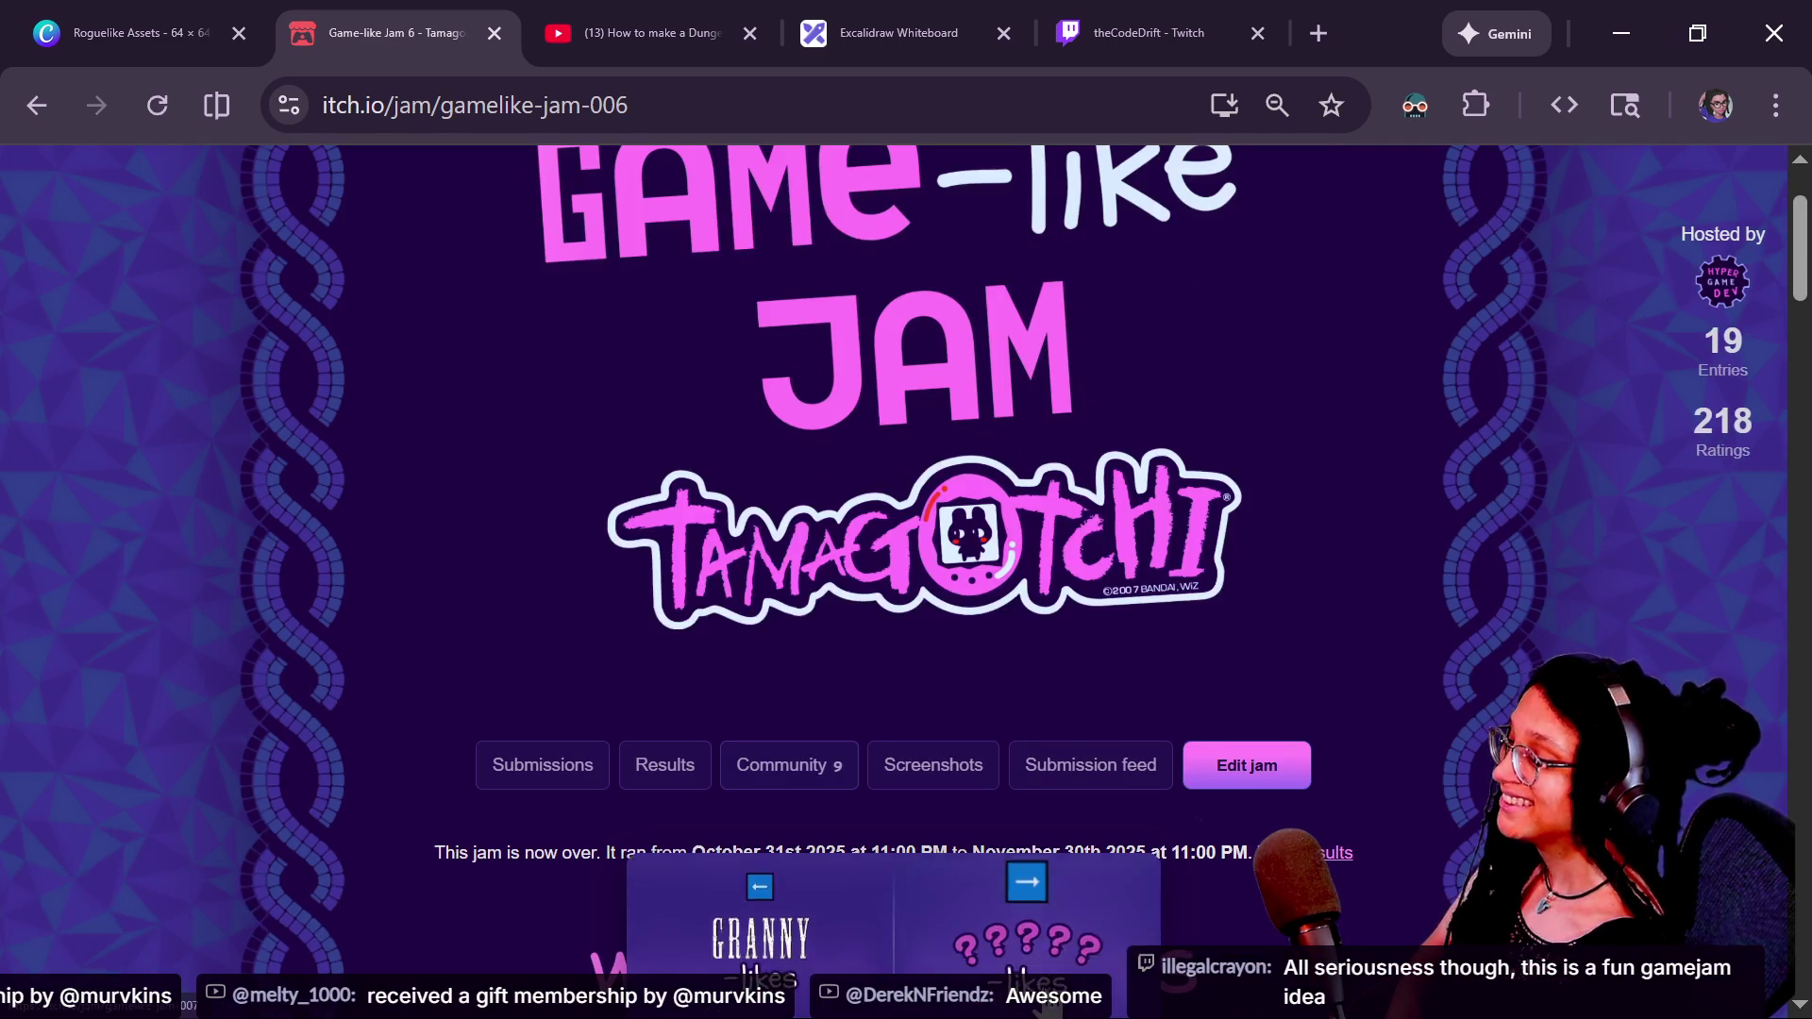
pyautogui.click(1043, 1005)
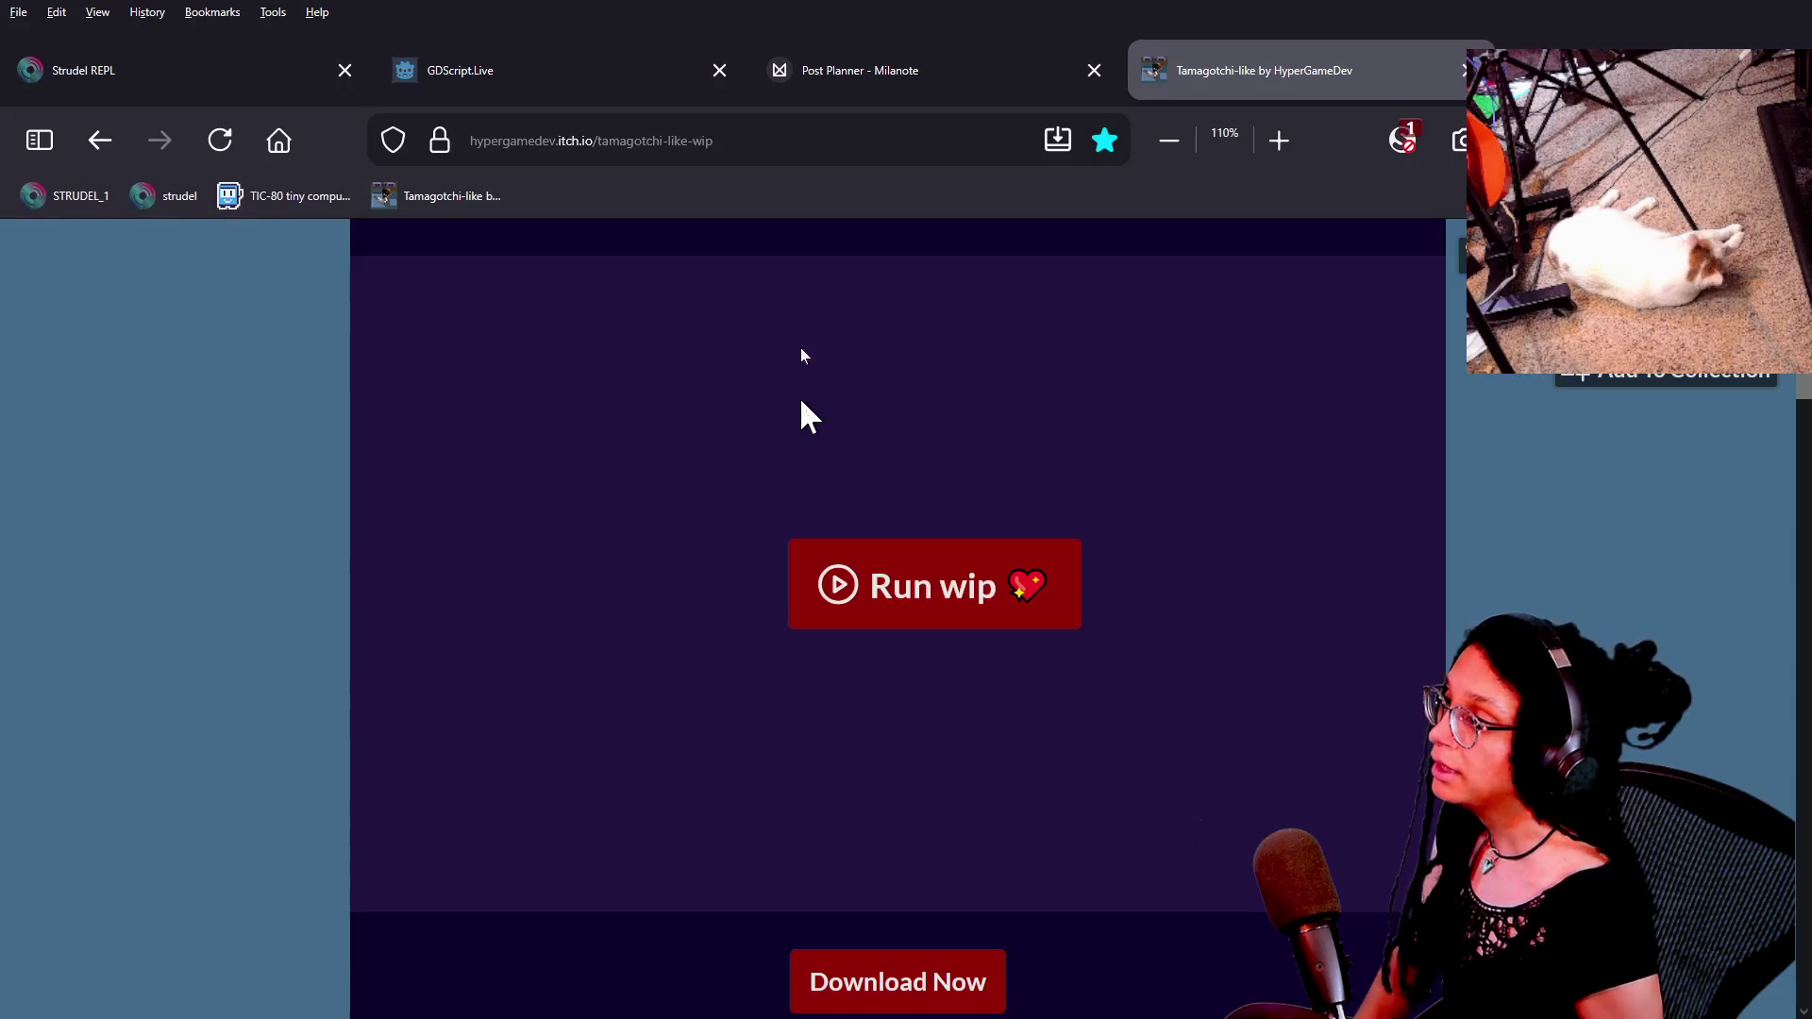
# Launch the Tamagotchi-like work-in-progress game with the Run wip button.
pyautogui.click(909, 601)
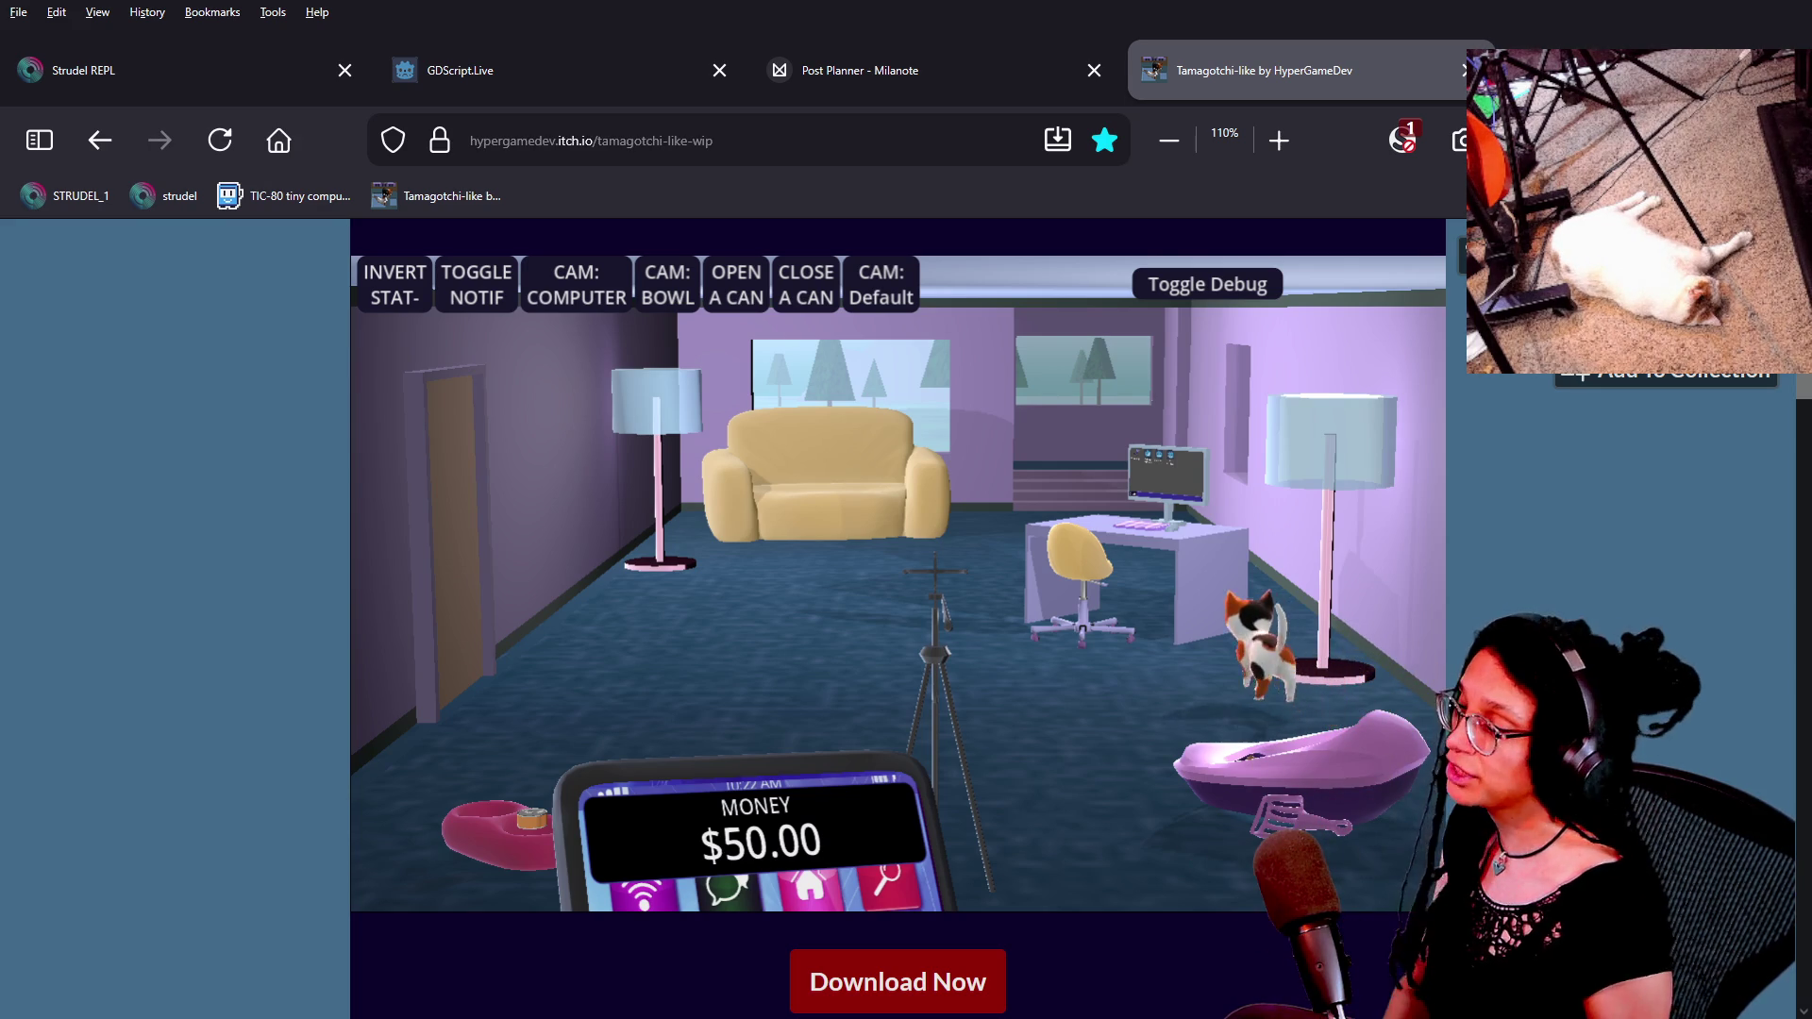
# Cycle the game camera through tripod phone, bowl, room and computer views, hiding the debug bar.
pyautogui.click(937, 571)
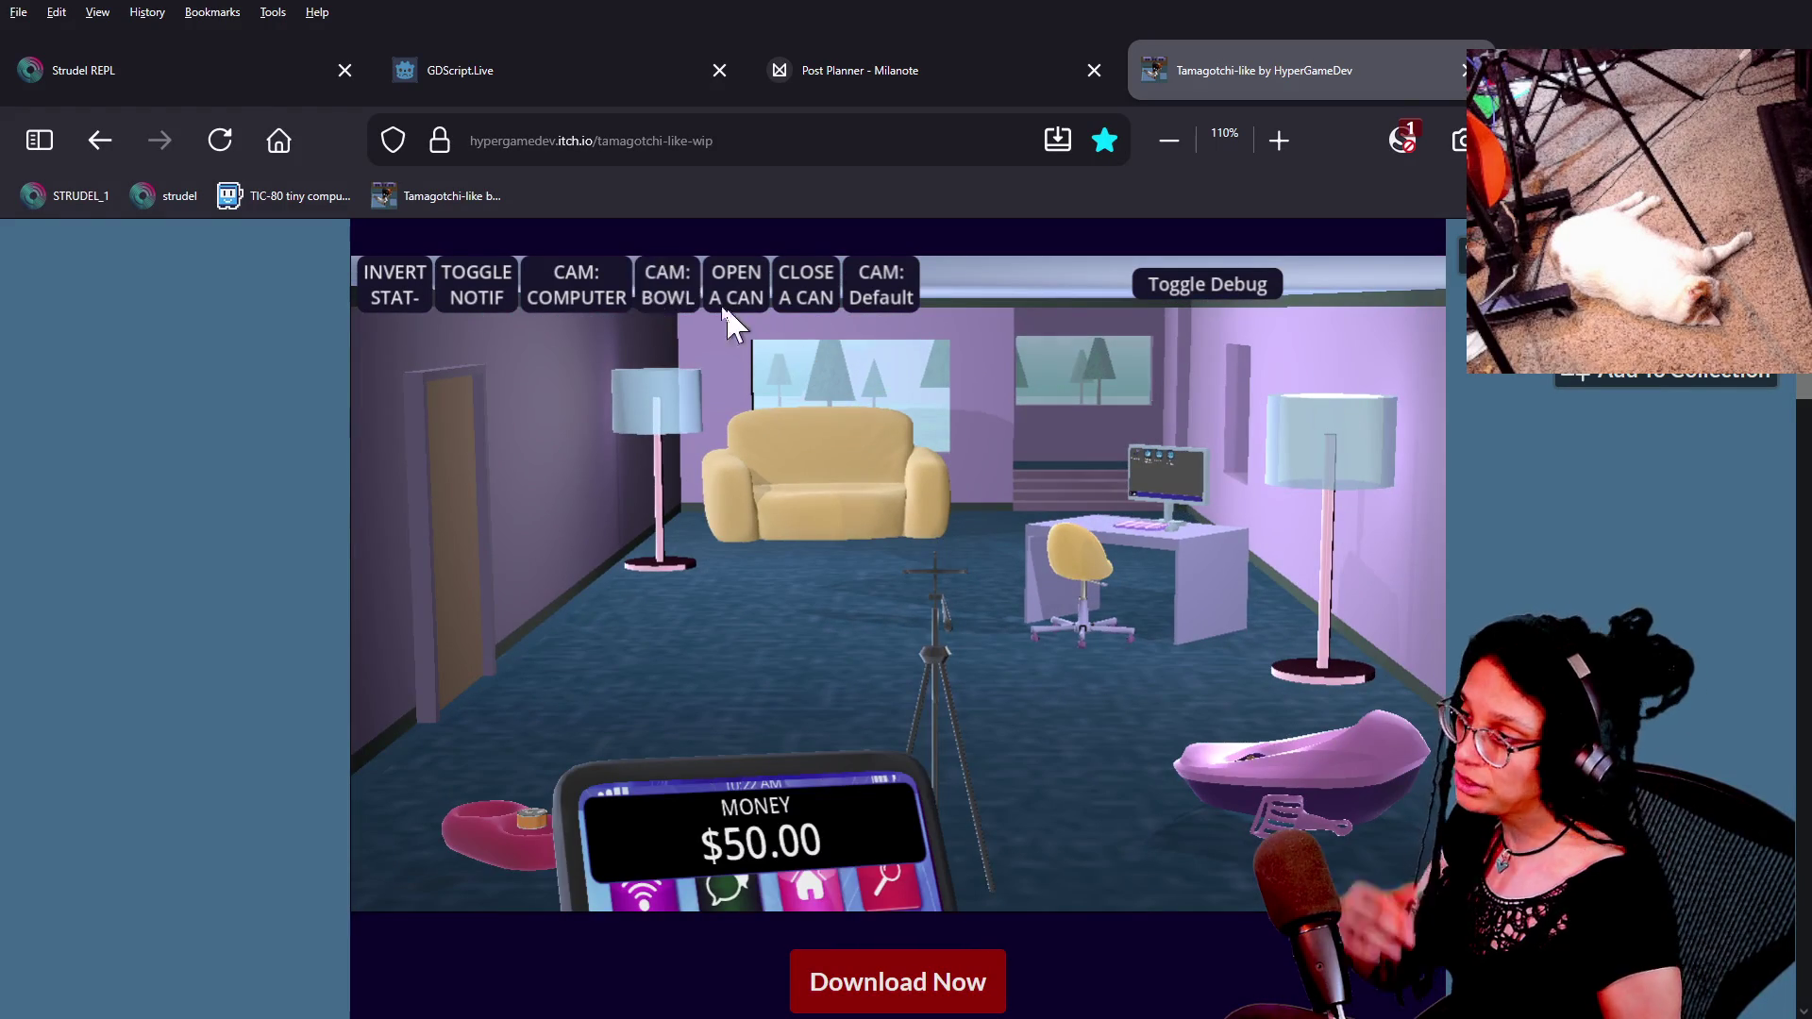
pyautogui.click(641, 285)
pyautogui.click(619, 283)
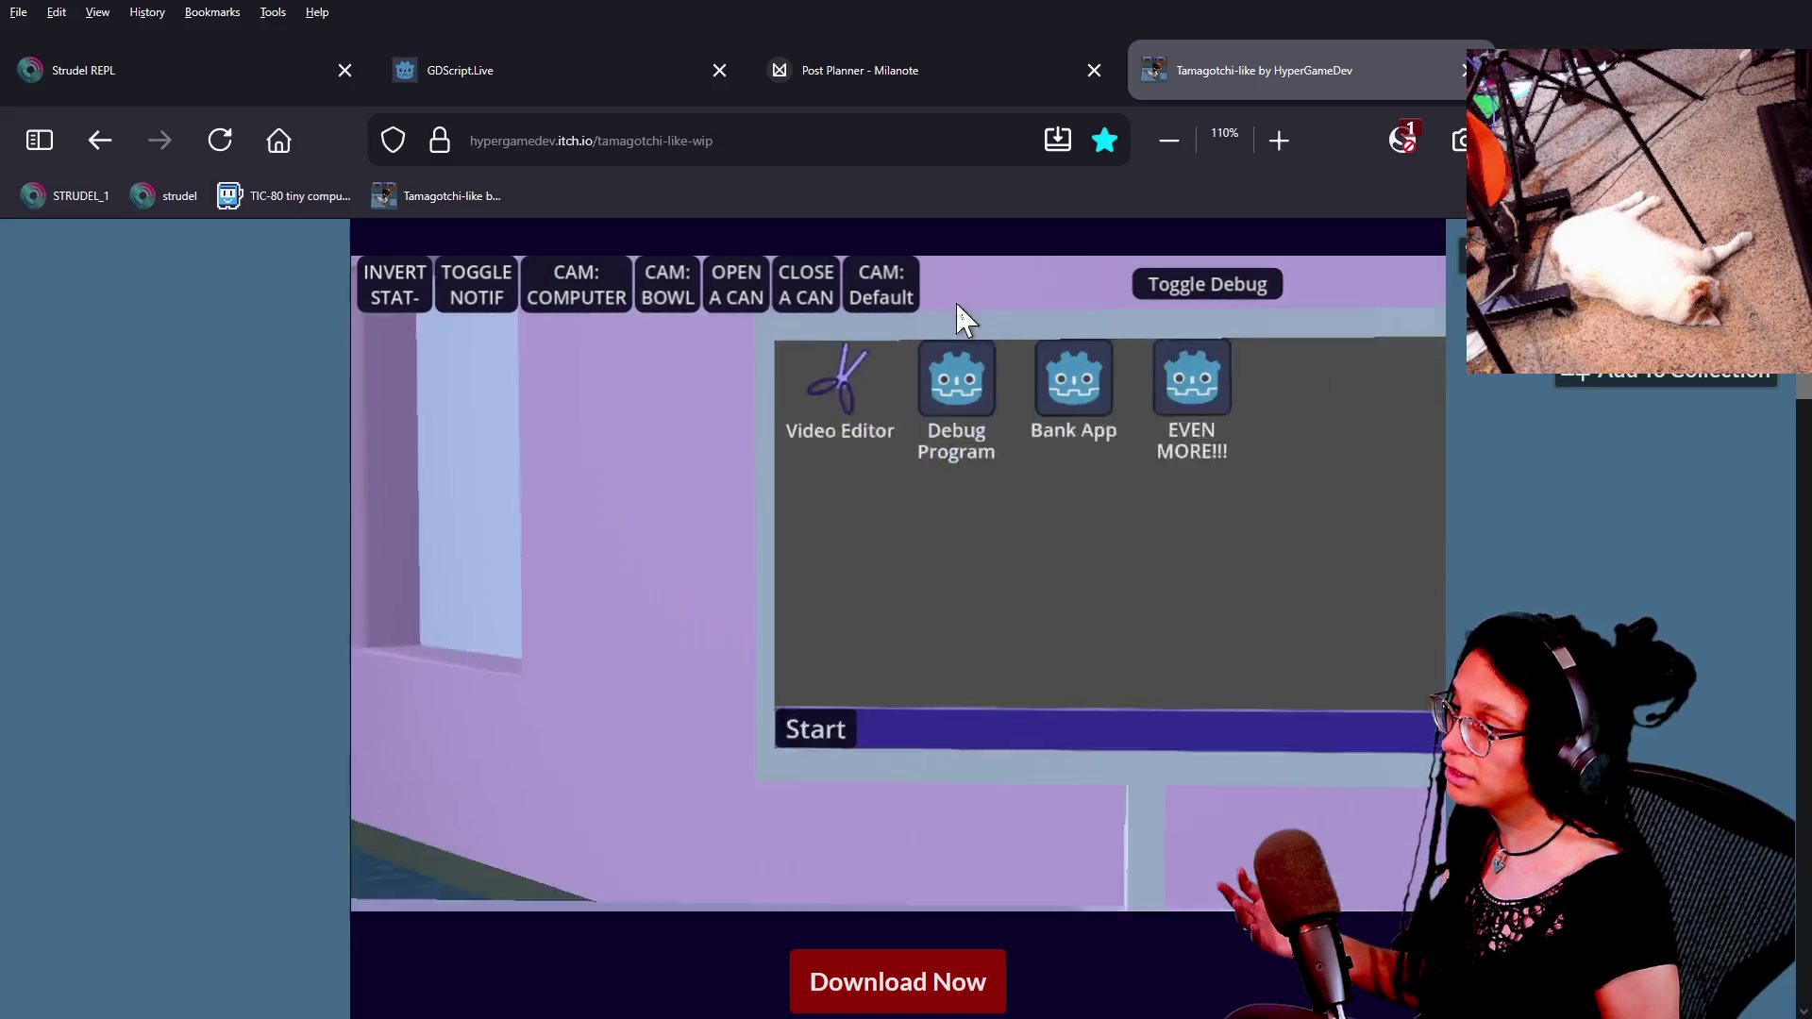
pyautogui.click(892, 283)
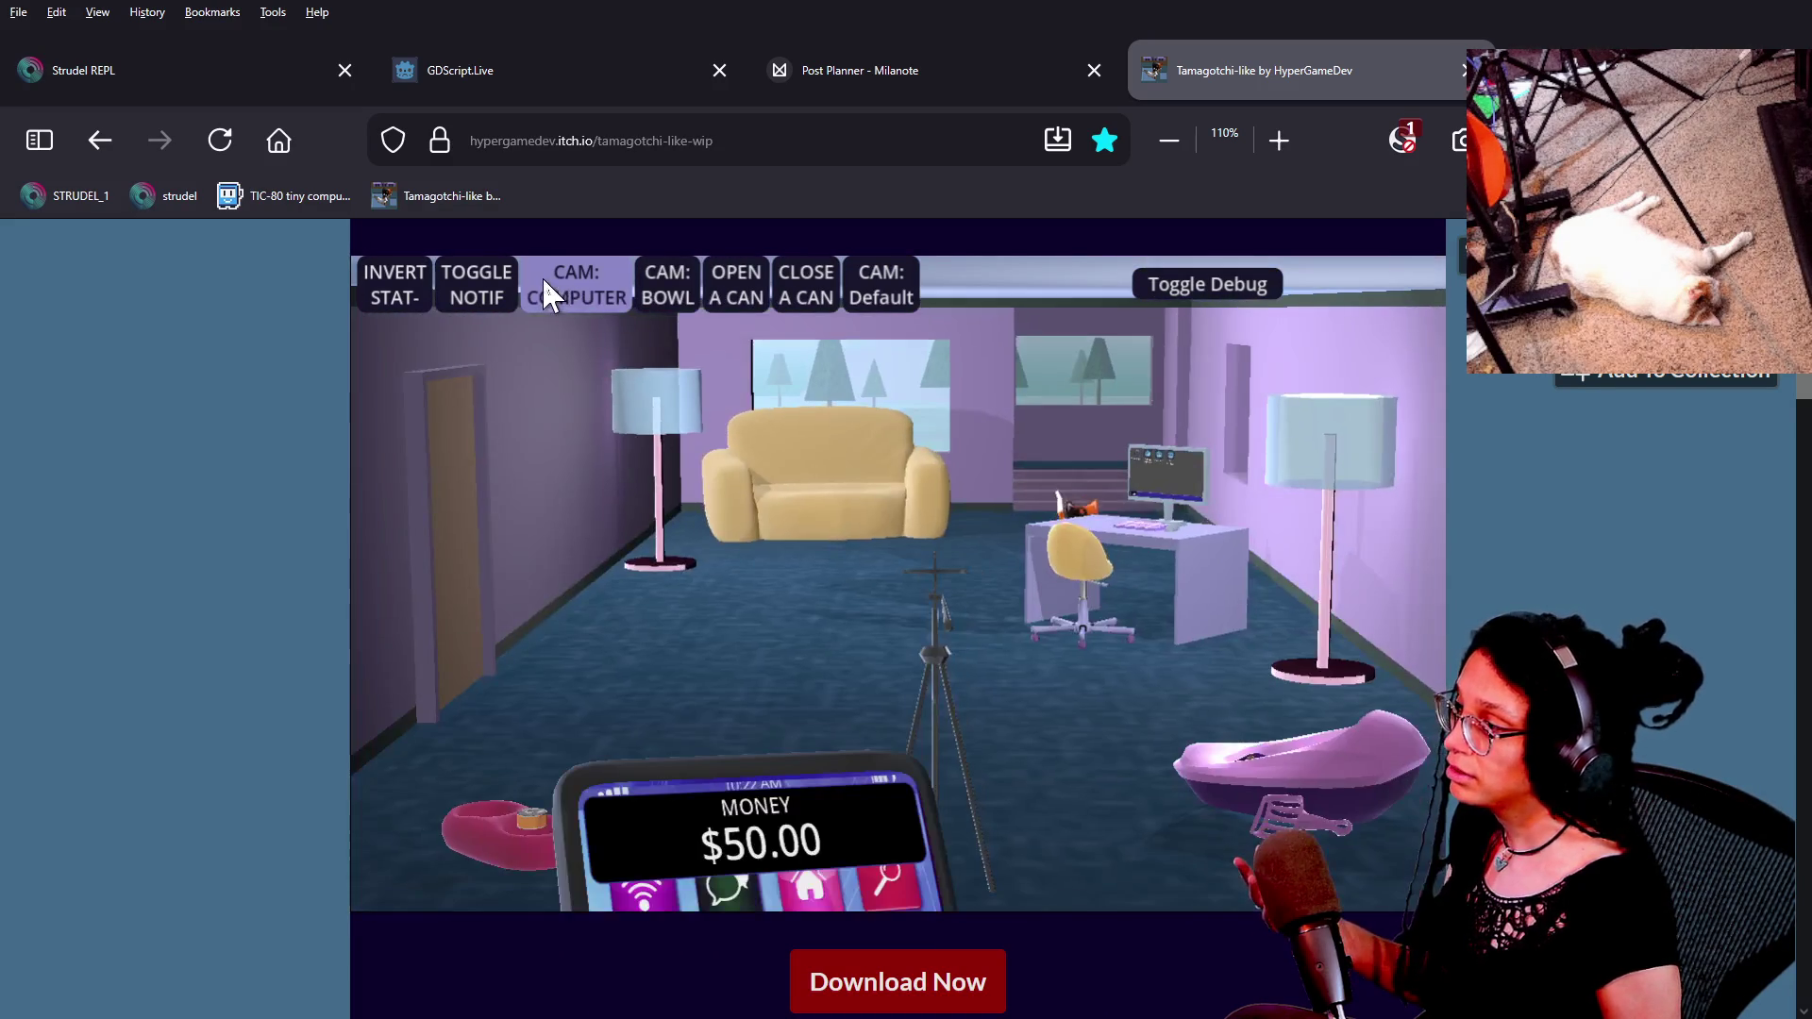
pyautogui.click(566, 292)
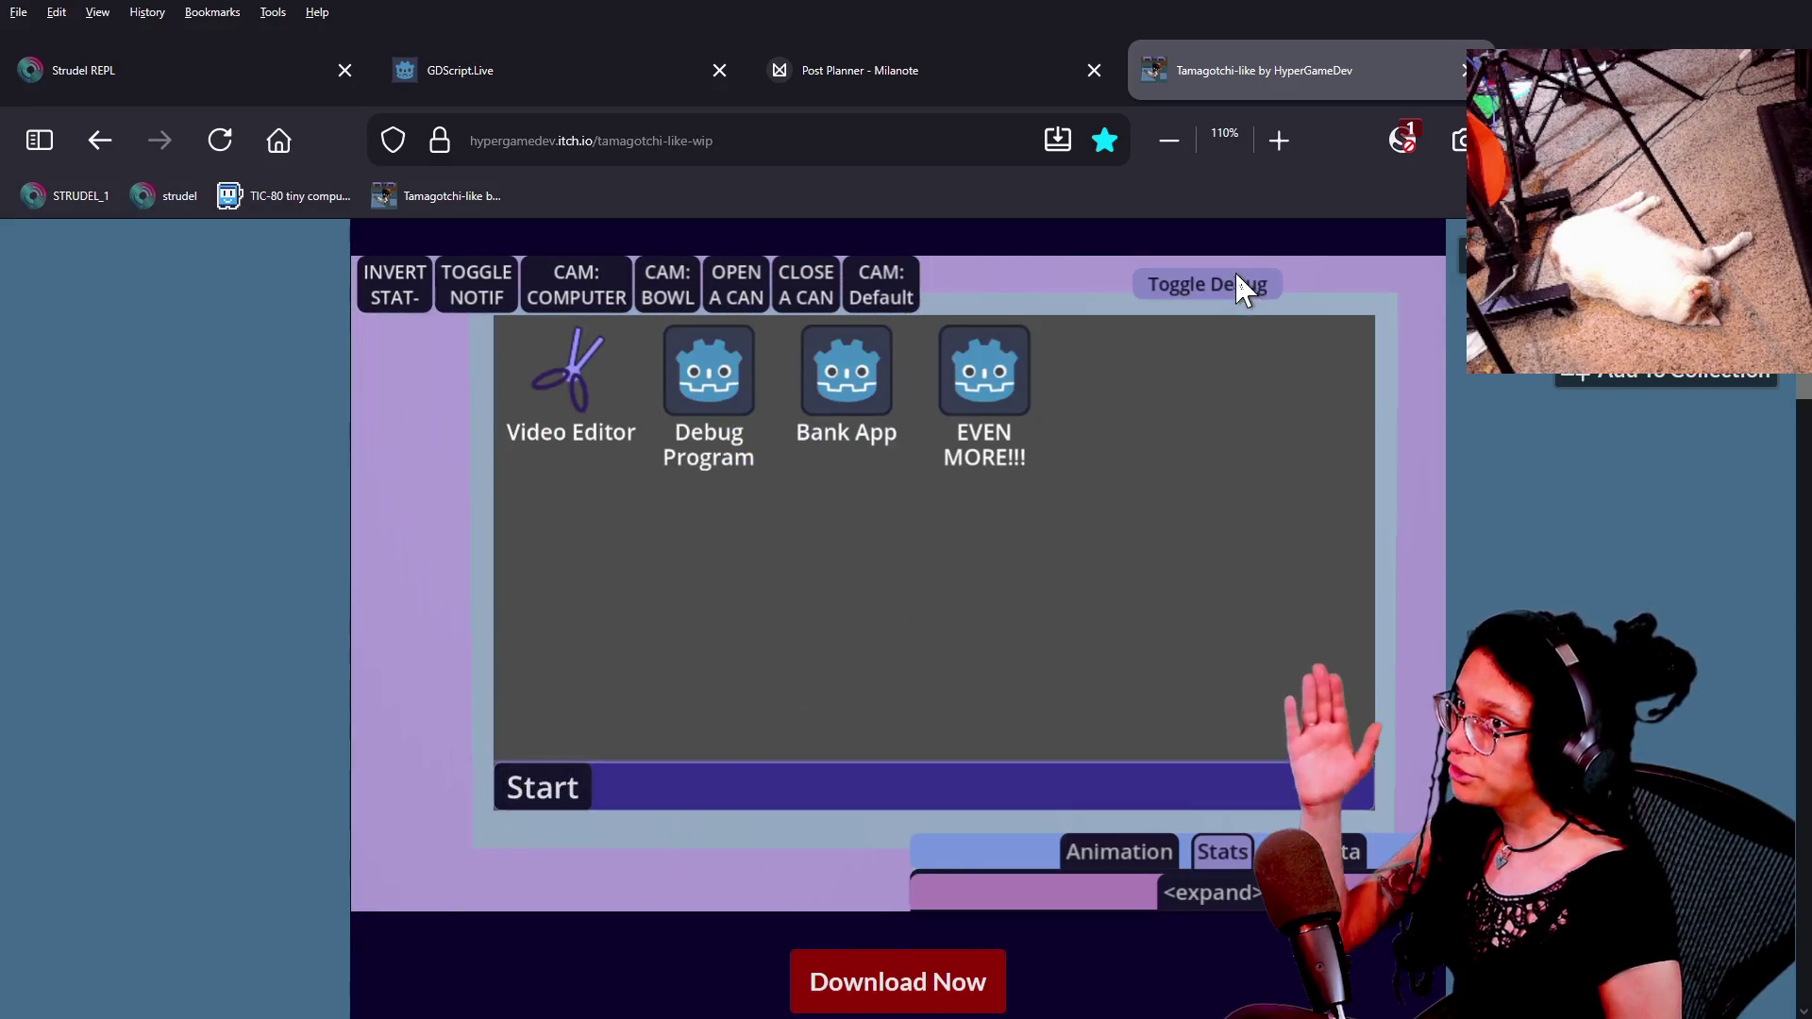
pyautogui.click(1174, 284)
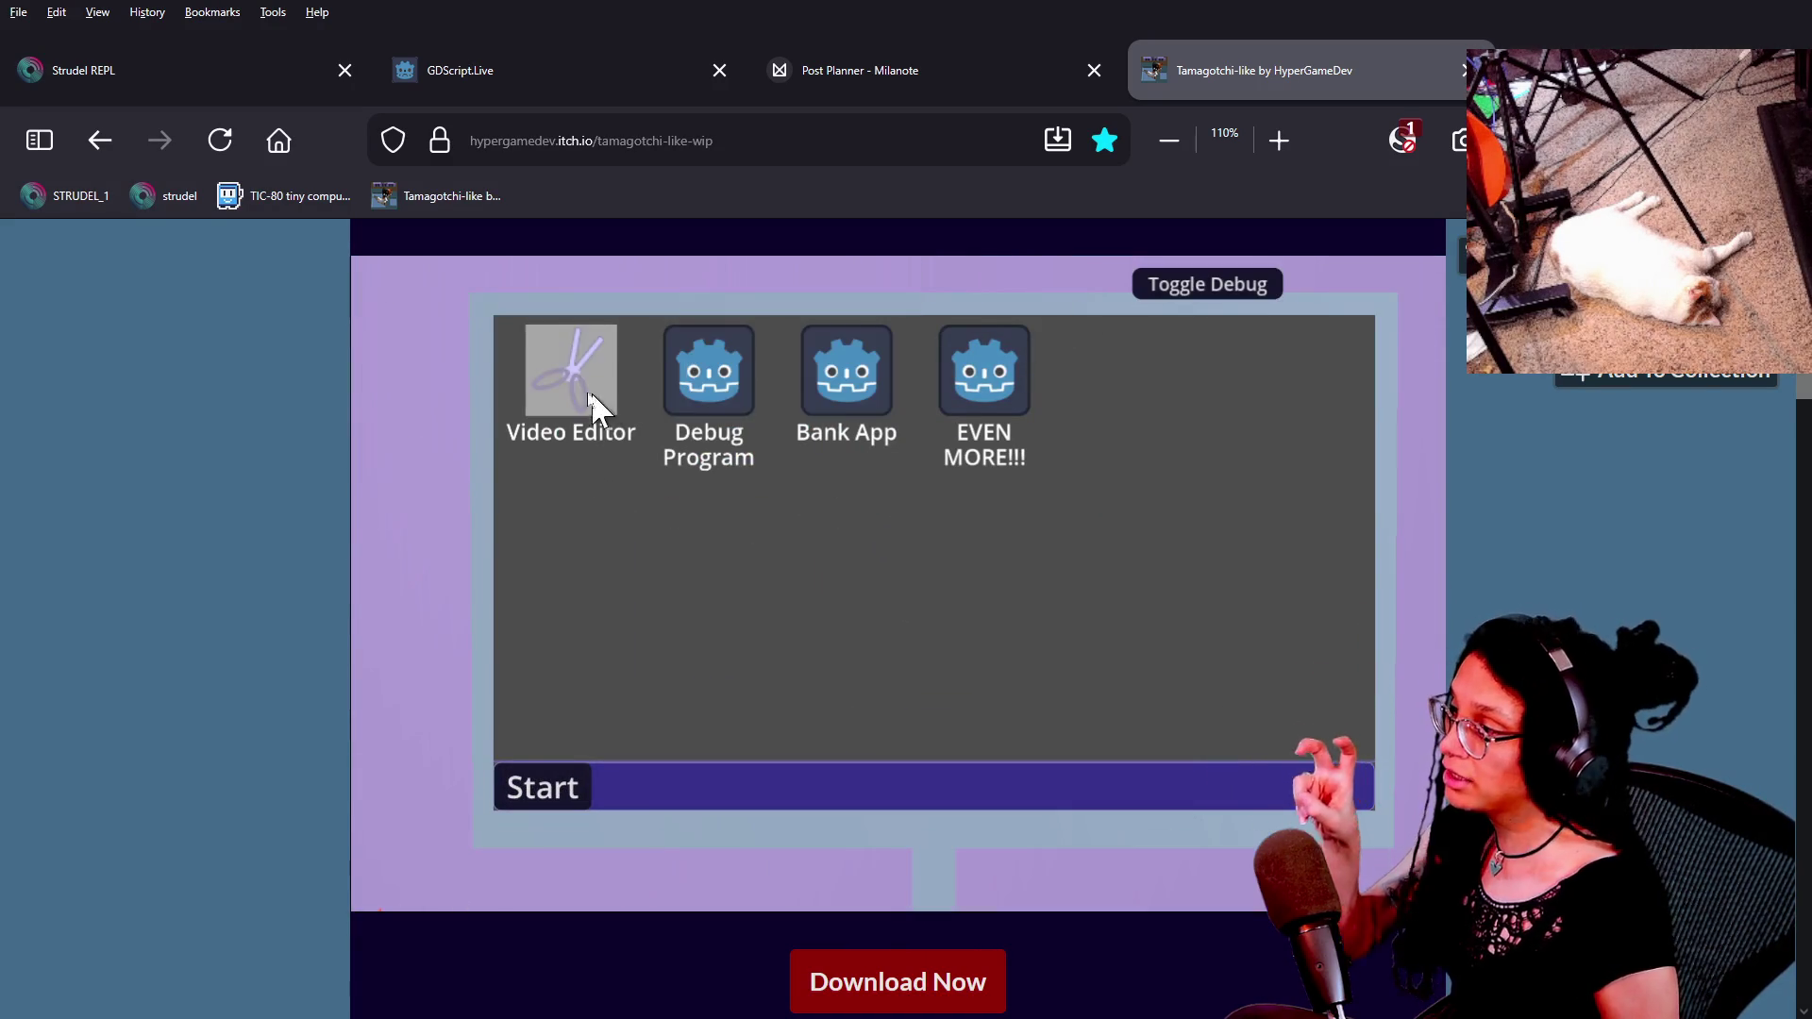
# Open and close the in-game Video Editor and Bank App, then switch to the Post Planner board.
pyautogui.click(571, 372)
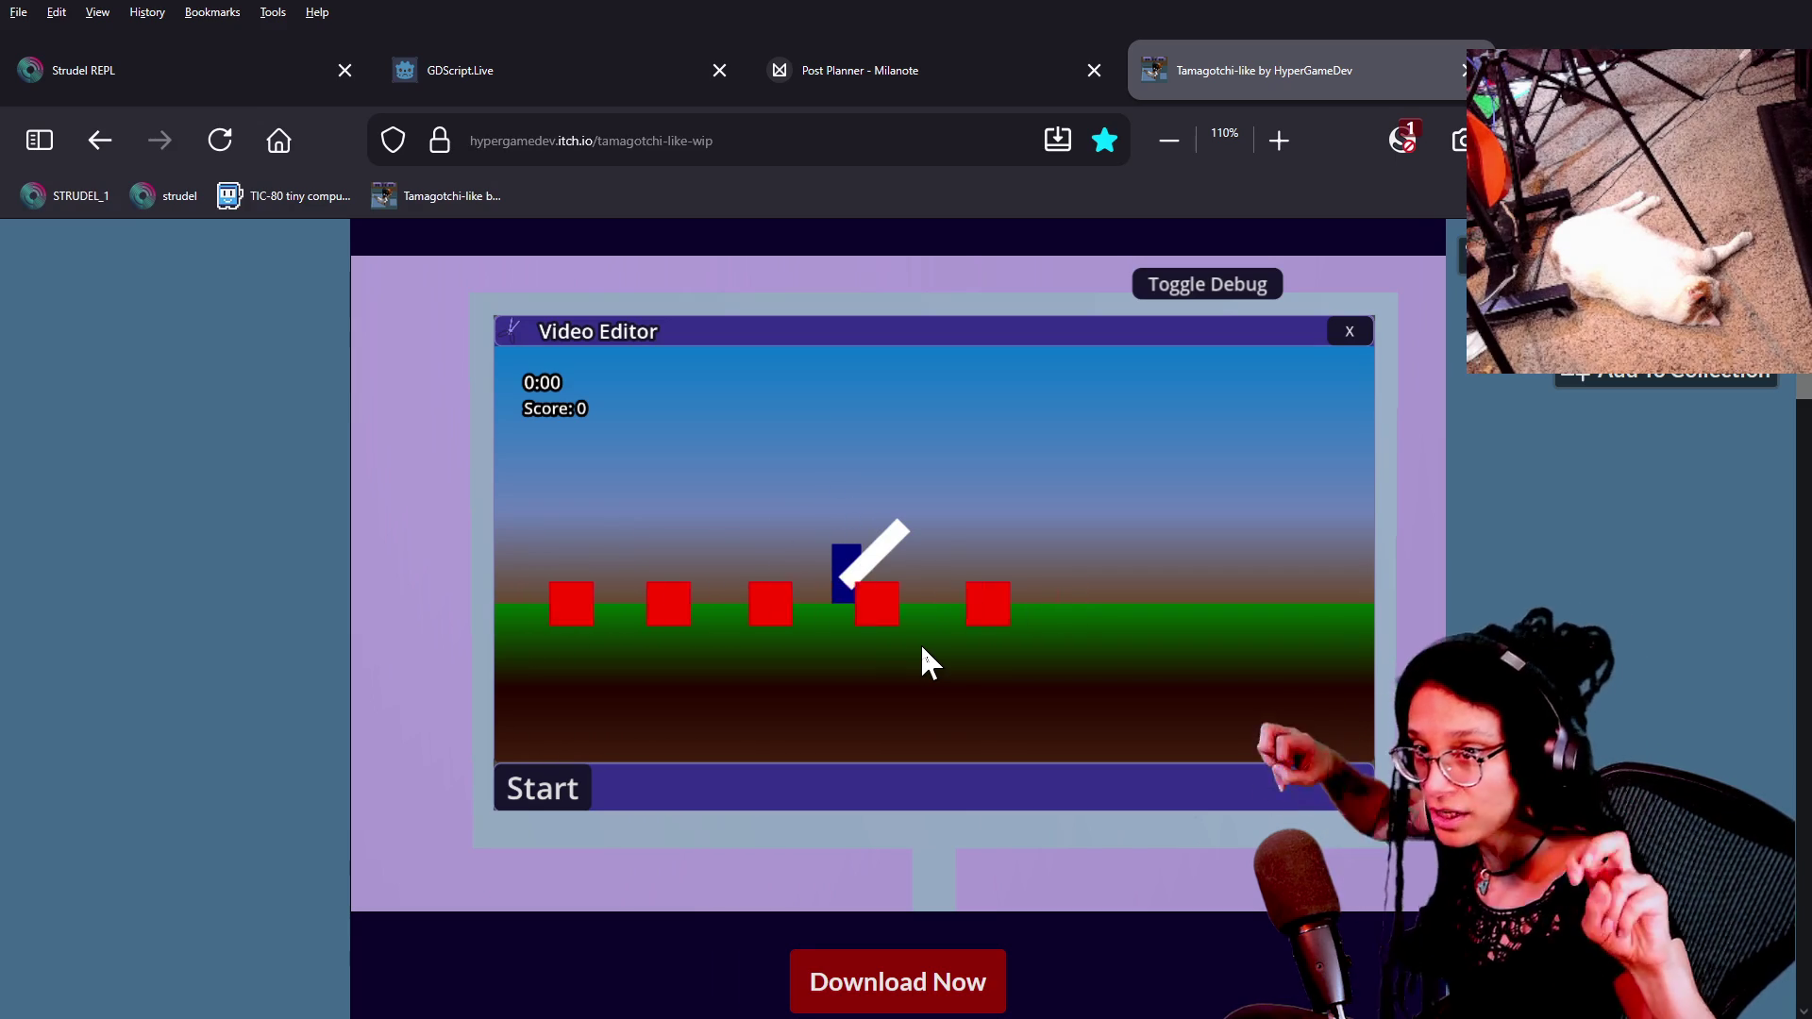
pyautogui.click(1350, 330)
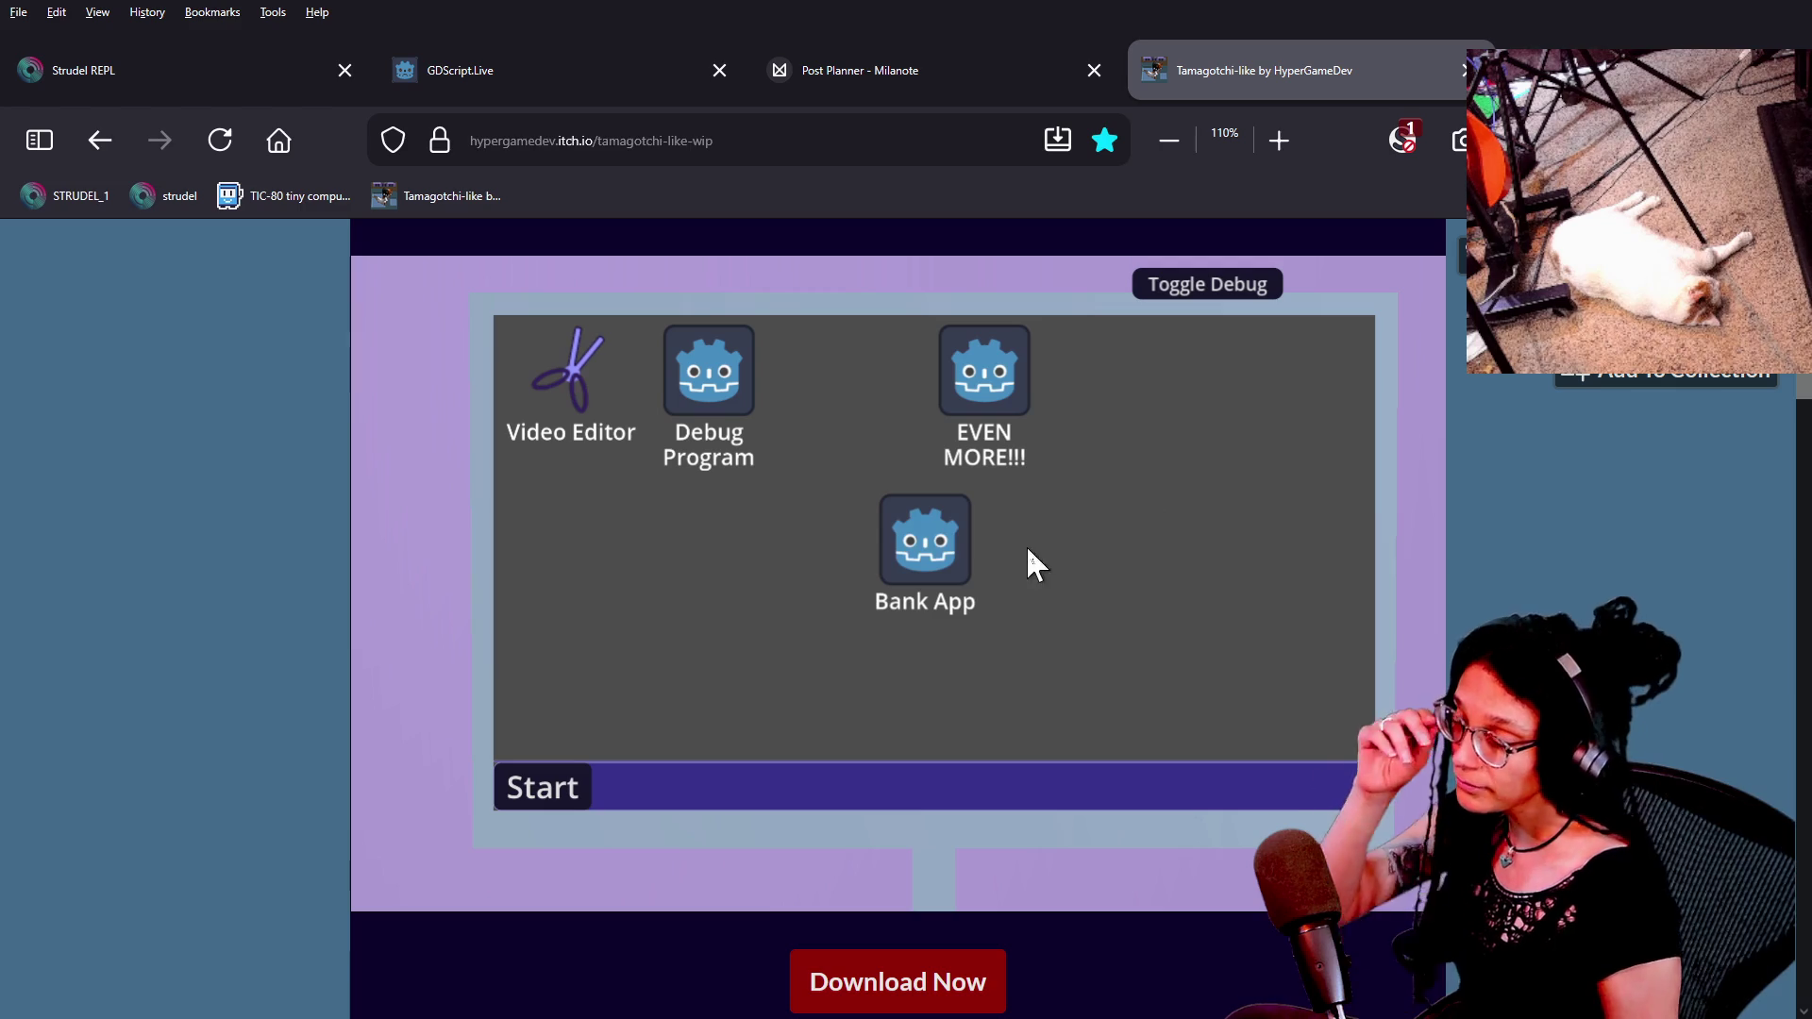
pyautogui.doubleClick(952, 529)
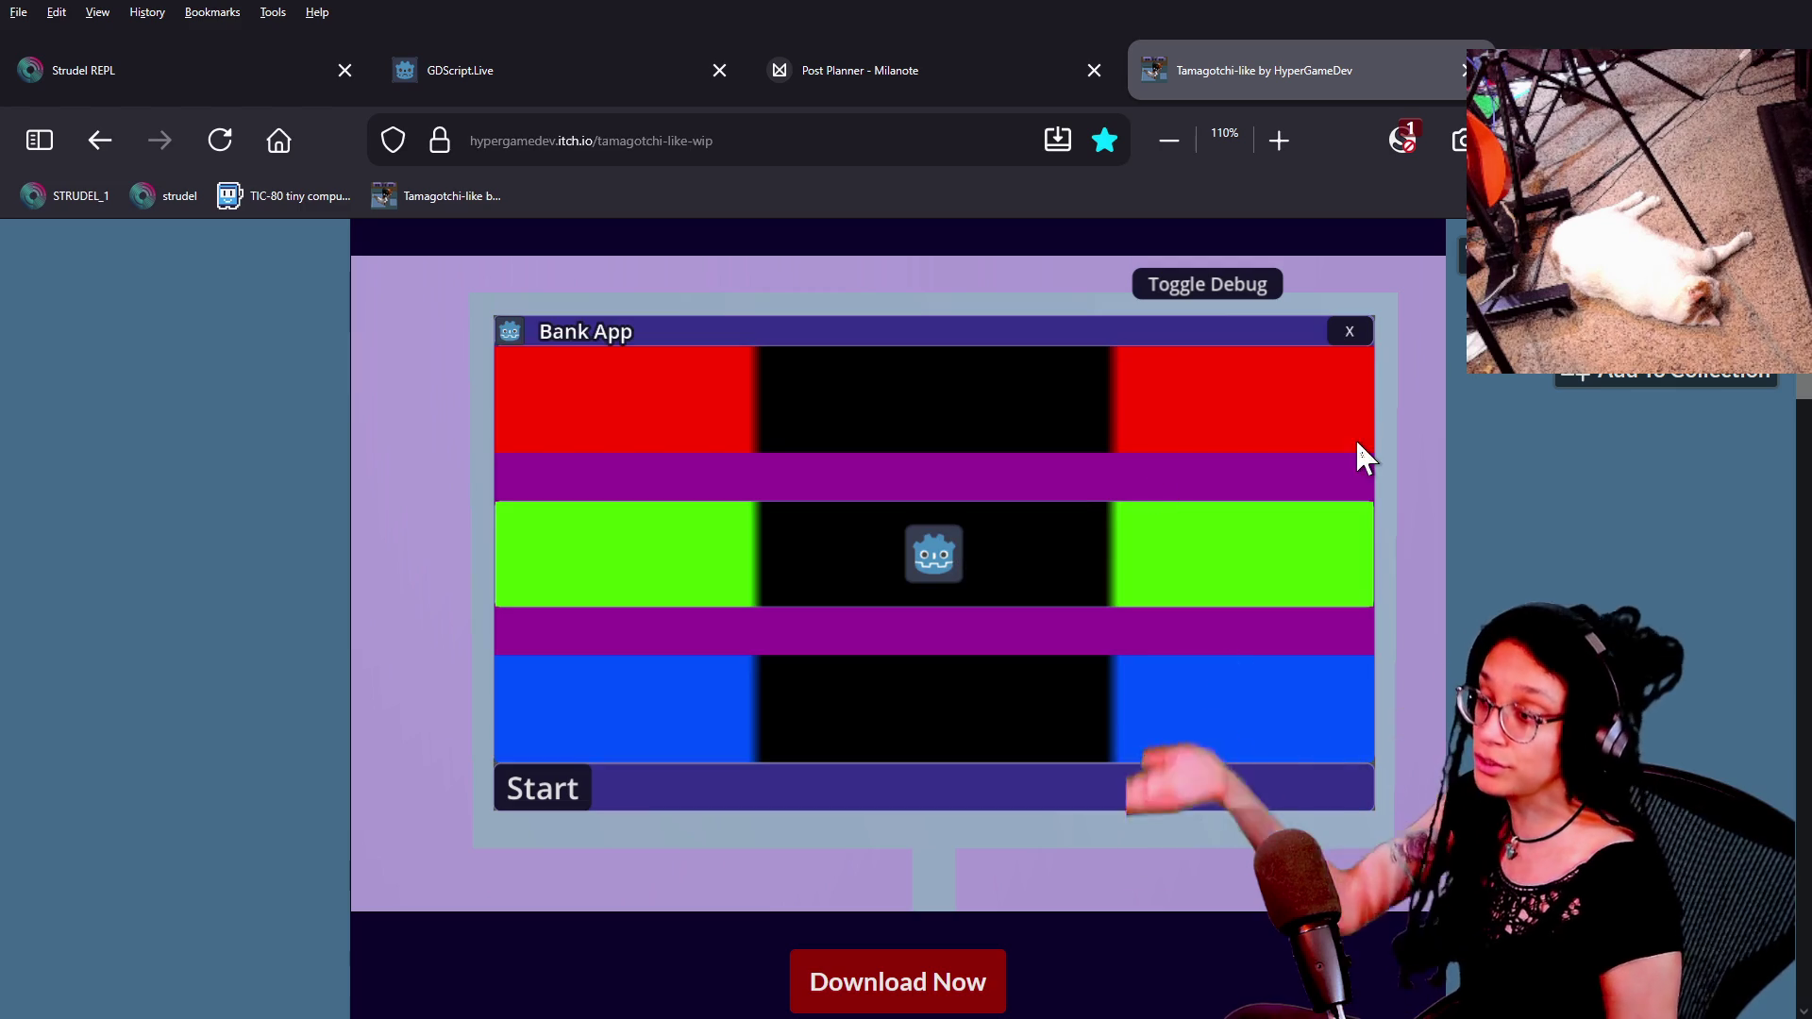
pyautogui.click(1351, 330)
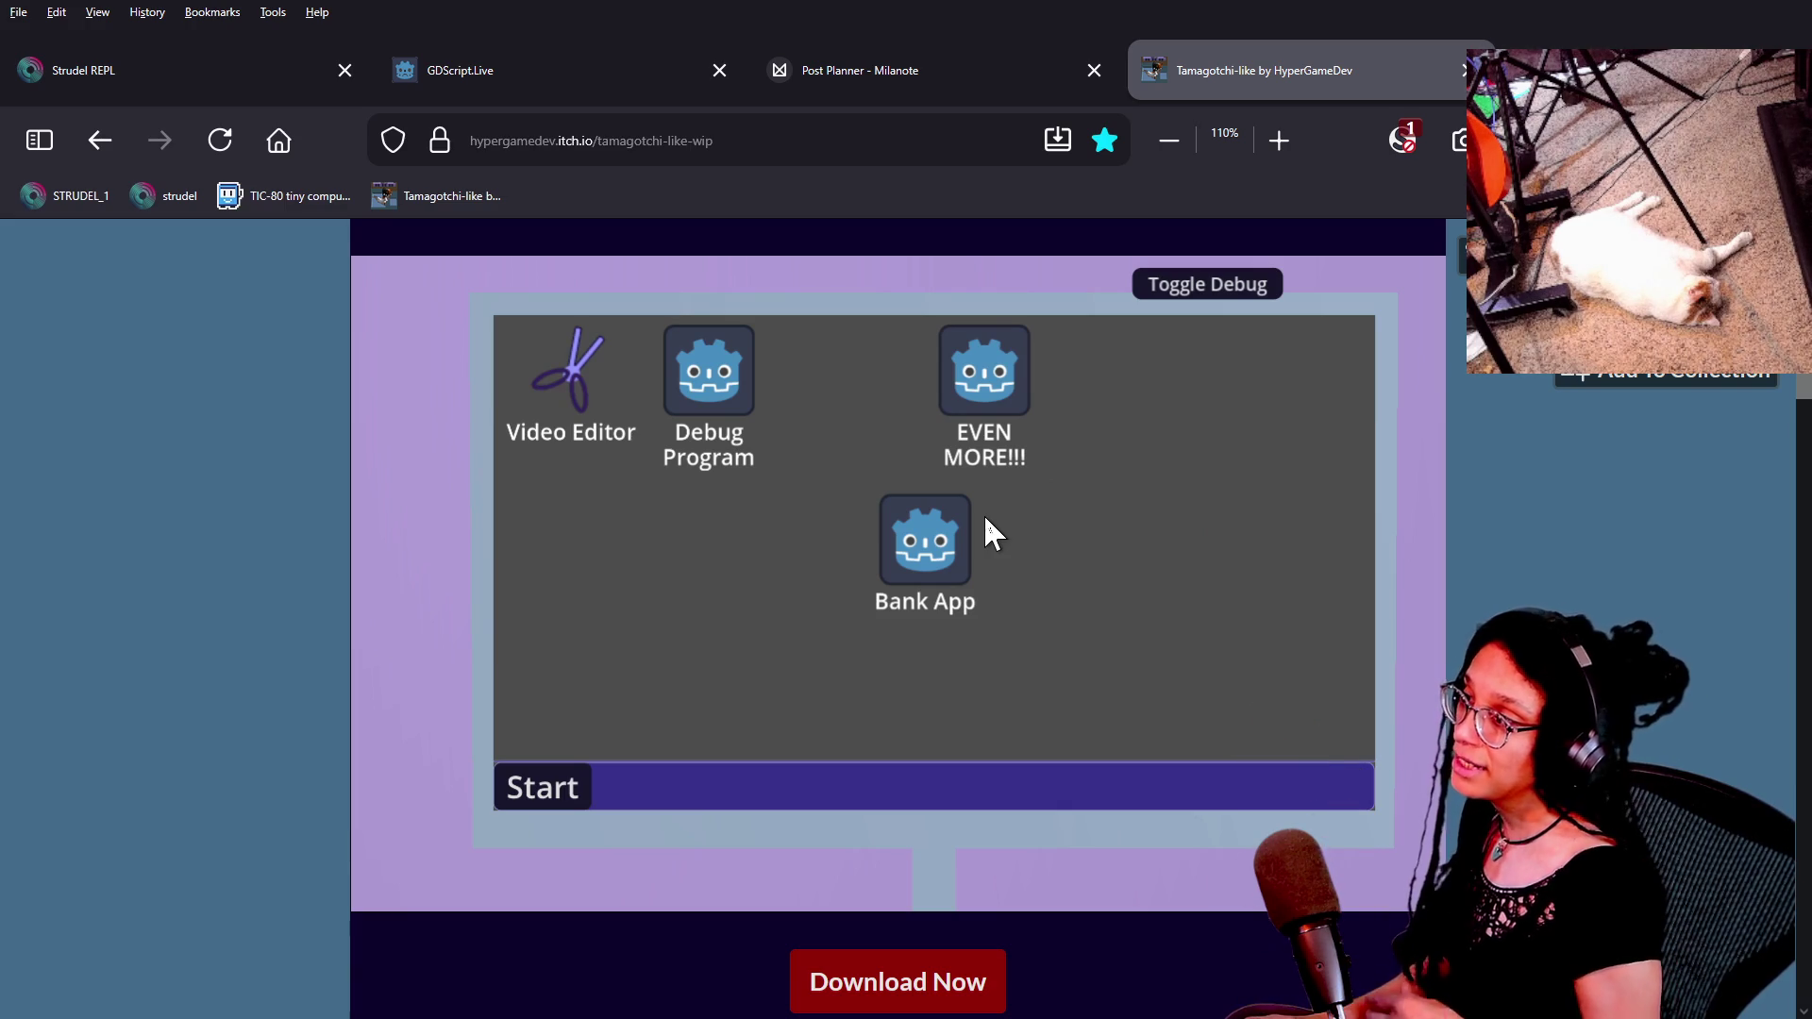
pyautogui.click(887, 68)
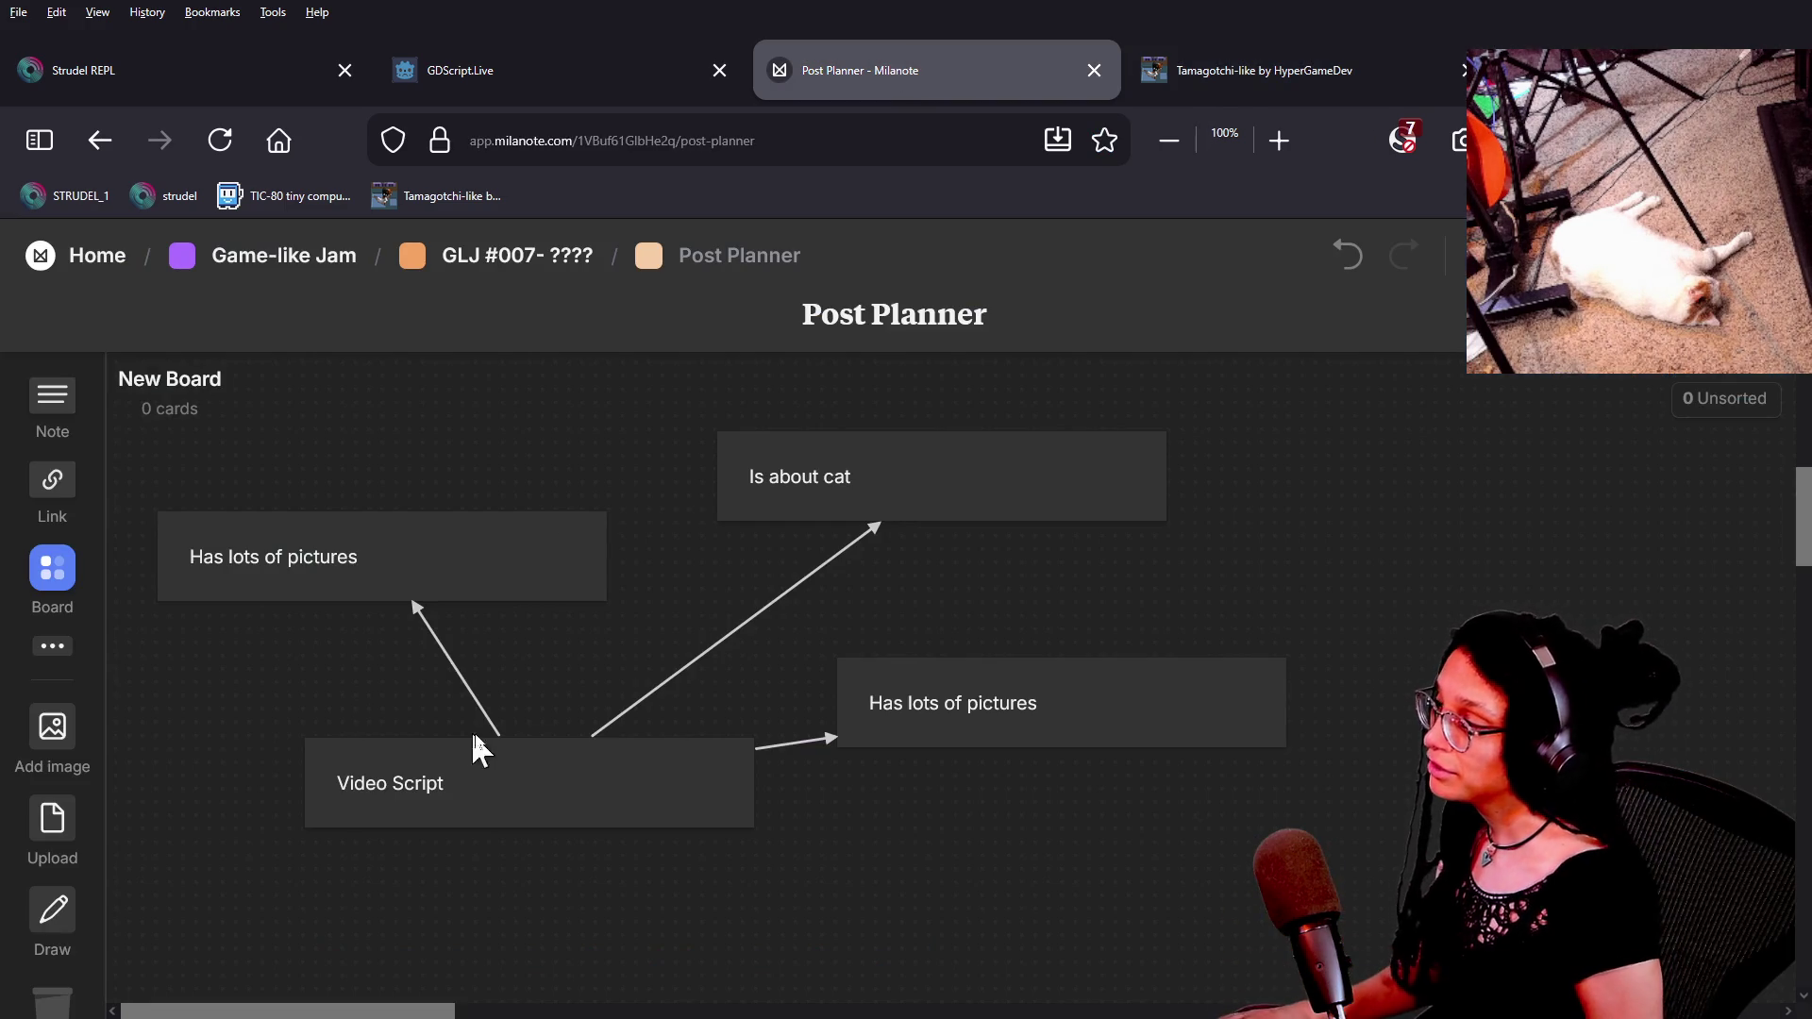
# Reposition the Video Script card and nudge the Has lots of pictures card upward.
pyautogui.scroll(-2, 708, 563)
pyautogui.scroll(1, 709, 562)
pyautogui.scroll(1, 567, 708)
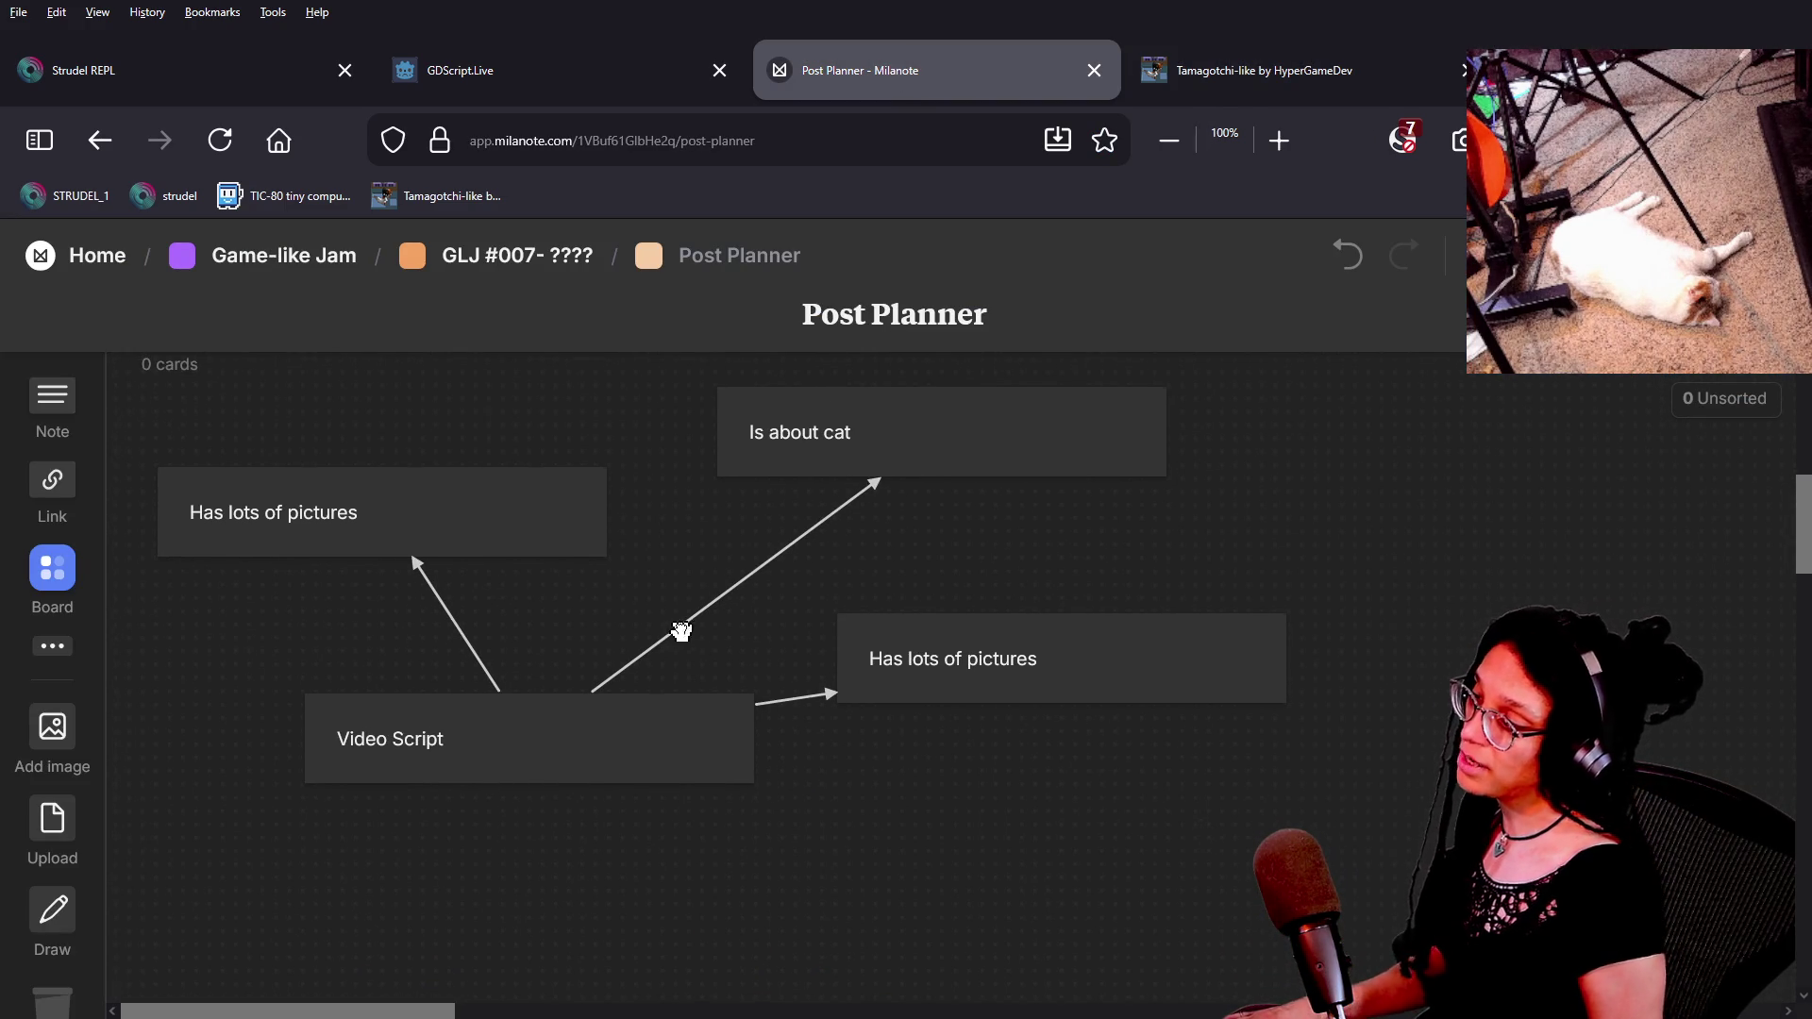
pyautogui.moveTo(378, 745)
pyautogui.mouseDown()
pyautogui.moveTo(243, 696)
pyautogui.moveTo(506, 745)
pyautogui.moveTo(493, 721)
pyautogui.mouseUp()
pyautogui.click(777, 457)
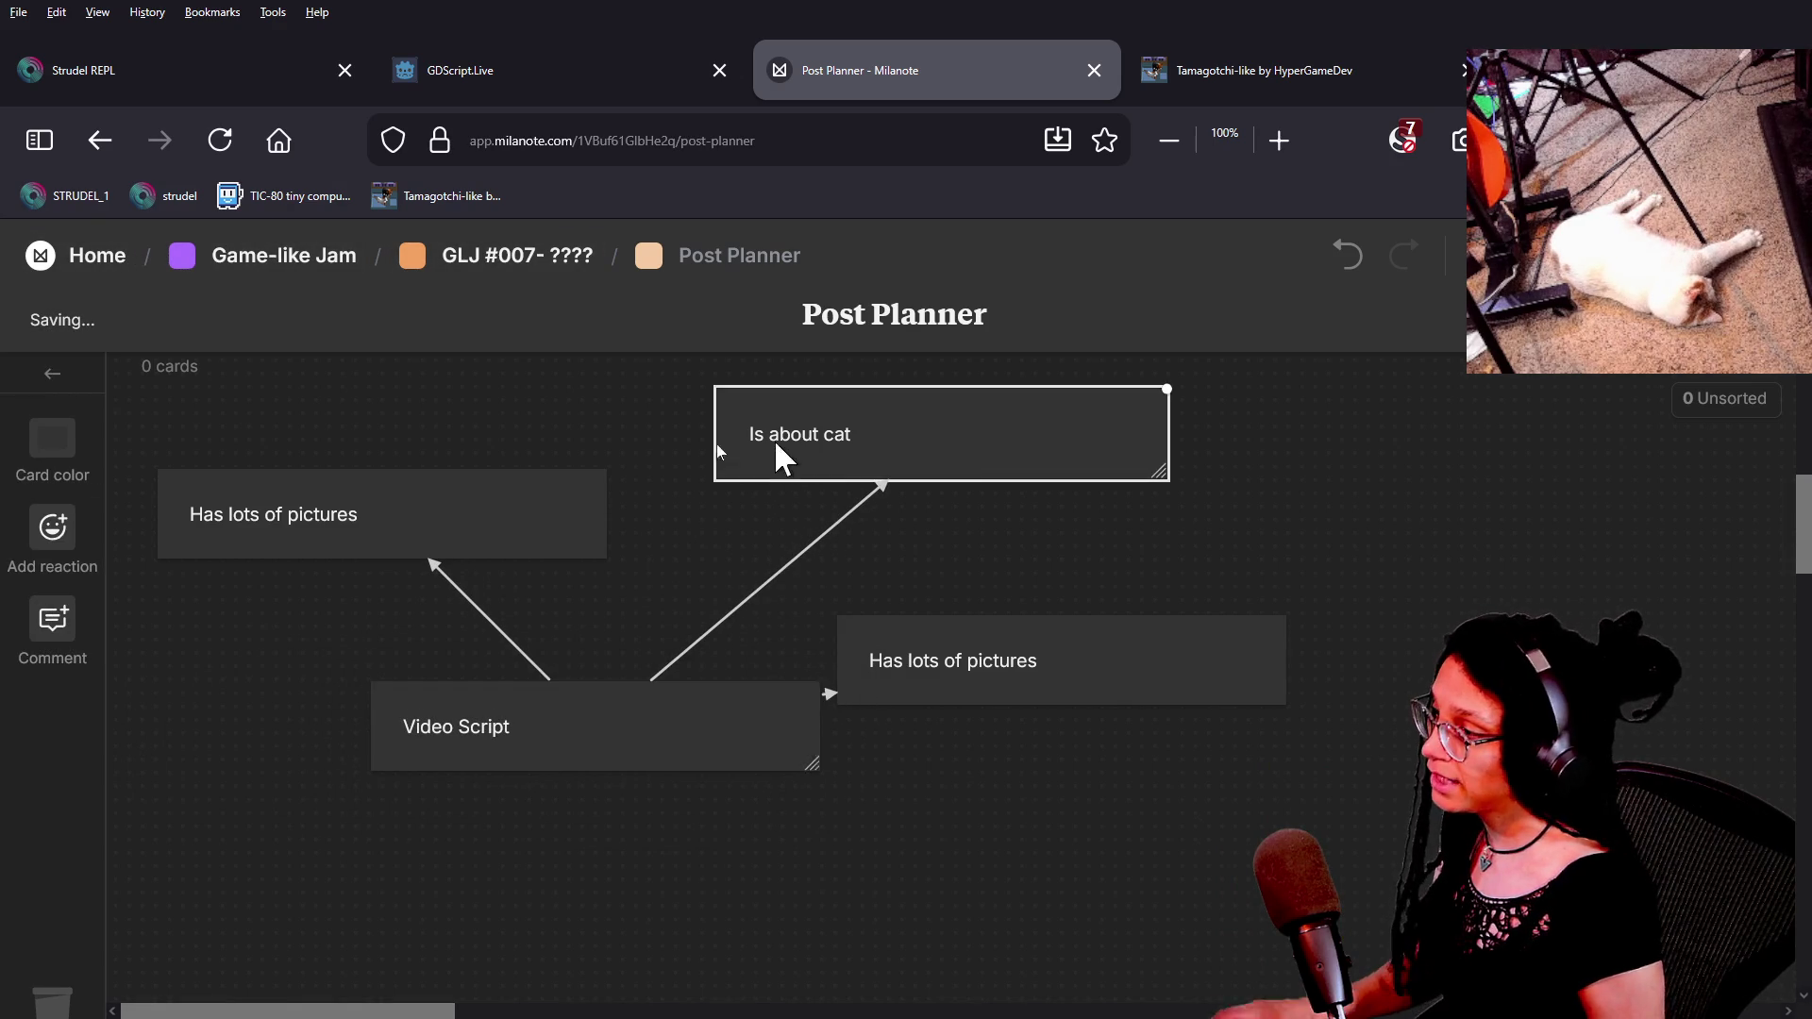
pyautogui.moveTo(494, 478); pyautogui.dragTo(494, 463)
pyautogui.click(821, 718)
# Draw an arrow from Video Script to a new empty card, position it, then return to the game.
pyautogui.moveTo(824, 715); pyautogui.dragTo(938, 962)
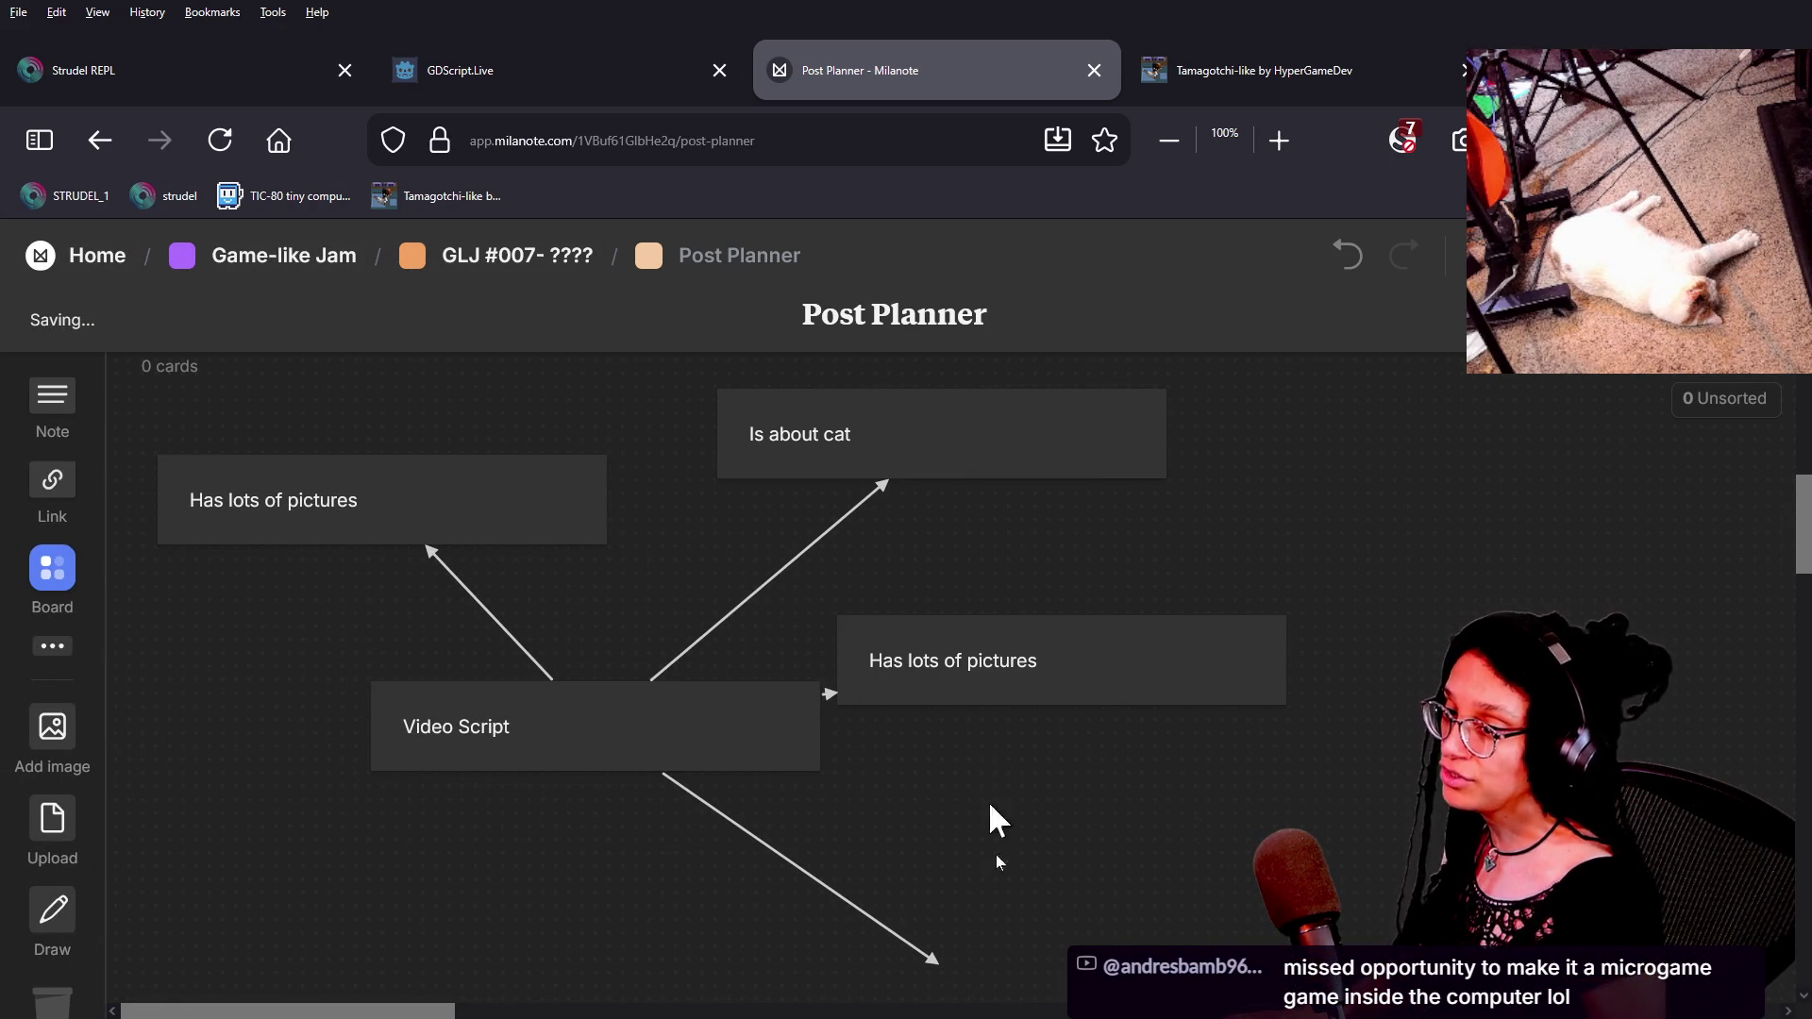
pyautogui.moveTo(929, 853)
pyautogui.mouseDown()
pyautogui.moveTo(1016, 899)
pyautogui.moveTo(963, 858)
pyautogui.moveTo(898, 863)
pyautogui.moveTo(1059, 882)
pyautogui.moveTo(861, 841)
pyautogui.mouseUp()
pyautogui.scroll(-1, 1011, 769)
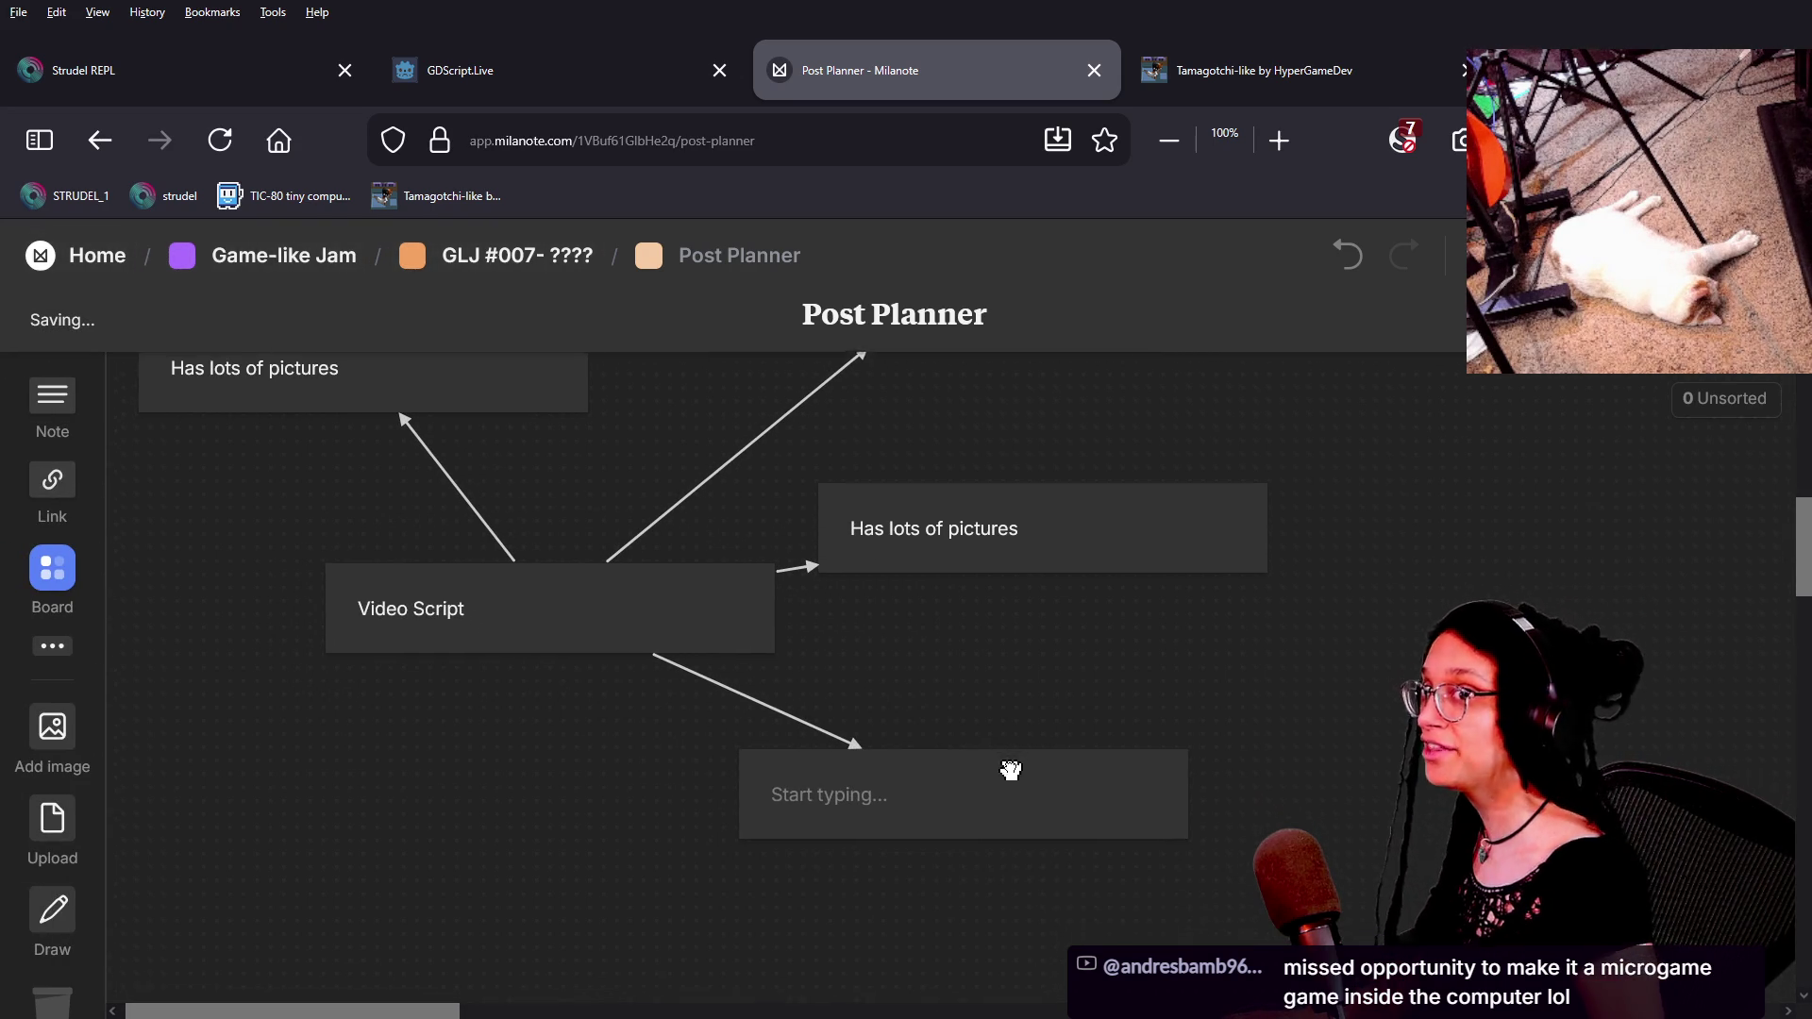
pyautogui.scroll(2, 1061, 858)
pyautogui.moveTo(1029, 930); pyautogui.dragTo(931, 965)
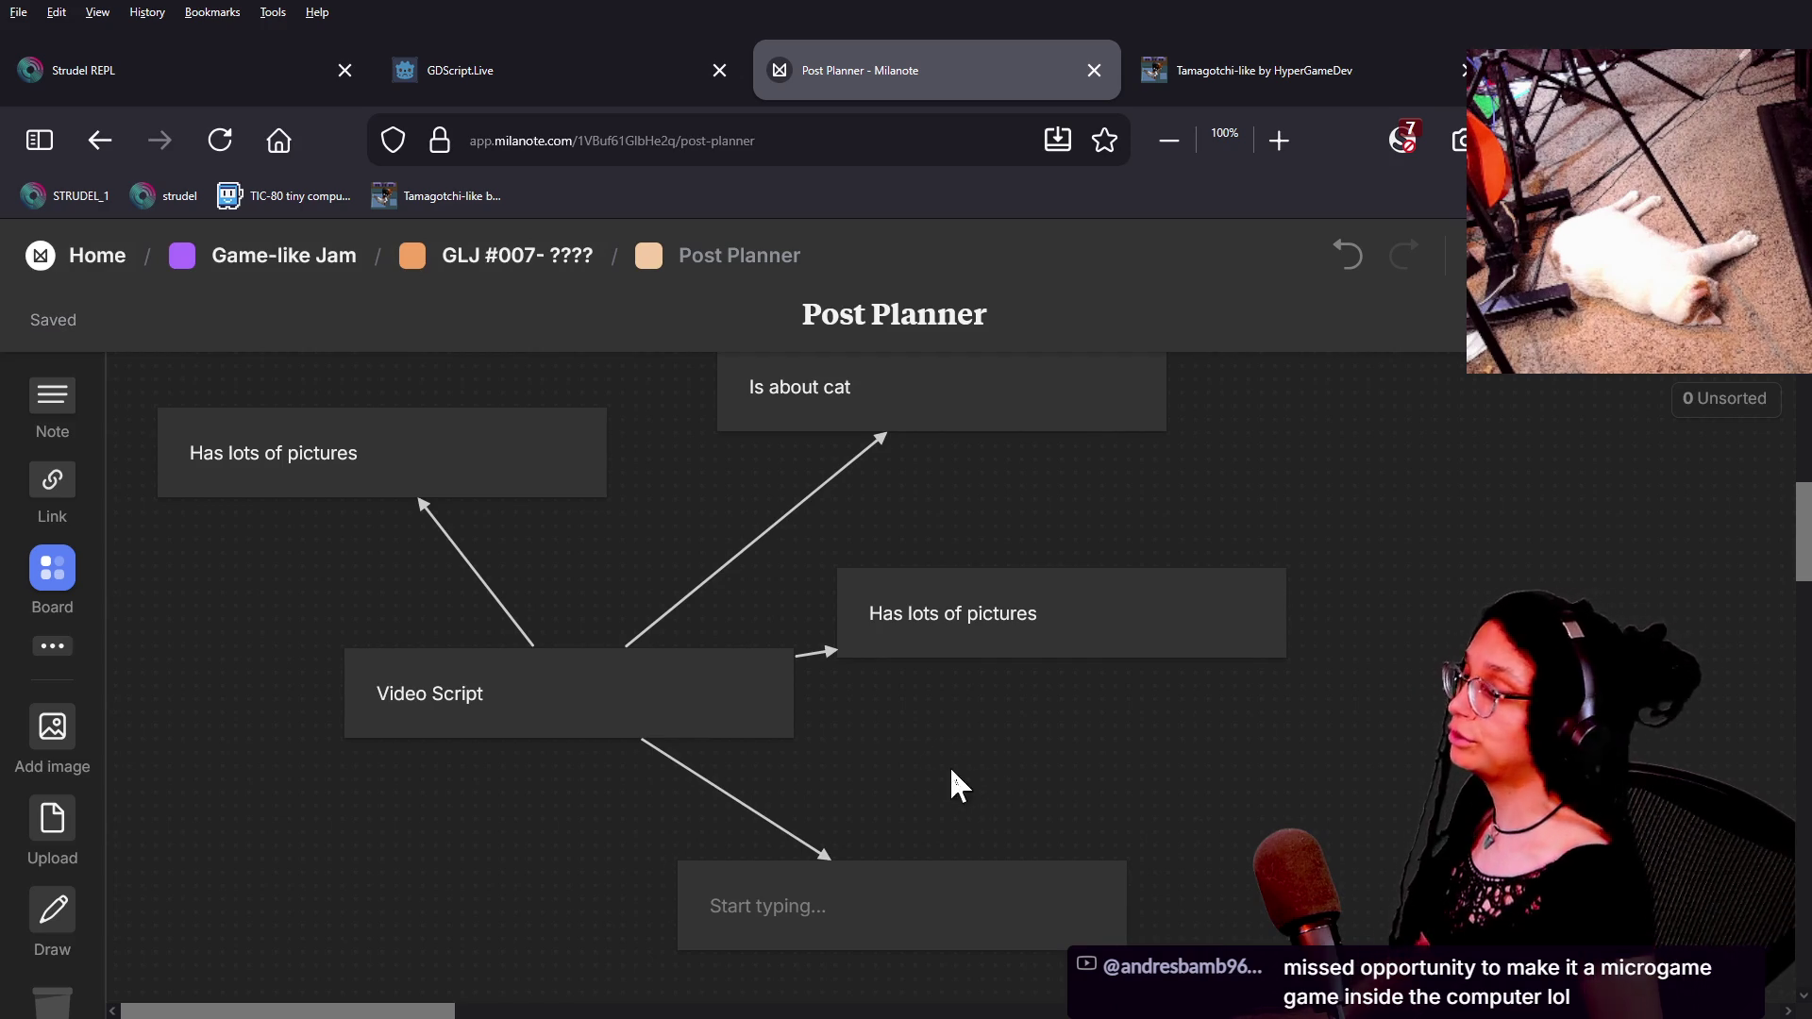
pyautogui.moveTo(952, 771); pyautogui.dragTo(904, 787)
pyautogui.moveTo(833, 906); pyautogui.dragTo(886, 880)
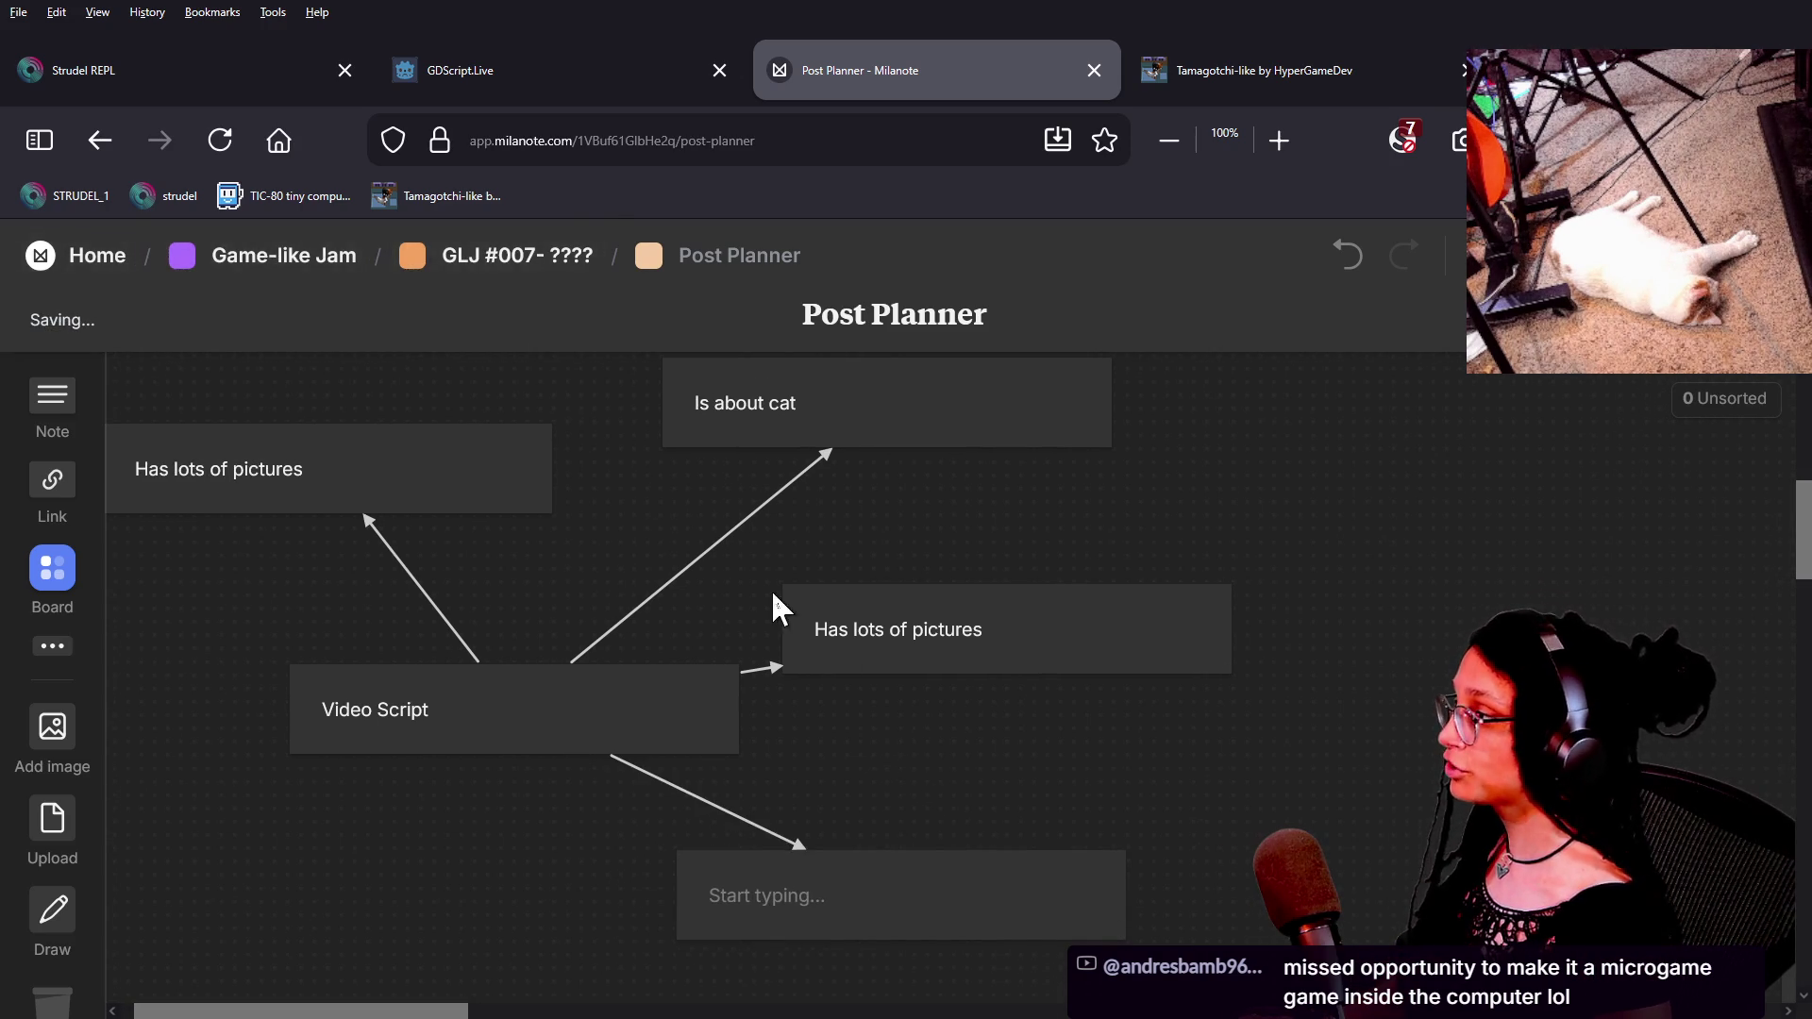
pyautogui.click(1146, 83)
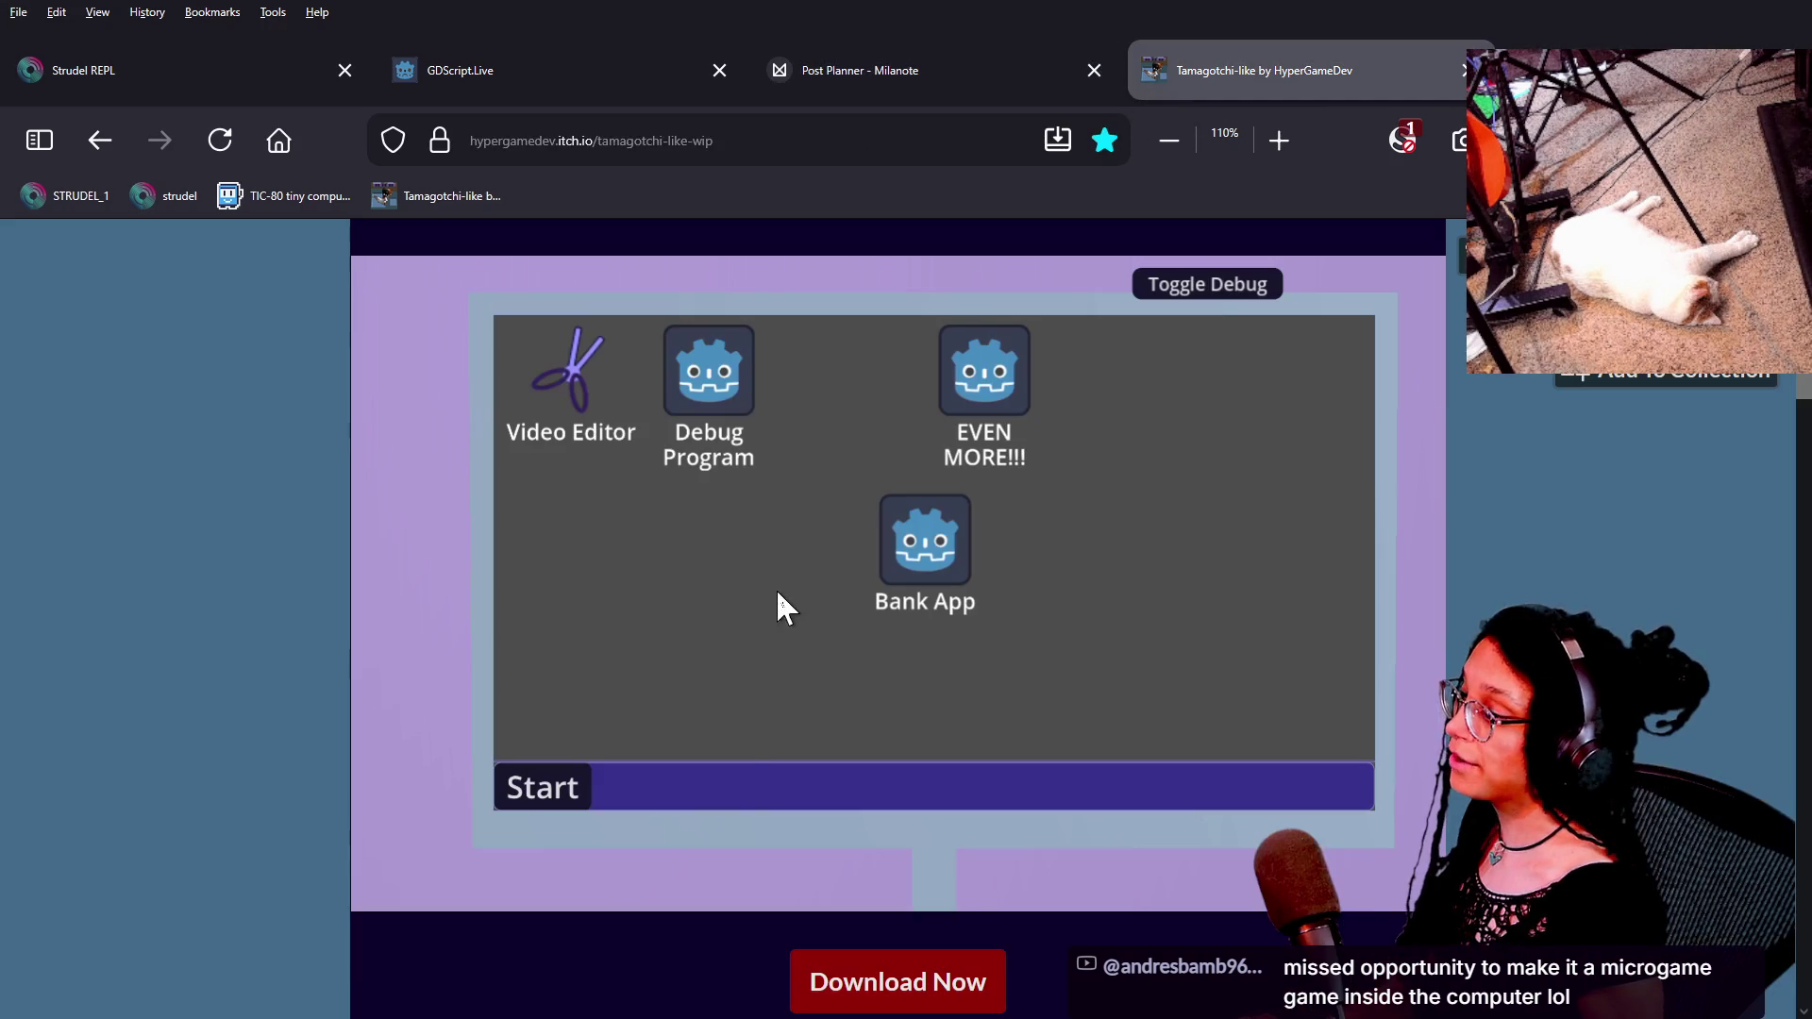
# Switch the itch.io game to its CAM: Default room camera using the debug controls.
pyautogui.click(1161, 288)
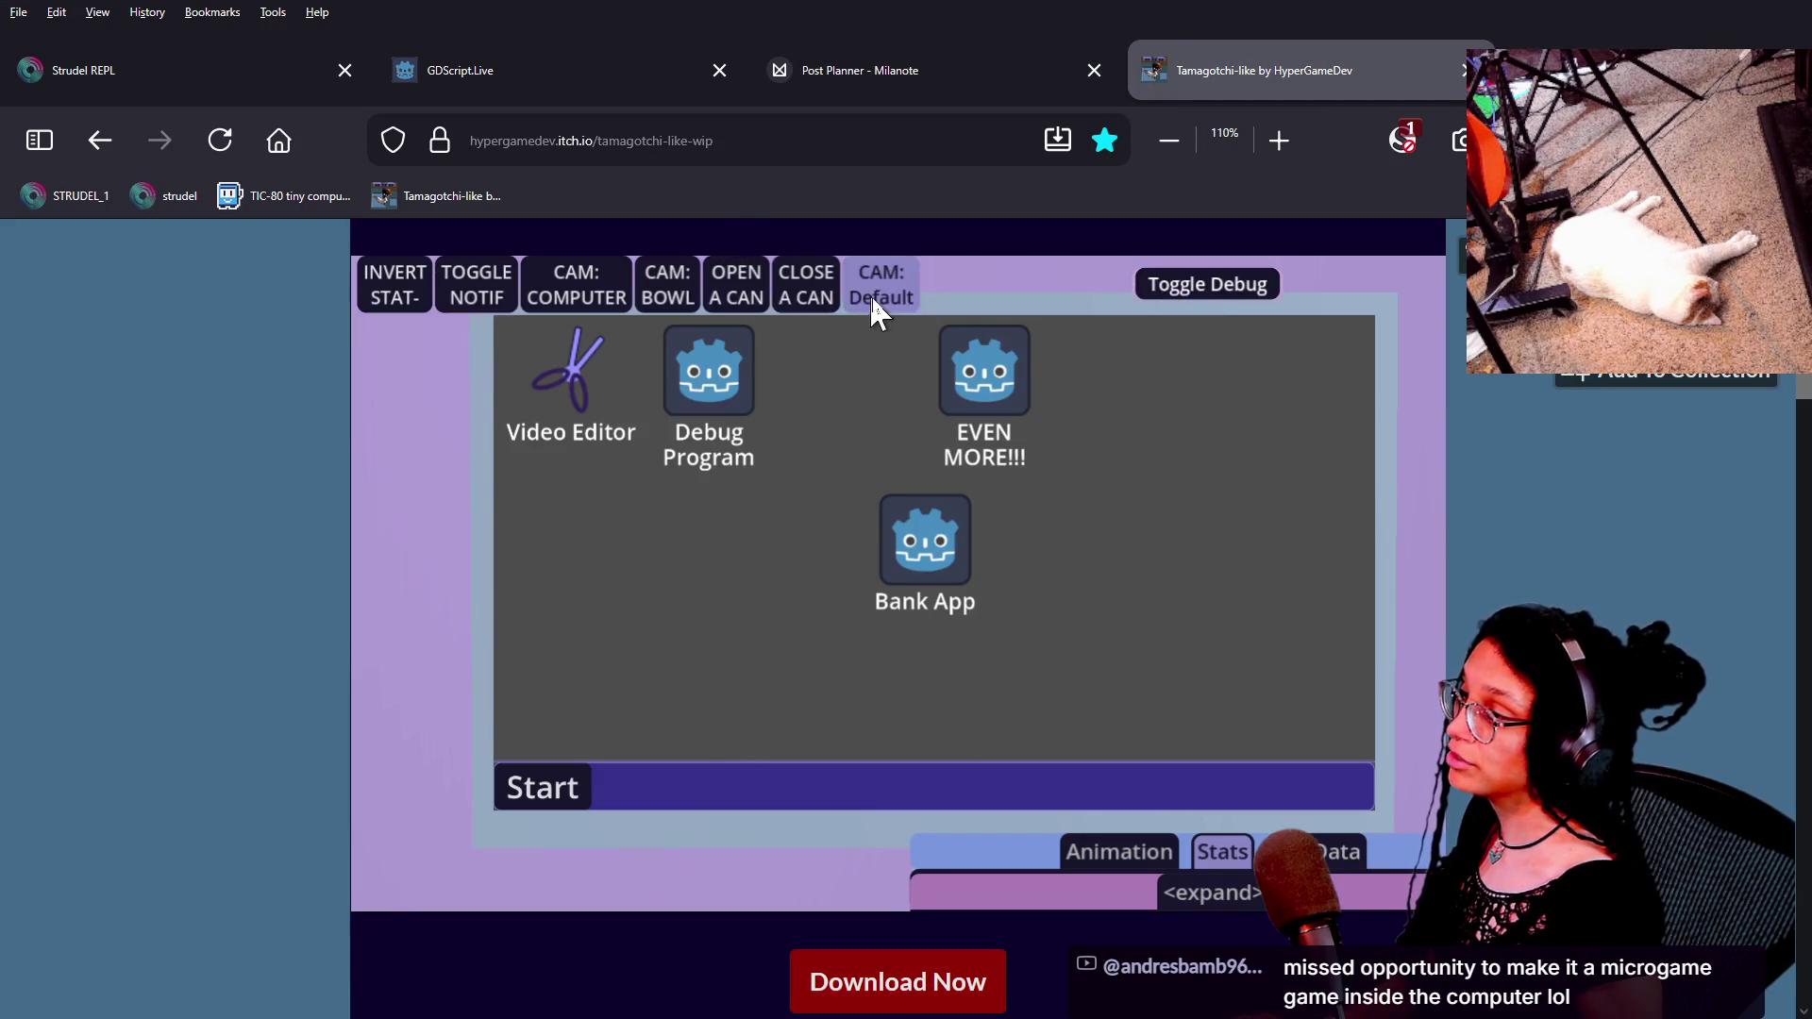
pyautogui.click(872, 300)
pyautogui.click(1186, 287)
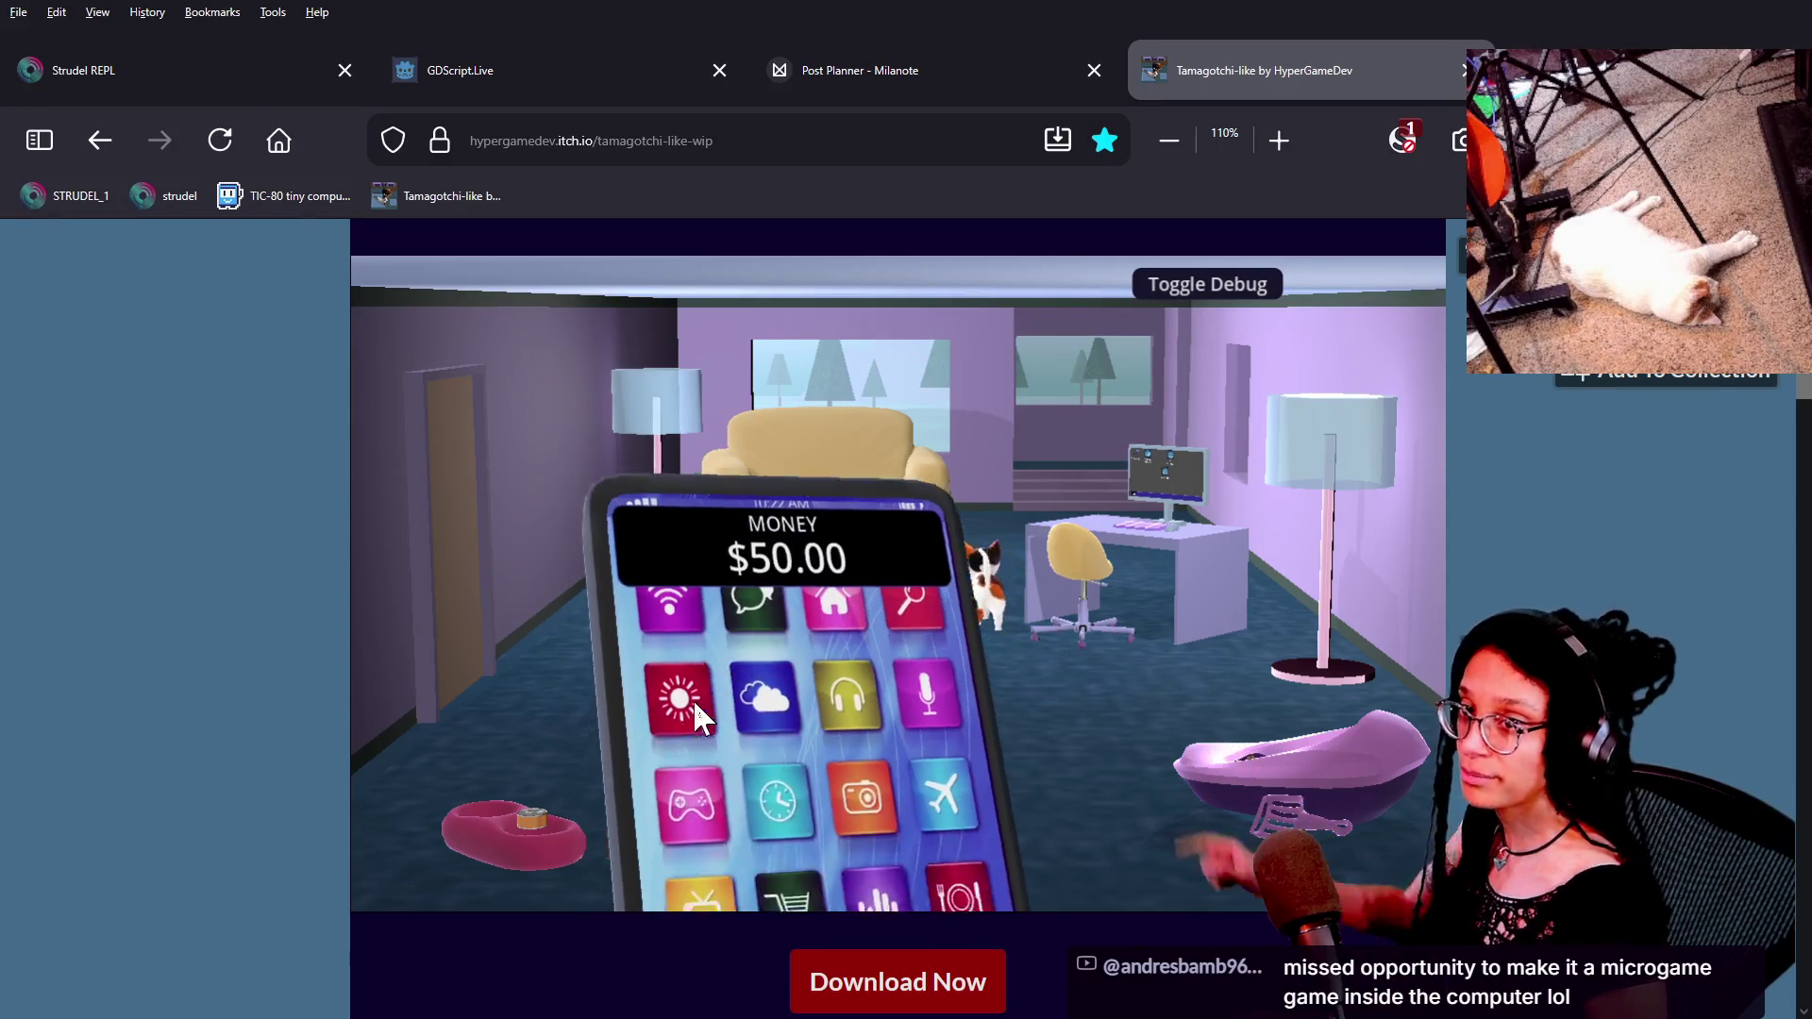
# Raise and lower the in-game phone, then return to Godot's managers script.
pyautogui.click(692, 699)
pyautogui.click(1244, 750)
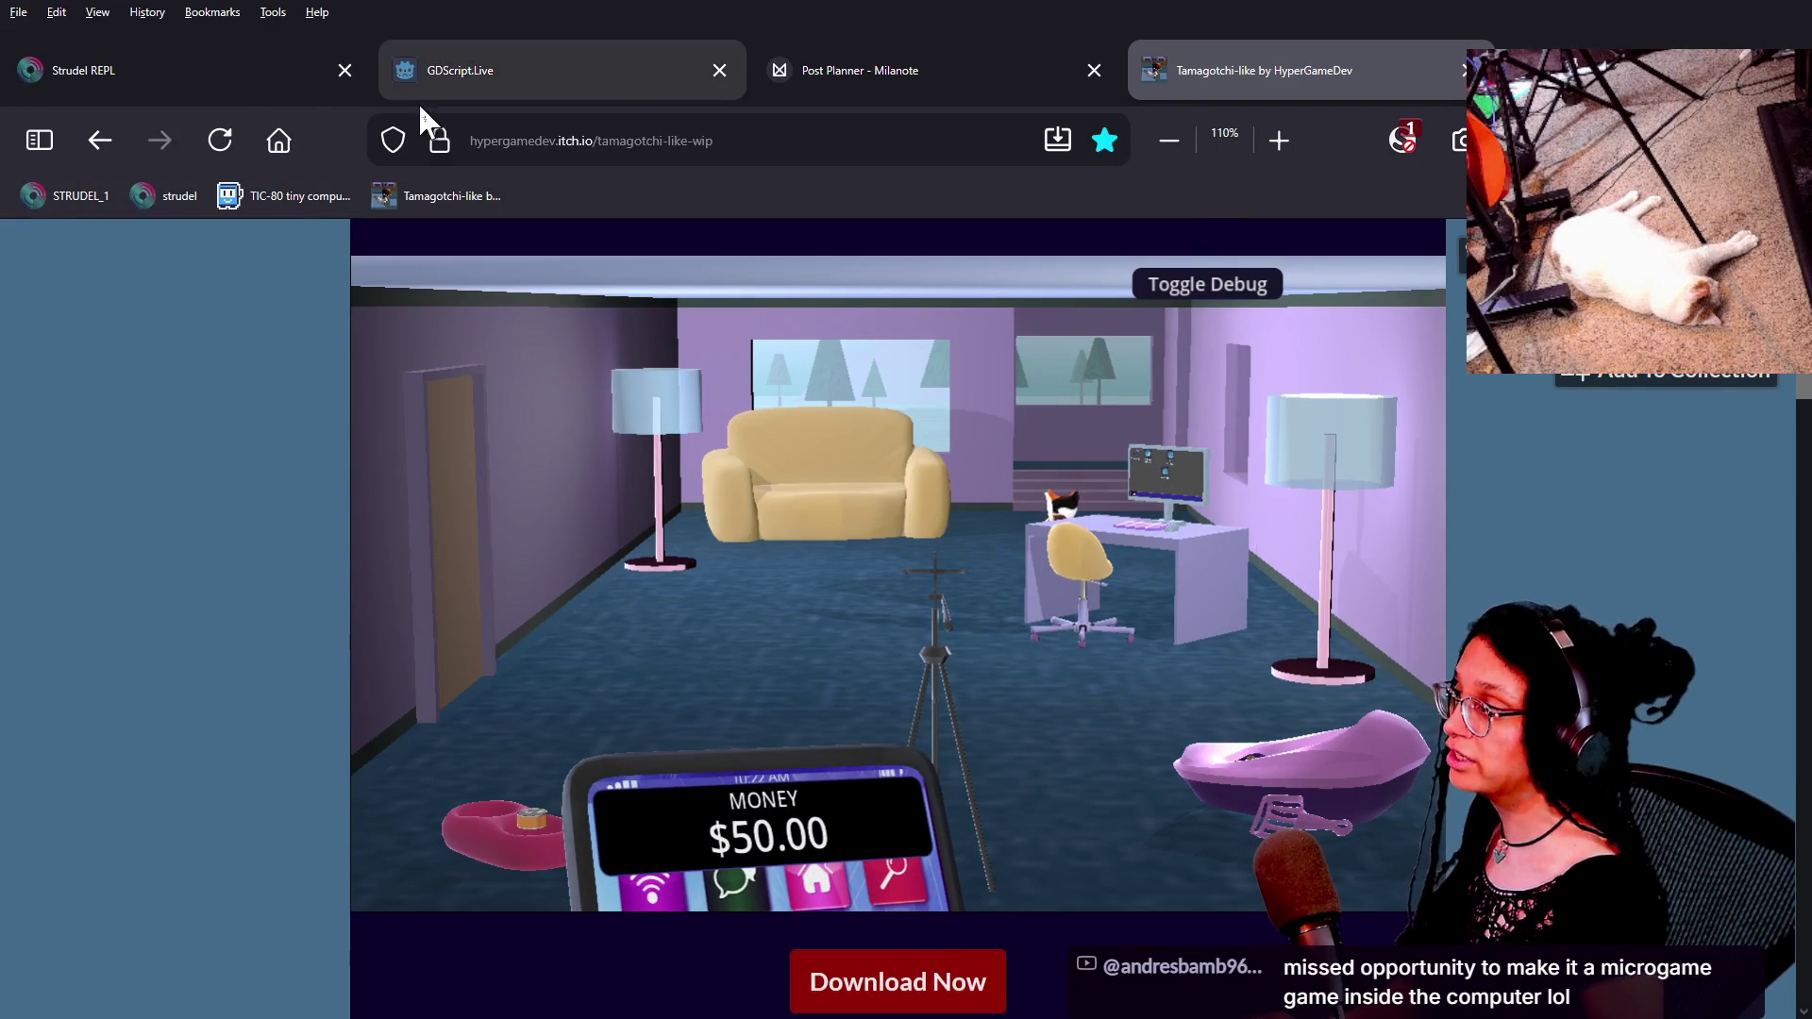
pyautogui.hotkey('alt', 'Tab')
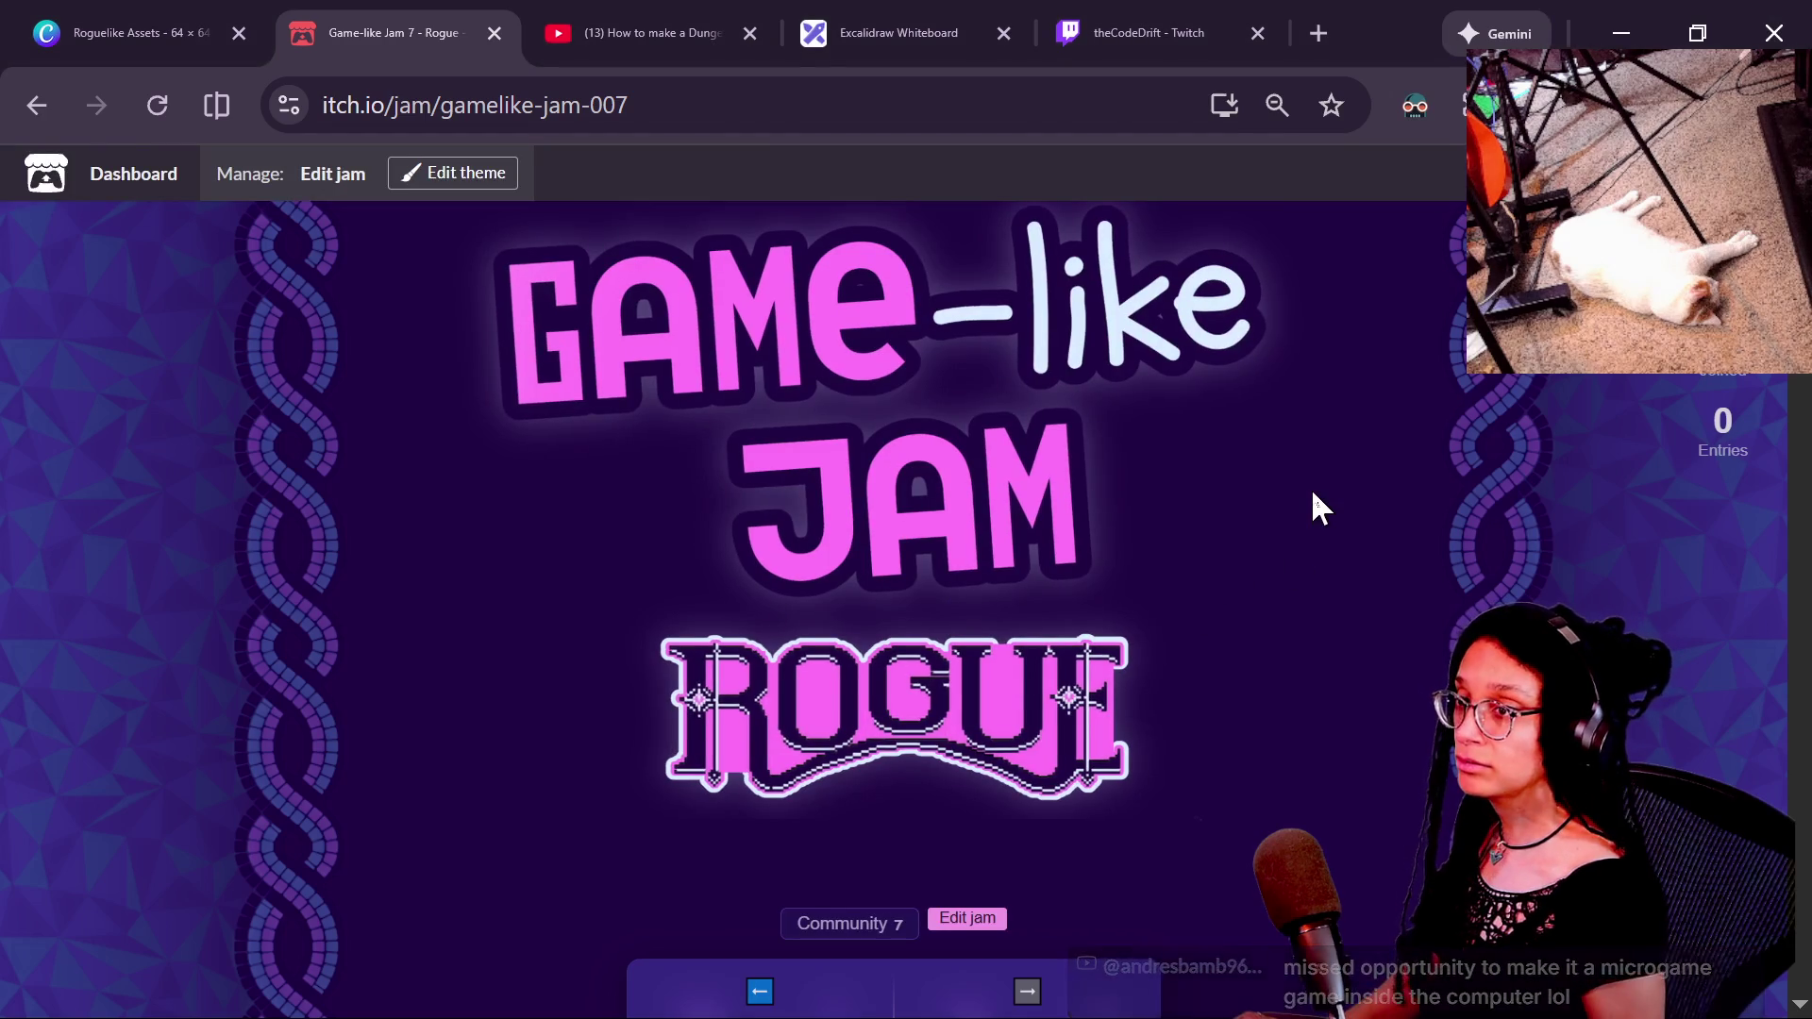
pyautogui.hotkey('alt', 'Tab')
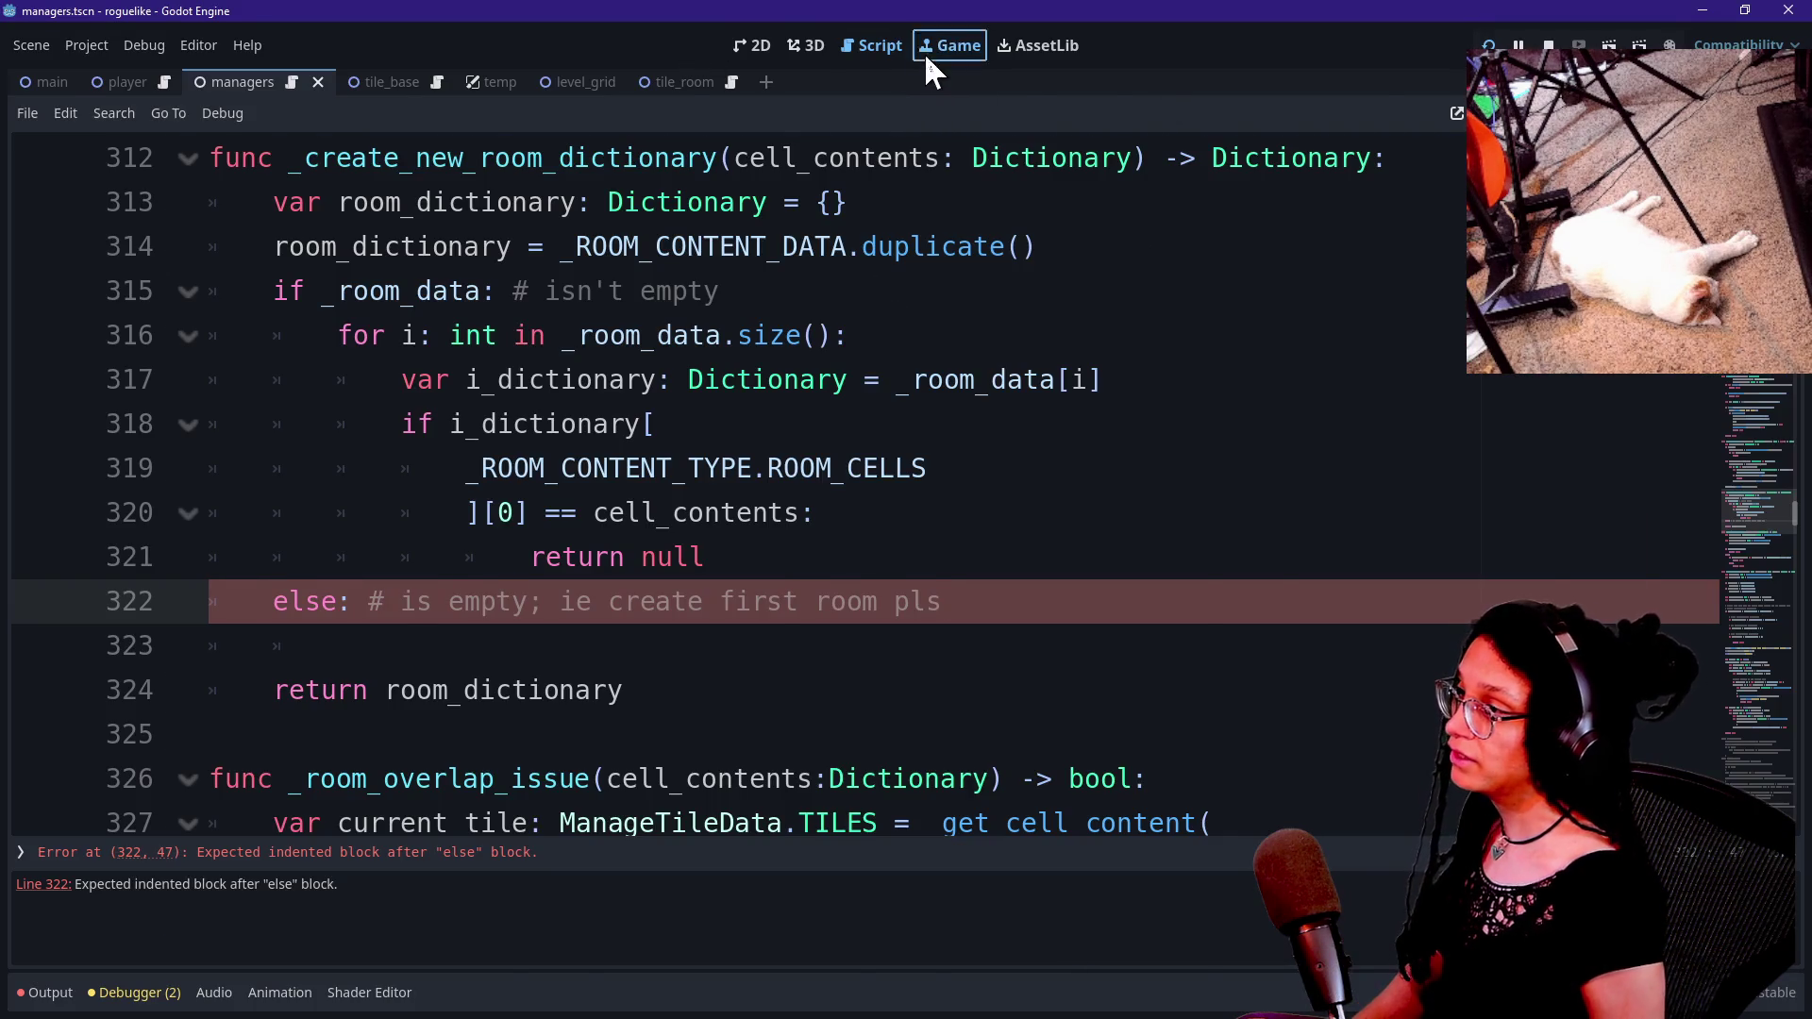
# Switch Godot from the managers script to the Game view showing the running tile-grid level.
pyautogui.click(926, 57)
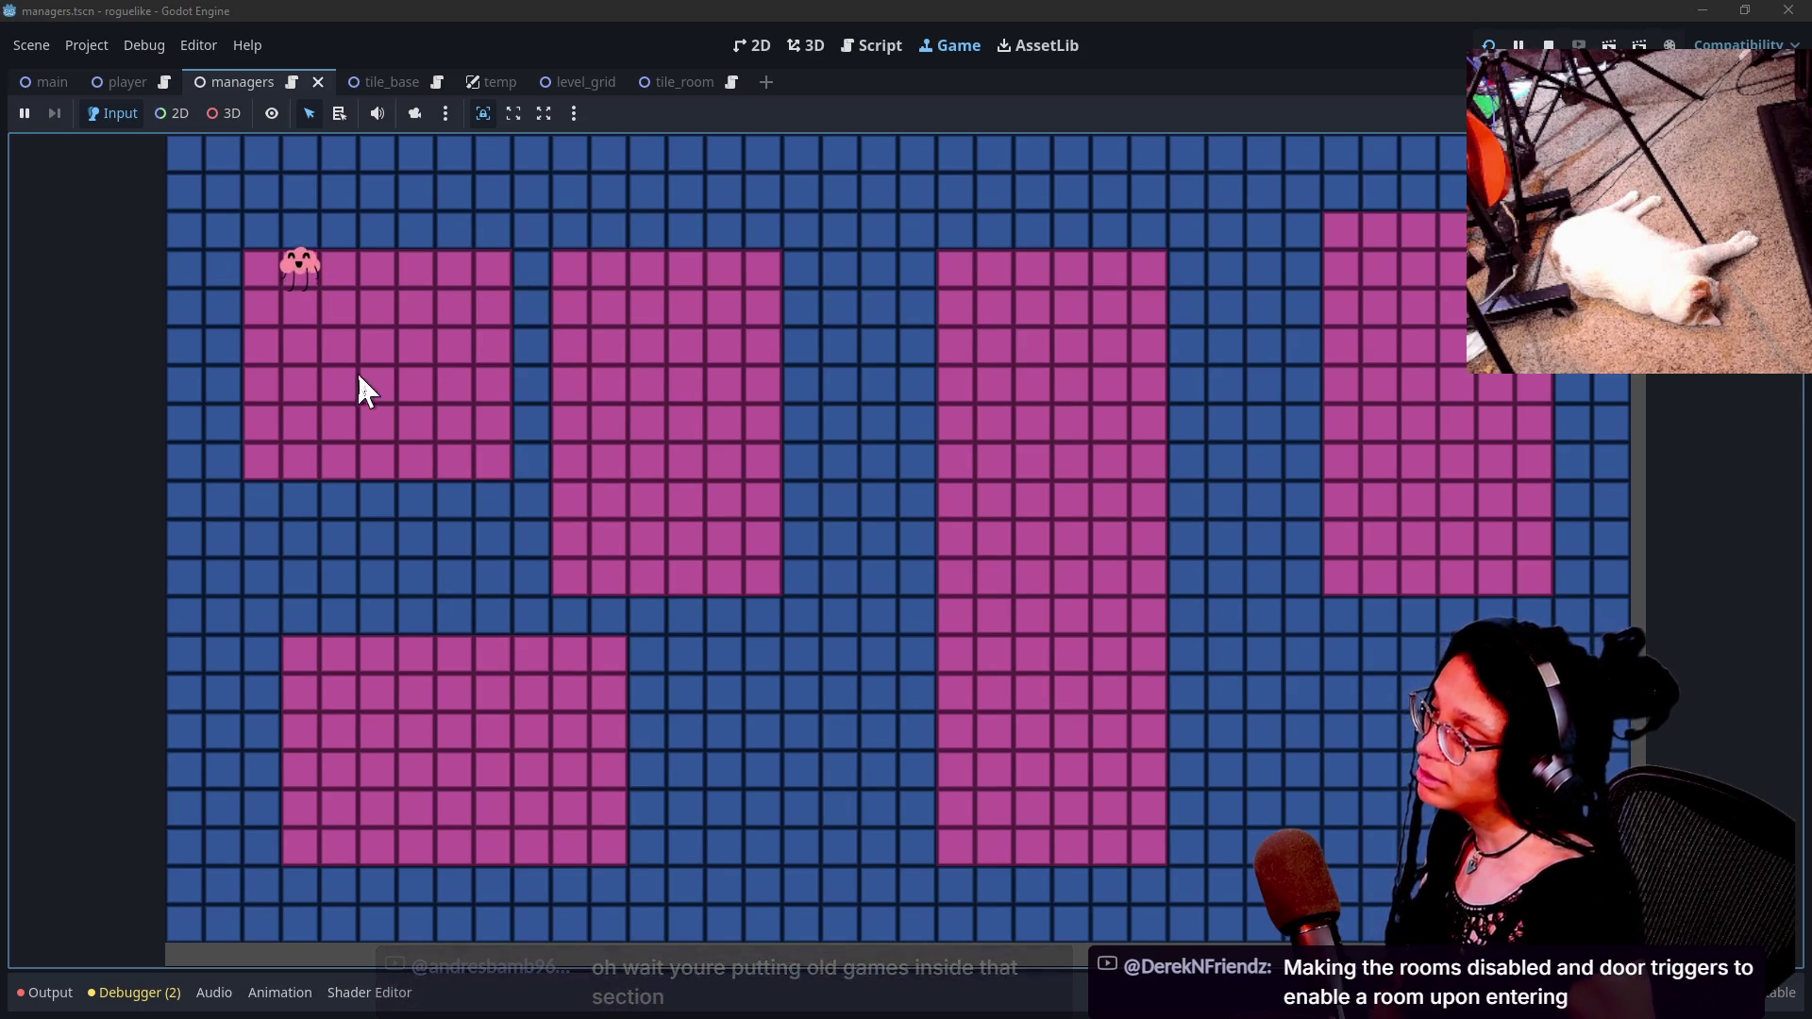
# Walk the character down and right out of the top-left pink room, then regenerate the level.
pyautogui.press('Down')
pyautogui.press('Right')
pyautogui.press('Right')
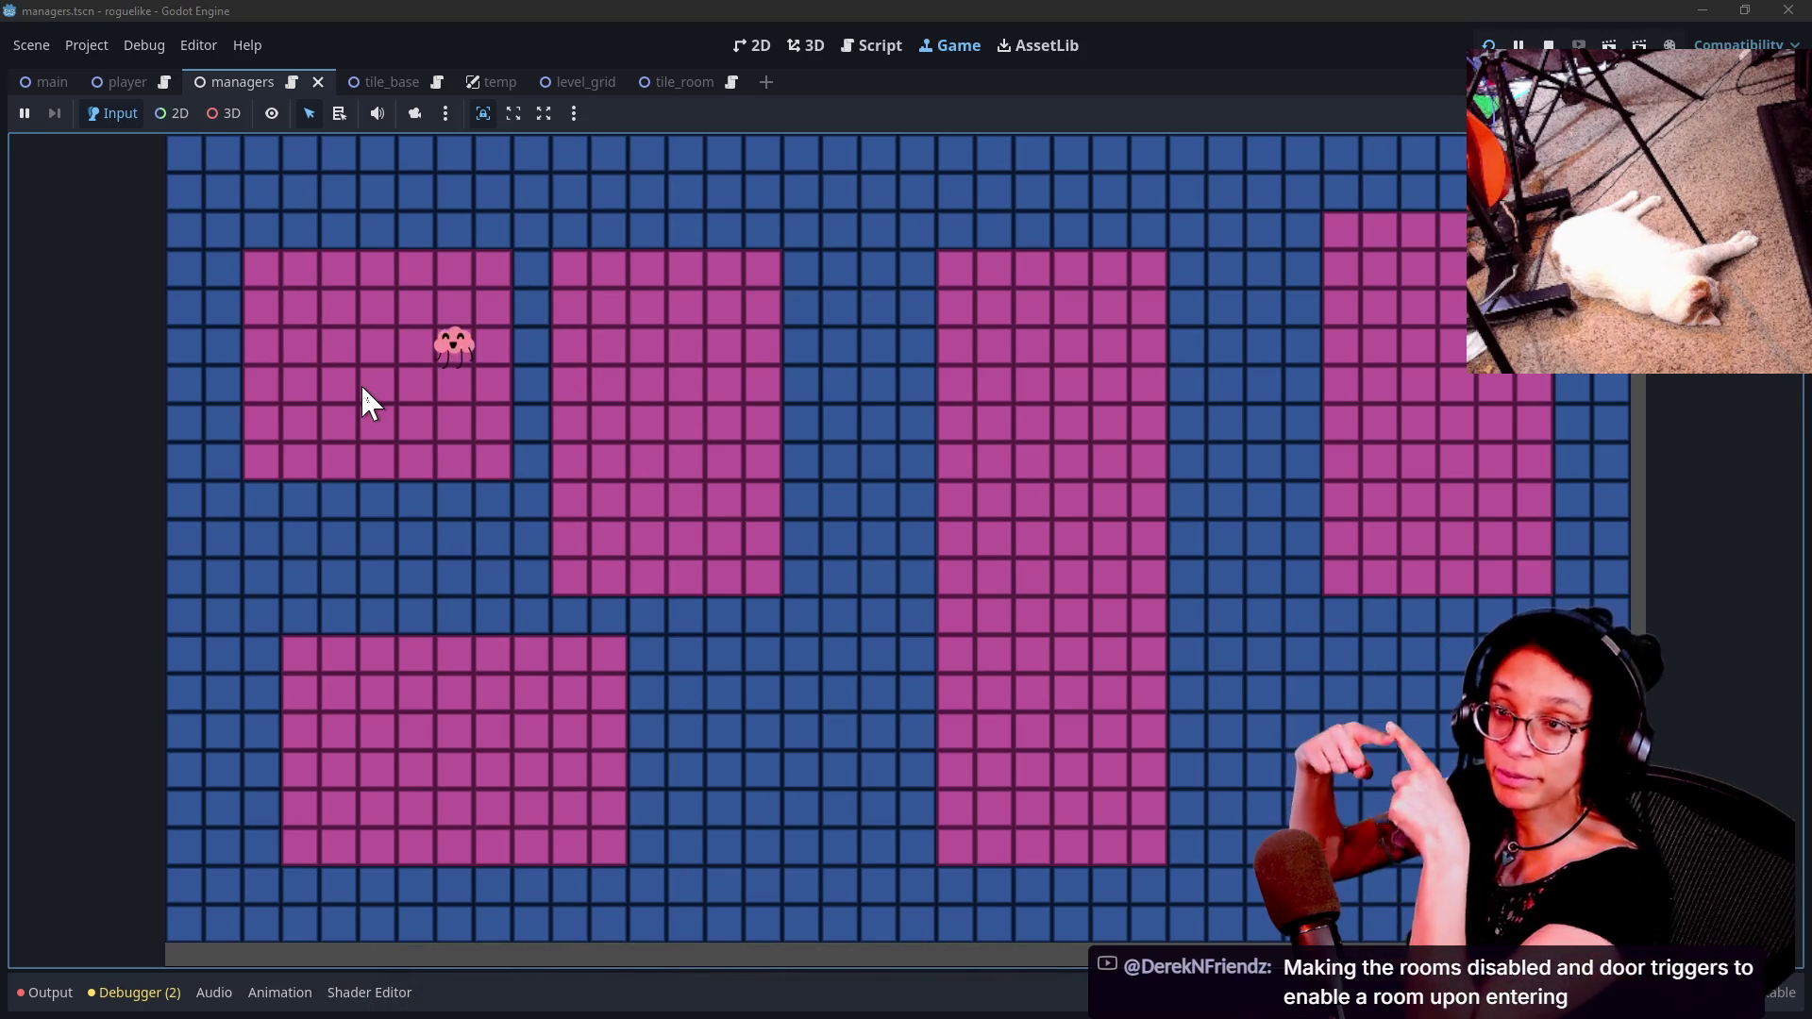
pyautogui.press('Down')
pyautogui.press('Down')
pyautogui.press('Down')
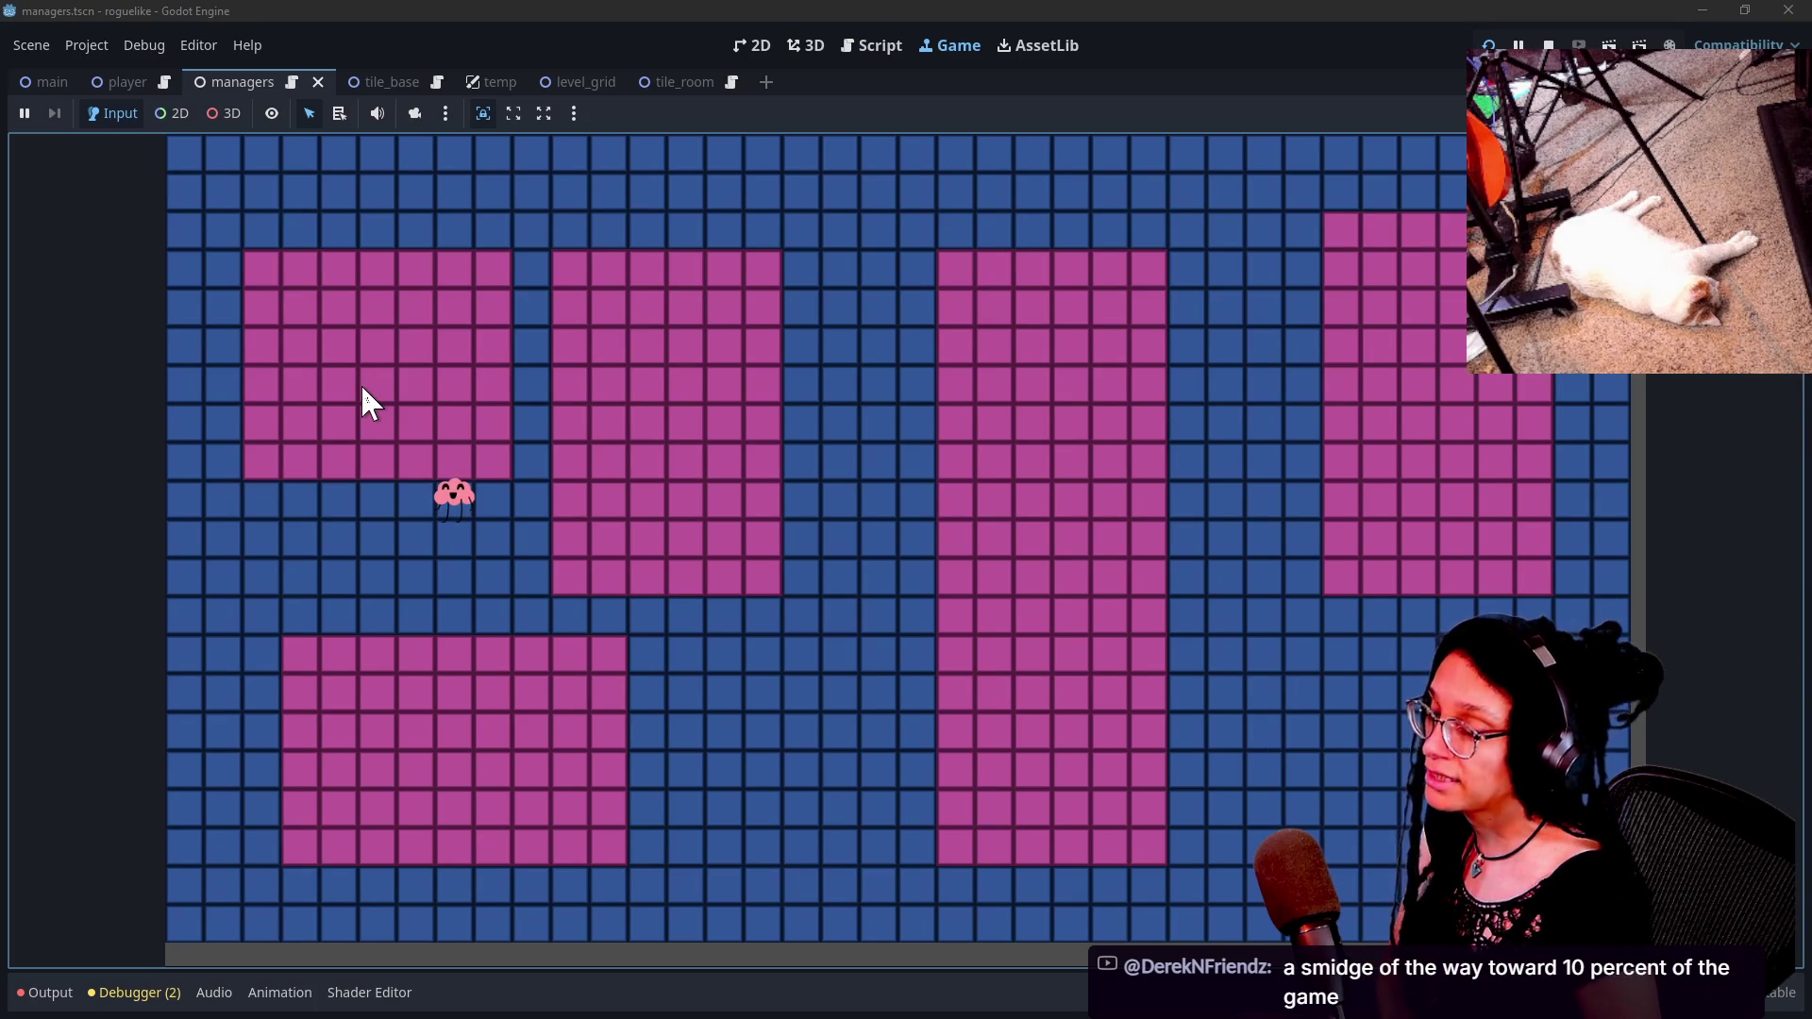
pyautogui.press('Right')
pyautogui.press('Down')
pyautogui.press('Left')
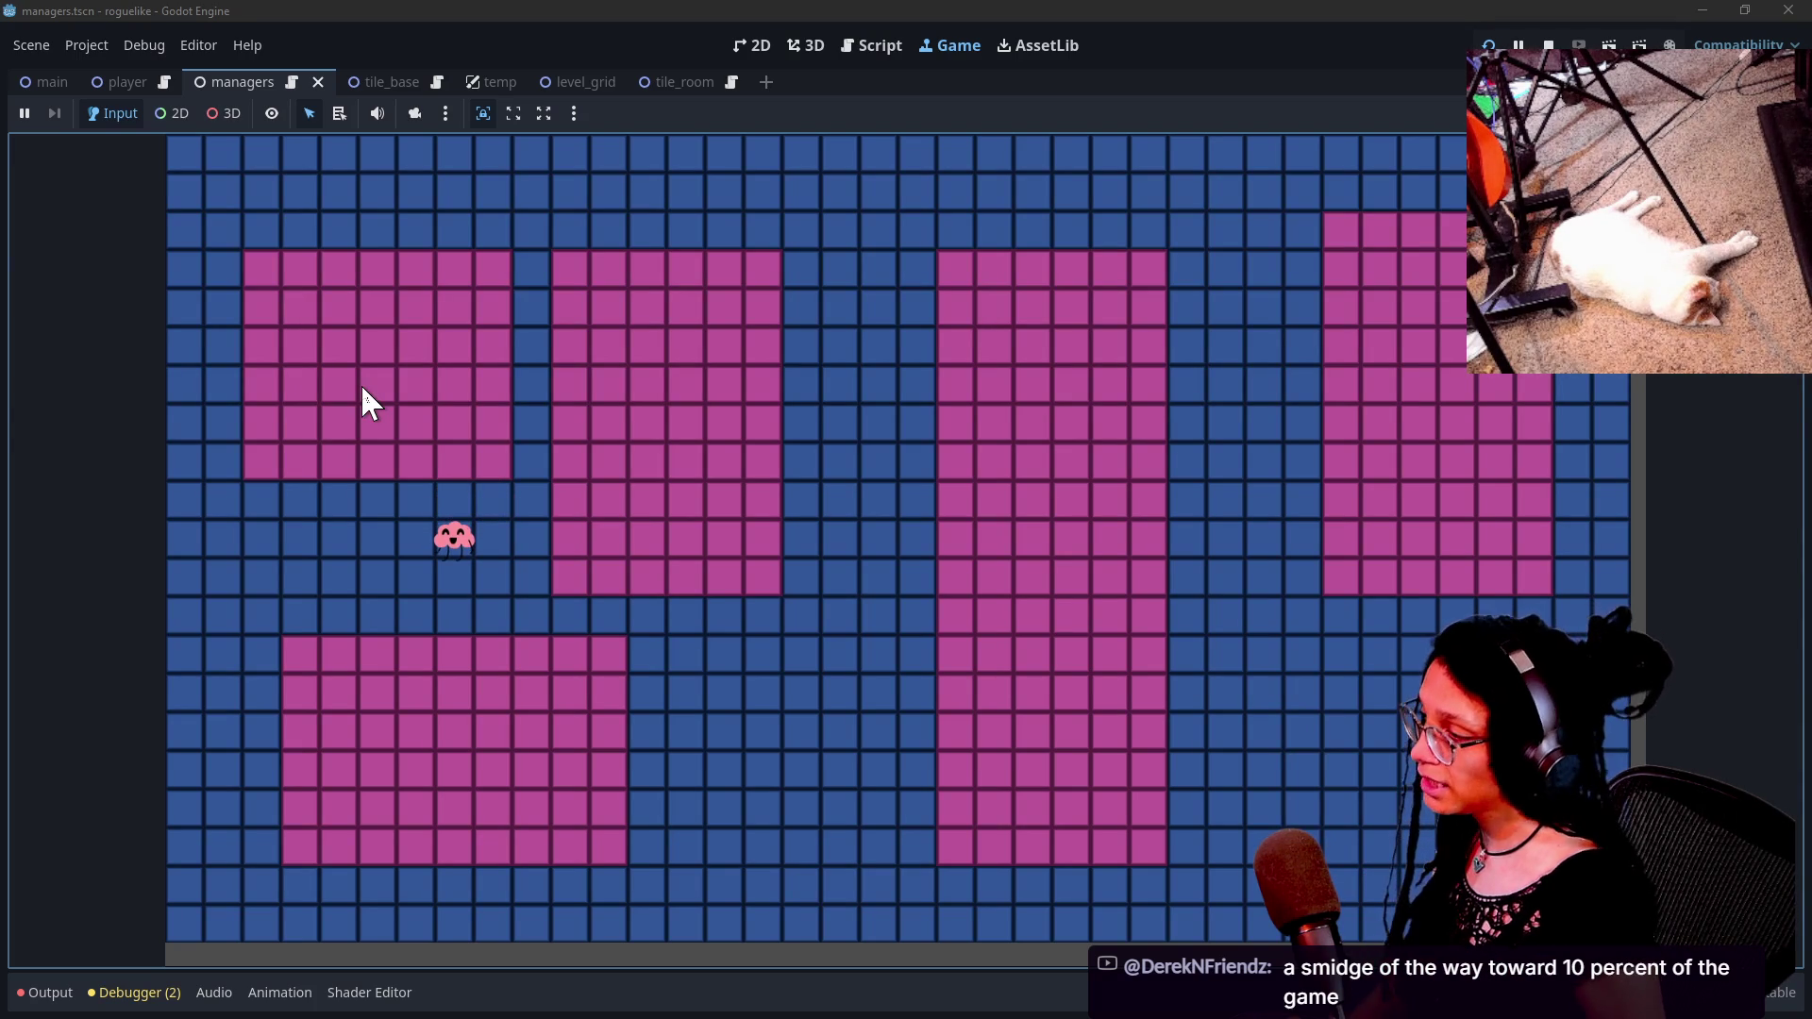
pyautogui.click(716, 431)
# Regenerate the level six more times for new pink room layouts, then go to the live chat.
pyautogui.click(717, 433)
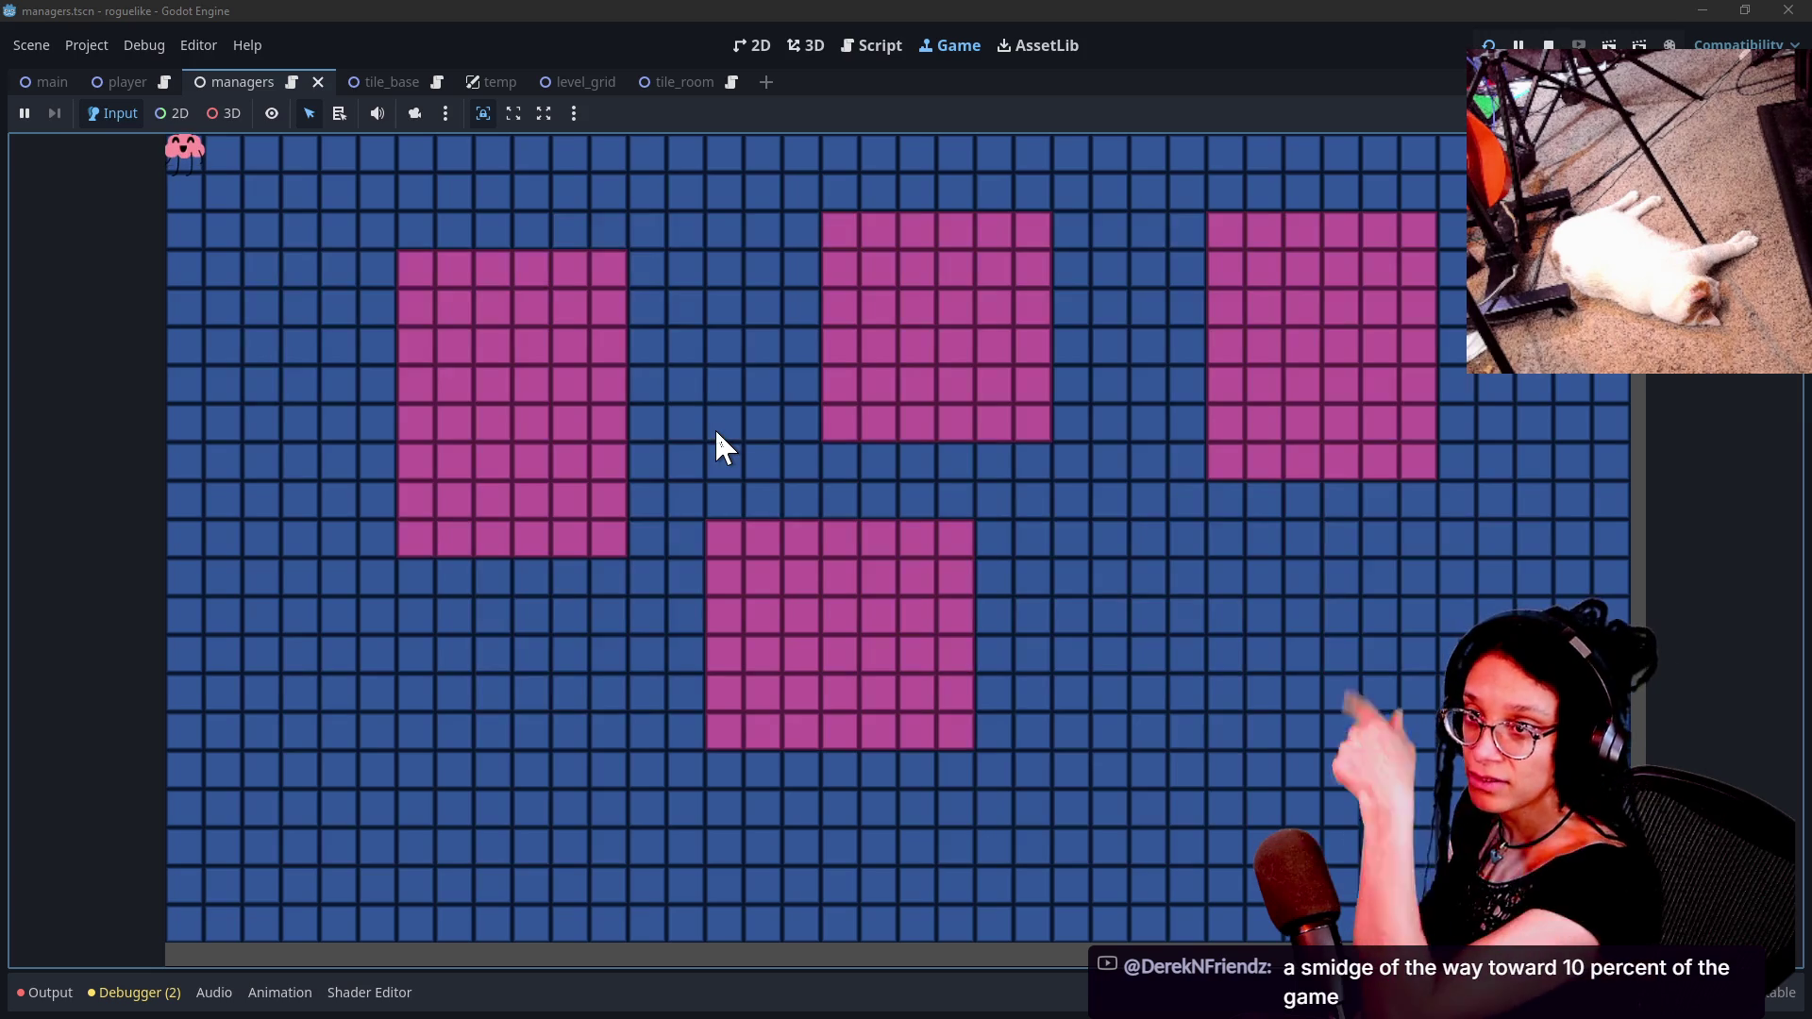
pyautogui.click(717, 433)
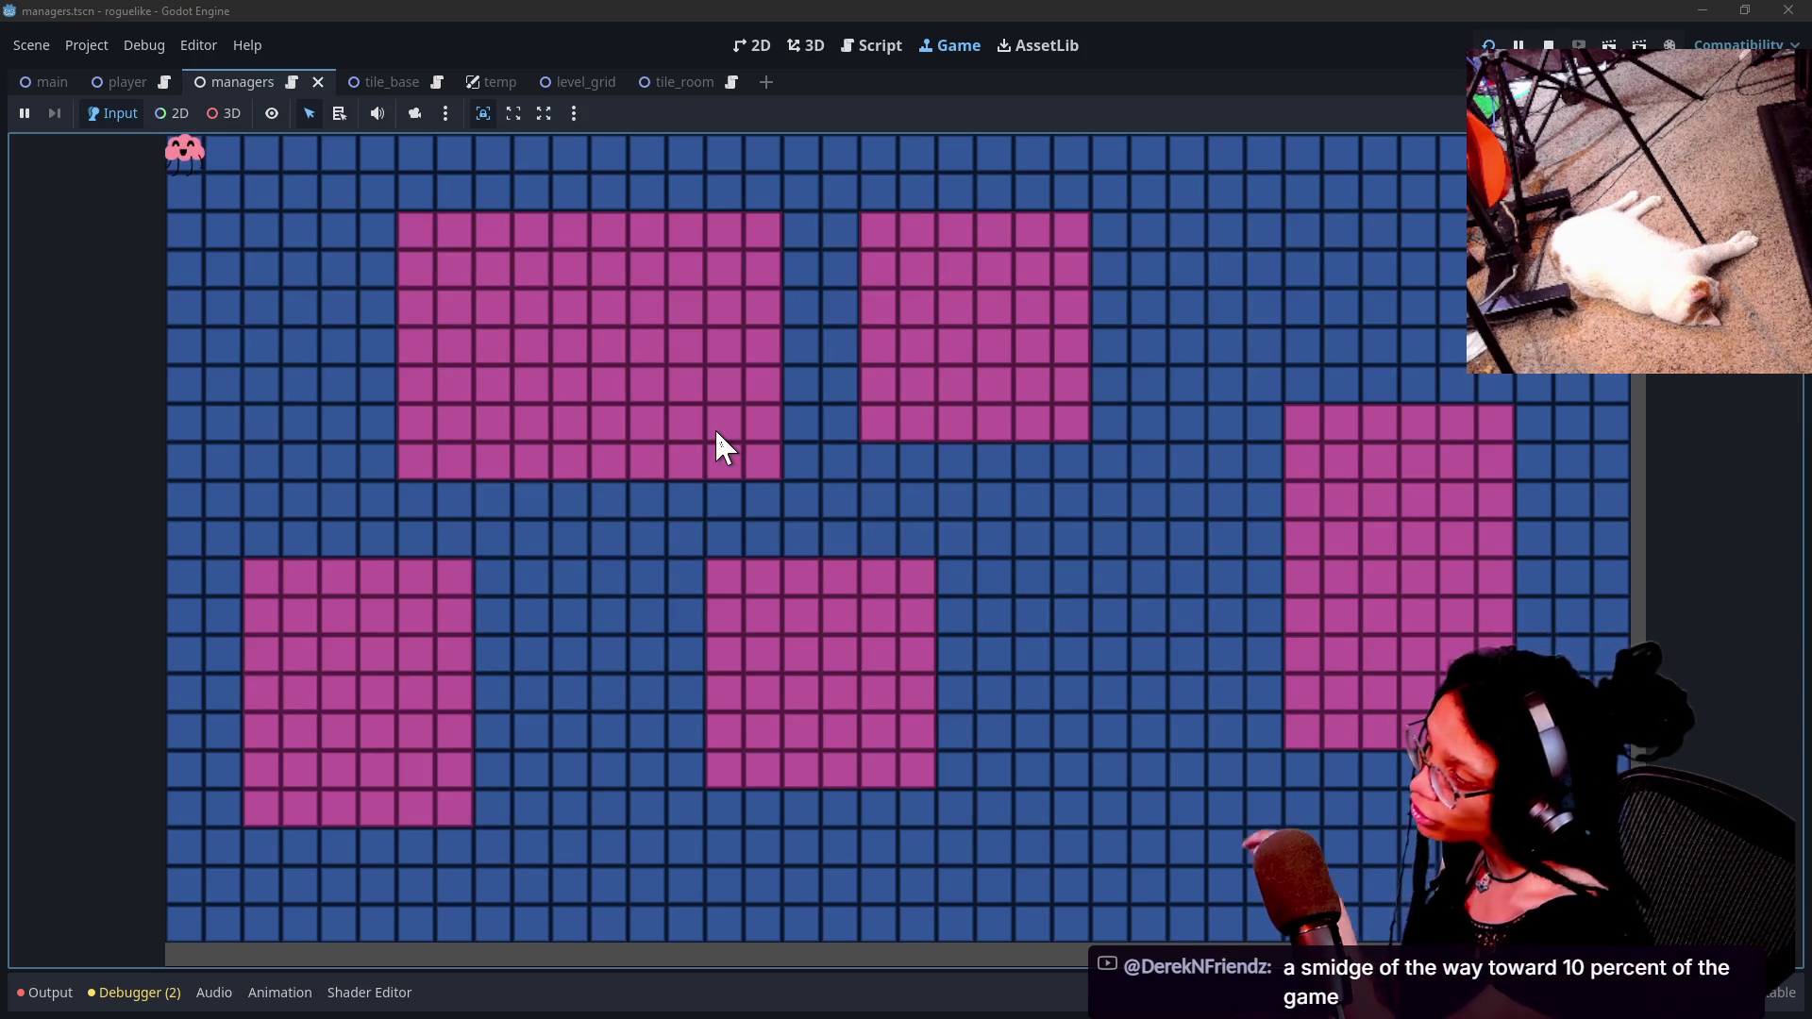
pyautogui.click(716, 432)
pyautogui.click(716, 433)
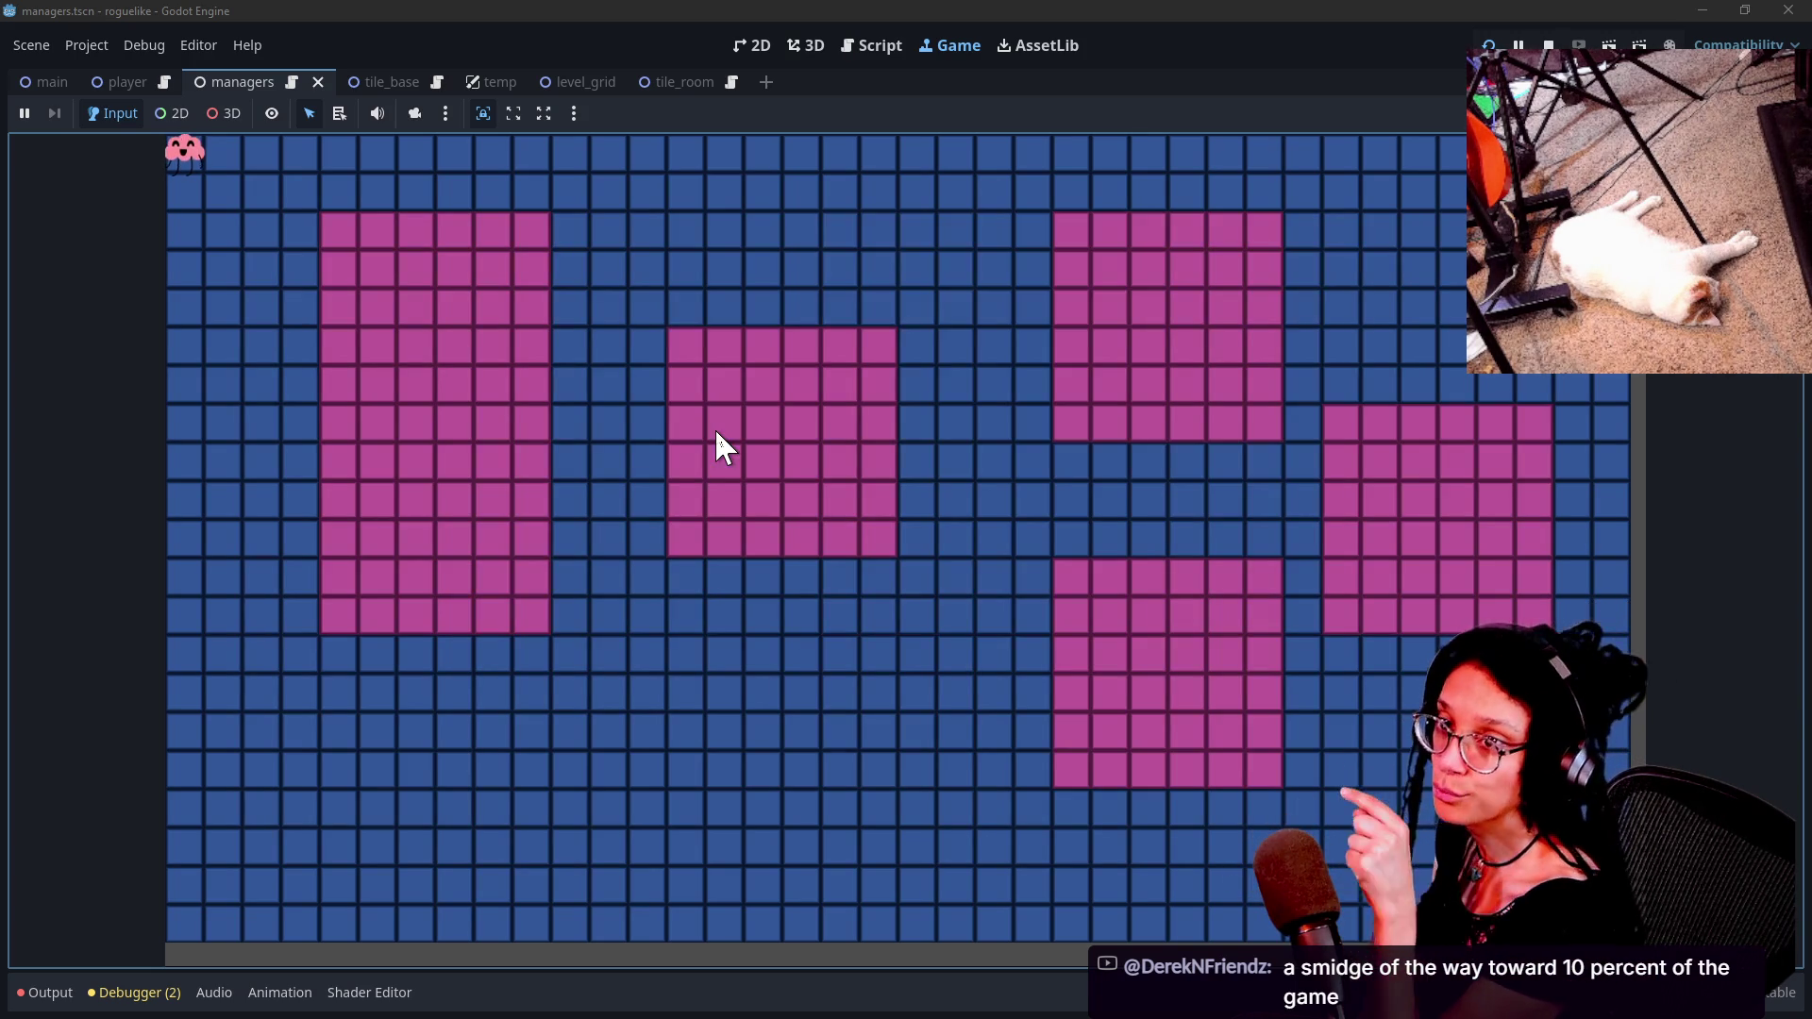
pyautogui.click(717, 434)
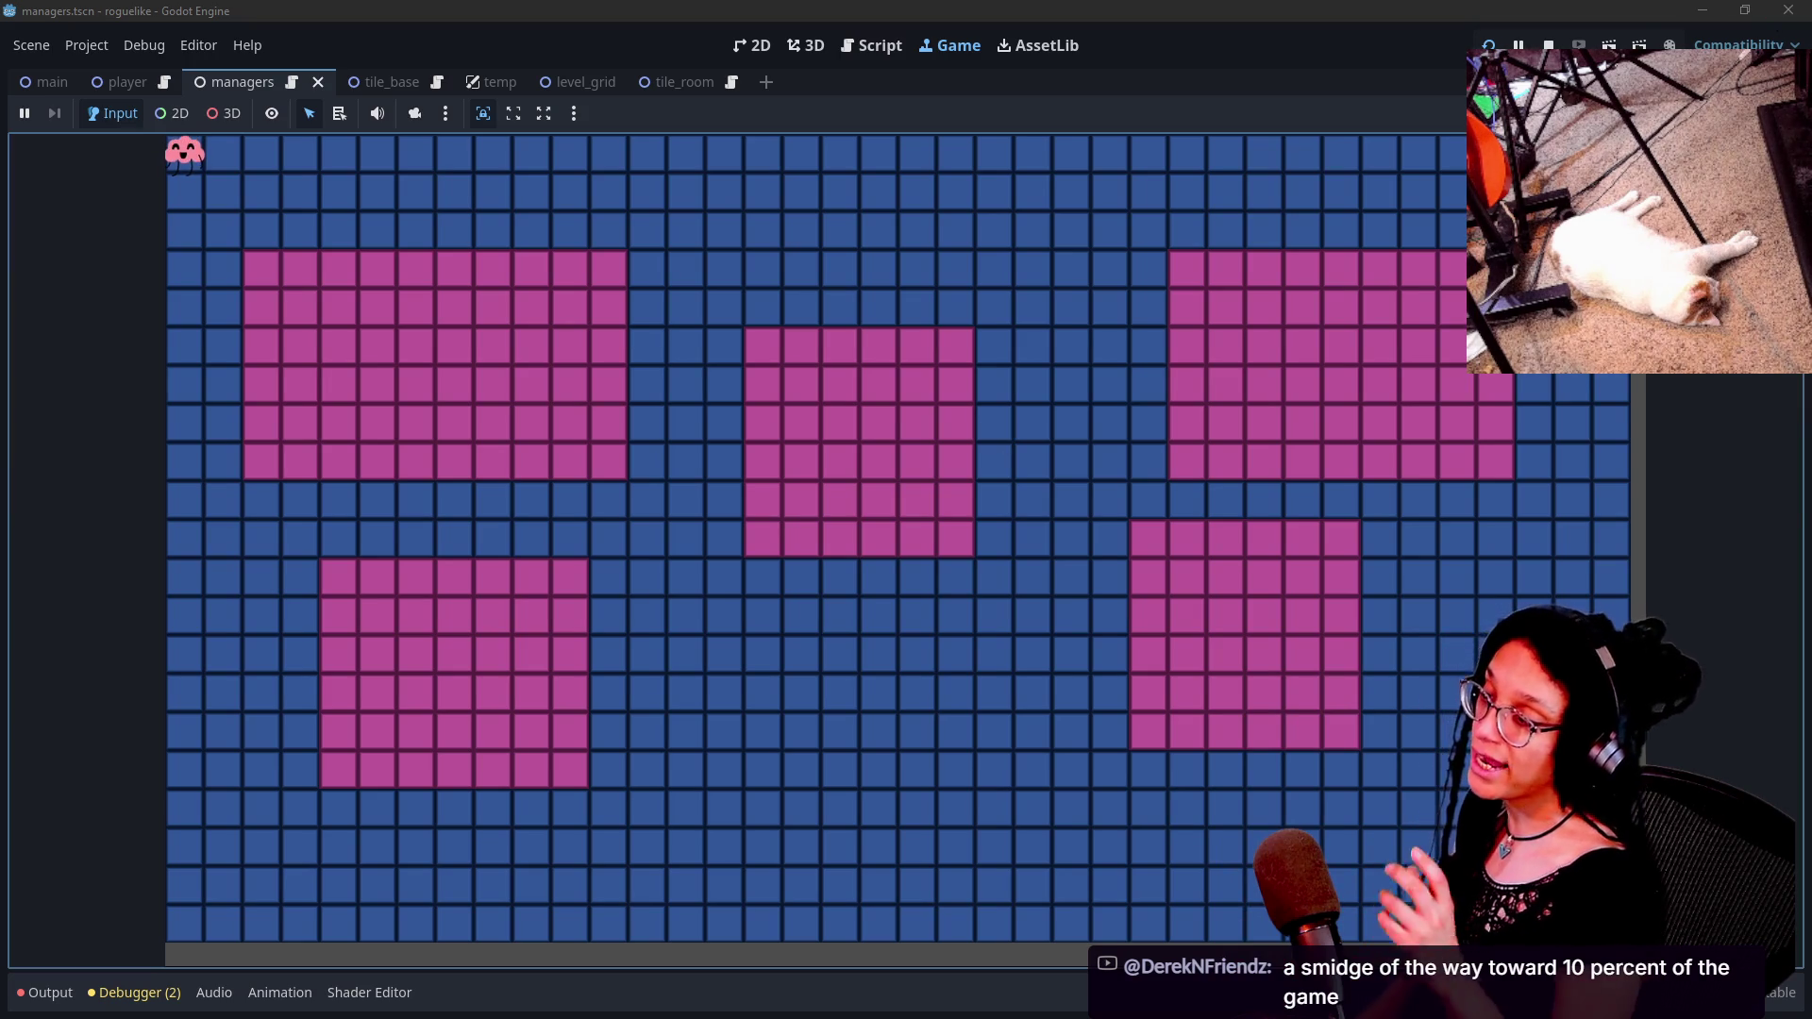
pyautogui.press('space')
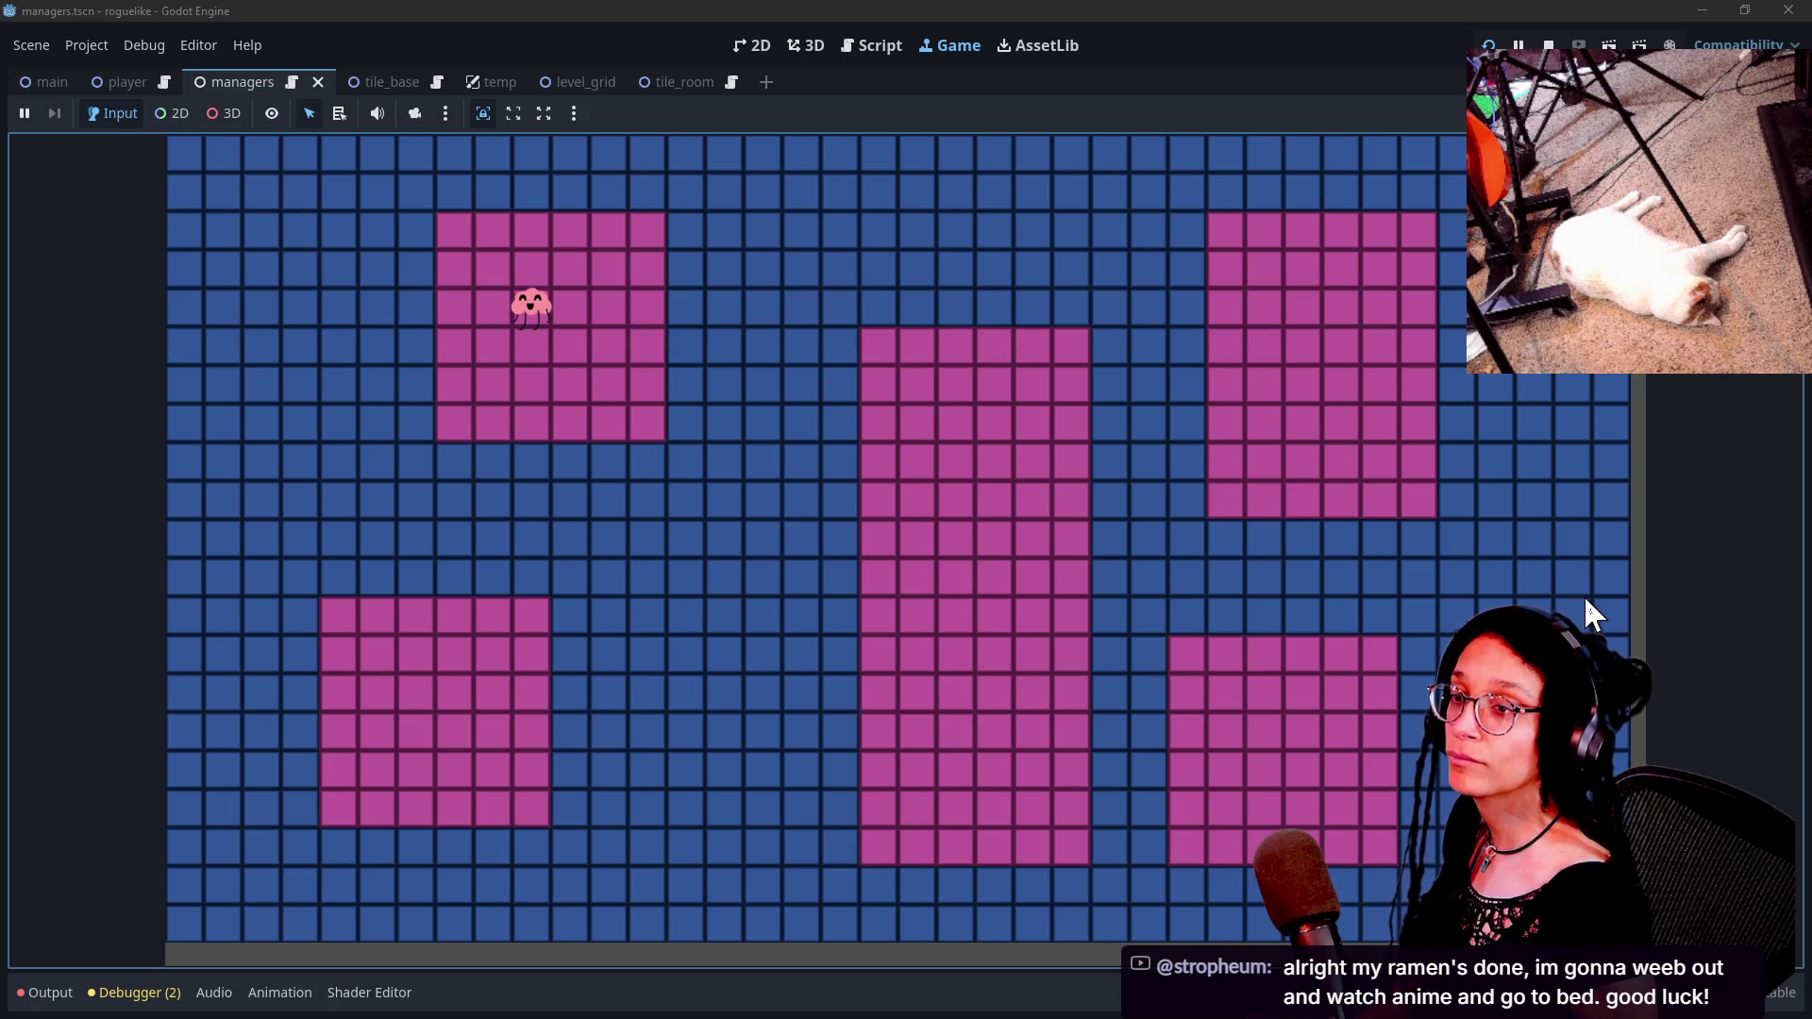
pyautogui.hotkey('alt', 'Tab')
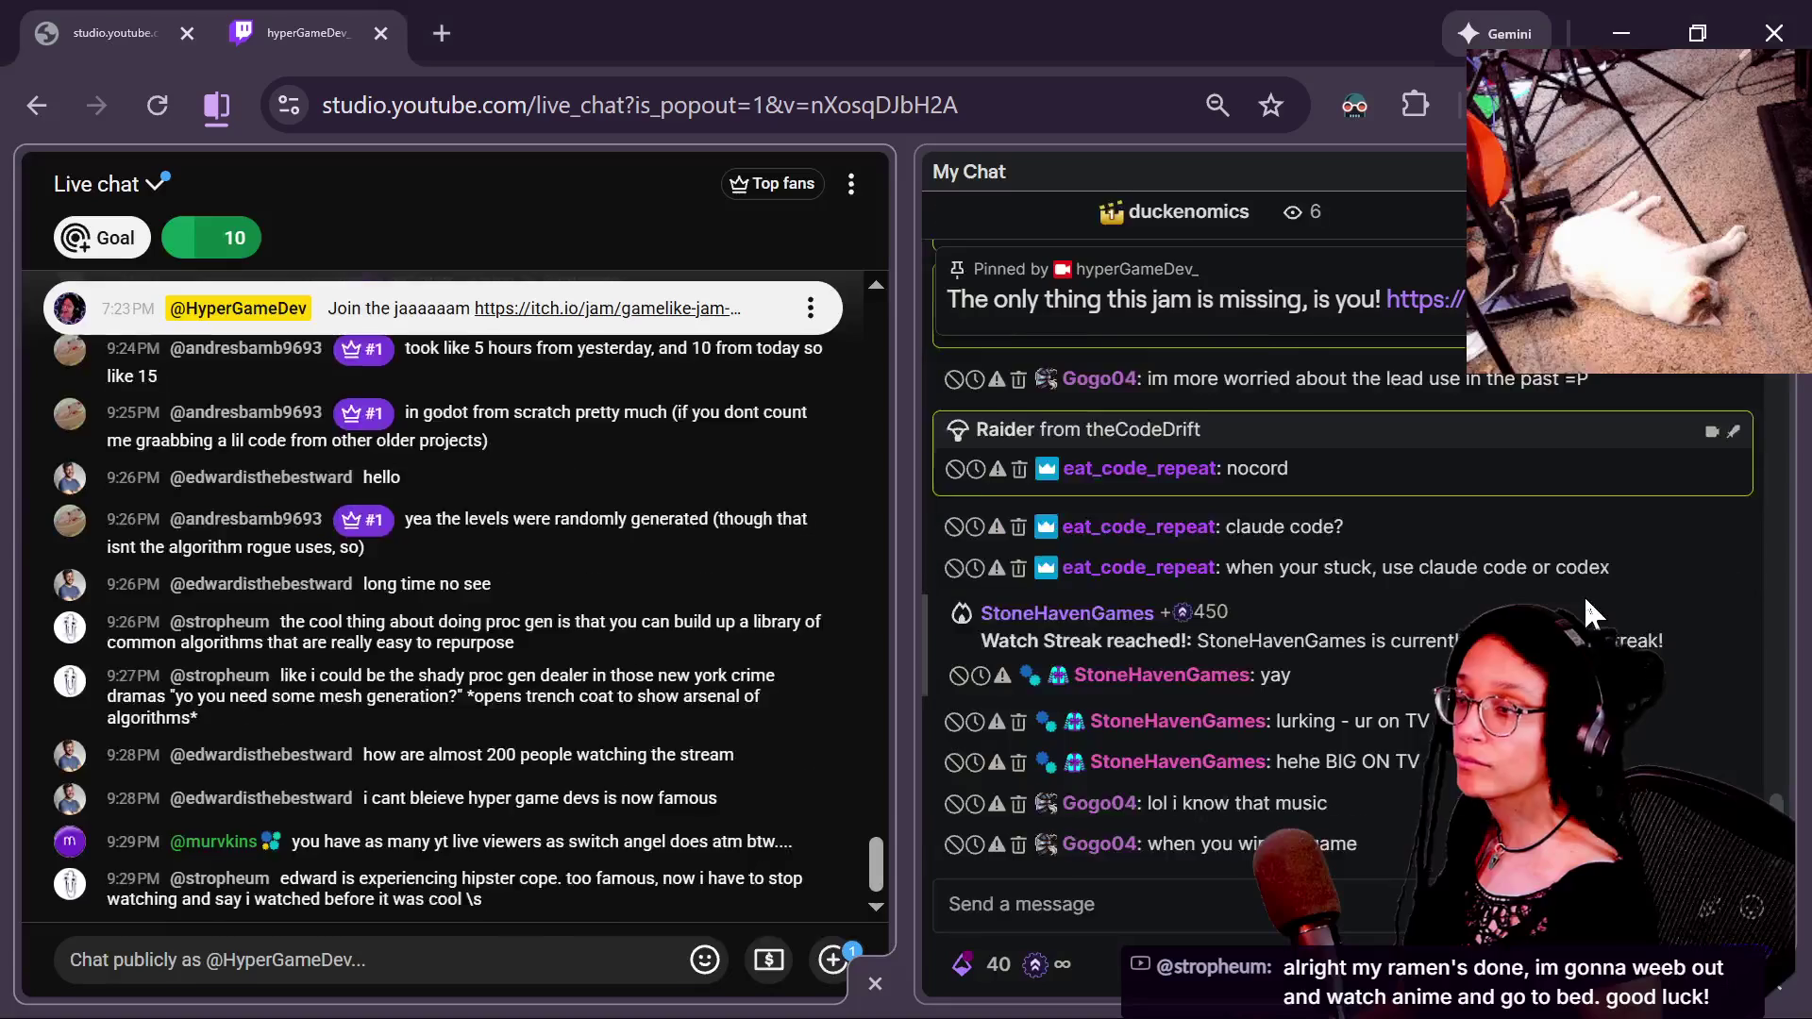
# Move the character one tile down, one tile right, then one tile up inside its pink room.
pyautogui.scroll(3, 571, 652)
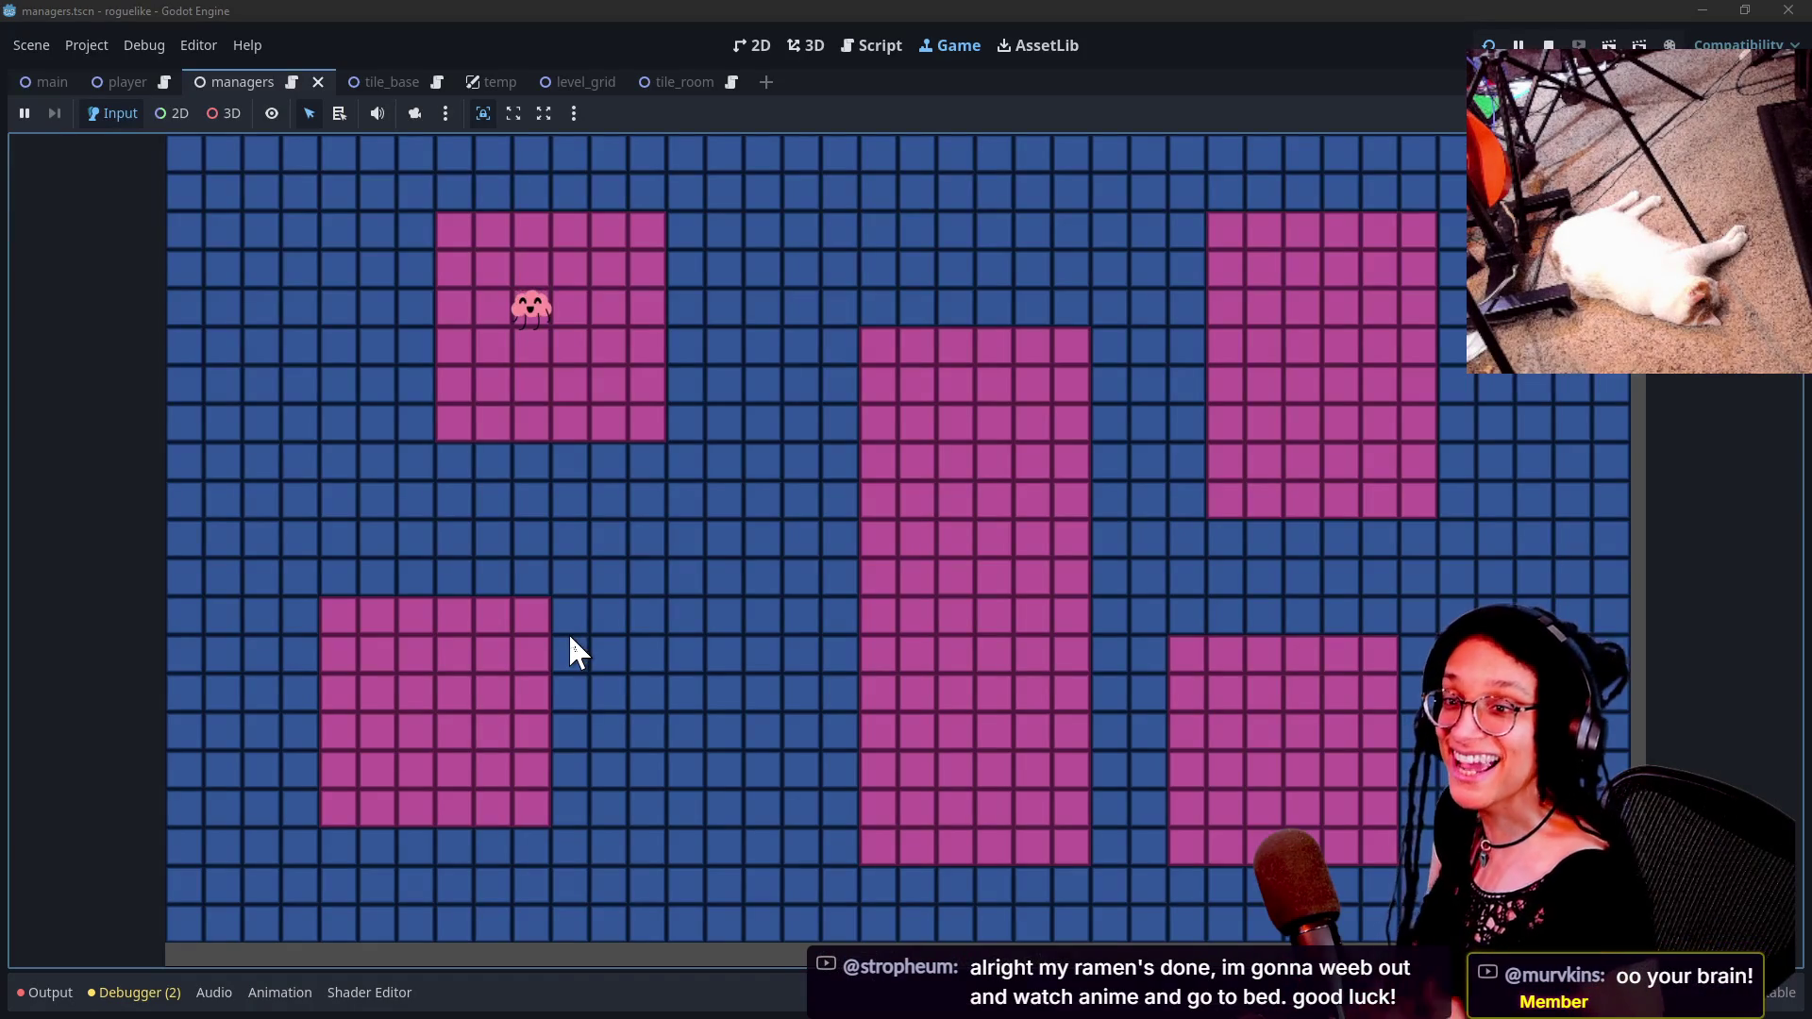
pyautogui.press('Down')
pyautogui.press('Right')
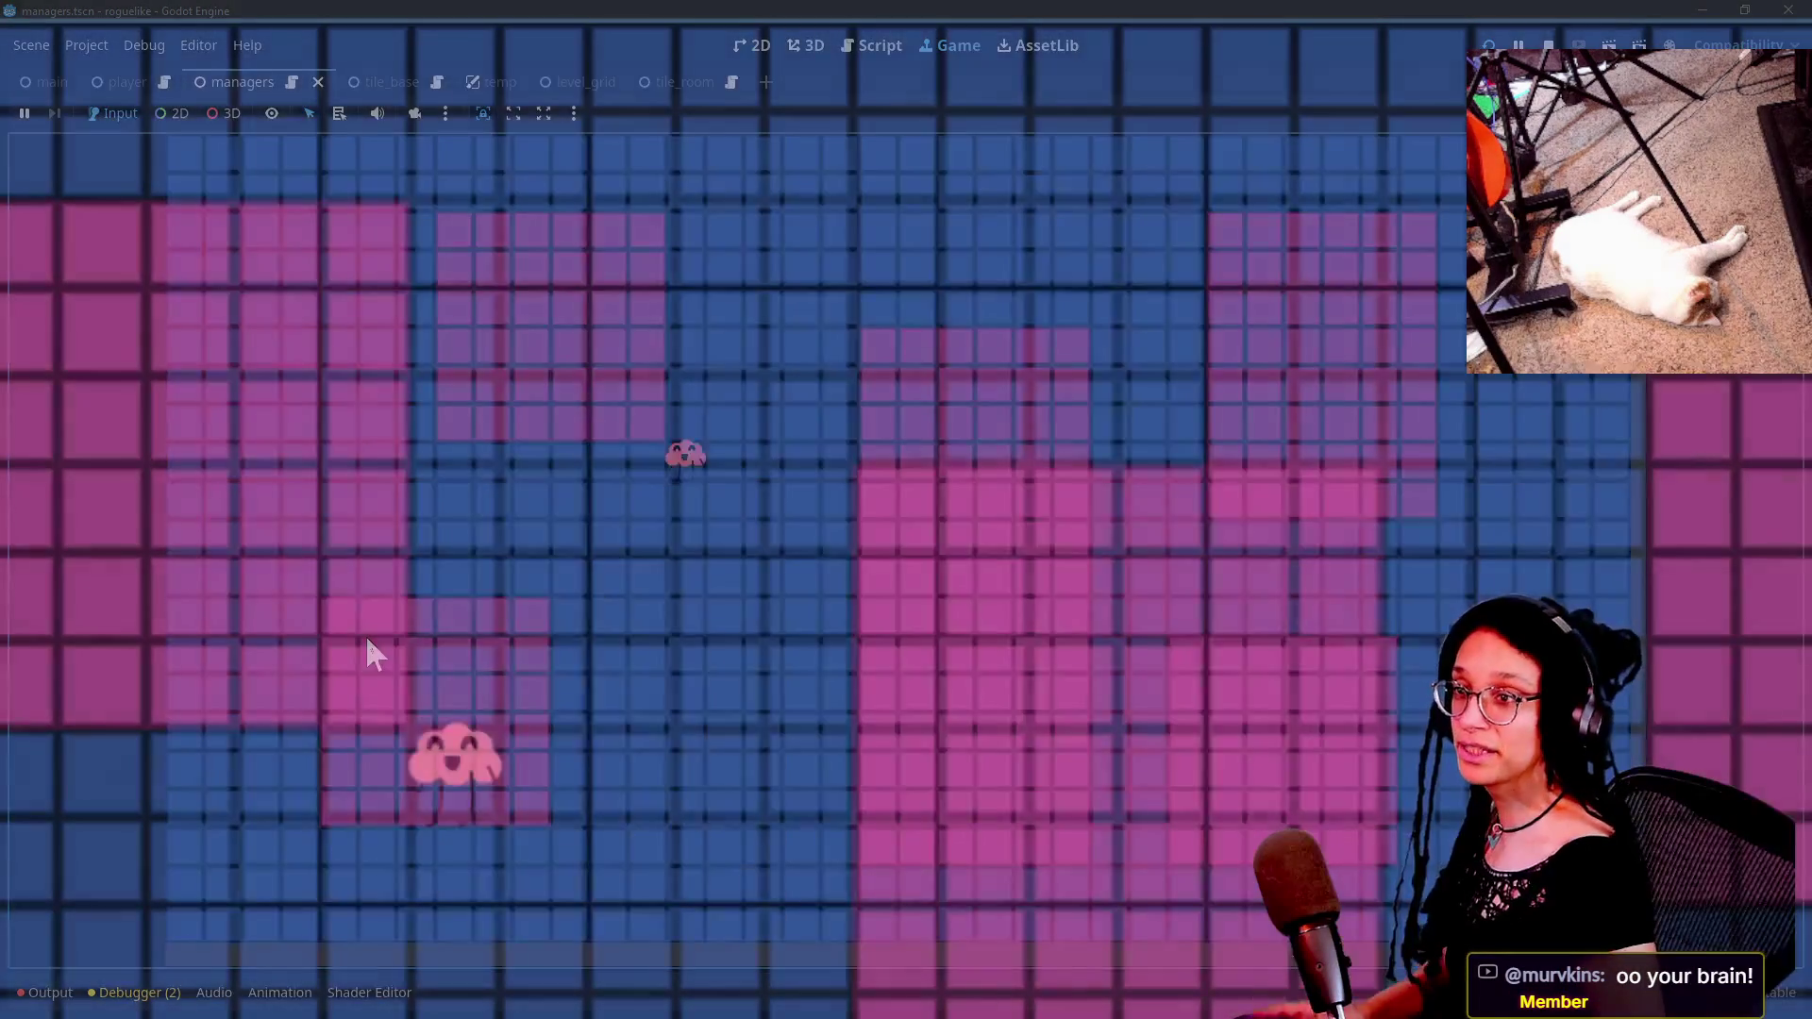
pyautogui.press('Up')
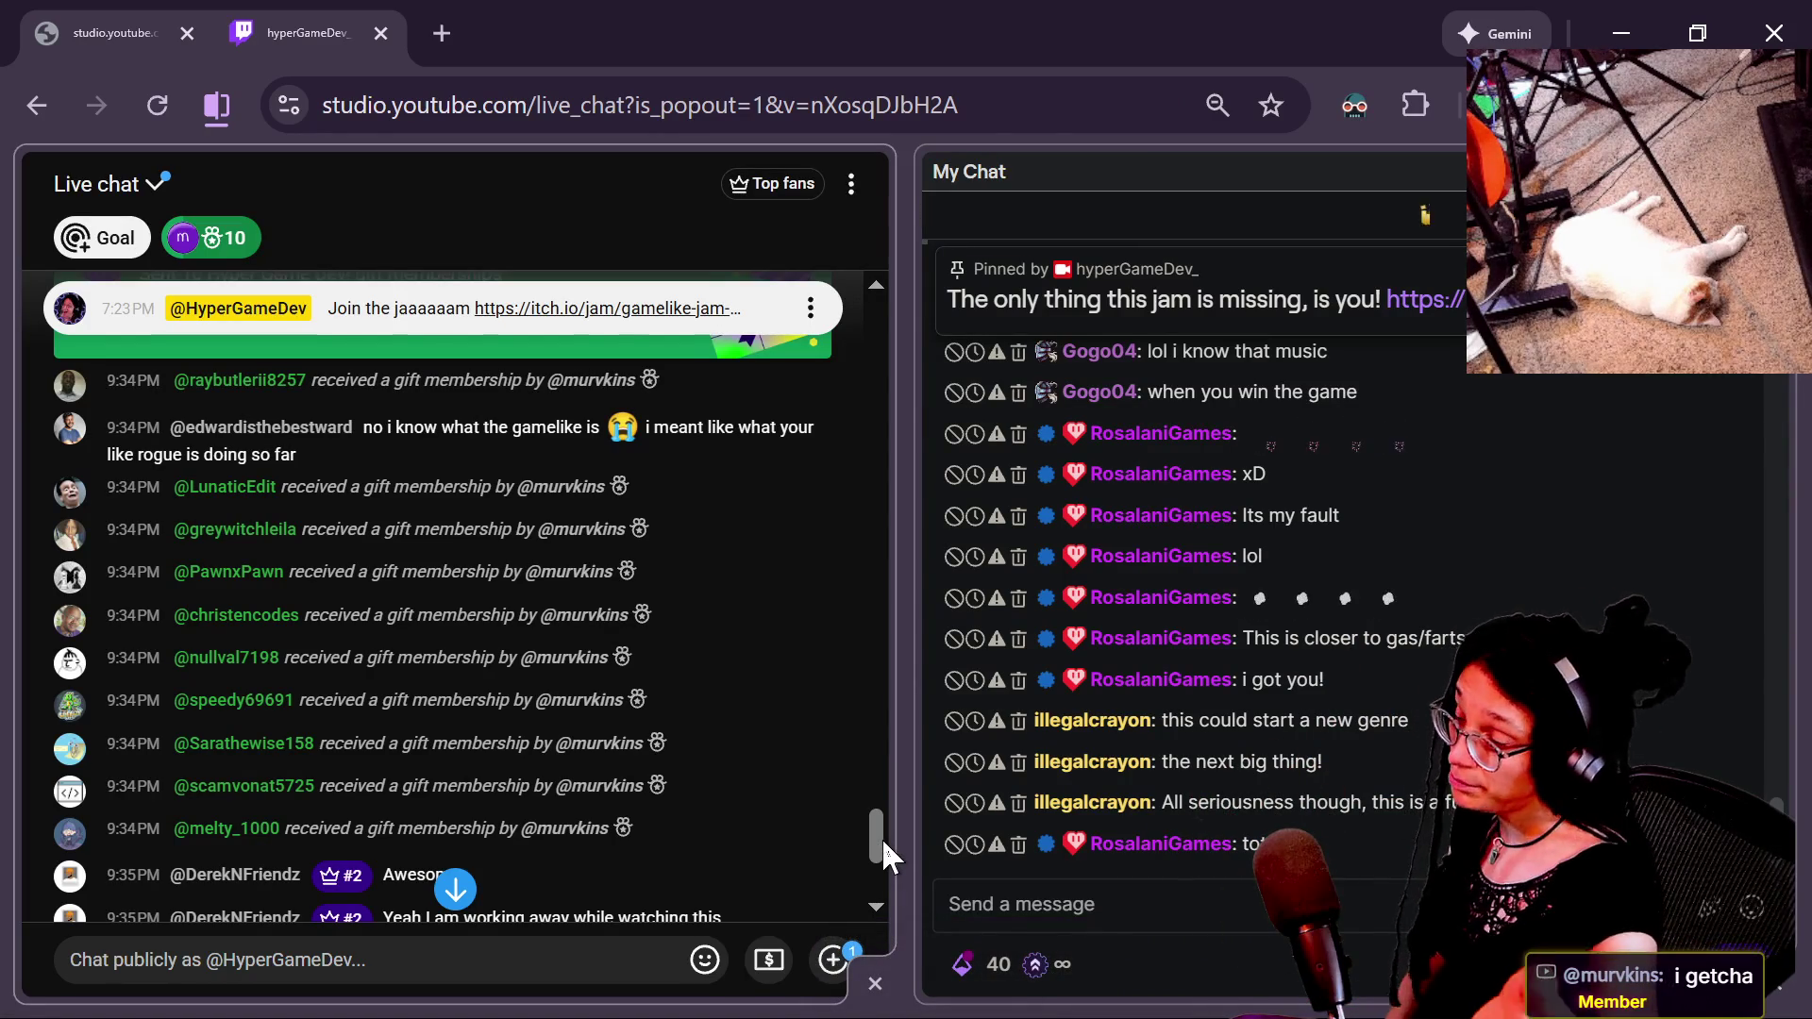
# Read through the YouTube live chat to the newest messages, focus the Twitch chat, then return to Godot.
pyautogui.moveTo(878, 836); pyautogui.dragTo(878, 836)
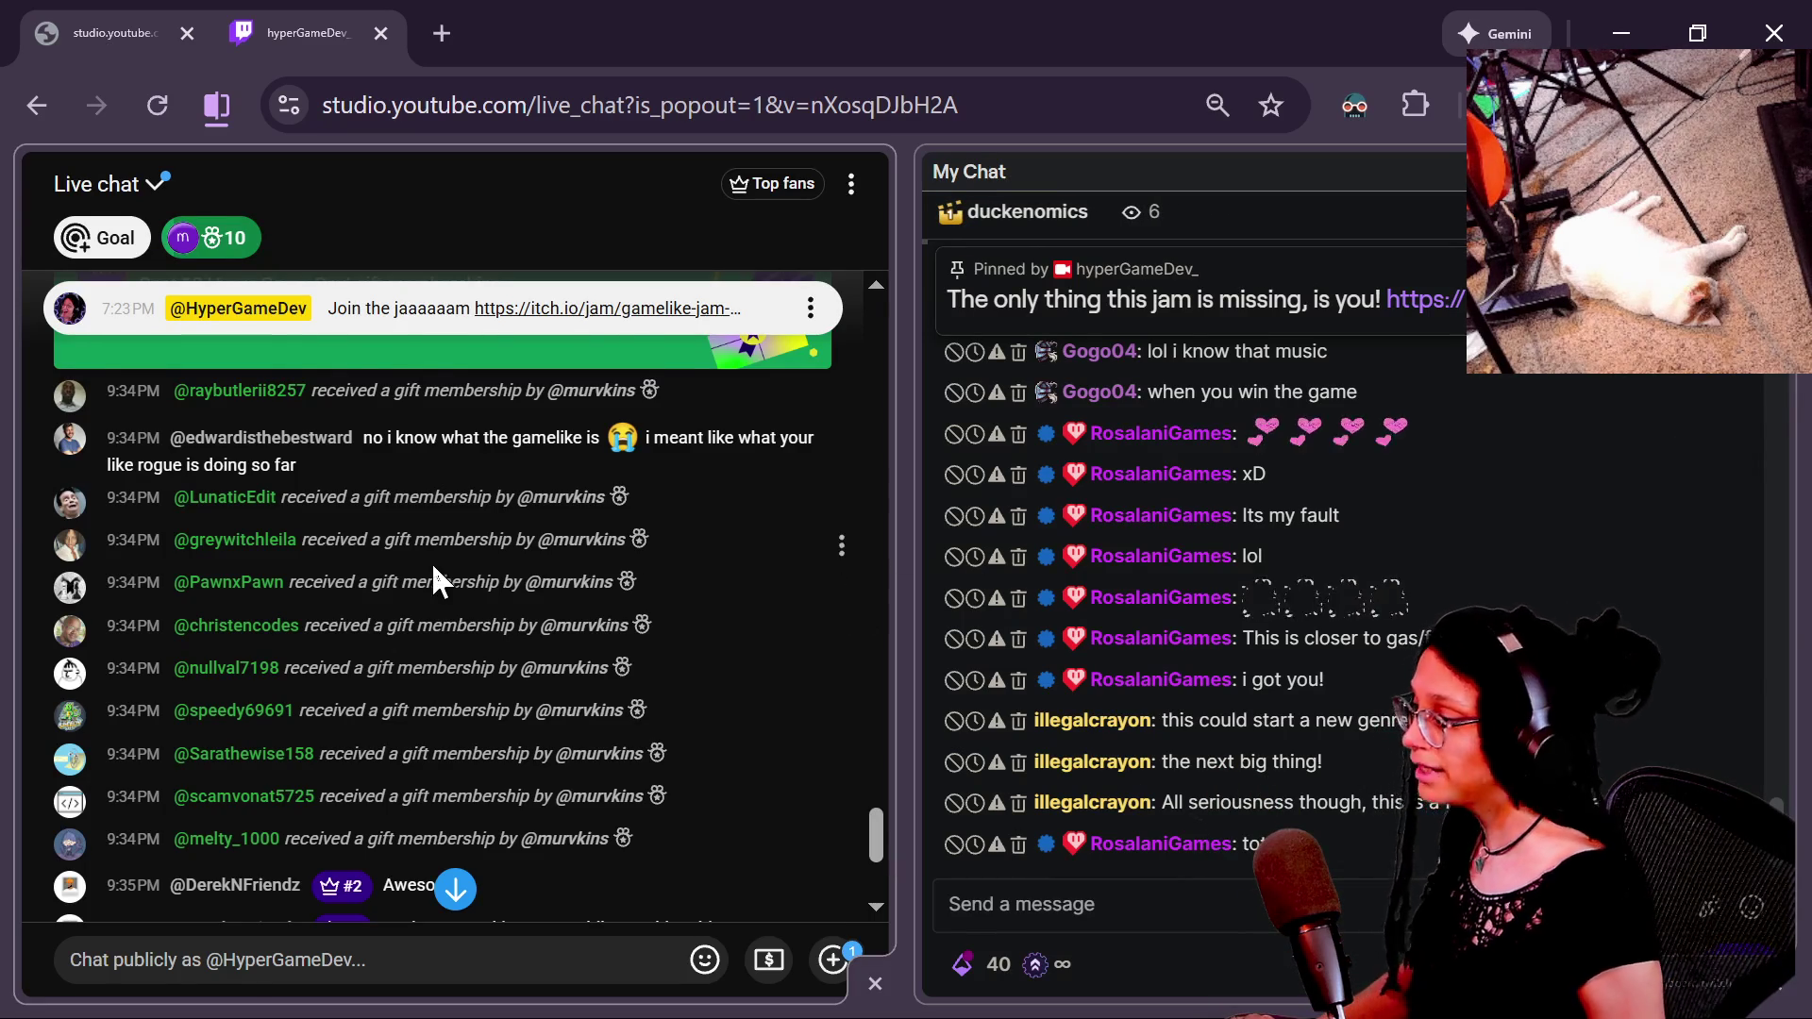
pyautogui.scroll(-10, 432, 581)
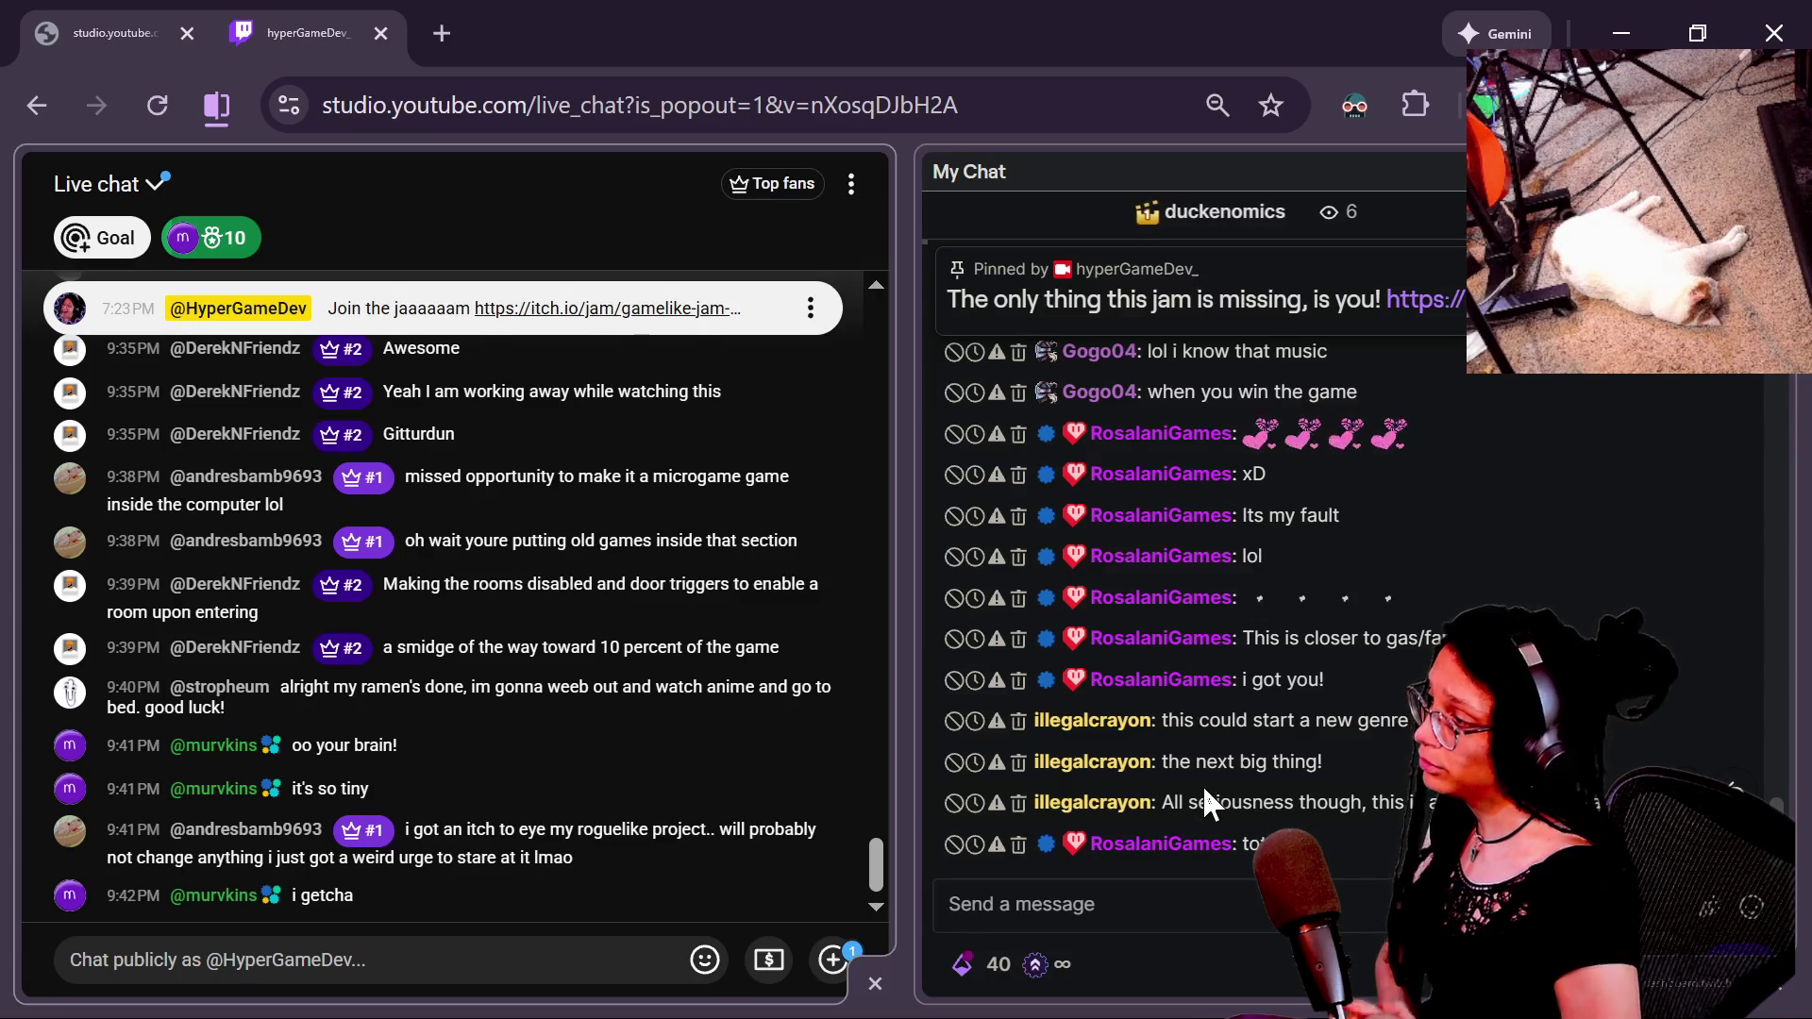
pyautogui.scroll(10, 573, 830)
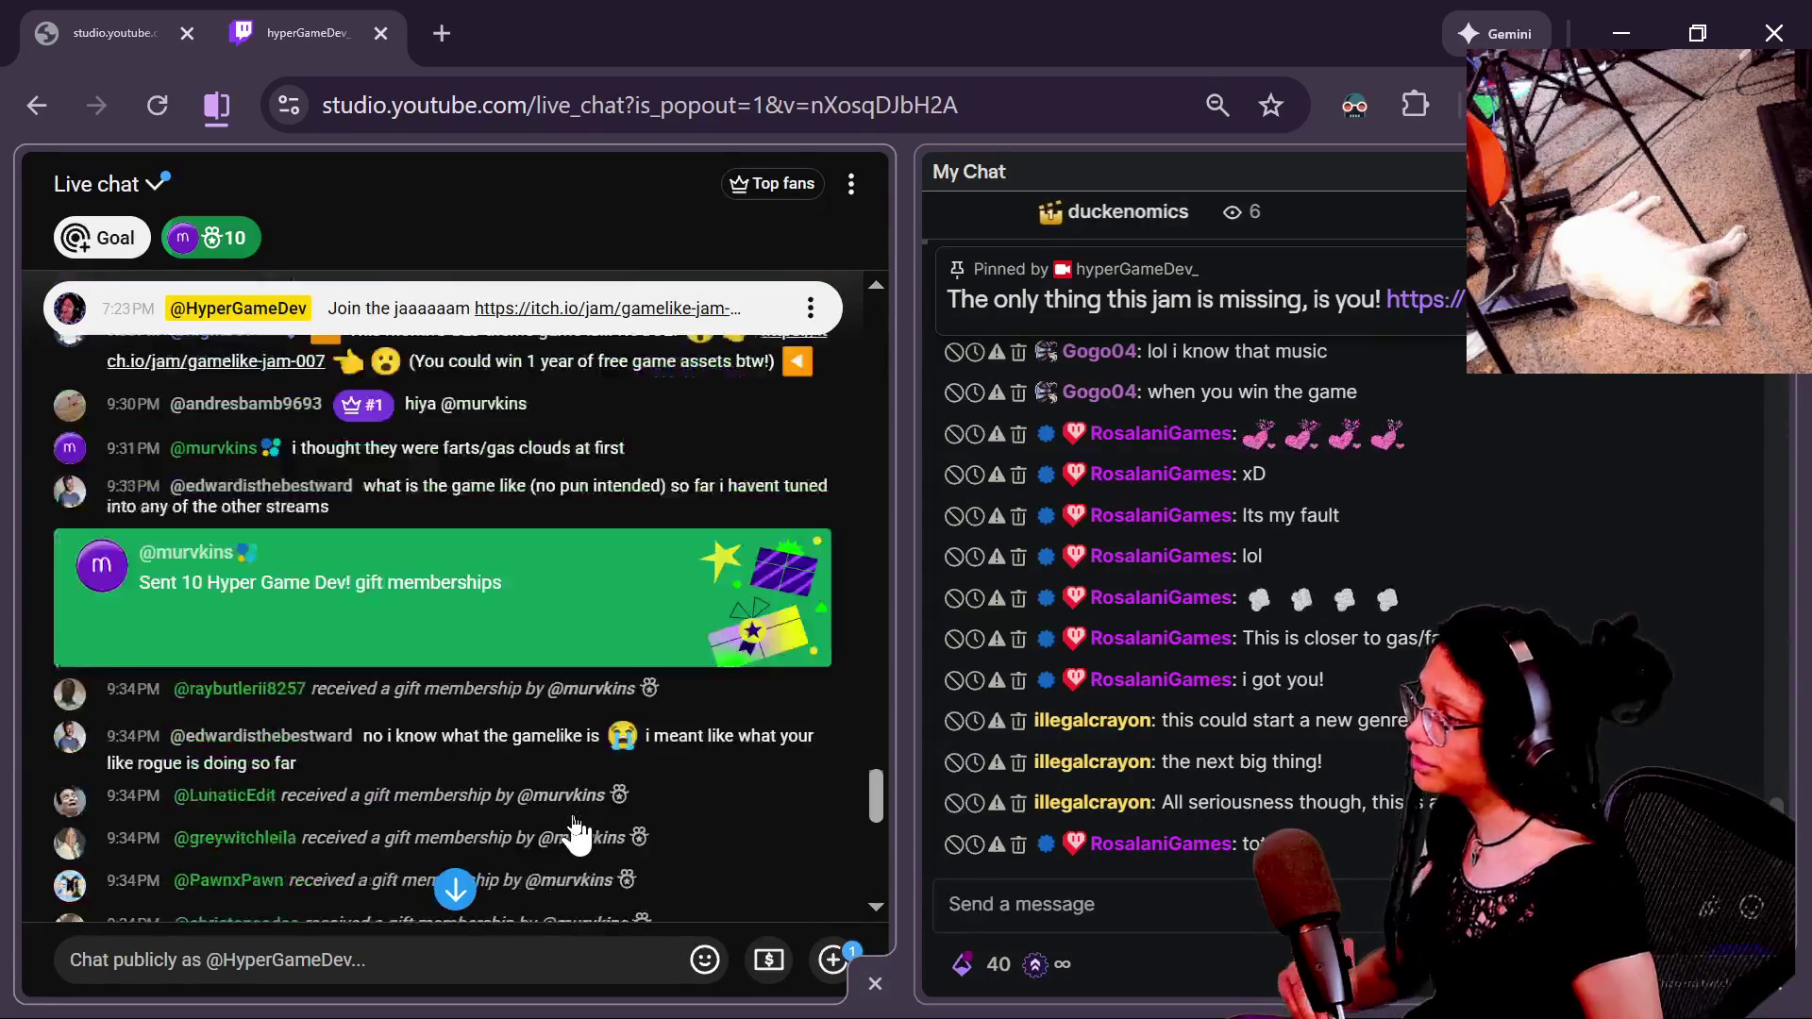
pyautogui.scroll(4, 573, 831)
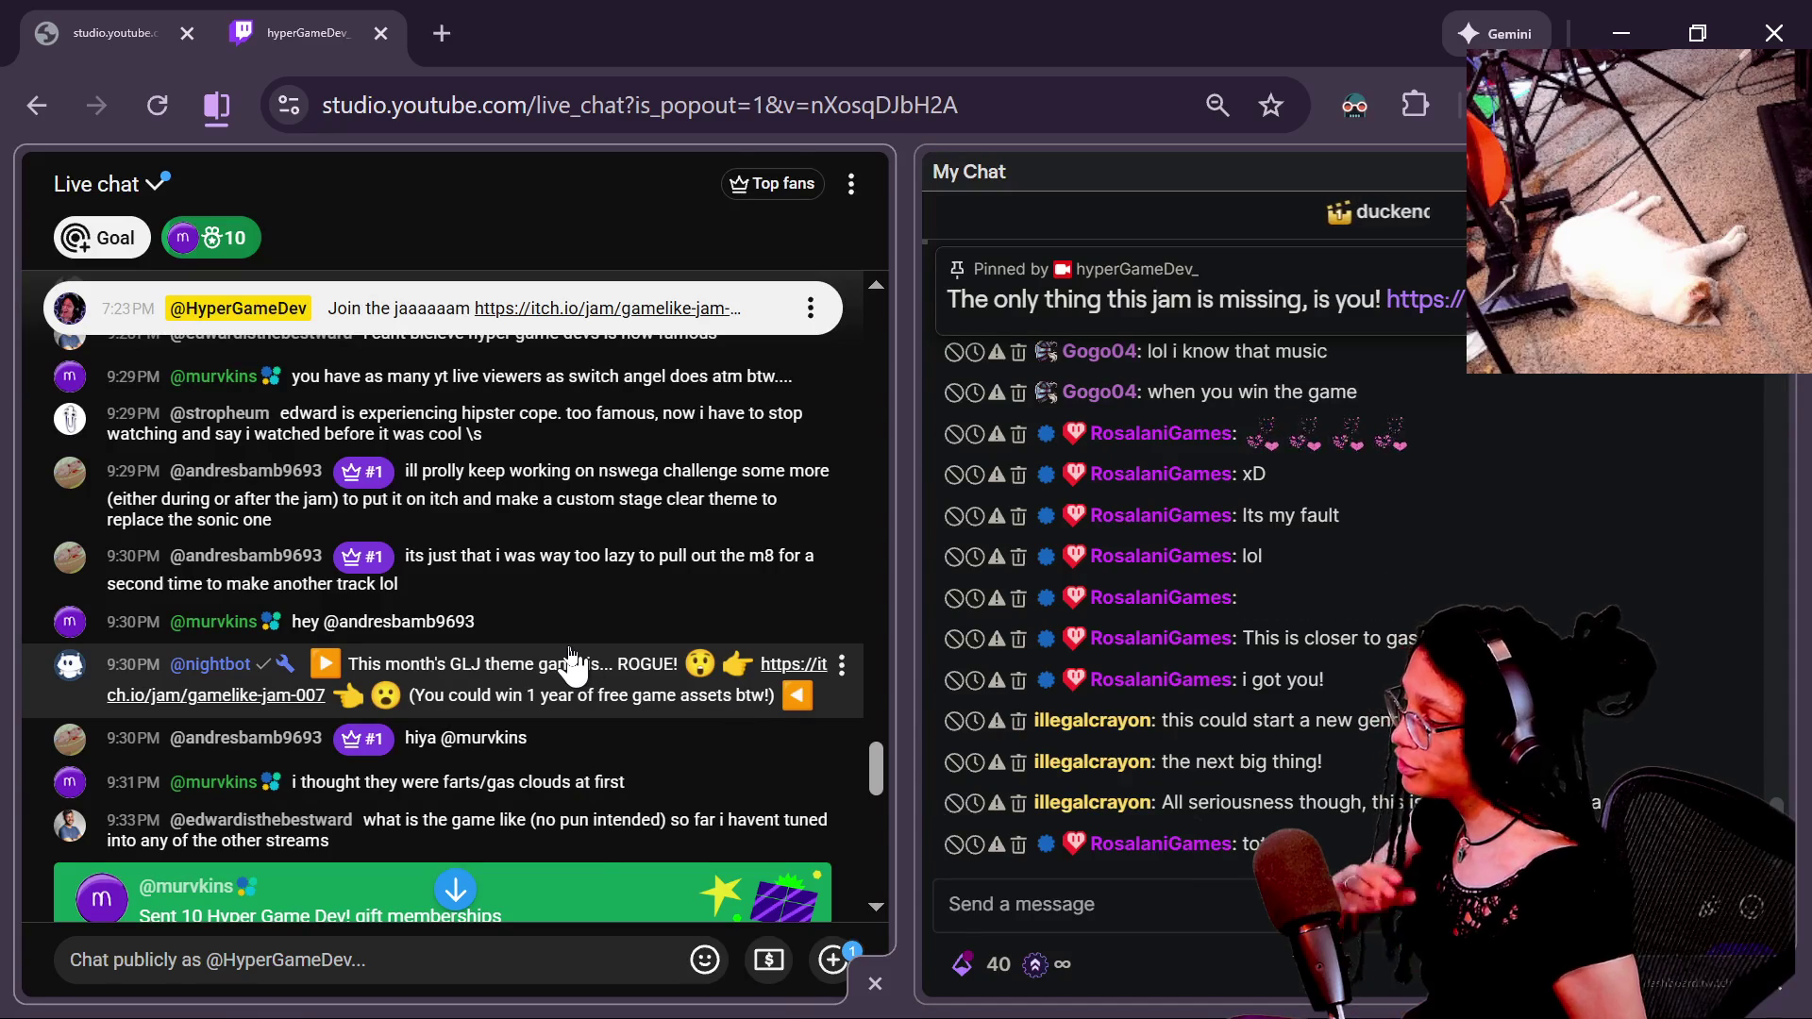
pyautogui.scroll(-10, 585, 661)
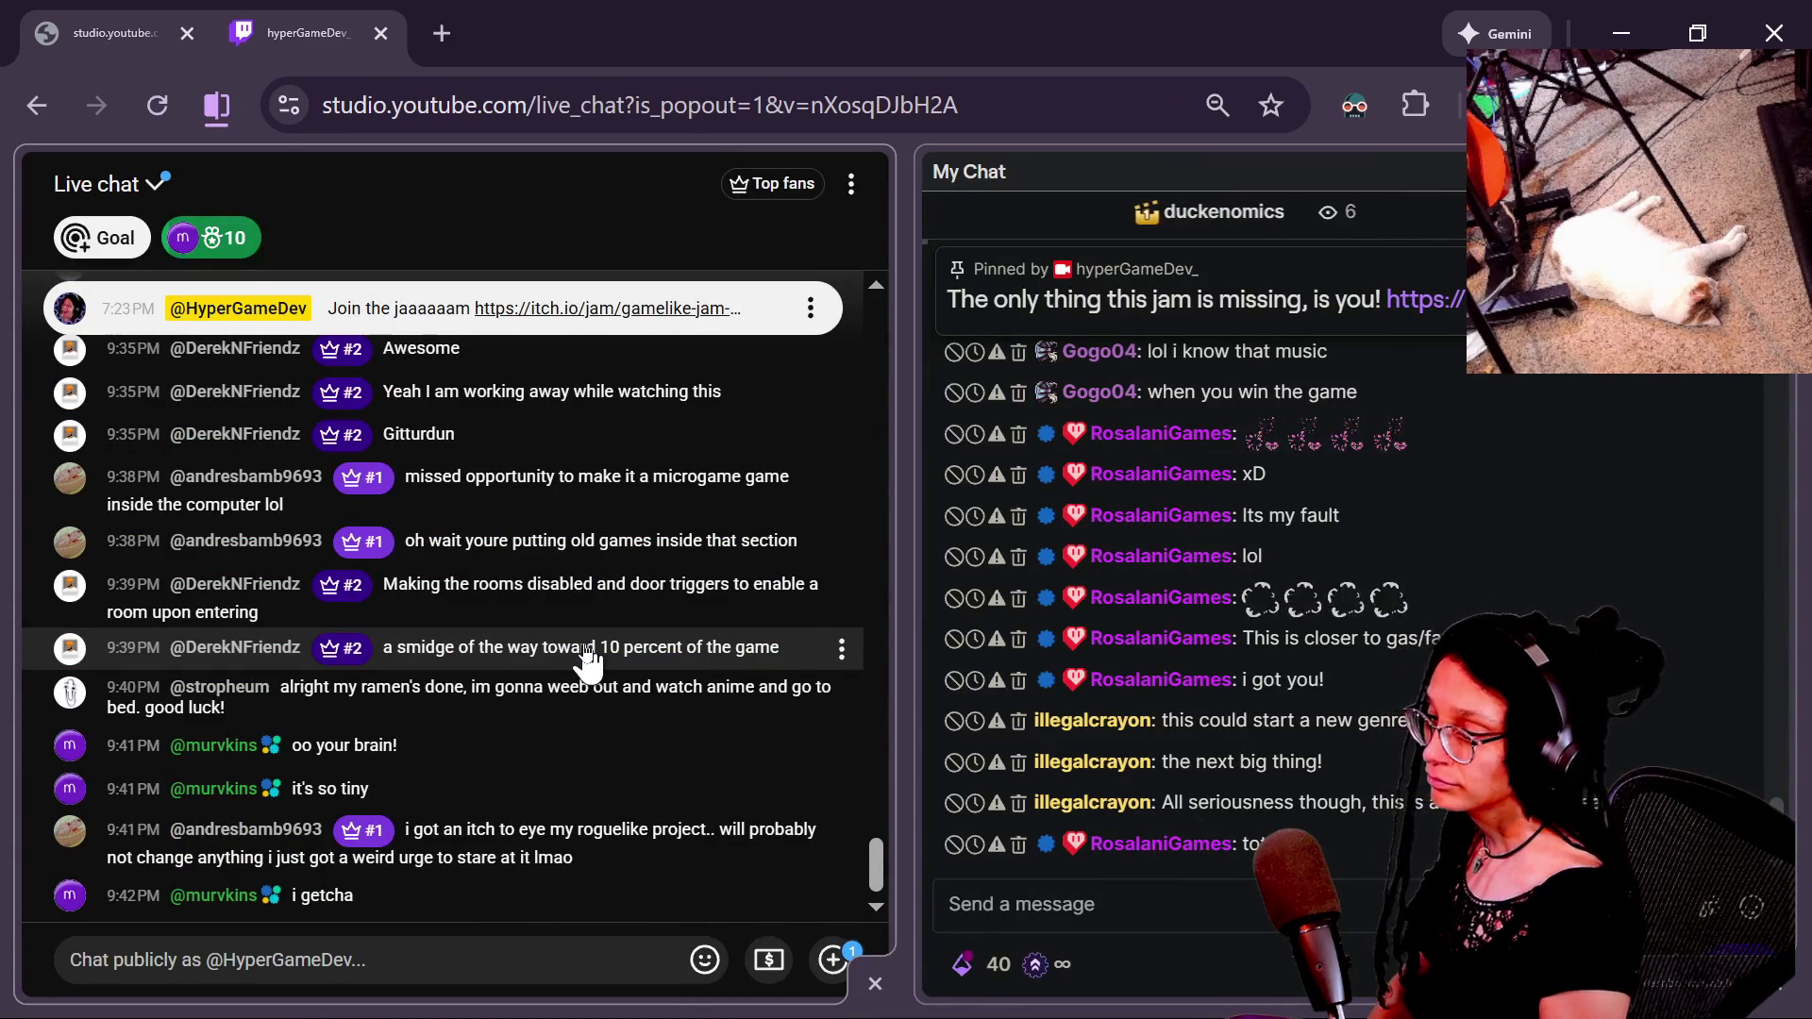
pyautogui.click(1341, 842)
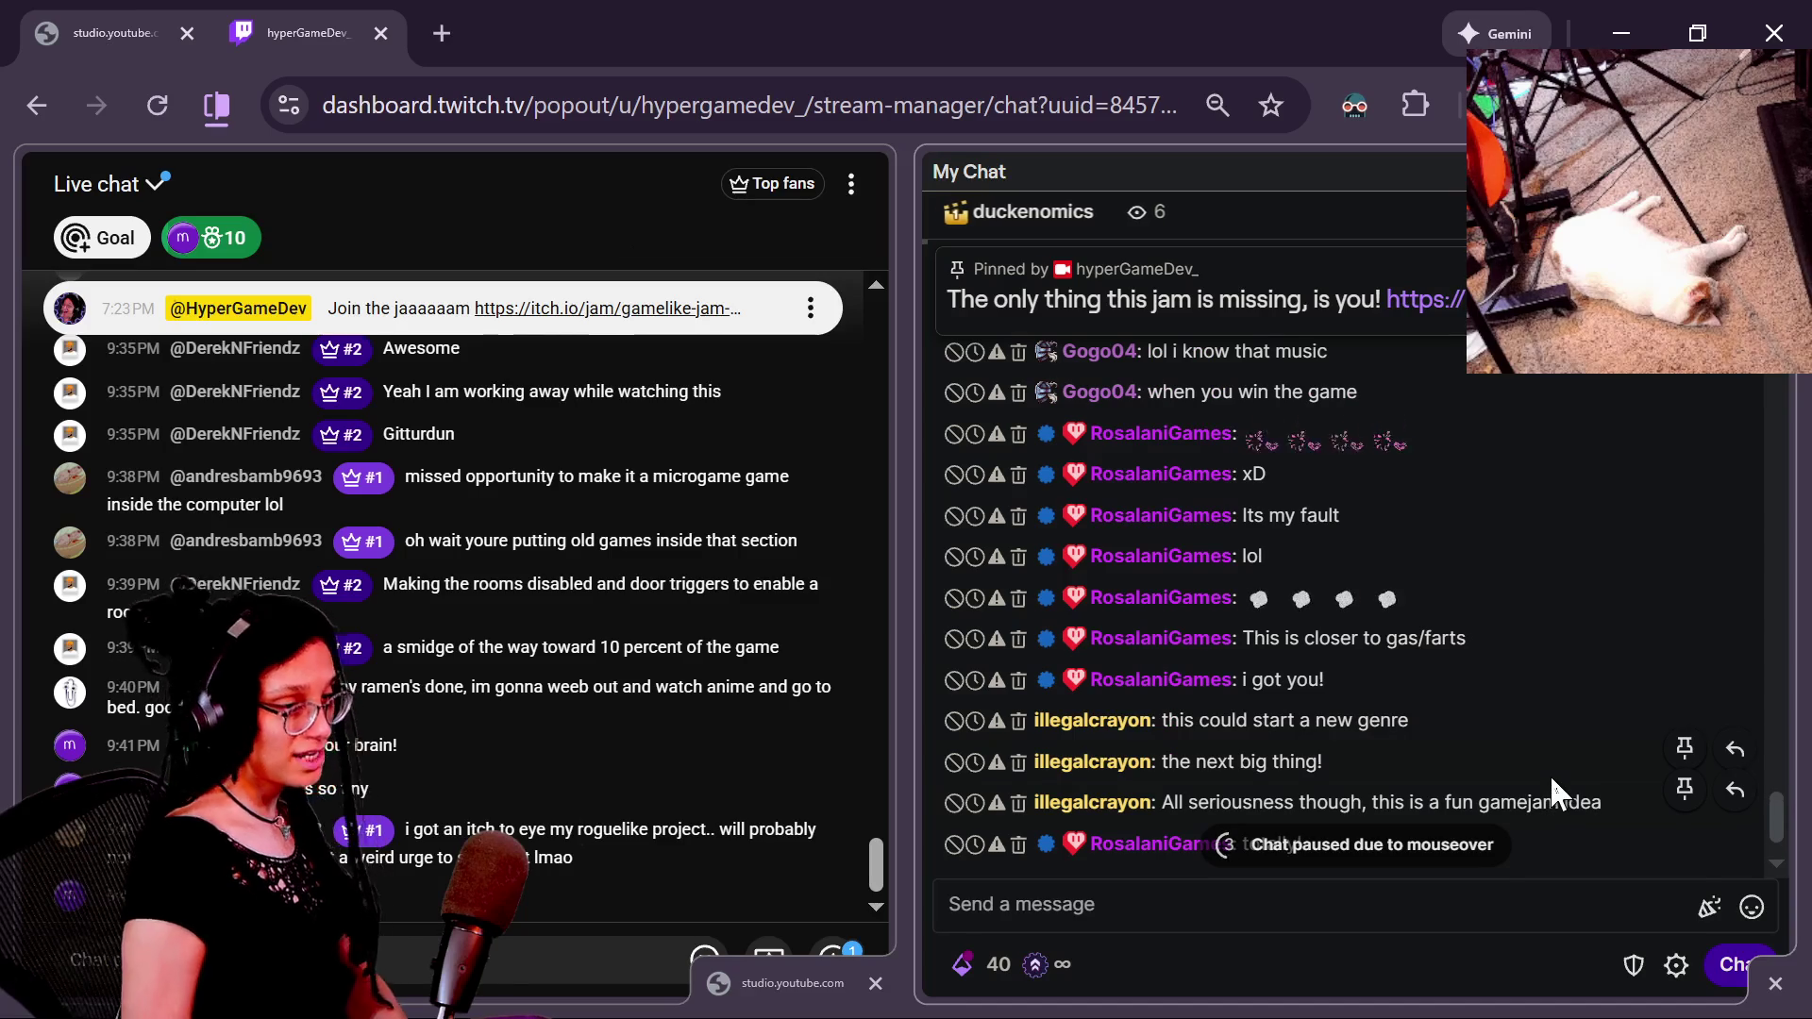
pyautogui.hotkey('alt', 'Tab')
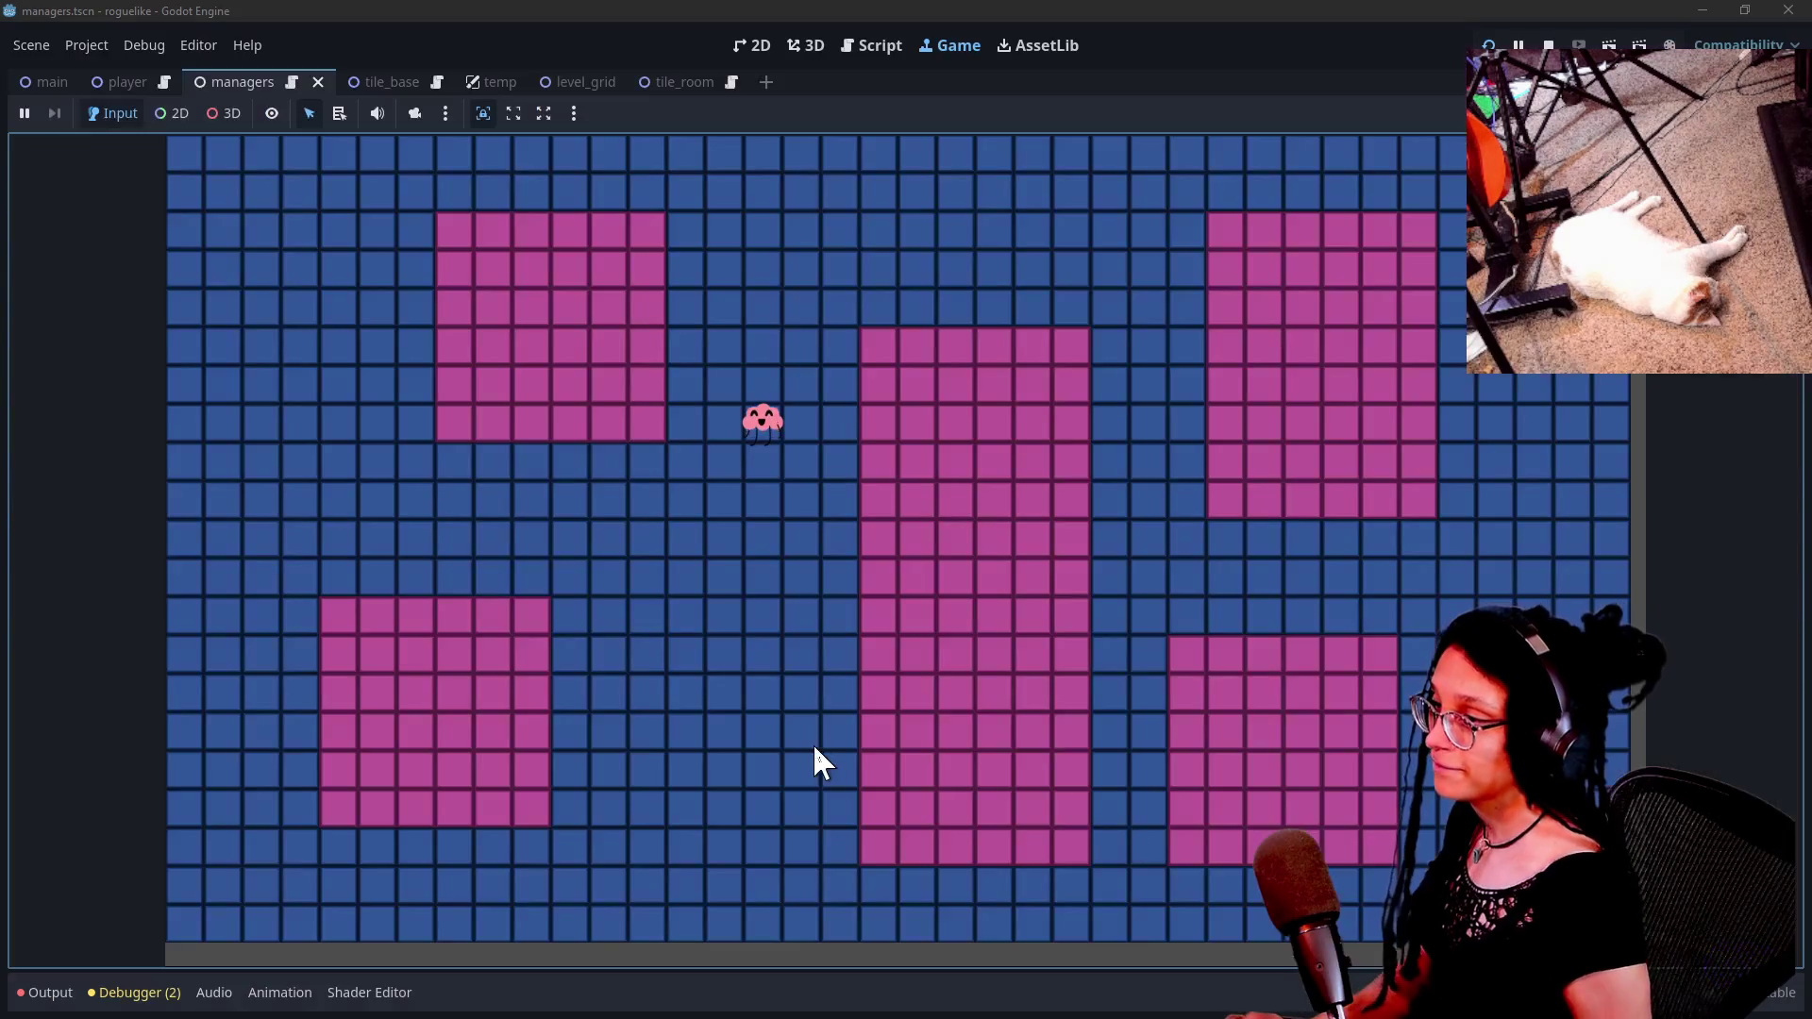
# Open the Script workspace and review the empty else block and the _ROOM_CONTENT_DATA duplicate line.
pyautogui.click(870, 45)
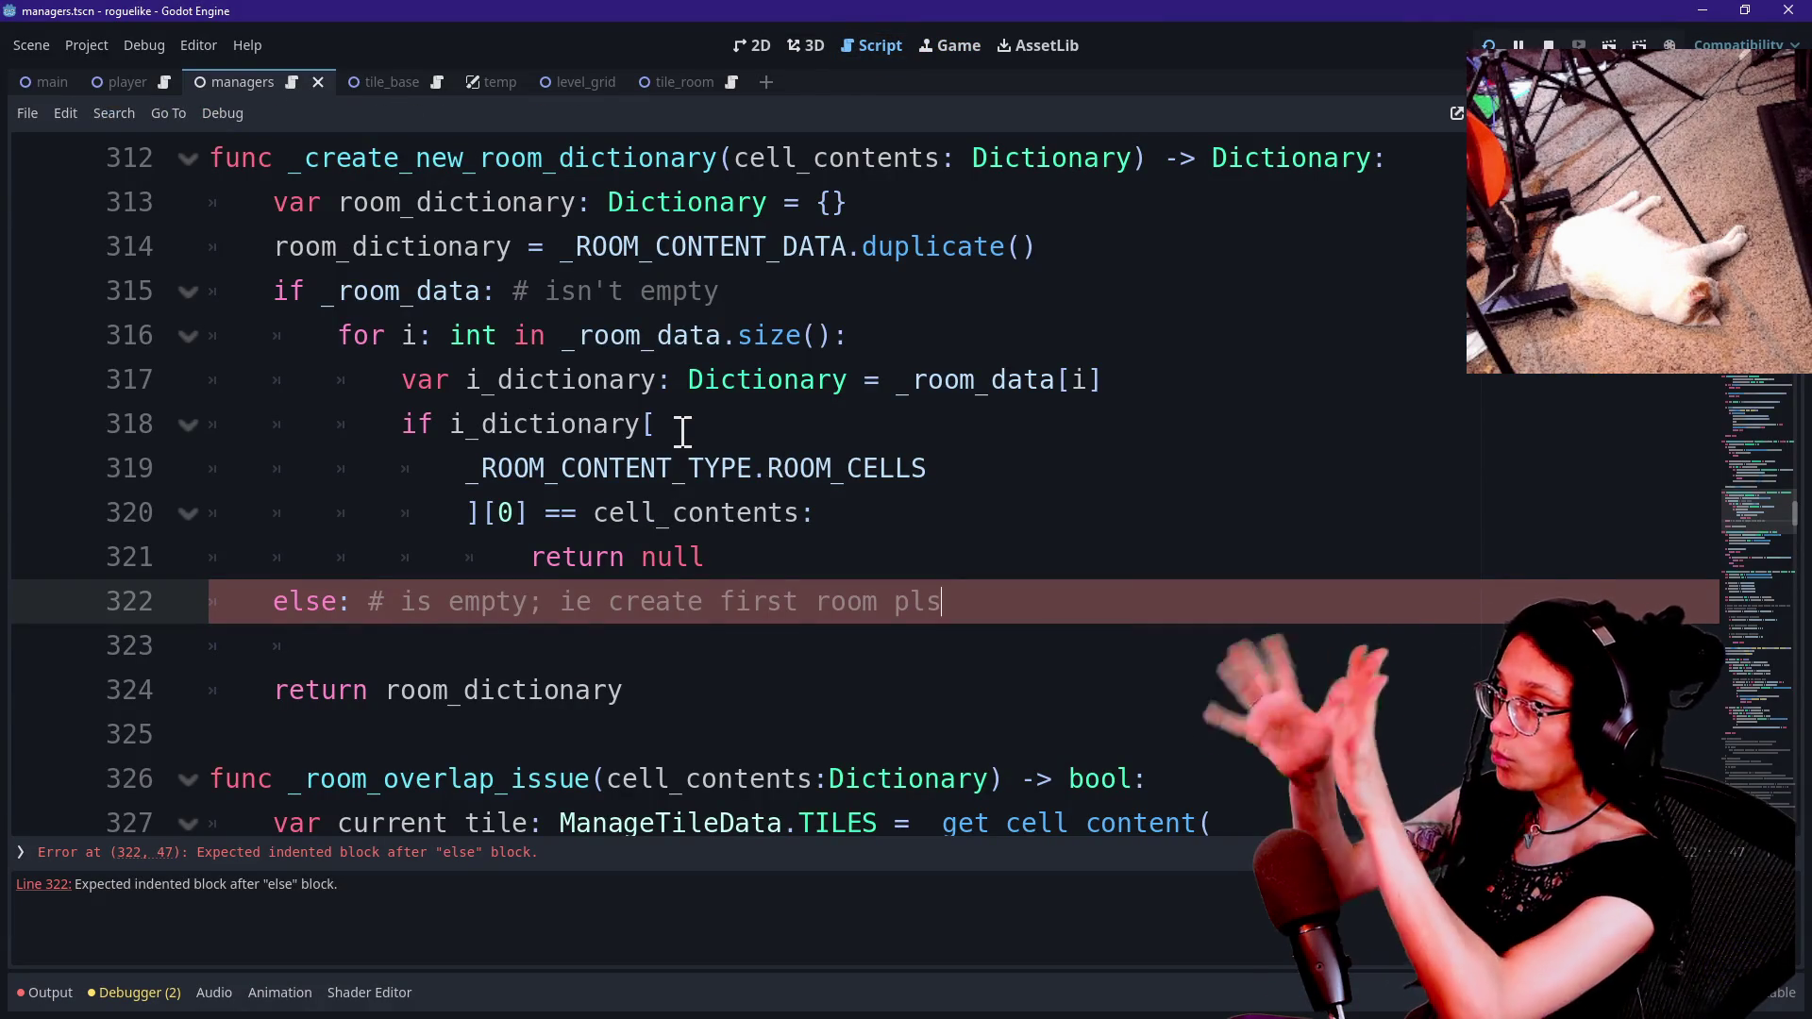
pyautogui.moveTo(642, 692); pyautogui.dragTo(905, 665)
pyautogui.click(1044, 602)
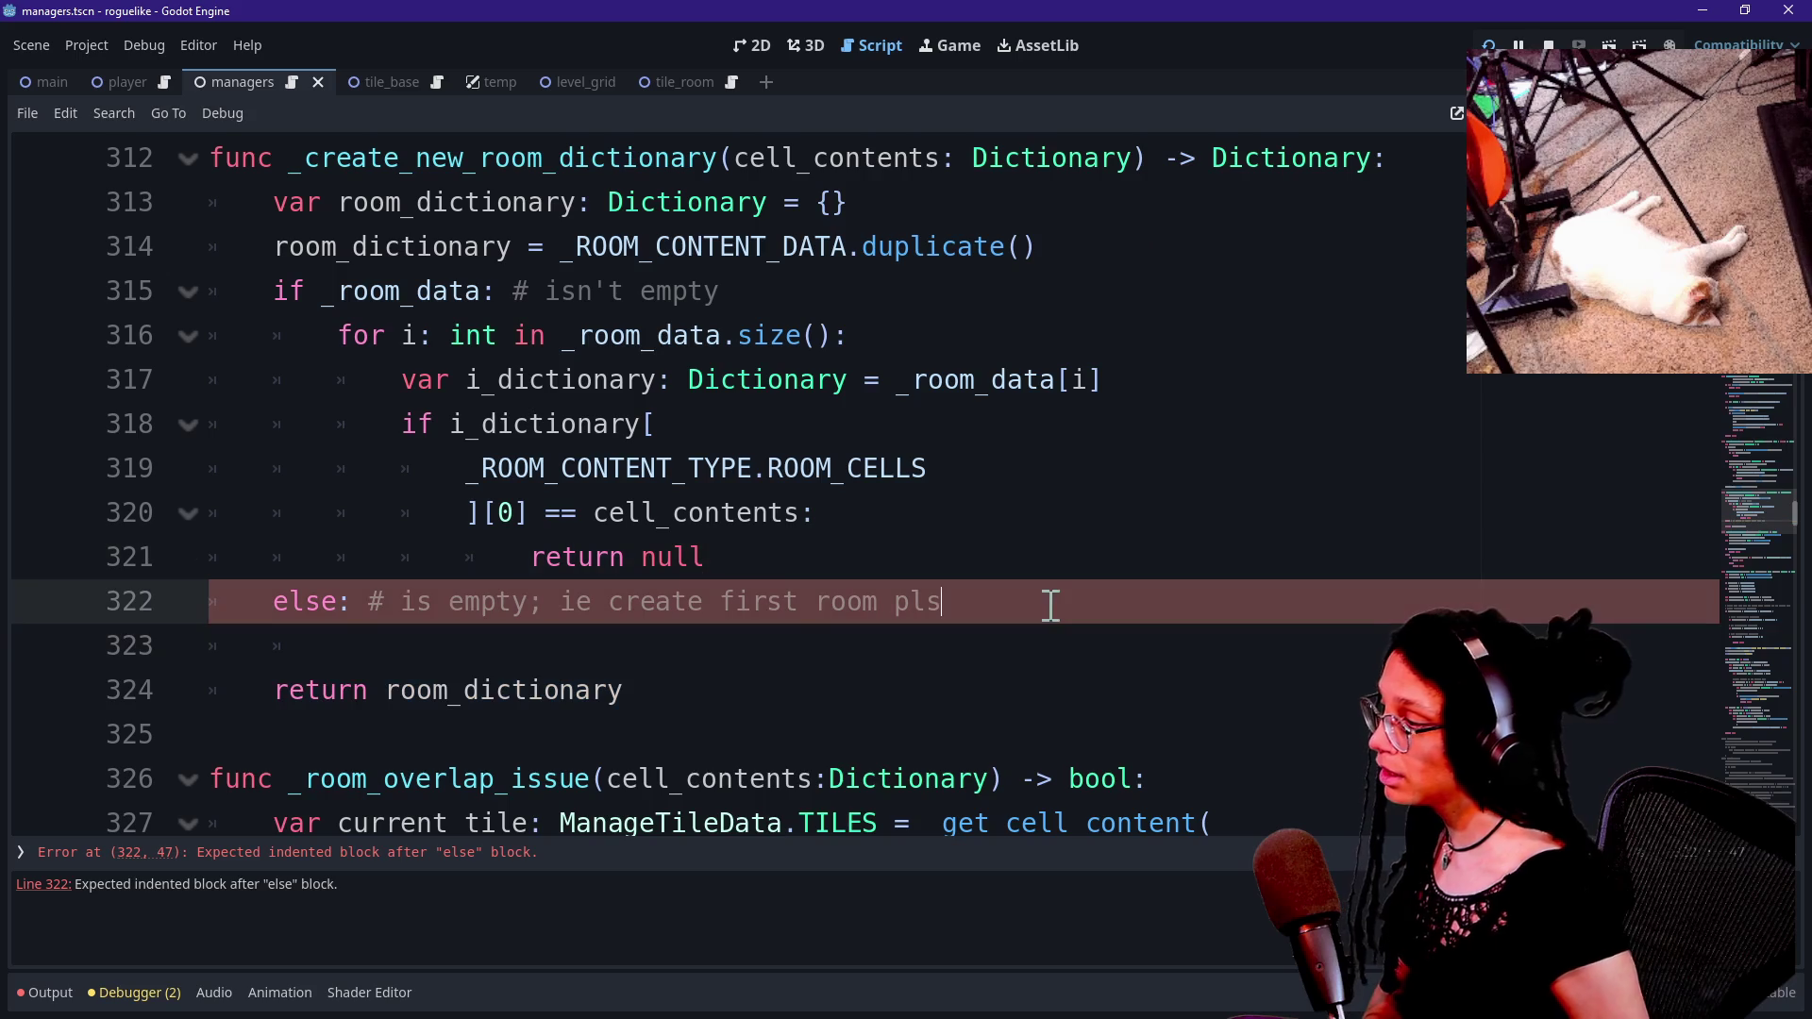
pyautogui.scroll(2, 366, 468)
pyautogui.click(840, 513)
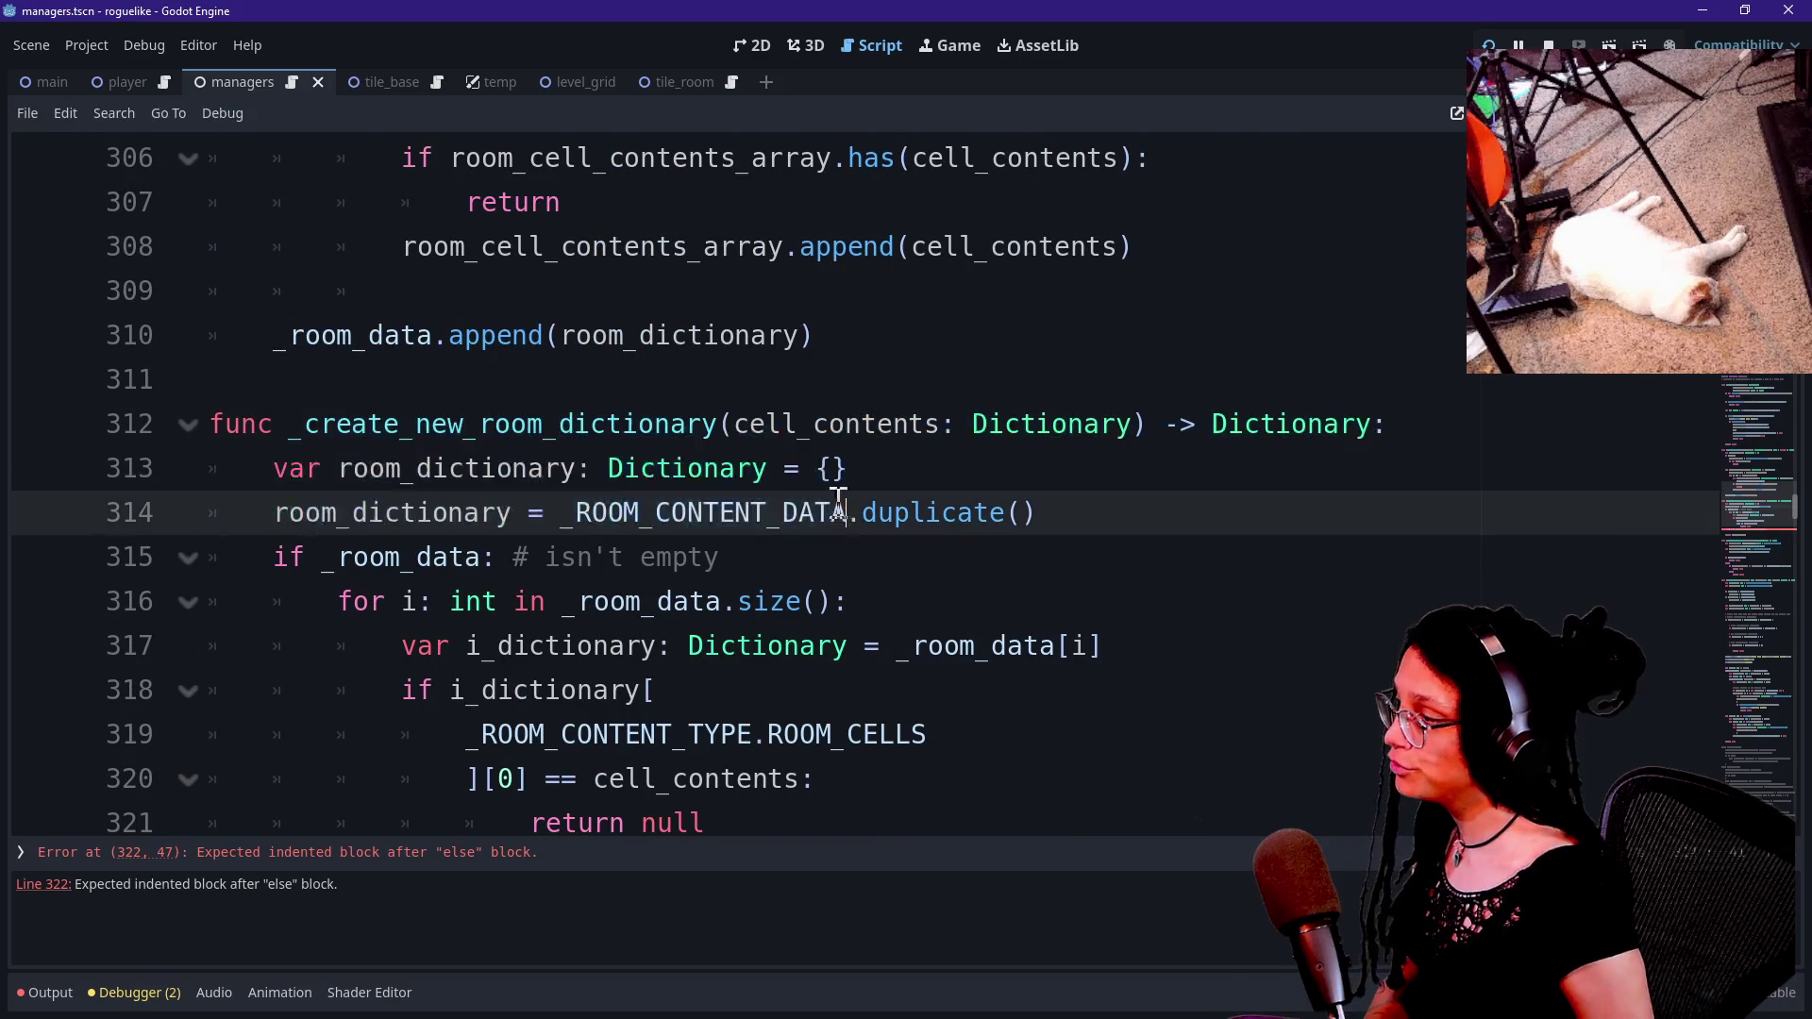
pyautogui.moveTo(283, 472); pyautogui.dragTo(591, 510)
pyautogui.click(638, 512)
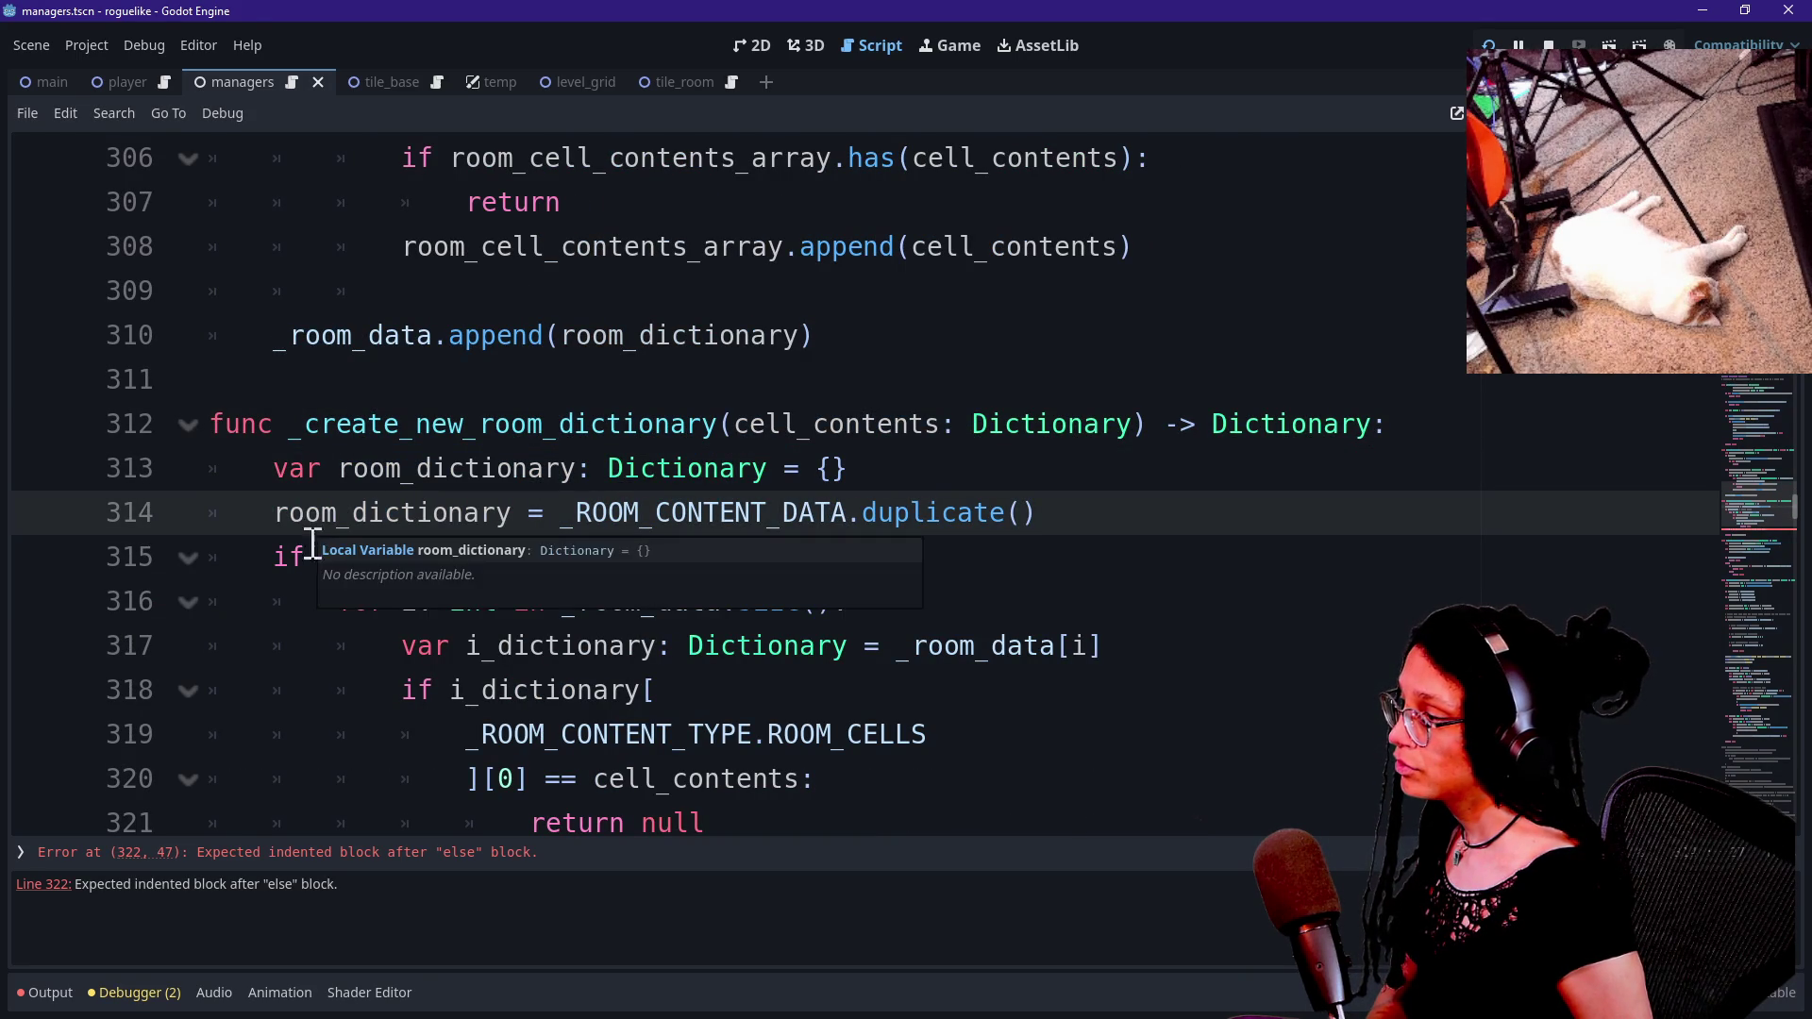
# Review the 'isn't empty' check on line 315 through the loop, ending at its comment.
pyautogui.moveTo(307, 557); pyautogui.dragTo(696, 557)
pyautogui.click(692, 557)
pyautogui.scroll(-1, 691, 556)
pyautogui.moveTo(528, 424); pyautogui.dragTo(745, 764)
pyautogui.click(708, 635)
pyautogui.moveTo(529, 423); pyautogui.dragTo(593, 536)
pyautogui.click(731, 777)
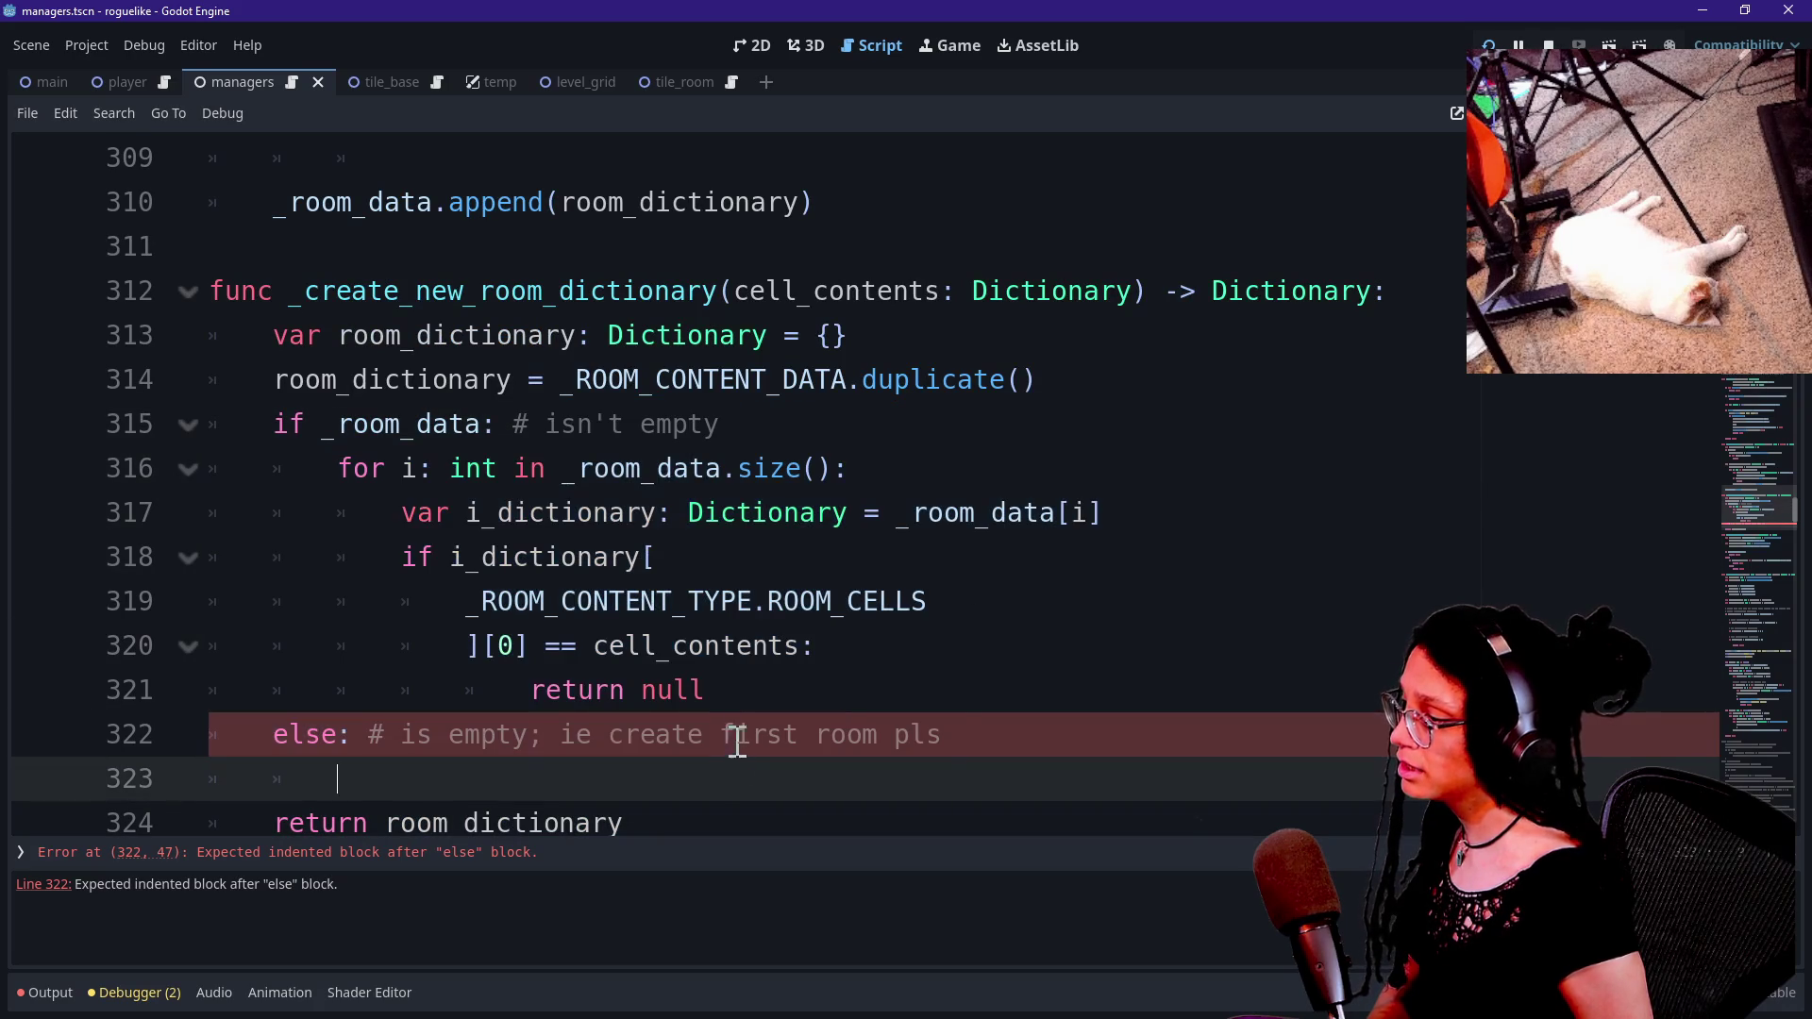
pyautogui.click(817, 430)
pyautogui.write(', so en')
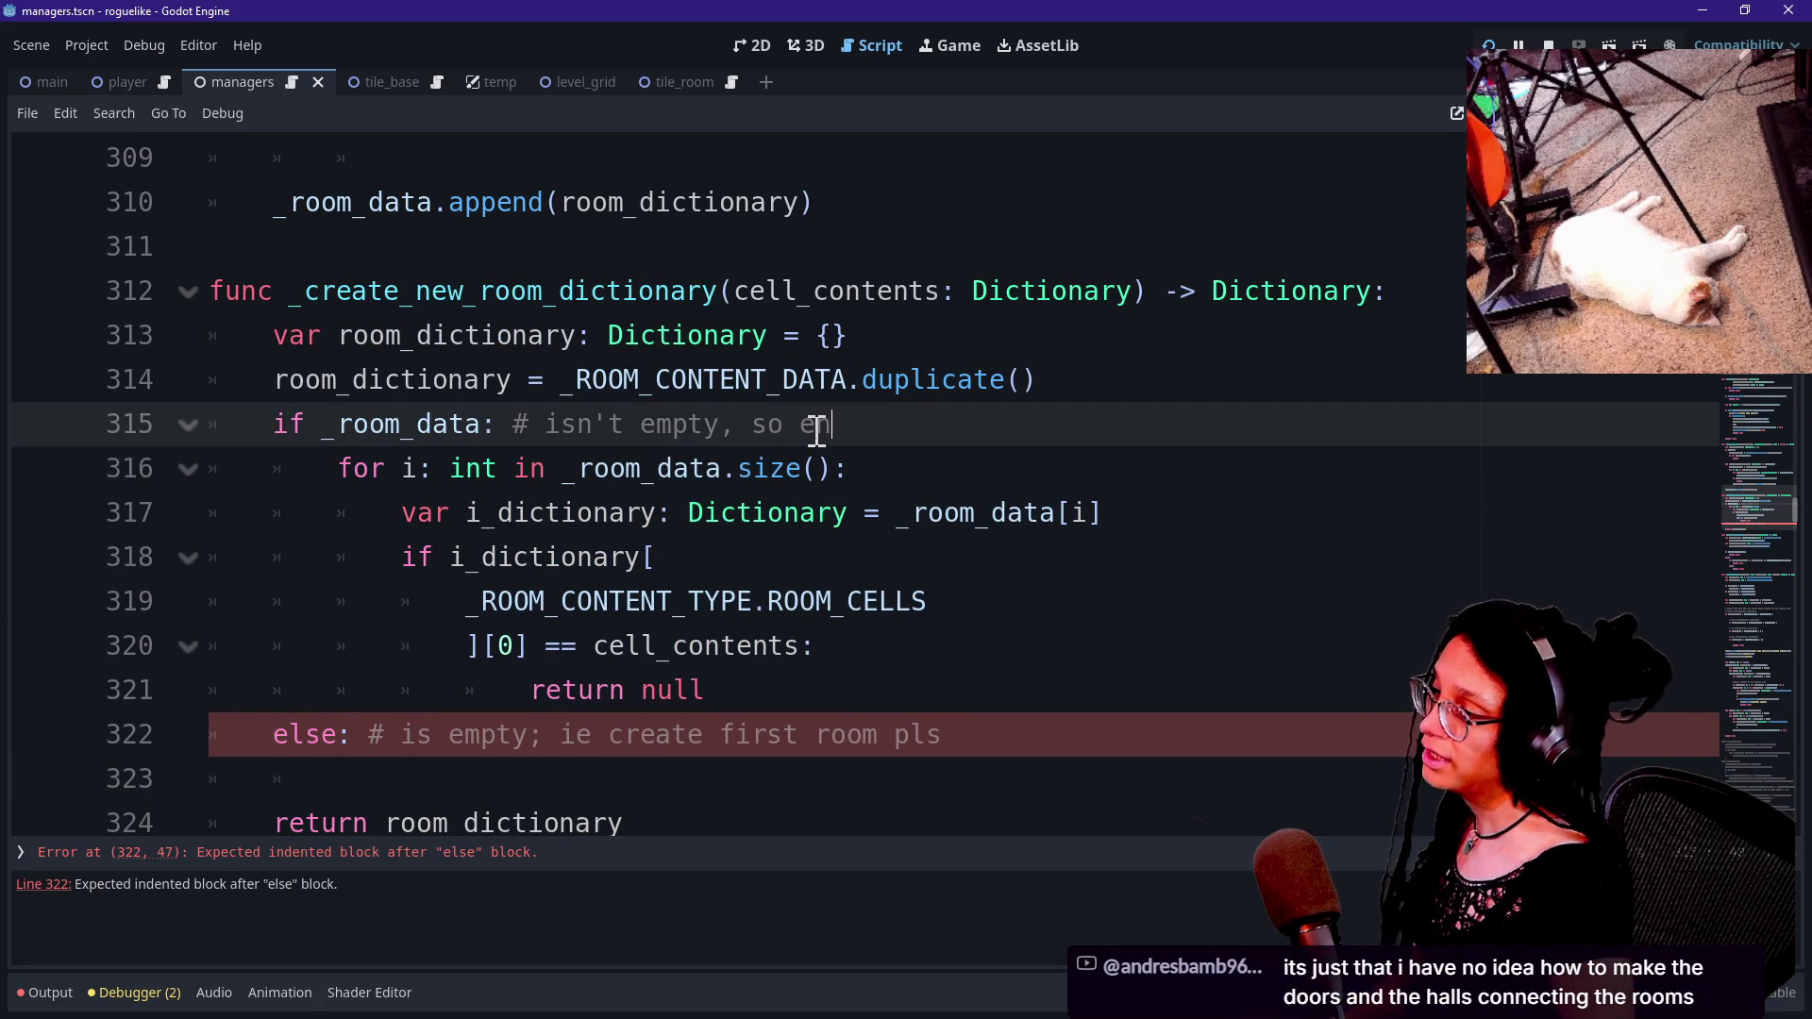
# Extend line 315's comment with 'so ensure cell_contents doesn't already exist', fixing the 'doens't' typo.
pyautogui.write('sure th')
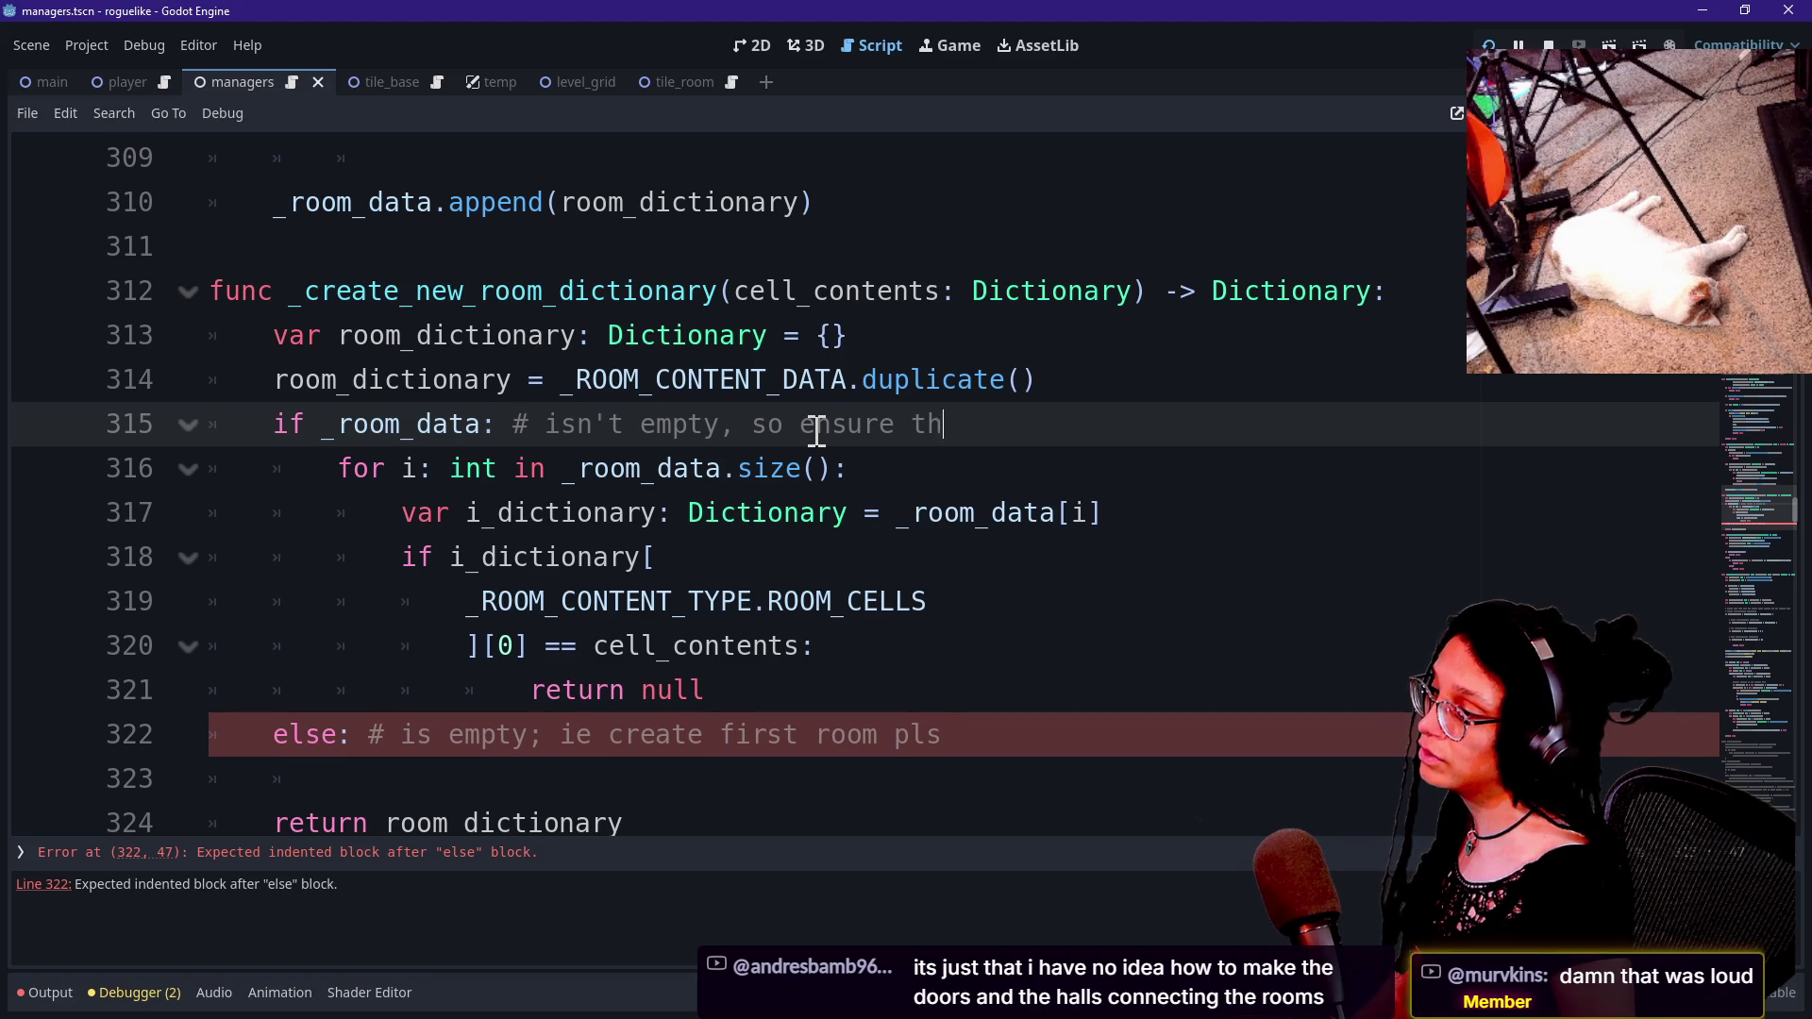
pyautogui.write("doens'")
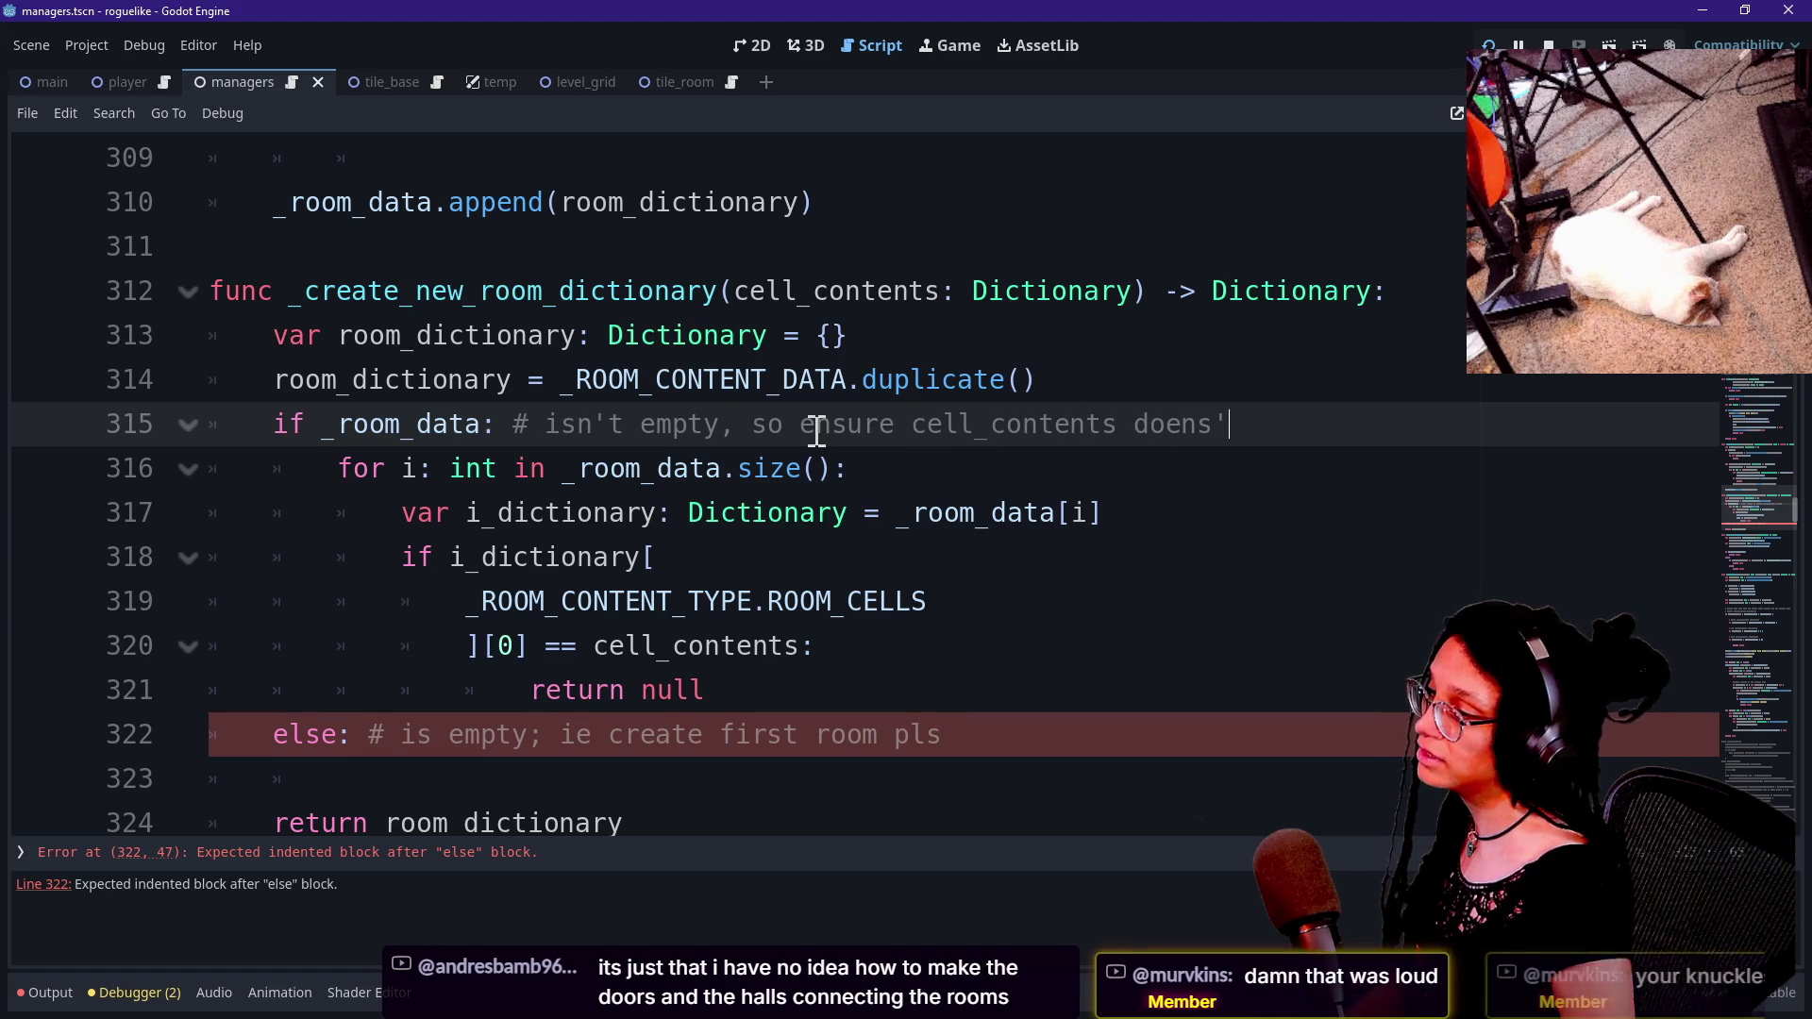
pyautogui.write('t already exist')
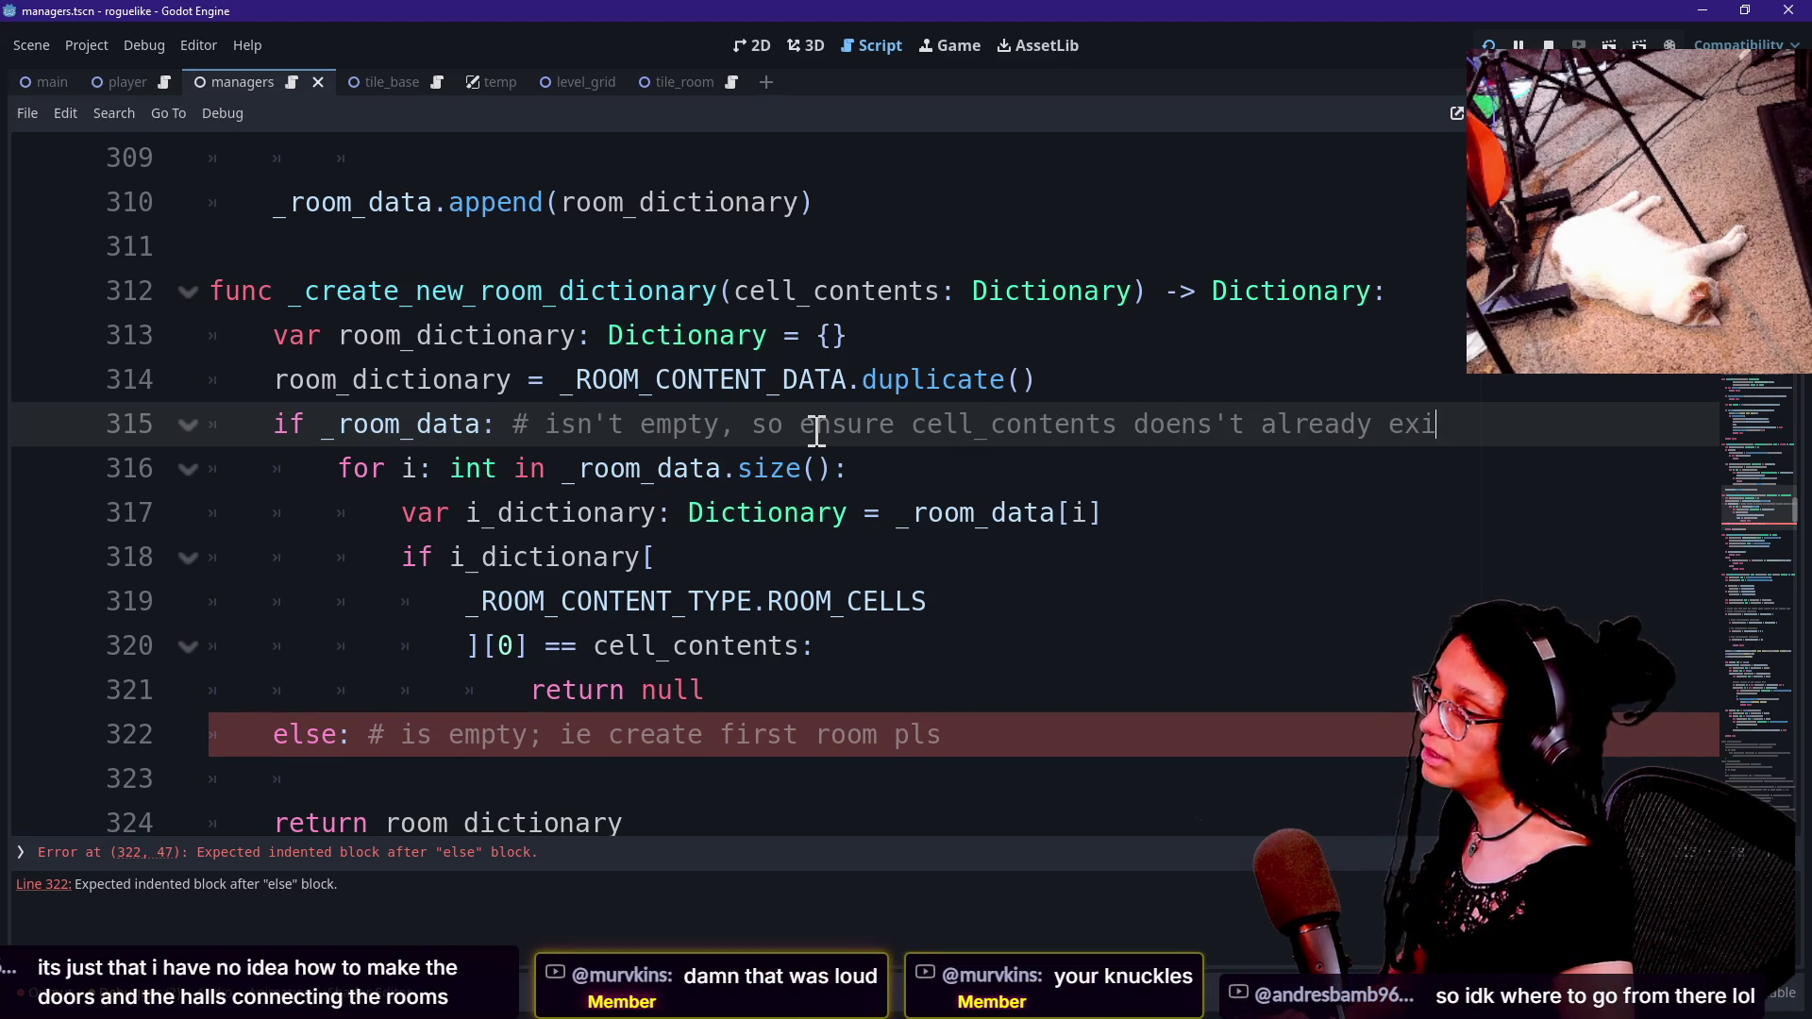
pyautogui.click(1197, 430)
pyautogui.press('Delete')
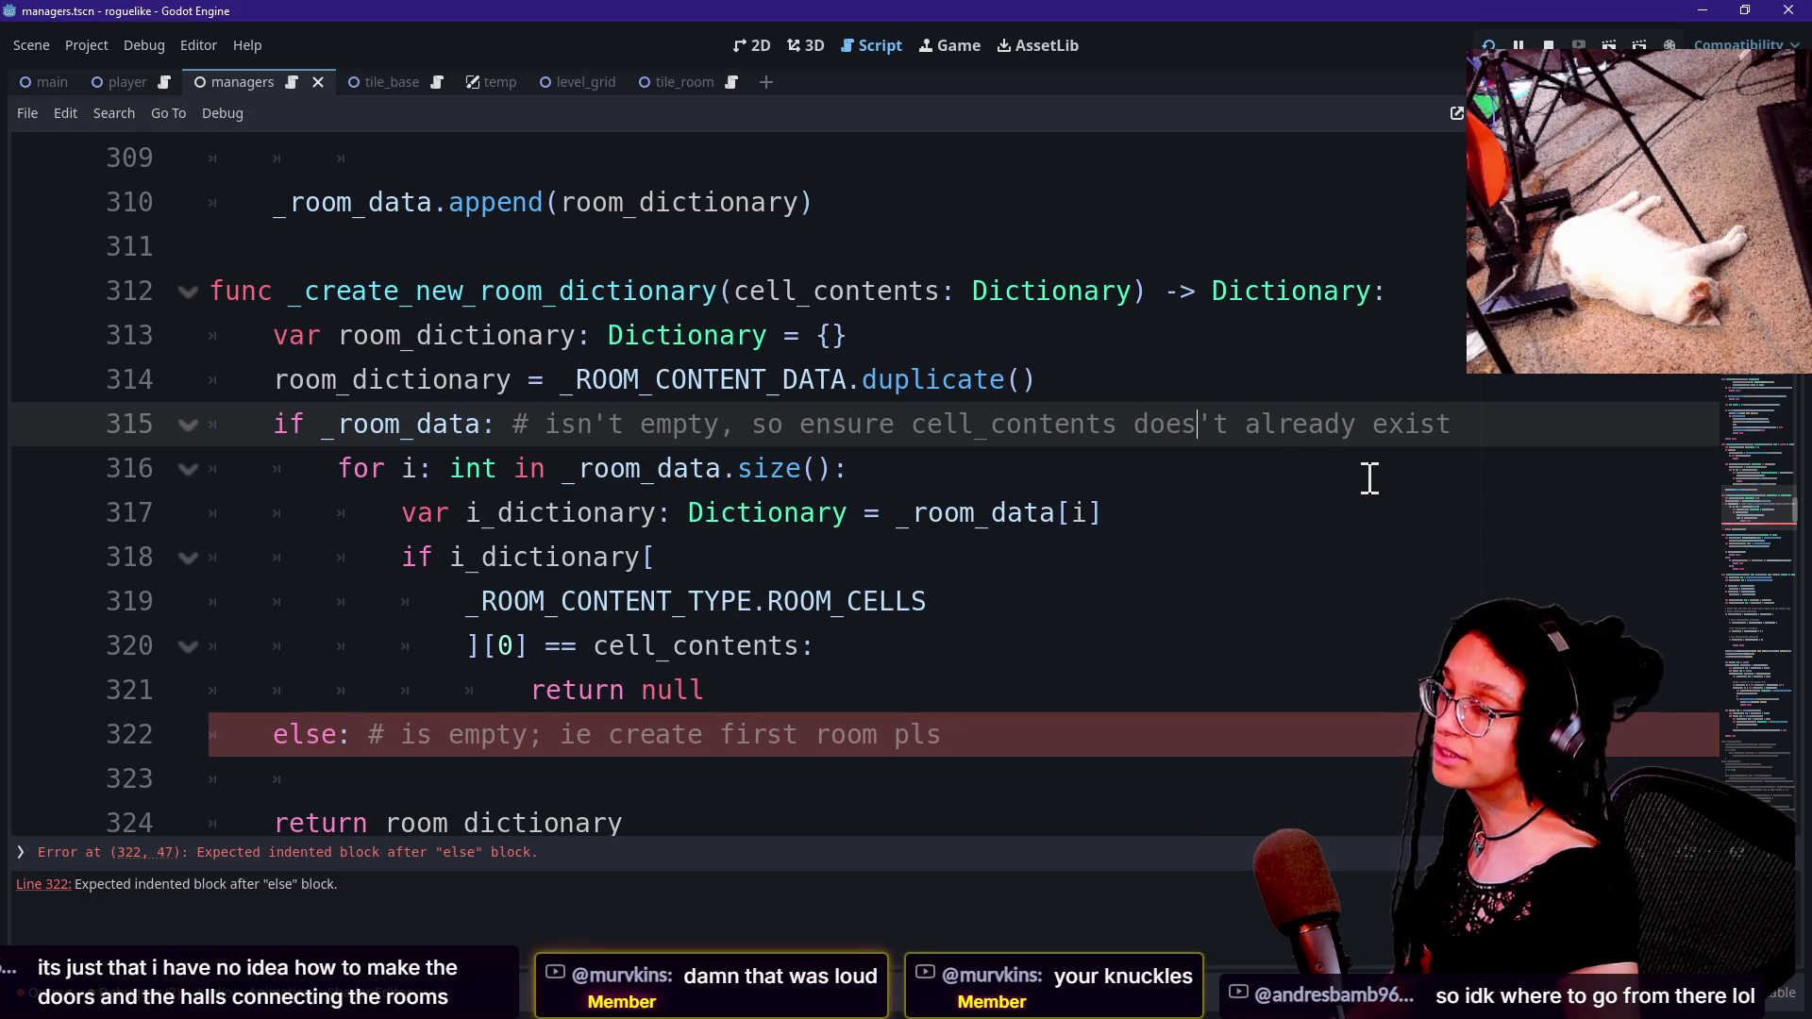
pyautogui.write('n')
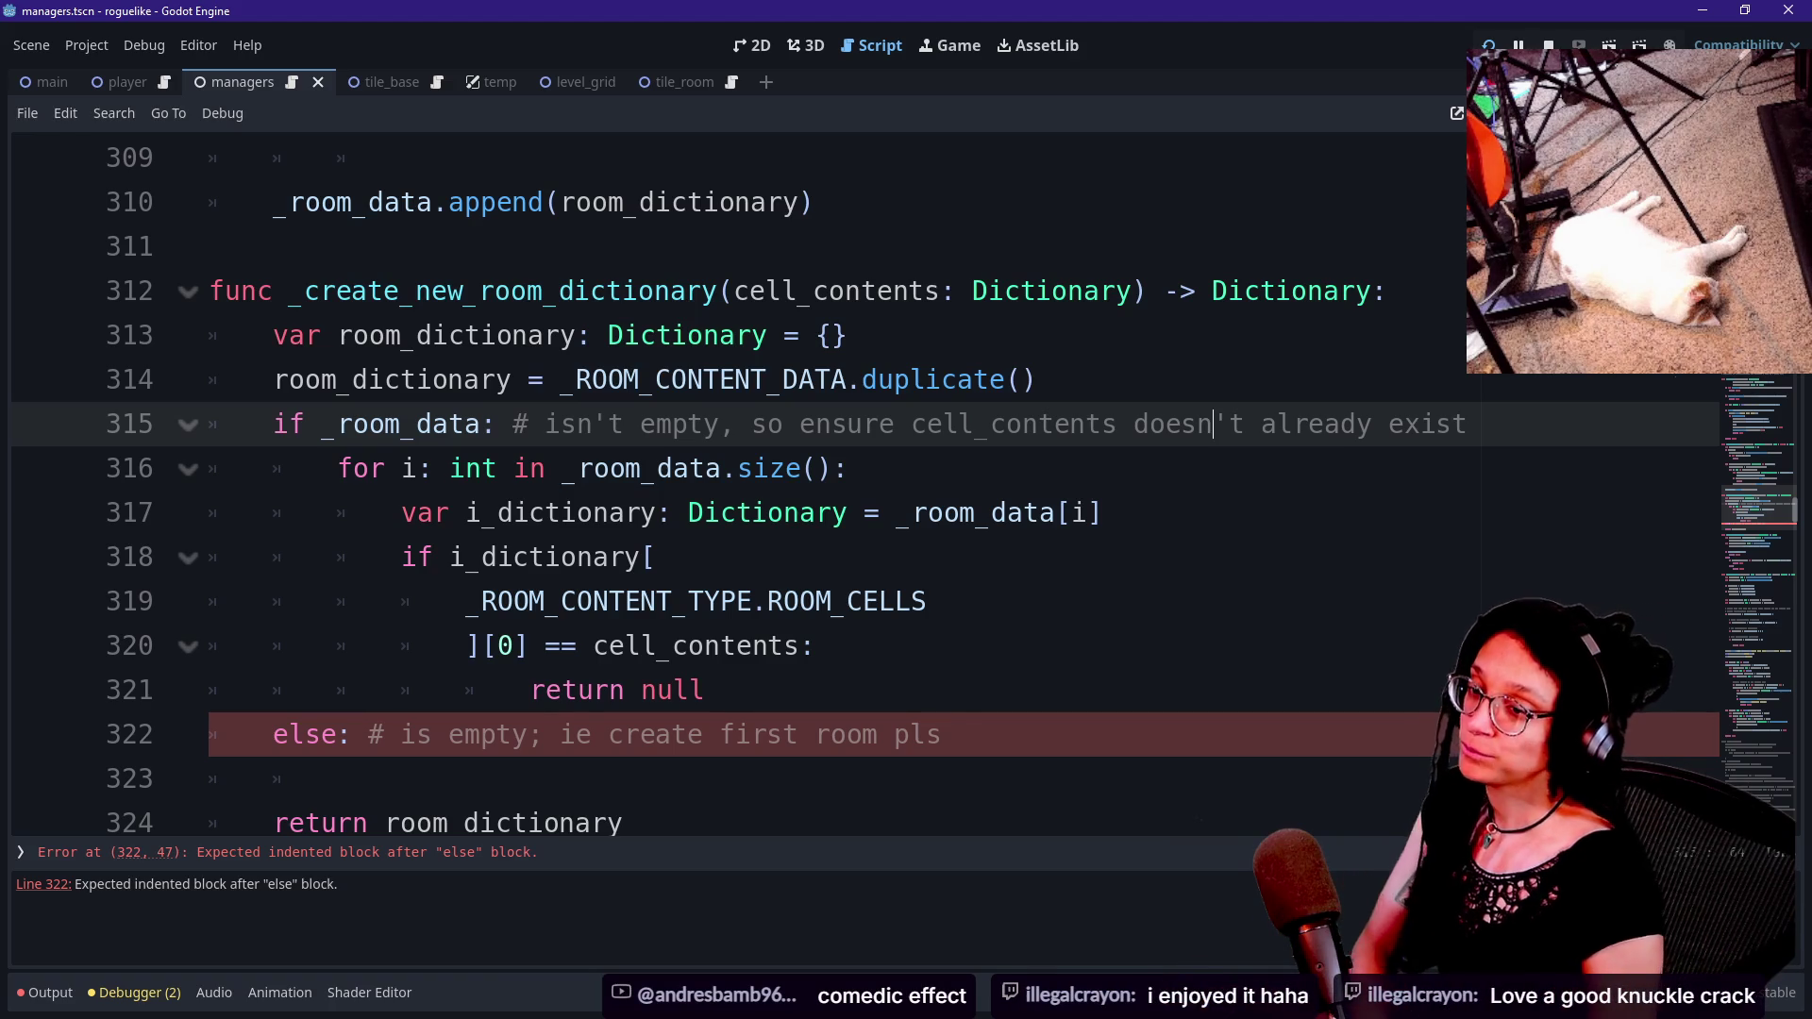
pyautogui.click(1380, 461)
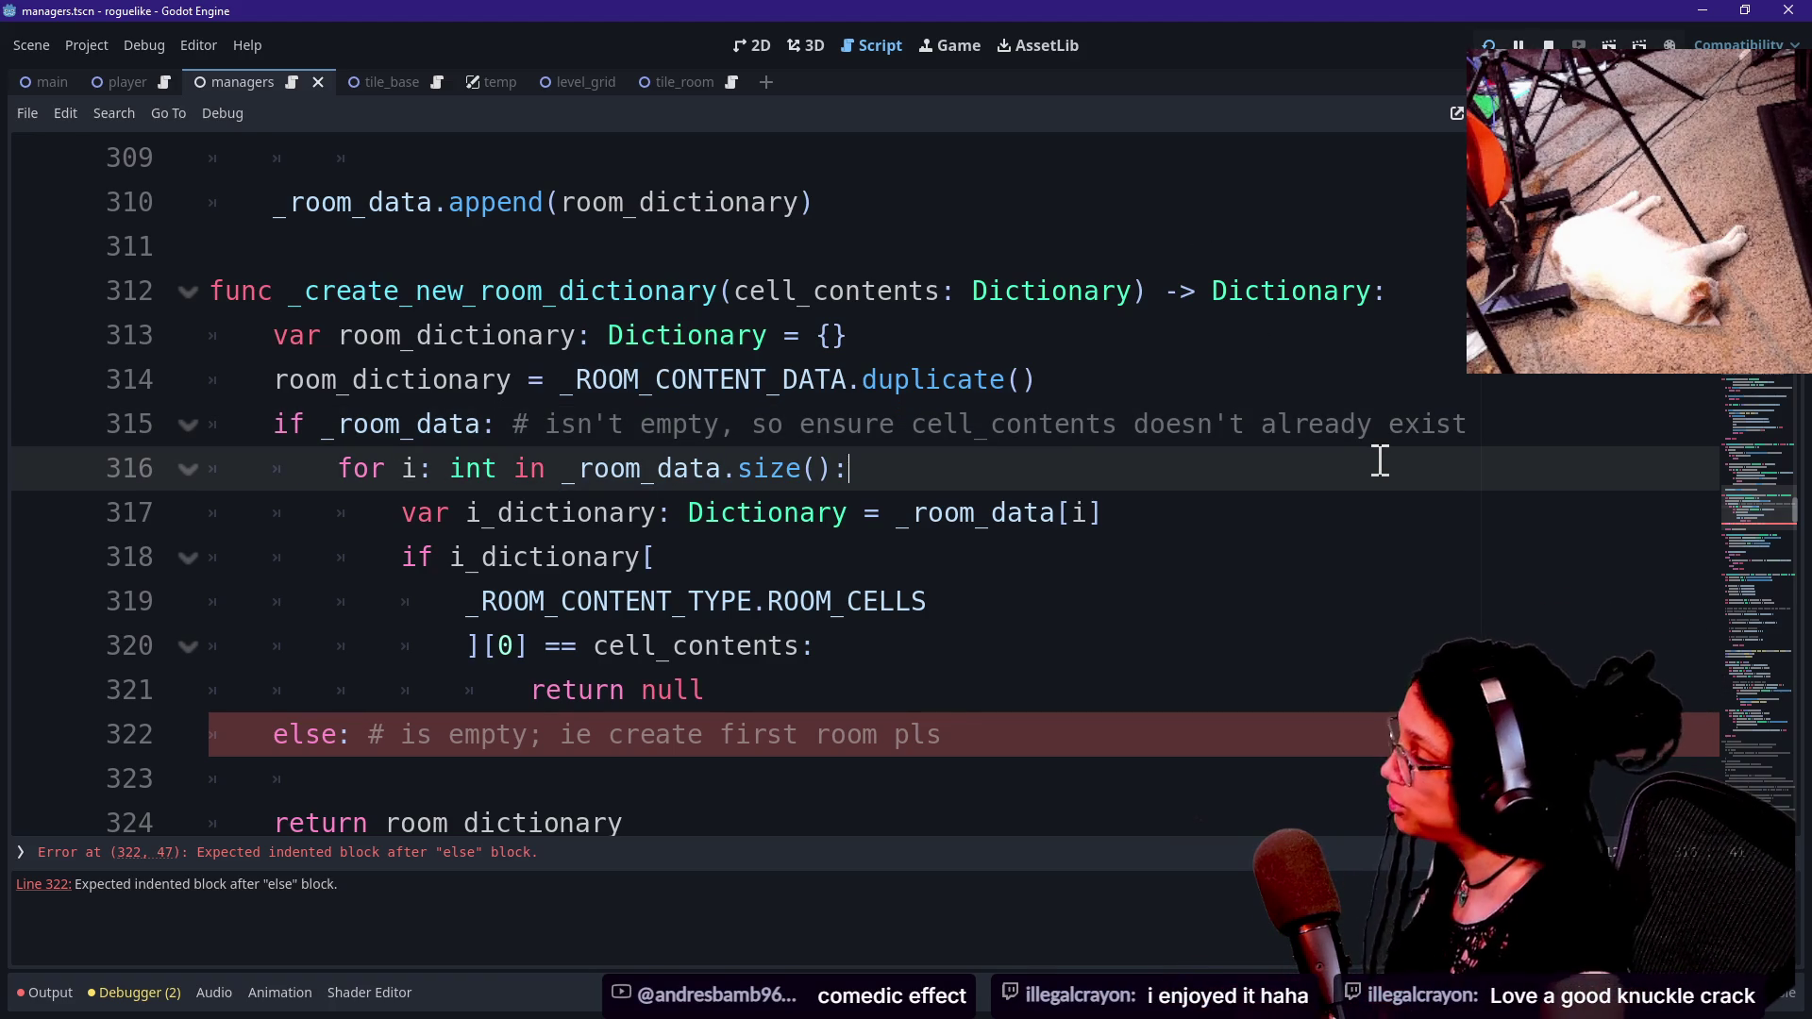
pyautogui.press('Down')
pyautogui.press('Up')
pyautogui.press('Down')
pyautogui.press('Down')
pyautogui.press('Down')
pyautogui.press('Down')
pyautogui.press('Down')
pyautogui.press('Down')
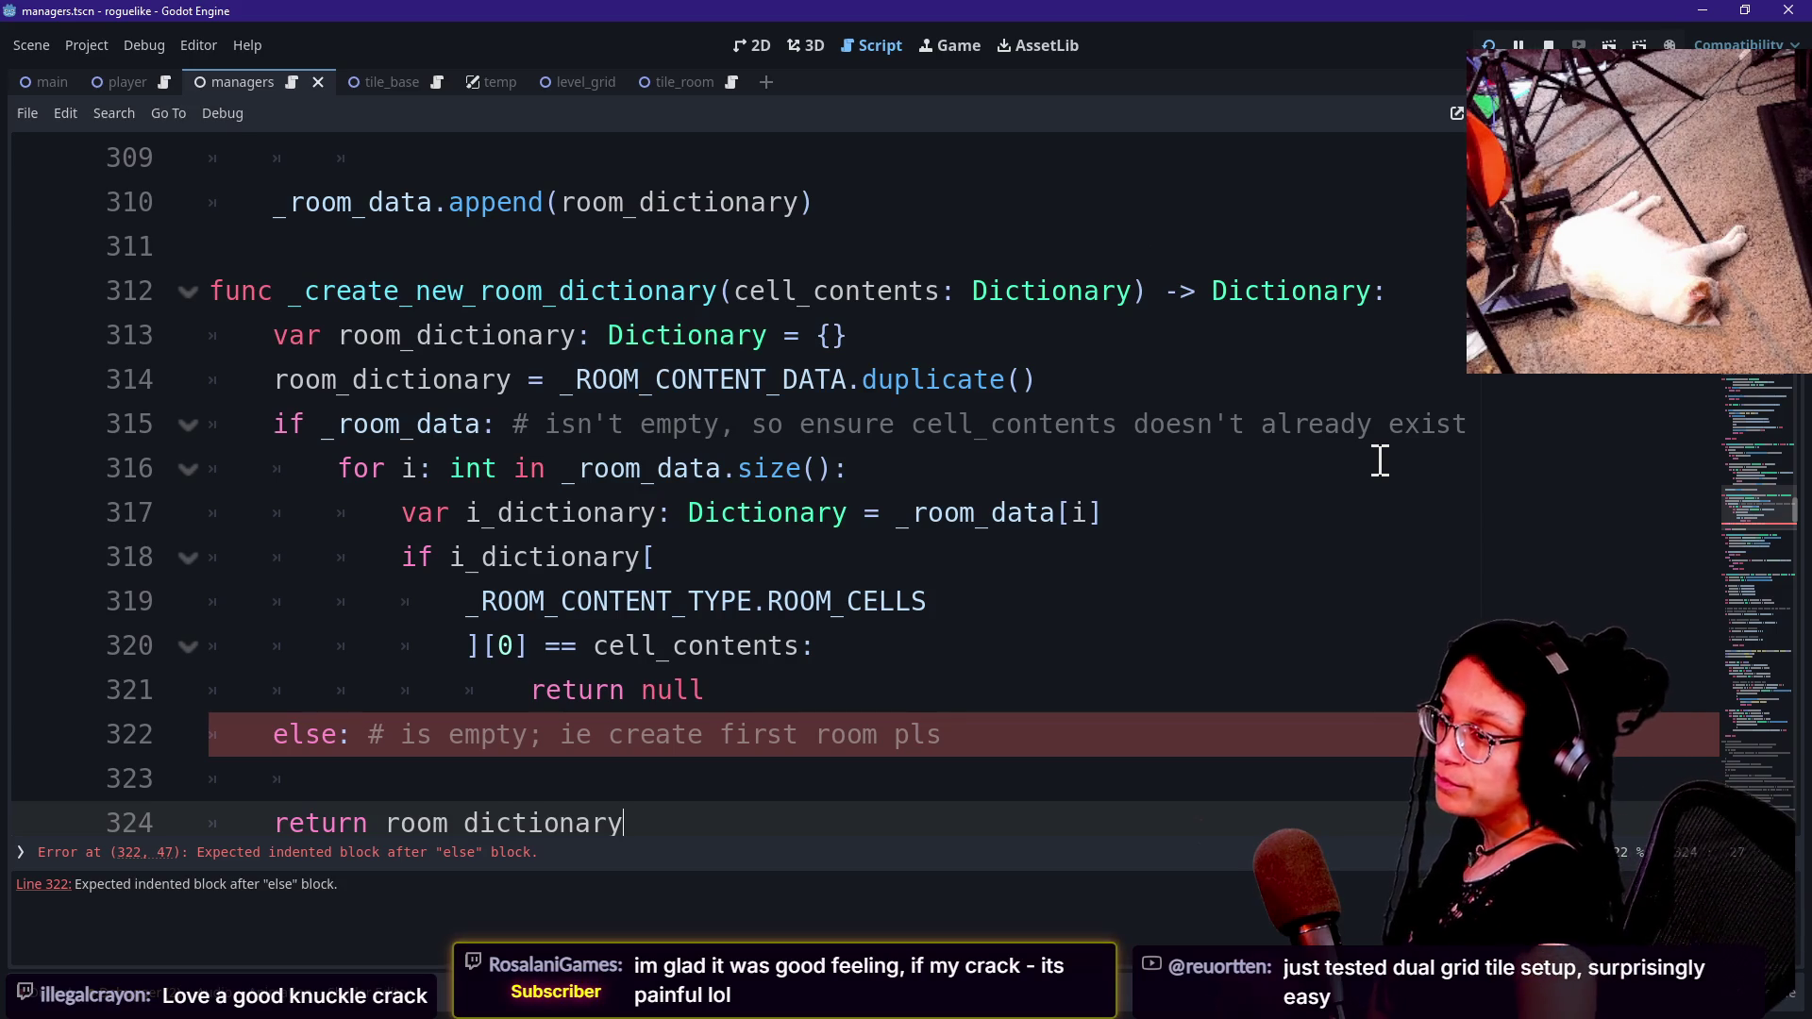
pyautogui.click(938, 510)
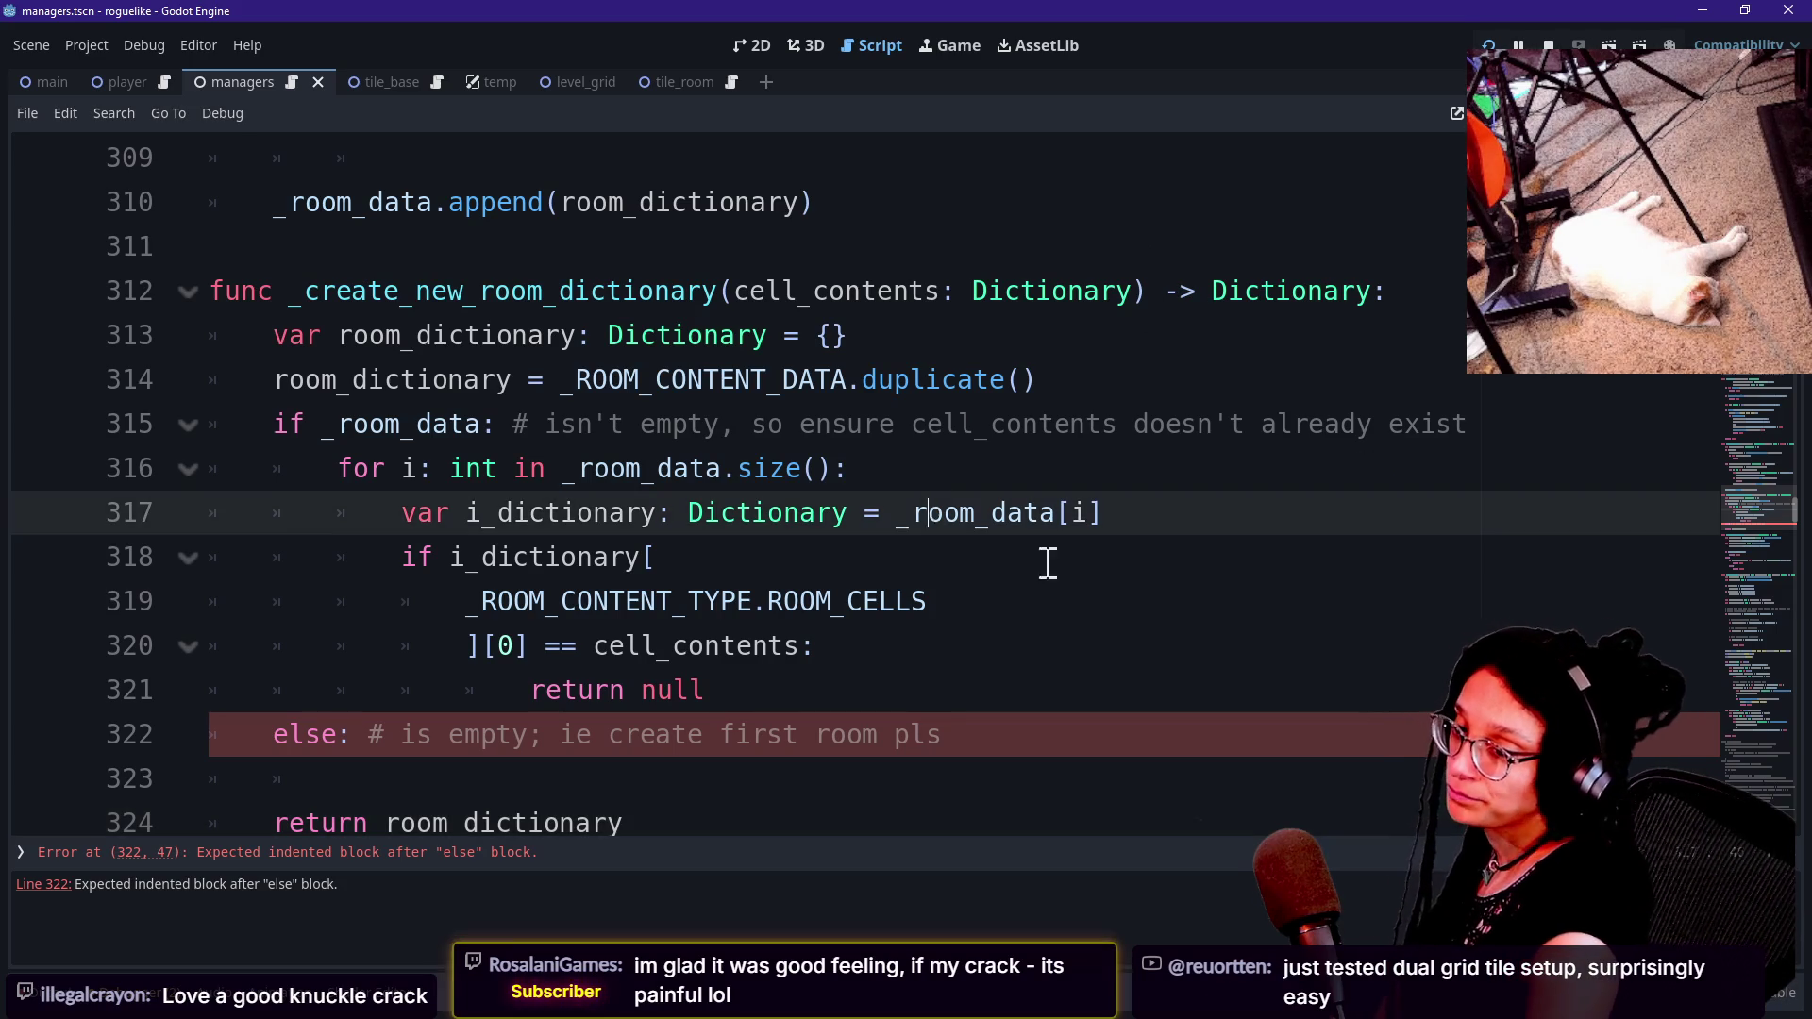
pyautogui.click(1383, 400)
pyautogui.click(1209, 566)
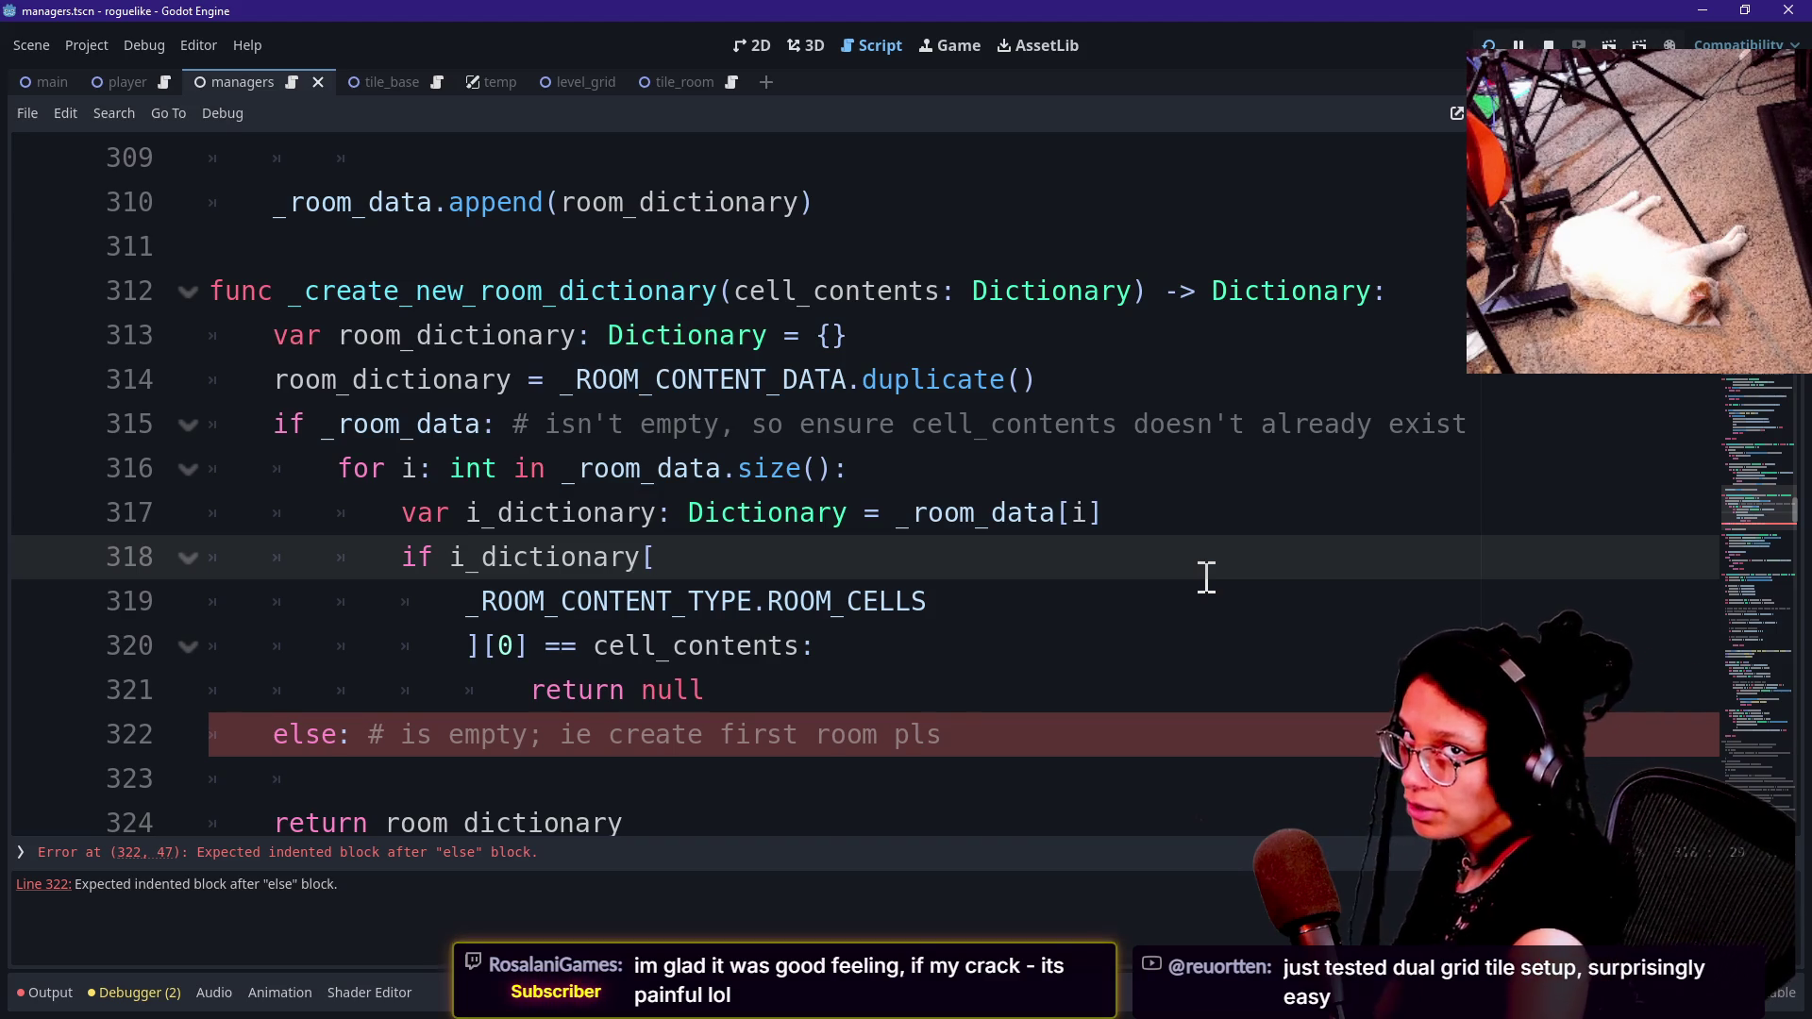
pyautogui.press('Up')
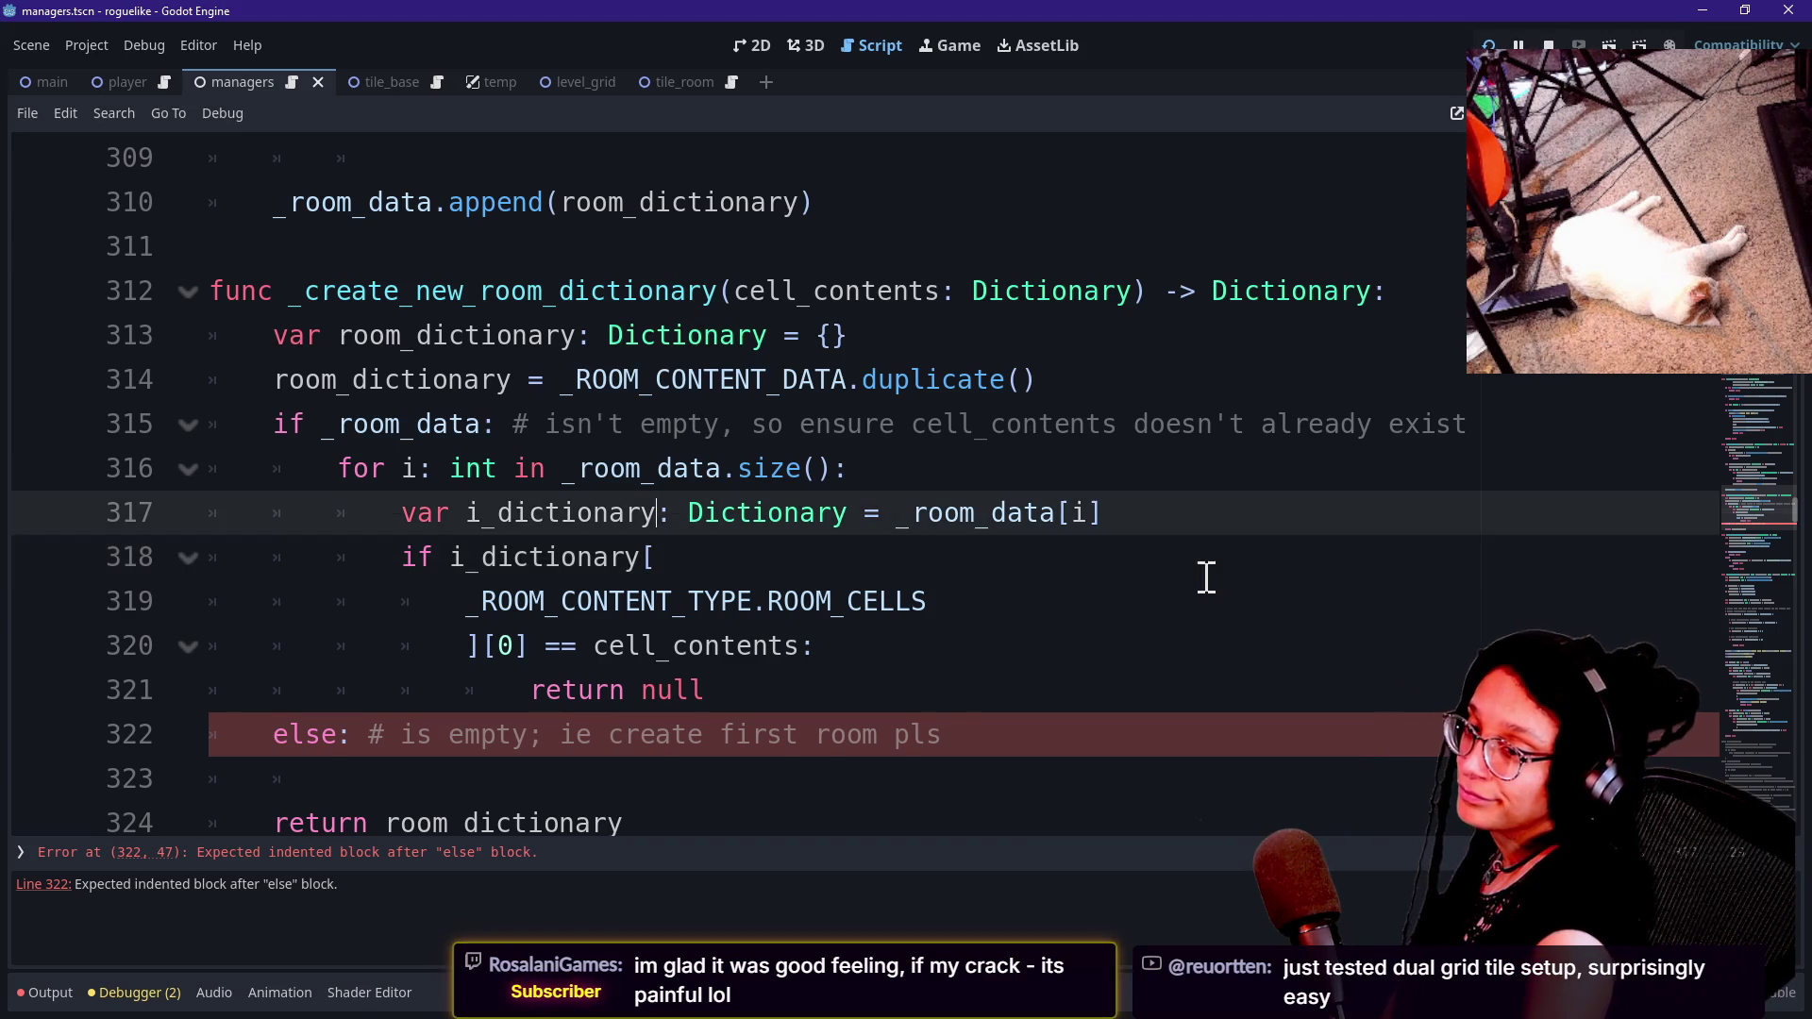
pyautogui.press('Down')
pyautogui.press('Up')
pyautogui.press('Up')
pyautogui.press('Up')
pyautogui.press('Down')
pyautogui.press('Down')
pyautogui.press('Down')
pyautogui.press('Up')
pyautogui.press('Up')
pyautogui.press('Up')
pyautogui.press('Down')
pyautogui.press('Down')
pyautogui.press('Up')
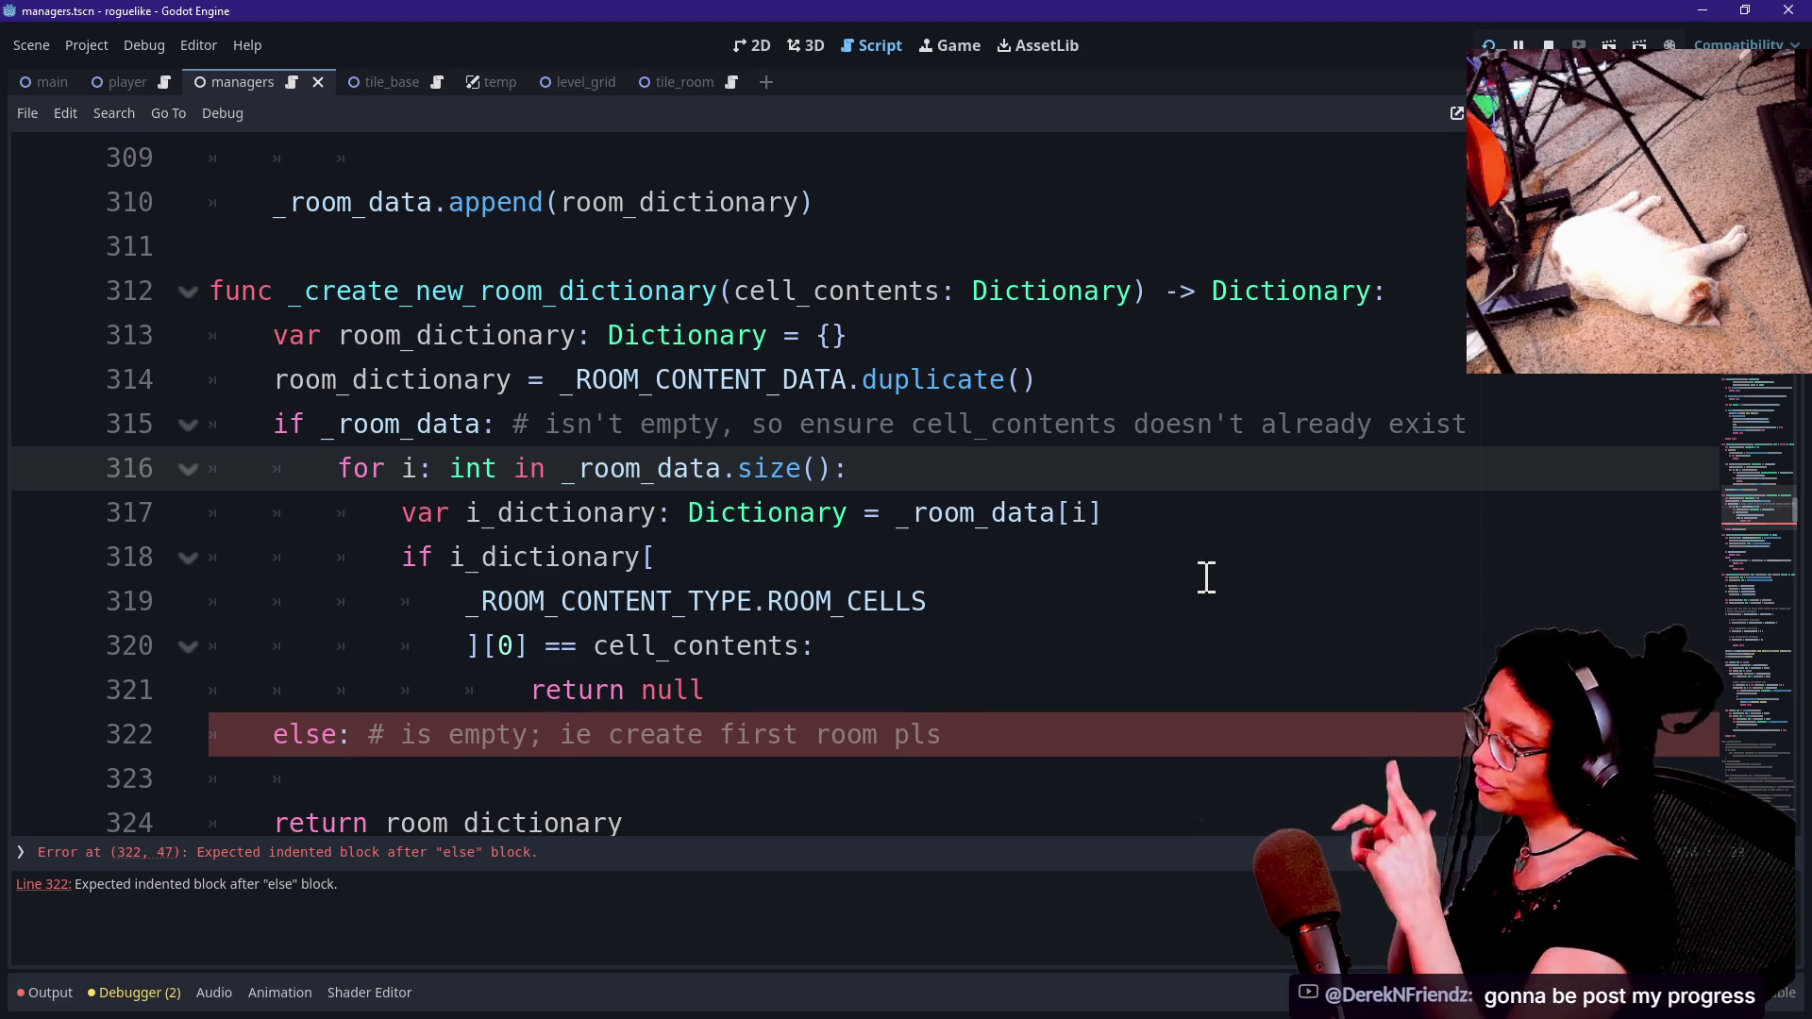
pyautogui.click(1186, 599)
pyautogui.click(1176, 694)
pyautogui.click(1287, 590)
pyautogui.click(997, 697)
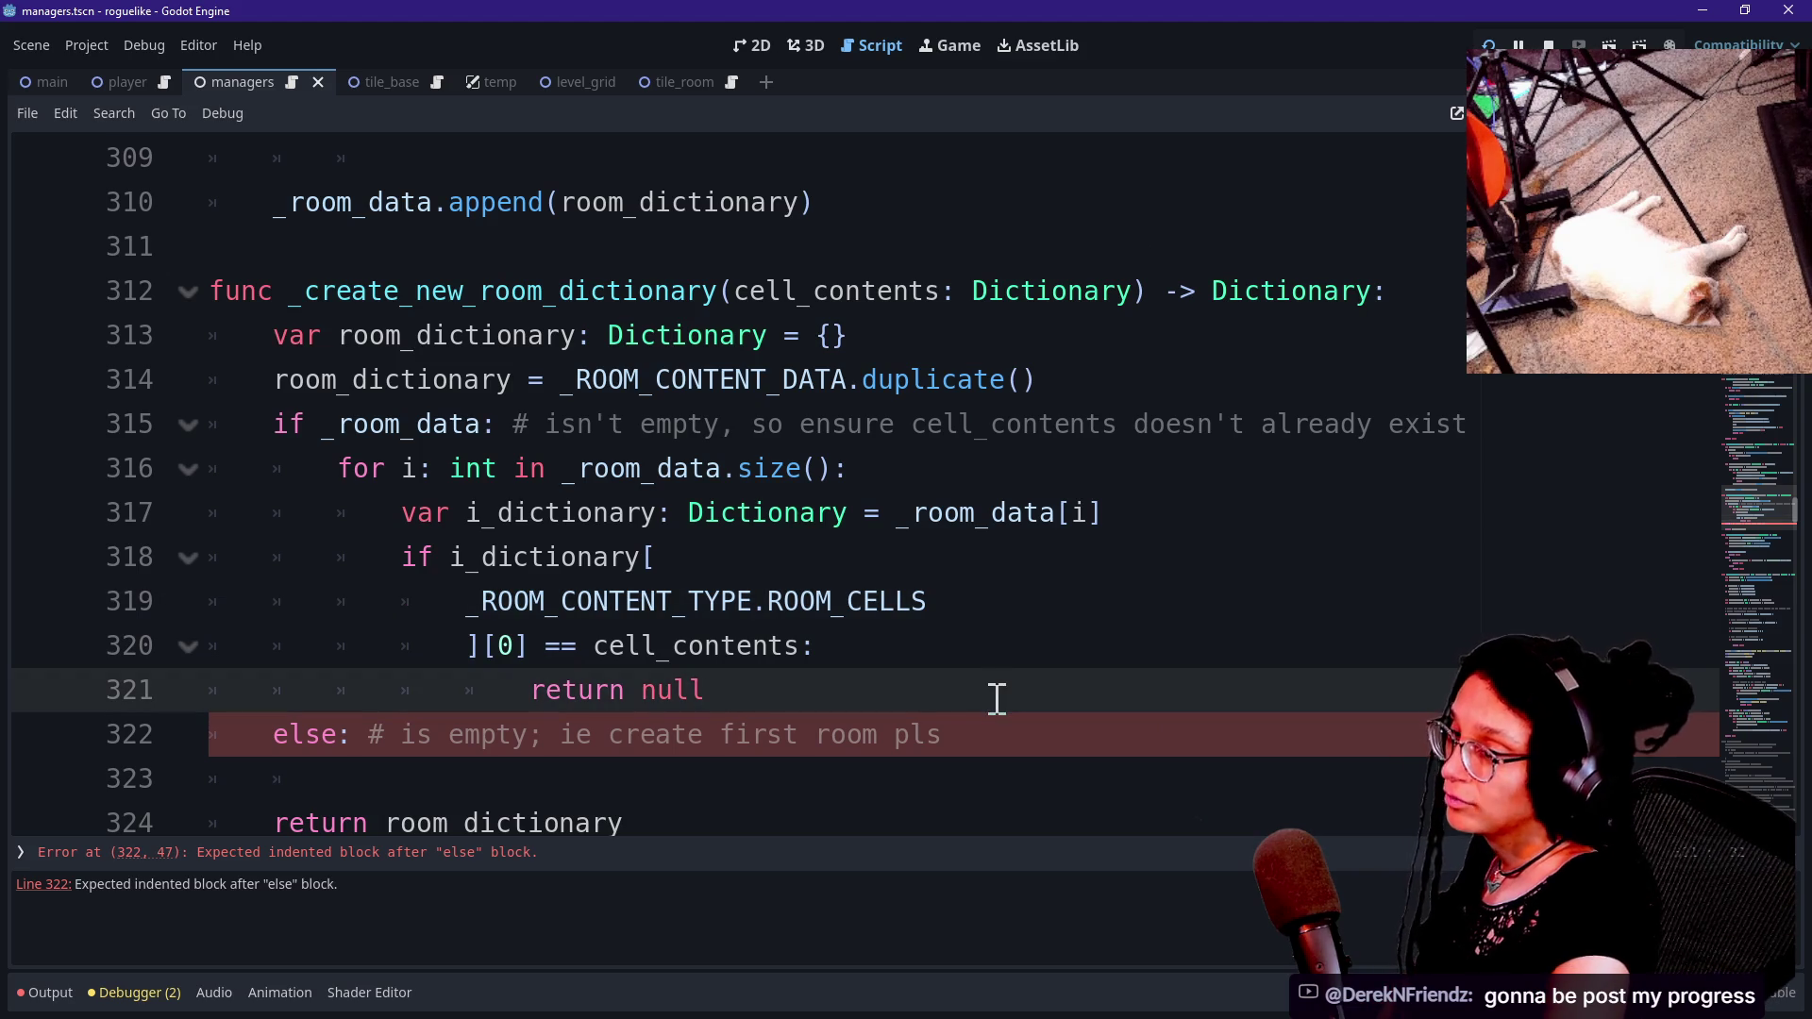
pyautogui.press('Down')
pyautogui.press('Down')
pyautogui.press('Down')
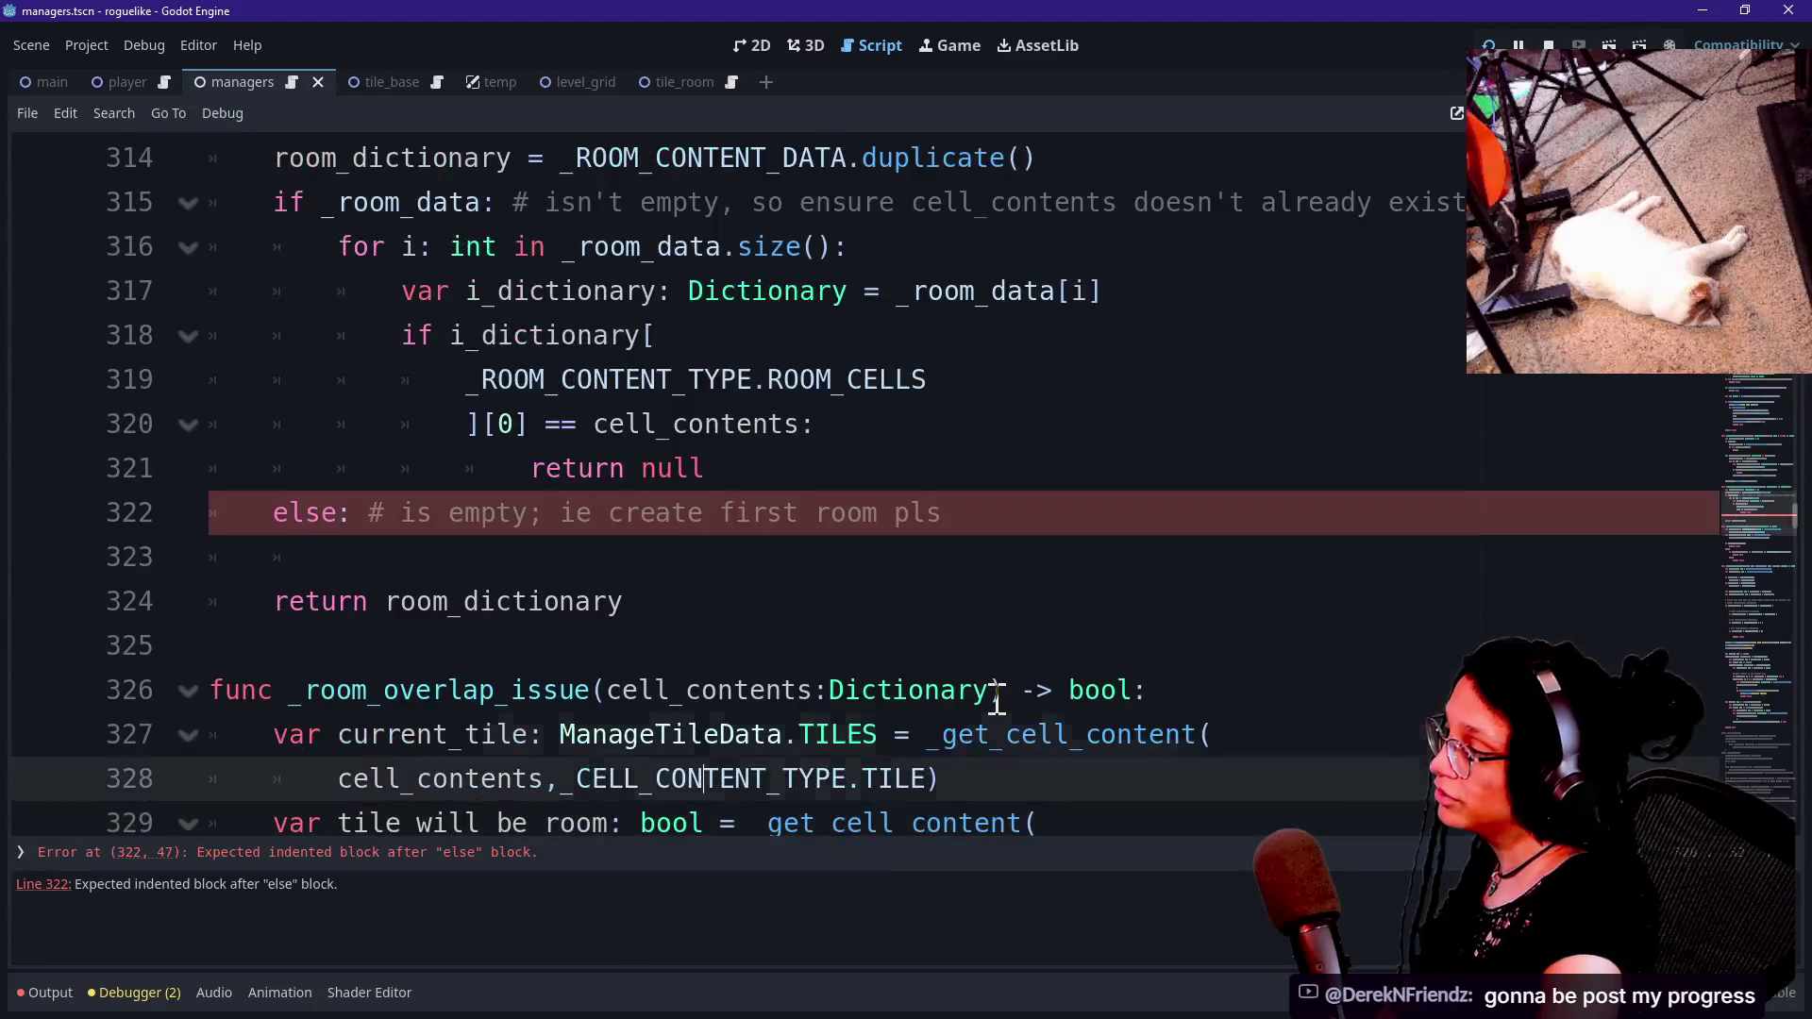
pyautogui.press('Up')
pyautogui.press('Up')
pyautogui.press('Up')
pyautogui.press('Up')
pyautogui.press('Up')
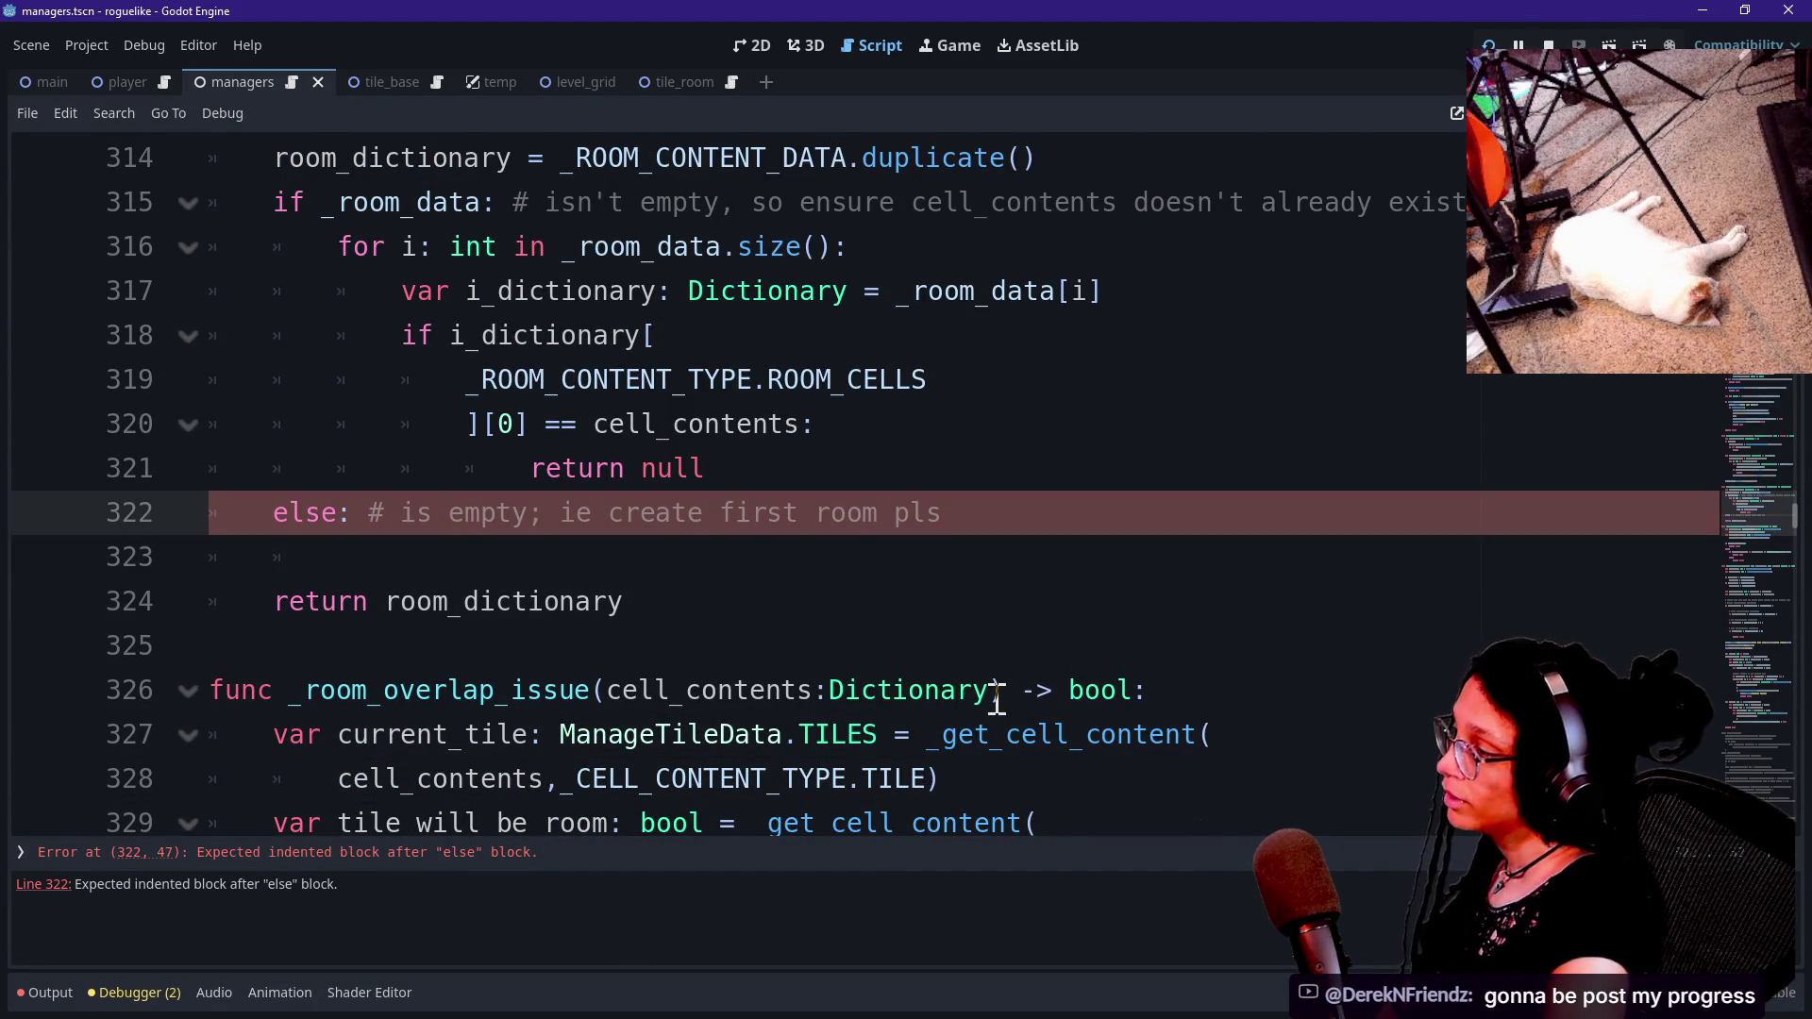
pyautogui.press('Down')
pyautogui.click(877, 769)
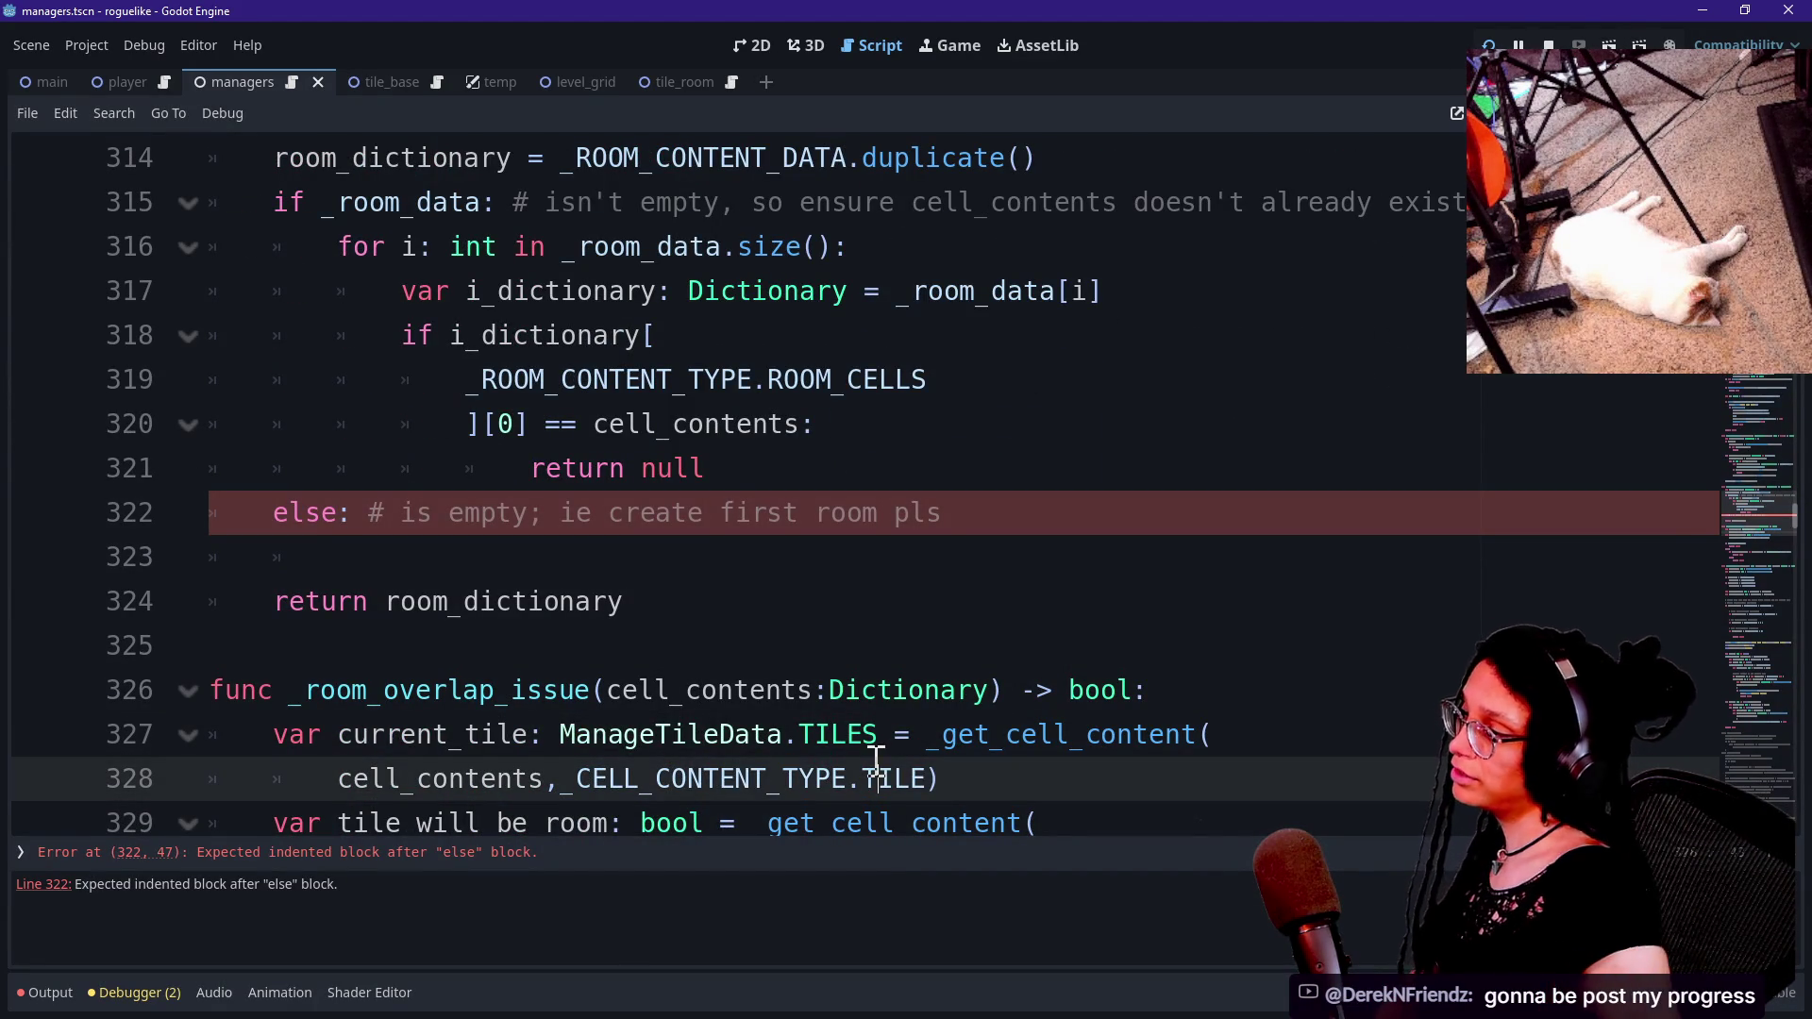
pyautogui.click(522, 557)
pyautogui.scroll(-3, 723, 557)
pyautogui.scroll(1, 723, 556)
pyautogui.scroll(1, 723, 557)
pyautogui.scroll(-3, 723, 557)
pyautogui.scroll(5, 723, 557)
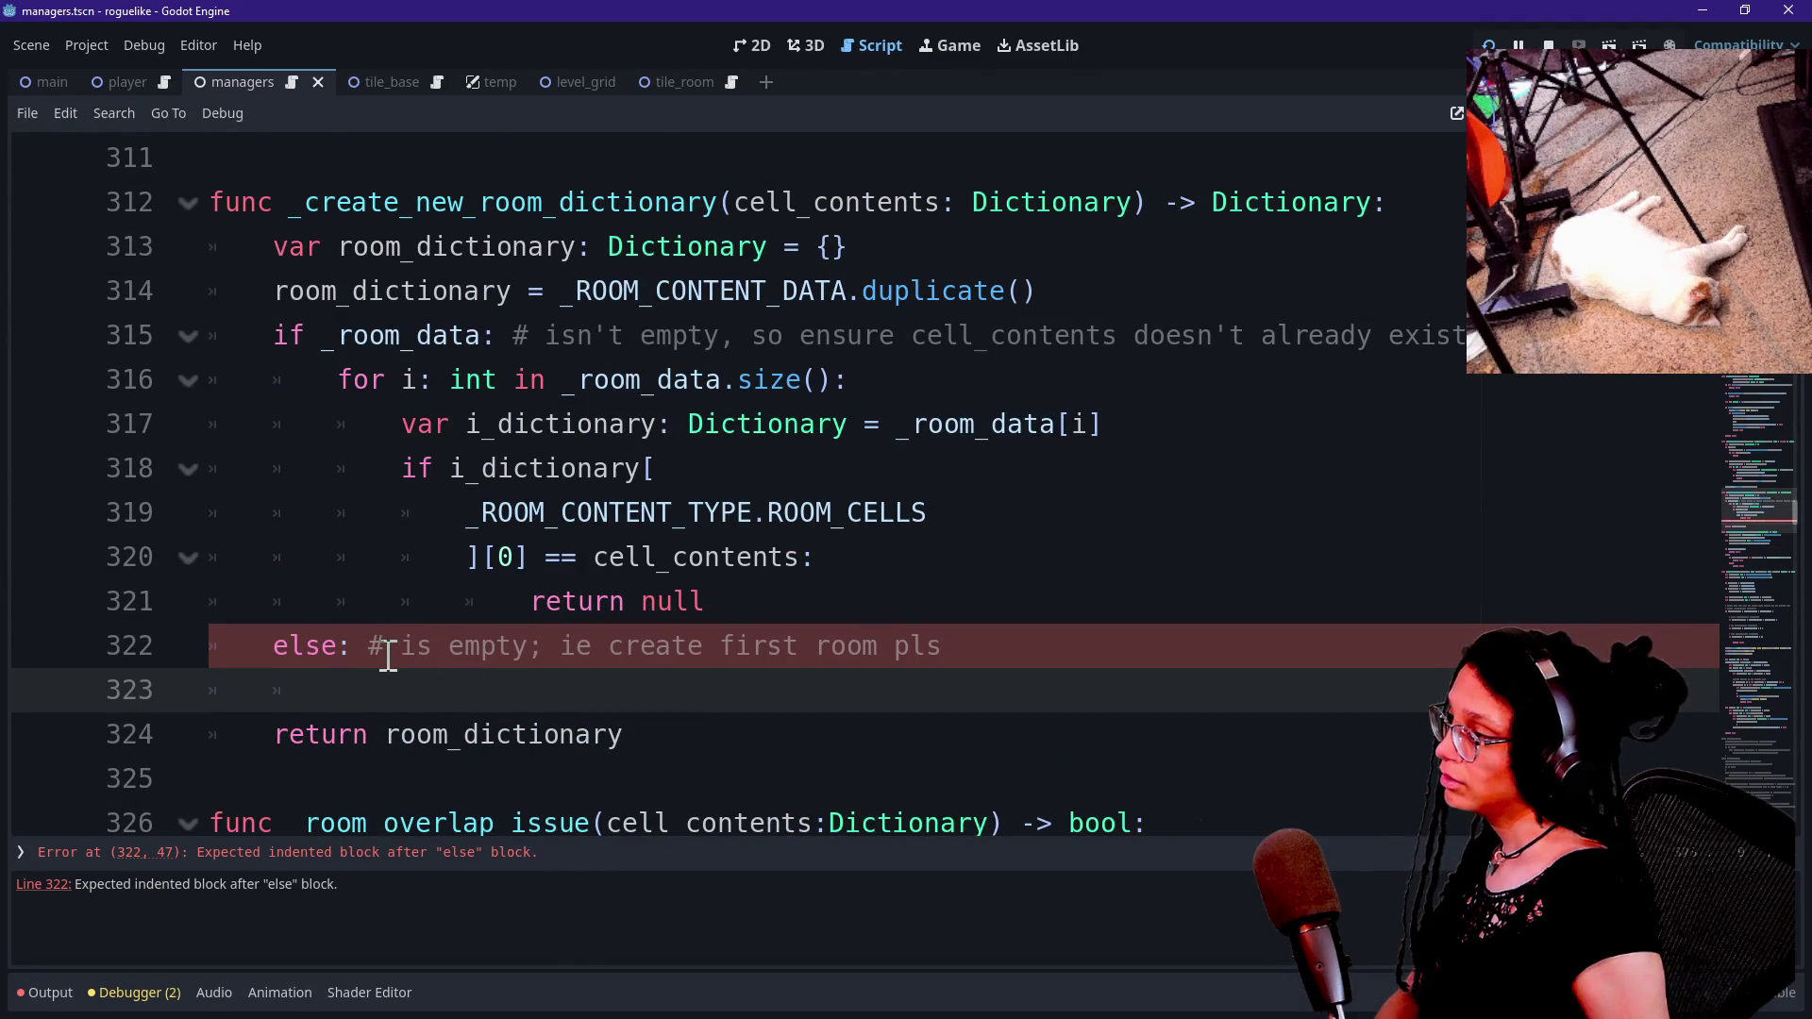
pyautogui.moveTo(393, 335); pyautogui.dragTo(902, 344)
pyautogui.click(896, 340)
pyautogui.moveTo(599, 341); pyautogui.dragTo(1186, 345)
pyautogui.click(1182, 340)
pyautogui.scroll(1, 548, 342)
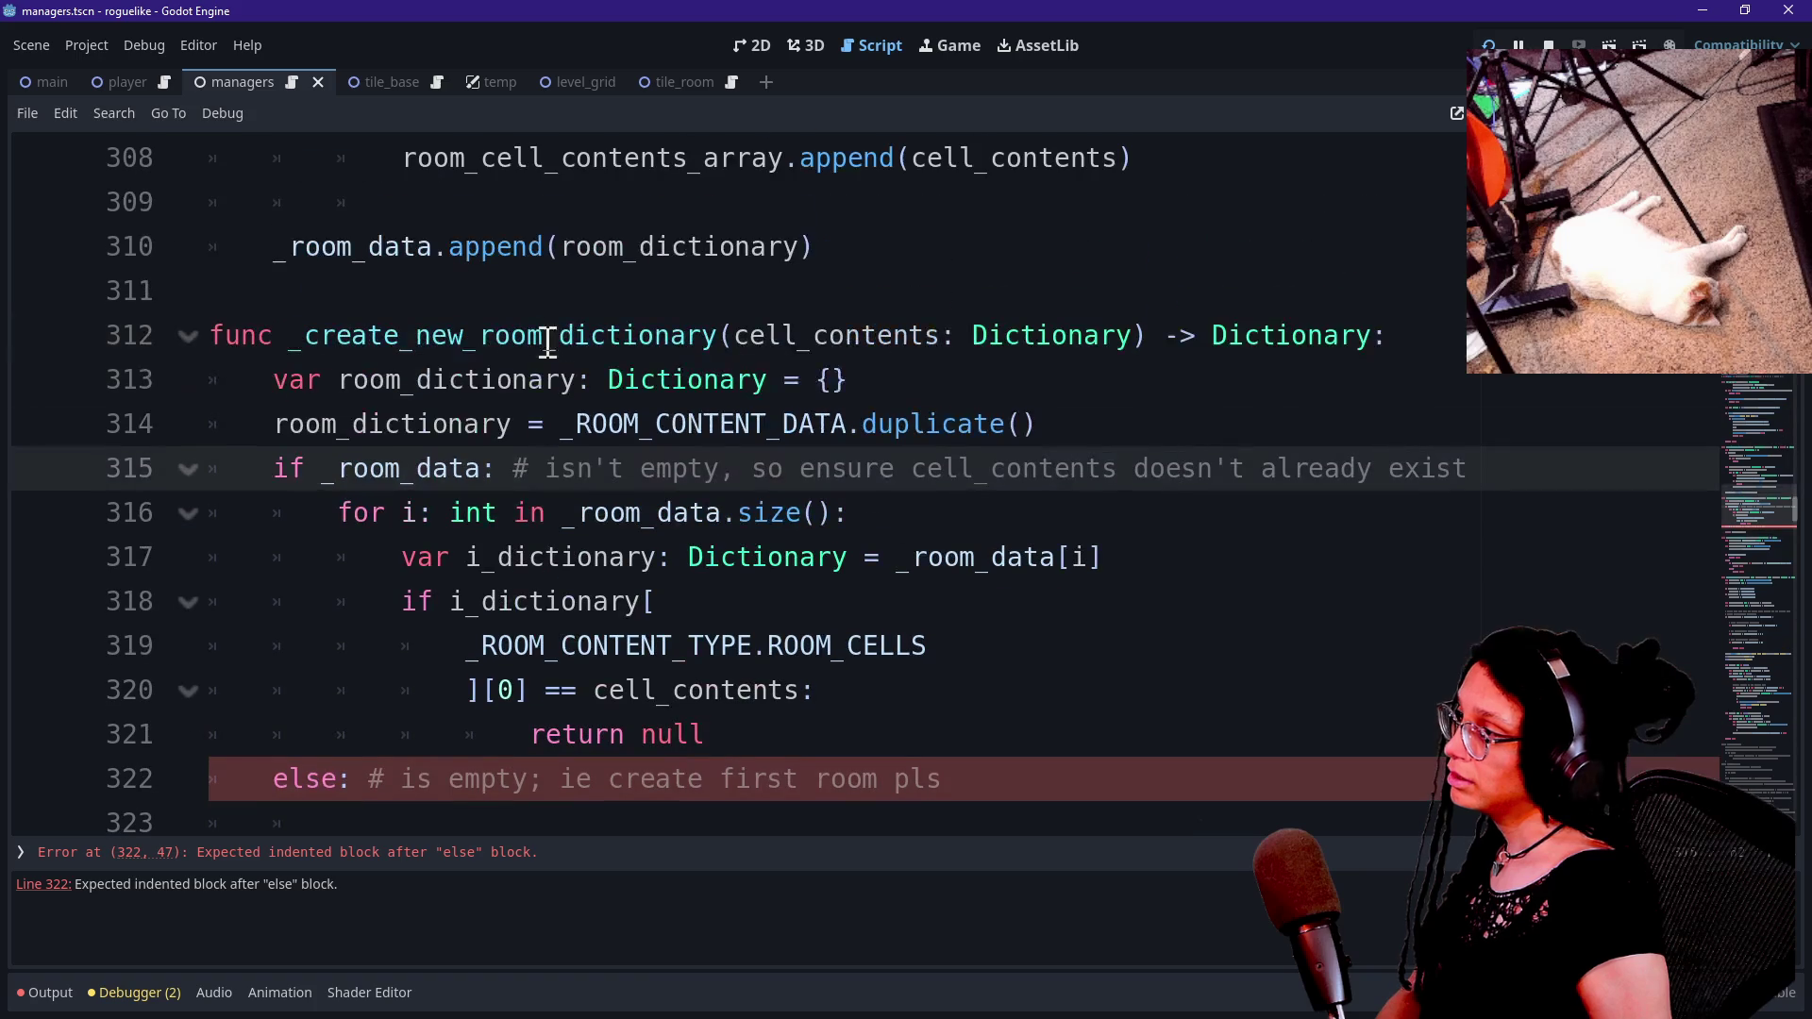
pyautogui.scroll(-2, 330, 444)
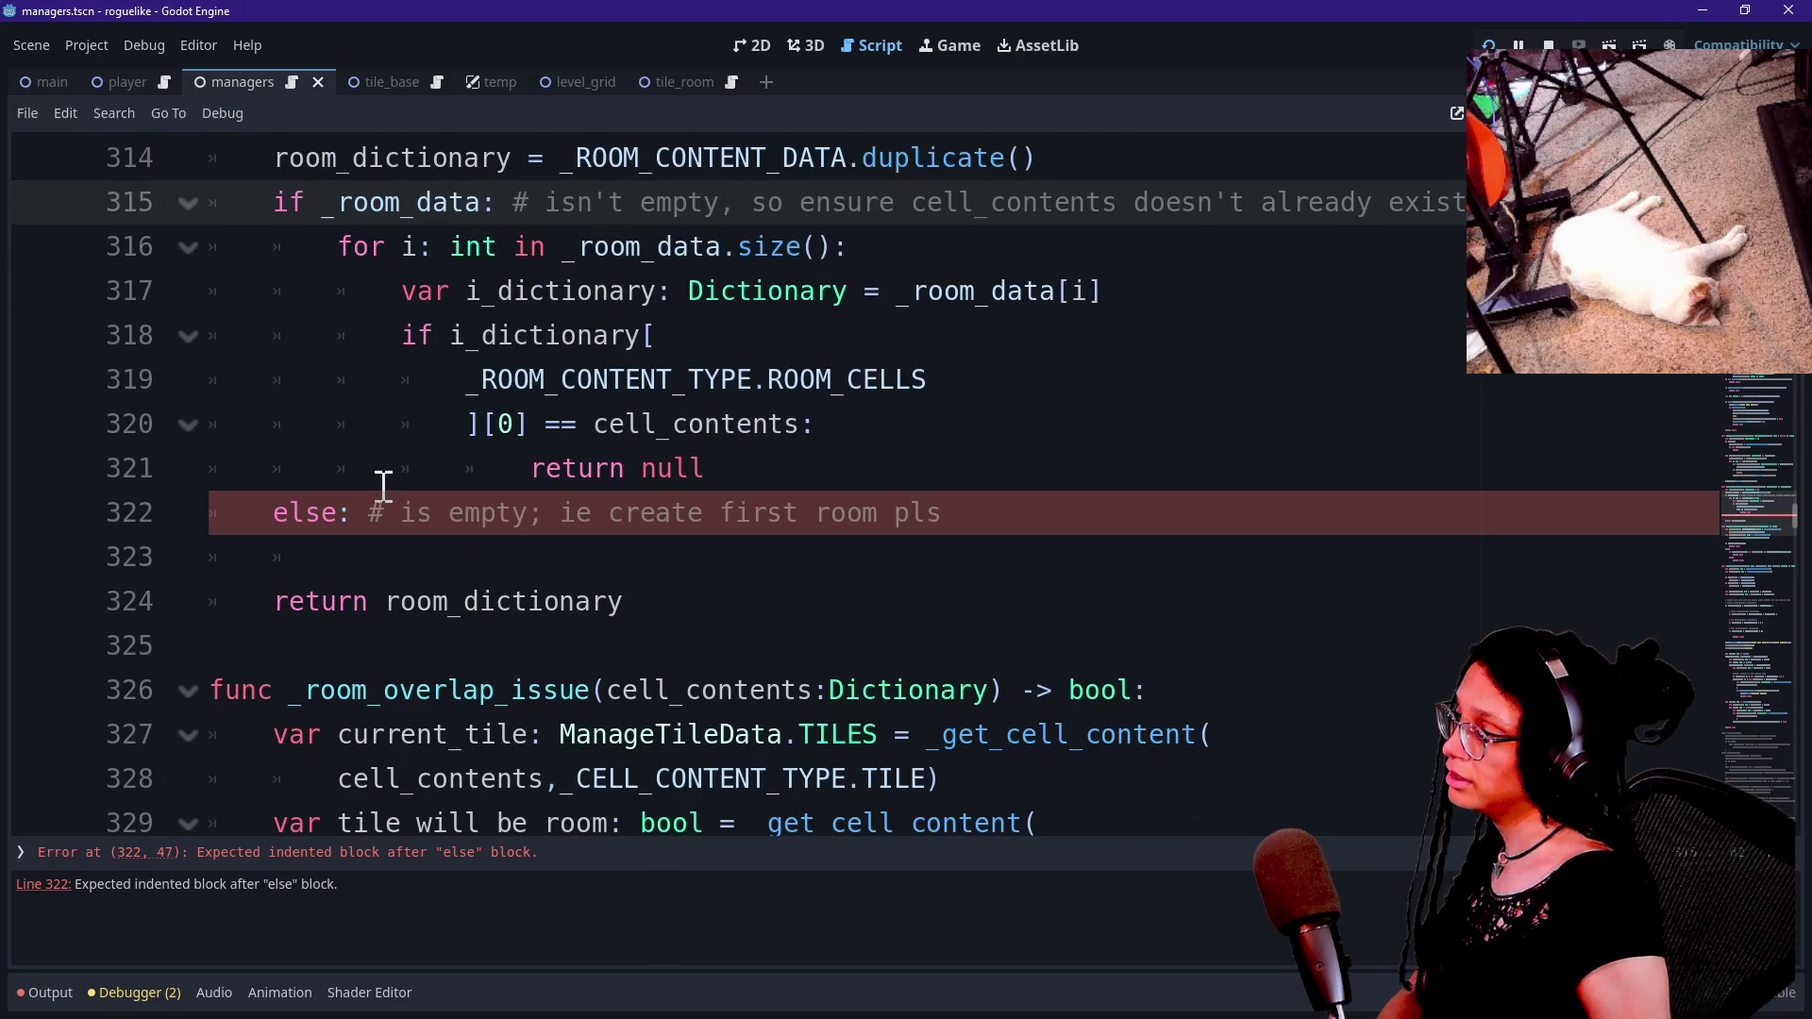
pyautogui.click(345, 563)
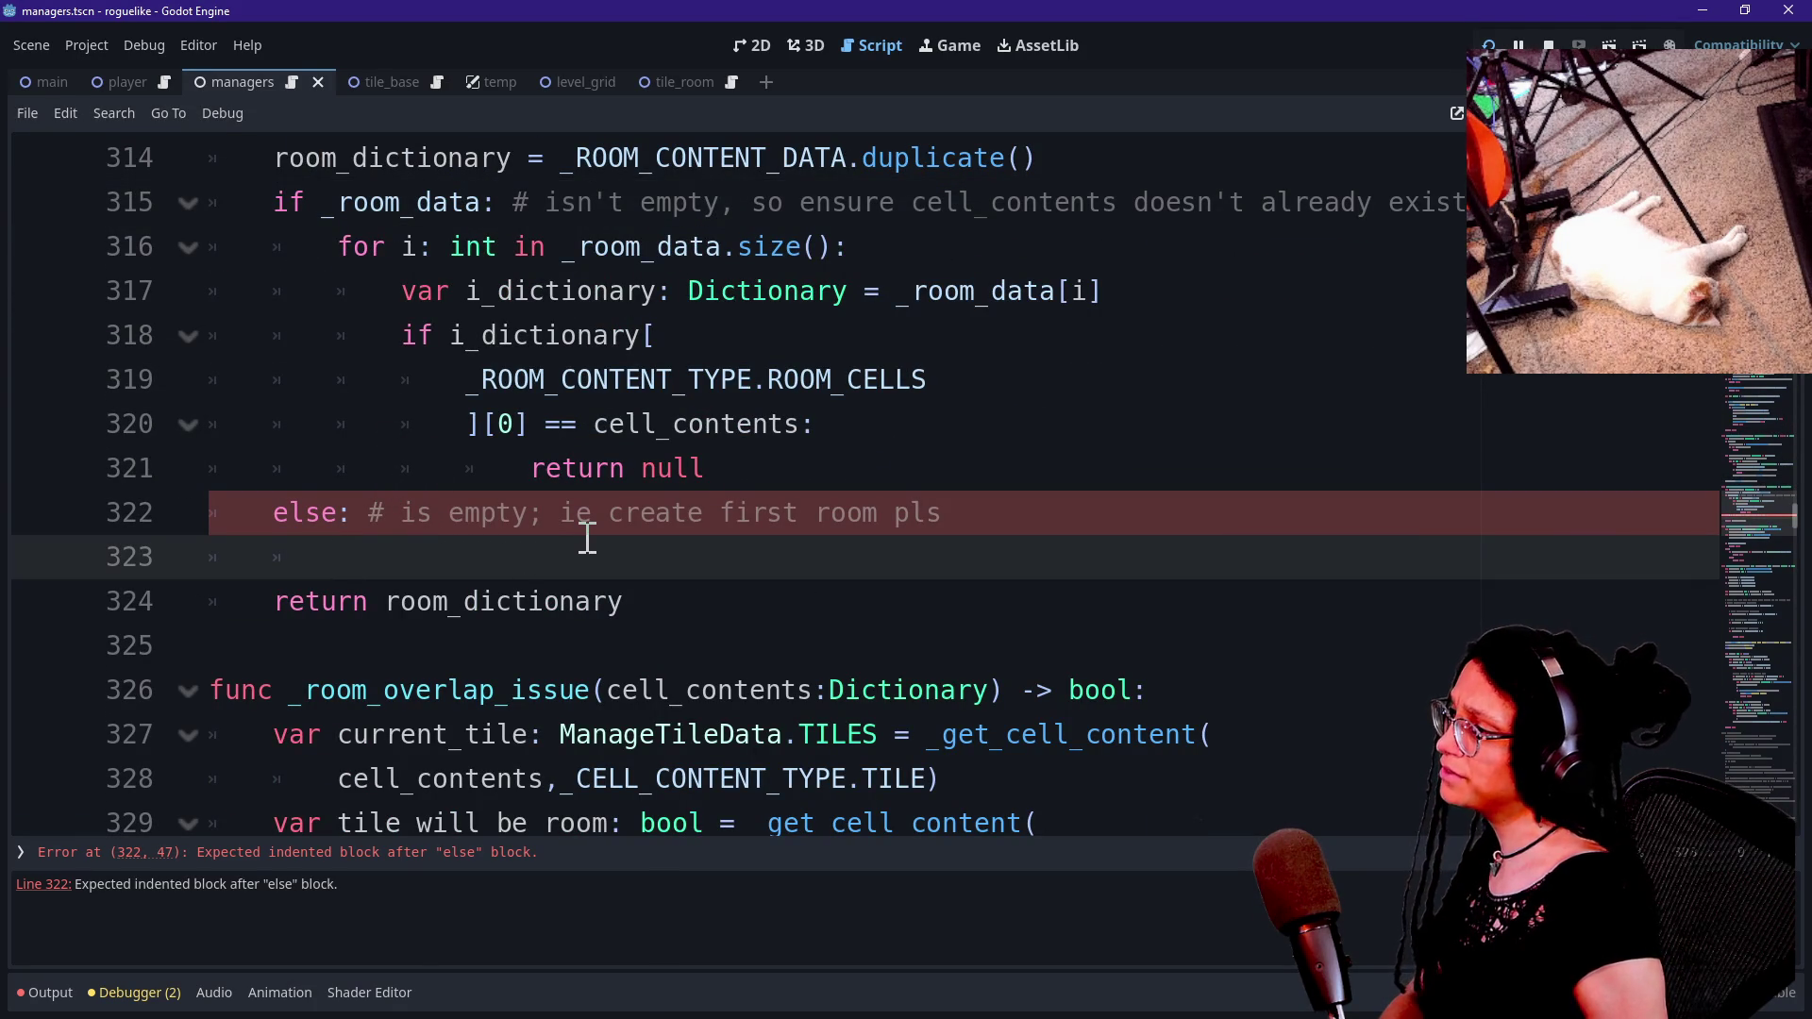
pyautogui.scroll(1, 587, 538)
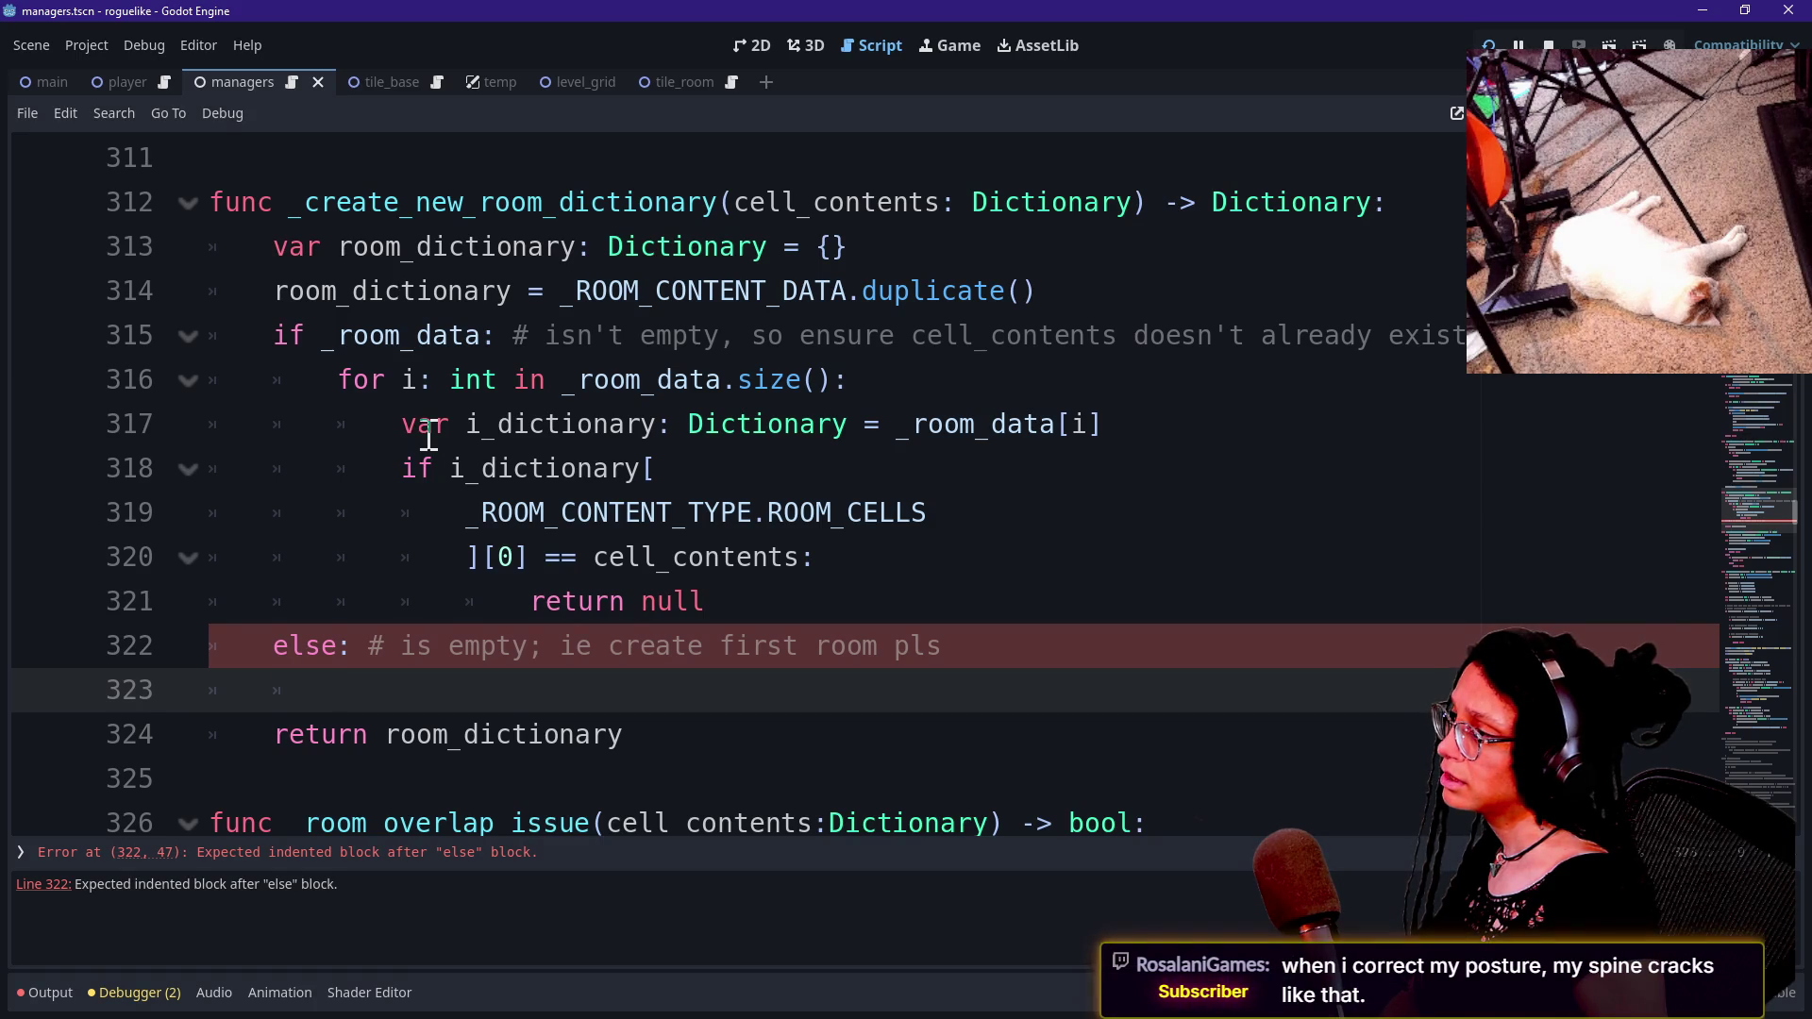
pyautogui.scroll(4, 406, 439)
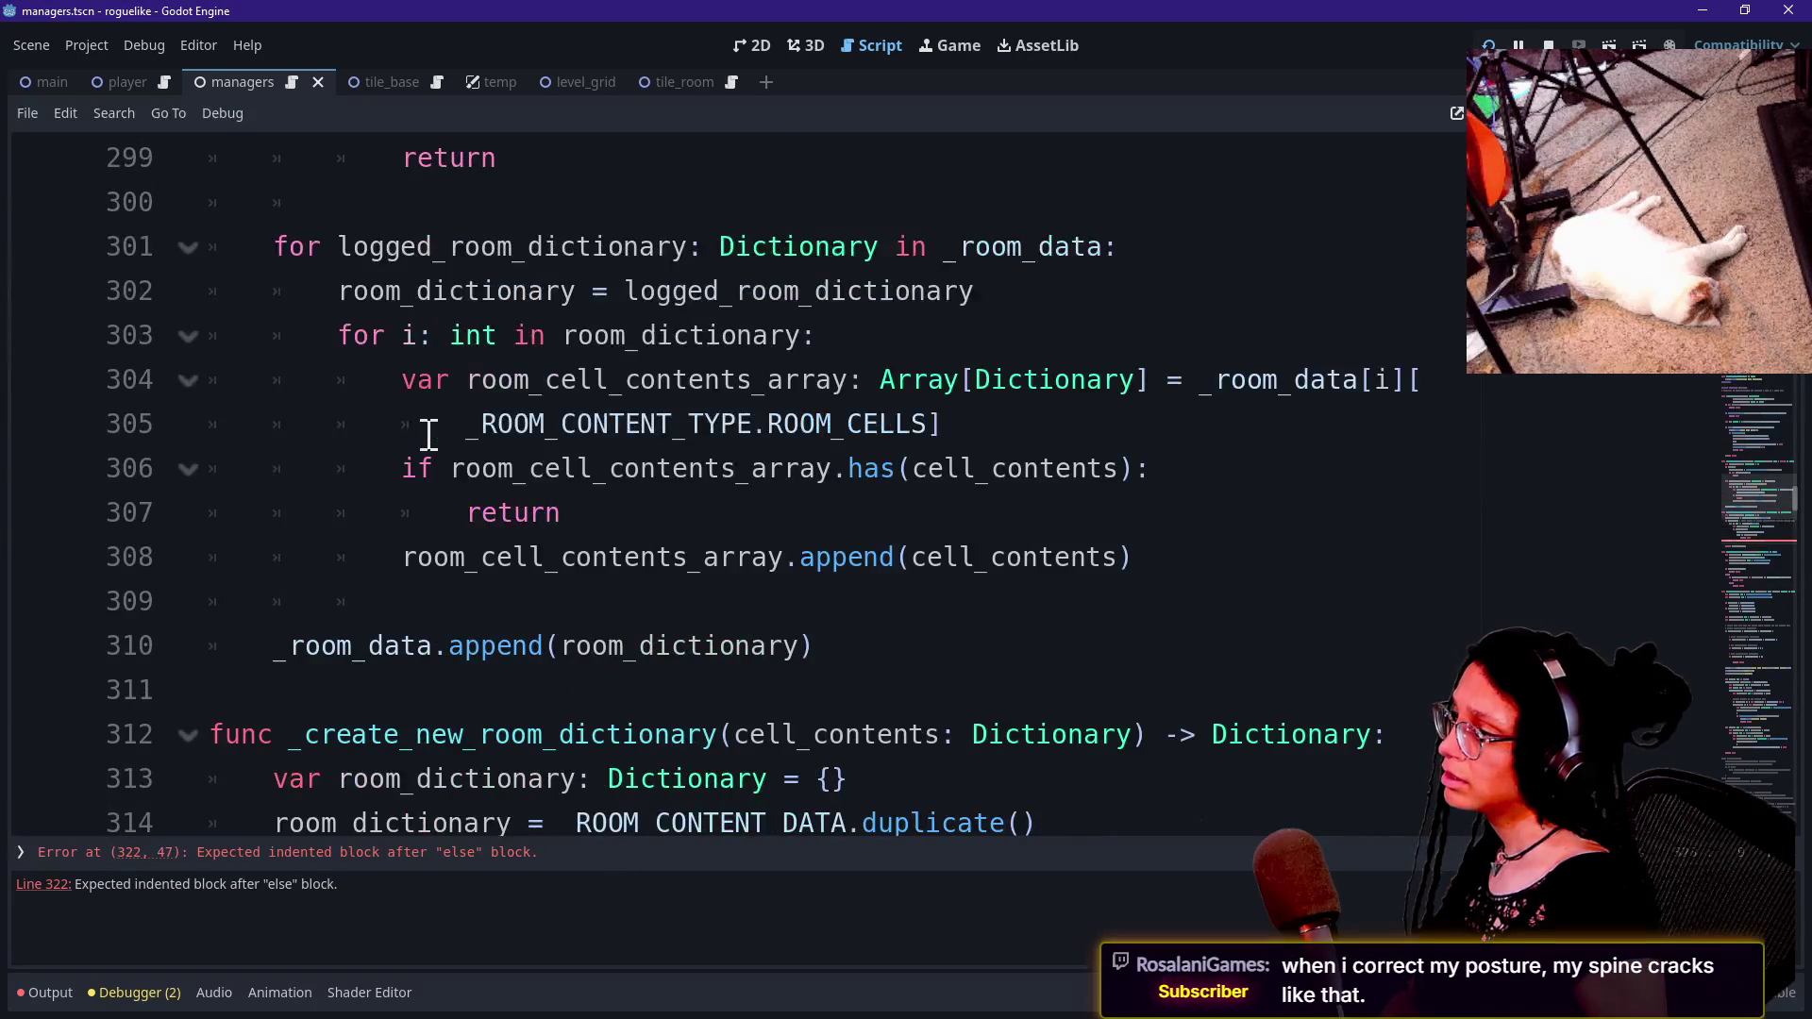
# Reread the not room_dictionary check and the is_seed block in _create_new_room_dictionary.
pyautogui.scroll(1, 650, 510)
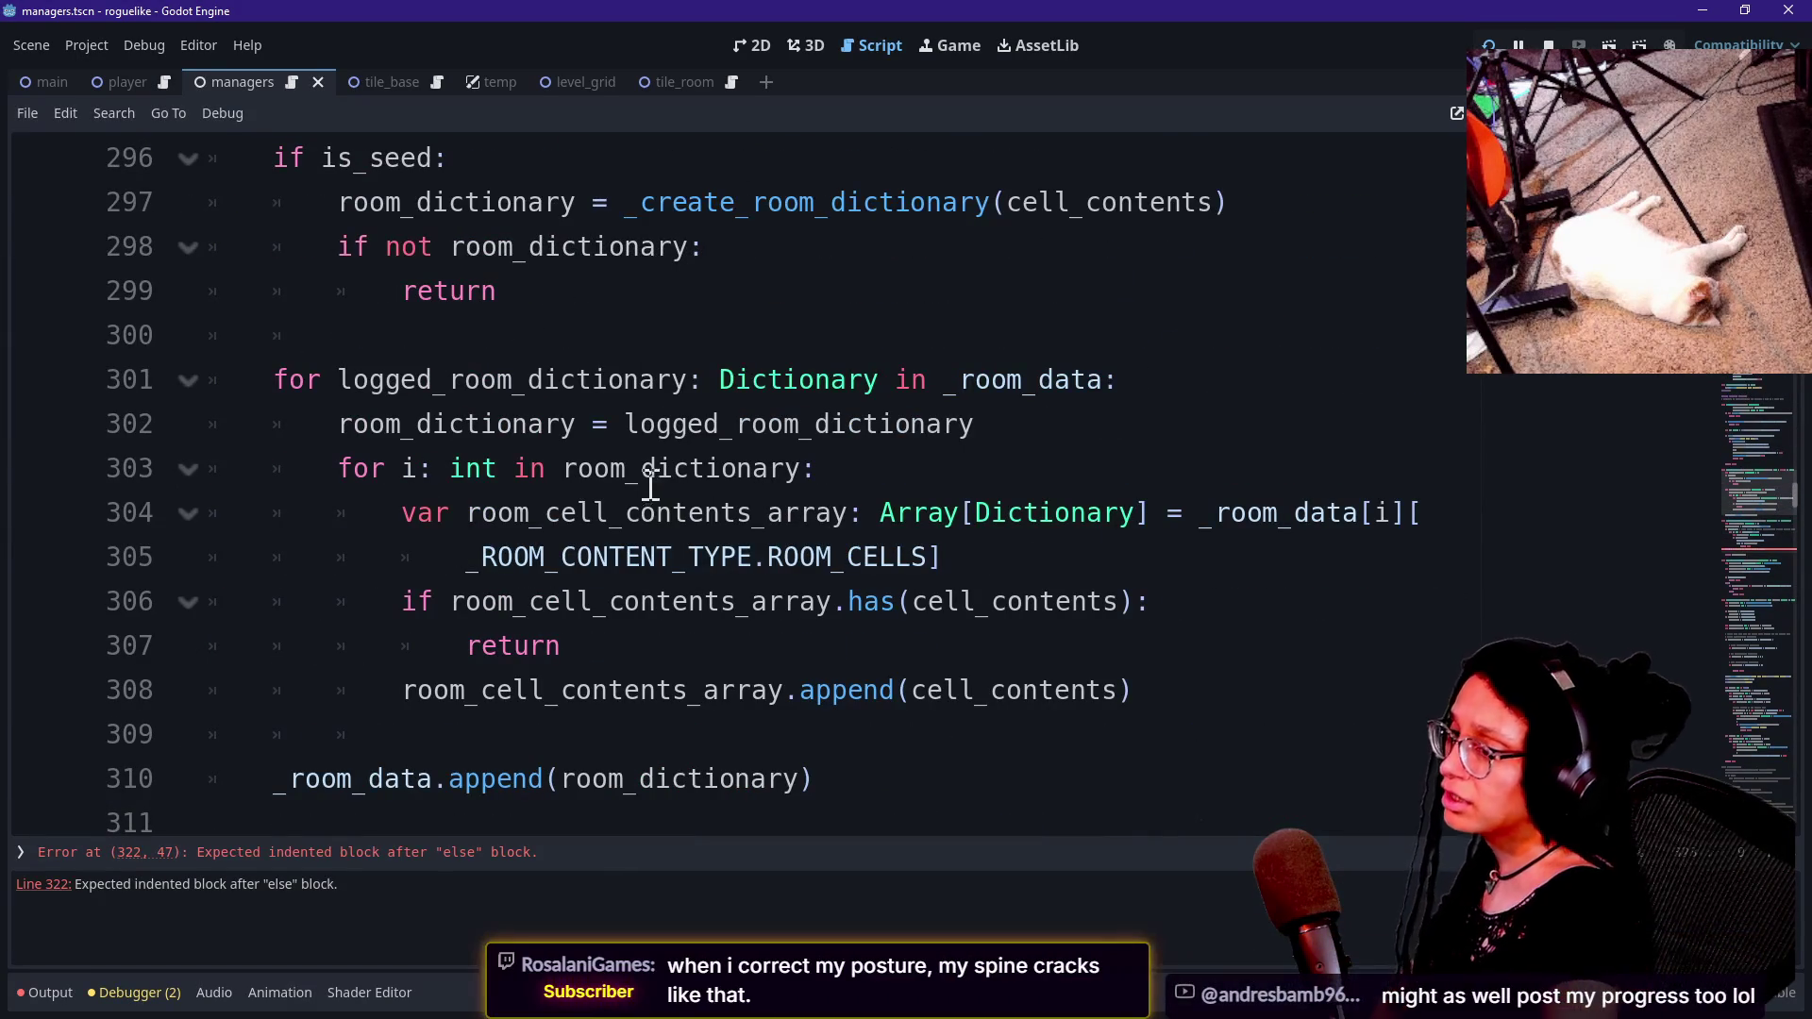
pyautogui.click(770, 354)
pyautogui.press('Up')
pyautogui.press('Up')
pyautogui.press('Up')
pyautogui.press('Up')
pyautogui.press('Up')
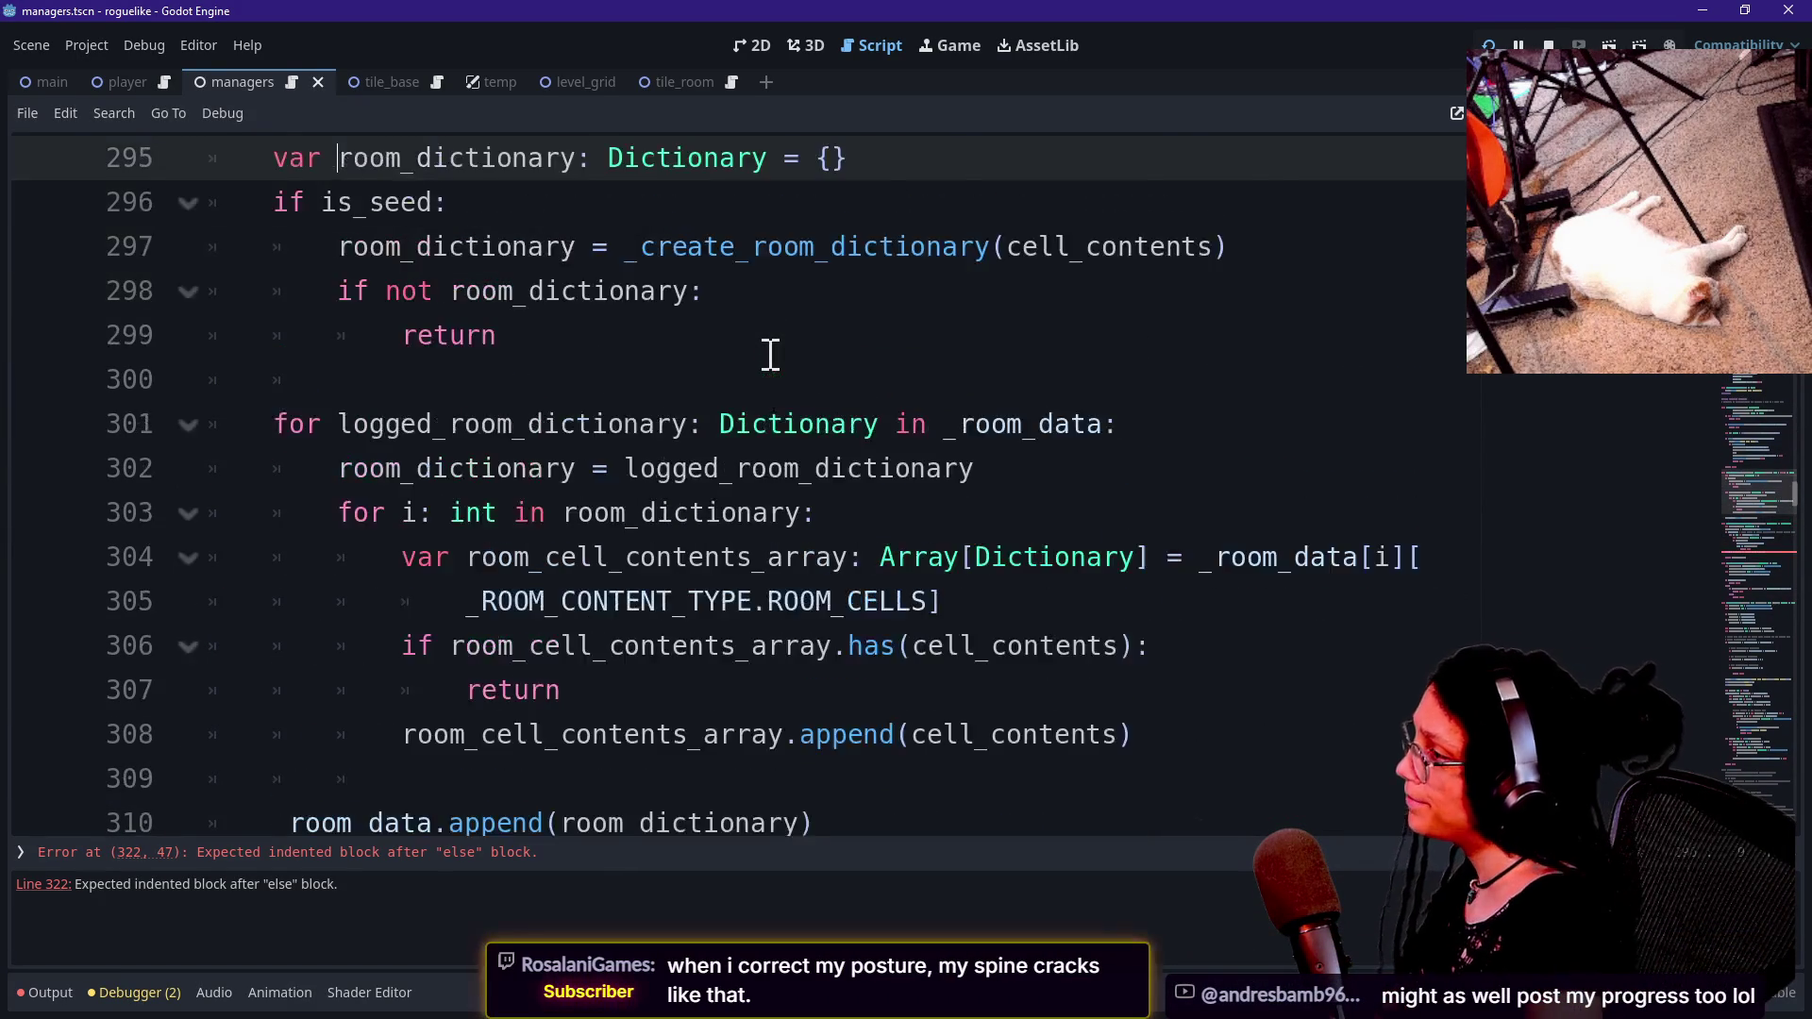
pyautogui.press('Down')
pyautogui.press('Down')
pyautogui.press('Down')
pyautogui.press('Down')
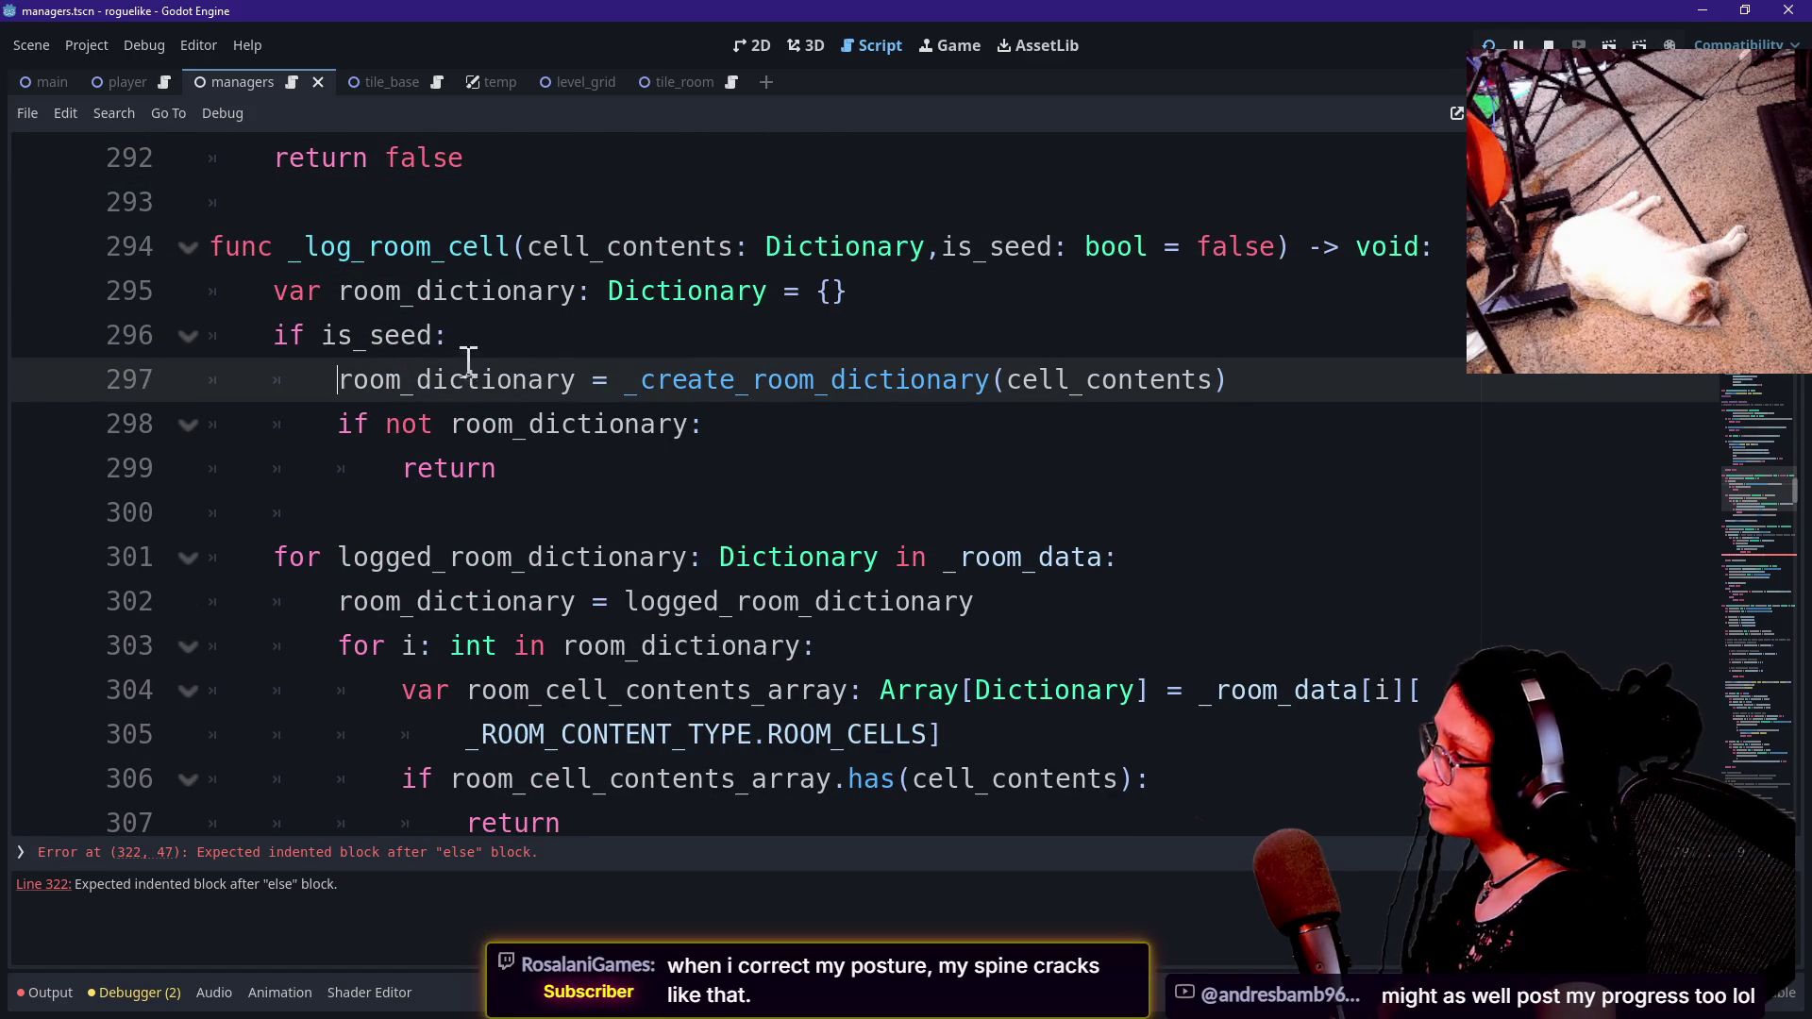
pyautogui.moveTo(462, 355); pyautogui.dragTo(486, 465)
pyautogui.press('Down')
pyautogui.press('Down')
pyautogui.press('Down')
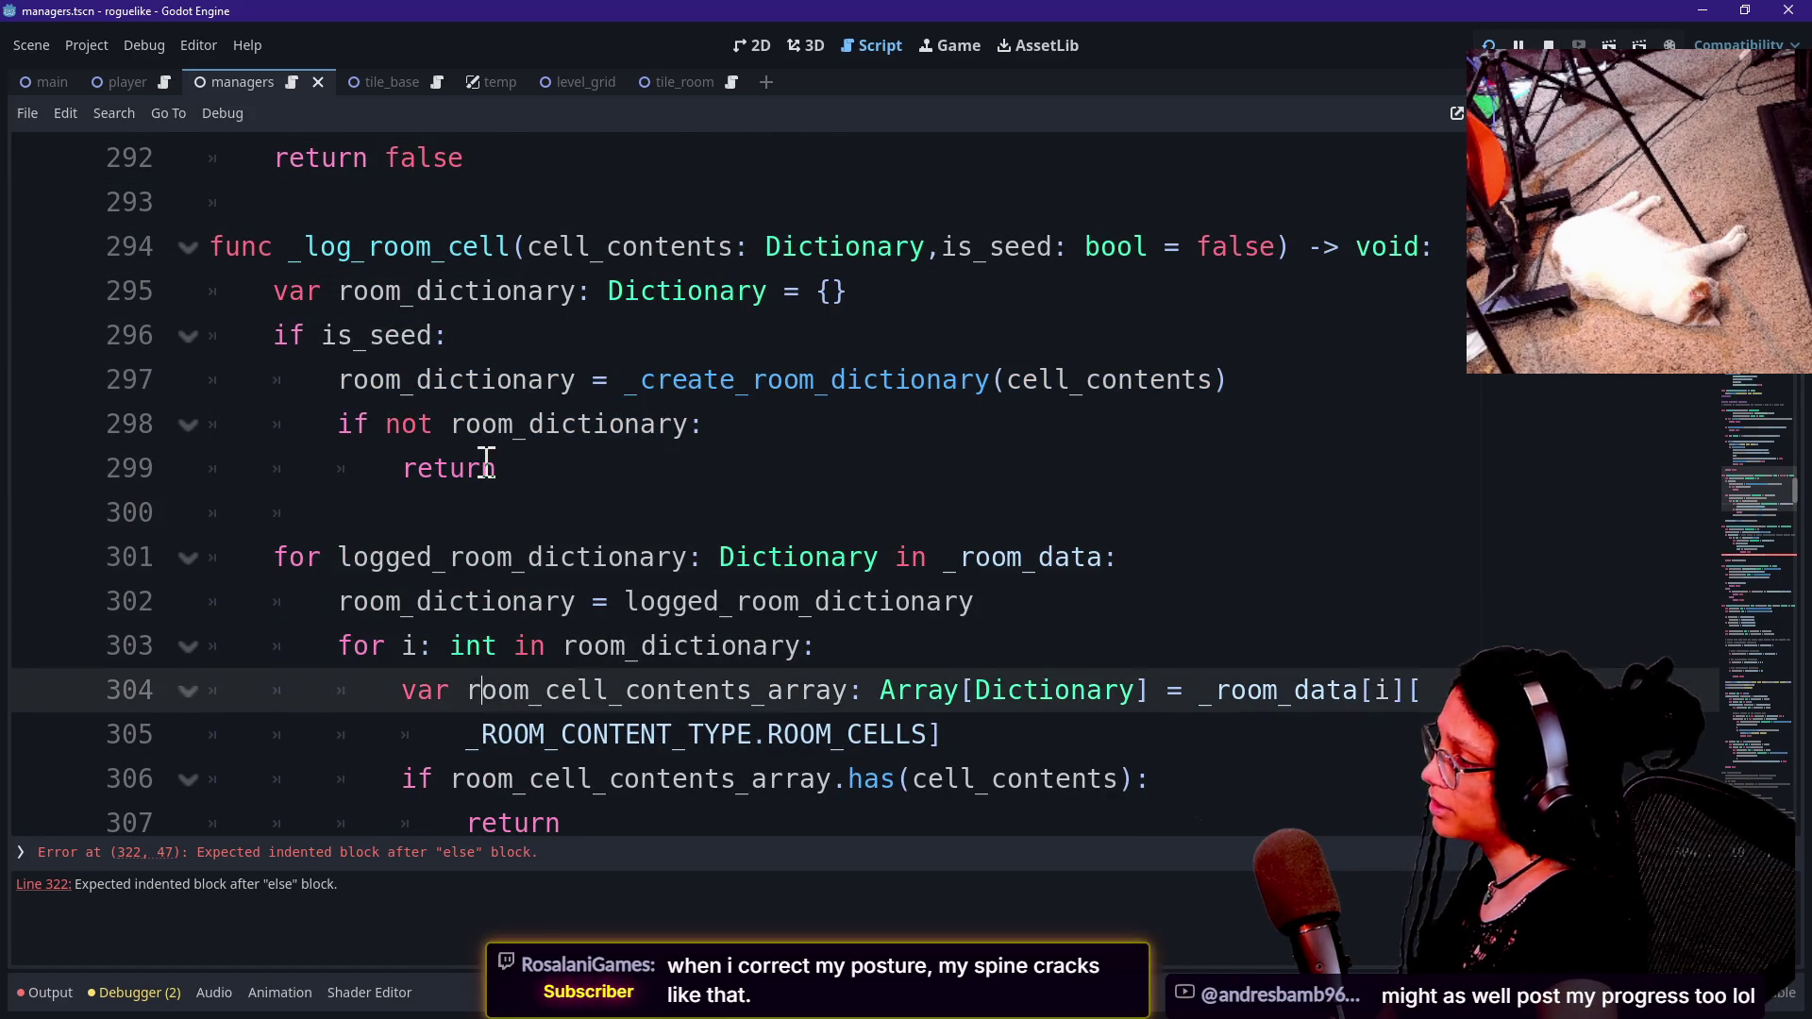
pyautogui.press('Down')
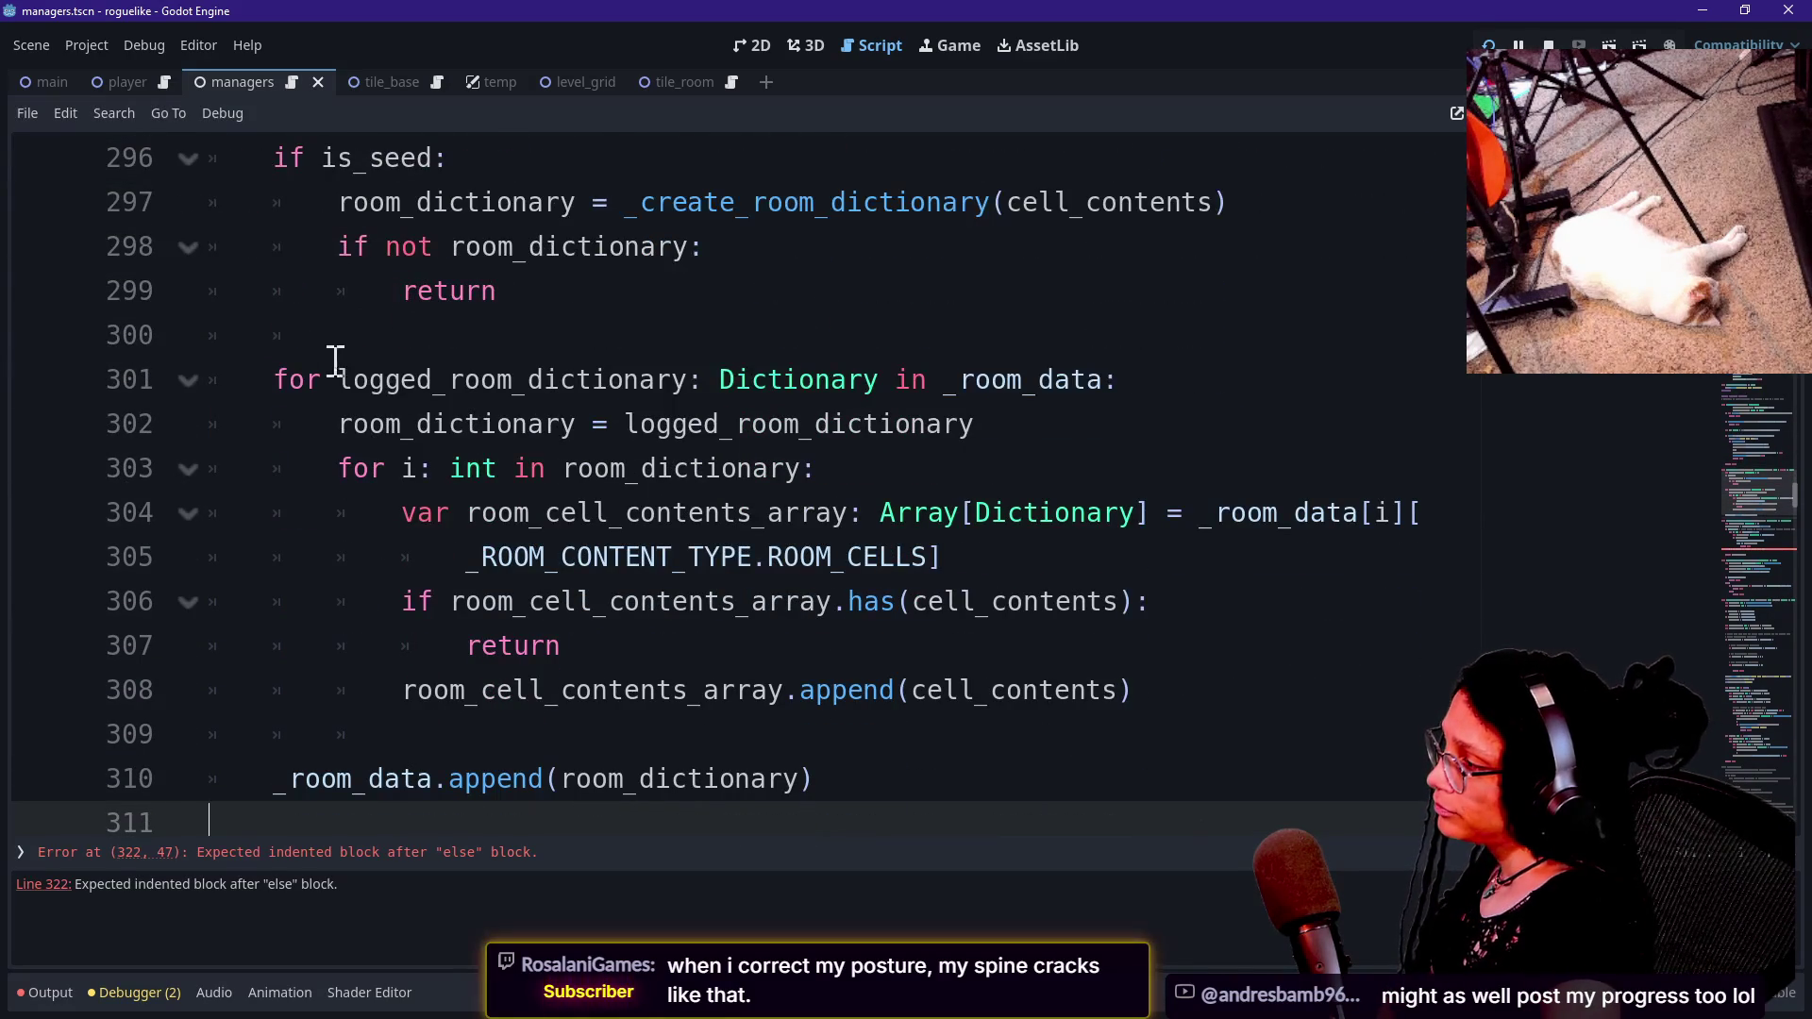
# Review the outer loop header over the logged room dictionaries.
pyautogui.moveTo(383, 376)
pyautogui.mouseDown()
pyautogui.moveTo(811, 406)
pyautogui.moveTo(906, 375)
pyautogui.moveTo(1226, 381)
pyautogui.mouseUp()
pyautogui.click(1225, 381)
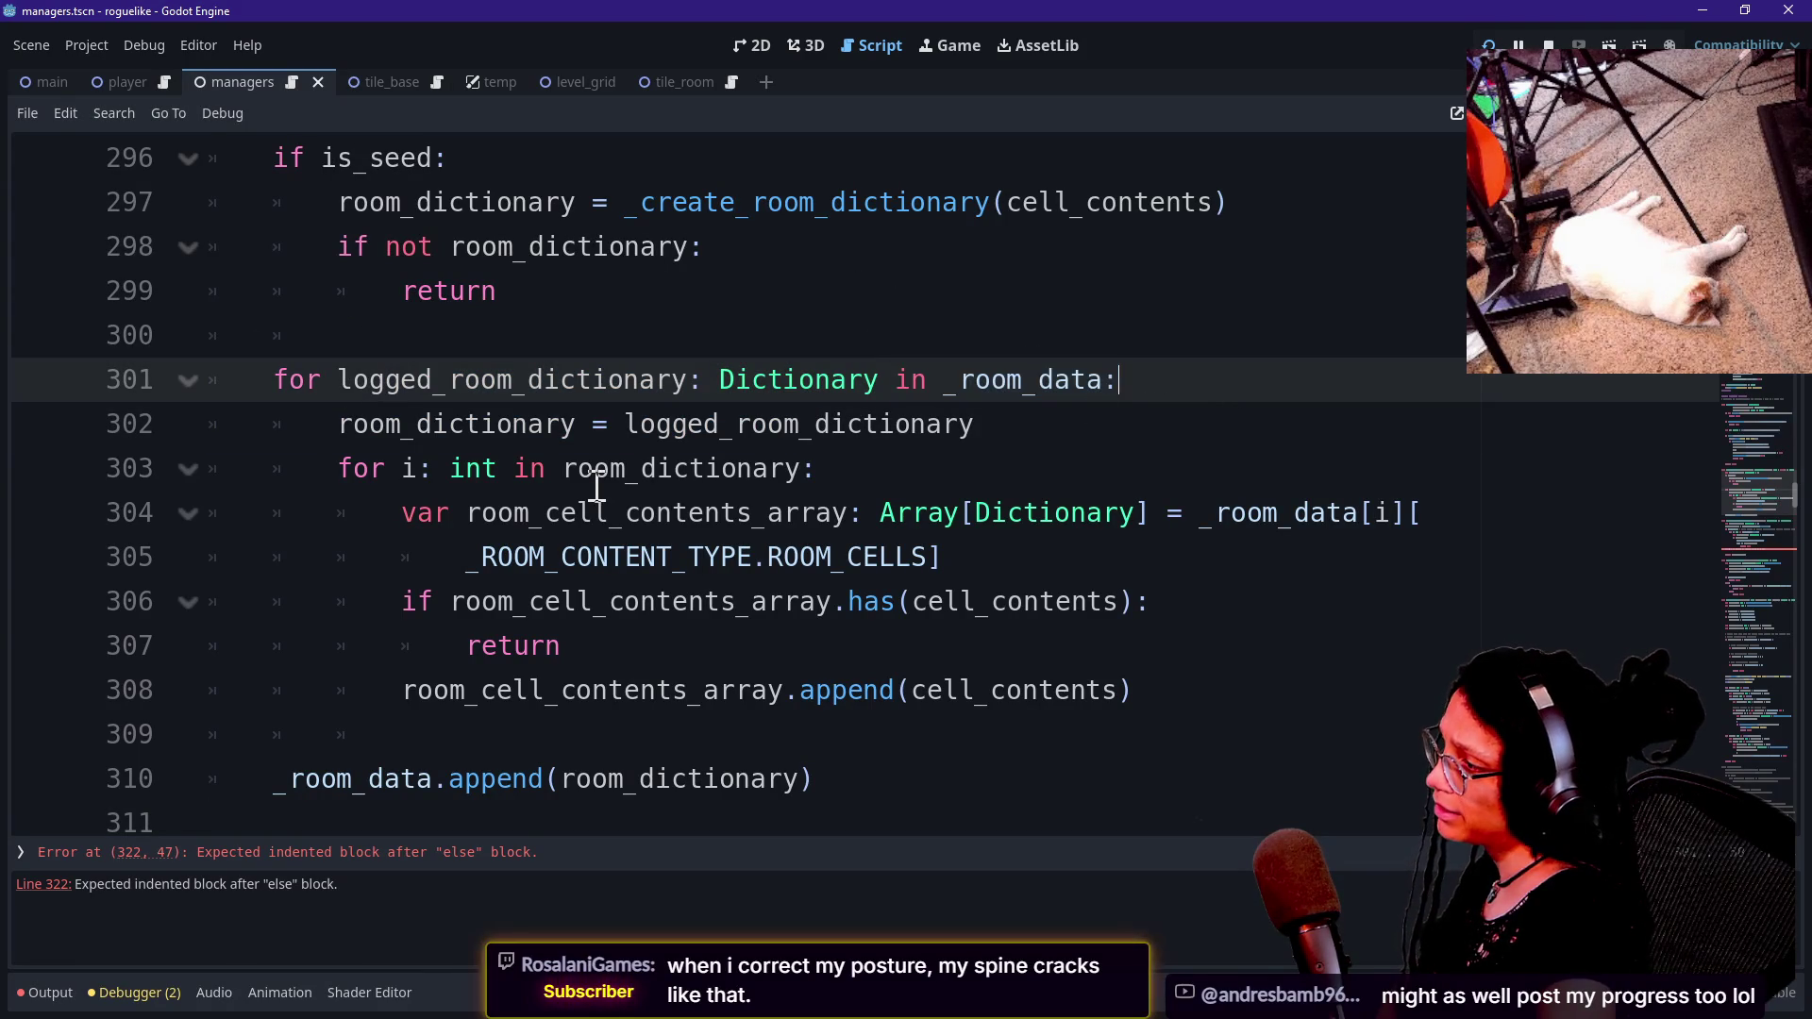
pyautogui.press('Up')
pyautogui.press('Up')
pyautogui.press('Up')
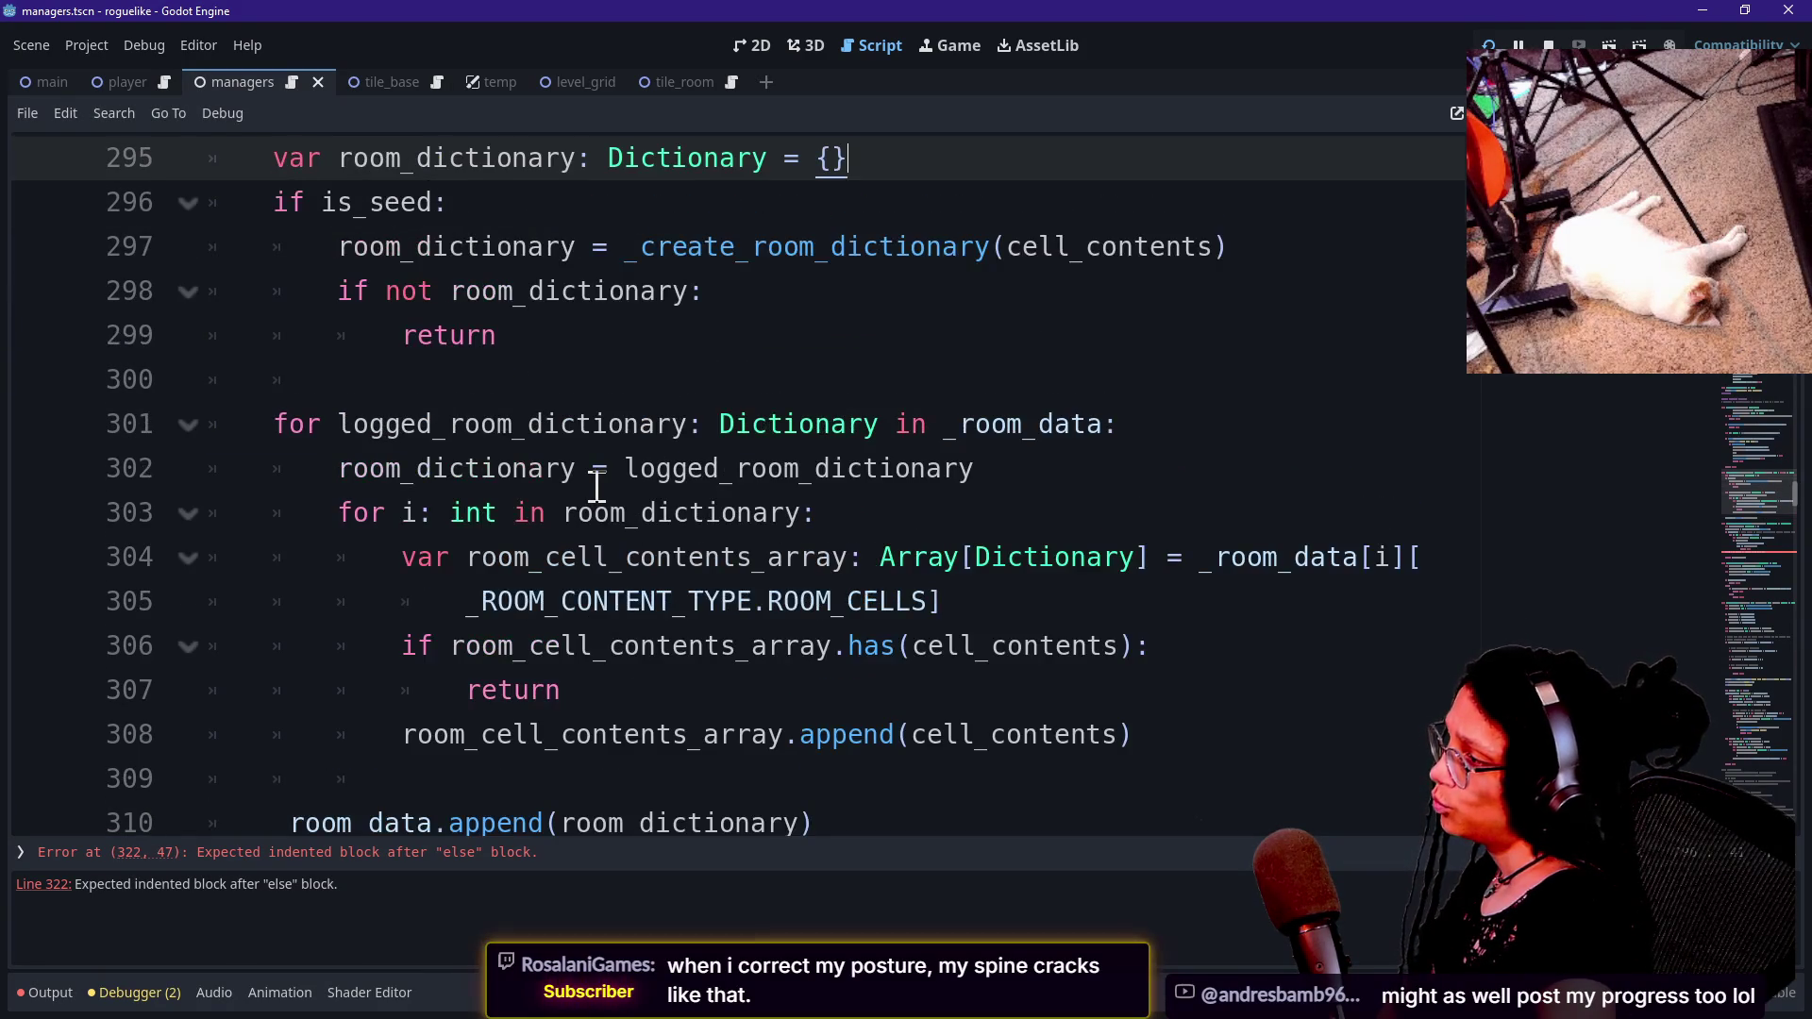
pyautogui.press('Down')
pyautogui.press('Down')
pyautogui.press('Down')
pyautogui.press('Down')
pyautogui.press('Down')
pyautogui.press('Down')
pyautogui.press('Up')
pyautogui.press('Up')
pyautogui.press('Up')
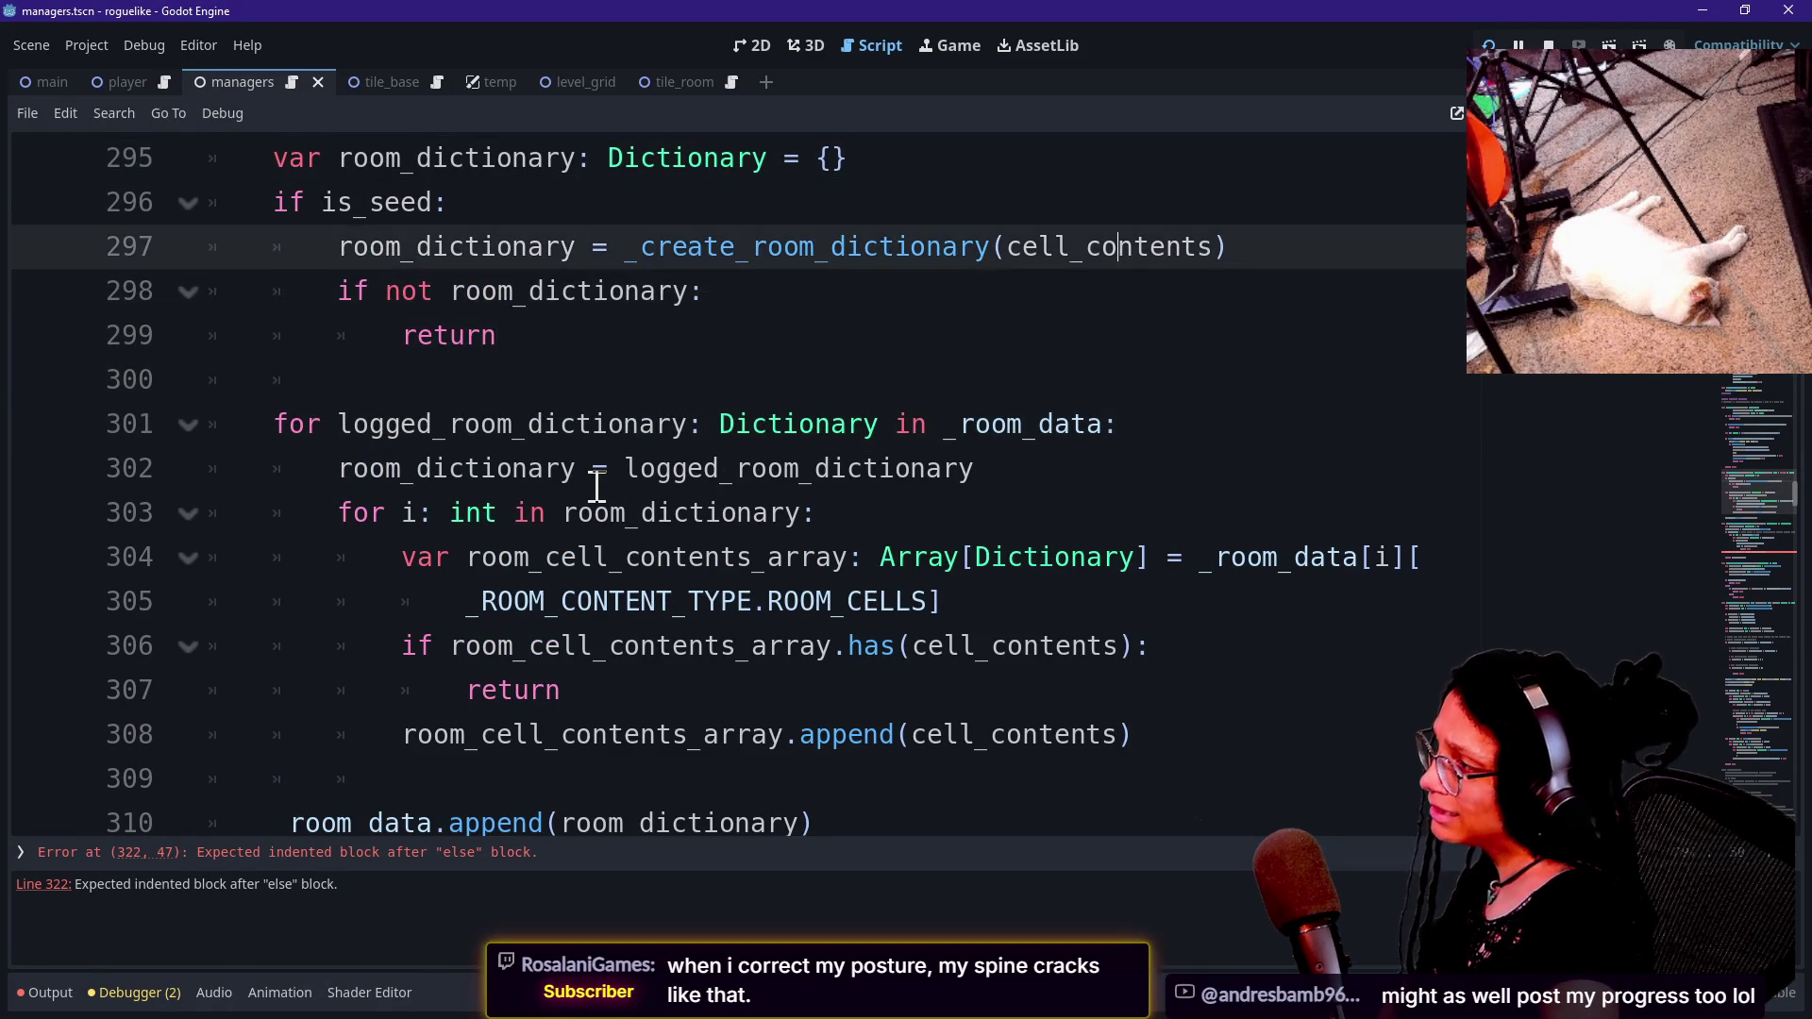
pyautogui.press('Down')
pyautogui.press('Down')
pyautogui.press('Down')
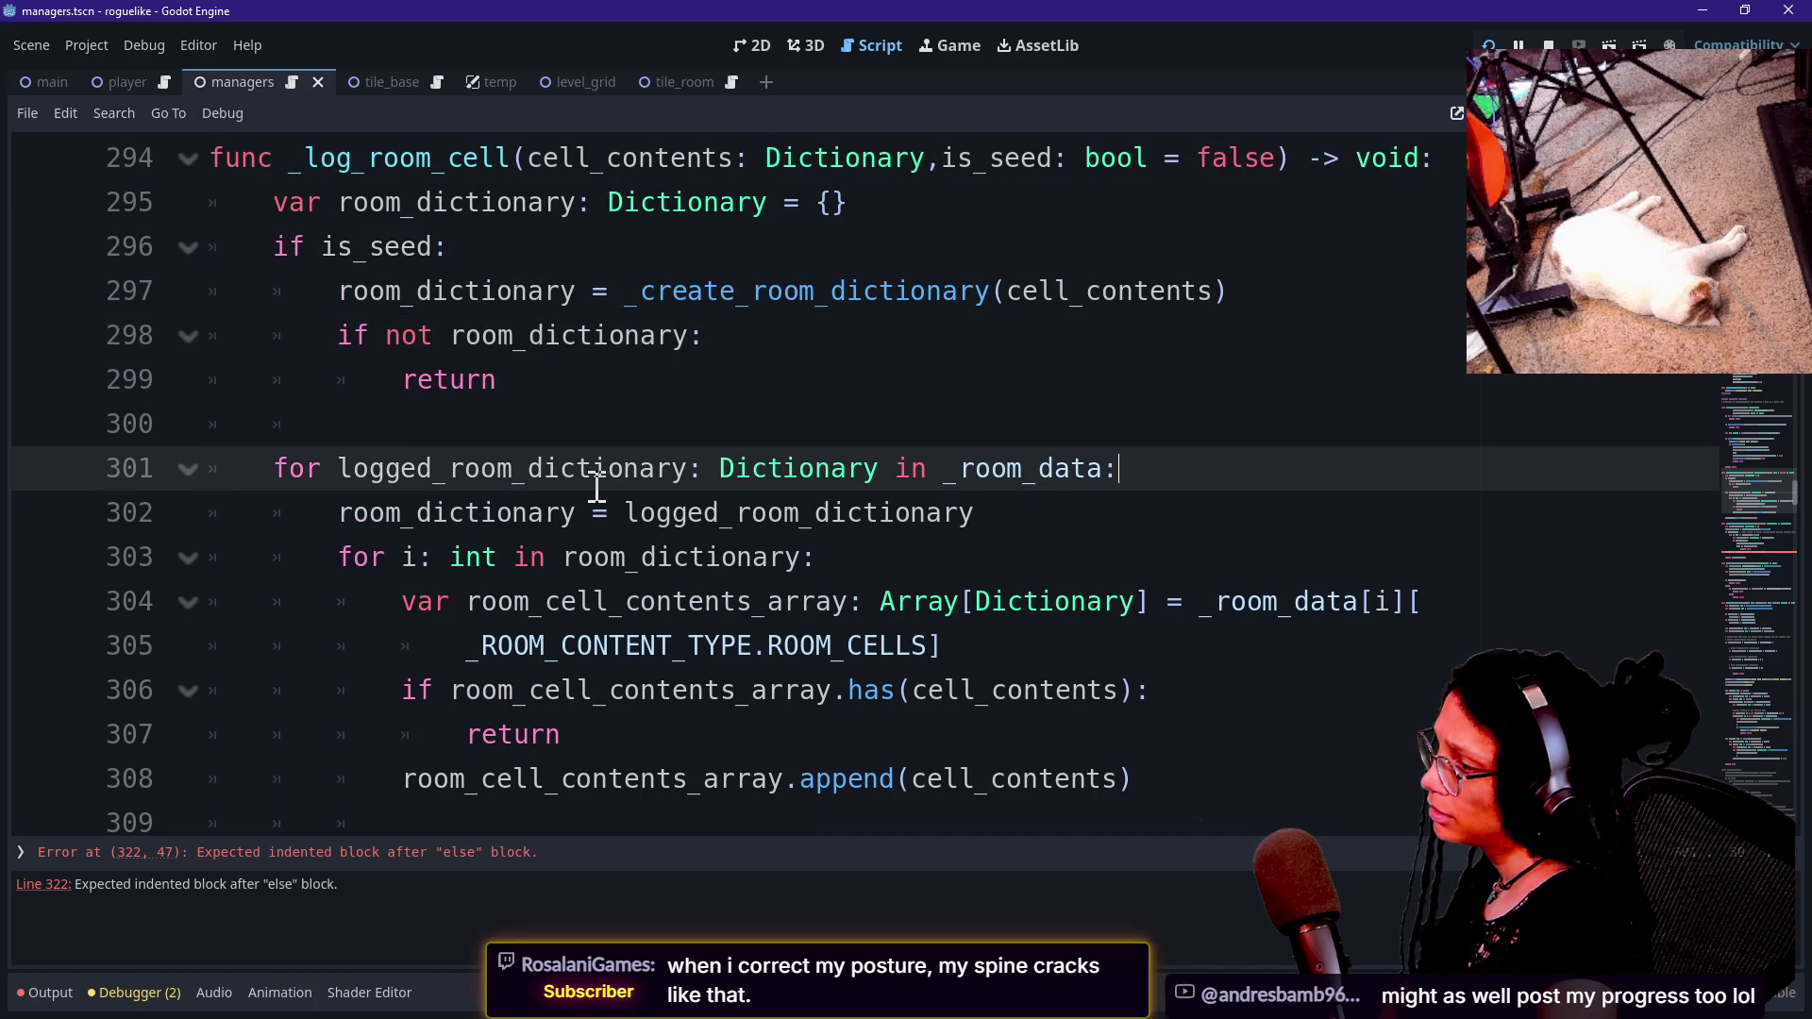
# Strip the stray tab indentation from blank line 300 above the loop.
pyautogui.press('Down')
pyautogui.press('Up')
pyautogui.press('Up')
pyautogui.press('Down')
pyautogui.press('Up')
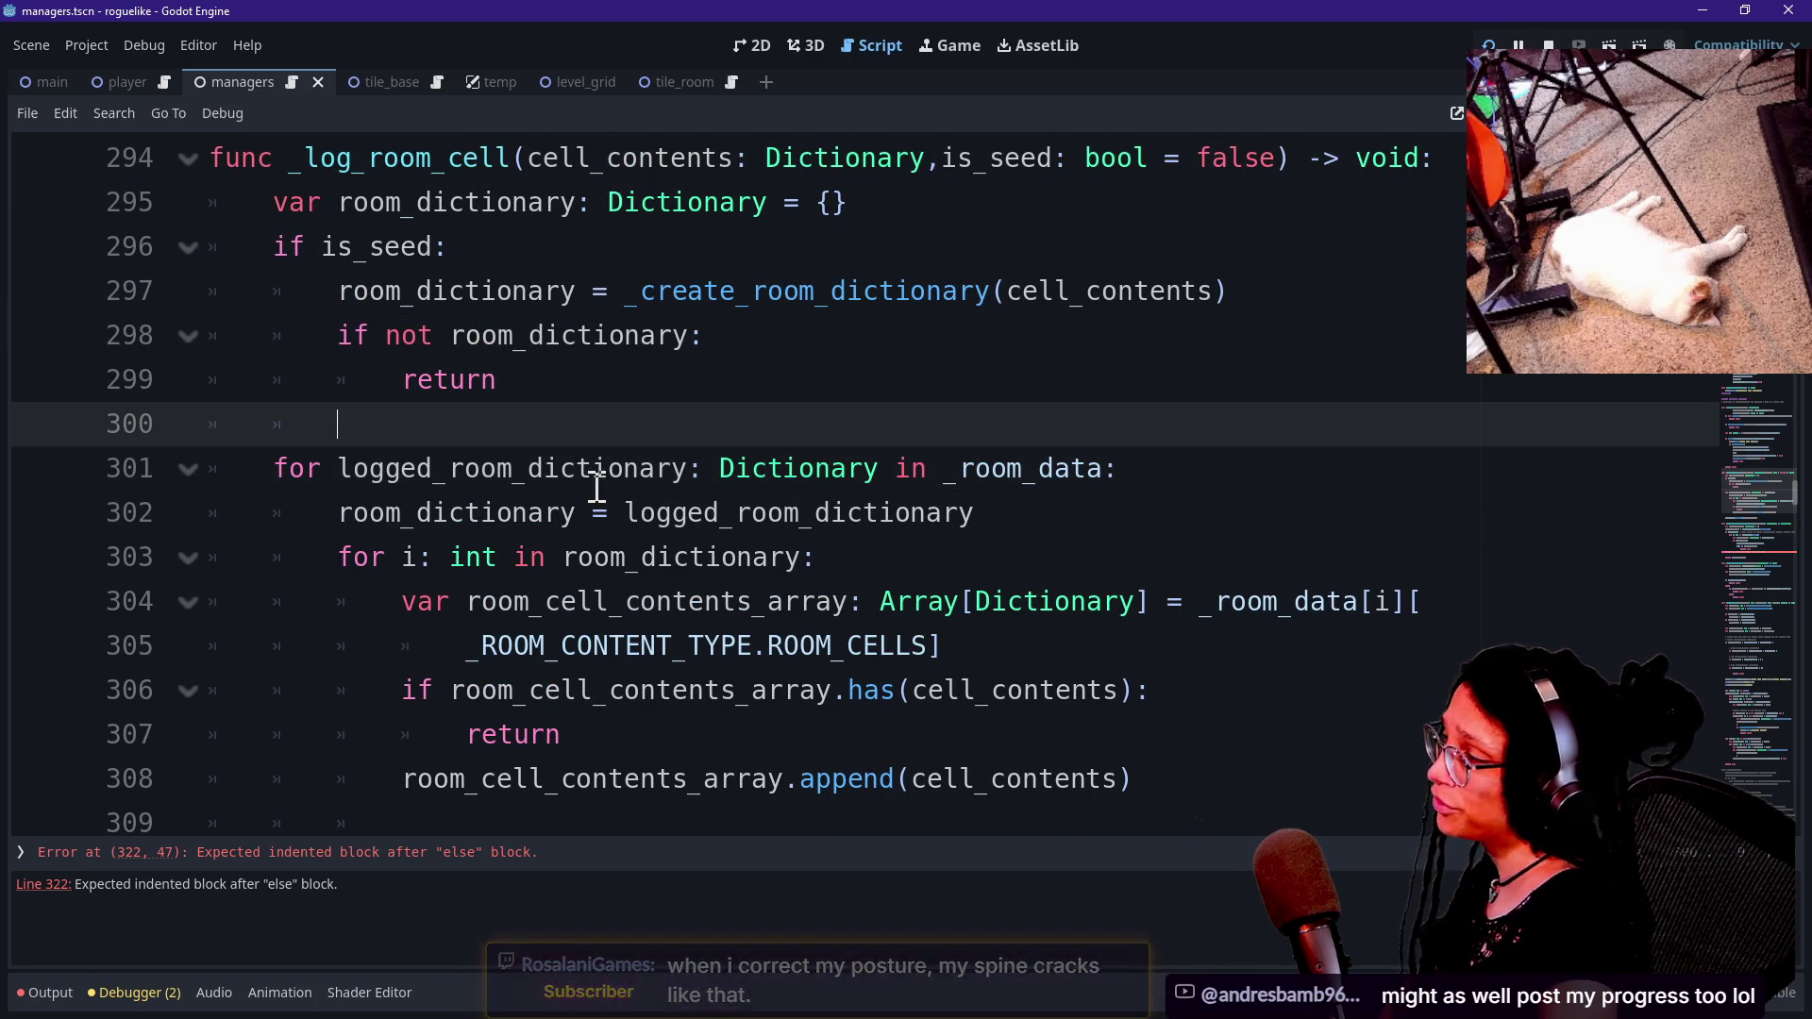
pyautogui.press('BackSpace')
# Reread the if is_seed block below the room_dictionary declaration.
pyautogui.press('Up')
pyautogui.press('Up')
pyautogui.press('Up')
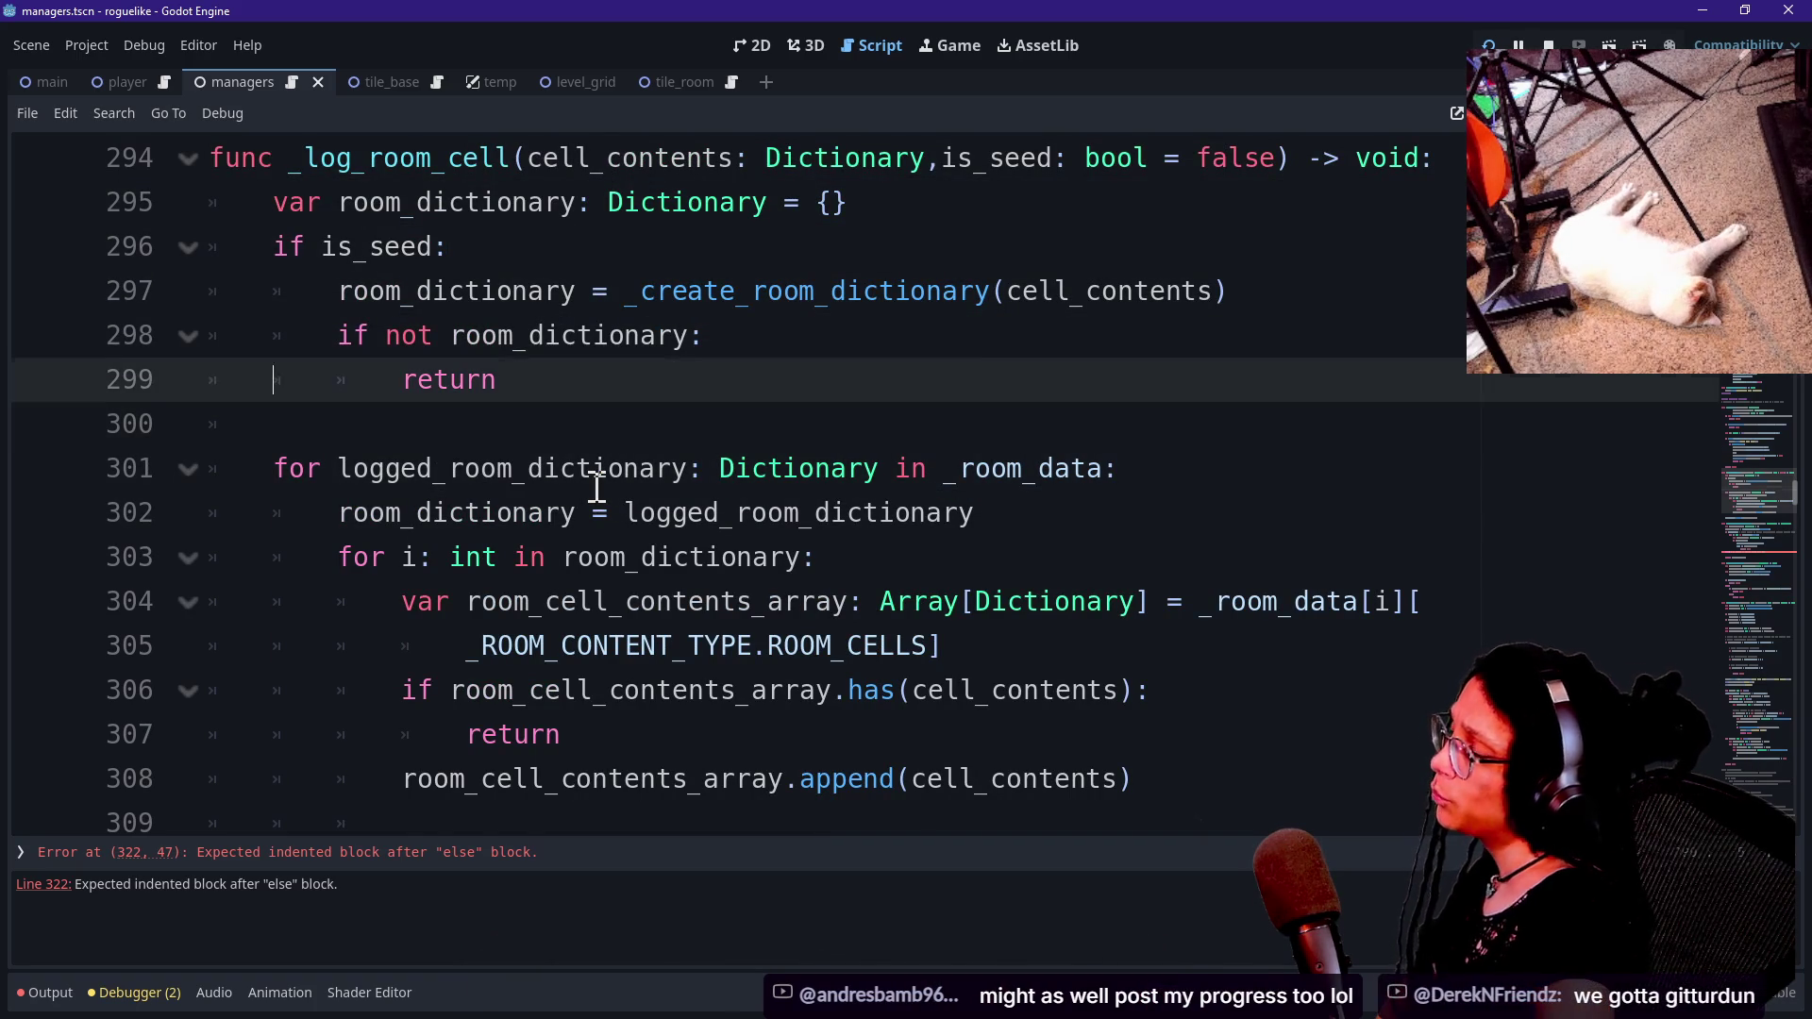
pyautogui.click(318, 248)
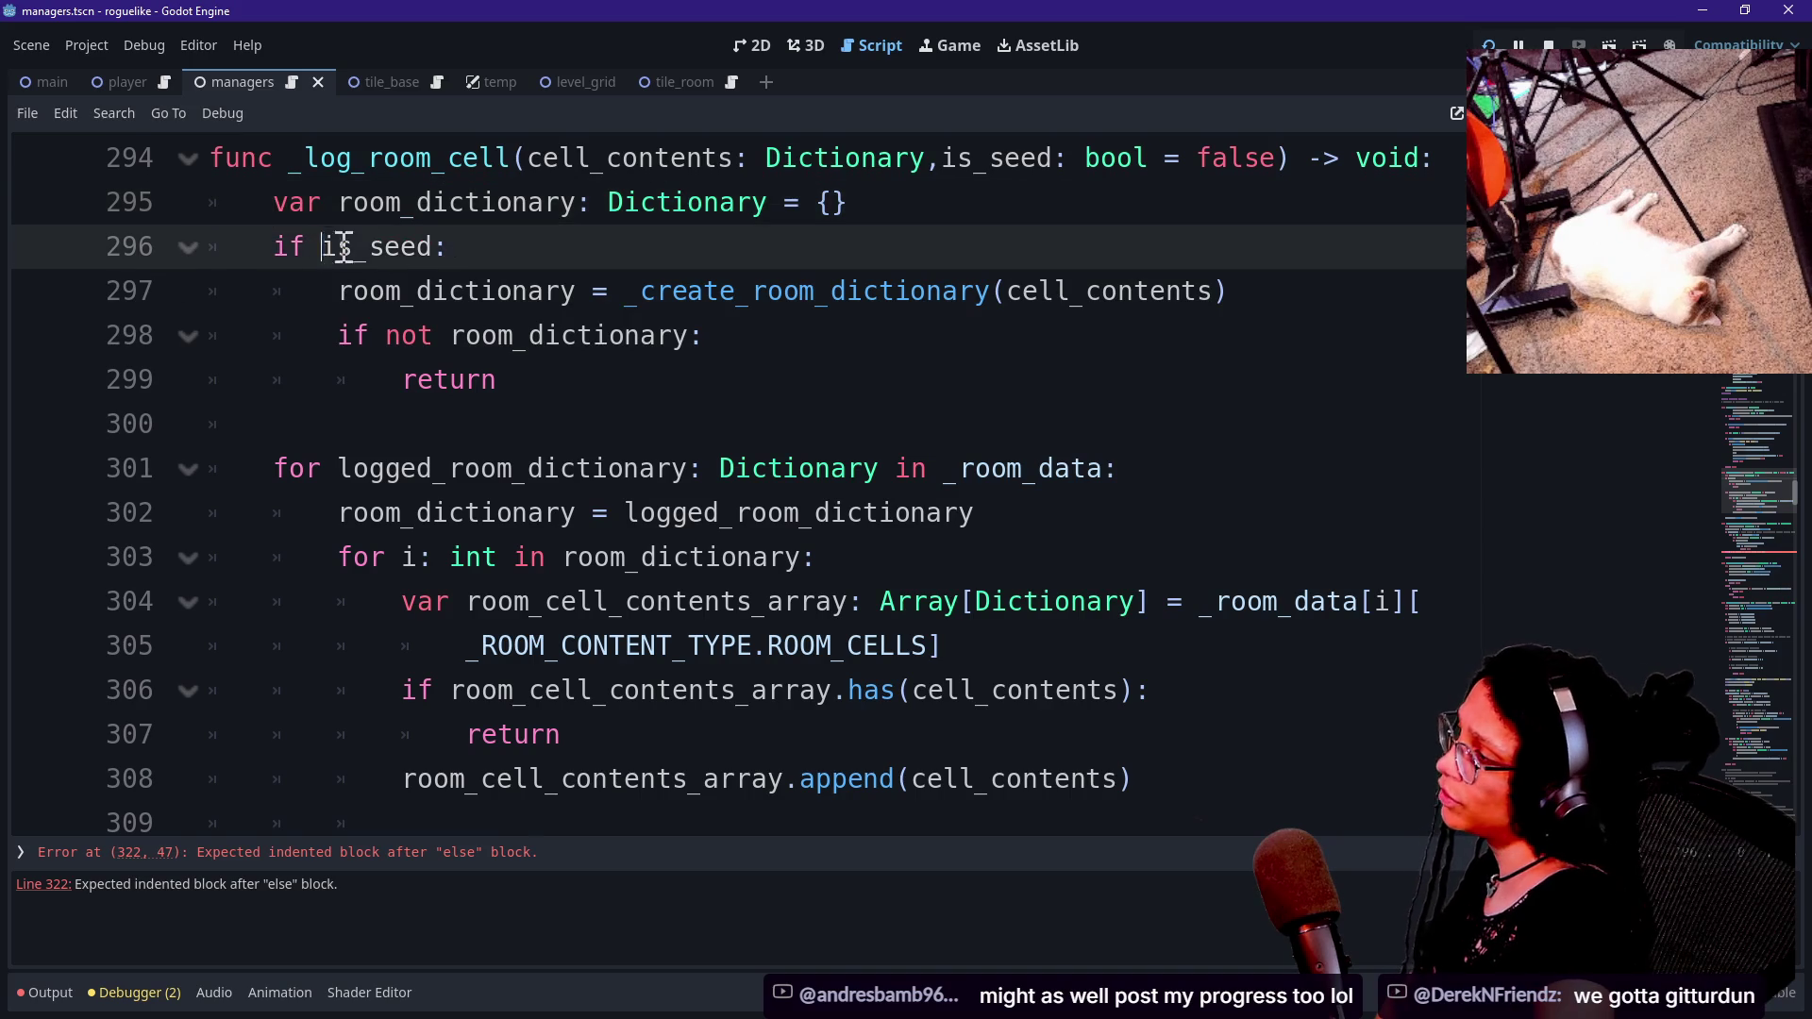
pyautogui.moveTo(275, 246)
pyautogui.mouseDown()
pyautogui.moveTo(596, 271)
pyautogui.moveTo(636, 364)
pyautogui.mouseUp()
pyautogui.click(635, 364)
pyautogui.moveTo(360, 250)
pyautogui.mouseDown()
pyautogui.moveTo(501, 379)
pyautogui.moveTo(360, 255)
pyautogui.moveTo(545, 290)
pyautogui.moveTo(610, 338)
pyautogui.mouseUp()
pyautogui.click(357, 383)
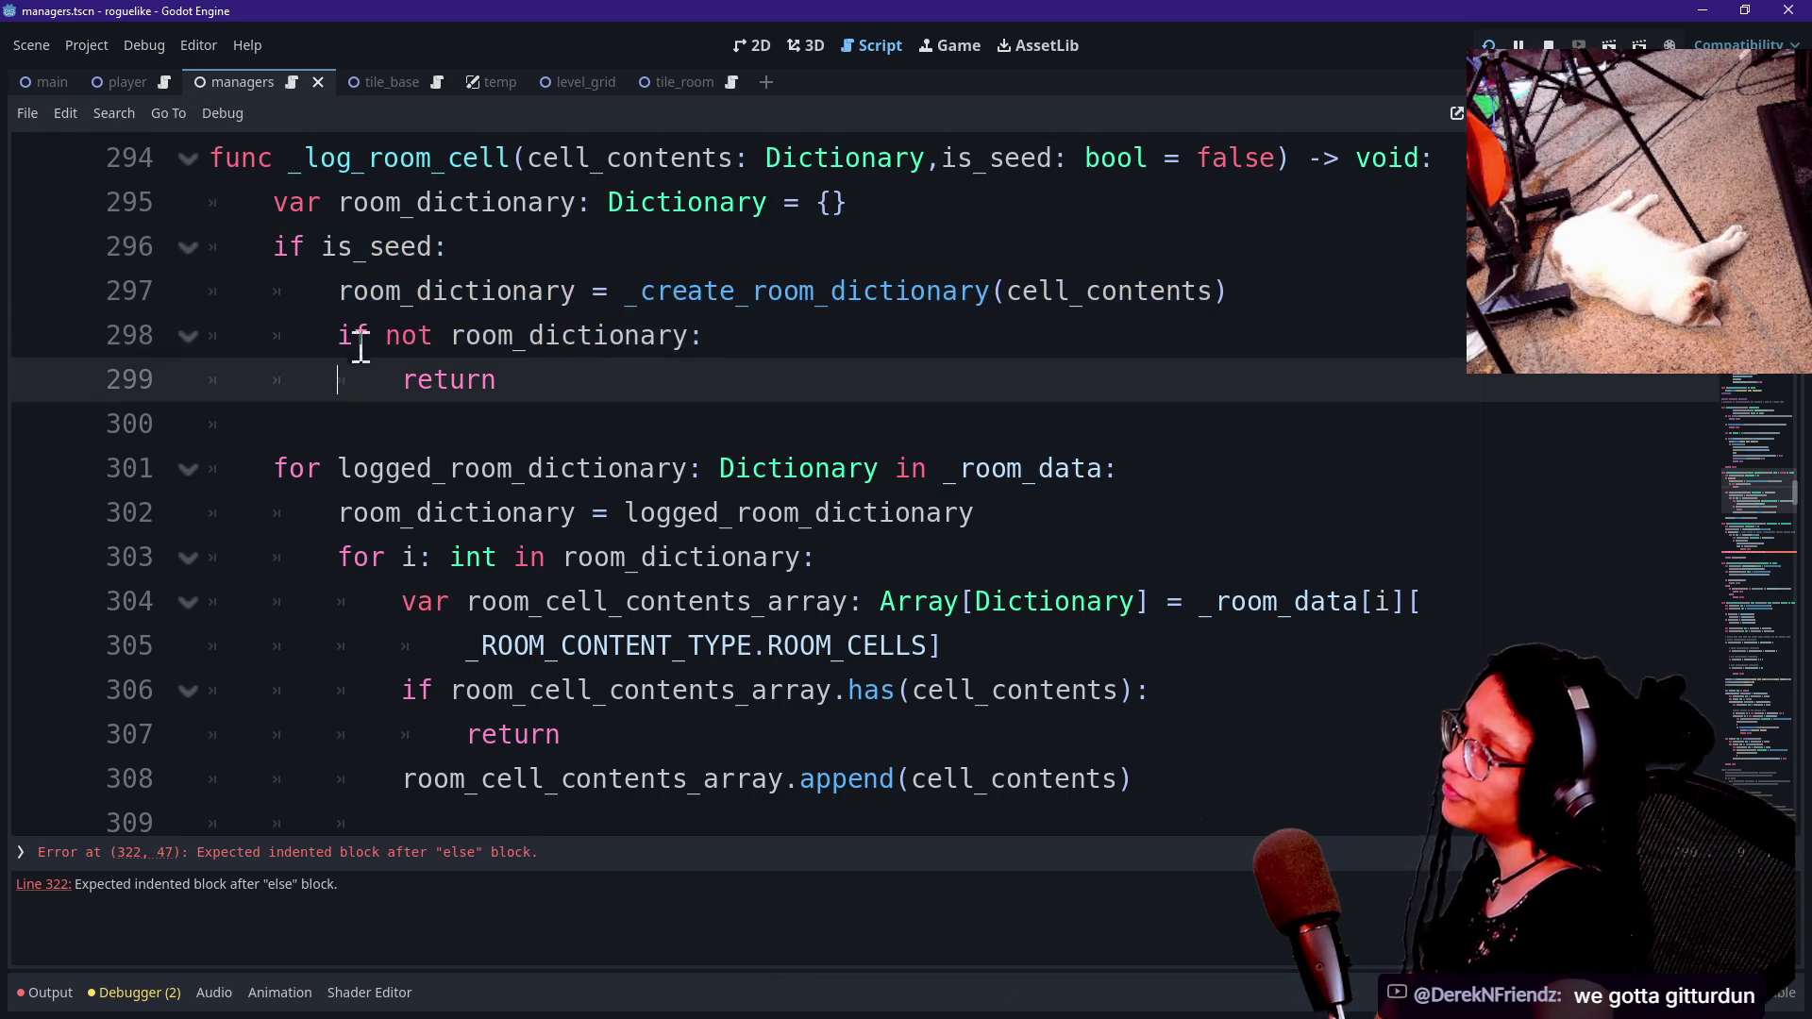
pyautogui.click(354, 288)
# Review the outer room loop header, its logged_room_dictionary assignment and the loop body.
pyautogui.moveTo(215, 479); pyautogui.dragTo(720, 512)
pyautogui.click(720, 513)
pyautogui.moveTo(352, 474); pyautogui.dragTo(1057, 651)
pyautogui.click(1066, 661)
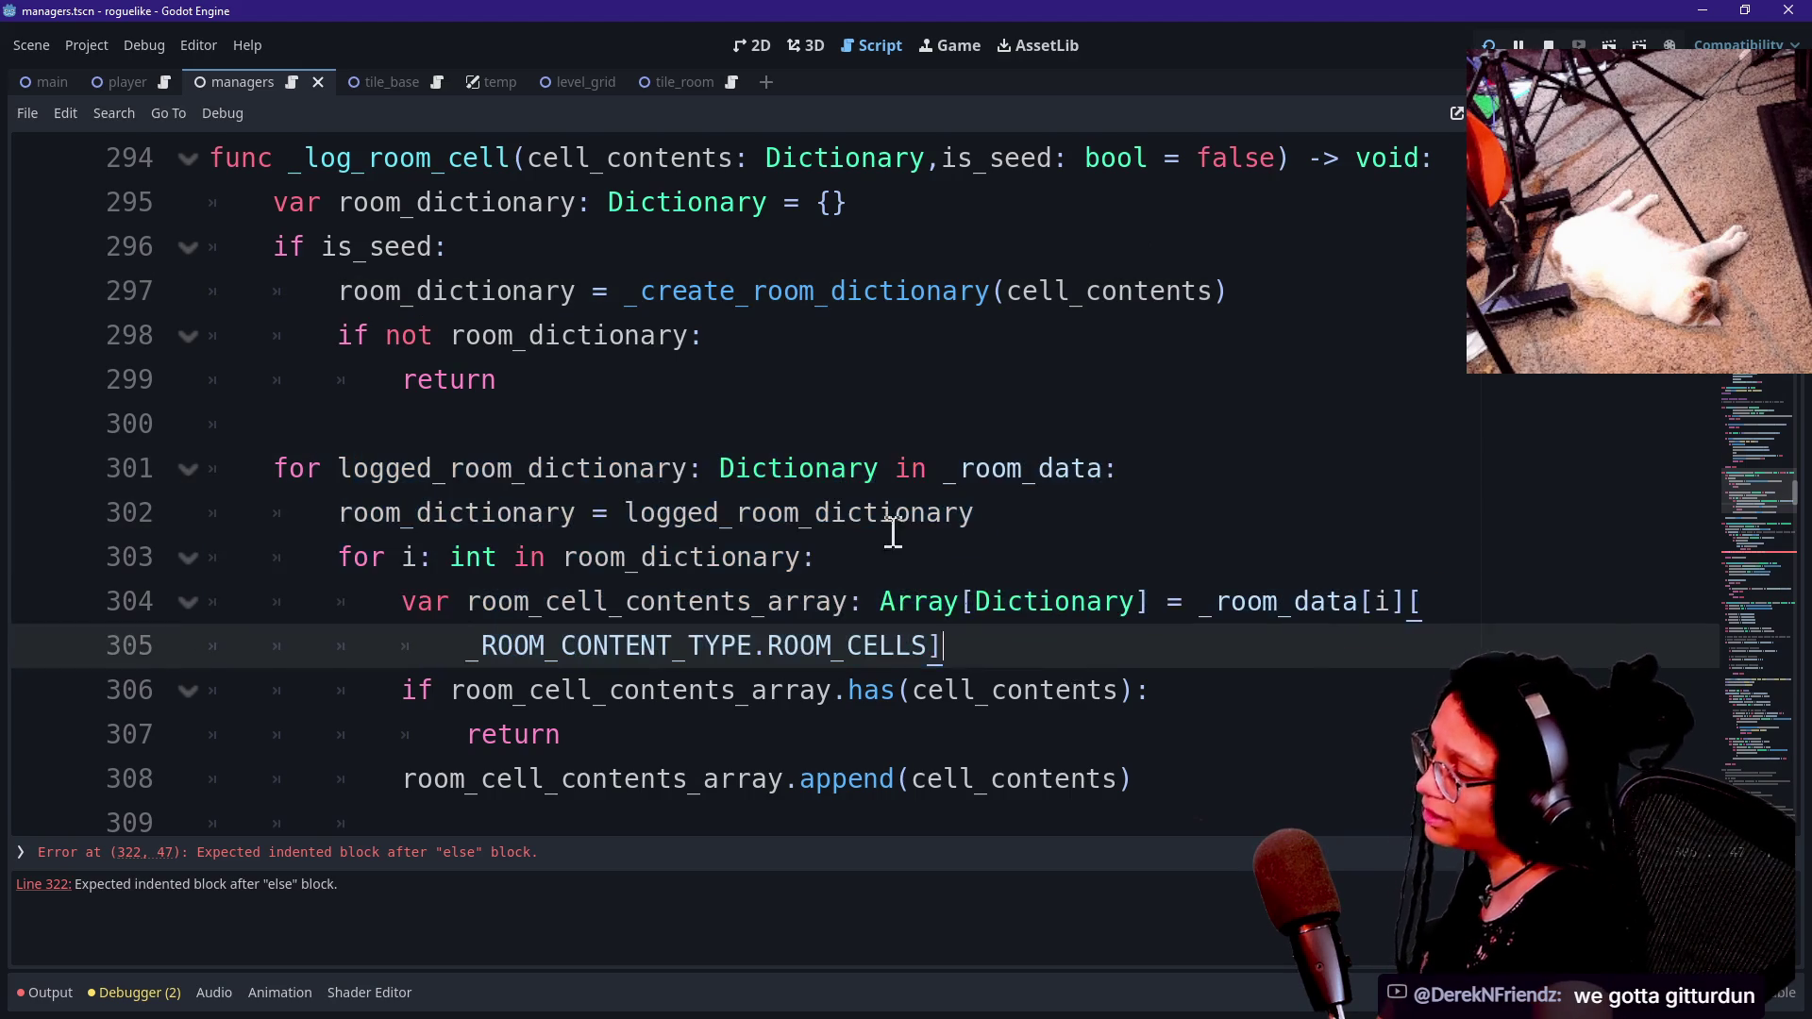
pyautogui.click(891, 517)
pyautogui.click(809, 464)
pyautogui.click(825, 437)
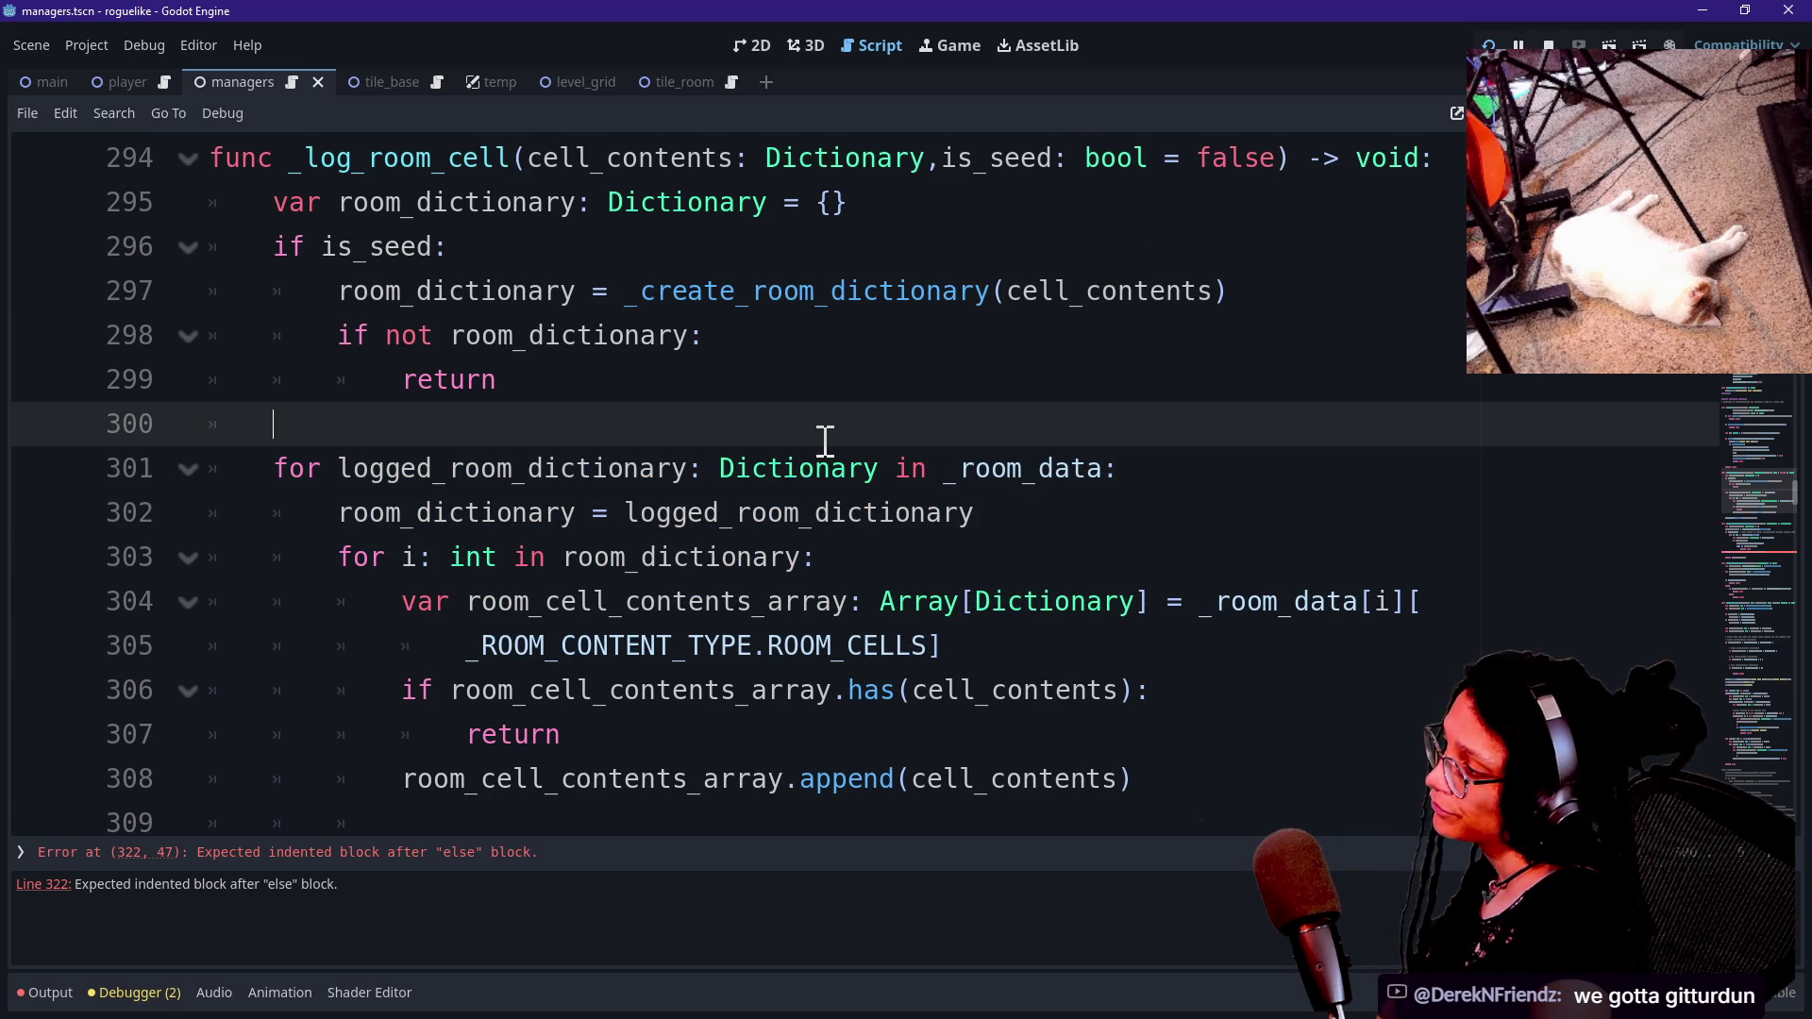
pyautogui.press('Down')
pyautogui.press('Down')
pyautogui.press('Down')
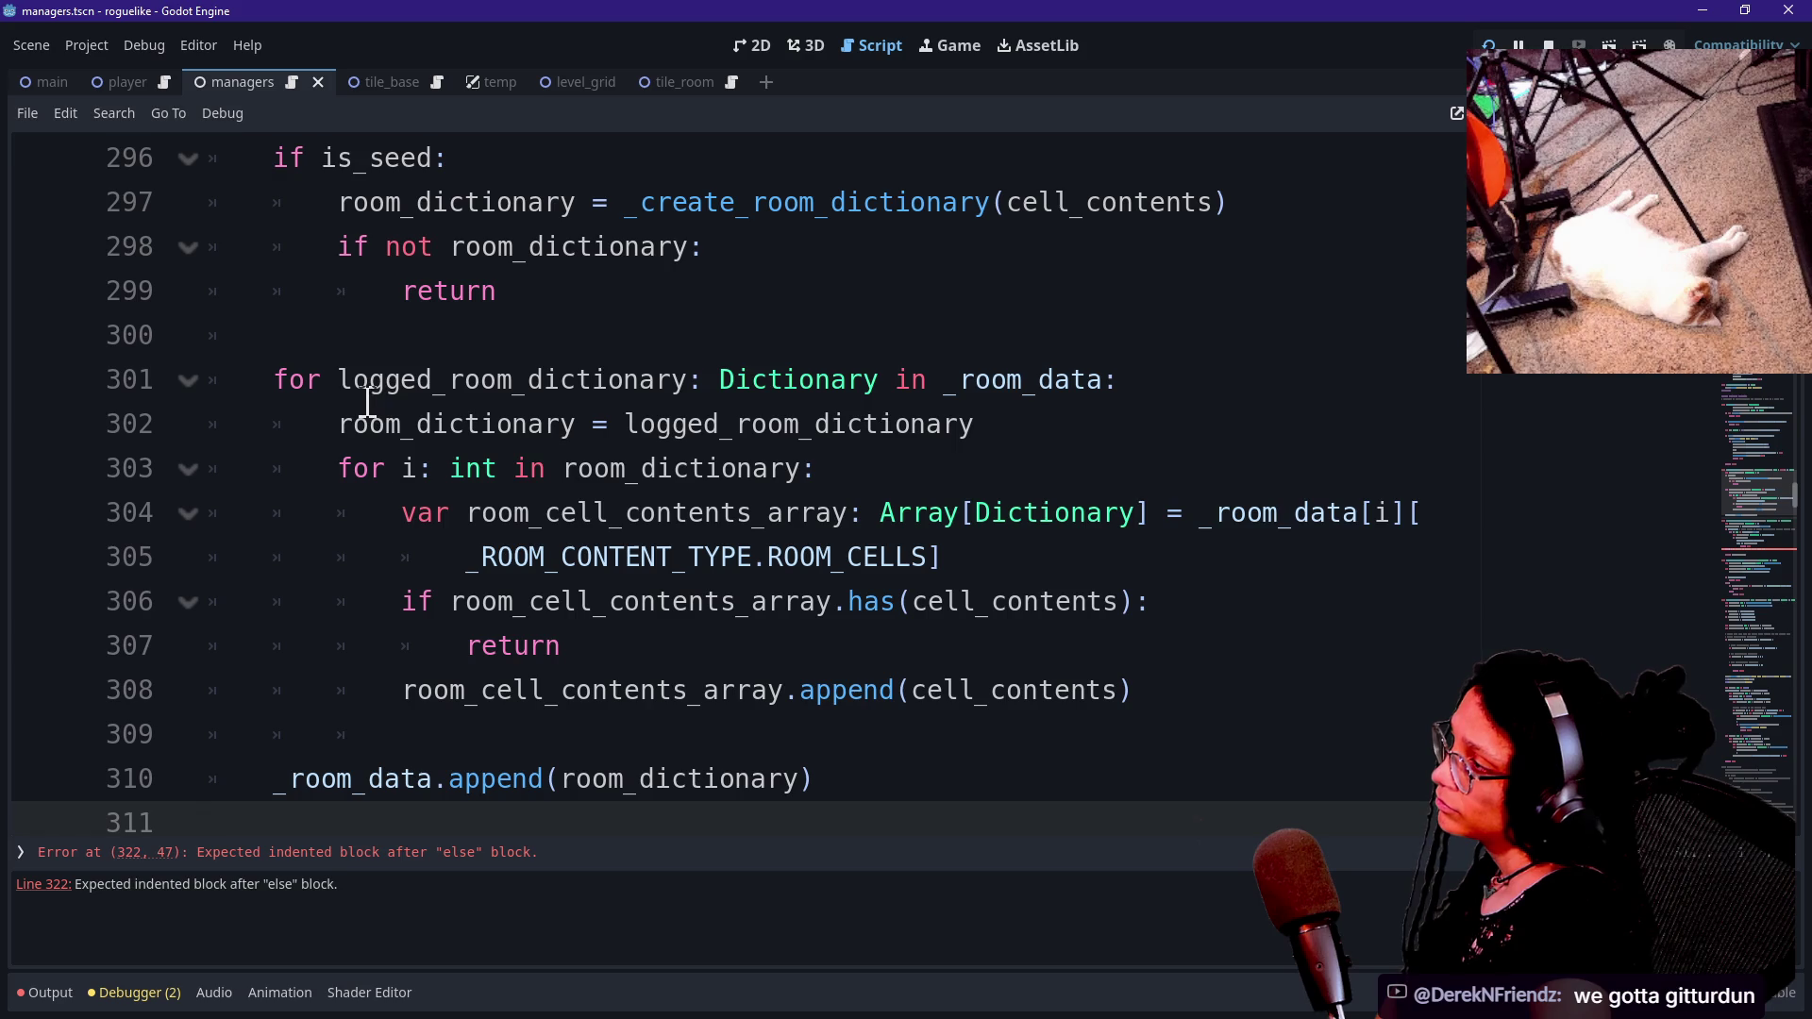
# Insert a blank line after the room_dictionary declaration to separate it from the is_seed check.
pyautogui.scroll(1, 368, 401)
pyautogui.scroll(-2, 891, 235)
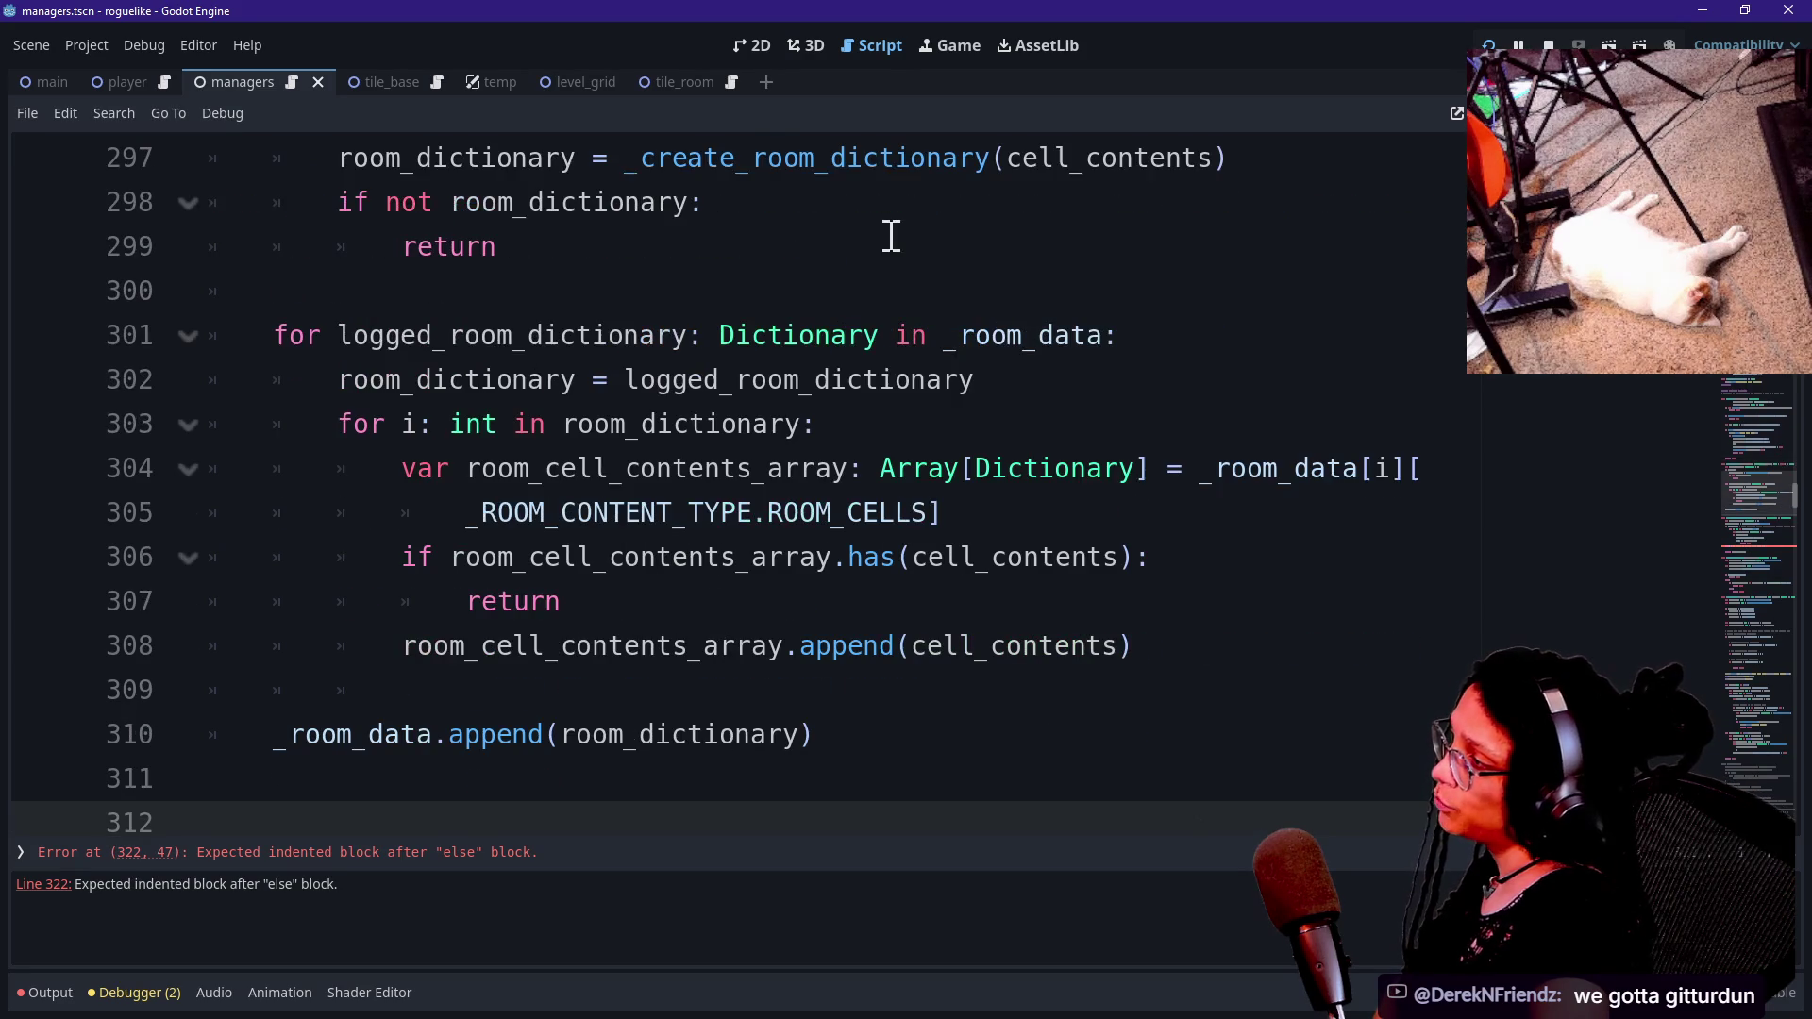
pyautogui.scroll(12, 531, 231)
pyautogui.scroll(-5, 827, 464)
pyautogui.scroll(-4, 827, 465)
pyautogui.click(898, 497)
pyautogui.click(916, 475)
pyautogui.press('Return')
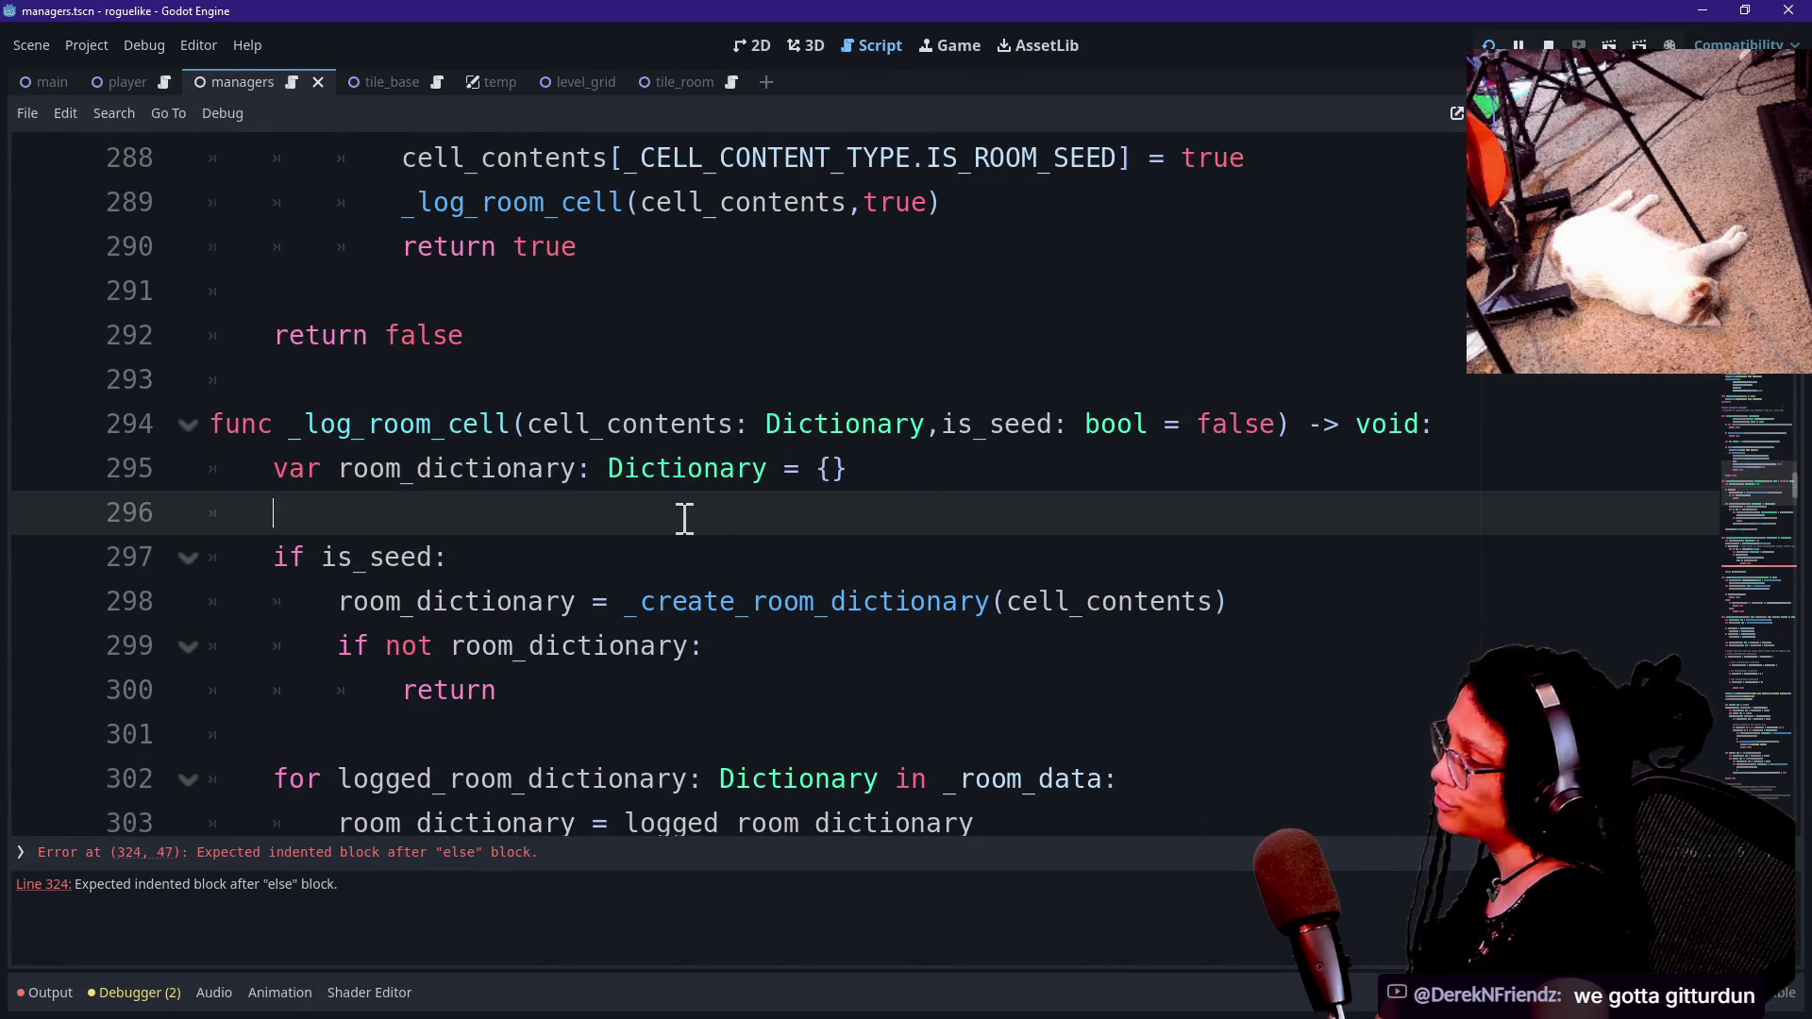
# Review the logged dictionary assignment and the outer and inner loop headers over room_dictionary.
pyautogui.scroll(-2, 685, 517)
pyautogui.click(404, 601)
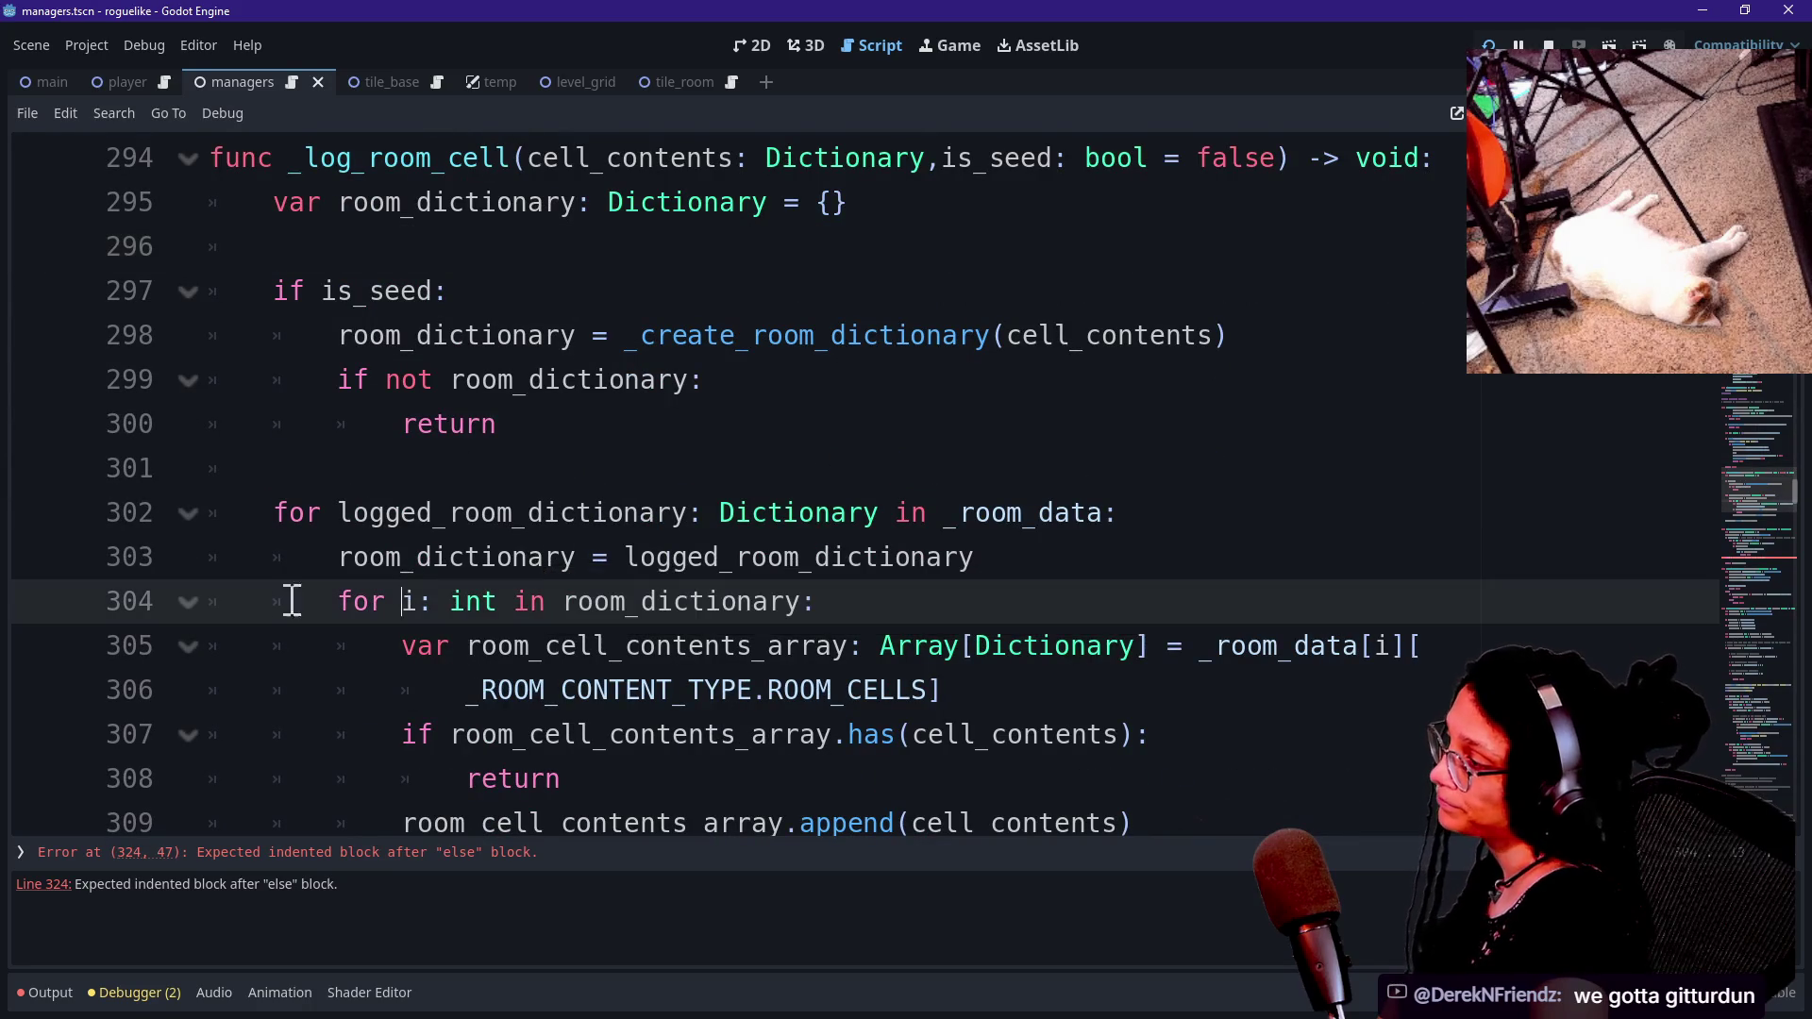
pyautogui.moveTo(342, 557); pyautogui.dragTo(809, 556)
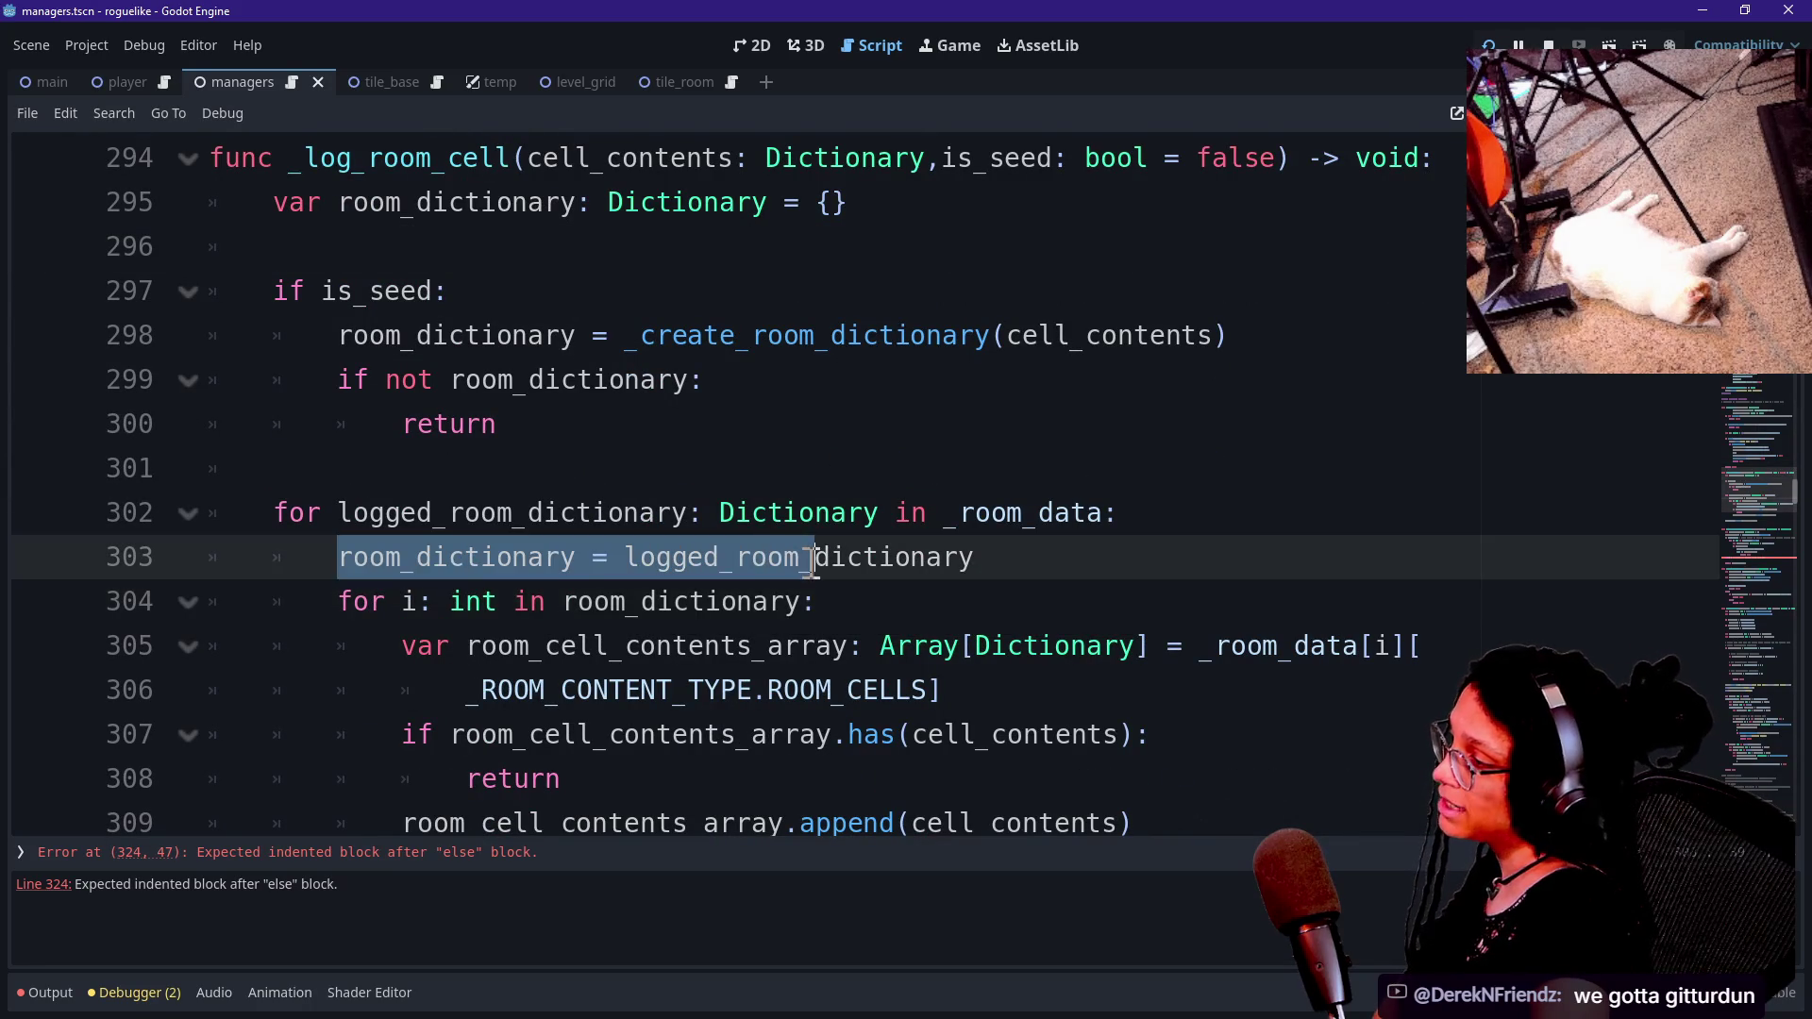
pyautogui.click(989, 558)
pyautogui.moveTo(337, 513); pyautogui.dragTo(830, 512)
pyautogui.click(963, 470)
pyautogui.click(948, 516)
pyautogui.moveTo(952, 516); pyautogui.dragTo(1173, 509)
pyautogui.click(1173, 509)
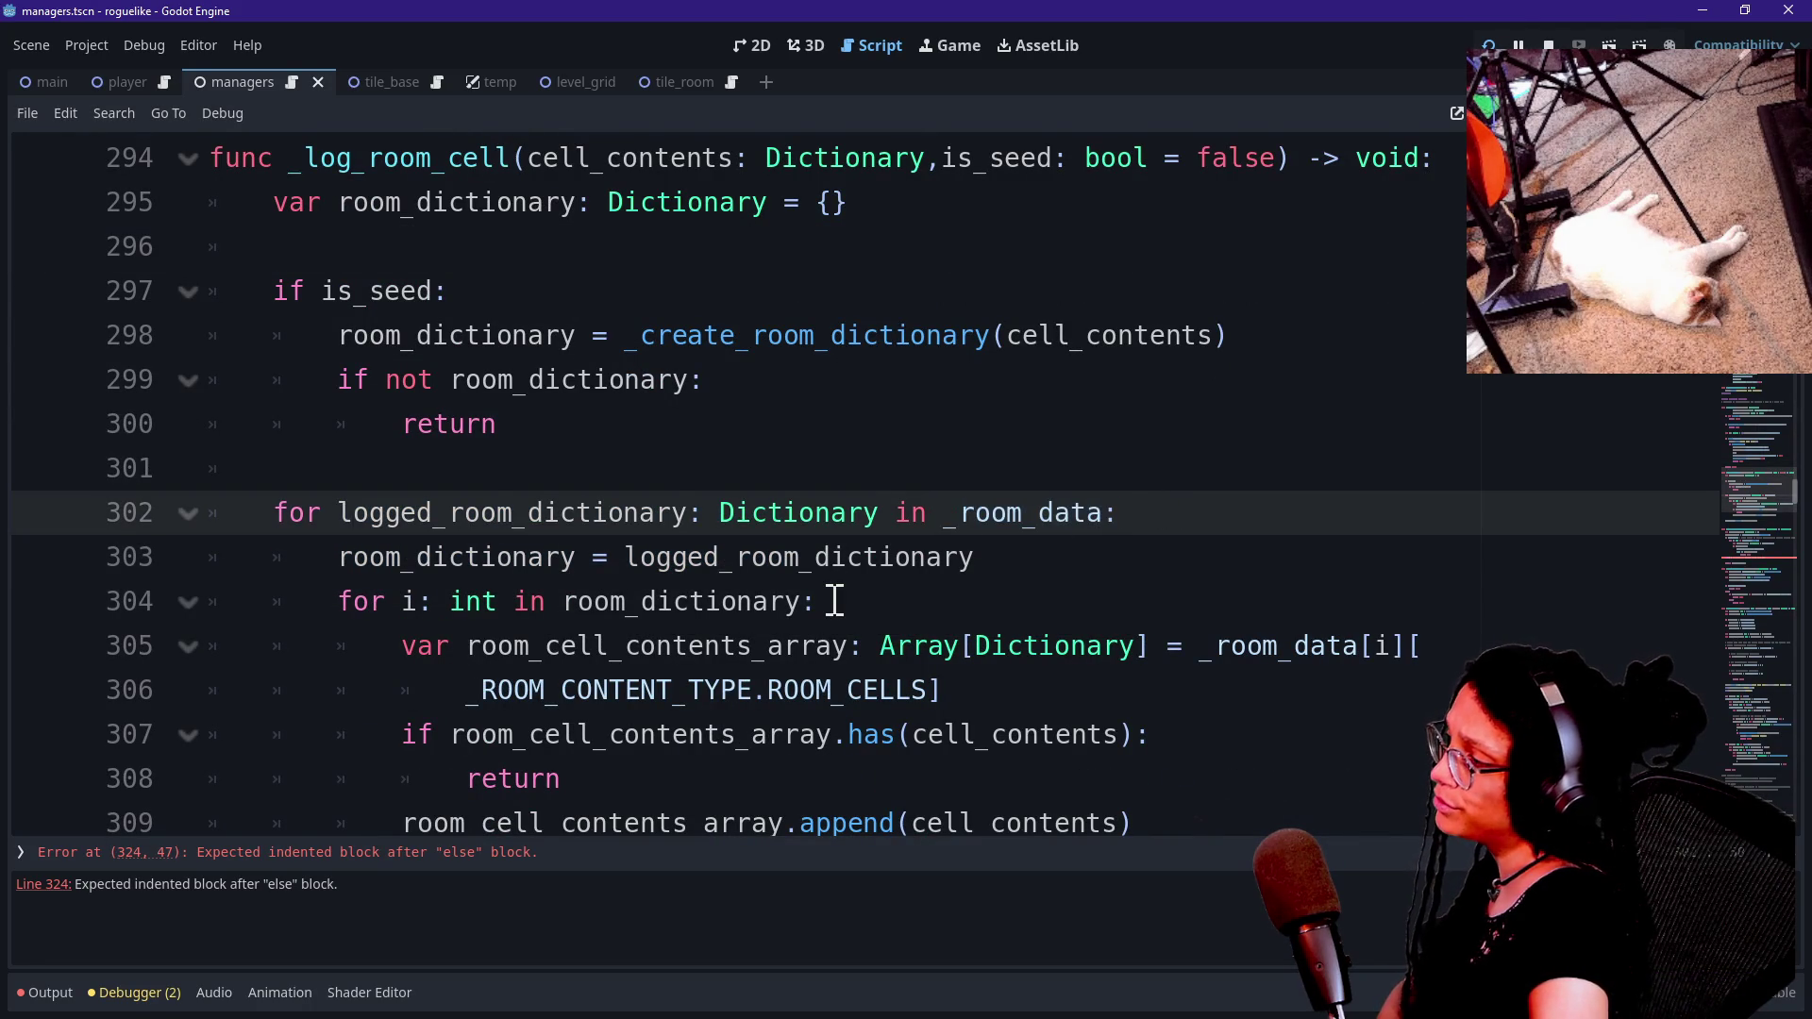
pyautogui.scroll(-1, 834, 601)
pyautogui.click(658, 469)
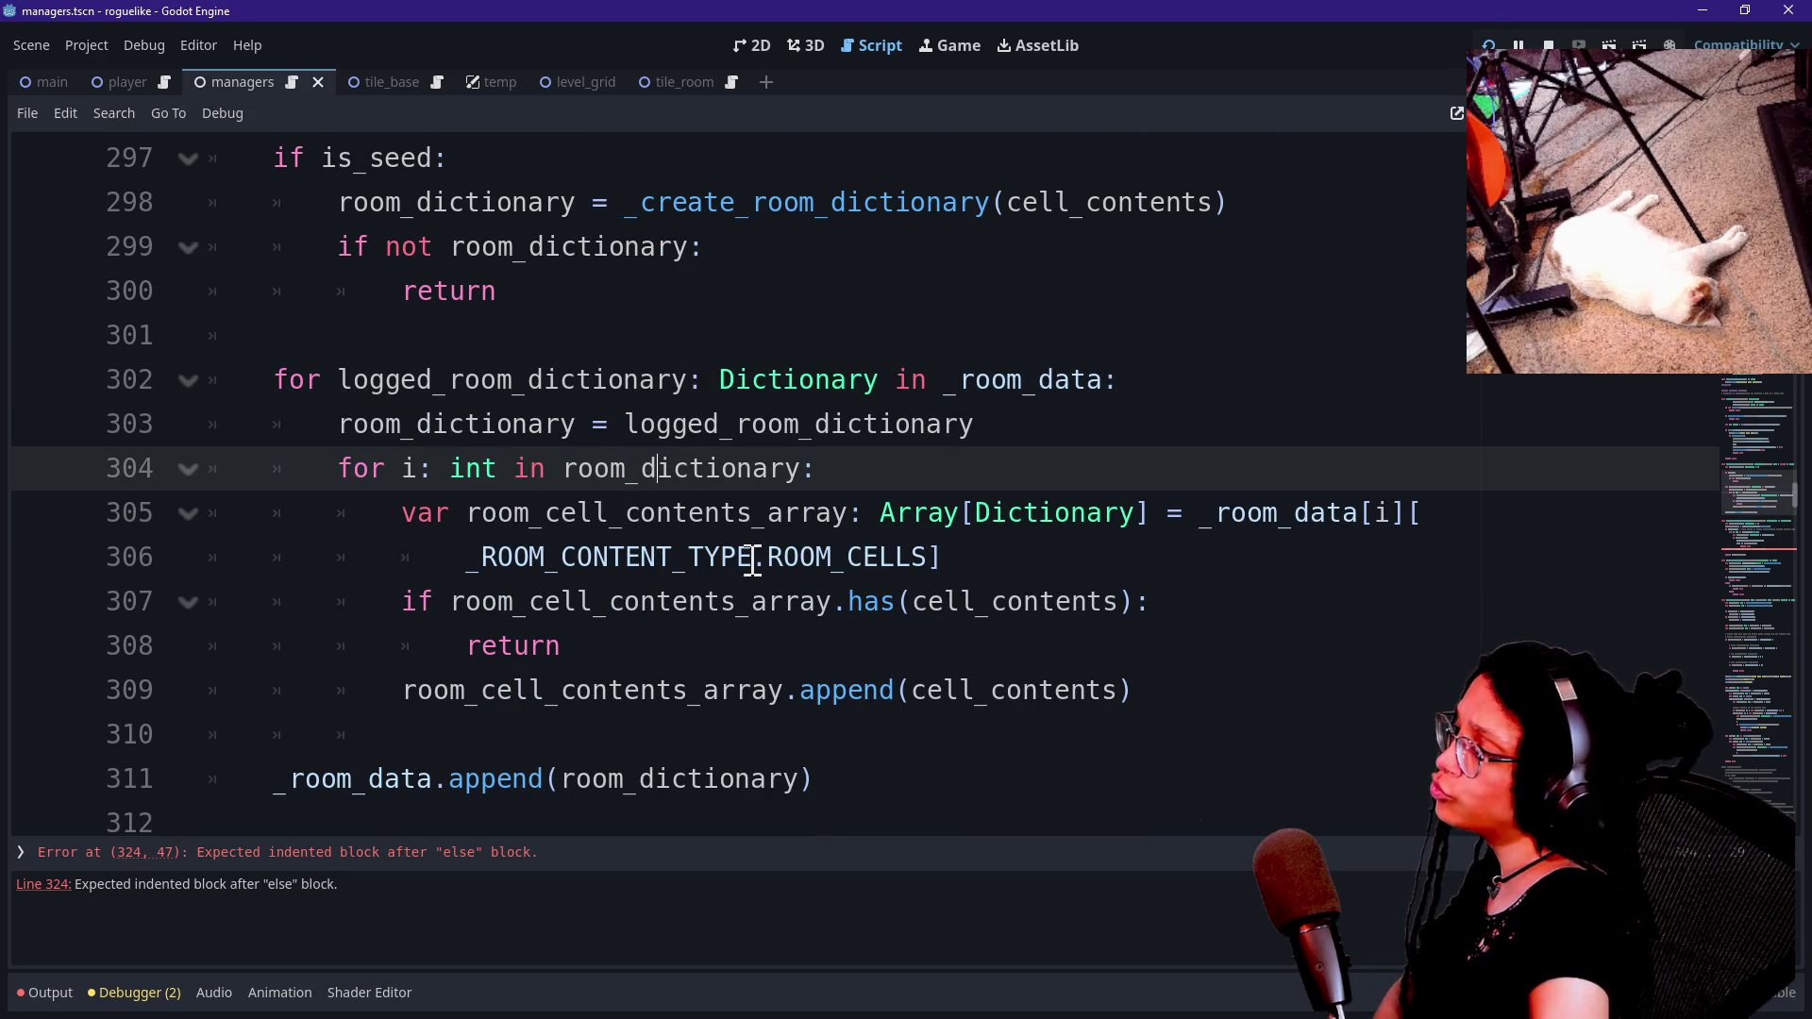
pyautogui.click(1057, 430)
pyautogui.press('Down')
pyautogui.write('#')
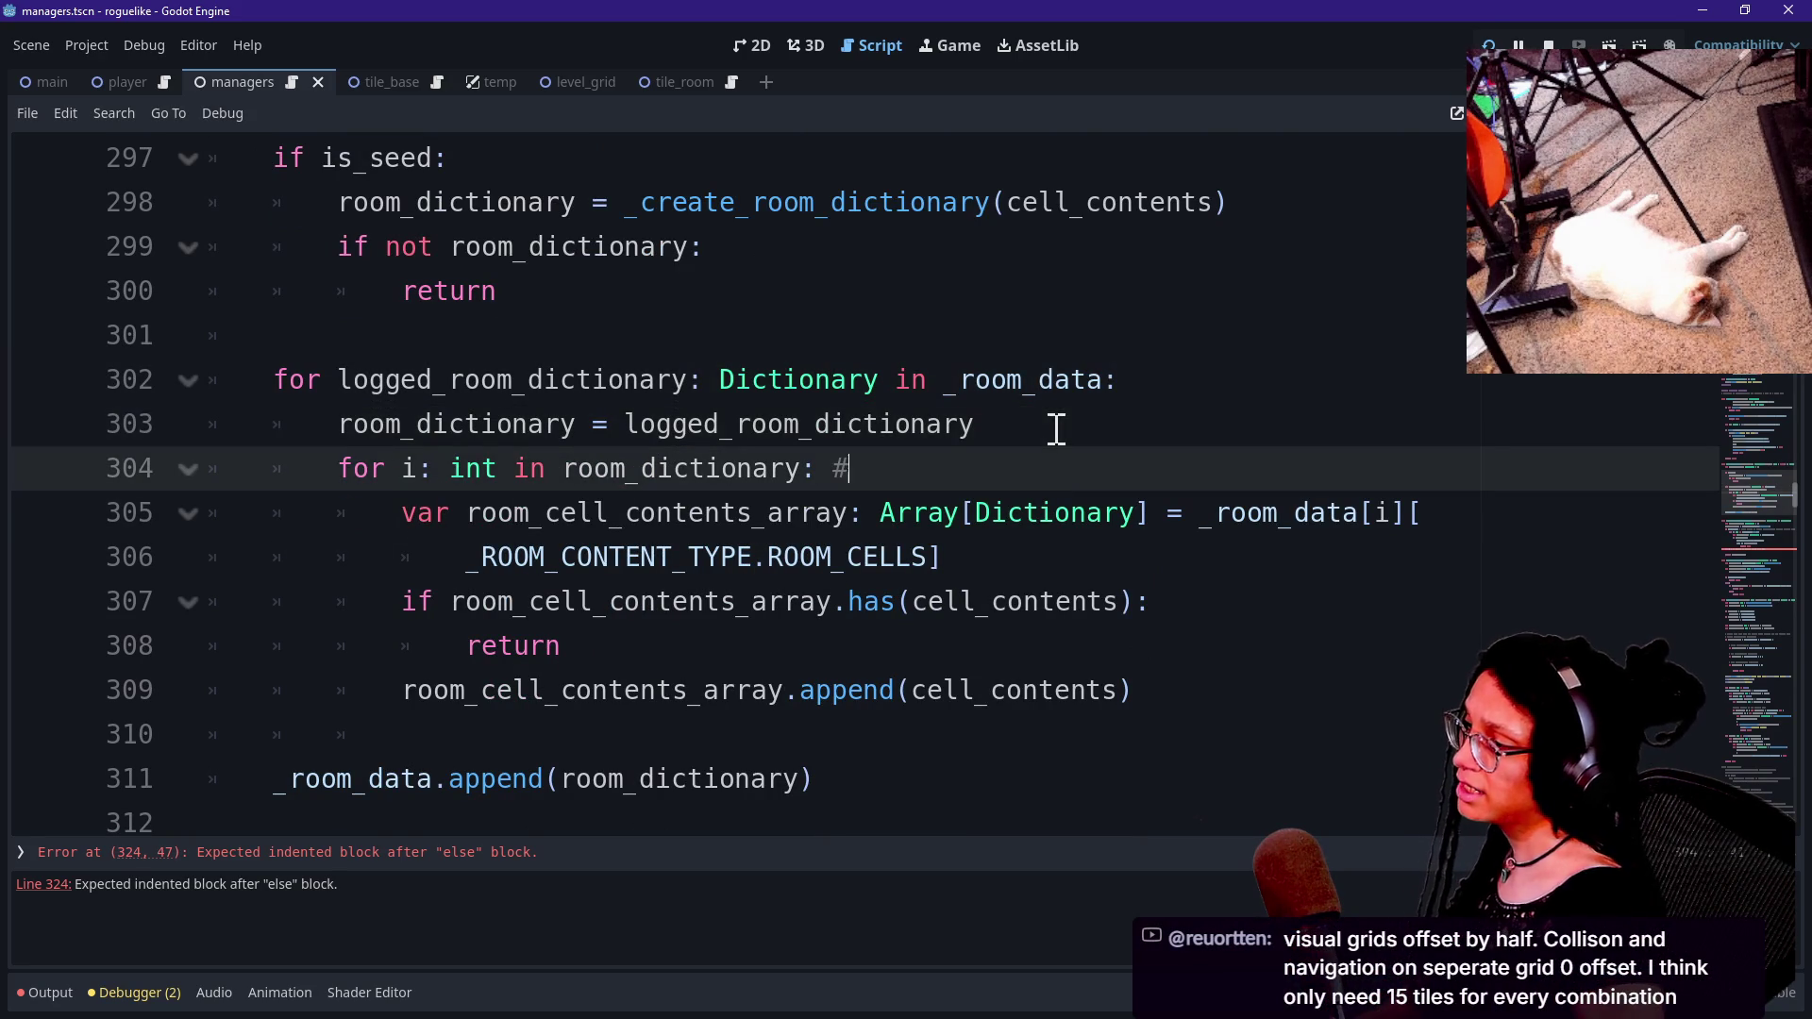
pyautogui.write(' esn')
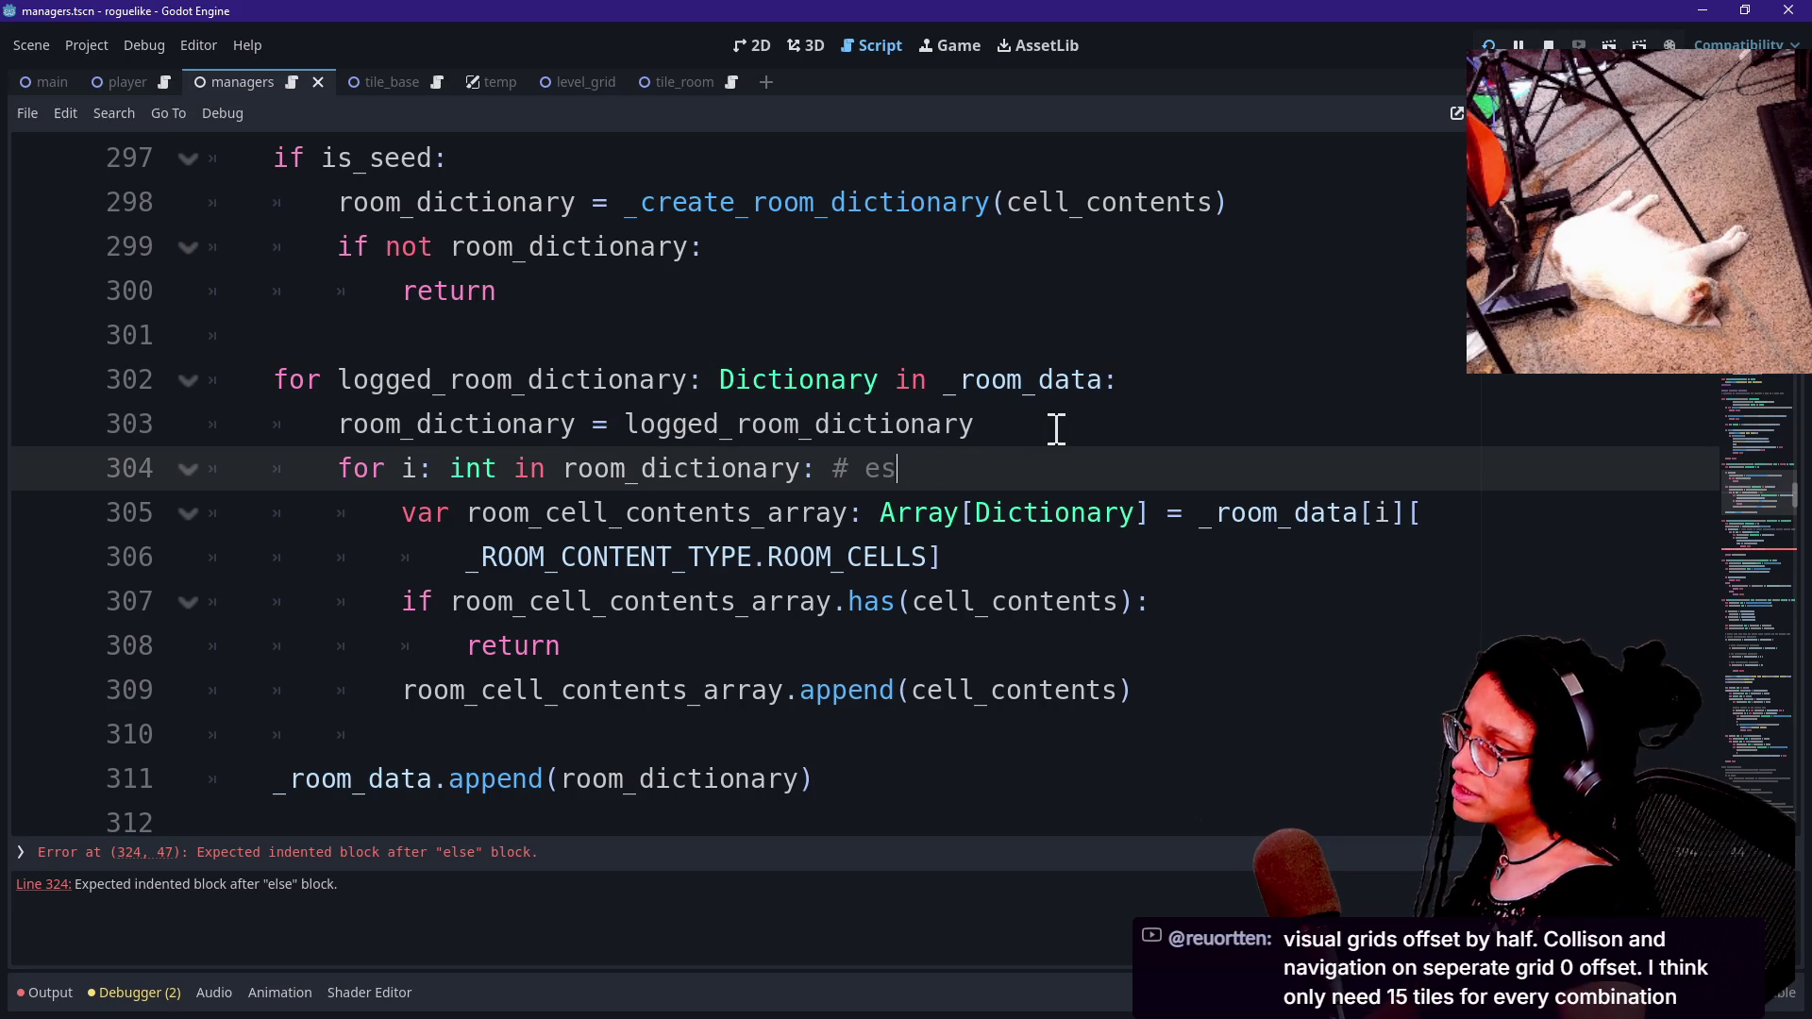
pyautogui.press('BackSpace')
pyautogui.write('con')
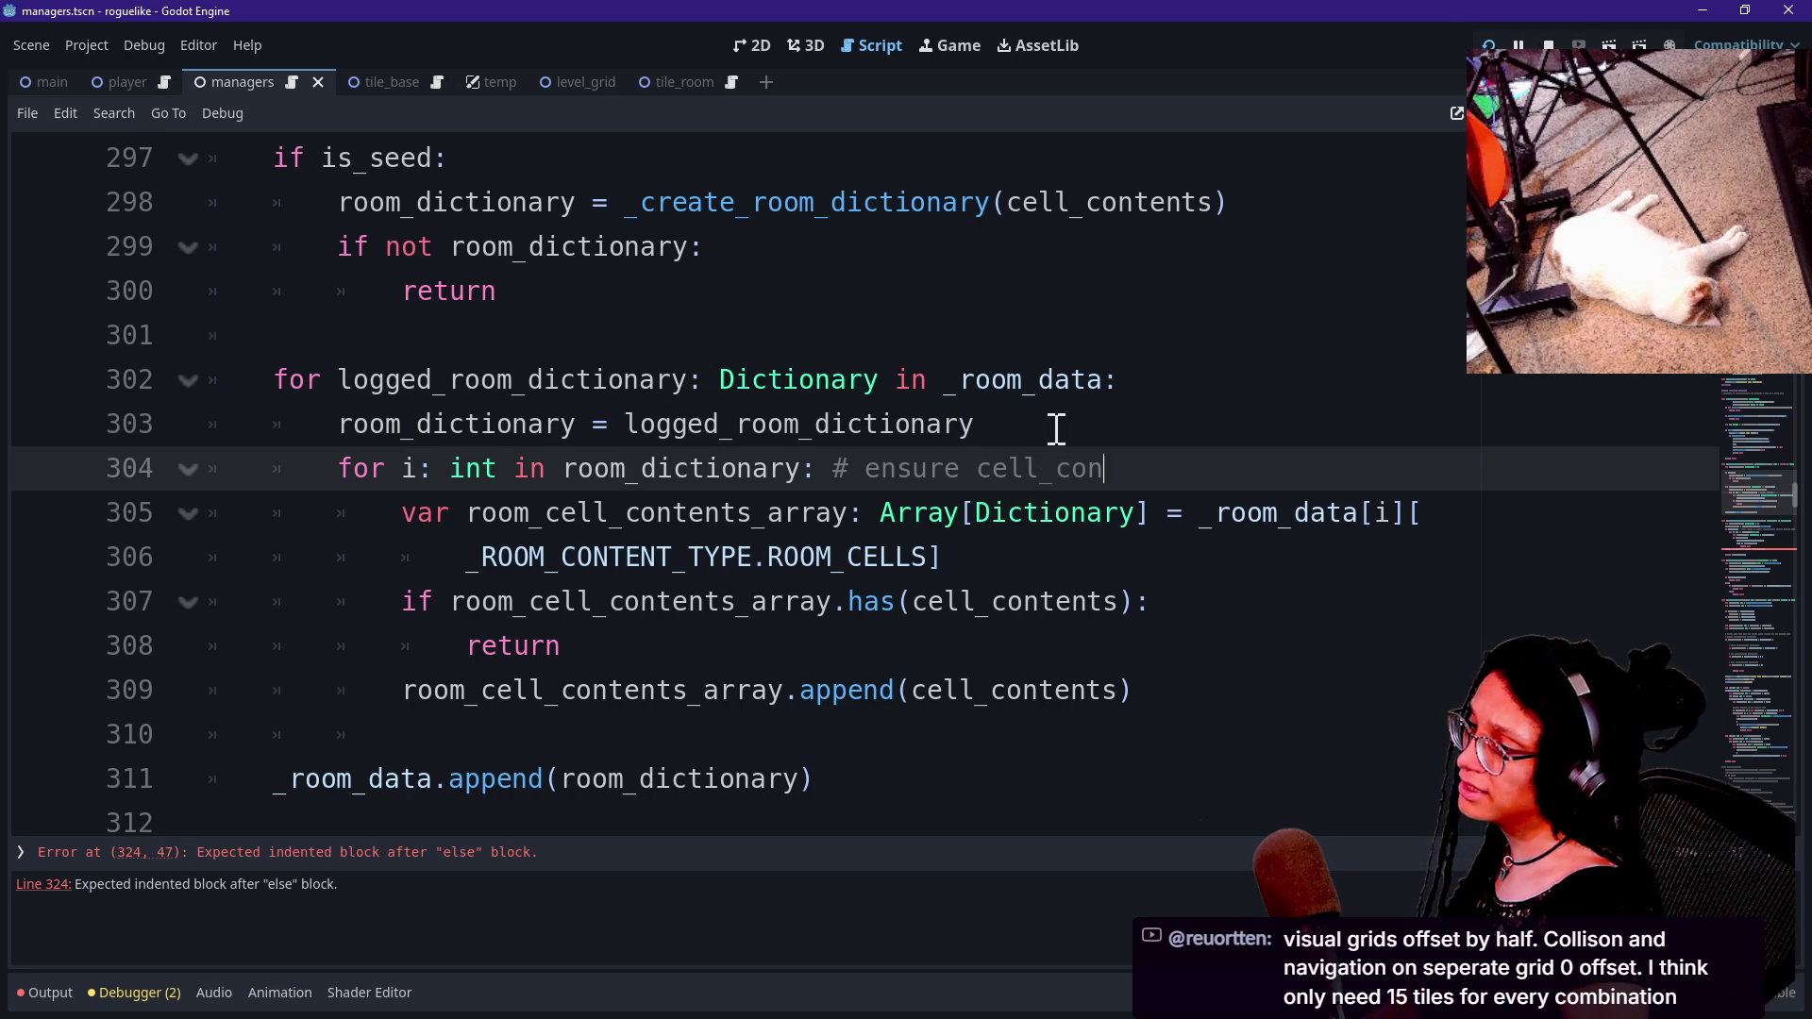
pyautogui.write("tents isn't already lo")
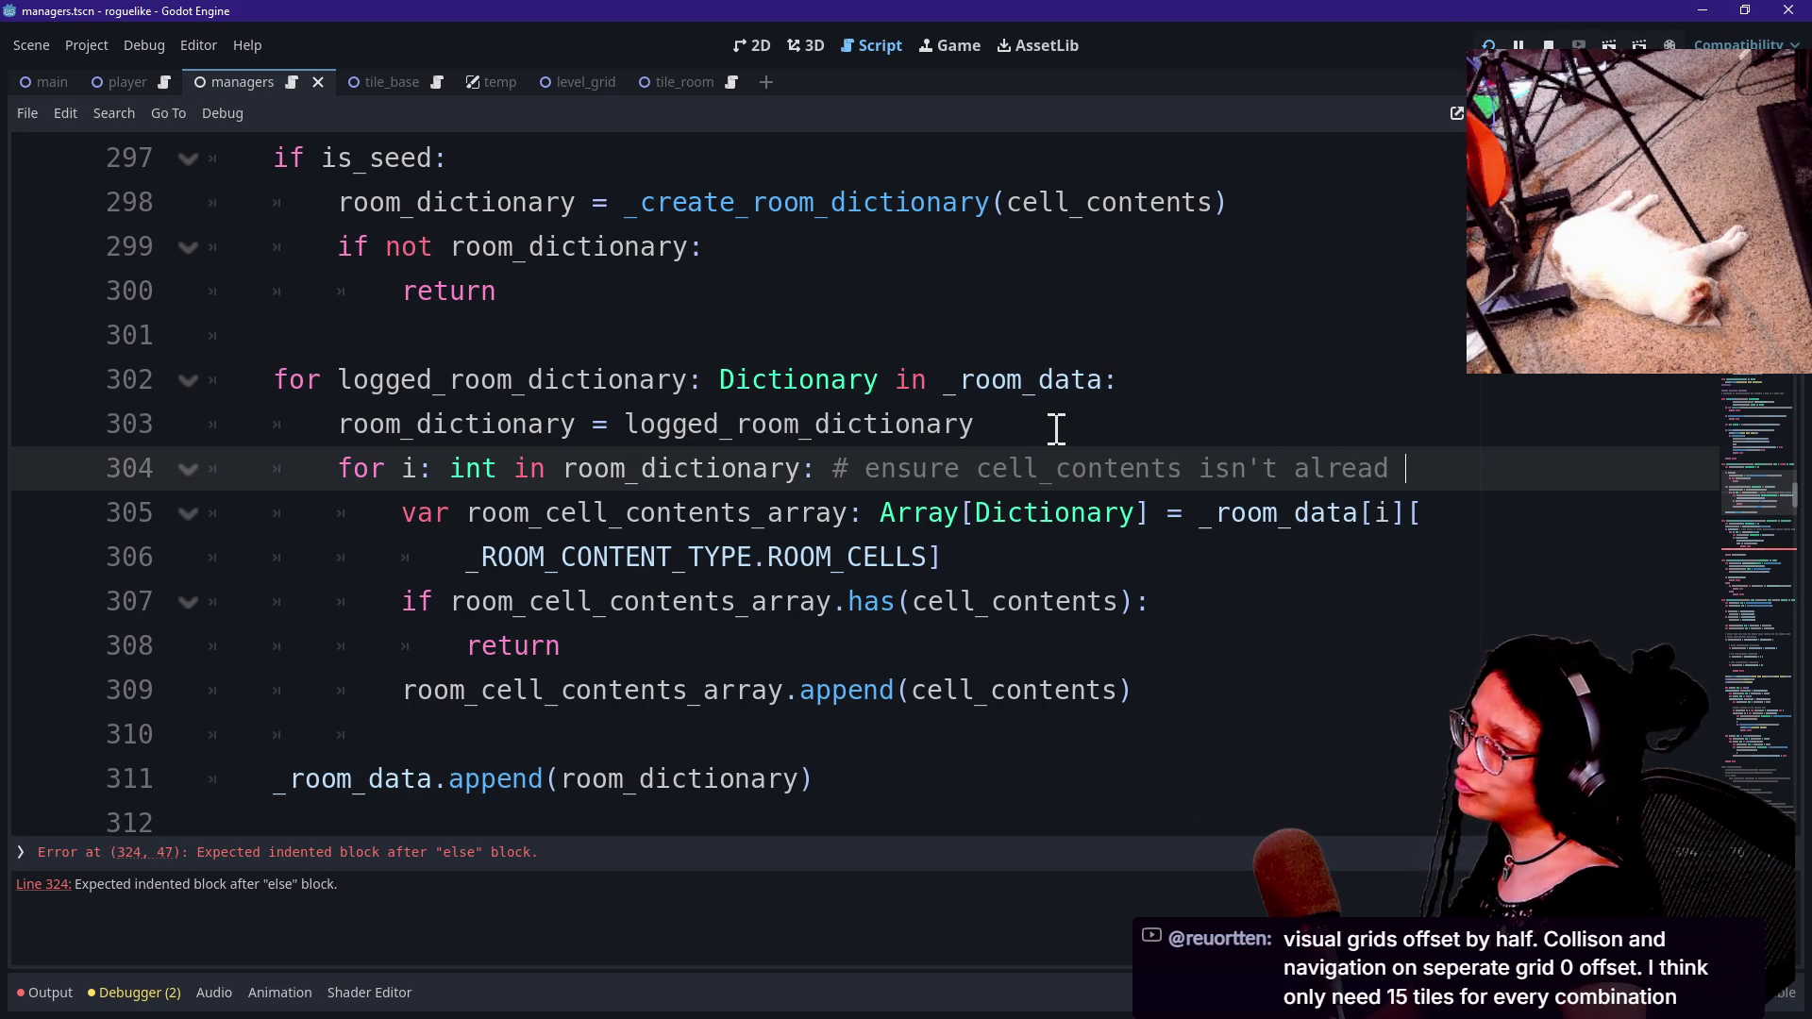
pyautogui.write('gged')
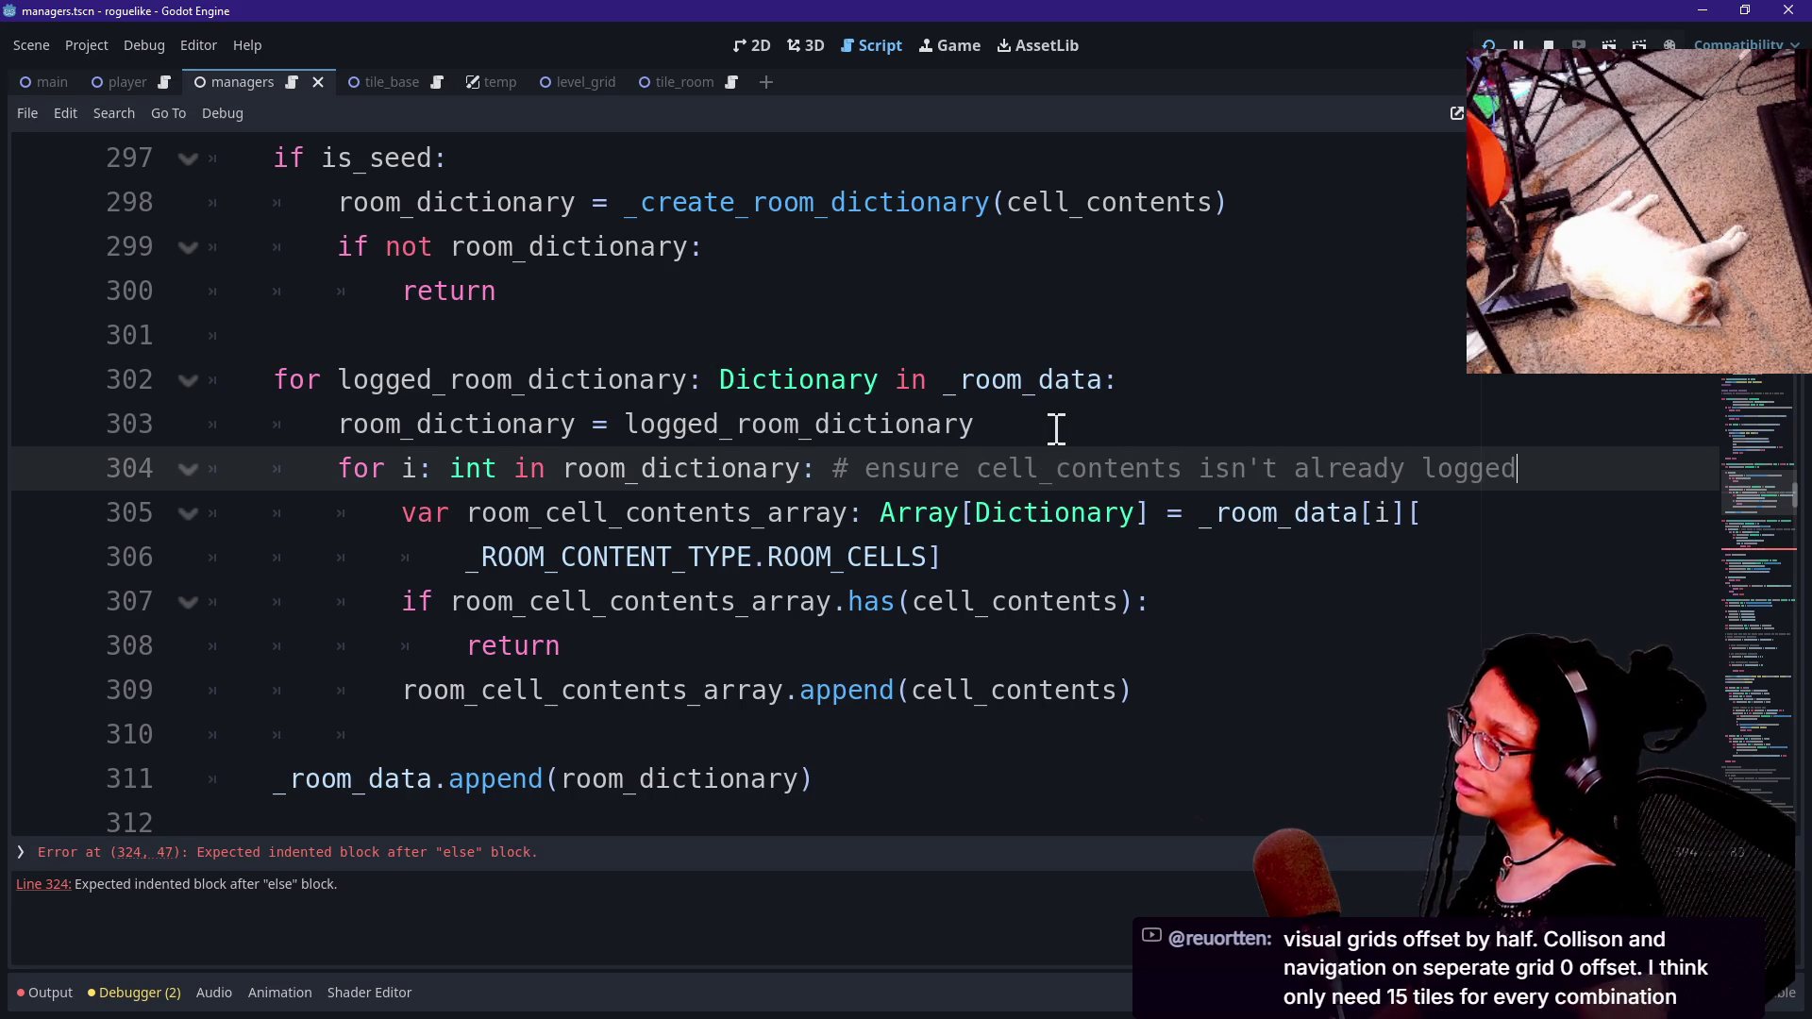
pyautogui.click(831, 517)
pyautogui.moveTo(416, 472); pyautogui.dragTo(821, 599)
pyautogui.click(822, 609)
pyautogui.moveTo(802, 690); pyautogui.dragTo(774, 486)
pyautogui.click(774, 486)
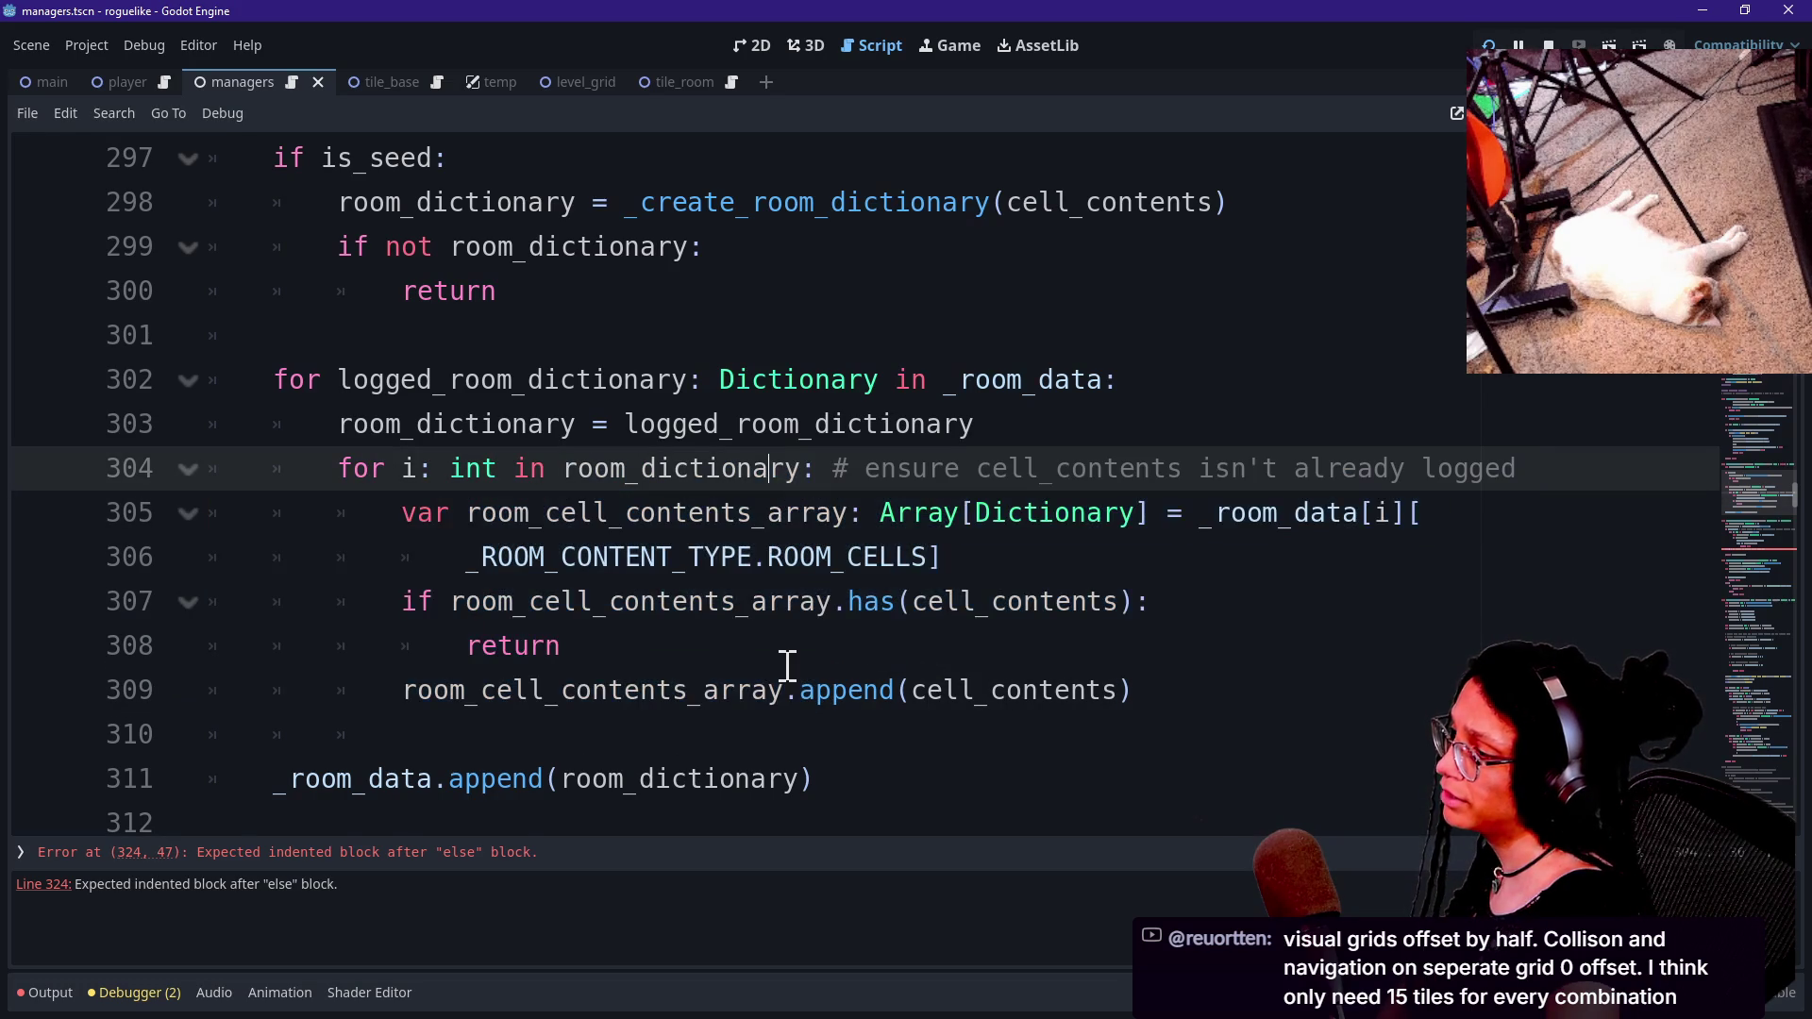
pyautogui.moveTo(419, 601)
pyautogui.mouseDown()
pyautogui.moveTo(619, 636)
pyautogui.moveTo(502, 638)
pyautogui.mouseUp()
pyautogui.click(586, 638)
pyautogui.click(500, 638)
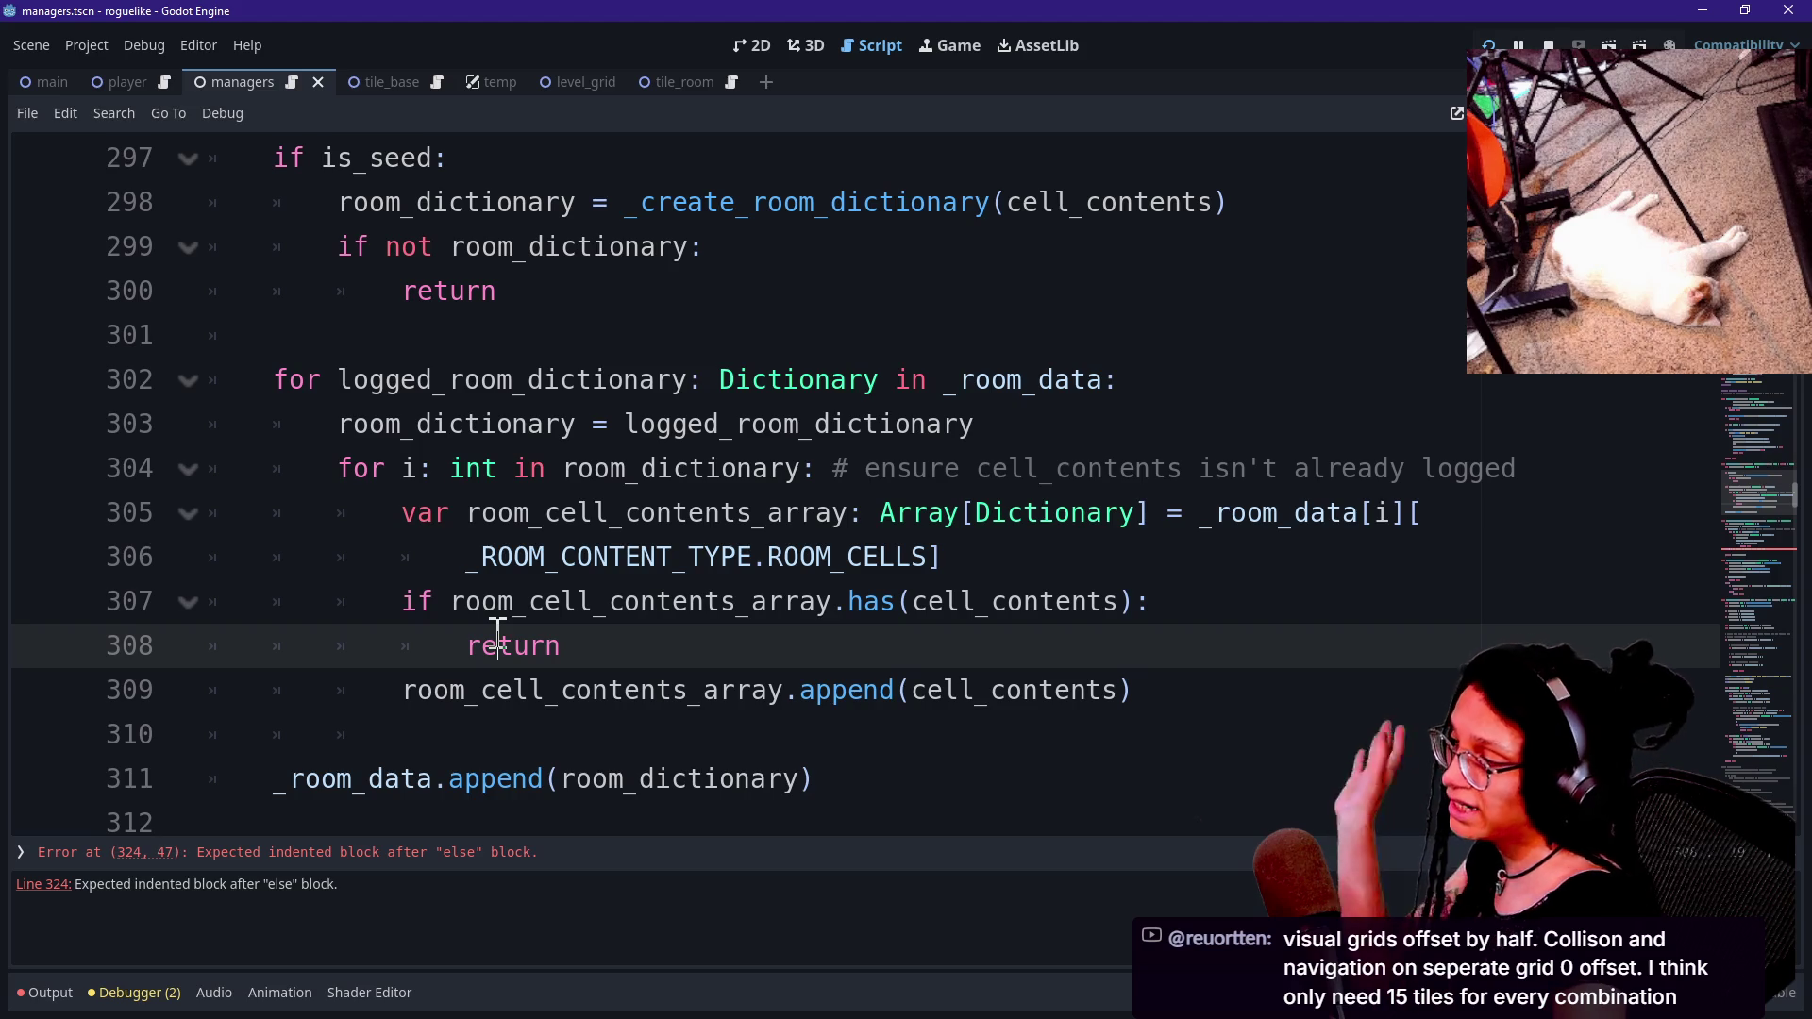
pyautogui.click(566, 605)
pyautogui.click(578, 639)
pyautogui.click(599, 601)
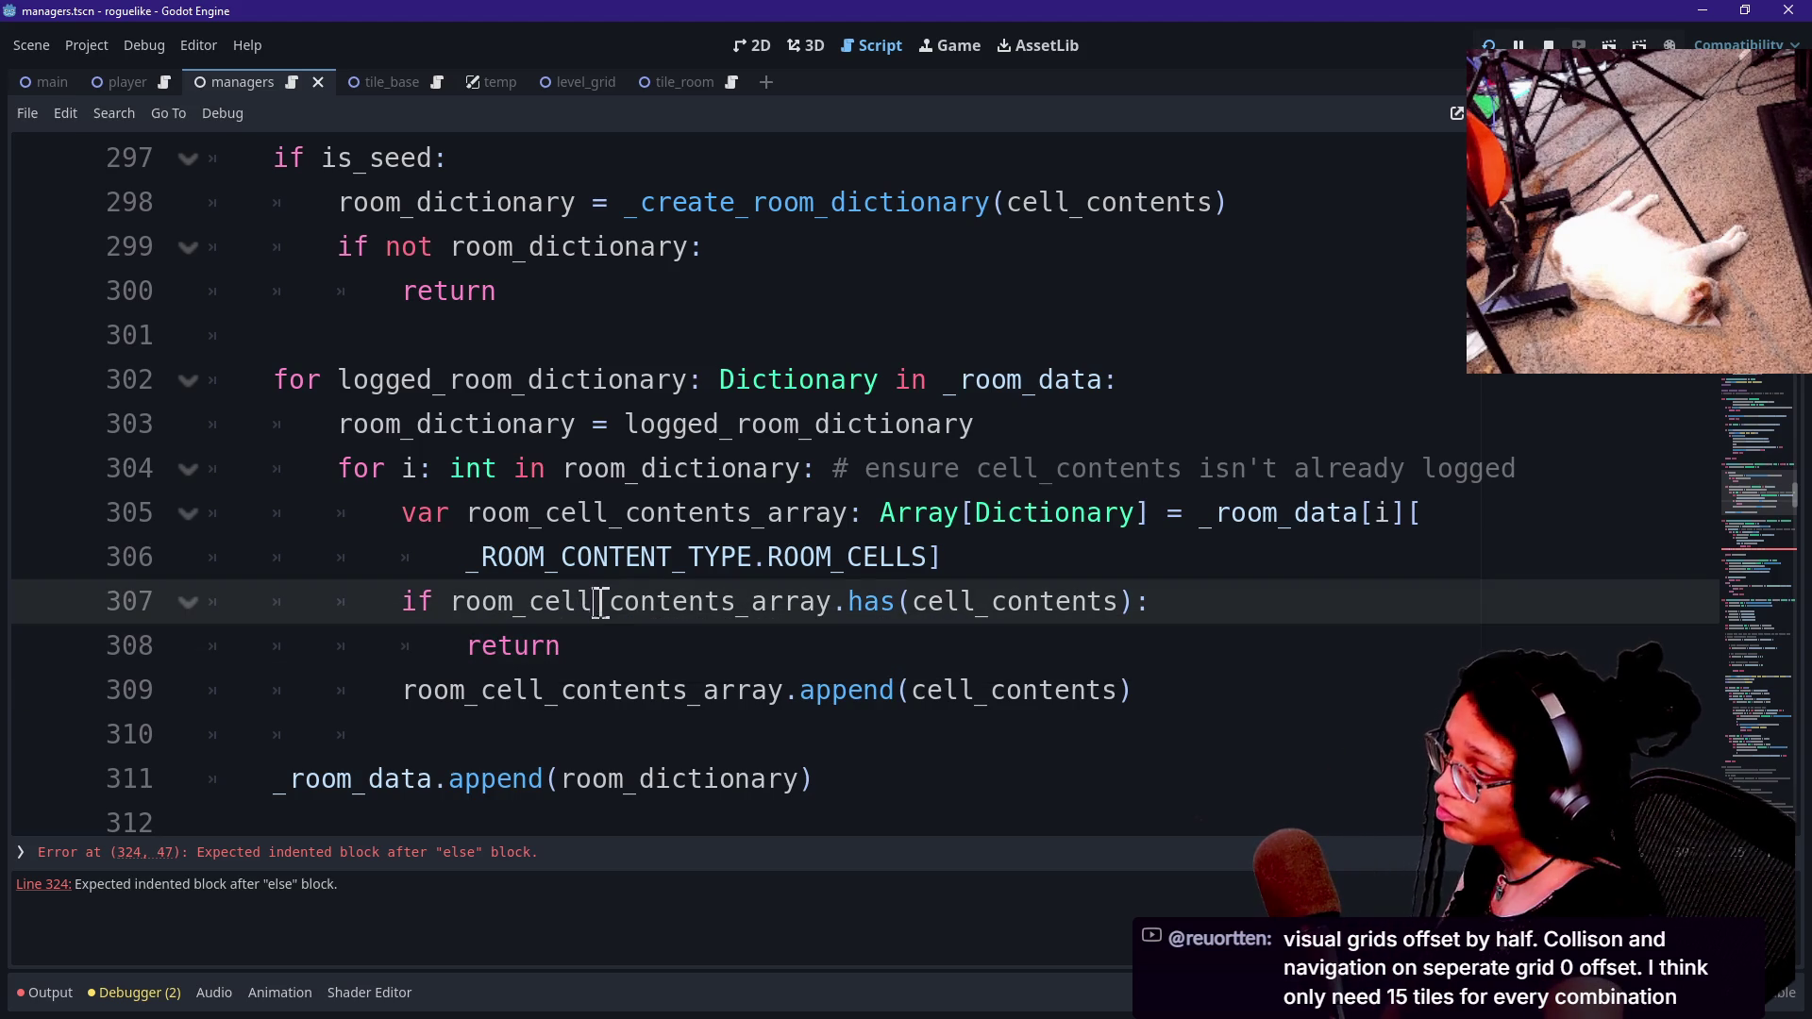
pyautogui.click(557, 642)
pyautogui.moveTo(392, 619)
pyautogui.mouseDown()
pyautogui.moveTo(467, 601)
pyautogui.moveTo(567, 642)
pyautogui.mouseUp()
pyautogui.click(564, 646)
pyautogui.press('Down')
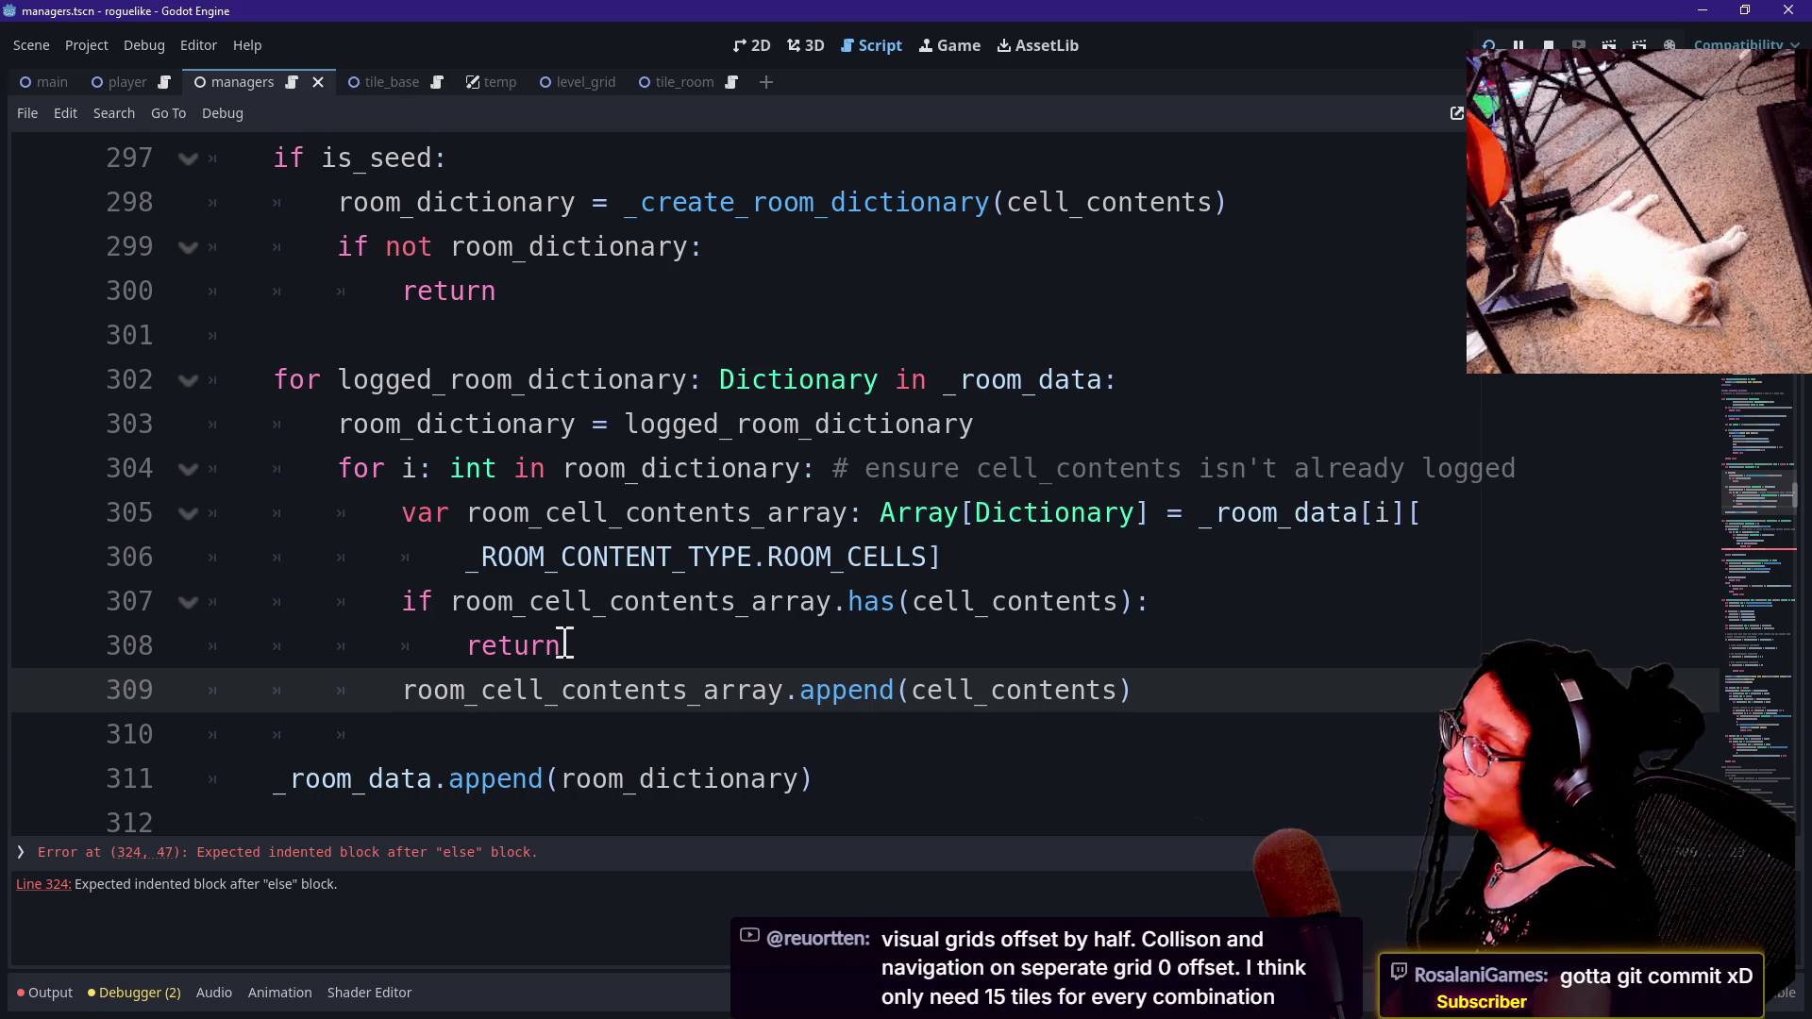
pyautogui.click(416, 682)
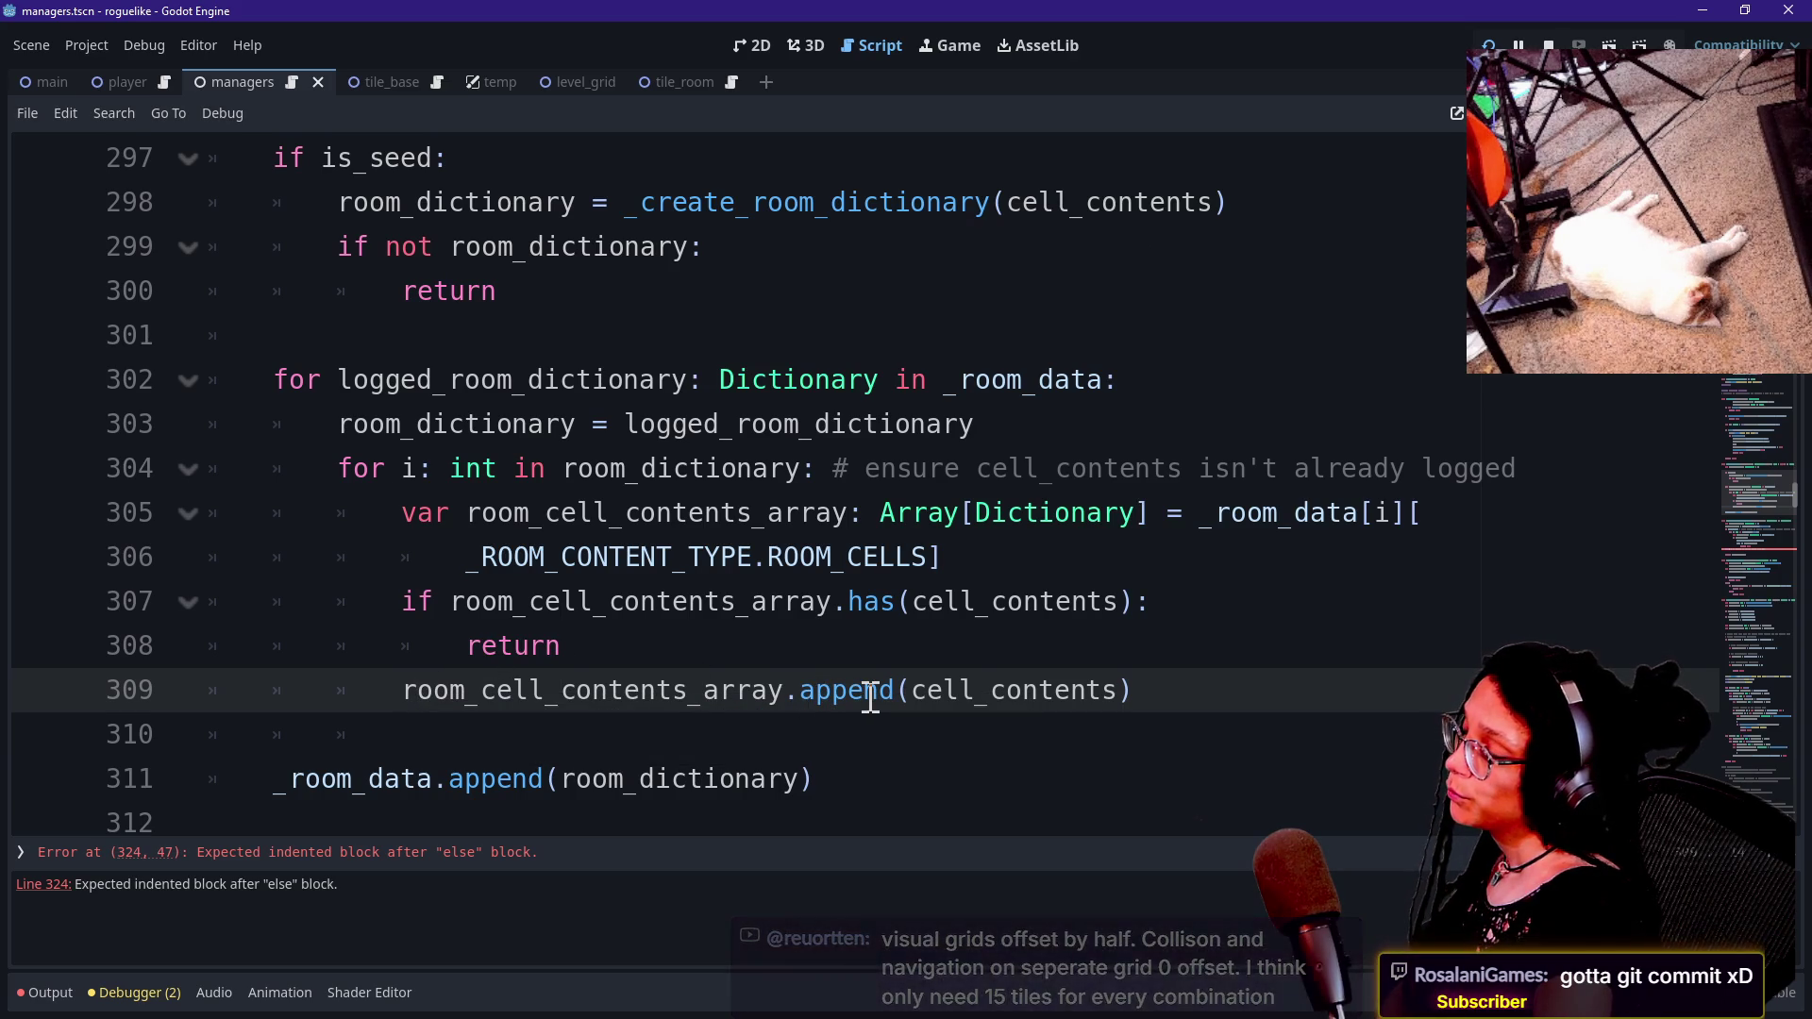
pyautogui.scroll(1, 791, 491)
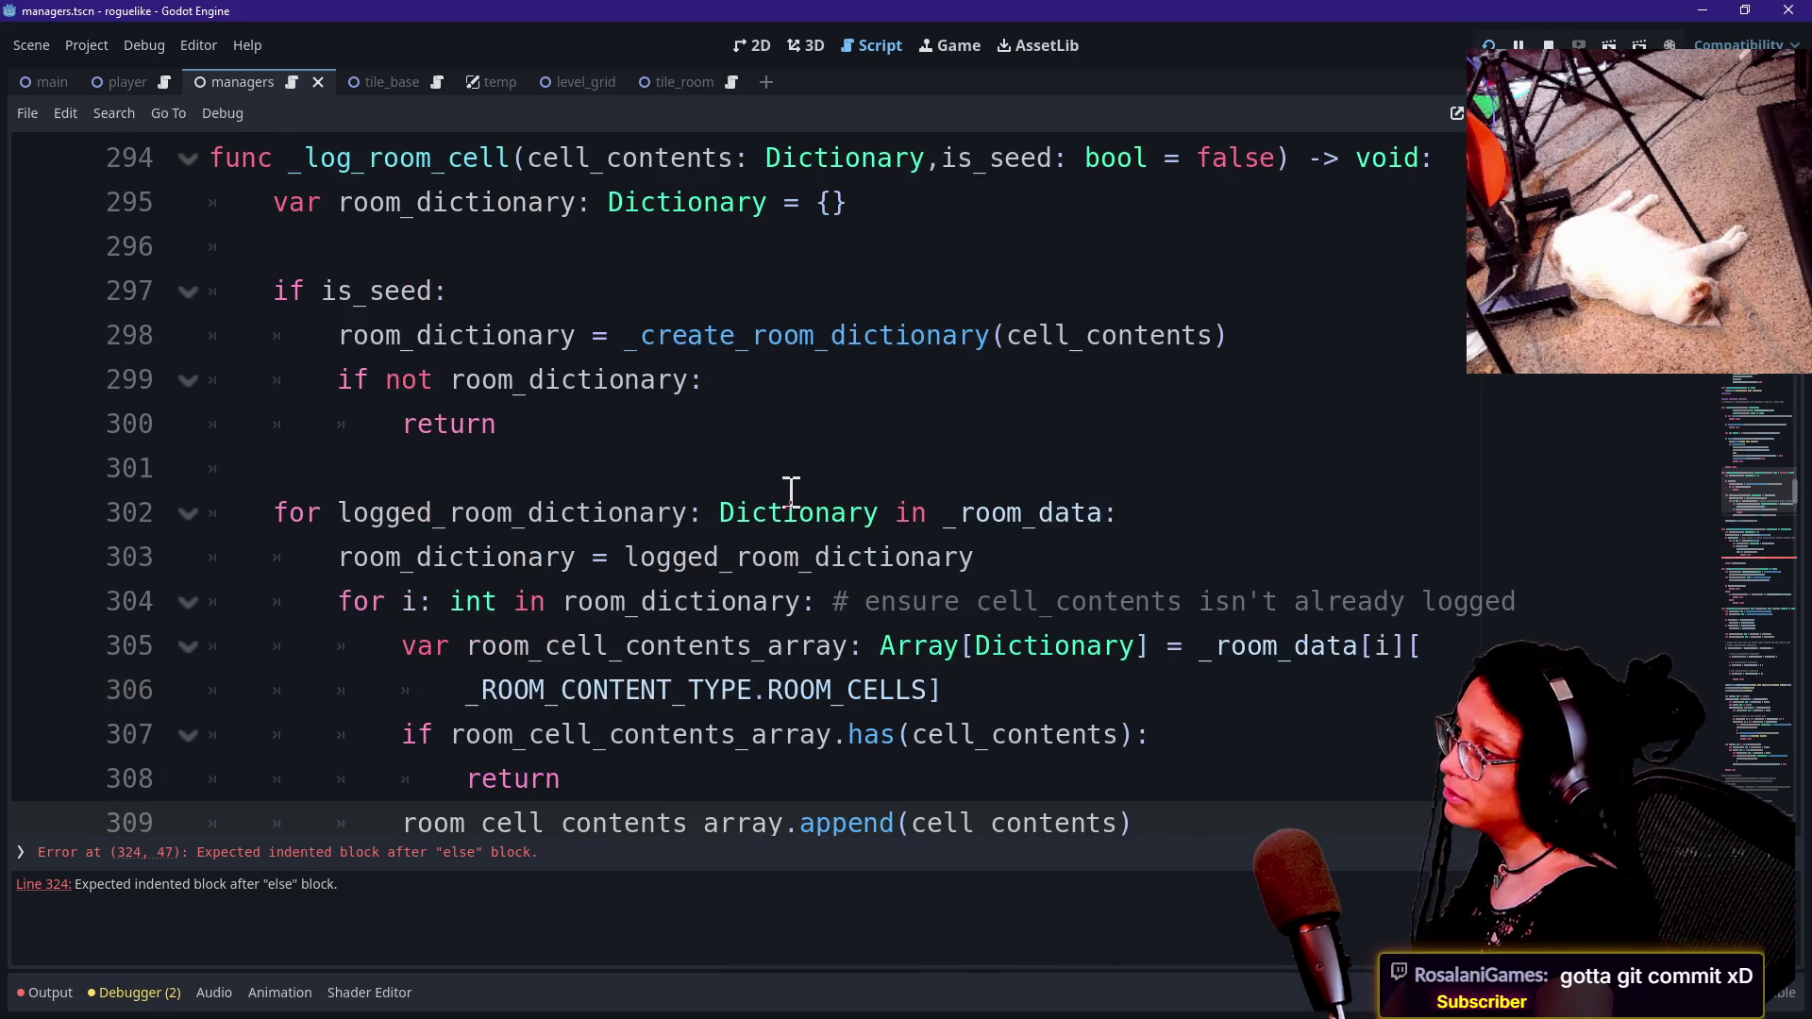
pyautogui.moveTo(549, 174)
pyautogui.mouseDown()
pyautogui.moveTo(639, 202)
pyautogui.moveTo(733, 179)
pyautogui.mouseUp()
pyautogui.scroll(-2, 676, 500)
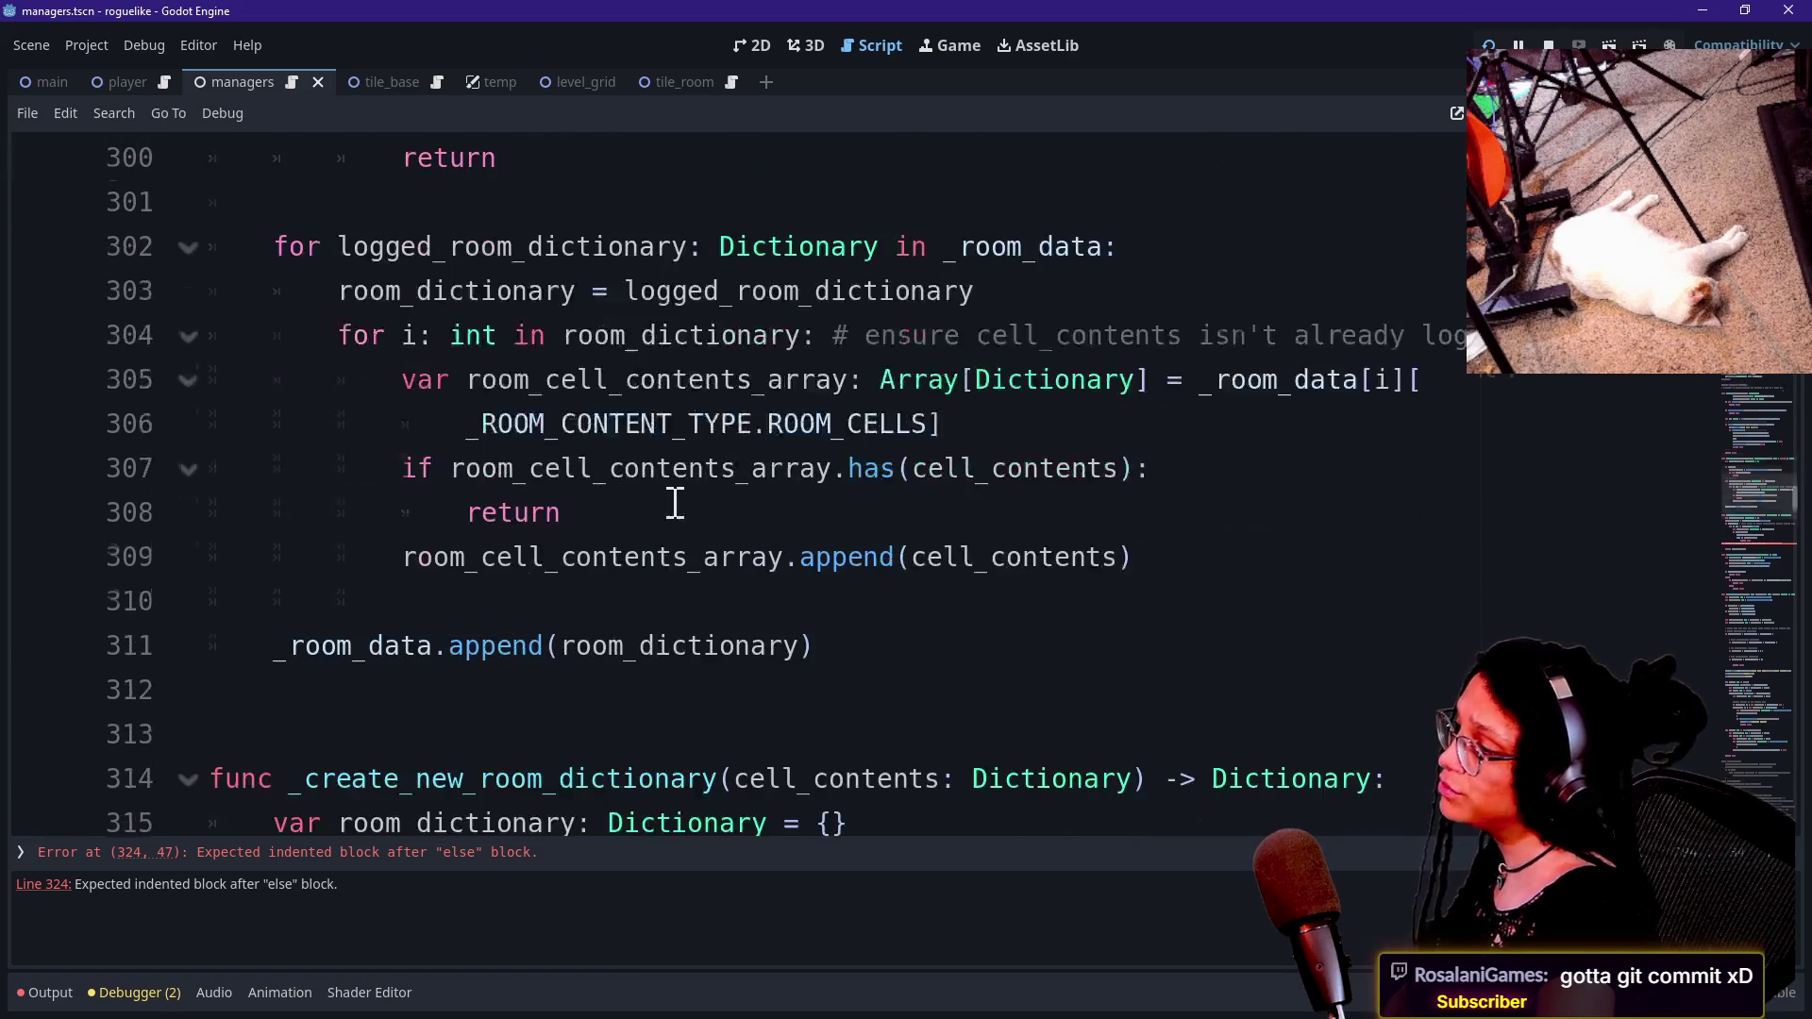
pyautogui.moveTo(386, 585); pyautogui.dragTo(684, 559)
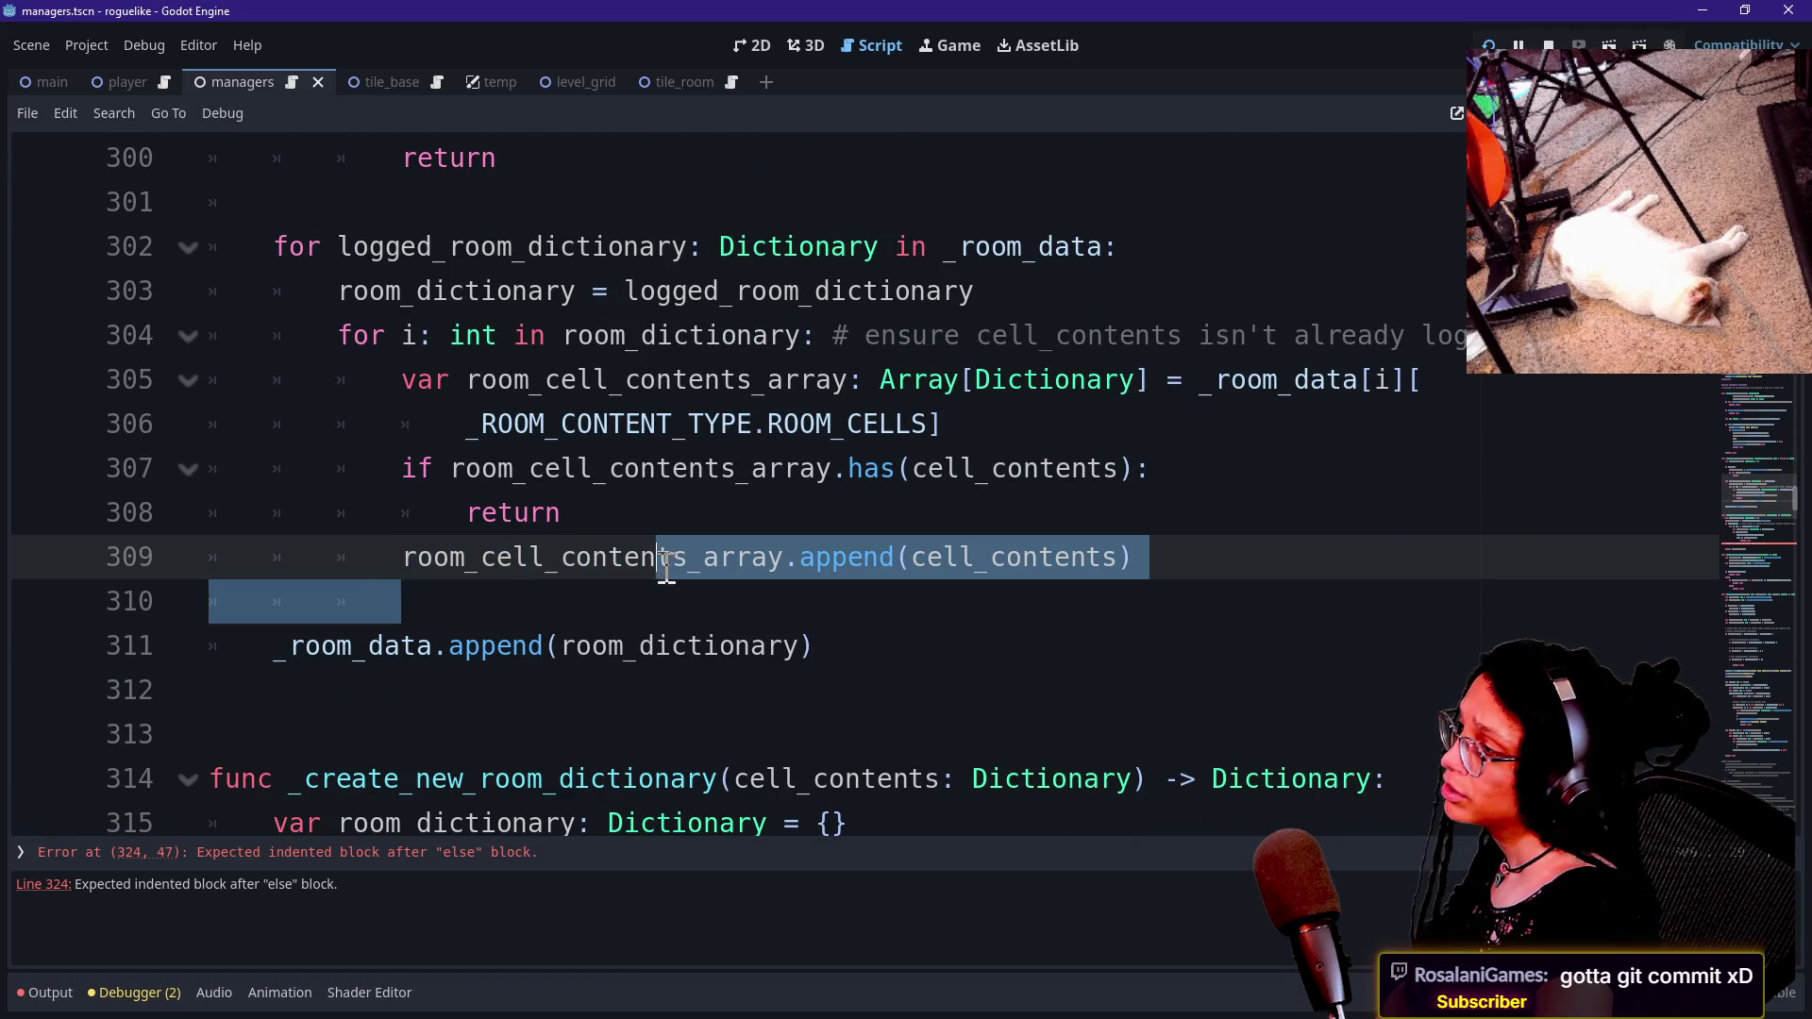
pyautogui.click(686, 556)
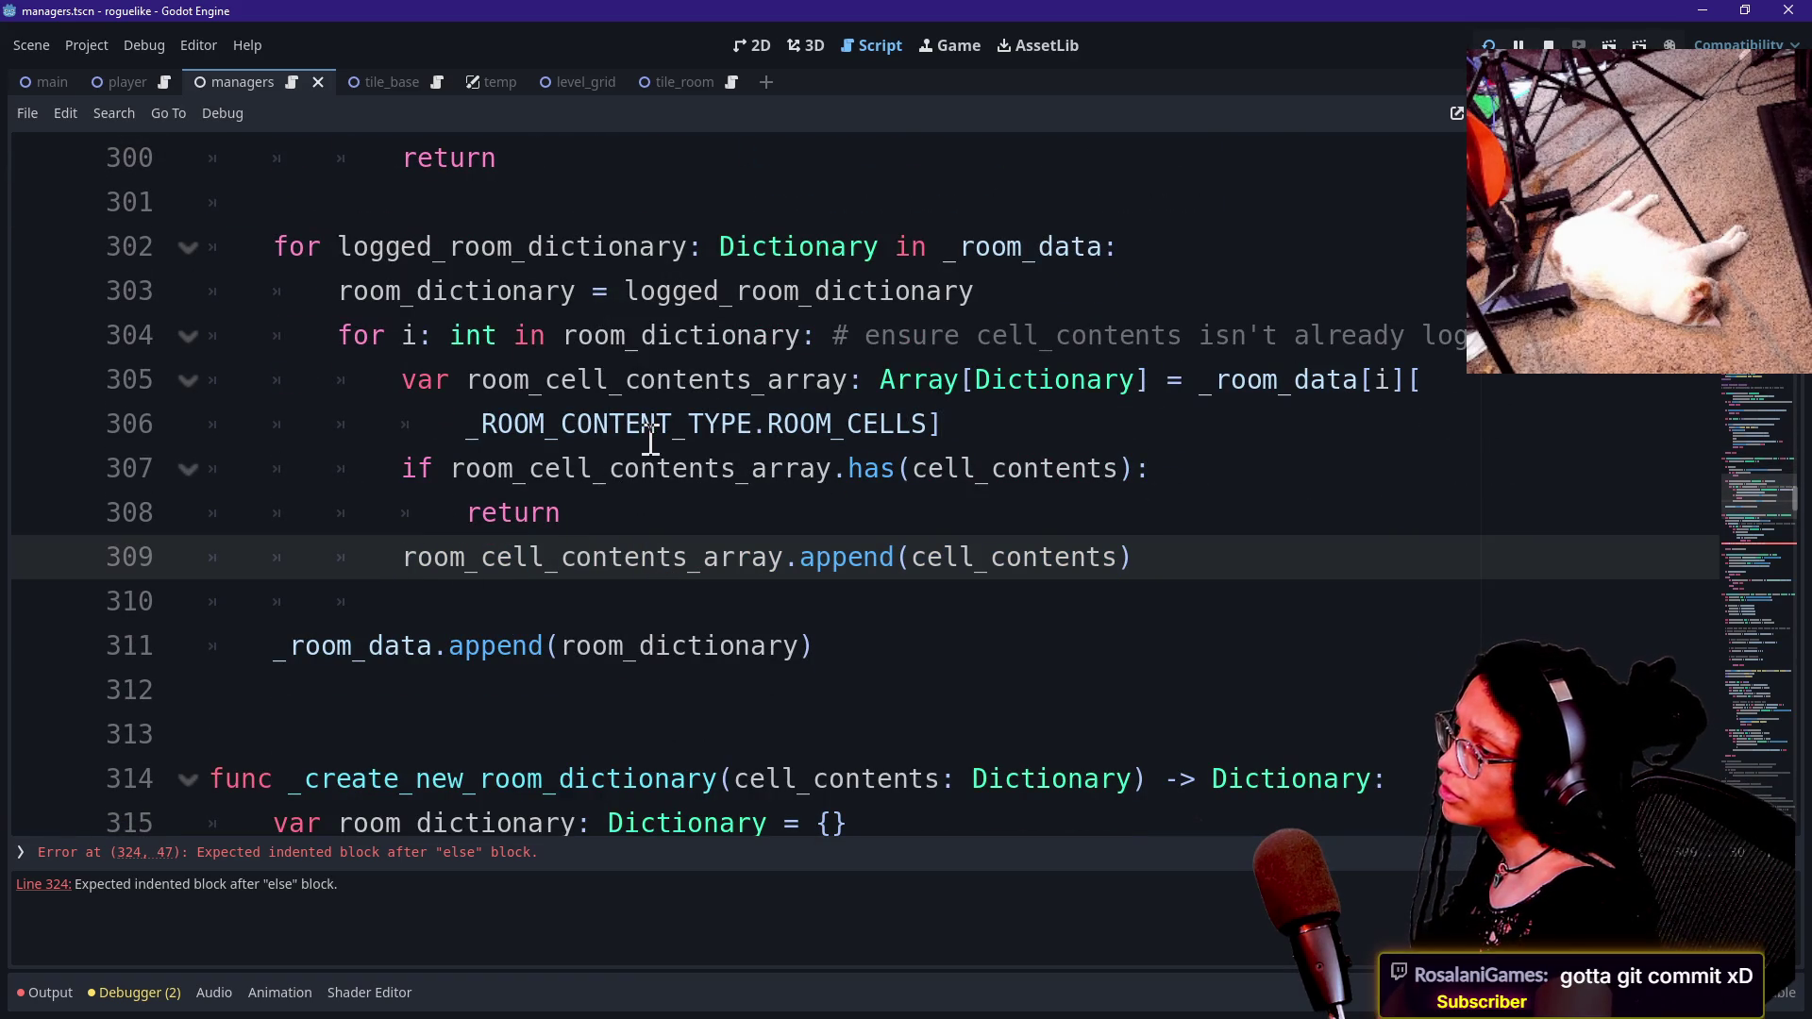
pyautogui.moveTo(484, 373); pyautogui.dragTo(819, 383)
pyautogui.click(820, 382)
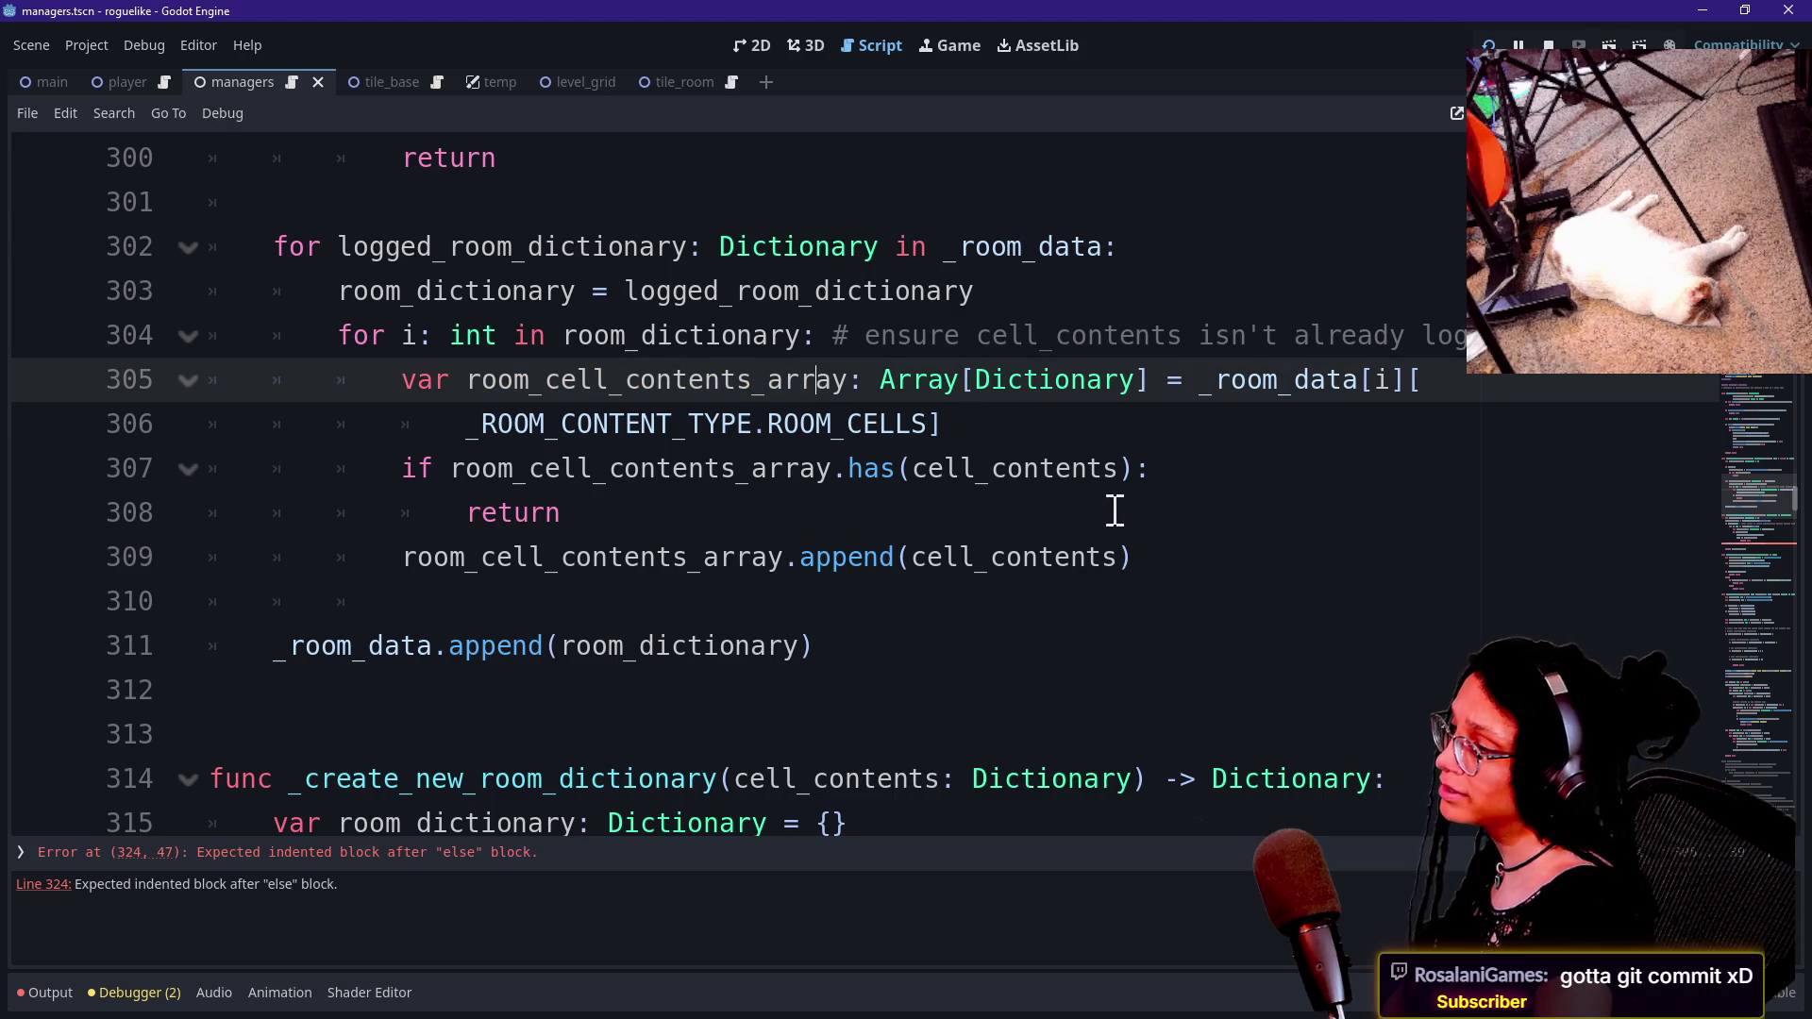
pyautogui.click(1141, 555)
pyautogui.press('Return')
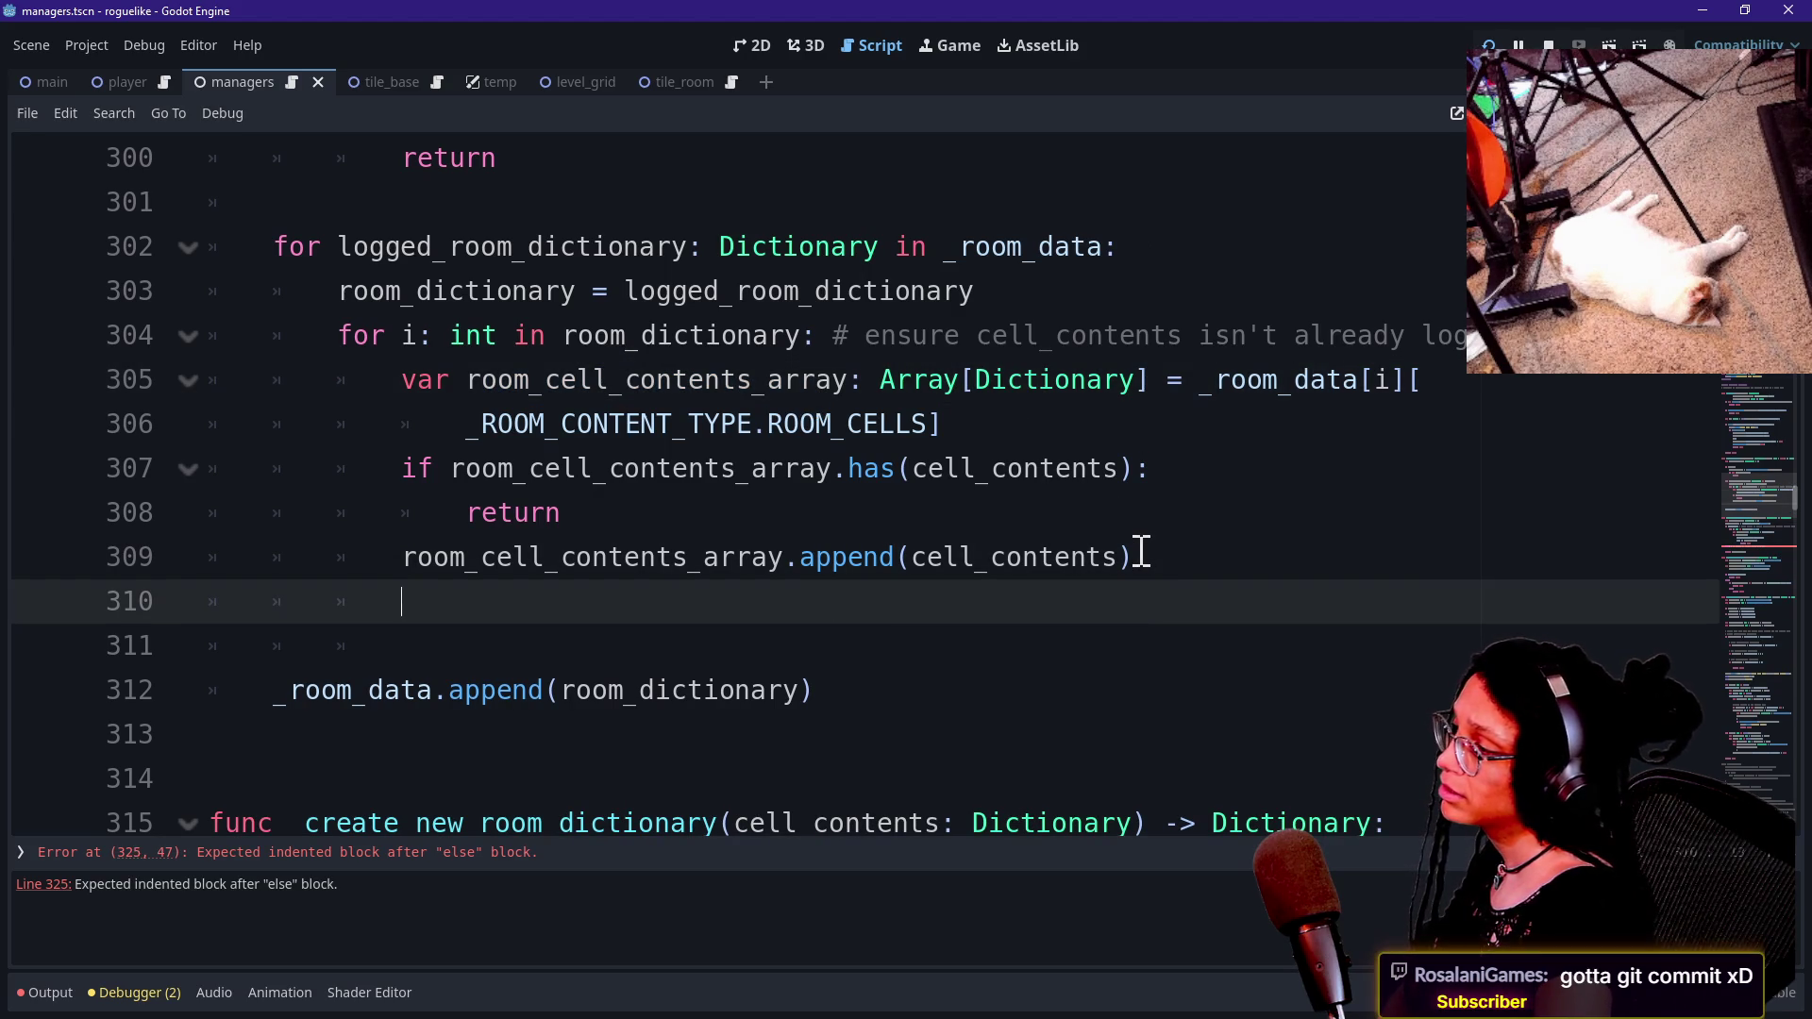
pyautogui.write('_d')
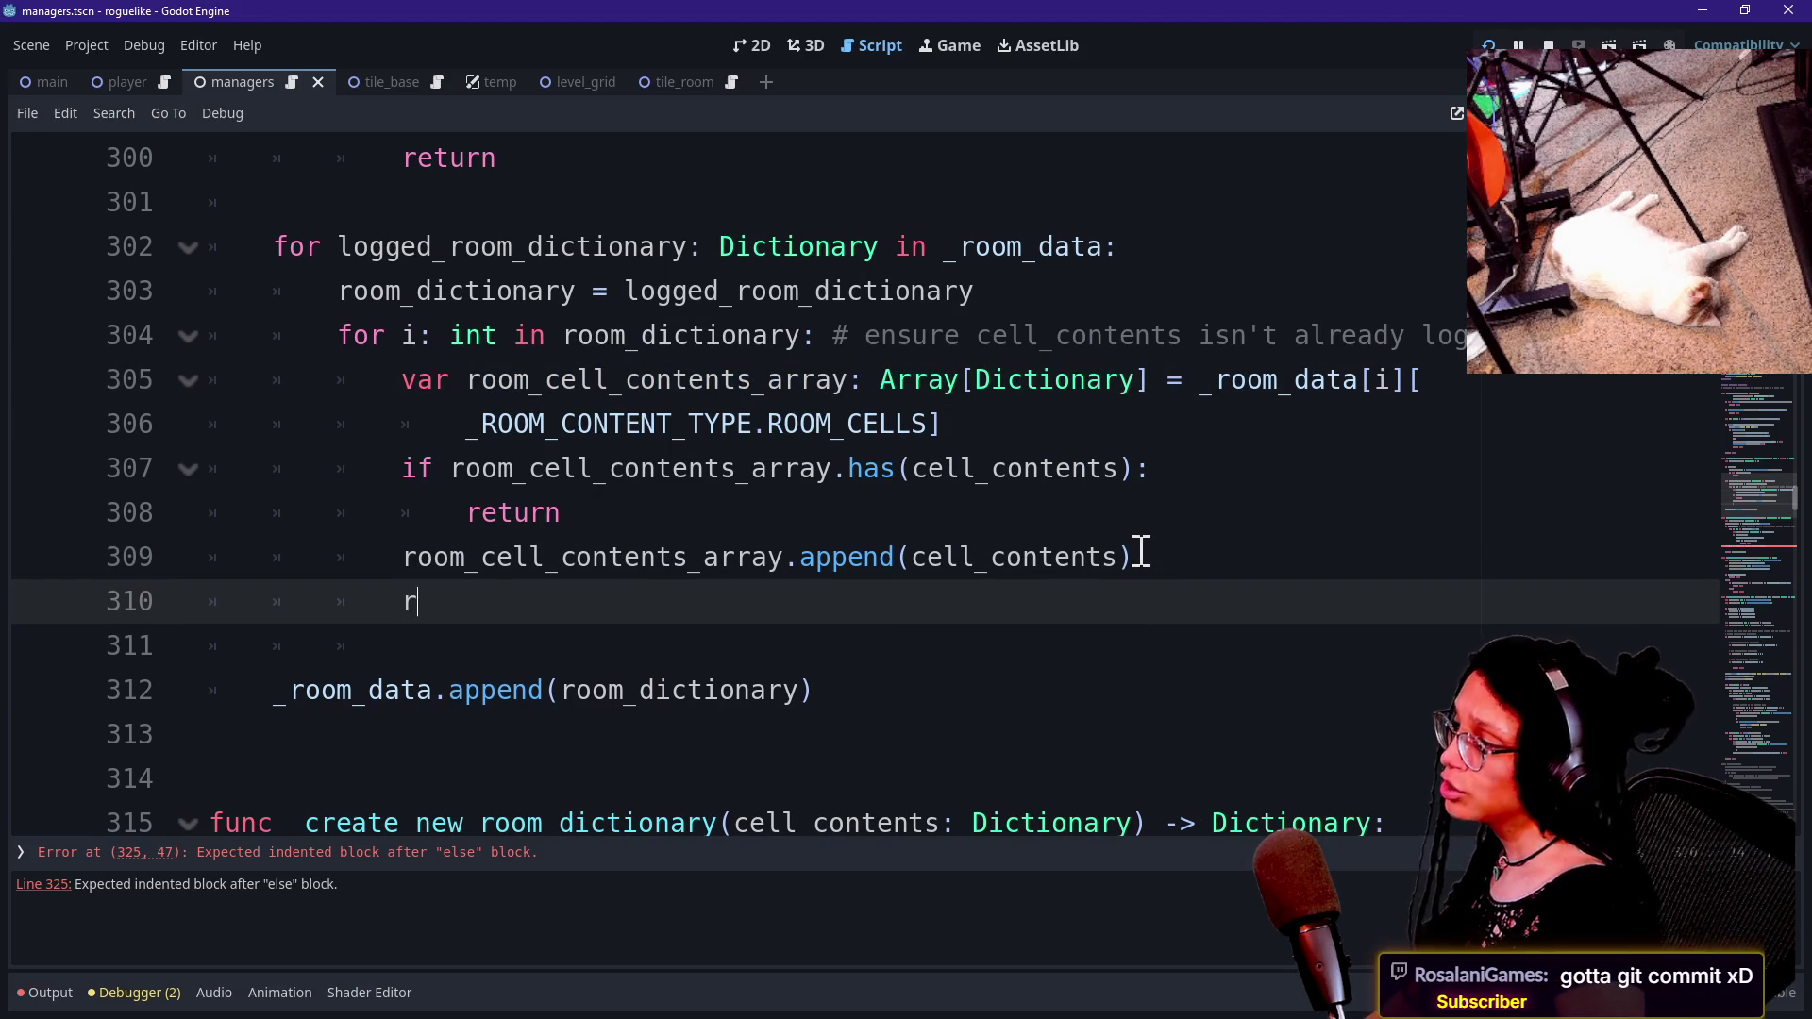
pyautogui.write('ictionary =')
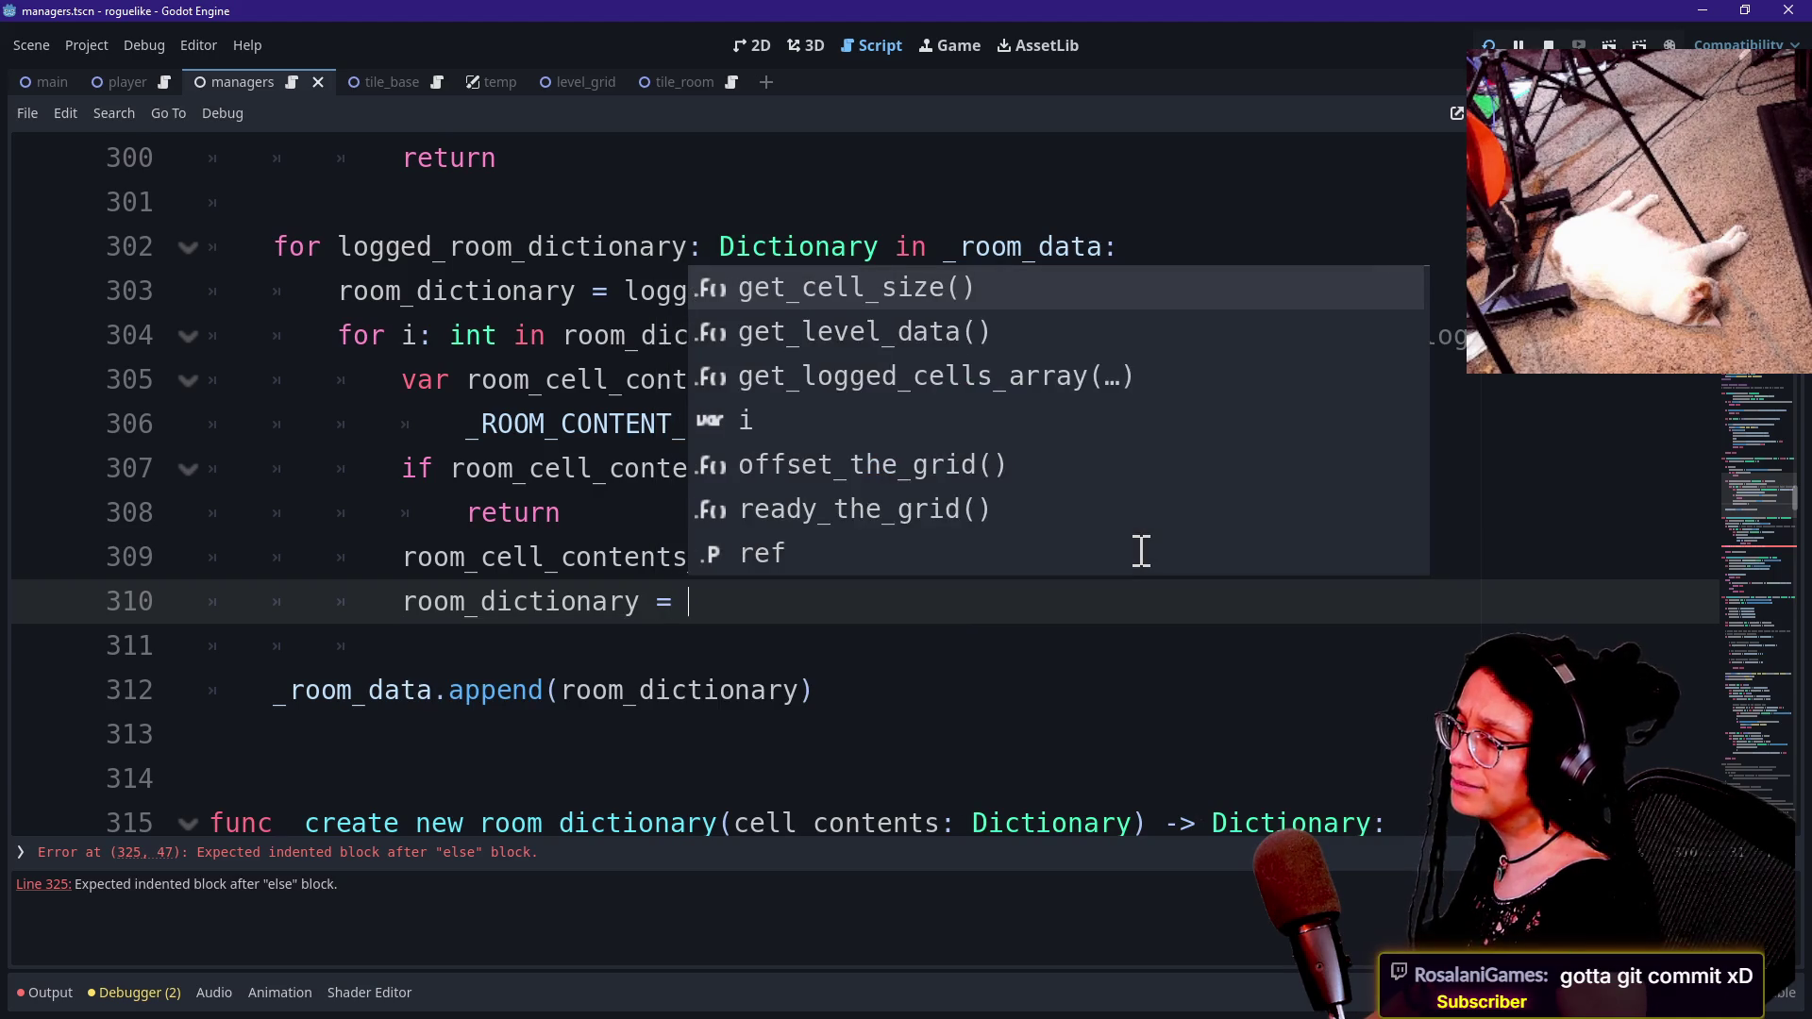
pyautogui.click(910, 637)
pyautogui.click(901, 597)
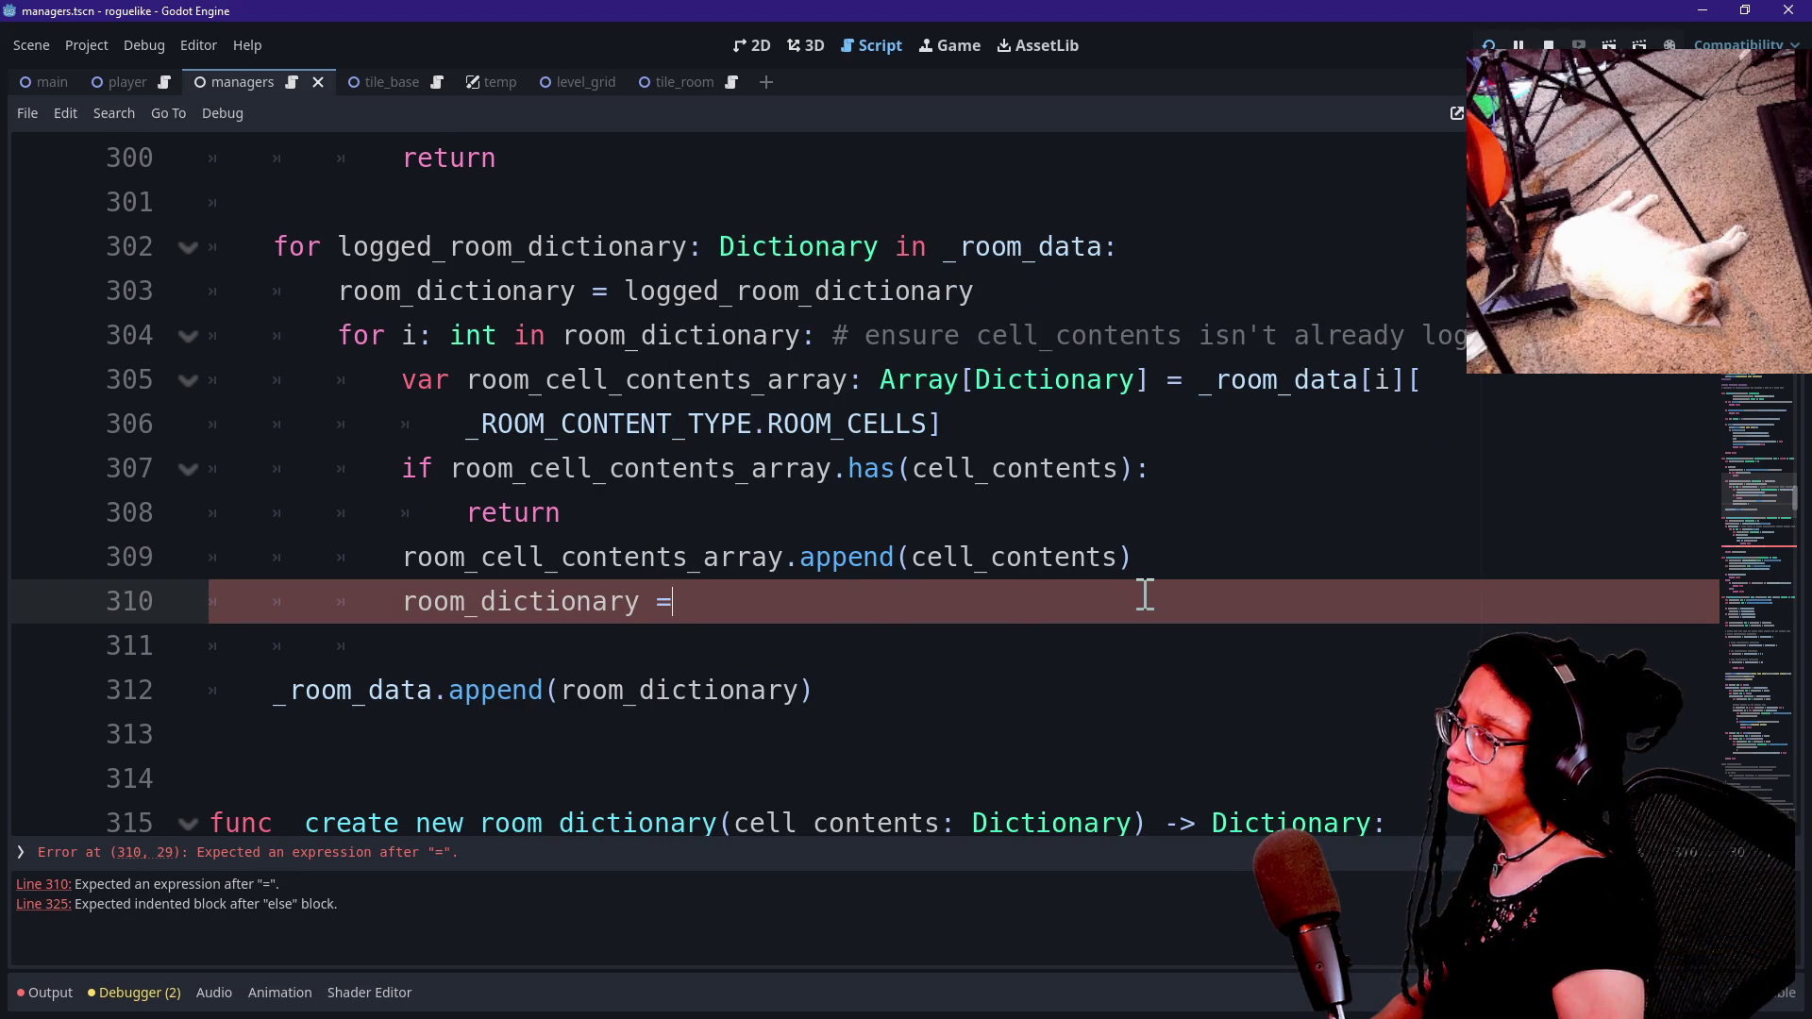
pyautogui.press('BackSpace')
pyautogui.press('BackSpace')
pyautogui.press('BackSpace')
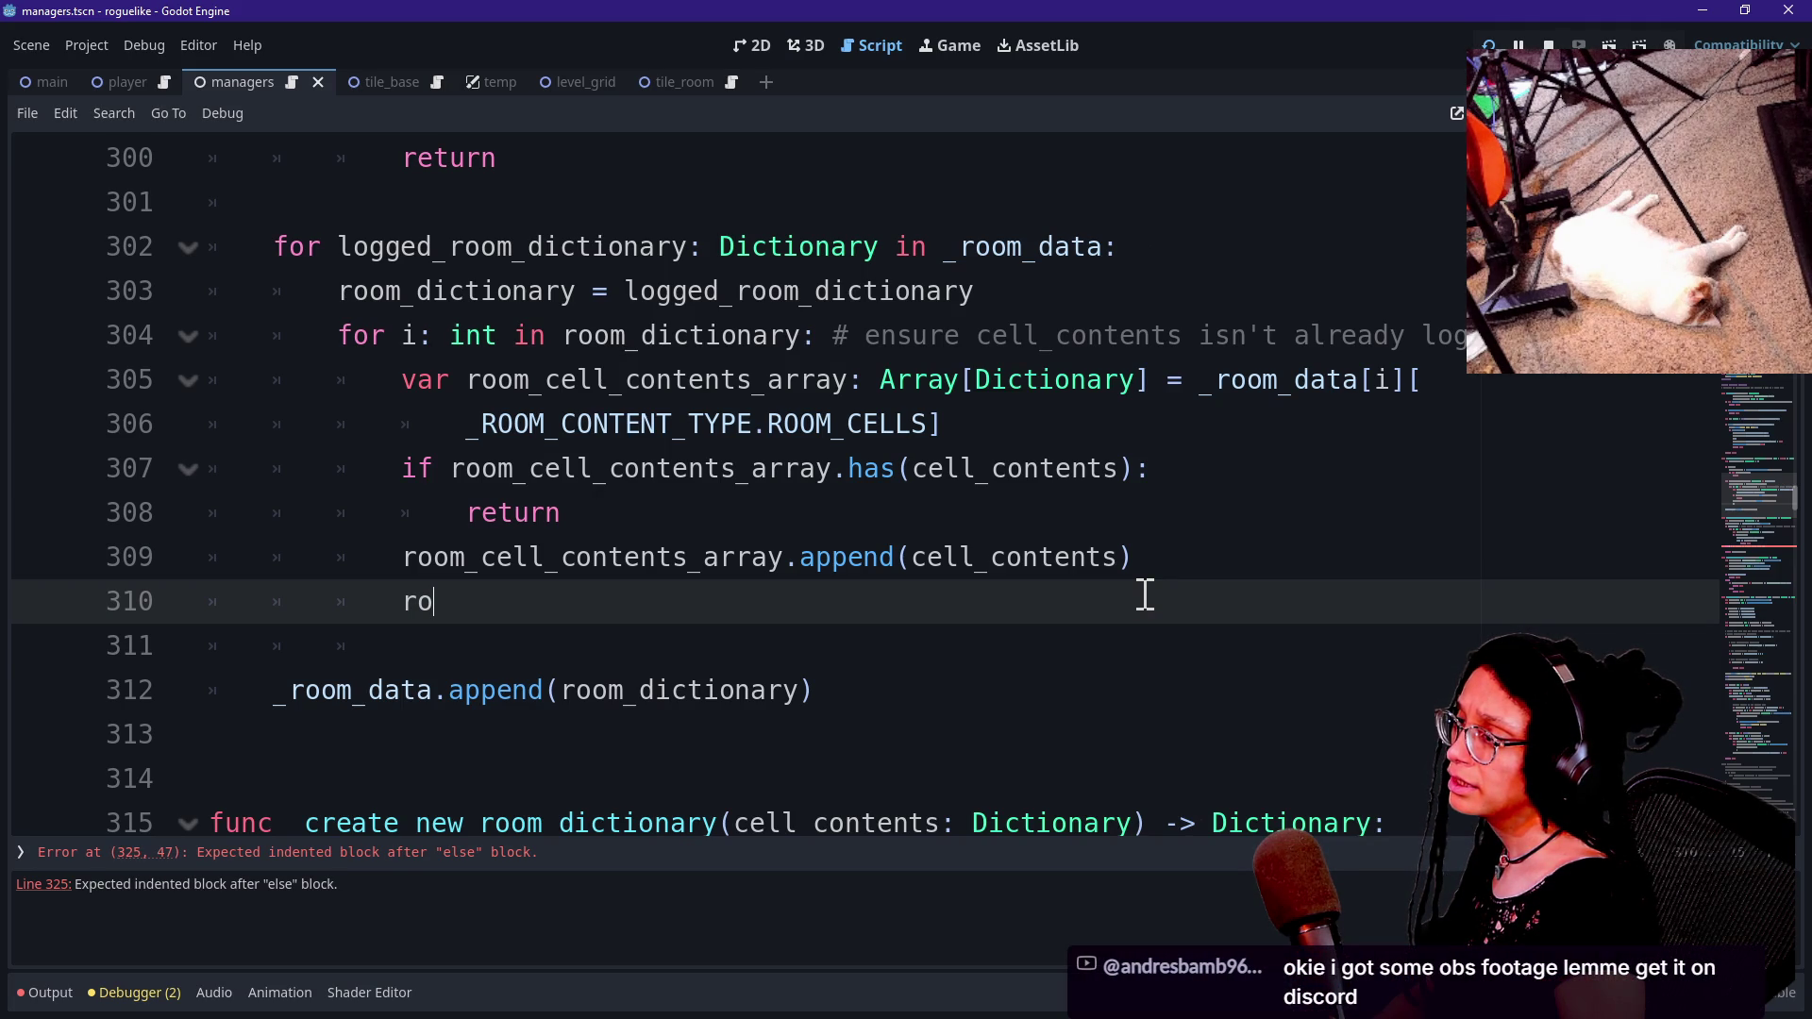
pyautogui.press('BackSpace')
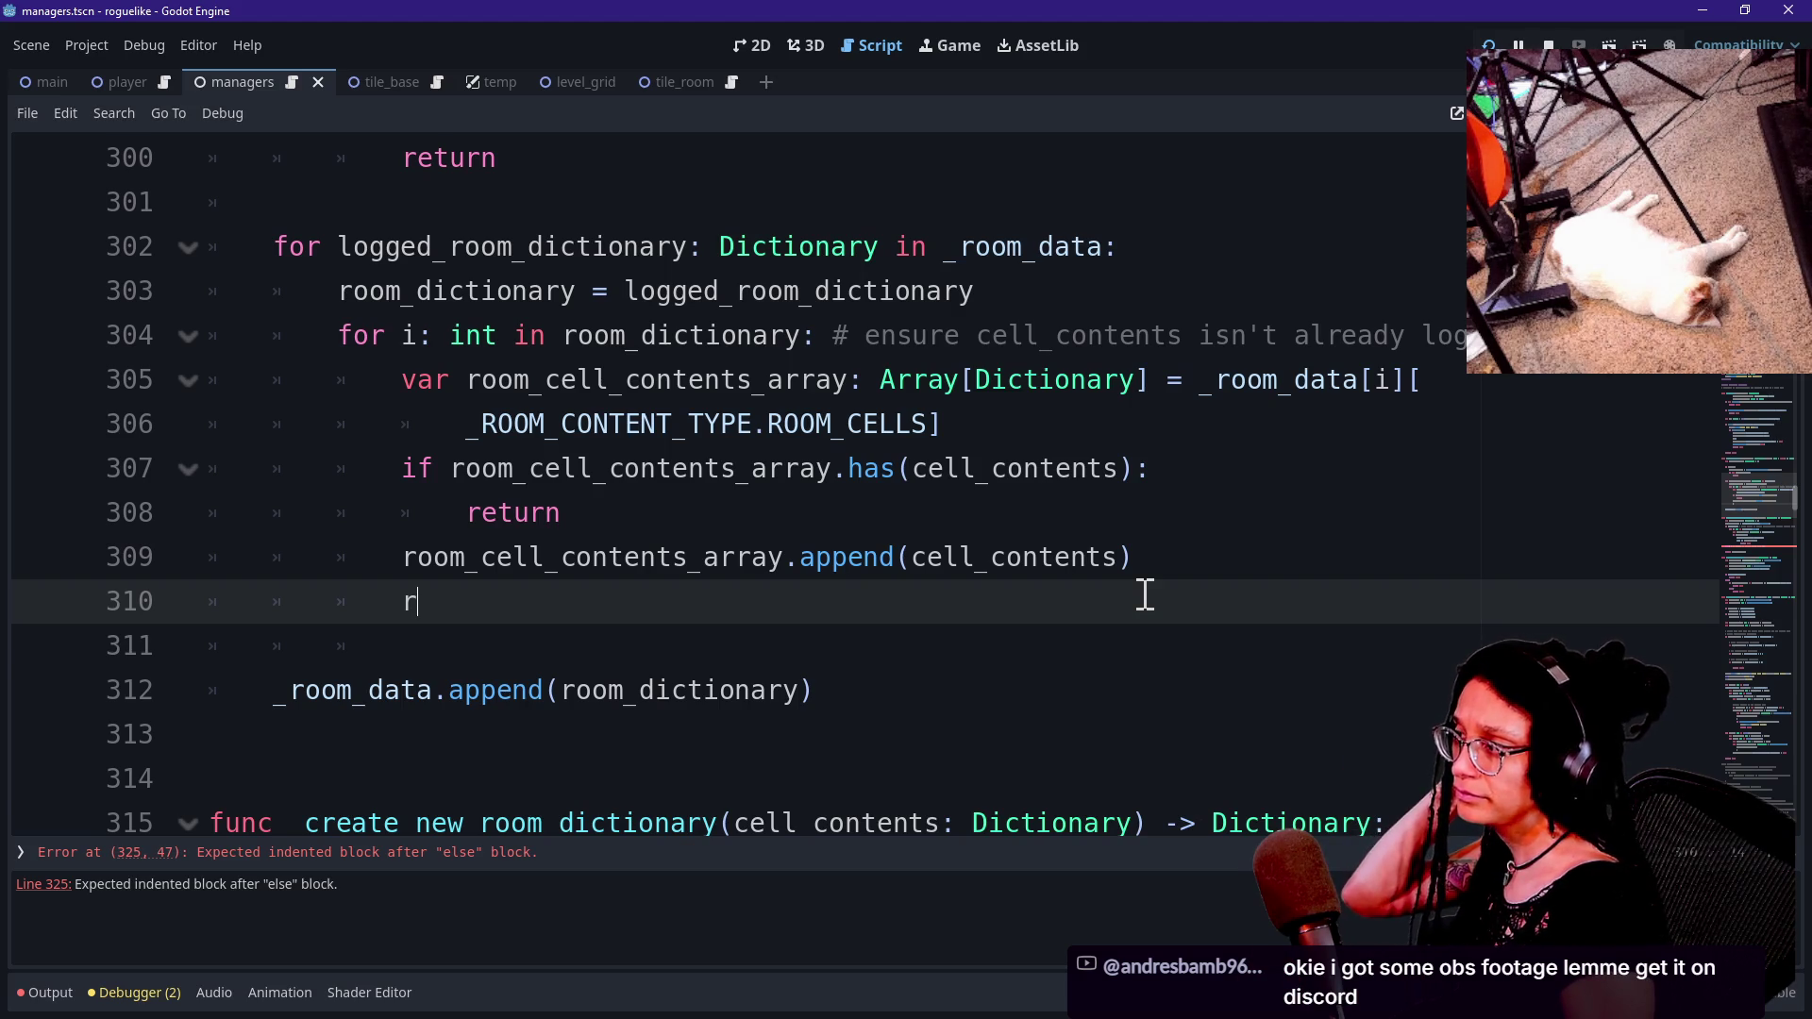
pyautogui.press('BackSpace')
pyautogui.press('BackSpace')
pyautogui.press('BackSpace')
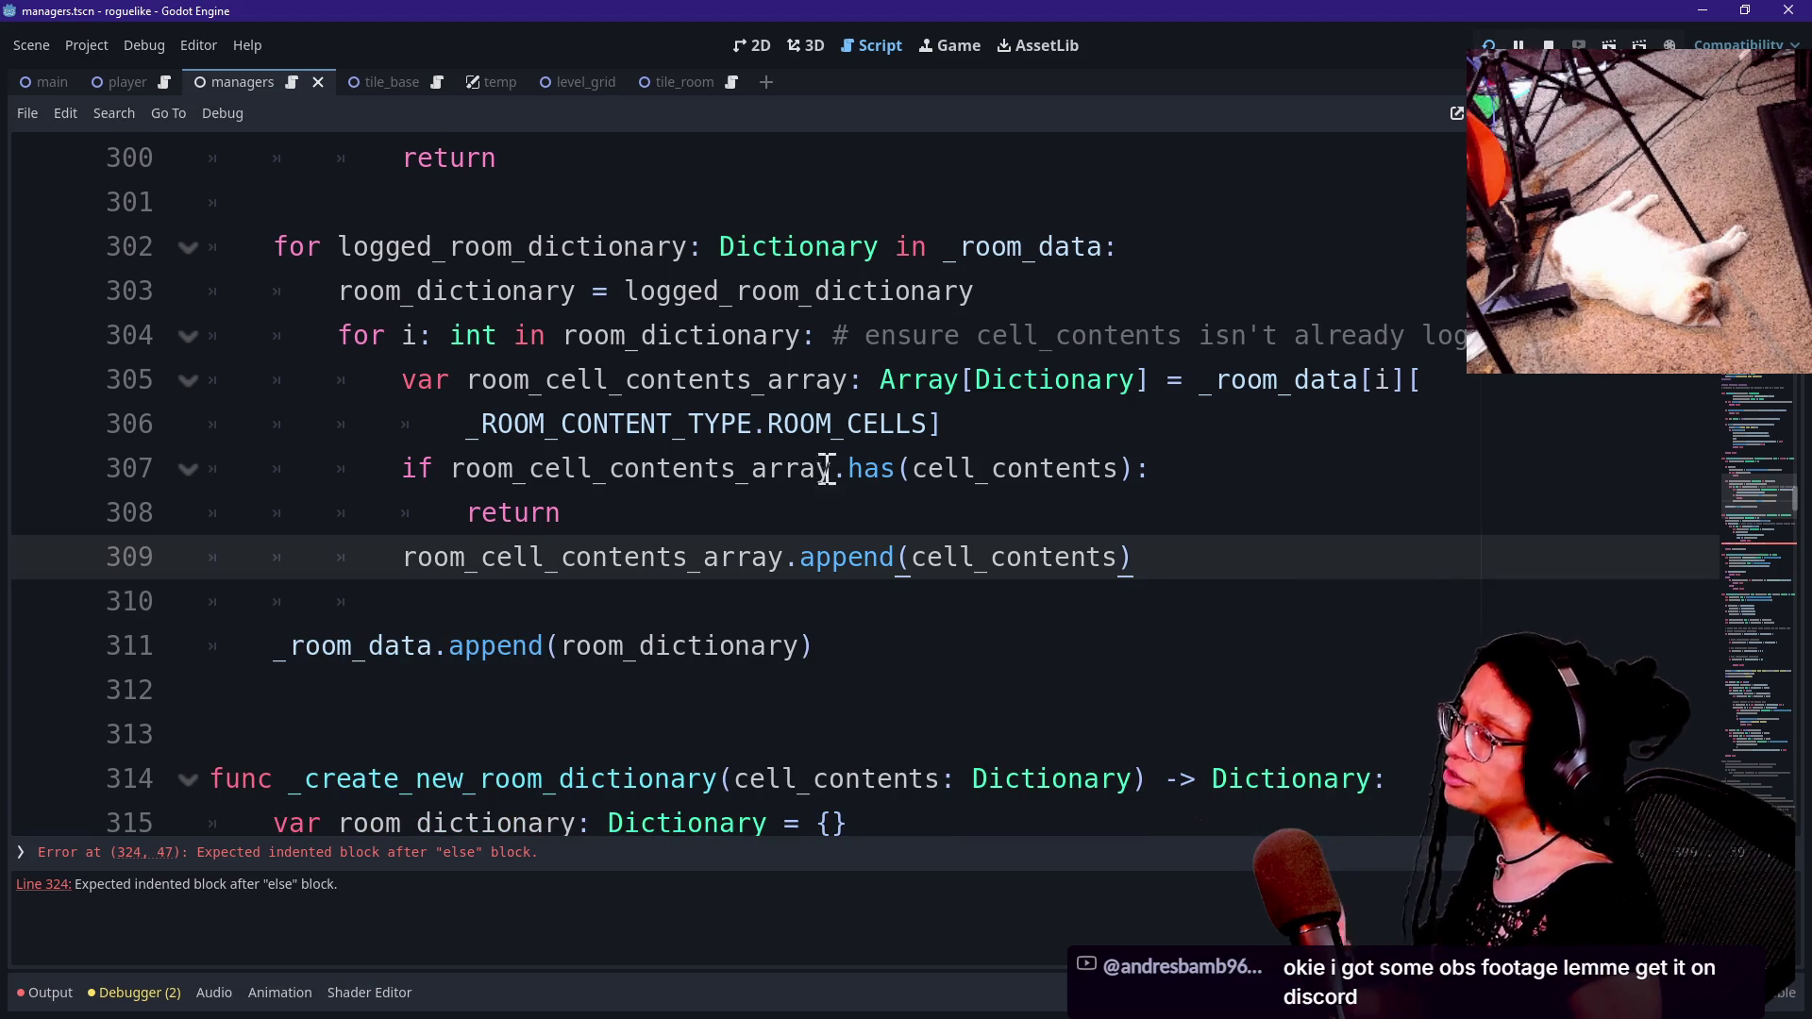
pyautogui.click(845, 602)
pyautogui.scroll(-2, 846, 602)
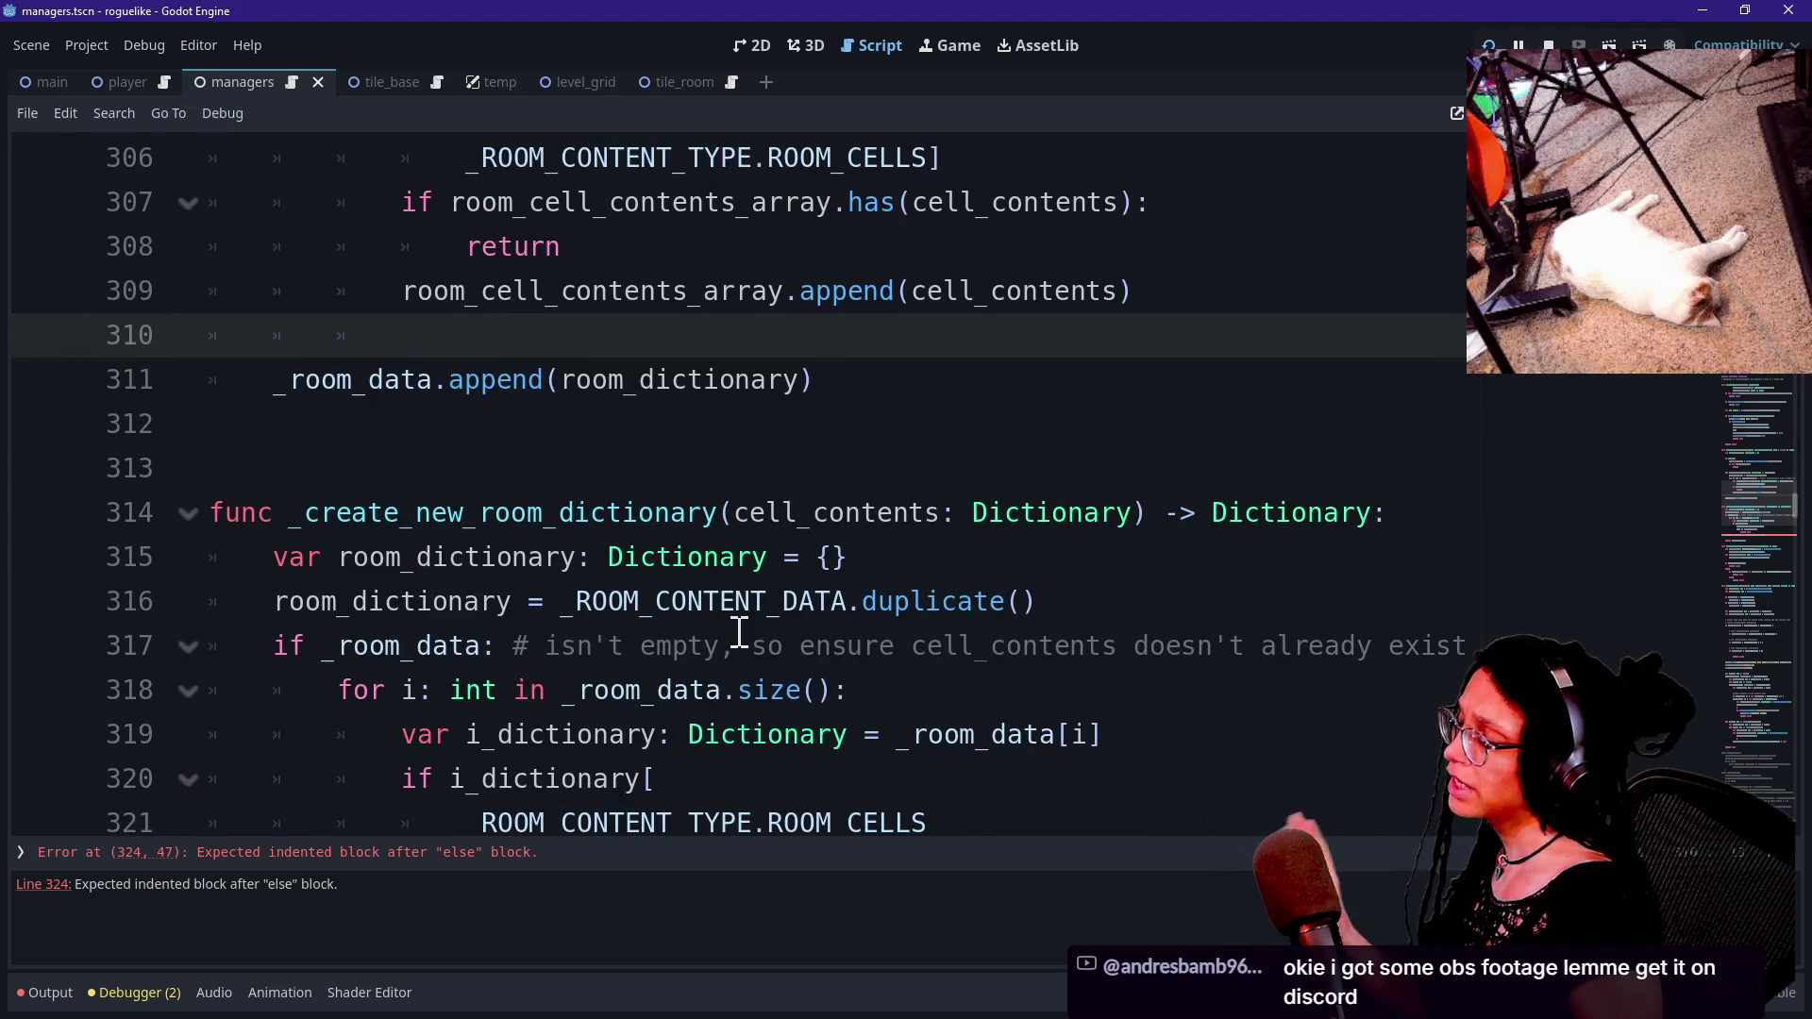
pyautogui.scroll(-1, 740, 632)
pyautogui.scroll(-2, 614, 572)
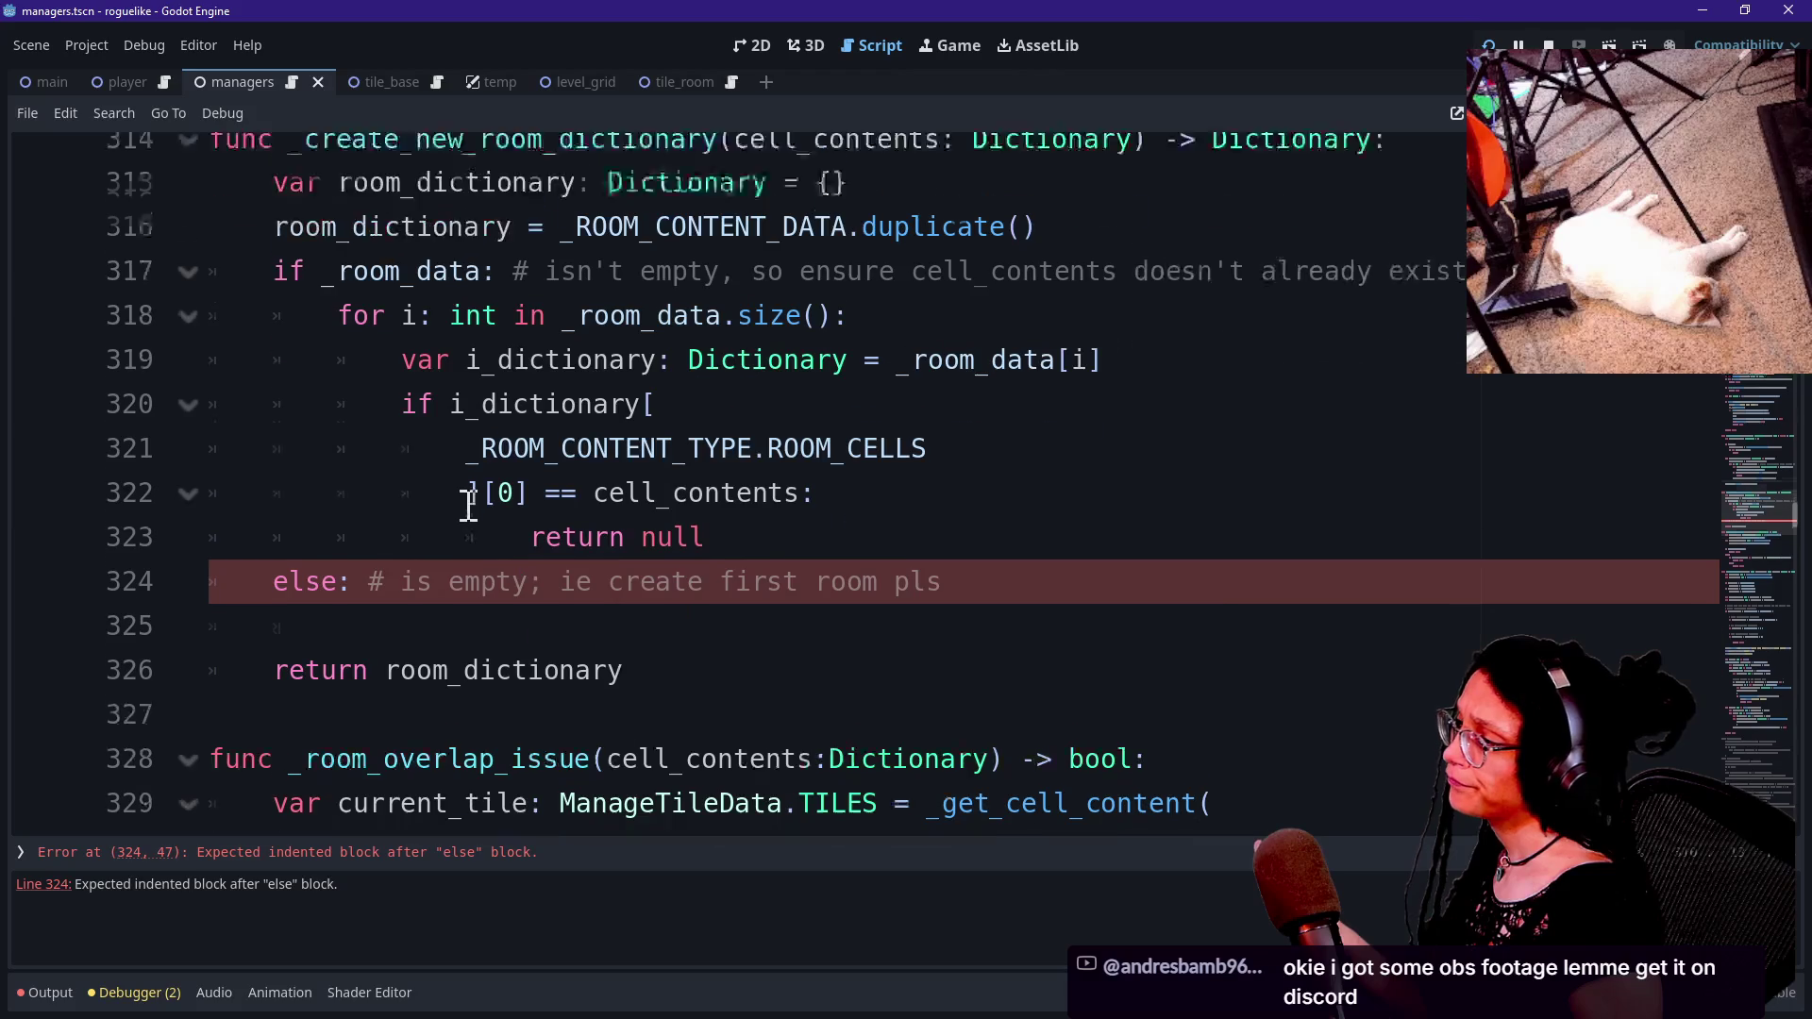
pyautogui.scroll(1, 470, 507)
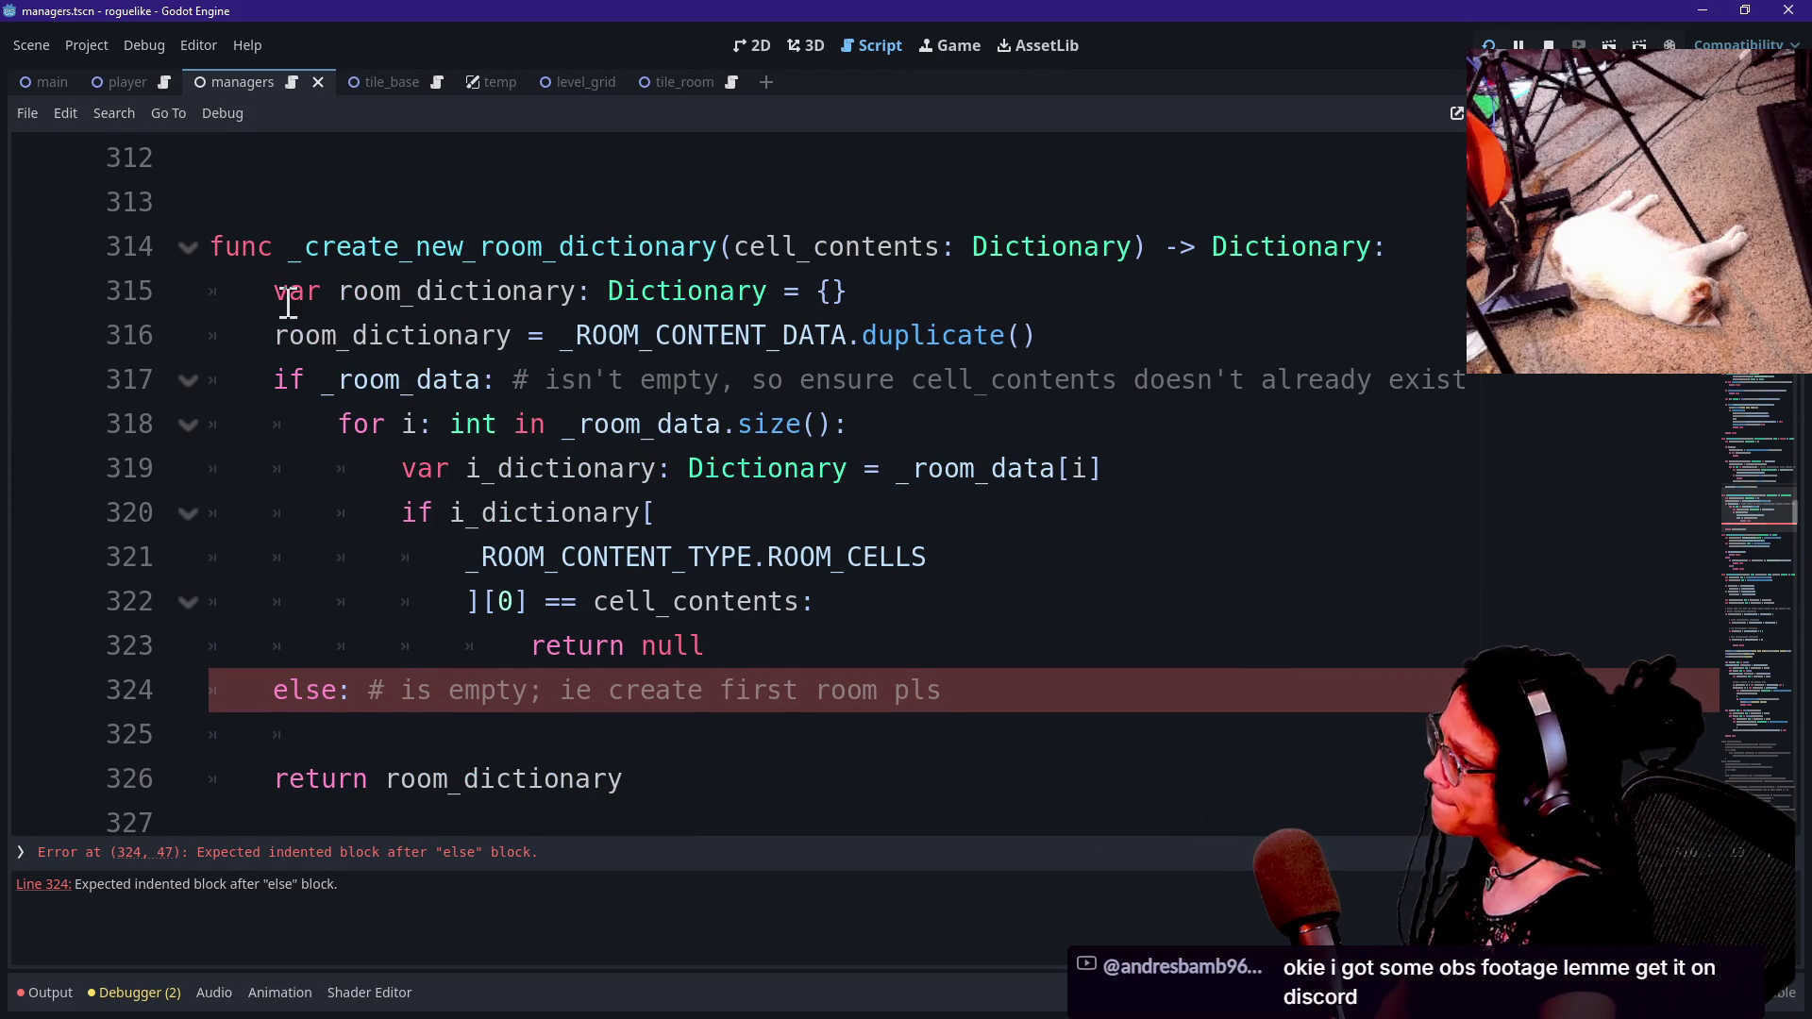
pyautogui.moveTo(326, 379); pyautogui.dragTo(881, 377)
pyautogui.click(881, 379)
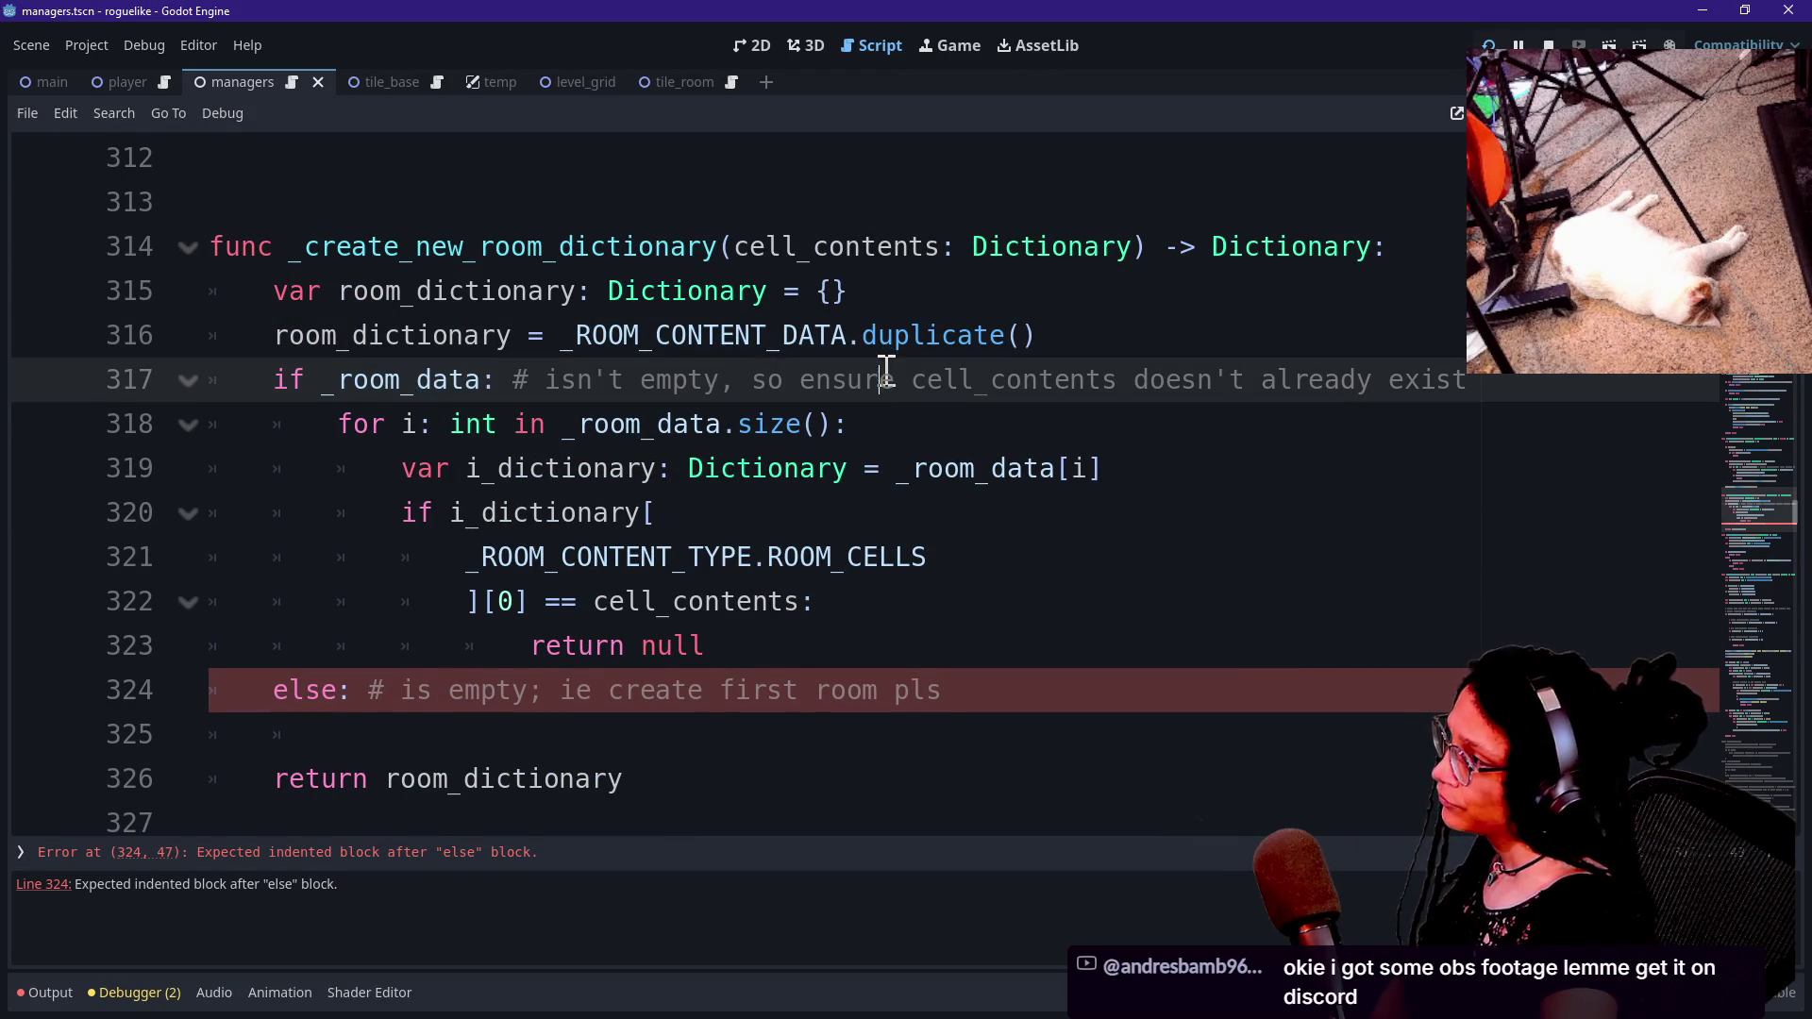
pyautogui.moveTo(706, 380); pyautogui.dragTo(1052, 410)
pyautogui.click(714, 423)
pyautogui.moveTo(710, 424); pyautogui.dragTo(772, 602)
pyautogui.click(773, 602)
pyautogui.click(545, 595)
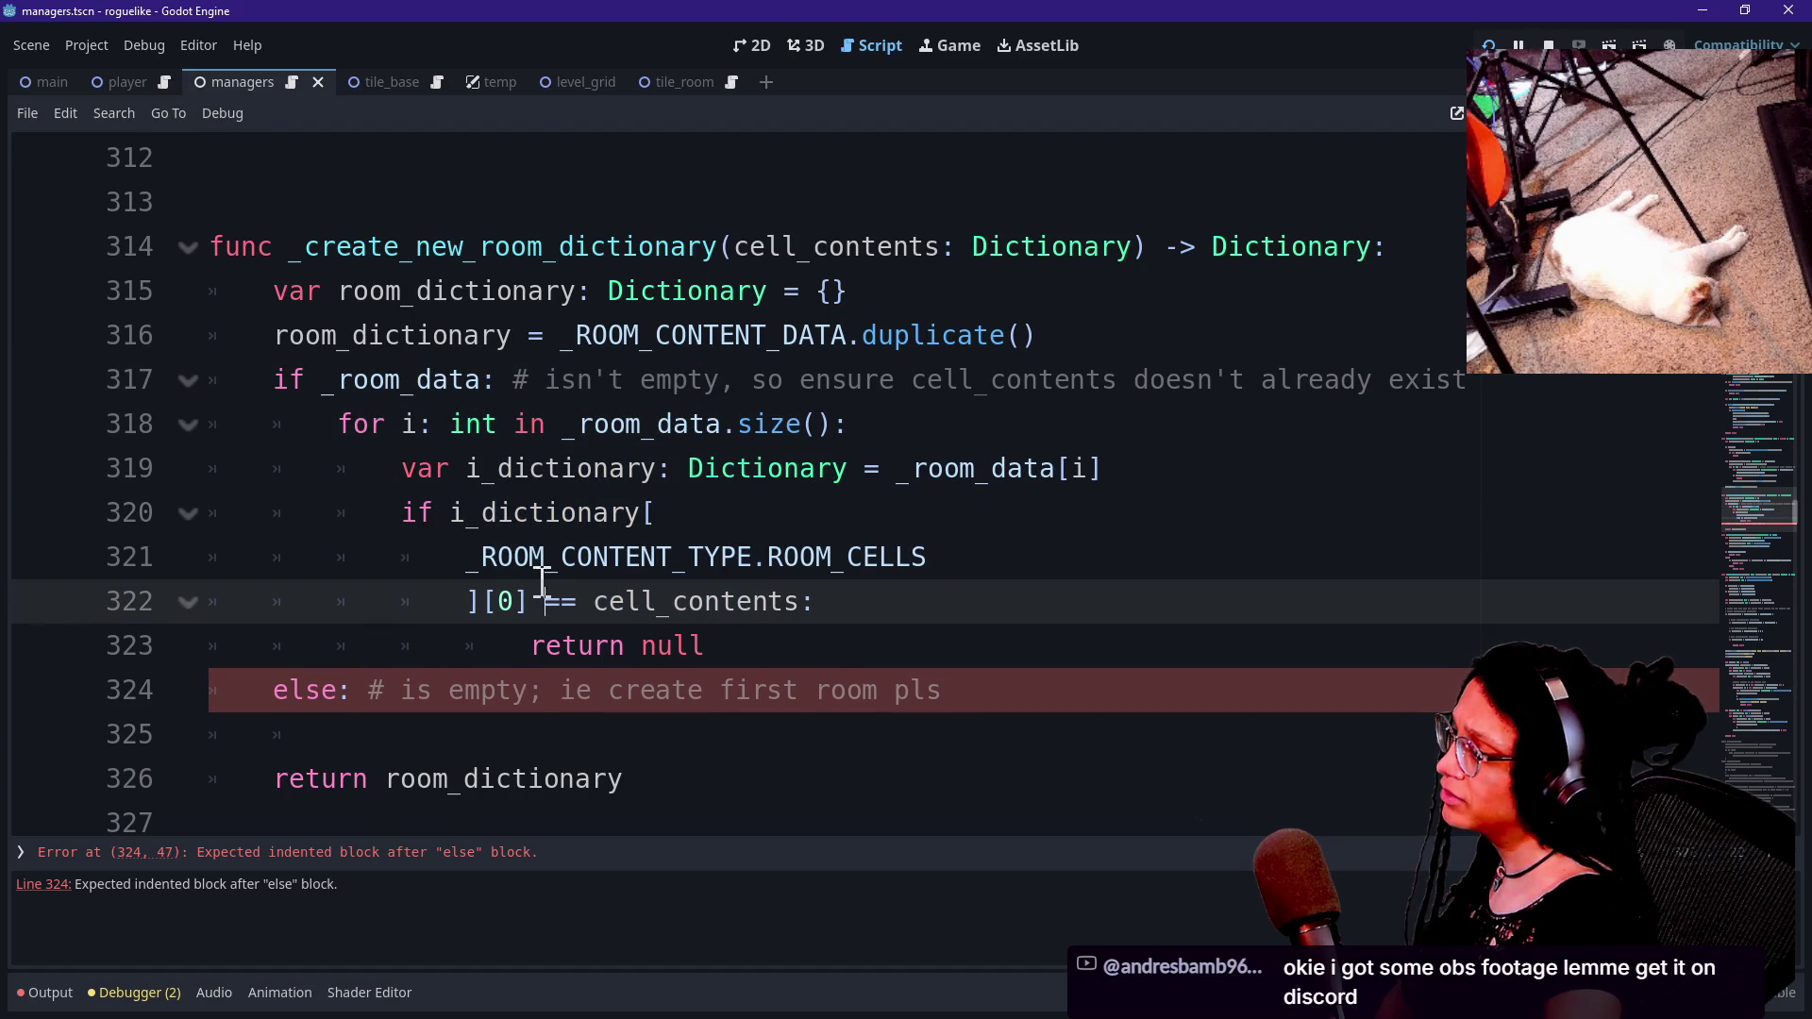
pyautogui.click(710, 648)
pyautogui.scroll(8, 742, 659)
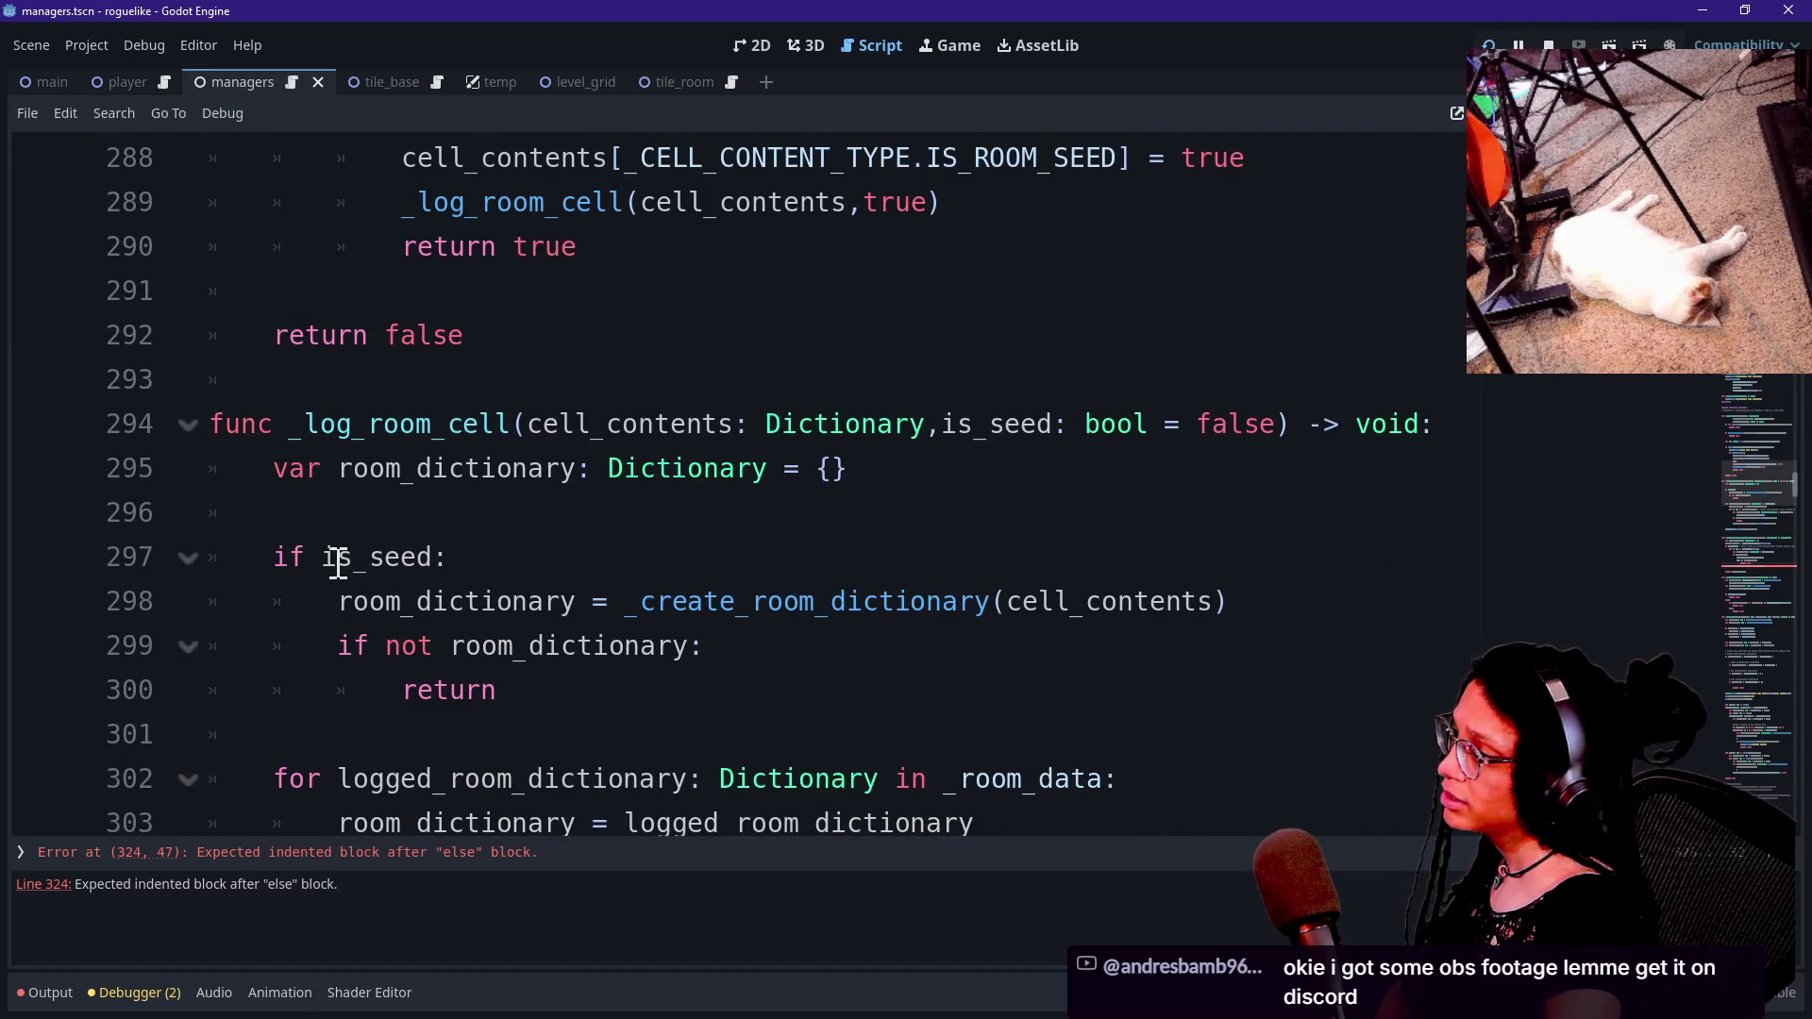
pyautogui.moveTo(339, 646)
pyautogui.mouseDown()
pyautogui.moveTo(560, 698)
pyautogui.moveTo(251, 648)
pyautogui.mouseUp()
pyautogui.click(554, 692)
pyautogui.click(338, 648)
pyautogui.click(609, 779)
pyautogui.moveTo(340, 604); pyautogui.dragTo(875, 600)
pyautogui.click(873, 605)
pyautogui.scroll(-9, 831, 635)
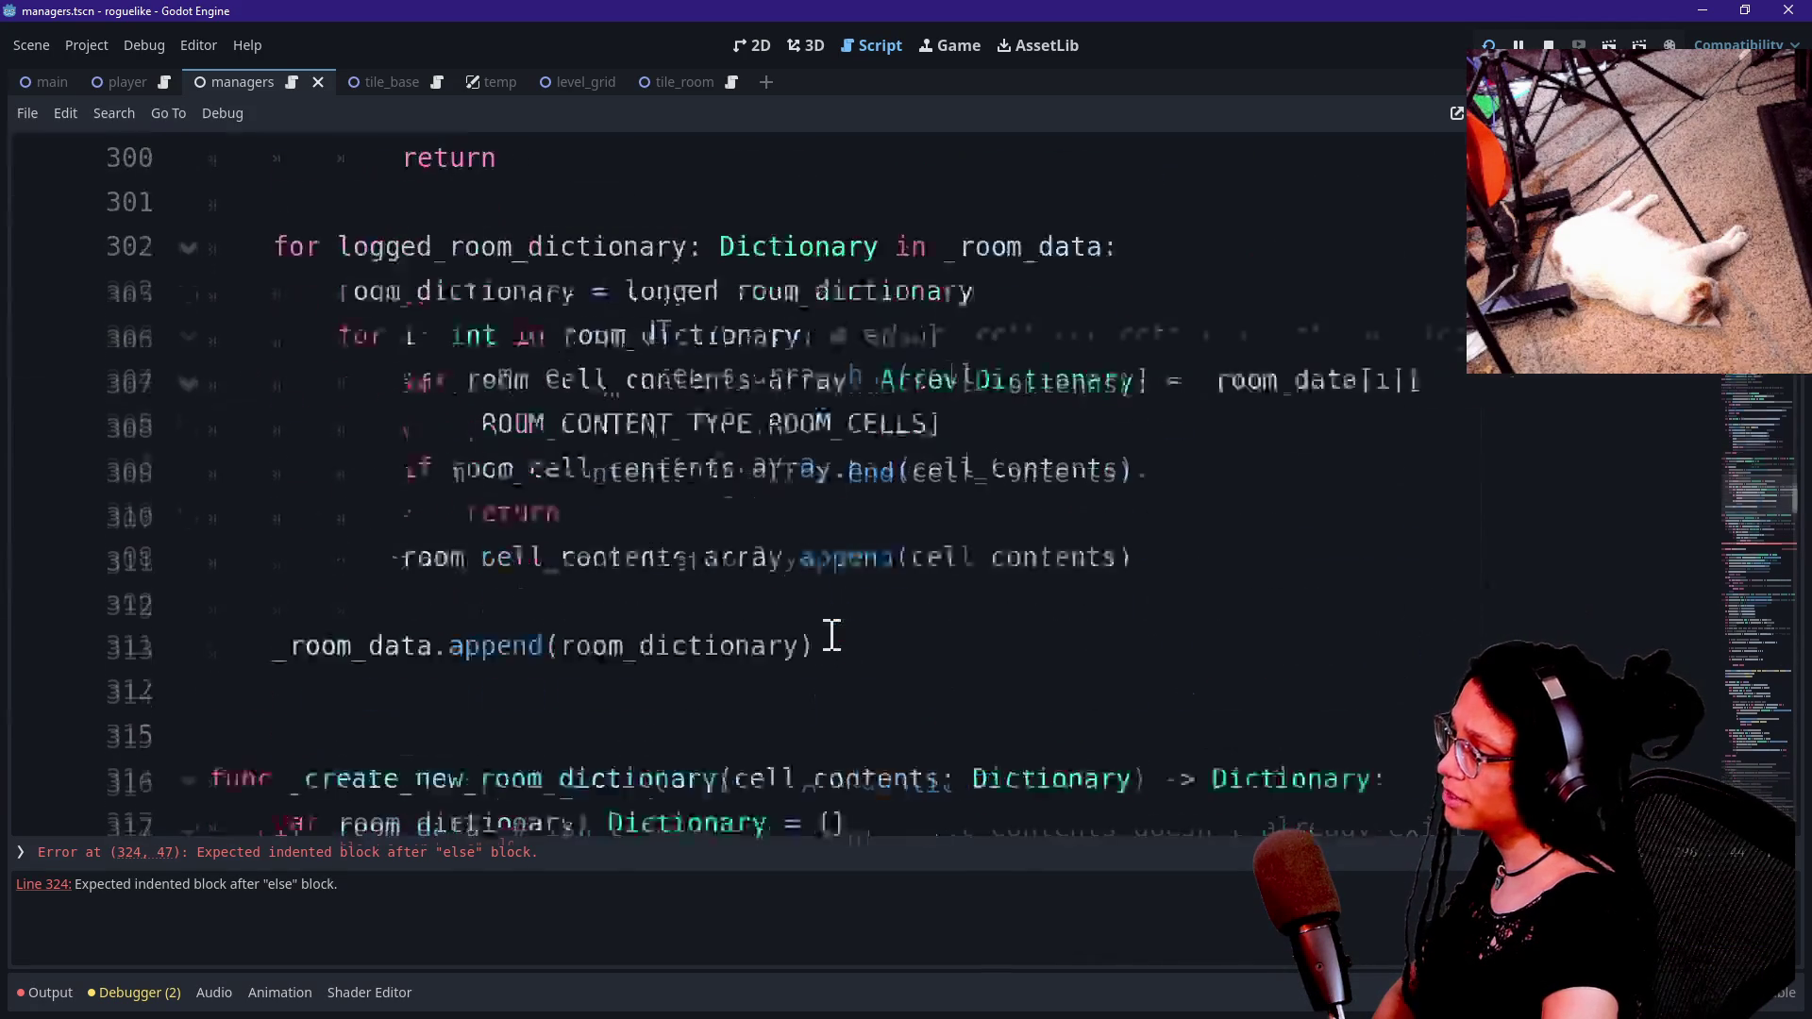
pyautogui.moveTo(692, 514); pyautogui.dragTo(713, 517)
pyautogui.click(726, 517)
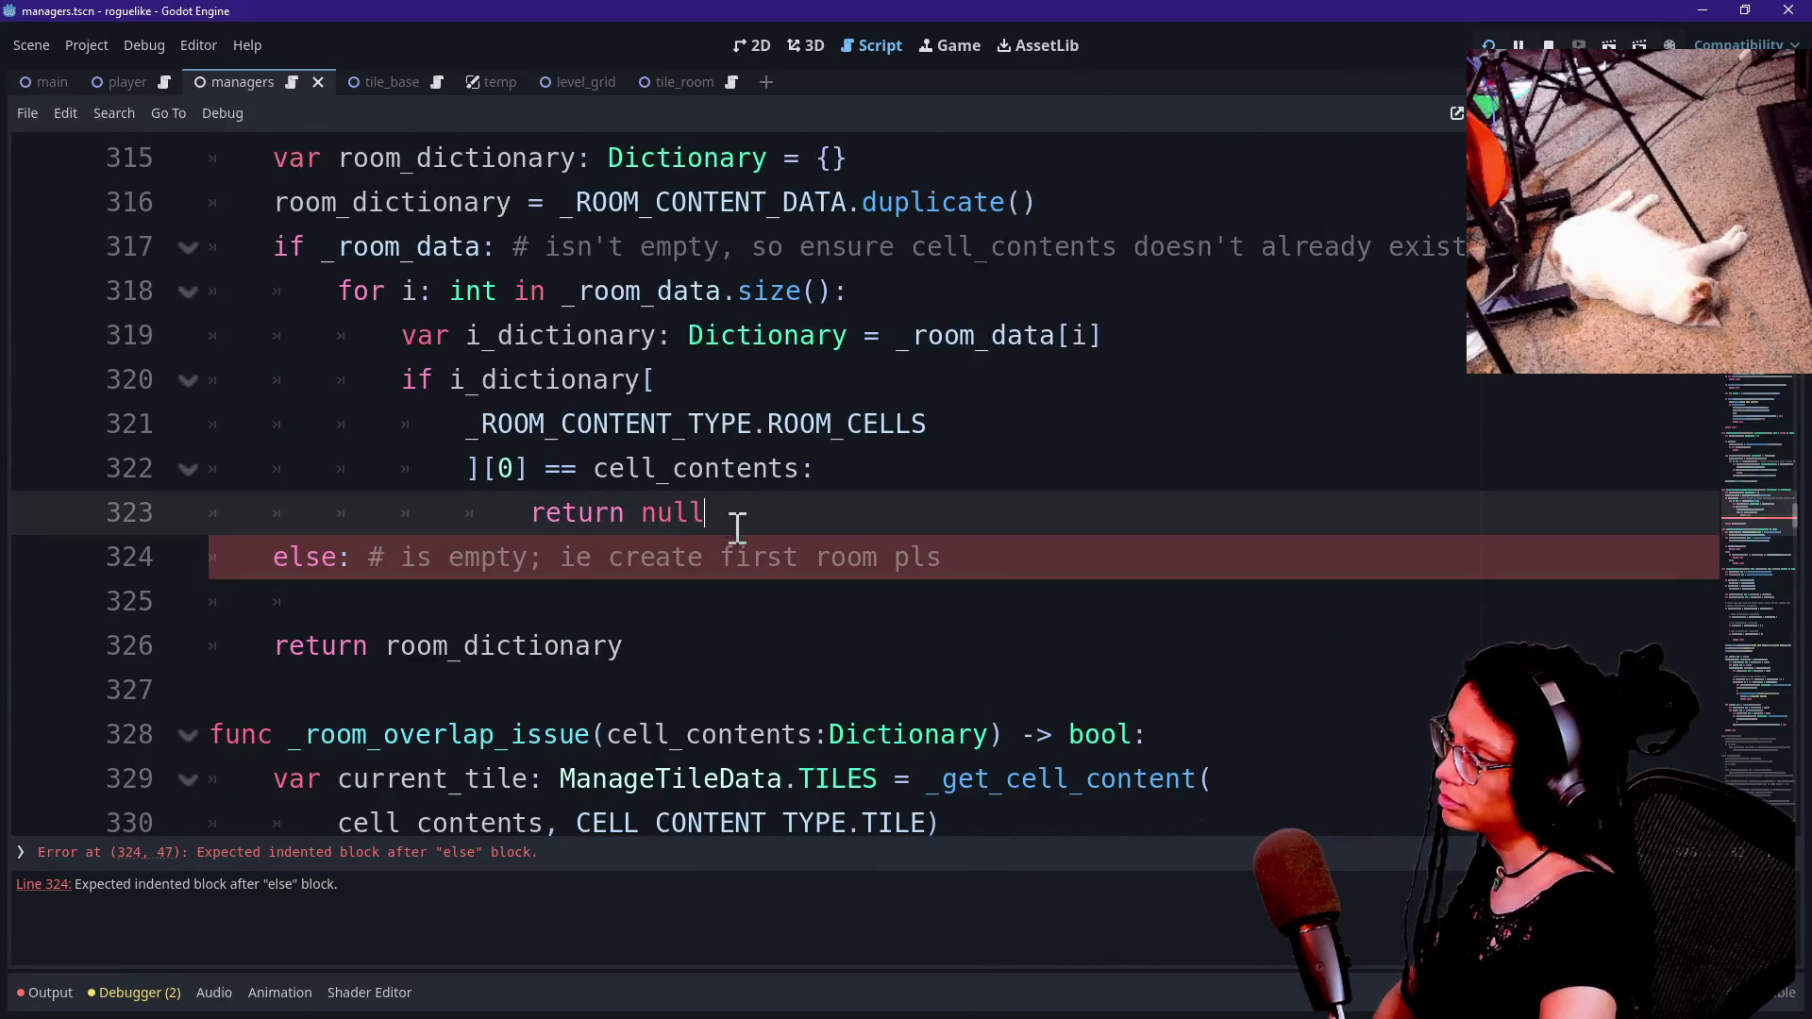
pyautogui.scroll(1, 477, 555)
pyautogui.click(545, 690)
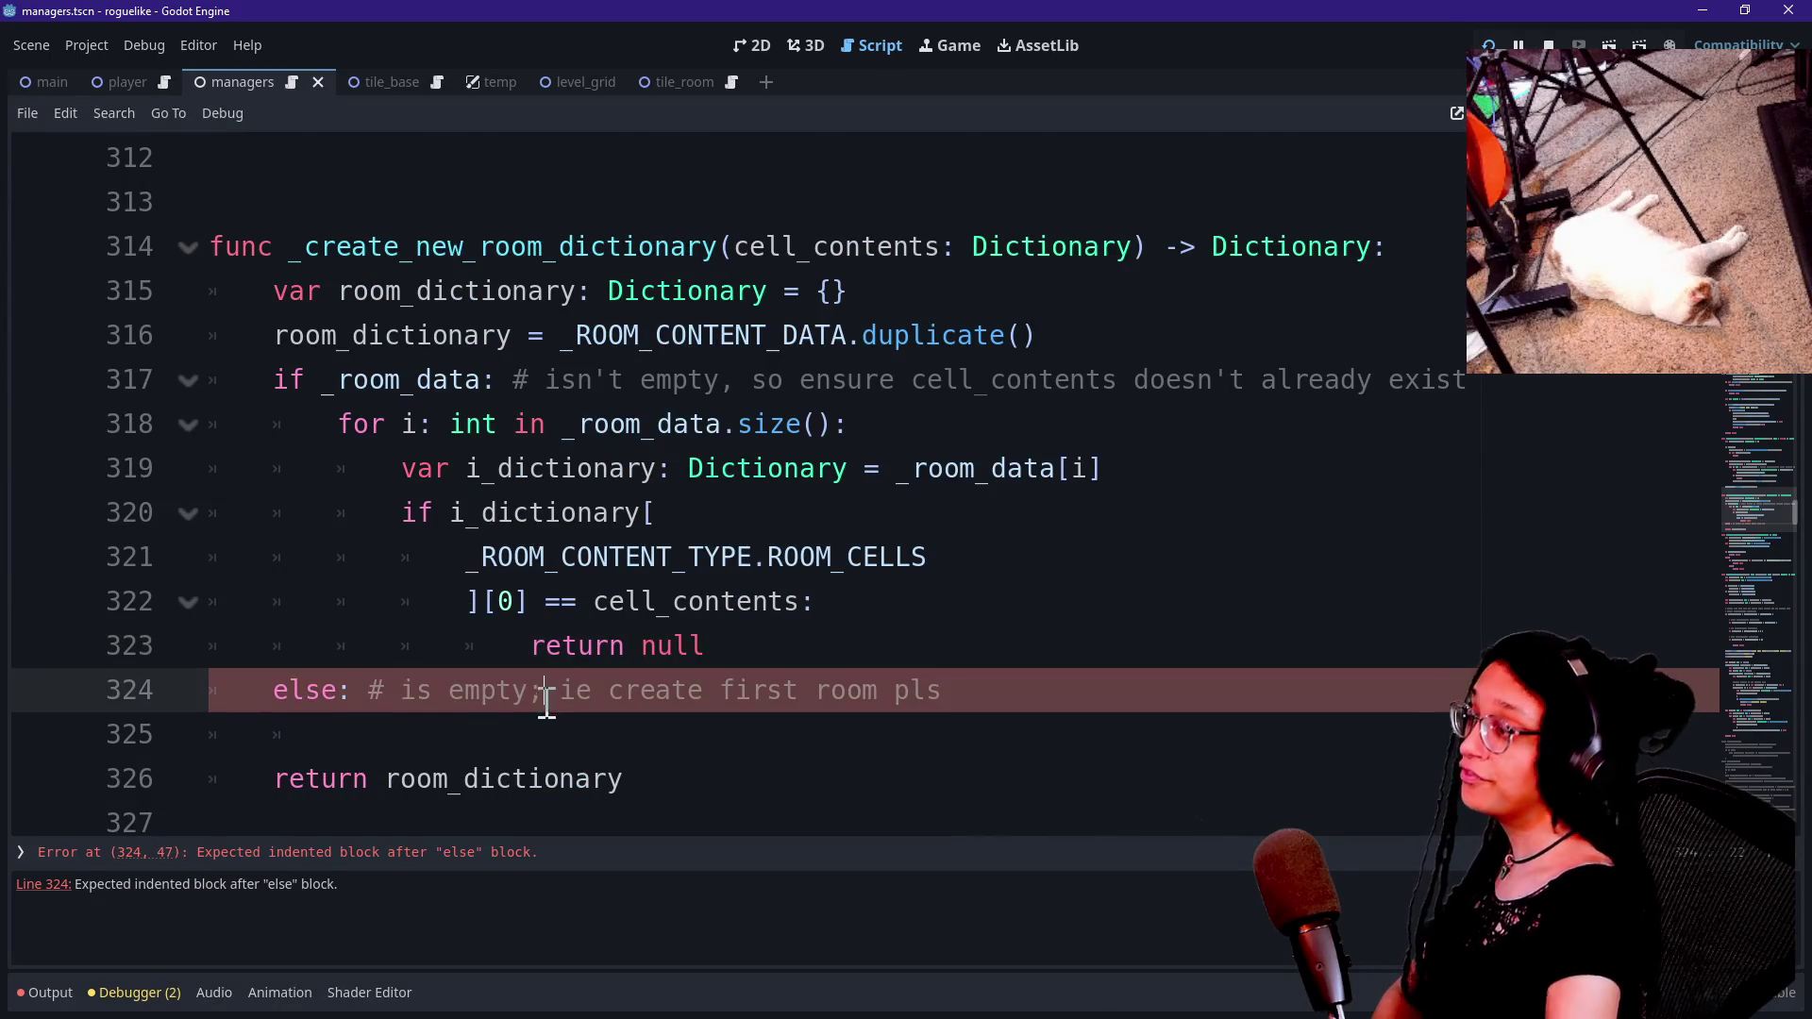
pyautogui.moveTo(544, 690); pyautogui.dragTo(570, 723)
pyautogui.click(570, 723)
pyautogui.press('Down')
pyautogui.press('Up')
pyautogui.press('Down')
pyautogui.press('Up')
pyautogui.press('Down')
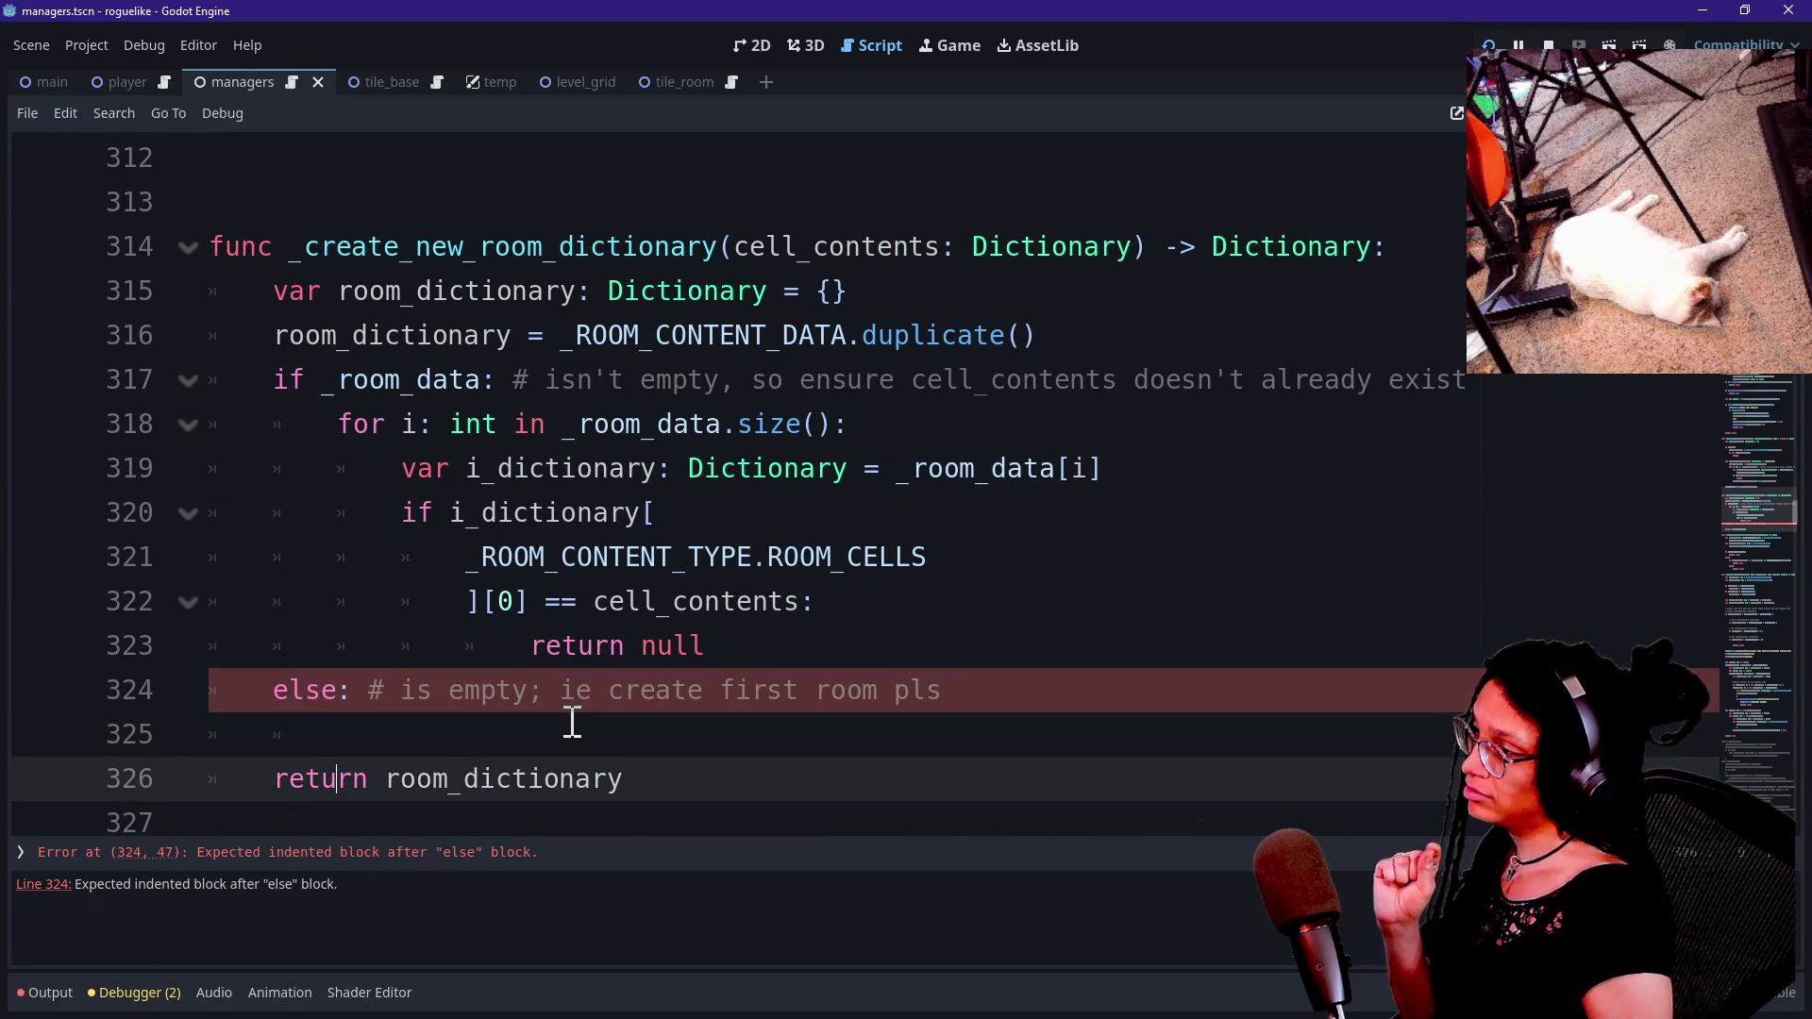
pyautogui.press('Up')
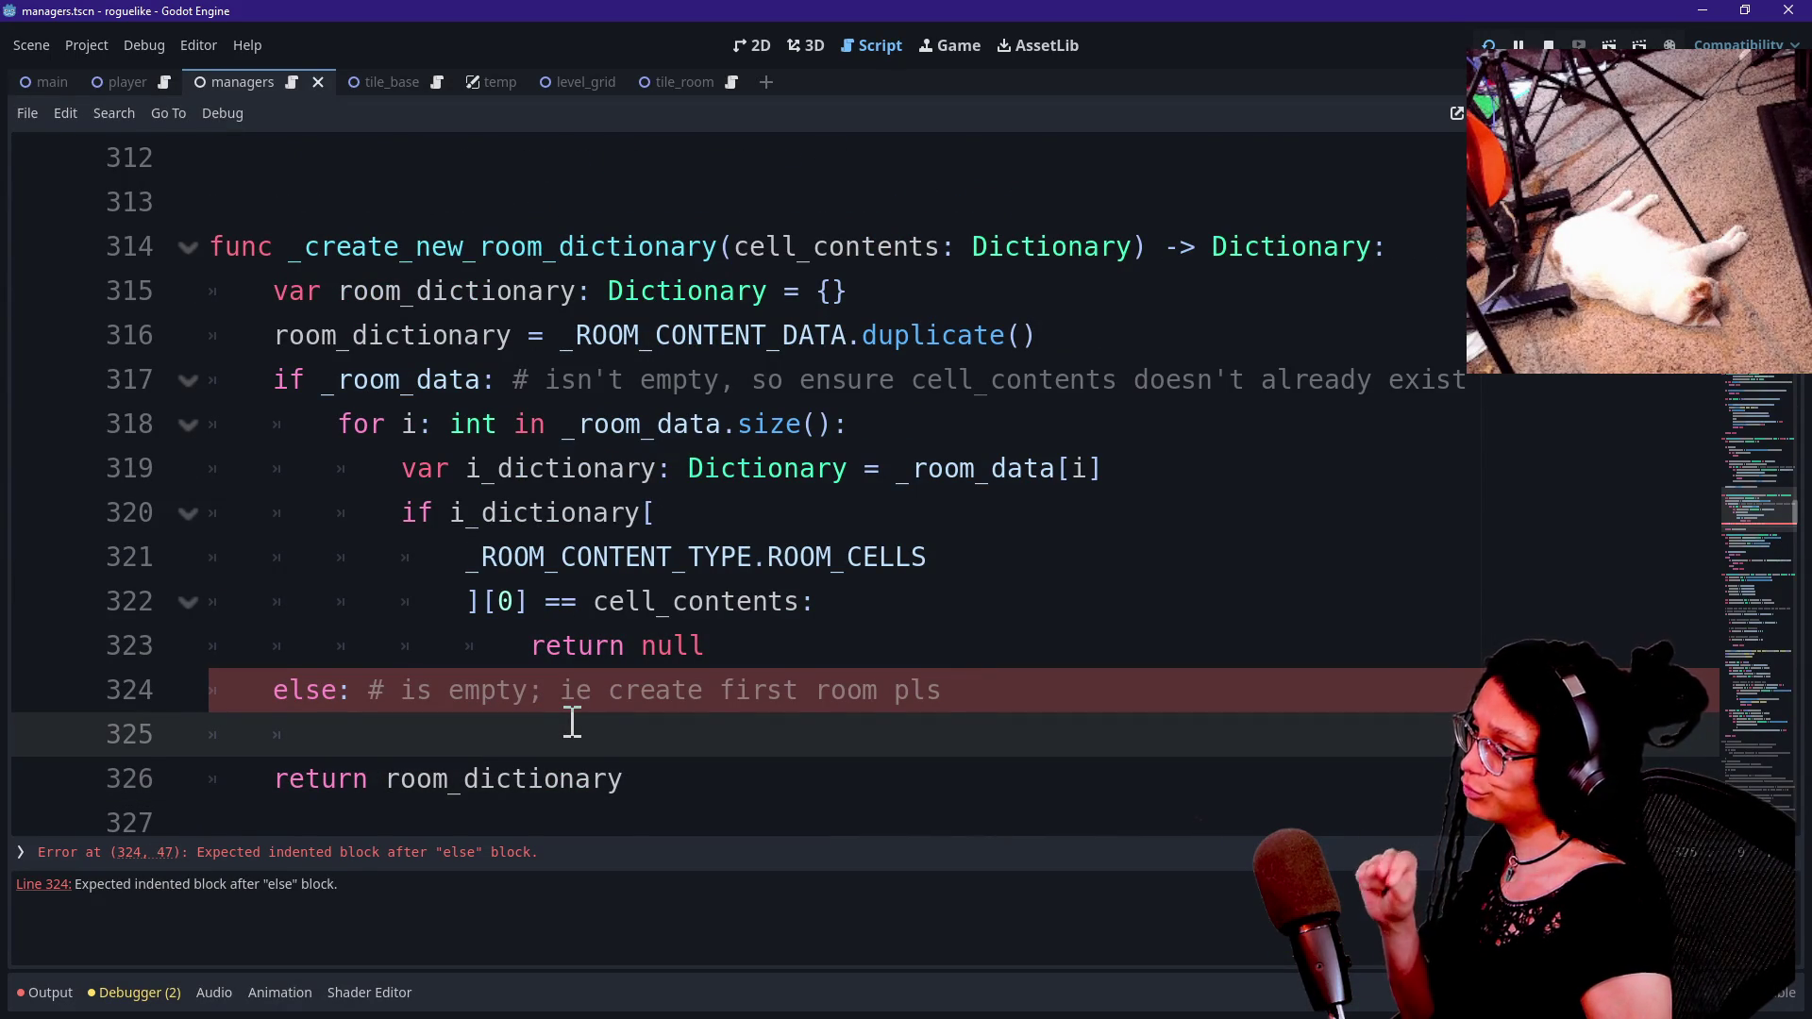
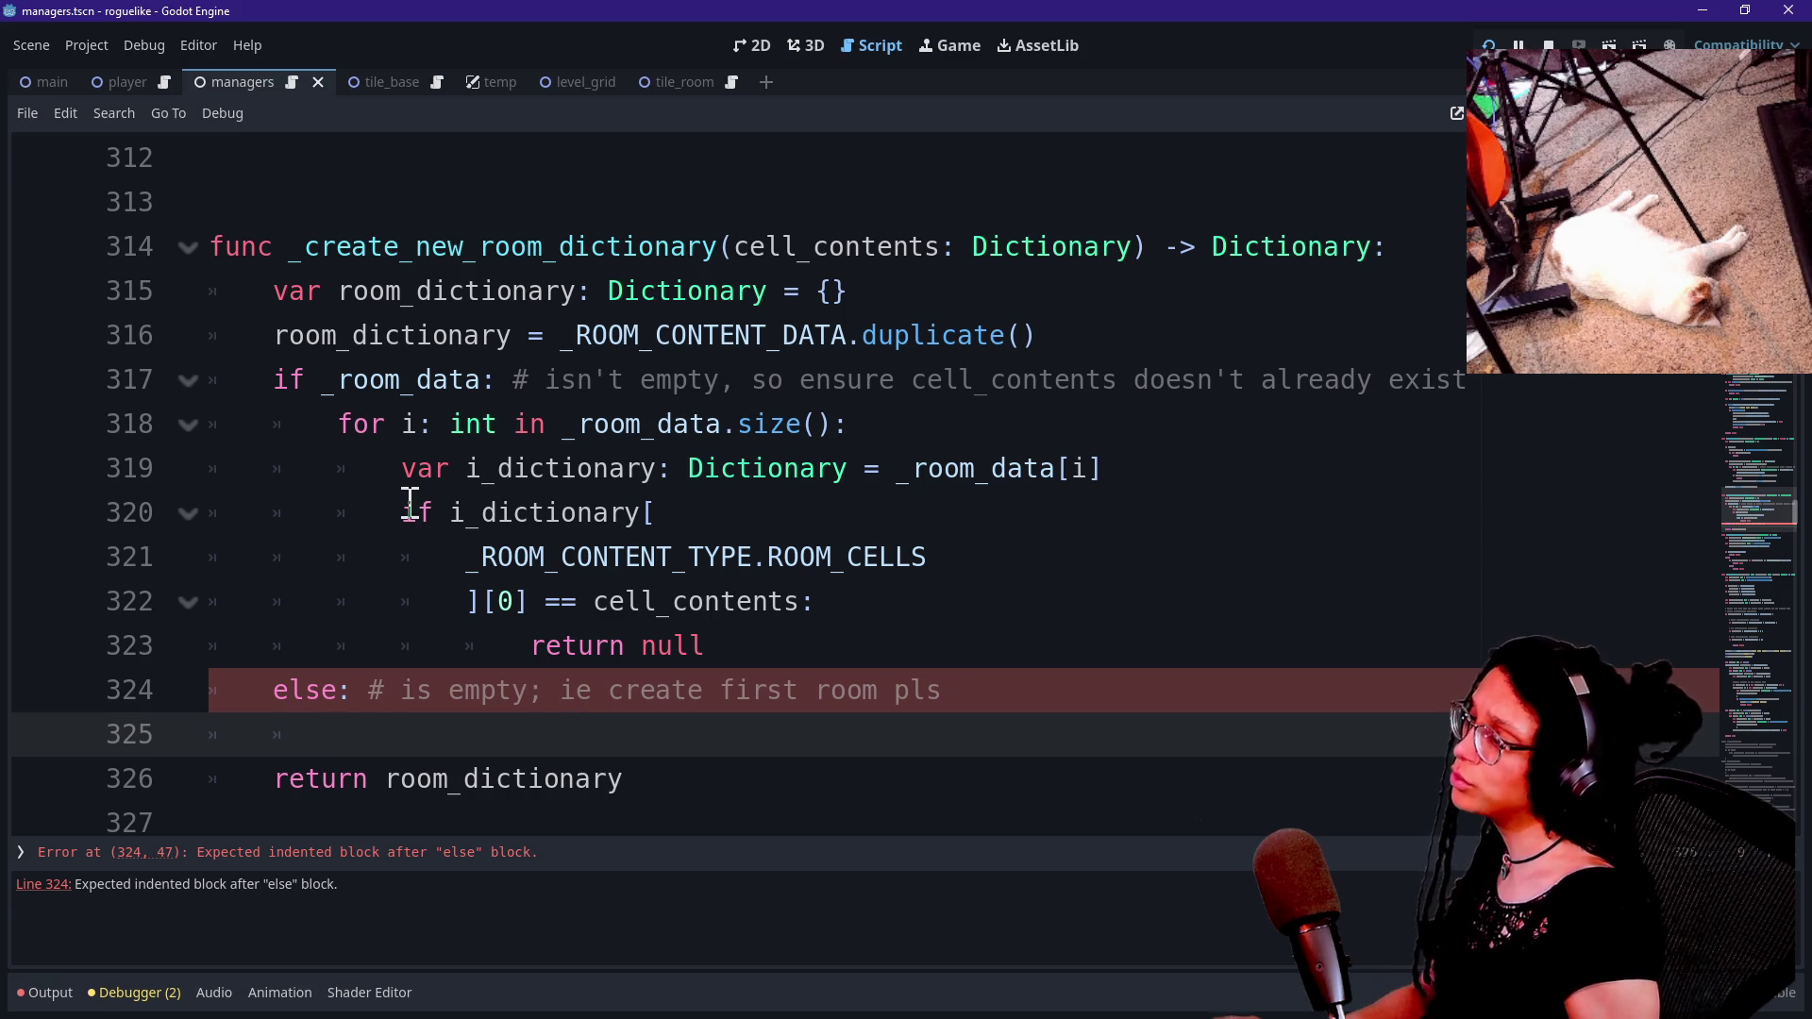
# Try removing the empty else branch after return null, then undo to restore it.
pyautogui.click(348, 423)
pyautogui.press('Down')
pyautogui.click(616, 750)
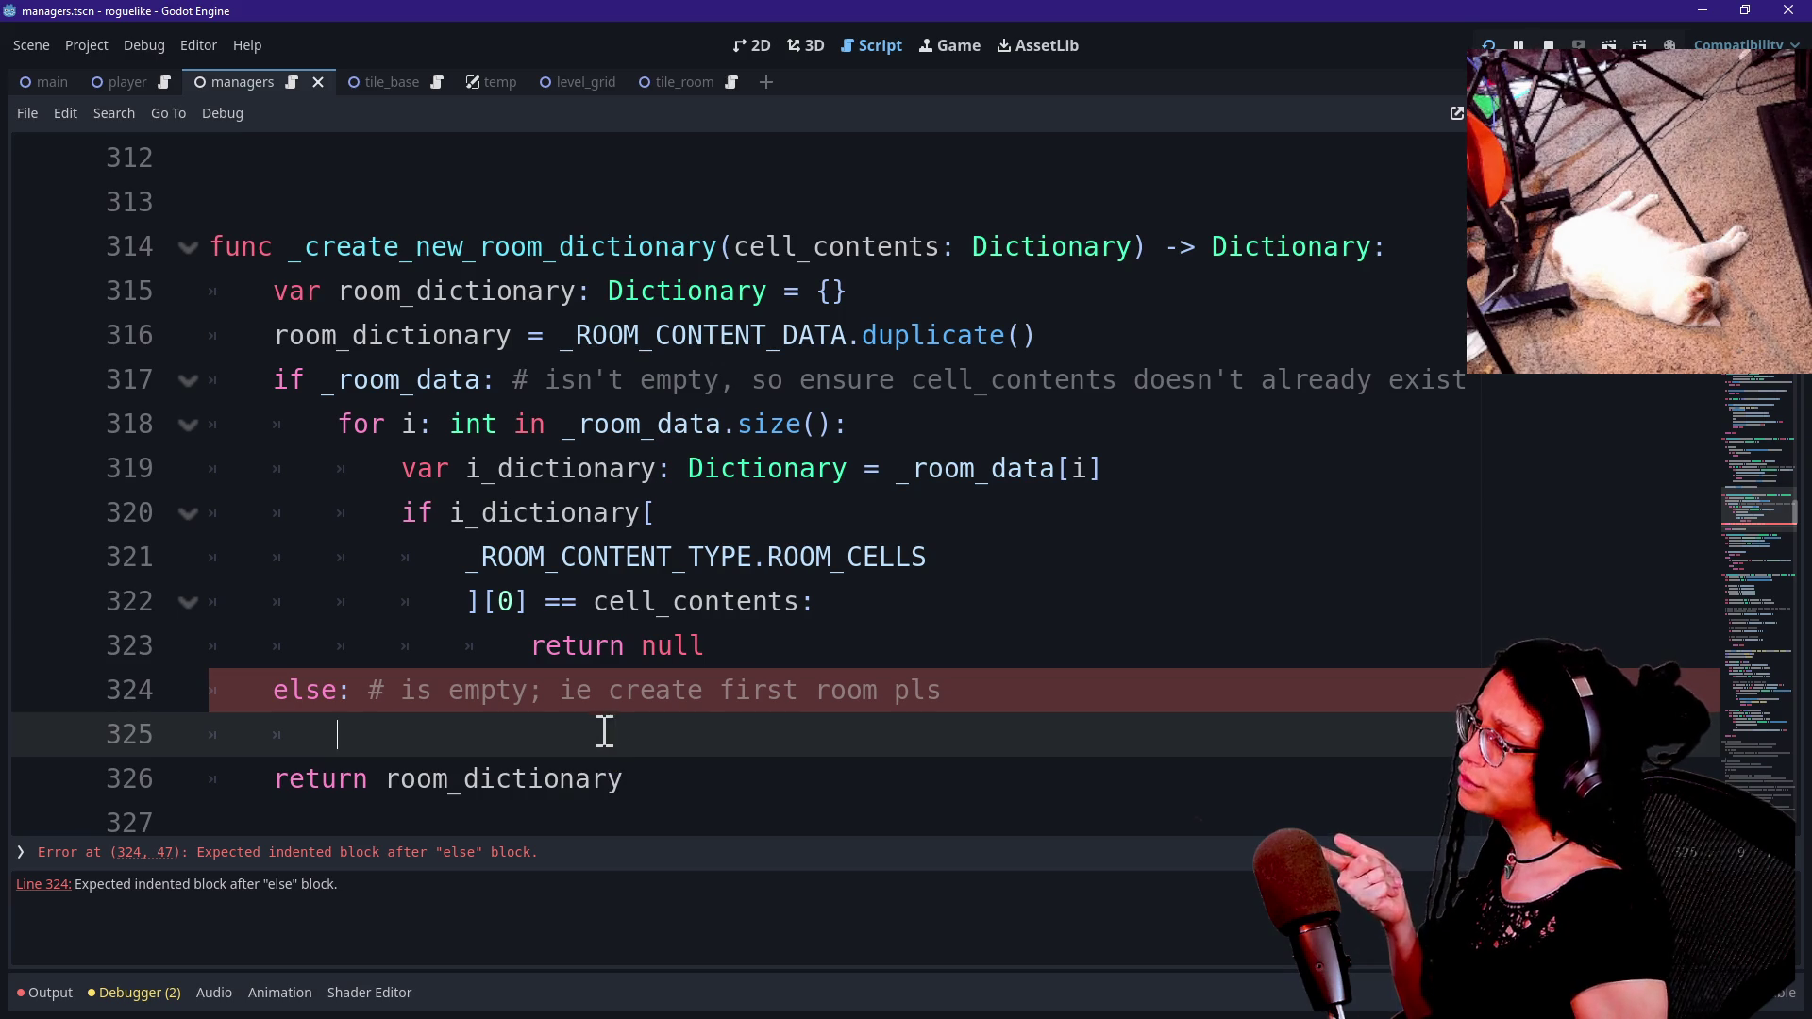
pyautogui.moveTo(643, 735); pyautogui.dragTo(748, 649)
pyautogui.press('Return')
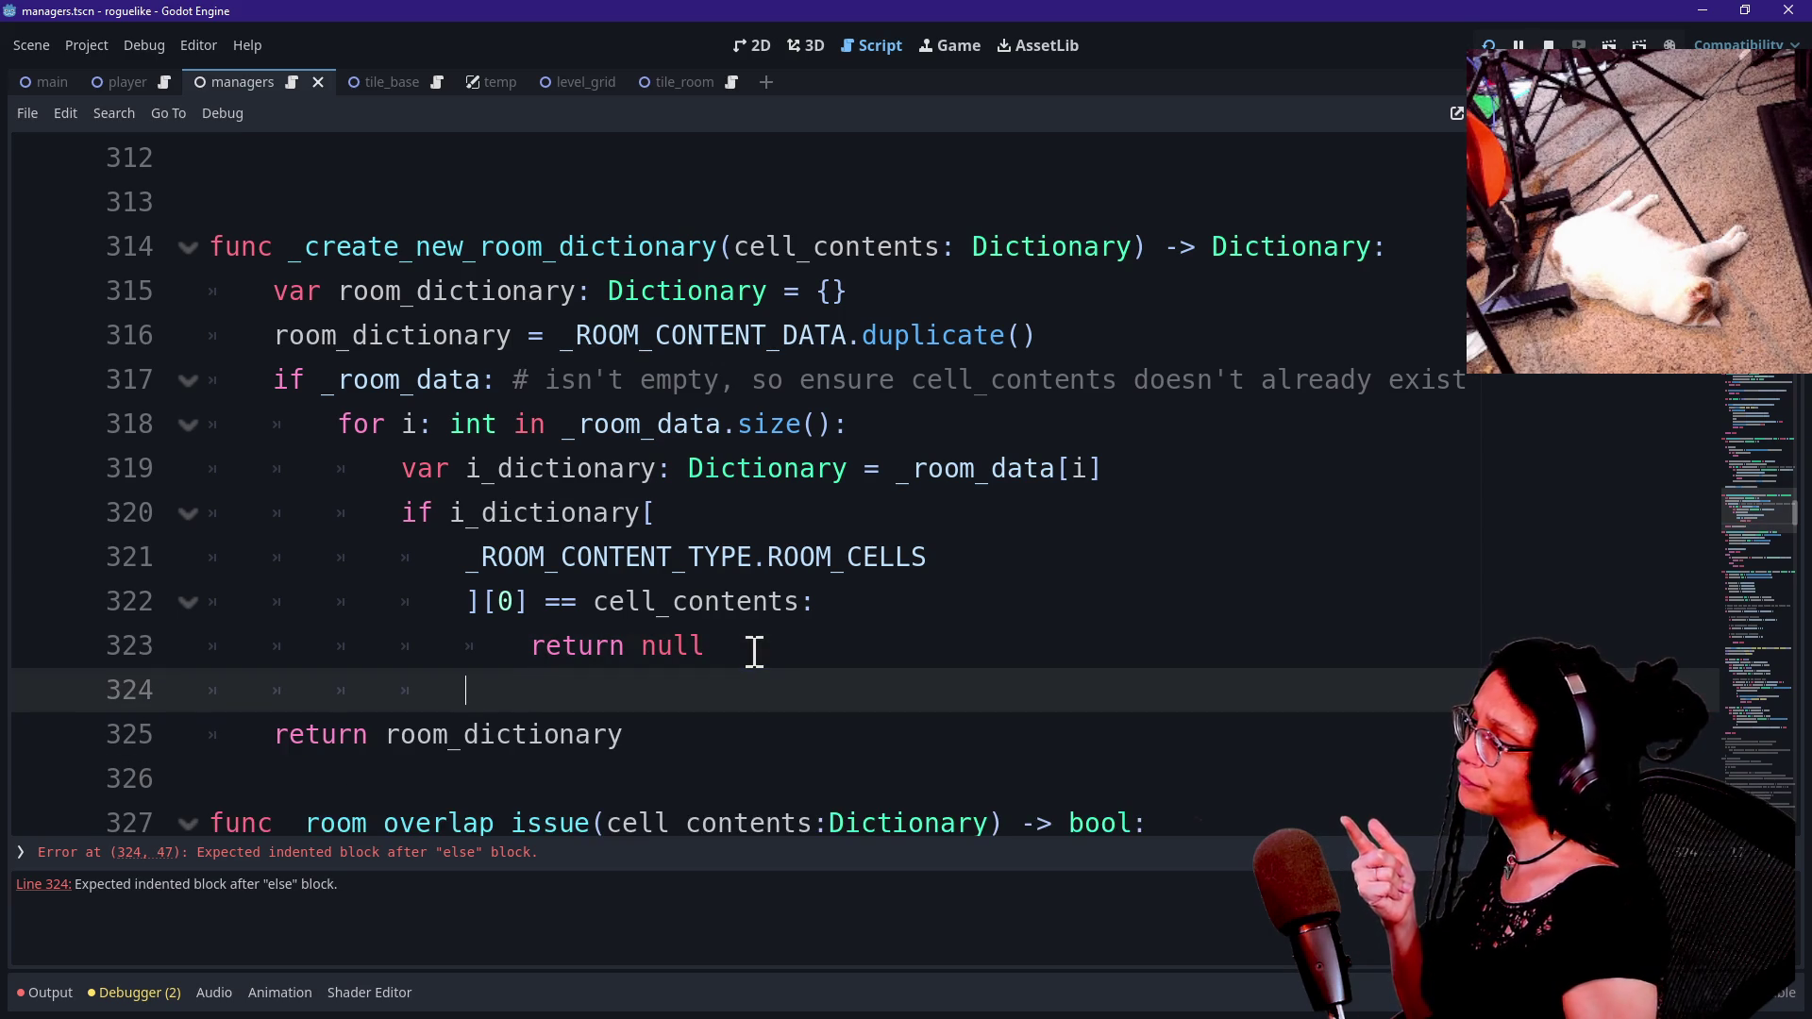
pyautogui.press('BackSpace')
pyautogui.press('BackSpace')
pyautogui.moveTo(510, 336); pyautogui.dragTo(518, 378)
pyautogui.click(697, 619)
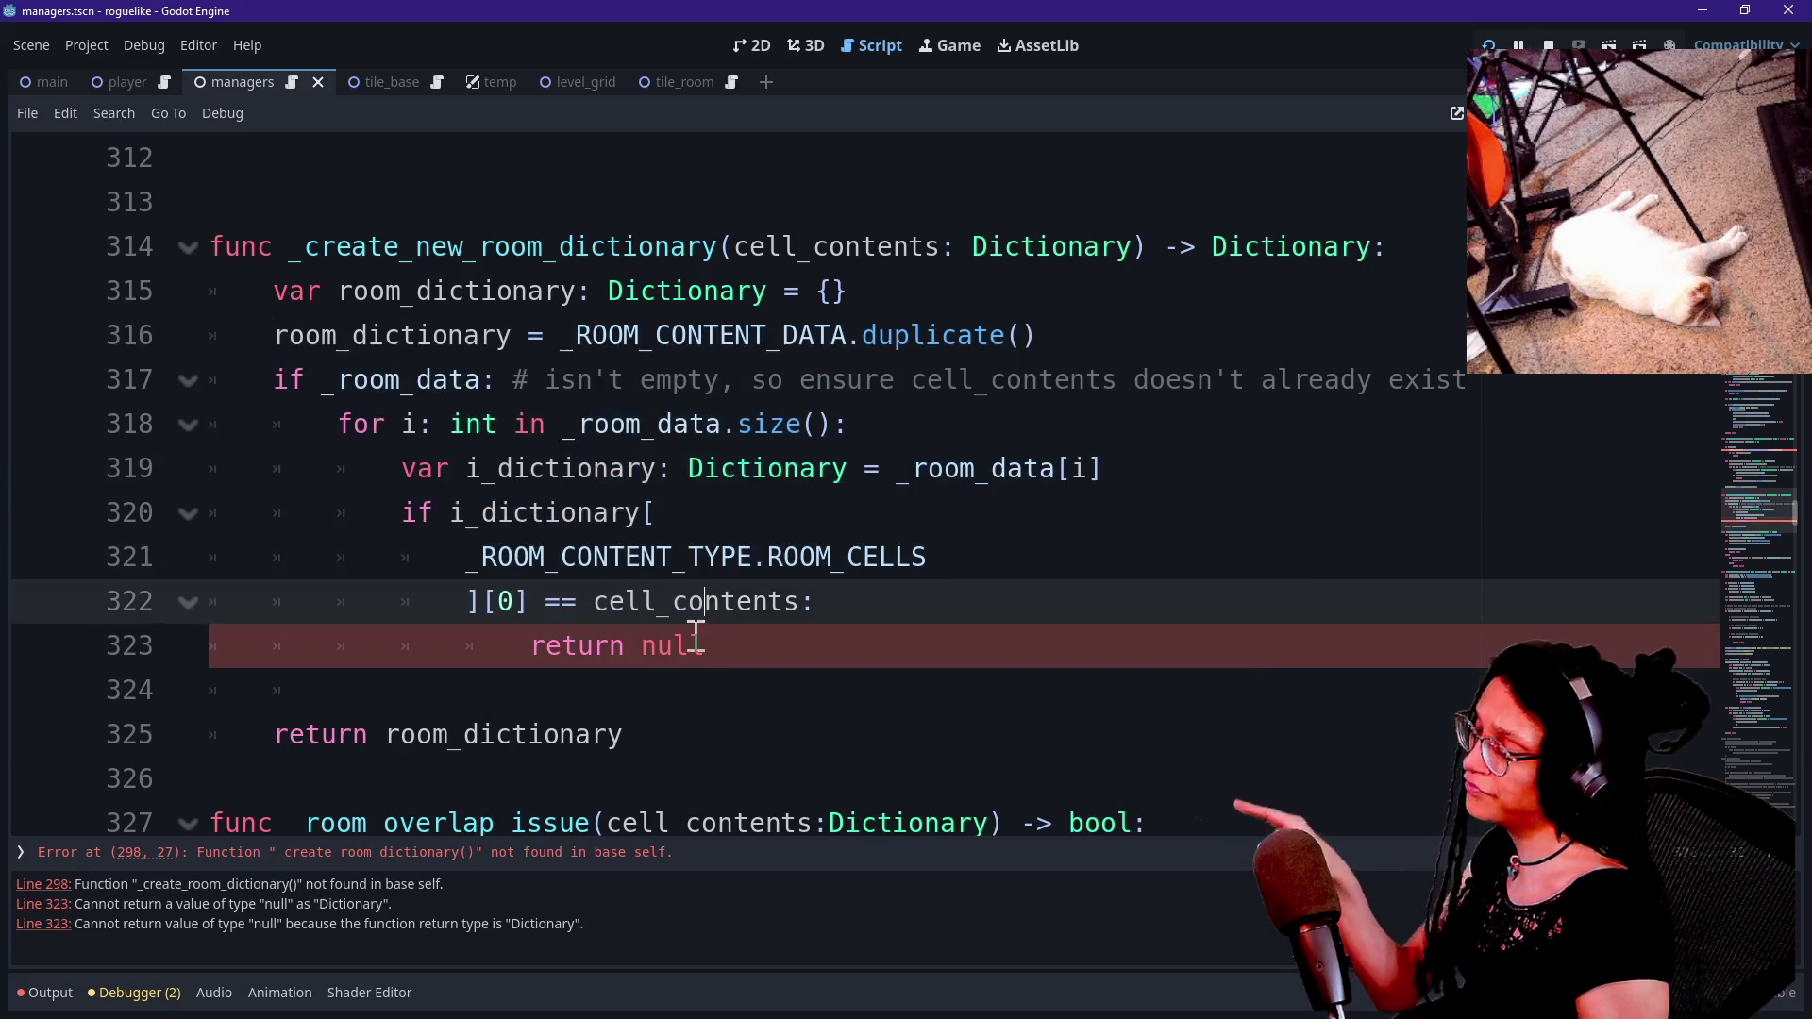
pyautogui.moveTo(637, 648)
pyautogui.mouseDown()
pyautogui.moveTo(515, 426)
pyautogui.moveTo(514, 383)
pyautogui.mouseUp()
pyautogui.click(514, 382)
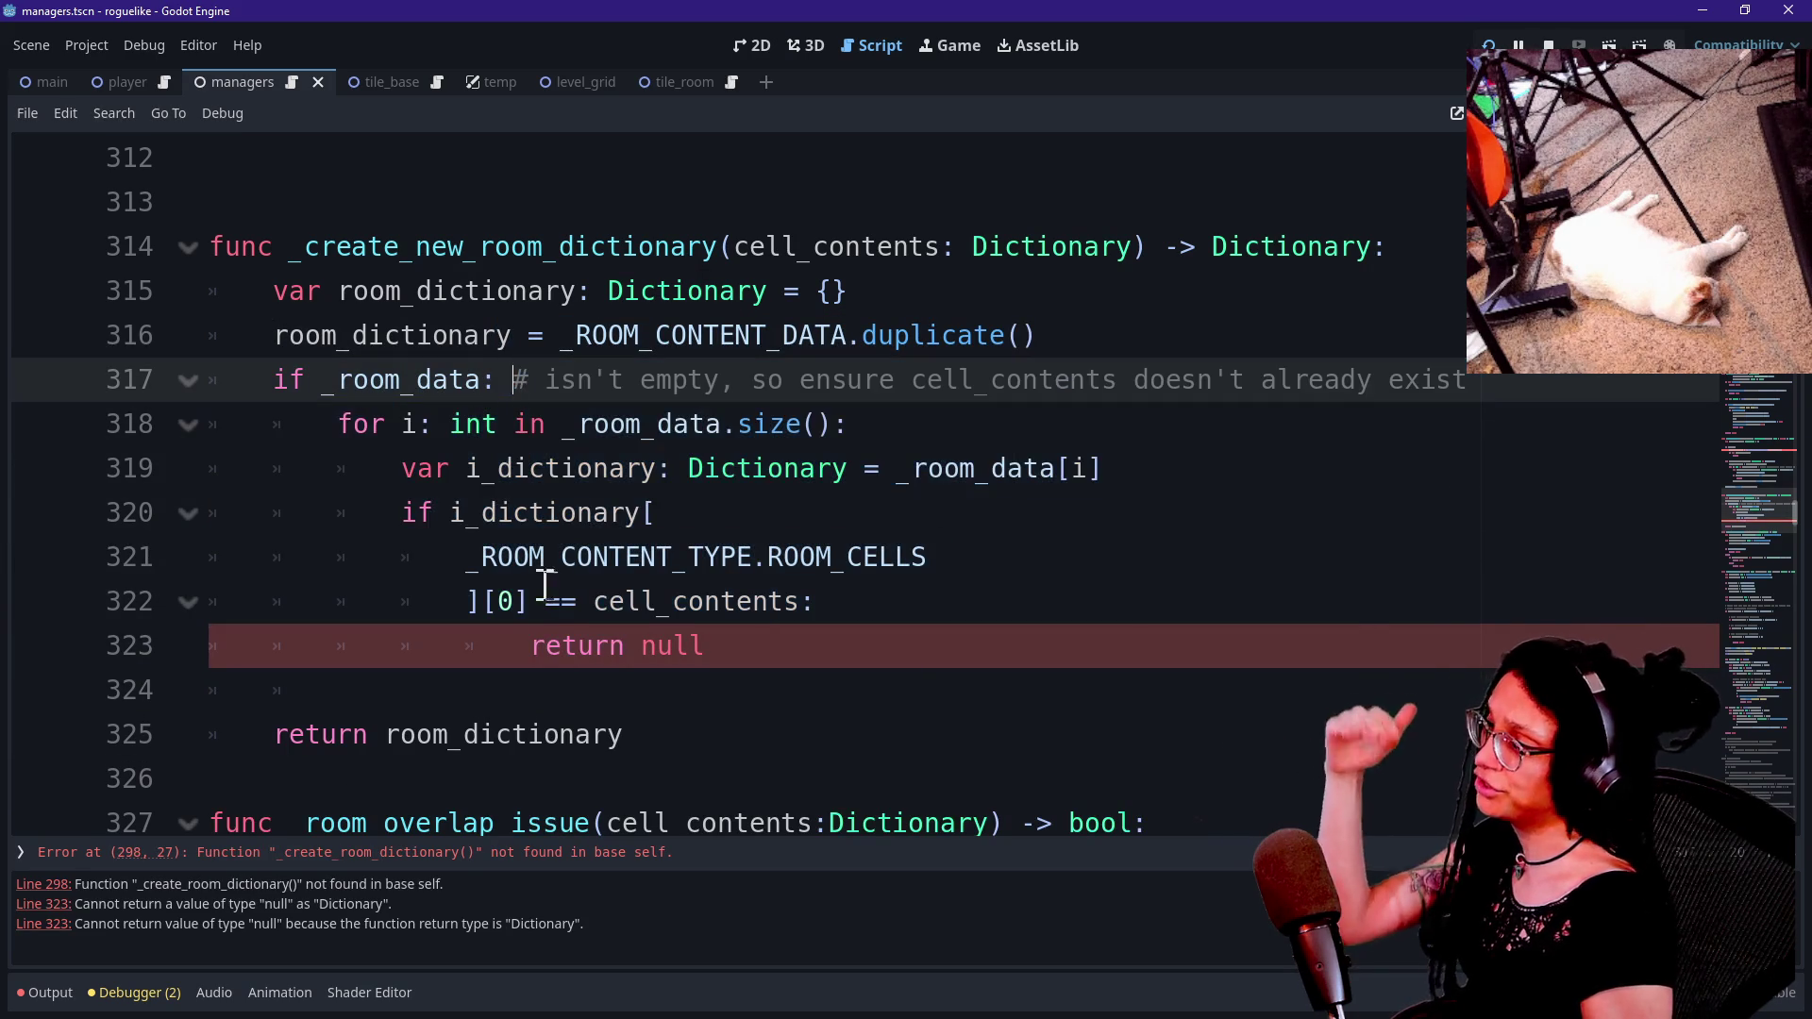
pyautogui.click(543, 696)
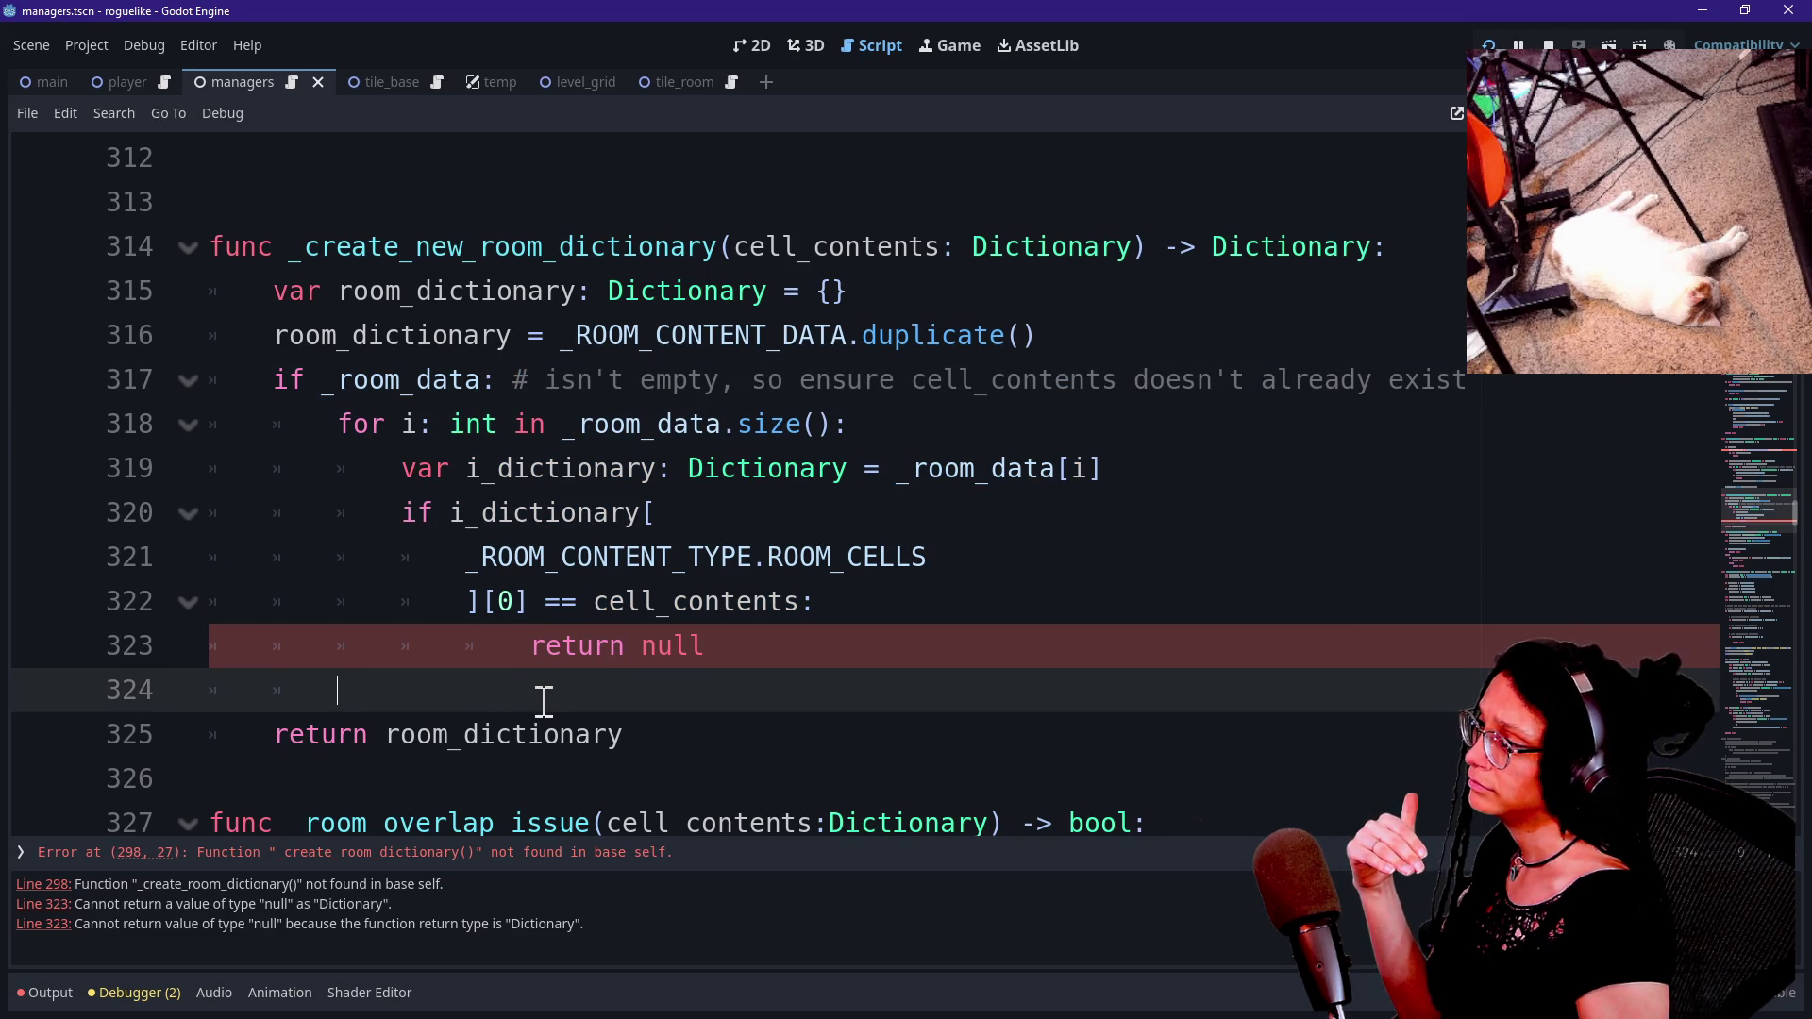
pyautogui.click(778, 642)
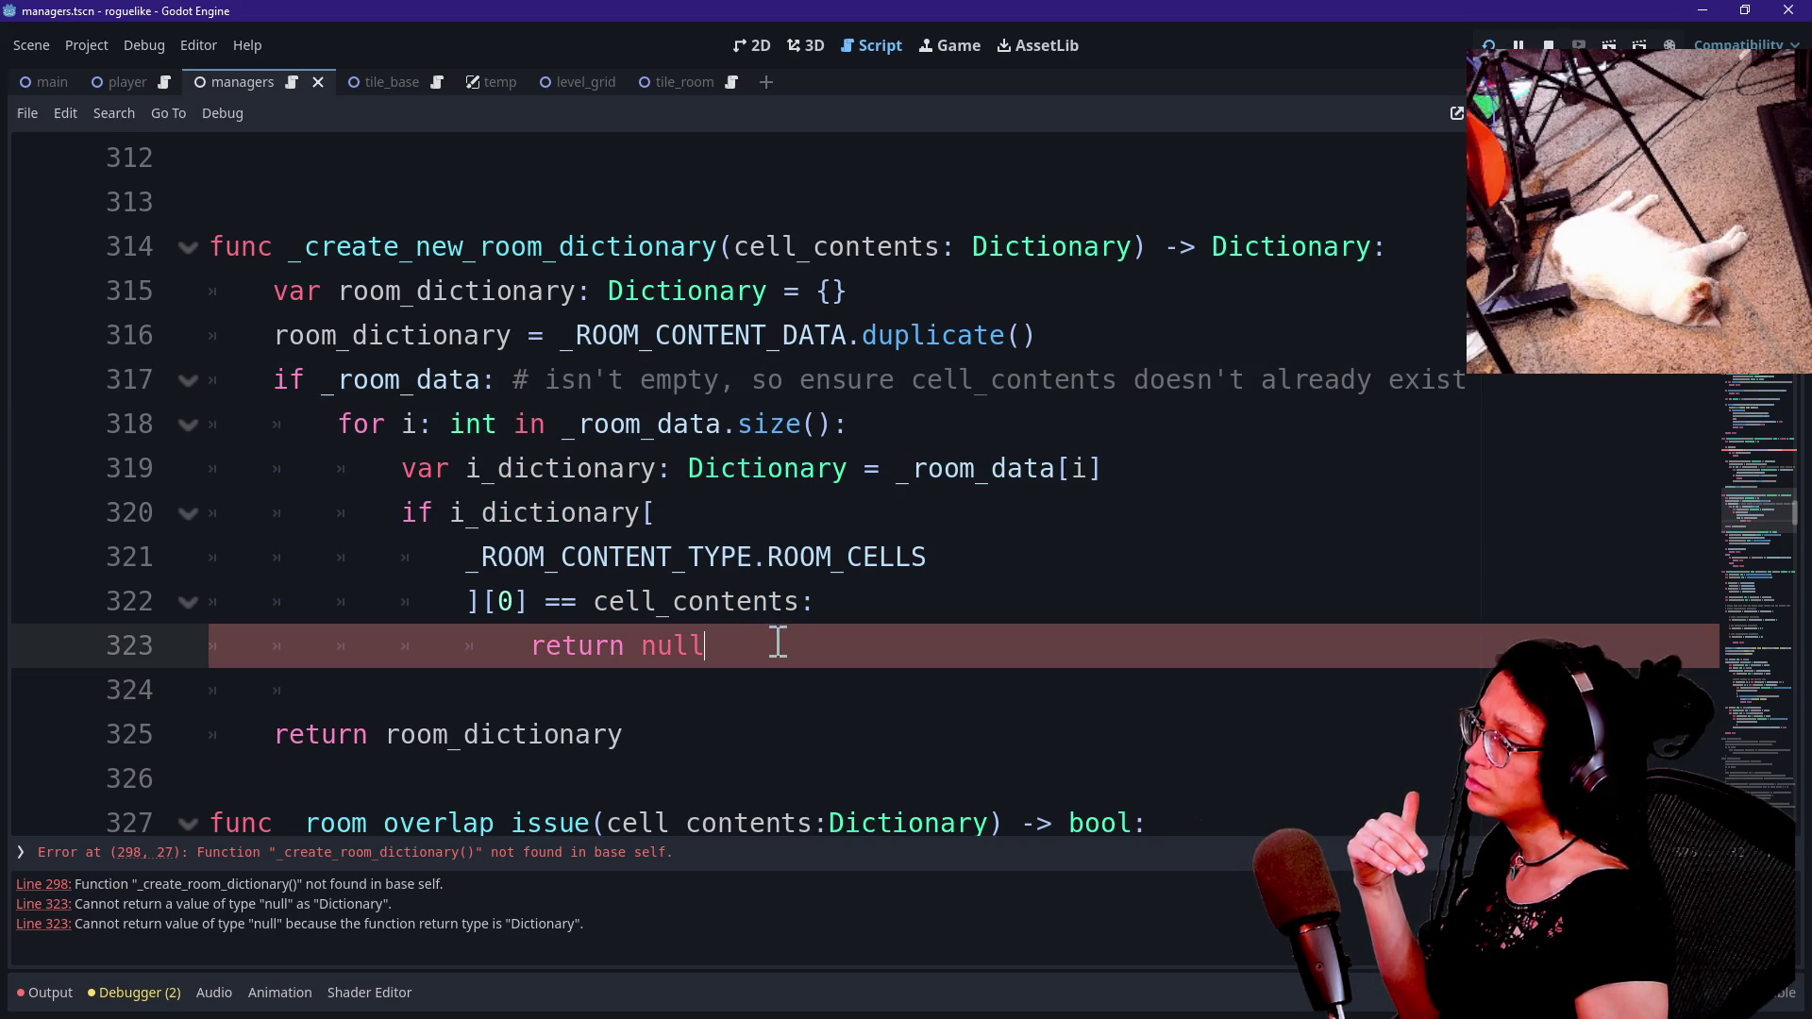
pyautogui.press('BackSpace')
pyautogui.press('BackSpace')
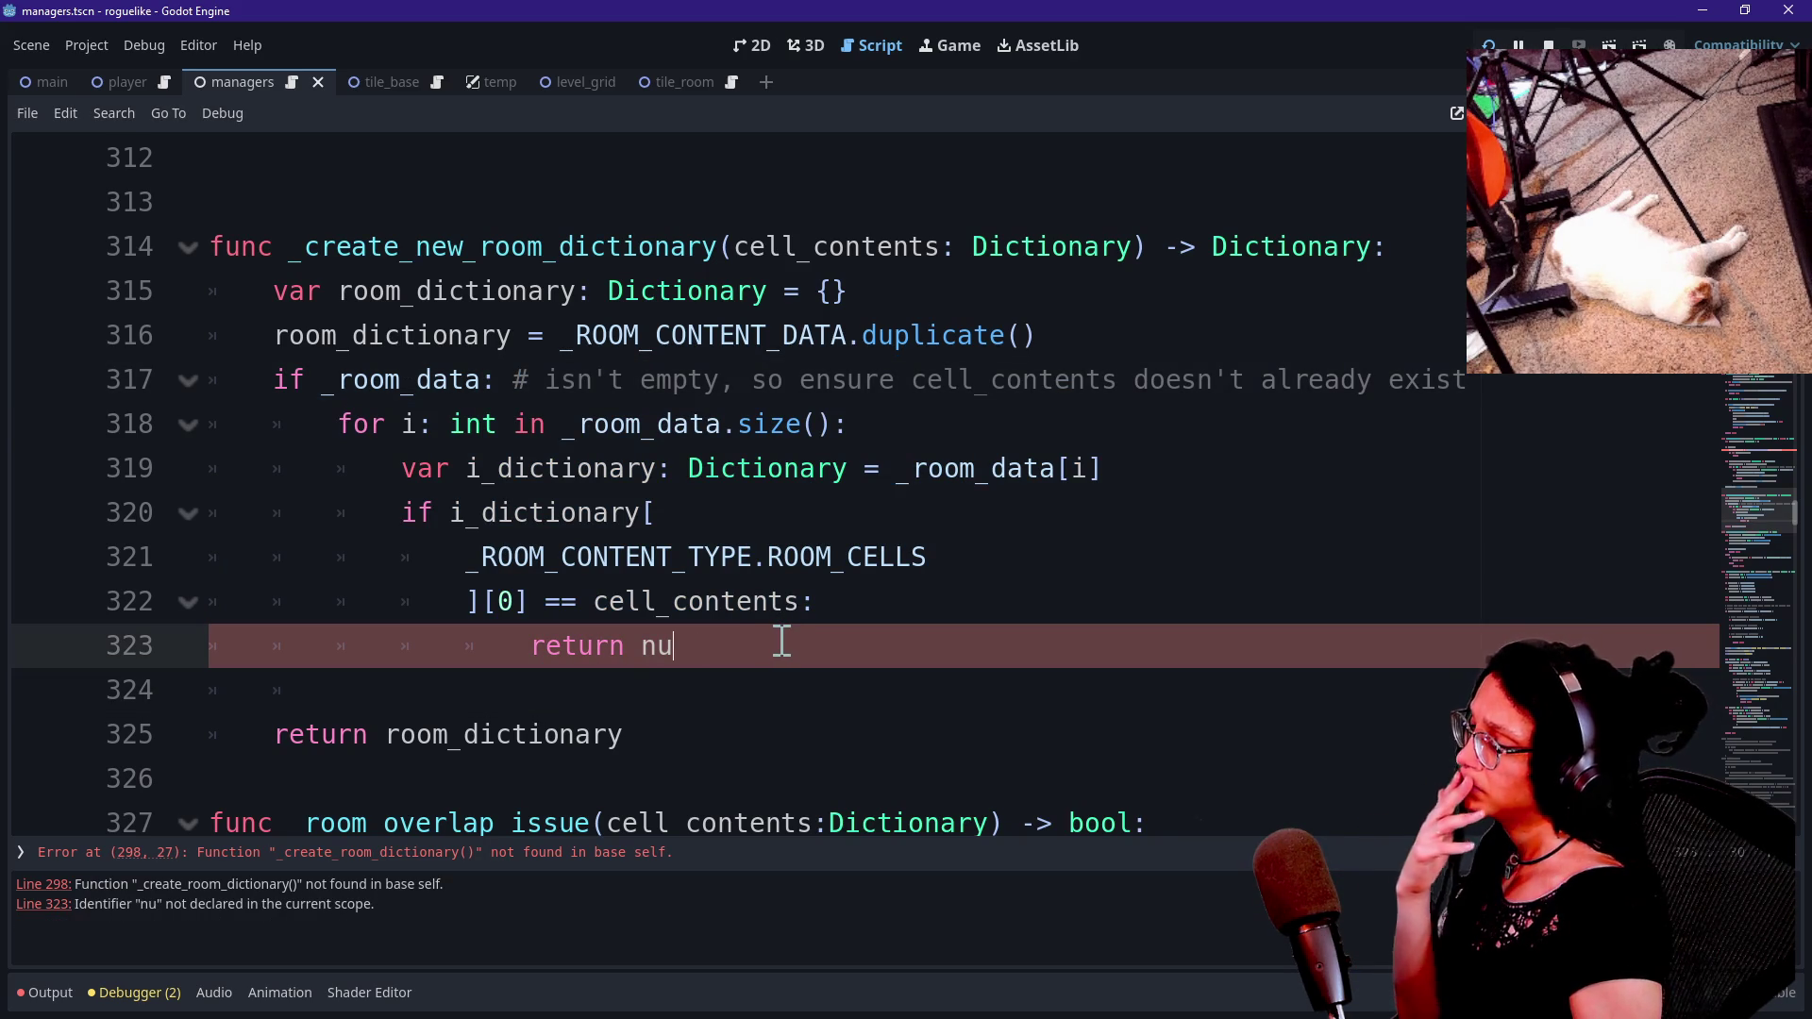
pyautogui.hotkey('ctrl', 'z')
pyautogui.hotkey('ctrl', 'z')
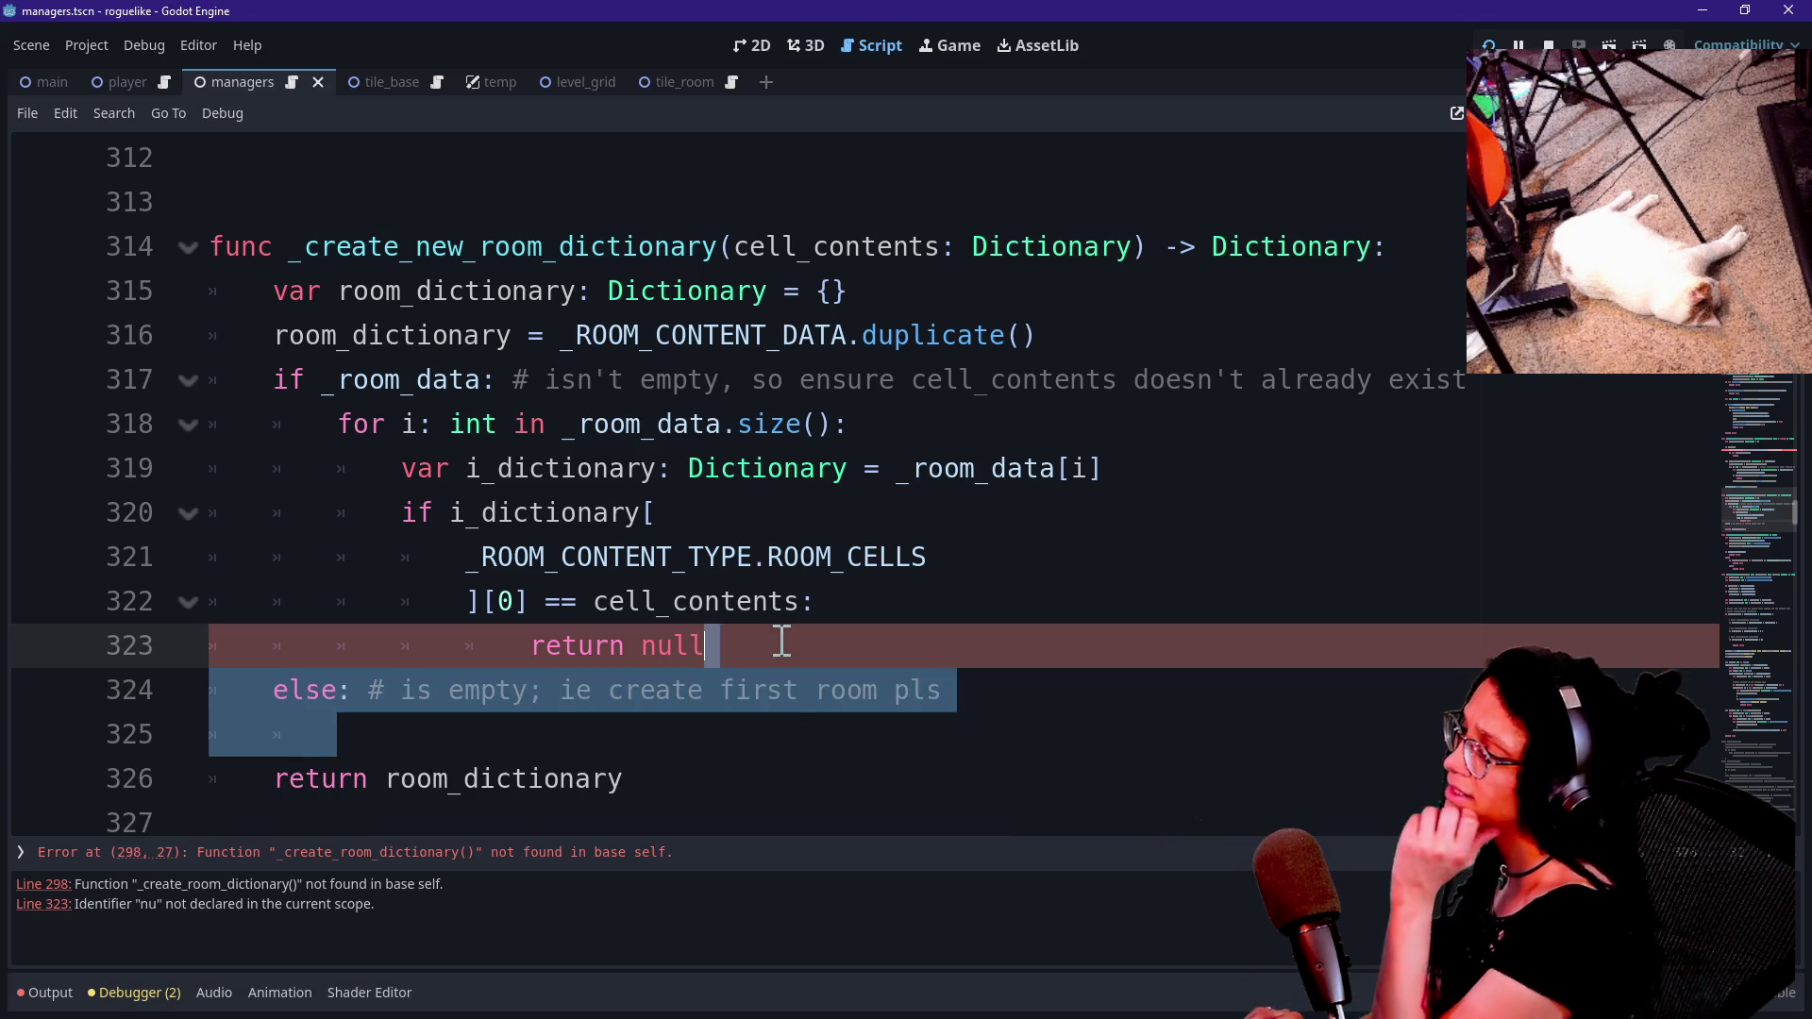
# Add a new line after return null inside the duplicate-check loop.
pyautogui.click(680, 694)
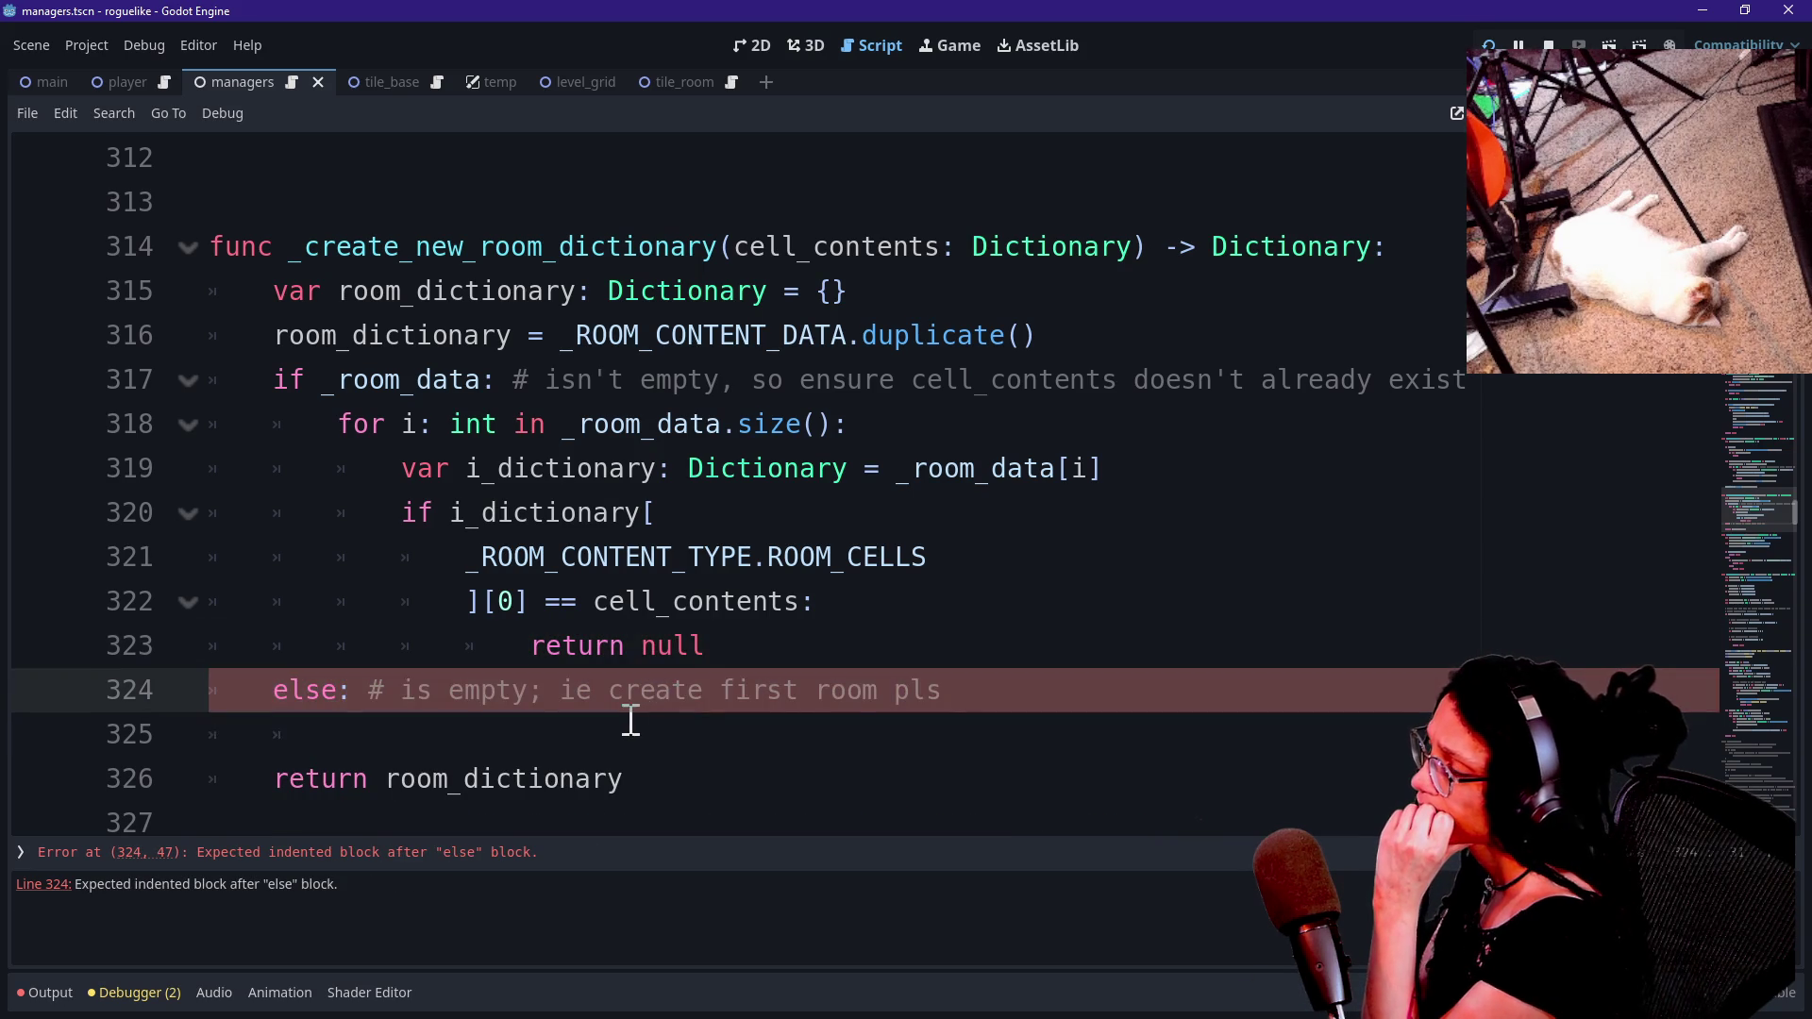
pyautogui.click(622, 720)
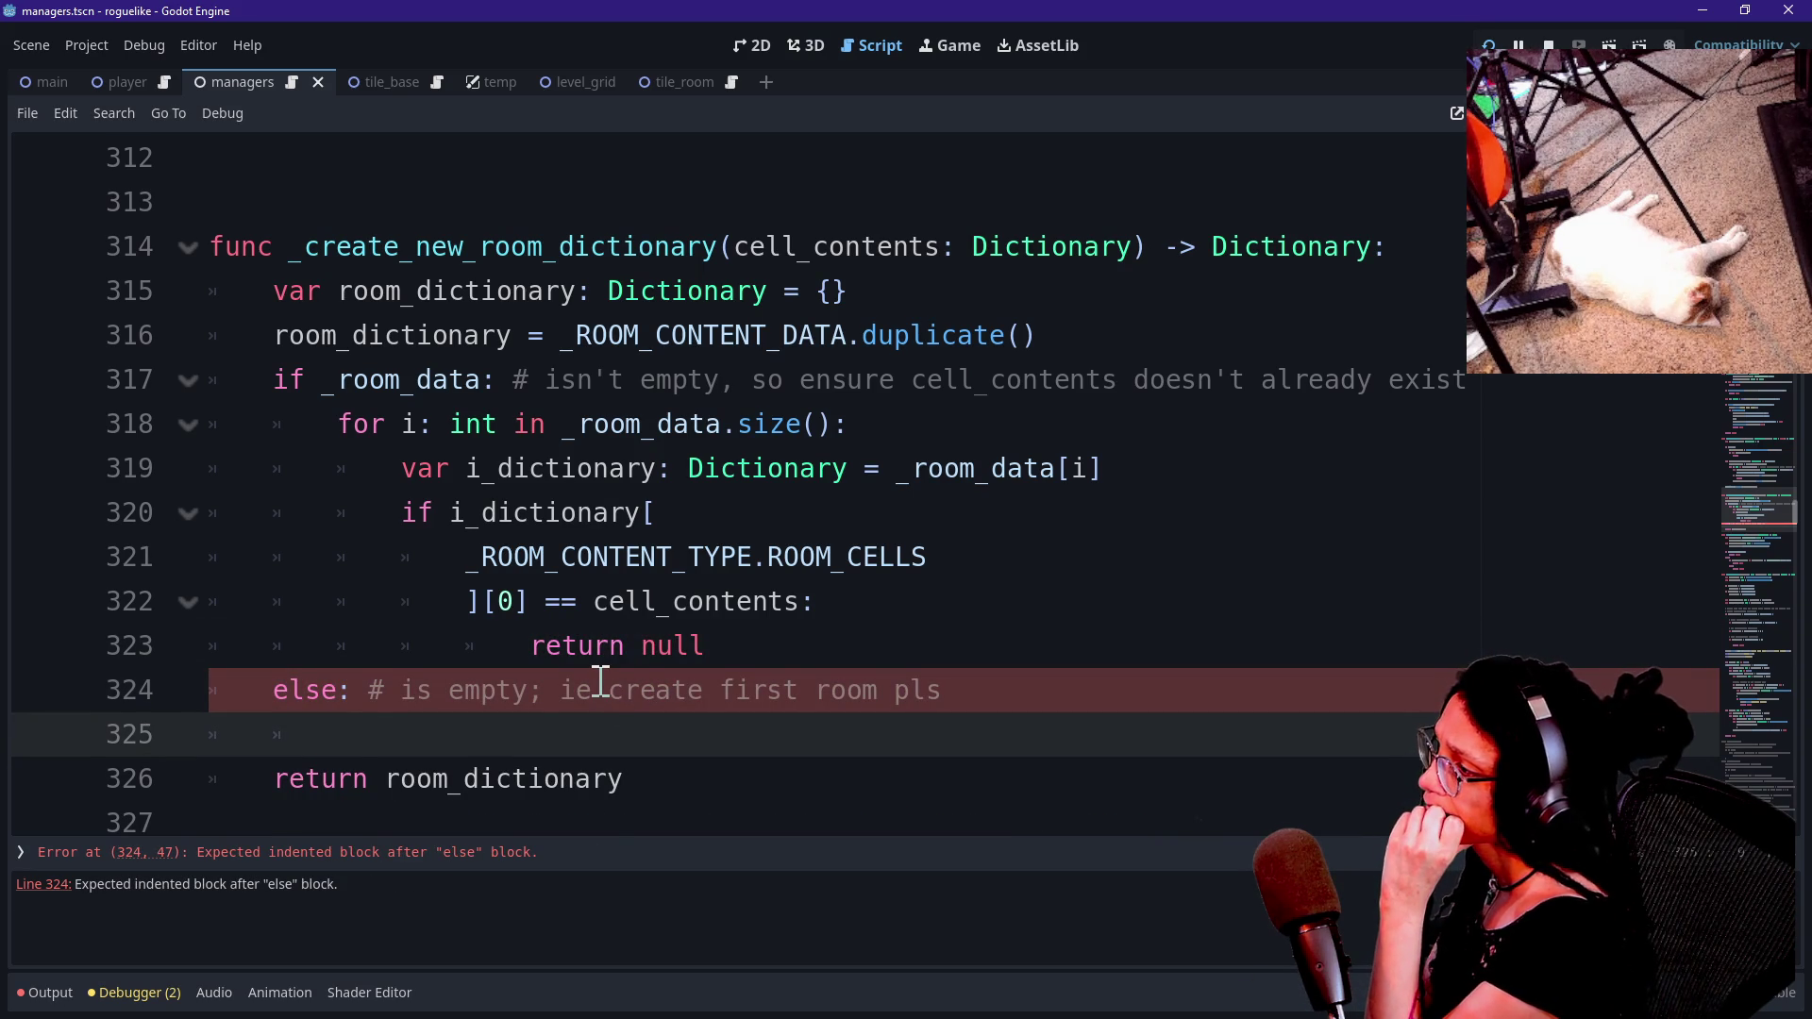
pyautogui.press('Down')
pyautogui.press('Down')
pyautogui.press('Up')
pyautogui.press('Up')
pyautogui.press('Up')
pyautogui.press('Up')
pyautogui.press('Up')
pyautogui.press('Down')
pyautogui.press('Down')
pyautogui.press('Up')
pyautogui.press('Up')
pyautogui.press('Down')
pyautogui.press('Down')
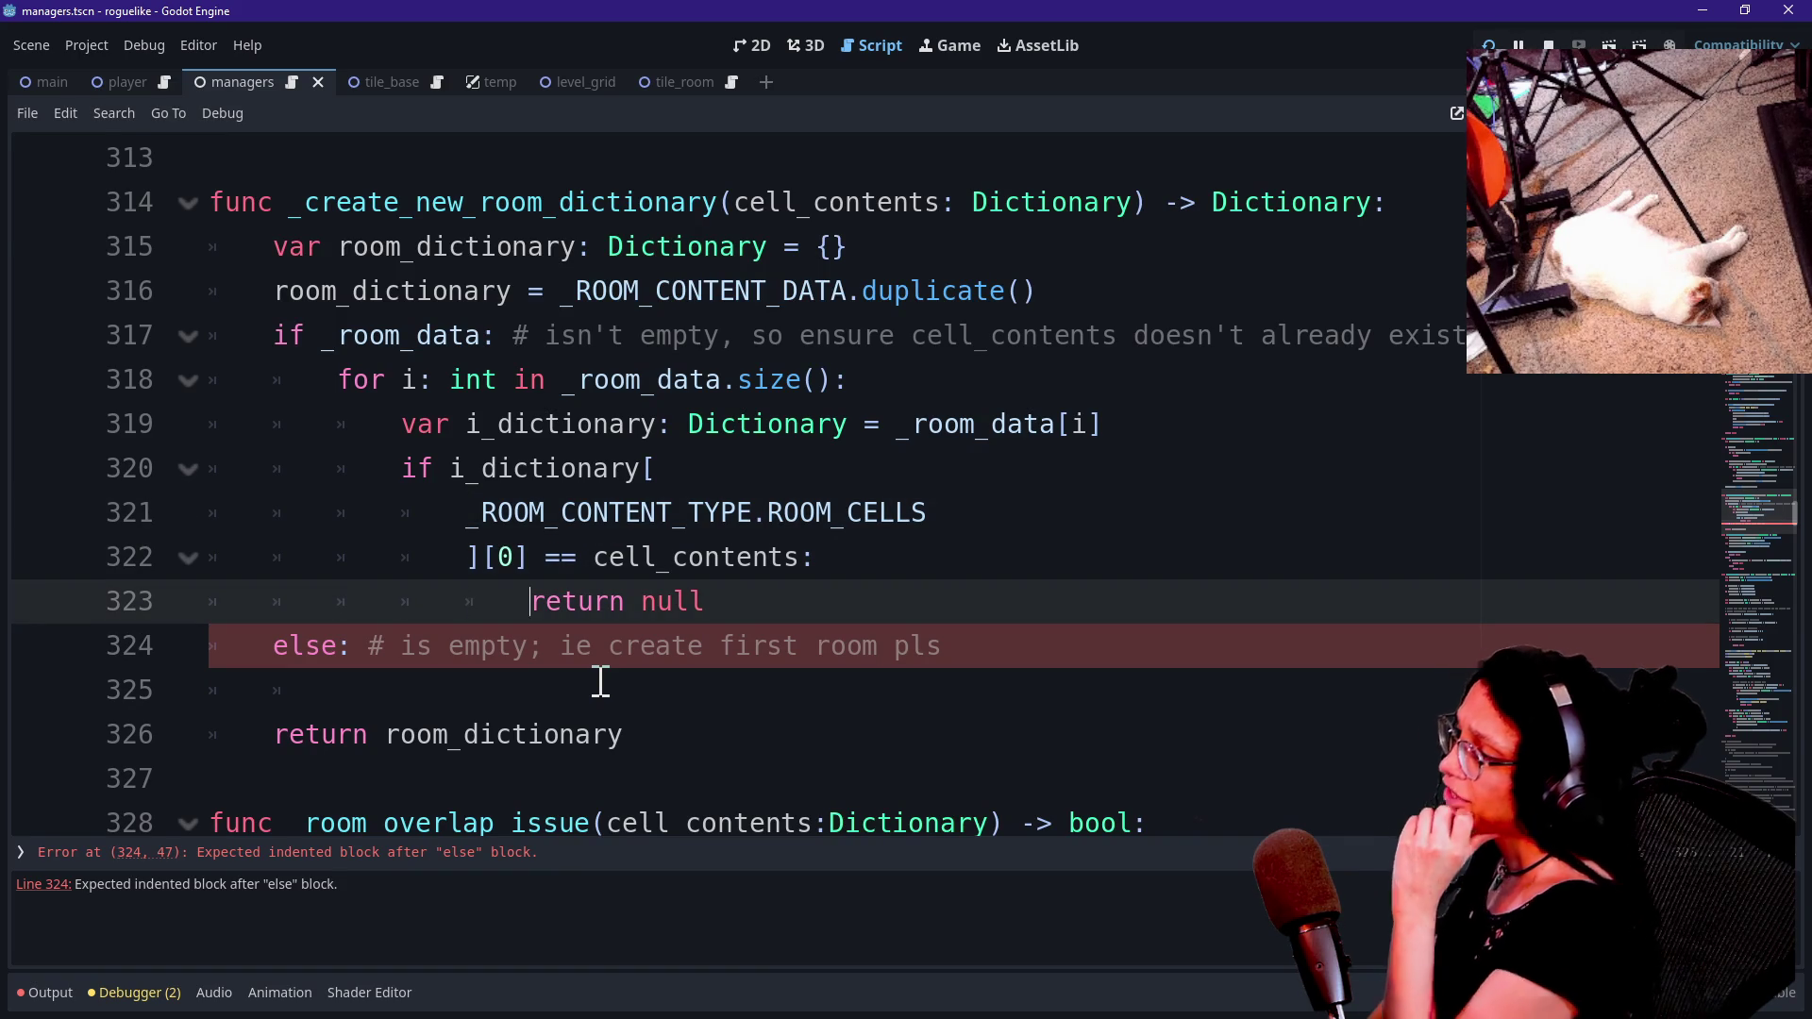
pyautogui.click(809, 596)
pyautogui.press('Return')
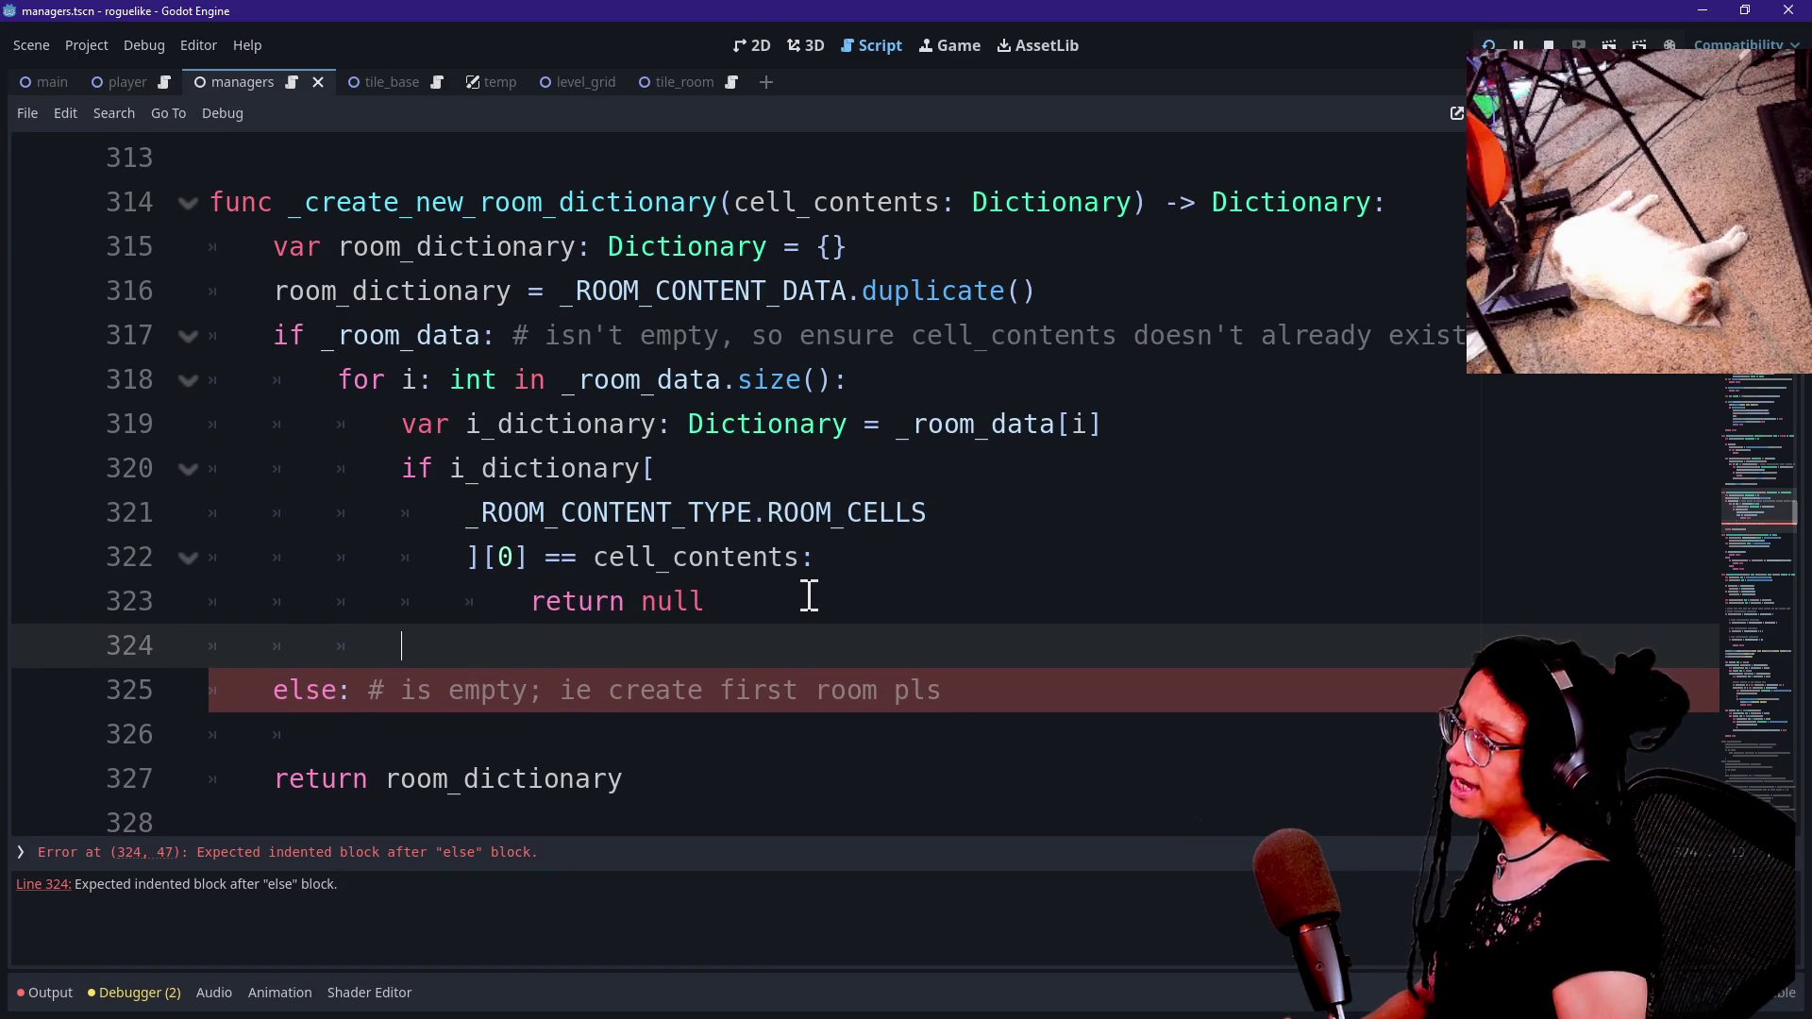
pyautogui.write('esle:')
# Comment the if on line 320: '# cell_contents already exists, let's exit'.
pyautogui.click(733, 466)
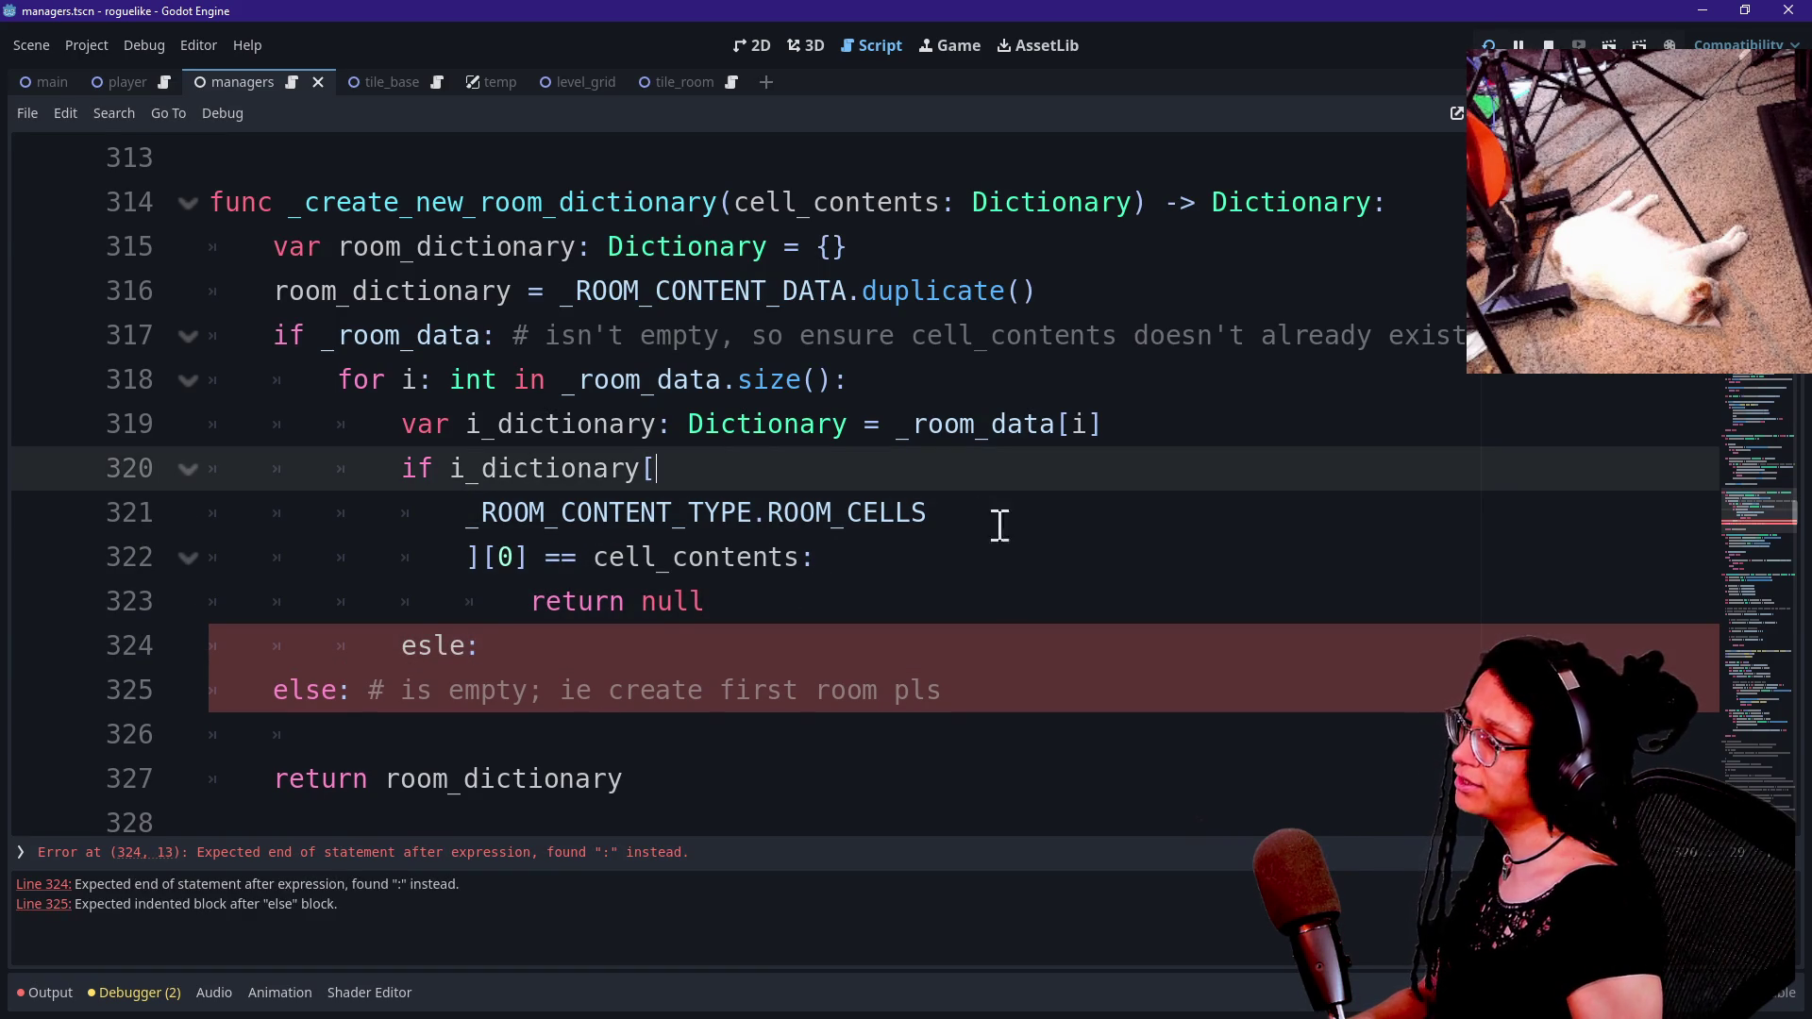
pyautogui.write(' # al')
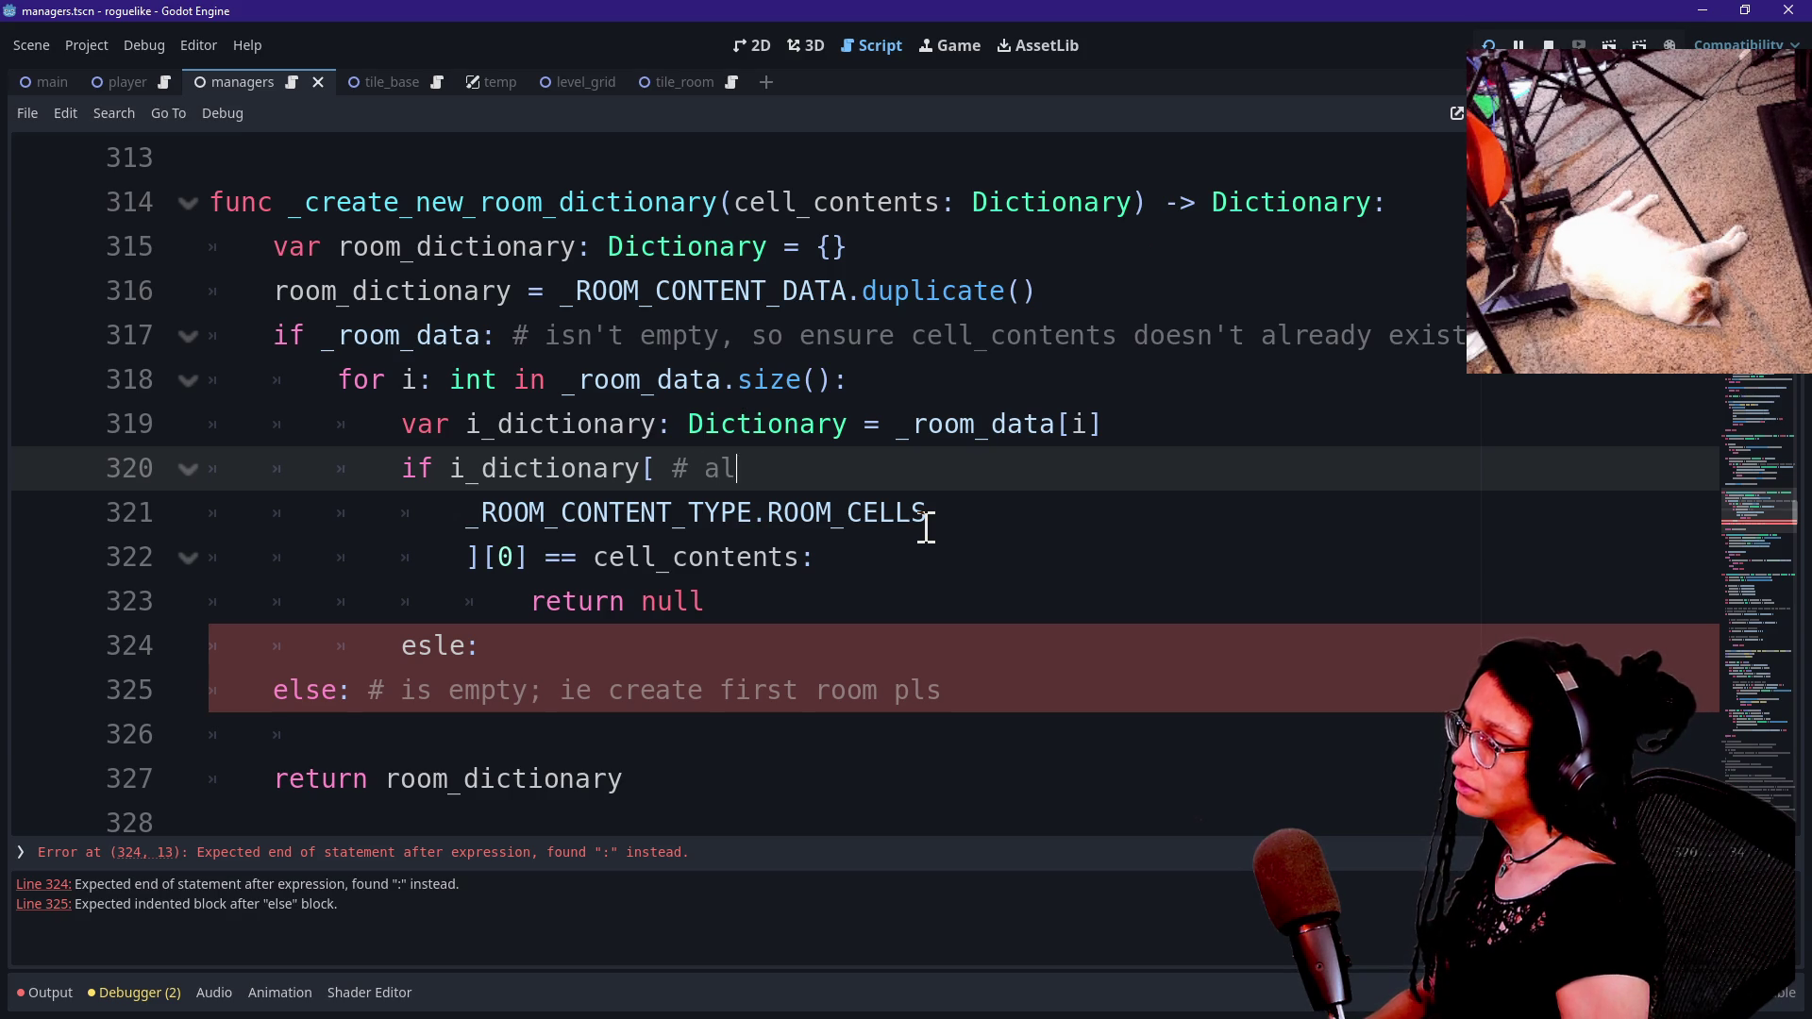
pyautogui.press('BackSpace')
pyautogui.press('BackSpace')
pyautogui.write('cell_contents already exists')
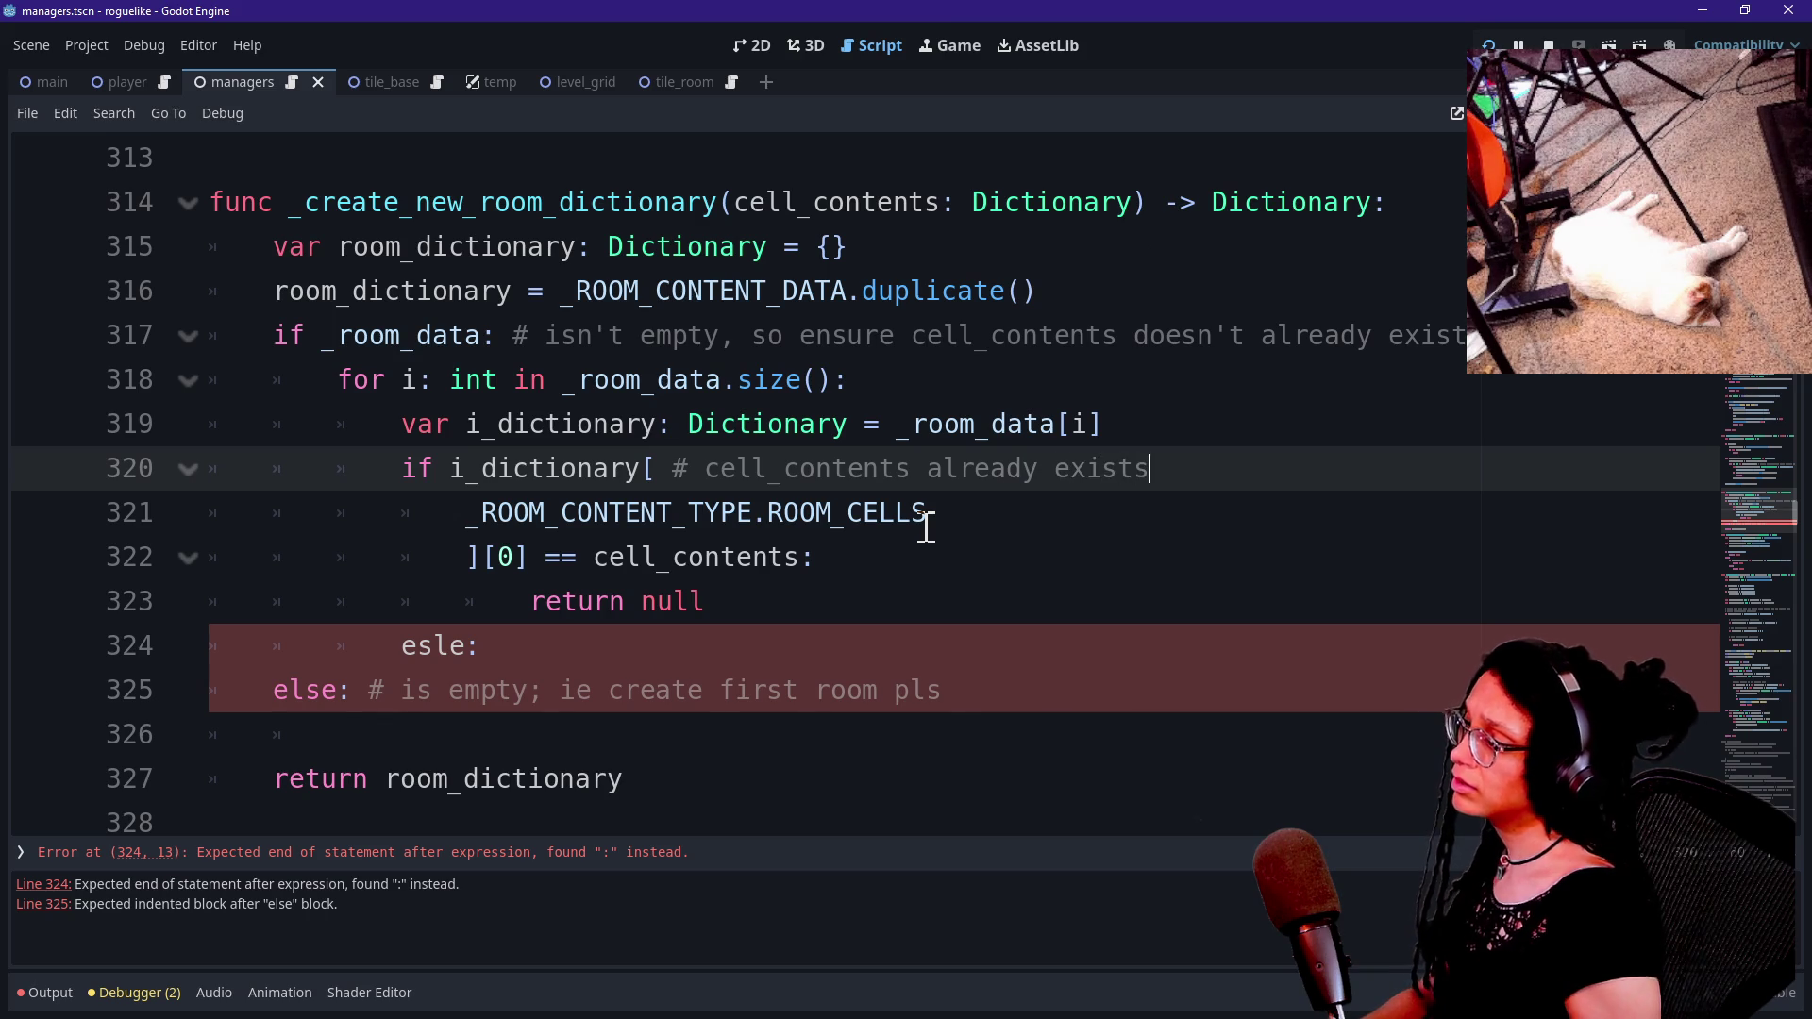
pyautogui.press('BackSpace')
pyautogui.press('BackSpace')
pyautogui.write("let's ")
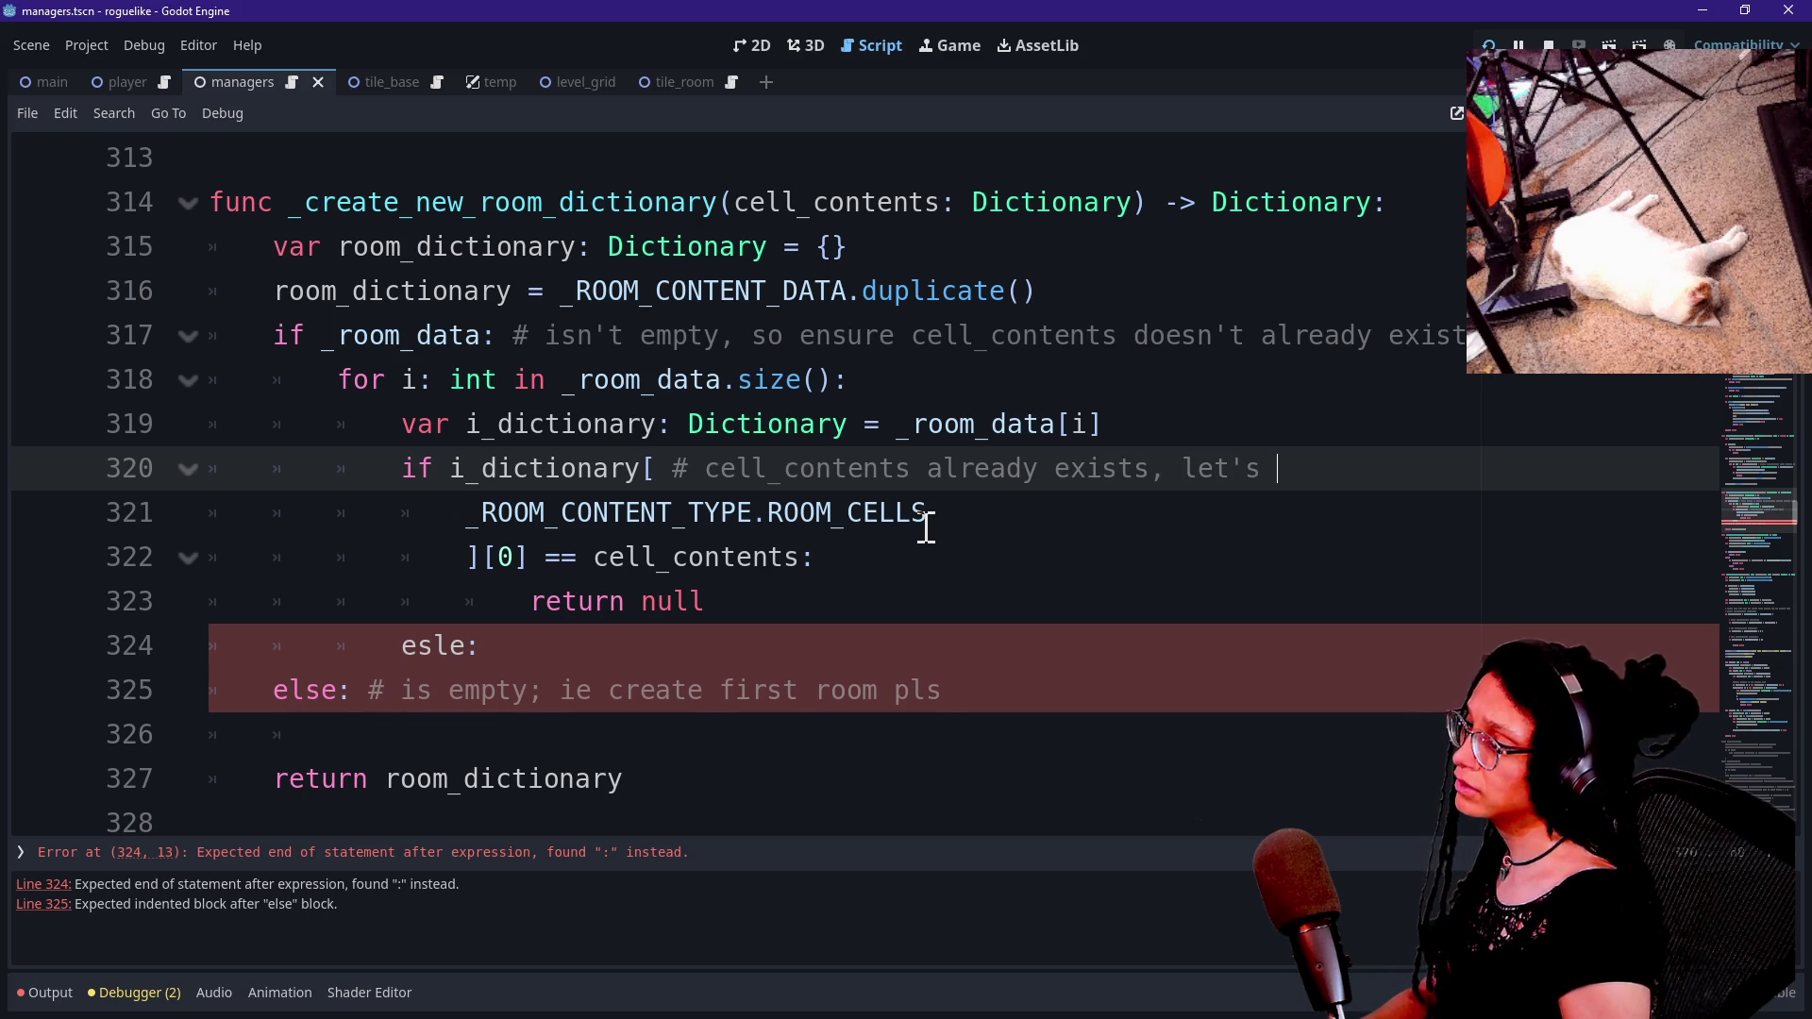
pyautogui.write('exit')
# Fix the misspelled inner else and comment it '# cell_contents isn't added yet'.
pyautogui.click(452, 648)
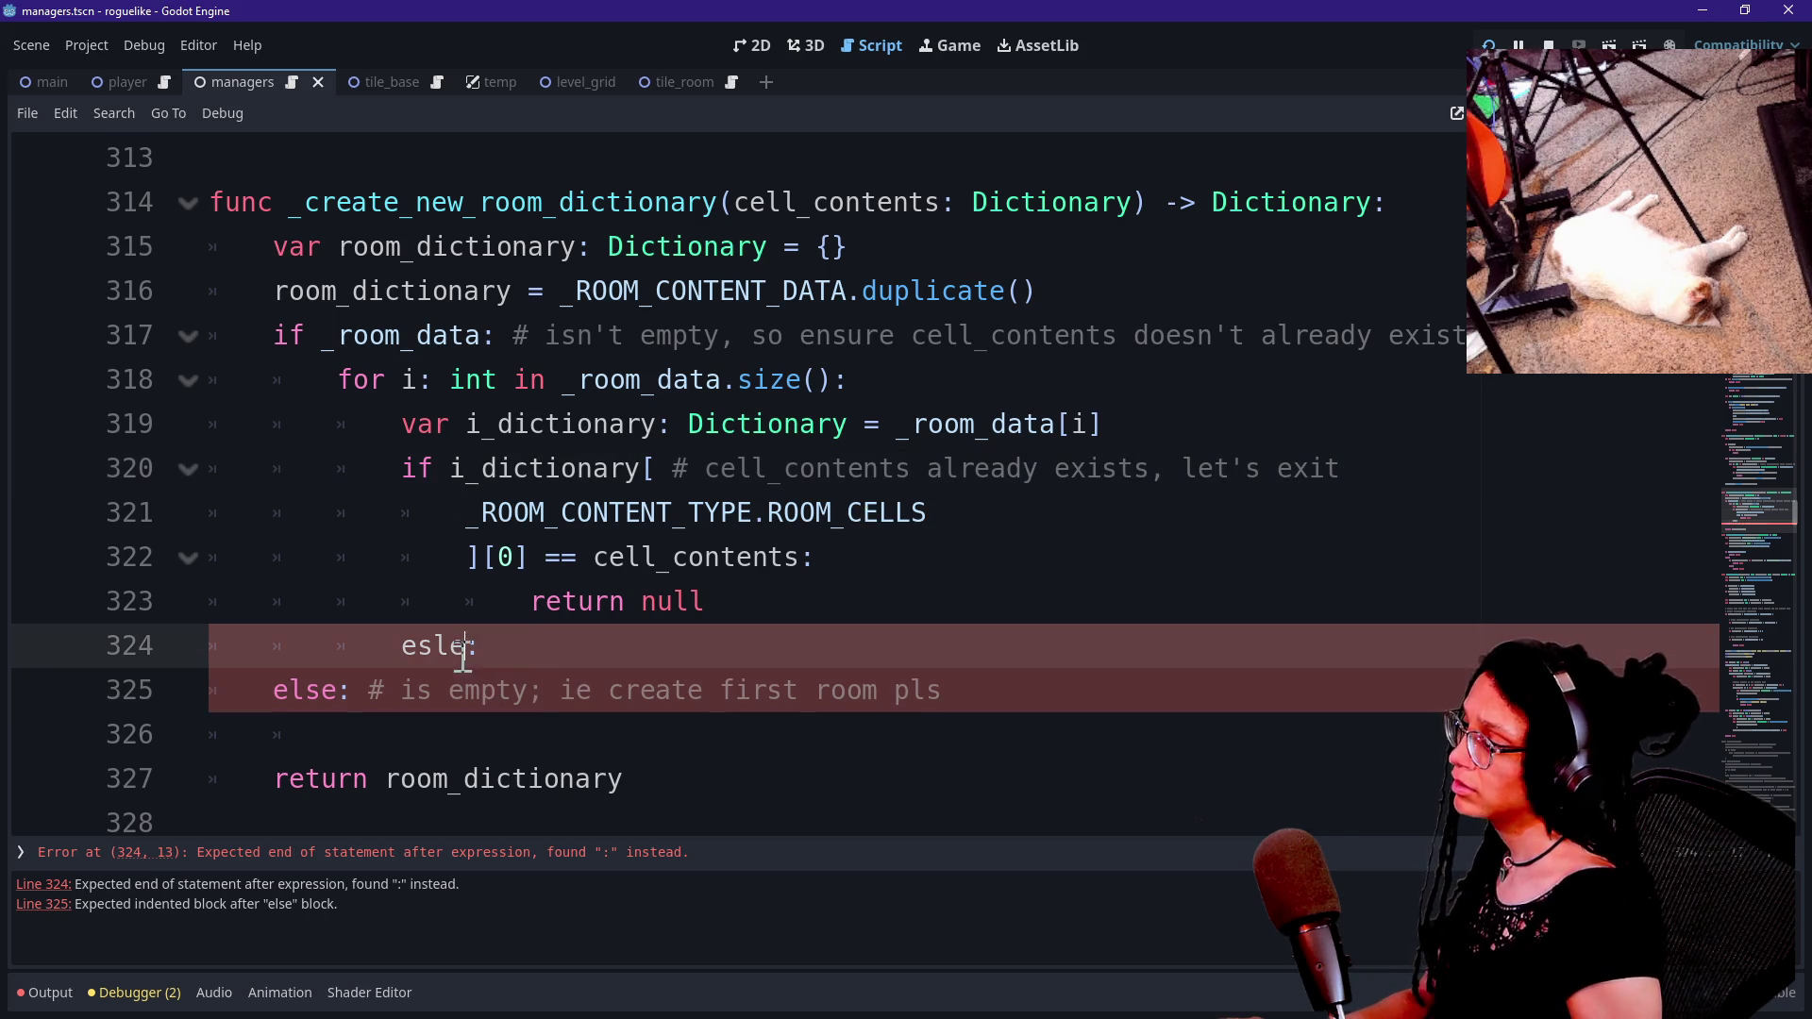
pyautogui.write('se')
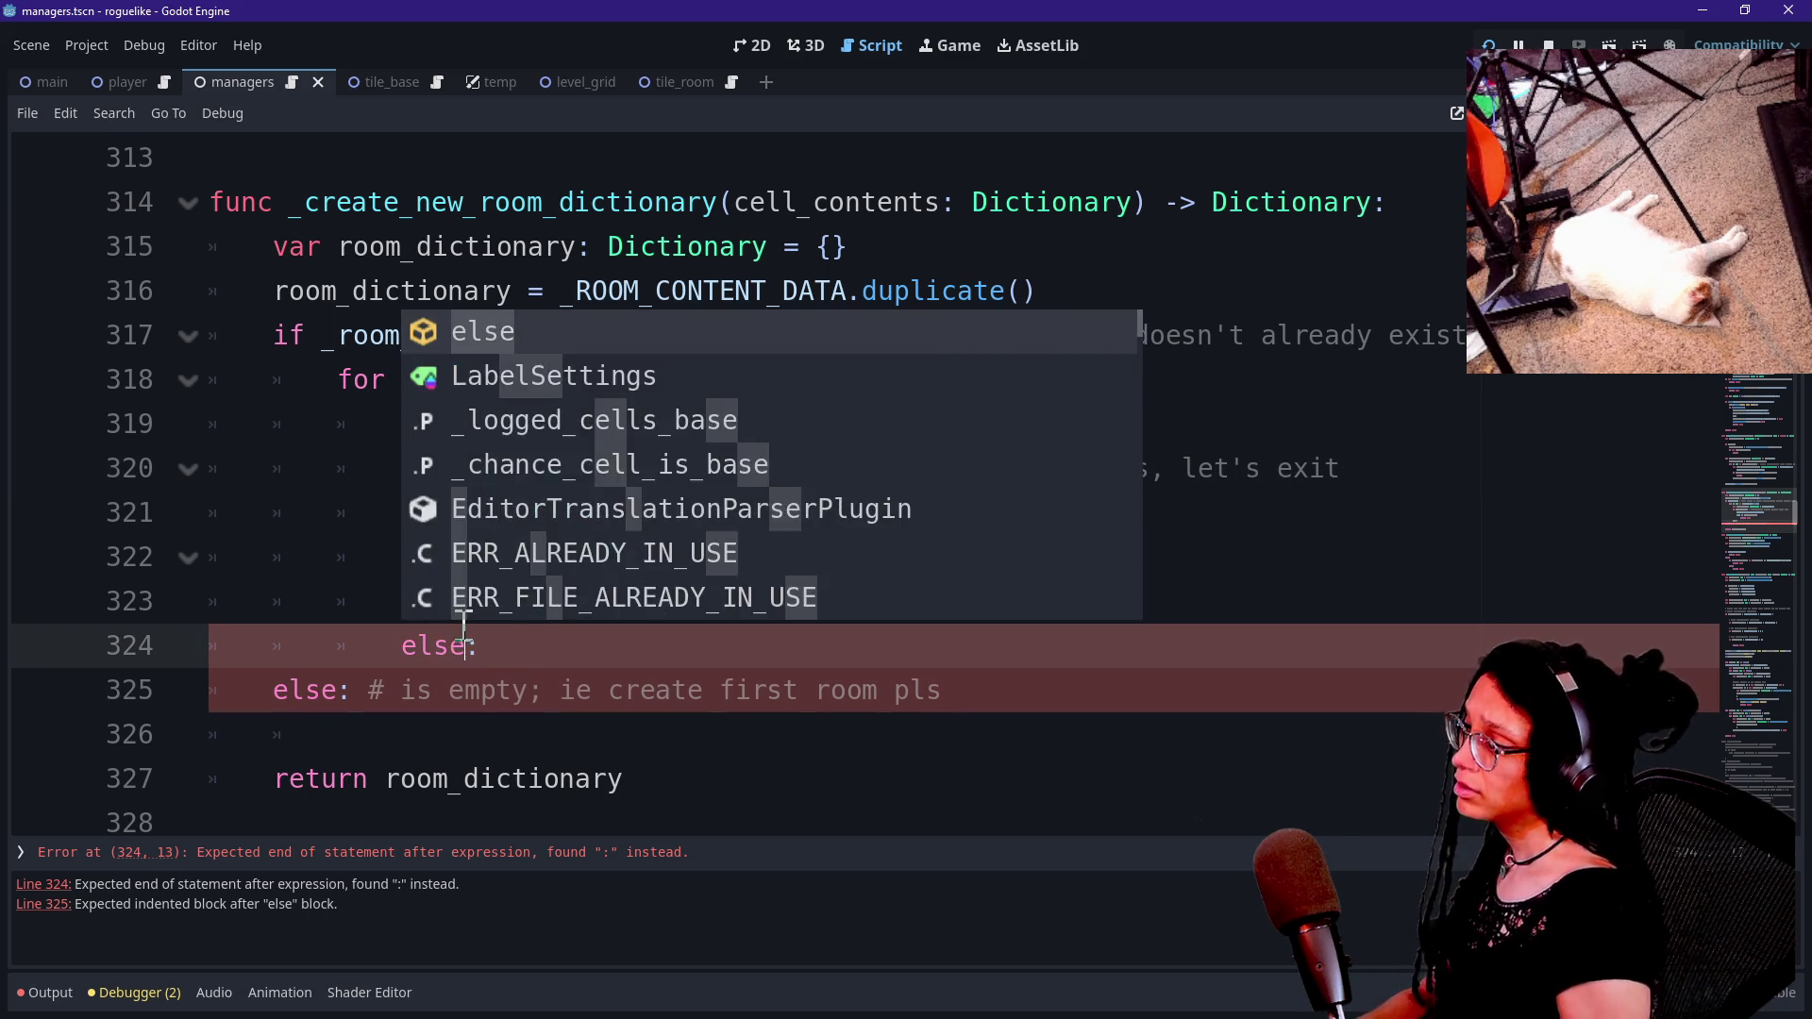
pyautogui.press('End')
pyautogui.press('BackSpace')
pyautogui.write("# cell_contents isn't add")
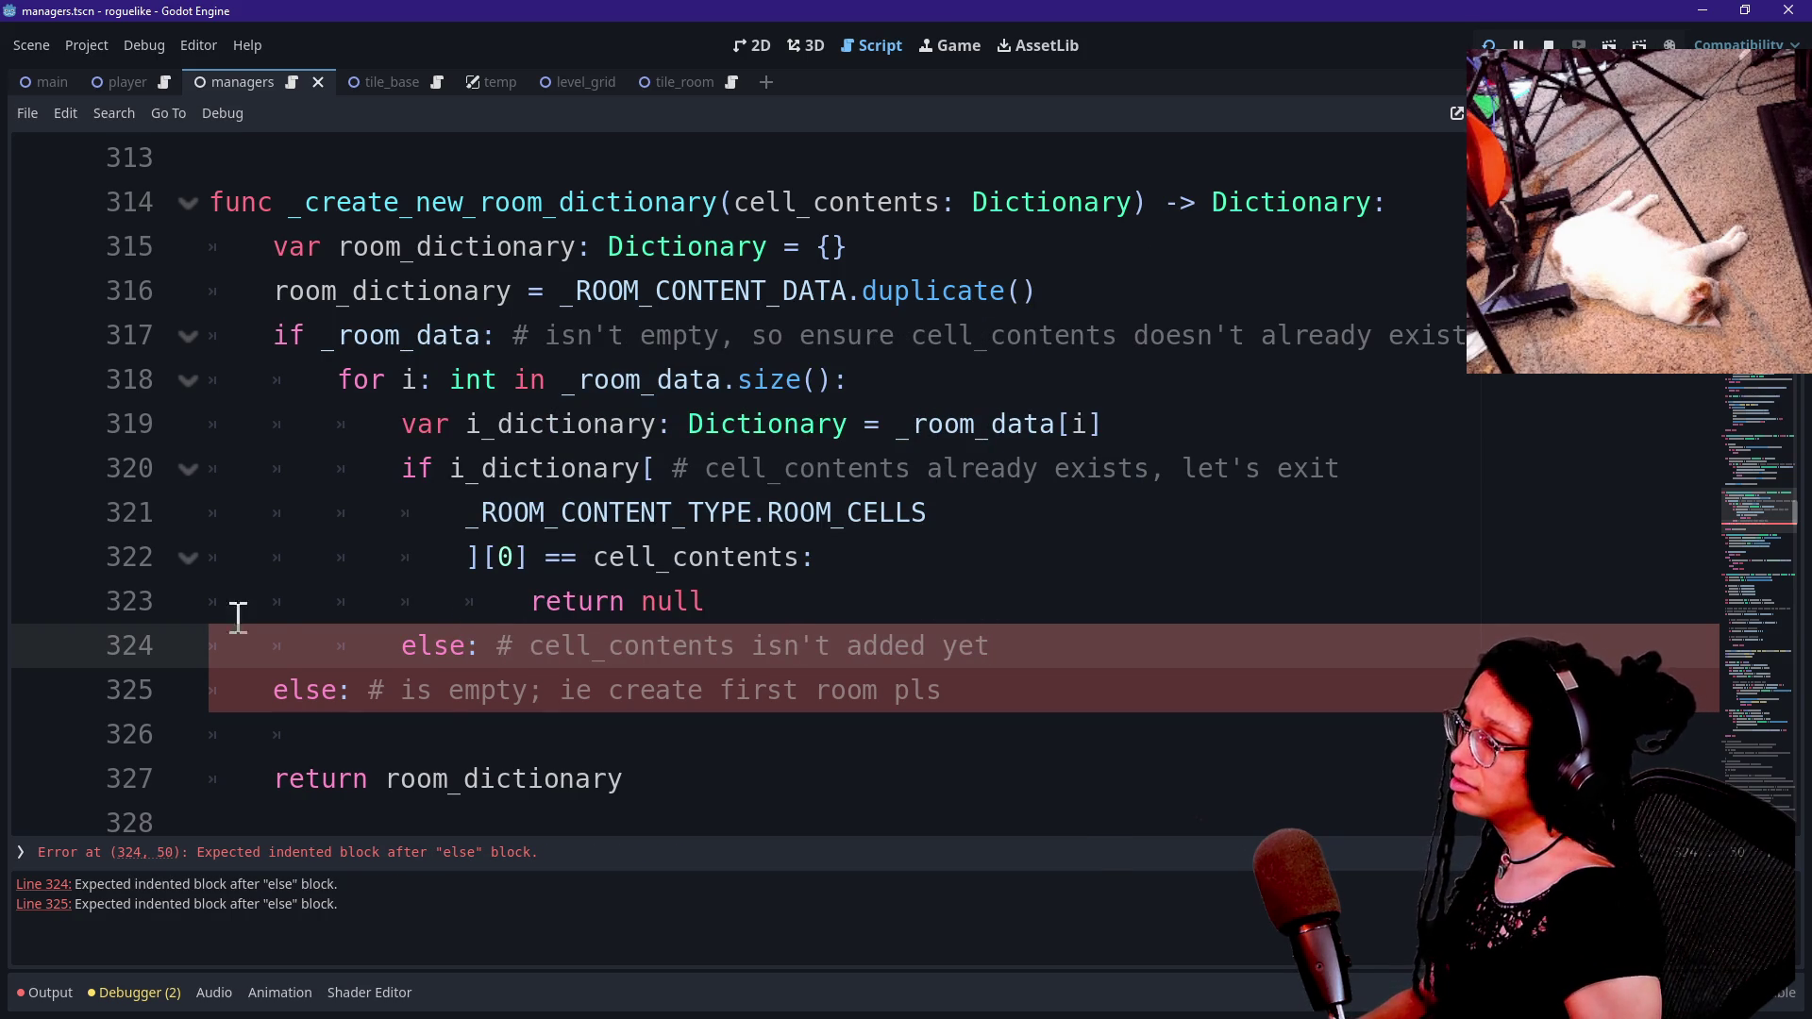
pyautogui.press('Return')
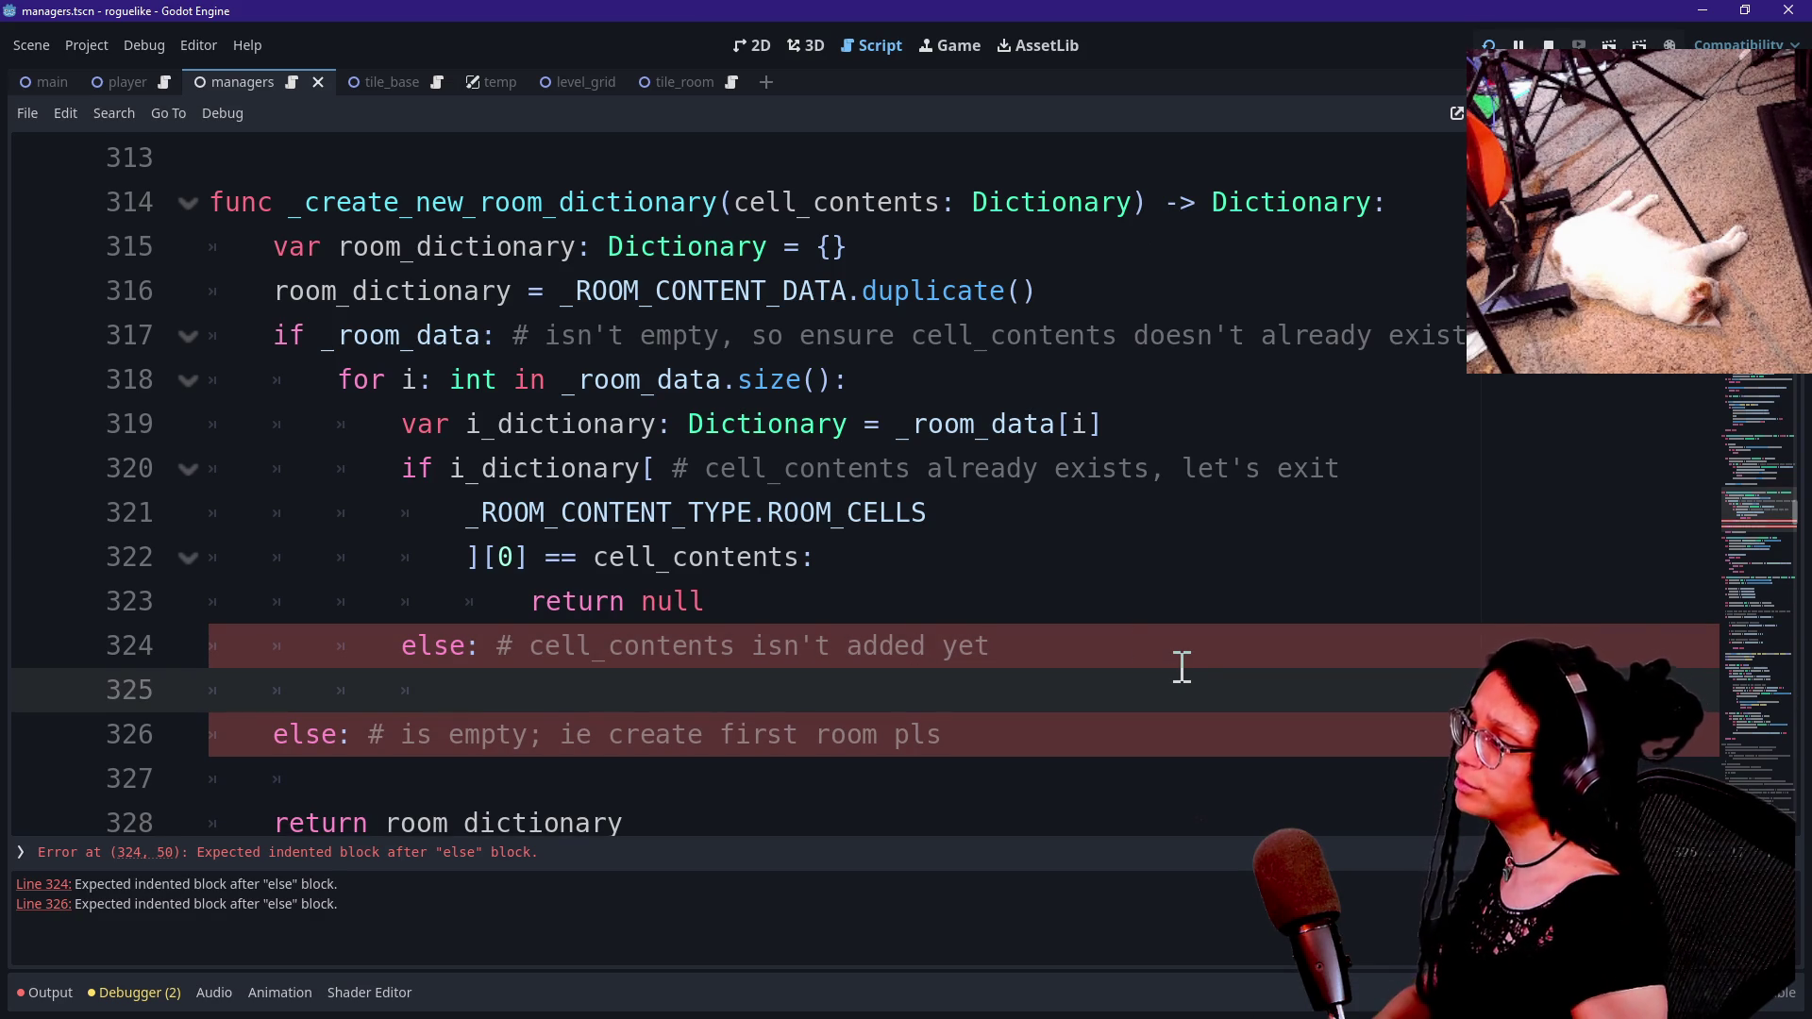
# Select both empty else branches below the duplicate check for deletion.
pyautogui.moveTo(273, 290); pyautogui.dragTo(816, 304)
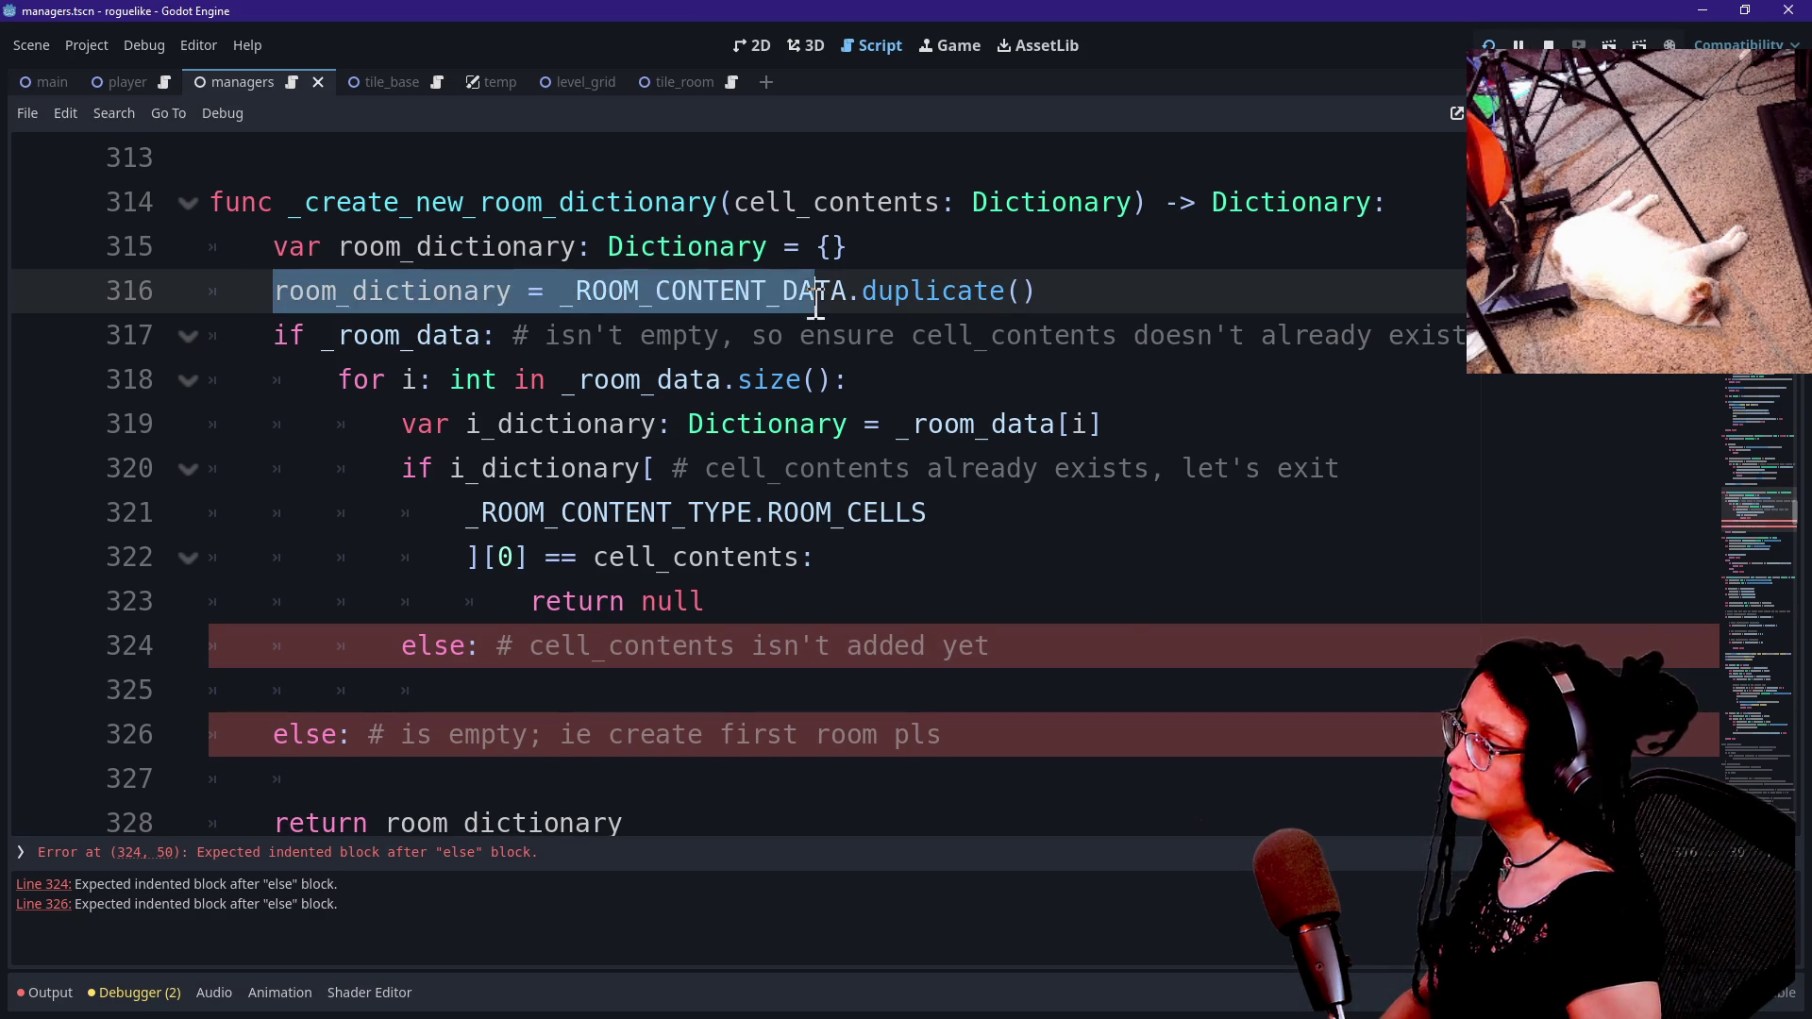
pyautogui.click(817, 304)
pyautogui.click(676, 686)
pyautogui.press('Down')
pyautogui.press('Down')
pyautogui.press('Down')
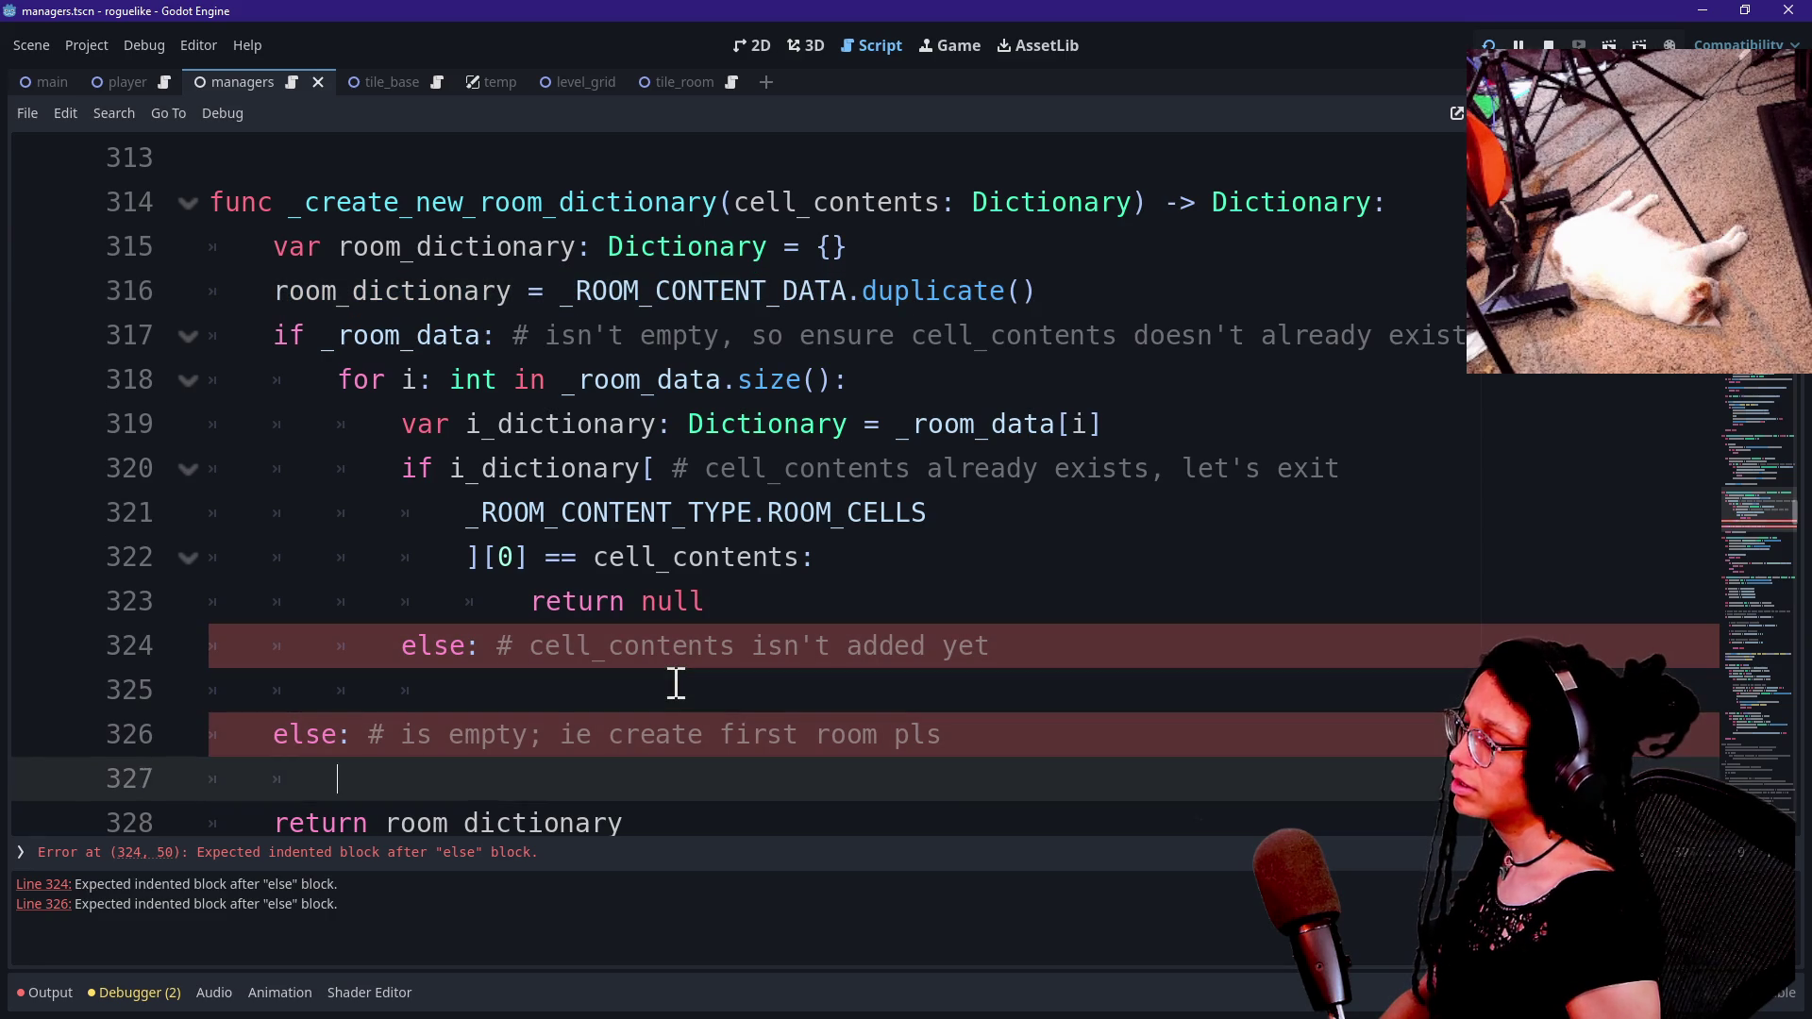
pyautogui.press('Up')
pyautogui.press('Up')
pyautogui.press('Up')
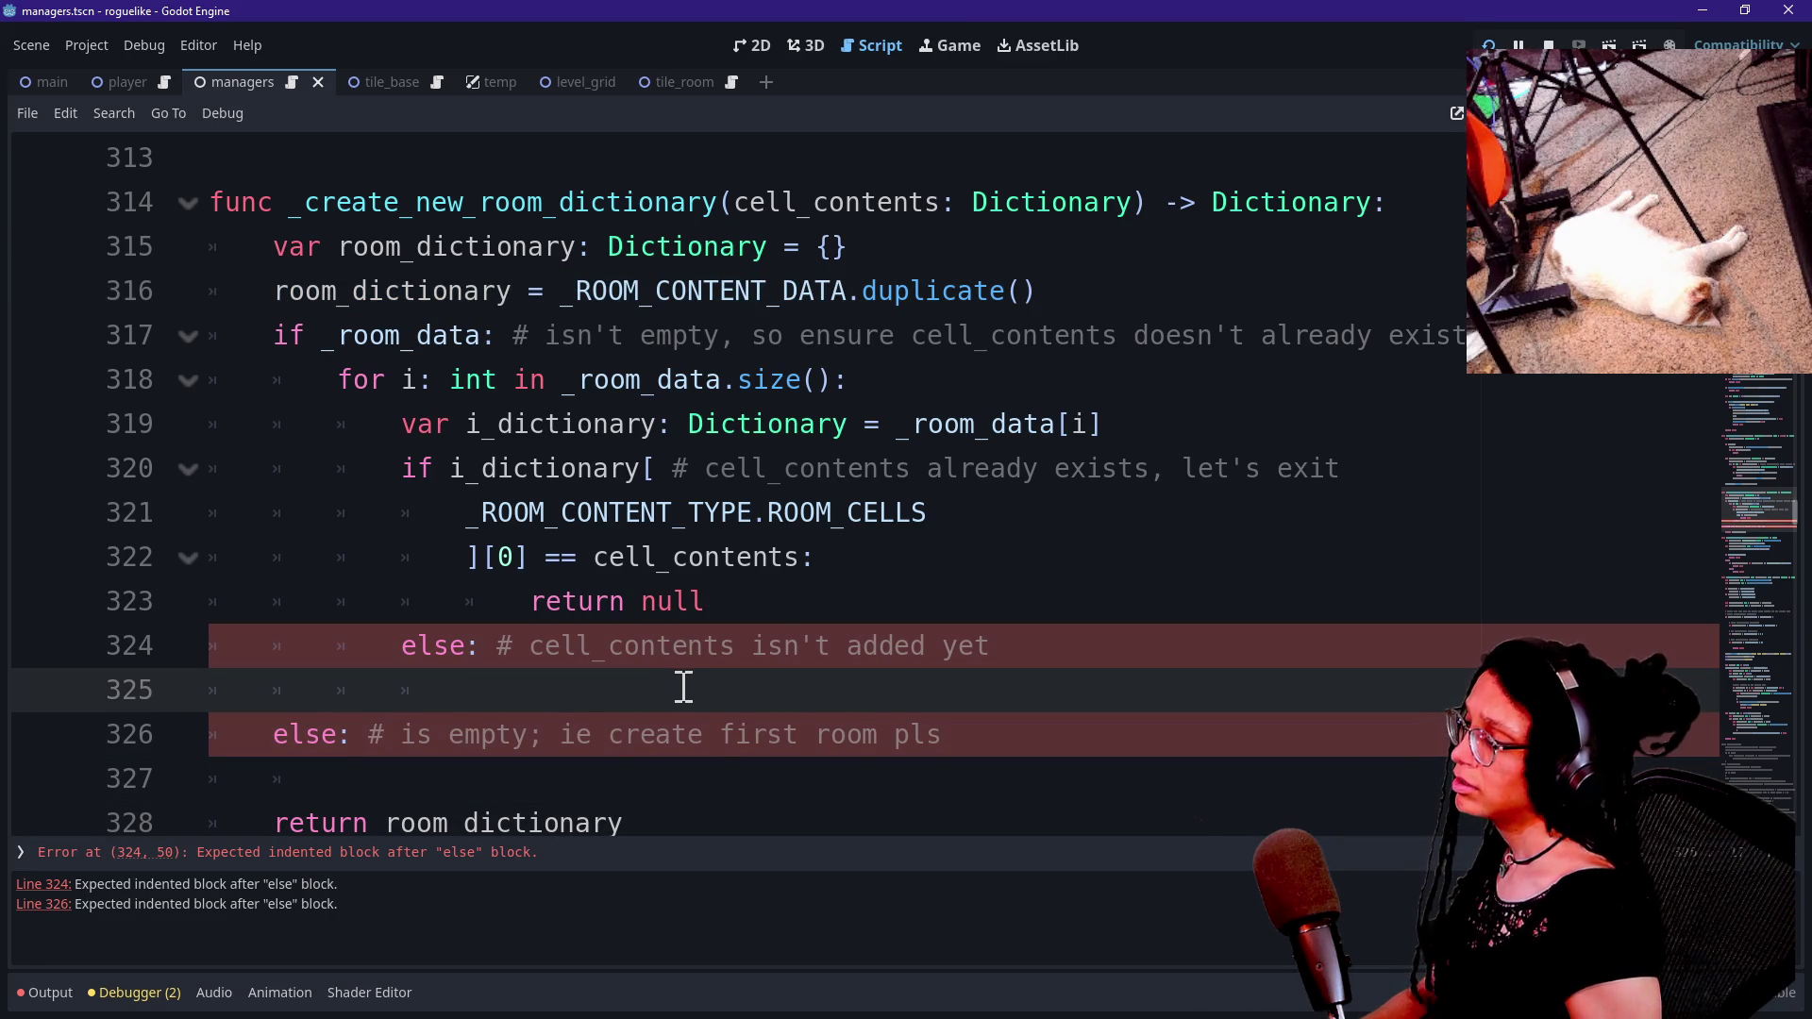
pyautogui.scroll(-1, 670, 683)
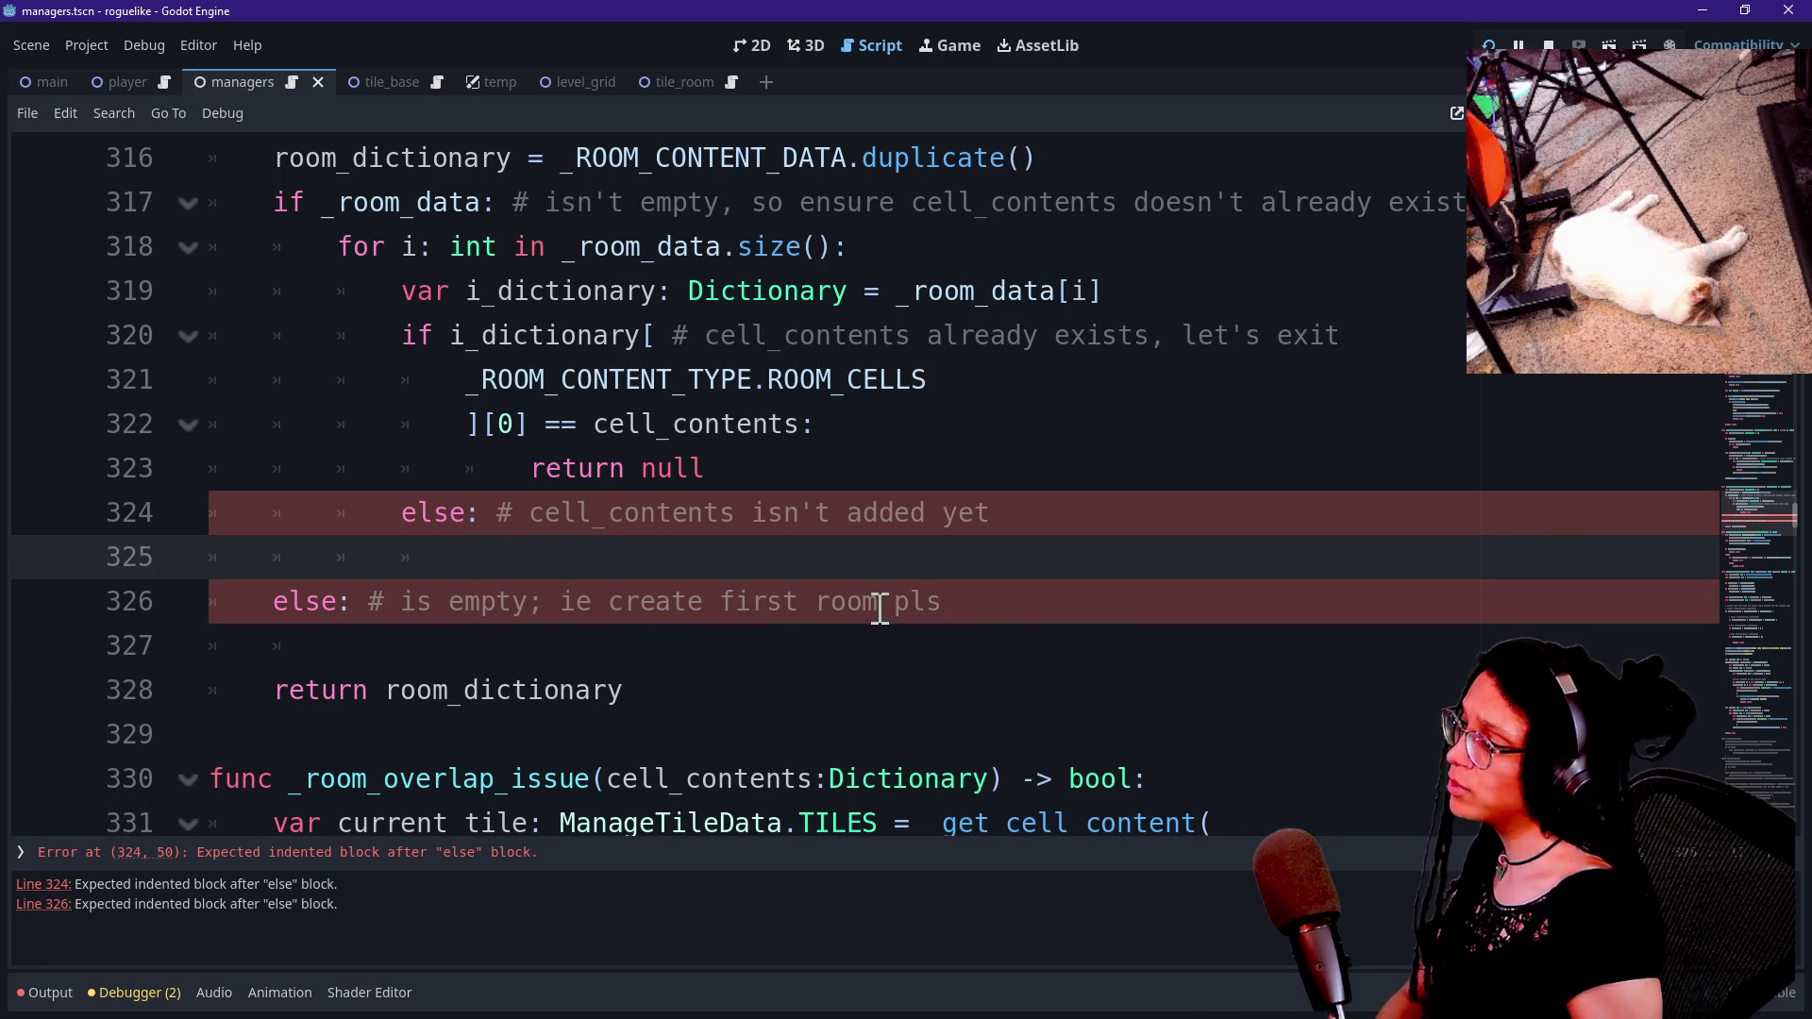
pyautogui.hotkey('shift', 'Down')
pyautogui.hotkey('shift', 'Down')
pyautogui.click(534, 685)
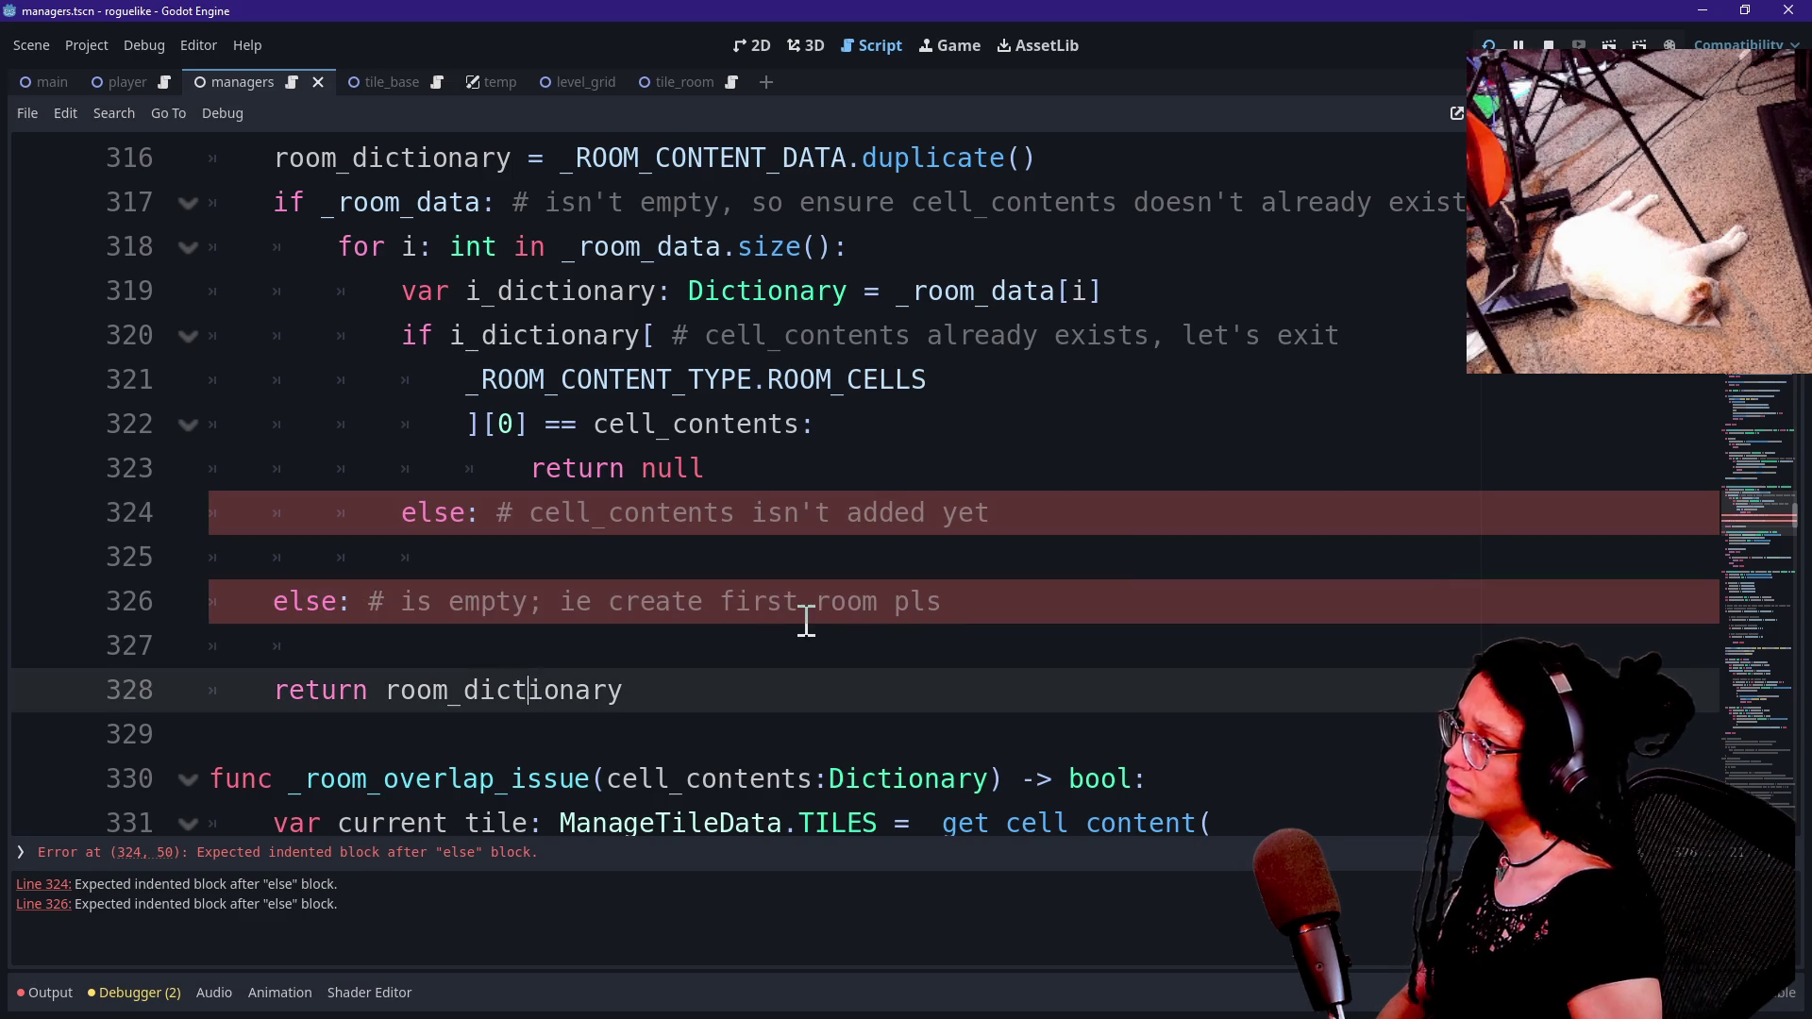
pyautogui.click(816, 640)
pyautogui.moveTo(815, 640); pyautogui.dragTo(908, 474)
# Delete both else branches and correct the line 298 call to _create_new_room_dictionary.
pyautogui.press('BackSpace')
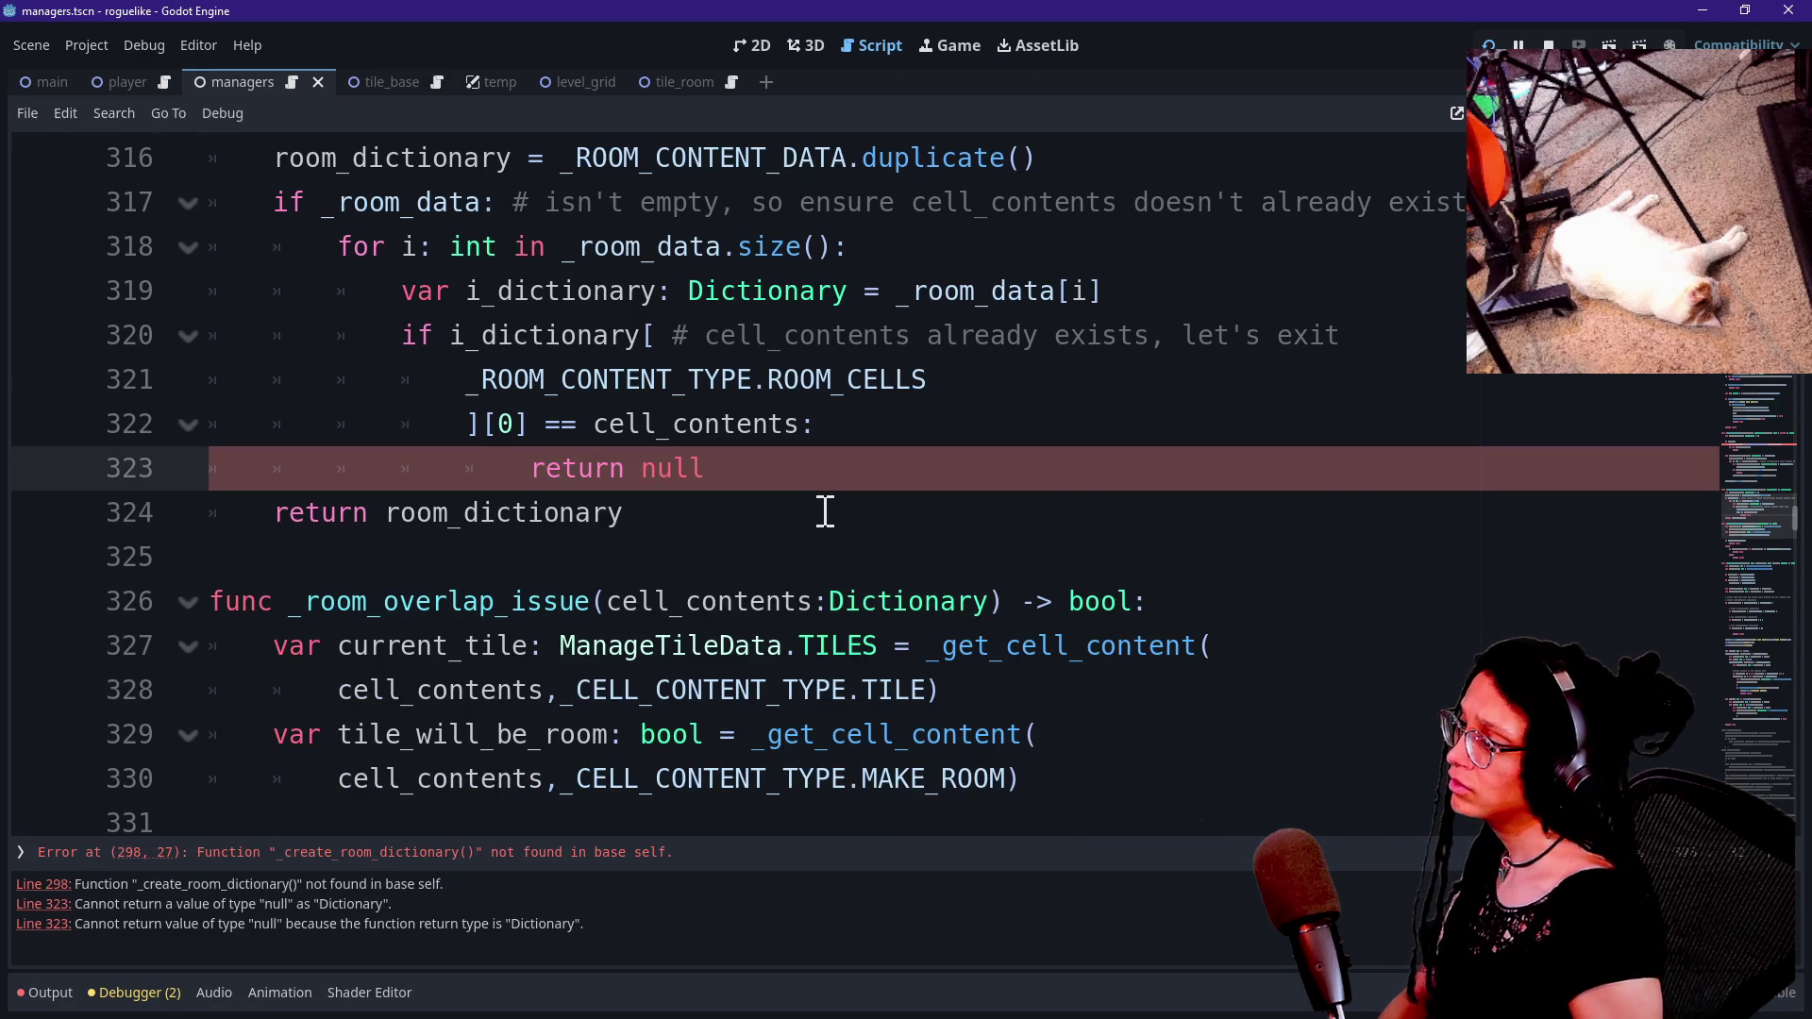
pyautogui.press('Return')
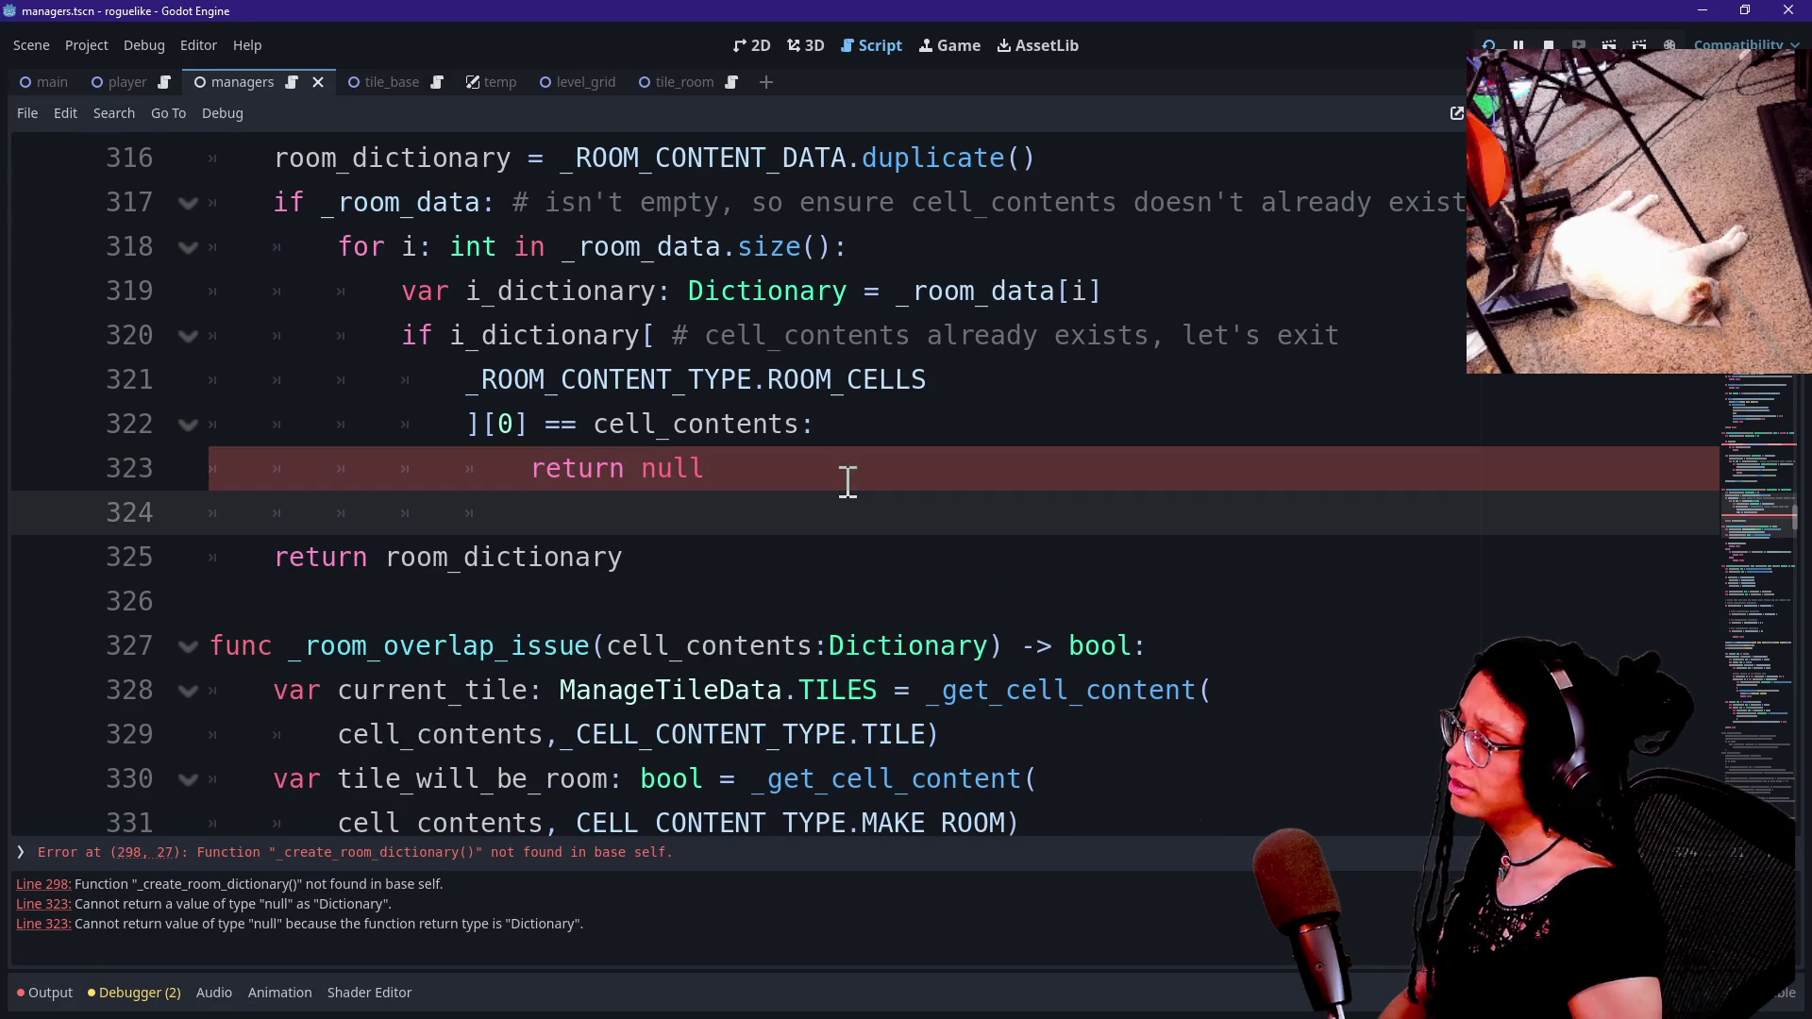
pyautogui.scroll(1, 699, 575)
pyautogui.scroll(6, 698, 576)
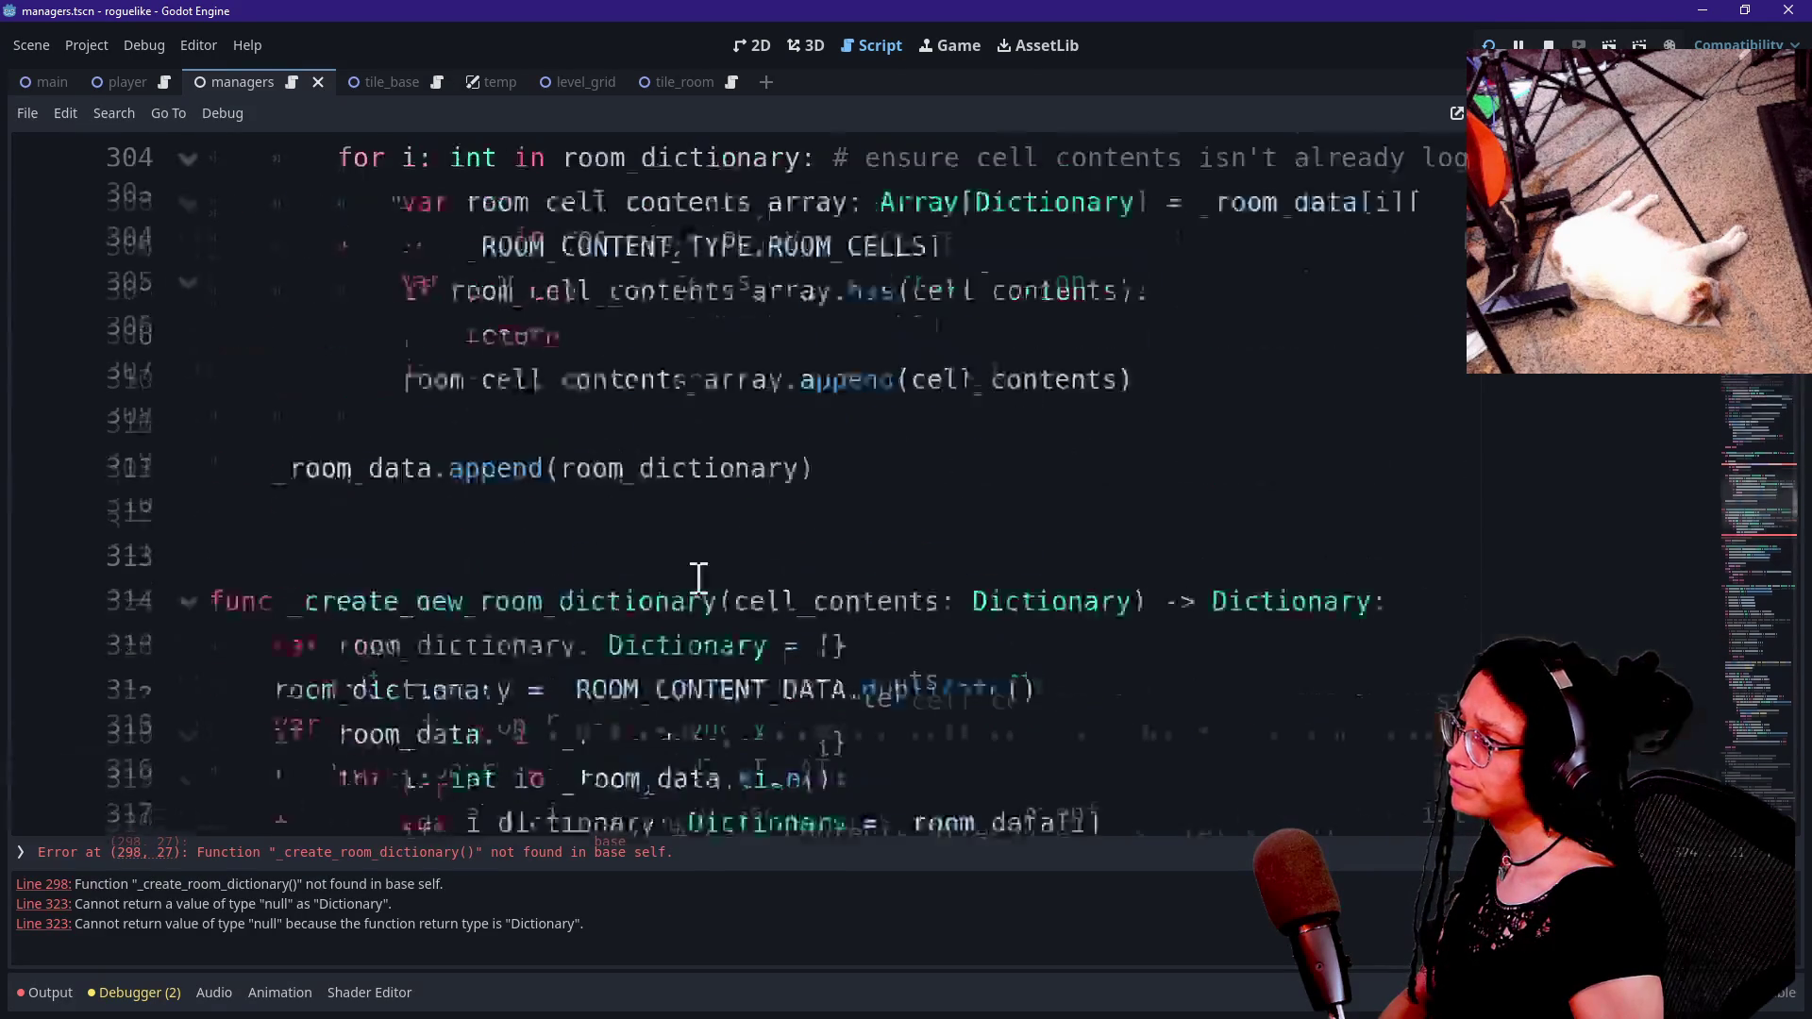
pyautogui.click(756, 307)
pyautogui.write('new_room_dictionary(cell_contents')
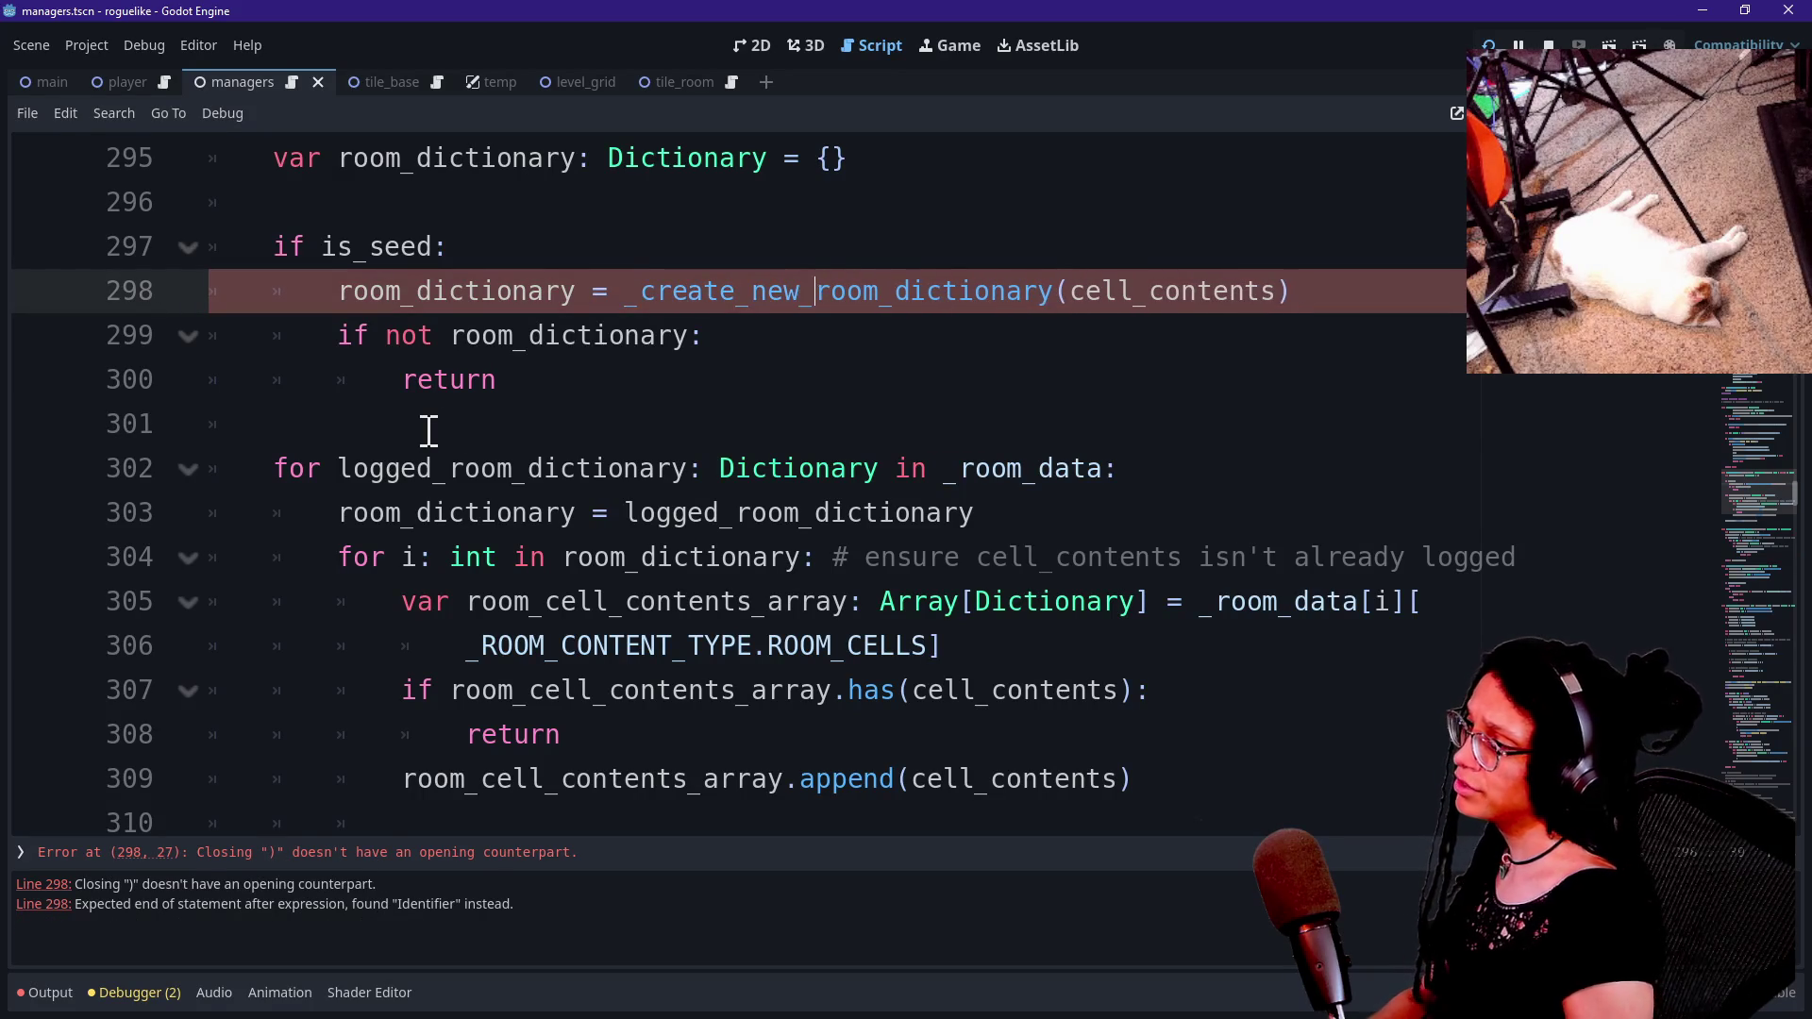
pyautogui.scroll(-5, 323, 529)
pyautogui.scroll(-2, 322, 529)
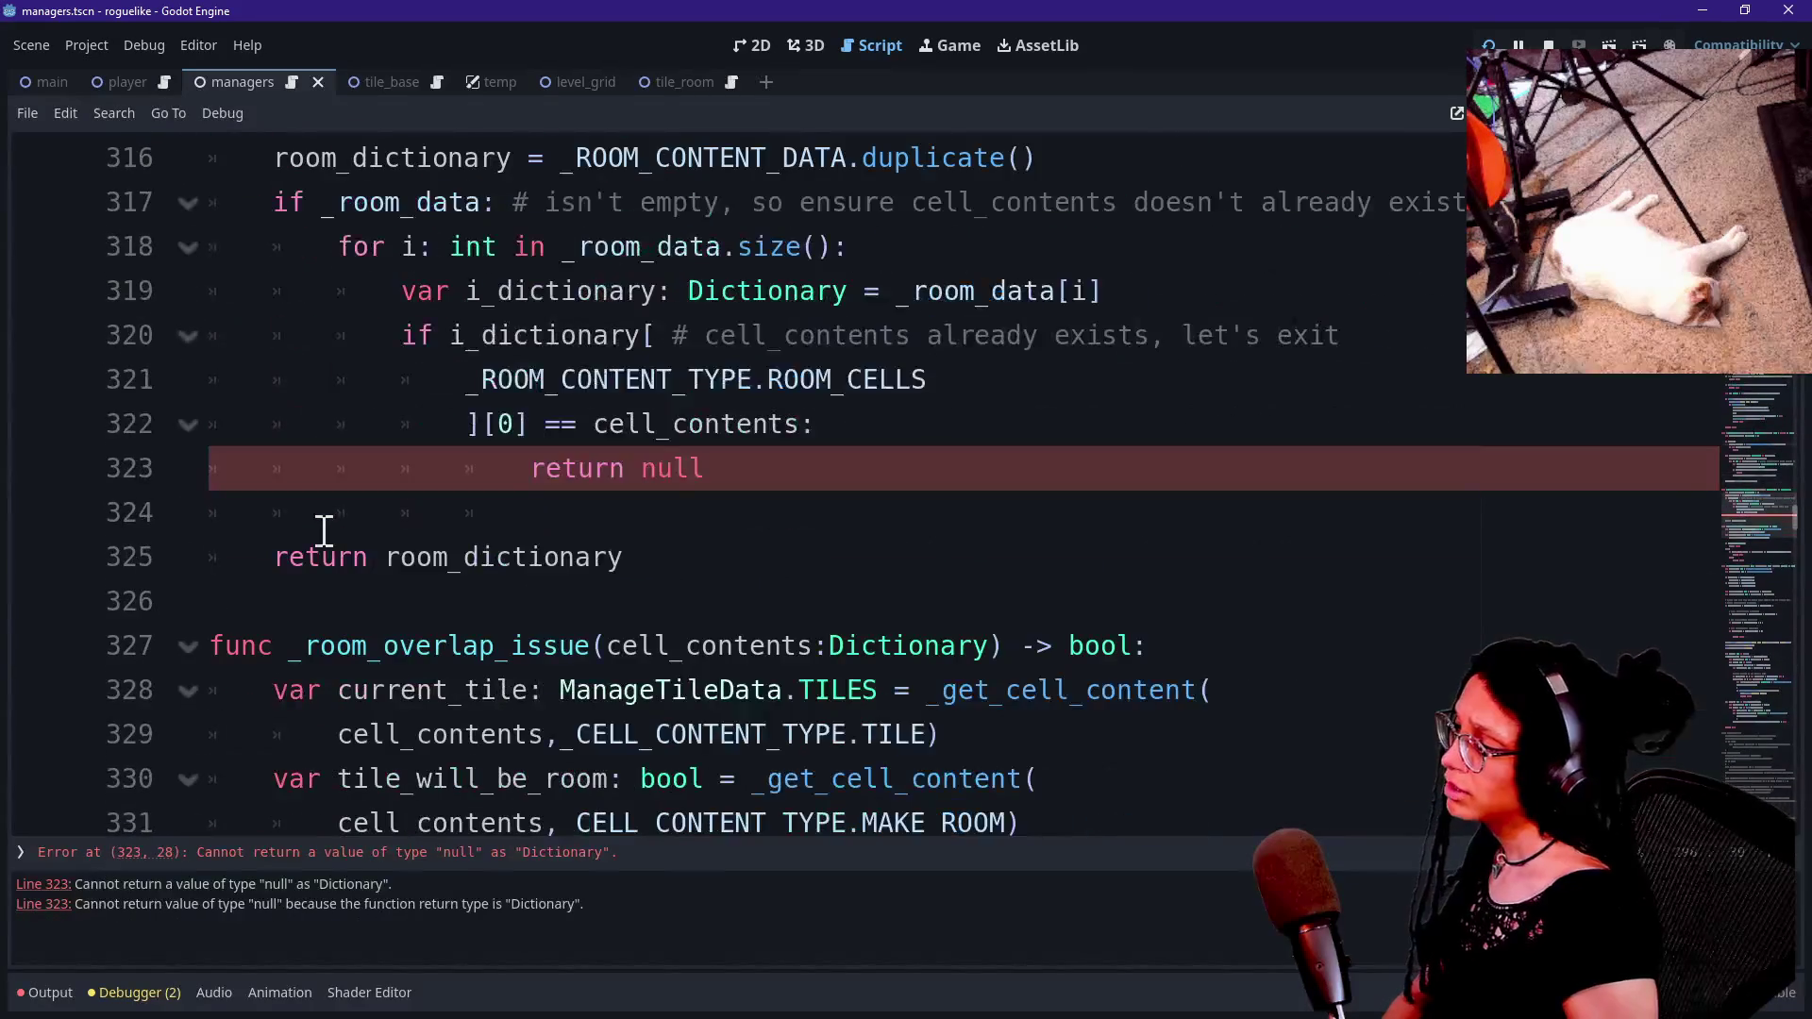
# Move the room_dictionary = _ROOM_CONTENT_DATA.duplicate() line to just above the final return.
pyautogui.tripleClick(694, 476)
pyautogui.scroll(2, 826, 482)
pyautogui.scroll(-2, 582, 599)
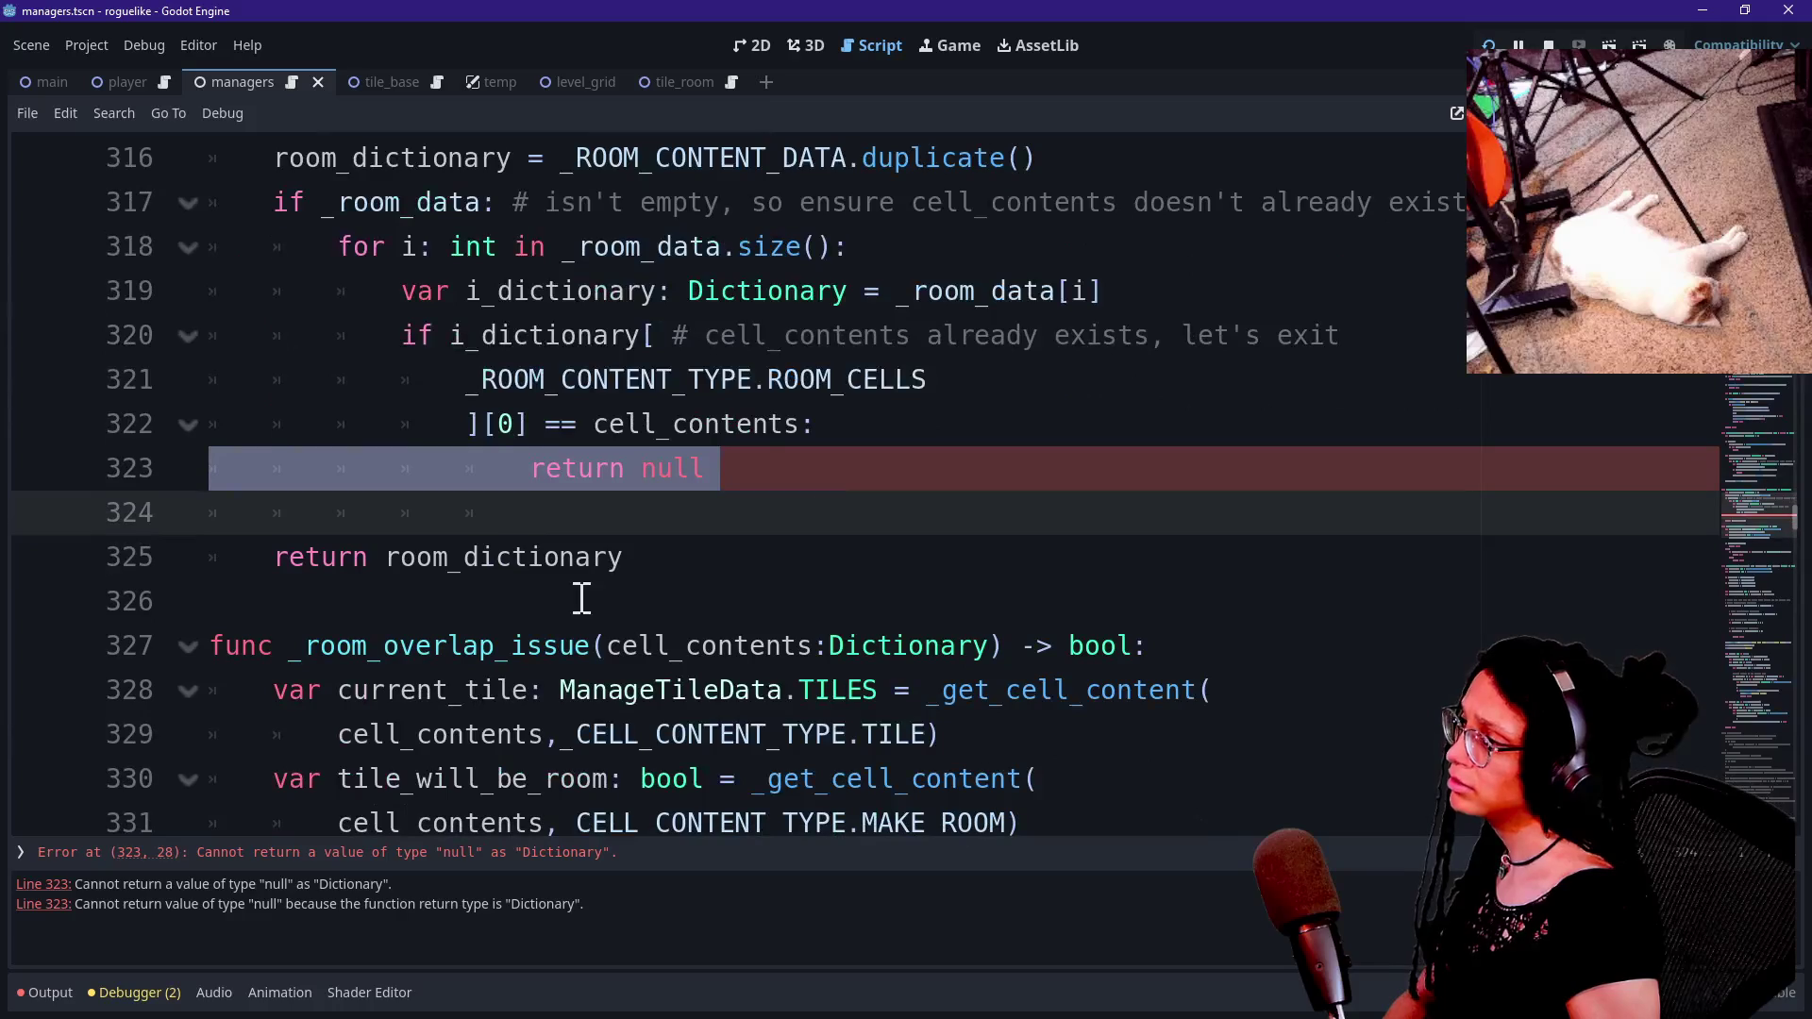
pyautogui.scroll(1, 765, 449)
pyautogui.click(1122, 282)
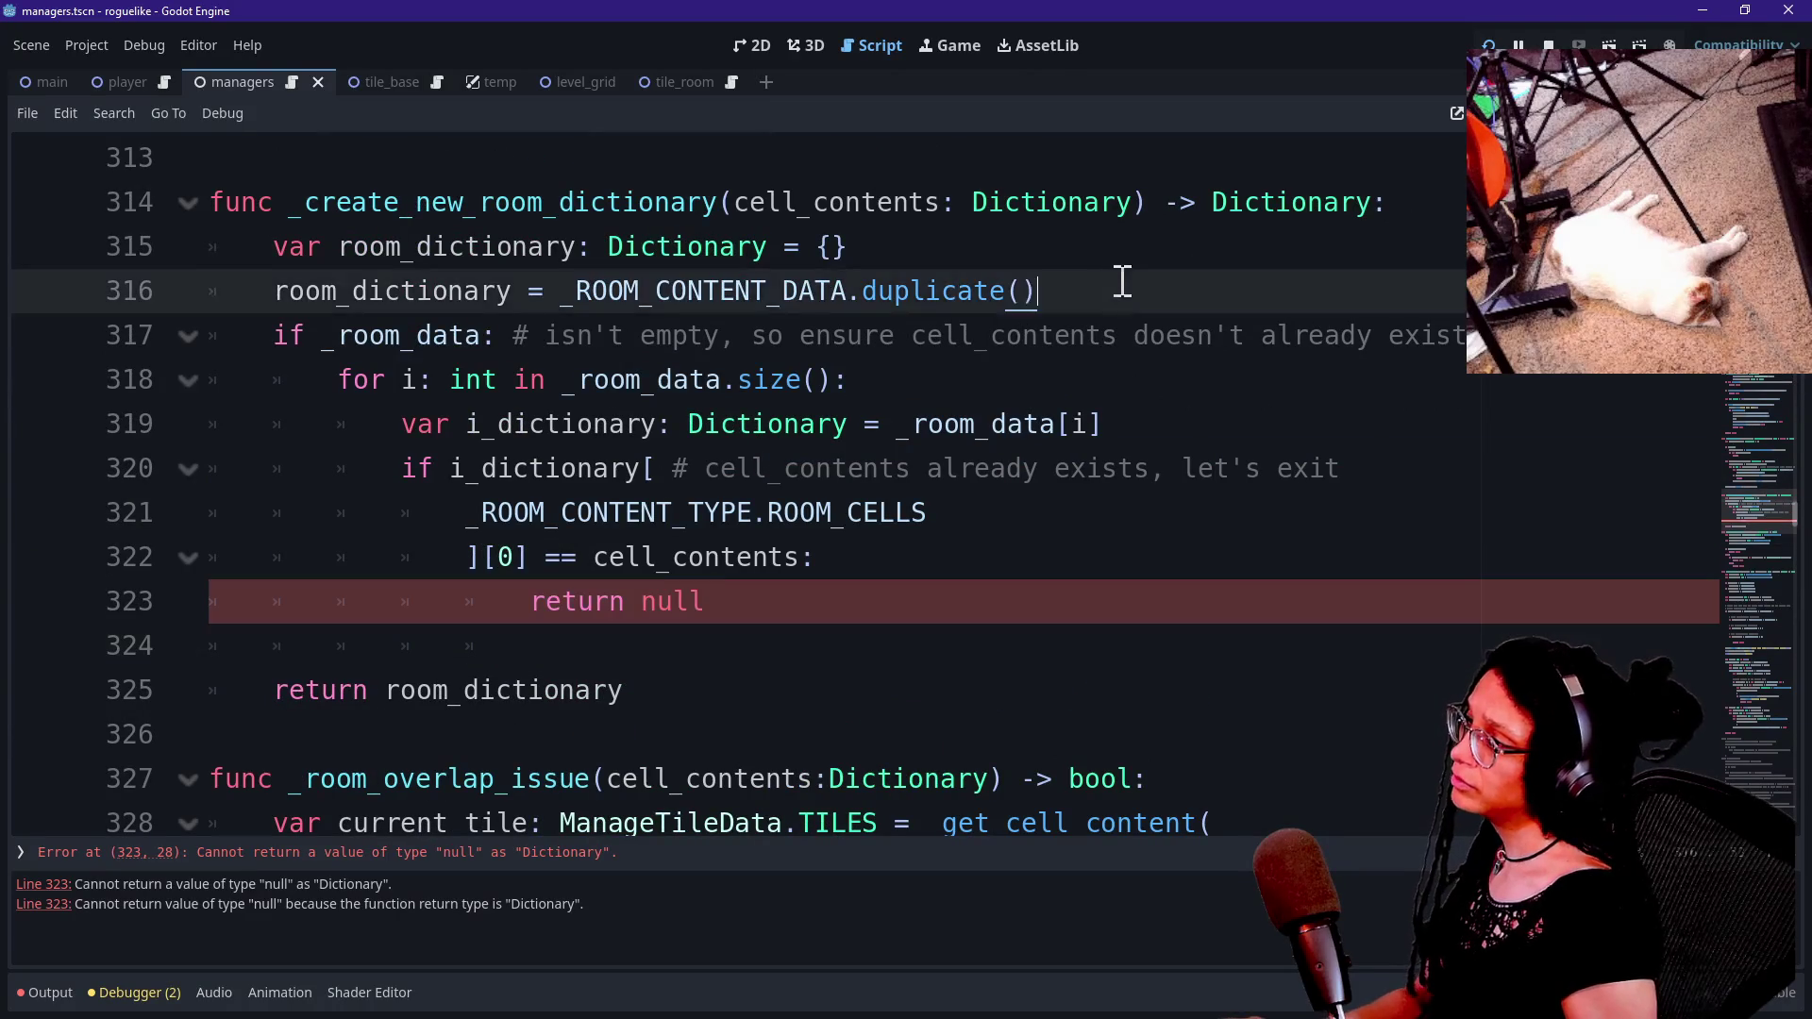
pyautogui.tripleClick(1123, 281)
pyautogui.hotkey('ctrl', 'c')
pyautogui.press('BackSpace')
pyautogui.press('BackSpace')
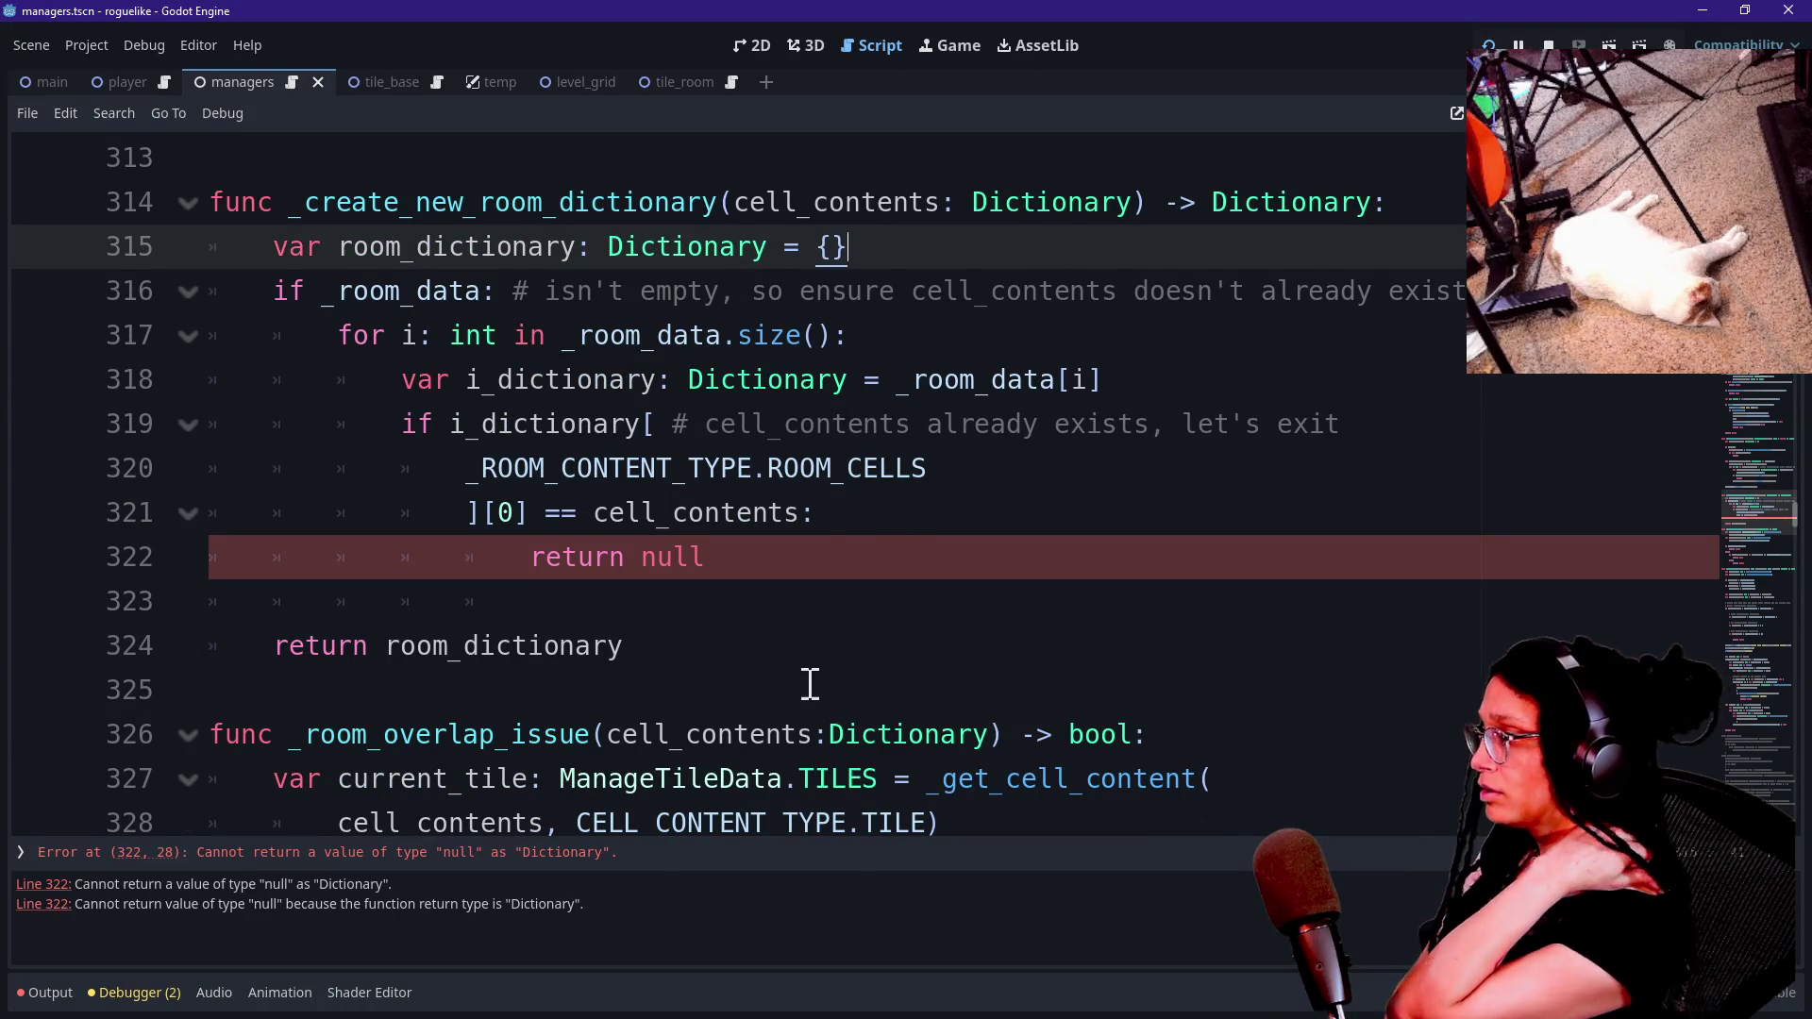
pyautogui.click(810, 562)
pyautogui.click(807, 608)
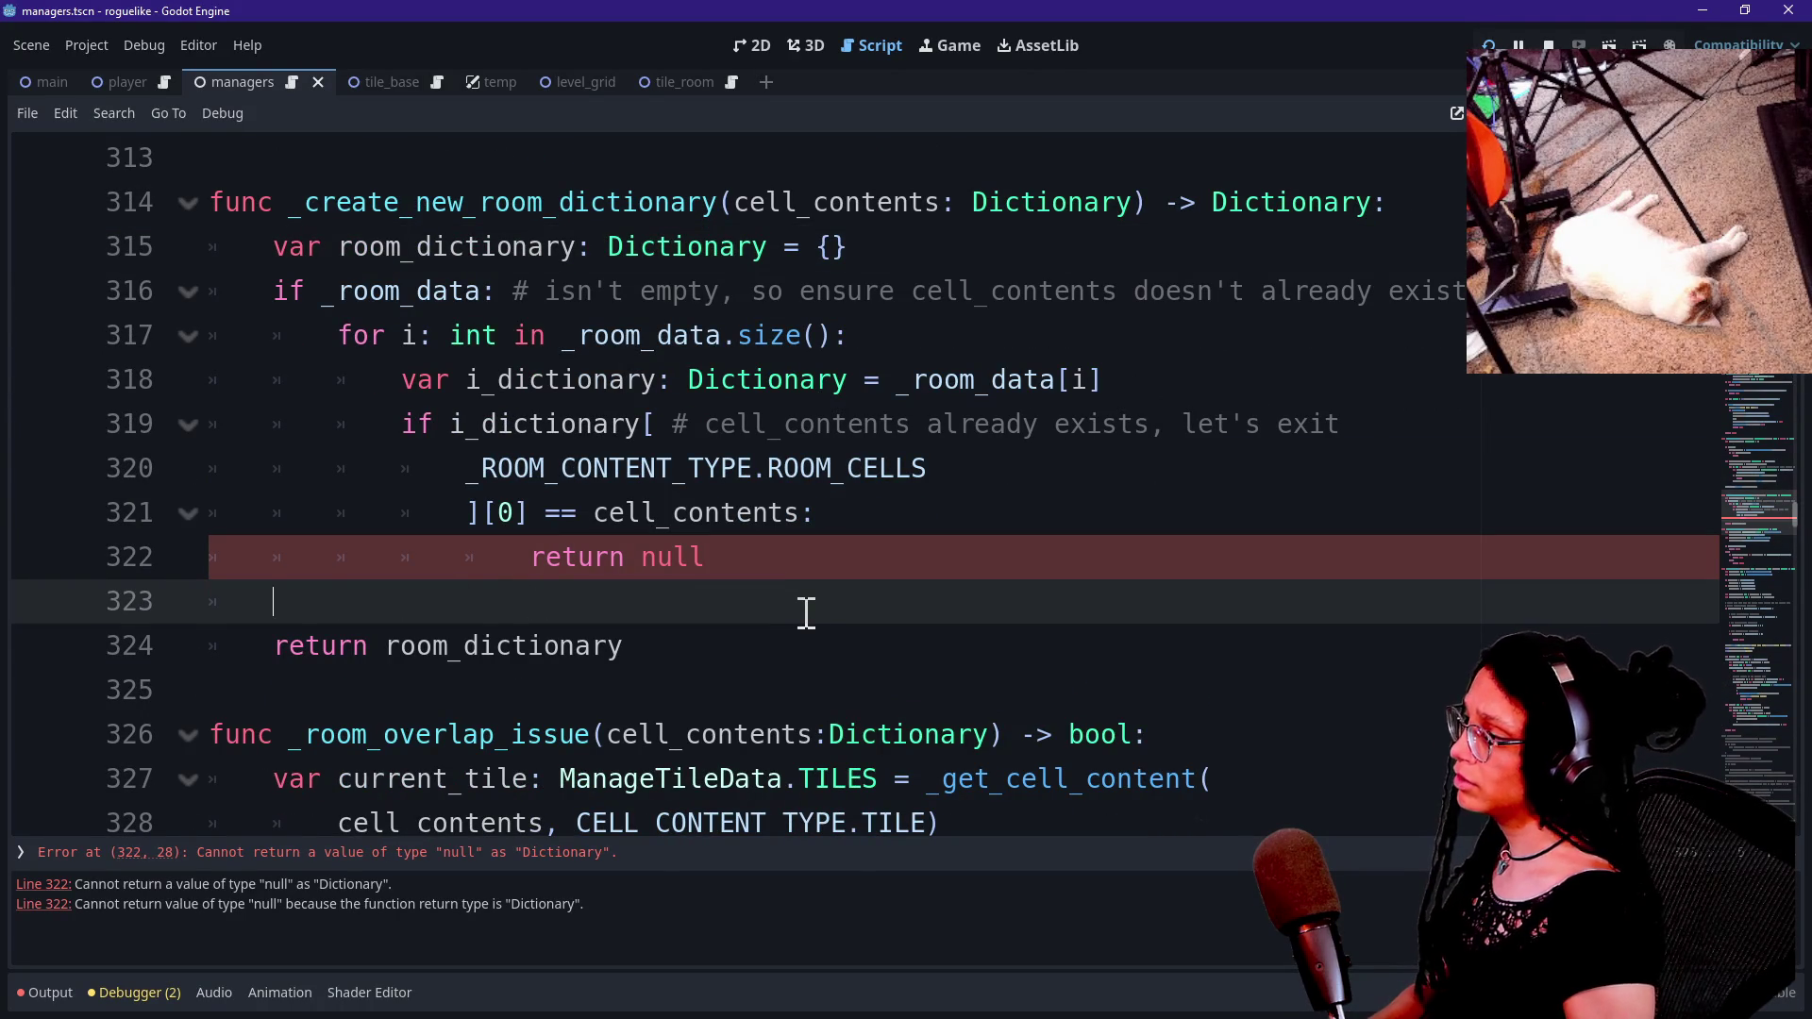
pyautogui.hotkey('ctrl', 'v')
# Change the early 'return null' to 'return room_dictionary'.
pyautogui.click(579, 552)
pyautogui.moveTo(288, 646); pyautogui.dragTo(358, 646)
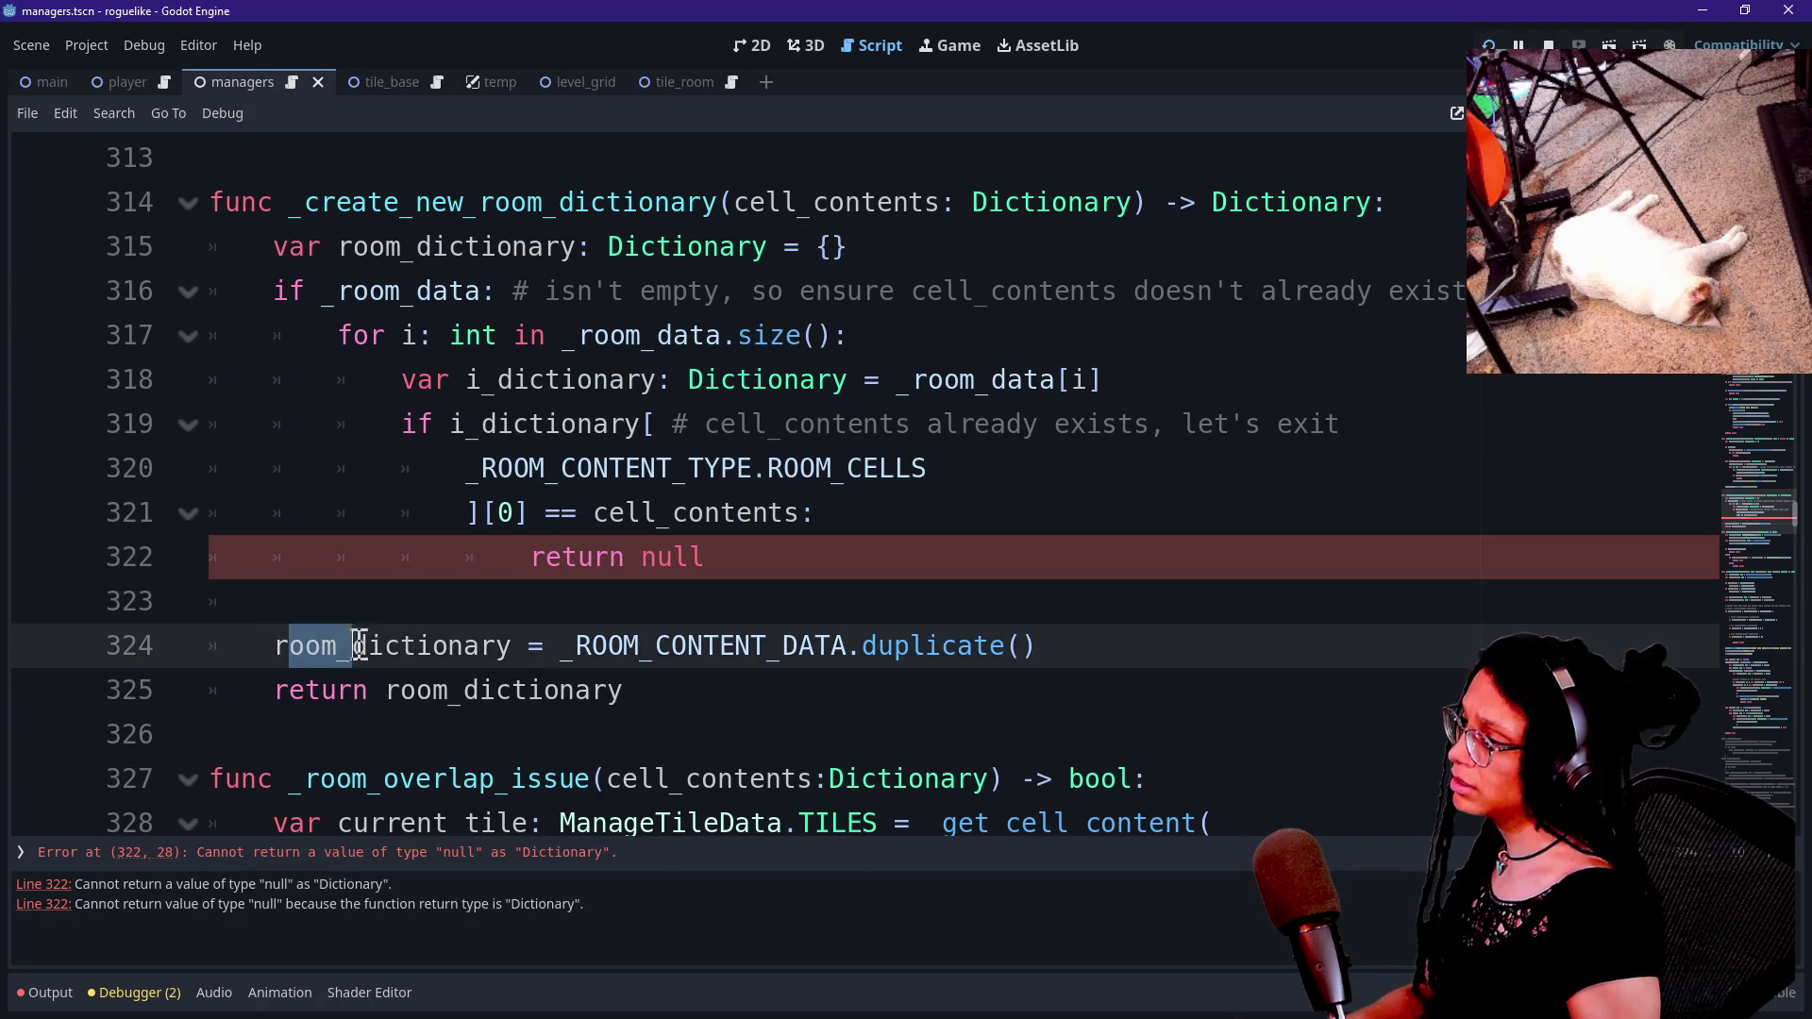
pyautogui.click(537, 670)
pyautogui.click(776, 549)
pyautogui.press('BackSpace')
pyautogui.press('BackSpace')
pyautogui.press('BackSpace')
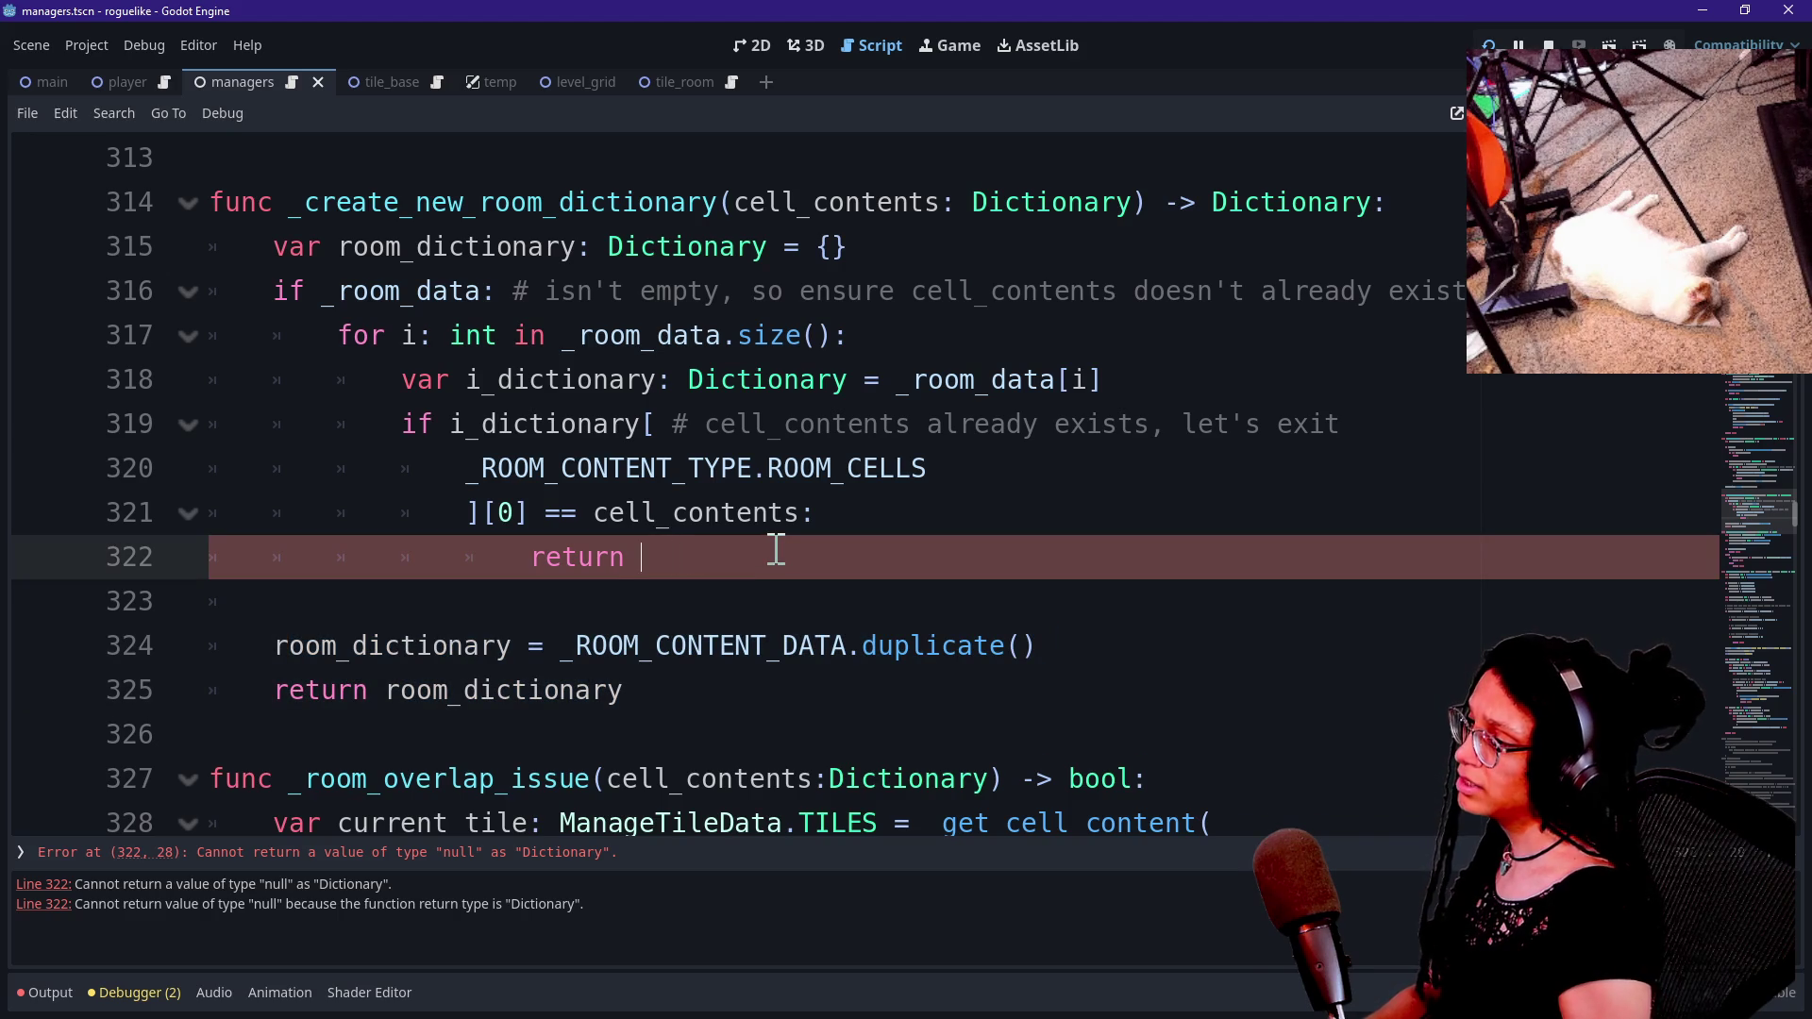
pyautogui.write('room_dictionary')
pyautogui.press('Escape')
pyautogui.moveTo(485, 557); pyautogui.dragTo(935, 557)
pyautogui.click(935, 557)
pyautogui.hotkey('shift', 'Home')
pyautogui.click(920, 574)
pyautogui.scroll(1, 920, 574)
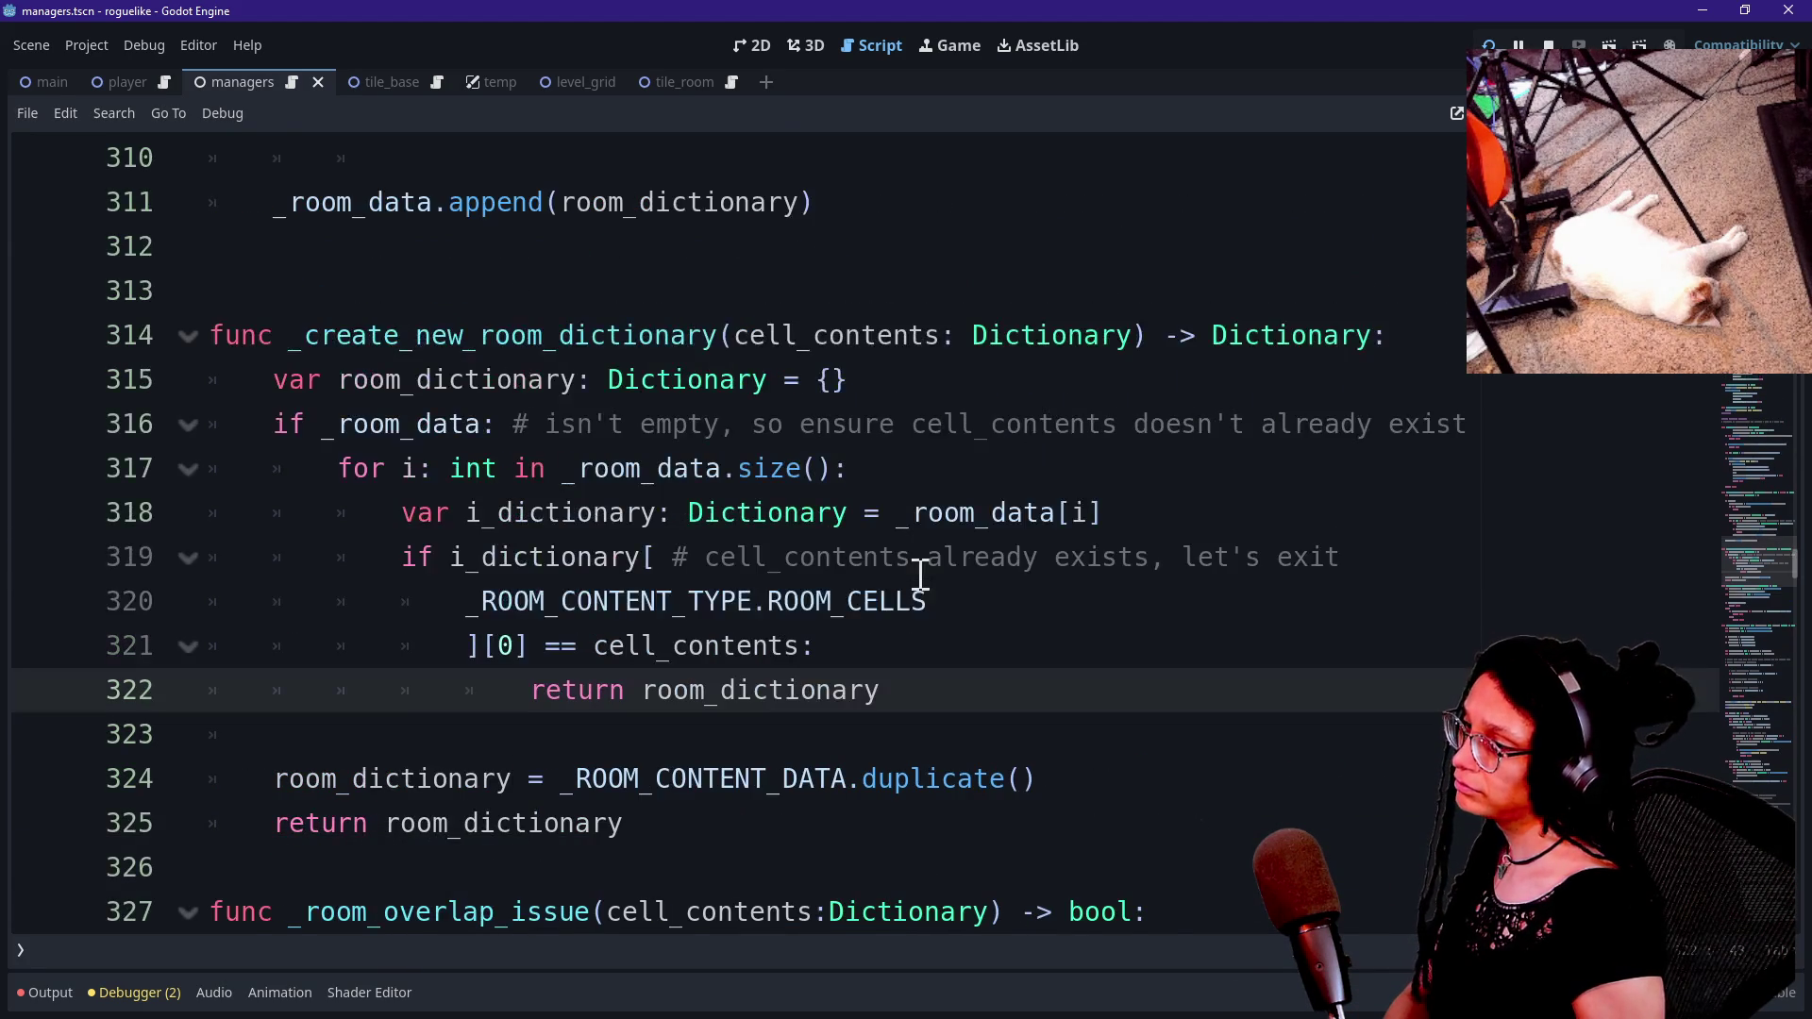
# Step through the reworked room-dictionary function to check the edits.
pyautogui.press('Down')
pyautogui.press('Down')
pyautogui.press('Down')
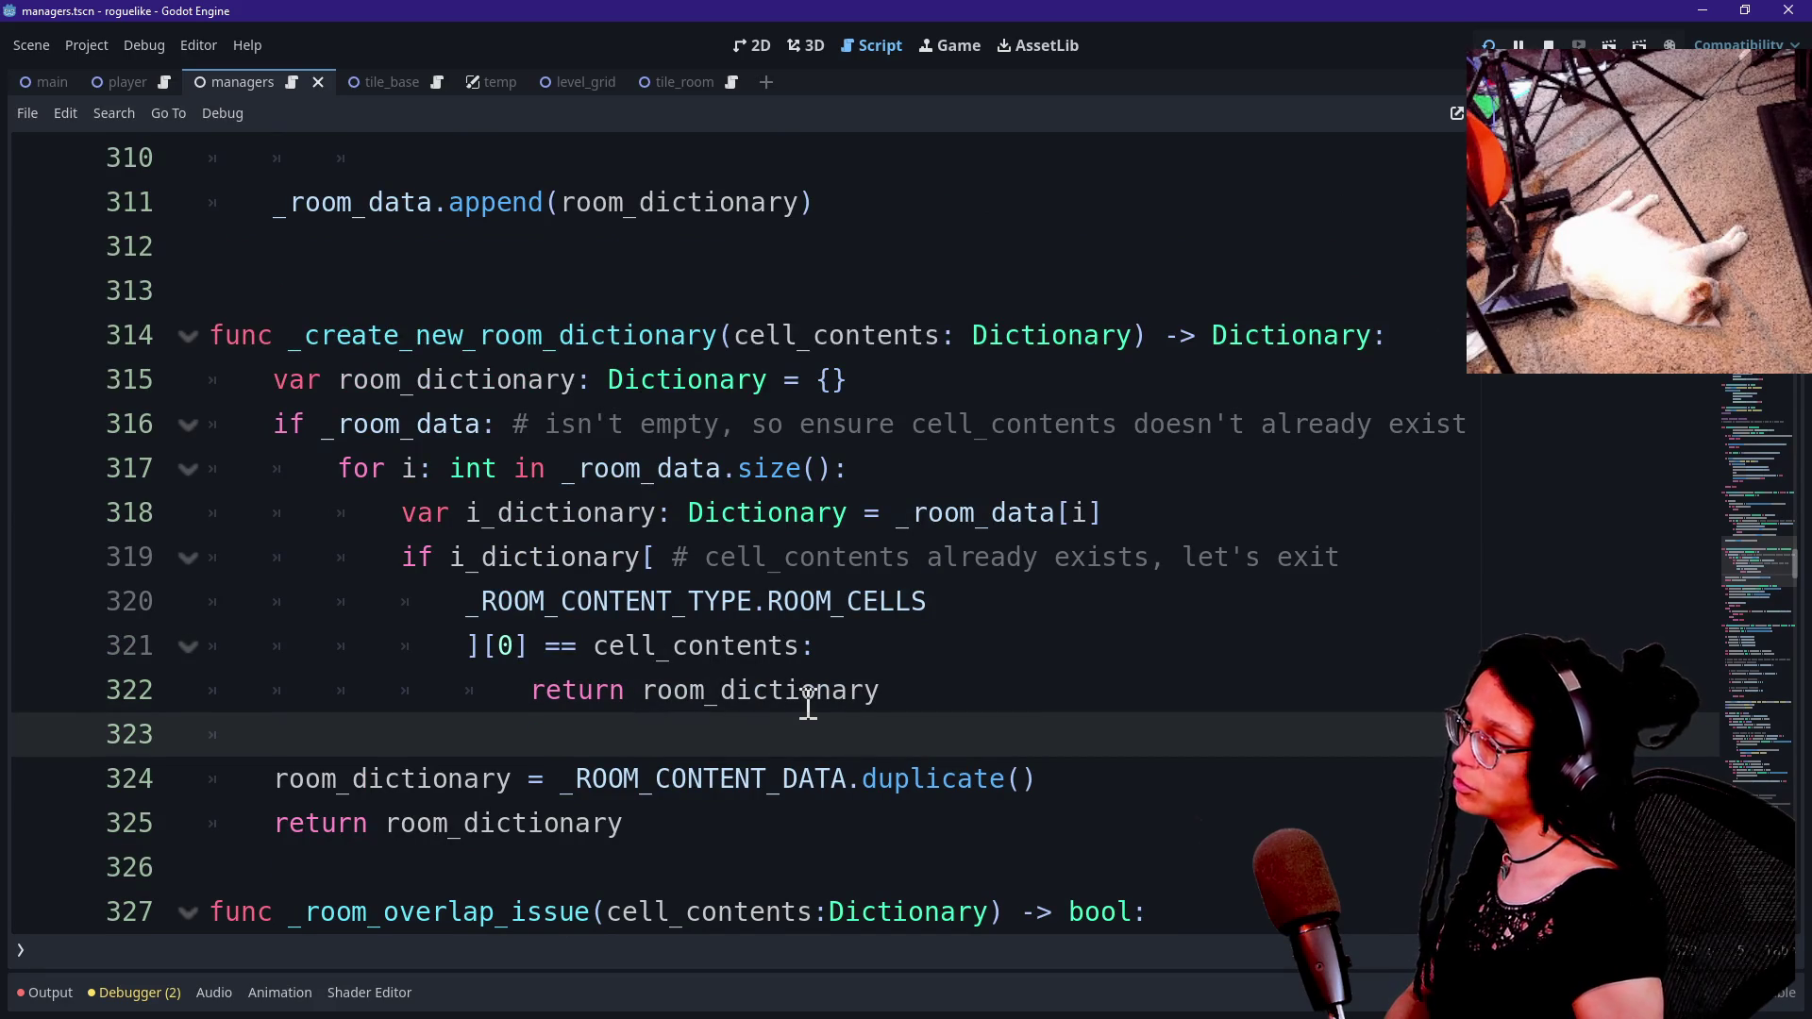
pyautogui.press('Up')
pyautogui.press('Up')
pyautogui.press('Up')
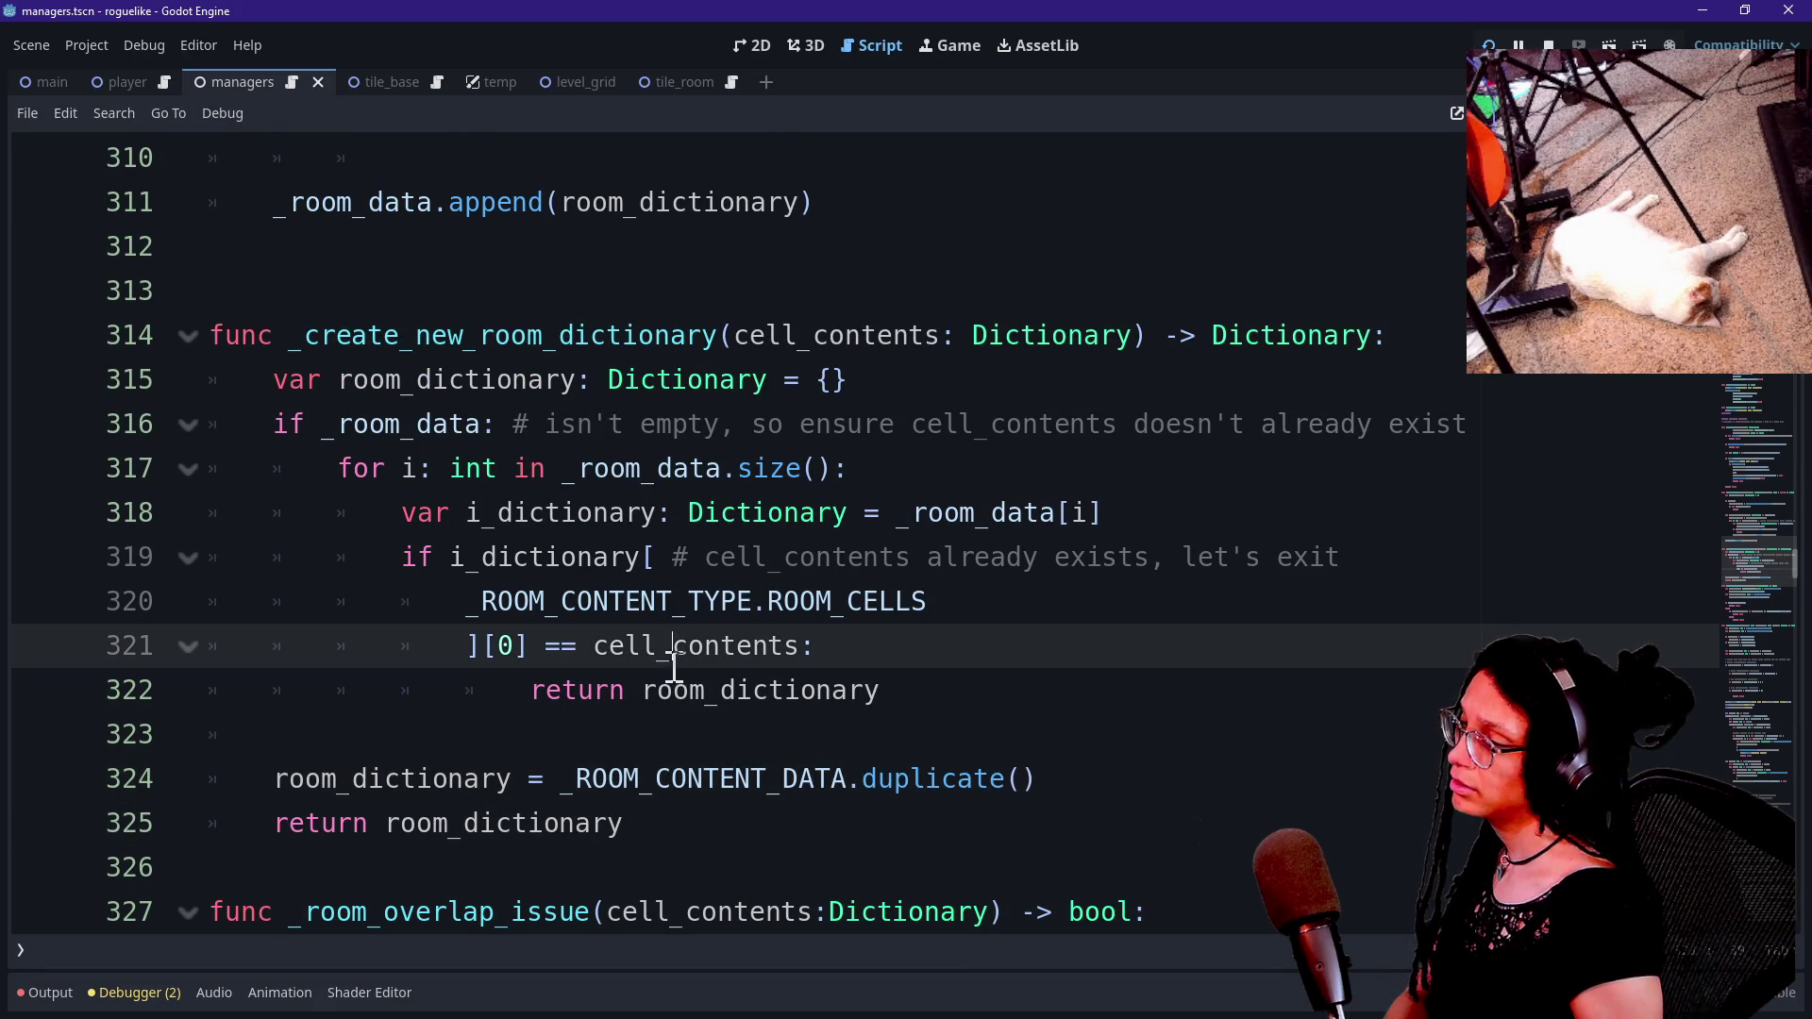
pyautogui.click(864, 728)
pyautogui.click(768, 810)
pyautogui.click(763, 425)
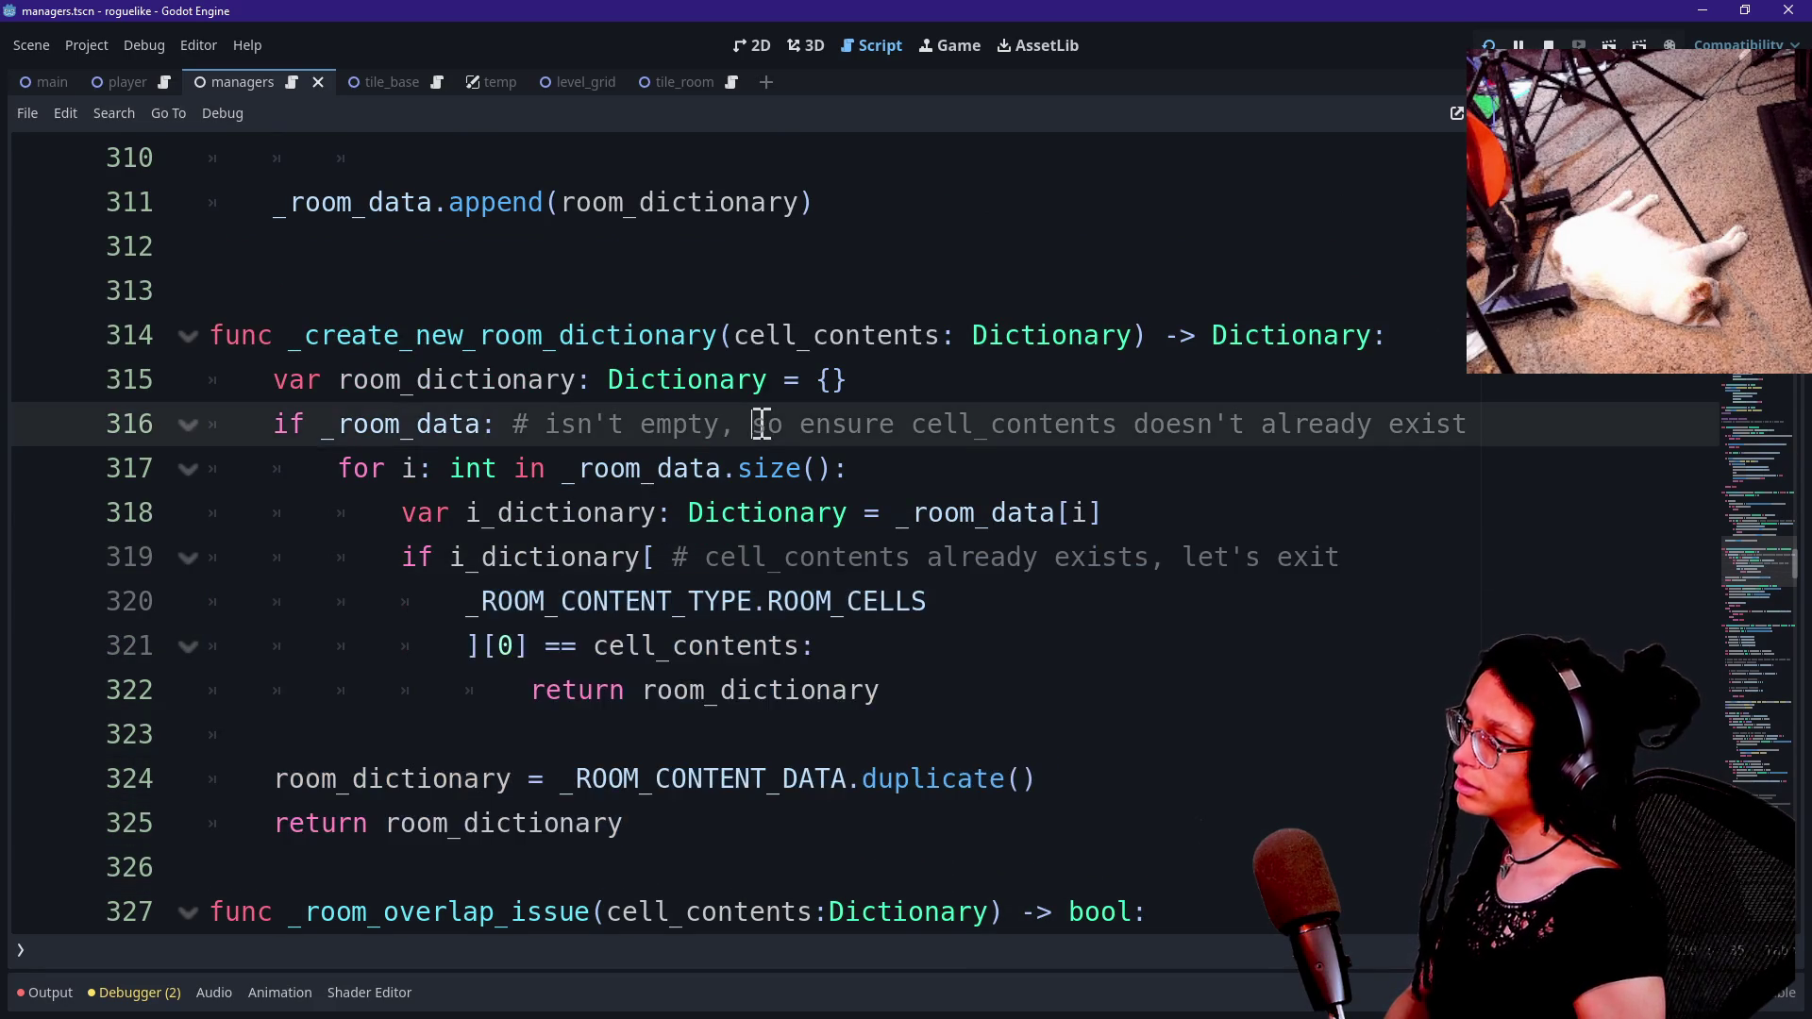
# Save the managers scene and its script with Ctrl+S.
pyautogui.scroll(1, 763, 423)
pyautogui.scroll(3, 763, 424)
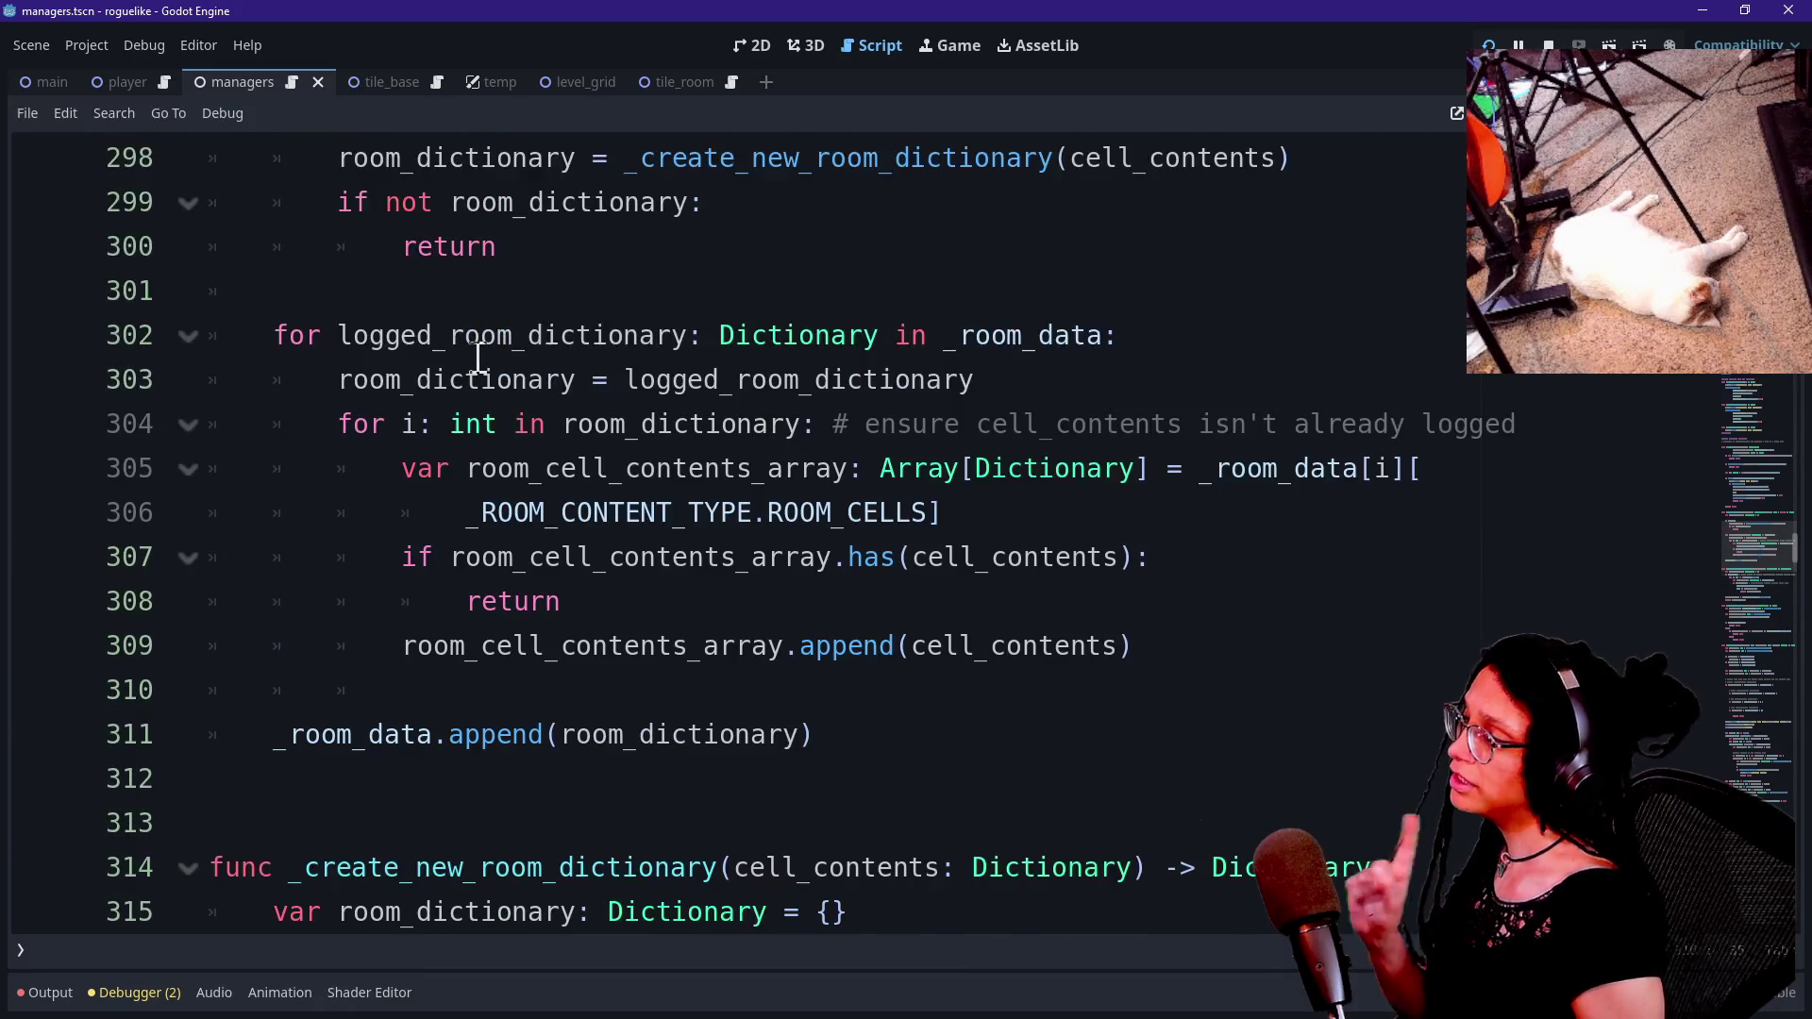
pyautogui.scroll(2, 479, 357)
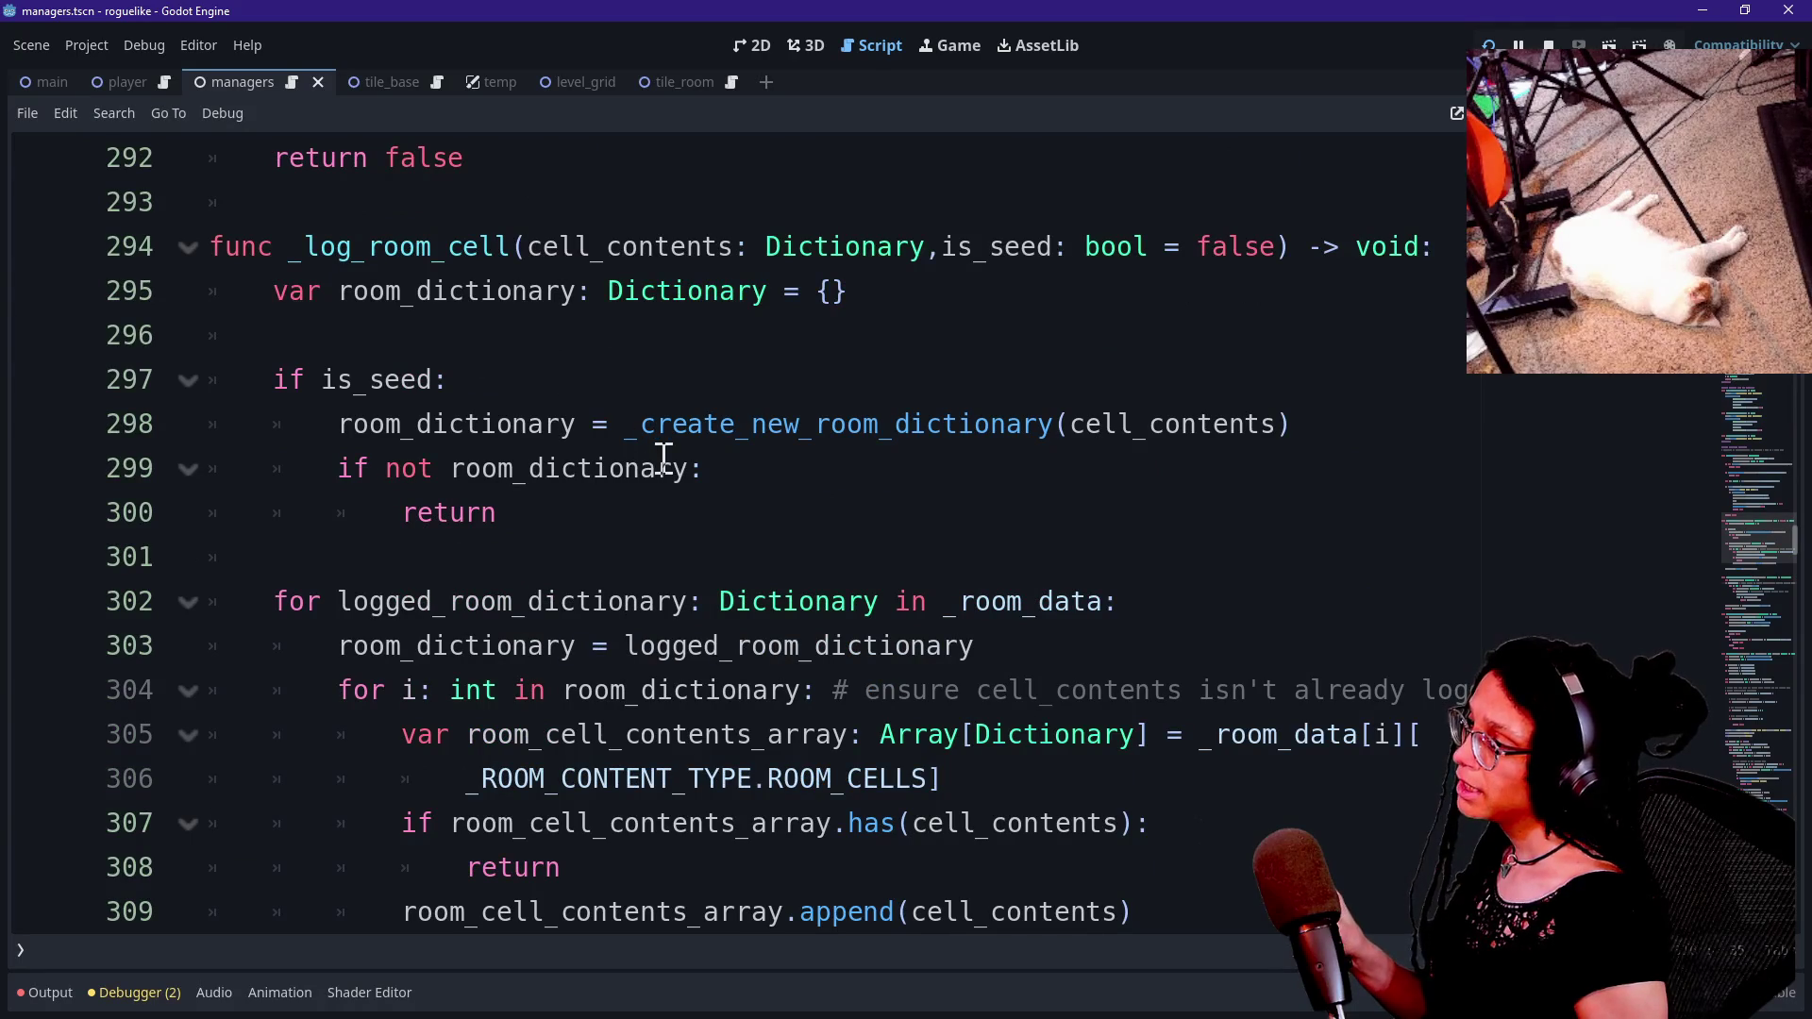
pyautogui.scroll(1, 599, 421)
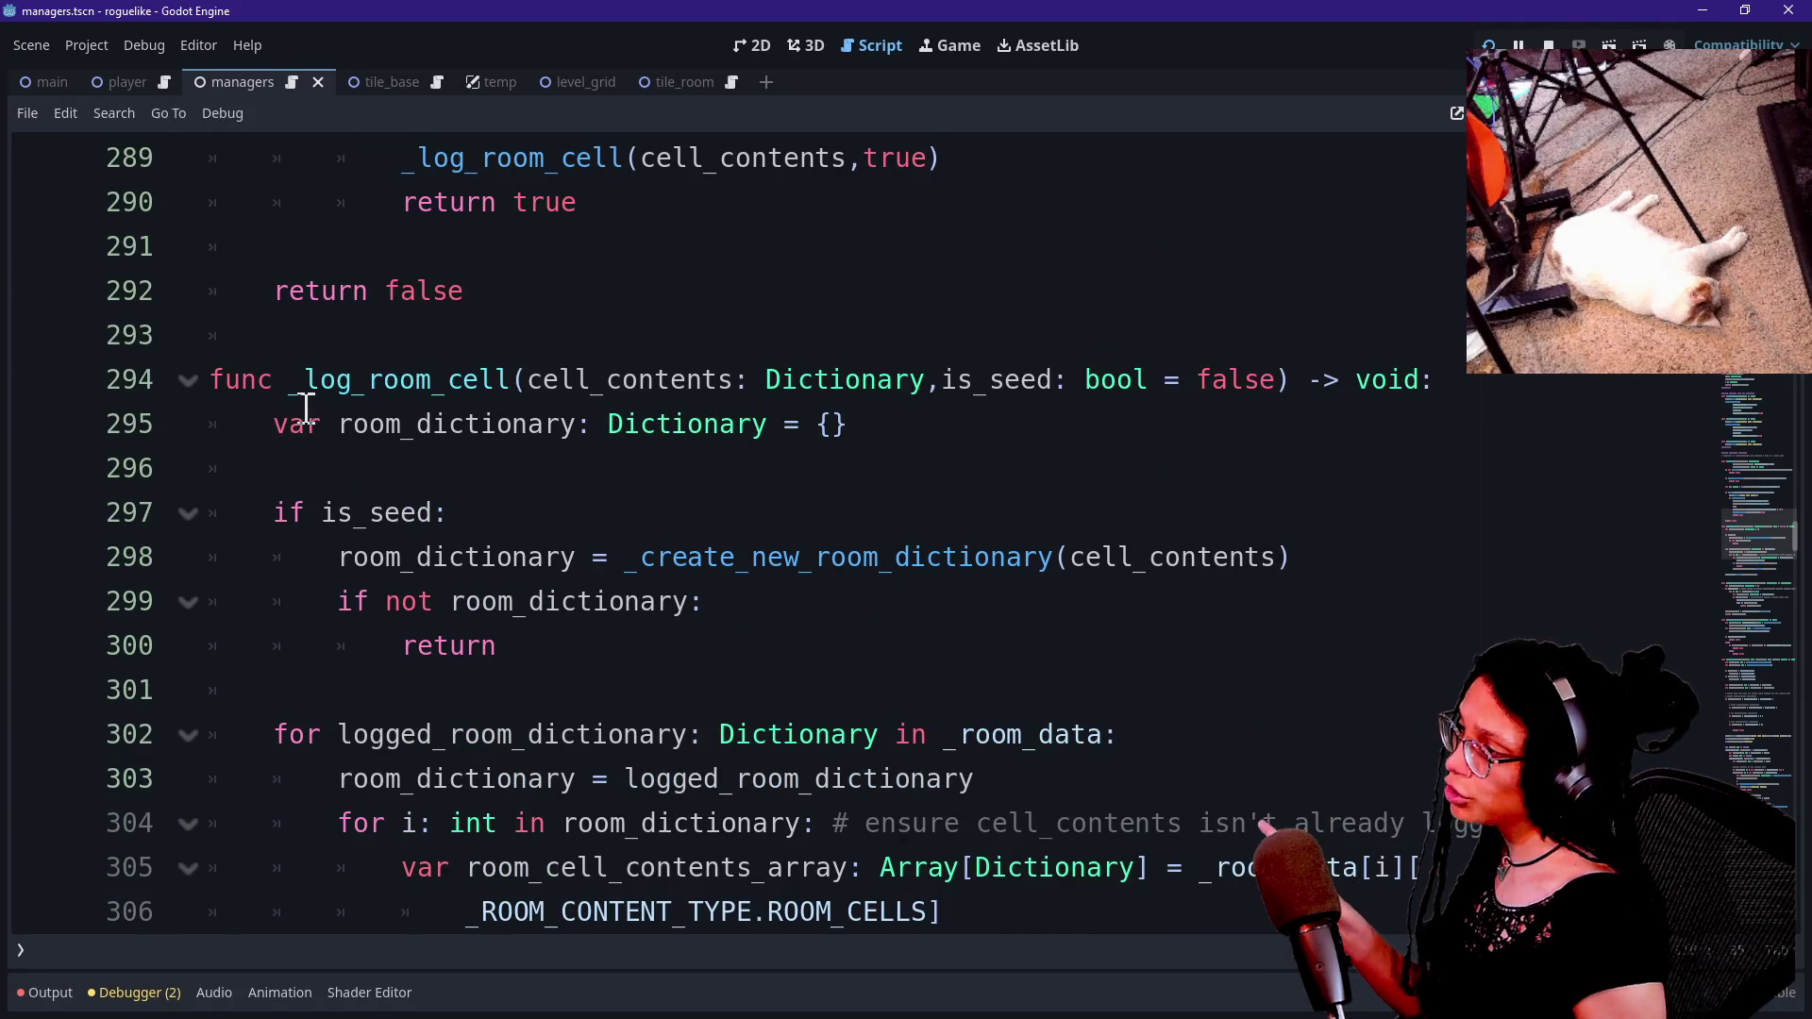
pyautogui.scroll(7, 304, 408)
pyautogui.click(537, 426)
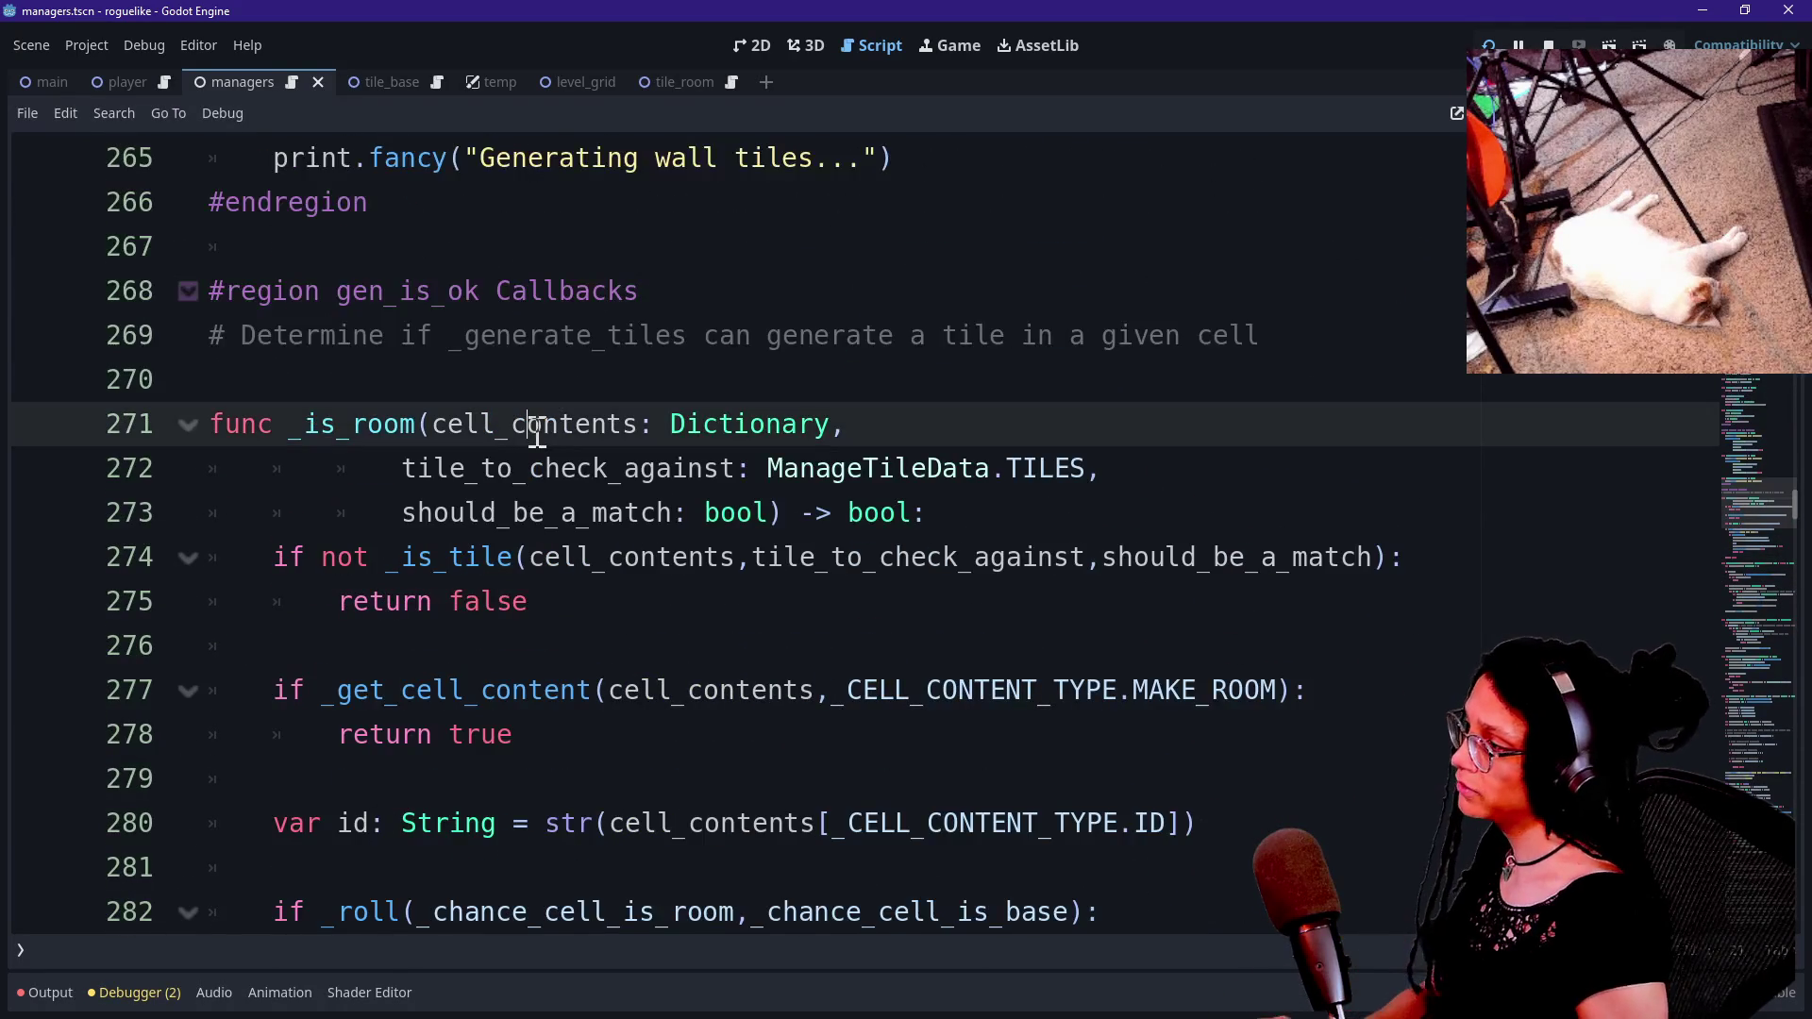
pyautogui.hotkey('ctrl', 's')
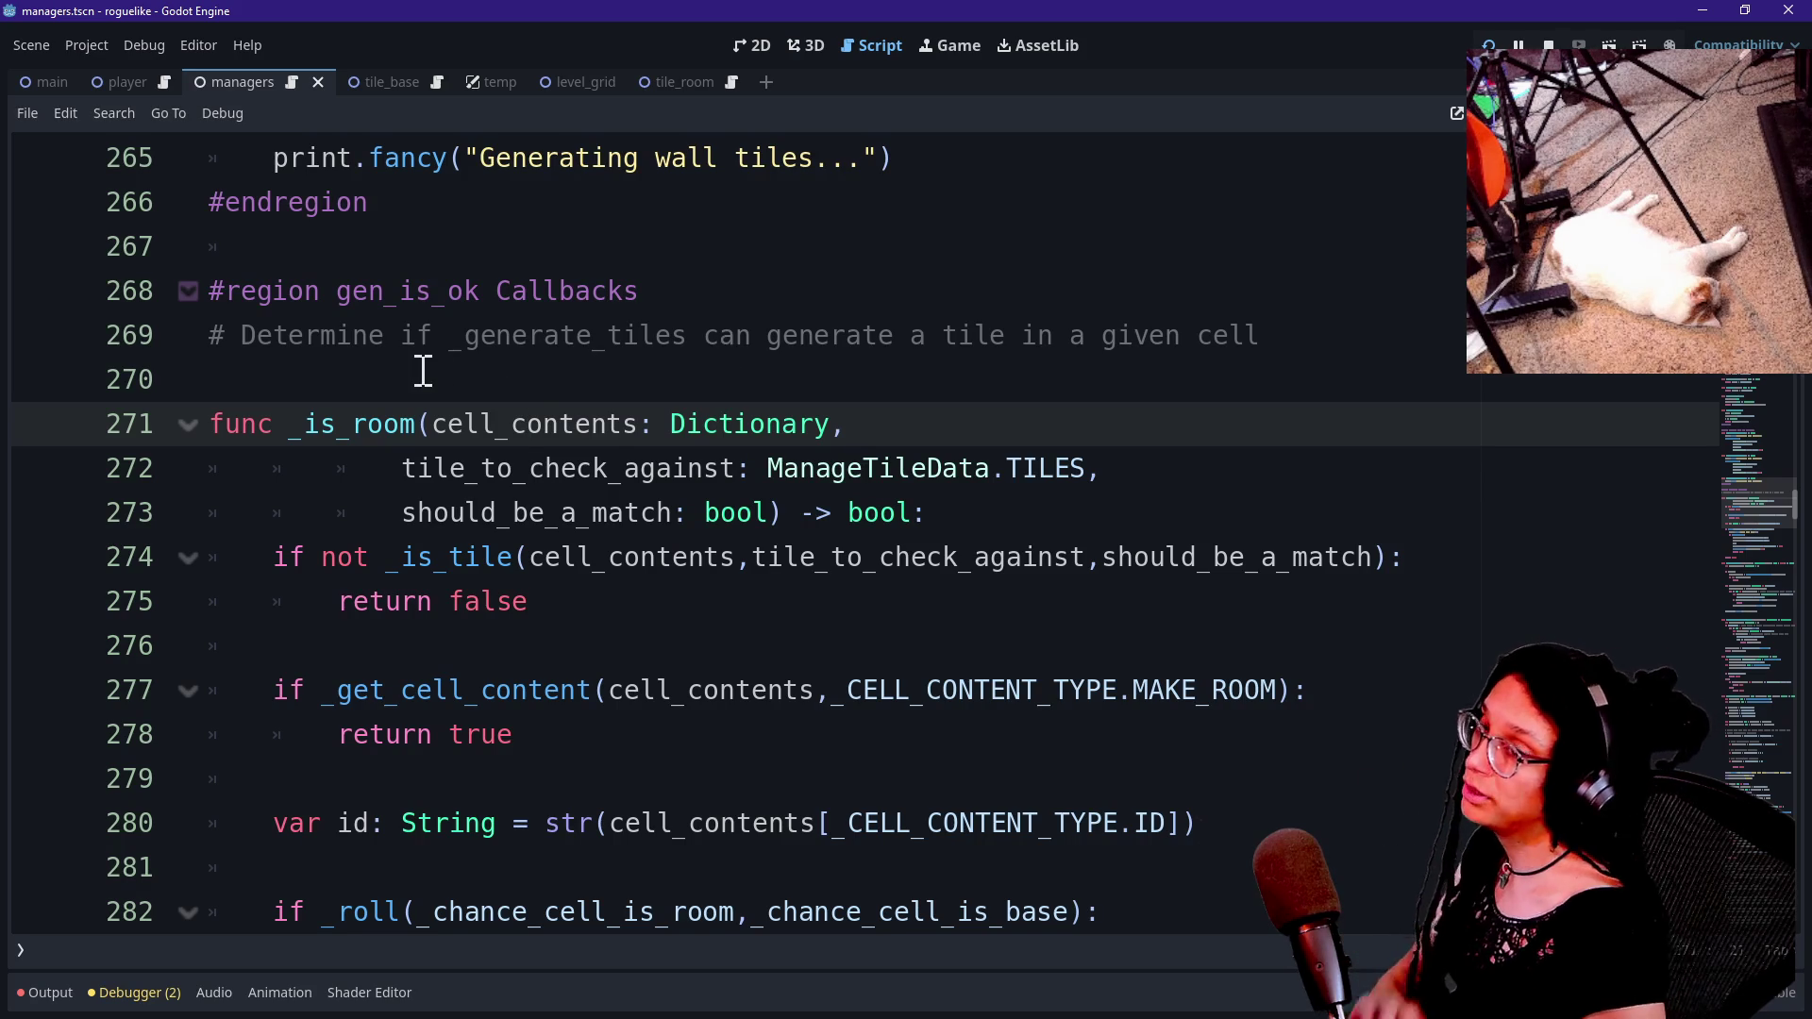
pyautogui.scroll(2, 423, 371)
pyautogui.scroll(2, 1038, 612)
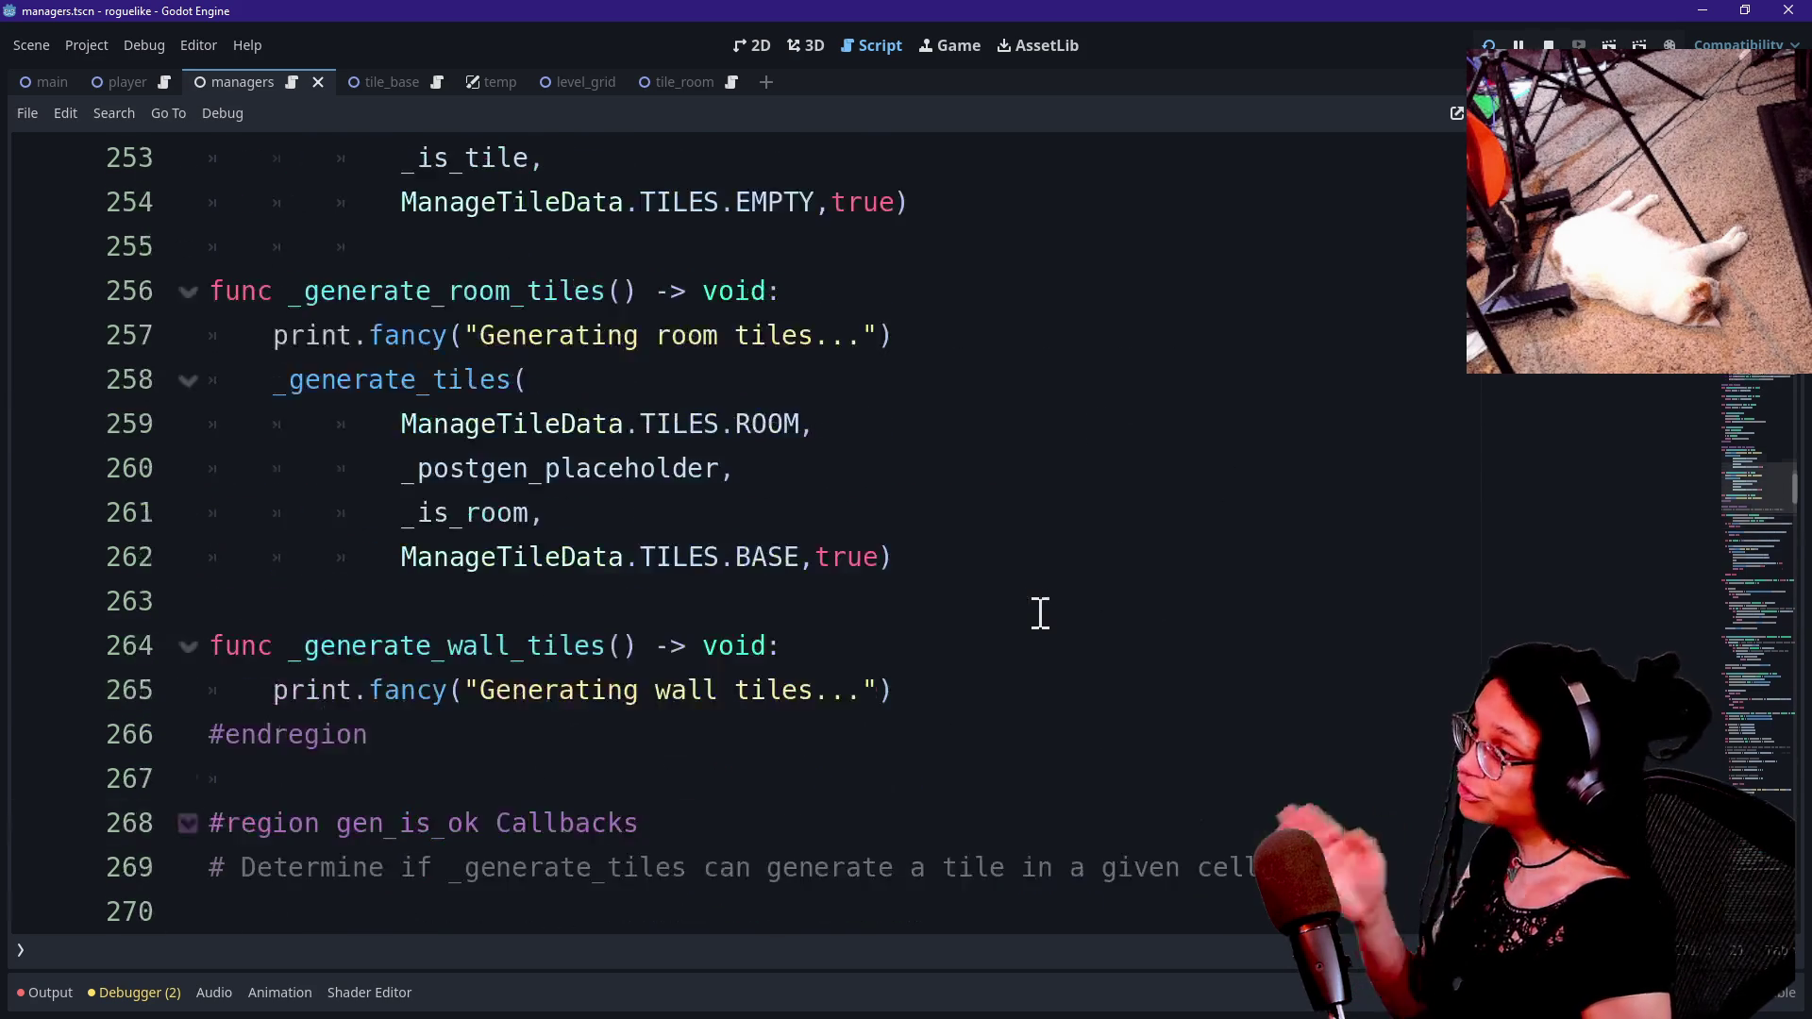
pyautogui.scroll(1, 1040, 613)
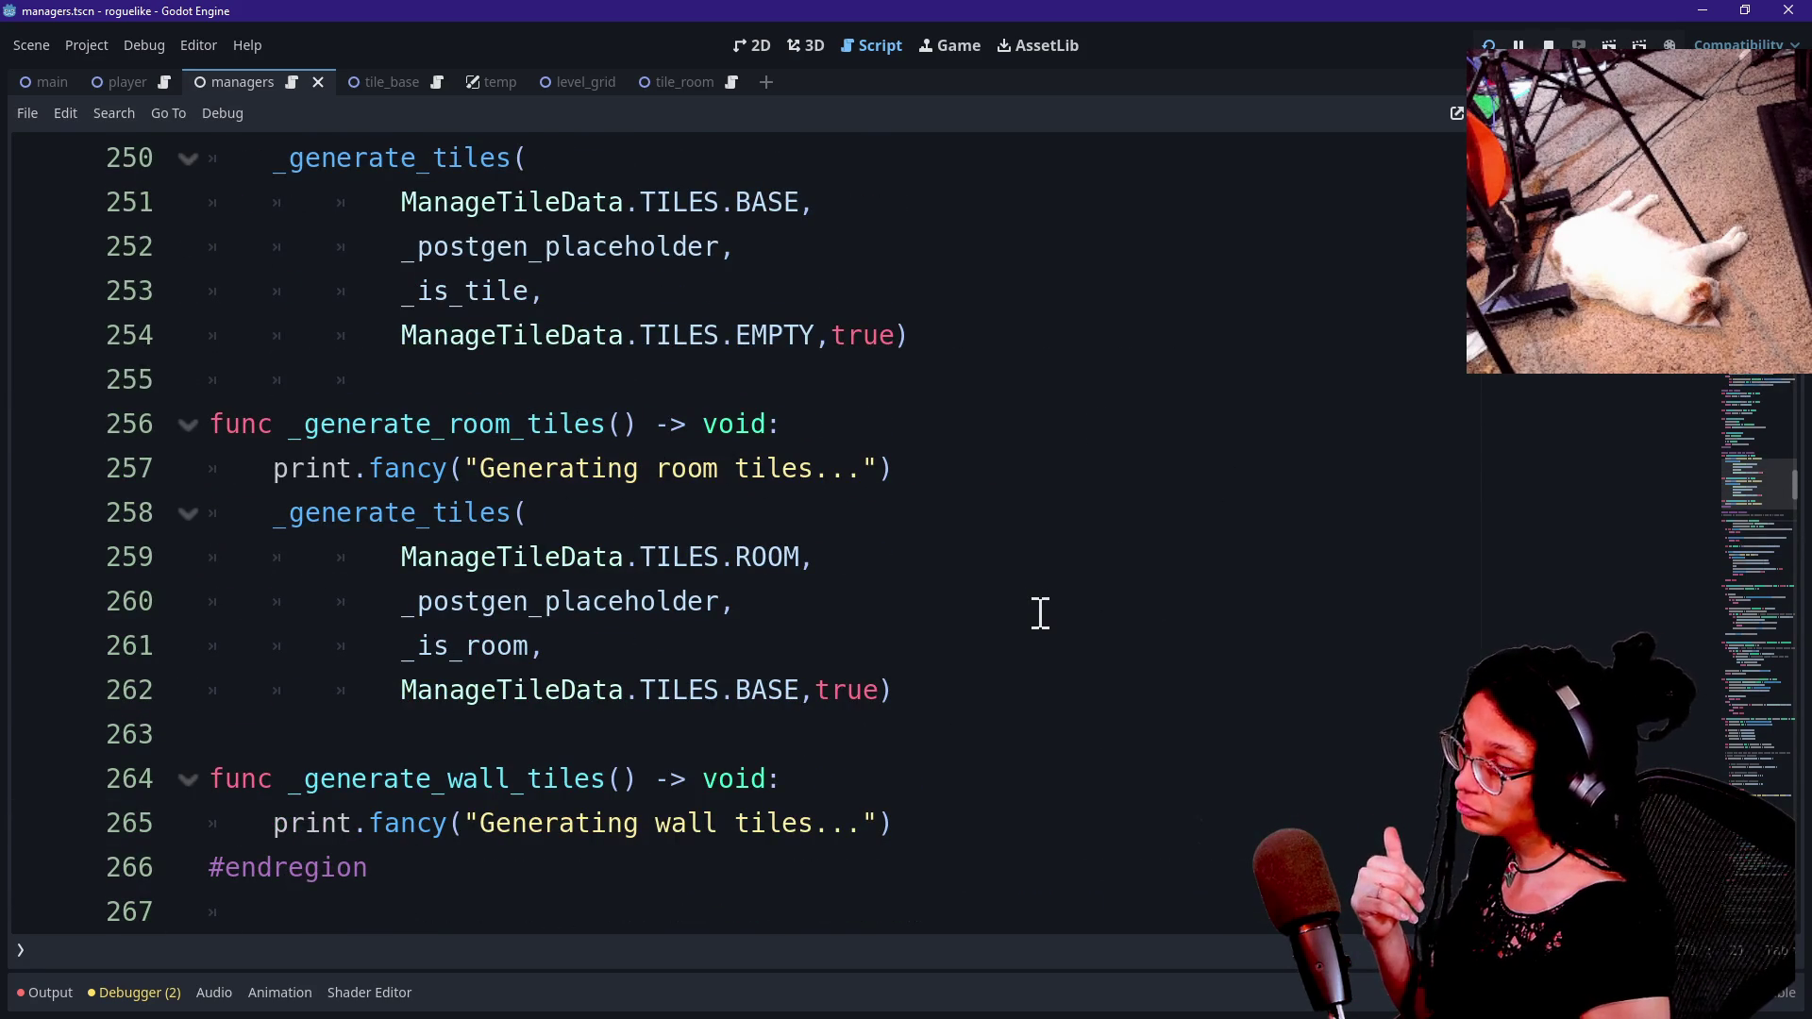
# Search the script for 'is_room' and step through the matches.
pyautogui.scroll(3, 764, 668)
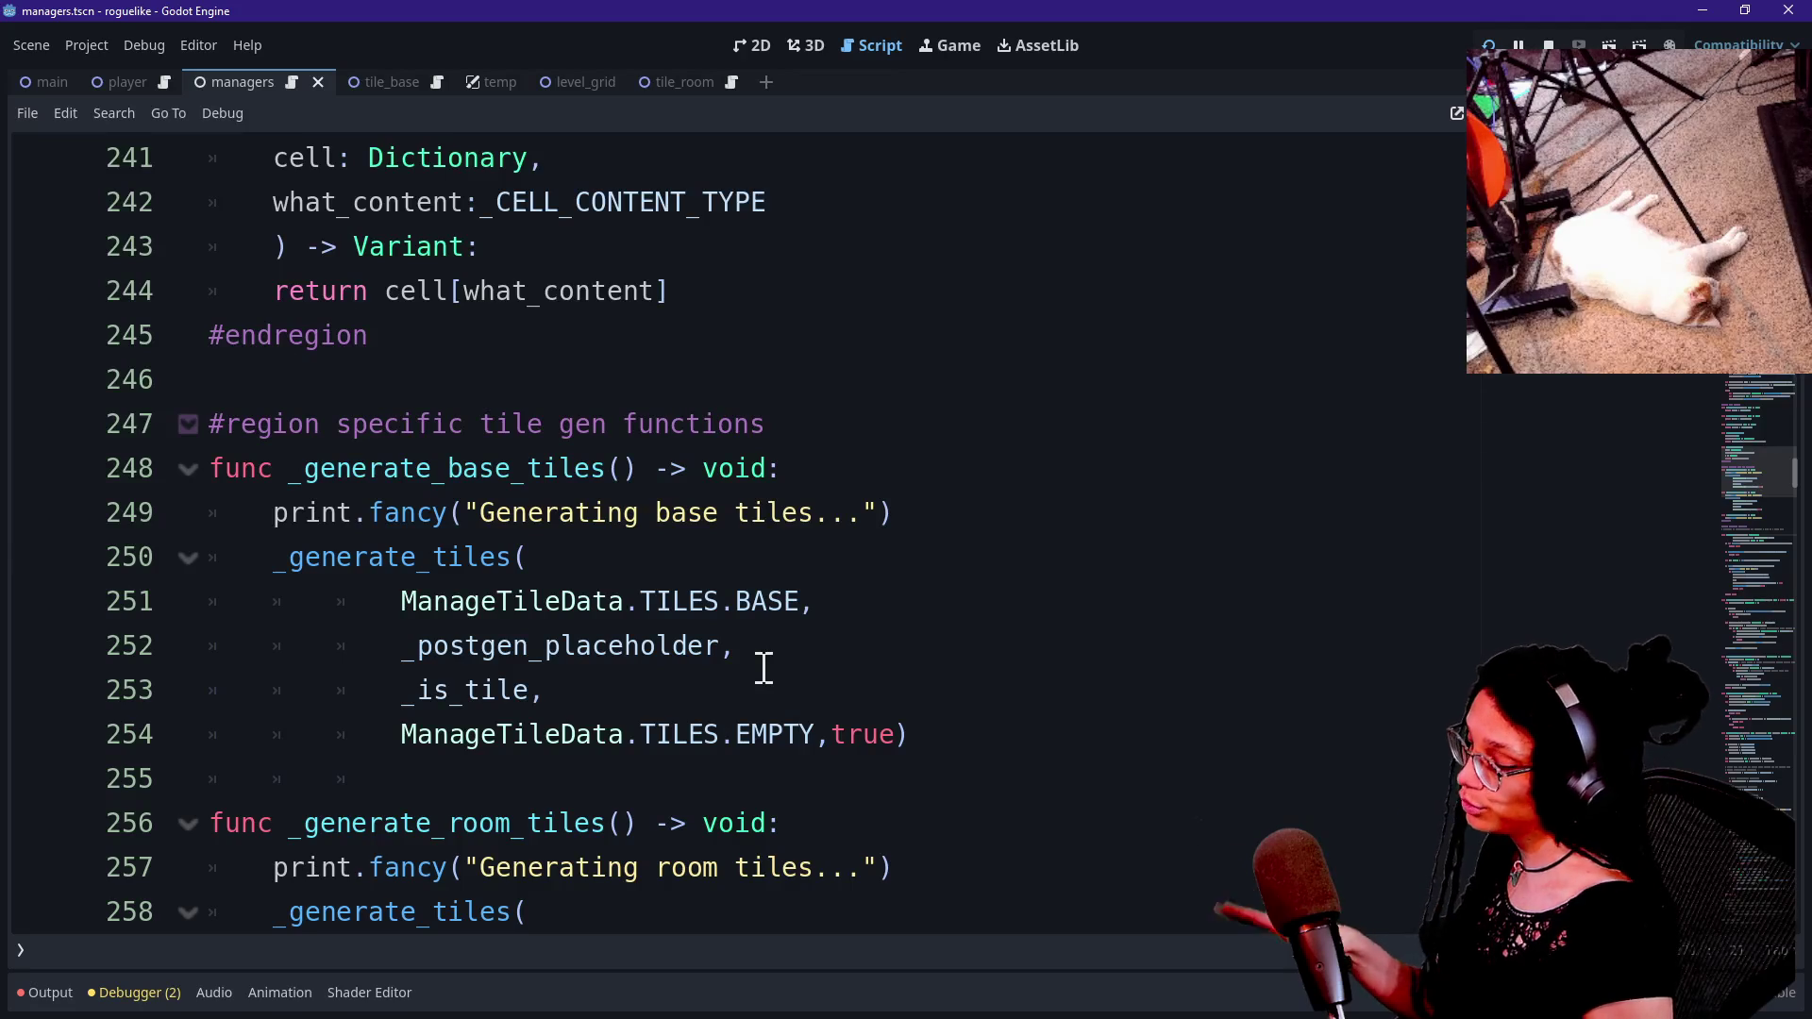
pyautogui.hotkey('ctrl', 'f')
pyautogui.write('is_room')
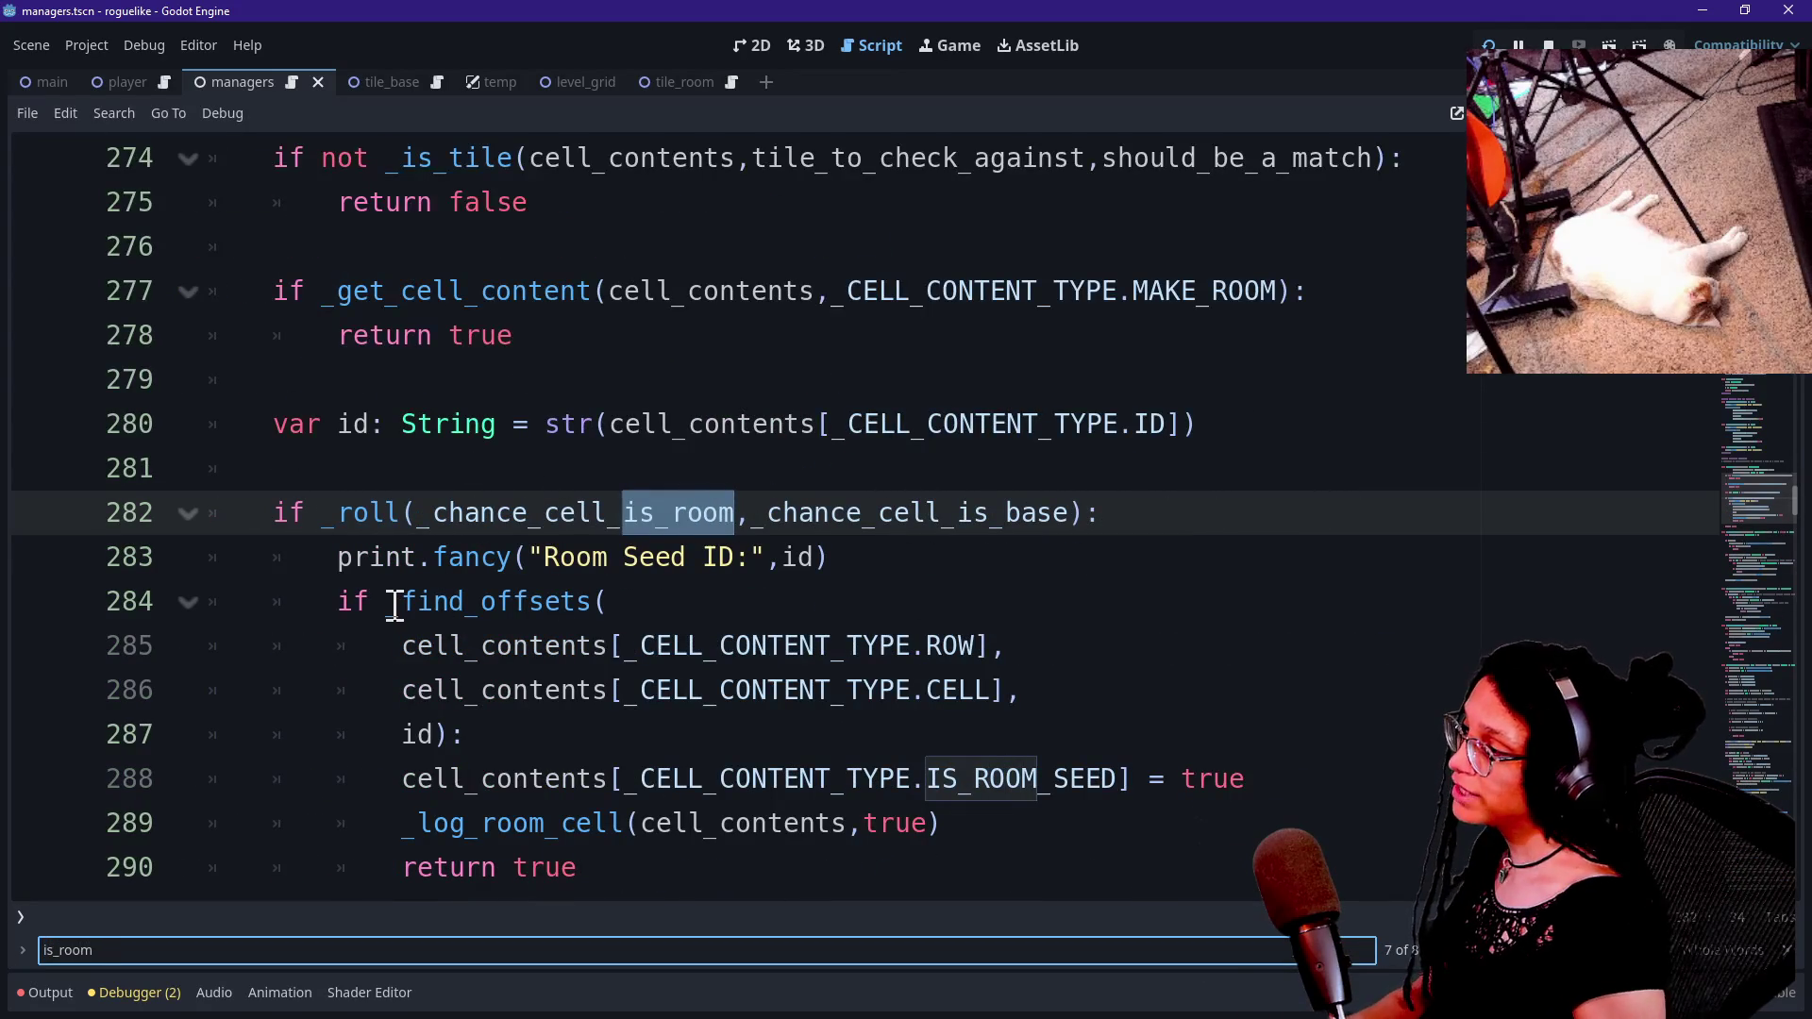
pyautogui.press('Return')
pyautogui.press('Return')
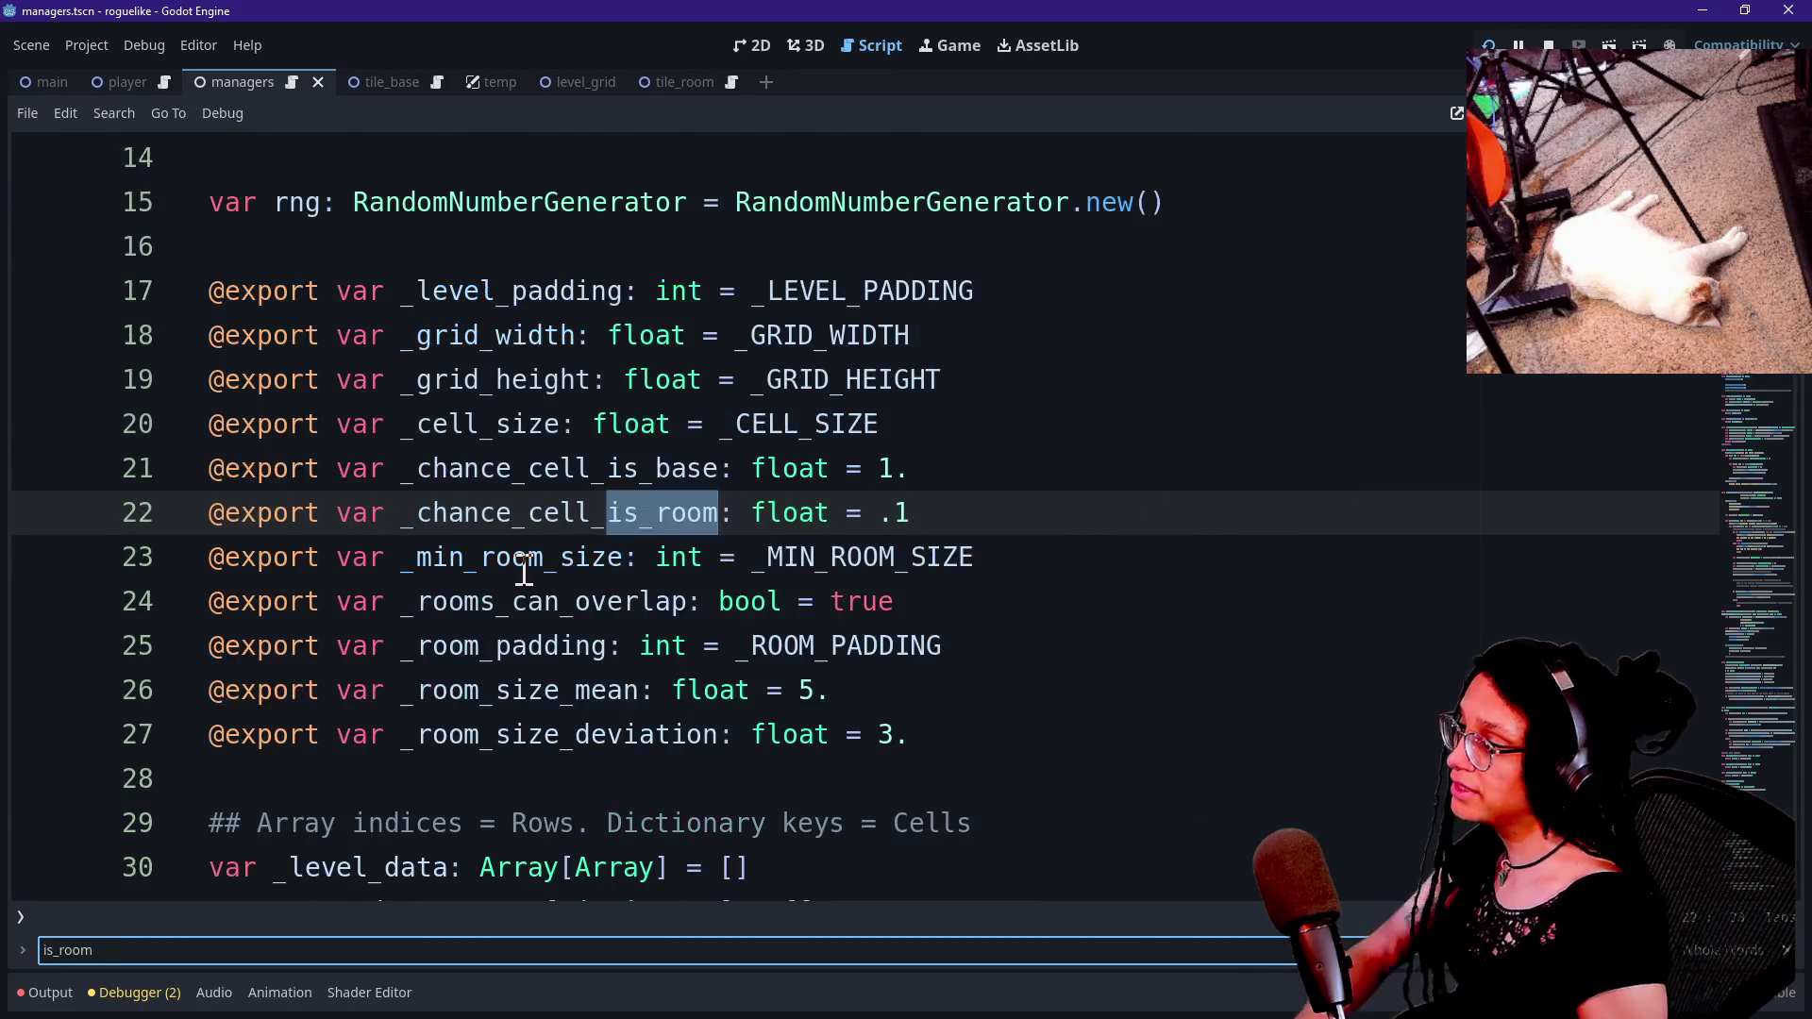
pyautogui.press('Return')
pyautogui.press('Return')
pyautogui.press('Return')
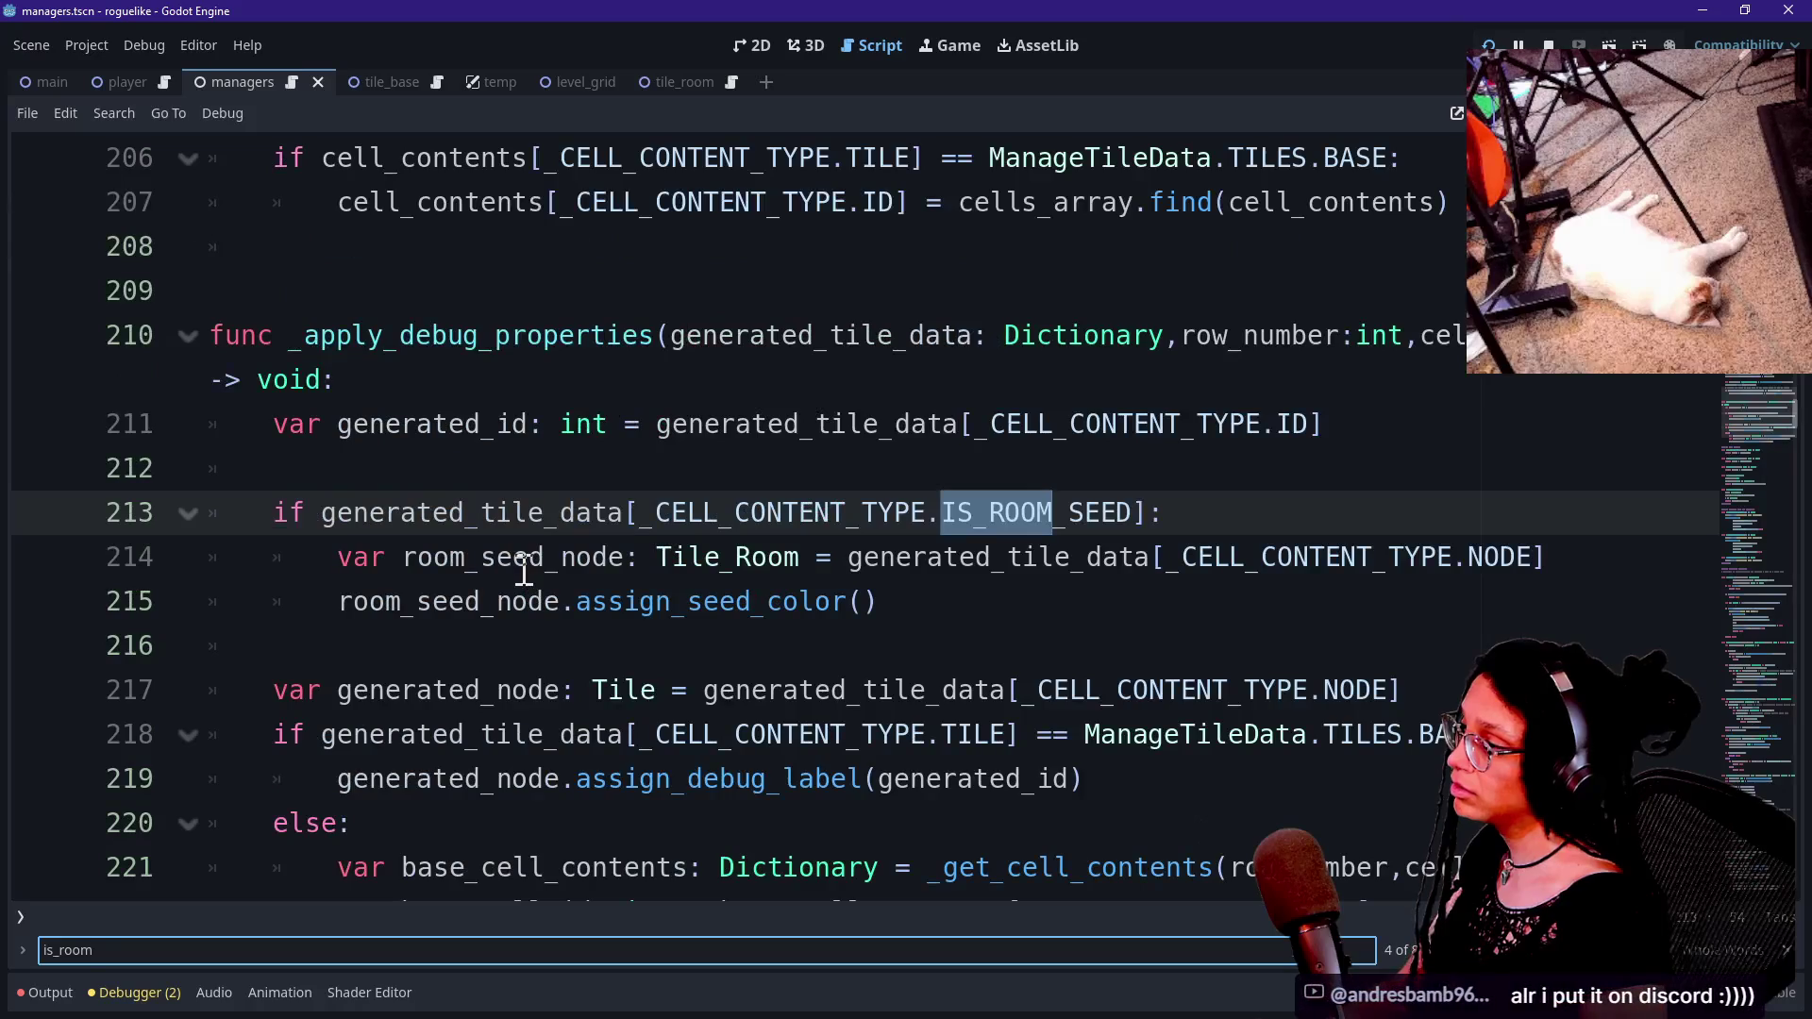
pyautogui.press('Return')
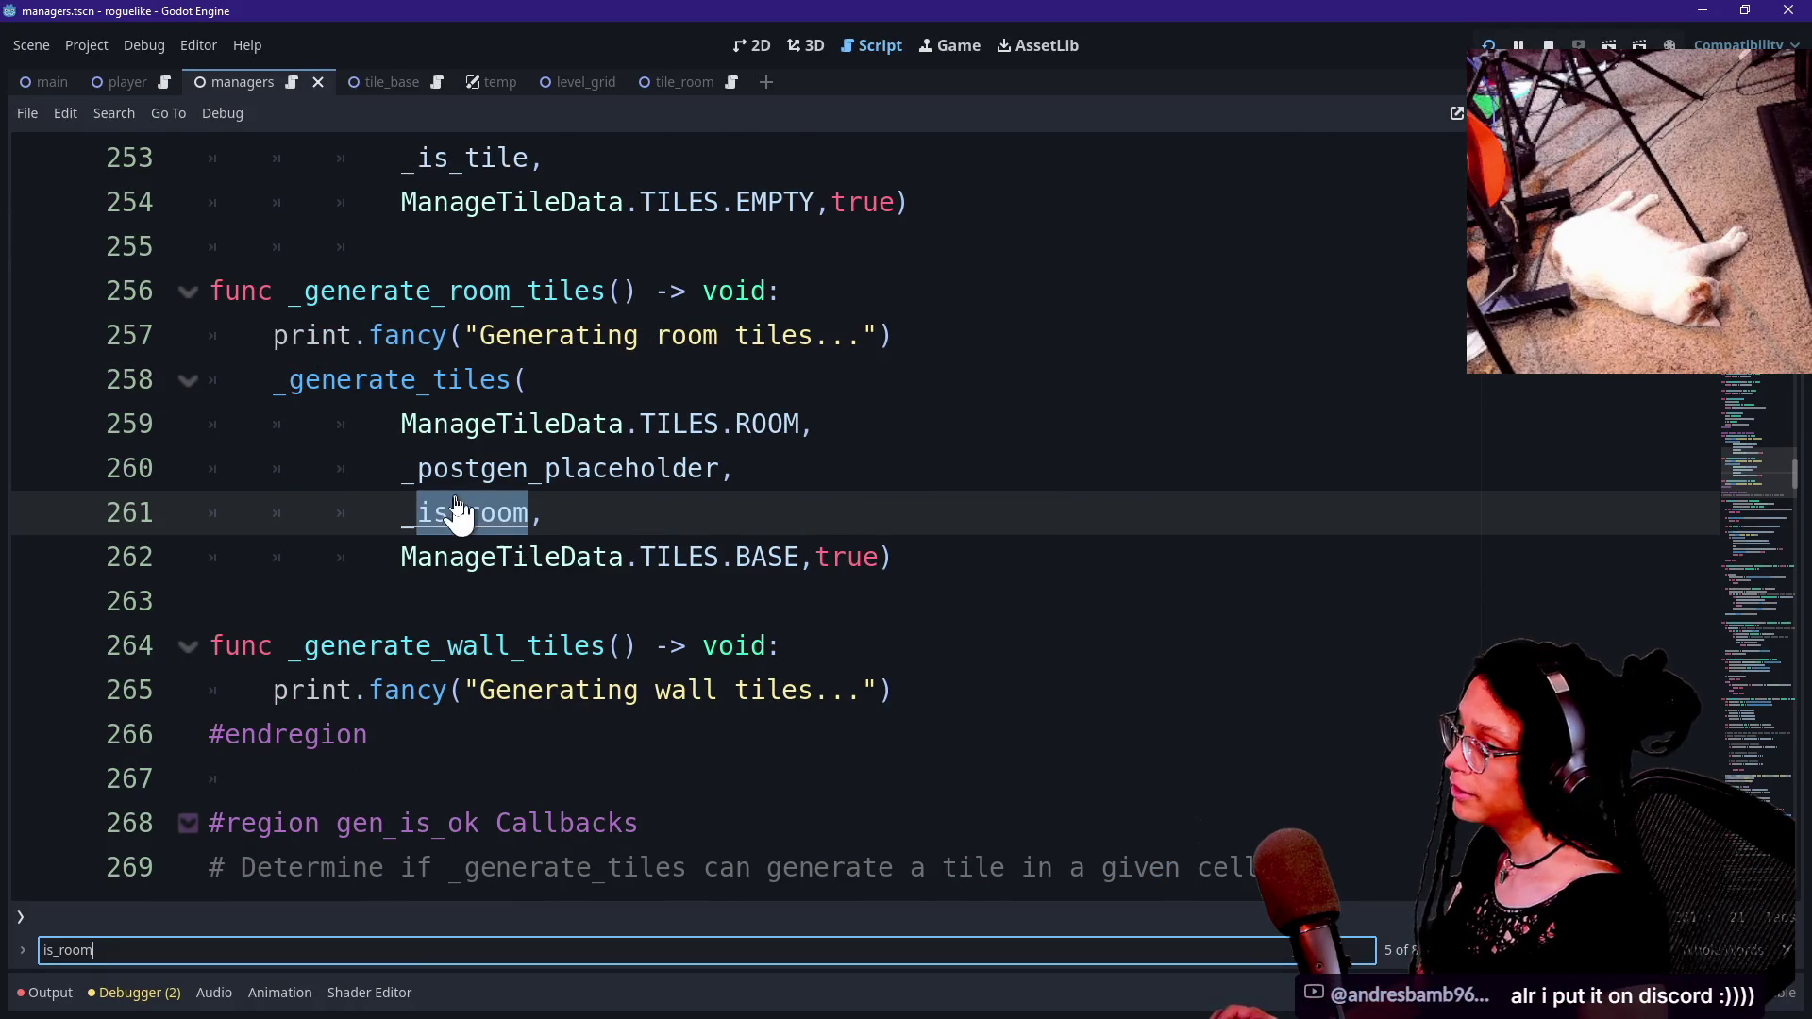
# Go to the _is_room function definition and look over its body down to return true.
pyautogui.keyDown('ctrl'); pyautogui.click(460, 515); pyautogui.keyUp('ctrl')
pyautogui.click(518, 545)
pyautogui.click(388, 462)
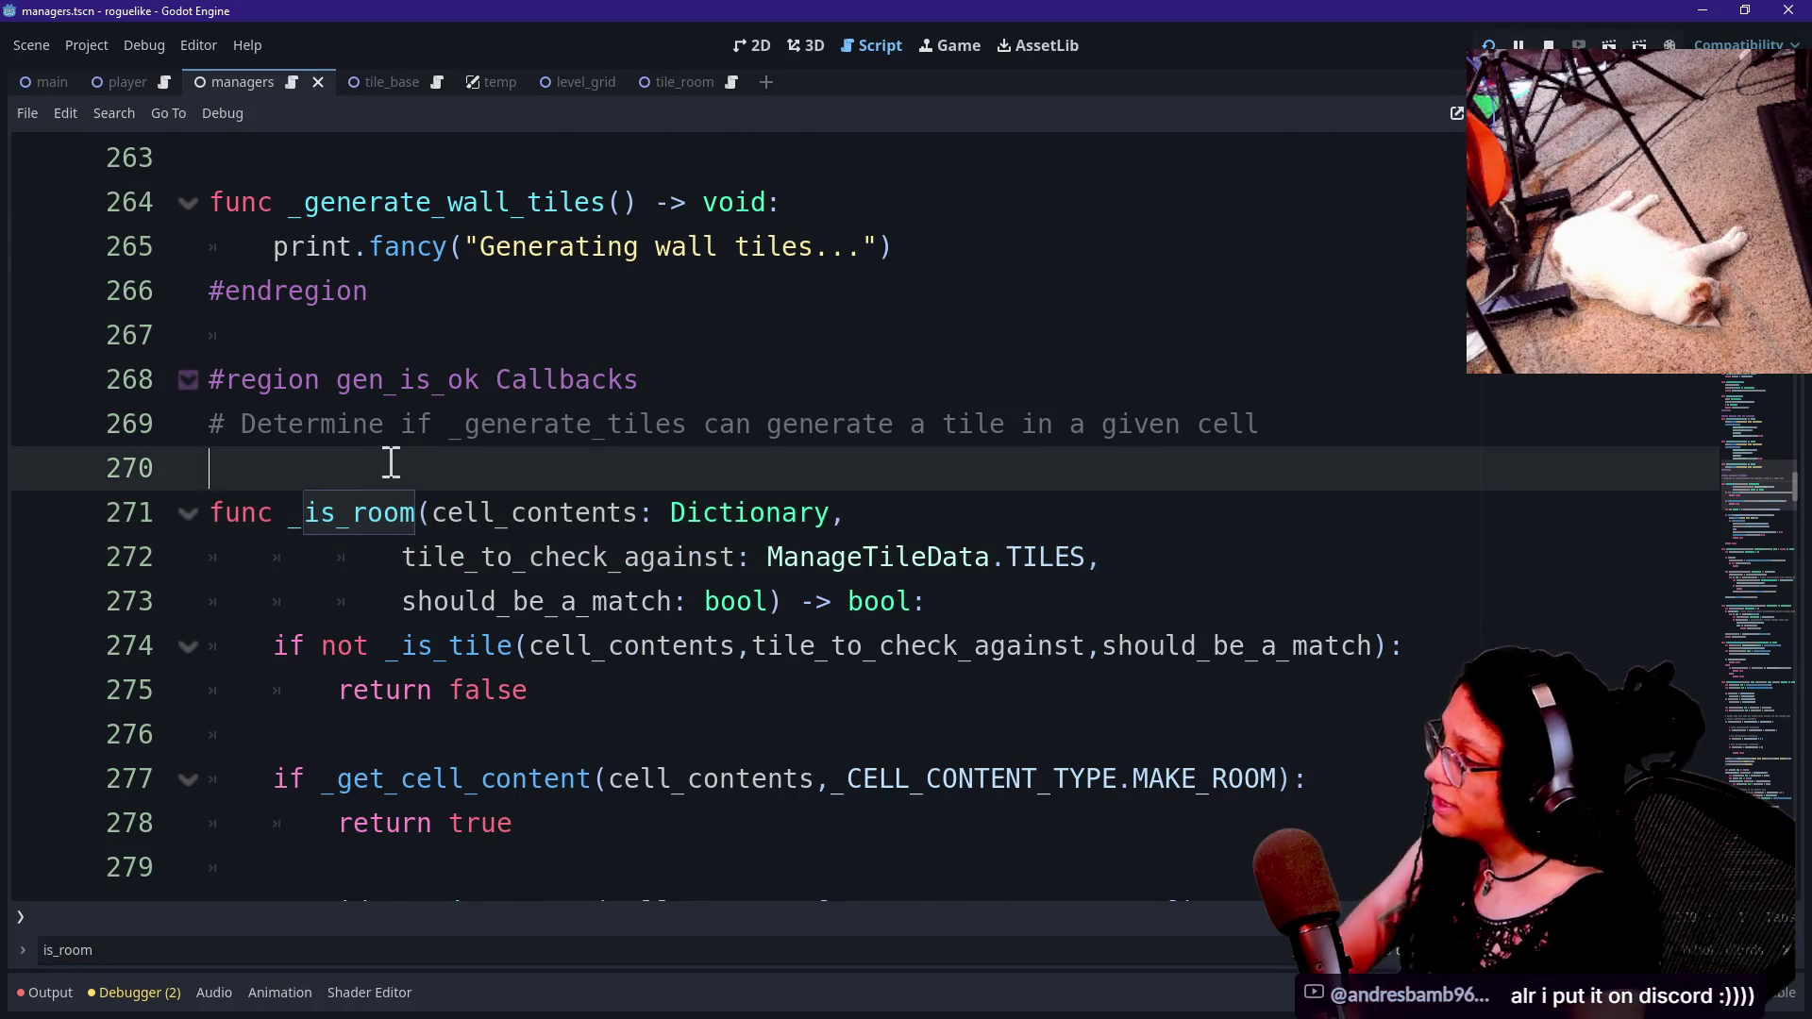
pyautogui.click(578, 595)
pyautogui.press('Down')
pyautogui.press('Down')
pyautogui.press('Down')
pyautogui.press('Down')
pyautogui.press('Down')
pyautogui.press('Down')
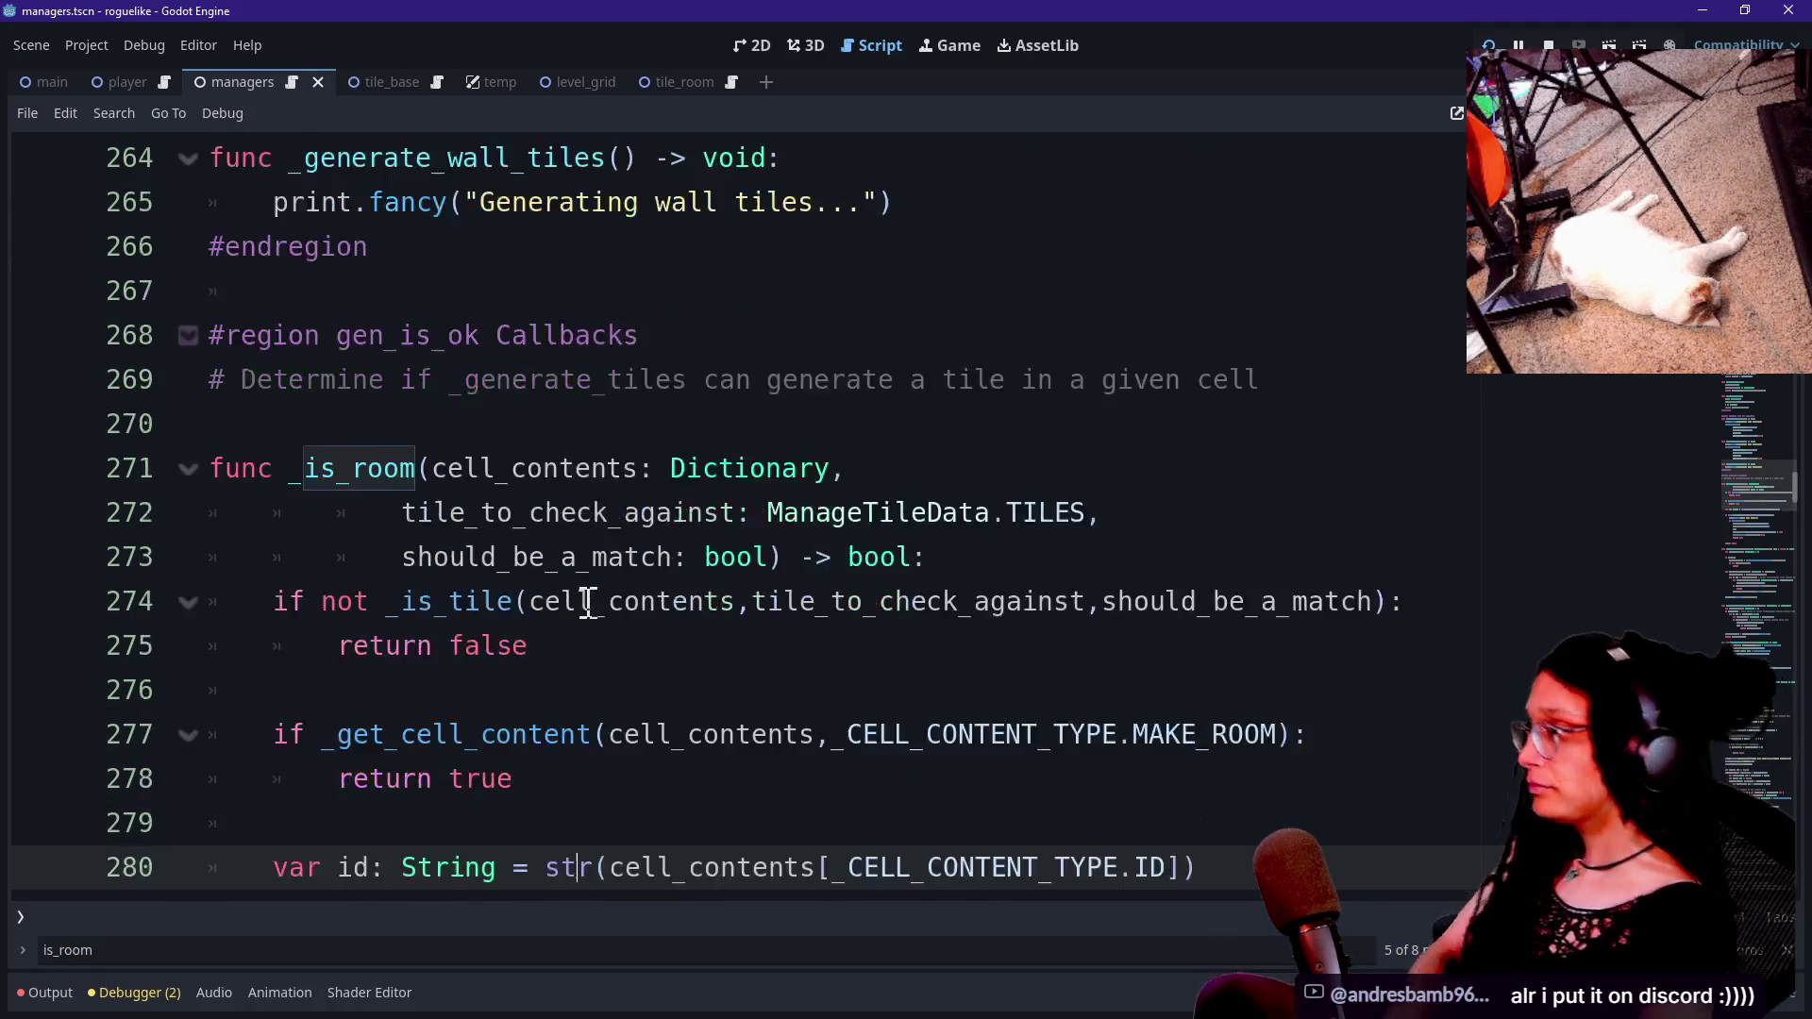
pyautogui.press('Up')
pyautogui.press('Up')
pyautogui.press('Up')
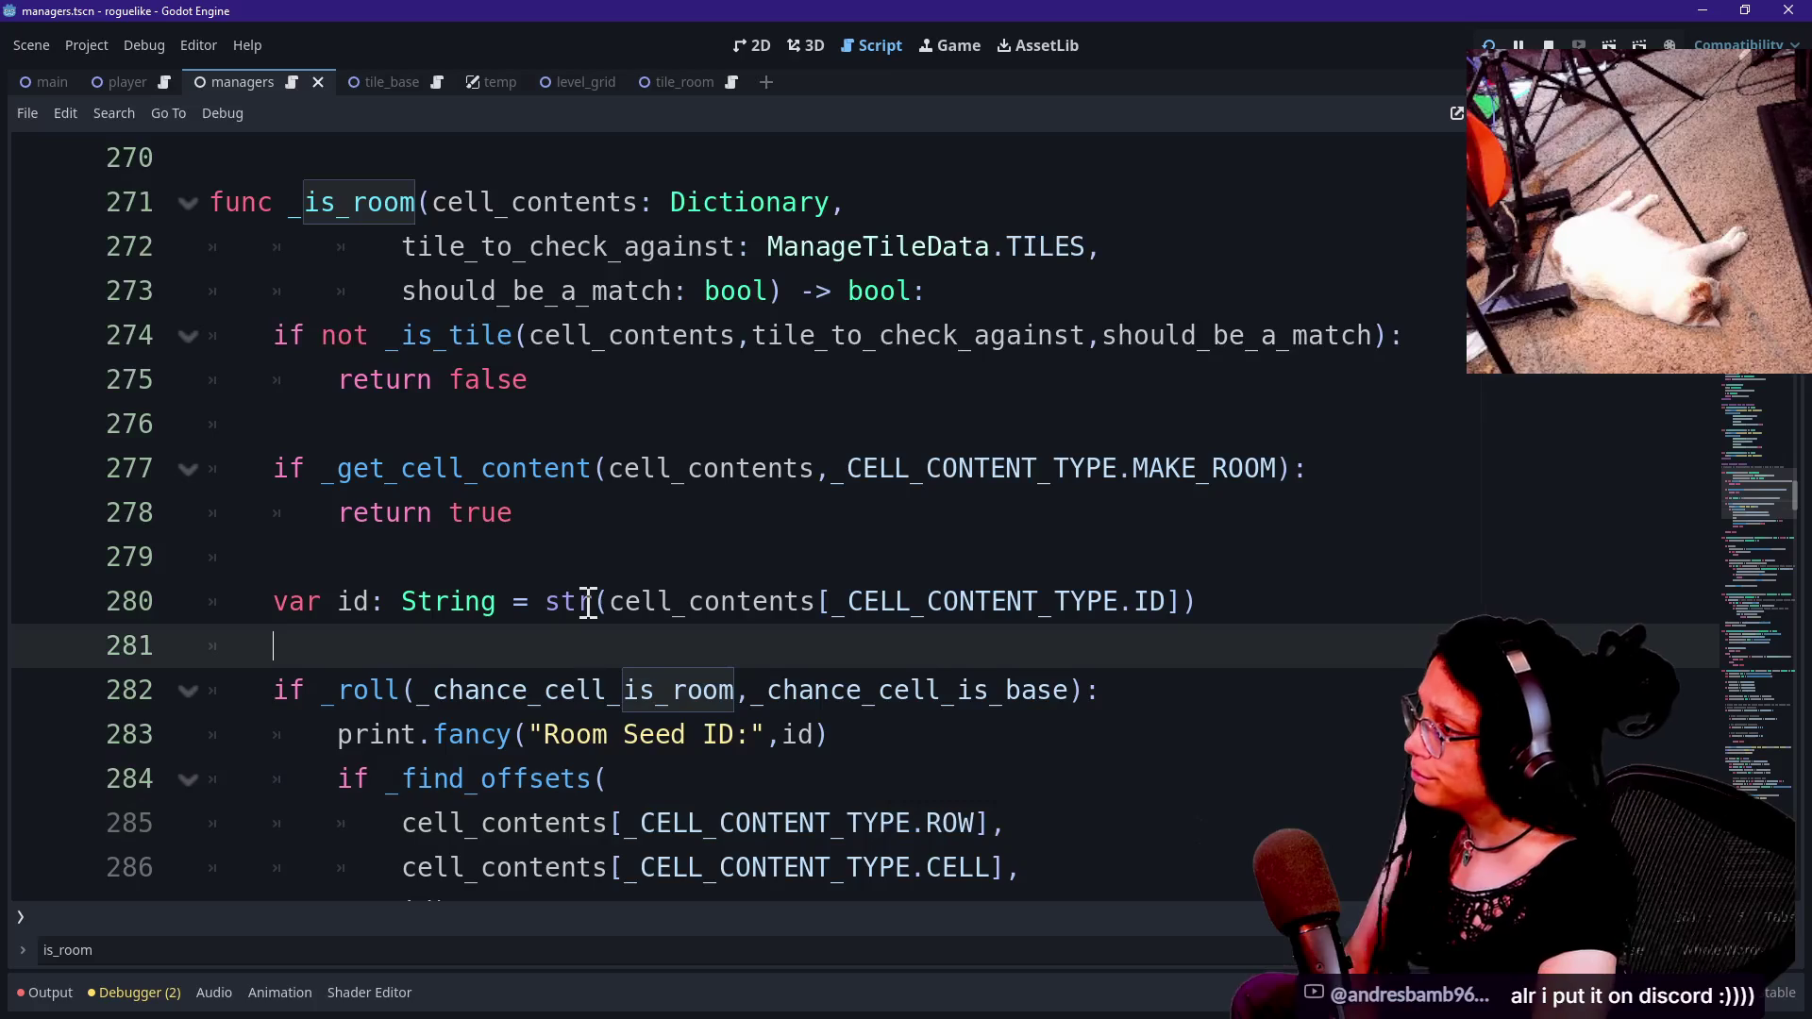
pyautogui.scroll(-4, 605, 352)
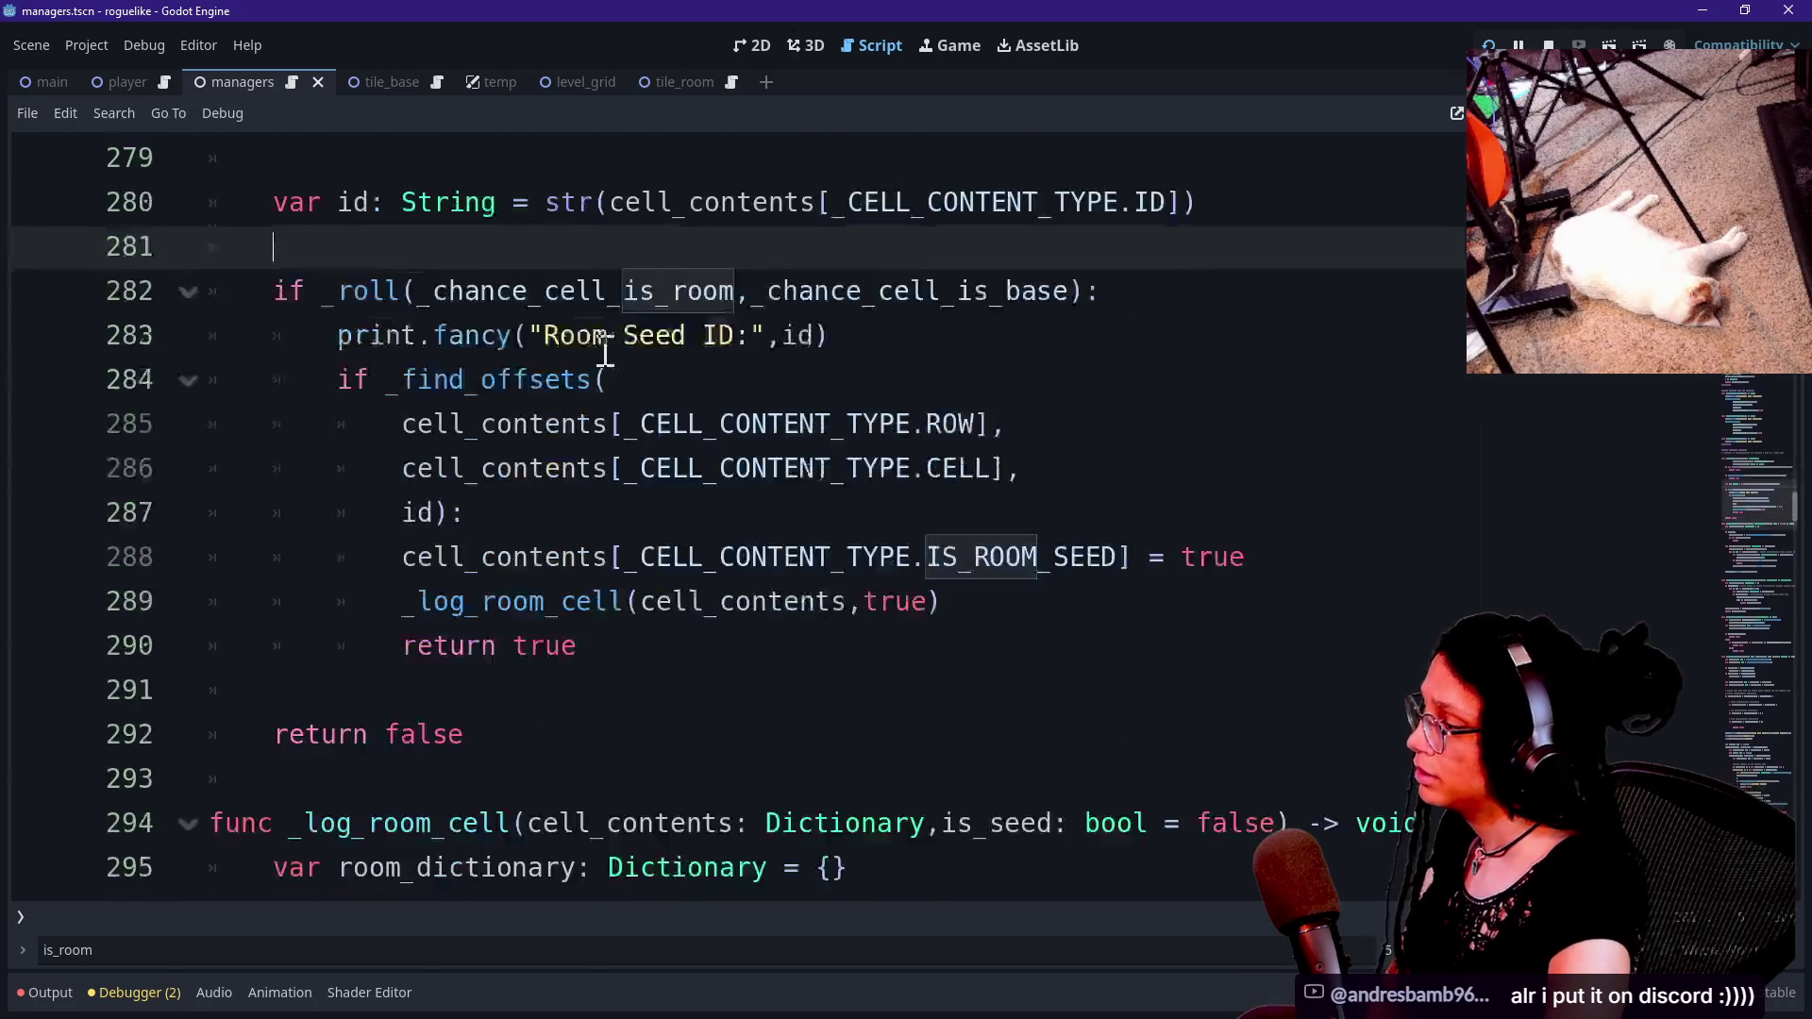
pyautogui.click(574, 517)
pyautogui.click(561, 556)
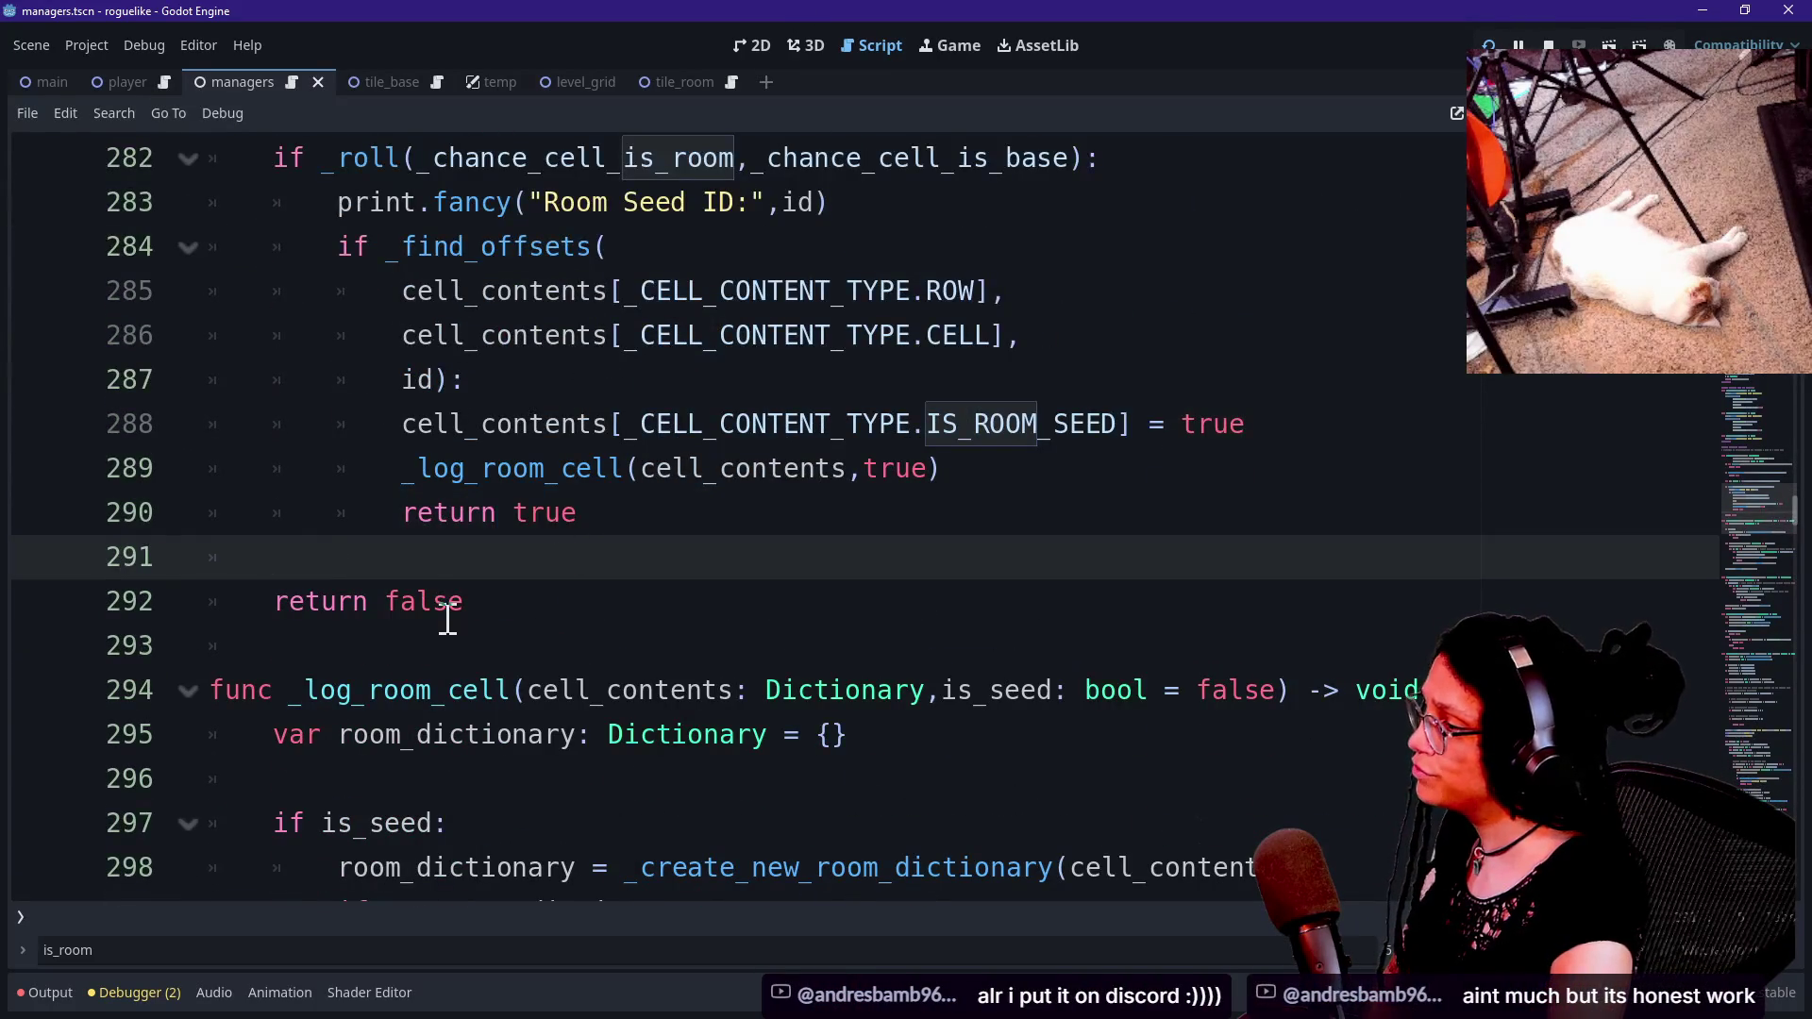
pyautogui.scroll(7, 449, 620)
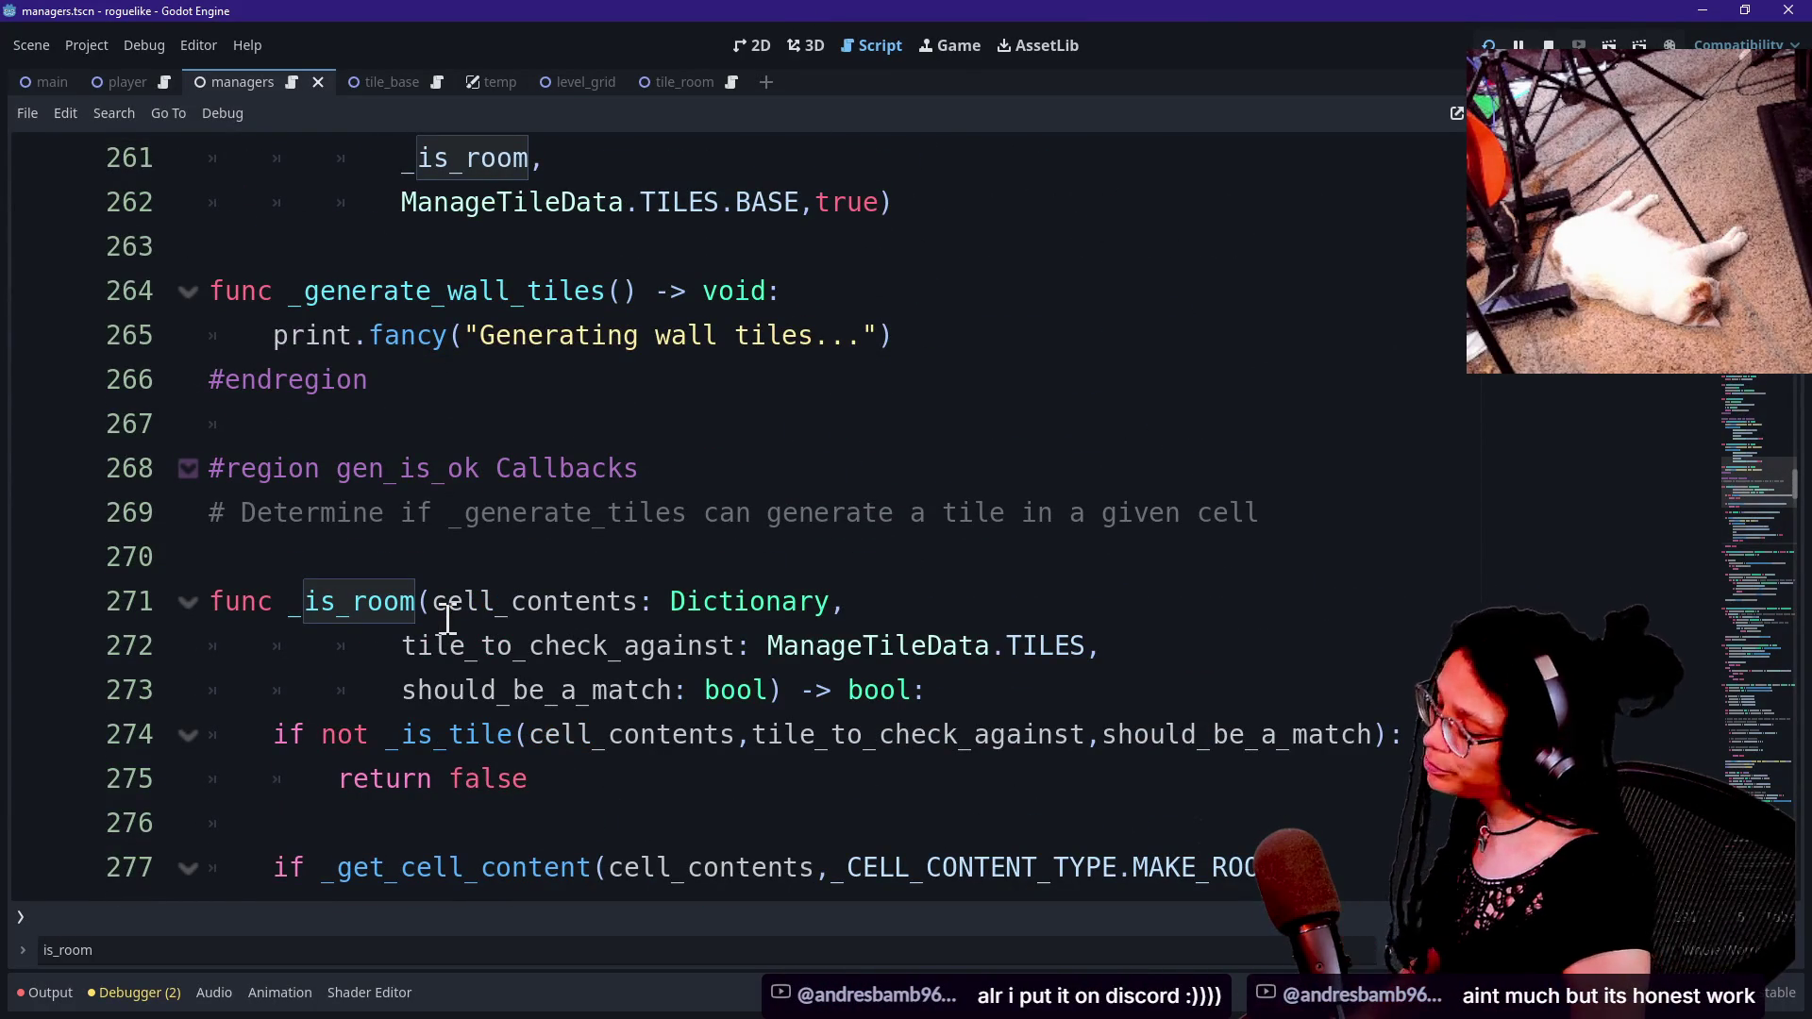
pyautogui.hotkey('ctrl', 'f')
pyautogui.write('offset')
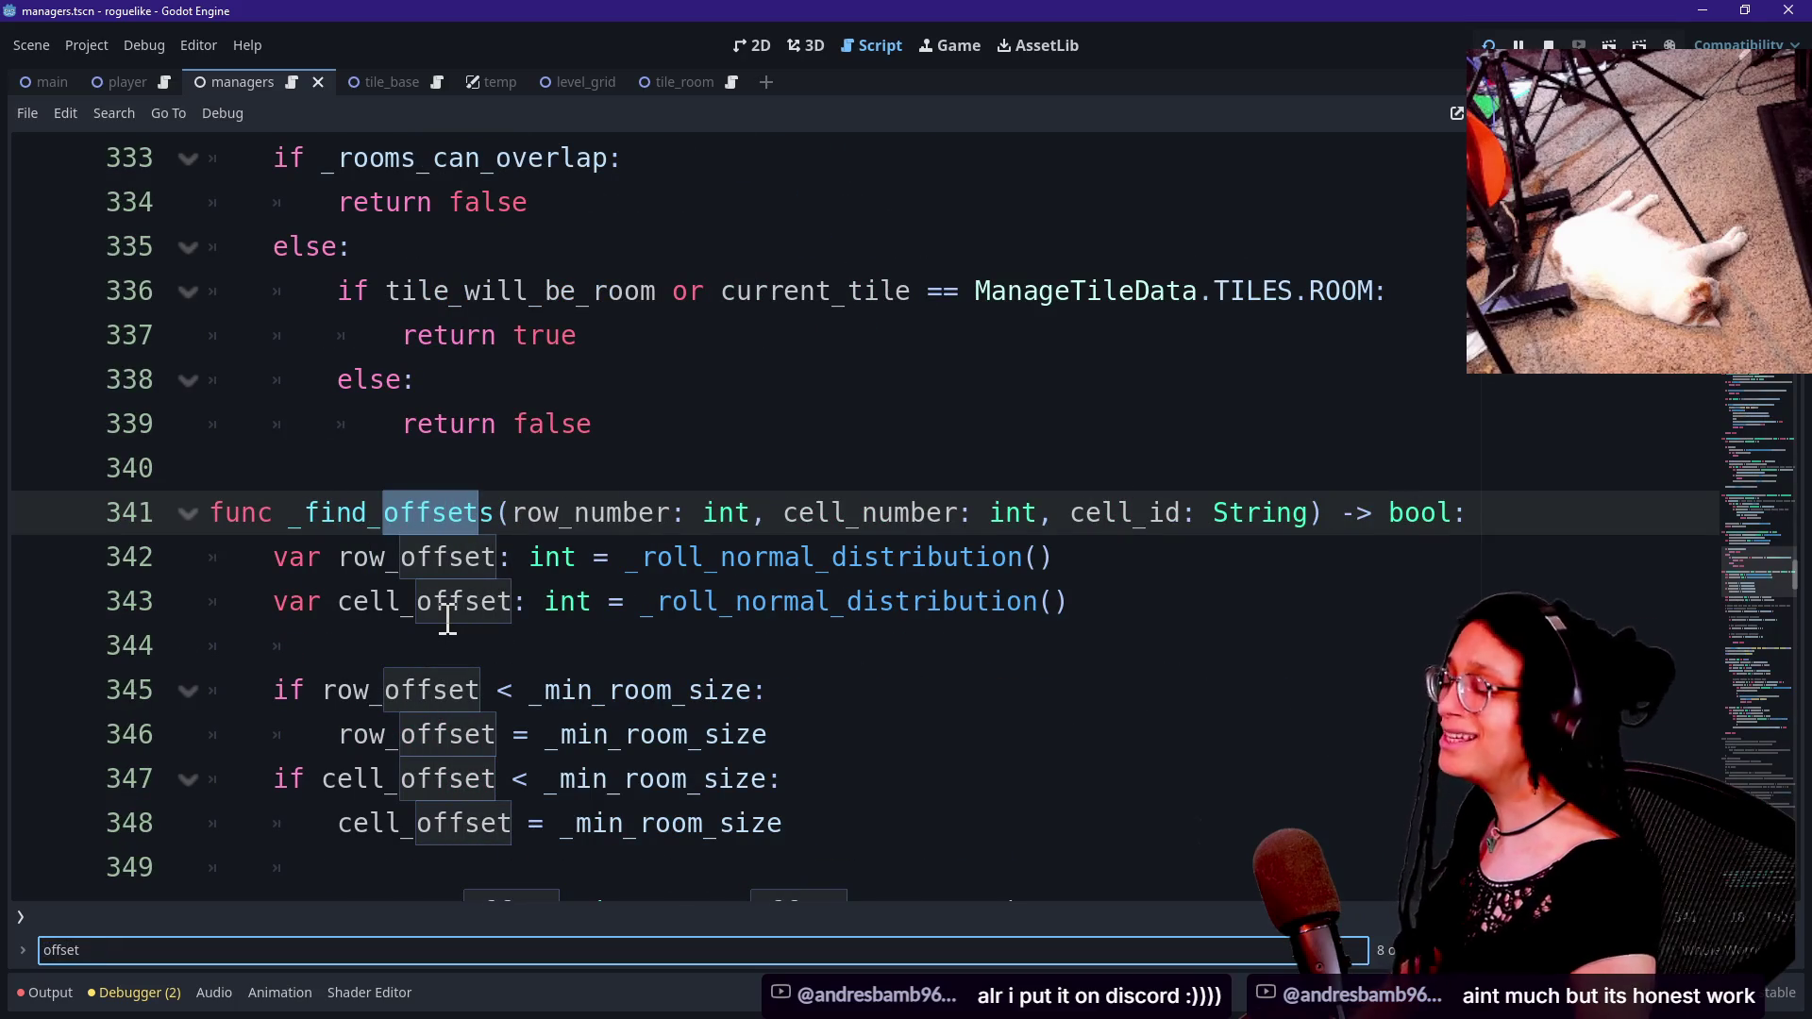
pyautogui.scroll(-10, 389, 587)
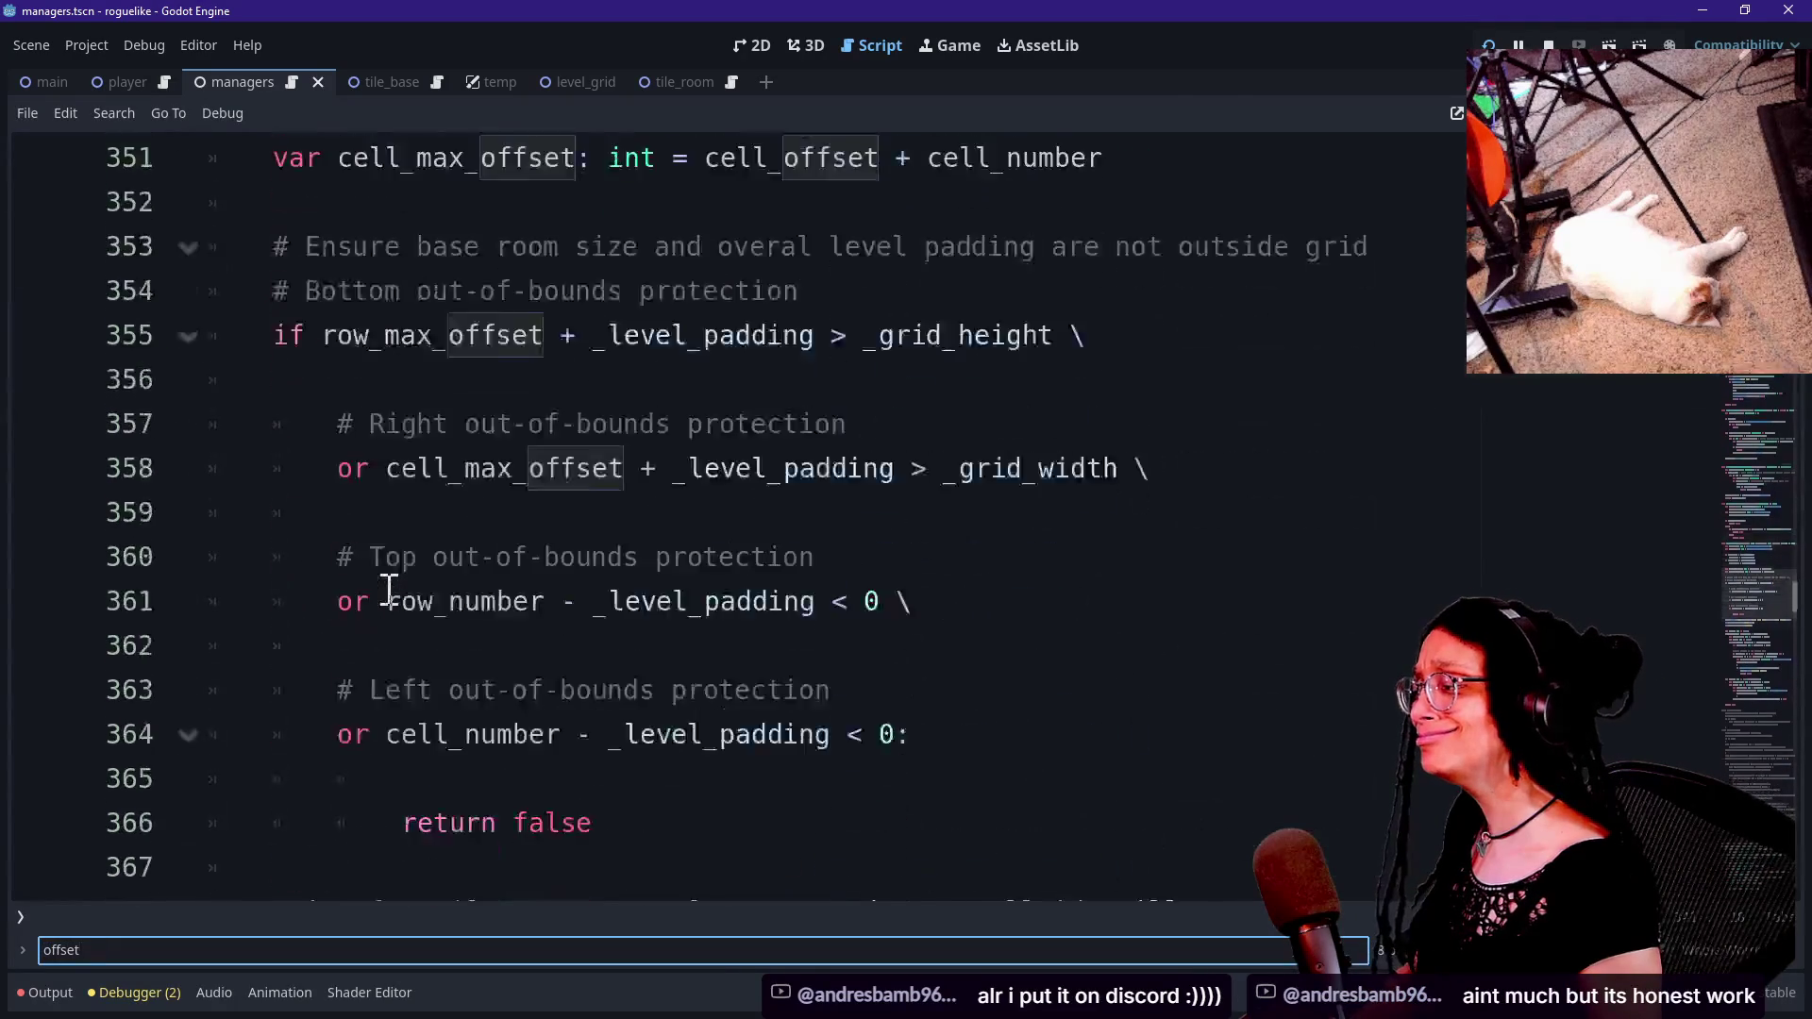
pyautogui.scroll(9, 390, 587)
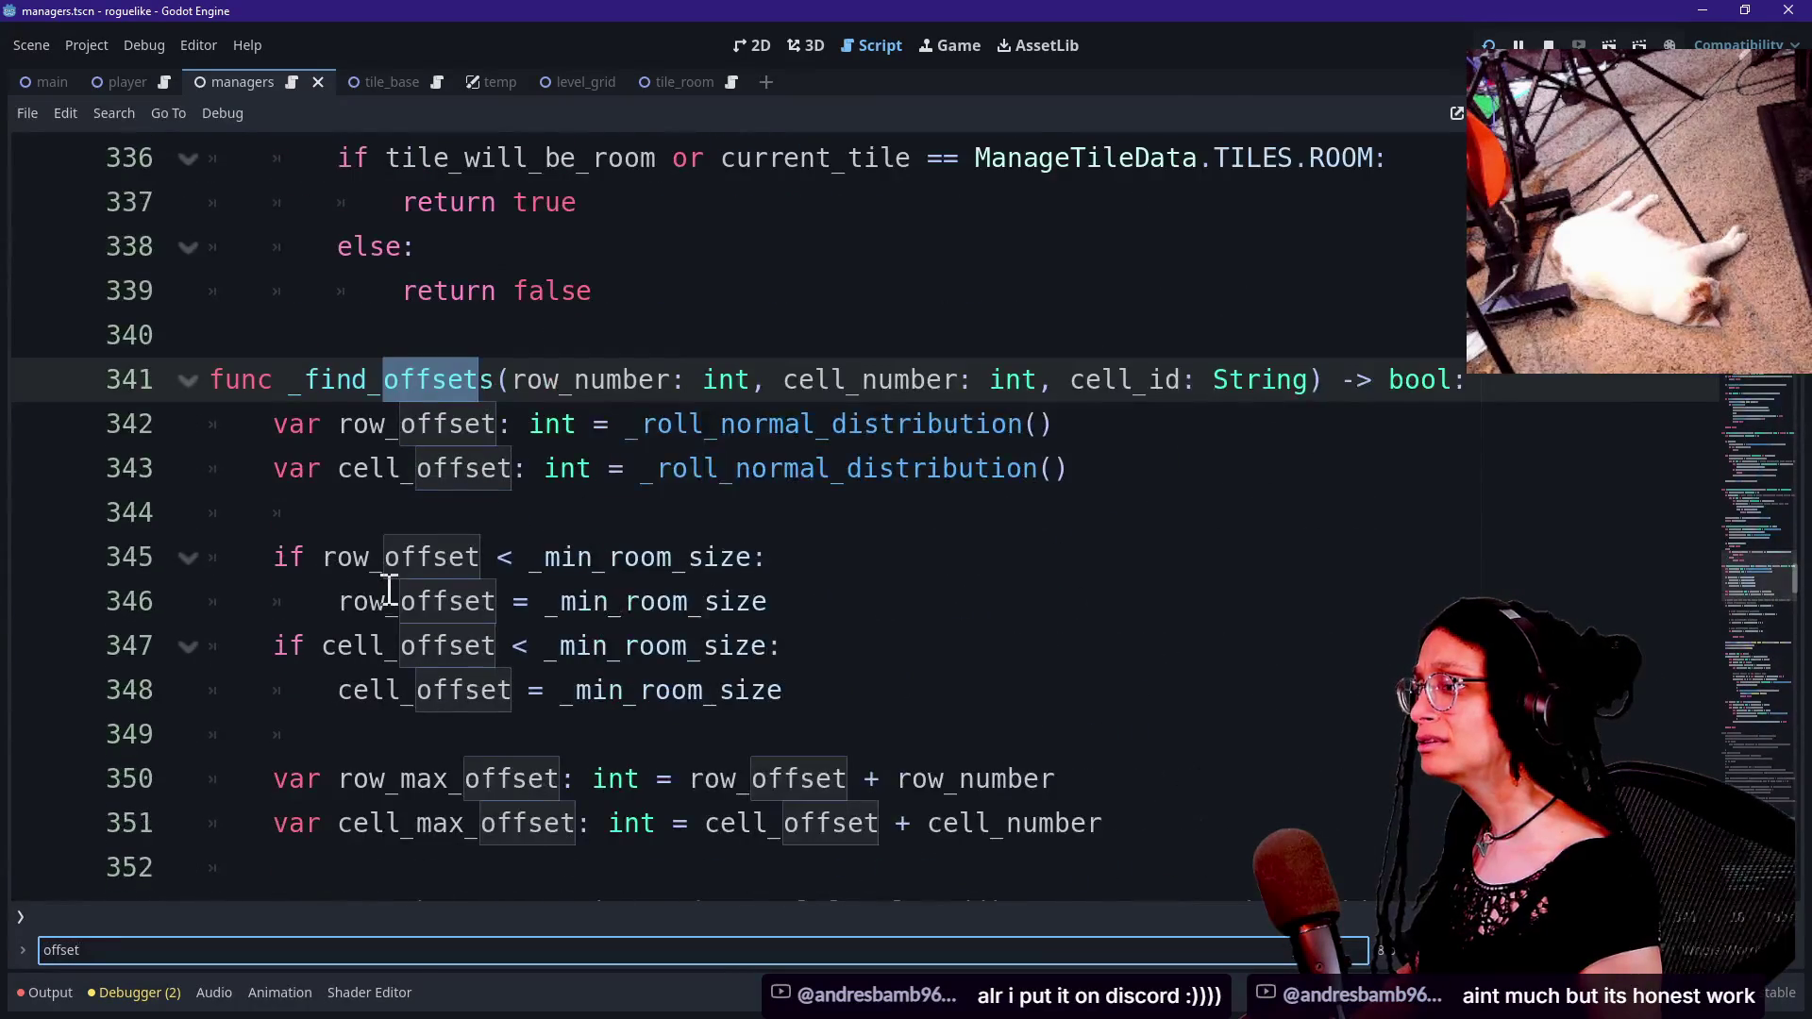
pyautogui.click(364, 495)
pyautogui.doubleClick(292, 379)
pyautogui.hotkey('ctrl', 'd')
pyautogui.scroll(1, 640, 528)
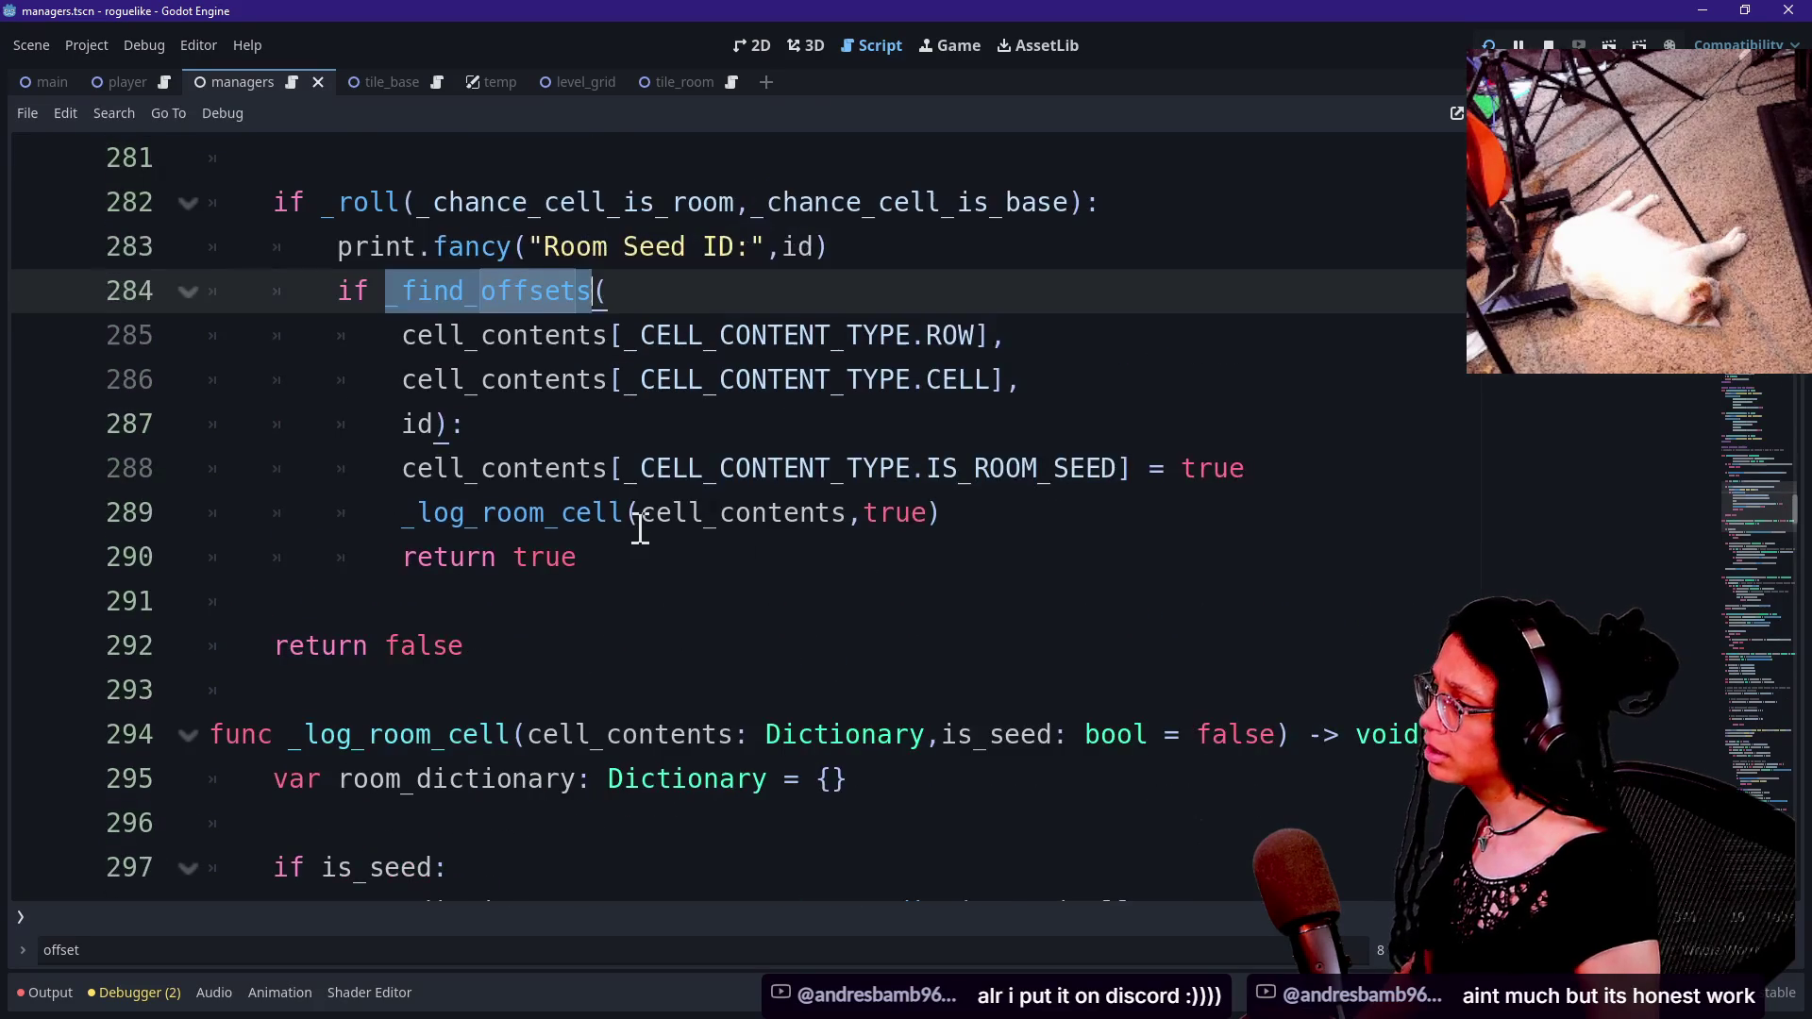
pyautogui.scroll(-15, 588, 434)
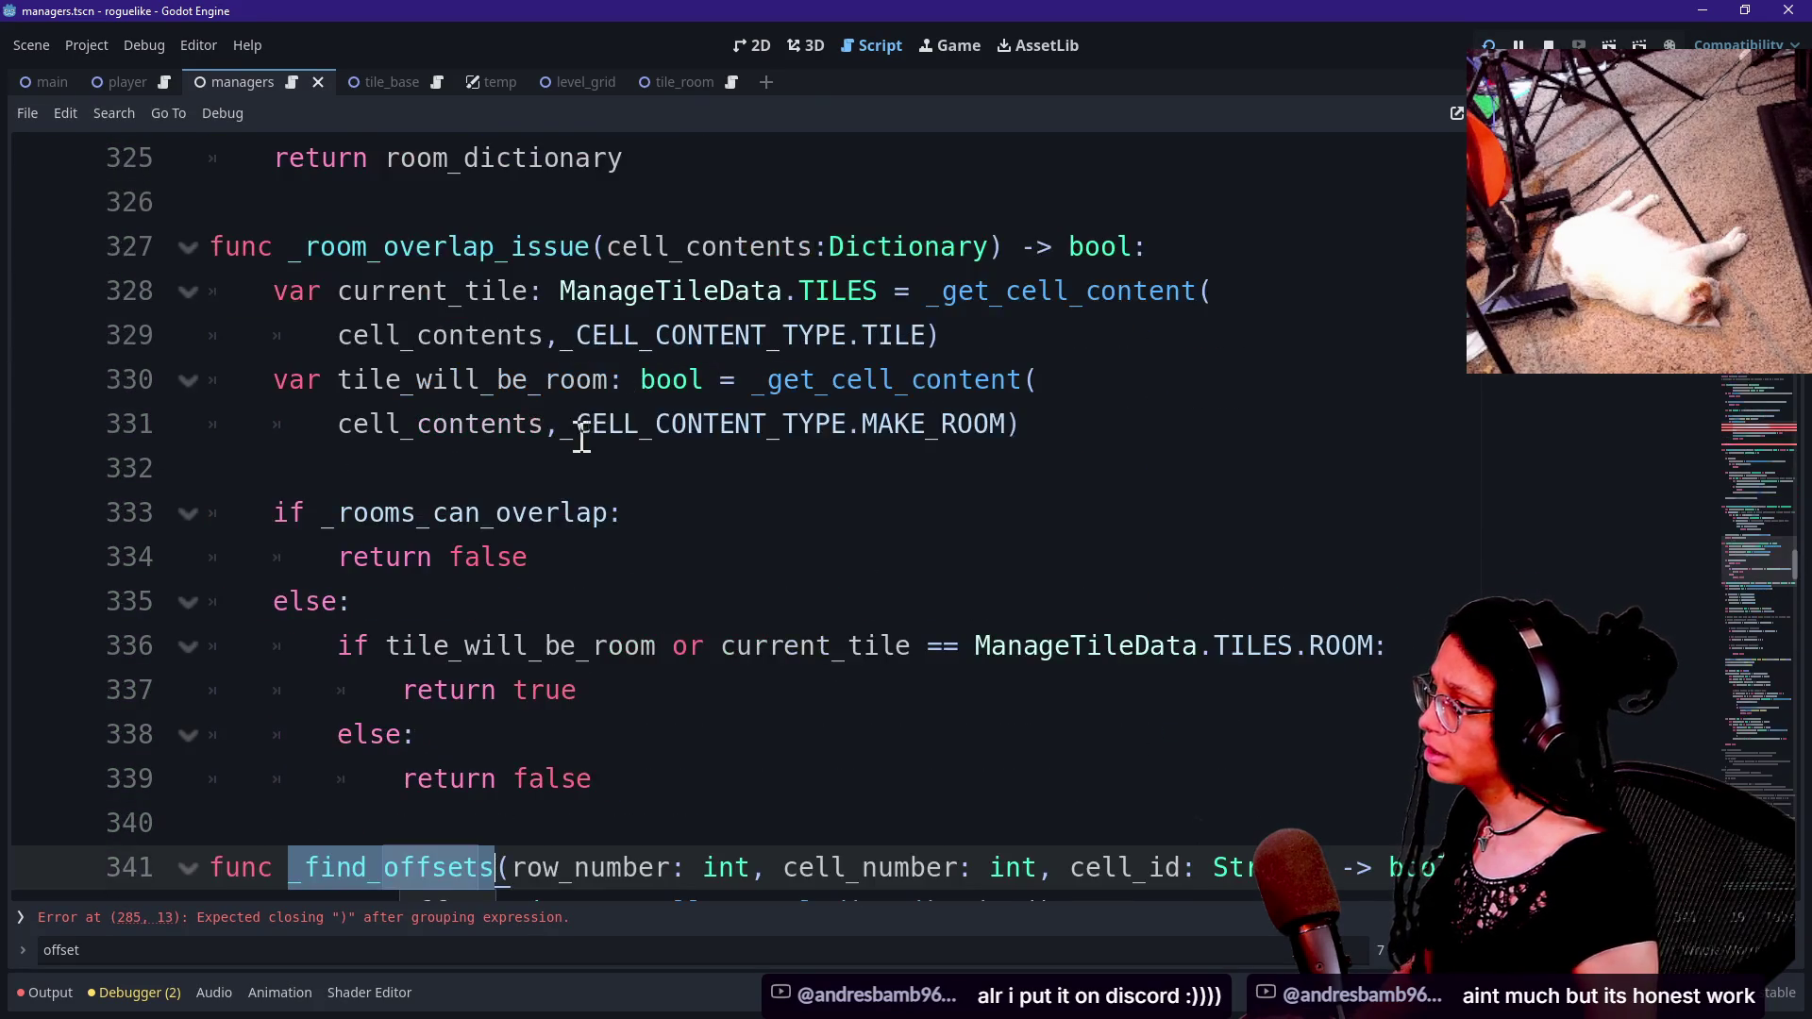
pyautogui.scroll(-2, 514, 469)
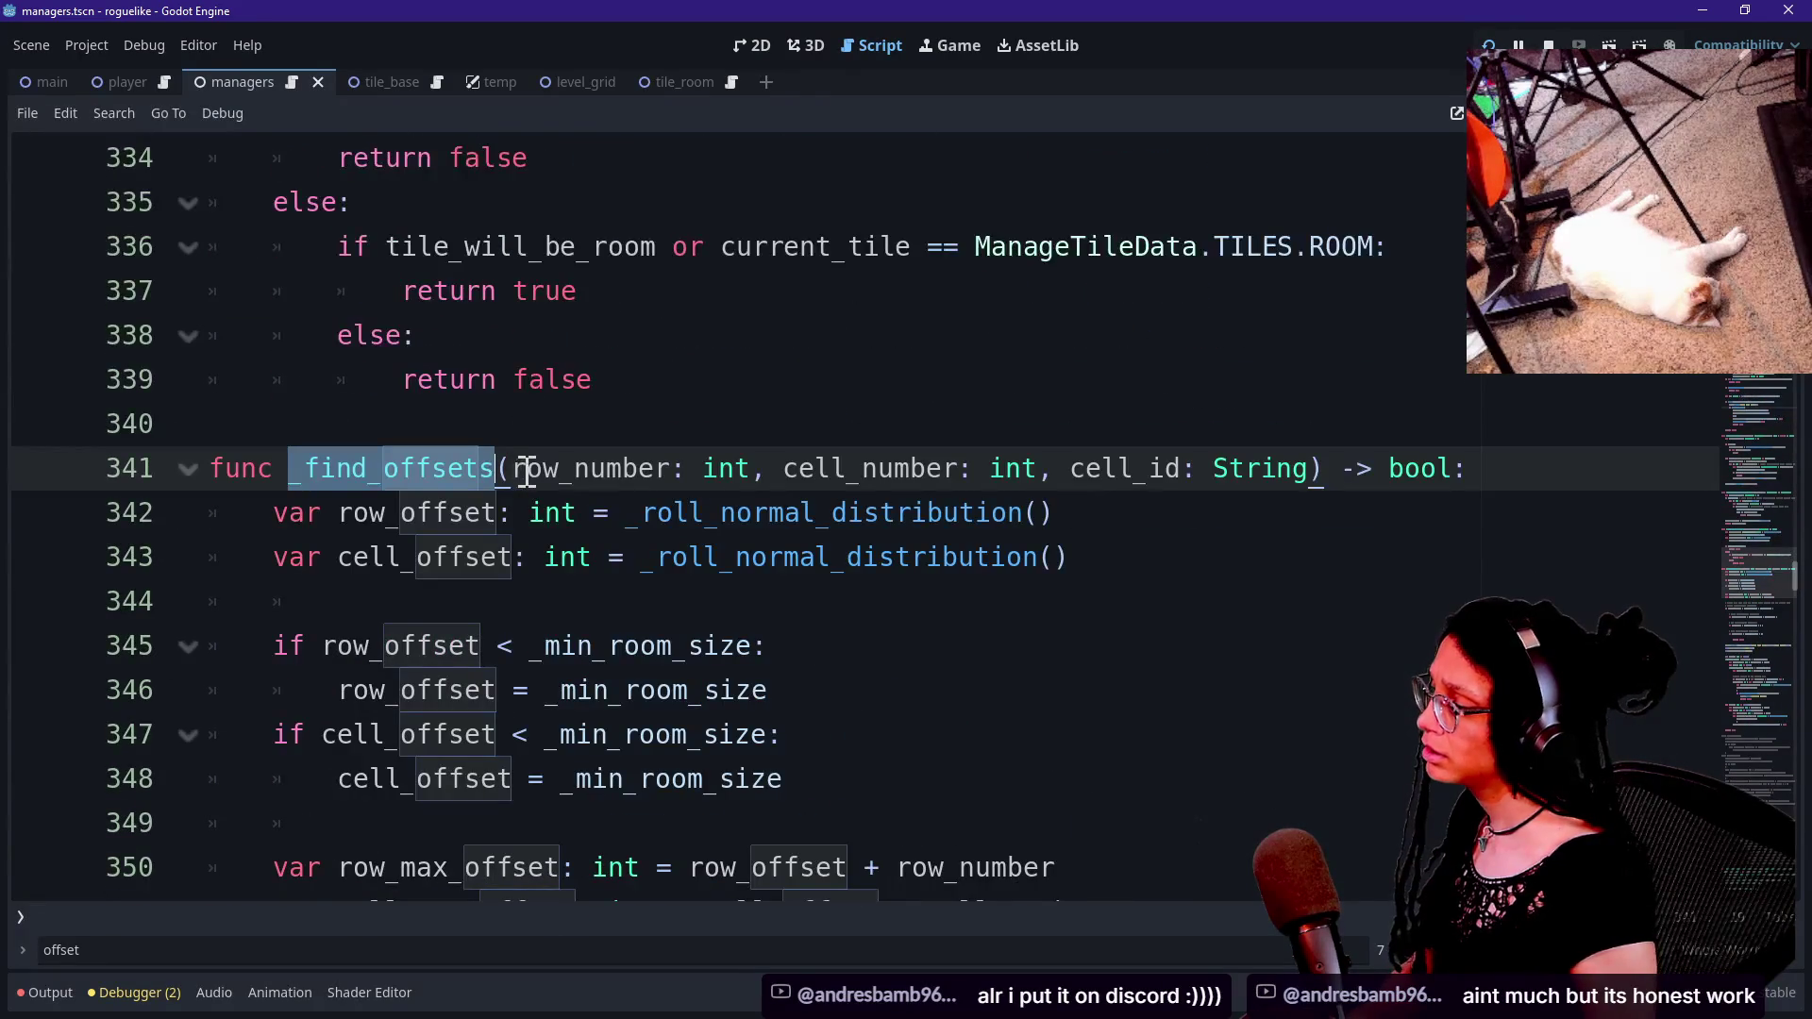
pyautogui.hotkey('ctrl', 'f')
pyautogui.press('Return')
pyautogui.click(472, 734)
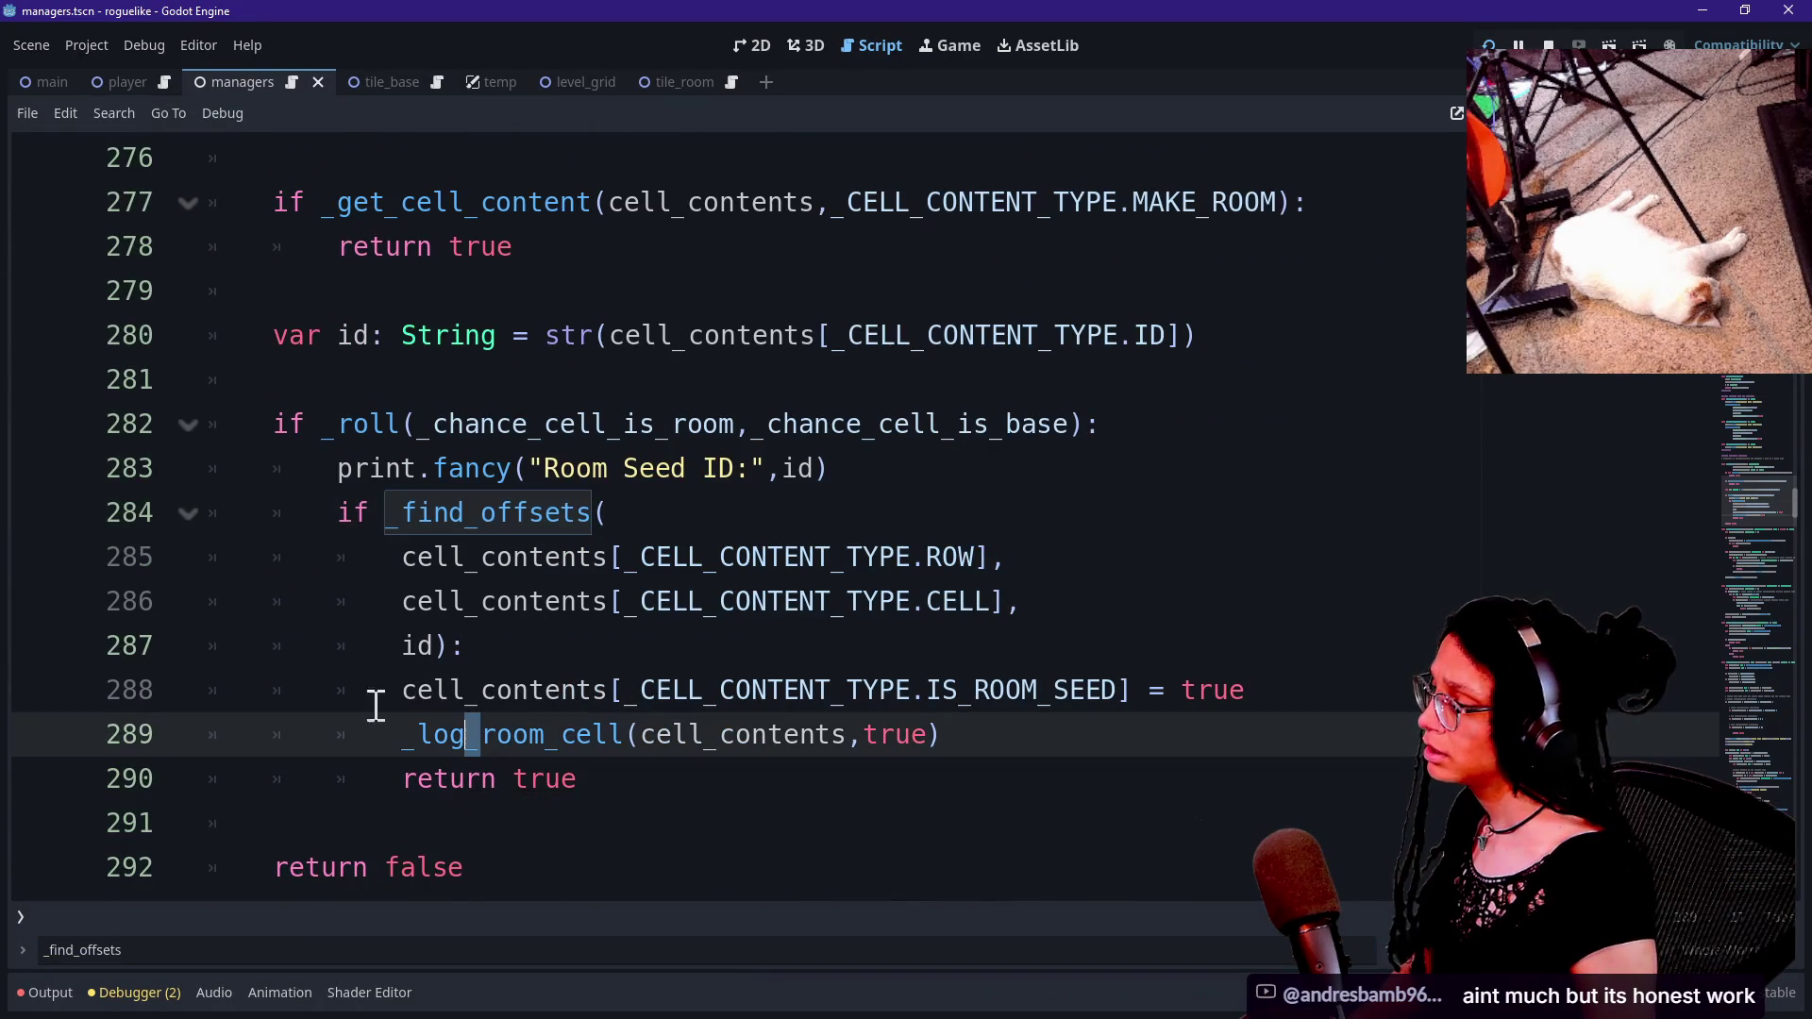
pyautogui.moveTo(905, 713); pyautogui.dragTo(604, 735)
pyautogui.click(525, 734)
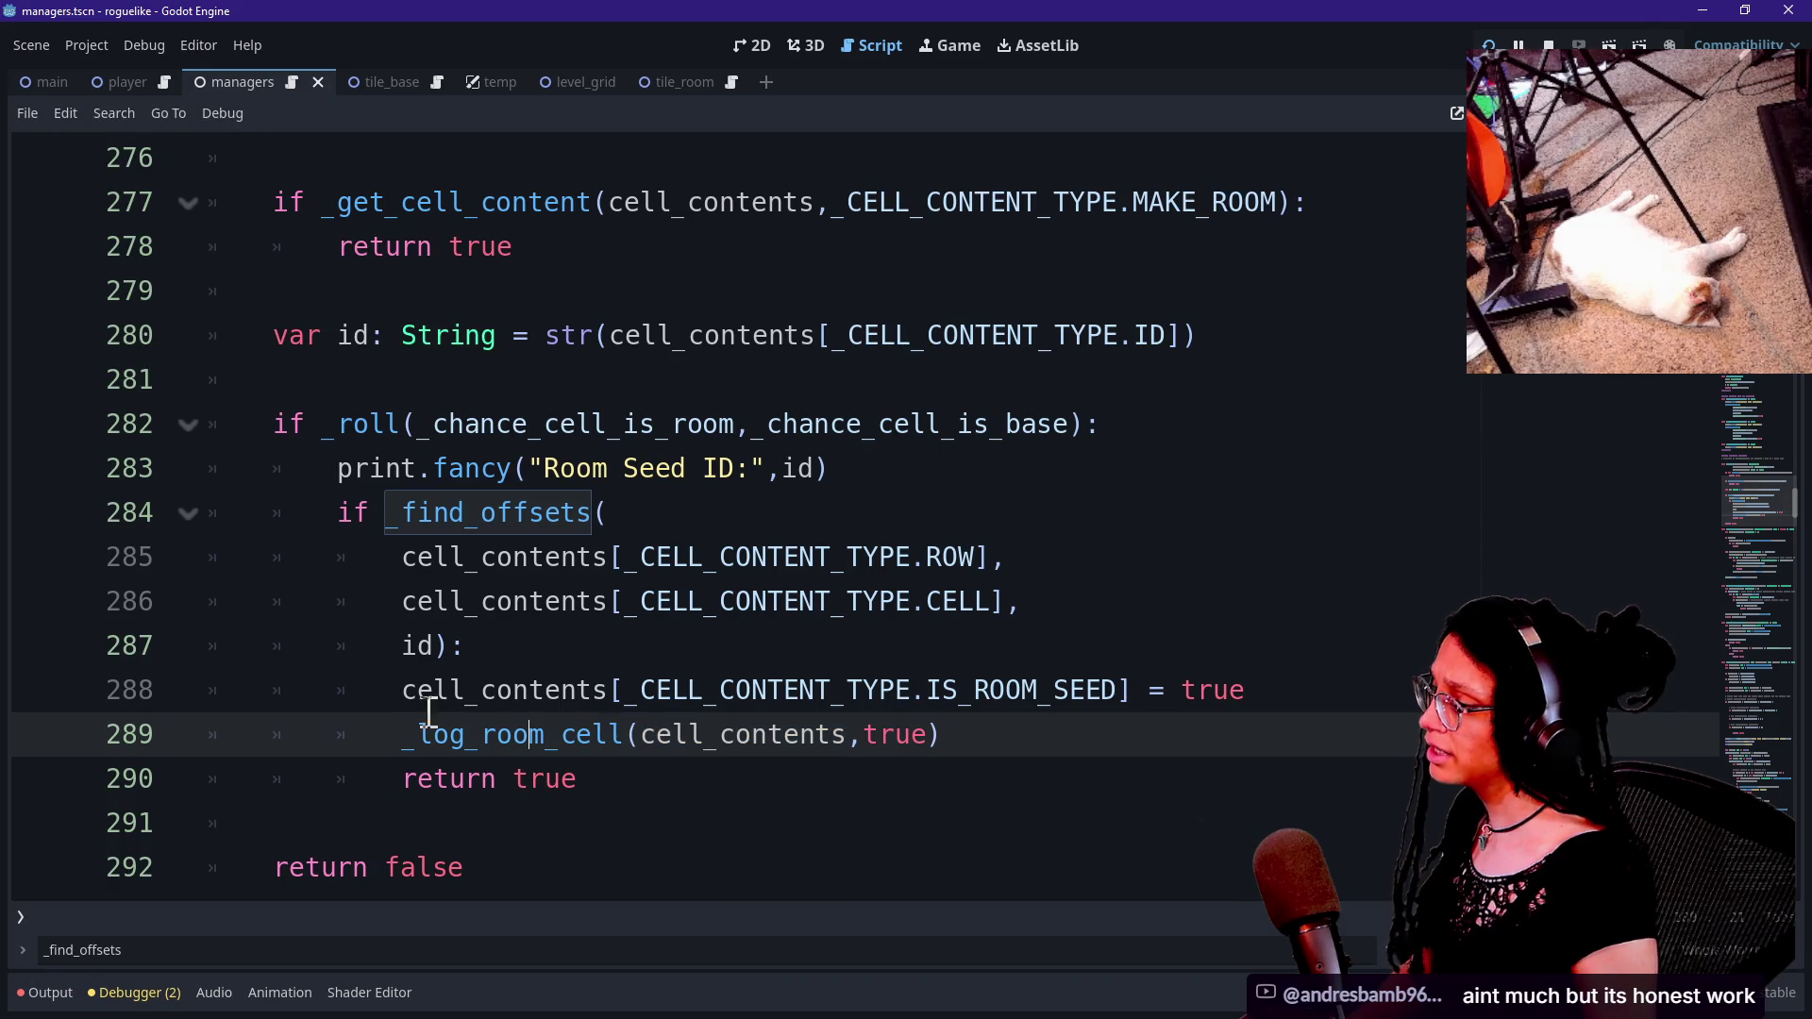
pyautogui.click(411, 512)
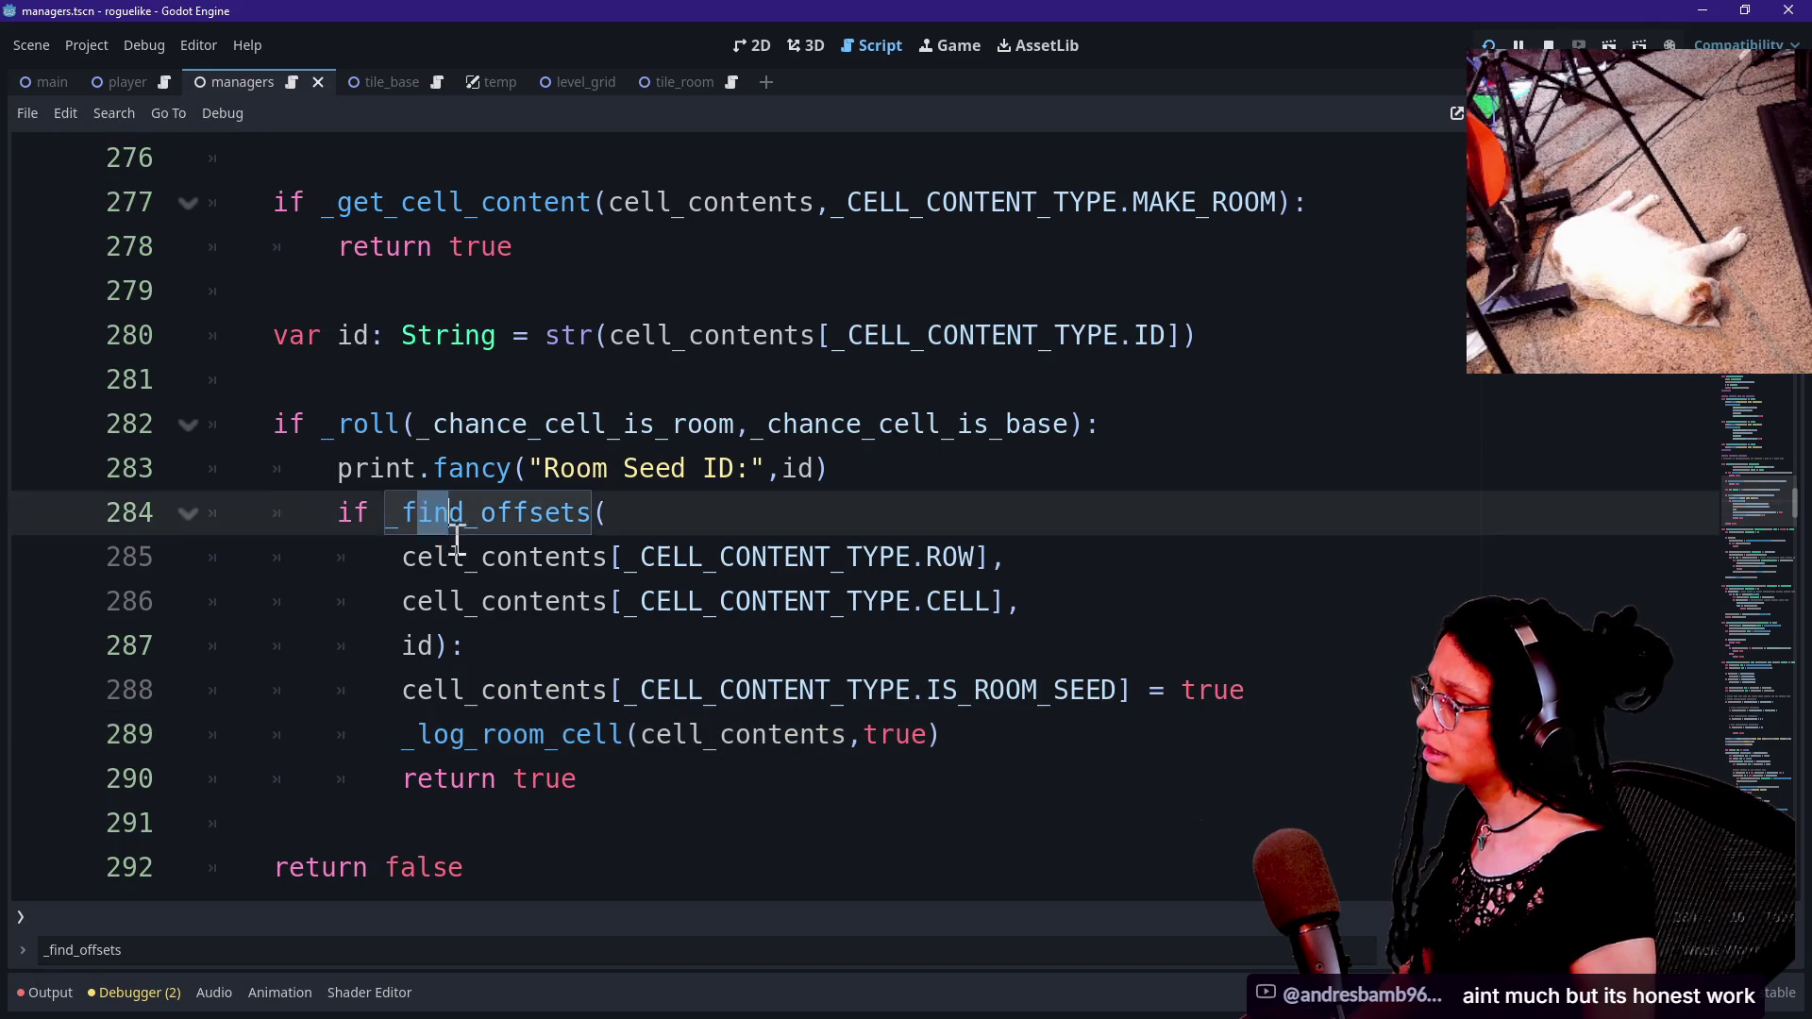
pyautogui.moveTo(526, 578); pyautogui.dragTo(837, 797)
pyautogui.click(896, 758)
pyautogui.moveTo(934, 734); pyautogui.dragTo(406, 690)
pyautogui.click(415, 690)
pyautogui.moveTo(355, 538); pyautogui.dragTo(924, 805)
pyautogui.click(924, 806)
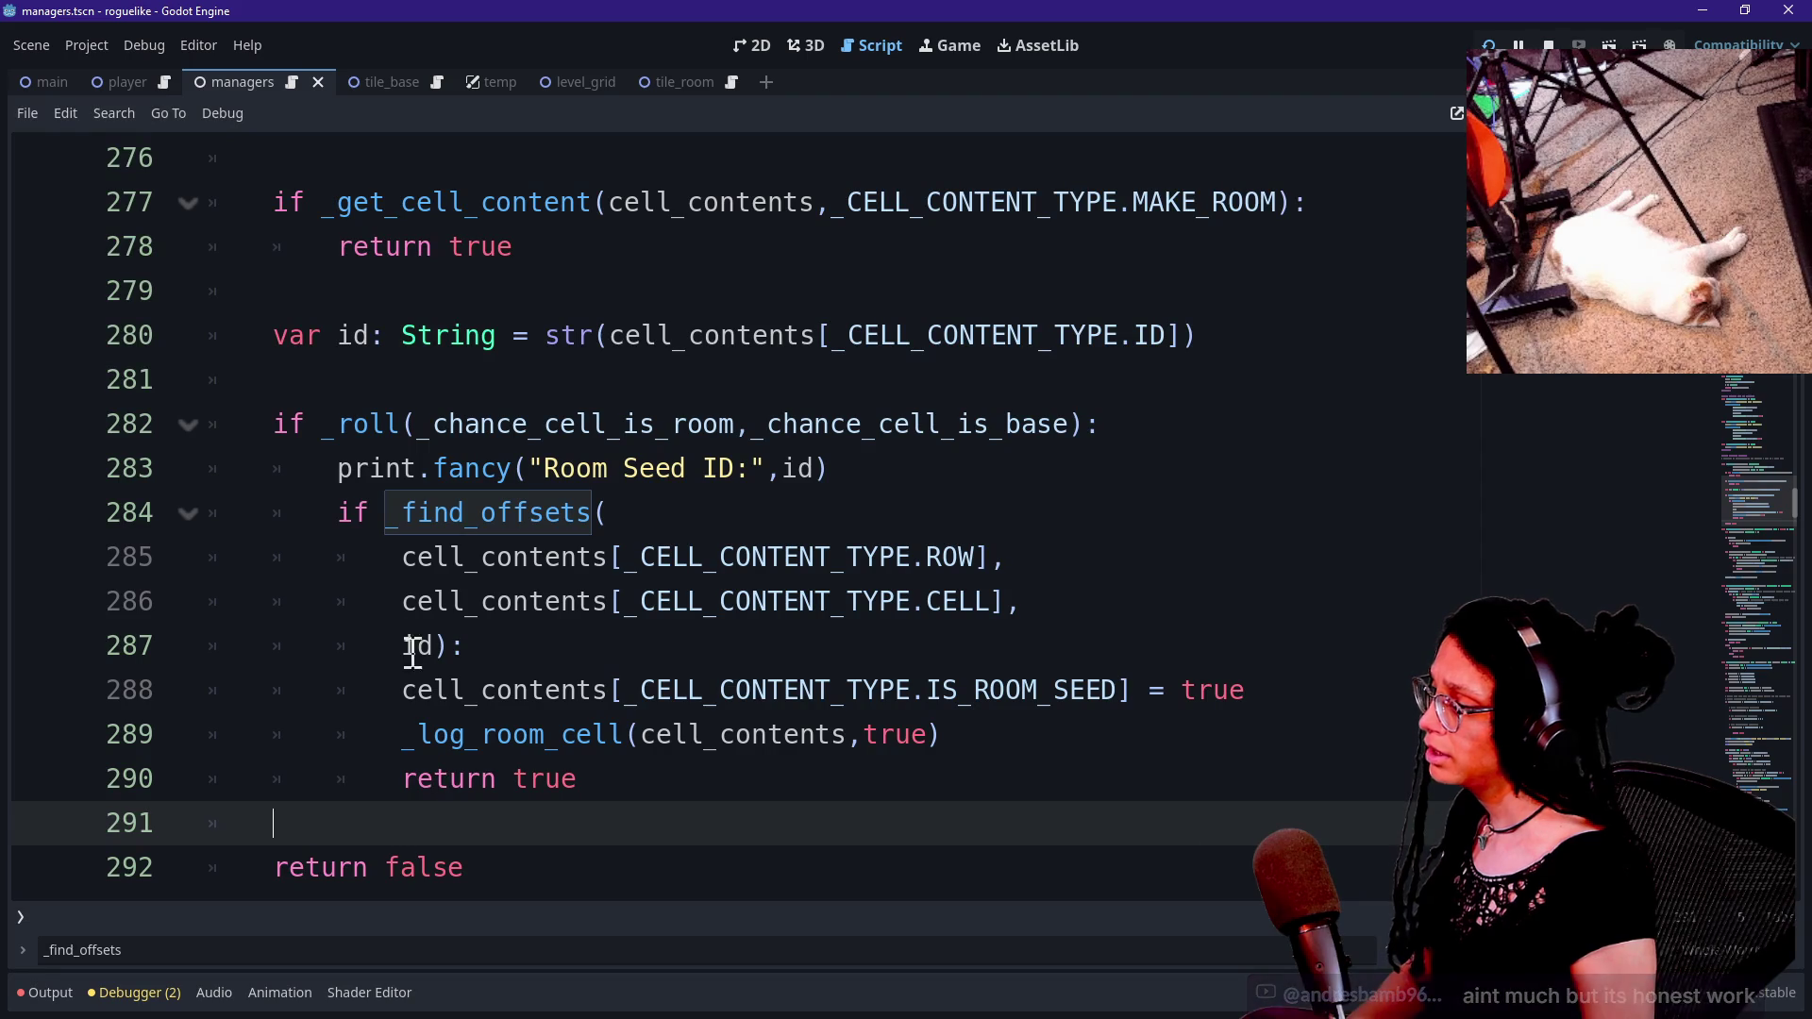
pyautogui.moveTo(406, 605); pyautogui.dragTo(826, 792)
pyautogui.click(826, 792)
pyautogui.moveTo(988, 743); pyautogui.dragTo(420, 736)
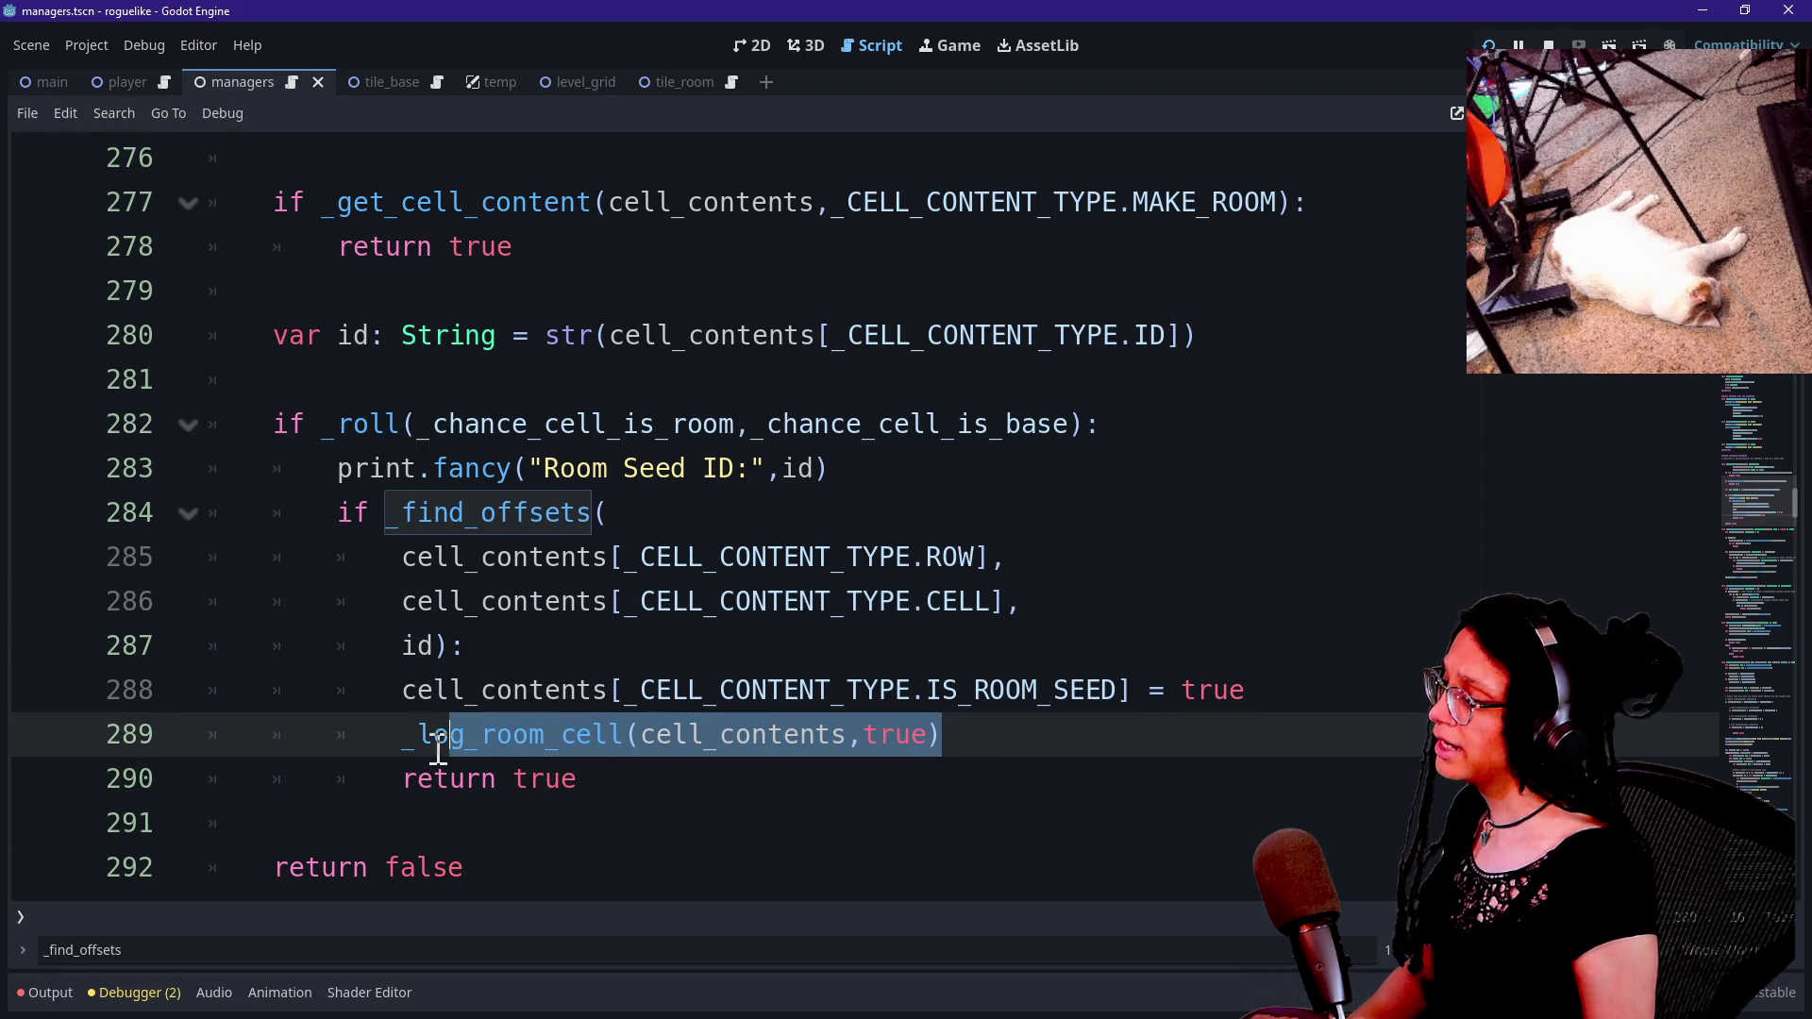
pyautogui.hotkey('shift', 'Home')
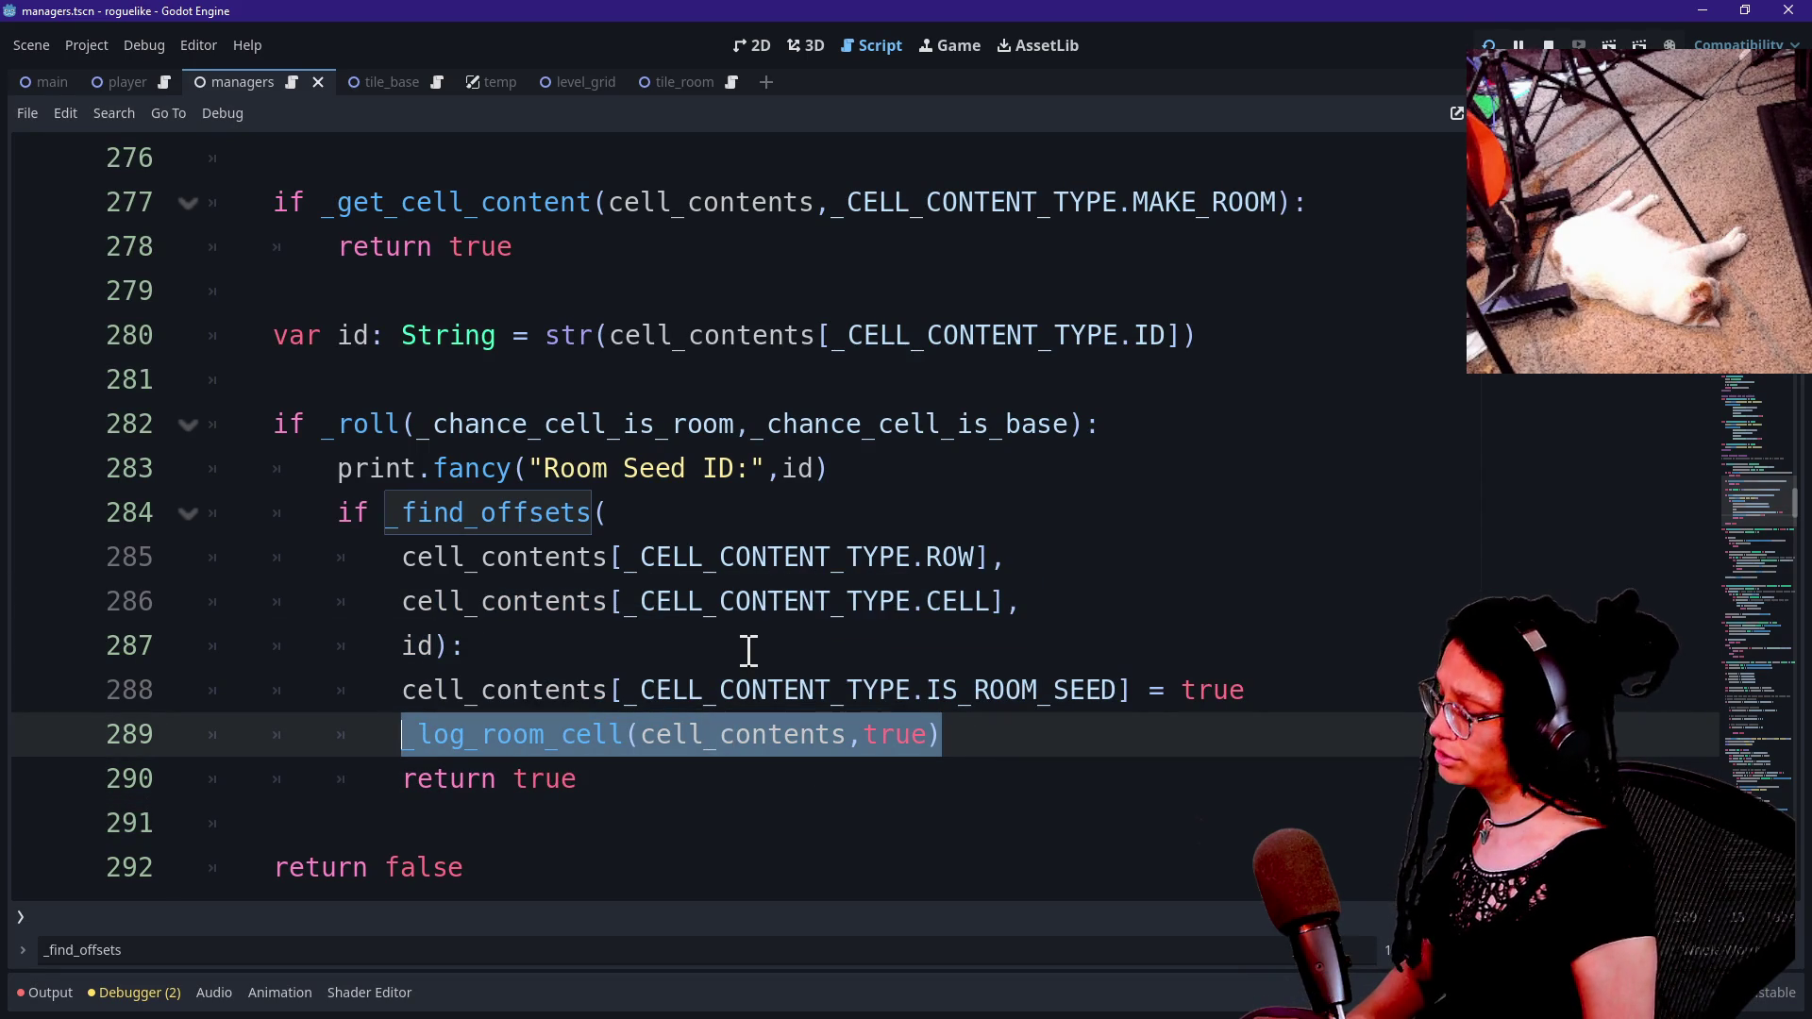
pyautogui.scroll(-1, 579, 745)
pyautogui.scroll(-6, 578, 745)
pyautogui.scroll(2, 579, 745)
pyautogui.scroll(-2, 578, 745)
pyautogui.scroll(-7, 578, 745)
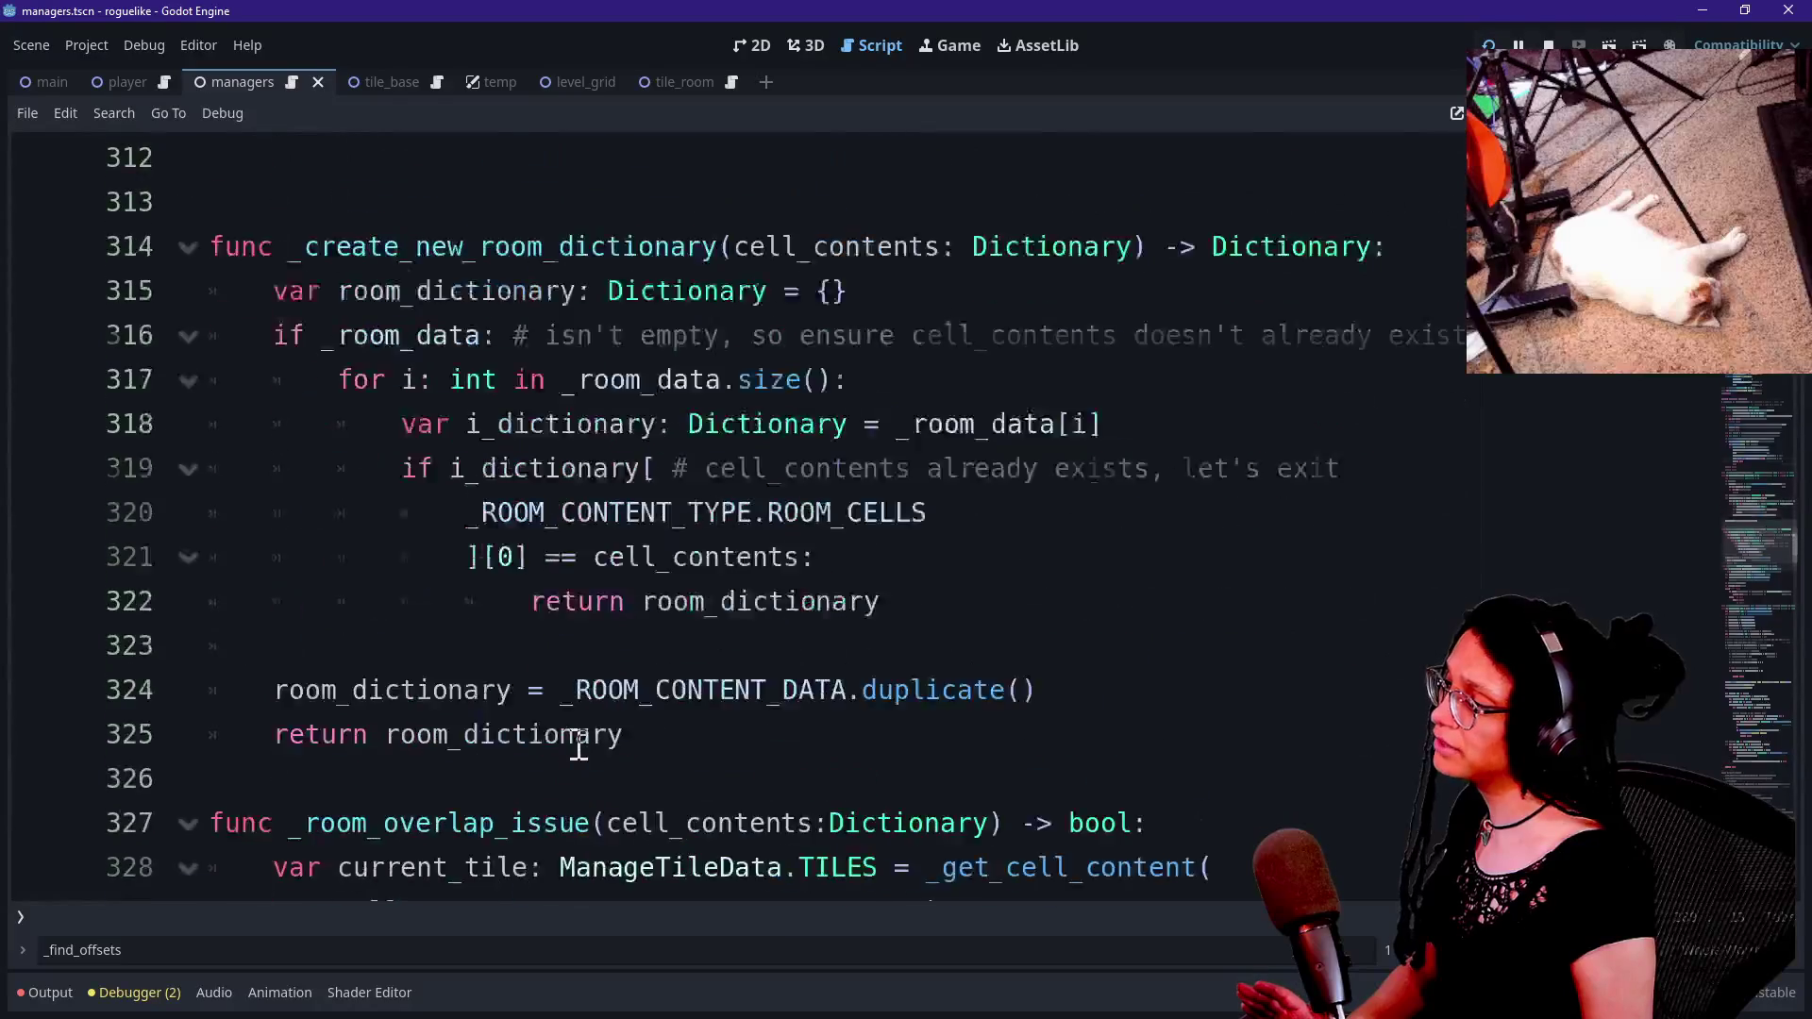
pyautogui.scroll(2, 578, 745)
pyautogui.scroll(-3, 579, 745)
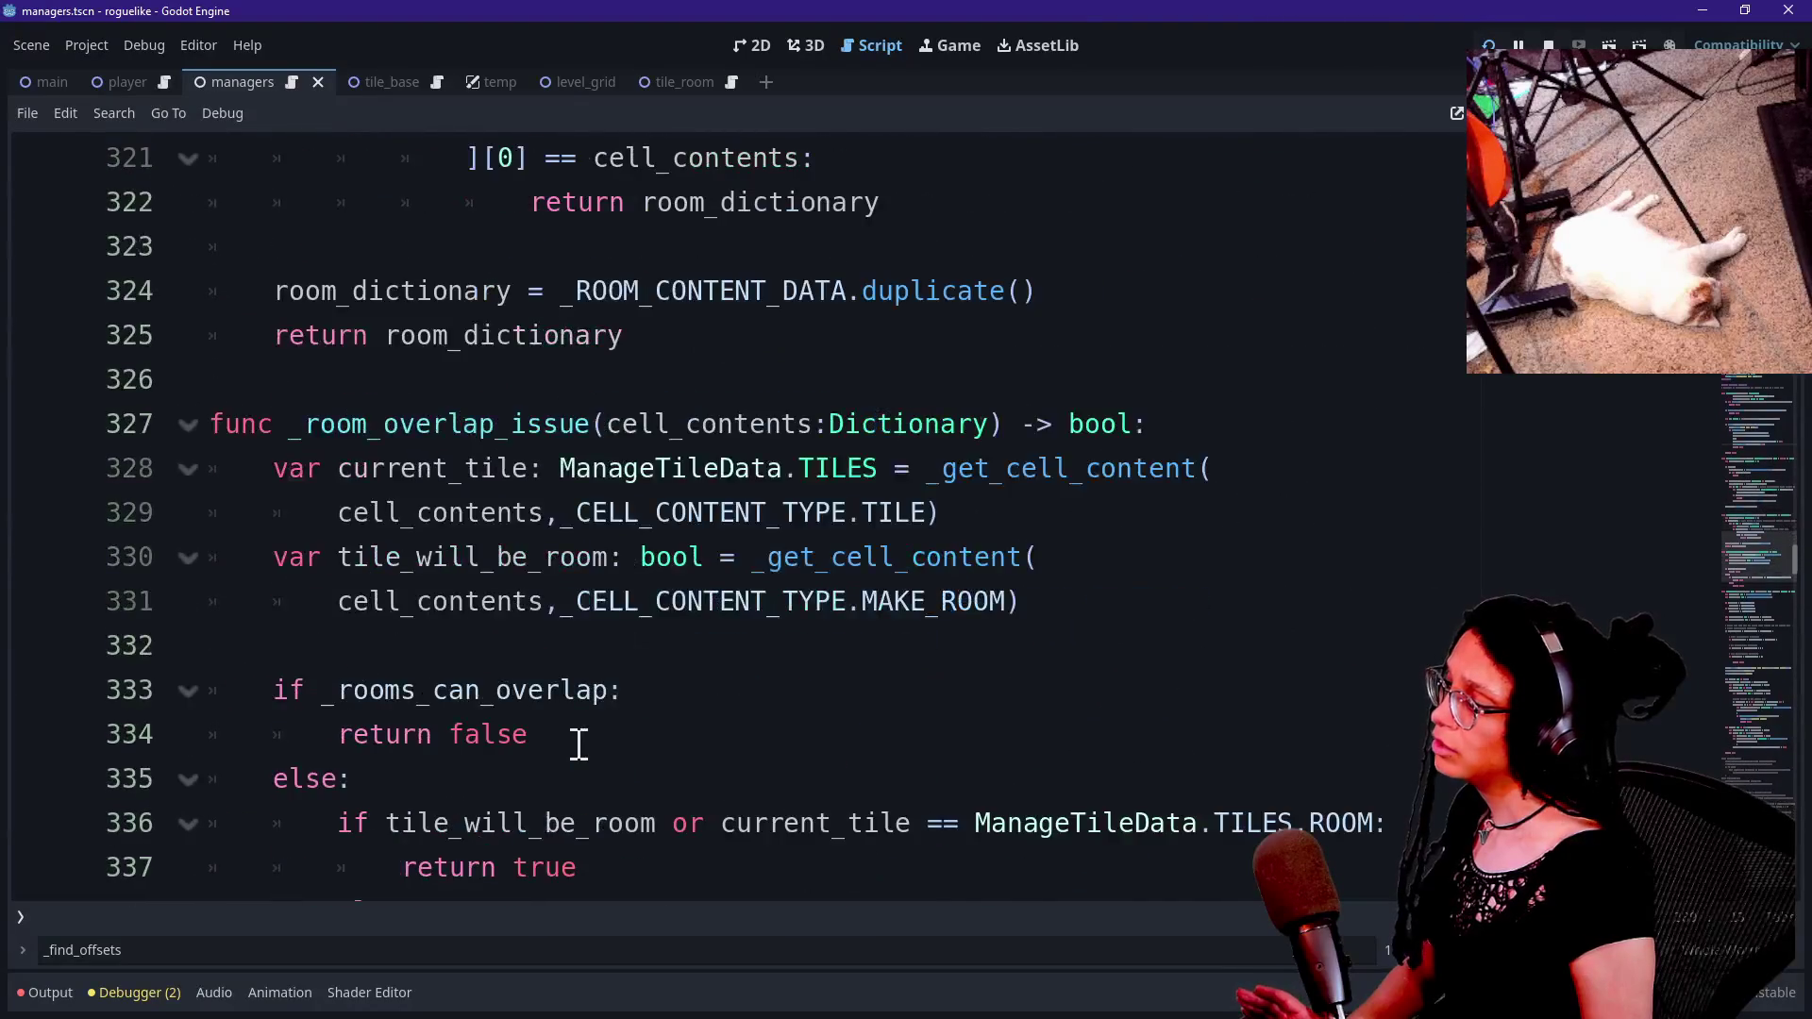
pyautogui.scroll(7, 578, 745)
pyautogui.click(541, 706)
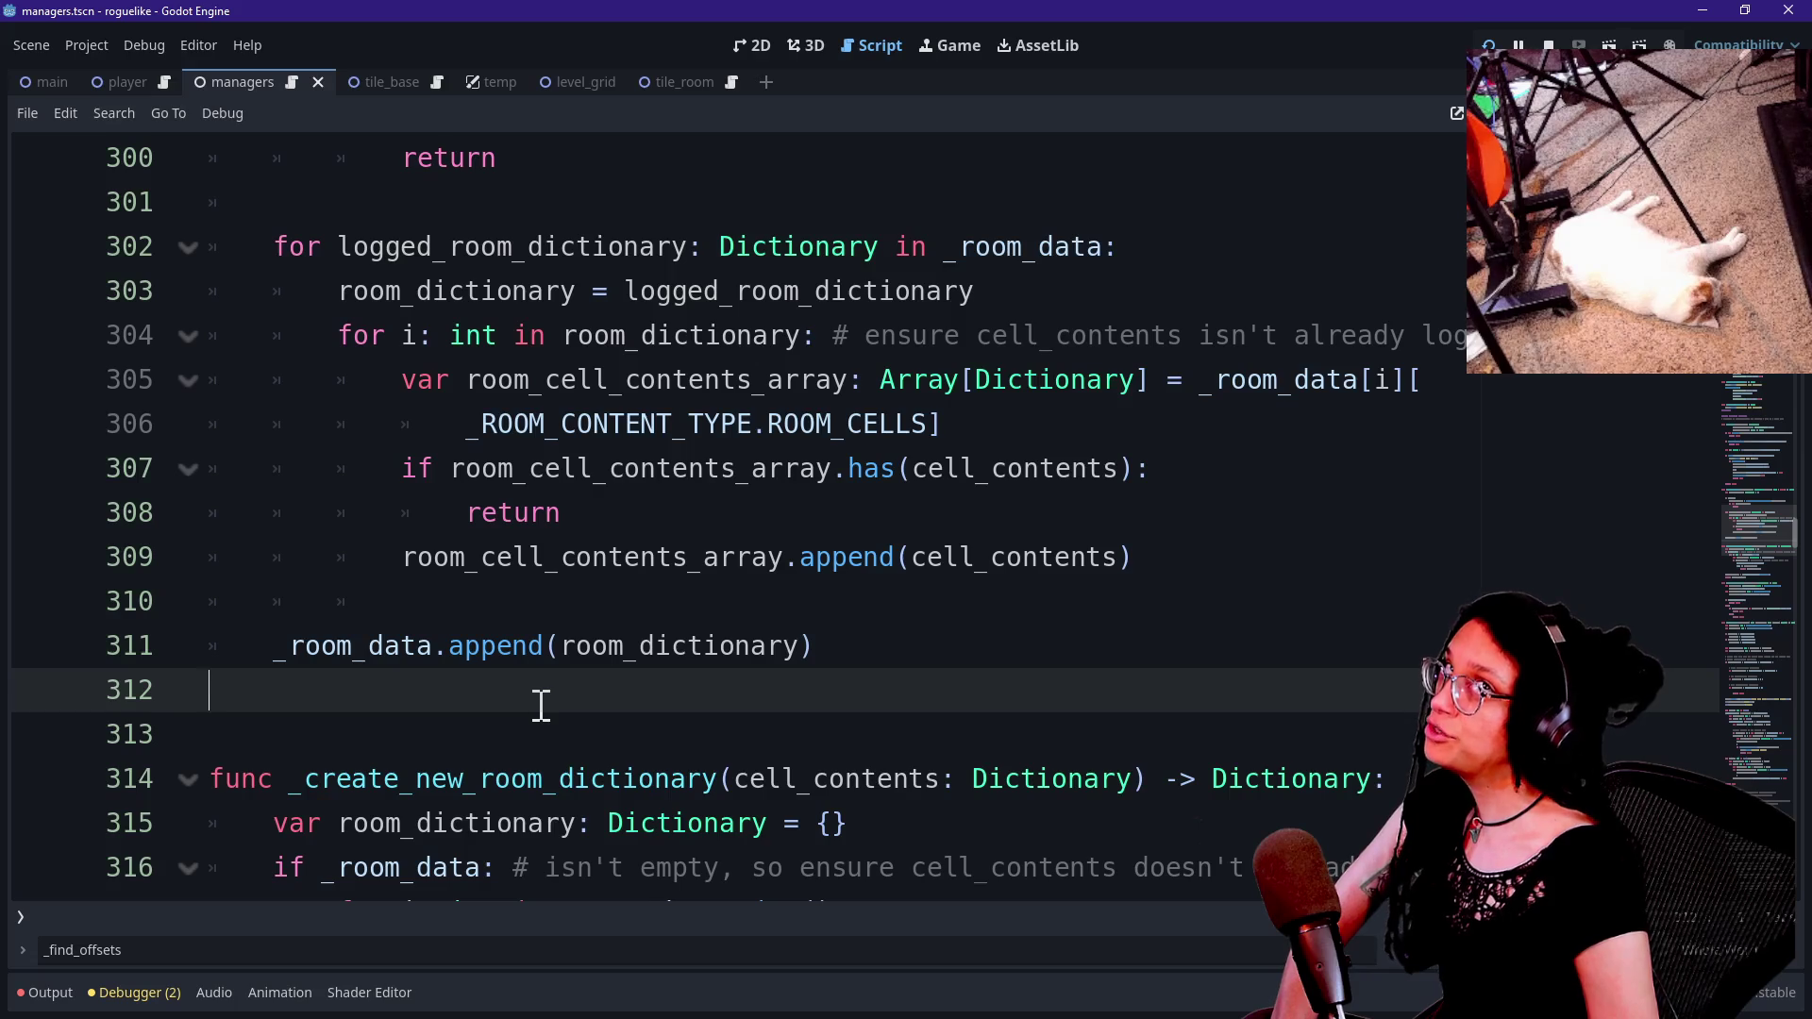
pyautogui.press('Up')
pyautogui.press('Up')
pyautogui.press('Up')
pyautogui.press('Up')
pyautogui.press('Up')
pyautogui.press('Up')
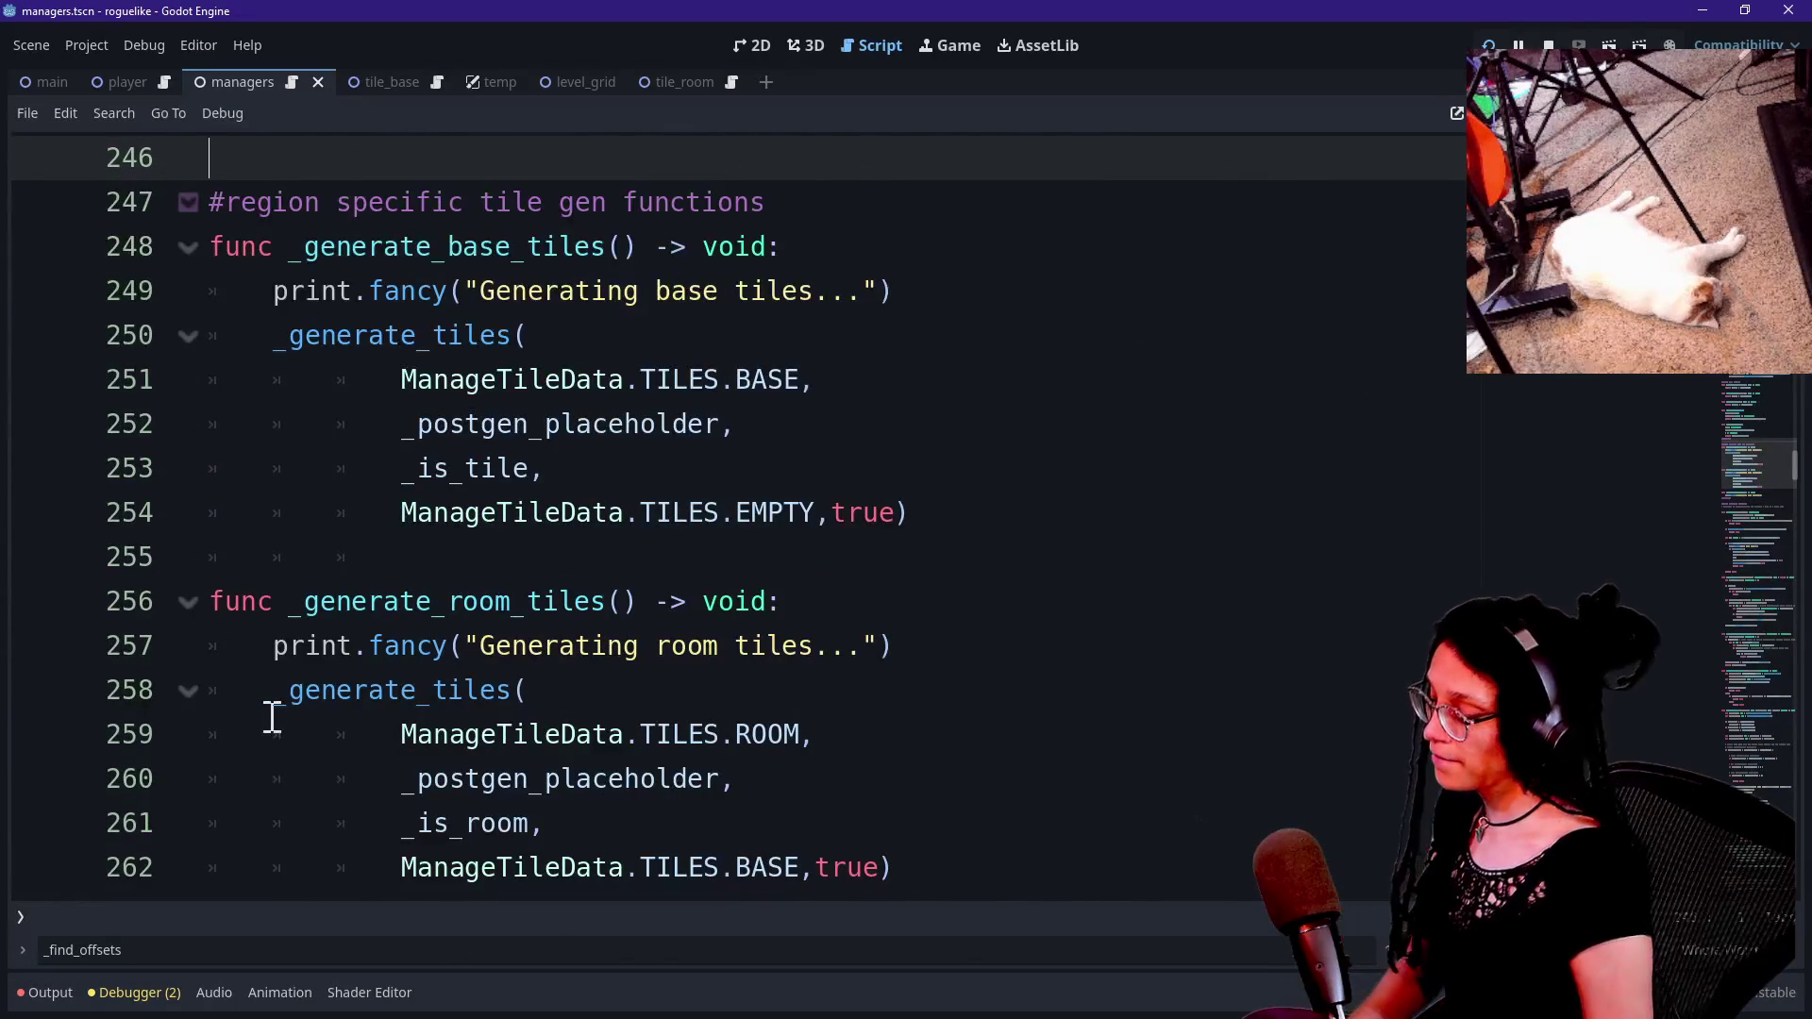
pyautogui.hotkey('ctrl', 'f')
pyautogui.write('generat')
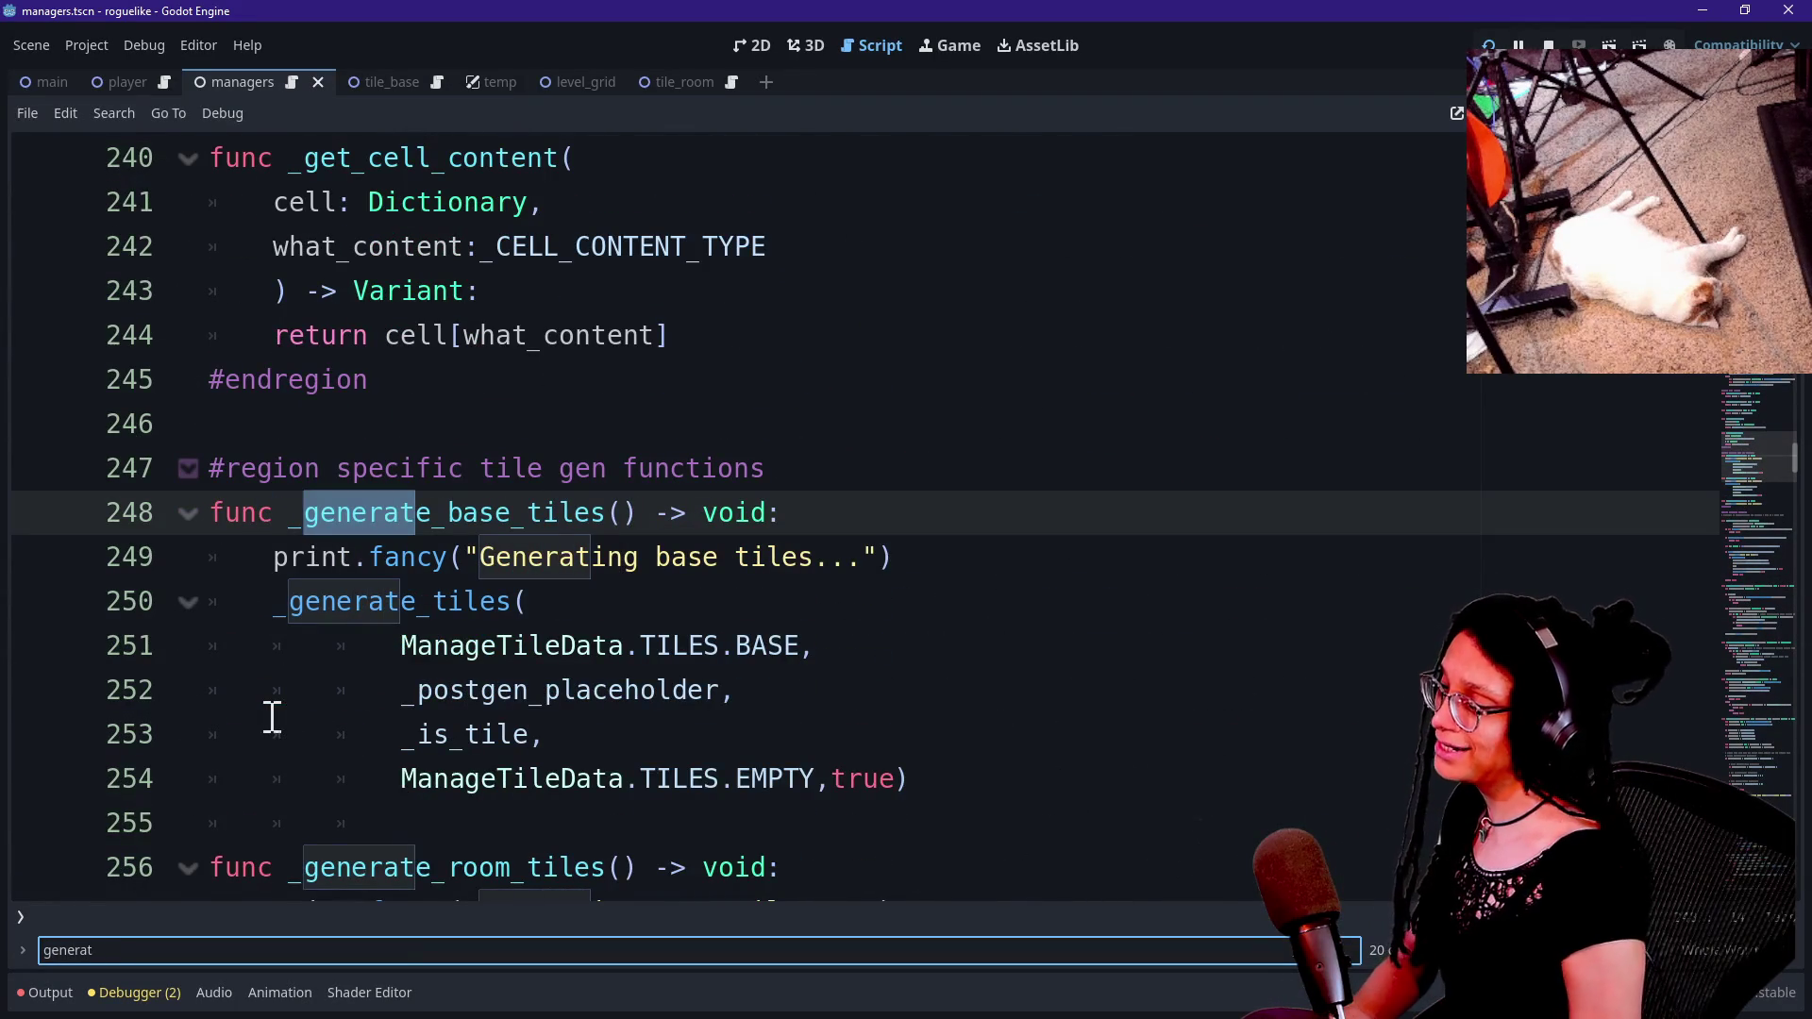
pyautogui.scroll(-3, 425, 824)
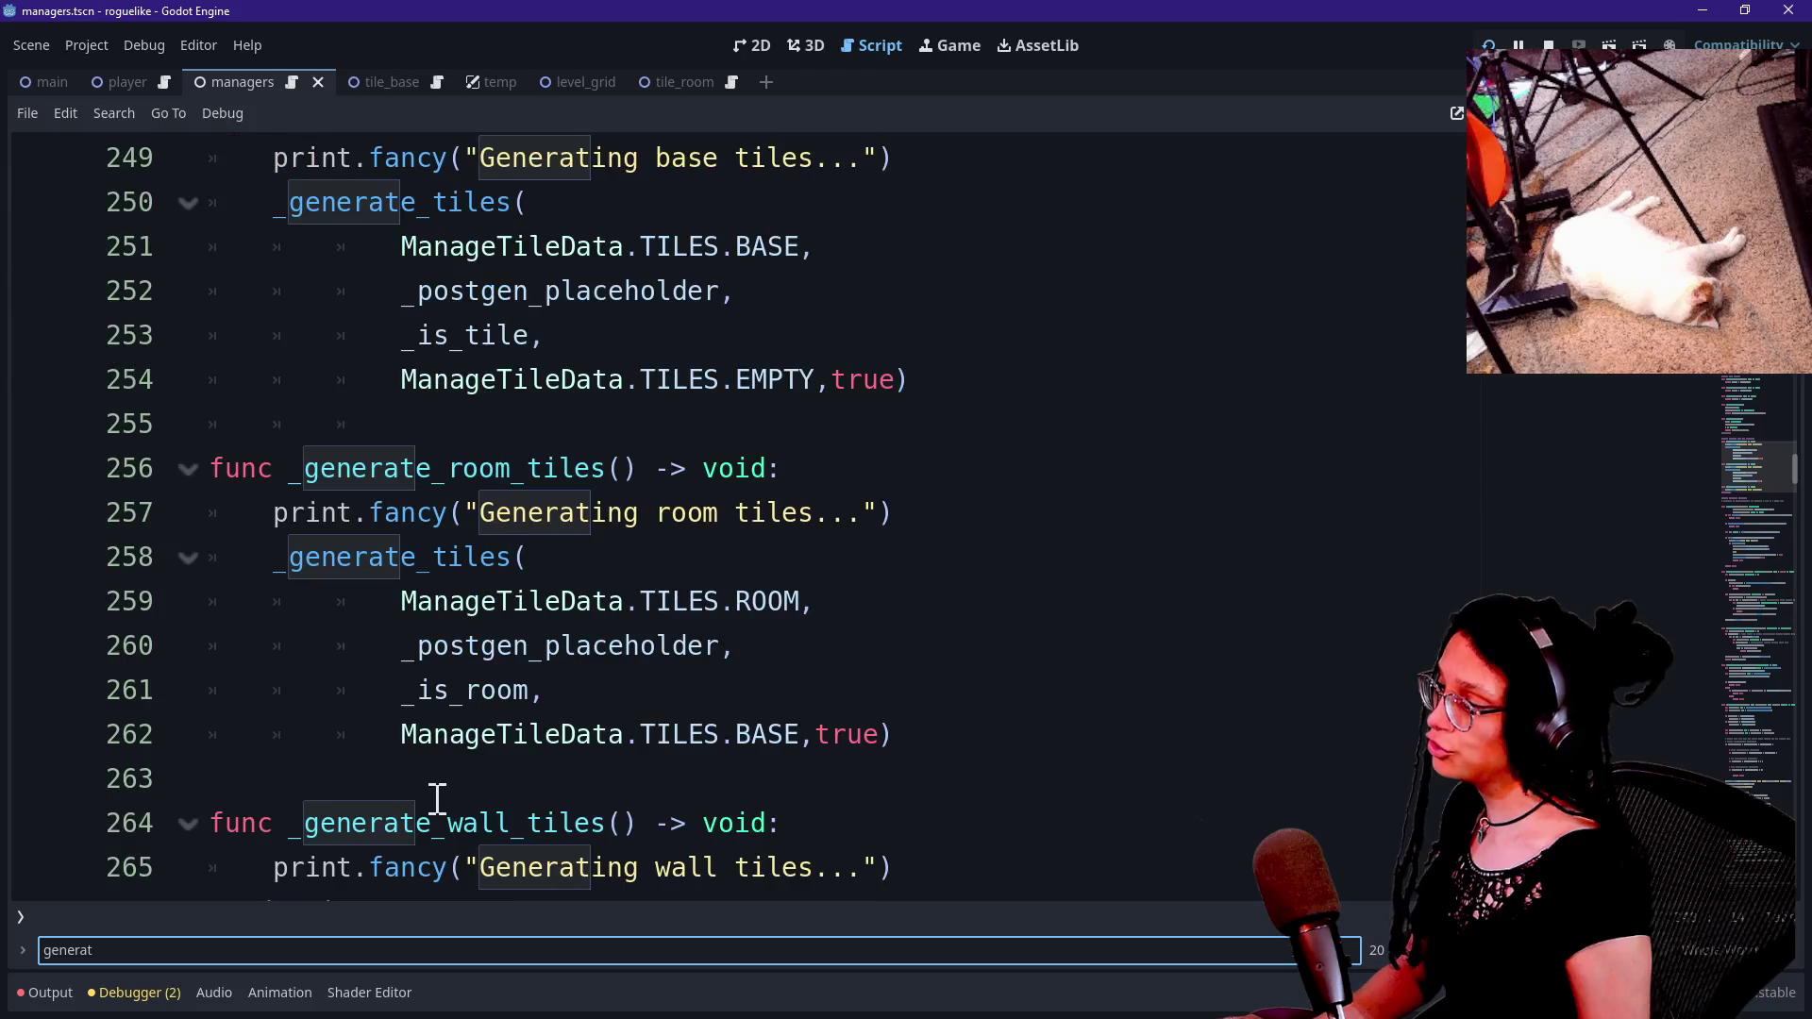
pyautogui.keyDown('ctrl'); pyautogui.click(475, 562); pyautogui.keyUp('ctrl')
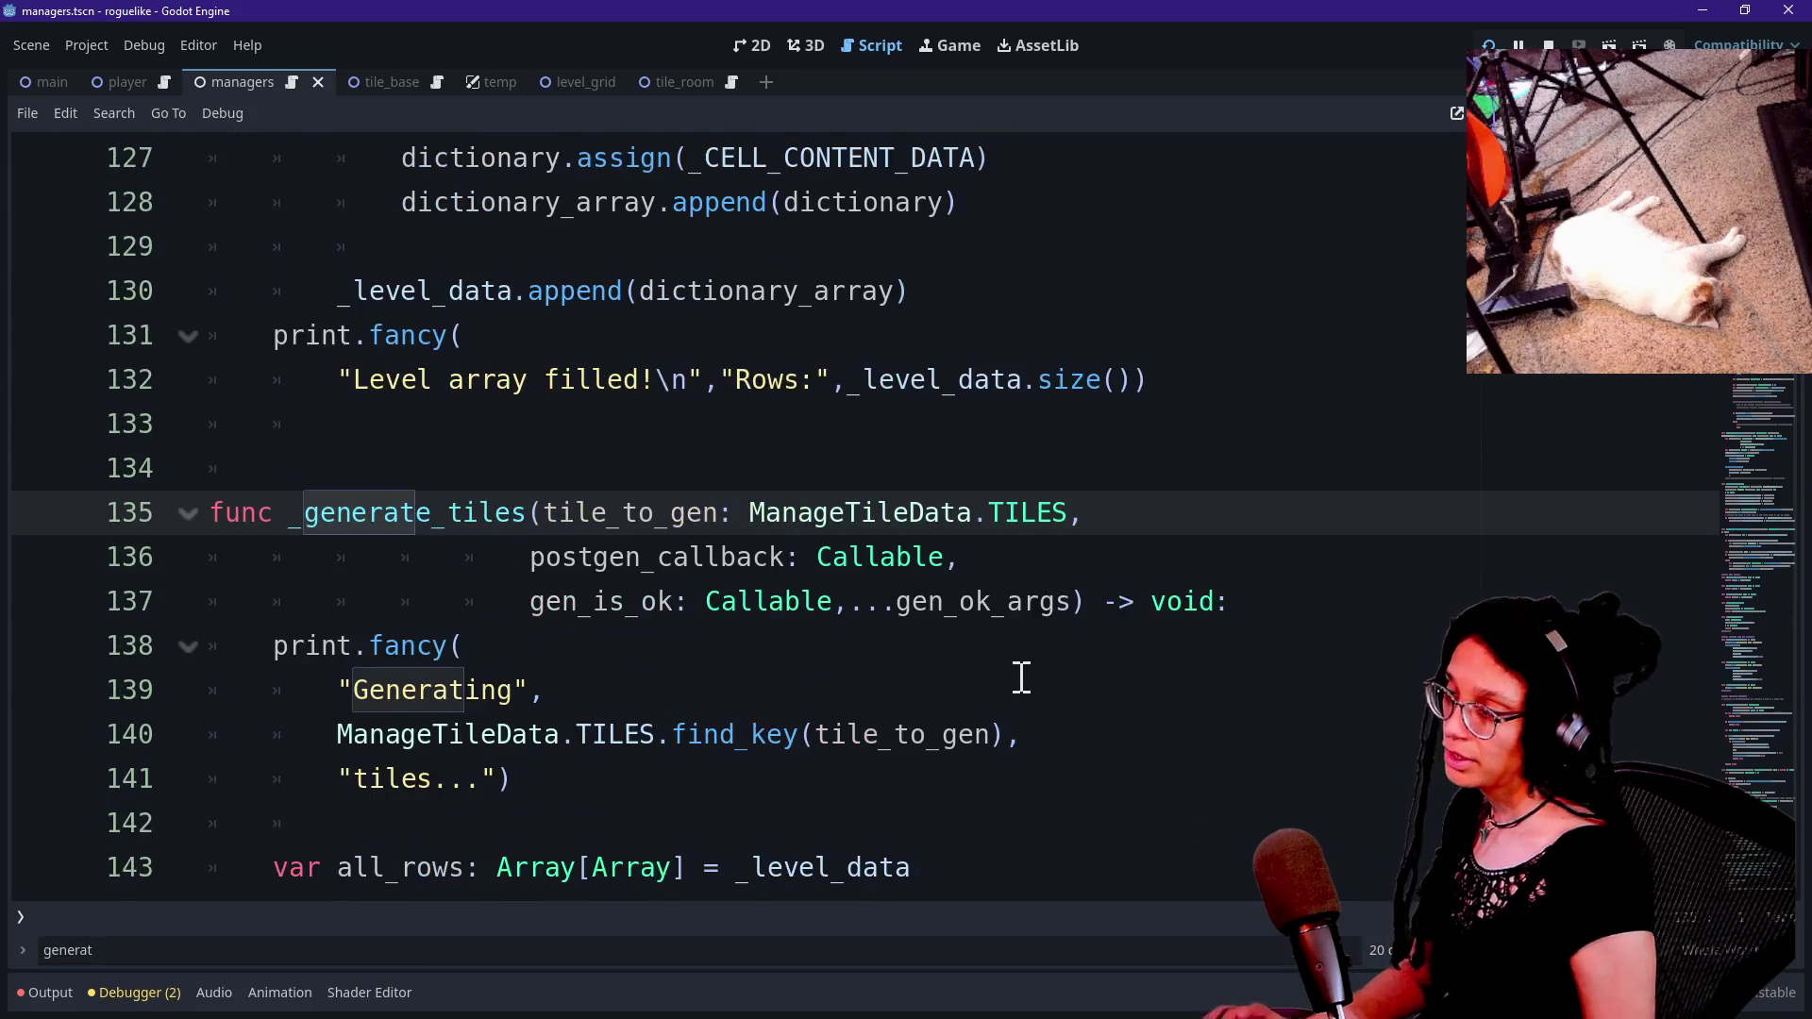
pyautogui.scroll(-1, 1022, 676)
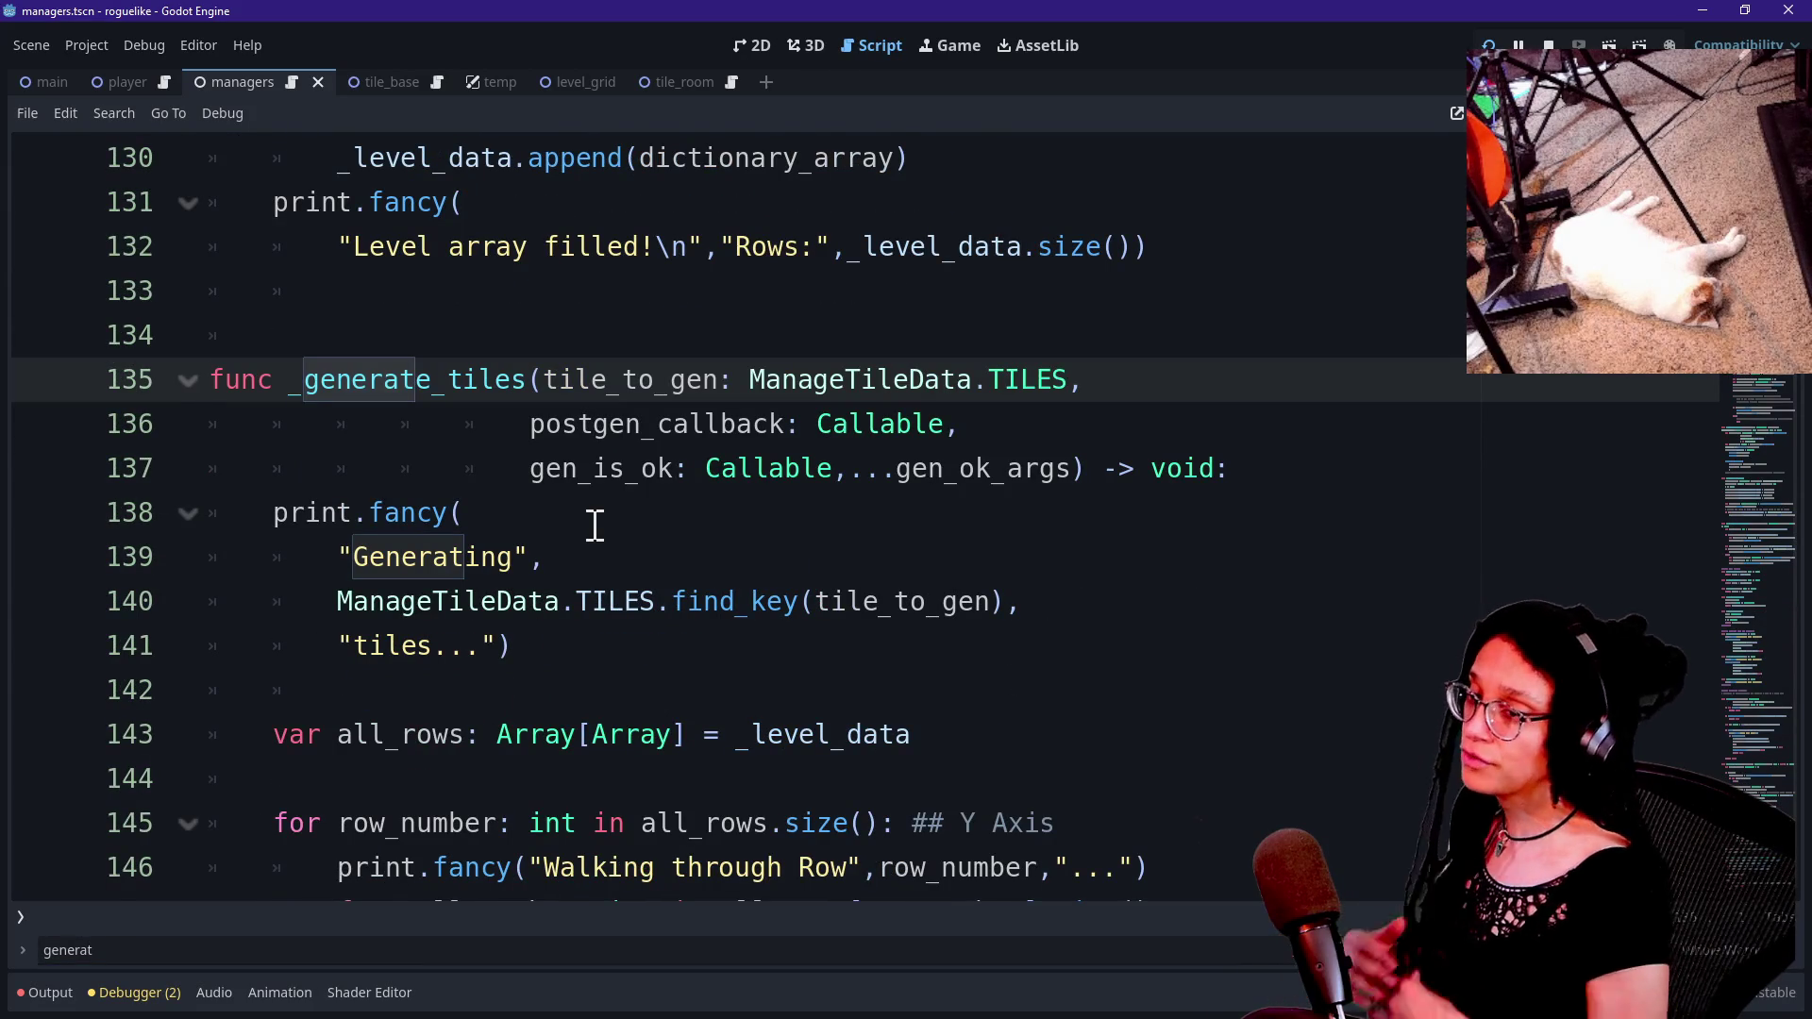
pyautogui.press('Down')
pyautogui.press('Down')
pyautogui.press('Down')
pyautogui.press('Down')
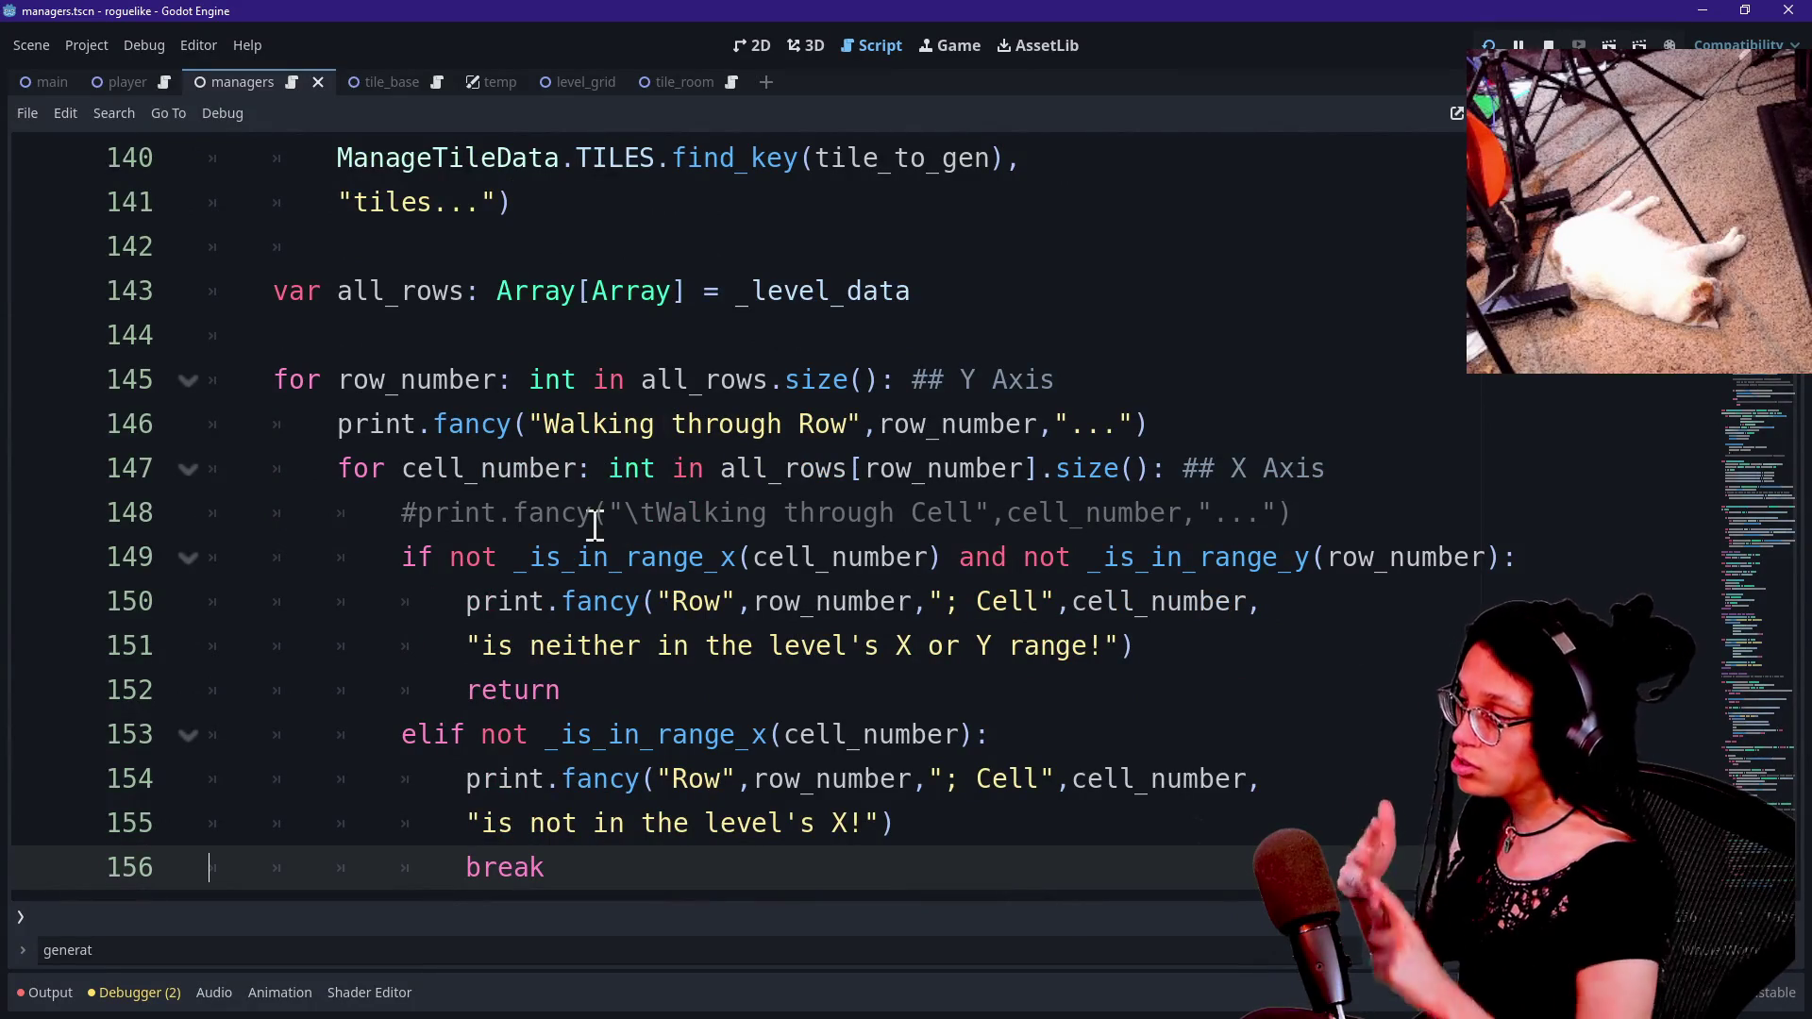
pyautogui.scroll(2, 520, 406)
pyautogui.moveTo(542, 250); pyautogui.dragTo(743, 592)
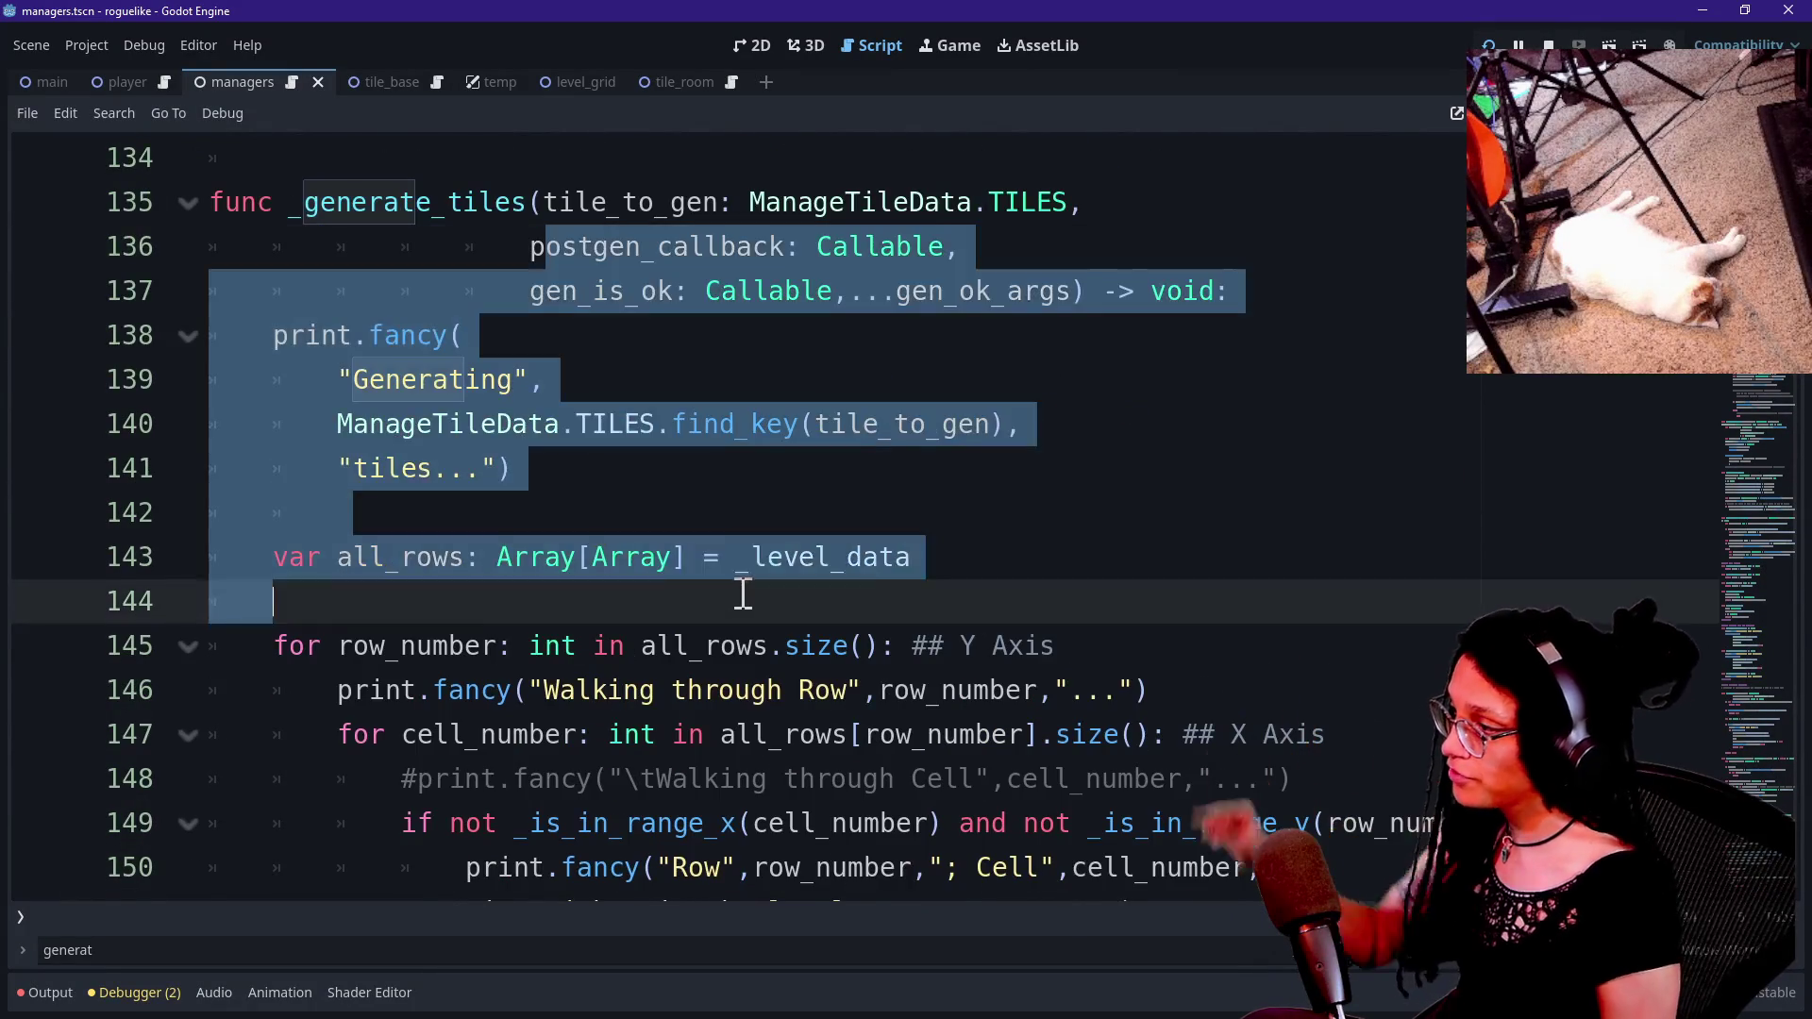
pyautogui.click(743, 593)
pyautogui.scroll(-6, 743, 593)
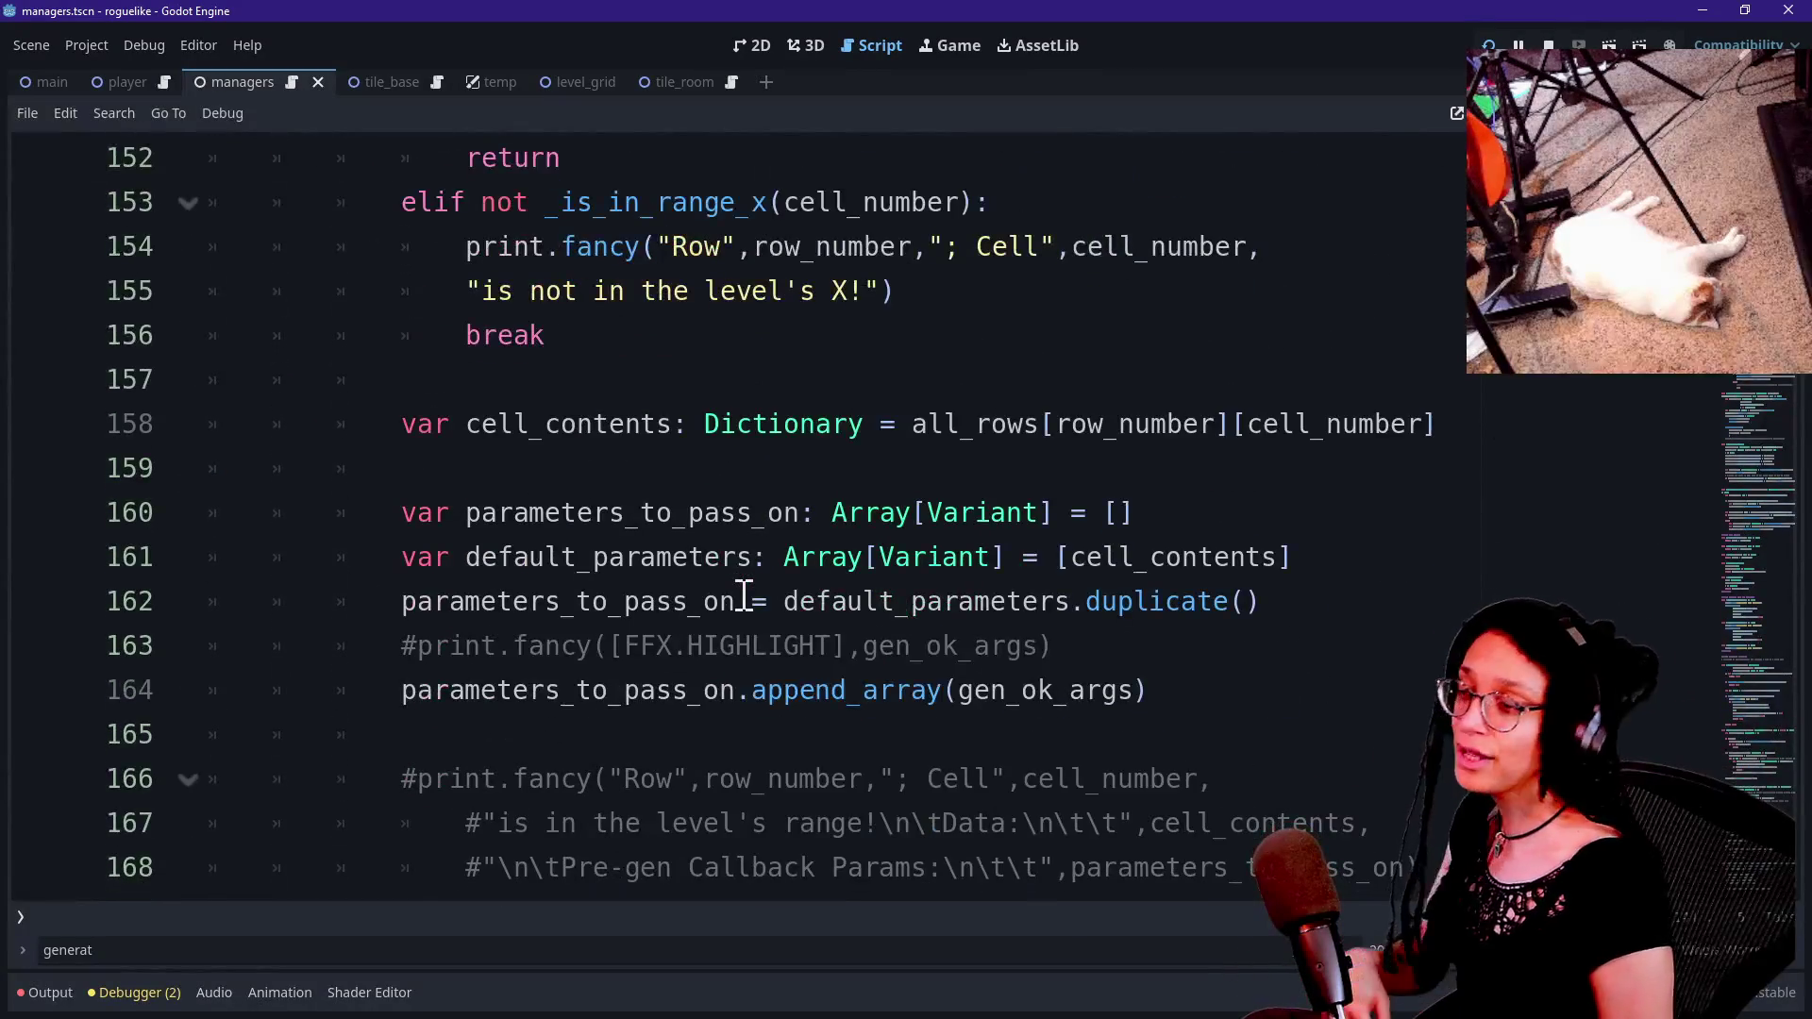
pyautogui.scroll(-5, 744, 593)
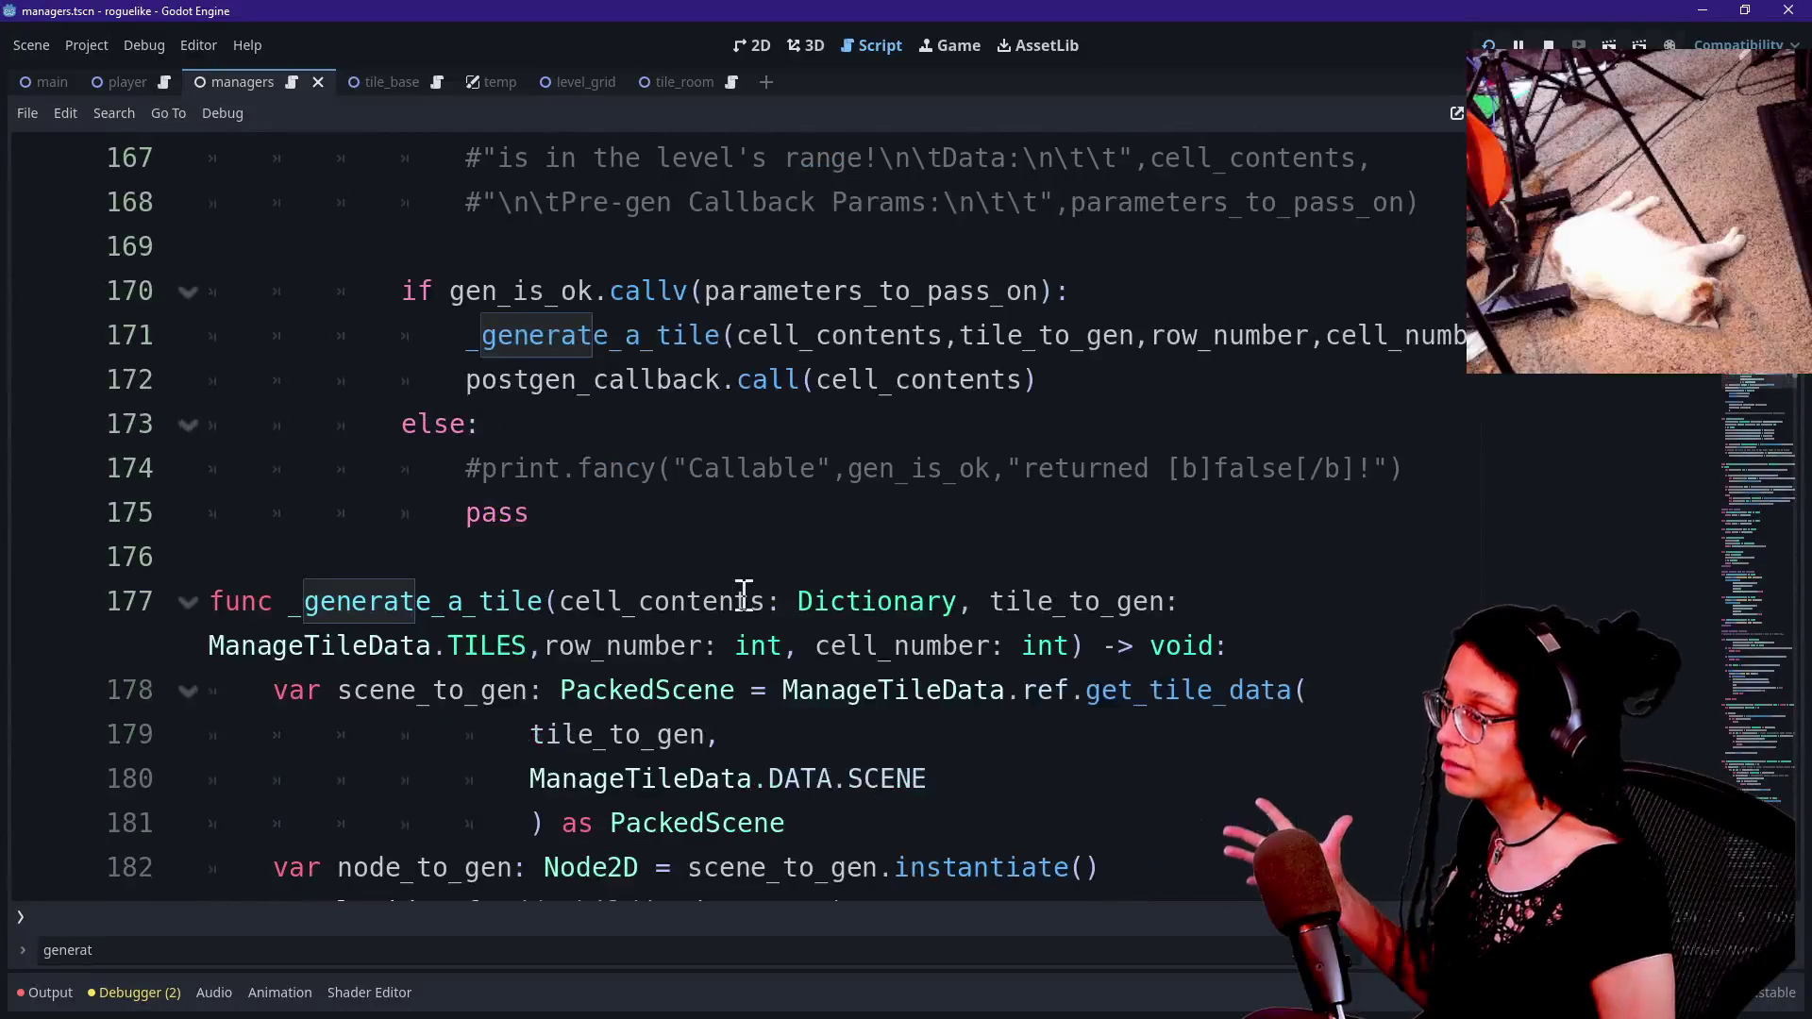
pyautogui.scroll(2, 745, 590)
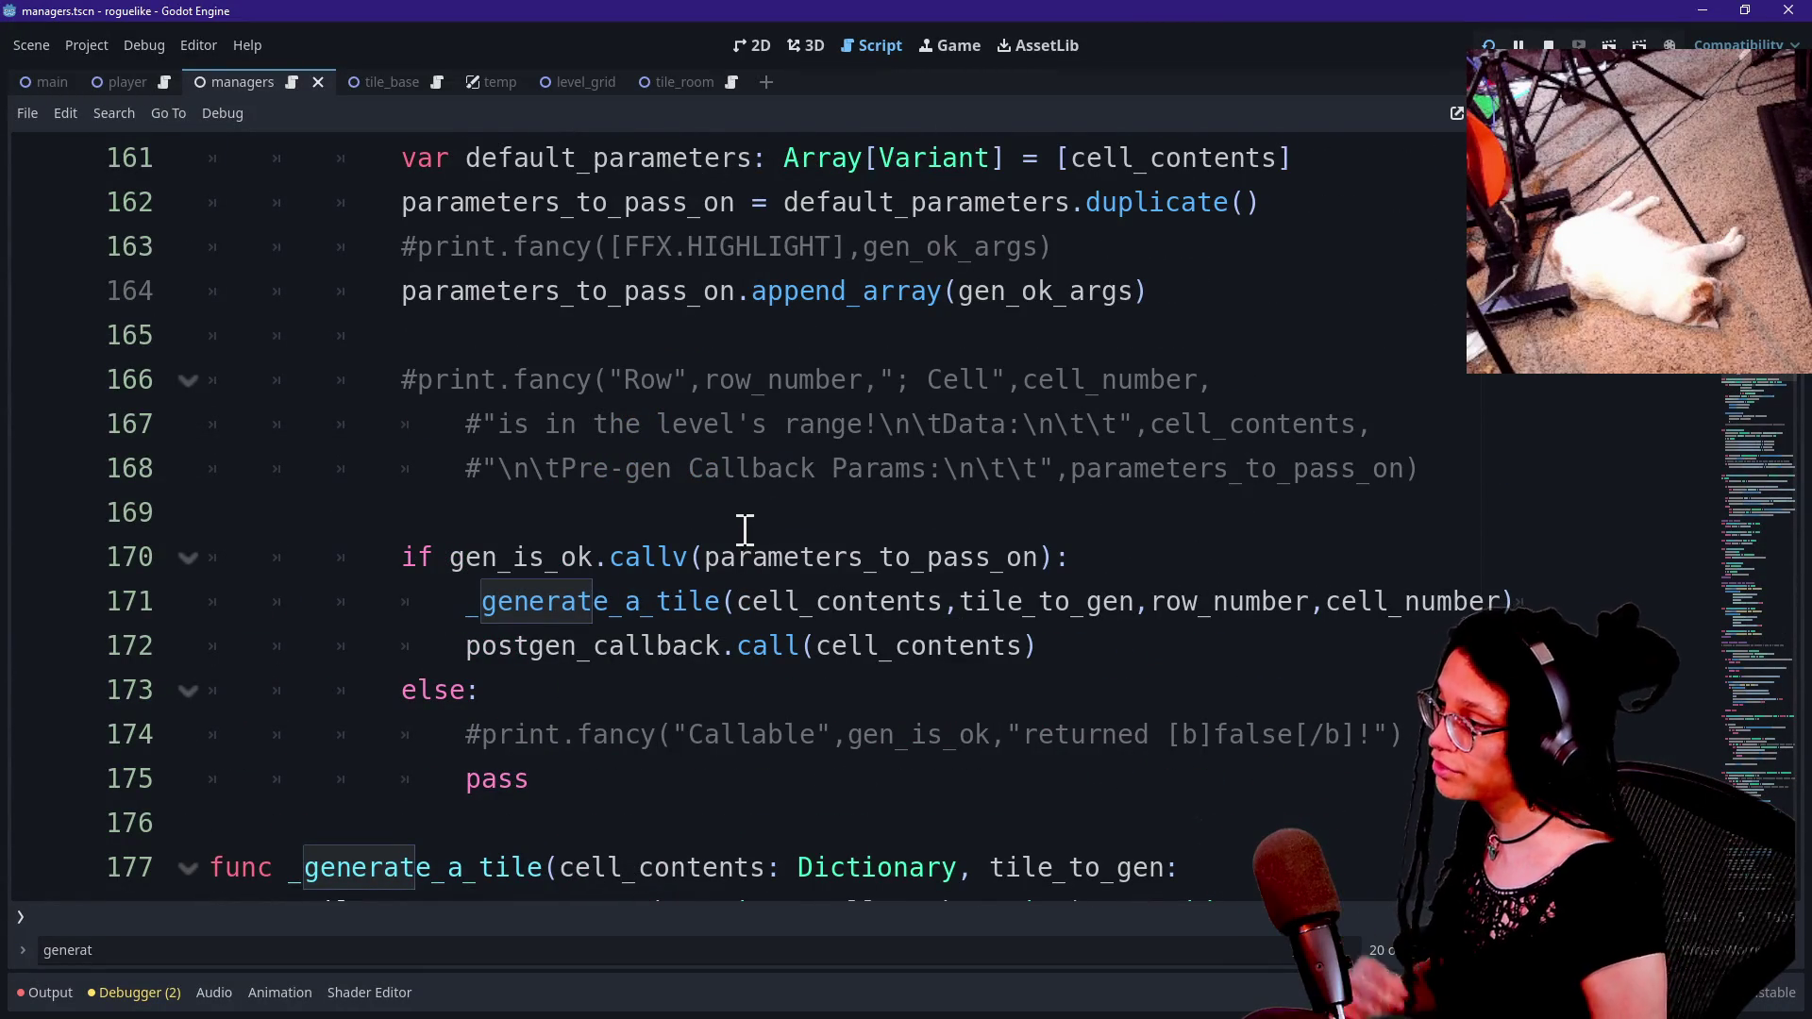
pyautogui.moveTo(744, 518)
pyautogui.mouseDown()
pyautogui.moveTo(752, 424)
pyautogui.moveTo(803, 325)
pyautogui.mouseUp()
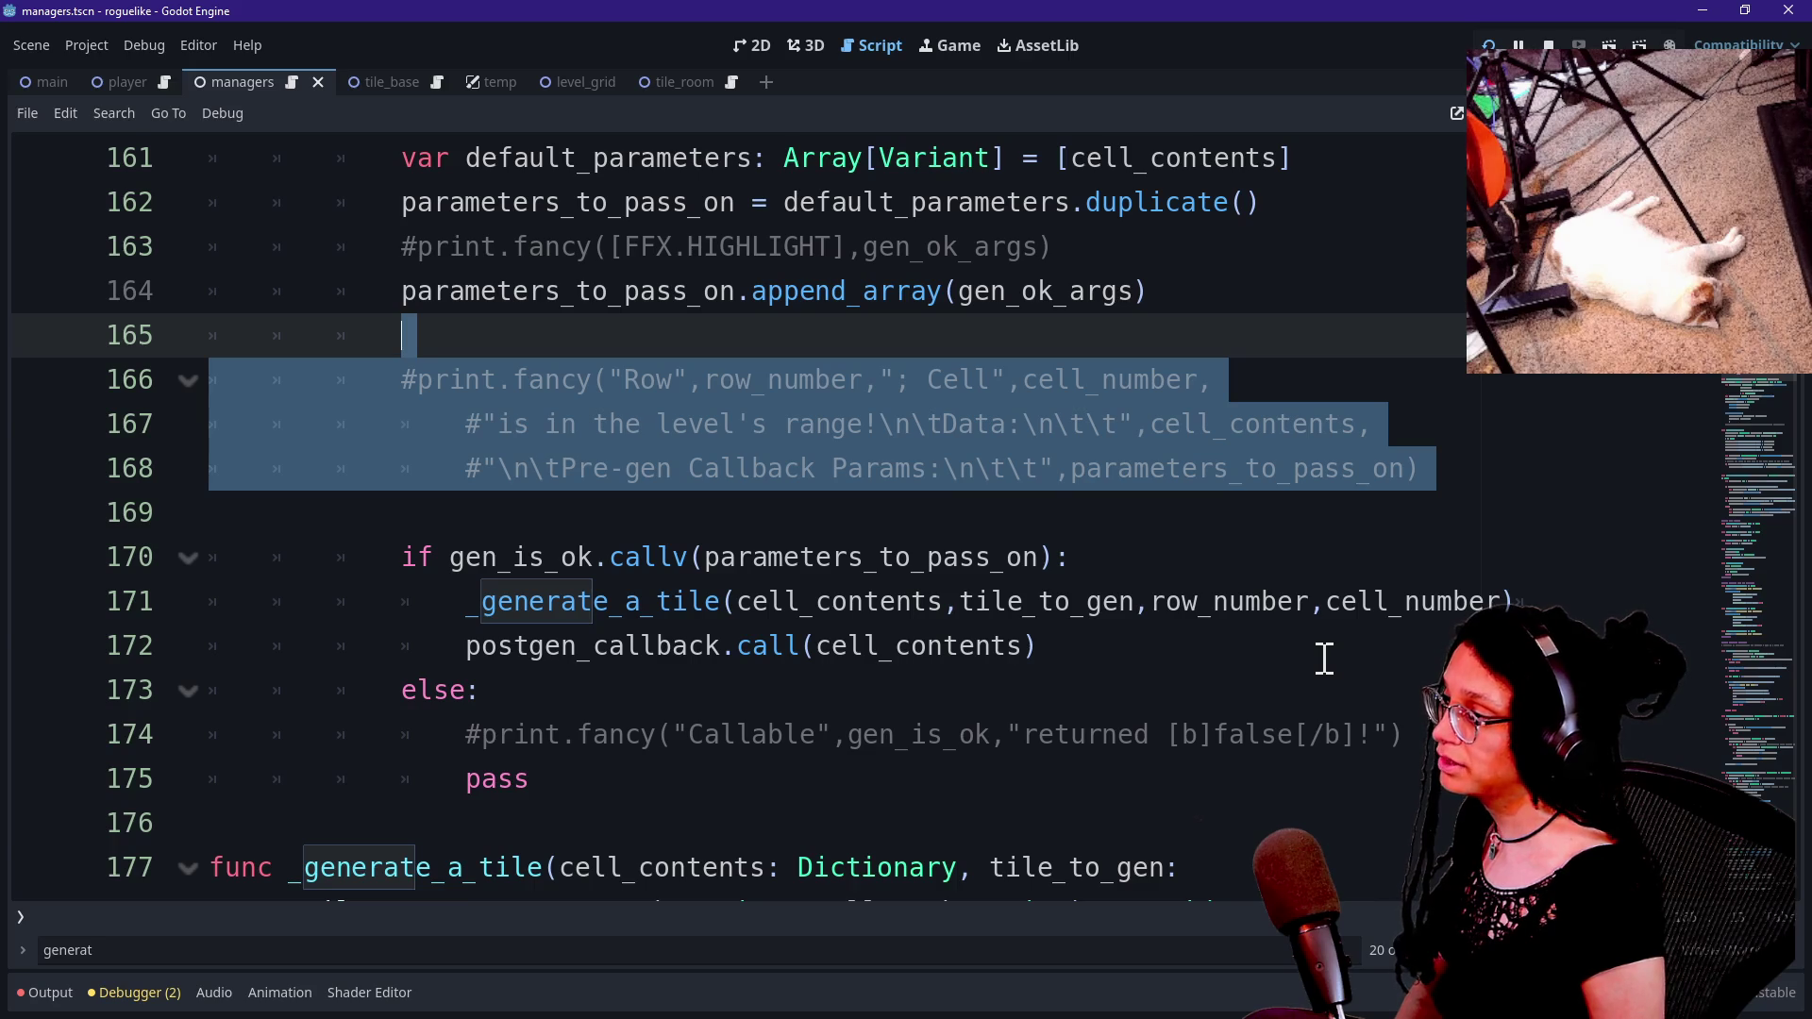
pyautogui.press('Delete')
pyautogui.press('Delete')
pyautogui.hotkey('ctrl', 'z')
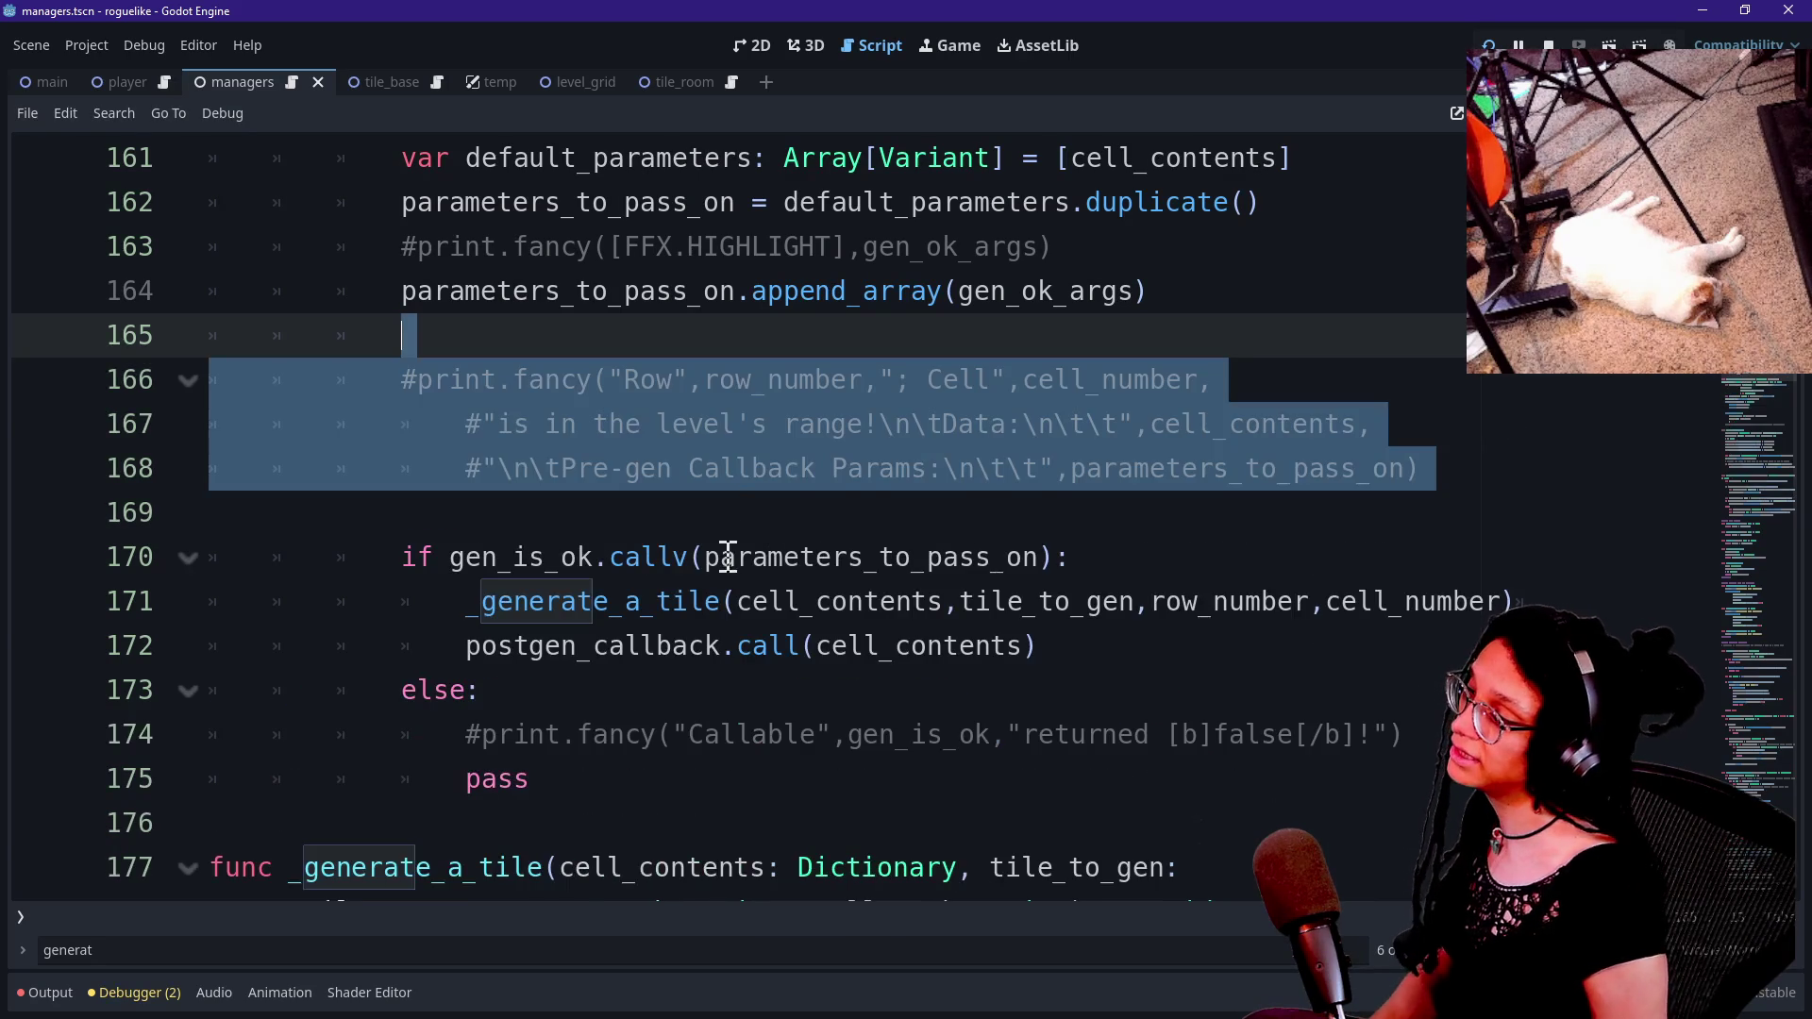
pyautogui.click(690, 344)
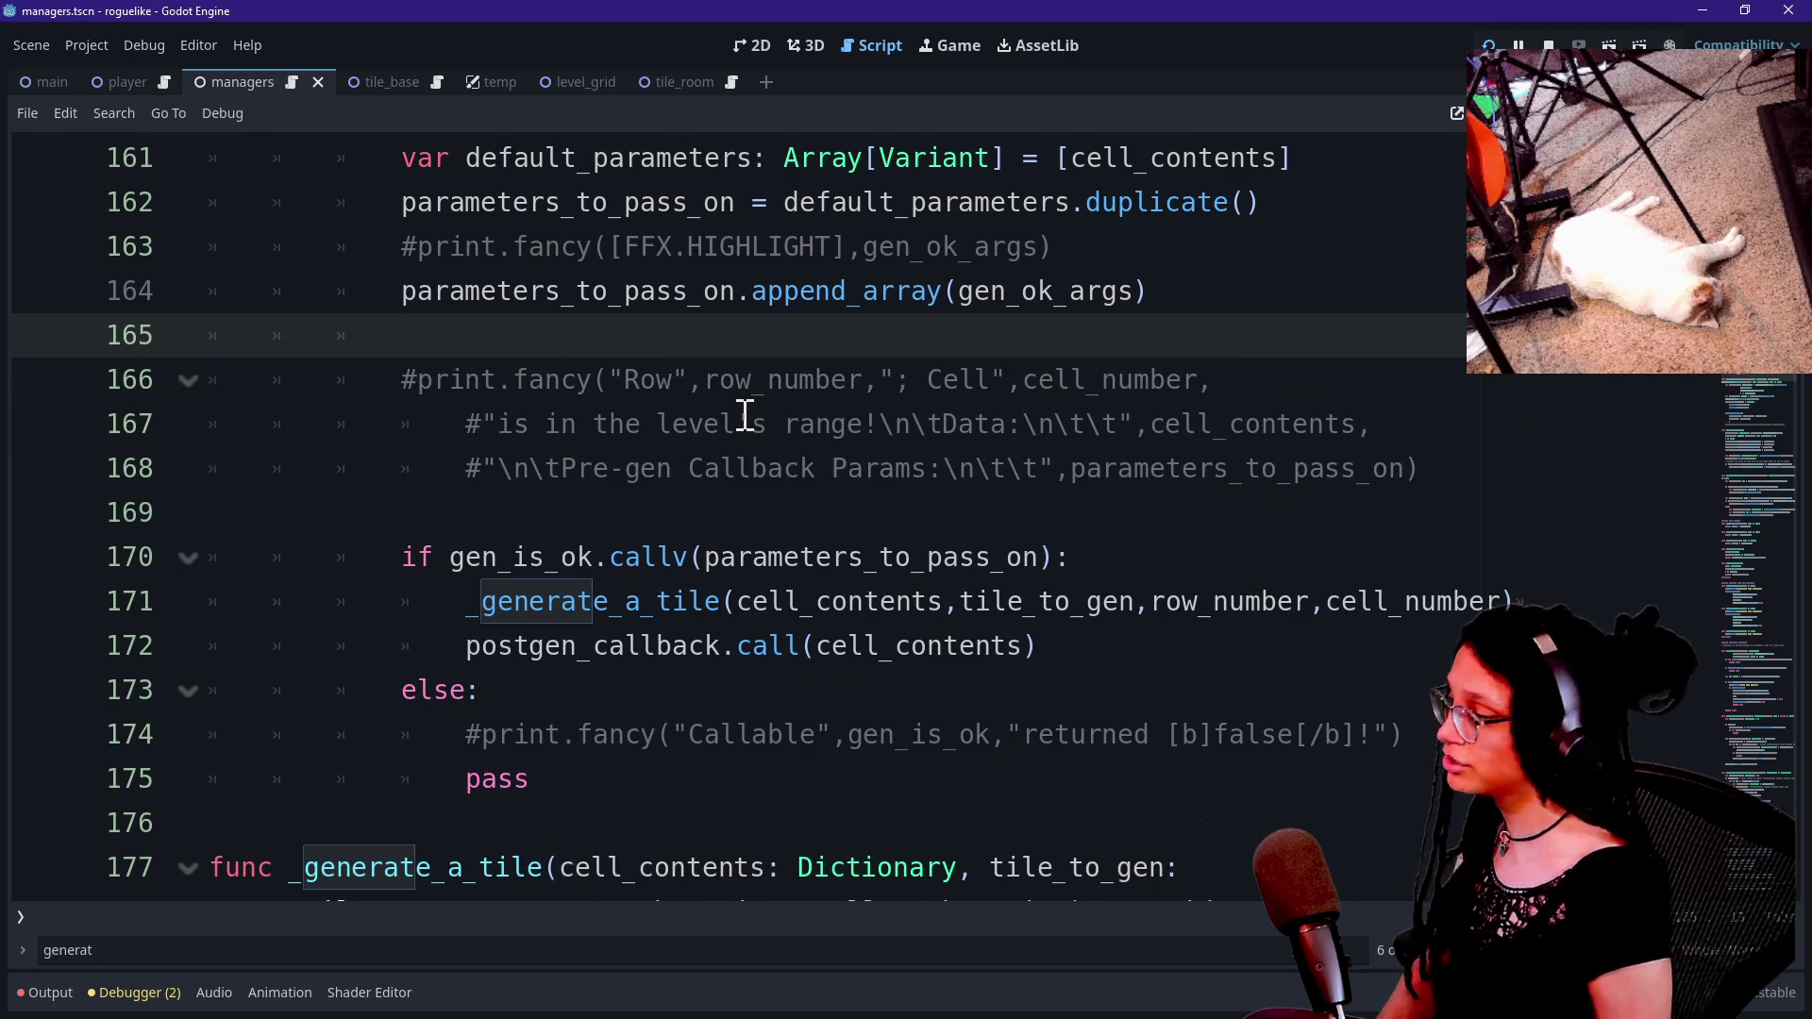
pyautogui.scroll(-1, 743, 409)
pyautogui.press('Down')
pyautogui.press('Down')
pyautogui.press('Down')
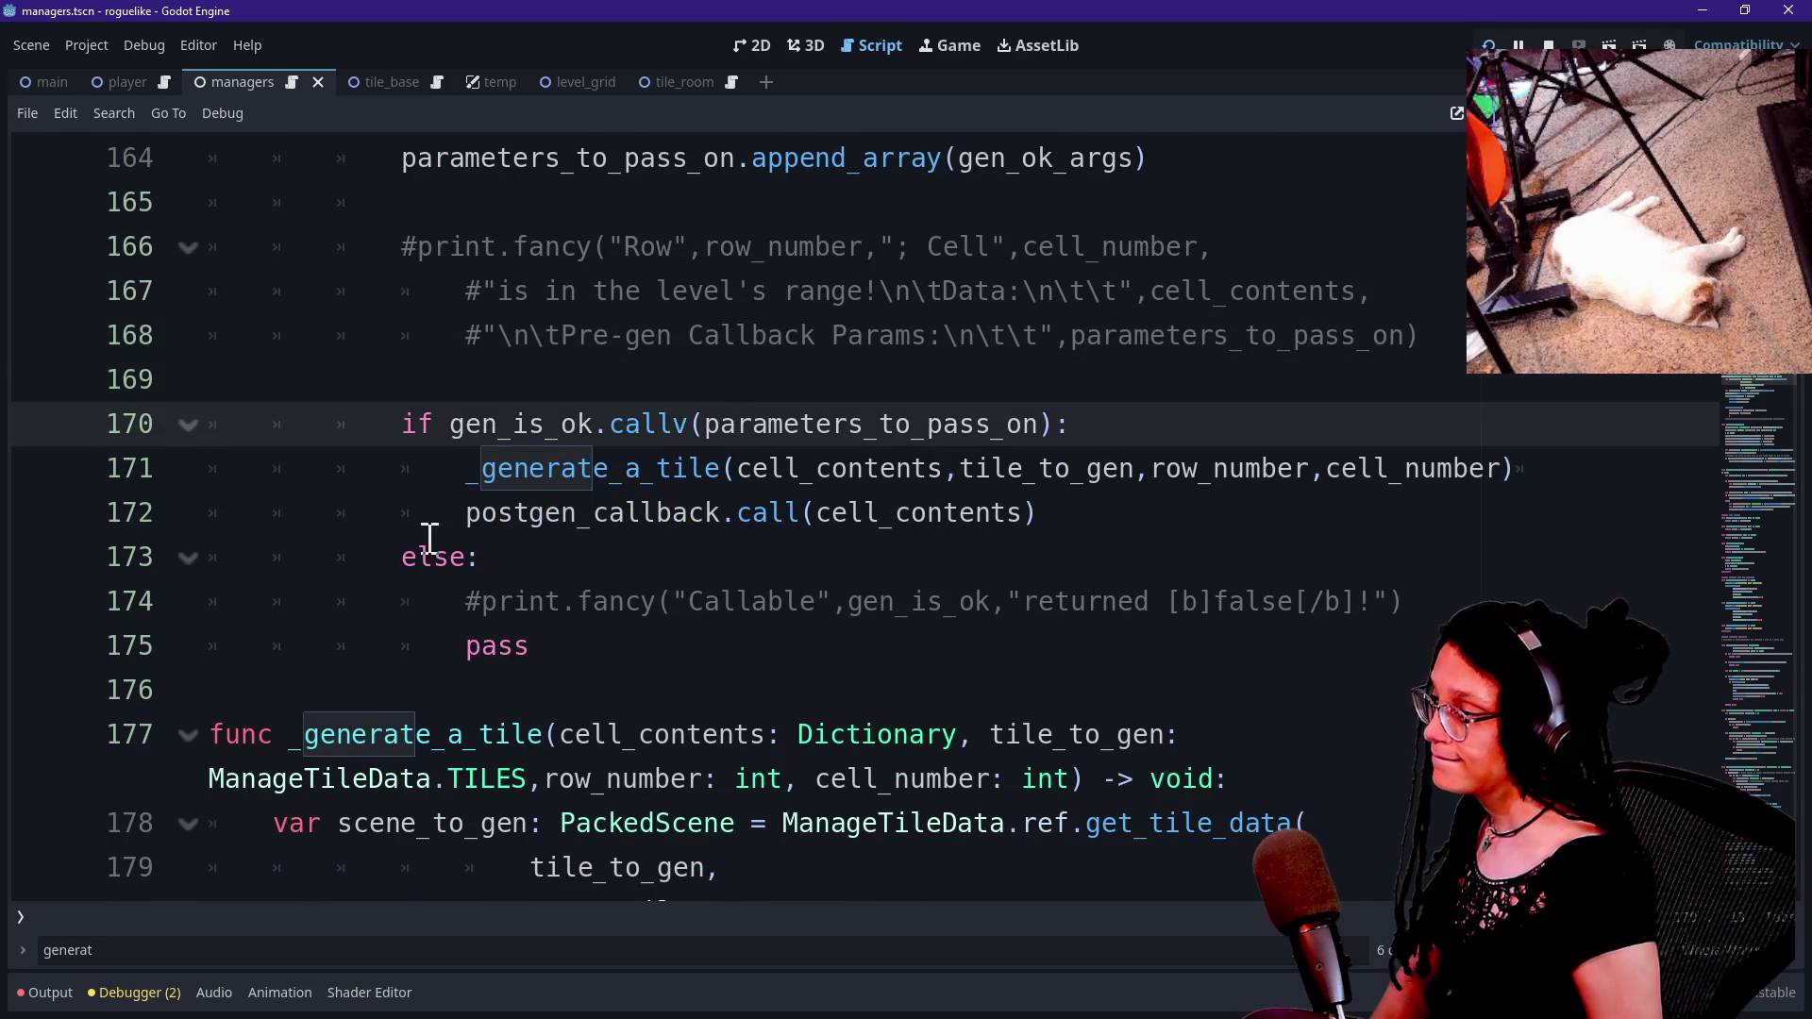
pyautogui.click(656, 609)
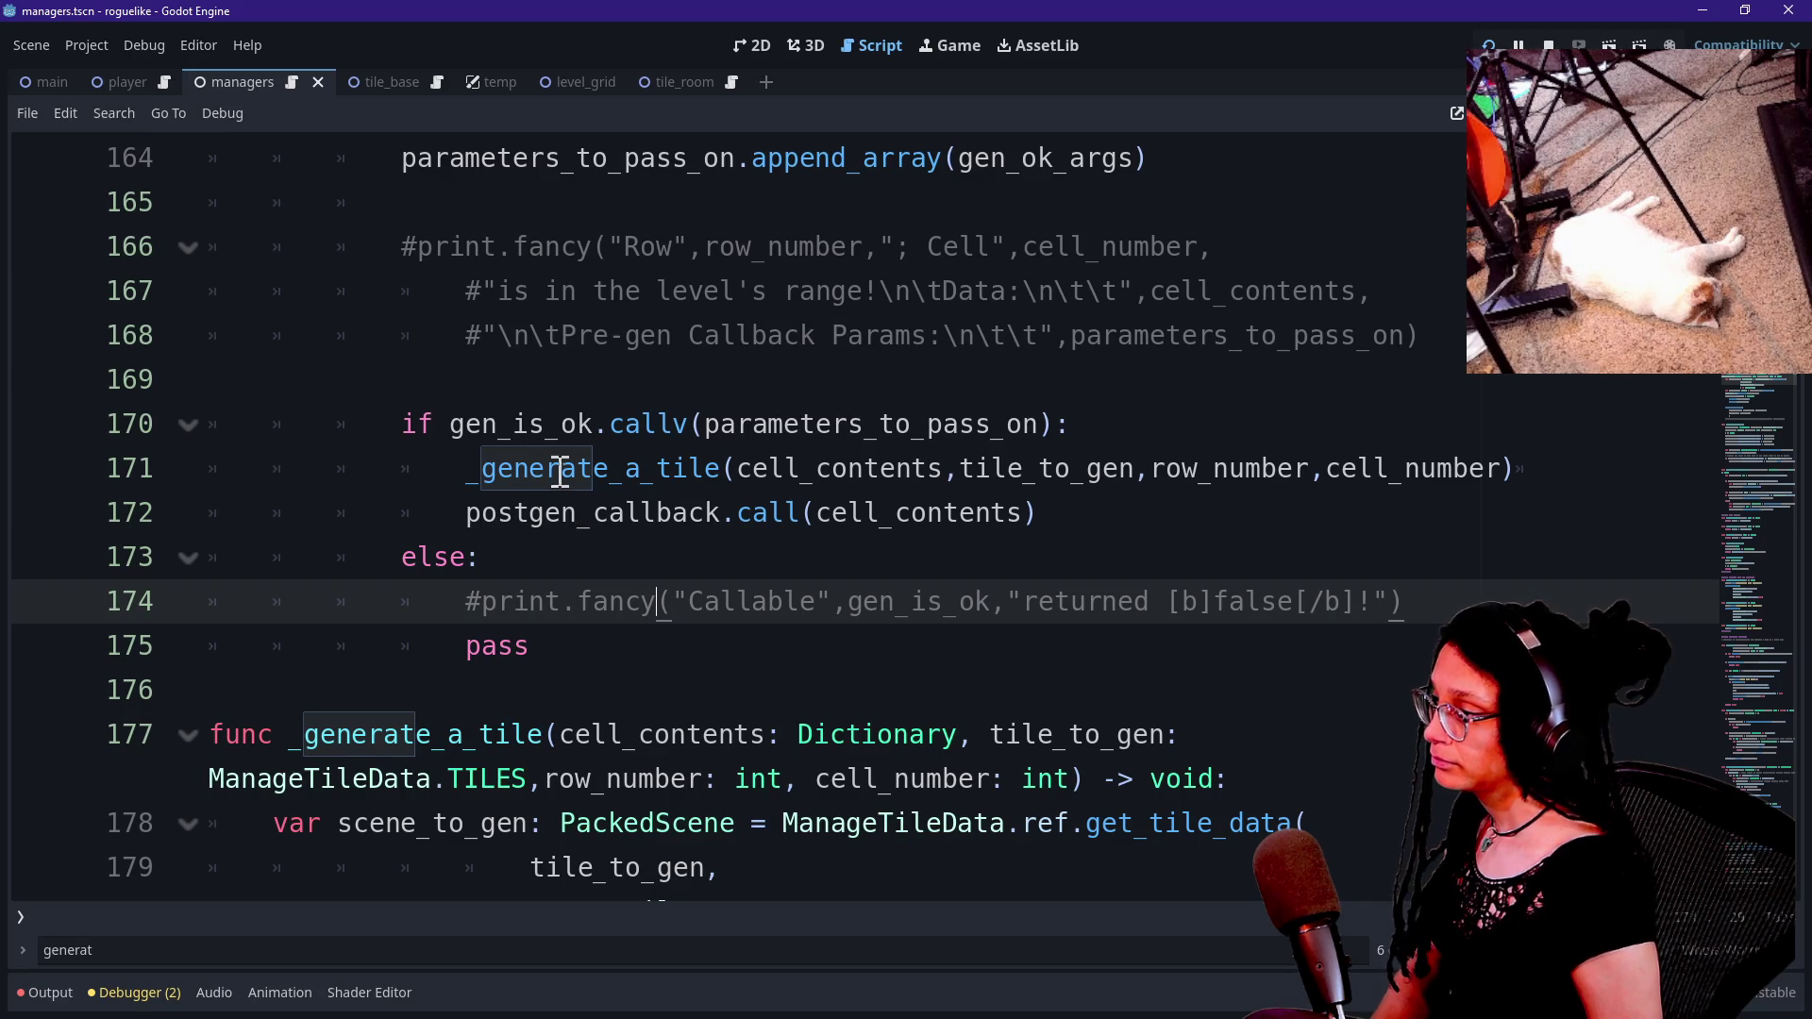
pyautogui.moveTo(567, 486)
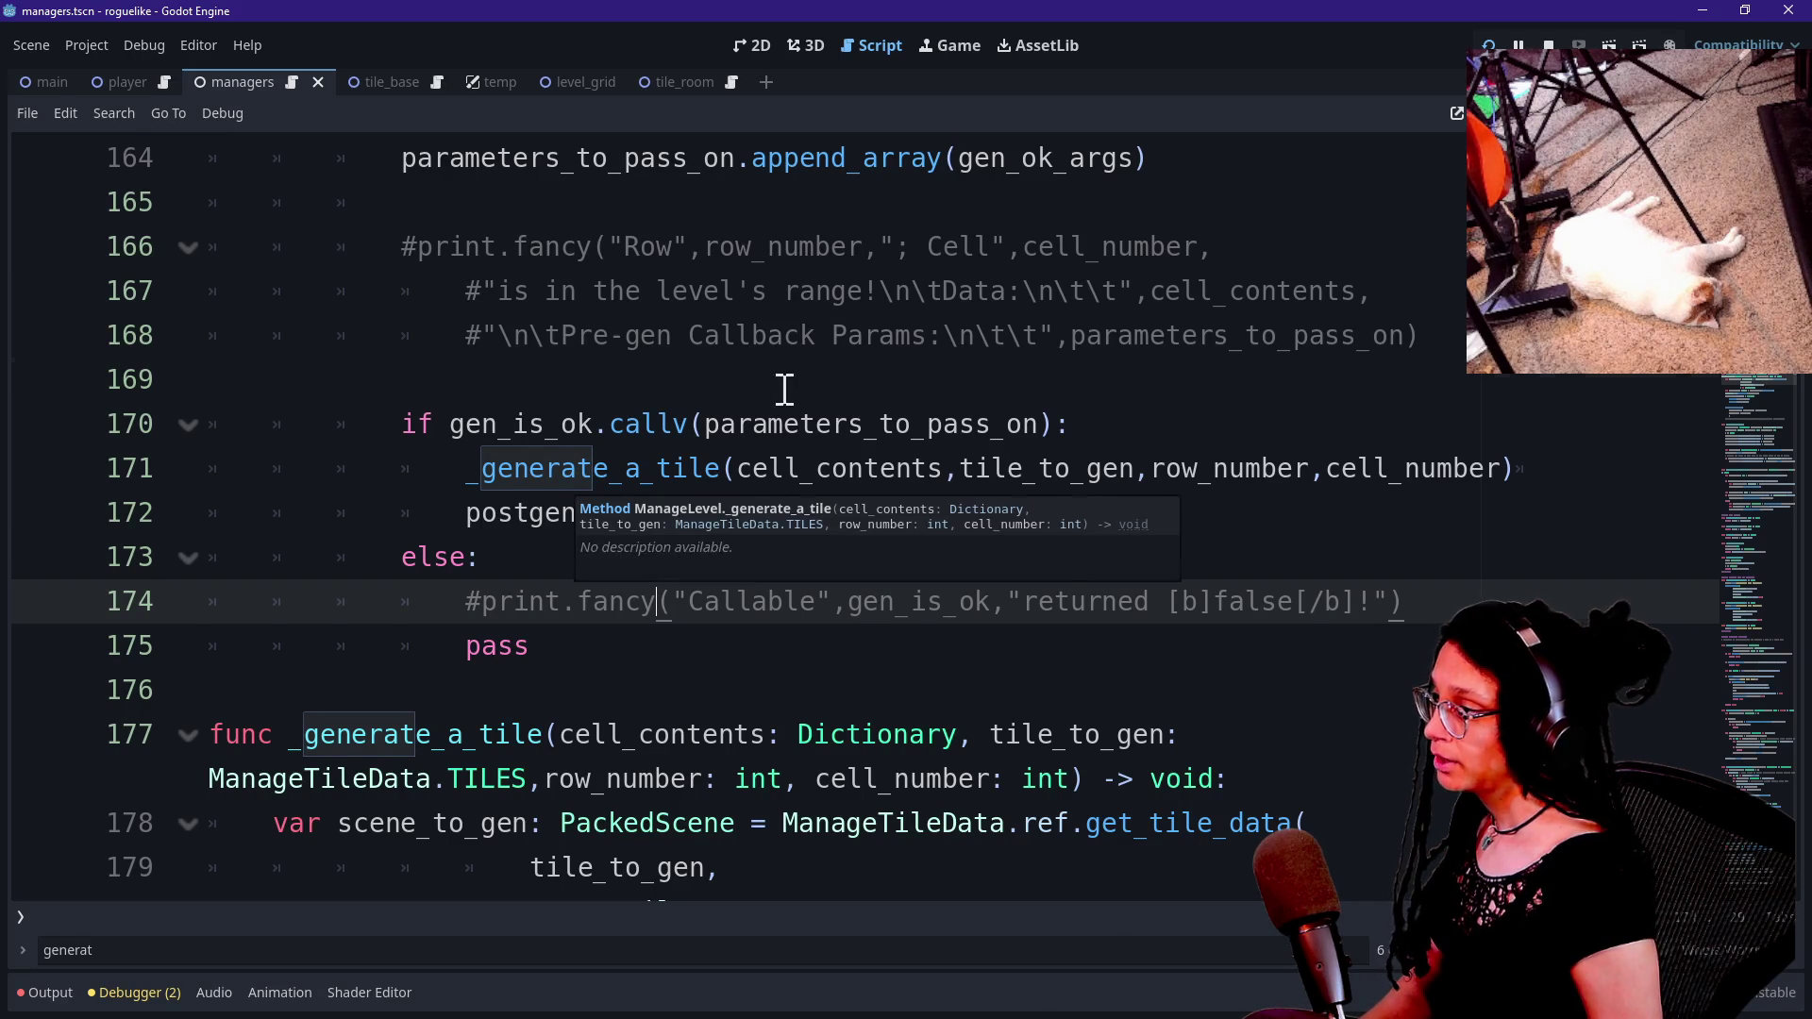
pyautogui.click(785, 388)
pyautogui.scroll(2, 906, 394)
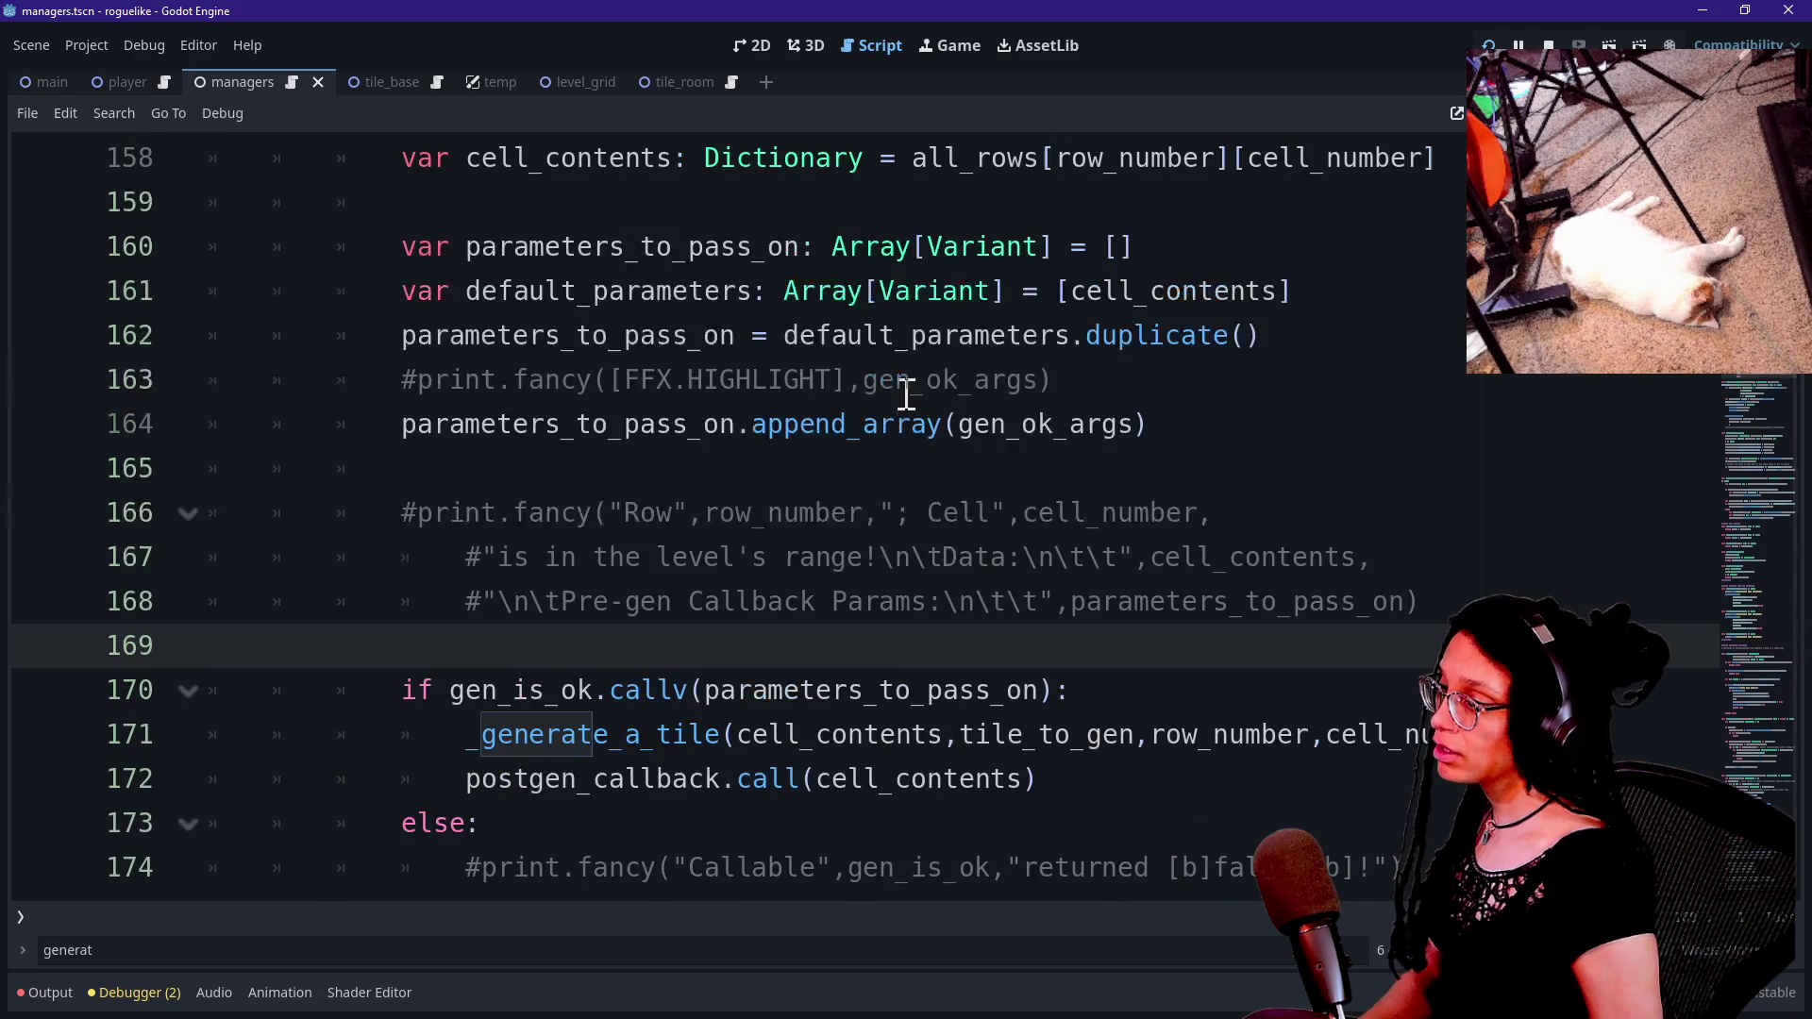
pyautogui.hotkey('ctrl', 'f')
pyautogui.write('_MAKE_')
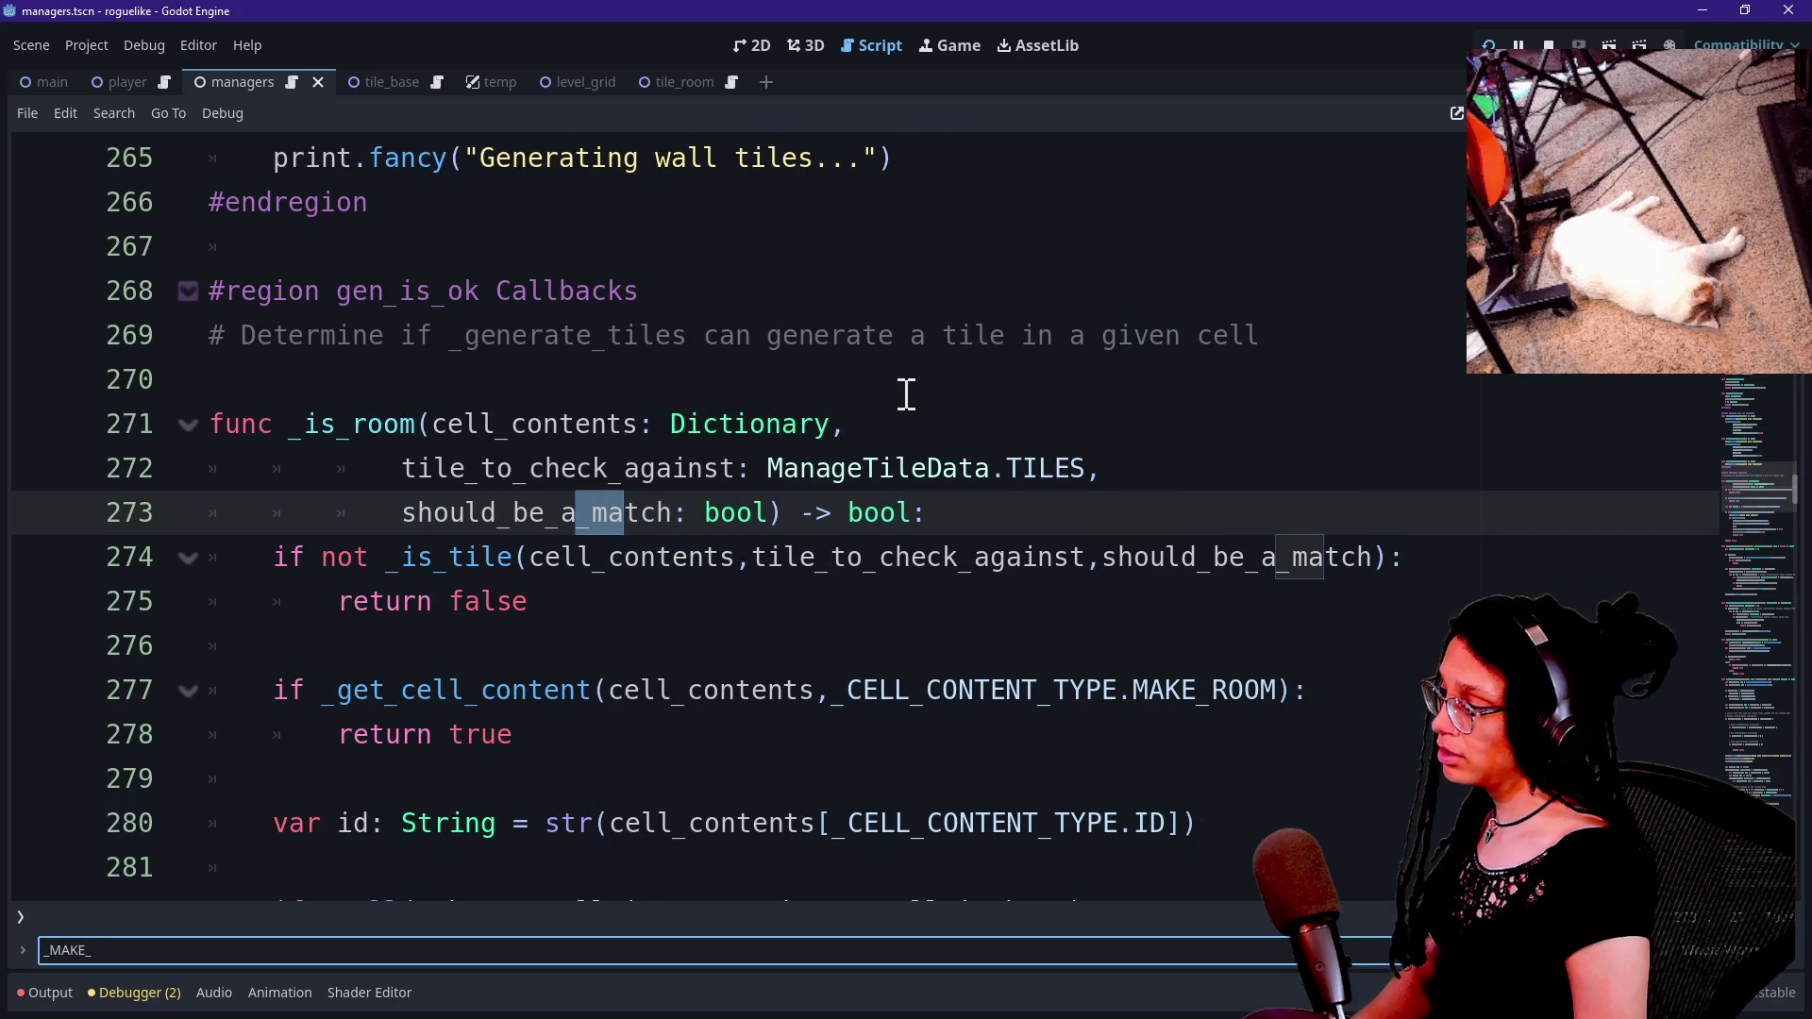
pyautogui.press('BackSpace')
pyautogui.hotkey('ctrl', 'a')
pyautogui.write('_')
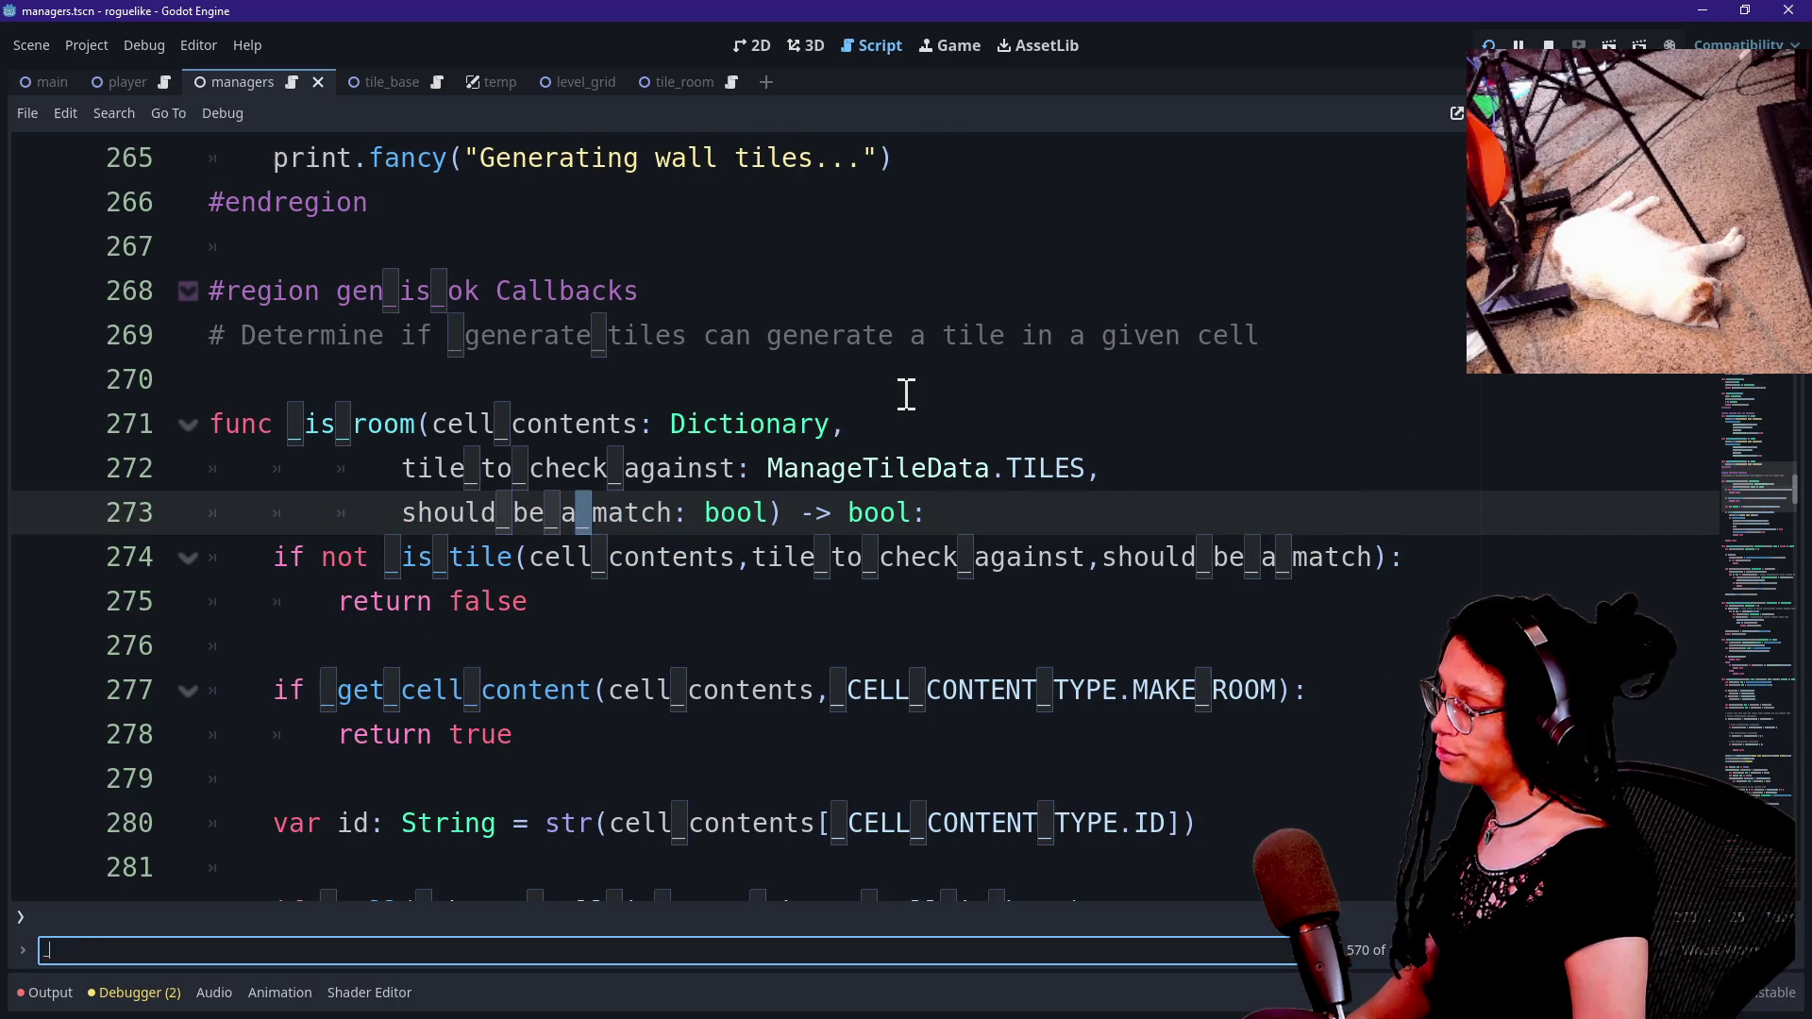
pyautogui.write('MAKE_ROOM')
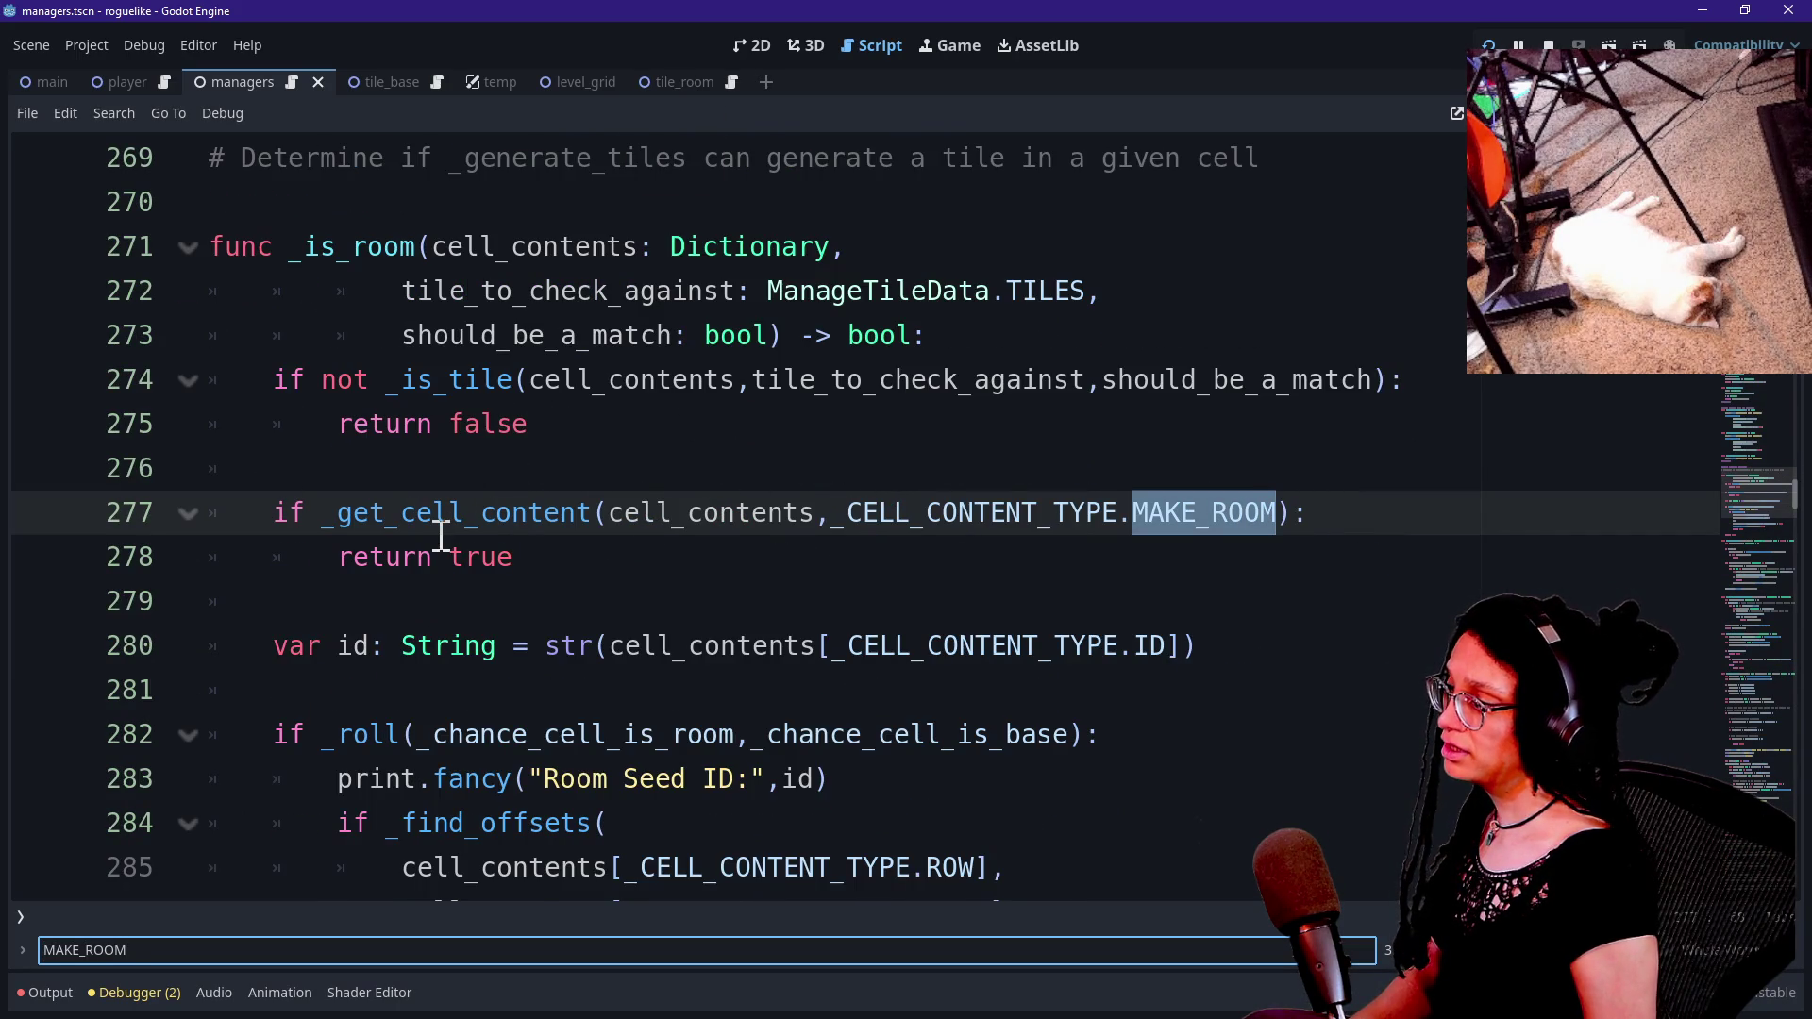
pyautogui.click(330, 550)
pyautogui.click(385, 518)
# Paste the _log_room_cell call above return true and remove its 'true' argument.
pyautogui.click(1179, 540)
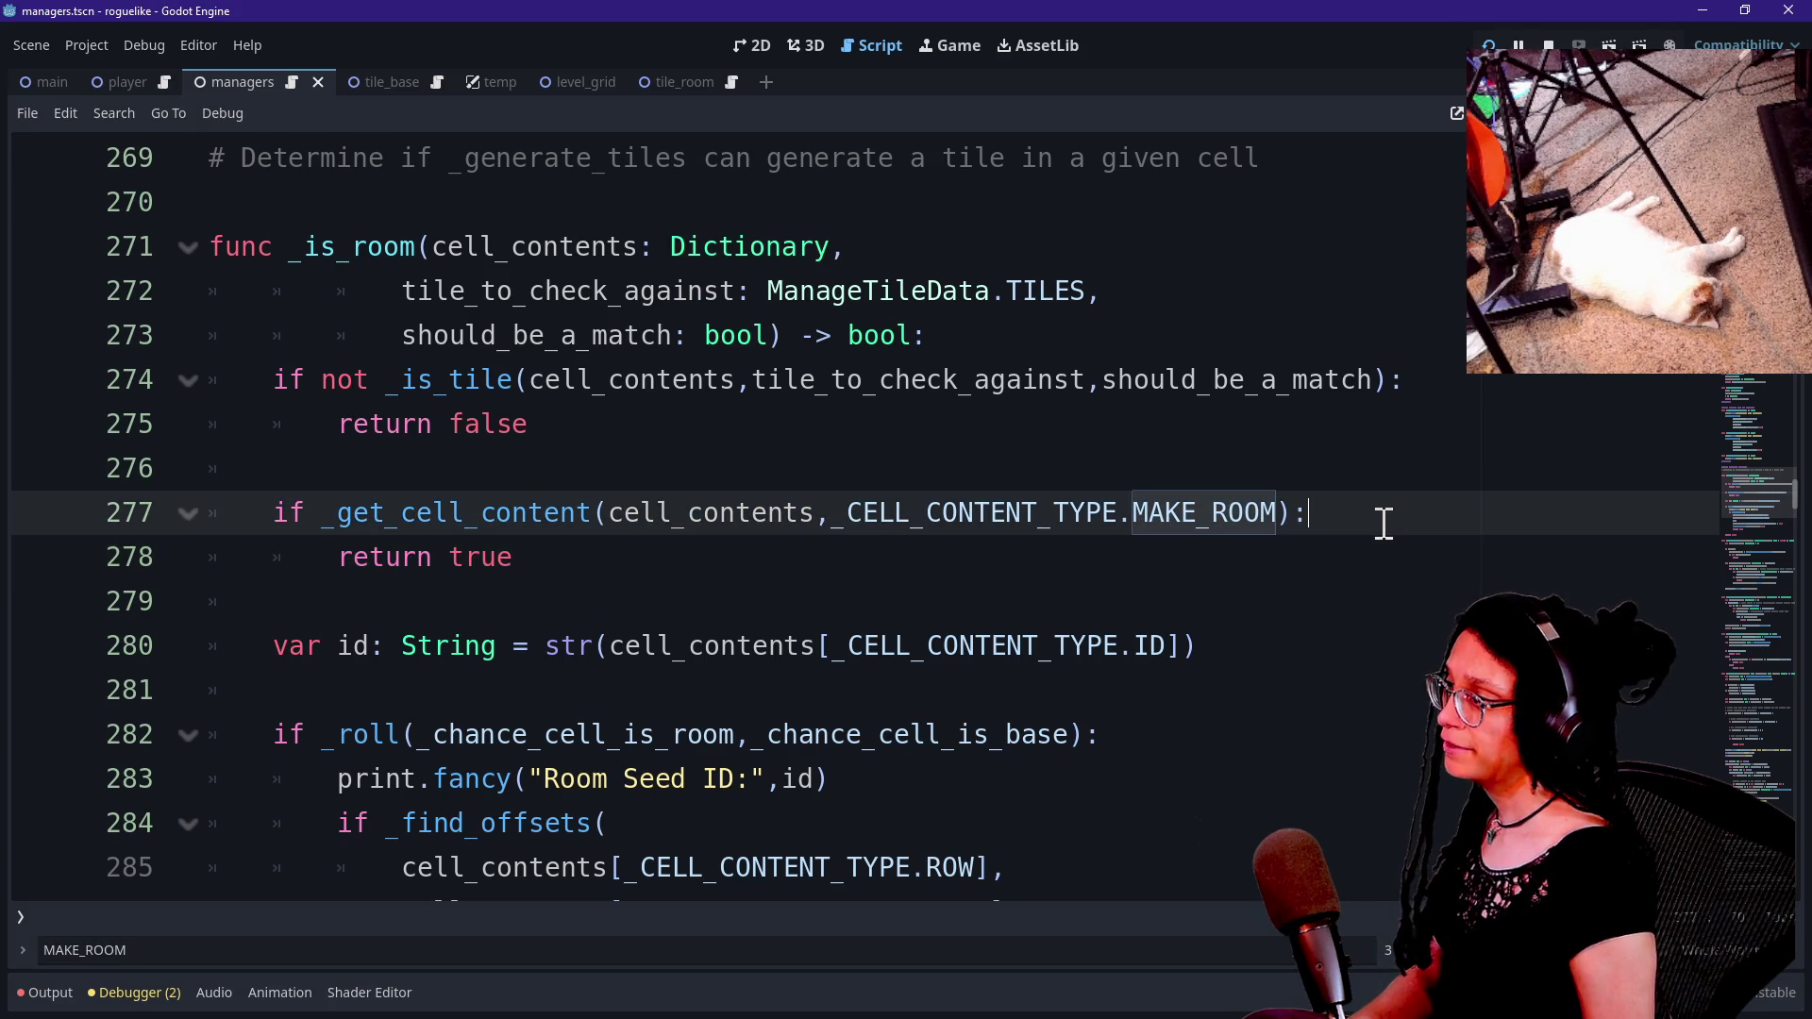
pyautogui.write('_log_room_cell(cell_contents,true)')
pyautogui.moveTo(321, 558); pyautogui.dragTo(602, 549)
pyautogui.click(601, 550)
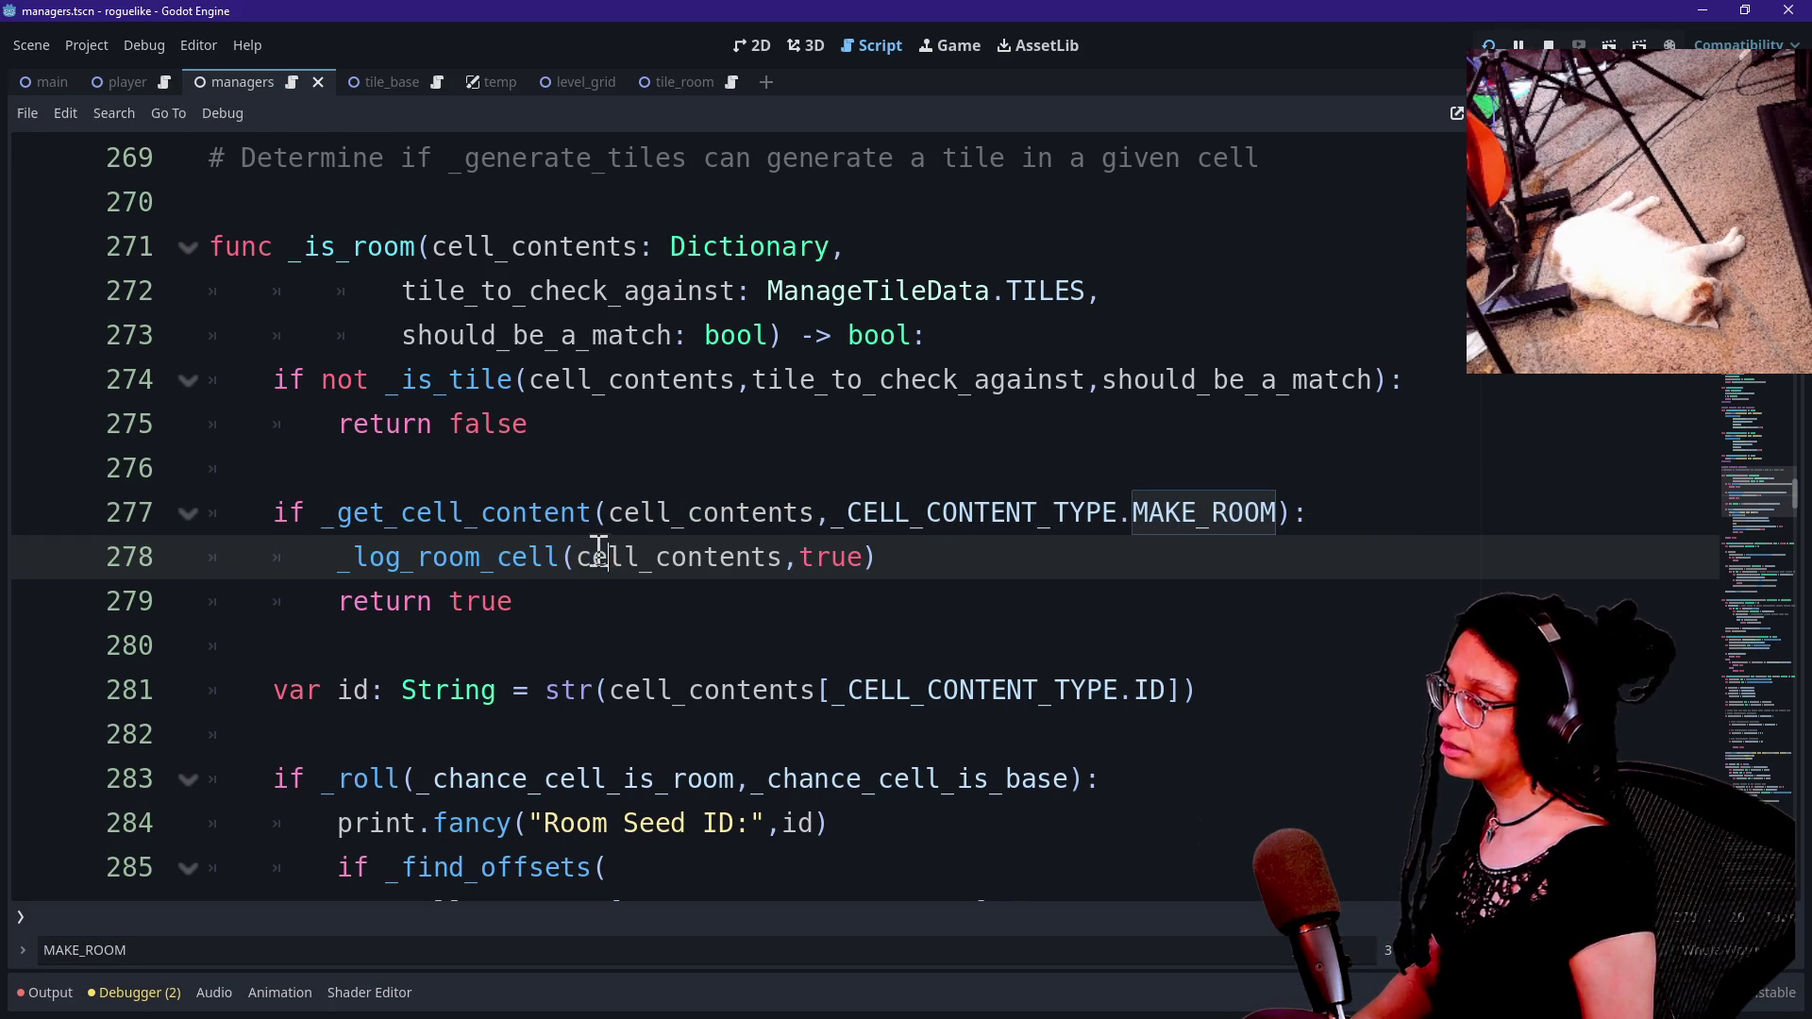
pyautogui.doubleClick(820, 560)
pyautogui.press('BackSpace')
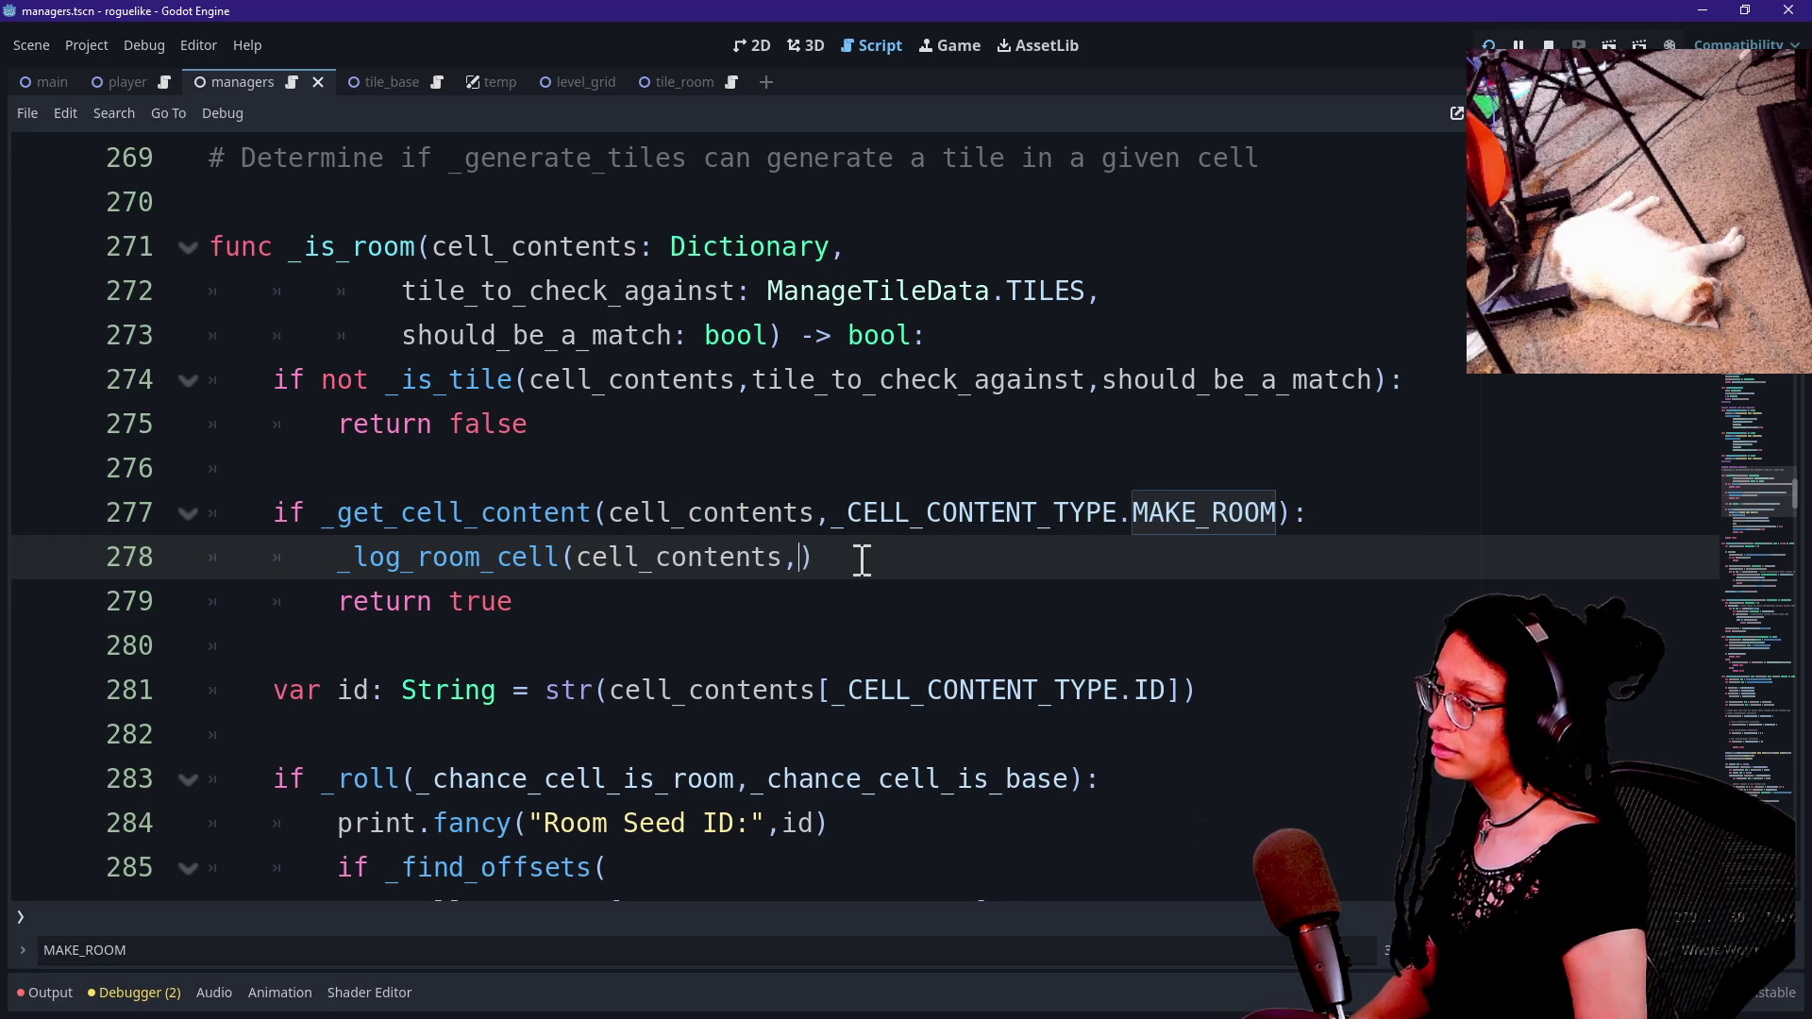
pyautogui.click(332, 381)
# Search for 'generate_tiles' and jump to the _generate_tiles definition.
pyautogui.scroll(1, 315, 294)
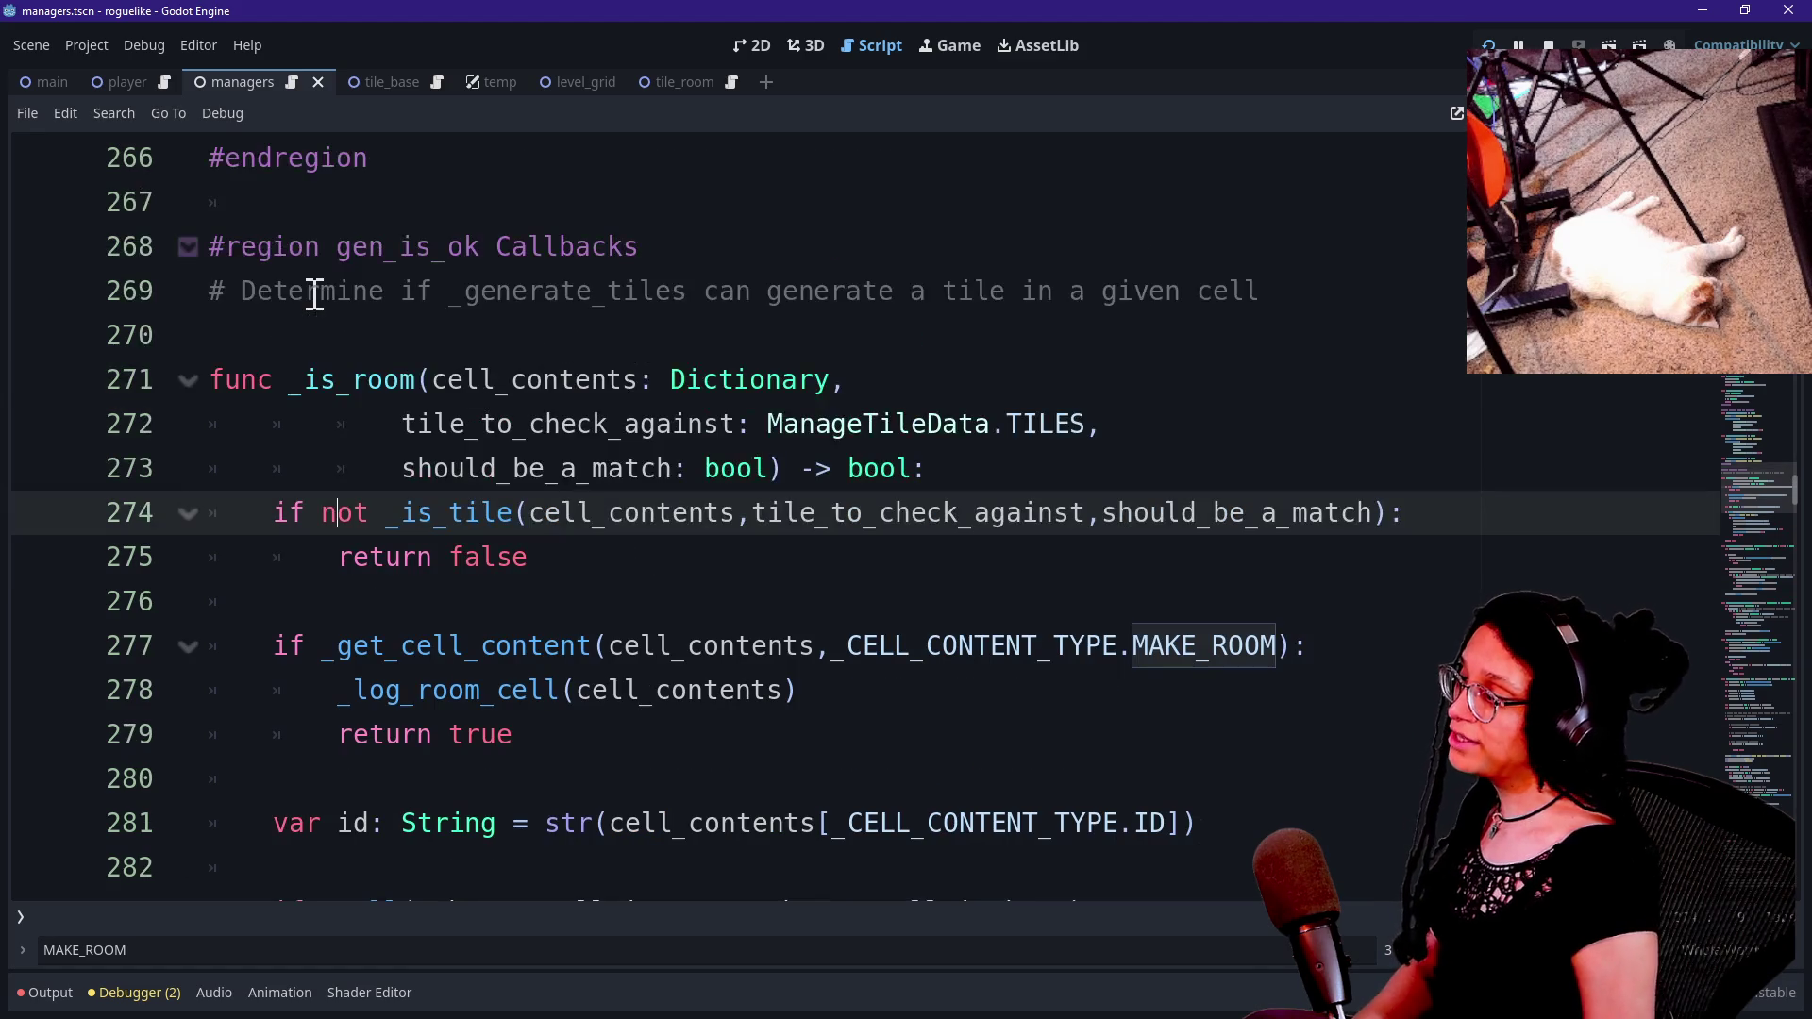
pyautogui.hotkey('ctrl', 'f')
pyautogui.write('generate_tile')
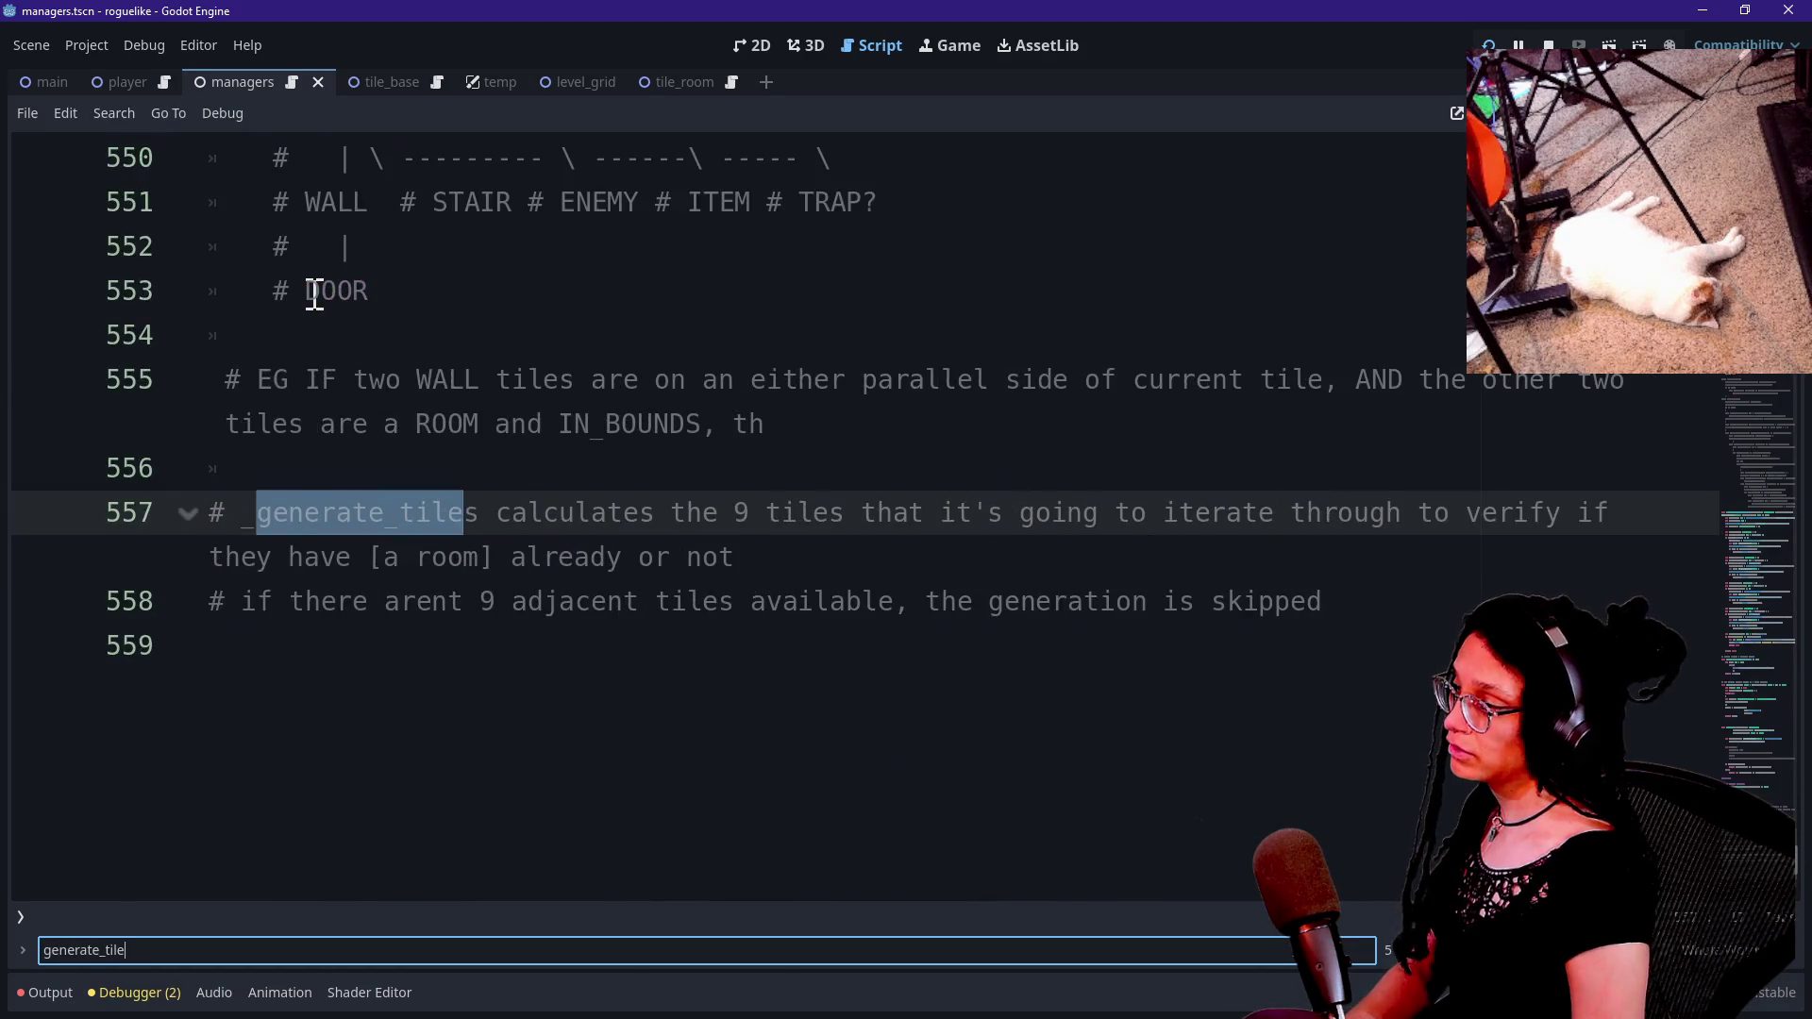
pyautogui.write('s')
pyautogui.click(587, 515)
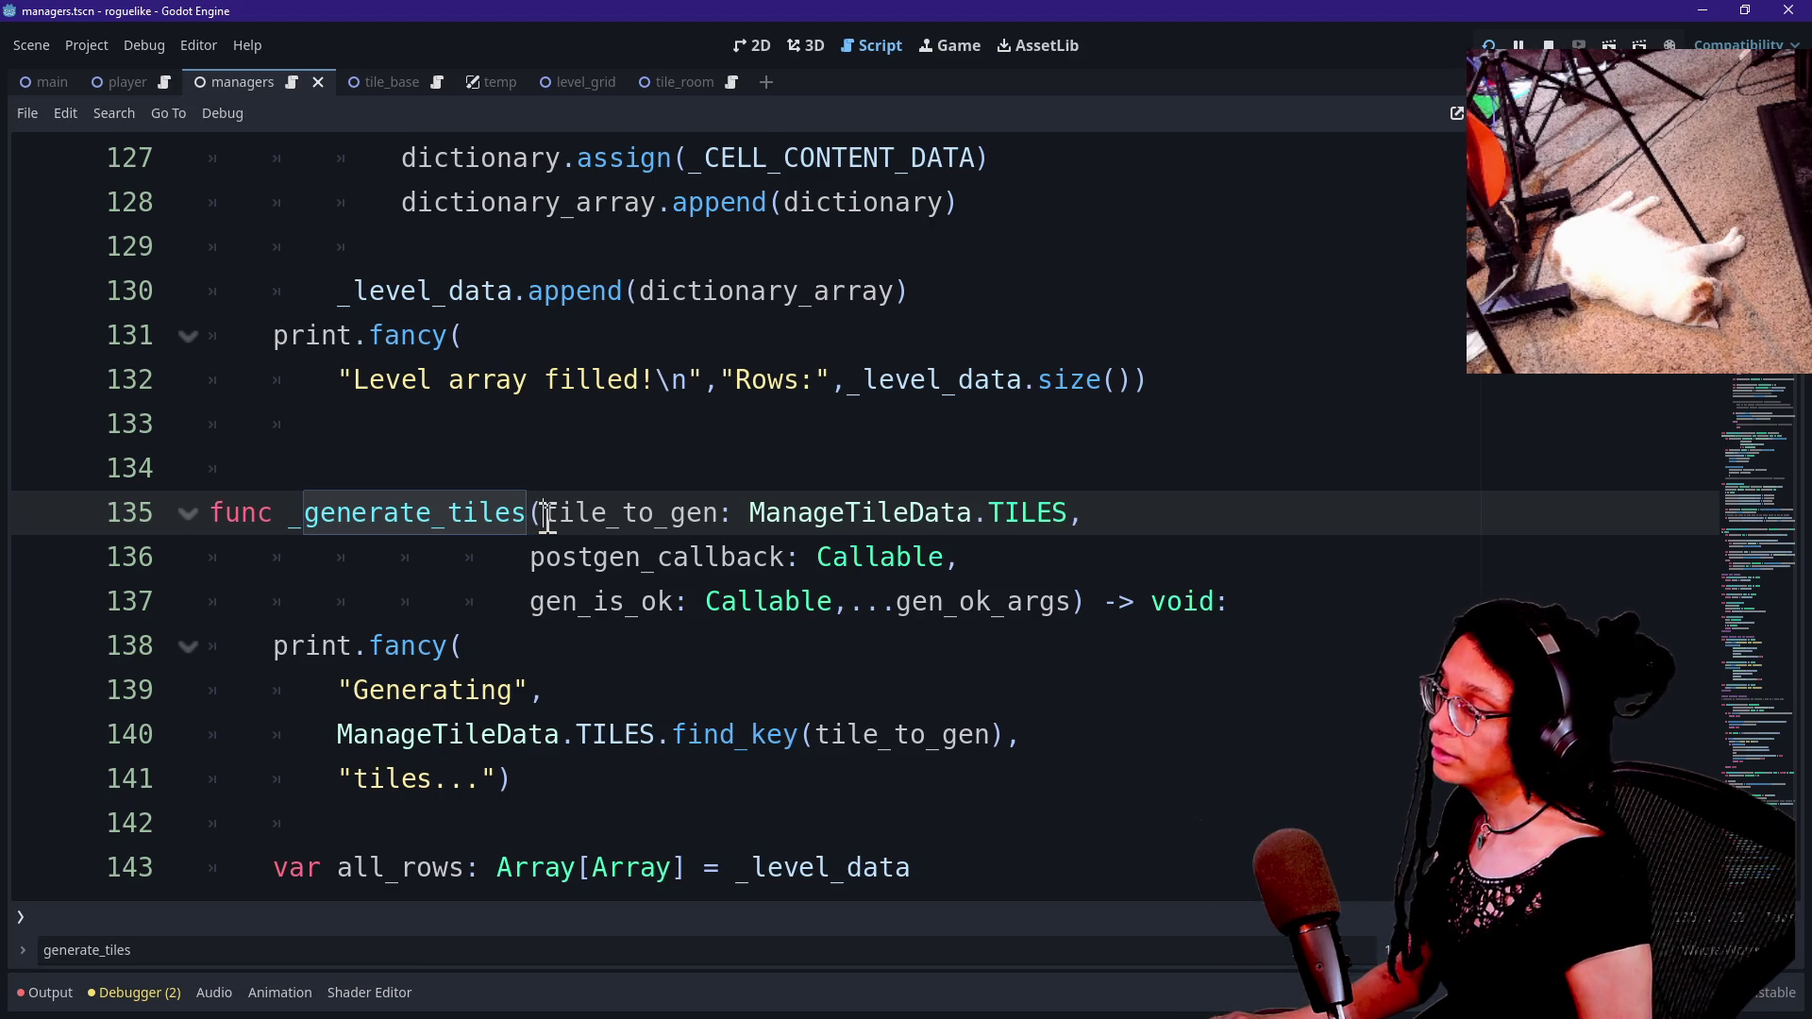
pyautogui.moveTo(546, 518); pyautogui.dragTo(720, 522)
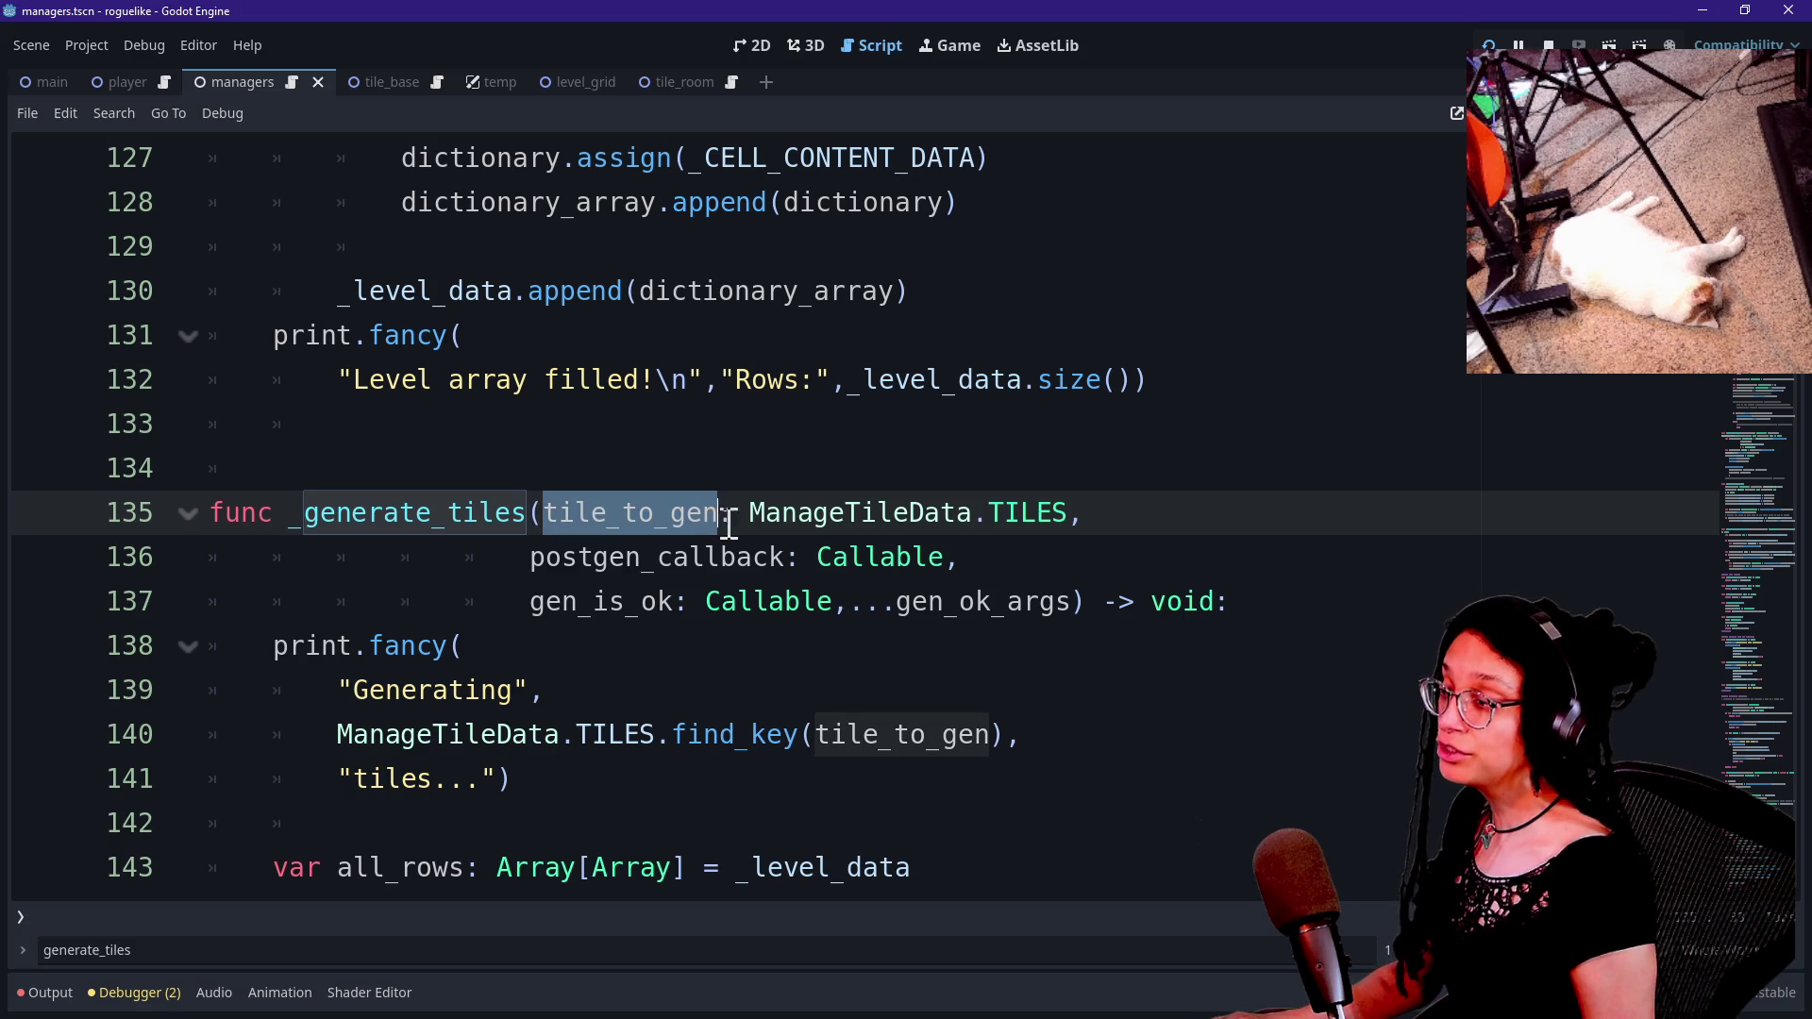
pyautogui.keyDown('ctrl'); pyautogui.click(1032, 517); pyautogui.keyUp('ctrl')
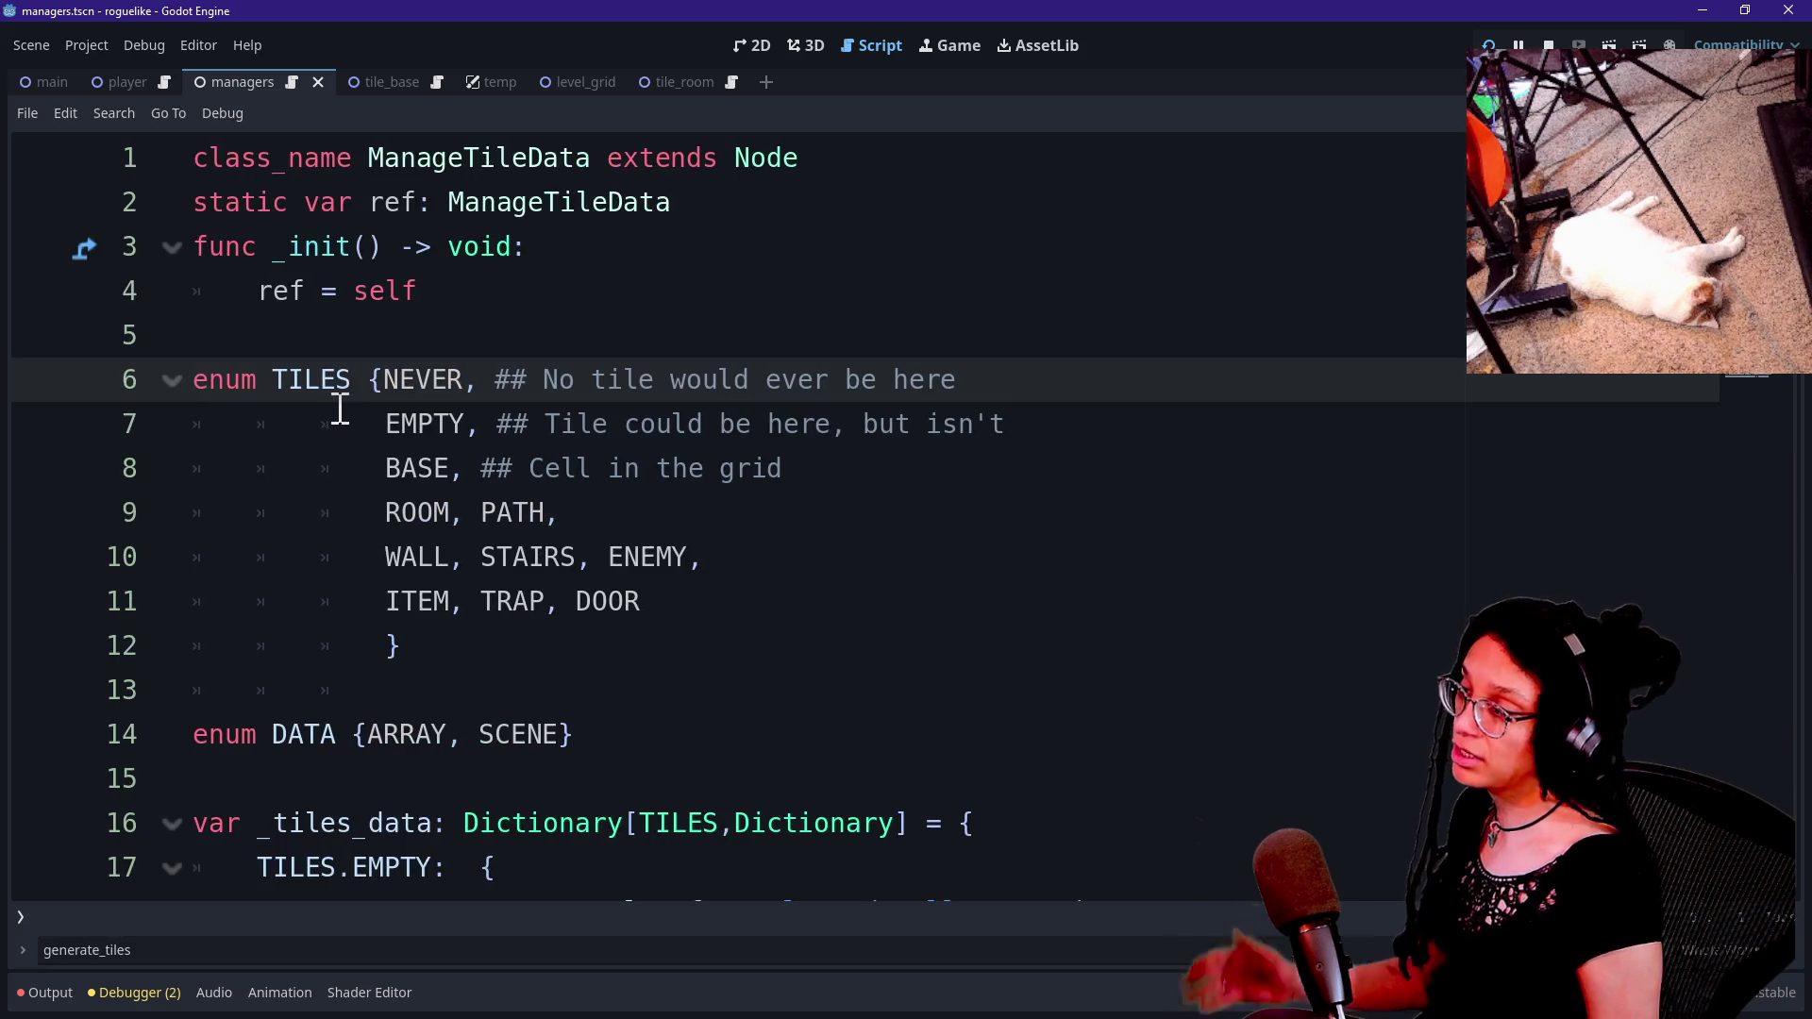
pyautogui.moveTo(386, 512)
pyautogui.mouseDown()
pyautogui.moveTo(506, 513)
pyautogui.moveTo(533, 556)
pyautogui.mouseUp()
pyautogui.click(498, 514)
pyautogui.moveTo(386, 424); pyautogui.dragTo(462, 425)
pyautogui.moveTo(608, 557); pyautogui.dragTo(671, 567)
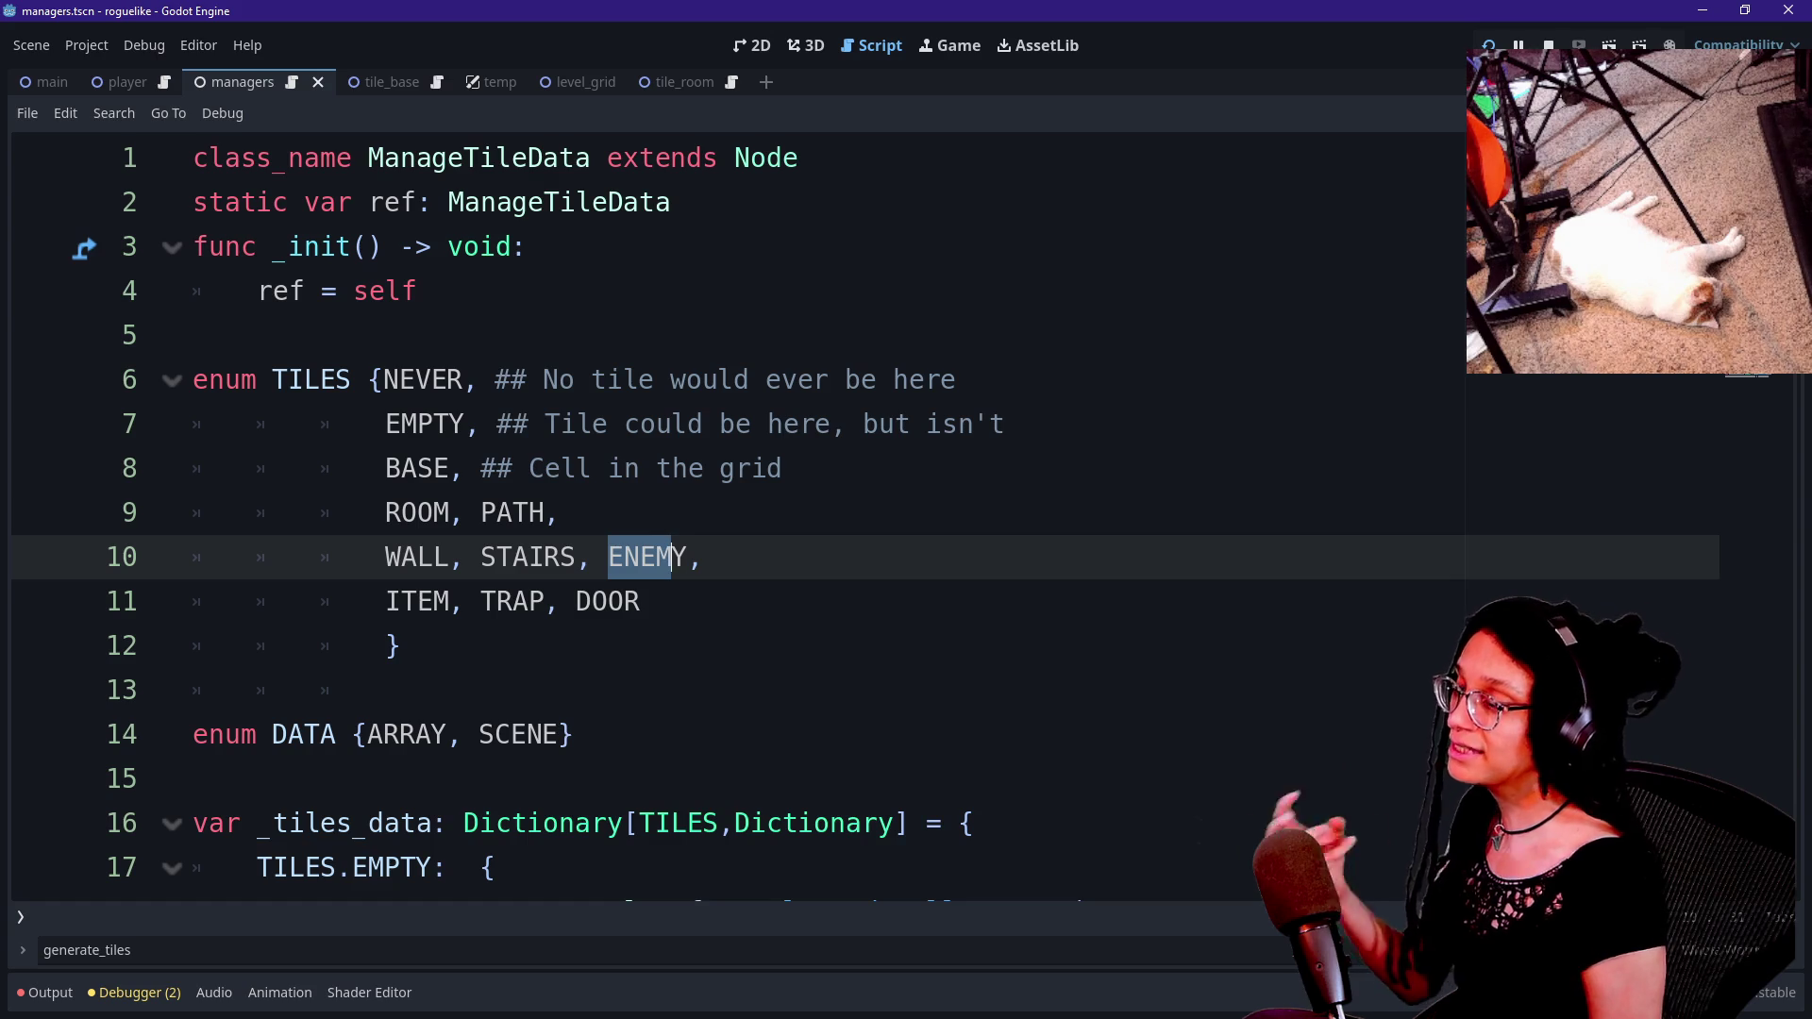
pyautogui.scroll(-8, 661, 510)
pyautogui.click(574, 512)
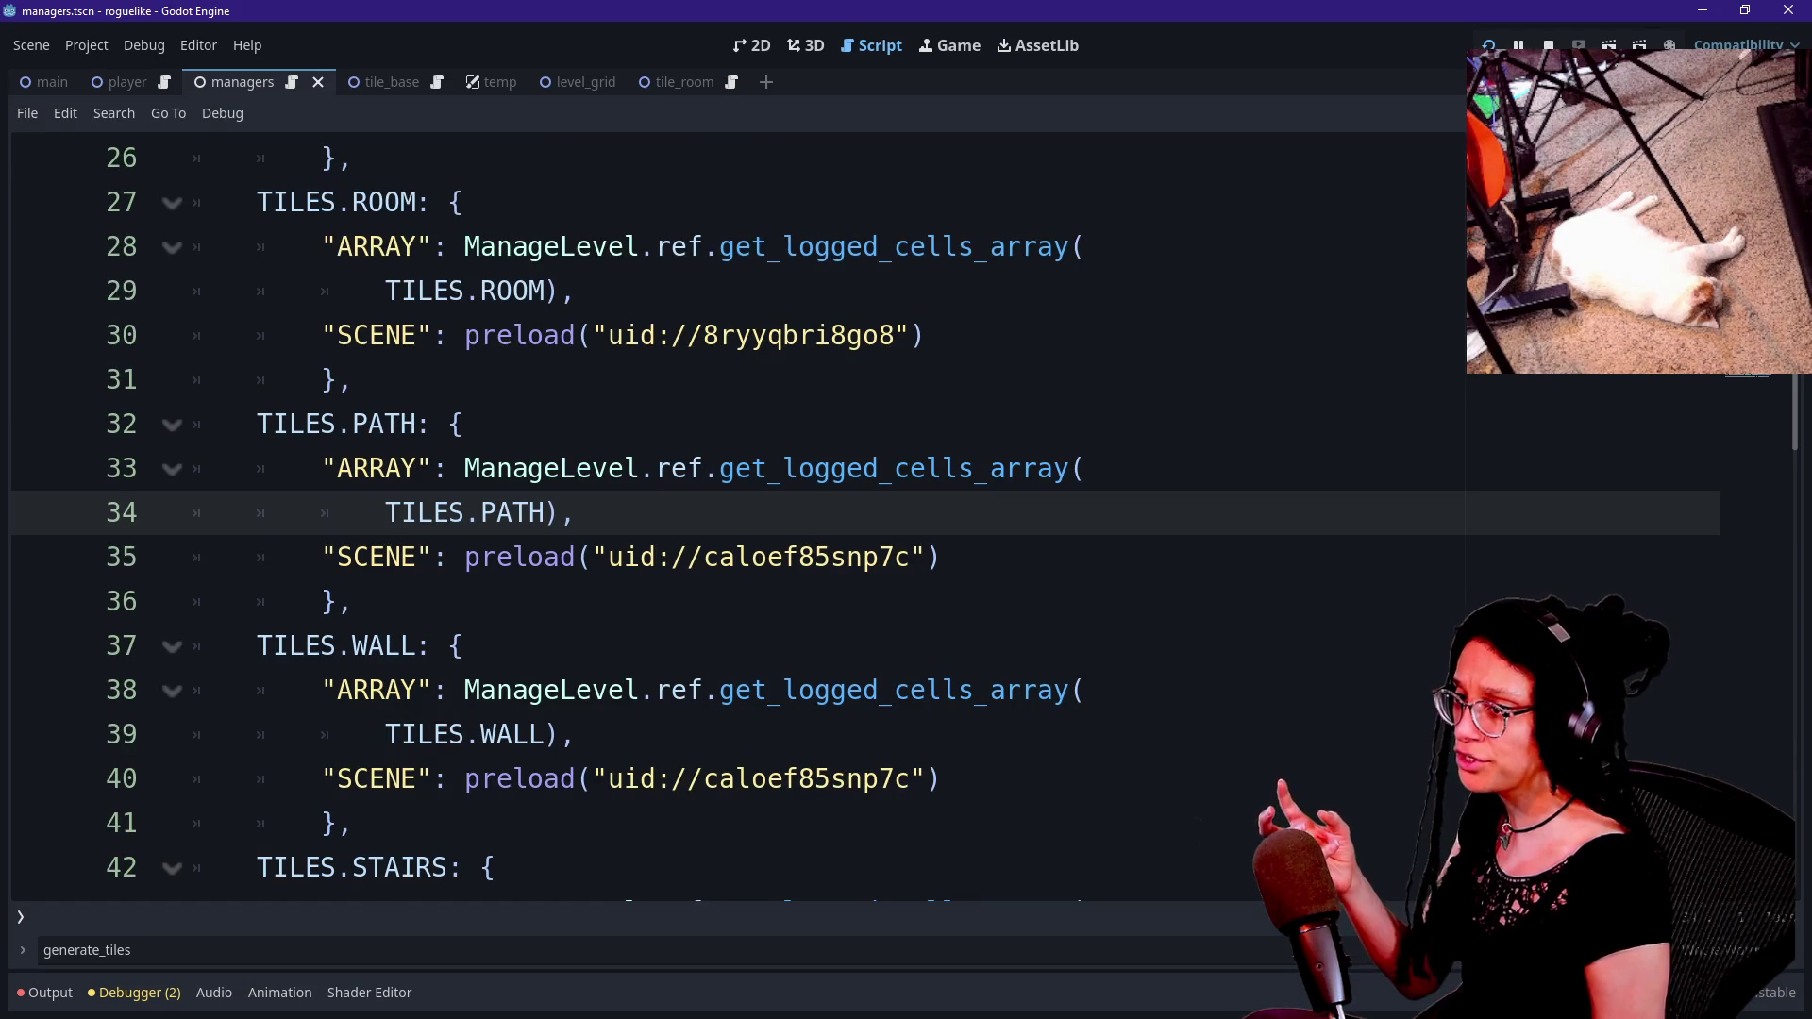
pyautogui.click(226, 377)
pyautogui.click(210, 512)
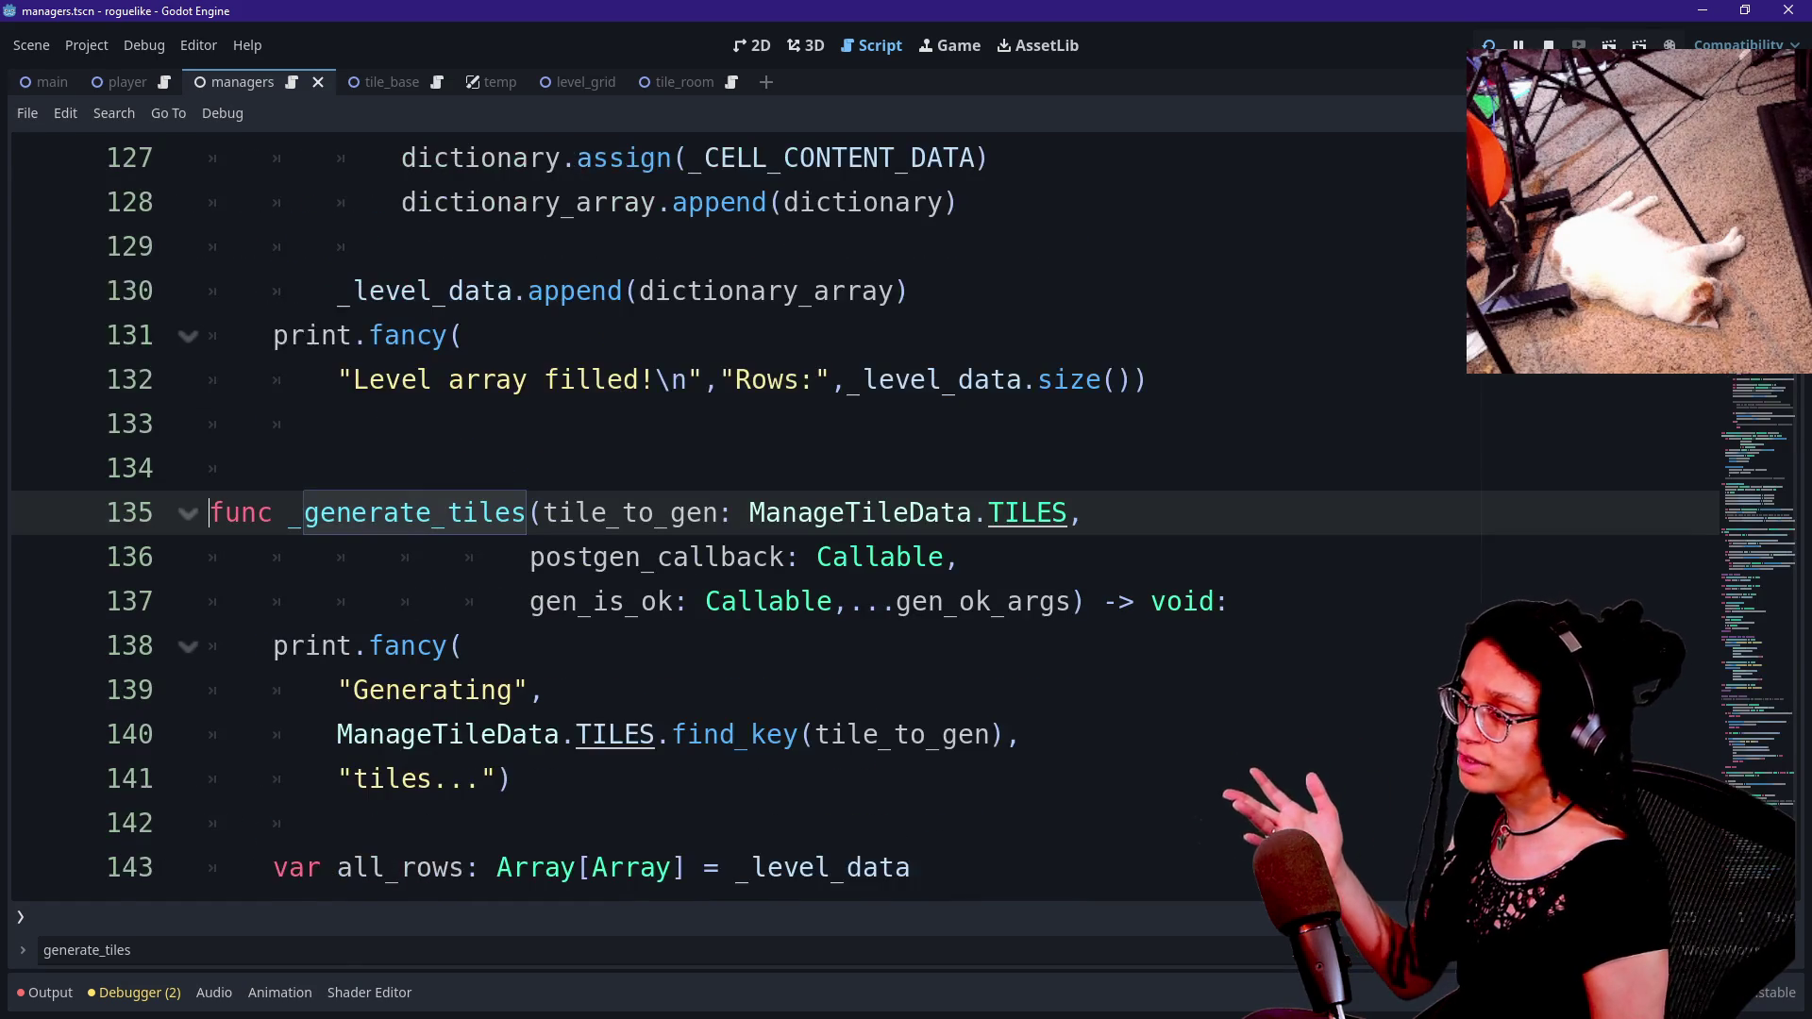
pyautogui.click(517, 557)
pyautogui.moveTo(530, 557); pyautogui.dragTo(947, 557)
pyautogui.click(948, 554)
pyautogui.moveTo(948, 554)
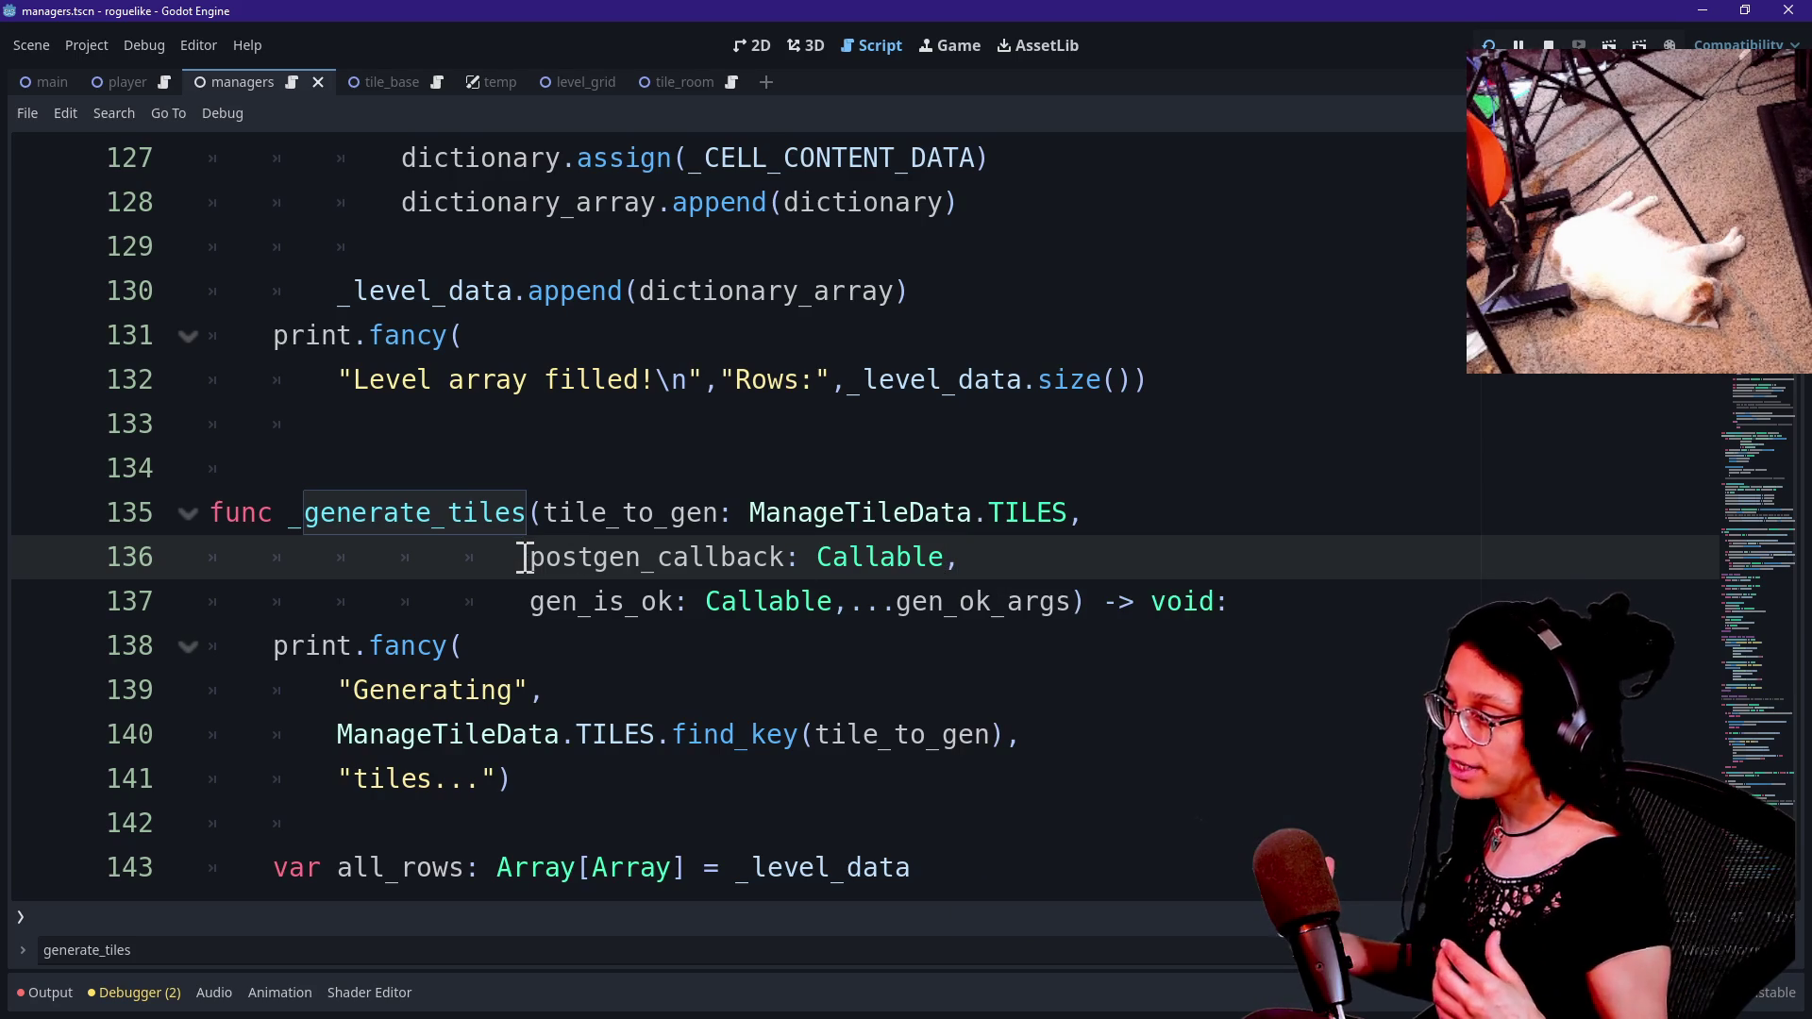
pyautogui.moveTo(449, 513); pyautogui.dragTo(527, 515)
pyautogui.moveTo(274, 510)
pyautogui.mouseDown()
pyautogui.moveTo(567, 498)
pyautogui.moveTo(288, 512)
pyautogui.mouseUp()
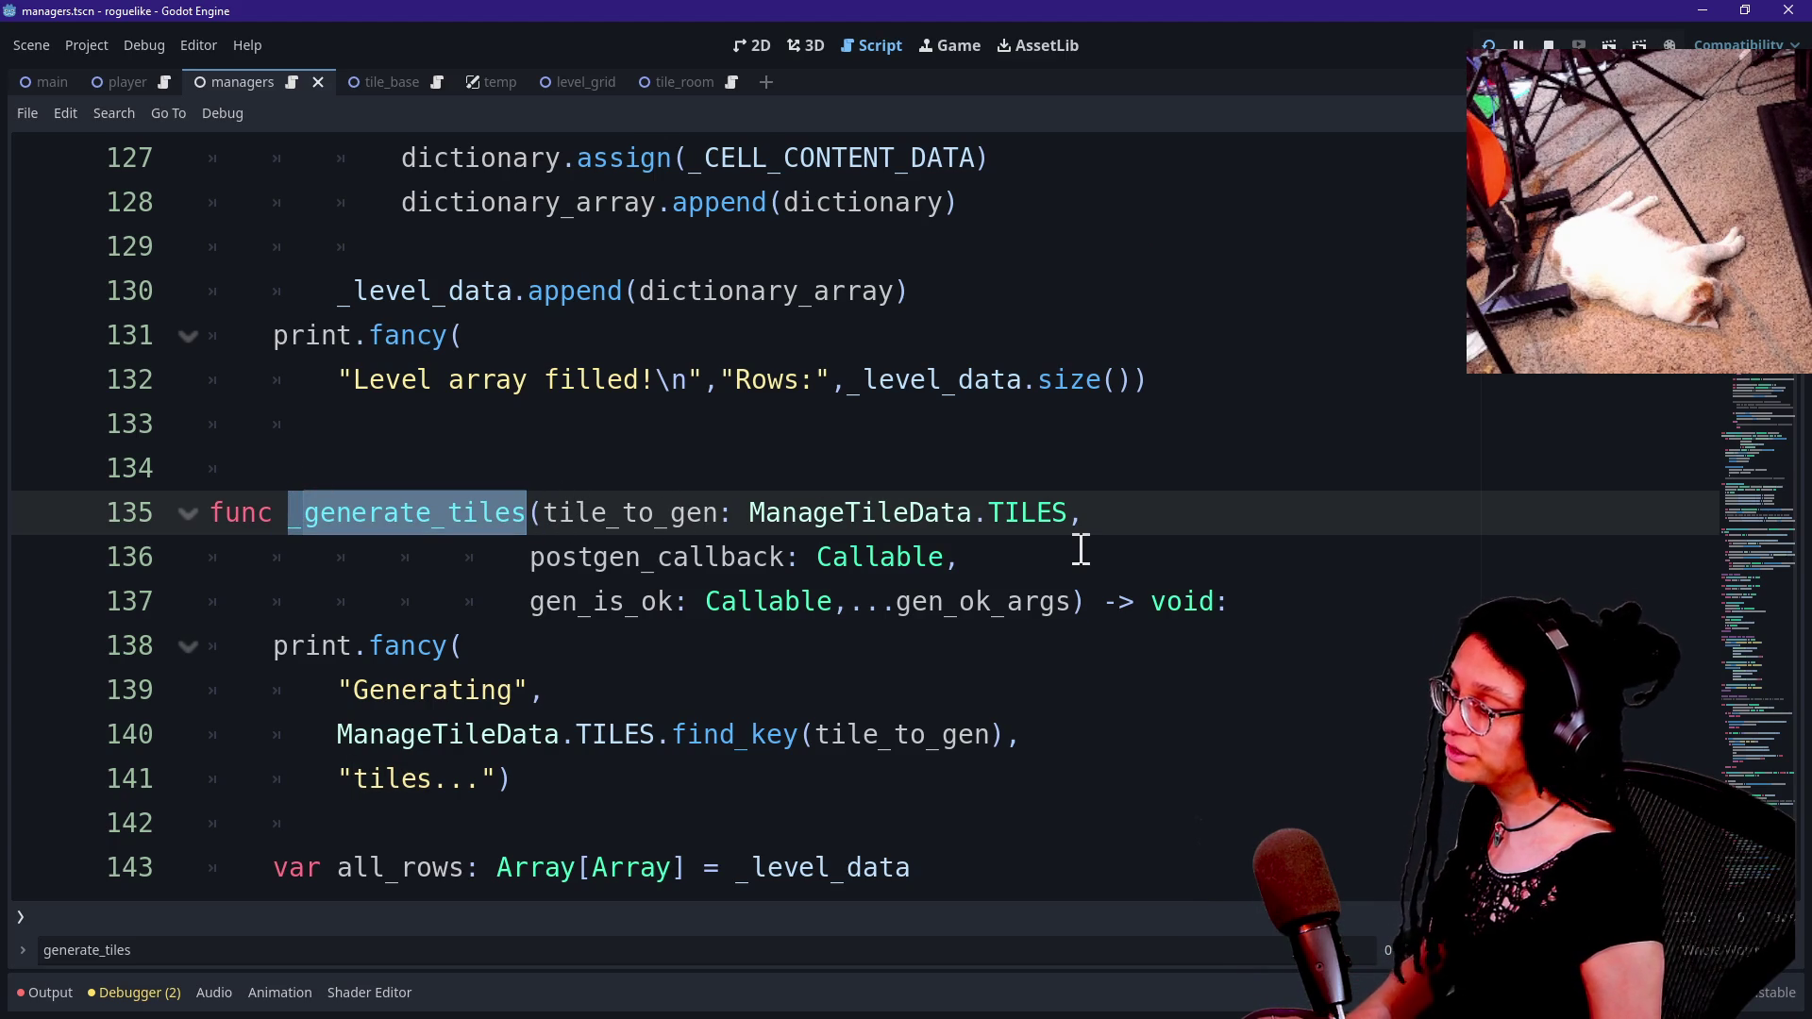
# List project-wide occurrences of _generate_tiles for renaming to _generate_cells, then reload the changed script.
pyautogui.hotkey('ctrl', 'shift', 'r')
pyautogui.write('nerate_cile')
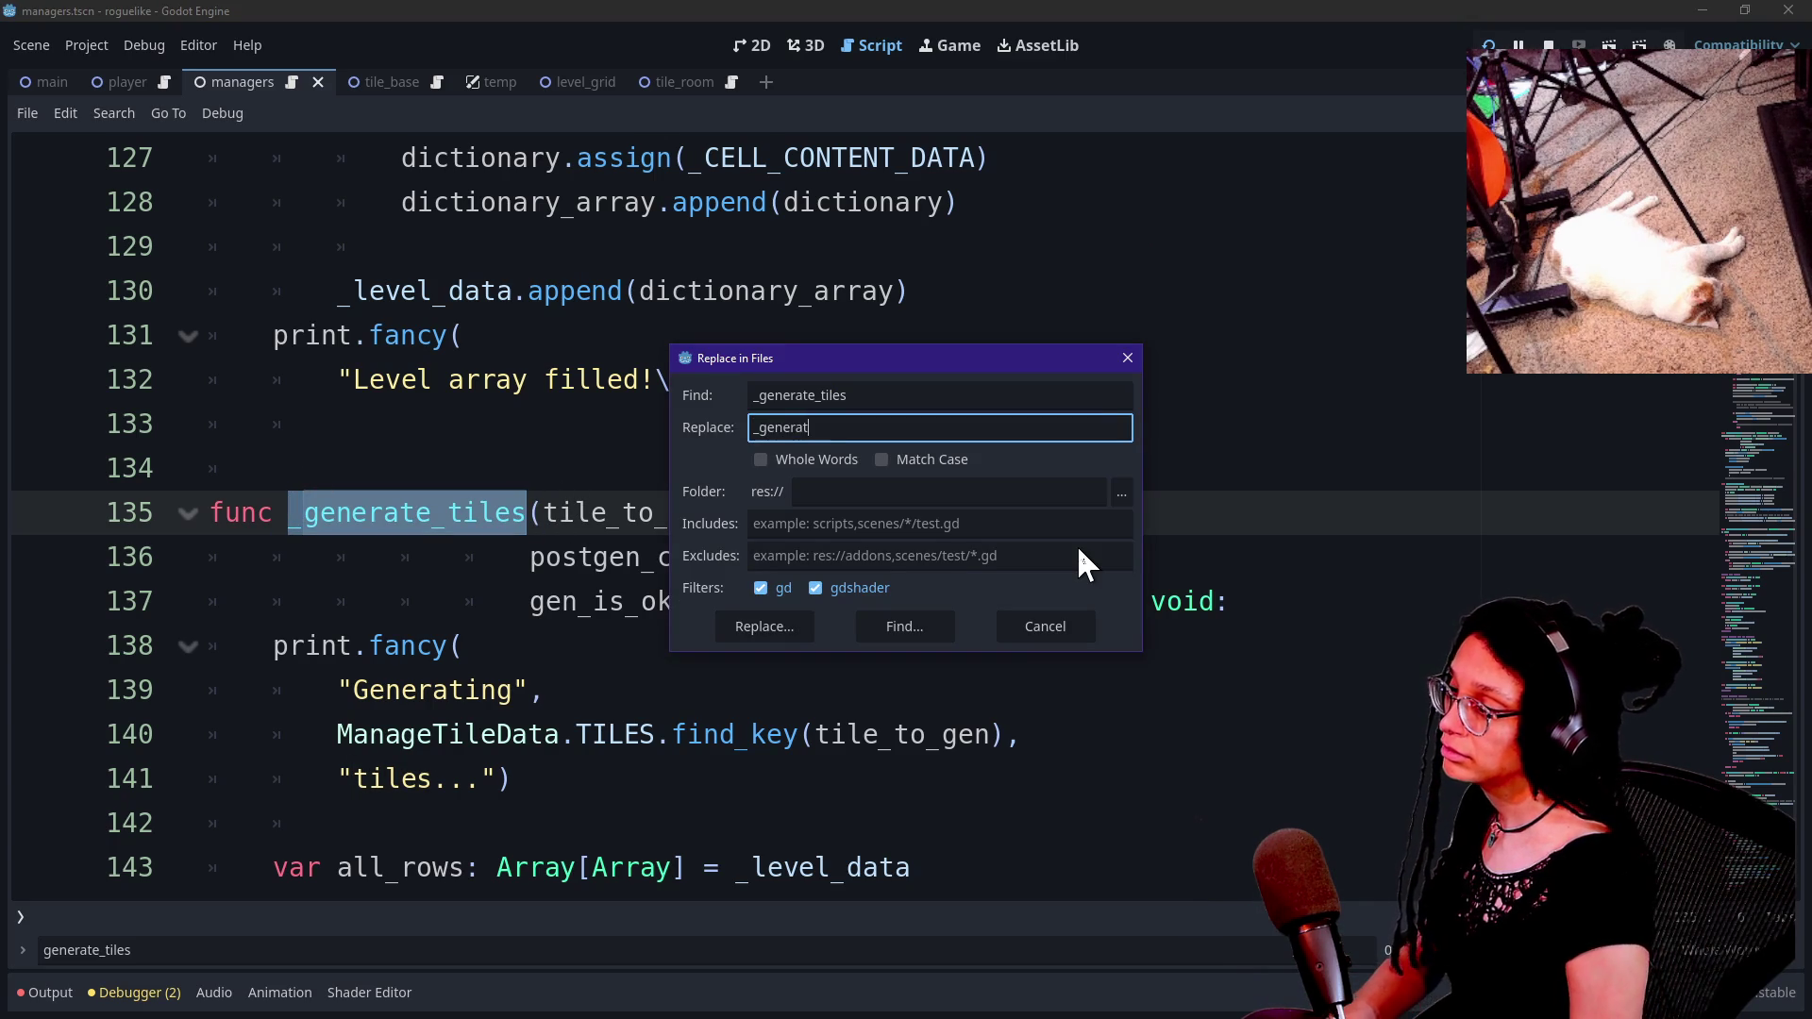
pyautogui.press('BackSpace')
pyautogui.press('BackSpace')
pyautogui.press('BackSpace')
pyautogui.write('ells')
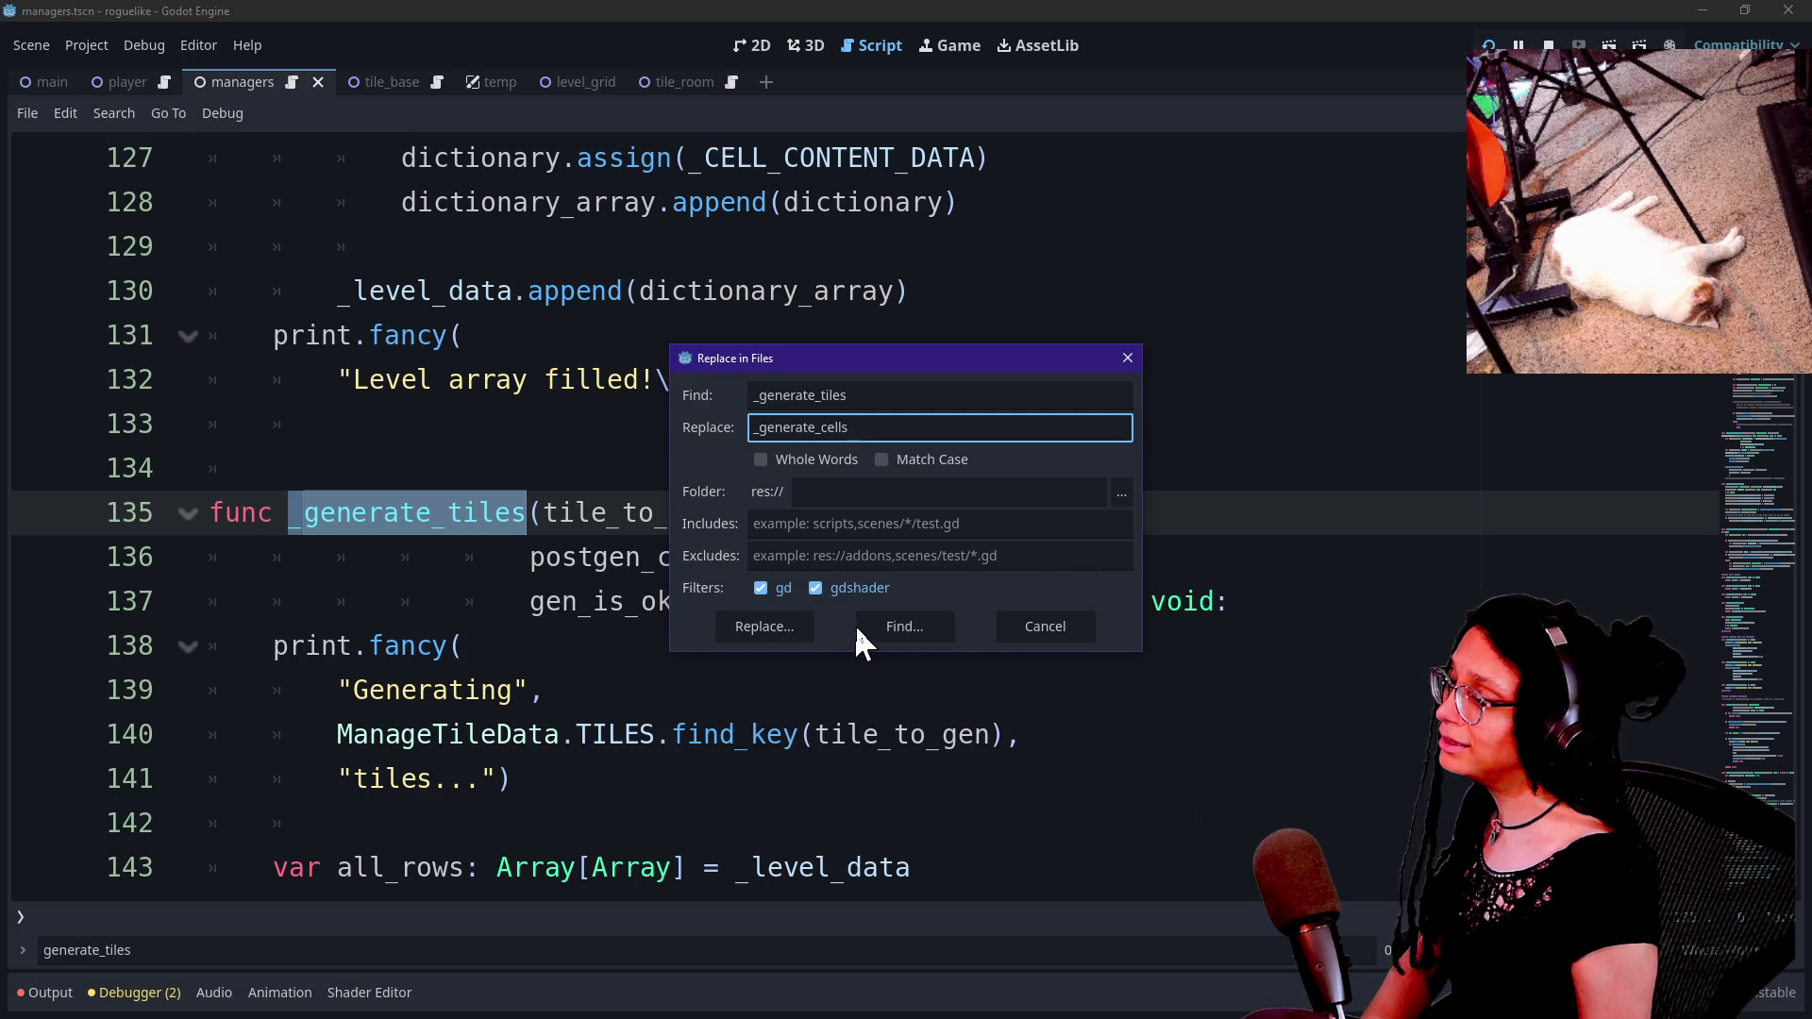
pyautogui.click(778, 619)
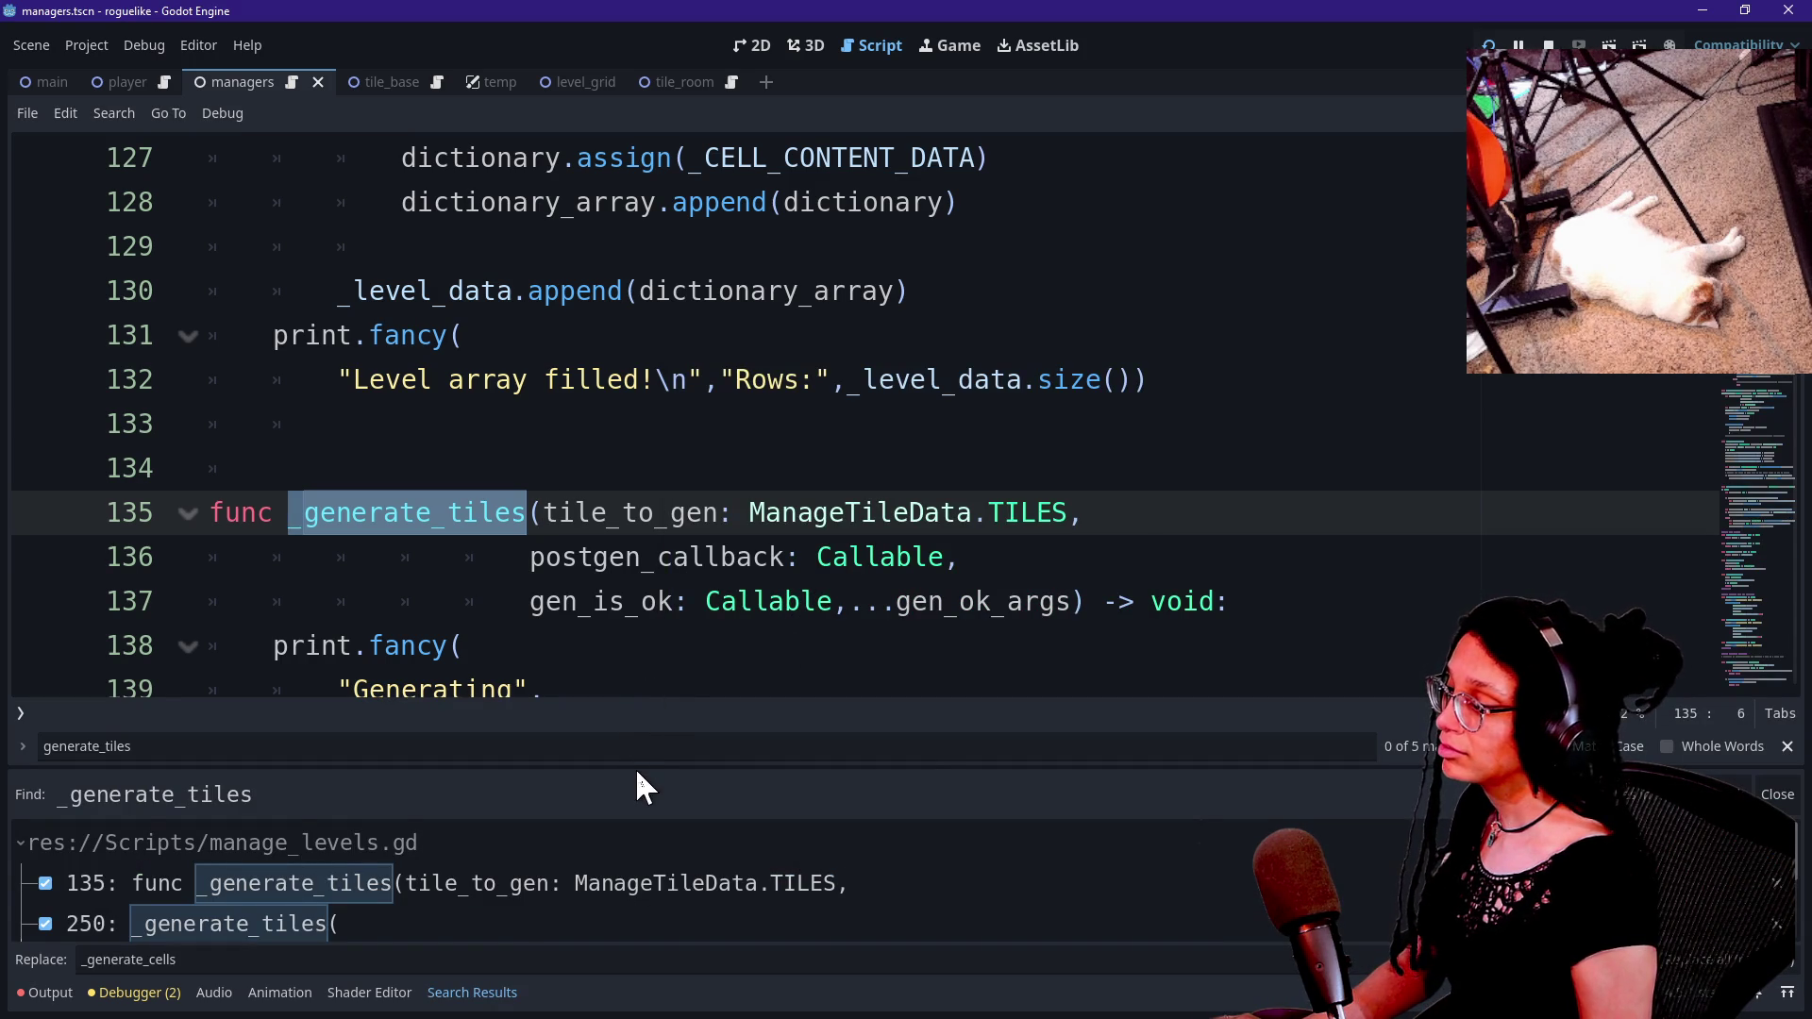
pyautogui.moveTo(636, 767); pyautogui.dragTo(636, 767)
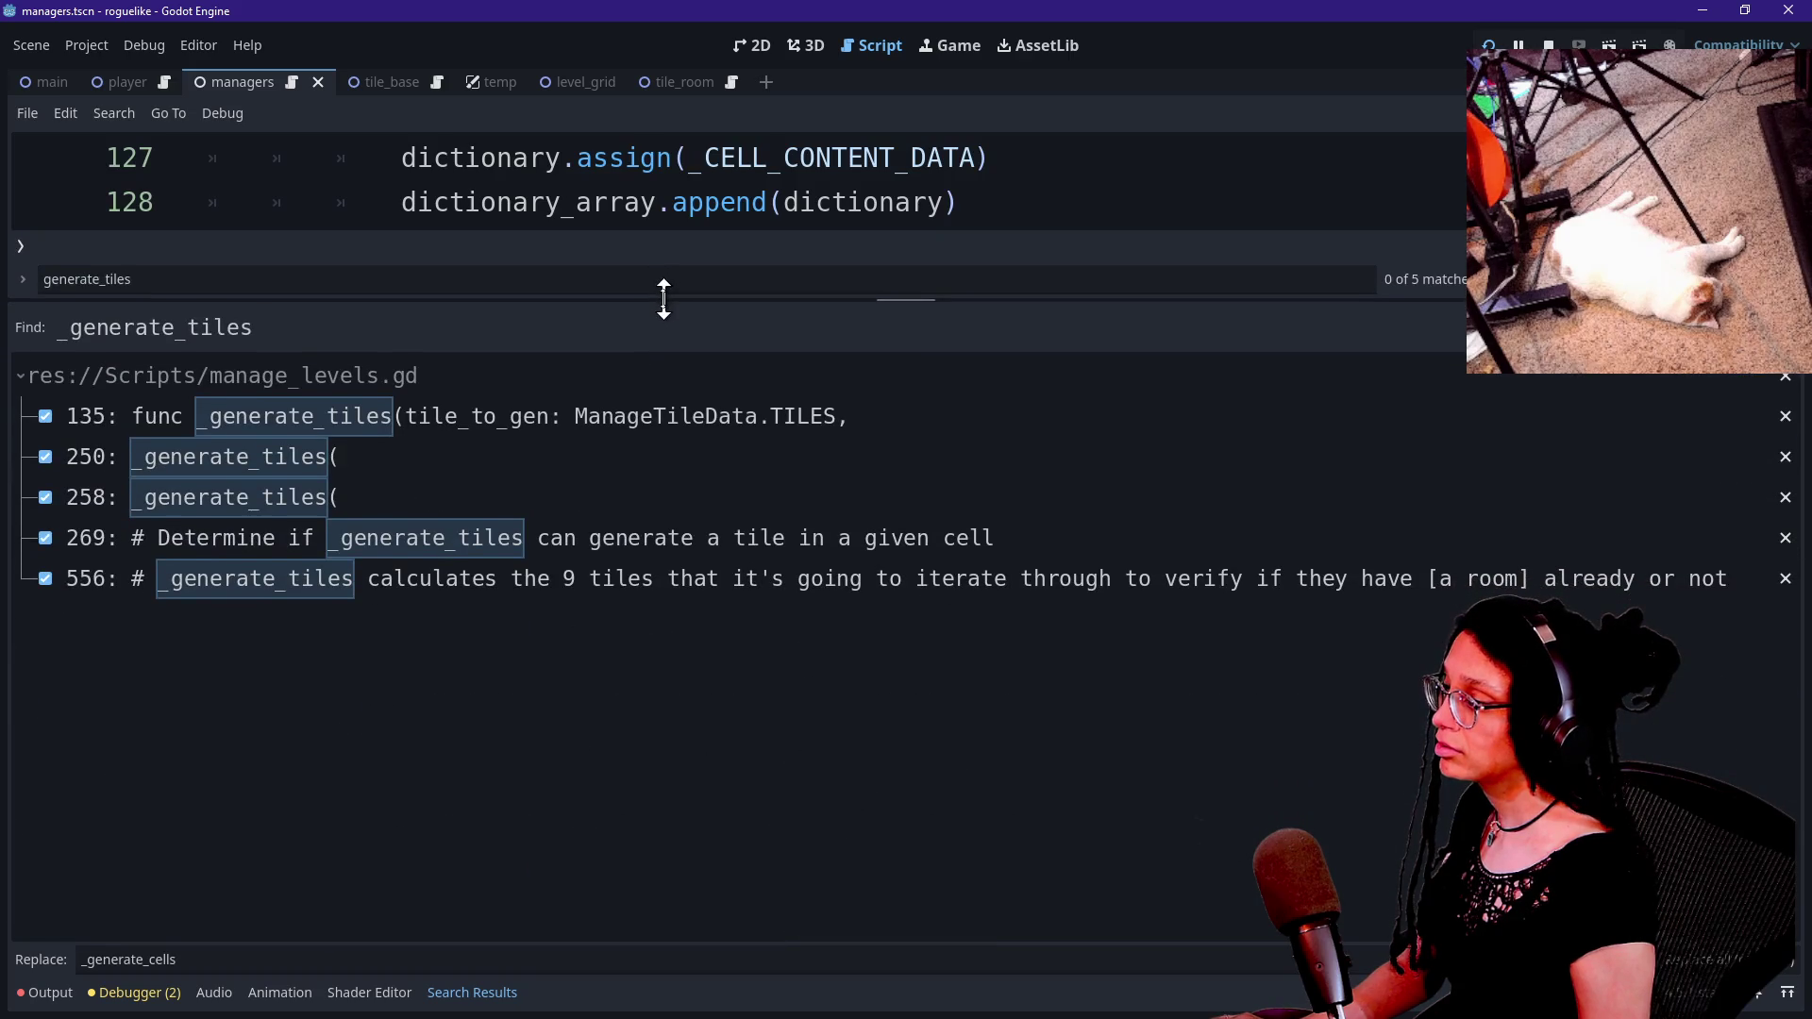
pyautogui.moveTo(663, 299); pyautogui.dragTo(666, 384)
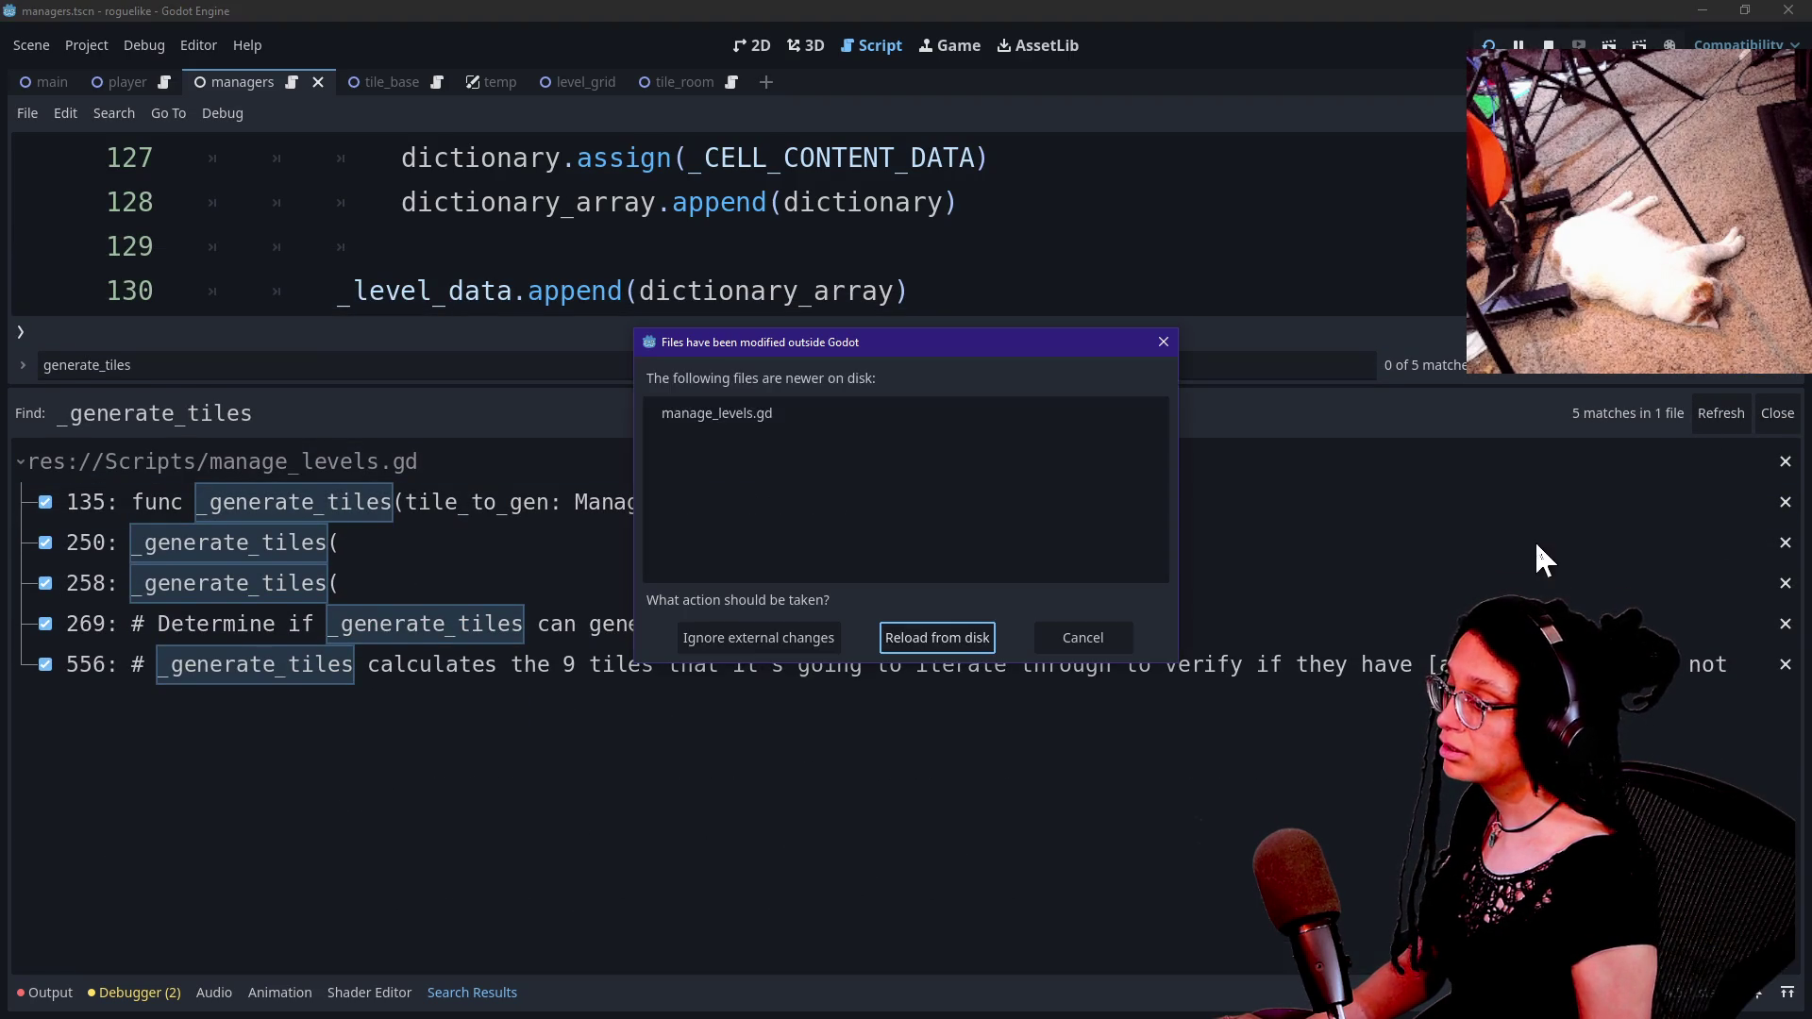
pyautogui.click(935, 641)
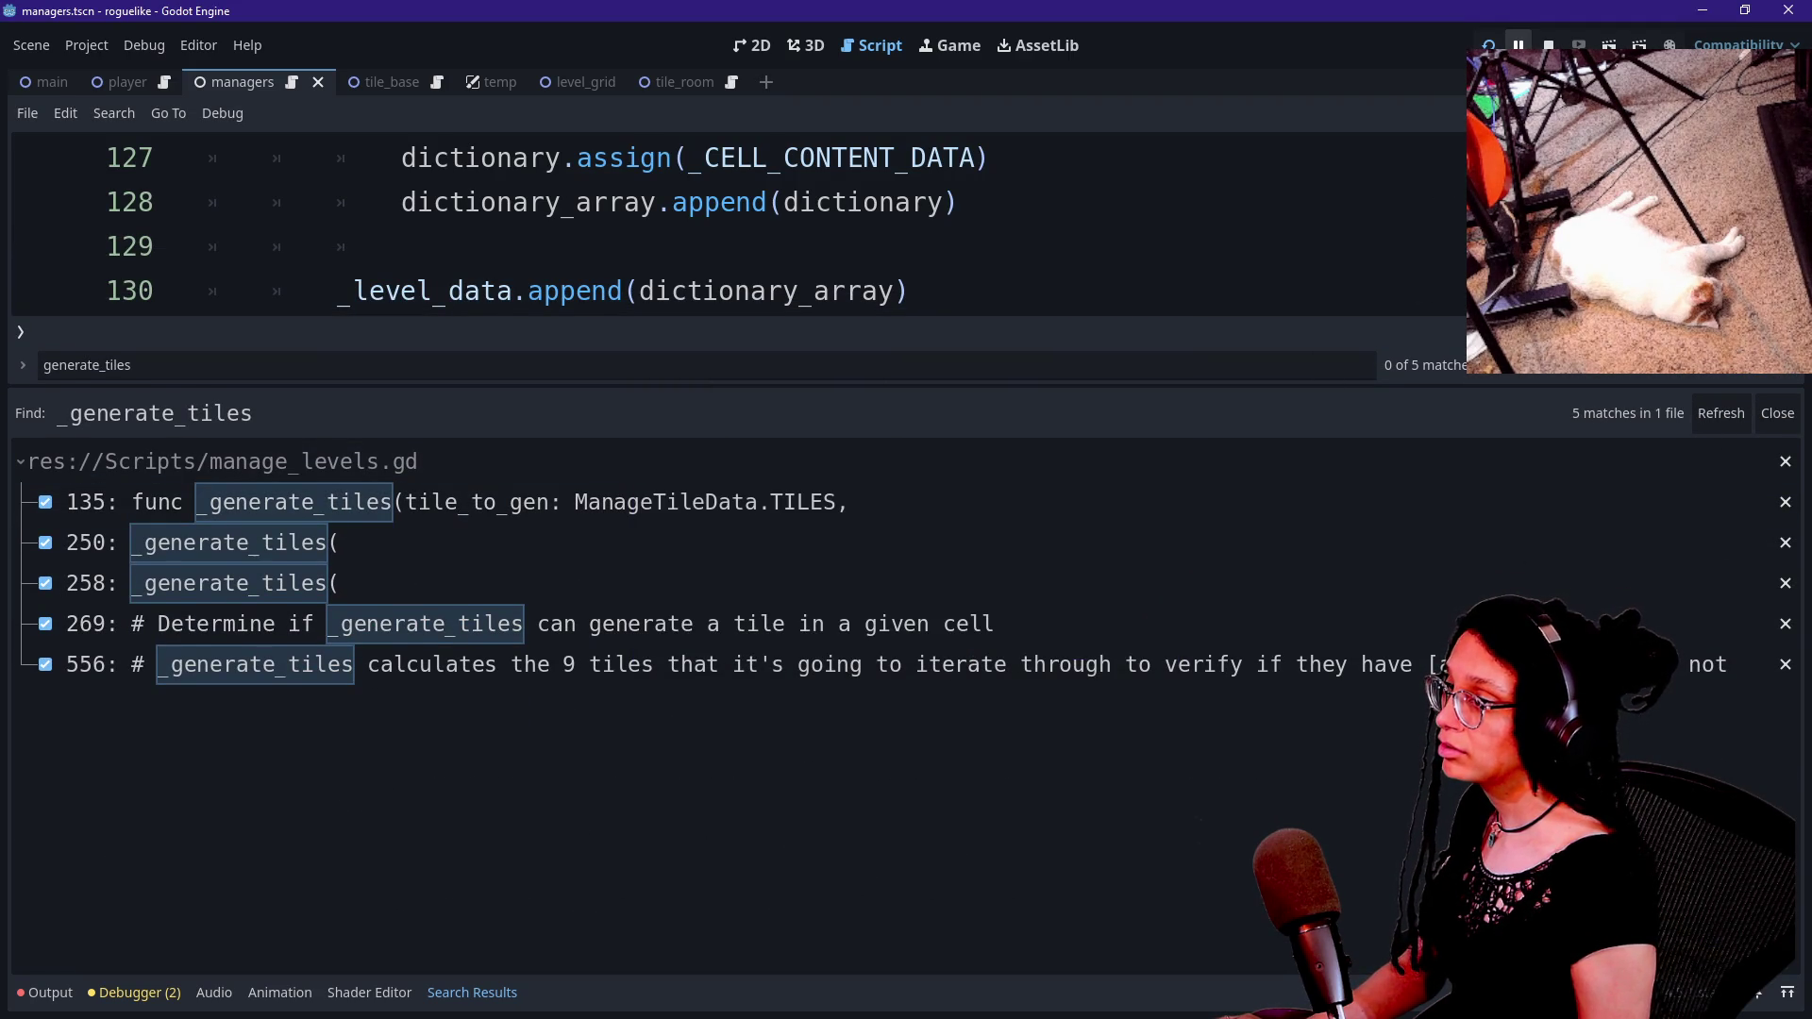
pyautogui.click(1719, 415)
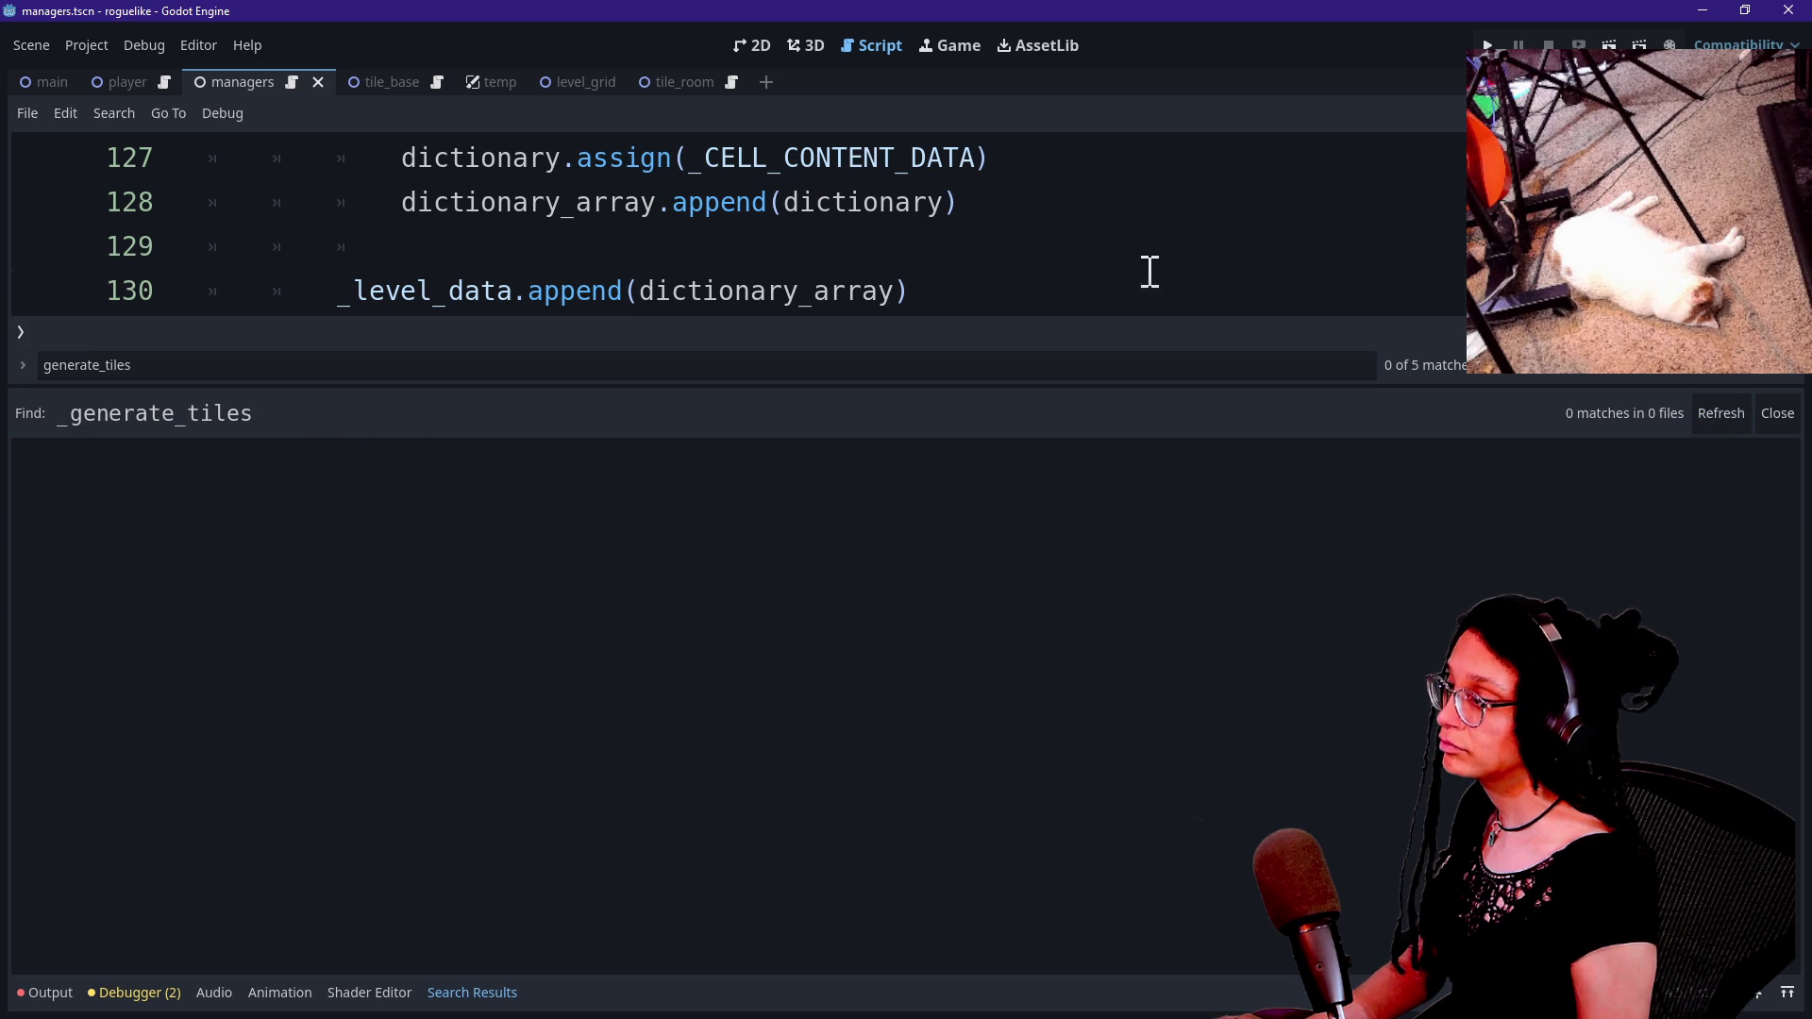
pyautogui.click(1150, 273)
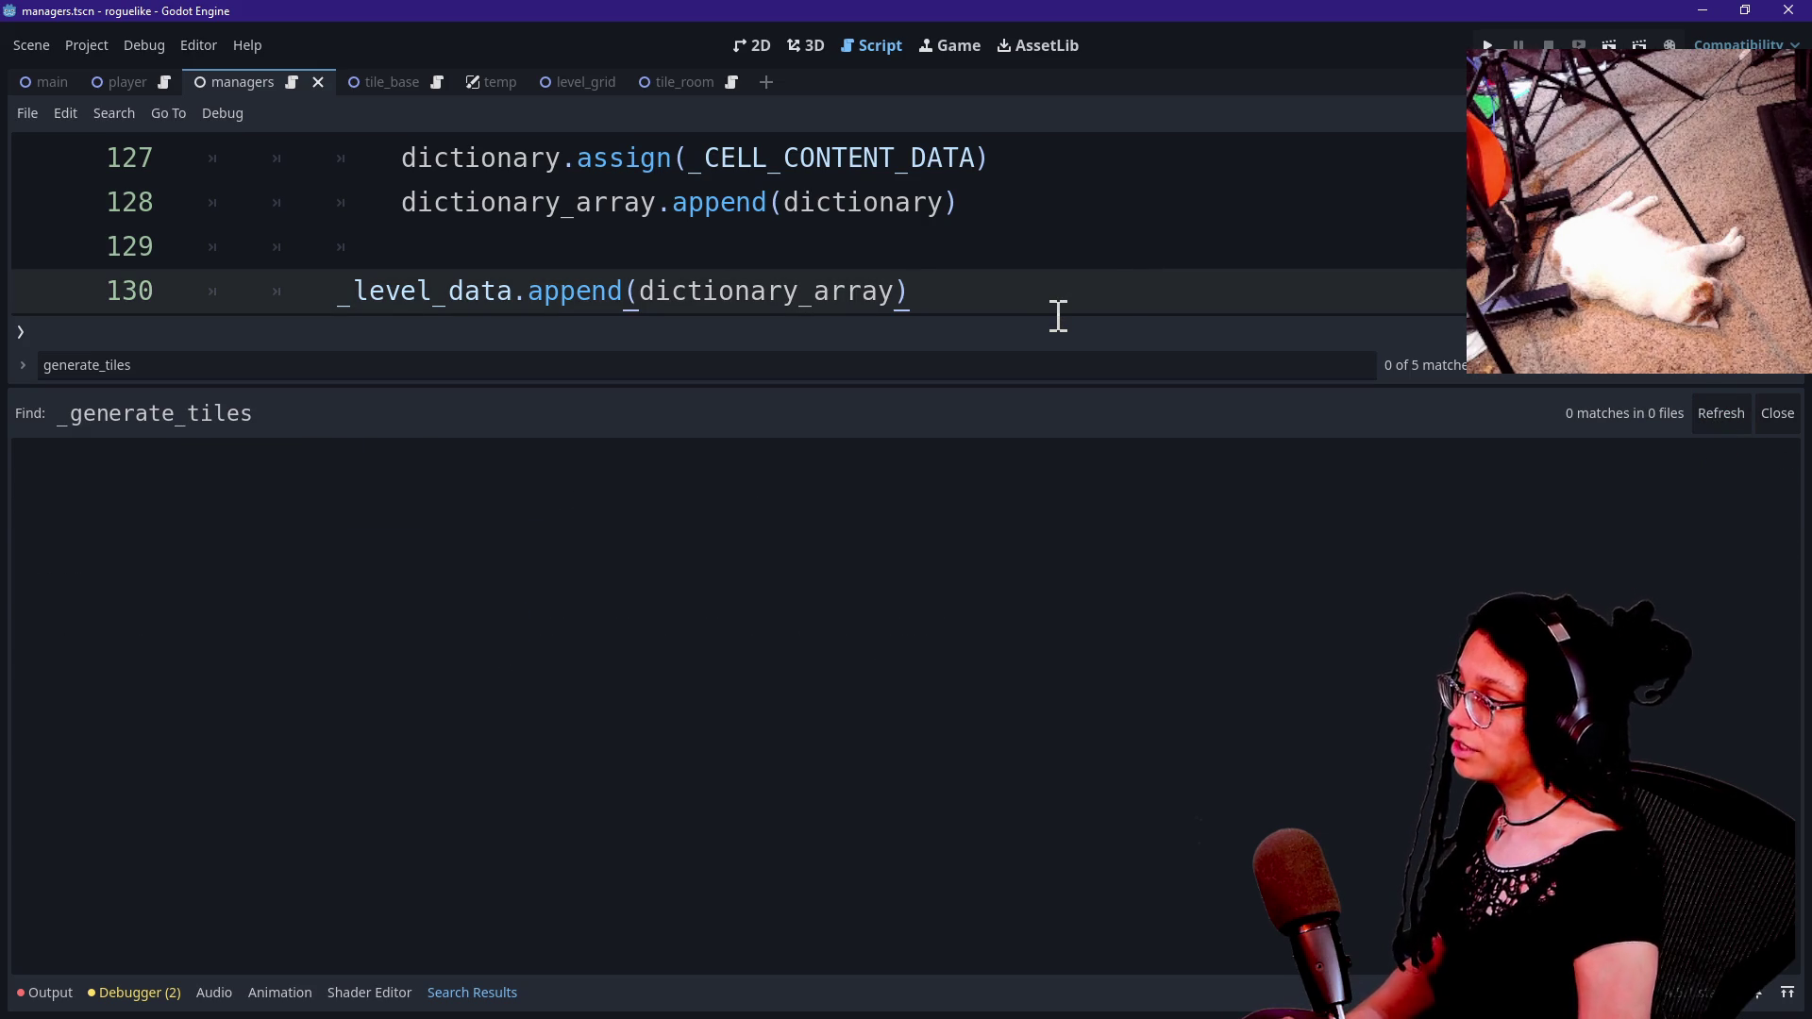
# Replace _generate_tile with _generate_cell across the project's scripts.
pyautogui.hotkey('ctrl', 'shift', 'r')
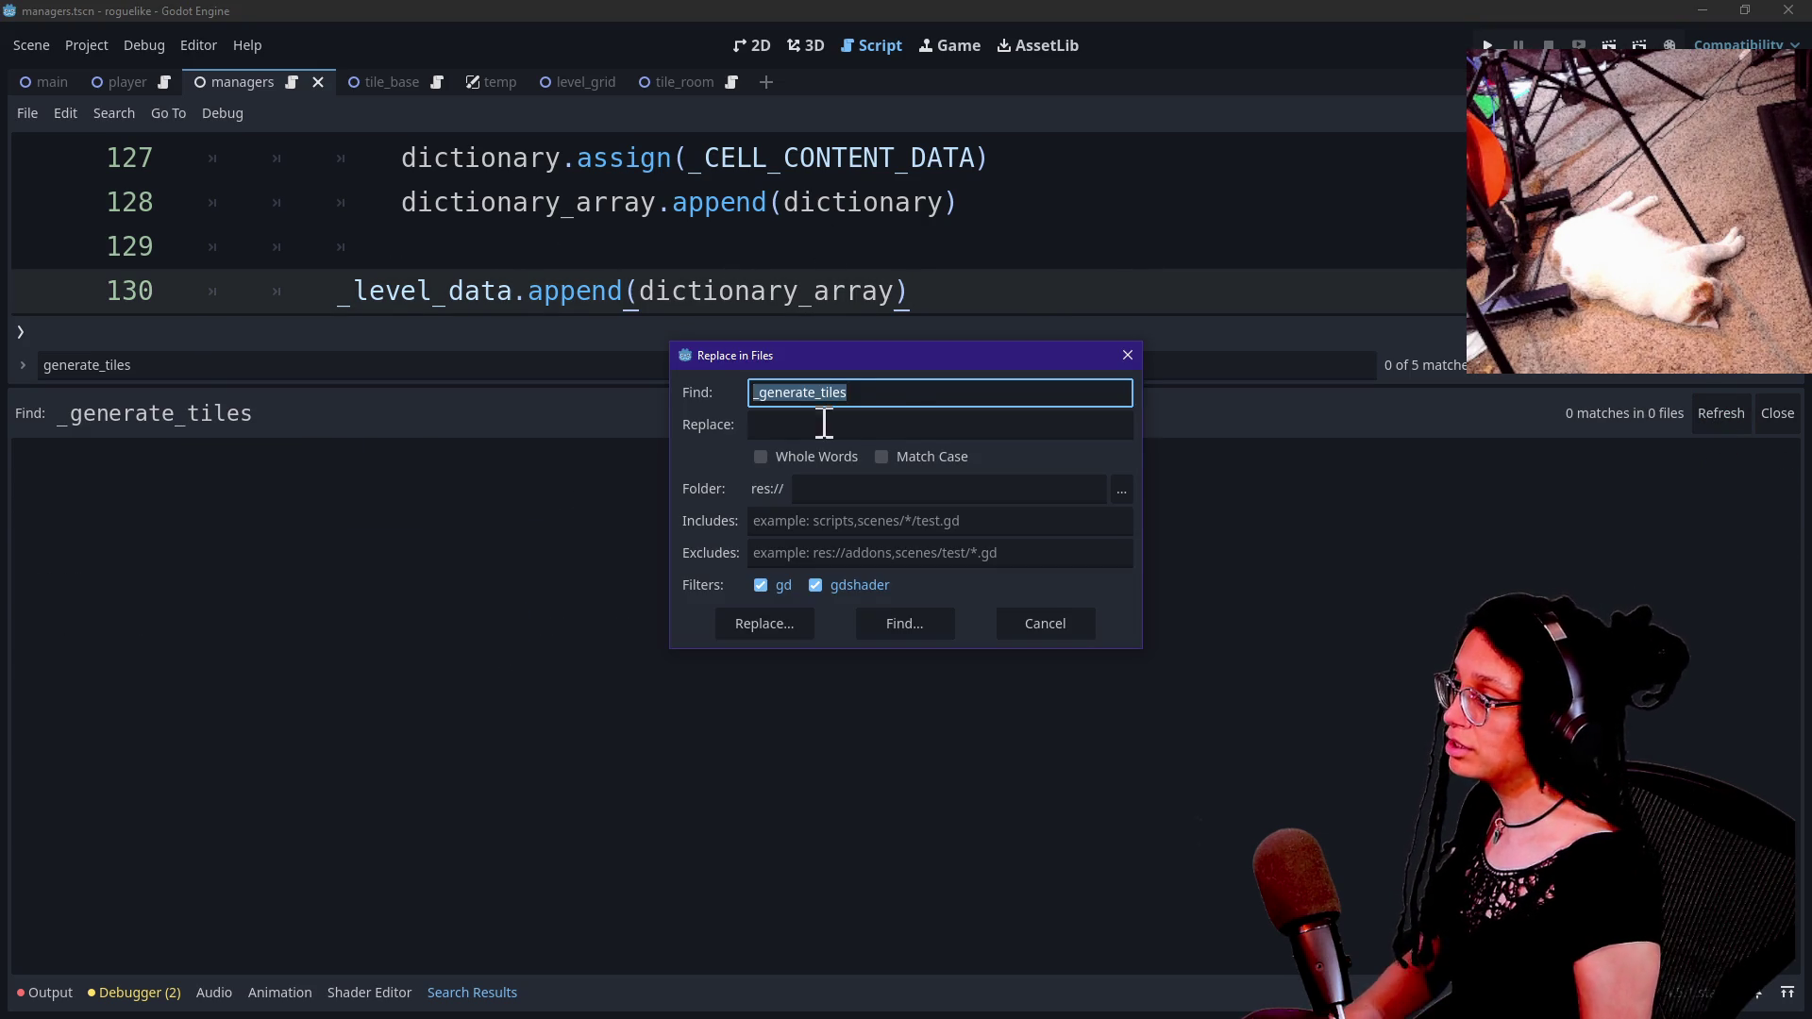
pyautogui.click(890, 393)
pyautogui.press('BackSpace')
pyautogui.click(884, 424)
pyautogui.write('_generate_cell')
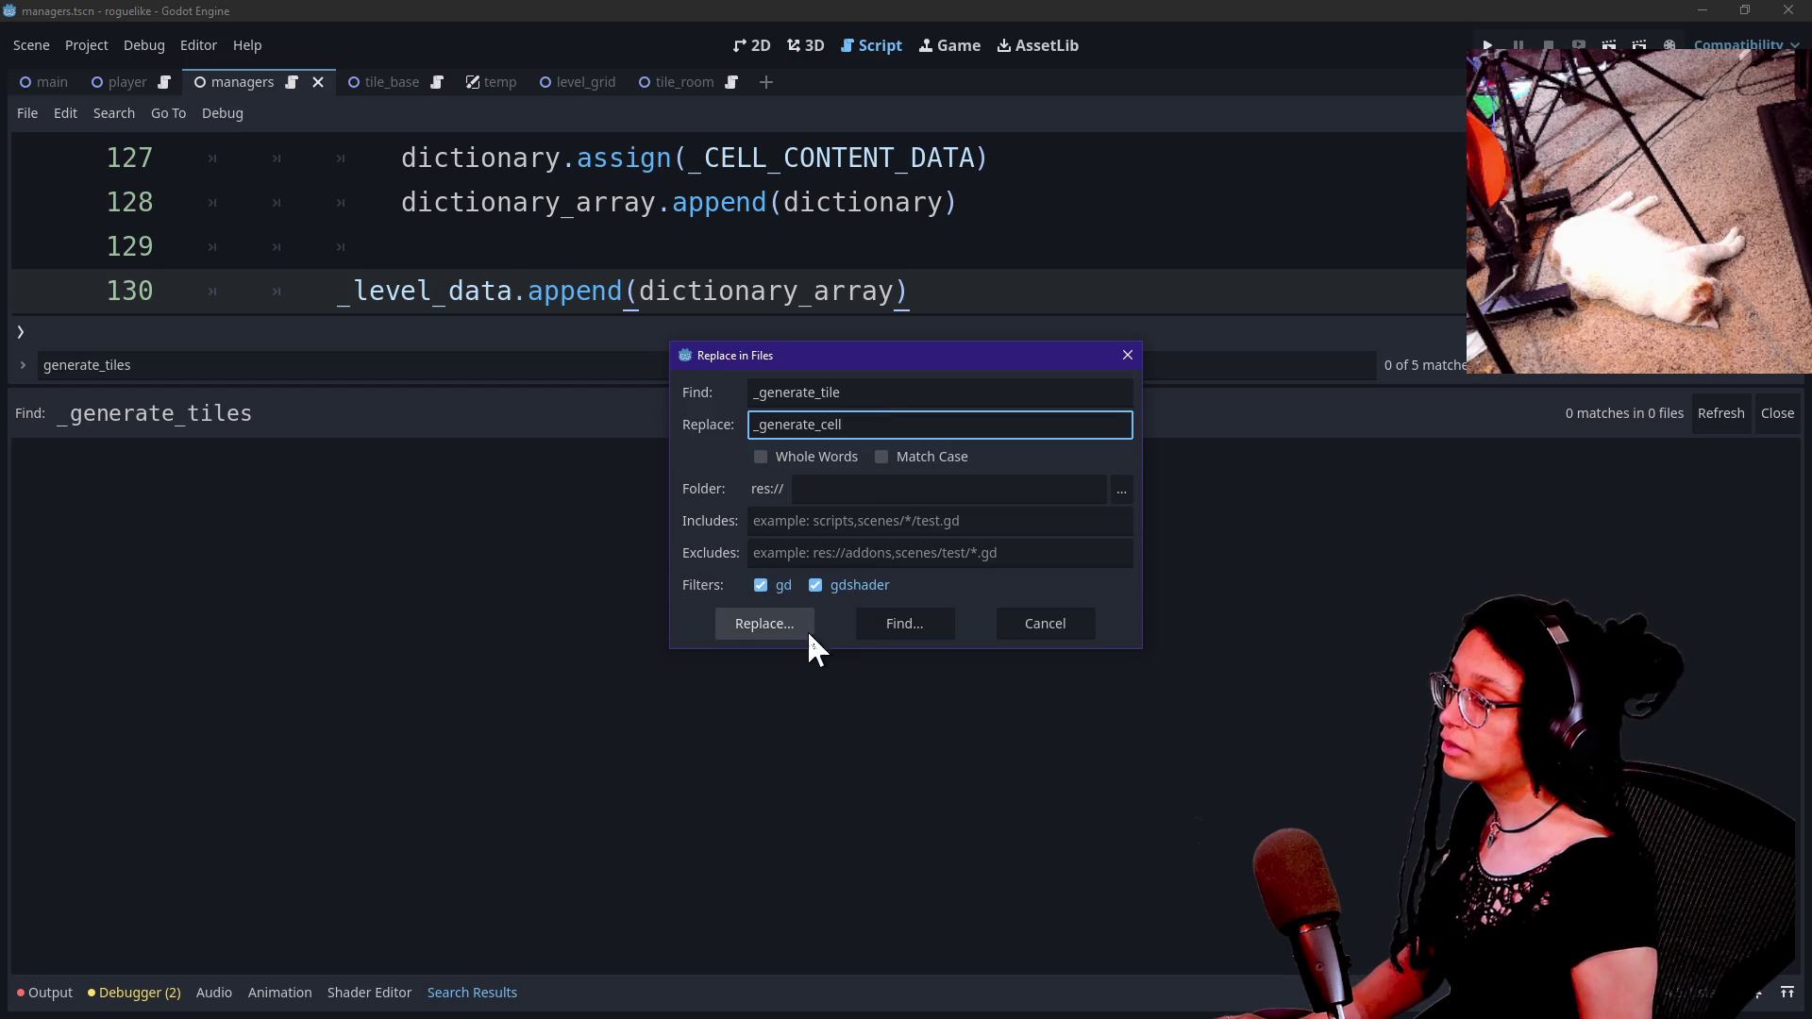
pyautogui.click(802, 629)
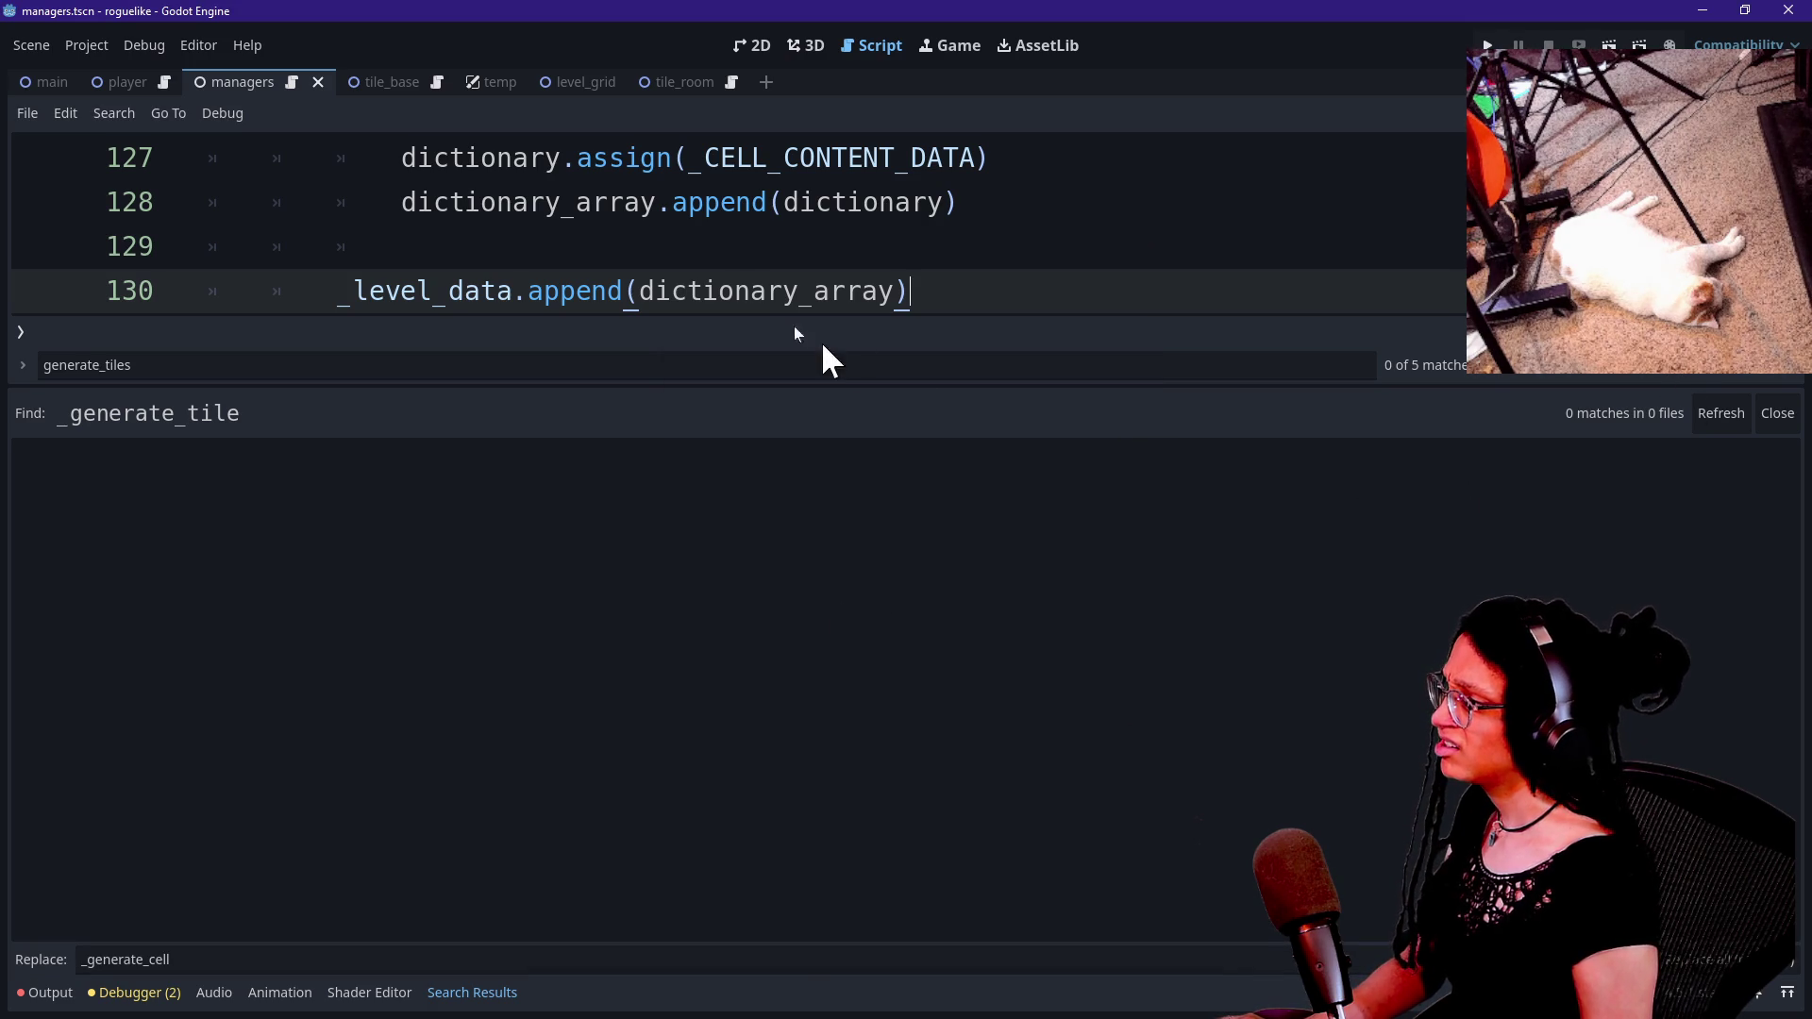
# Hide the results panel and search the script for generate_ to reach line 171.
pyautogui.click(761, 242)
pyautogui.hotkey('alt', 'o')
pyautogui.hotkey('alt', 'o')
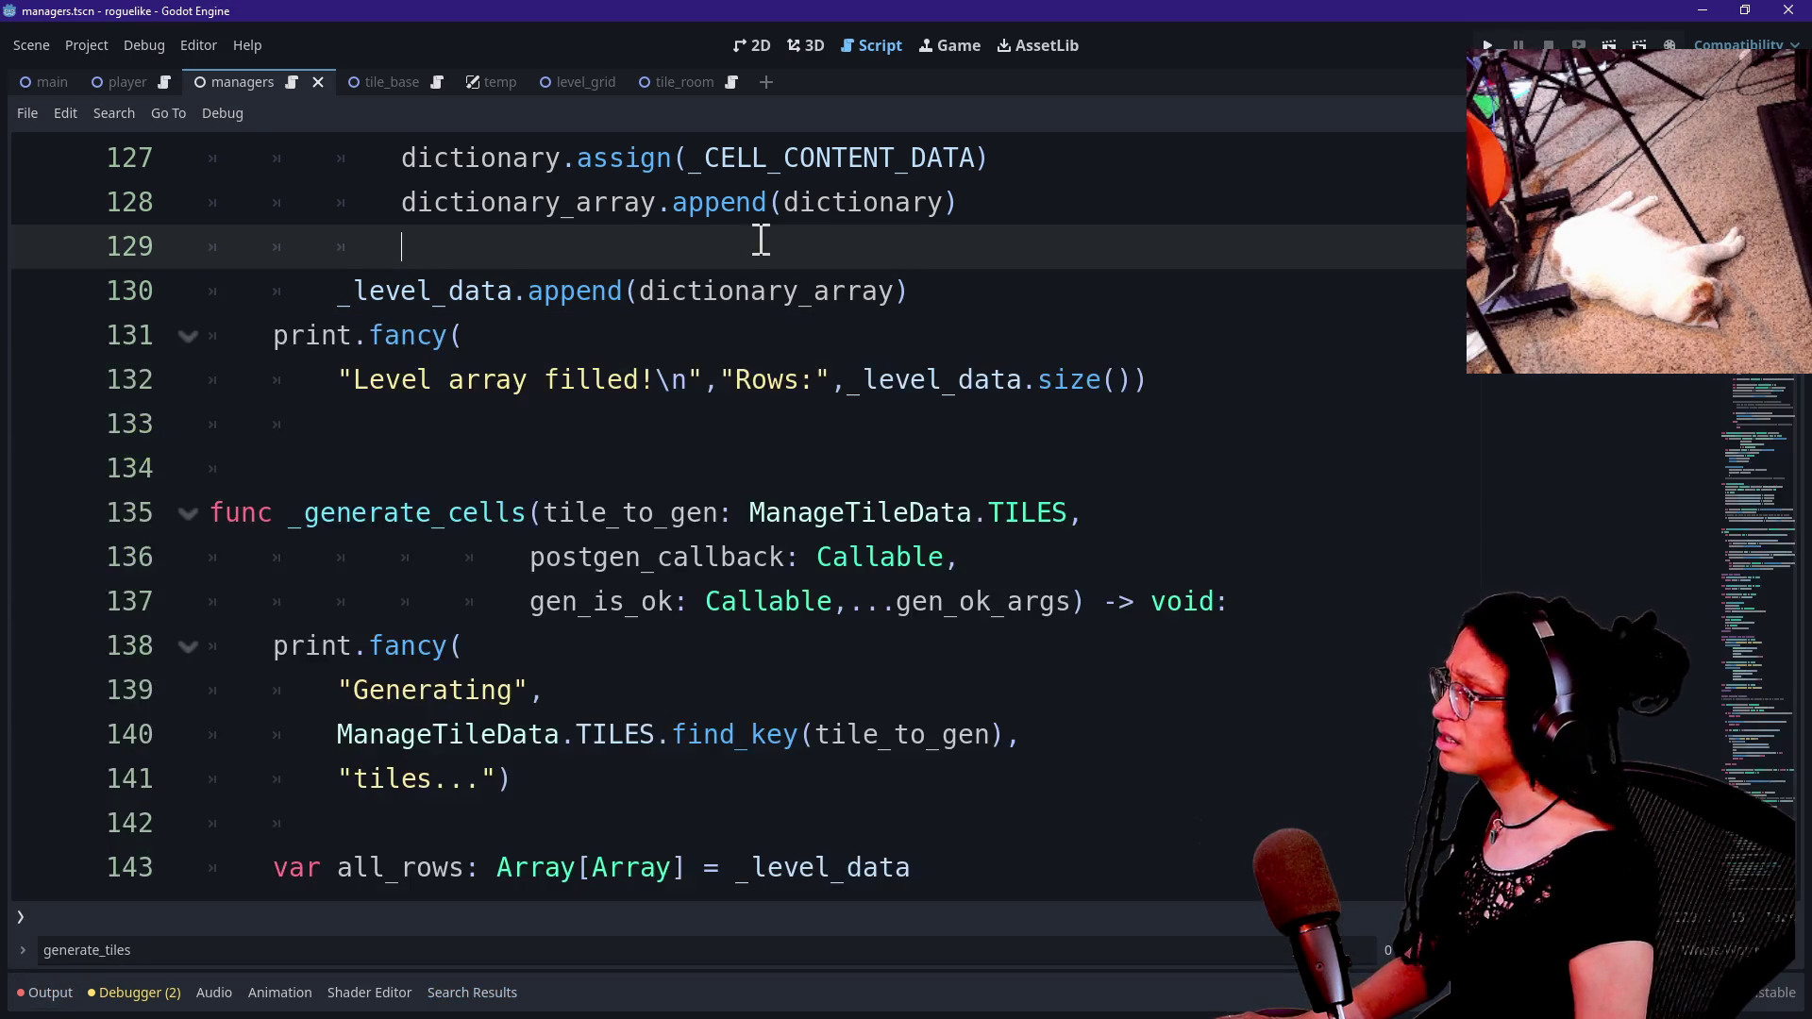
pyautogui.hotkey('ctrl', 'f')
pyautogui.write('generate_')
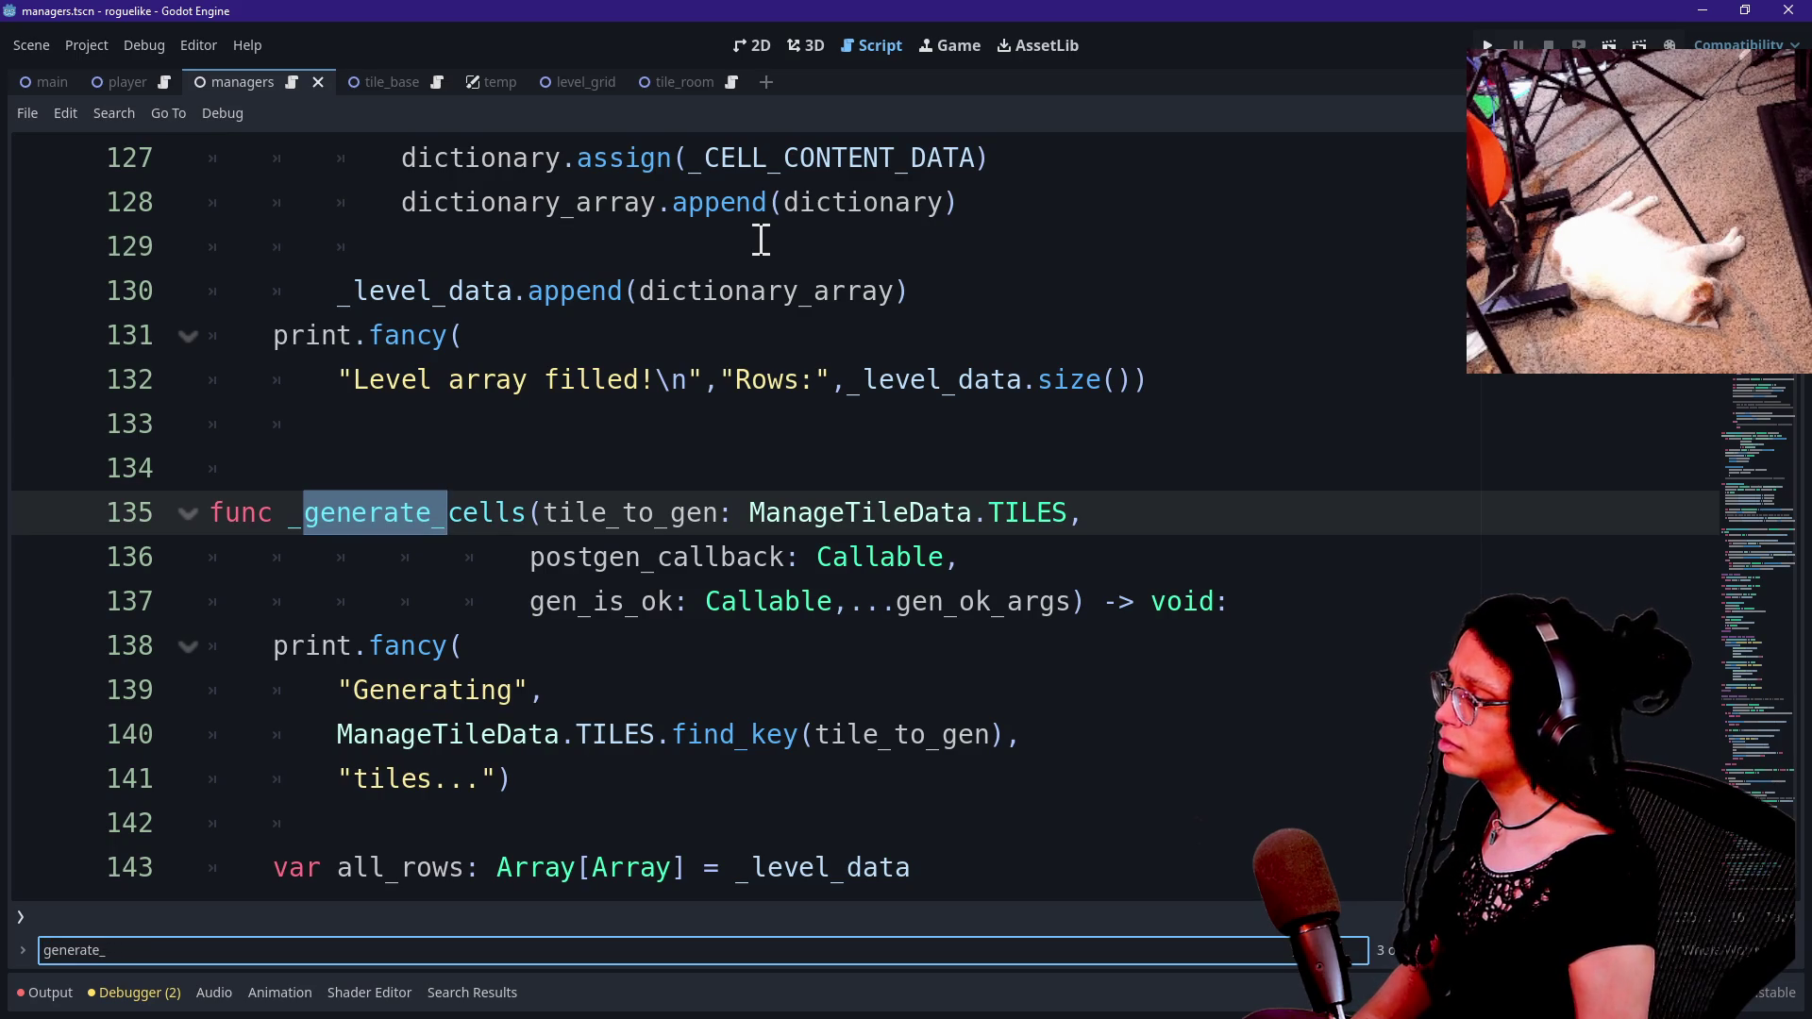
pyautogui.press('Return')
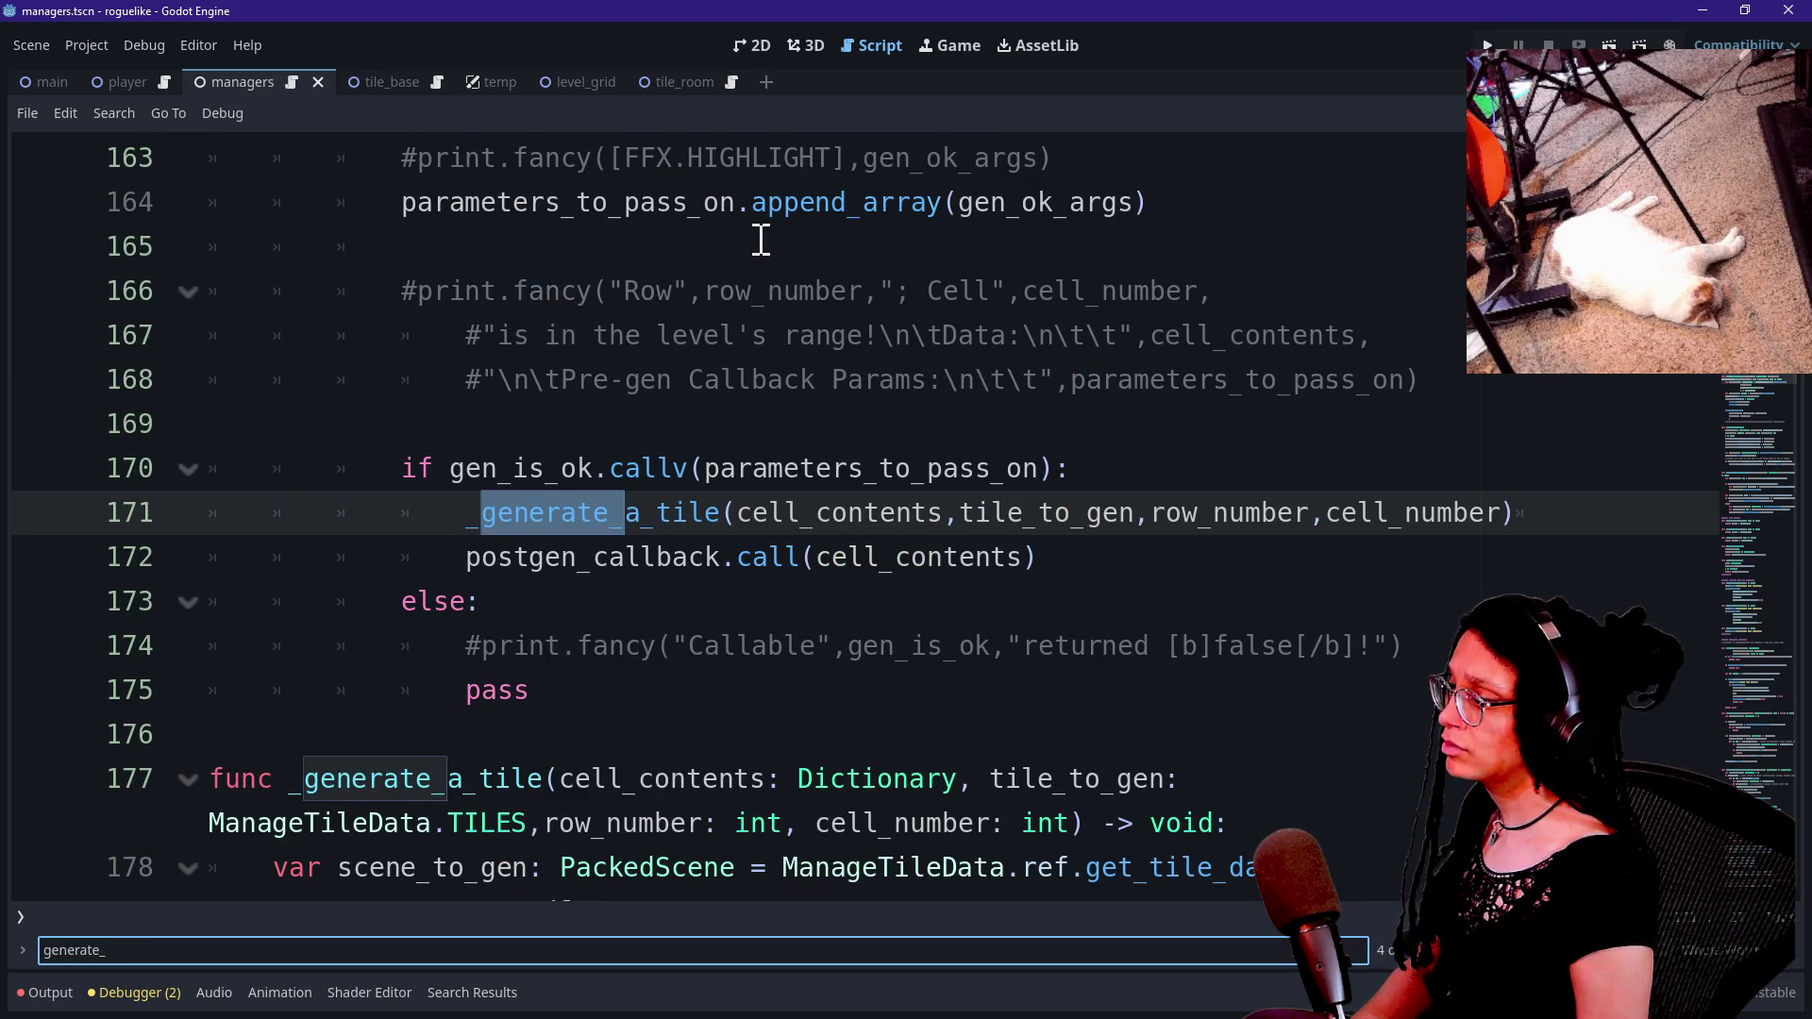
# Set up Replace in Files from _generate_a_tile to _generate_a_cell.
pyautogui.hotkey('ctrl', 'shift', 'r')
pyautogui.write('g')
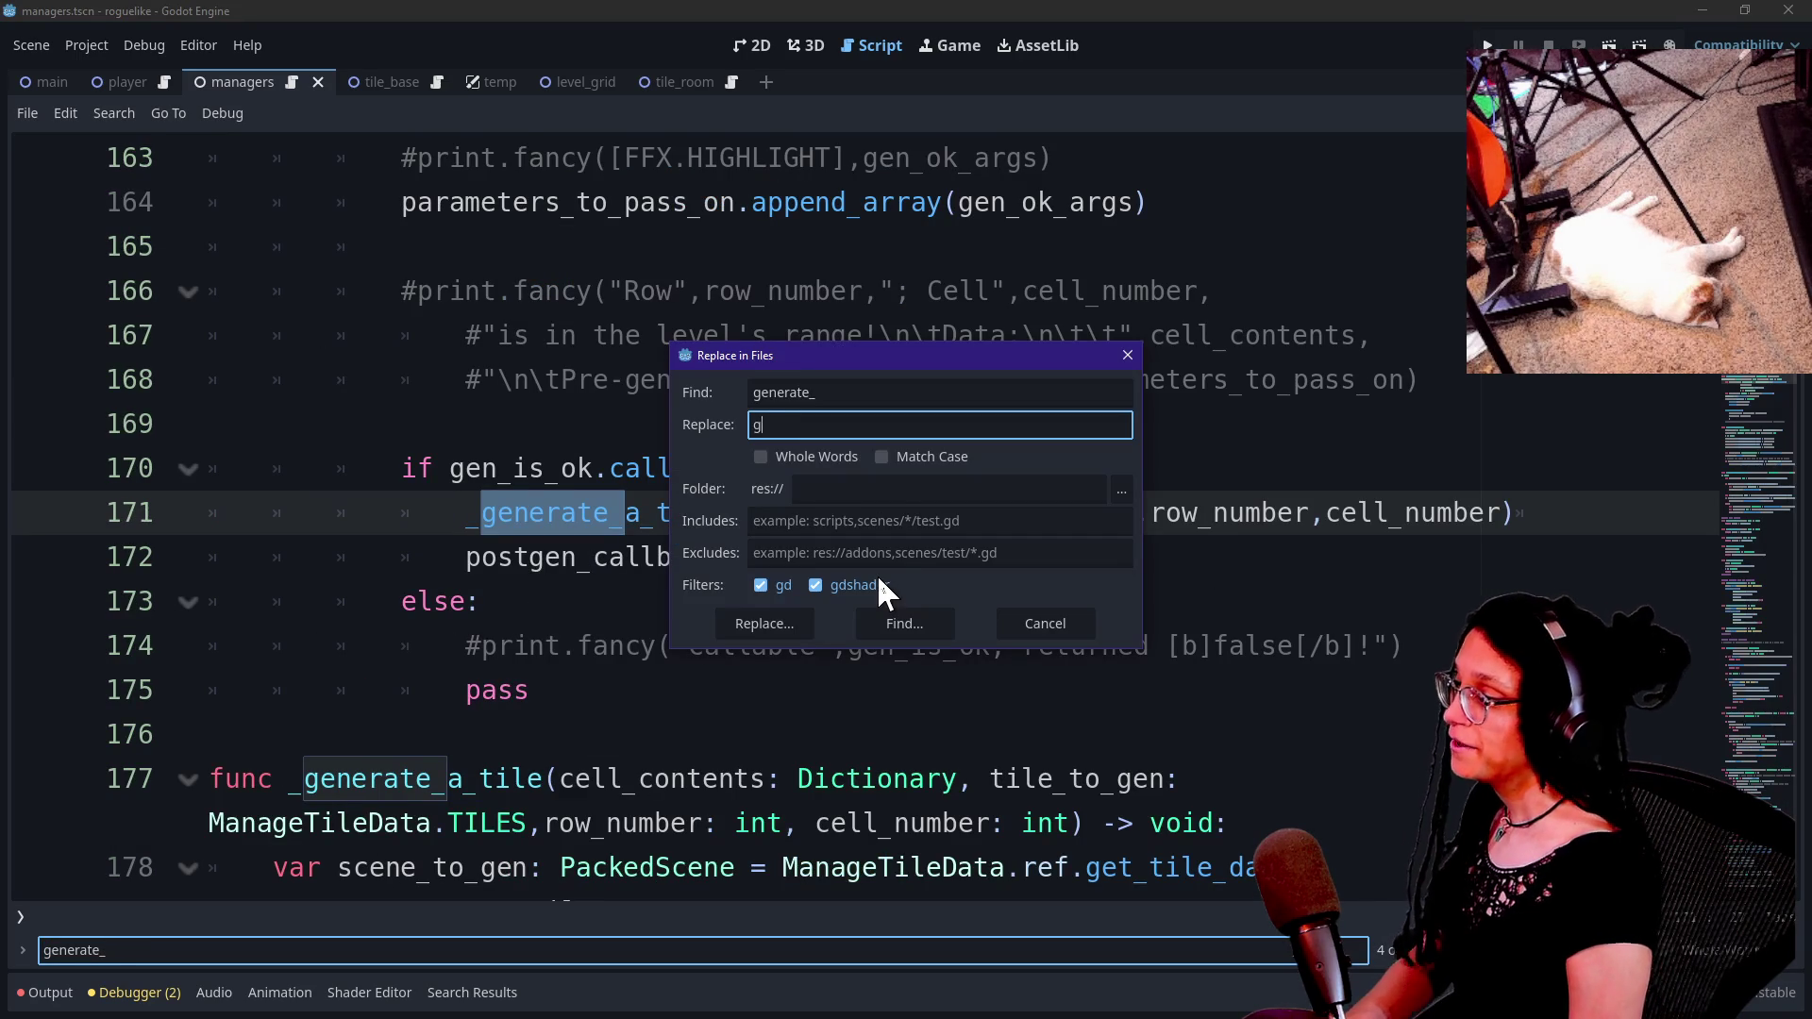
pyautogui.press('BackSpace')
pyautogui.write('_generate_a_cel')
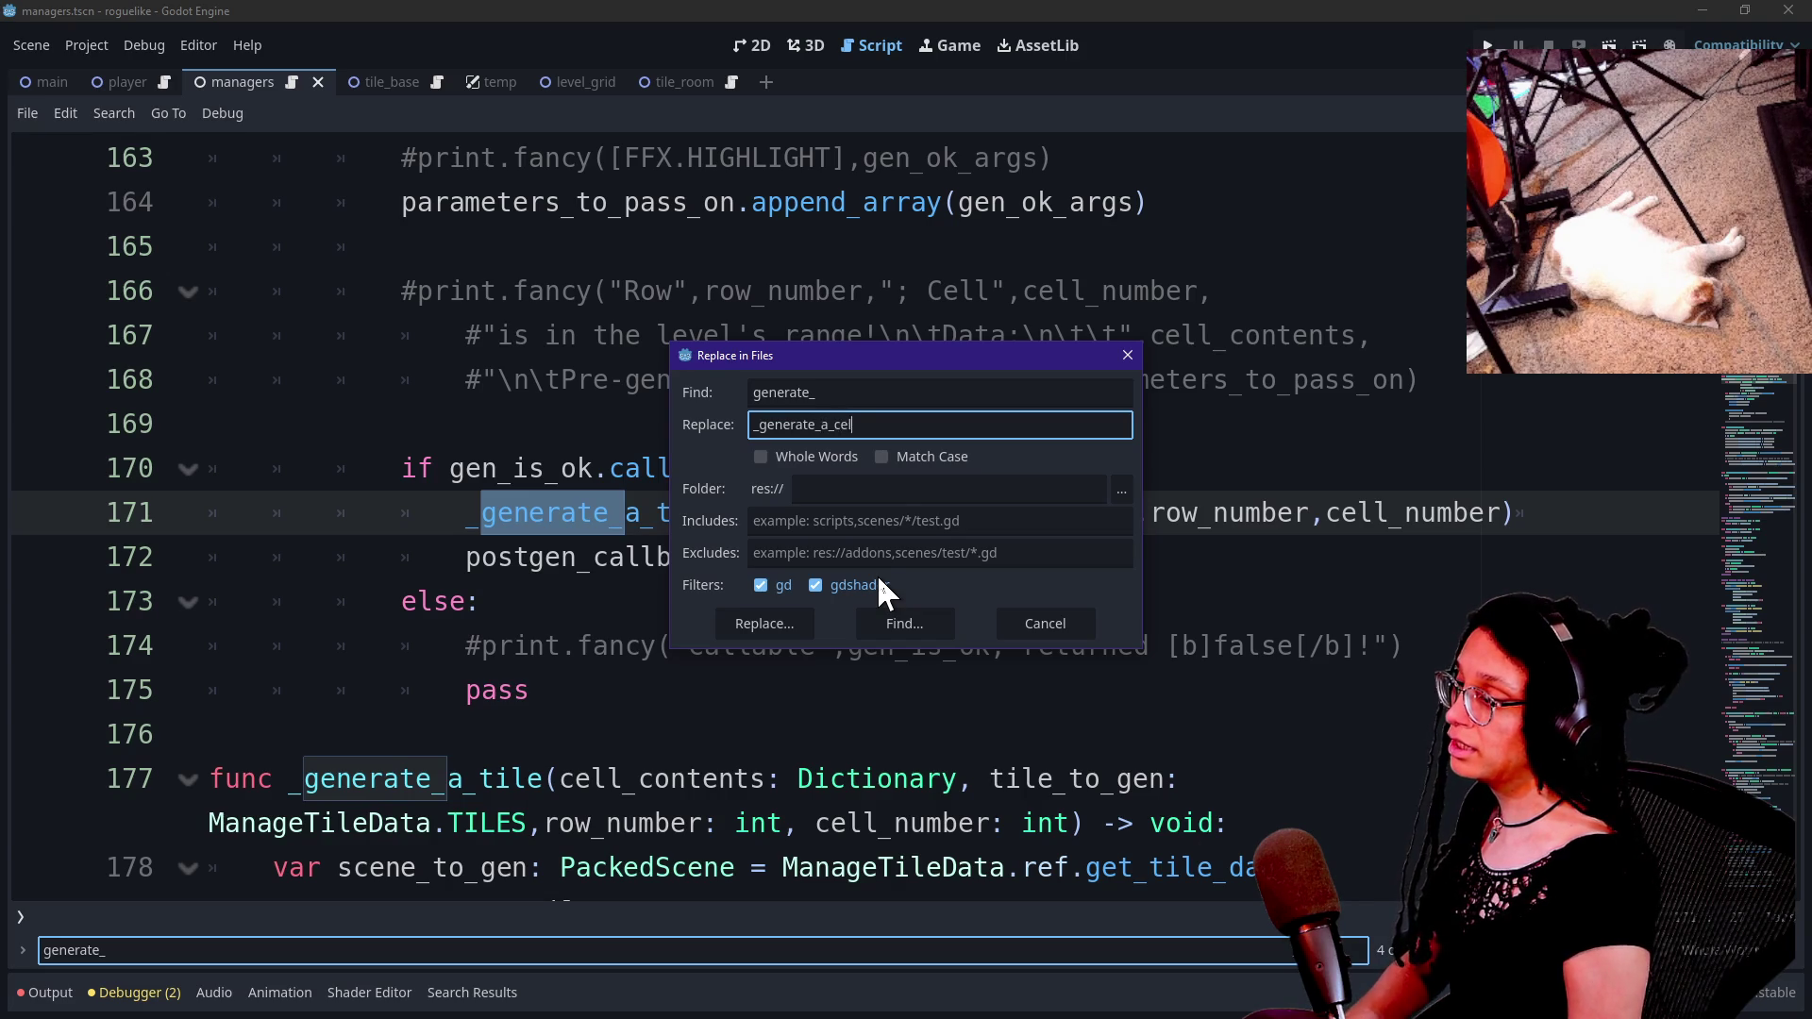
pyautogui.write('l')
pyautogui.hotkey('ctrl', 'a')
pyautogui.hotkey('ctrl', 'c')
pyautogui.doubleClick(863, 391)
pyautogui.hotkey('ctrl', 'v')
pyautogui.press('BackSpace')
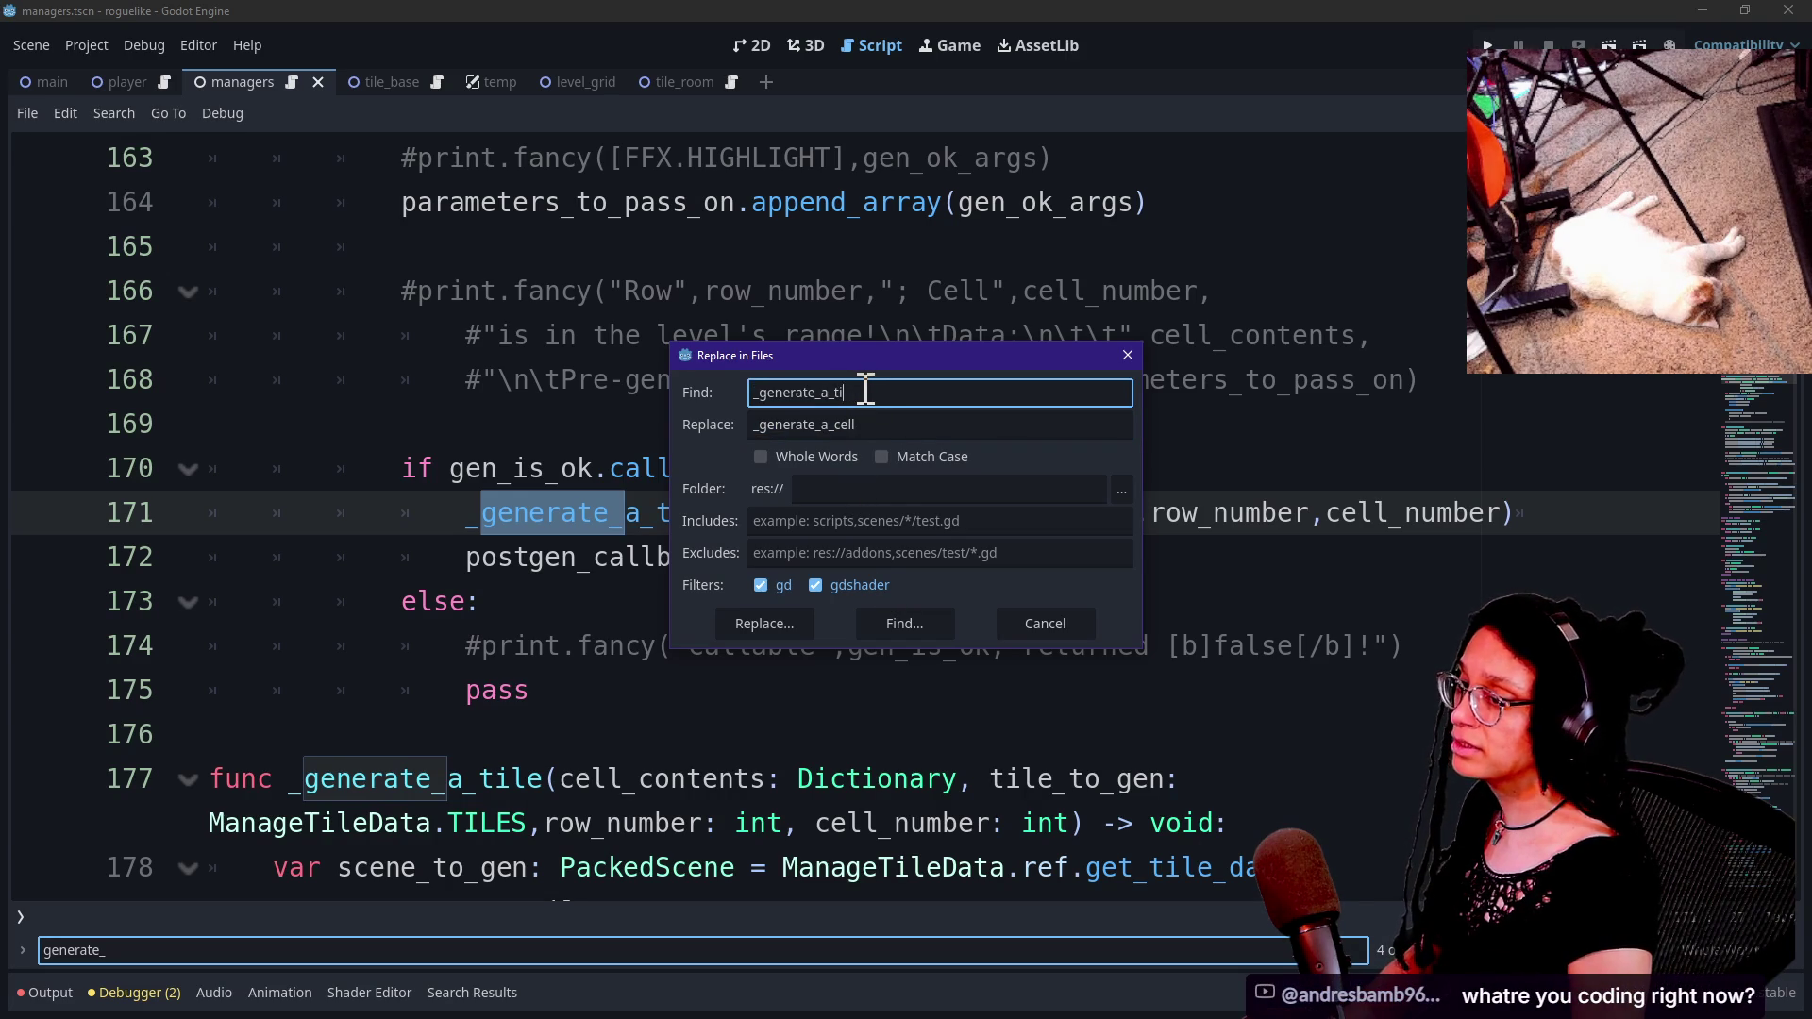
pyautogui.click(918, 427)
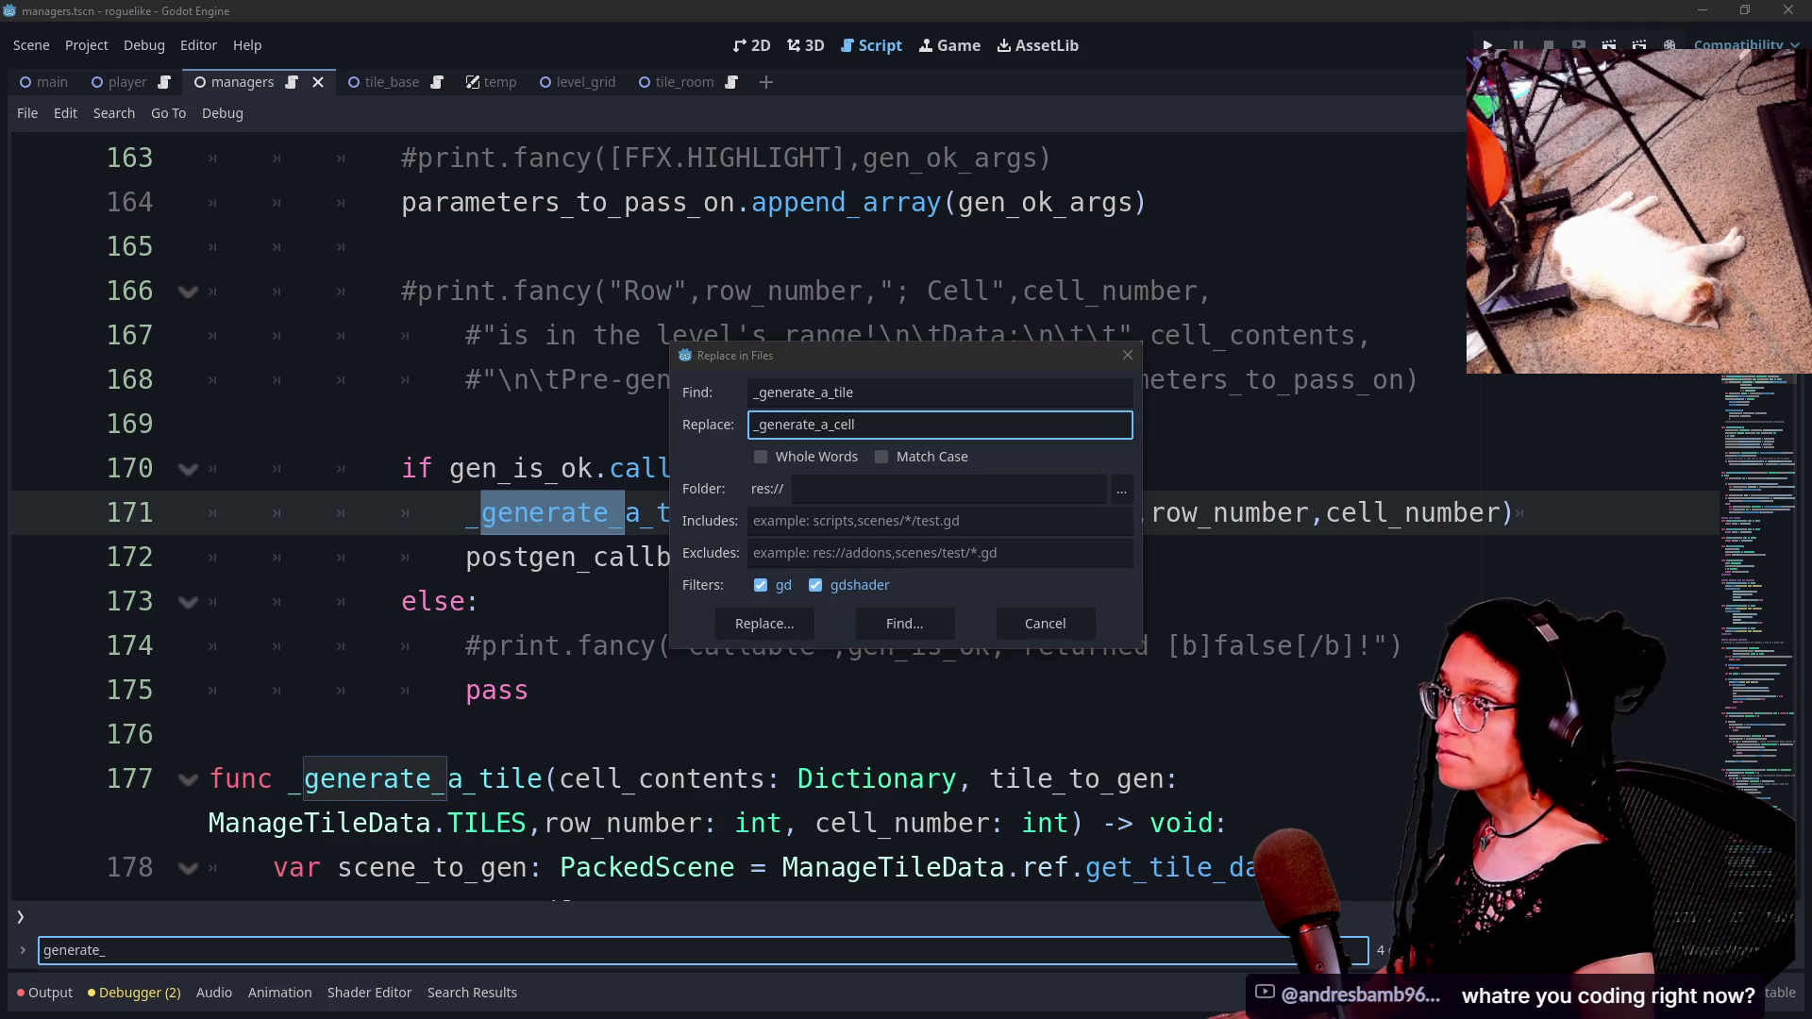
# Replace both _generate_a_tile matches, close the results and save the script.
pyautogui.click(790, 629)
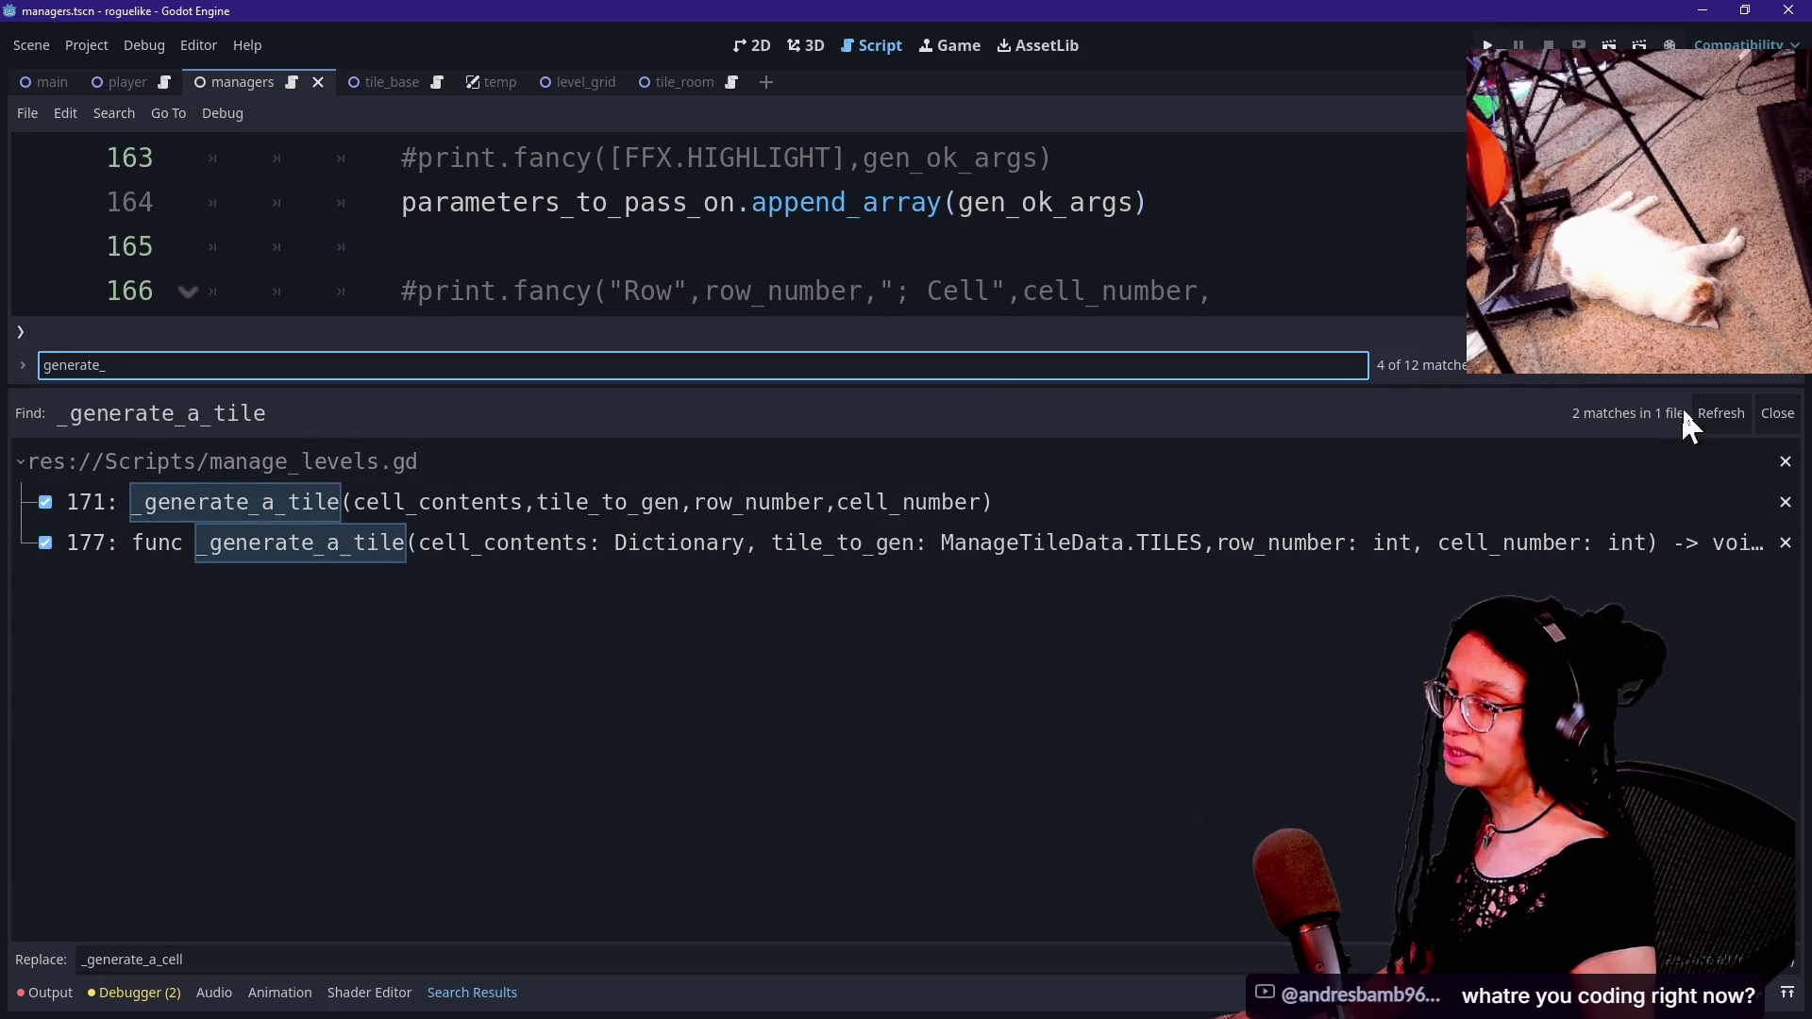
pyautogui.click(1728, 960)
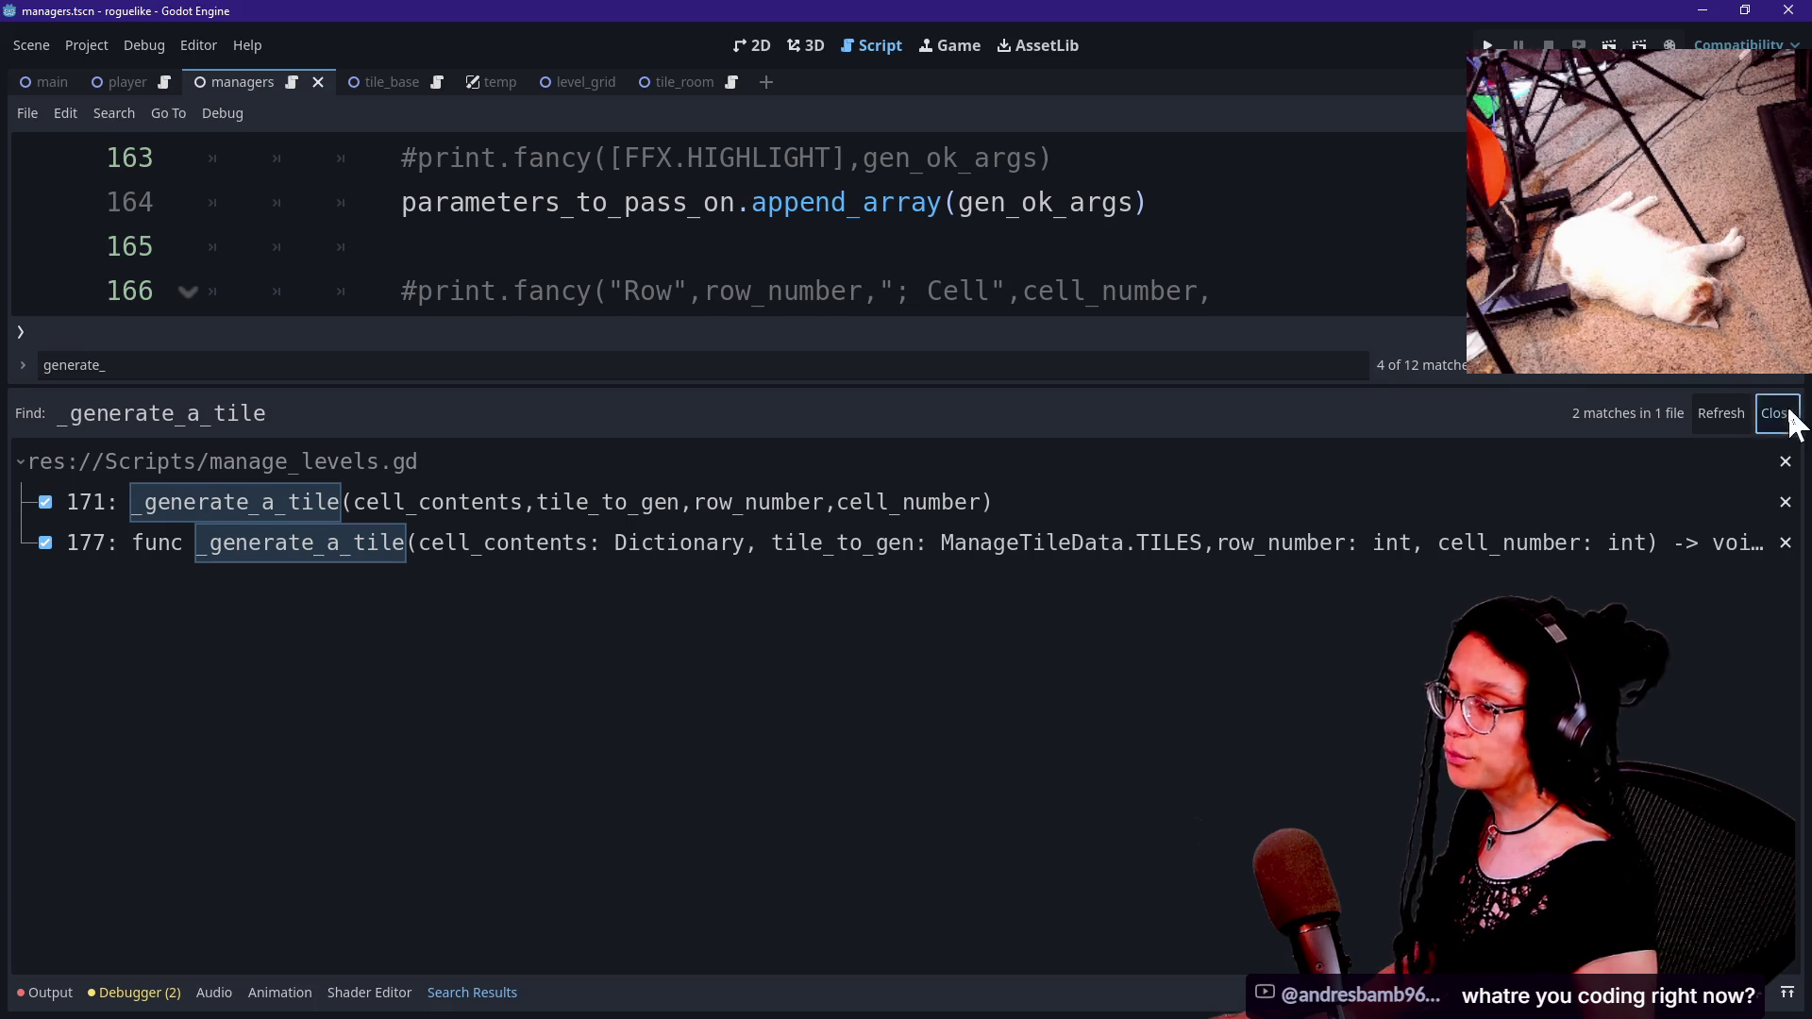
pyautogui.click(1777, 413)
pyautogui.hotkey('ctrl', 's')
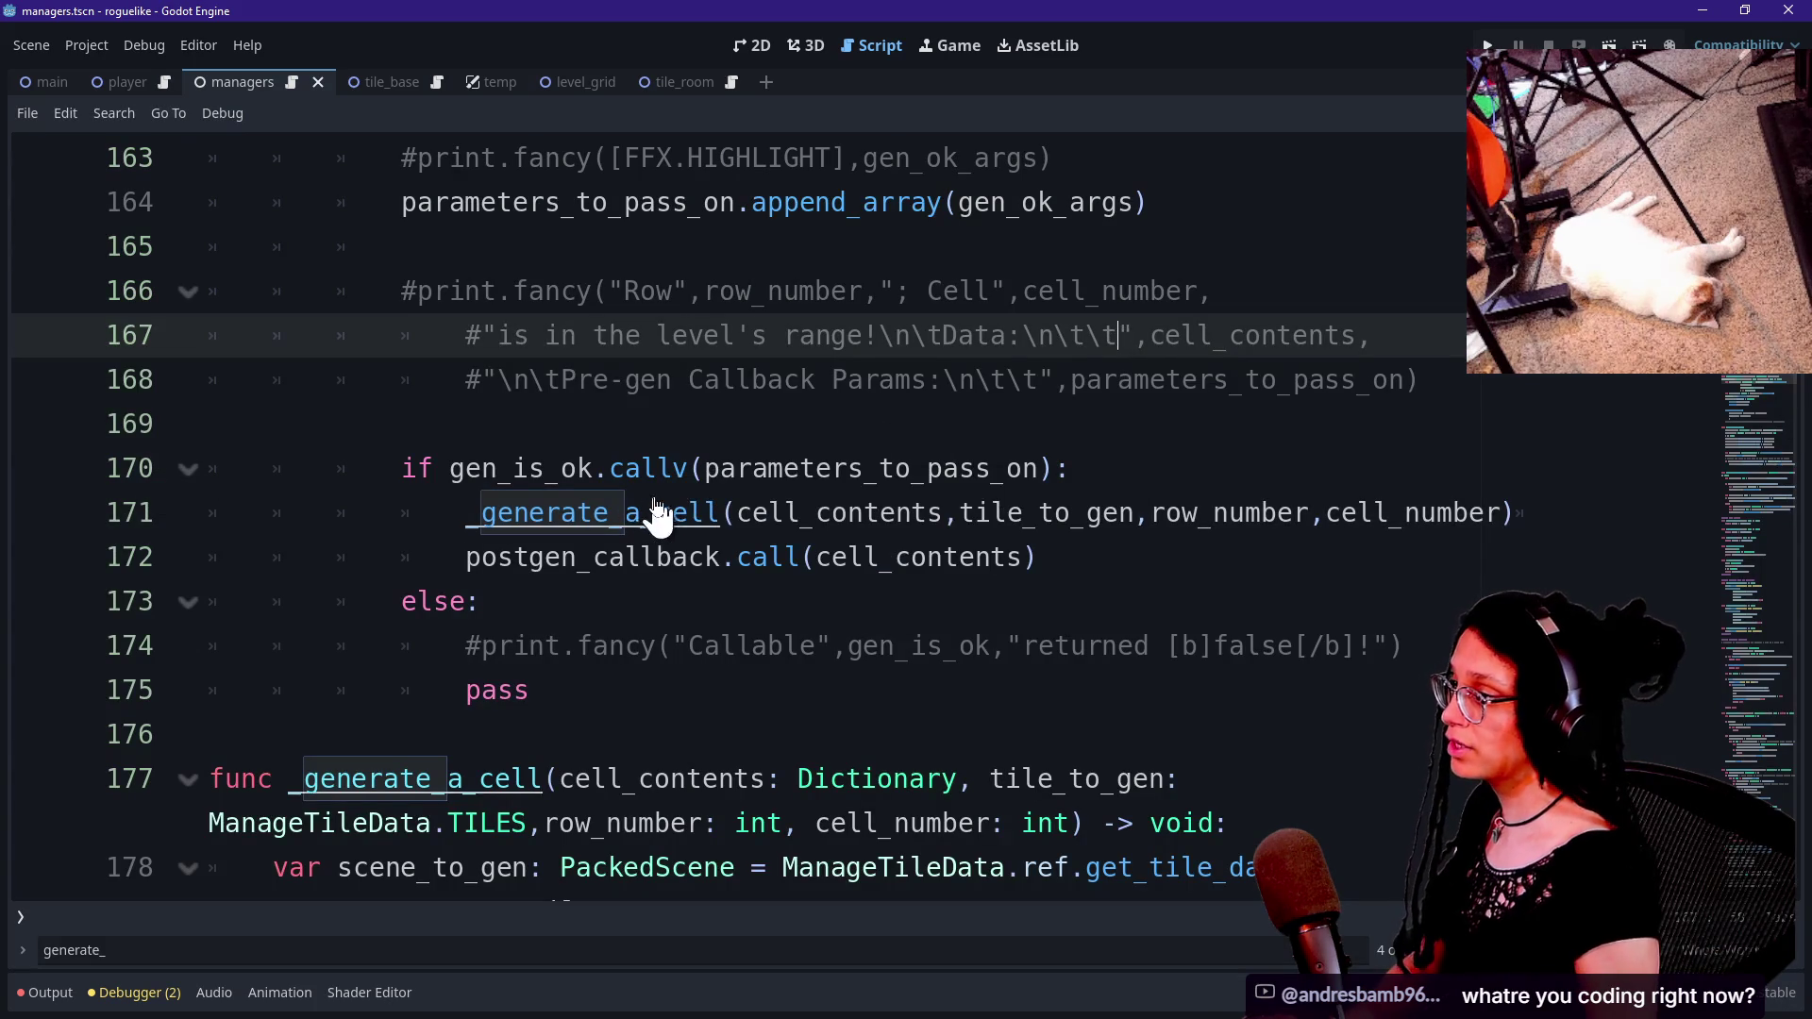
# Review the _generate_cells parameters and its postgen_callback call near line 172.
pyautogui.scroll(4, 661, 501)
pyautogui.scroll(5, 666, 491)
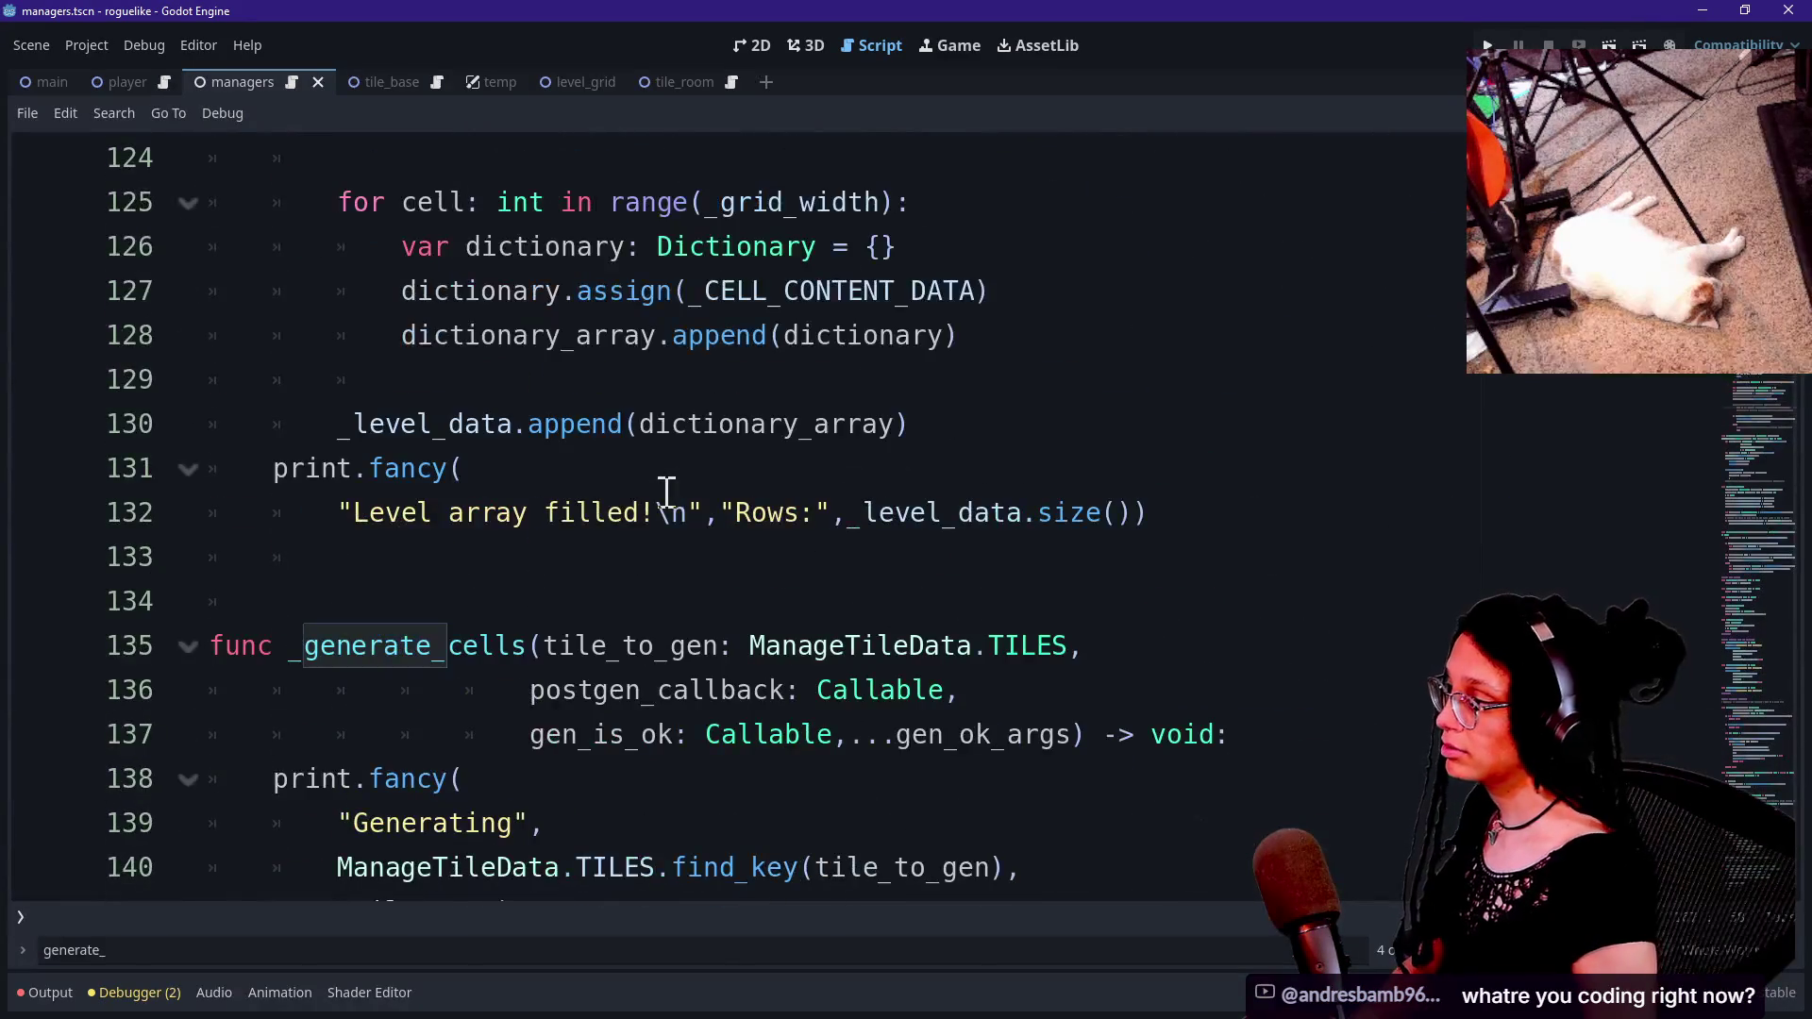
pyautogui.hotkey('ctrl', 'f')
pyautogui.write('g')
pyautogui.press('Escape')
pyautogui.scroll(10, 667, 491)
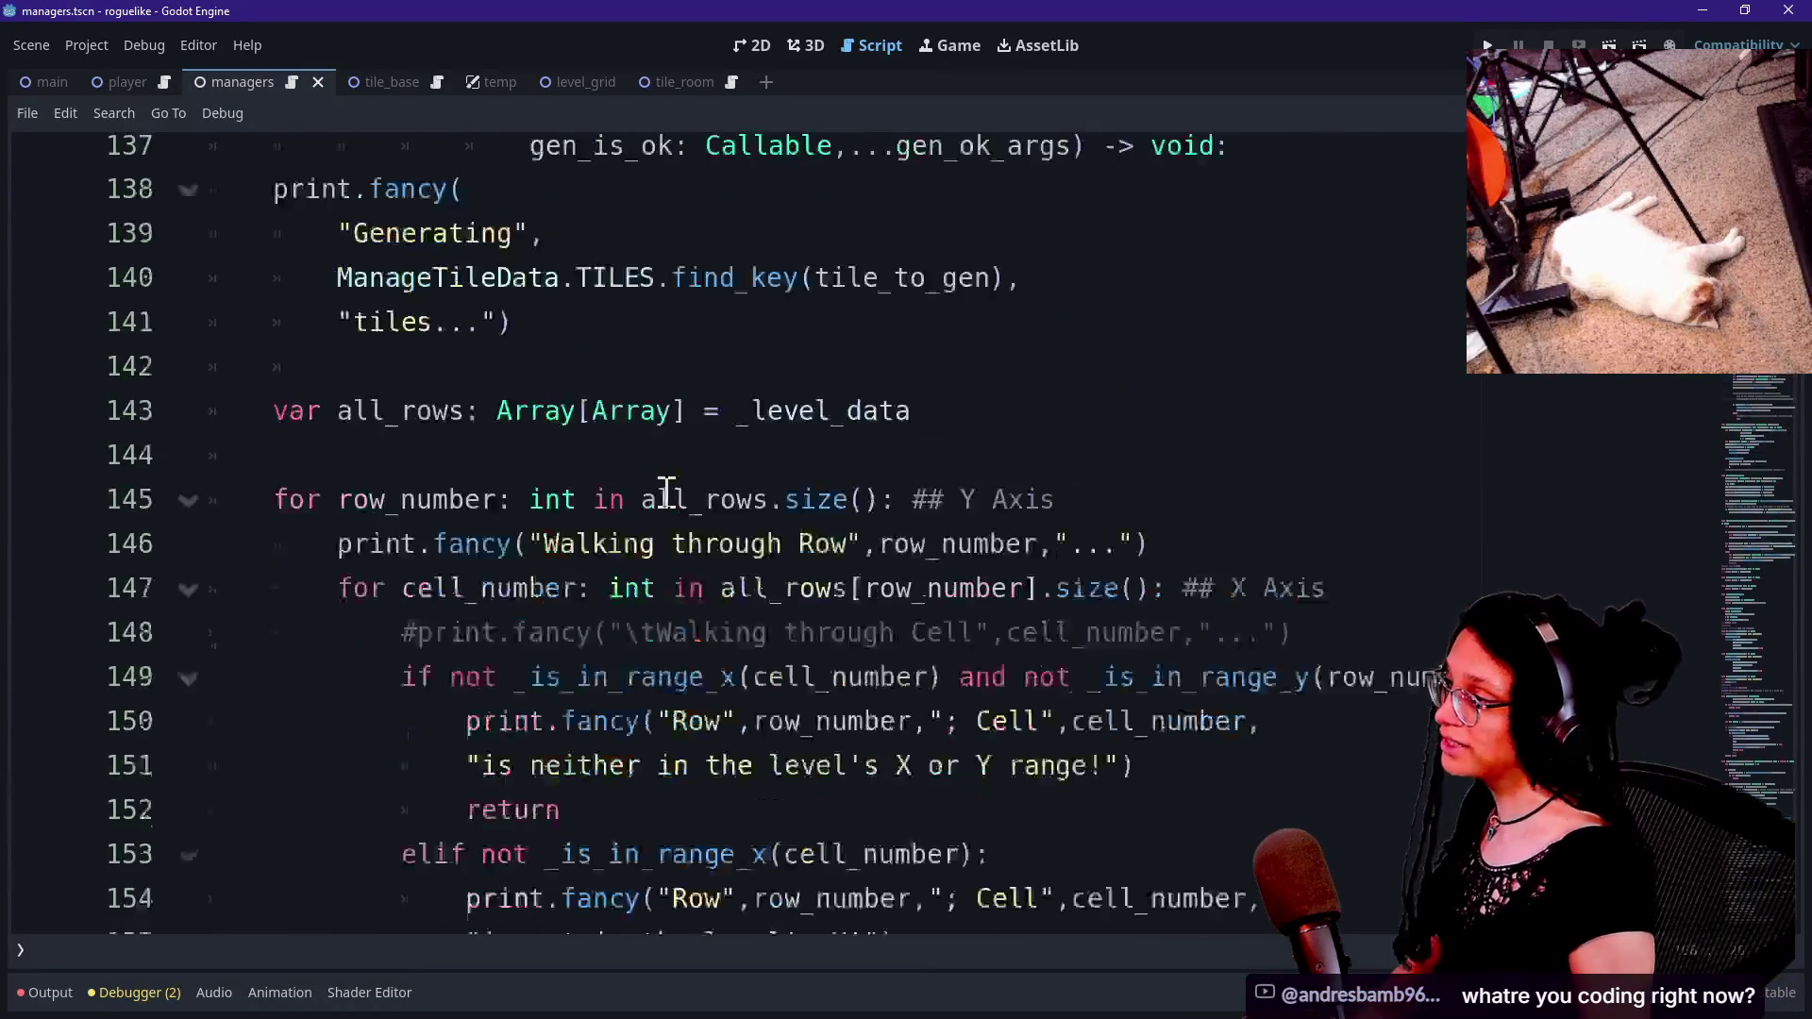
pyautogui.moveTo(538, 512); pyautogui.dragTo(1067, 512)
pyautogui.moveTo(283, 472); pyautogui.dragTo(755, 557)
pyautogui.click(433, 542)
pyautogui.moveTo(517, 557); pyautogui.dragTo(862, 555)
pyautogui.click(862, 555)
pyautogui.moveTo(862, 552)
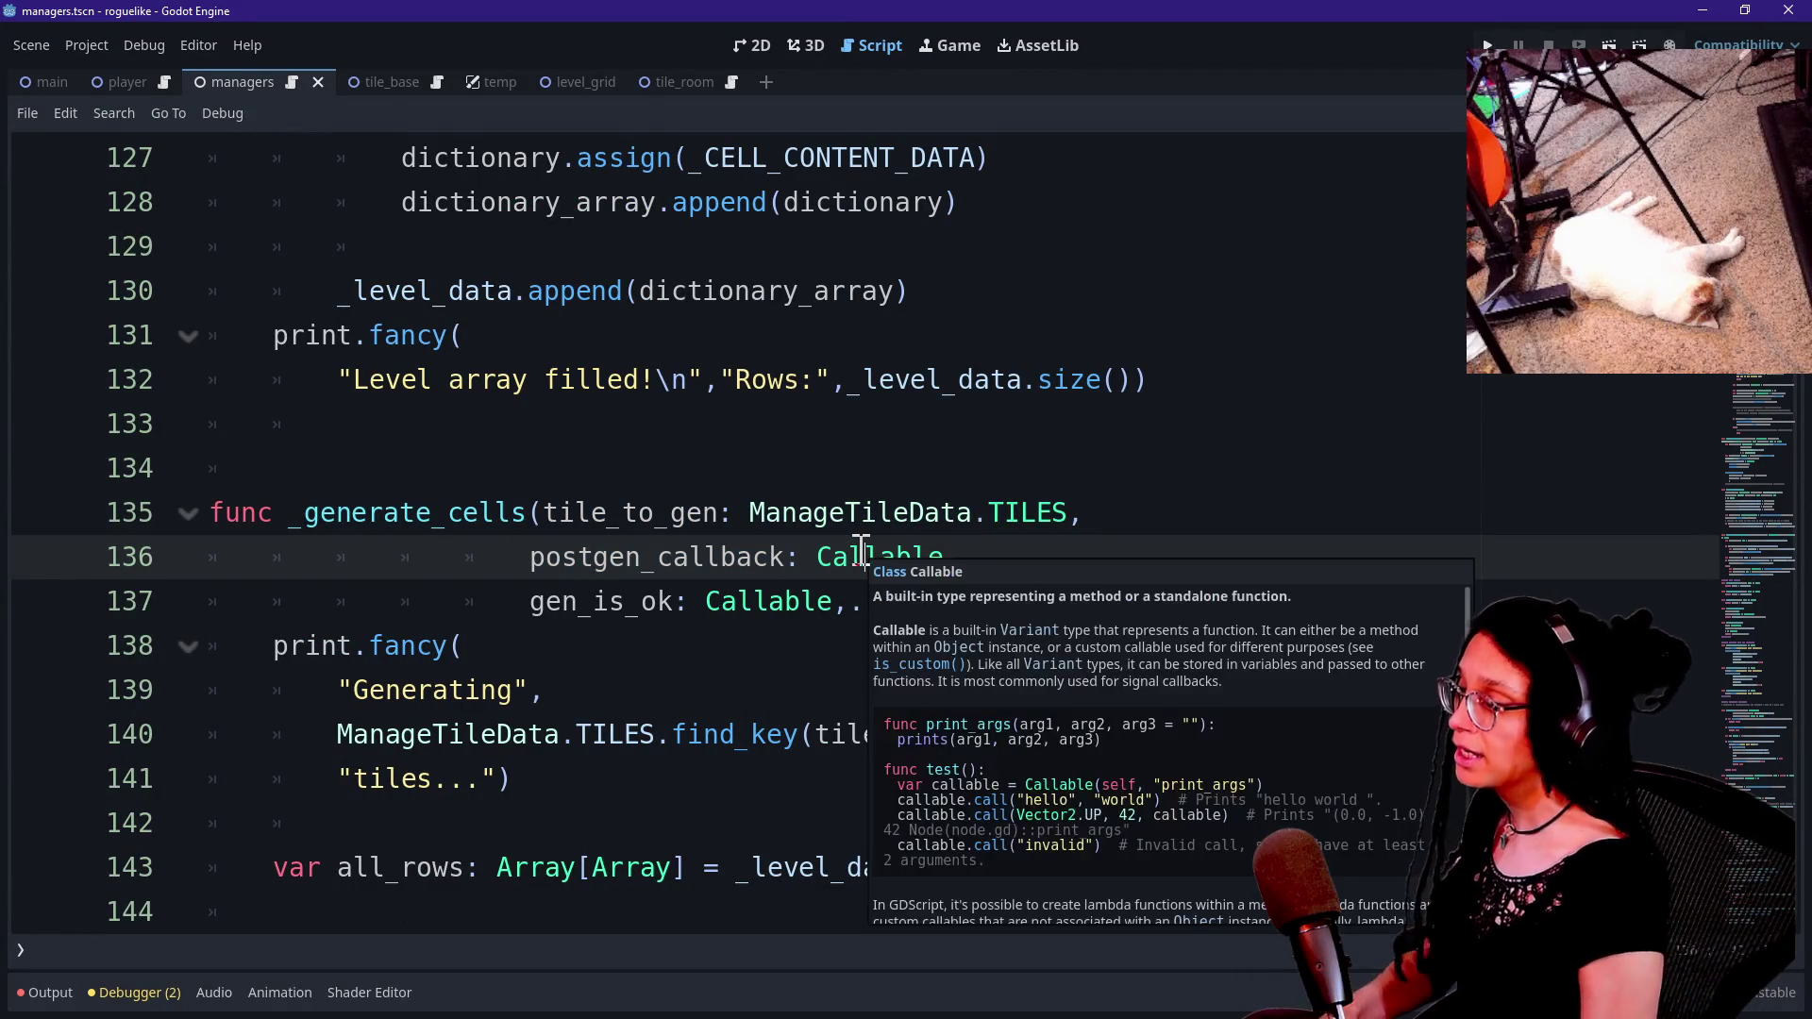
pyautogui.click(712, 721)
pyautogui.click(698, 683)
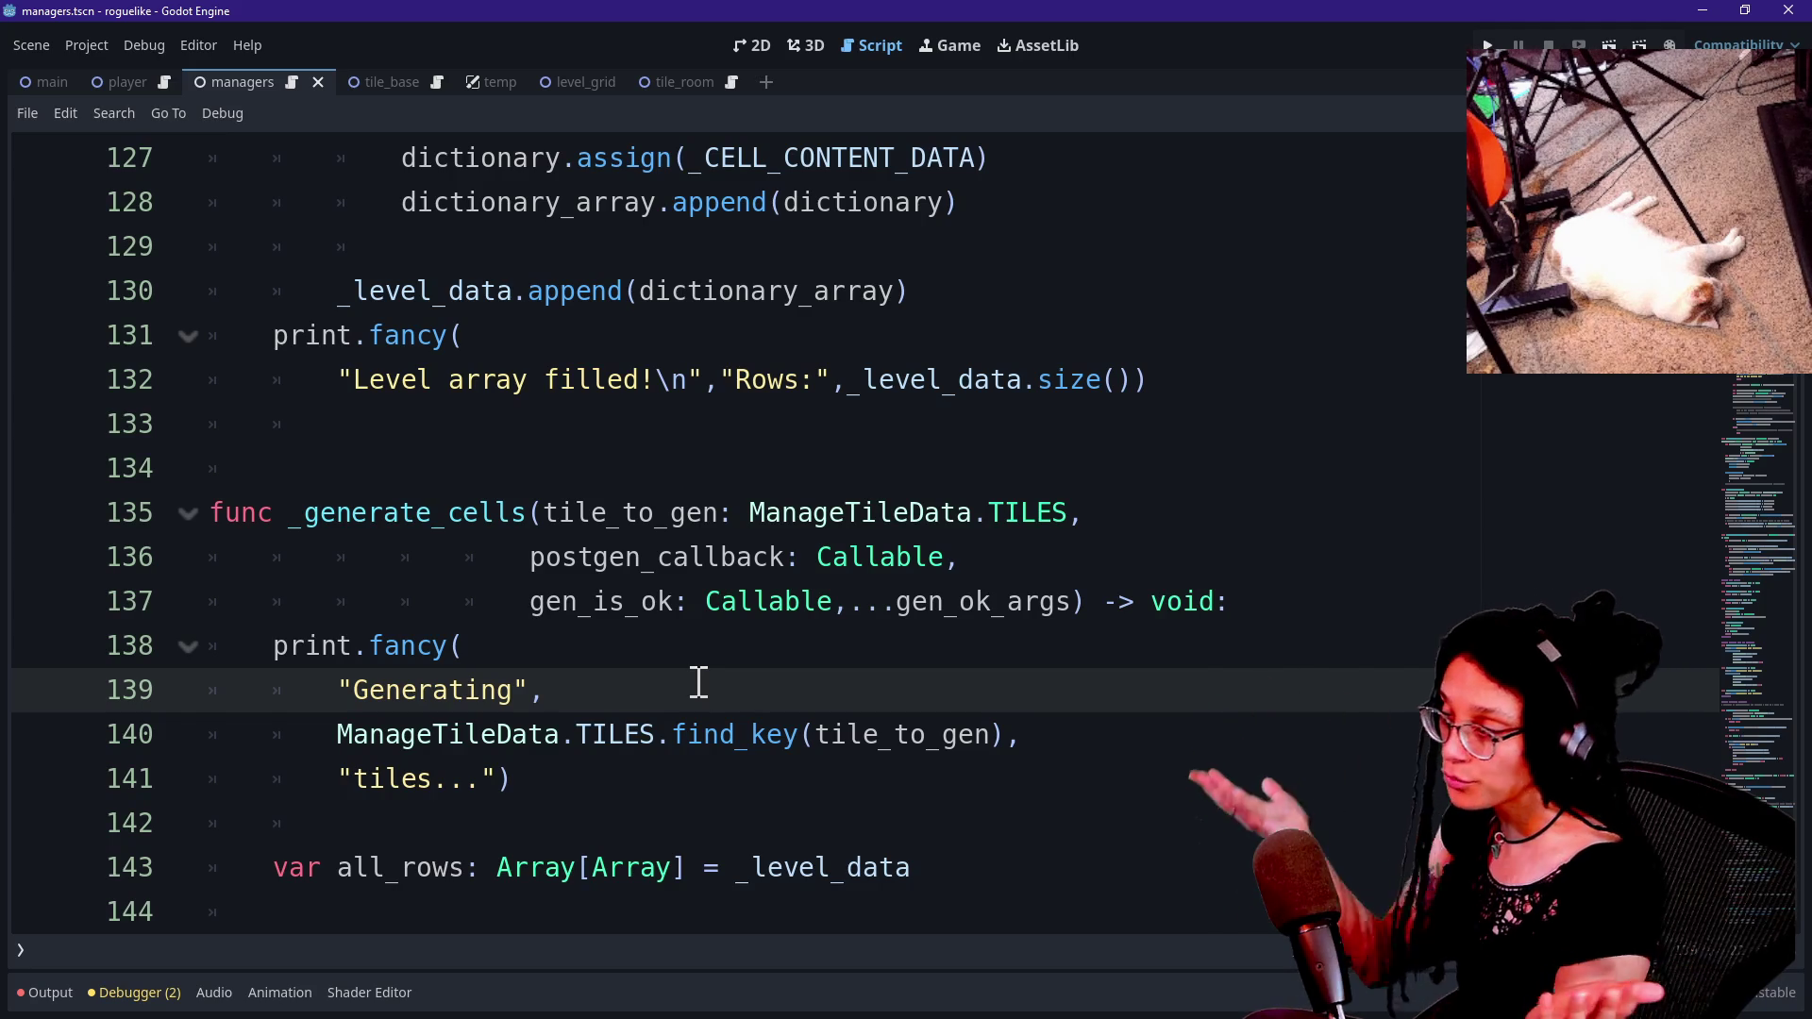
pyautogui.click(595, 555)
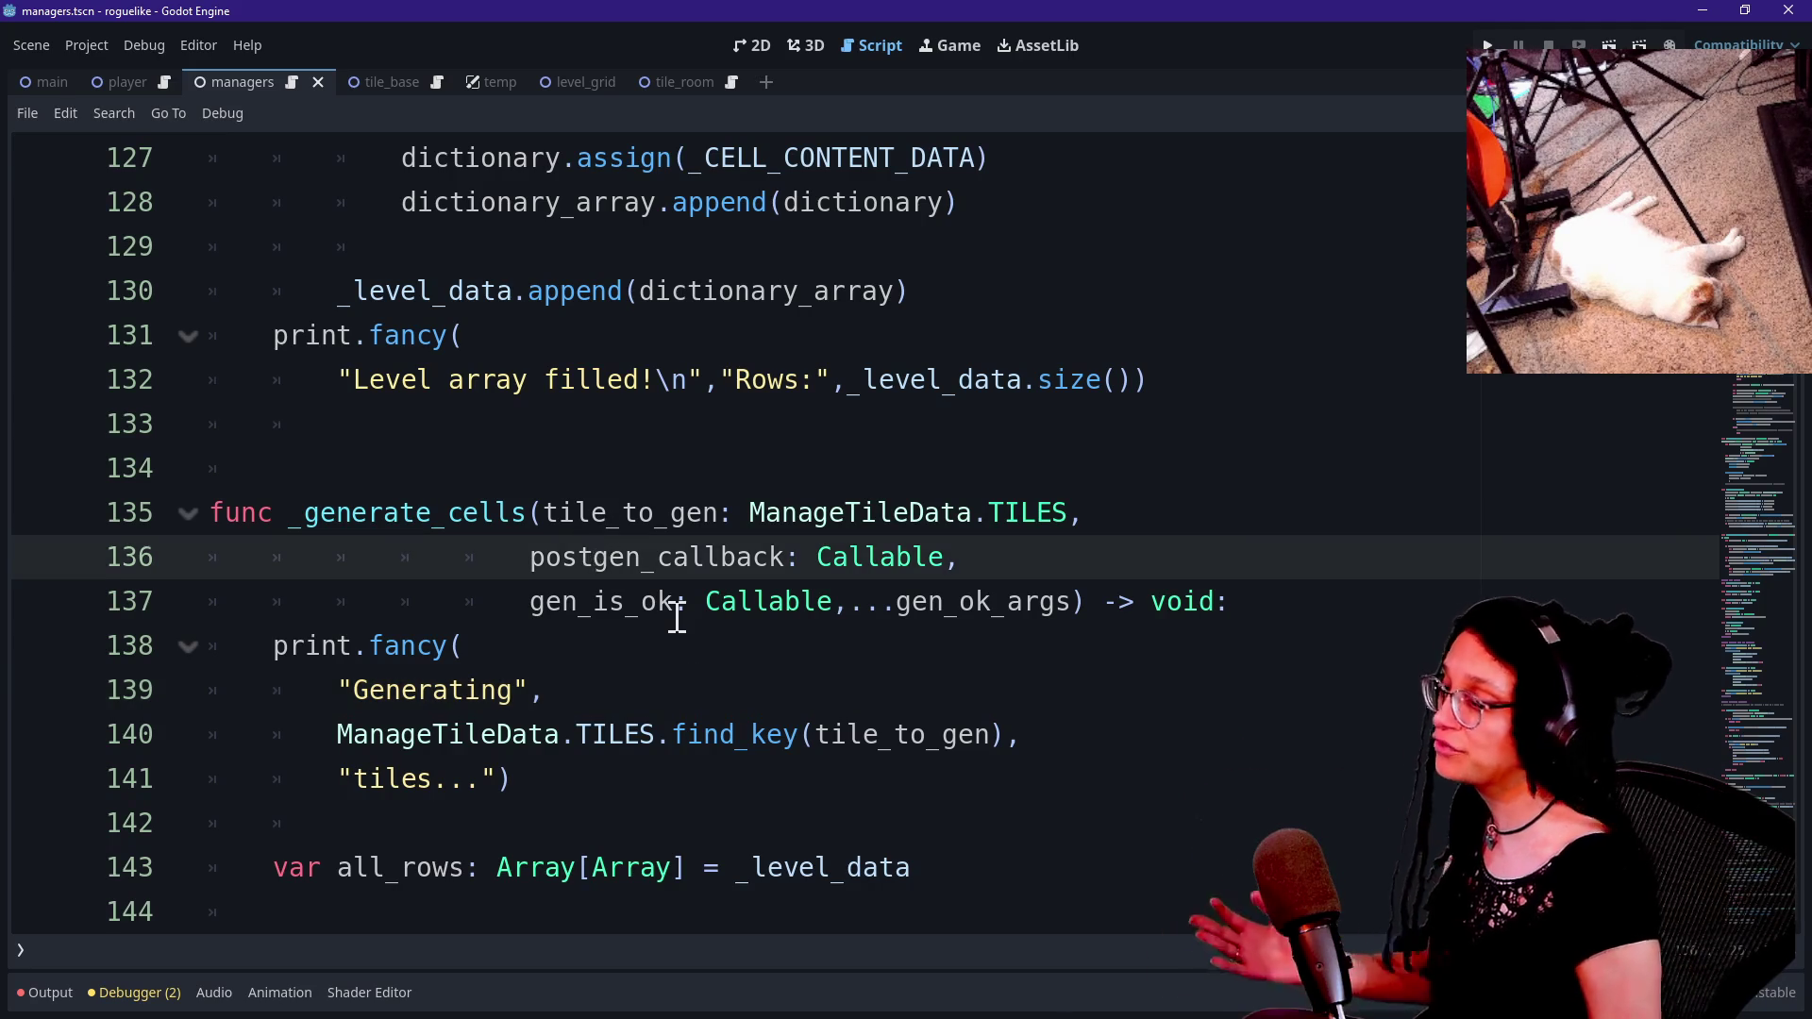
pyautogui.scroll(-3, 676, 620)
pyautogui.scroll(-10, 677, 615)
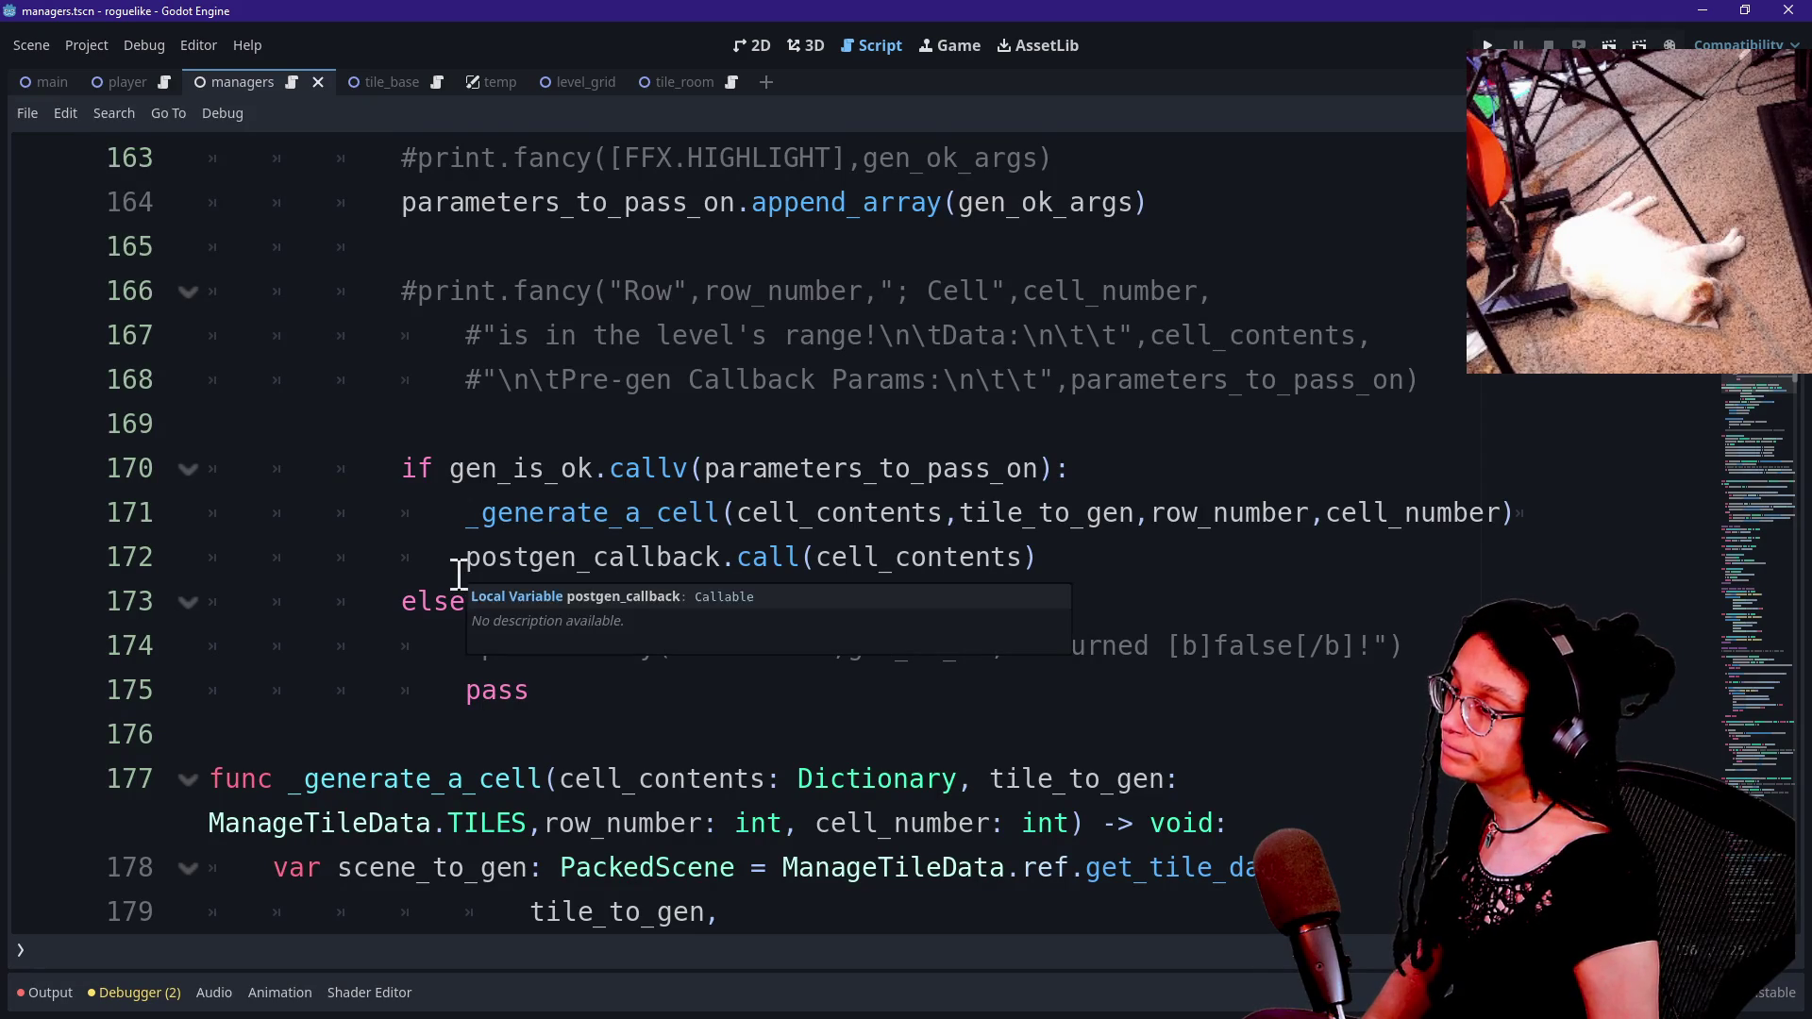
pyautogui.click(746, 557)
pyautogui.click(864, 557)
pyautogui.moveTo(482, 512); pyautogui.dragTo(736, 510)
pyautogui.scroll(7, 746, 506)
pyautogui.scroll(5, 740, 504)
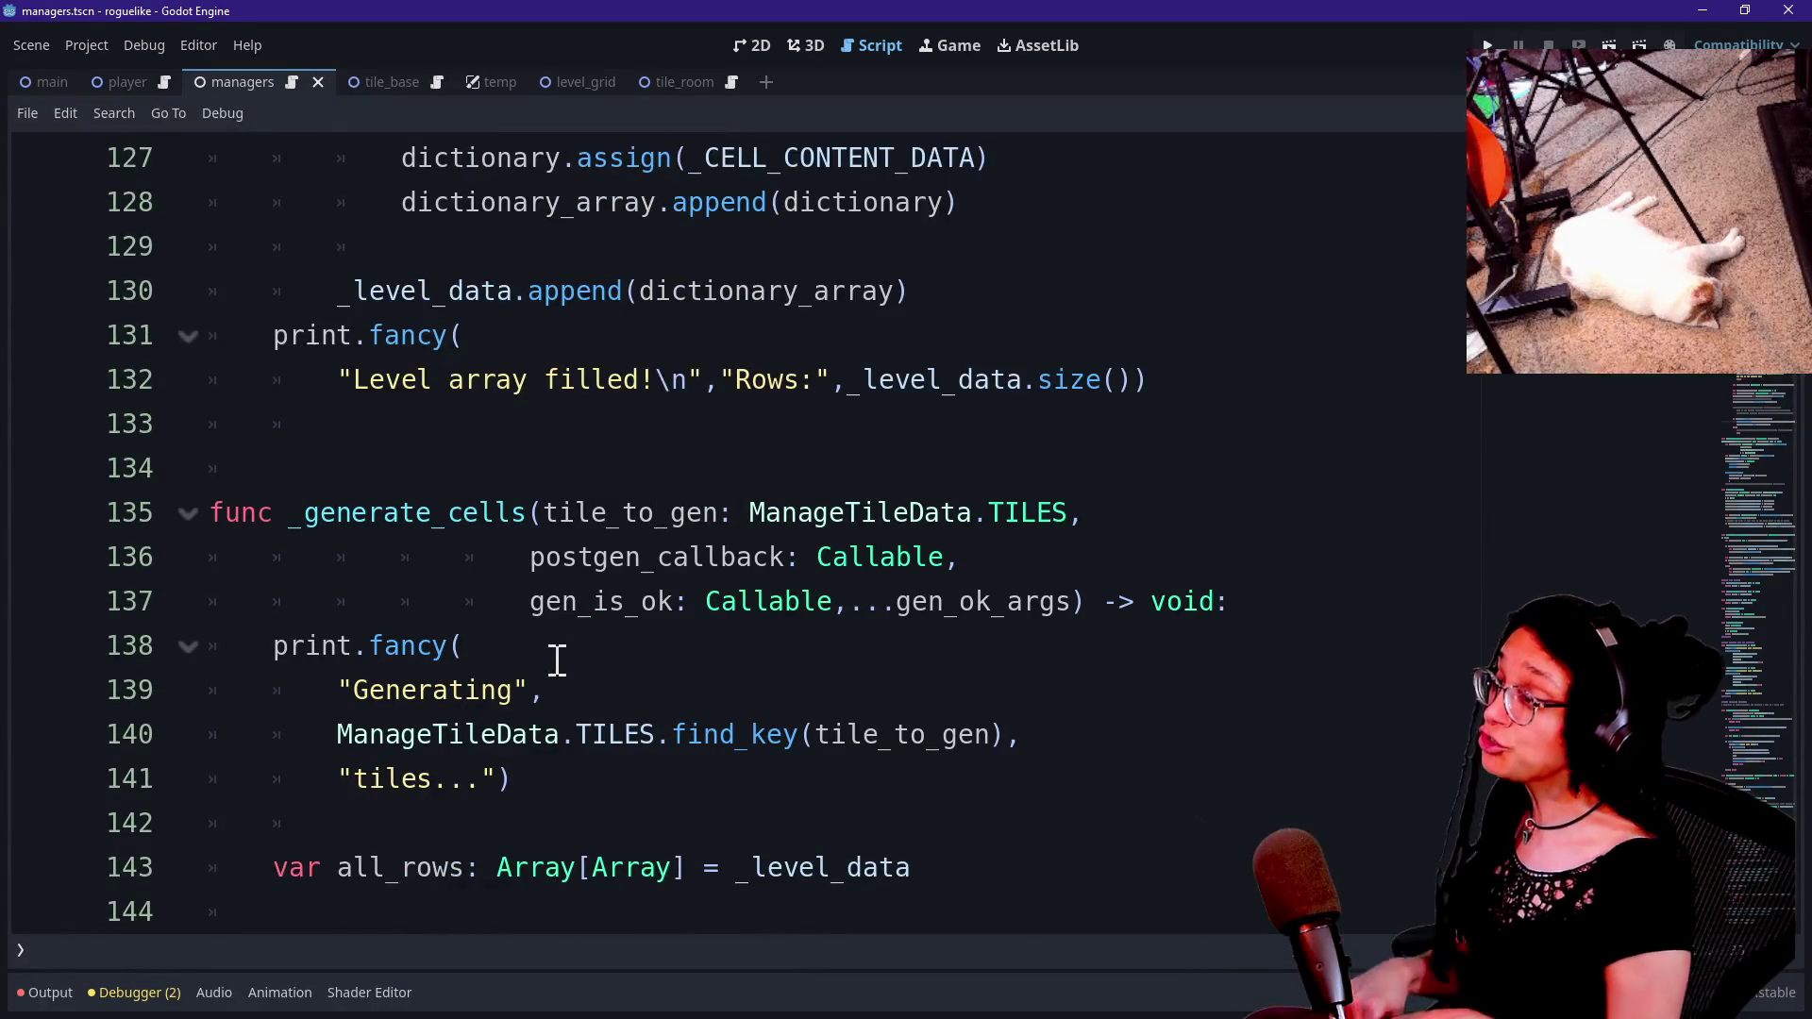
# Trace the gen_is_ok parameter through its uses on lines 137–170.
pyautogui.moveTo(528, 604); pyautogui.dragTo(676, 609)
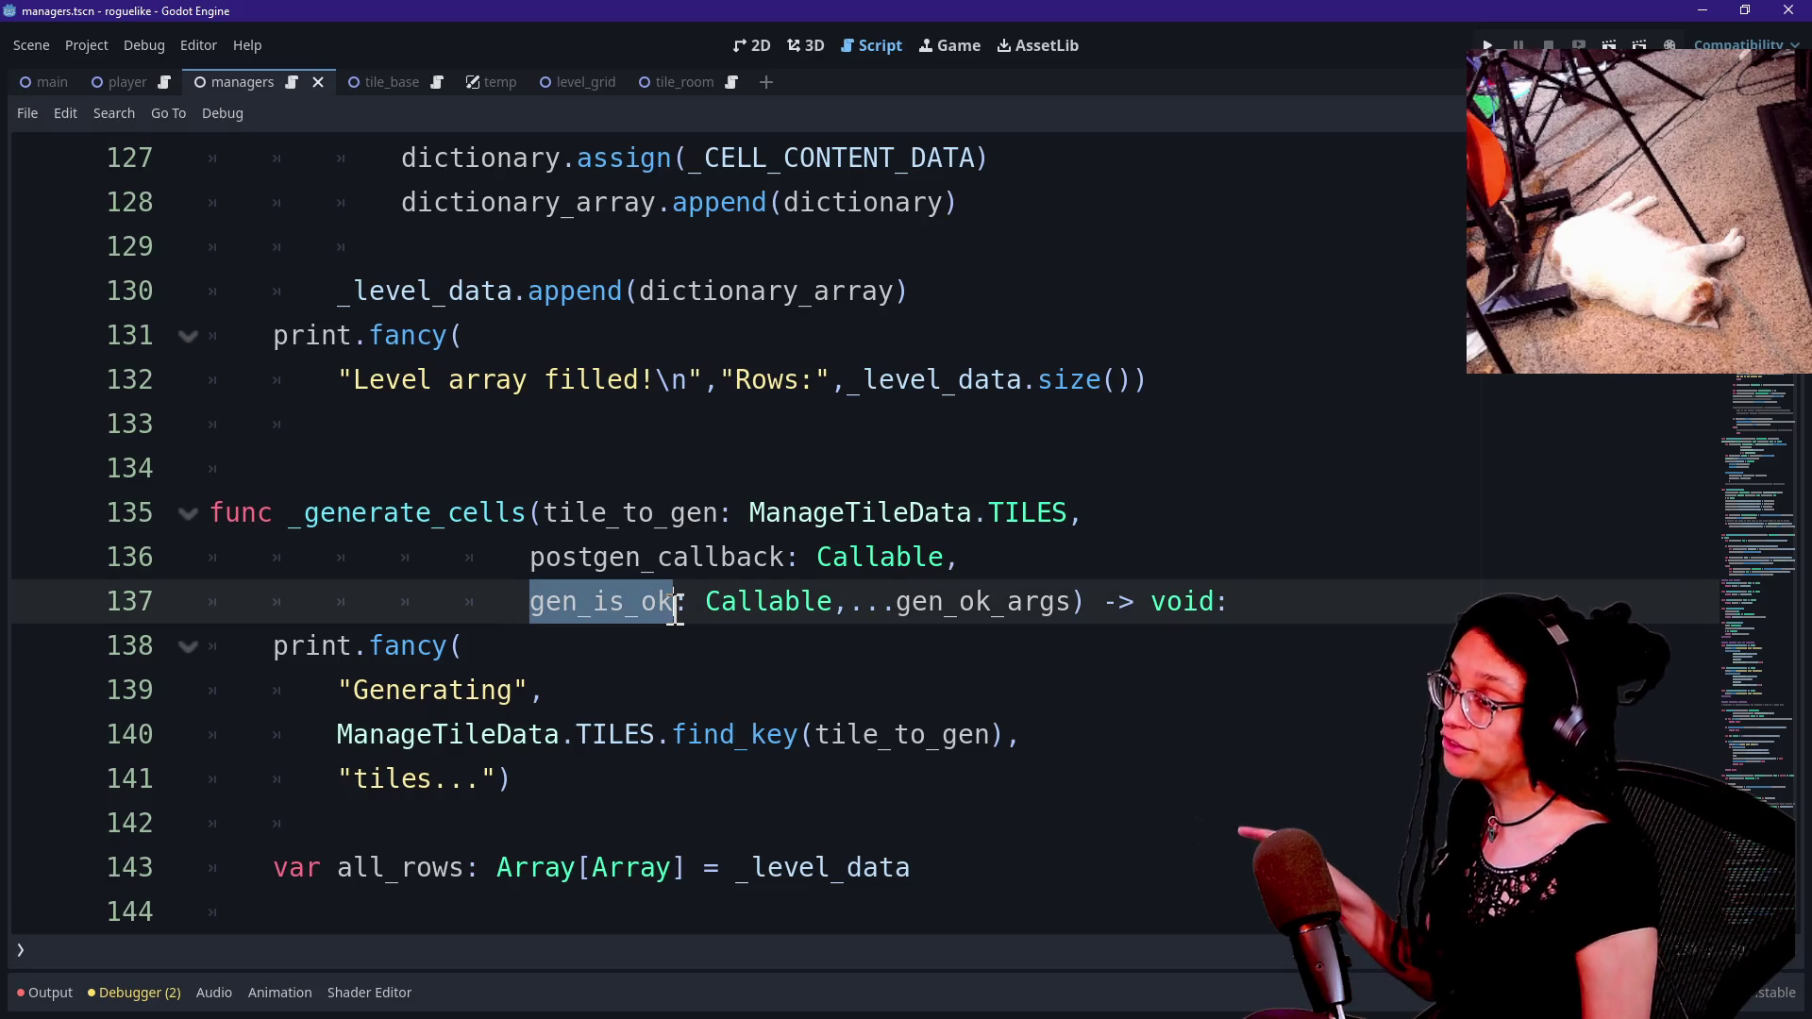
pyautogui.hotkey('ctrl', 'd')
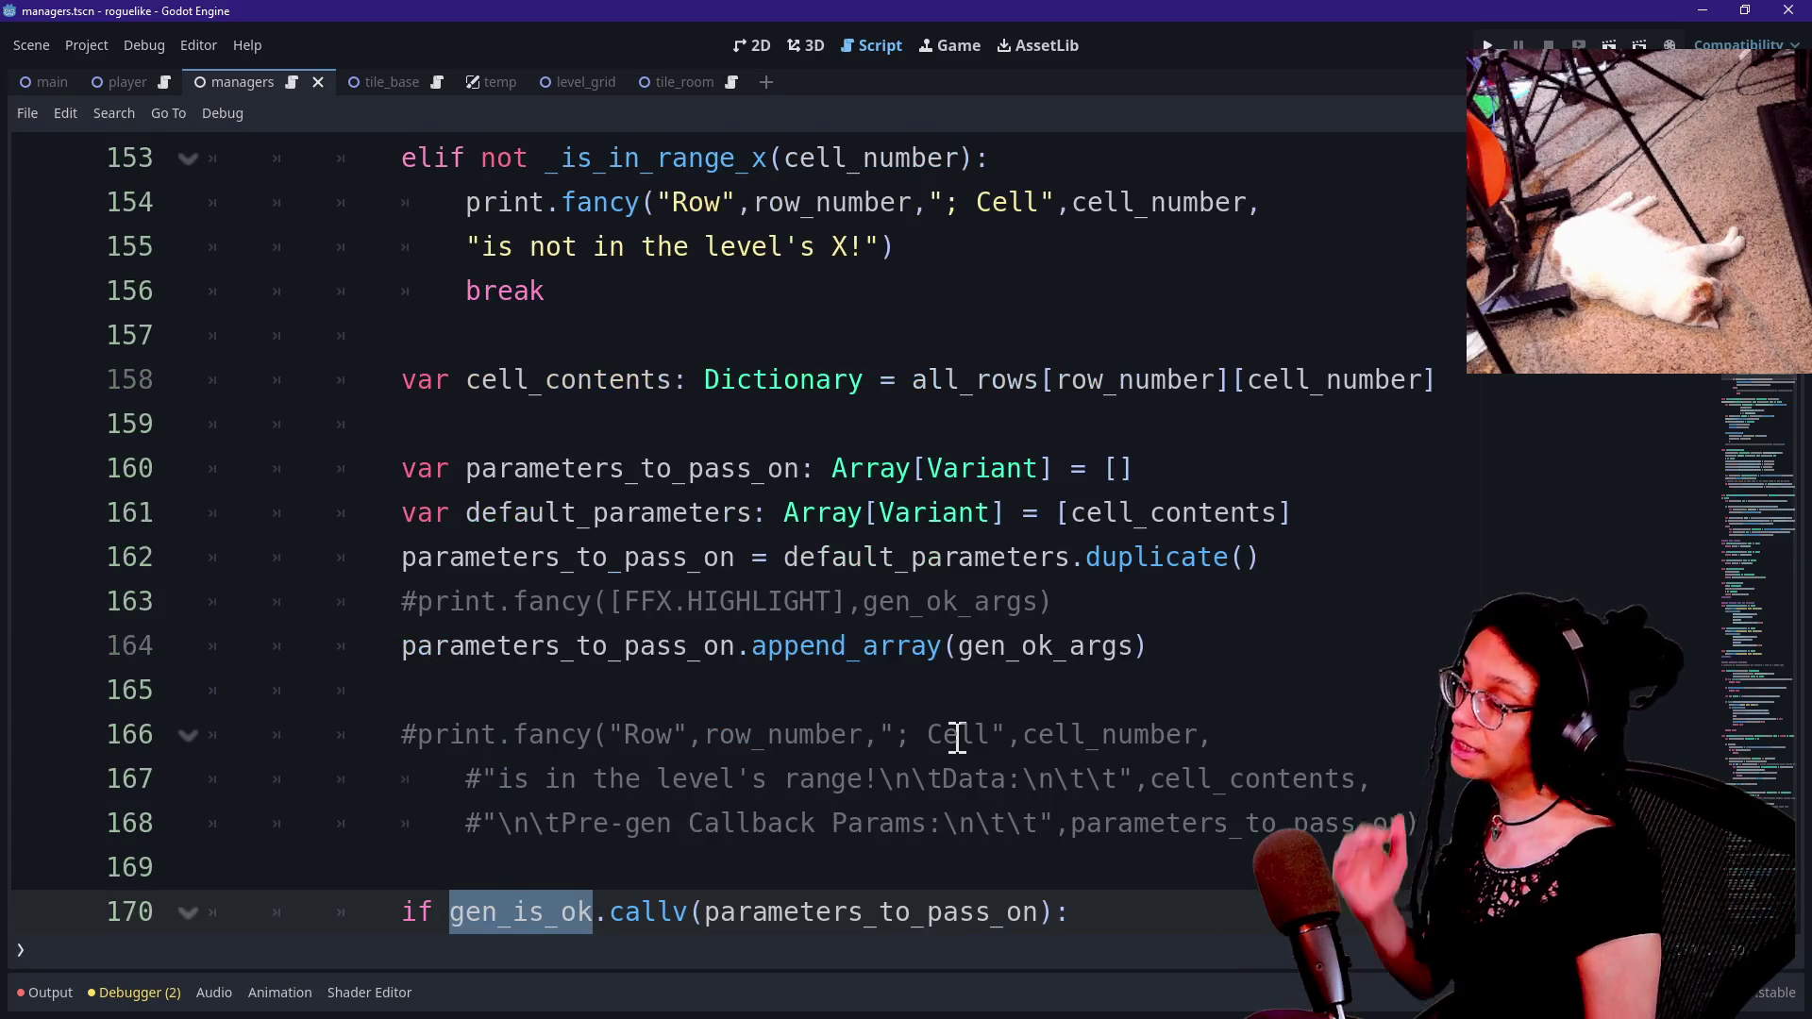
pyautogui.scroll(-2, 957, 736)
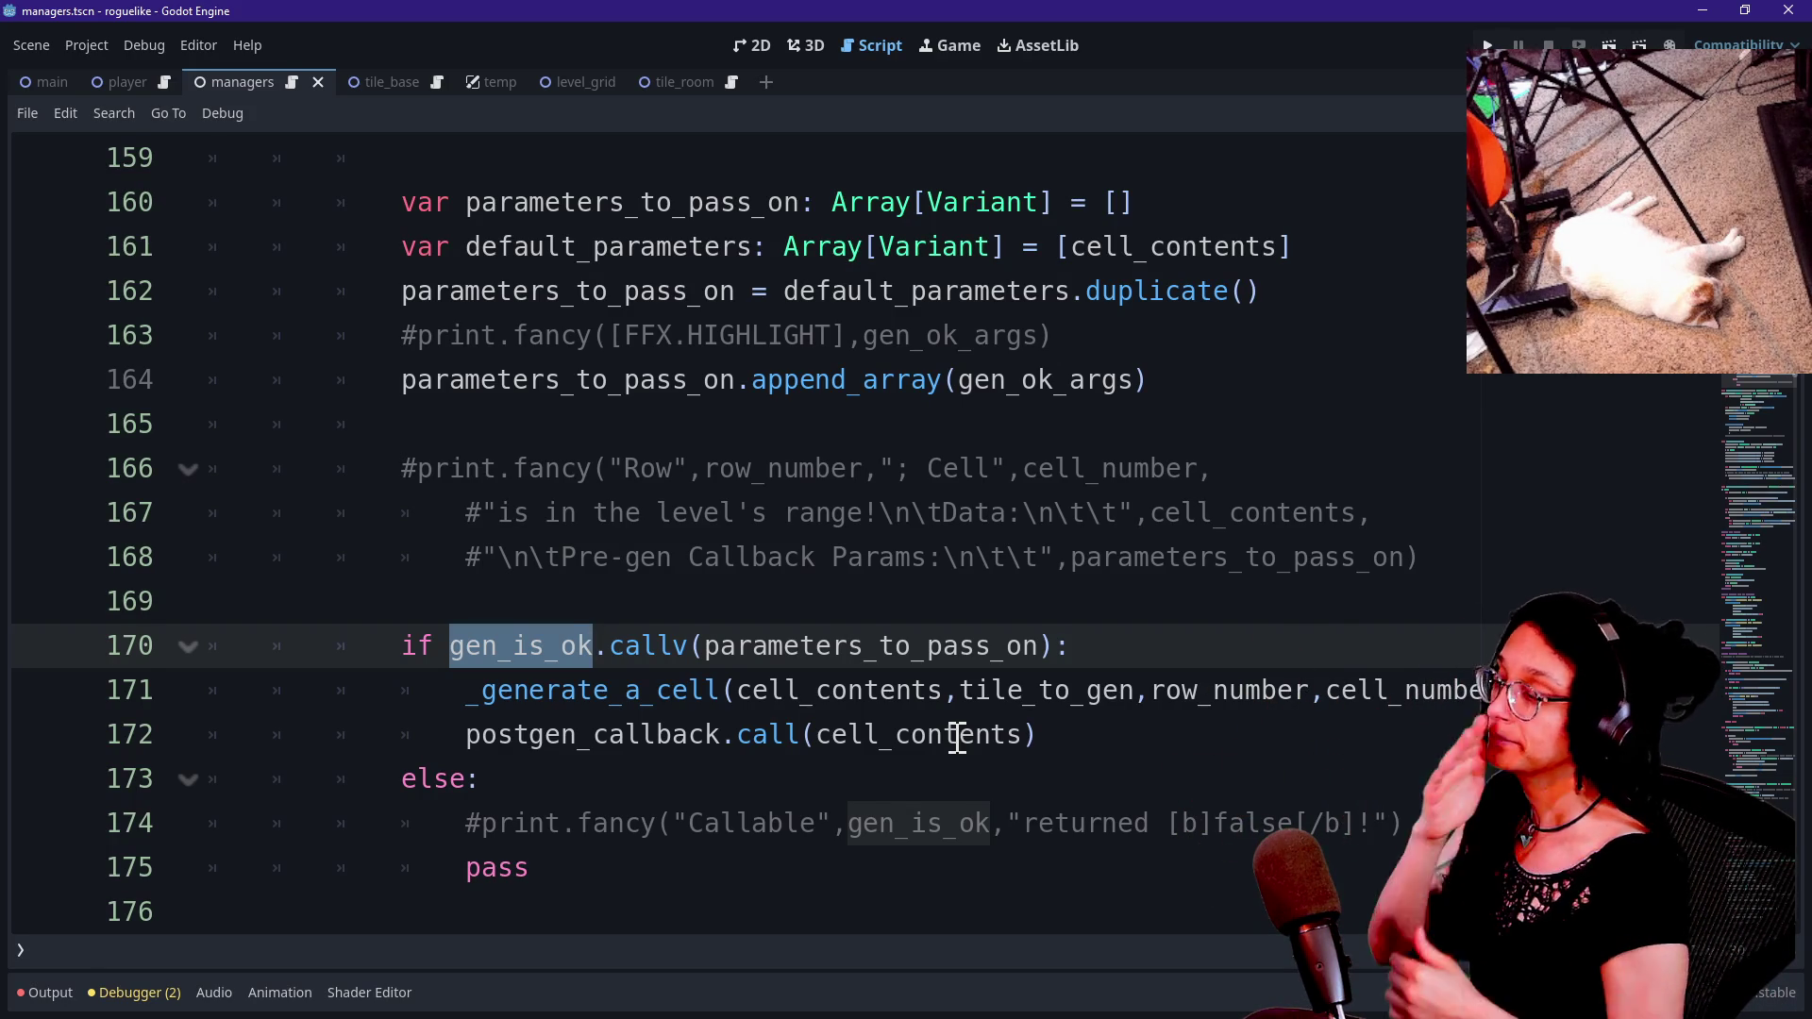
pyautogui.click(497, 648)
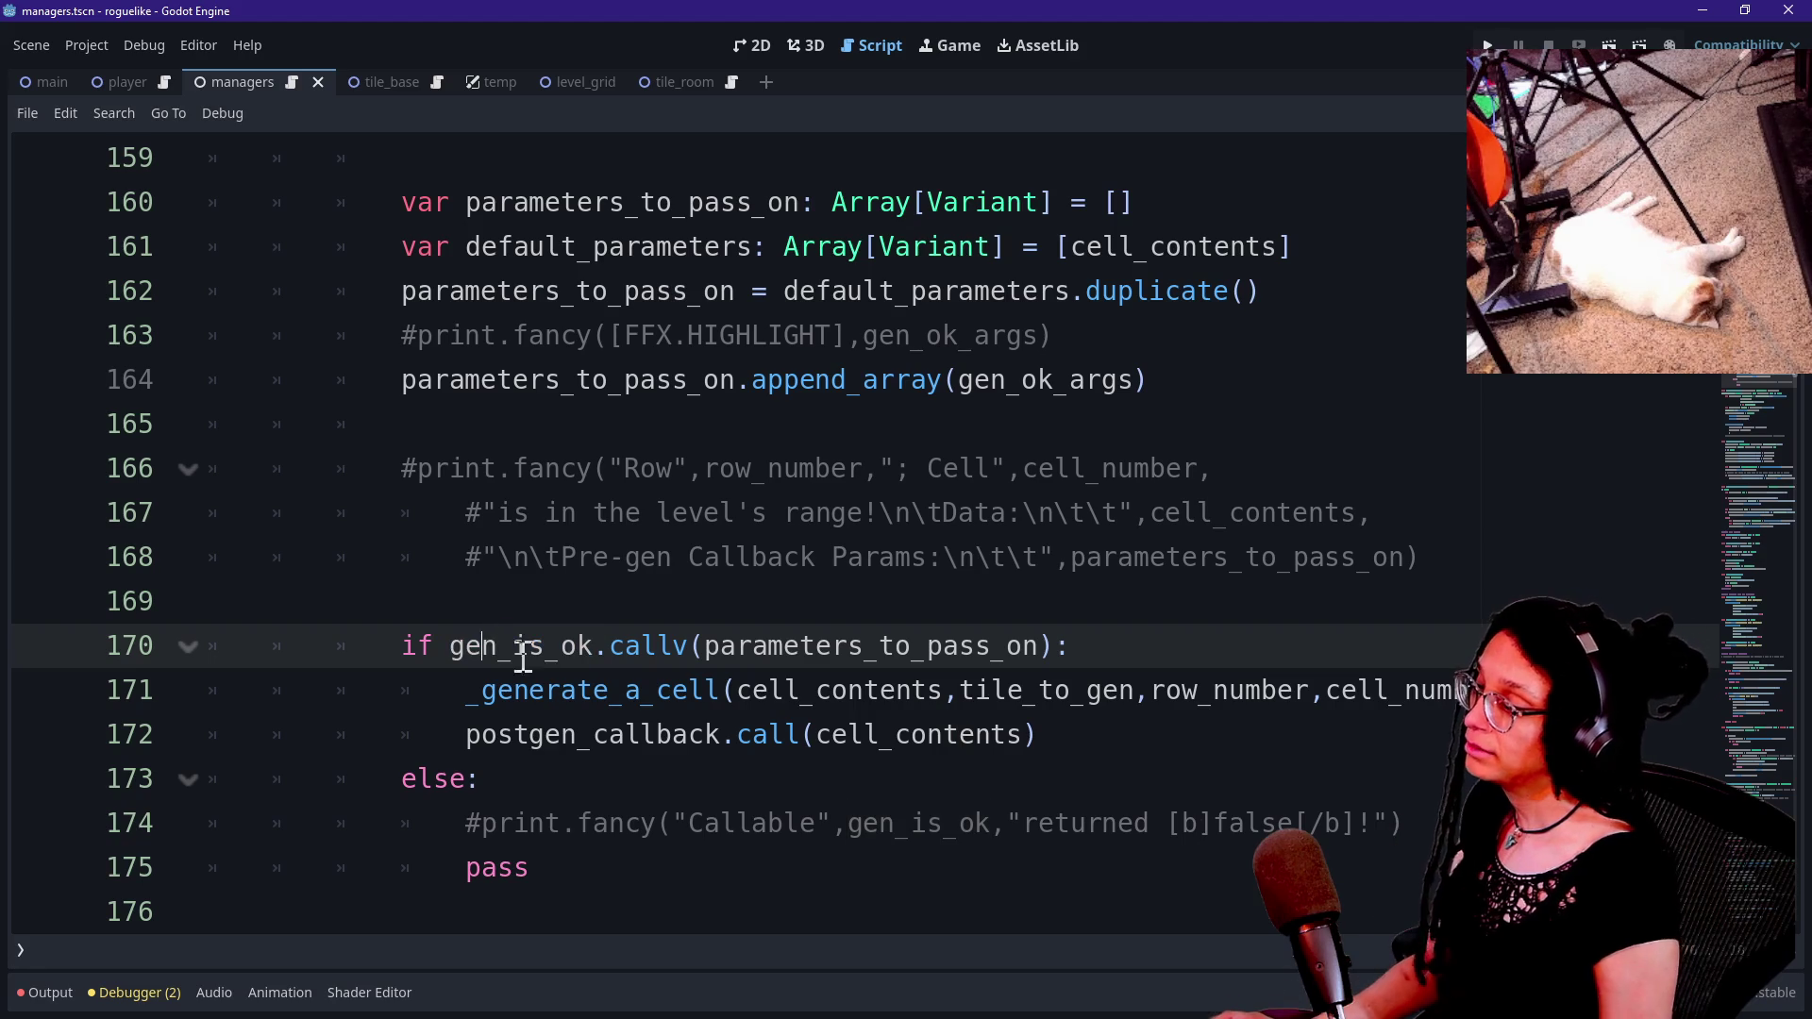
pyautogui.scroll(10, 659, 696)
pyautogui.scroll(-2, 659, 696)
pyautogui.scroll(1, 780, 595)
pyautogui.moveTo(882, 381)
pyautogui.mouseDown()
pyautogui.moveTo(997, 387)
pyautogui.moveTo(845, 382)
pyautogui.mouseUp()
pyautogui.click(845, 379)
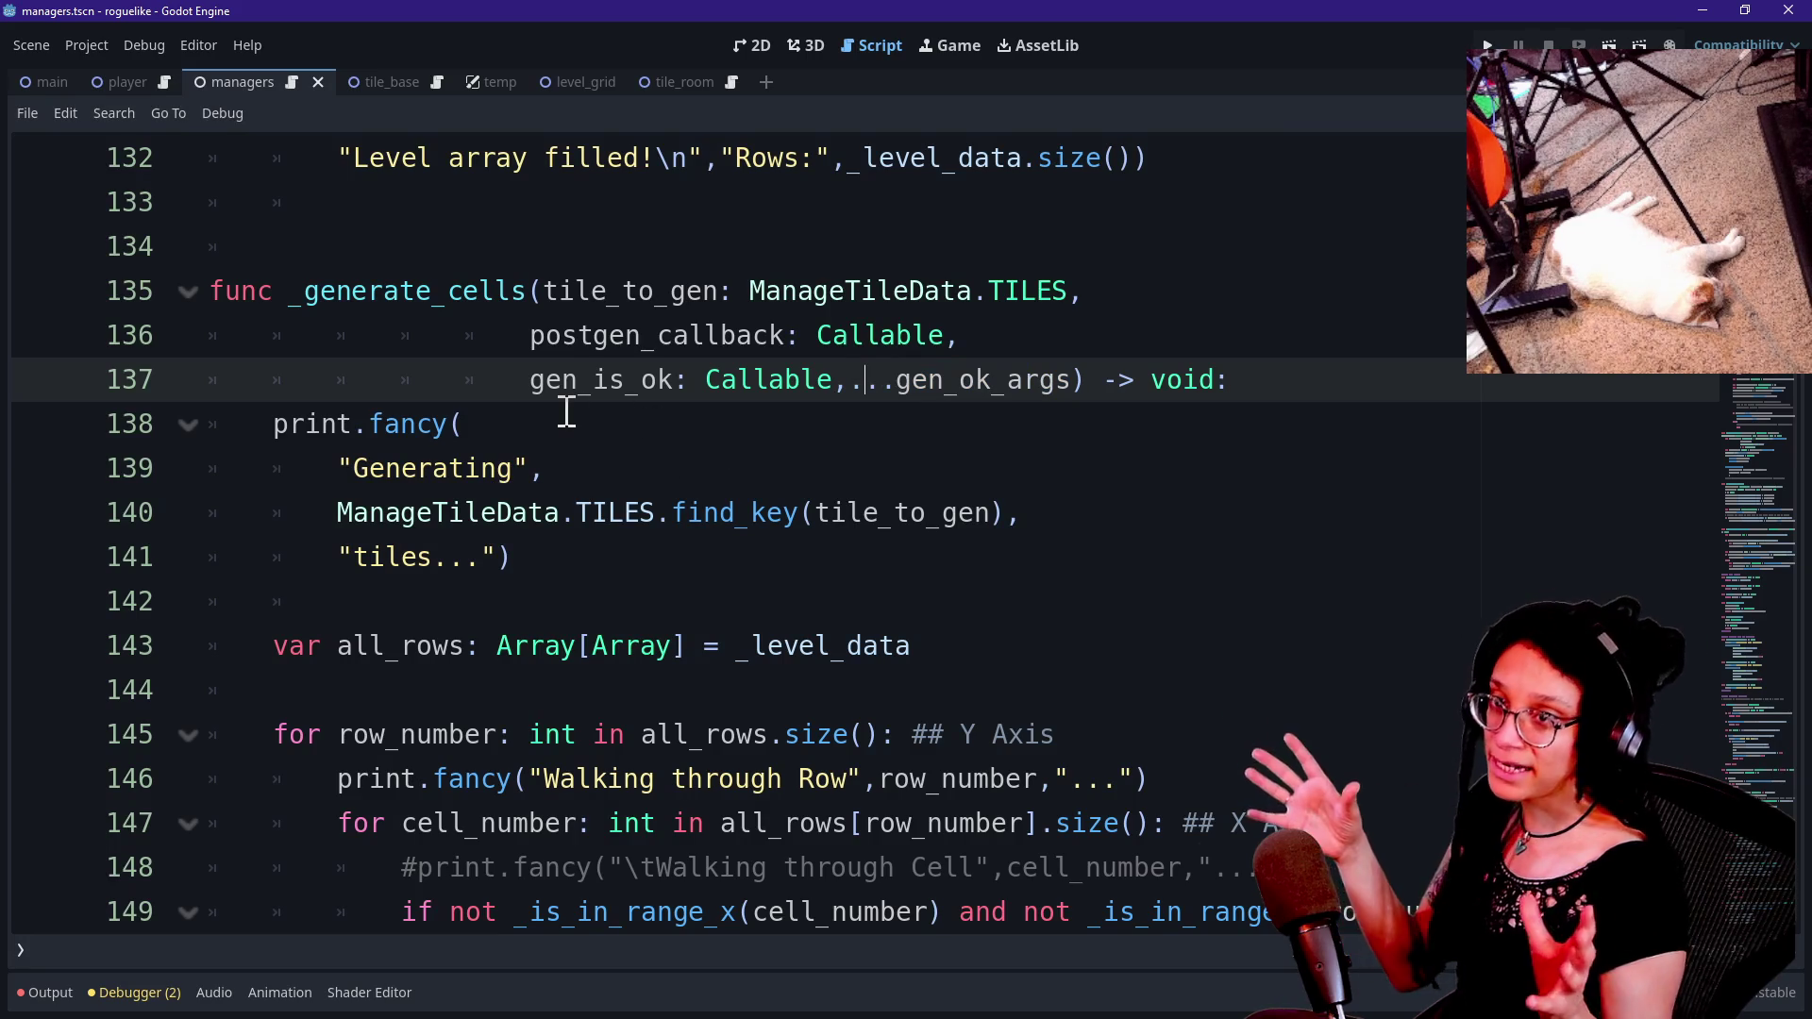
pyautogui.moveTo(527, 379); pyautogui.dragTo(676, 377)
pyautogui.click(660, 377)
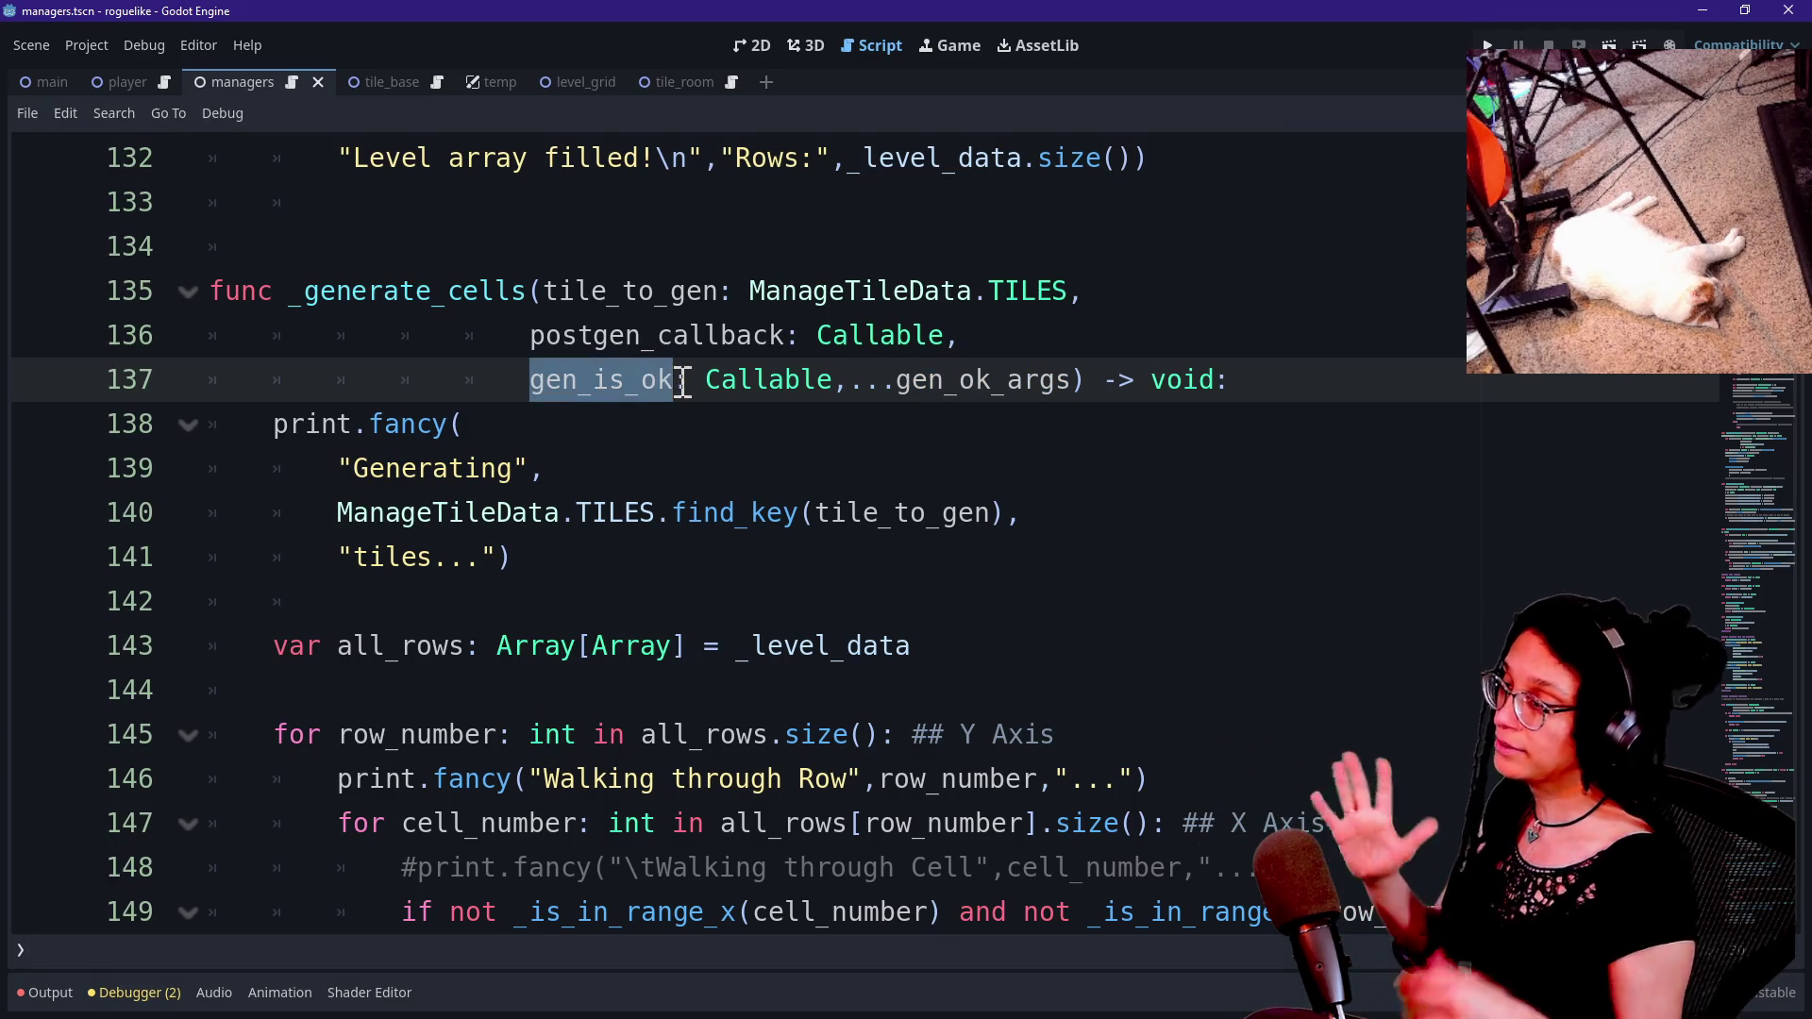
pyautogui.click(599, 404)
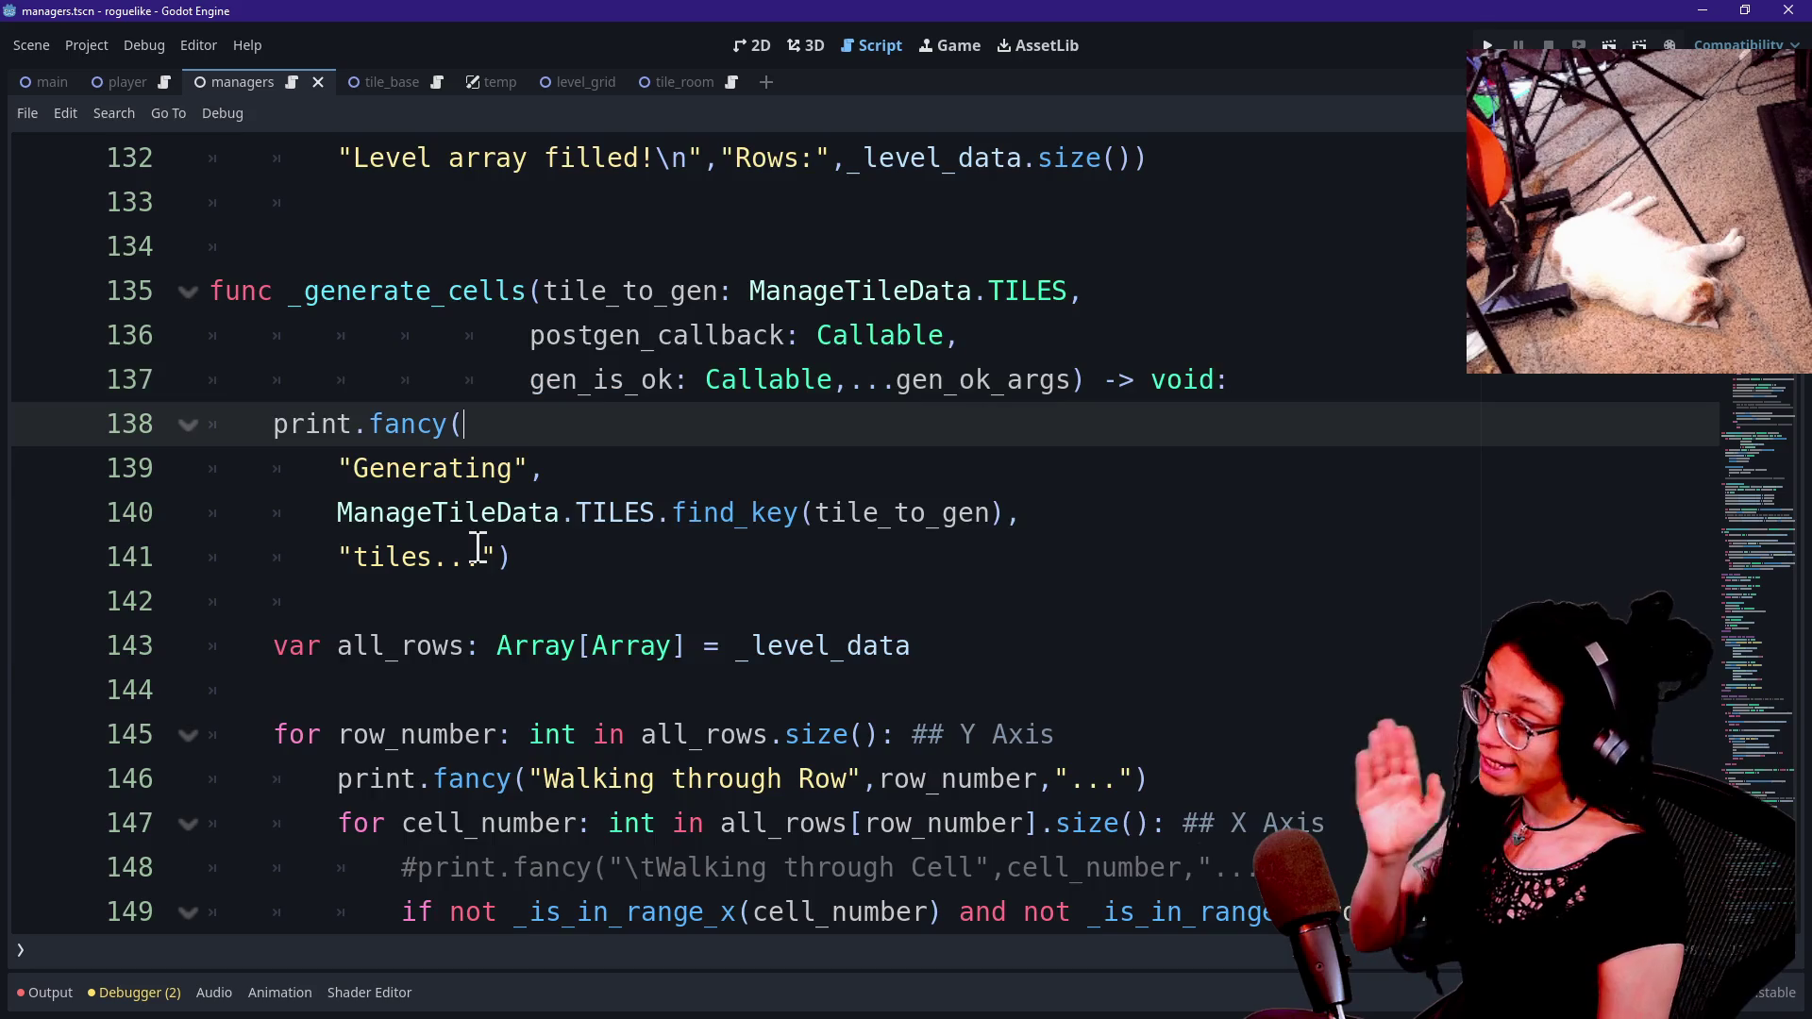
pyautogui.scroll(2, 479, 547)
# Find and select the full _generate_room_tiles name, opening Replace in Files with it.
pyautogui.hotkey('ctrl', 'f')
pyautogui.write('_gene')
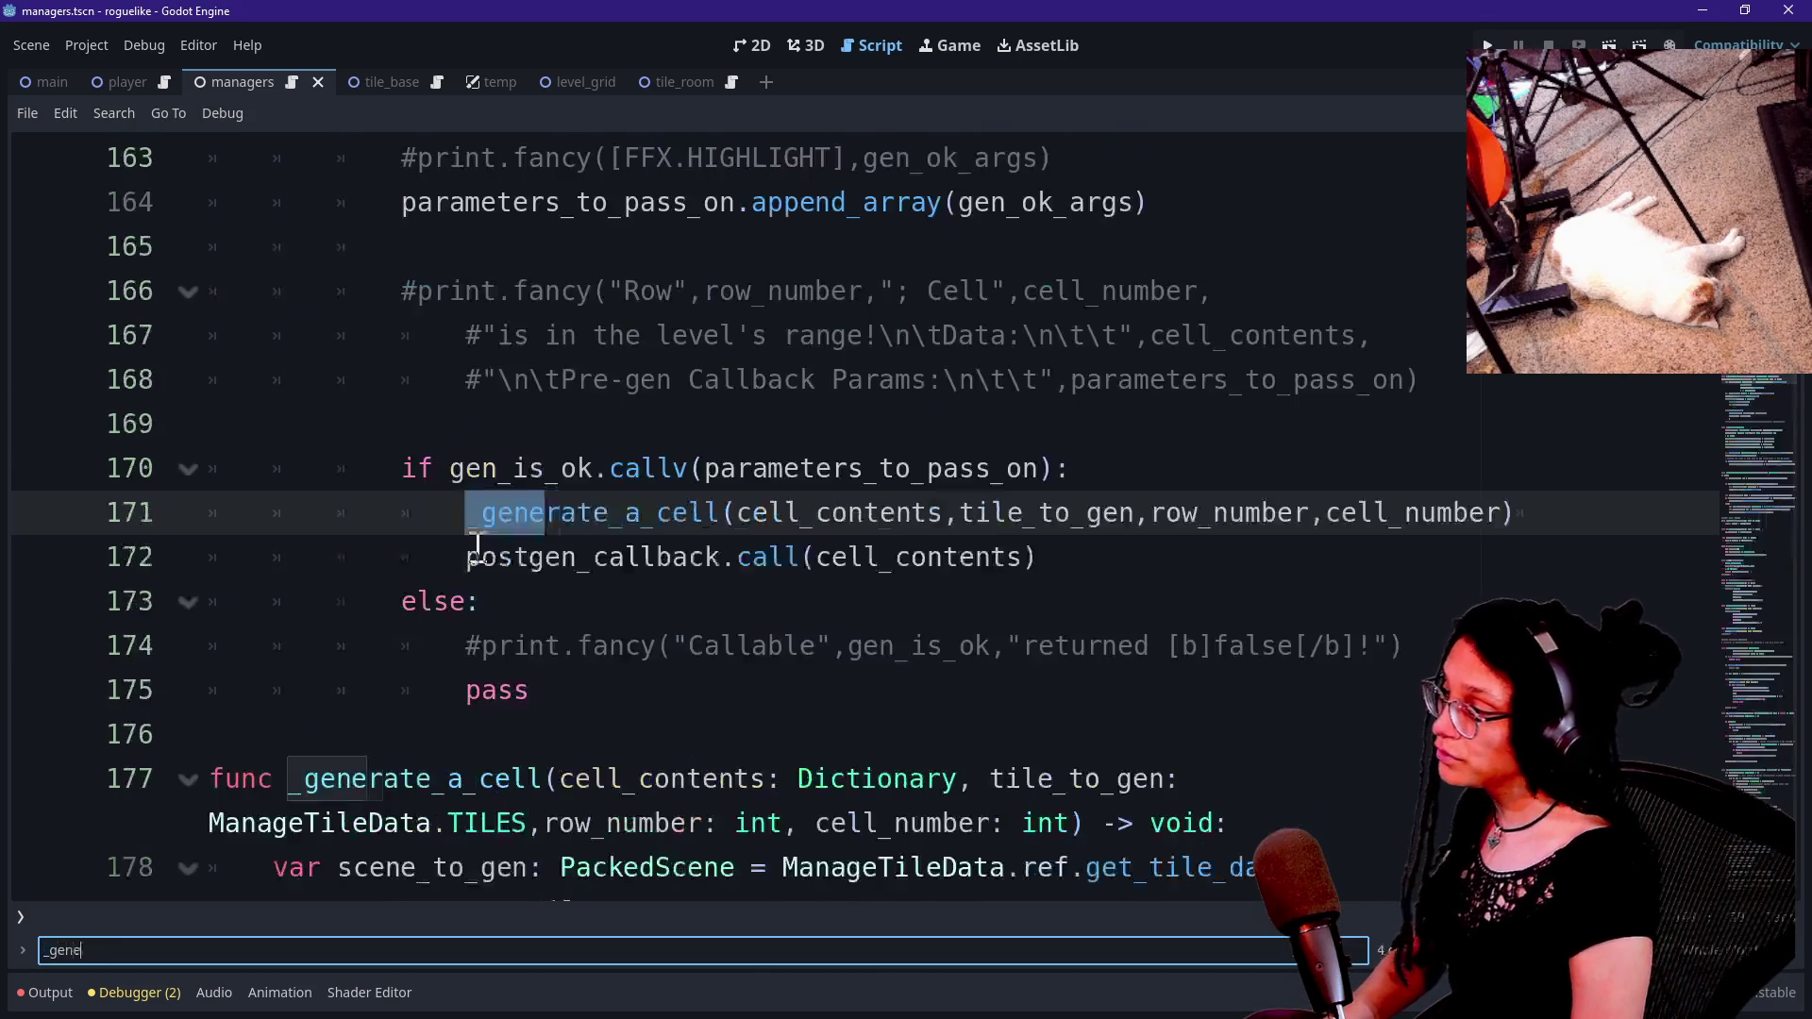
pyautogui.write('rate_room')
pyautogui.click(566, 469)
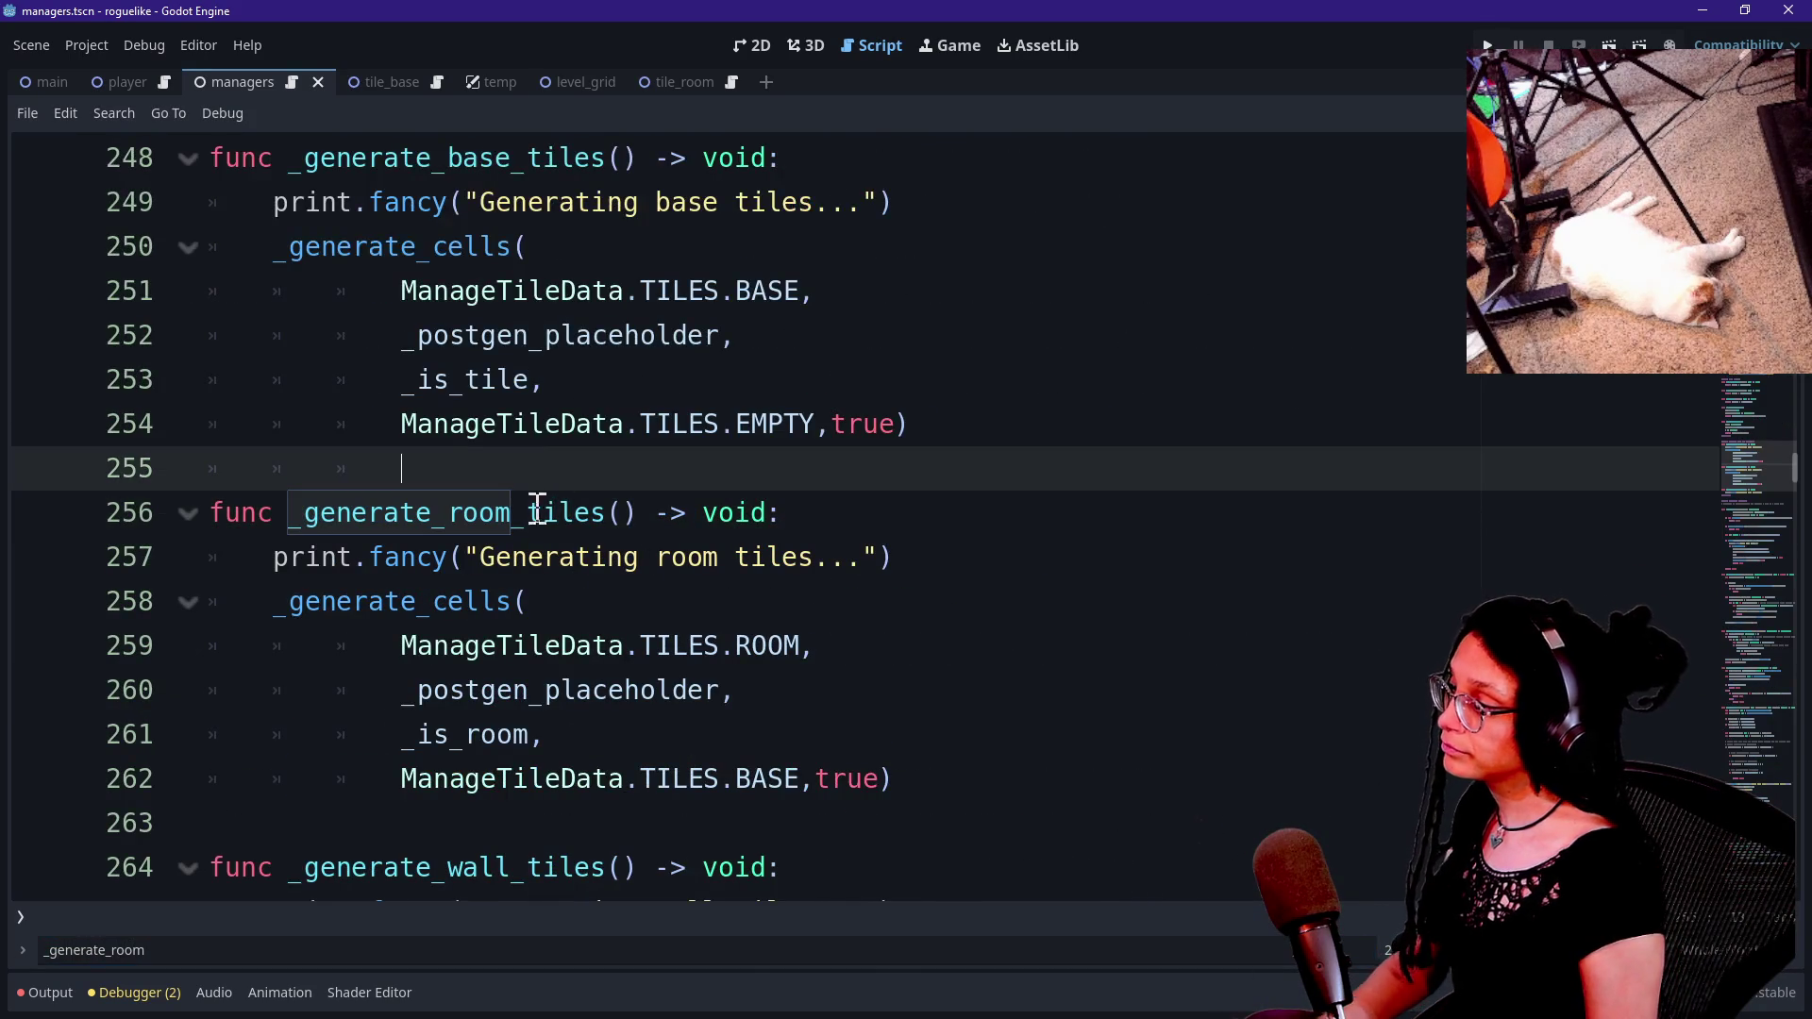
pyautogui.moveTo(534, 514); pyautogui.dragTo(595, 515)
pyautogui.click(564, 517)
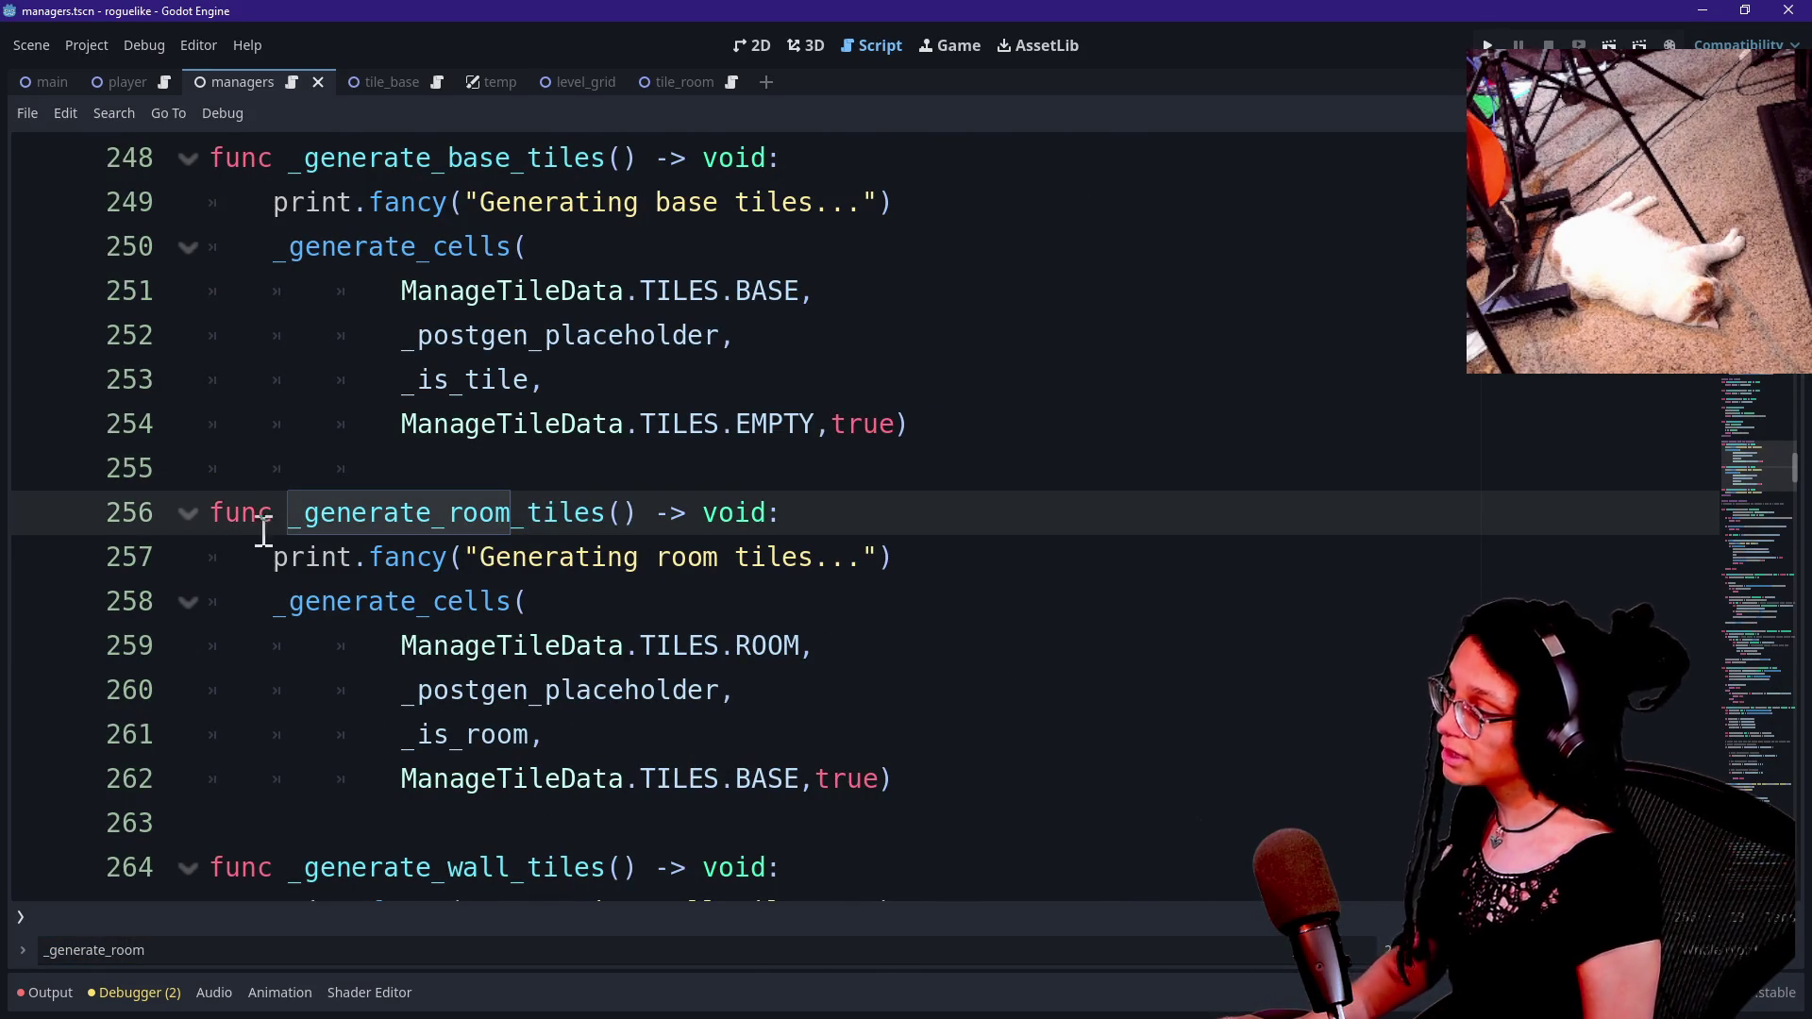
pyautogui.moveTo(275, 518); pyautogui.dragTo(609, 514)
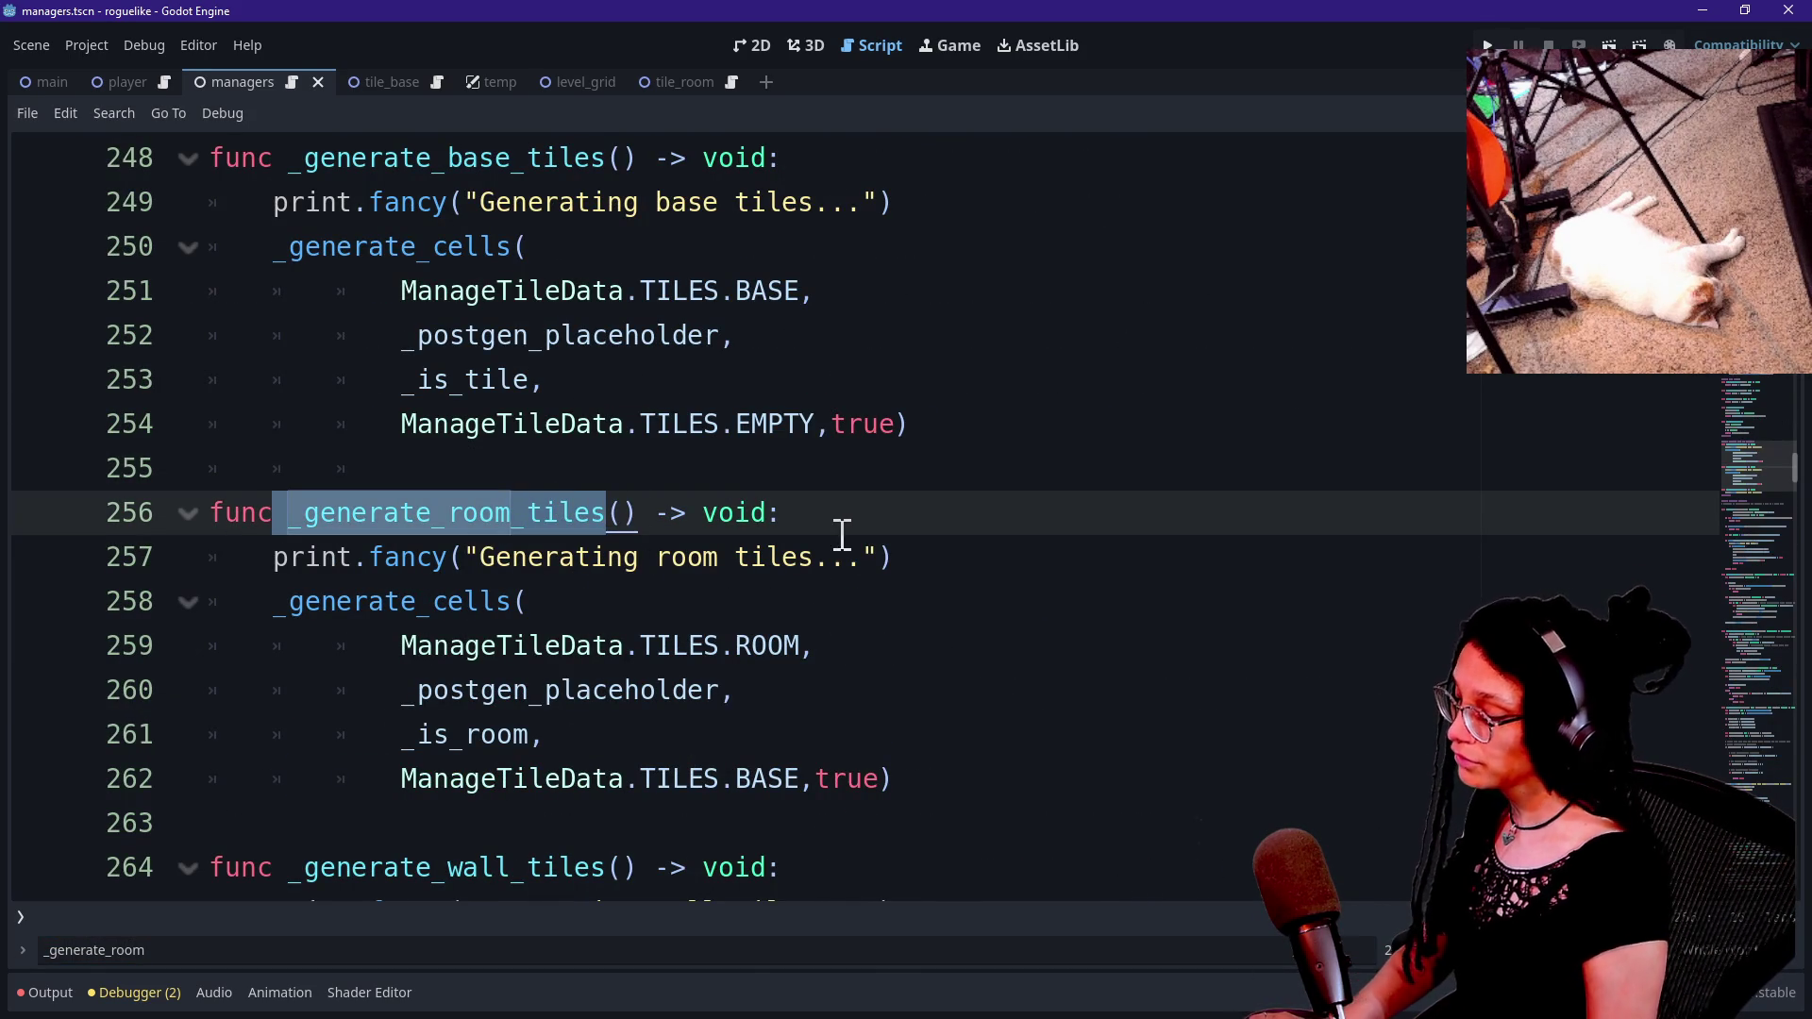
pyautogui.hotkey('ctrl', 'shift', 'r')
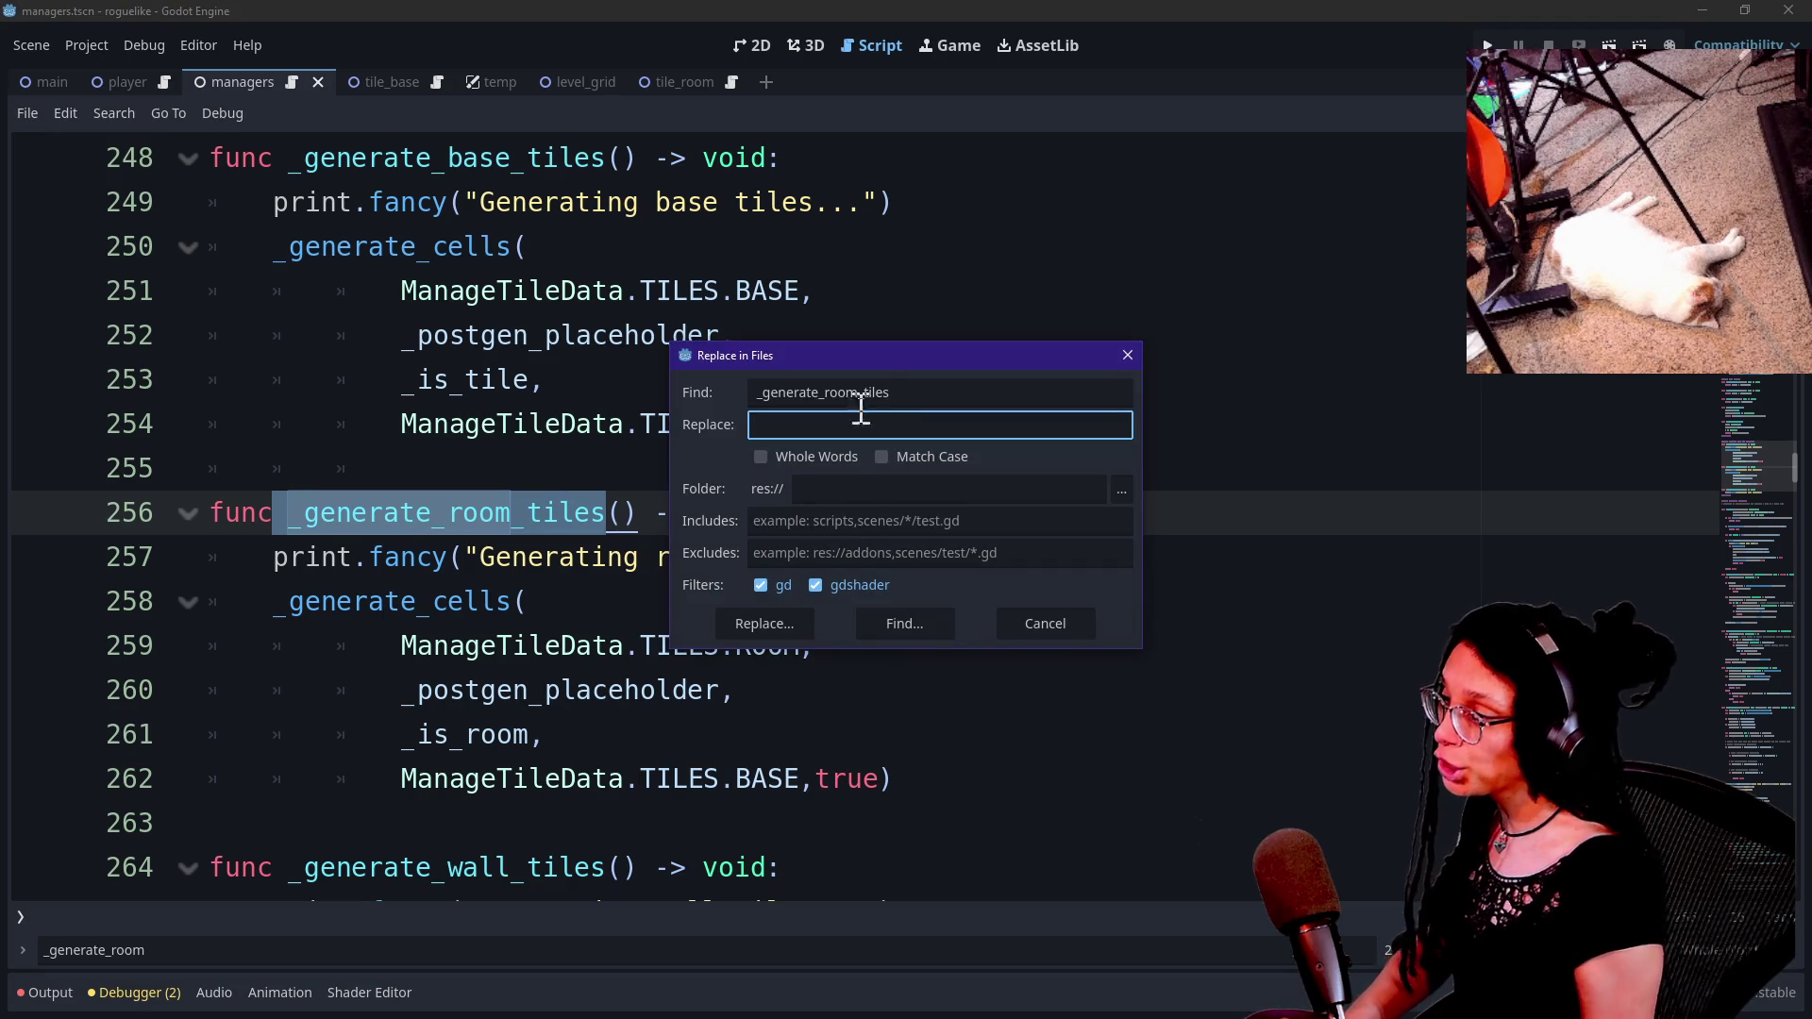
# Set the replacement to _generate_room_cells and run the project-wide search.
pyautogui.doubleClick(864, 395)
pyautogui.hotkey('ctrl', 'c')
pyautogui.press('Tab')
pyautogui.hotkey('ctrl', 'v')
pyautogui.press('BackSpace')
pyautogui.press('BackSpace')
pyautogui.press('BackSpace')
pyautogui.press('BackSpace')
pyautogui.press('BackSpace')
pyautogui.write('cells')
pyautogui.click(776, 635)
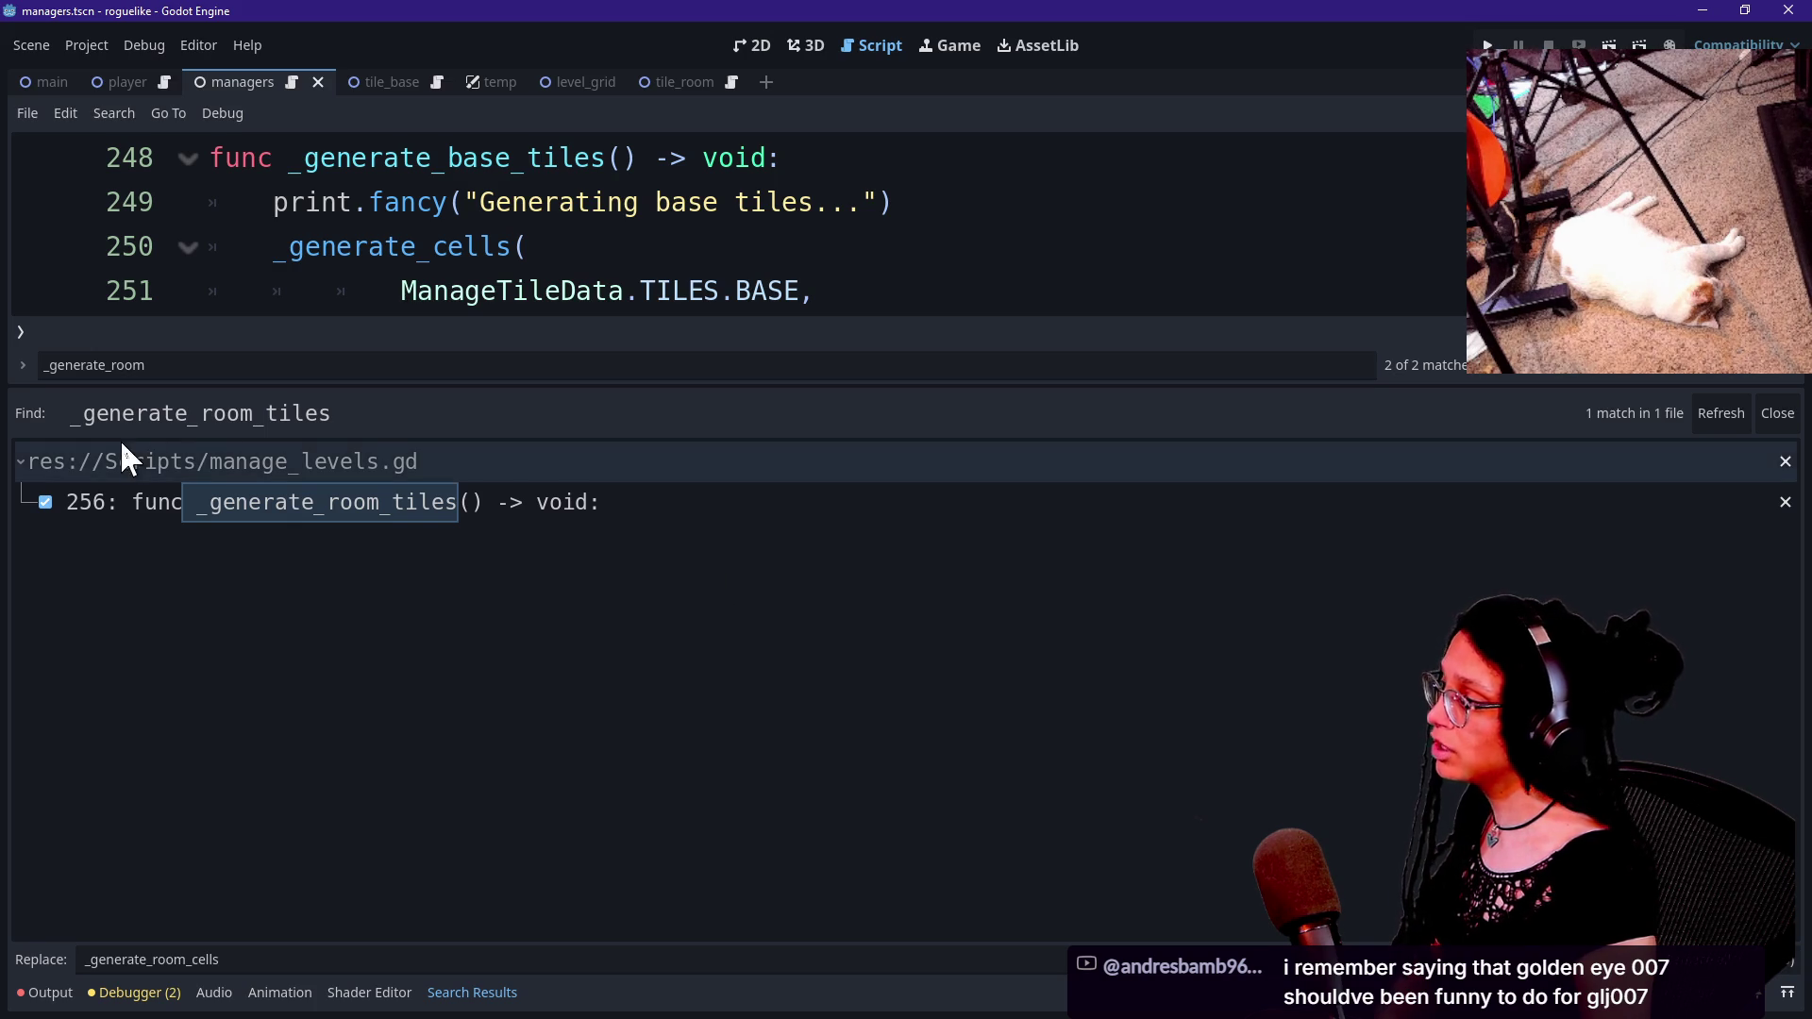
# Re-enter _generate_room_cells as replacement and list all _generate_room_tiles uses.
pyautogui.hotkey('ctrl', 'shift', 'r')
pyautogui.click(746, 391)
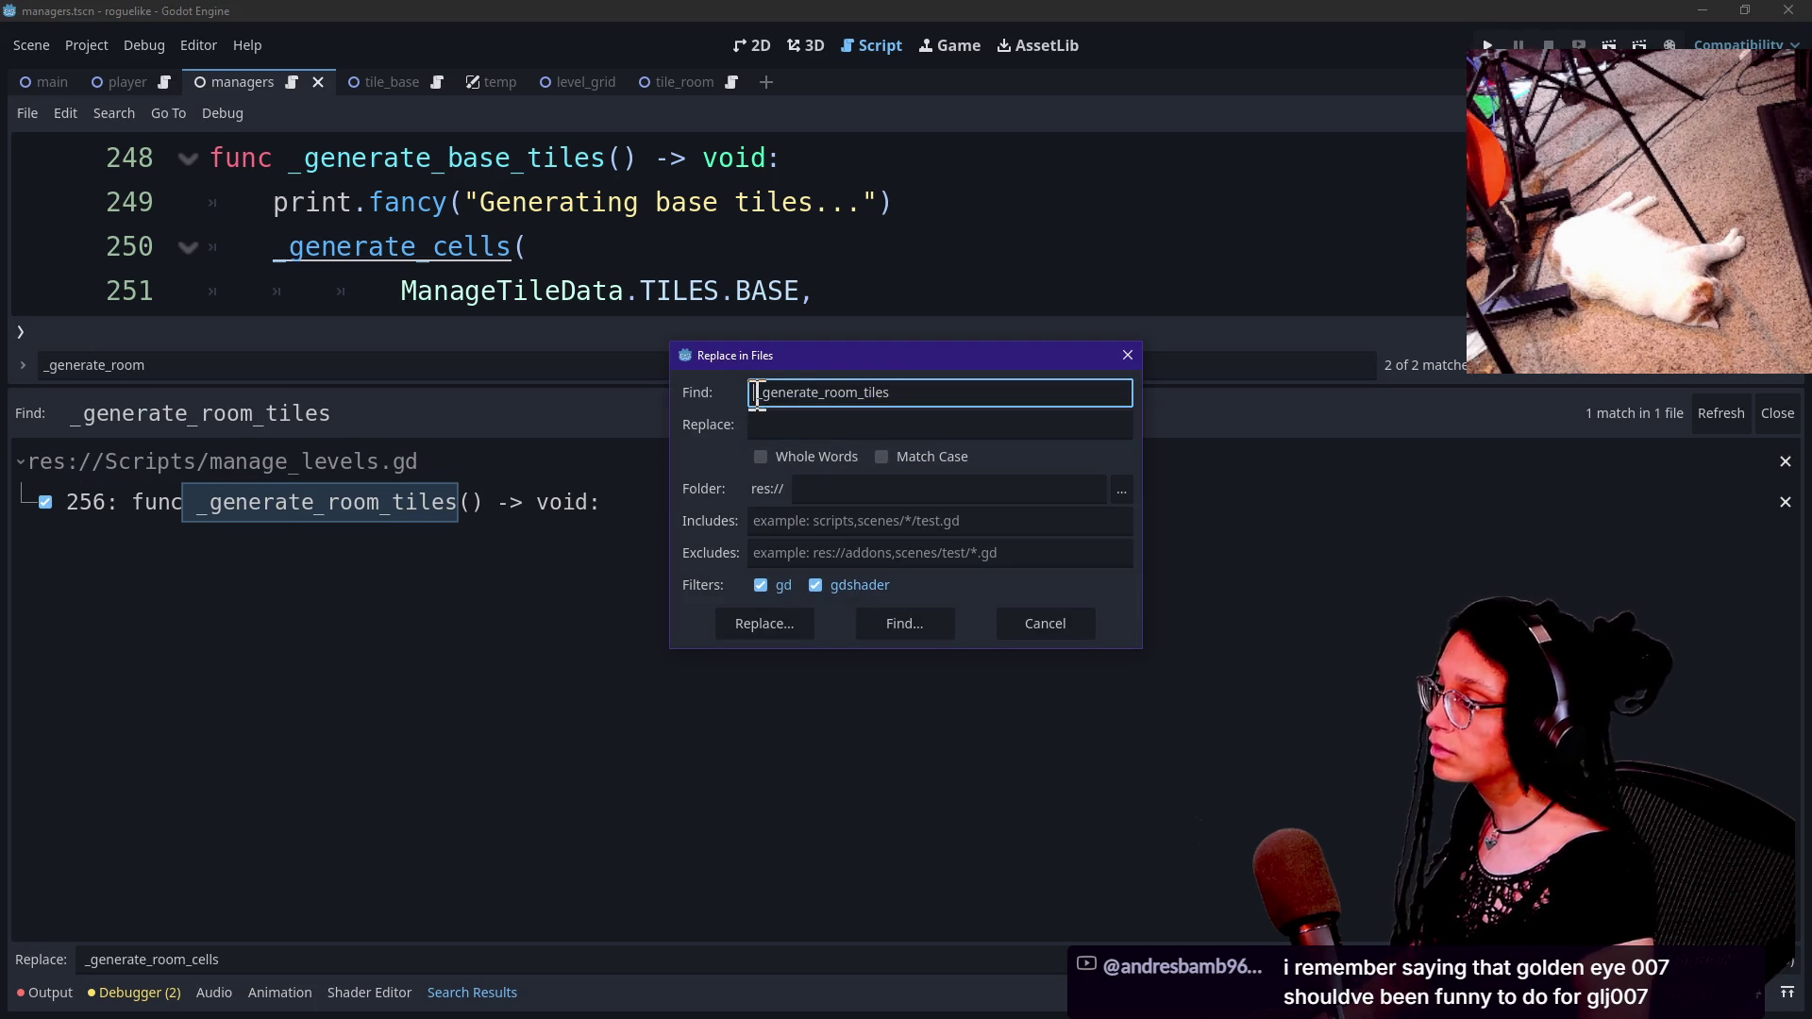
pyautogui.doubleClick(840, 392)
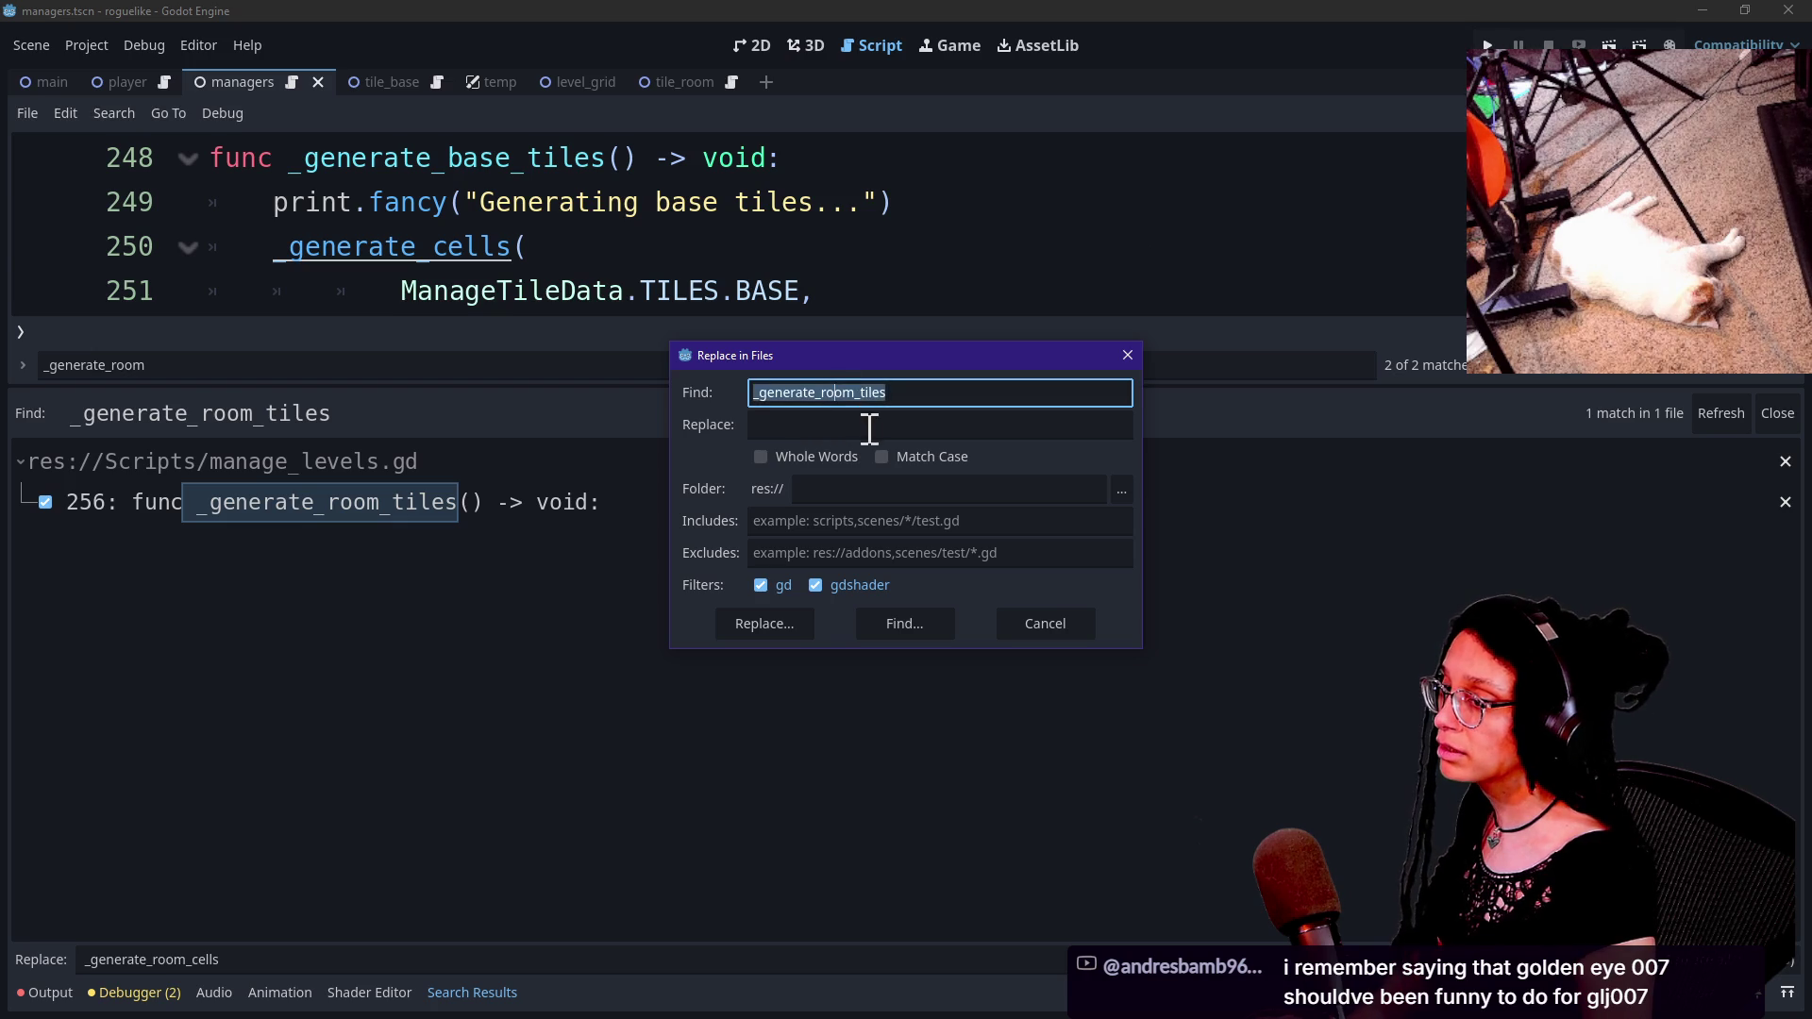
pyautogui.press('Tab')
pyautogui.press('Tab')
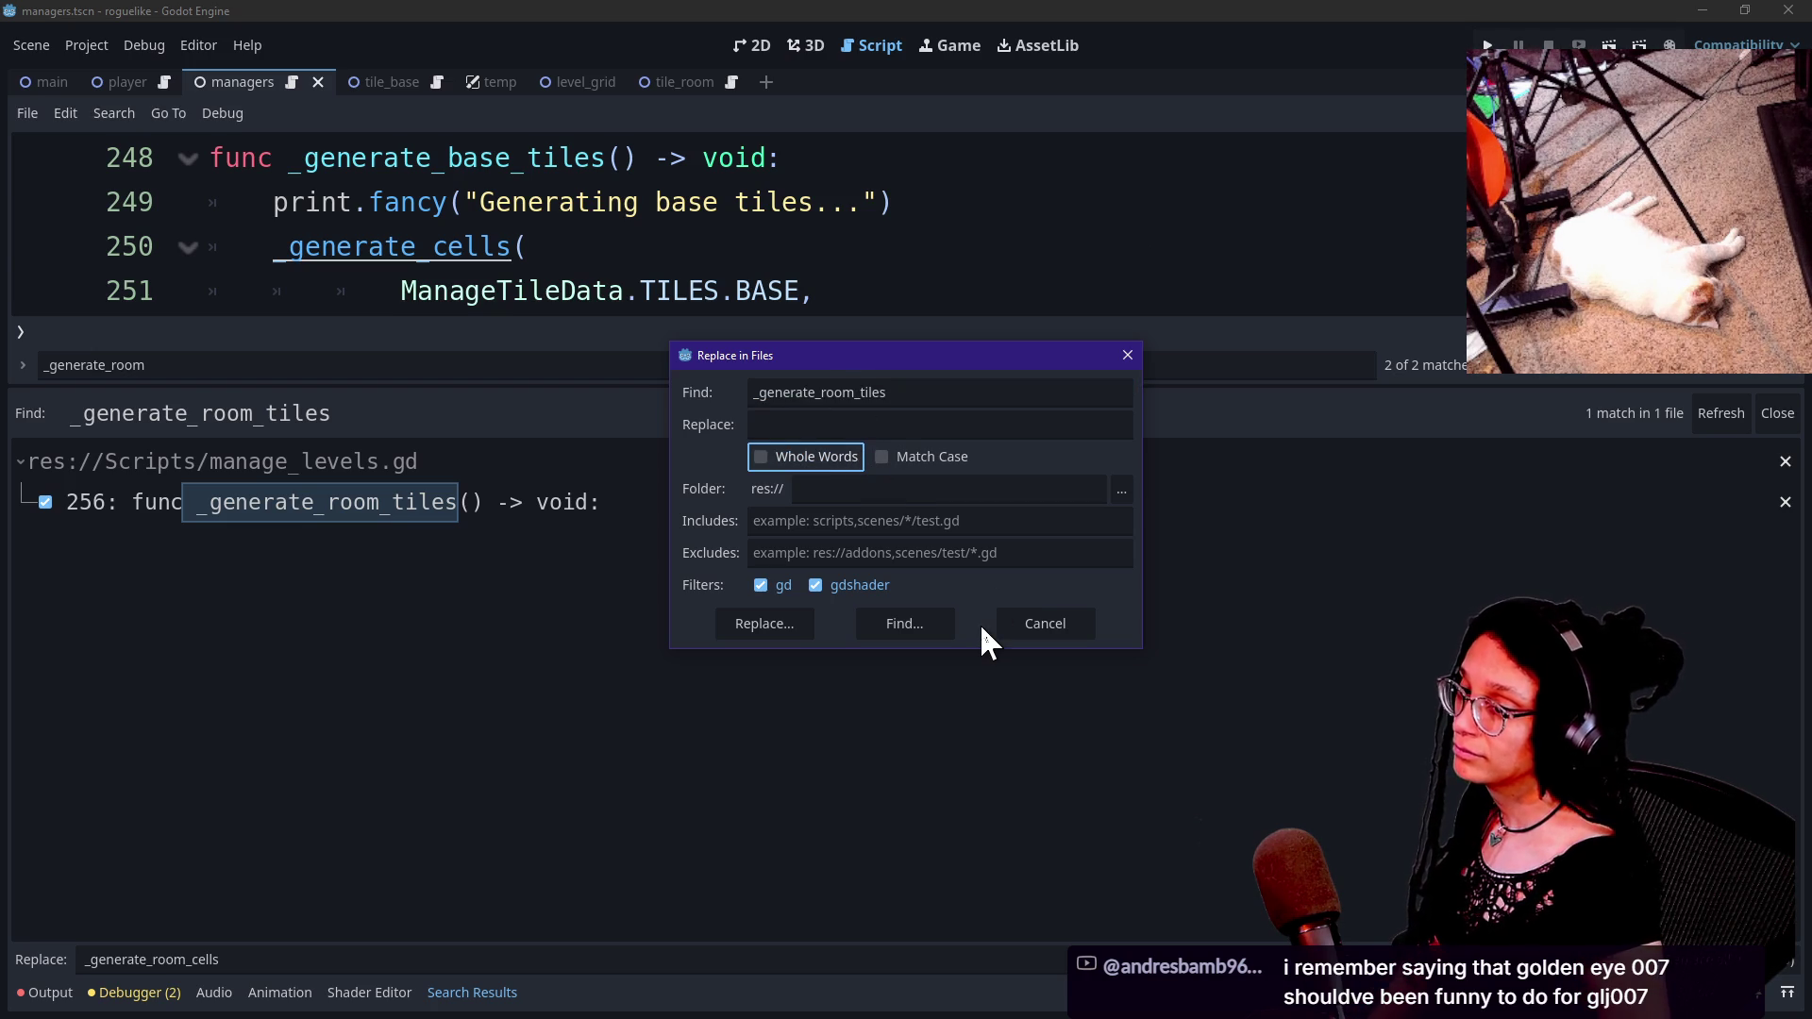
pyautogui.click(804, 426)
pyautogui.hotkey('ctrl', 'v')
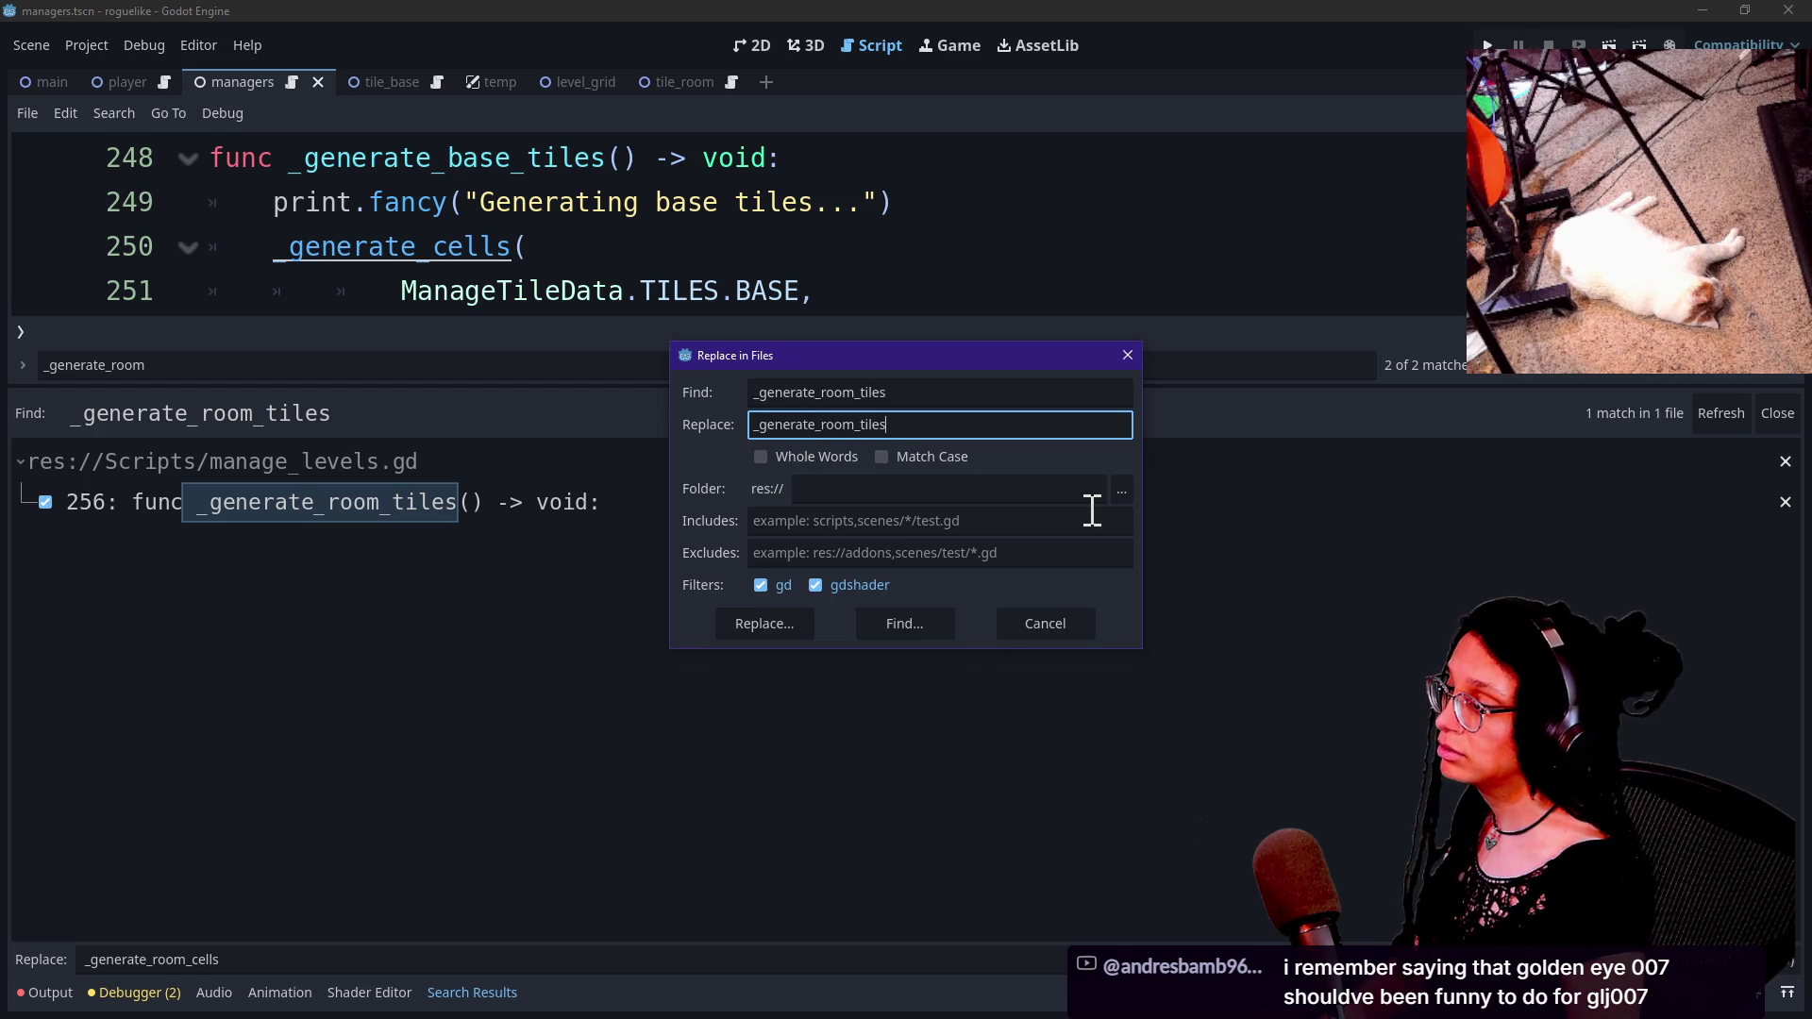
pyautogui.press('BackSpace')
pyautogui.press('BackSpace')
pyautogui.press('BackSpace')
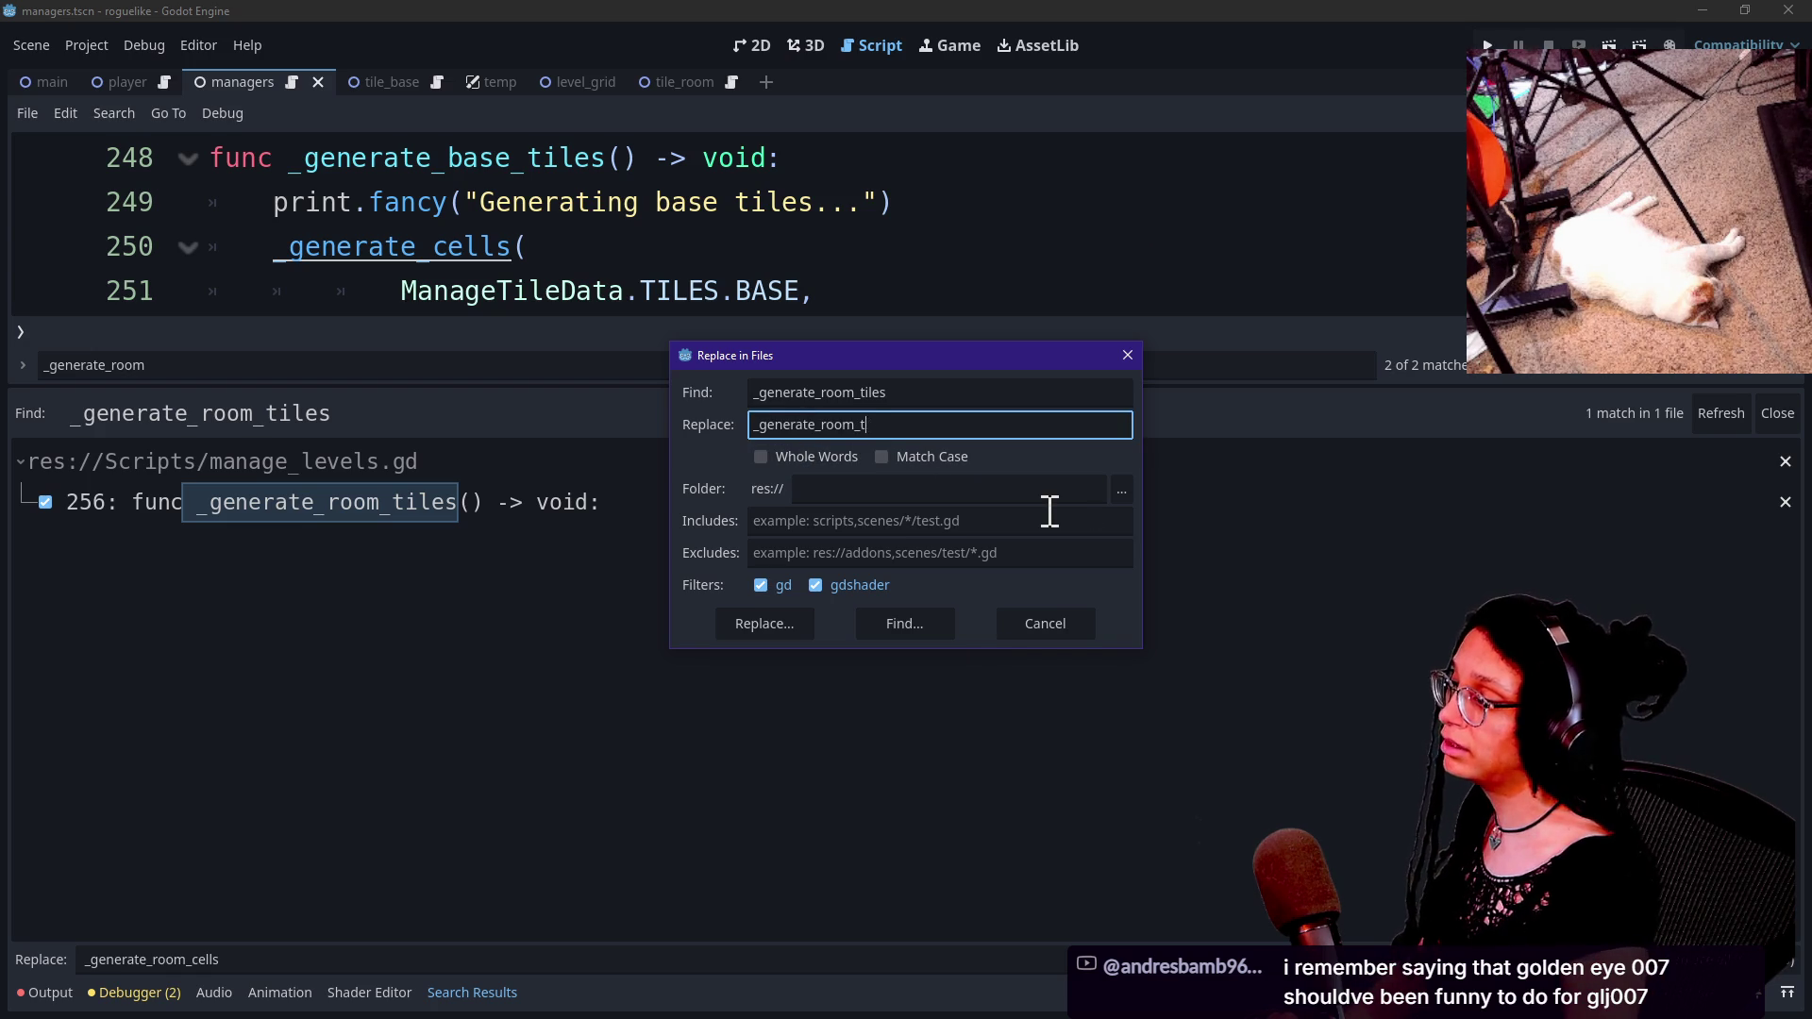
pyautogui.write('cels')
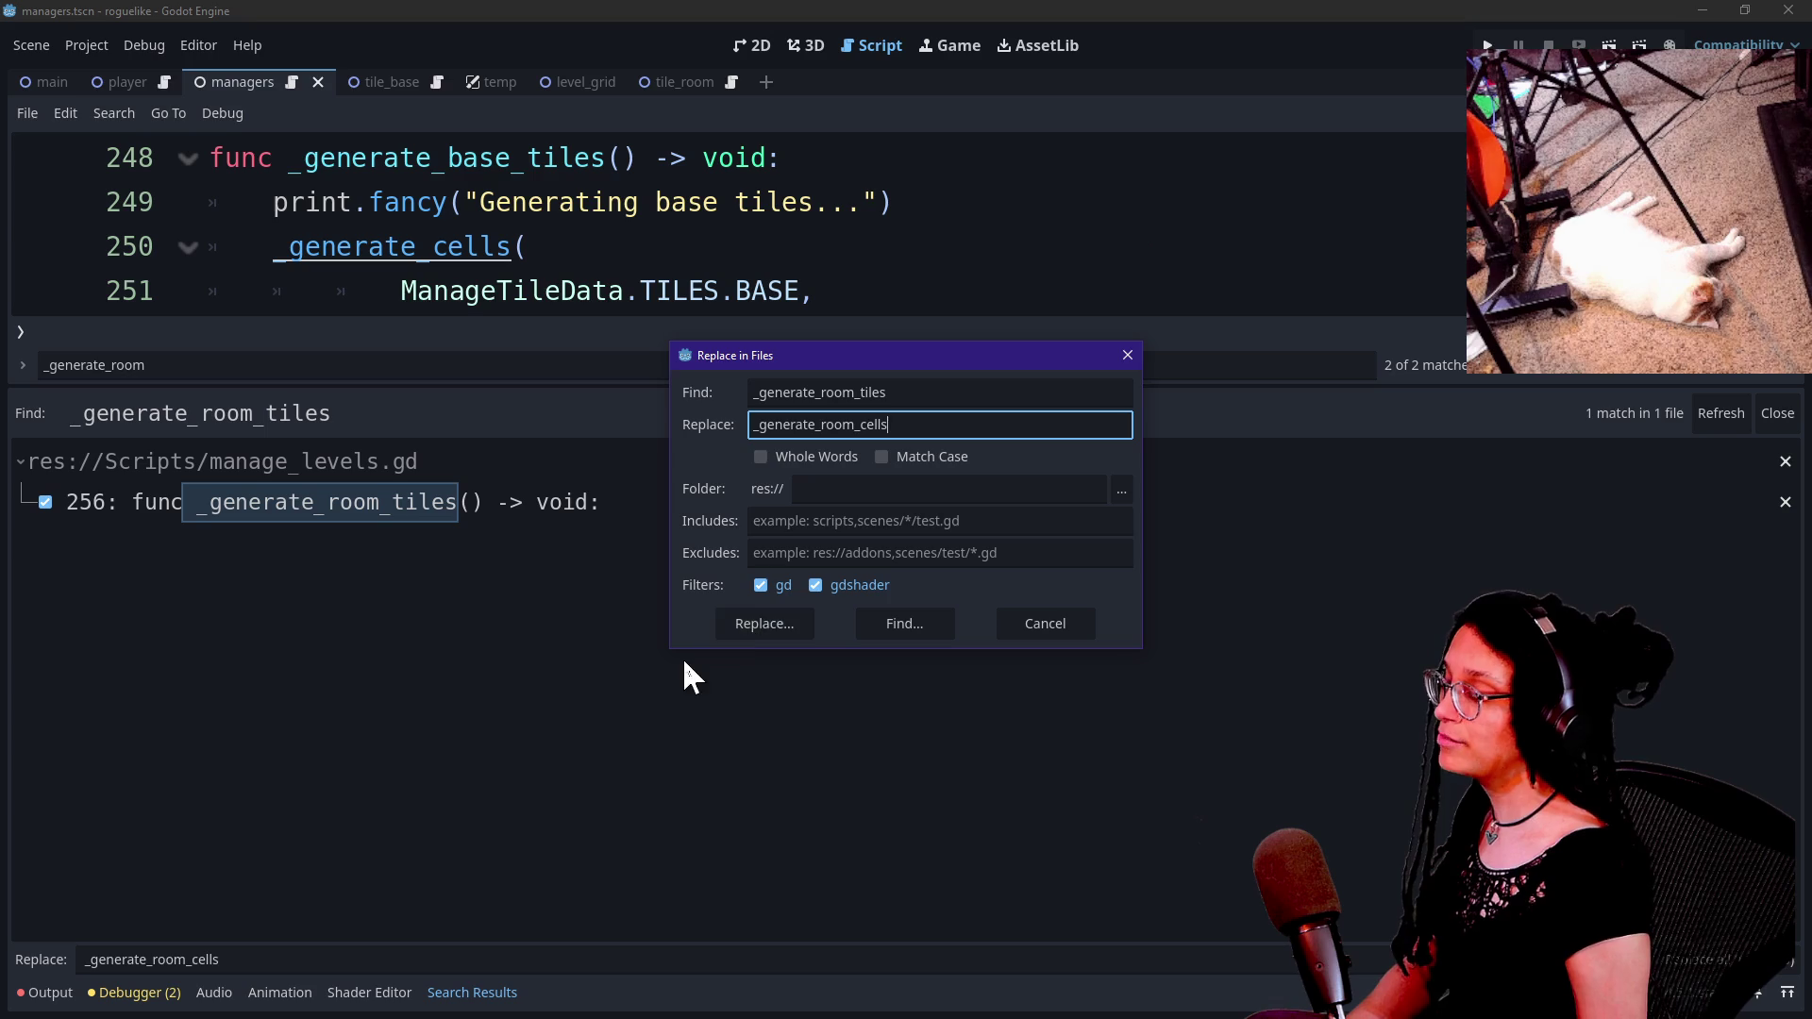
pyautogui.click(728, 622)
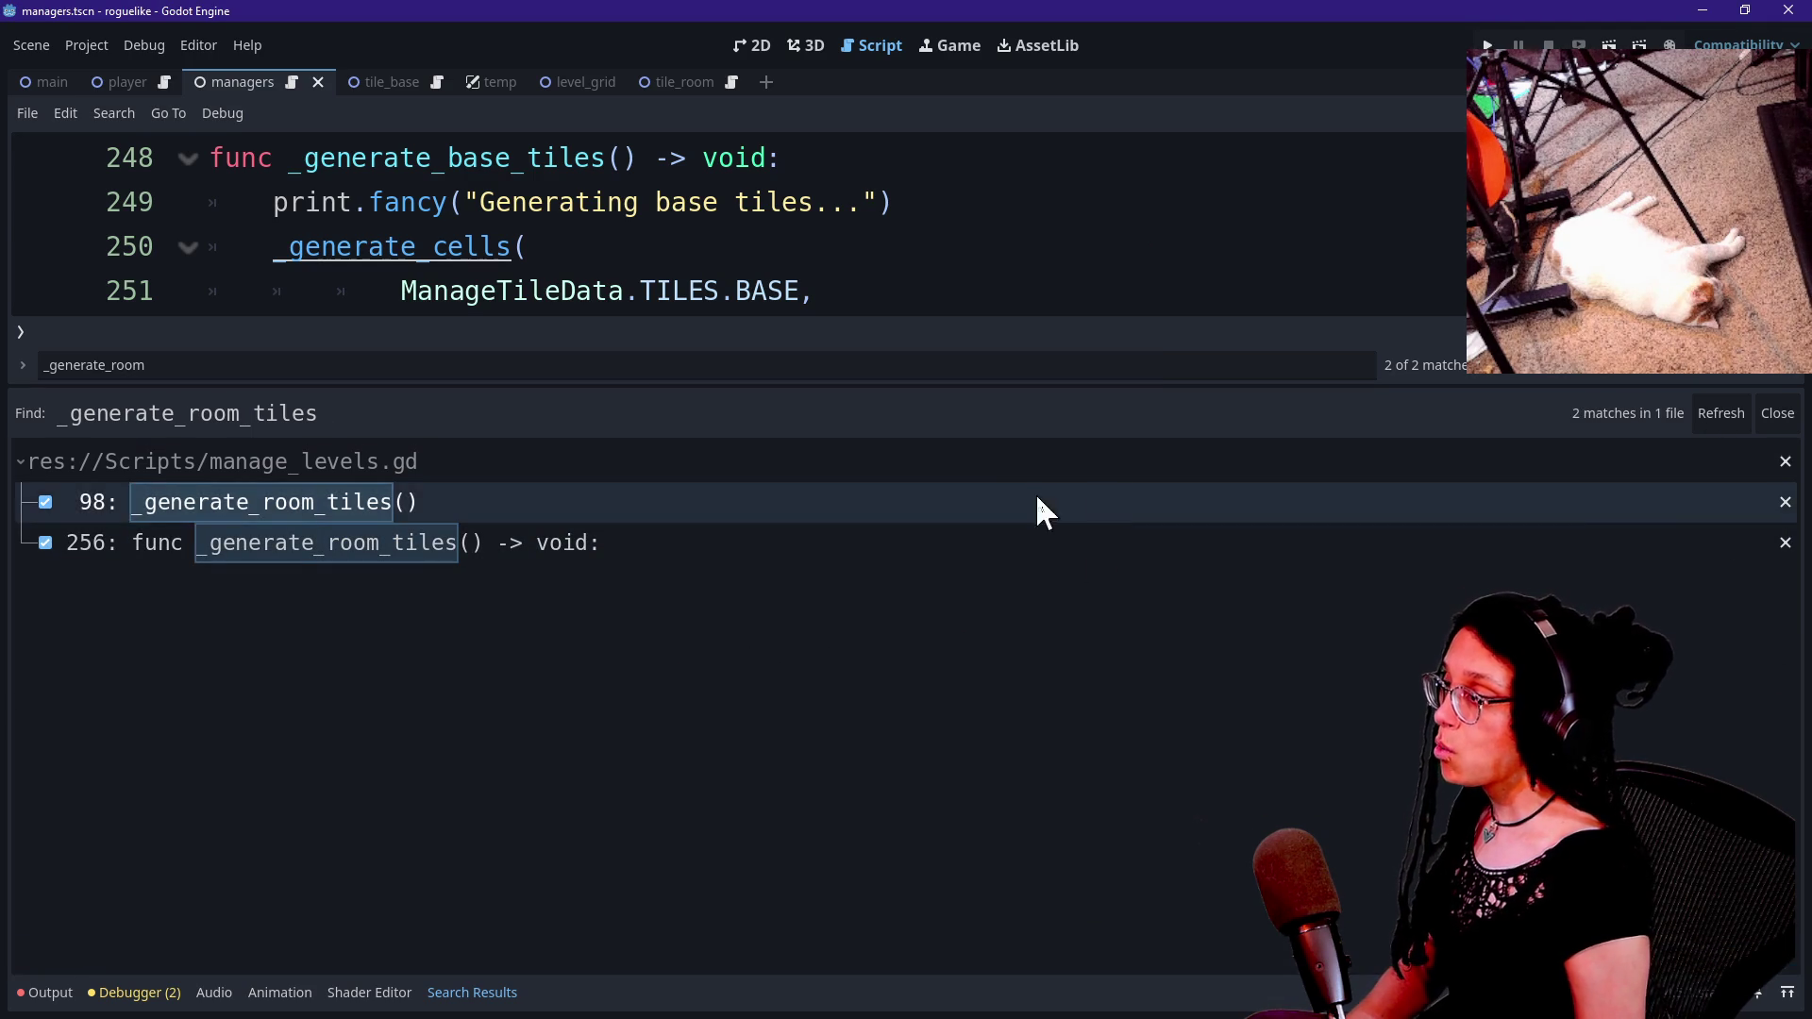
pyautogui.scroll(-2, 545, 232)
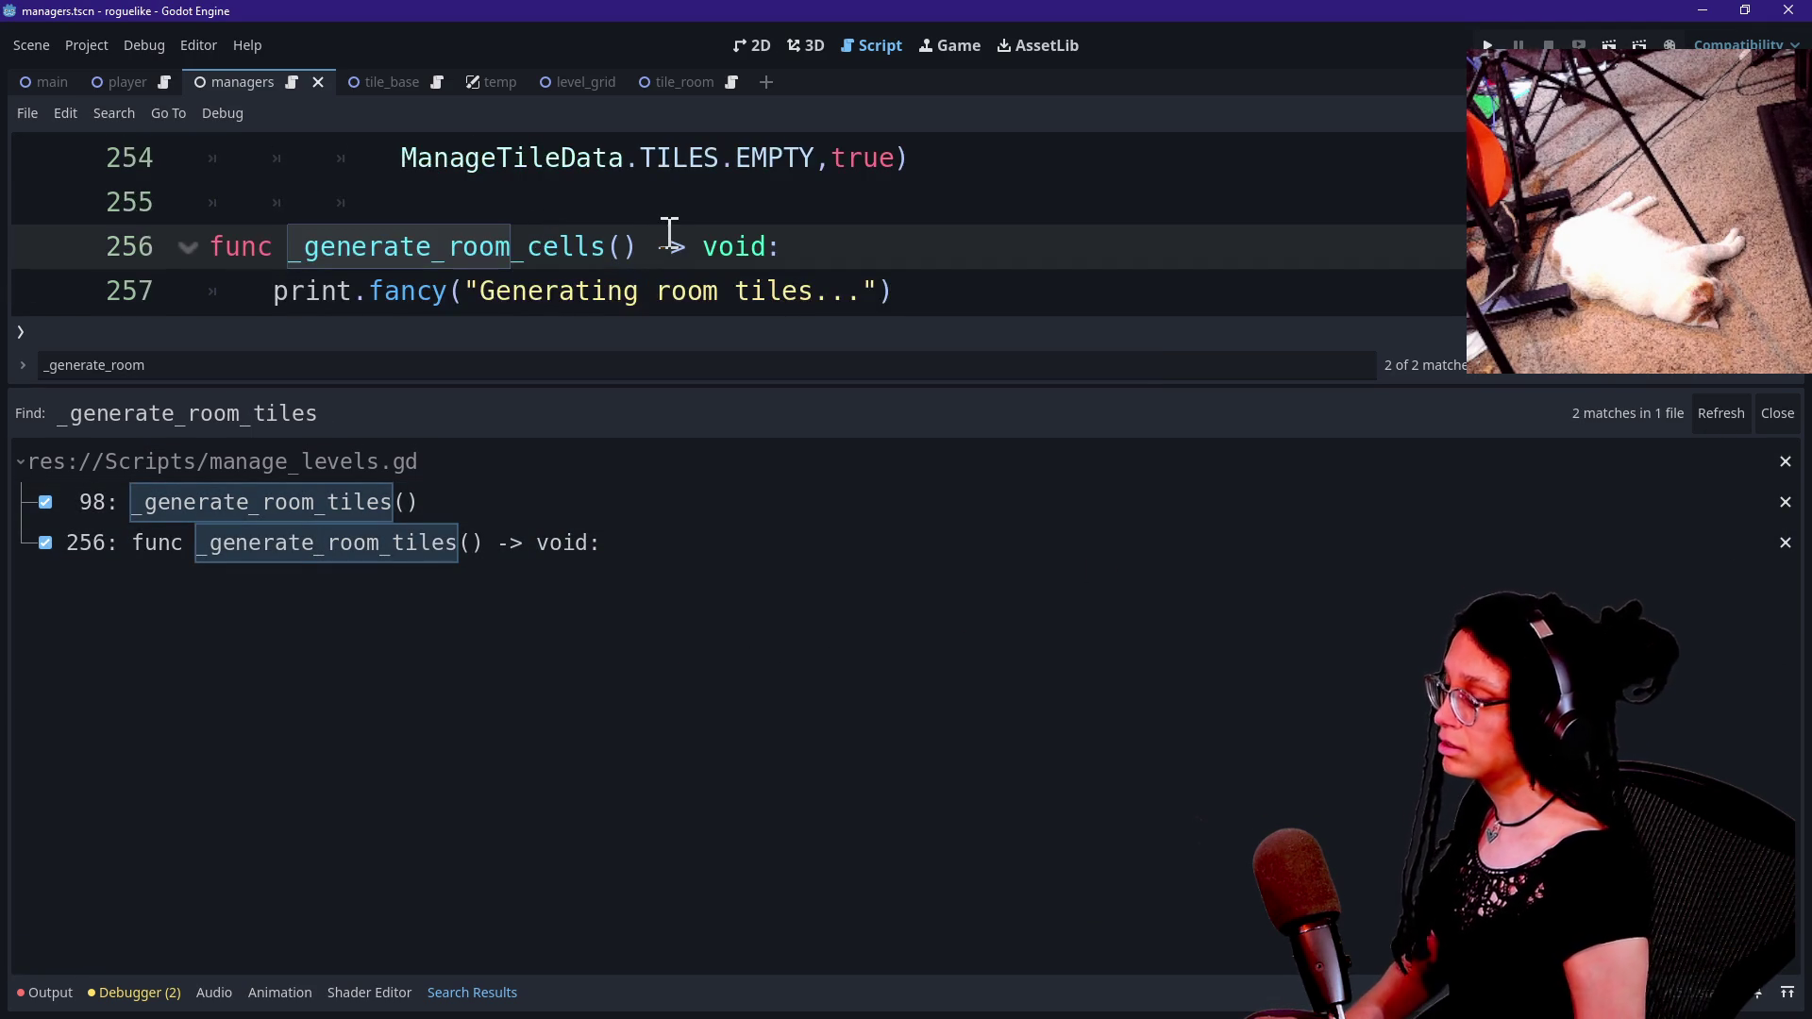
# Set up Replace in Files from _generate_base_tiles to _generate_base_cells.
pyautogui.hotkey('ctrl', 'shift', 'r')
pyautogui.press('End')
pyautogui.press('BackSpace')
pyautogui.press('BackSpace')
pyautogui.press('BackSpace')
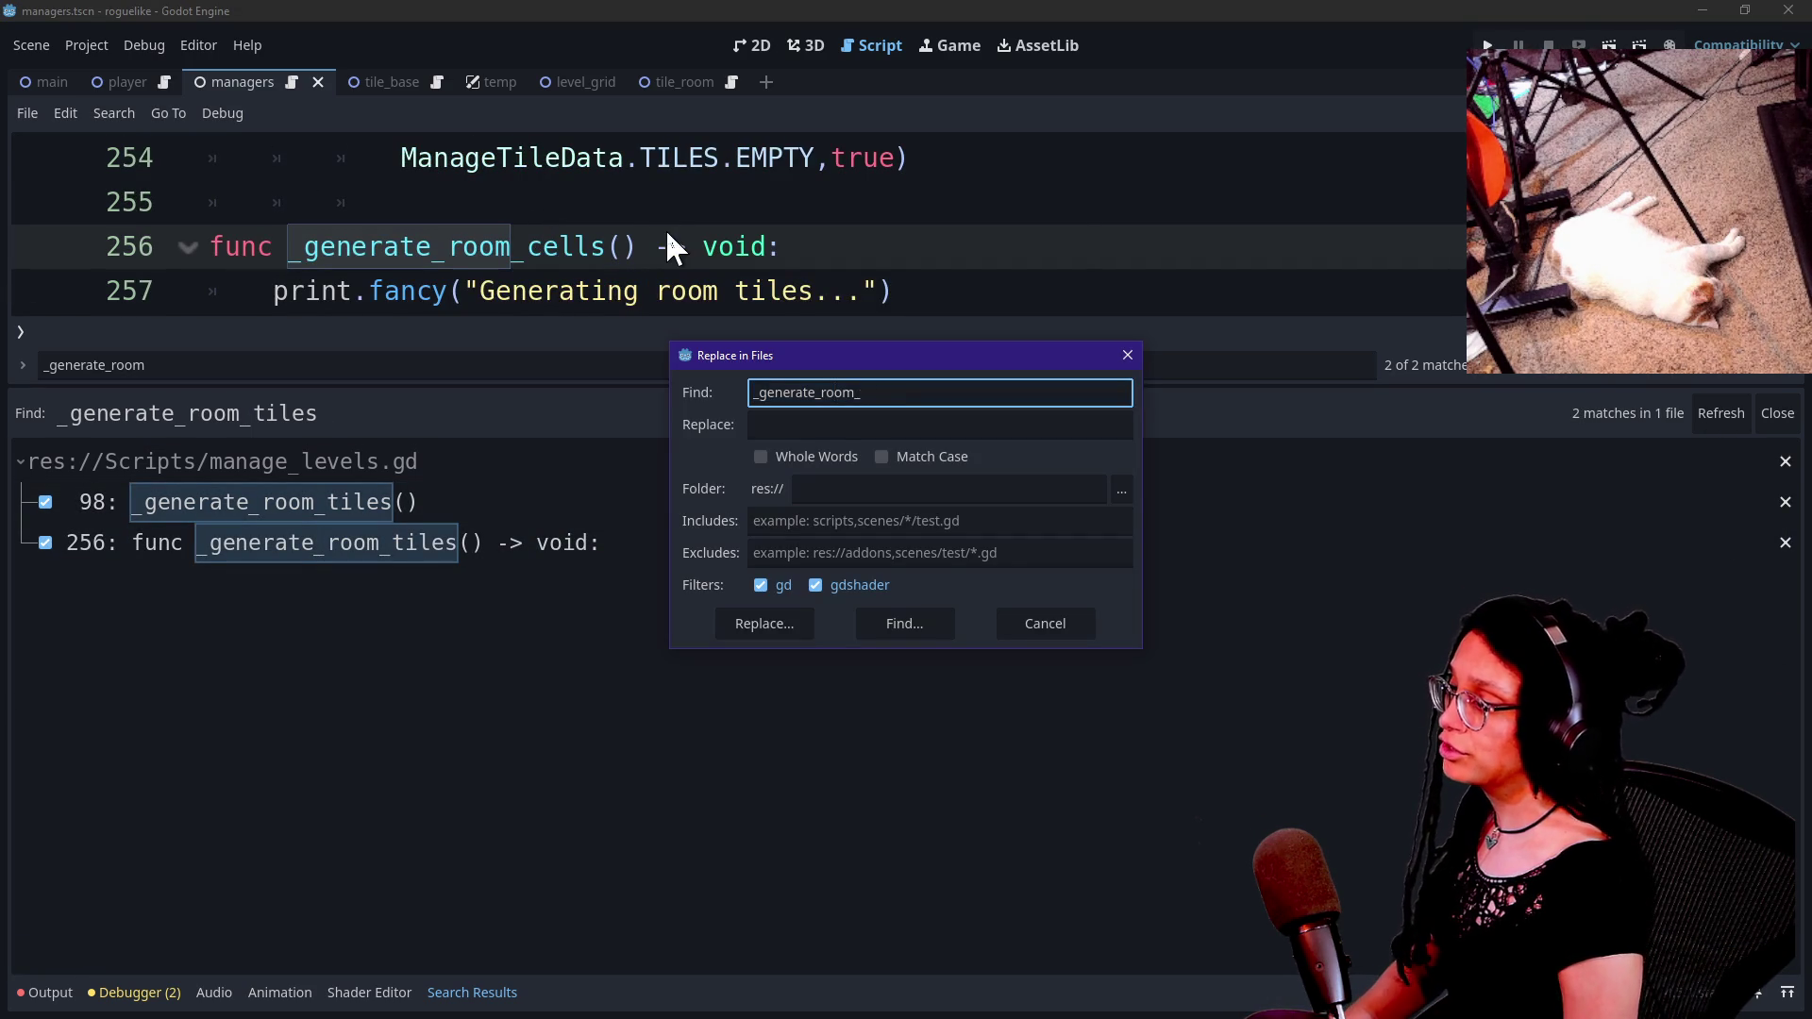
pyautogui.write('base_tiles')
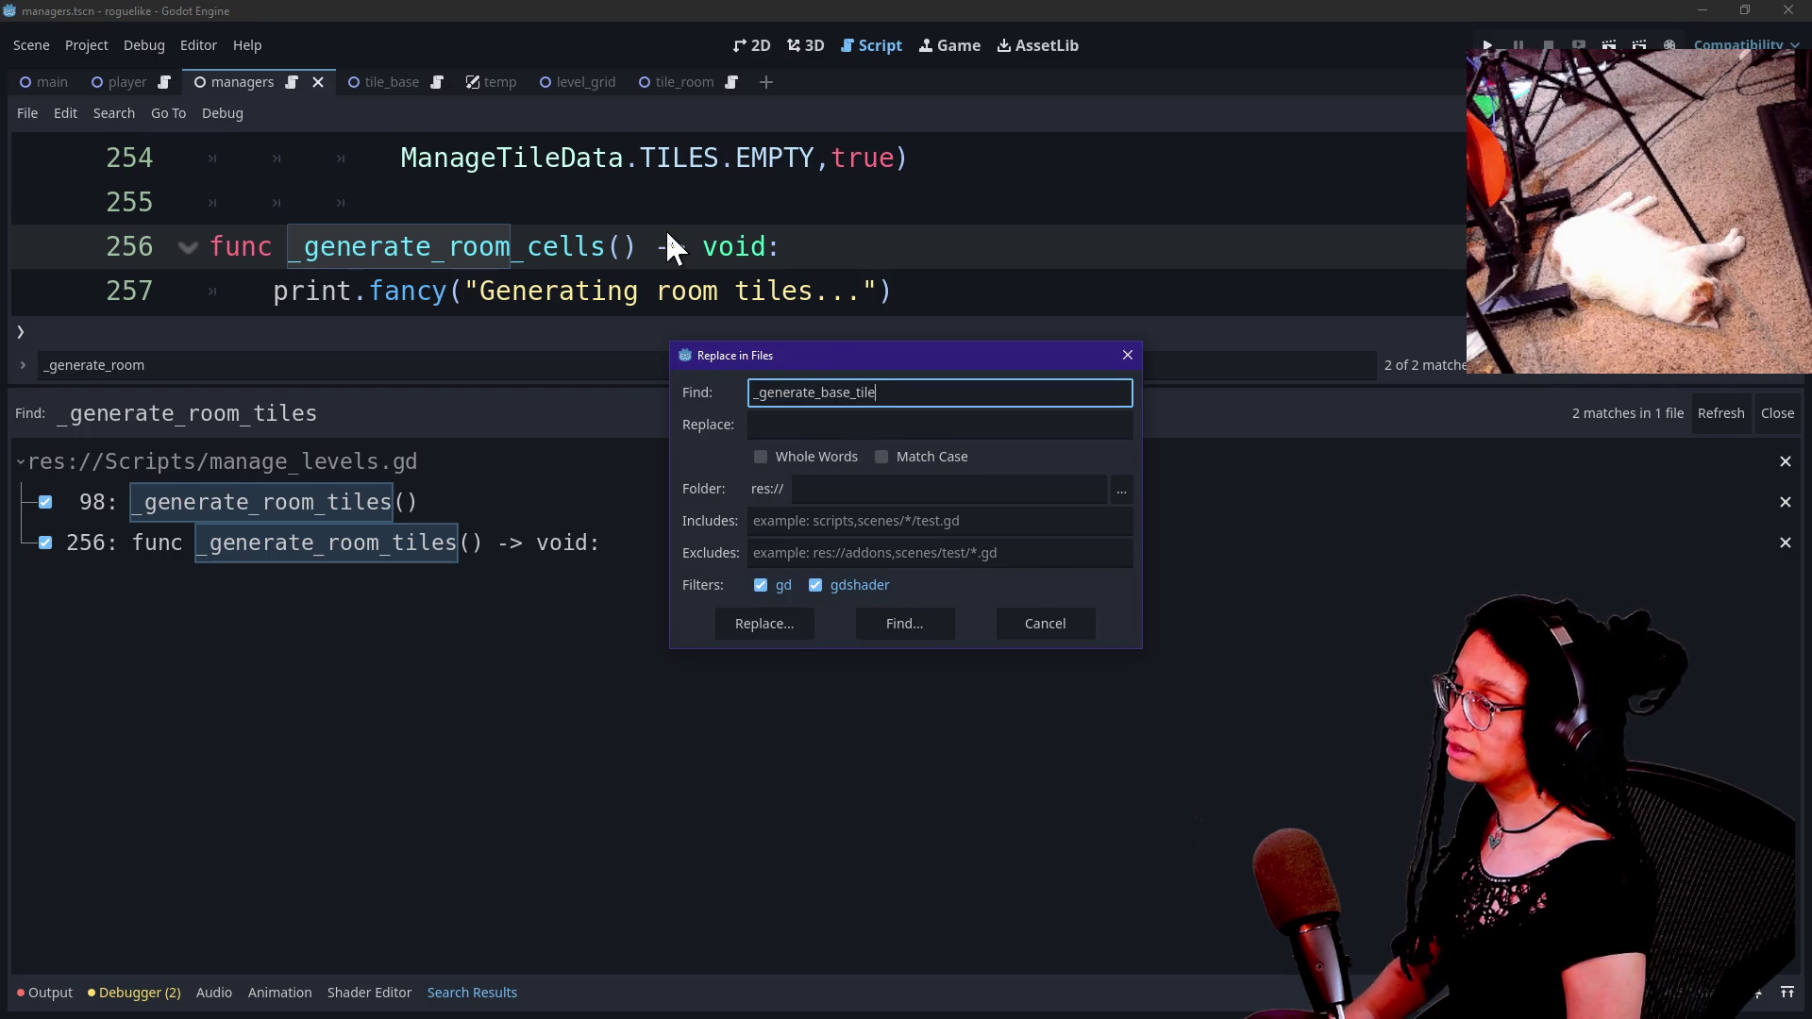
pyautogui.hotkey('ctrl', 'a')
pyautogui.hotkey('ctrl', 'c')
pyautogui.click(846, 425)
pyautogui.hotkey('ctrl', 'v')
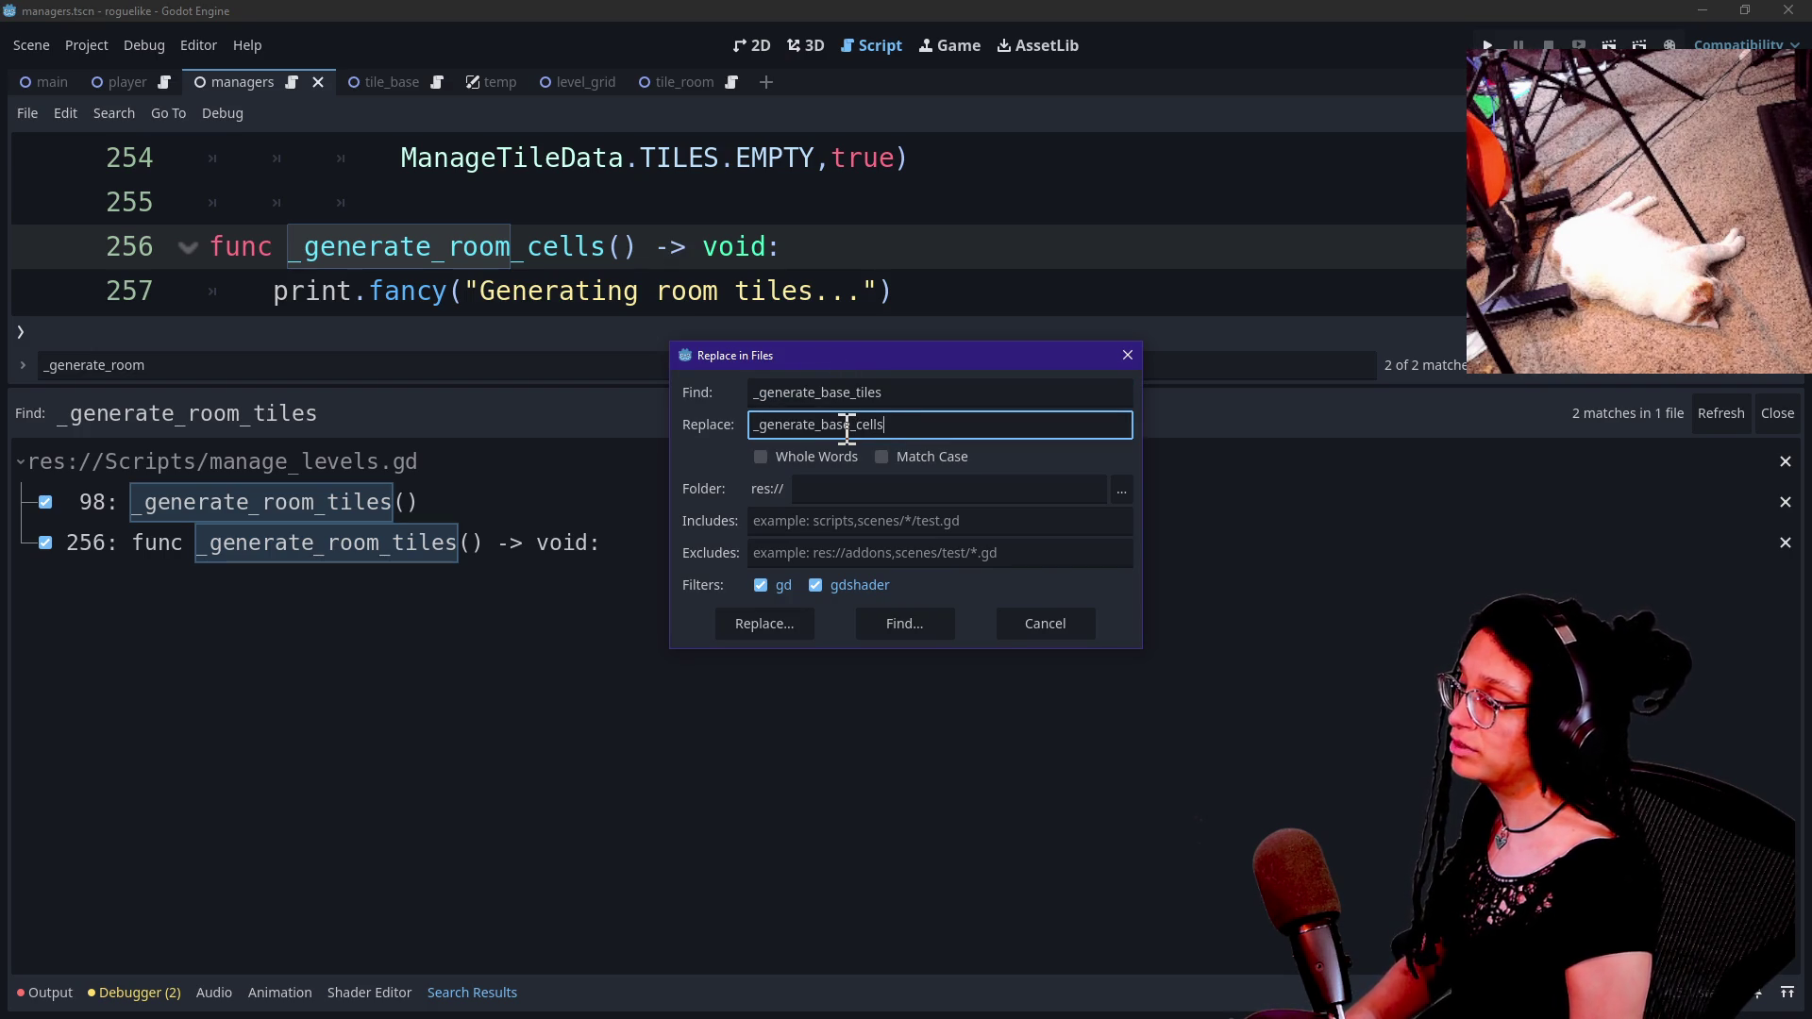
# Replace every _generate_base_tiles use, then hide the results panel to show more code.
pyautogui.click(779, 625)
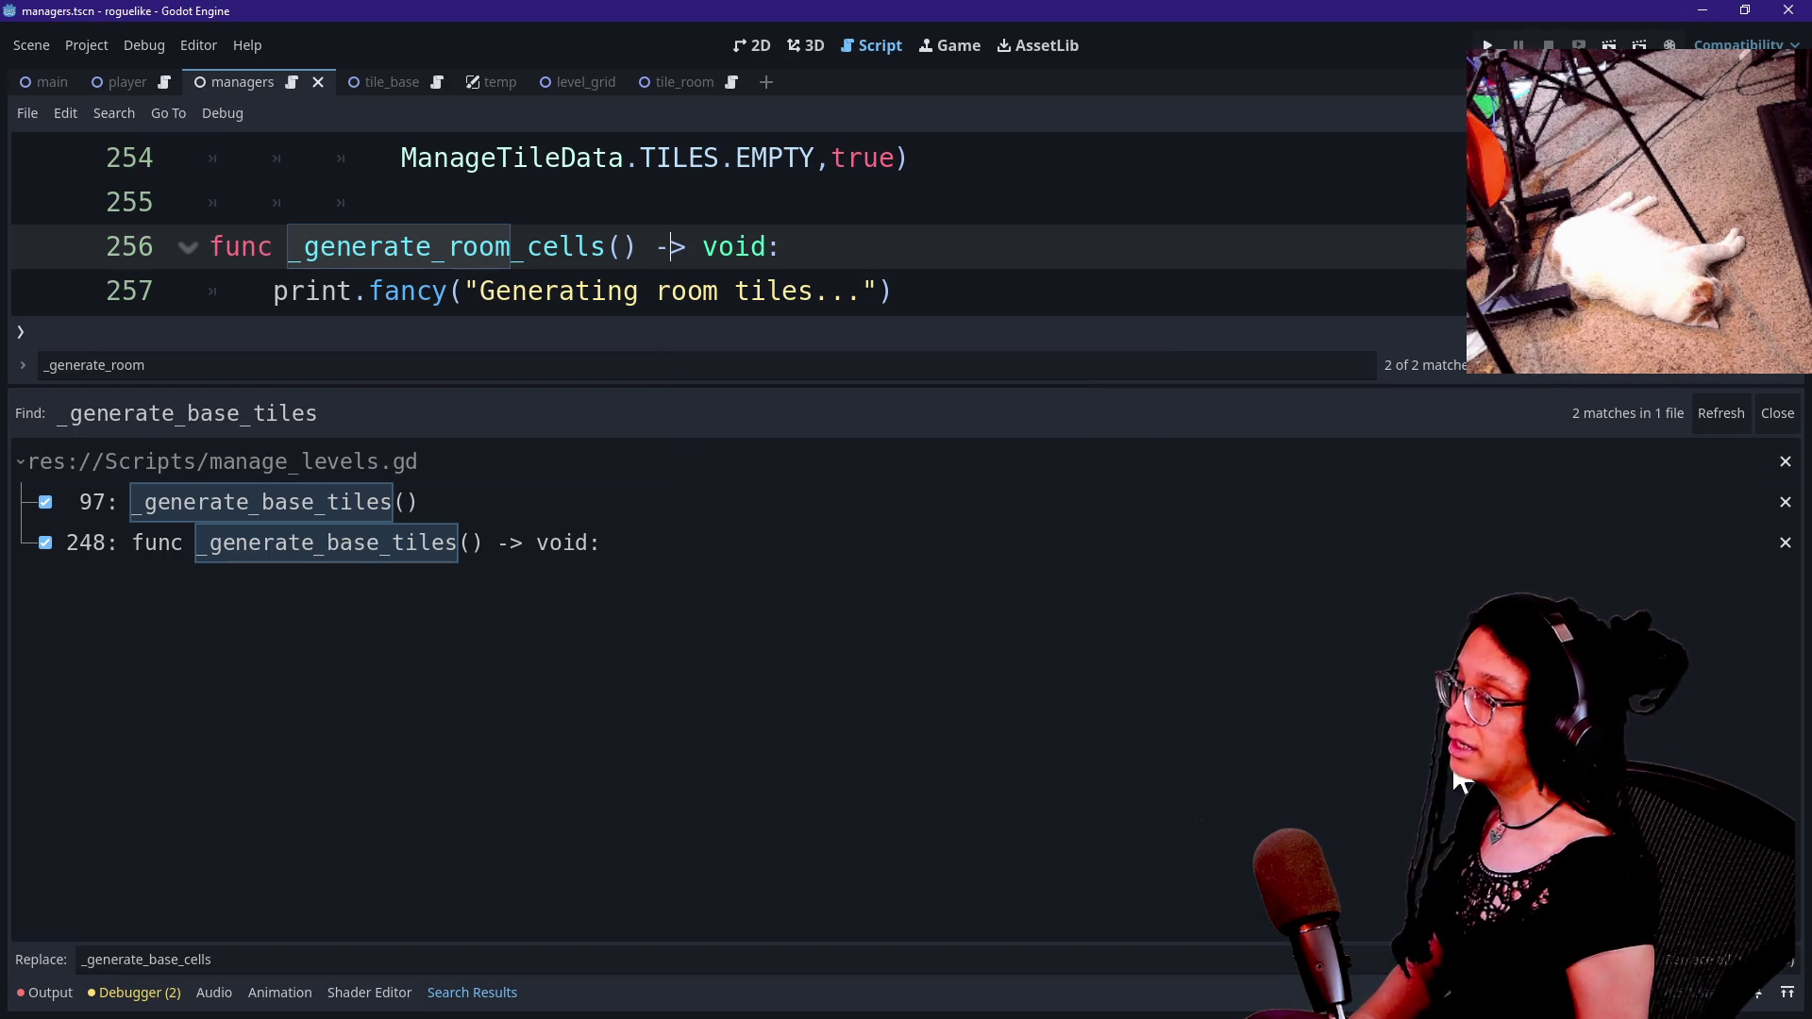
pyautogui.click(1699, 959)
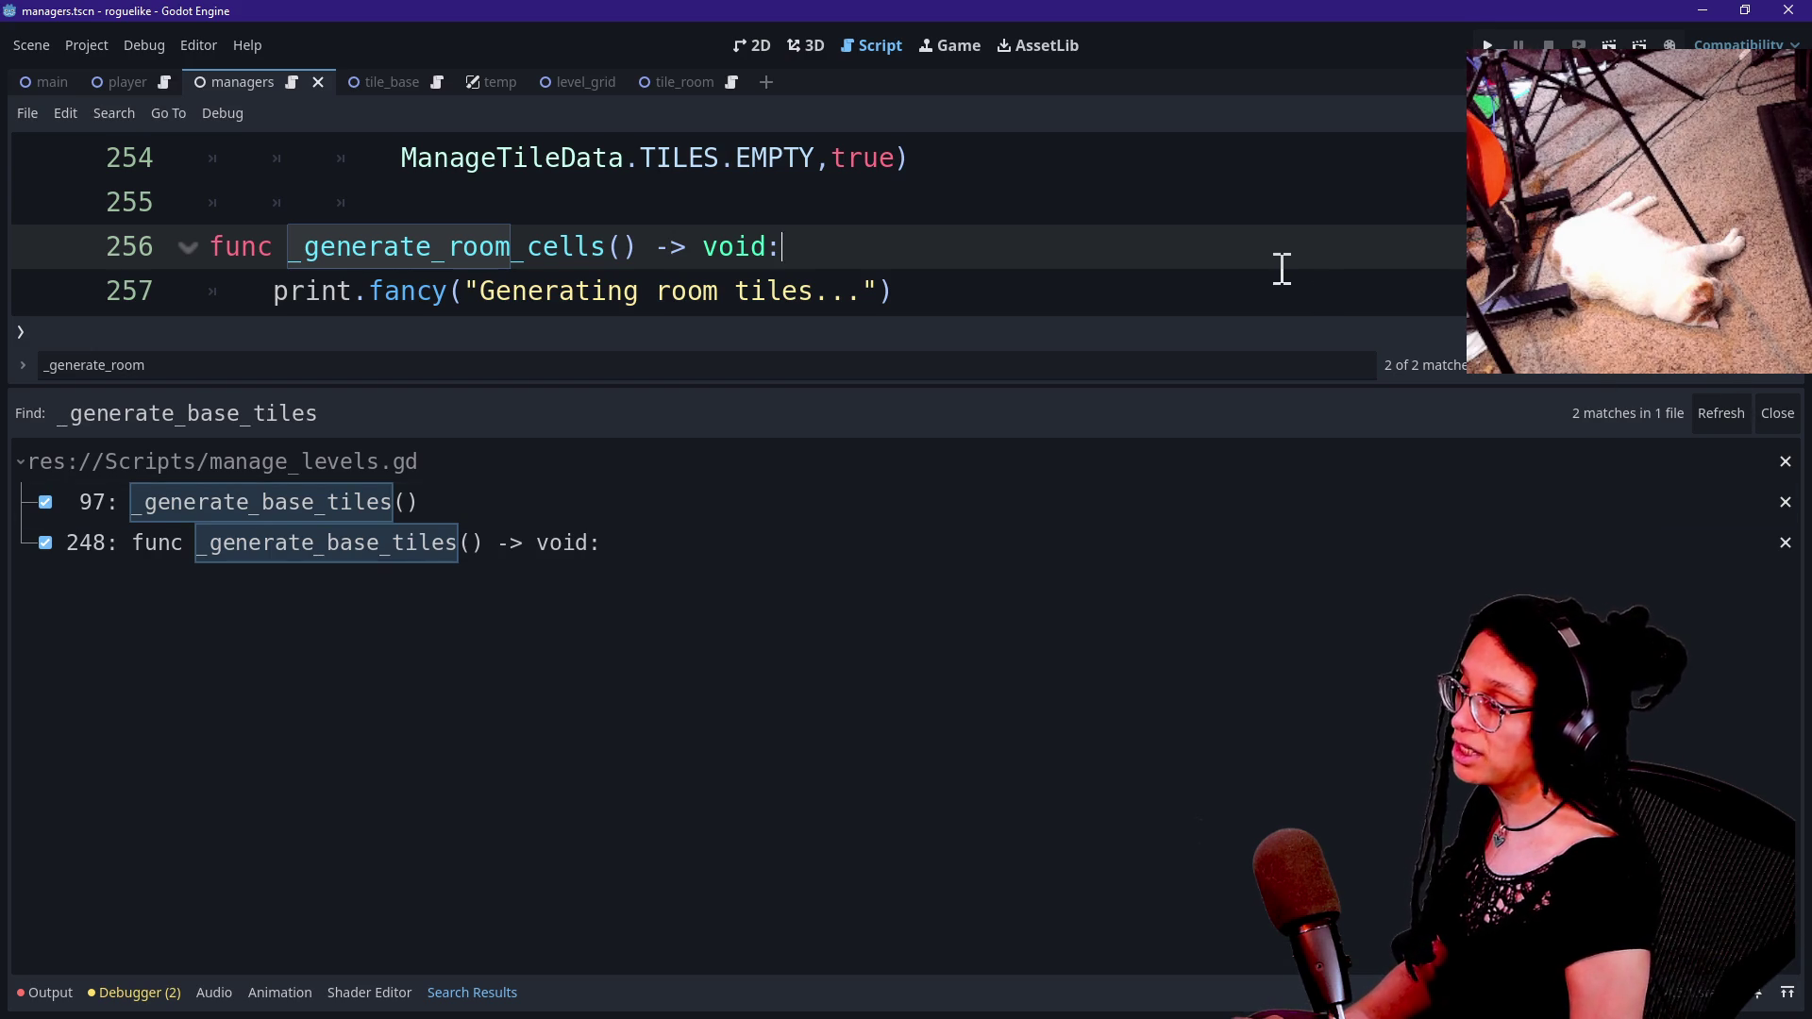
pyautogui.hotkey('alt', 'o')
pyautogui.hotkey('alt', 'o')
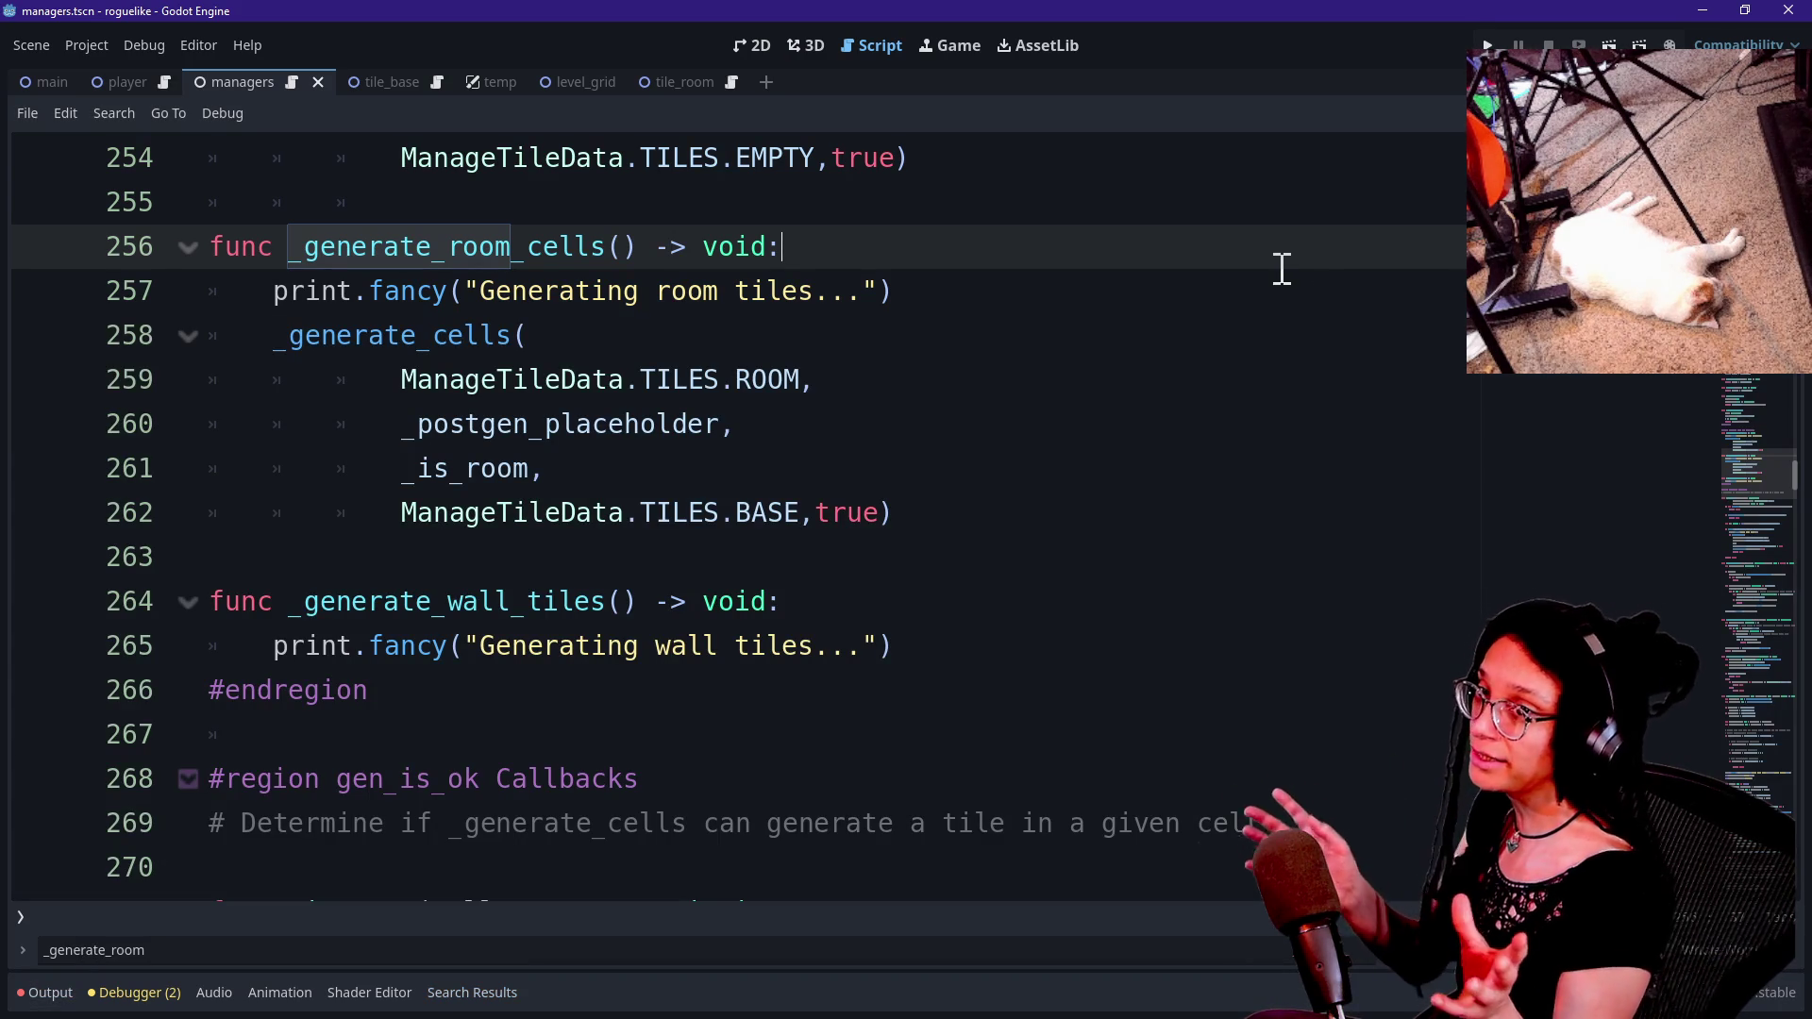
pyautogui.scroll(2, 1276, 272)
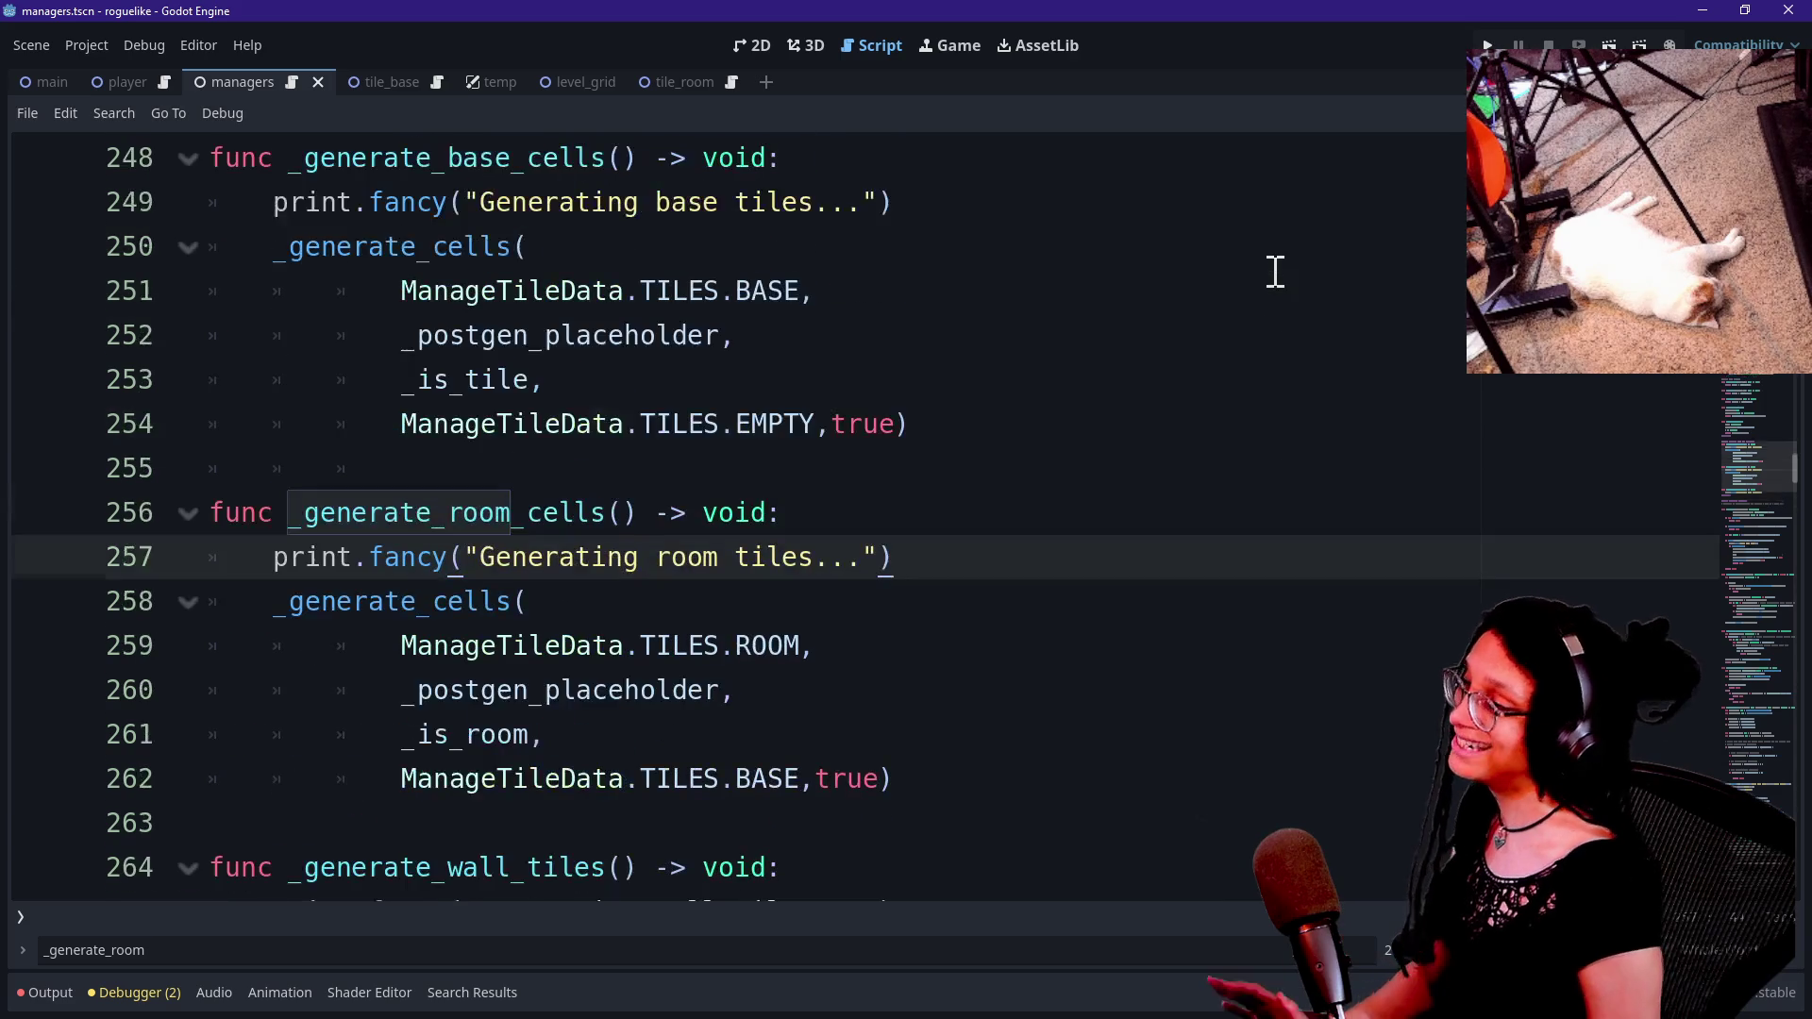
pyautogui.scroll(2, 846, 465)
pyautogui.press('Up')
pyautogui.press('Up')
pyautogui.press('Up')
pyautogui.press('Down')
pyautogui.press('Down')
pyautogui.press('Down')
pyautogui.press('Up')
pyautogui.press('Up')
pyautogui.press('Up')
pyautogui.press('Up')
pyautogui.press('Up')
pyautogui.press('Up')
pyautogui.press('Down')
pyautogui.press('Up')
pyautogui.press('Up')
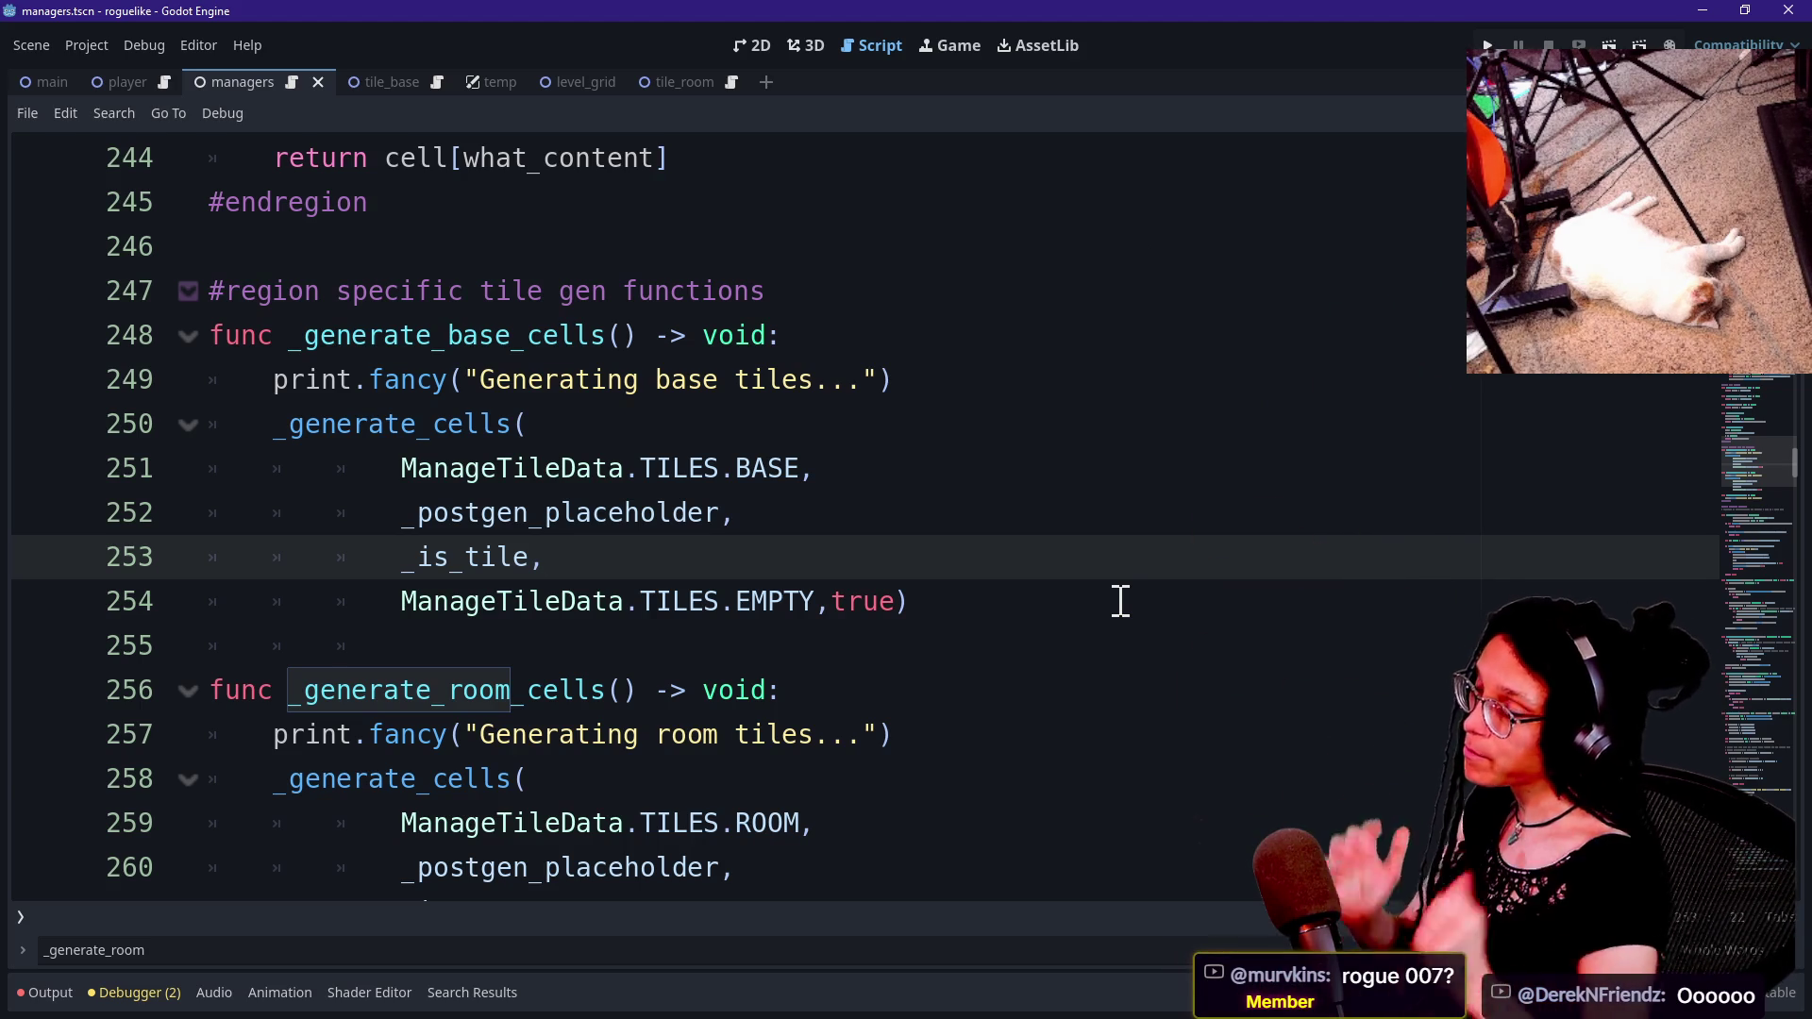
# Cut and restore blank line 255, then switch to the browser showing the stream chats.
pyautogui.click(1118, 600)
pyautogui.click(1083, 653)
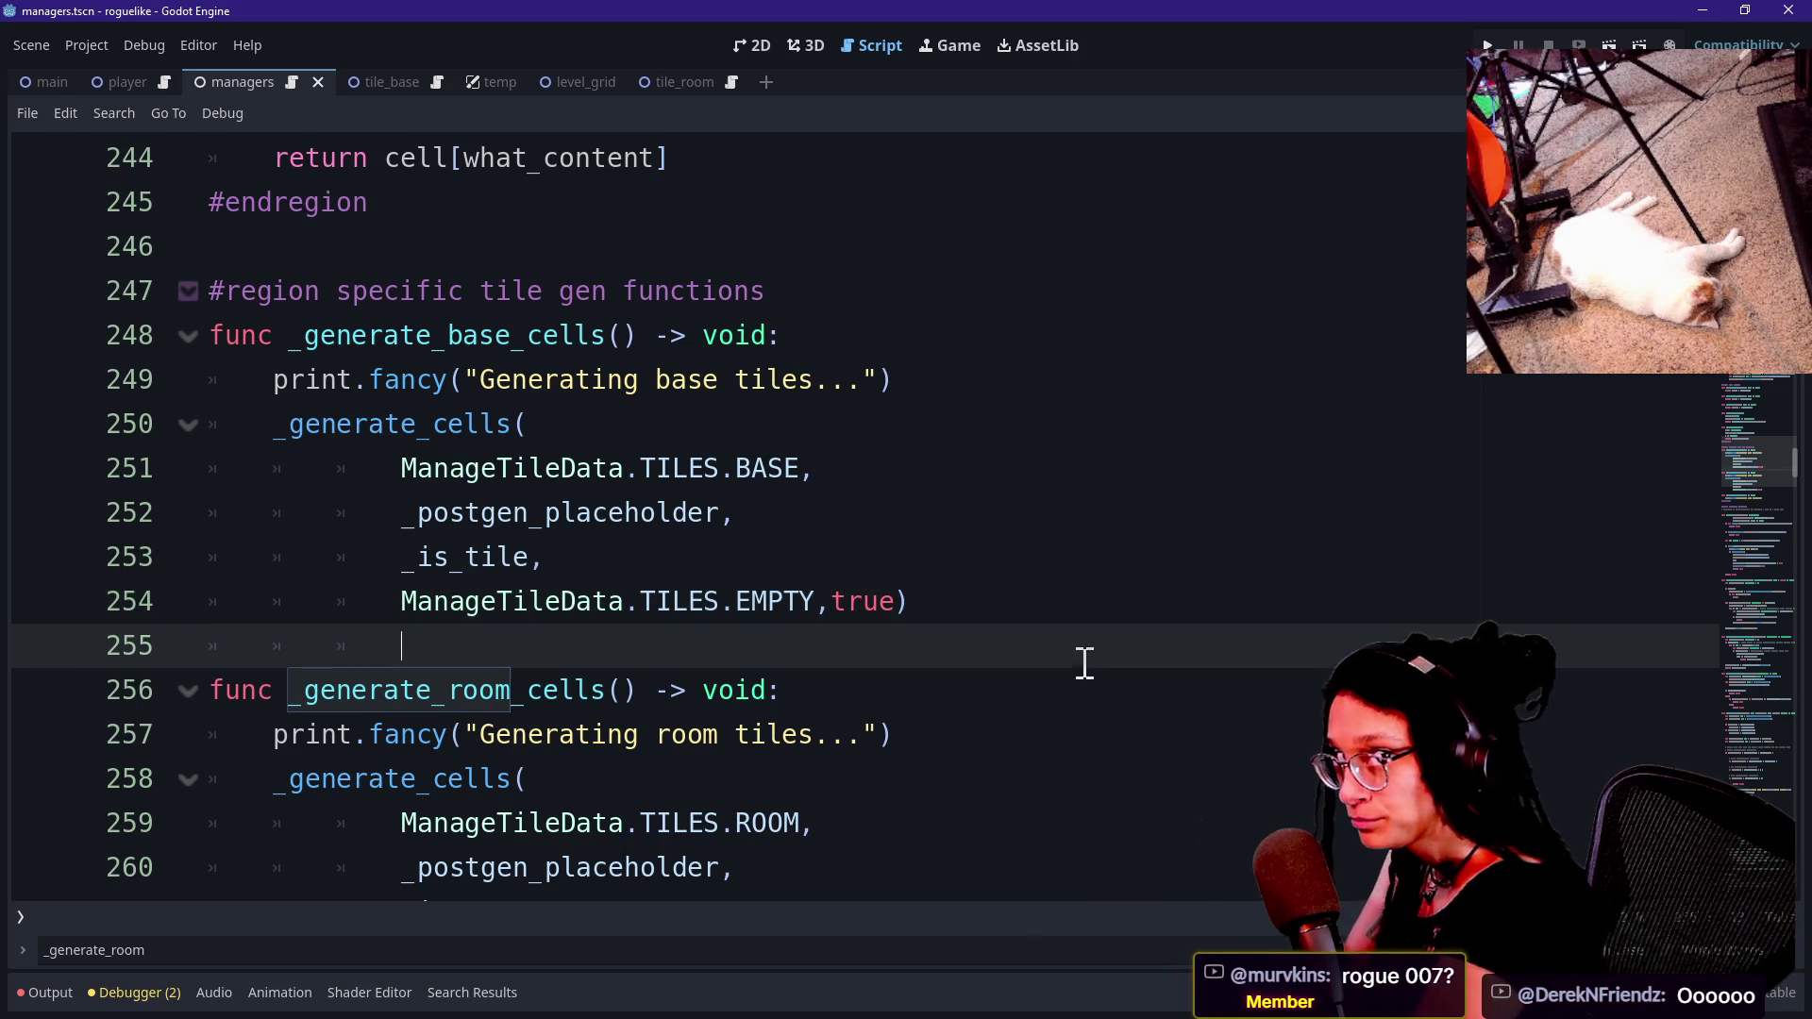
pyautogui.click(1053, 615)
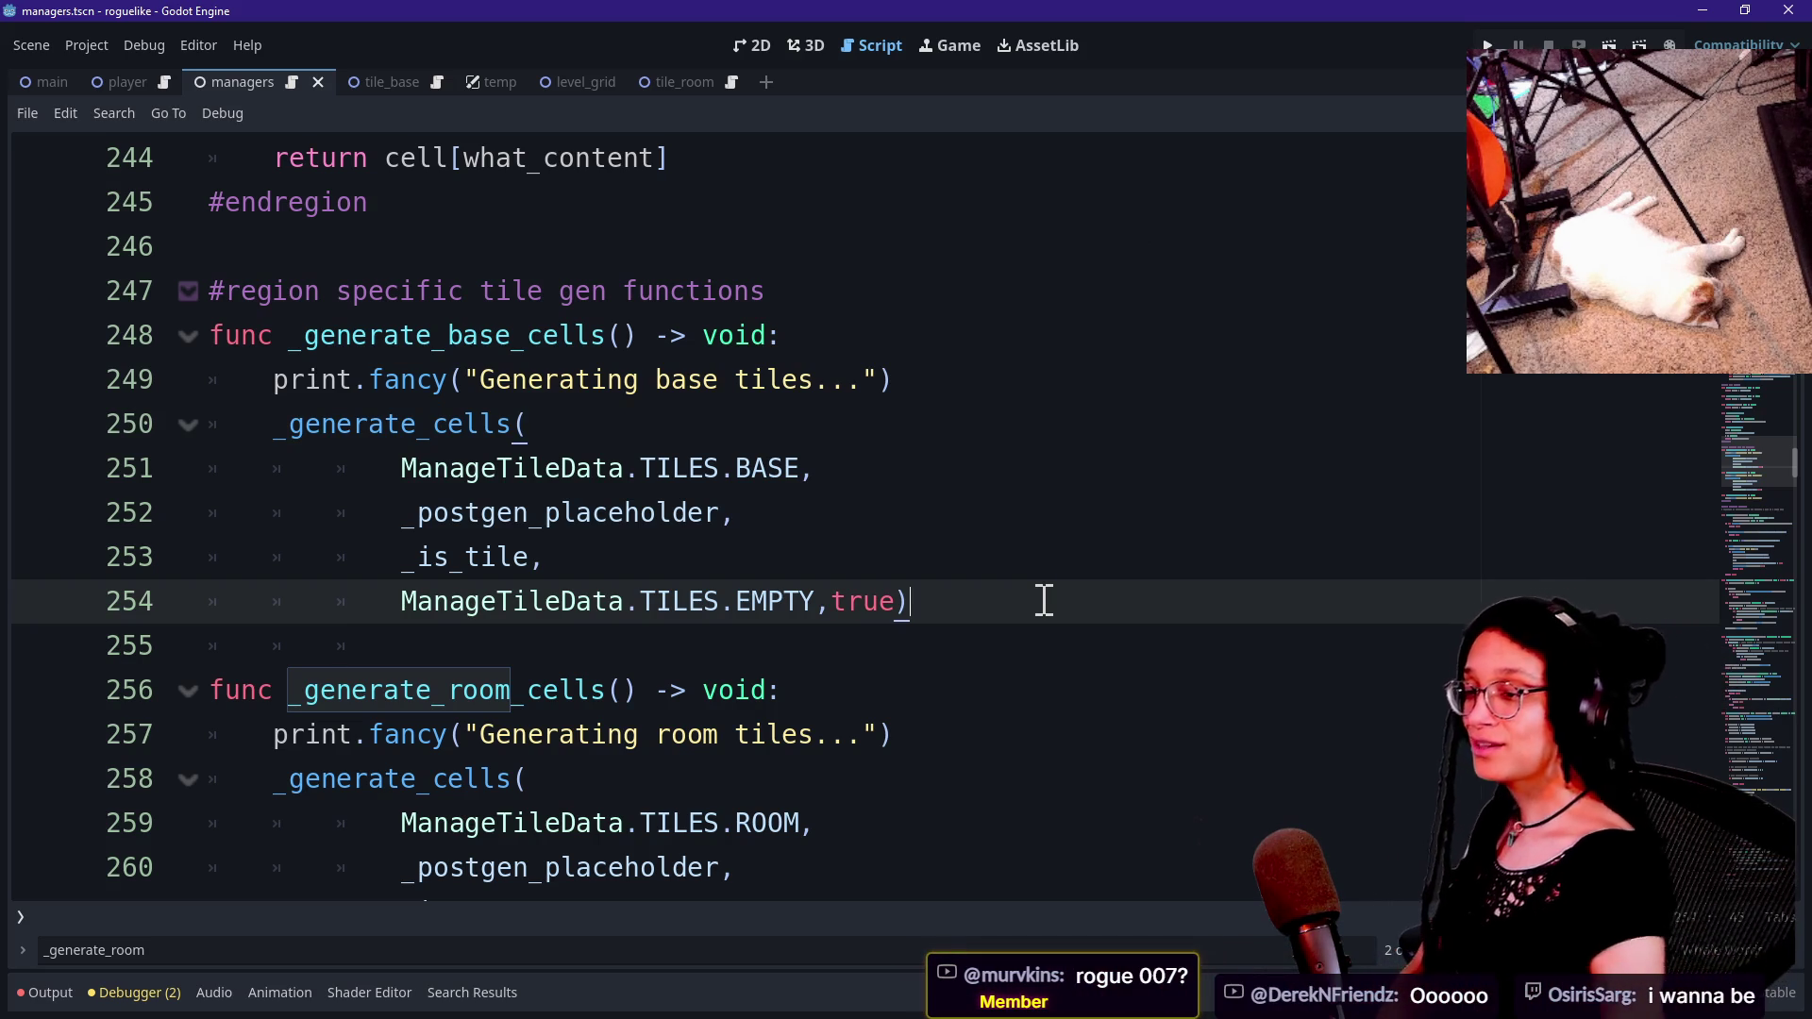
pyautogui.press('Up')
pyautogui.press('Up')
pyautogui.press('Down')
pyautogui.press('Down')
pyautogui.press('Down')
pyautogui.press('Up')
pyautogui.press('Up')
pyautogui.press('Down')
pyautogui.press('Down')
pyautogui.hotkey('ctrl', 'x')
pyautogui.hotkey('ctrl', 'z')
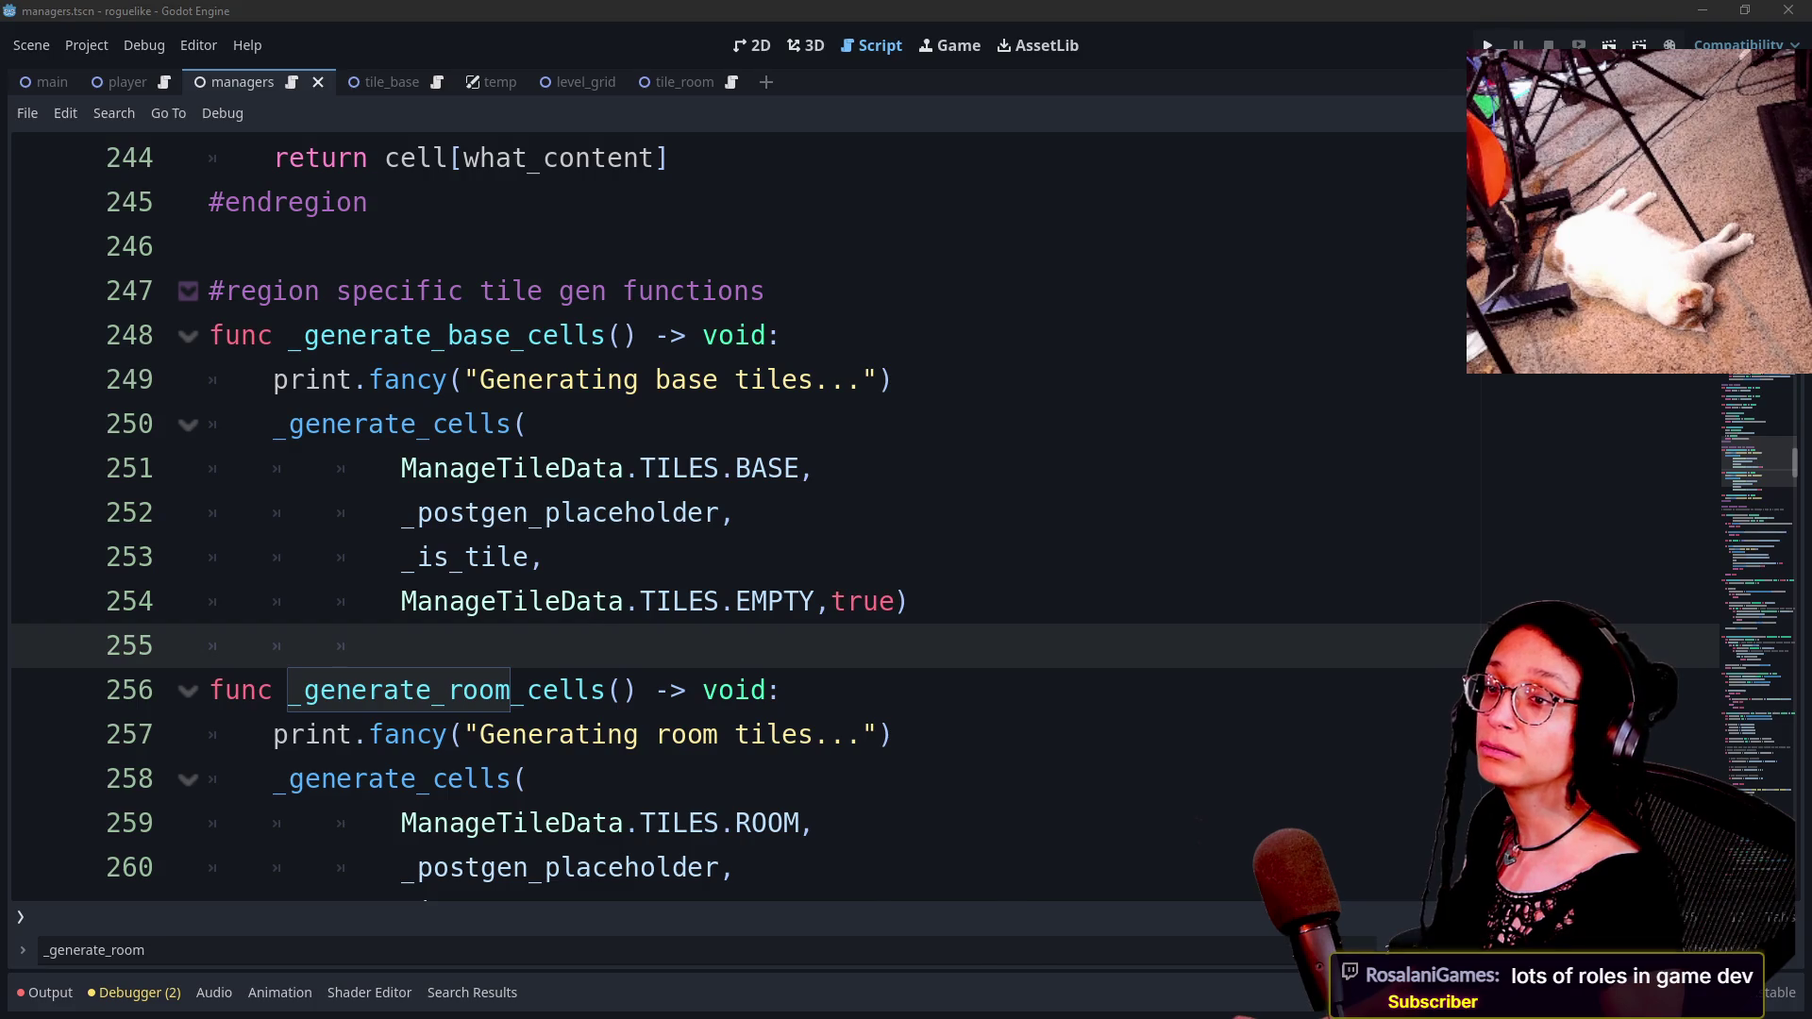
pyautogui.hotkey('alt', 'Tab')
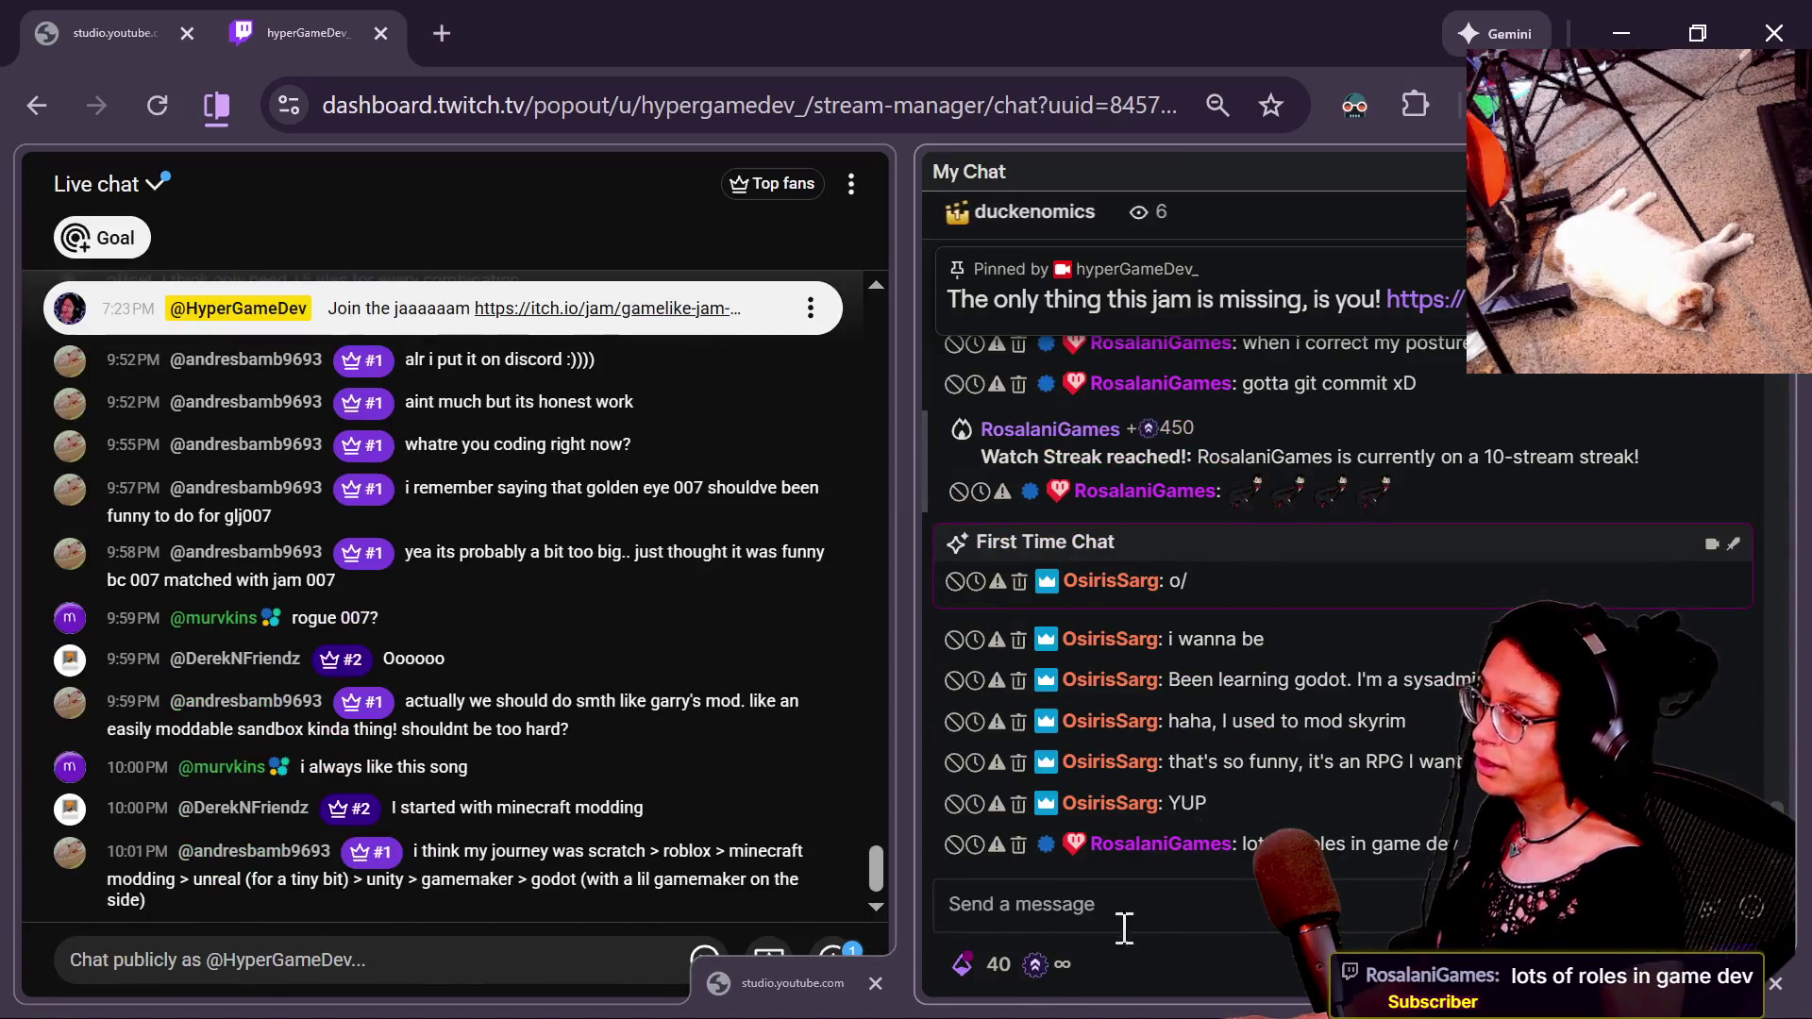
# Post 'Sad Past by Silent Partner' in the YouTube live chat.
pyautogui.click(505, 960)
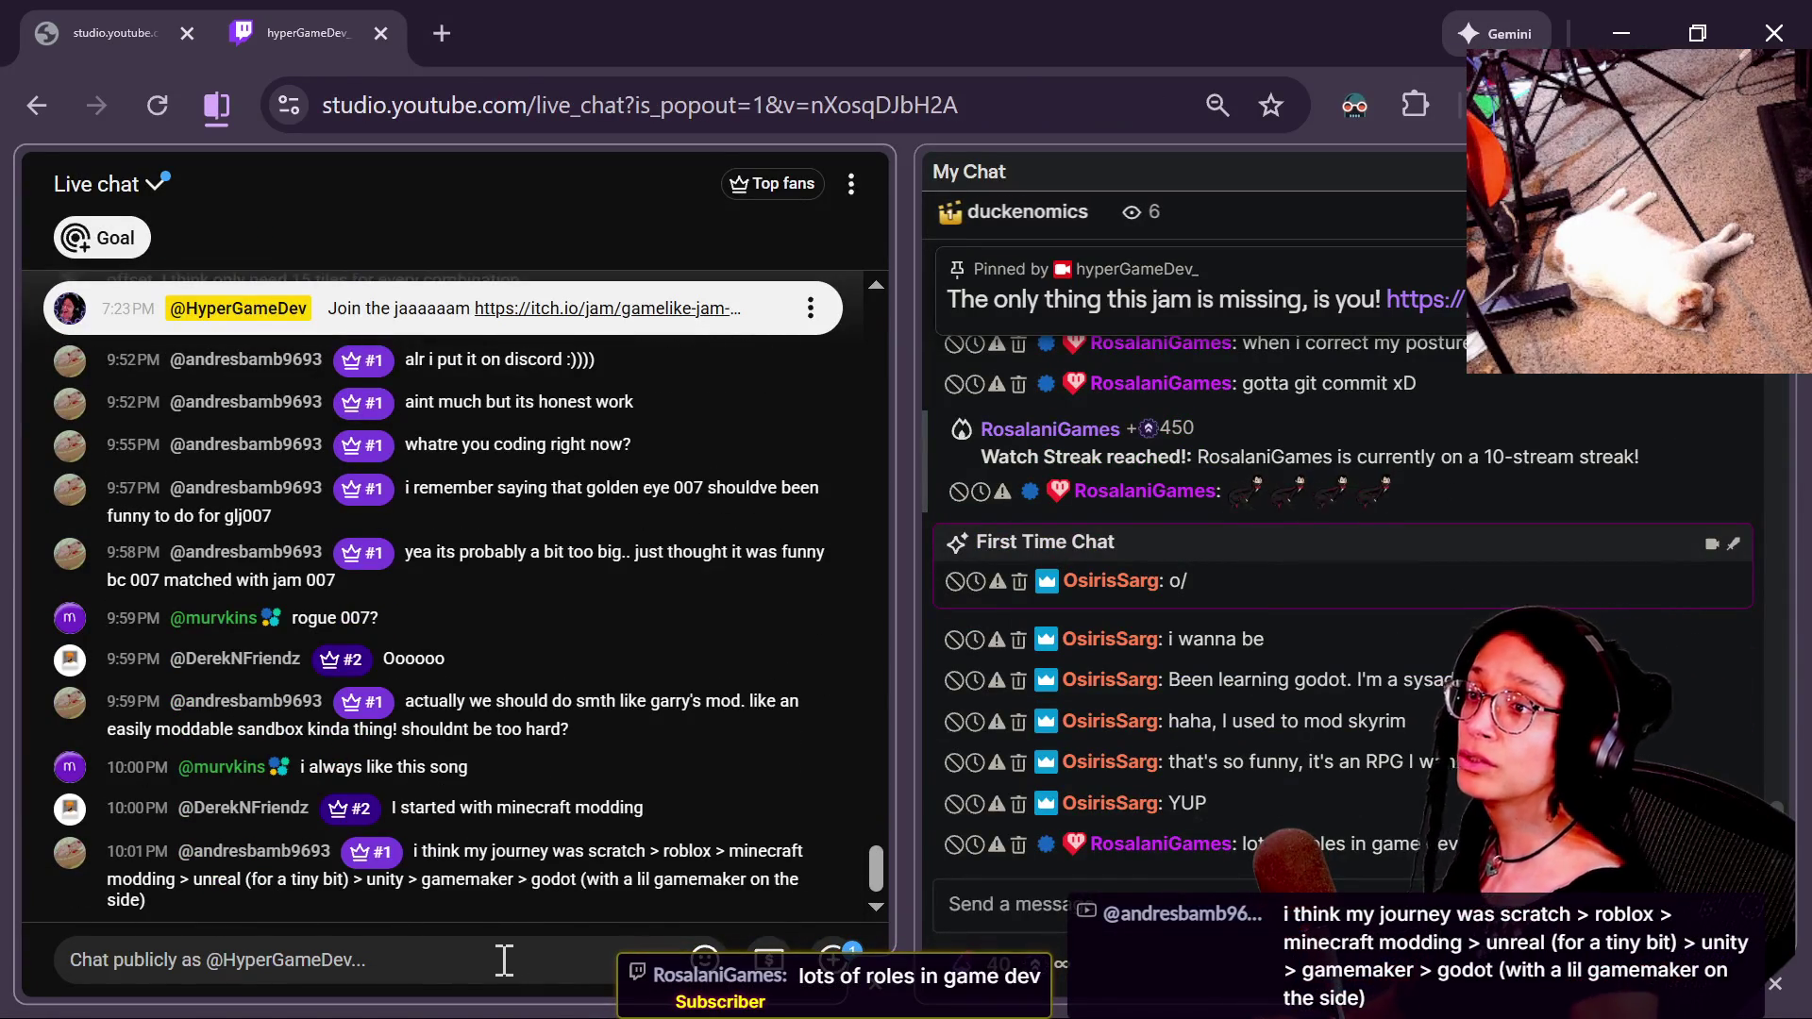
pyautogui.write('Sad Past by Silent Partner')
pyautogui.hotkey('ctrl', 'a')
pyautogui.press('Return')
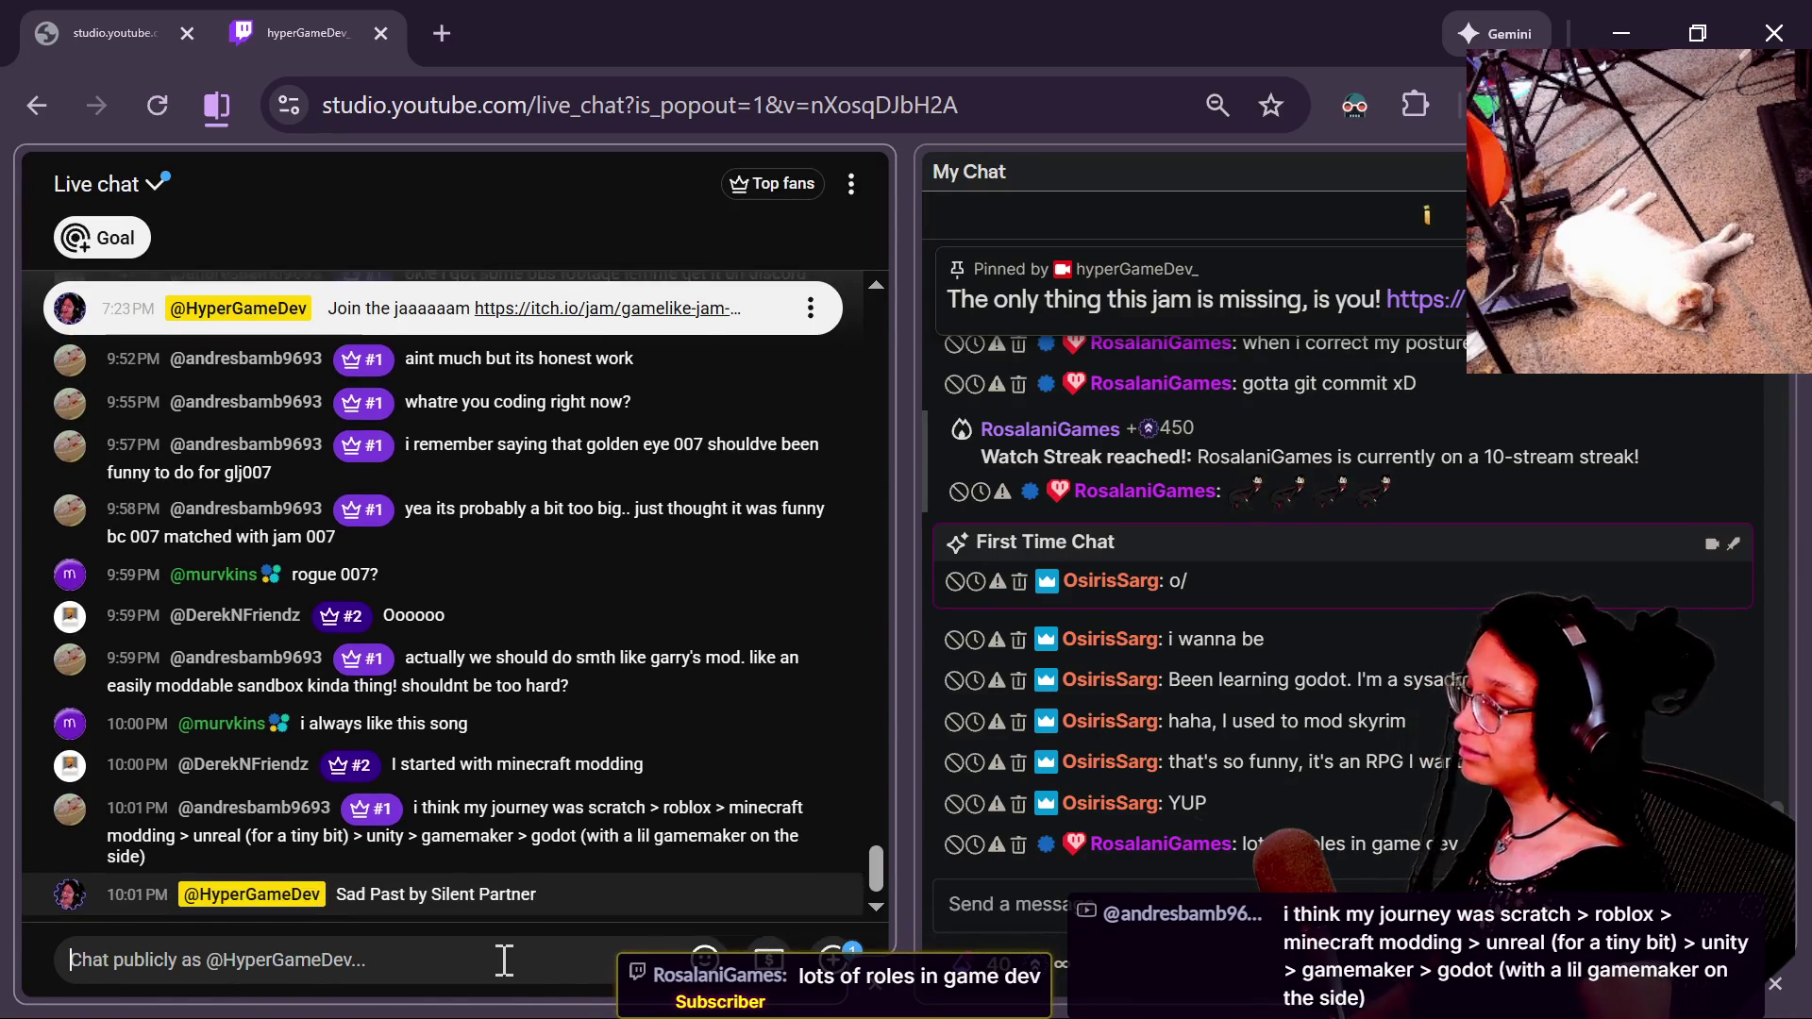
# Send the same song credit in Twitch chat and return to Godot.
pyautogui.click(1088, 906)
pyautogui.hotkey('ctrl', 'v')
pyautogui.press('Return')
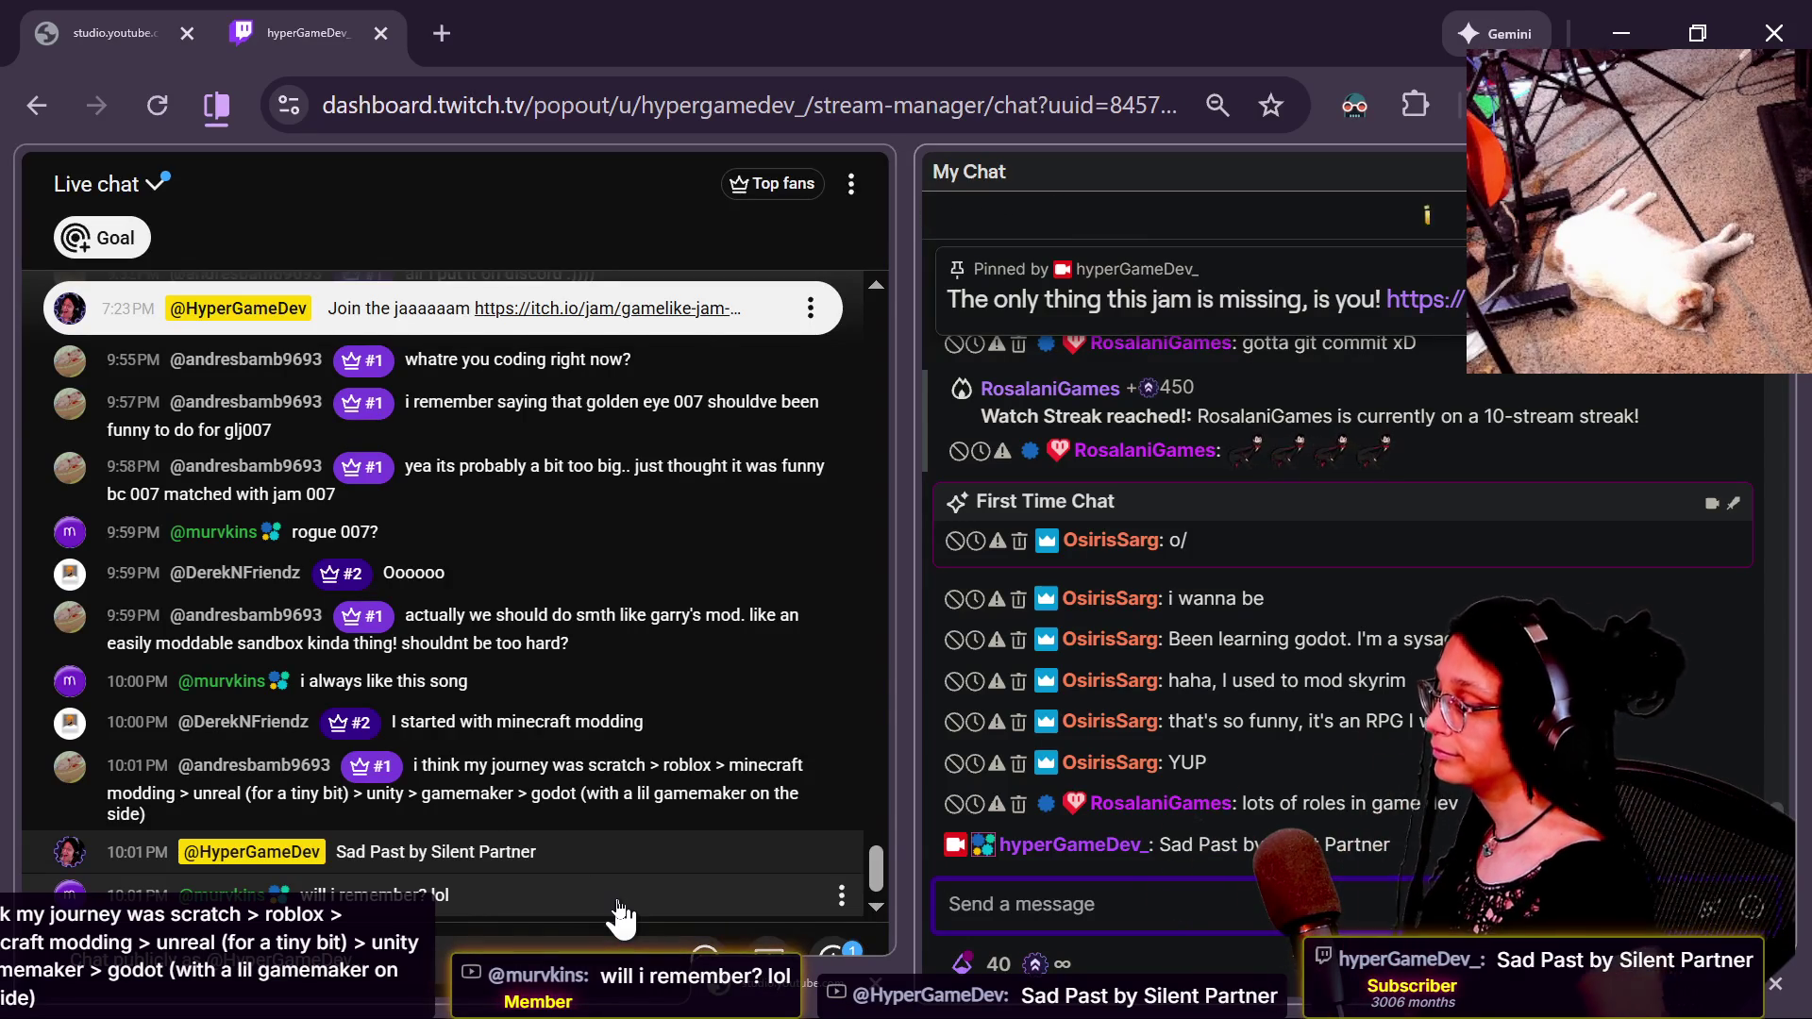
pyautogui.click(959, 17)
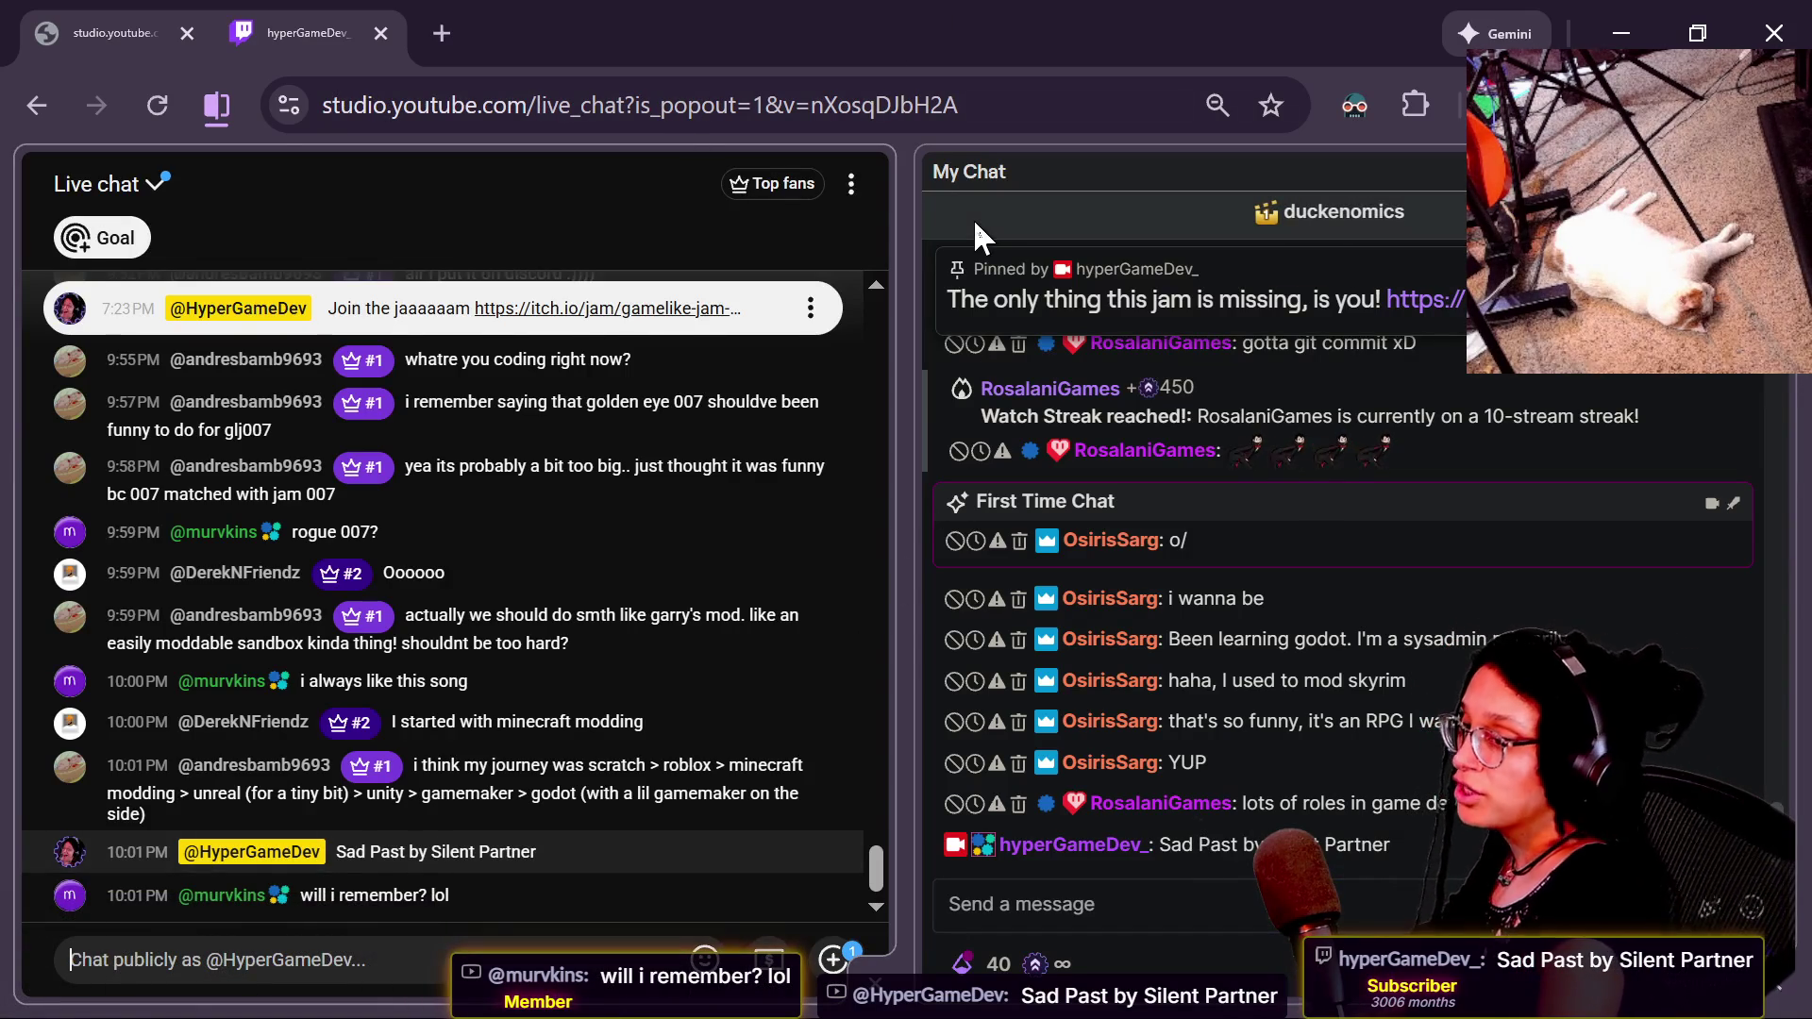
pyautogui.hotkey('alt', 'Tab')
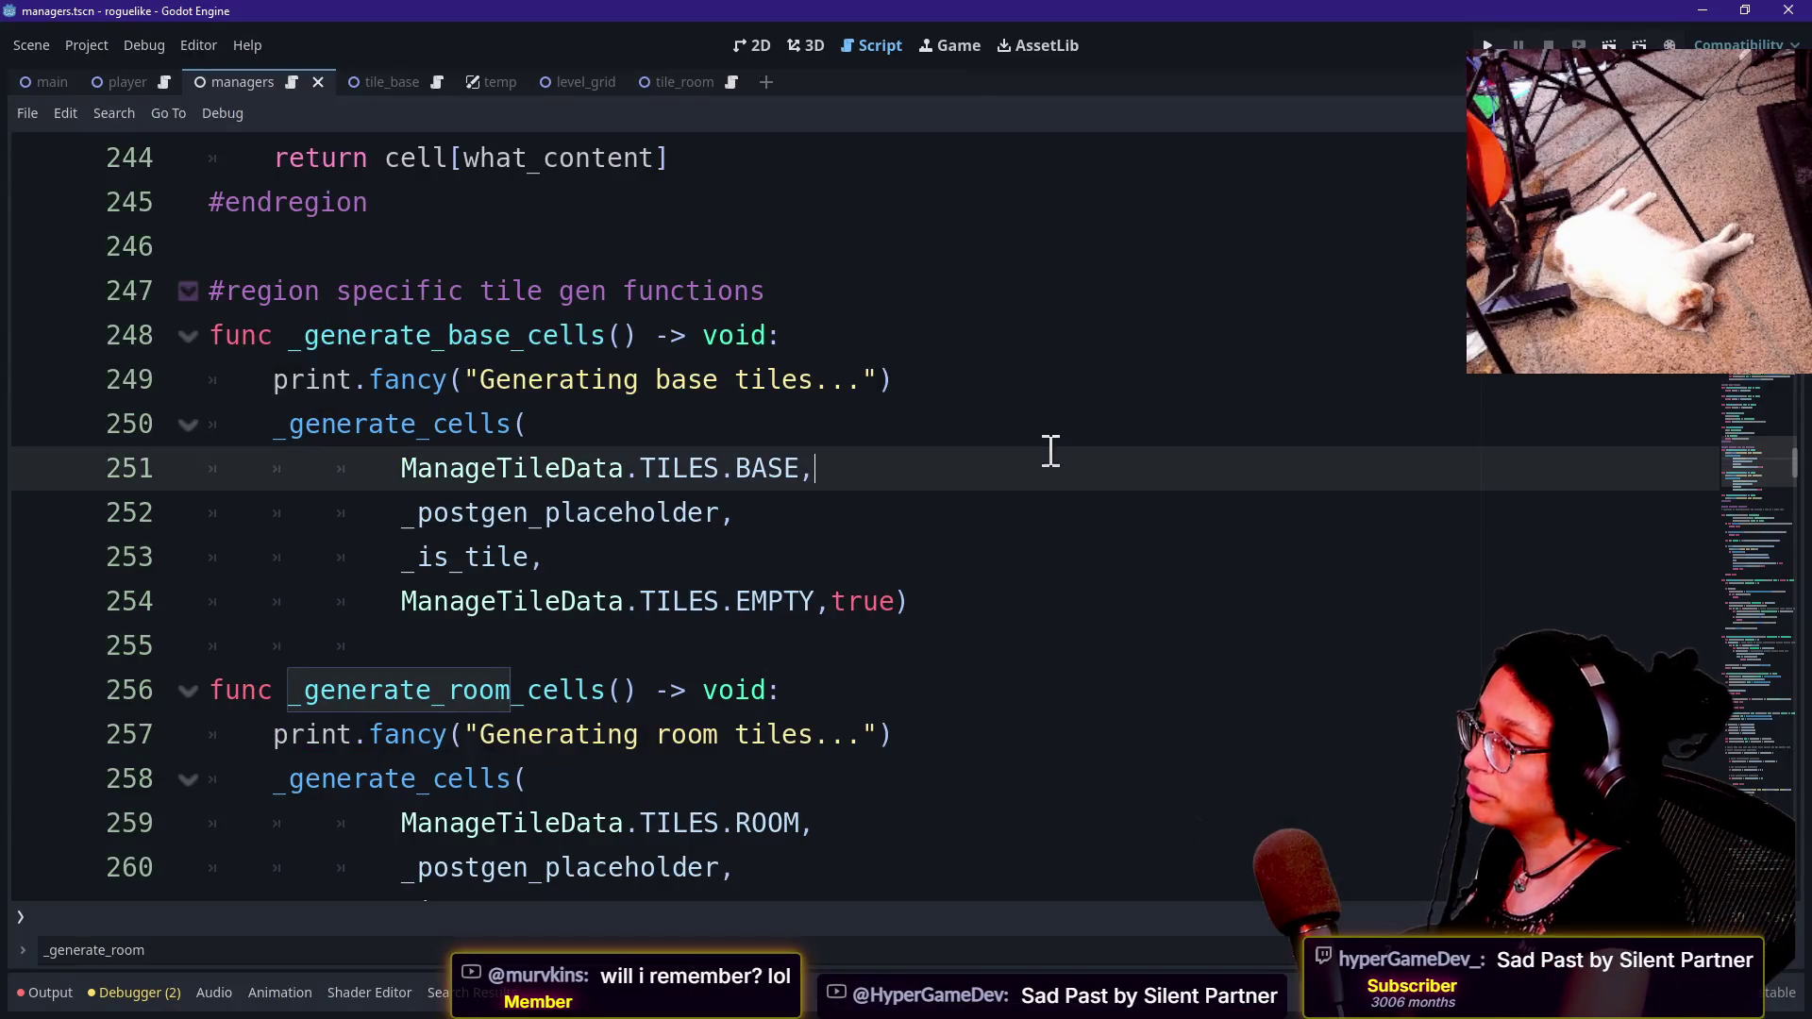
# Select the base and room generation calls spanning lines 249–257.
pyautogui.moveTo(1085, 671); pyautogui.dragTo(1106, 385)
pyautogui.moveTo(1047, 166)
pyautogui.mouseDown()
pyautogui.moveTo(1080, 740)
pyautogui.moveTo(1011, 263)
pyautogui.moveTo(1028, 784)
pyautogui.mouseUp()
pyautogui.click(1080, 740)
pyautogui.click(1003, 227)
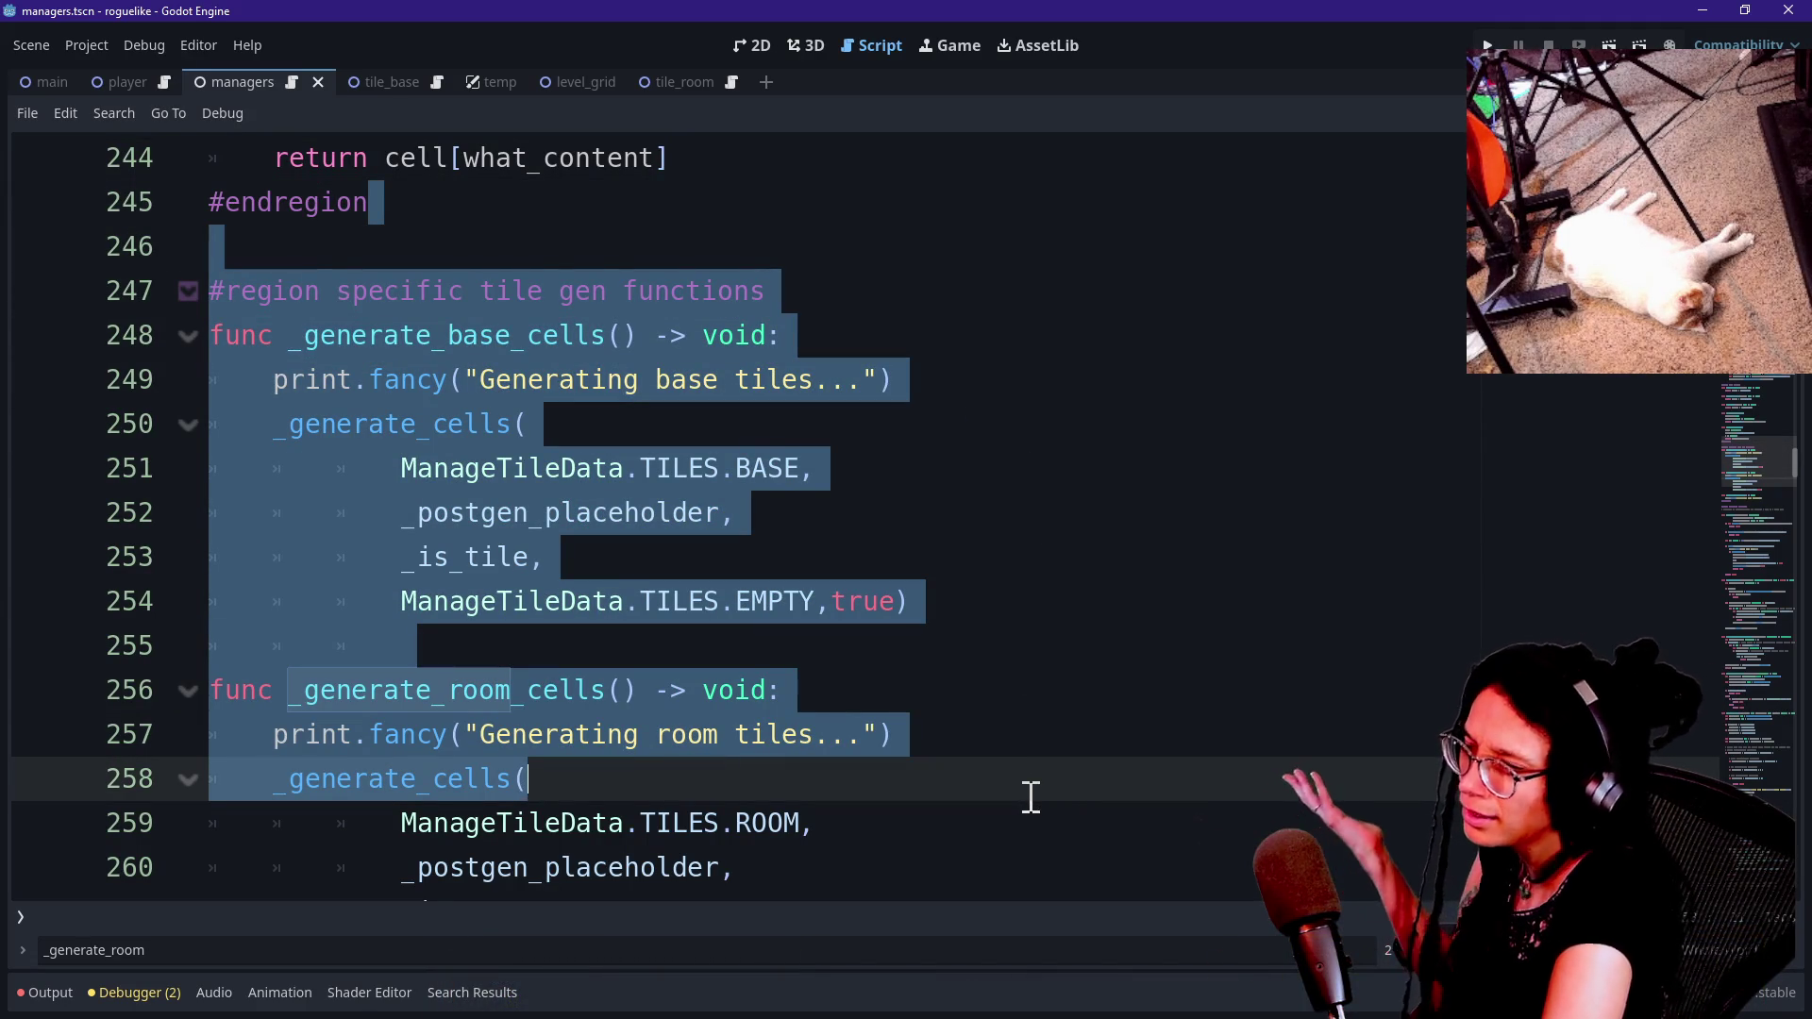
pyautogui.click(1056, 699)
pyautogui.moveTo(1047, 734)
pyautogui.mouseDown()
pyautogui.moveTo(1004, 377)
pyautogui.moveTo(986, 394)
pyautogui.mouseUp()
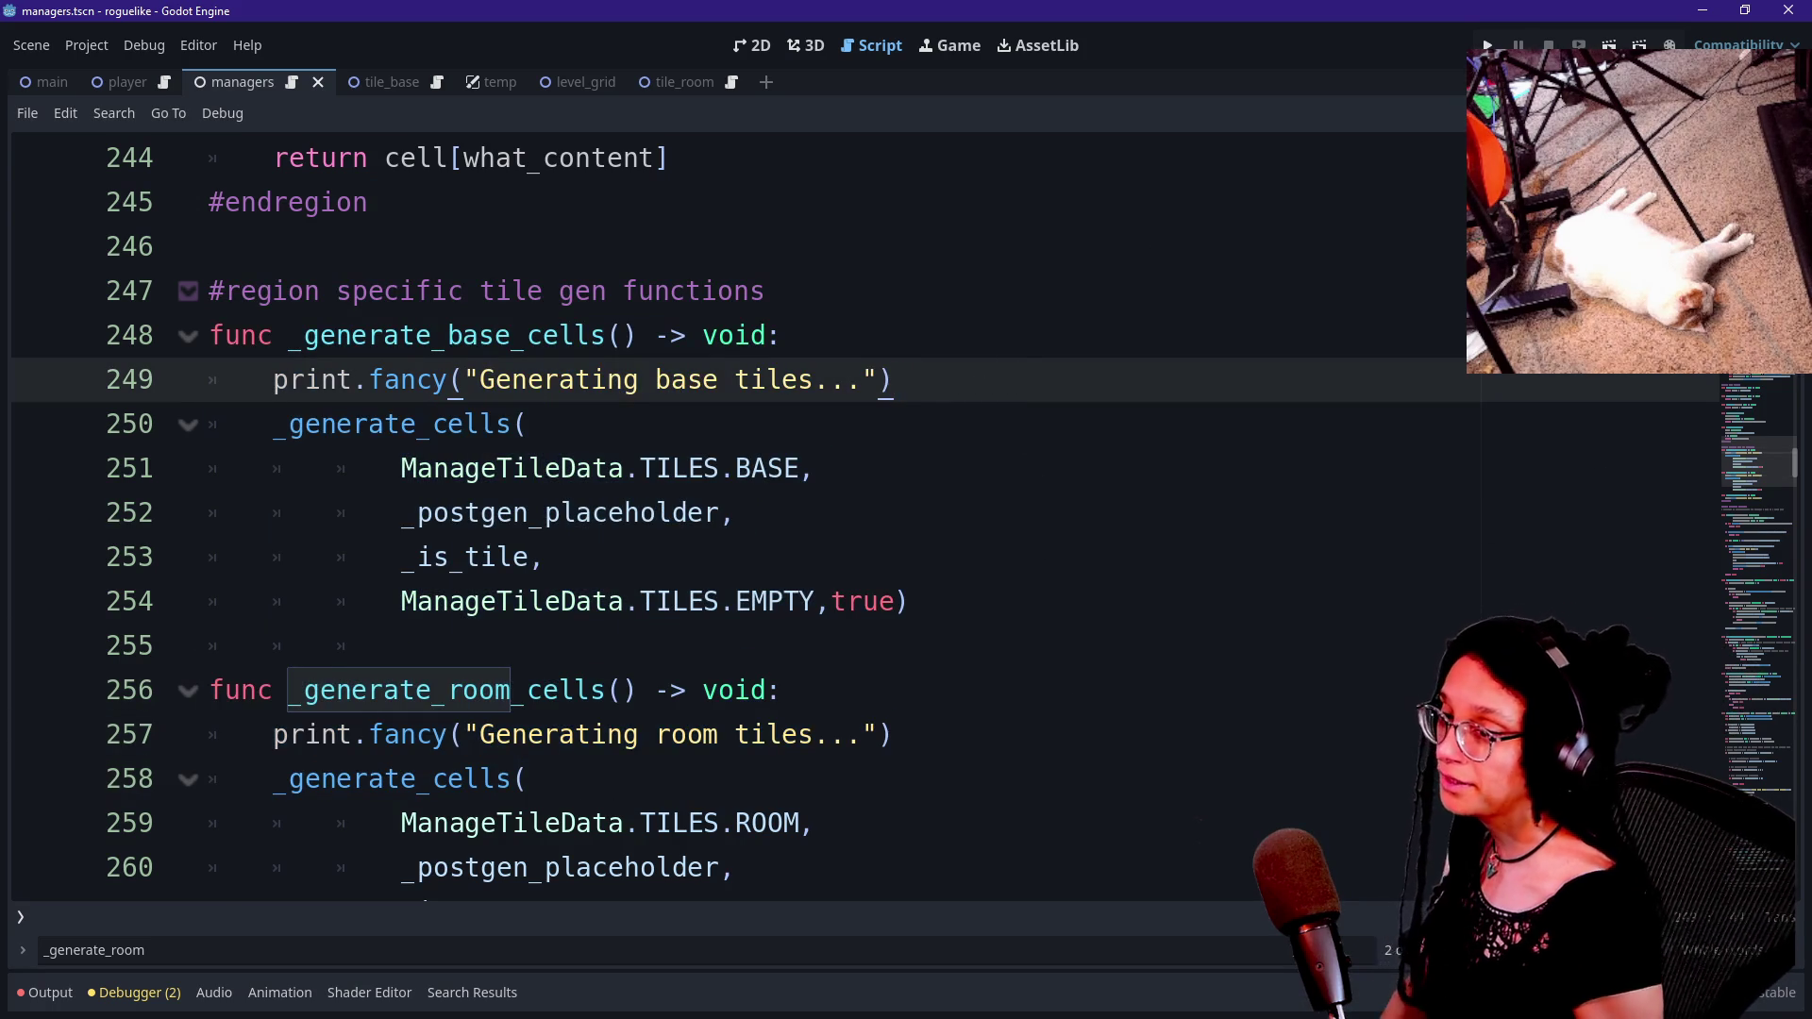
# Step the caret through lines 258–272, from the room call past #endregion into _is_room.
pyautogui.press('Down')
pyautogui.press('Down')
pyautogui.press('Down')
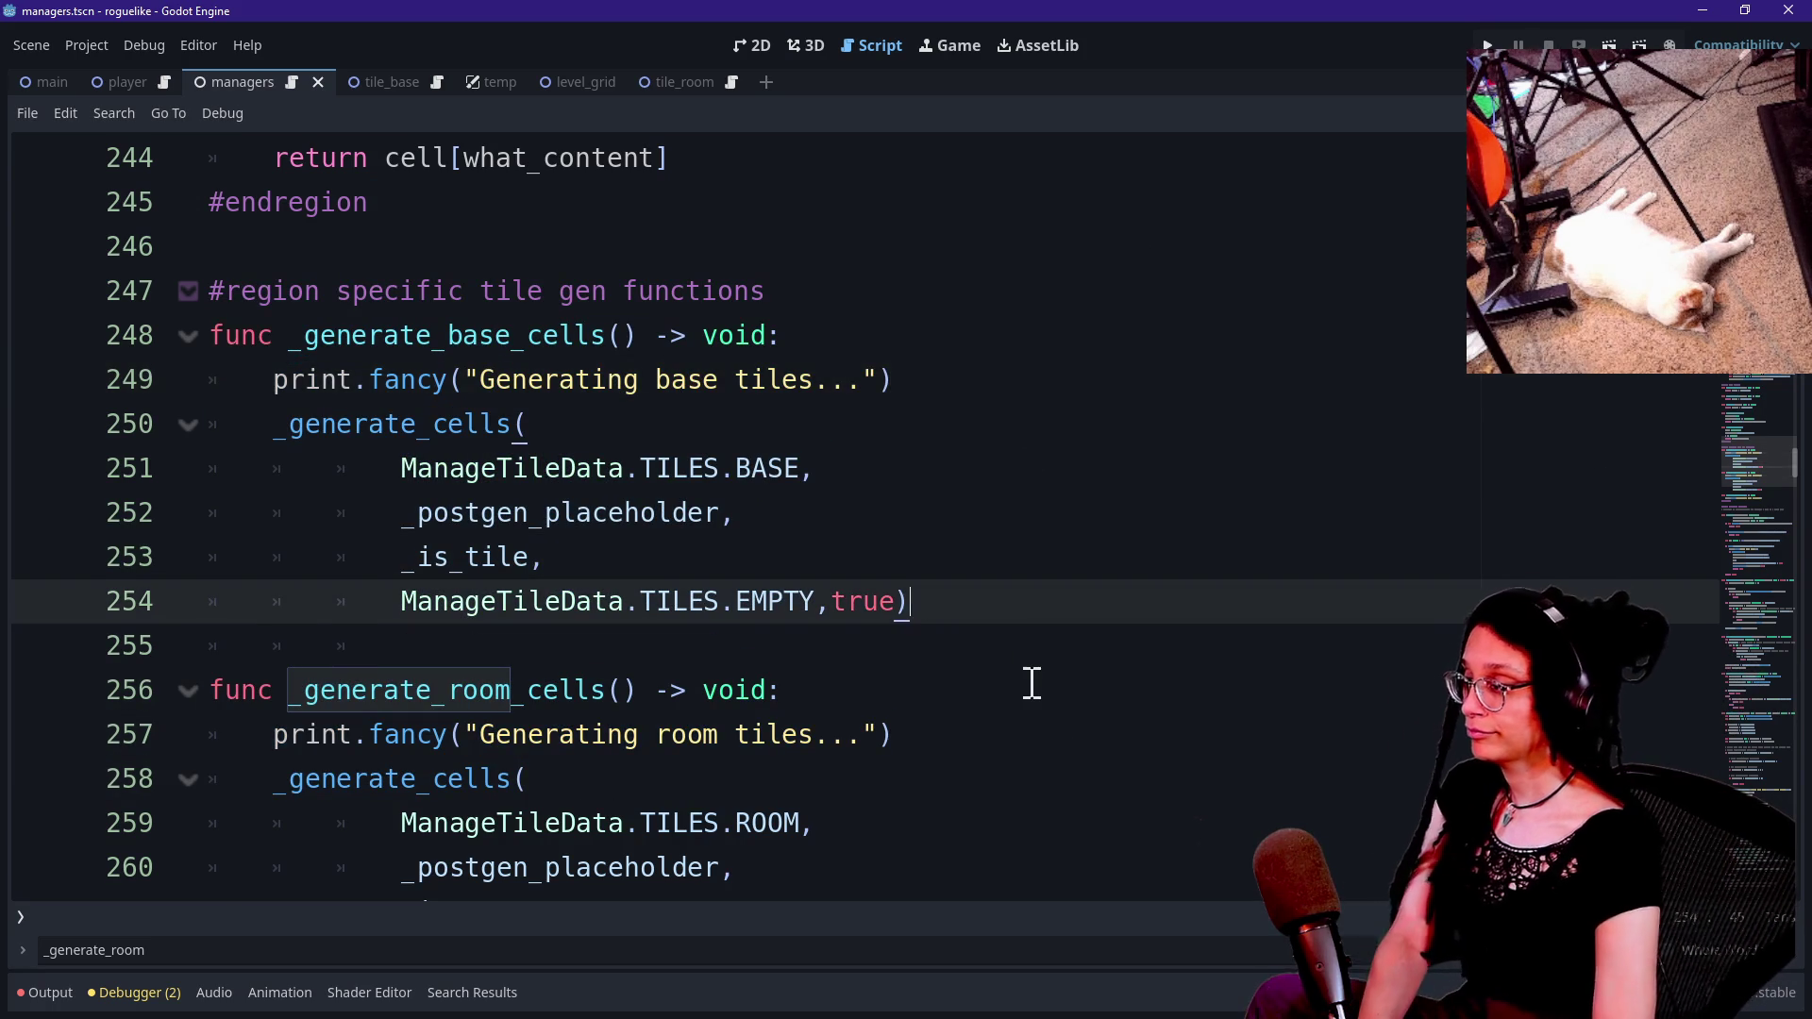
pyautogui.press('Down')
pyautogui.press('Down')
pyautogui.press('Down')
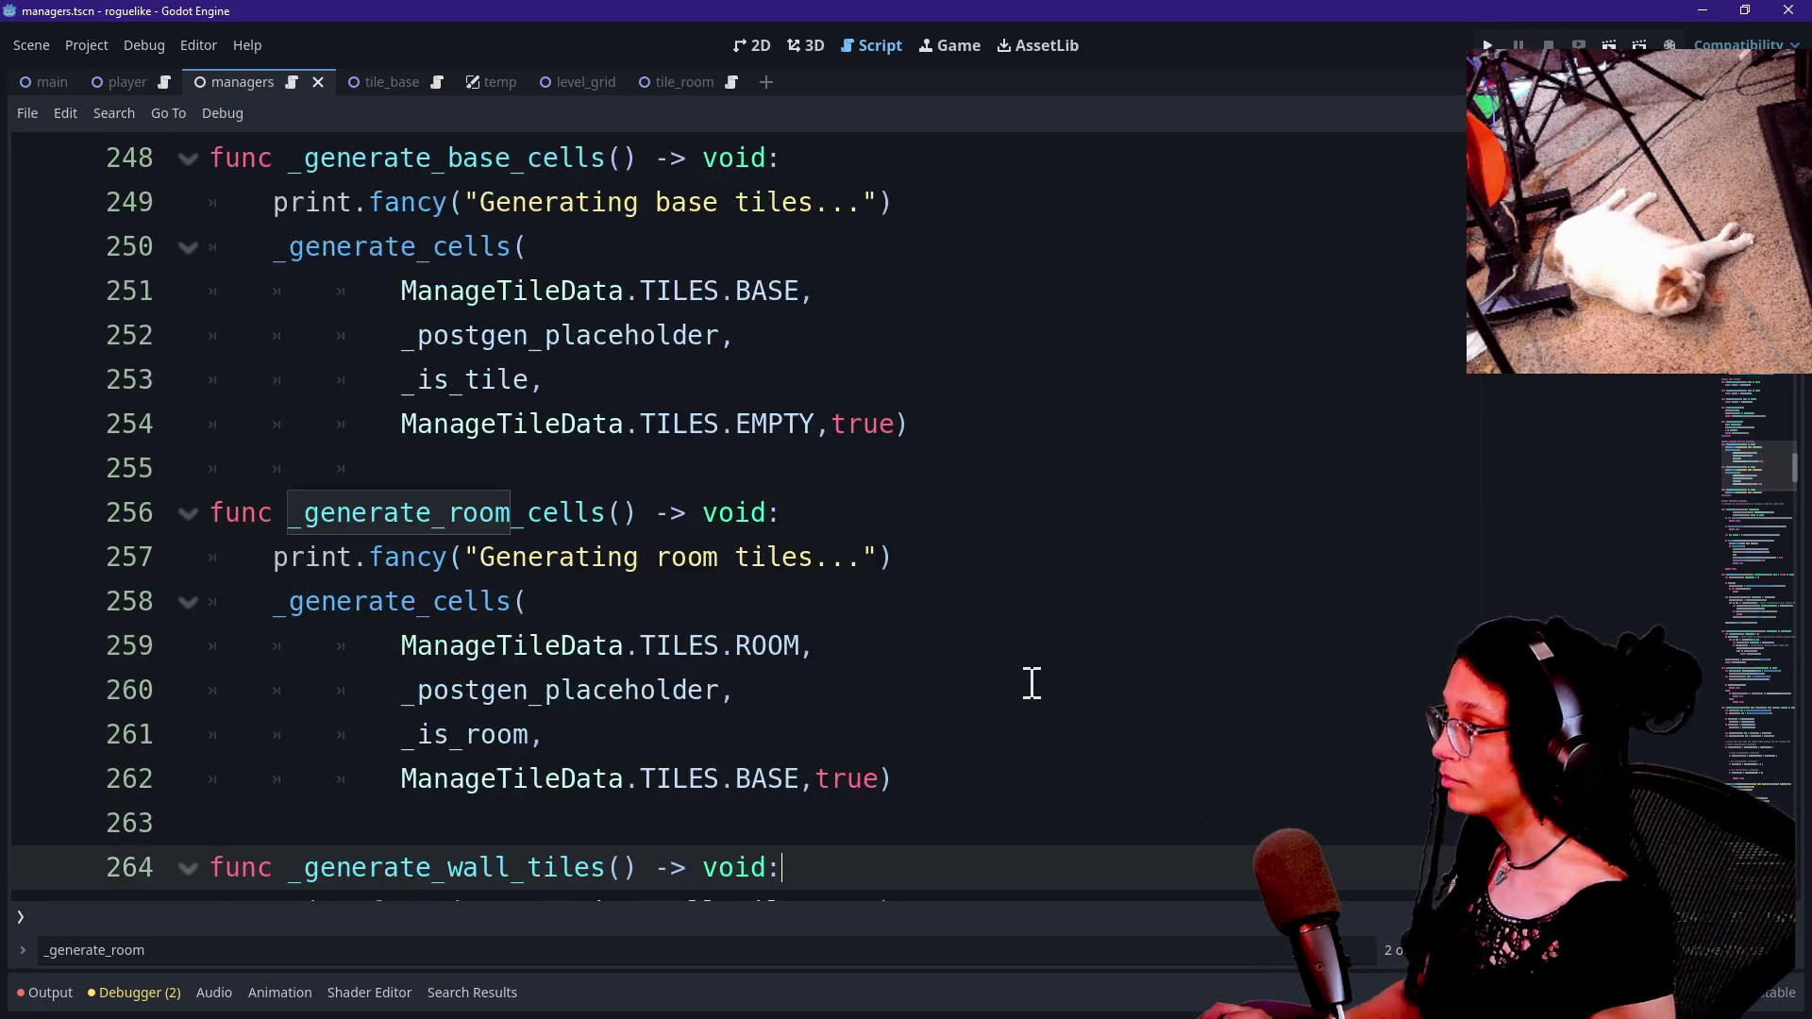
pyautogui.click(978, 631)
pyautogui.click(967, 612)
pyautogui.press('Down')
pyautogui.press('Down')
pyautogui.press('Down')
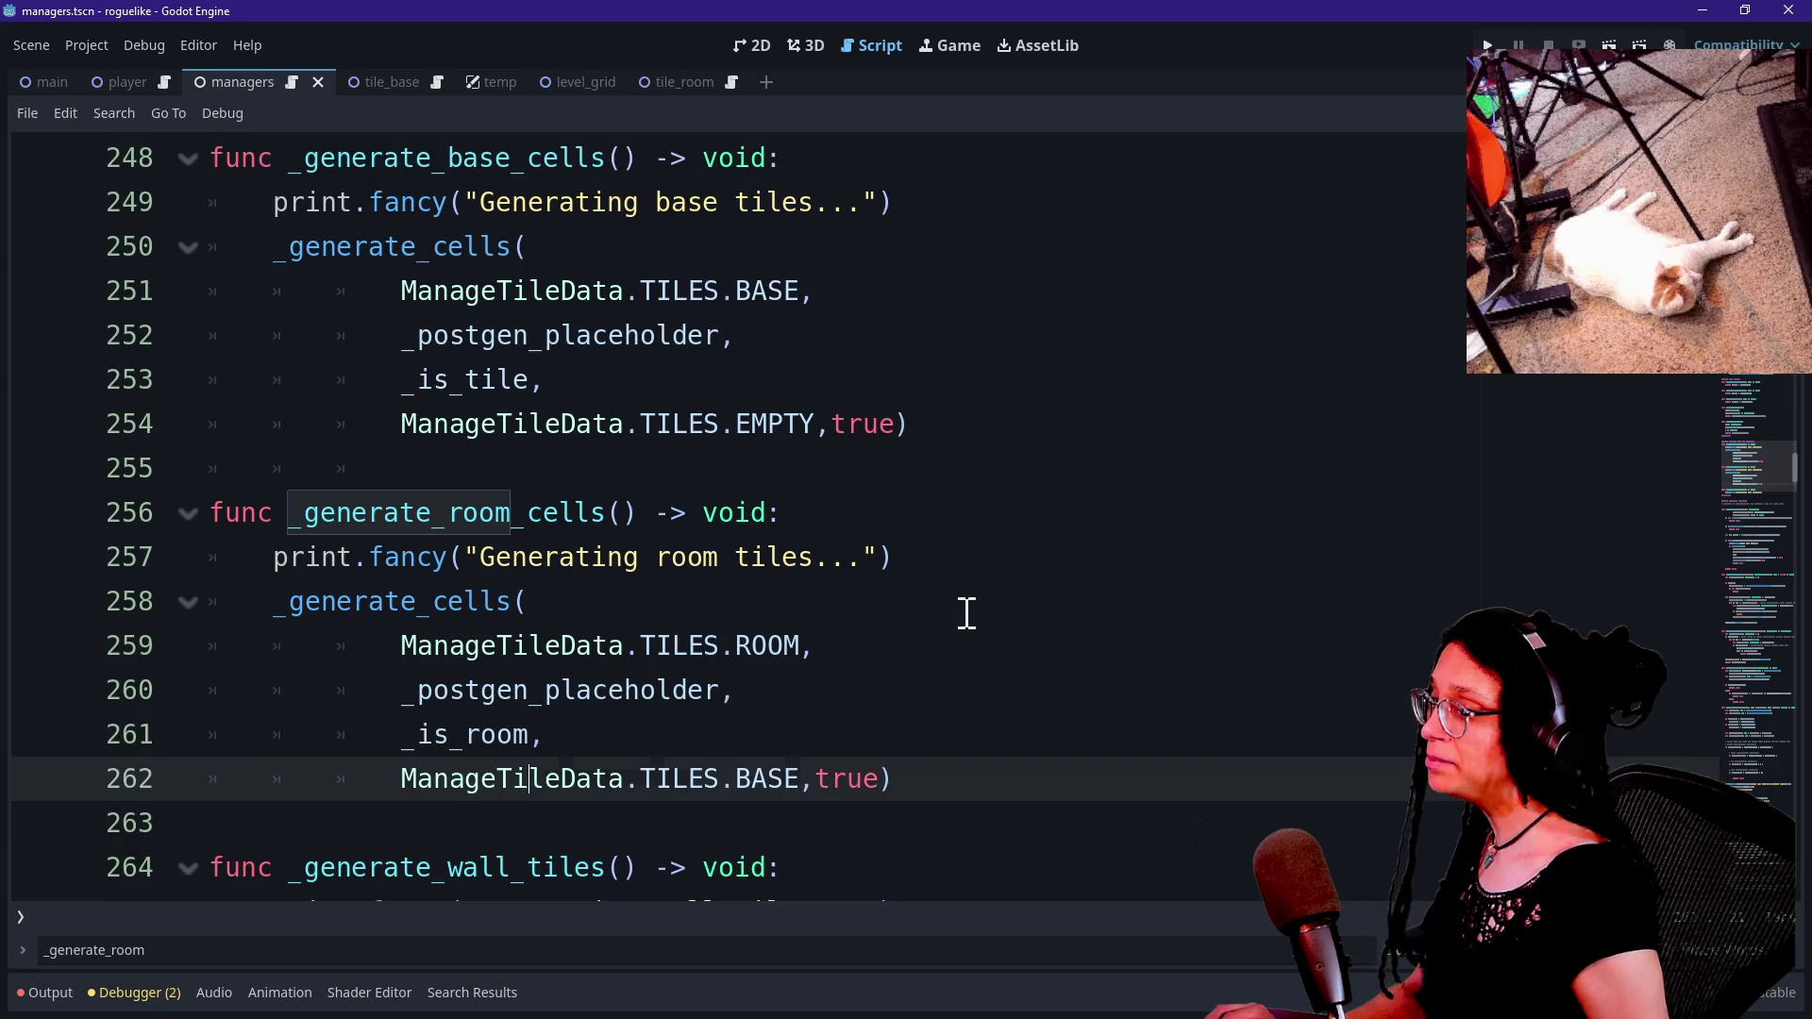
pyautogui.click(881, 651)
pyautogui.click(983, 756)
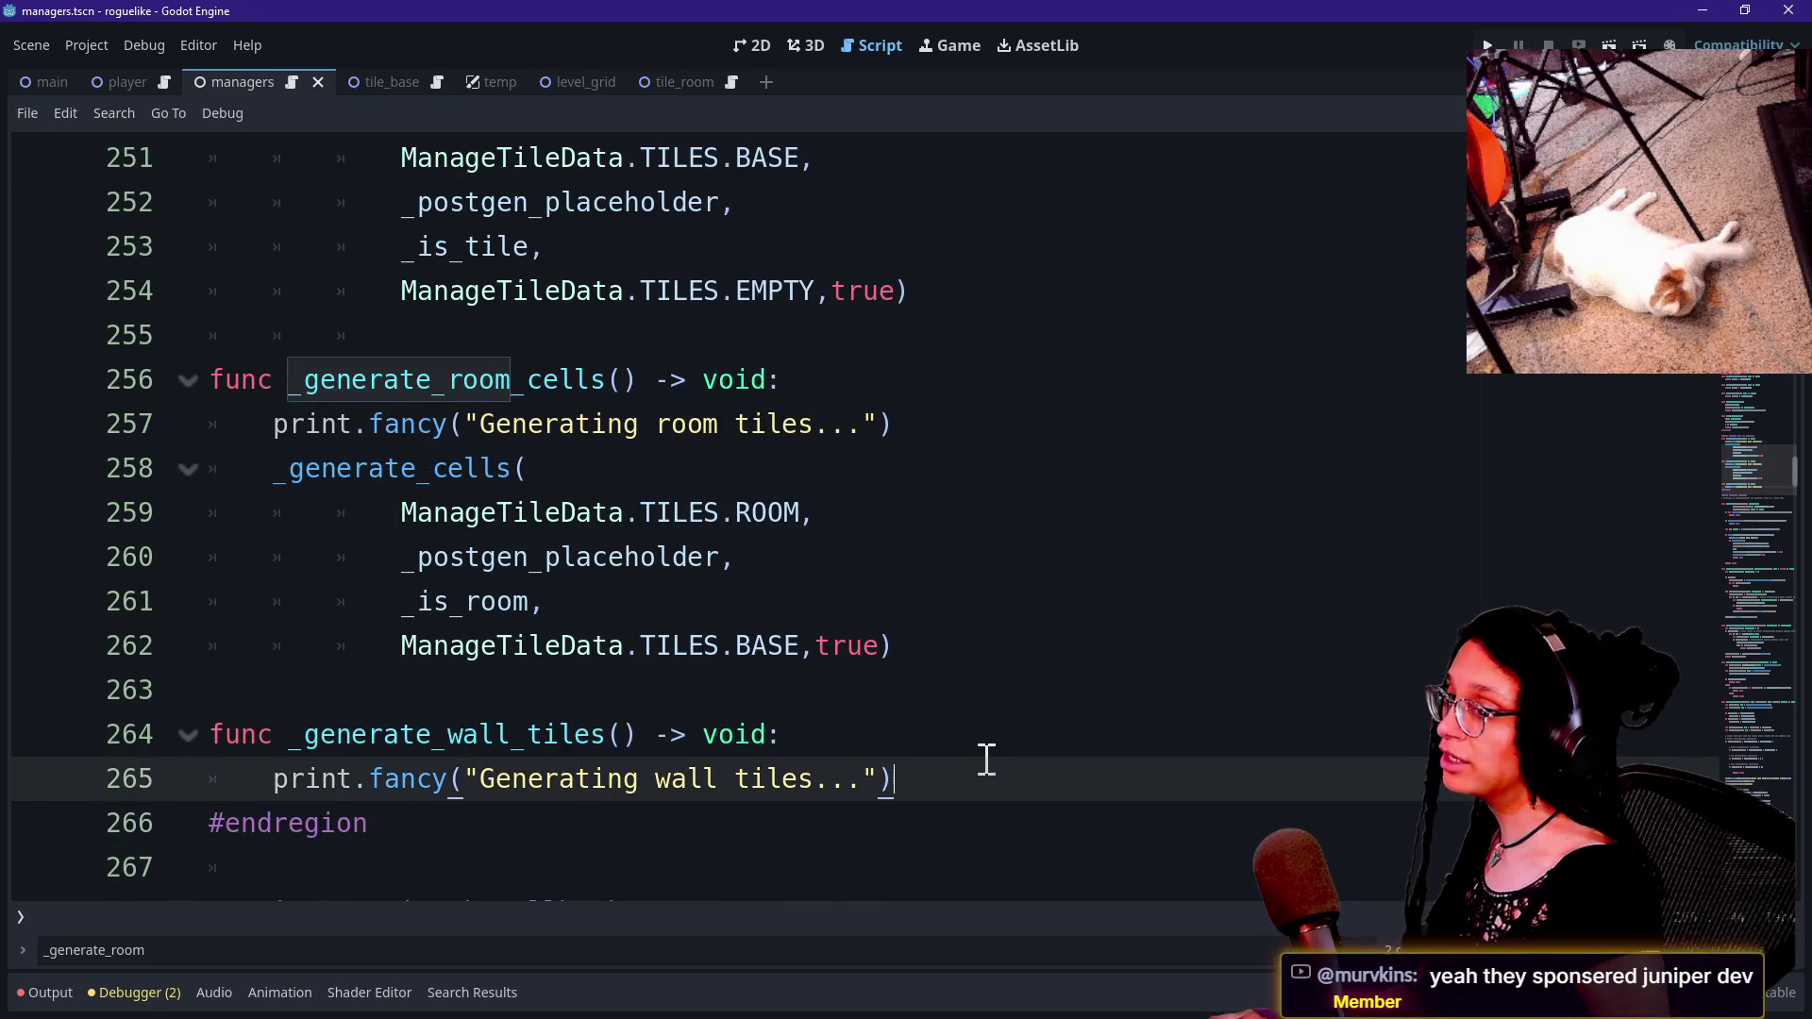
pyautogui.press('Up')
pyautogui.press('Up')
pyautogui.press('Up')
pyautogui.press('Down')
pyautogui.press('Down')
pyautogui.press('Down')
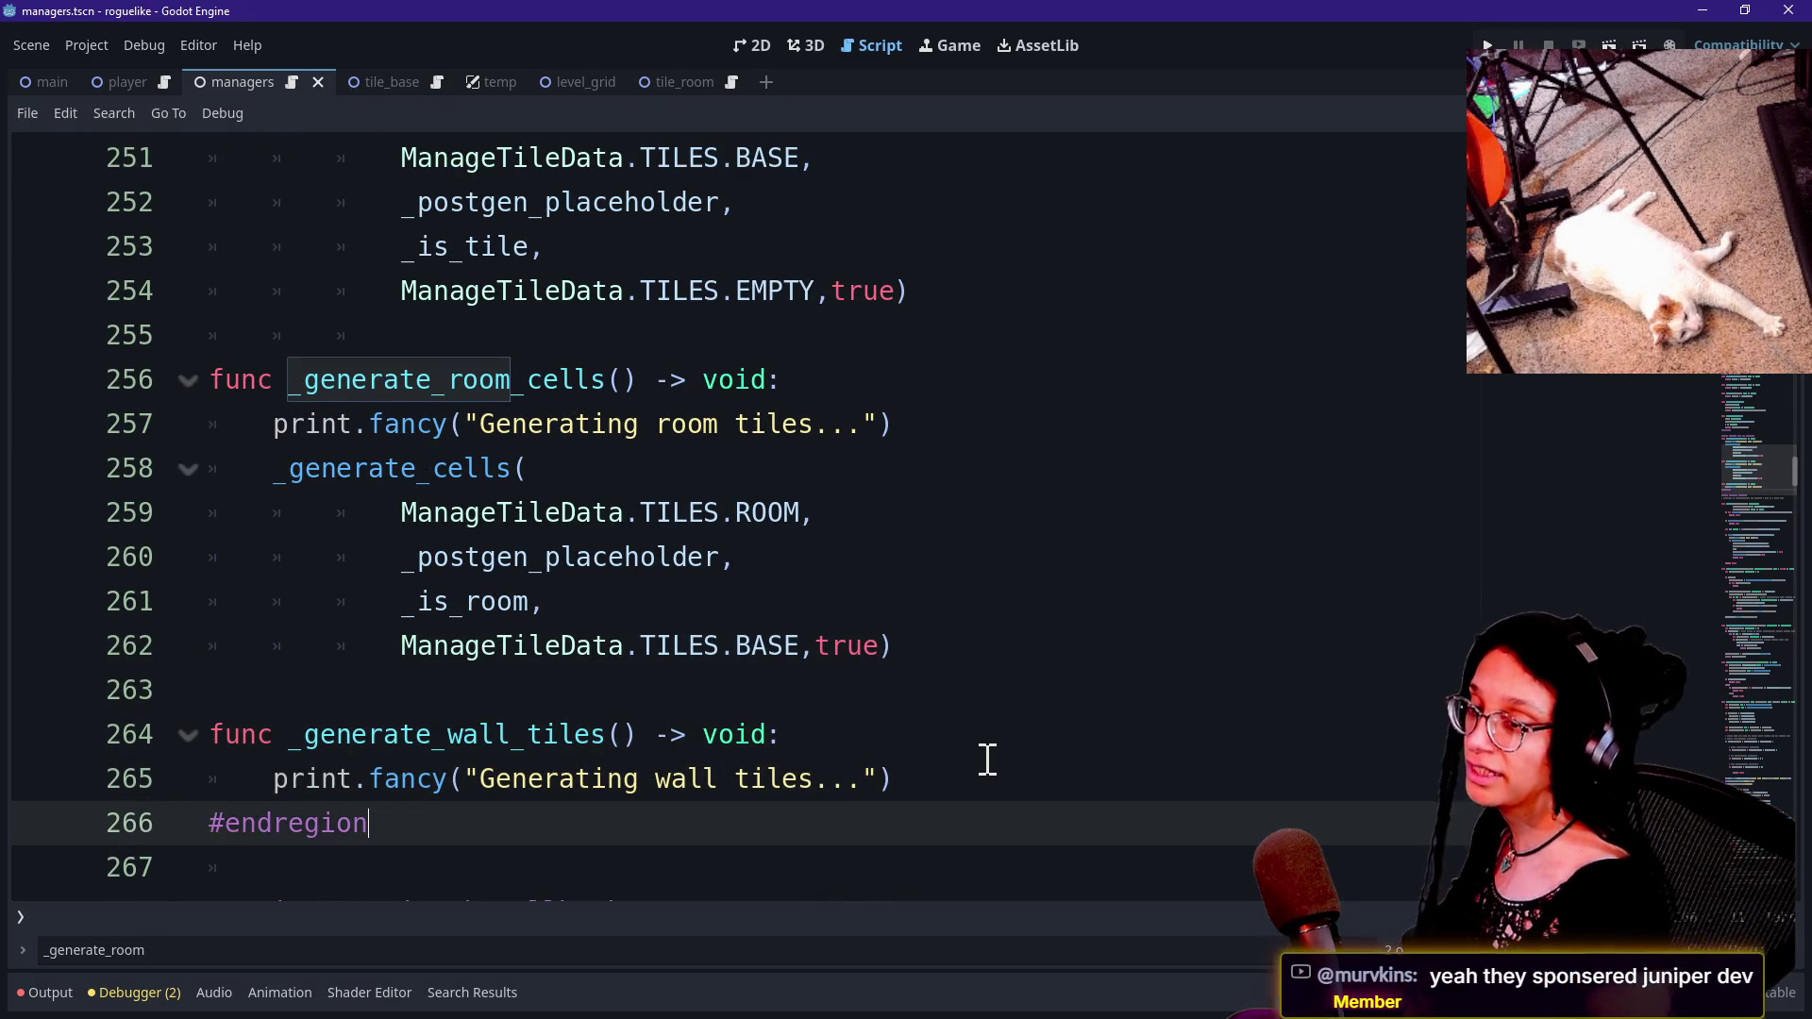
pyautogui.press('Up')
pyautogui.press('Up')
pyautogui.press('Up')
pyautogui.press('Up')
pyautogui.press('Up')
pyautogui.press('Up')
pyautogui.press('Down')
pyautogui.press('Up')
pyautogui.press('Down')
pyautogui.press('Down')
pyautogui.press('Up')
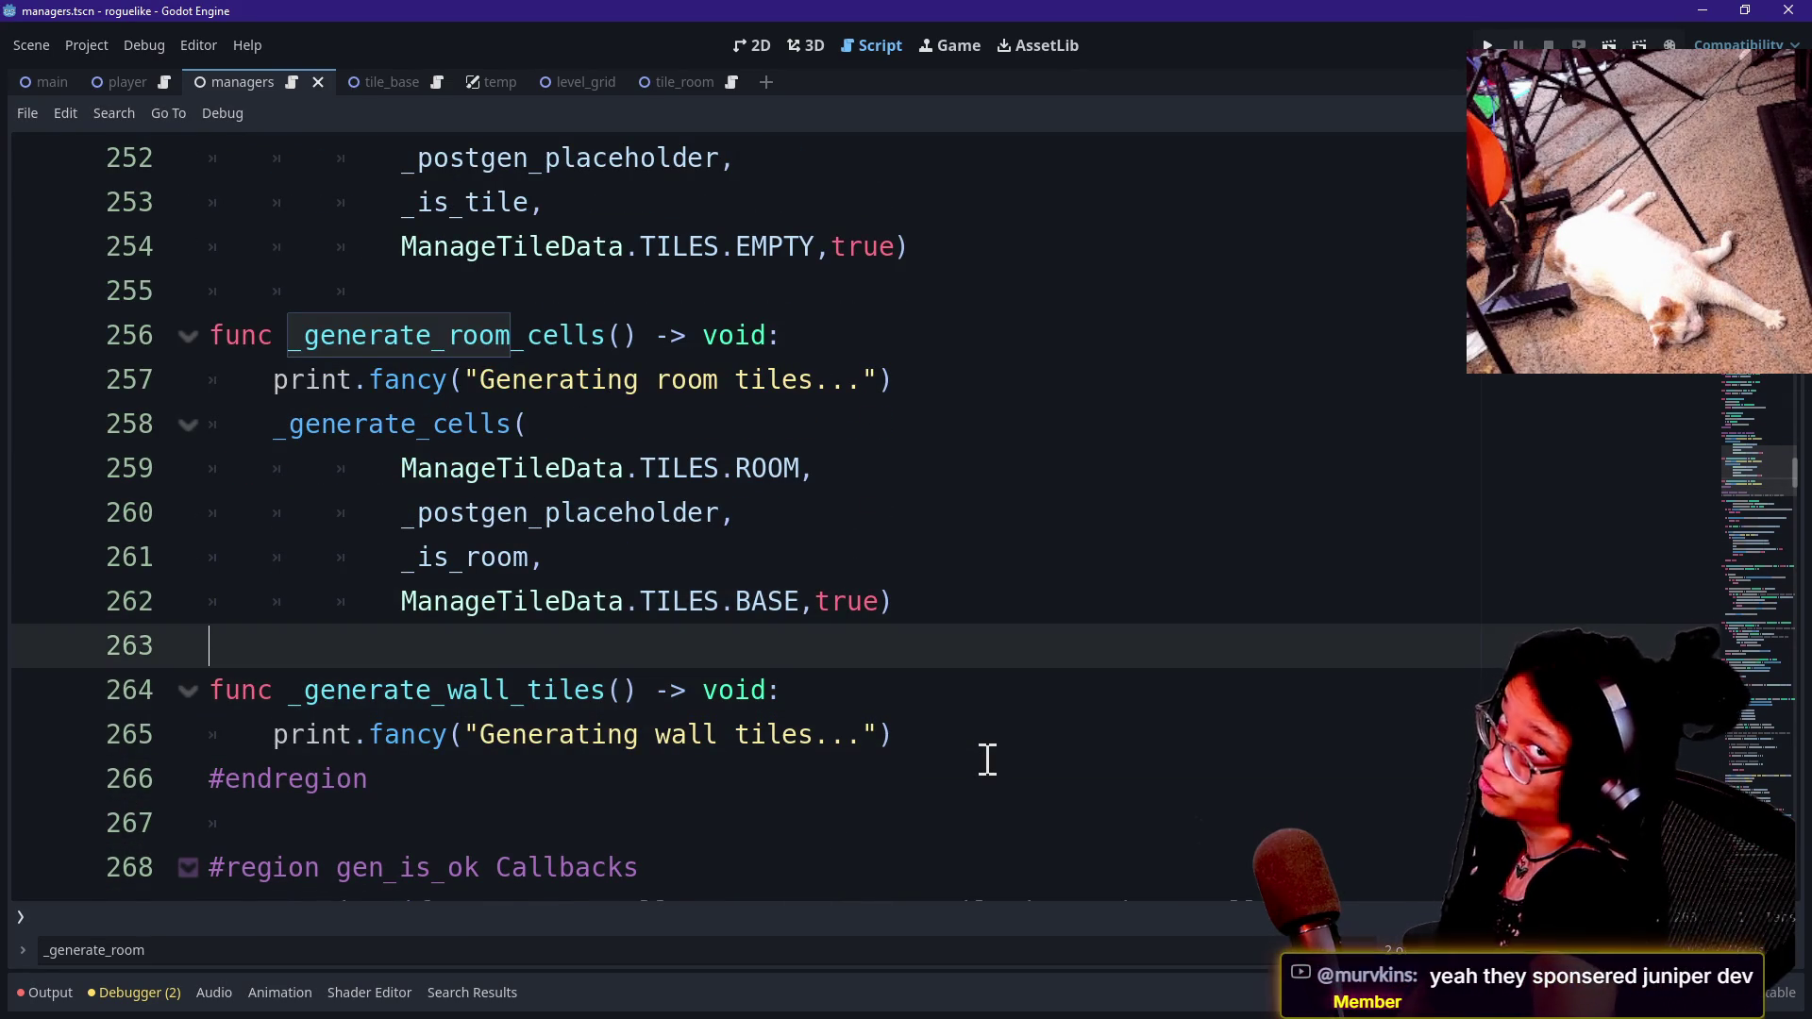
pyautogui.press('Down')
pyautogui.press('Down')
pyautogui.press('Up')
pyautogui.press('Up')
pyautogui.press('Up')
pyautogui.press('Down')
pyautogui.press('Down')
pyautogui.press('Down')
pyautogui.press('Up')
pyautogui.press('Down')
pyautogui.press('Down')
pyautogui.press('Down')
pyautogui.press('Up')
pyautogui.press('Up')
pyautogui.press('Up')
pyautogui.press('Down')
pyautogui.press('Down')
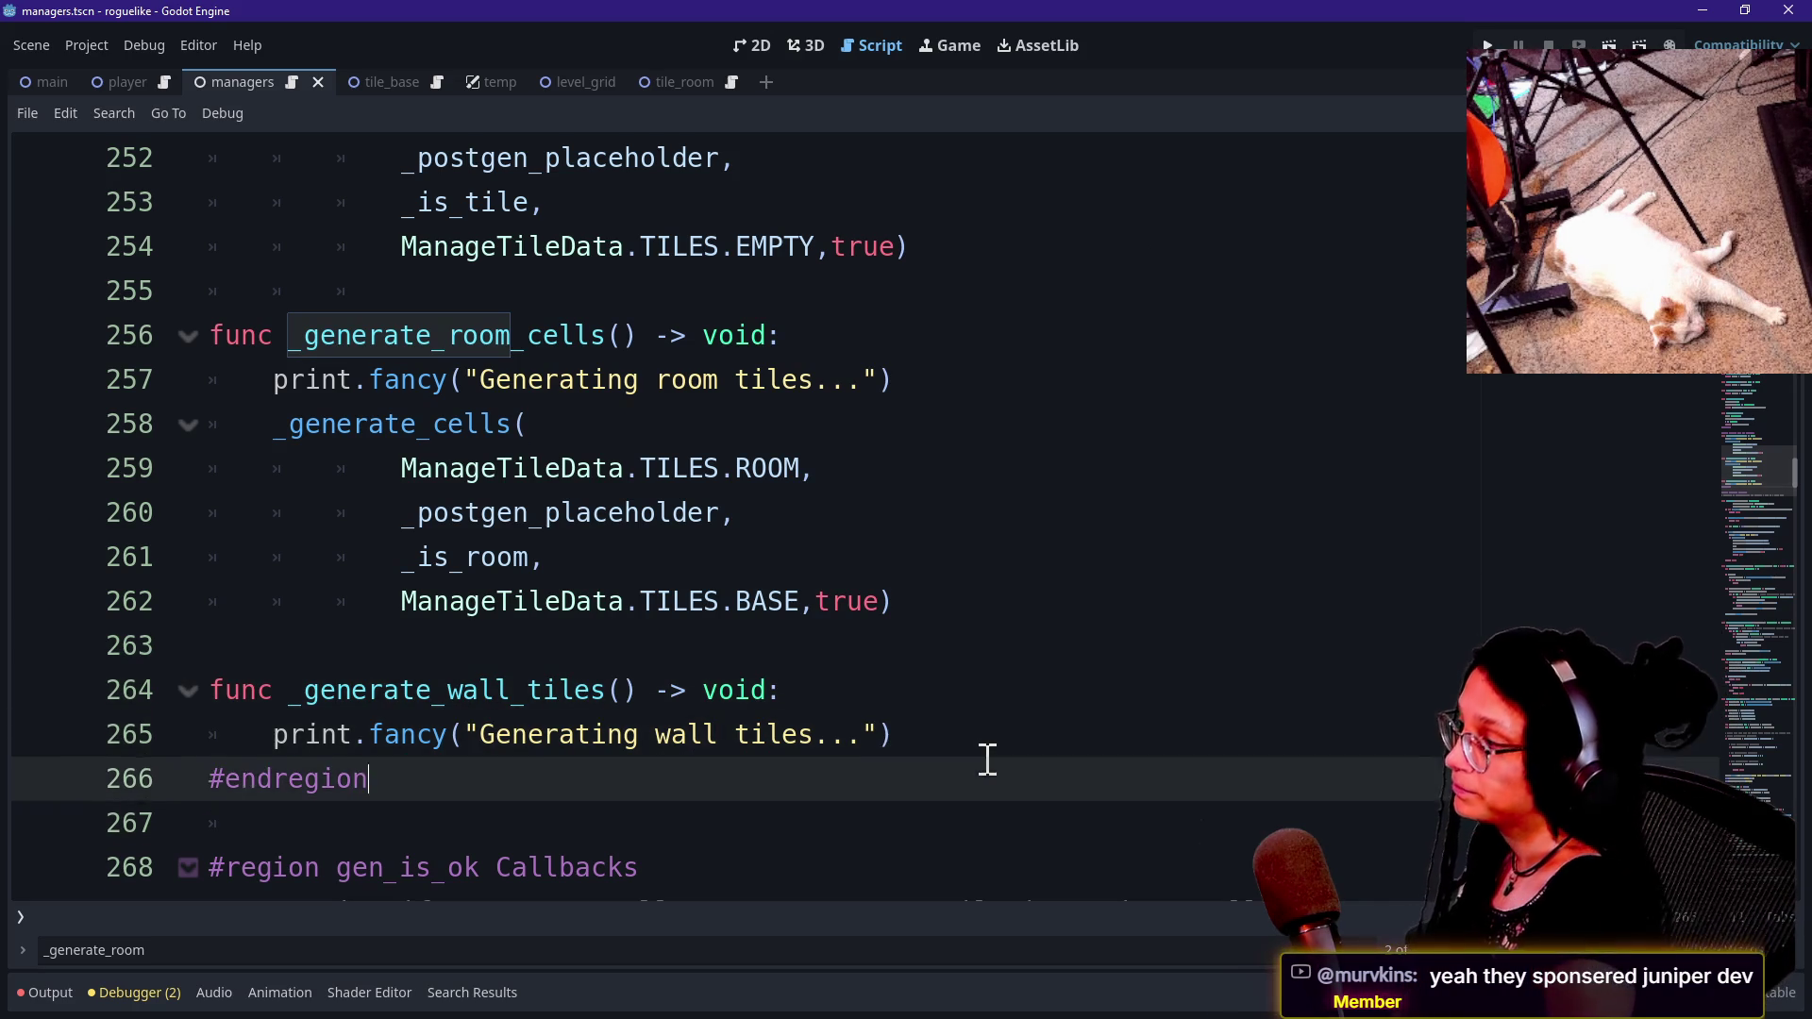
pyautogui.press('Down')
pyautogui.press('Up')
pyautogui.press('Up')
pyautogui.press('Down')
pyautogui.press('Down')
pyautogui.click(1047, 610)
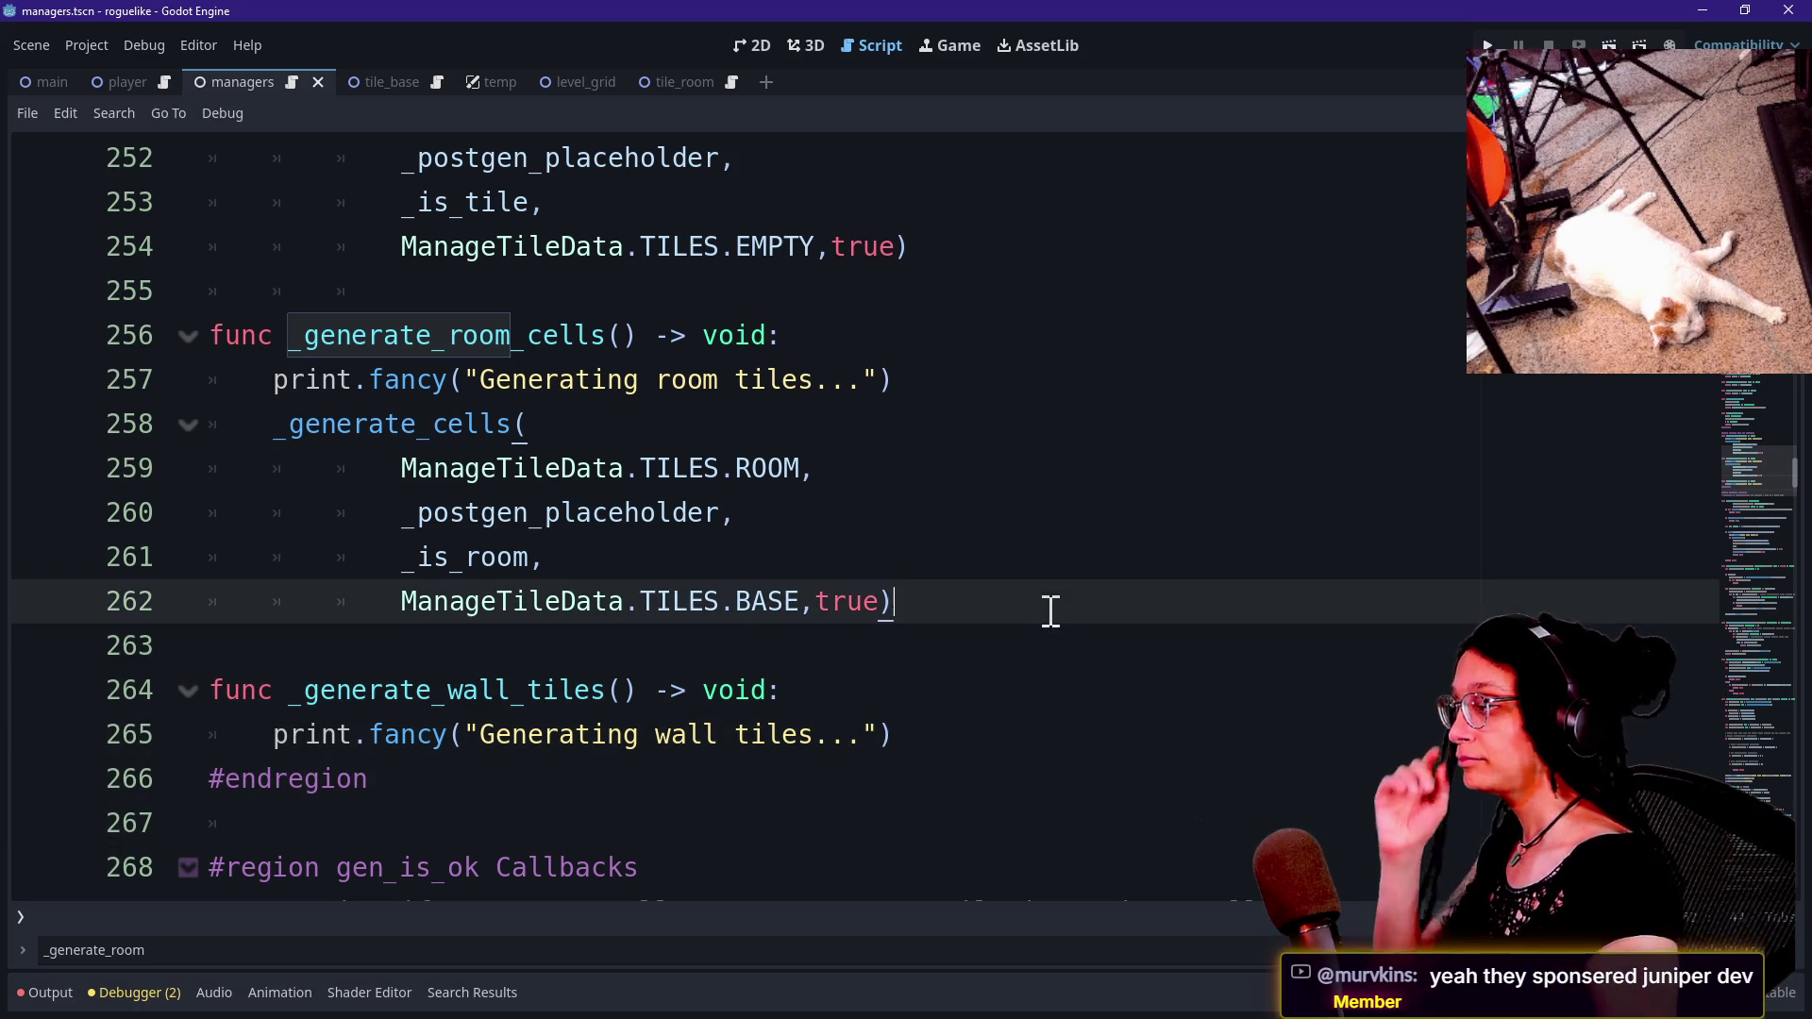
pyautogui.click(1056, 631)
pyautogui.press('Down')
pyautogui.press('Down')
pyautogui.press('Down')
pyautogui.press('Up')
pyautogui.press('Down')
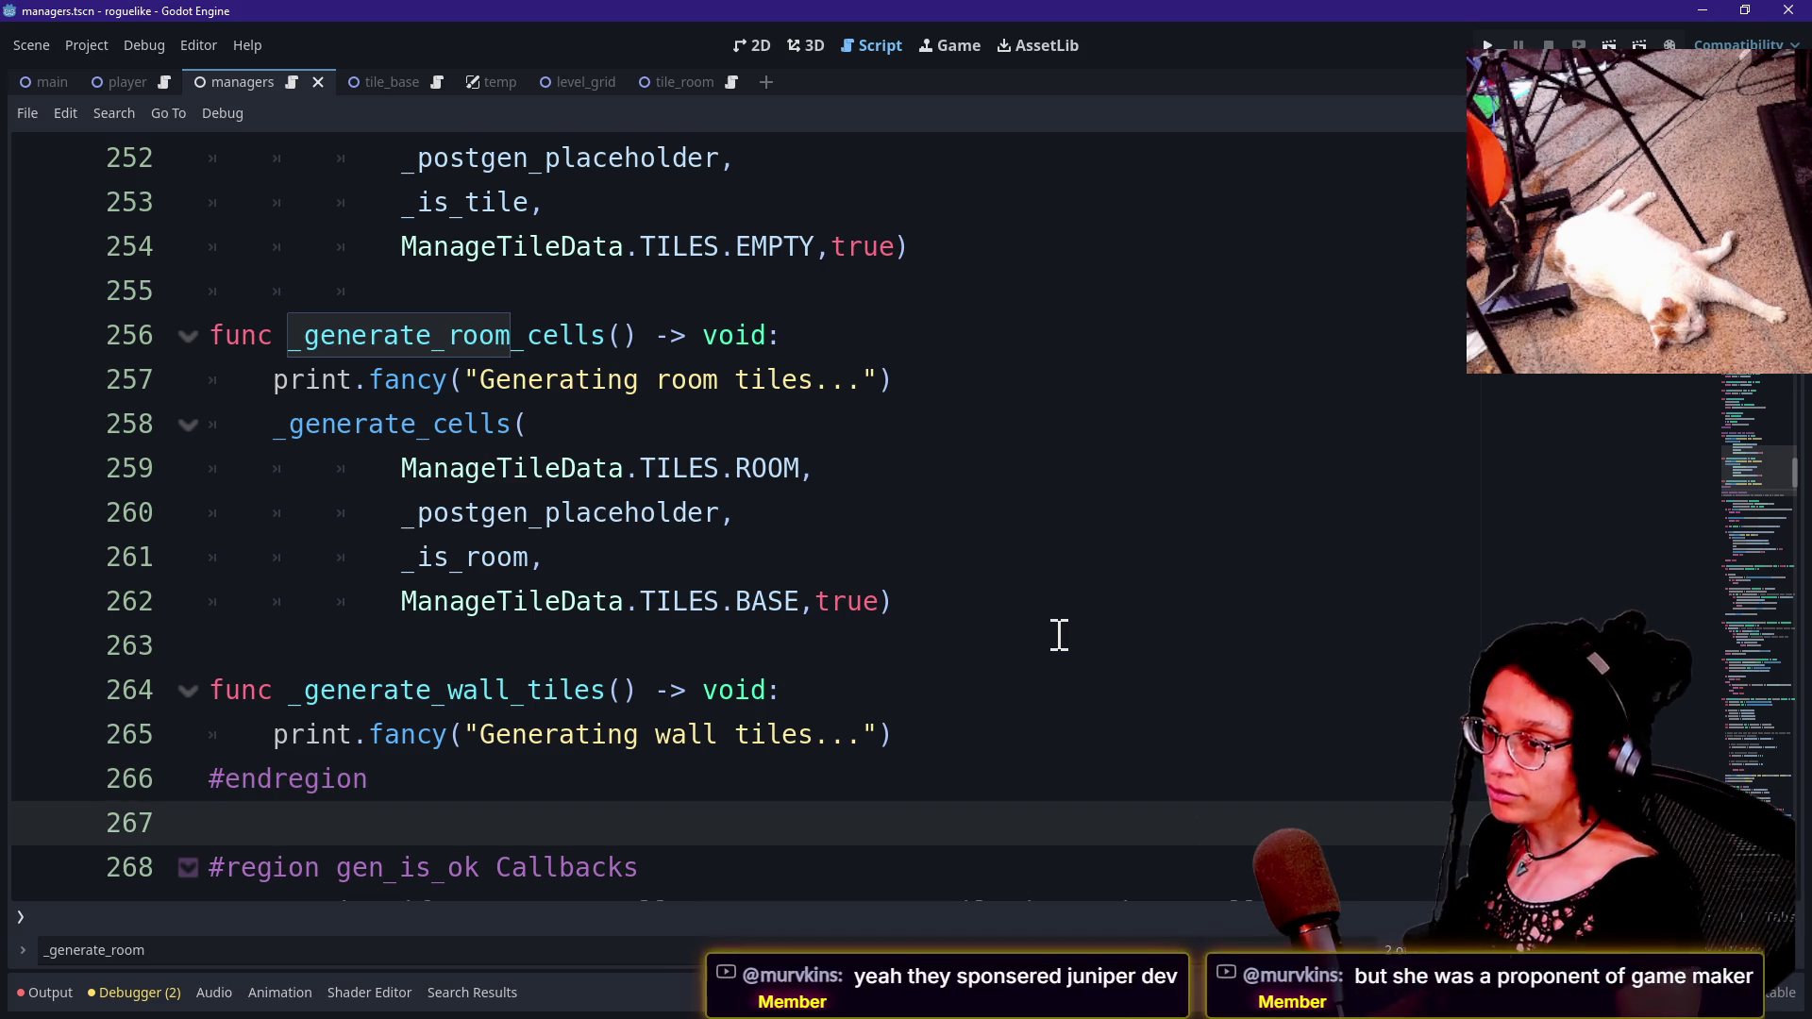
pyautogui.press('Up')
pyautogui.press('Down')
pyautogui.press('Down')
pyautogui.press('Down')
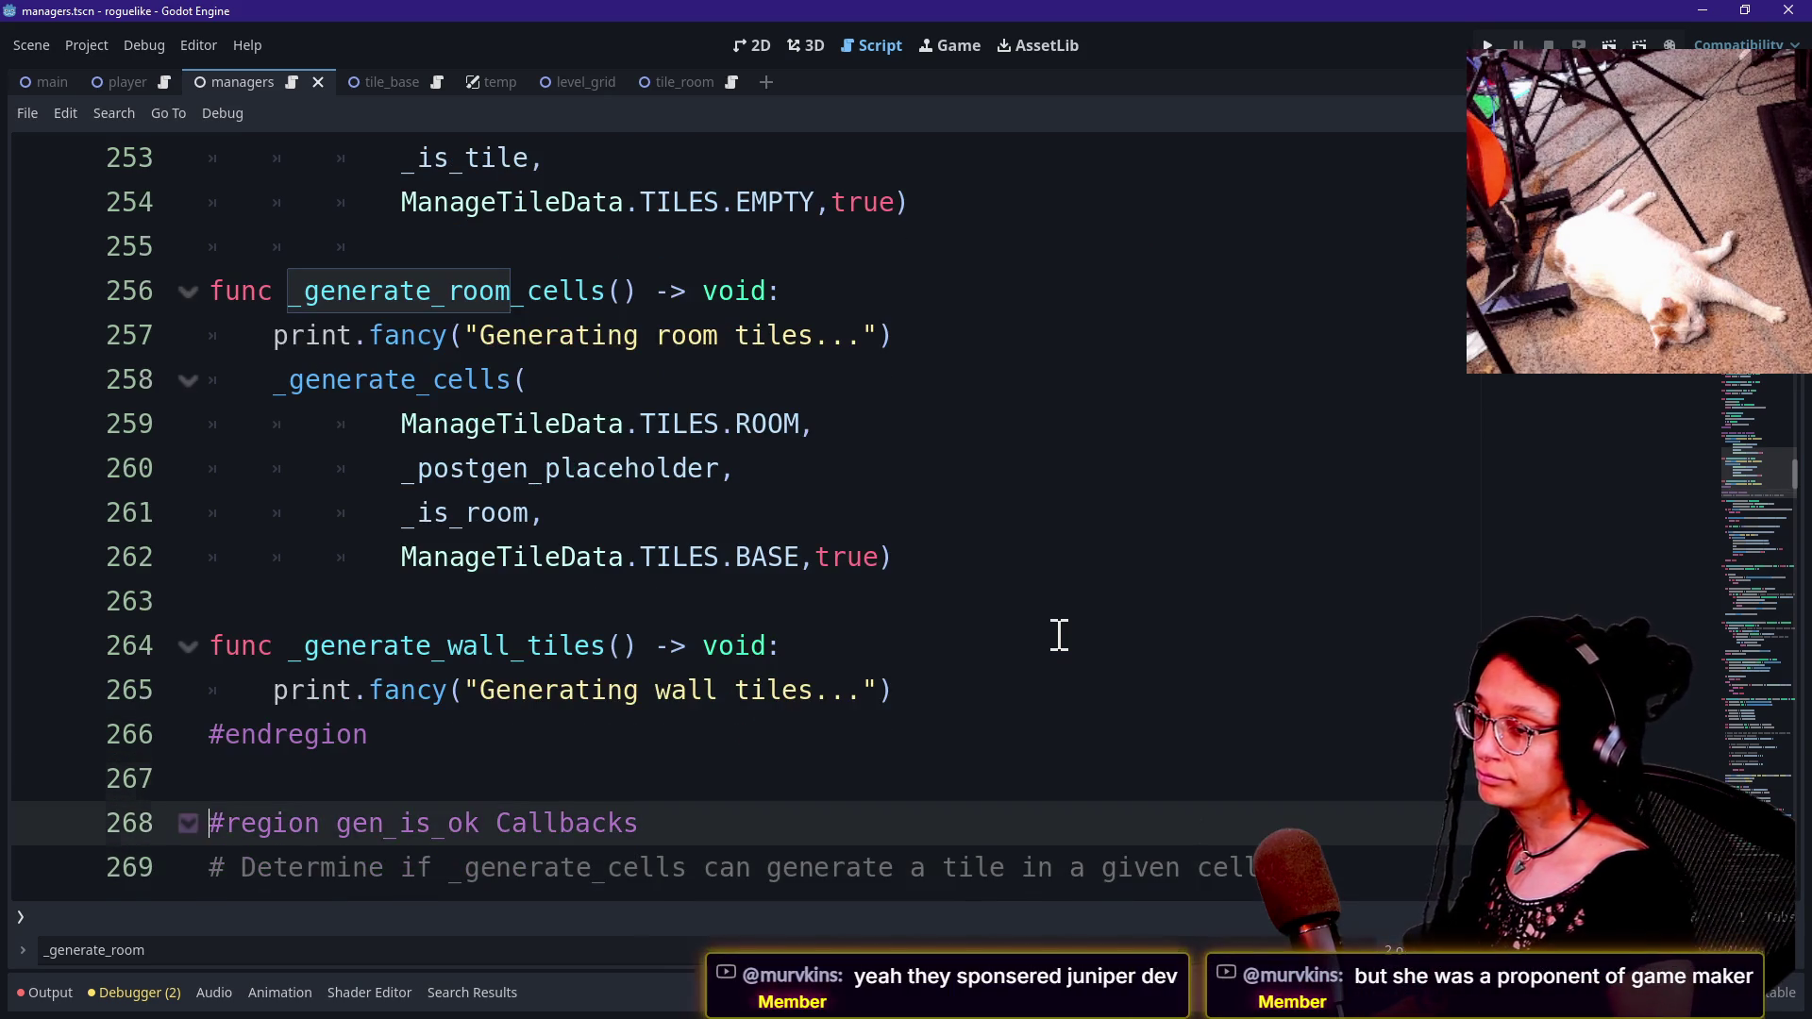
pyautogui.press('Up')
pyautogui.press('Up')
pyautogui.press('Up')
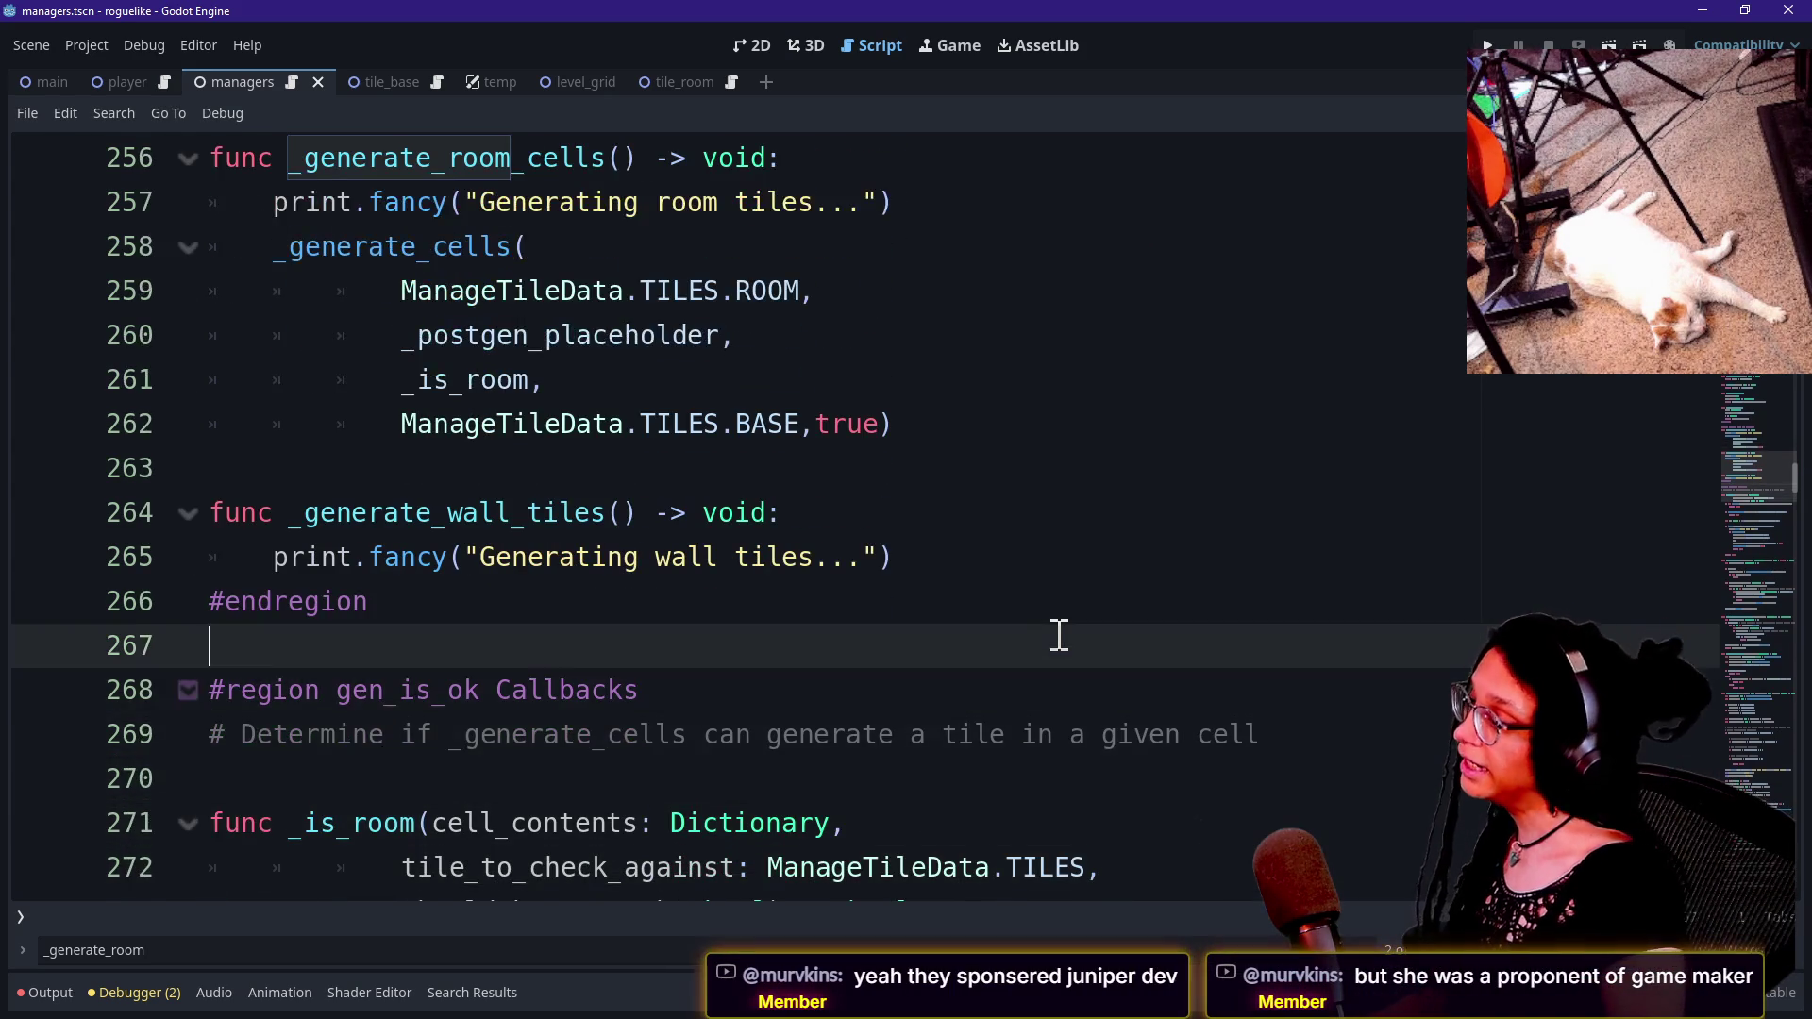
pyautogui.press('Down')
pyautogui.press('Down')
pyautogui.press('Down')
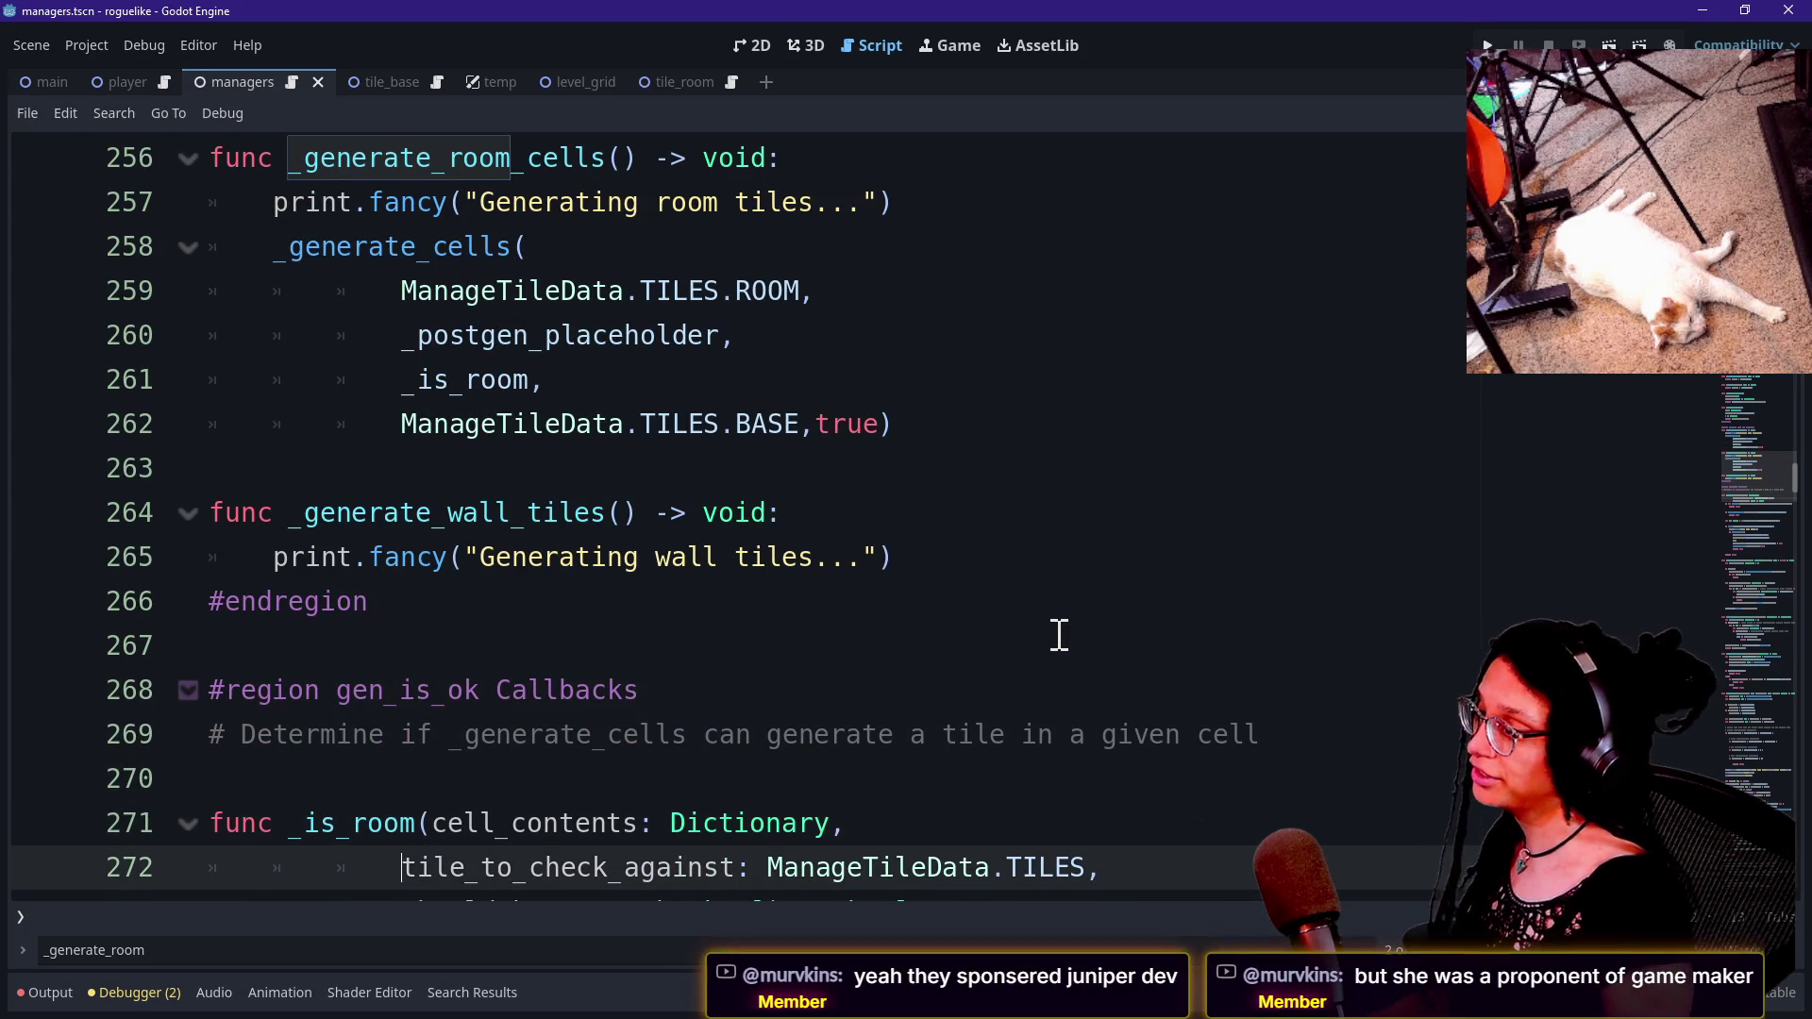
# Return to the _generate_room_cells call on line 261 and jump to _is_room's definition.
pyautogui.click(743, 531)
pyautogui.scroll(3, 914, 502)
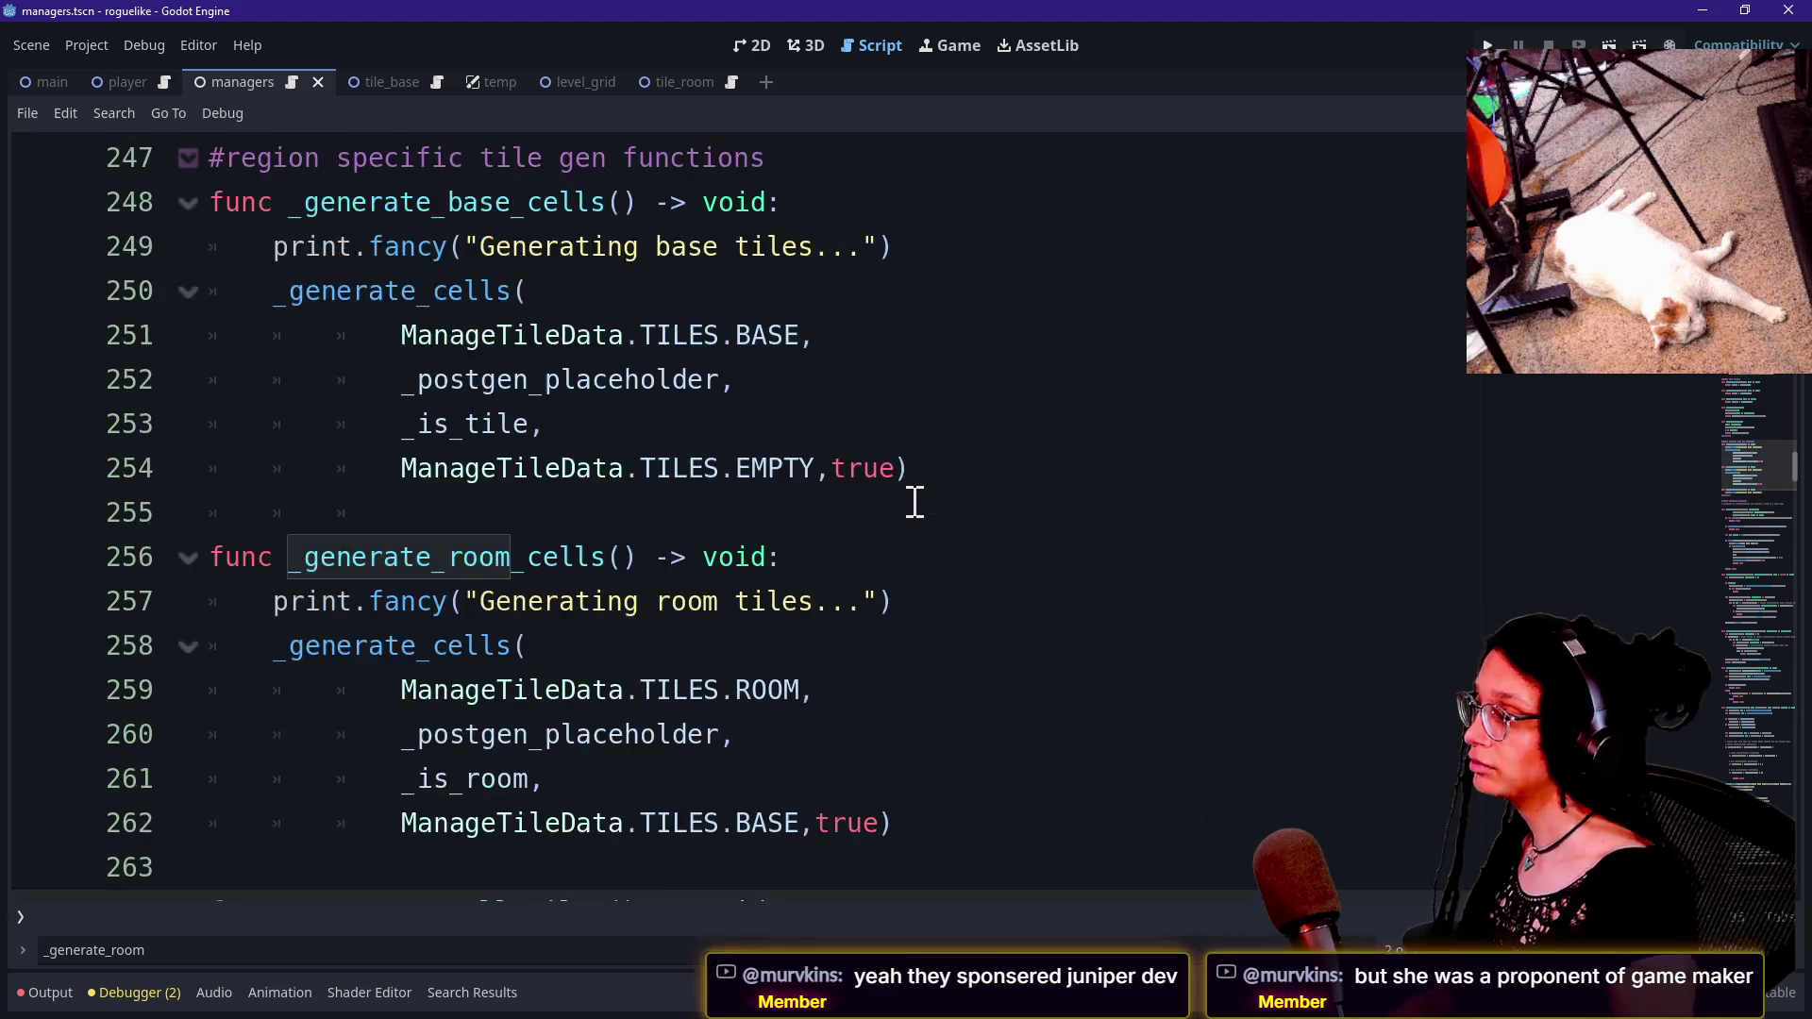
pyautogui.click(518, 302)
pyautogui.click(636, 454)
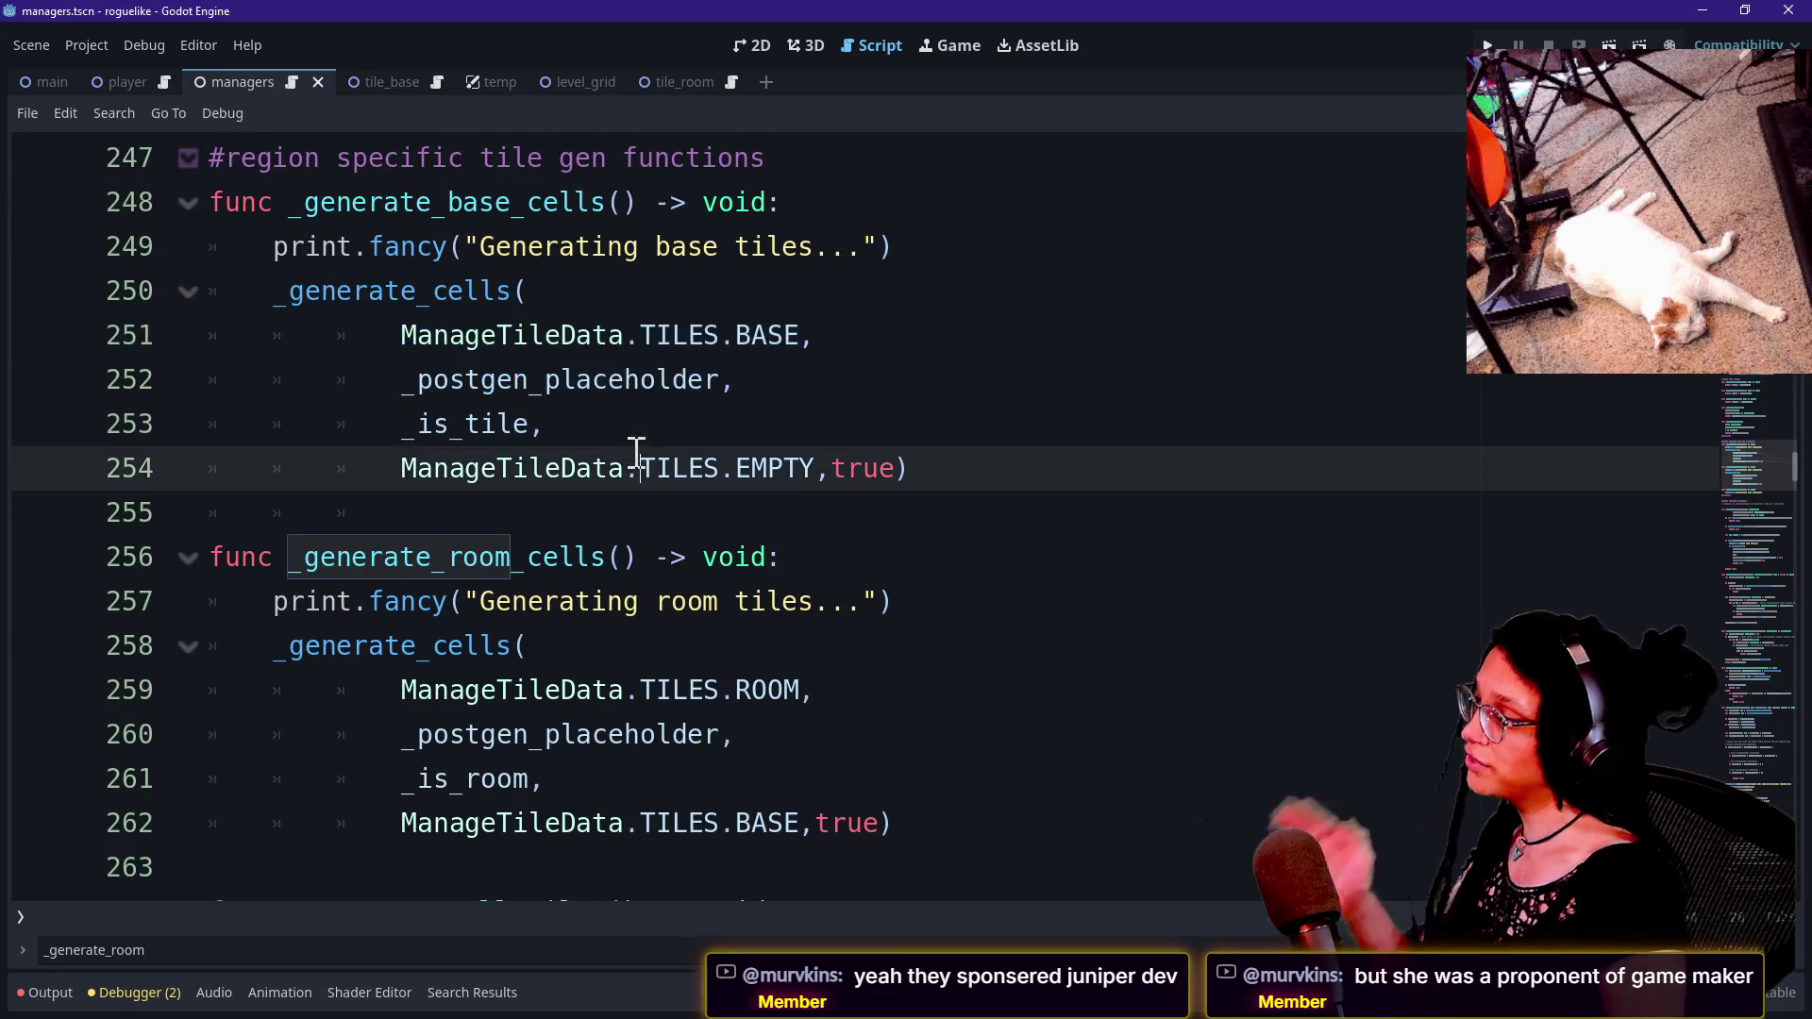
pyautogui.moveTo(404, 646); pyautogui.dragTo(485, 722)
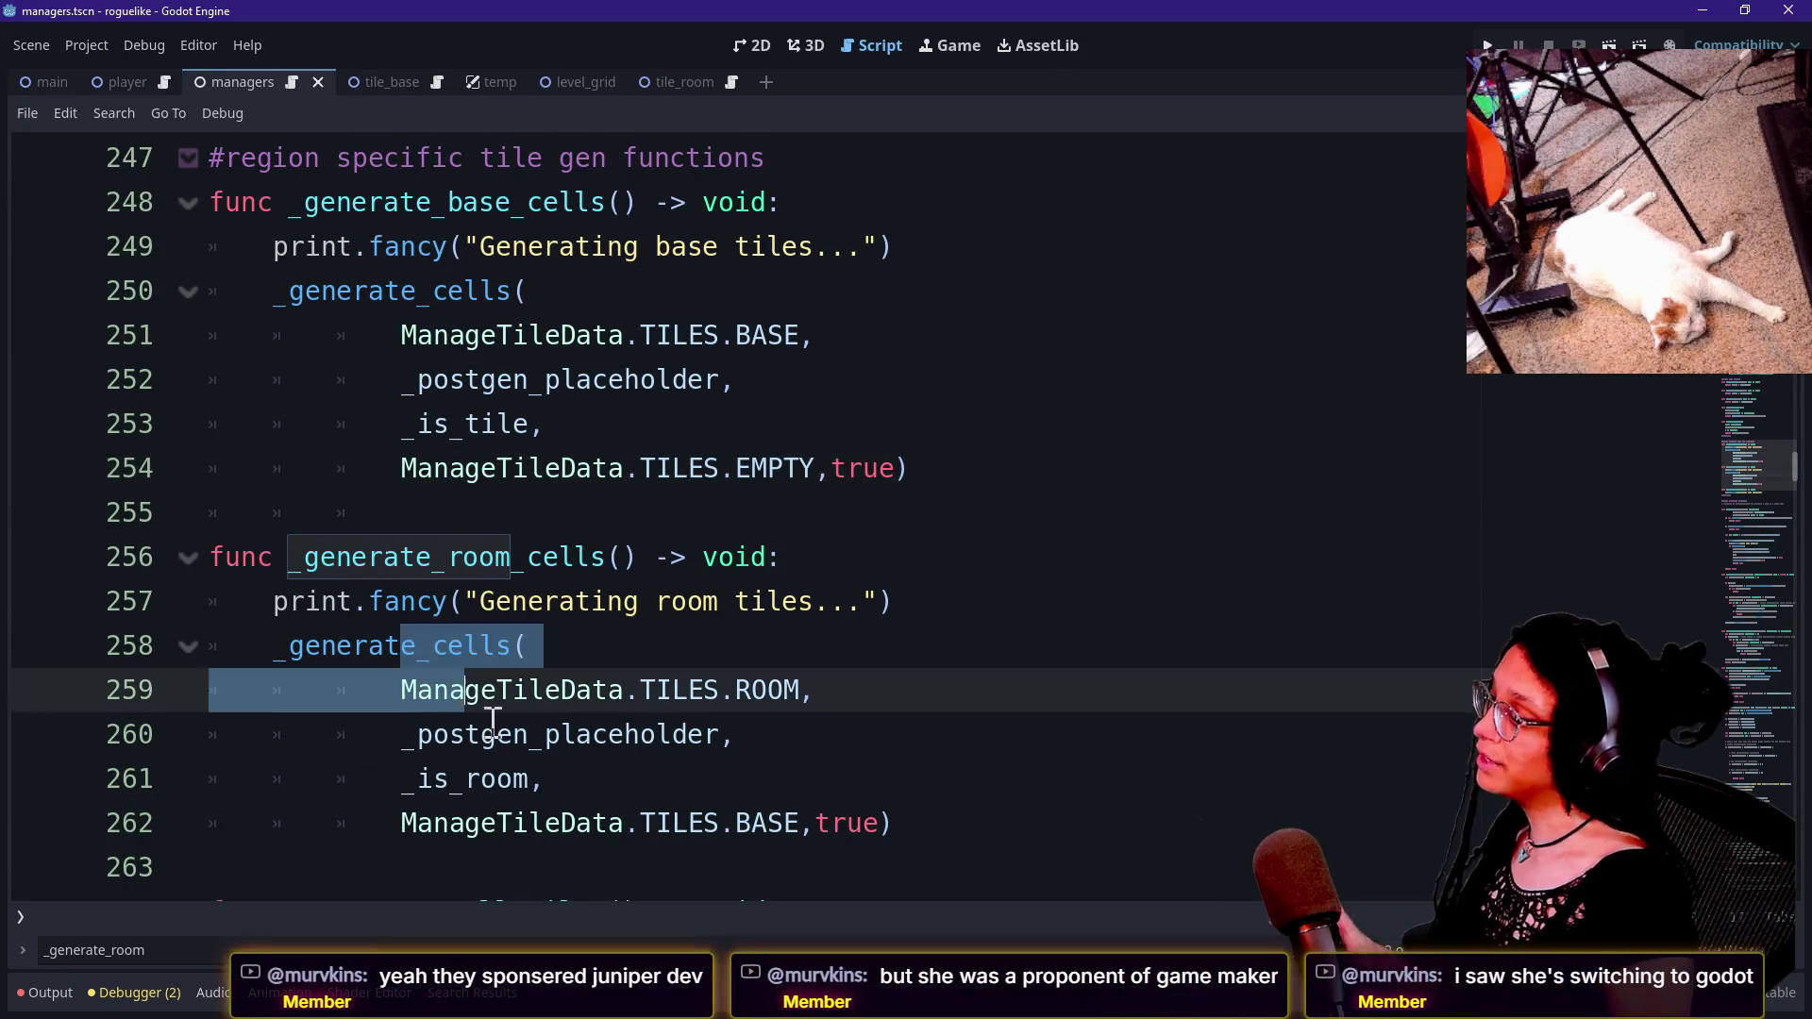
pyautogui.click(577, 823)
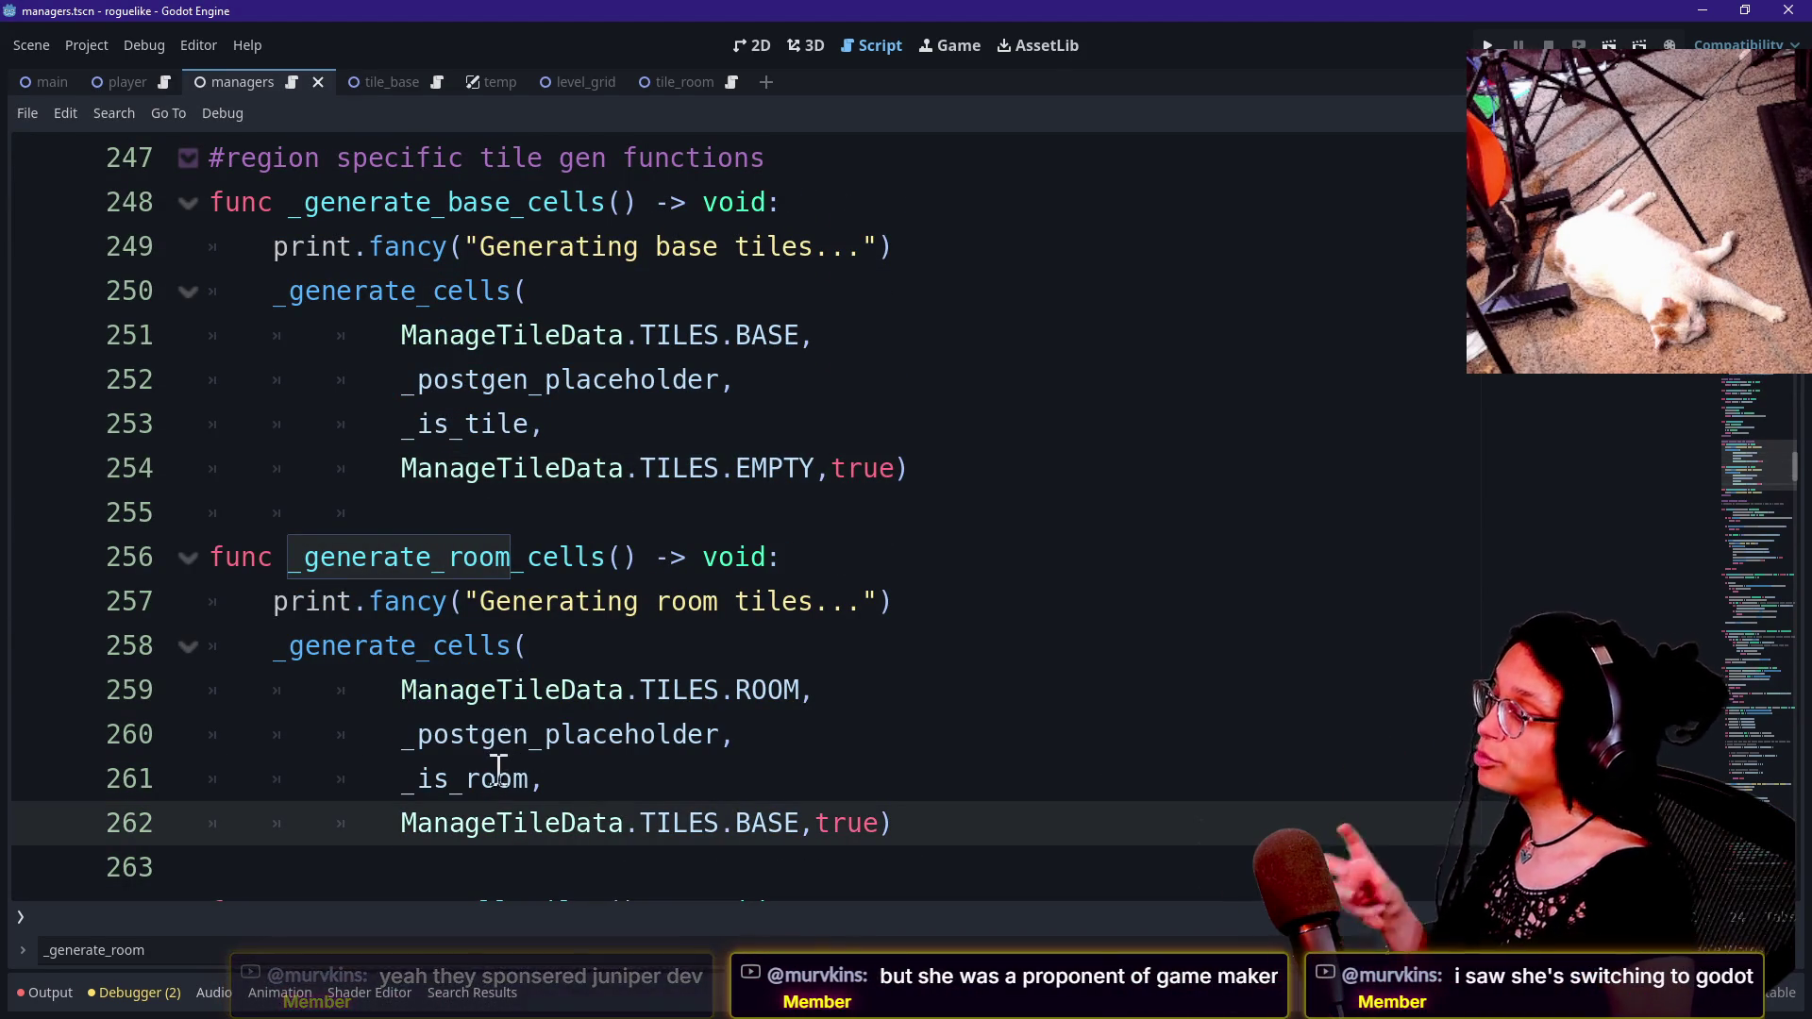
pyautogui.moveTo(482, 783)
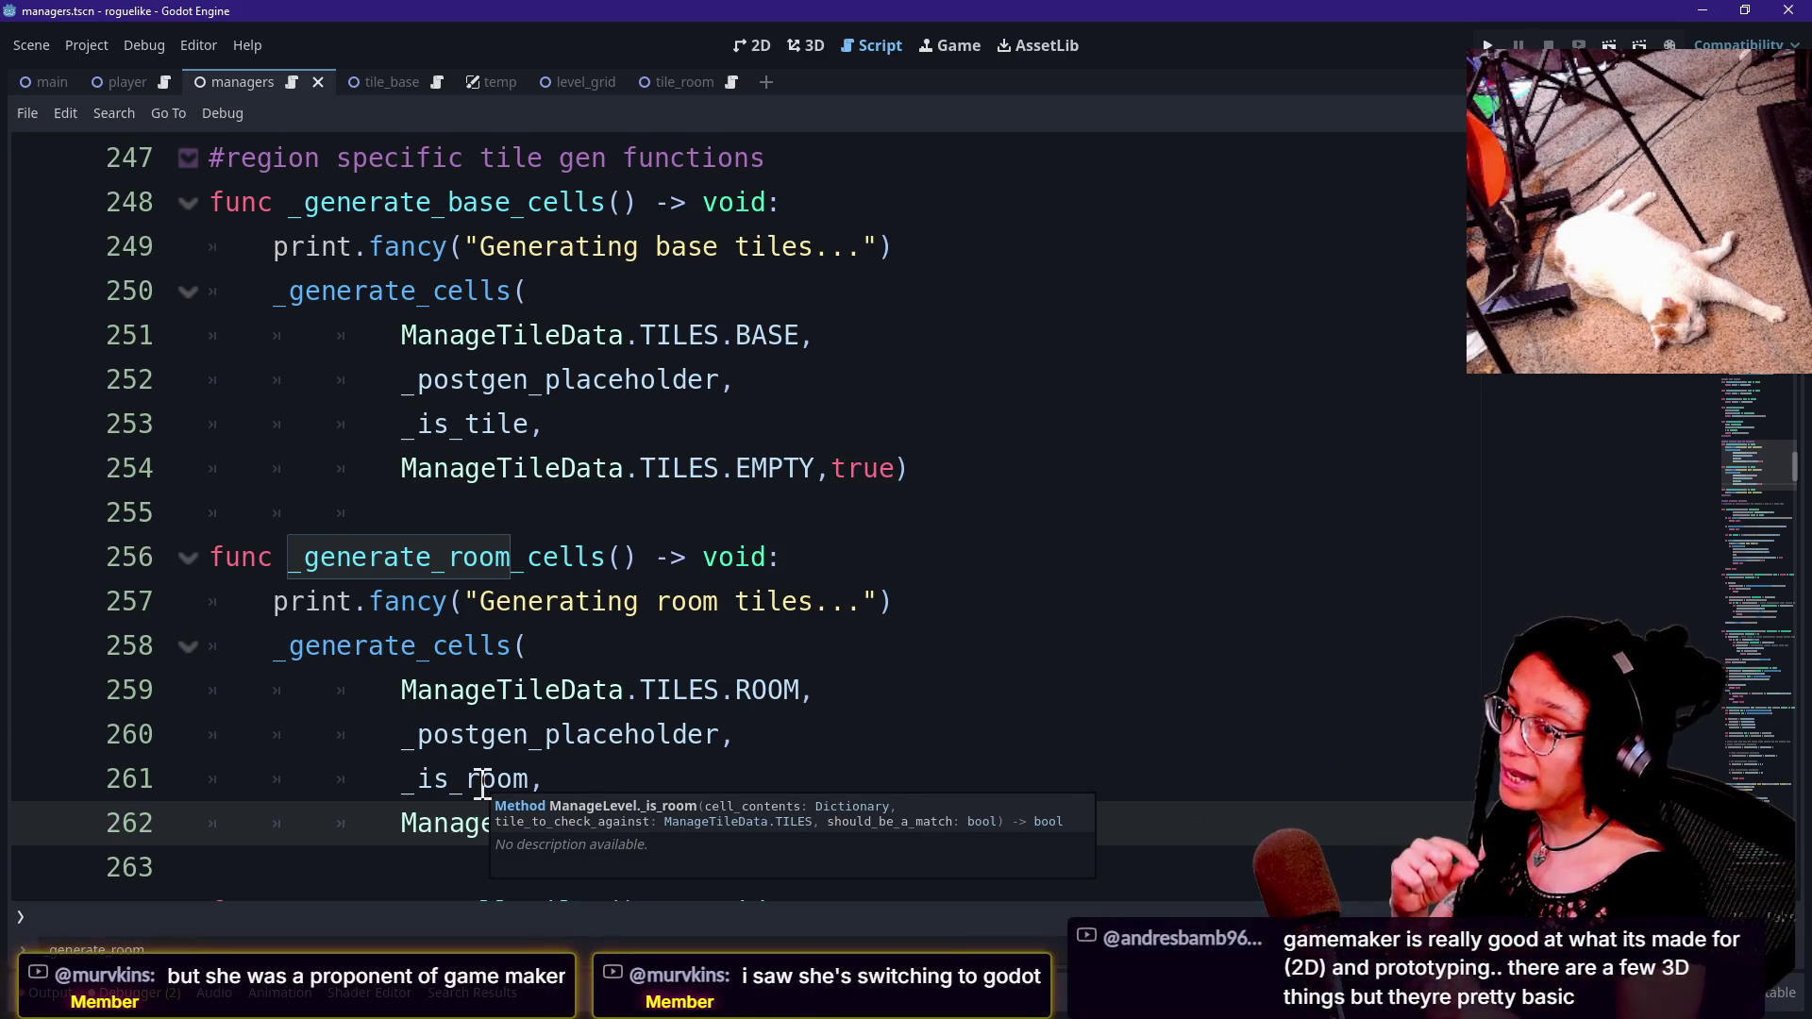
pyautogui.click(478, 688)
pyautogui.click(531, 780)
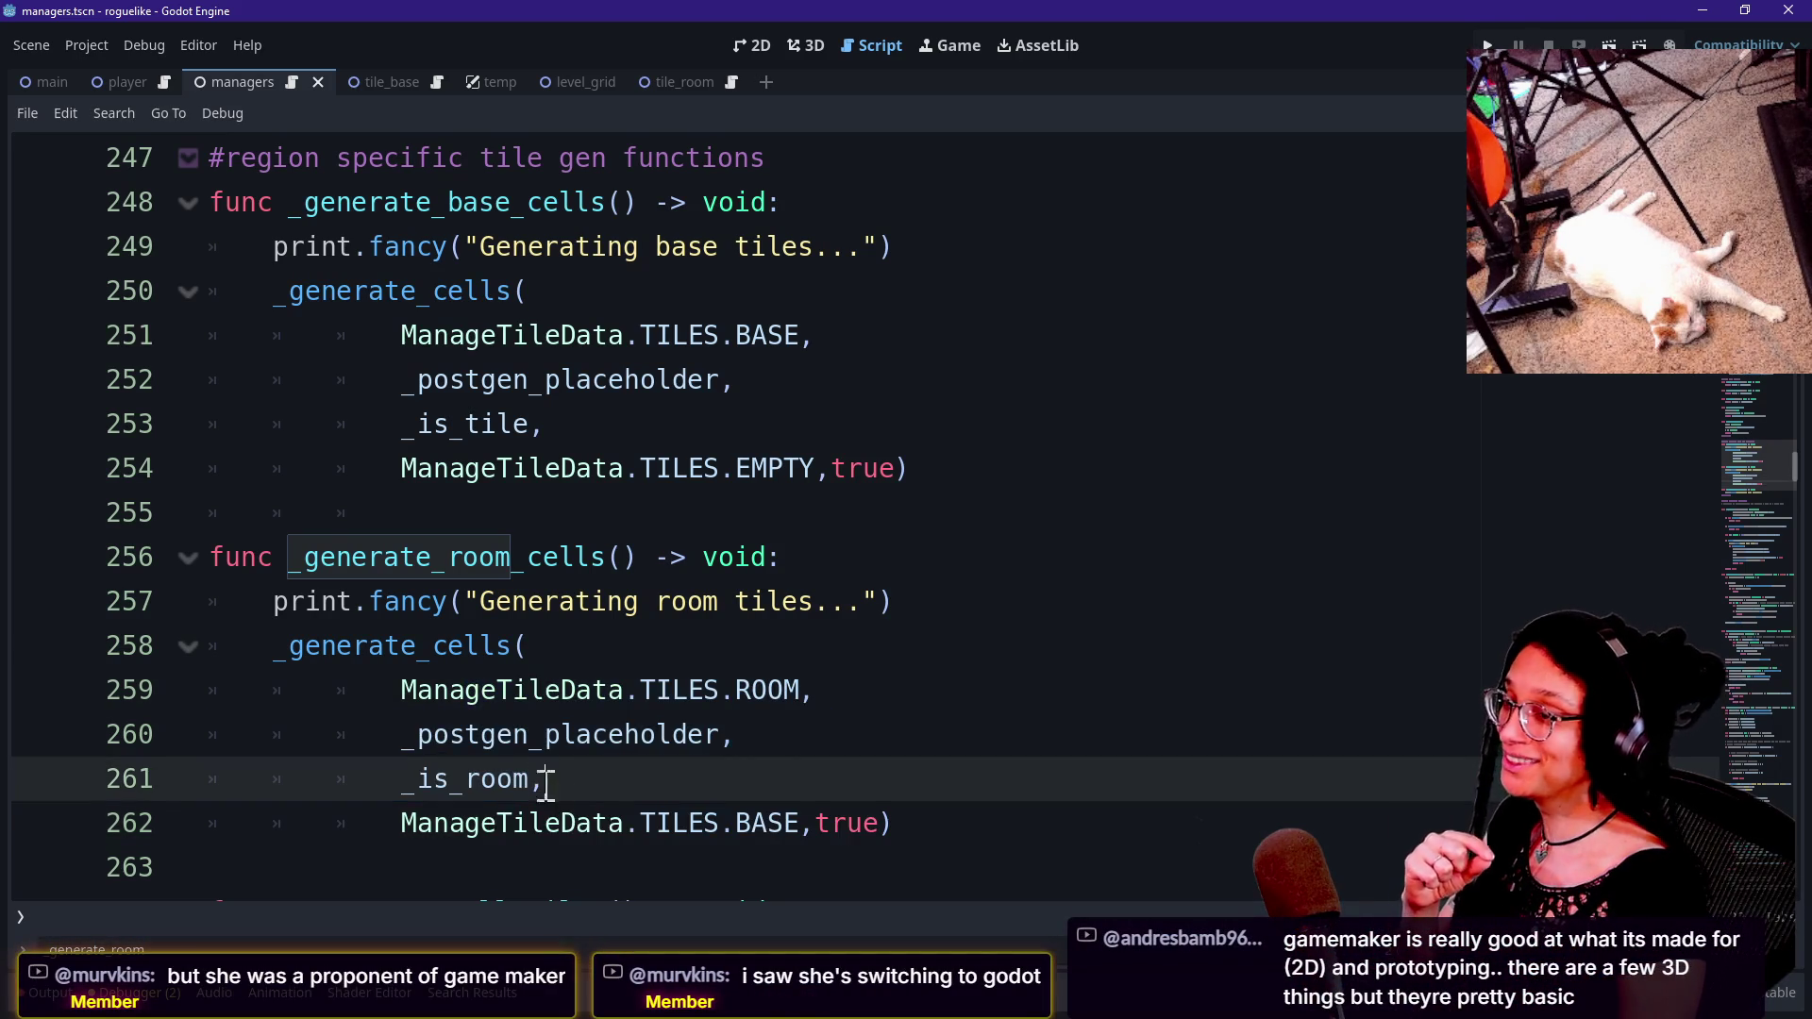
pyautogui.moveTo(499, 821)
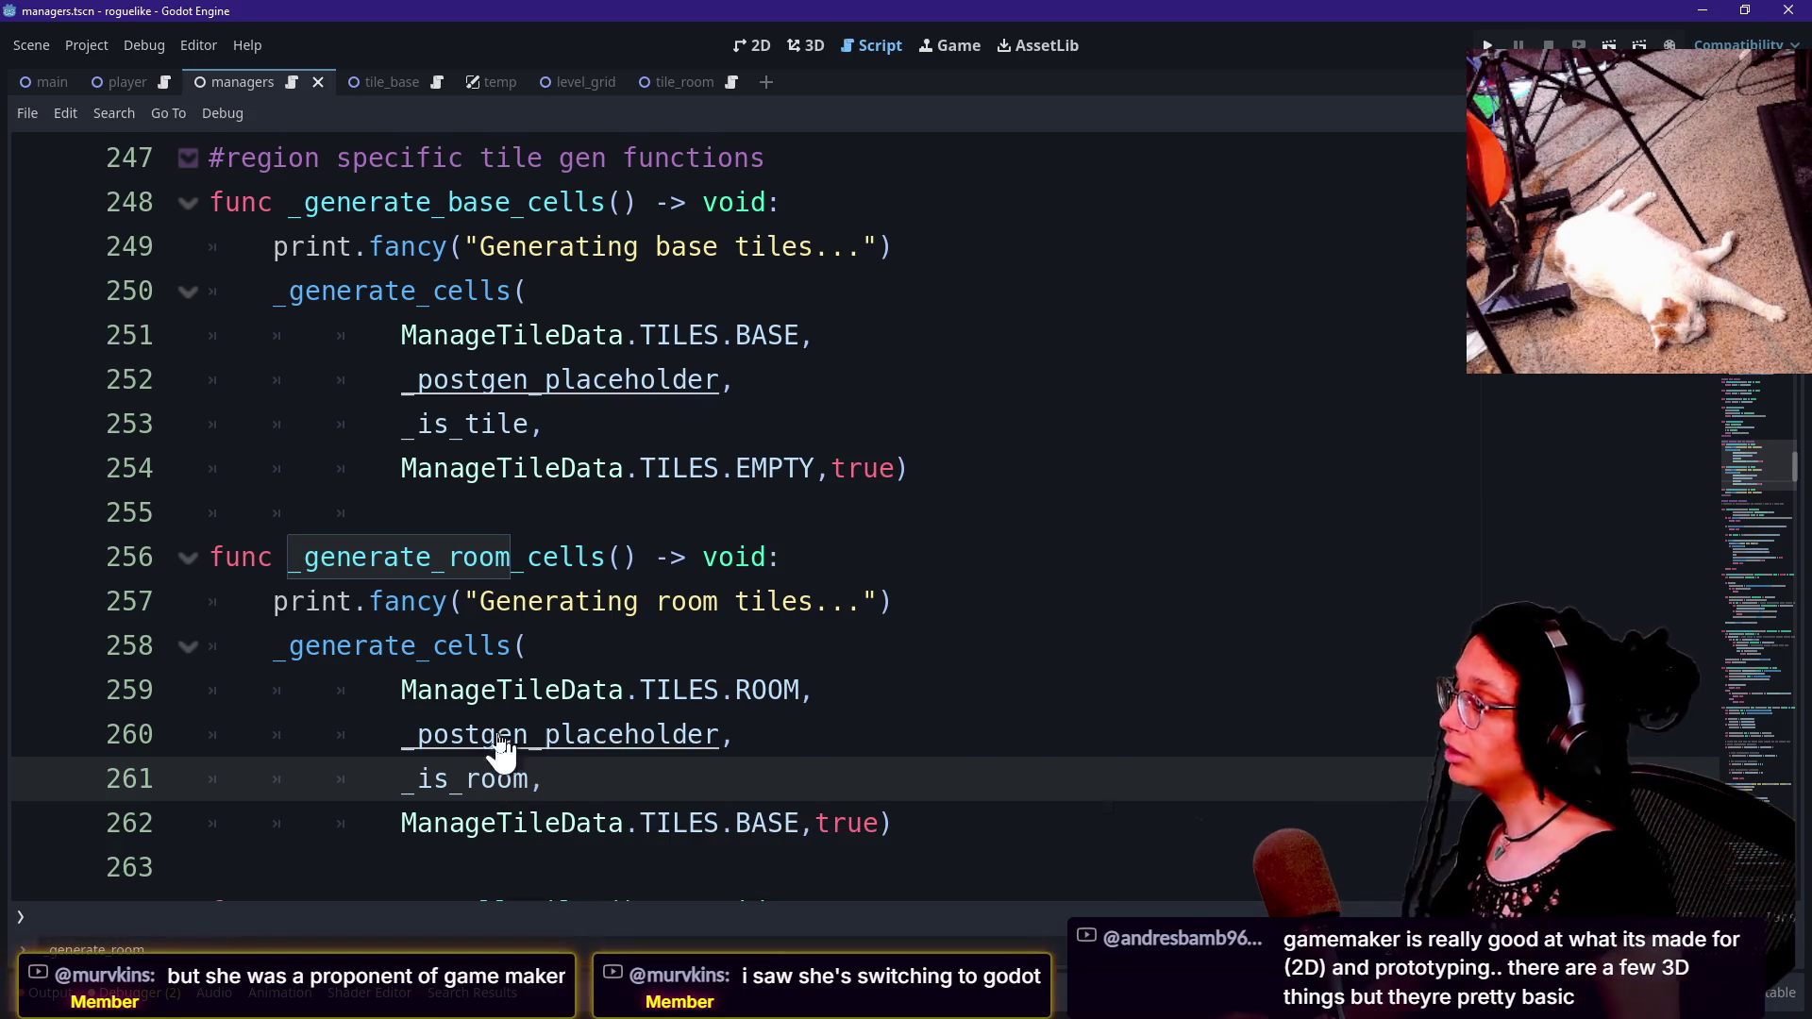
pyautogui.keyDown('ctrl'); pyautogui.click(491, 783); pyautogui.keyUp('ctrl')
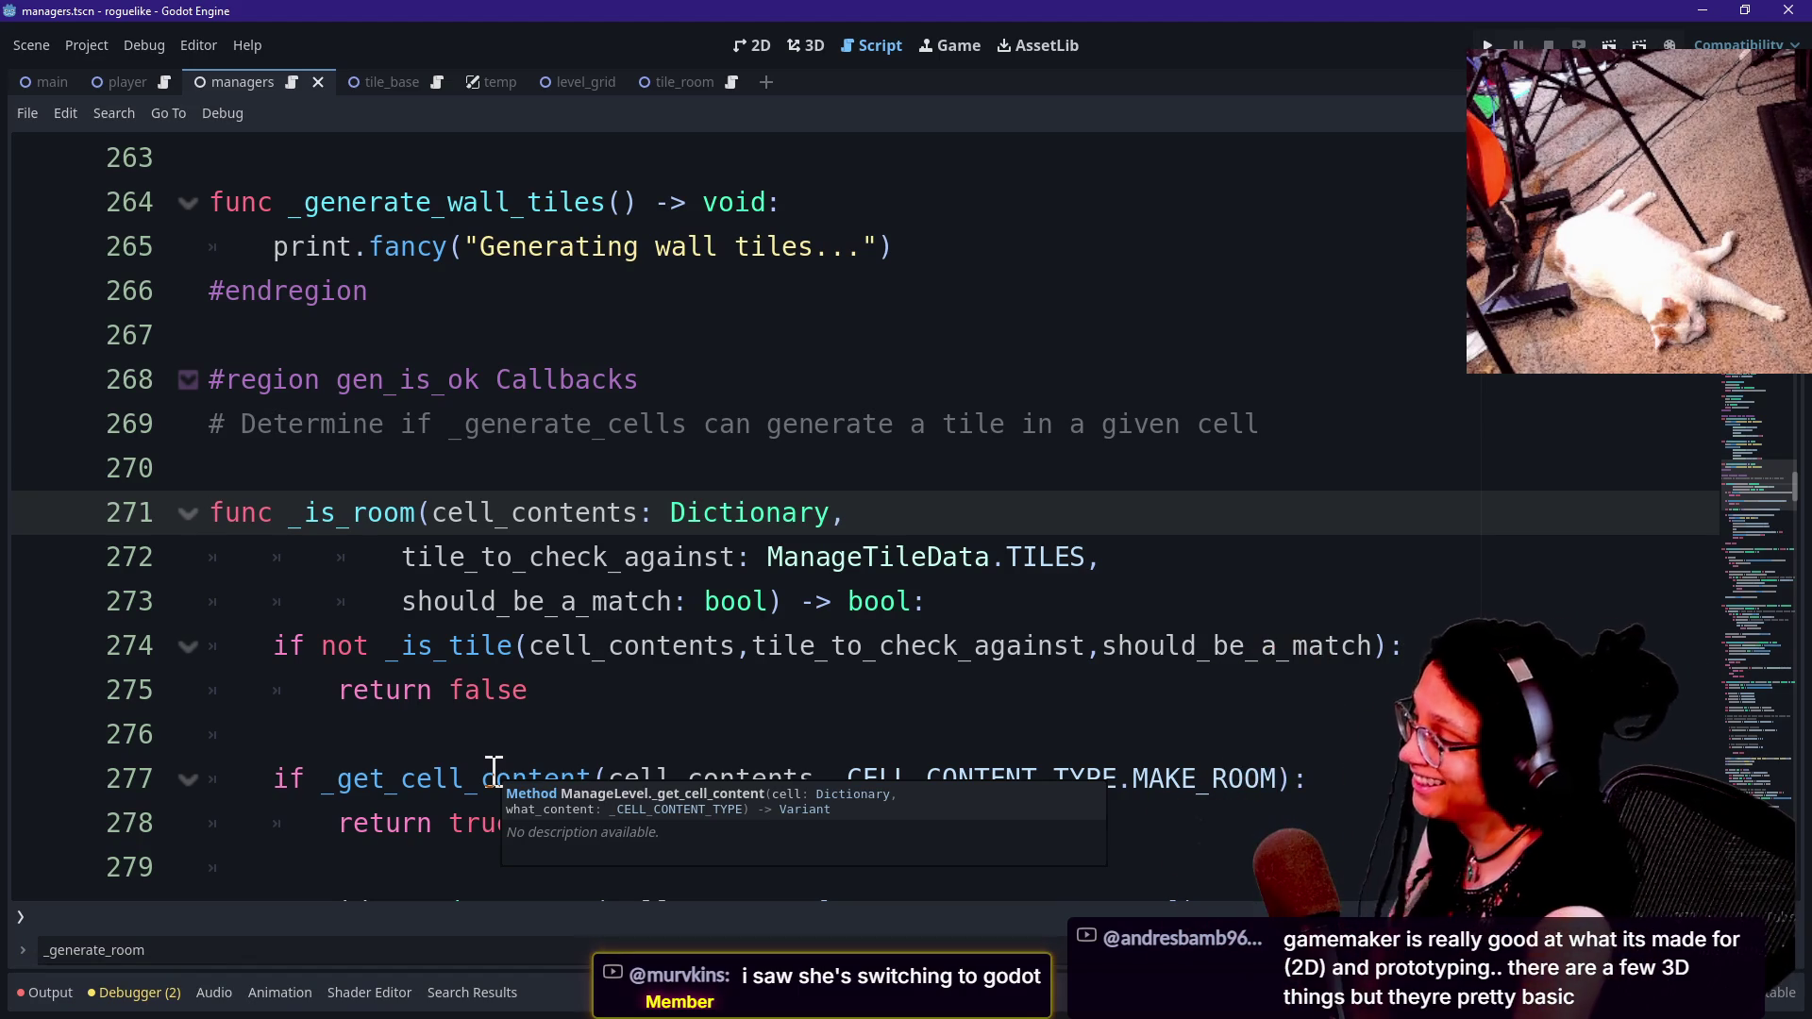
# Step through _is_room's early-return lines 275–276 to the blank line below.
pyautogui.click(525, 744)
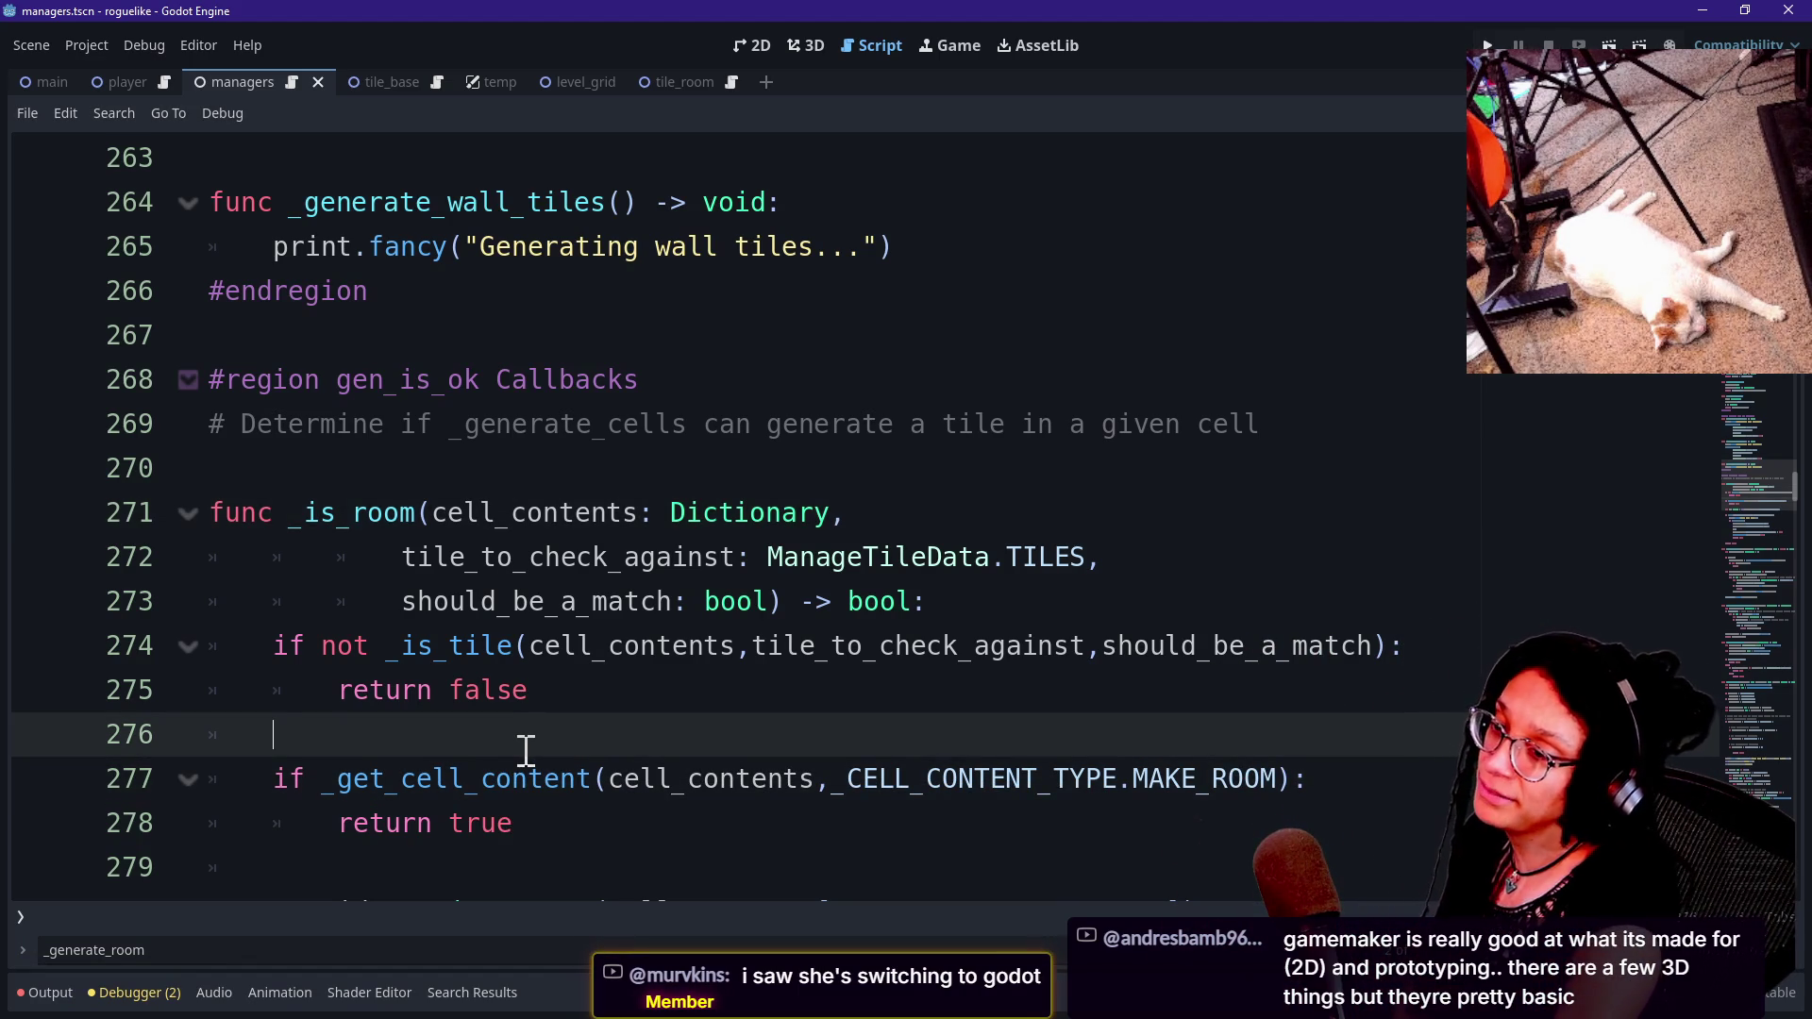
pyautogui.press('Up')
pyautogui.press('Up')
pyautogui.press('Down')
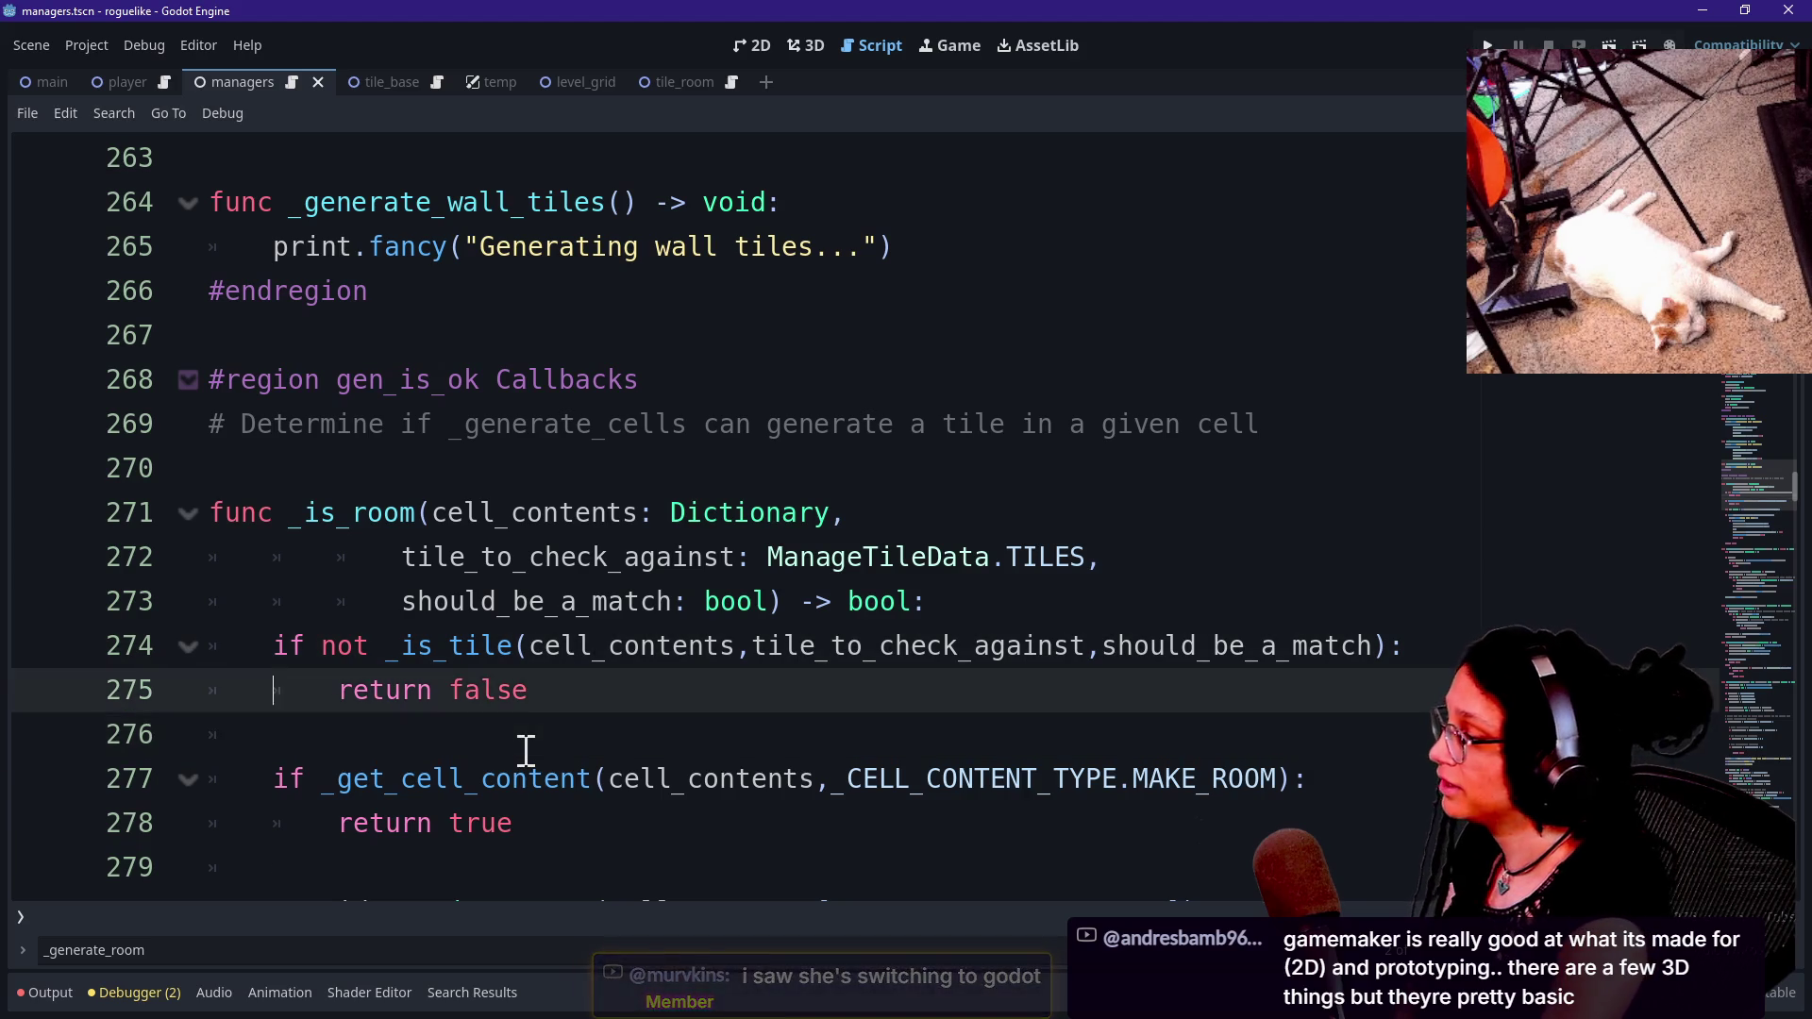
pyautogui.press('Down')
pyautogui.press('Up')
pyautogui.press('Down')
pyautogui.press('Up')
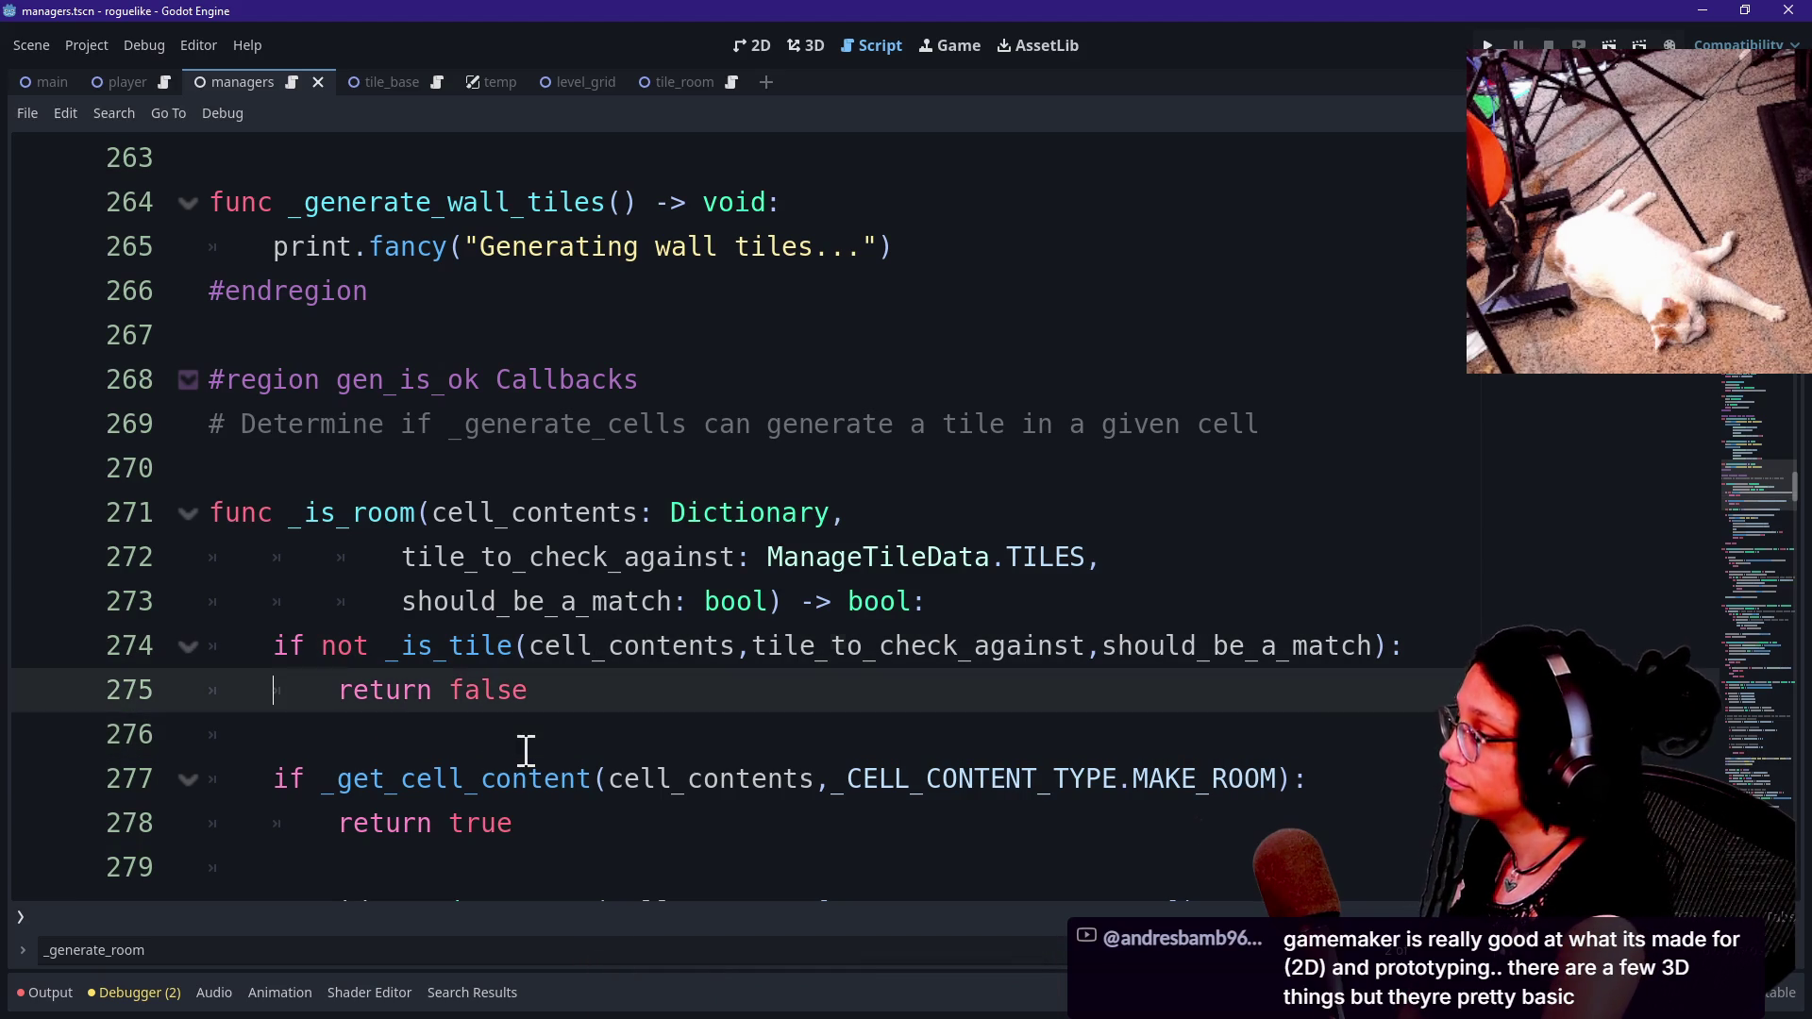
pyautogui.press('Down')
pyautogui.press('Up')
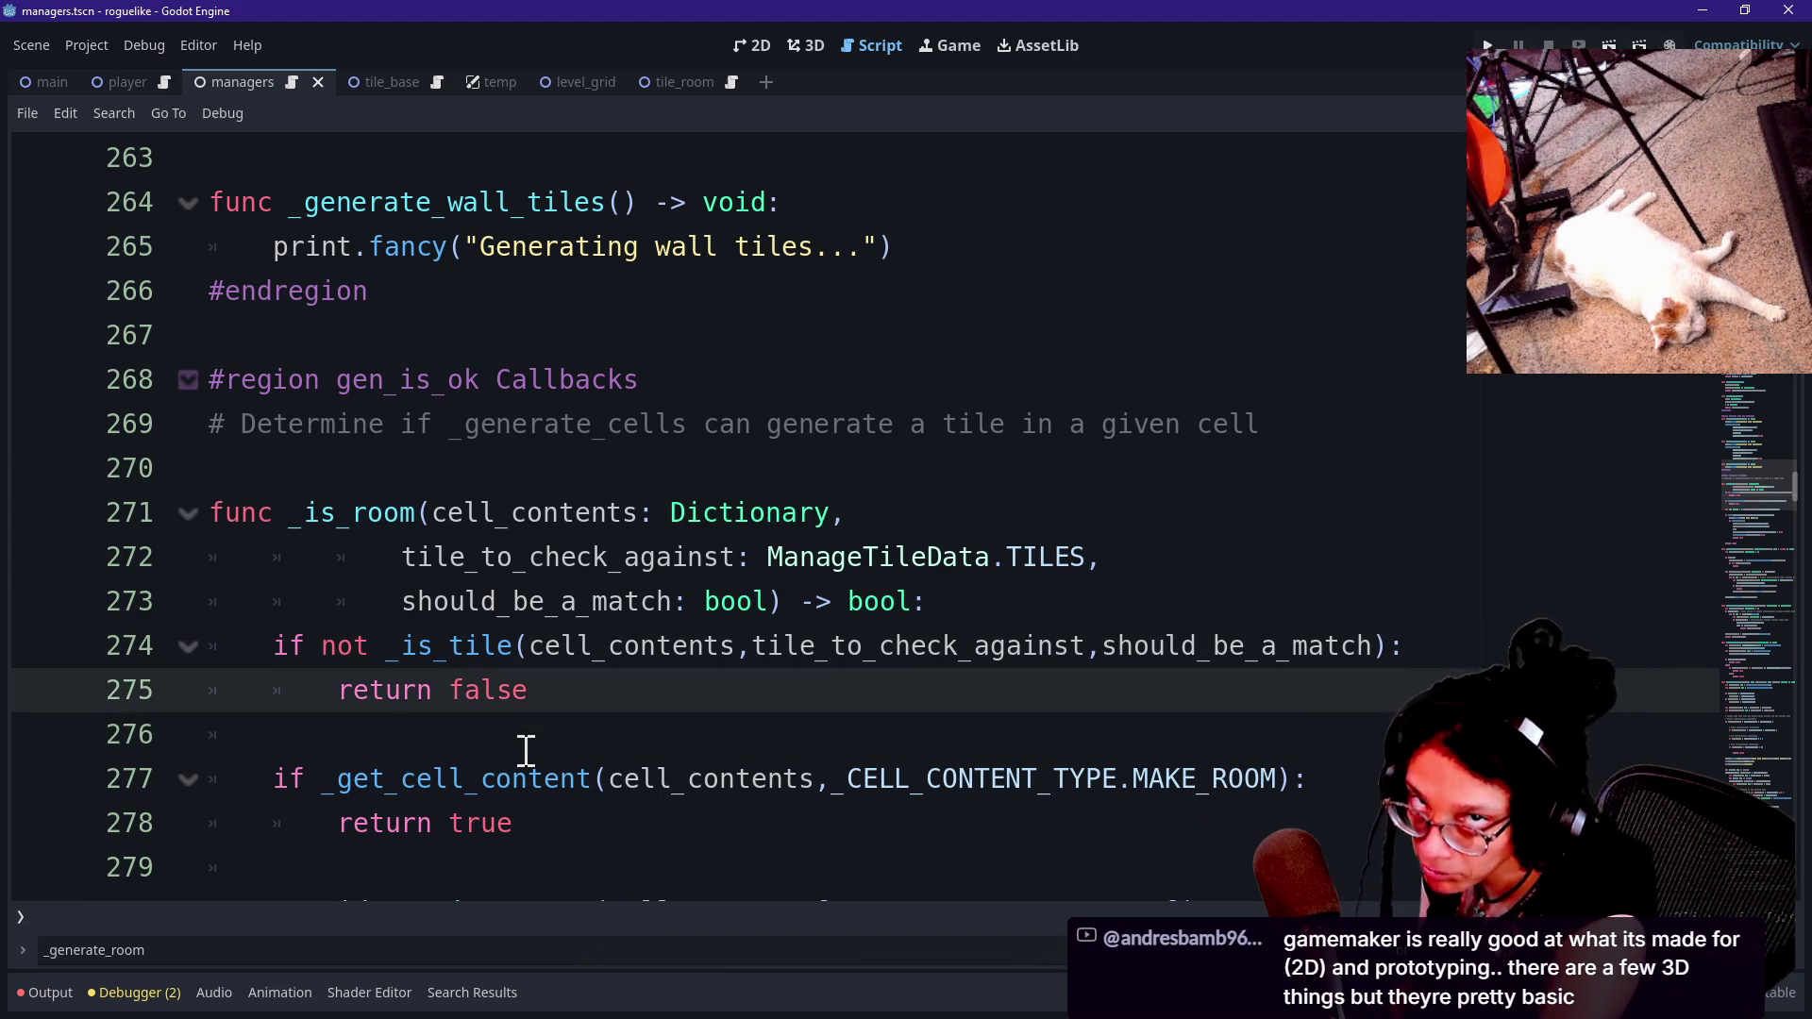
pyautogui.press('Down')
pyautogui.press('Up')
pyautogui.press('Down')
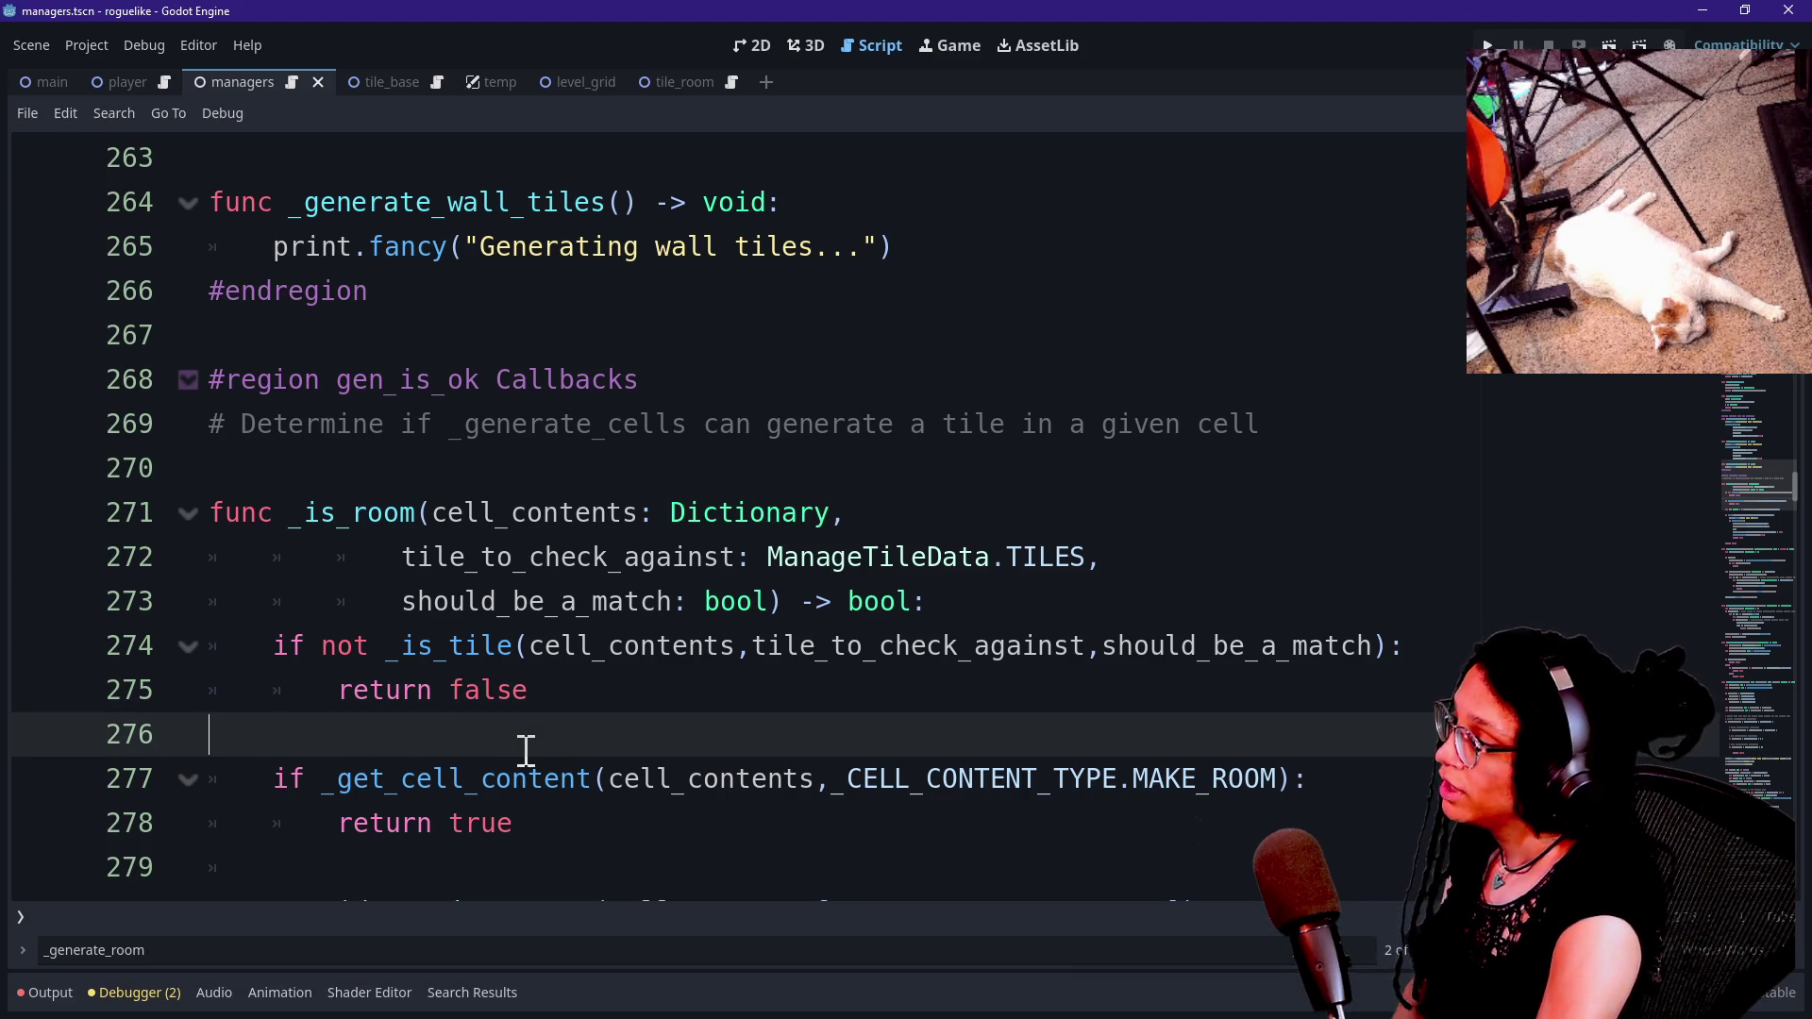
# Inspect the _is_tile call and read down to the end of the offsets branch.
pyautogui.moveTo(284, 515); pyautogui.dragTo(640, 649)
pyautogui.click(642, 649)
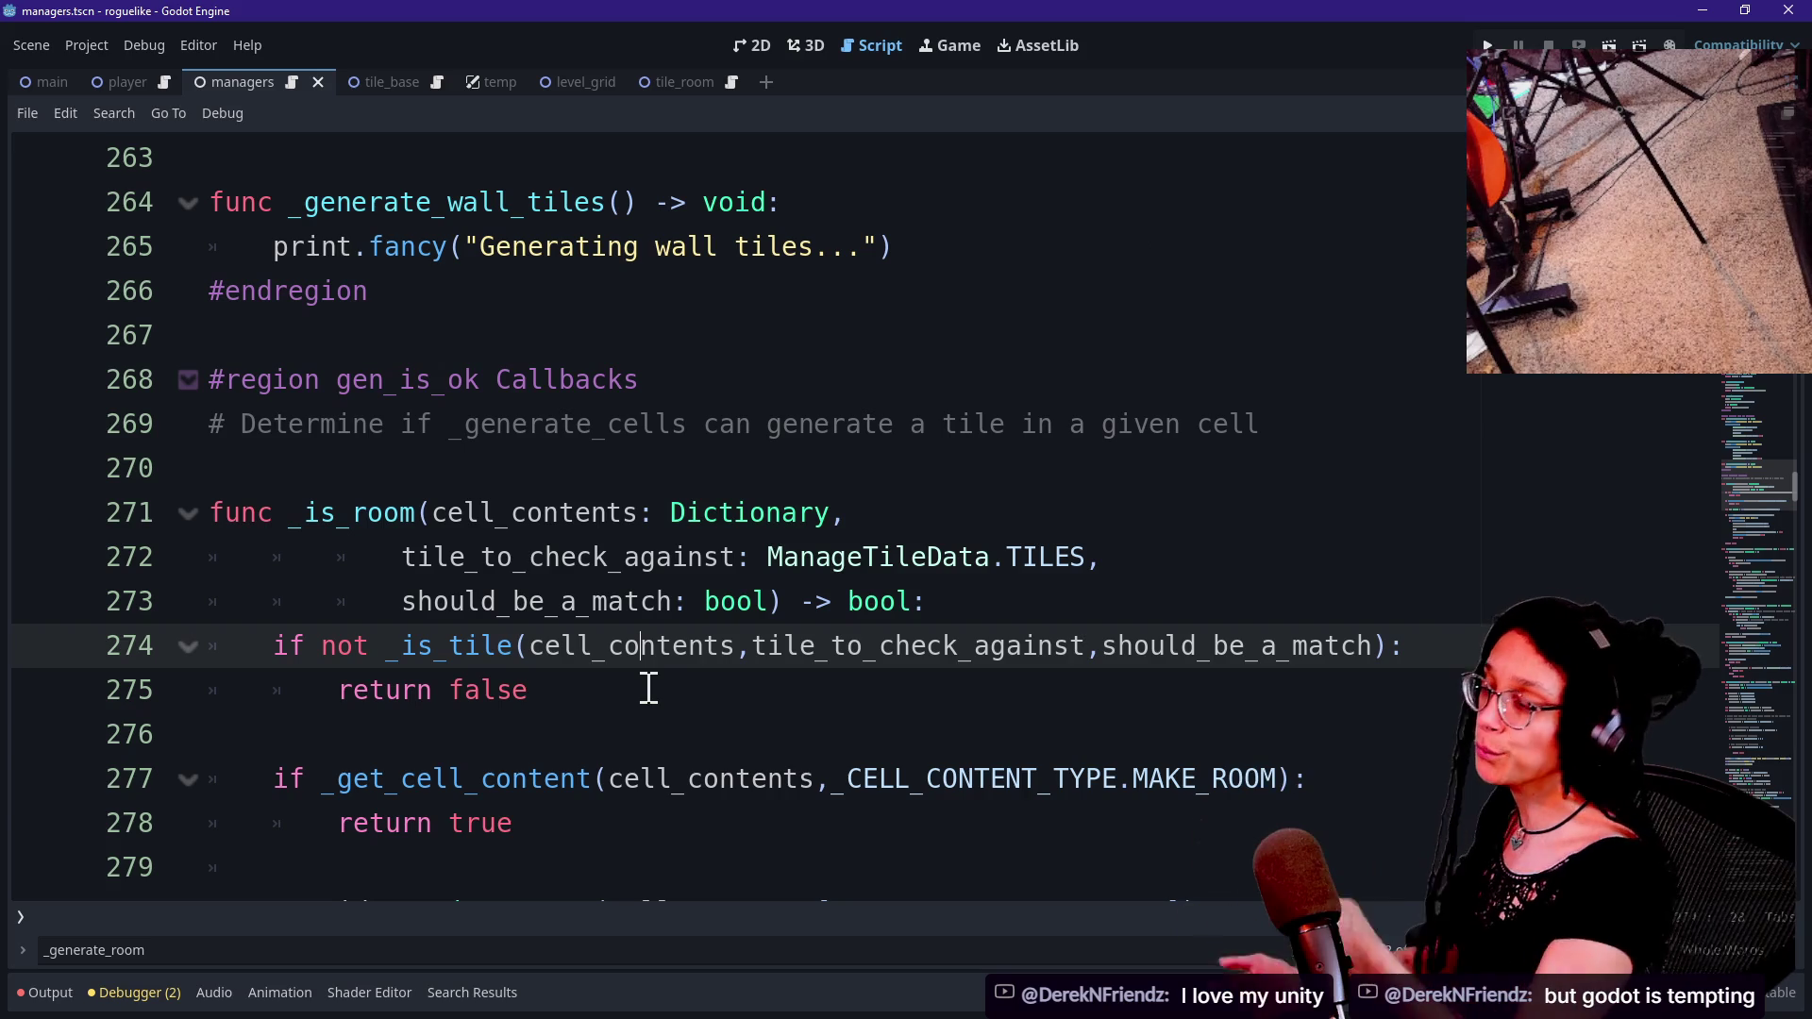
pyautogui.press('Down')
pyautogui.press('Down')
pyautogui.press('Down')
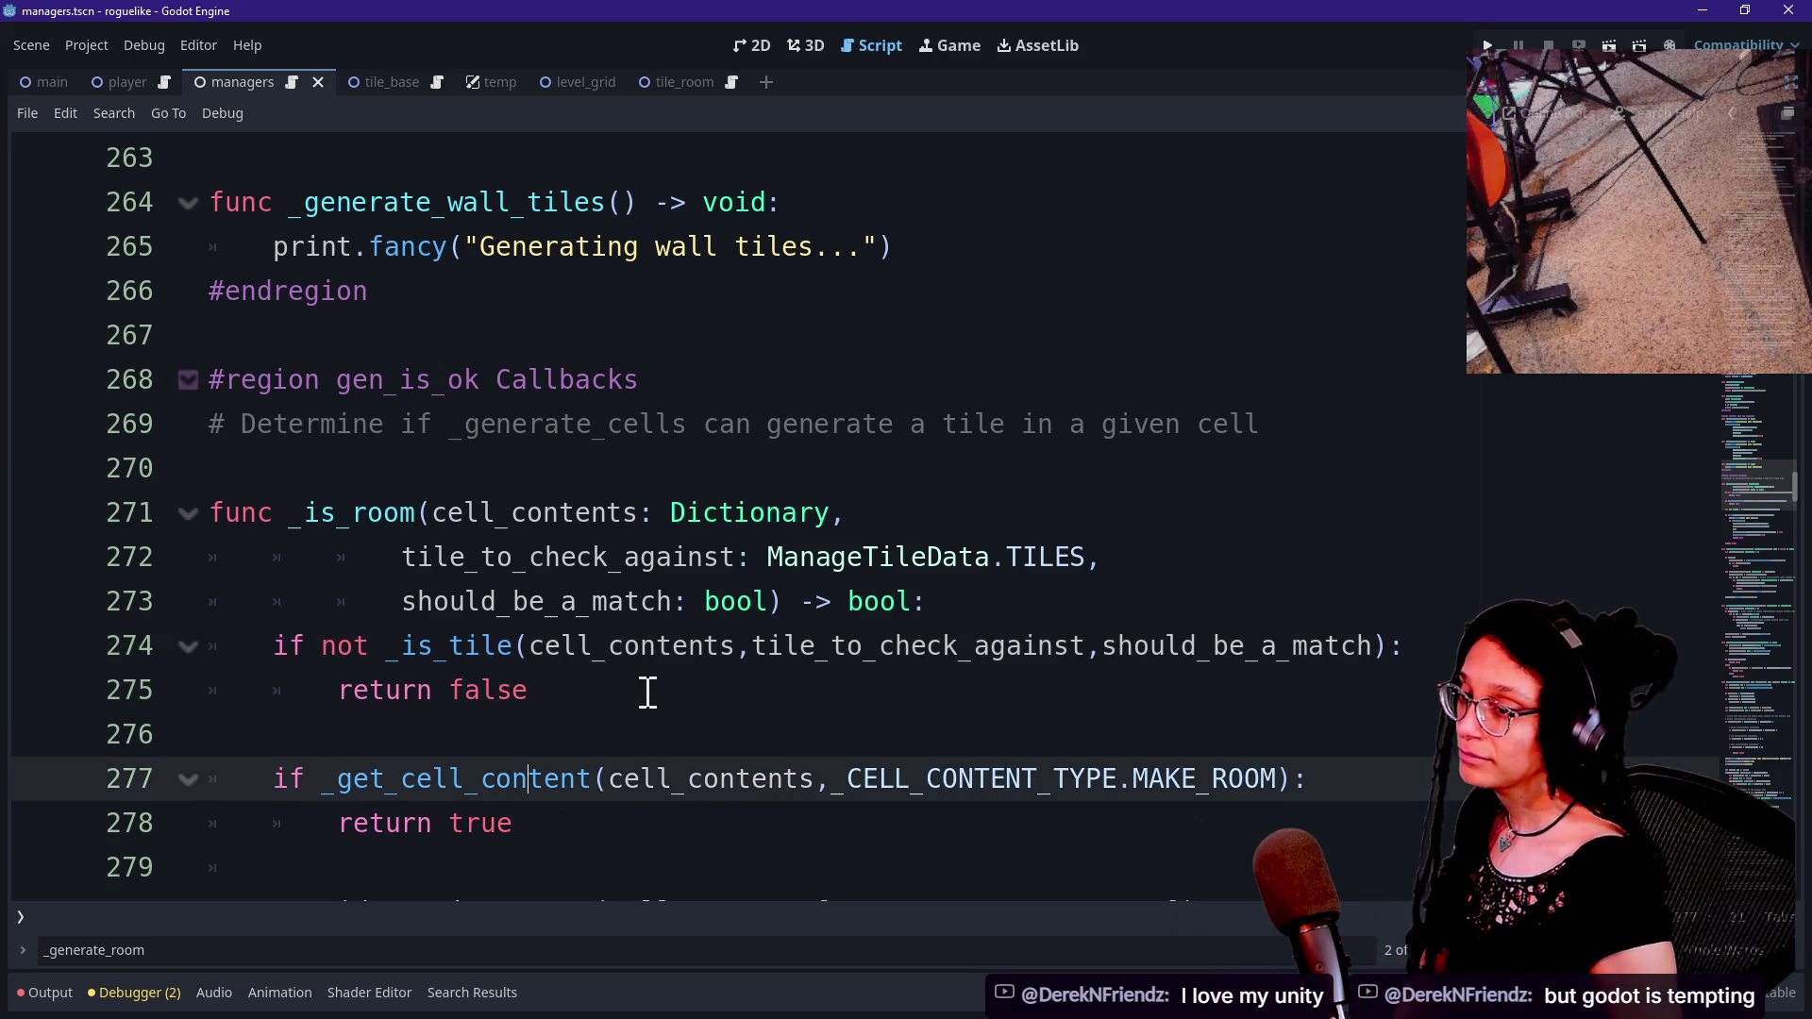
pyautogui.press('Down')
pyautogui.press('Down')
pyautogui.press('Down')
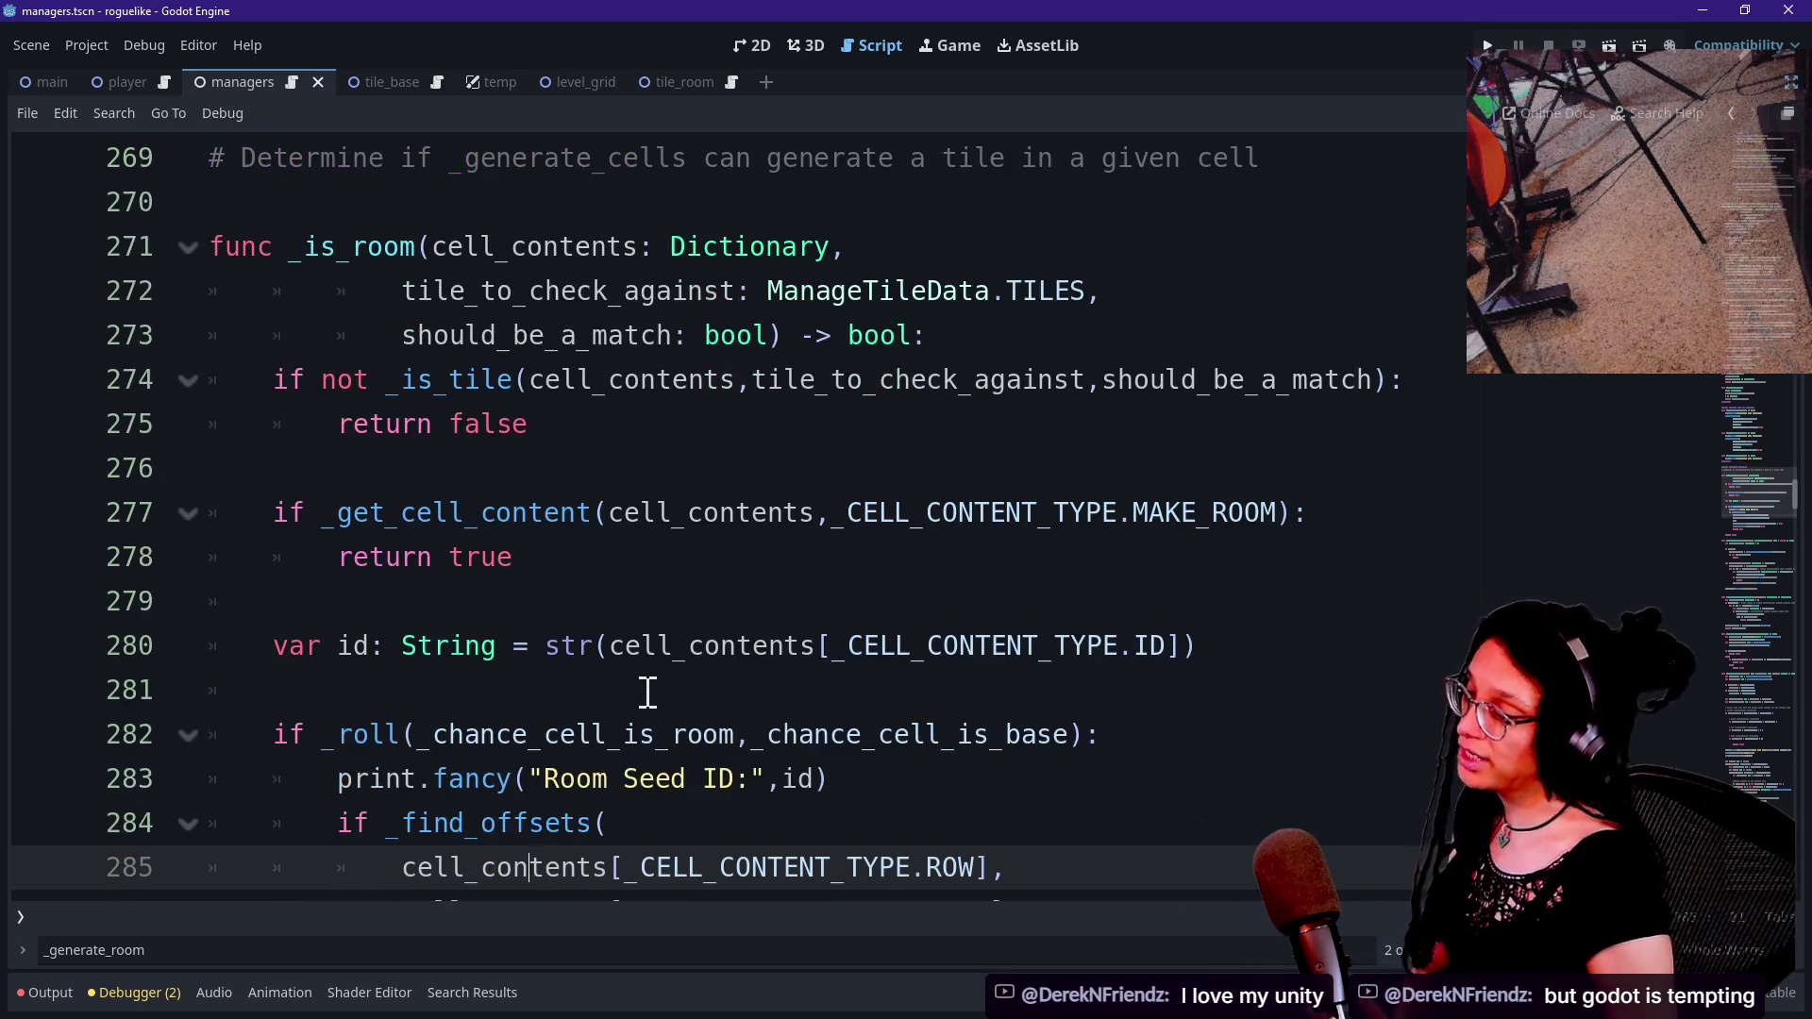
pyautogui.press('Down')
pyautogui.press('Down')
pyautogui.press('Down')
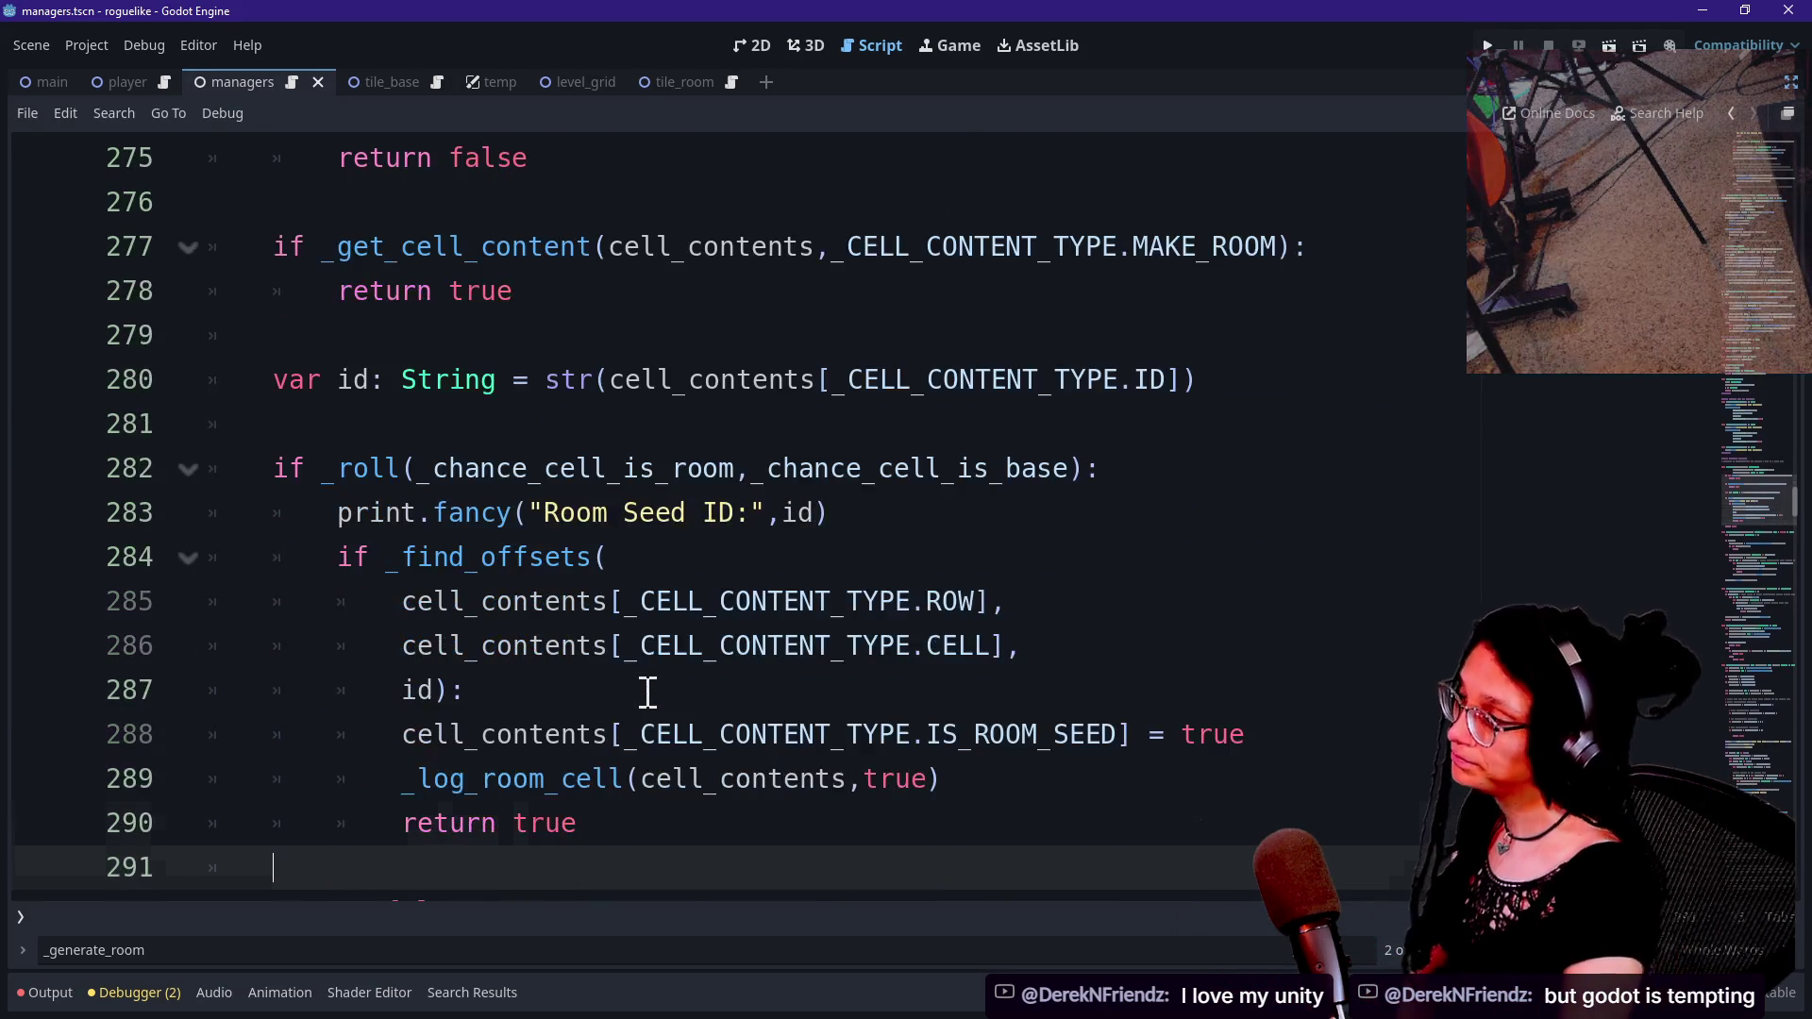
pyautogui.press('Up')
pyautogui.press('Up')
pyautogui.press('Up')
pyautogui.press('Down')
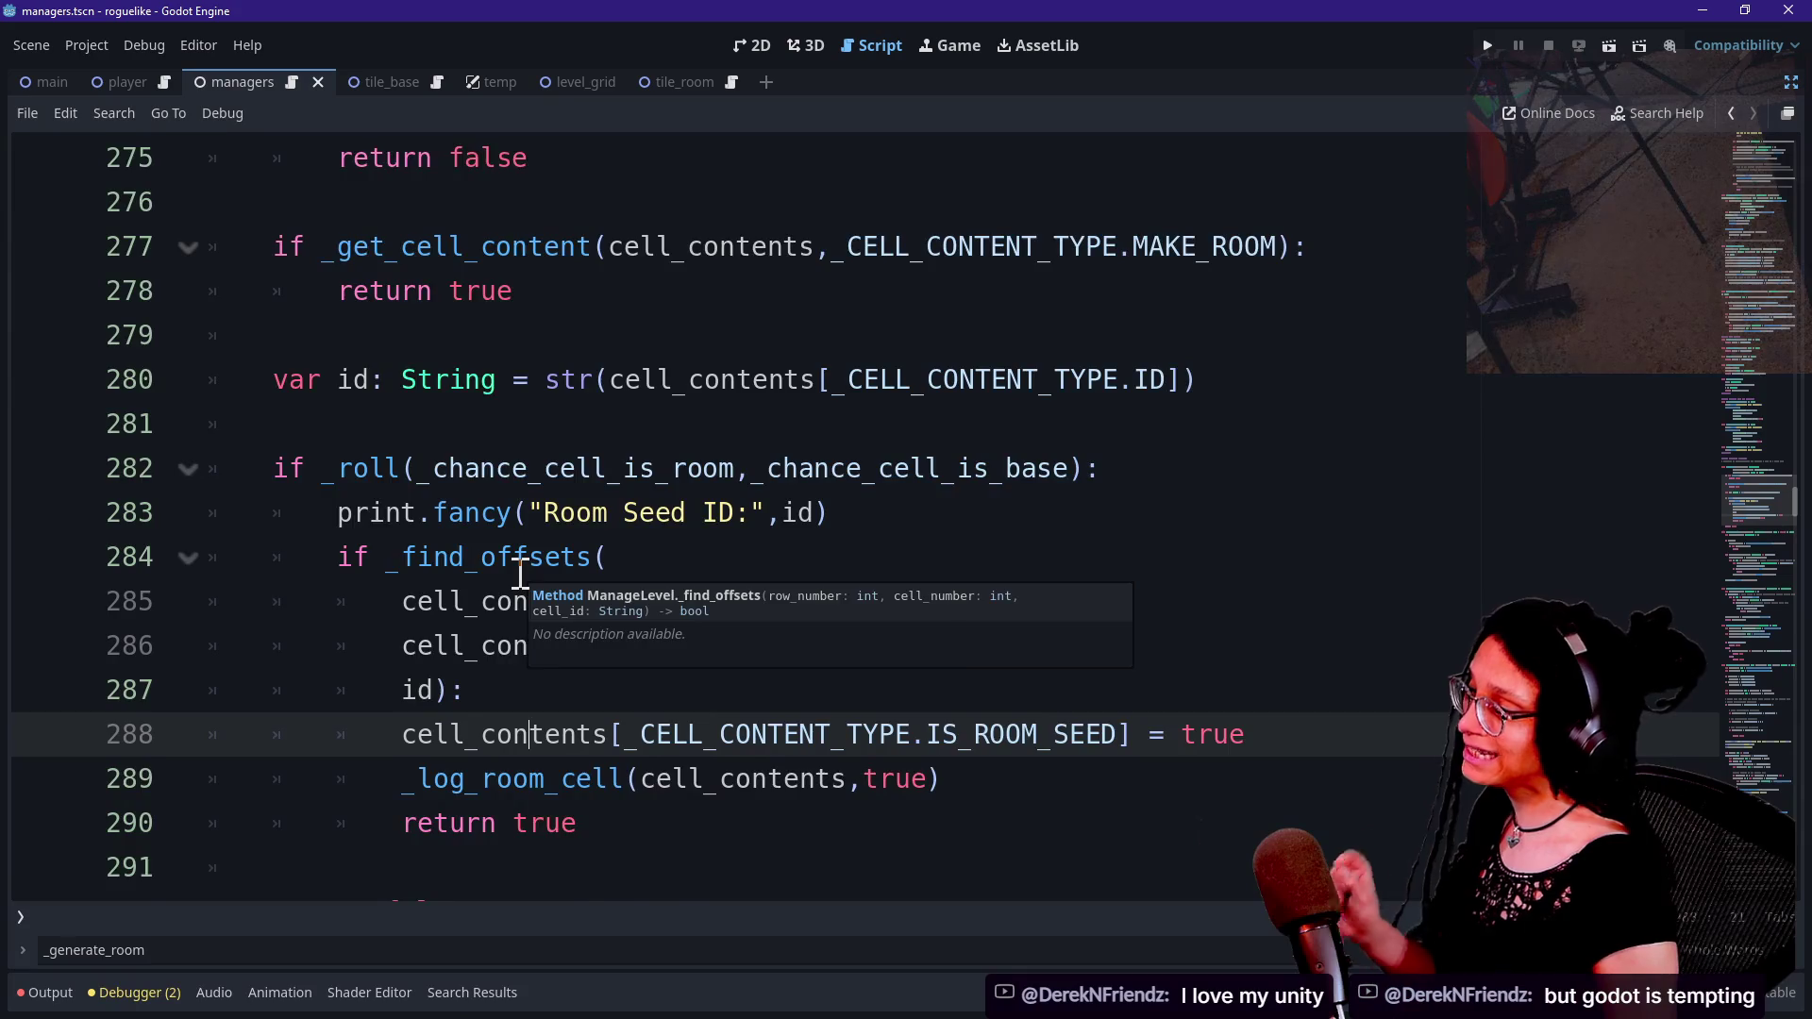
# Select the _is_tile call name and search the script for it.
pyautogui.scroll(3, 520, 573)
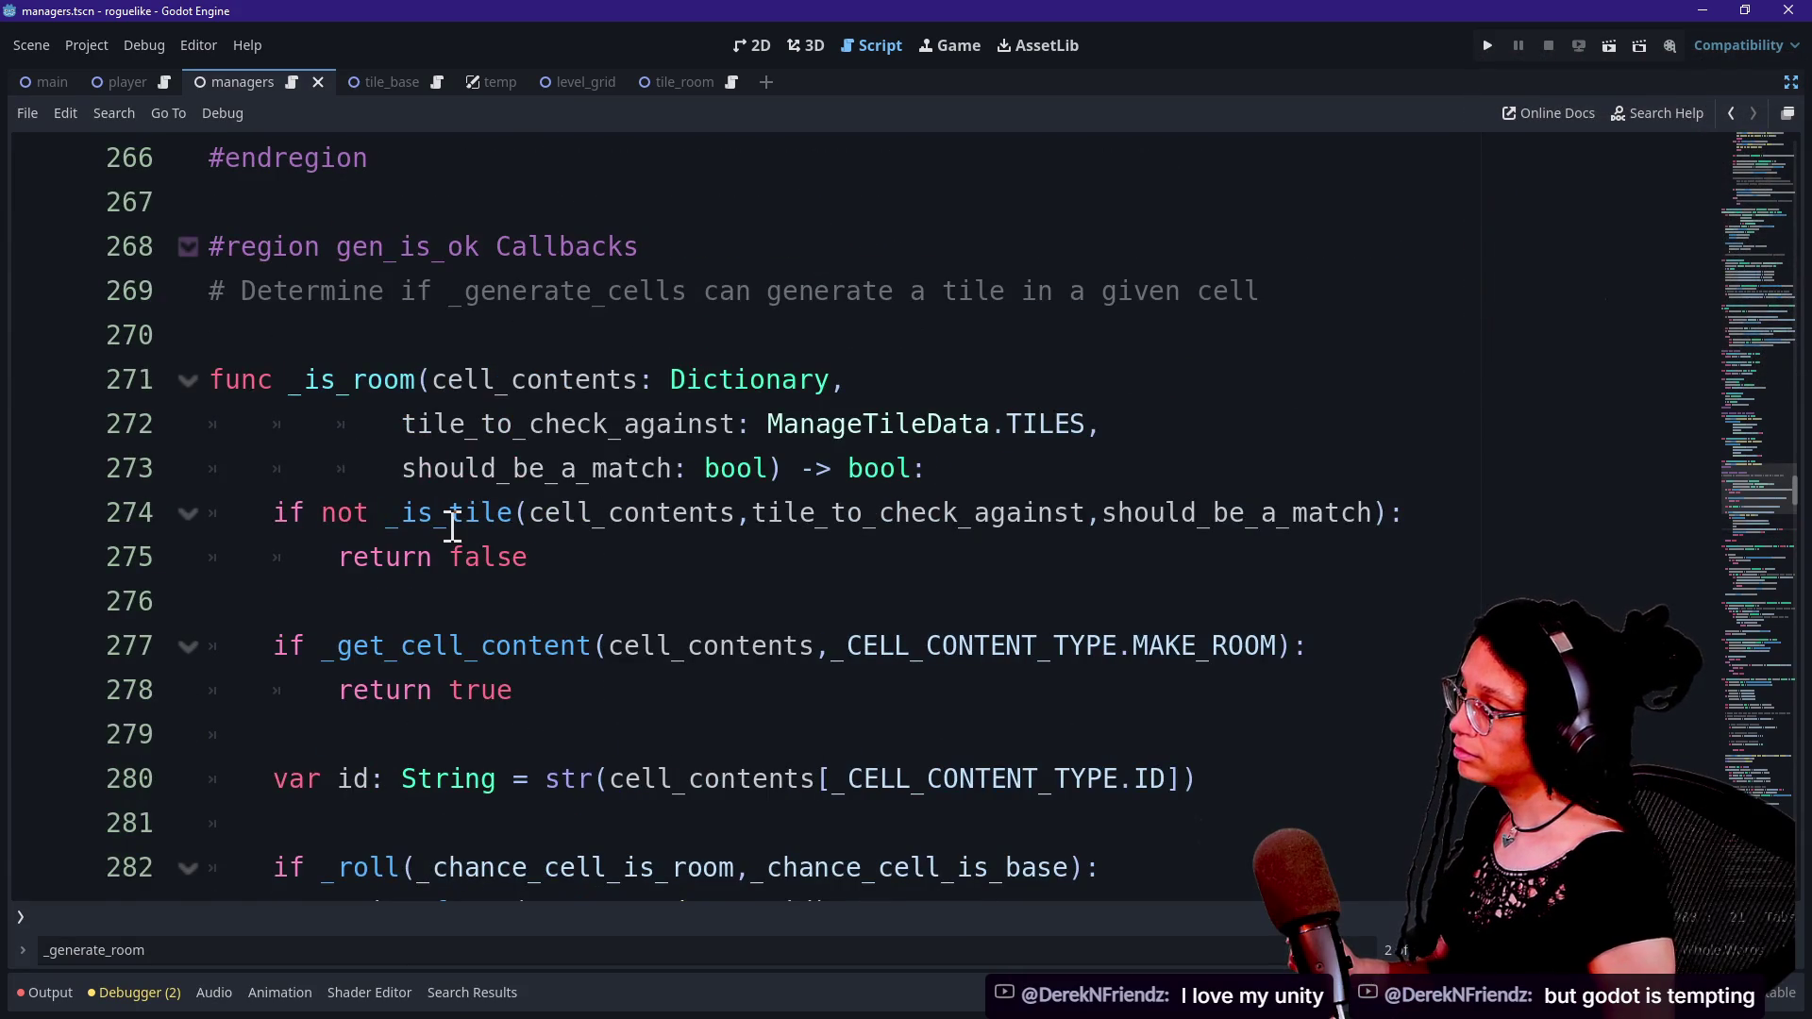
pyautogui.scroll(-1, 452, 526)
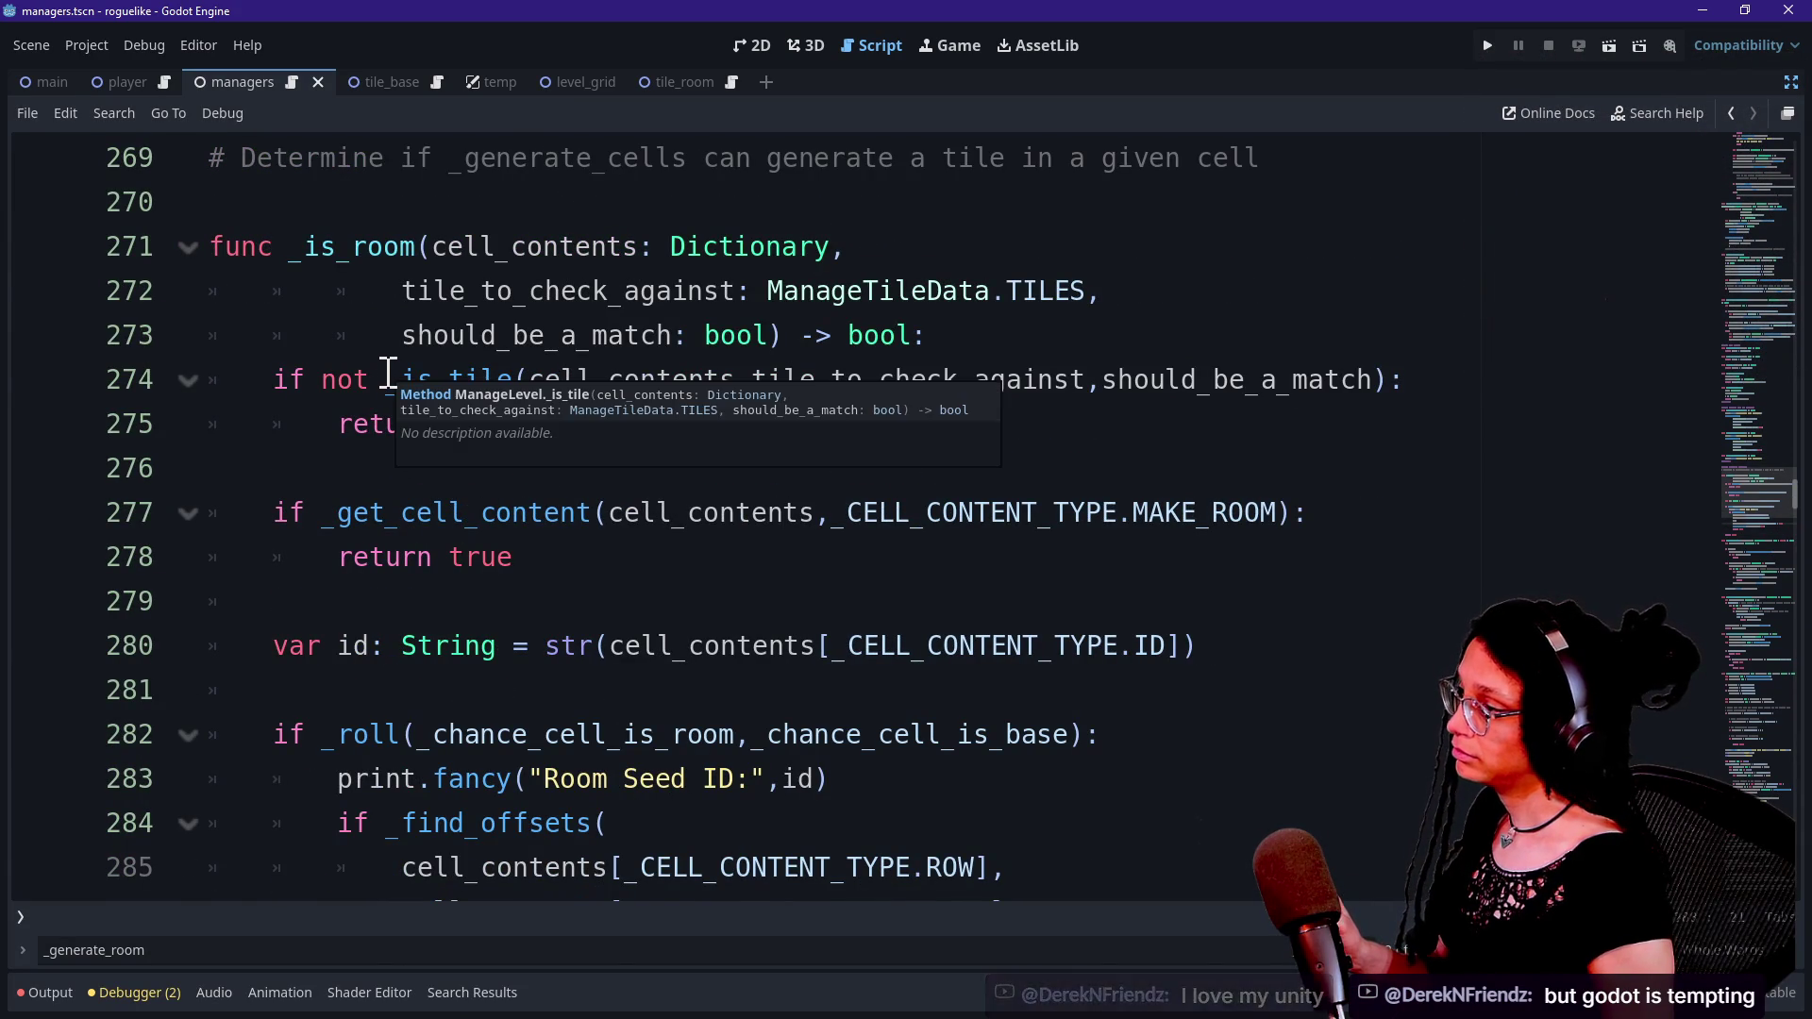
pyautogui.moveTo(390, 377); pyautogui.dragTo(517, 382)
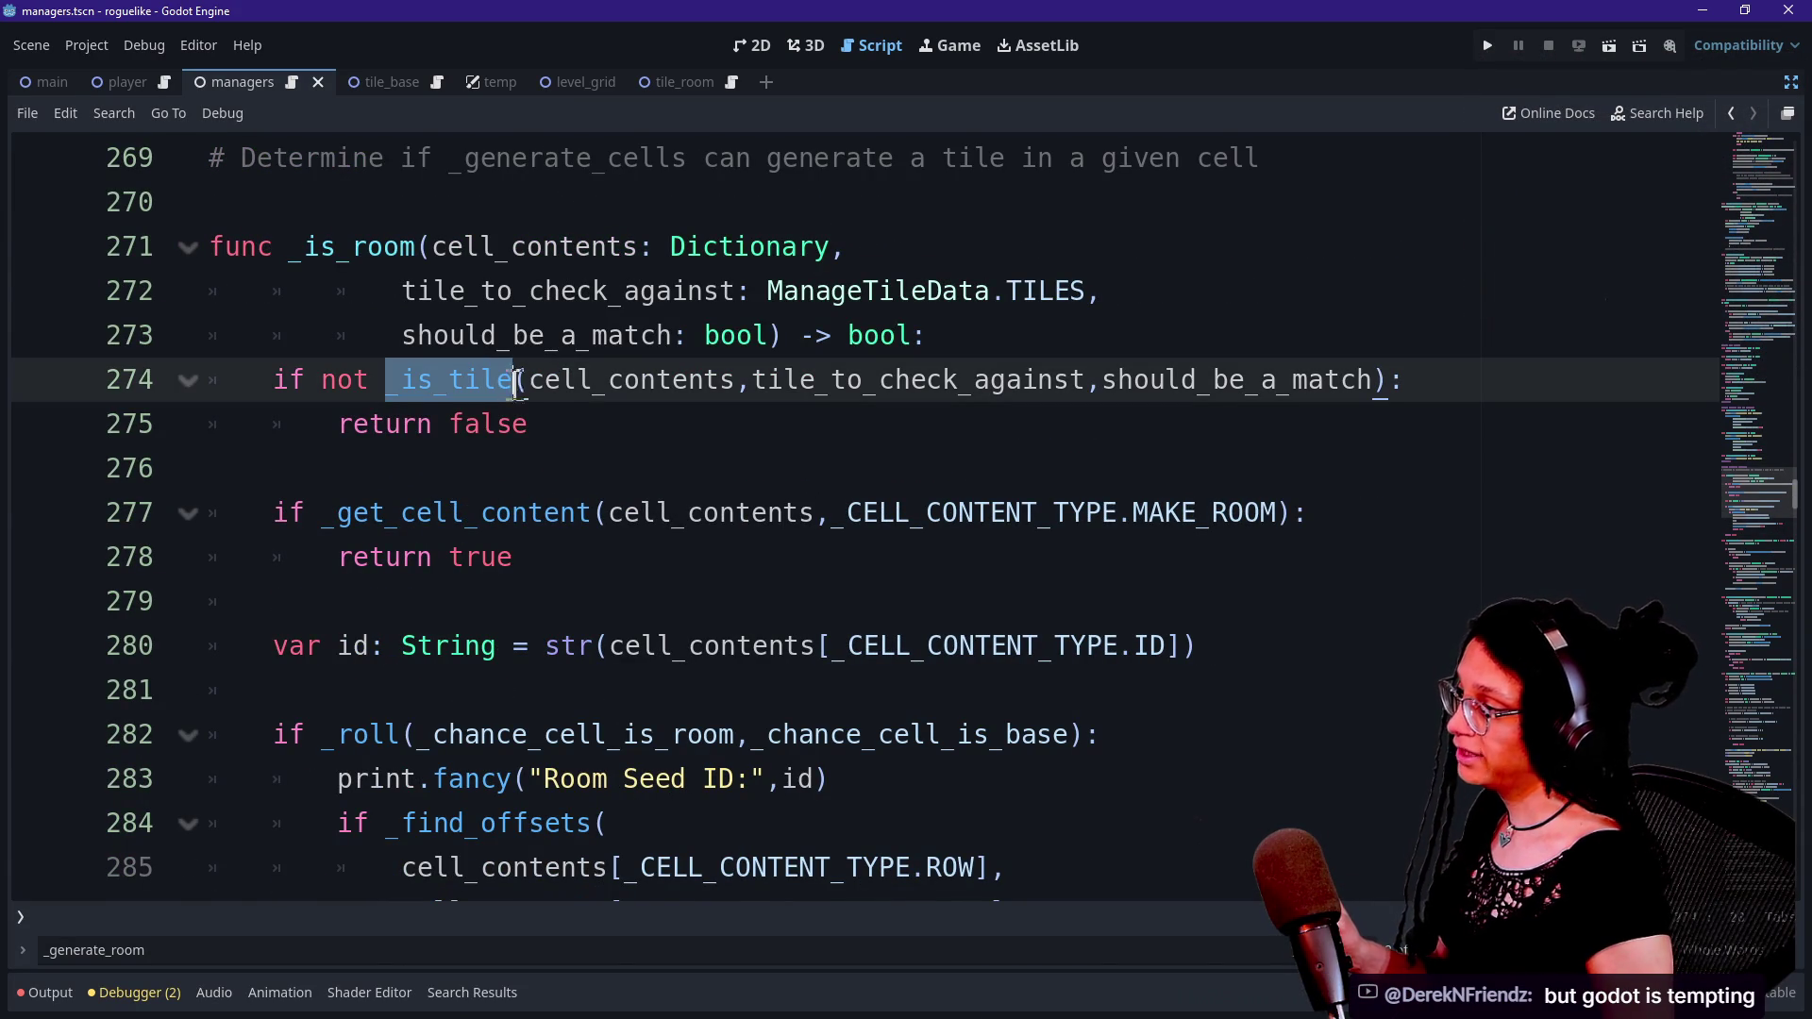
pyautogui.scroll(-4, 554, 480)
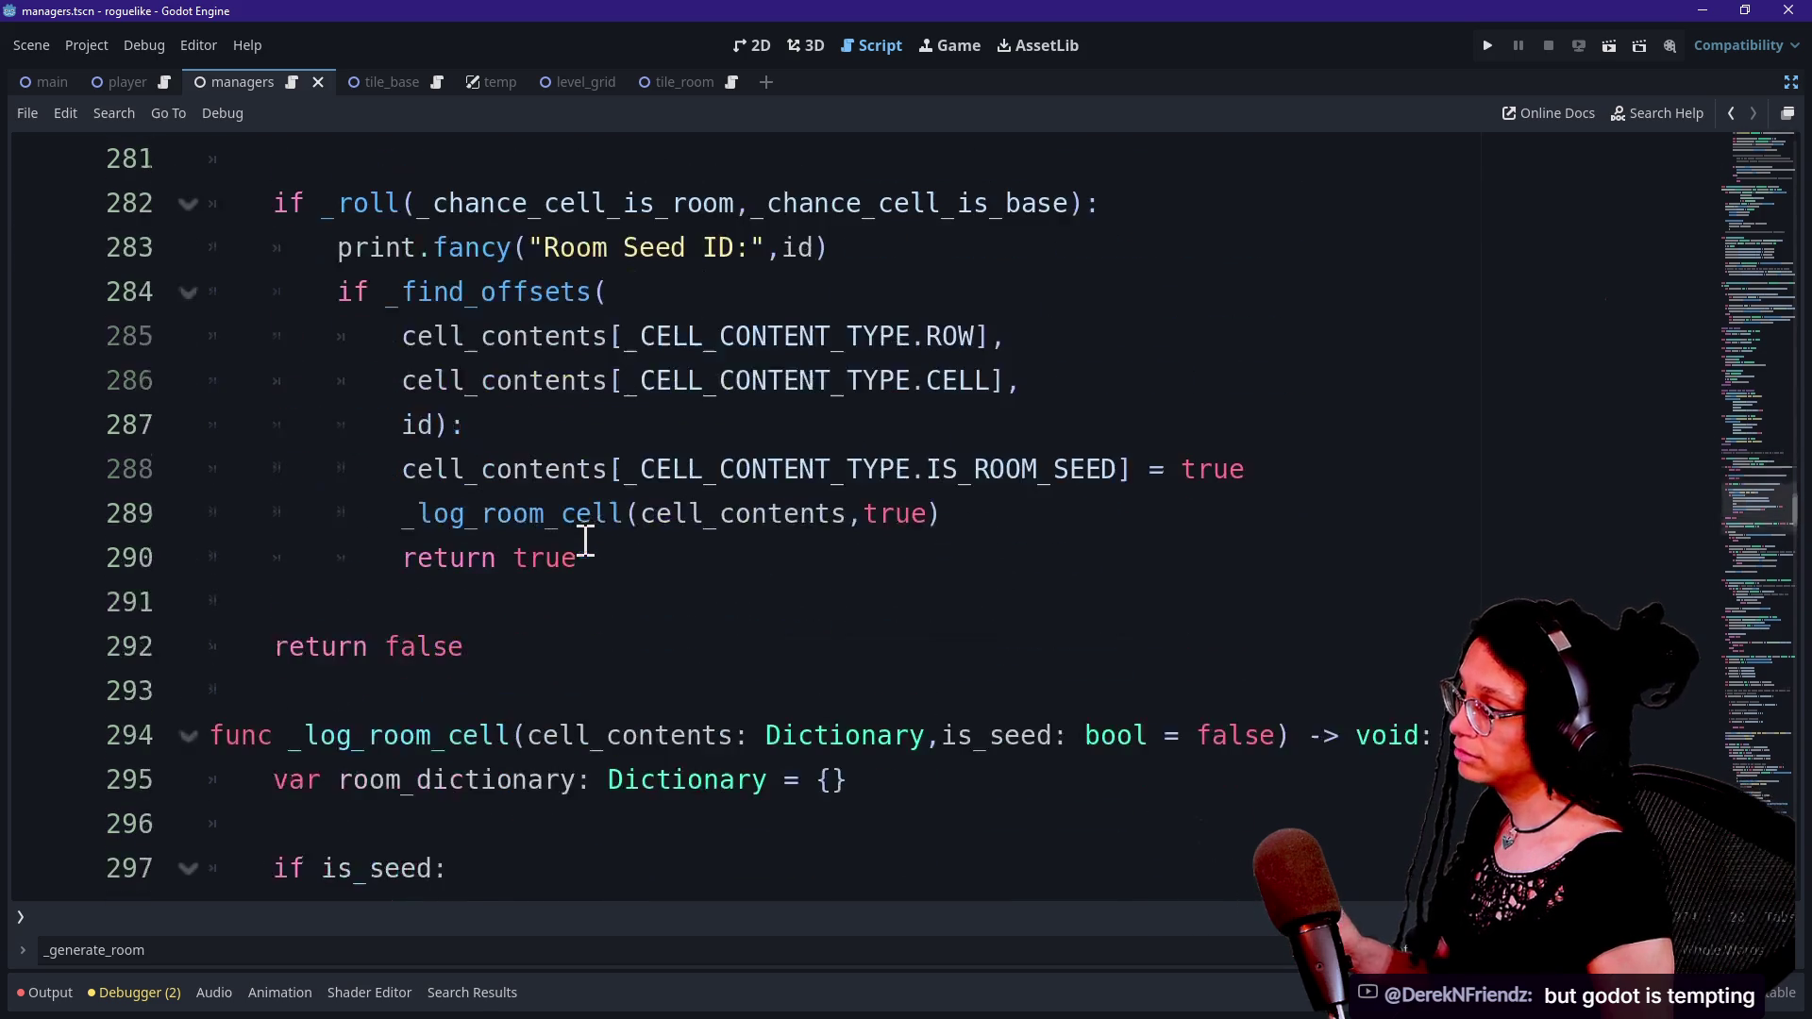
pyautogui.scroll(4, 586, 541)
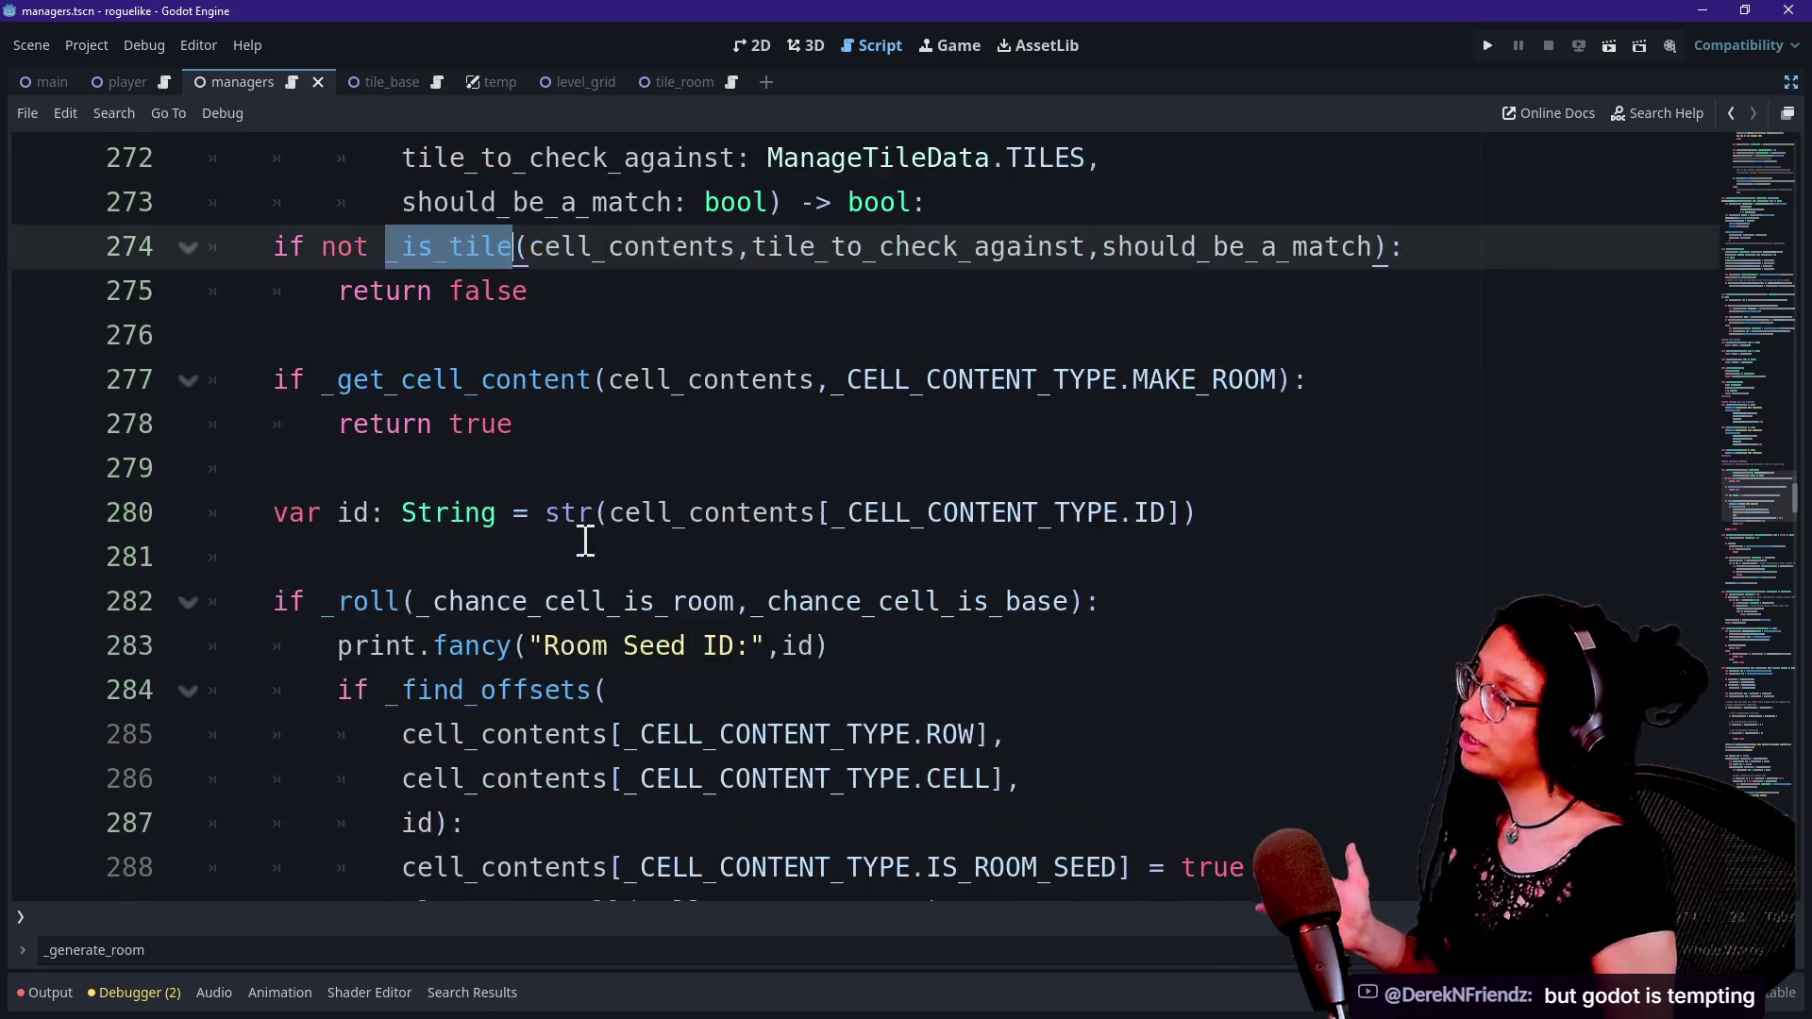
pyautogui.scroll(2, 586, 540)
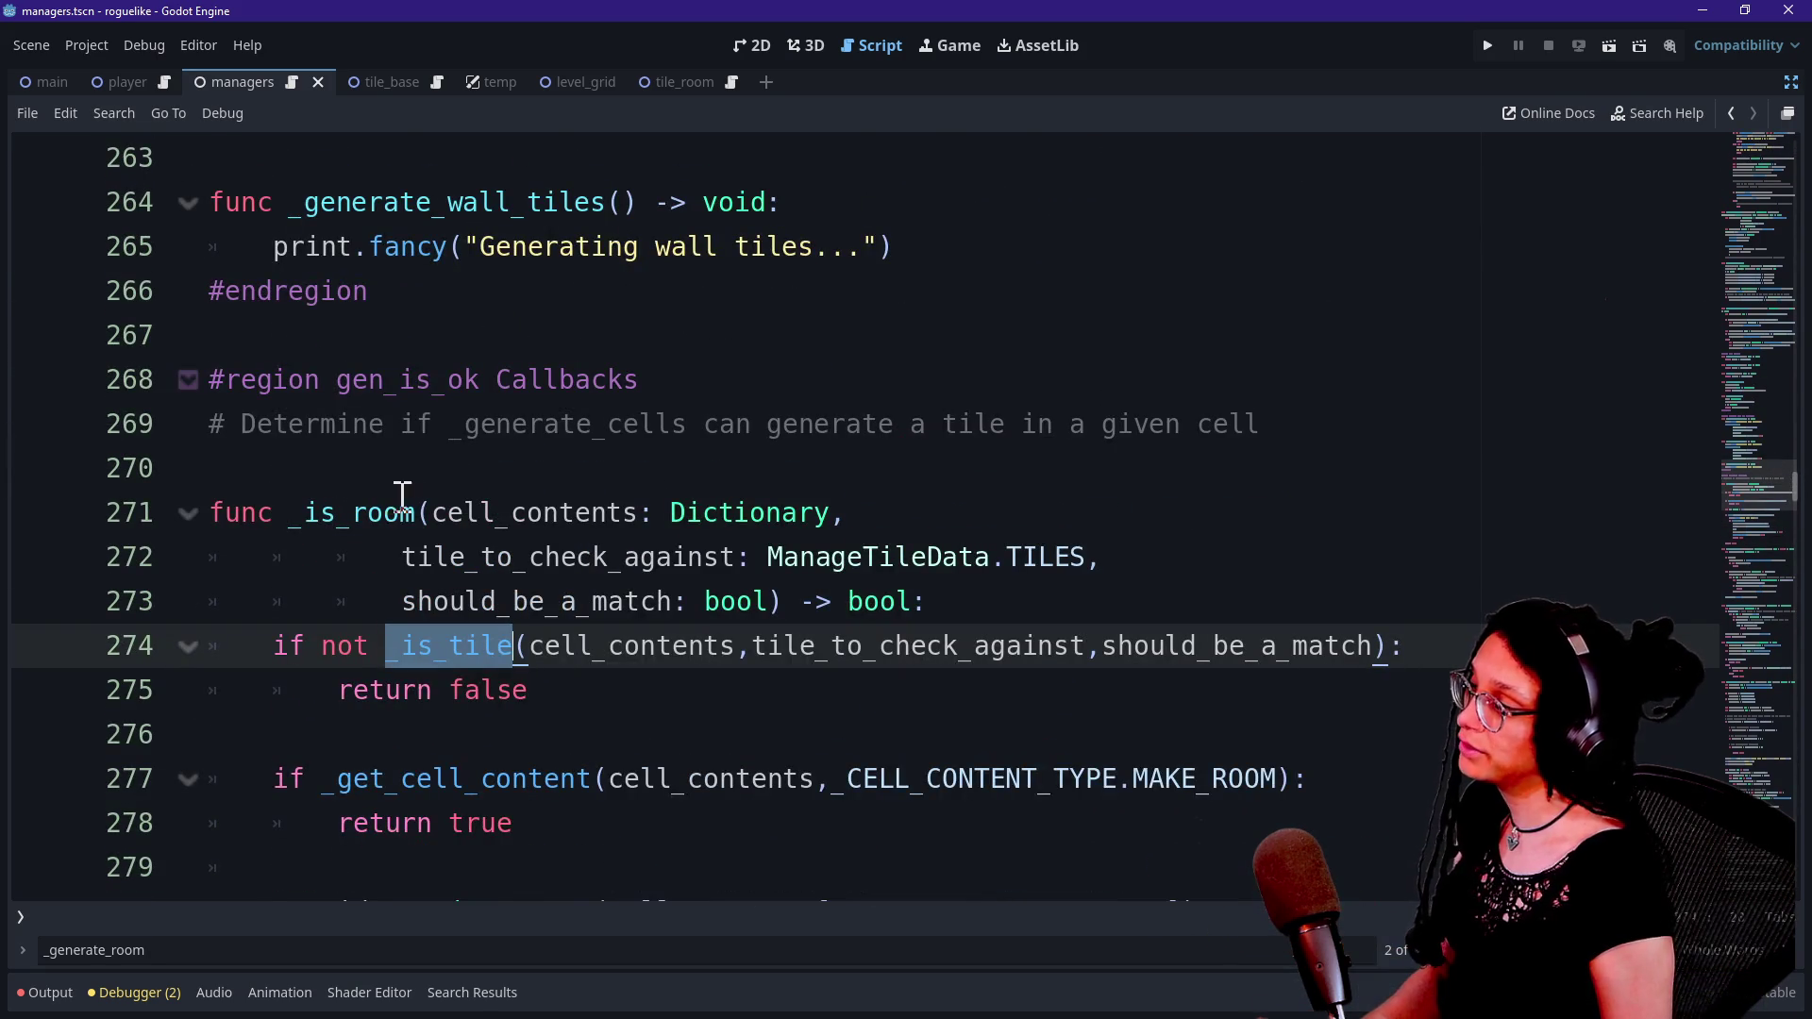
pyautogui.hotkey('ctrl', 'f')
pyautogui.press('Escape')
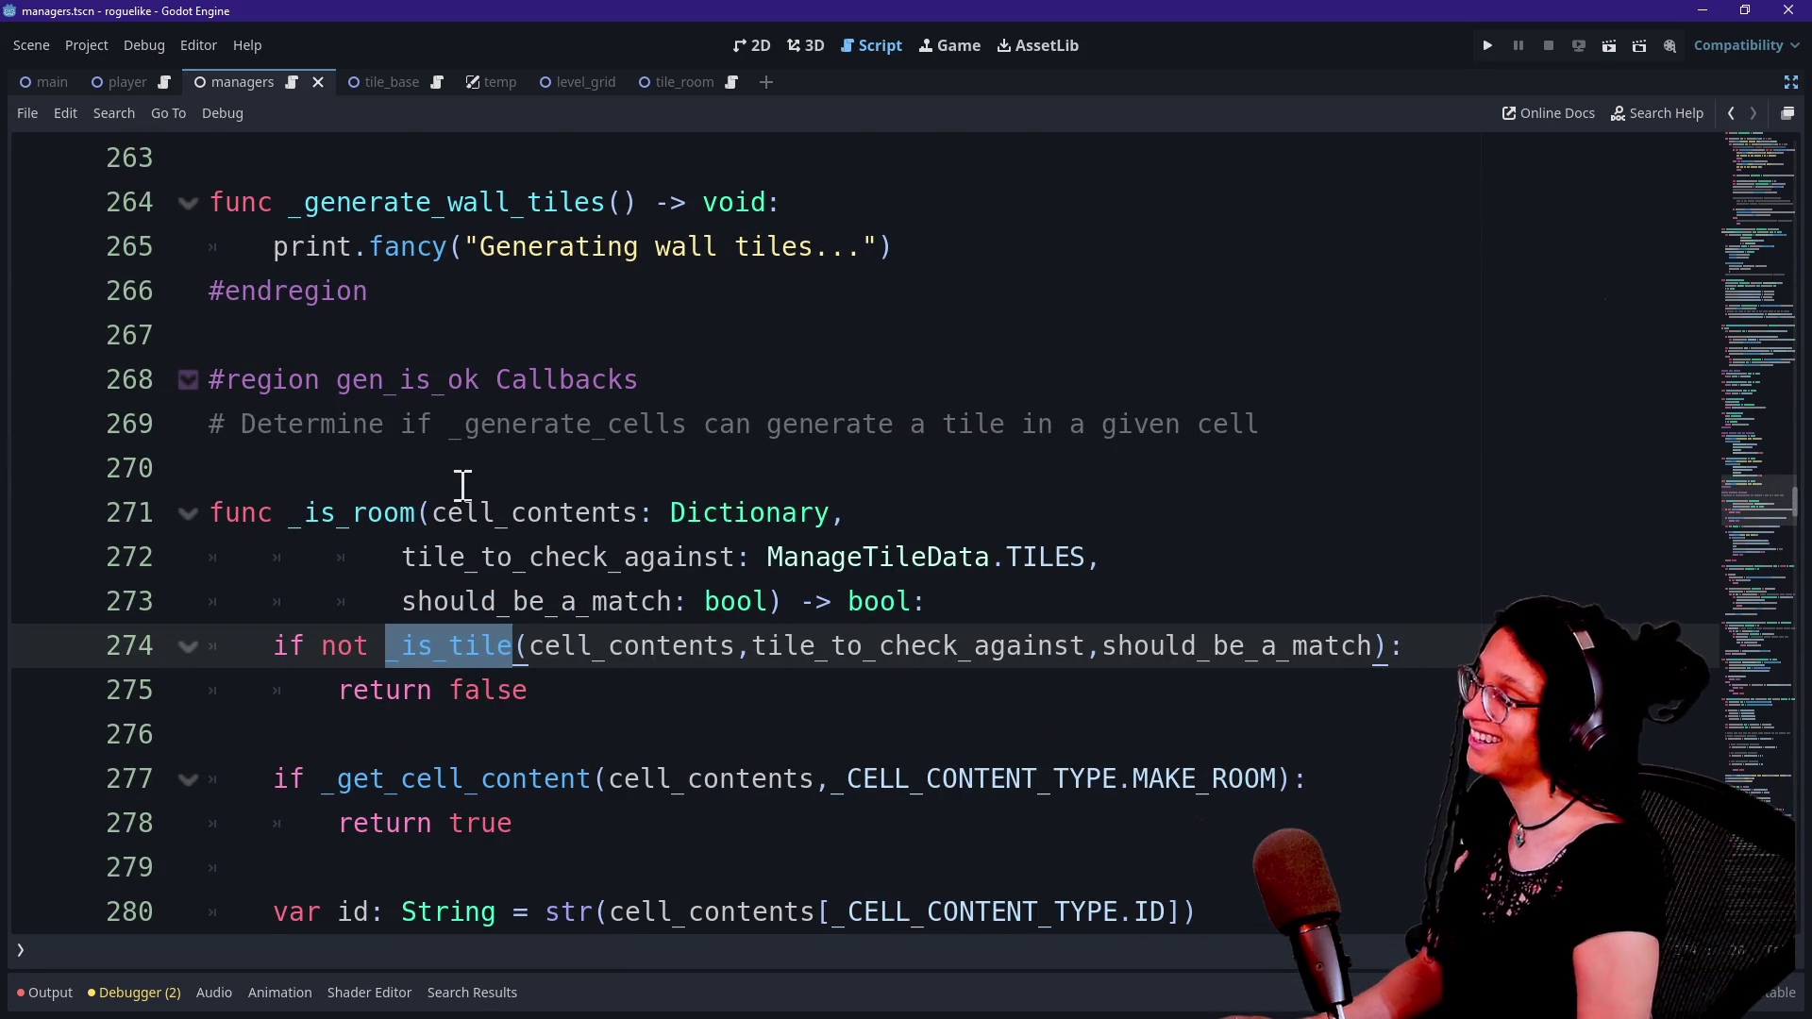
pyautogui.scroll(-3, 340, 576)
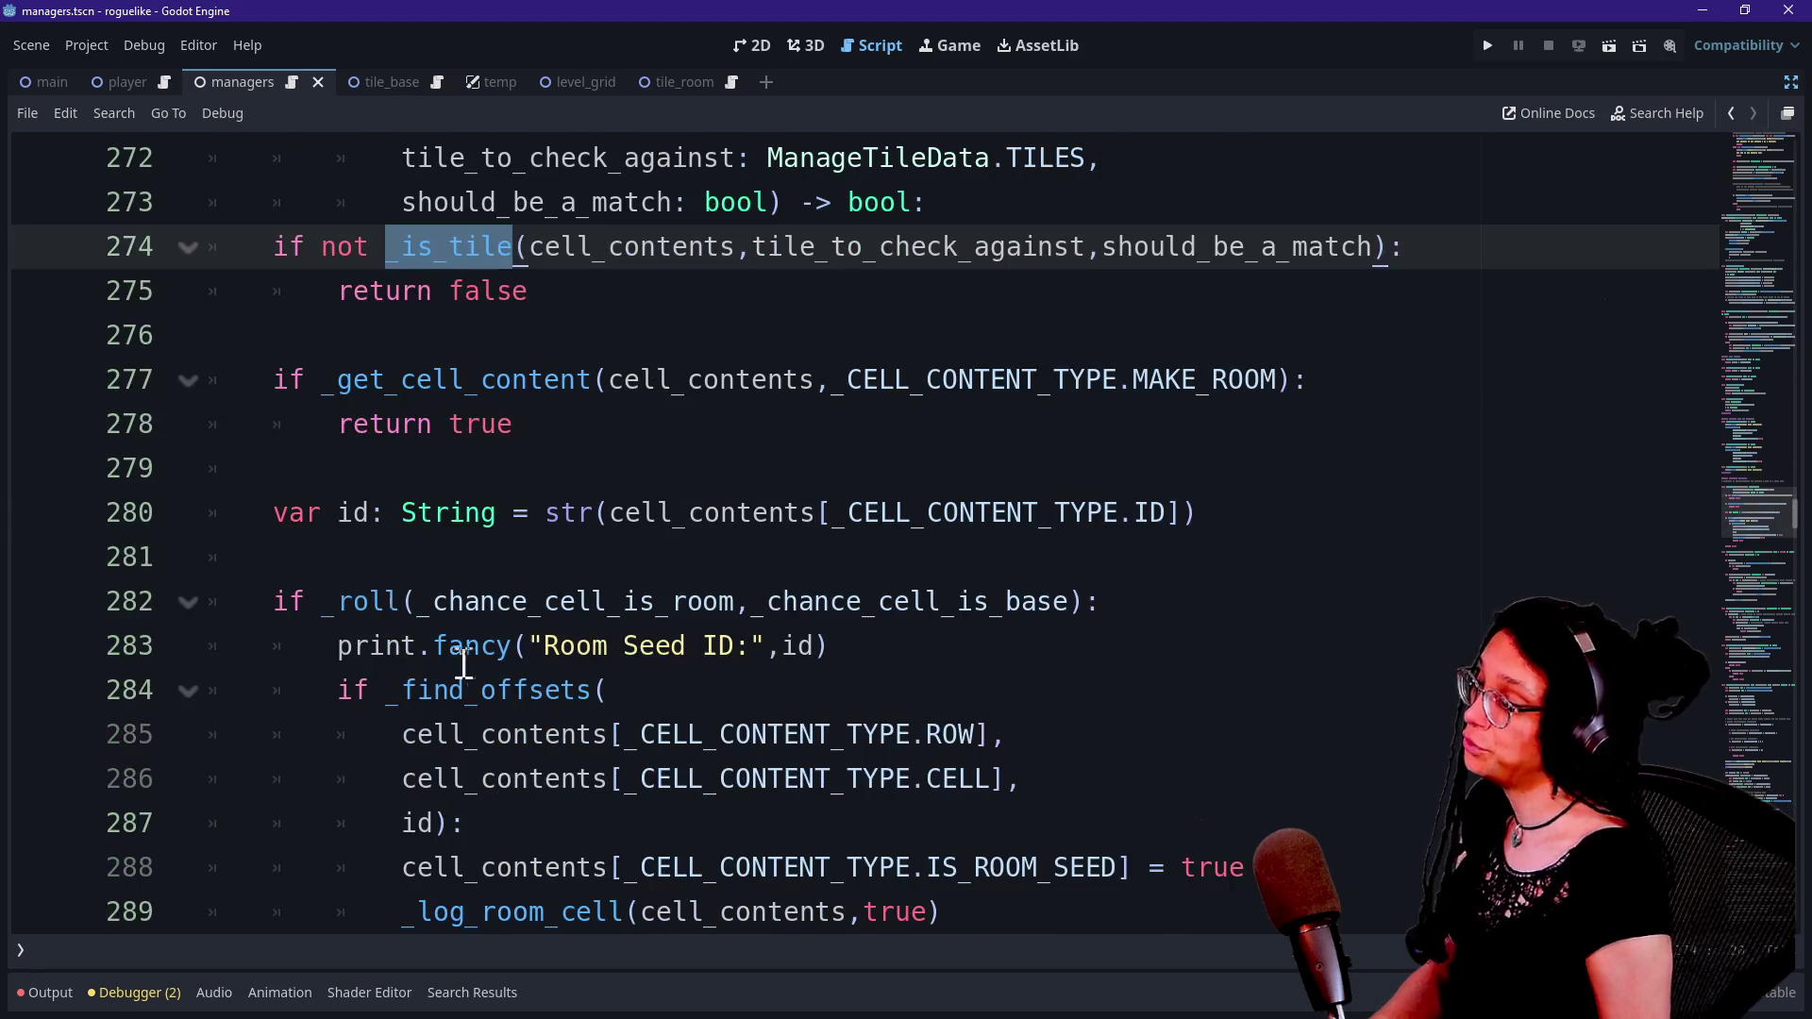
pyautogui.scroll(-1, 480, 670)
# Jump to the _find_offsets definition and scroll through its room-bounds loops.
pyautogui.keyDown('ctrl'); pyautogui.click(455, 578); pyautogui.keyUp('ctrl')
pyautogui.scroll(-7, 600, 732)
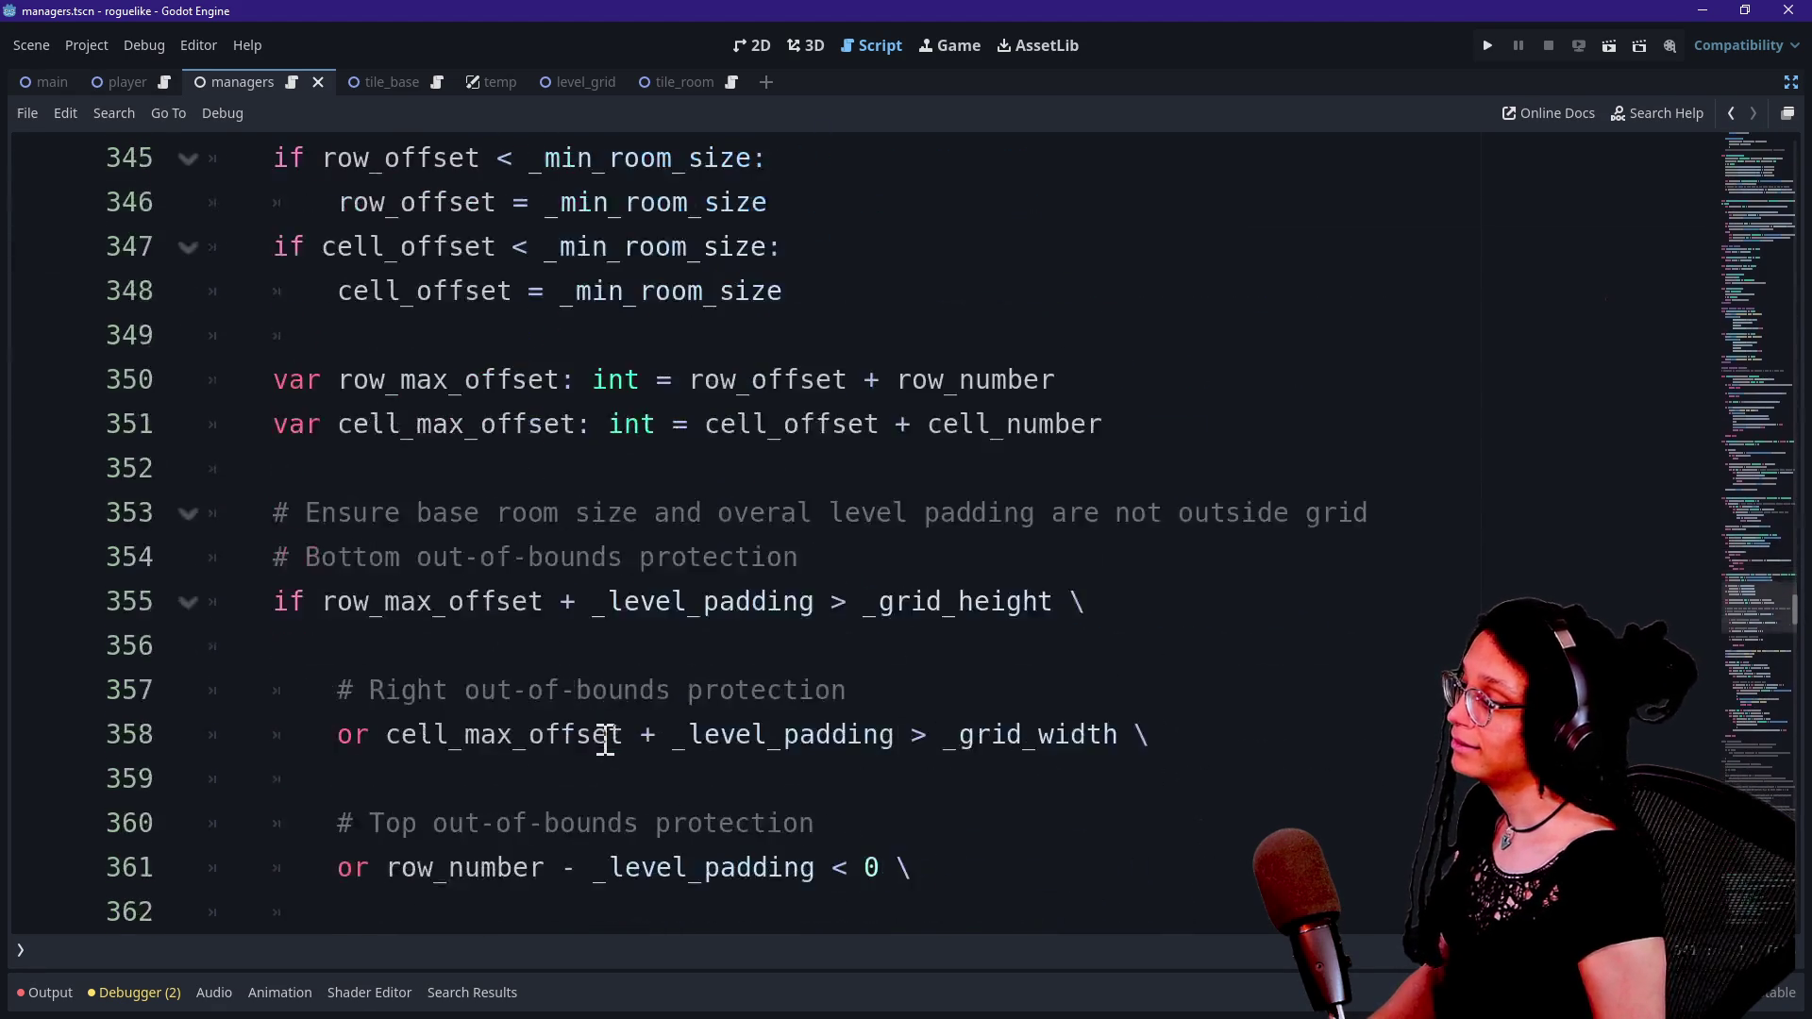
pyautogui.scroll(-7, 605, 739)
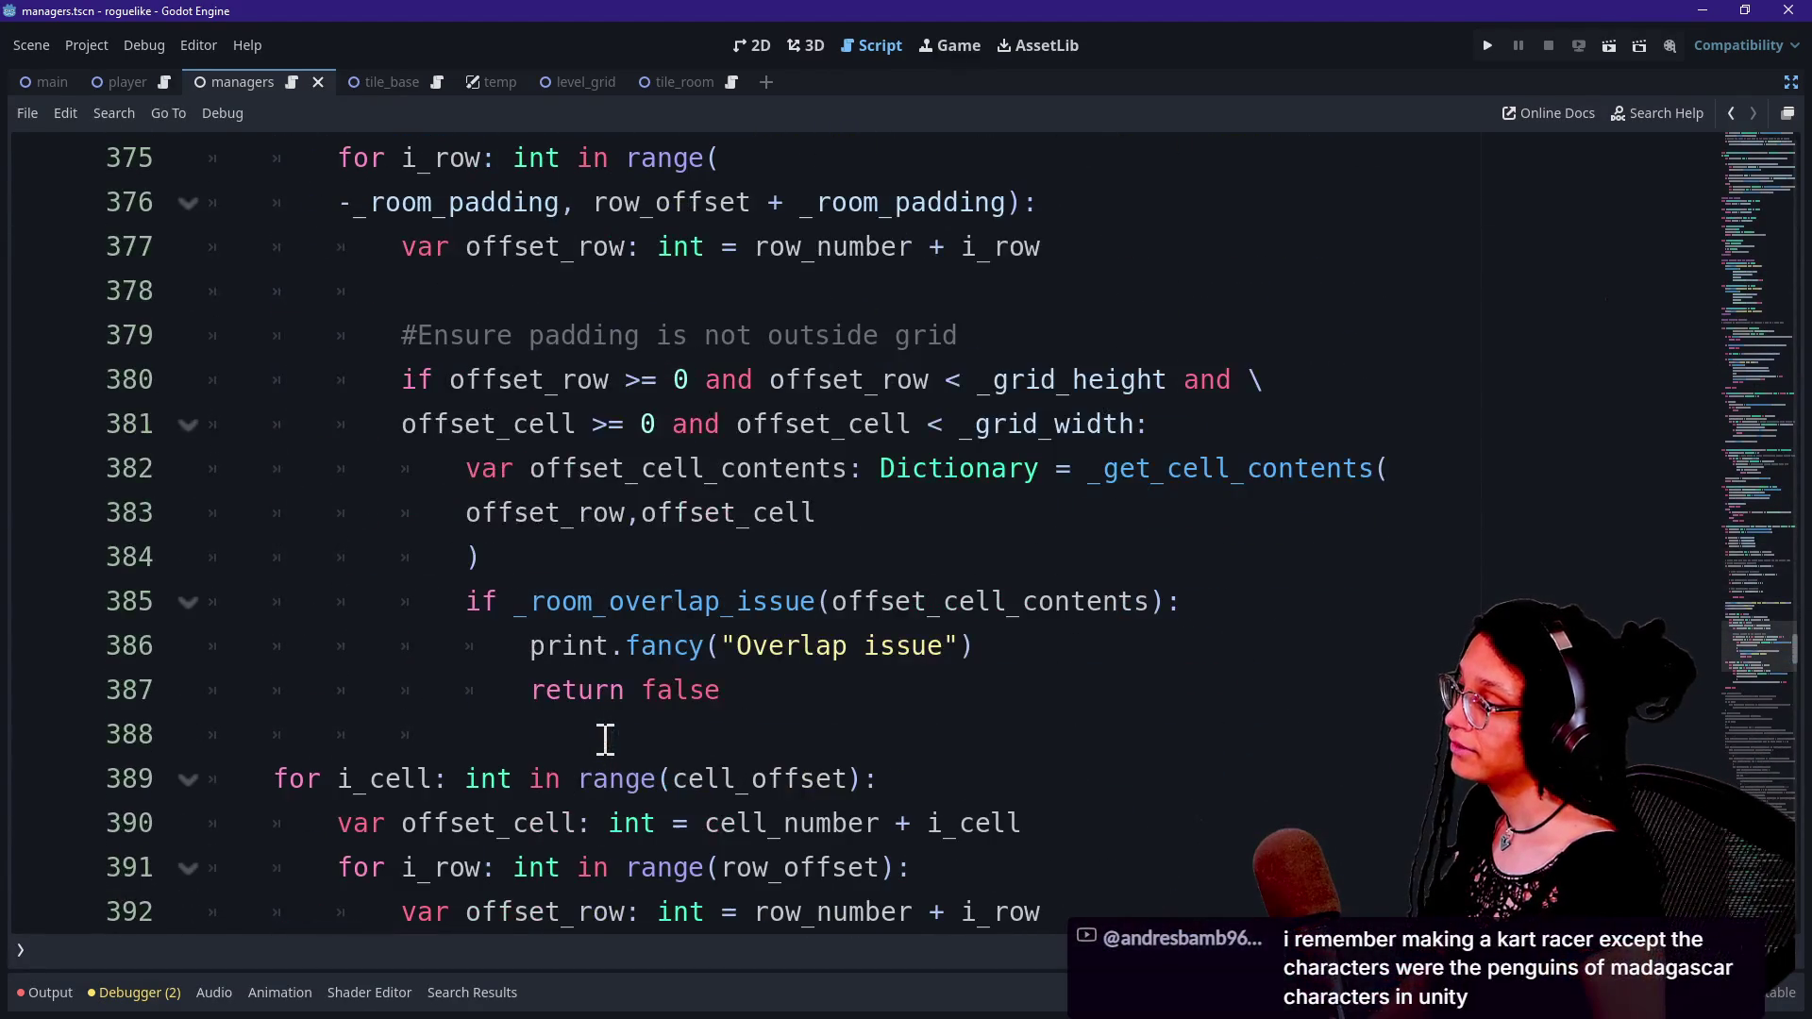
pyautogui.scroll(-3, 605, 739)
pyautogui.hotkey('ctrl', 'f')
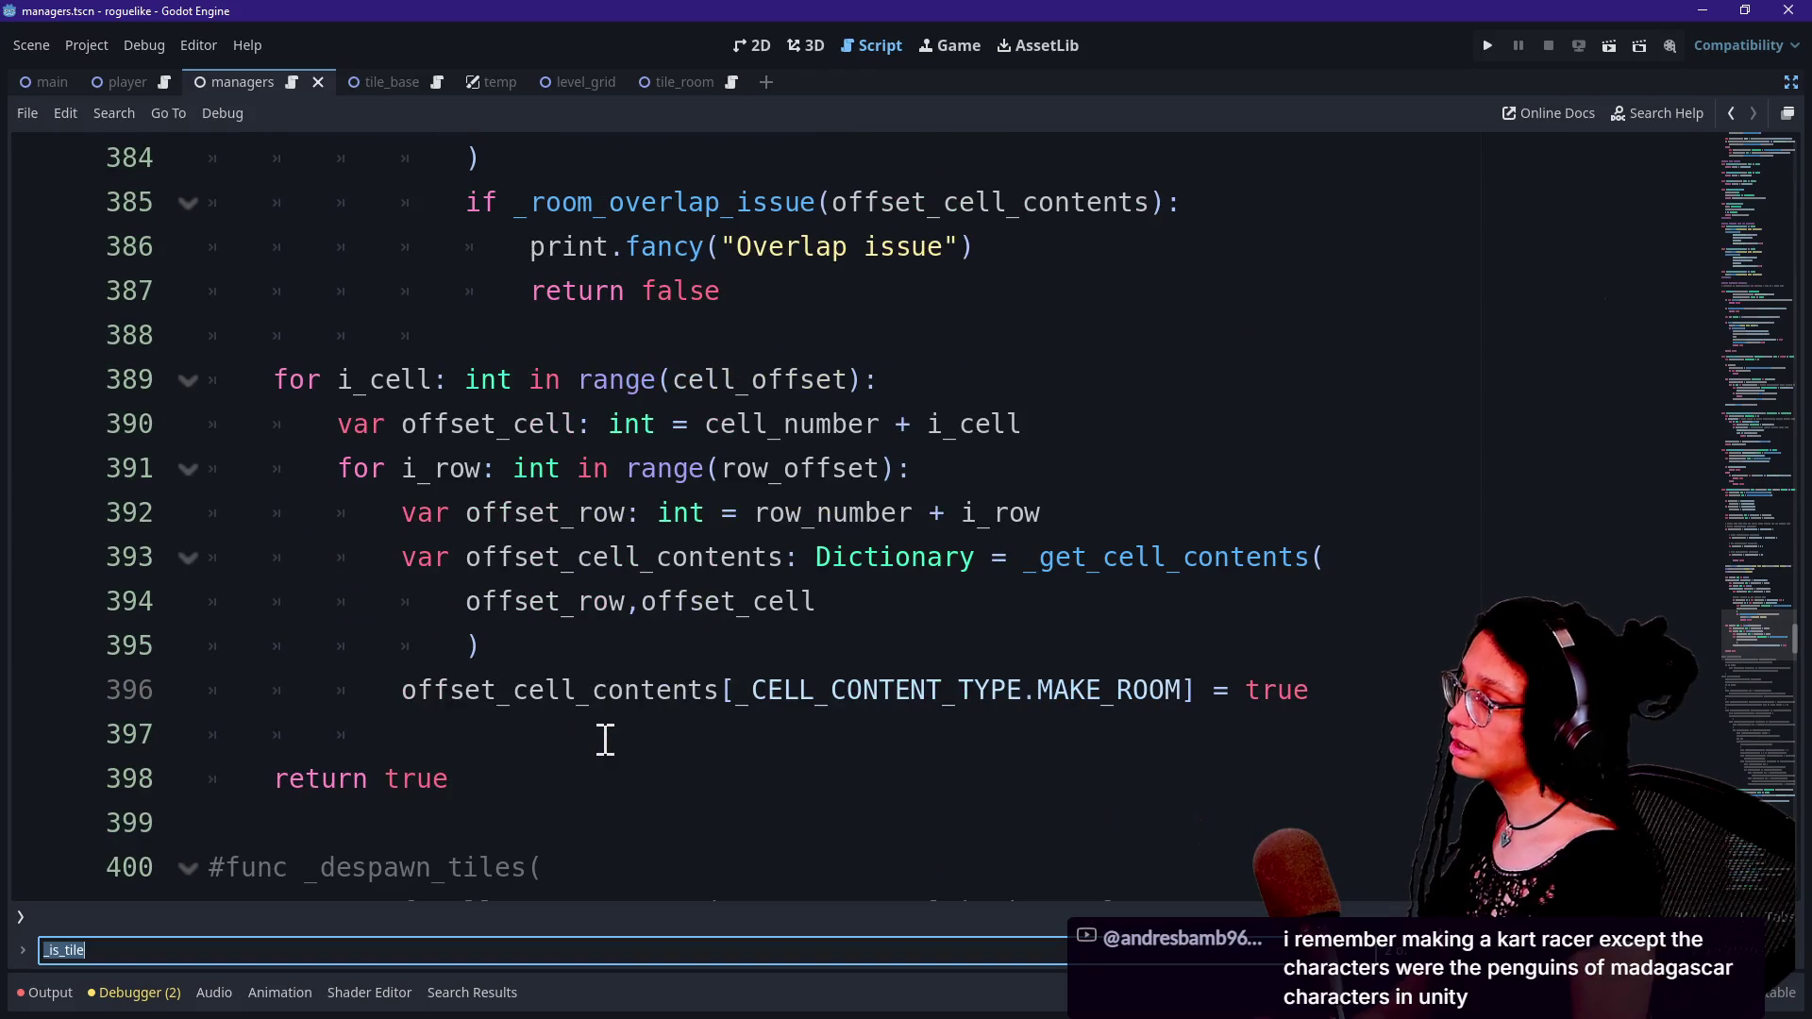
# Search for '_log_ro', then 'is_room', landing on the is_room match on line 261.
pyautogui.write('_log')
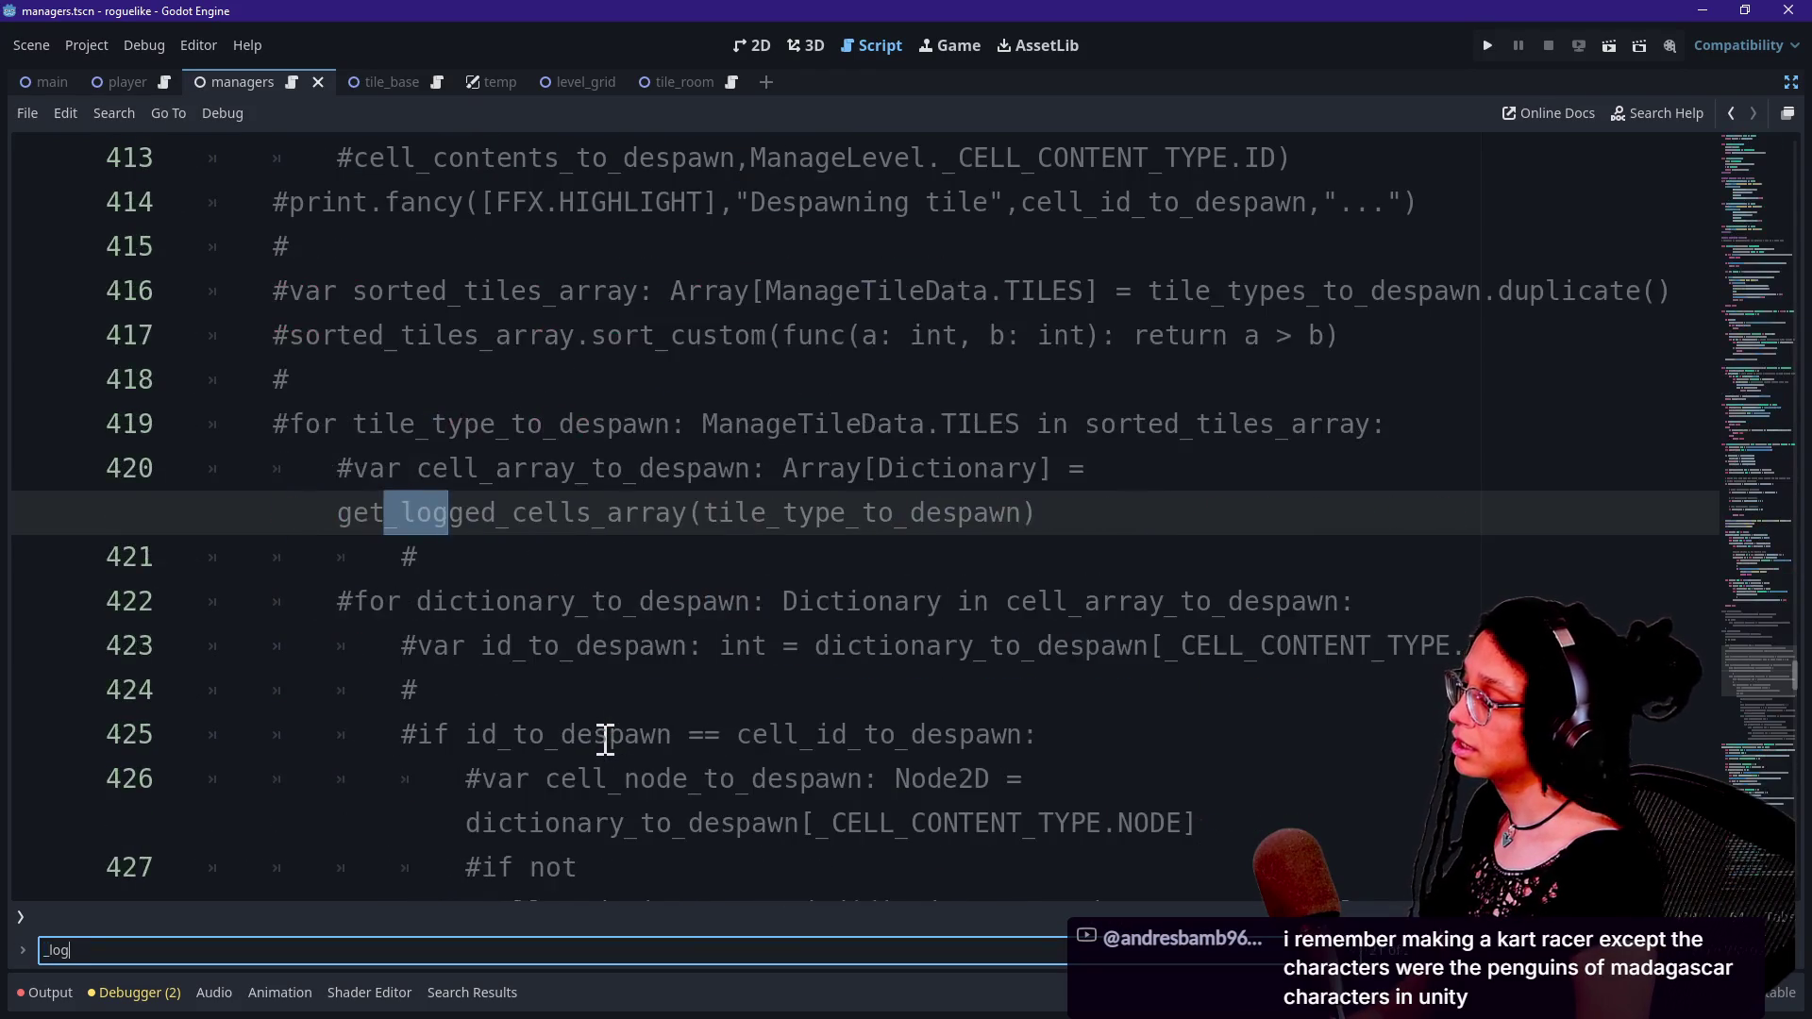
pyautogui.write('_ro')
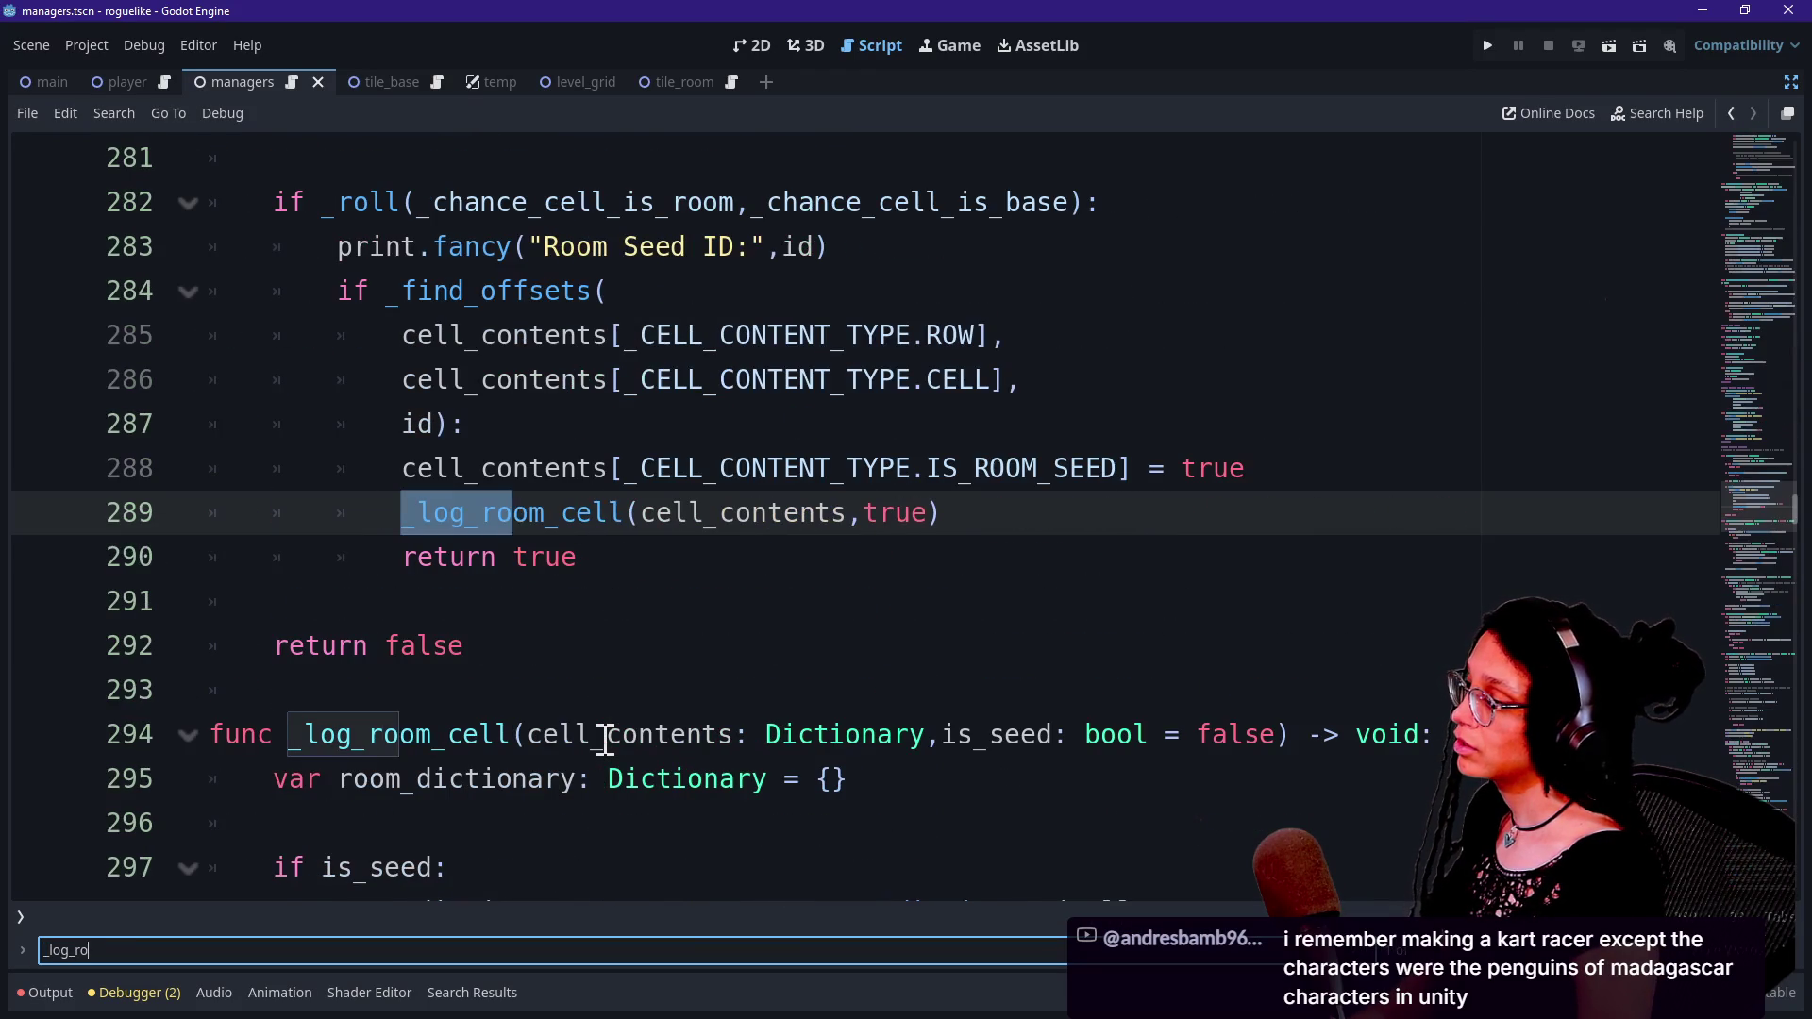
pyautogui.press('Return')
pyautogui.press('Return')
pyautogui.press('Return')
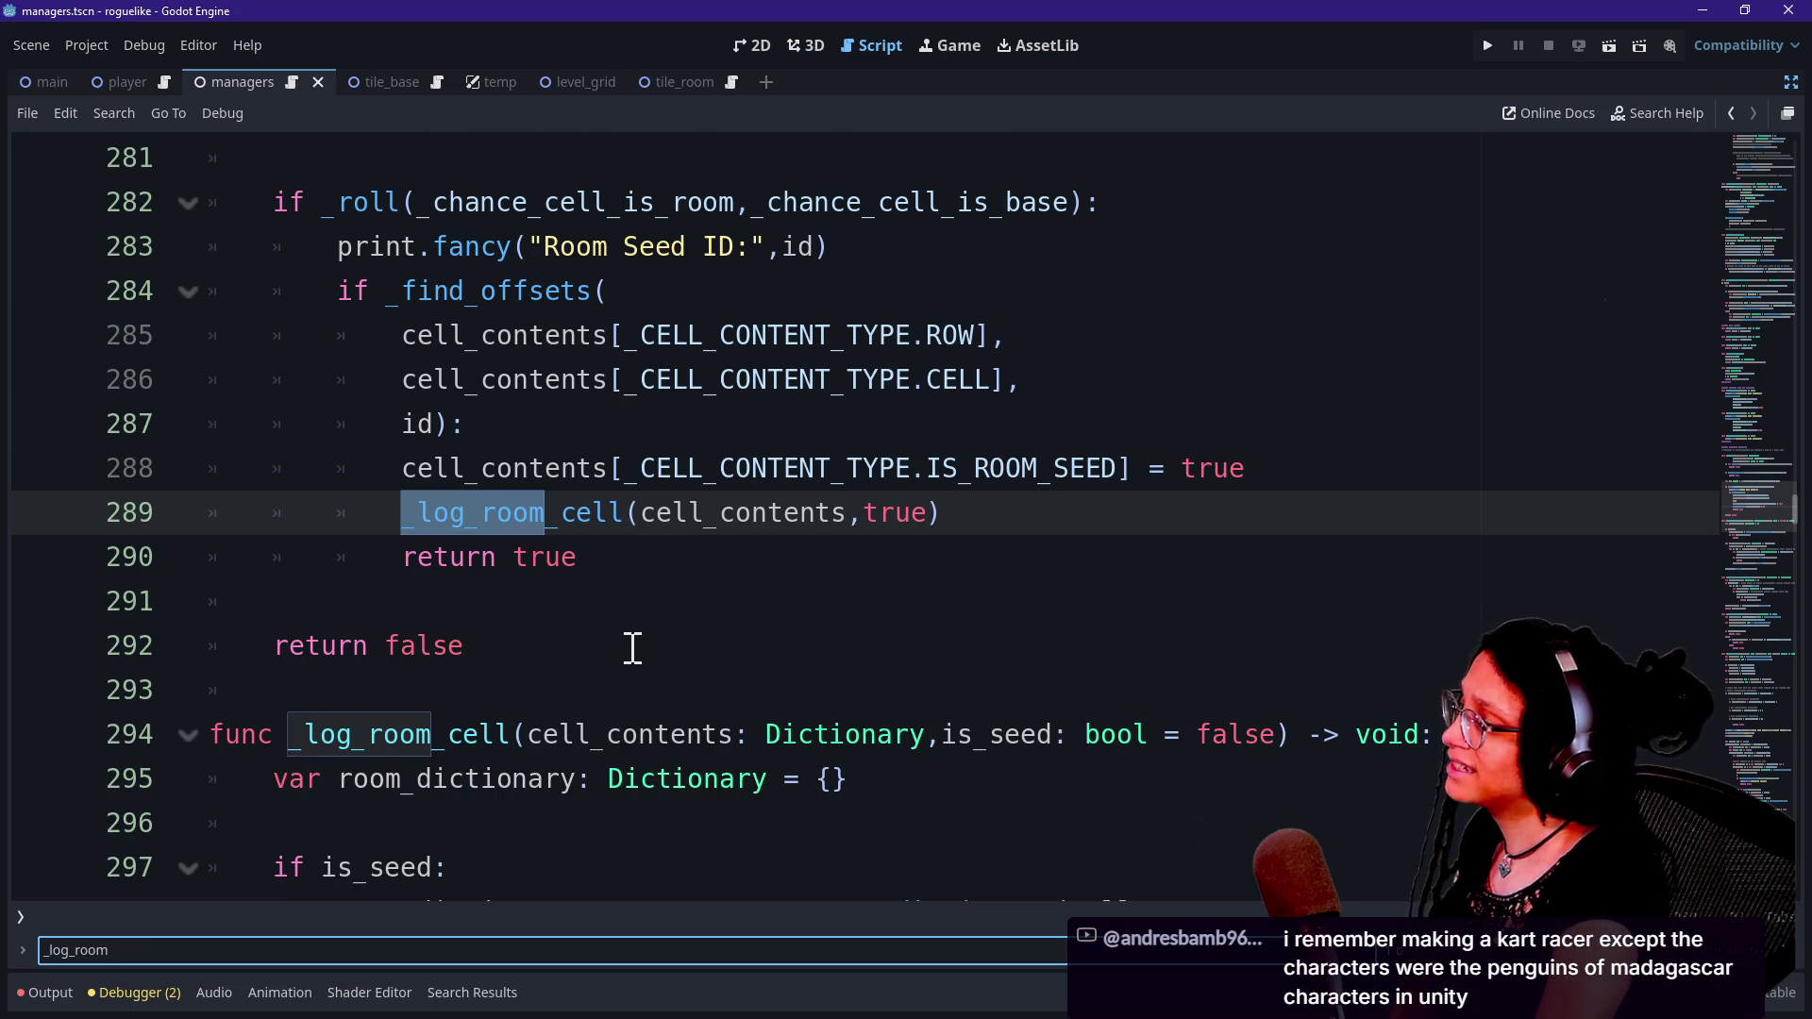
pyautogui.scroll(3, 632, 648)
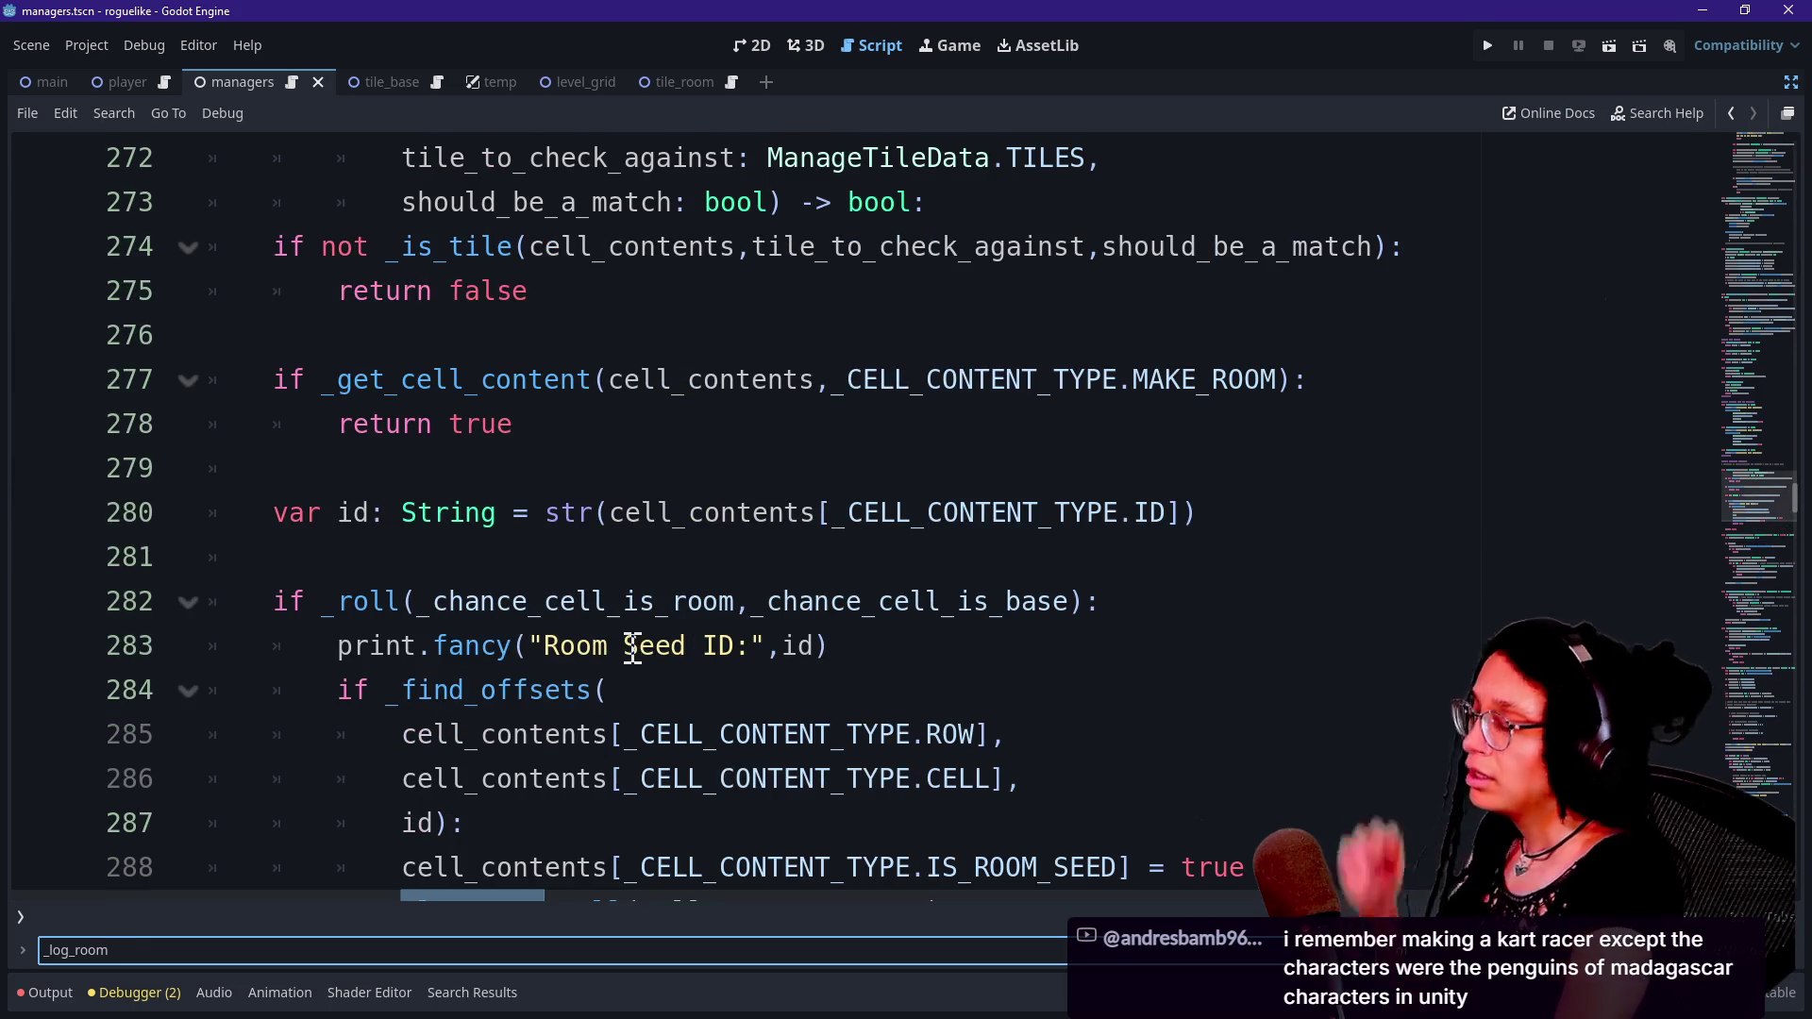
pyautogui.press('BackSpace')
pyautogui.press('BackSpace')
pyautogui.press('BackSpace')
pyautogui.write('is_room')
pyautogui.press('Return')
pyautogui.press('Return')
pyautogui.press('Return')
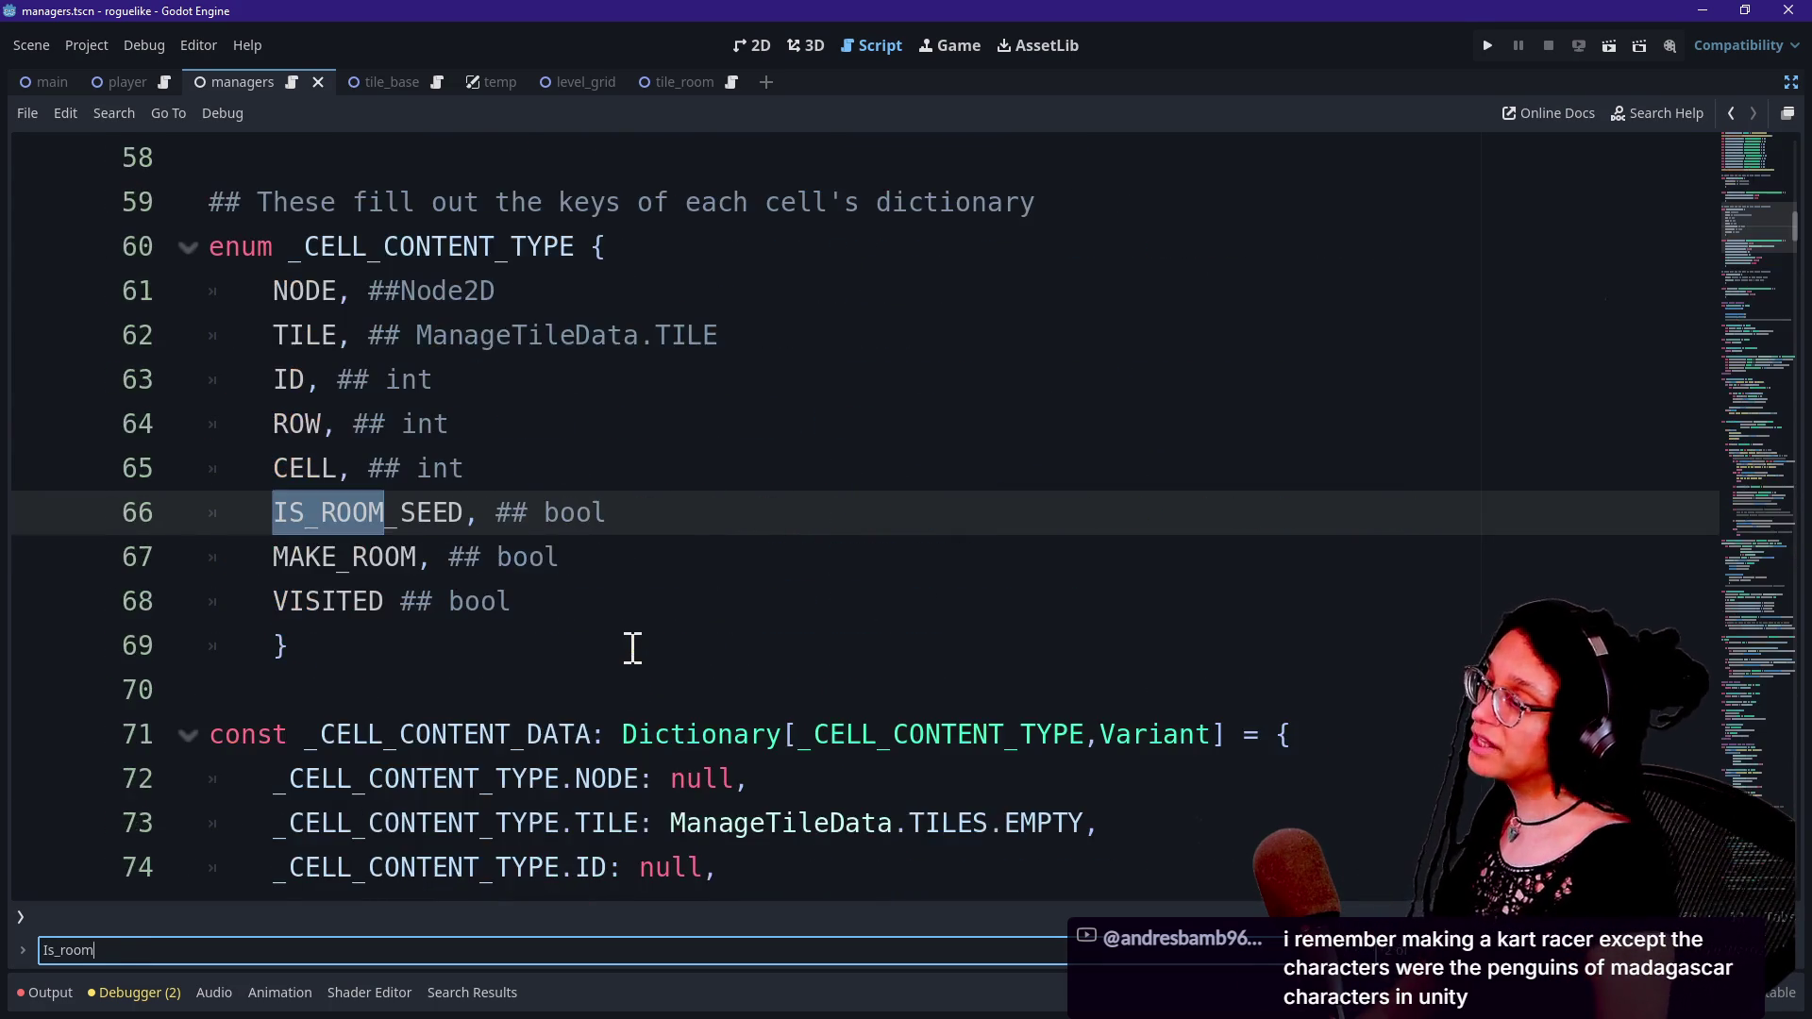
pyautogui.press('Return')
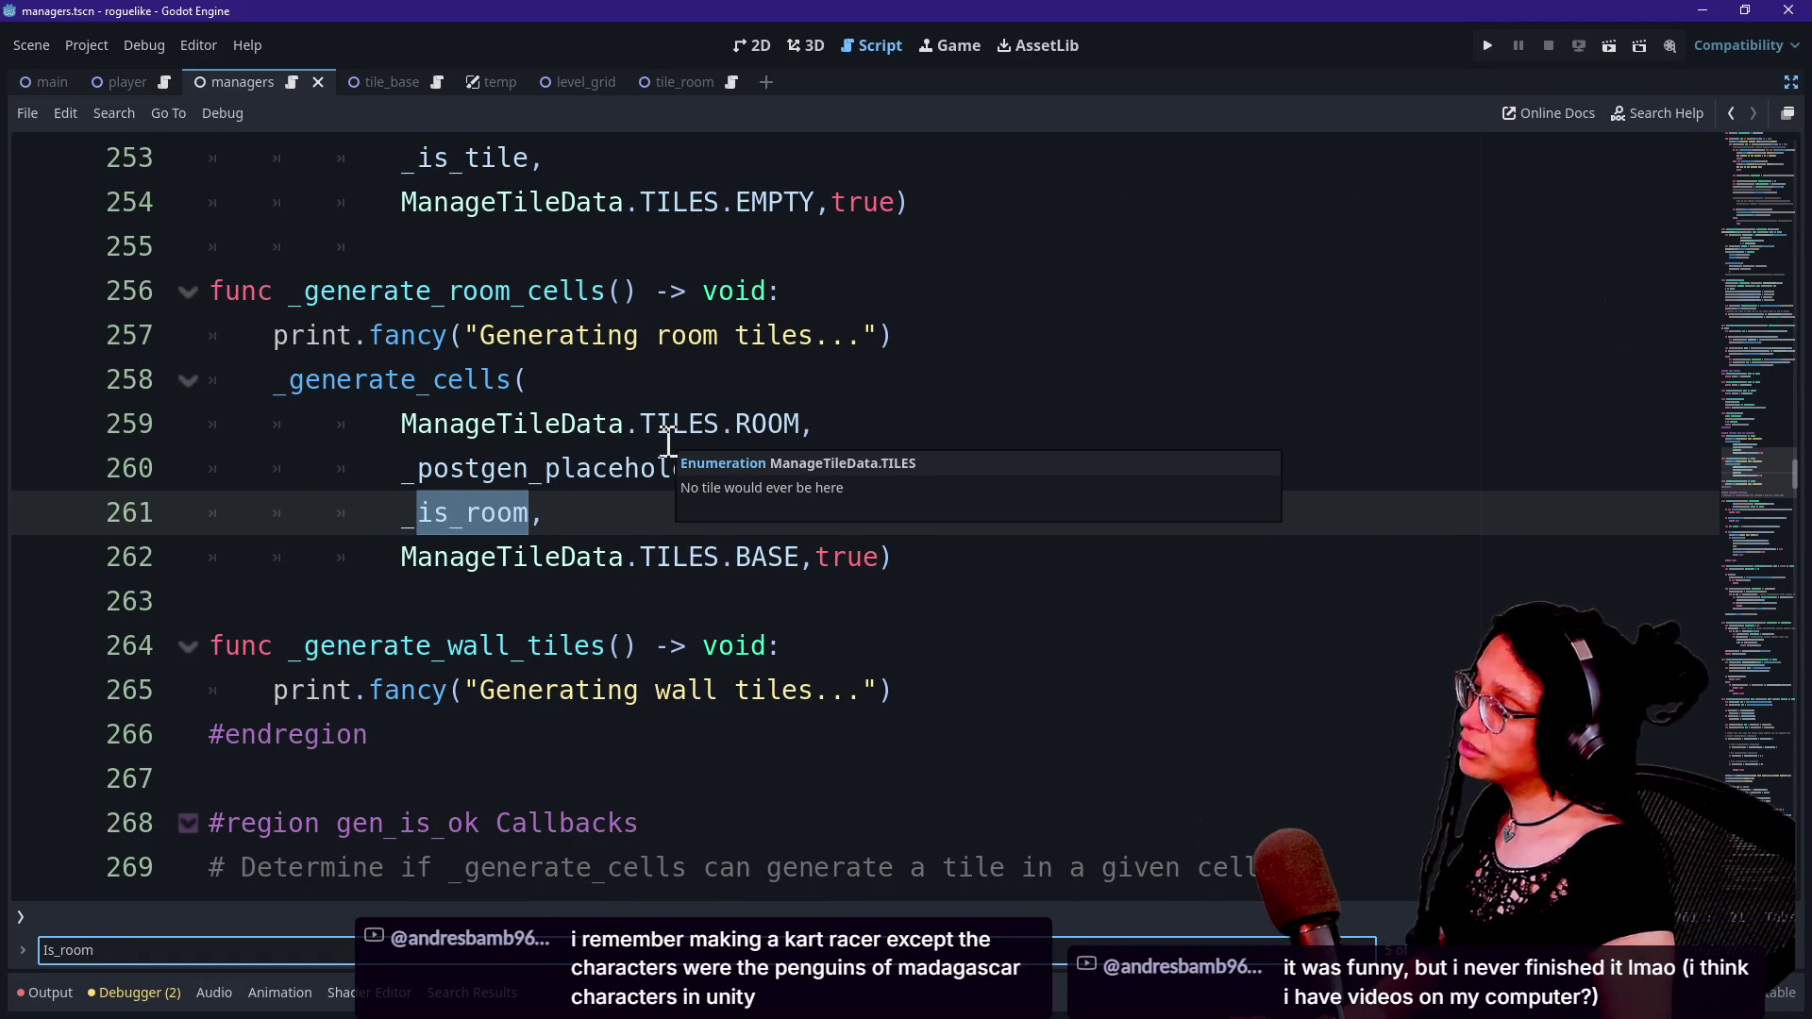
# Examine the _postgen_placeholder argument of the call on line 261.
pyautogui.click(638, 498)
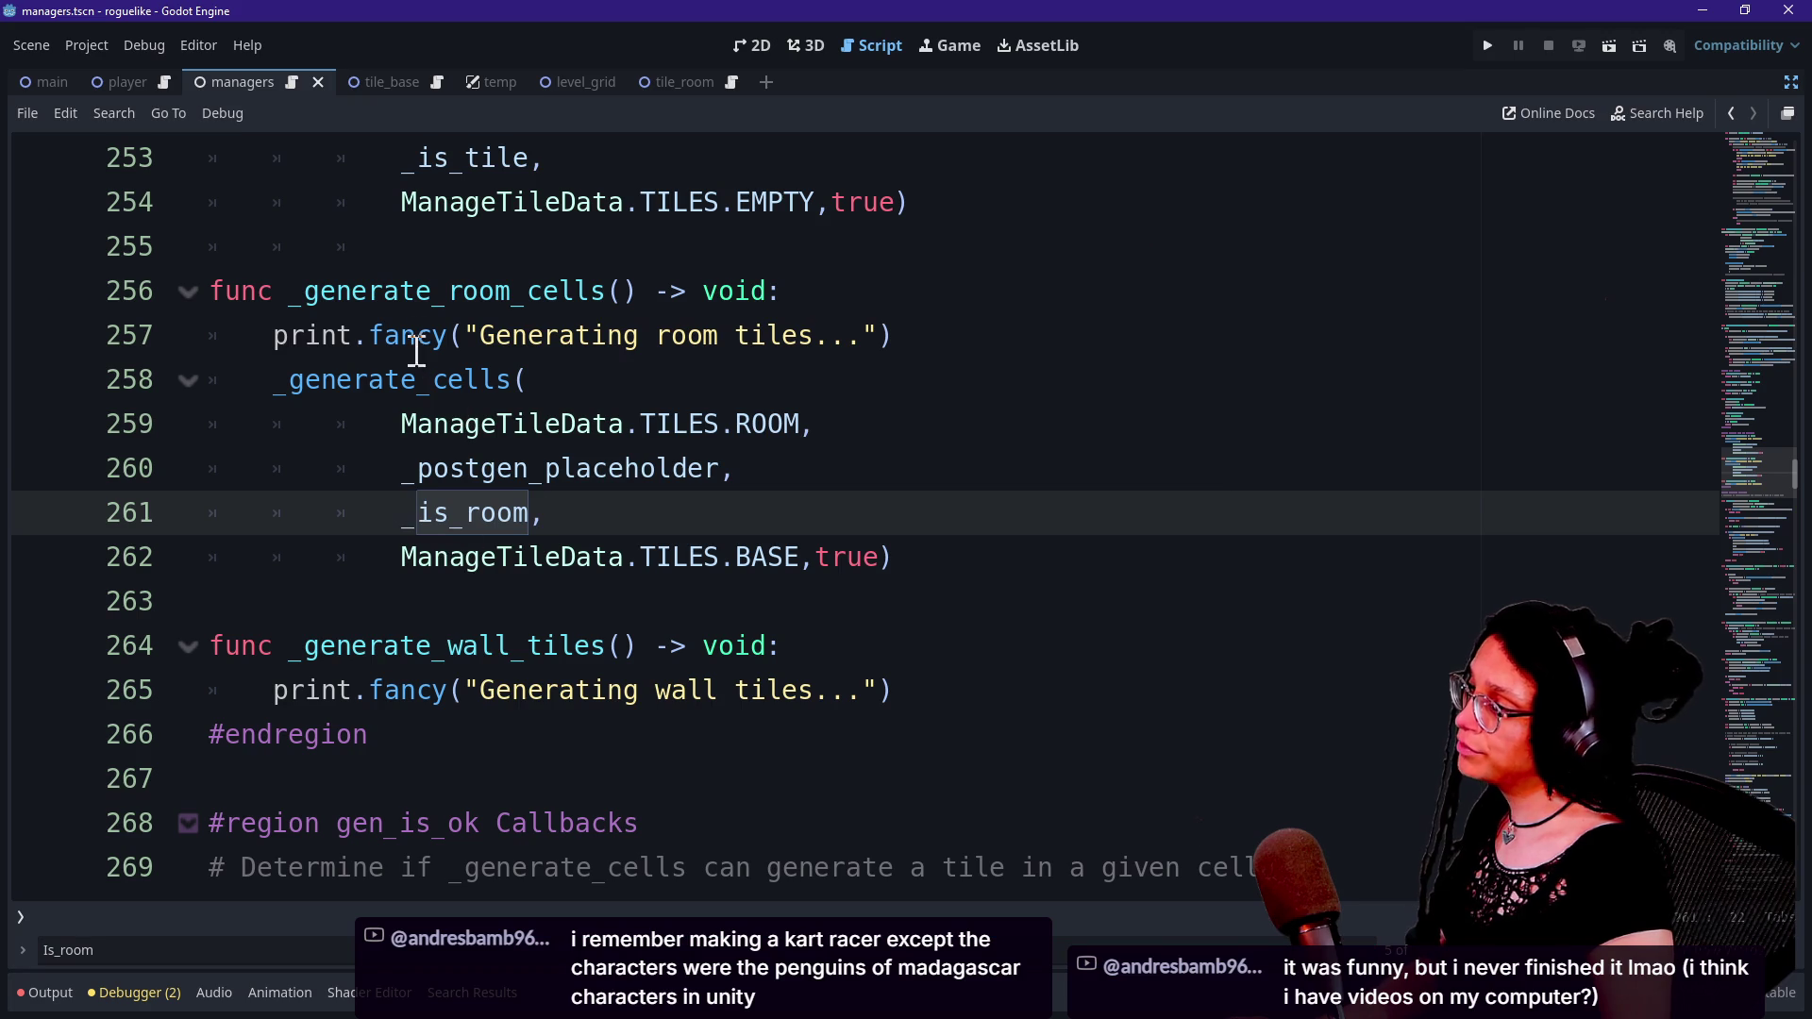
pyautogui.moveTo(439, 472)
pyautogui.mouseDown()
pyautogui.moveTo(718, 478)
pyautogui.moveTo(392, 473)
pyautogui.moveTo(749, 478)
pyautogui.mouseUp()
pyautogui.click(546, 488)
pyautogui.scroll(-15, 484, 490)
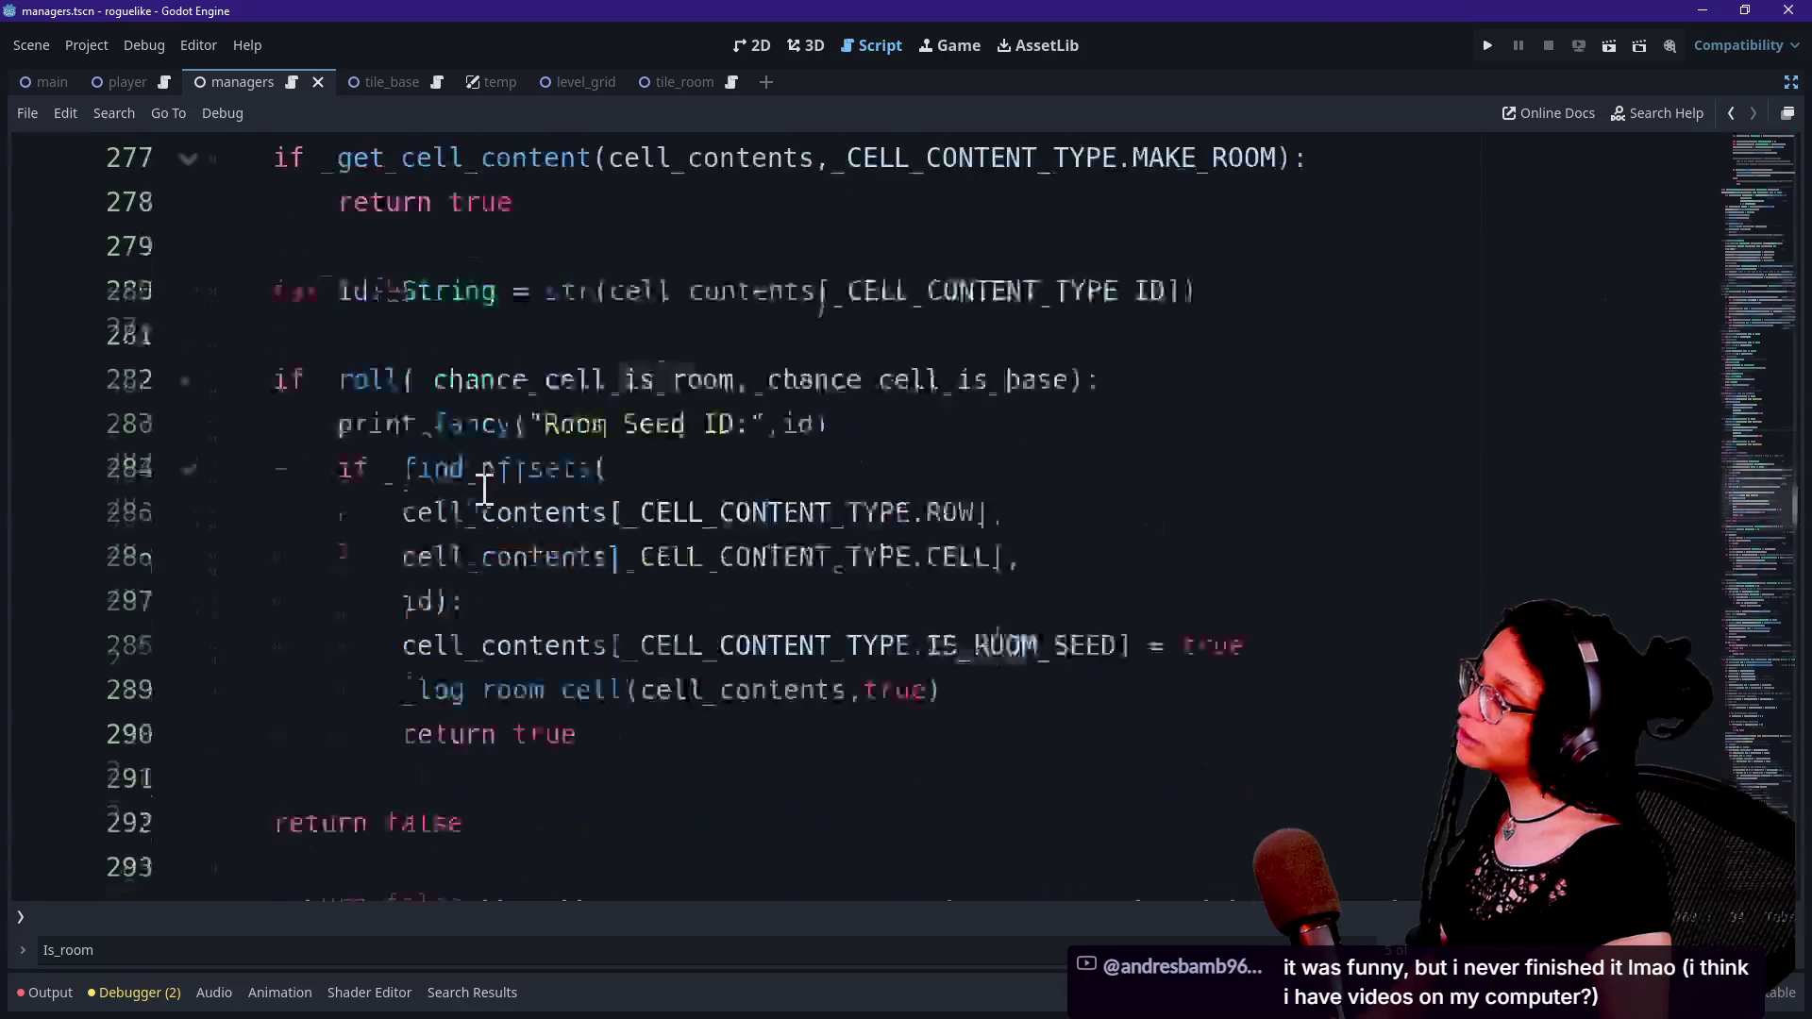
pyautogui.scroll(-2, 483, 488)
# Search for 'is_log' and step through the _log matches from the _log_room_cell call.
pyautogui.hotkey('ctrl', 'f')
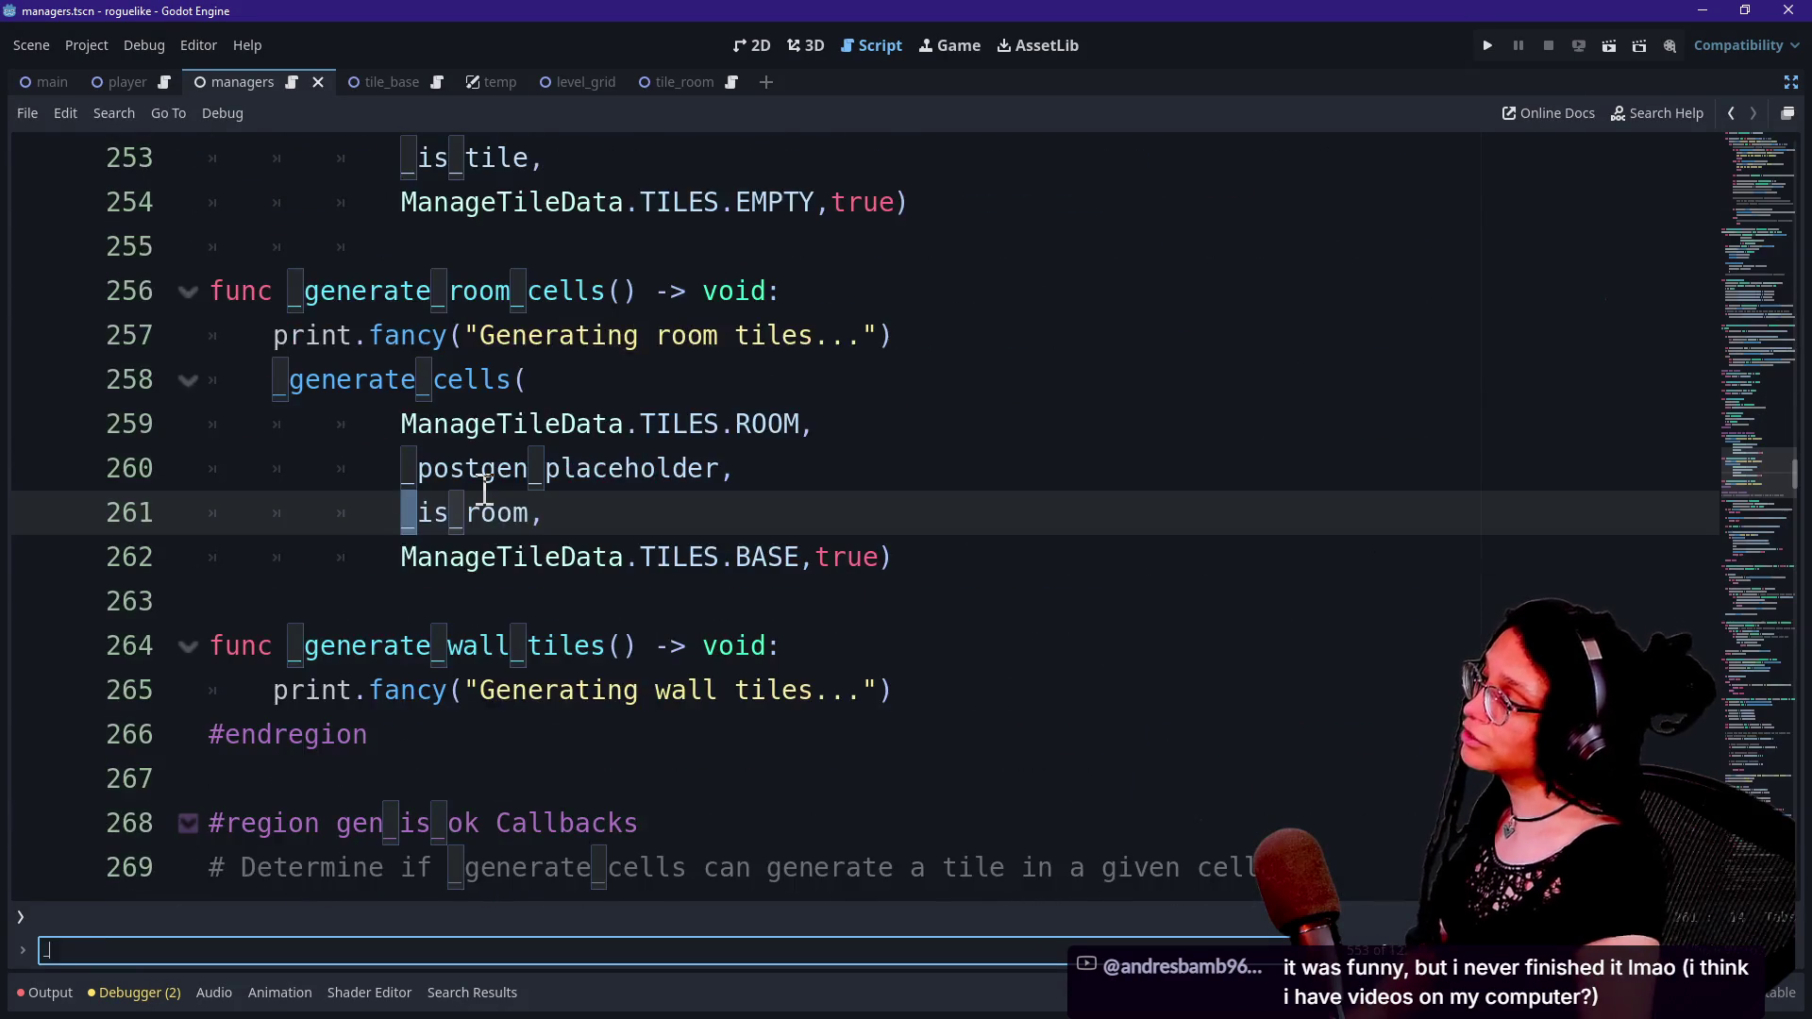
pyautogui.write('is_')
pyautogui.write('log_')
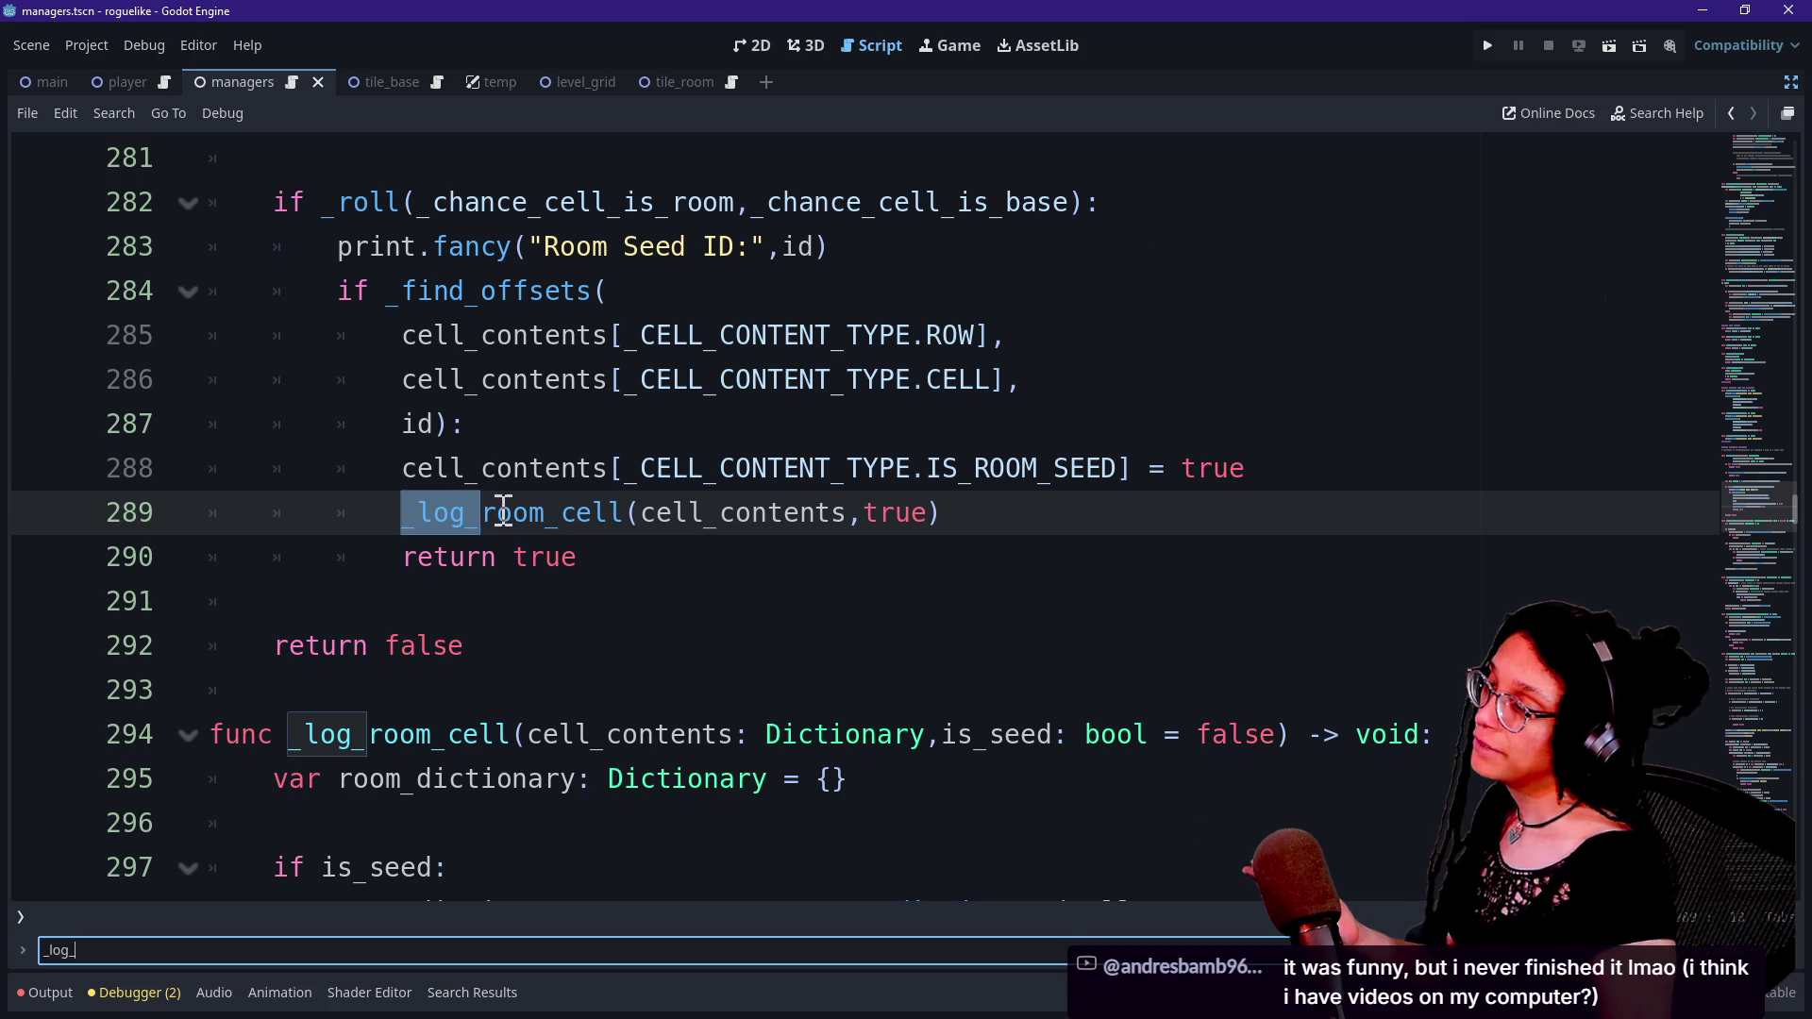
pyautogui.click(503, 512)
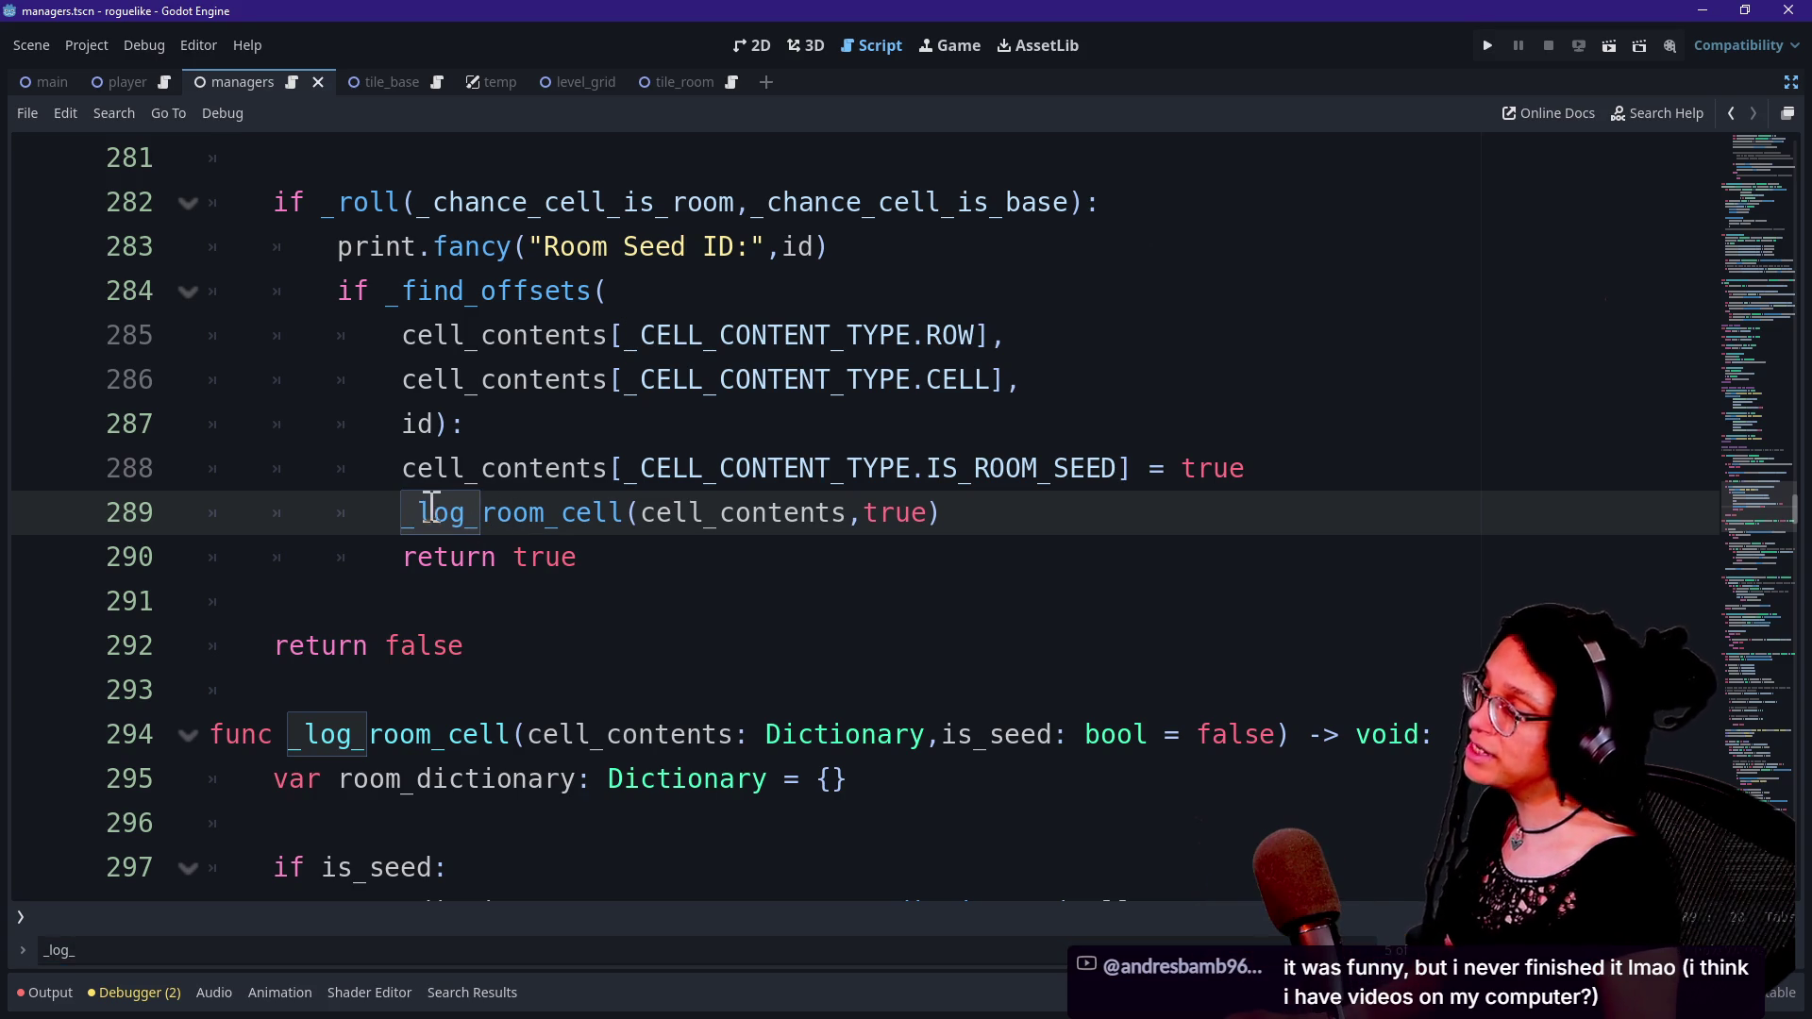
pyautogui.hotkey('ctrl', 'f')
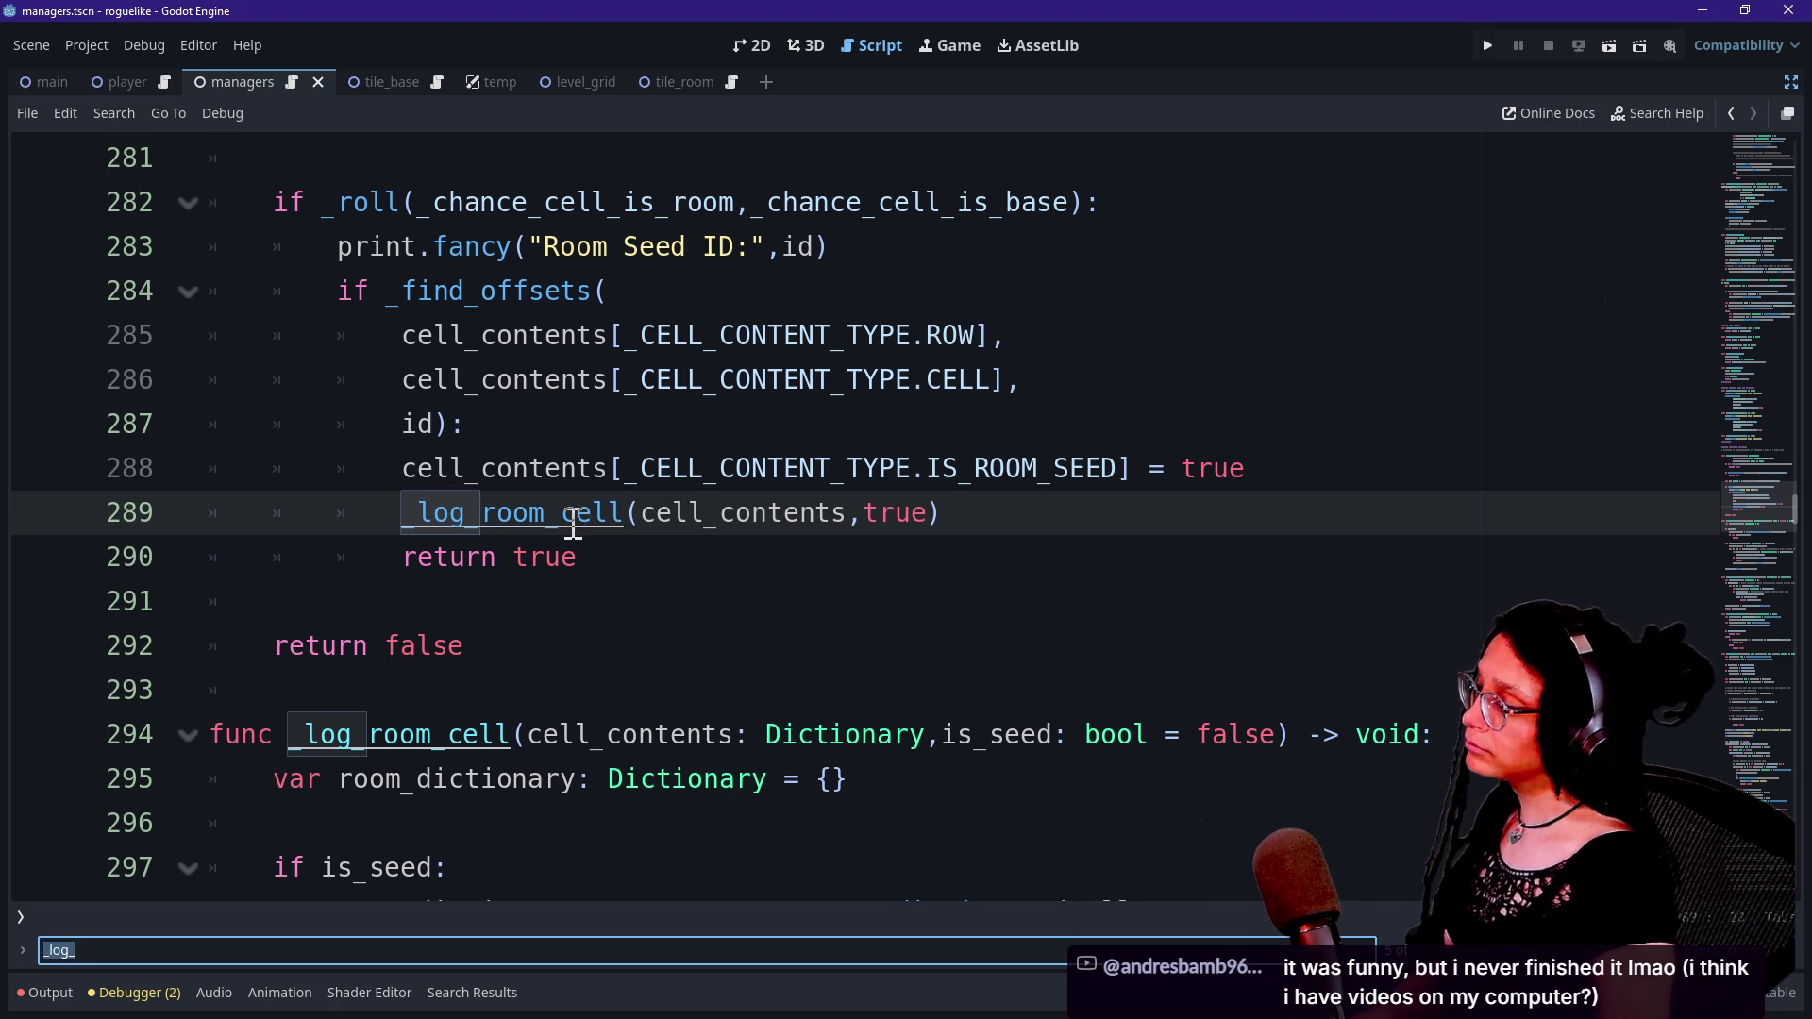
pyautogui.press('Return')
pyautogui.press('Return')
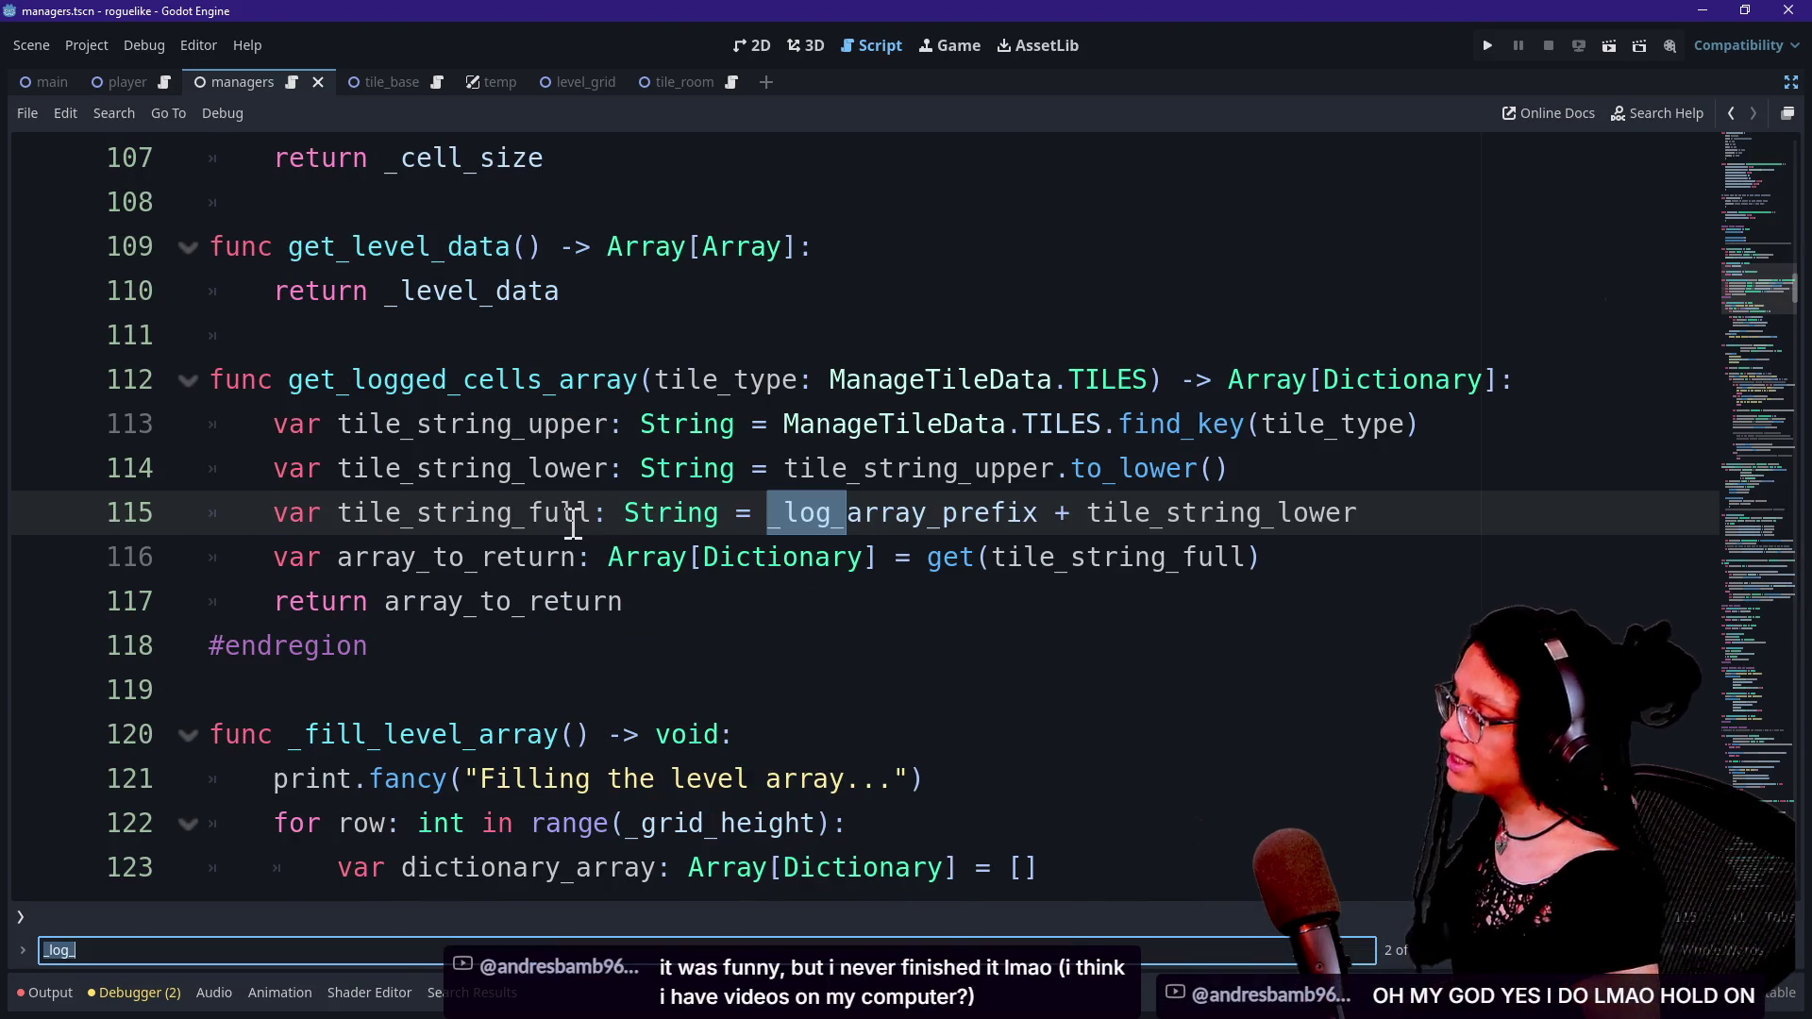
# Search for 'genera' and go to the else branch's pass line around line 173.
pyautogui.write('genera')
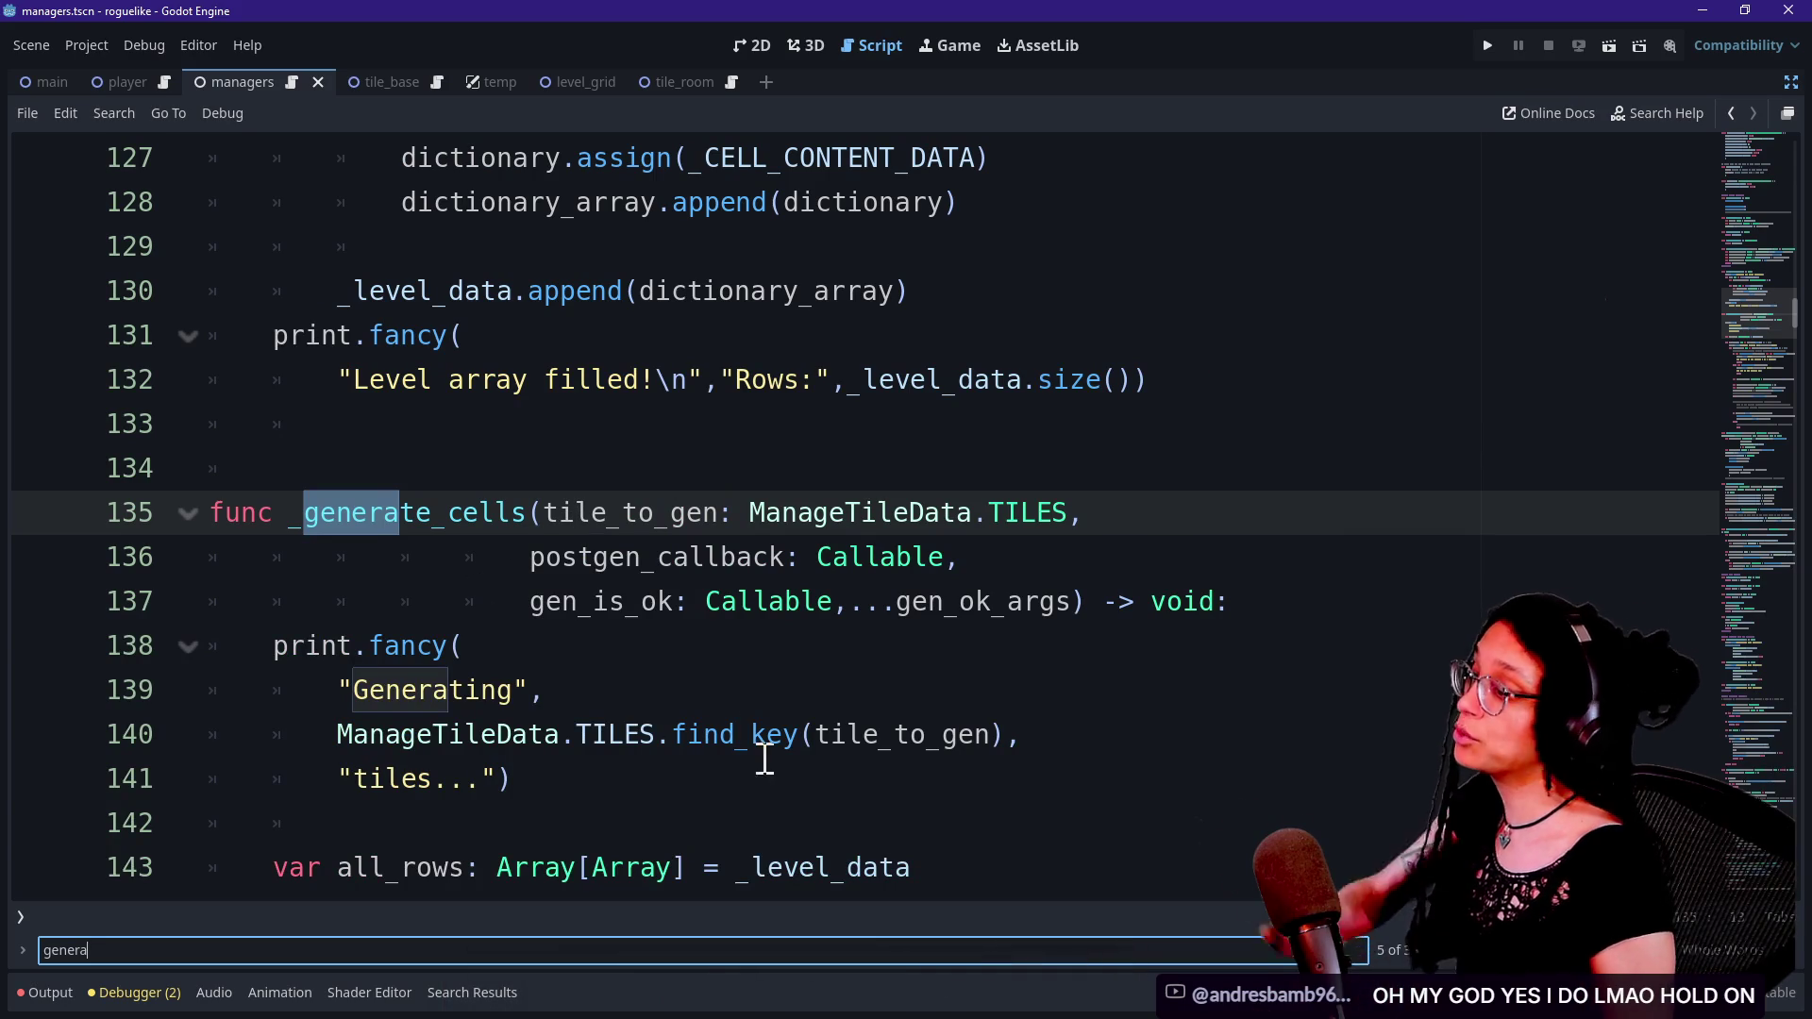
pyautogui.scroll(-15, 608, 656)
pyautogui.scroll(-2, 608, 656)
pyautogui.scroll(2, 609, 656)
pyautogui.scroll(2, 608, 656)
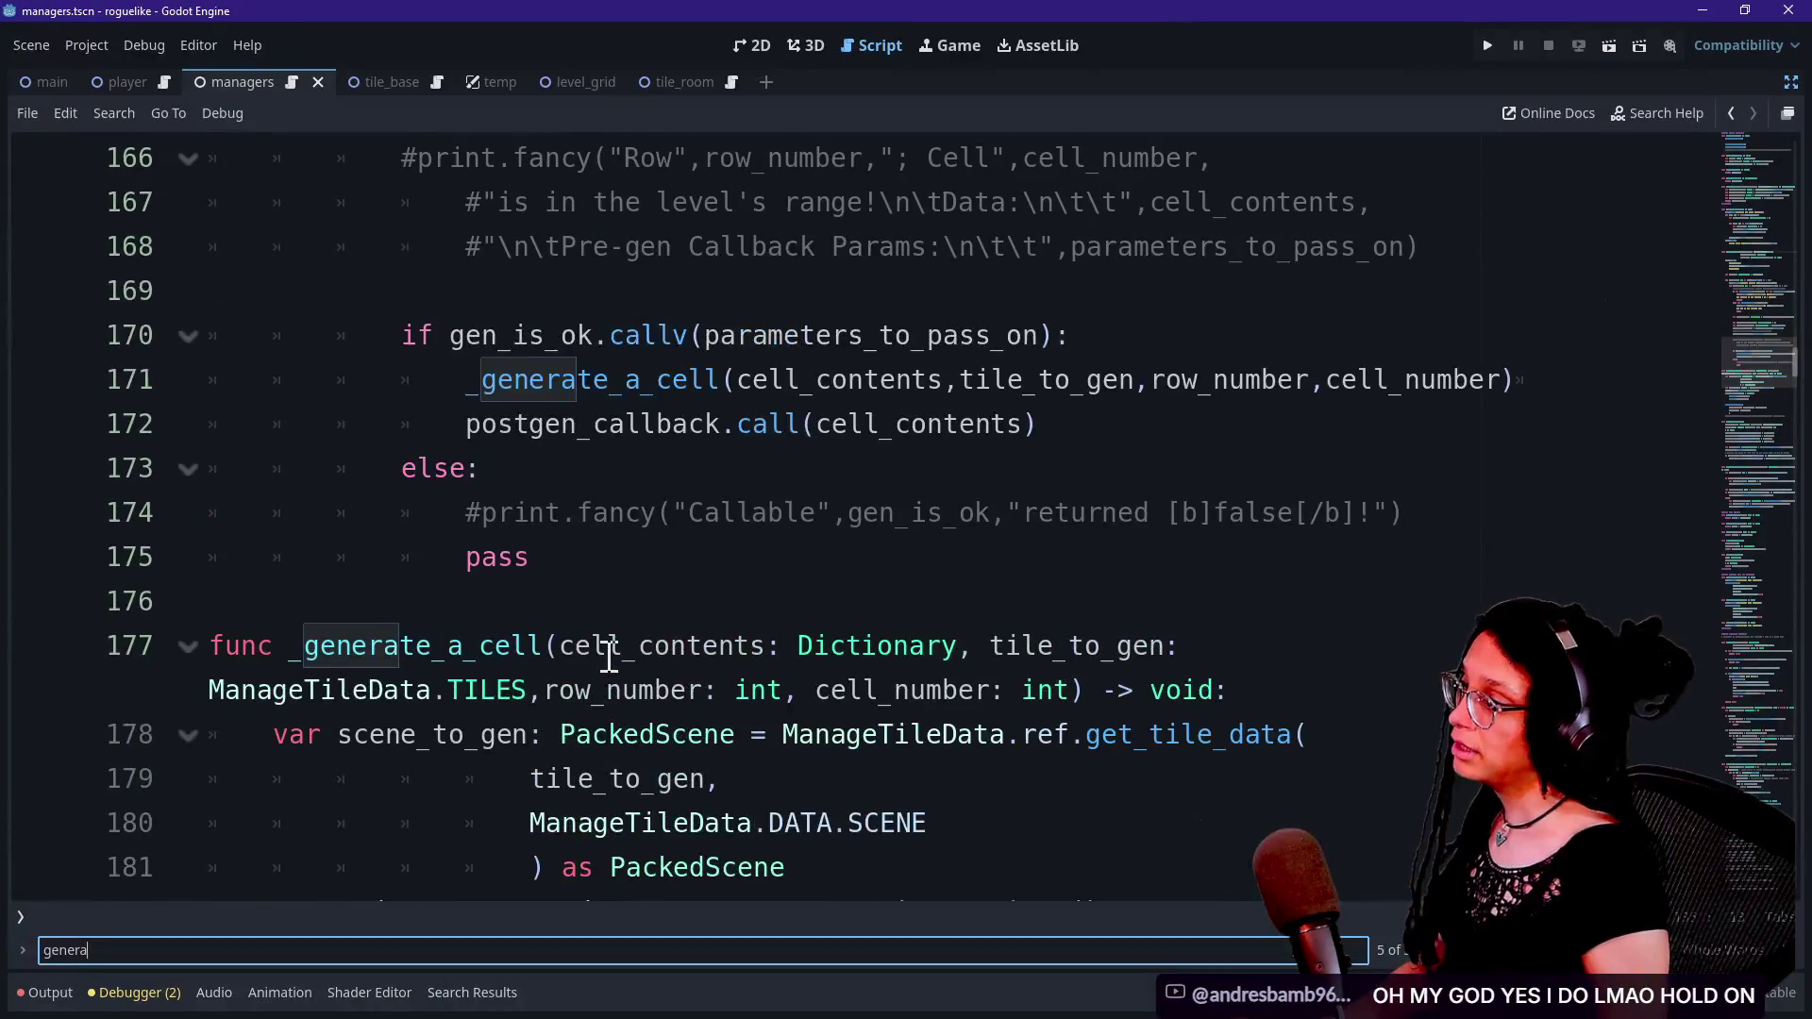
pyautogui.click(492, 482)
pyautogui.press('Down')
pyautogui.press('Down')
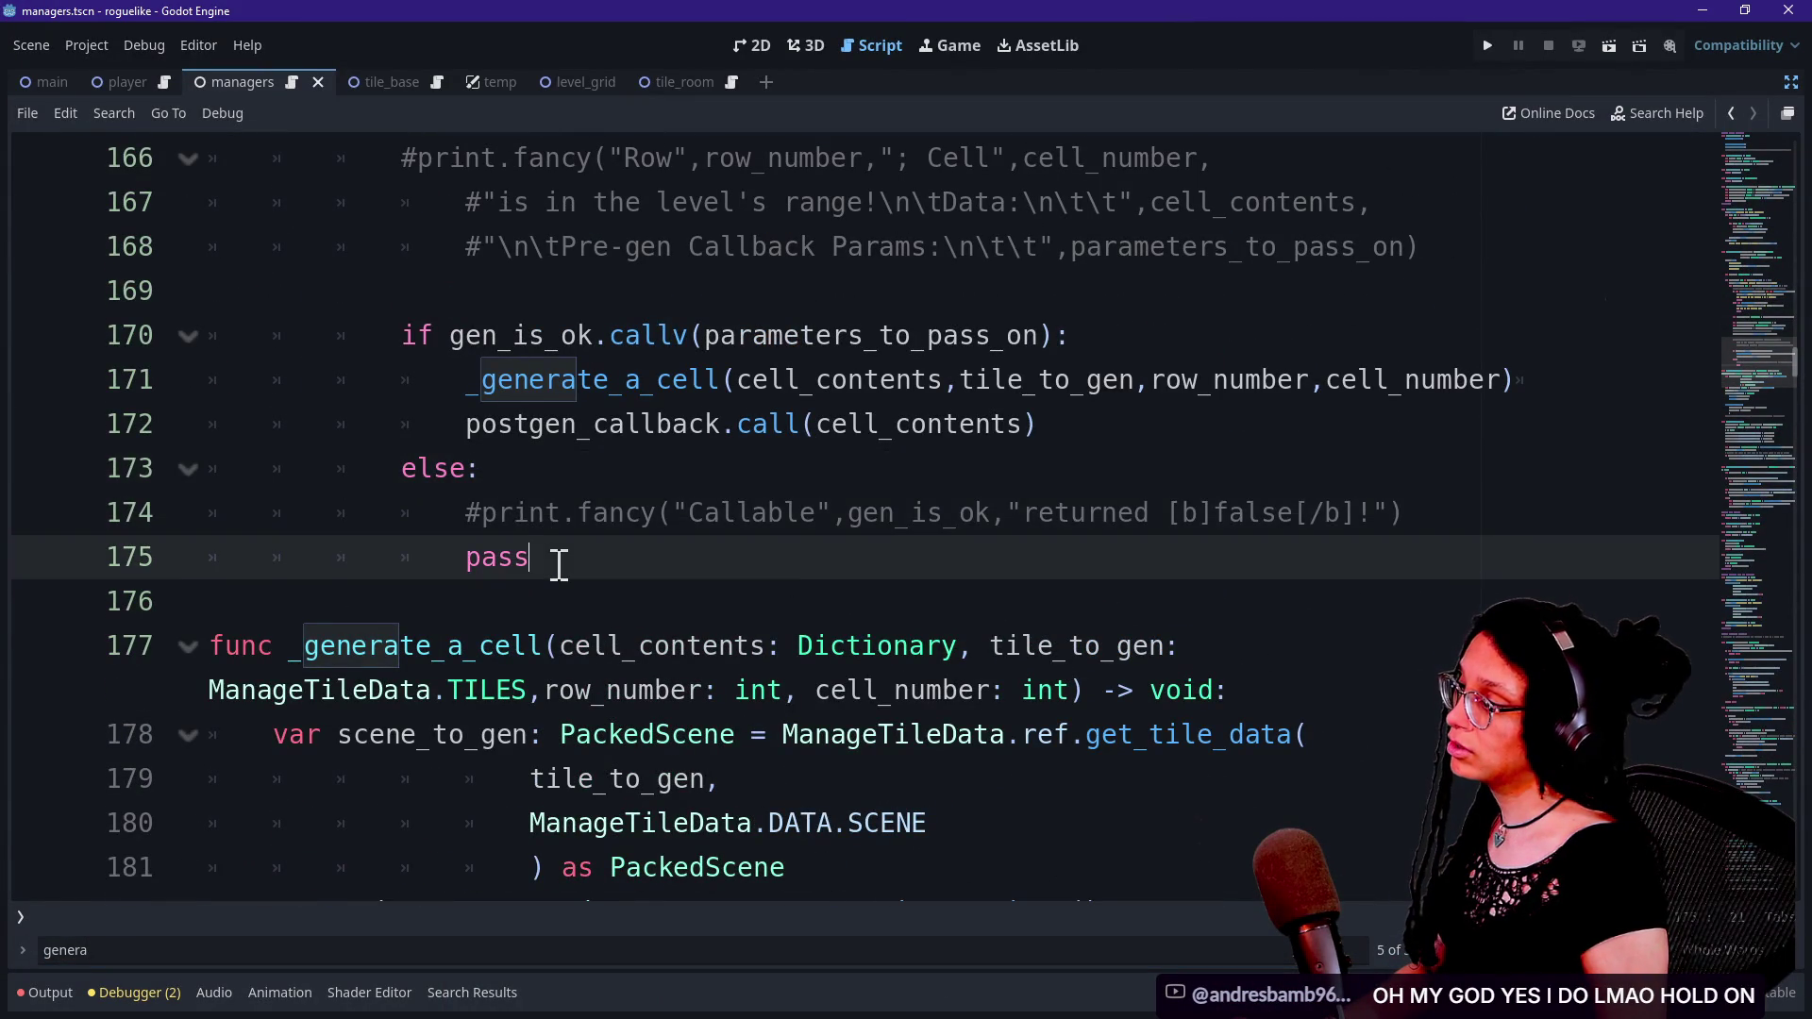
# Highlight gen_is_ok on the line 170 check to show its uses.
pyautogui.scroll(1, 559, 566)
pyautogui.scroll(2, 559, 566)
pyautogui.scroll(-1, 559, 566)
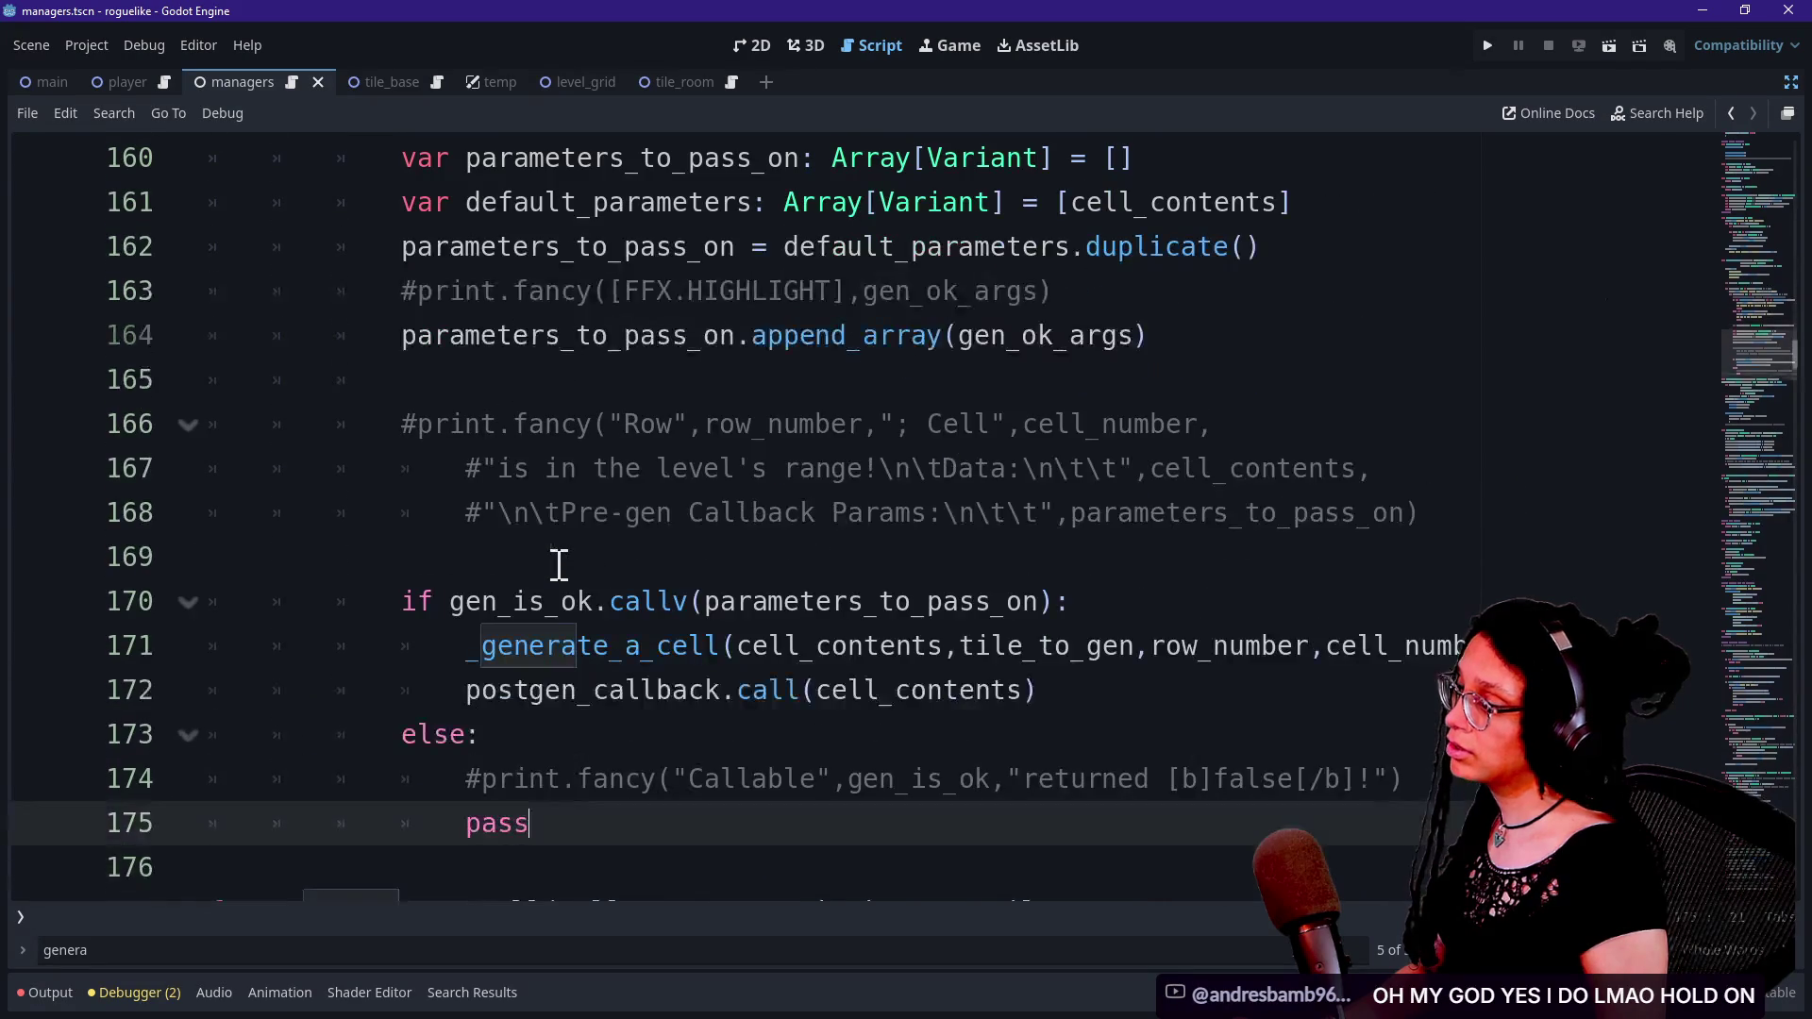
pyautogui.click(625, 566)
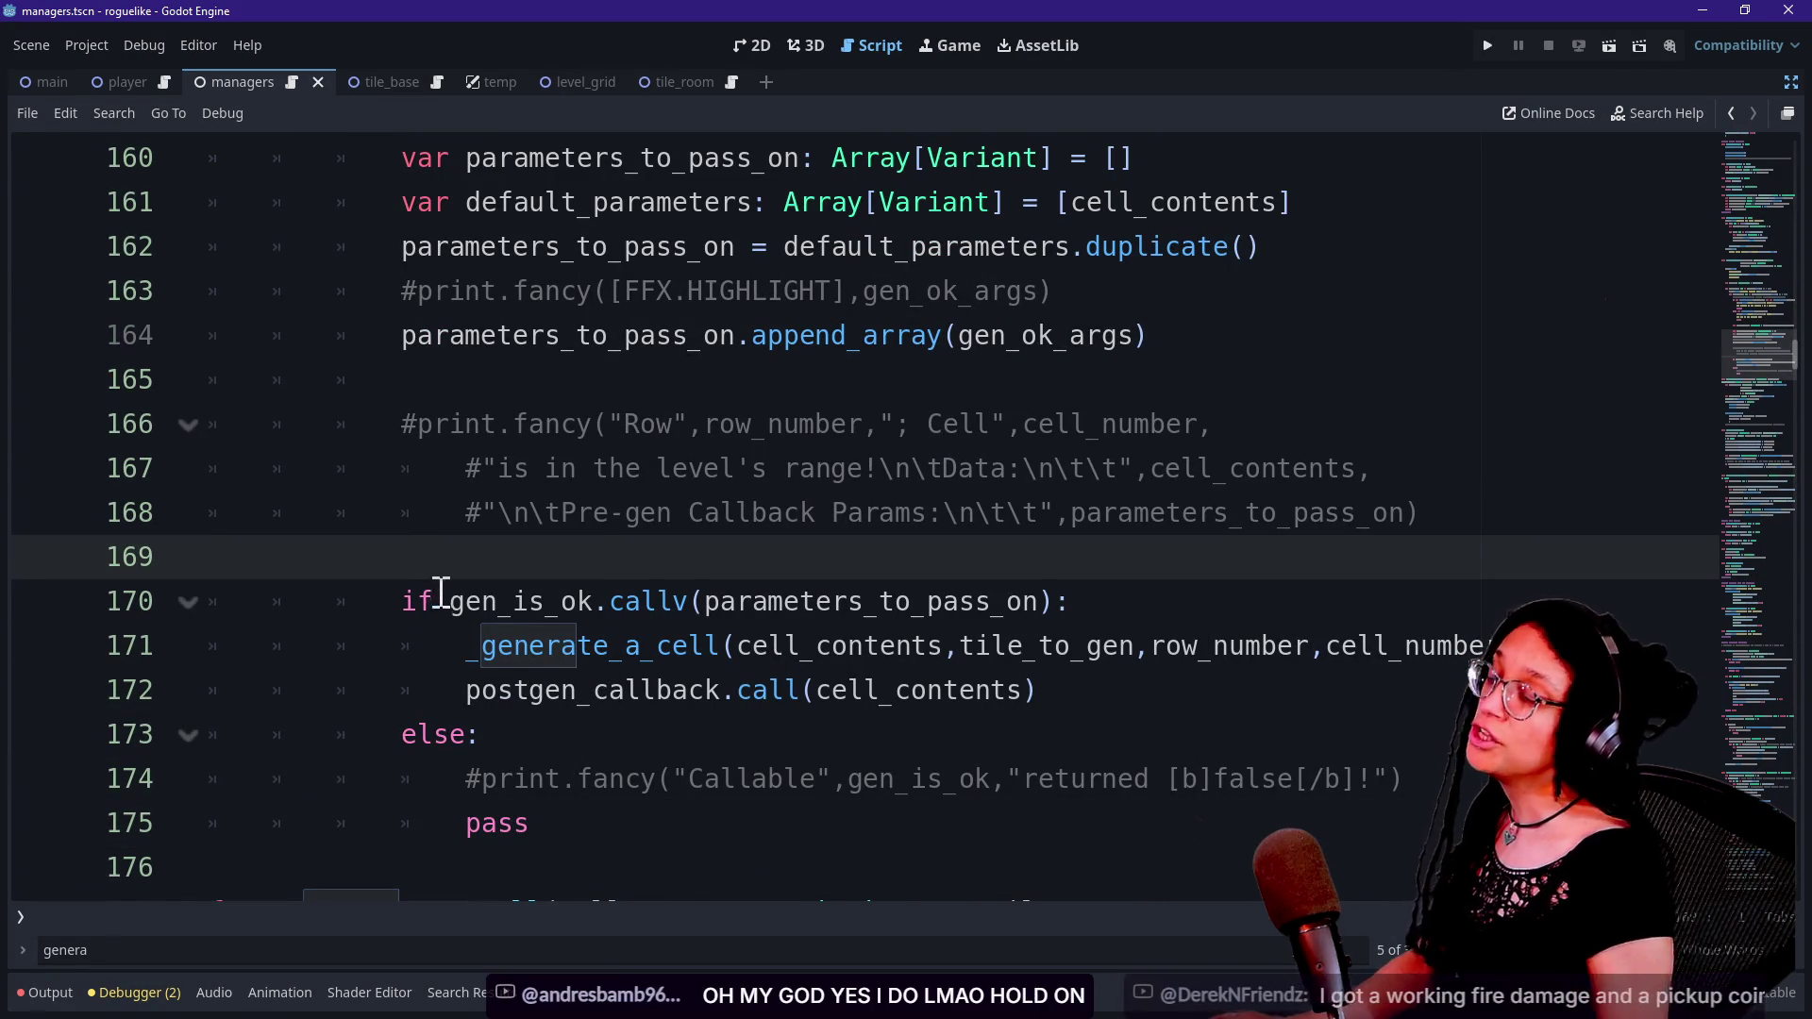
pyautogui.click(685, 594)
pyautogui.doubleClick(510, 601)
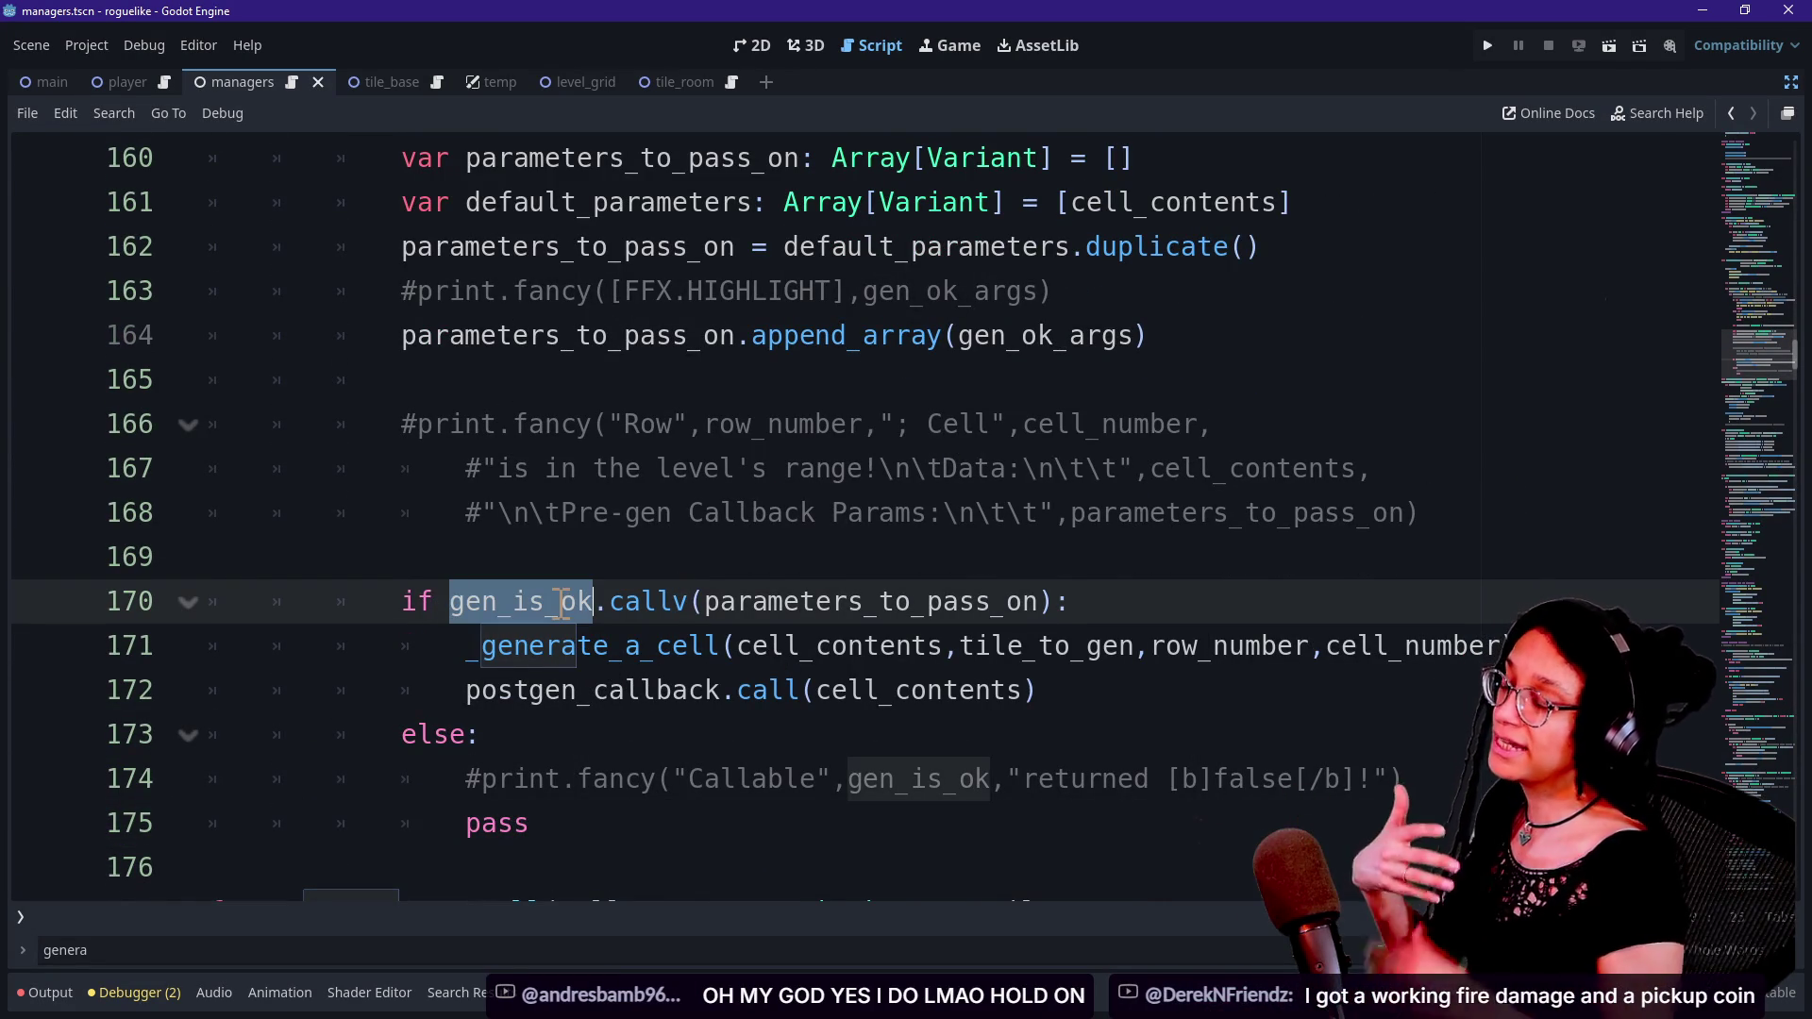
pyautogui.click(609, 601)
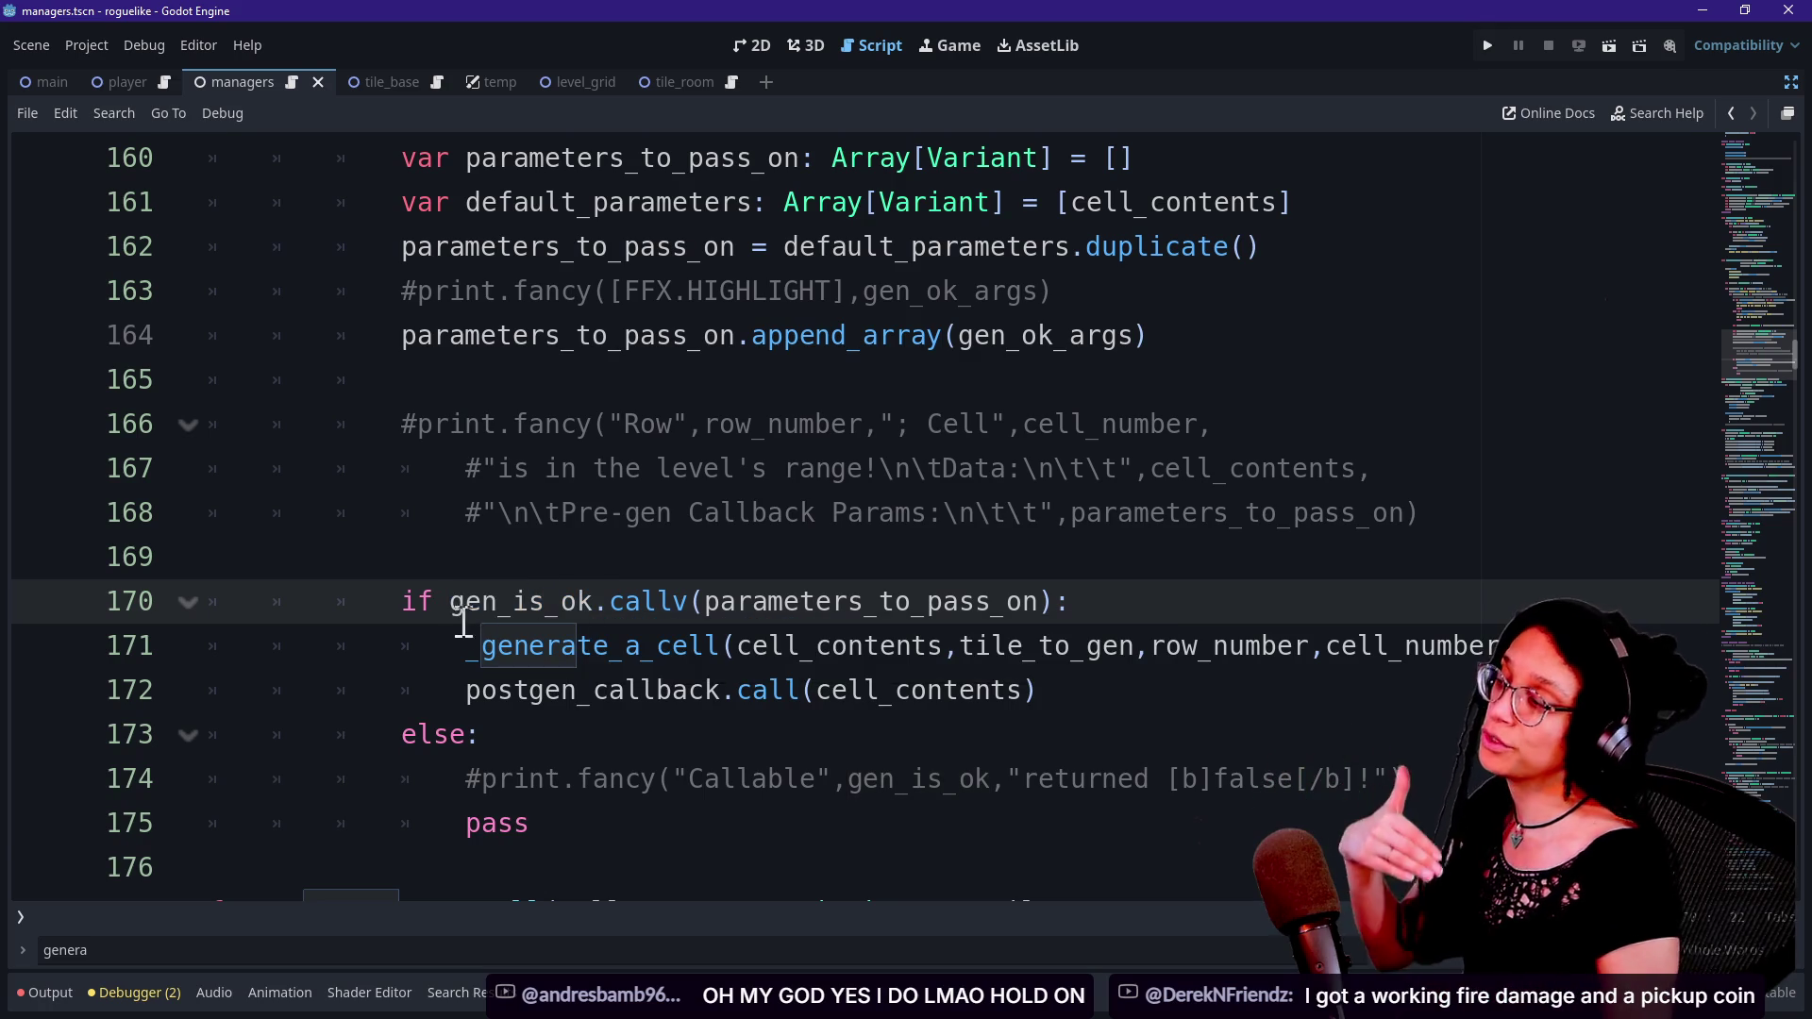
# Jump to the _generate_a_cell definition and inspect tile_to_gen and the _gridify position lines.
pyautogui.click(476, 654)
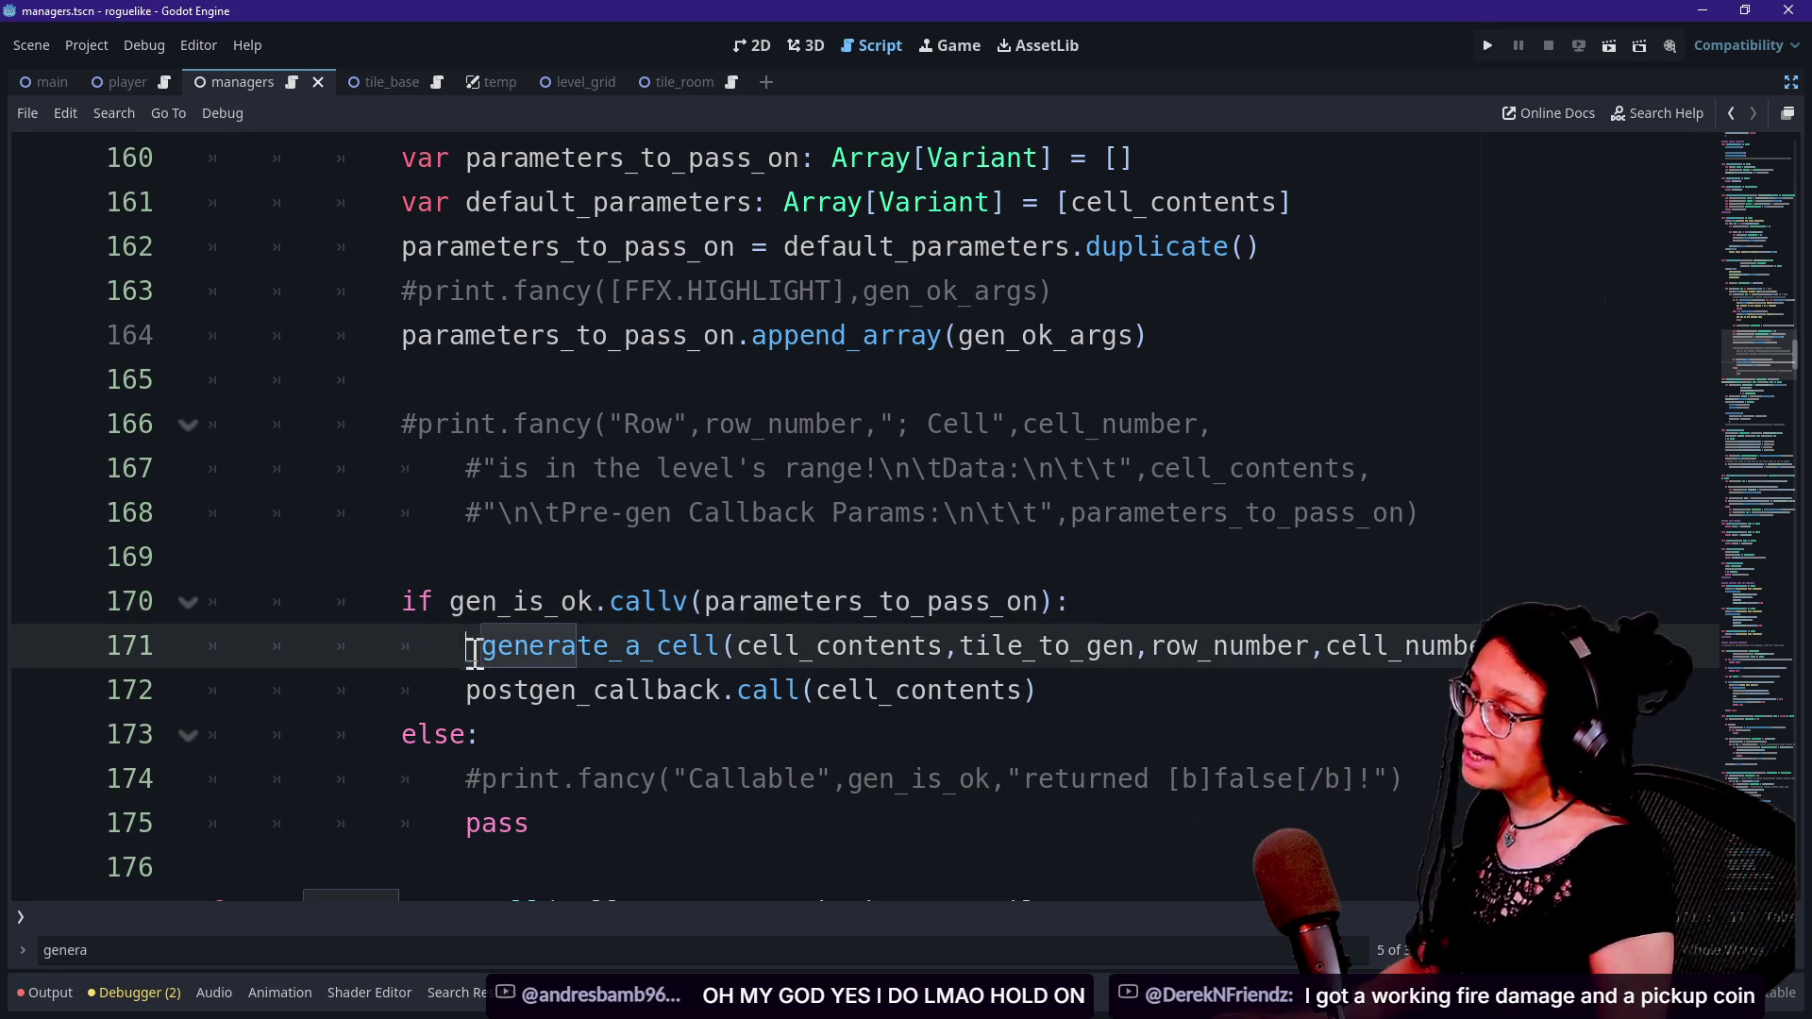
pyautogui.keyDown('ctrl'); pyautogui.click(616, 648); pyautogui.keyUp('ctrl')
pyautogui.scroll(-2, 238, 497)
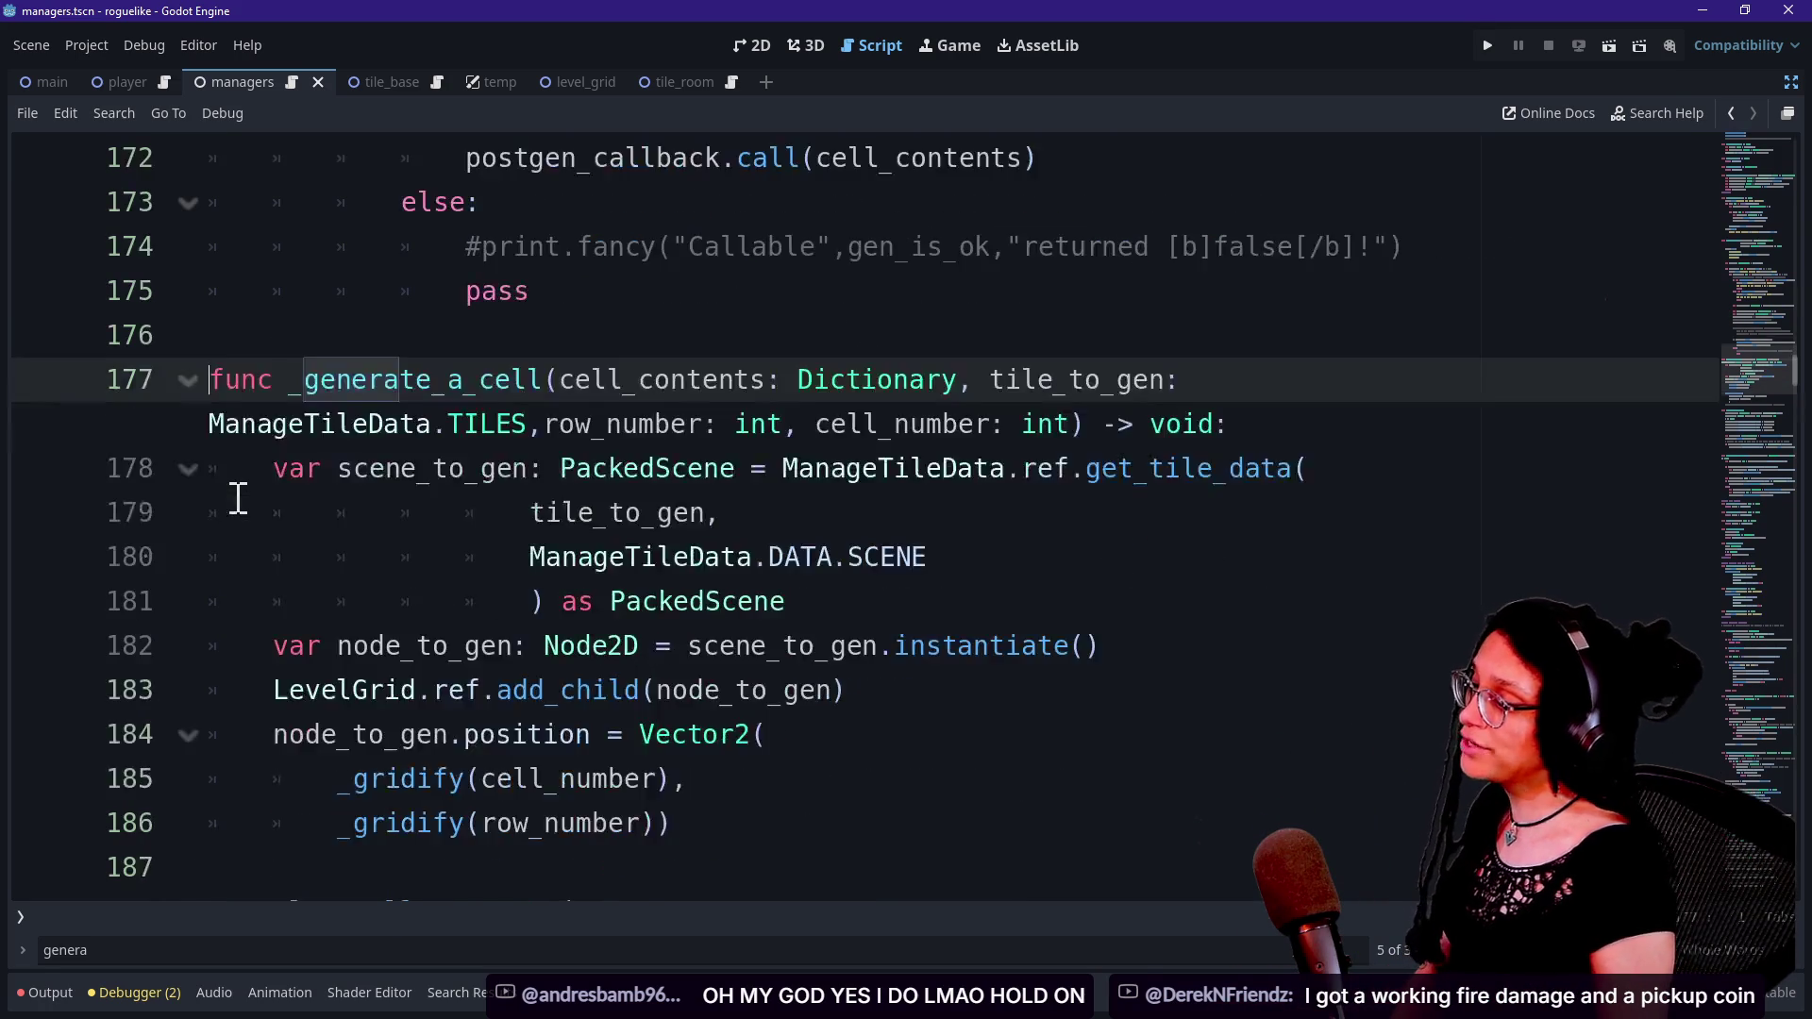
pyautogui.moveTo(482, 557)
pyautogui.mouseDown()
pyautogui.moveTo(421, 473)
pyautogui.moveTo(708, 423)
pyautogui.mouseUp()
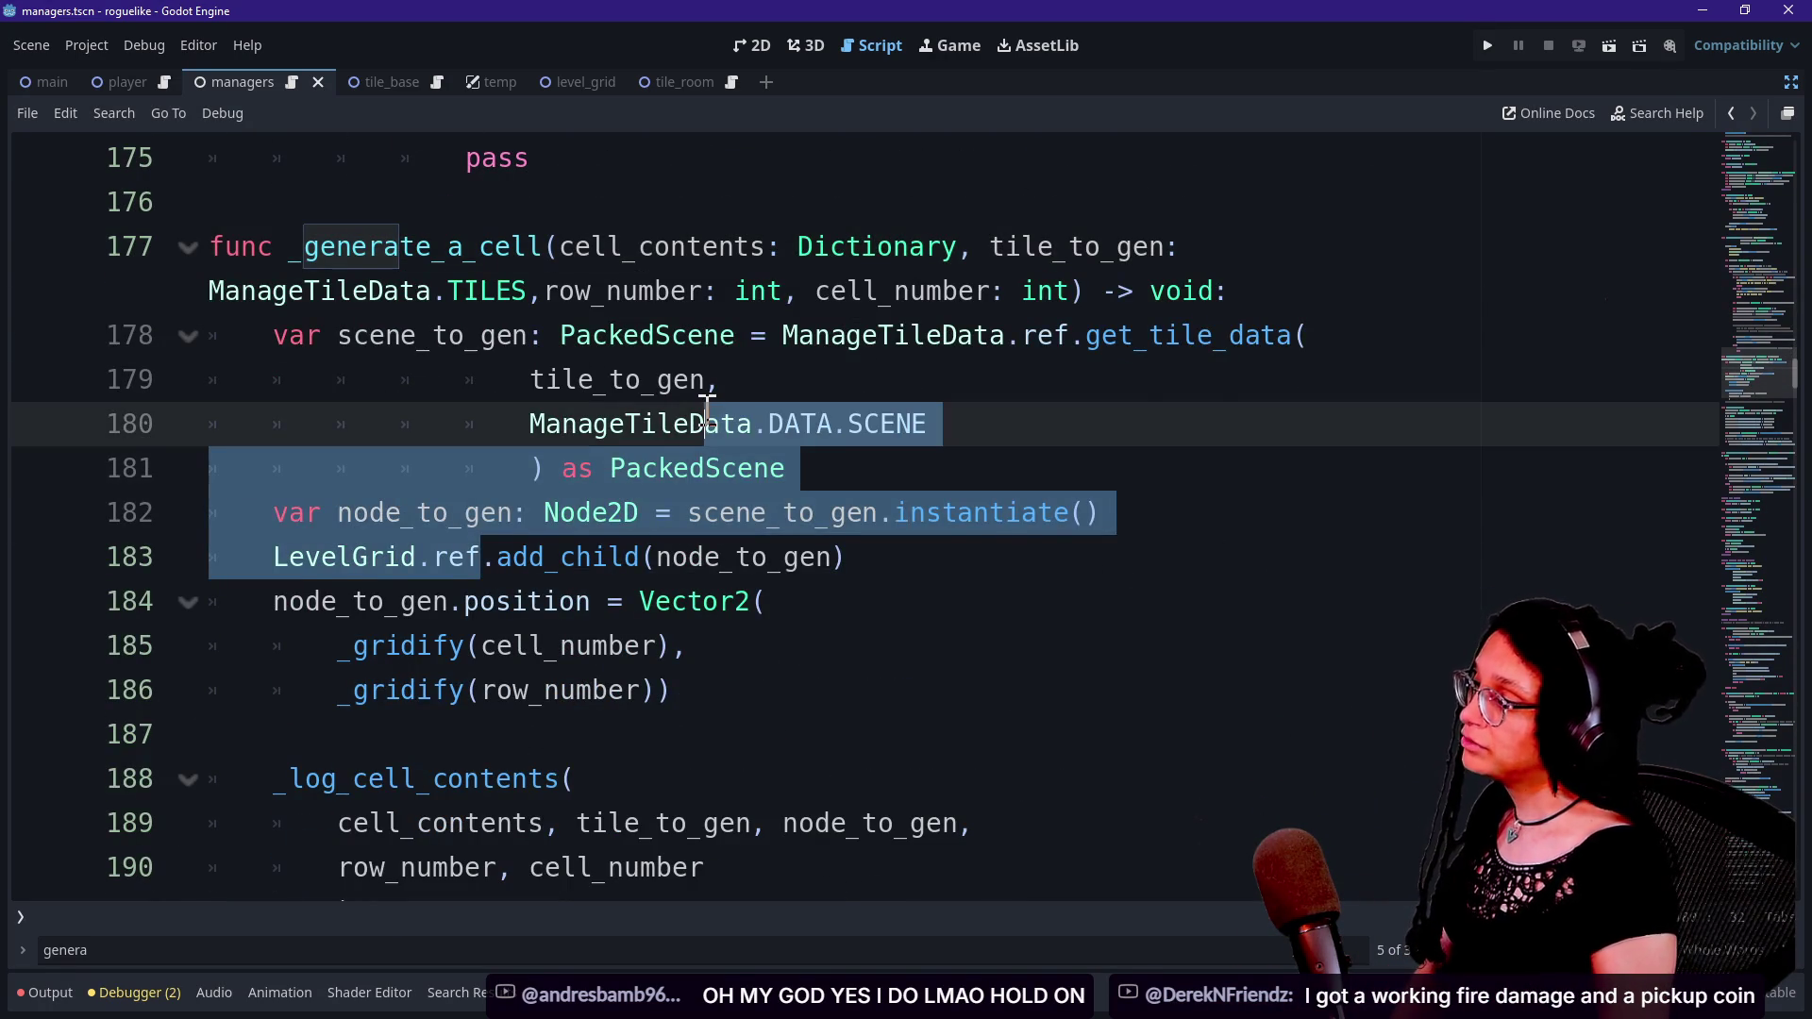
pyautogui.click(709, 392)
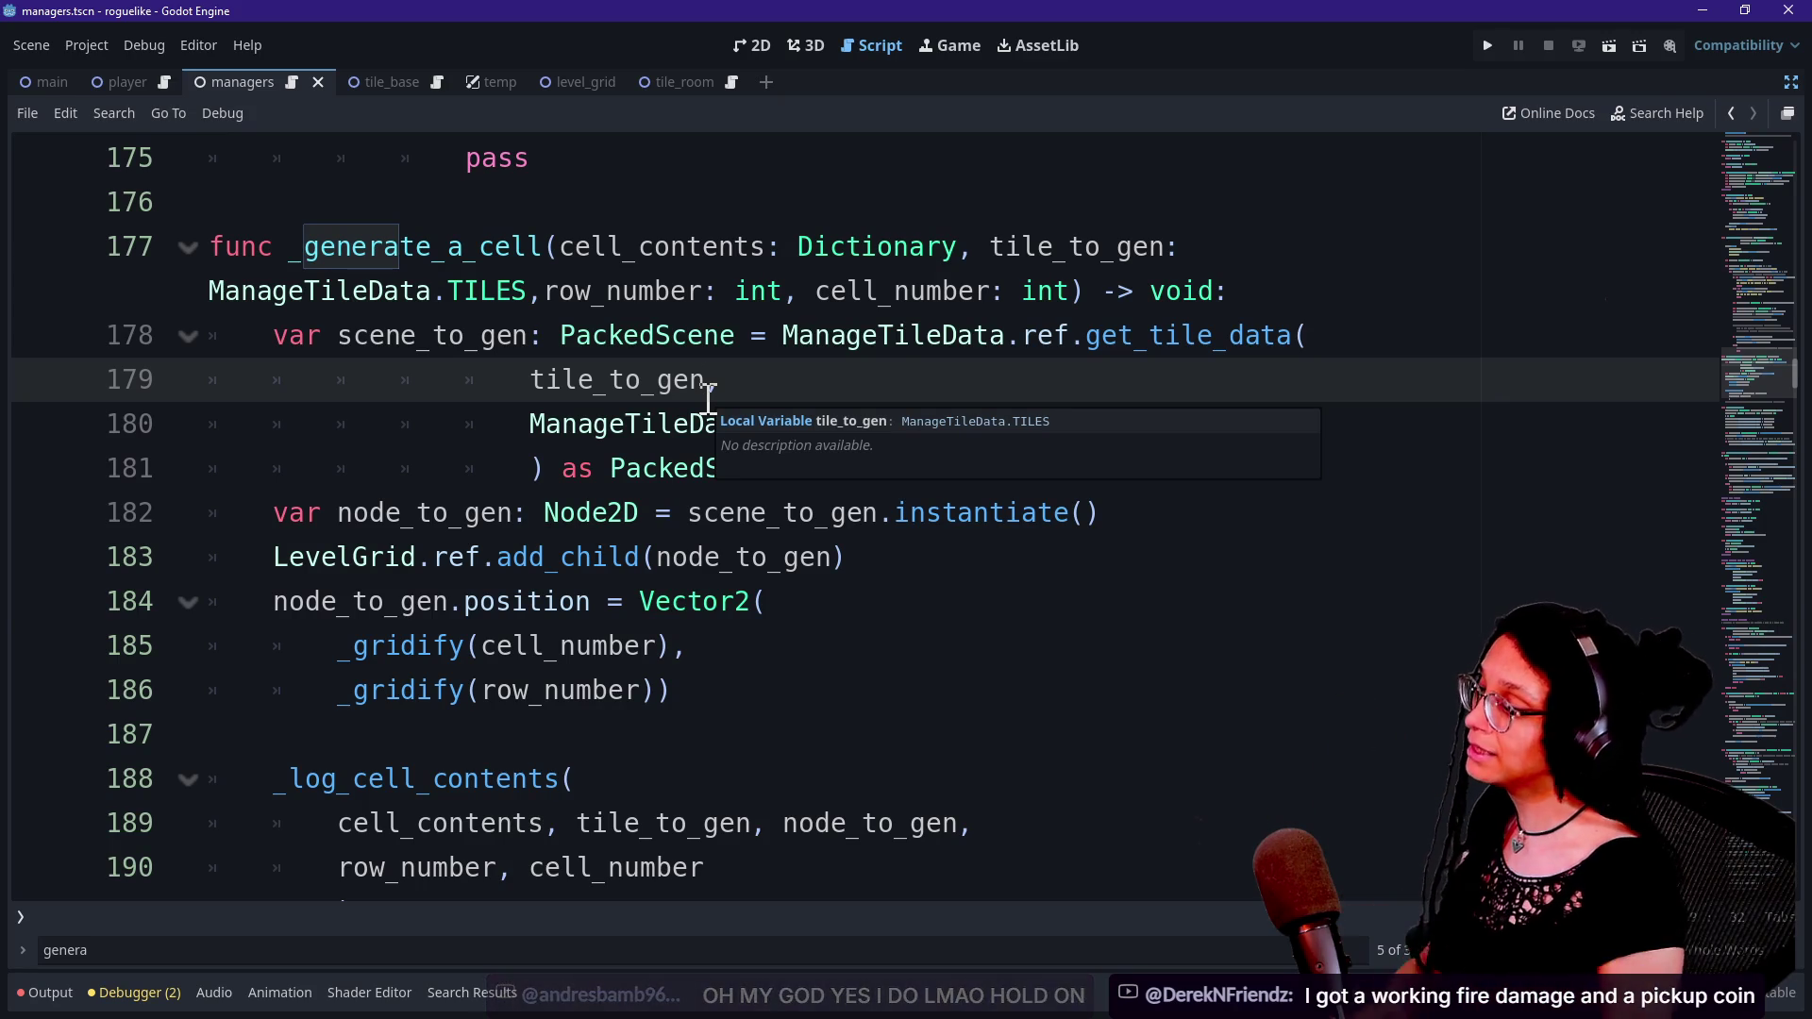
pyautogui.moveTo(340, 641); pyautogui.dragTo(721, 684)
pyautogui.click(721, 684)
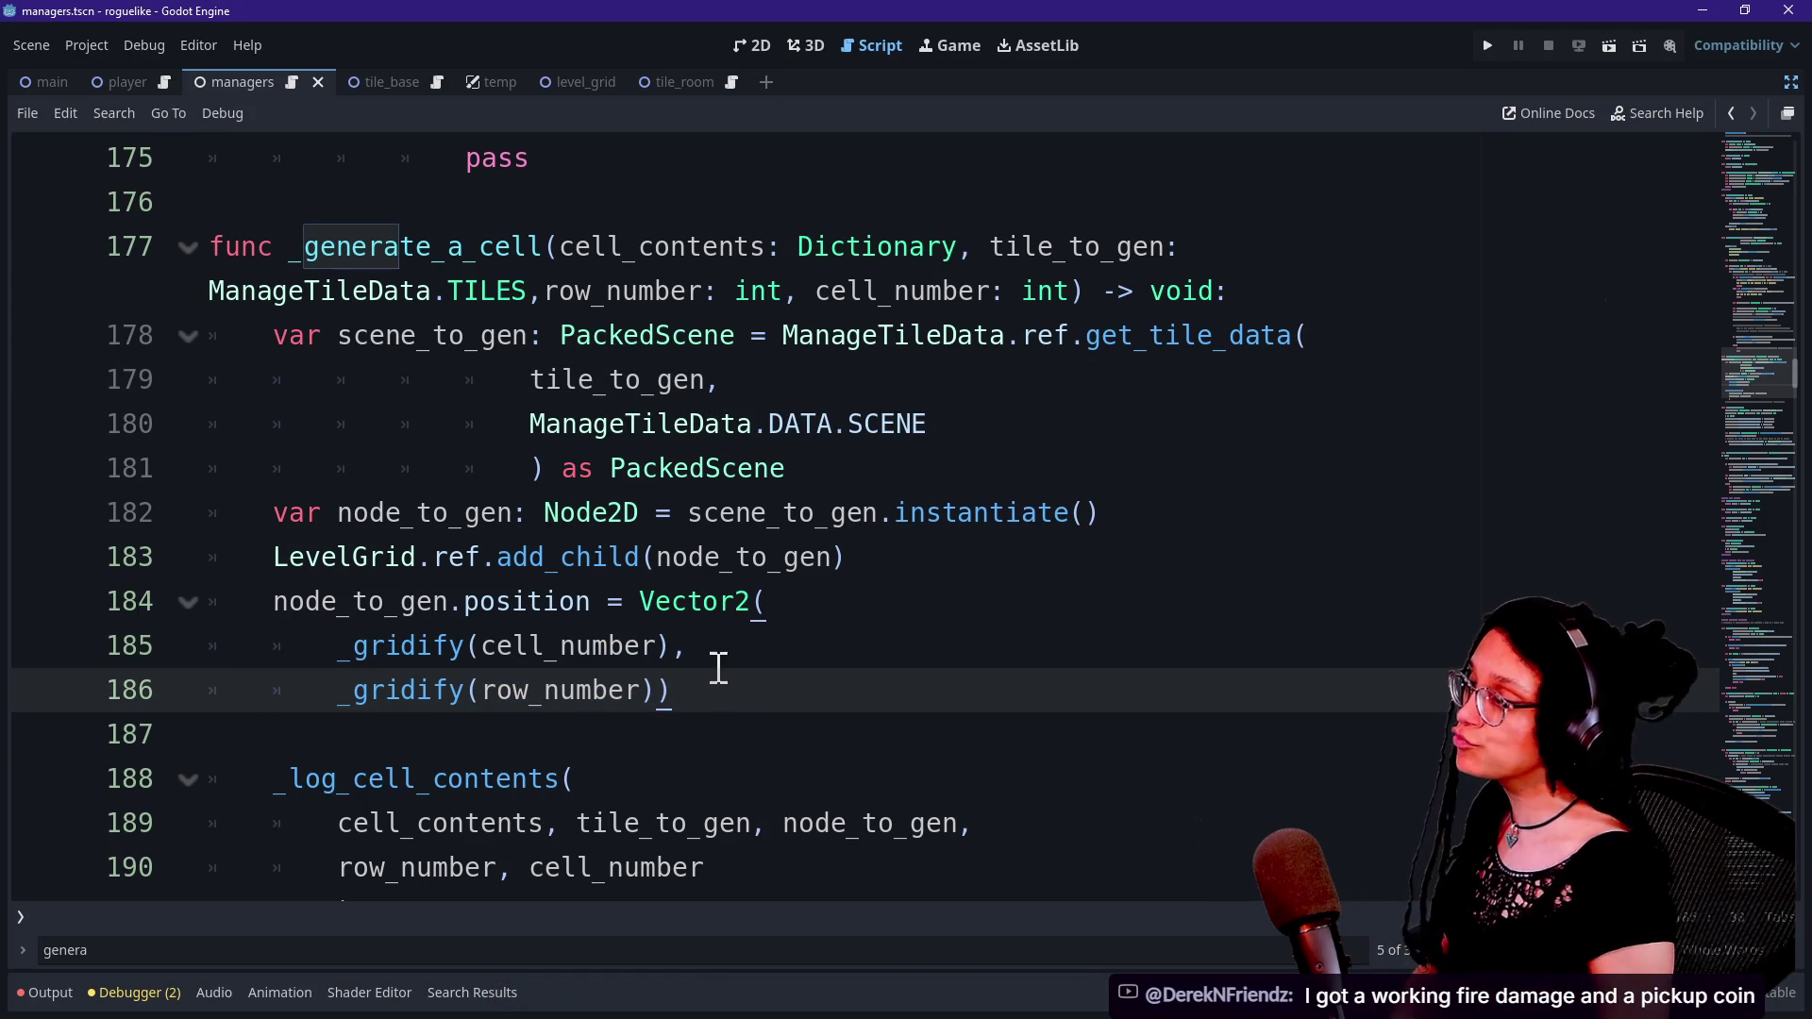
# Review lines 180–190 of _generate_a_cell, including the add_child line 183.
pyautogui.moveTo(366, 658)
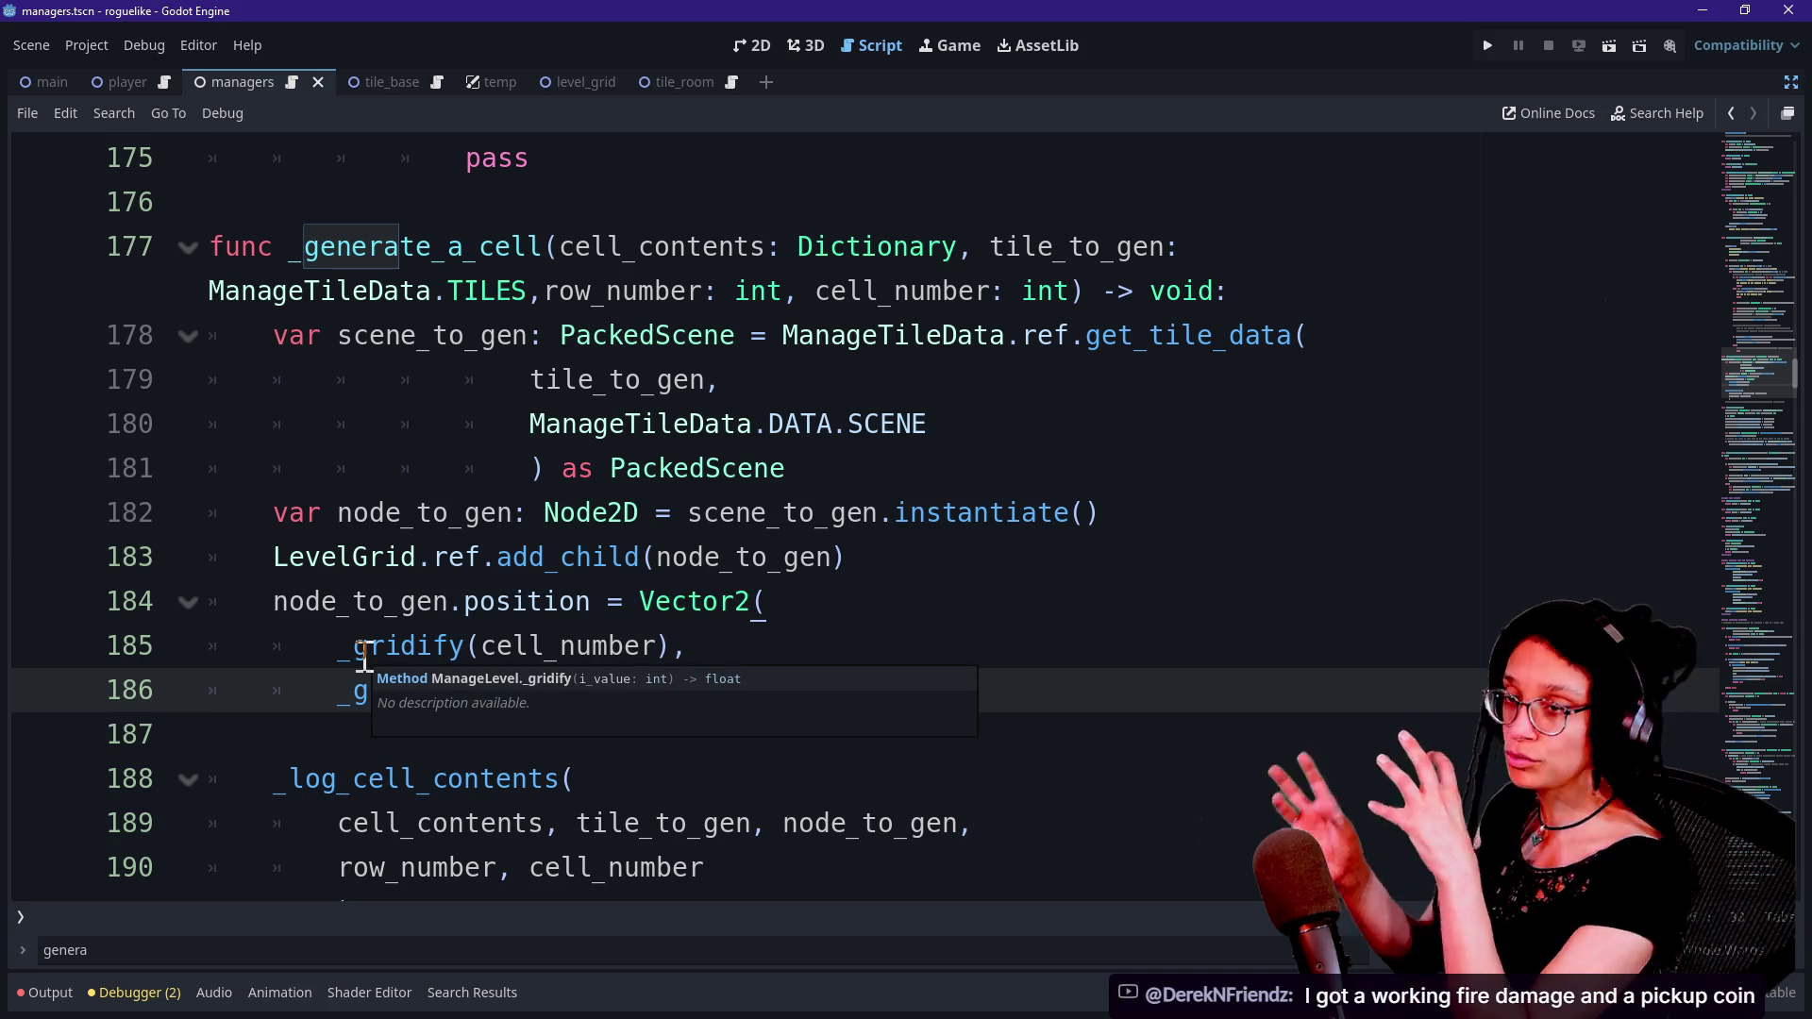
pyautogui.click(396, 426)
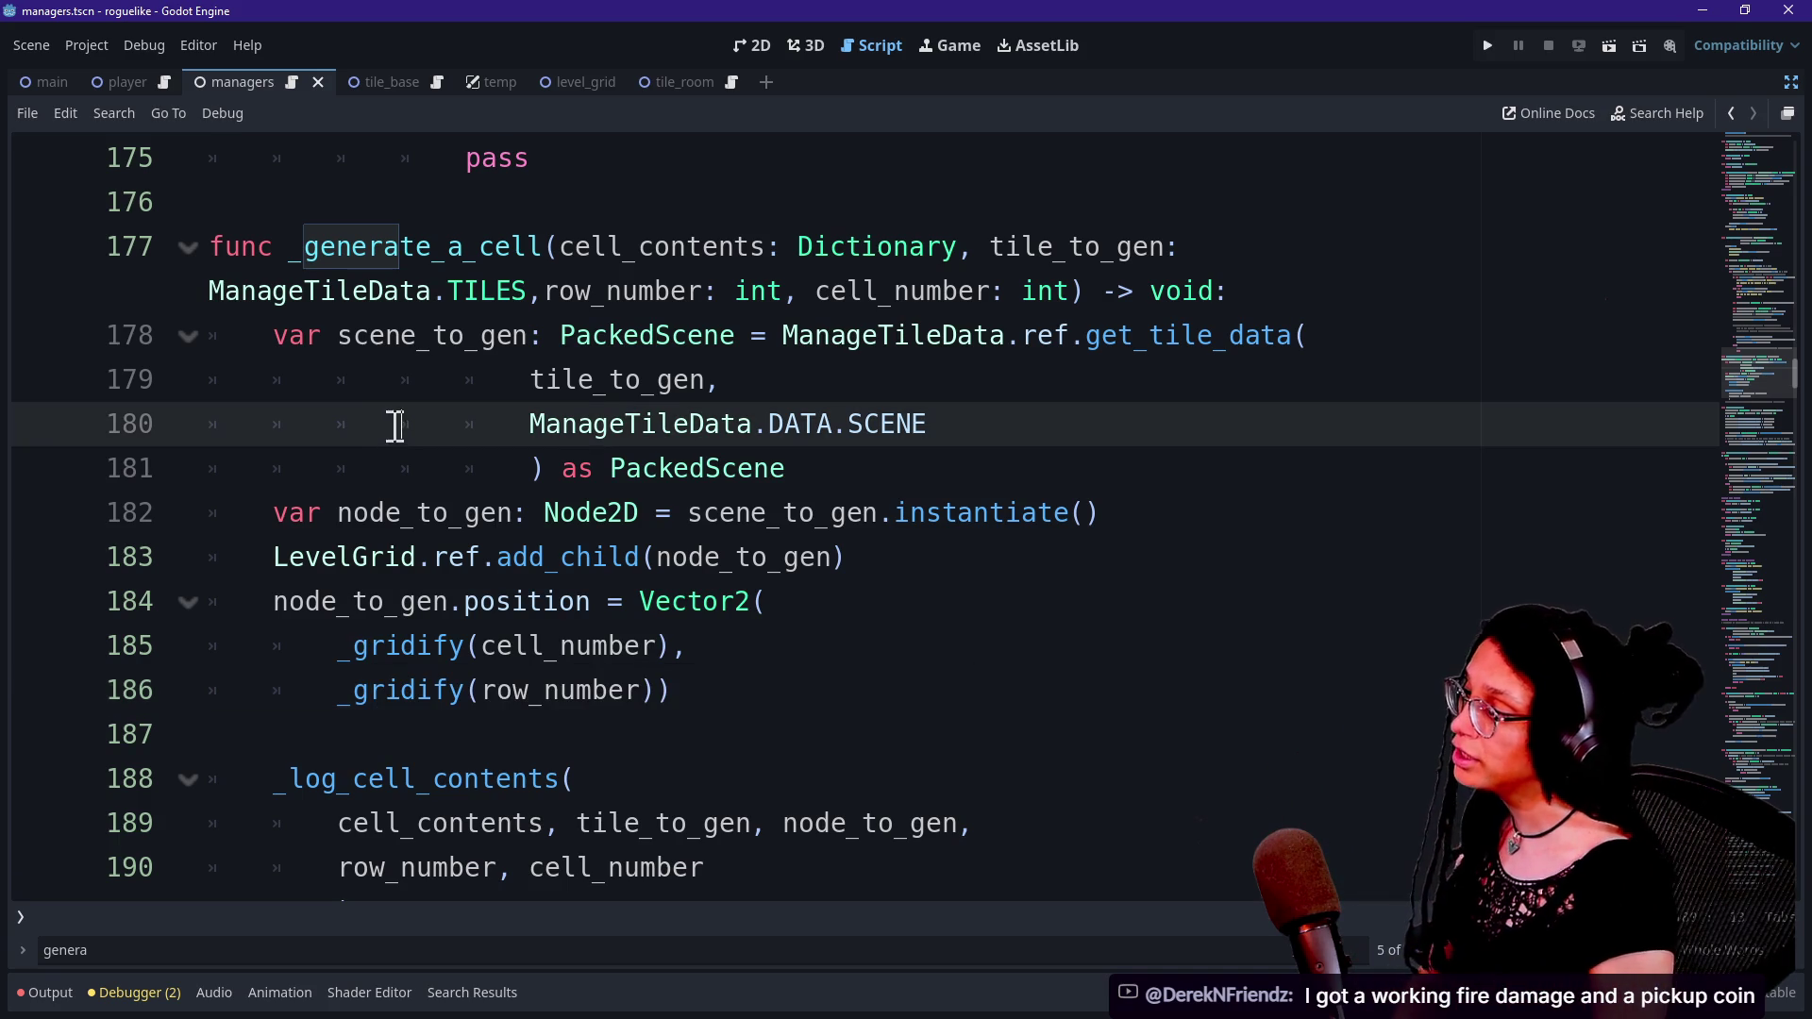
pyautogui.moveTo(499, 690)
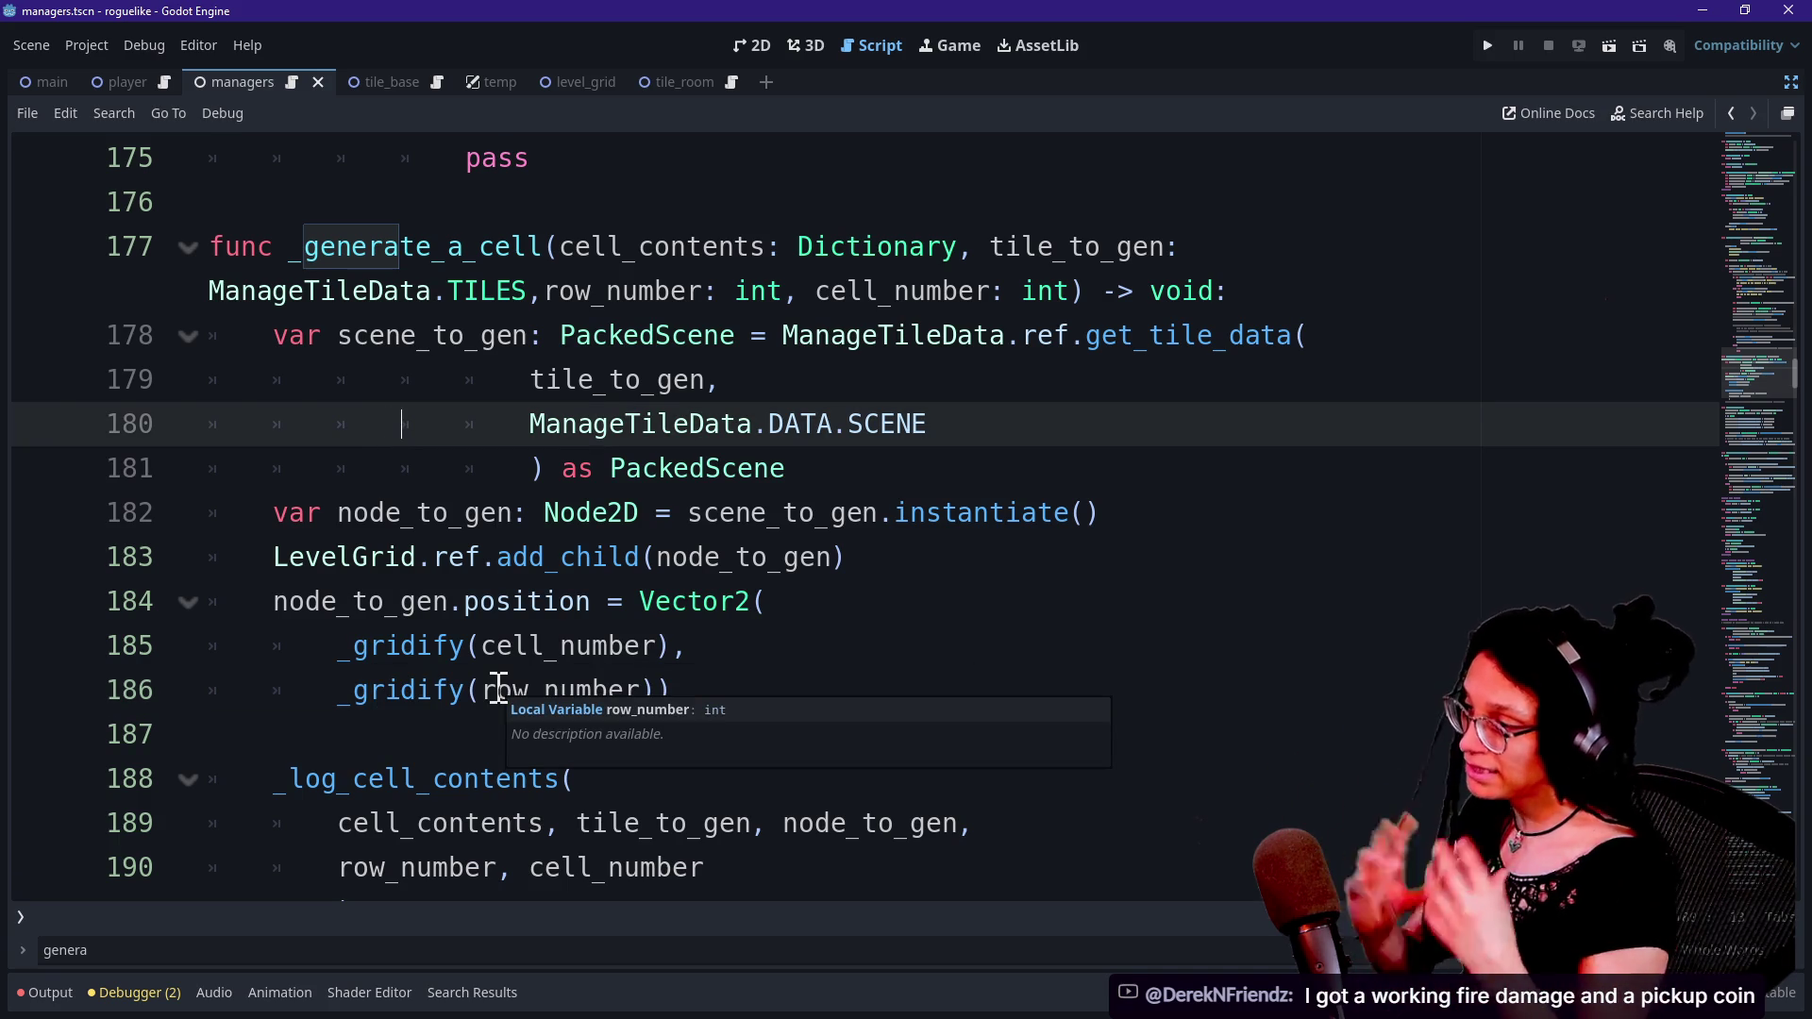
pyautogui.click(718, 642)
pyautogui.press('Down')
pyautogui.press('Down')
pyautogui.press('Down')
pyautogui.scroll(-1, 718, 642)
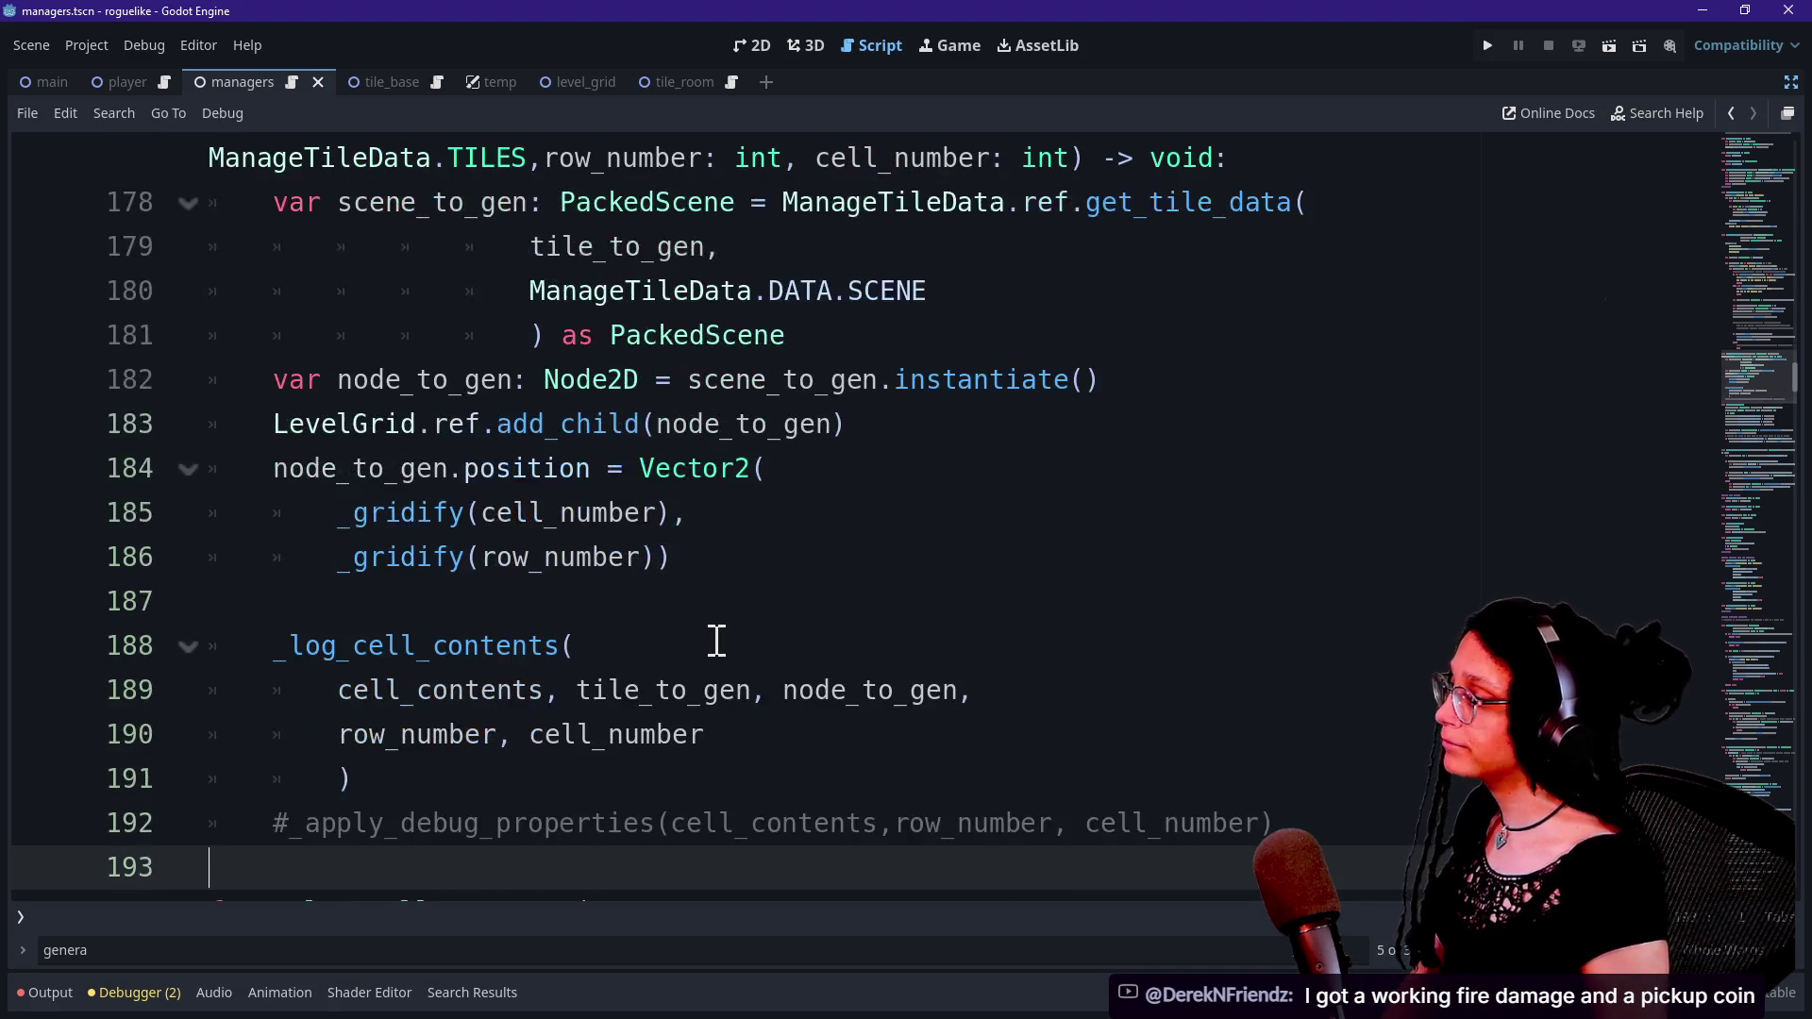
pyautogui.moveTo(291, 424); pyautogui.dragTo(748, 425)
pyautogui.click(762, 439)
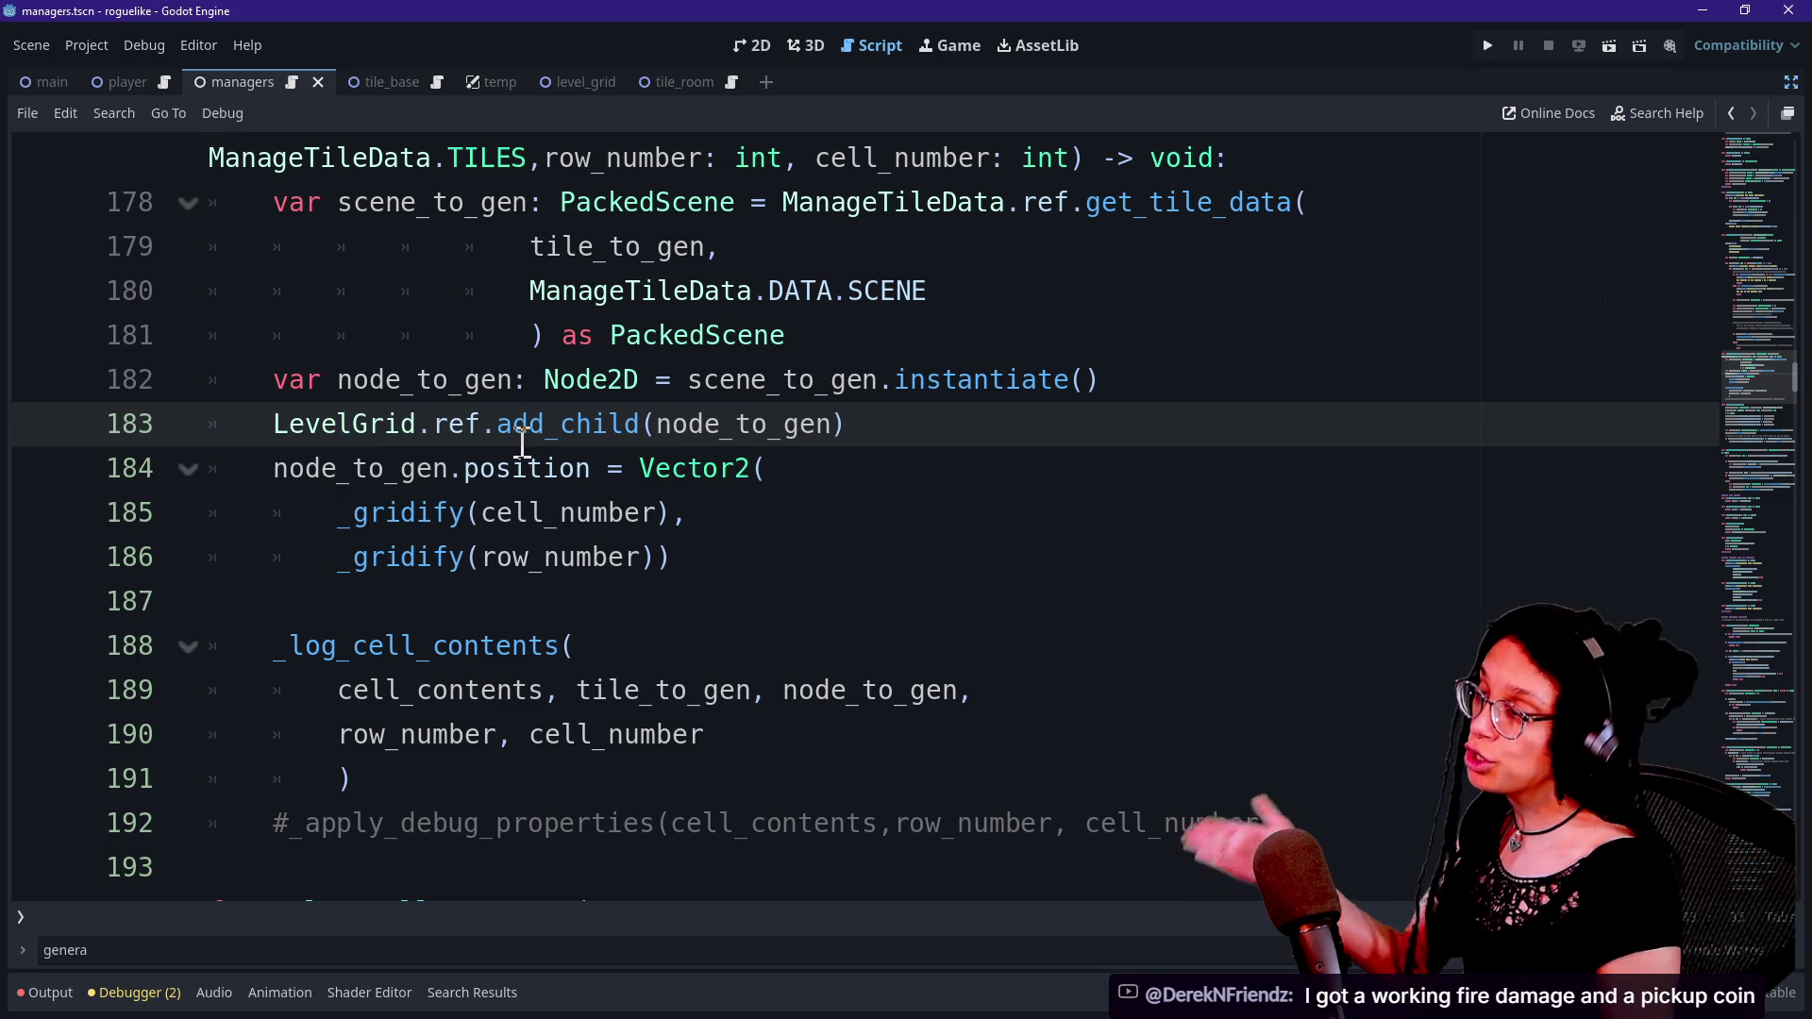
# Inspect the _log_cell_contents call and its argument lines 189–191, including cell_contents.
pyautogui.scroll(-1, 706, 596)
pyautogui.press('Down')
pyautogui.press('Down')
pyautogui.press('Down')
pyautogui.moveTo(247, 529); pyautogui.dragTo(752, 603)
pyautogui.click(752, 603)
pyautogui.click(393, 515)
pyautogui.click(563, 601)
pyautogui.moveTo(543, 651); pyautogui.dragTo(445, 531)
pyautogui.click(446, 533)
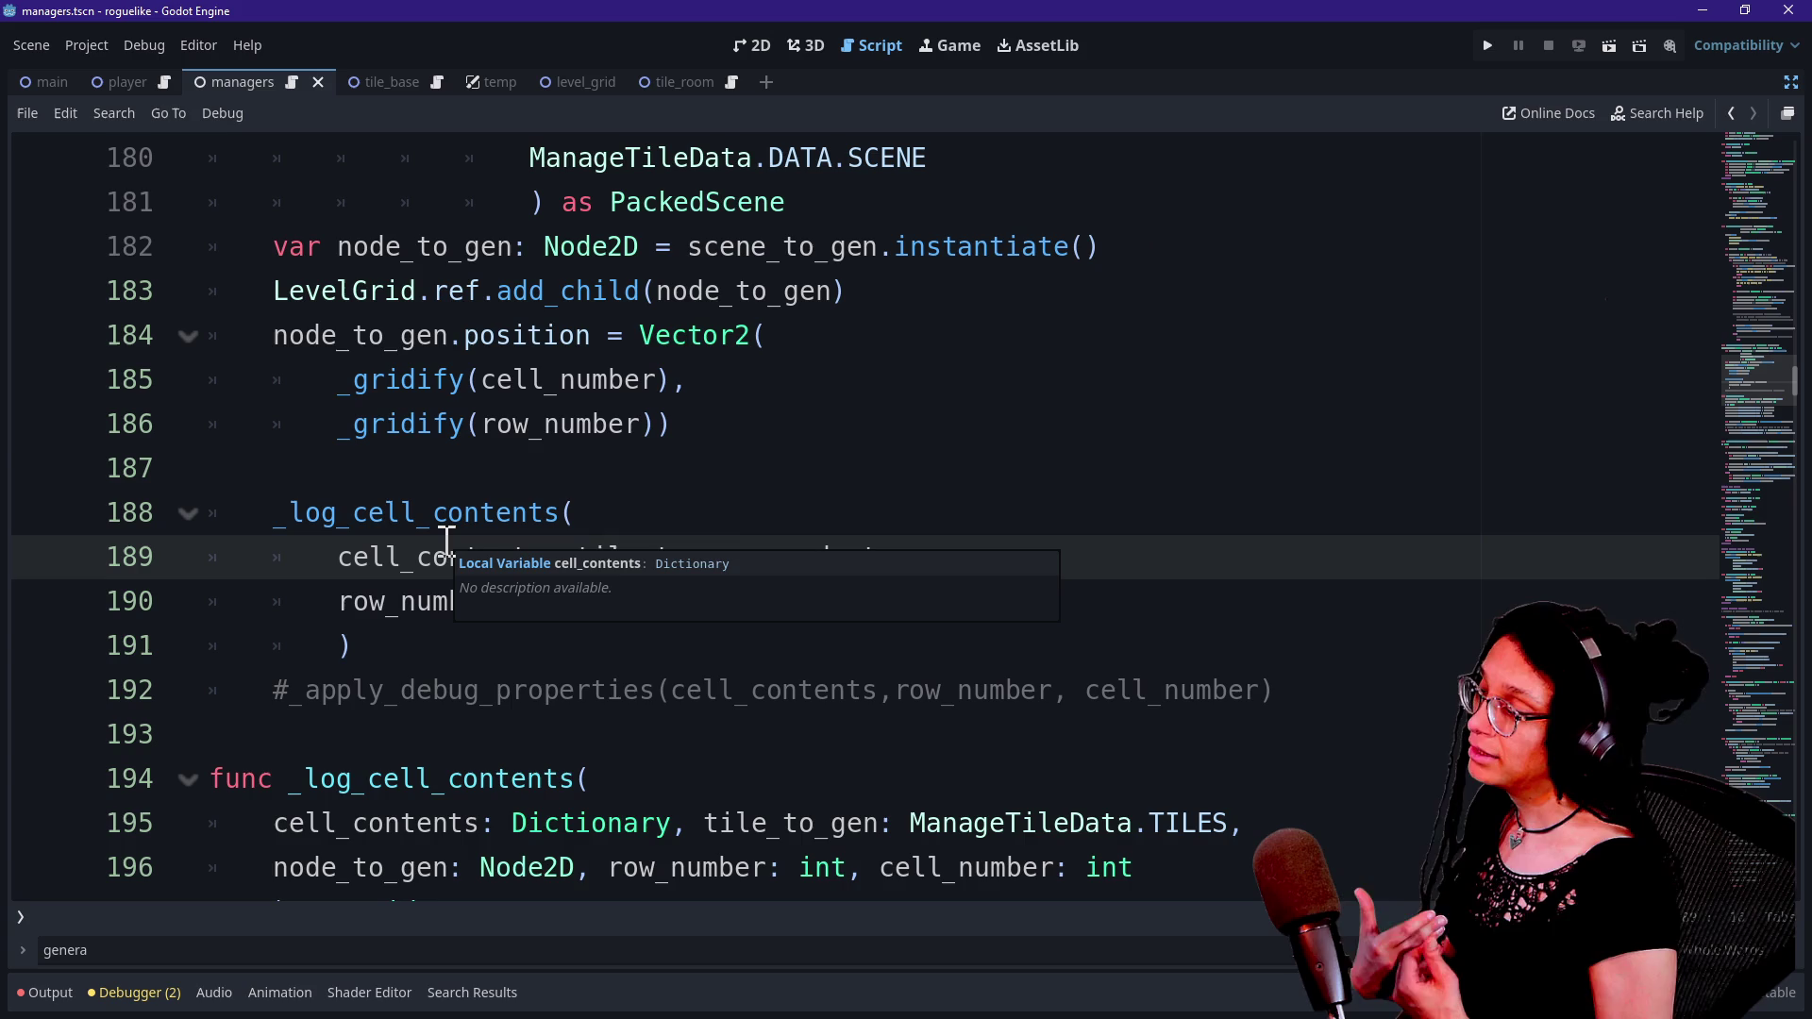
pyautogui.scroll(-1, 445, 538)
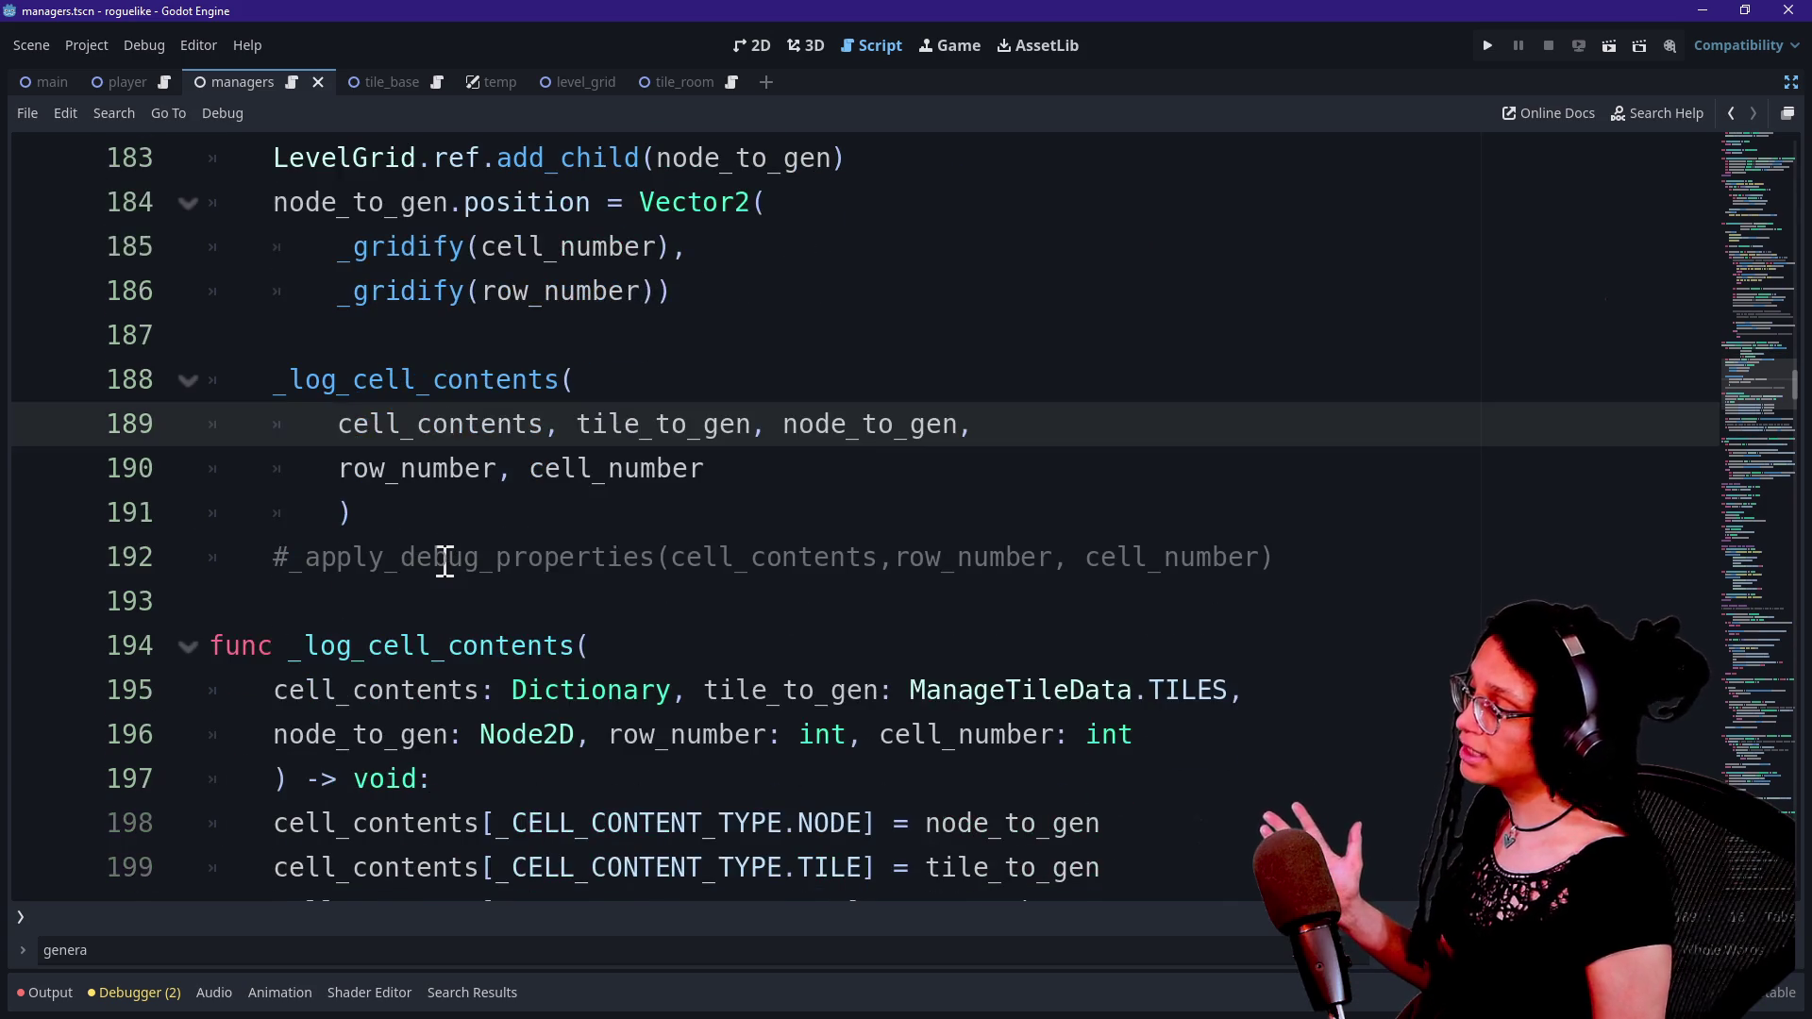
pyautogui.scroll(-1, 444, 561)
pyautogui.scroll(-4, 459, 580)
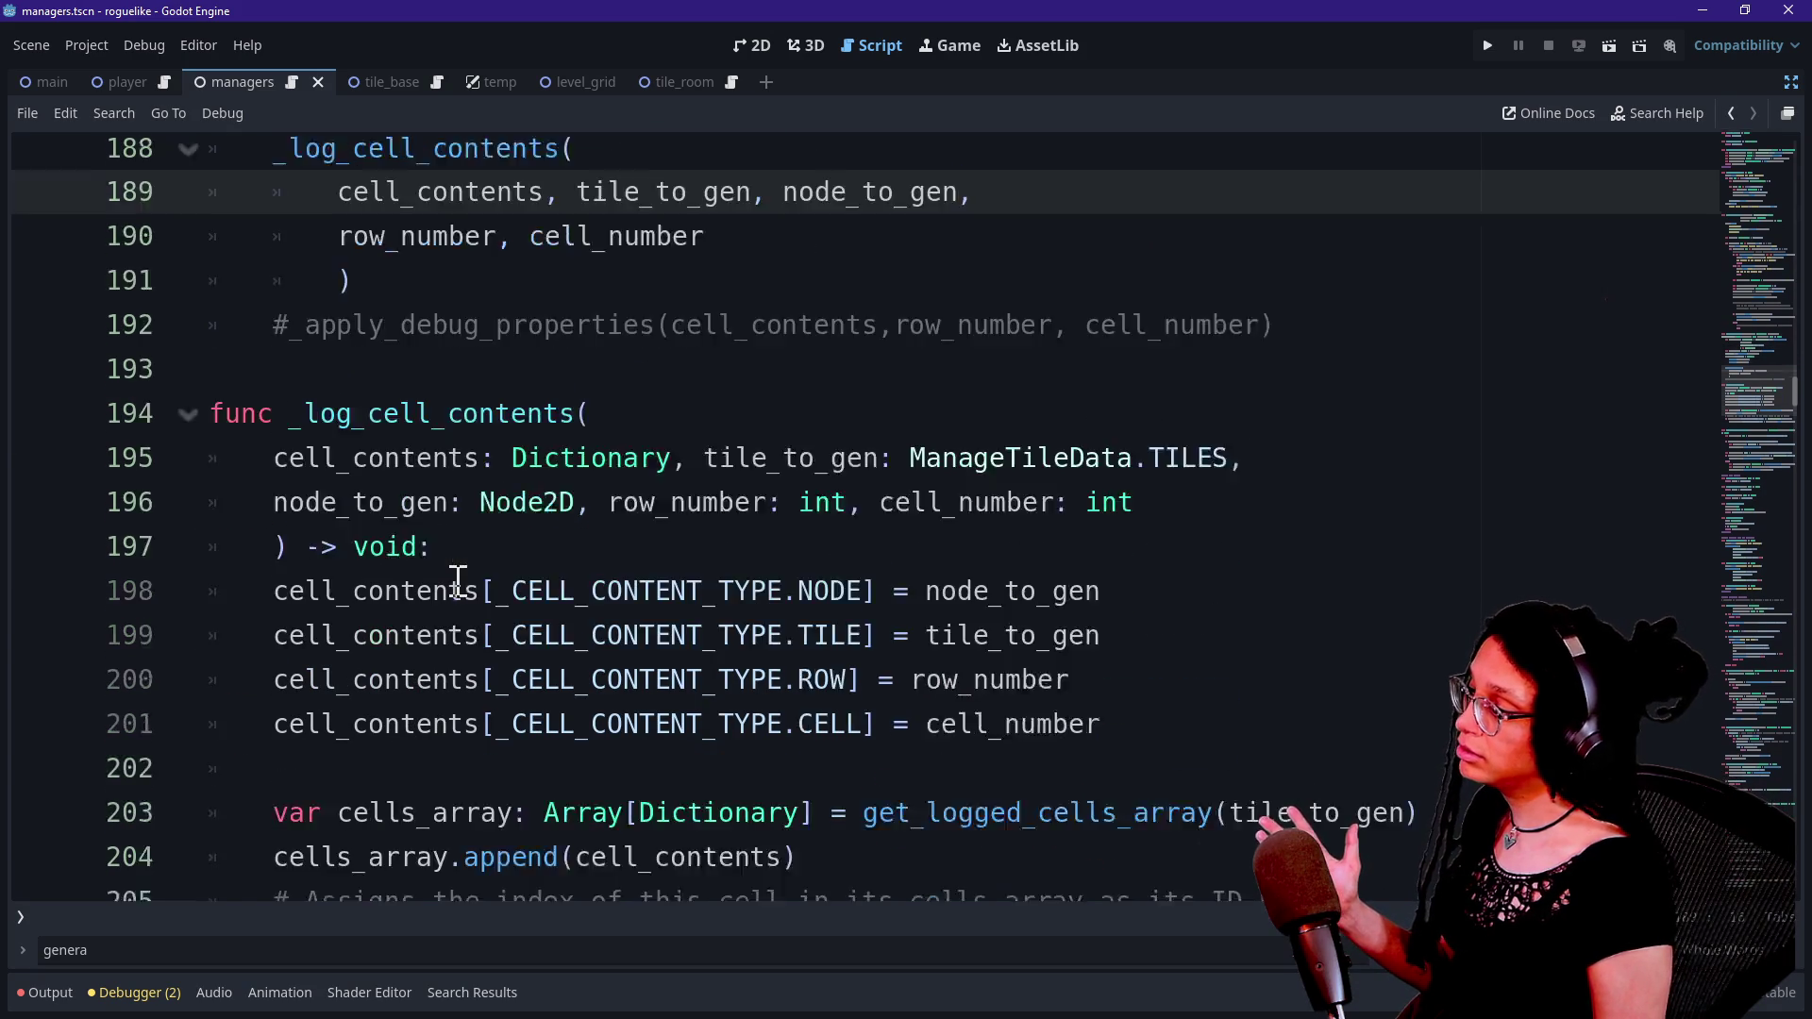
pyautogui.scroll(2, 477, 567)
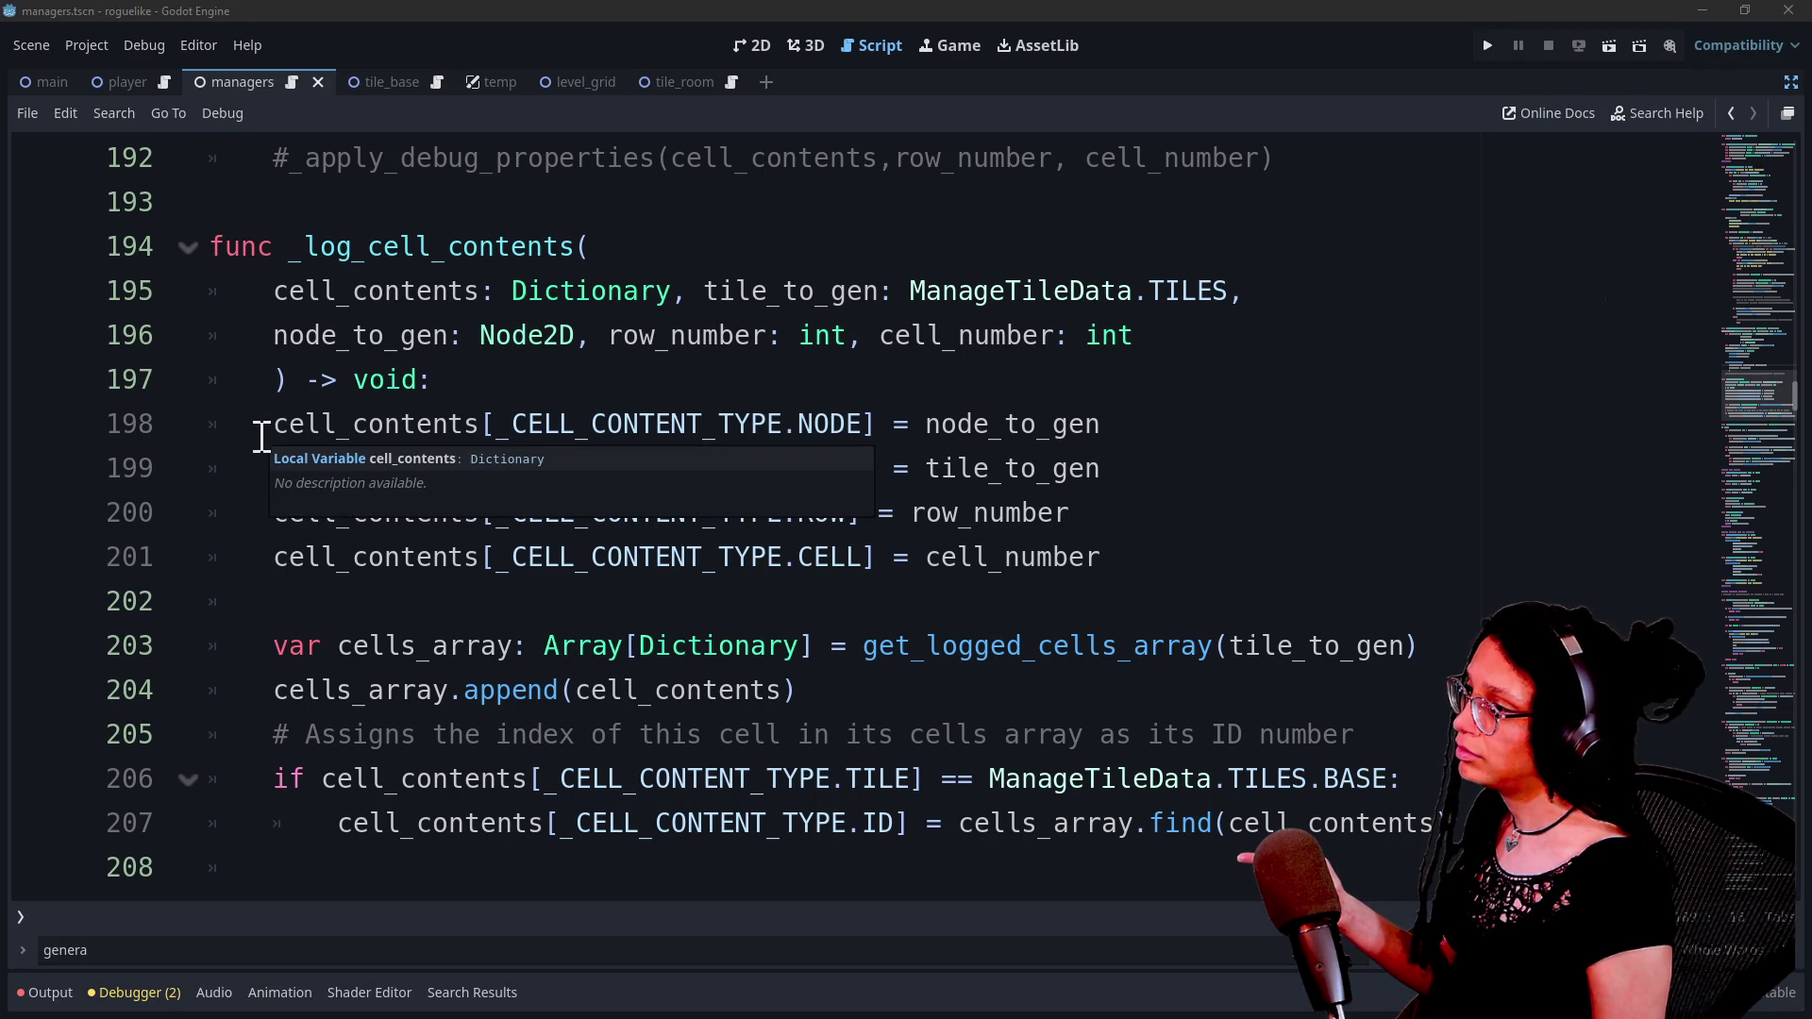
pyautogui.click(340, 424)
pyautogui.moveTo(303, 423)
pyautogui.mouseDown()
pyautogui.moveTo(926, 424)
pyautogui.moveTo(1043, 457)
pyautogui.mouseUp()
pyautogui.click(567, 510)
pyautogui.click(1052, 470)
pyautogui.click(275, 425)
pyautogui.click(862, 467)
pyautogui.moveTo(926, 467); pyautogui.dragTo(1145, 468)
pyautogui.click(1138, 467)
pyautogui.moveTo(613, 440); pyautogui.dragTo(862, 603)
pyautogui.click(862, 603)
pyautogui.moveTo(618, 464)
pyautogui.mouseDown()
pyautogui.moveTo(740, 594)
pyautogui.moveTo(696, 469)
pyautogui.moveTo(789, 514)
pyautogui.moveTo(768, 472)
pyautogui.moveTo(869, 579)
pyautogui.moveTo(627, 418)
pyautogui.moveTo(809, 578)
pyautogui.moveTo(580, 468)
pyautogui.moveTo(680, 424)
pyautogui.mouseUp()
pyautogui.click(740, 595)
pyautogui.click(504, 424)
pyautogui.click(719, 492)
pyautogui.click(667, 421)
pyautogui.click(794, 547)
pyautogui.click(737, 424)
pyautogui.click(855, 557)
pyautogui.click(631, 421)
pyautogui.click(810, 562)
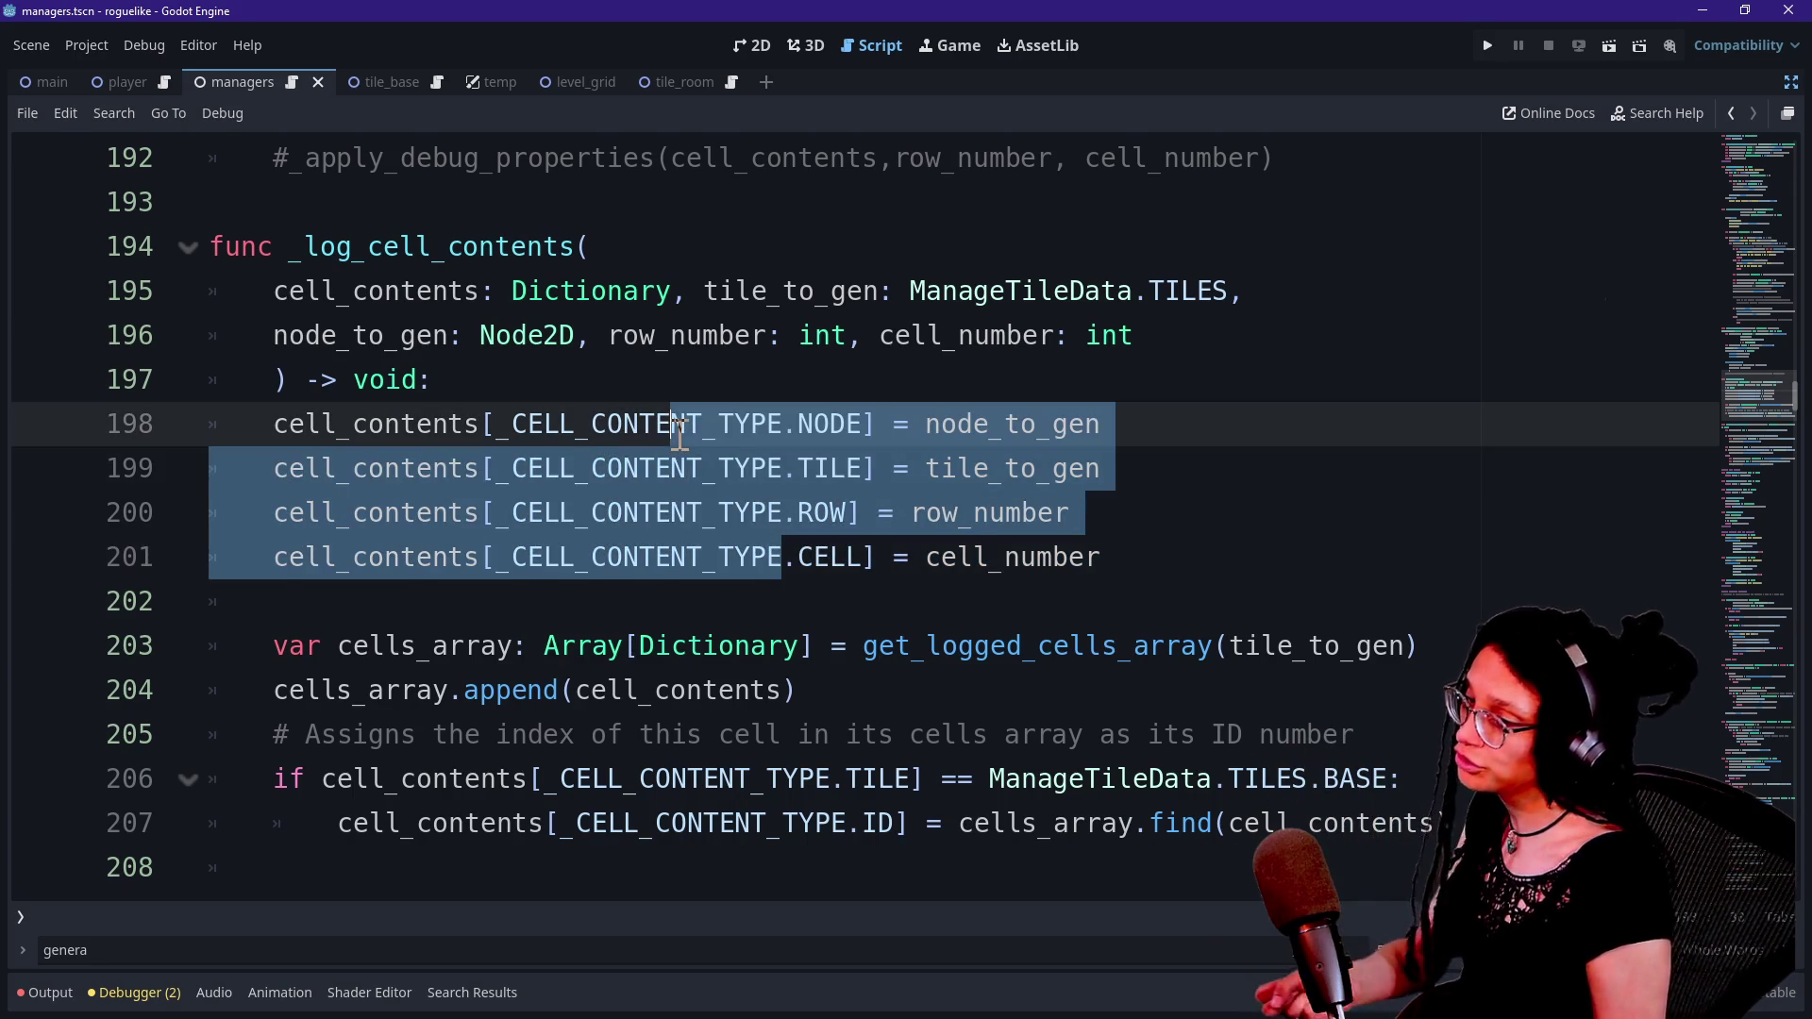
pyautogui.click(679, 430)
pyautogui.moveTo(679, 434)
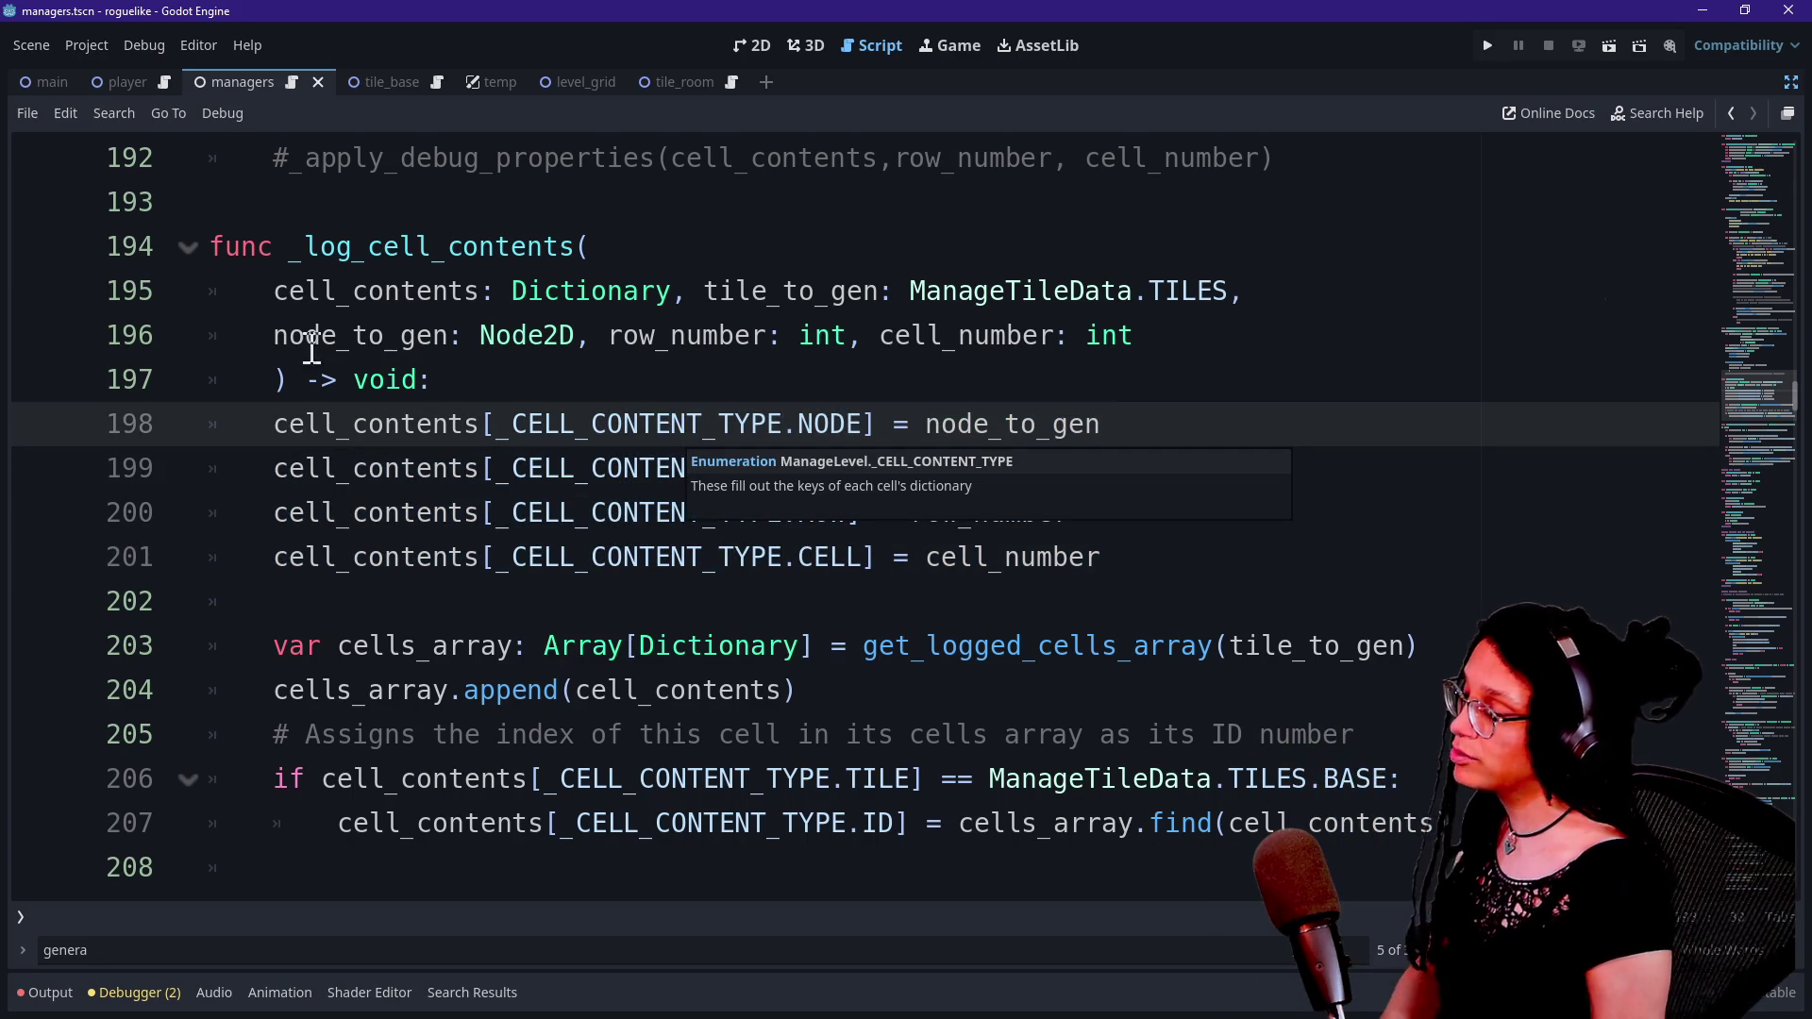
pyautogui.moveTo(505, 424)
pyautogui.mouseDown()
pyautogui.moveTo(506, 468)
pyautogui.moveTo(573, 512)
pyautogui.mouseUp()
pyautogui.click(576, 512)
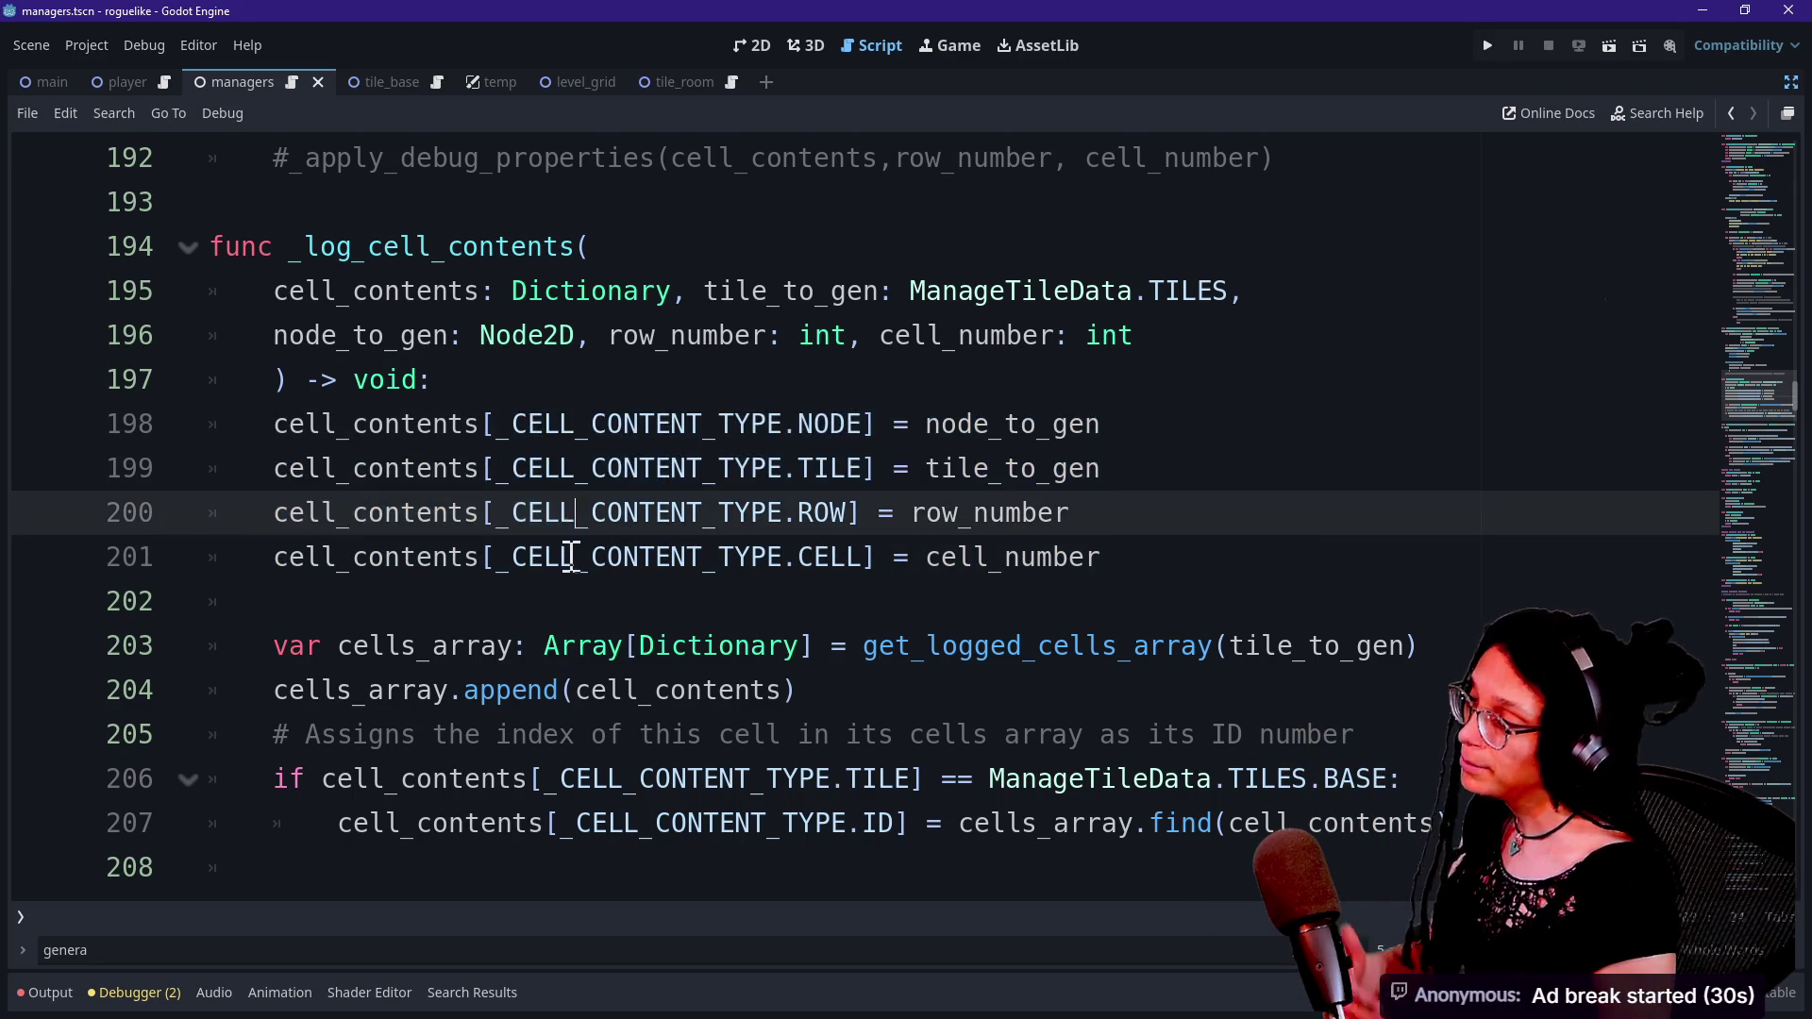
pyautogui.scroll(-3, 1467, 641)
pyautogui.click(1042, 377)
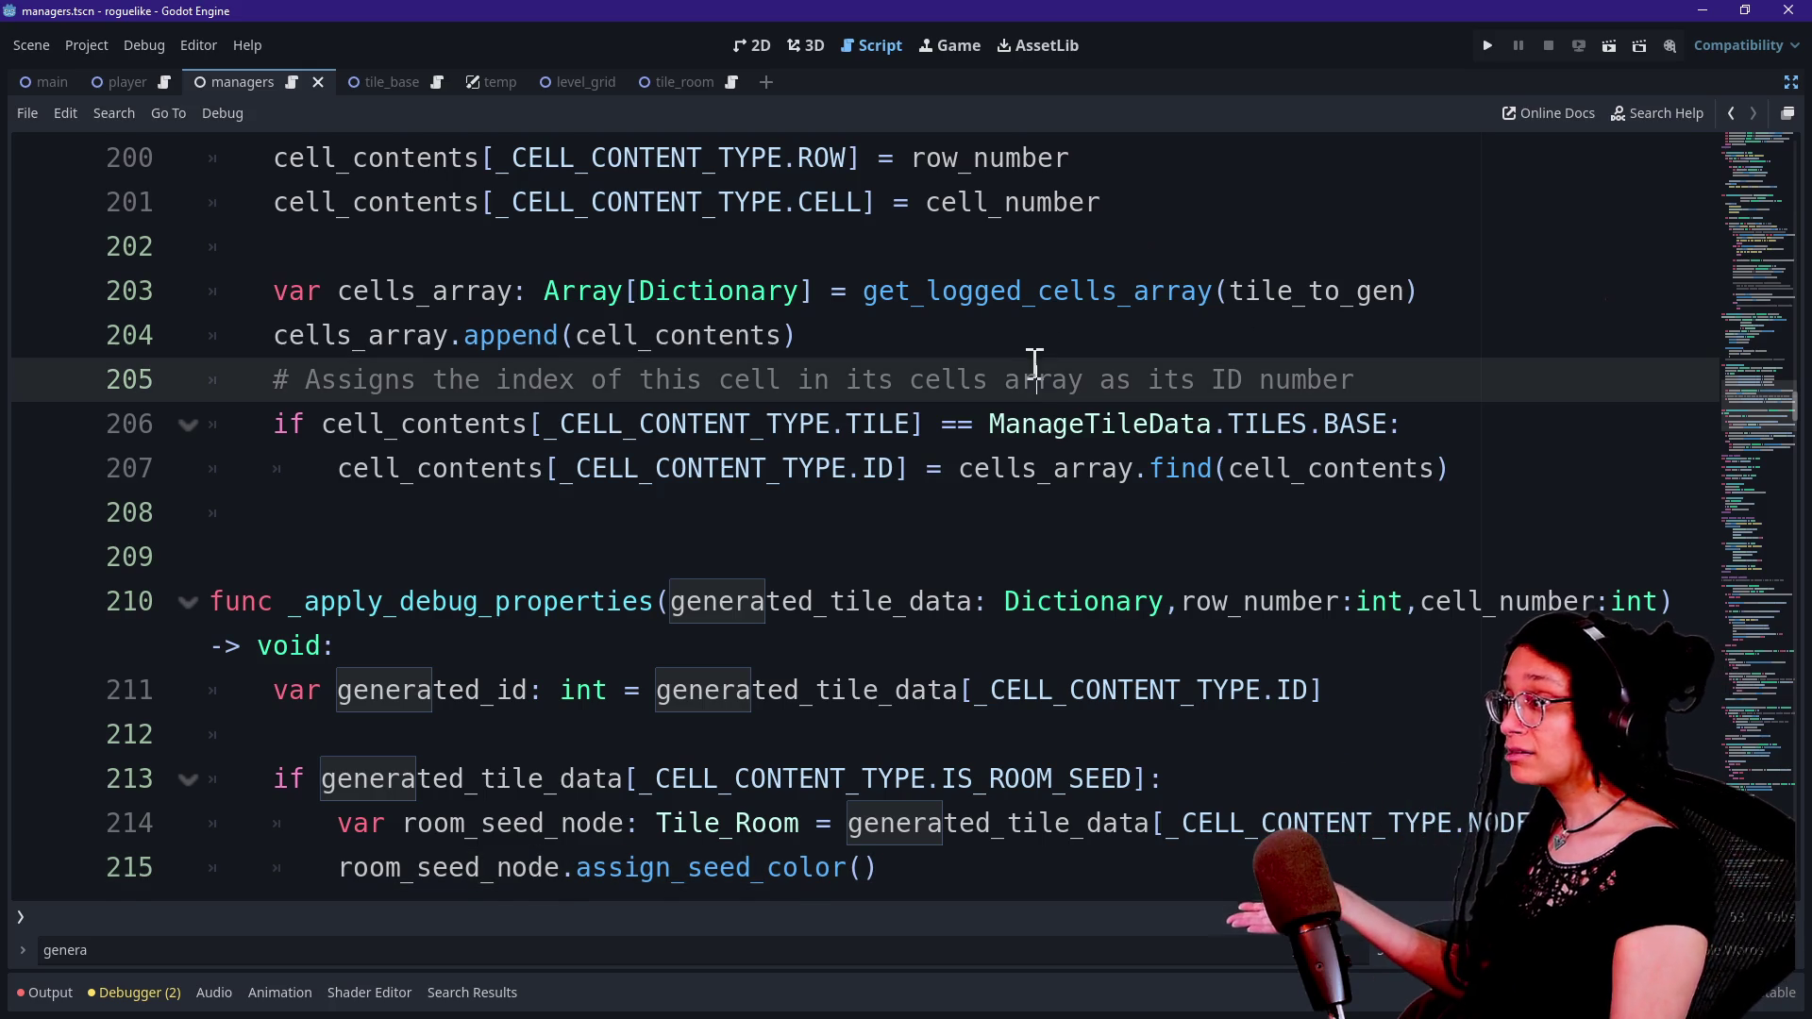
pyautogui.press('Up')
pyautogui.press('Up')
pyautogui.press('Up')
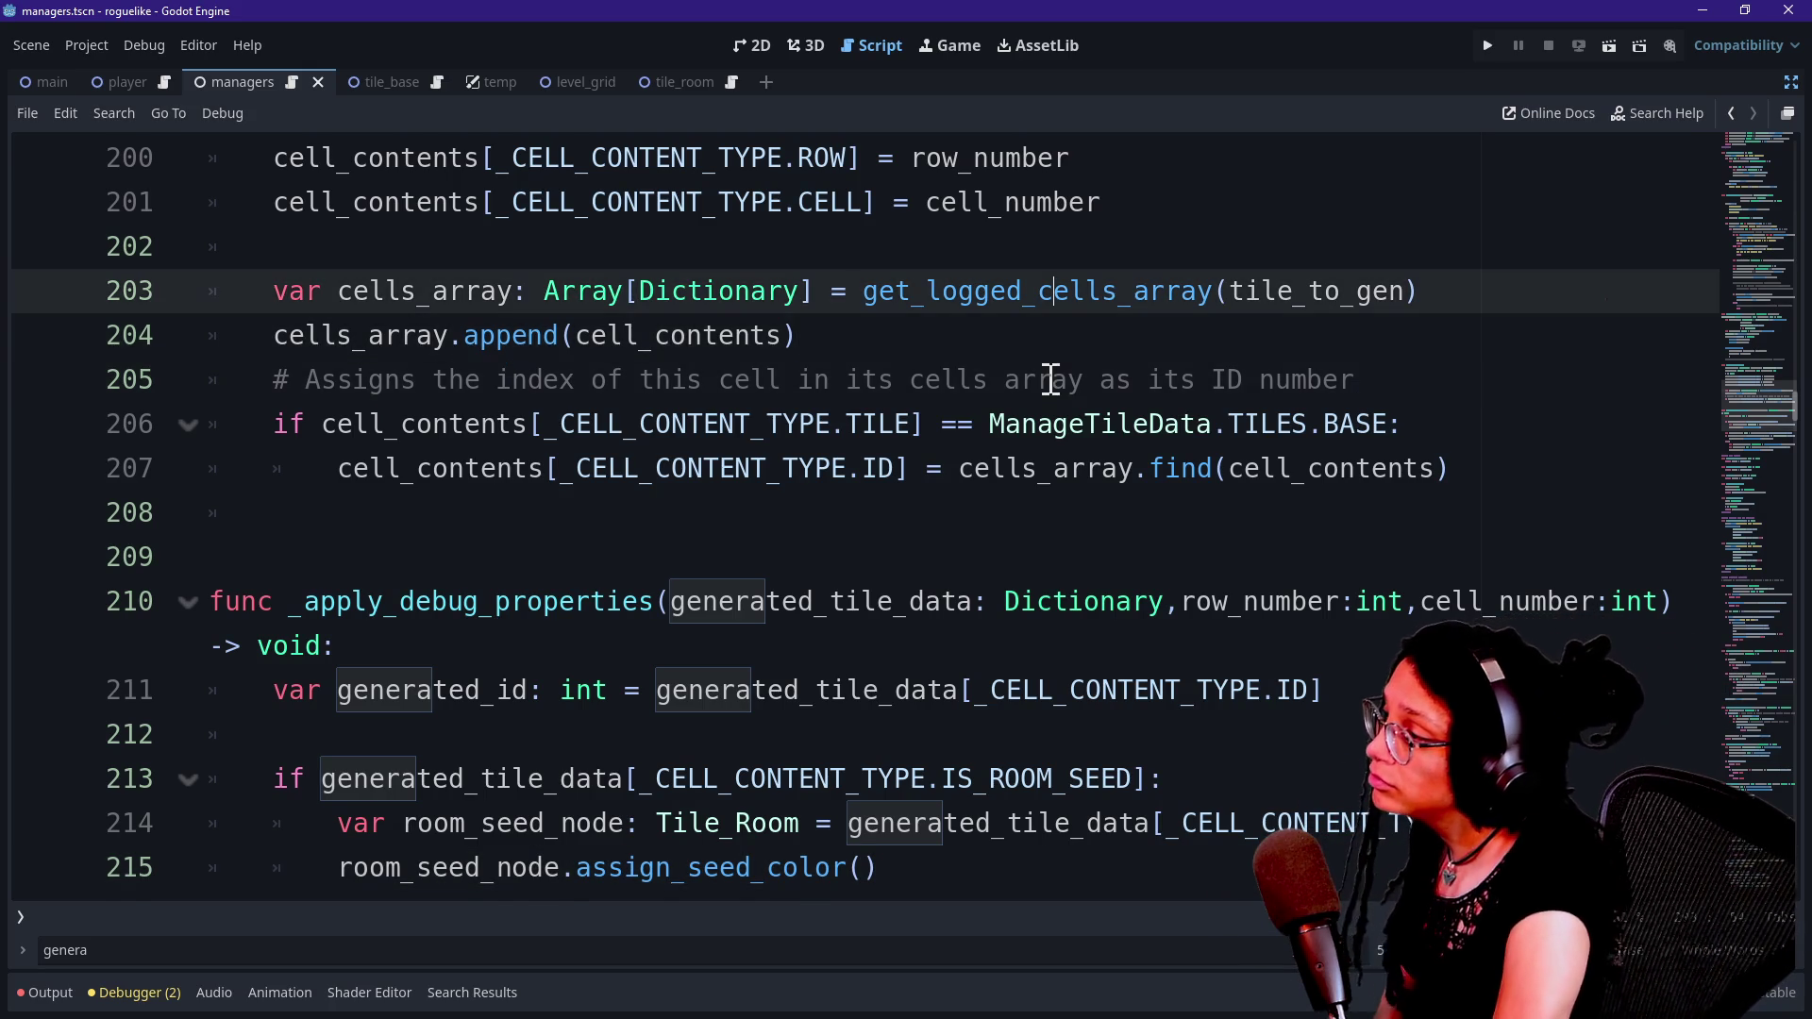
pyautogui.press('Down')
pyautogui.press('Down')
pyautogui.press('Down')
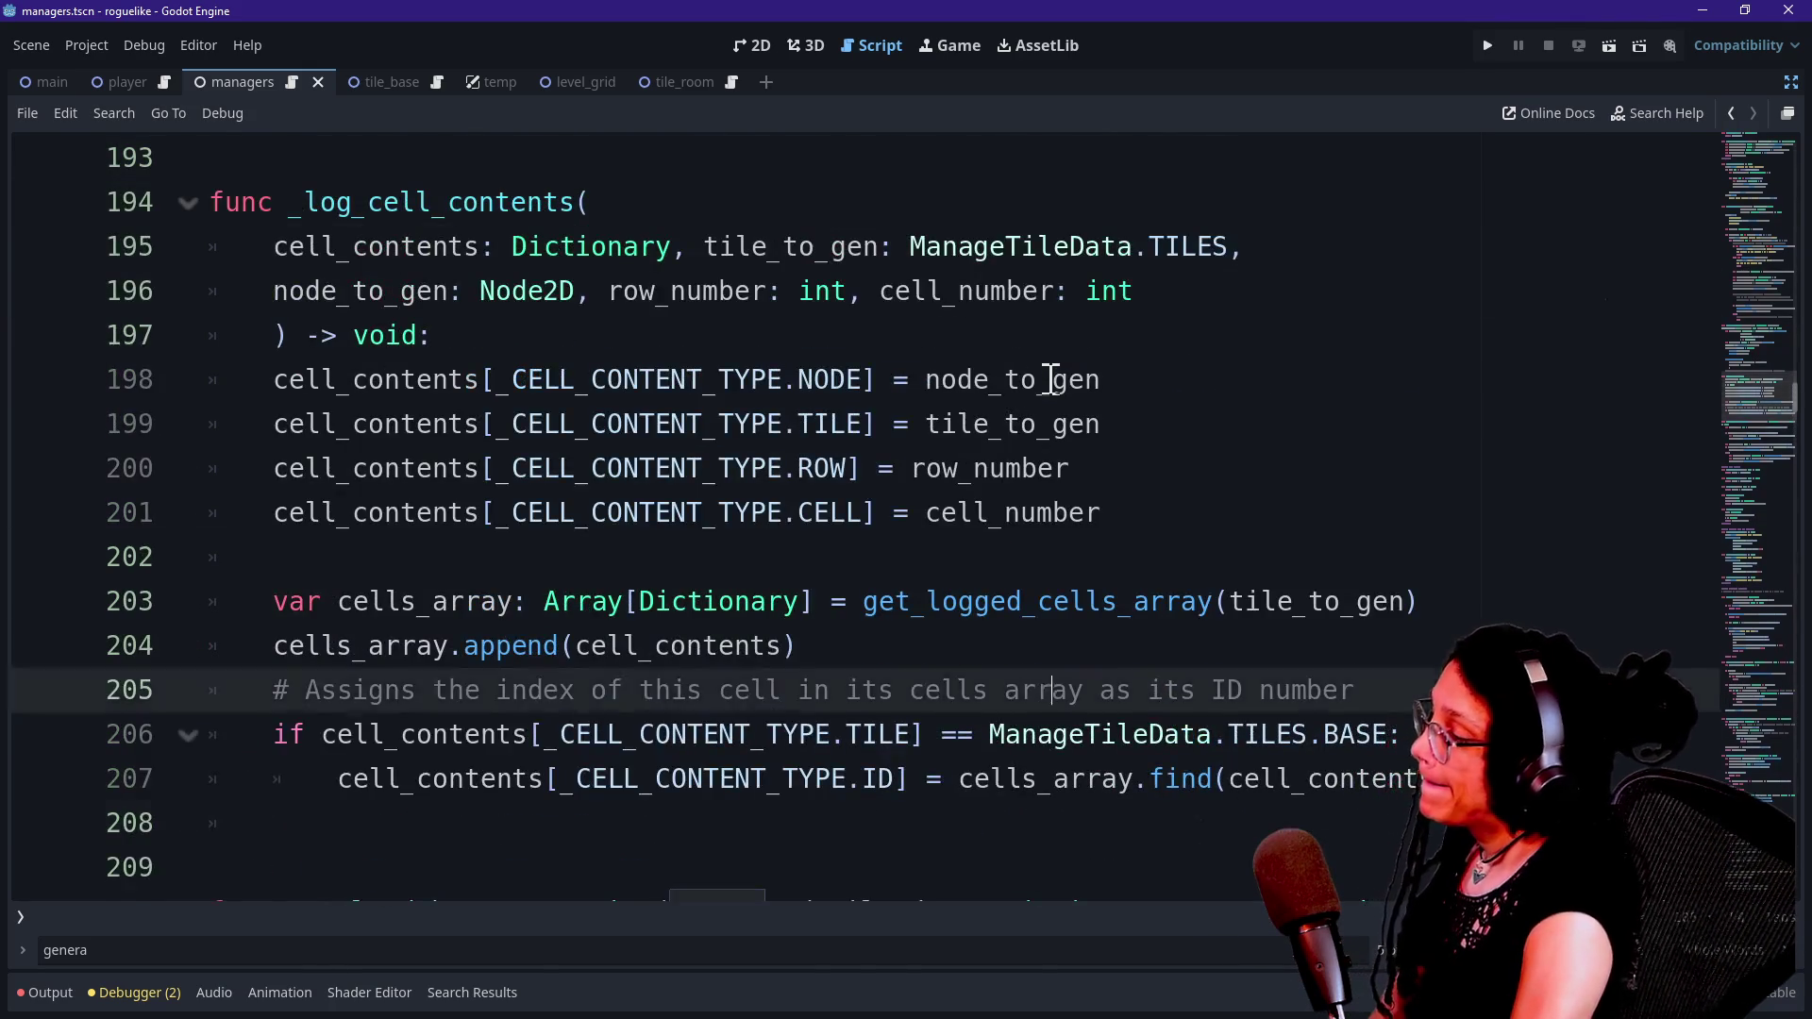
pyautogui.press('Up')
pyautogui.press('Up')
pyautogui.press('Up')
pyautogui.press('Up')
pyautogui.press('Up')
pyautogui.press('Up')
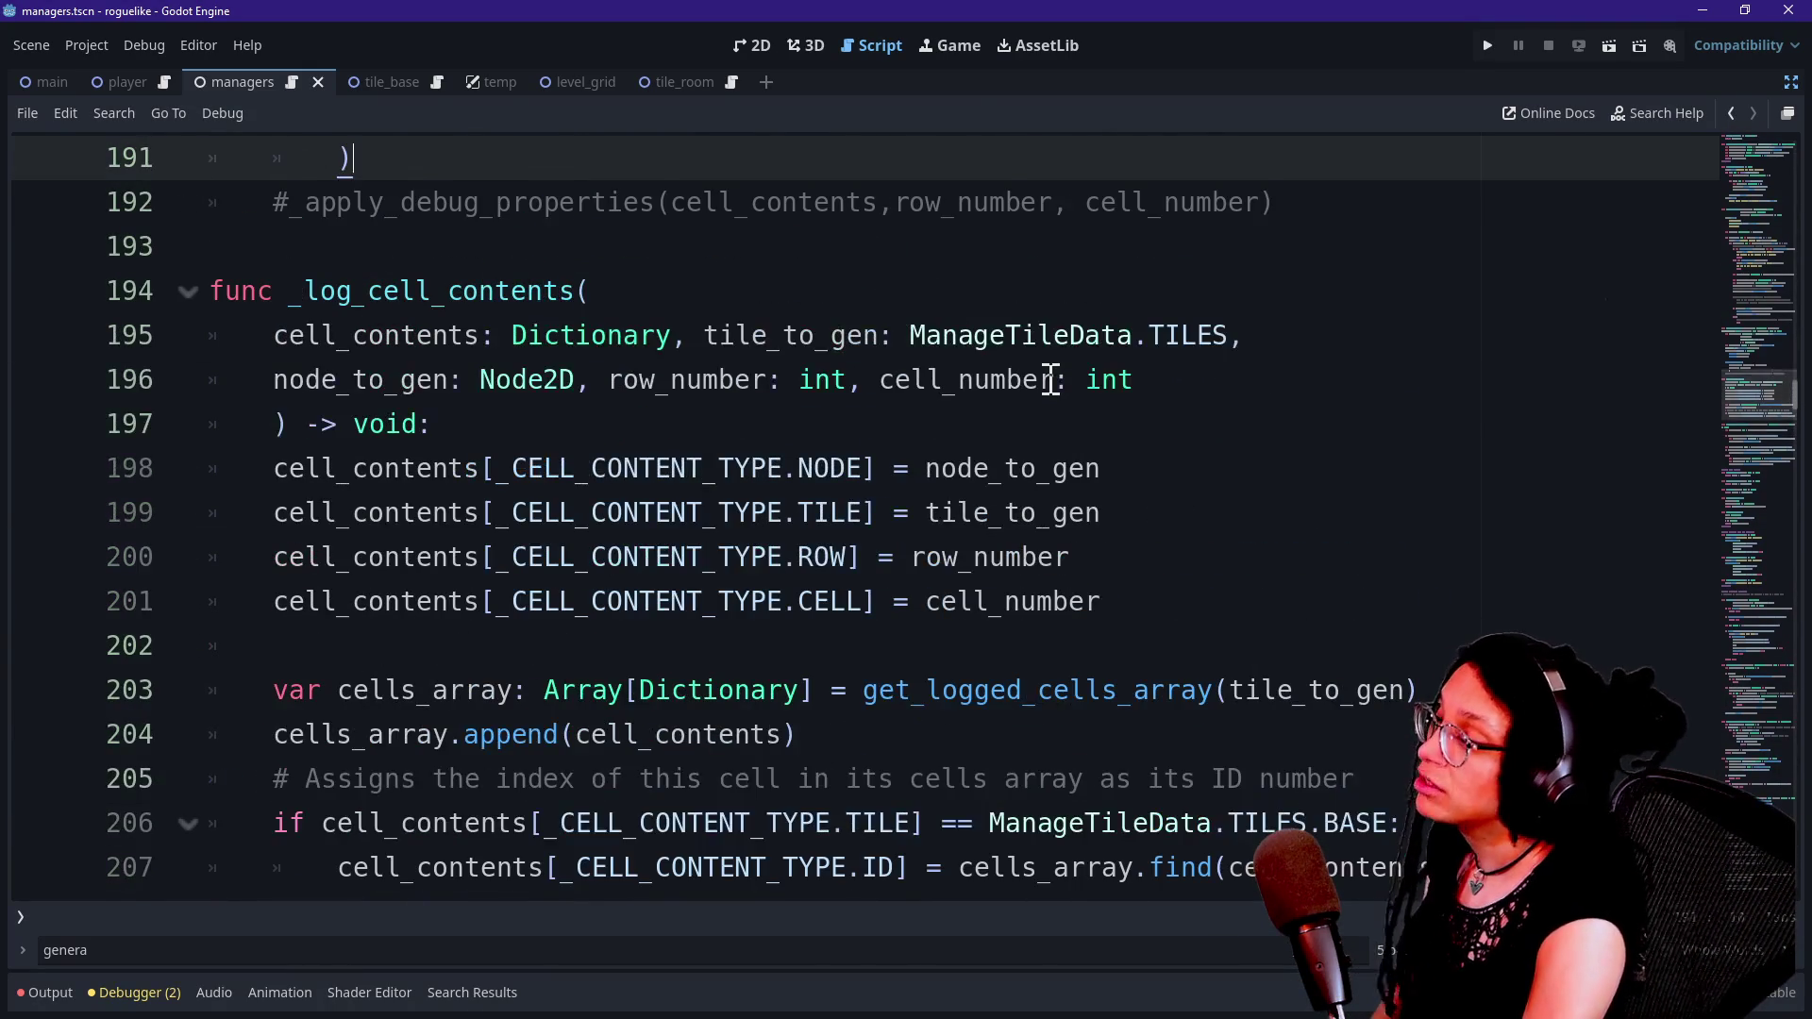
pyautogui.press('Down')
pyautogui.press('Down')
pyautogui.press('Down')
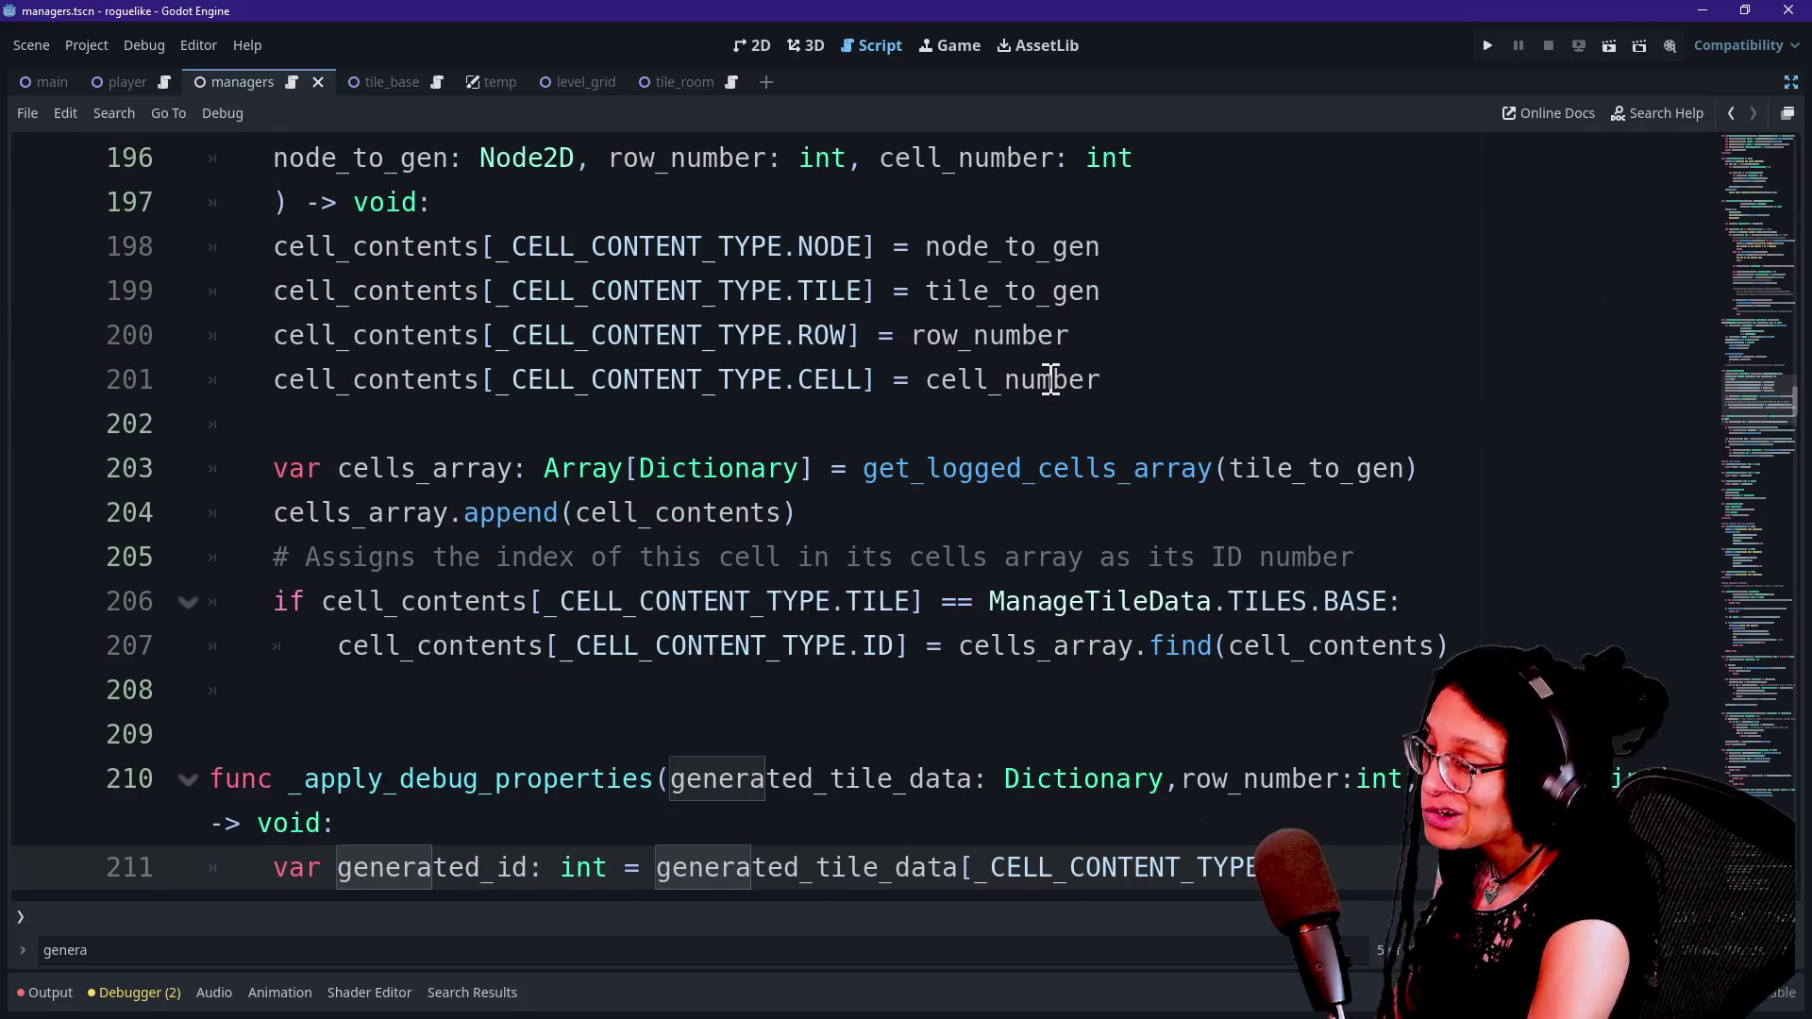
pyautogui.press('Up')
pyautogui.press('Up')
pyautogui.press('Up')
pyautogui.press('Down')
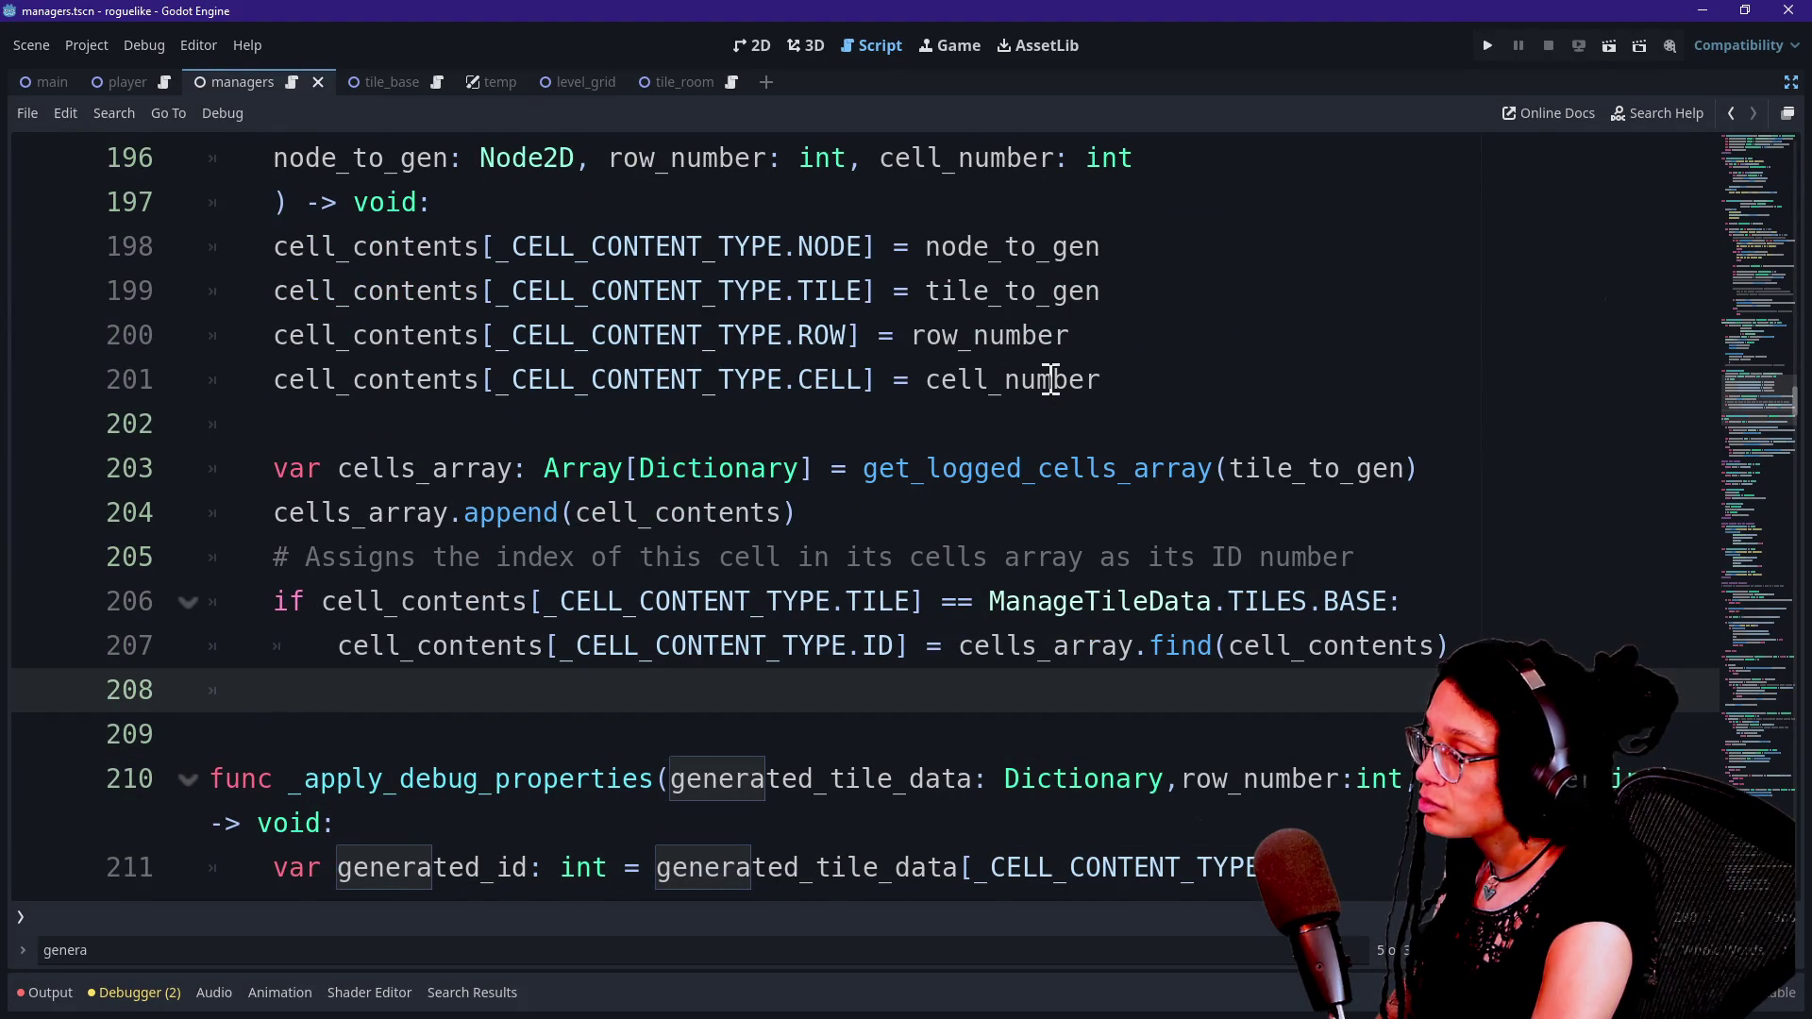
pyautogui.moveTo(798, 646); pyautogui.dragTo(1058, 651)
pyautogui.click(1118, 658)
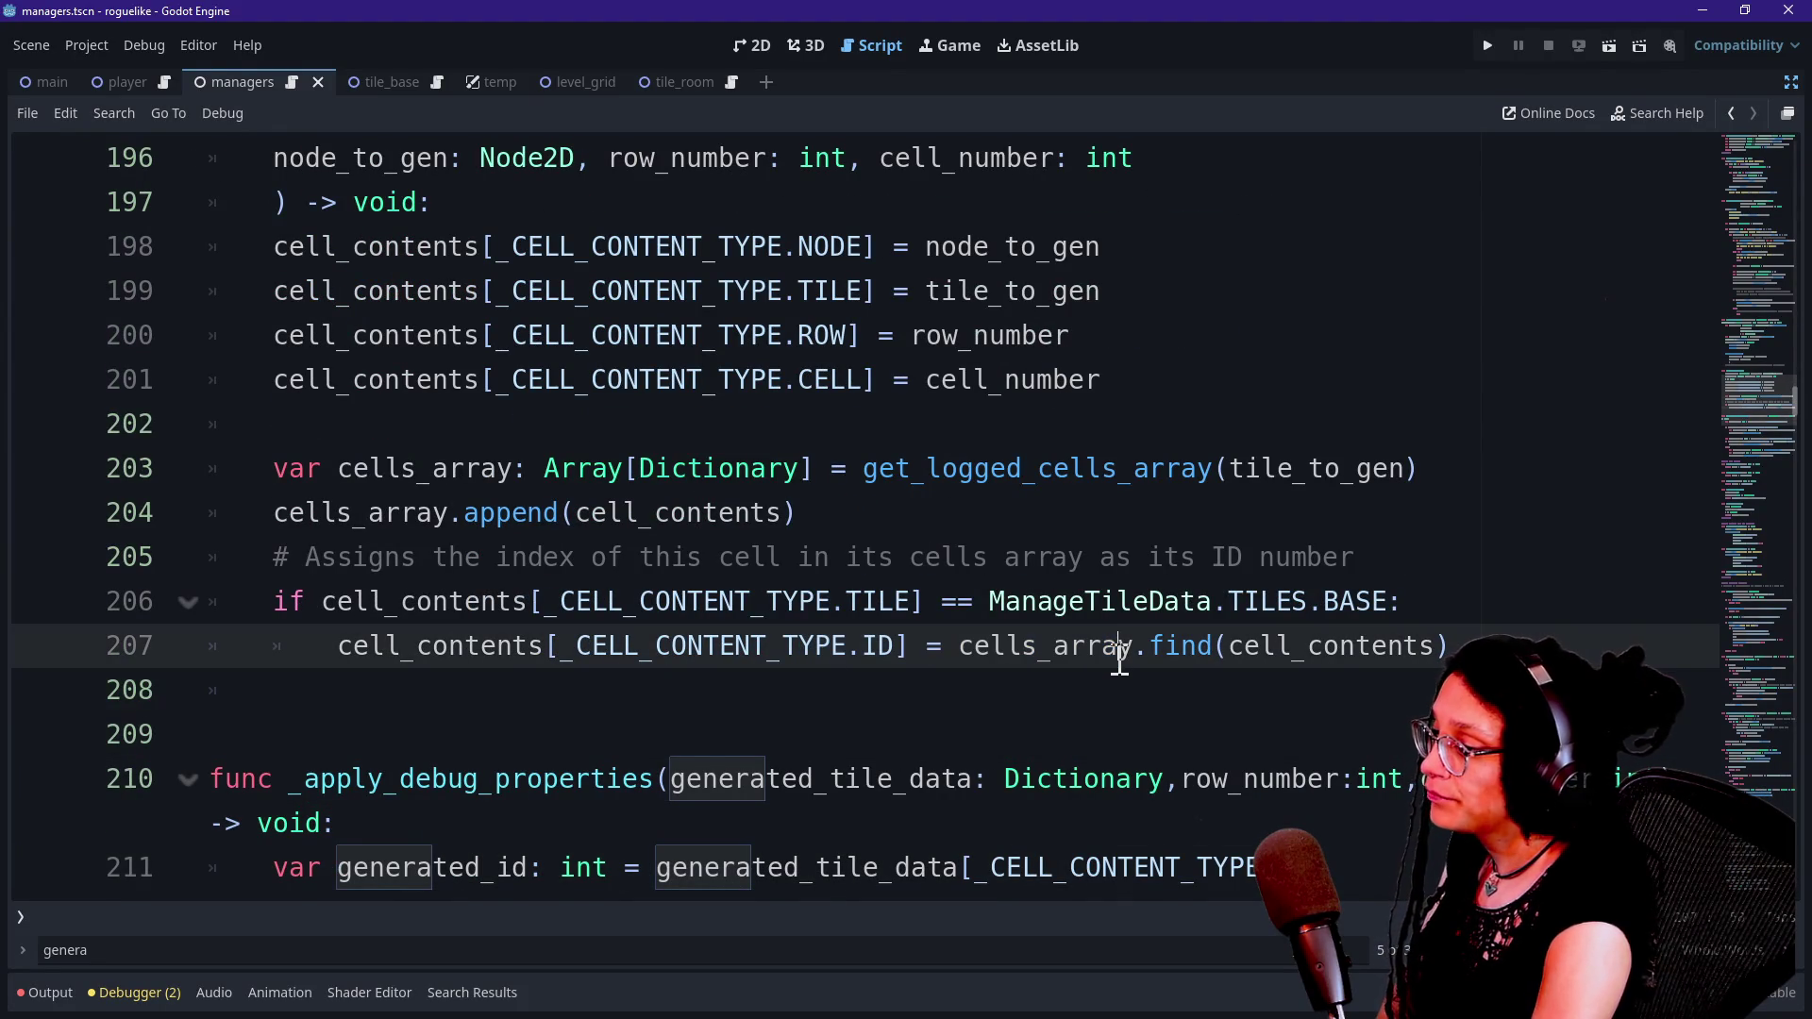
pyautogui.moveTo(1214, 651); pyautogui.dragTo(1330, 654)
pyautogui.moveTo(1445, 651); pyautogui.dragTo(1181, 651)
pyautogui.click(1154, 651)
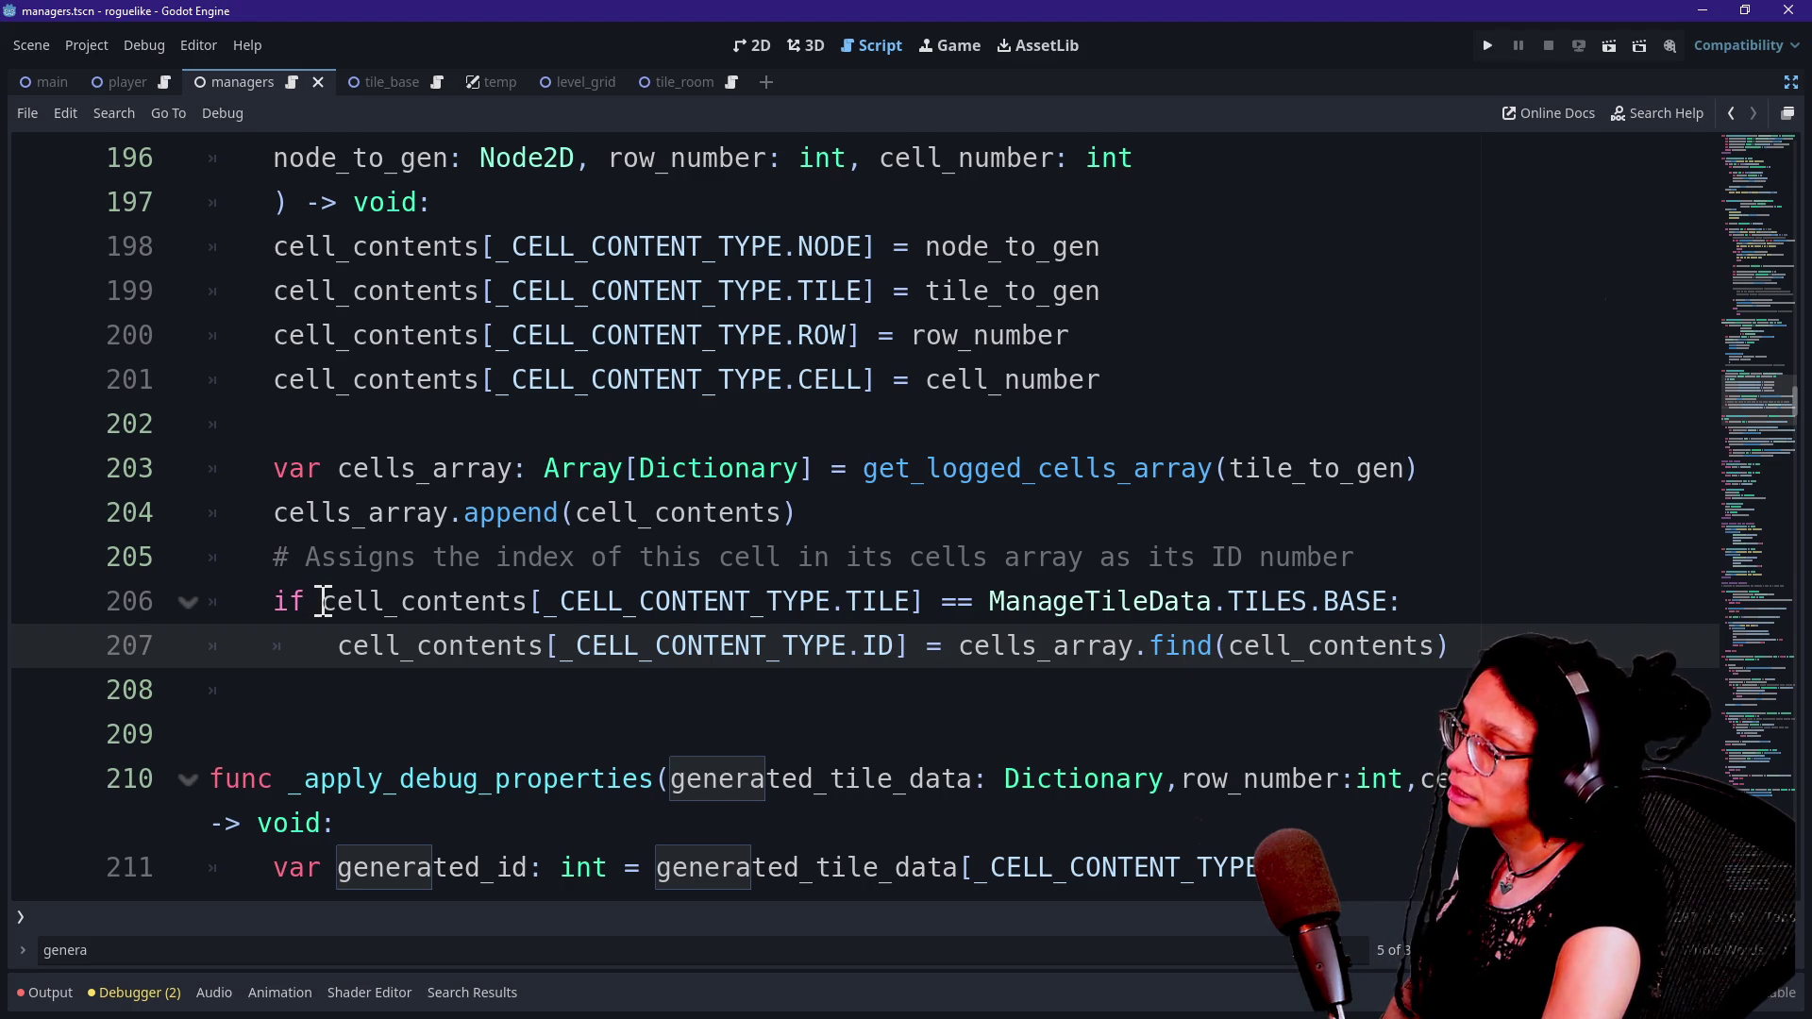
pyautogui.moveTo(324, 601)
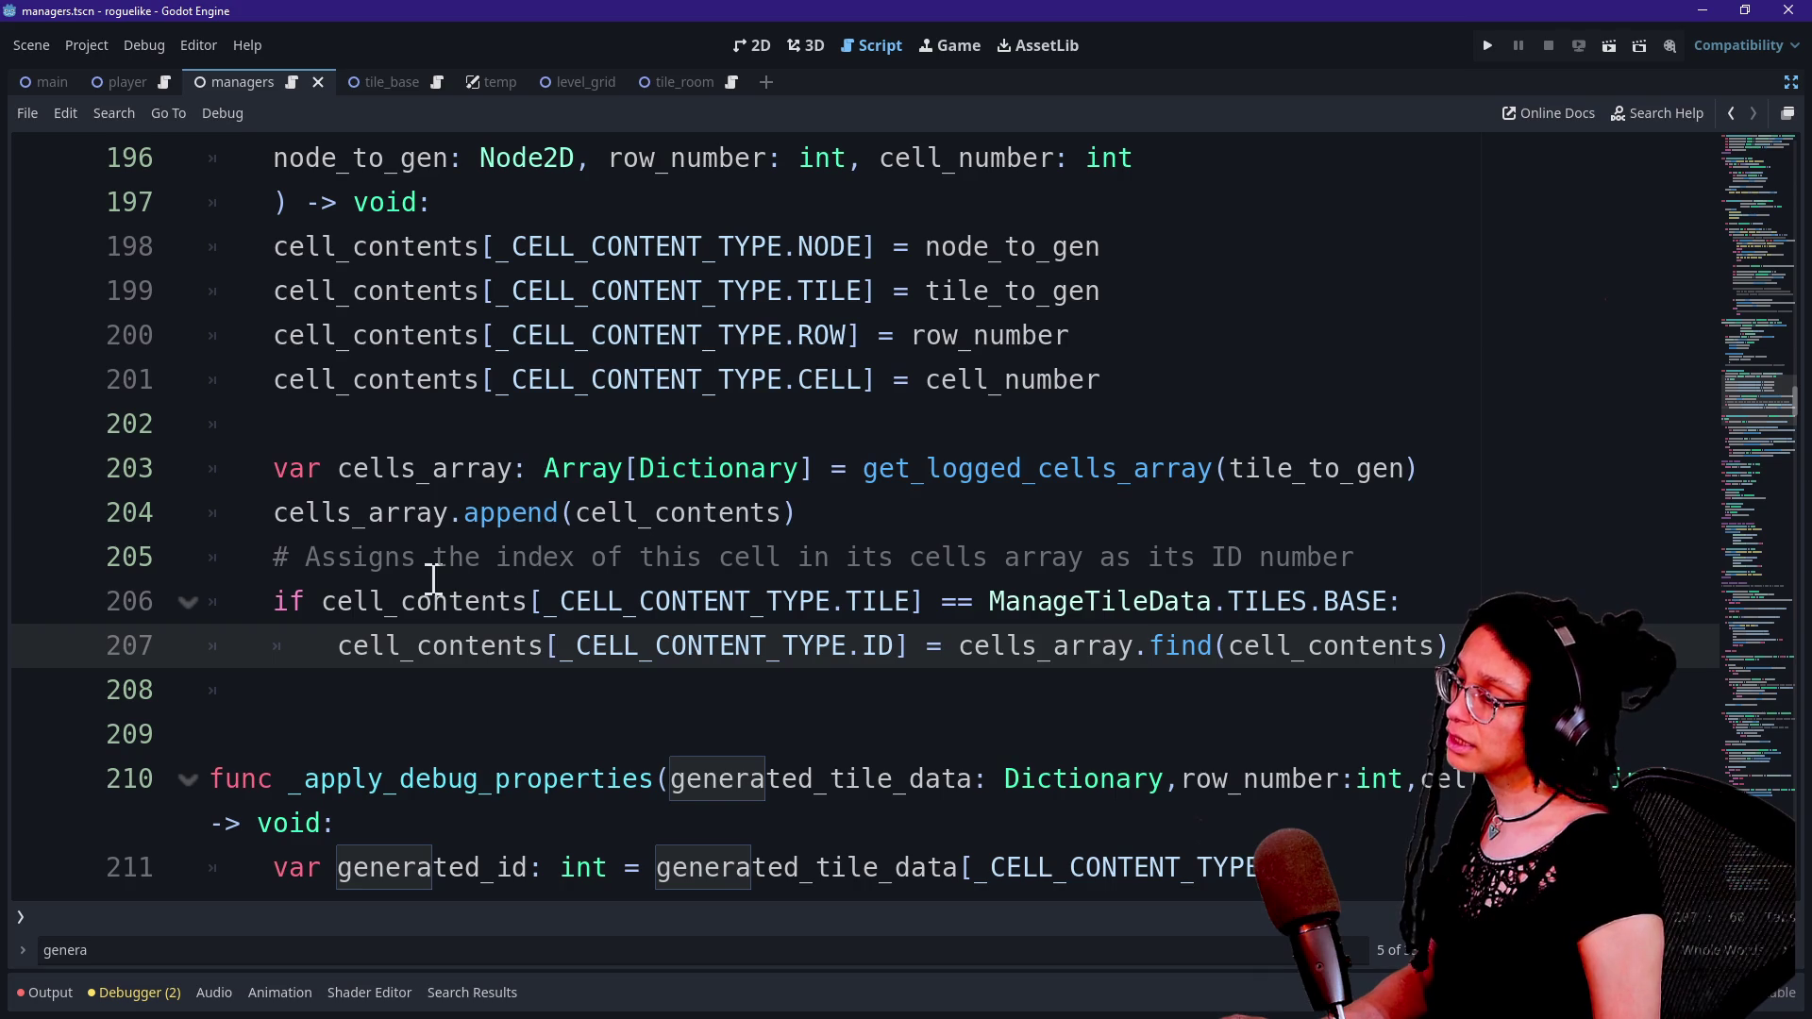
pyautogui.moveTo(213, 557); pyautogui.dragTo(1462, 568)
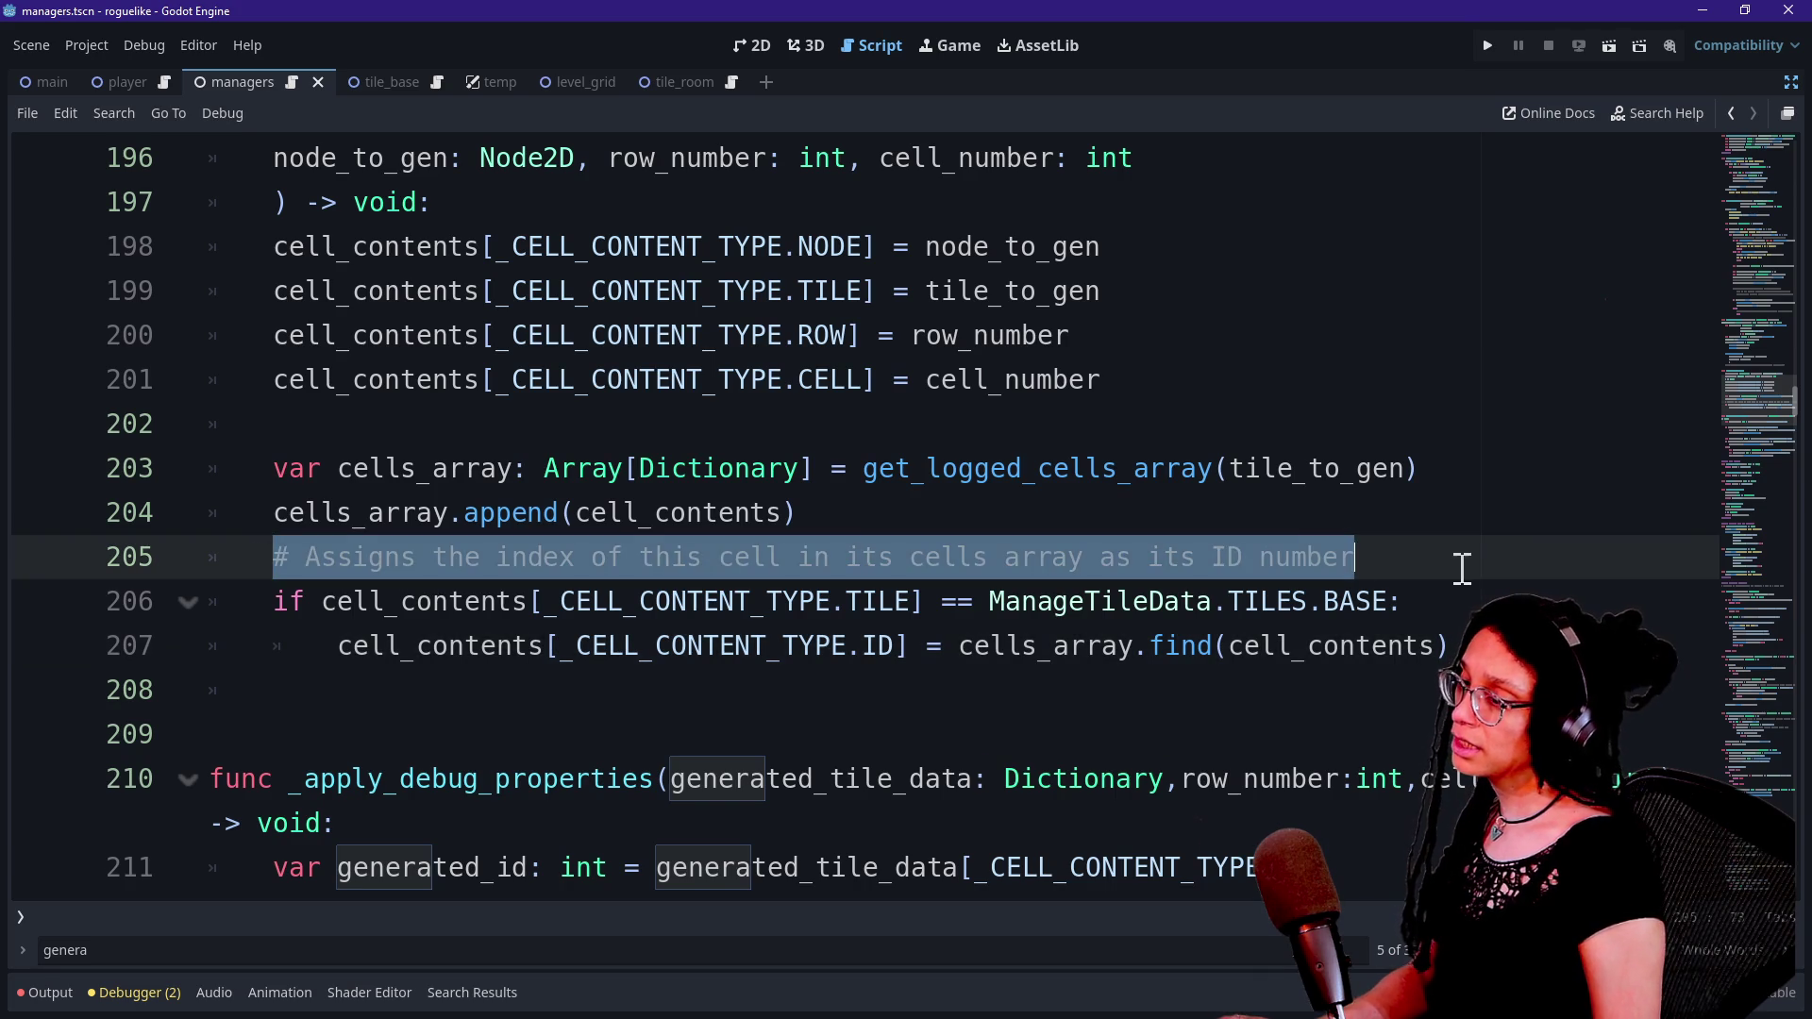
pyautogui.hotkey('ctrl', 'x')
pyautogui.click(1406, 602)
# Paste the comment inside the if block and replace the 'if' keyword with 'match'.
pyautogui.press('Return')
pyautogui.hotkey('ctrl', 'v')
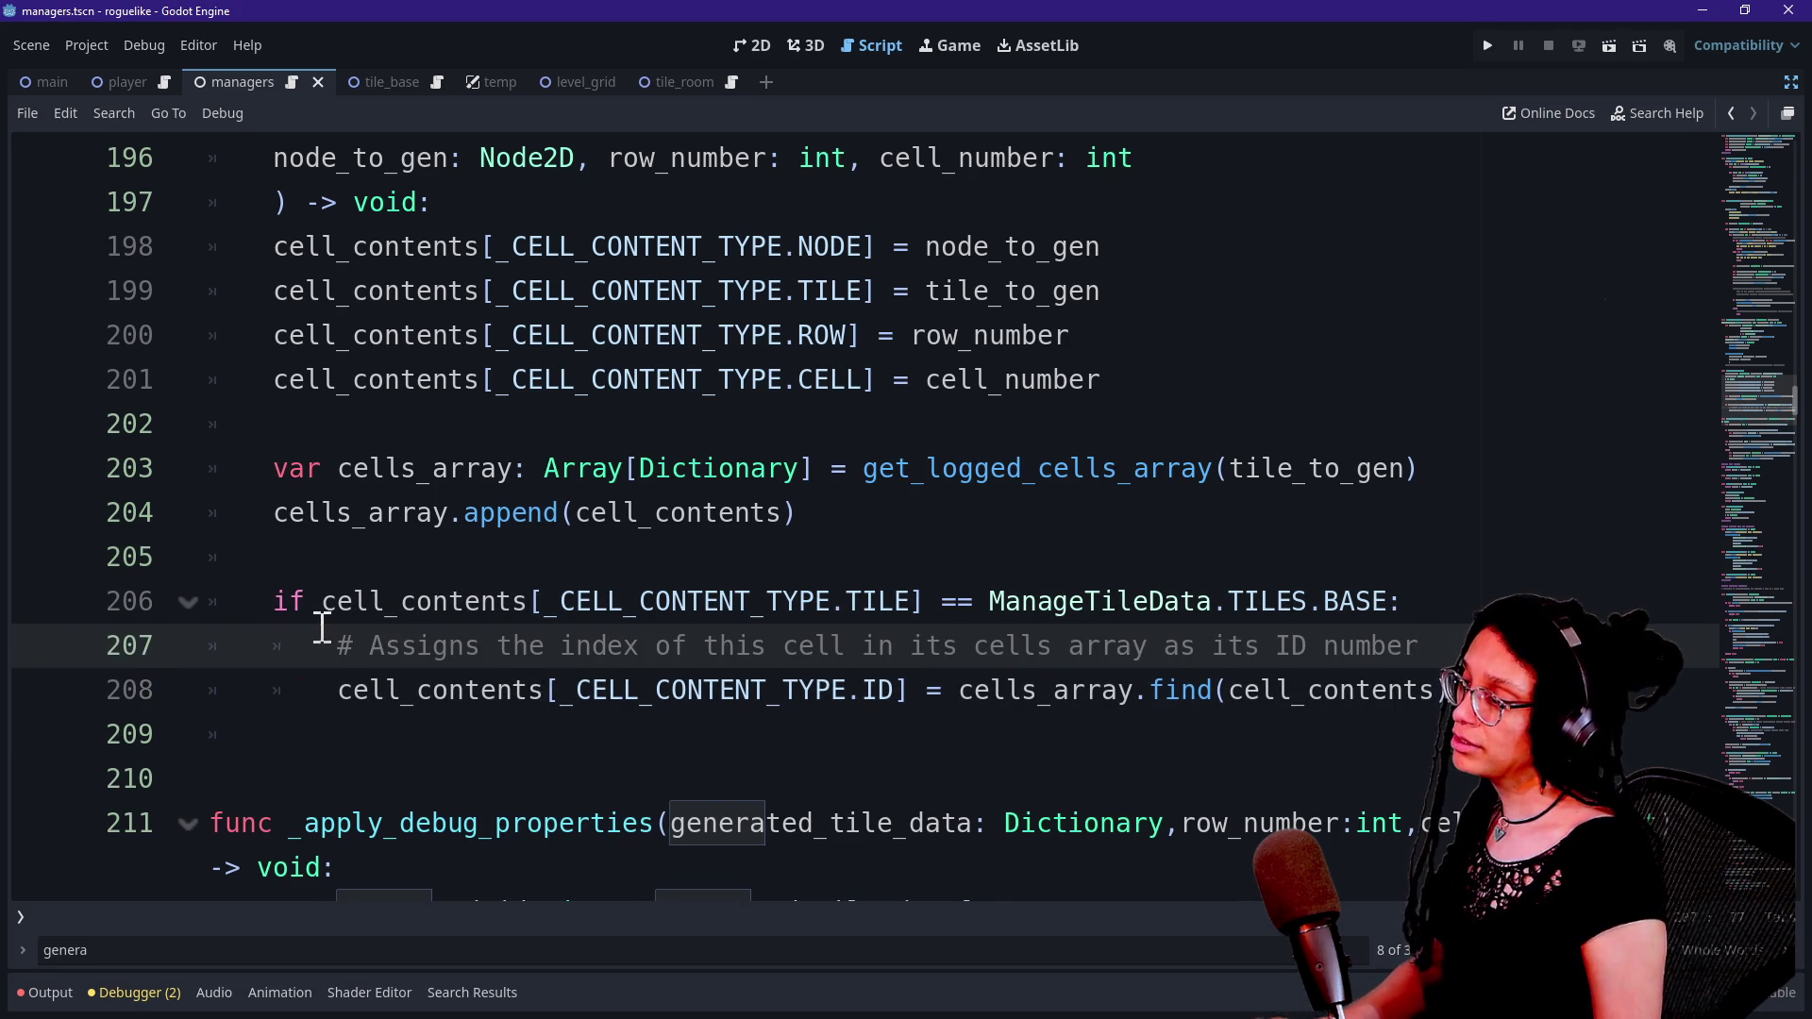
pyautogui.click(309, 602)
pyautogui.press('BackSpace')
pyautogui.press('BackSpace')
pyautogui.write('nmat')
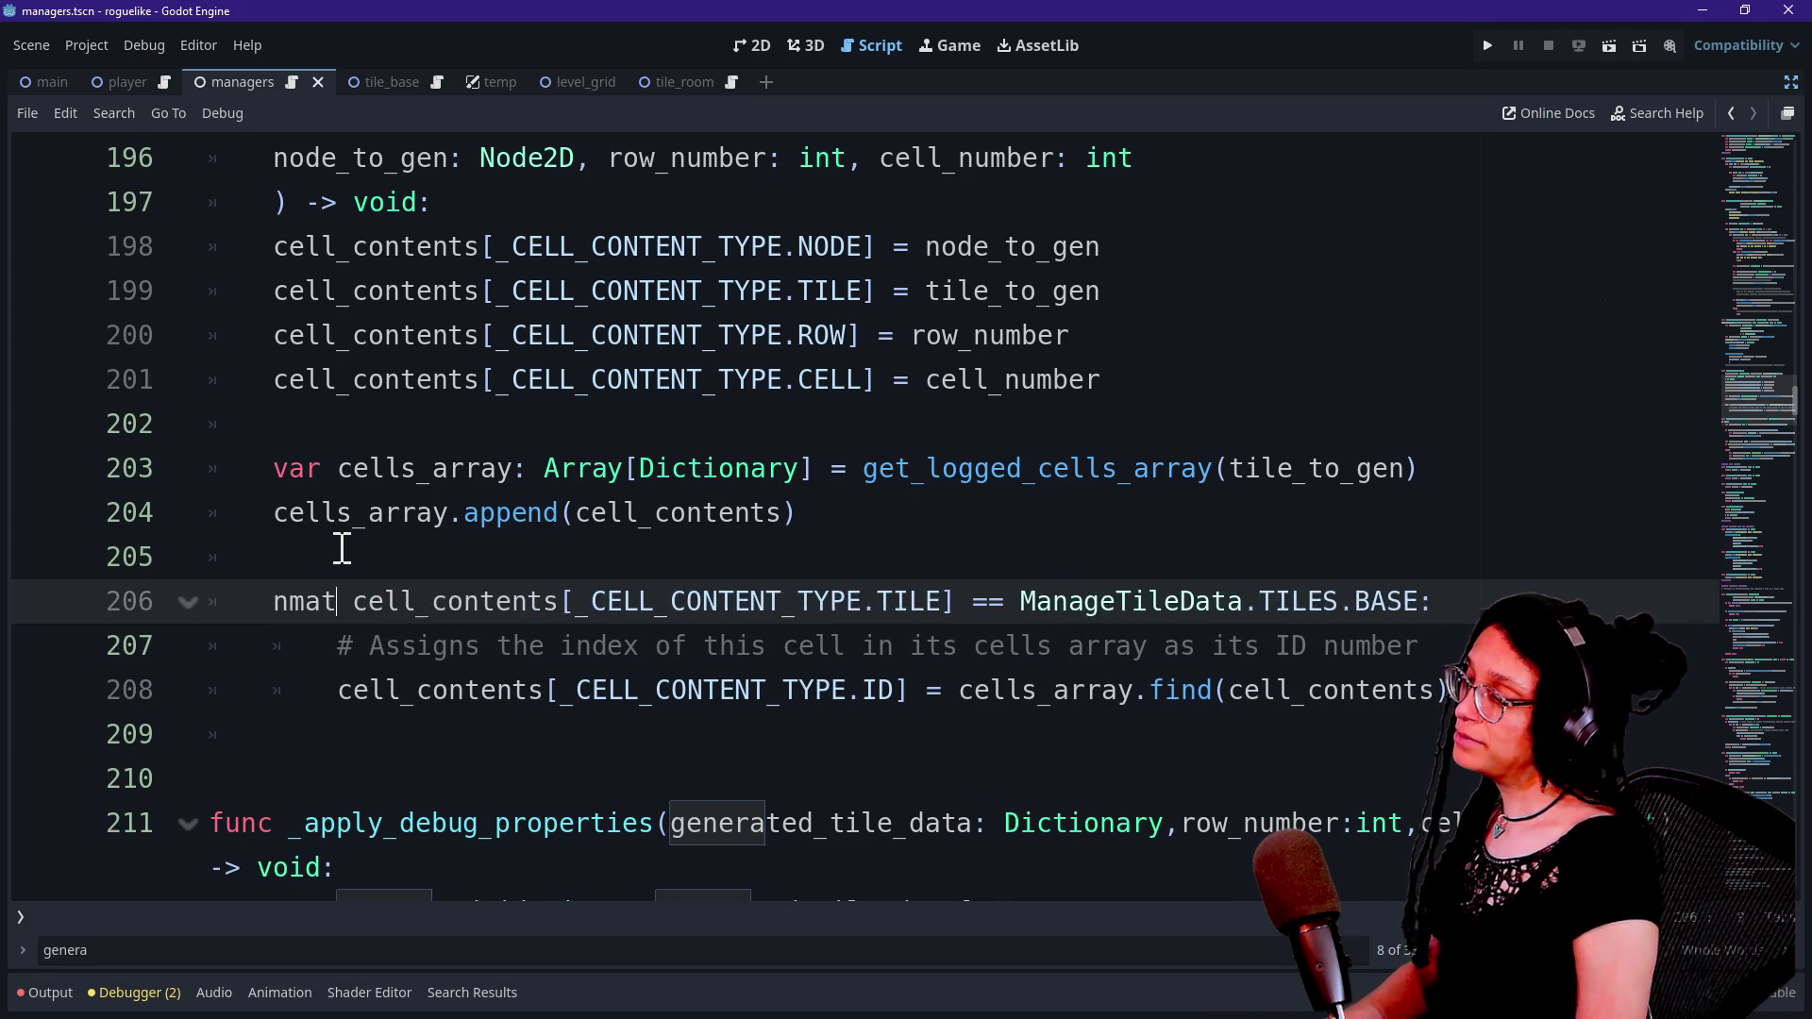
pyautogui.press('BackSpace')
pyautogui.press('BackSpace')
pyautogui.press('BackSpace')
pyautogui.write('match')
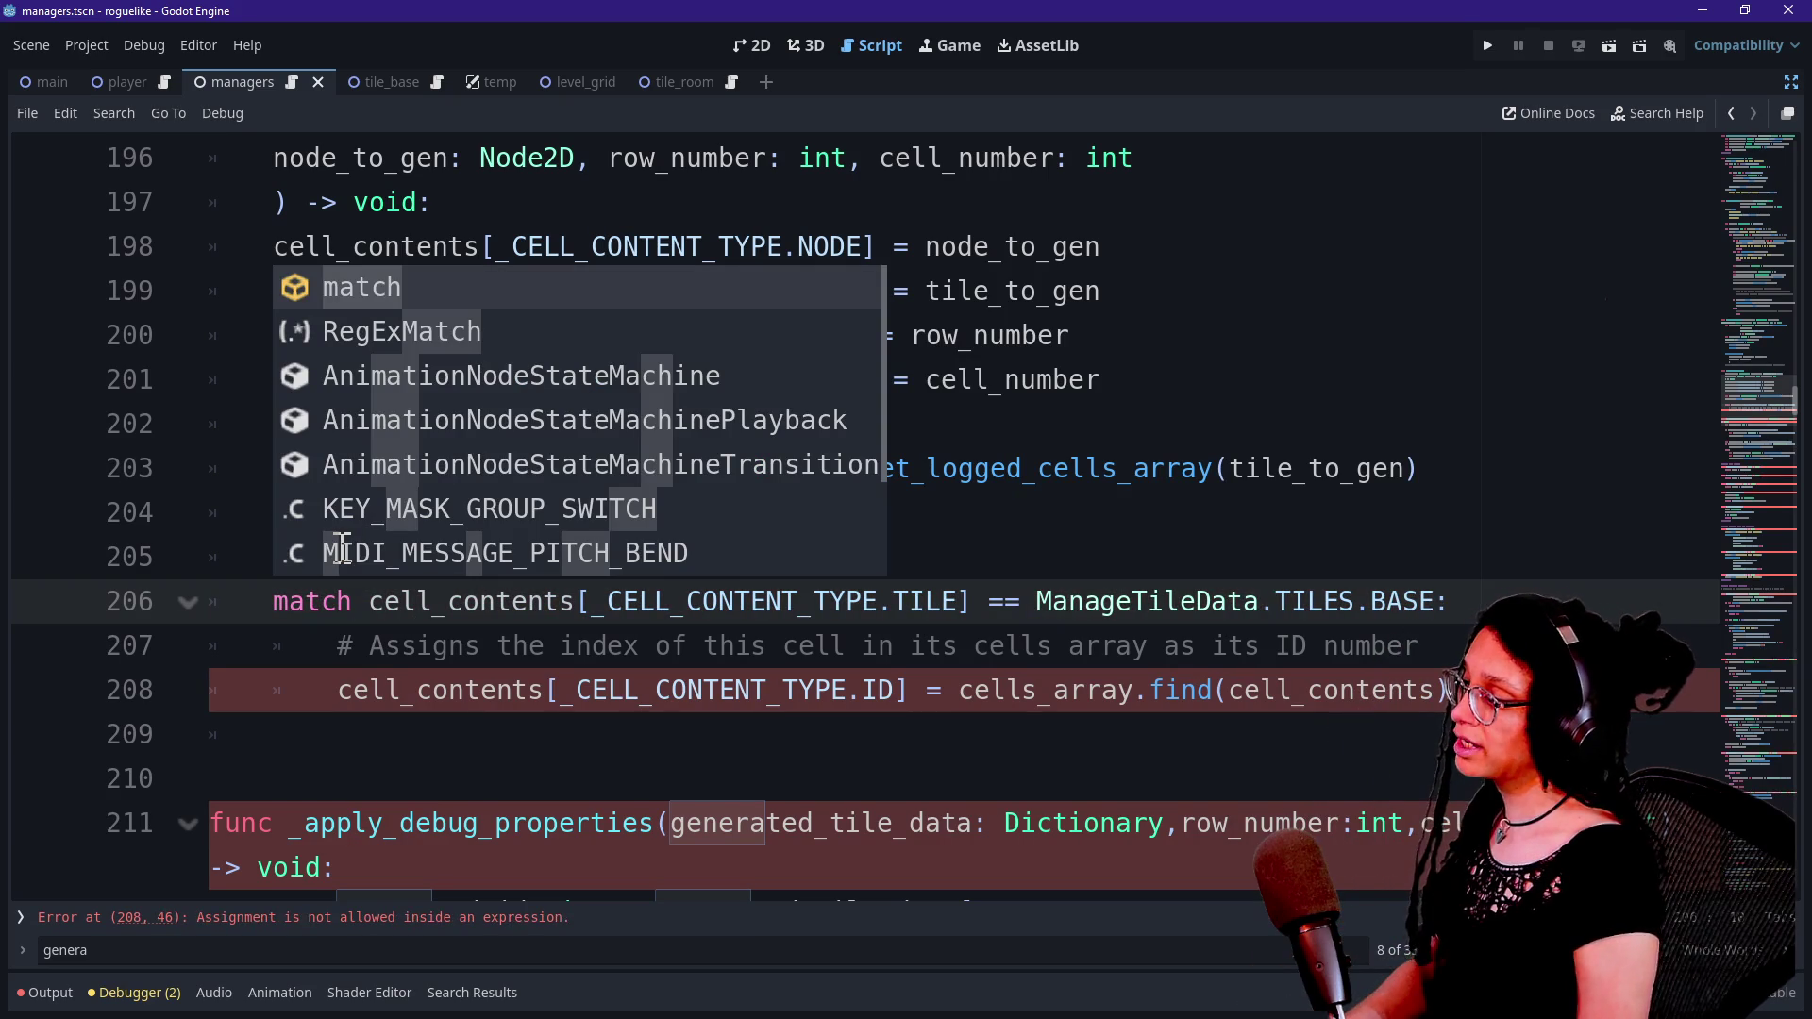
pyautogui.click(707, 609)
# Drop the == comparison and move 'ManageTileData.TILES.BASE:' onto its own indented line.
pyautogui.moveTo(593, 602); pyautogui.dragTo(978, 604)
pyautogui.click(979, 604)
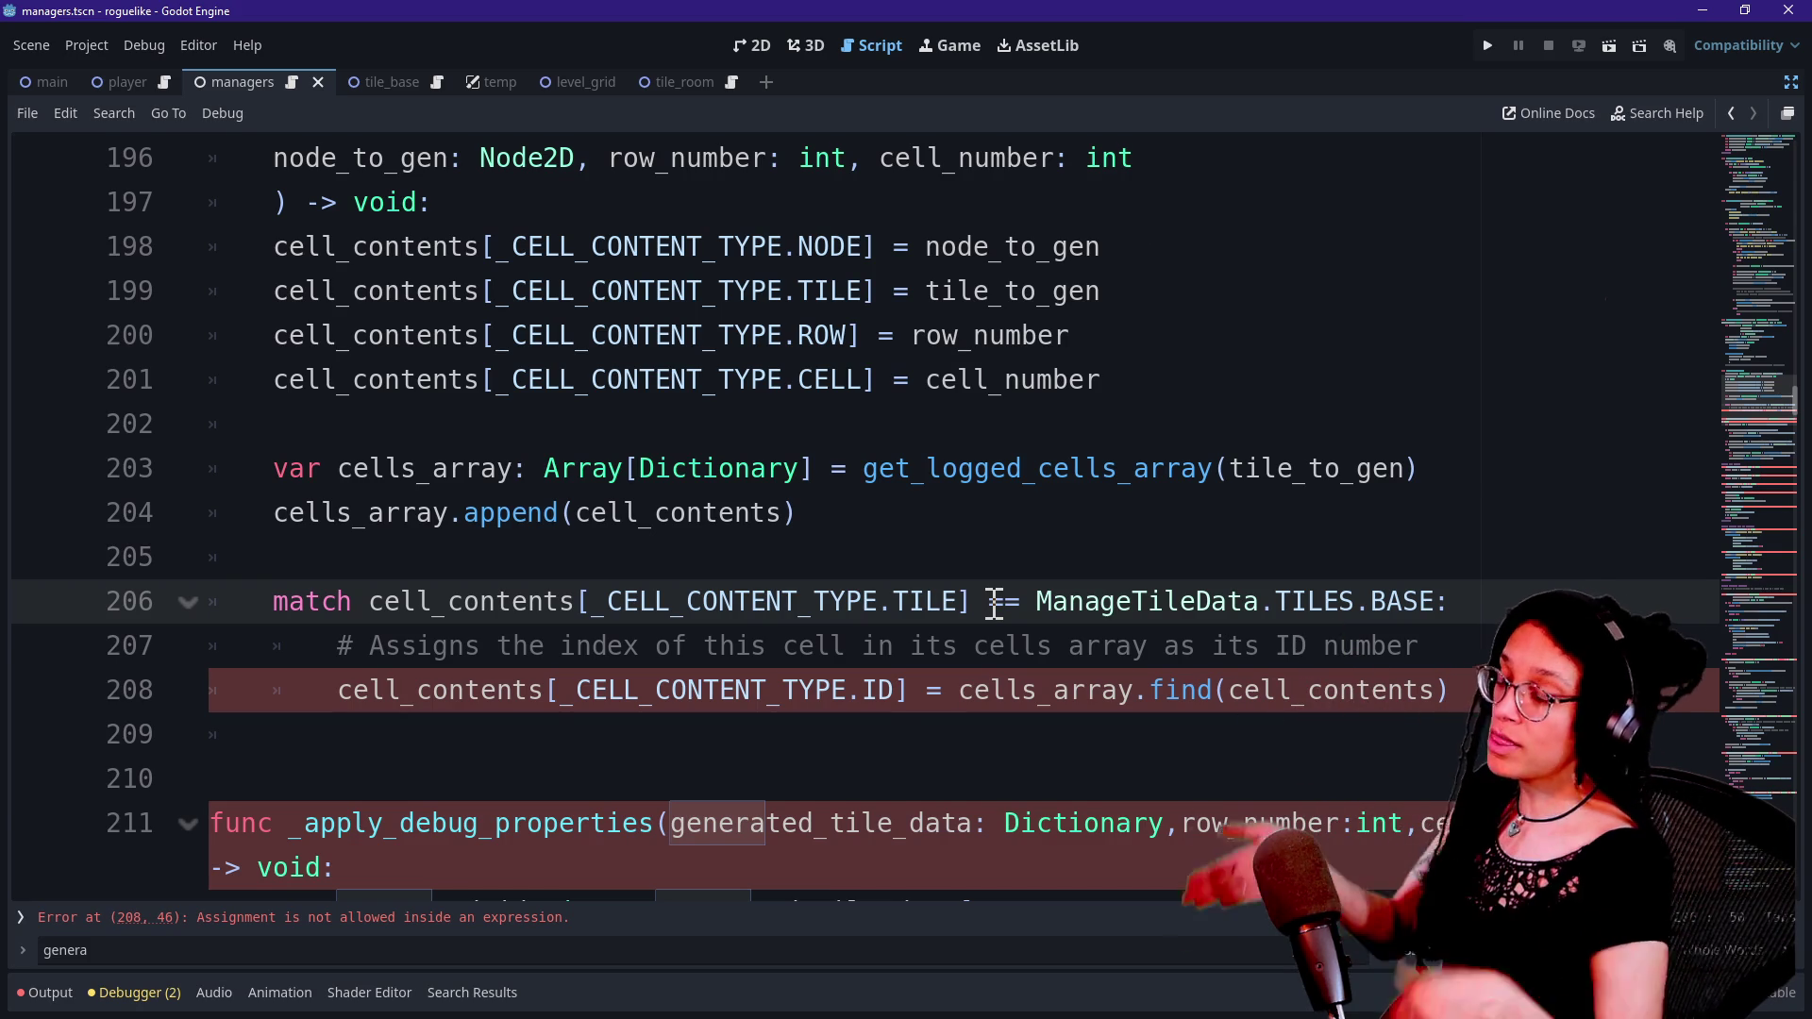
pyautogui.click(989, 601)
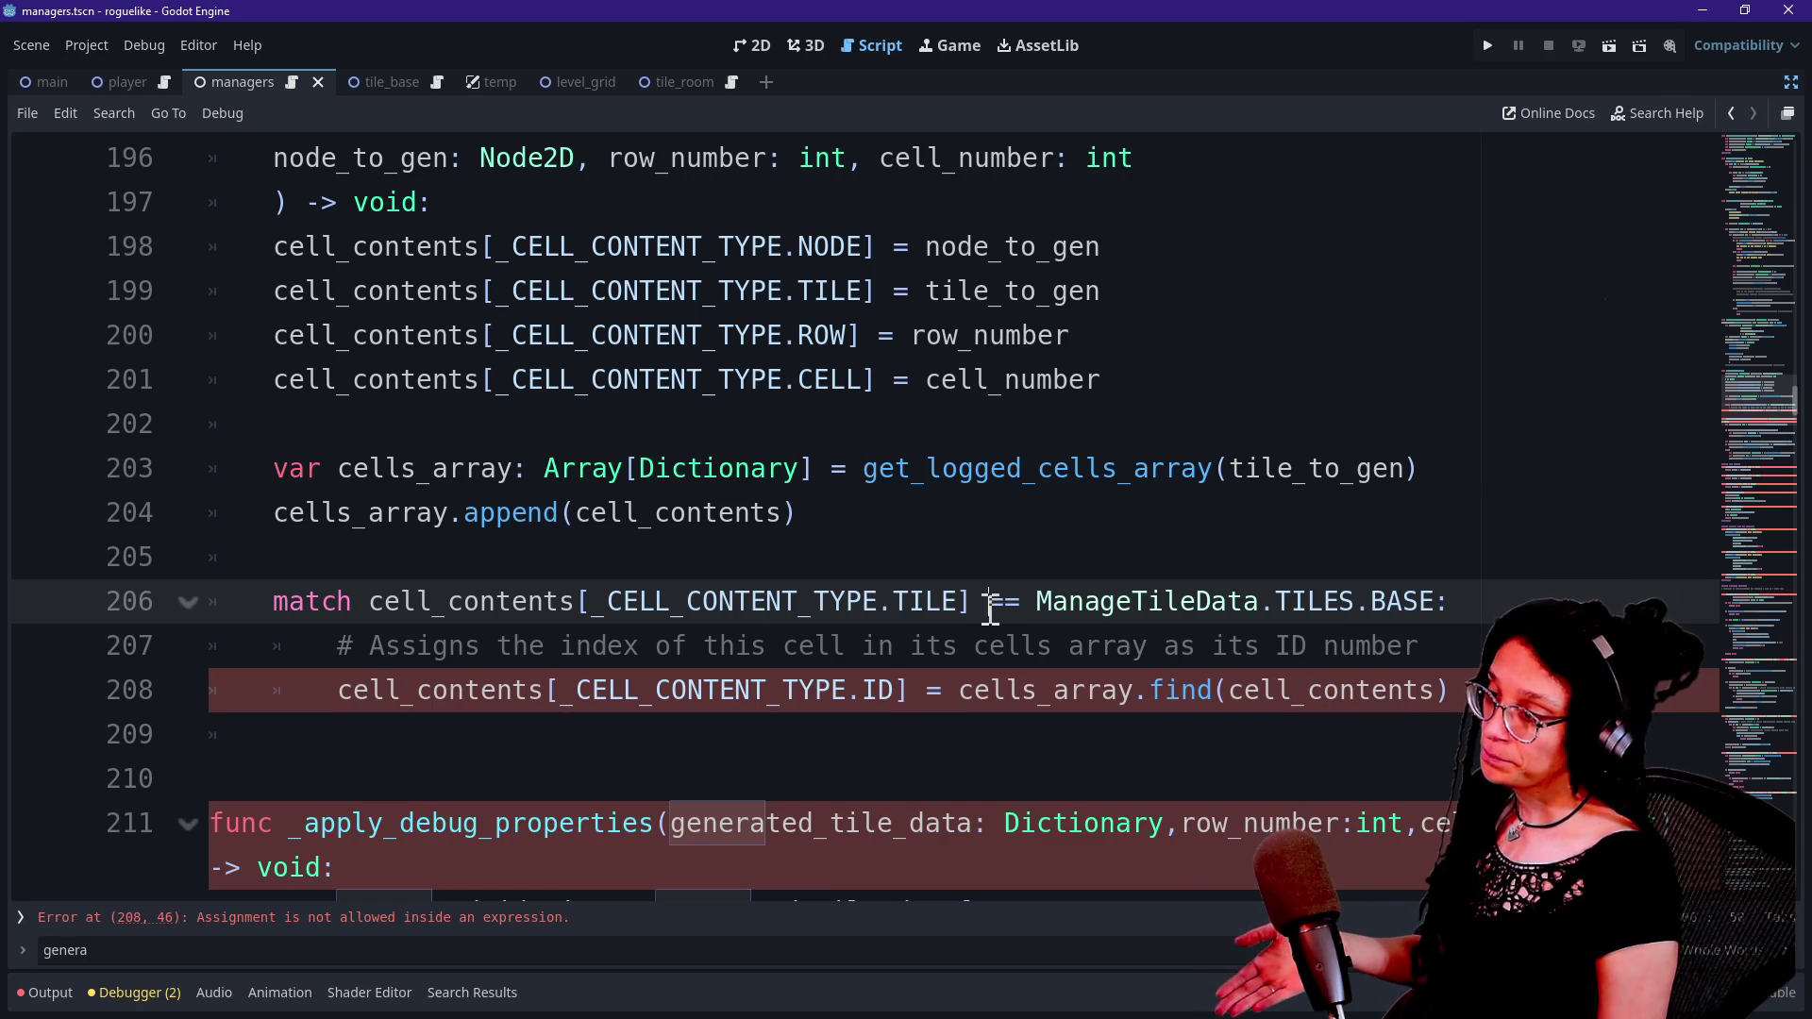
pyautogui.press('BackSpace')
pyautogui.write(':[')
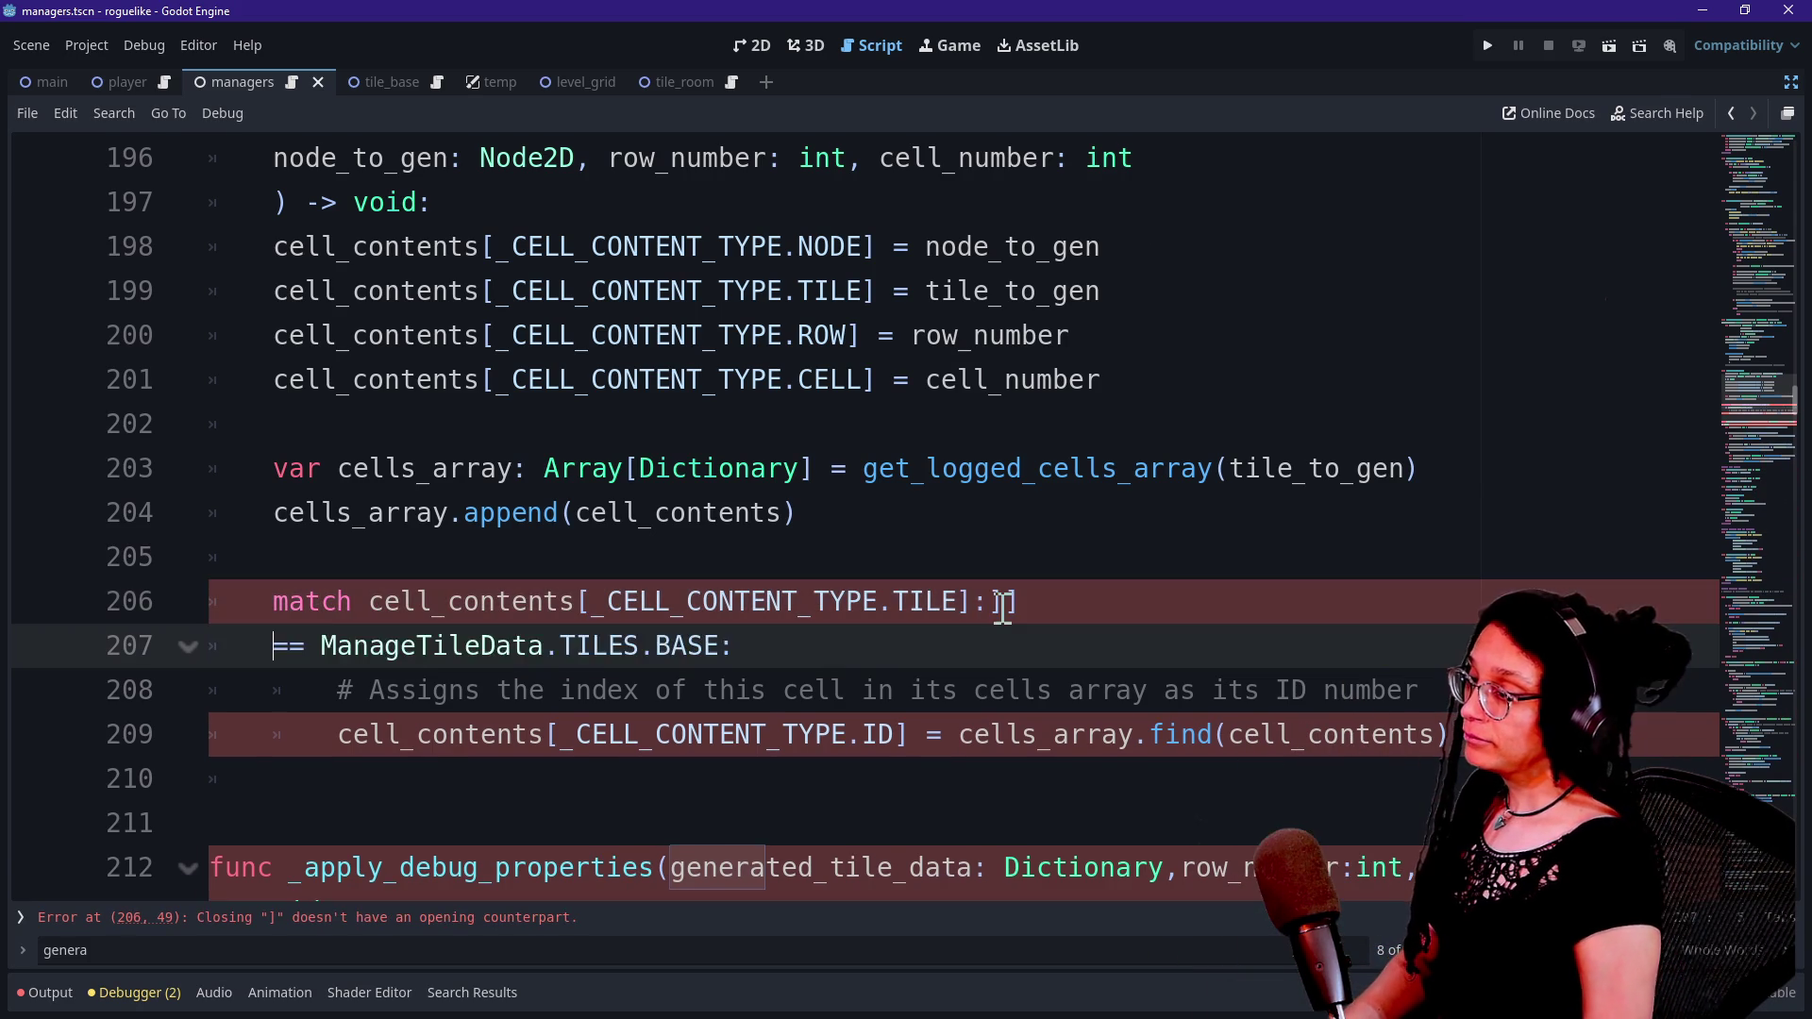
pyautogui.press('BackSpace')
pyautogui.press('Return')
pyautogui.press('Delete')
pyautogui.press('Delete')
pyautogui.press('Delete')
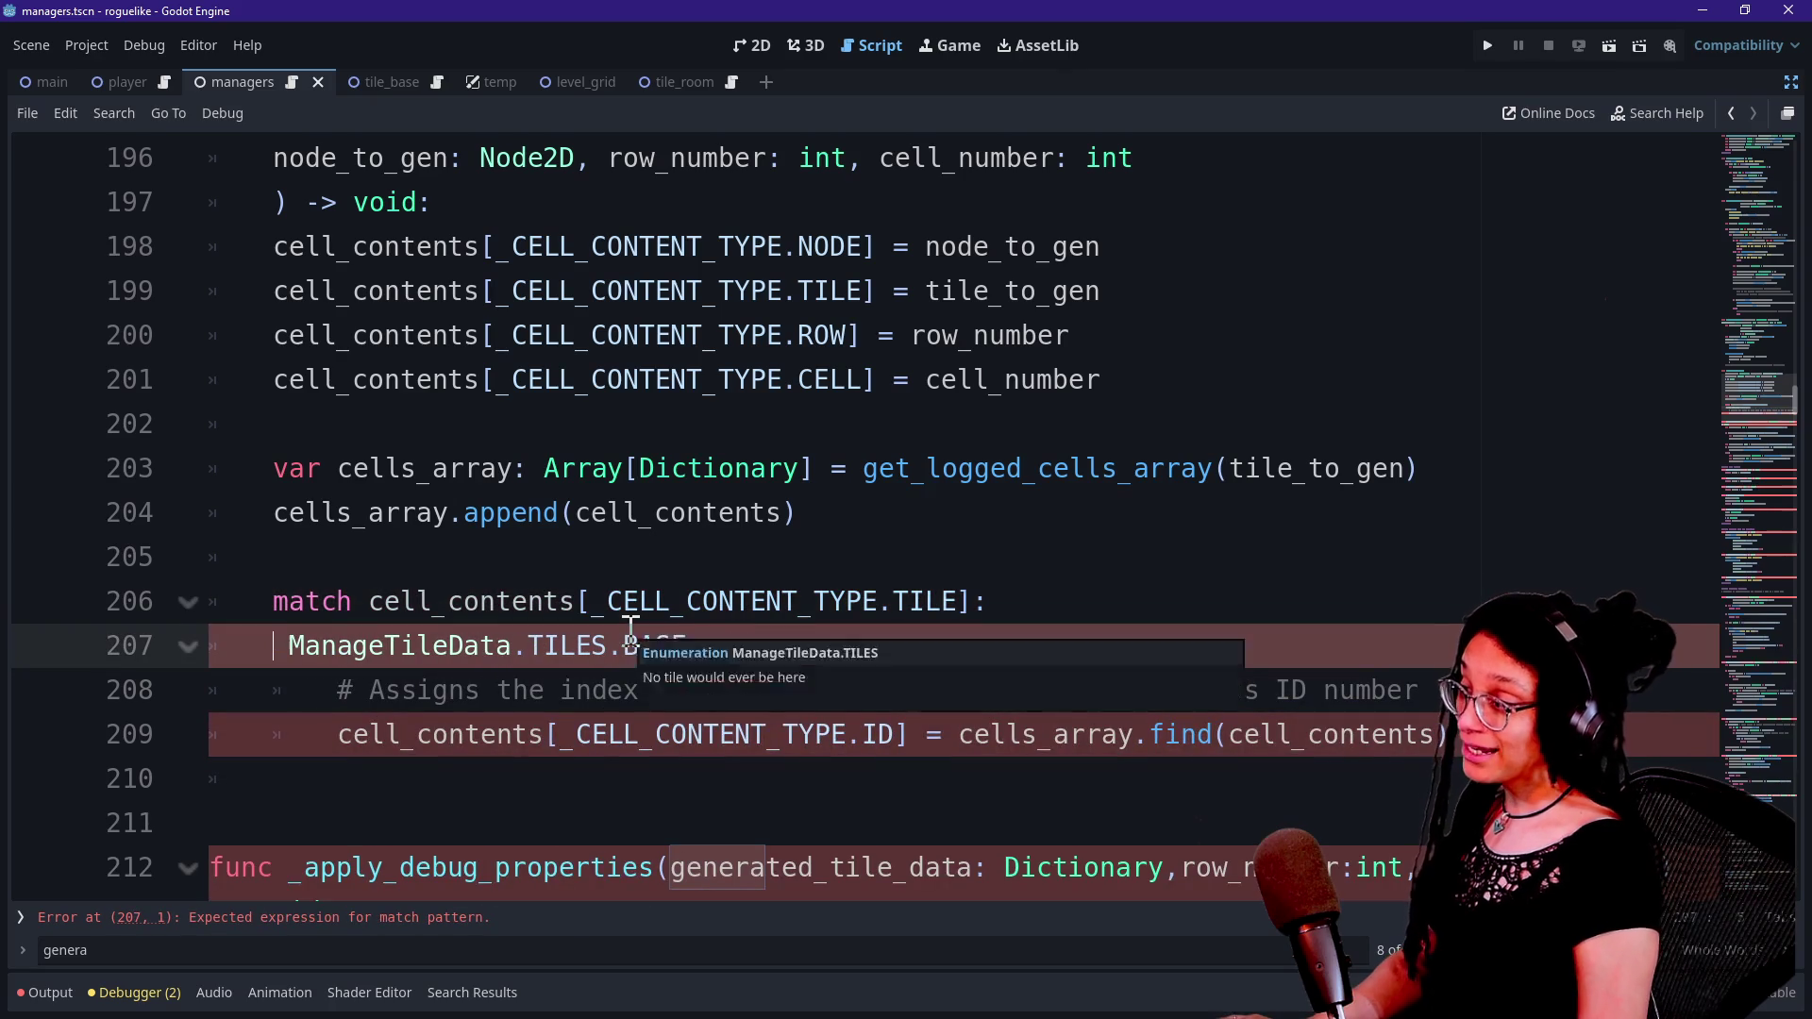
pyautogui.press('Delete')
pyautogui.press('Delete')
pyautogui.press('Delete')
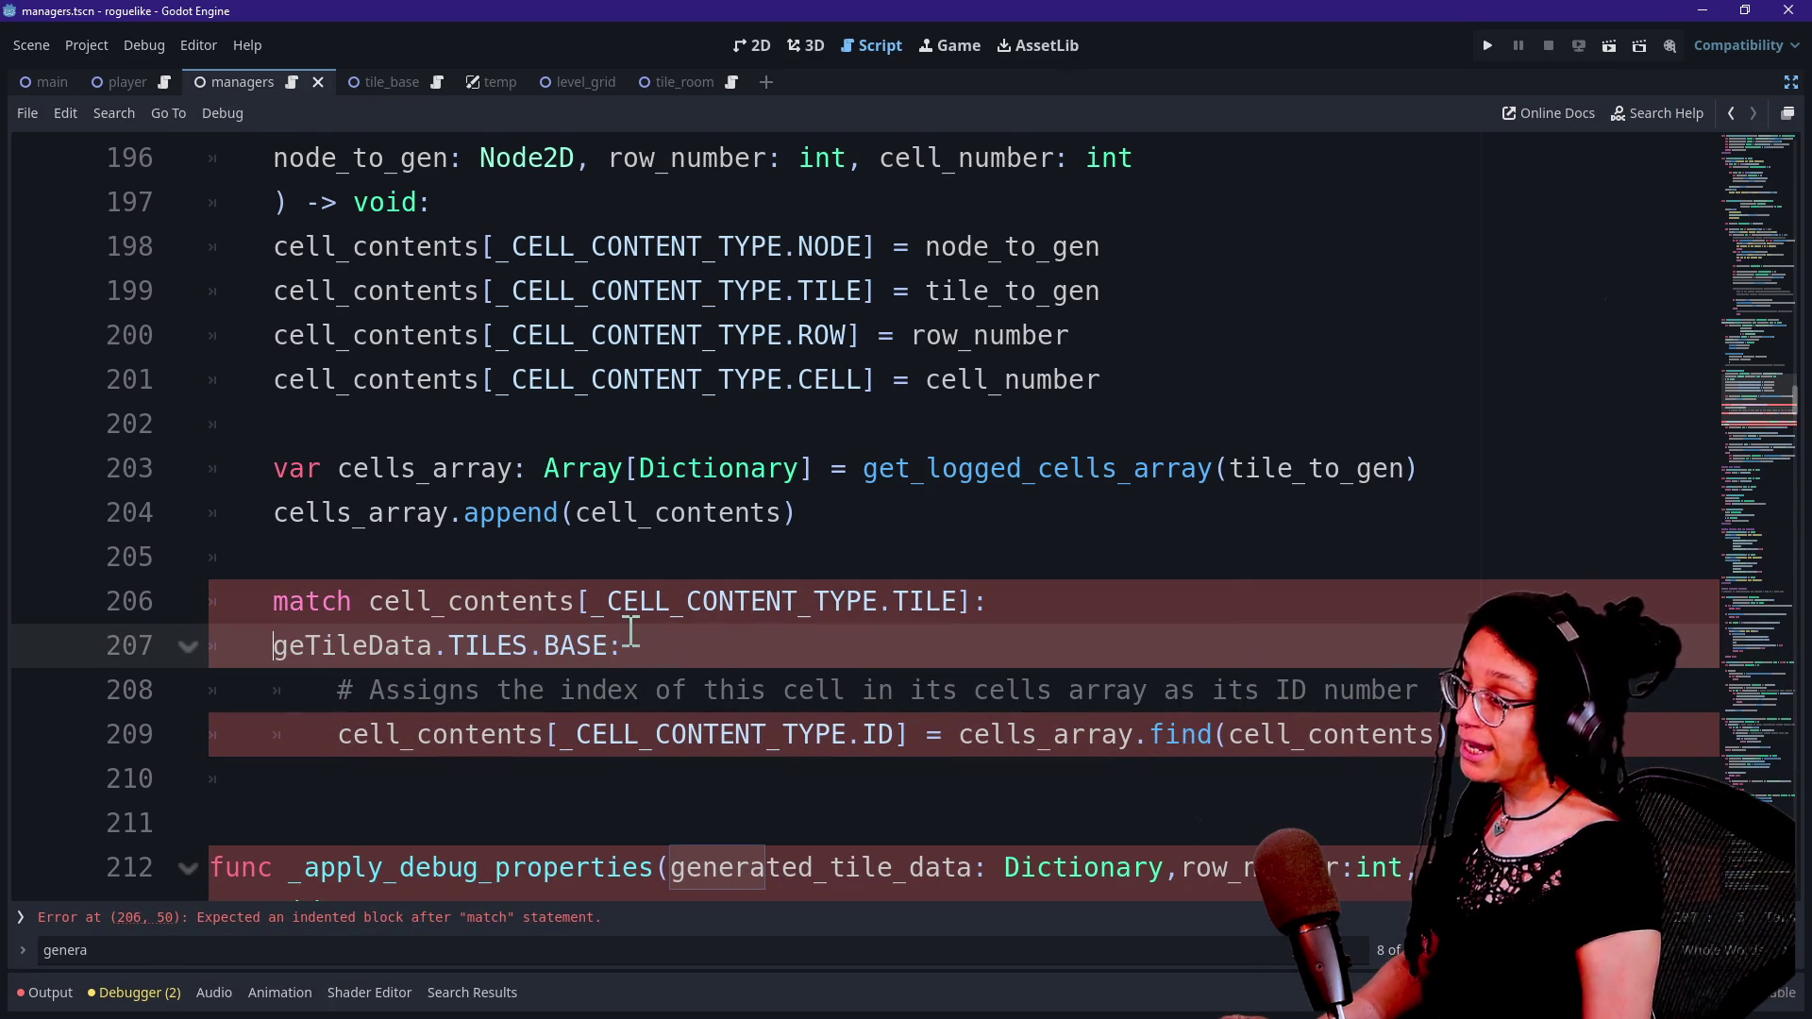
pyautogui.hotkey('ctrl', 'z')
pyautogui.hotkey('ctrl', 'z')
pyautogui.hotkey('ctrl', 'z')
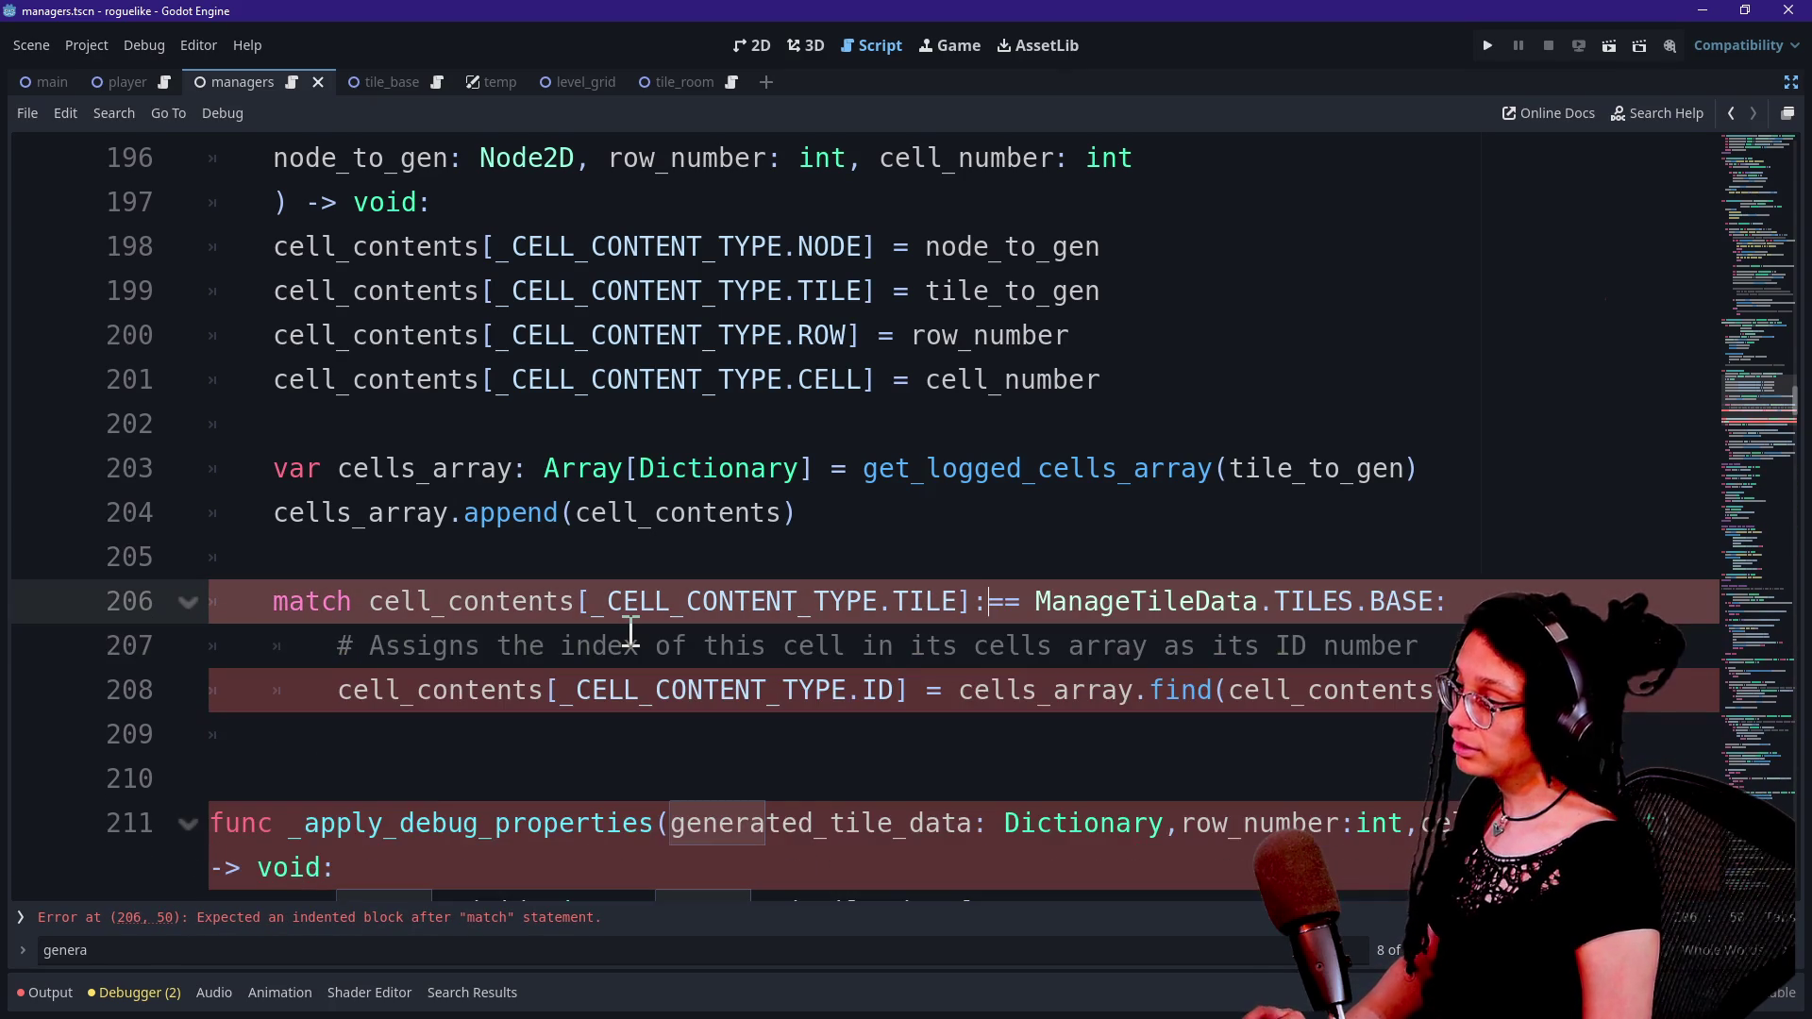
pyautogui.hotkey('ctrl', 'shift', 'z')
pyautogui.press('Delete')
pyautogui.press('Delete')
pyautogui.press('BackSpace')
pyautogui.press('BackSpace')
pyautogui.press('BackSpace')
pyautogui.press('Return')
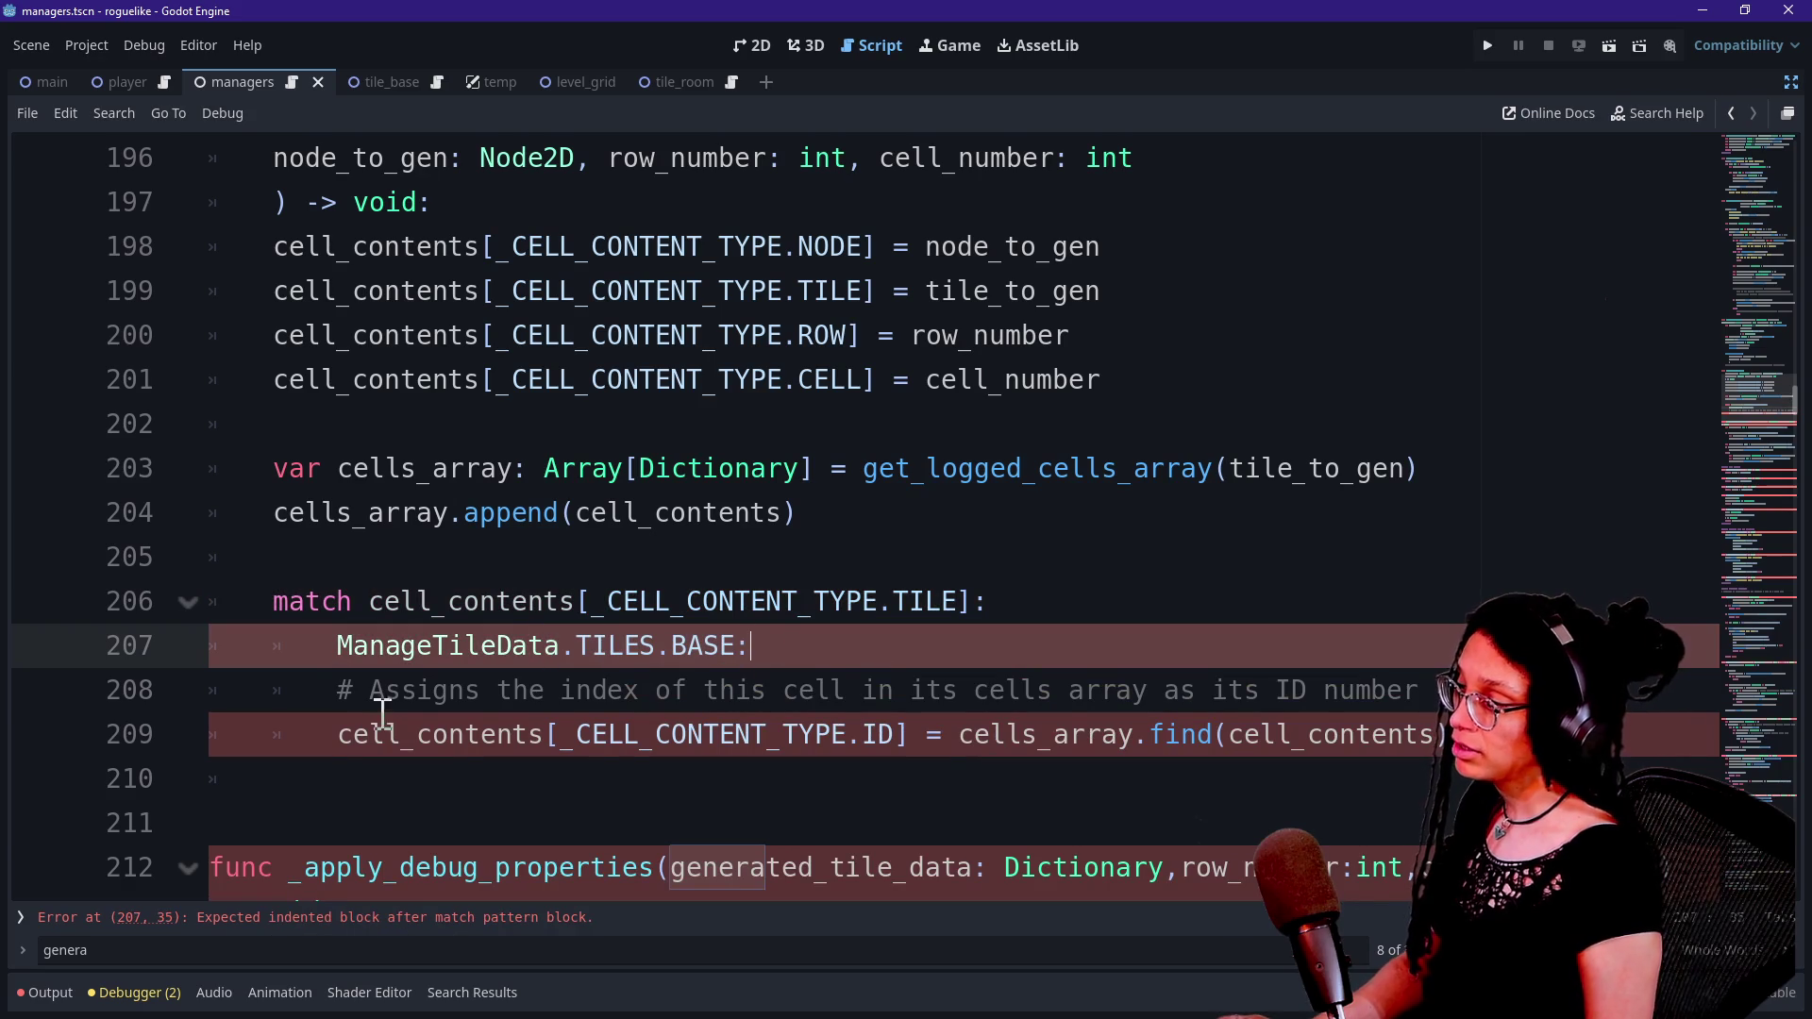
# Indent the comment and ID assignment under the BASE branch, then add a new line after it.
pyautogui.press('Tab')
pyautogui.moveTo(338, 690)
pyautogui.mouseDown()
pyautogui.moveTo(407, 741)
pyautogui.moveTo(1286, 740)
pyautogui.mouseUp()
pyautogui.click(431, 690)
pyautogui.click(1287, 778)
pyautogui.press('Up')
pyautogui.press('End')
pyautogui.press('Return')
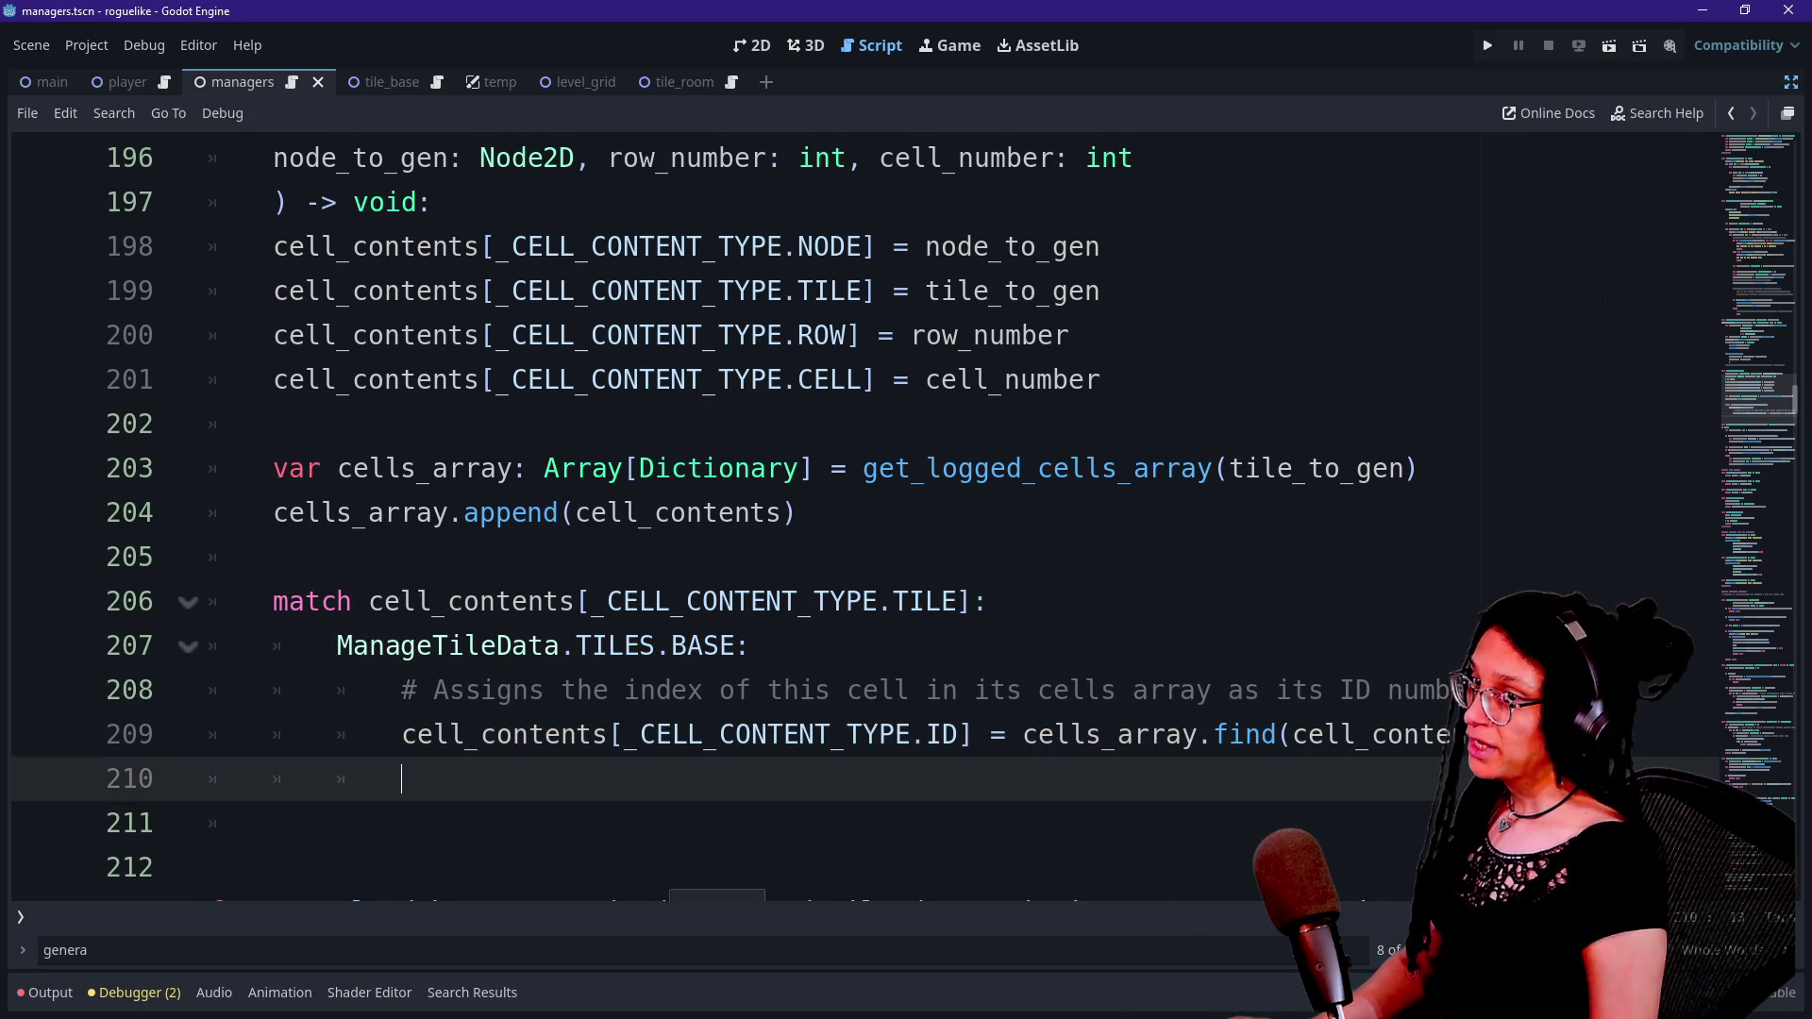
# Duplicate the BASE pattern line below the branch and change it to 'ManageTileData.TILES.ROOM:'.
pyautogui.scroll(-1, 849, 510)
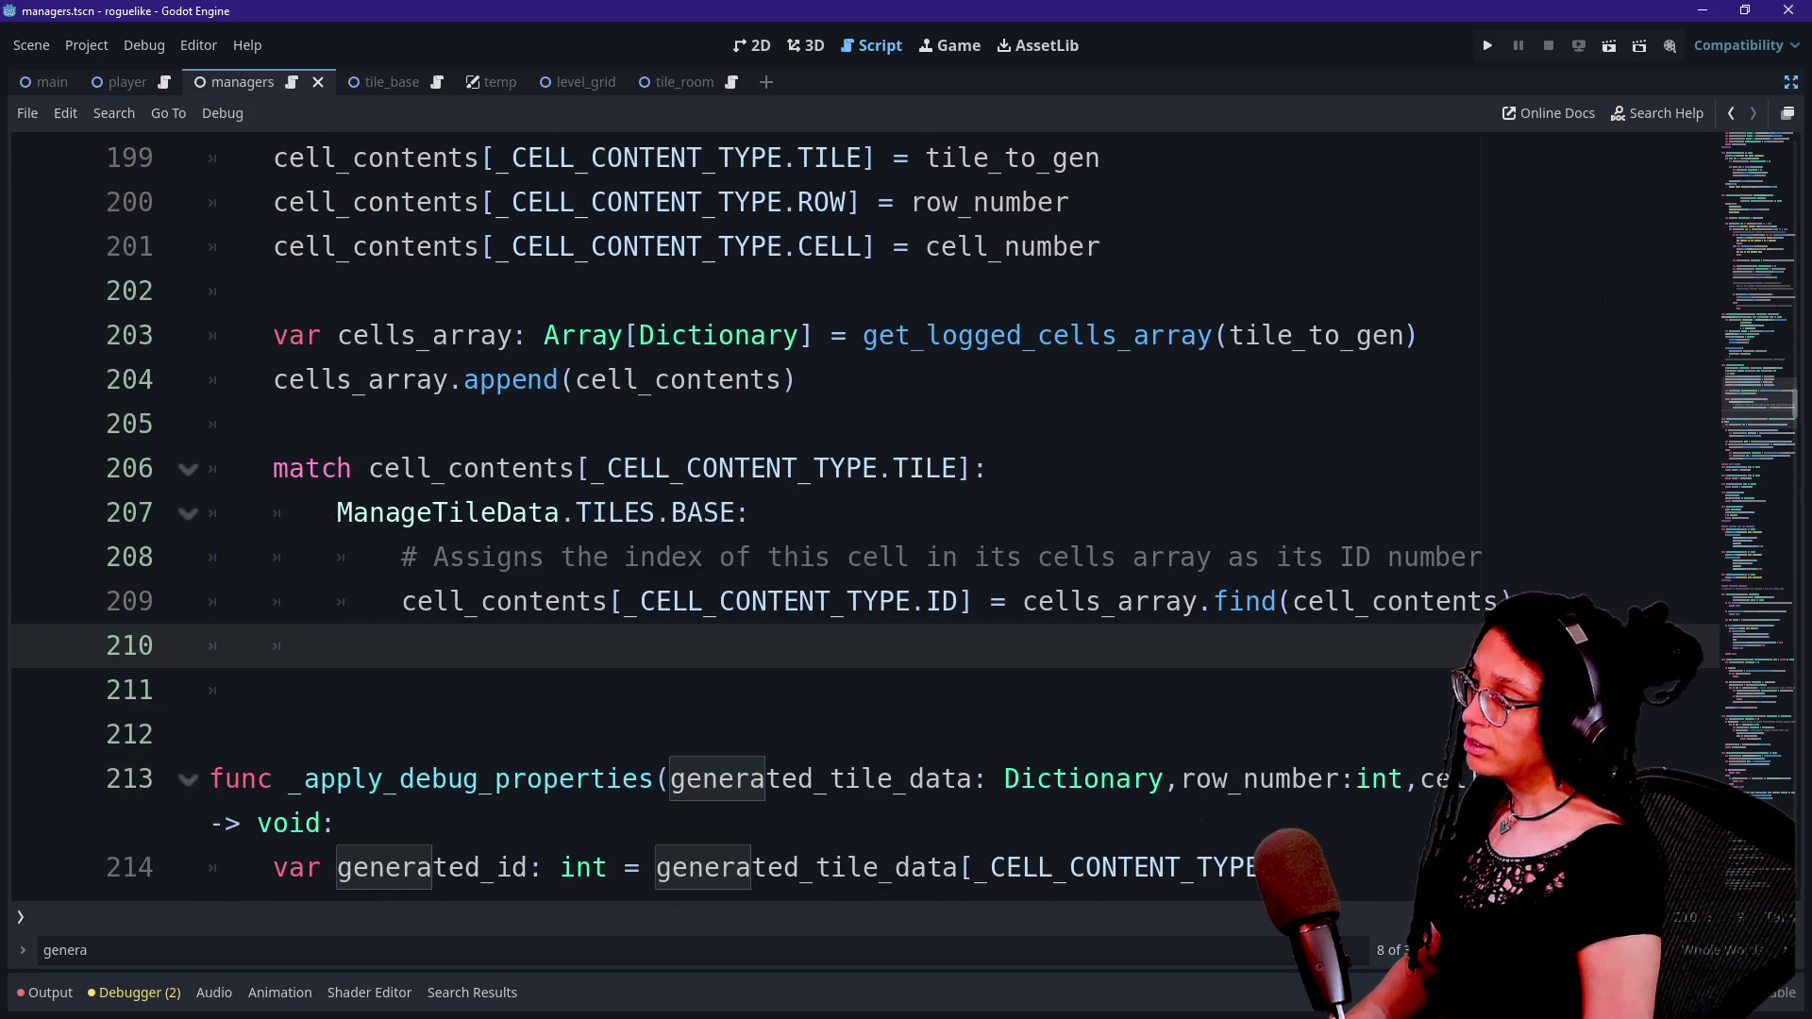
pyautogui.write('M')
pyautogui.click(1186, 510)
pyautogui.hotkey('shift', 'Up')
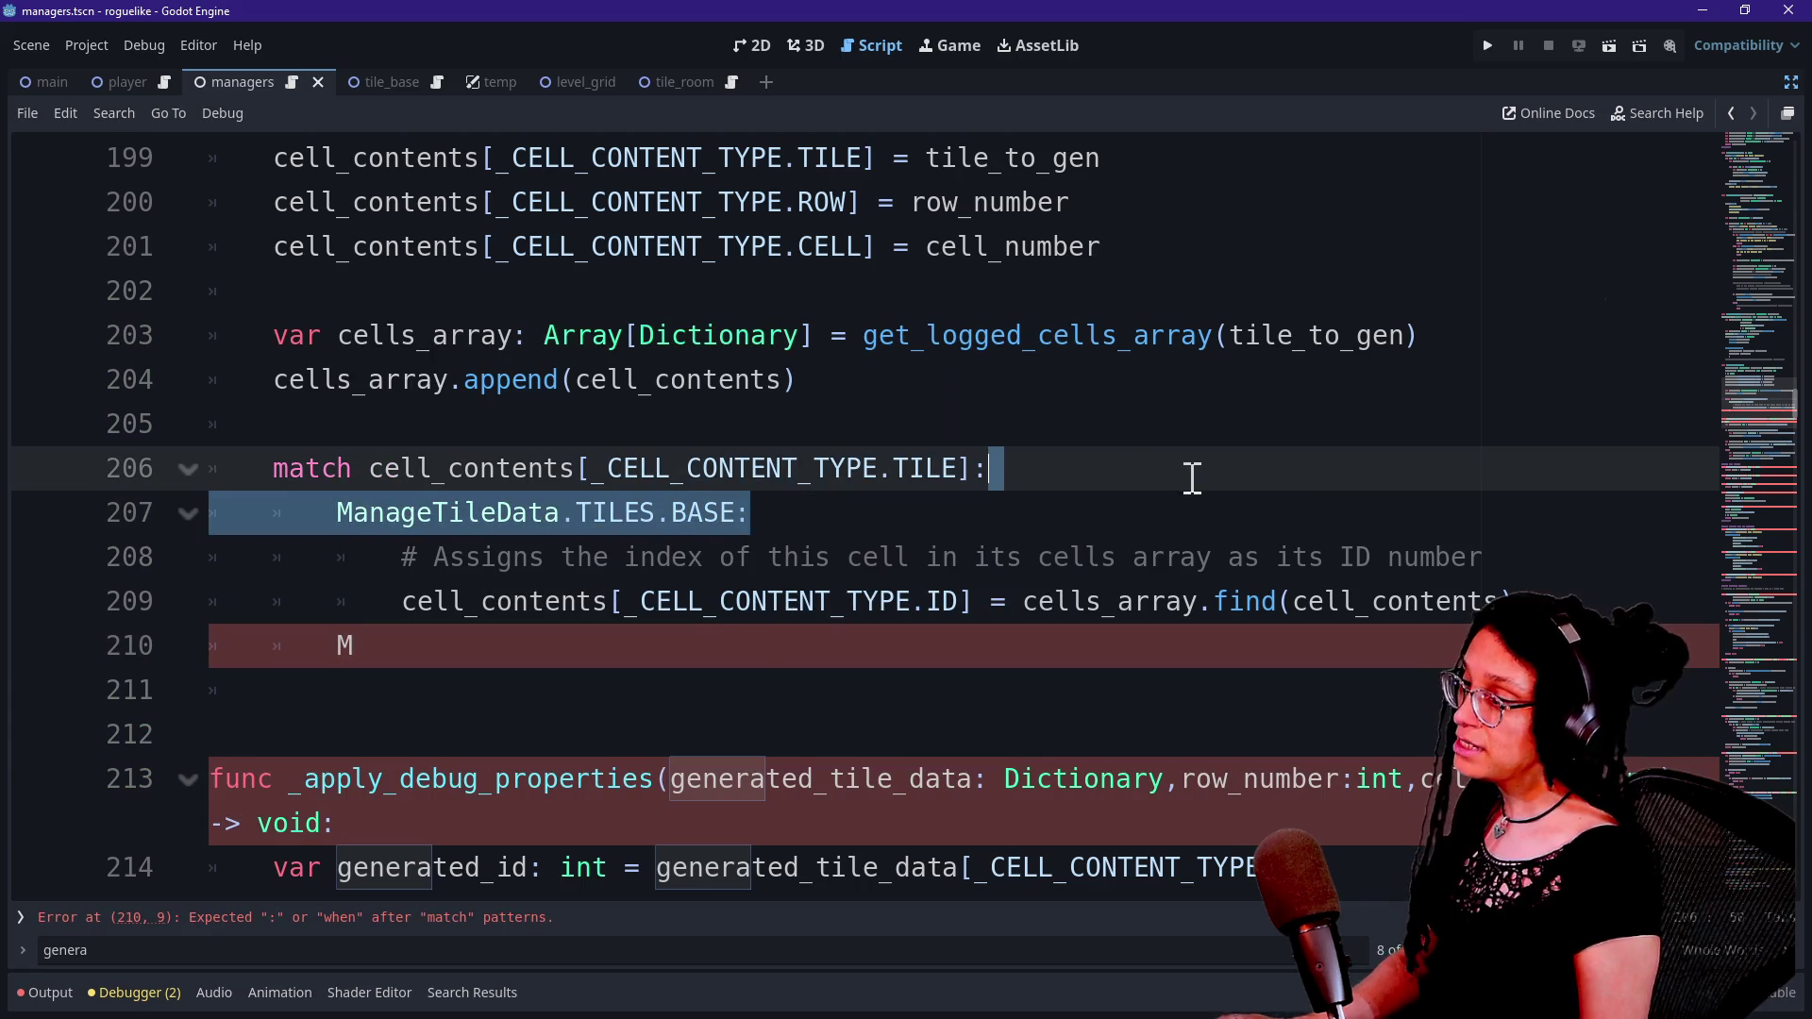
pyautogui.hotkey('ctrl', 'c')
pyautogui.click(745, 642)
pyautogui.press('BackSpace')
pyautogui.hotkey('ctrl', 'v')
pyautogui.press('BackSpace')
pyautogui.write('ROOM')
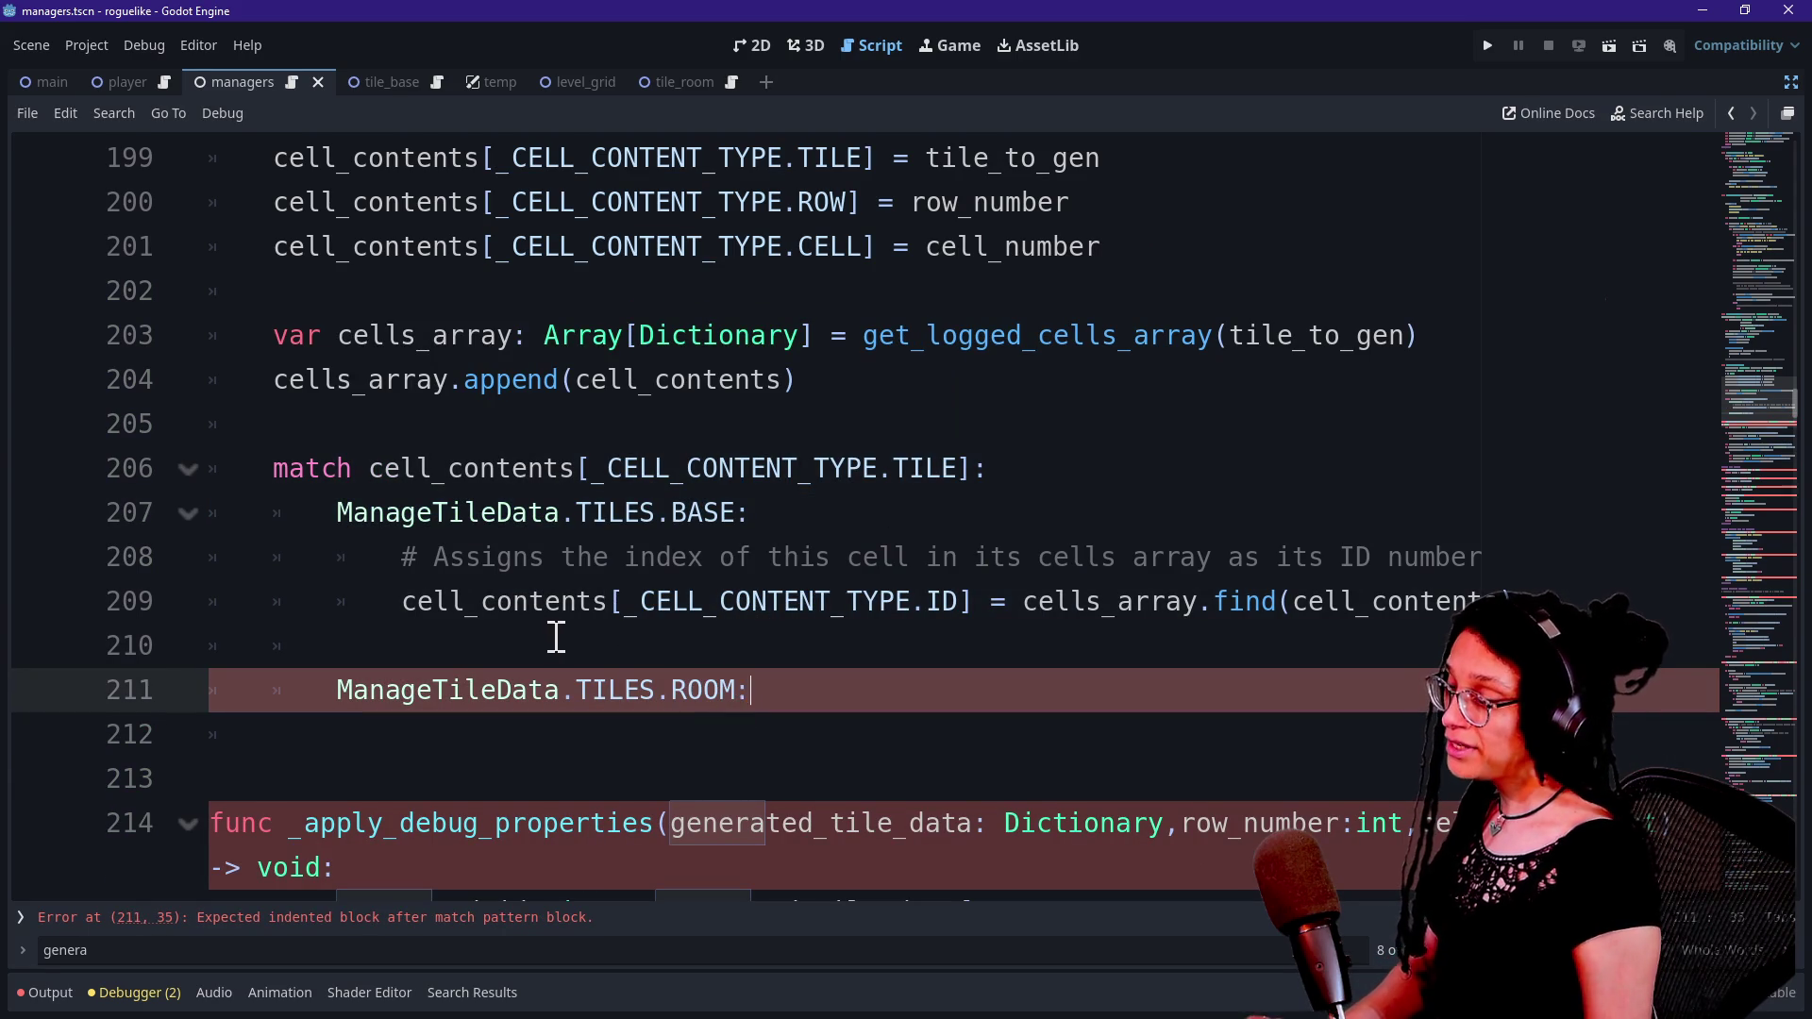
pyautogui.click(540, 639)
pyautogui.press('BackSpace')
pyautogui.press('BackSpace')
pyautogui.press('BackSpace')
# Create an indented, still-empty body line under the ROOM pattern.
pyautogui.click(934, 659)
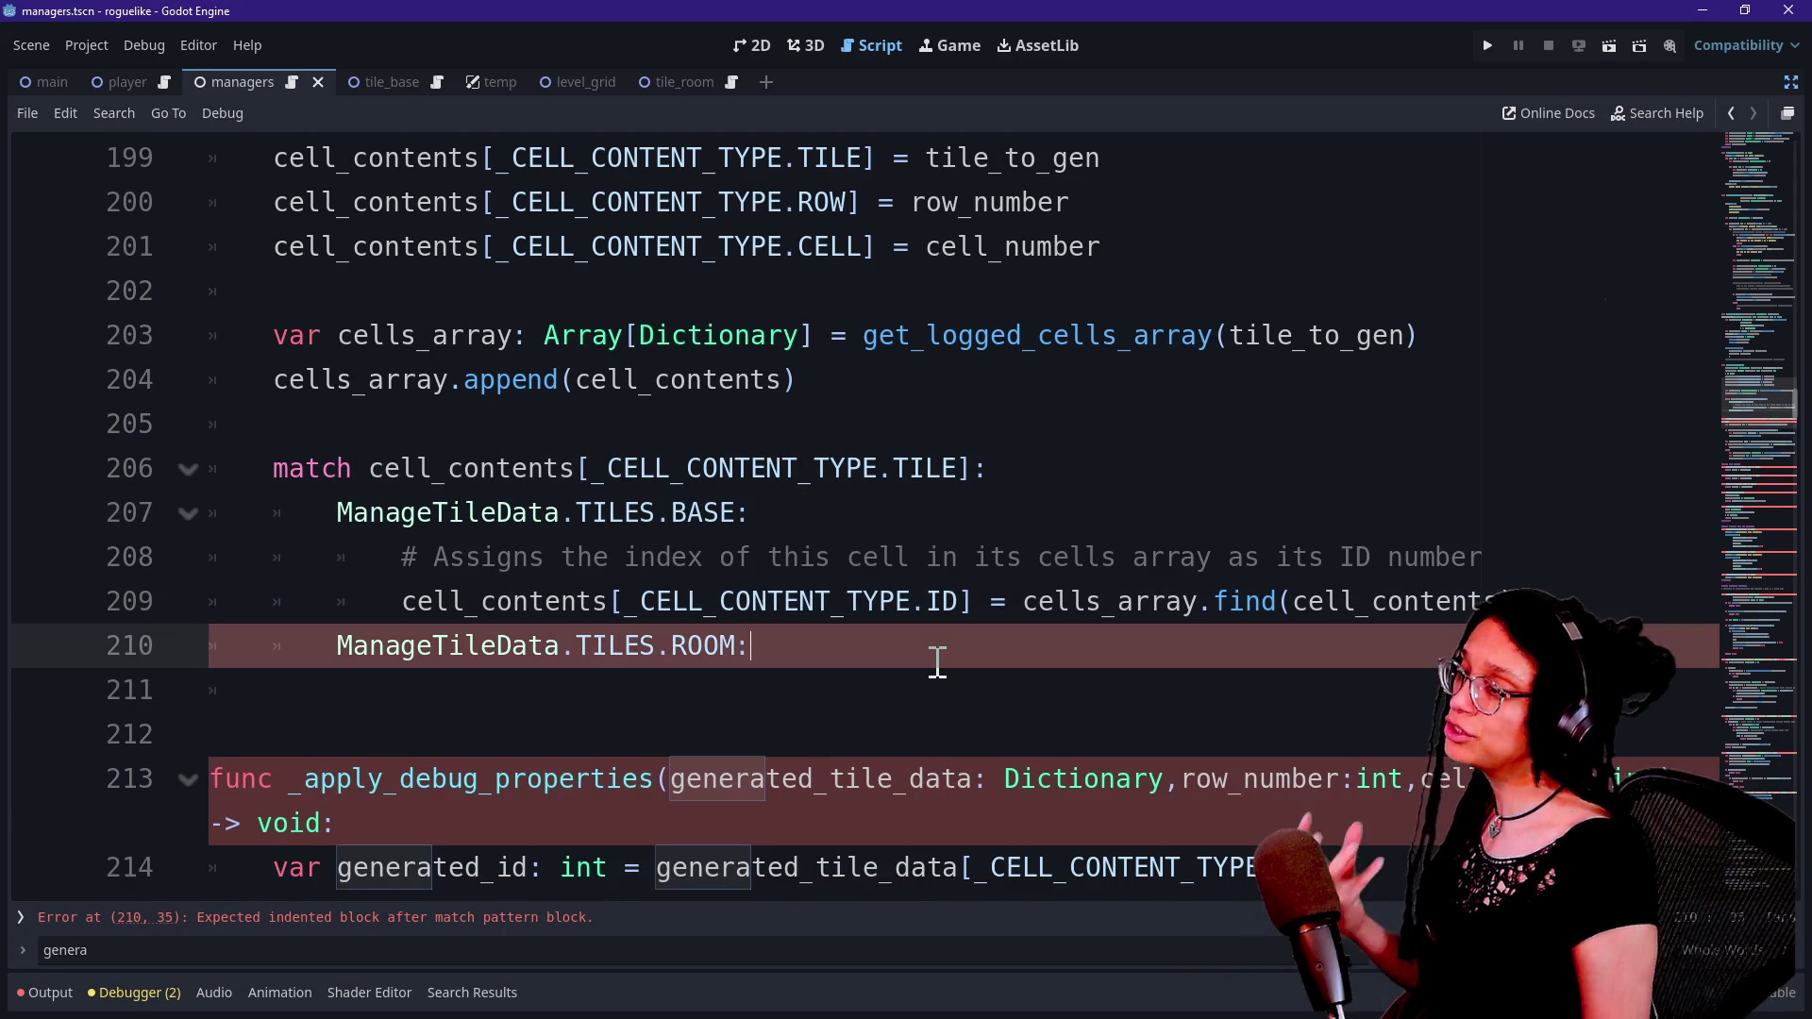
pyautogui.press('Down')
pyautogui.press('Down')
pyautogui.press('Up')
pyautogui.press('Up')
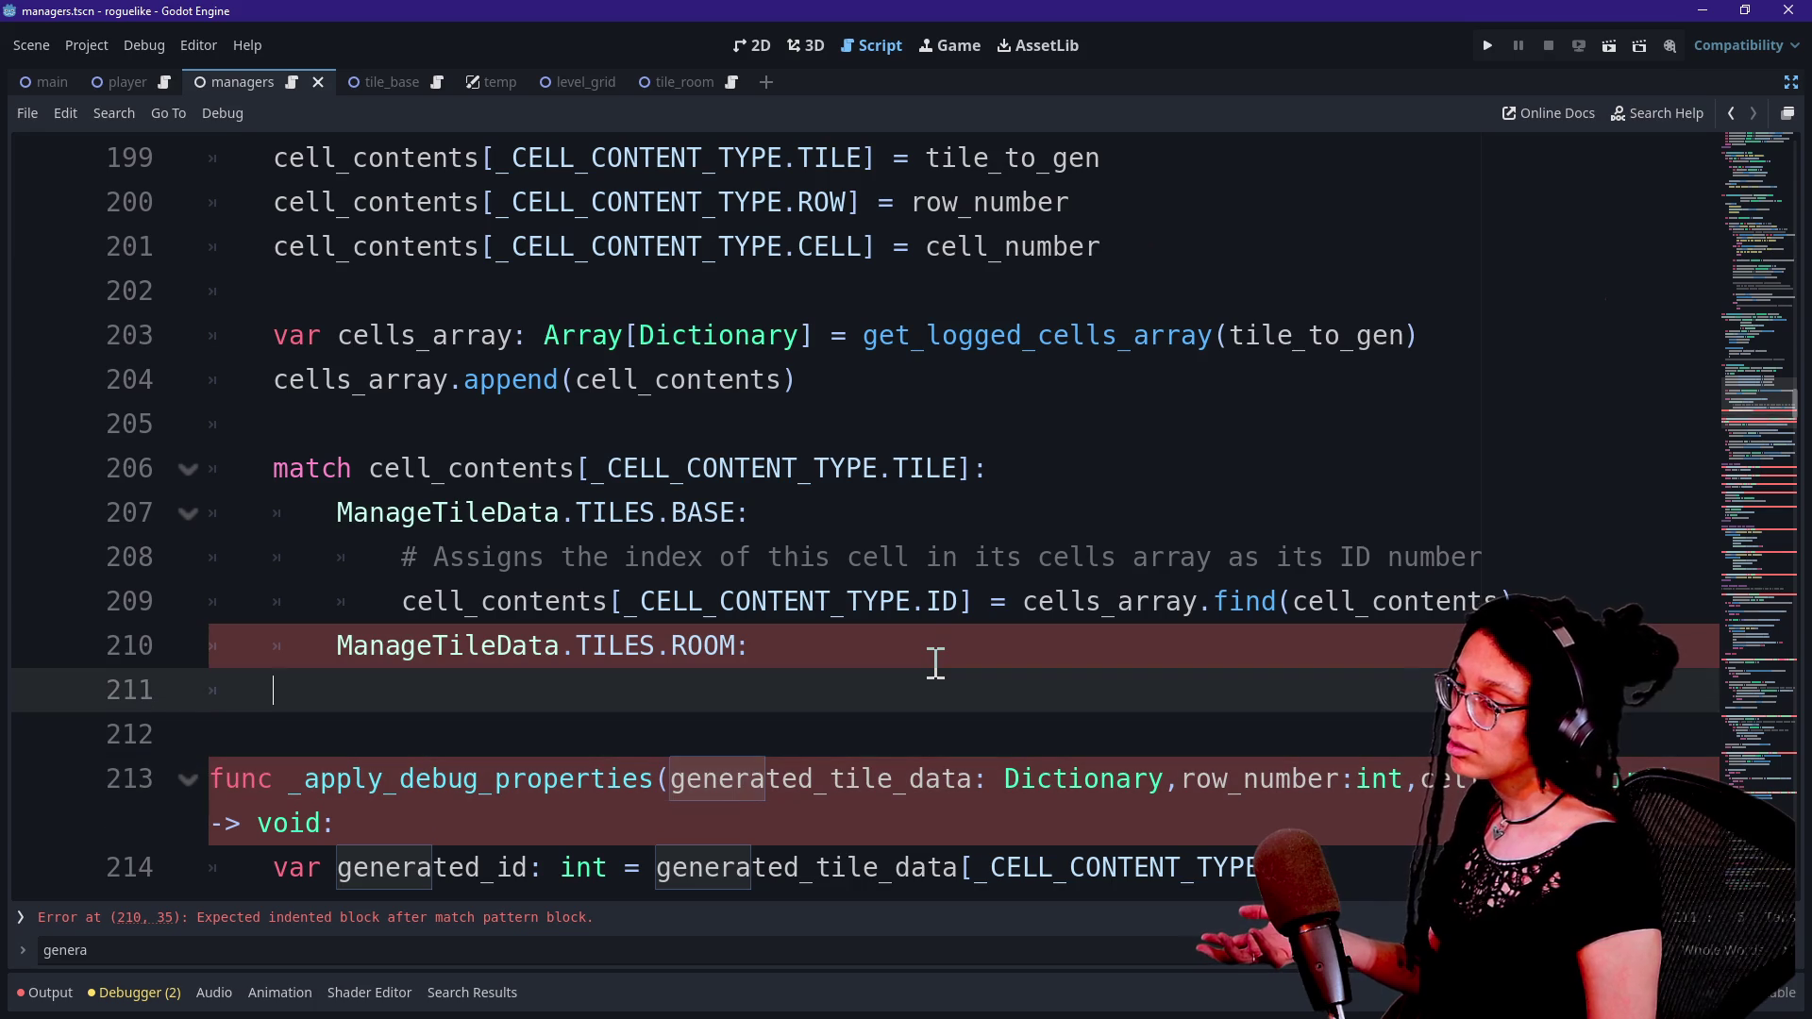
pyautogui.press('Down')
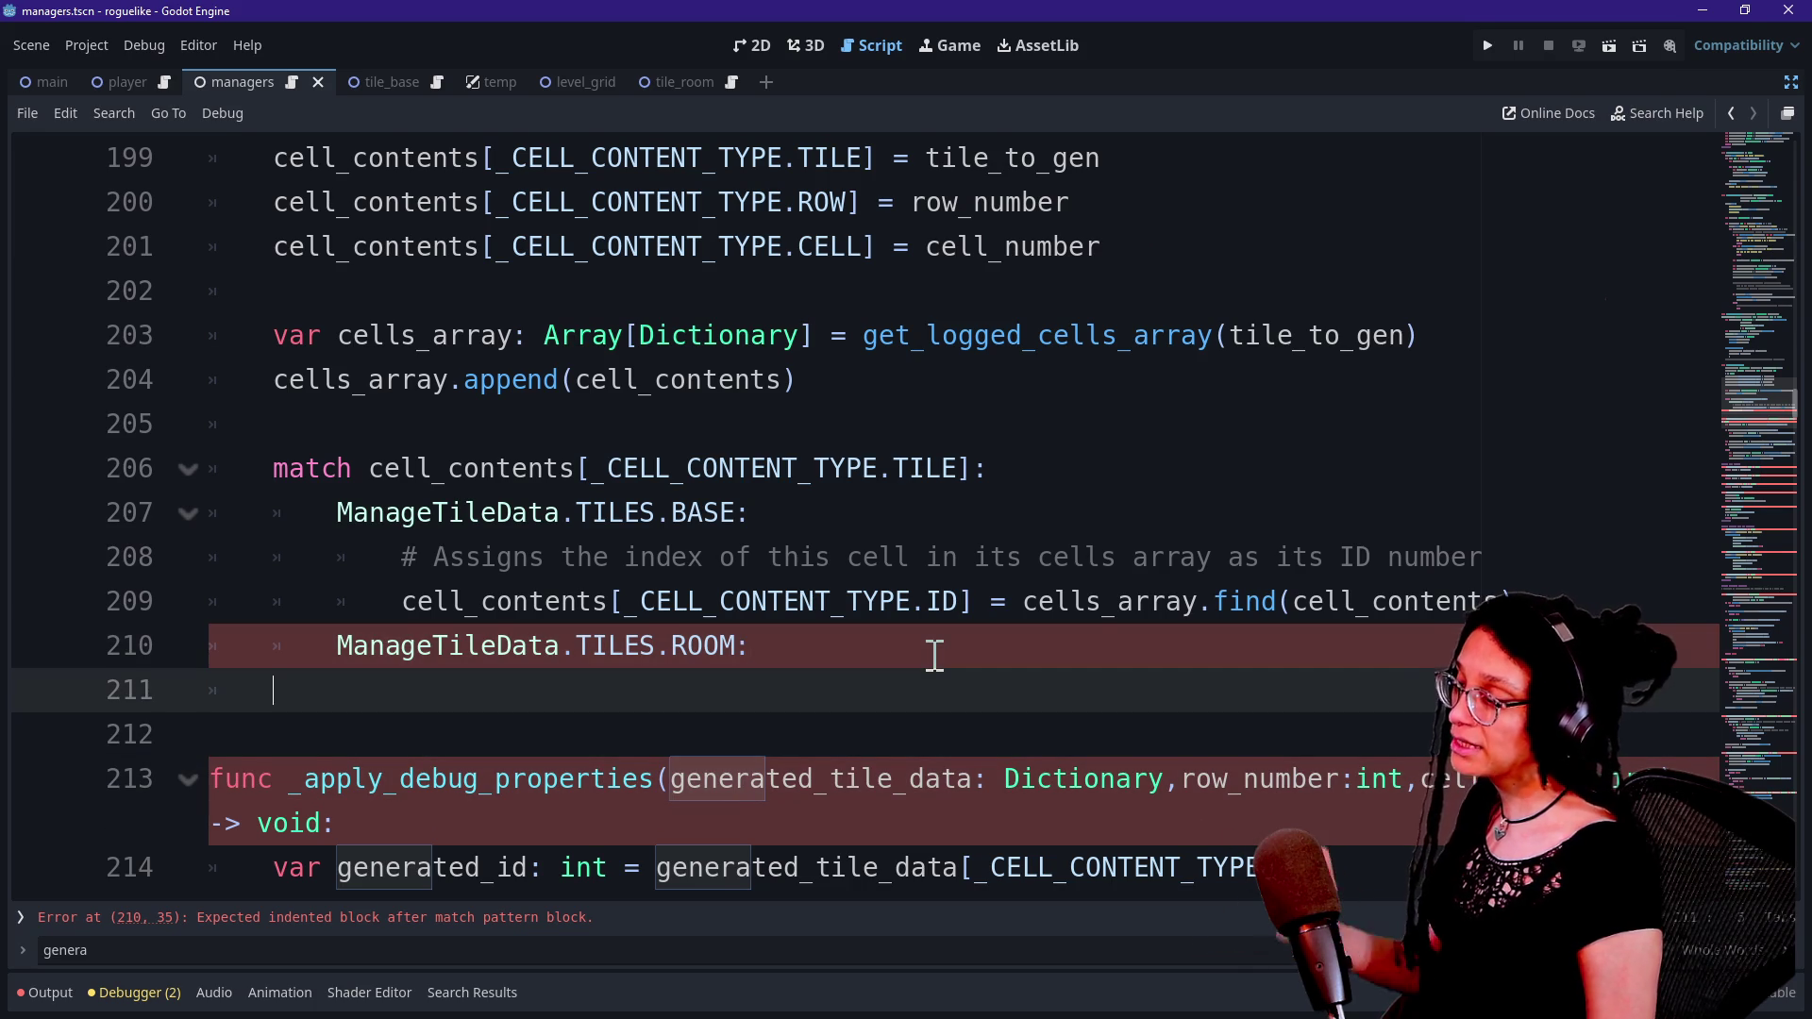
pyautogui.press('Tab')
pyautogui.press('Tab')
pyautogui.press('super+v')
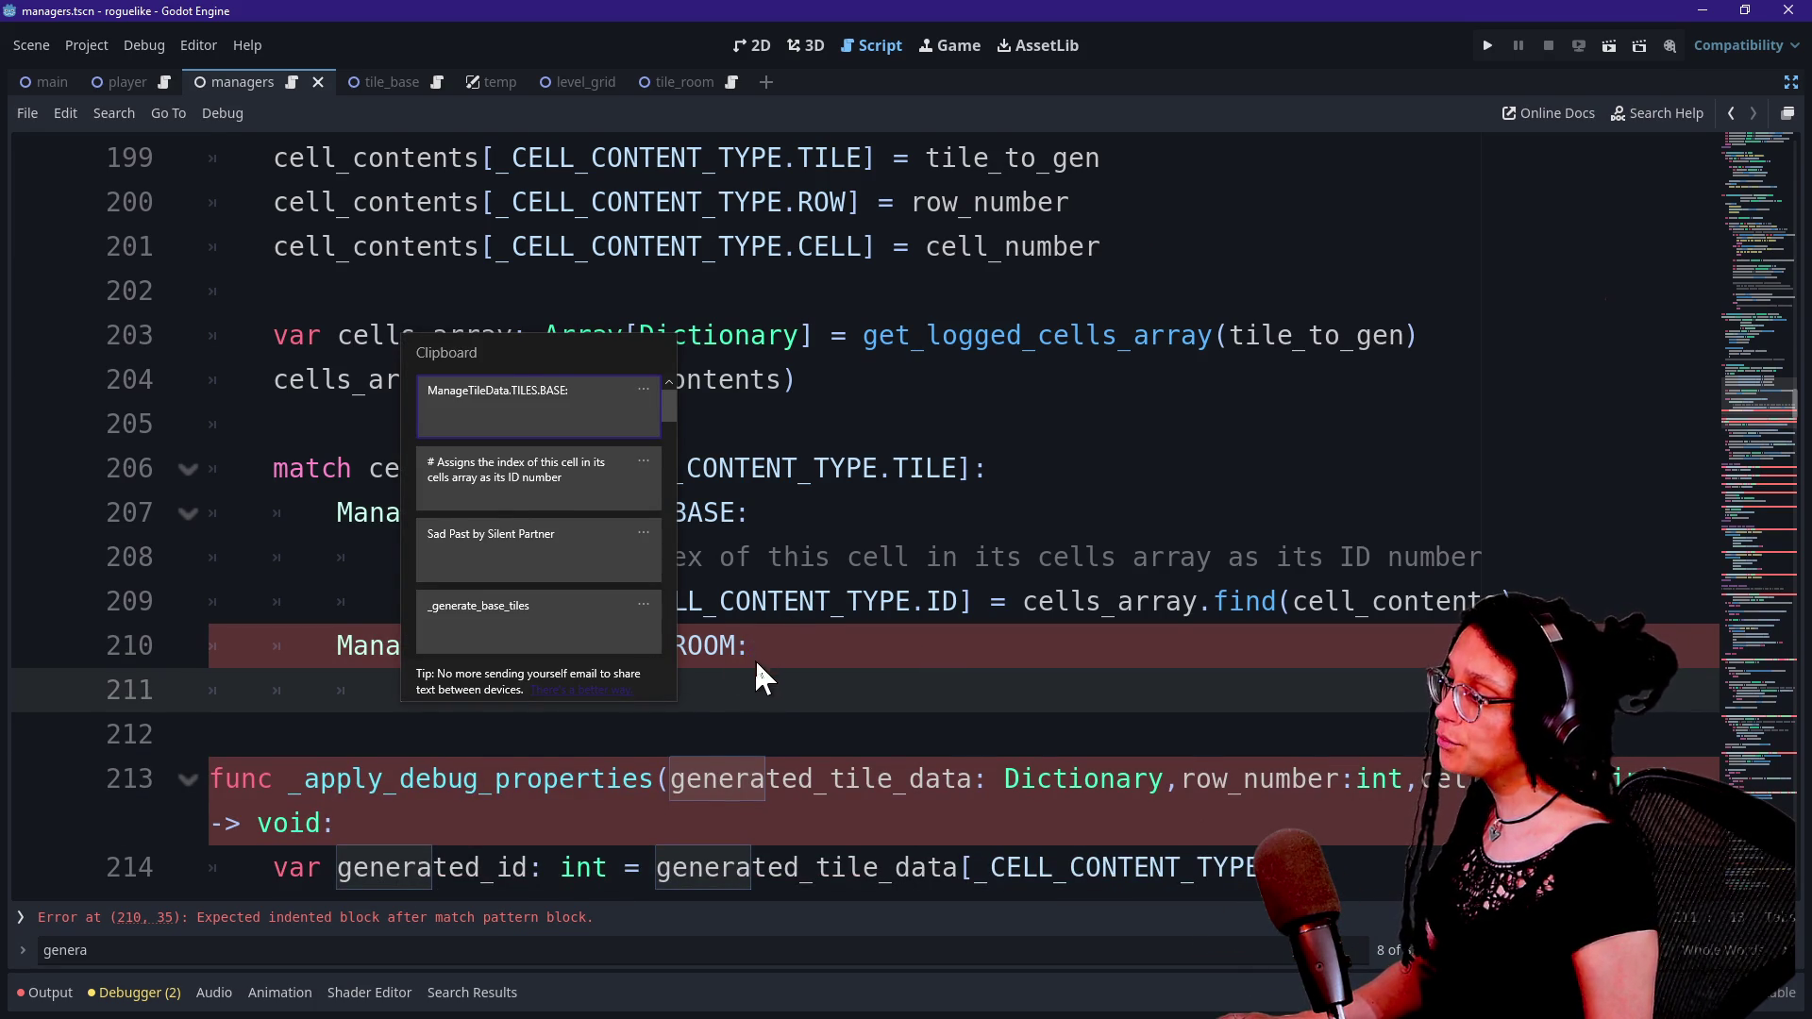
pyautogui.click(761, 700)
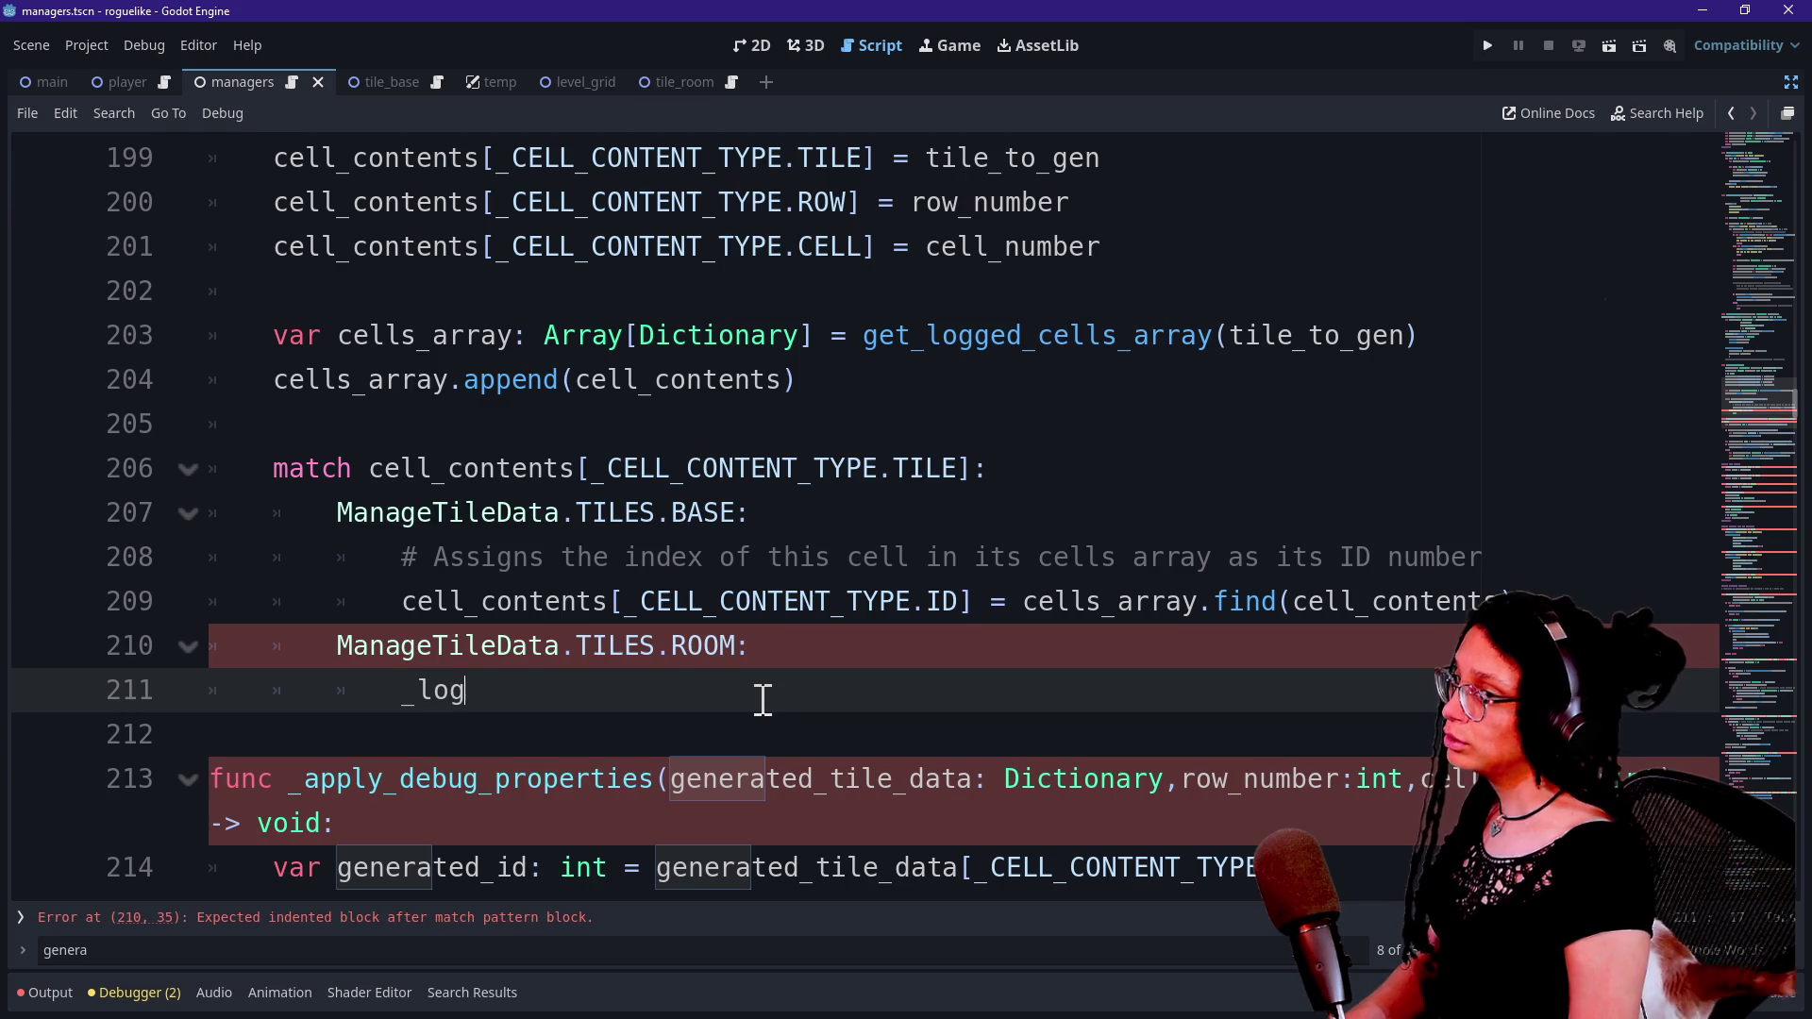
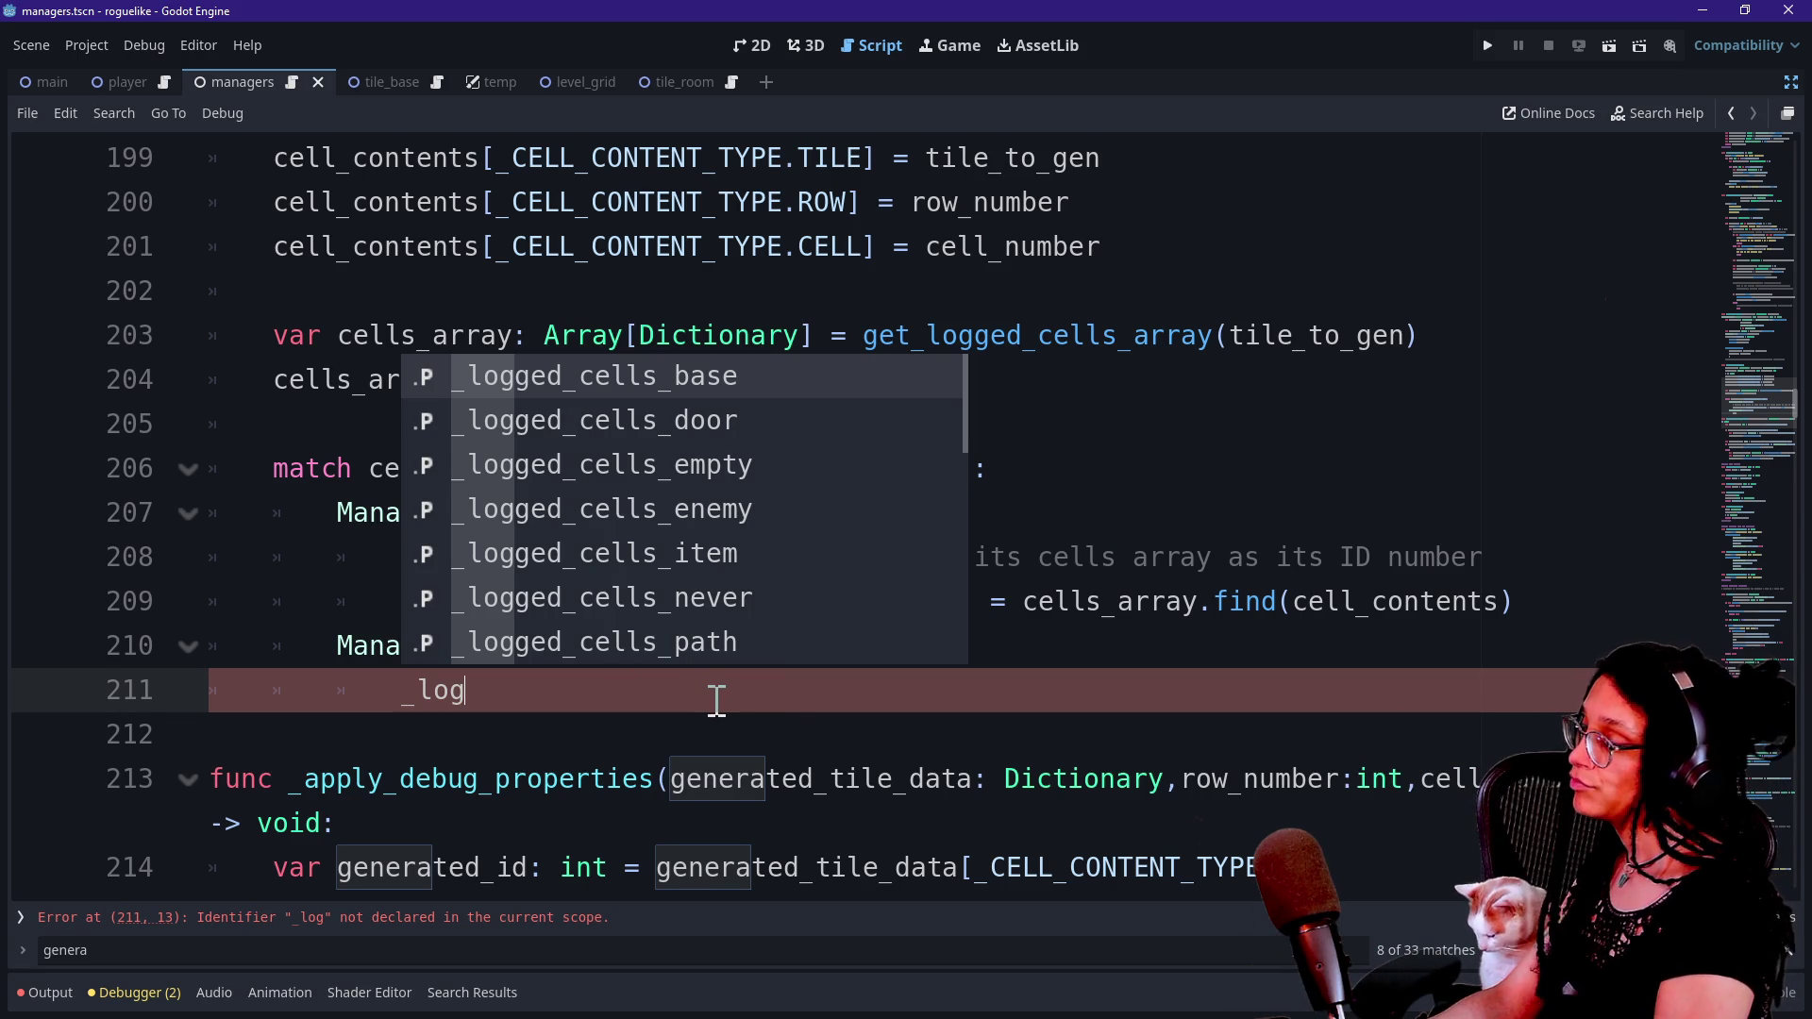
# Under TILES.ROOM on line 211, call _log_room_cell(cell_contents) using autocomplete.
pyautogui.press('Escape')
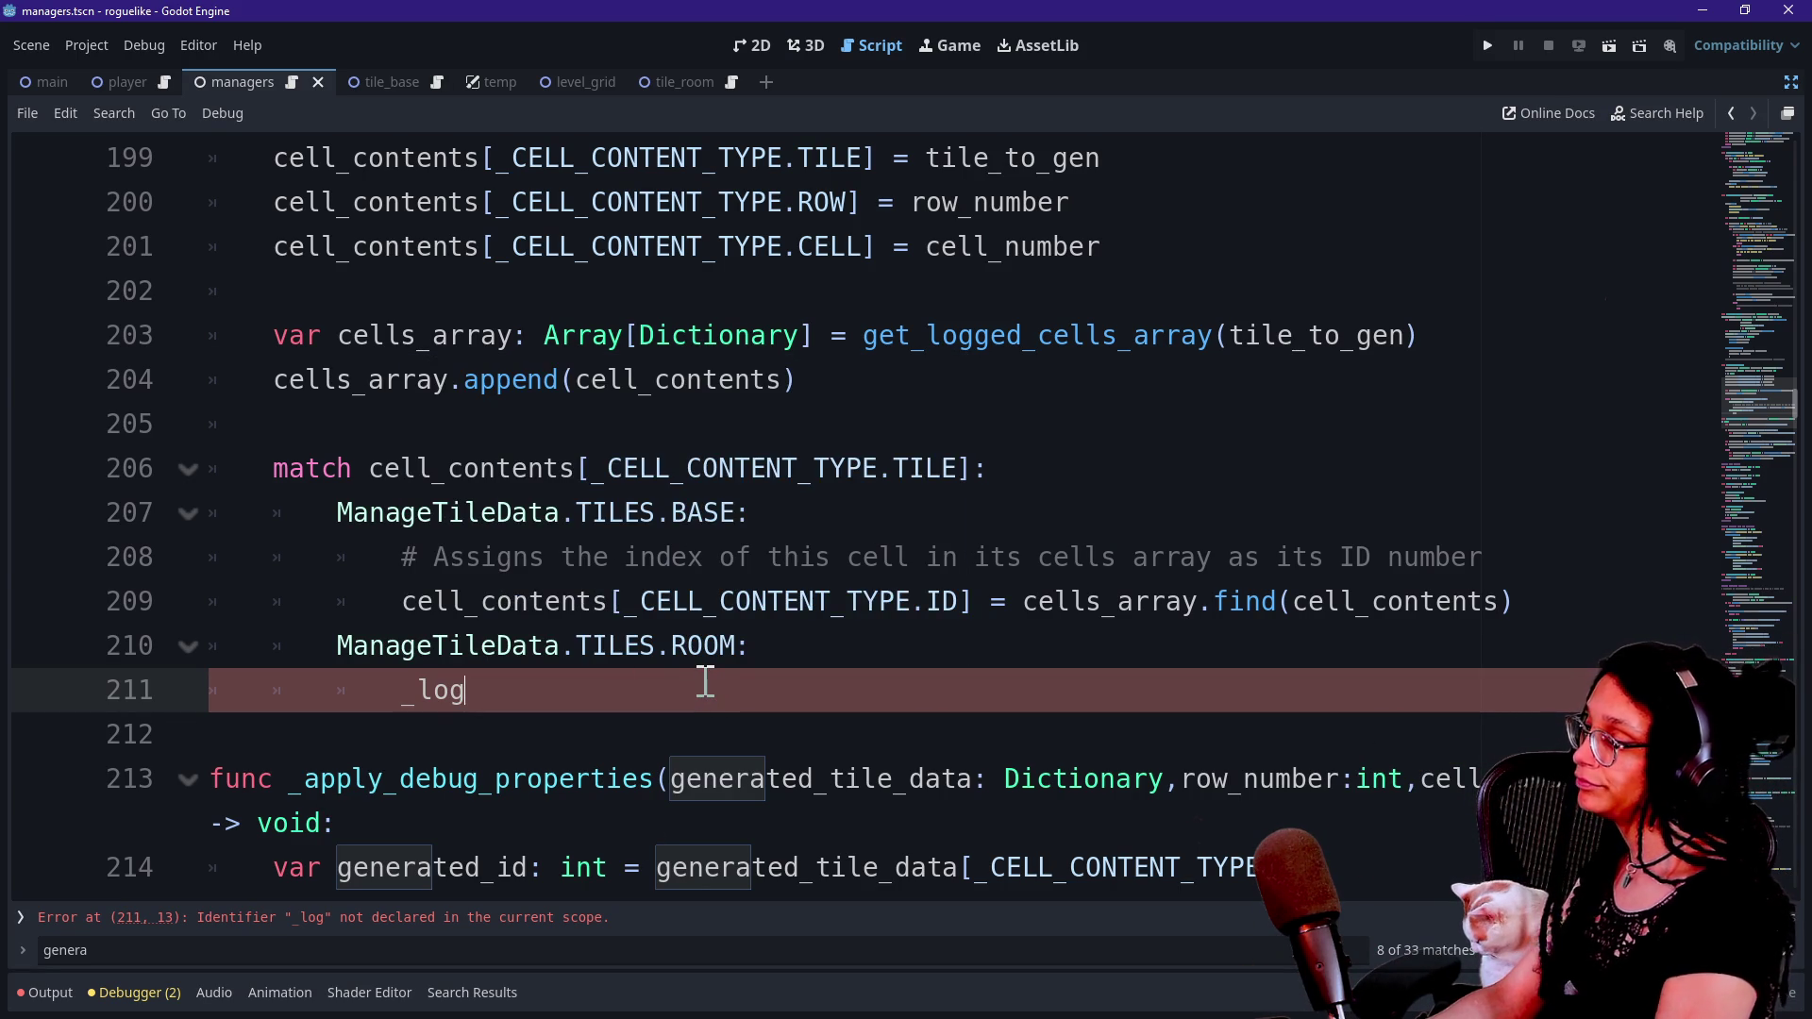
pyautogui.press('BackSpace')
pyautogui.write('og_')
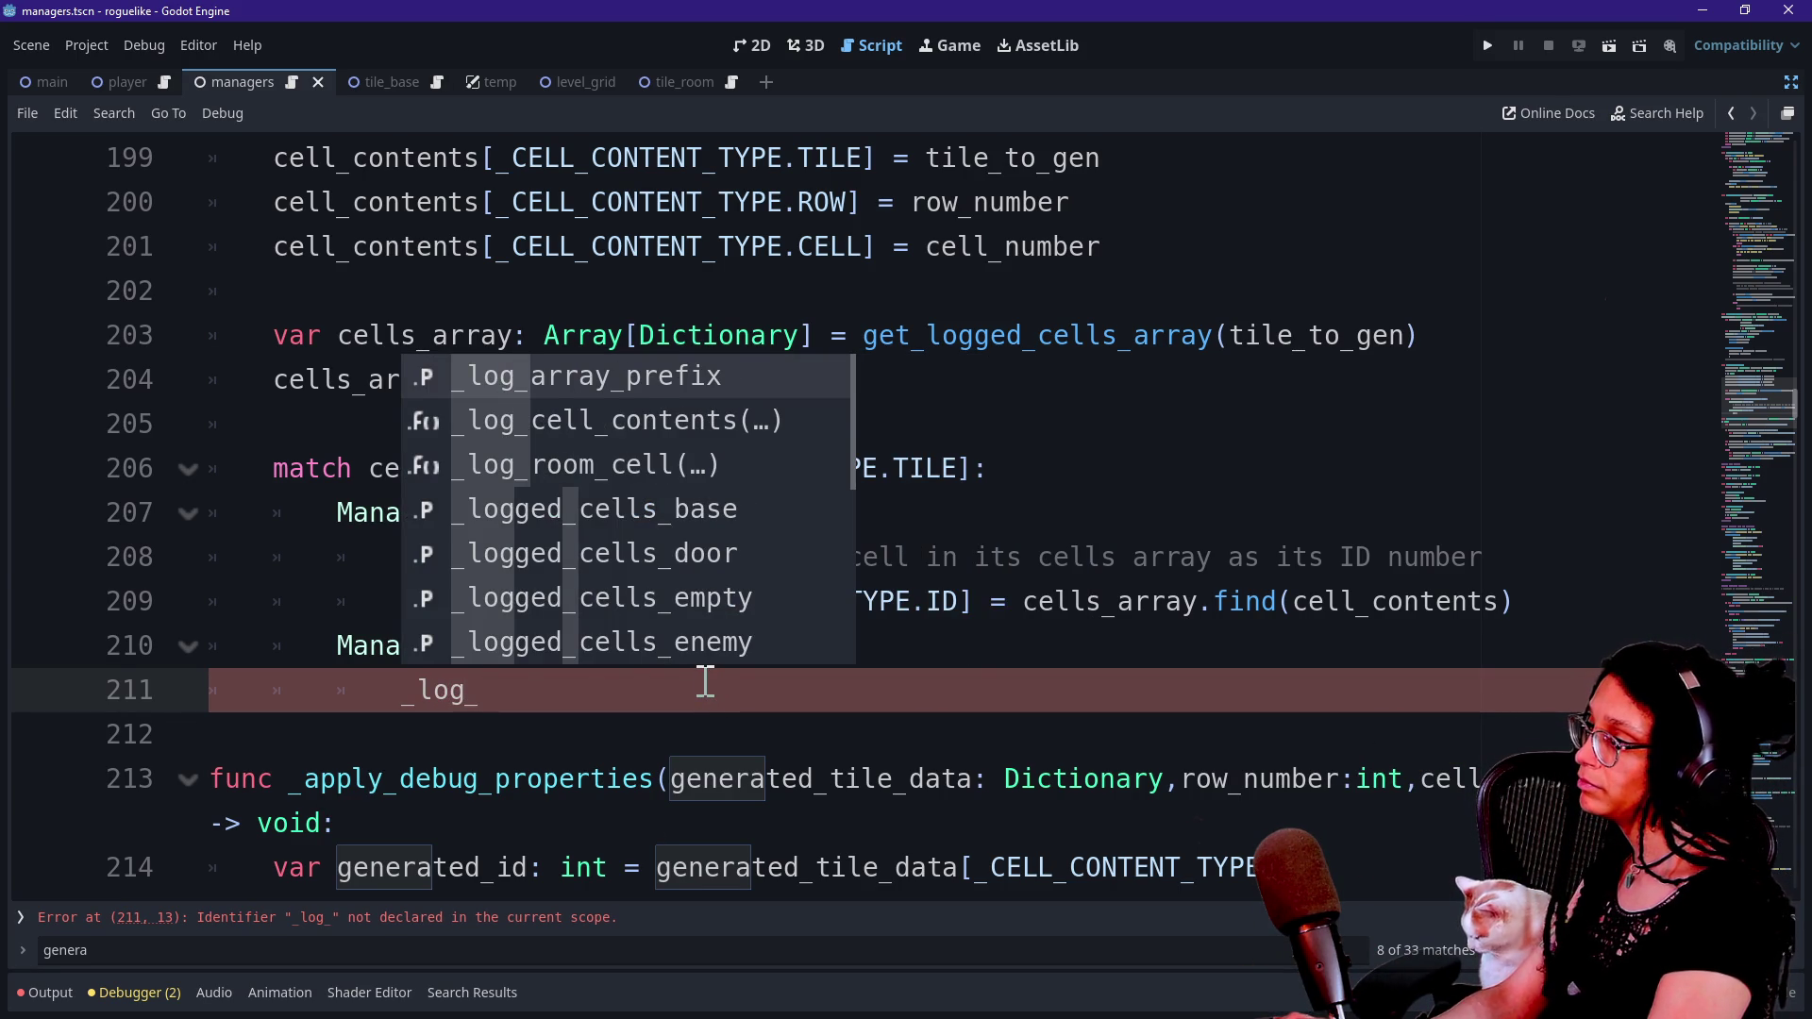
pyautogui.press('Down')
pyautogui.press('Down')
pyautogui.press('Return')
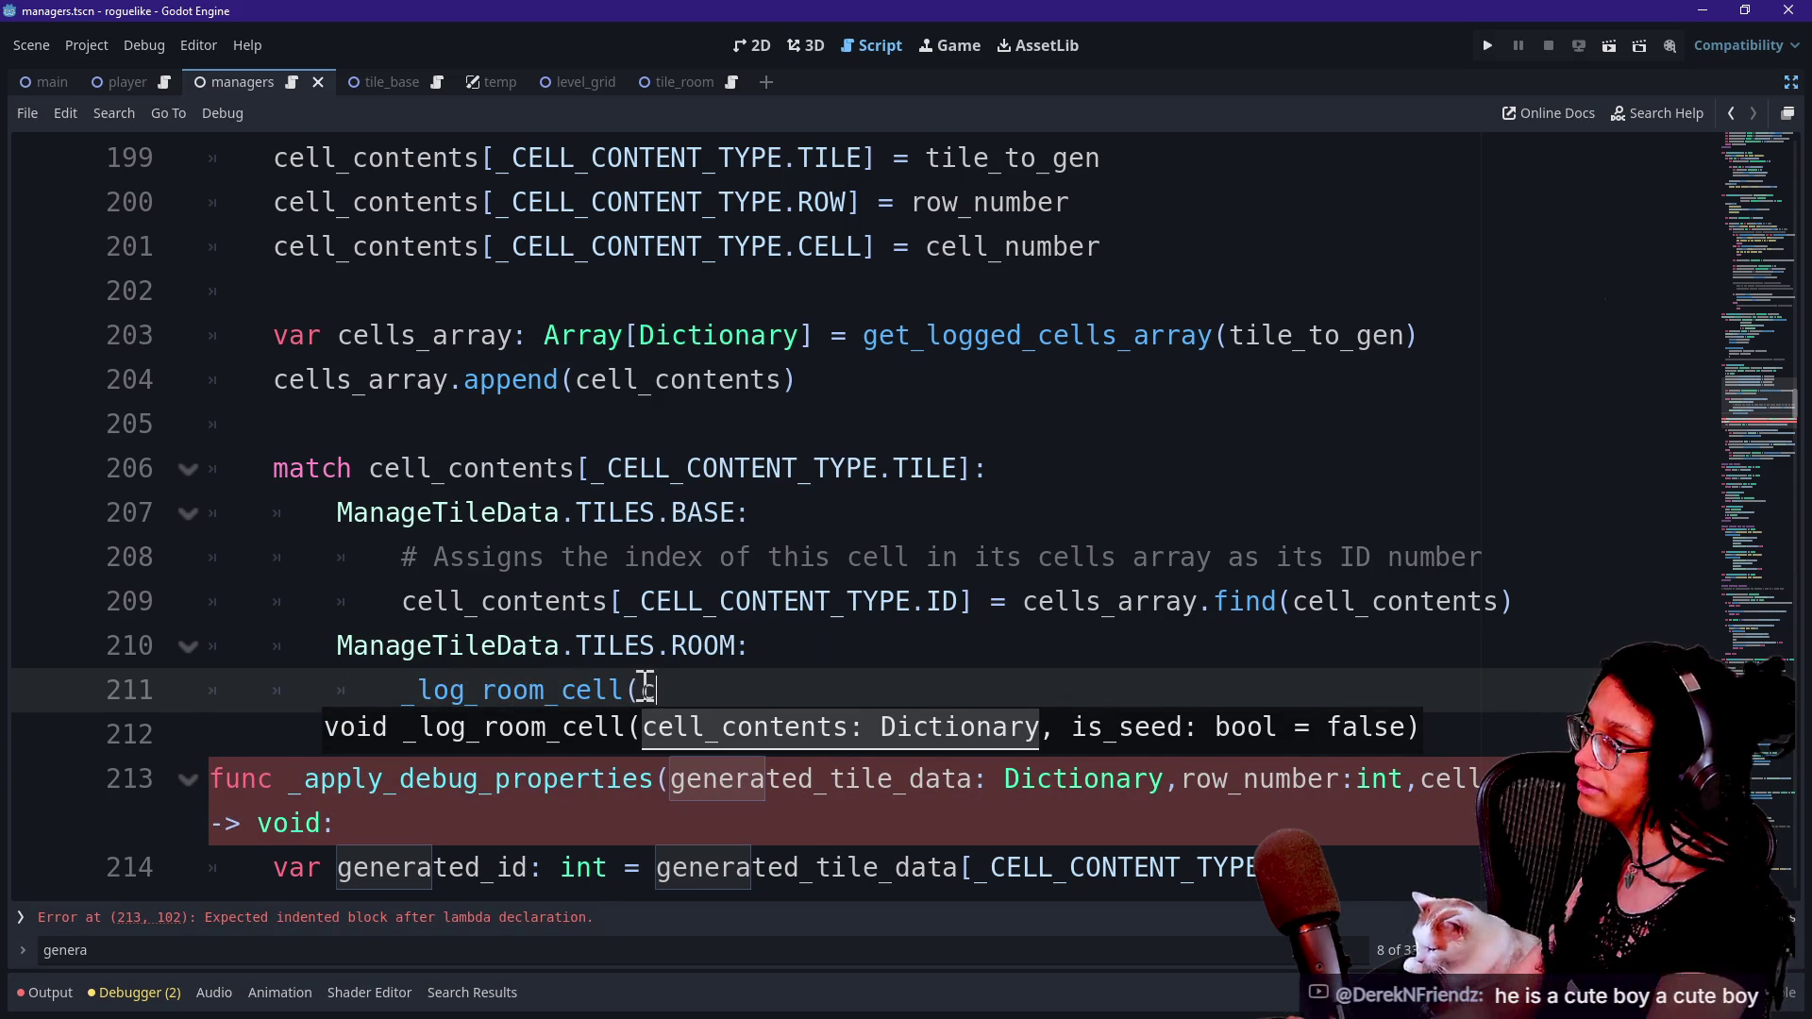
pyautogui.write('cell_conent')
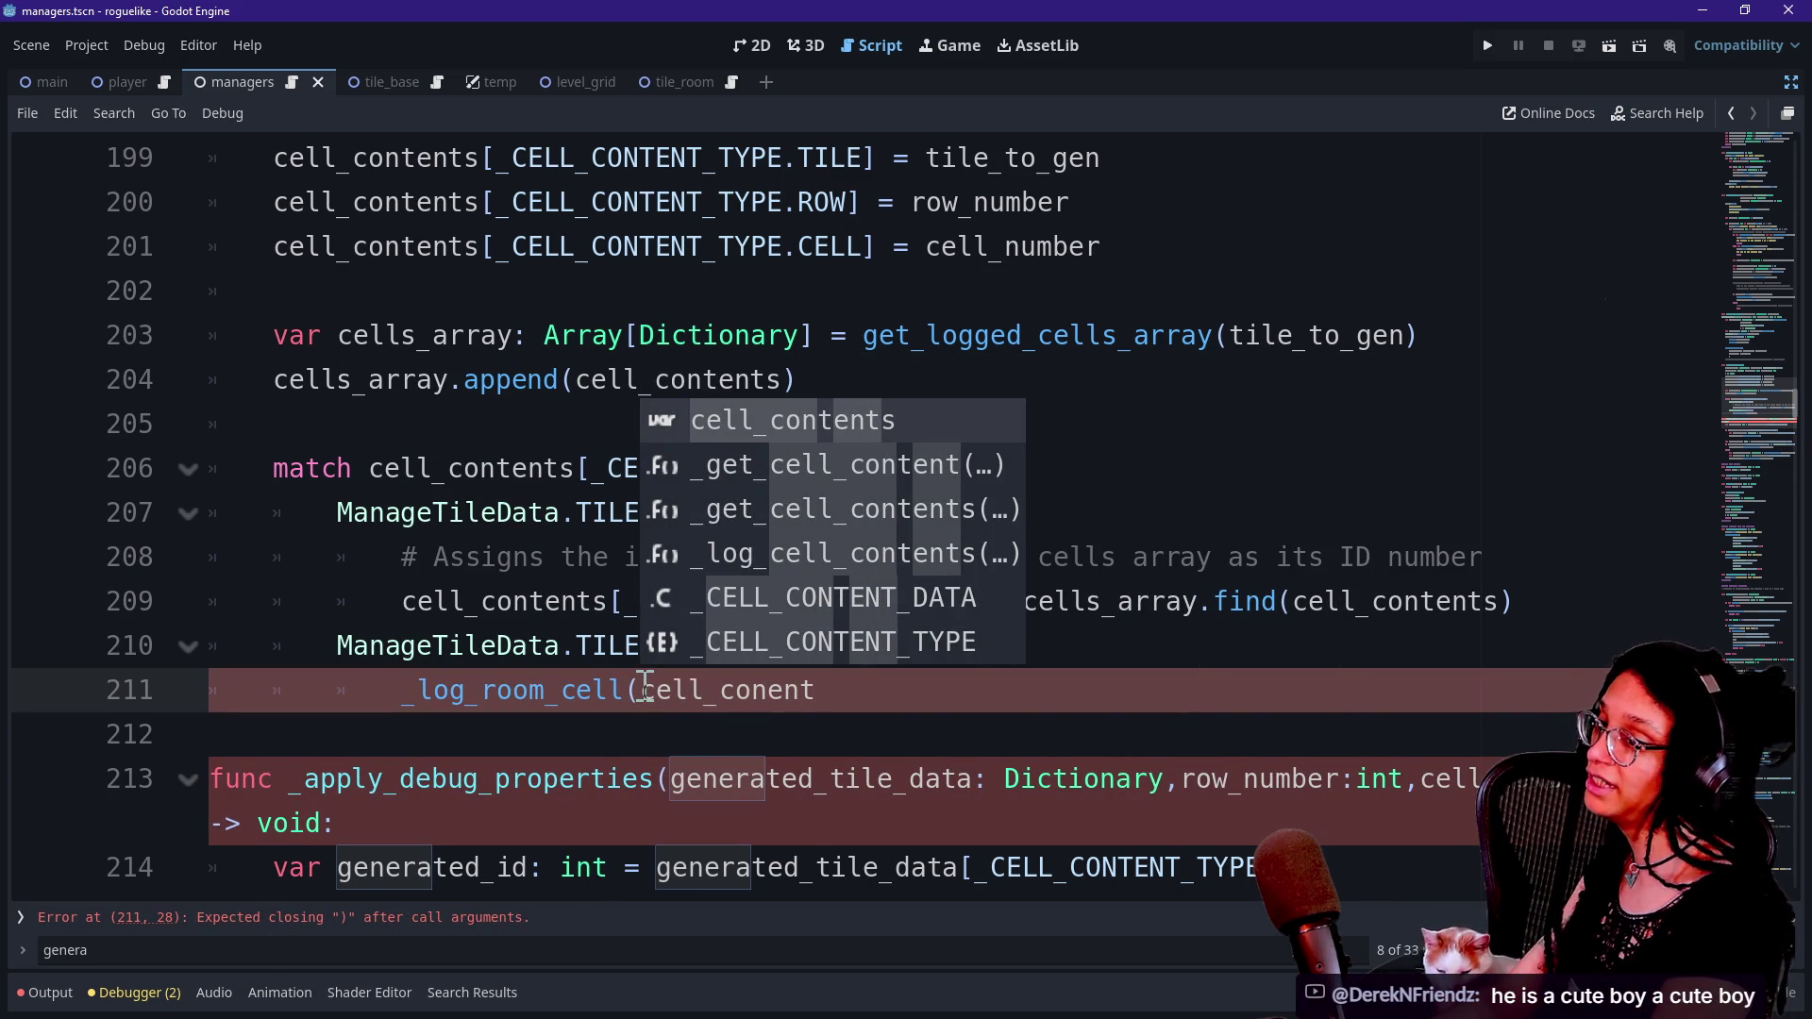
pyautogui.press('Return')
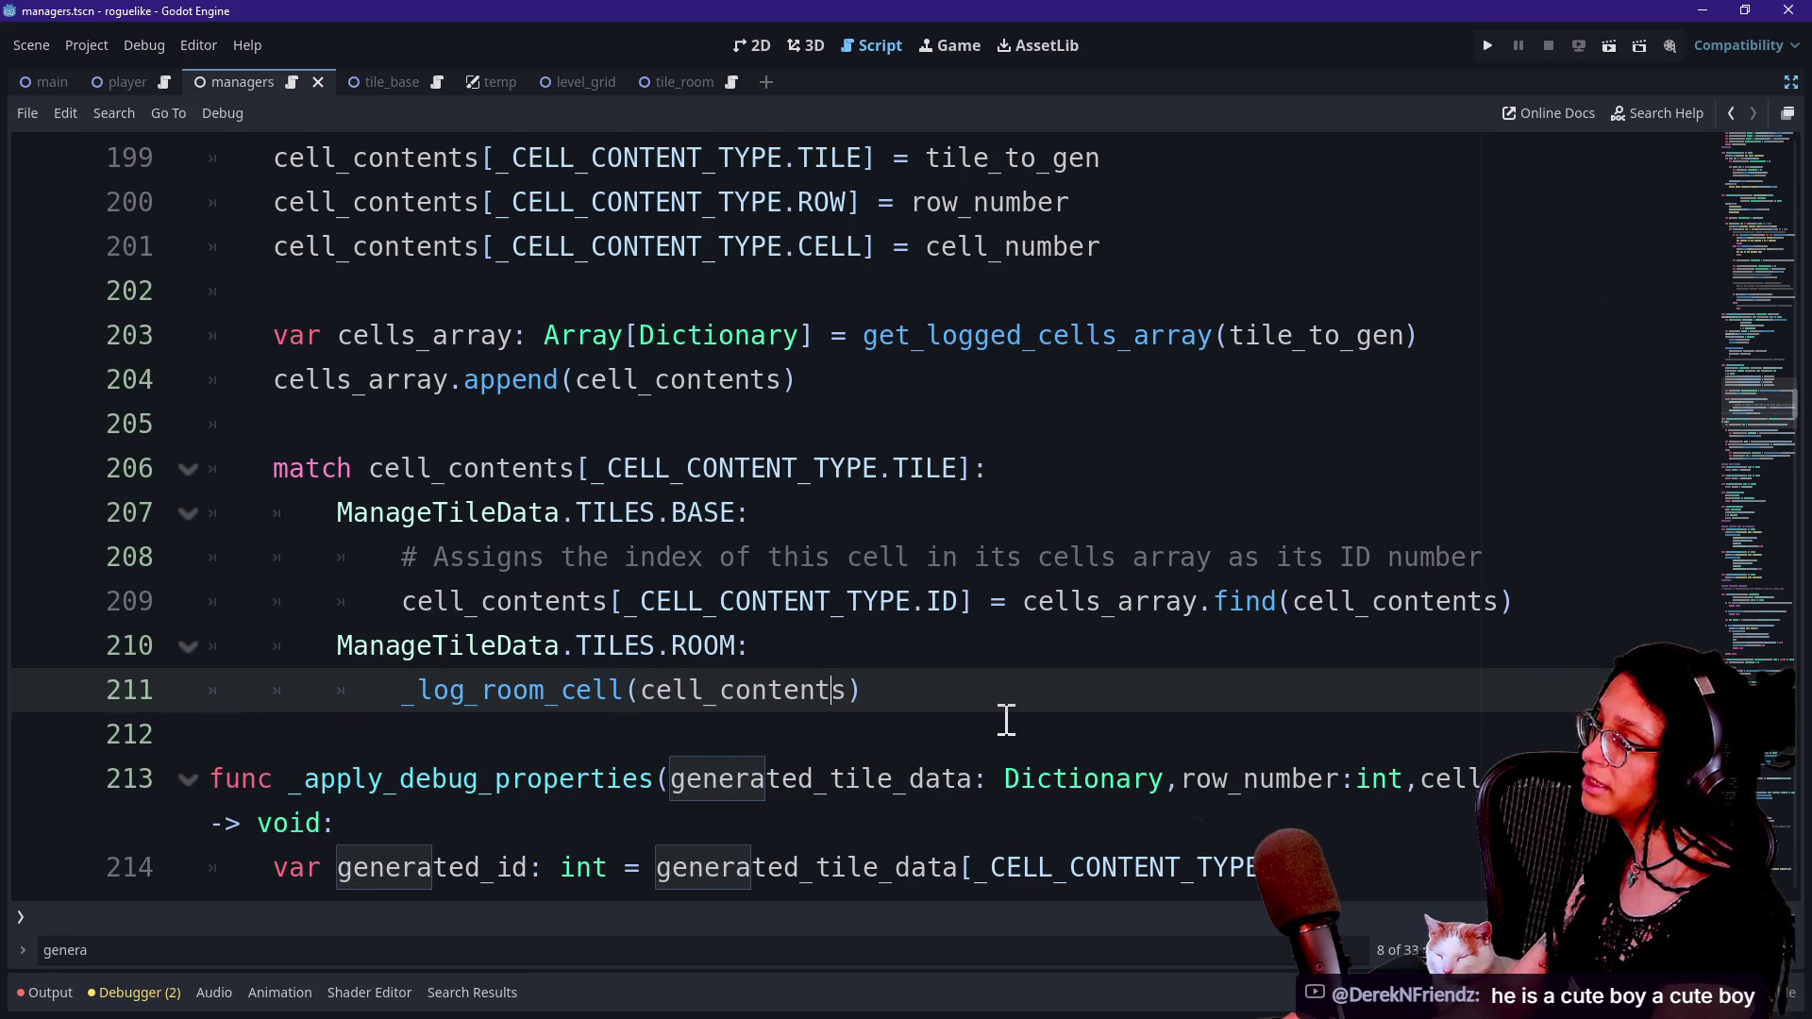
# Remove the extra true argument from the call and save the script.
pyautogui.write(',')
pyautogui.press('BackSpace')
pyautogui.press('BackSpace')
pyautogui.press('BackSpace')
pyautogui.press('Up')
pyautogui.hotkey('ctrl', 's')
# Review the match block, then run the project to test level generation.
pyautogui.moveTo(1010, 634)
pyautogui.mouseDown()
pyautogui.moveTo(1294, 400)
pyautogui.moveTo(1274, 389)
pyautogui.mouseUp()
pyautogui.click(1047, 495)
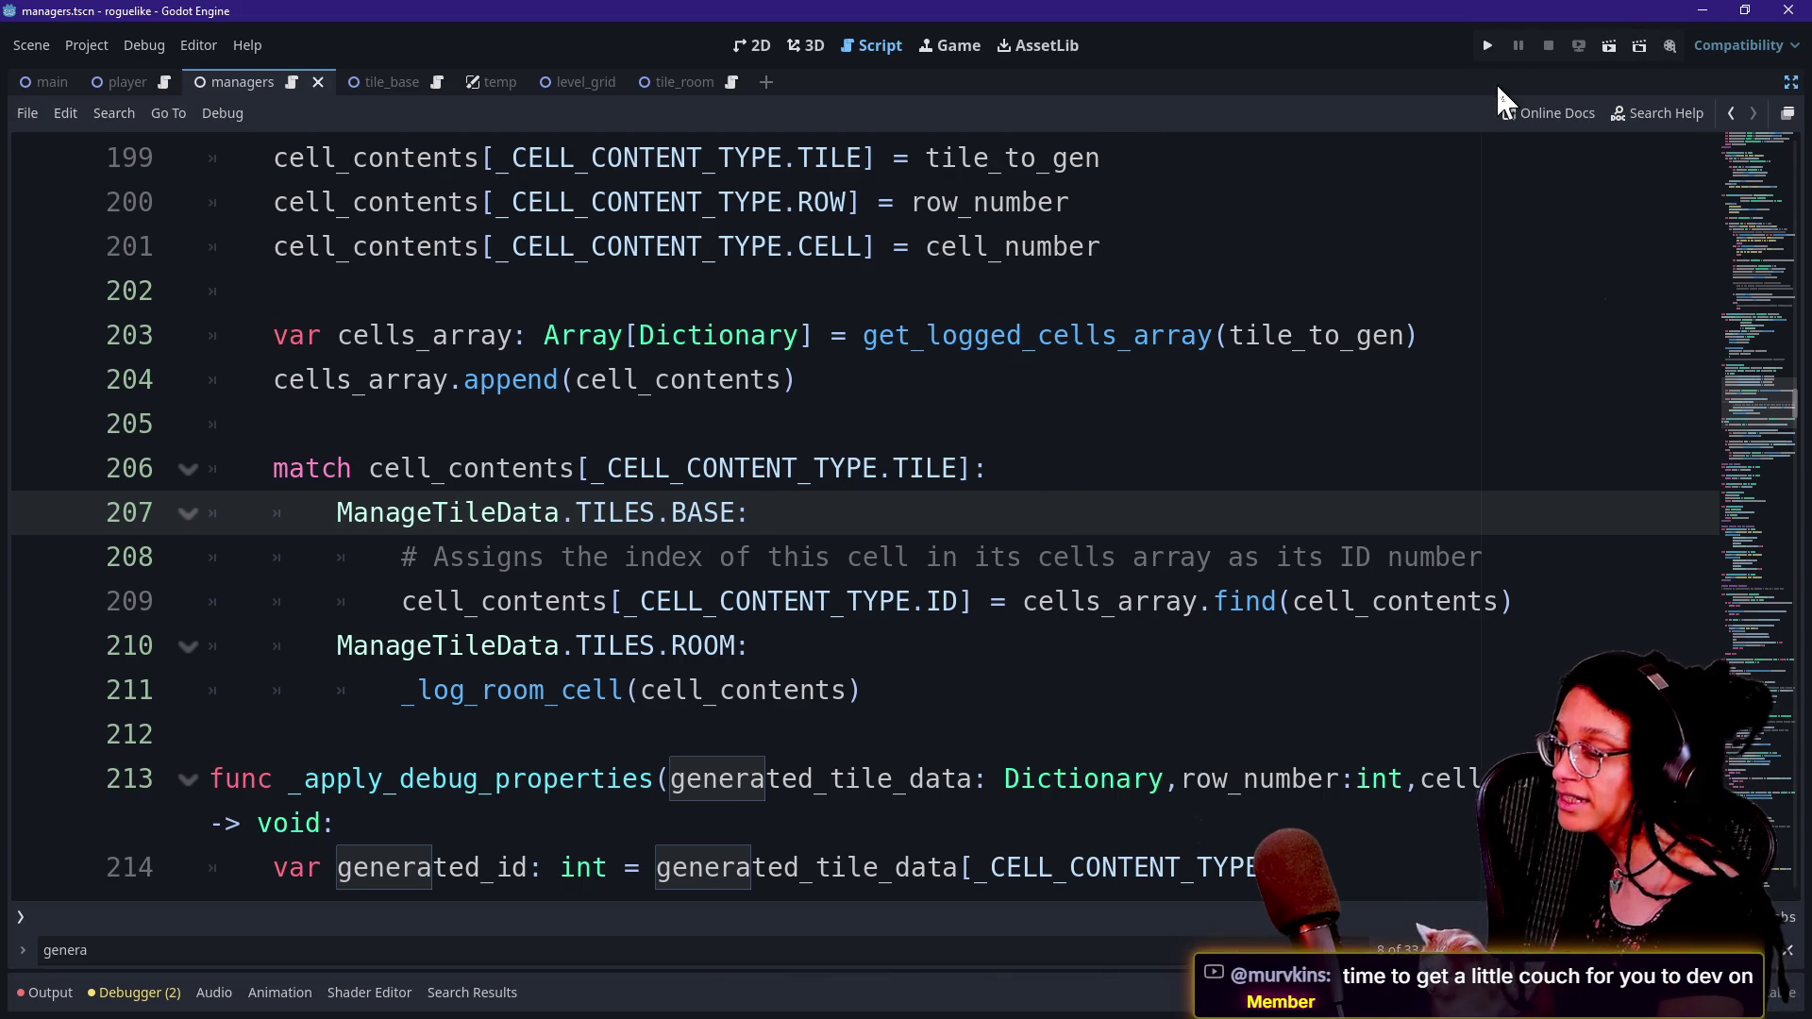
pyautogui.click(1486, 44)
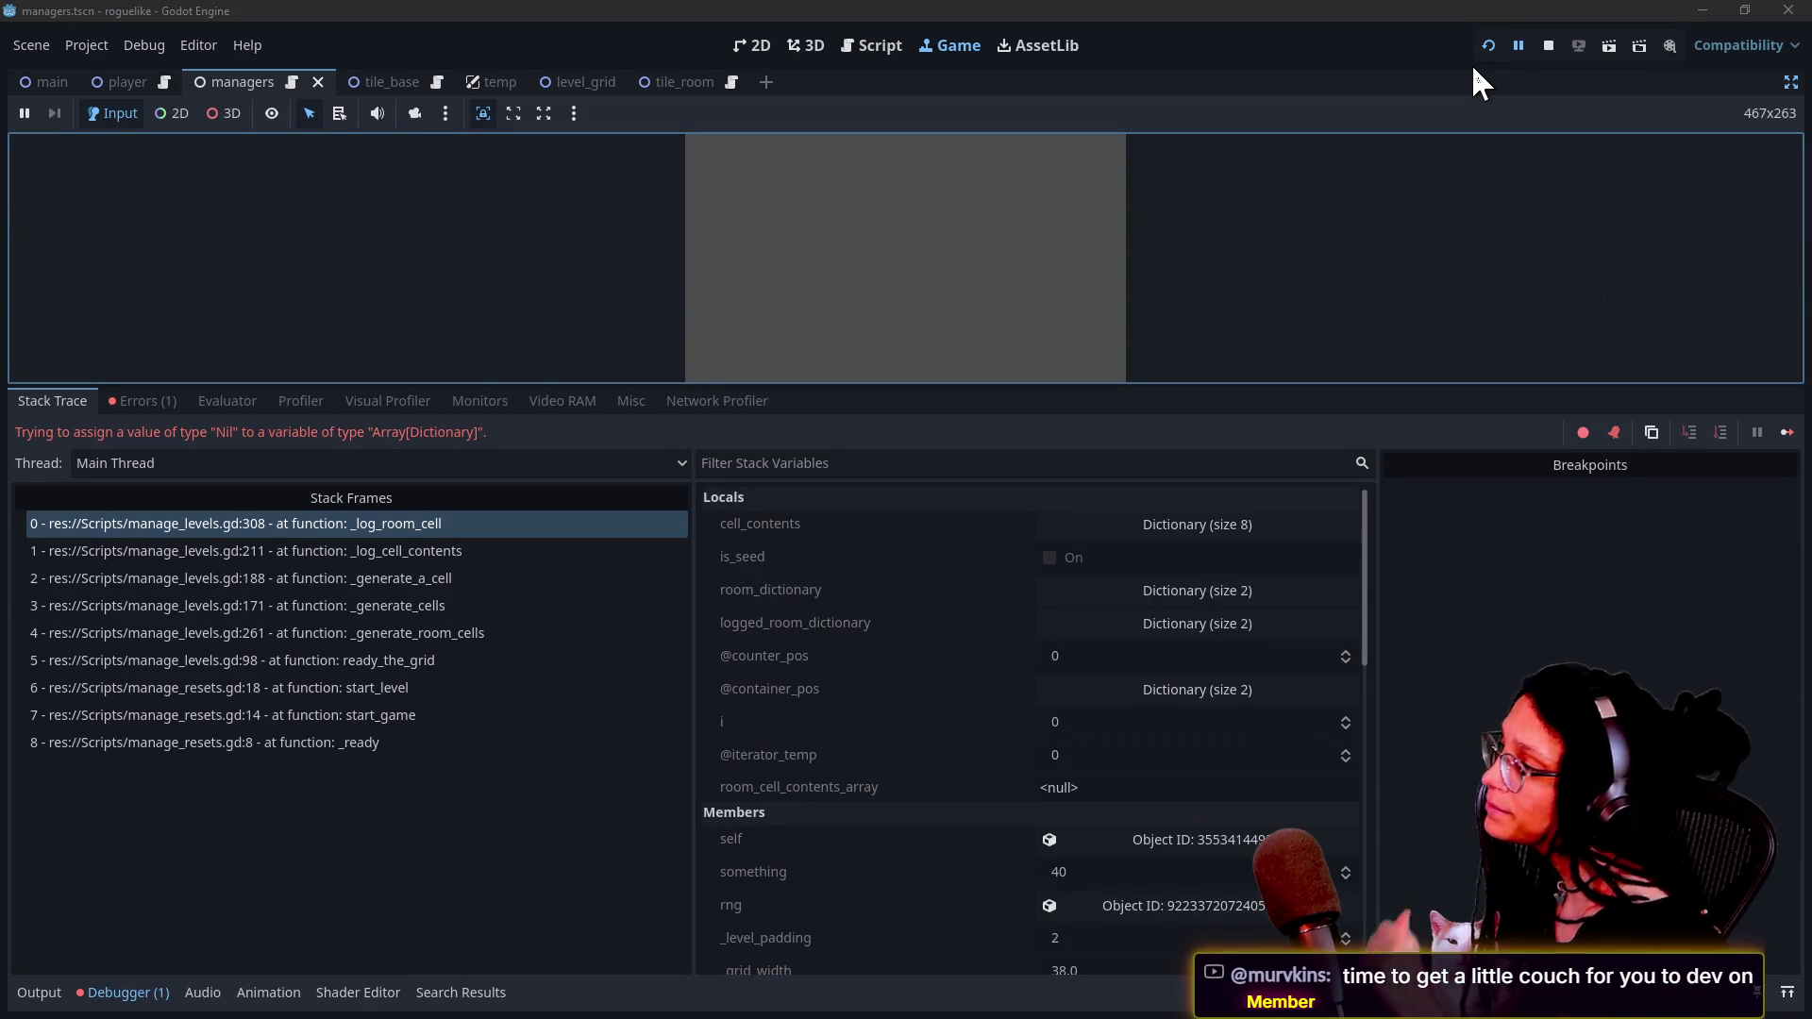
# Open failing line 308 of _log_room_cell from the stack frames and enlarge the code view.
pyautogui.click(459, 523)
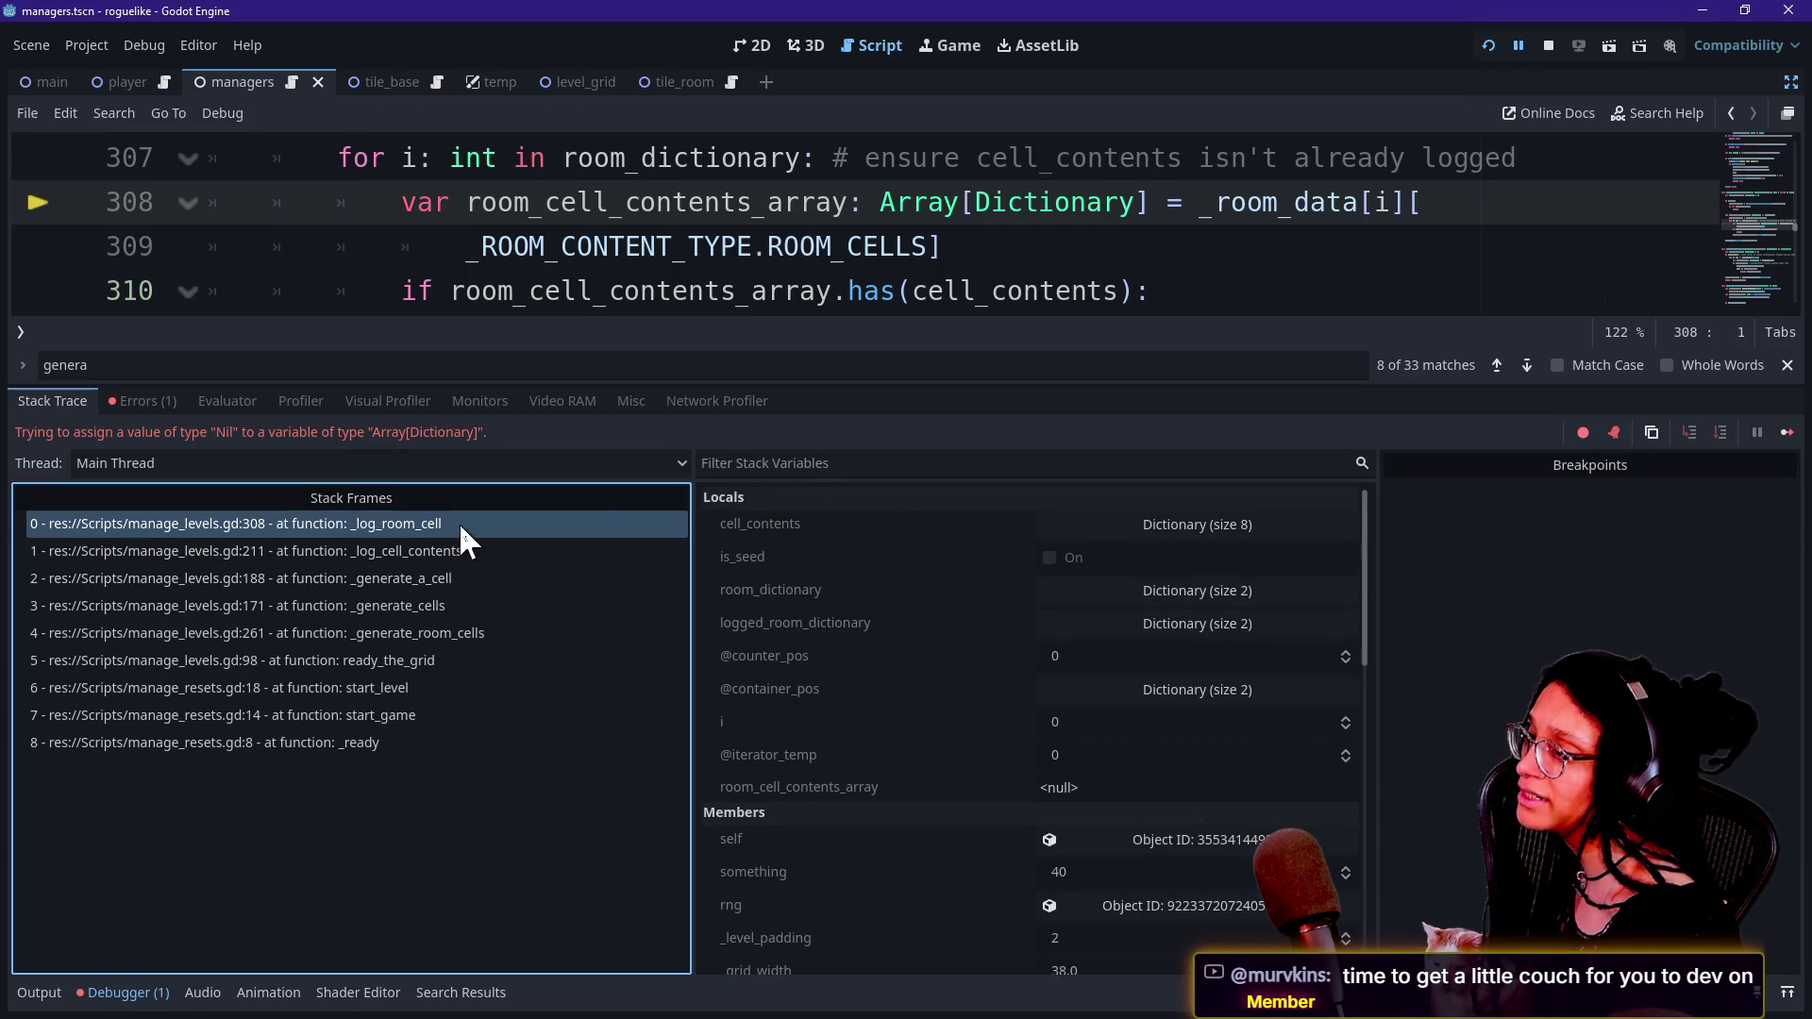
pyautogui.moveTo(767, 387); pyautogui.dragTo(763, 548)
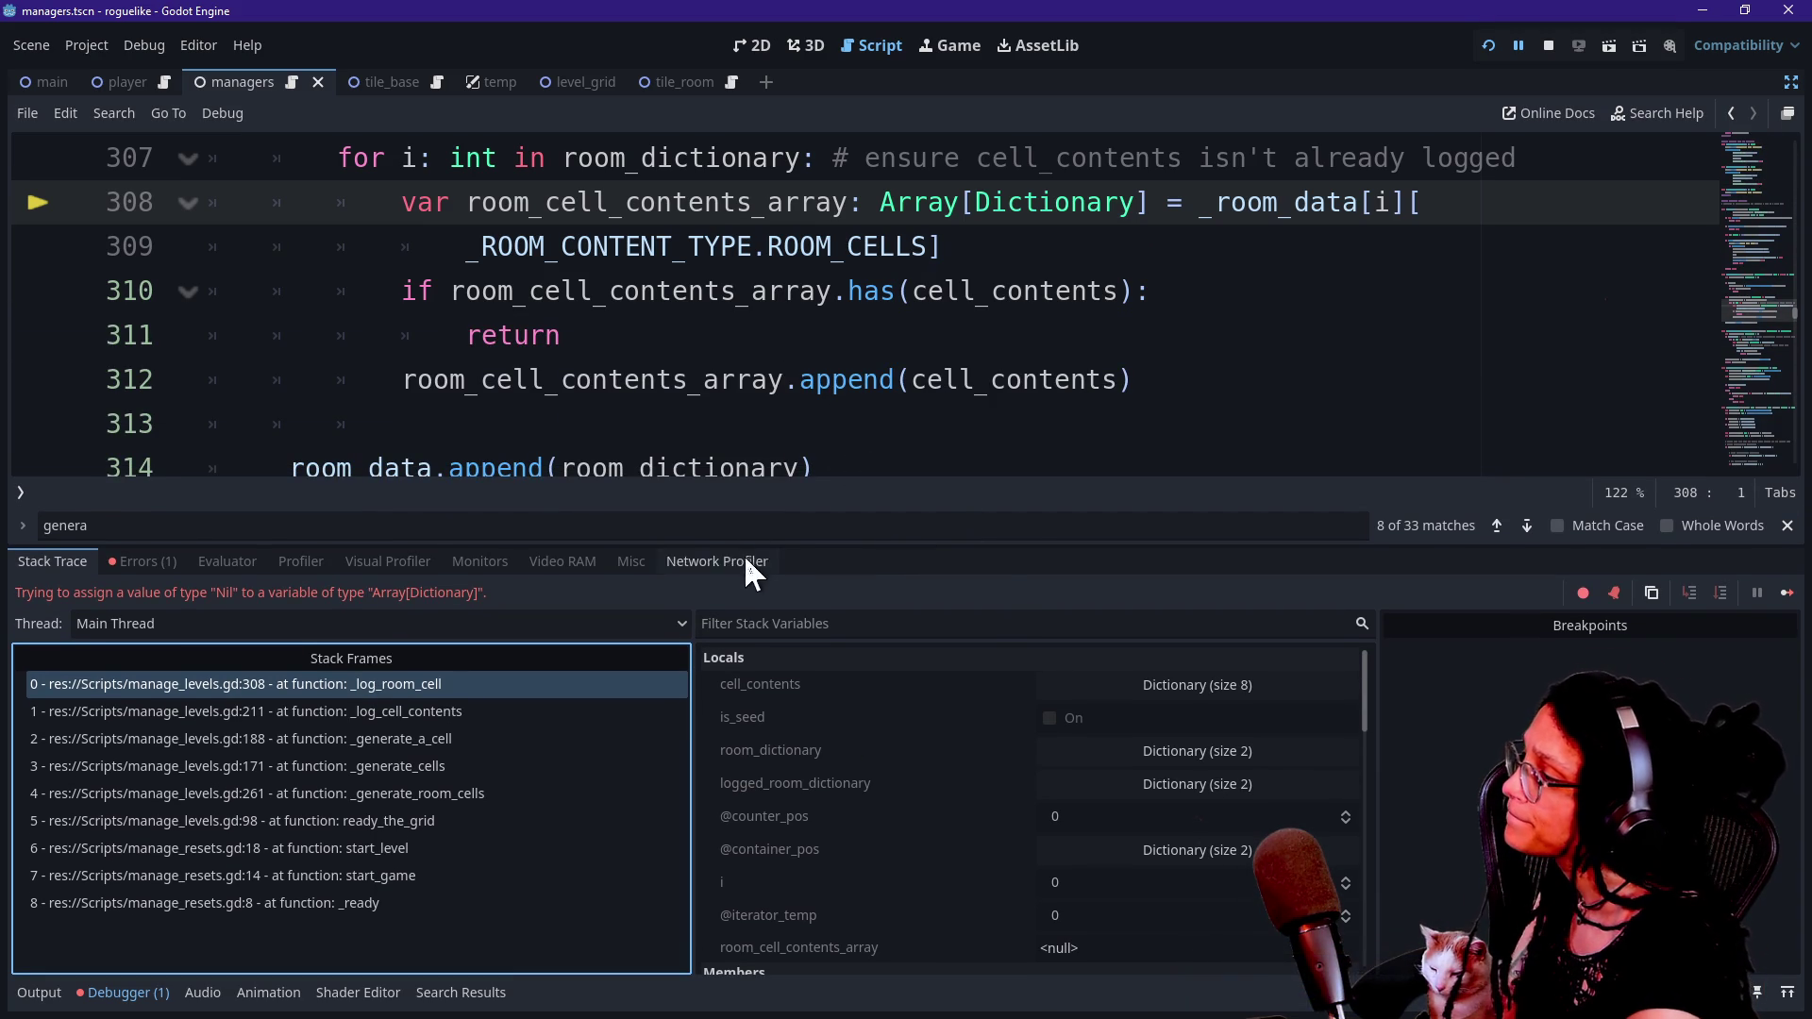
pyautogui.click(947, 342)
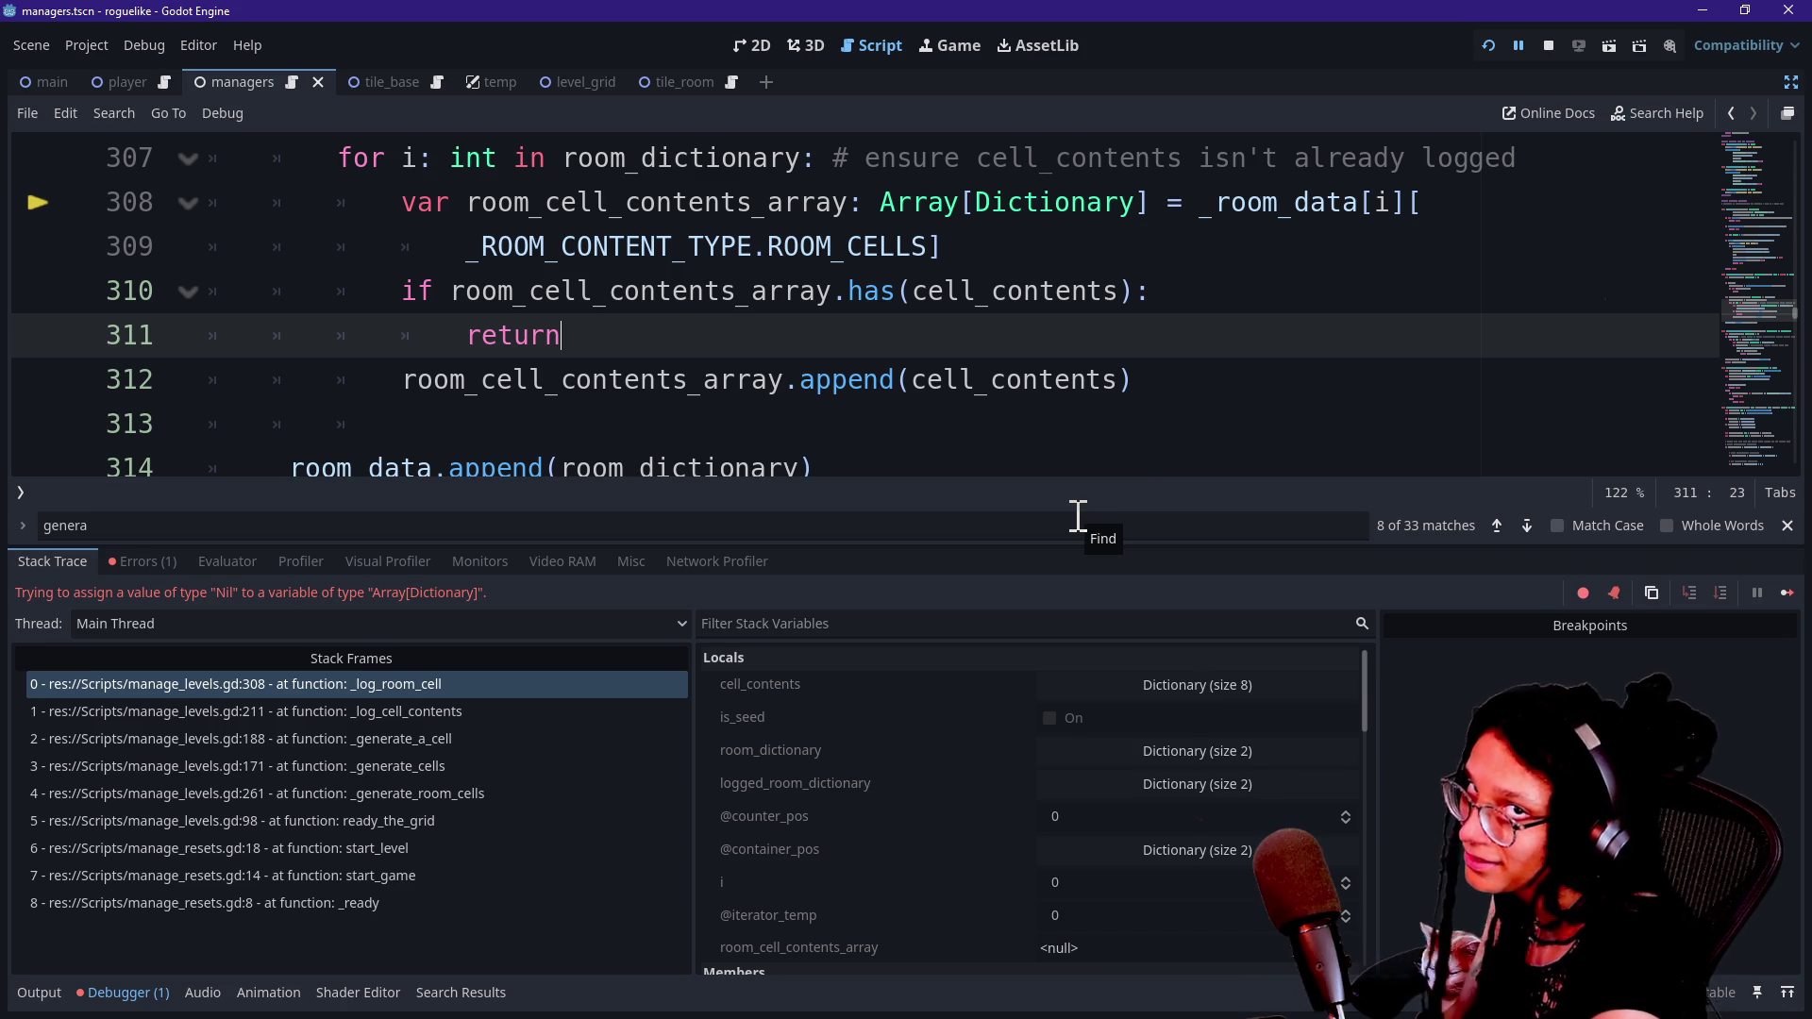
# Inspect the for loop on line 307 and the failing append on line 308.
pyautogui.click(1159, 405)
pyautogui.press('Up')
pyautogui.press('Up')
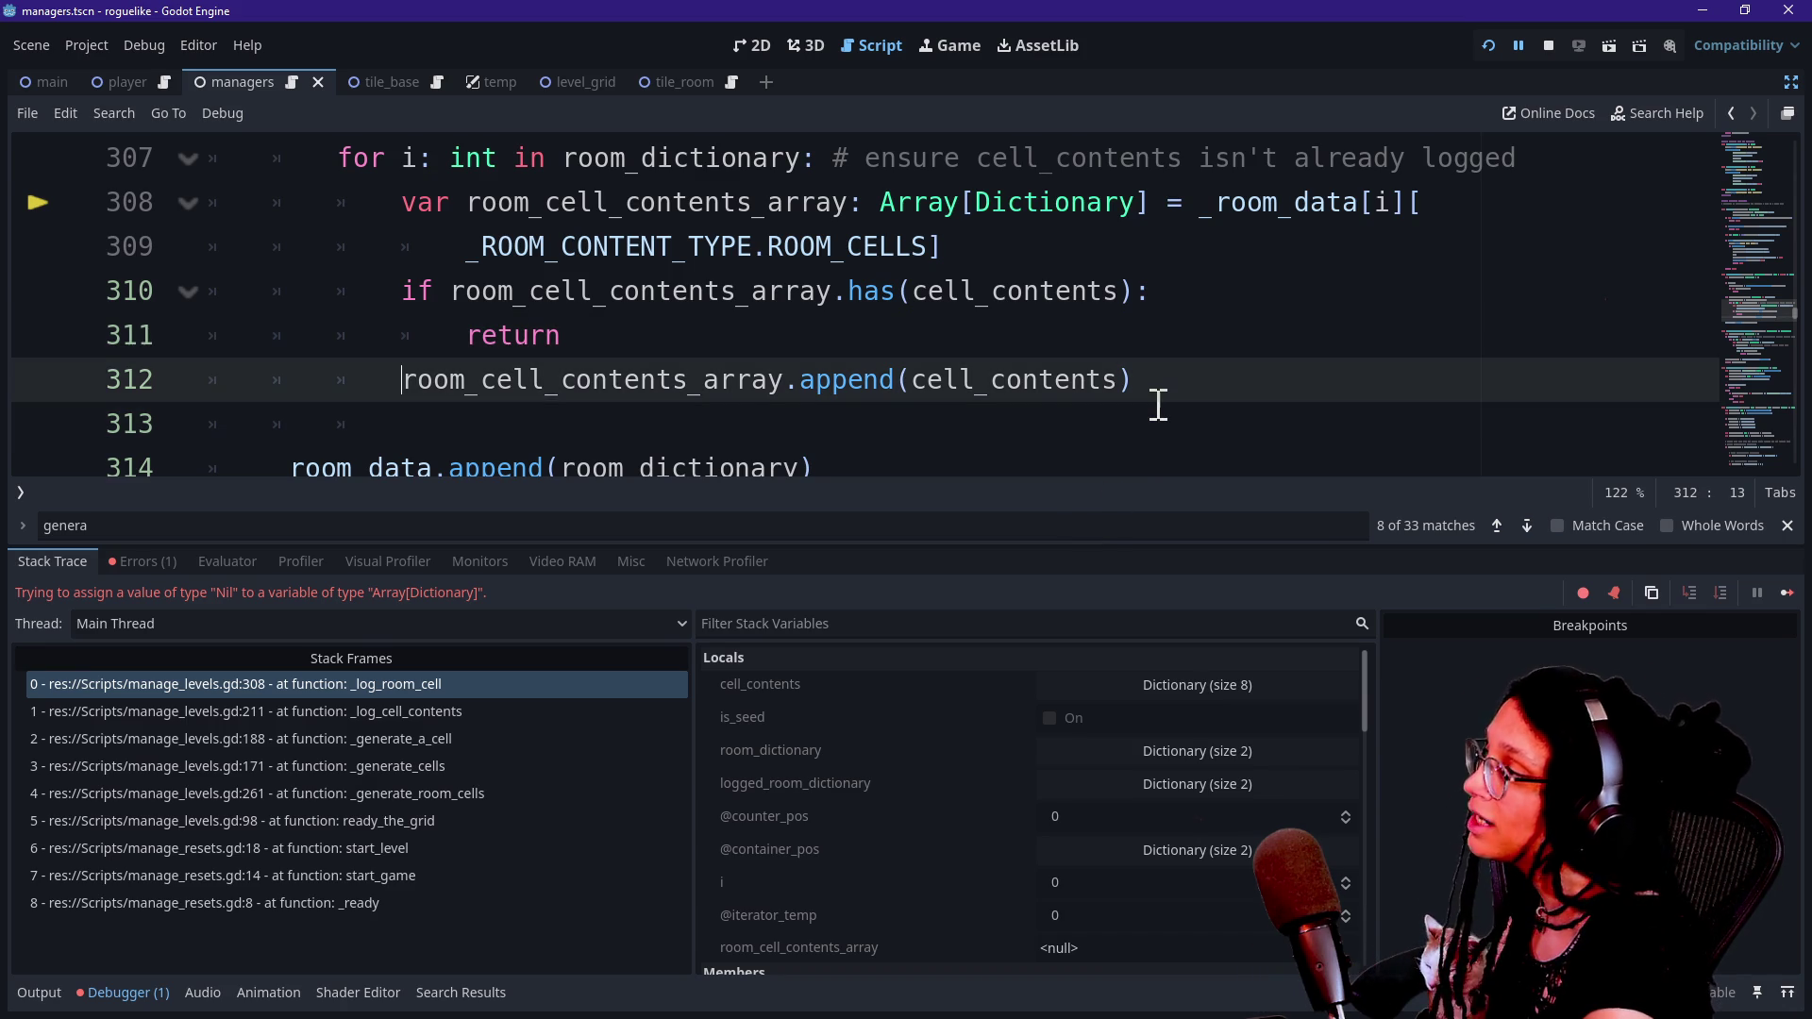
pyautogui.press('Up')
pyautogui.press('Up')
pyautogui.press('Up')
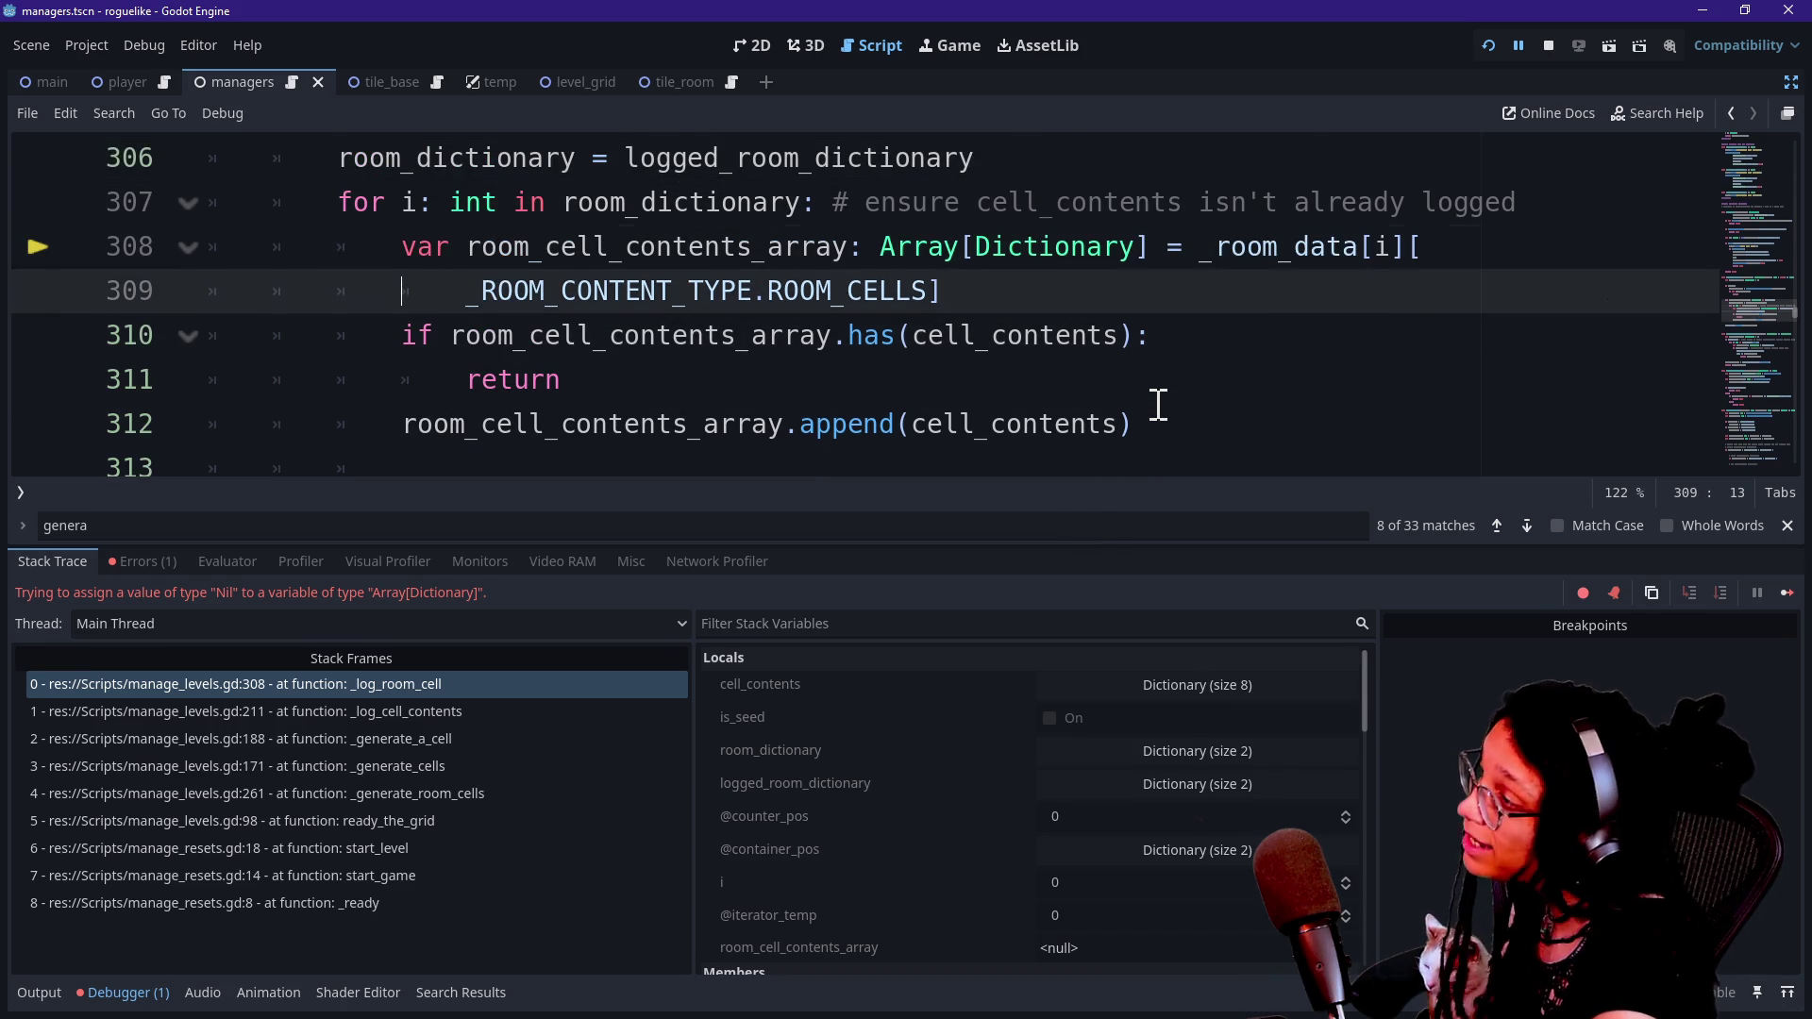
pyautogui.press('Down')
pyautogui.press('Down')
pyautogui.press('Up')
pyautogui.press('Up')
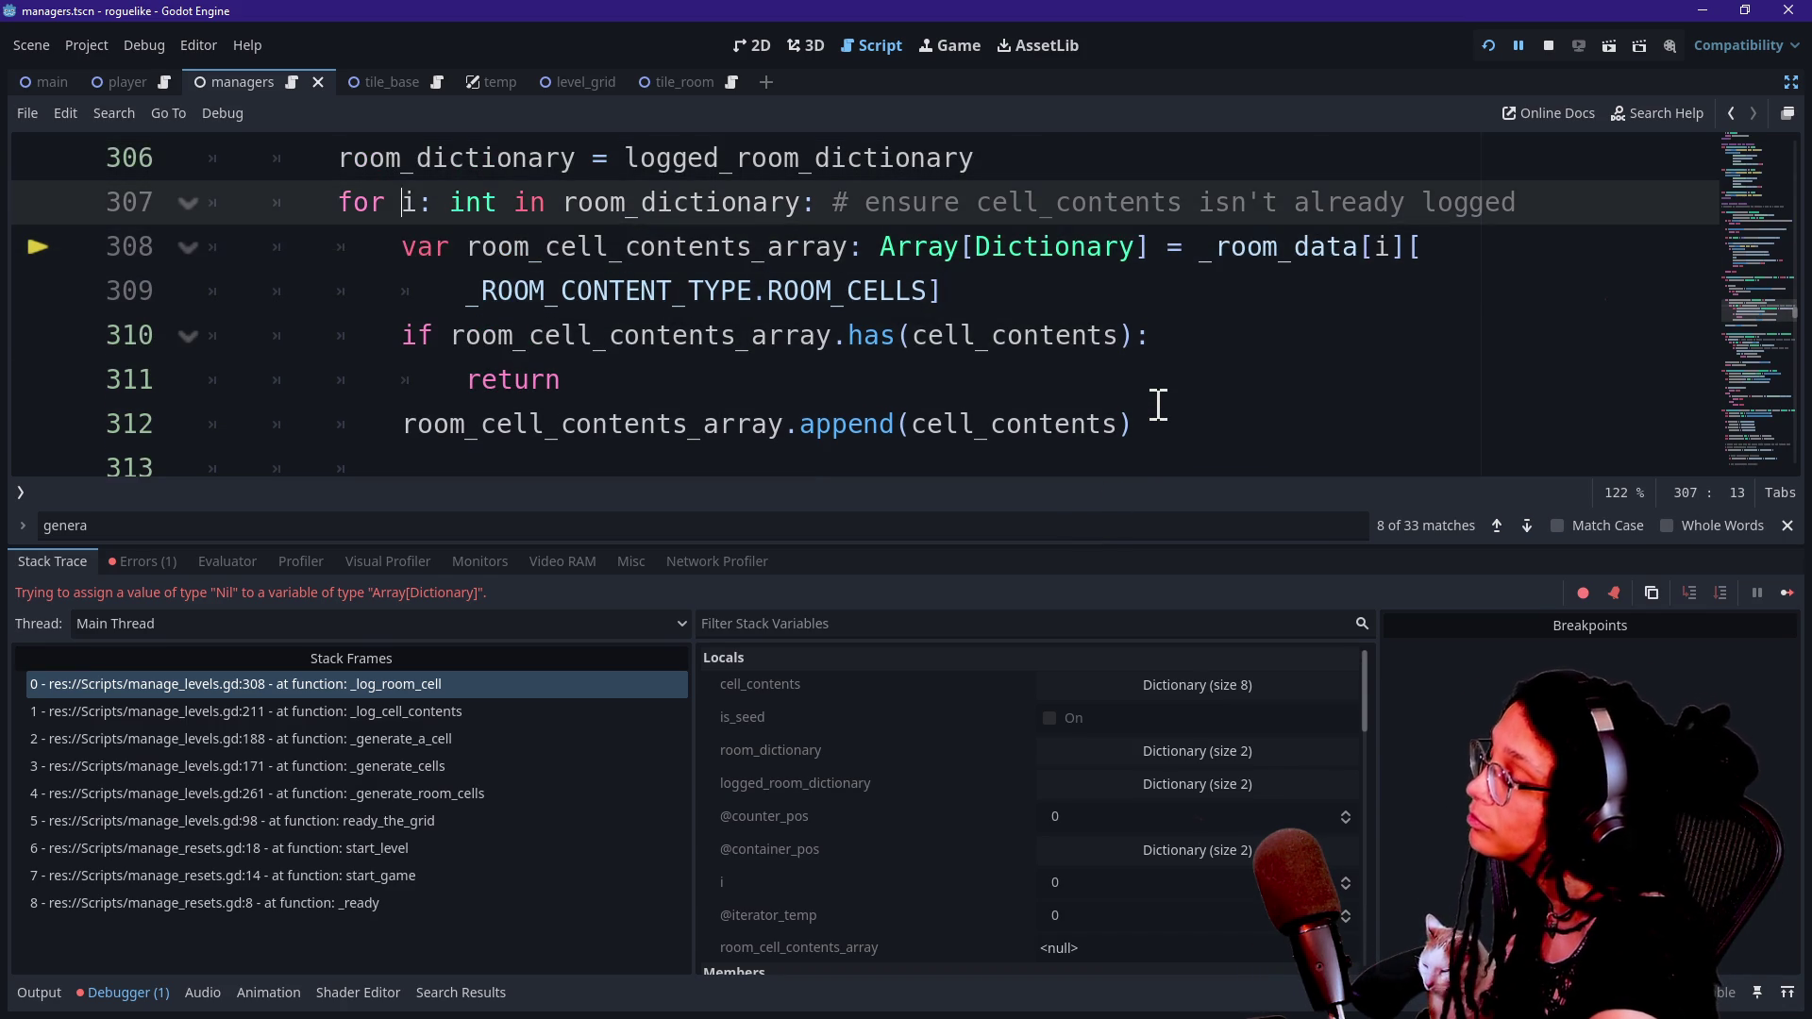
pyautogui.press('Down')
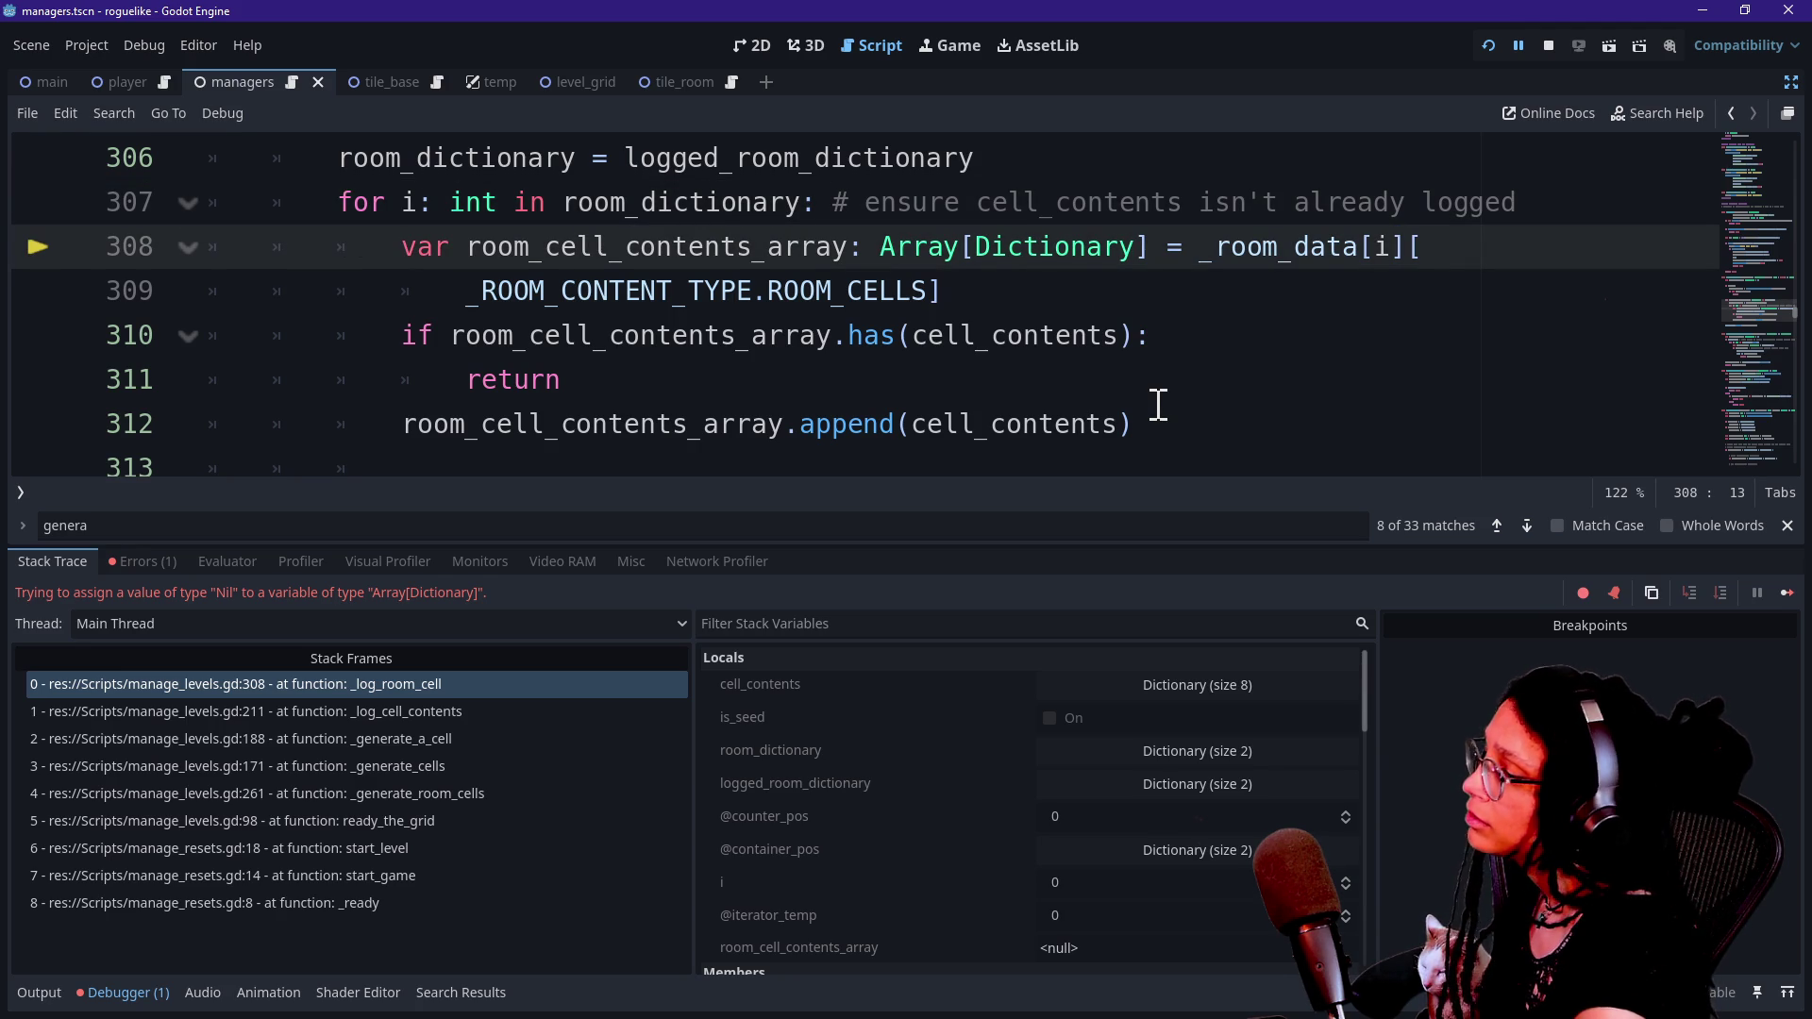
# Examine the _room_data lookup on line 308 and the room dictionary assignment on line 306.
pyautogui.scroll(-3, 976, 907)
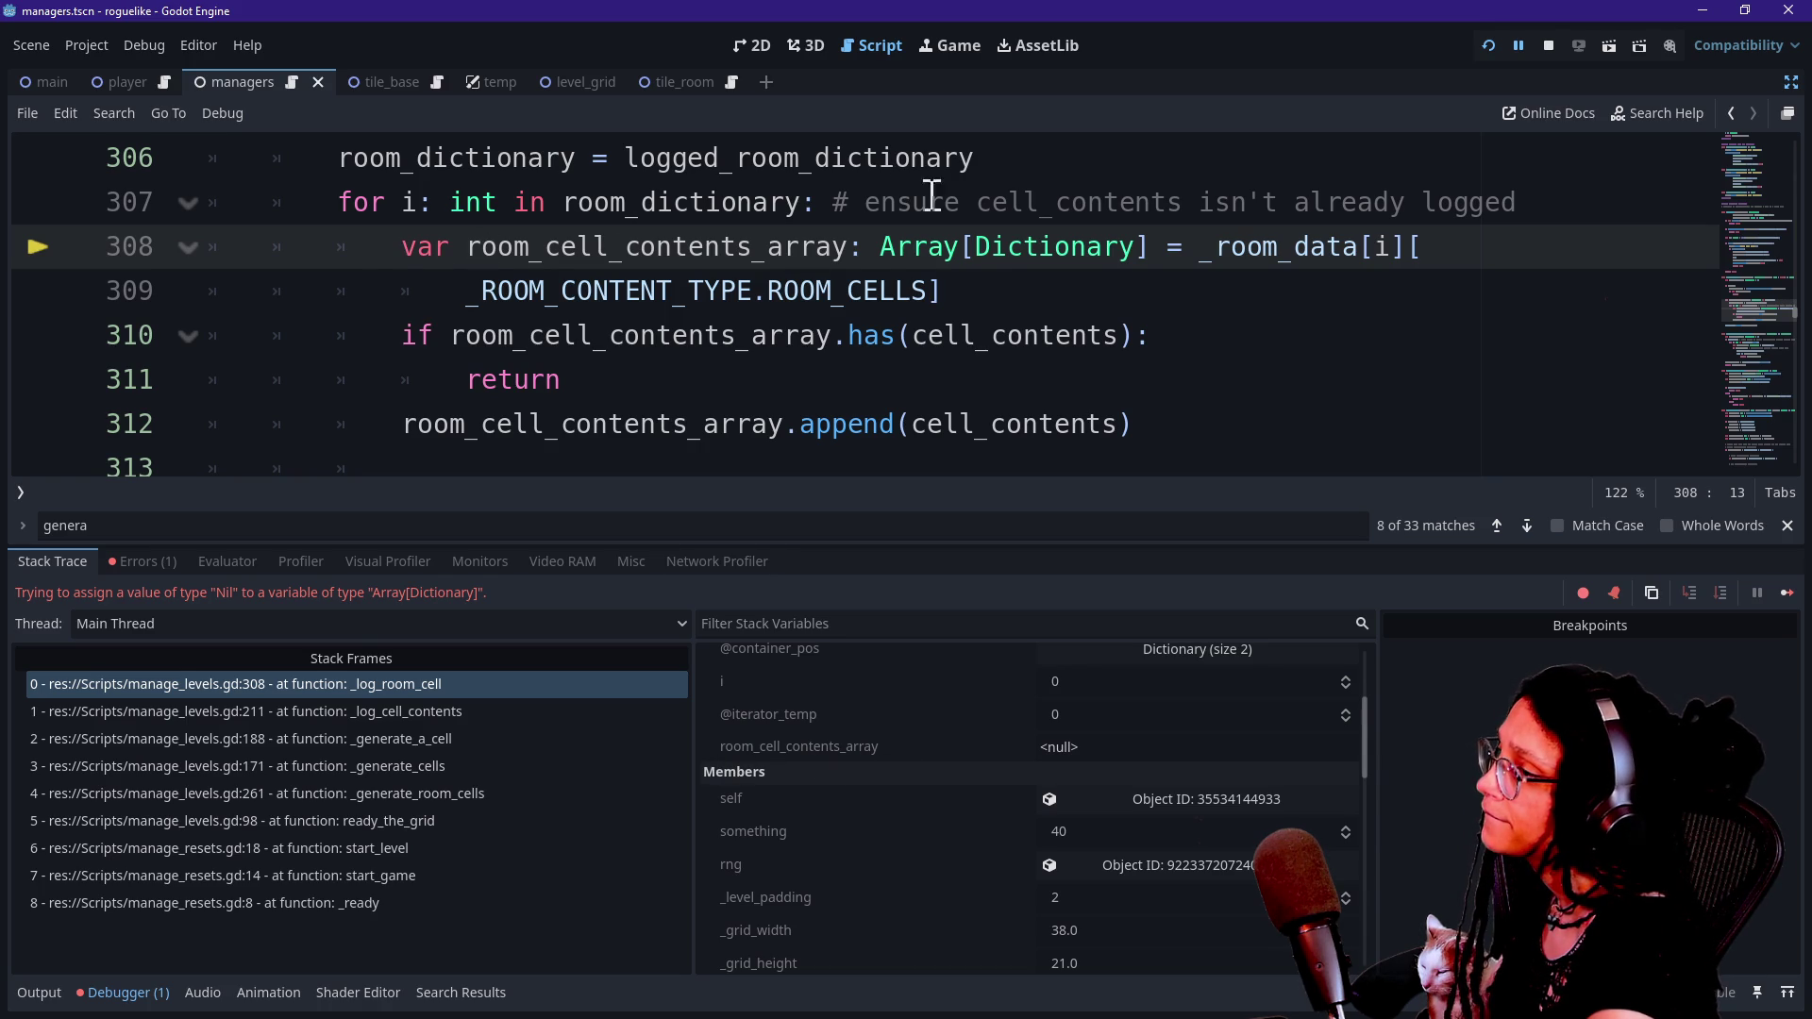
pyautogui.moveTo(1215, 248); pyautogui.dragTo(1326, 247)
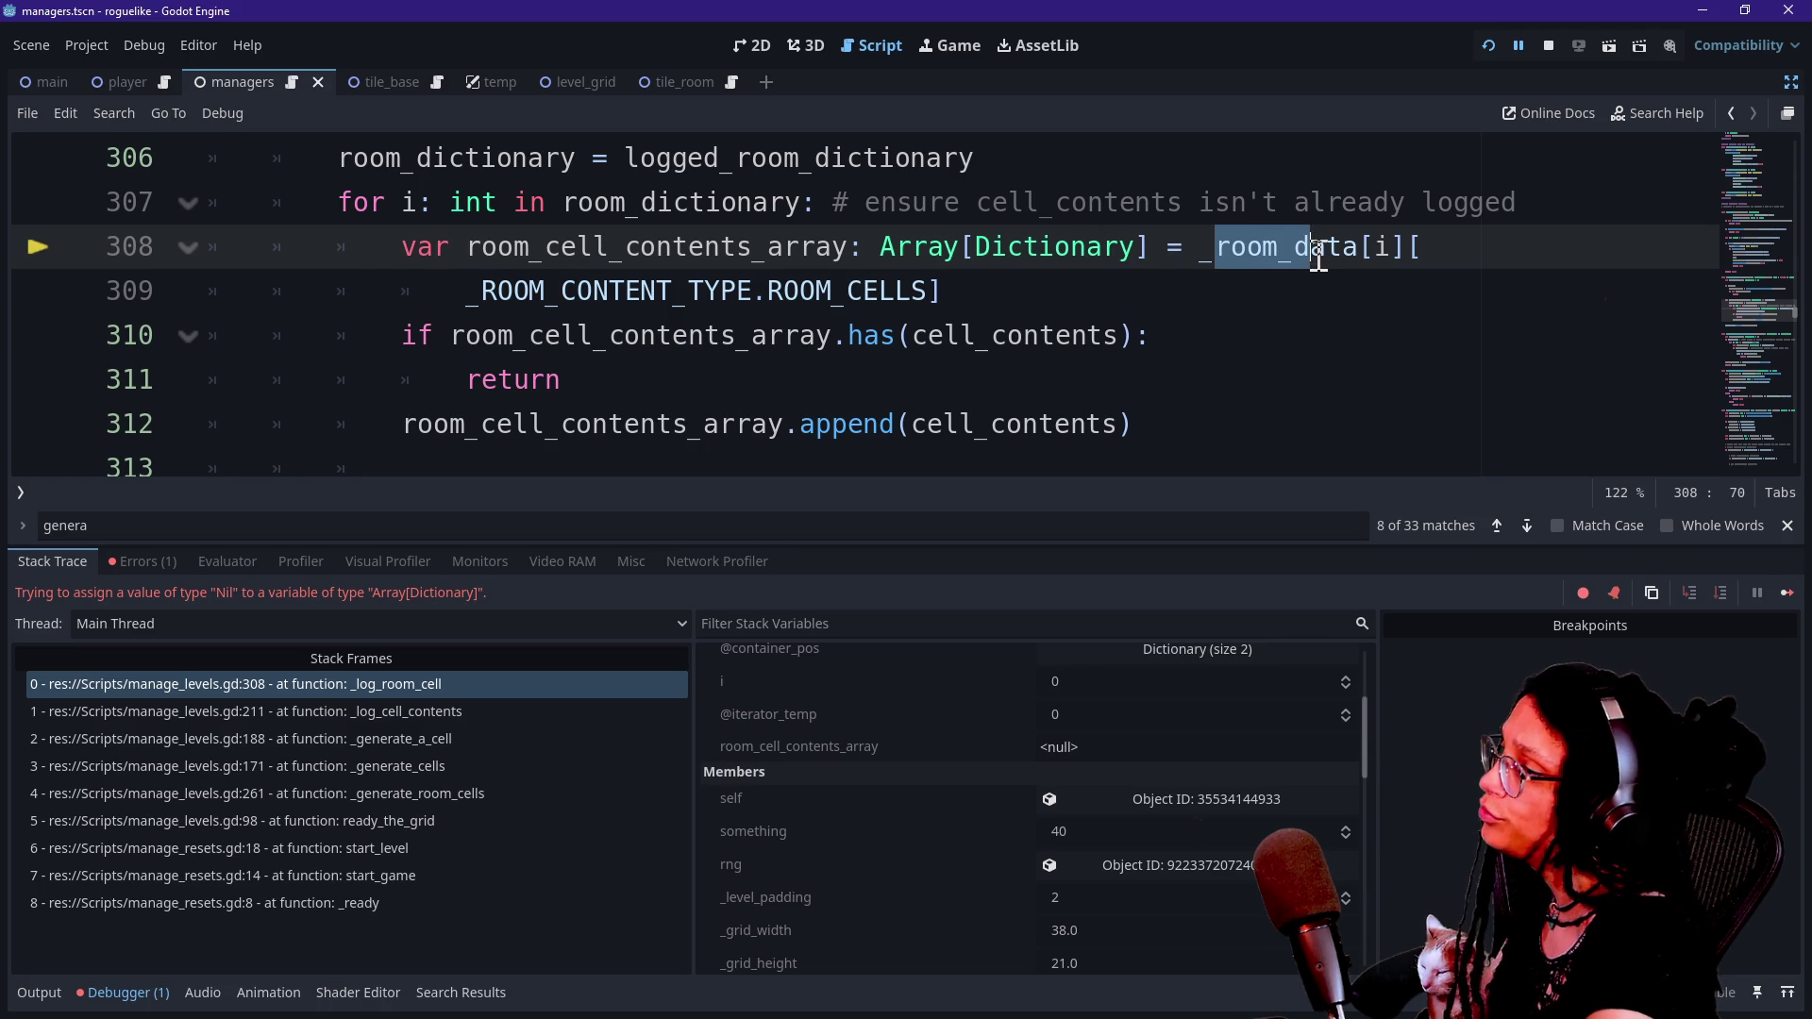
pyautogui.click(1281, 247)
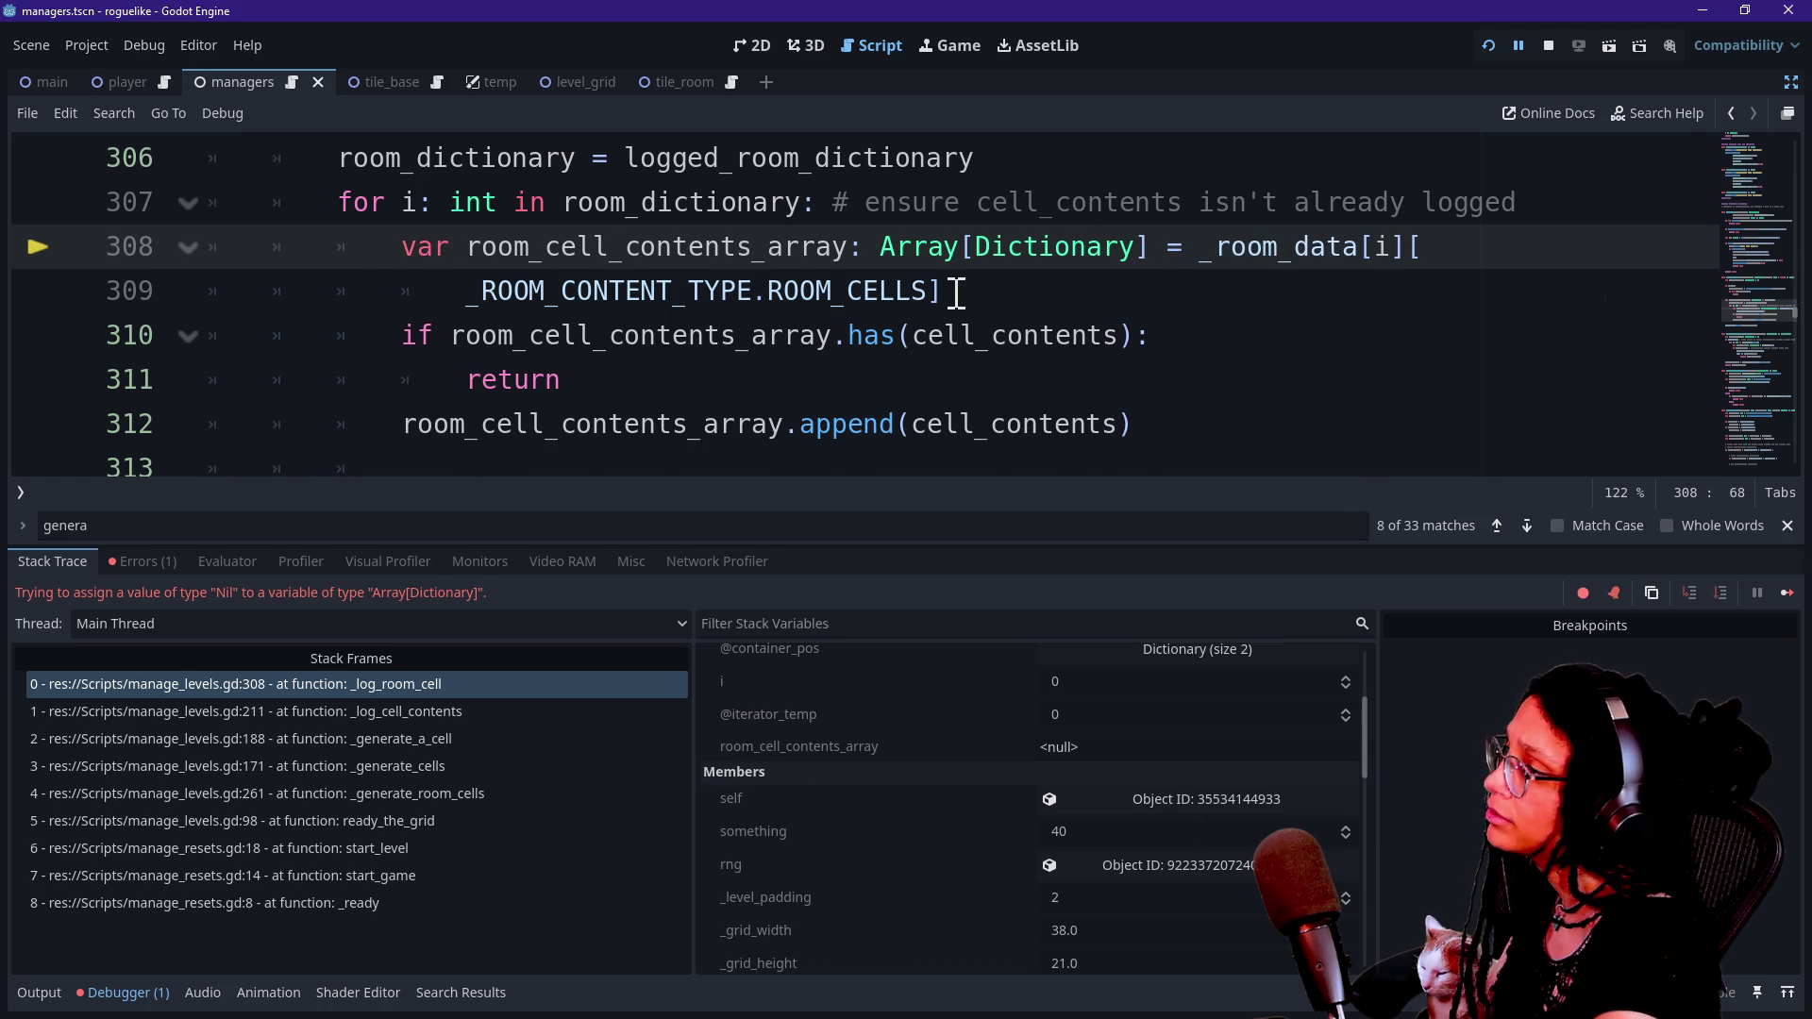
pyautogui.scroll(1, 958, 294)
pyautogui.click(680, 223)
pyautogui.click(1064, 331)
pyautogui.click(1083, 298)
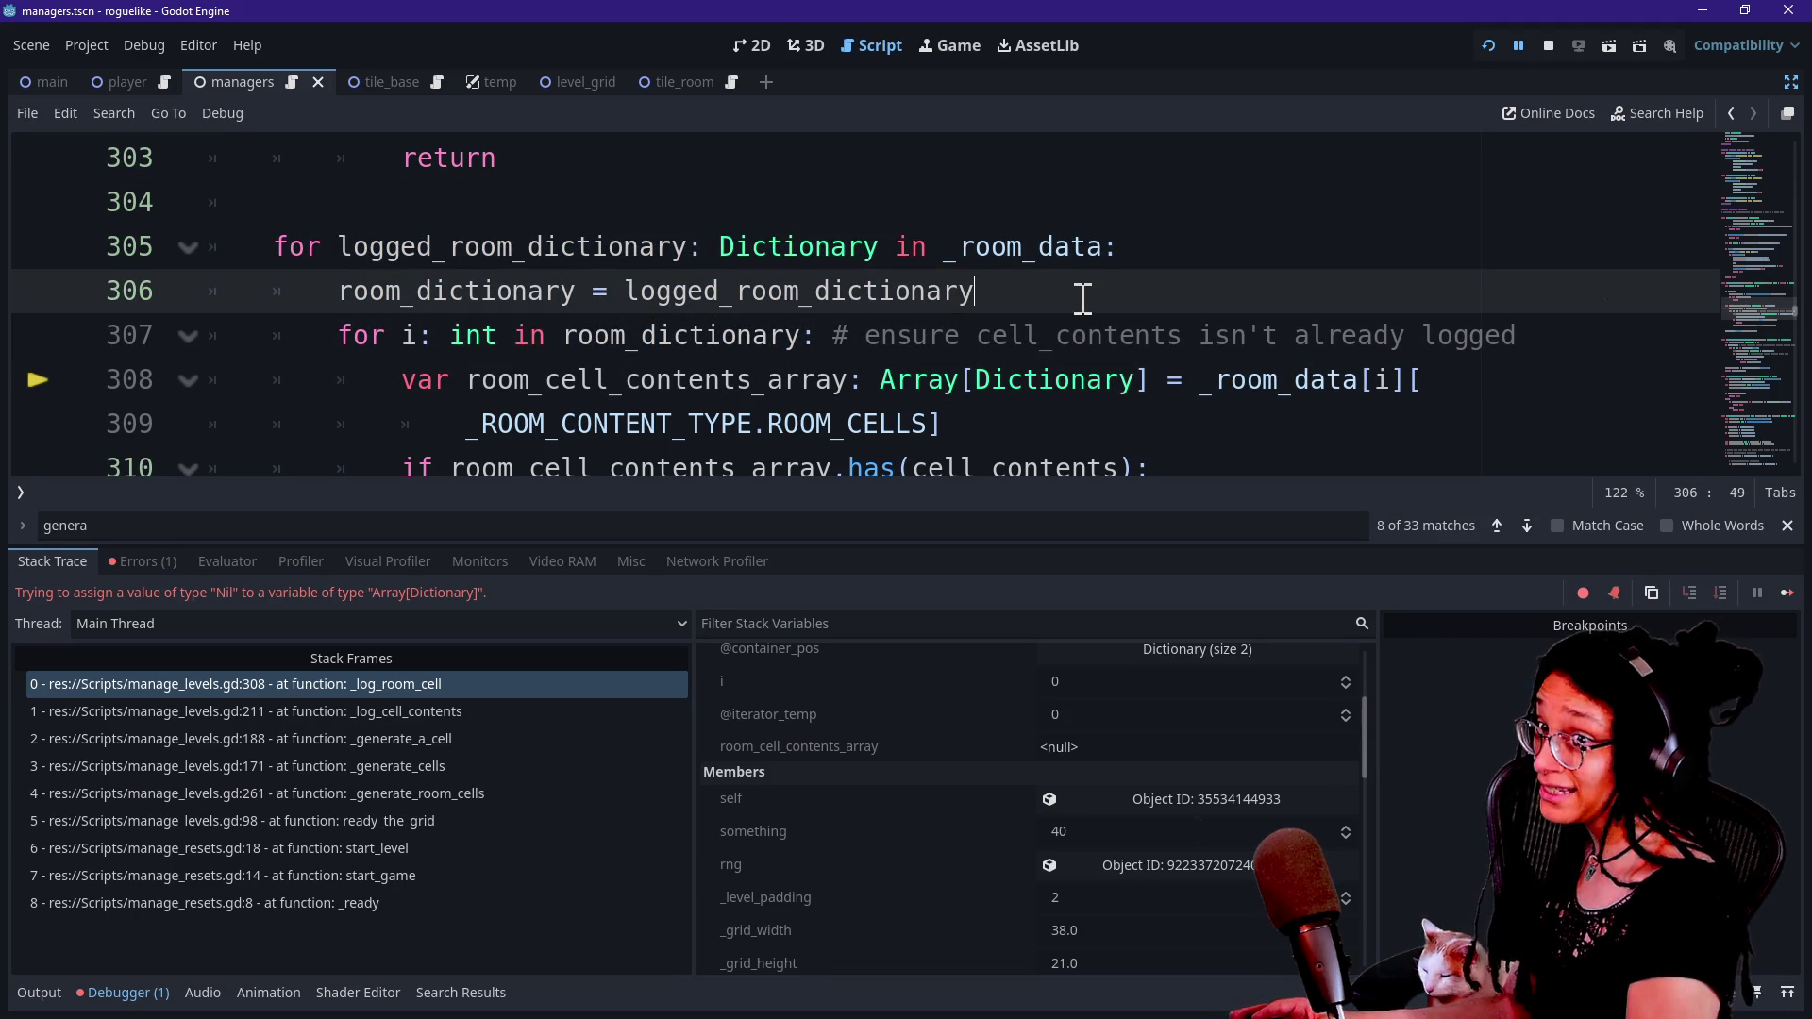
pyautogui.hotkey('alt', 'o')
pyautogui.hotkey('alt', 'o')
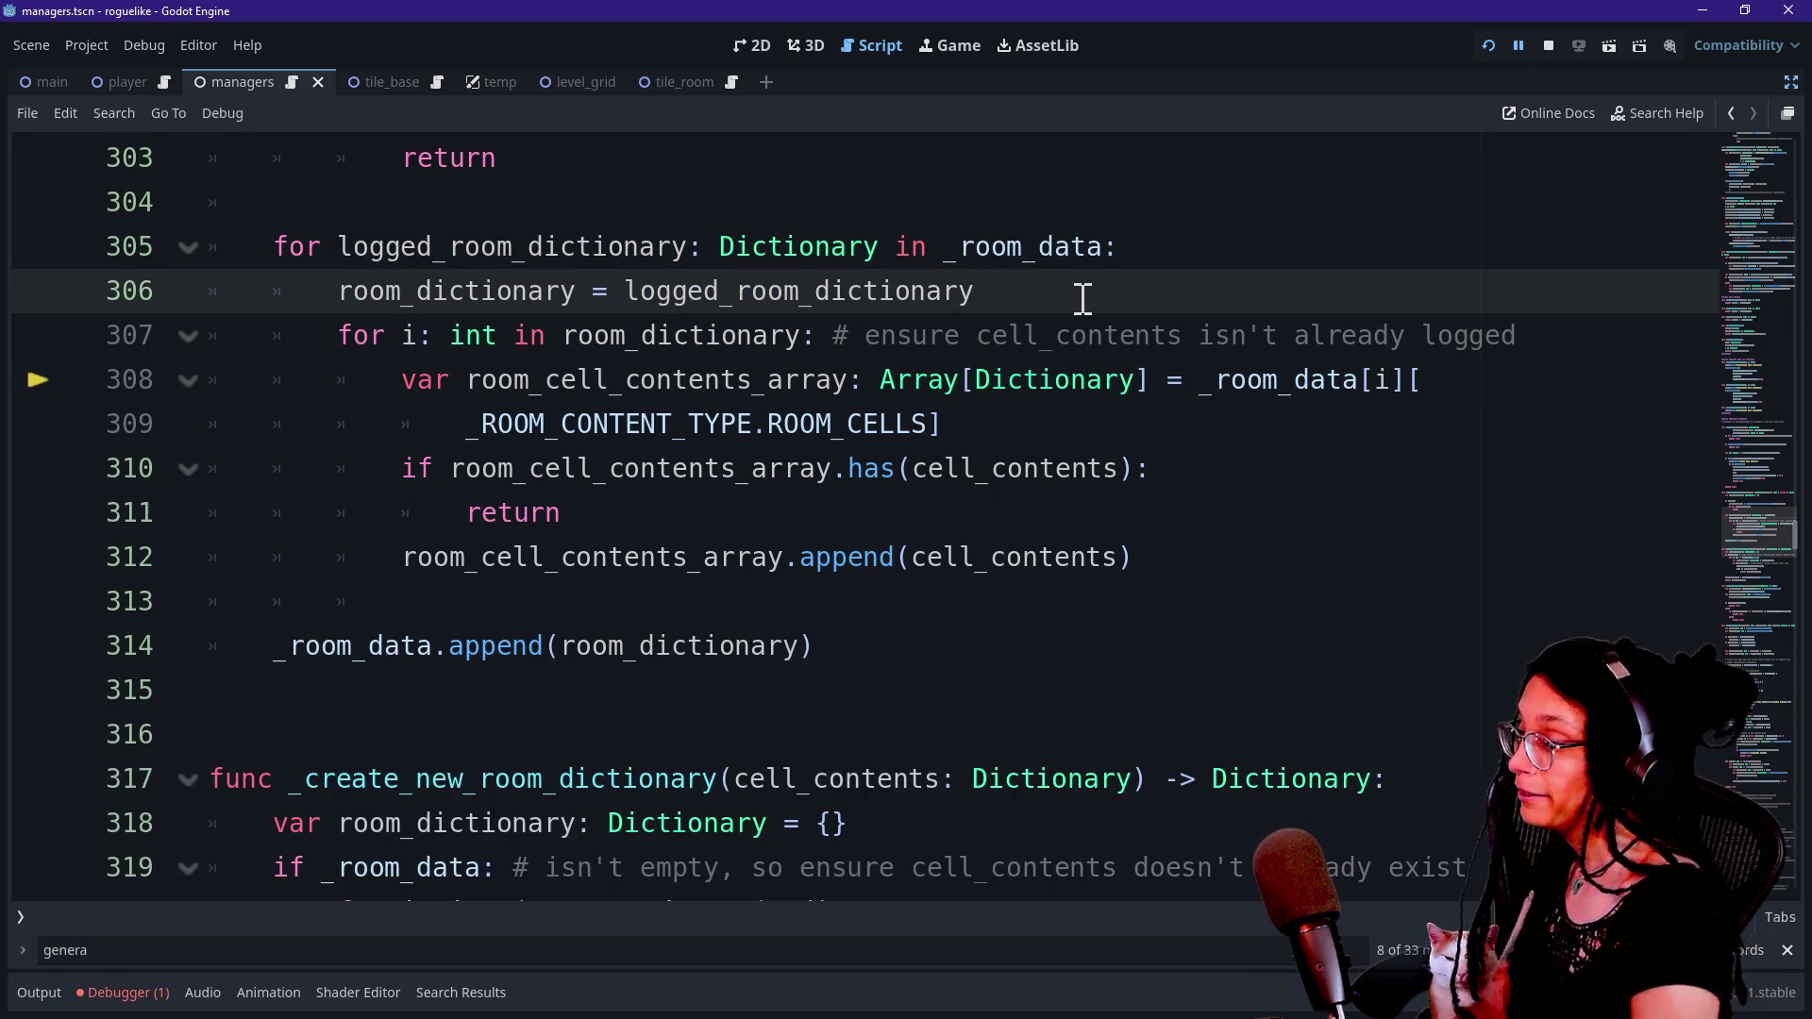
pyautogui.scroll(1, 1082, 298)
pyautogui.click(1047, 245)
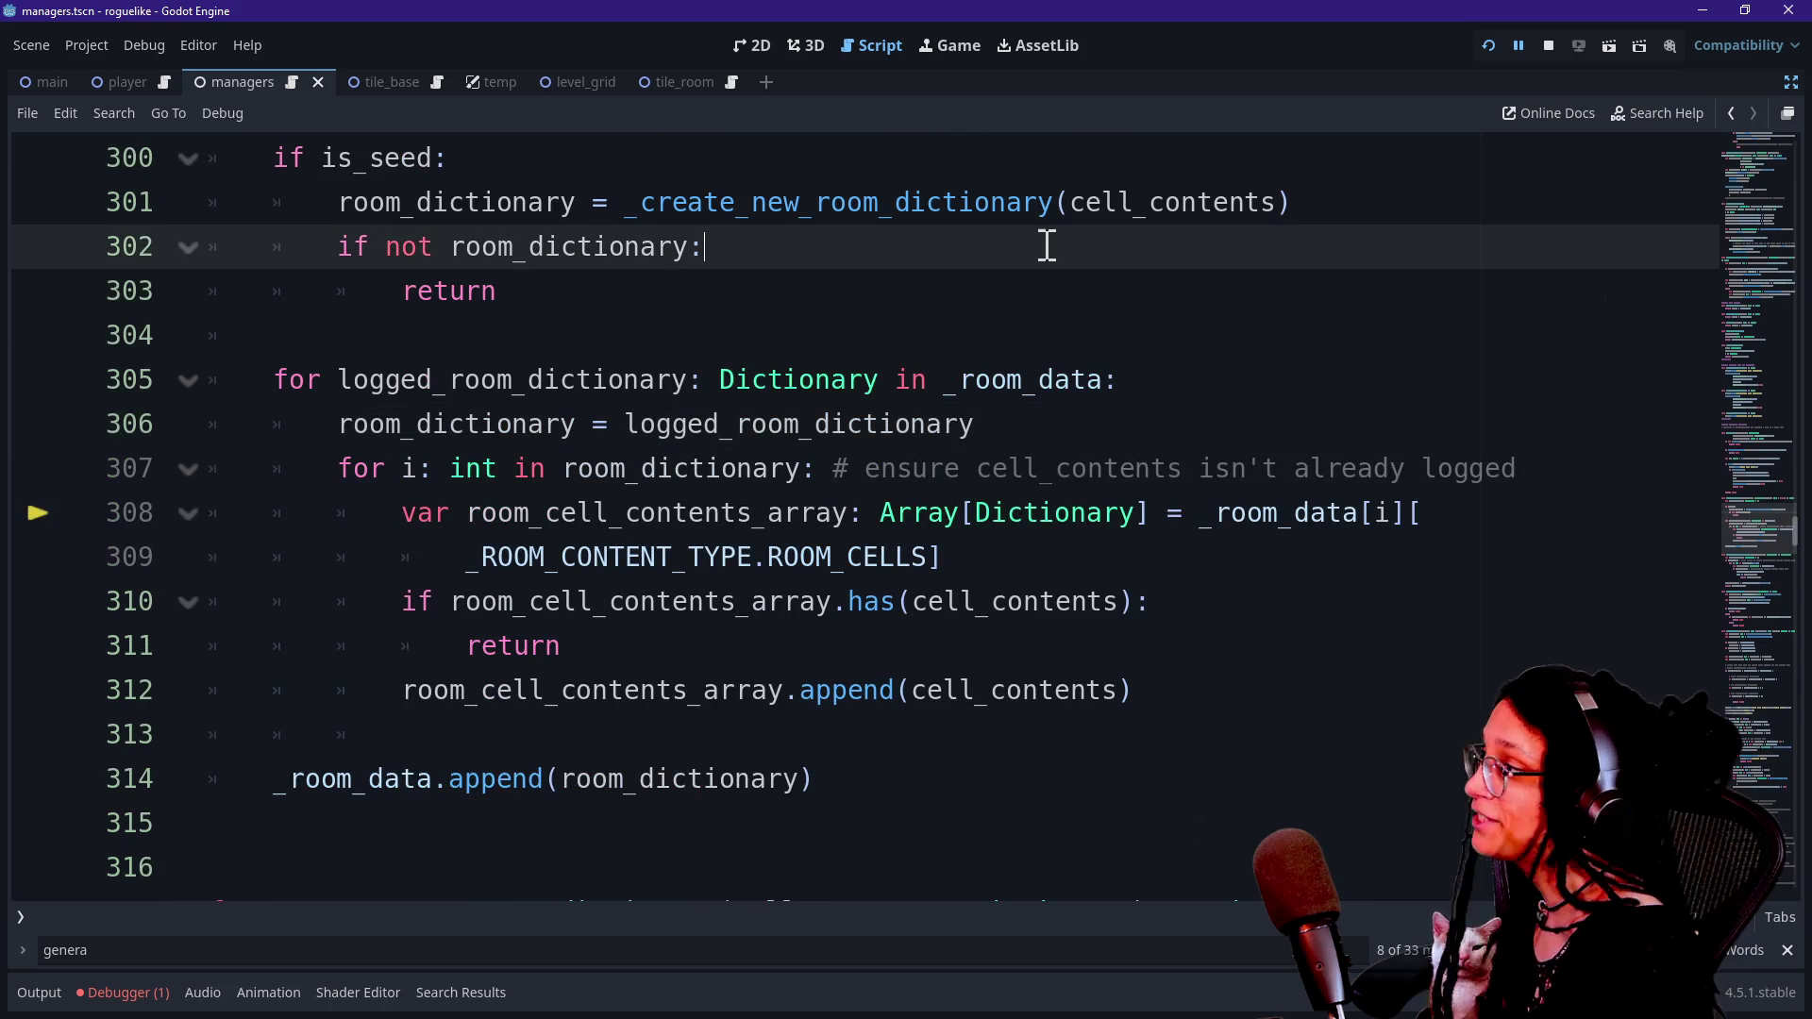
pyautogui.press('Up')
pyautogui.press('Up')
pyautogui.press('Up')
pyautogui.press('Down')
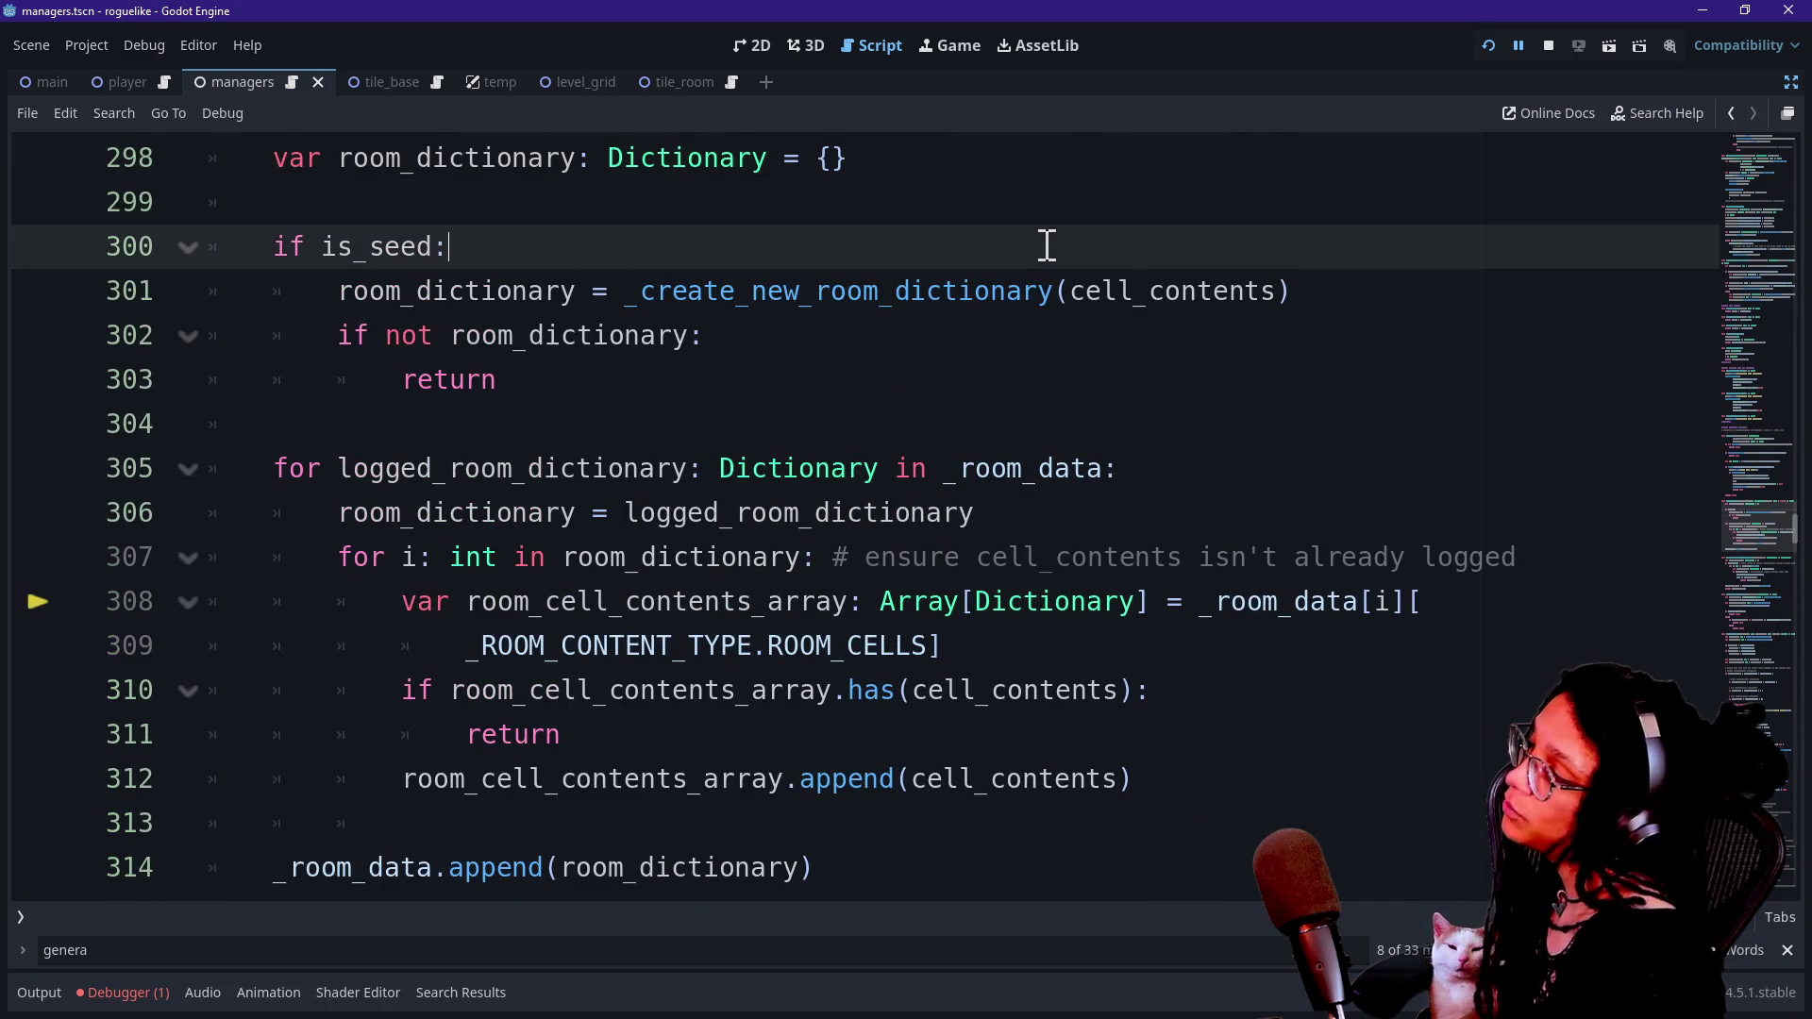
pyautogui.click(521, 385)
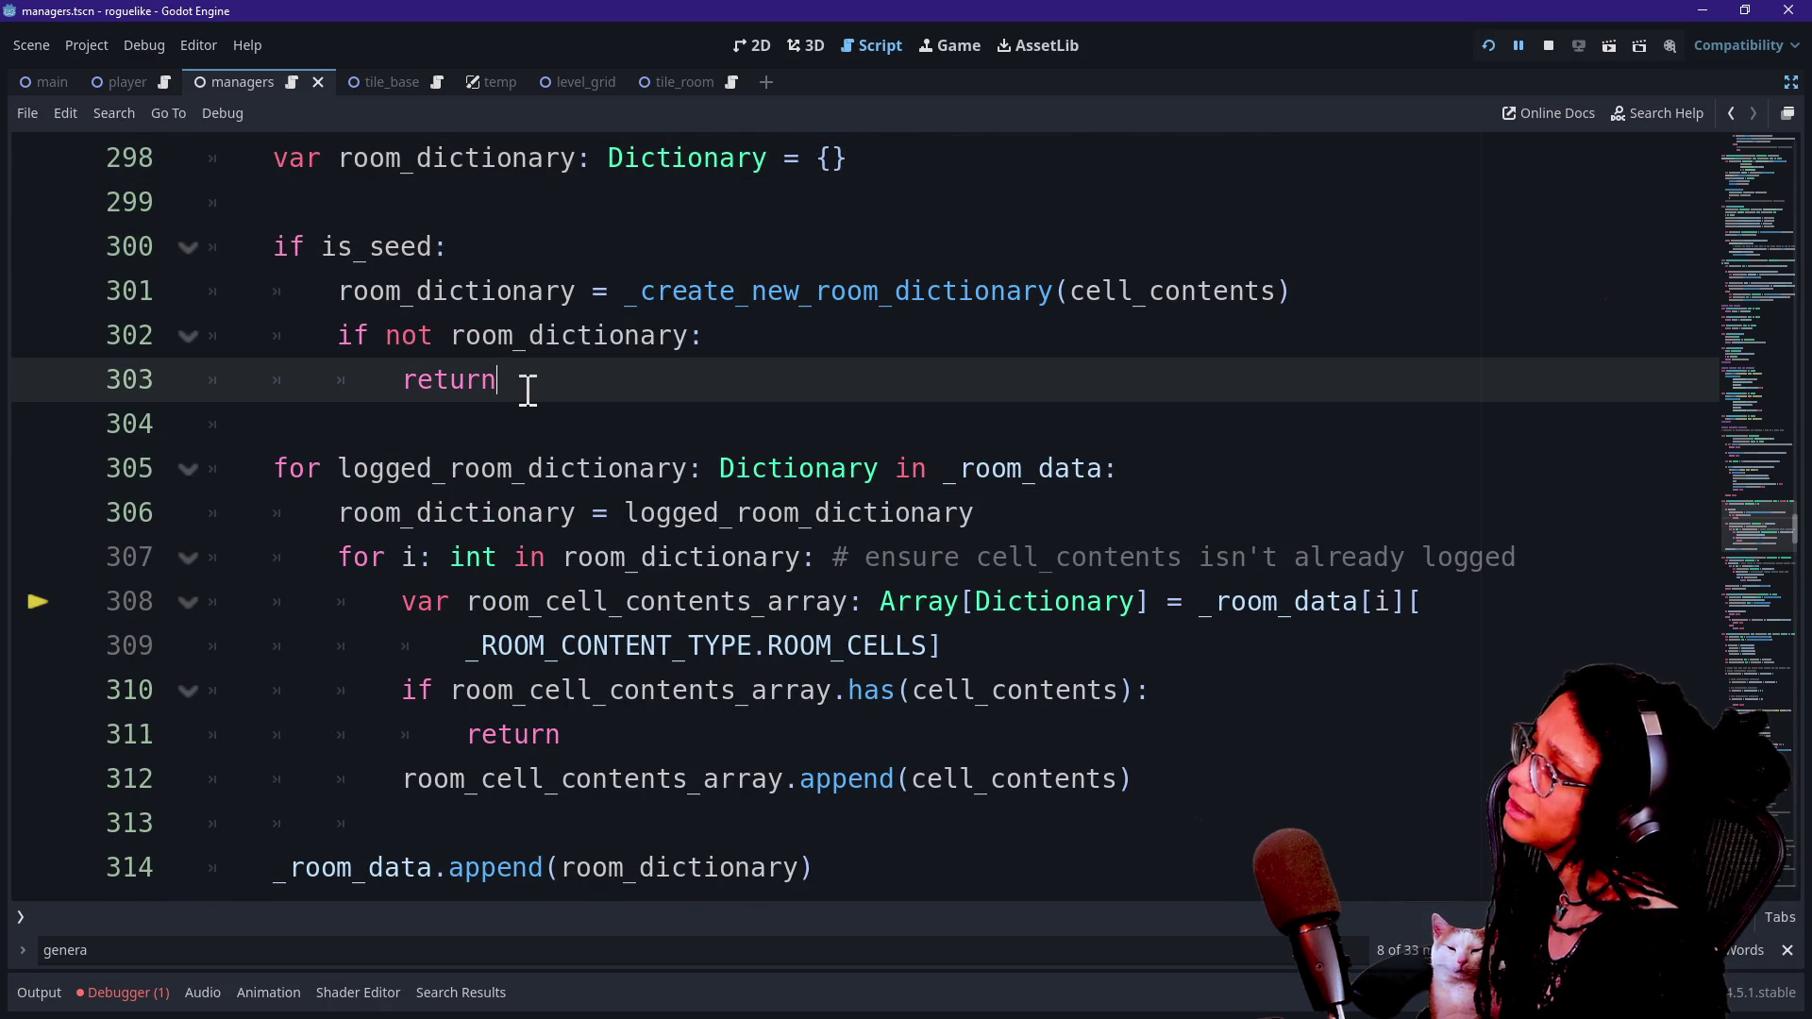
pyautogui.click(317, 244)
pyautogui.click(640, 368)
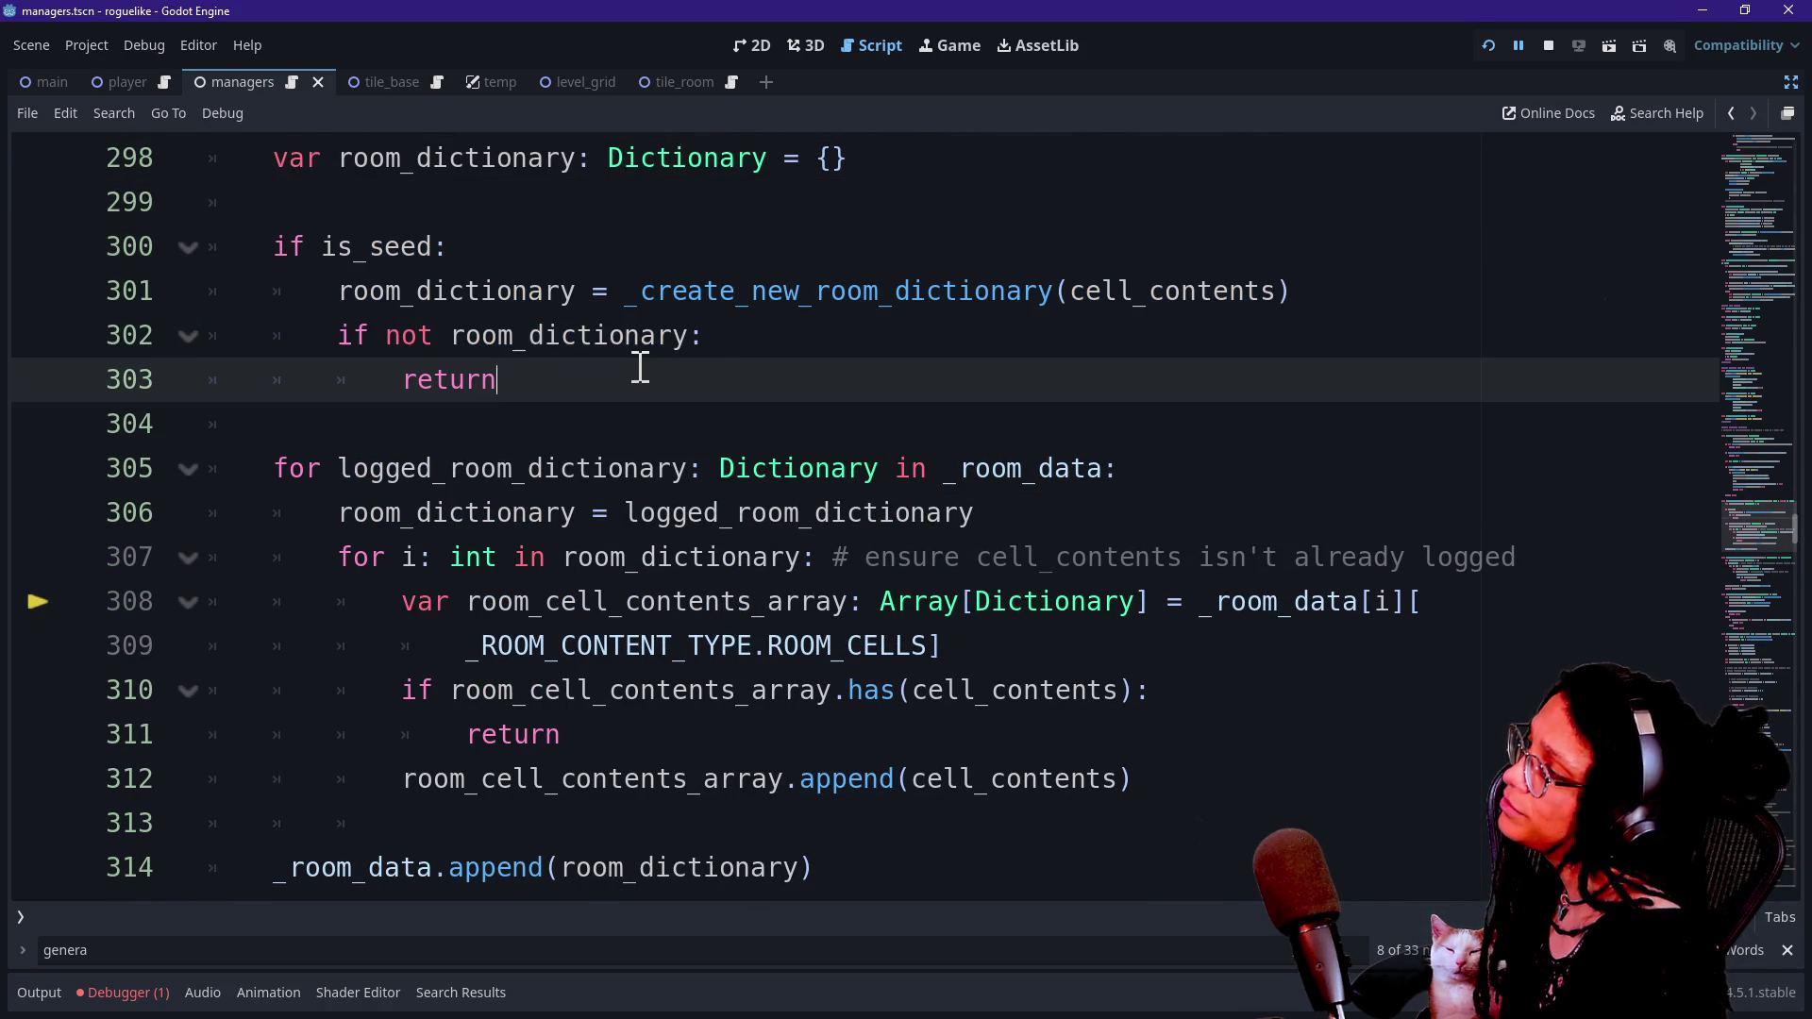
pyautogui.moveTo(283, 243)
pyautogui.mouseDown()
pyautogui.moveTo(539, 340)
pyautogui.moveTo(626, 497)
pyautogui.mouseUp()
pyautogui.click(567, 346)
pyautogui.click(642, 514)
pyautogui.moveTo(667, 425); pyautogui.dragTo(661, 300)
pyautogui.click(596, 222)
pyautogui.moveTo(275, 254); pyautogui.dragTo(720, 462)
pyautogui.click(719, 470)
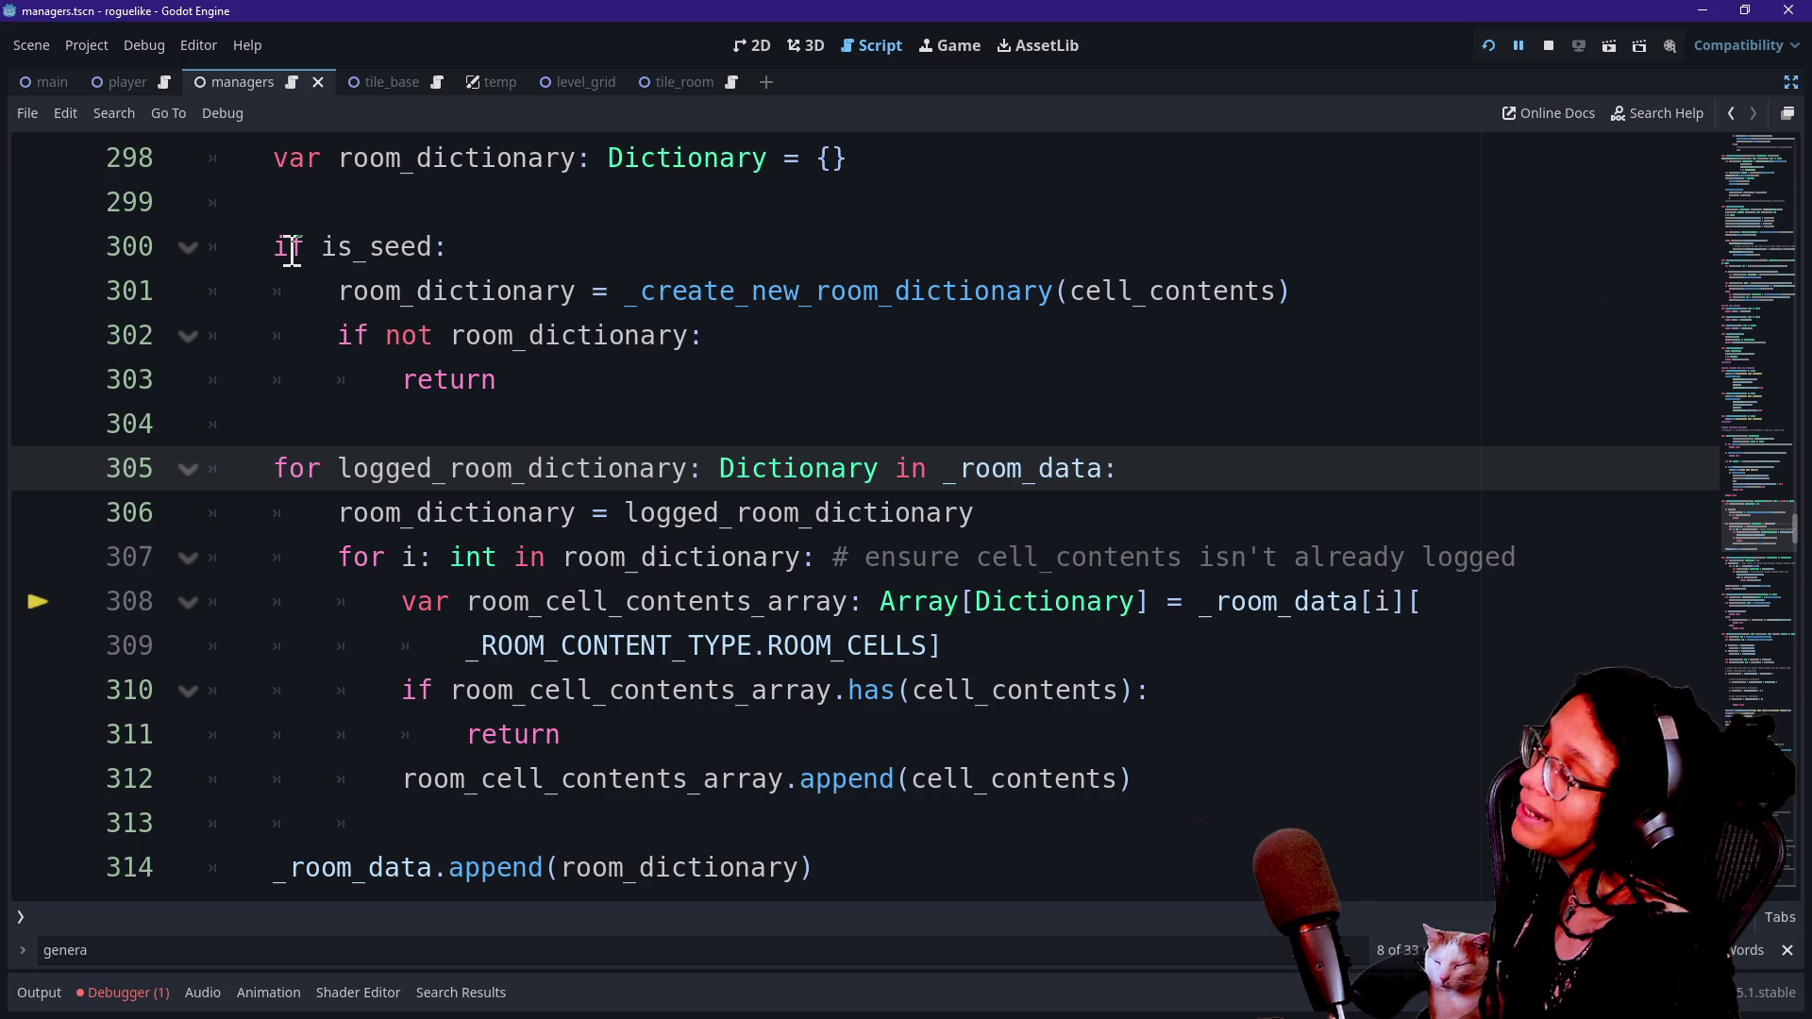
pyautogui.moveTo(279, 248)
pyautogui.mouseDown()
pyautogui.moveTo(567, 292)
pyautogui.moveTo(572, 368)
pyautogui.mouseUp()
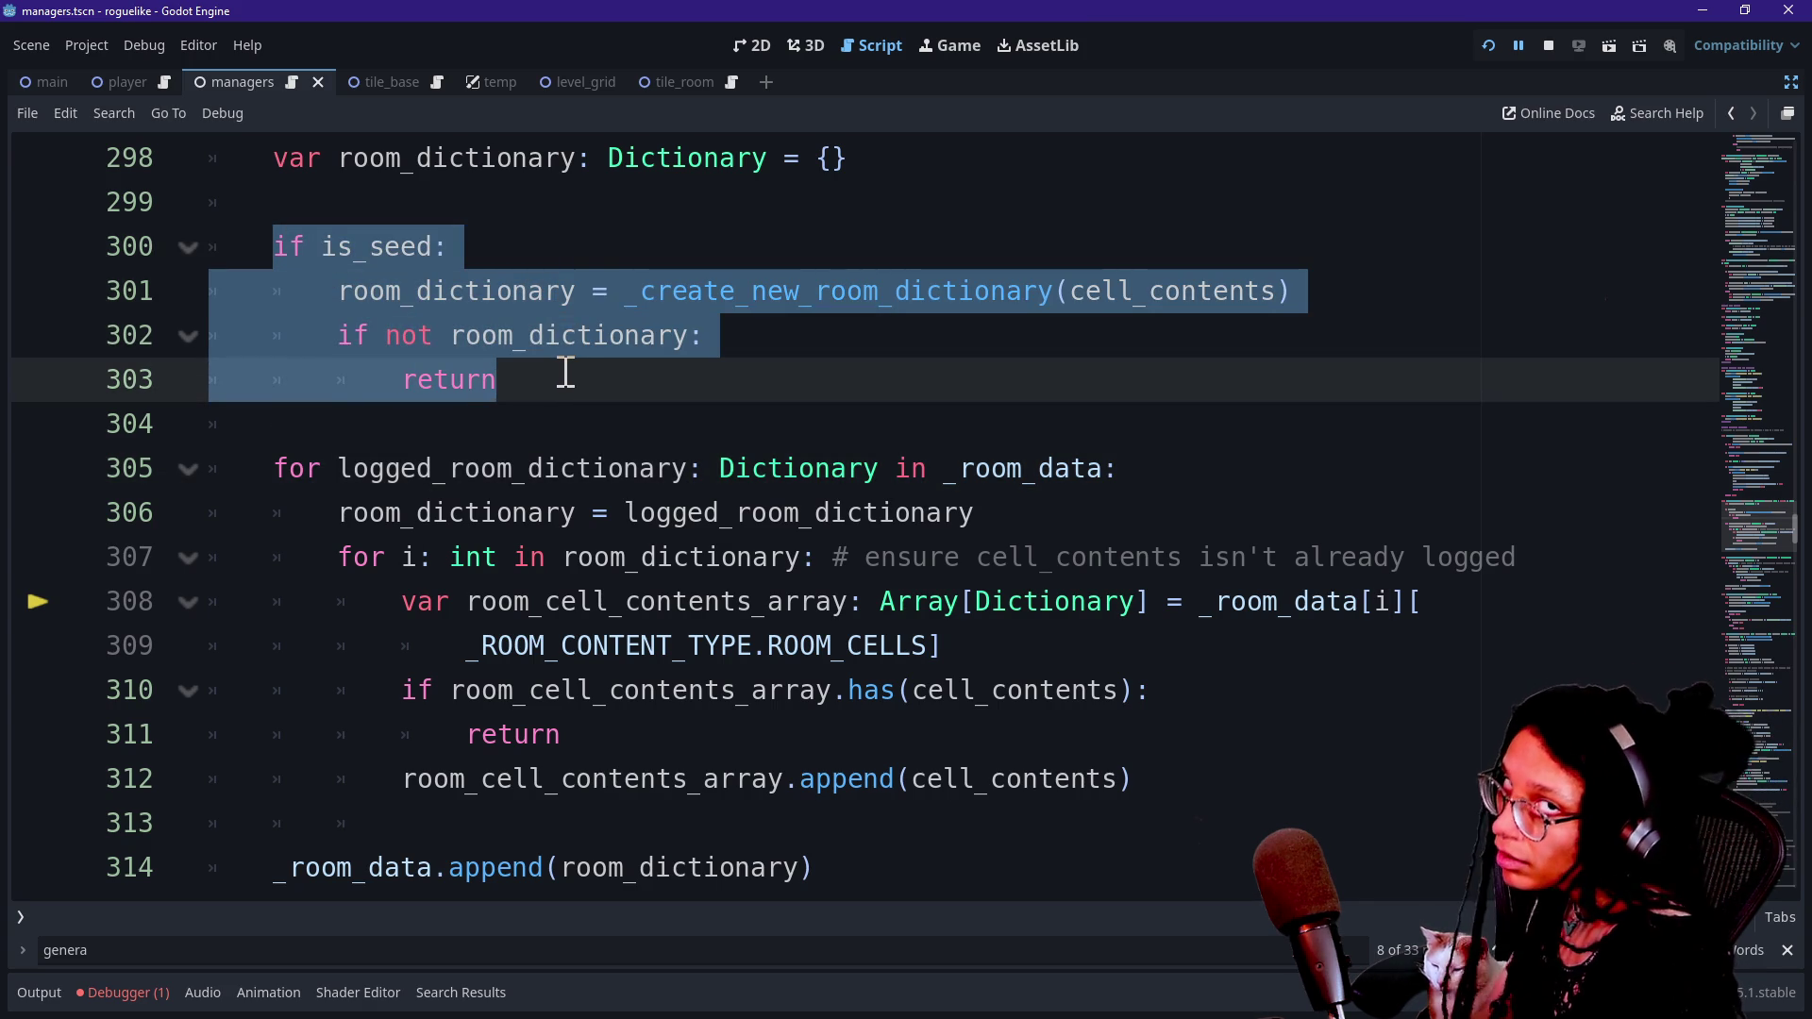
pyautogui.click(567, 373)
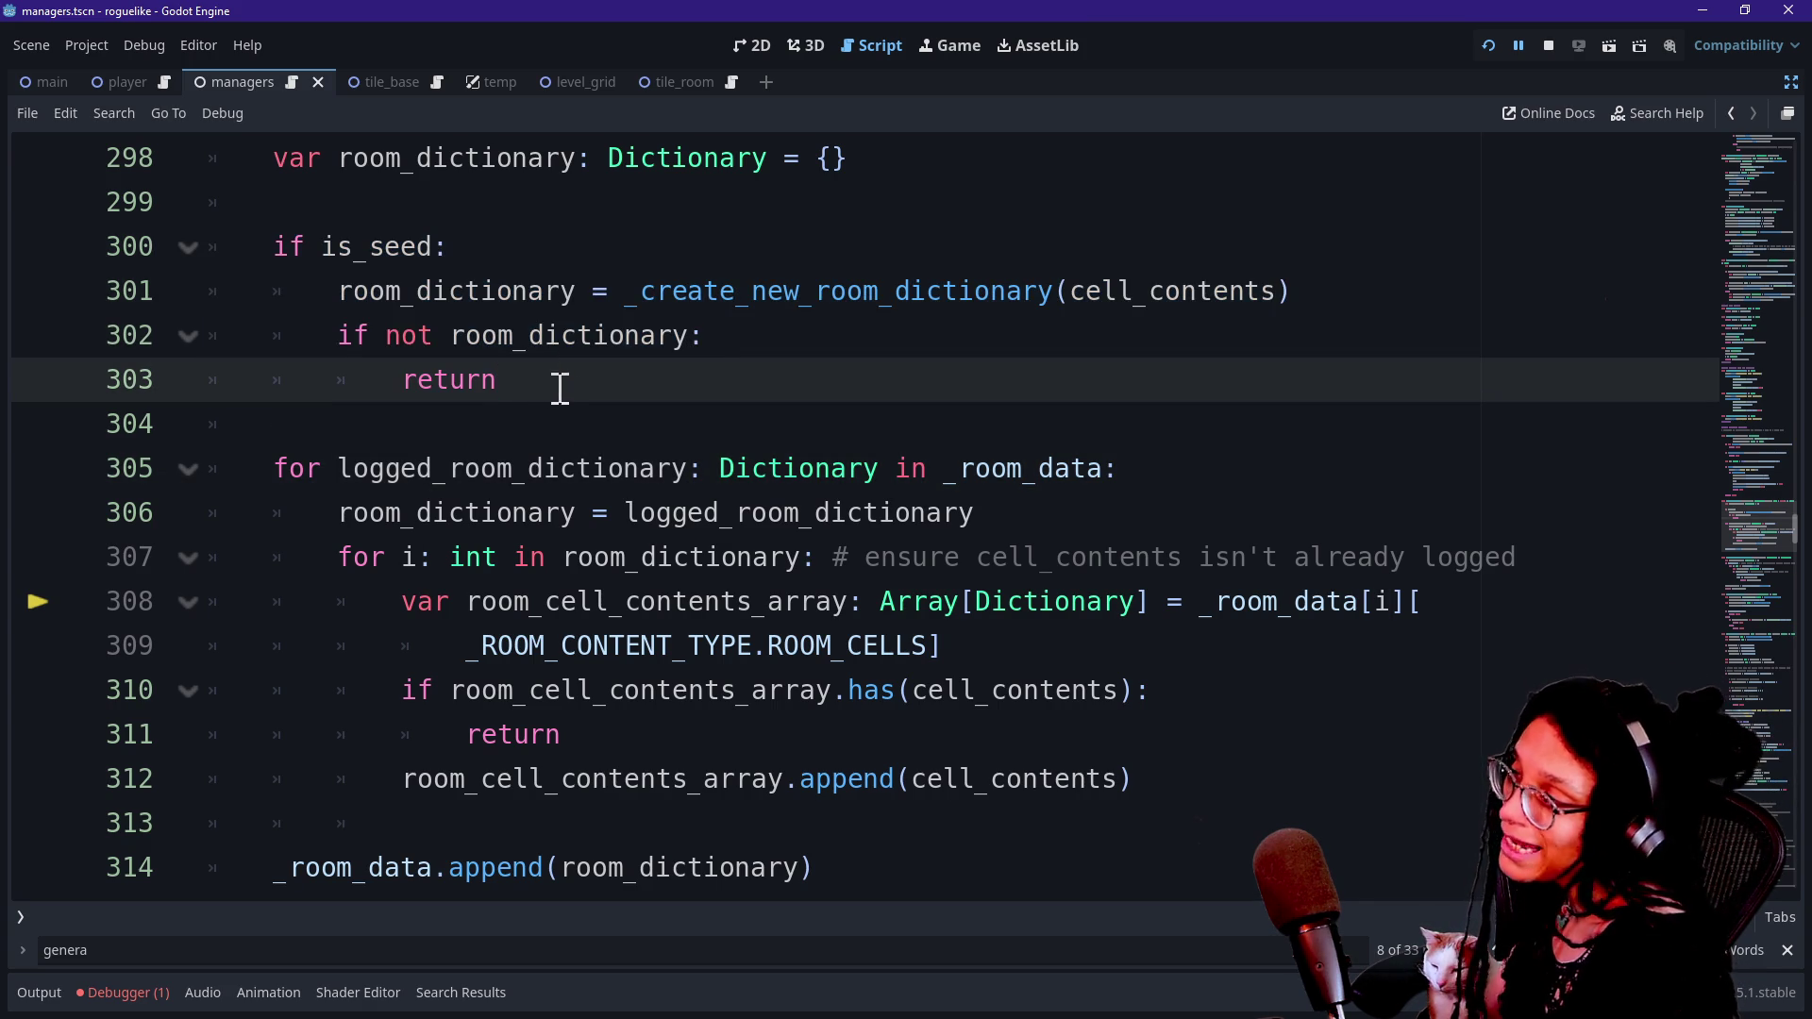
pyautogui.moveTo(390, 455); pyautogui.dragTo(736, 756)
pyautogui.click(735, 752)
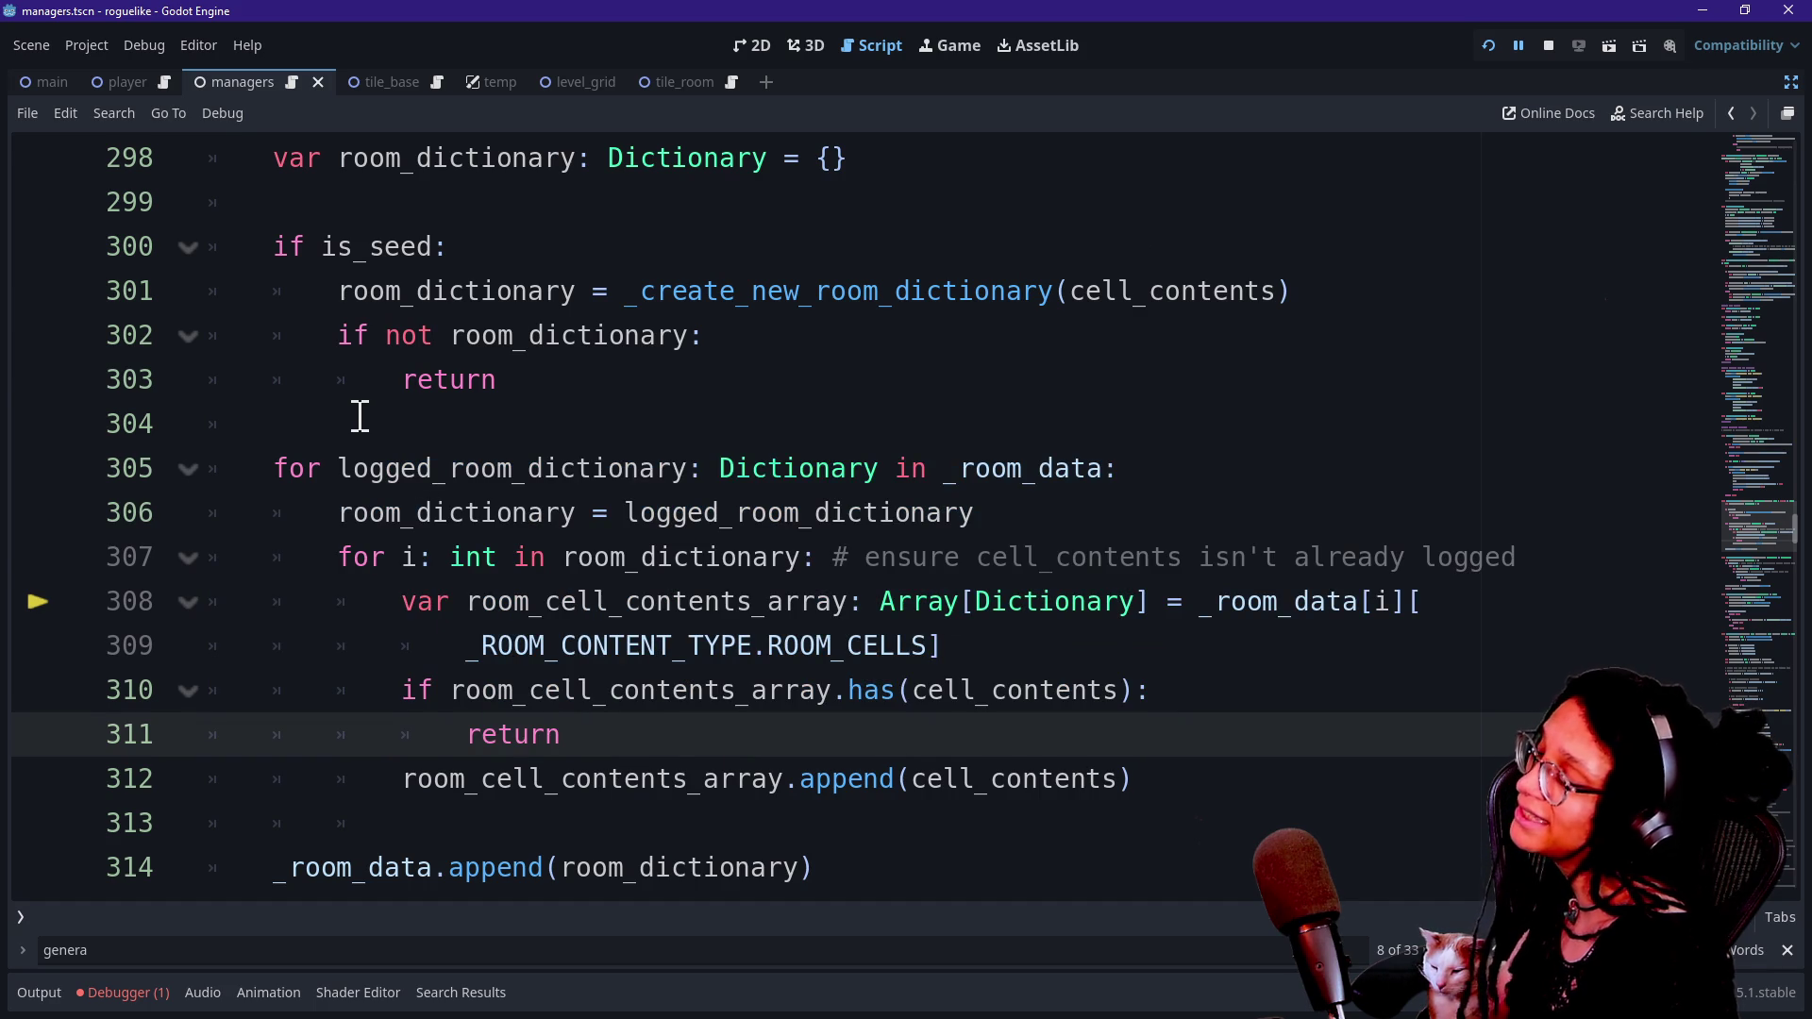
pyautogui.moveTo(324, 254); pyautogui.dragTo(489, 378)
pyautogui.click(494, 381)
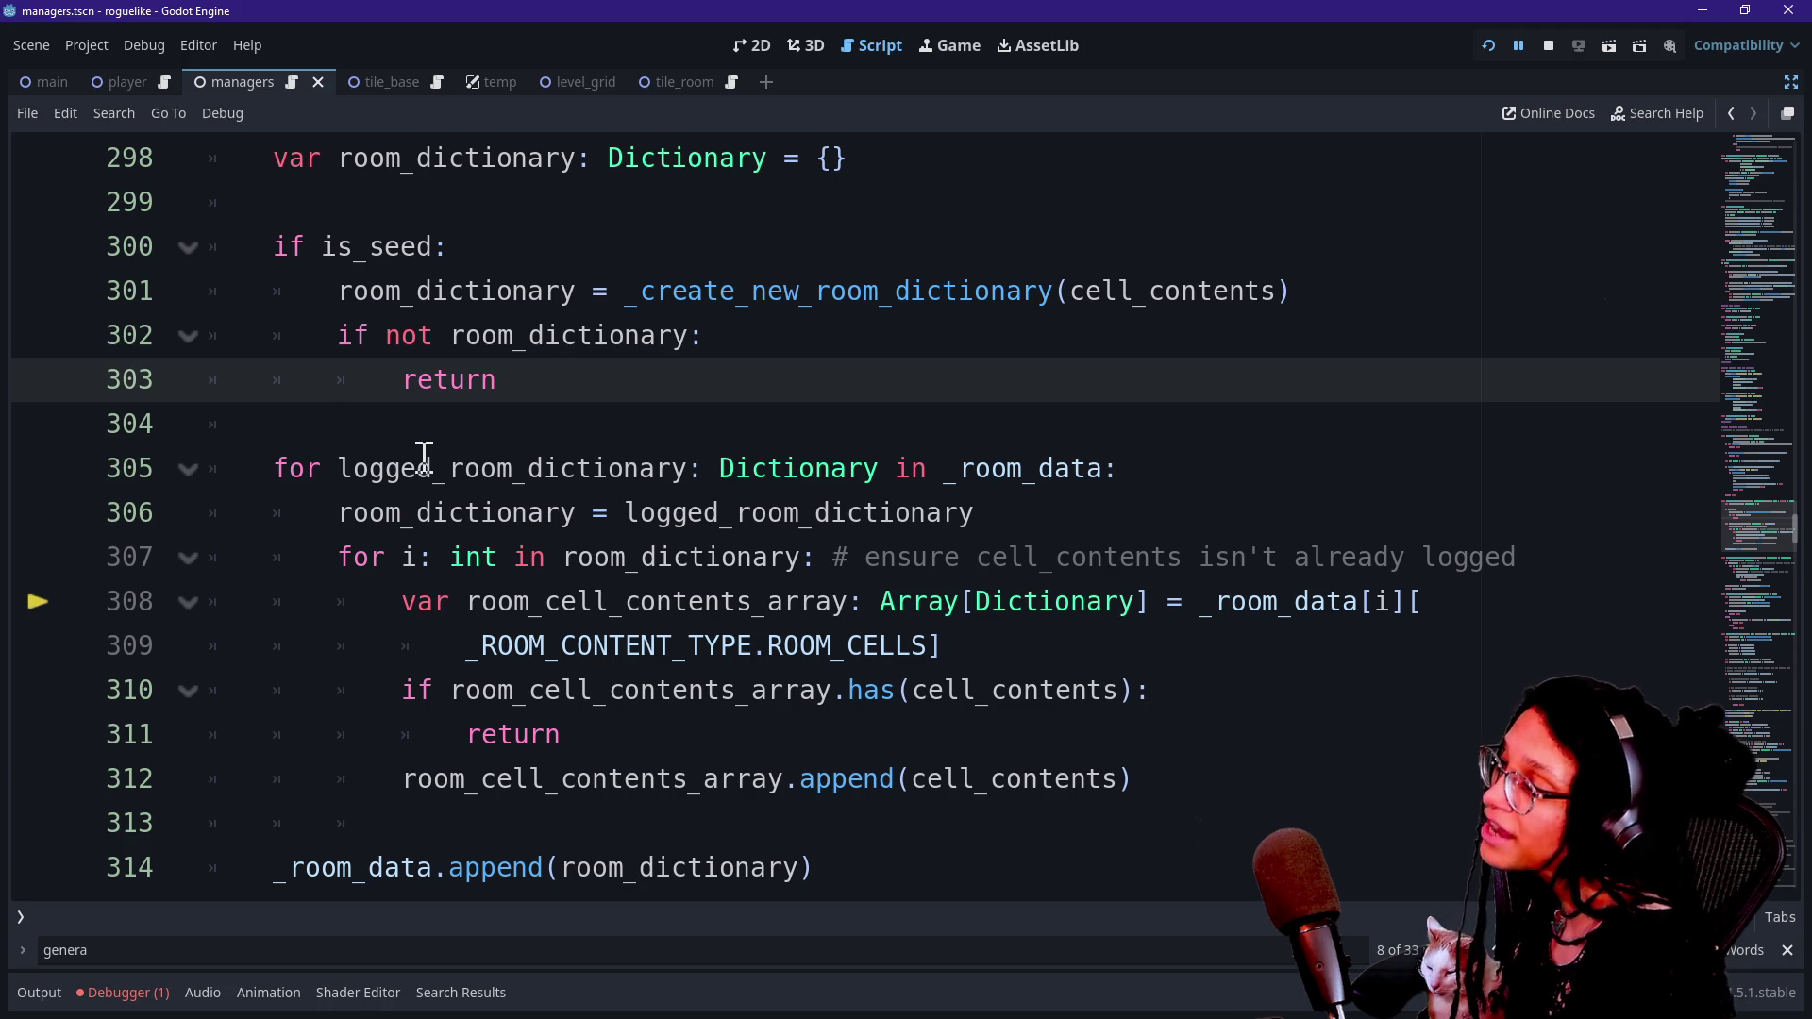
pyautogui.moveTo(421, 459); pyautogui.dragTo(720, 728)
pyautogui.click(720, 727)
pyautogui.click(887, 562)
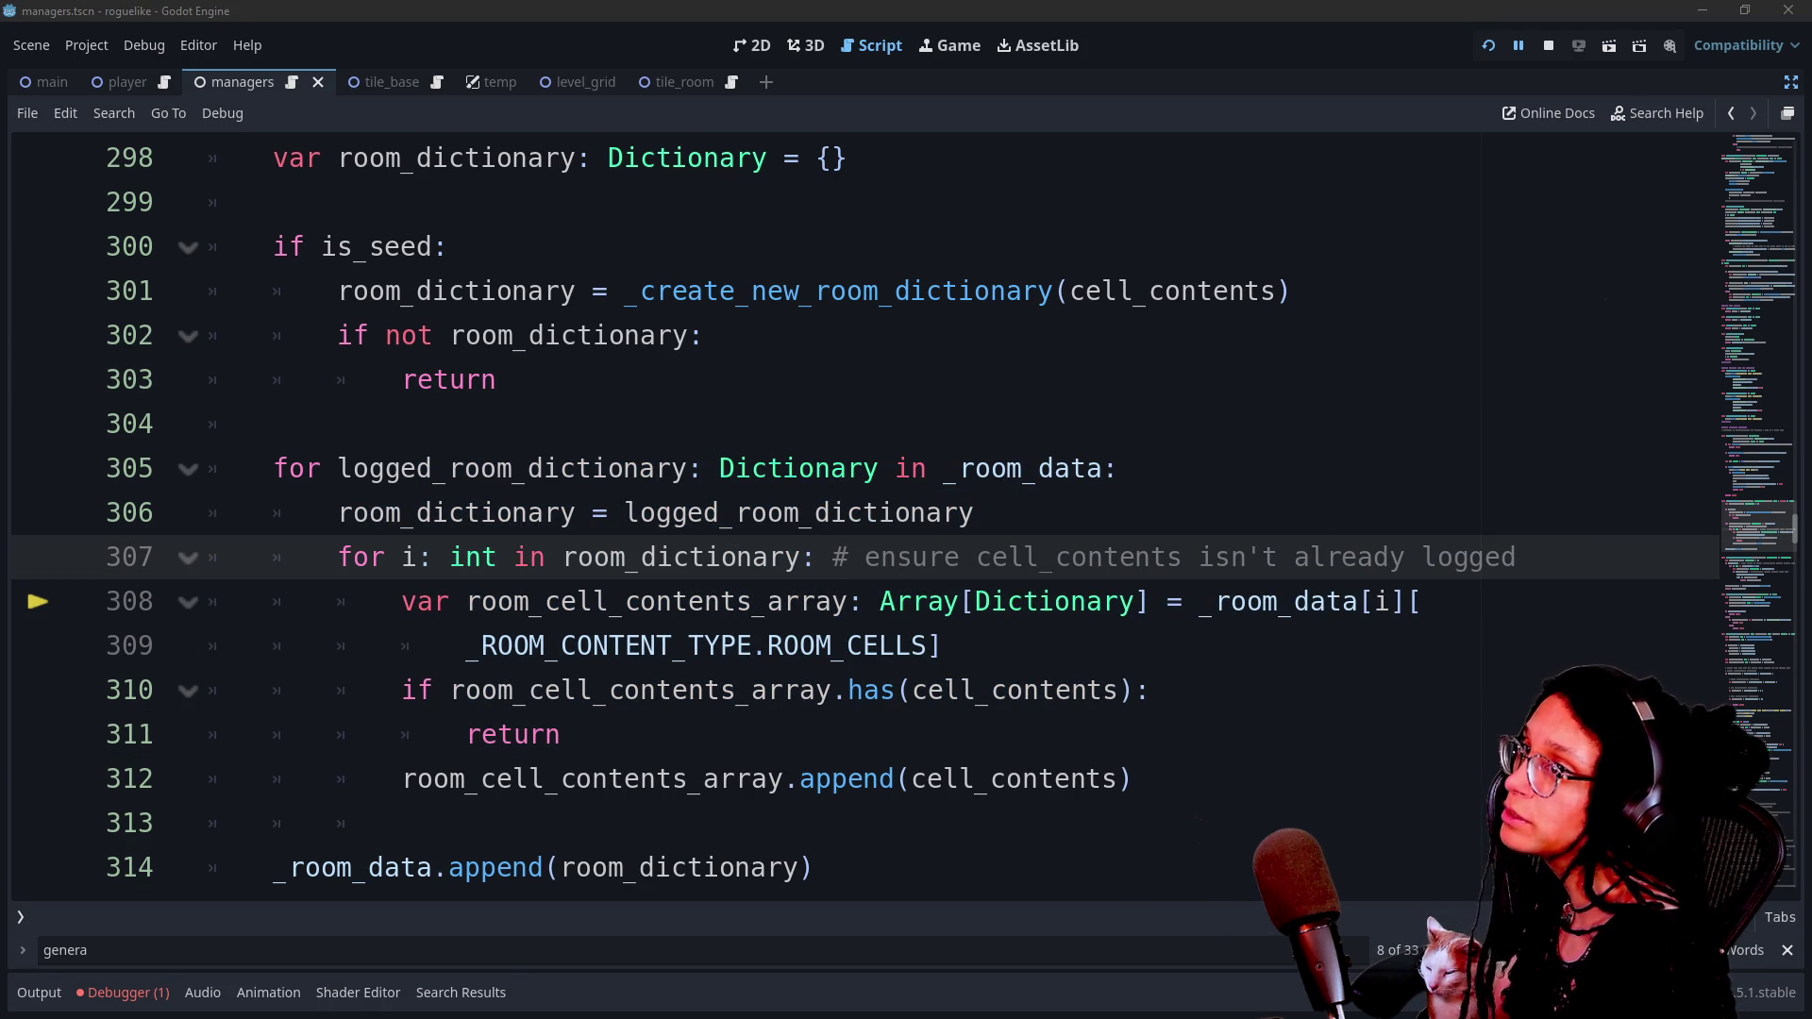
pyautogui.click(990, 397)
pyautogui.click(1039, 566)
pyautogui.moveTo(627, 249); pyautogui.dragTo(971, 513)
pyautogui.click(971, 557)
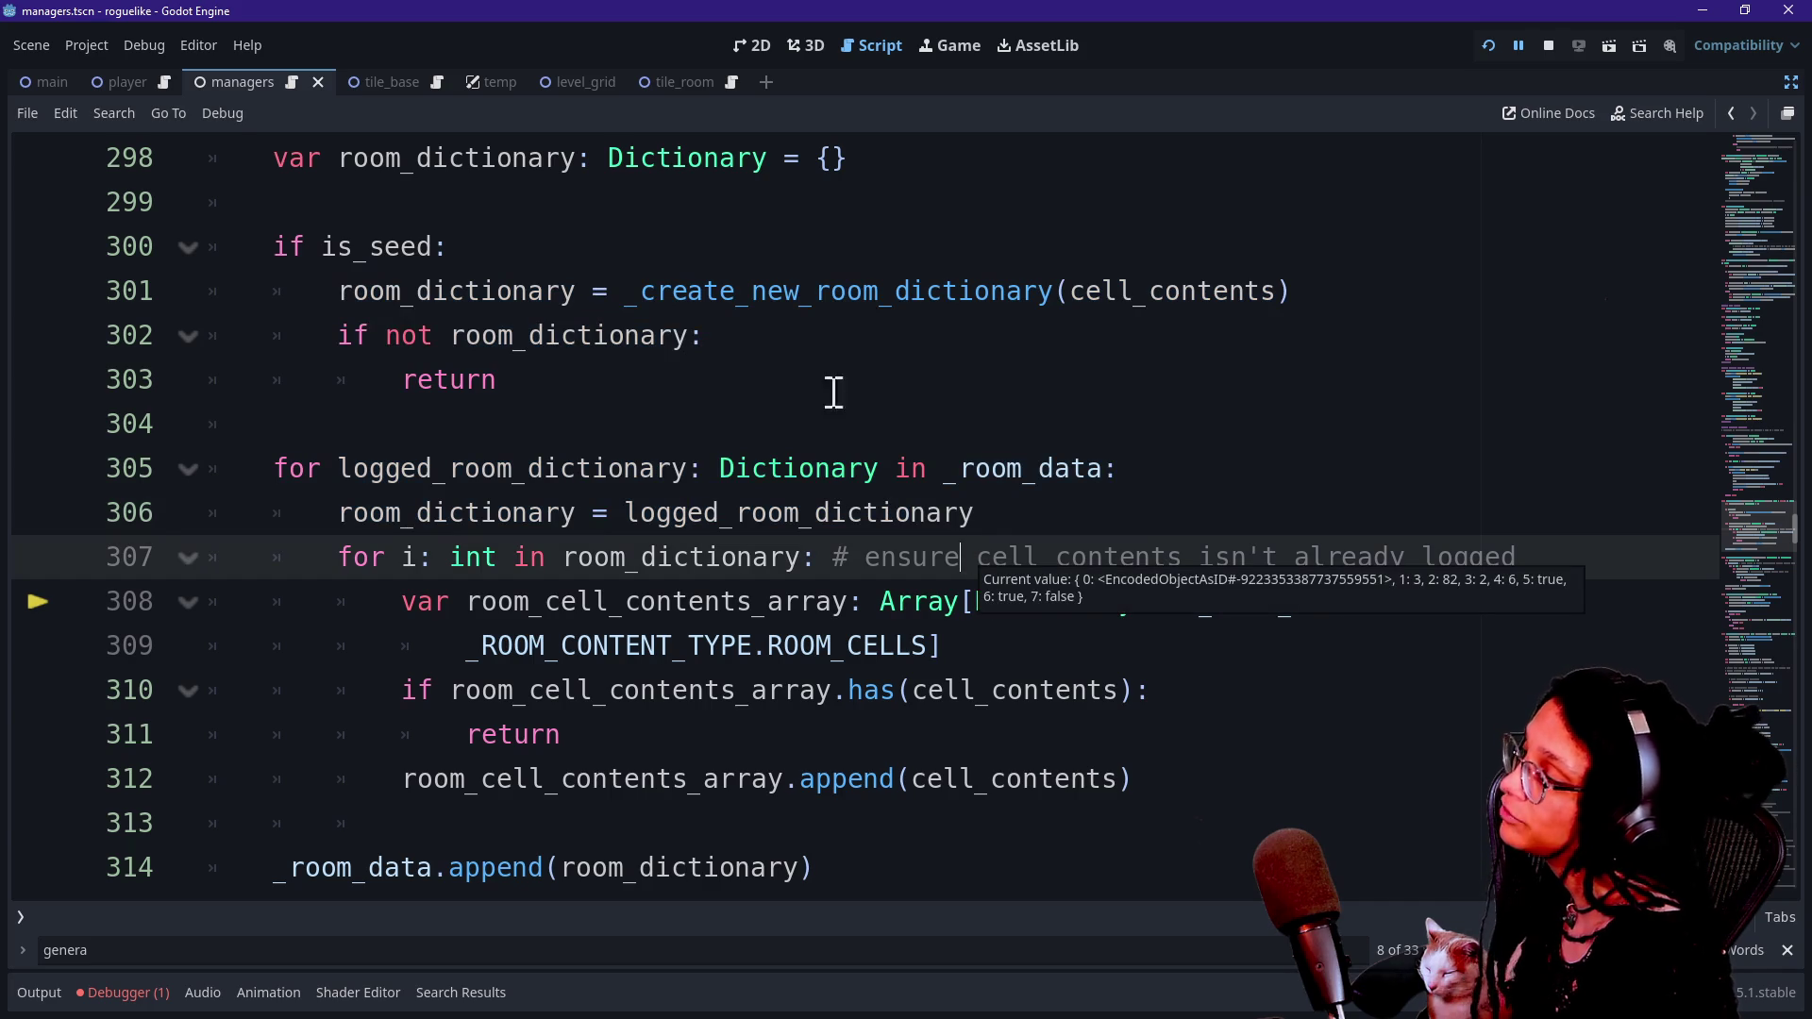
pyautogui.moveTo(703, 469); pyautogui.dragTo(630, 514)
pyautogui.click(661, 422)
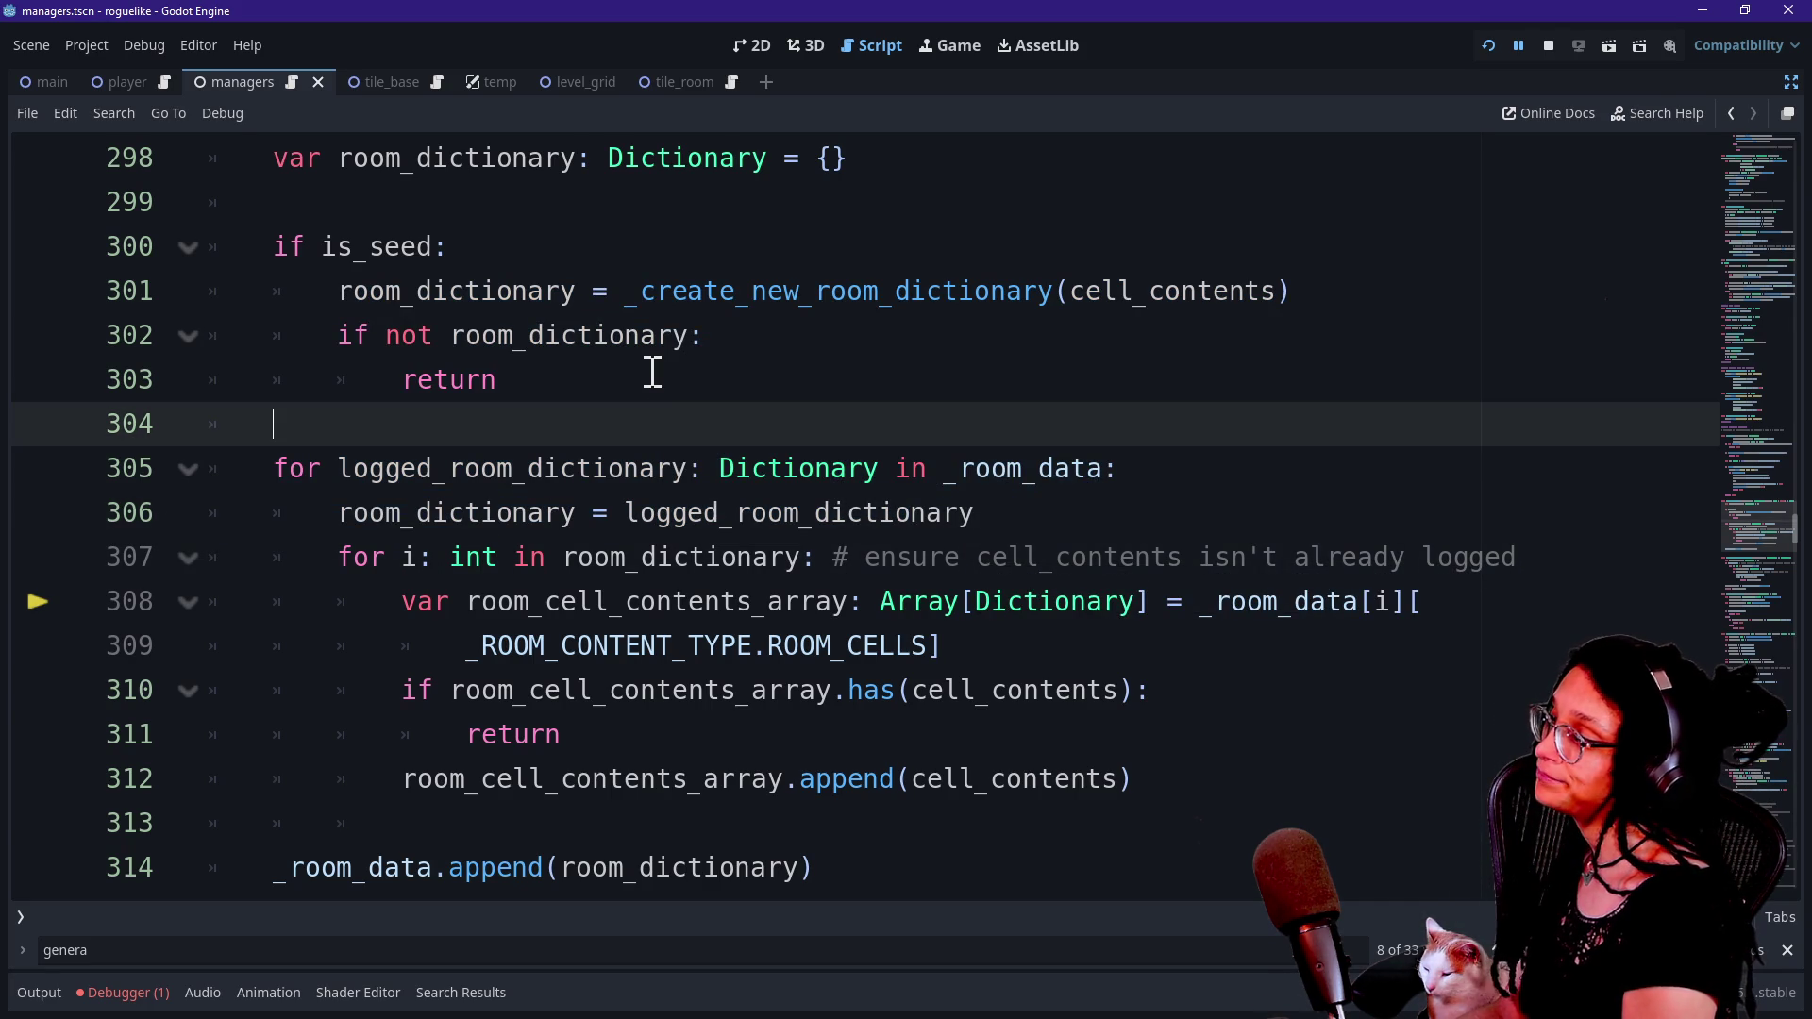
# Delete the stray 'if' line and change line 300 to 'if is_seed or not _room_data:'.
pyautogui.write('if')
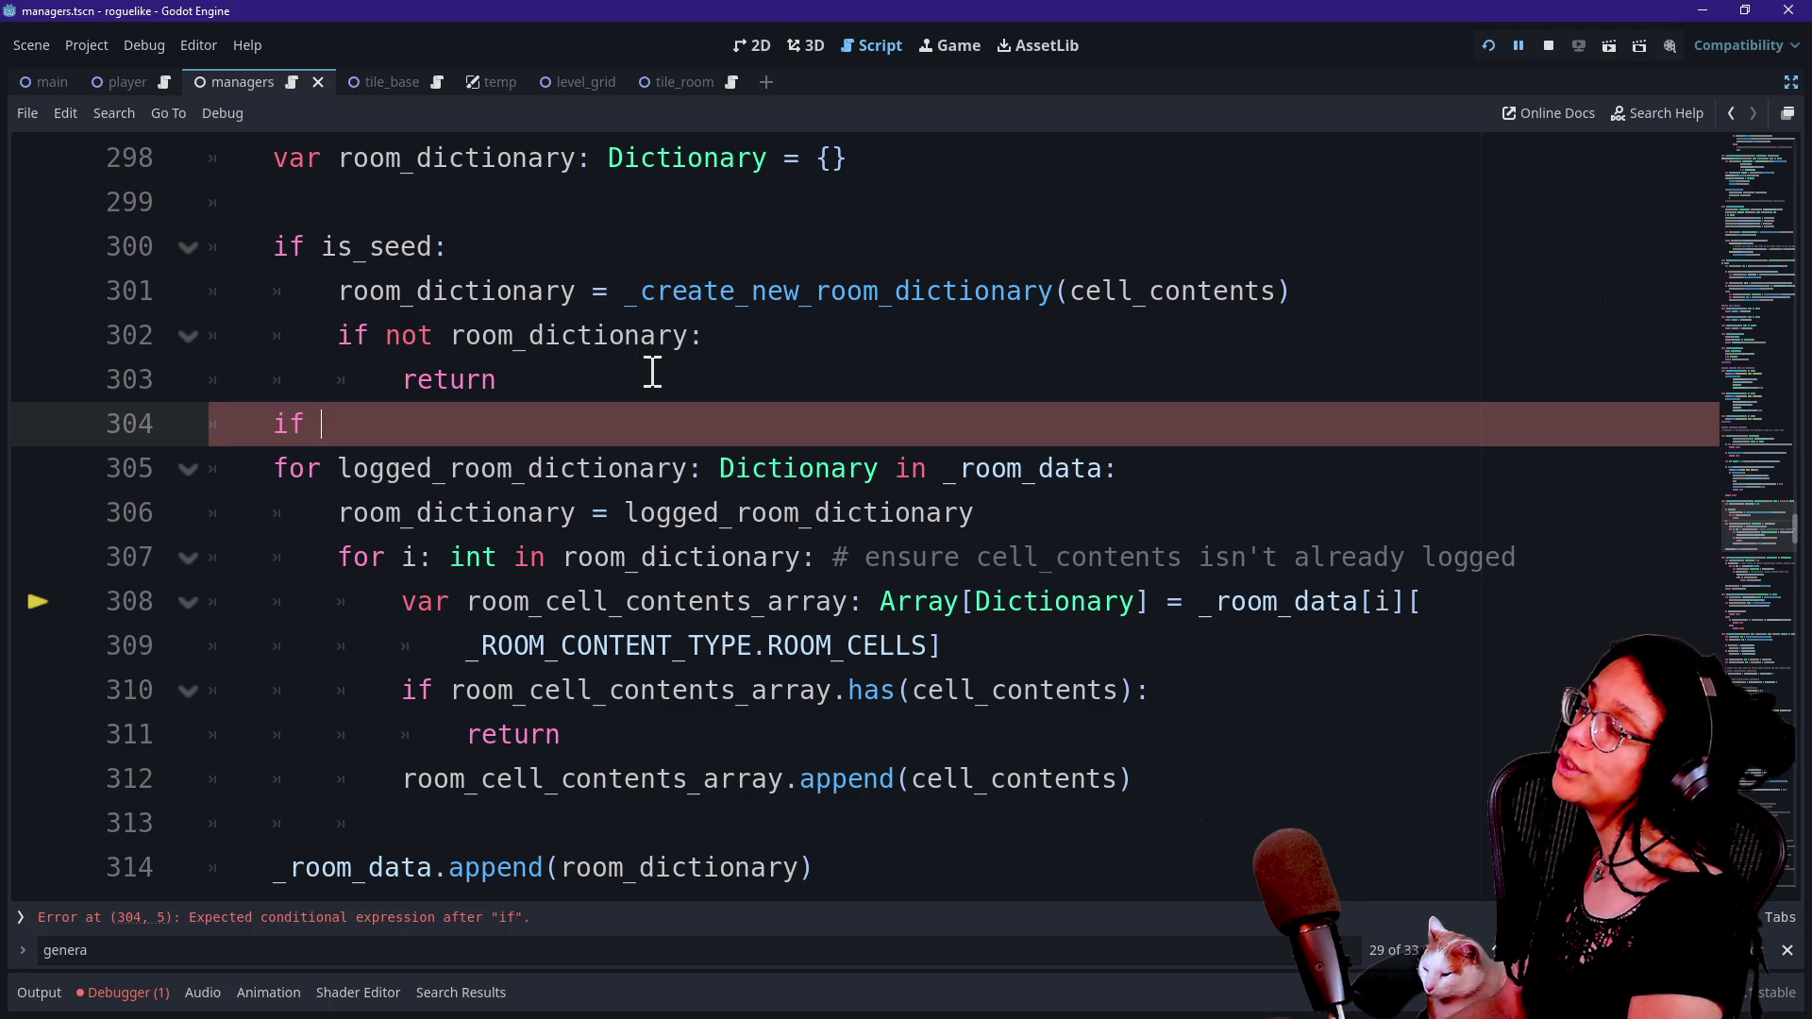
pyautogui.press('BackSpace')
pyautogui.press('BackSpace')
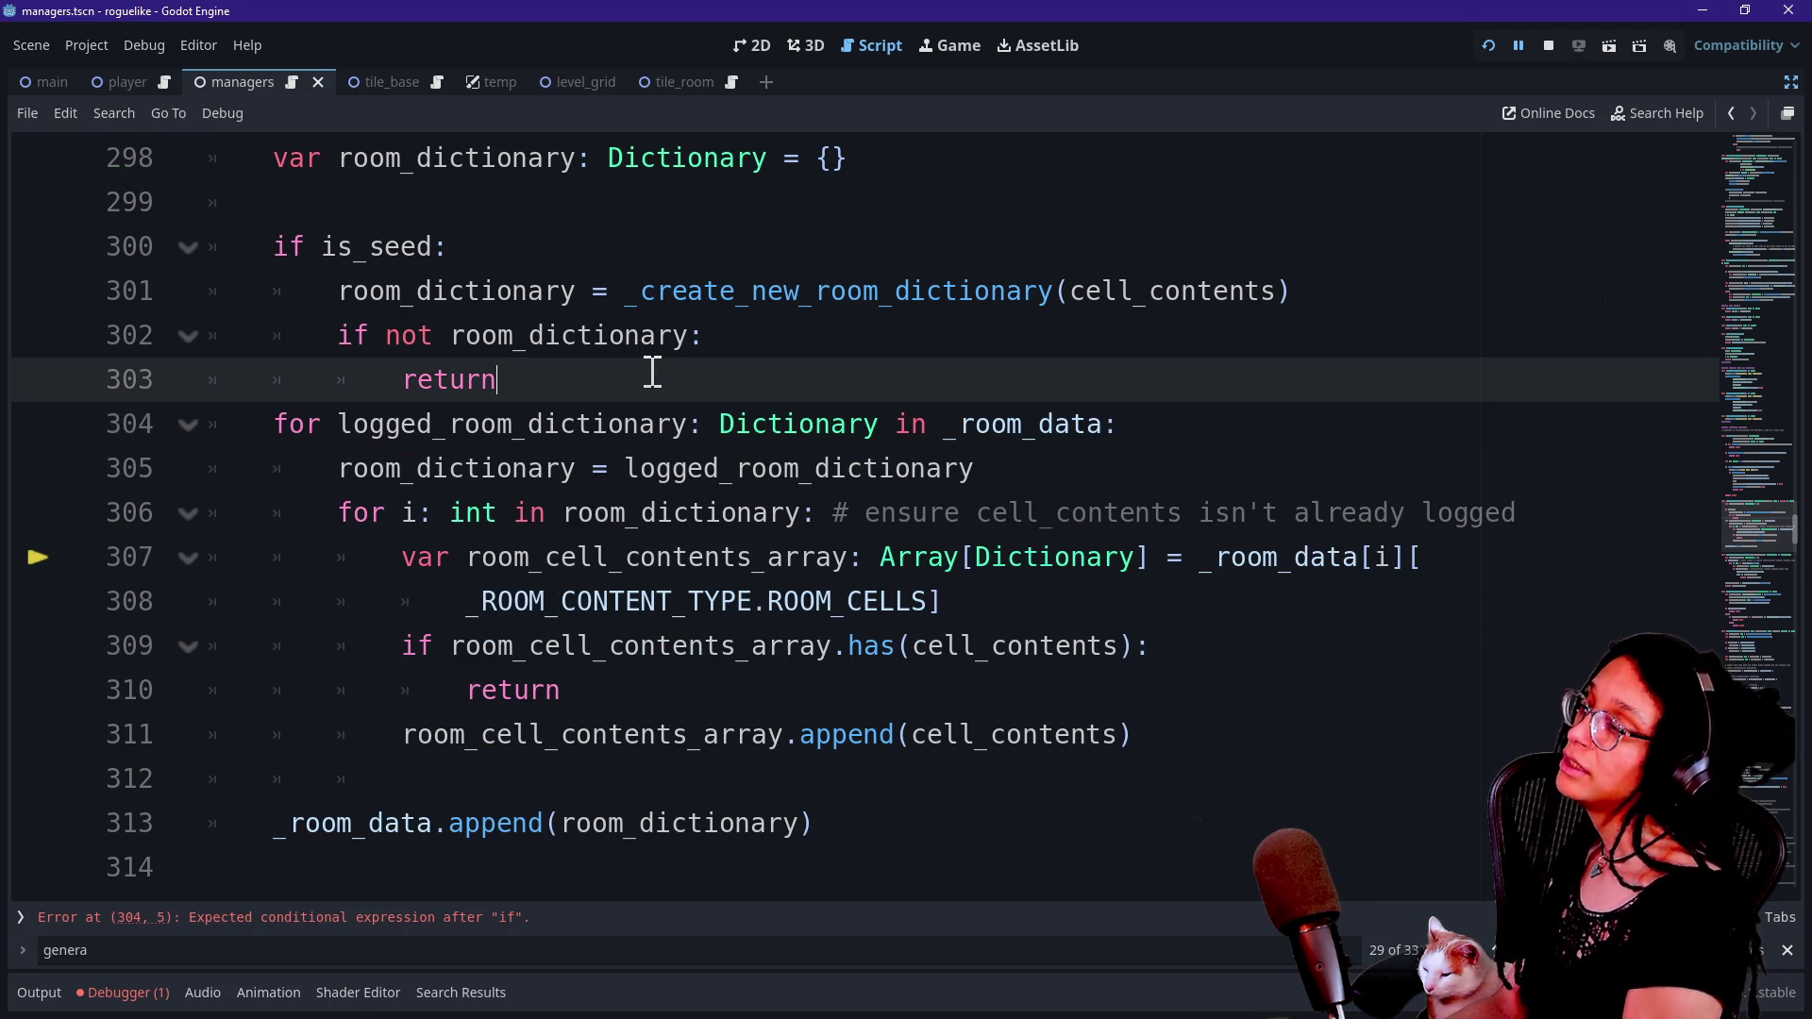
pyautogui.click(434, 247)
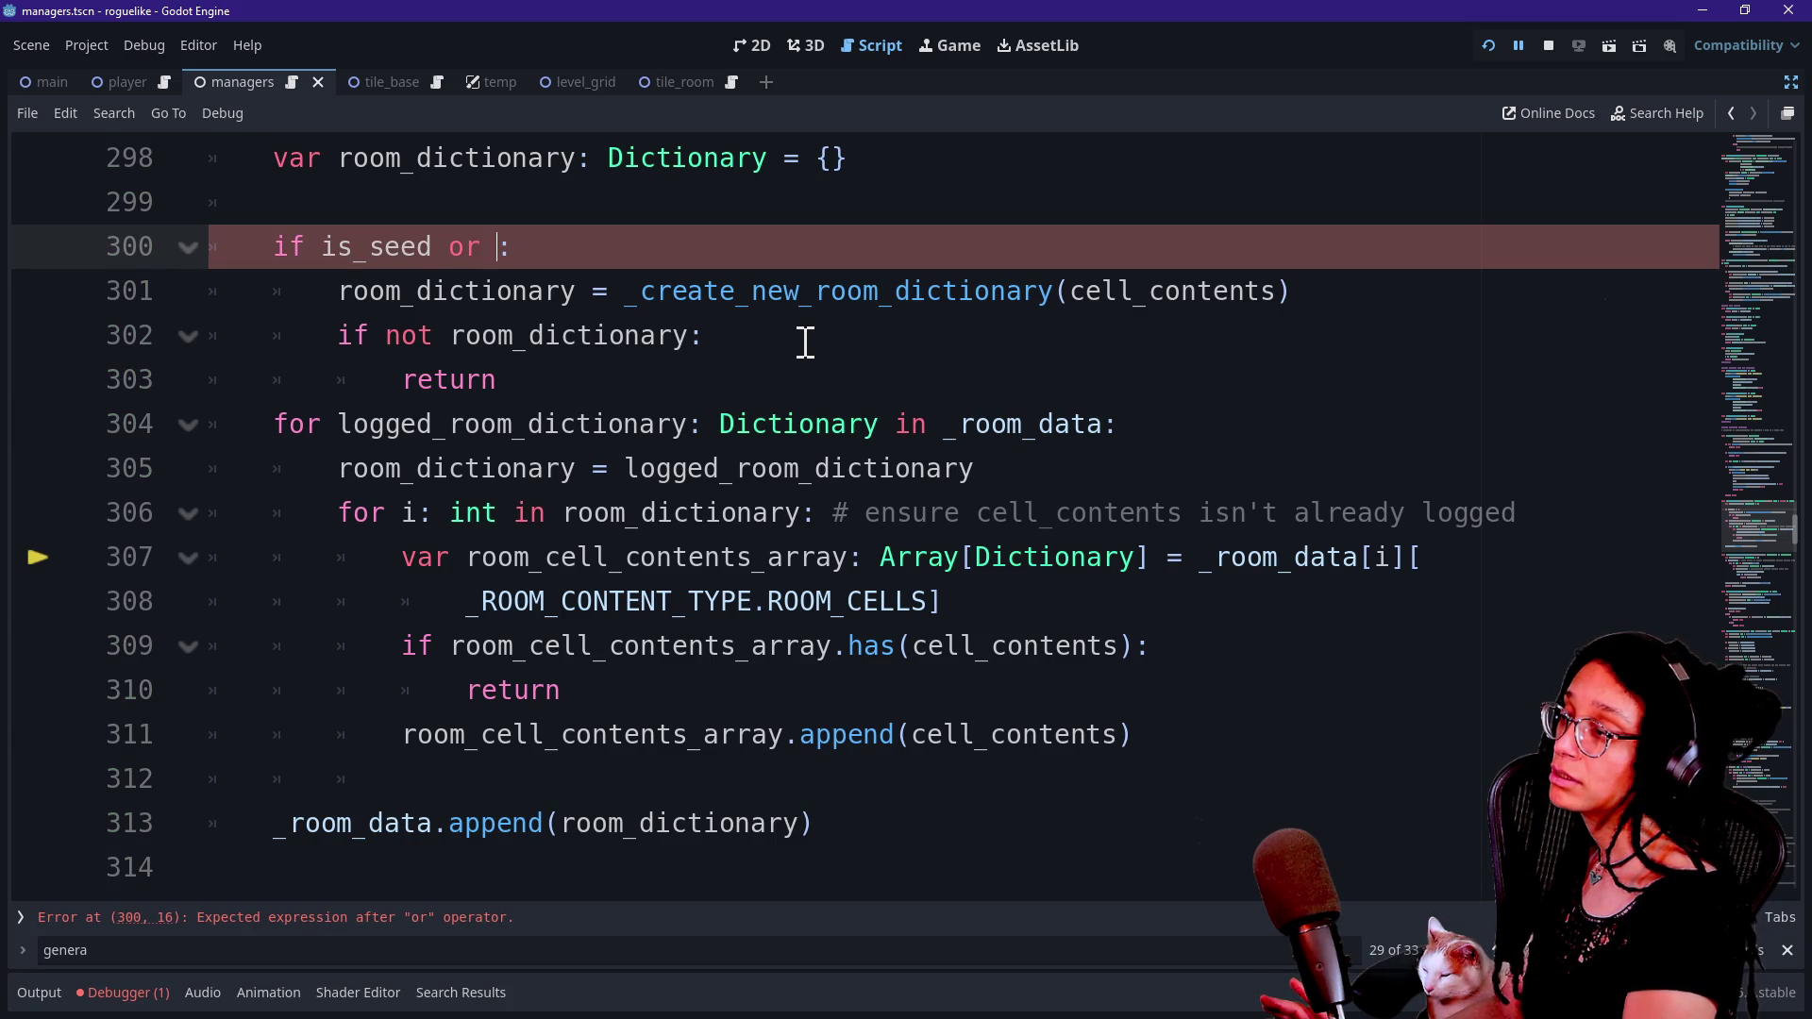
pyautogui.write('ot _room_da')
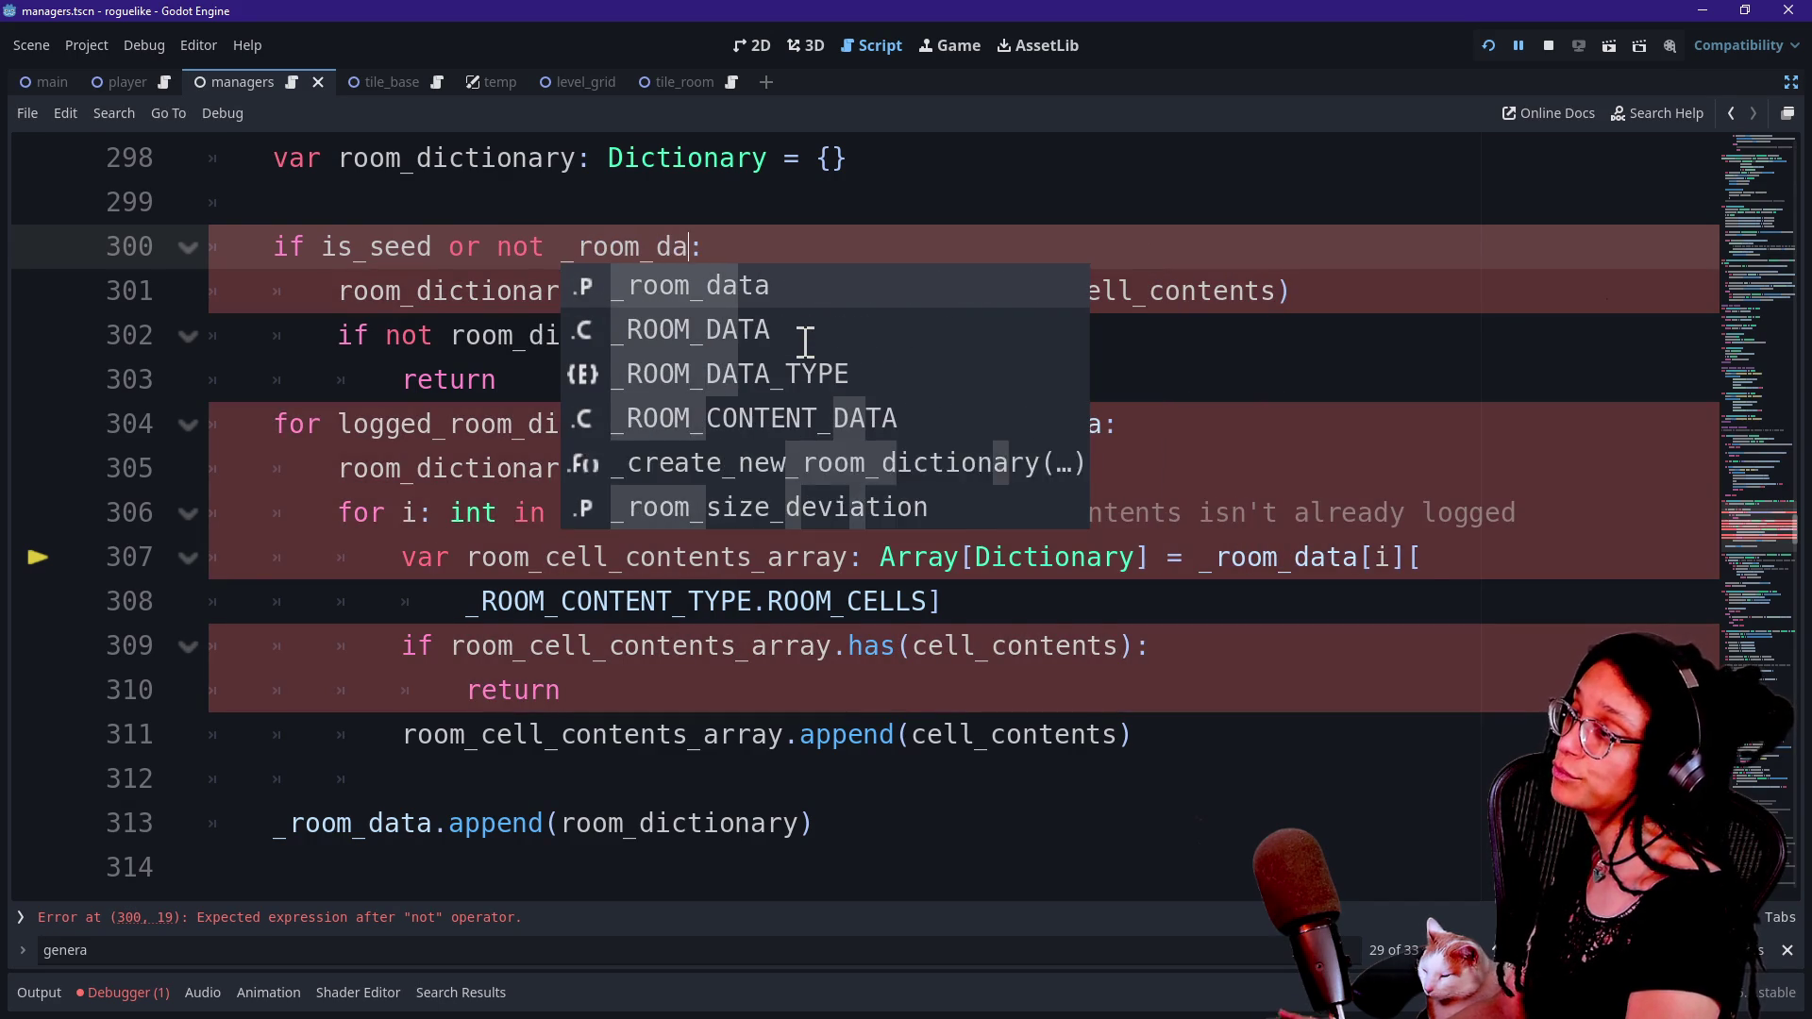
pyautogui.write('ta')
pyautogui.press('Return')
# Check the edited line 300 and rerun the game with the new condition.
pyautogui.moveTo(559, 247); pyautogui.dragTo(741, 253)
pyautogui.click(265, 253)
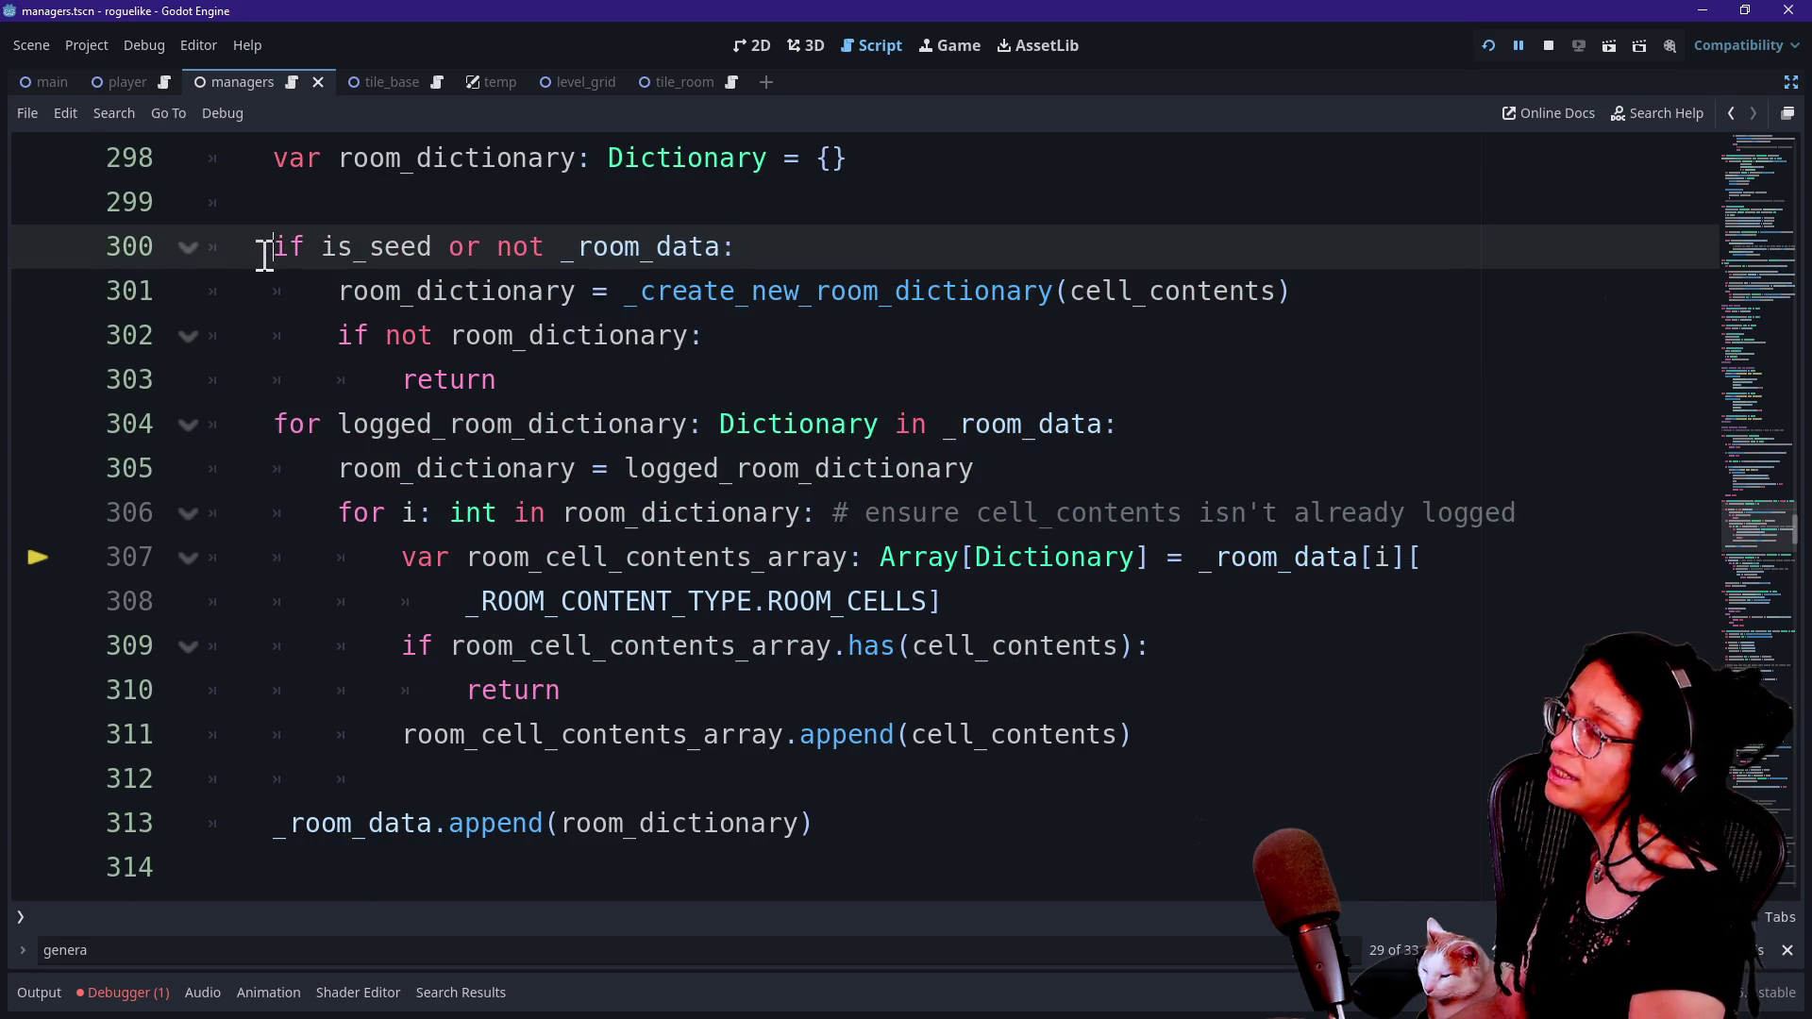
pyautogui.click(1480, 53)
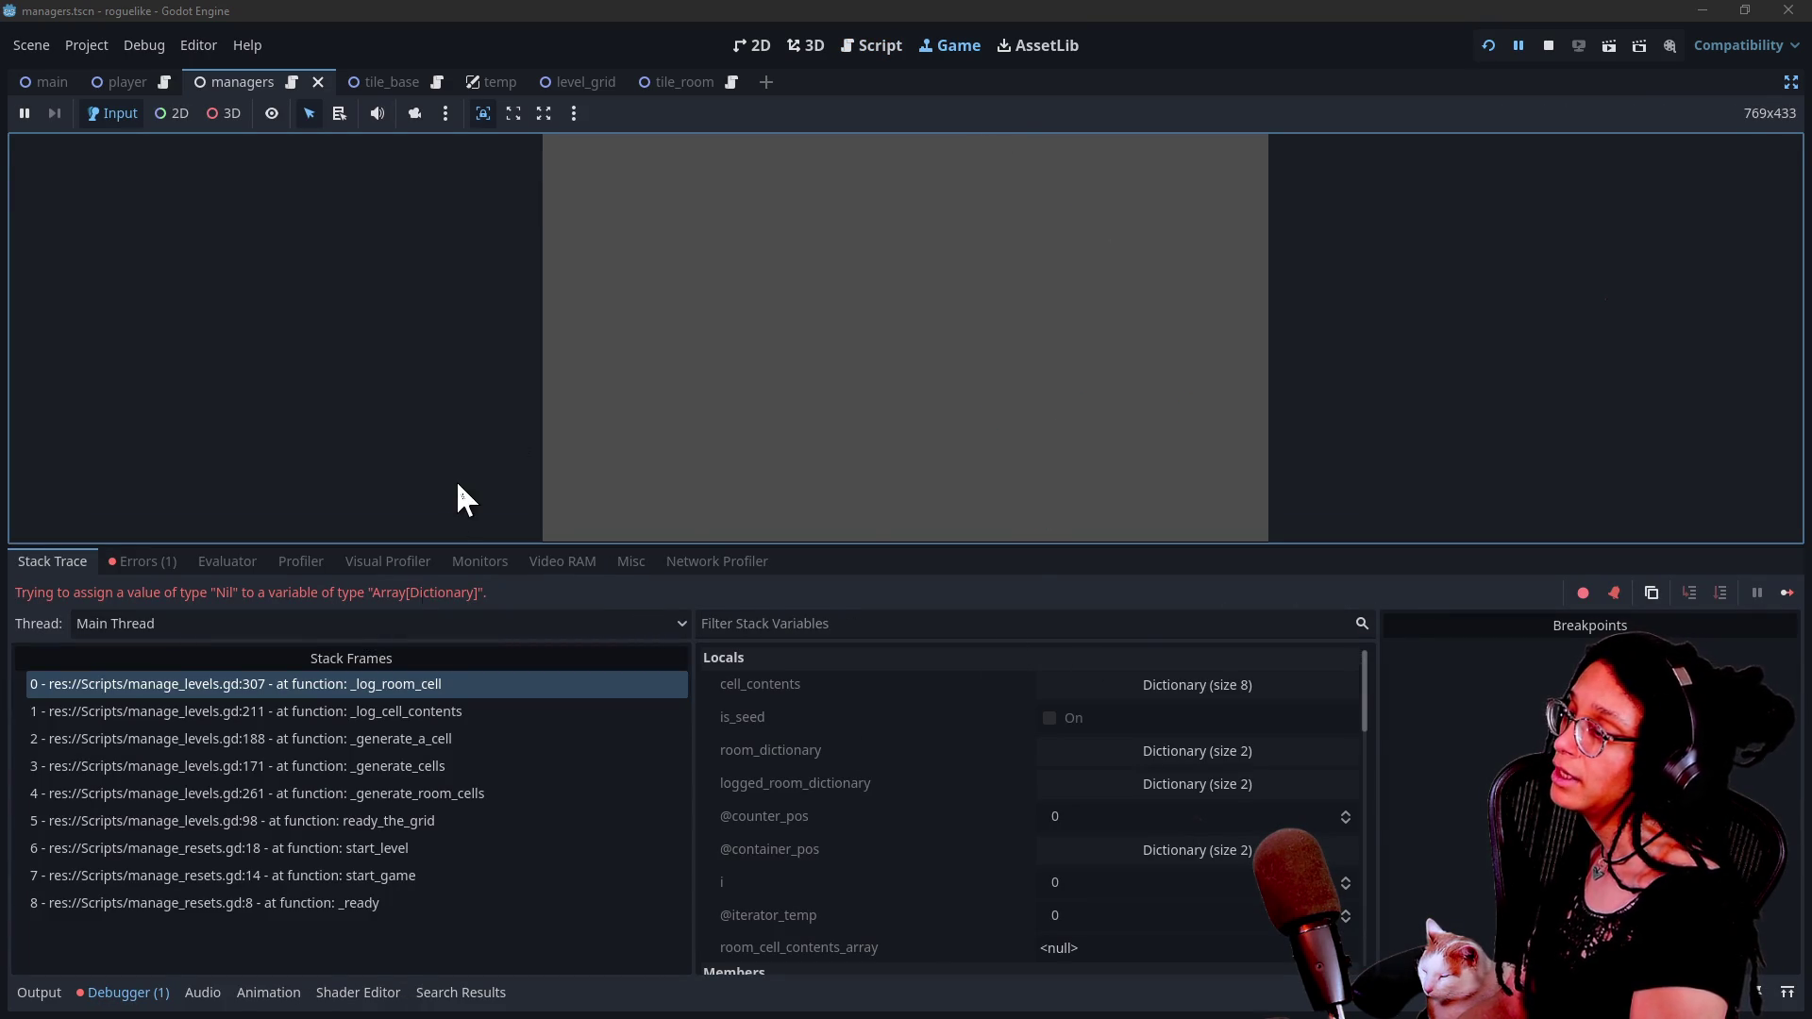
# Jump to failing line 307 from stack frame 0 and hide the bottom panel.
pyautogui.click(423, 685)
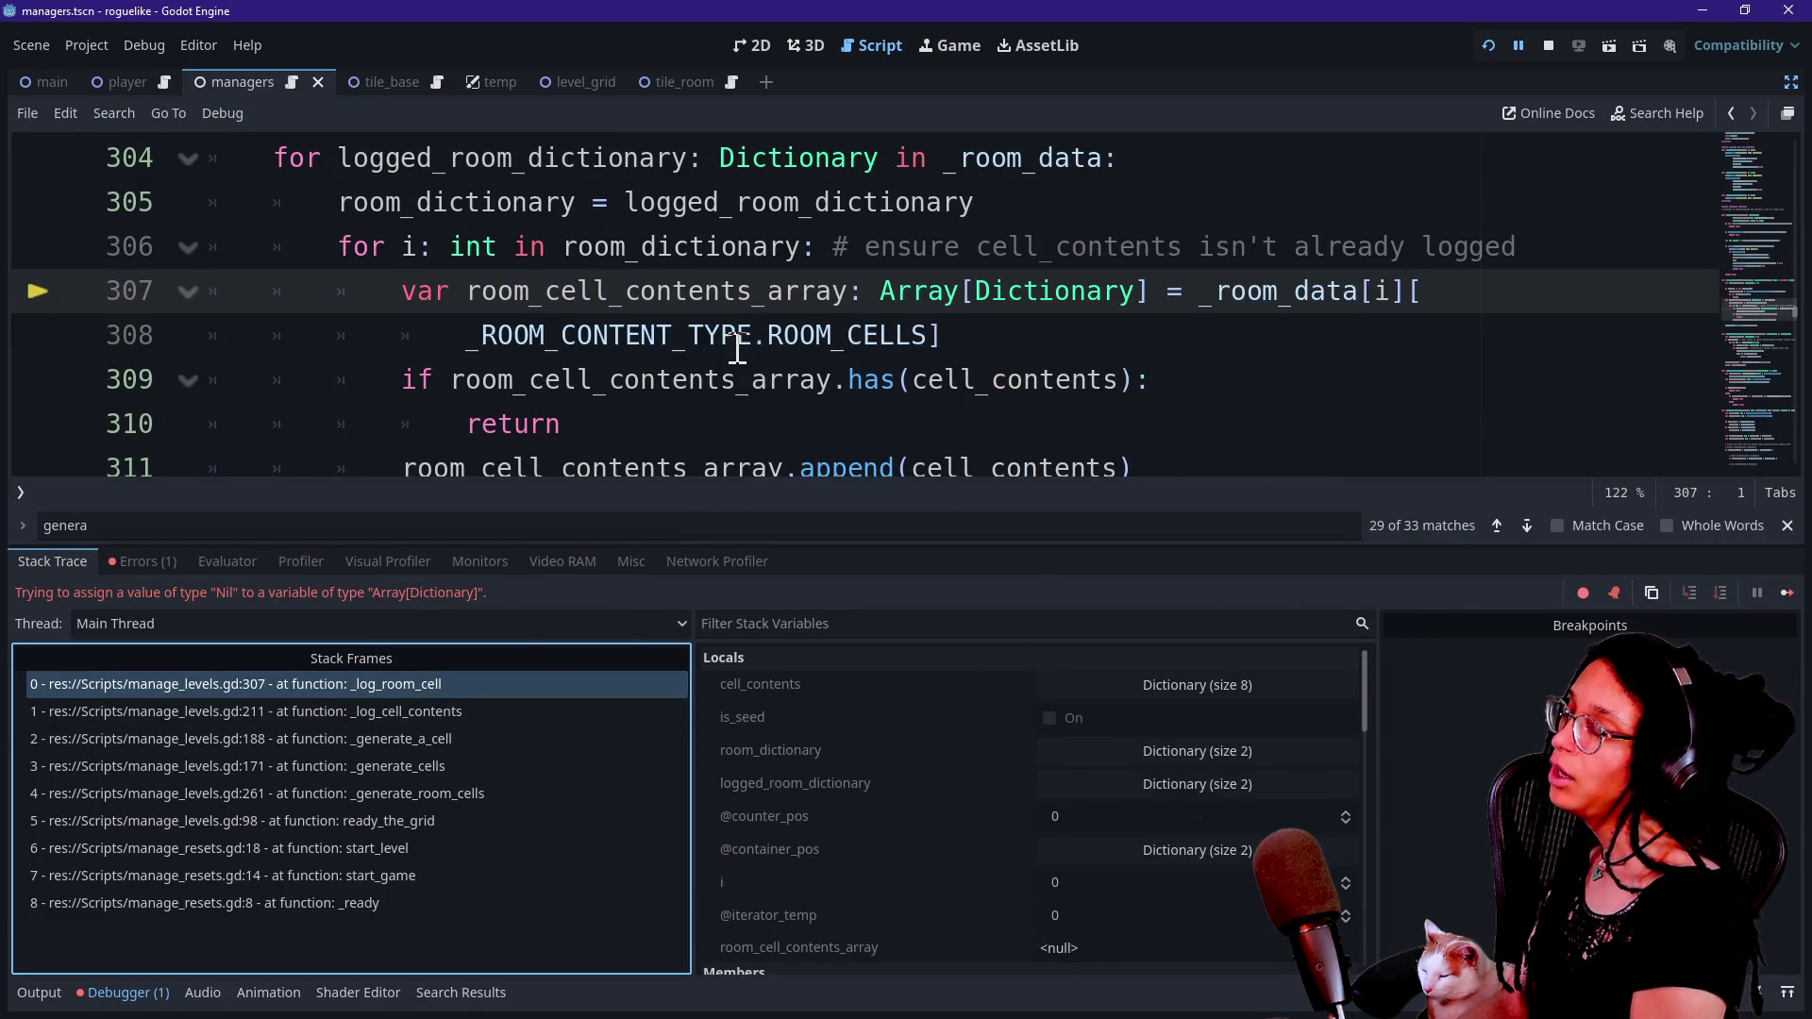
pyautogui.scroll(1, 737, 347)
pyautogui.click(956, 345)
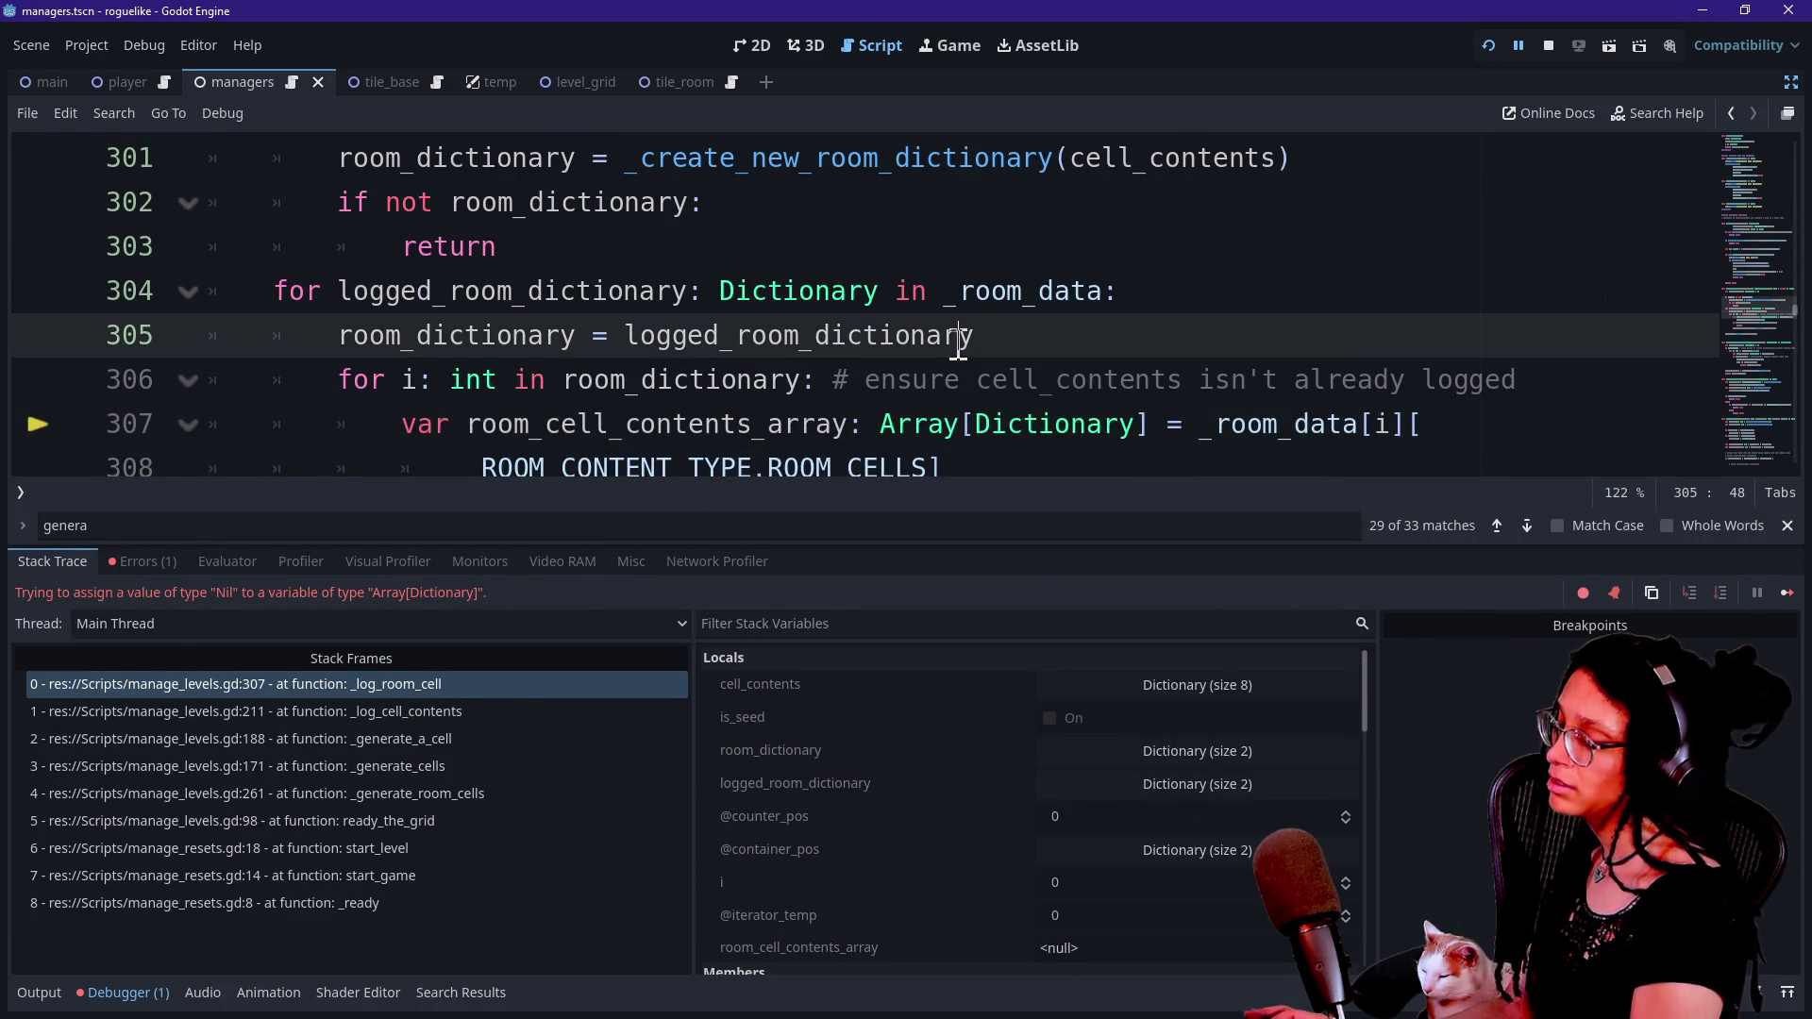
pyautogui.hotkey('ctrl', 'j')
pyautogui.scroll(3, 958, 343)
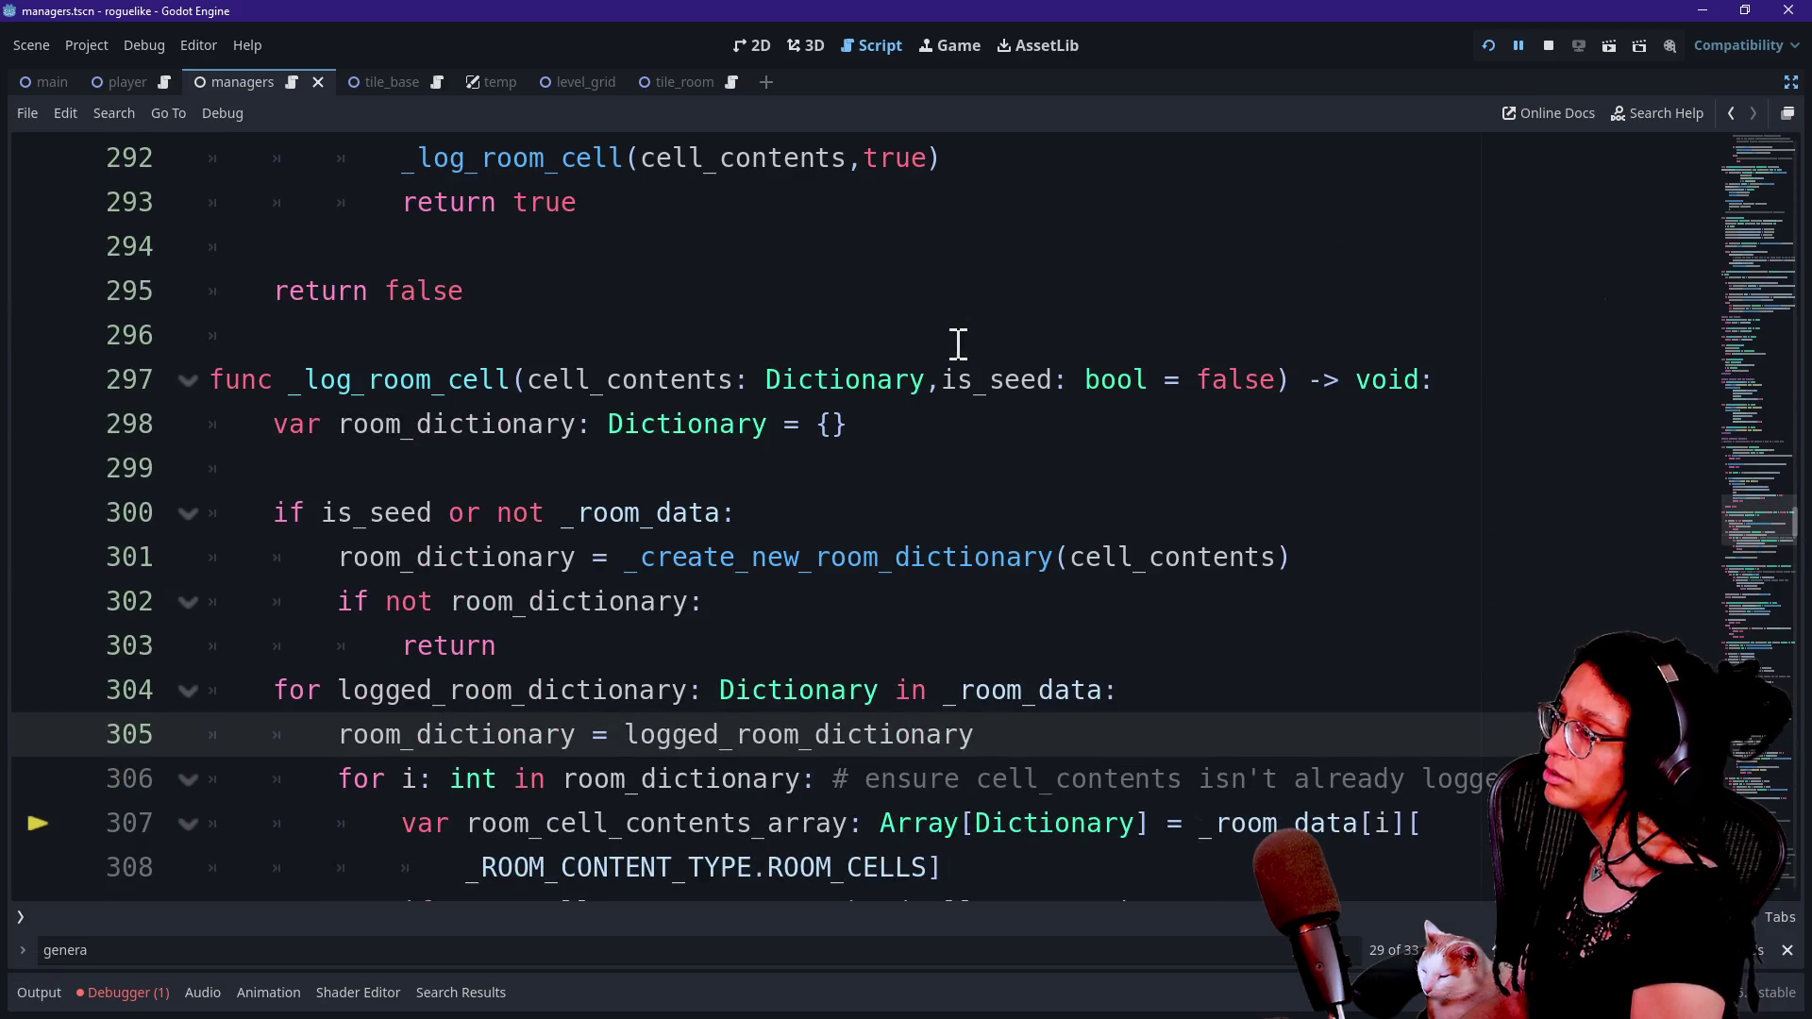
pyautogui.scroll(-2, 958, 343)
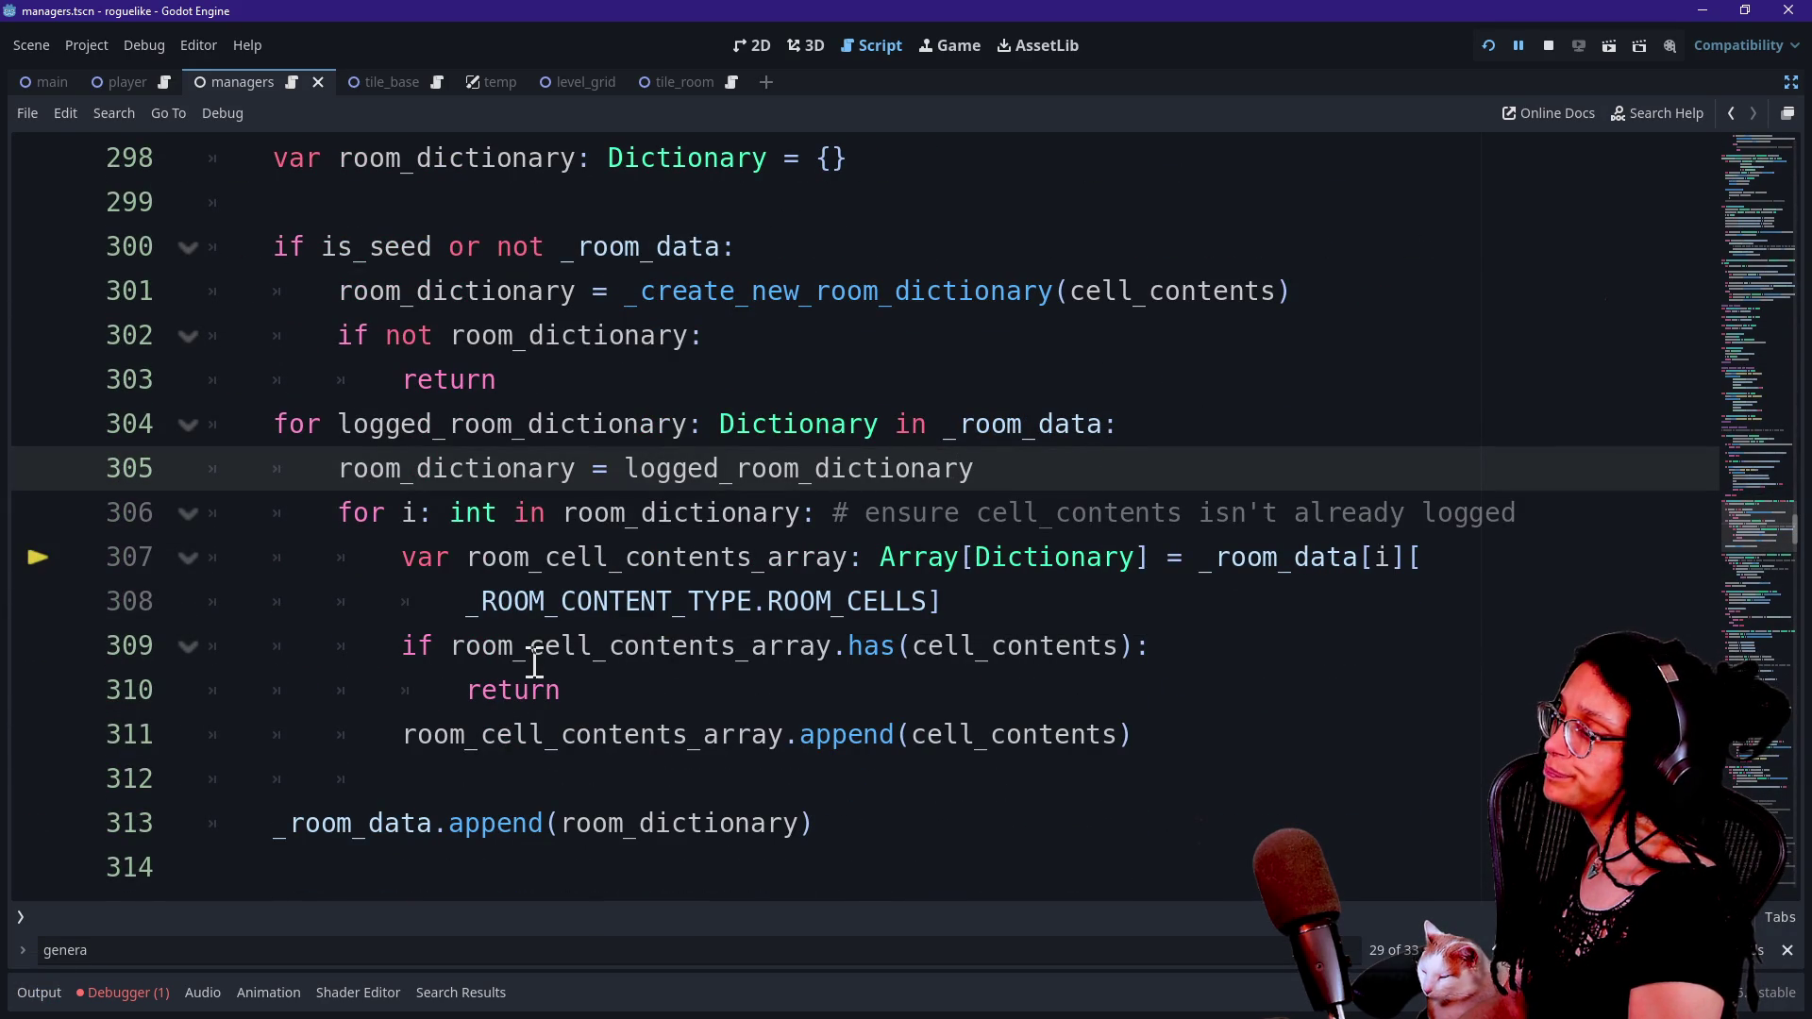
# Bring back the Debugger panel with the stack trace and local variables.
pyautogui.click(22, 1003)
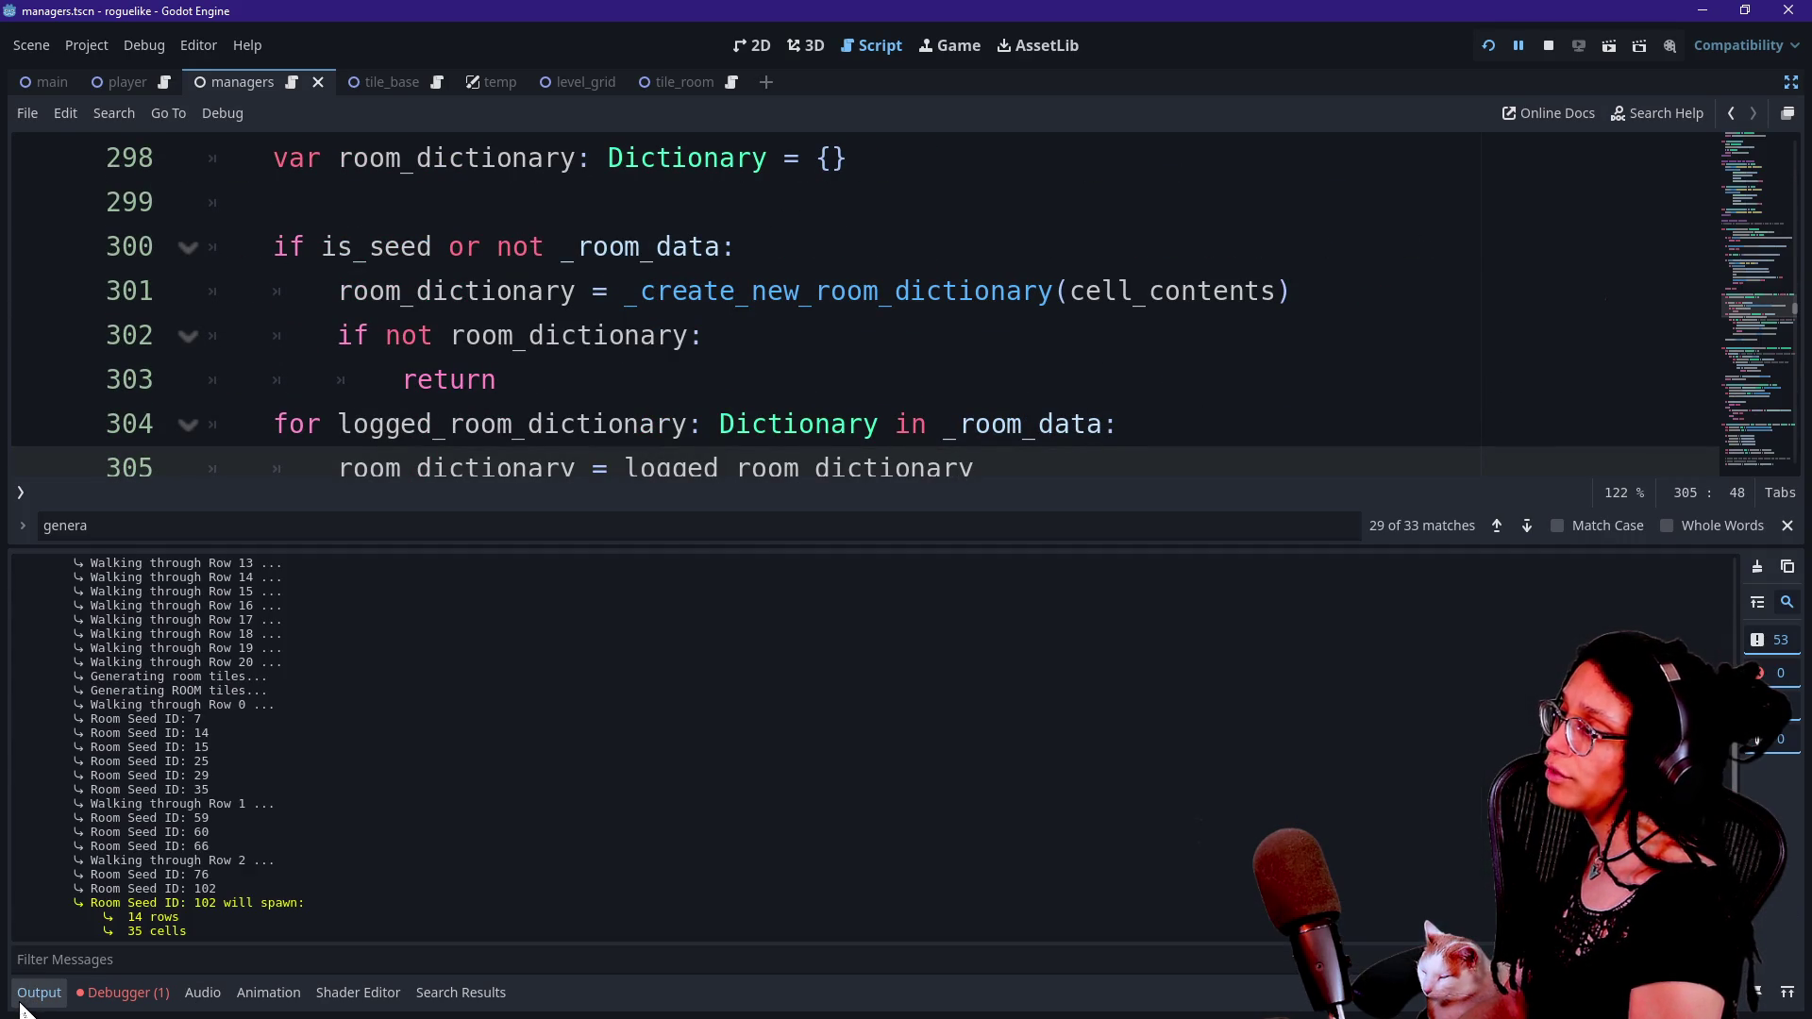
pyautogui.click(21, 1004)
pyautogui.click(121, 993)
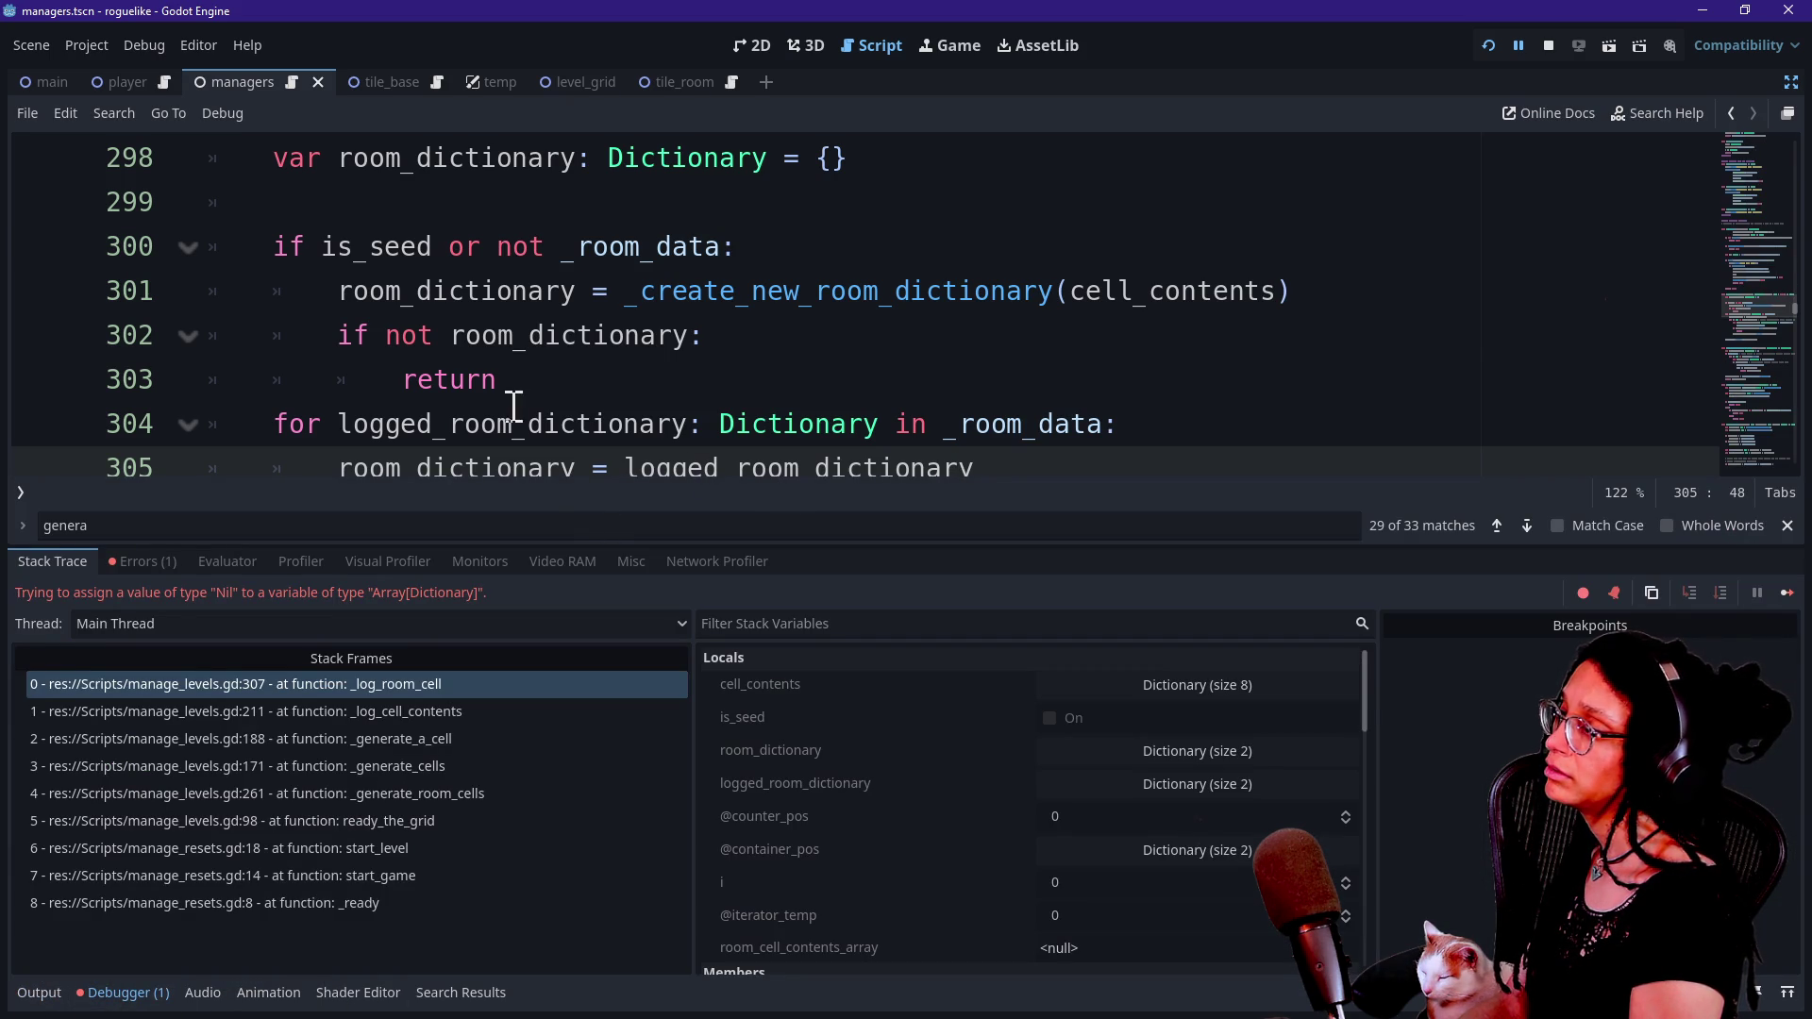
# Add a breakpoint on line 298, the first line of _log_room_cell.
pyautogui.click(821, 330)
pyautogui.click(495, 293)
pyautogui.click(753, 293)
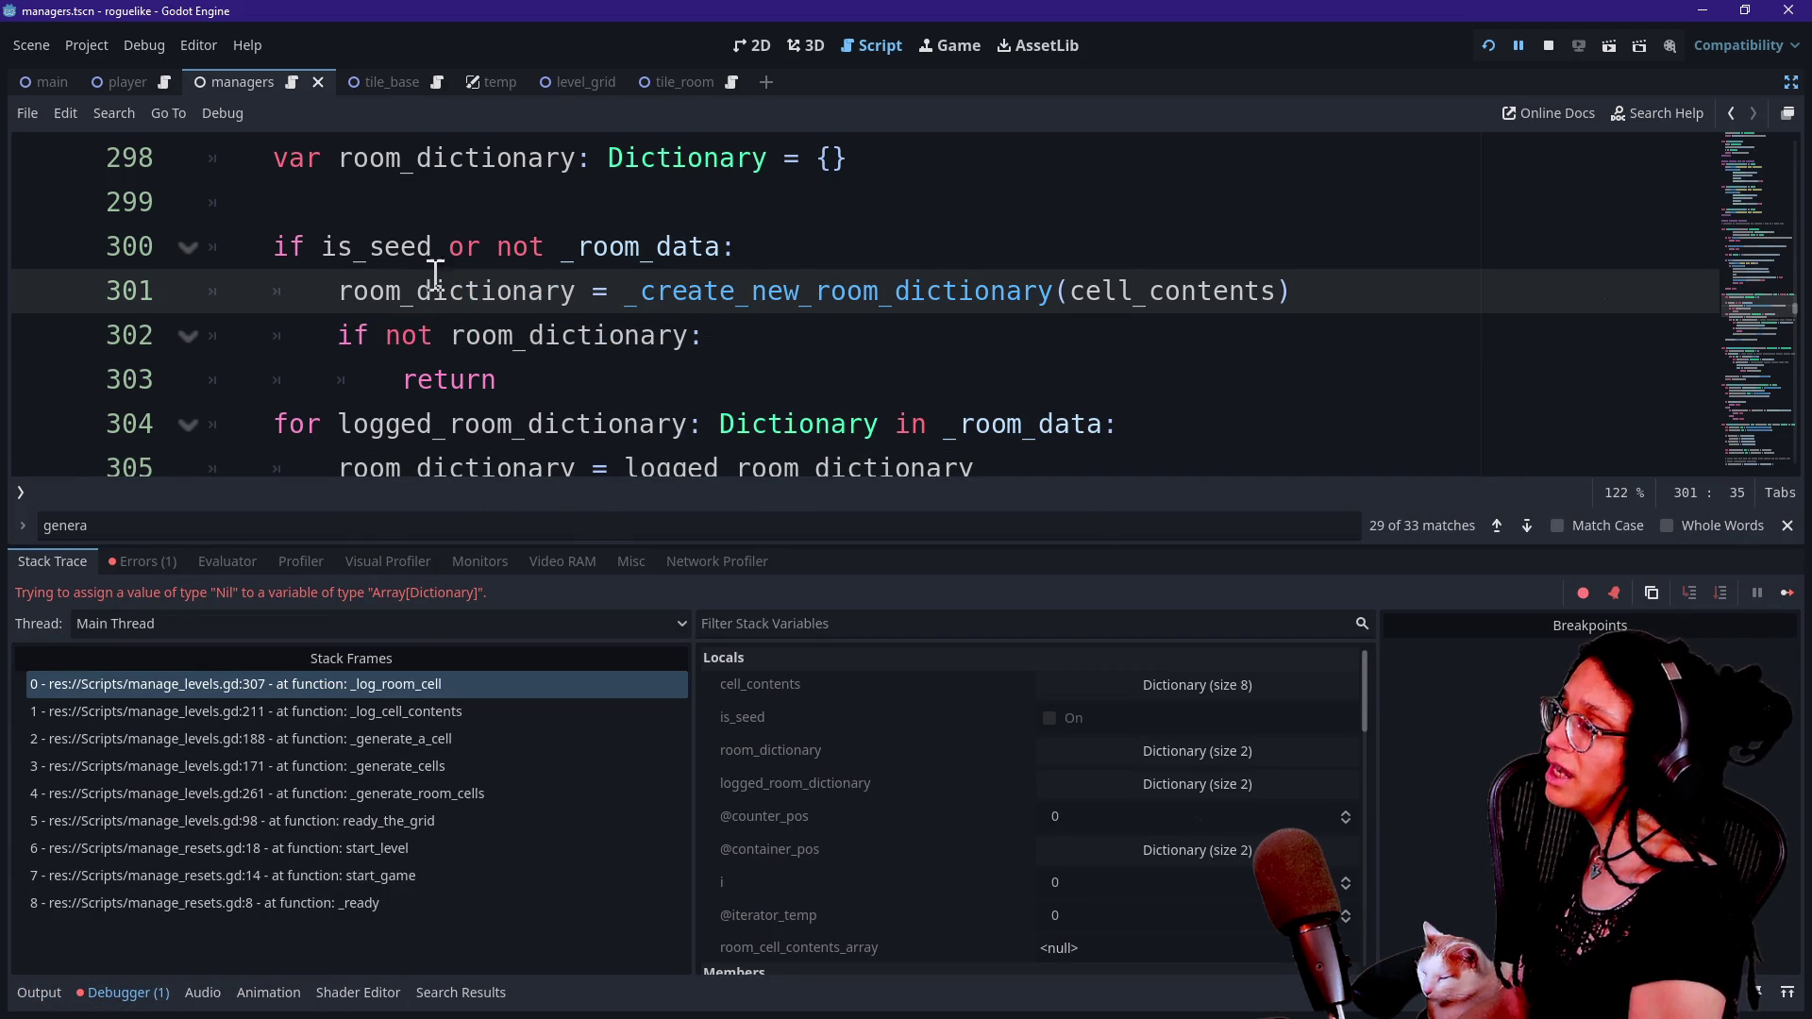
pyautogui.scroll(1, 292, 226)
pyautogui.click(276, 289)
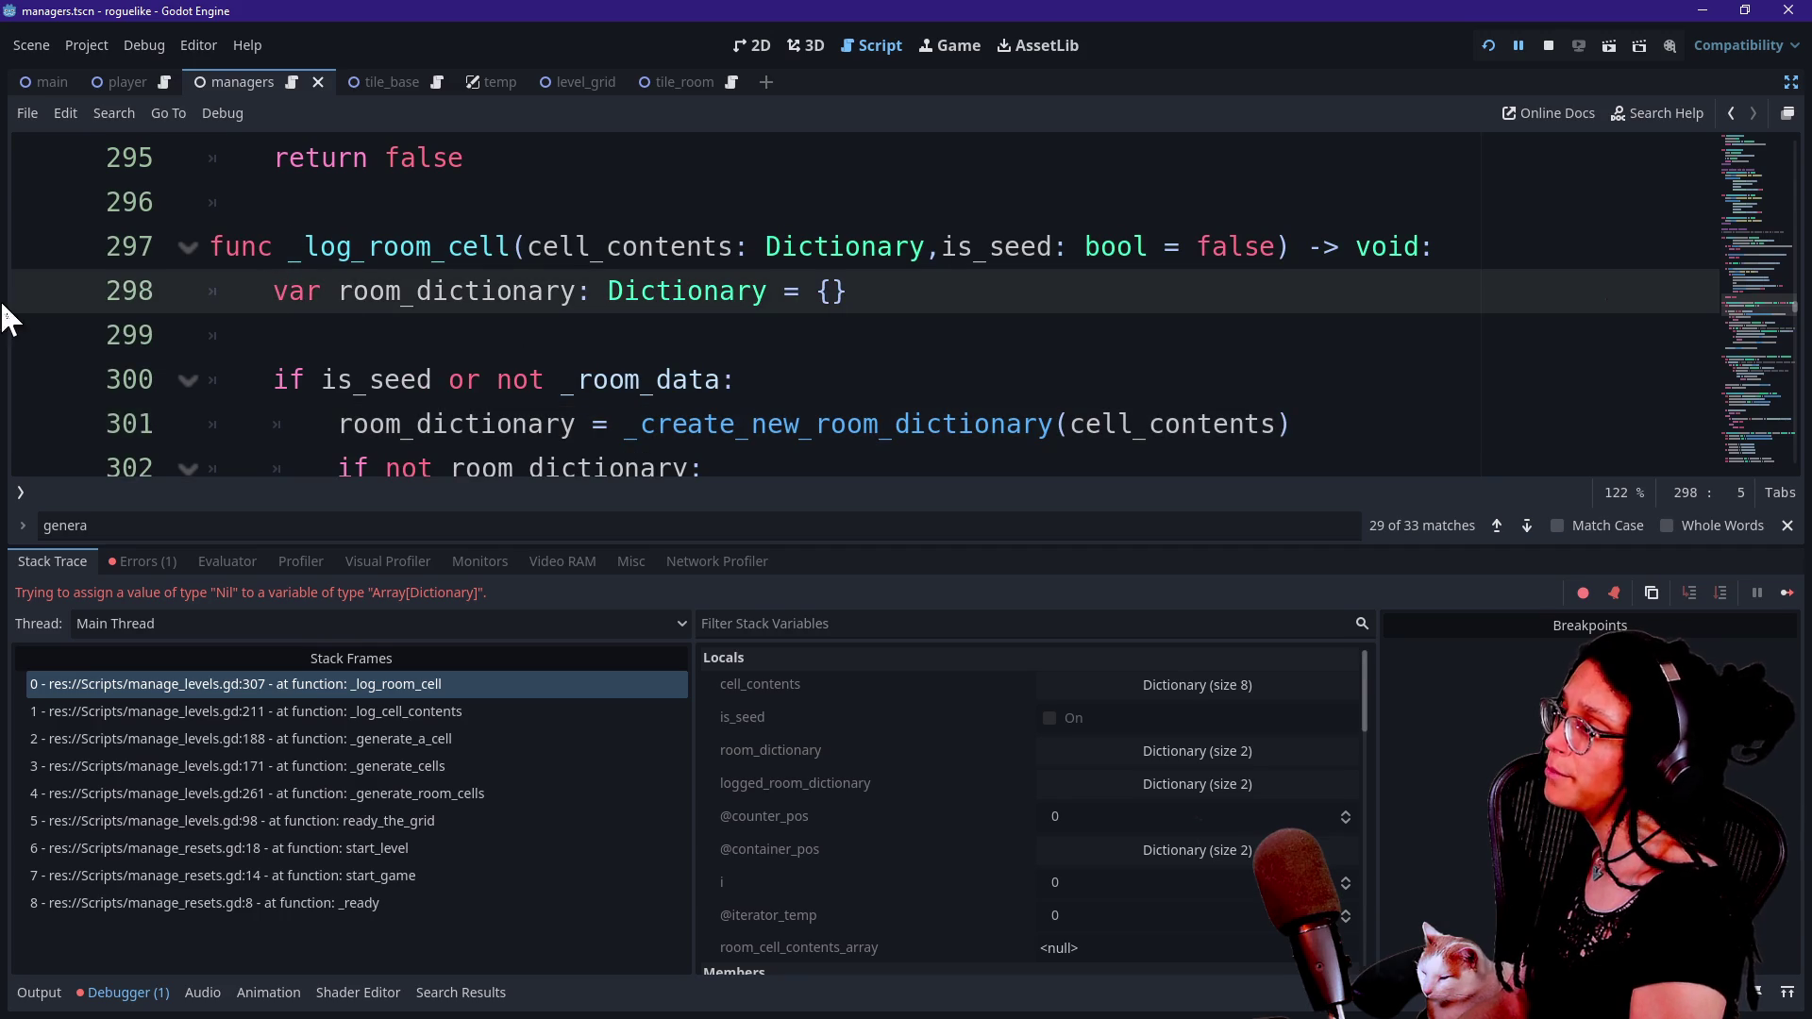
pyautogui.click(39, 291)
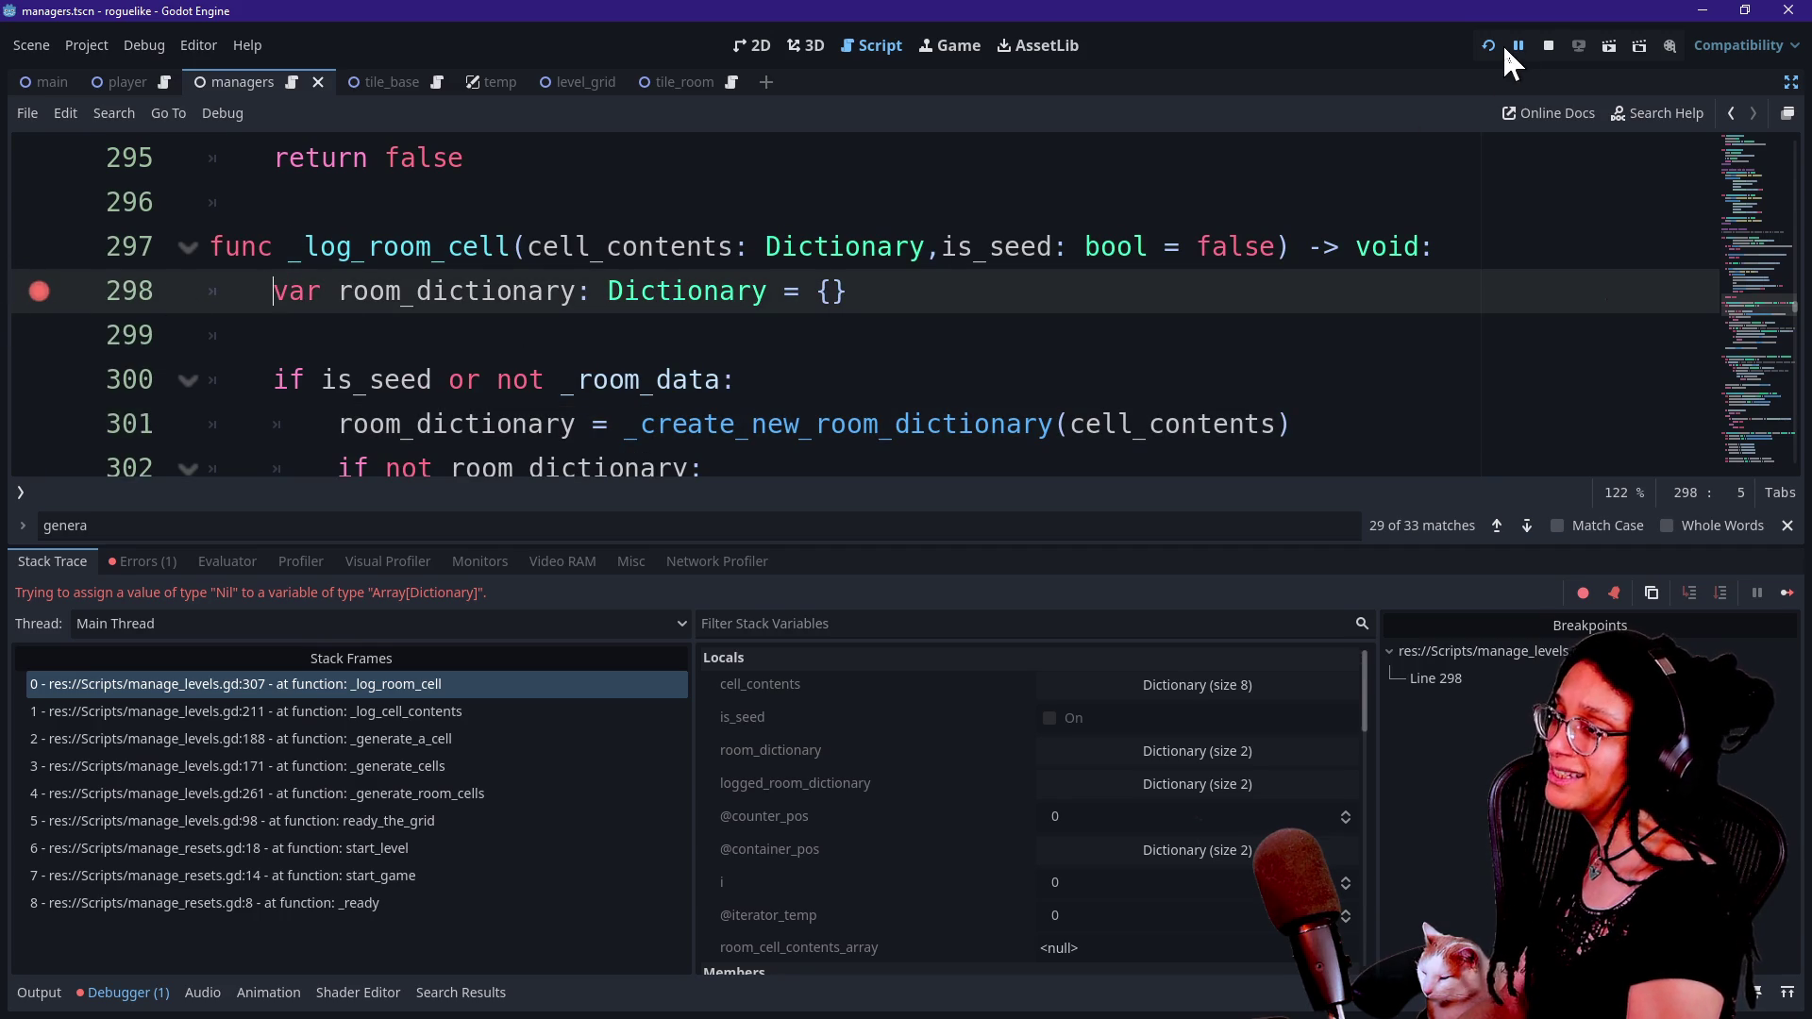
# Reload the played scene so the game runs toward the line 298 breakpoint.
pyautogui.click(1490, 45)
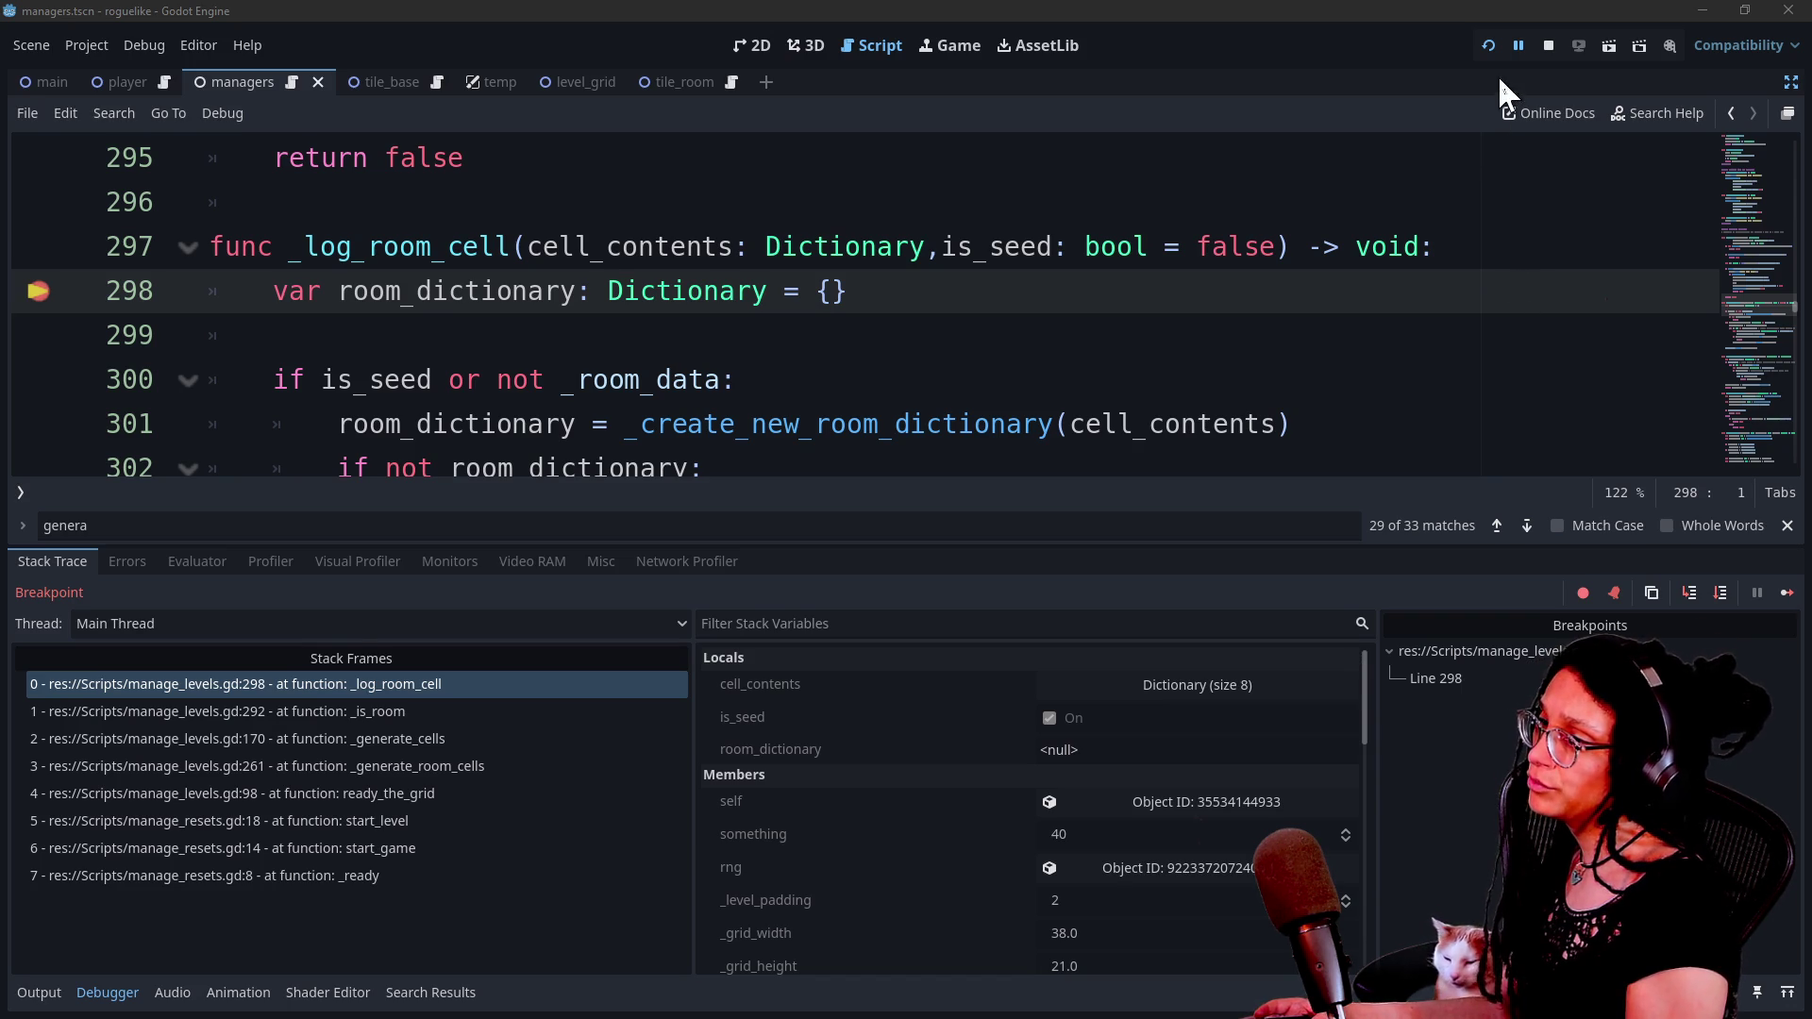
# Step over to line 300, inspect cell_contents' 8 entries, then collapse the Debugger panel.
pyautogui.click(1490, 47)
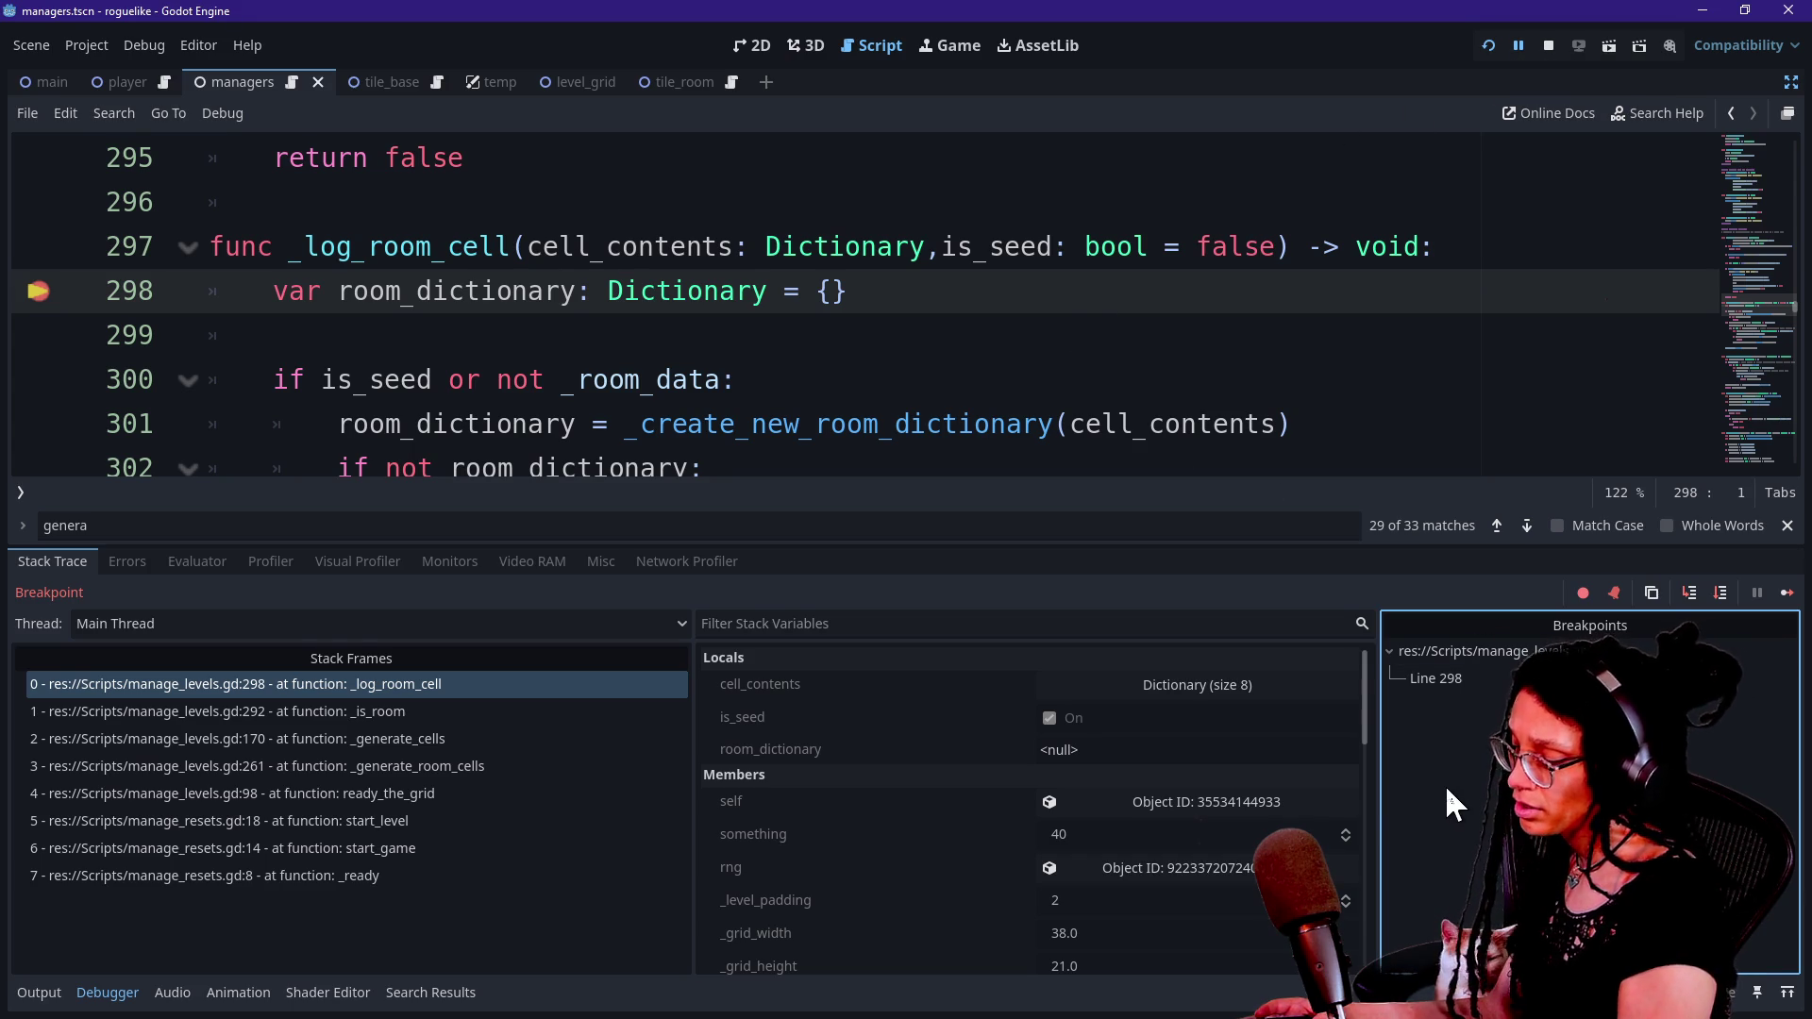
pyautogui.press('F10')
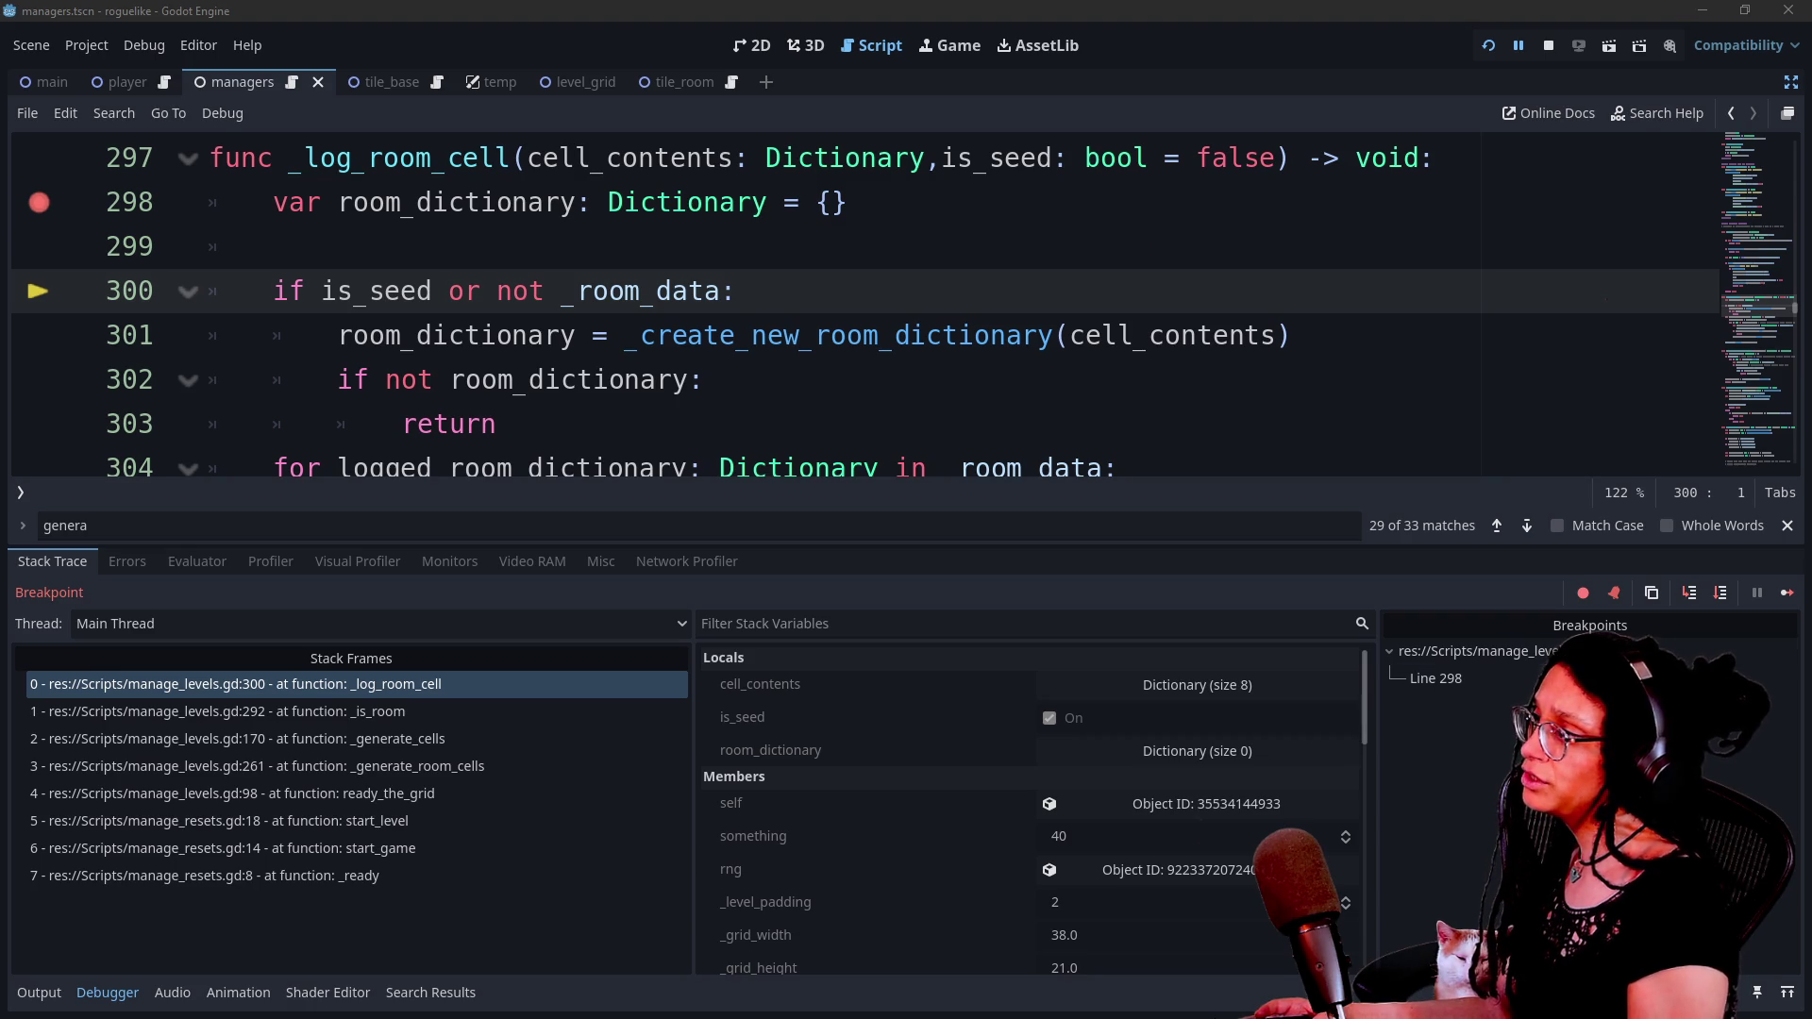
pyautogui.click(1463, 876)
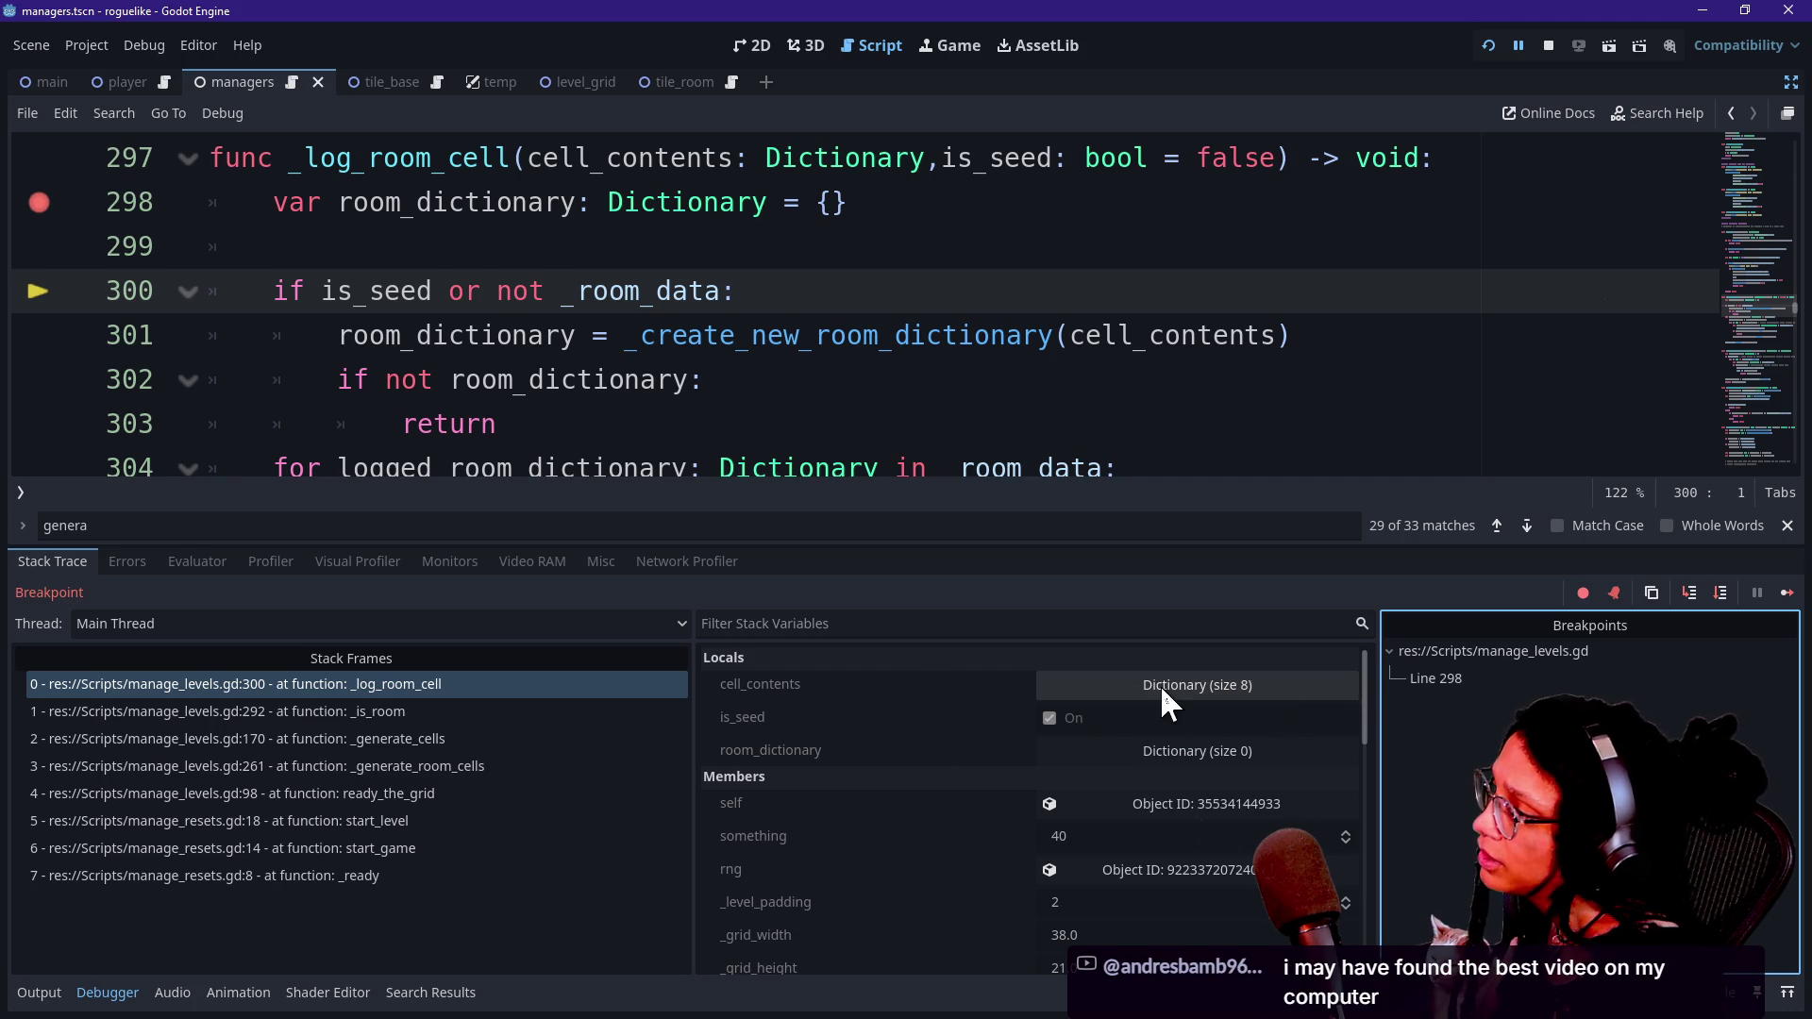
pyautogui.click(1284, 689)
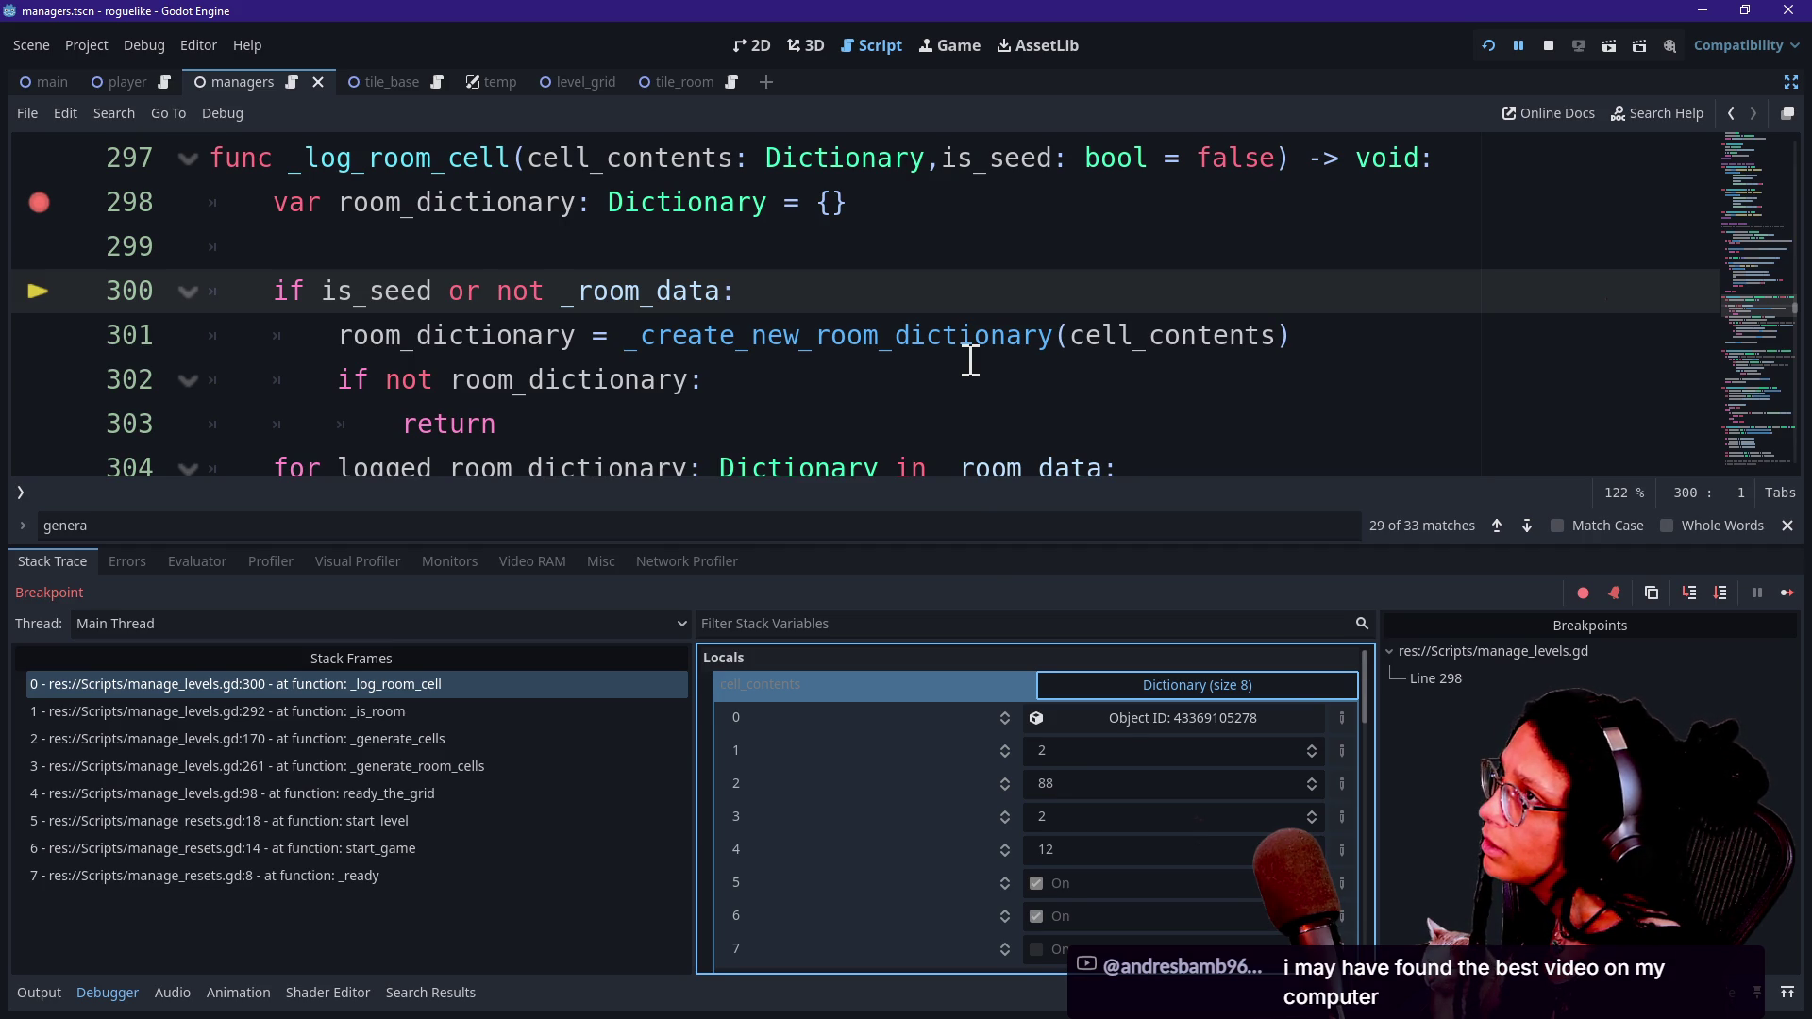
pyautogui.click(970, 361)
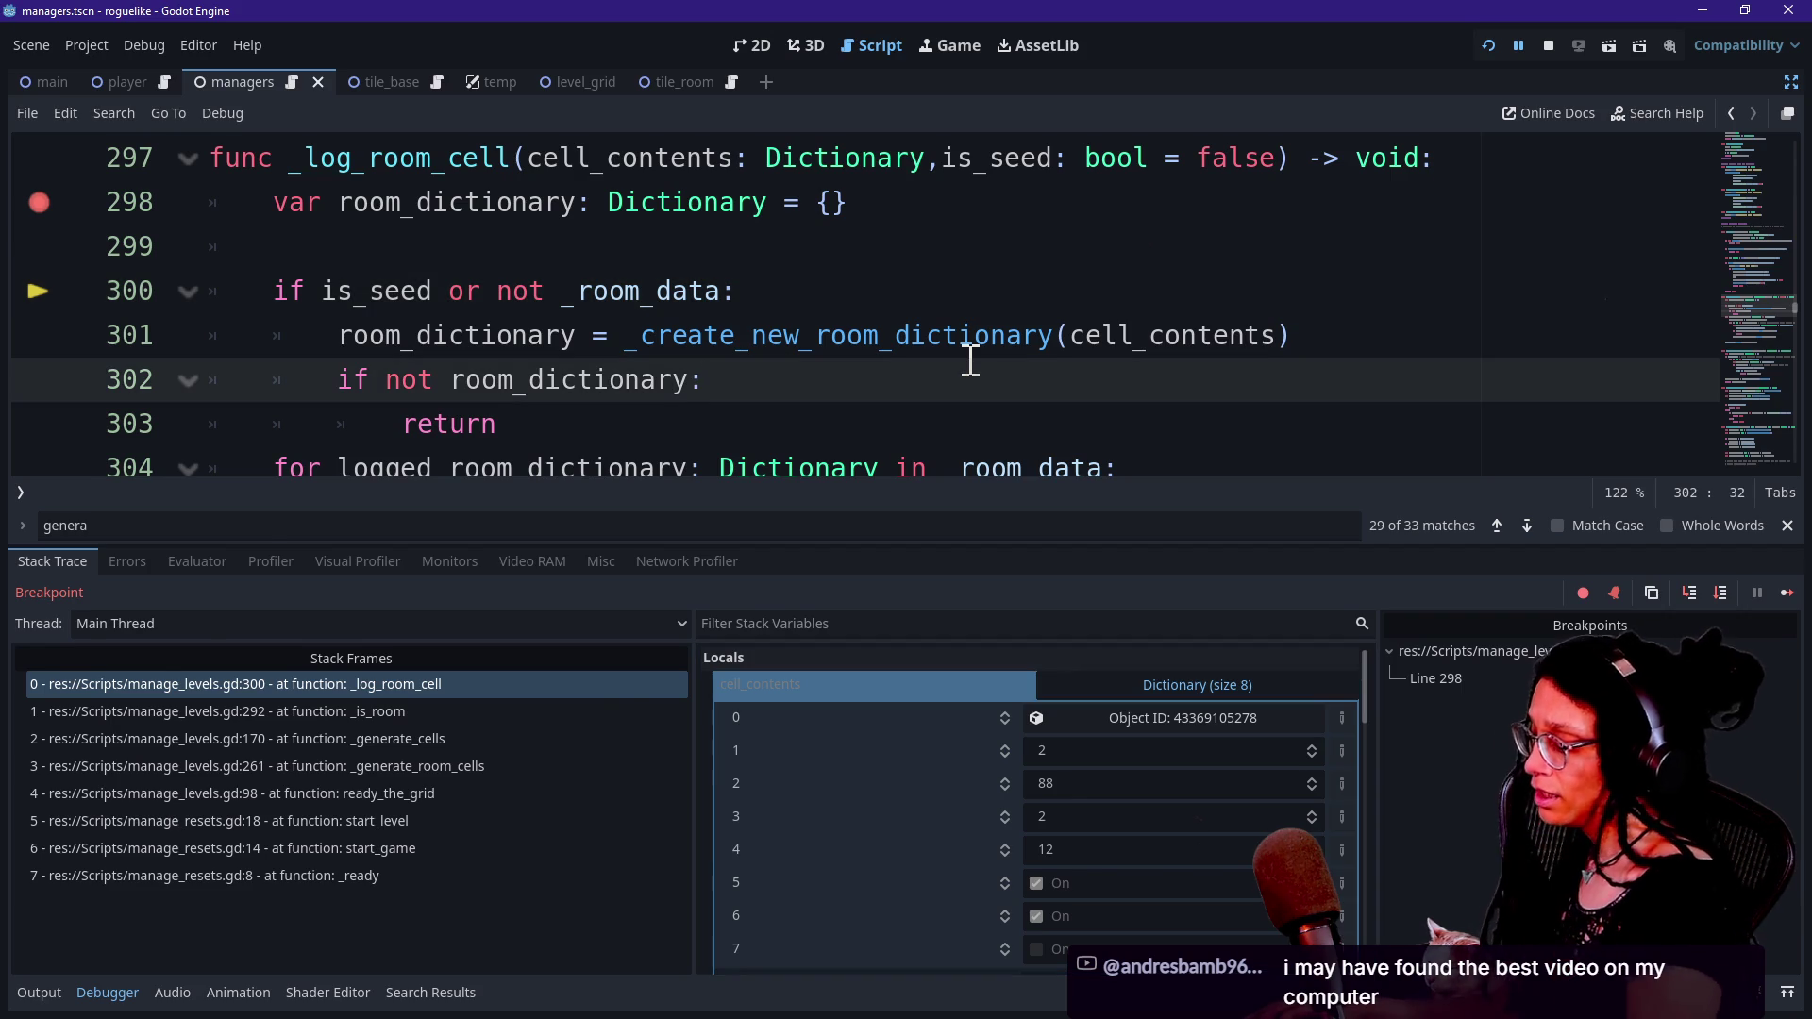
pyautogui.hotkey('ctrl', 'j')
# Select _log_room_cell and use Ctrl+D to find its calls at lines 292 and 211.
pyautogui.scroll(4, 721, 451)
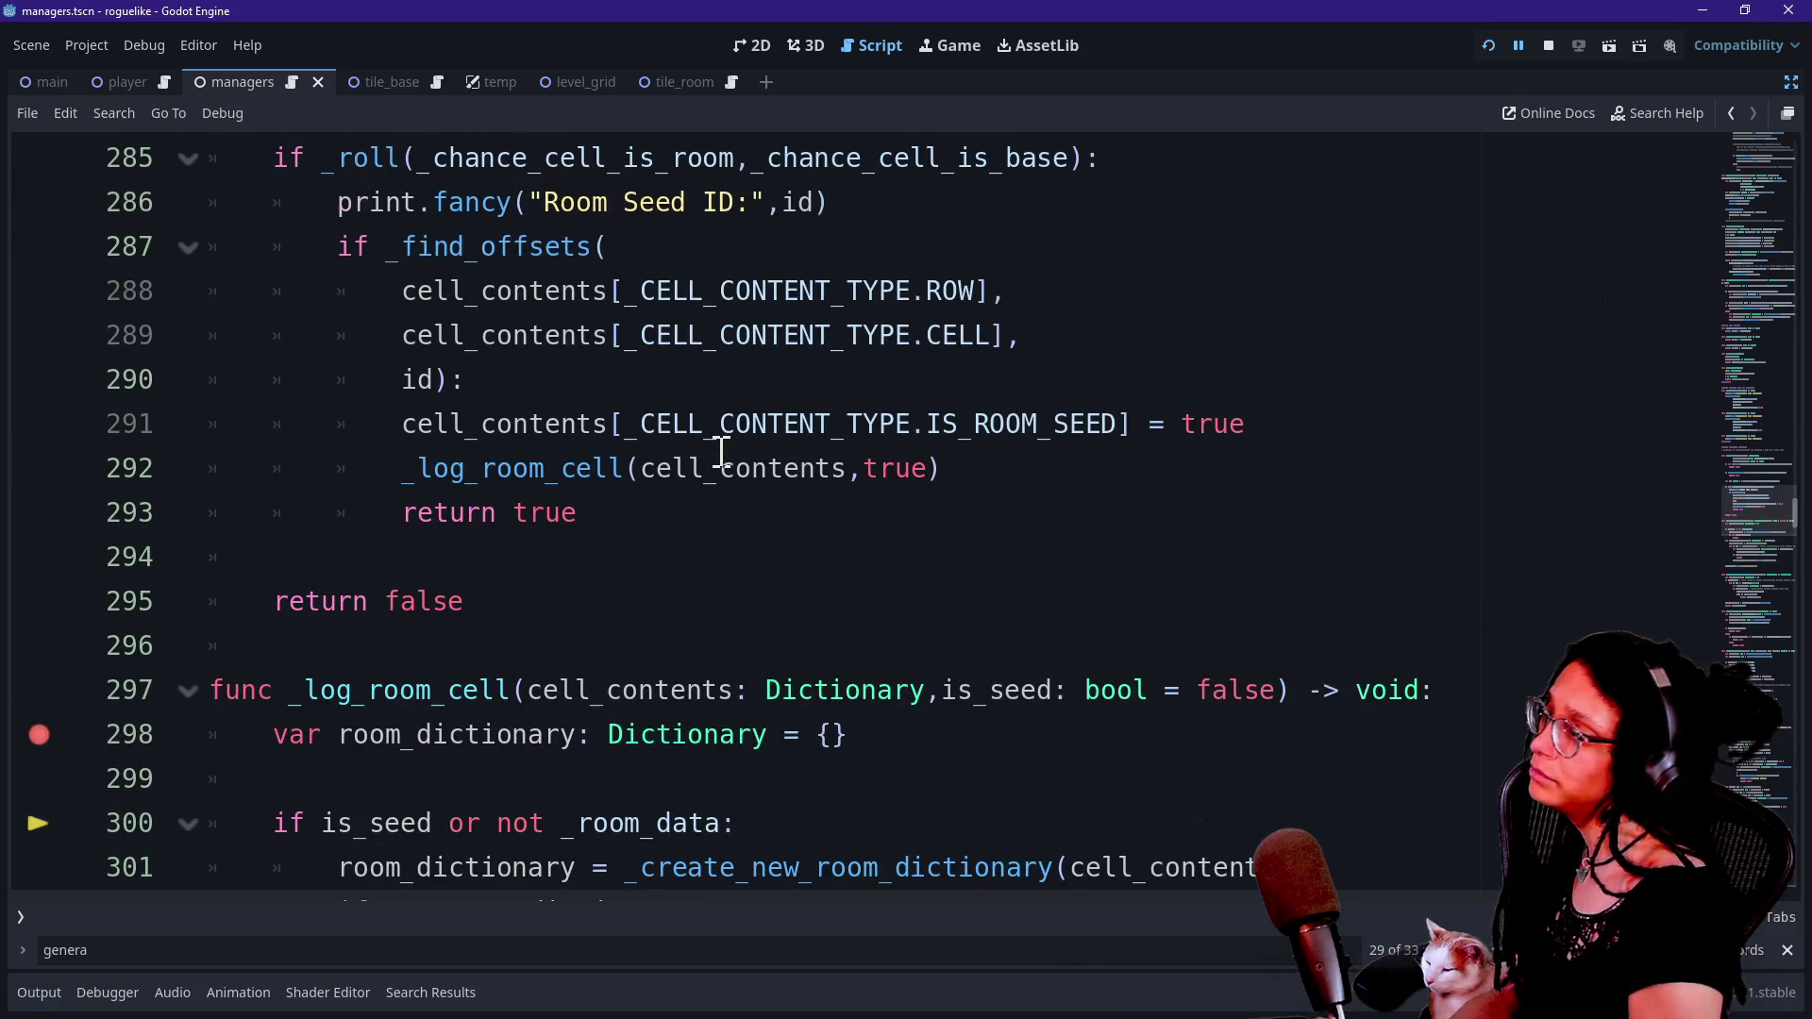
pyautogui.scroll(-1, 721, 451)
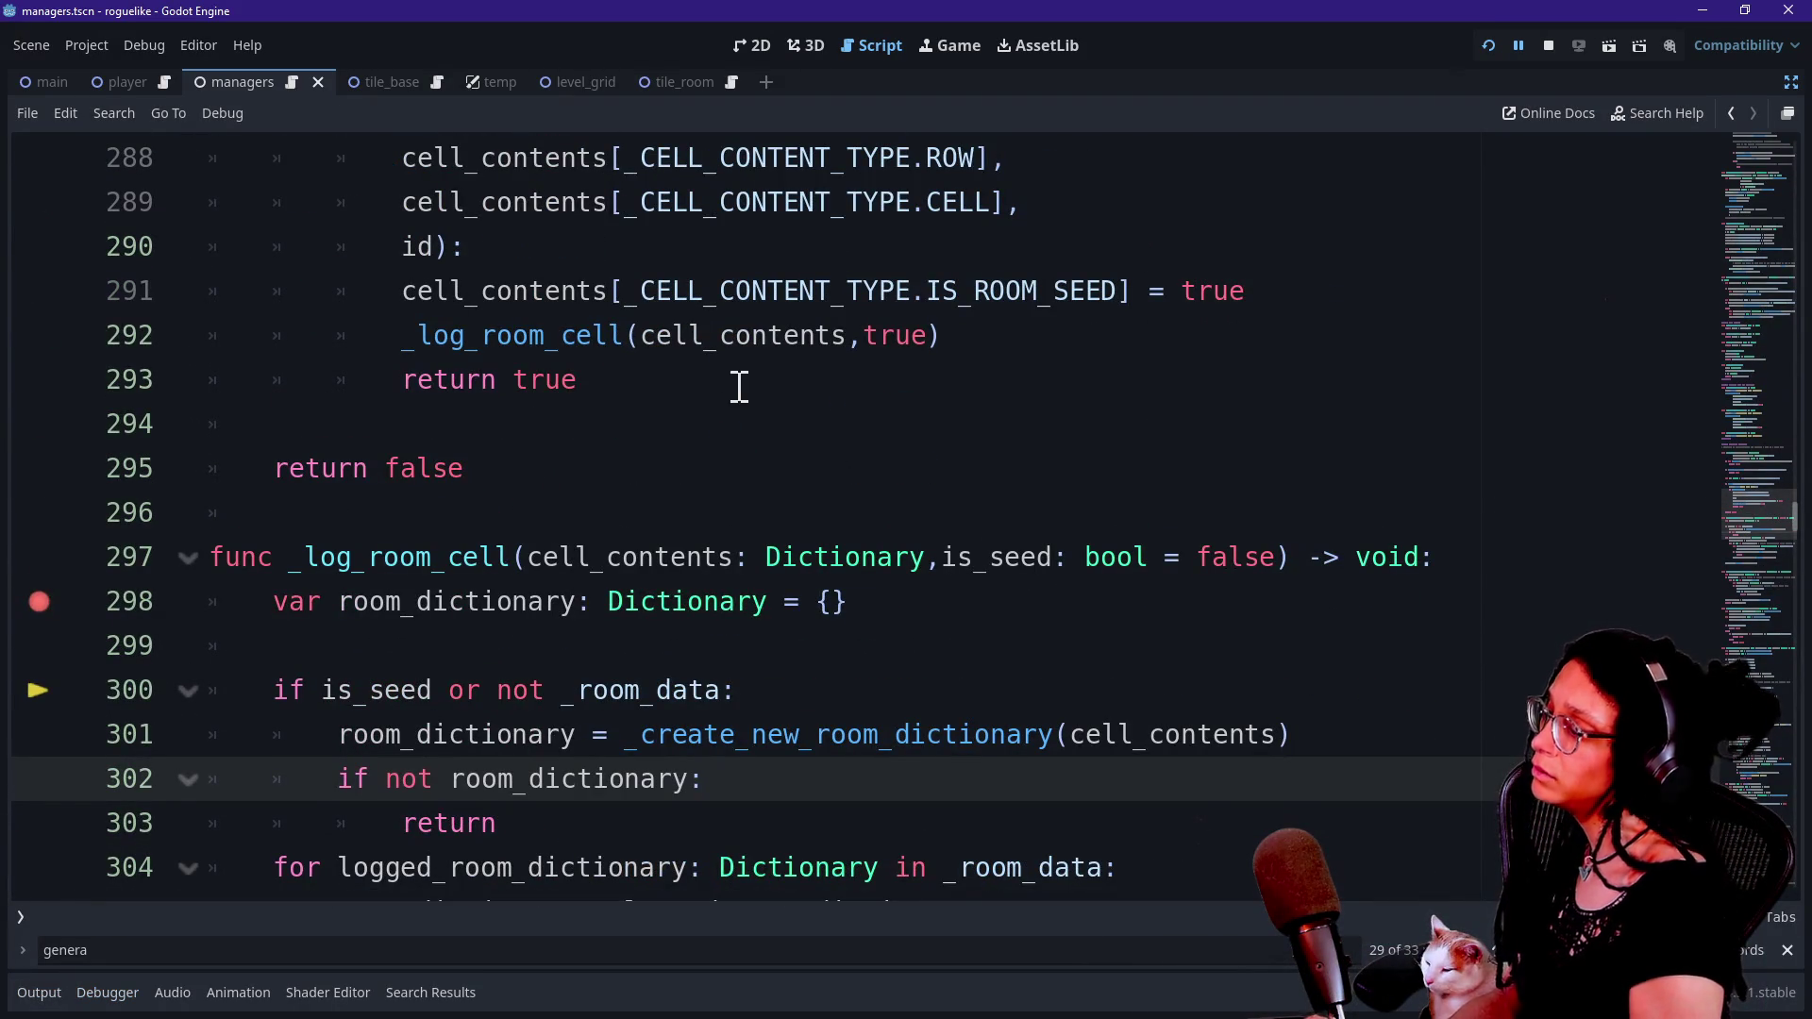
pyautogui.moveTo(371, 318); pyautogui.dragTo(464, 346)
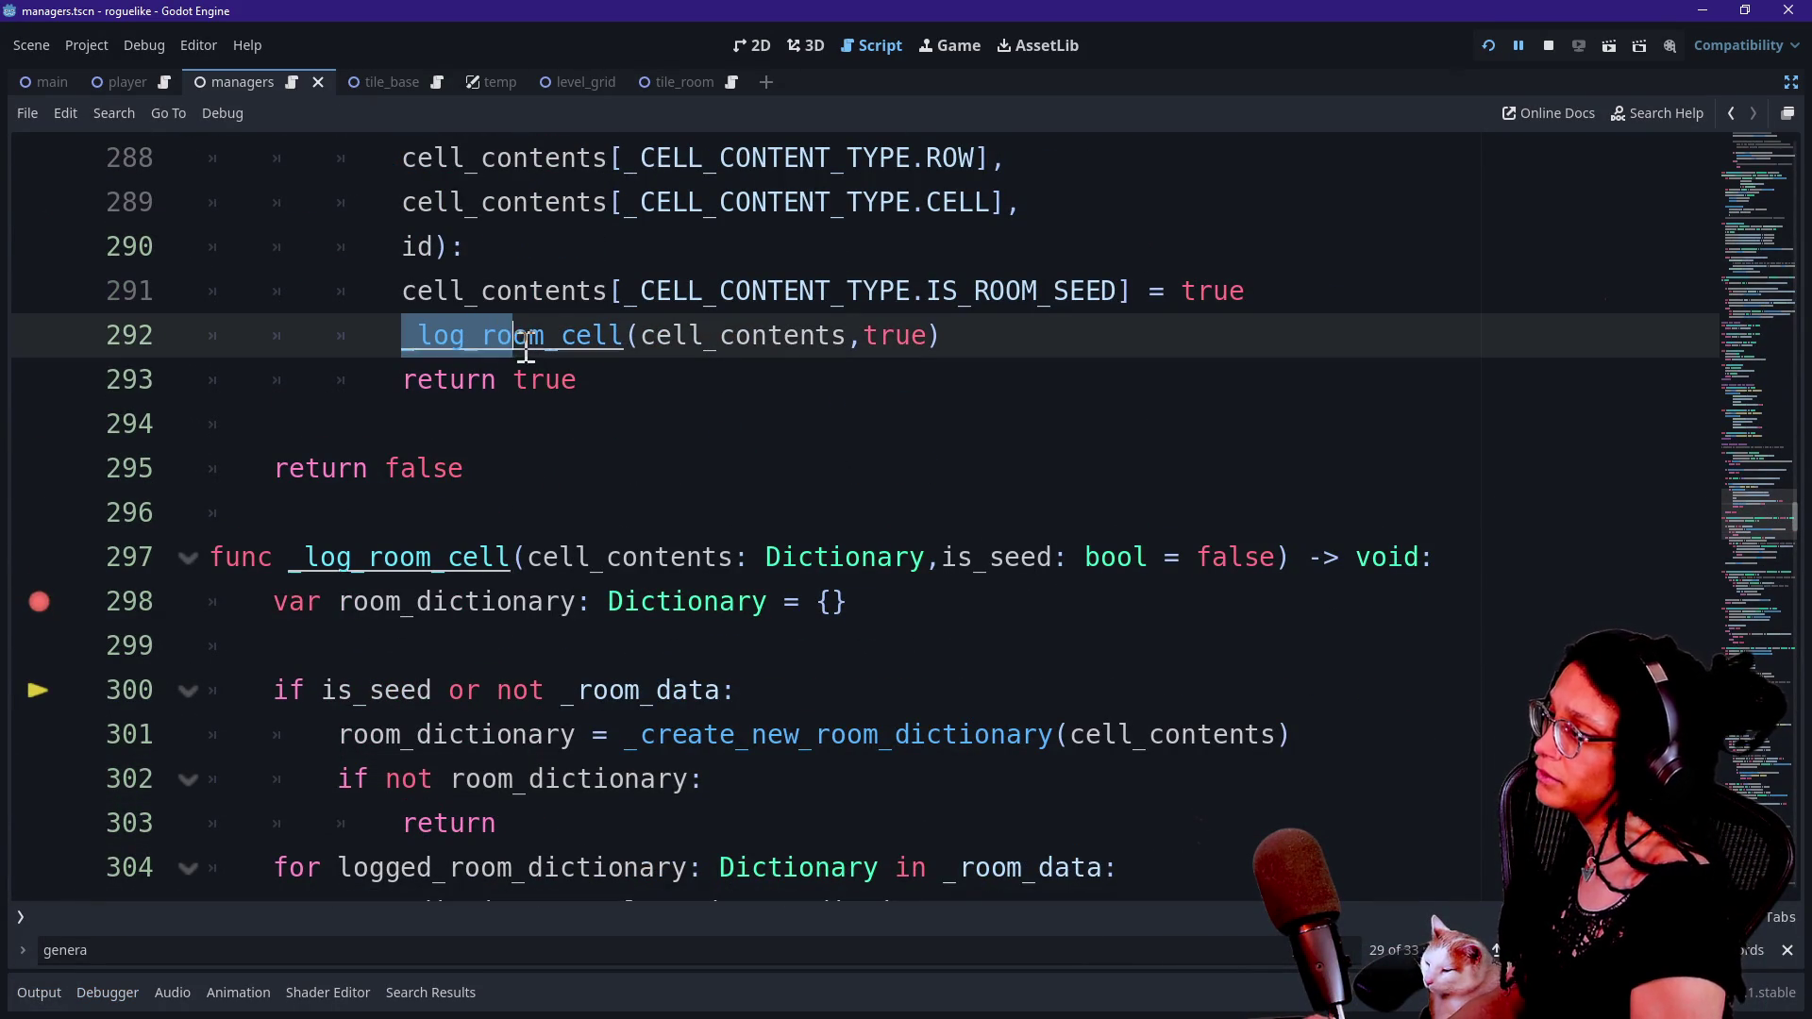
pyautogui.hotkey('ctrl', 'd')
pyautogui.hotkey('ctrl', 'd')
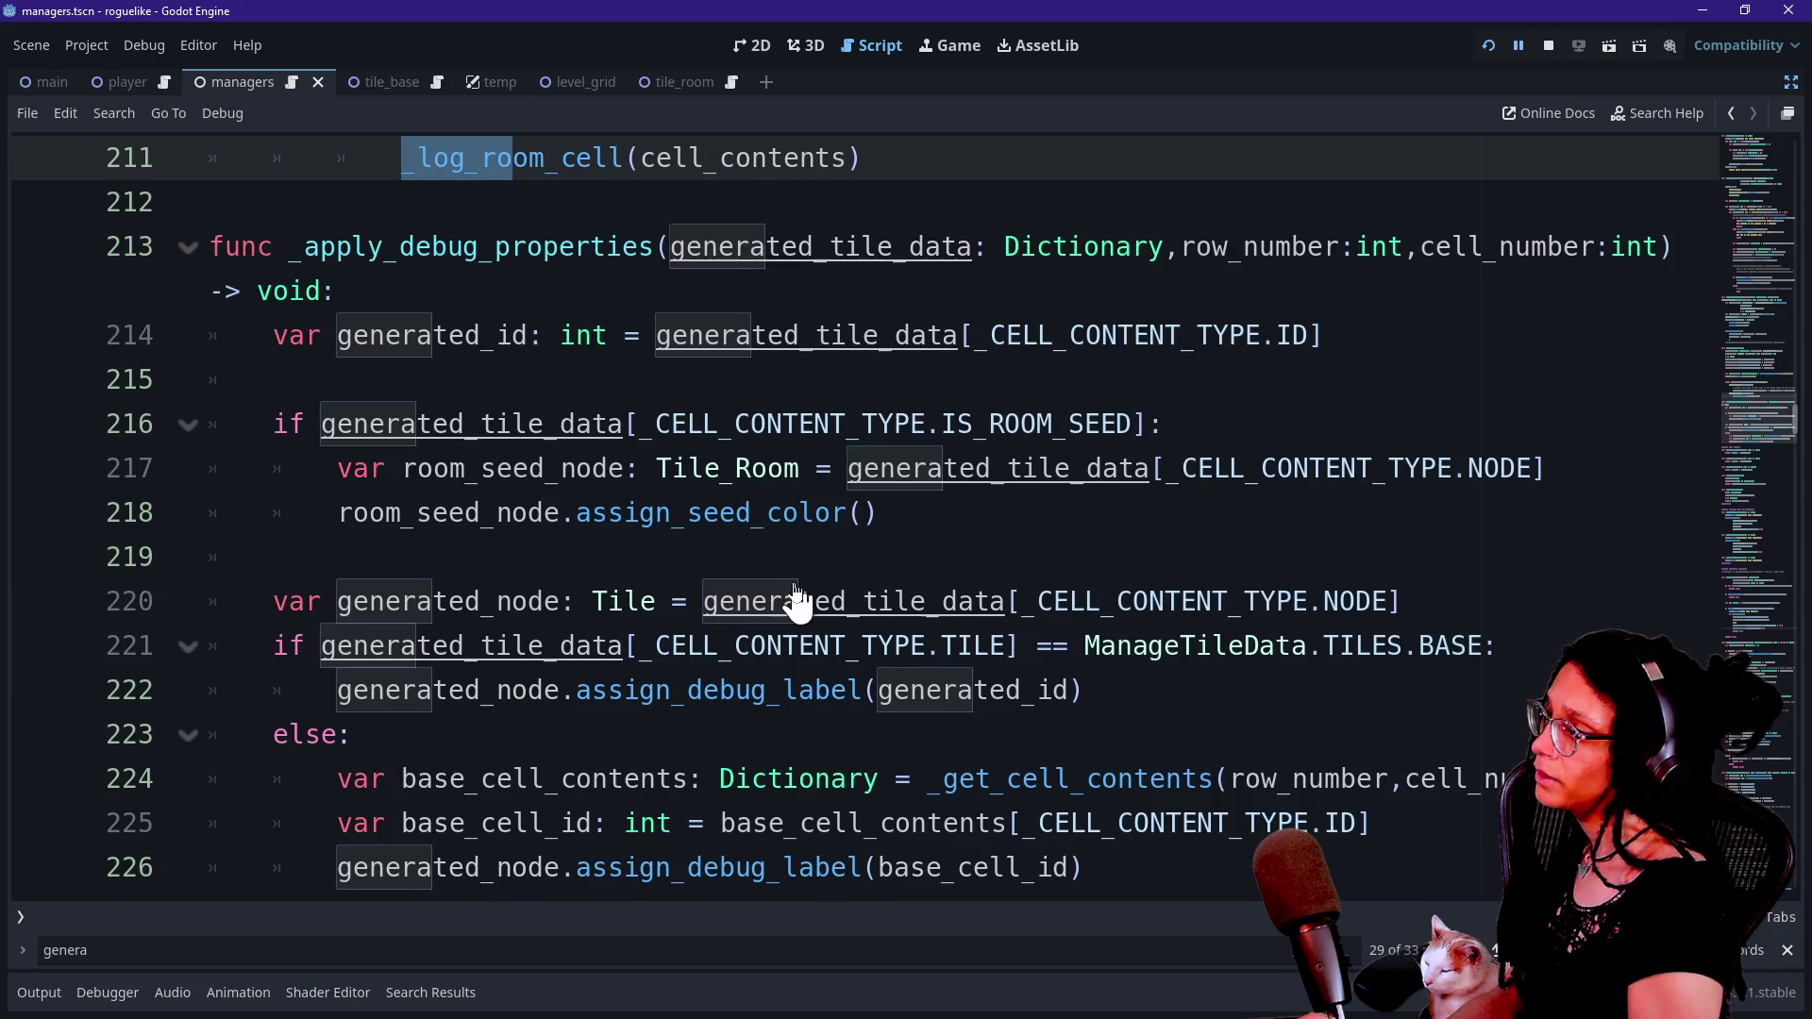
pyautogui.scroll(3, 793, 594)
pyautogui.click(720, 557)
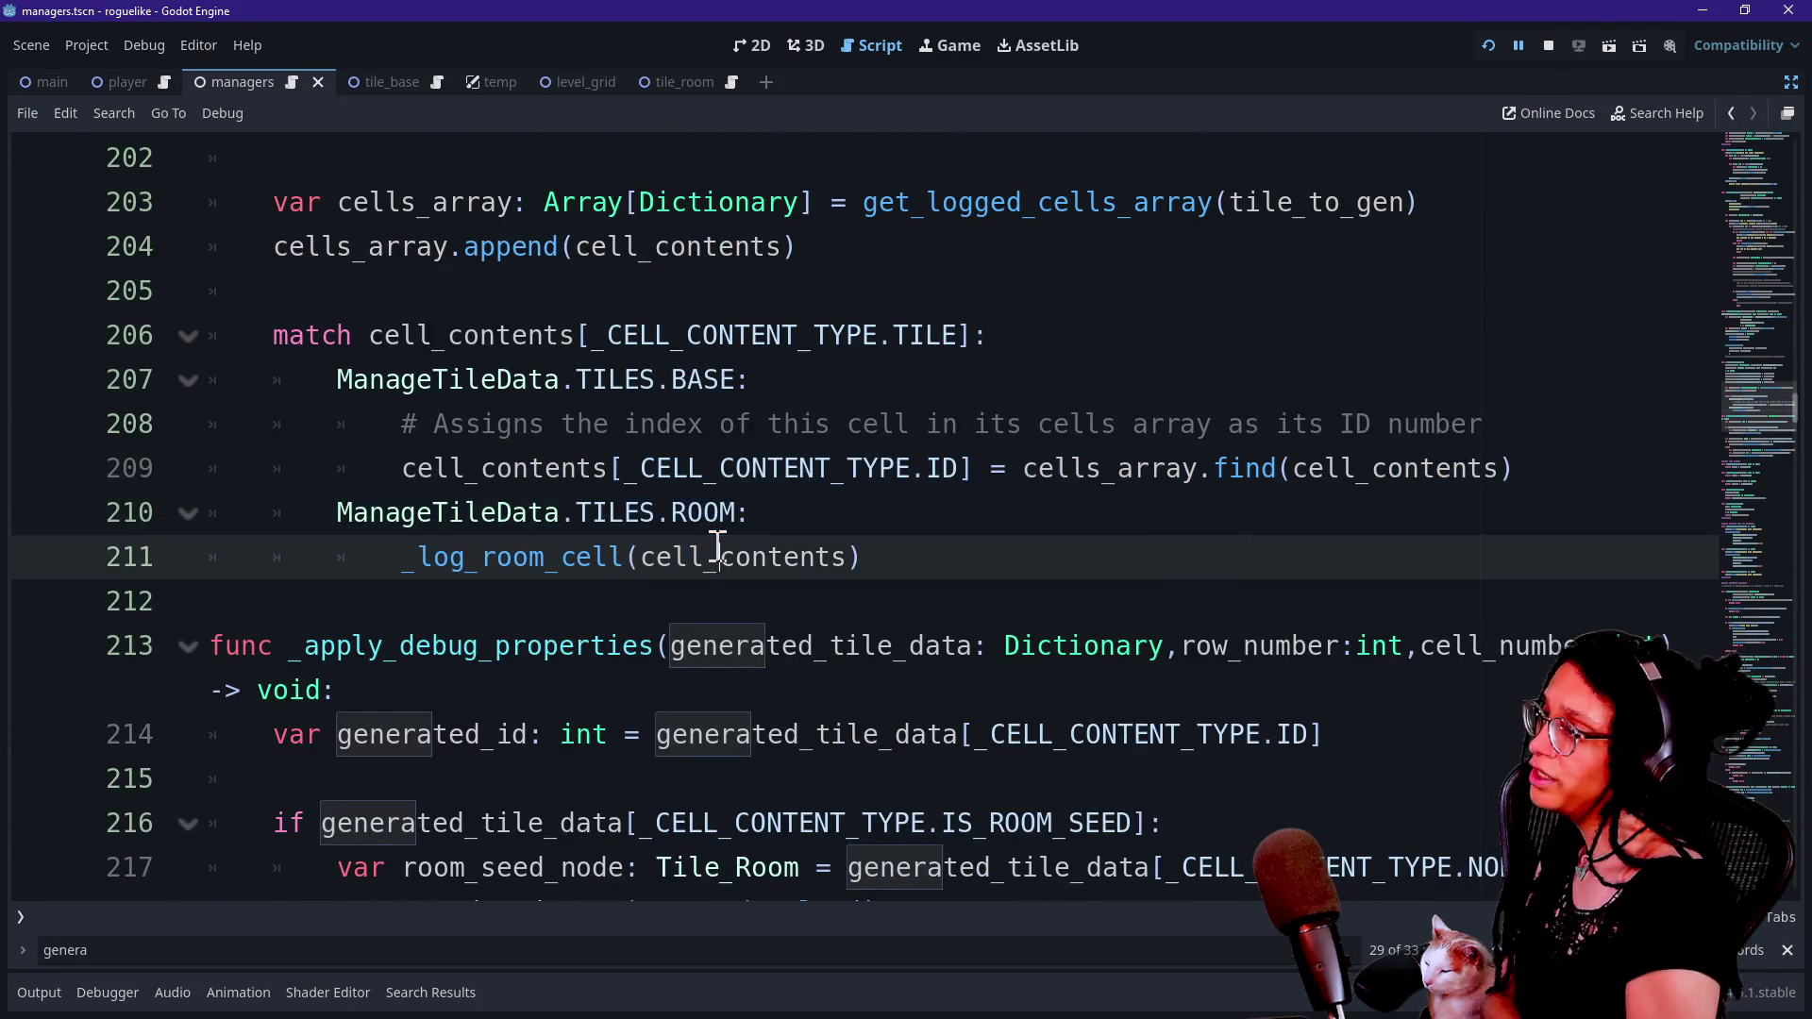
# Look over _log_cell_contents up to line 170, then reshow the debugger stack and locals.
pyautogui.scroll(1, 708, 515)
pyautogui.scroll(2, 708, 526)
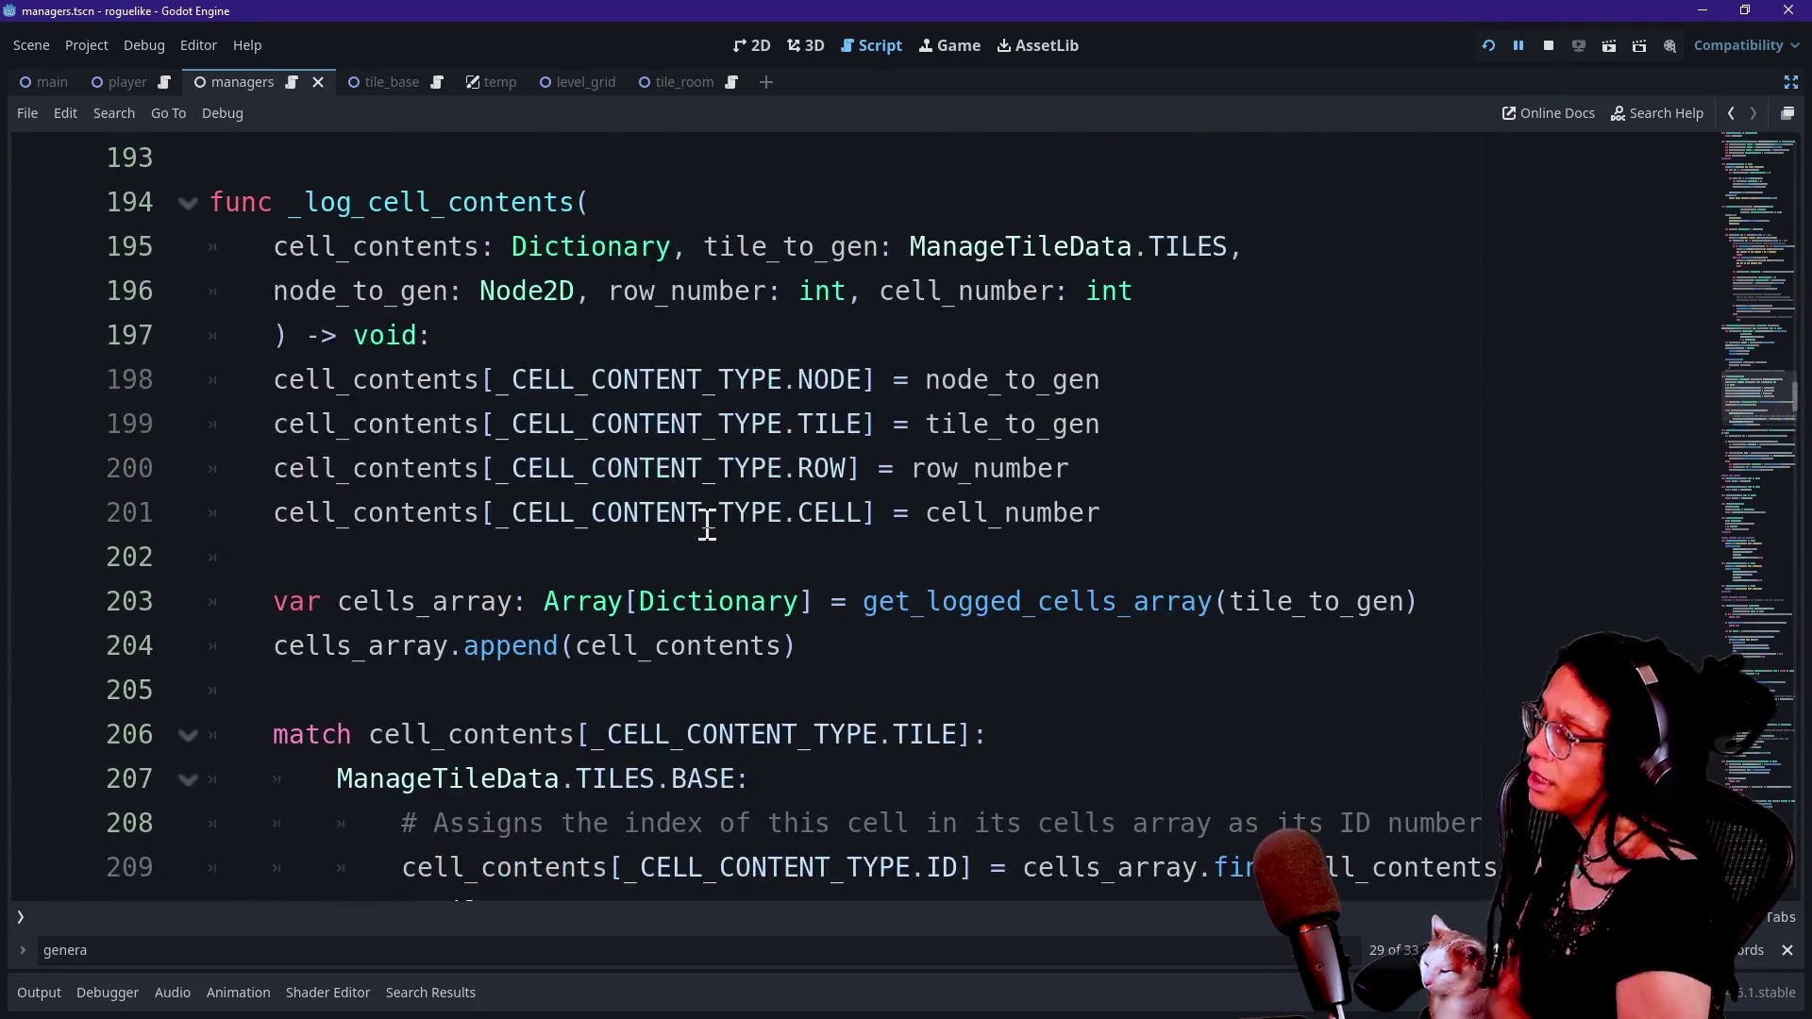
pyautogui.click(557, 381)
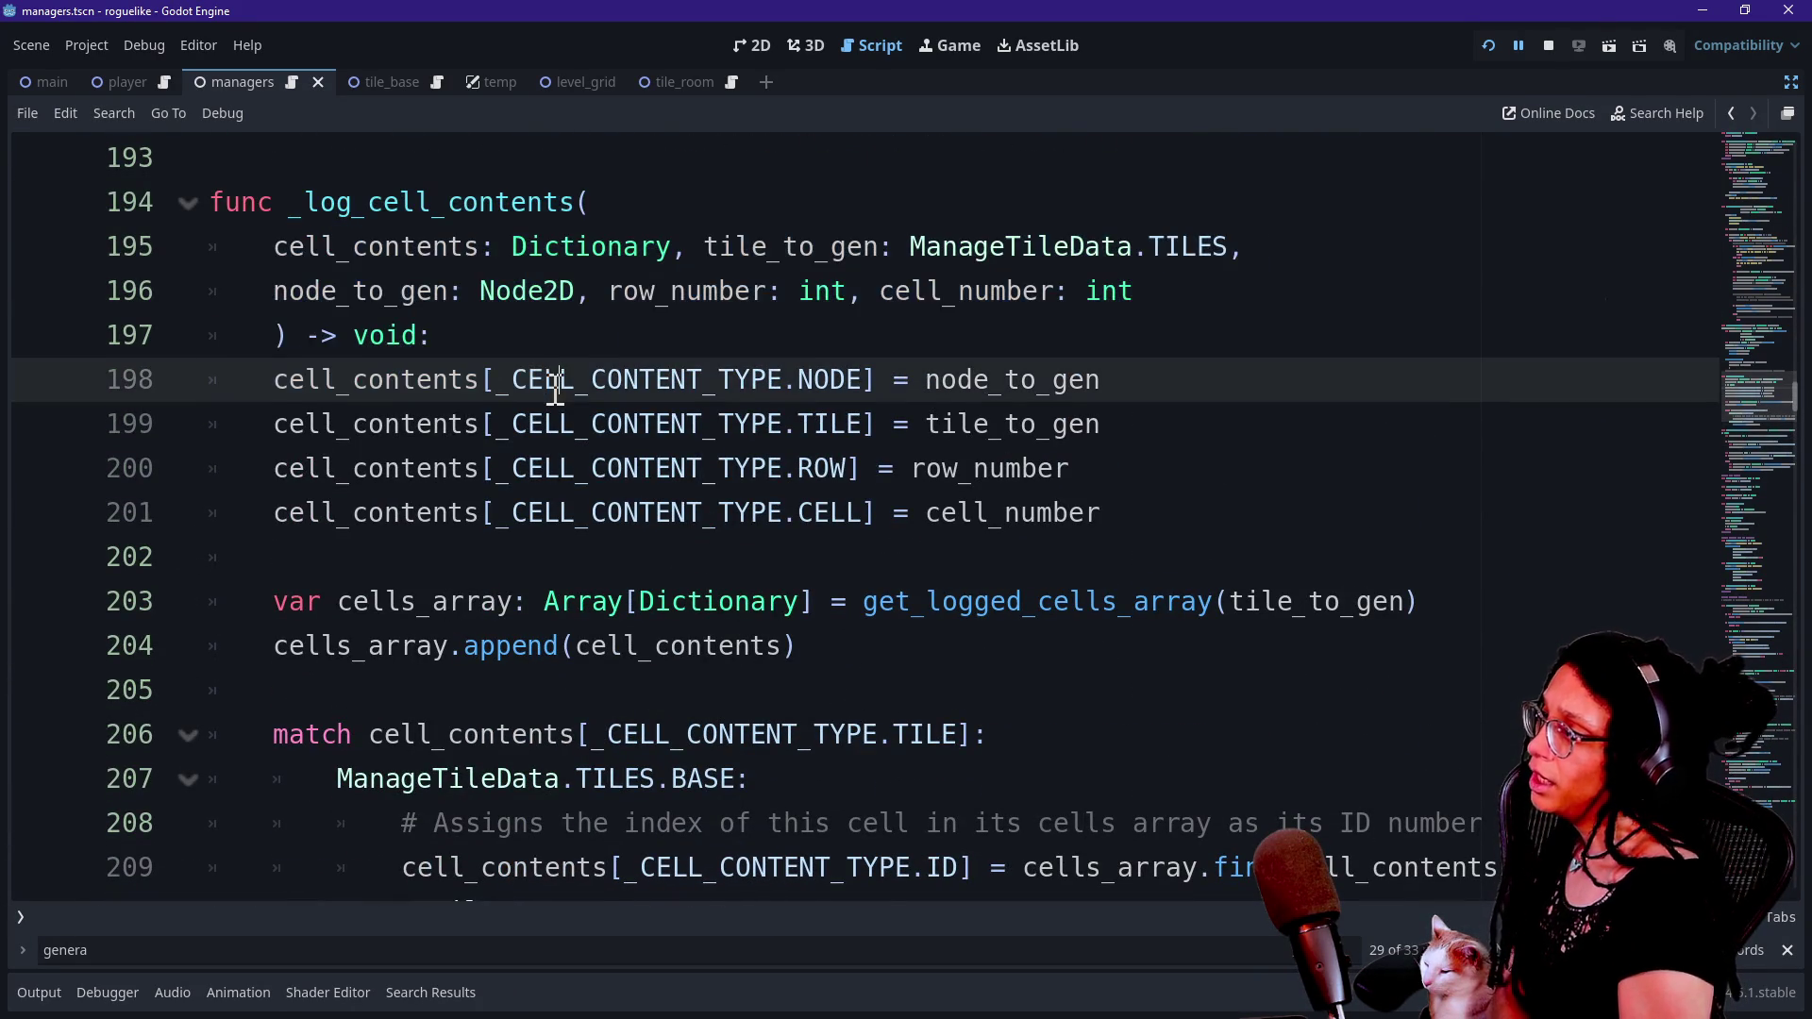
pyautogui.scroll(9, 557, 389)
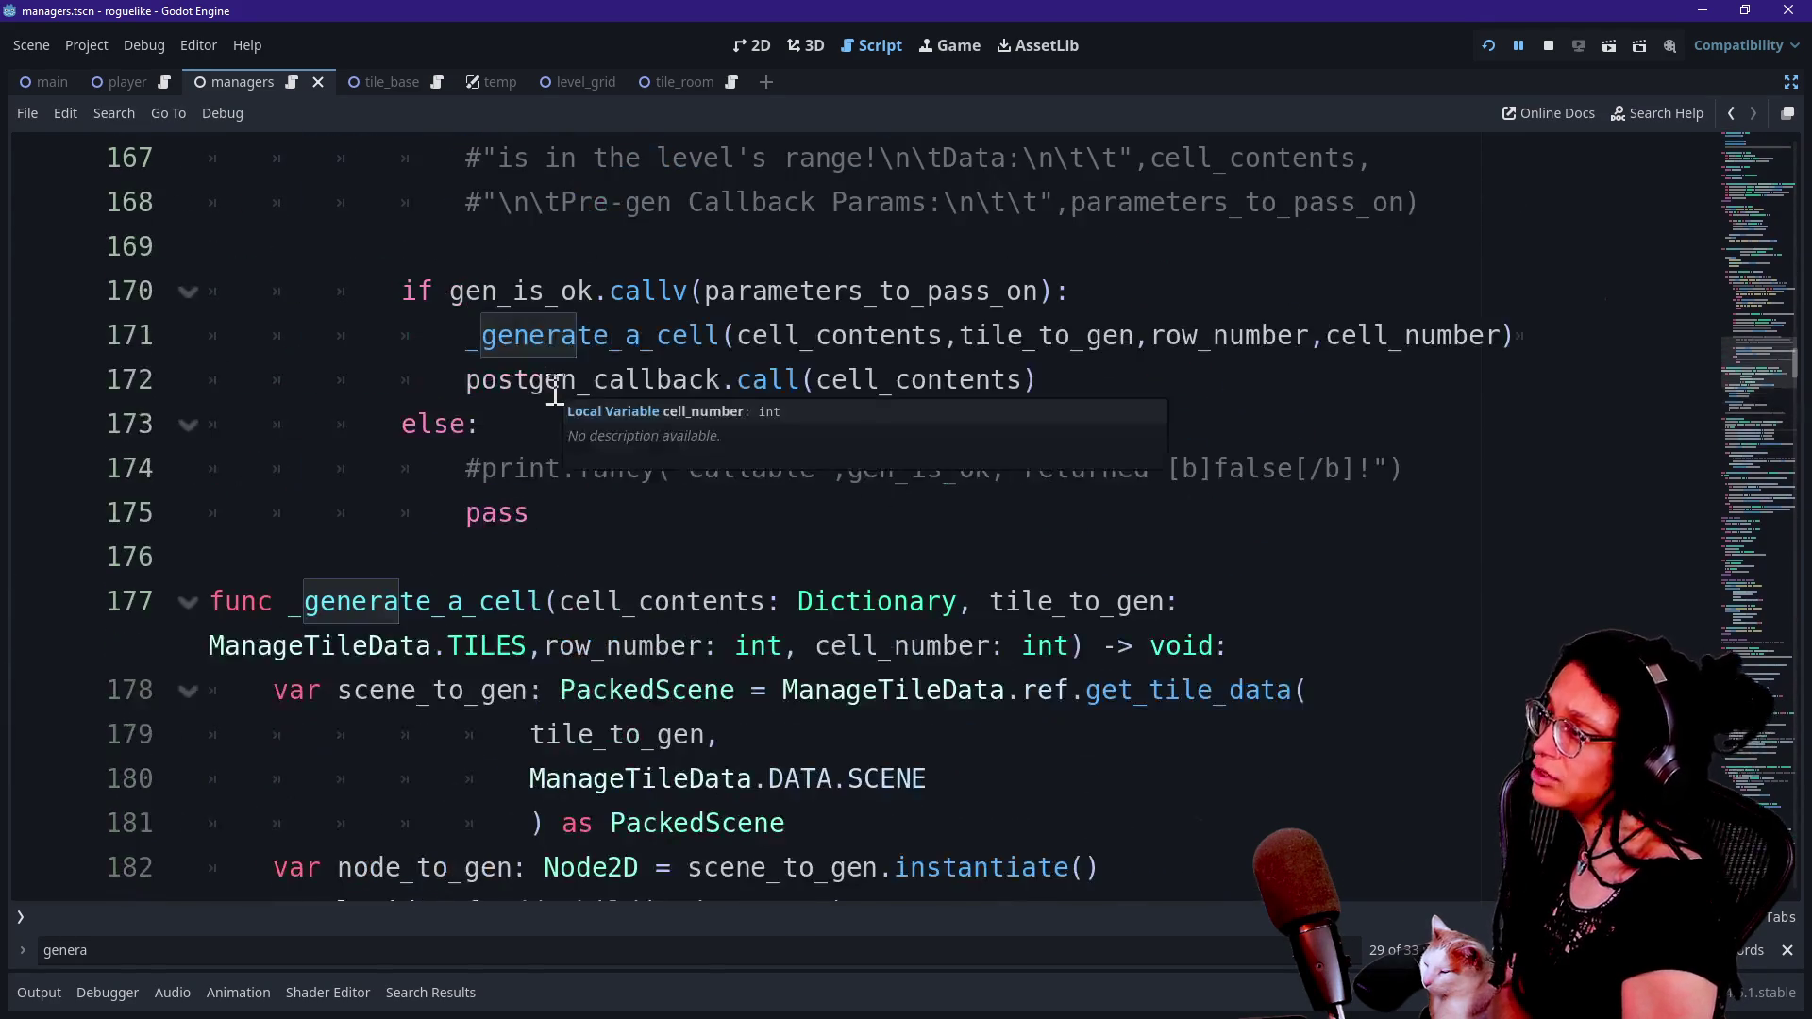
pyautogui.click(566, 293)
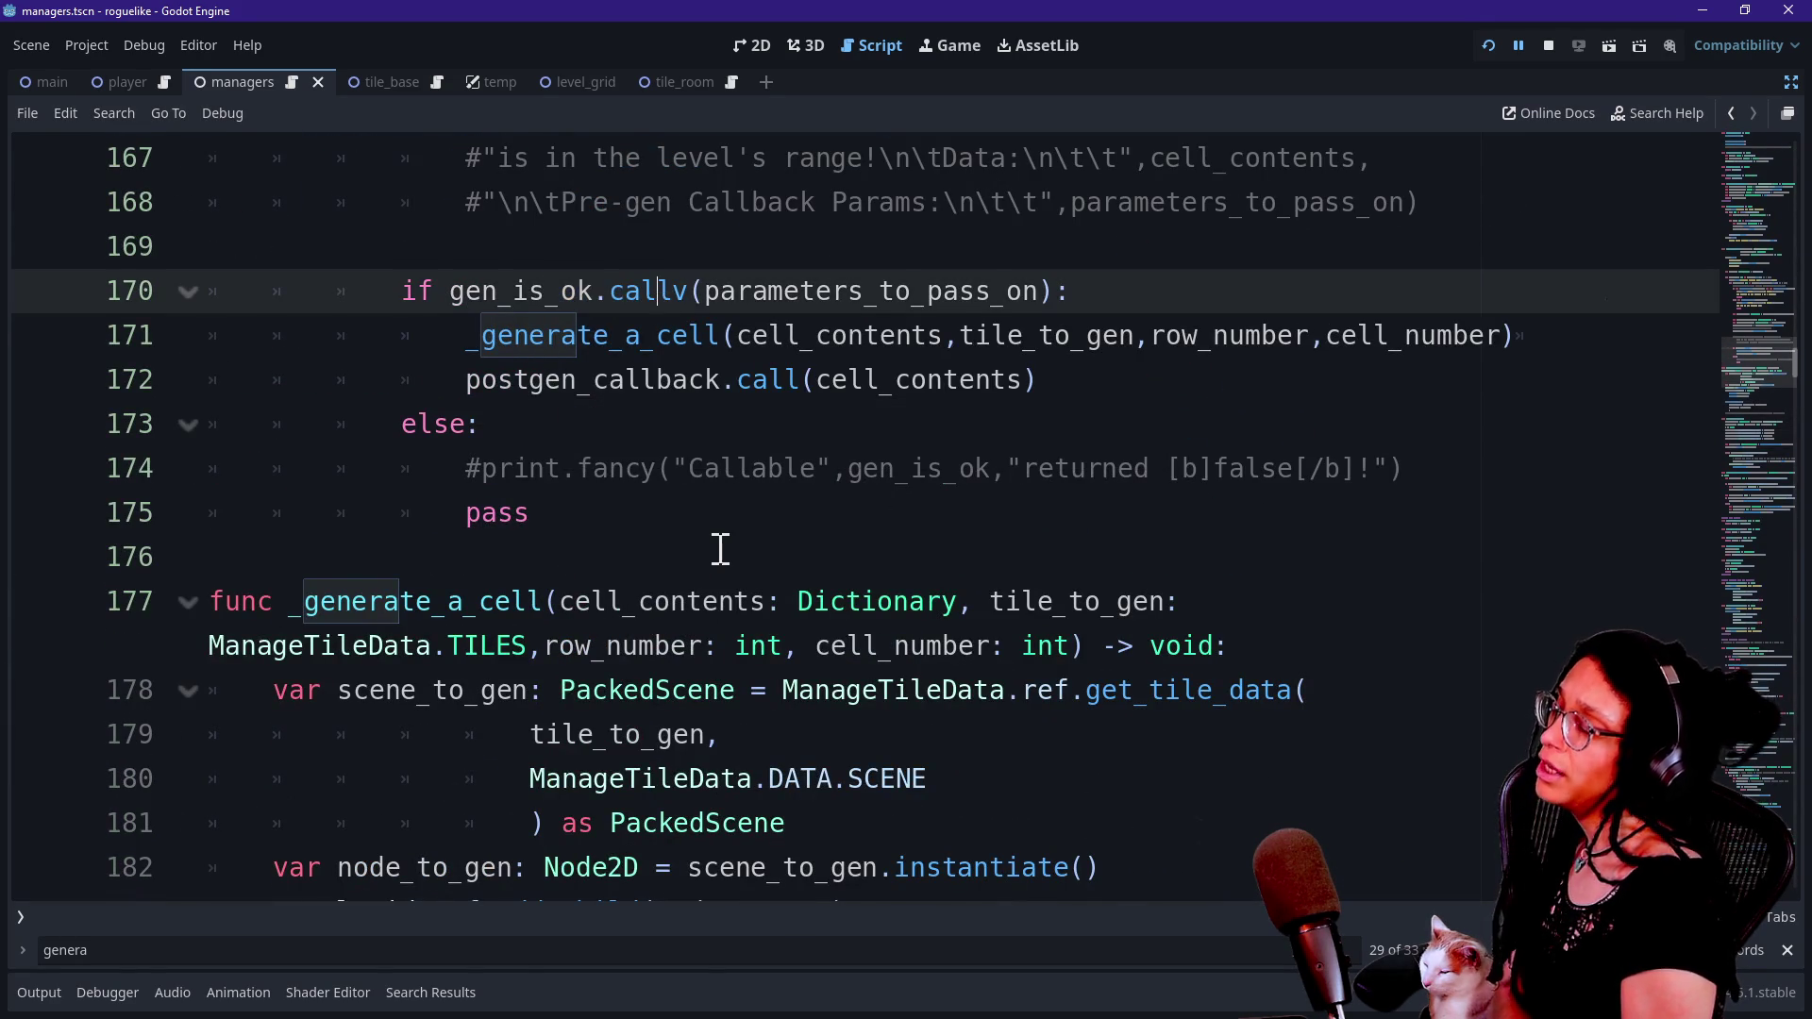
pyautogui.scroll(-4, 721, 549)
pyautogui.scroll(-10, 720, 550)
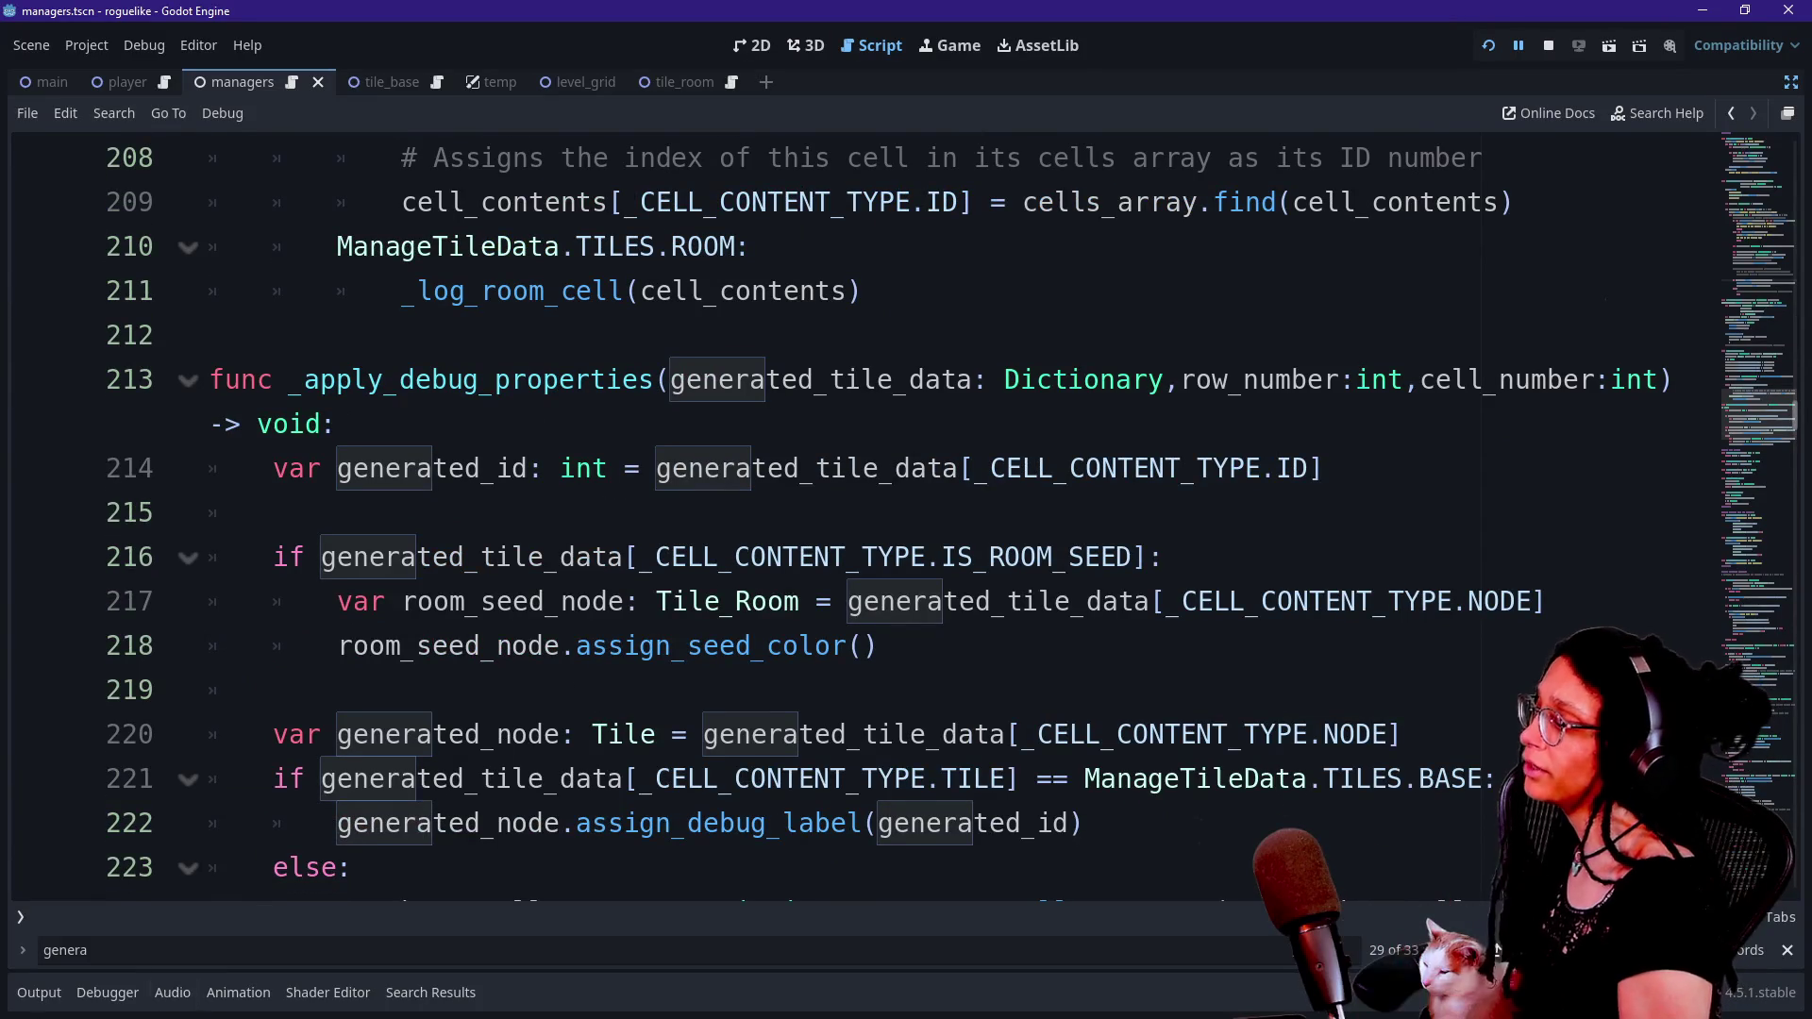
pyautogui.click(156, 993)
pyautogui.click(108, 993)
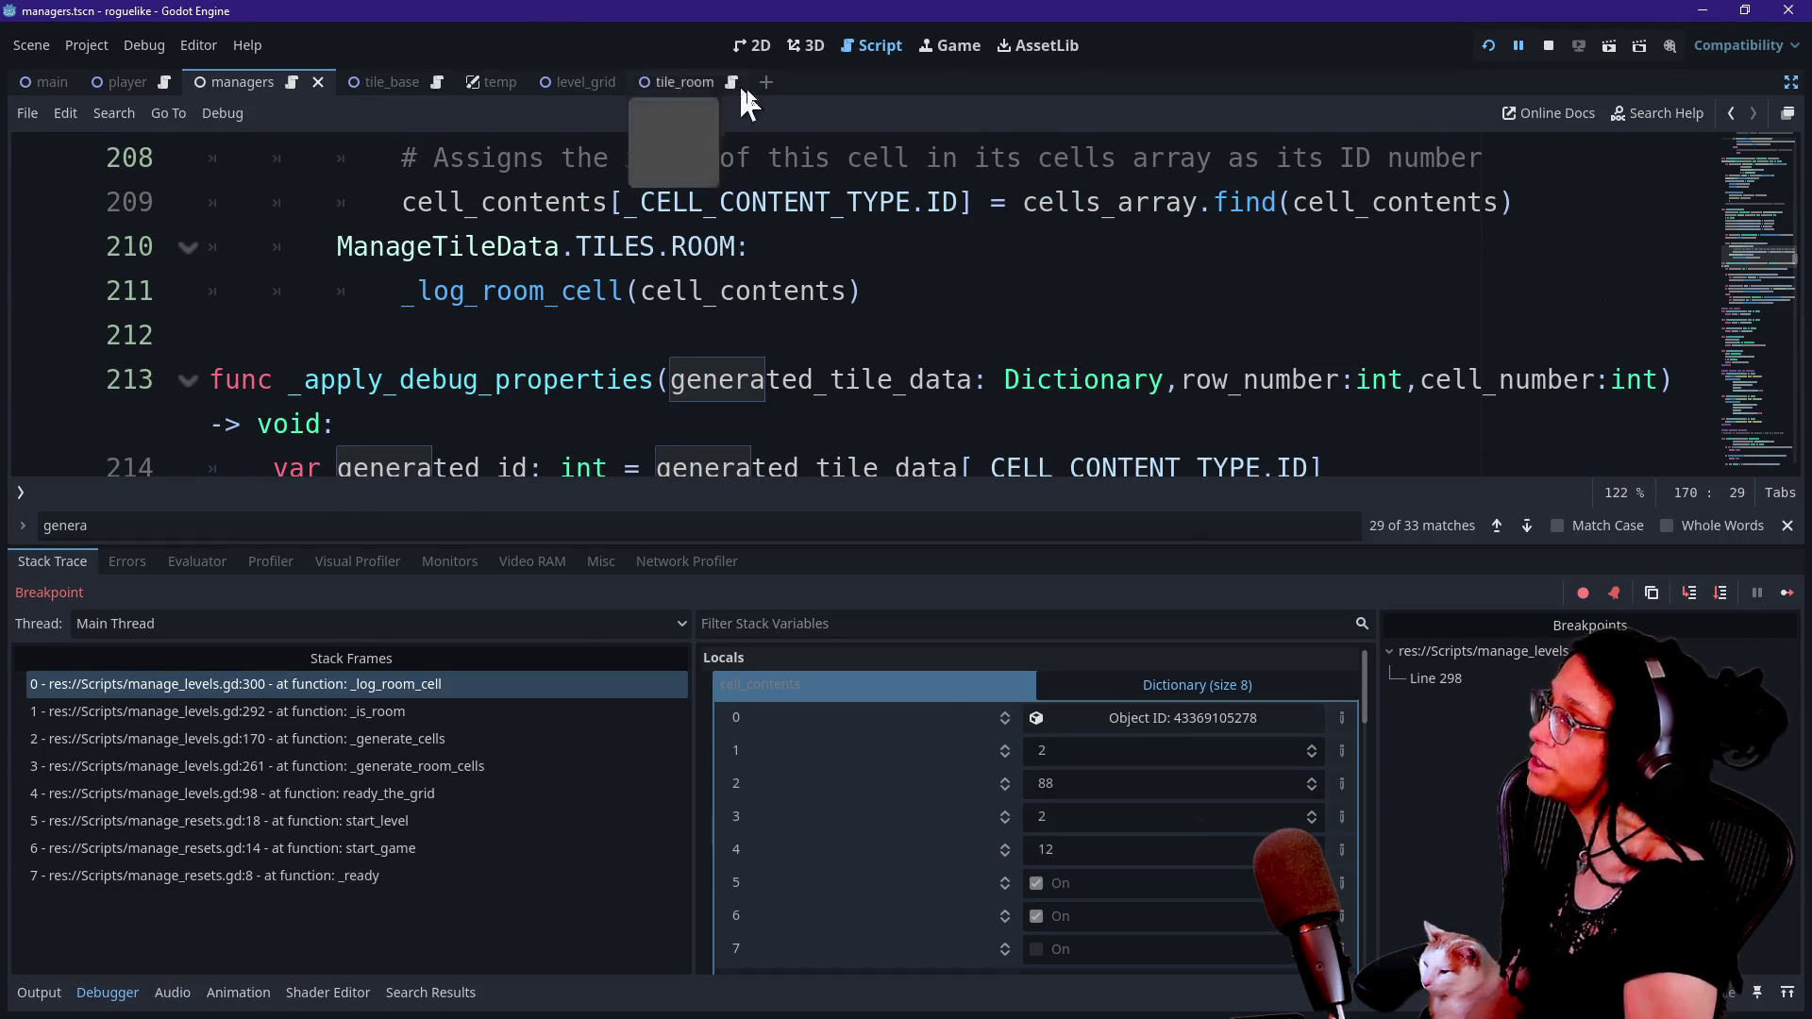
# Return to the paused line and move to the _CELL_CONTENT_TYPE enum near the script top.
pyautogui.click(562, 683)
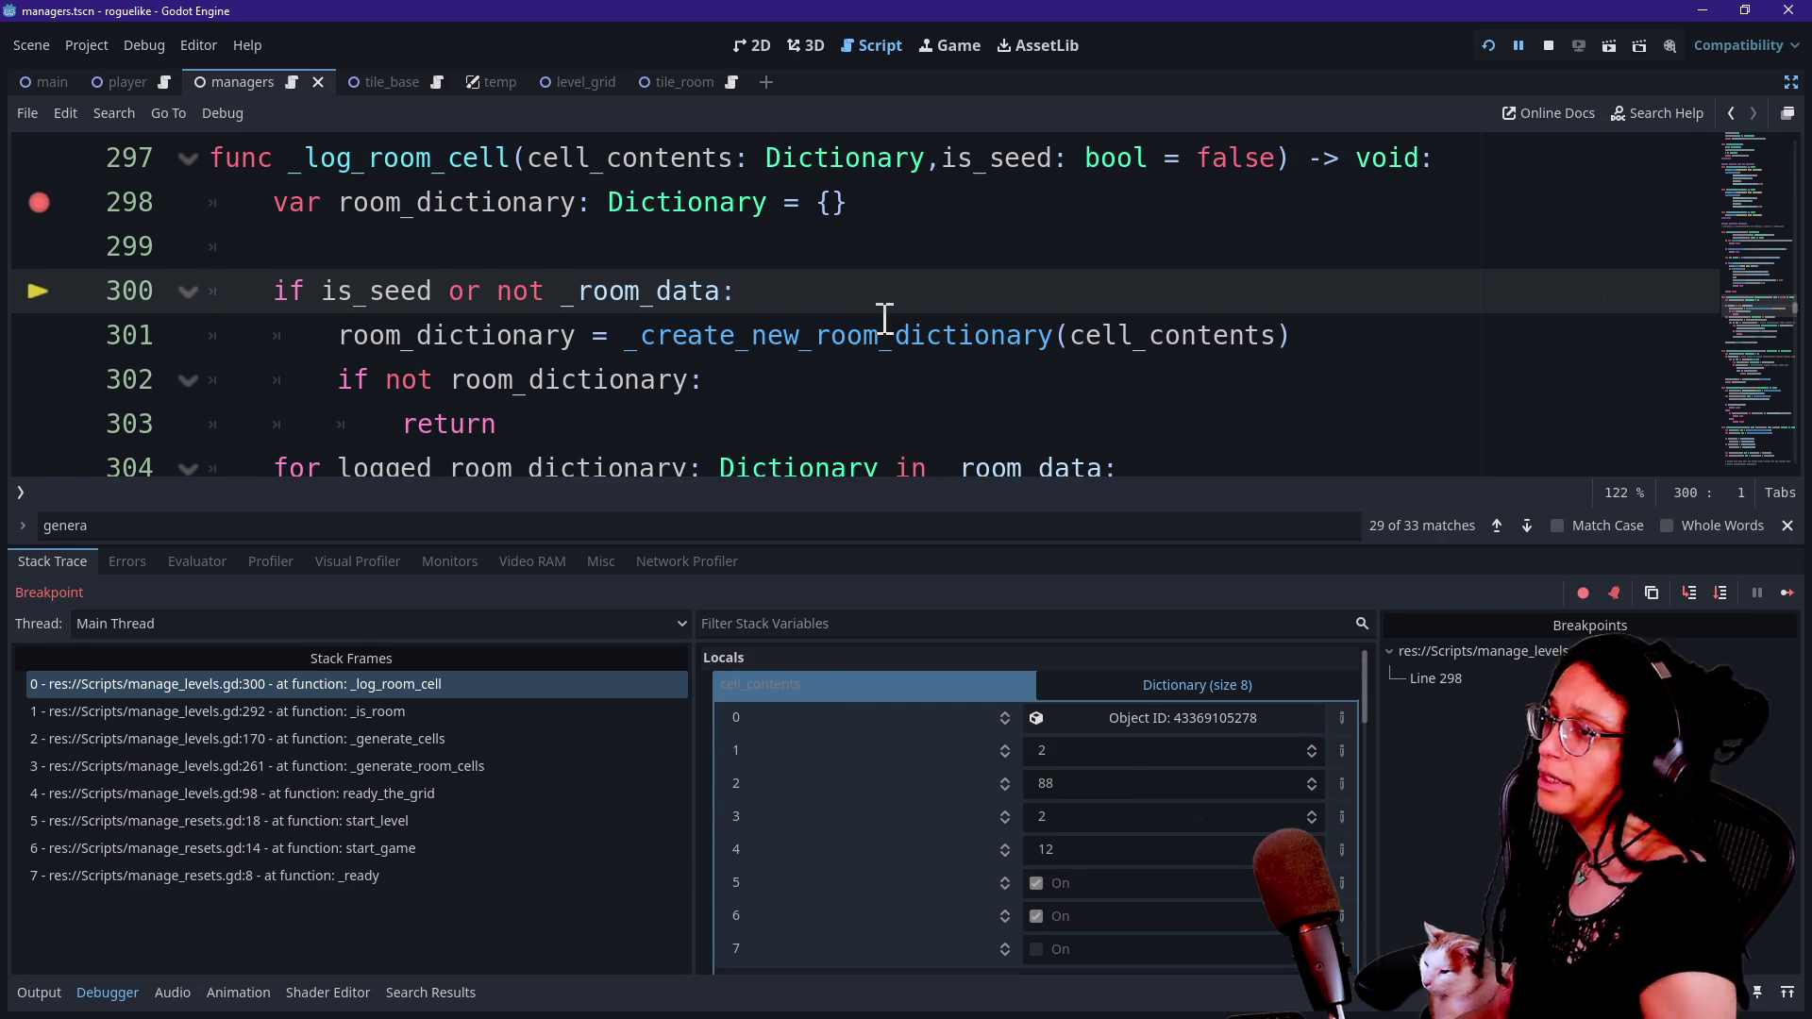
pyautogui.moveTo(1797, 304)
pyautogui.mouseDown()
pyautogui.moveTo(1763, 121)
pyautogui.moveTo(1760, 172)
pyautogui.mouseUp()
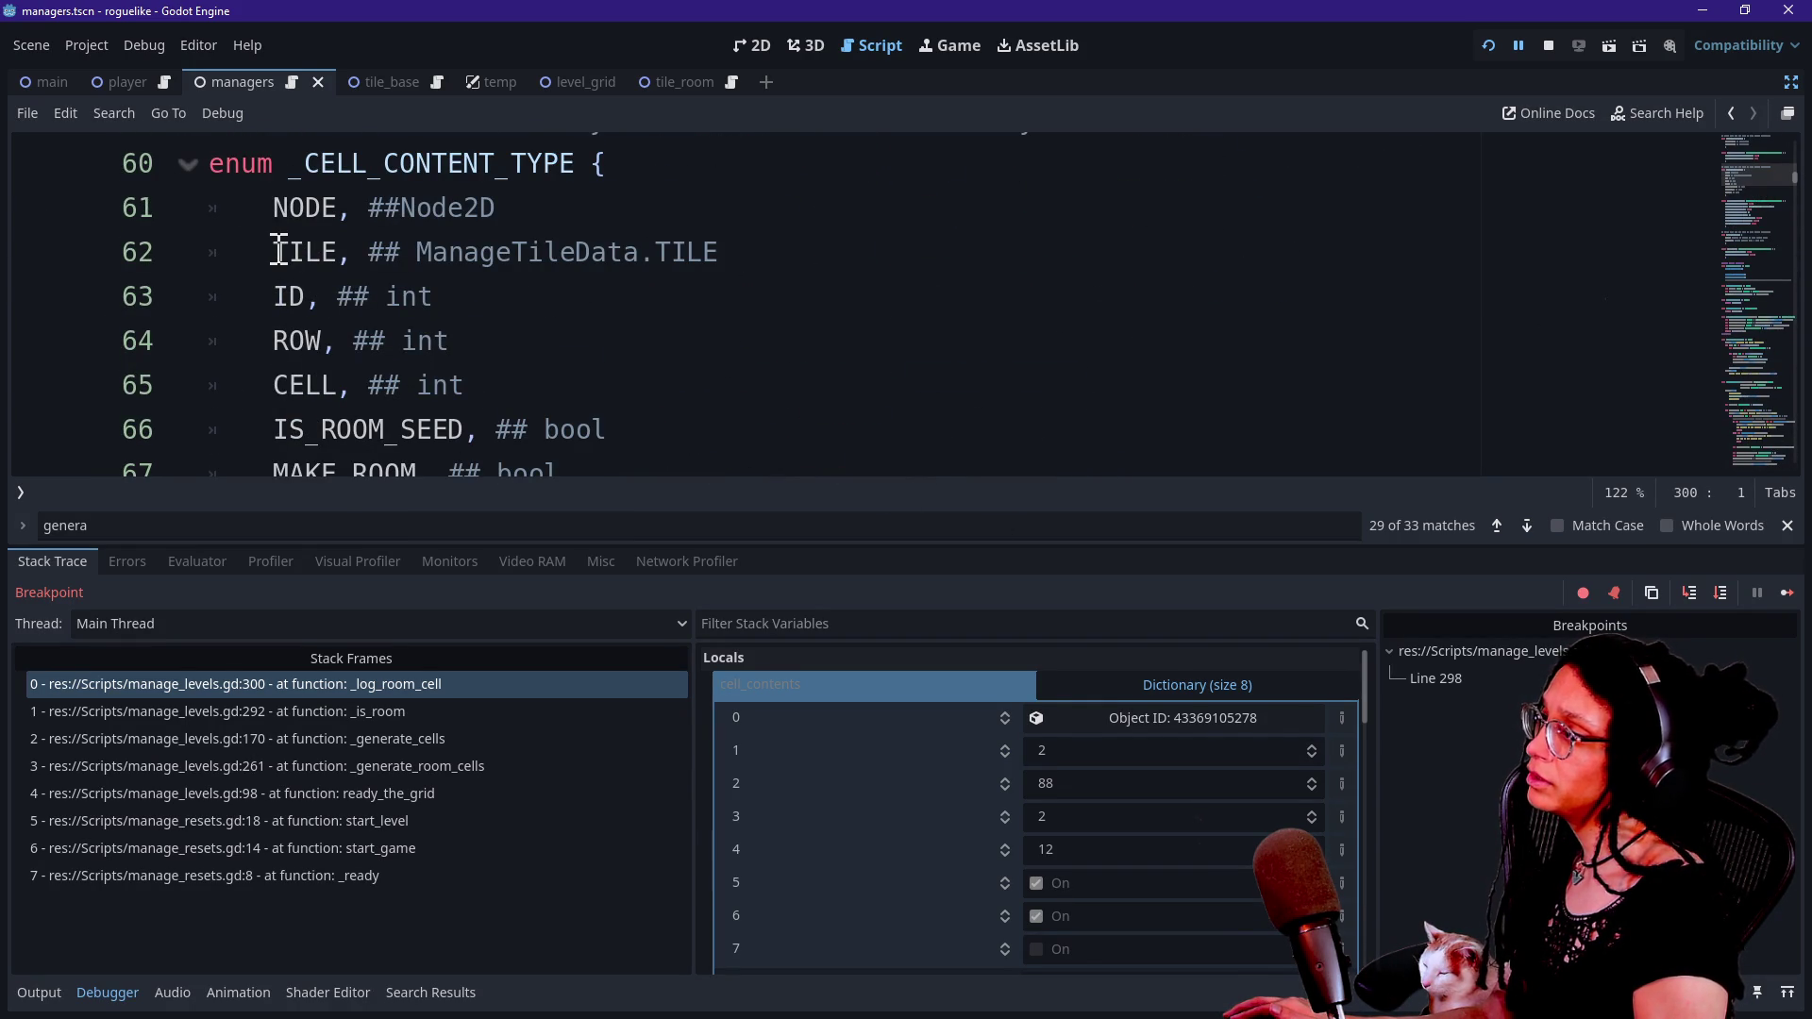
pyautogui.moveTo(276, 251); pyautogui.dragTo(729, 260)
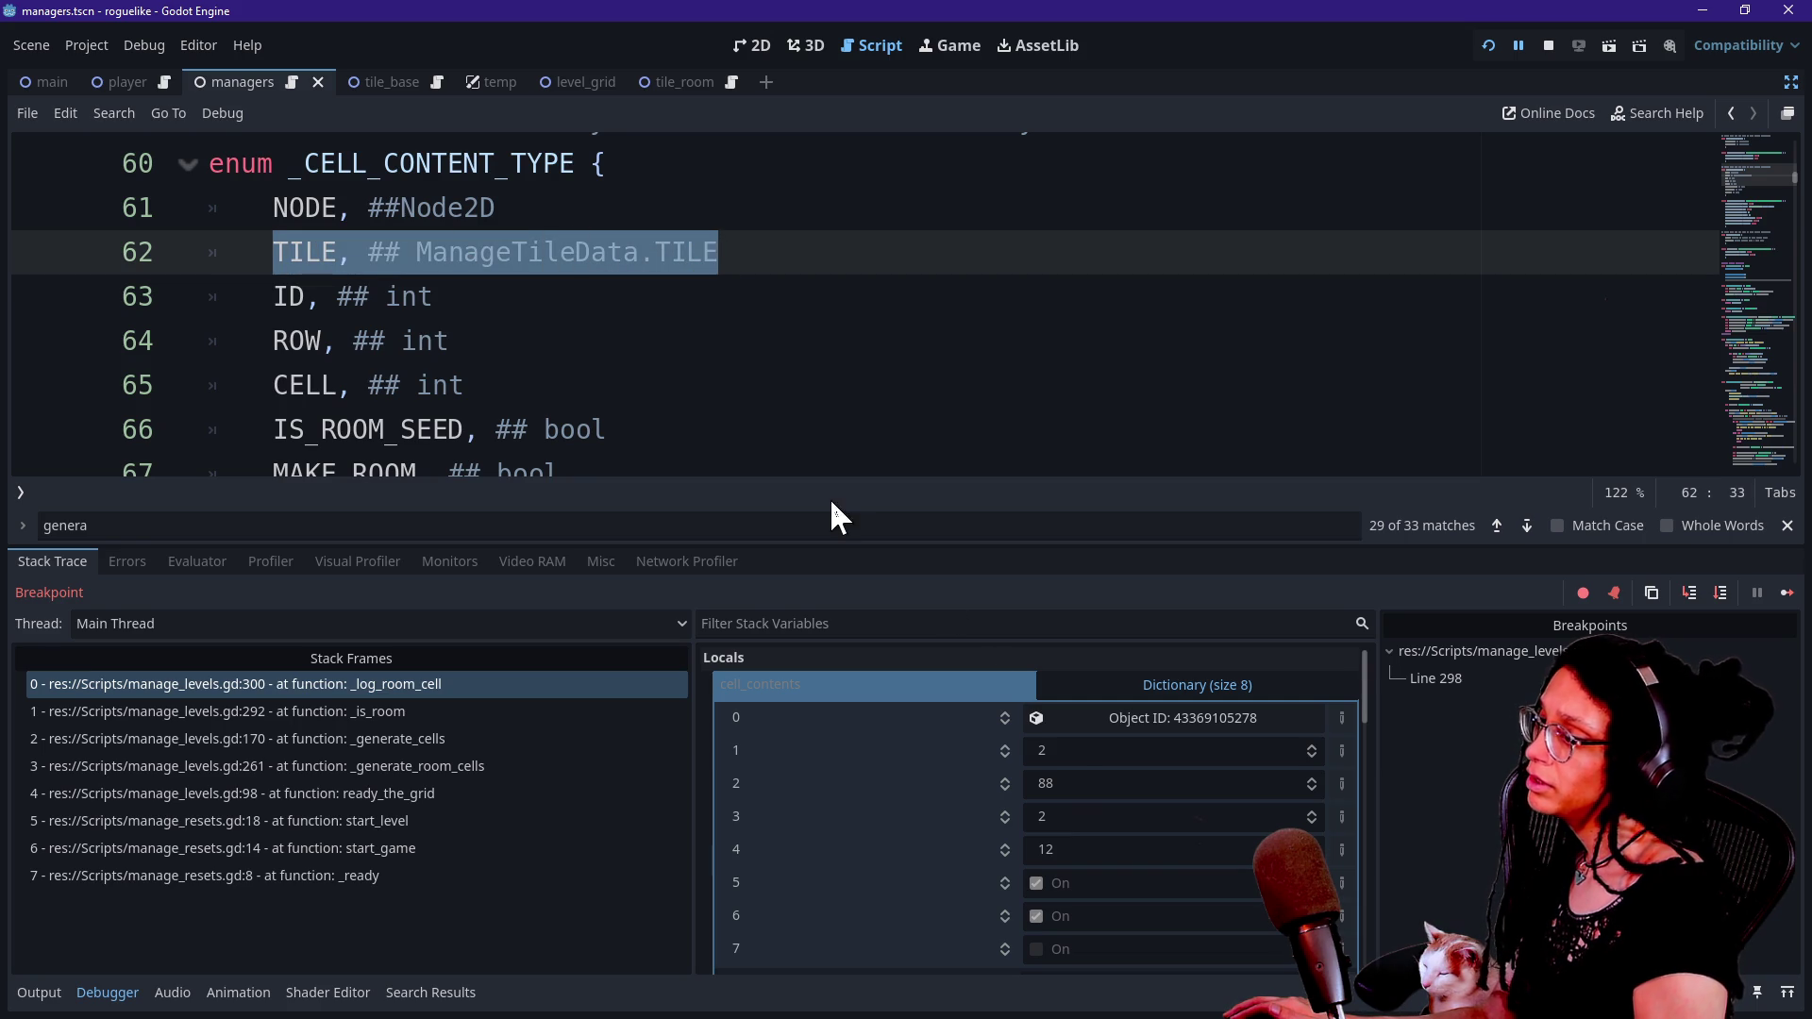
pyautogui.click(717, 316)
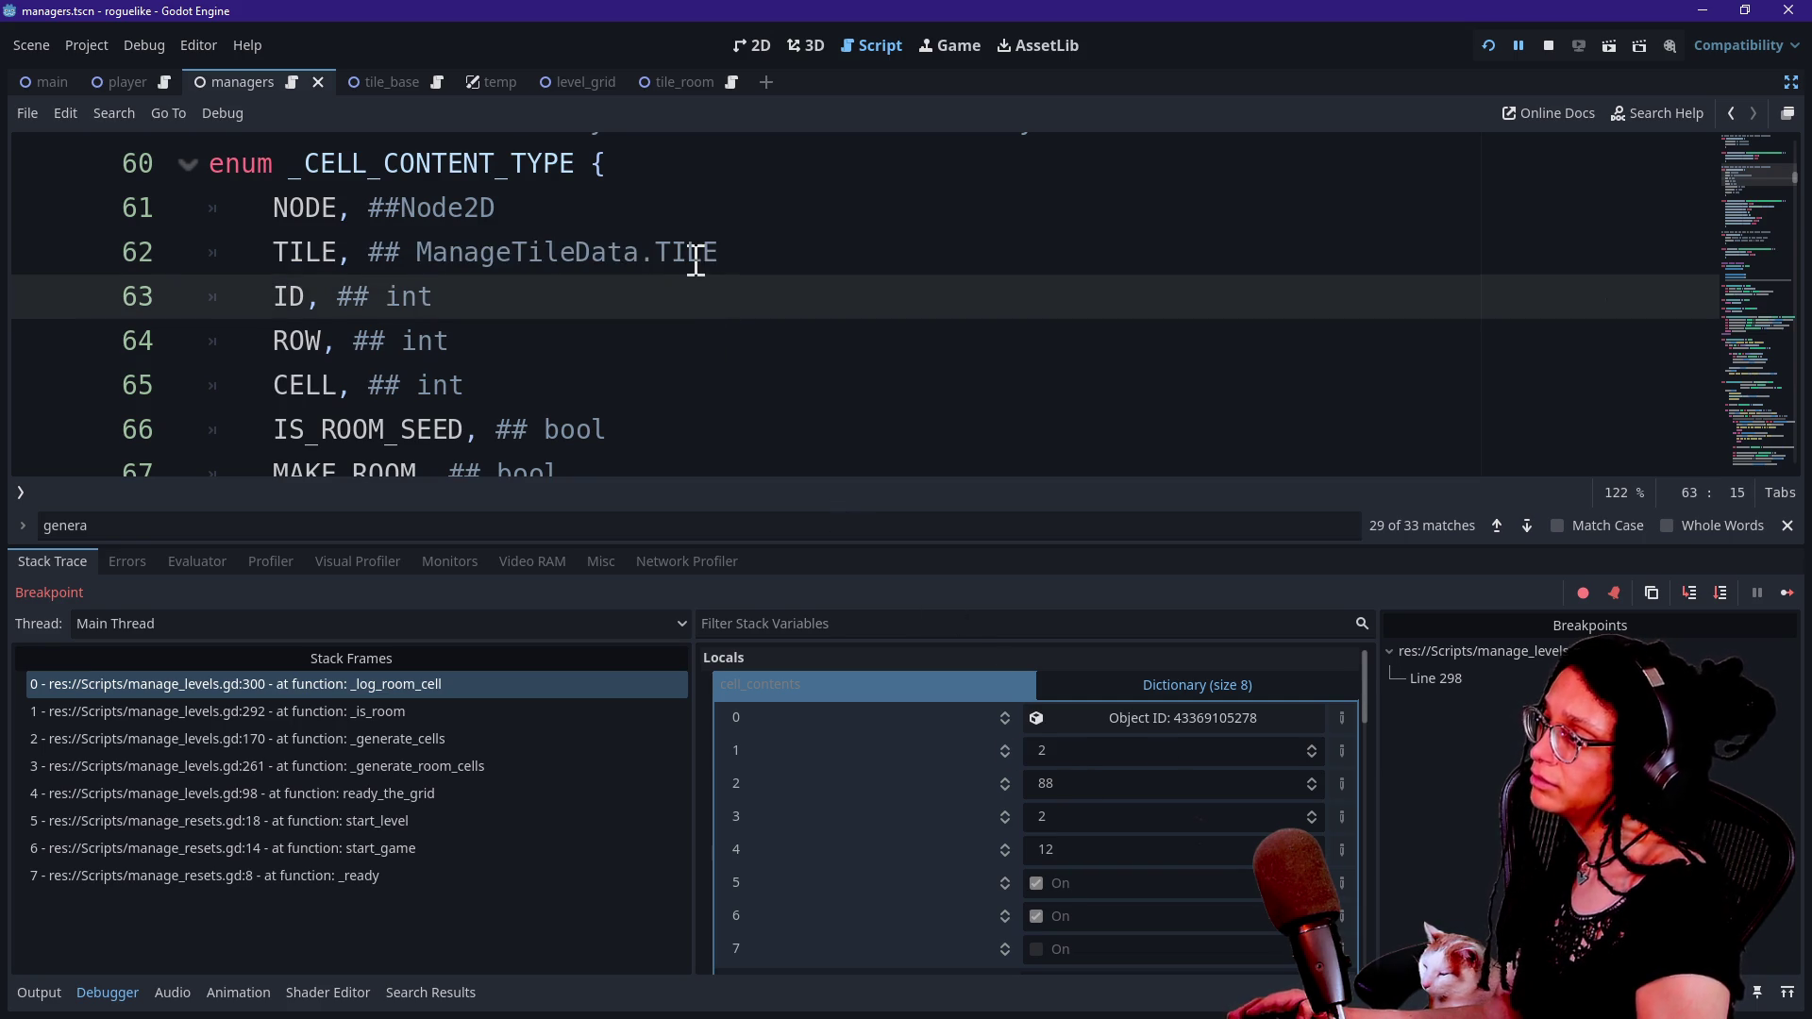
pyautogui.scroll(-4, 696, 259)
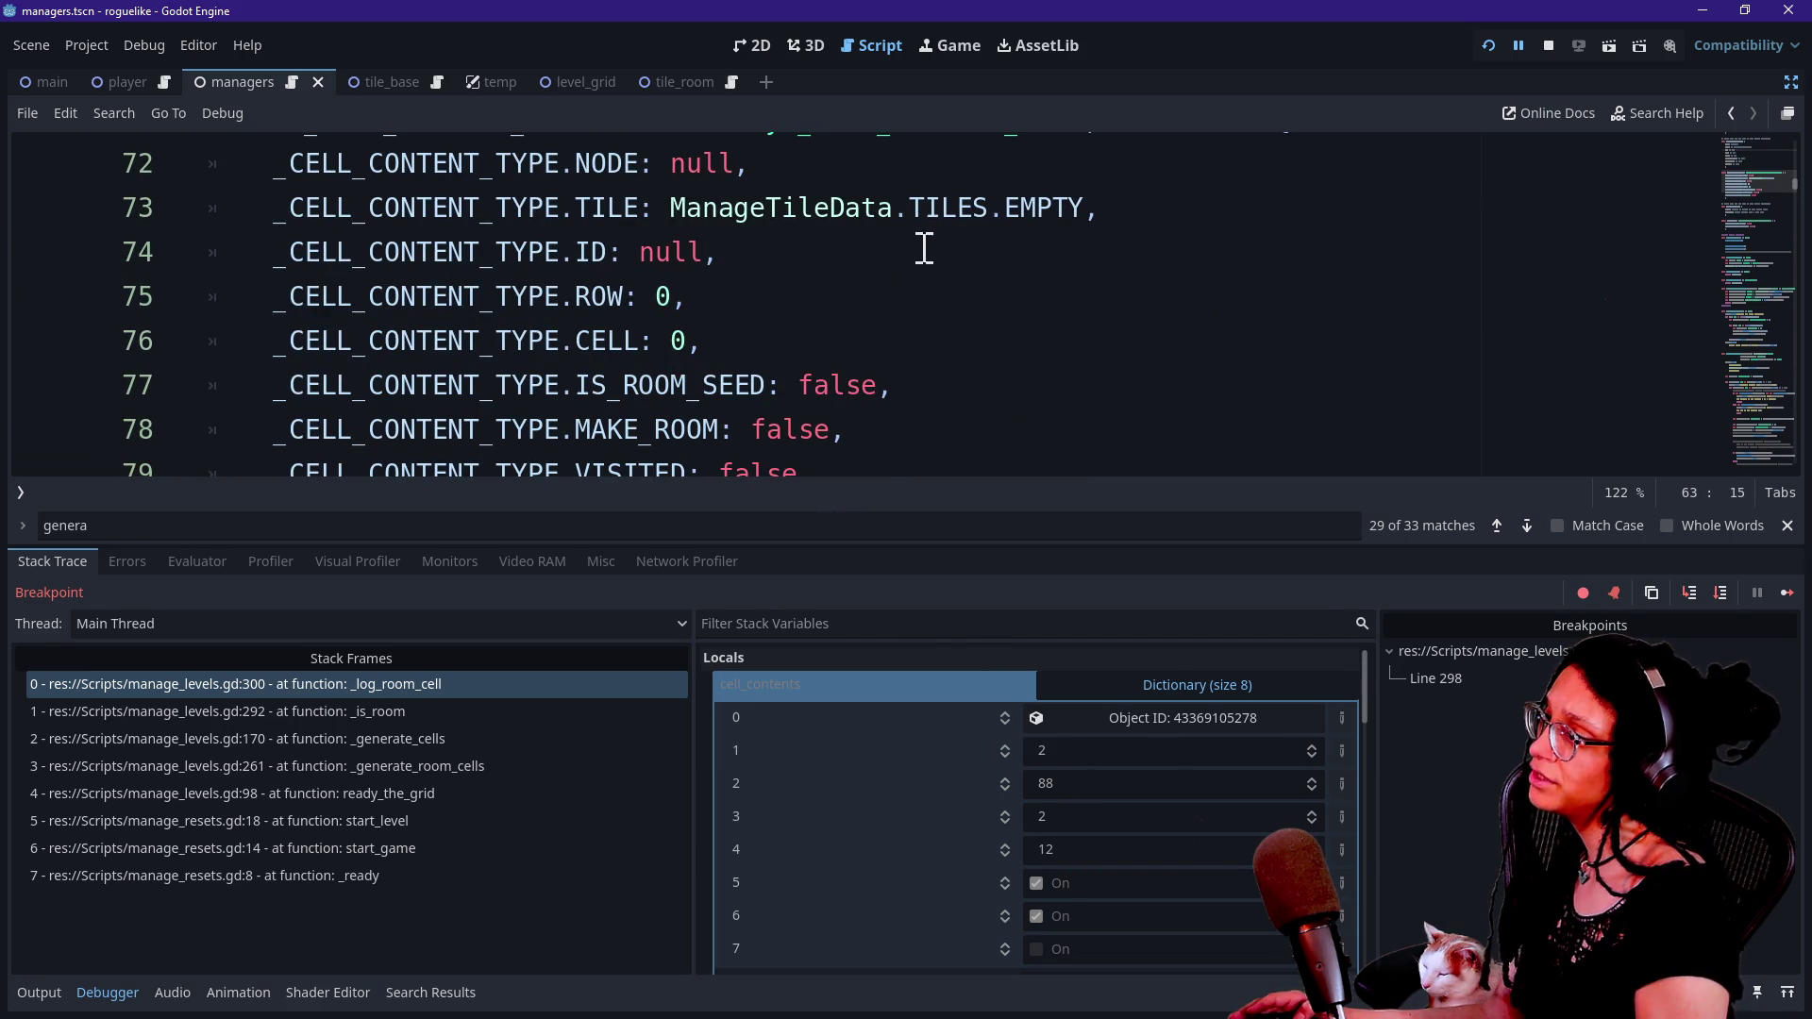
# Open the TILES definition from line 73 and review its NEVER, EMPTY, BASE, ROOM, PATH entries.
pyautogui.click(950, 209)
pyautogui.keyDown('ctrl'); pyautogui.click(949, 212); pyautogui.keyUp('ctrl')
pyautogui.moveTo(383, 379)
pyautogui.mouseDown()
pyautogui.moveTo(424, 369)
pyautogui.moveTo(512, 423)
pyautogui.mouseUp()
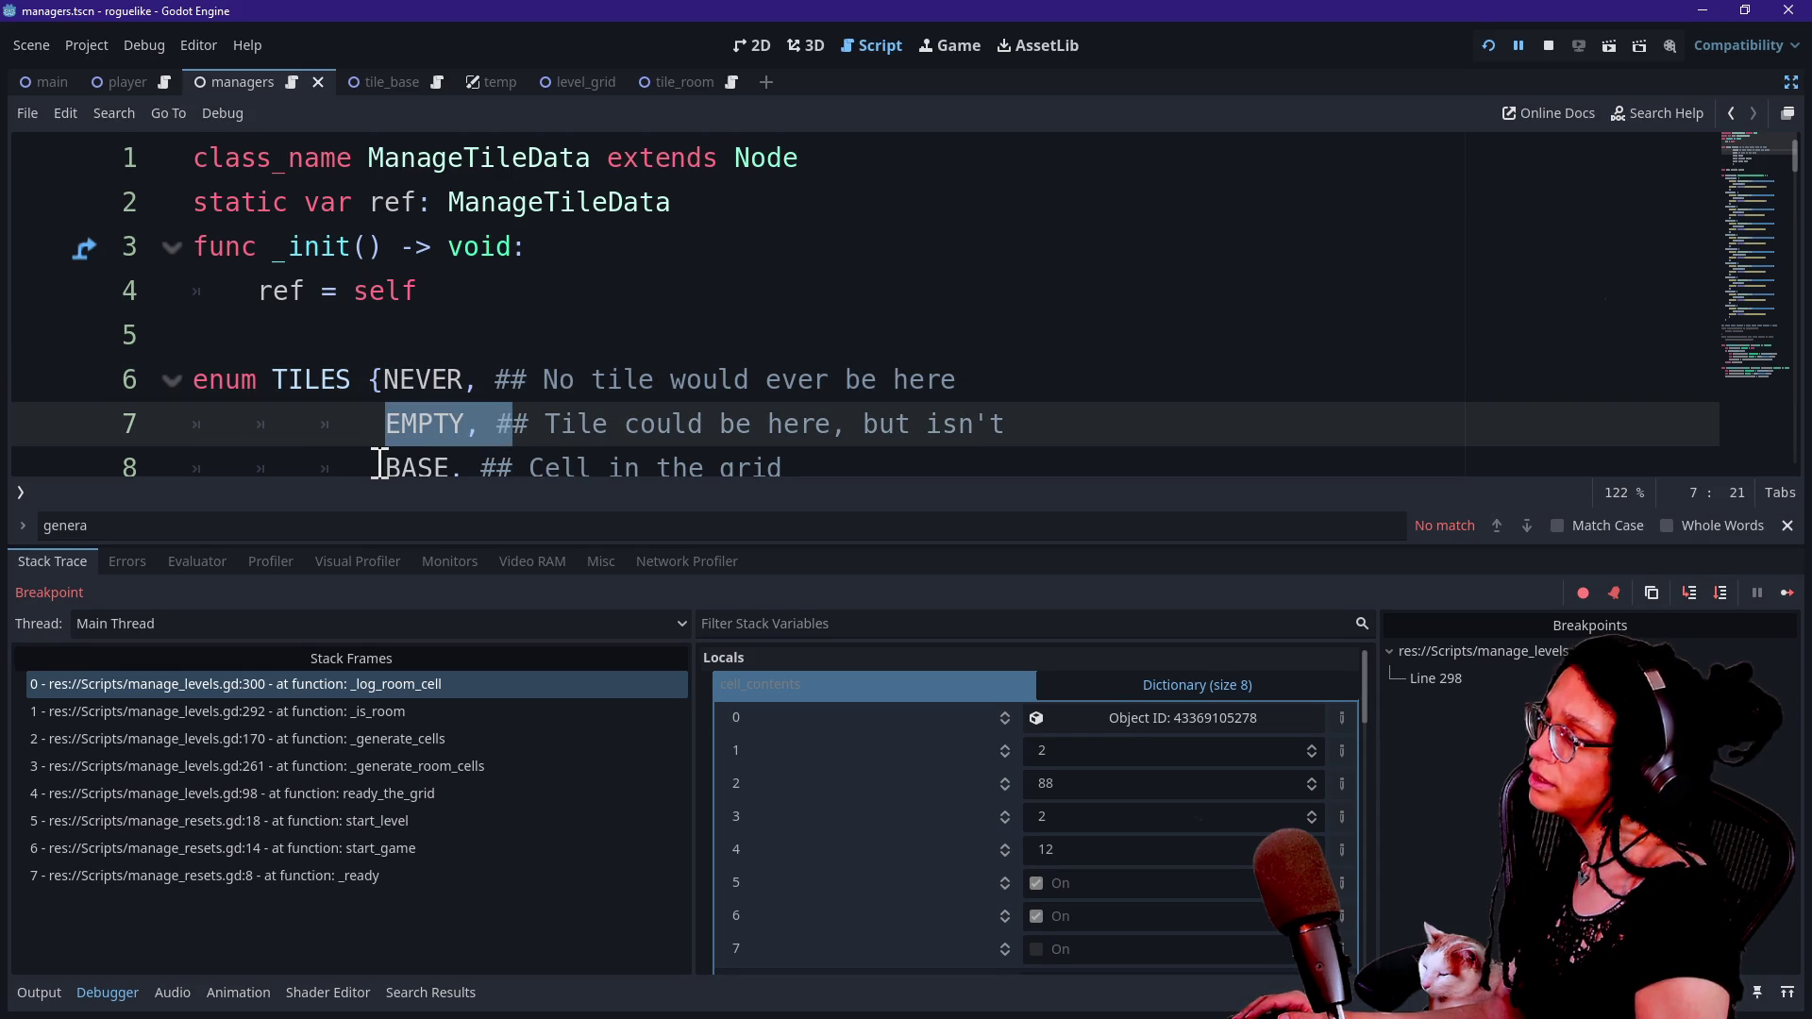
pyautogui.moveTo(383, 468); pyautogui.dragTo(416, 467)
pyautogui.scroll(-1, 425, 464)
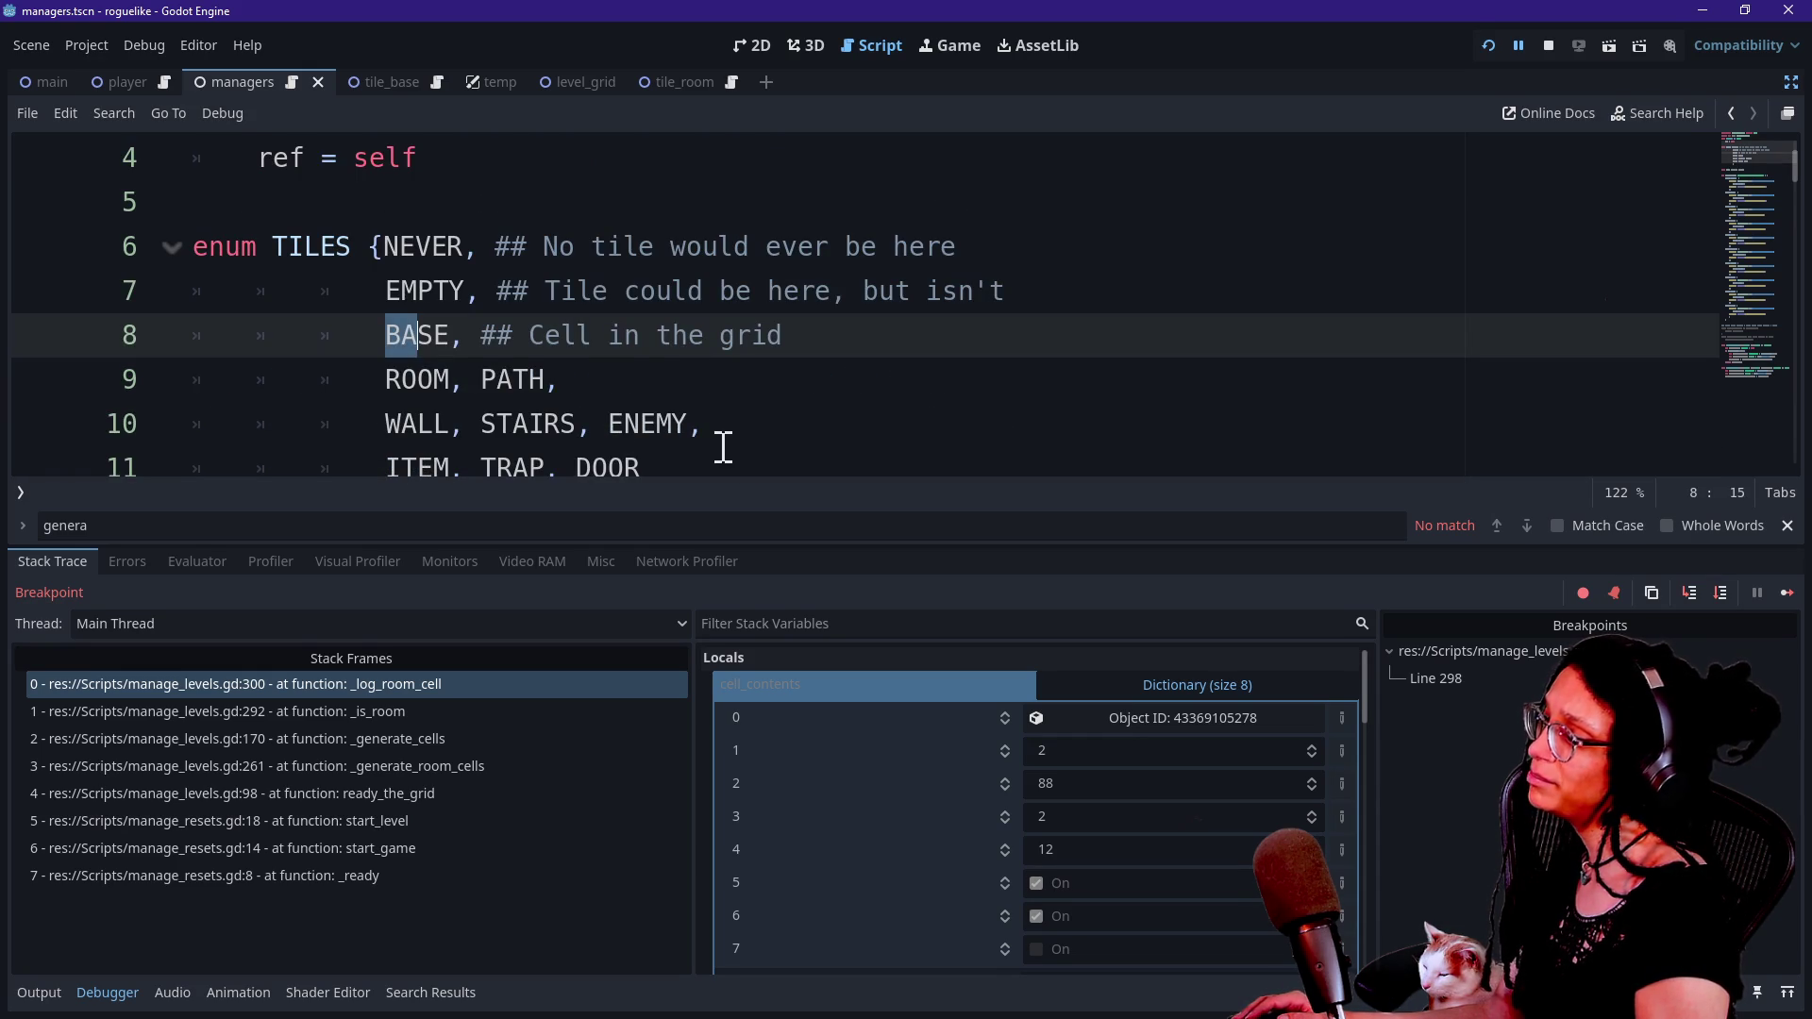
pyautogui.click(437, 371)
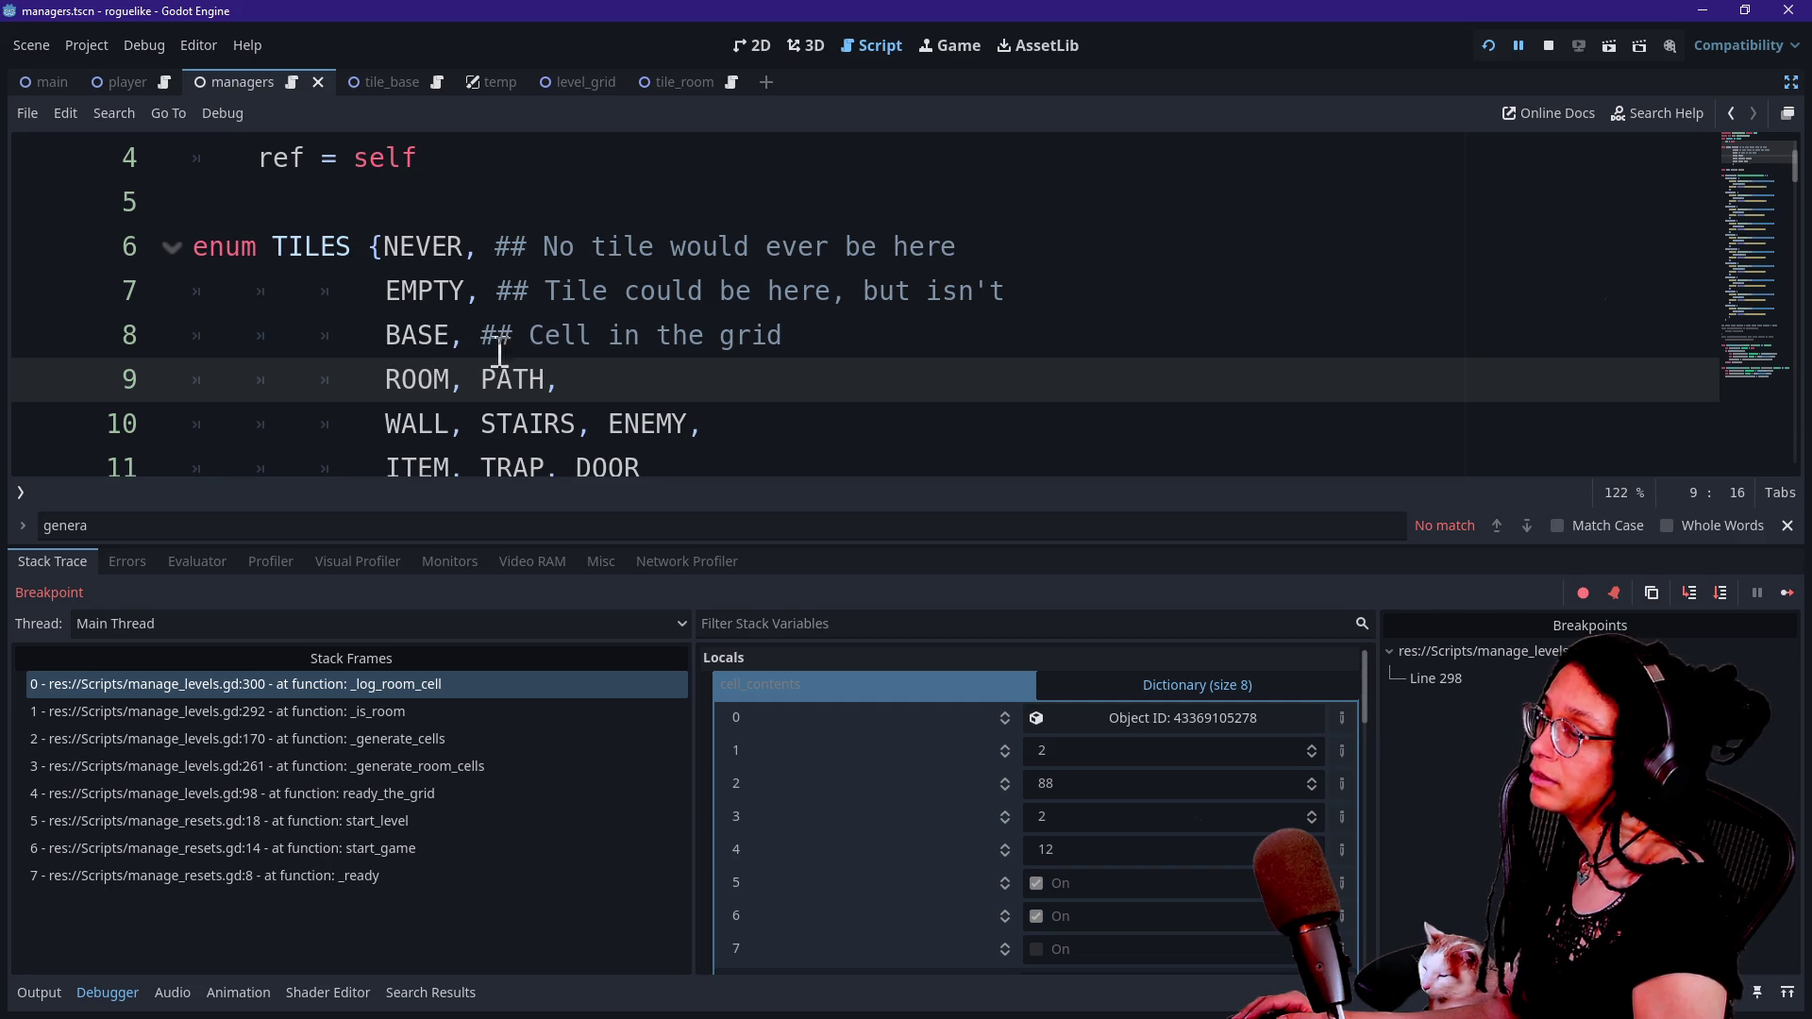
pyautogui.click(939, 42)
pyautogui.click(899, 45)
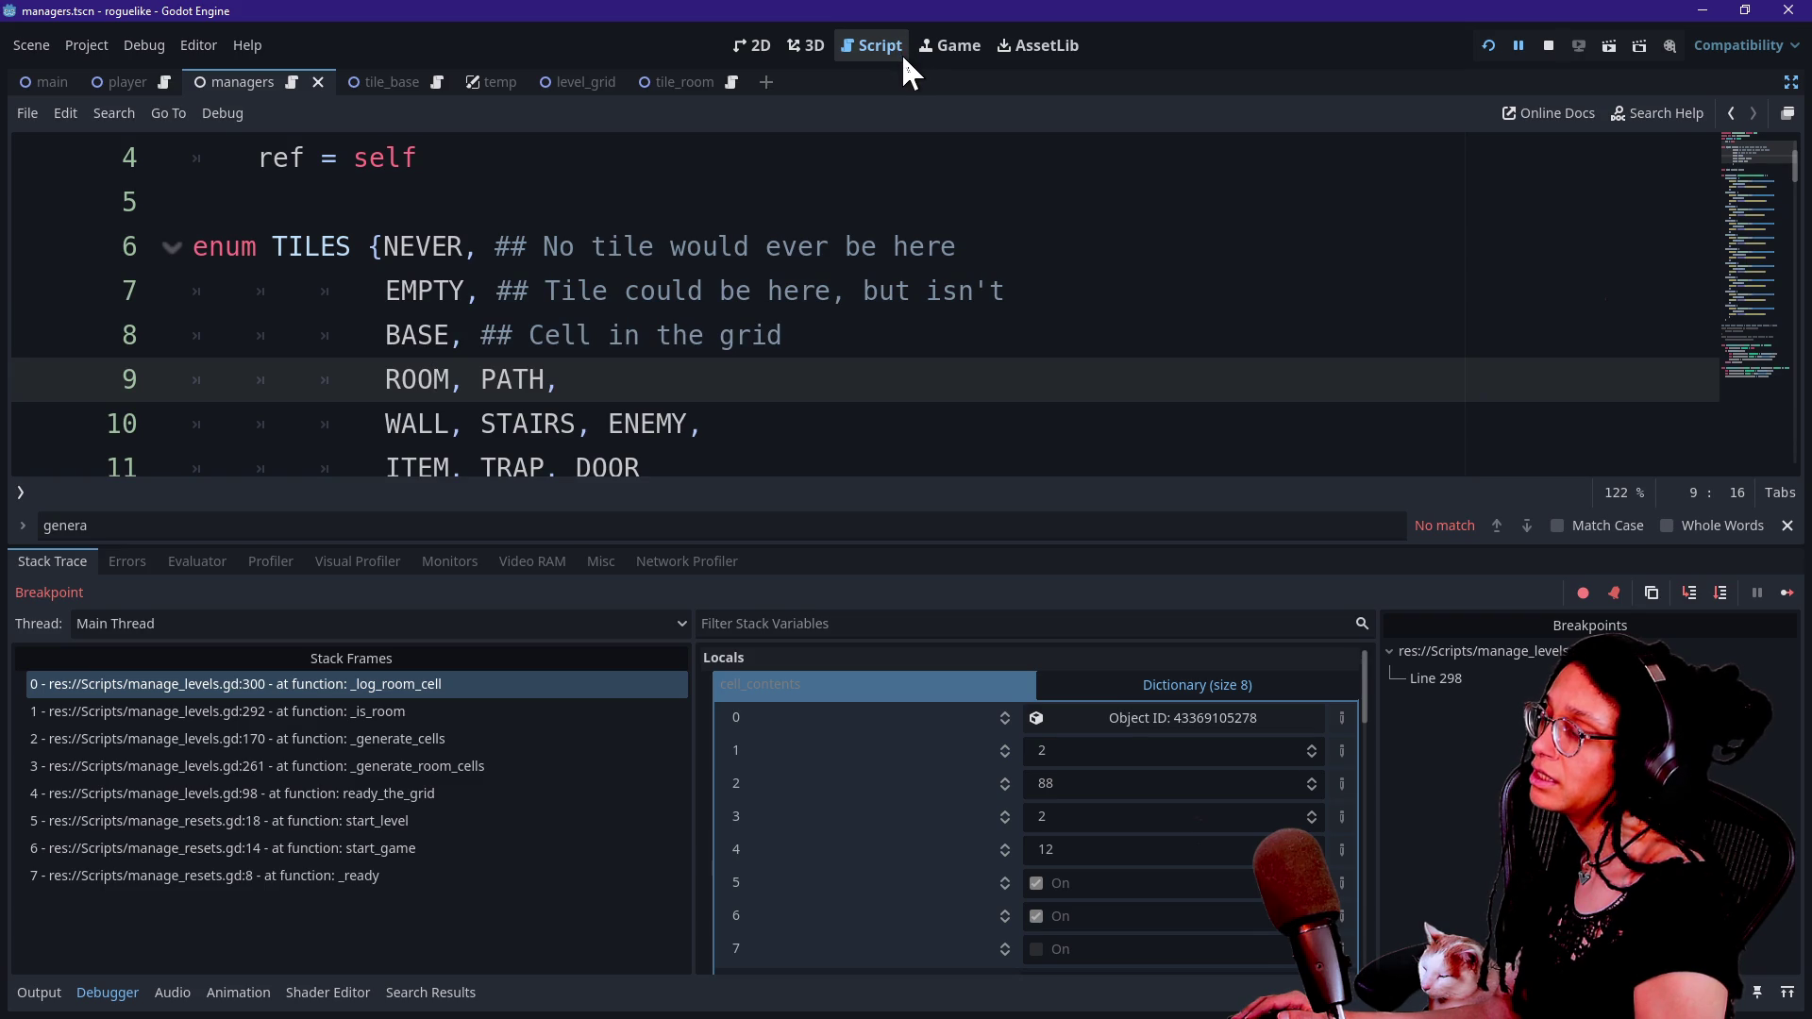
# Resume execution repeatedly through the recurring breakpoint stops.
pyautogui.click(1787, 593)
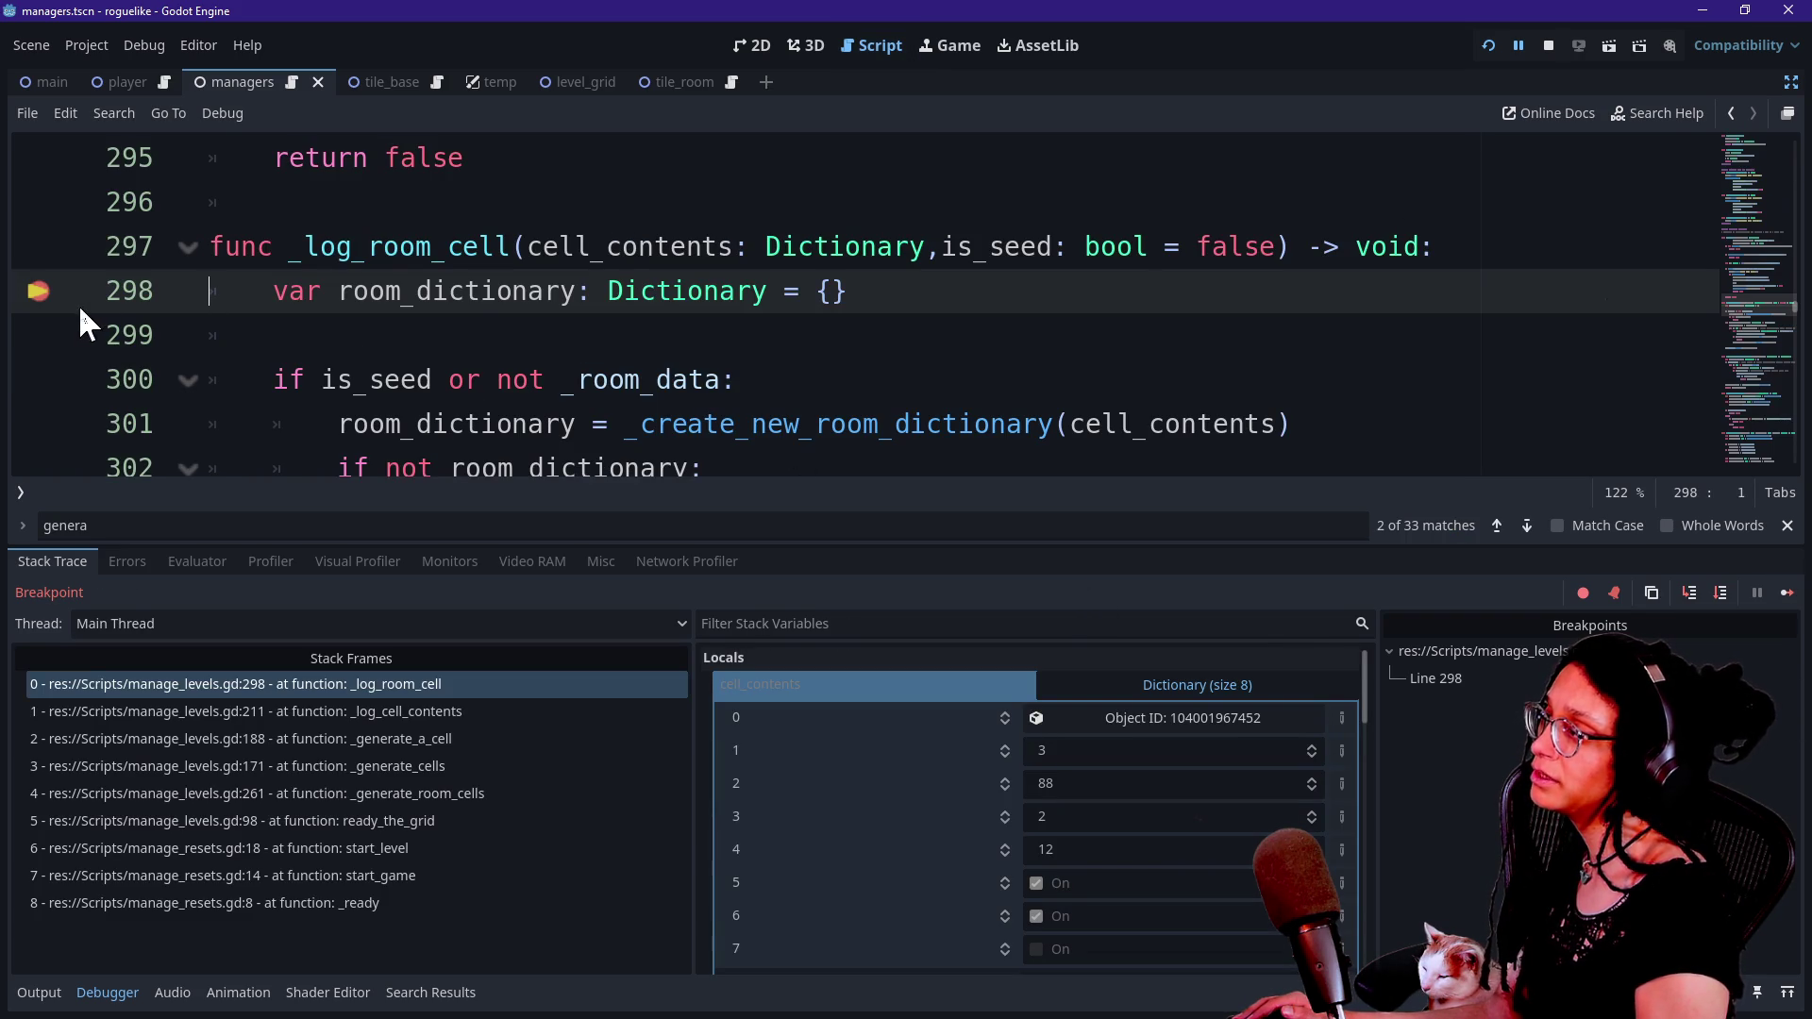
pyautogui.click(1788, 593)
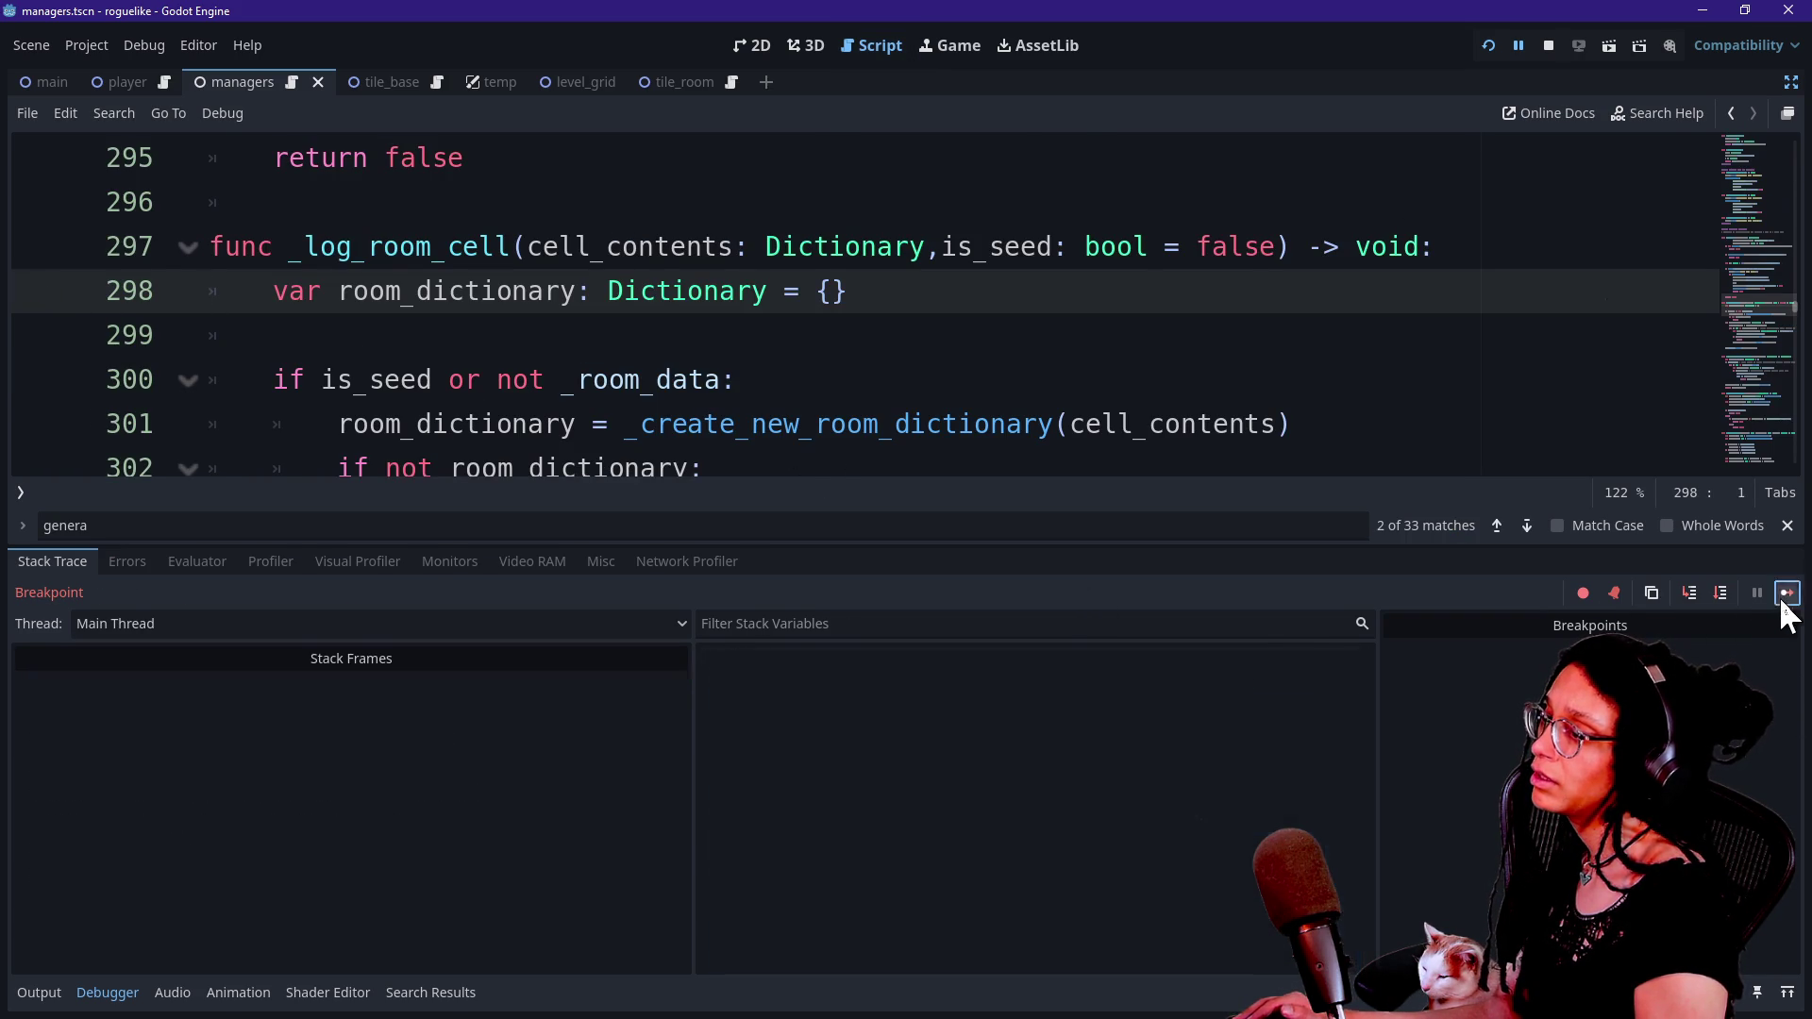
pyautogui.click(1788, 595)
pyautogui.click(1784, 602)
pyautogui.click(1784, 602)
pyautogui.click(1783, 602)
pyautogui.click(1784, 602)
pyautogui.click(1784, 602)
pyautogui.click(1784, 602)
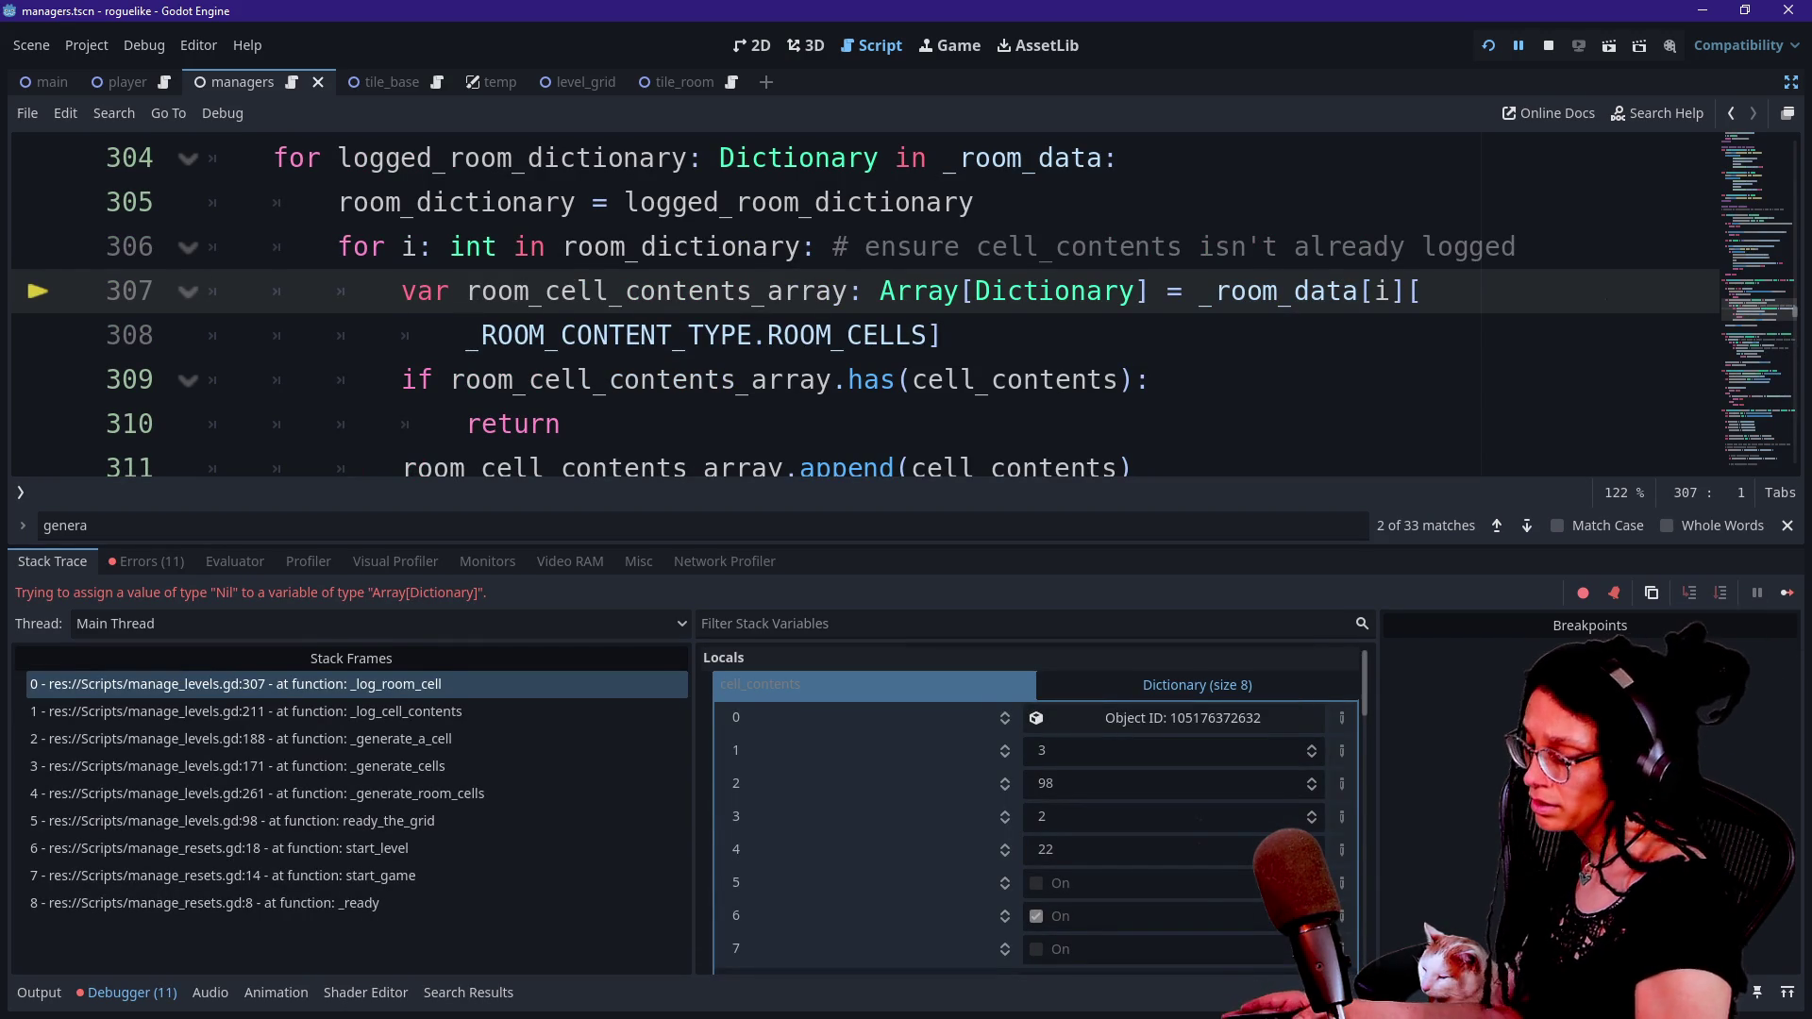
pyautogui.click(1786, 604)
pyautogui.click(1787, 593)
pyautogui.click(1787, 593)
pyautogui.click(1787, 593)
pyautogui.click(1787, 592)
pyautogui.click(1787, 593)
pyautogui.click(1787, 593)
pyautogui.click(1787, 593)
pyautogui.click(1787, 592)
pyautogui.click(1787, 593)
pyautogui.click(1787, 593)
pyautogui.click(1786, 593)
pyautogui.click(1787, 592)
pyautogui.click(1787, 593)
pyautogui.click(1787, 593)
pyautogui.click(1787, 592)
pyautogui.click(1787, 593)
pyautogui.click(1786, 593)
pyautogui.click(1786, 592)
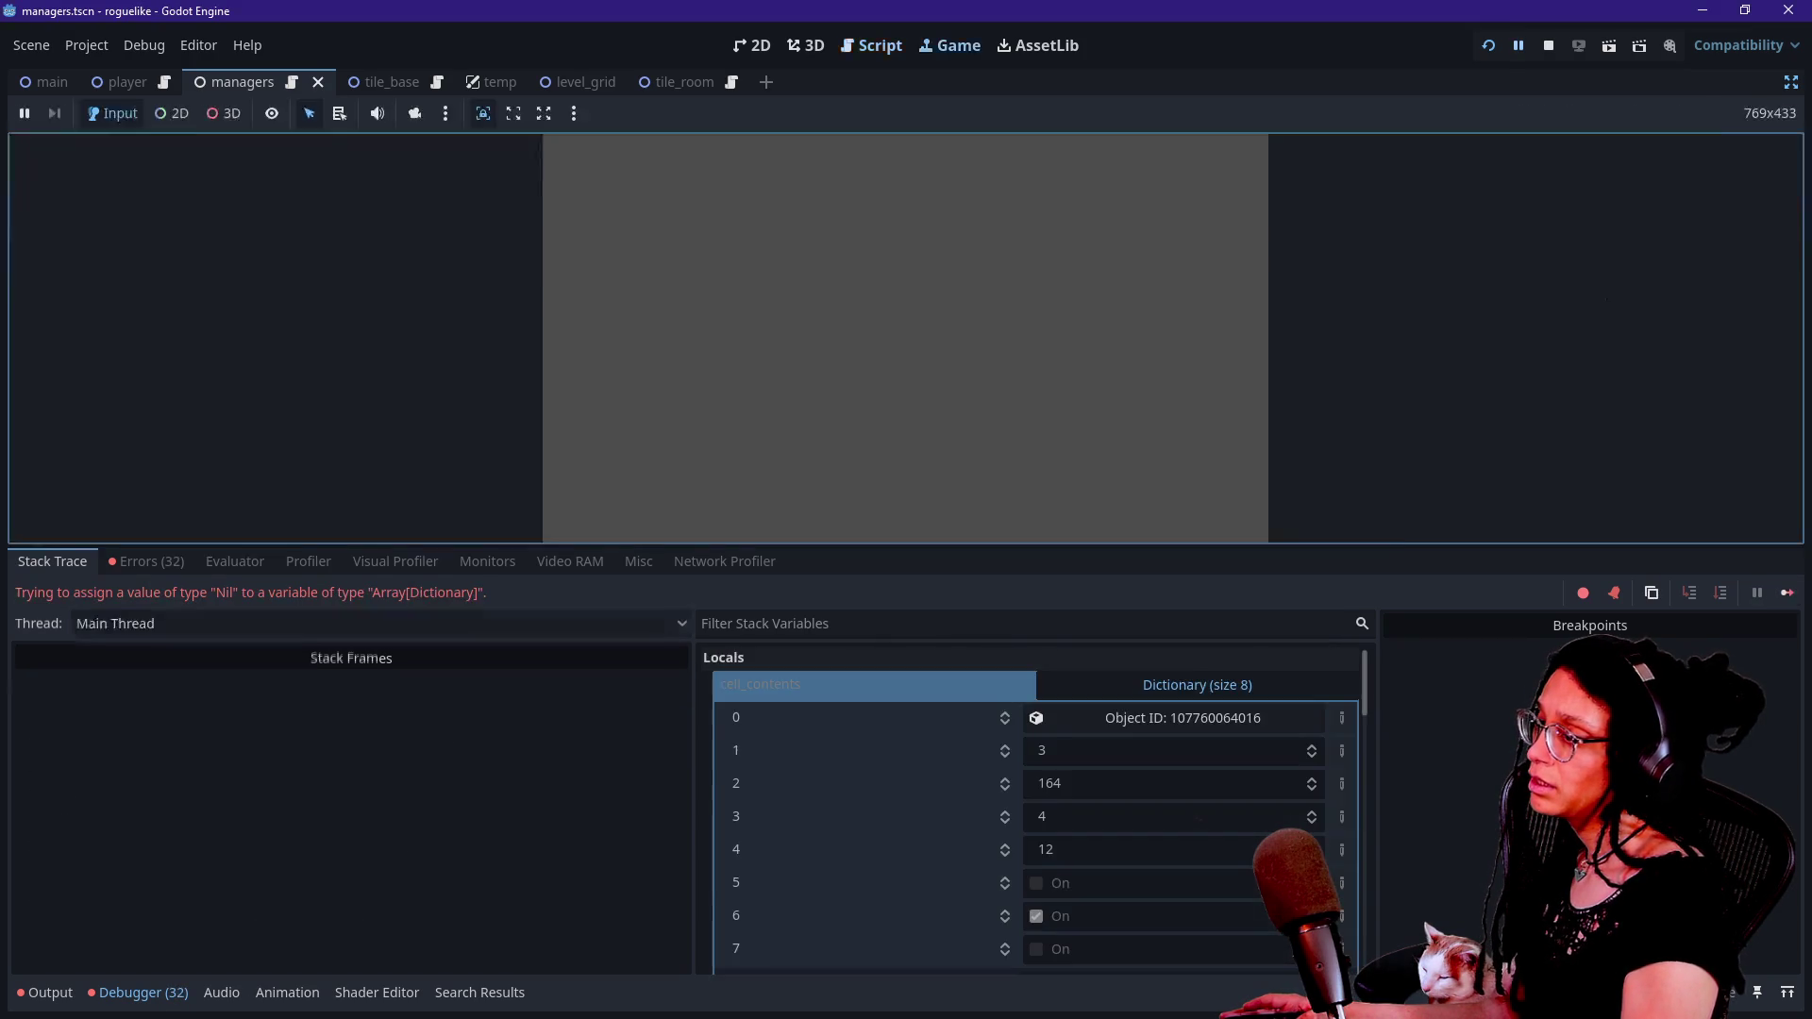
pyautogui.click(1787, 593)
pyautogui.click(1787, 593)
pyautogui.click(1787, 592)
pyautogui.click(1786, 593)
pyautogui.click(1787, 593)
pyautogui.click(1787, 593)
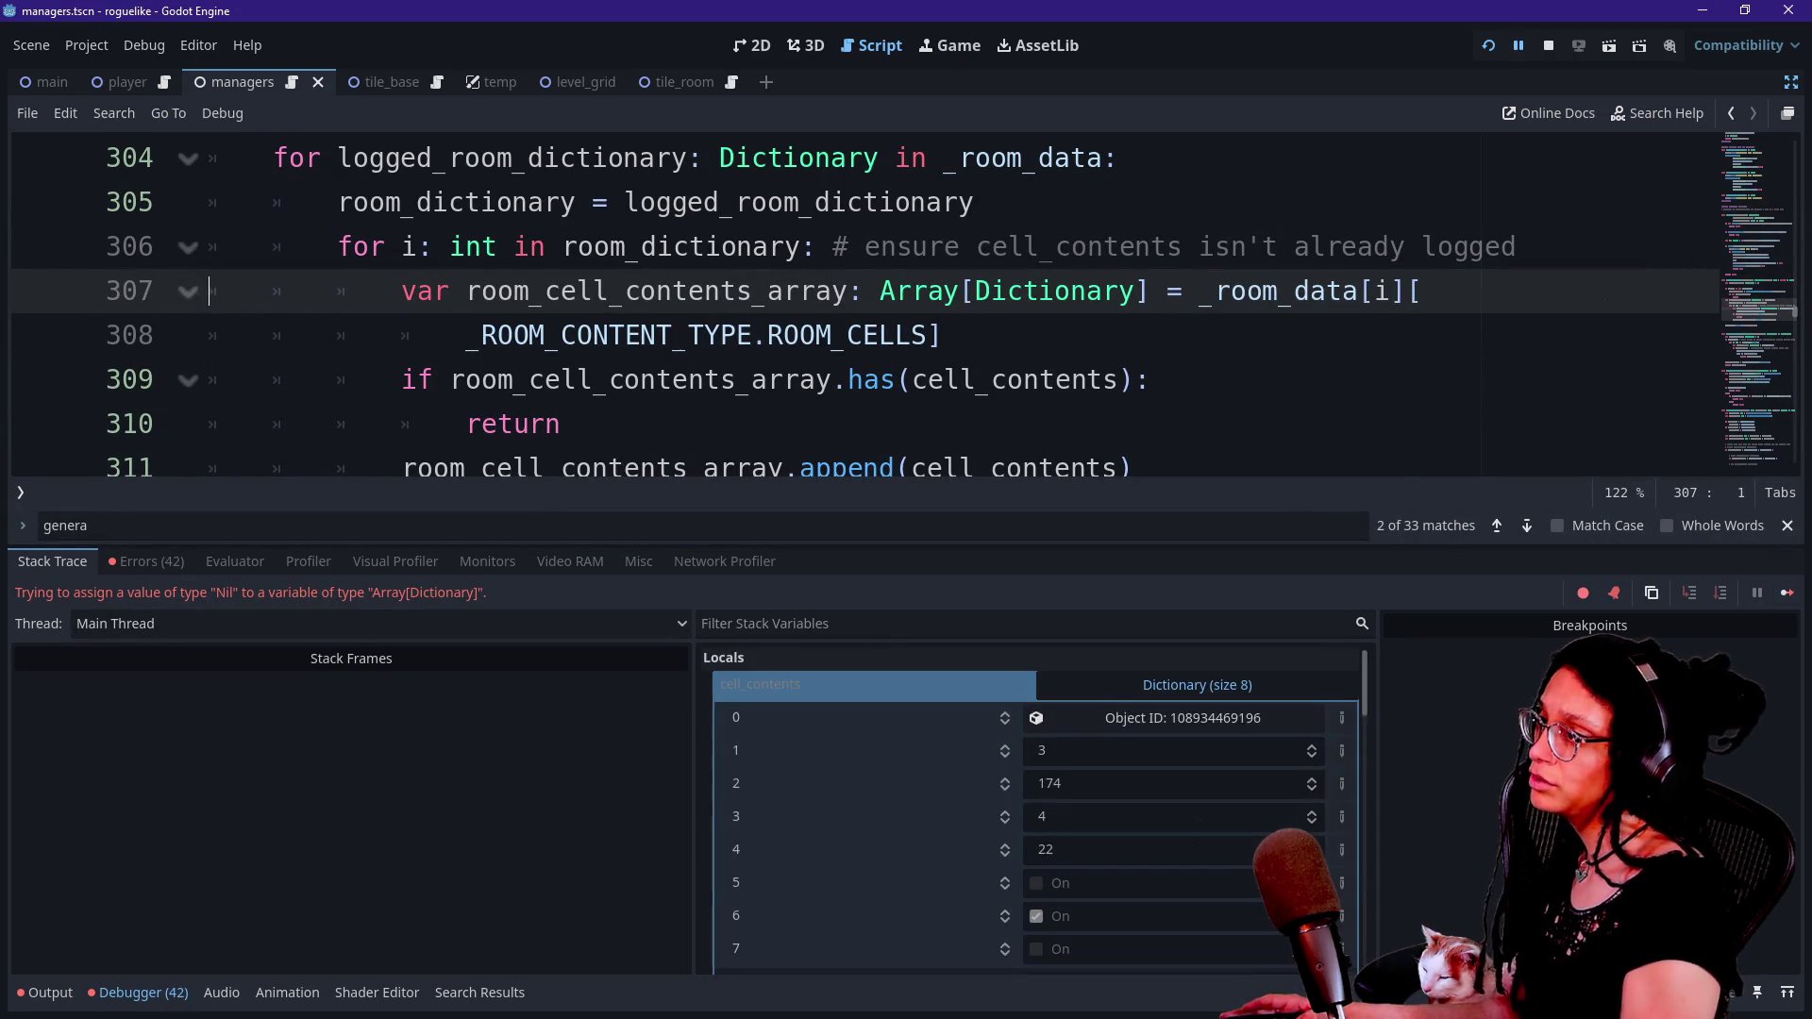
# Keep continuing past the line 307 errors while checking the game view and cell_contents.
pyautogui.click(933, 41)
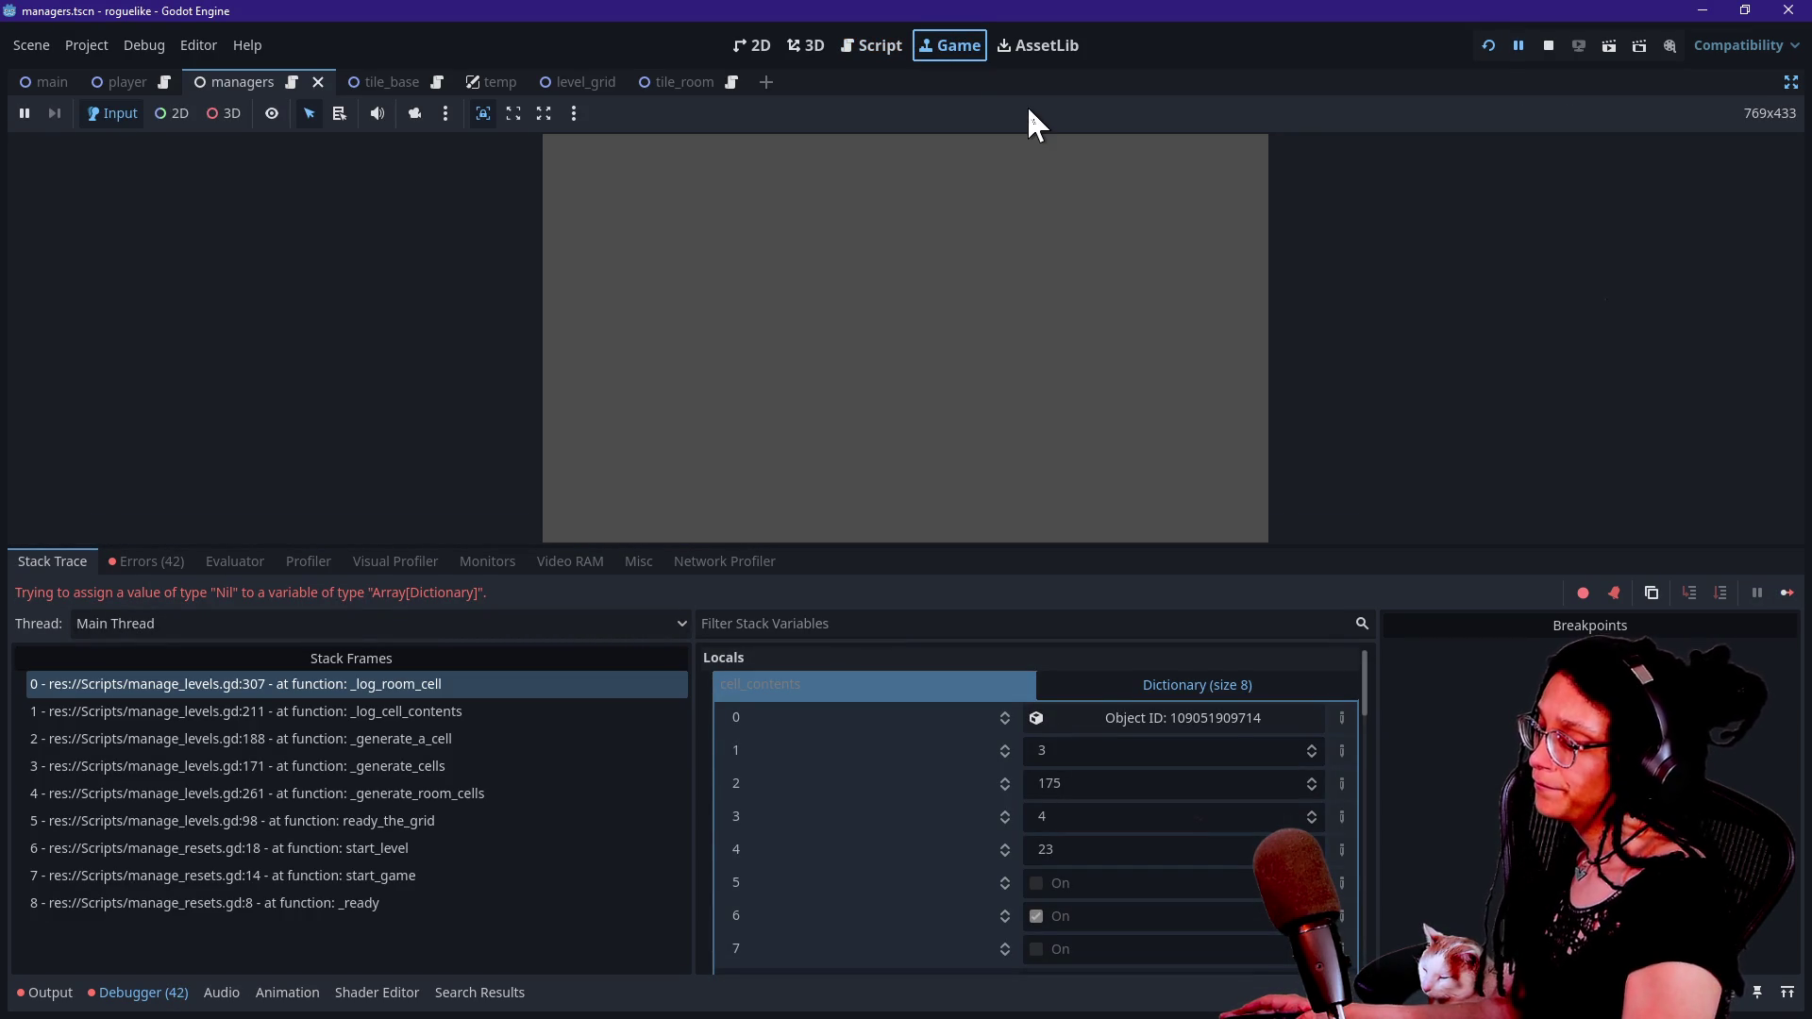
pyautogui.press('F12')
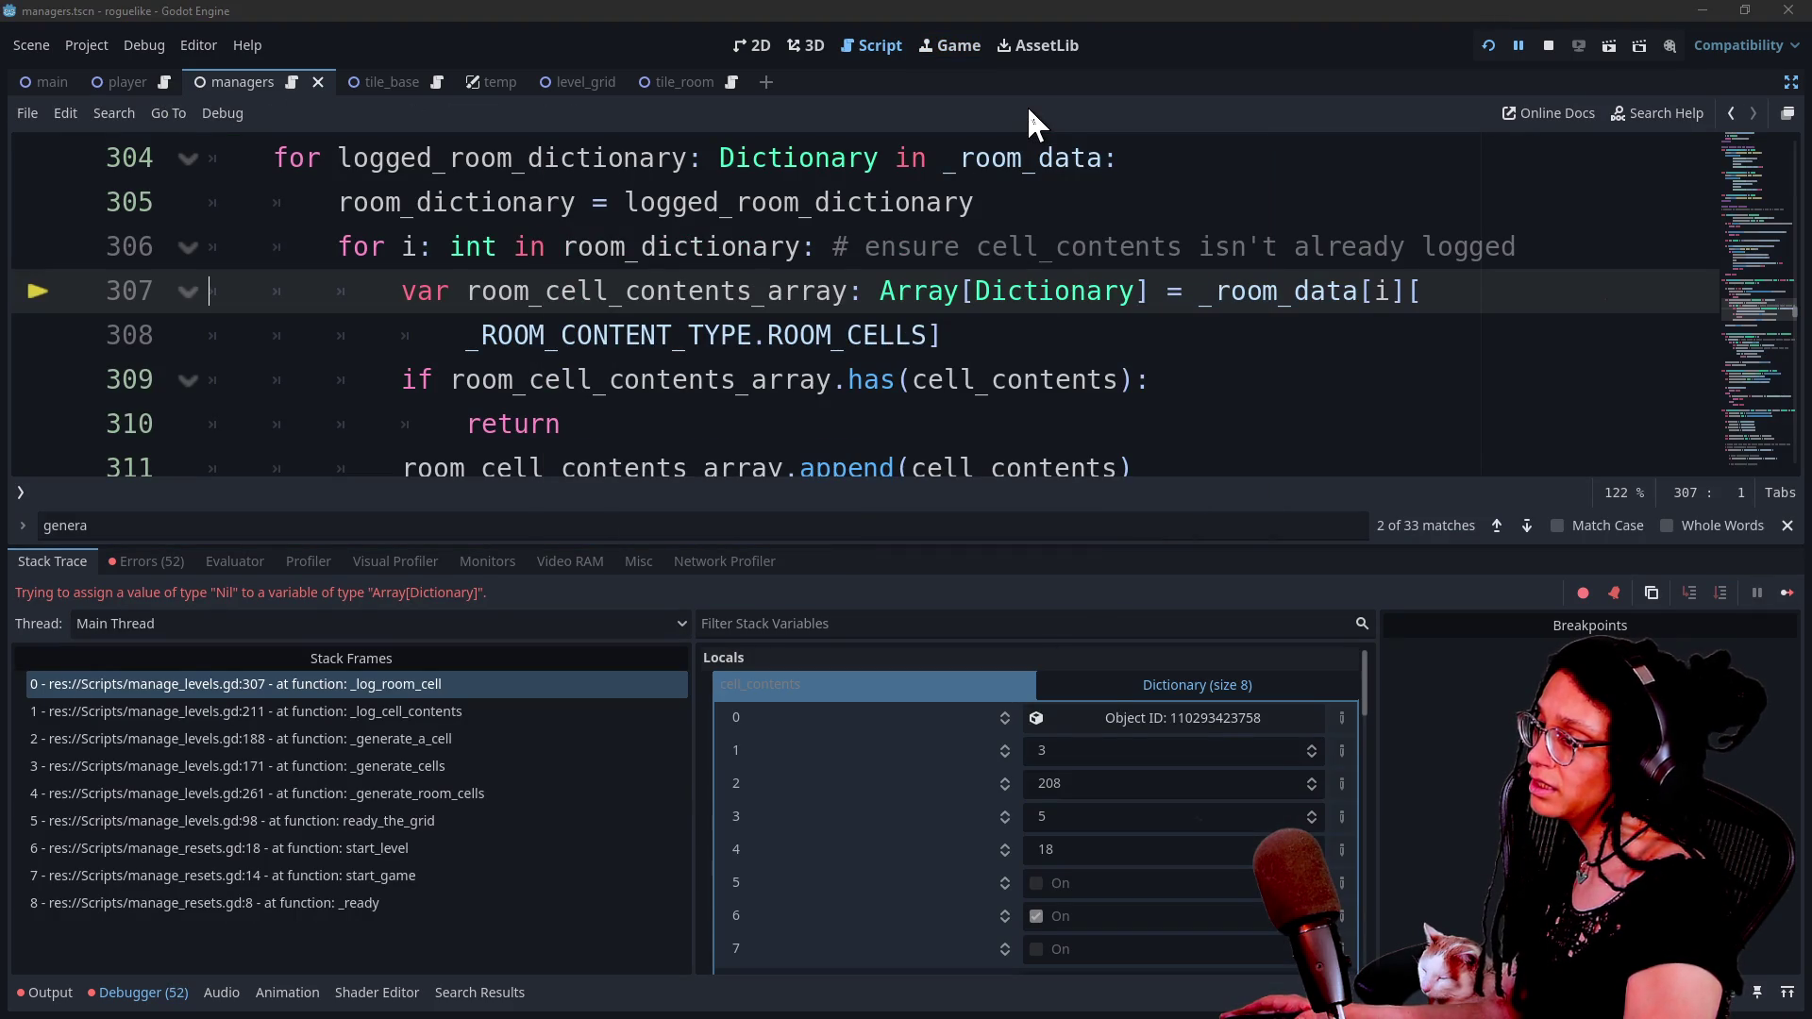
pyautogui.click(963, 52)
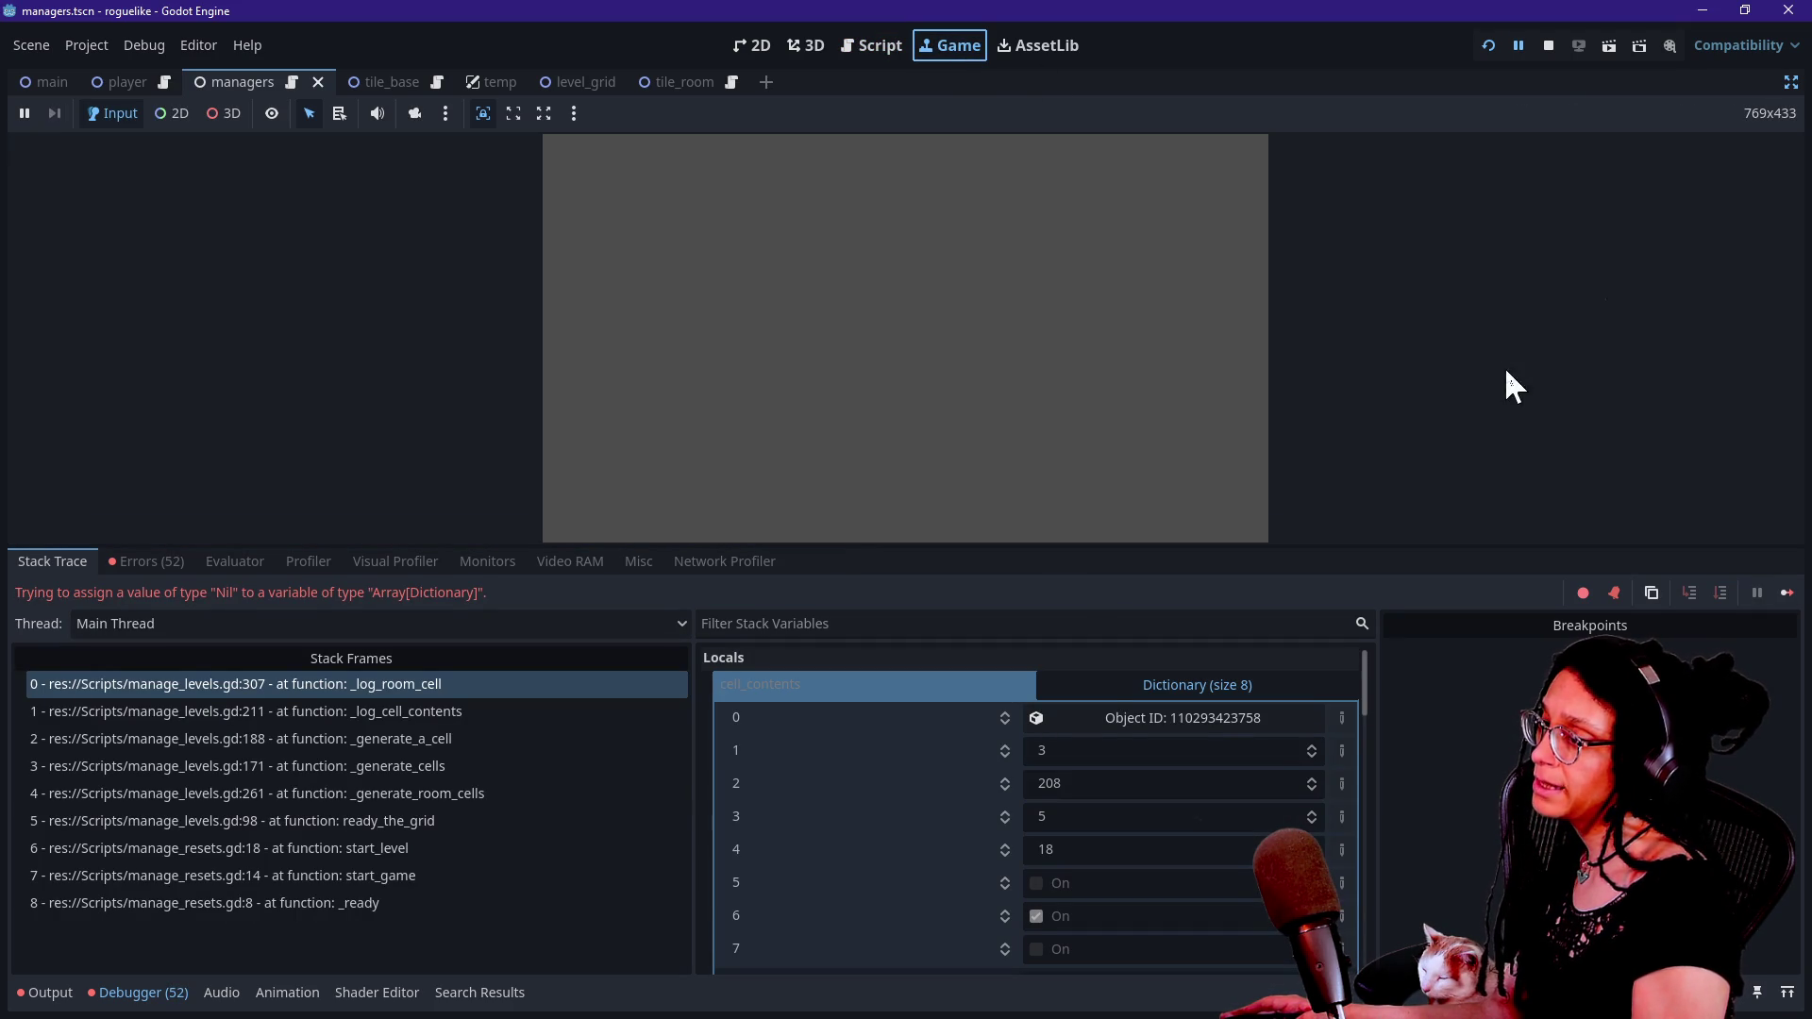
pyautogui.click(1793, 598)
pyautogui.click(1794, 599)
pyautogui.click(1784, 597)
pyautogui.click(1255, 368)
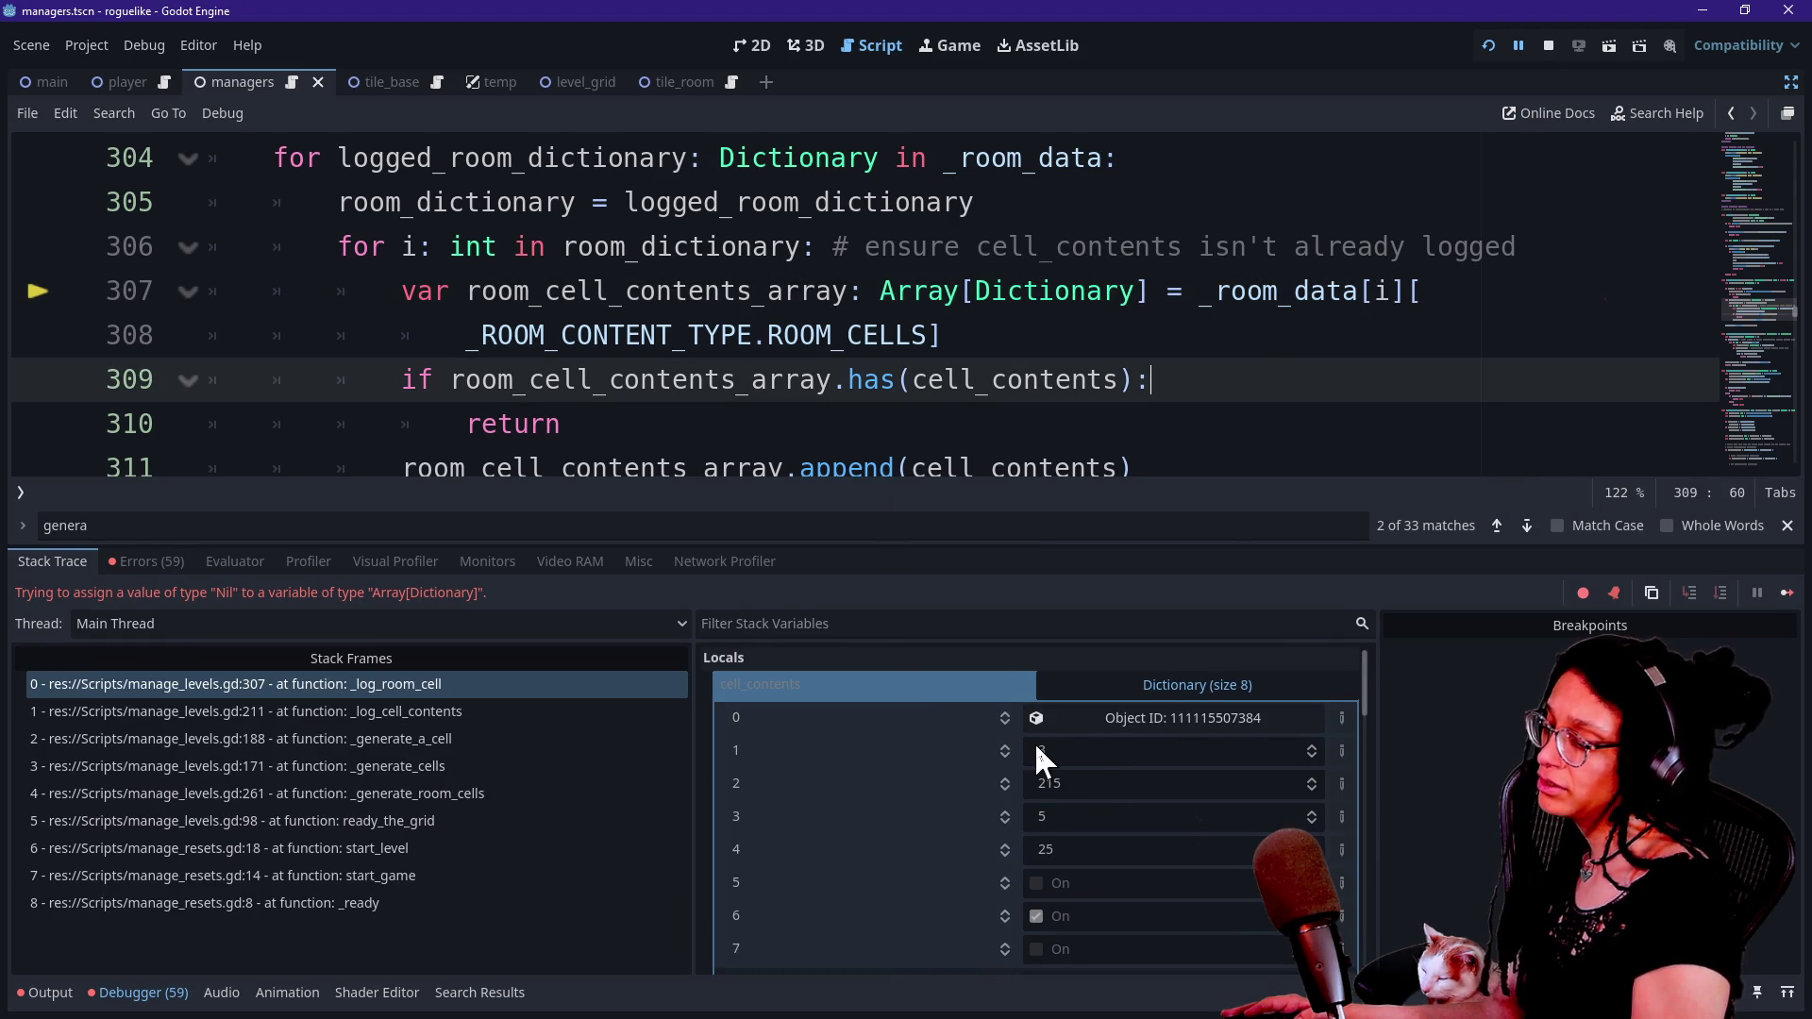
pyautogui.press('F12')
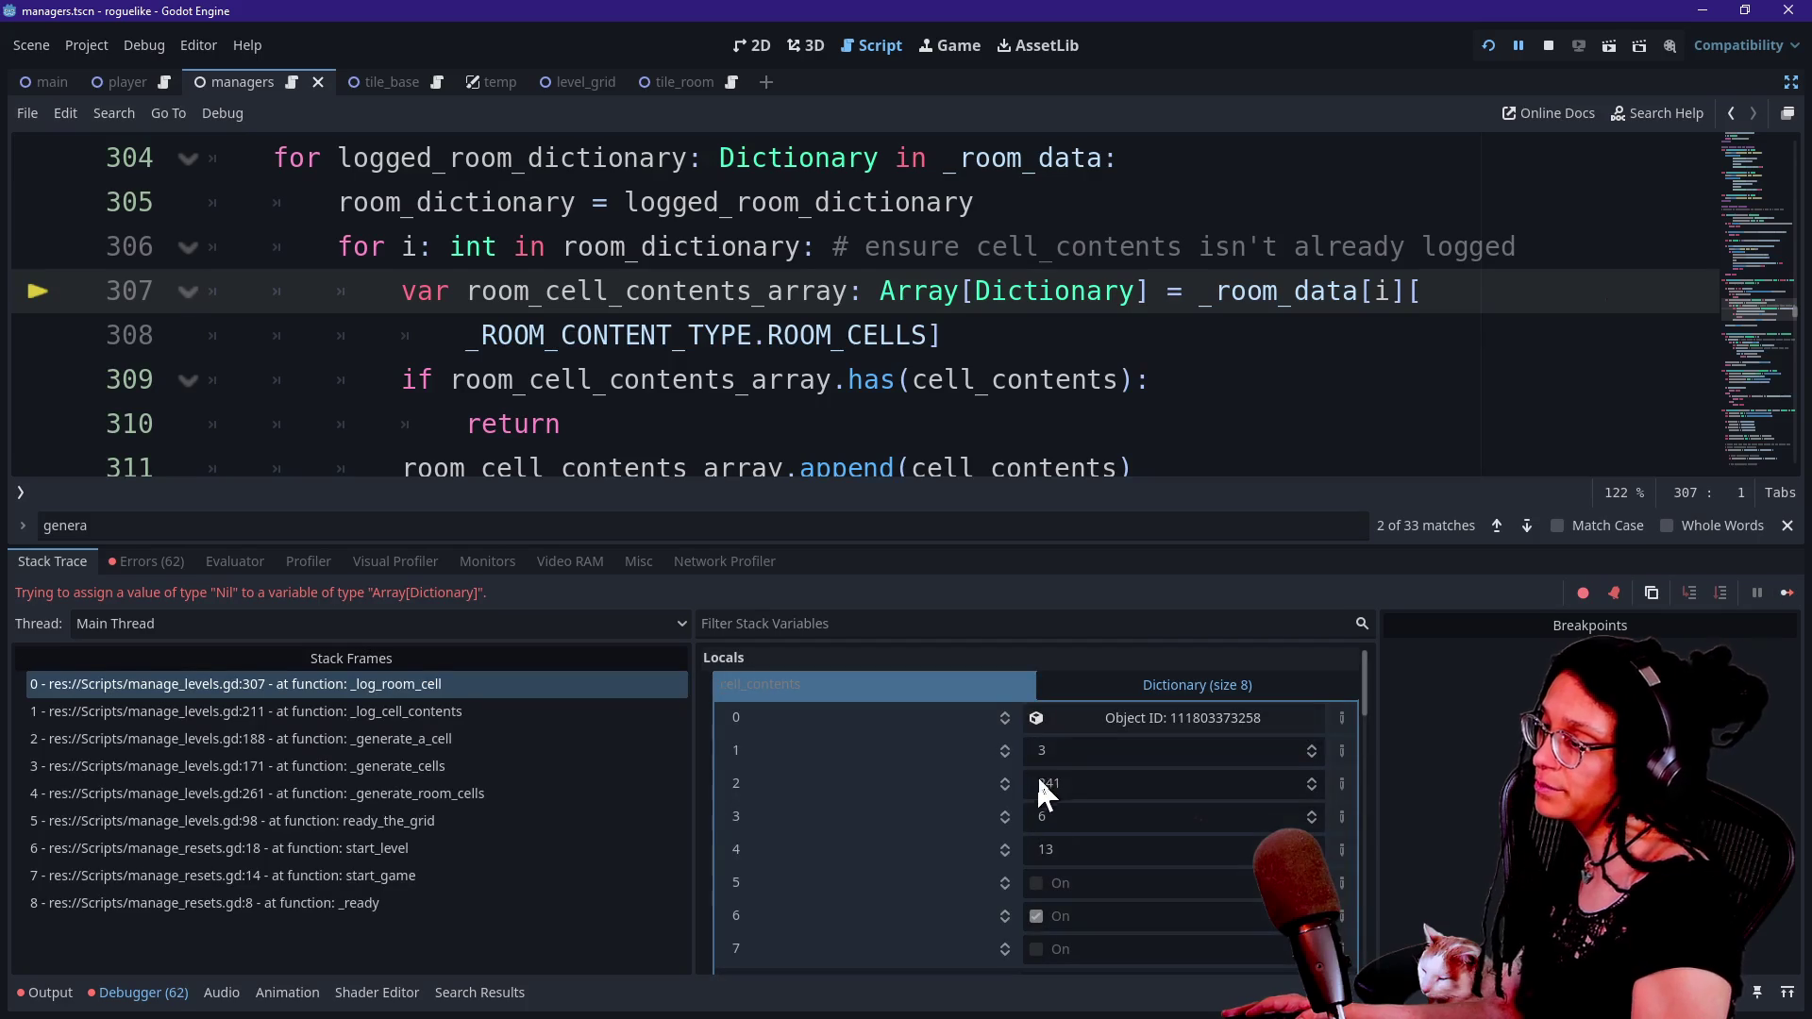
pyautogui.press('F12')
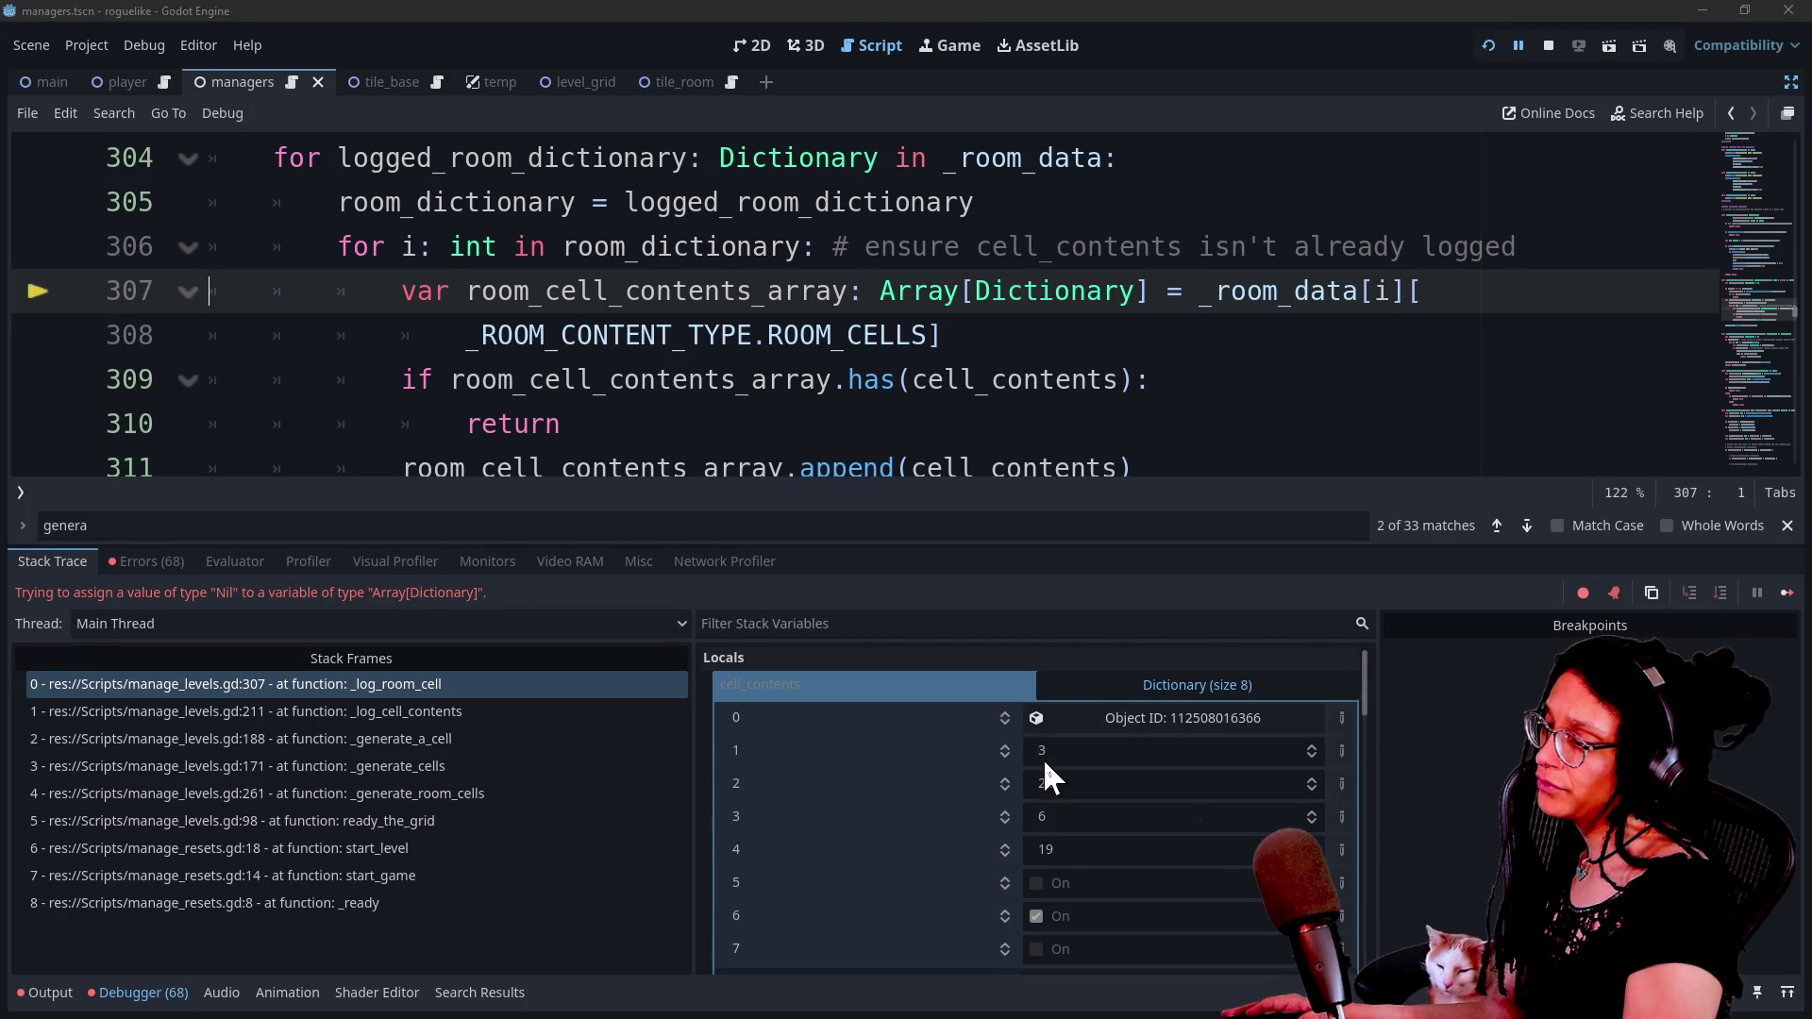
pyautogui.click(738, 757)
pyautogui.press('F12')
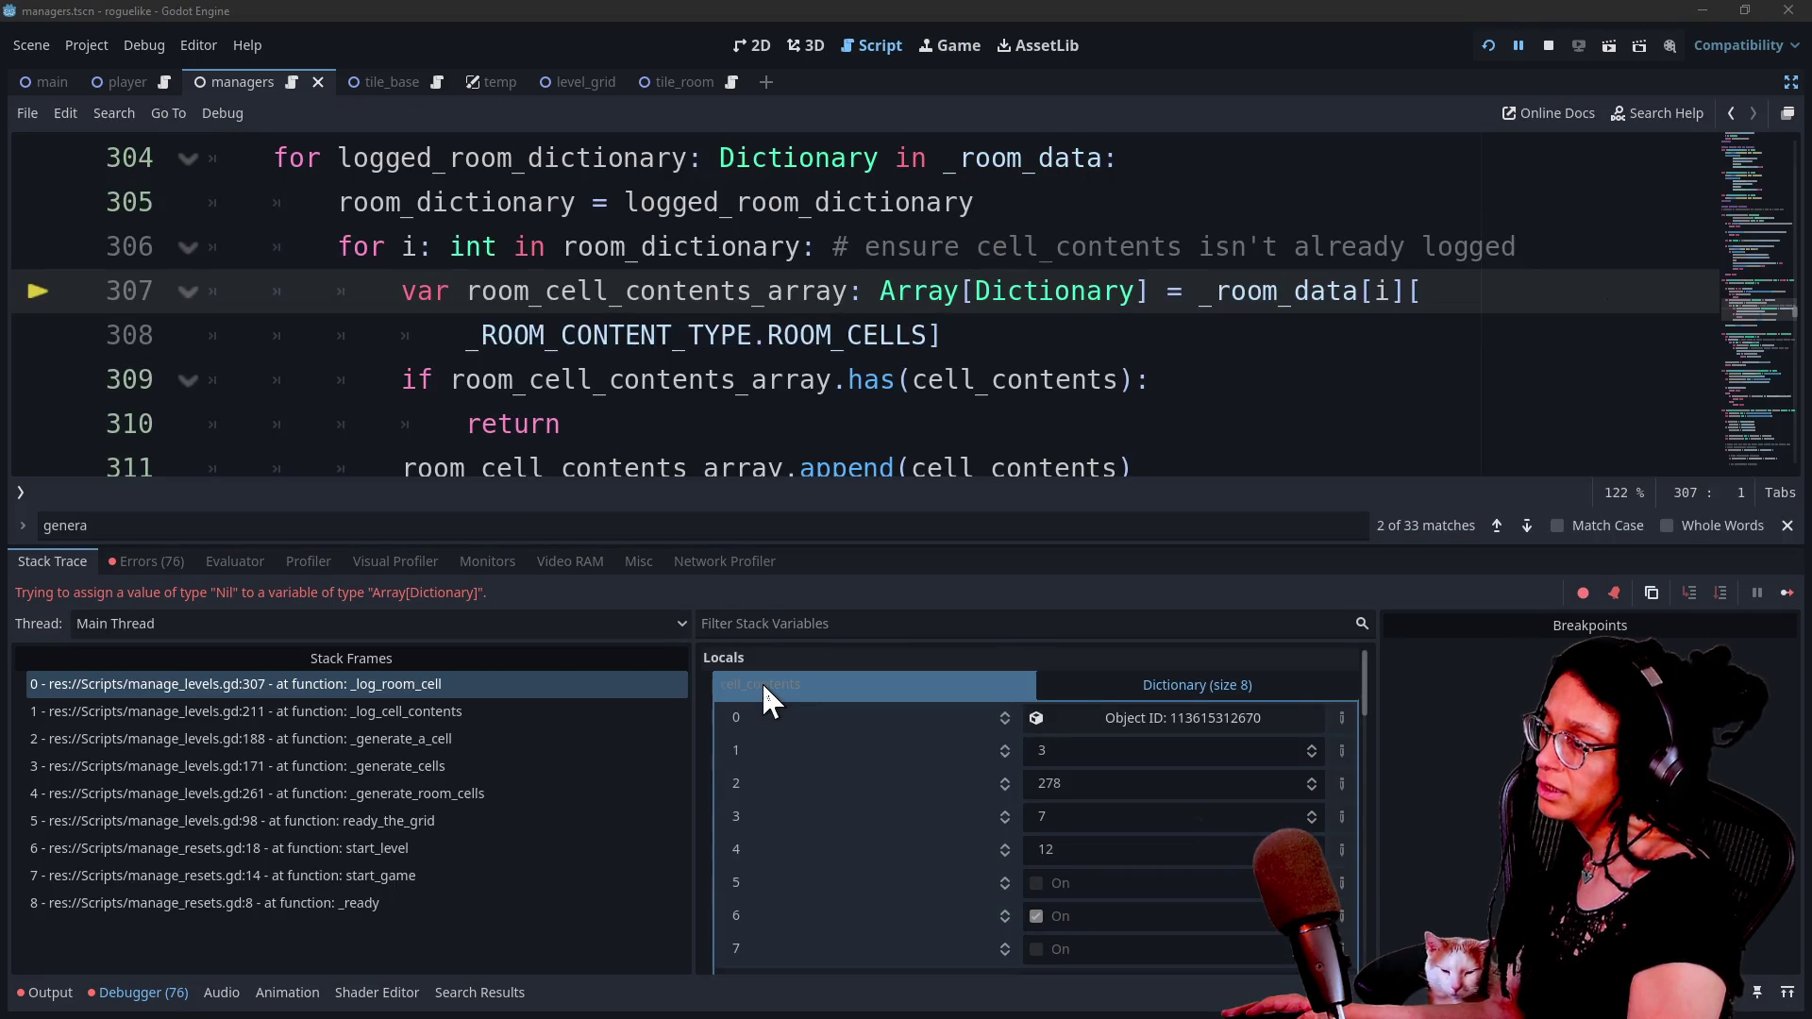
pyautogui.click(915, 58)
pyautogui.click(846, 45)
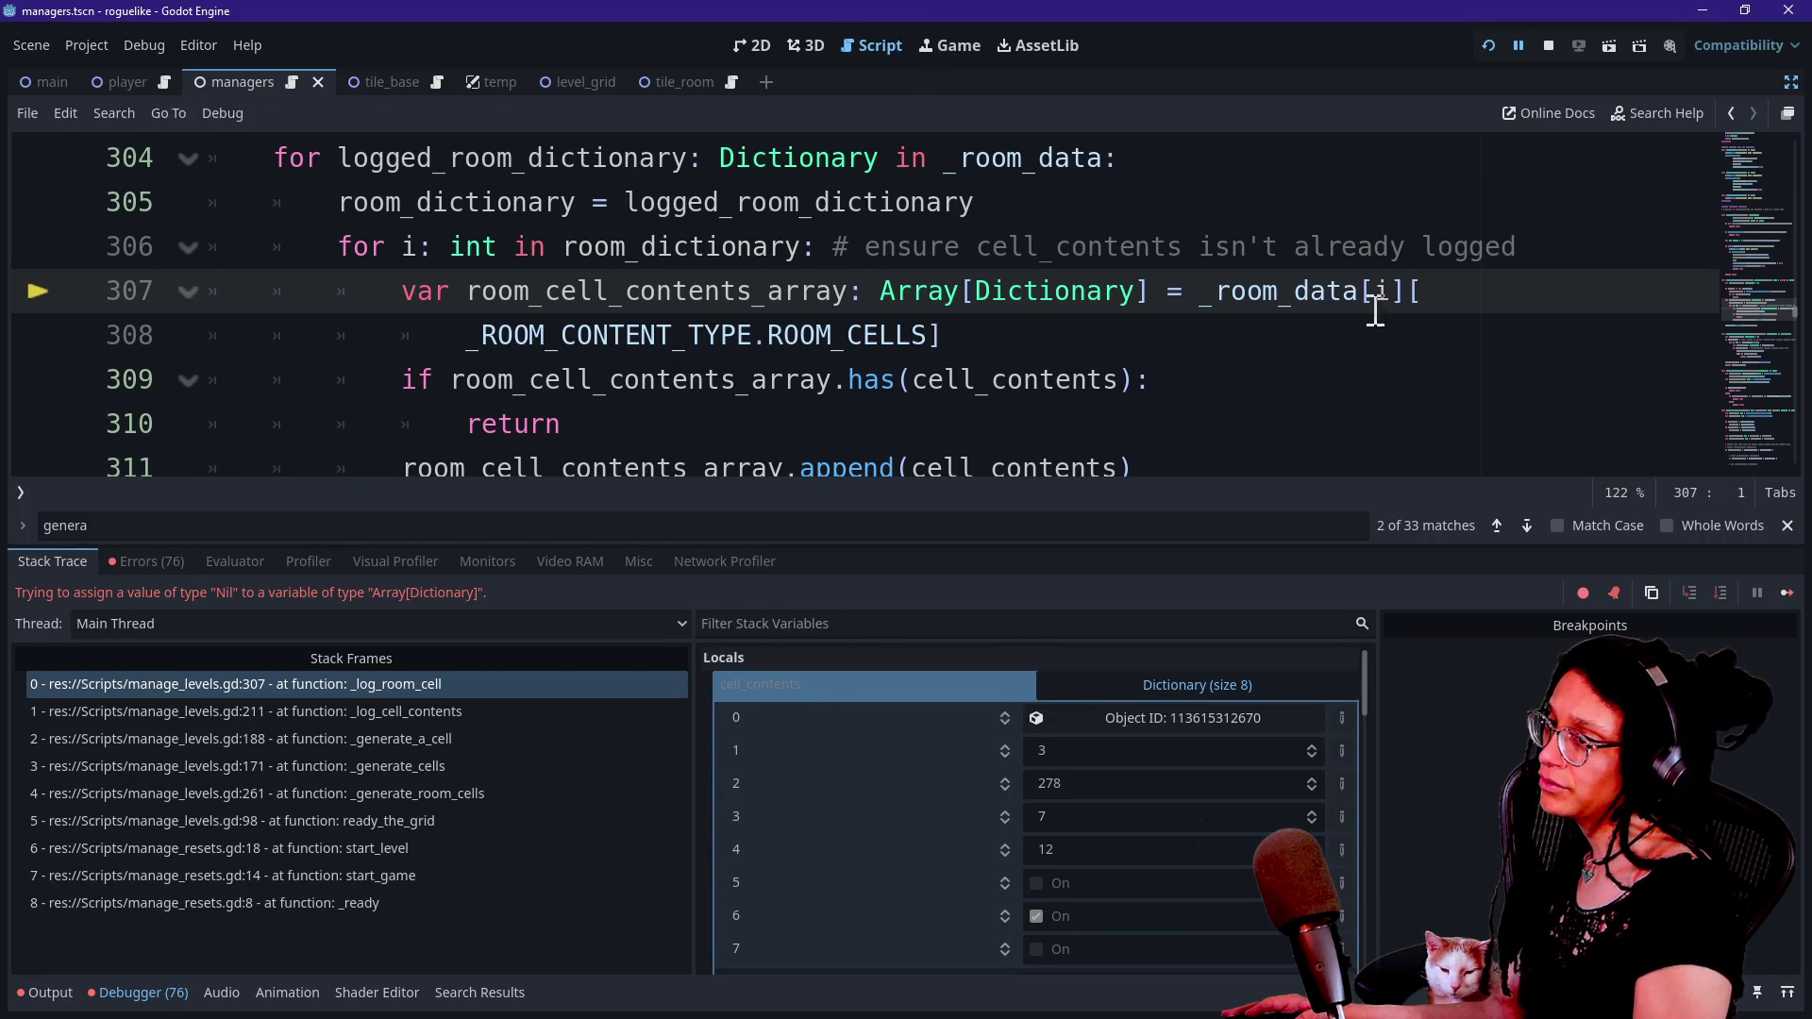
# Set a breakpoint at line 298 and reload the running game.
pyautogui.click(1061, 351)
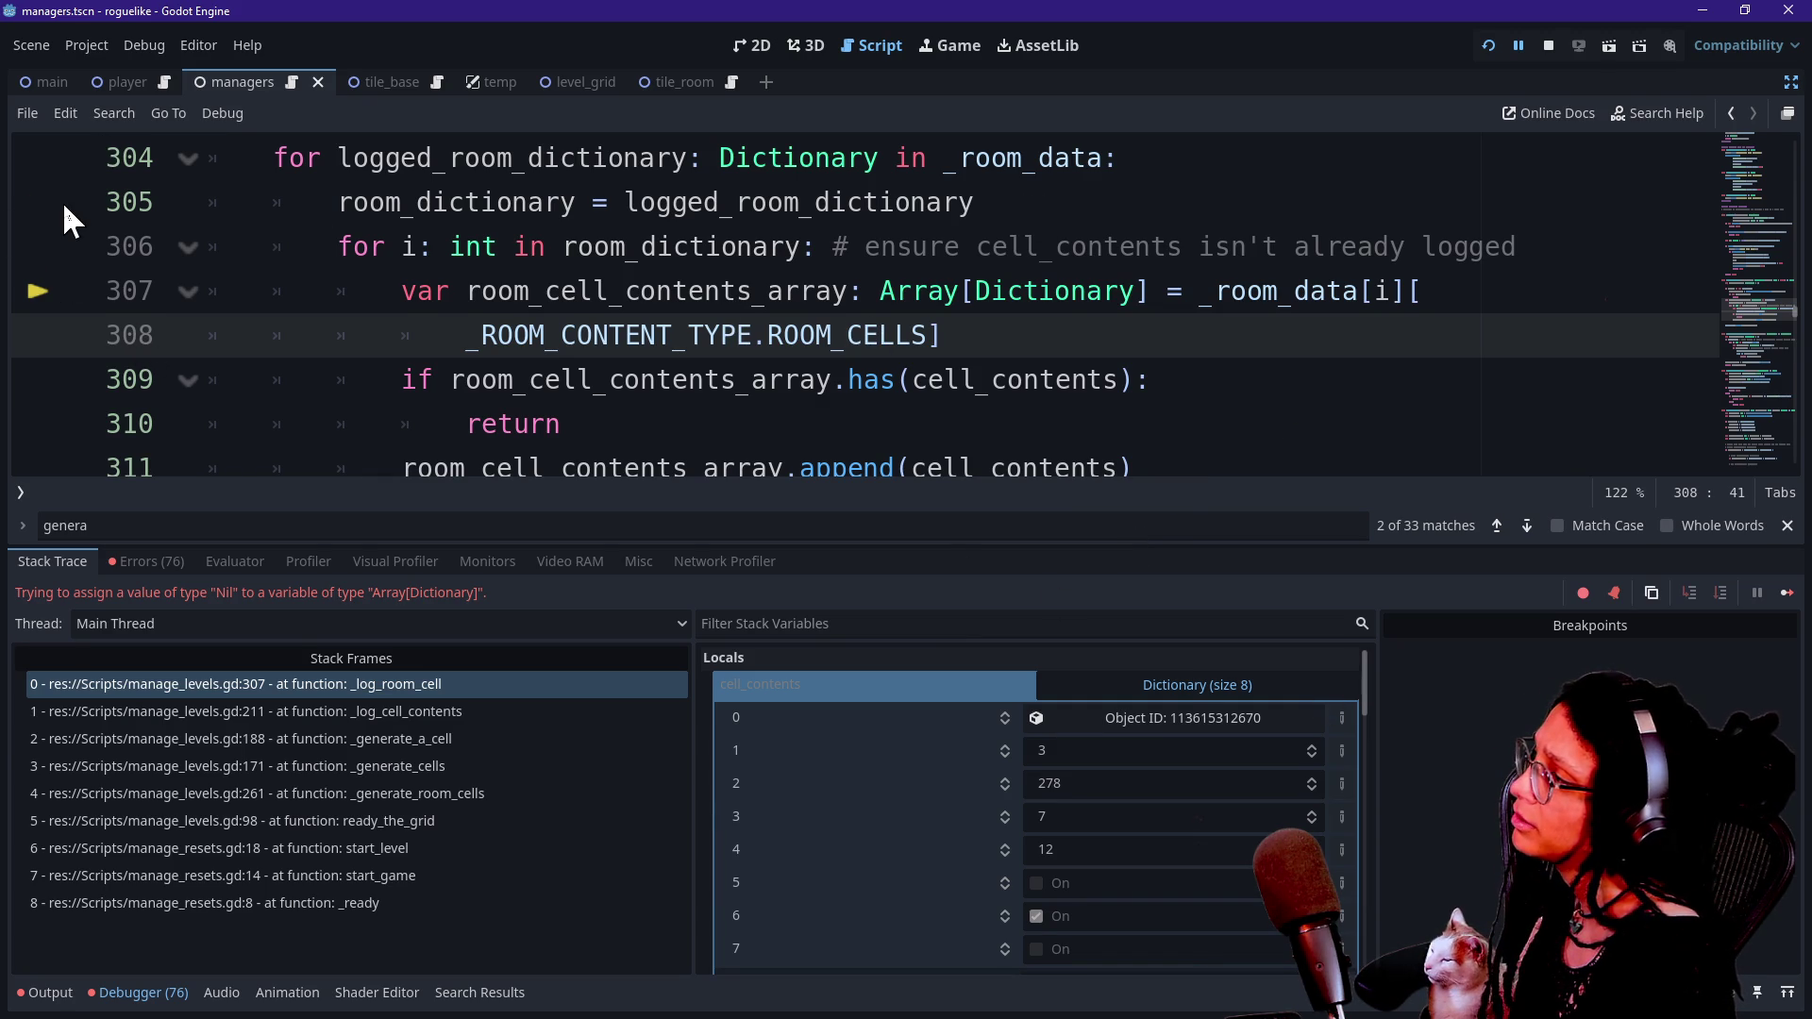
pyautogui.scroll(2, 62, 201)
pyautogui.click(36, 161)
pyautogui.click(1514, 47)
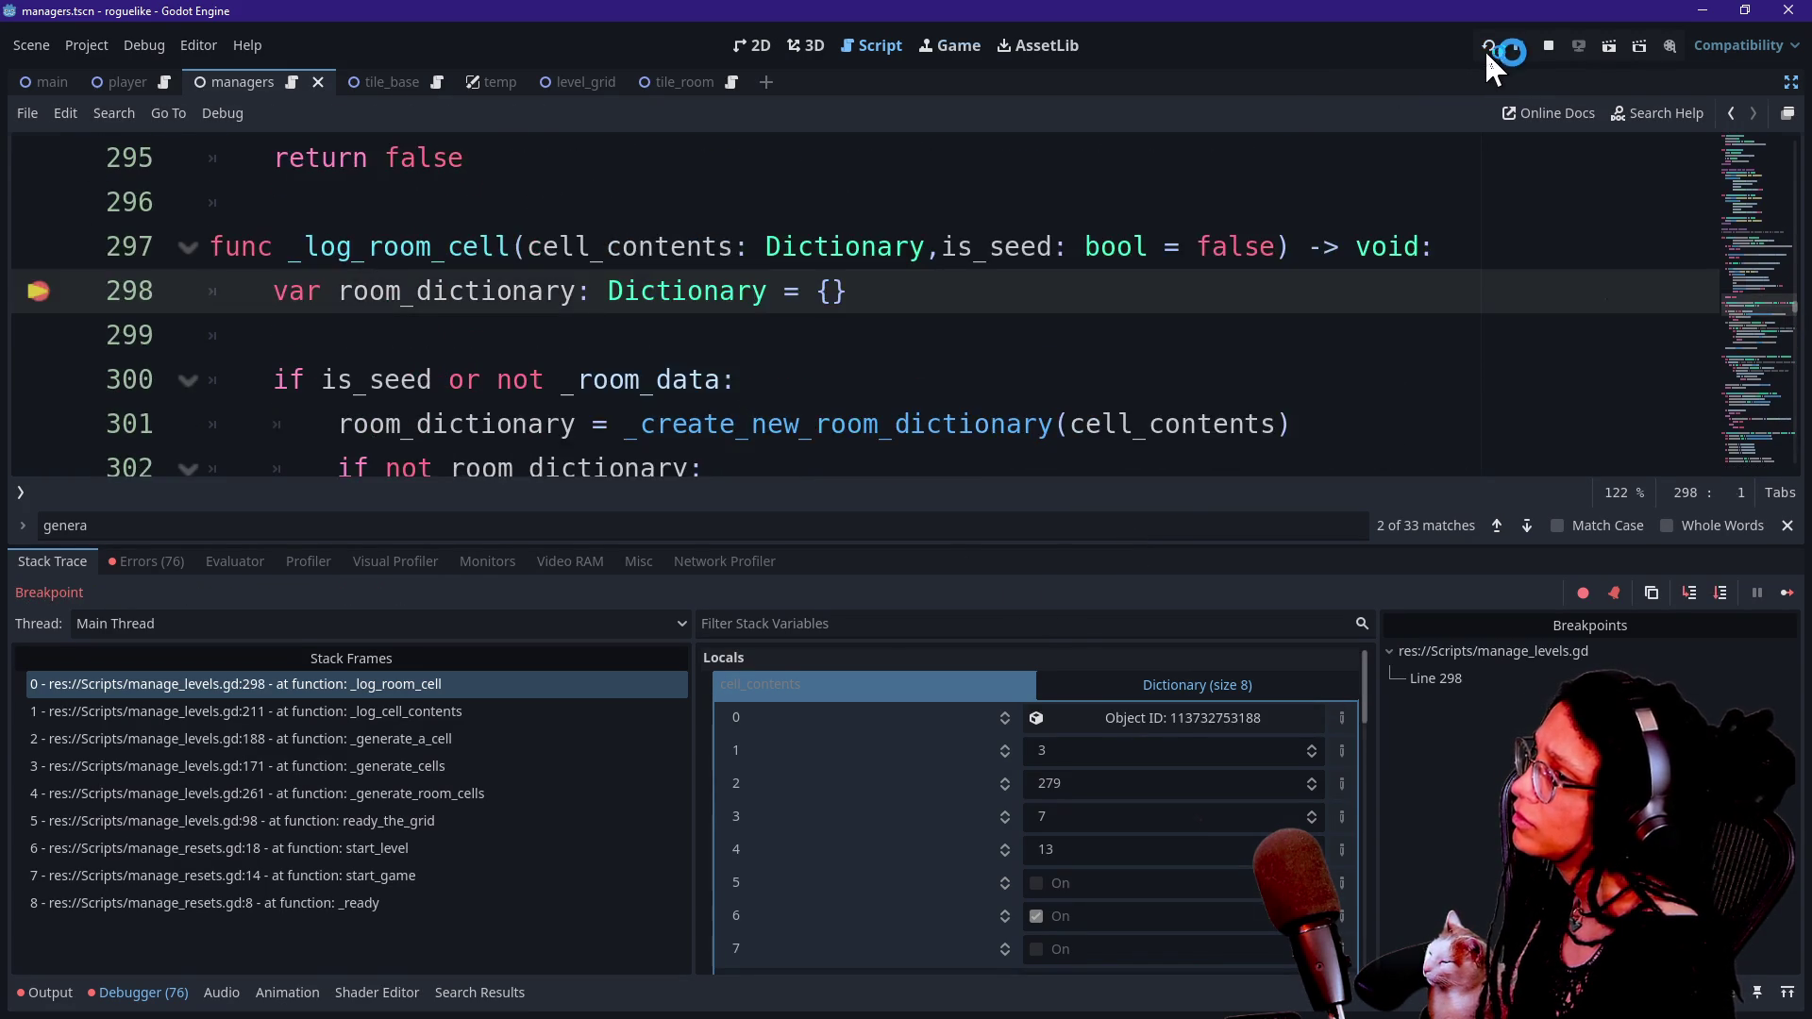
# Continue to the line 298 breakpoint, then step over to line 300 with room_dictionary still empty.
pyautogui.click(1489, 46)
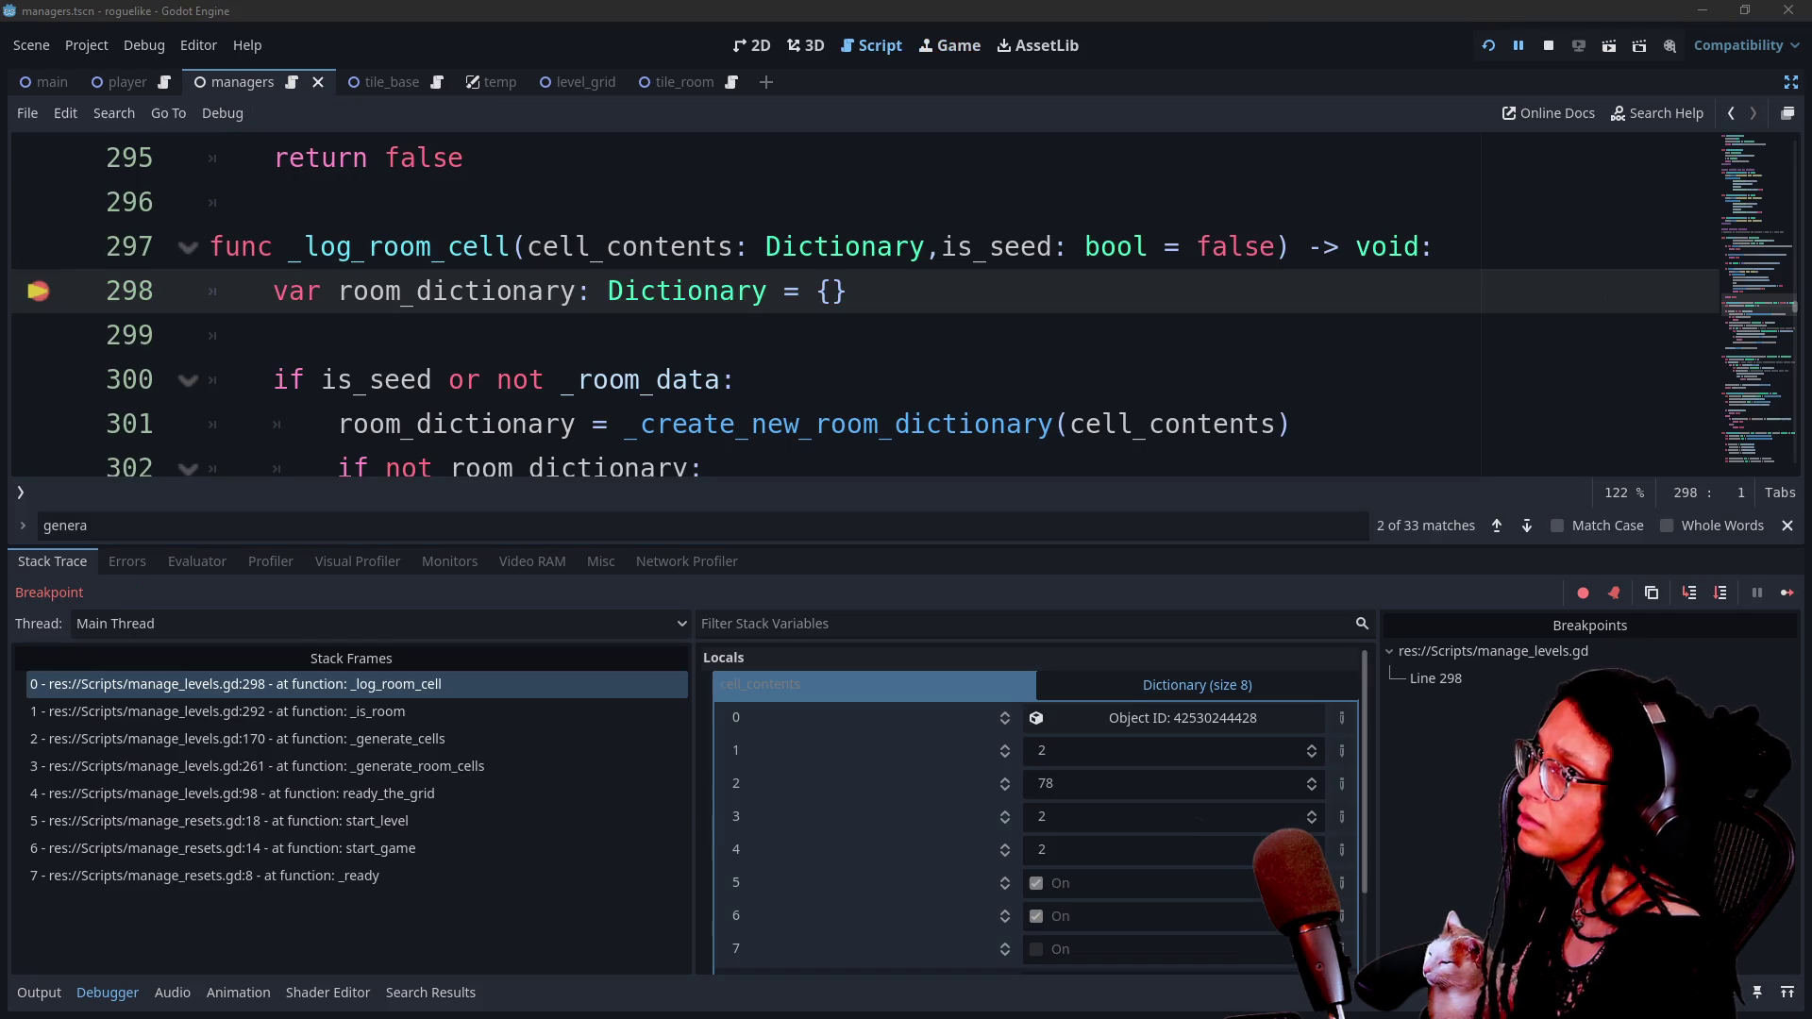
pyautogui.click(1496, 668)
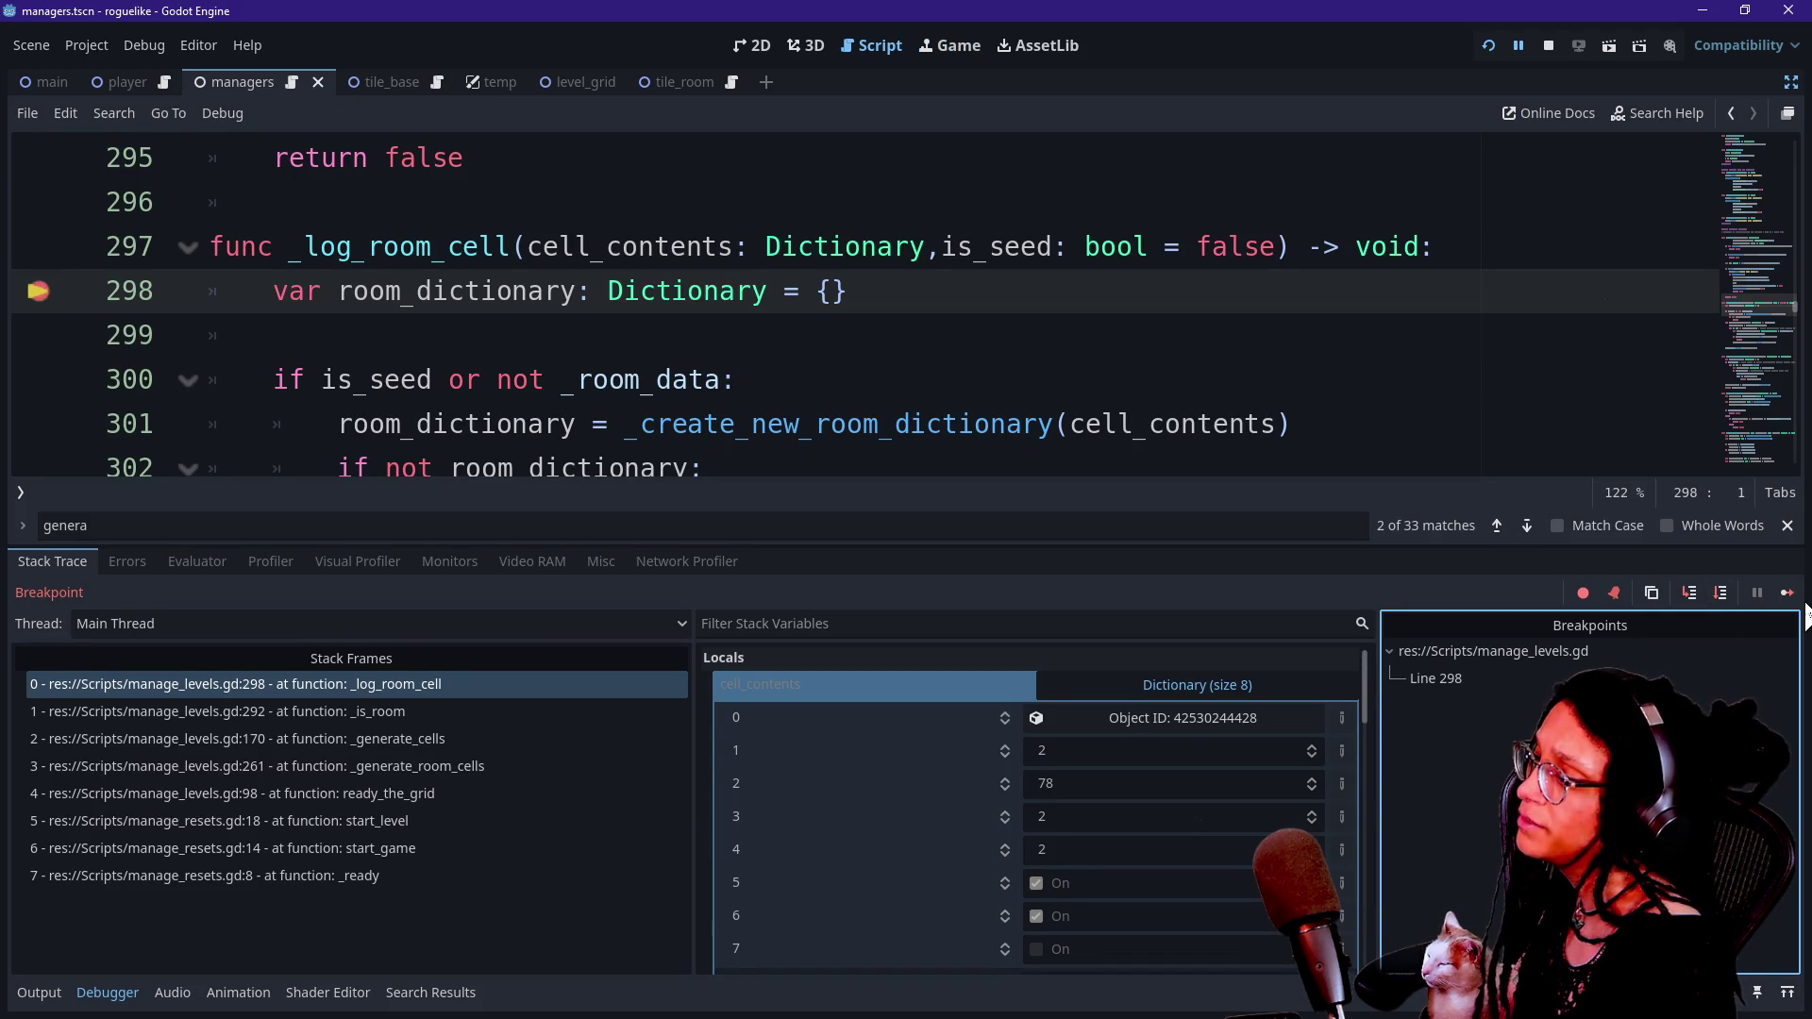
pyautogui.click(1788, 593)
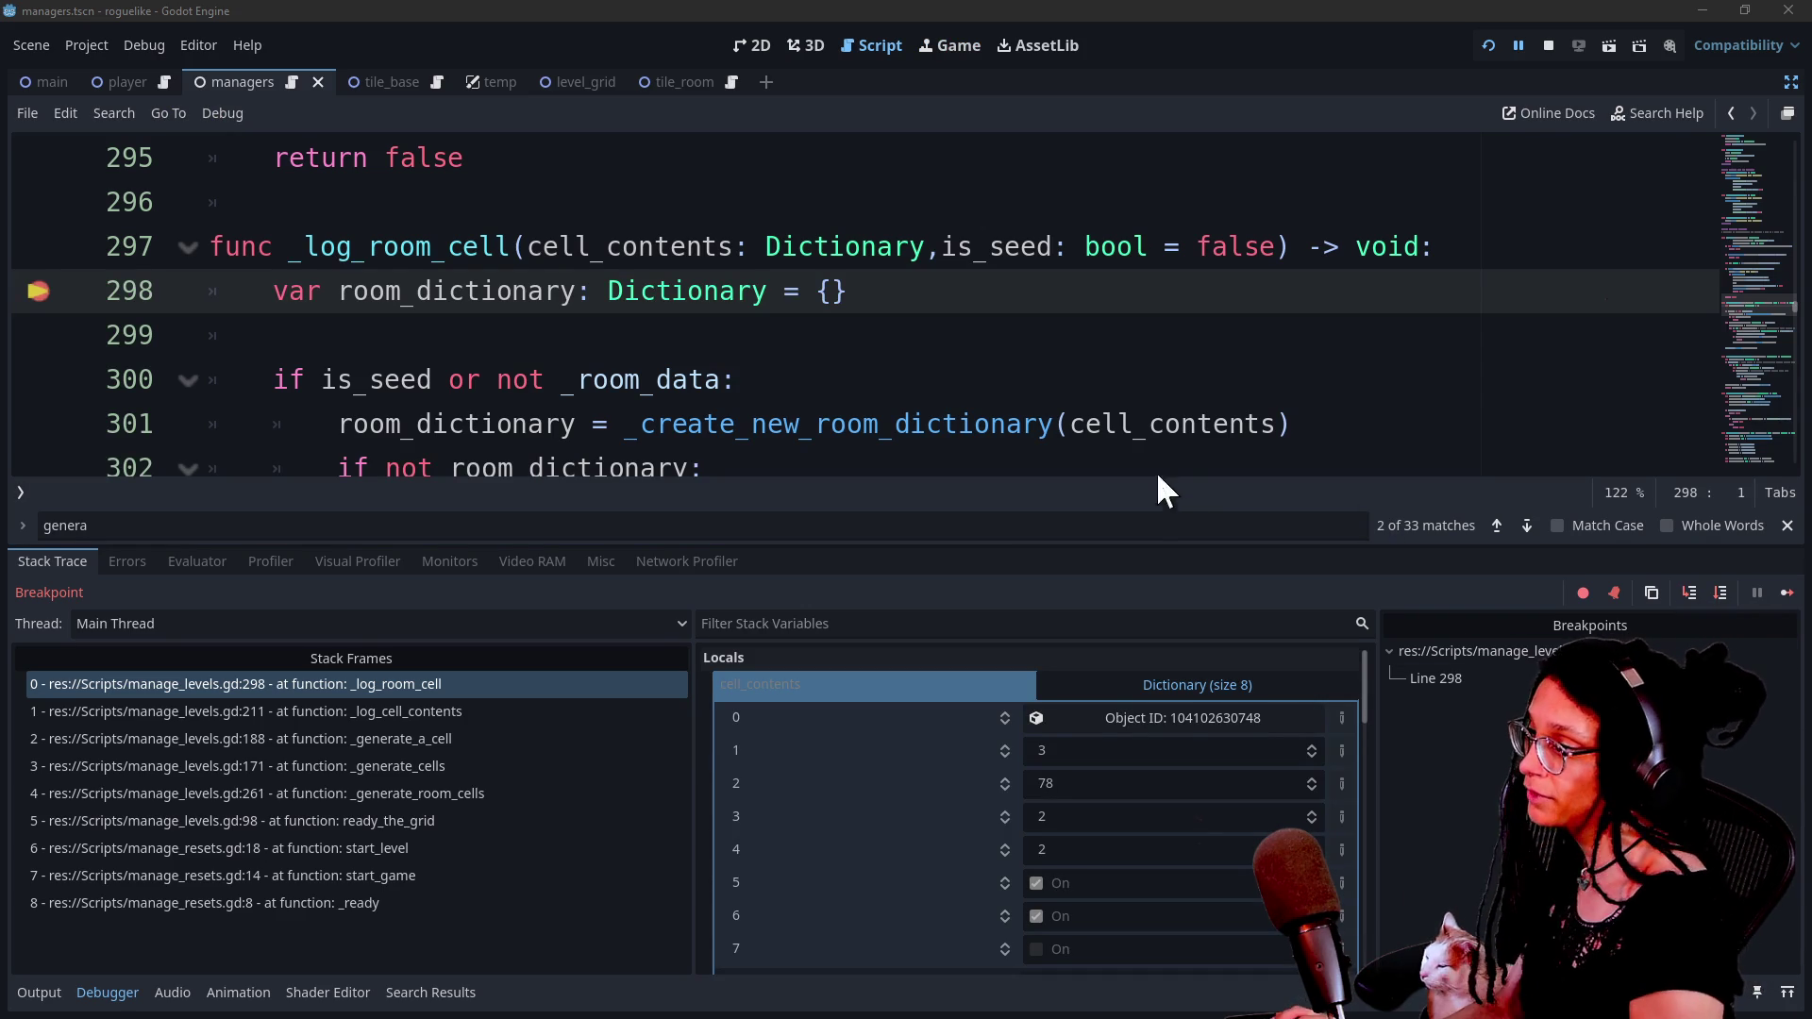
pyautogui.click(1417, 741)
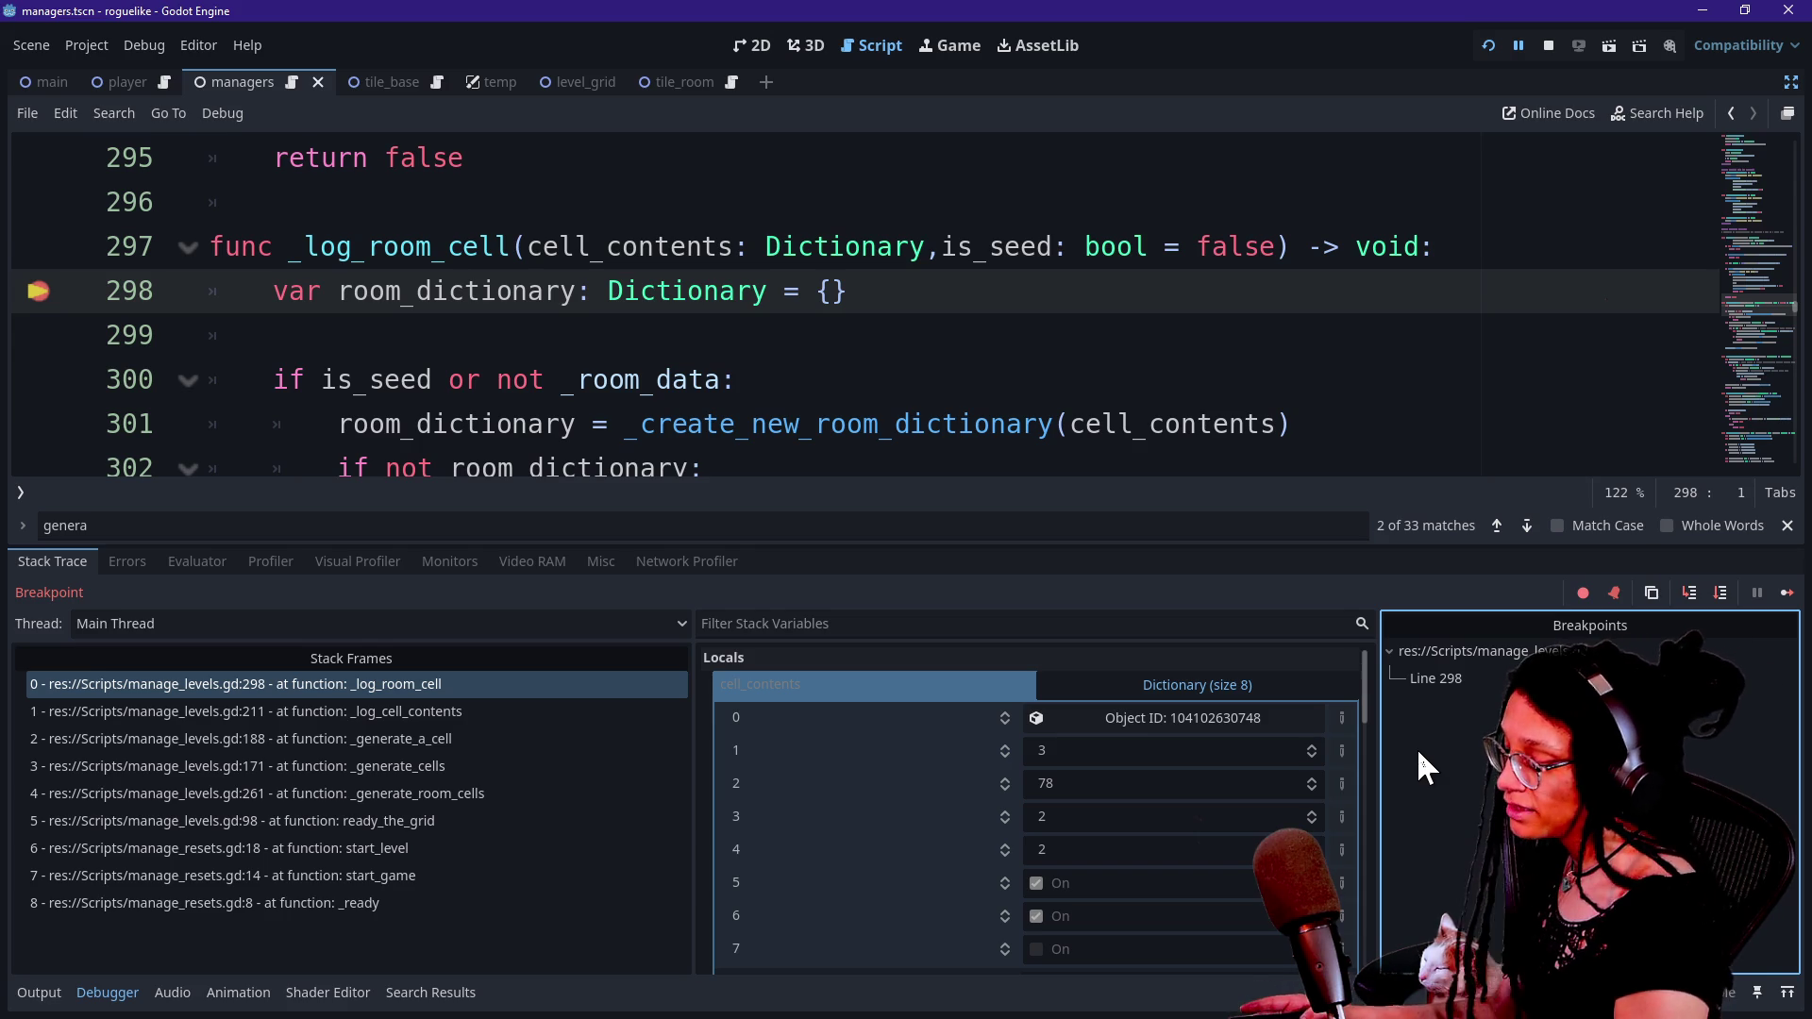
pyautogui.press('F10')
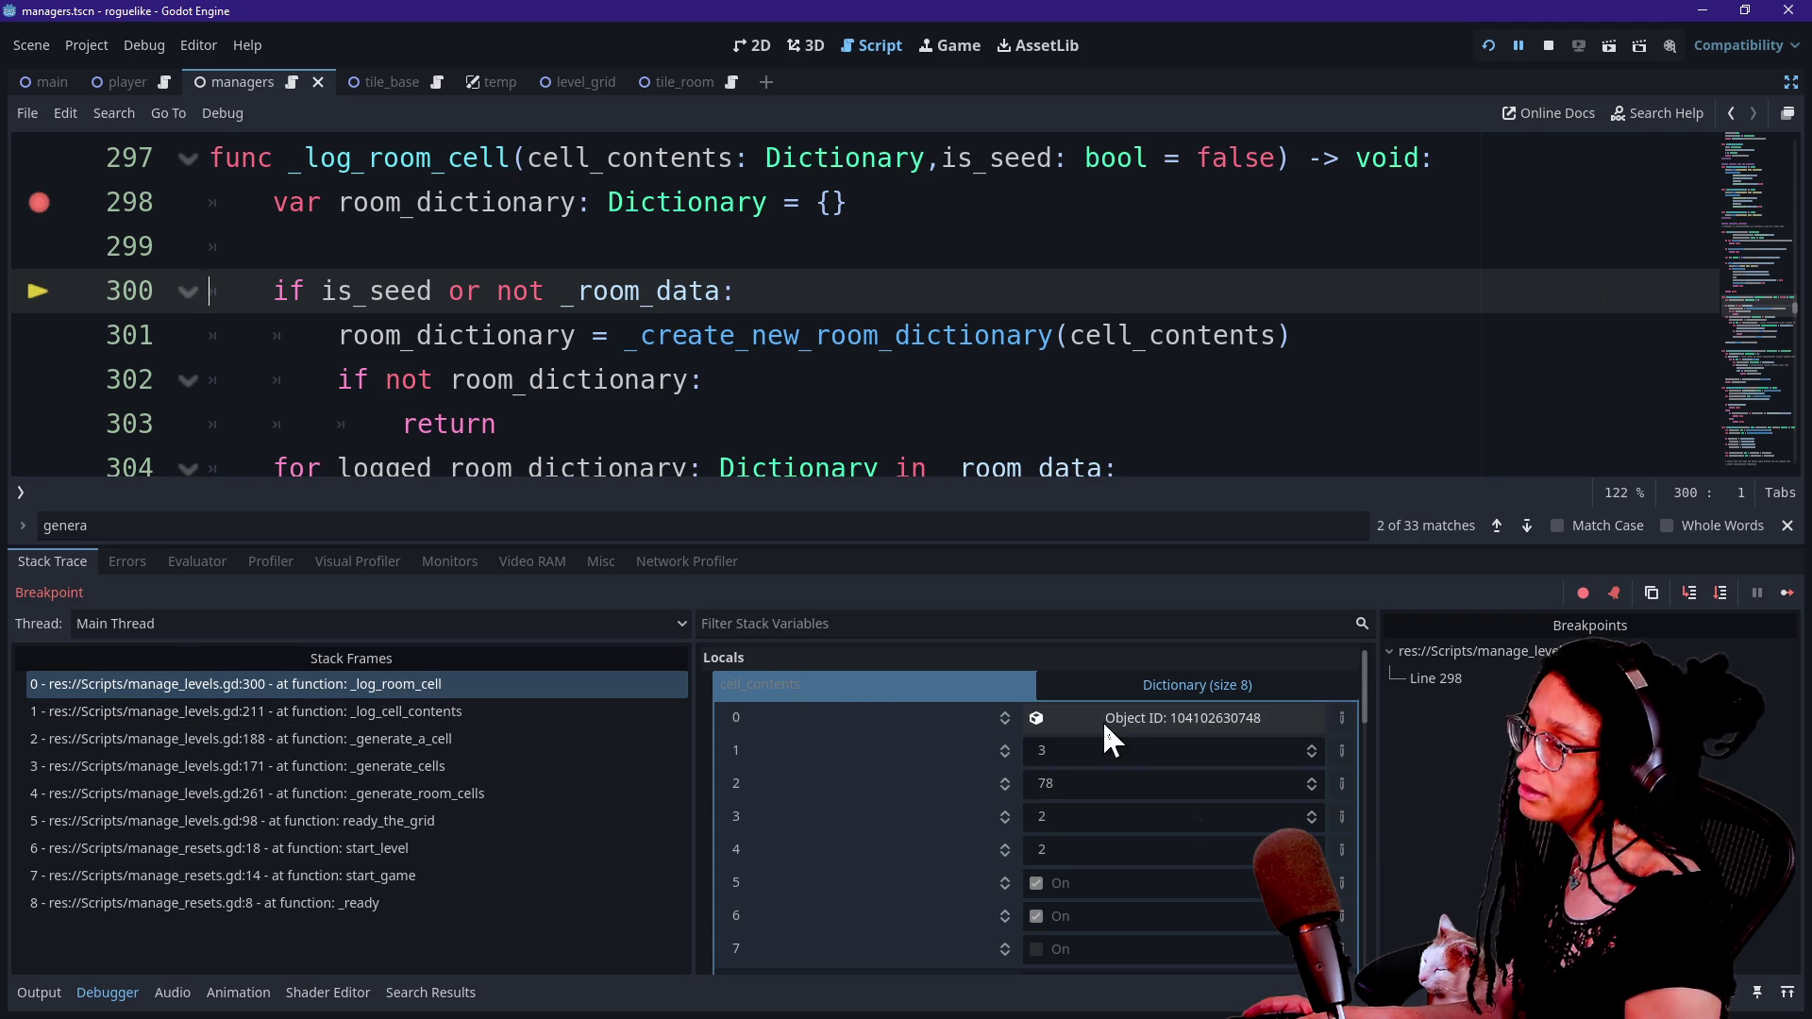
pyautogui.click(1116, 688)
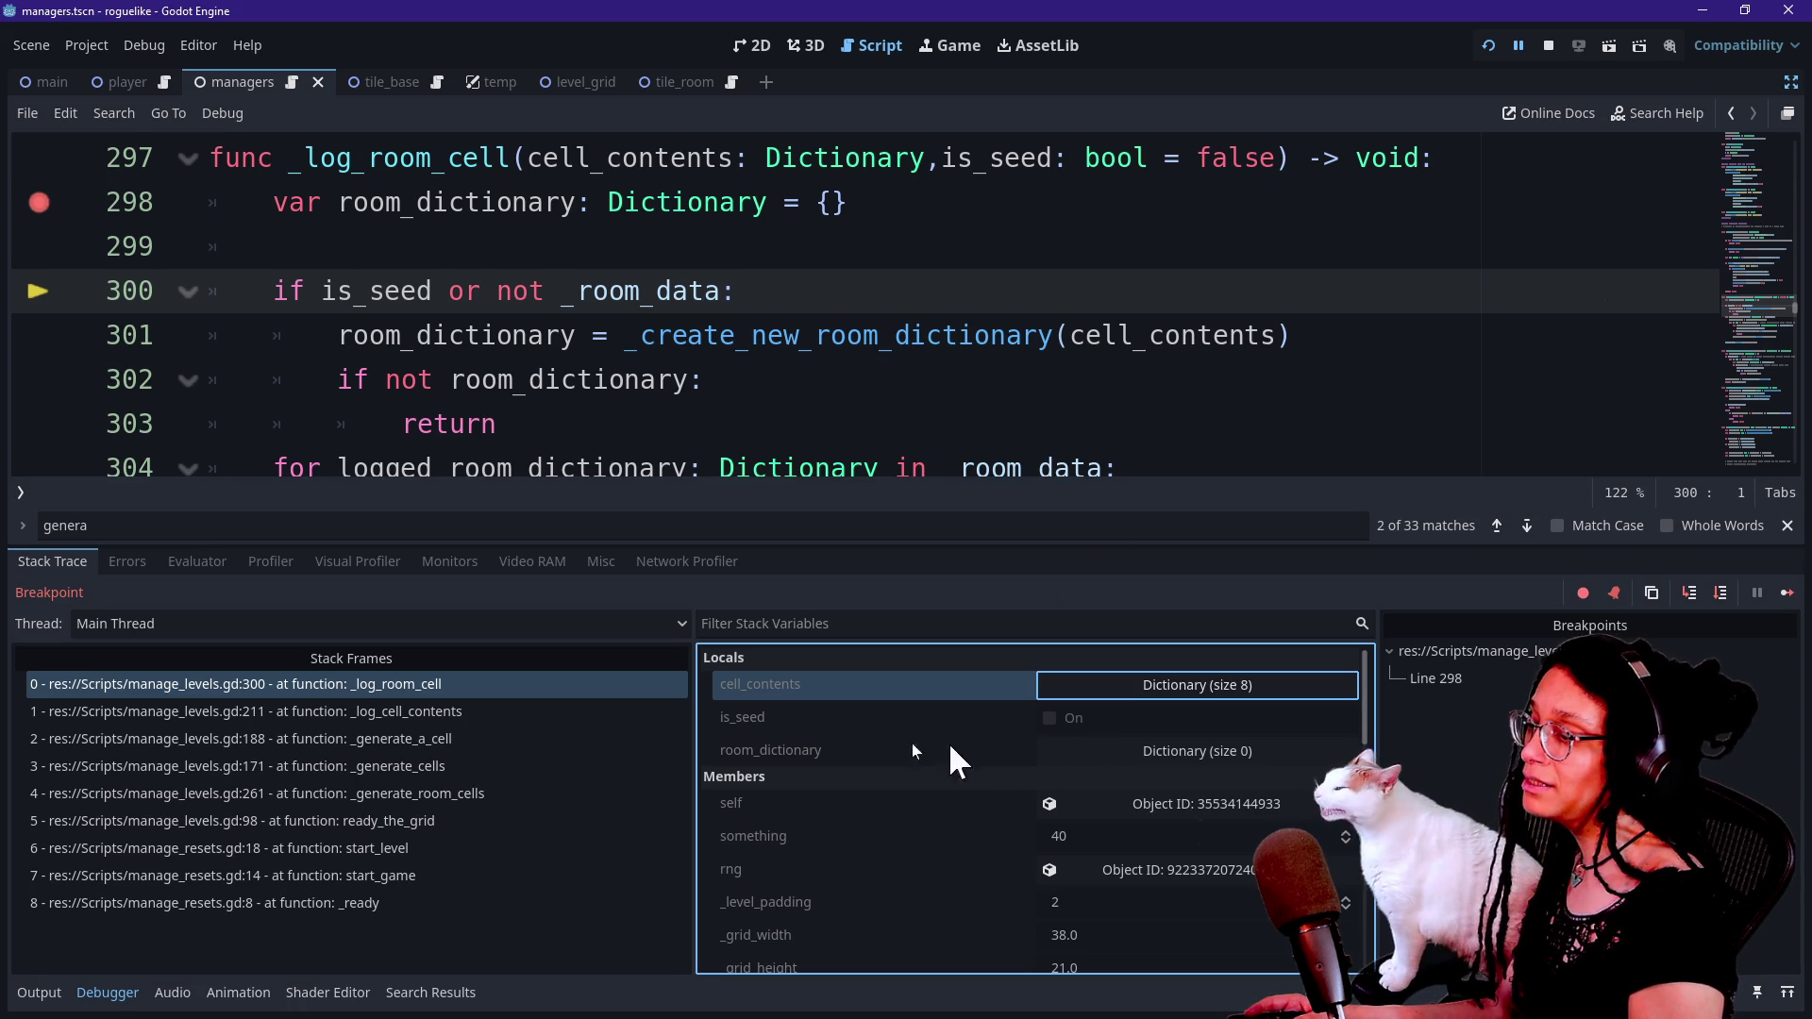
# Expand room_dictionary in the debugger inspector to confirm it is empty.
pyautogui.click(1135, 756)
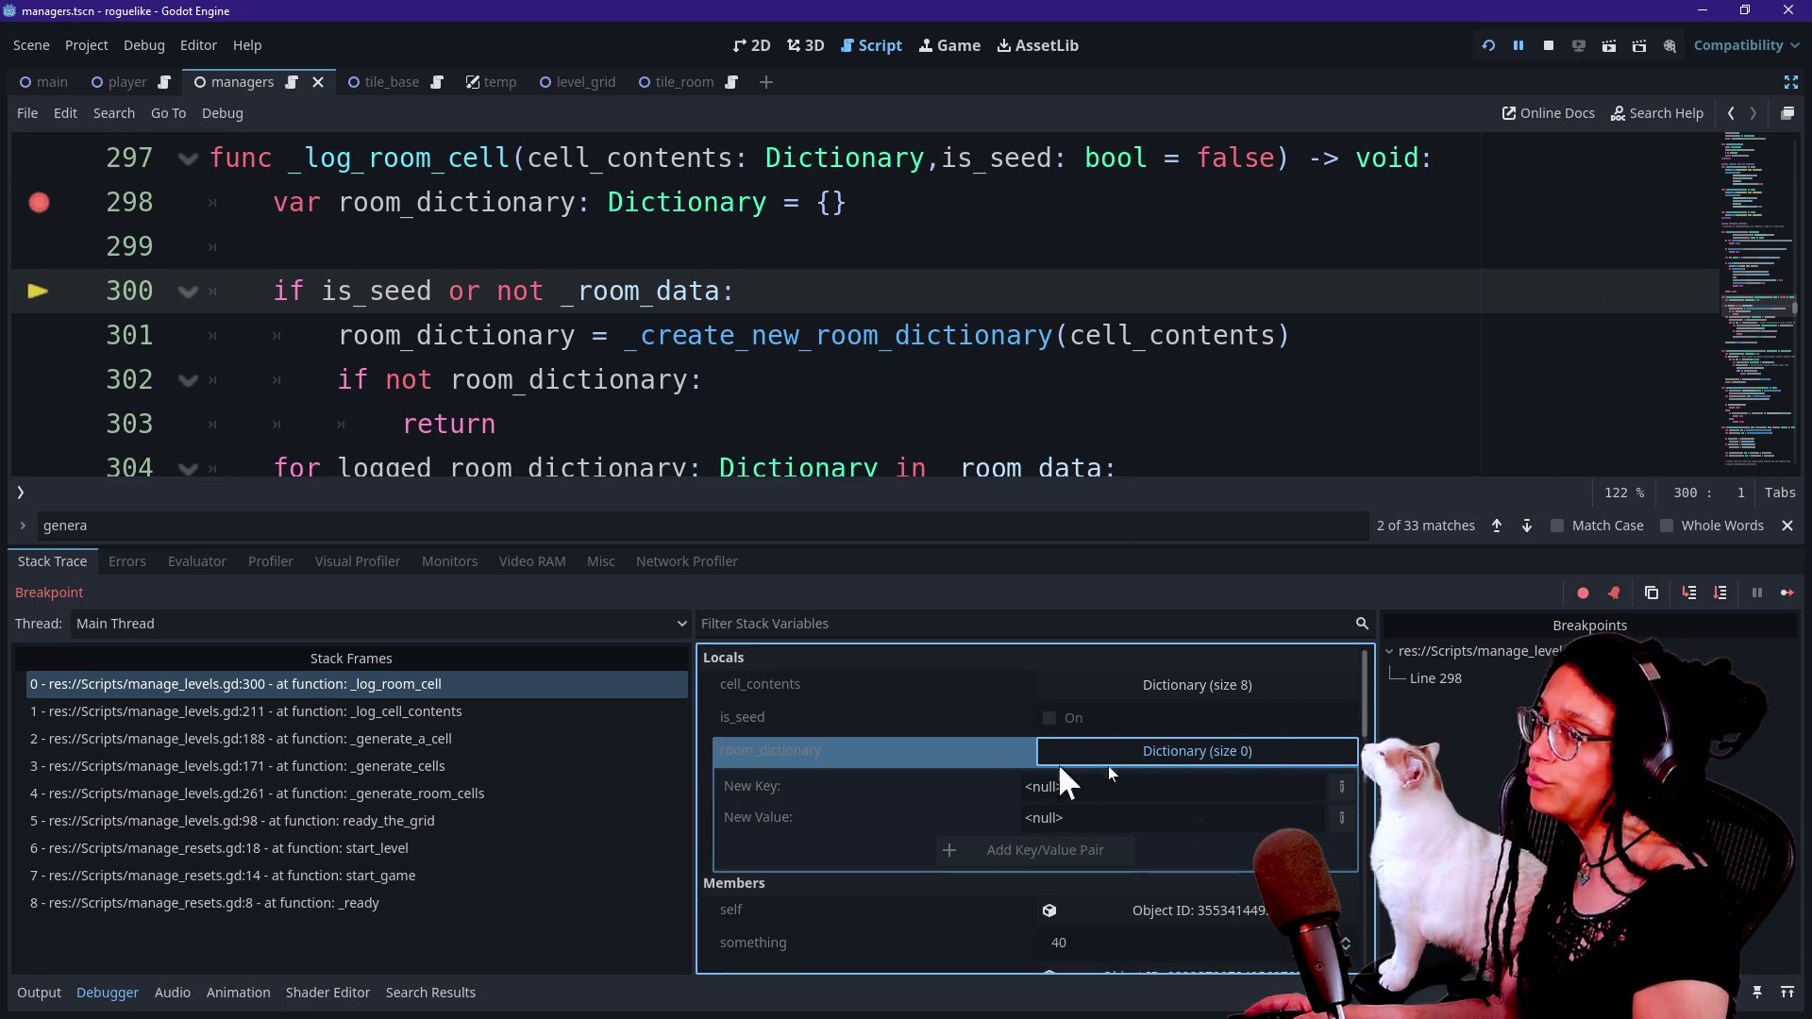
pyautogui.click(1146, 752)
pyautogui.click(1142, 751)
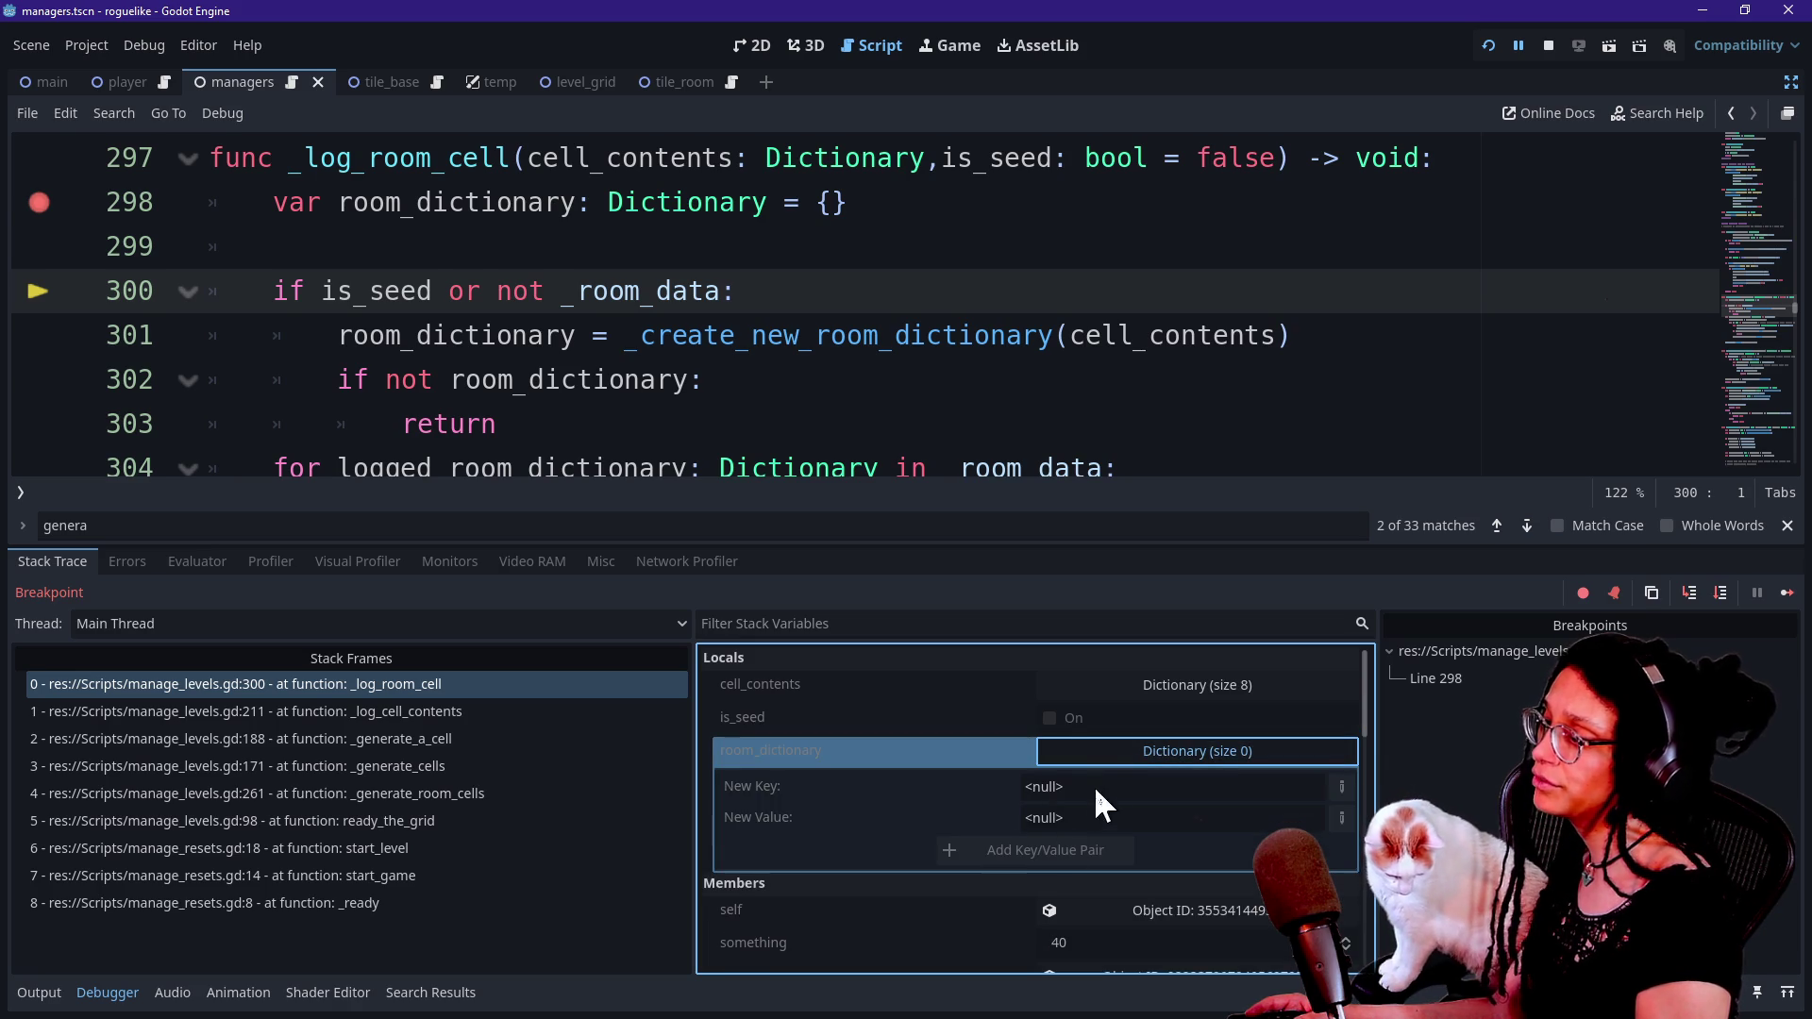
pyautogui.click(1076, 757)
# Expand _room_data and its element 0 Dictionary, revealing keys 0 and 1 both null.
pyautogui.scroll(-3, 936, 874)
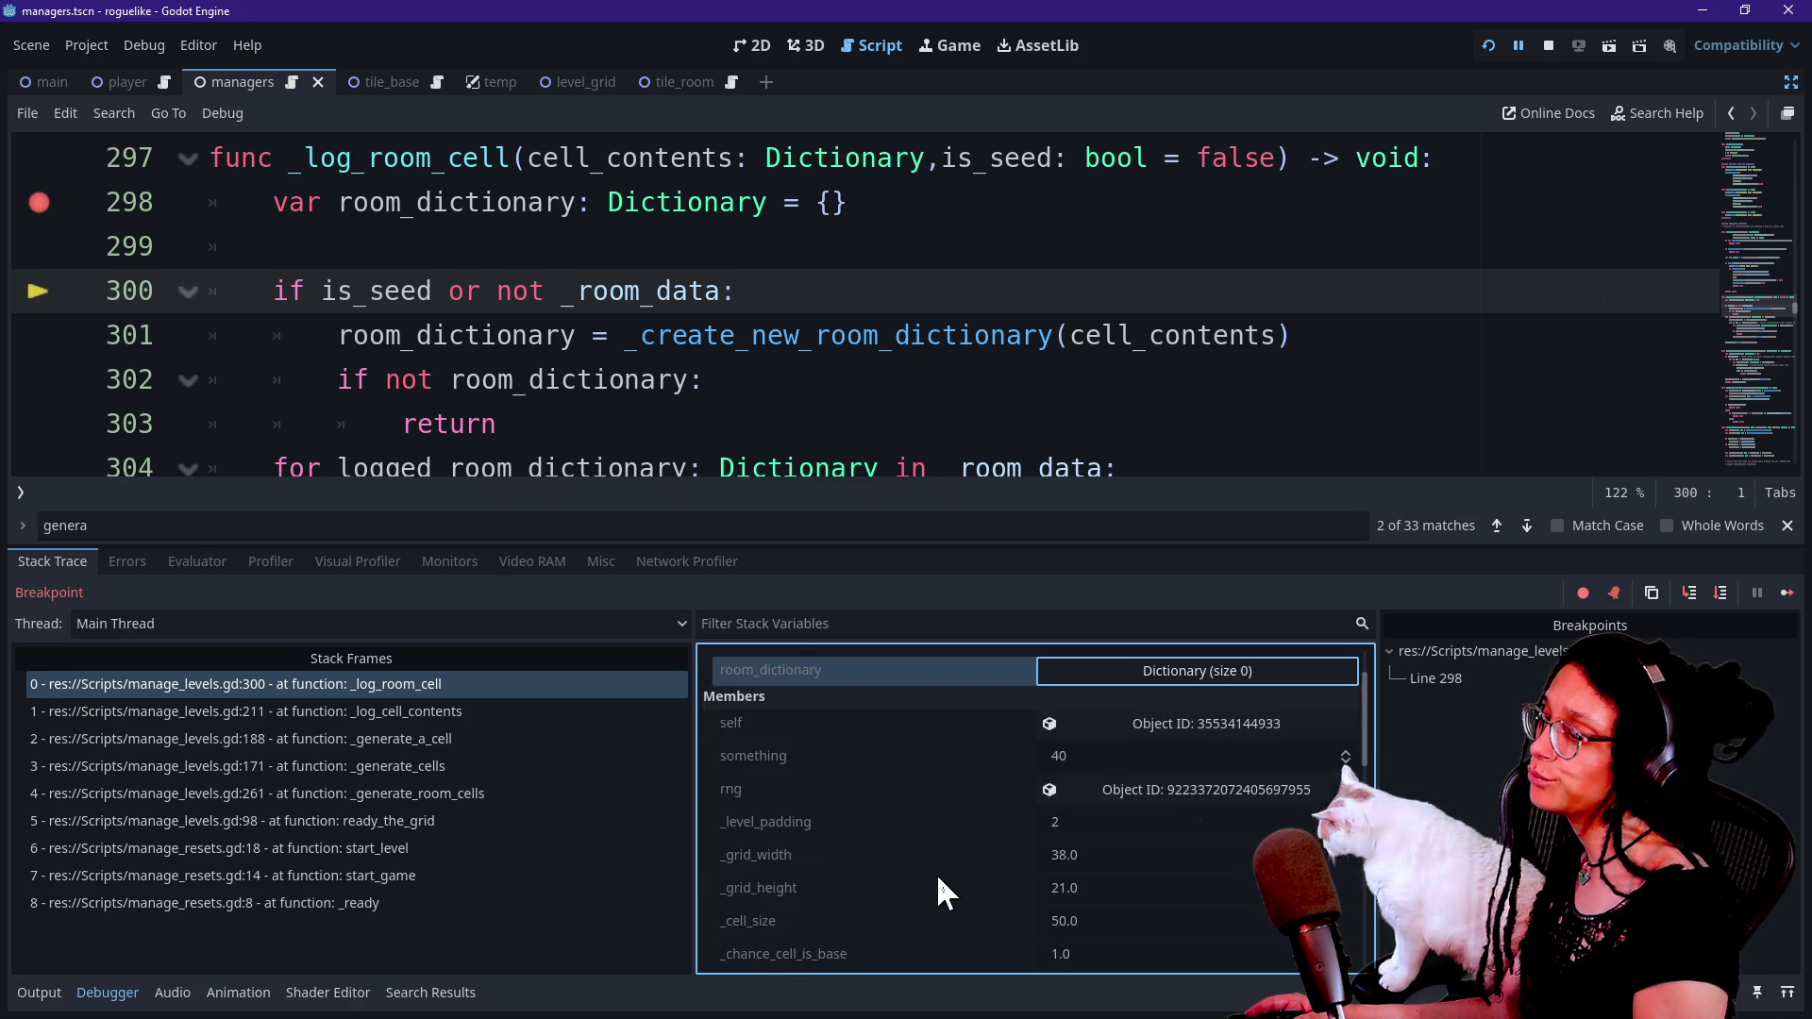
pyautogui.scroll(-5, 940, 881)
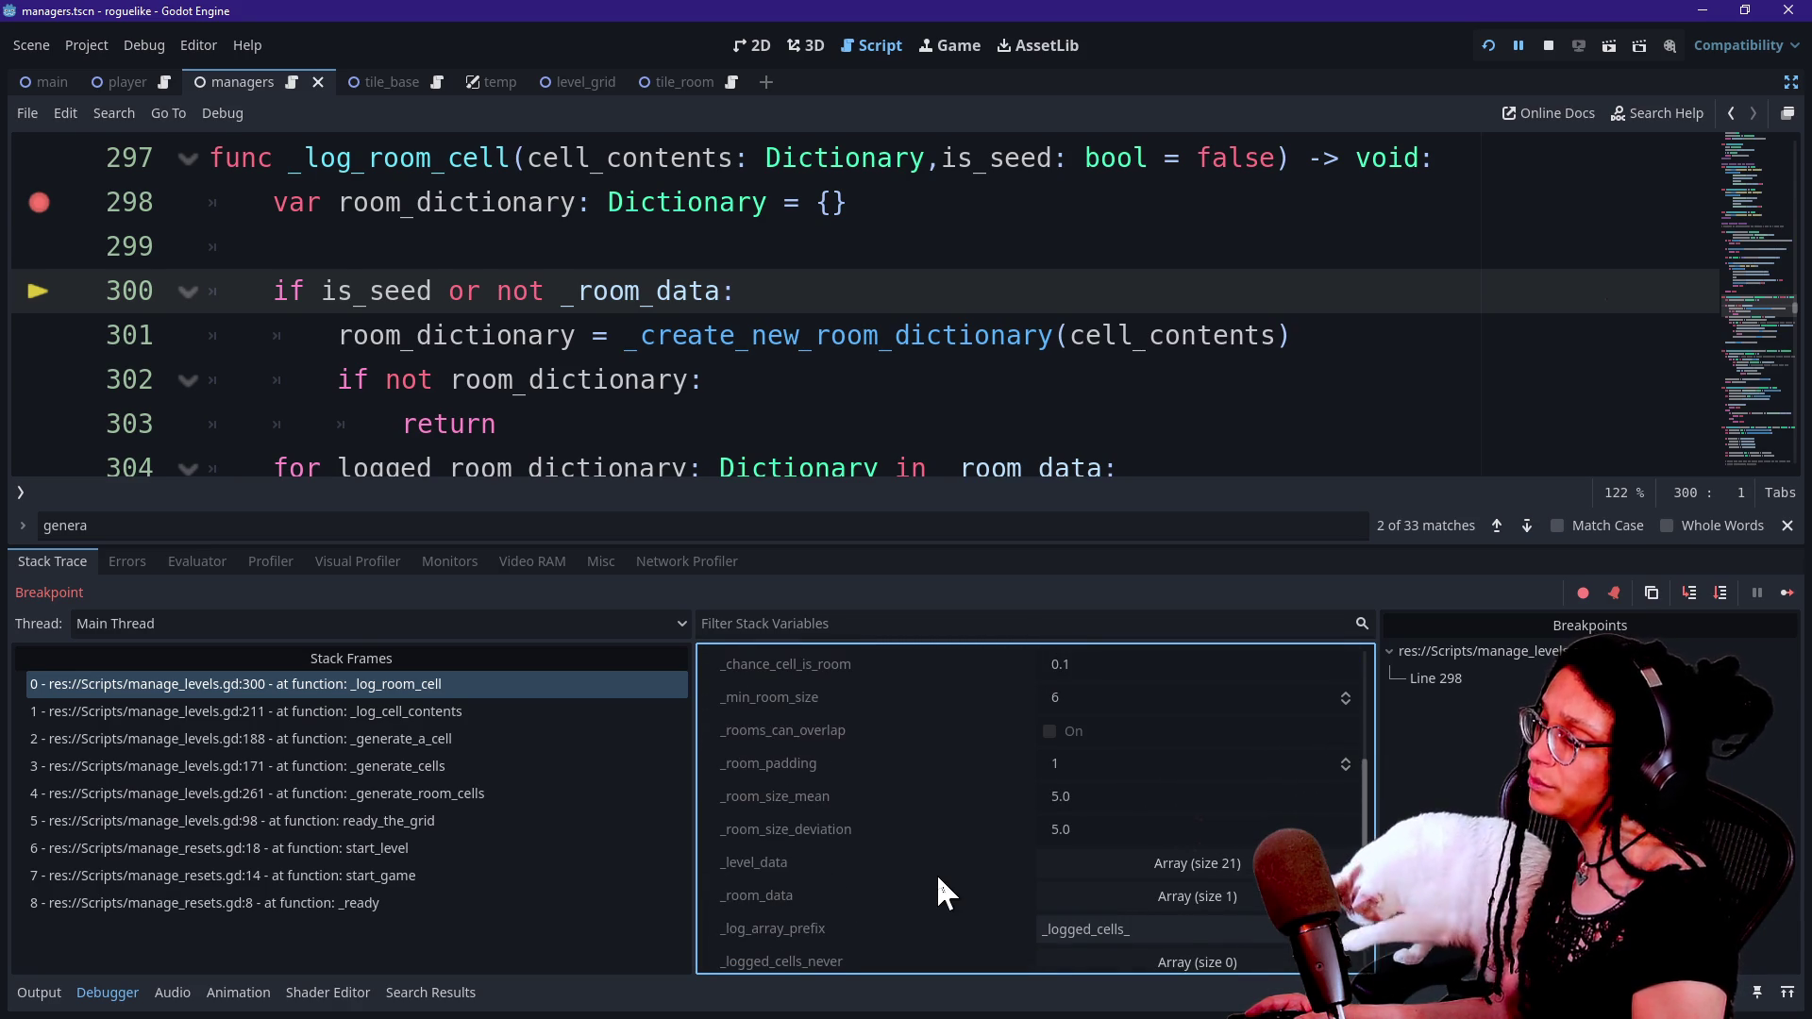
pyautogui.scroll(2, 835, 873)
pyautogui.scroll(-1, 834, 873)
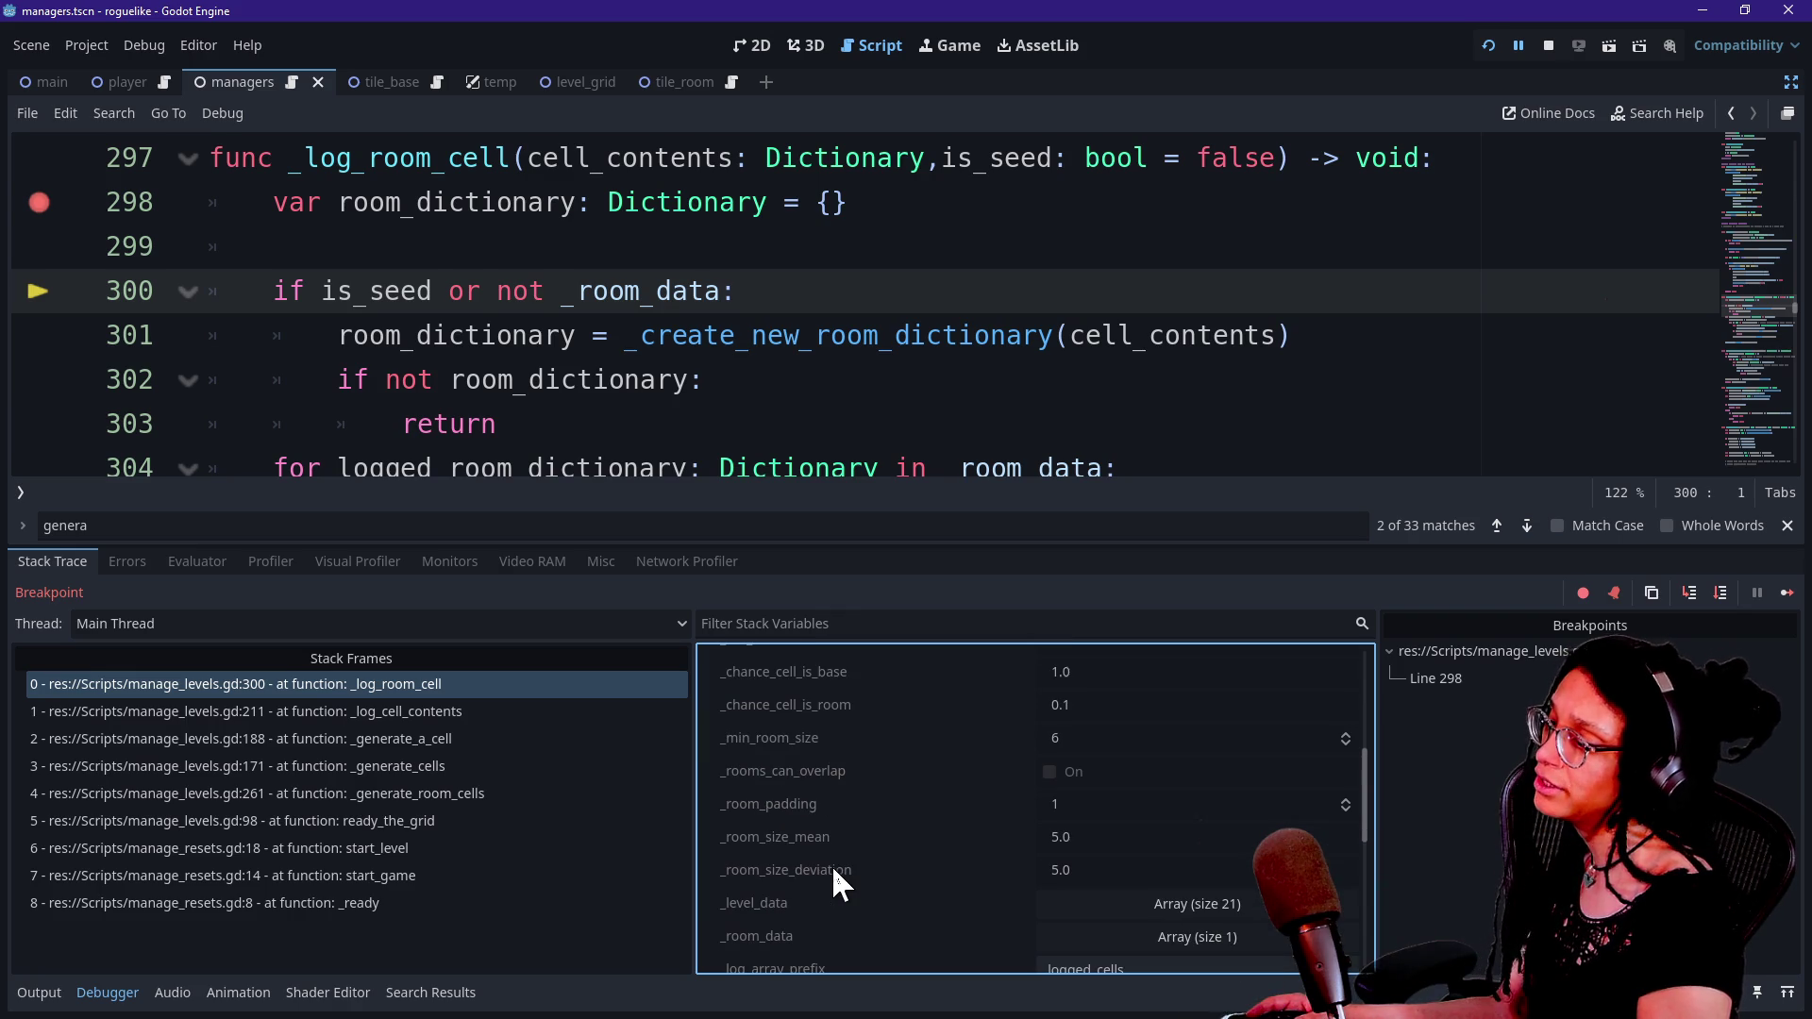
pyautogui.scroll(-2, 836, 880)
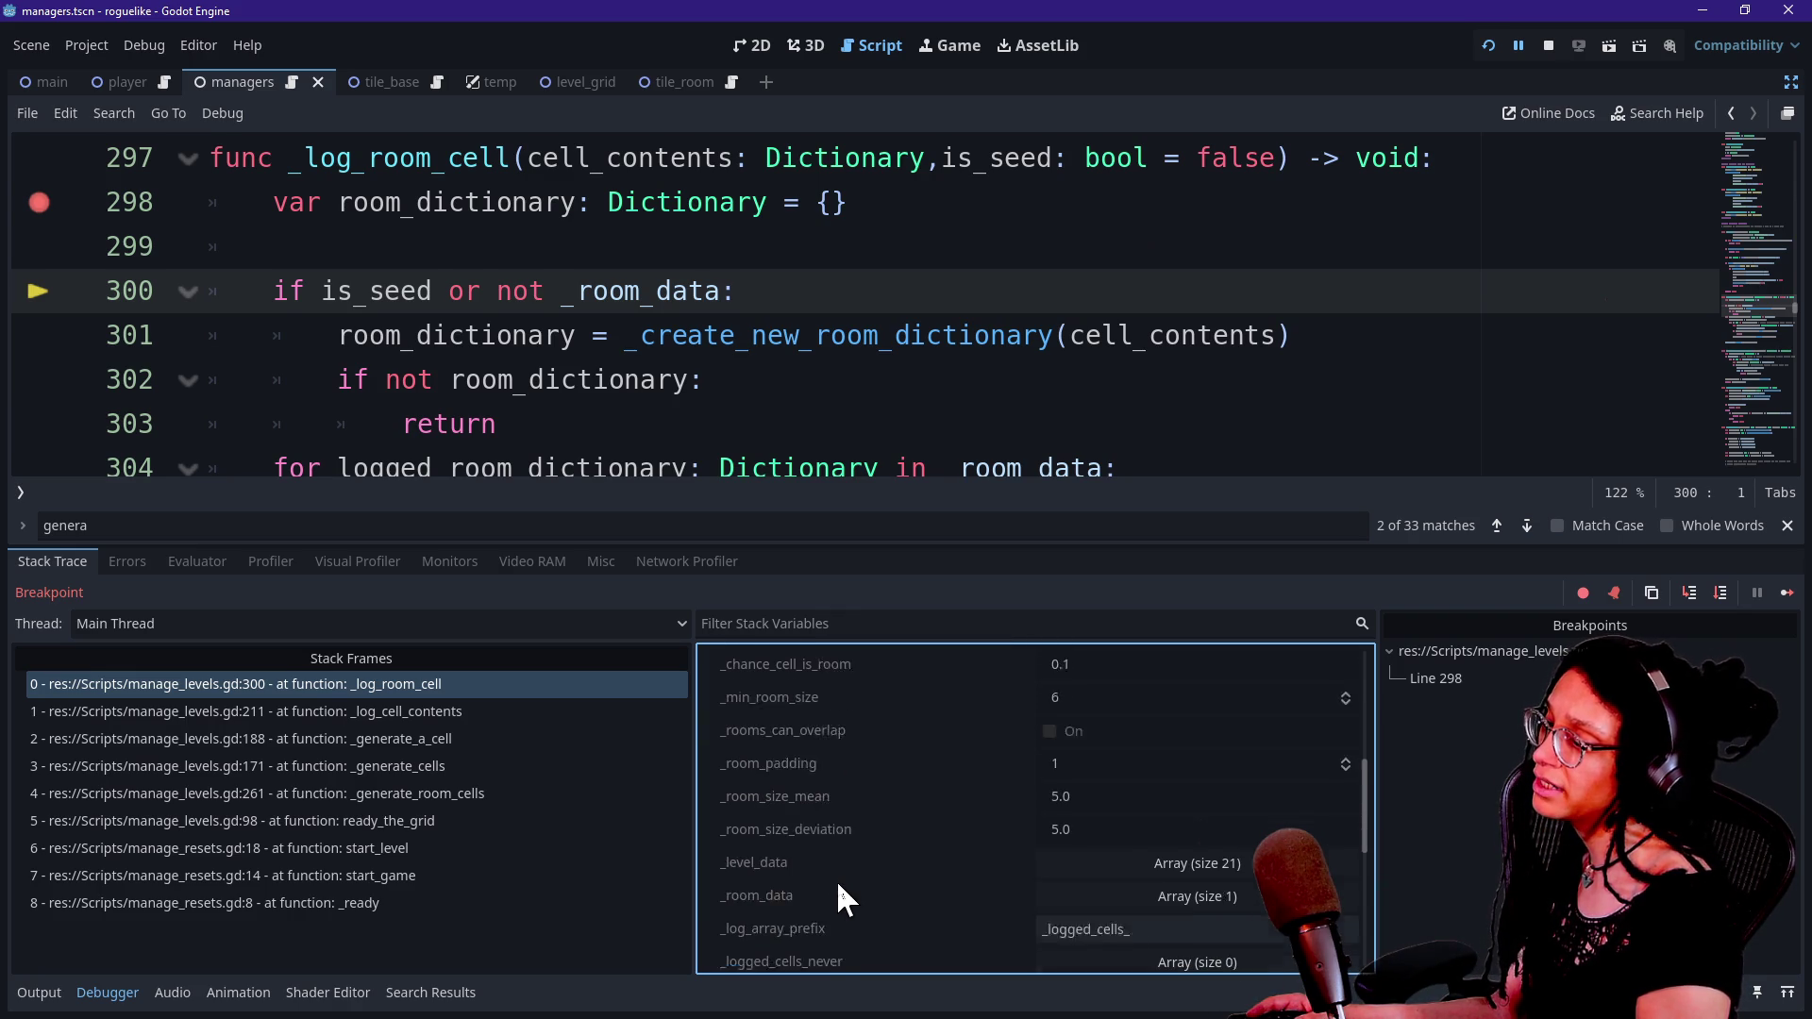
pyautogui.click(1159, 856)
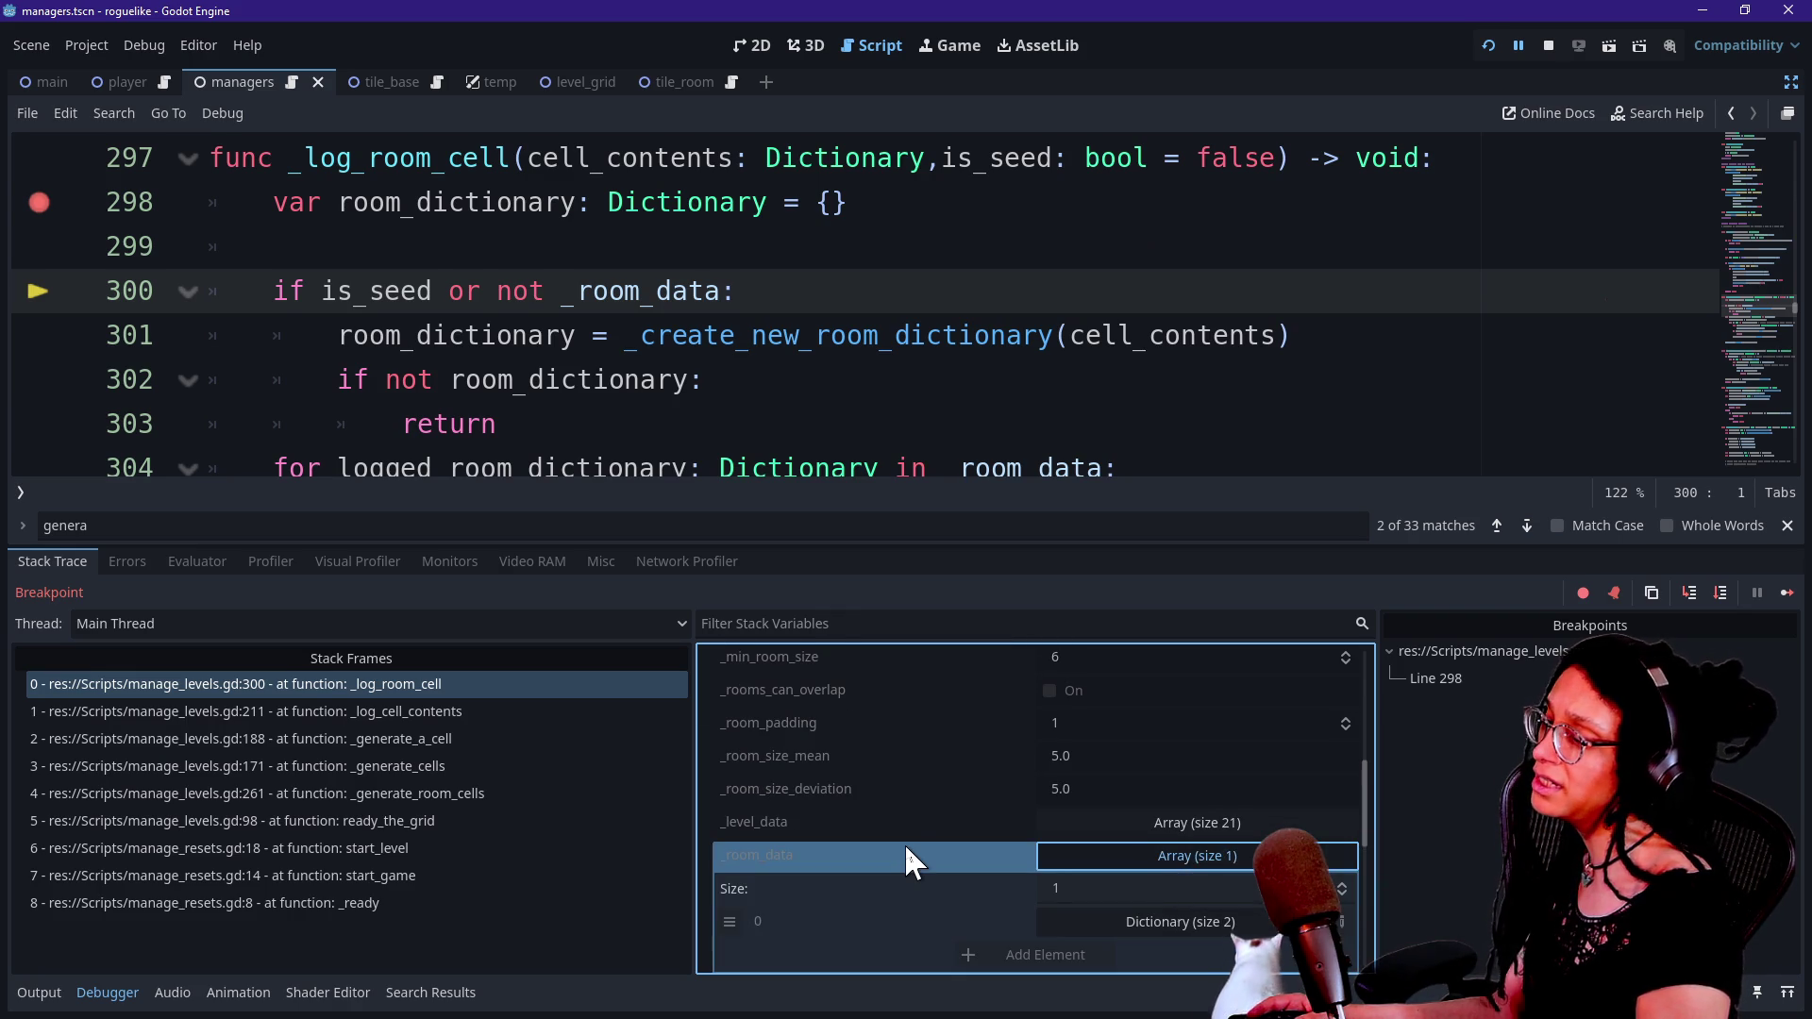
pyautogui.scroll(-2, 904, 842)
pyautogui.scroll(-2, 904, 842)
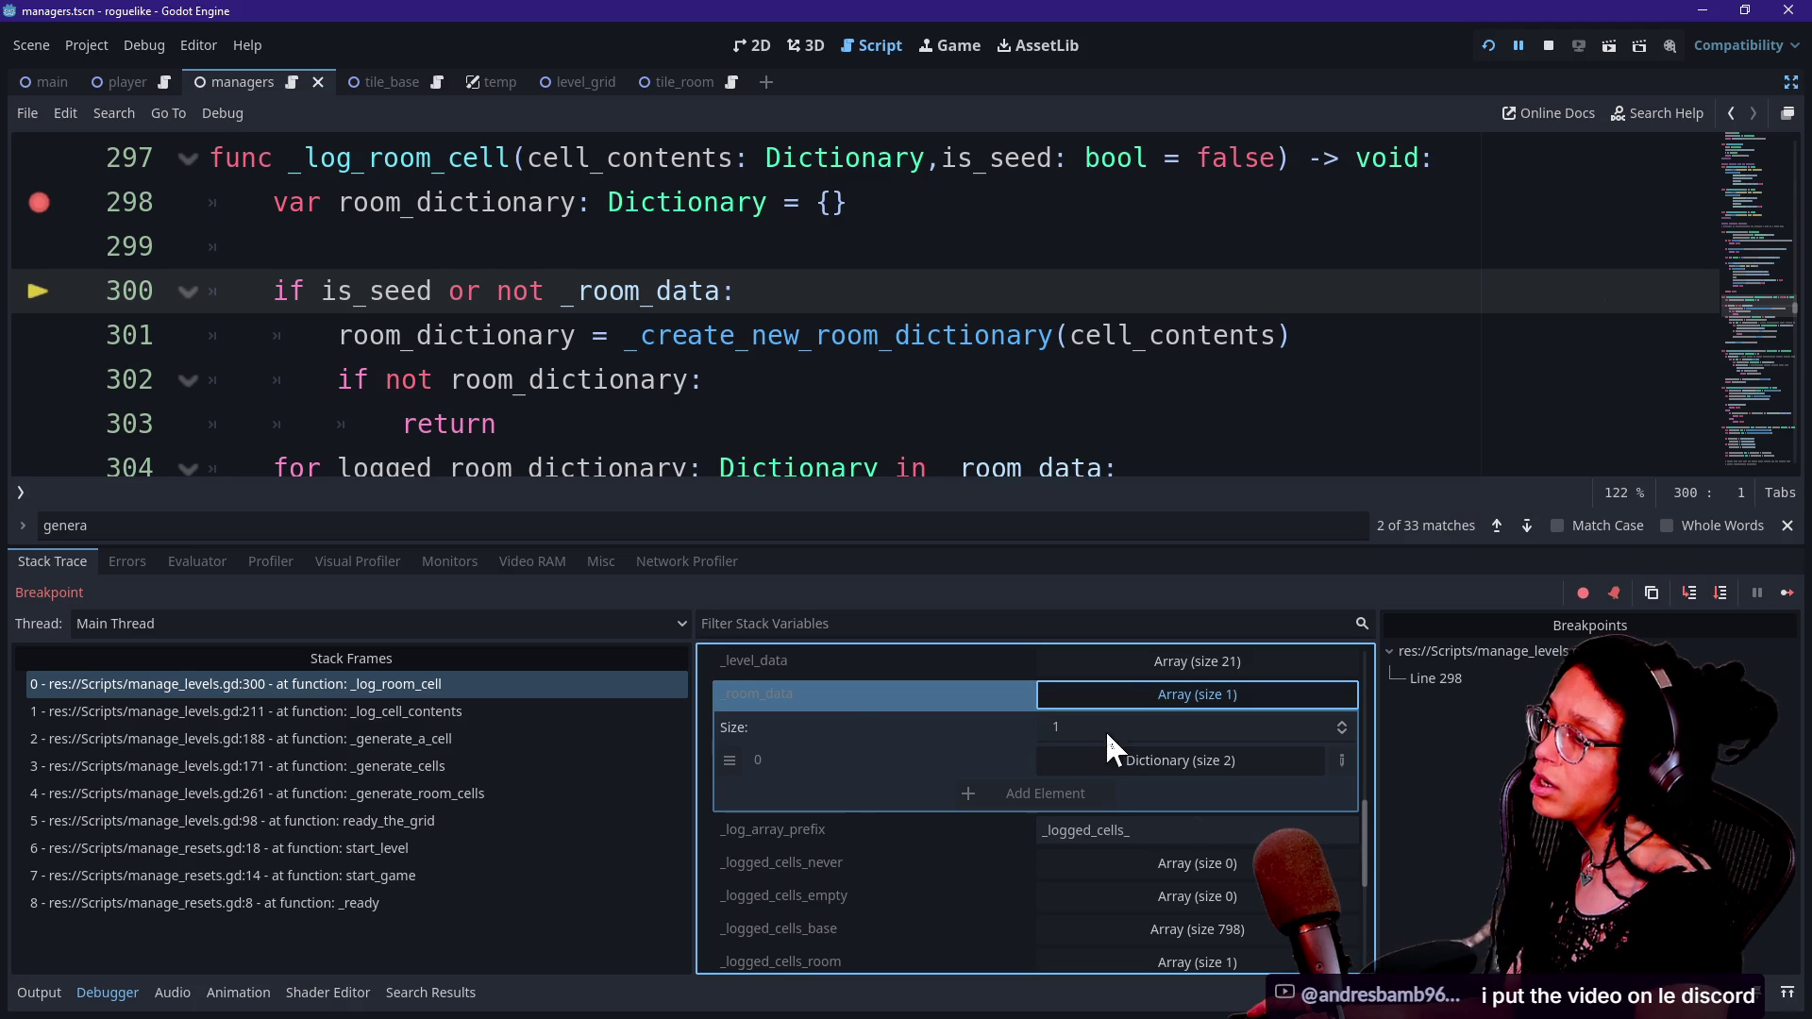
pyautogui.click(1089, 751)
pyautogui.scroll(-1, 865, 710)
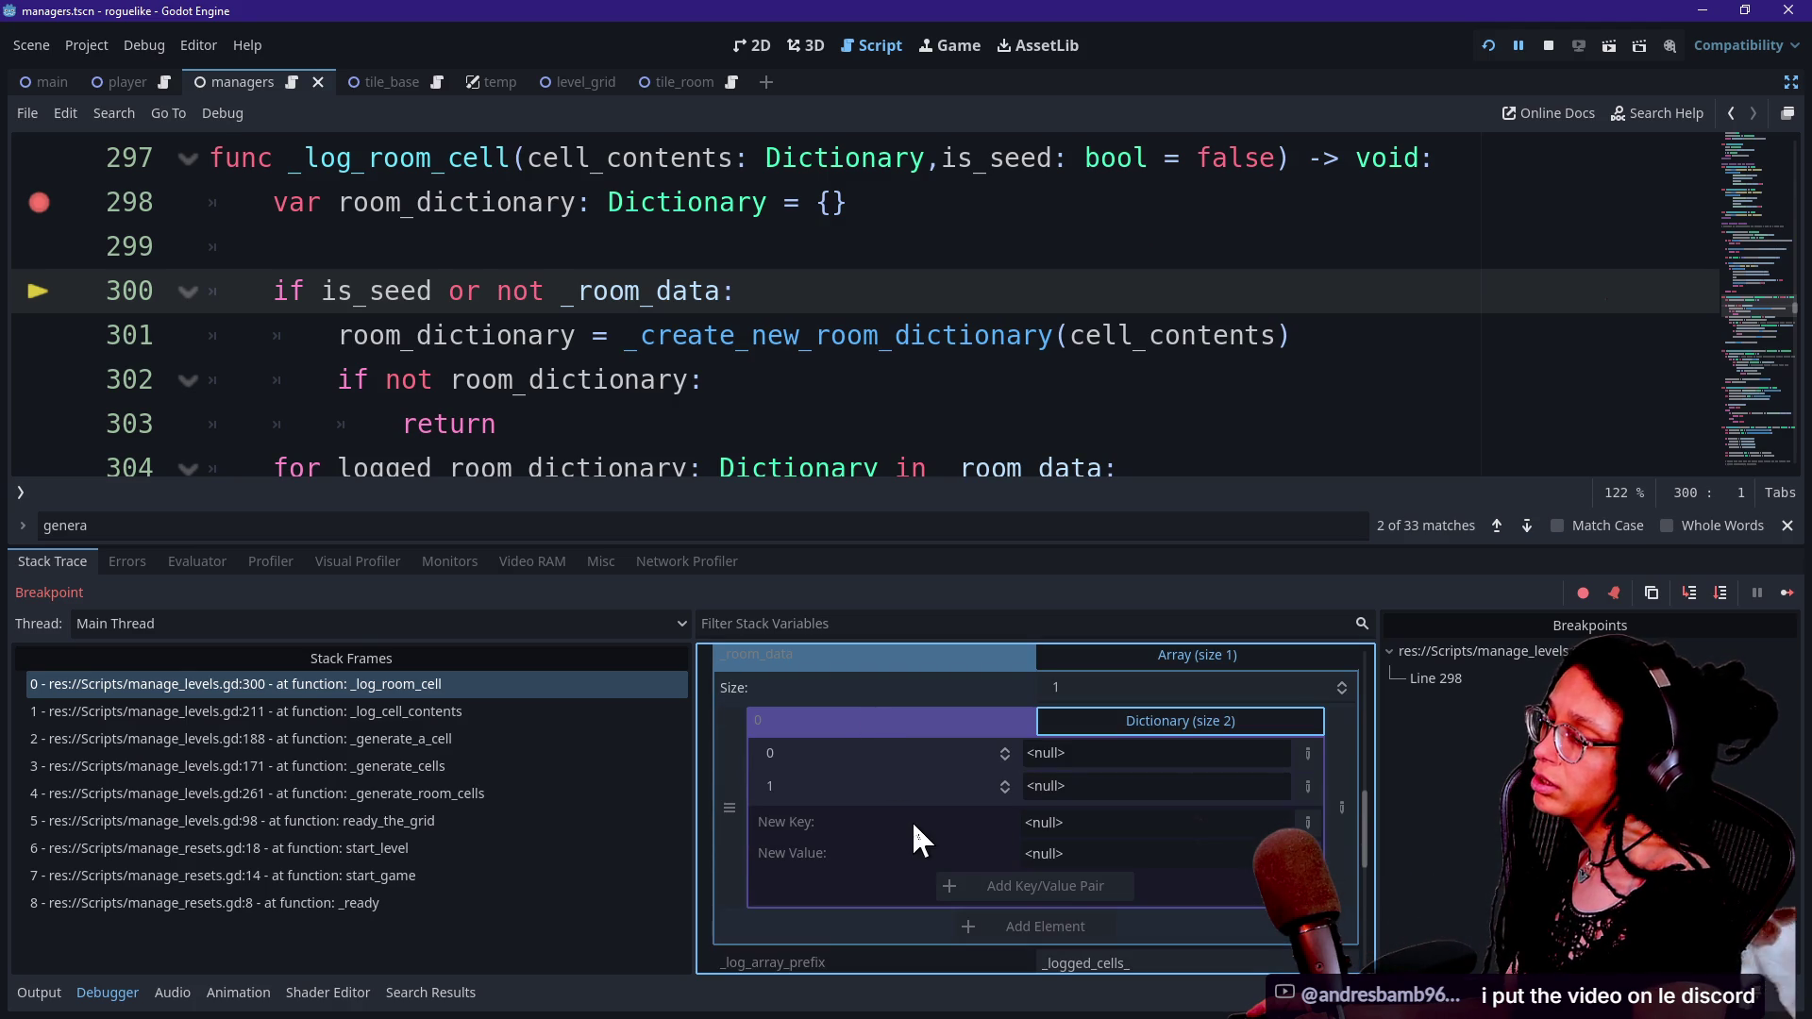